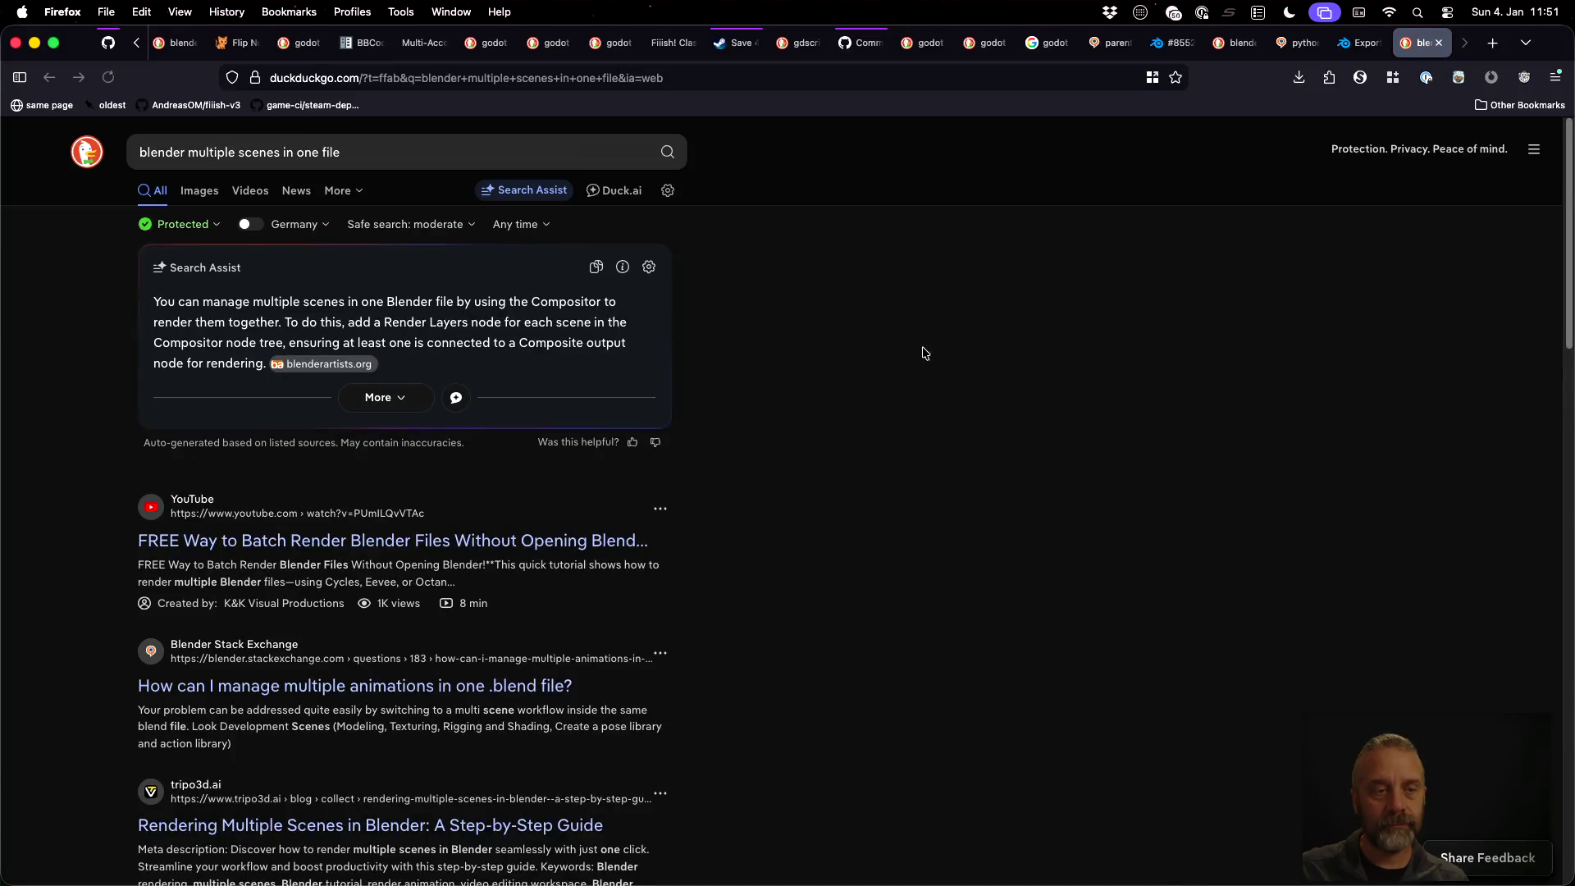
Dismiss the Sublime Merge update offer and bring the temple-001-graybox.blend Blender window forward
{"action": "scroll", "coordinate": [910, 408], "scroll_direction": "down", "scroll_amount": 2}
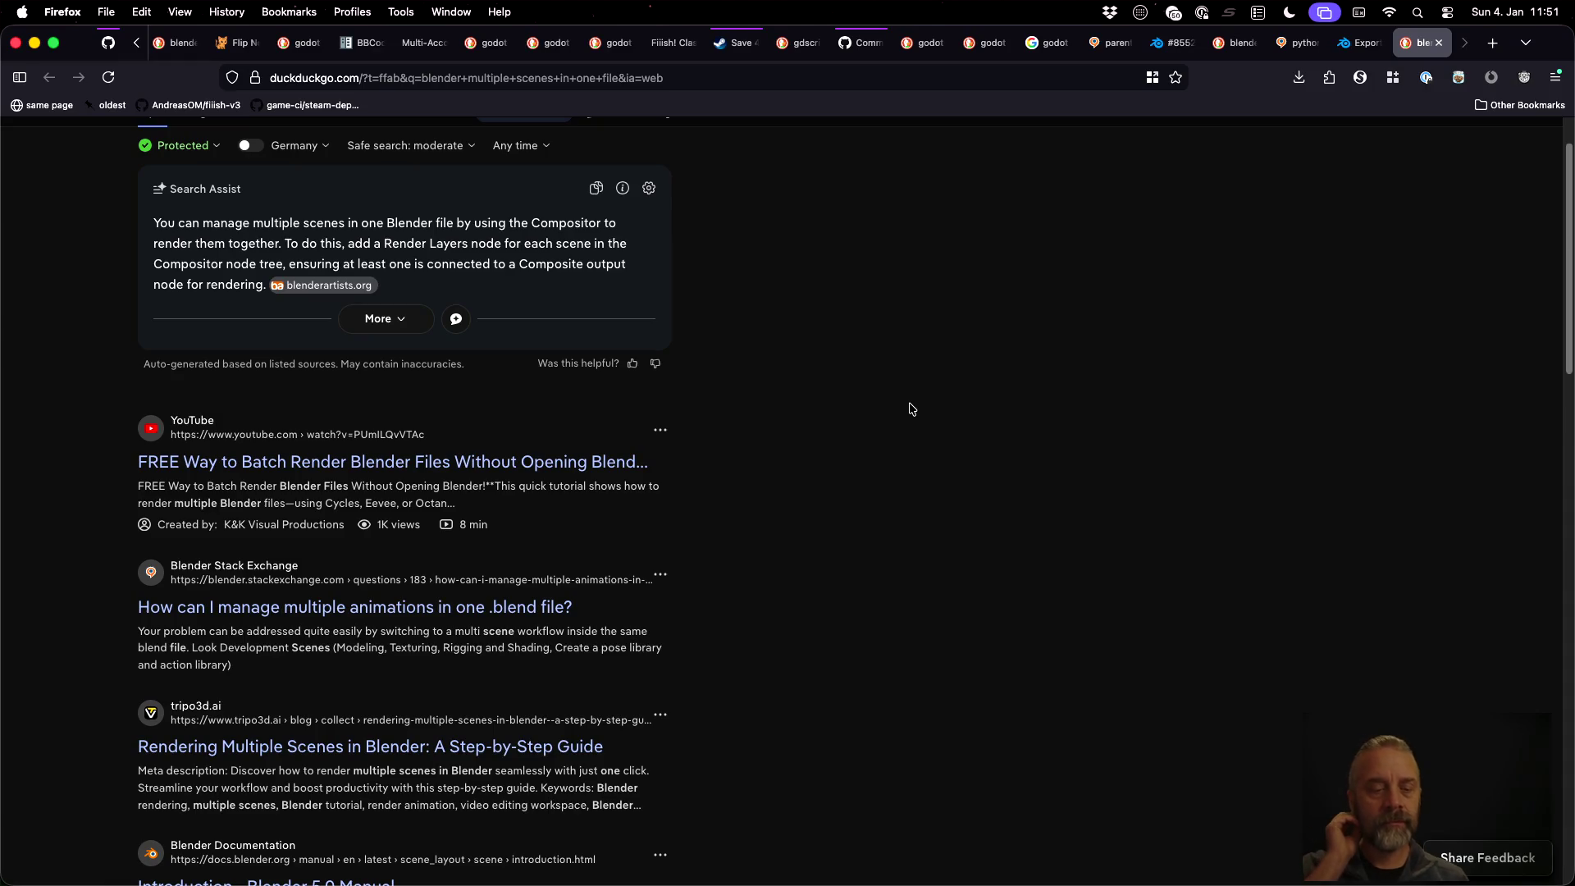
{"action": "key", "text": "super+Tab"}
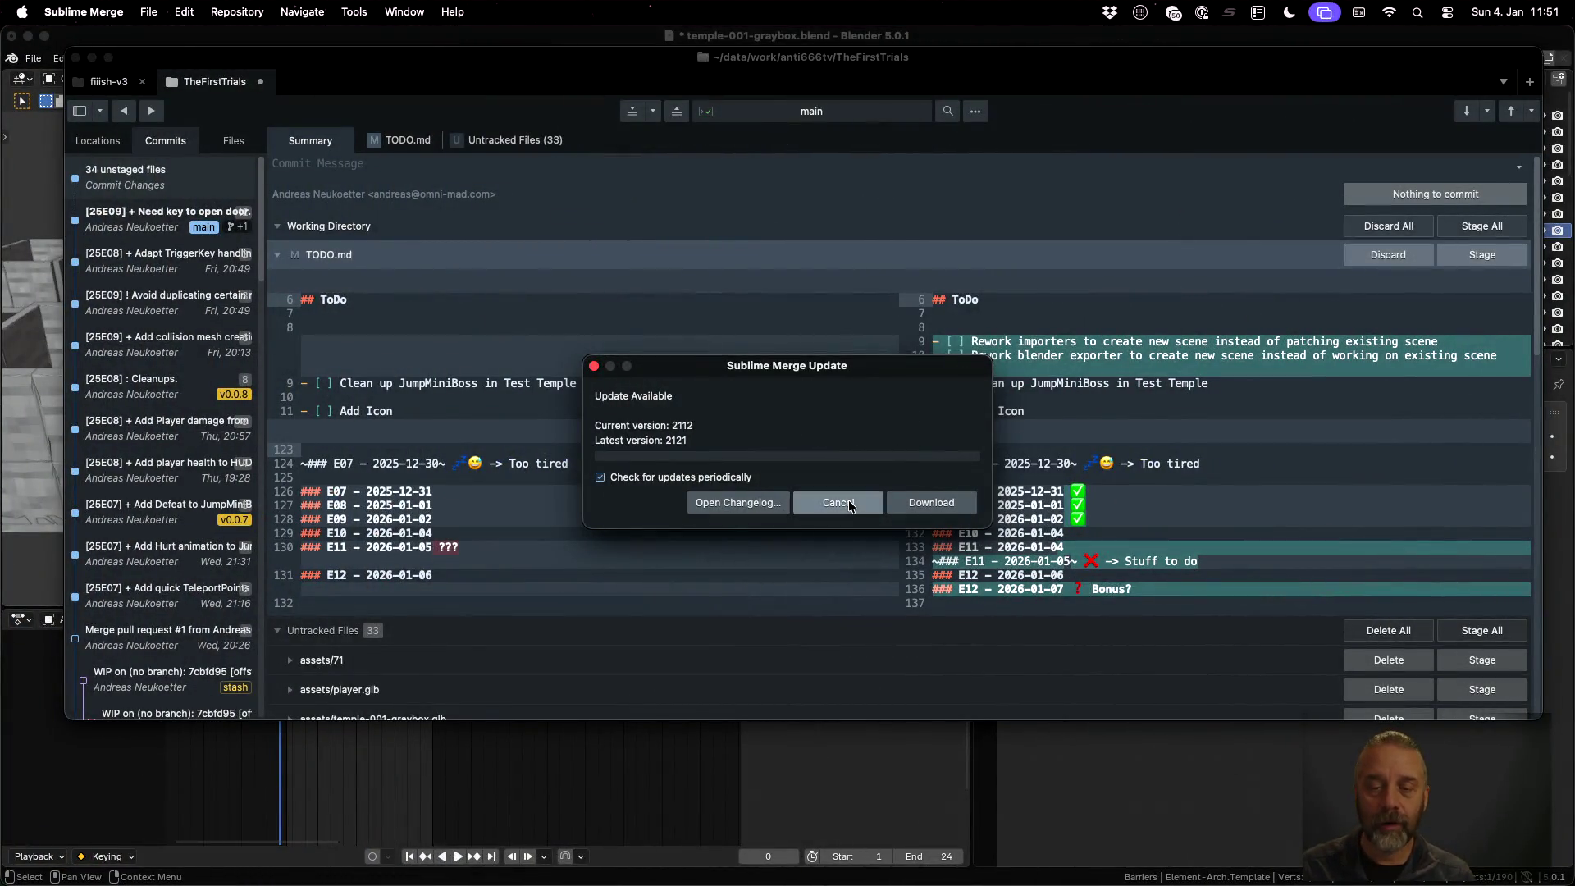
{"action": "left_click", "coordinate": [848, 500]}
{"action": "key", "text": "ctrl+Up"}
{"action": "left_click", "coordinate": [915, 589]}
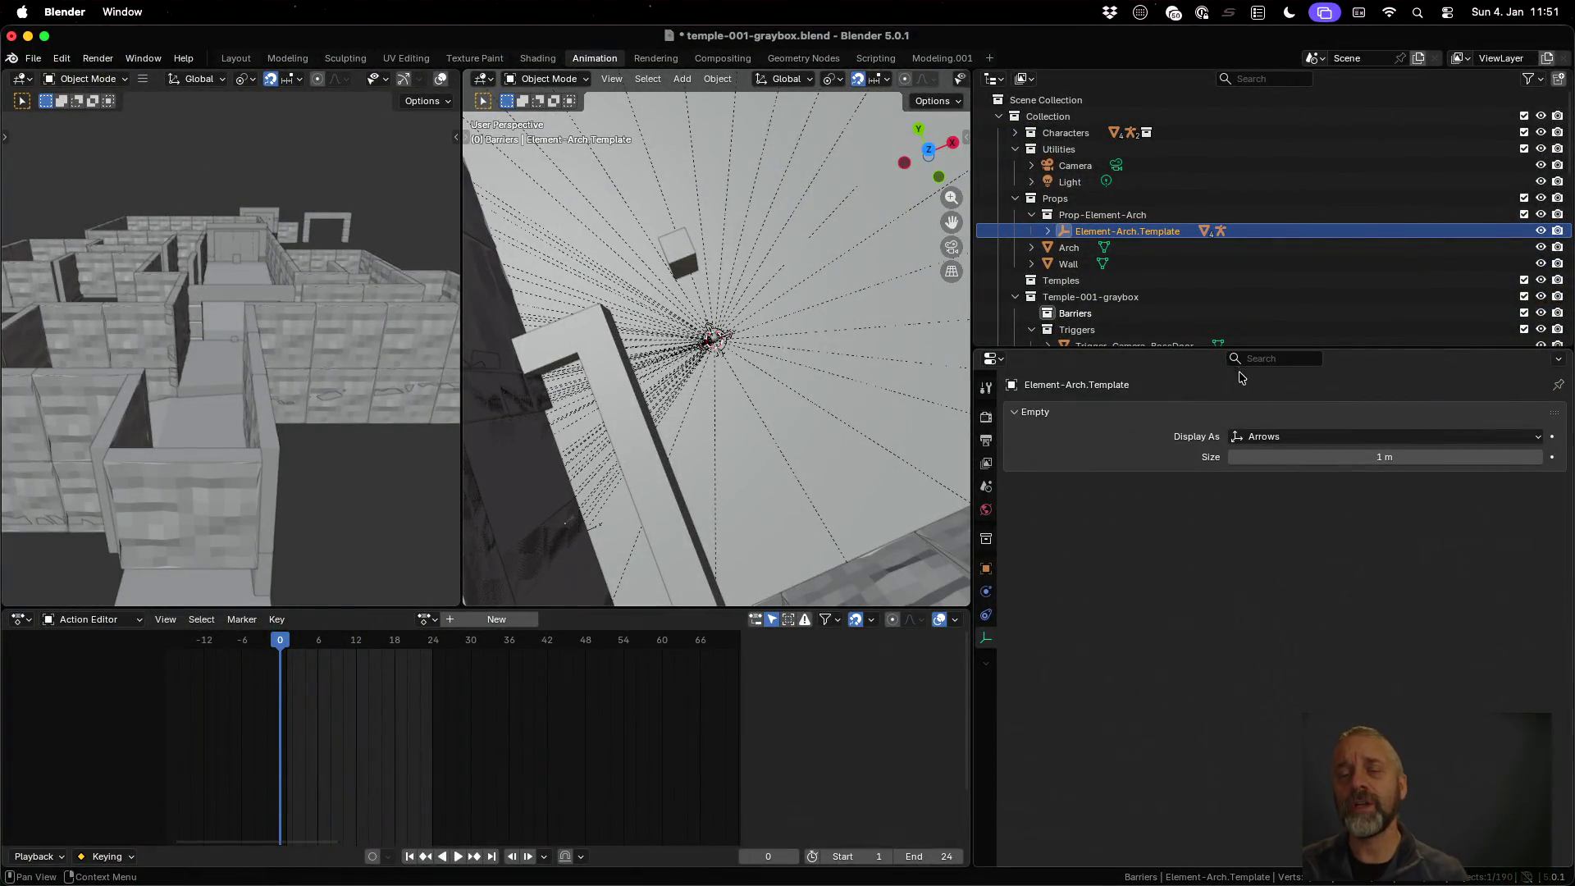
Browse the Scene Collection's right-click Collection menu and submenus without changing anything
{"action": "left_click", "coordinate": [1100, 100]}
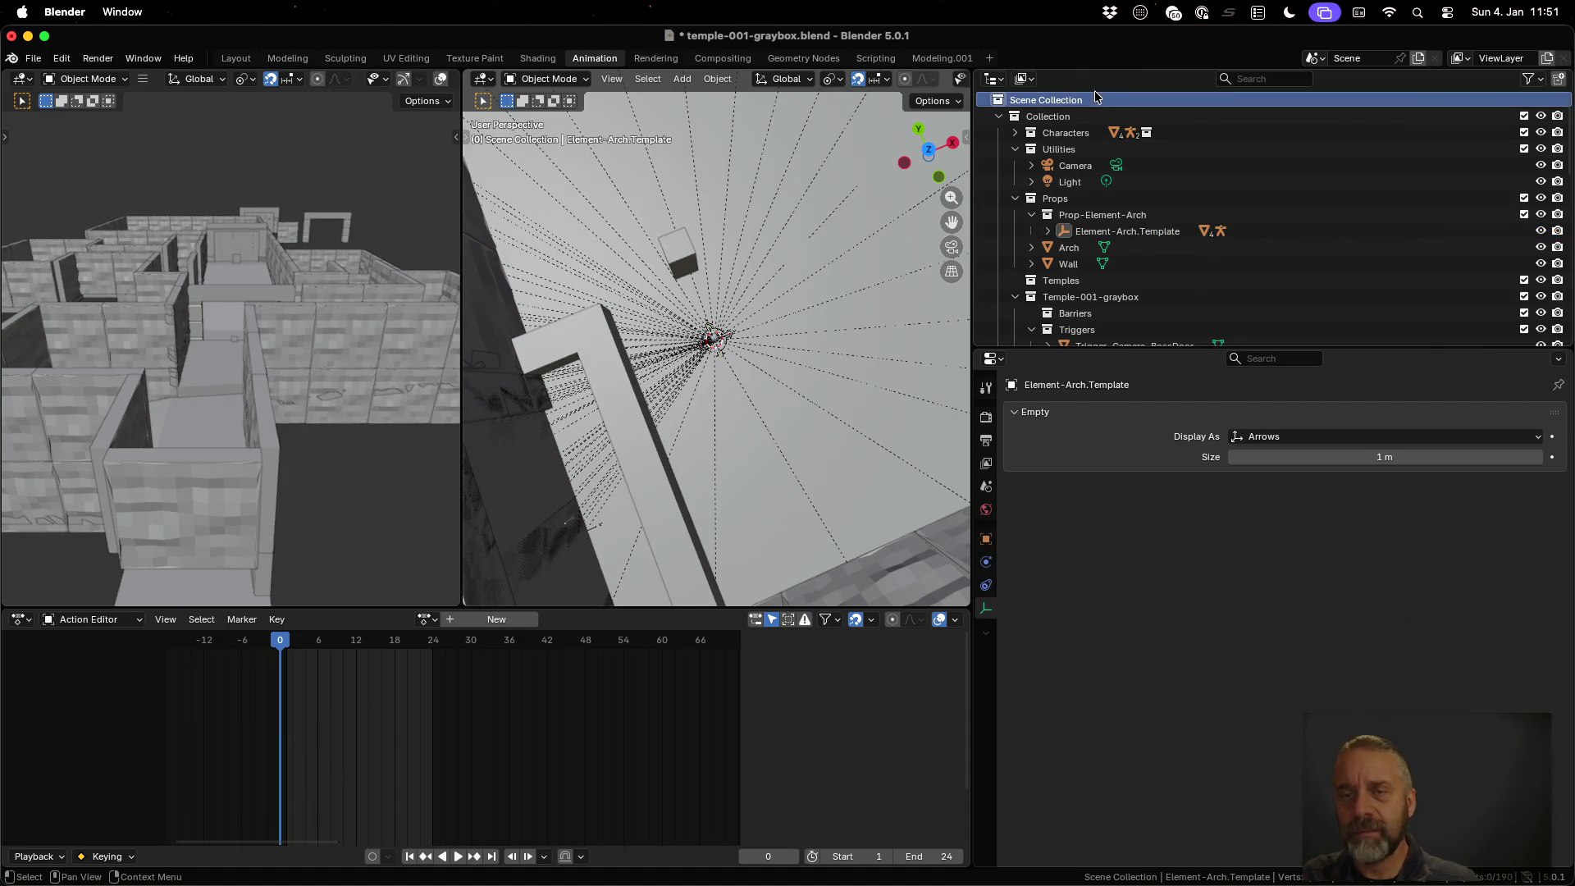
{"action": "left_click", "coordinate": [1003, 79]}
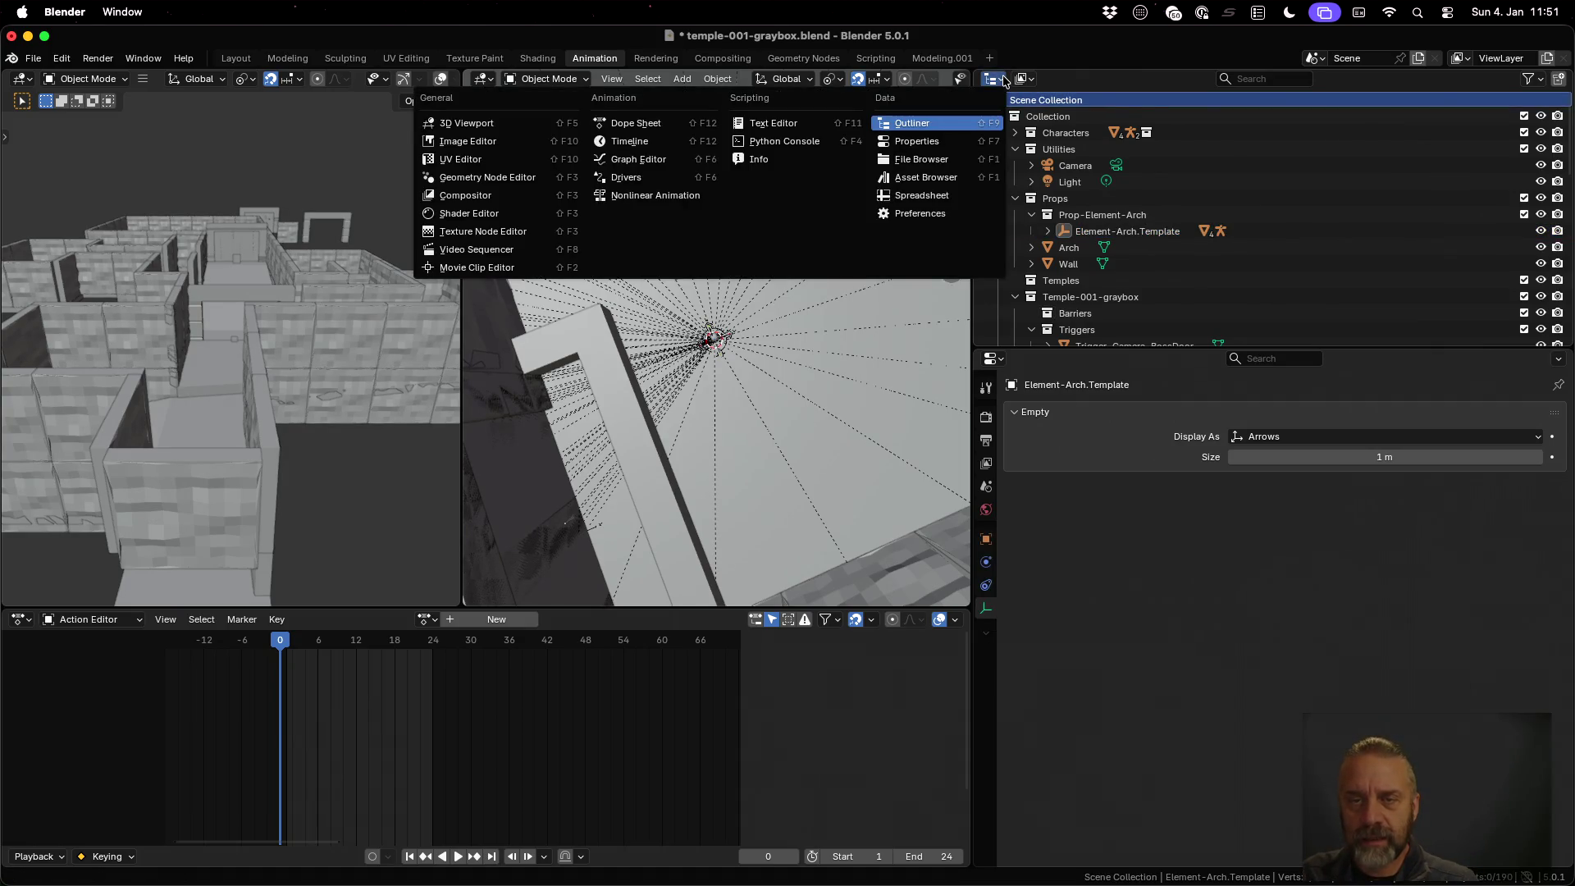
{"action": "right_click", "coordinate": [1056, 107]}
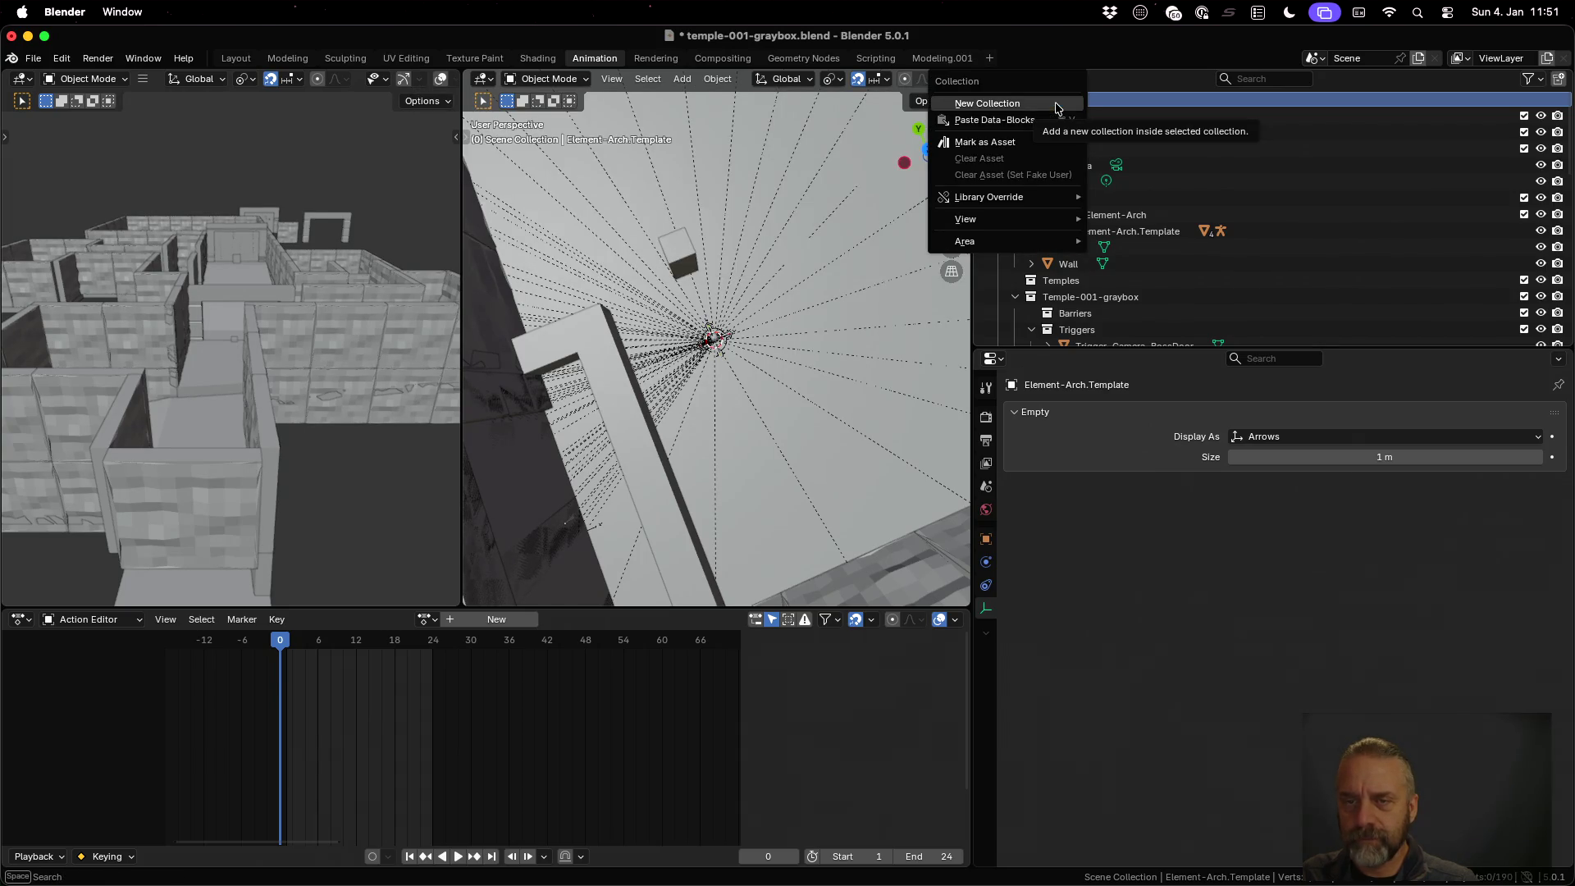
{"action": "mouse_move", "coordinate": [1026, 220]}
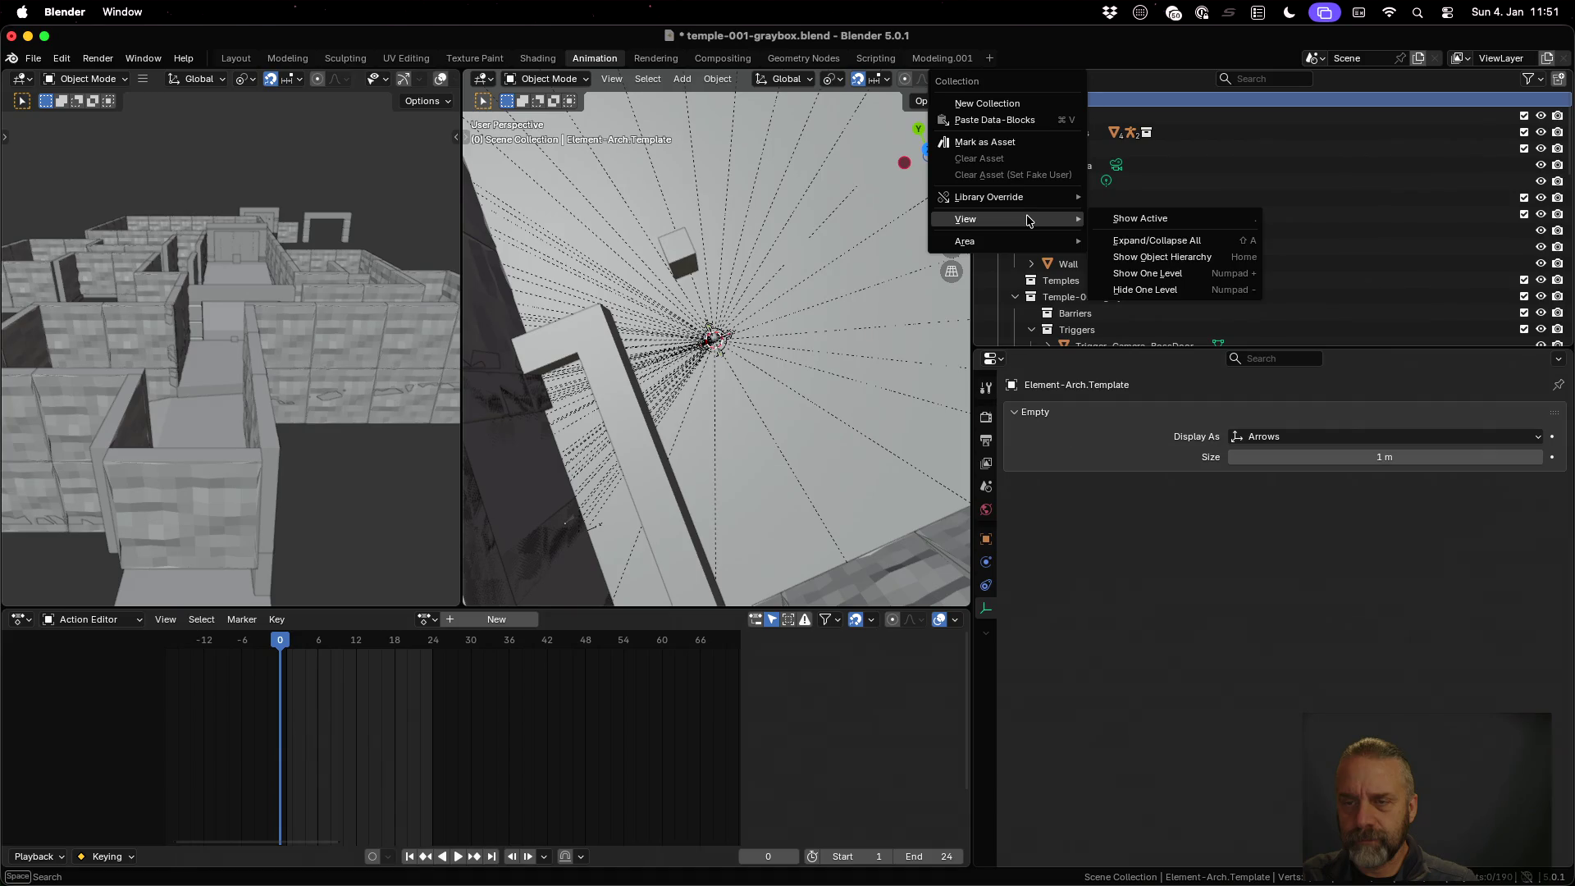
{"action": "mouse_move", "coordinate": [1151, 195]}
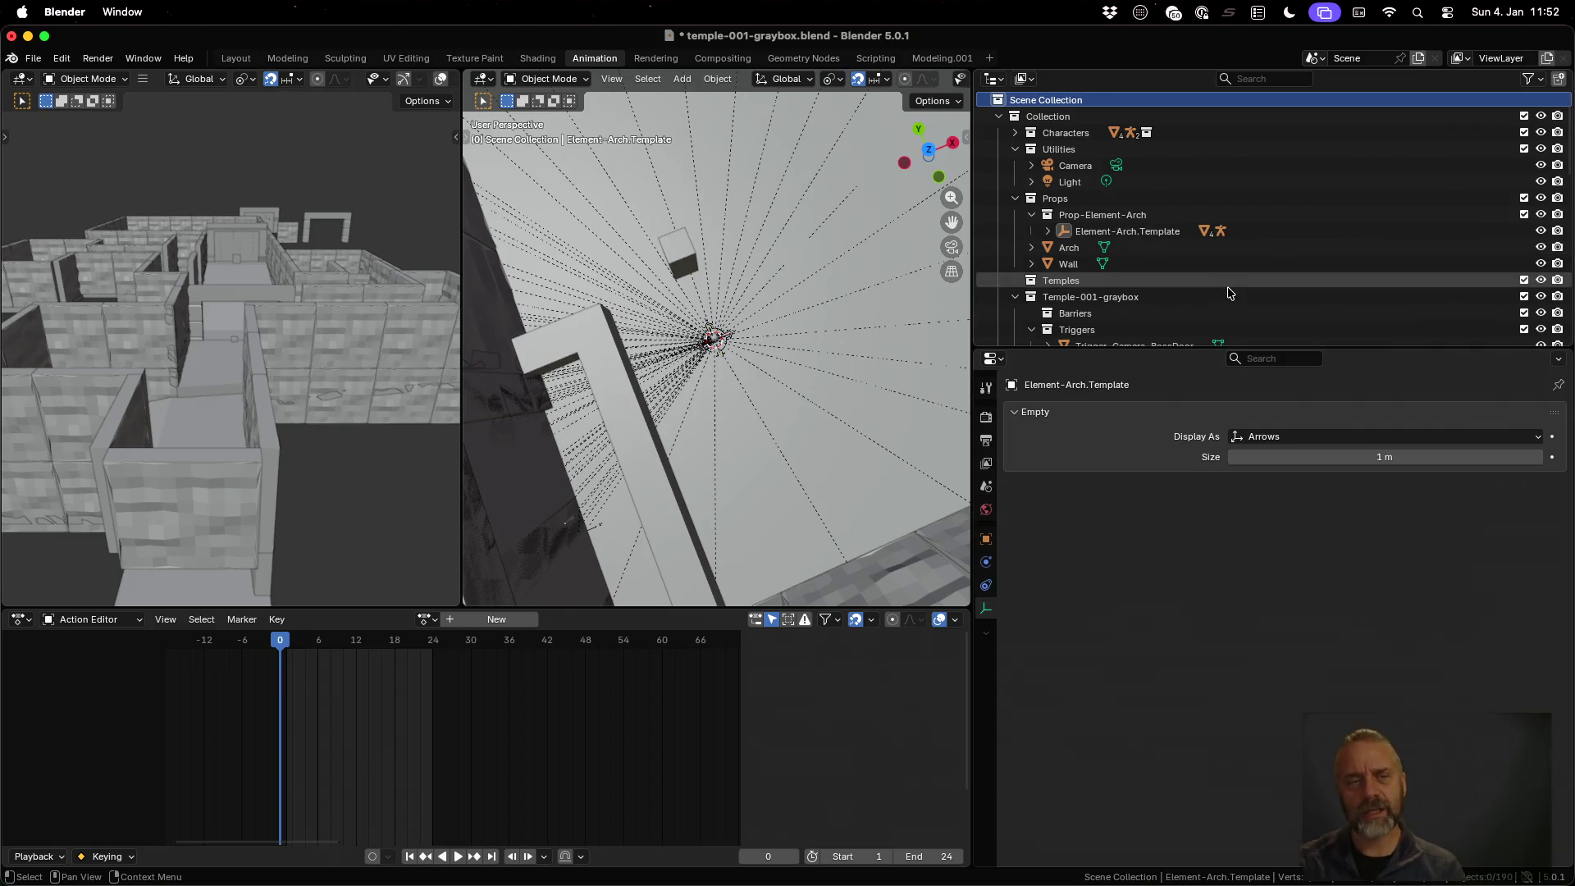
{"action": "key", "text": "super+Tab"}
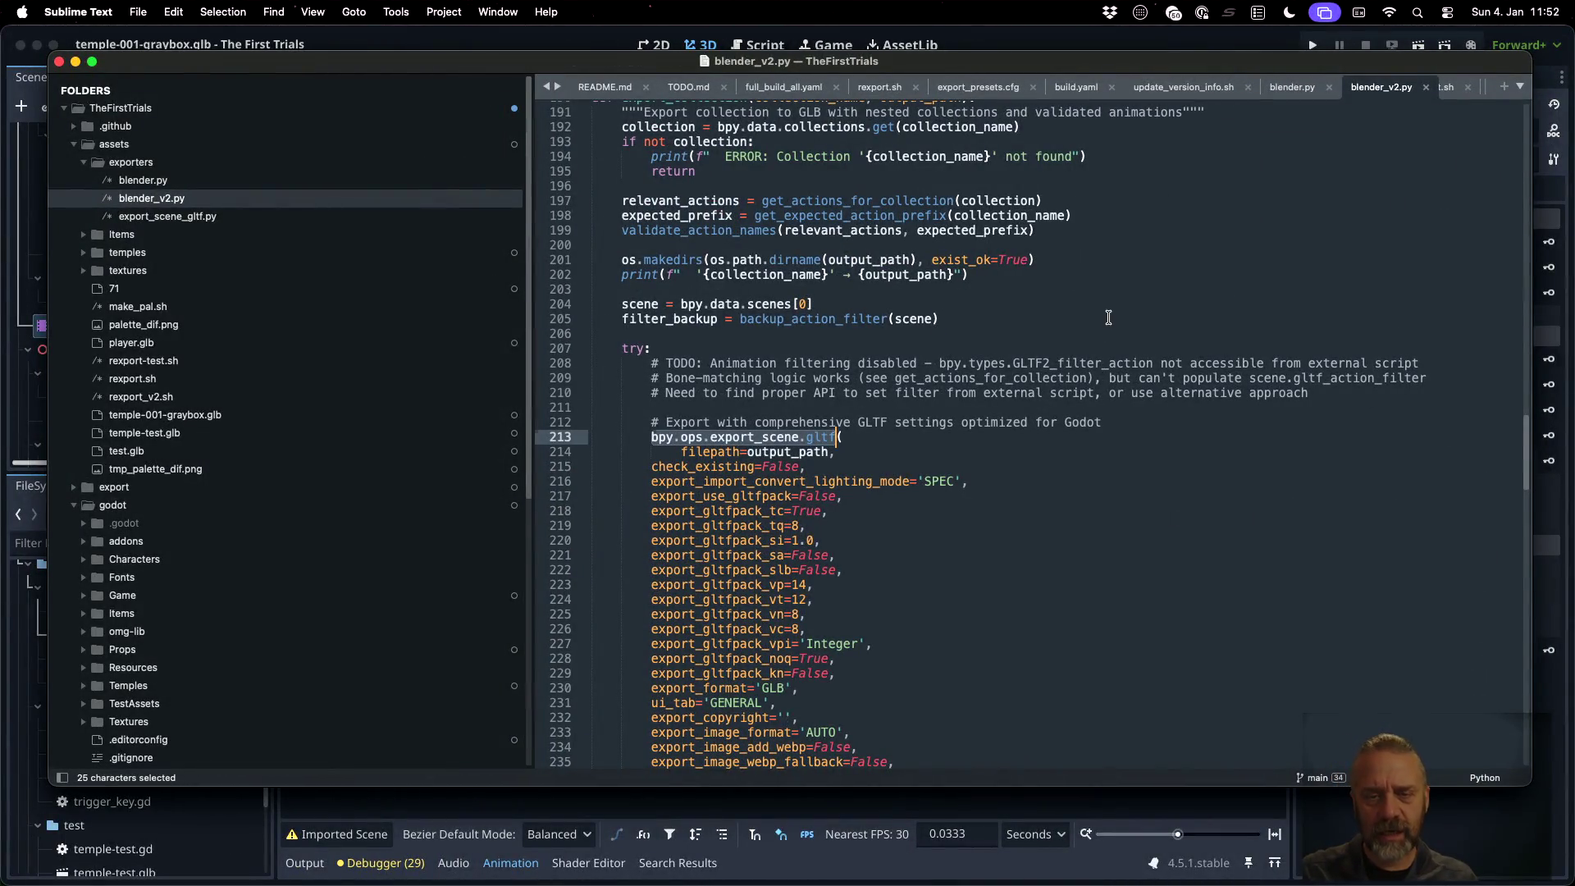
Copy bpy.data.scenes from line 204 of blender_v2.py and select its [0] index
{"action": "left_click", "coordinate": [1108, 318]}
{"action": "scroll", "coordinate": [1060, 394], "scroll_direction": "up", "scroll_amount": 5}
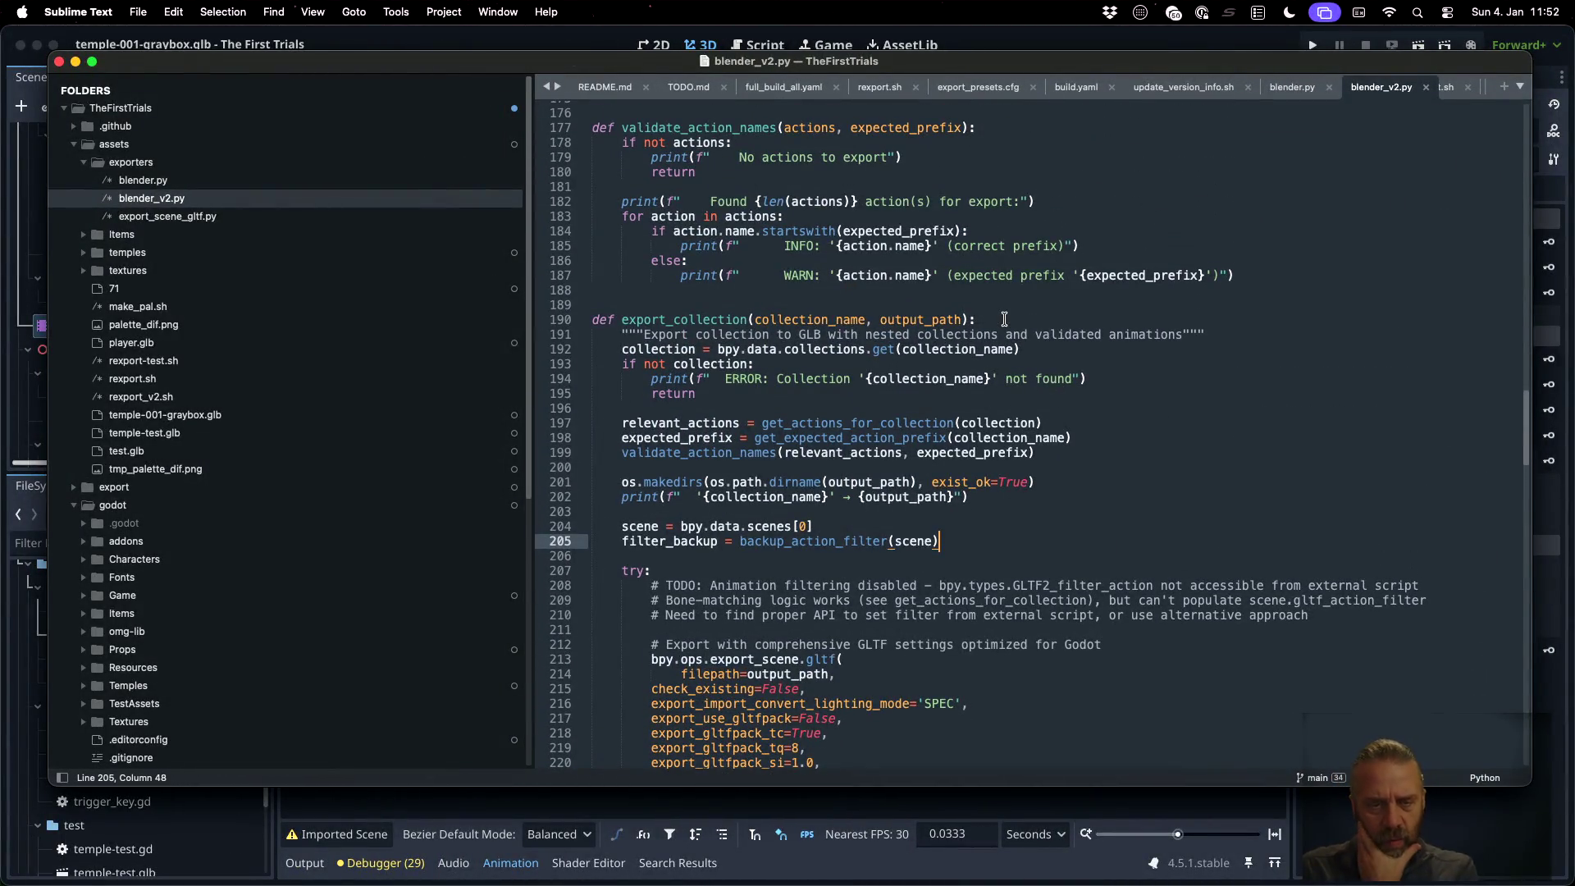
{"action": "left_click", "coordinate": [687, 525]}
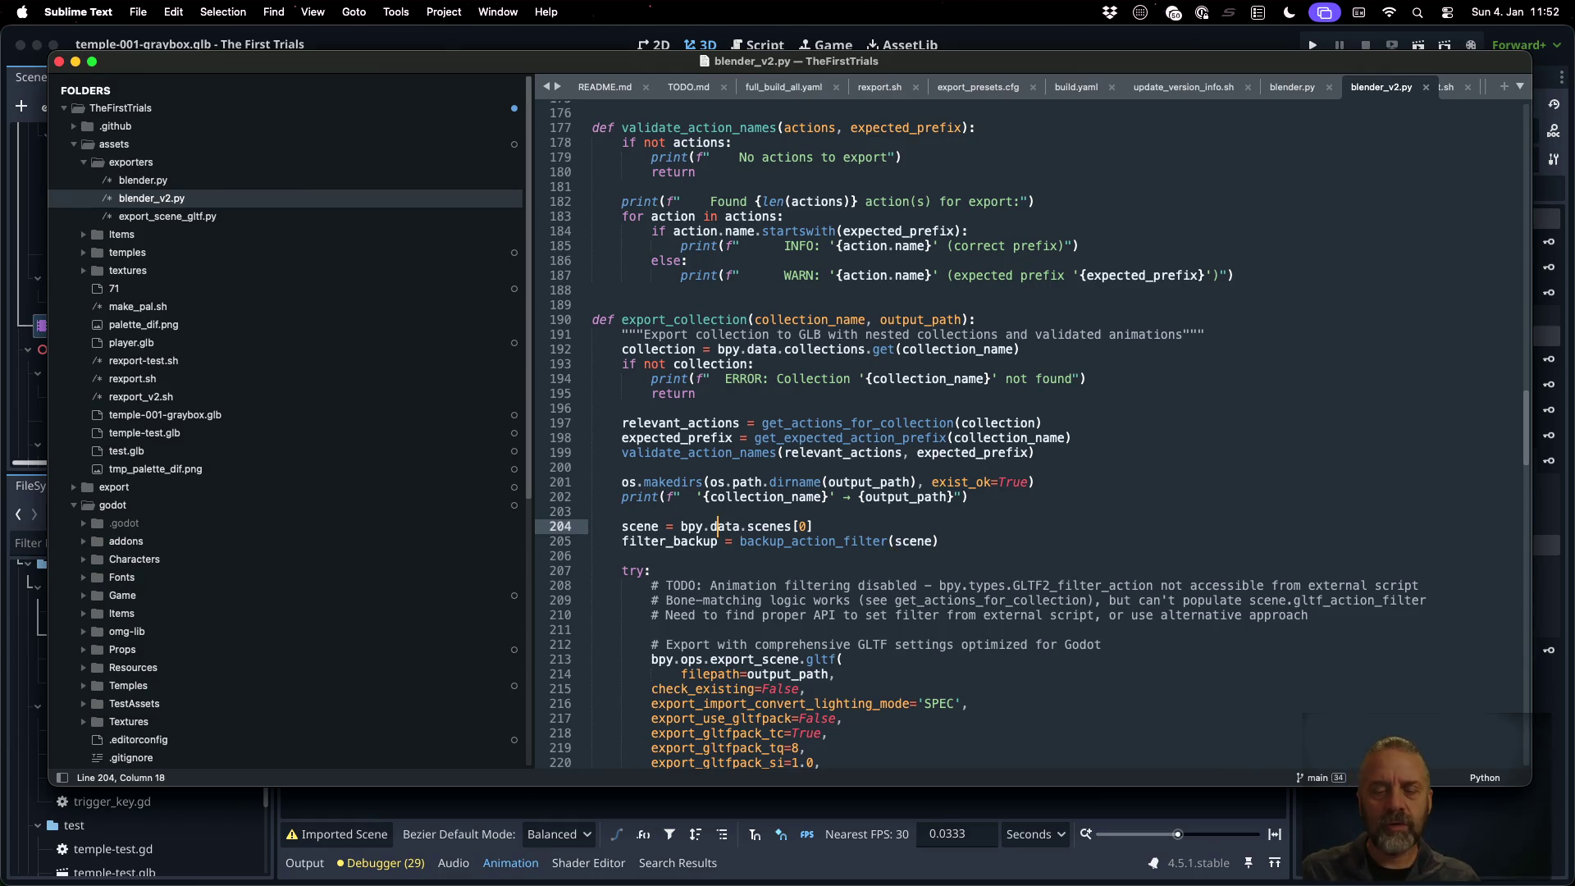
{"action": "mouse_move", "coordinate": [681, 525]}
{"action": "left_mouse_down"}
{"action": "mouse_move", "coordinate": [815, 526]}
{"action": "mouse_move", "coordinate": [791, 526]}
{"action": "left_mouse_up"}
{"action": "key", "text": "super+c"}
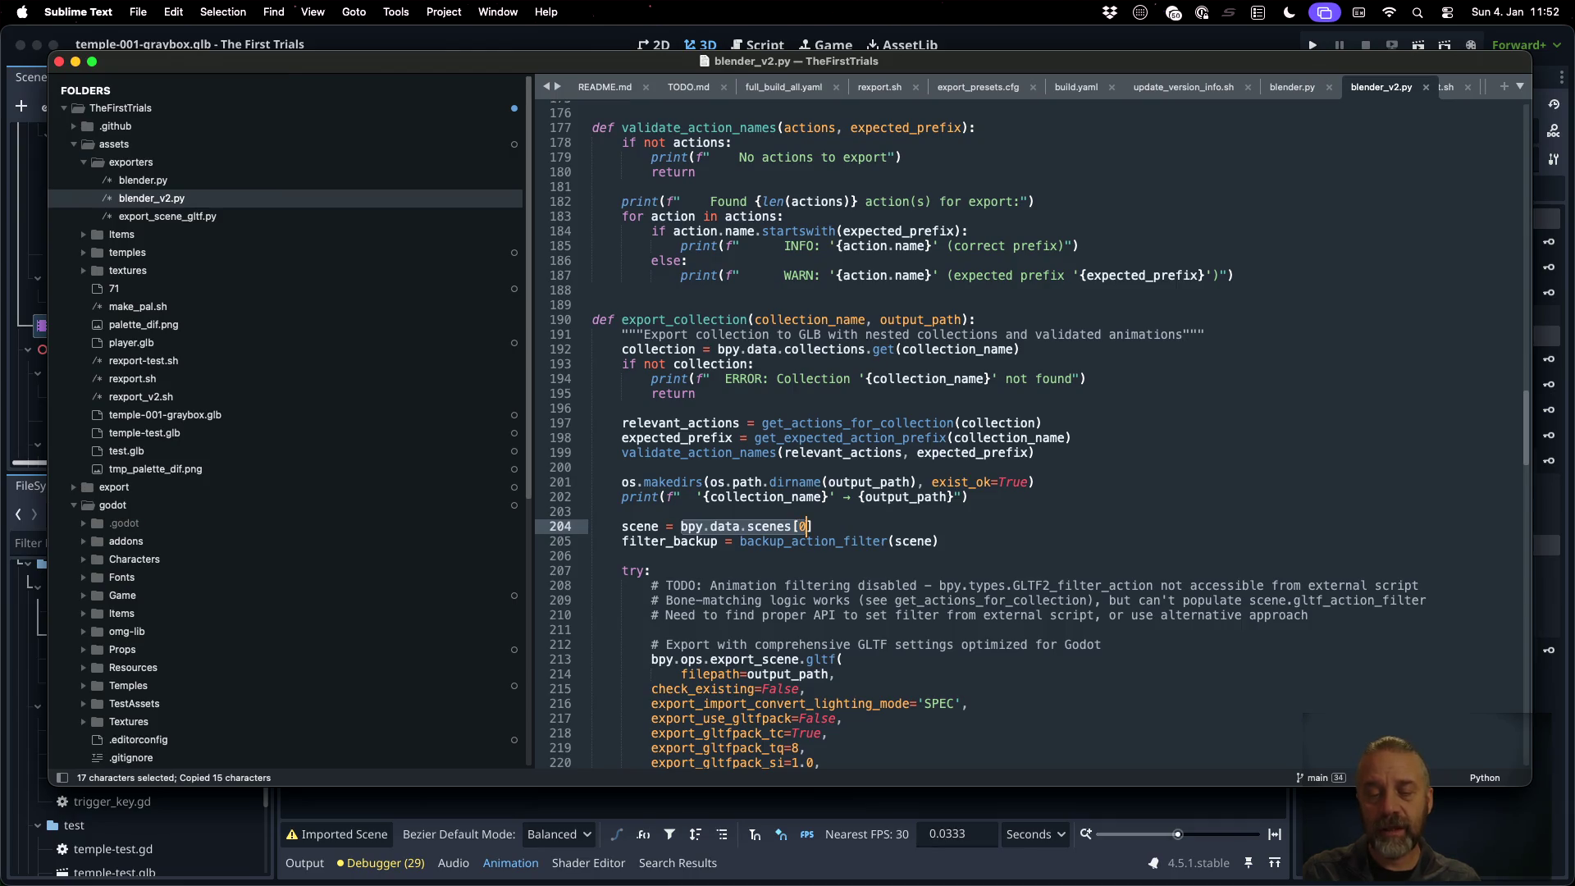
{"action": "left_click", "coordinate": [805, 526]}
{"action": "left_click_drag", "start_coordinate": [792, 526], "coordinate": [813, 525]}
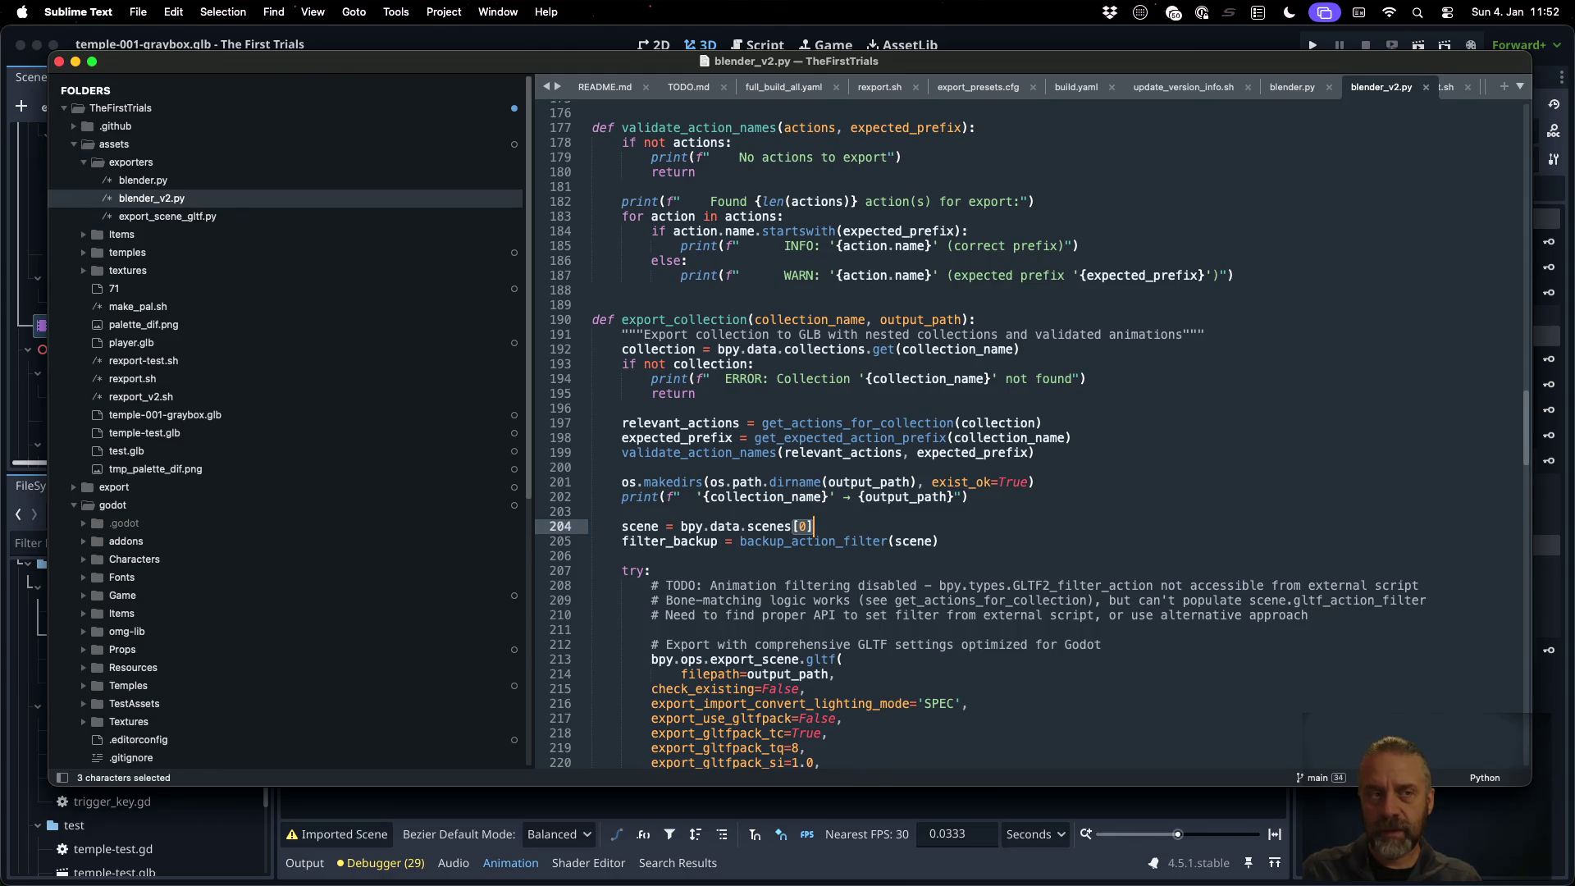
{"action": "key", "text": "super+Tab"}
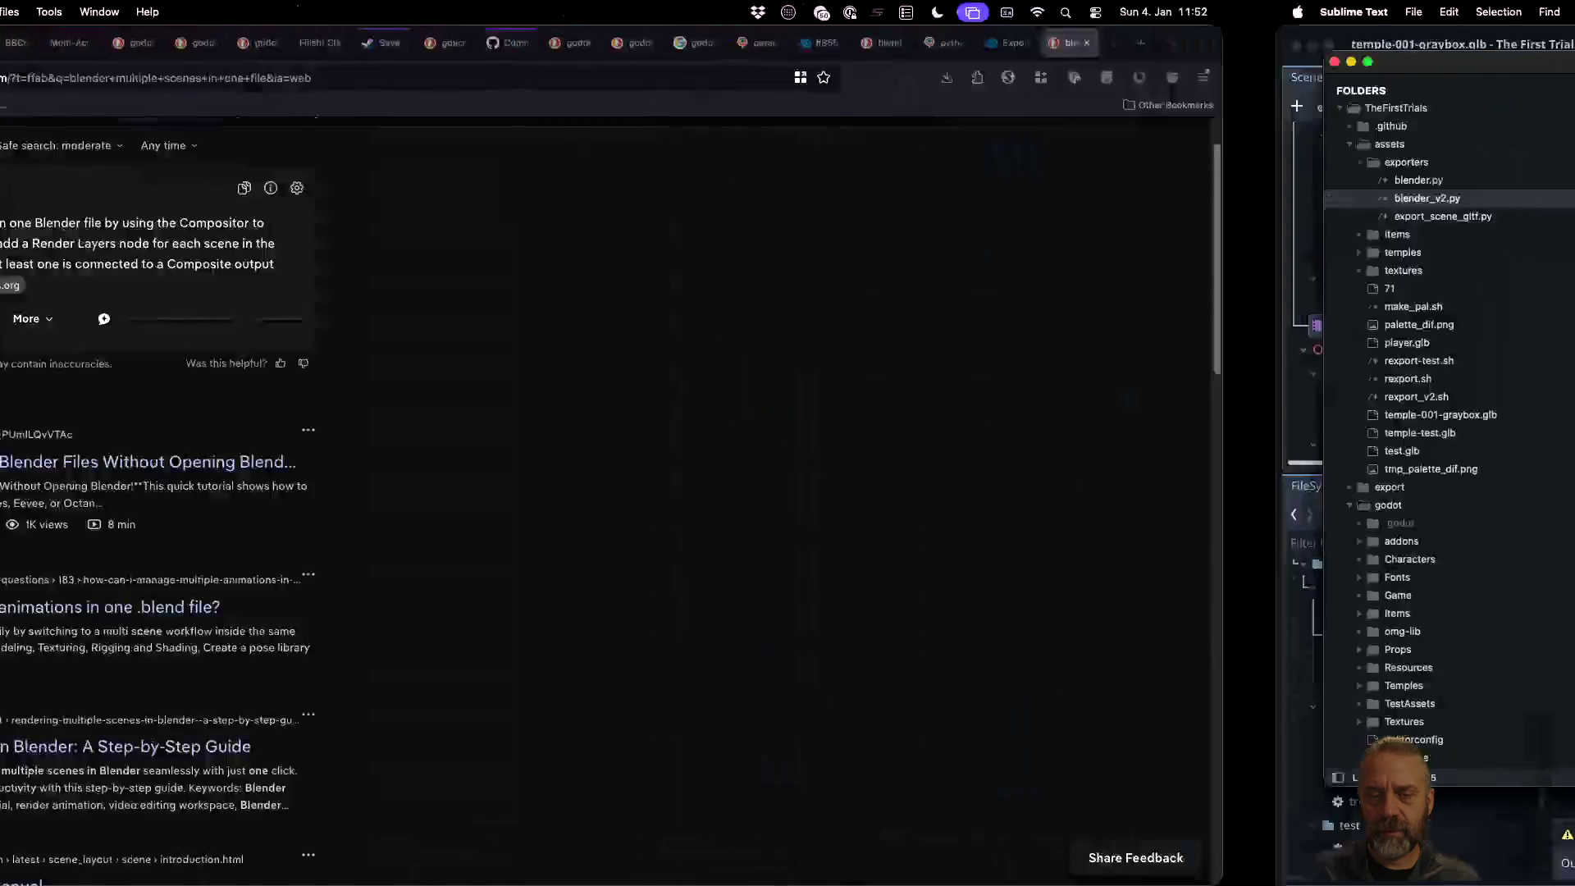
Search bpy.data.scenes and open the bpy.data API page and Stack Exchange active-scene question
{"action": "type", "text": "bpy.data.scenes"}
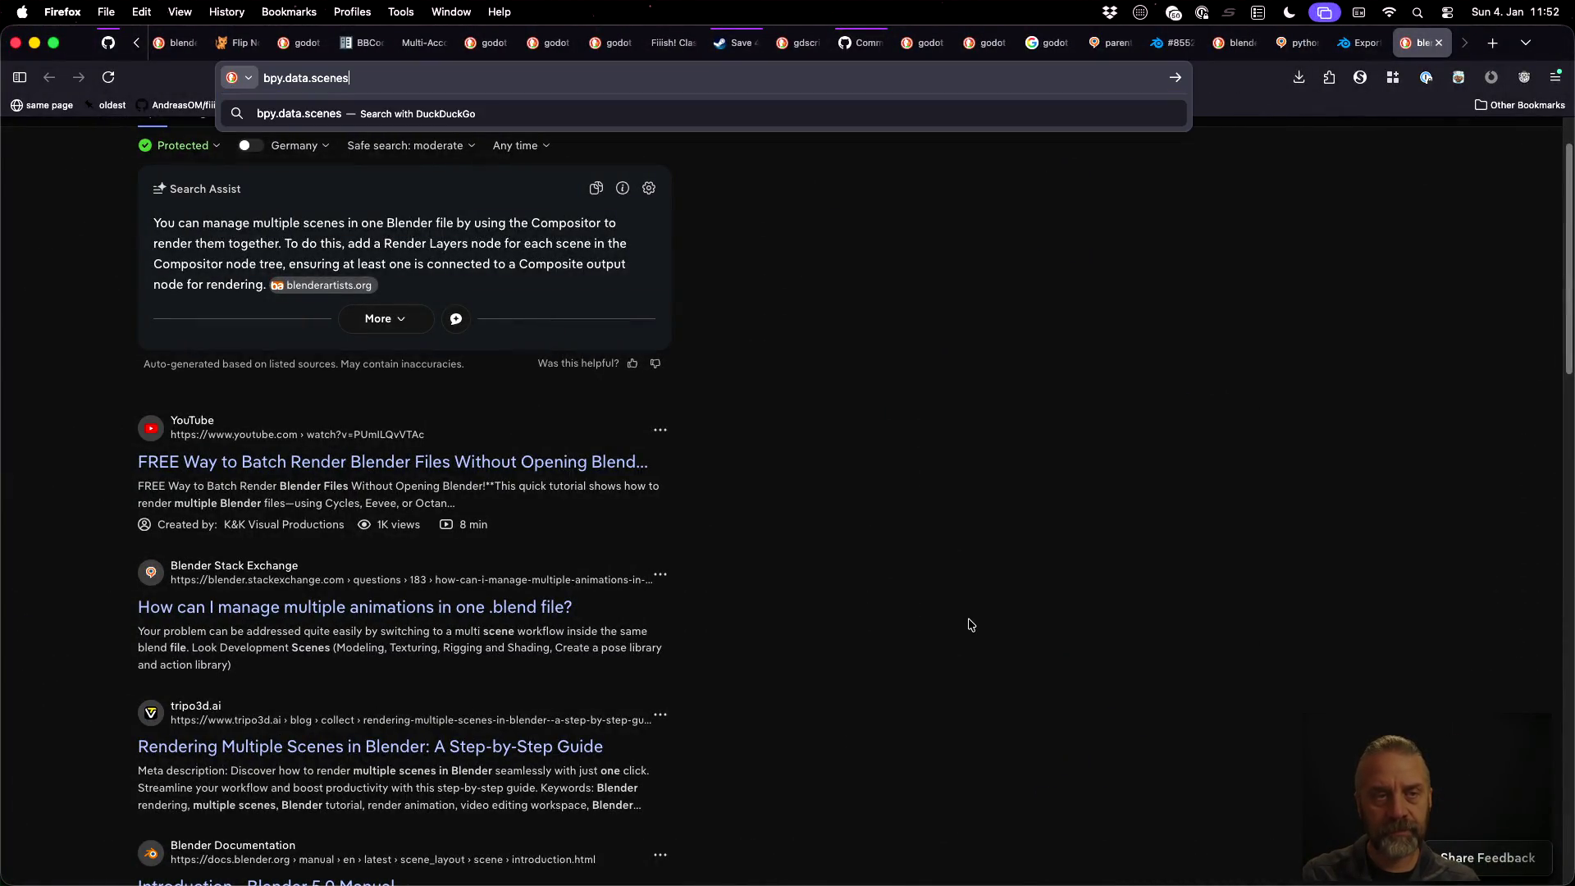
{"action": "key", "text": "Return"}
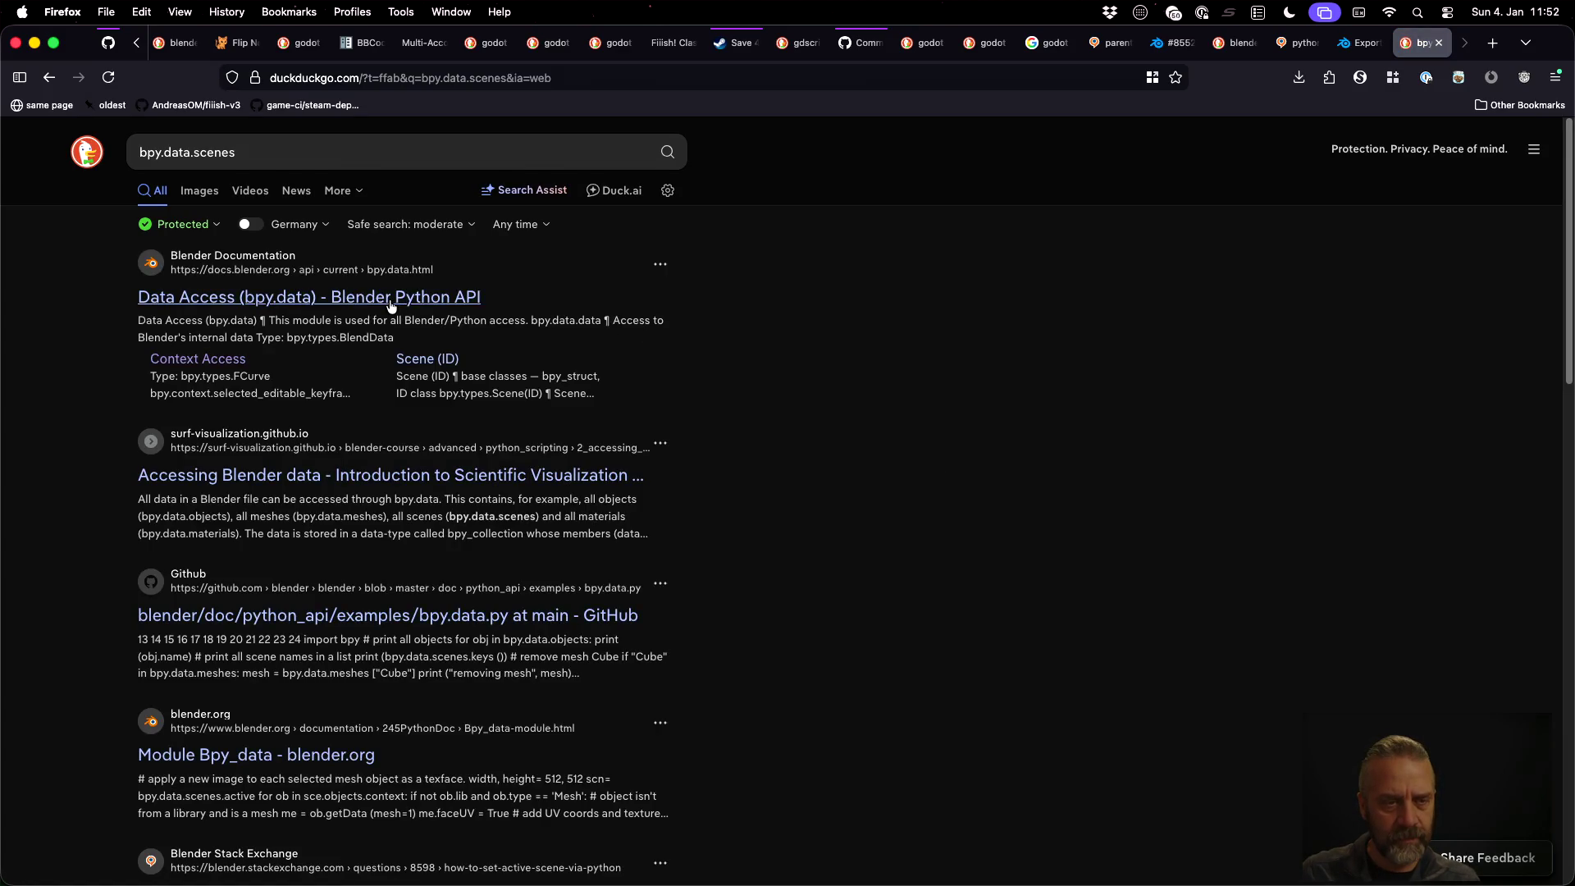
{"action": "middle_click", "coordinate": [451, 303]}
{"action": "scroll", "coordinate": [791, 514], "scroll_direction": "down", "scroll_amount": 3}
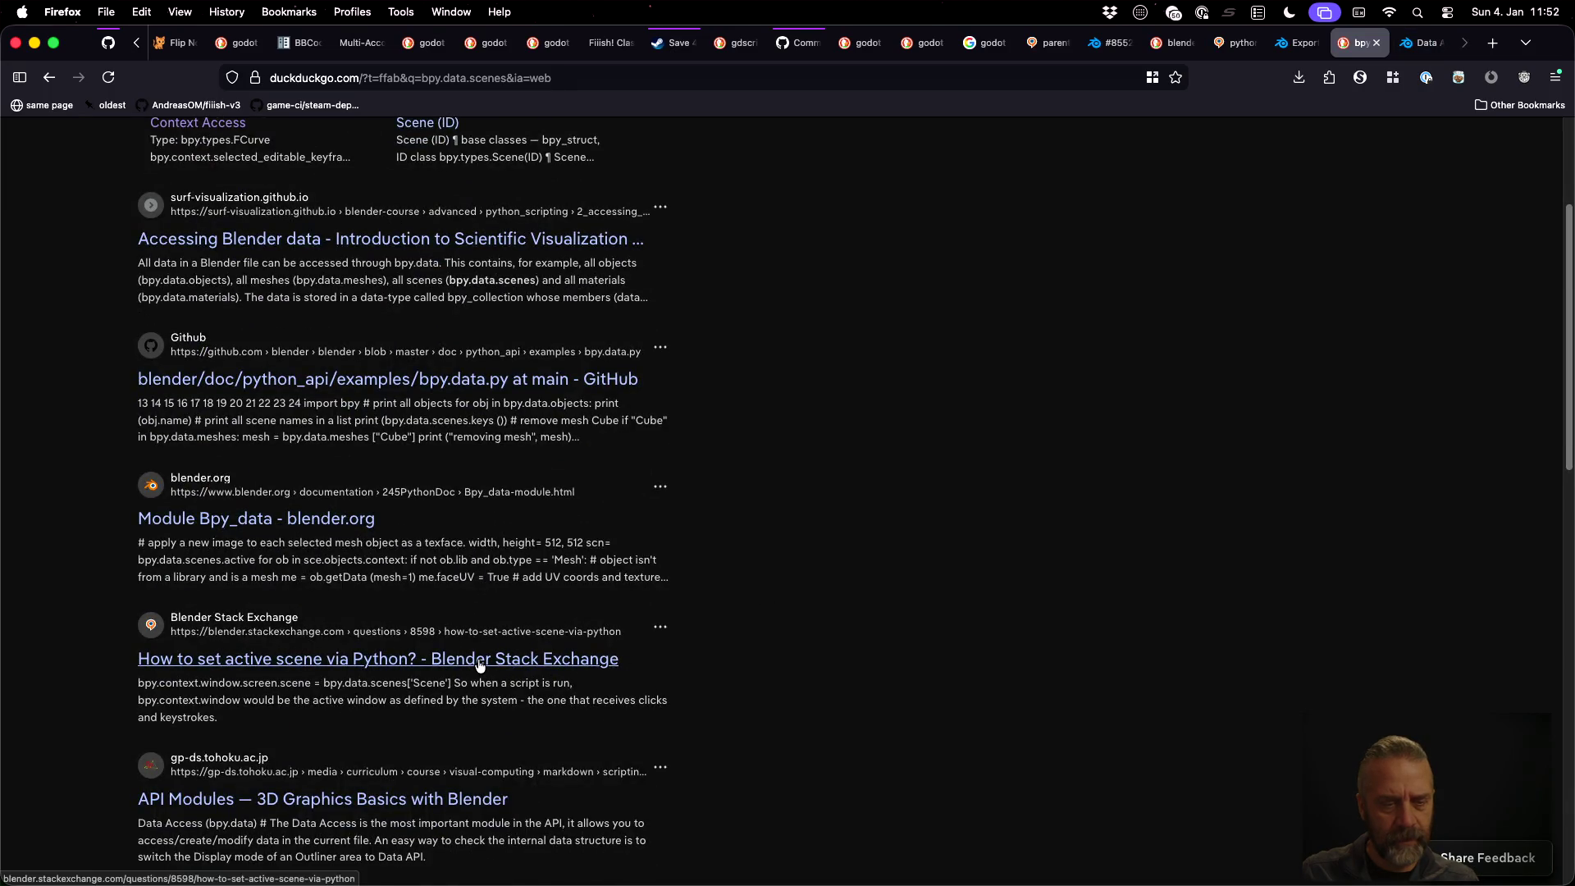
{"action": "middle_click", "coordinate": [611, 659]}
Read the Stack Exchange answers on setting the active scene, highlighting the scene.new call
{"action": "key", "text": "ctrl+Tab"}
{"action": "key", "text": "ctrl+Tab"}
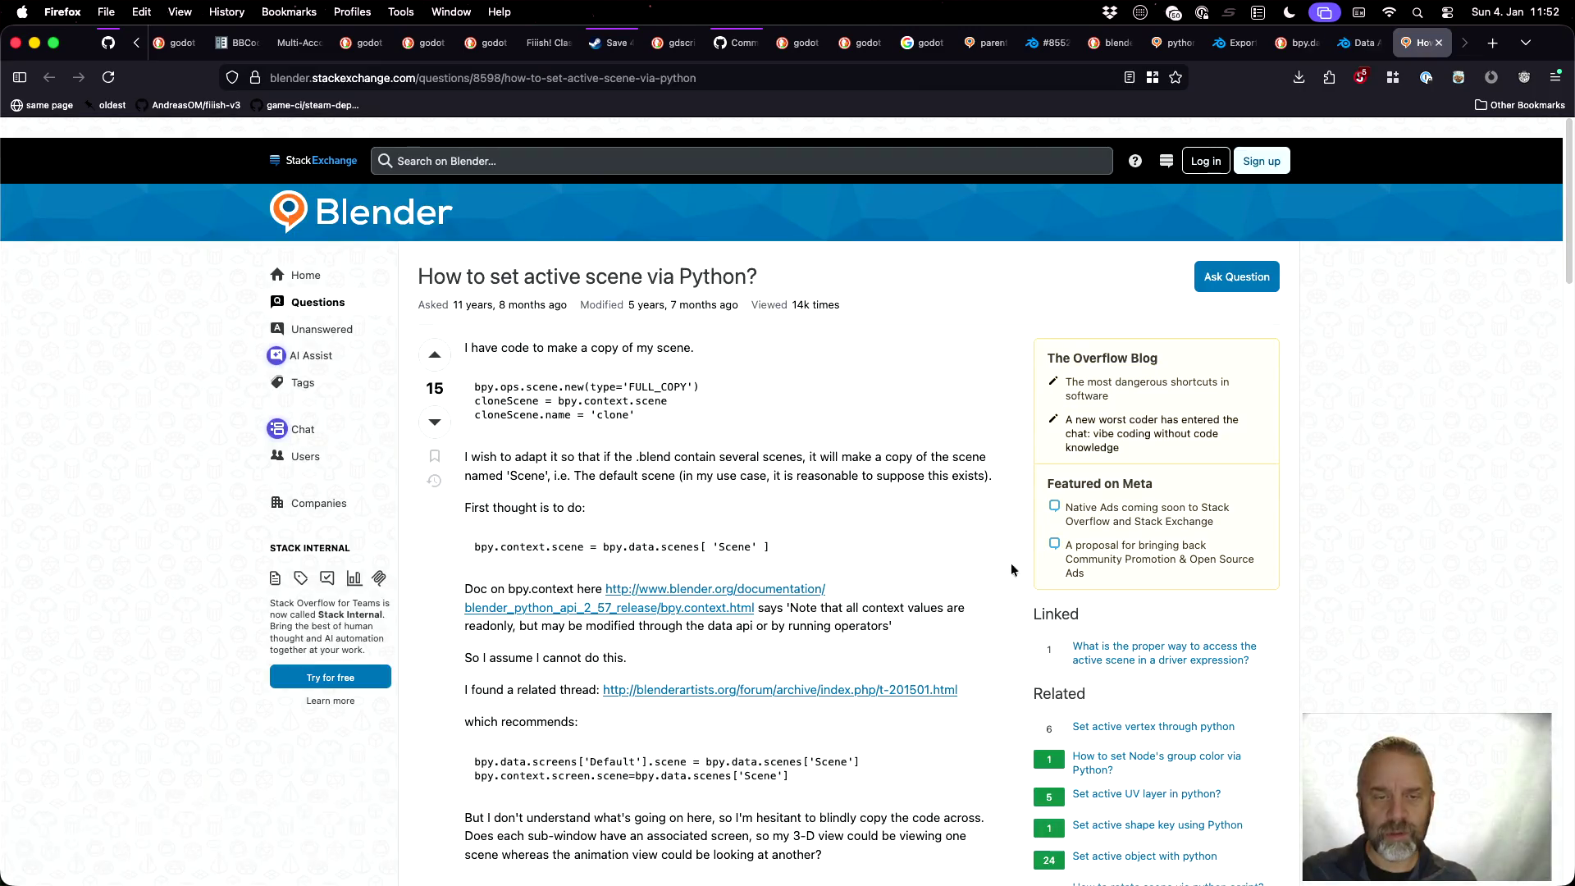
{"action": "scroll", "coordinate": [833, 508], "scroll_direction": "down", "scroll_amount": 2}
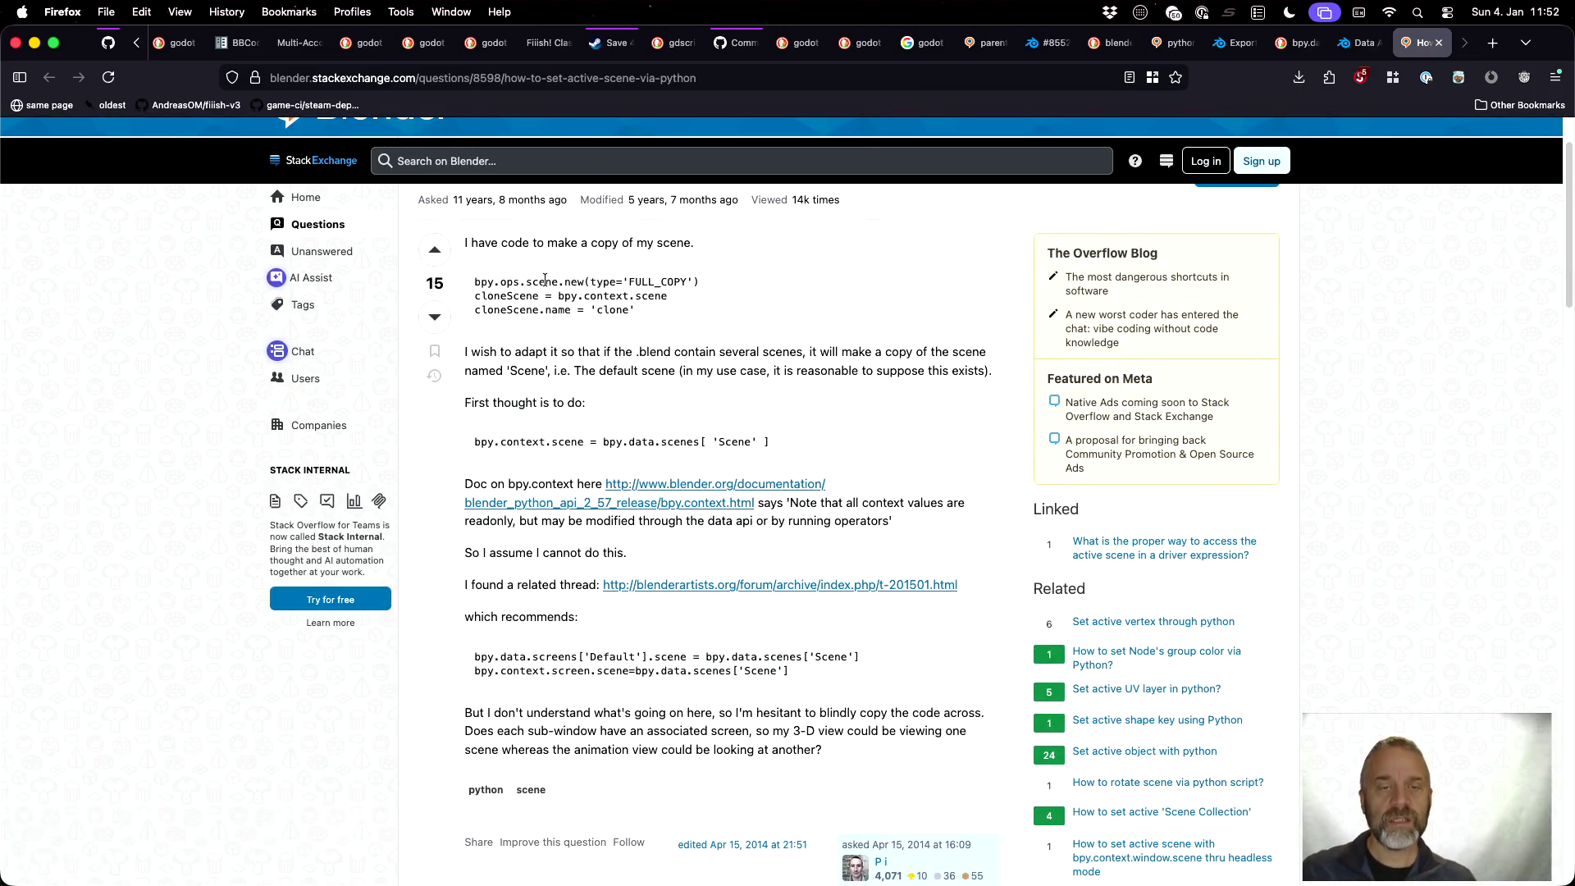
{"action": "left_click_drag", "start_coordinate": [519, 286], "coordinate": [602, 276]}
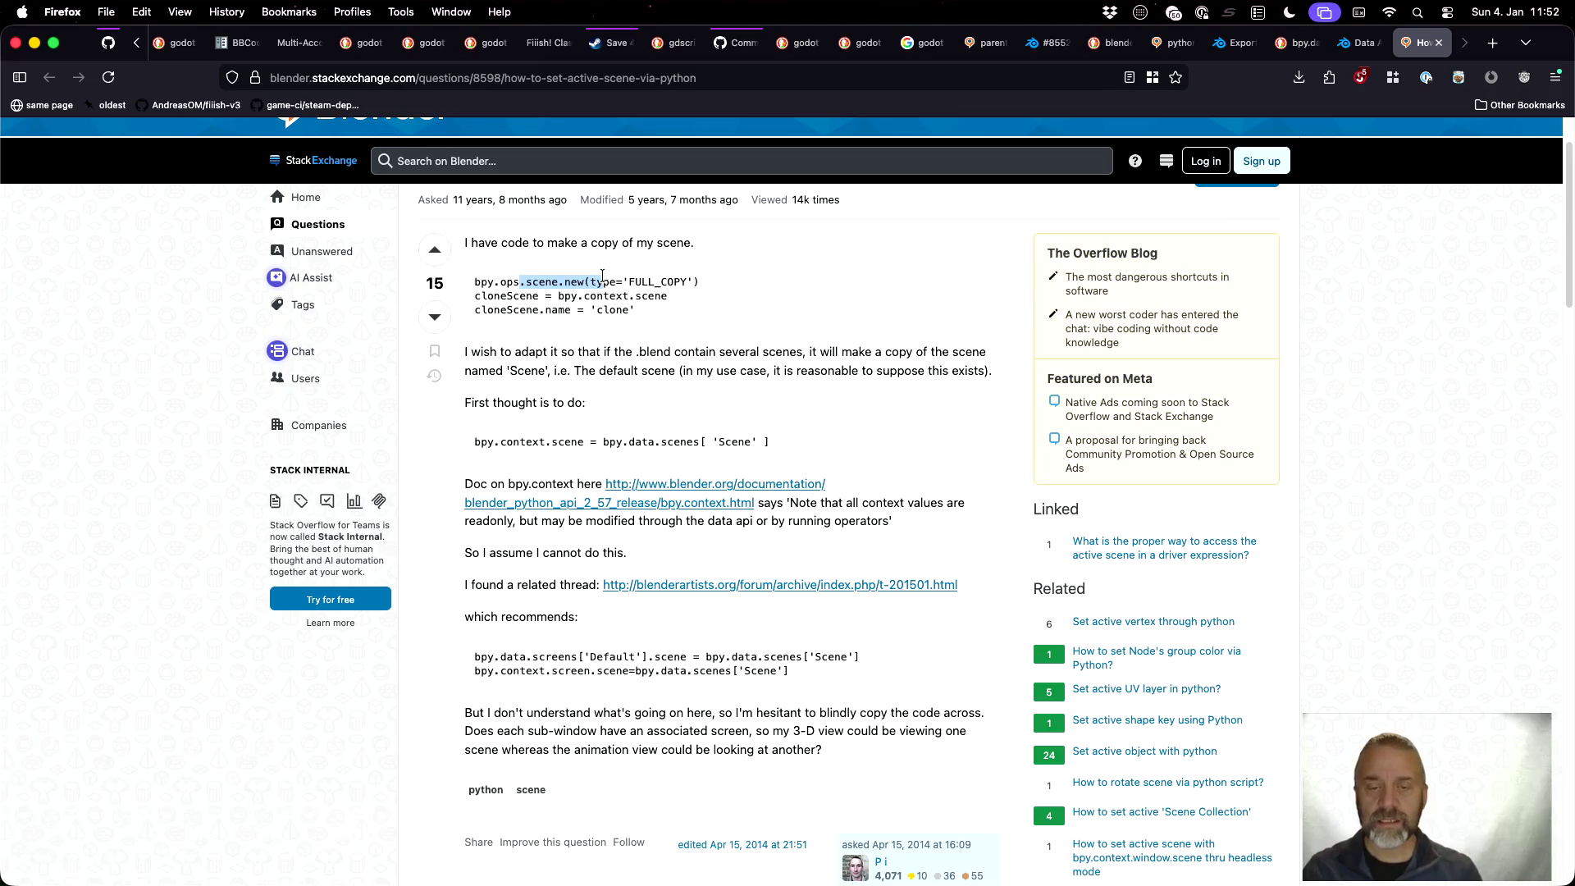
{"action": "scroll", "coordinate": [740, 482], "scroll_direction": "down", "scroll_amount": 6}
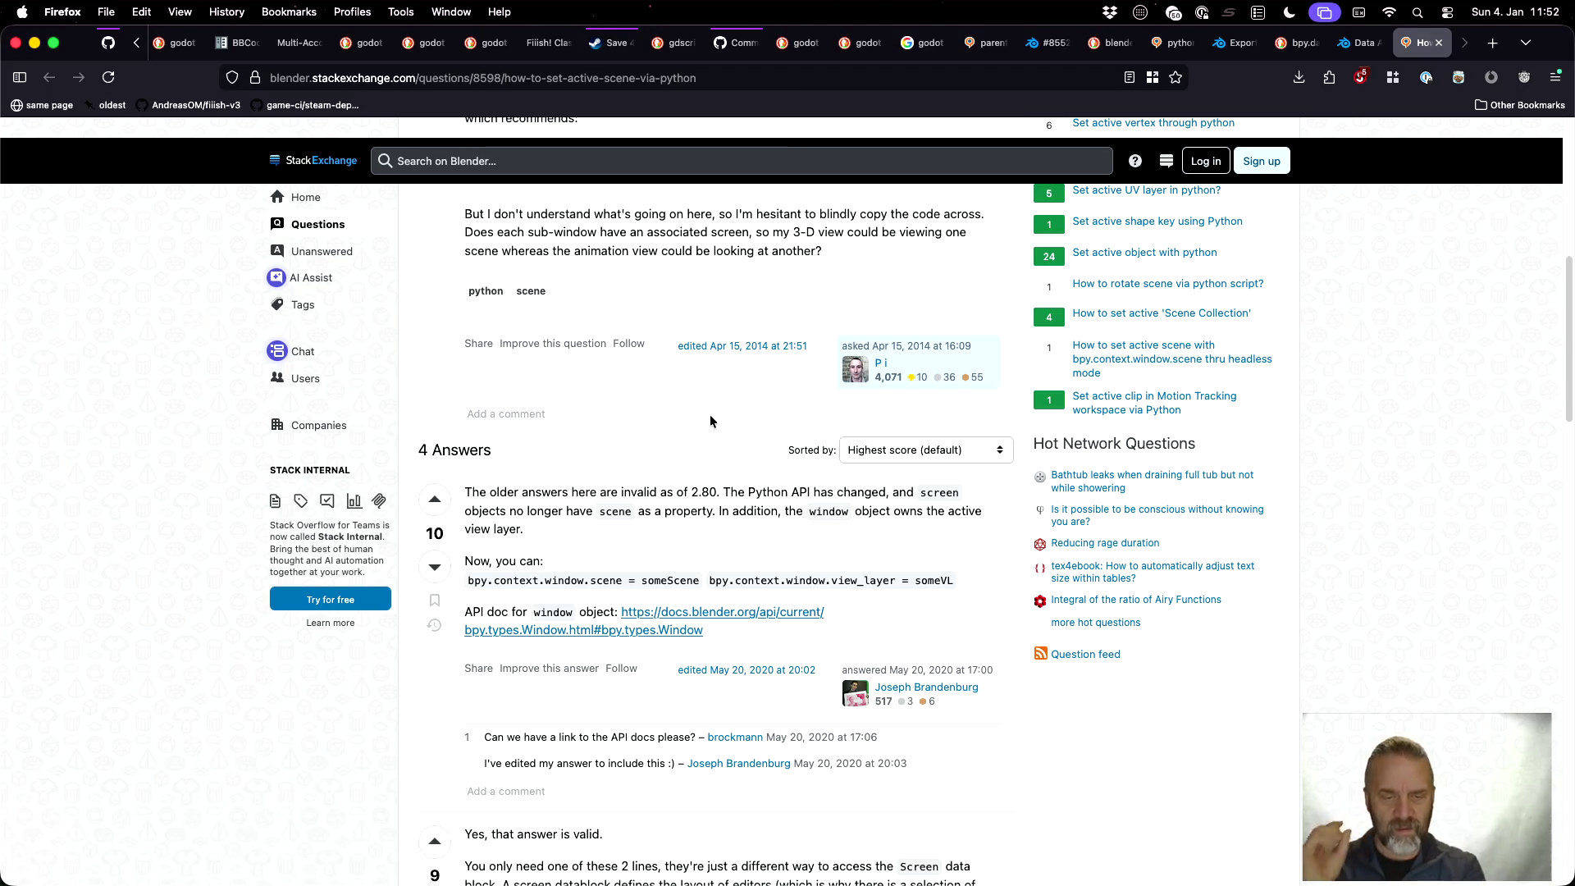
{"action": "scroll", "coordinate": [710, 417], "scroll_direction": "down", "scroll_amount": 3}
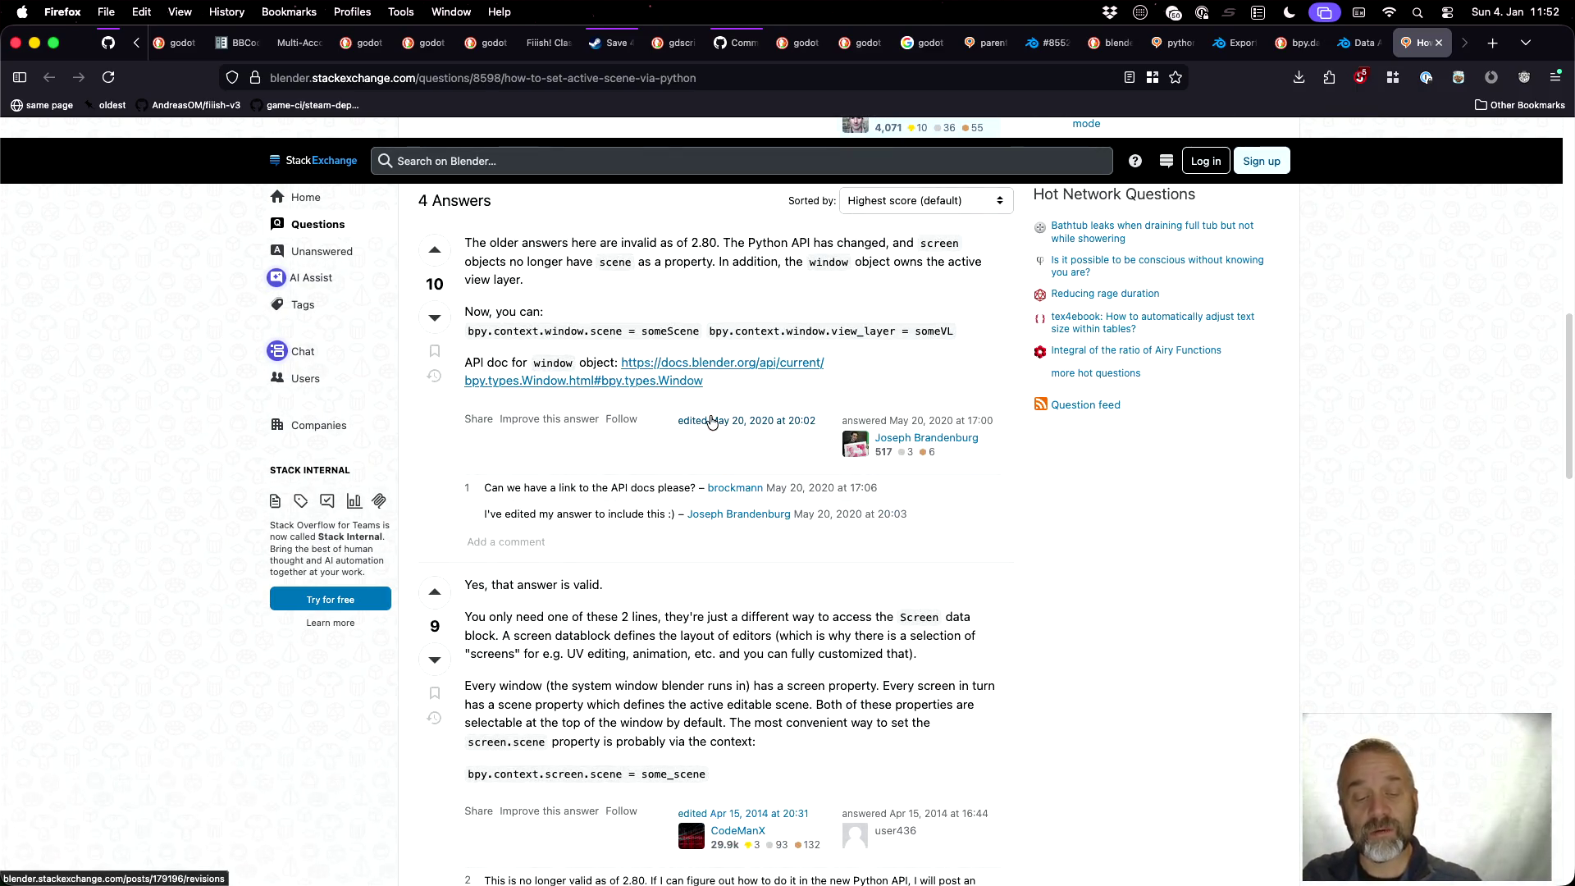
{"action": "key", "text": "super+Tab"}
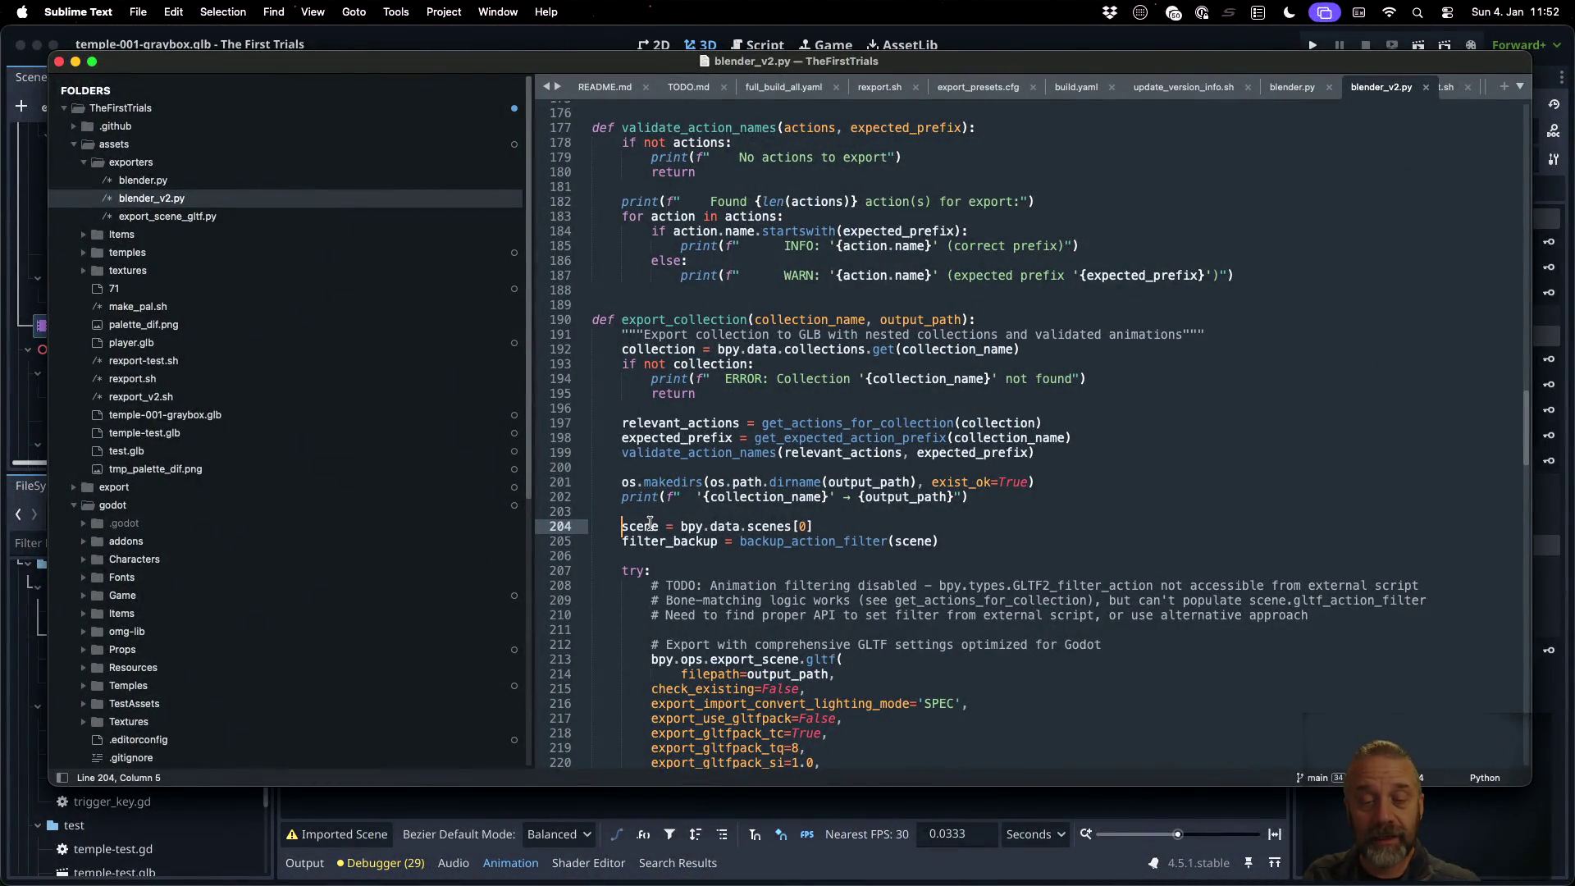
Duplicate the scene line 204 below itself and change the copy's index to [1]
{"action": "key", "text": "super+shift+Right"}
{"action": "key", "text": "super+c"}
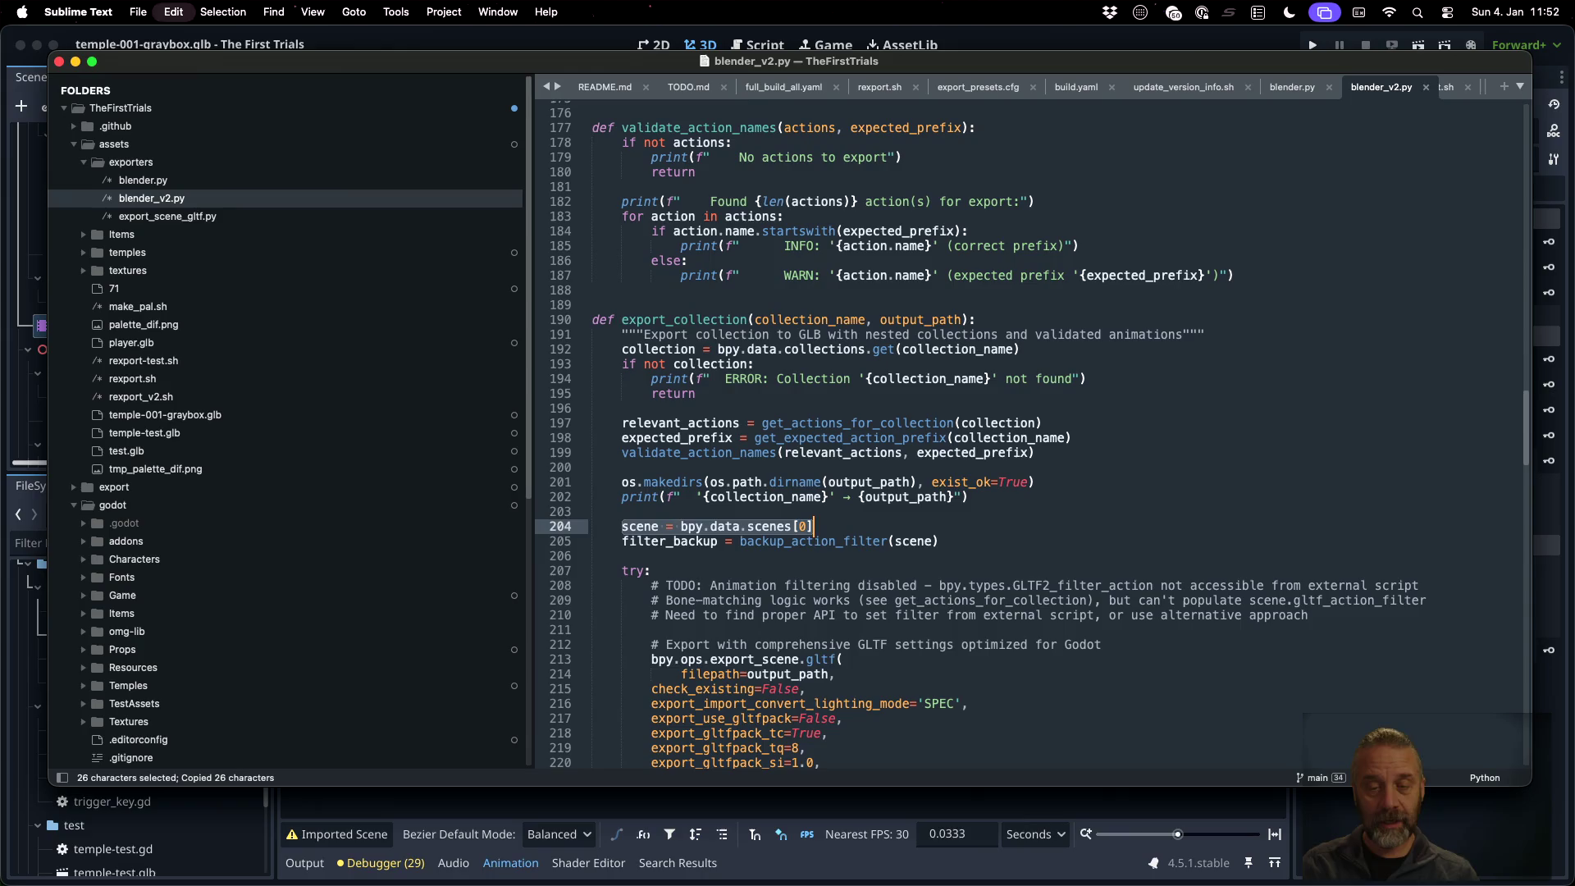
{"action": "key", "text": "Right"}
{"action": "key", "text": "Return"}
{"action": "key", "text": "super+v"}
{"action": "key", "text": "Left"}
{"action": "key", "text": "BackSpace"}
{"action": "type", "text": "1"}
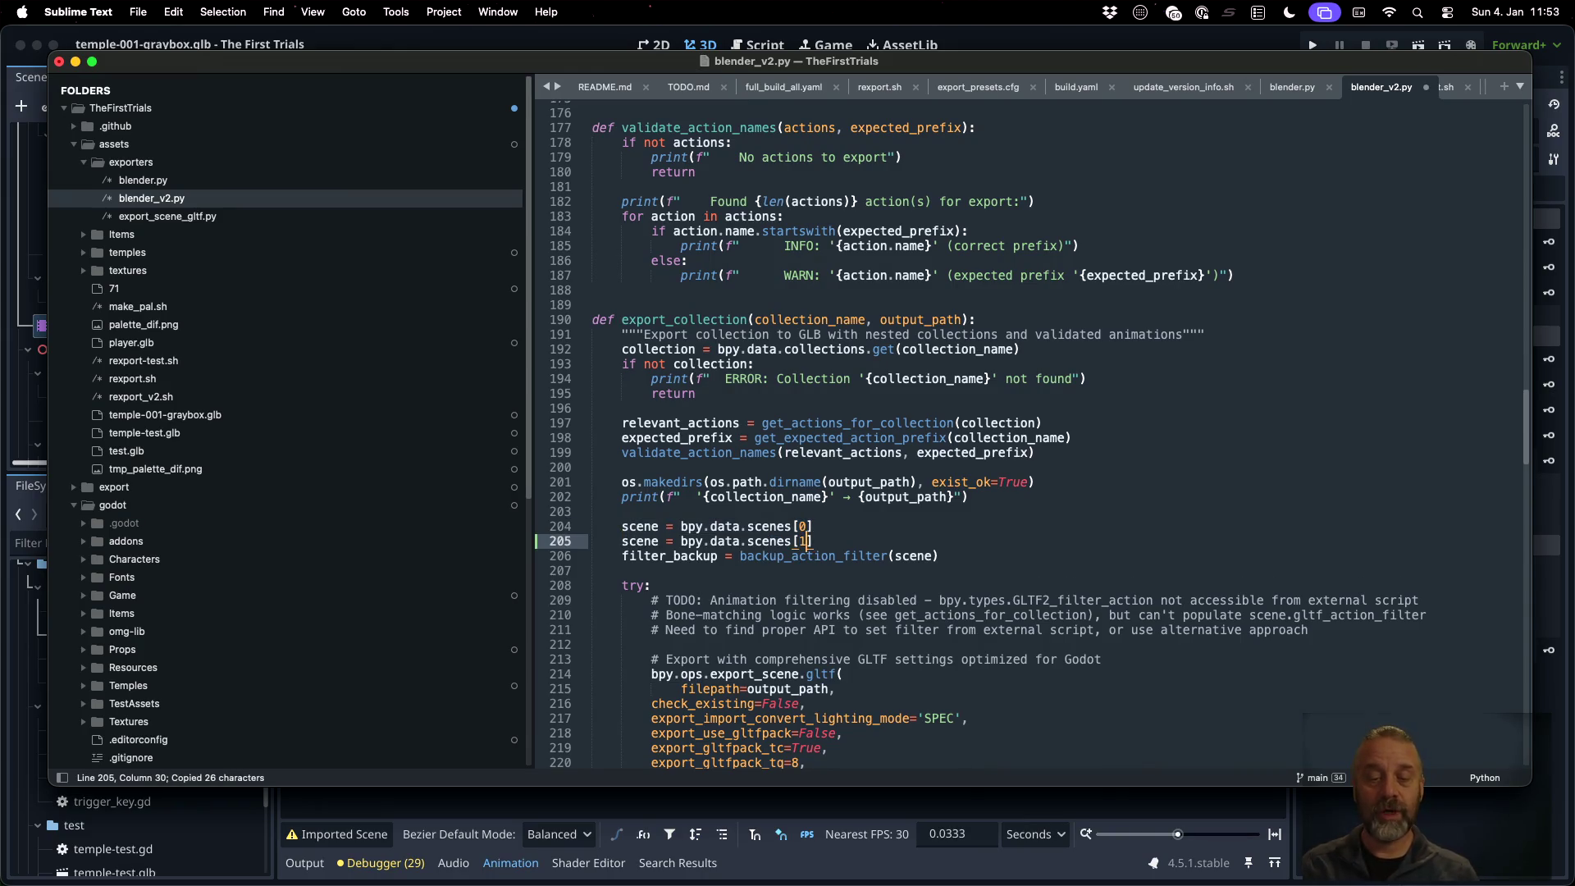
Delete the trial scenes[1] line and save blender_v2.py
{"action": "key", "text": "super+l"}
{"action": "key", "text": "BackSpace"}
{"action": "key", "text": "super+s"}
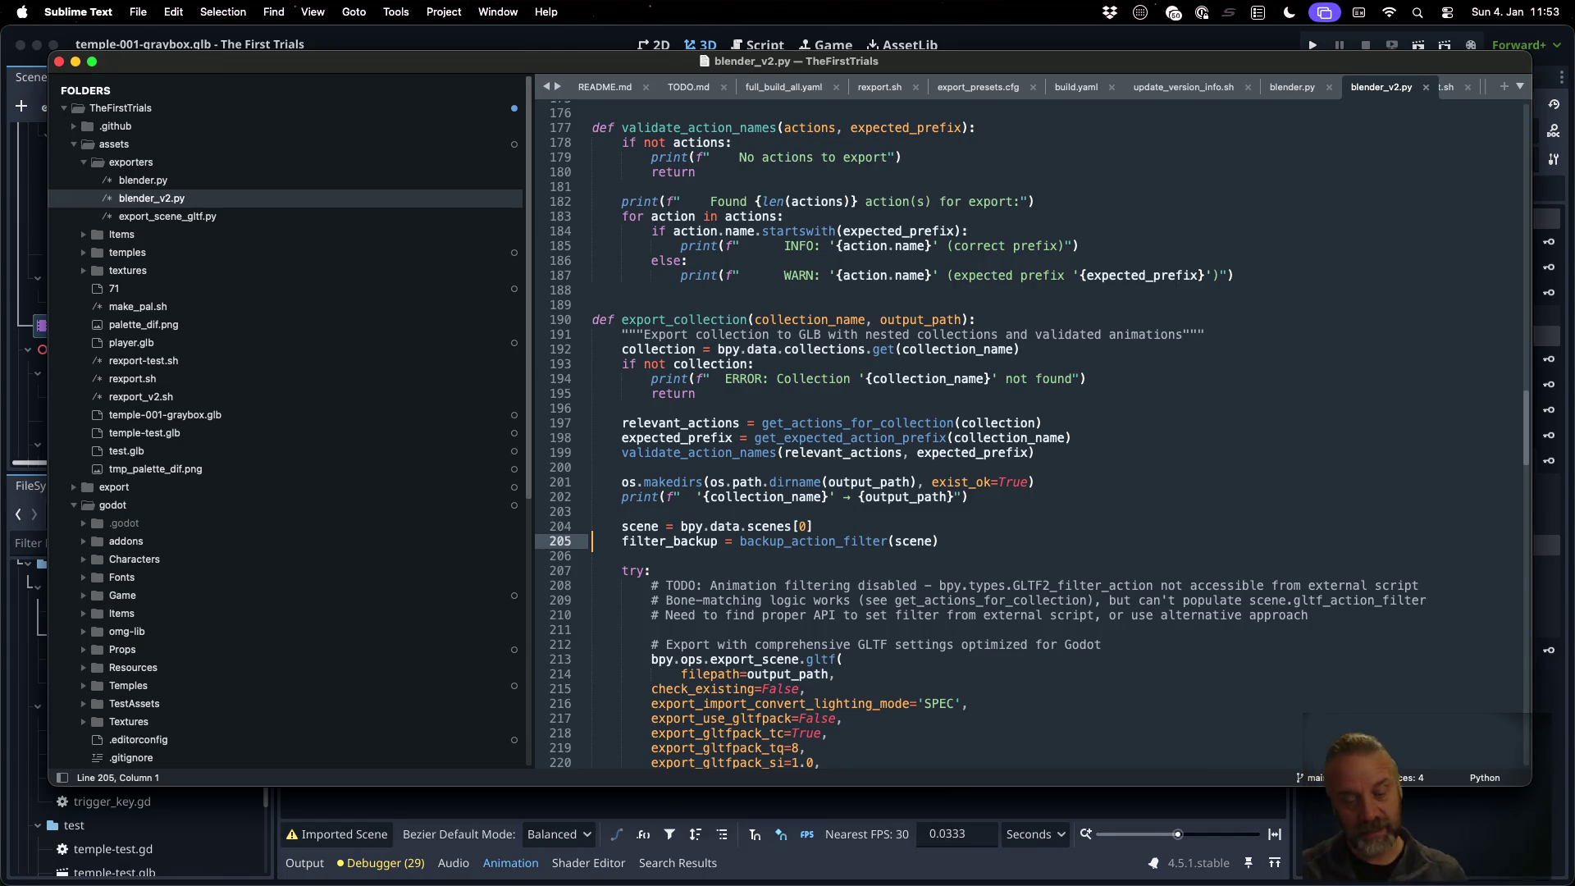
{"action": "key", "text": "super+Tab"}
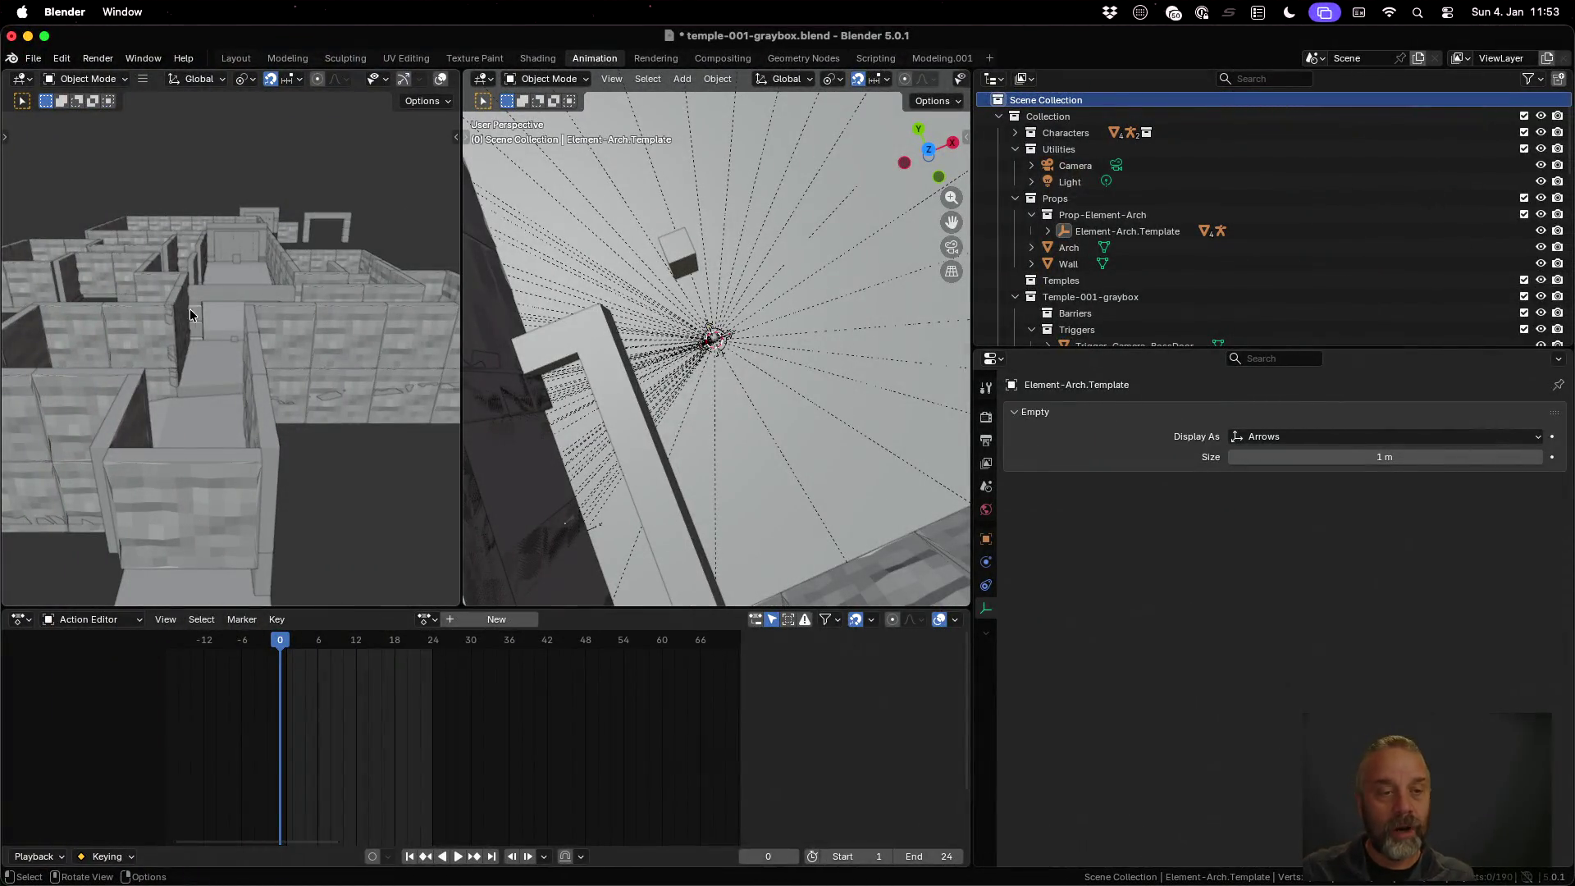
In the Modeling workspace, deselect all of Arch-002's vertices and turn on X-ray shading
{"action": "left_click", "coordinate": [235, 305]}
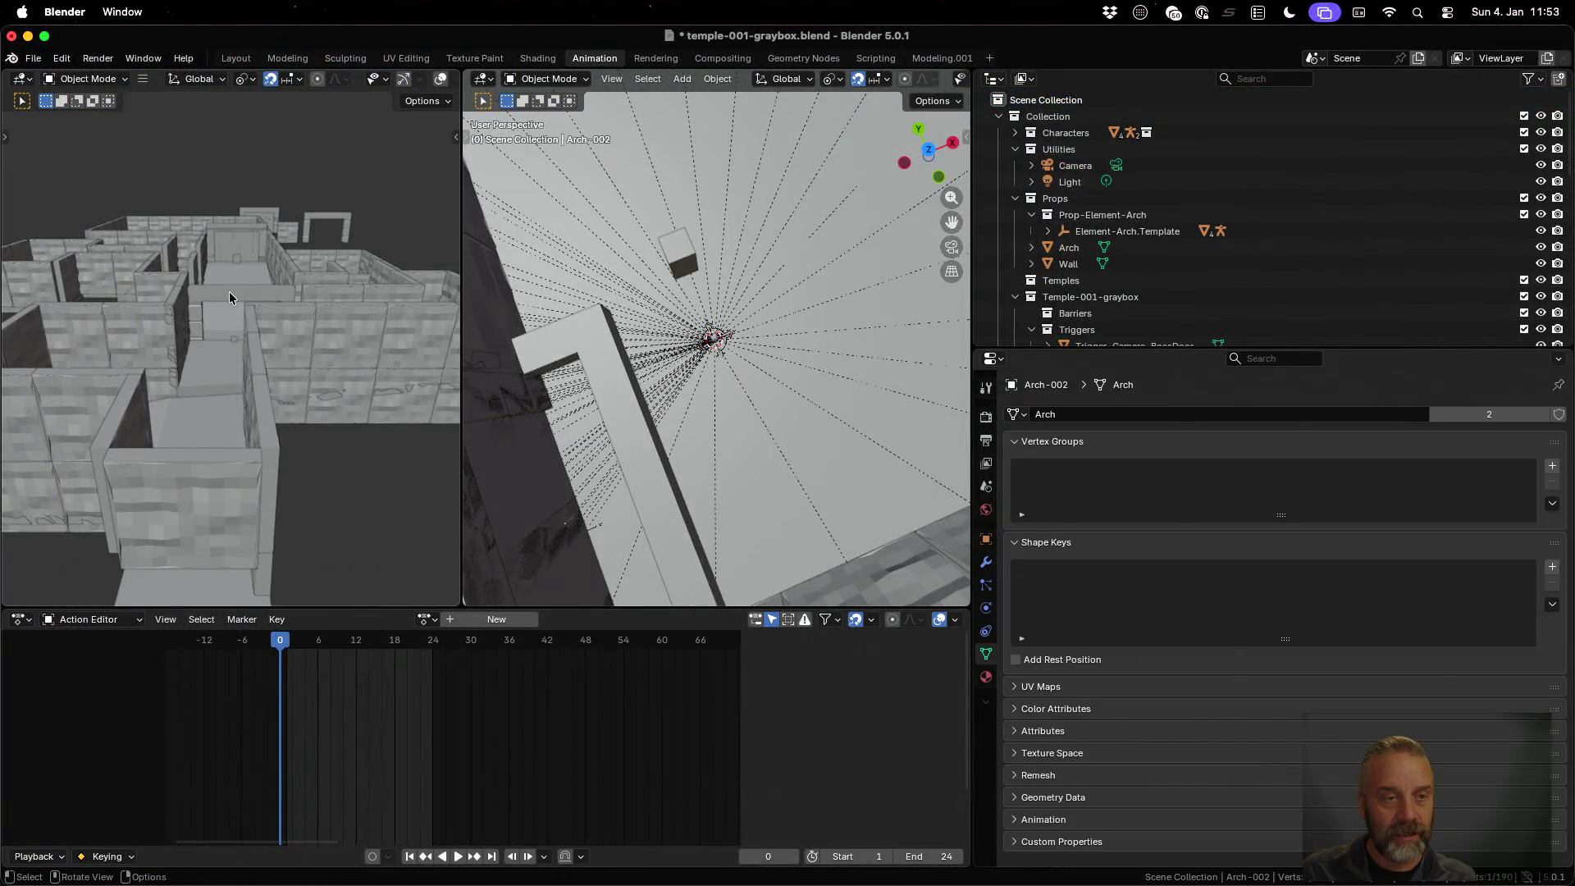
{"action": "middle_click_drag", "start_coordinate": [607, 328], "coordinate": [649, 317]}
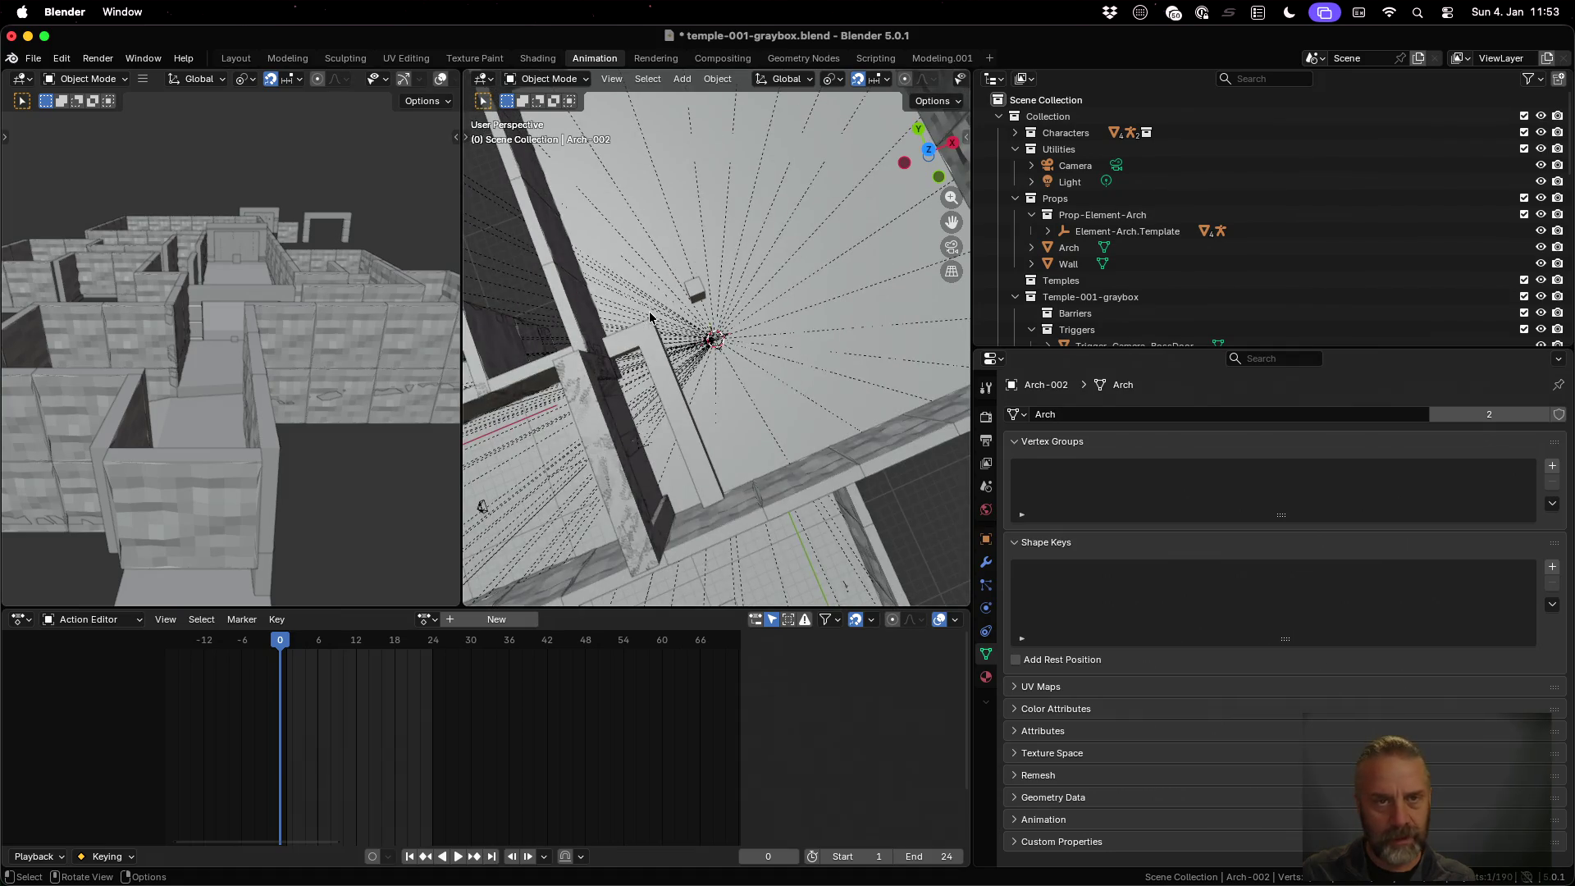
{"action": "middle_click_drag", "start_coordinate": [256, 254], "coordinate": [298, 300]}
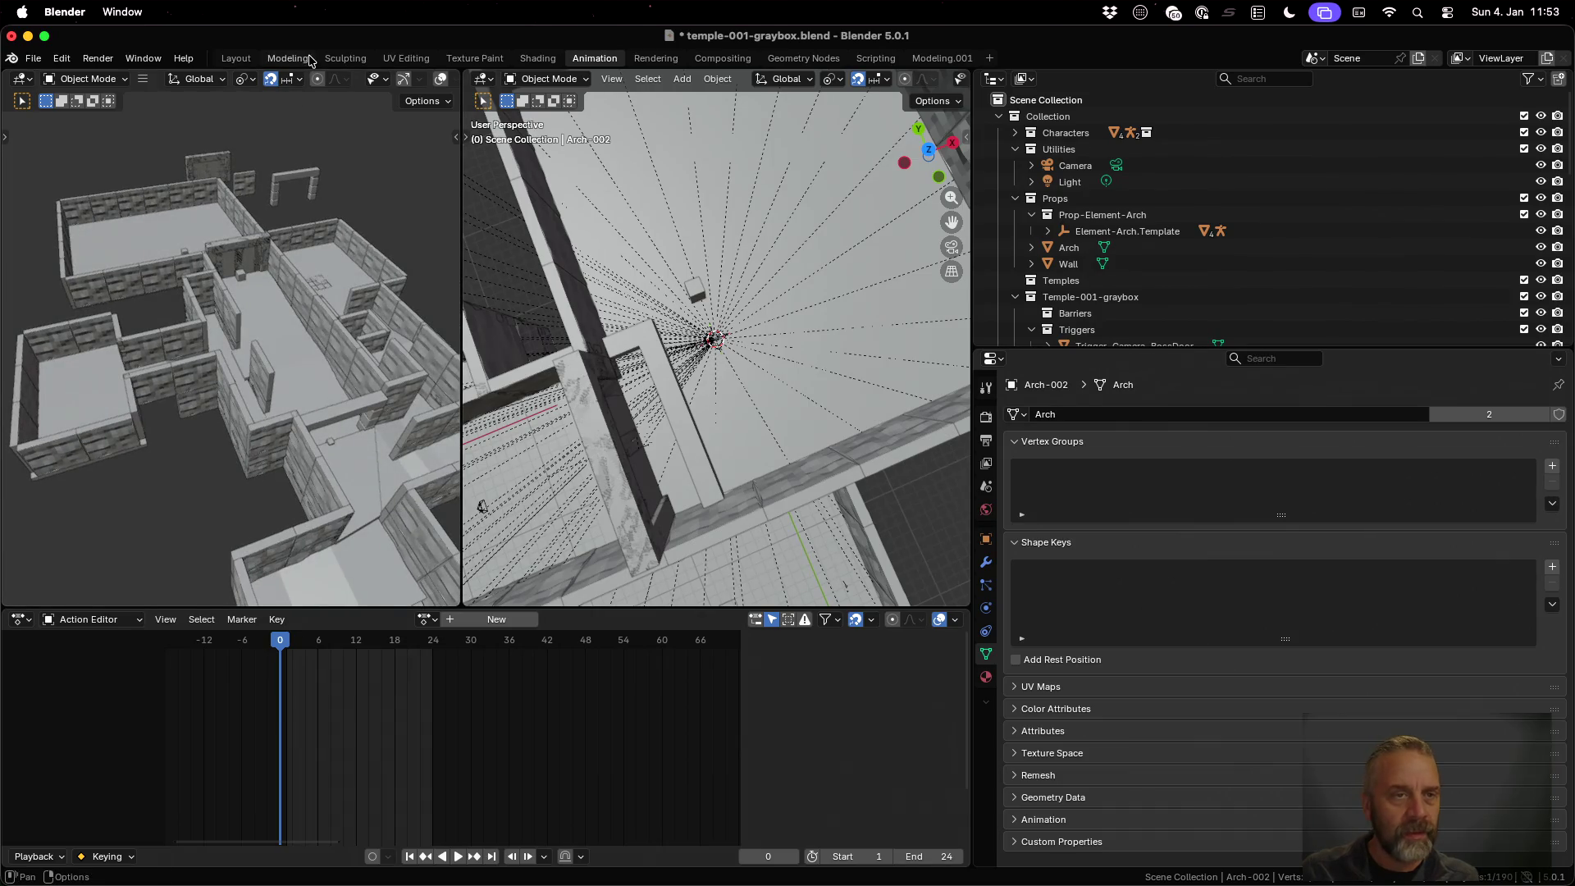
{"action": "left_click", "coordinate": [287, 57]}
{"action": "key", "text": "alt+a"}
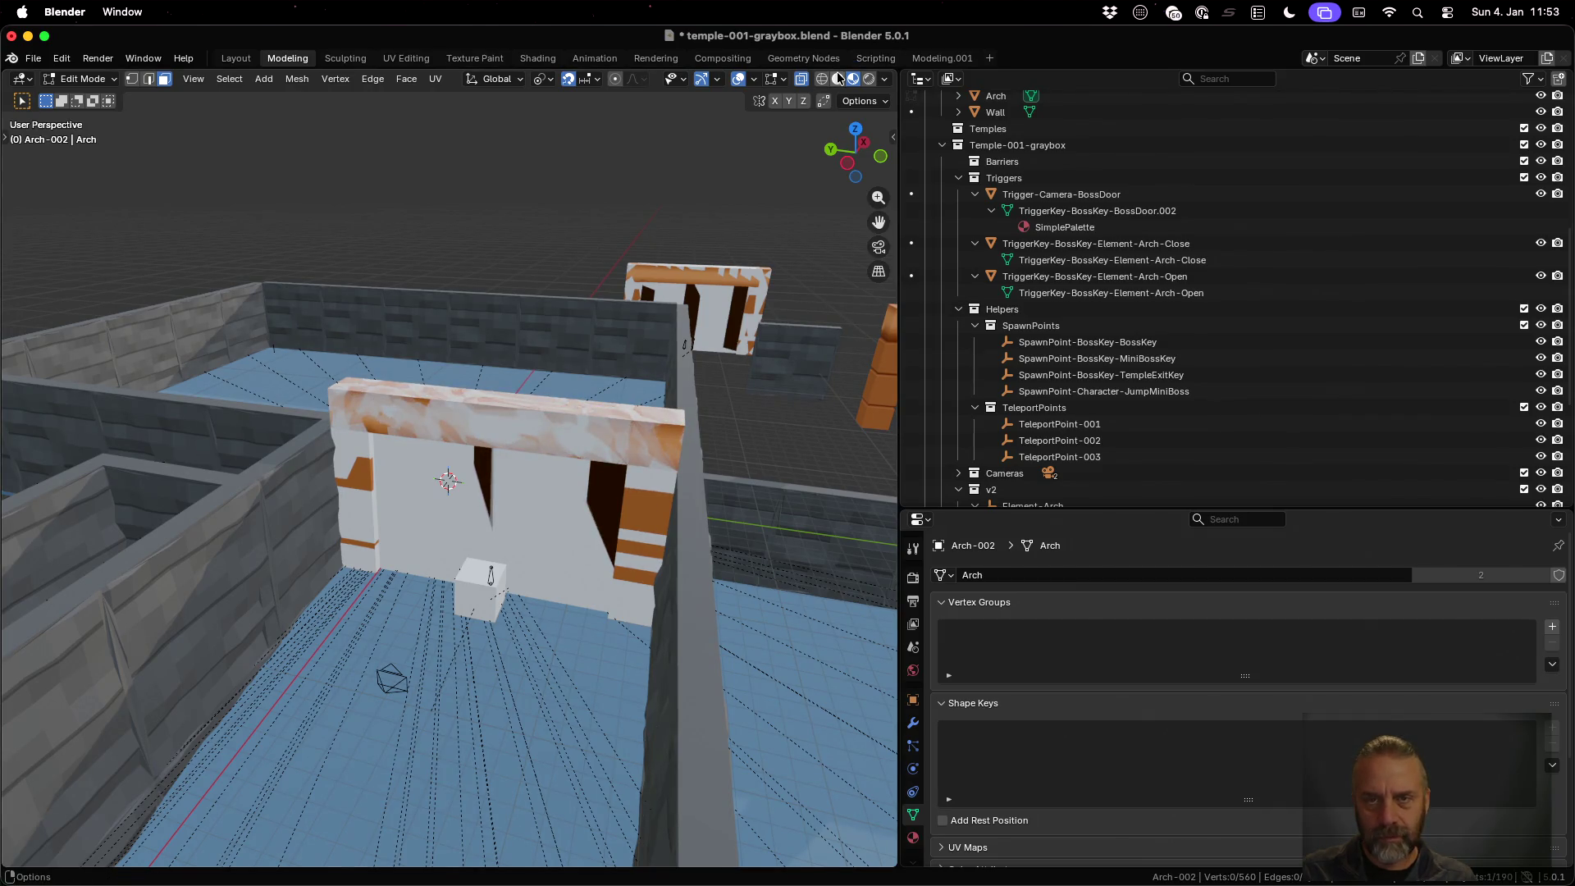
{"action": "key", "text": "z"}
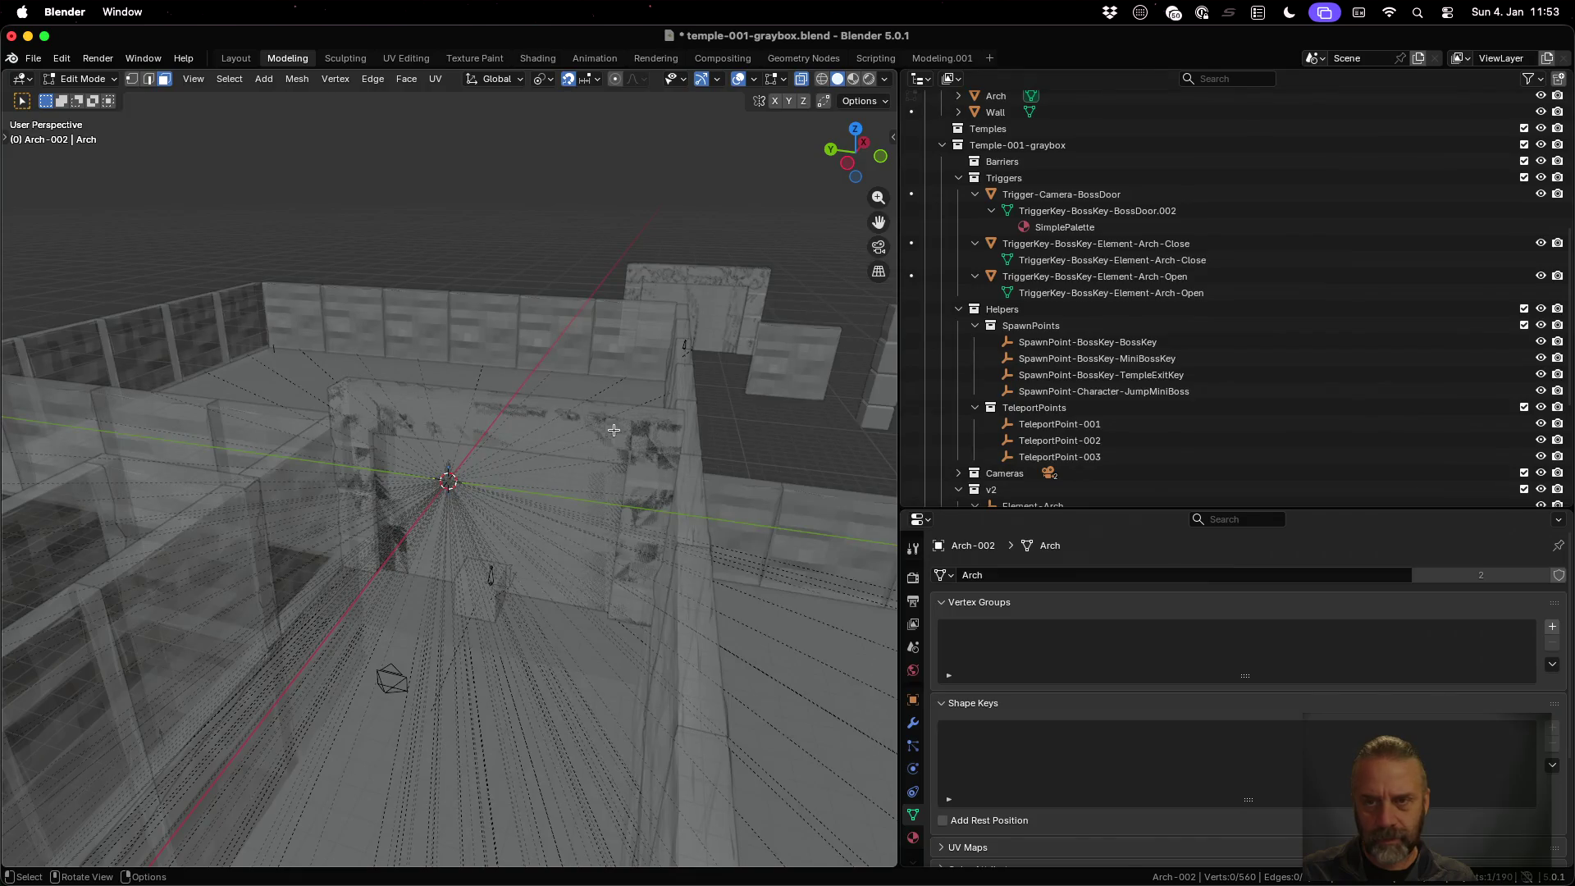
Return to Object Mode and select the visual_Arch.002 object
{"action": "scroll", "coordinate": [1179, 324], "scroll_direction": "up", "scroll_amount": 5}
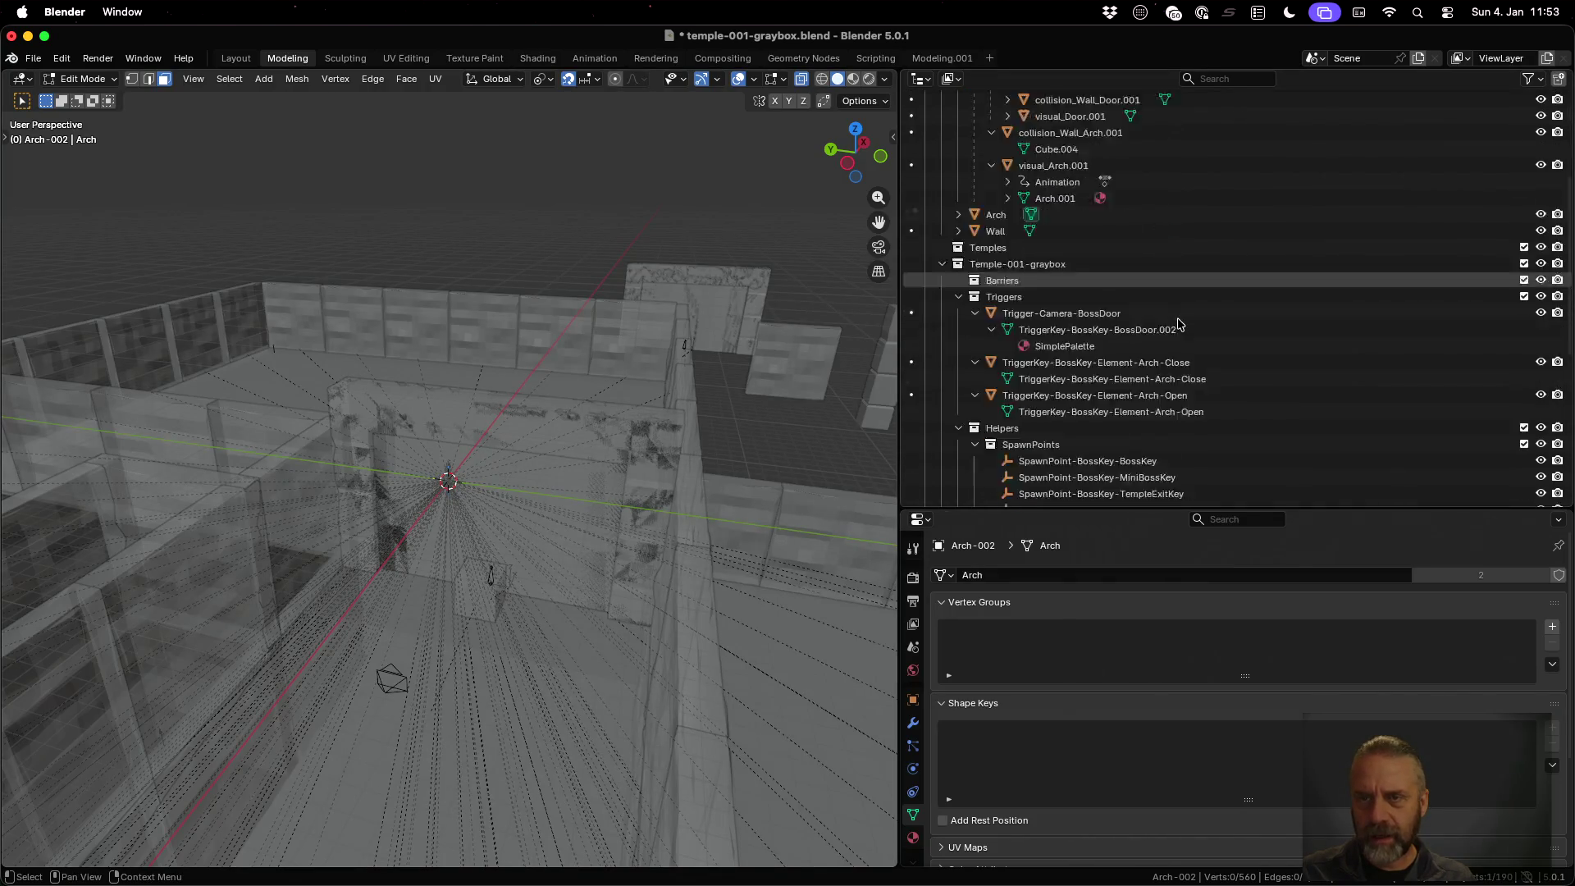
{"action": "scroll", "coordinate": [1178, 322], "scroll_direction": "down", "scroll_amount": 10}
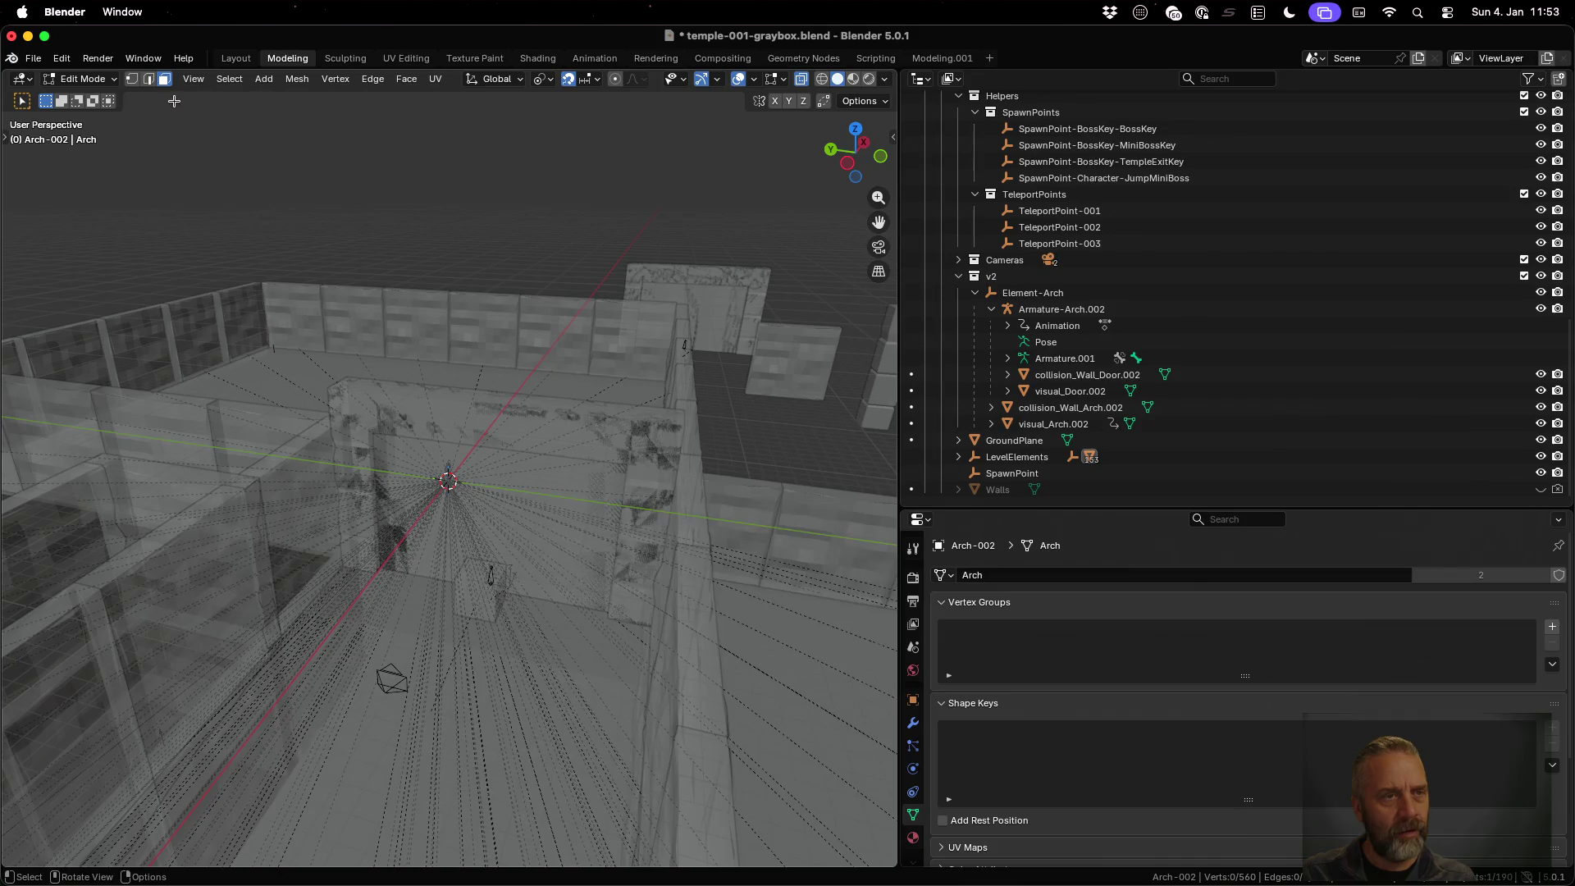
{"action": "left_click", "coordinate": [108, 82]}
{"action": "left_click", "coordinate": [102, 97]}
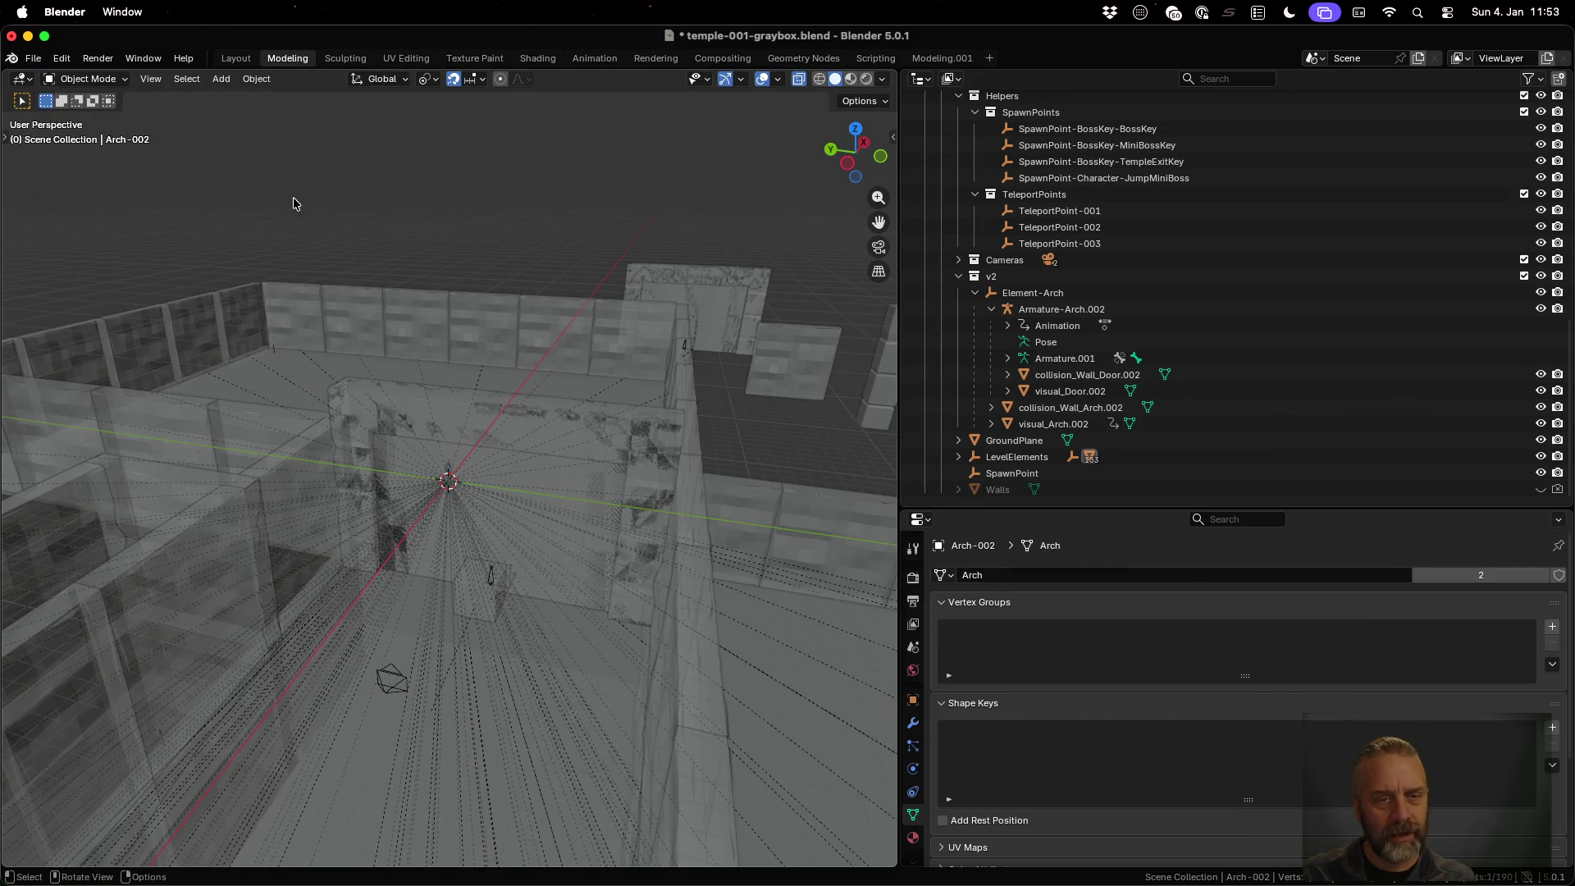
{"action": "left_click", "coordinate": [602, 421]}
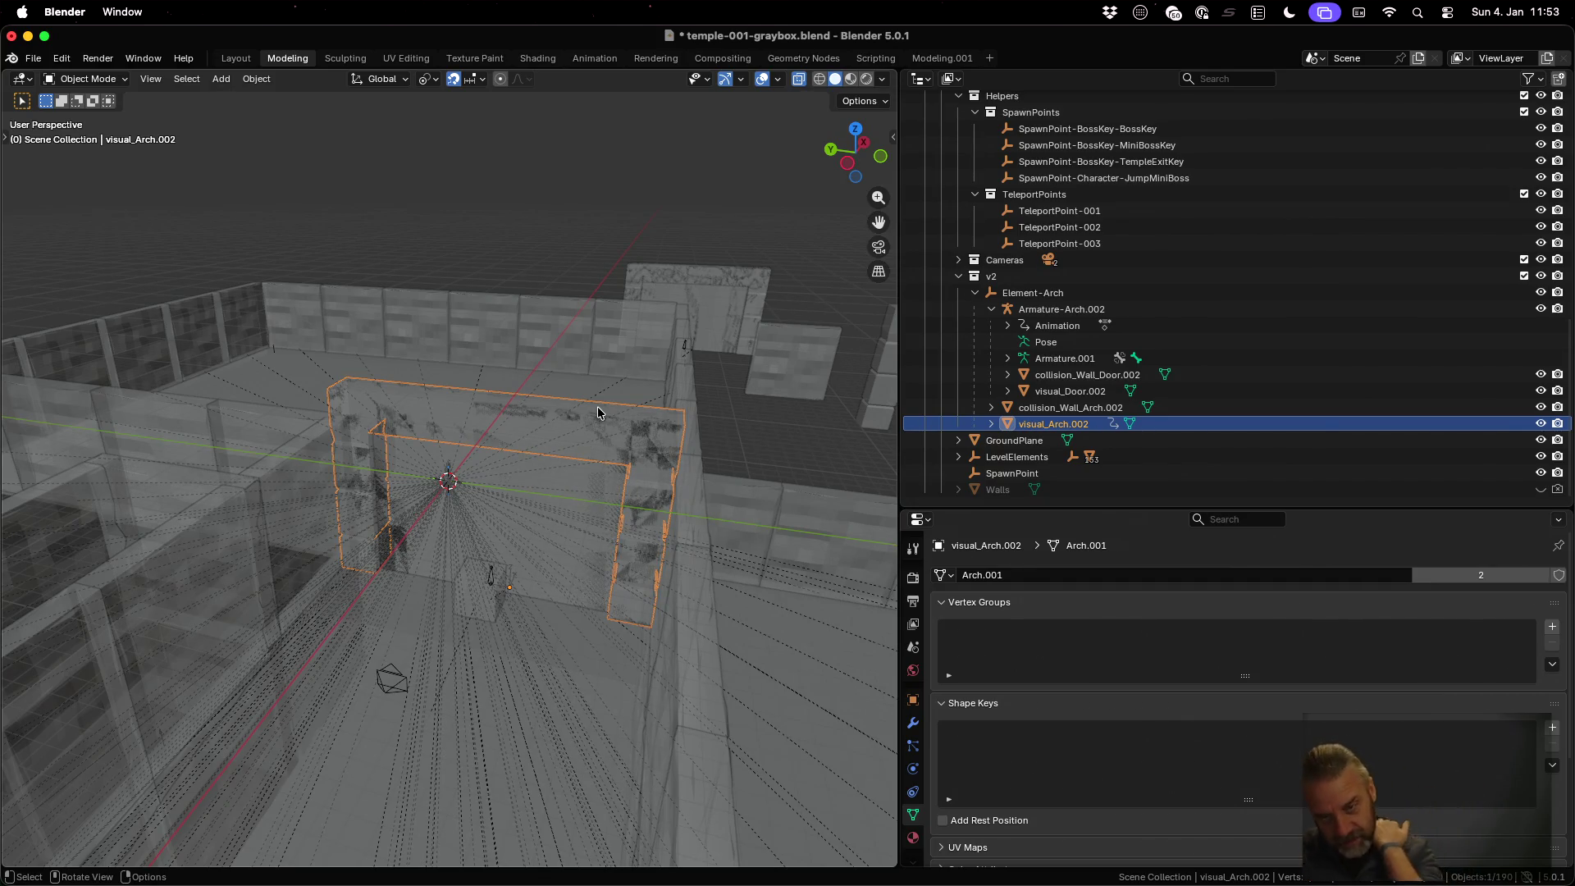
{"action": "left_click", "coordinate": [33, 57]}
Open temple-test.blend from Open Recent, choosing Don't Save for the graybox file
{"action": "mouse_move", "coordinate": [87, 110]}
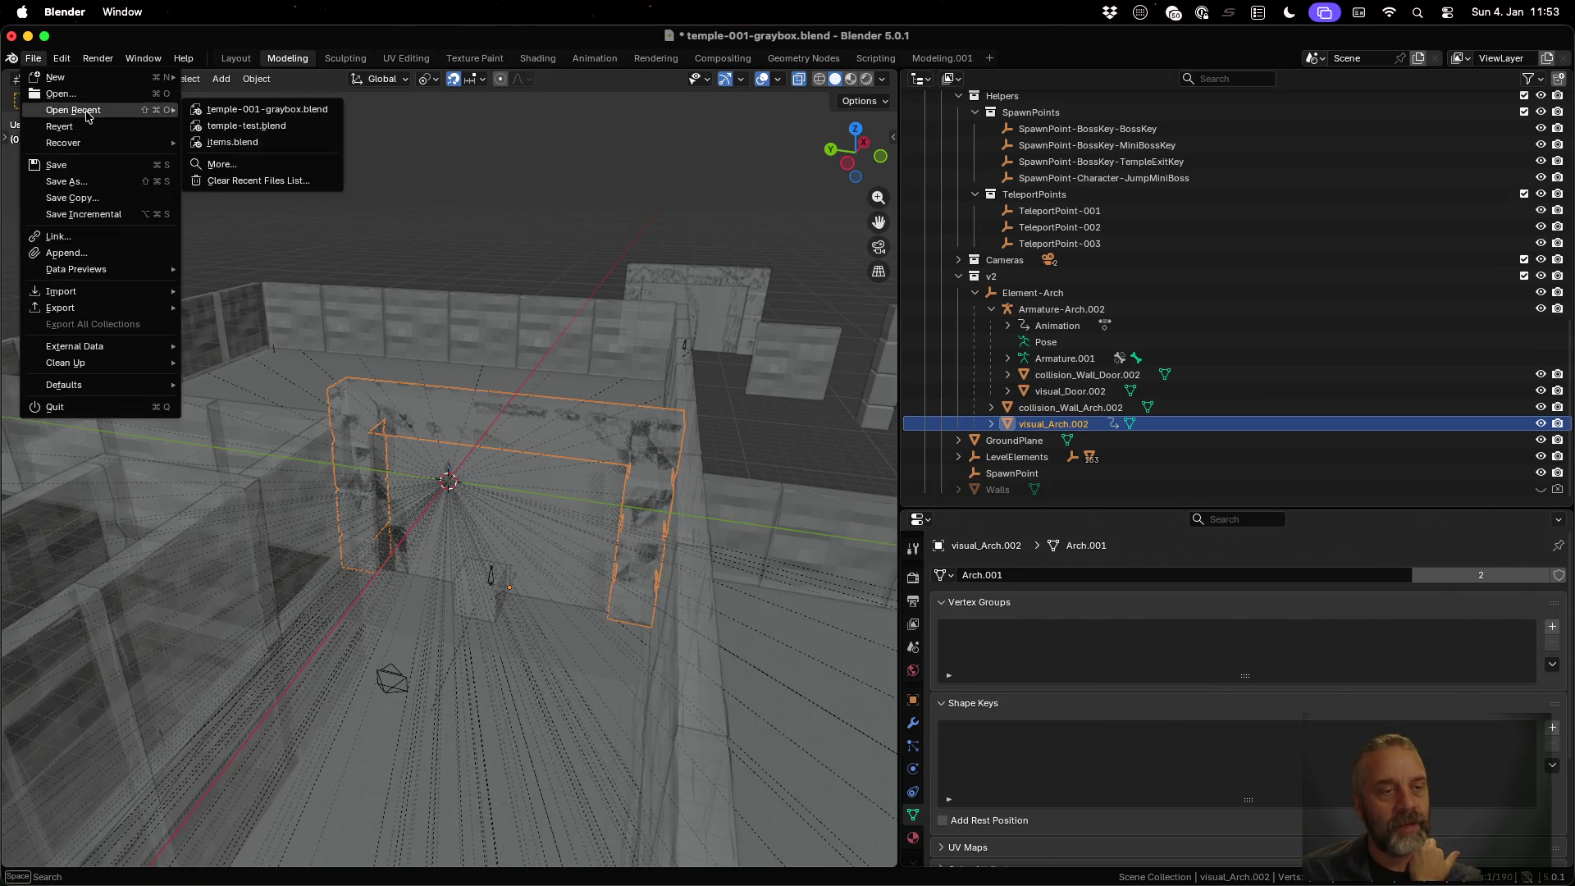
{"action": "left_click", "coordinate": [256, 130]}
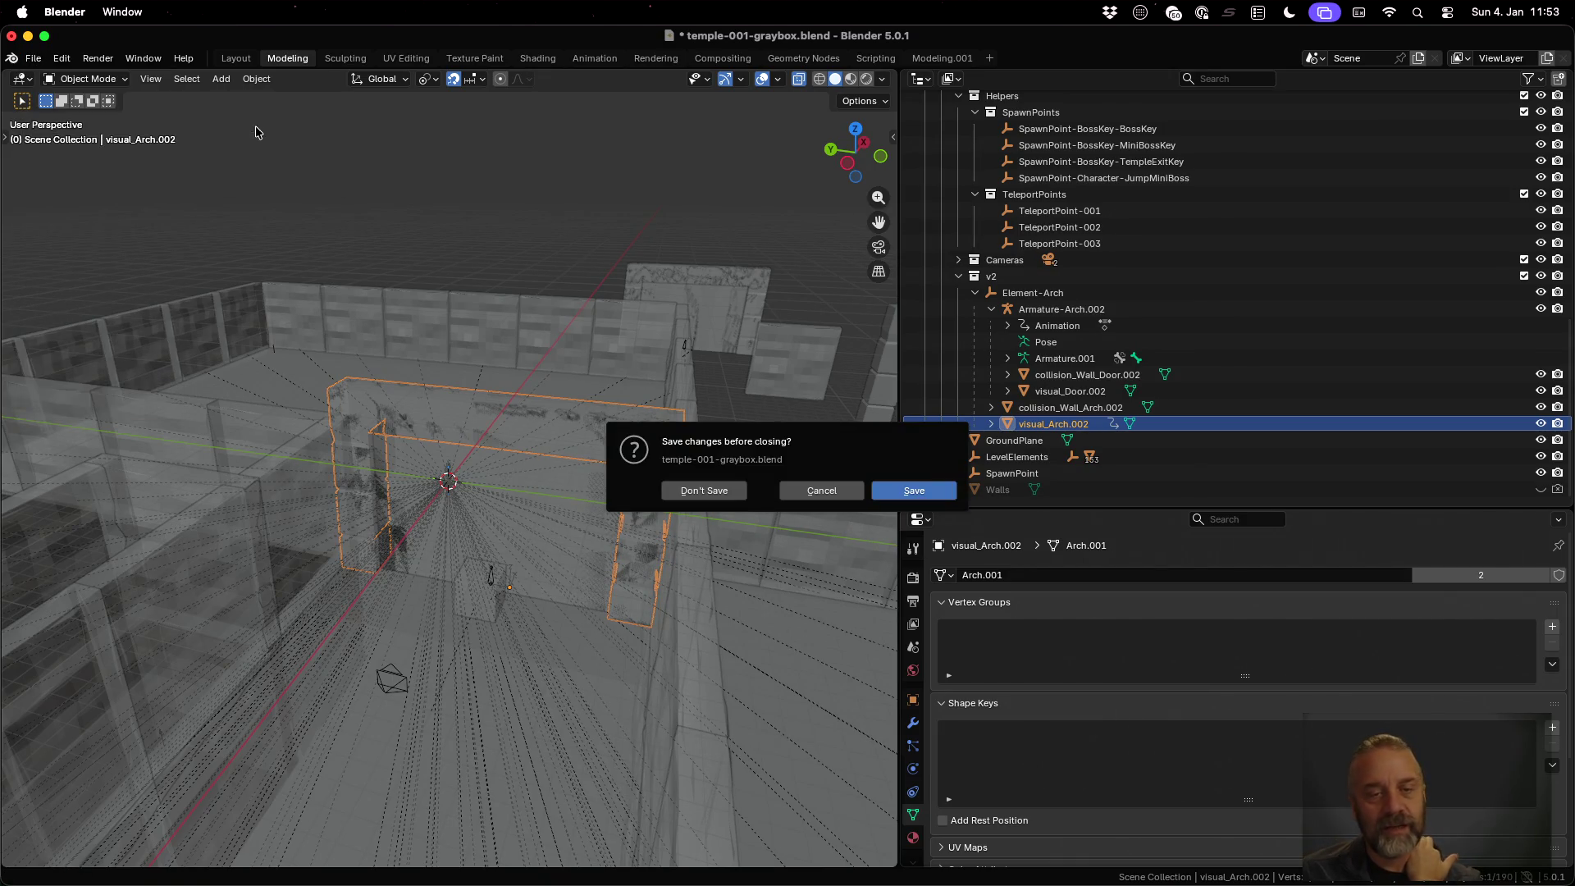
{"action": "left_click", "coordinate": [734, 490]}
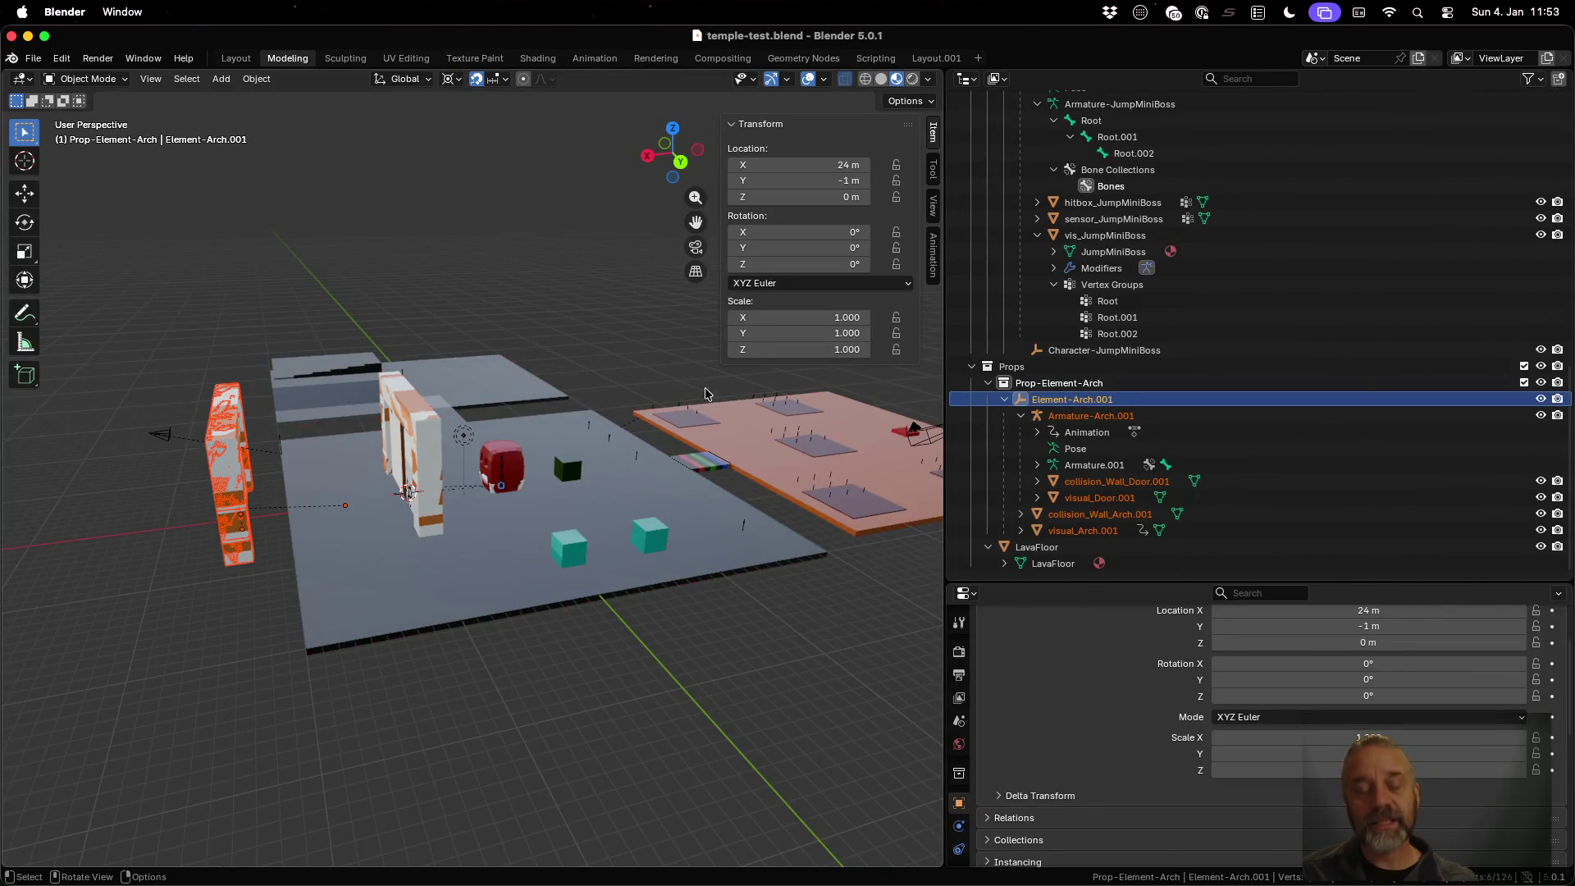
Orbit the test scene, collapse SpawnPoints, and check TempleElements' options without changing anything
{"action": "scroll", "coordinate": [646, 374], "scroll_direction": "down", "scroll_amount": 3}
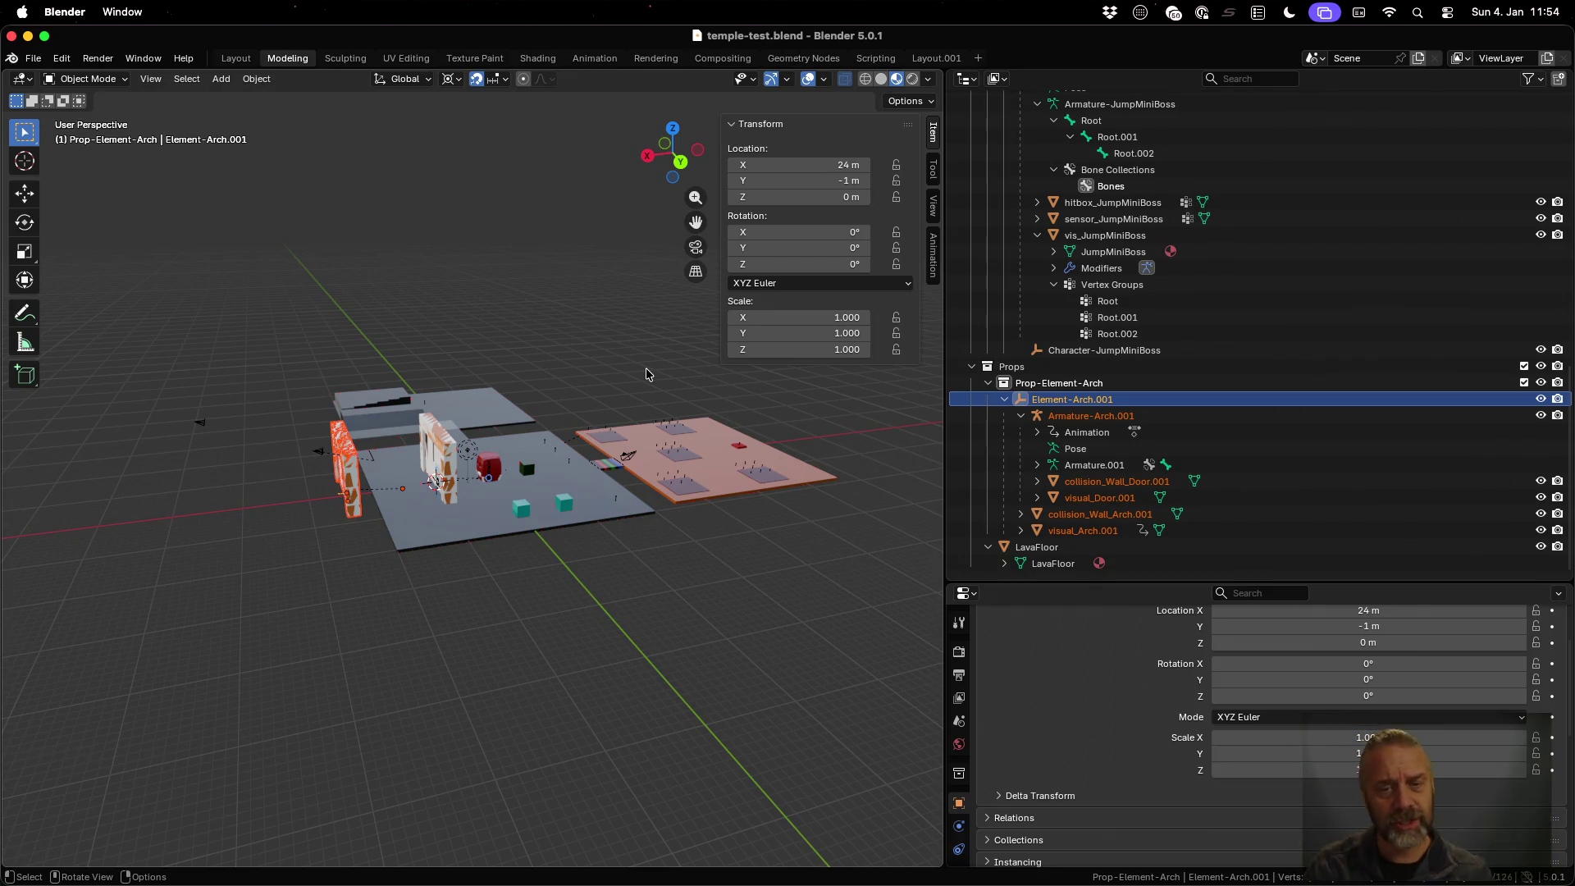
{"action": "scroll", "coordinate": [646, 374], "scroll_direction": "up", "scroll_amount": 5}
{"action": "mouse_move", "coordinate": [646, 374]}
{"action": "middle_mouse_down"}
{"action": "mouse_move", "coordinate": [366, 522]}
{"action": "mouse_move", "coordinate": [566, 500]}
{"action": "mouse_move", "coordinate": [593, 529]}
{"action": "mouse_move", "coordinate": [568, 525]}
{"action": "middle_mouse_up"}
{"action": "scroll", "coordinate": [1112, 428], "scroll_direction": "up", "scroll_amount": 10}
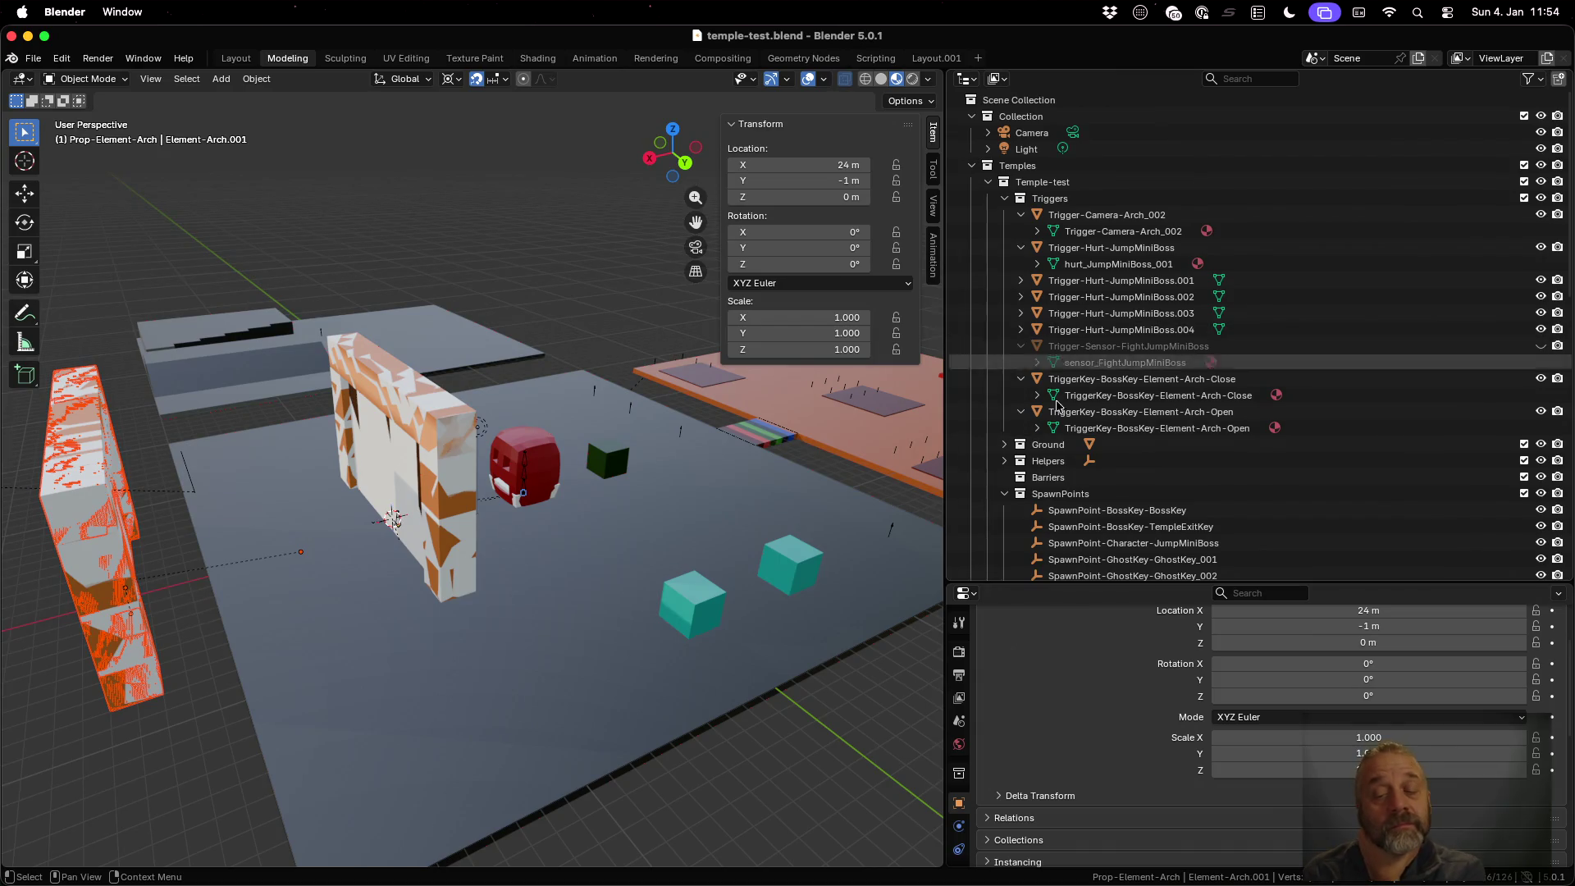
{"action": "left_click", "coordinate": [1003, 497]}
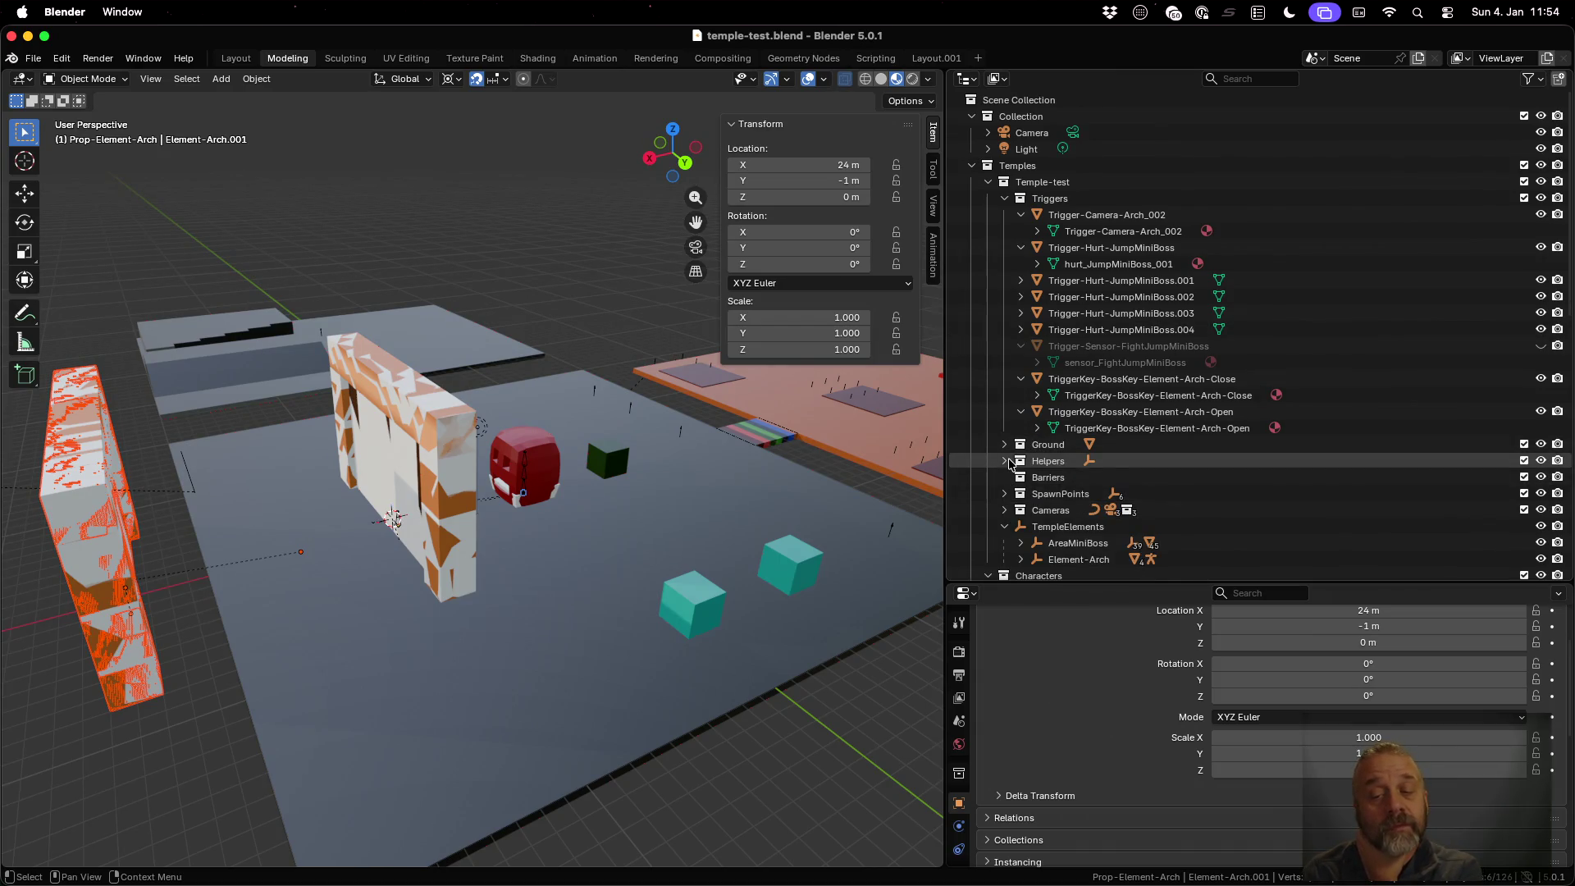
{"action": "scroll", "coordinate": [1025, 431], "scroll_direction": "down", "scroll_amount": 4}
{"action": "left_click", "coordinate": [1035, 396]}
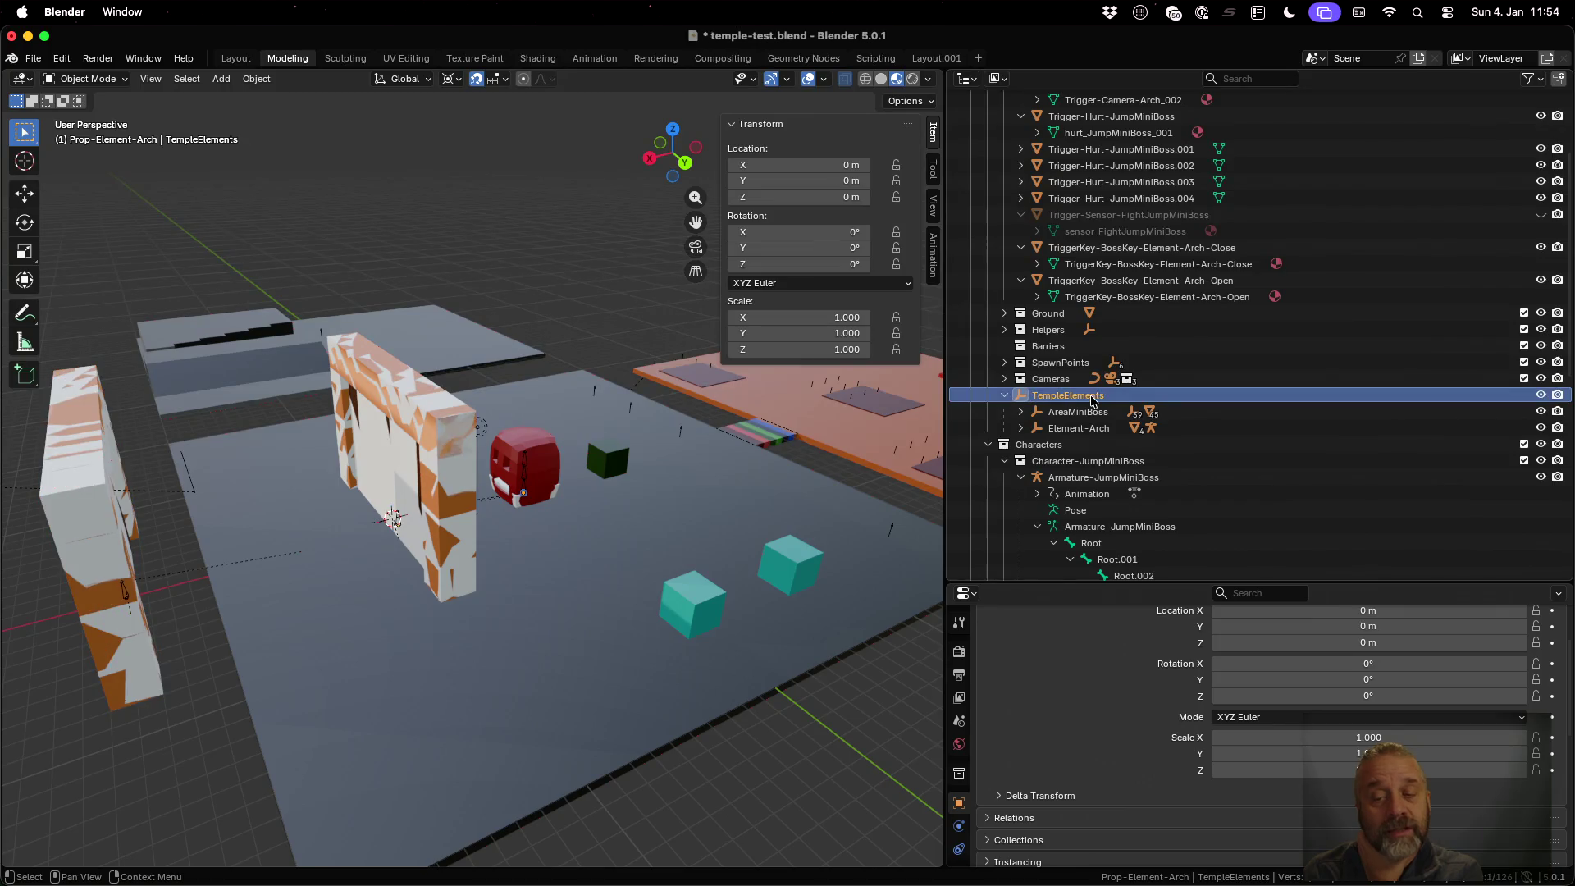
{"action": "right_click", "coordinate": [1091, 401]}
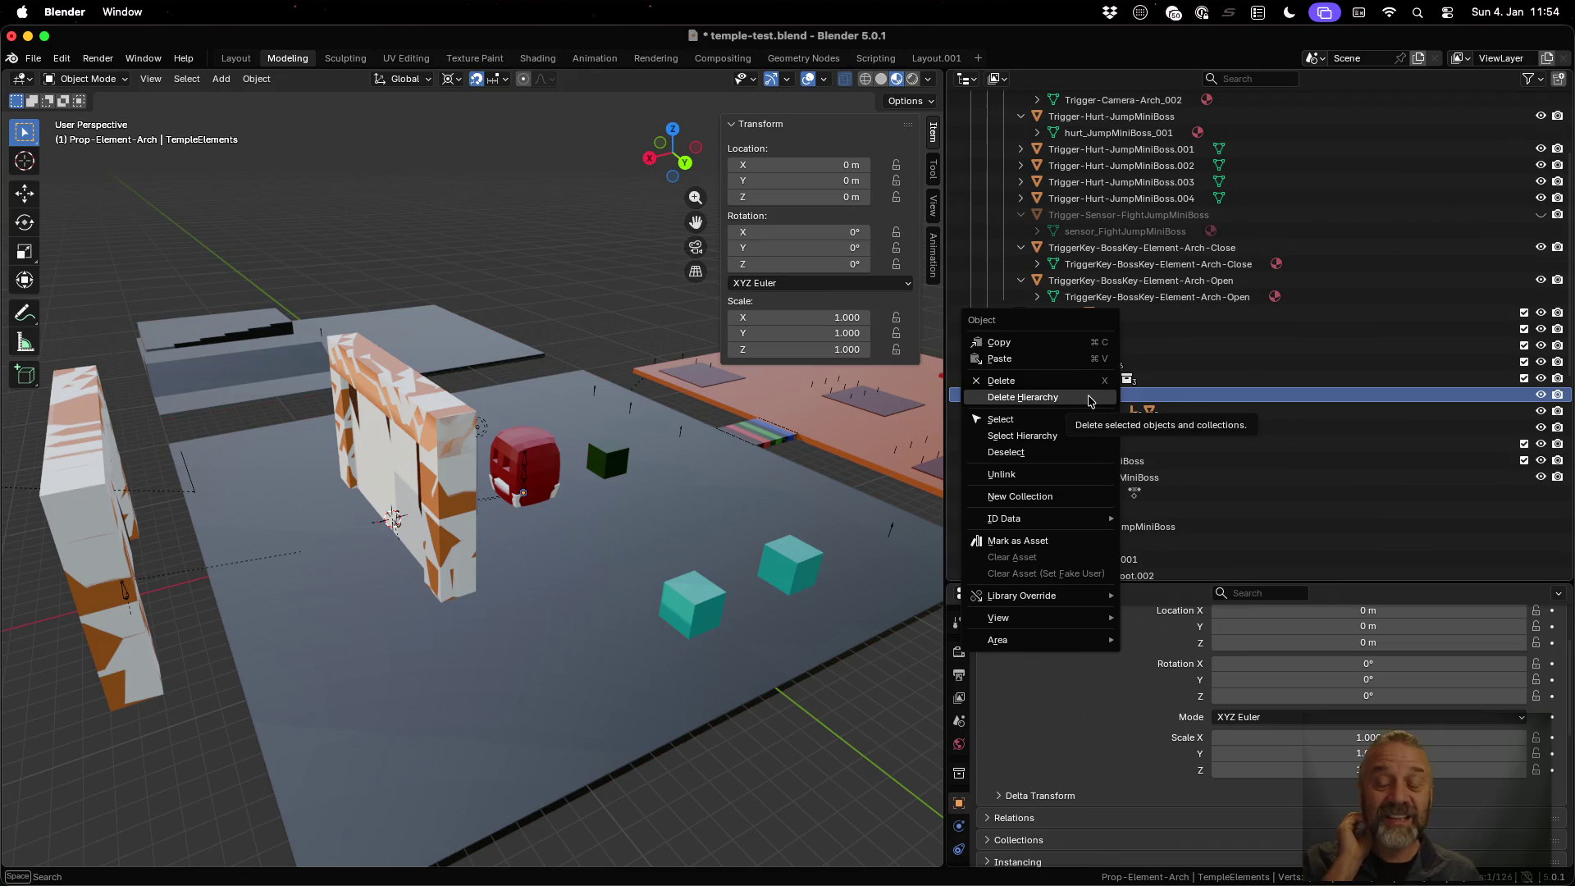
{"action": "key", "text": "Escape"}
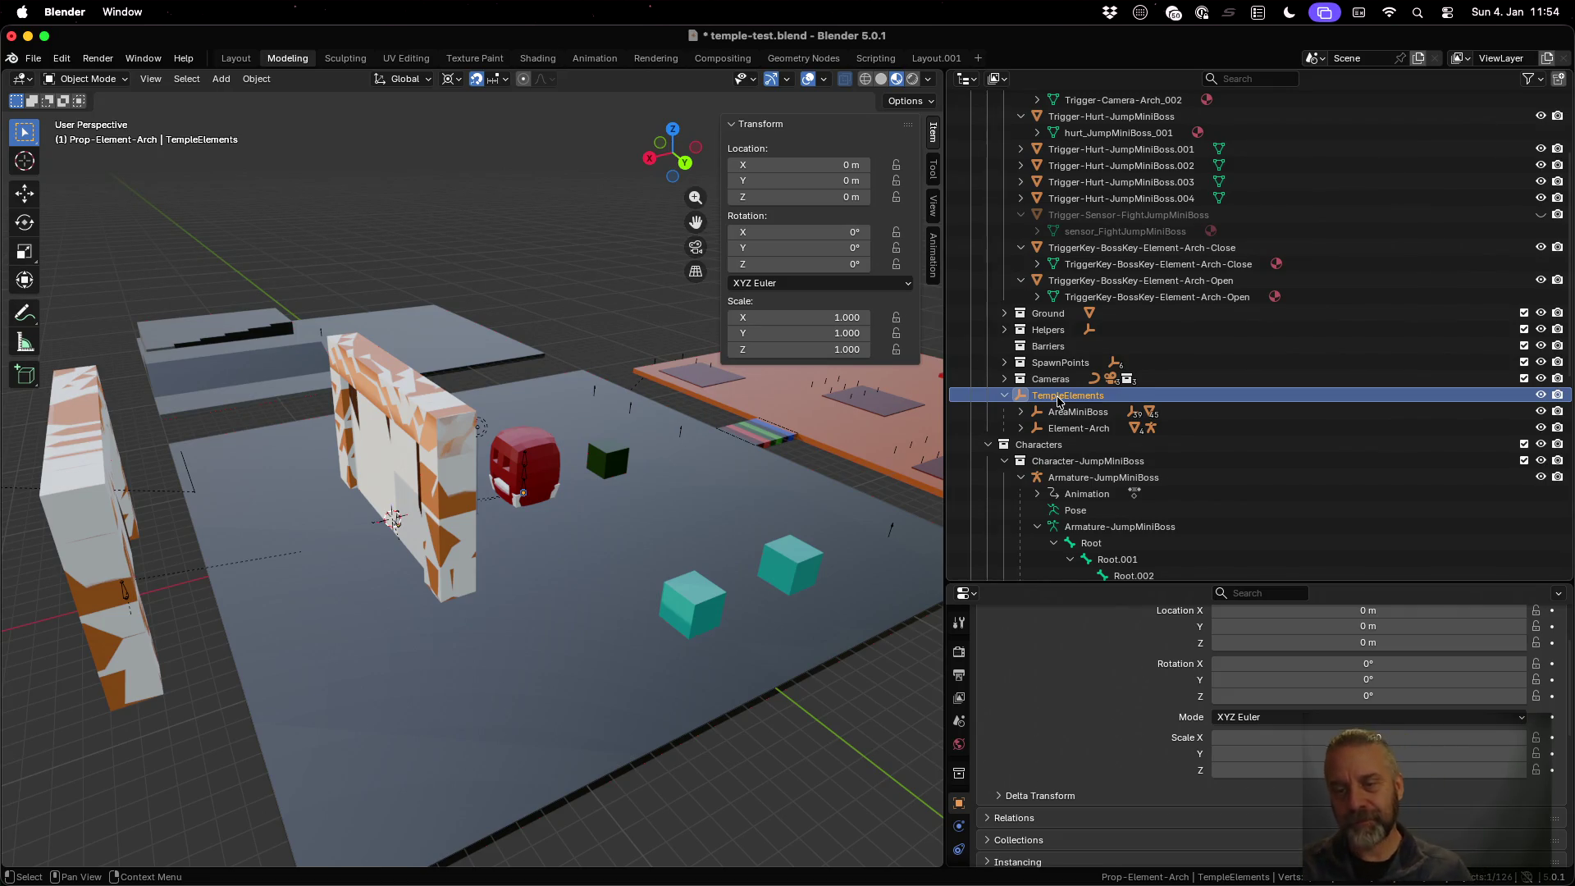
{"action": "scroll", "coordinate": [1032, 178], "scroll_direction": "up", "scroll_amount": 5}
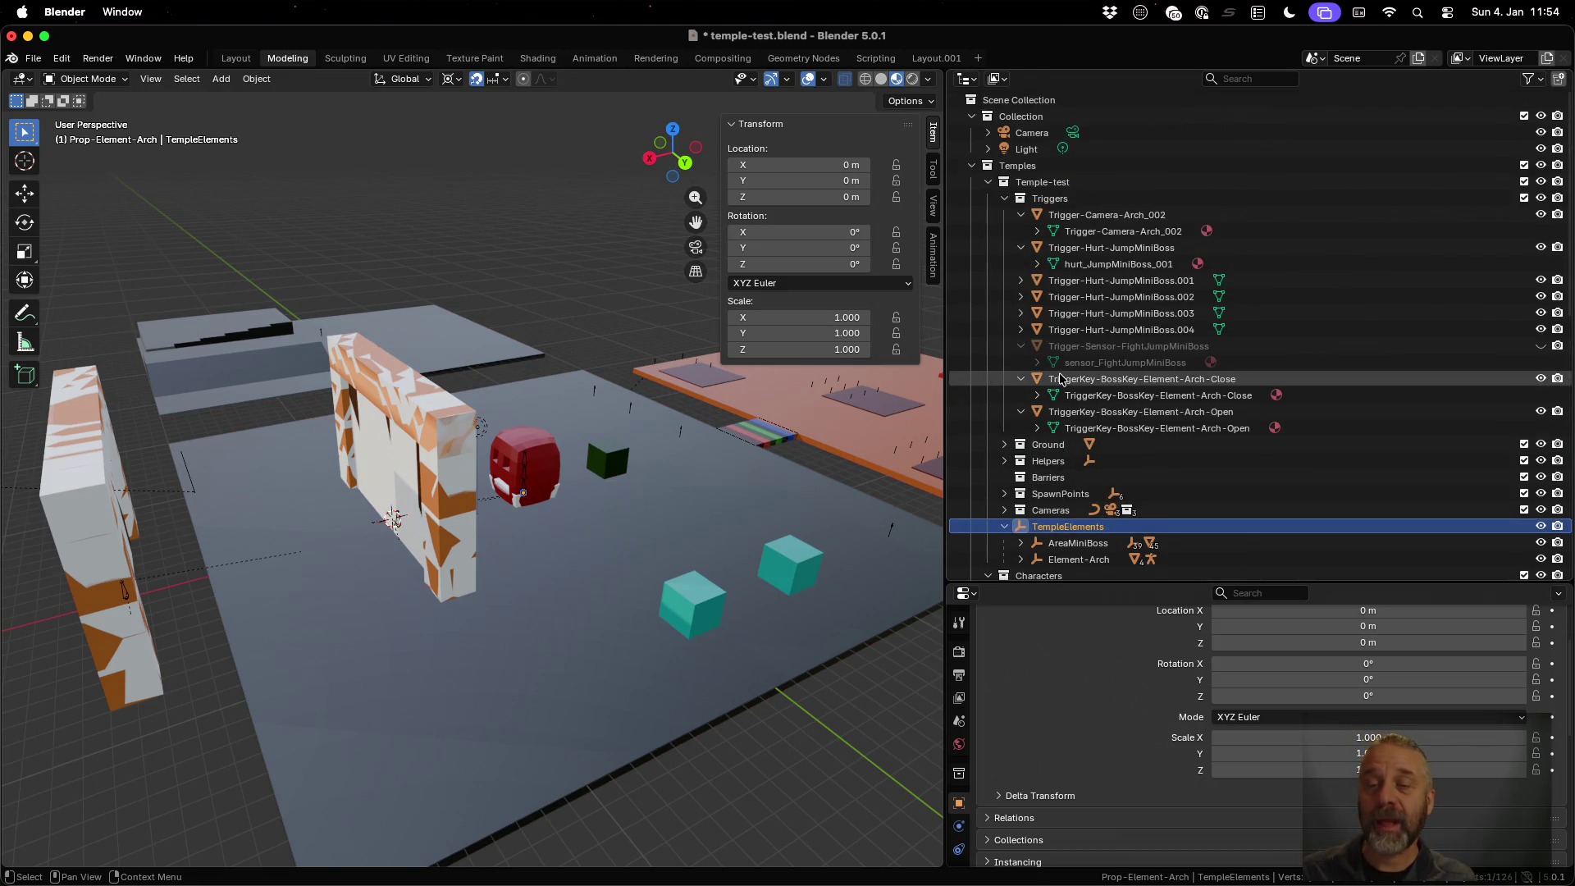
Add a new collection inside Temple-test and name it Decorations
{"action": "left_click", "coordinate": [1034, 181]}
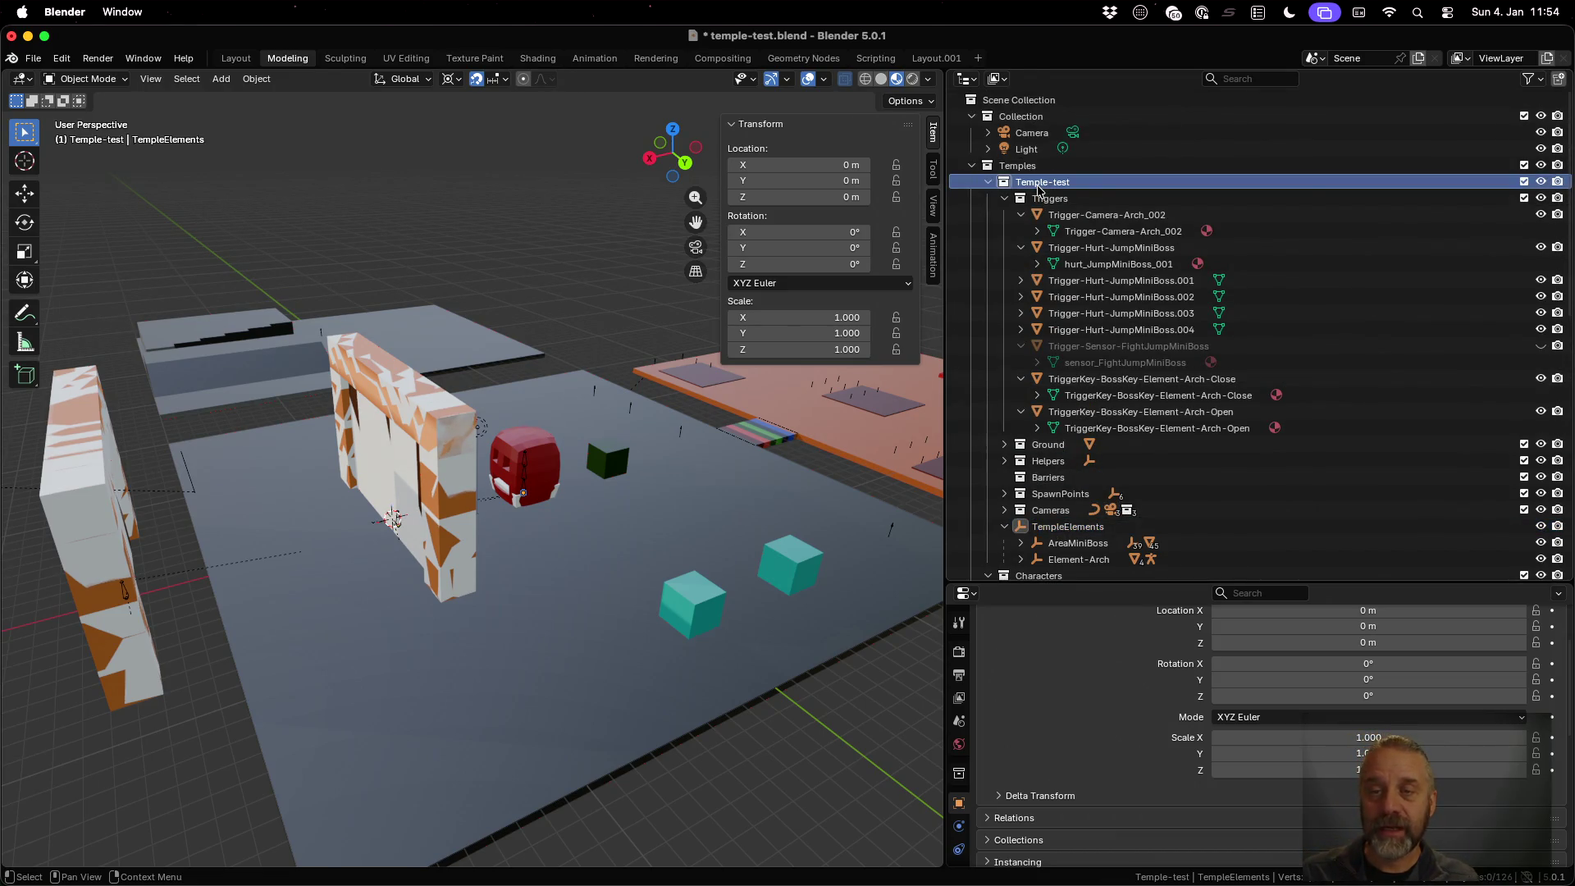
{"action": "right_click", "coordinate": [1038, 189]}
{"action": "left_click", "coordinate": [1039, 188]}
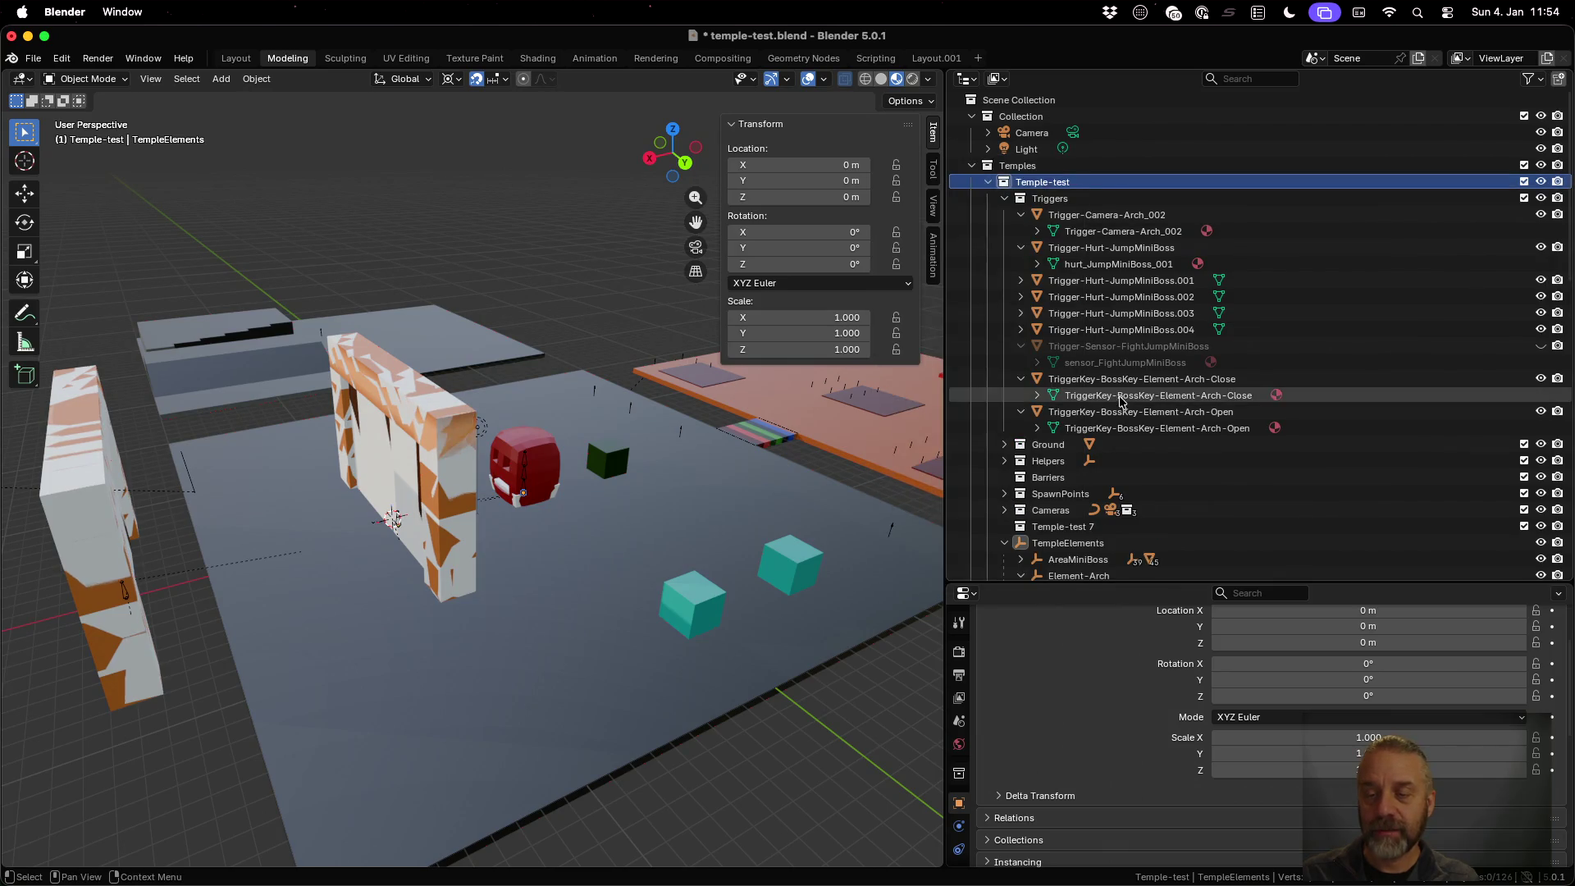
{"action": "scroll", "coordinate": [1123, 401], "scroll_direction": "down", "scroll_amount": 5}
{"action": "scroll", "coordinate": [1124, 400], "scroll_direction": "down", "scroll_amount": 2}
{"action": "key", "text": "F2"}
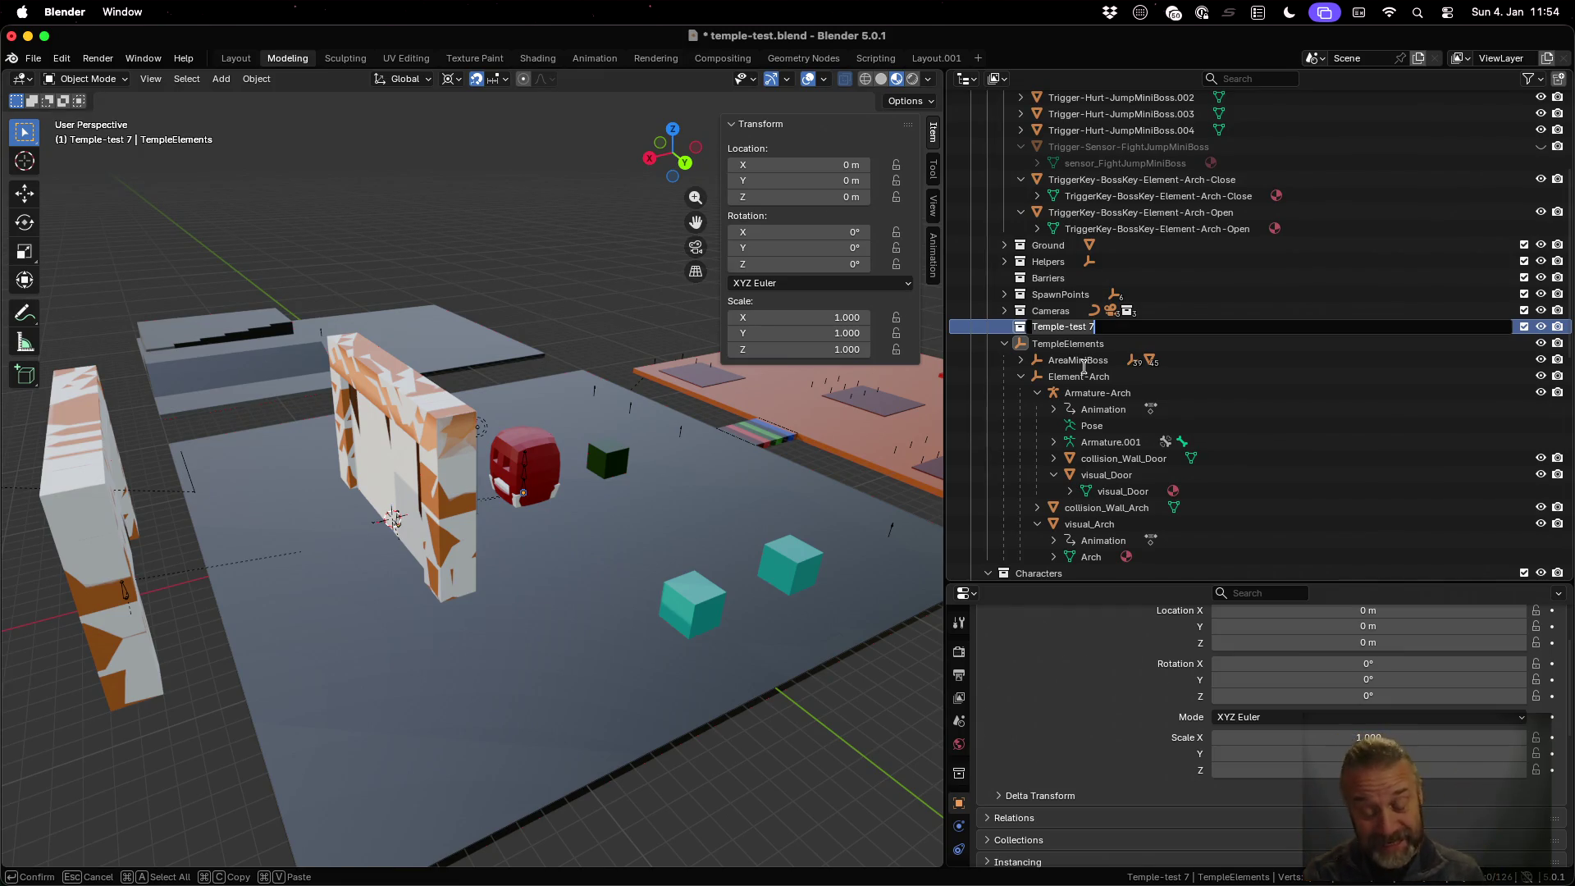
{"action": "type", "text": "De"}
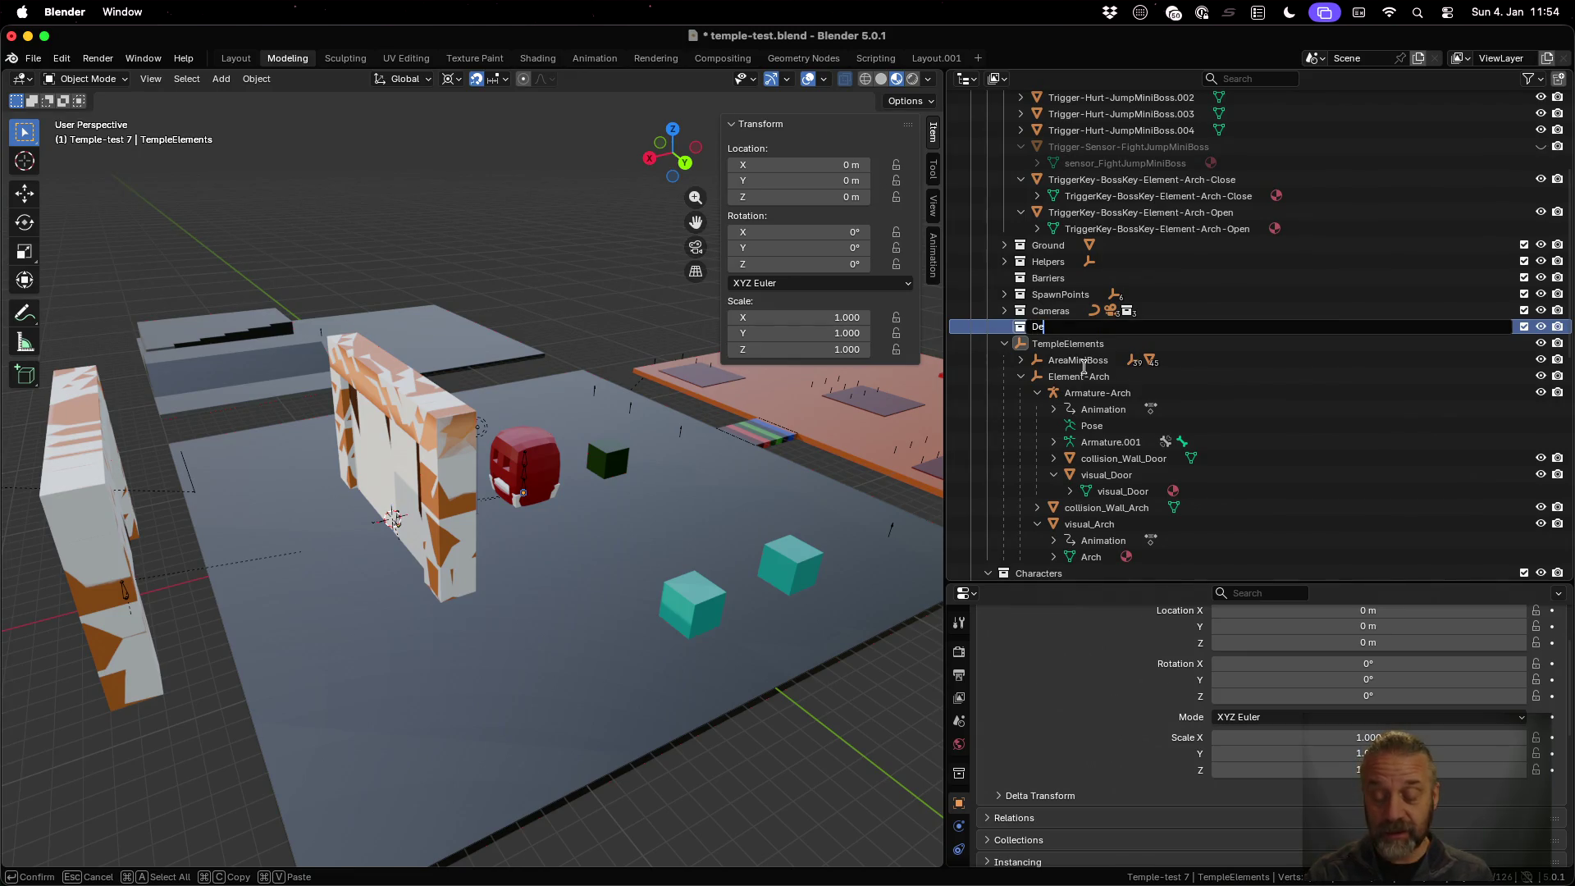
{"action": "type", "text": "corations"}
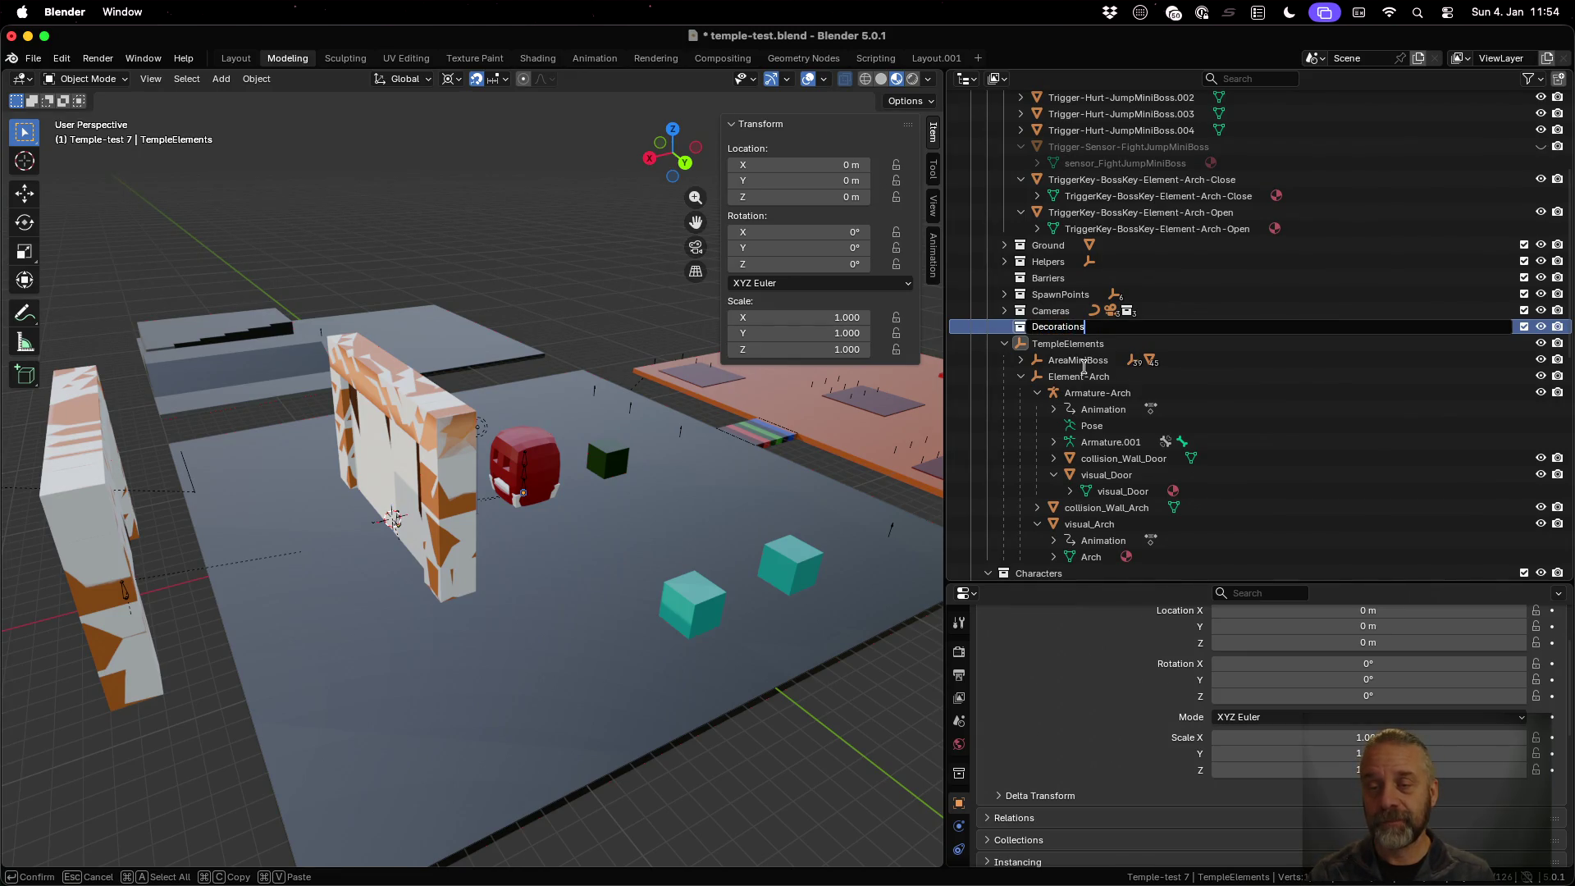
{"action": "key", "text": "Return"}
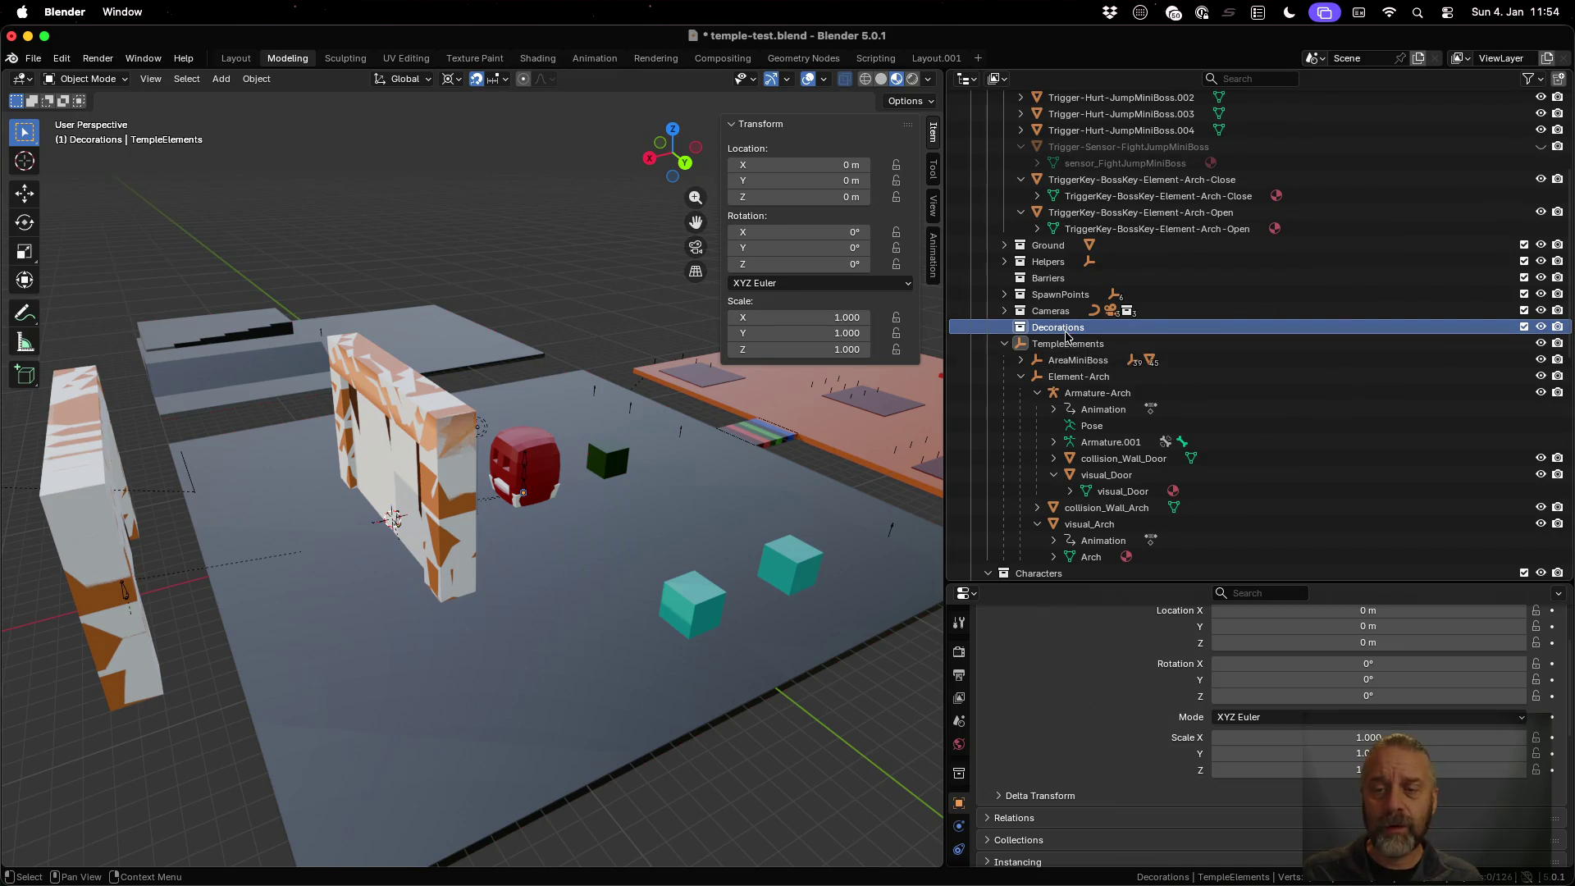
{"action": "key", "text": "shift+a"}
{"action": "mouse_move", "coordinate": [566, 551]}
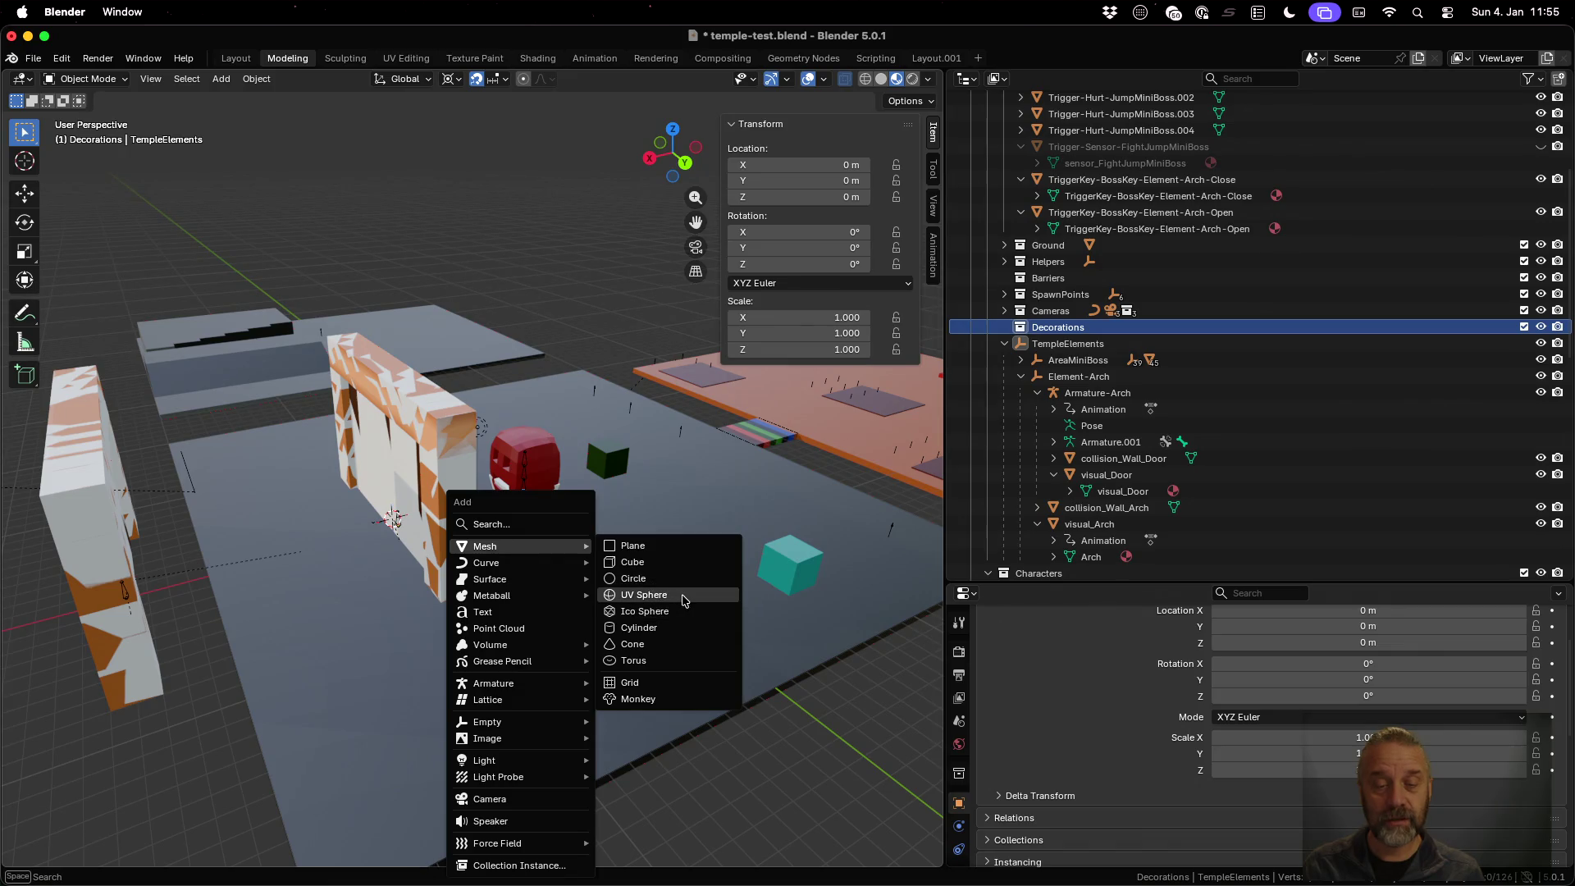
Add an Ico Sphere to Decorations with 4 subdivisions and 1 m radius
{"action": "mouse_move", "coordinate": [531, 575]}
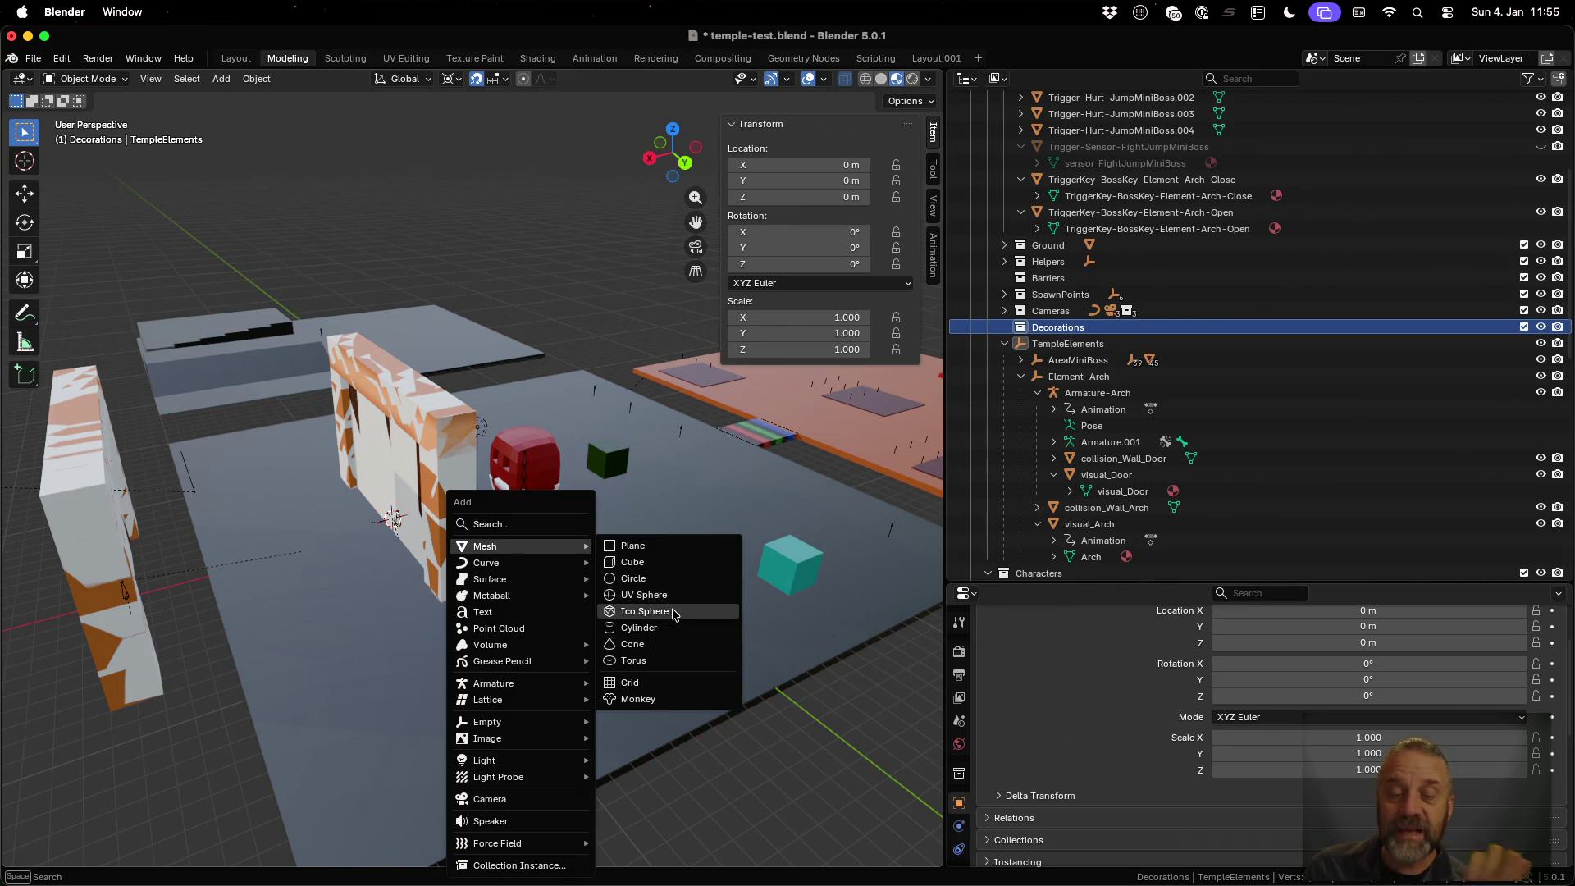
{"action": "left_click", "coordinate": [672, 613]}
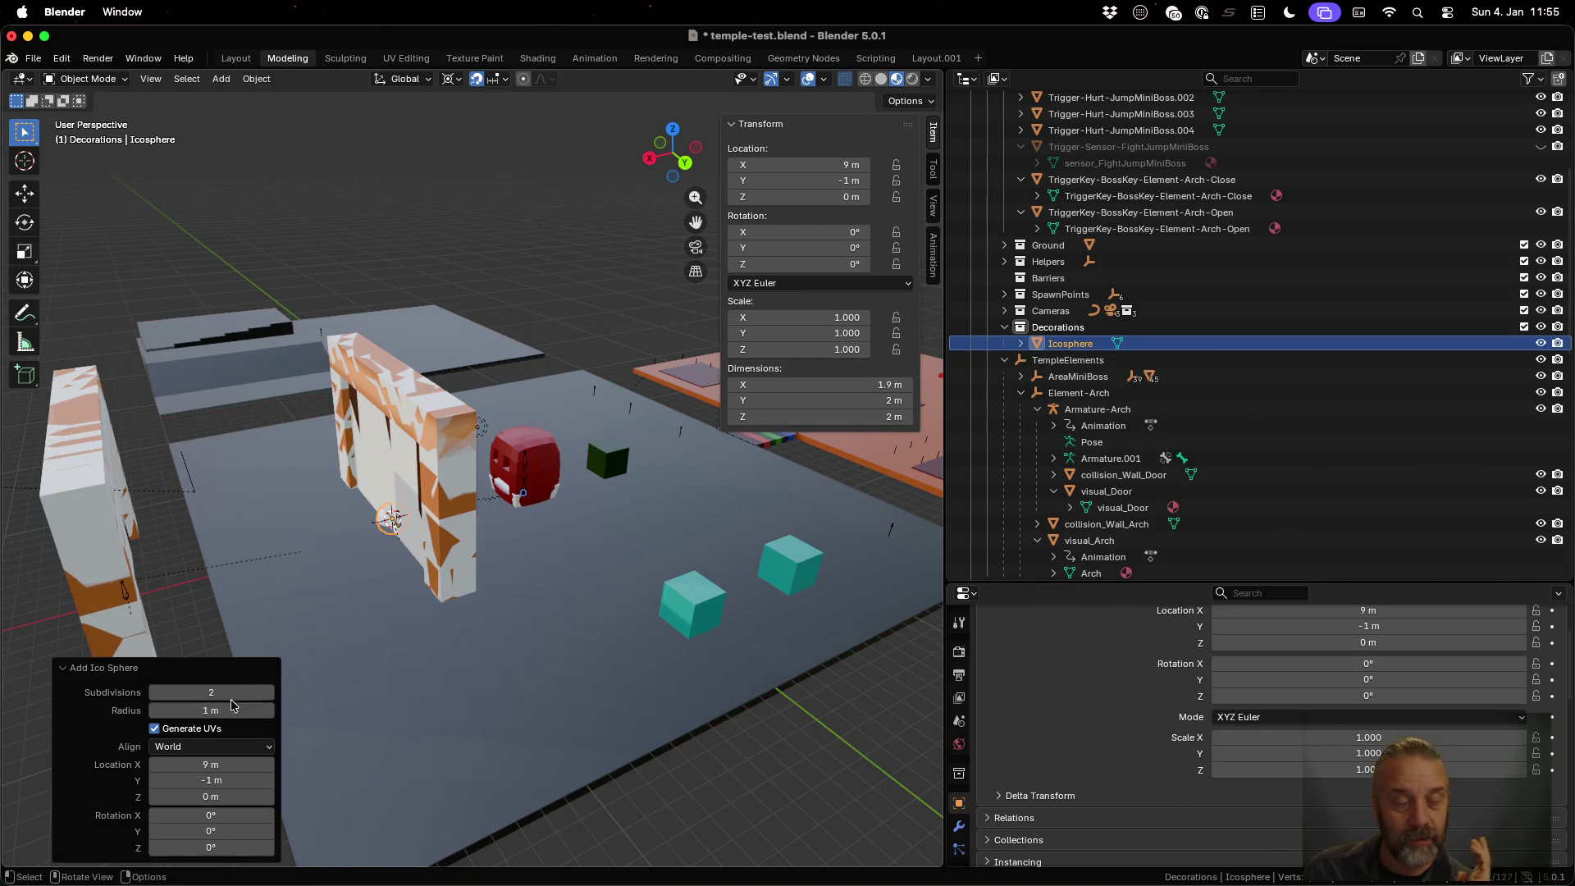
{"action": "scroll", "coordinate": [420, 528], "scroll_direction": "up", "scroll_amount": 10}
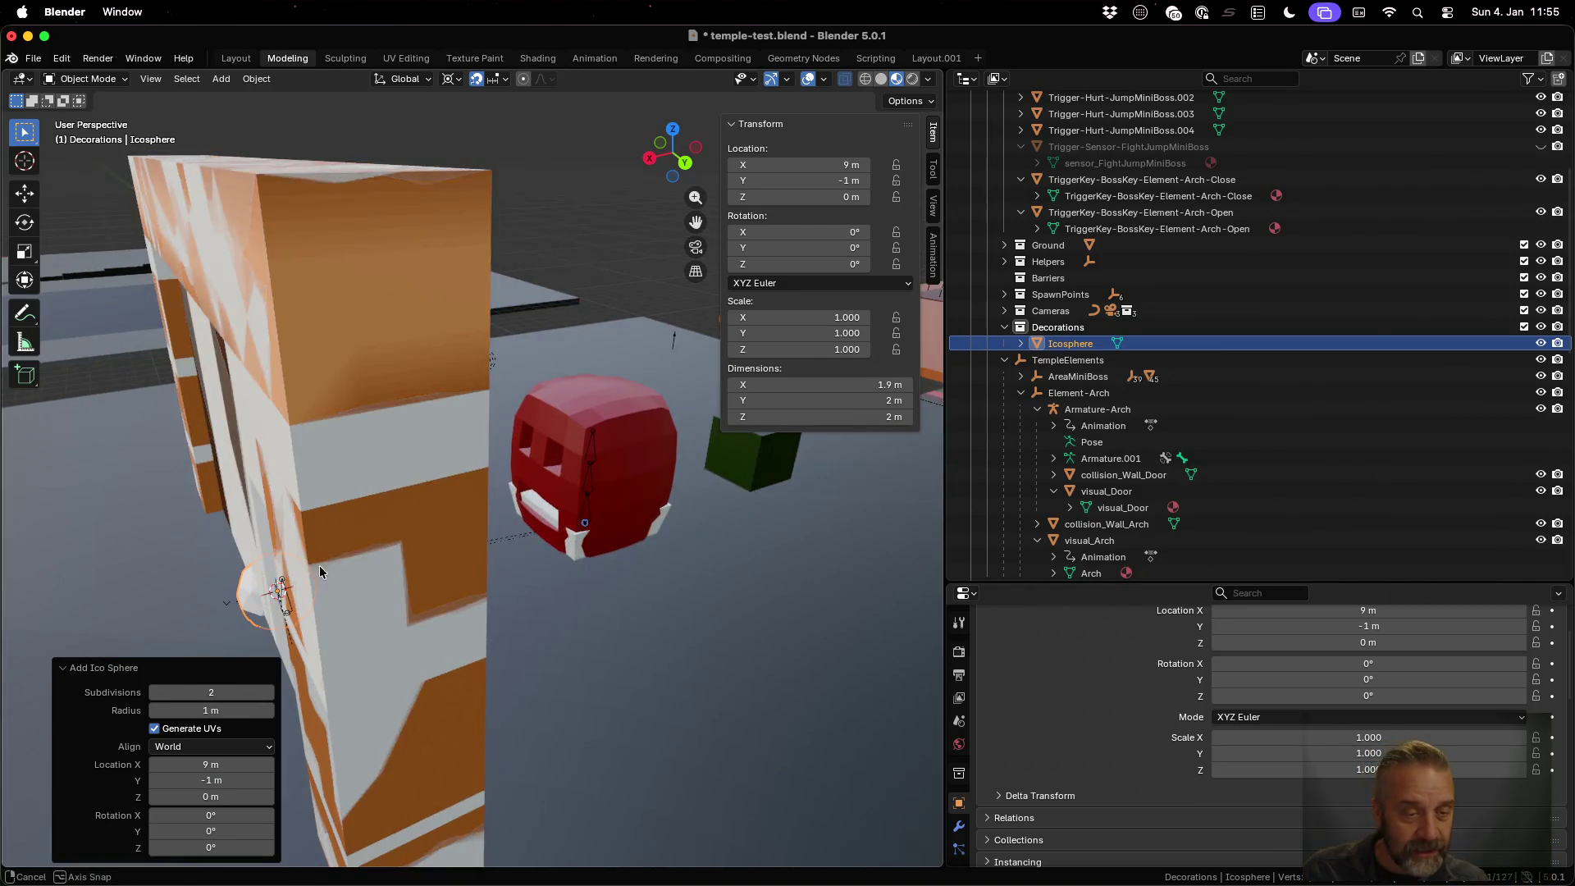
{"action": "scroll", "coordinate": [450, 656], "scroll_direction": "up", "scroll_amount": 8}
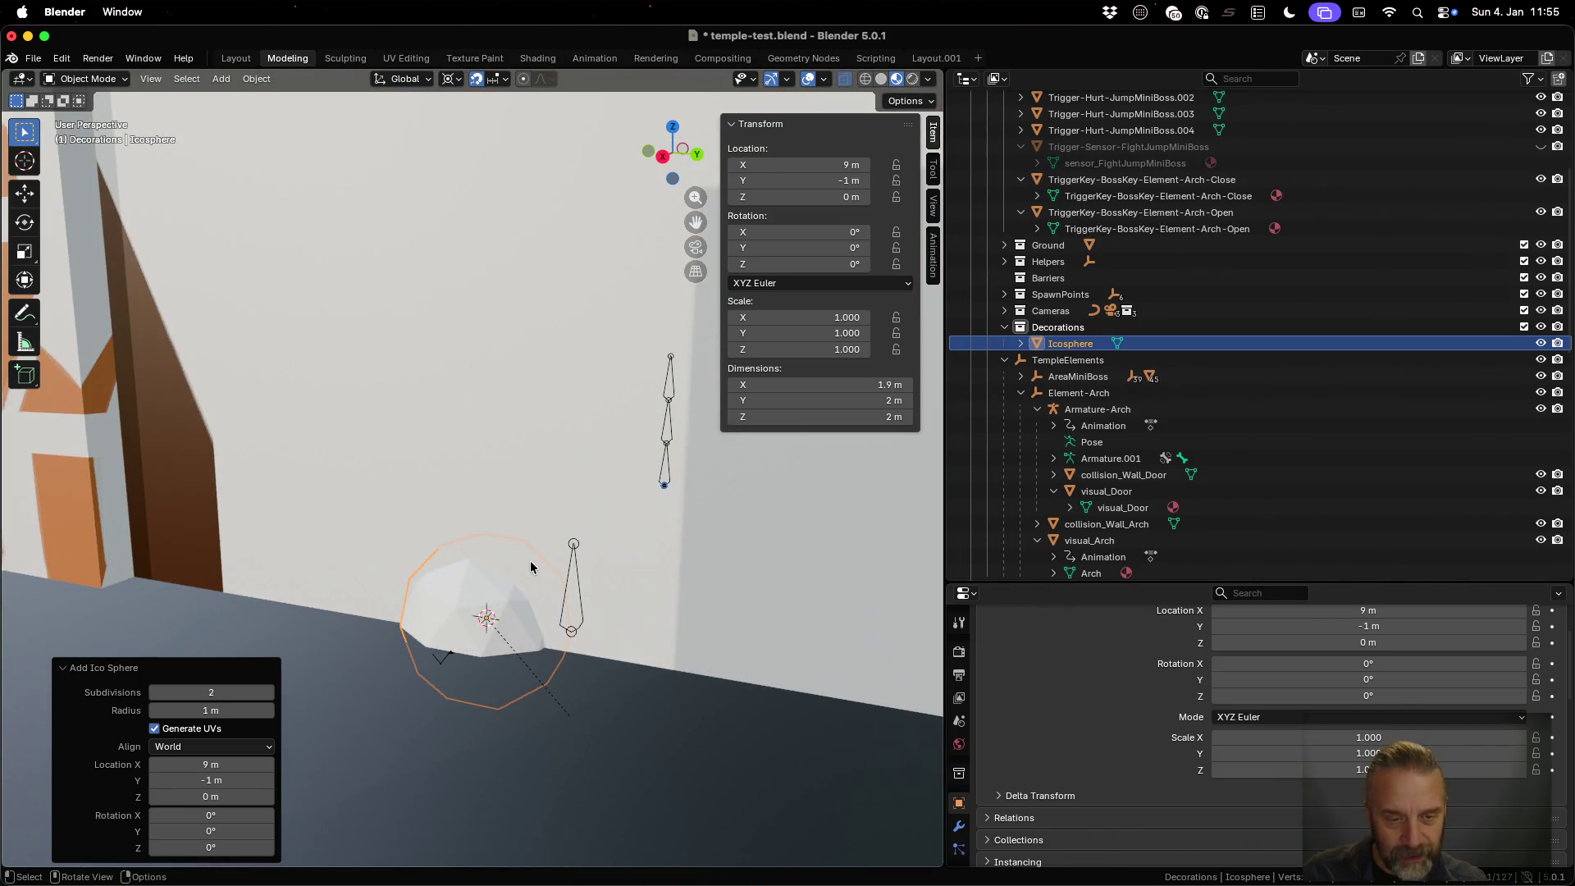
{"action": "left_click", "coordinate": [265, 693]}
{"action": "left_click", "coordinate": [265, 693]}
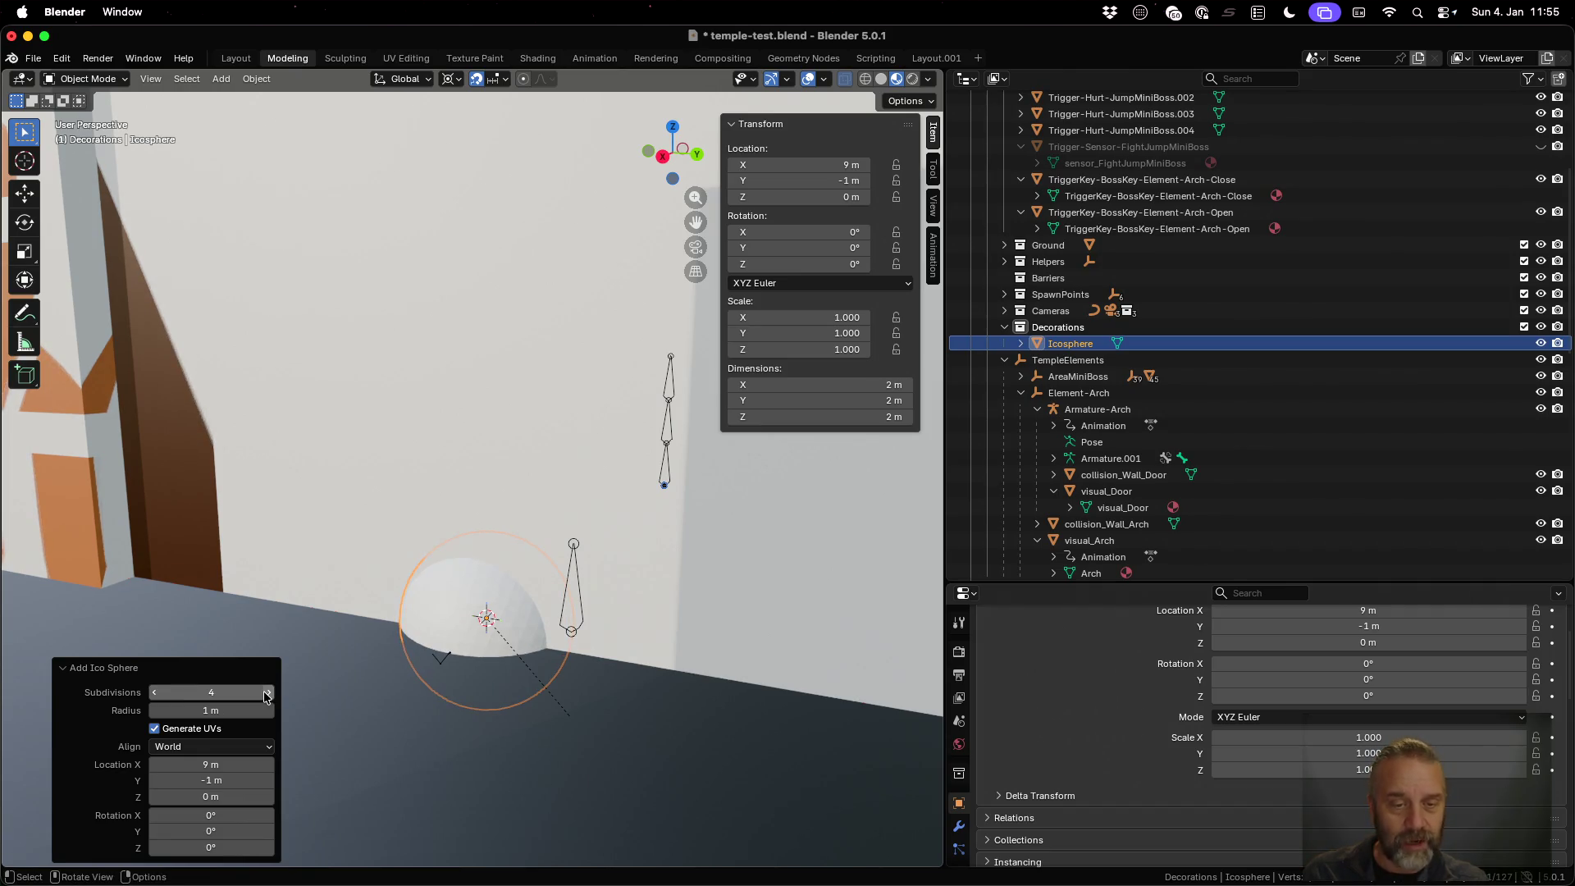
{"action": "mouse_move", "coordinate": [528, 632]}
{"action": "middle_mouse_down", "text": "ctrl"}
{"action": "mouse_move", "coordinate": [529, 574]}
{"action": "mouse_move", "coordinate": [525, 731]}
{"action": "mouse_move", "coordinate": [548, 612]}
{"action": "middle_mouse_up", "text": "ctrl"}
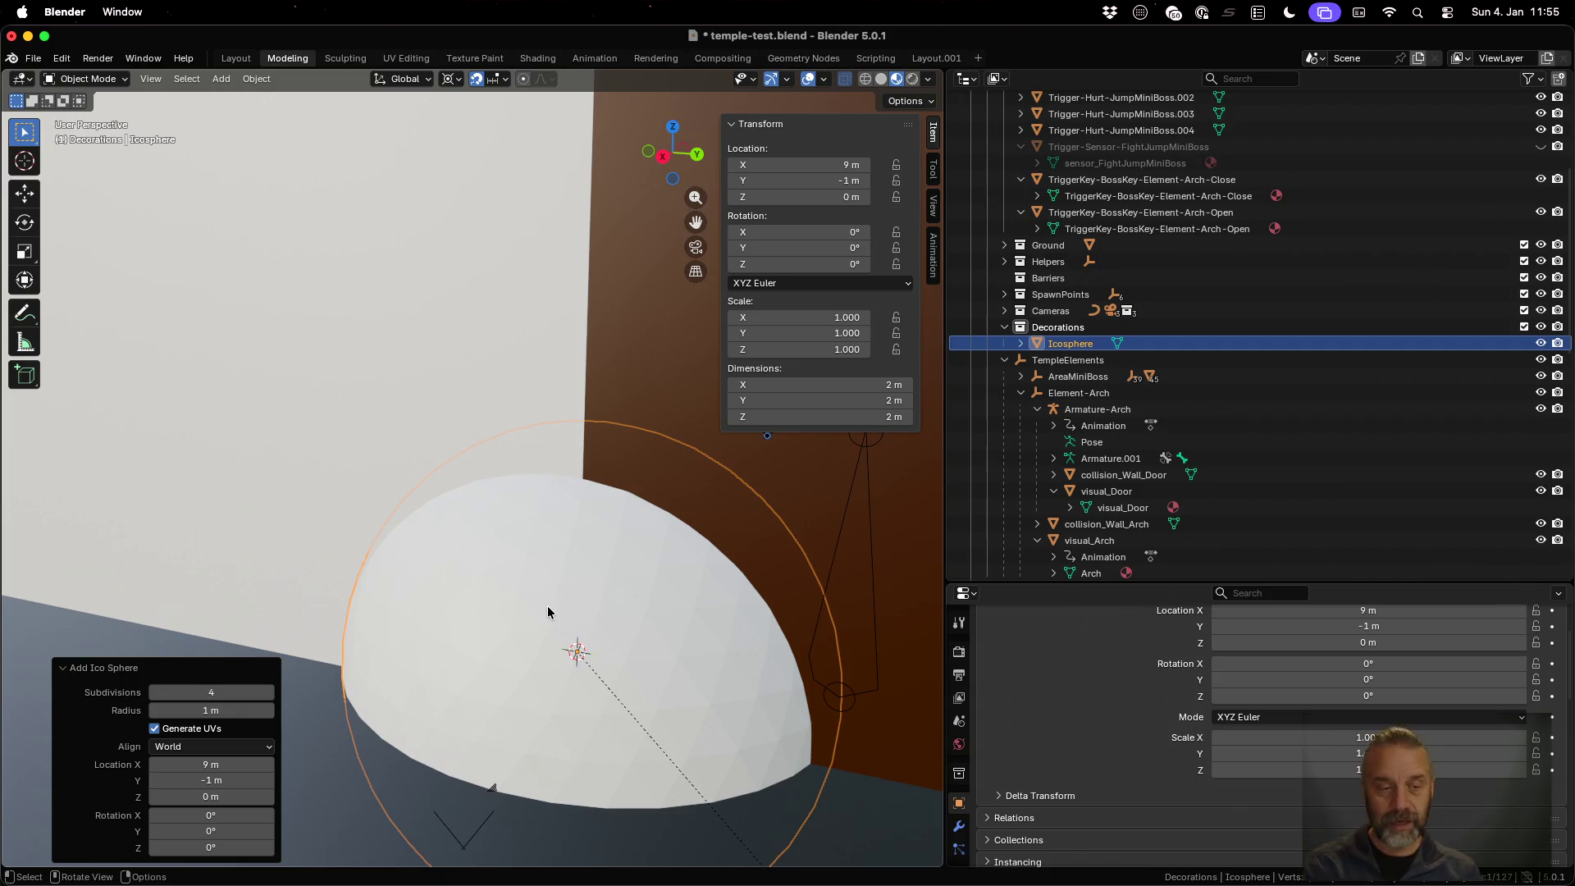
{"action": "left_click", "coordinate": [64, 666]}
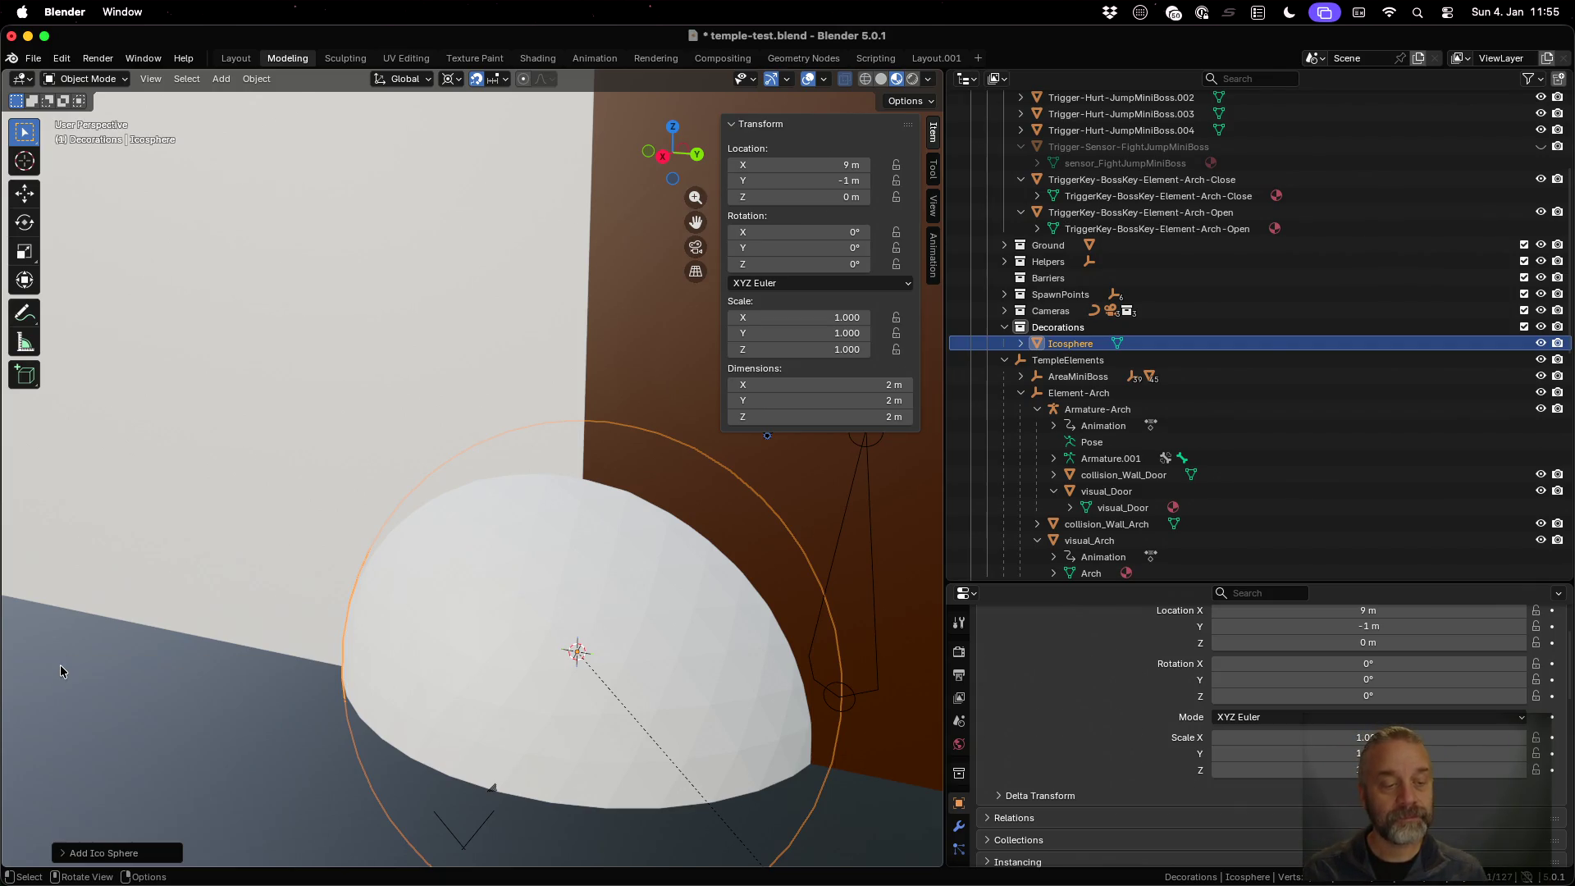
{"action": "double_click", "coordinate": [1070, 345]}
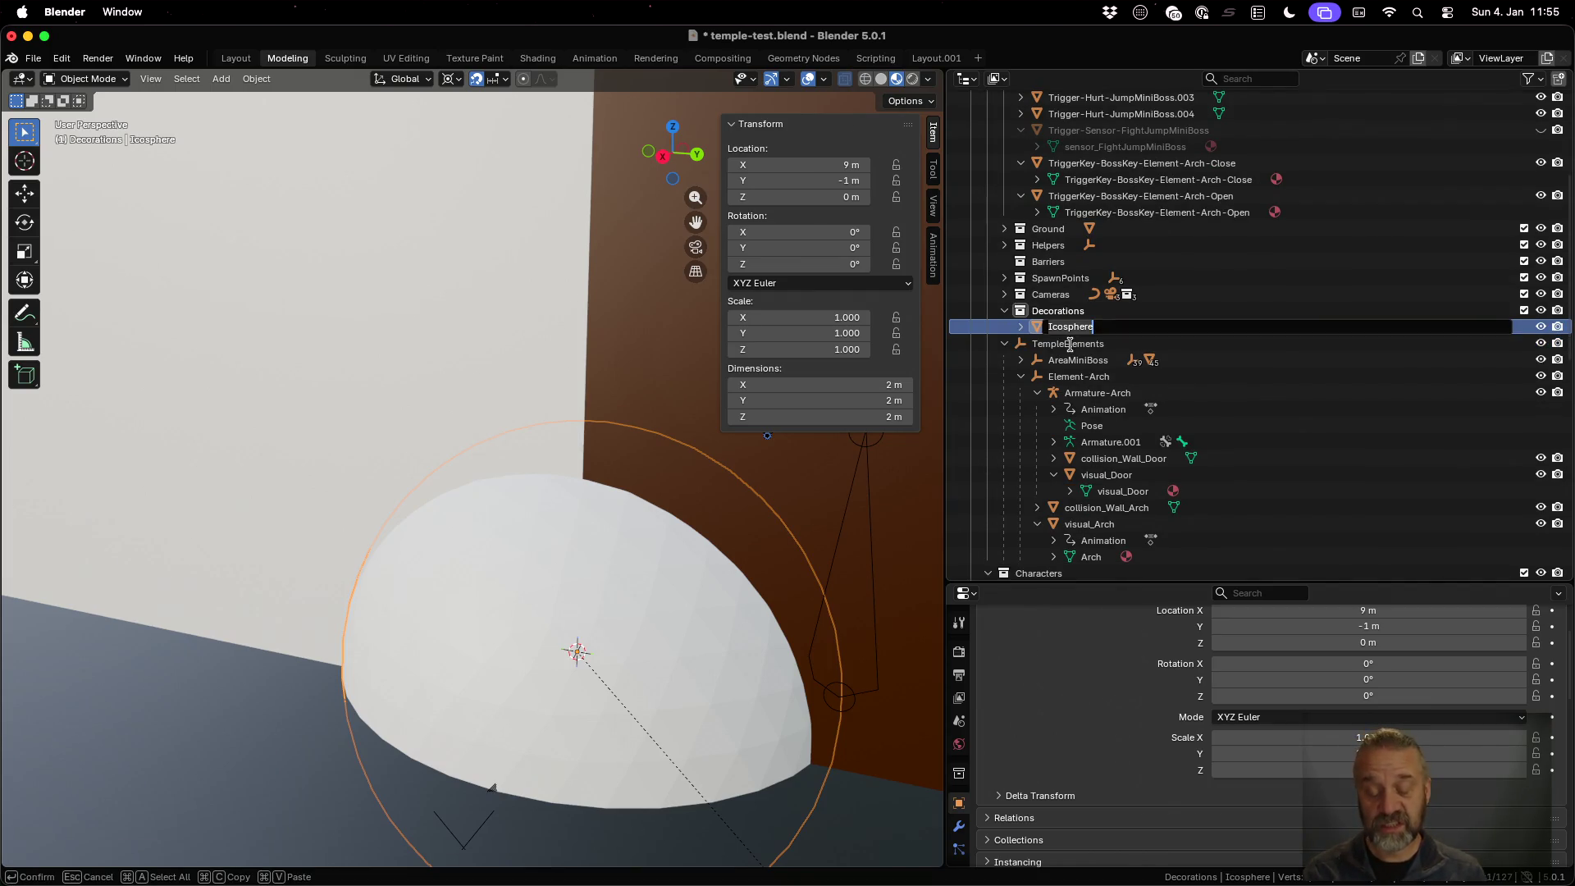
Name the Decorations icosphere decoration-RedBall
{"action": "type", "text": "decoration-RedBall"}
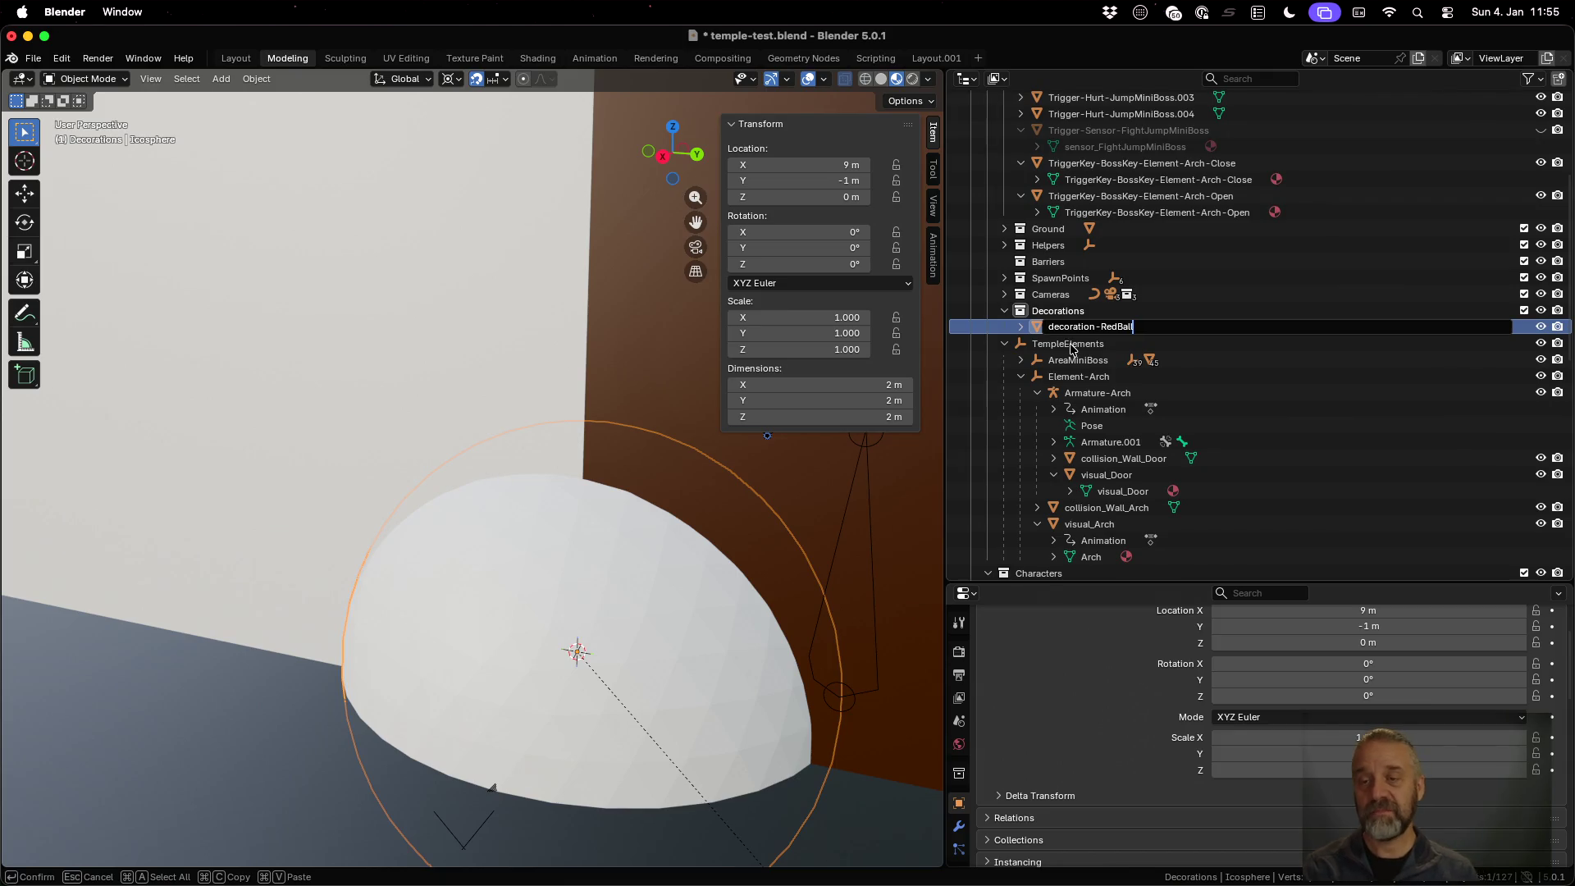
{"action": "key", "text": "Return"}
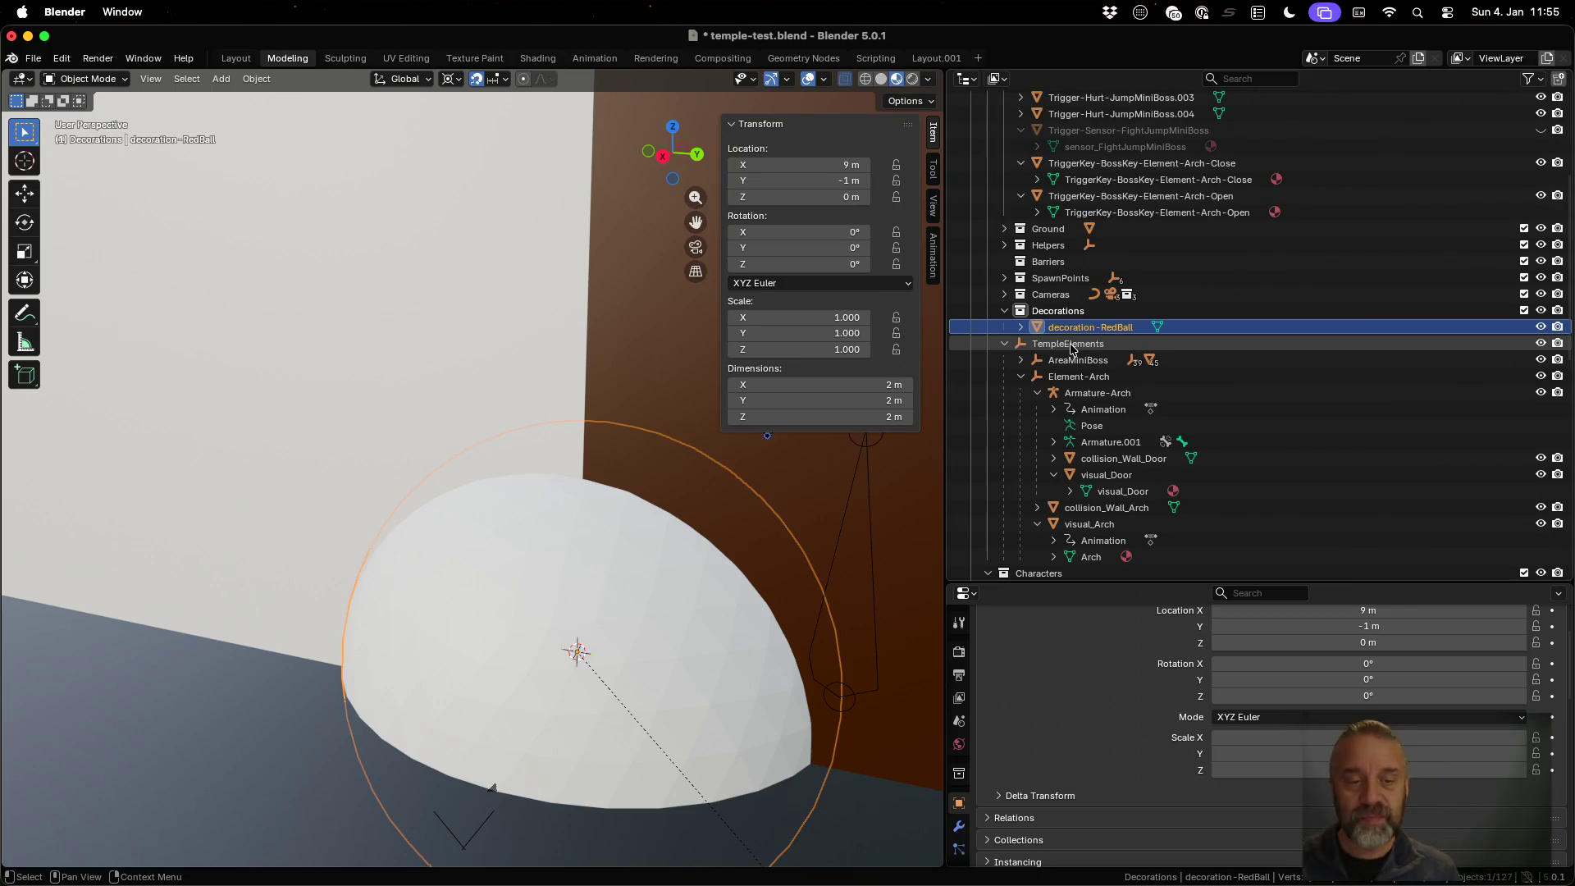
{"action": "scroll", "coordinate": [510, 461], "scroll_direction": "down", "scroll_amount": 6}
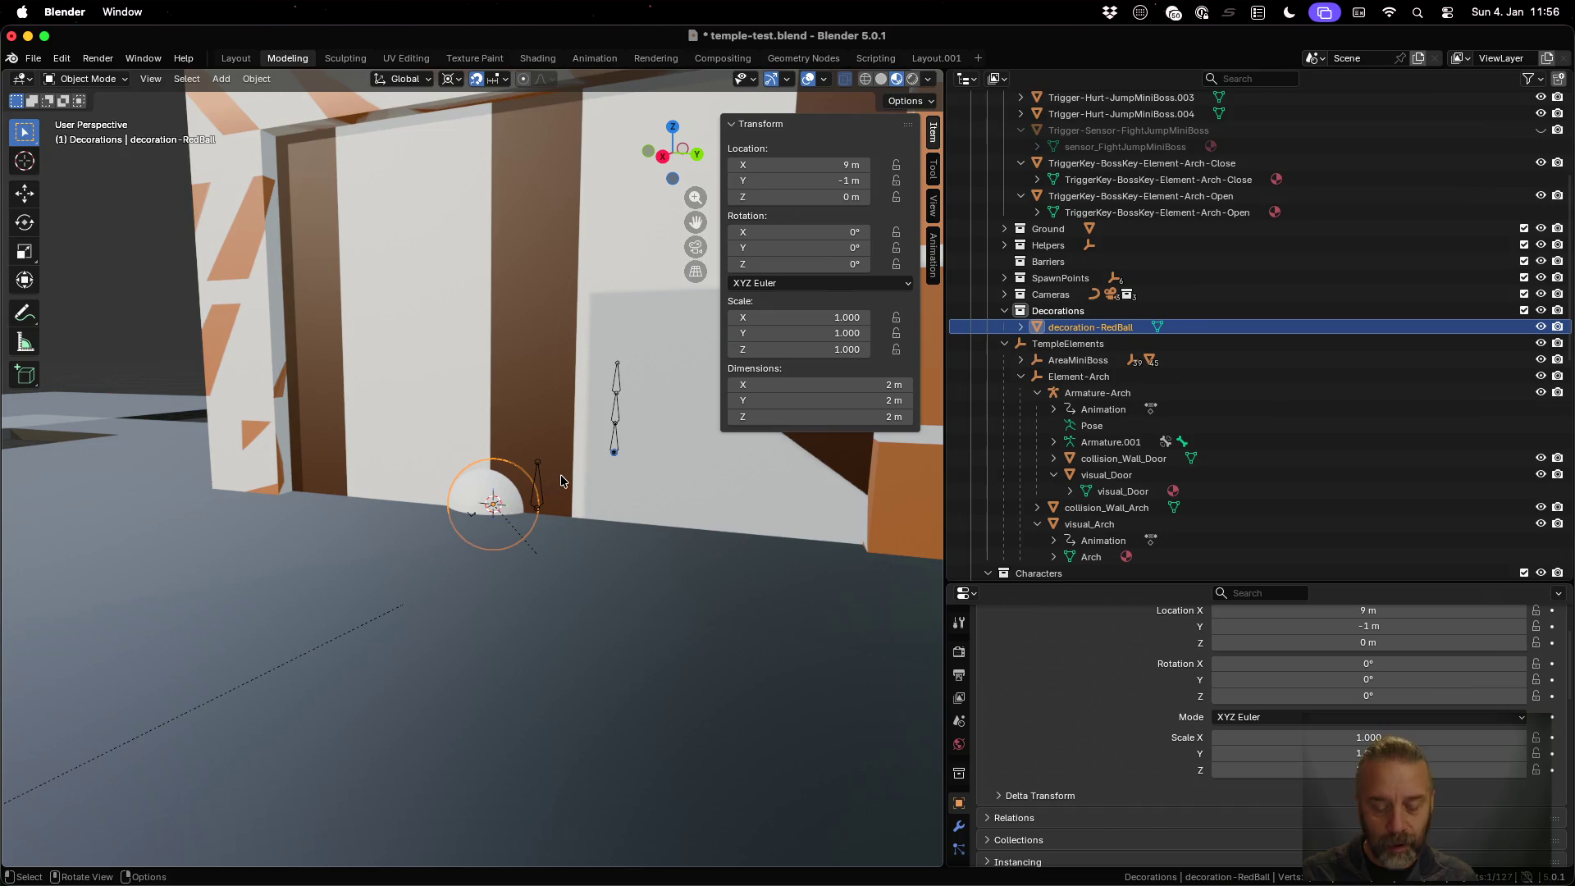
Move the RedBall in front of the wall and raise it 1 m onto the floor, to 17, 0, 1
{"action": "key", "text": "g"}
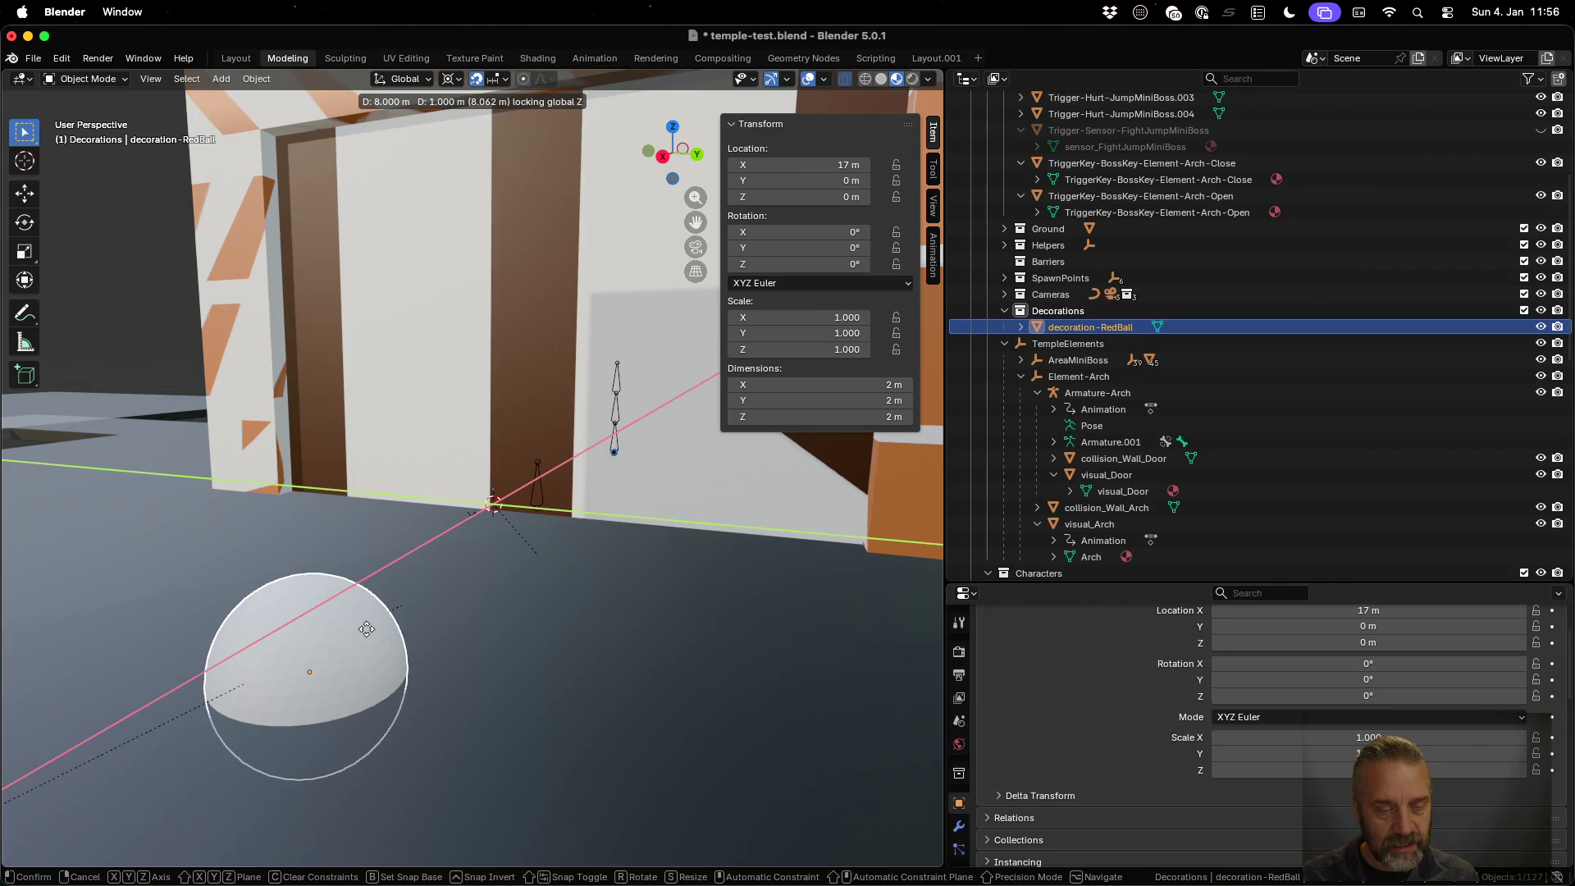
{"action": "left_click", "coordinate": [367, 634]}
{"action": "type", "text": "gz1"}
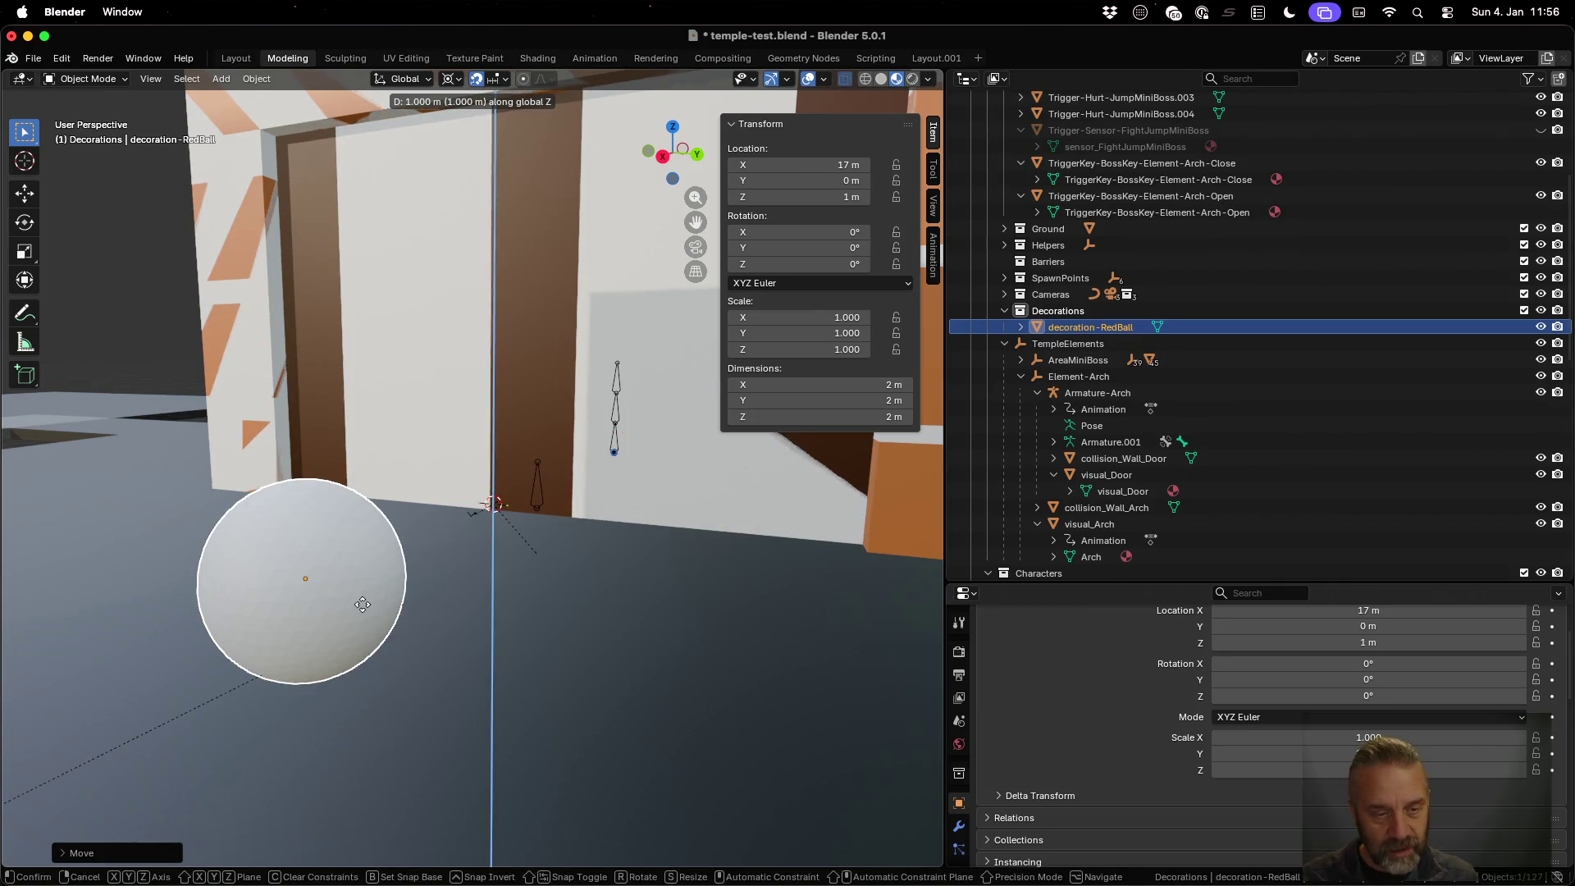
{"action": "key", "text": "Return"}
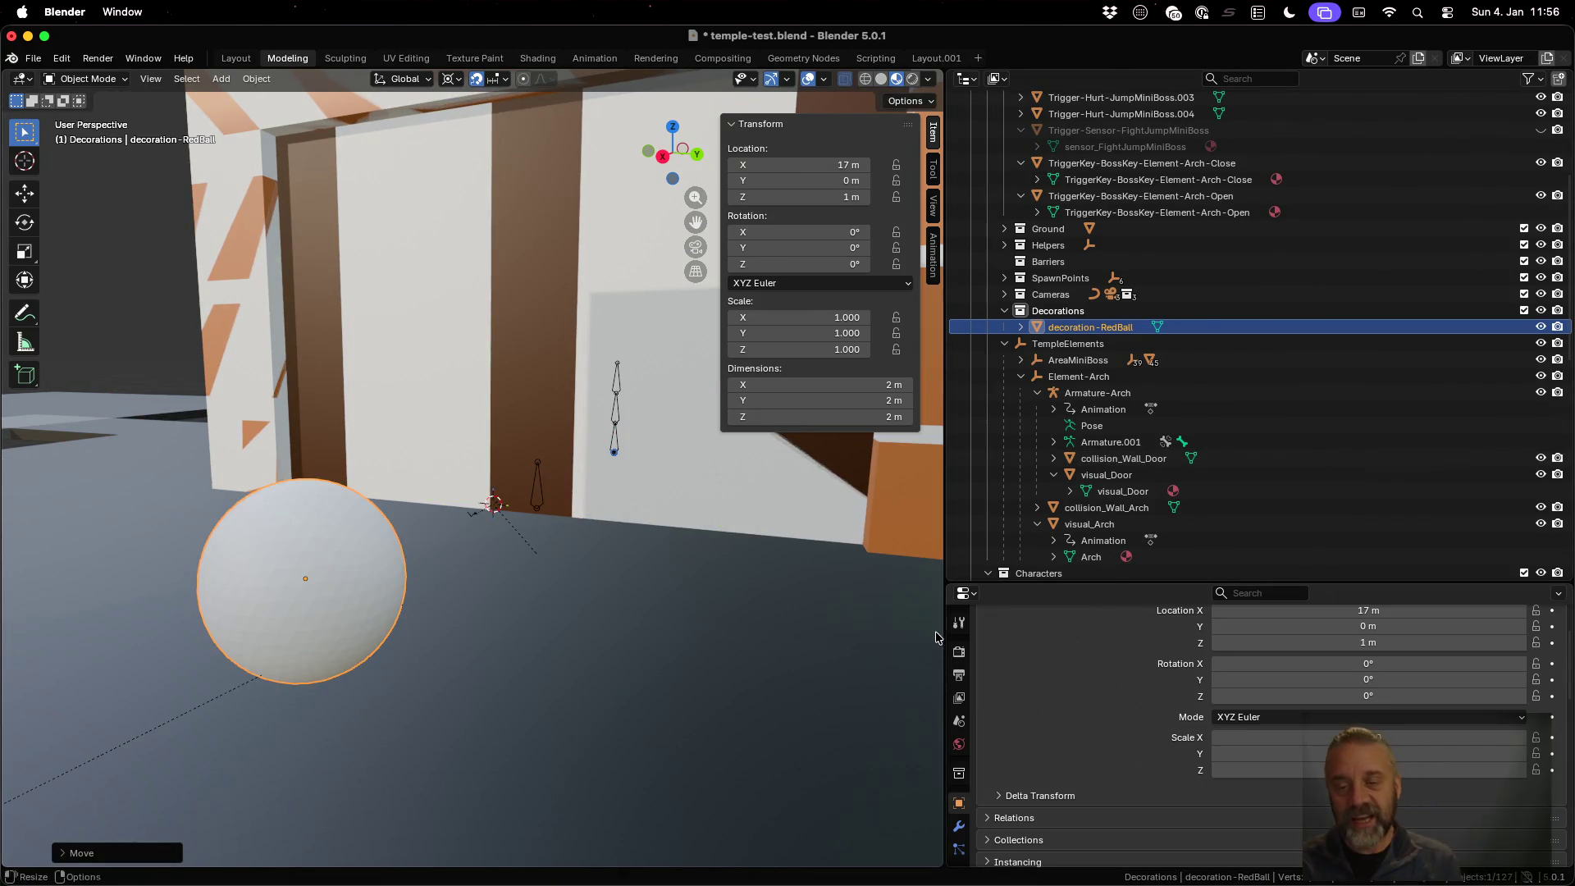
Assign the SimplePalette material to the ball and switch to the UV Editing workspace
{"action": "scroll", "coordinate": [957, 722], "scroll_direction": "down", "scroll_amount": 4}
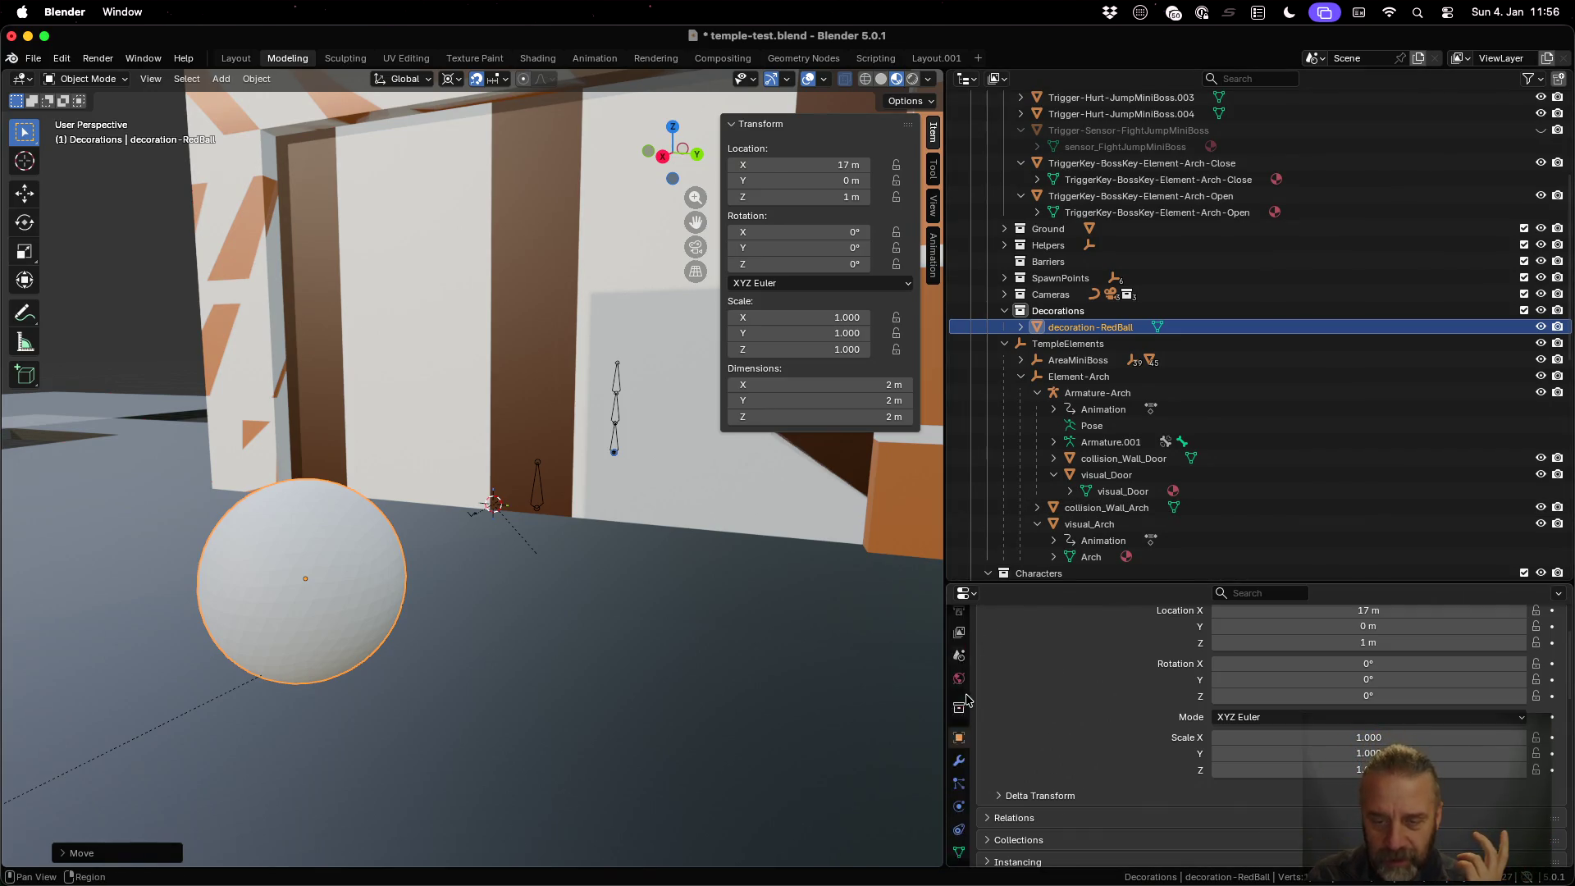
{"action": "left_click", "coordinate": [958, 825]}
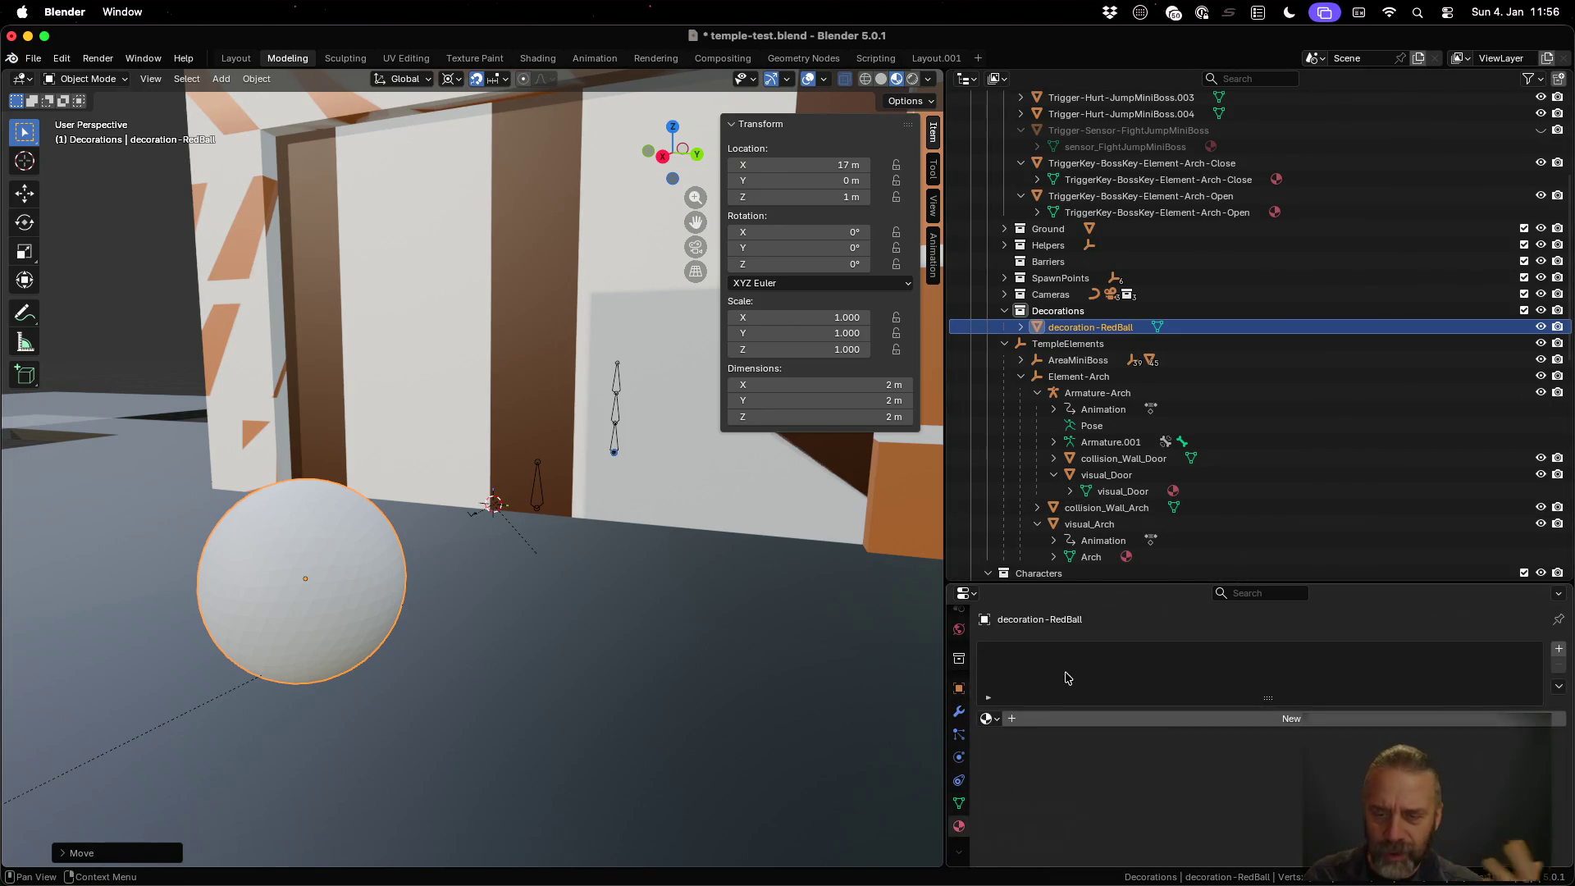
{"action": "left_click", "coordinate": [989, 718]}
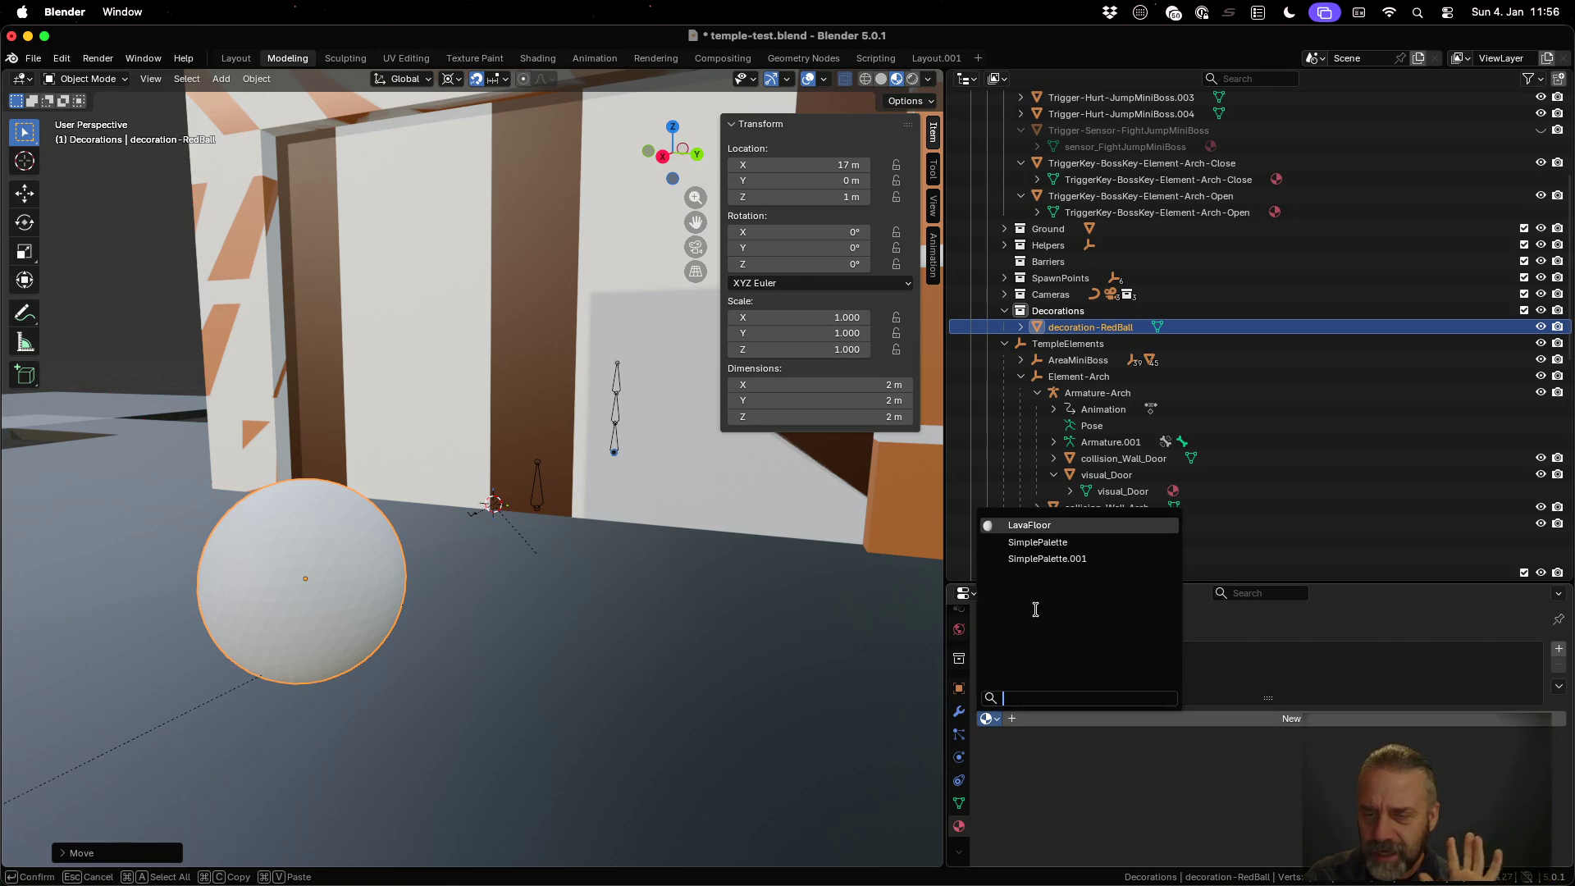
{"action": "left_click", "coordinate": [1043, 542]}
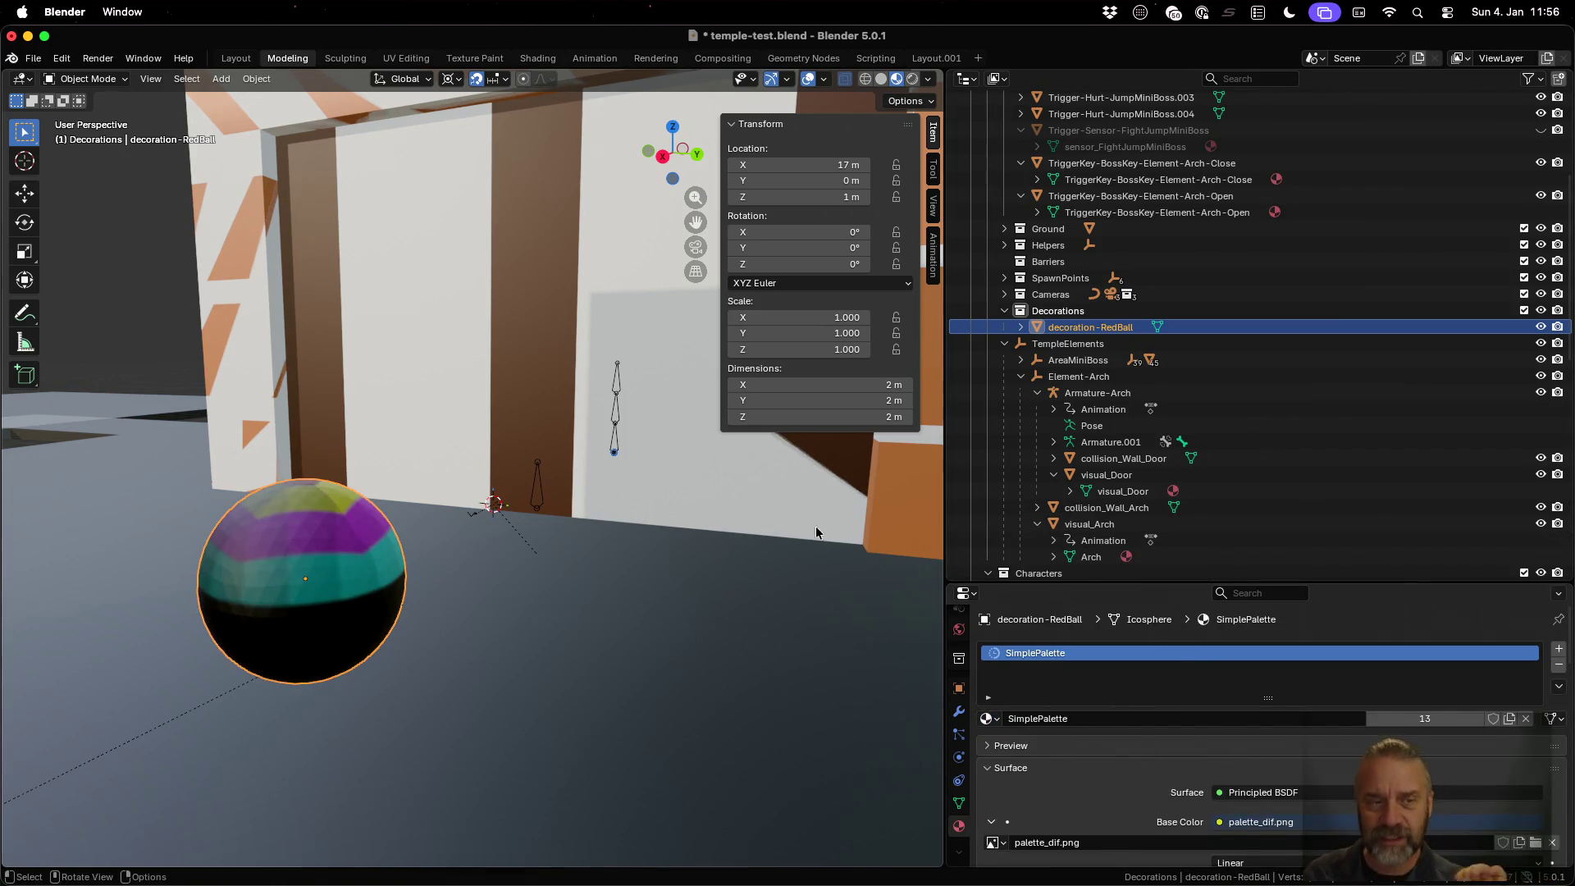
{"action": "left_click", "coordinate": [406, 59]}
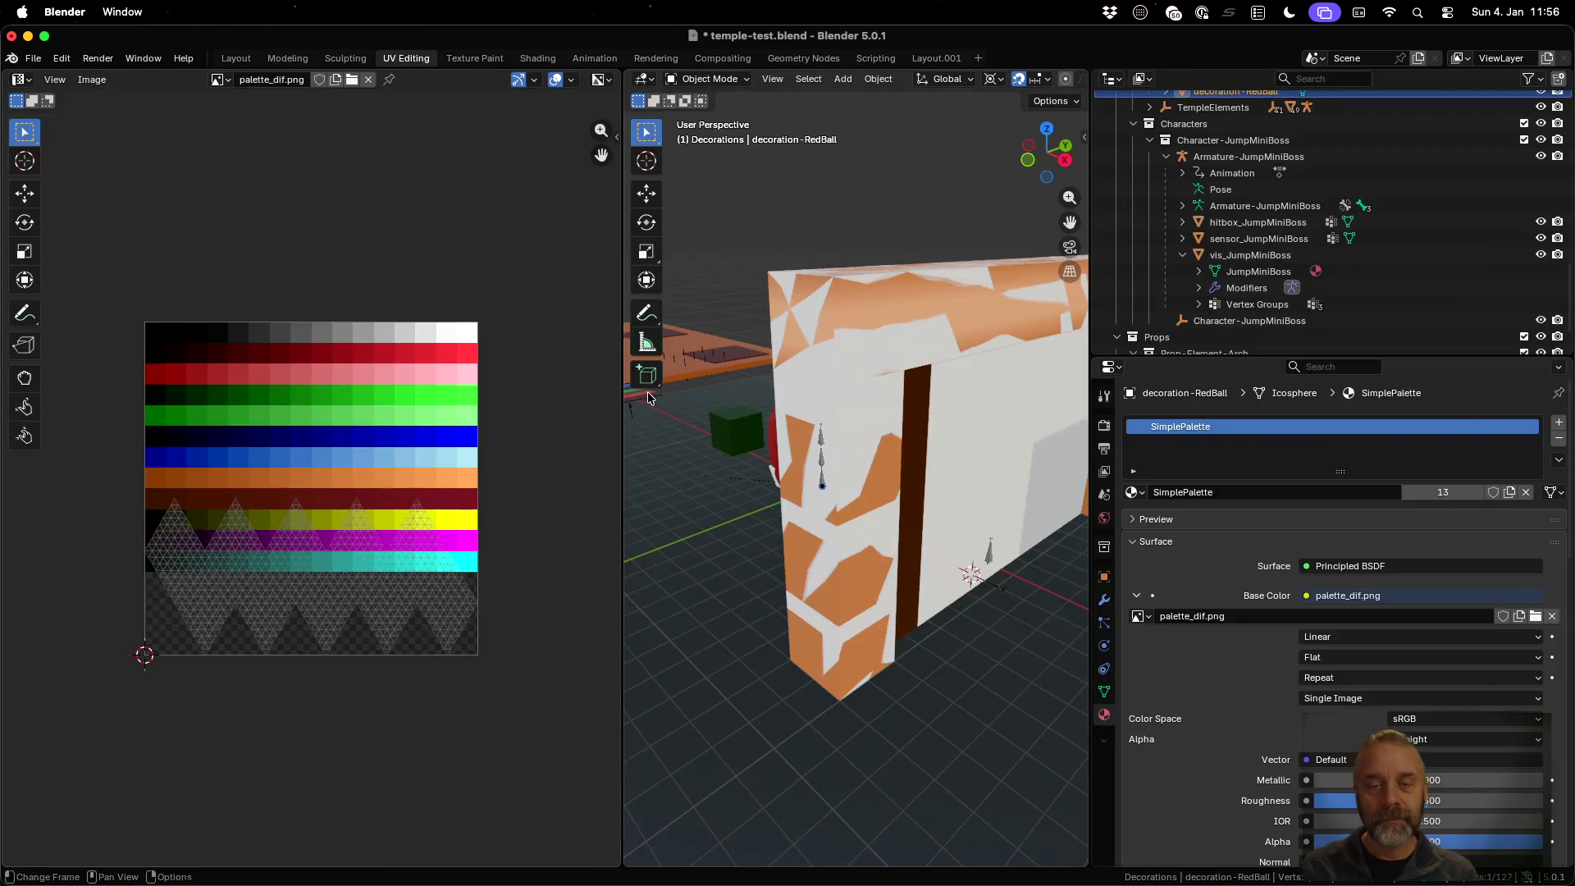
Clear the selection, select only decoration-RedBall in the Outliner, and enter Edit Mode
{"action": "key", "text": "a"}
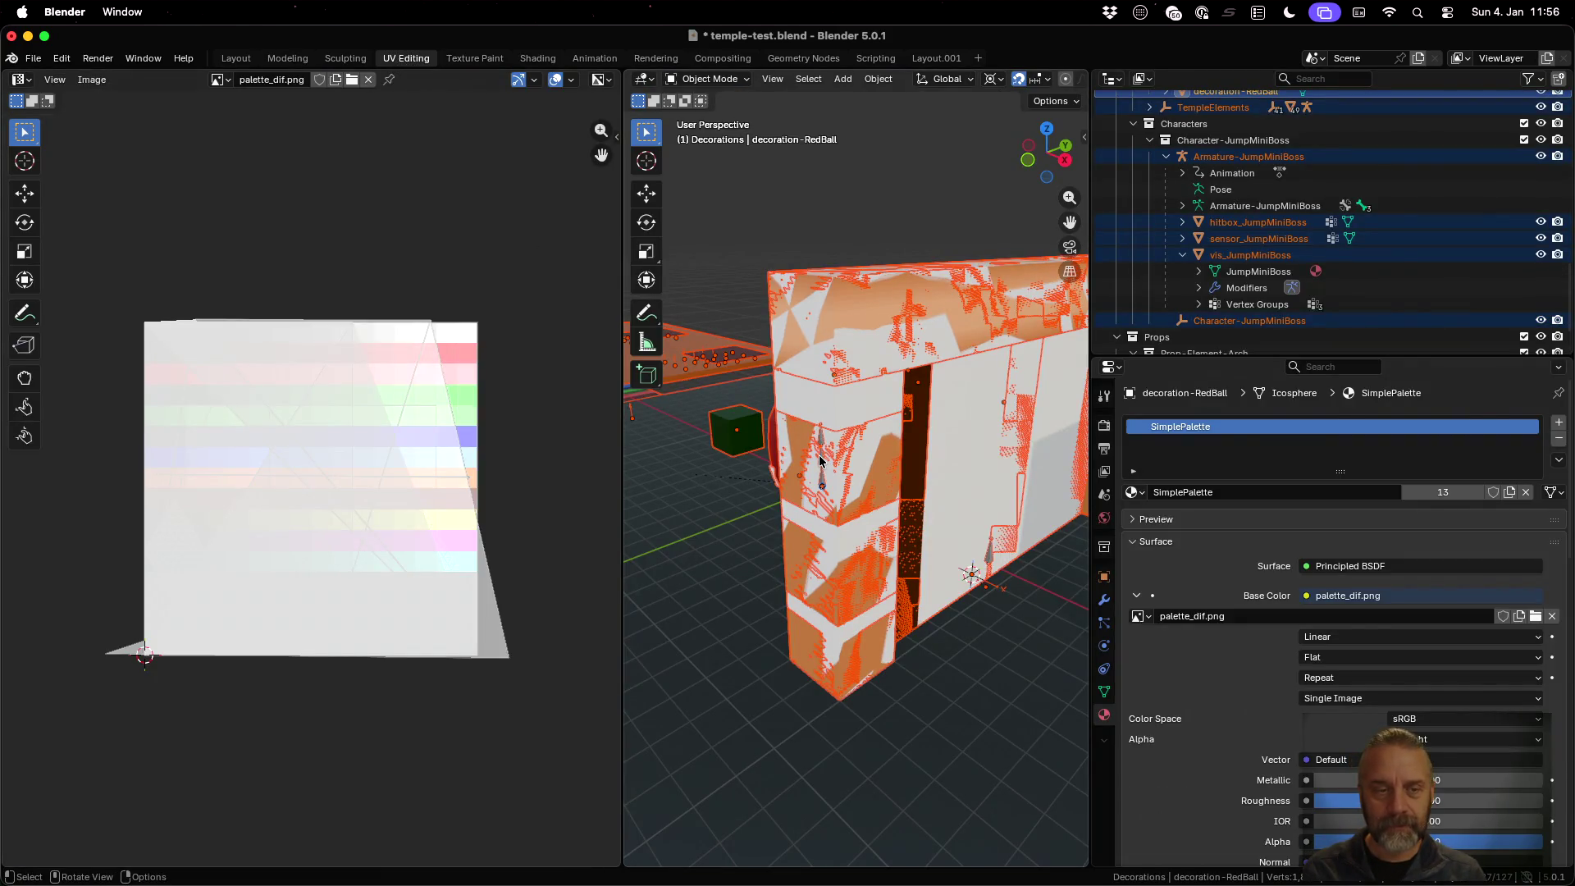
{"action": "key", "text": "alt+a"}
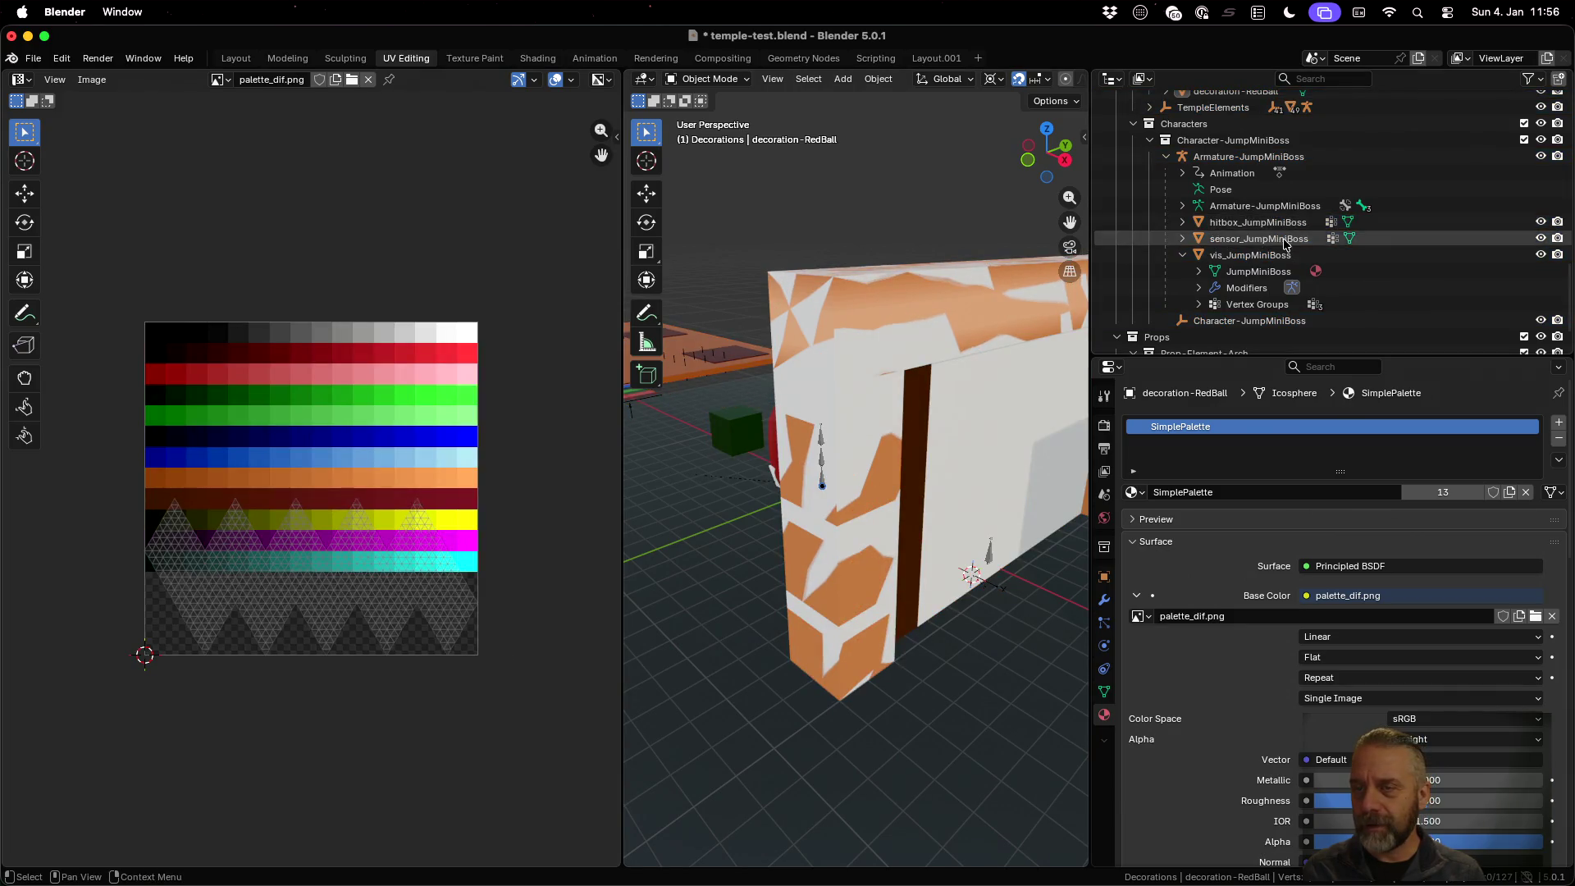
{"action": "scroll", "coordinate": [1284, 250], "scroll_direction": "up", "scroll_amount": 5}
{"action": "scroll", "coordinate": [1284, 250], "scroll_direction": "down", "scroll_amount": 10}
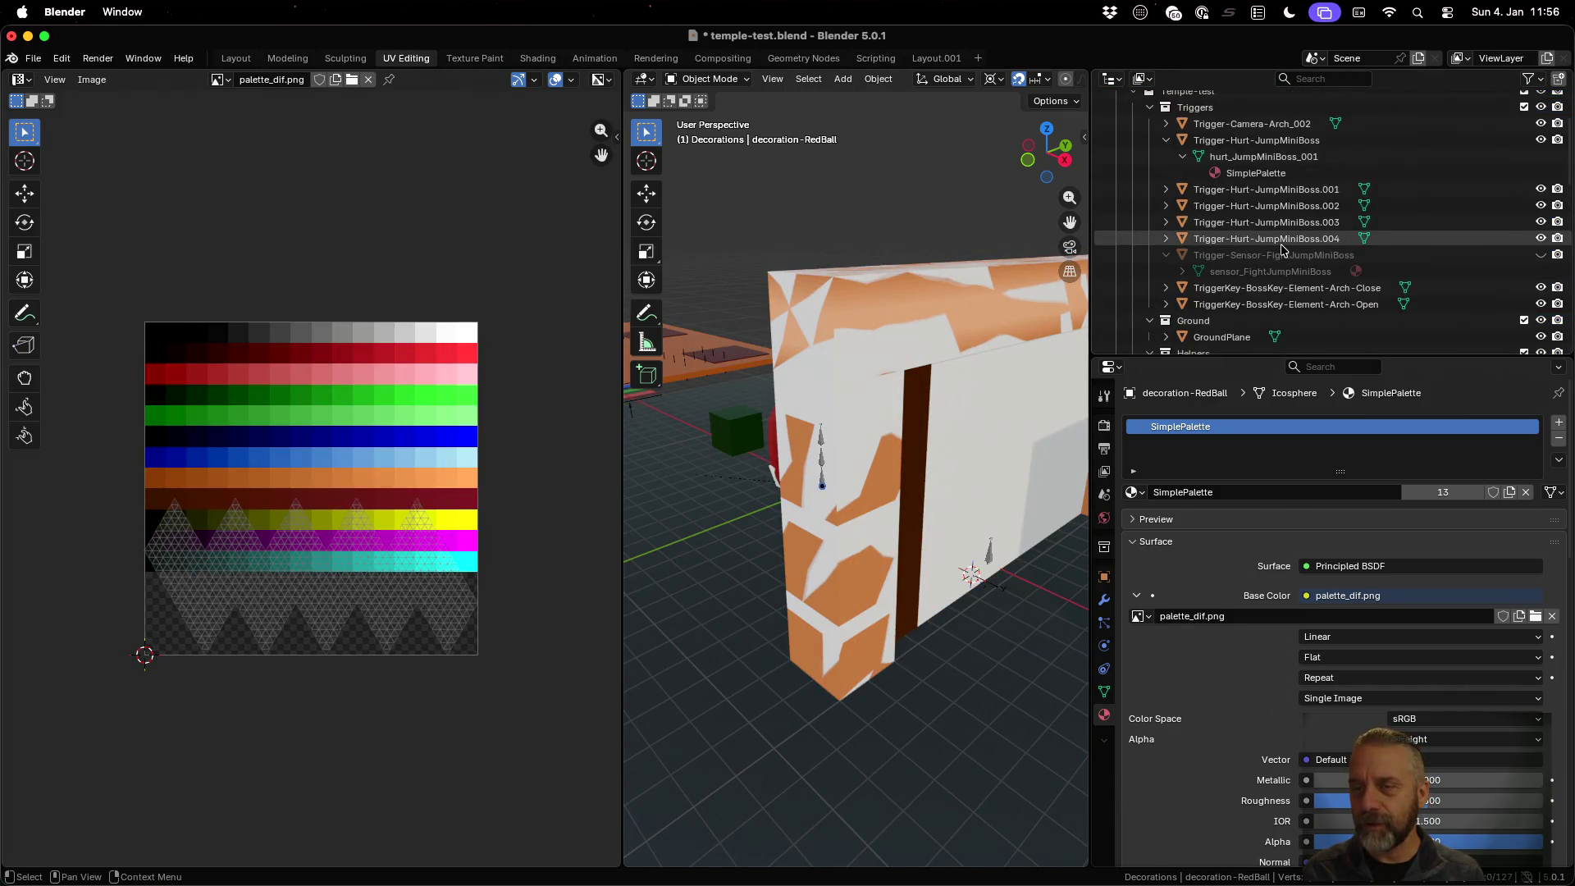
{"action": "scroll", "coordinate": [1283, 250], "scroll_direction": "up", "scroll_amount": 10}
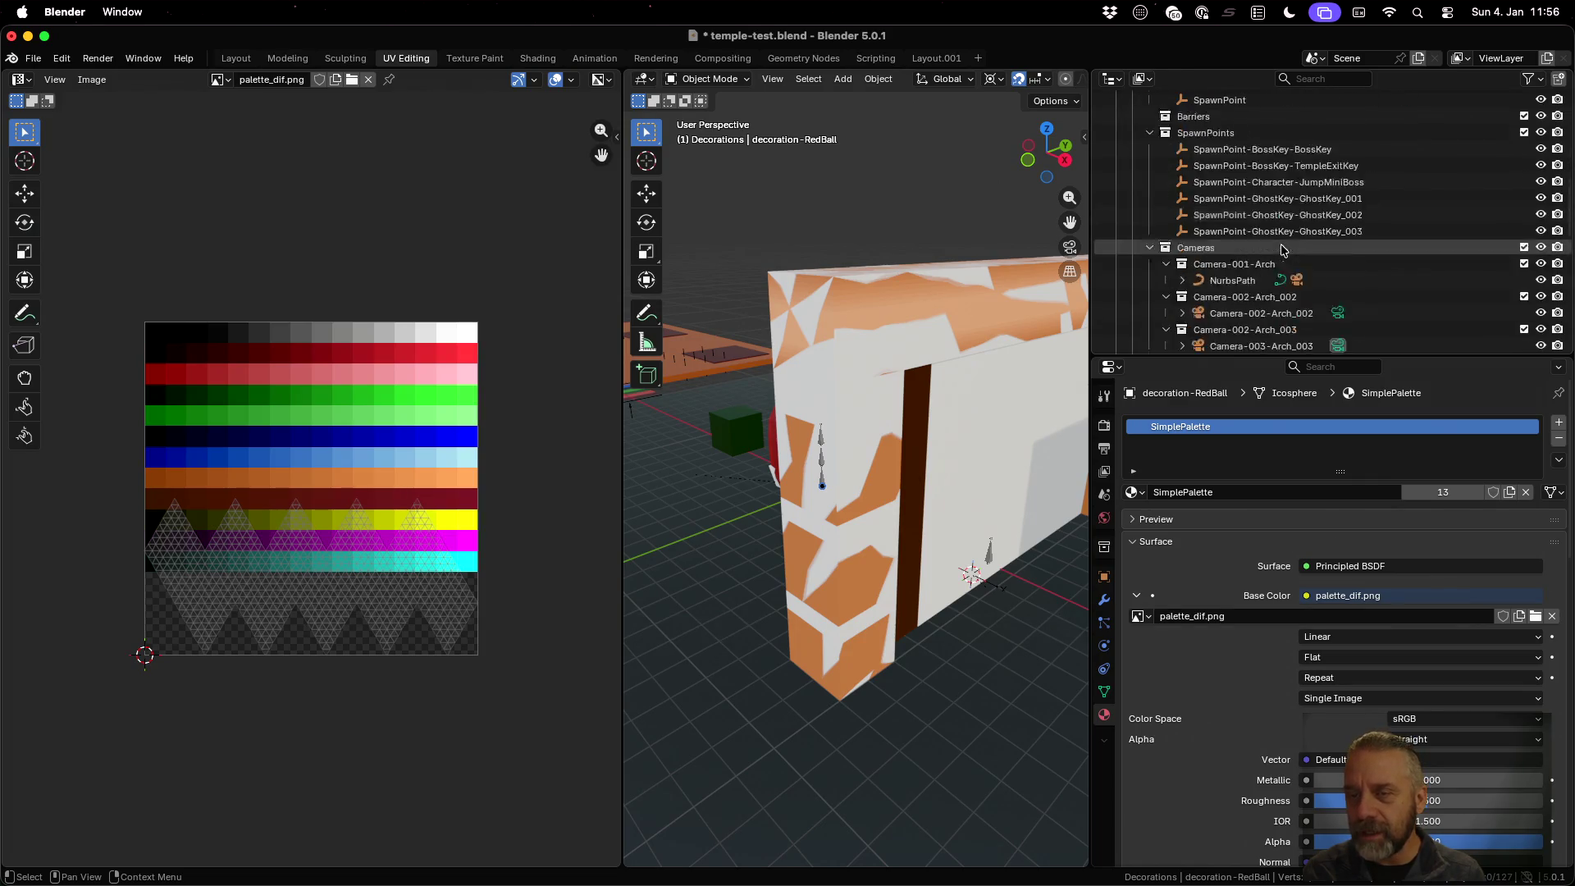
{"action": "left_click", "coordinate": [1260, 248]}
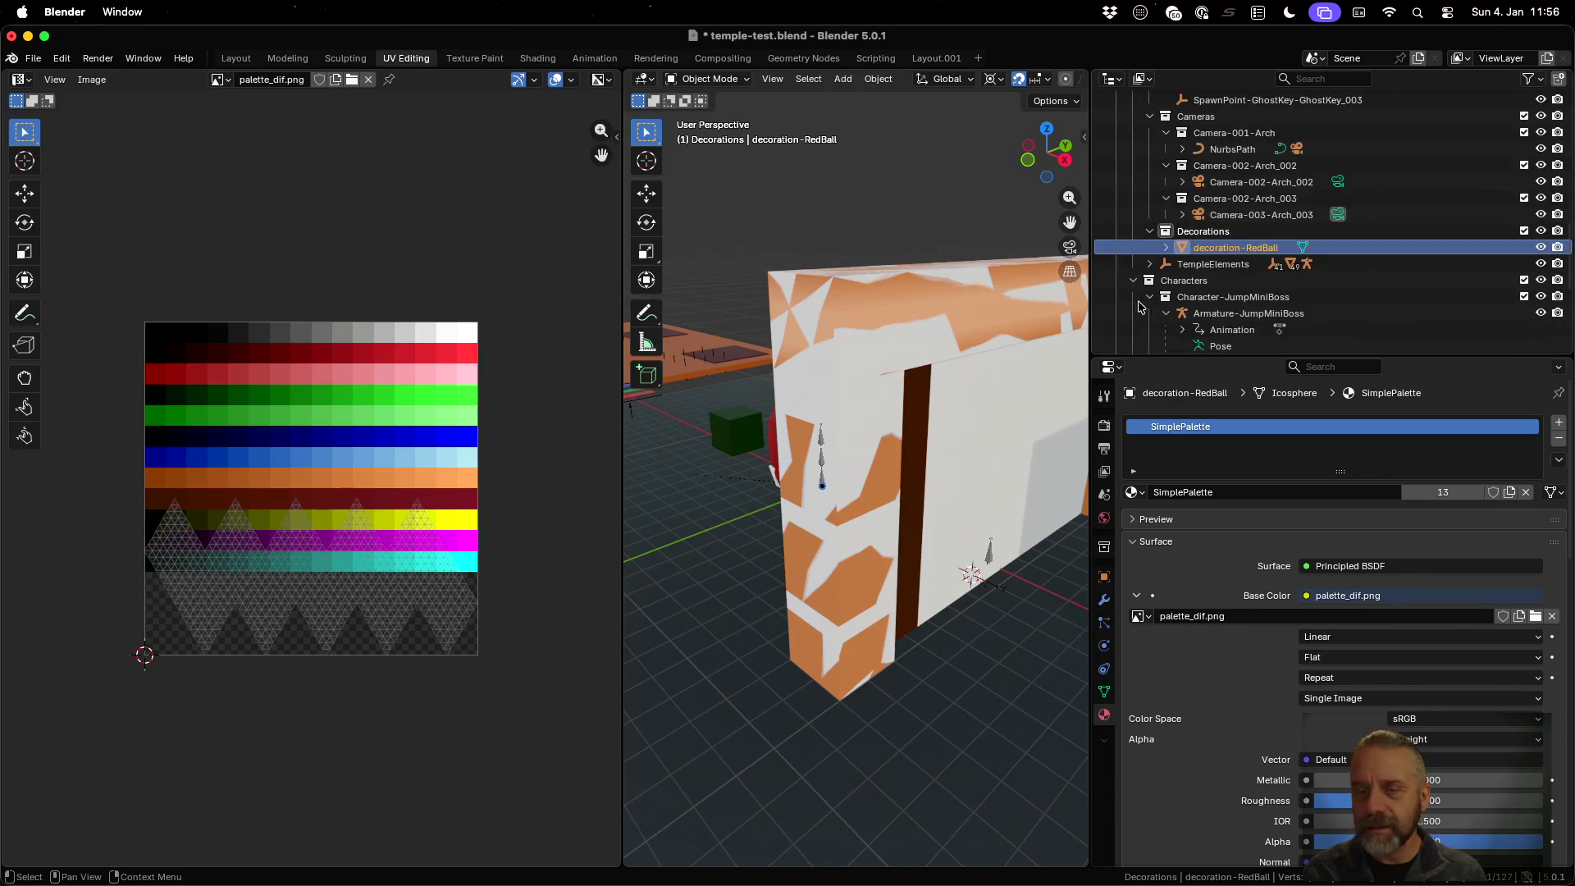
{"action": "key", "text": "Tab"}
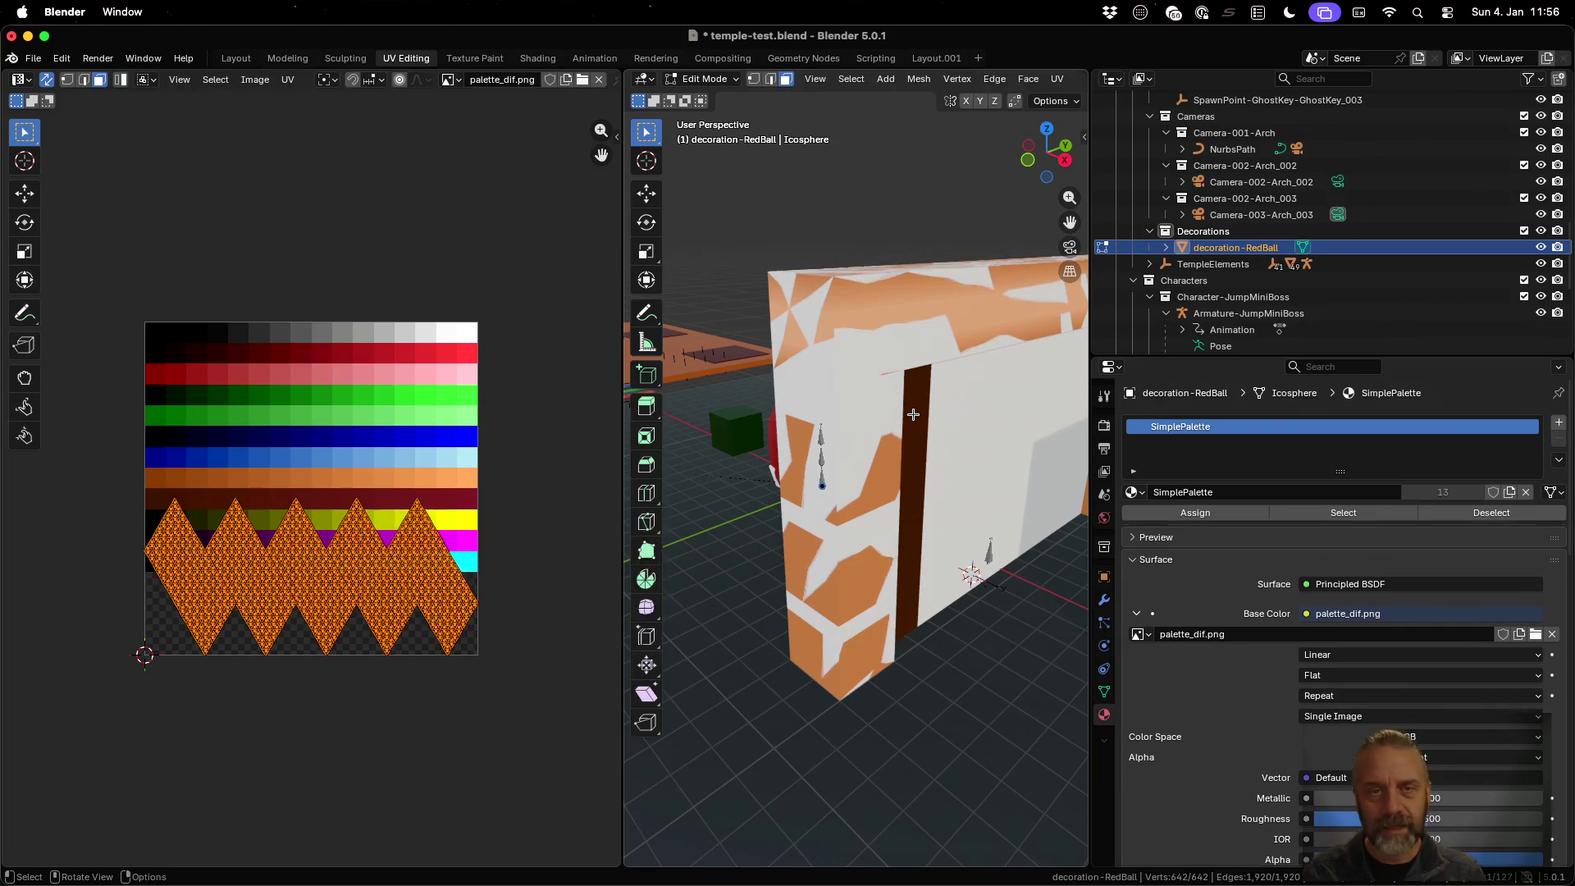
Scale the ball's UVs to 0 and move the collapsed point onto the palette's red row
{"action": "type", "text": "s"}
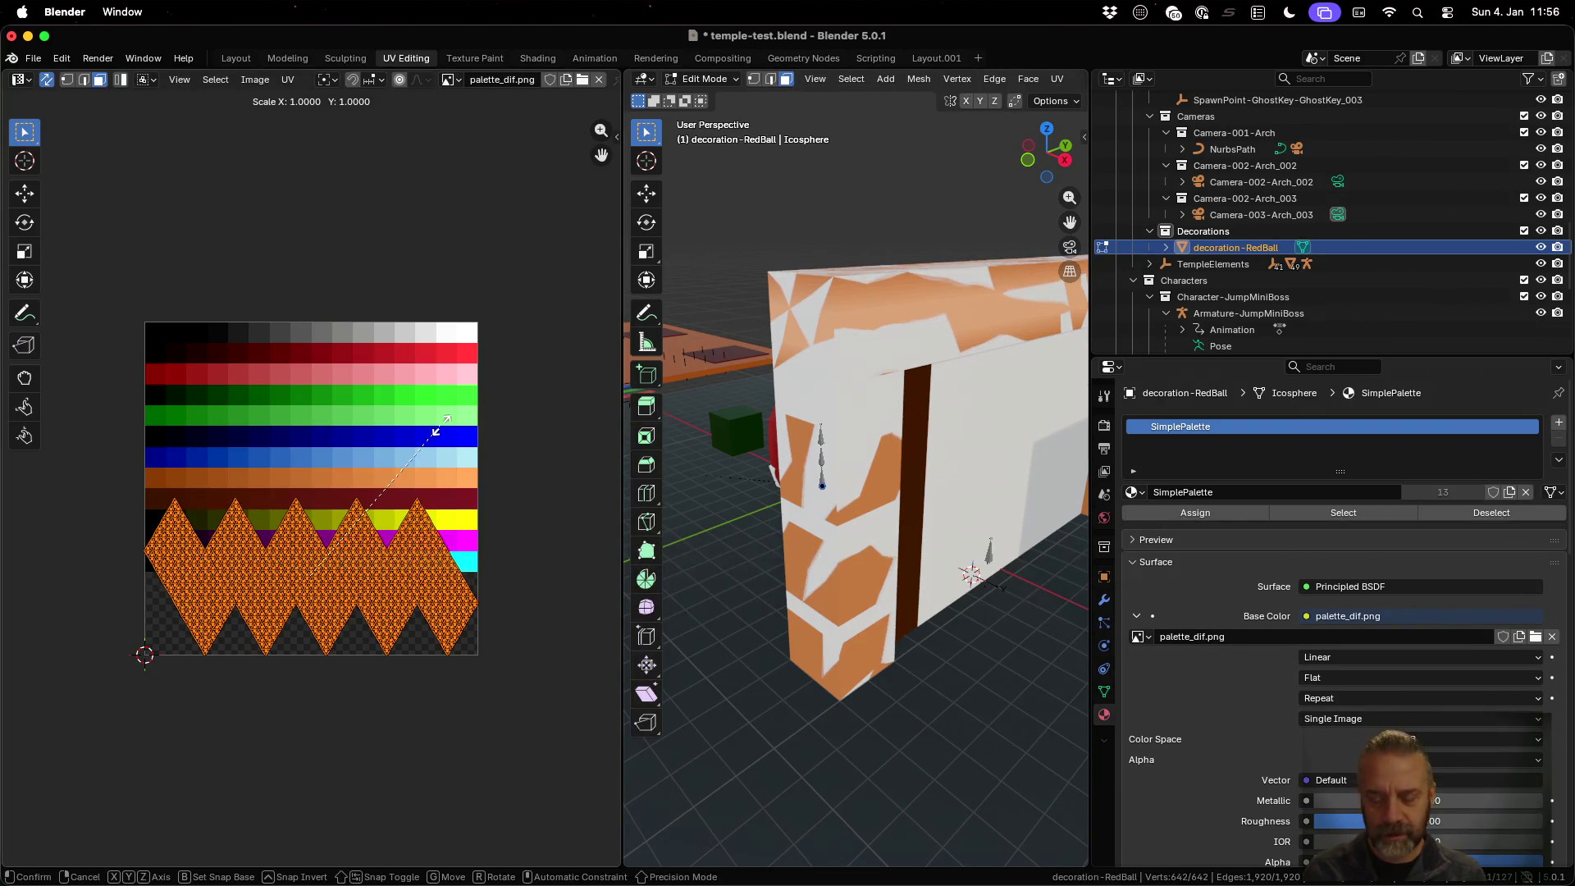
{"action": "type", "text": "0"}
{"action": "key", "text": "Return"}
{"action": "key", "text": "g"}
{"action": "left_click", "coordinate": [326, 491]}
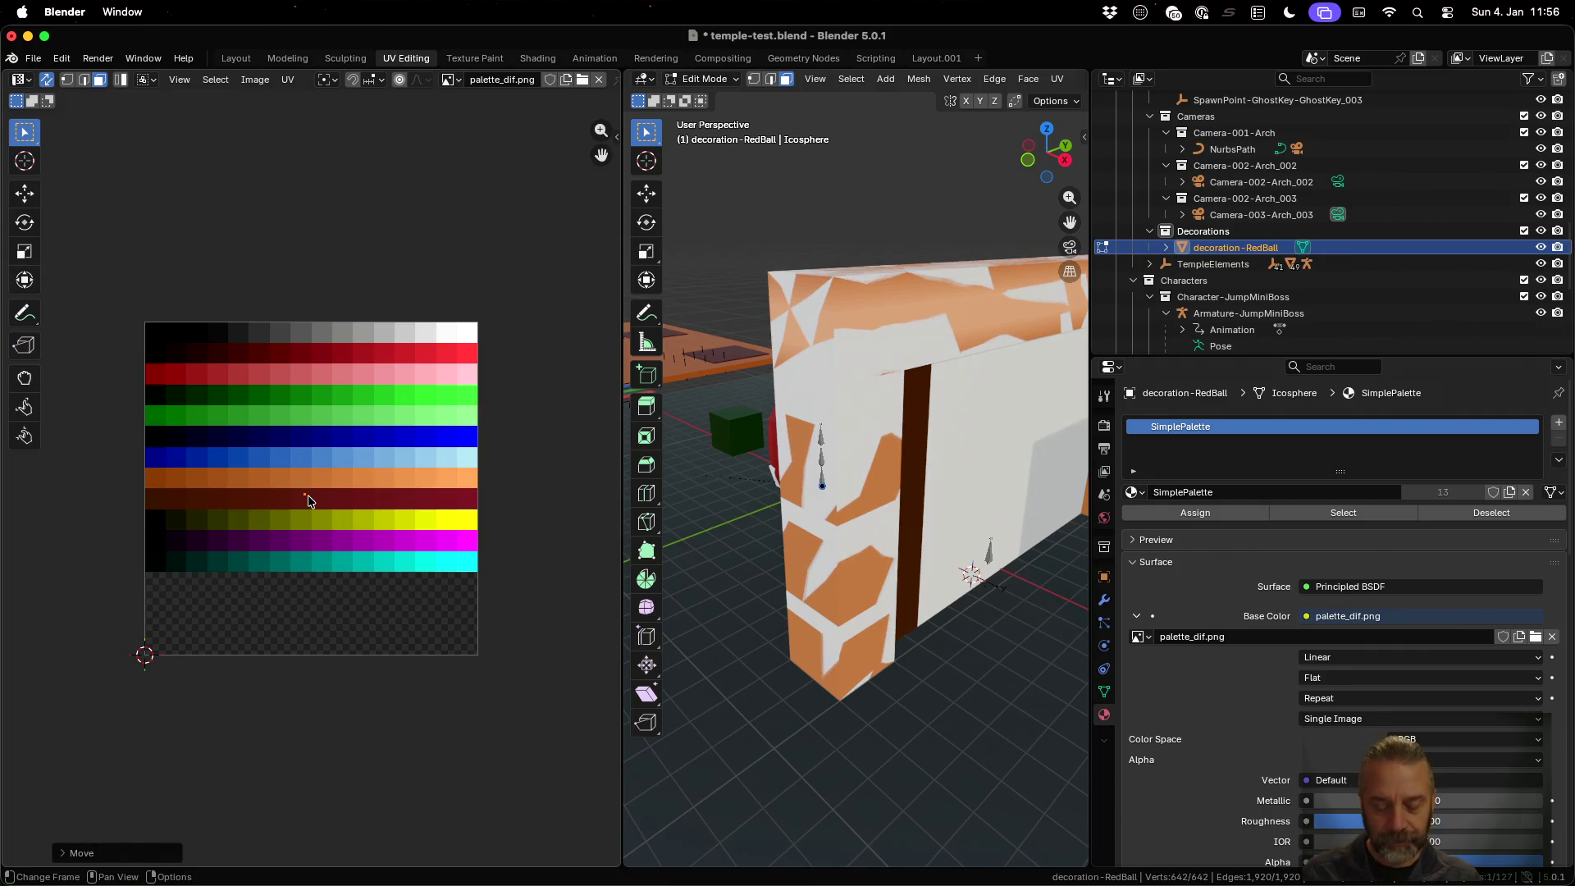
{"action": "key", "text": "g"}
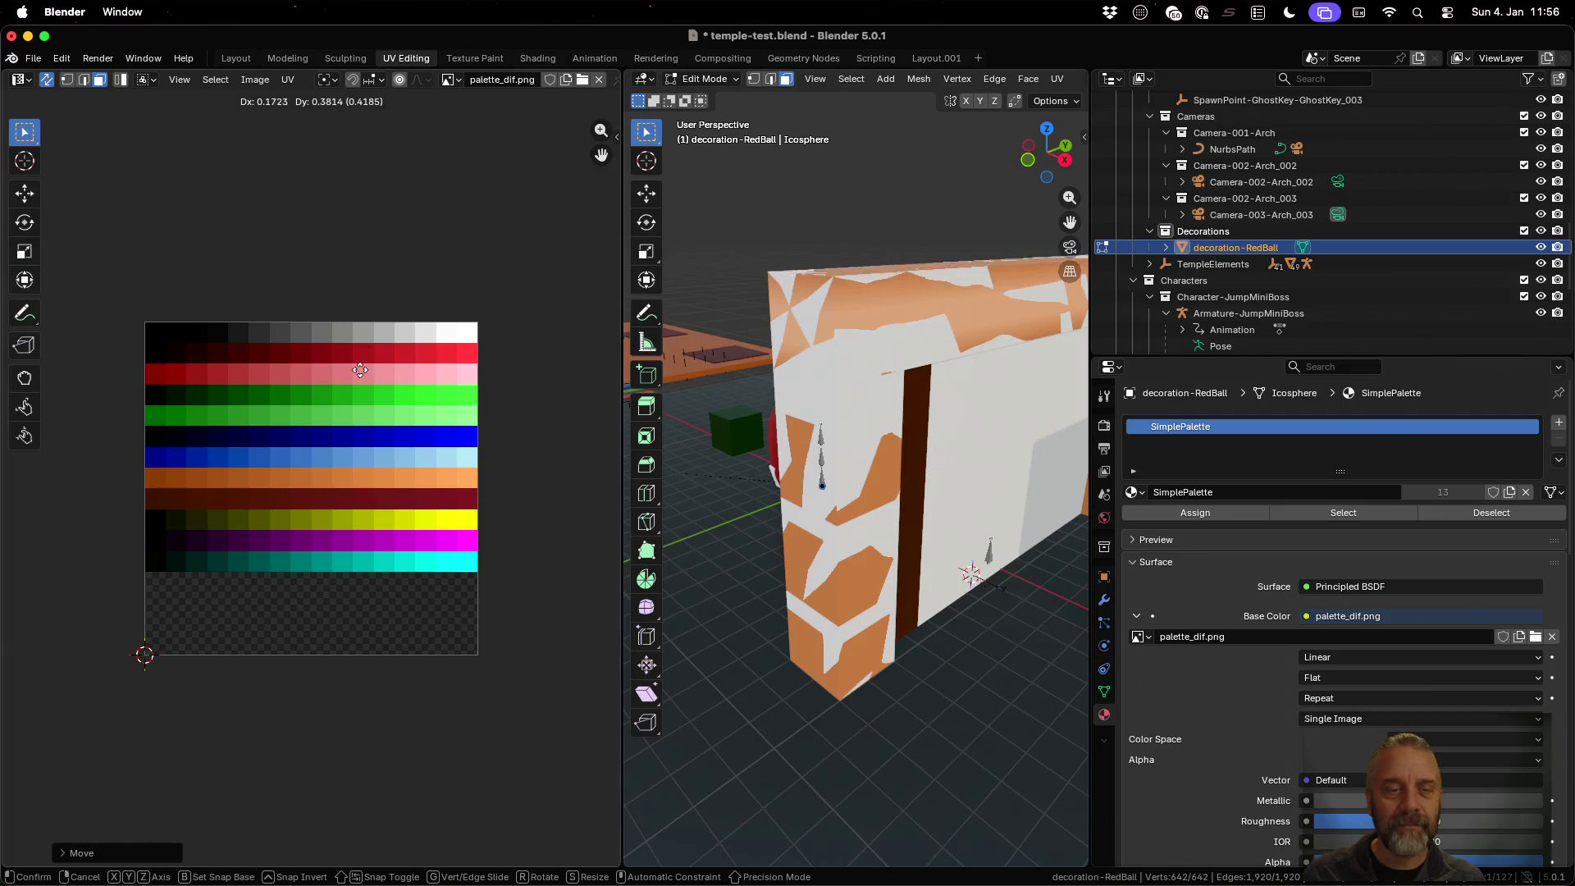
{"action": "left_click", "coordinate": [327, 369]}
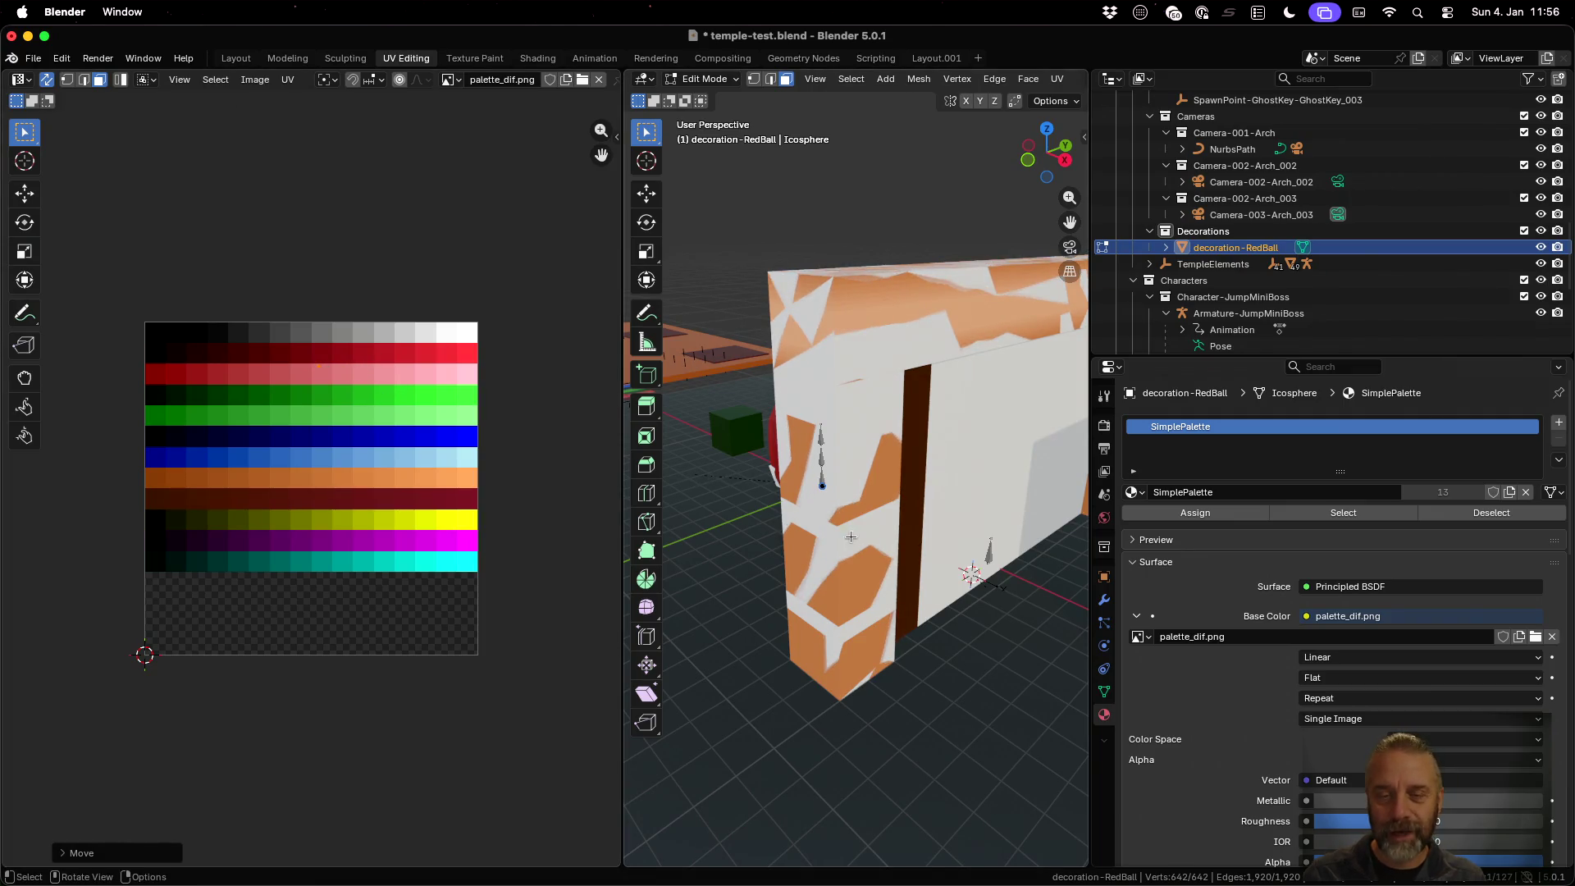
Orbit around the wall and floor to check the ball's colour, then return to Object Mode
{"action": "mouse_move", "coordinate": [949, 541]}
{"action": "middle_mouse_down"}
{"action": "mouse_move", "coordinate": [745, 404]}
{"action": "mouse_move", "coordinate": [907, 555]}
{"action": "mouse_move", "coordinate": [729, 489]}
{"action": "mouse_move", "coordinate": [769, 433]}
{"action": "mouse_move", "coordinate": [696, 443]}
{"action": "middle_mouse_up"}
{"action": "scroll", "coordinate": [763, 443], "scroll_direction": "down", "scroll_amount": 5}
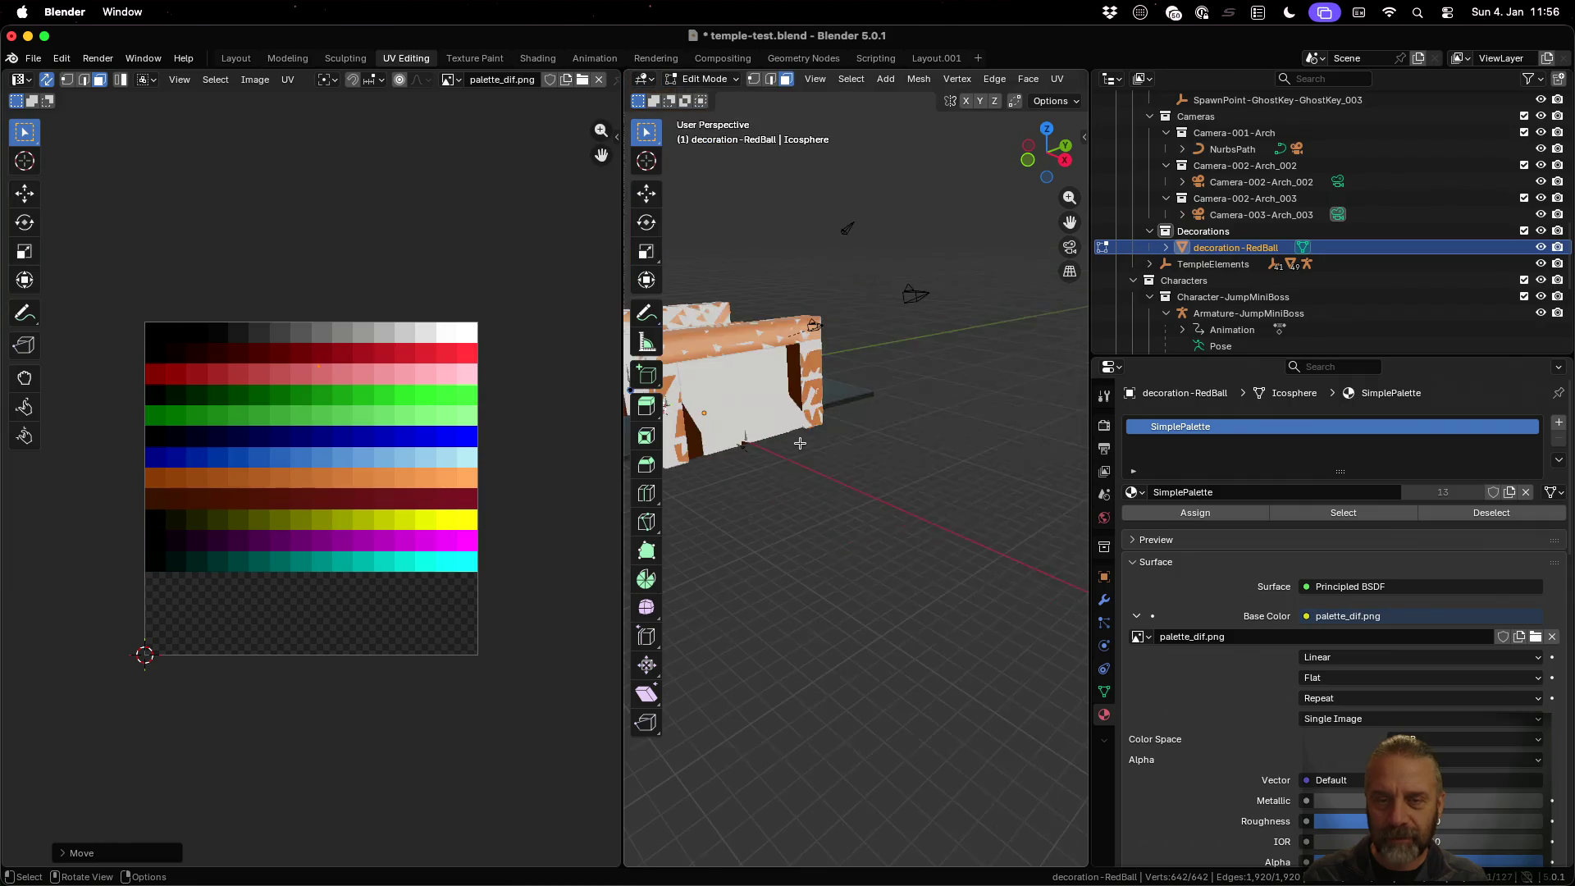
{"action": "scroll", "coordinate": [800, 444], "scroll_direction": "up", "scroll_amount": 5}
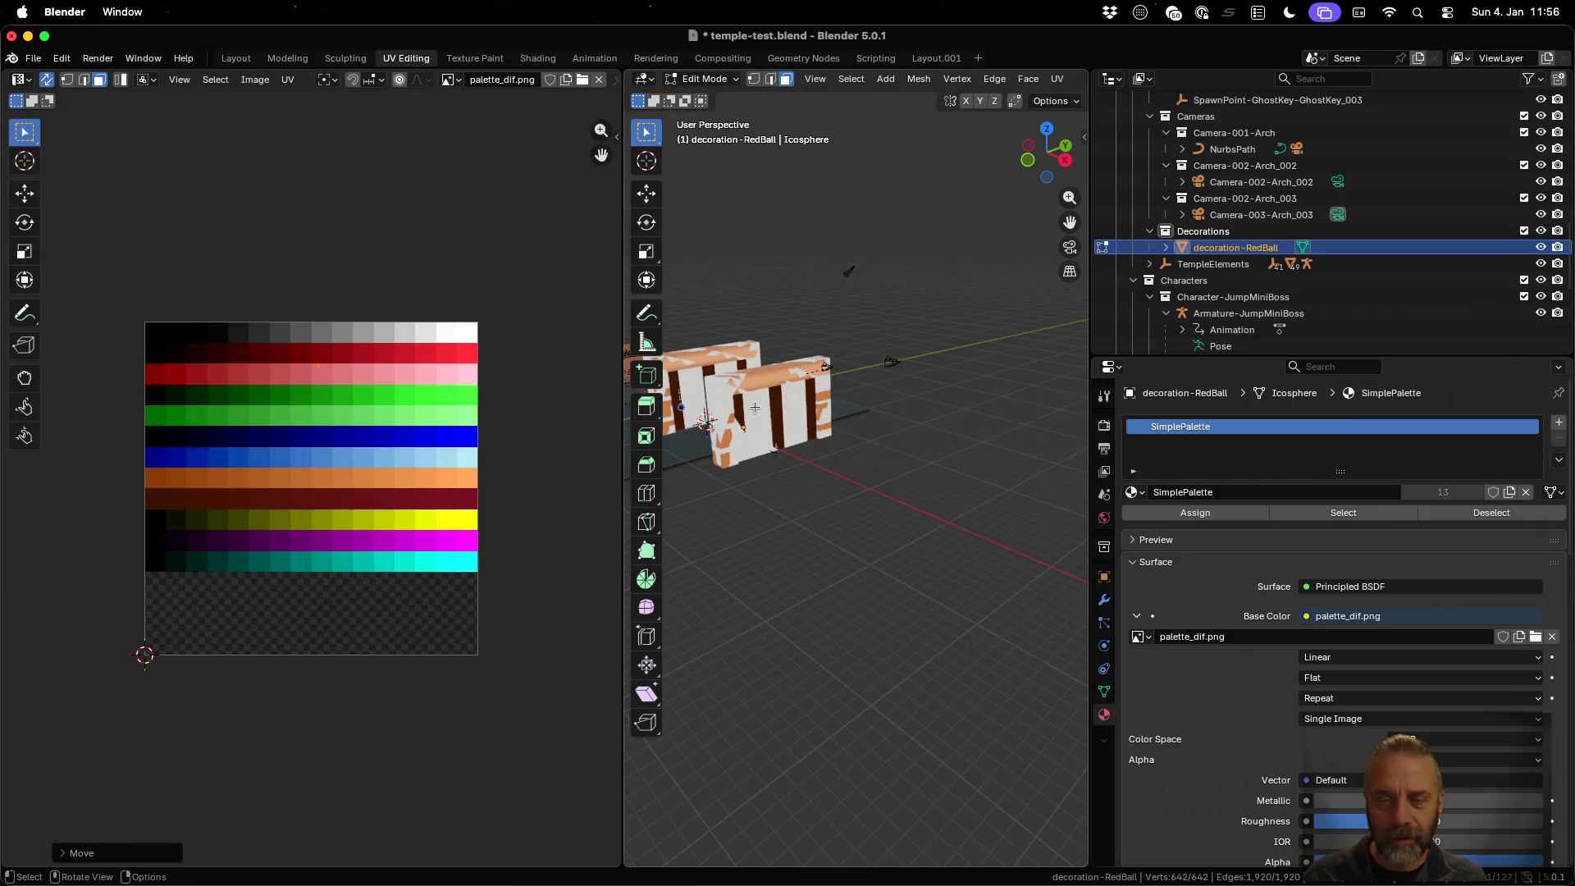
{"action": "scroll", "coordinate": [855, 500], "scroll_direction": "up", "scroll_amount": 6}
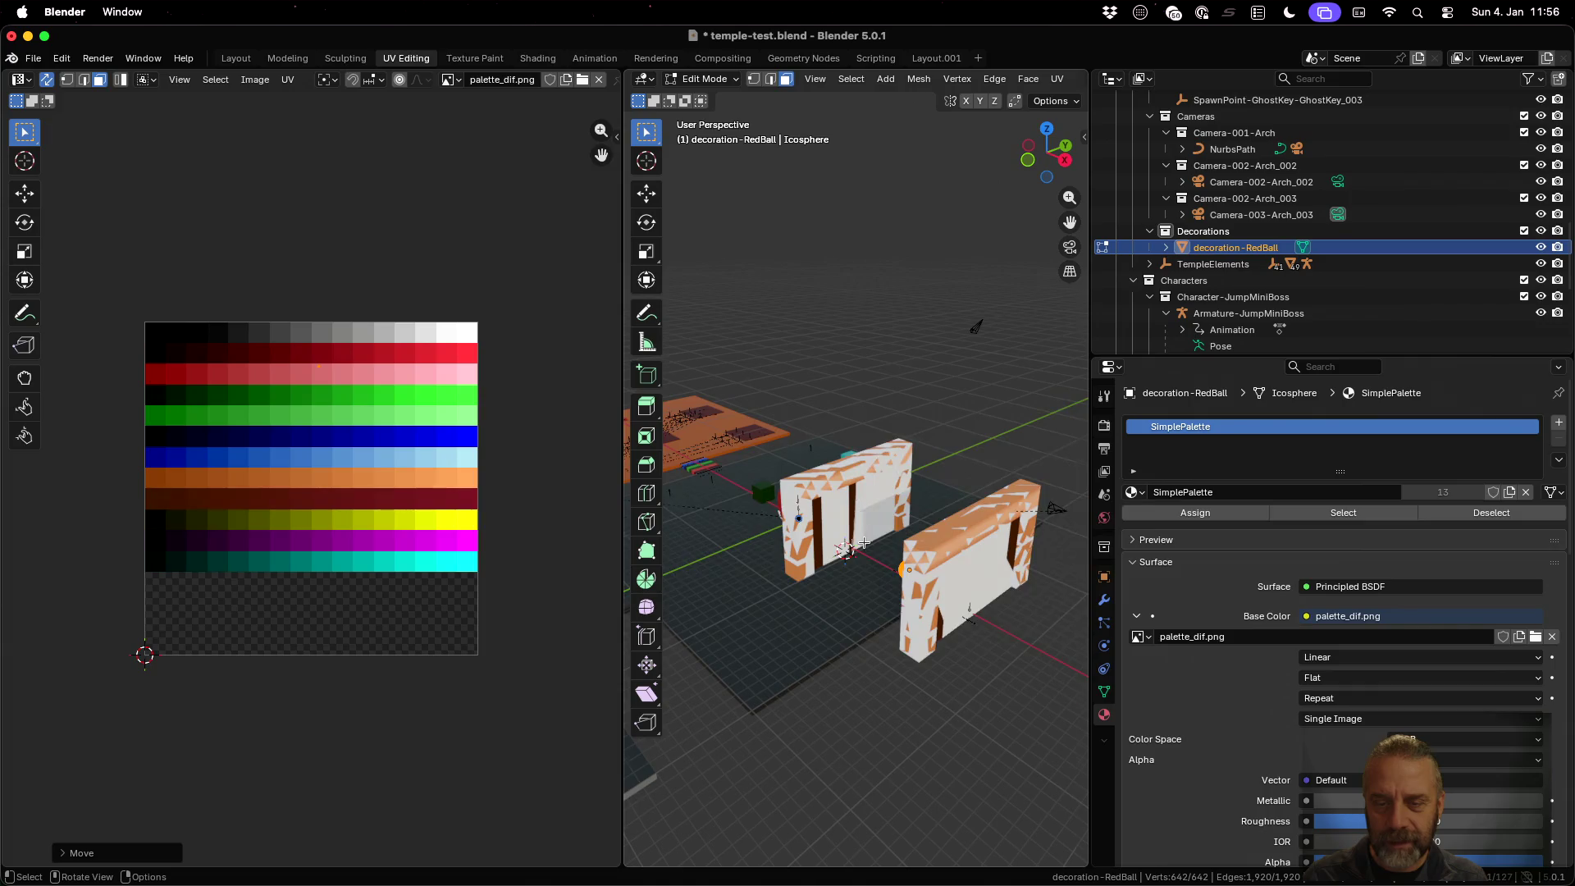
{"action": "middle_click_drag", "start_coordinate": [994, 711], "coordinate": [807, 548]}
{"action": "scroll", "coordinate": [792, 520], "scroll_direction": "down", "scroll_amount": 5}
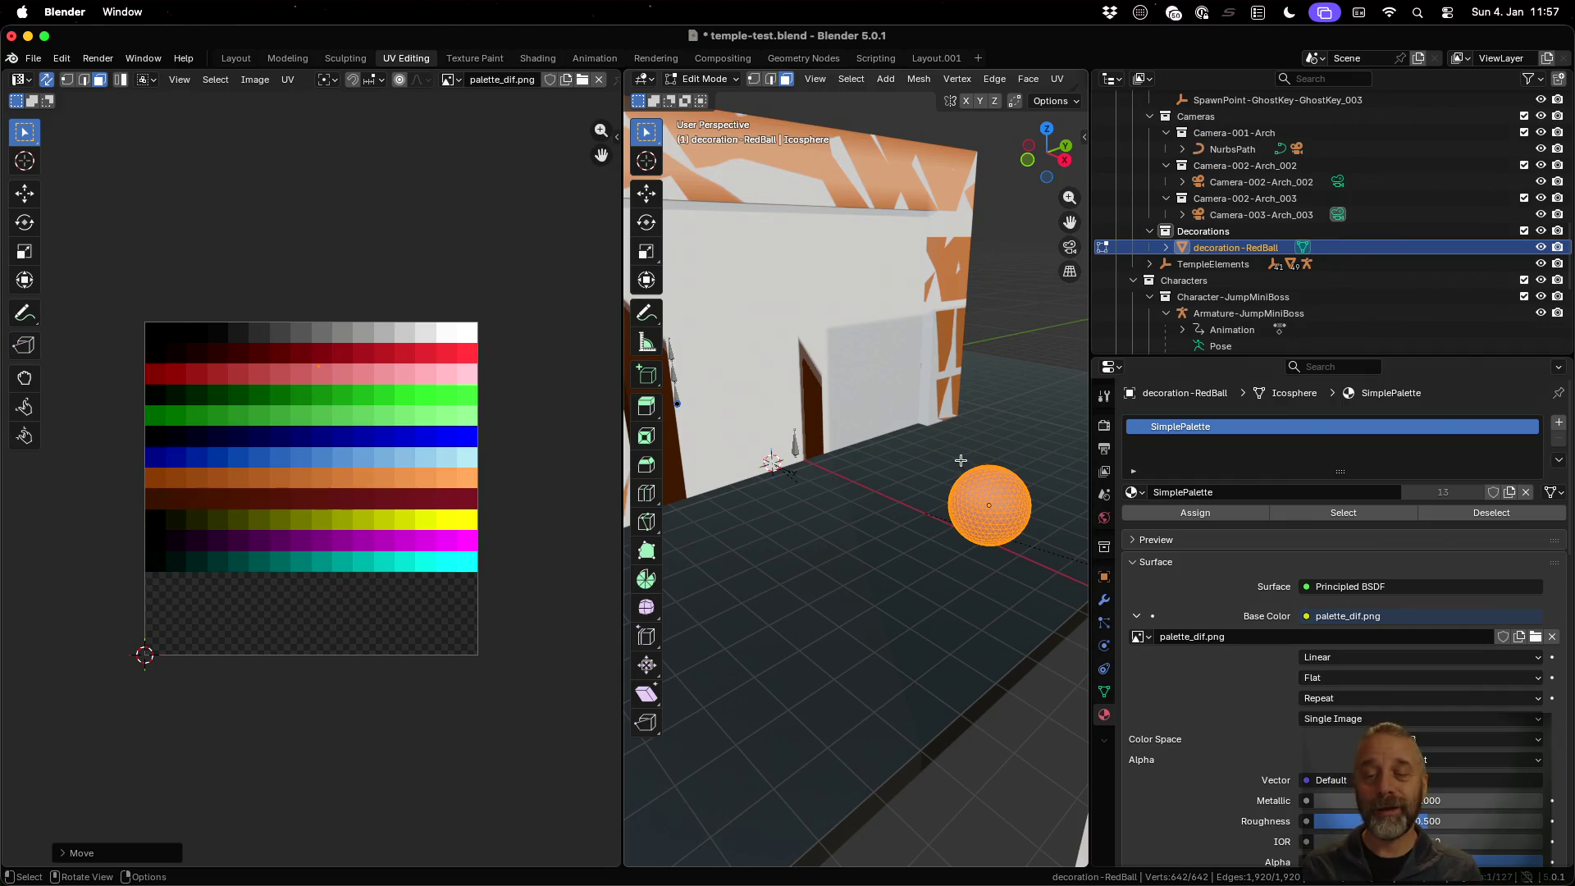
{"action": "key", "text": "Tab"}
{"action": "scroll", "coordinate": [983, 545], "scroll_direction": "up", "scroll_amount": 4}
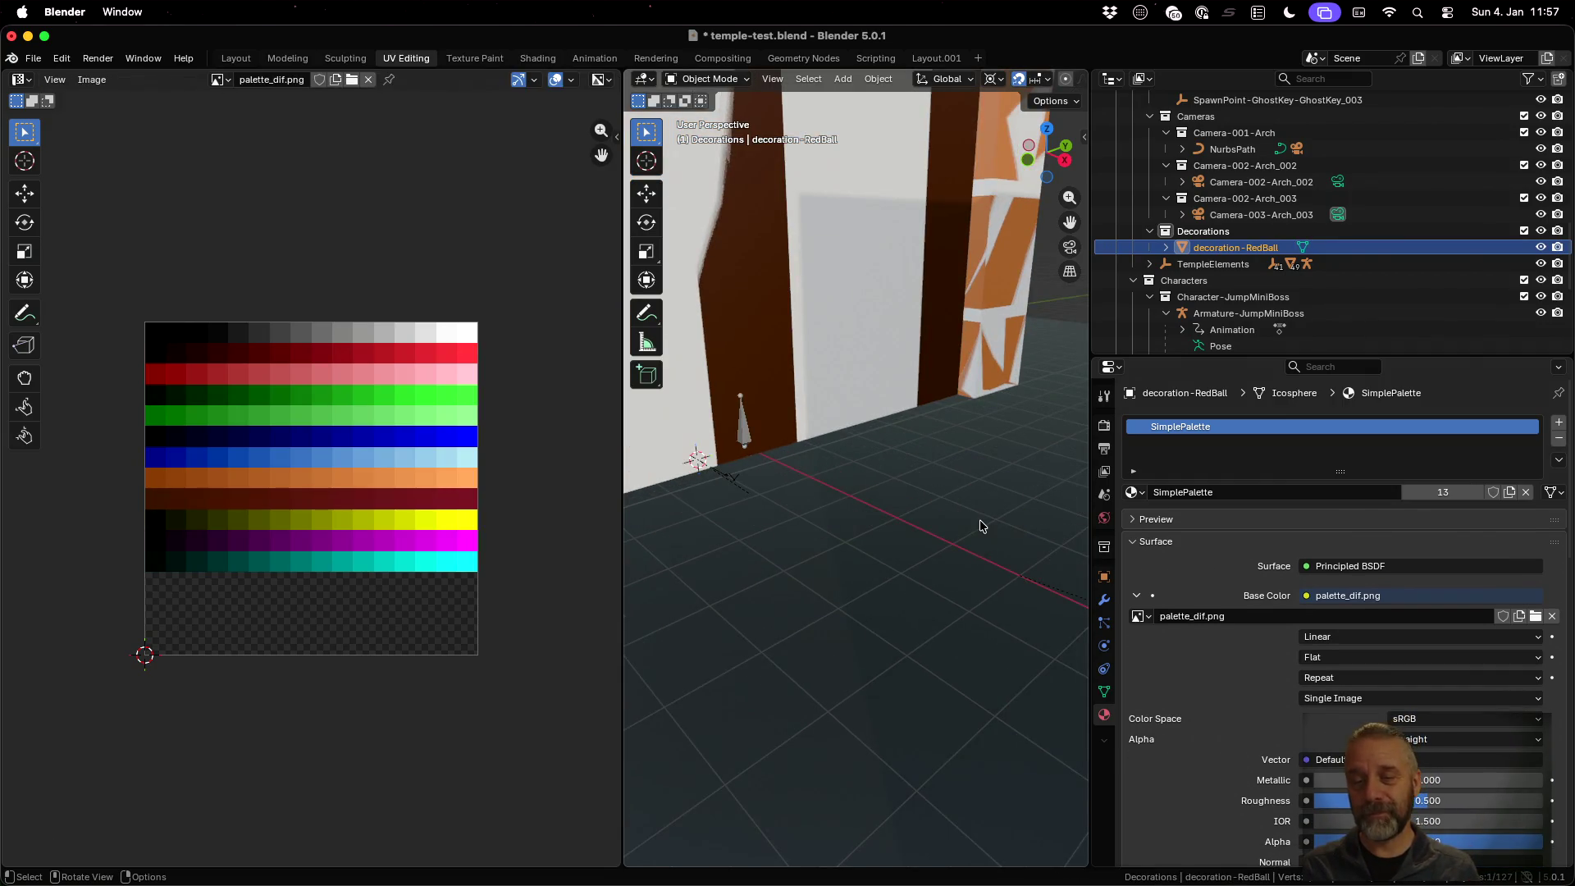
Center the view on the red ball and orbit around it on the temple floor
{"action": "scroll", "coordinate": [984, 526], "scroll_direction": "down", "scroll_amount": 4}
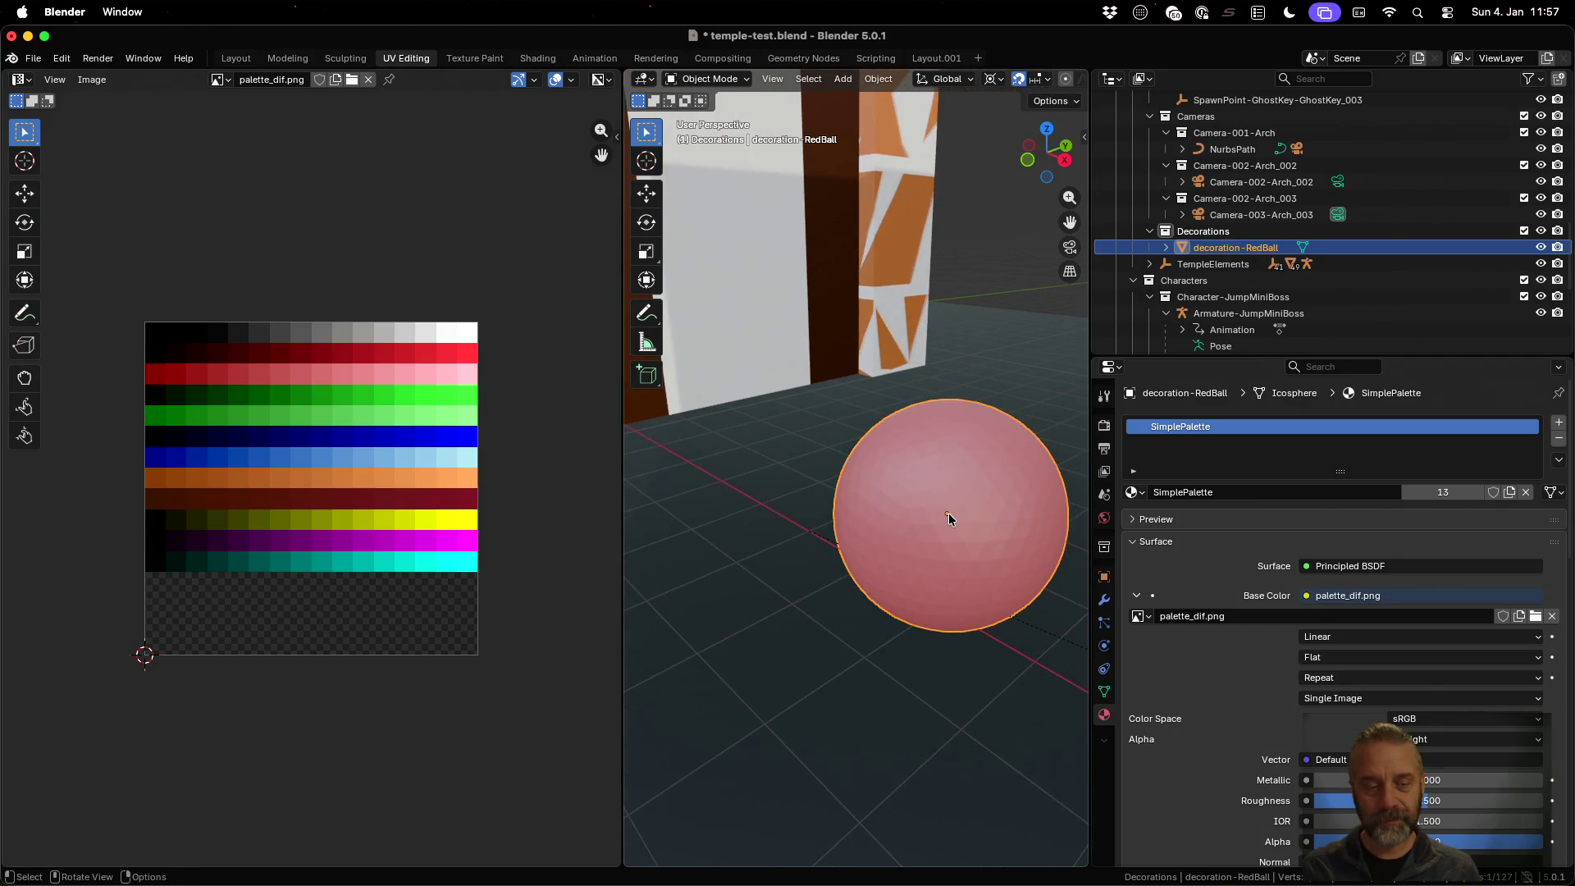
{"action": "middle_click", "coordinate": [948, 514], "text": "alt"}
{"action": "scroll", "coordinate": [948, 513], "scroll_direction": "up", "scroll_amount": 6}
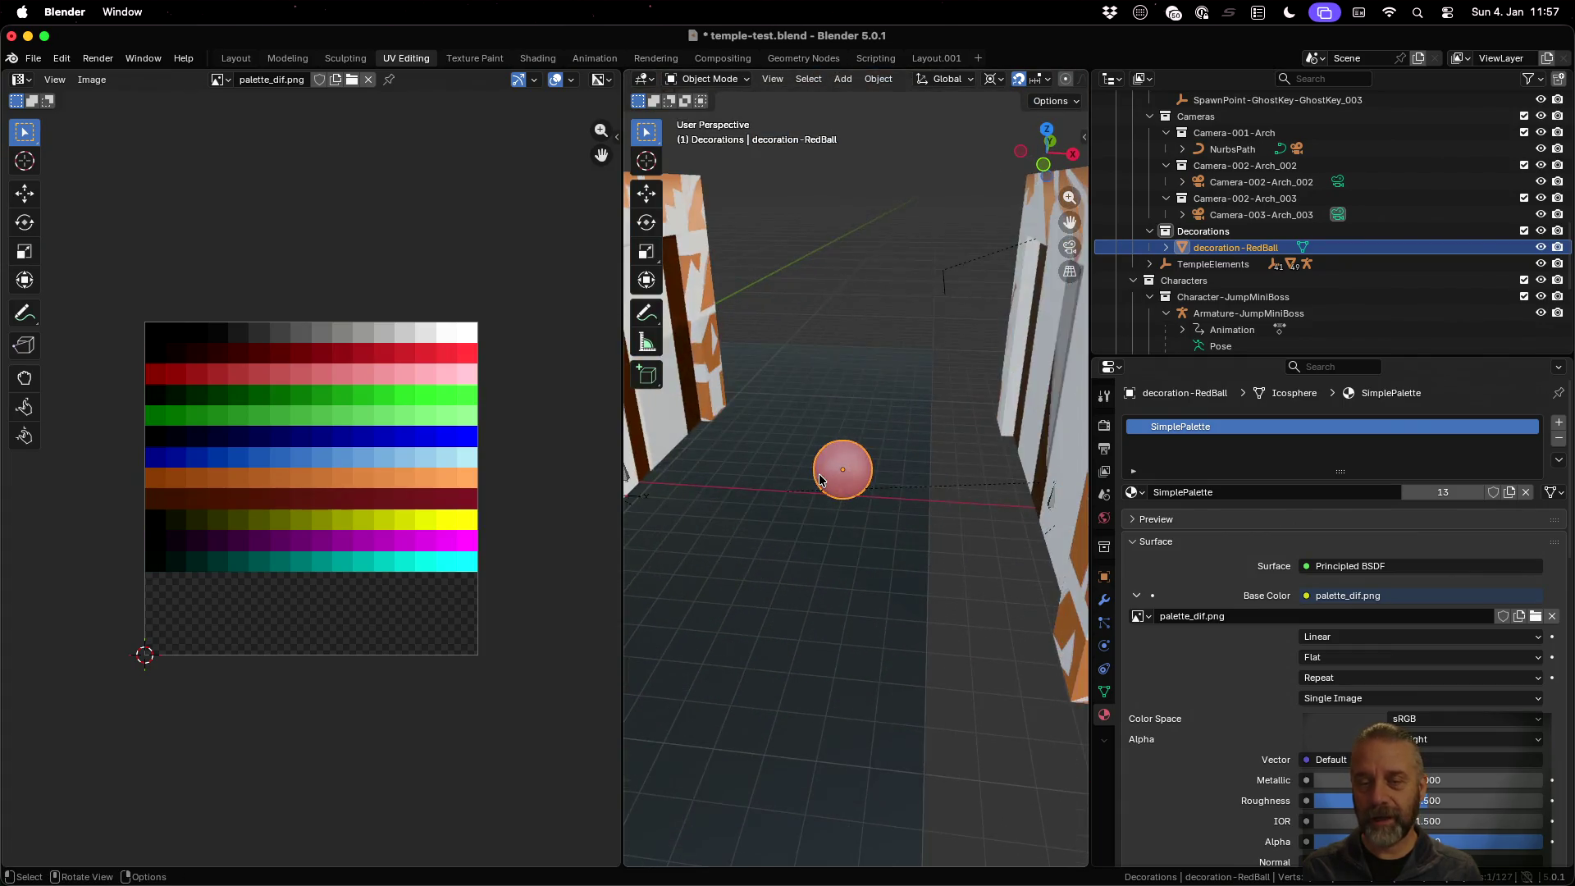
{"action": "scroll", "coordinate": [819, 480], "scroll_direction": "up", "scroll_amount": 3}
{"action": "mouse_move", "coordinate": [878, 549]}
{"action": "middle_mouse_down"}
{"action": "mouse_move", "coordinate": [783, 513]}
{"action": "mouse_move", "coordinate": [856, 509]}
{"action": "mouse_move", "coordinate": [860, 563]}
{"action": "mouse_move", "coordinate": [879, 357]}
{"action": "middle_mouse_up"}
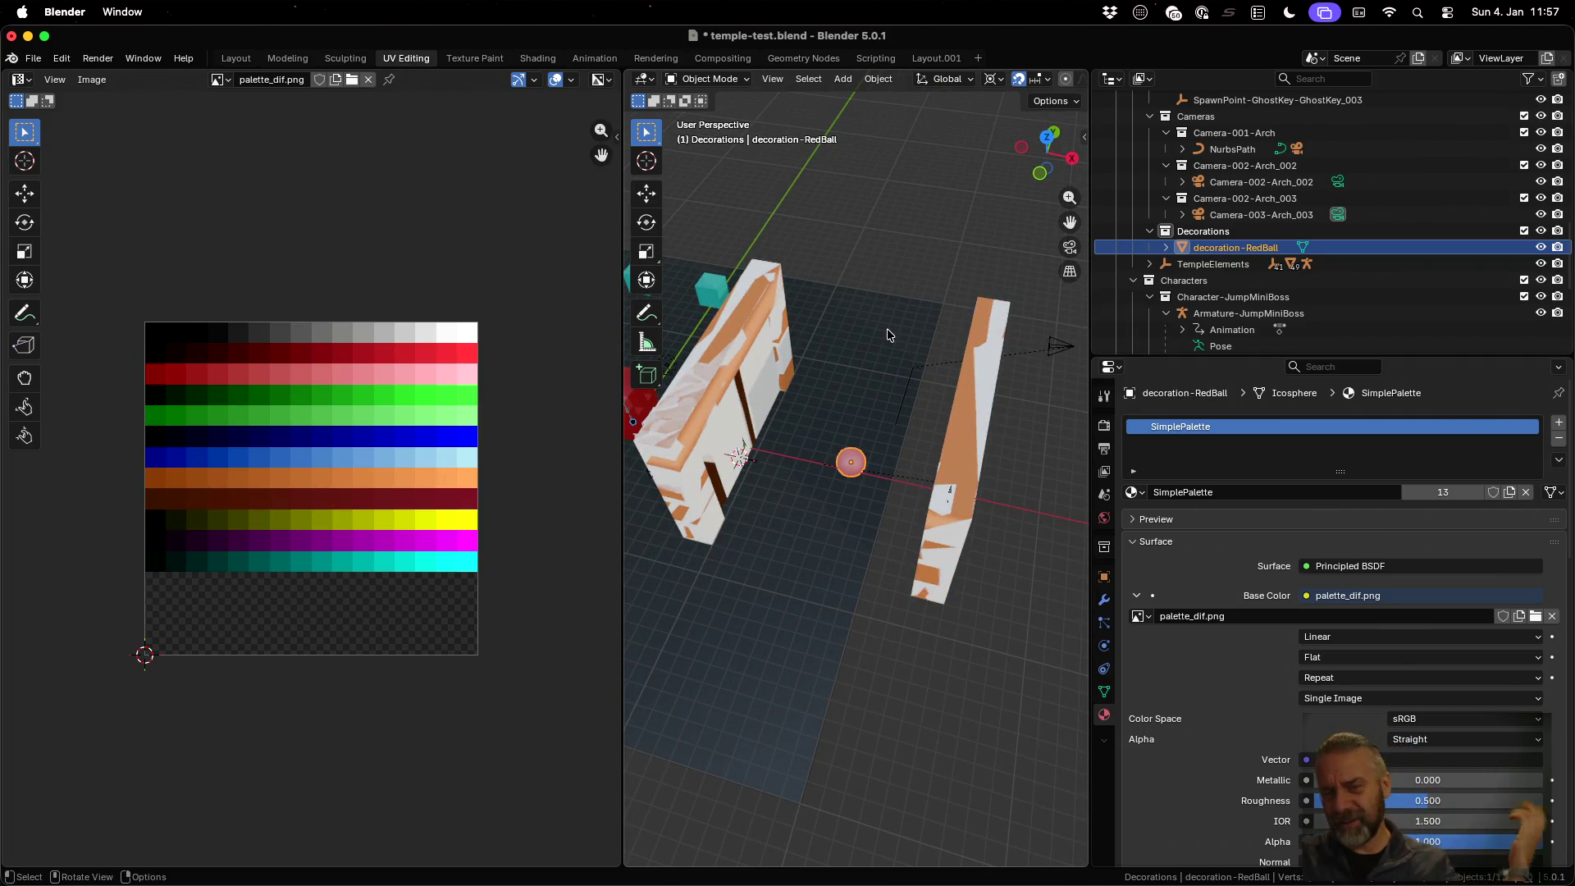
Duplicate the red ball twice, placing copies at the back and front of the floor
{"action": "key", "text": "shift"}
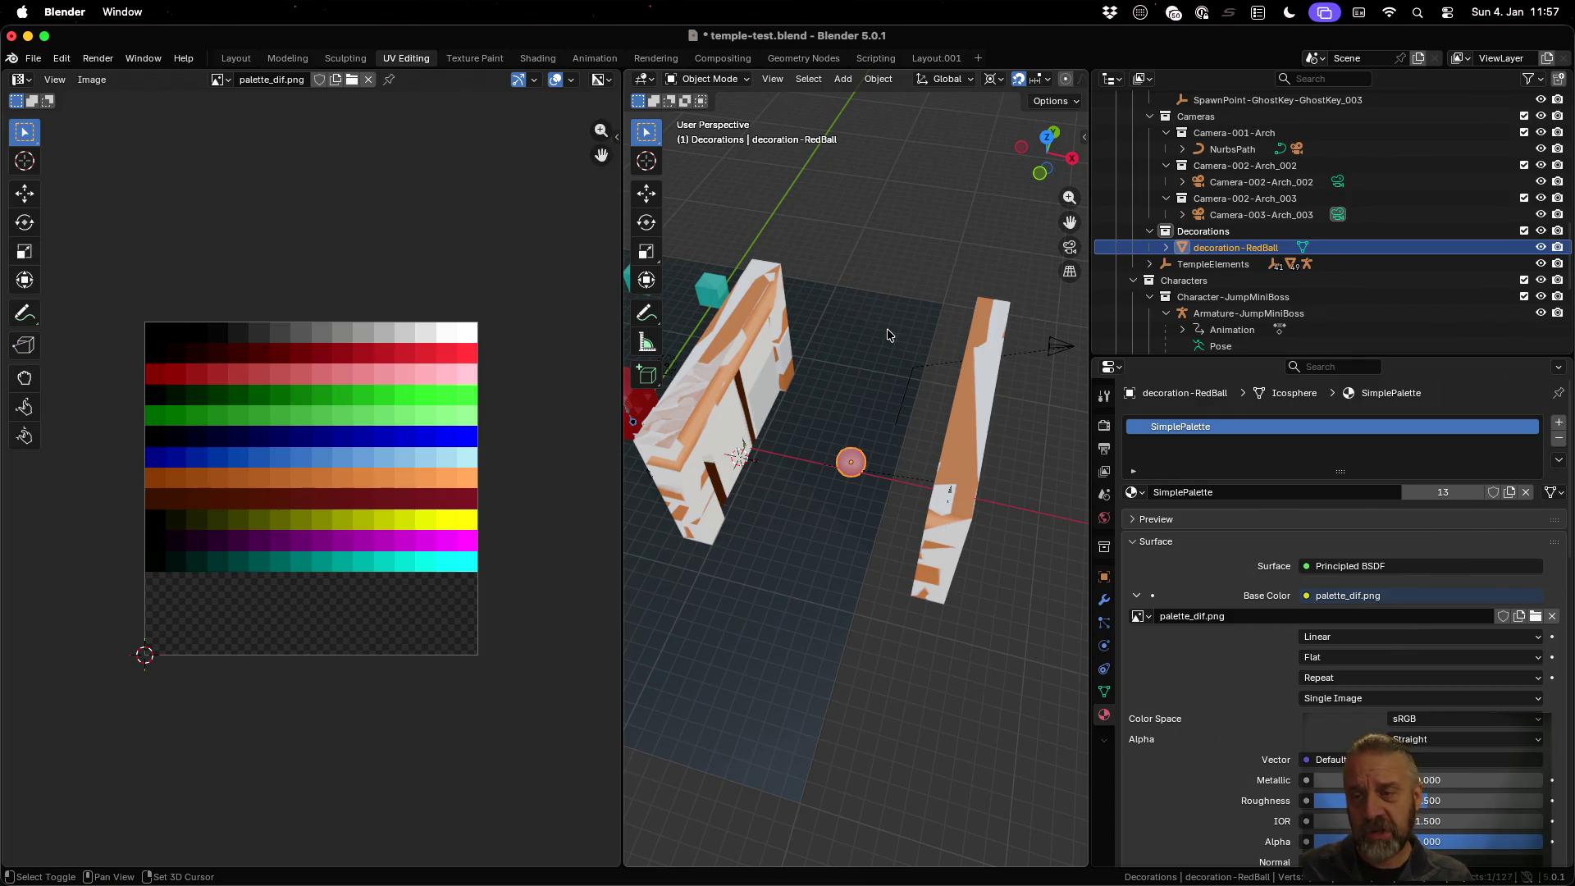
{"action": "key", "text": "shift+d"}
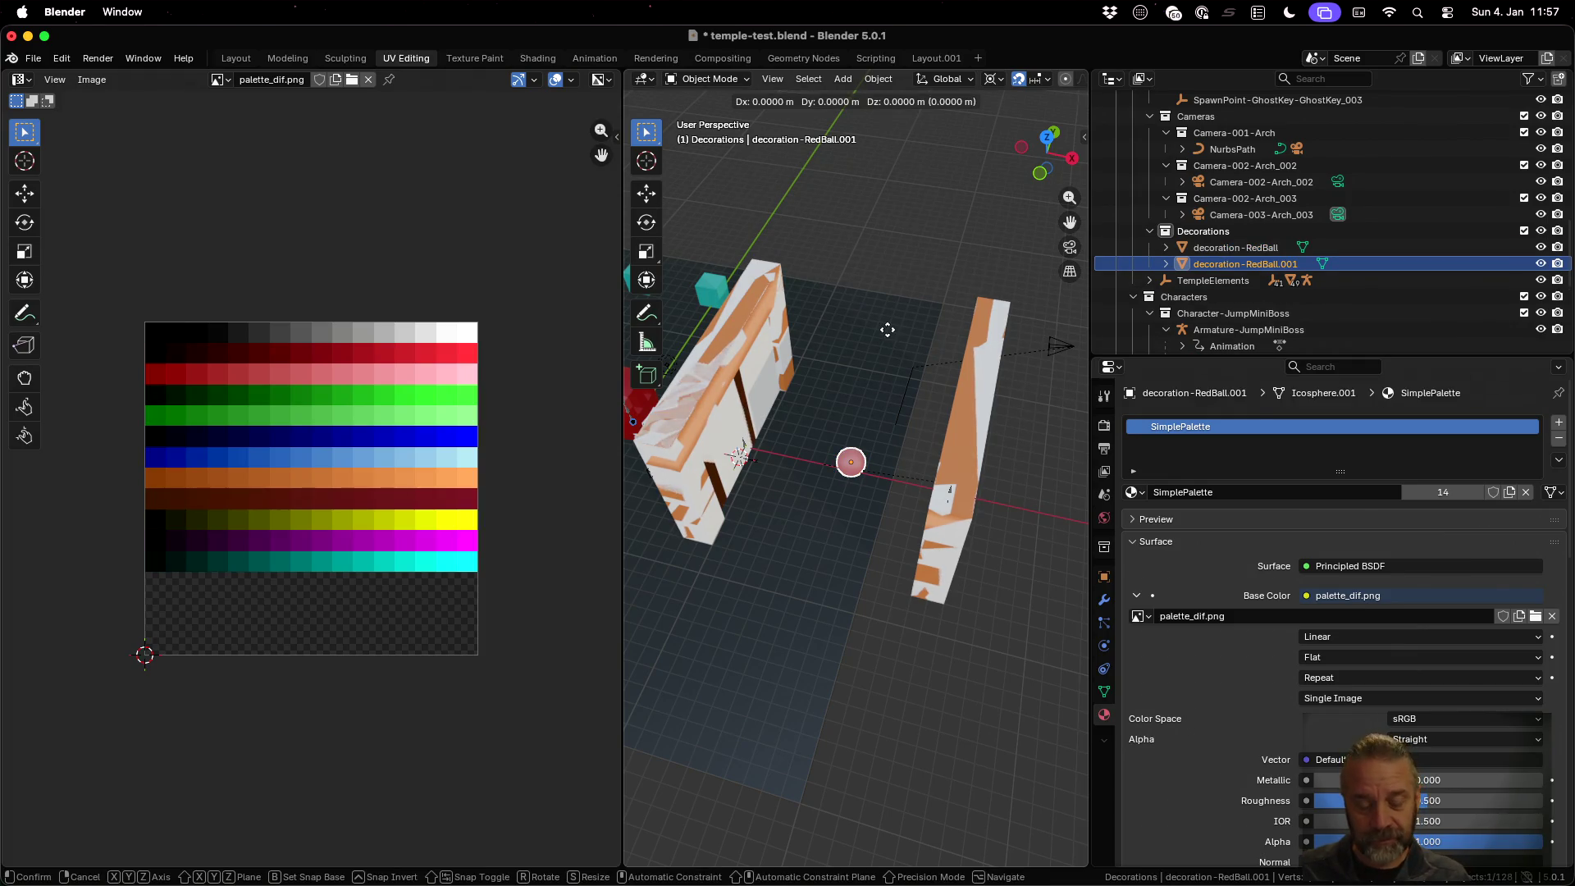
{"action": "key", "text": "shift+z"}
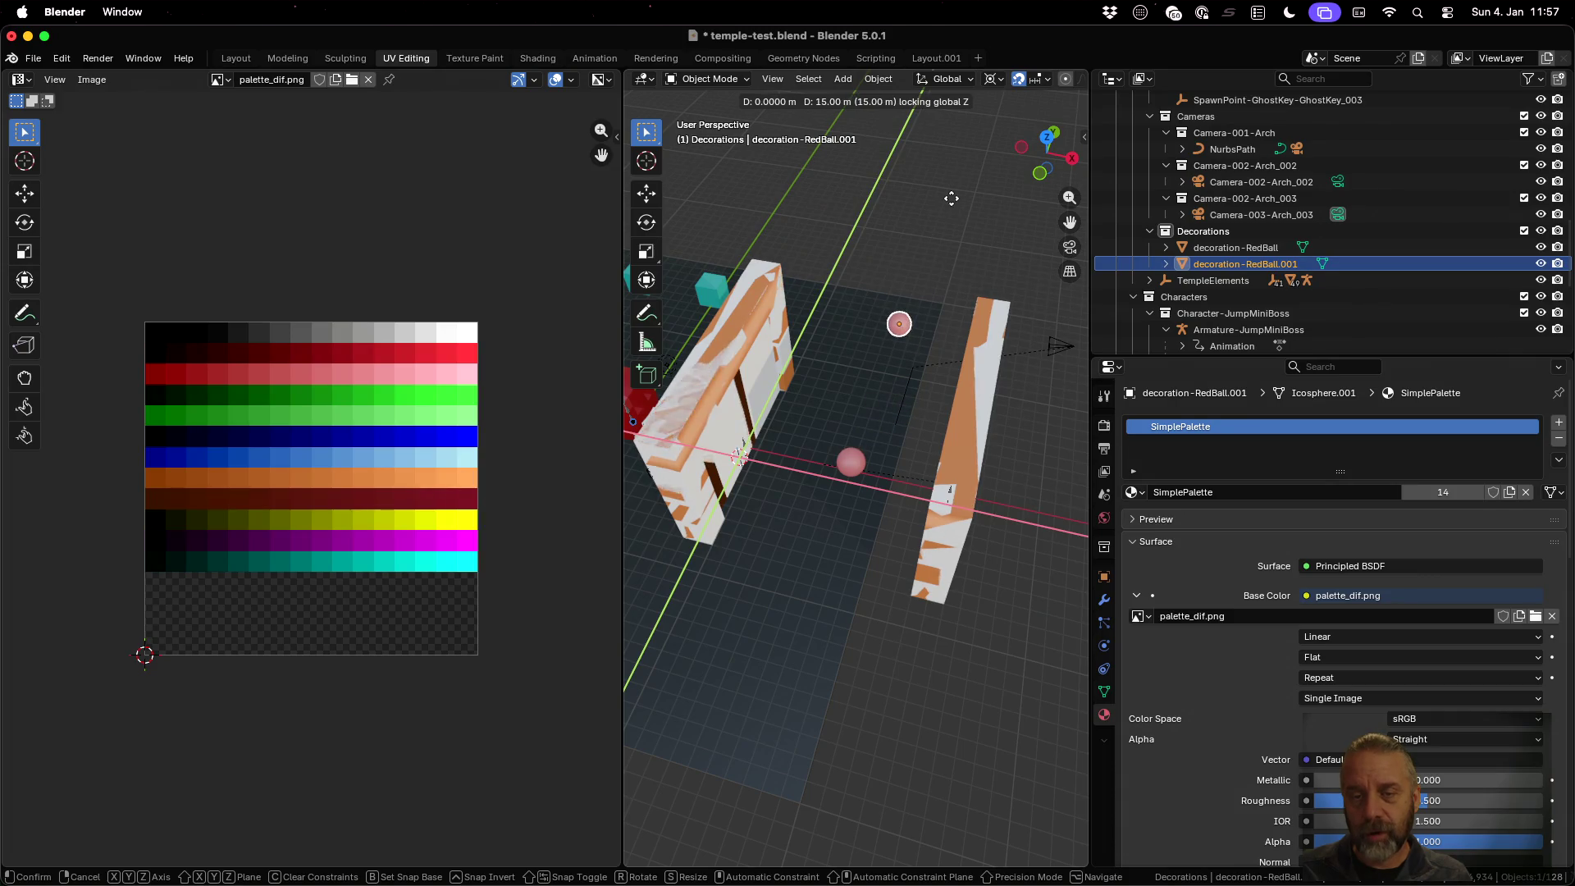
{"action": "left_click", "coordinate": [951, 197]}
{"action": "key", "text": "shift+d"}
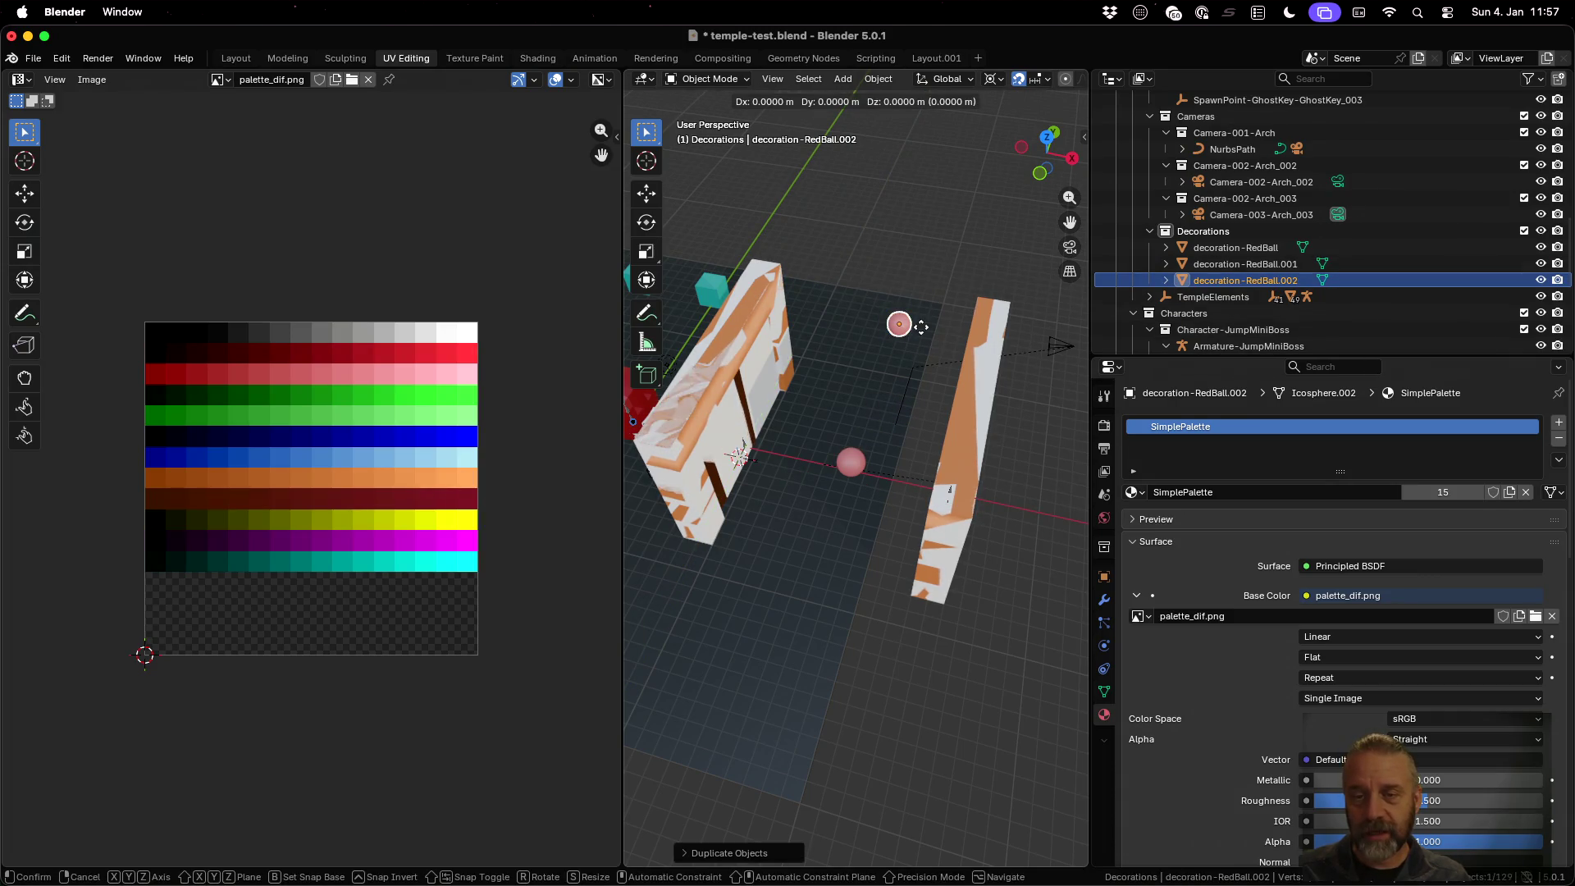
{"action": "key", "text": "z"}
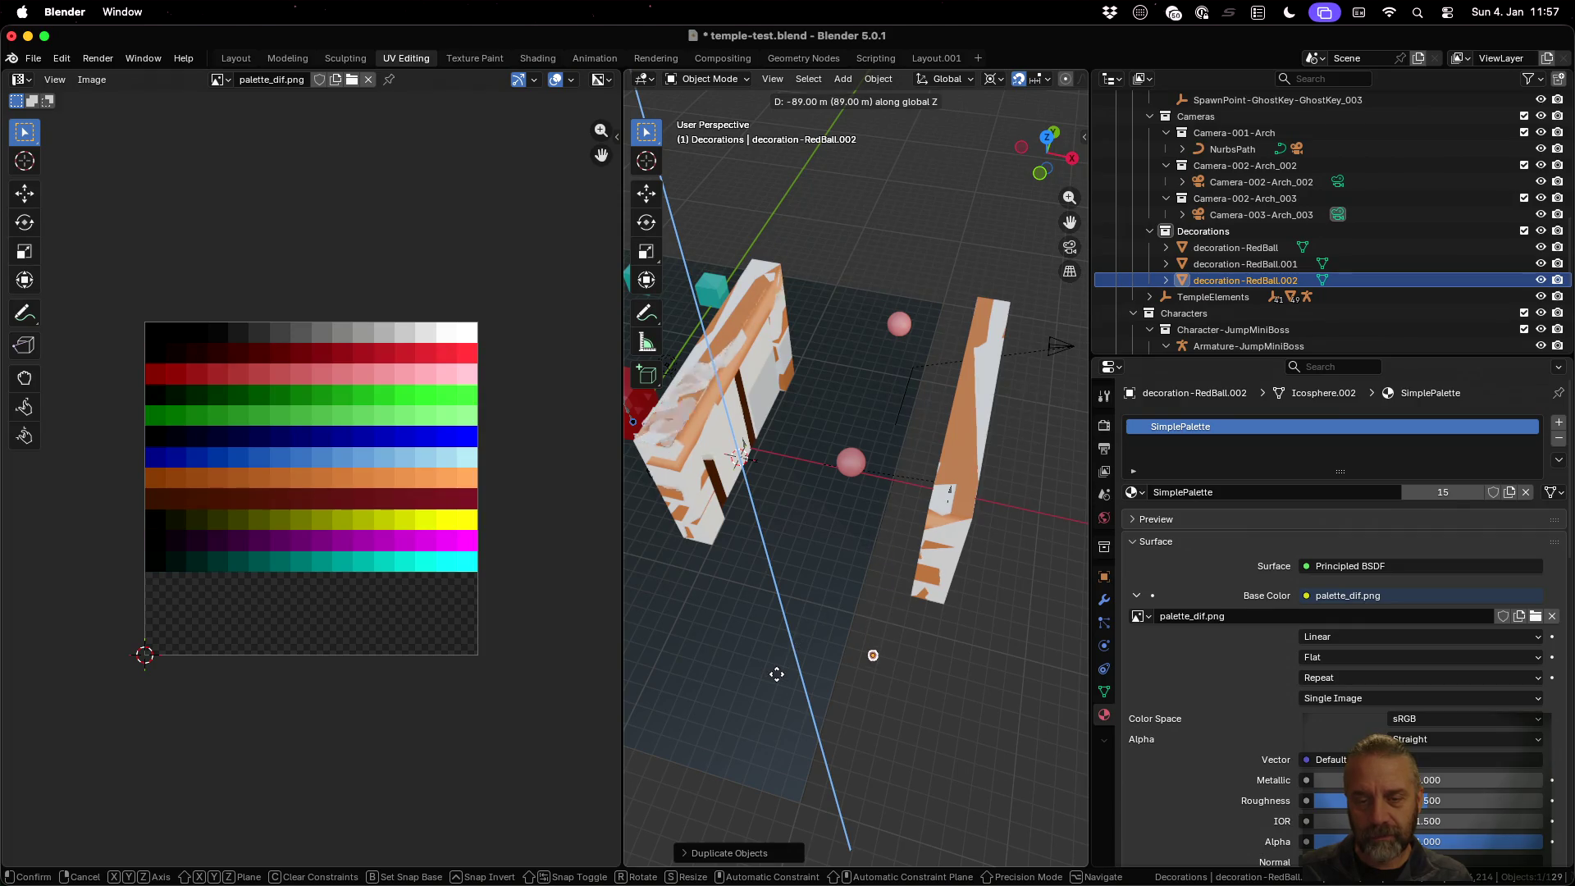
{"action": "key", "text": "z"}
{"action": "key", "text": "z"}
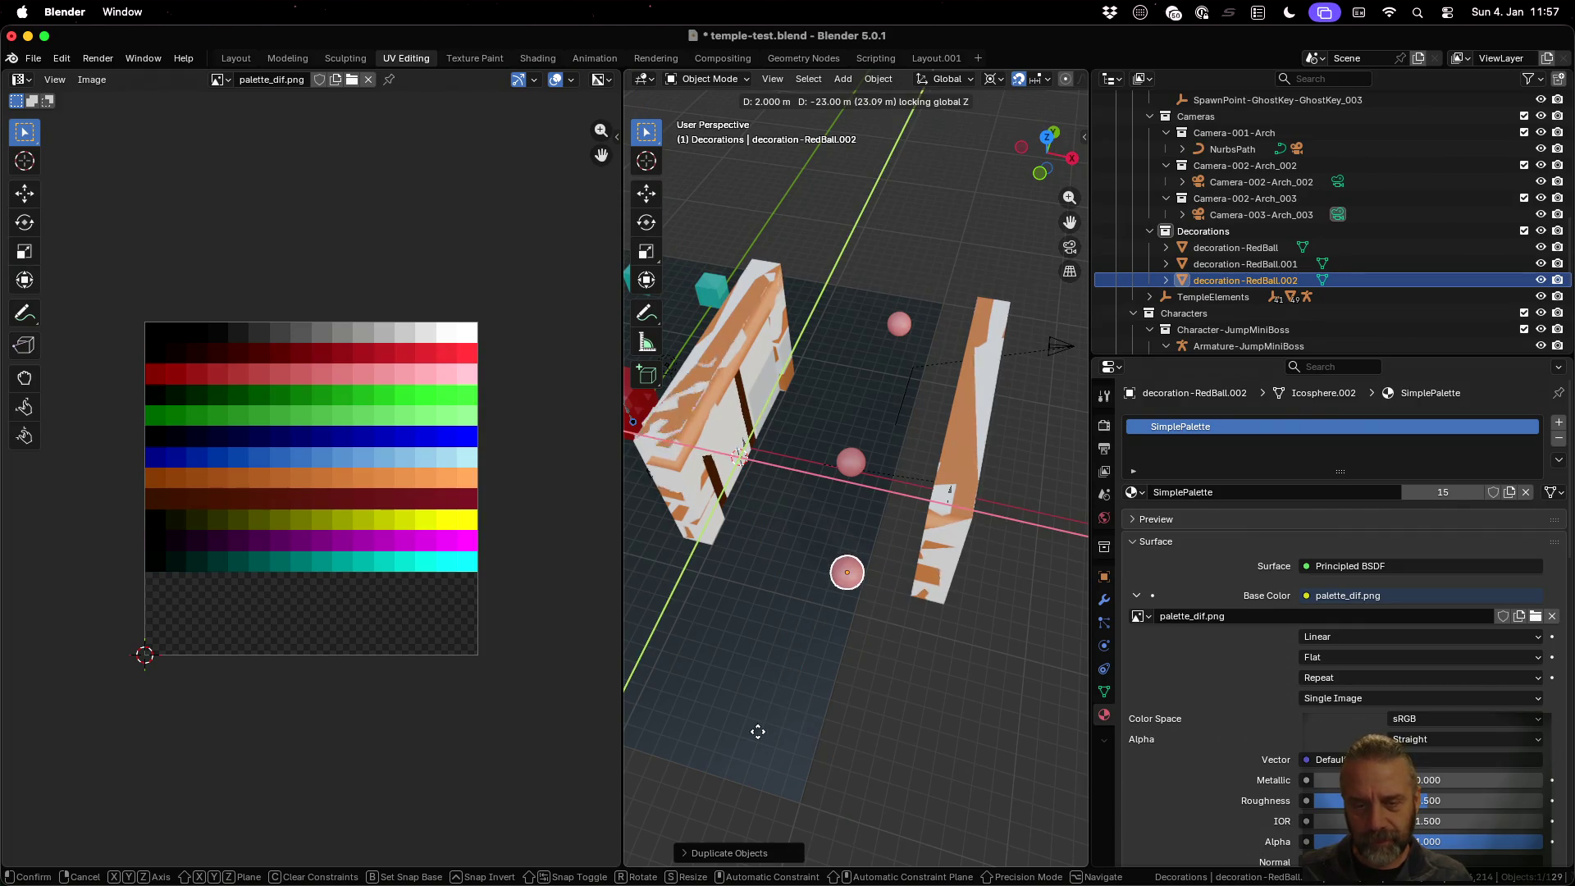
{"action": "left_click", "coordinate": [687, 807]}
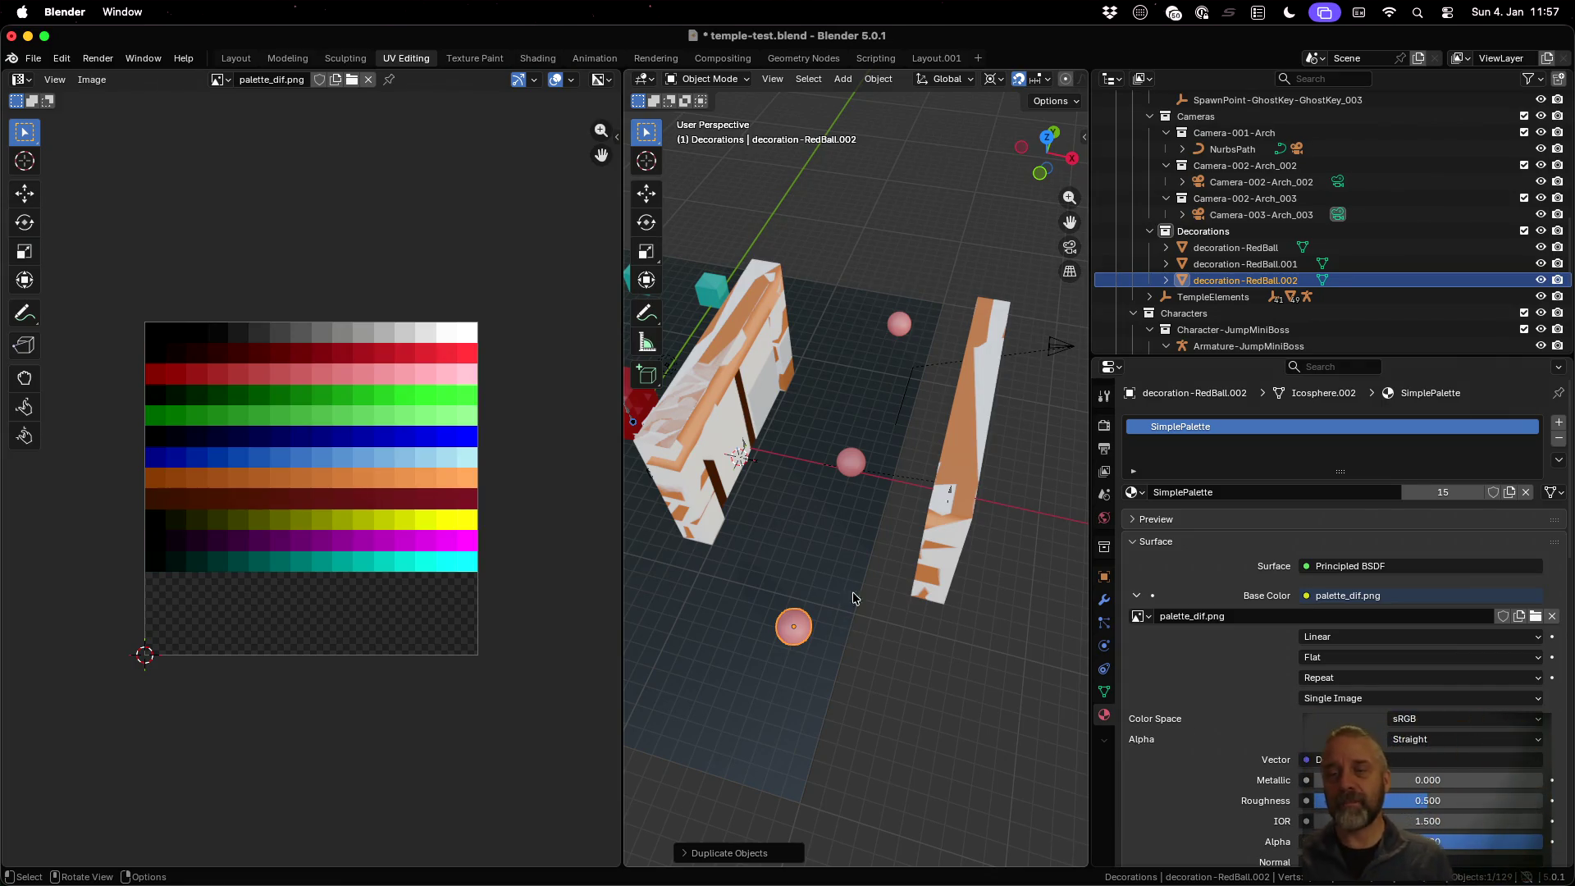
Orbit to a low floor view, save temple-test.blend, and show all open windows
{"action": "mouse_move", "coordinate": [842, 534]}
{"action": "middle_mouse_down"}
{"action": "mouse_move", "coordinate": [914, 492]}
{"action": "mouse_move", "coordinate": [961, 418]}
{"action": "mouse_move", "coordinate": [934, 423]}
{"action": "middle_mouse_up"}
{"action": "scroll", "coordinate": [934, 486], "scroll_direction": "up", "scroll_amount": 4}
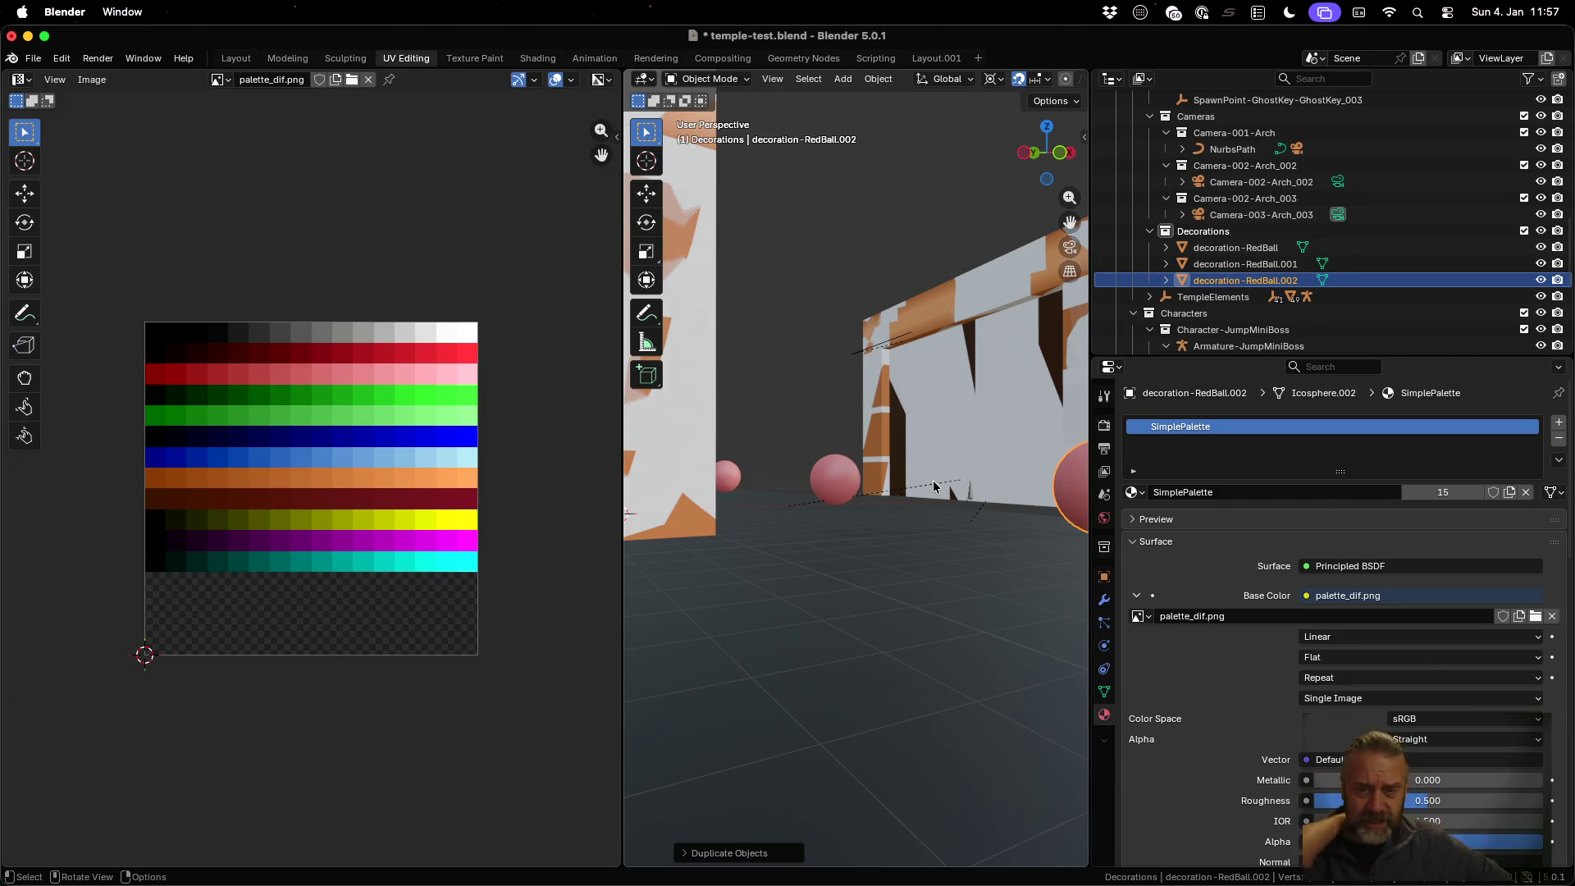
{"action": "key", "text": "ctrl"}
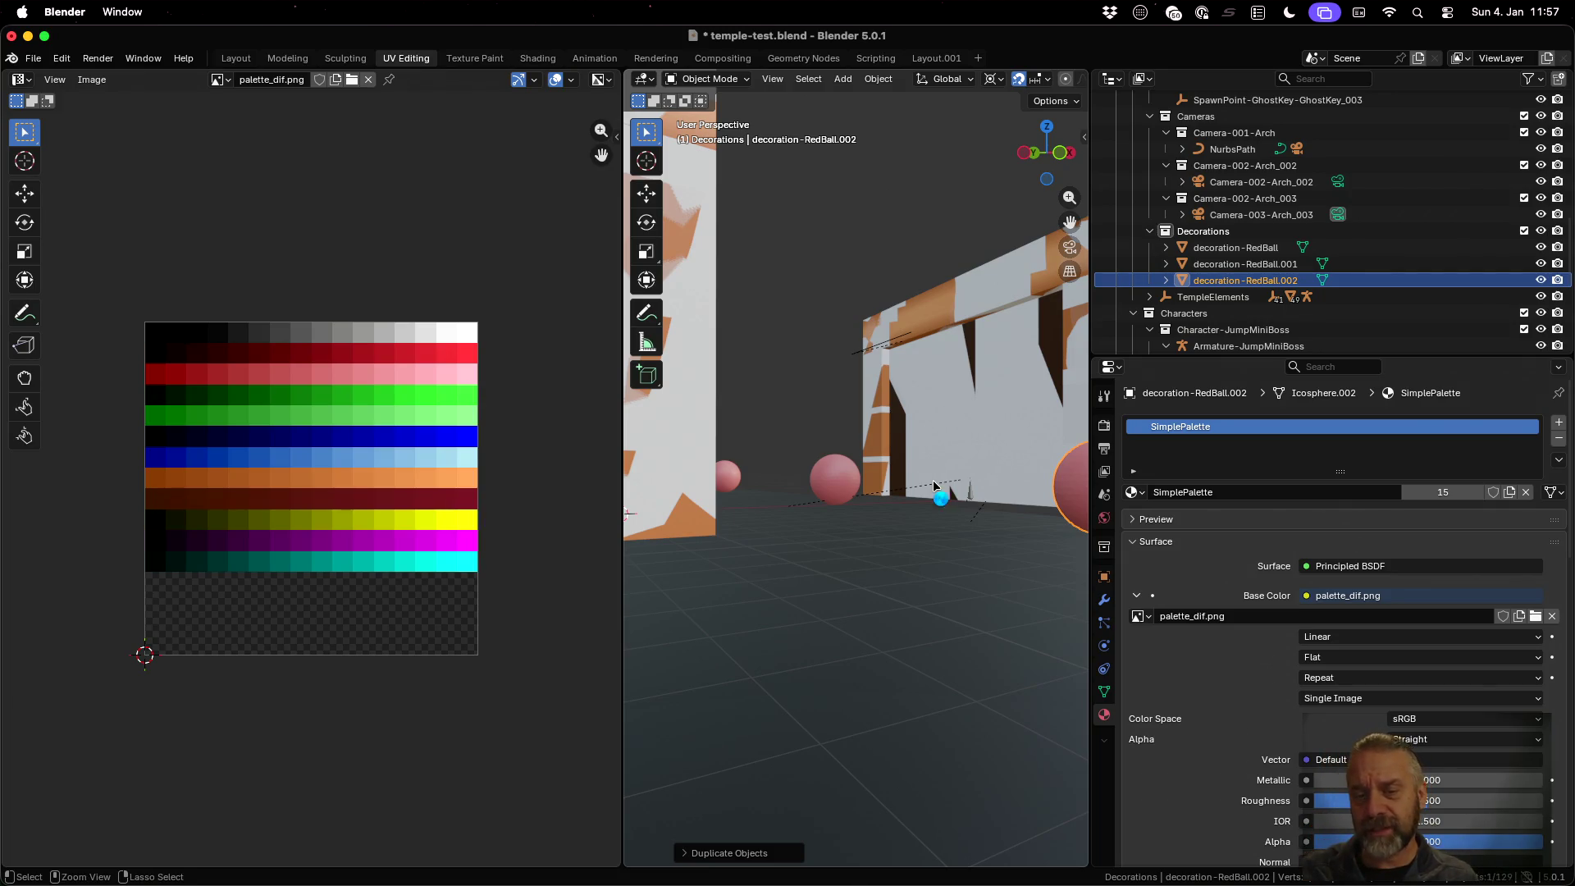
{"action": "key", "text": "ctrl+s"}
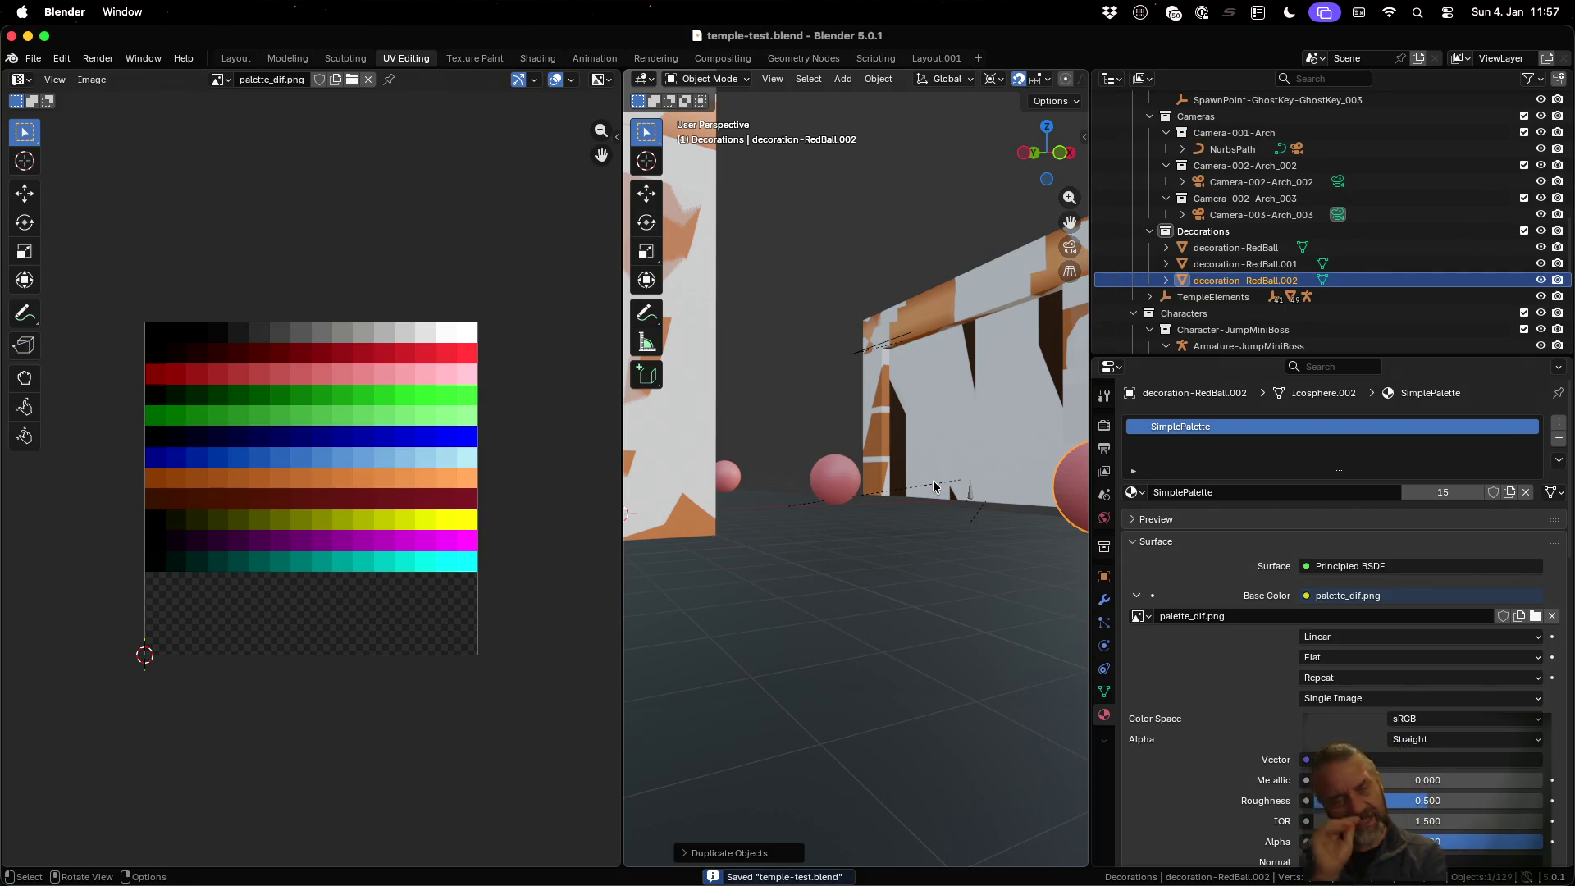
{"action": "key", "text": "ctrl+Up"}
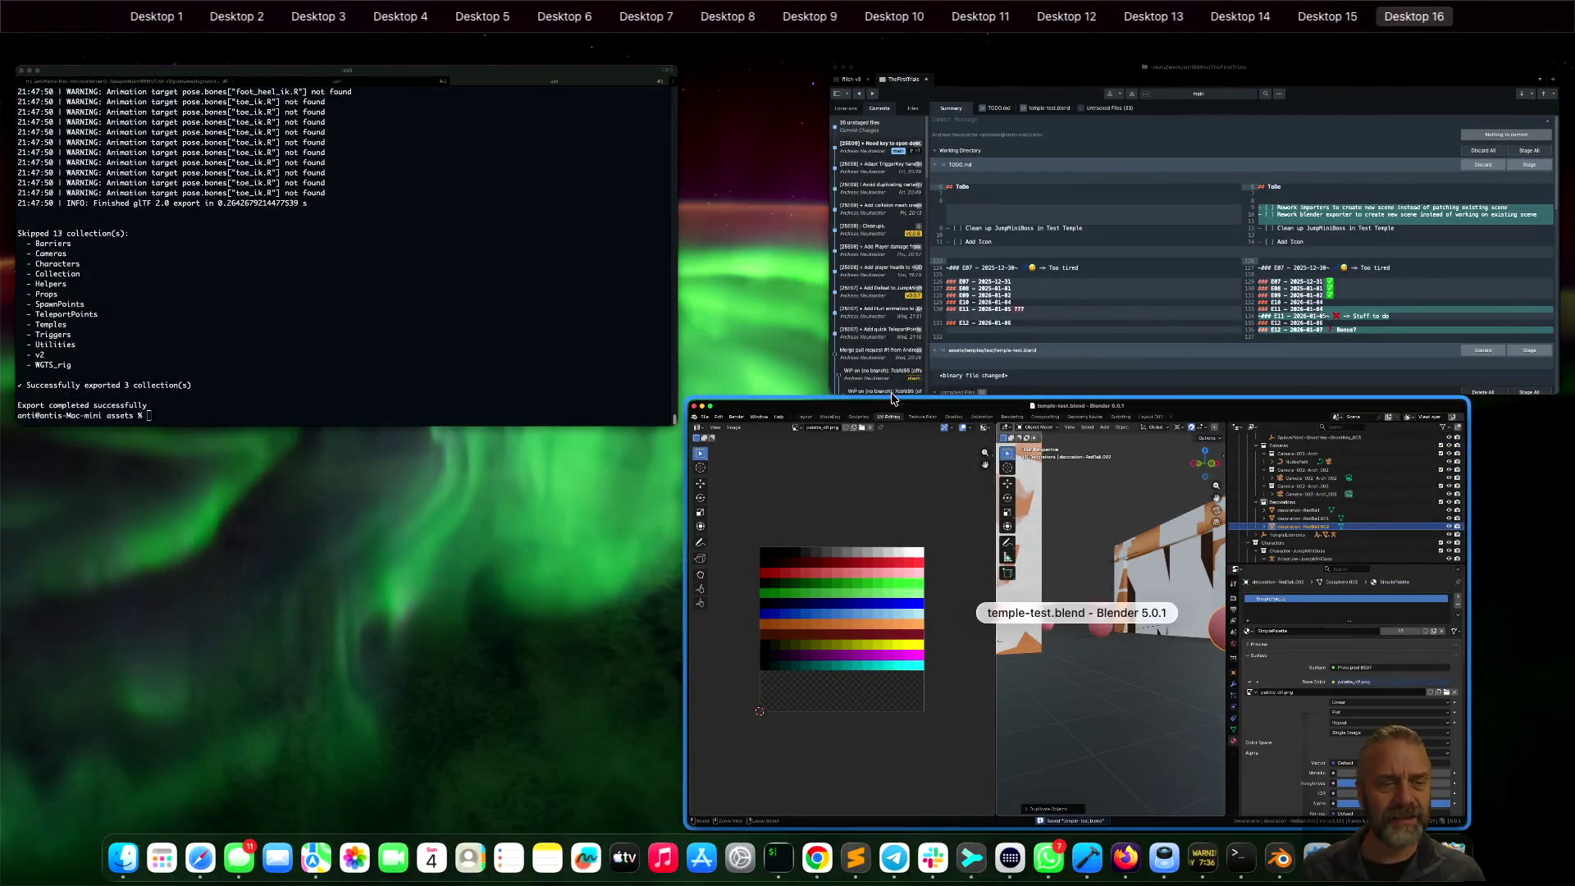
Rerun ./rexport_v2.sh temples/test/temple-test.blend ../godot in iTerm2, then bring Godot forward
{"action": "left_click", "coordinate": [526, 301]}
{"action": "key", "text": "Up"}
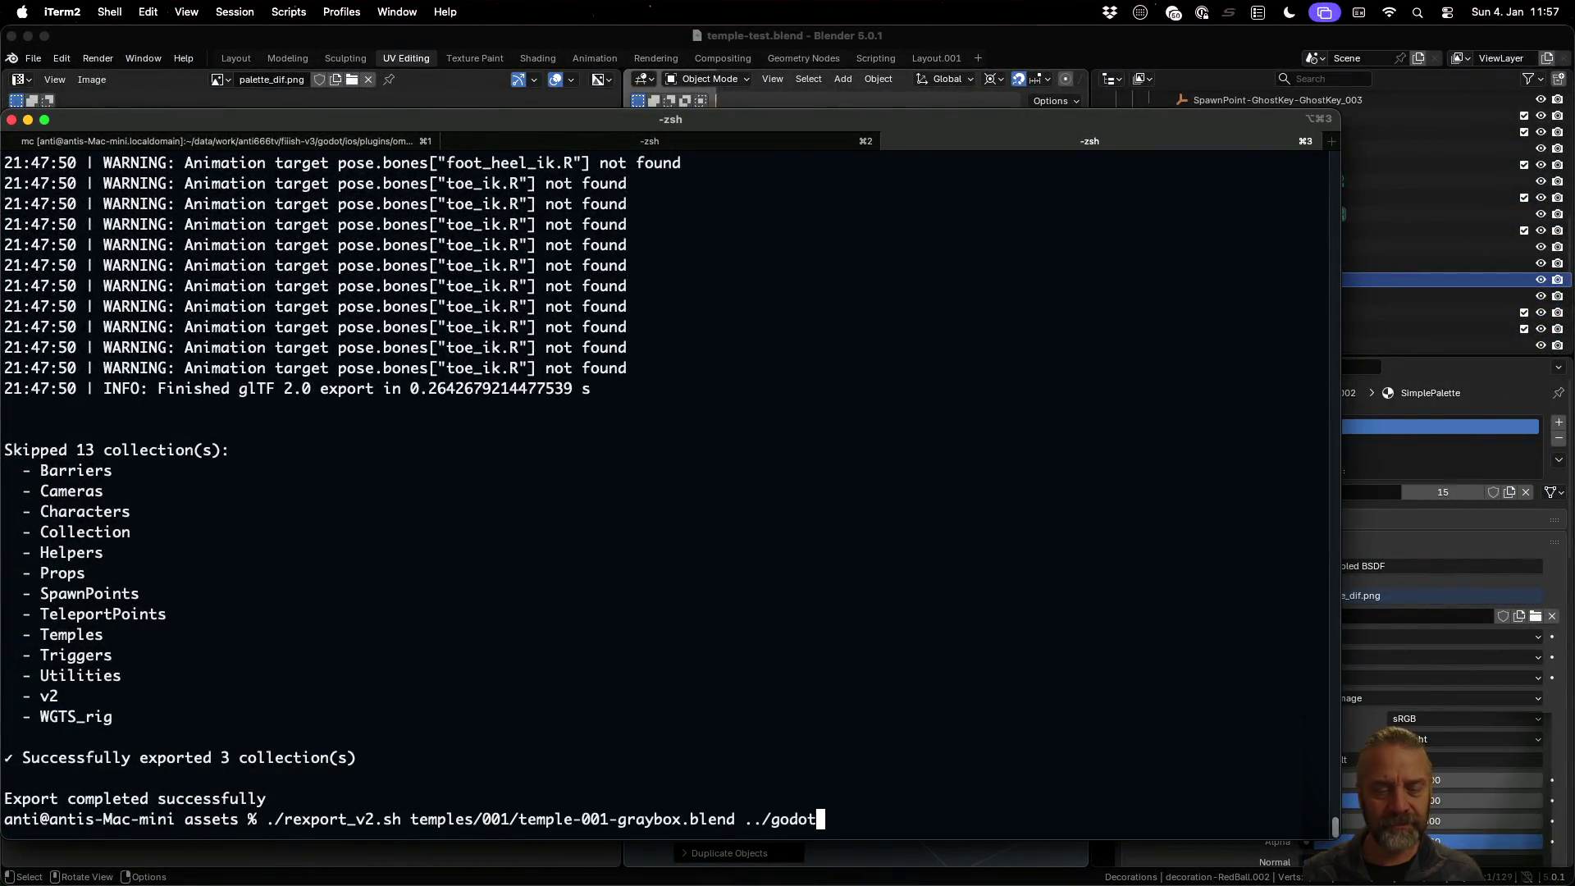
{"action": "key", "text": "Up"}
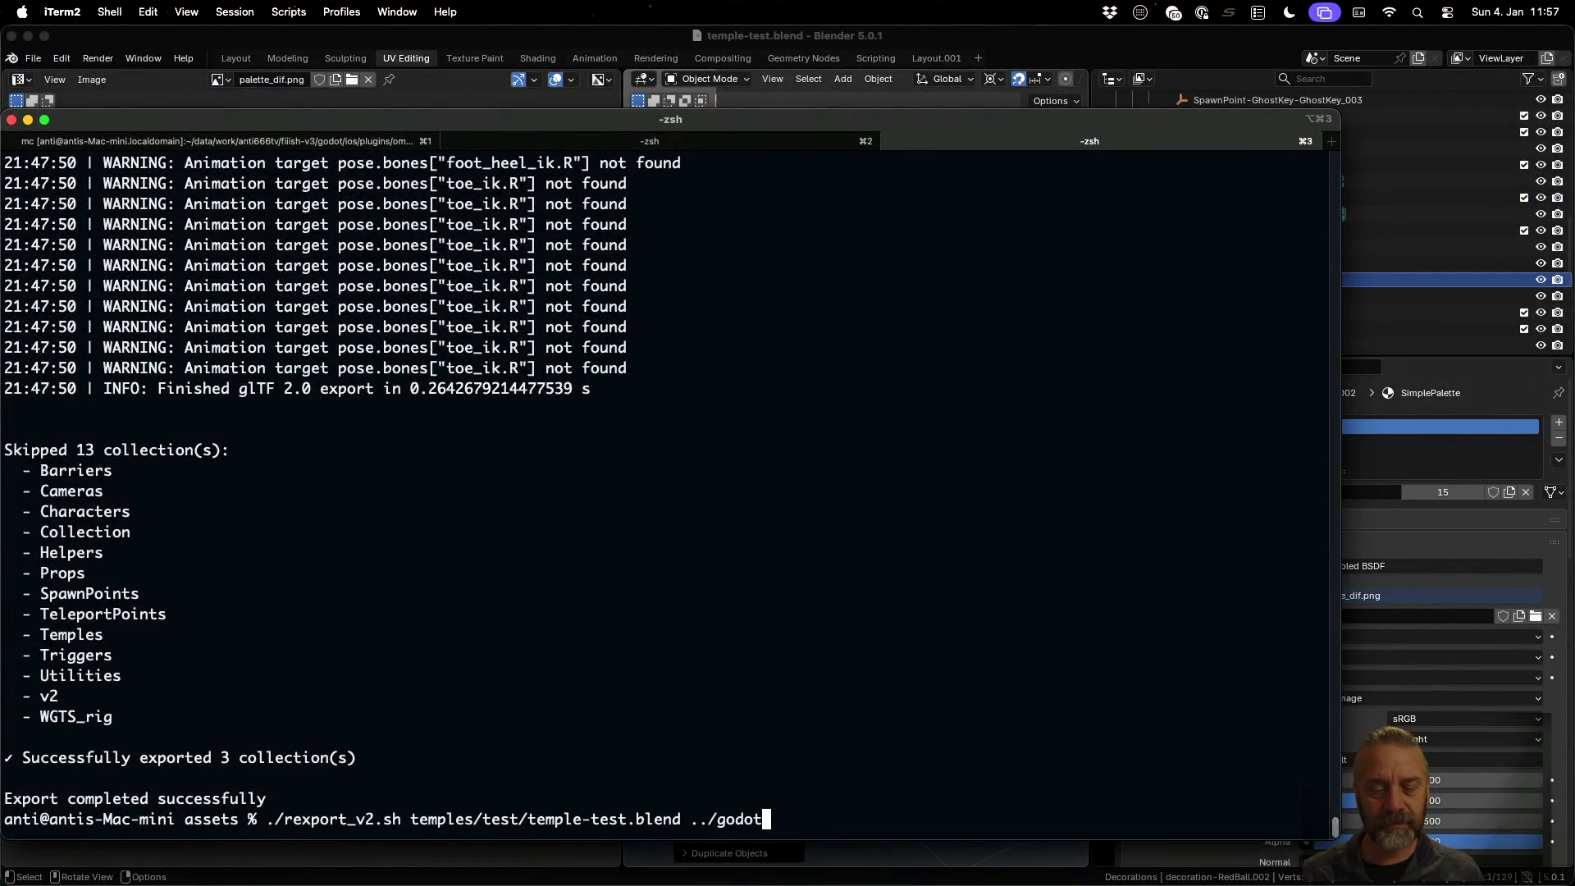
{"action": "key", "text": "Return"}
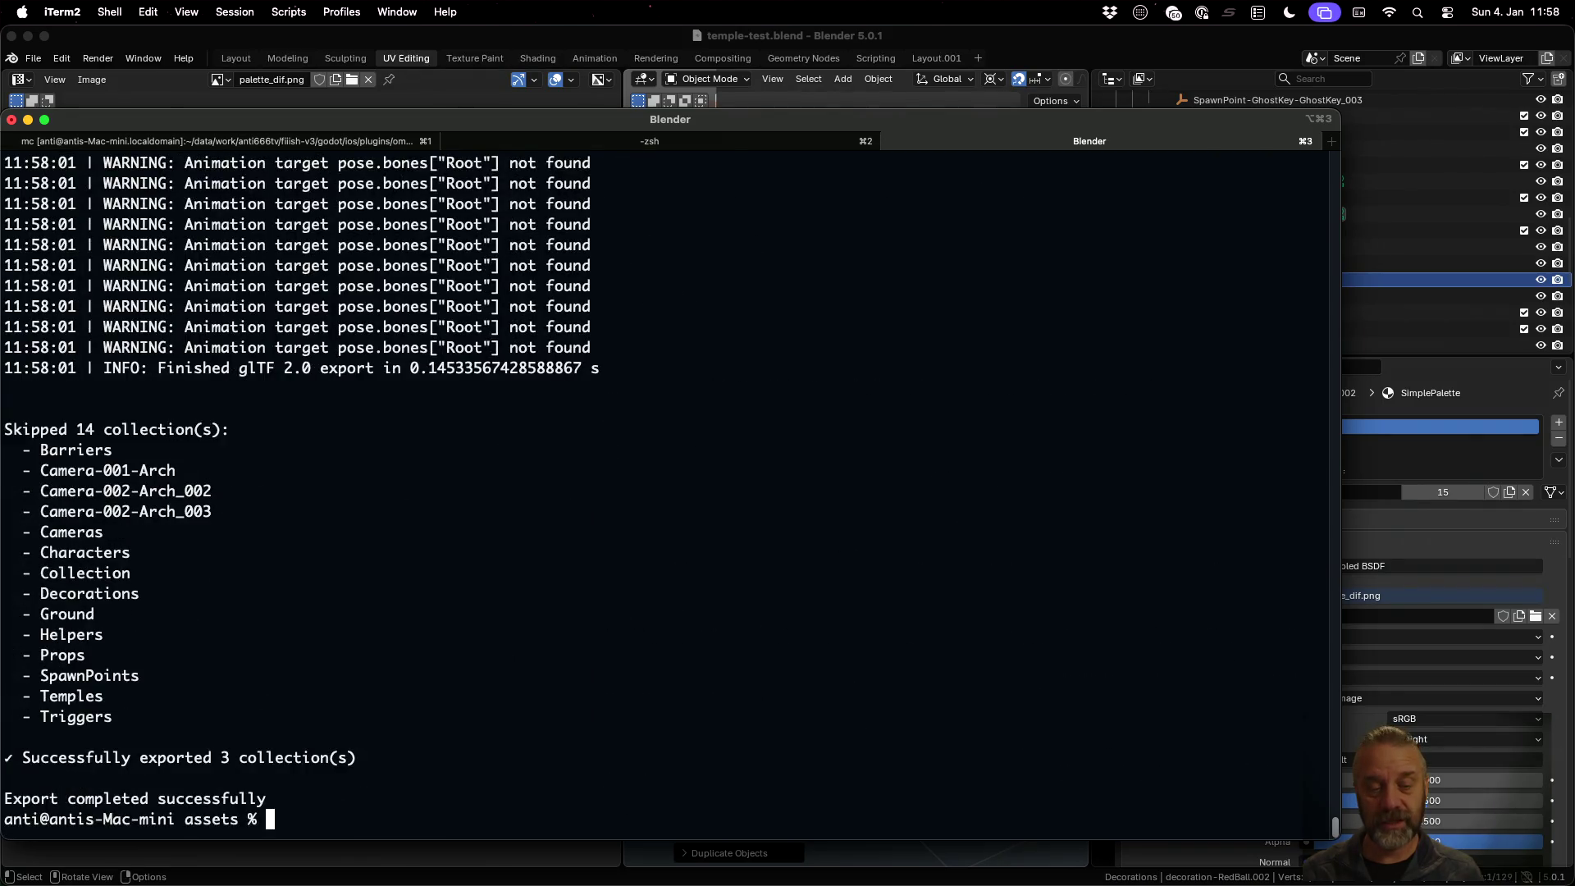
{"action": "key", "text": "super+Tab"}
{"action": "left_click", "coordinate": [481, 45]}
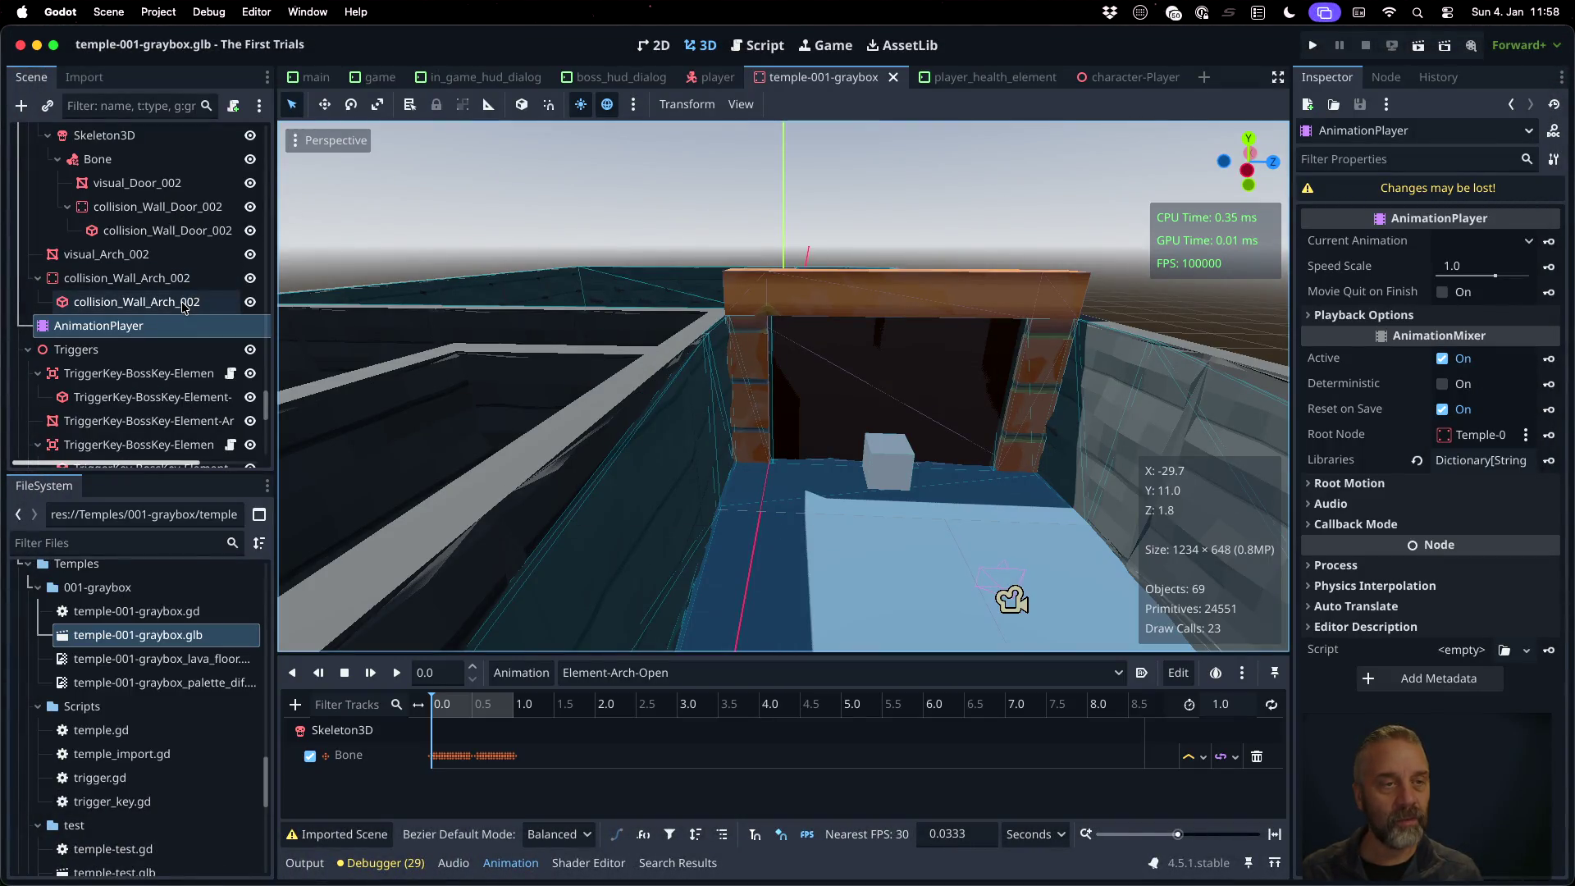
Close the graybox, player and other unneeded scene tabs, leaving the game scene
{"action": "left_click", "coordinate": [892, 77]}
{"action": "left_click", "coordinate": [749, 77]}
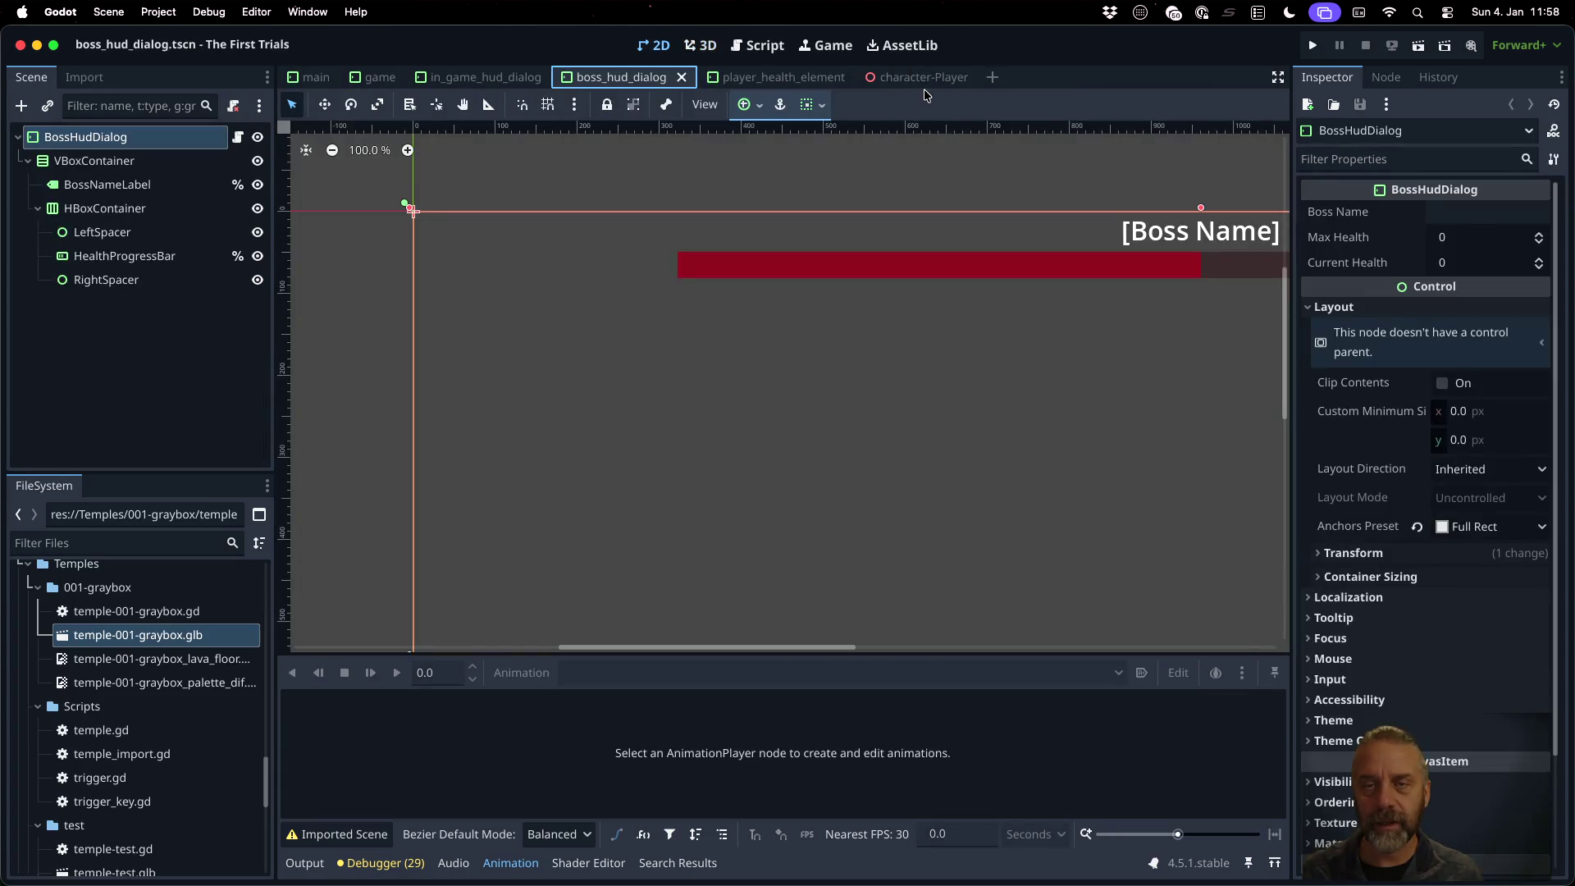
{"action": "left_click", "coordinate": [955, 77]}
{"action": "left_click", "coordinate": [961, 77]}
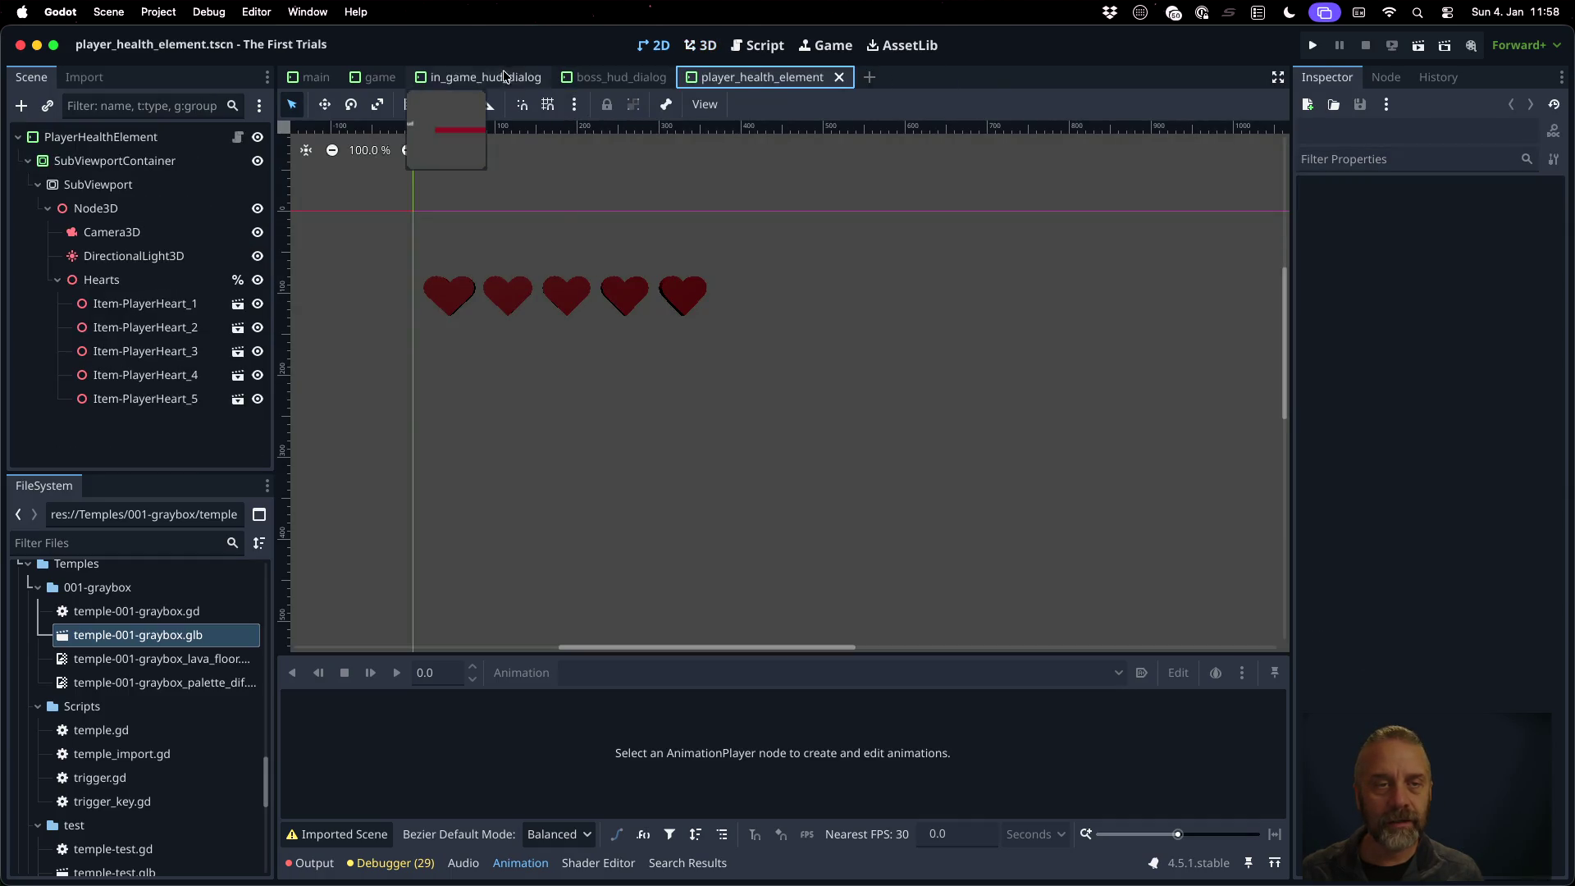
{"action": "left_click", "coordinate": [380, 77]}
Open temple-test.glb anyway from the Temple-test node and orbit to view the red balls
{"action": "left_click", "coordinate": [125, 345]}
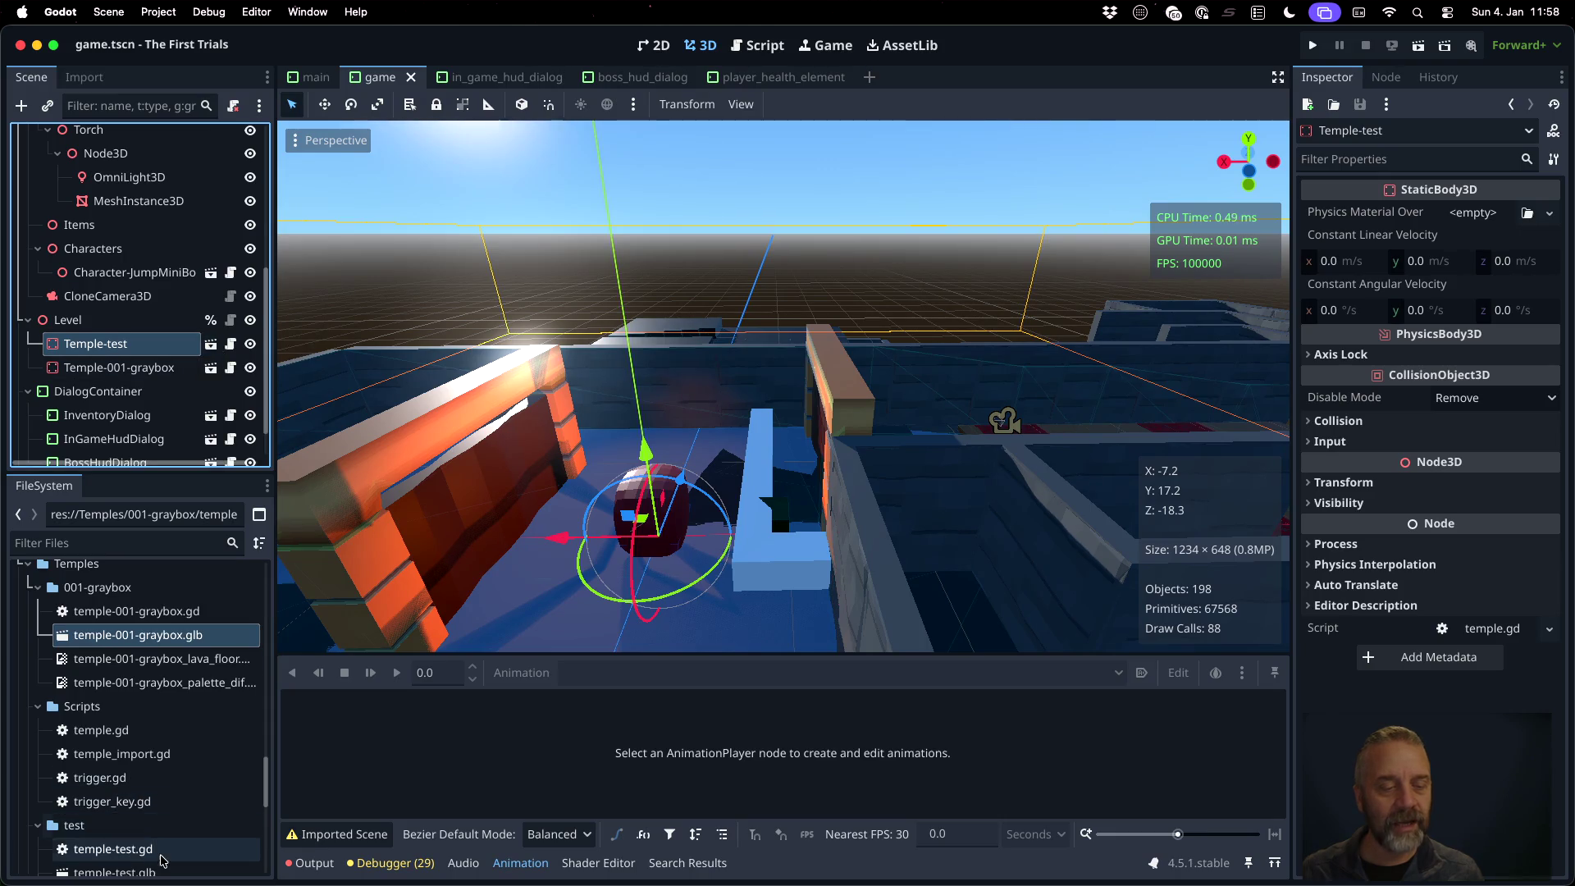
{"action": "left_click", "coordinate": [210, 344]}
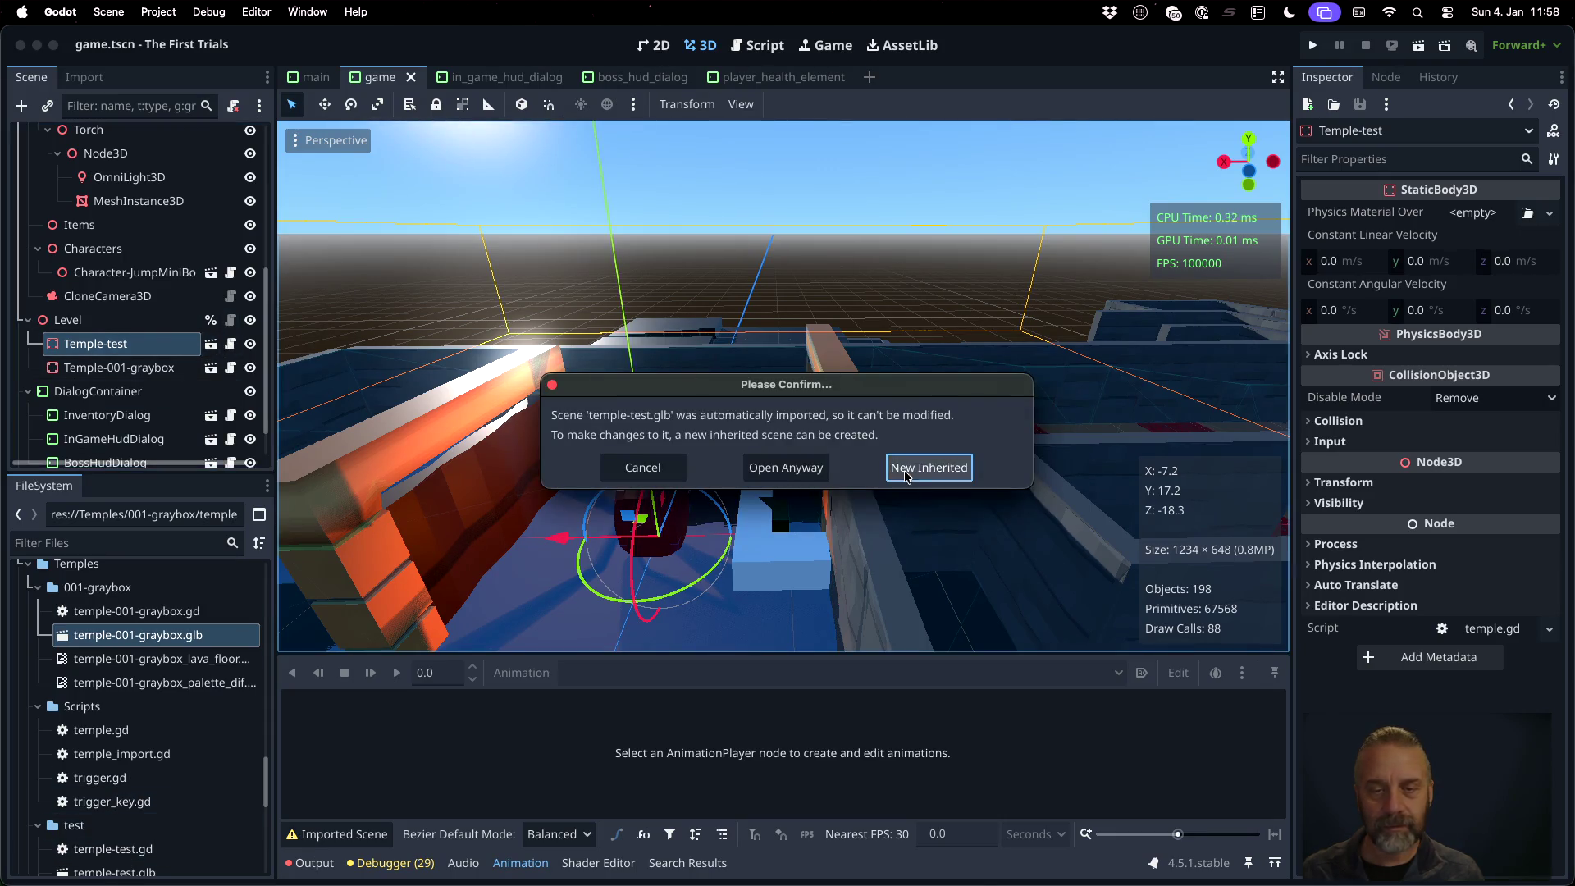
{"action": "left_click", "coordinate": [808, 476]}
{"action": "middle_click_drag", "start_coordinate": [631, 320], "coordinate": [858, 401]}
{"action": "scroll", "coordinate": [858, 402], "scroll_direction": "up", "scroll_amount": 5}
{"action": "scroll", "coordinate": [873, 430], "scroll_direction": "up", "scroll_amount": 3}
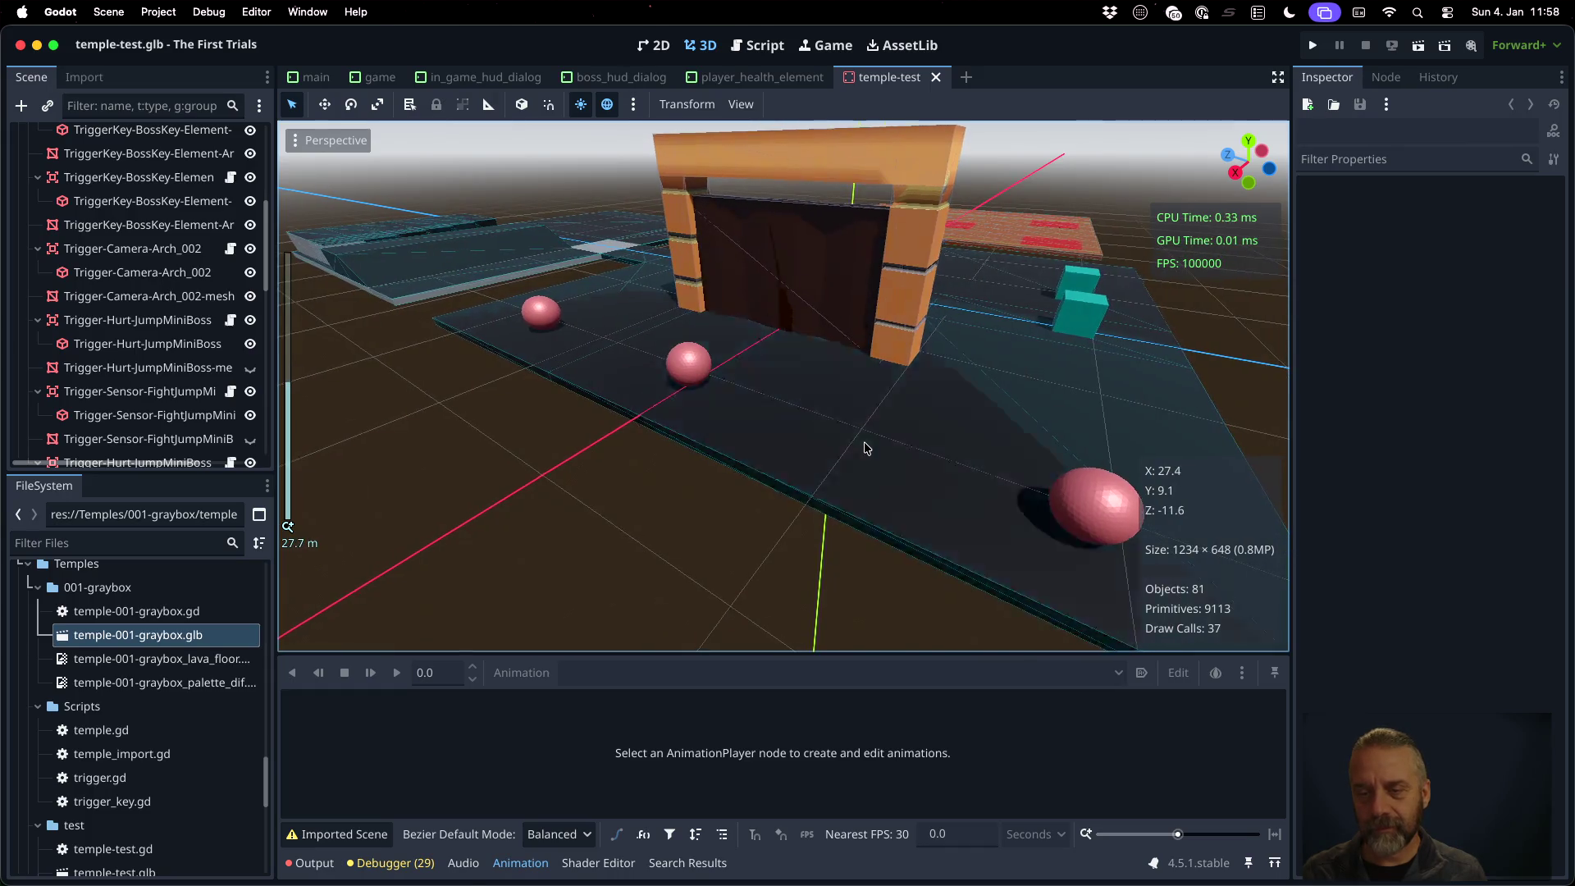
{"action": "middle_click_drag", "start_coordinate": [734, 411], "coordinate": [949, 421]}
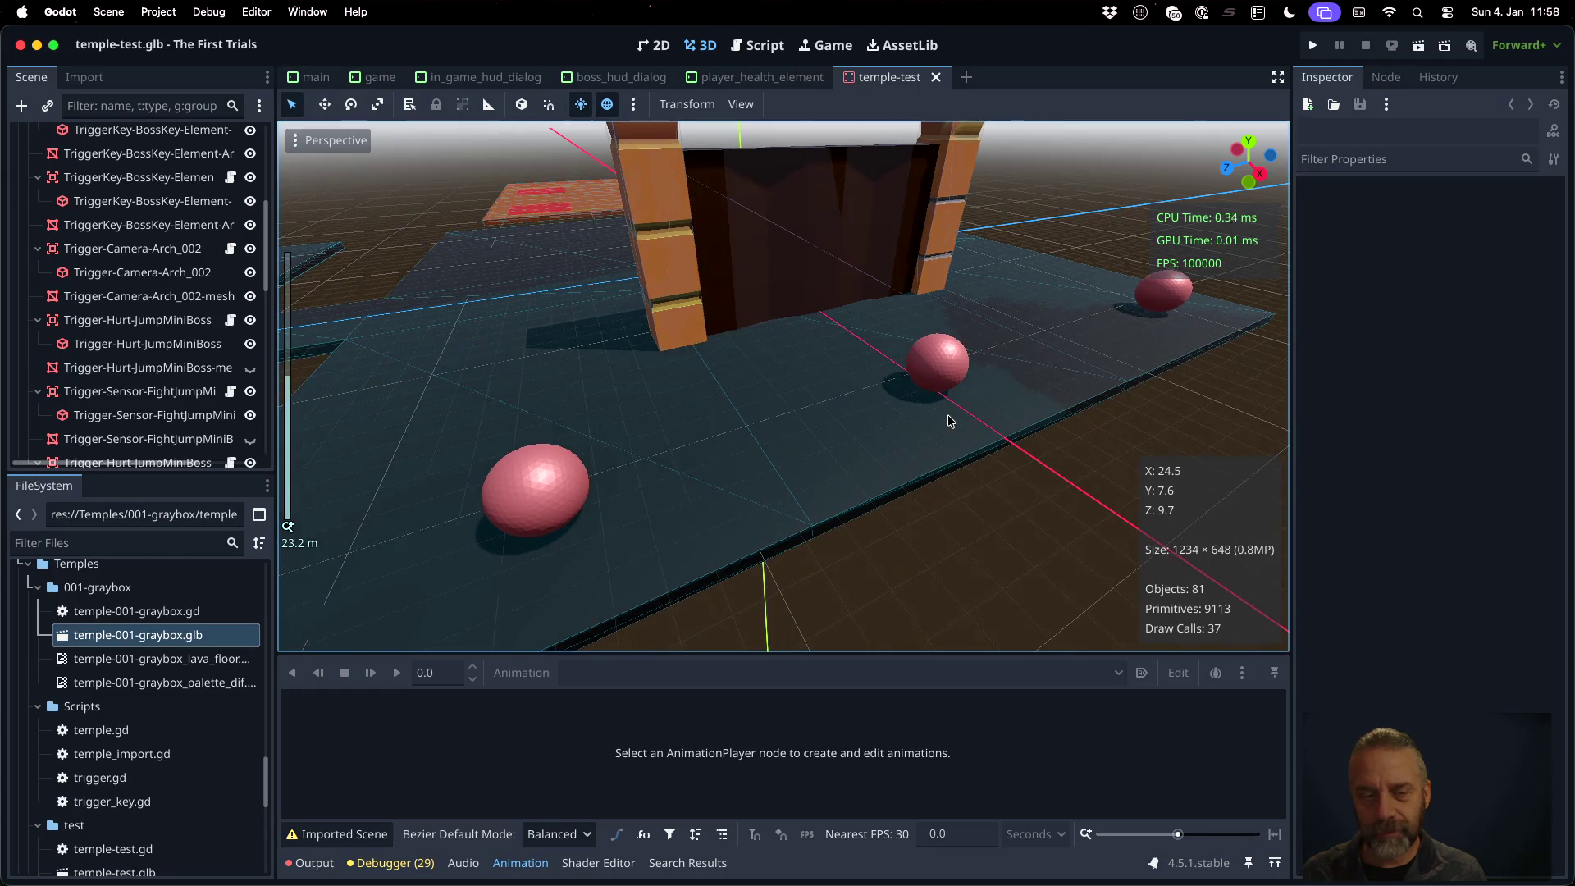
{"action": "scroll", "coordinate": [583, 490], "scroll_direction": "up", "scroll_amount": 2}
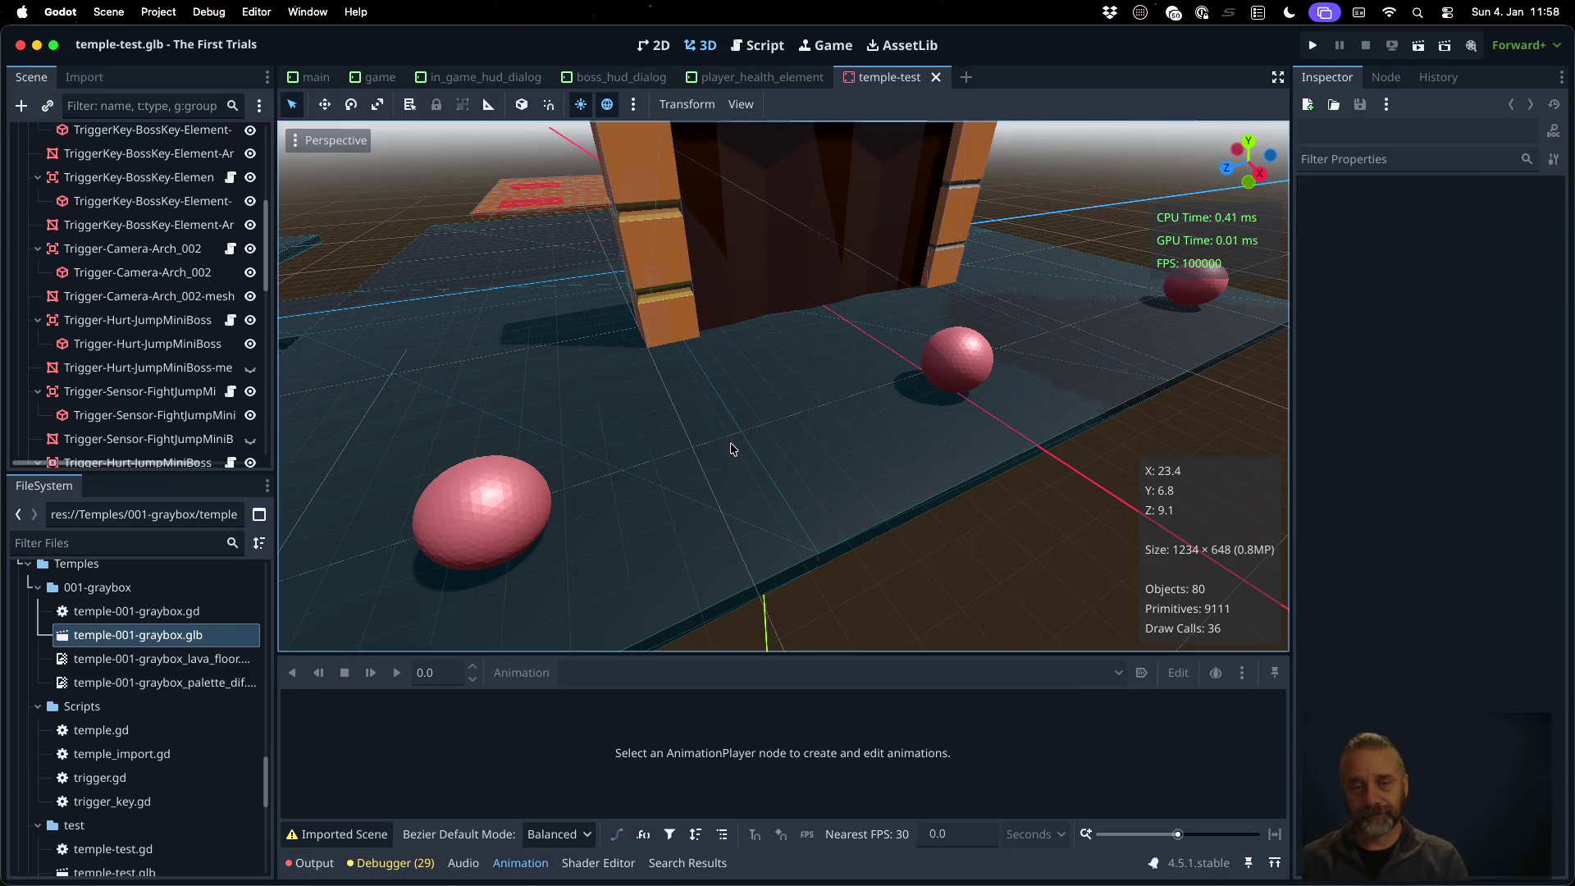
{"action": "key", "text": "super+Tab"}
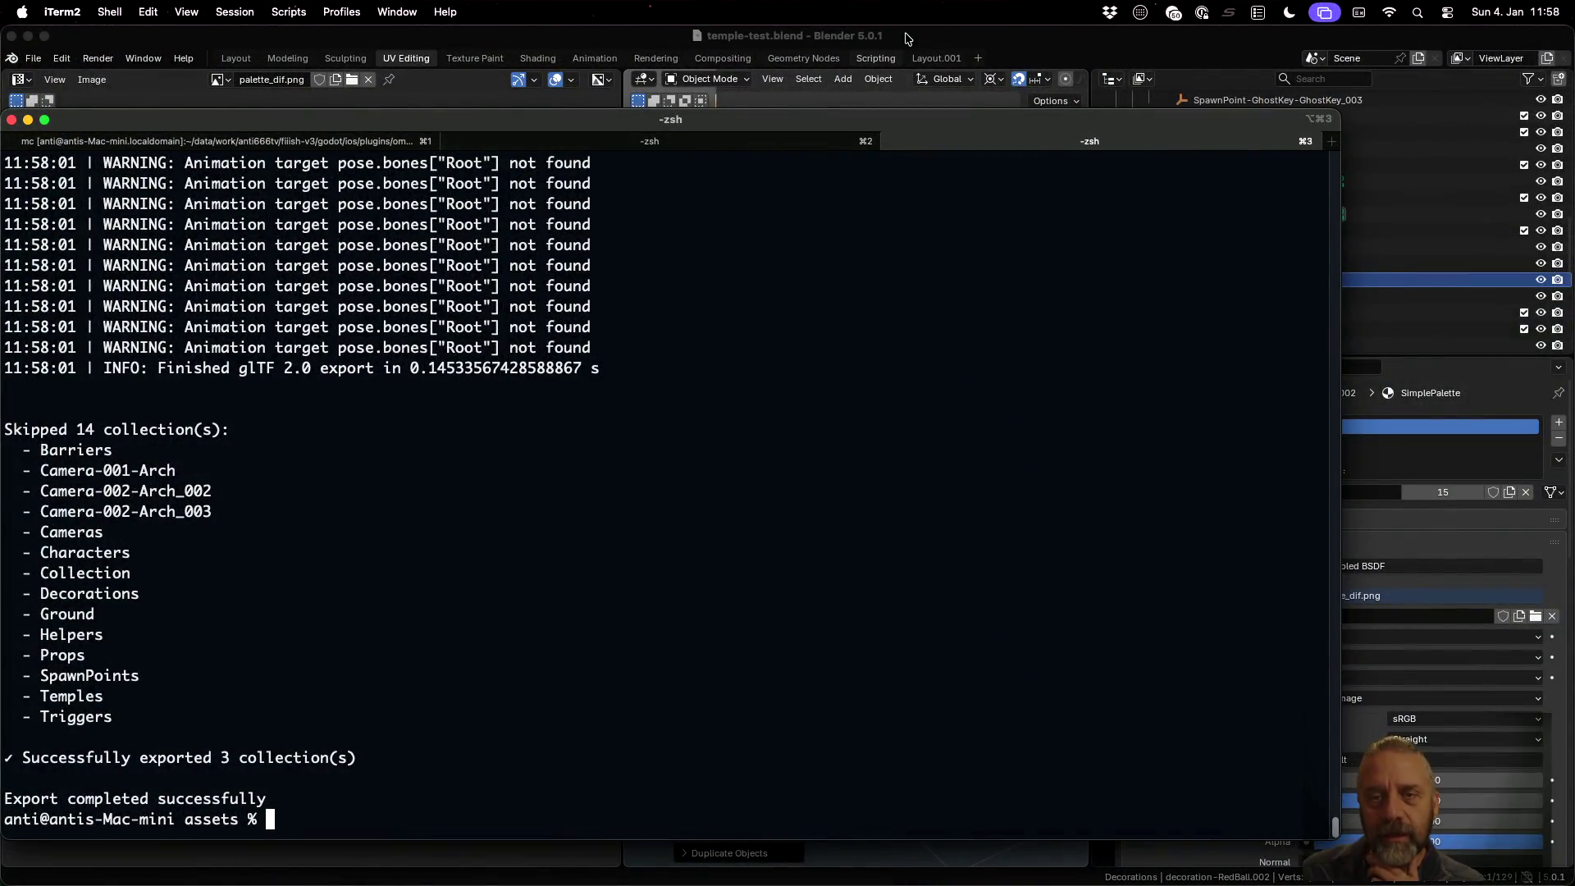
Back in Blender, select the original red ball and step through its property tabs to Mesh Data
{"action": "key", "text": "super+Tab"}
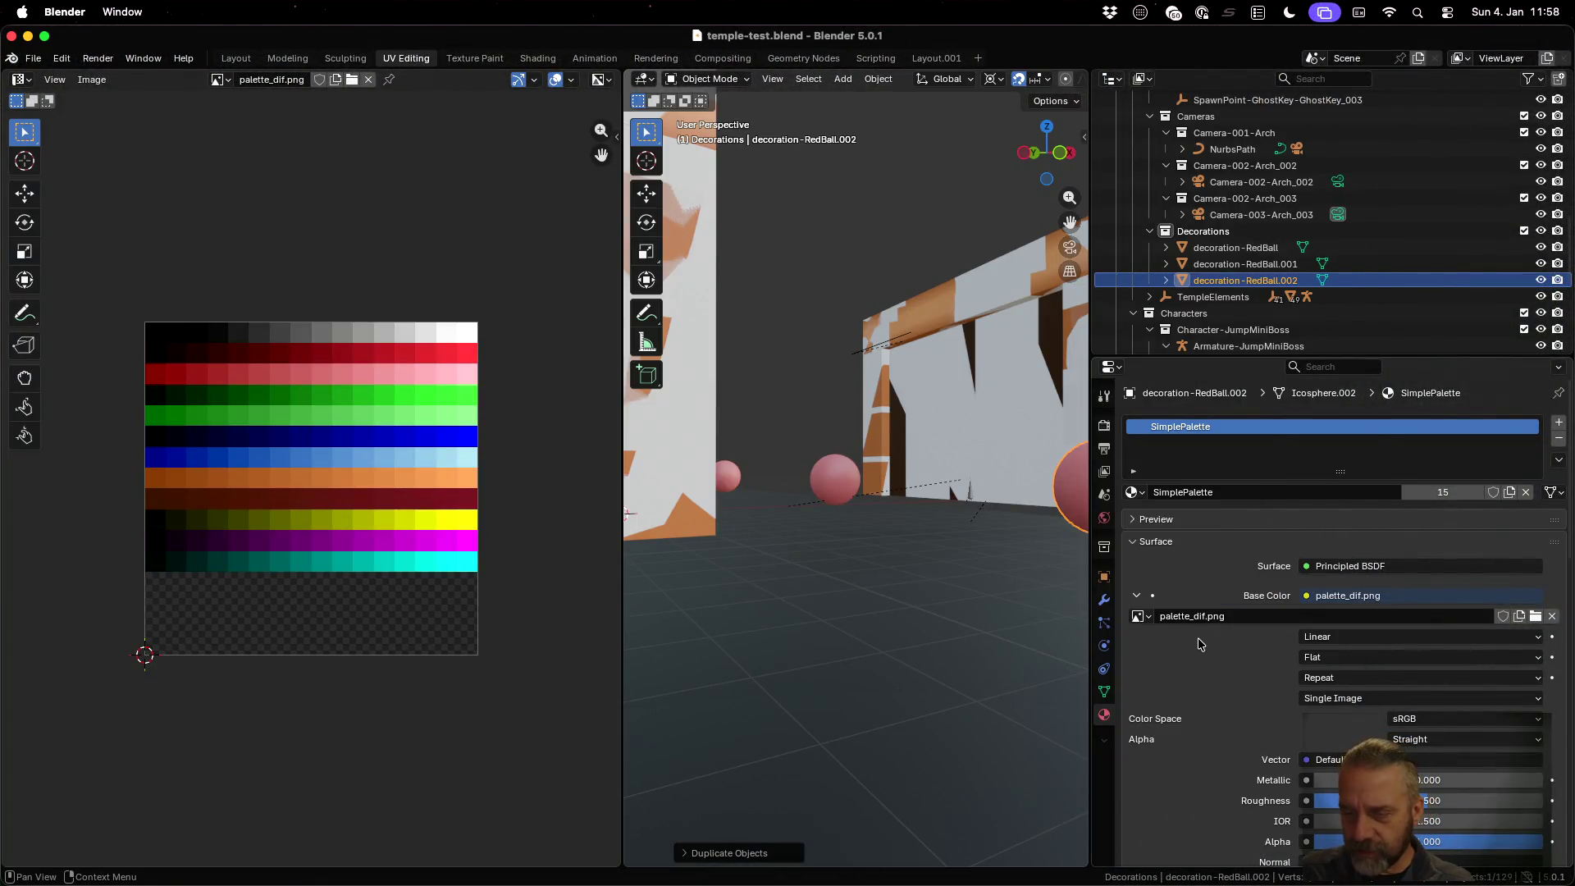
{"action": "left_click", "coordinate": [848, 492]}
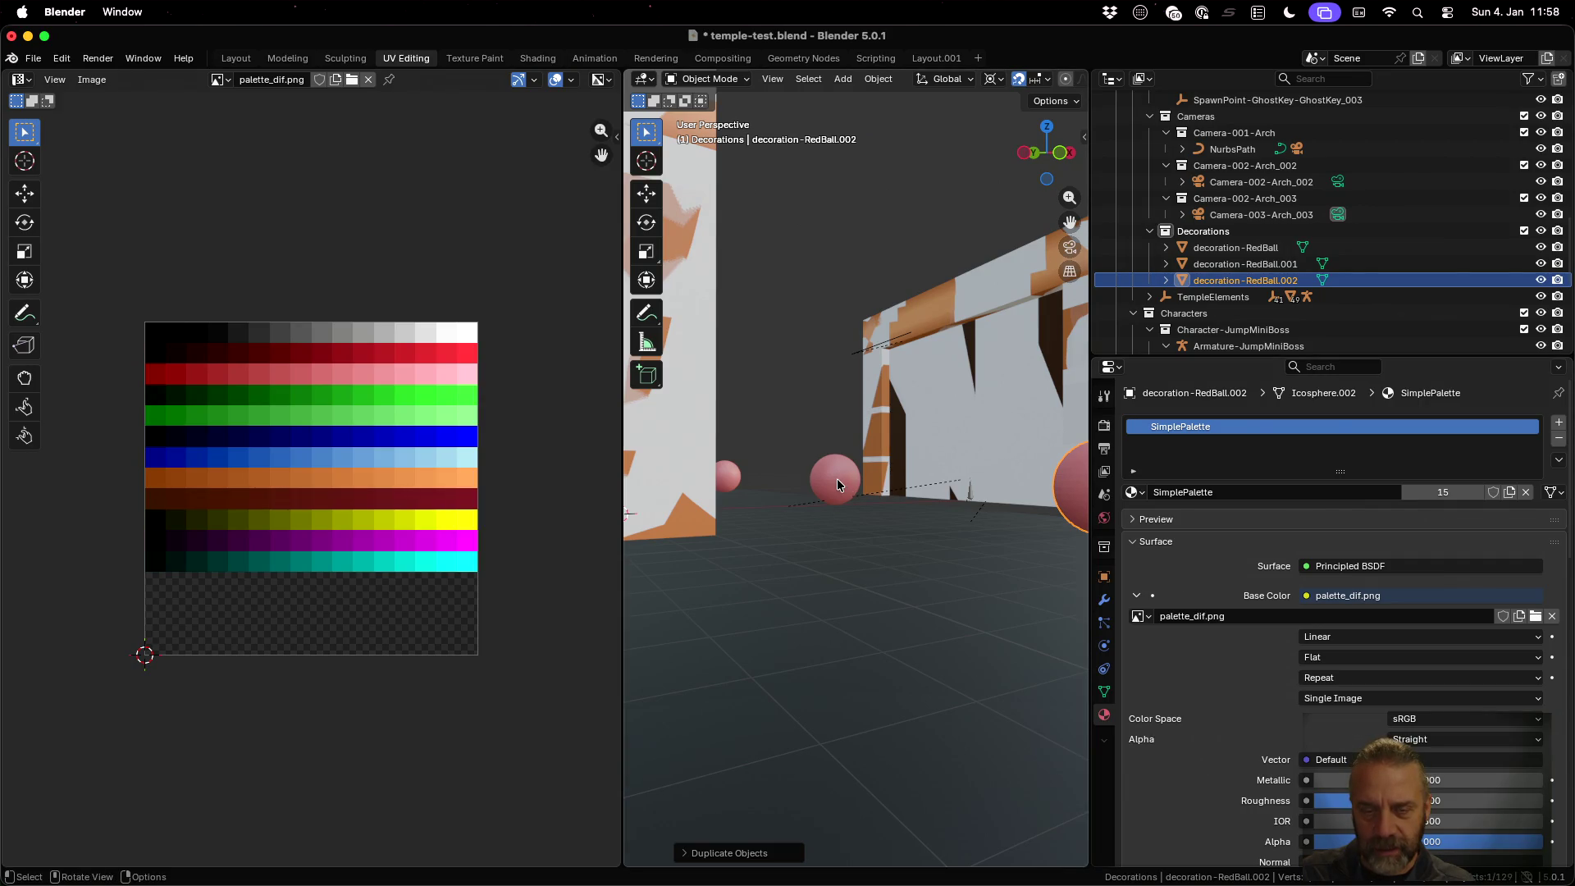
{"action": "left_click", "coordinate": [1102, 579]}
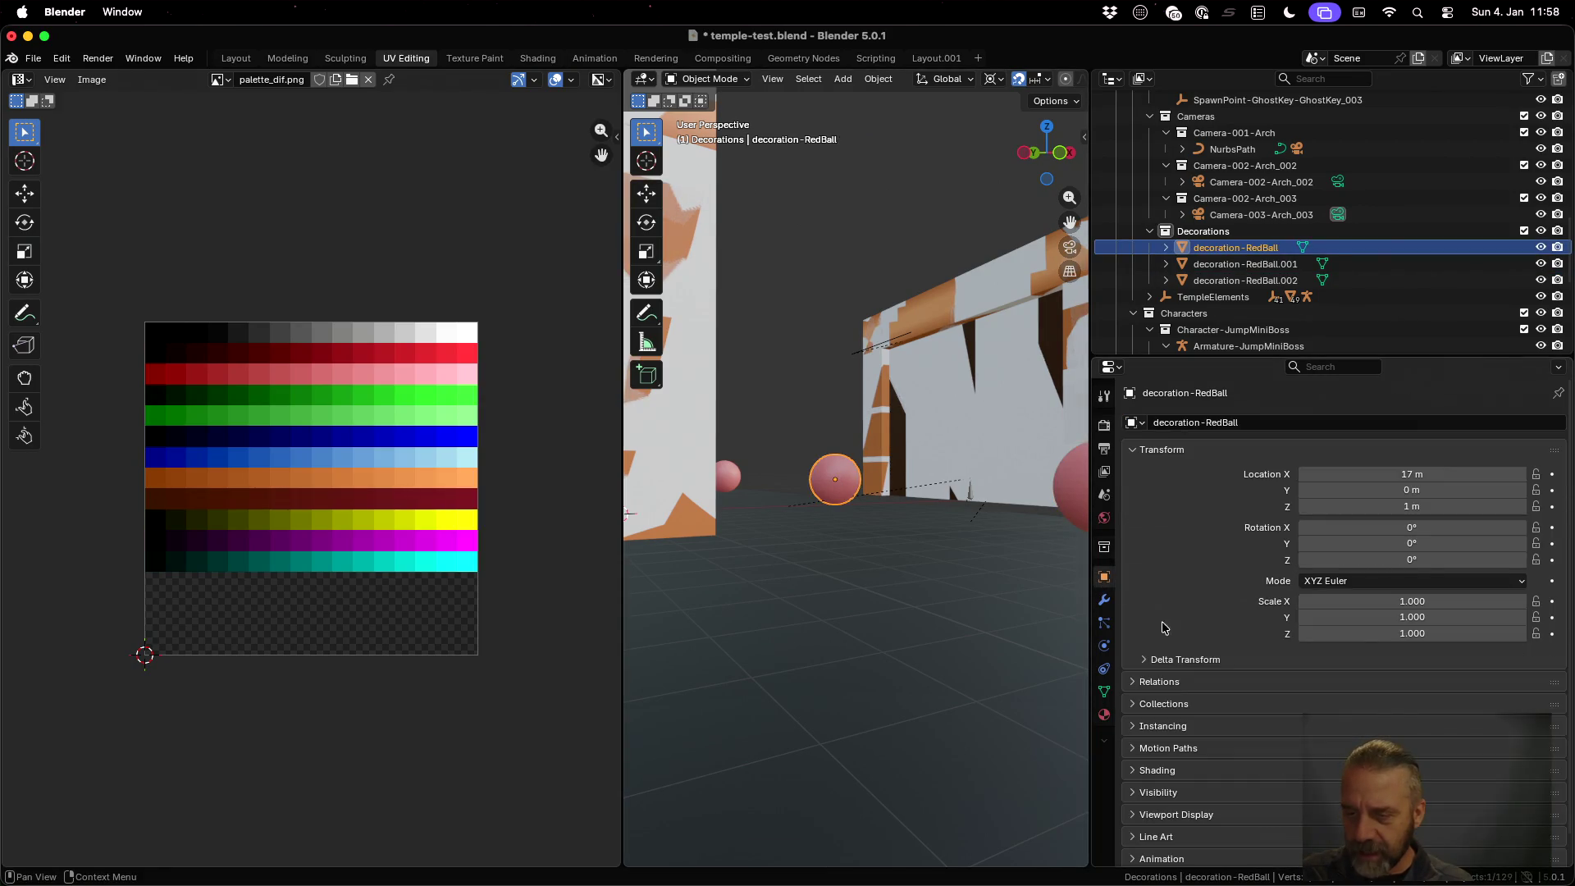
{"action": "left_click", "coordinate": [1104, 599]}
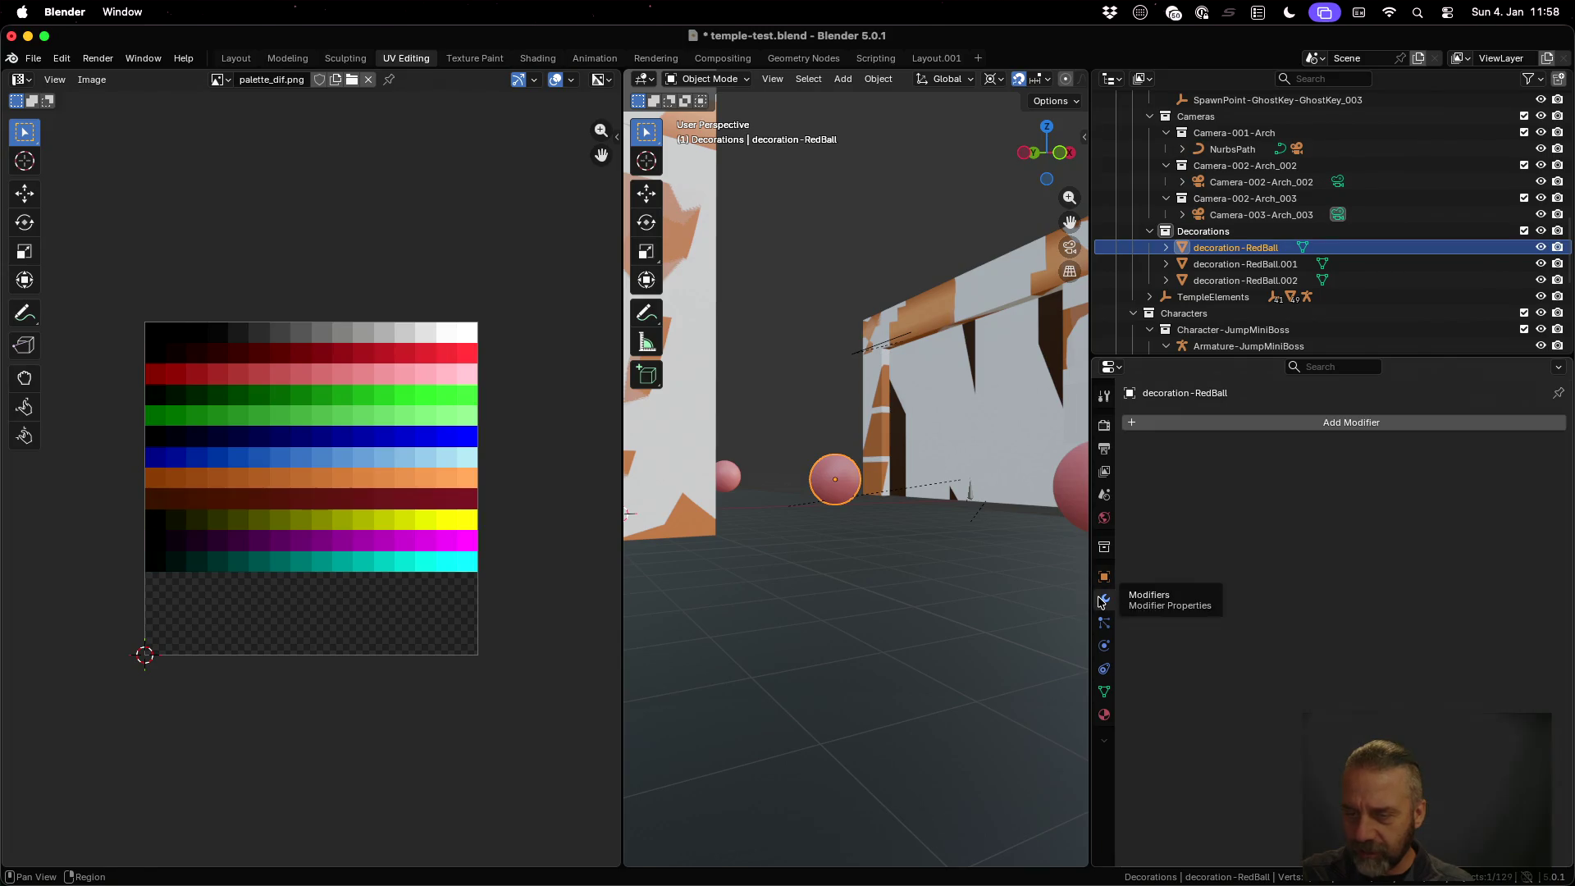
{"action": "left_click", "coordinate": [1104, 626]}
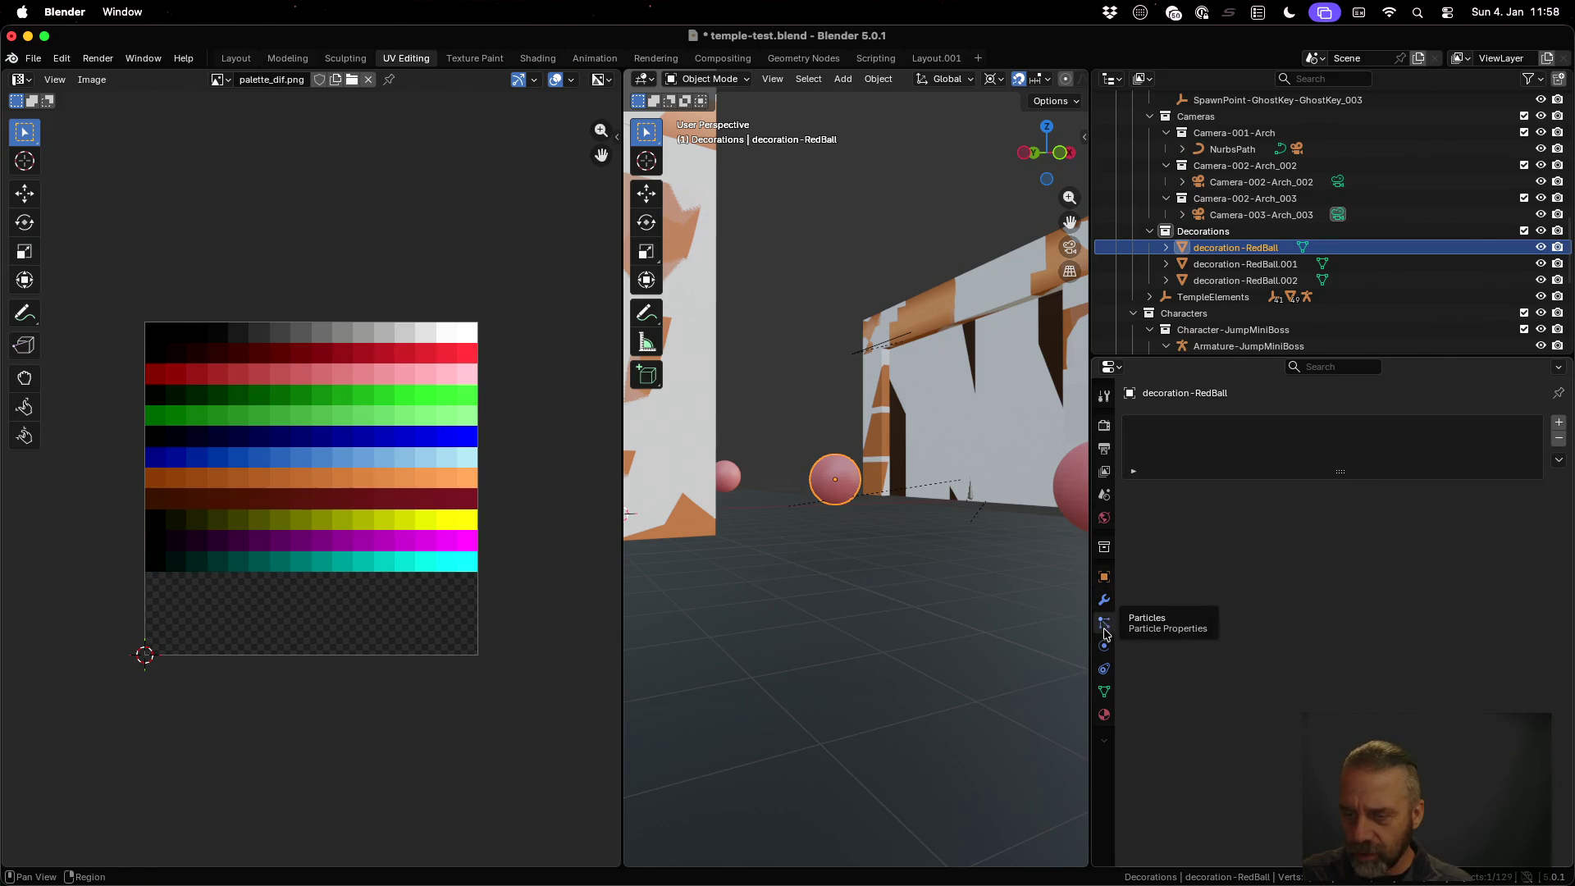
{"action": "left_click", "coordinate": [1104, 645]}
{"action": "left_click", "coordinate": [1104, 671]}
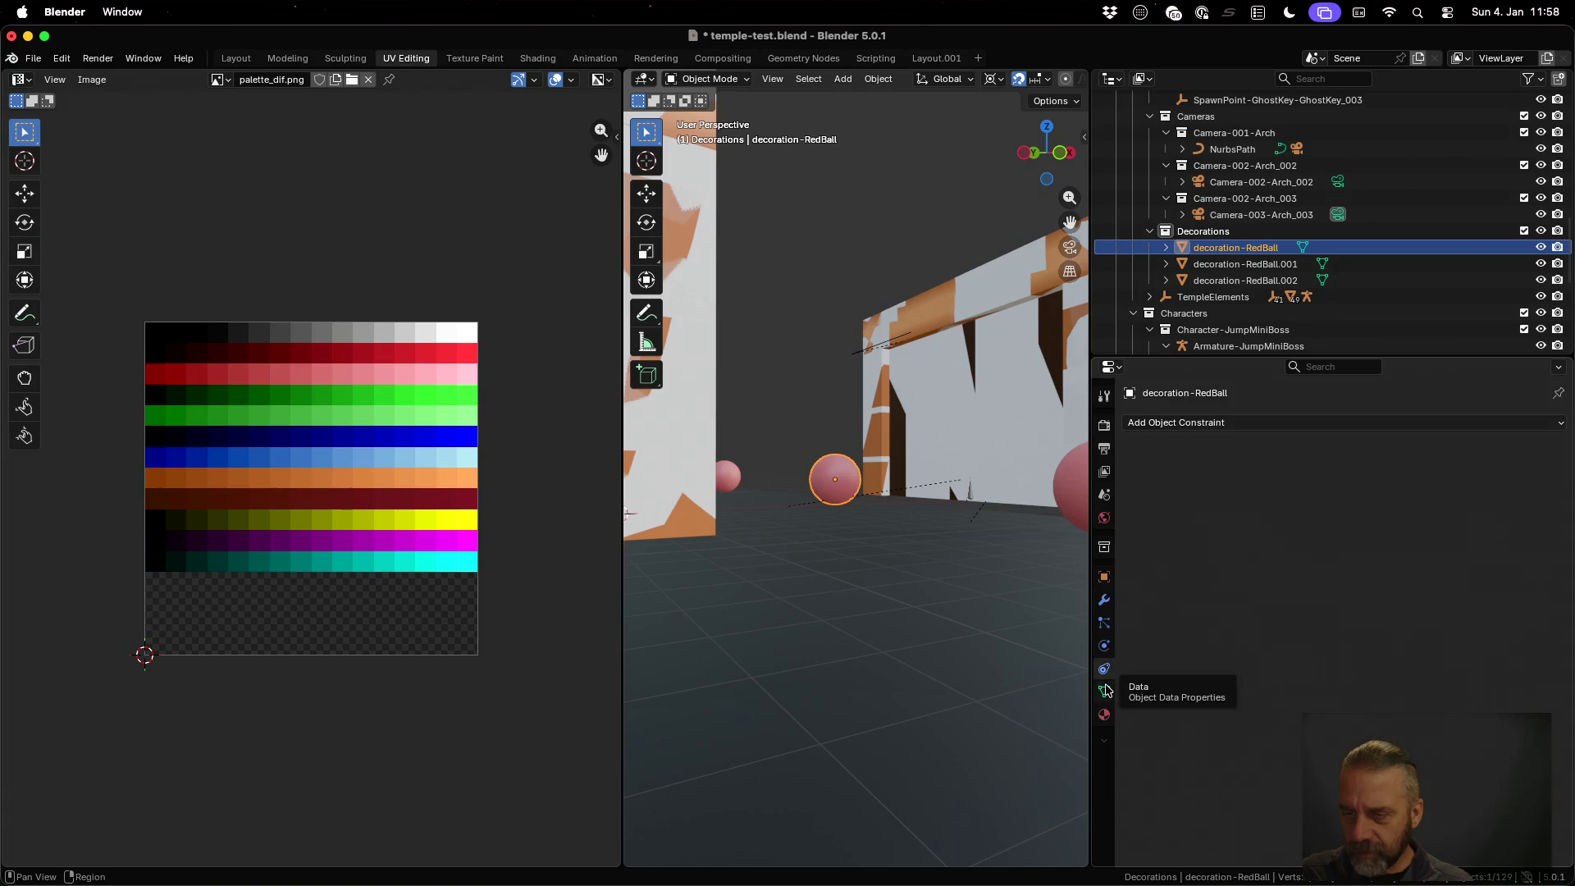
{"action": "left_click", "coordinate": [1104, 692]}
Review the ball's material settings, then finish on its Object transform properties
{"action": "scroll", "coordinate": [1194, 555], "scroll_direction": "down", "scroll_amount": 4}
{"action": "scroll", "coordinate": [1194, 555], "scroll_direction": "down", "scroll_amount": 10}
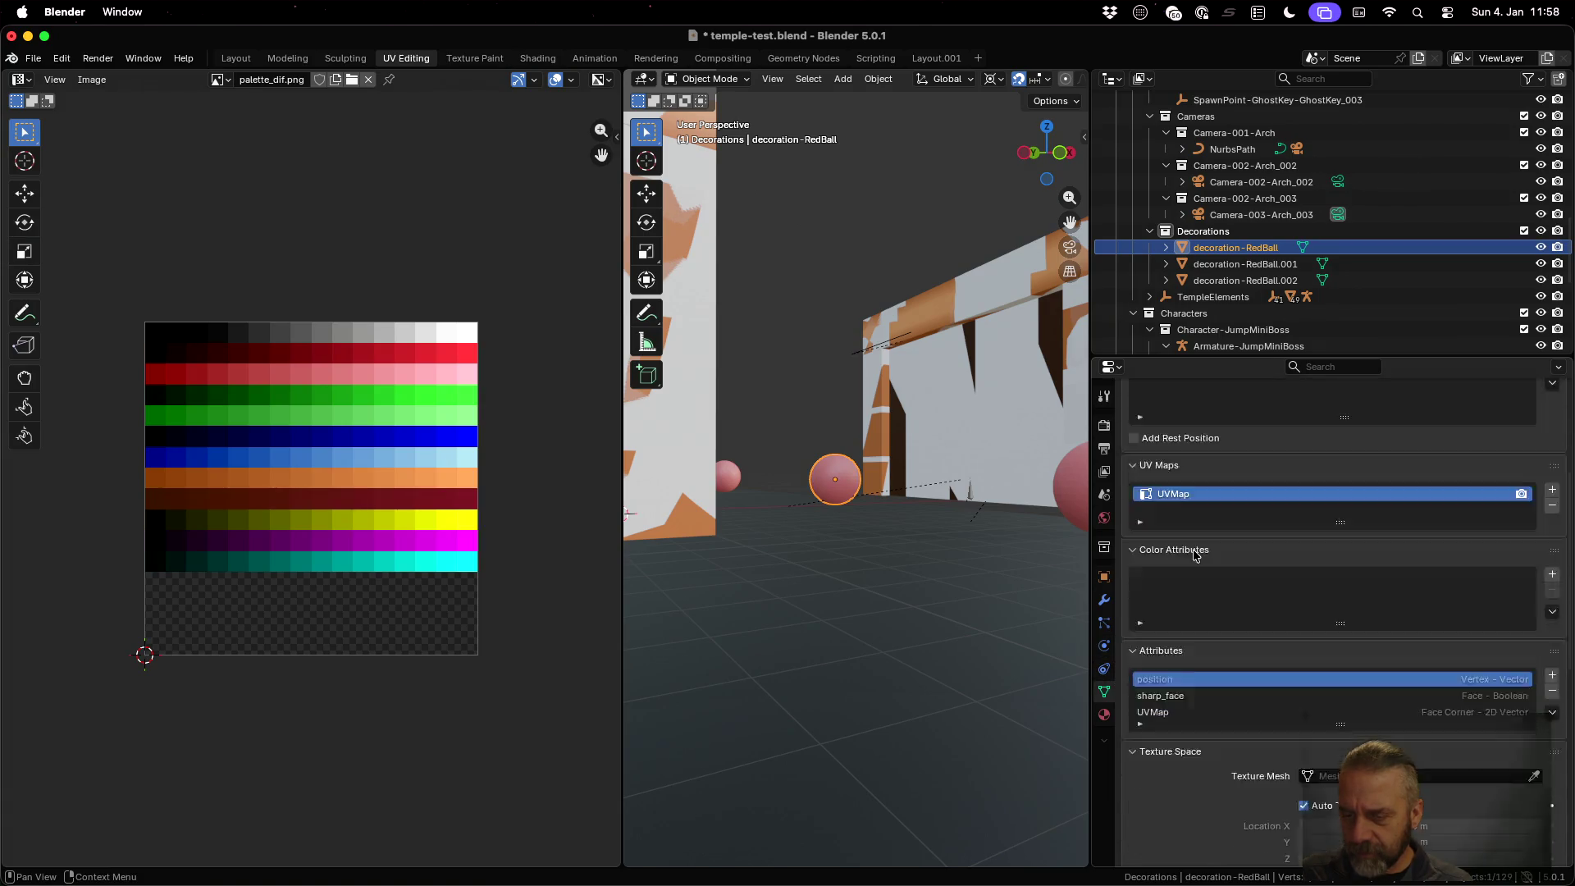
{"action": "scroll", "coordinate": [1194, 555], "scroll_direction": "down", "scroll_amount": 2}
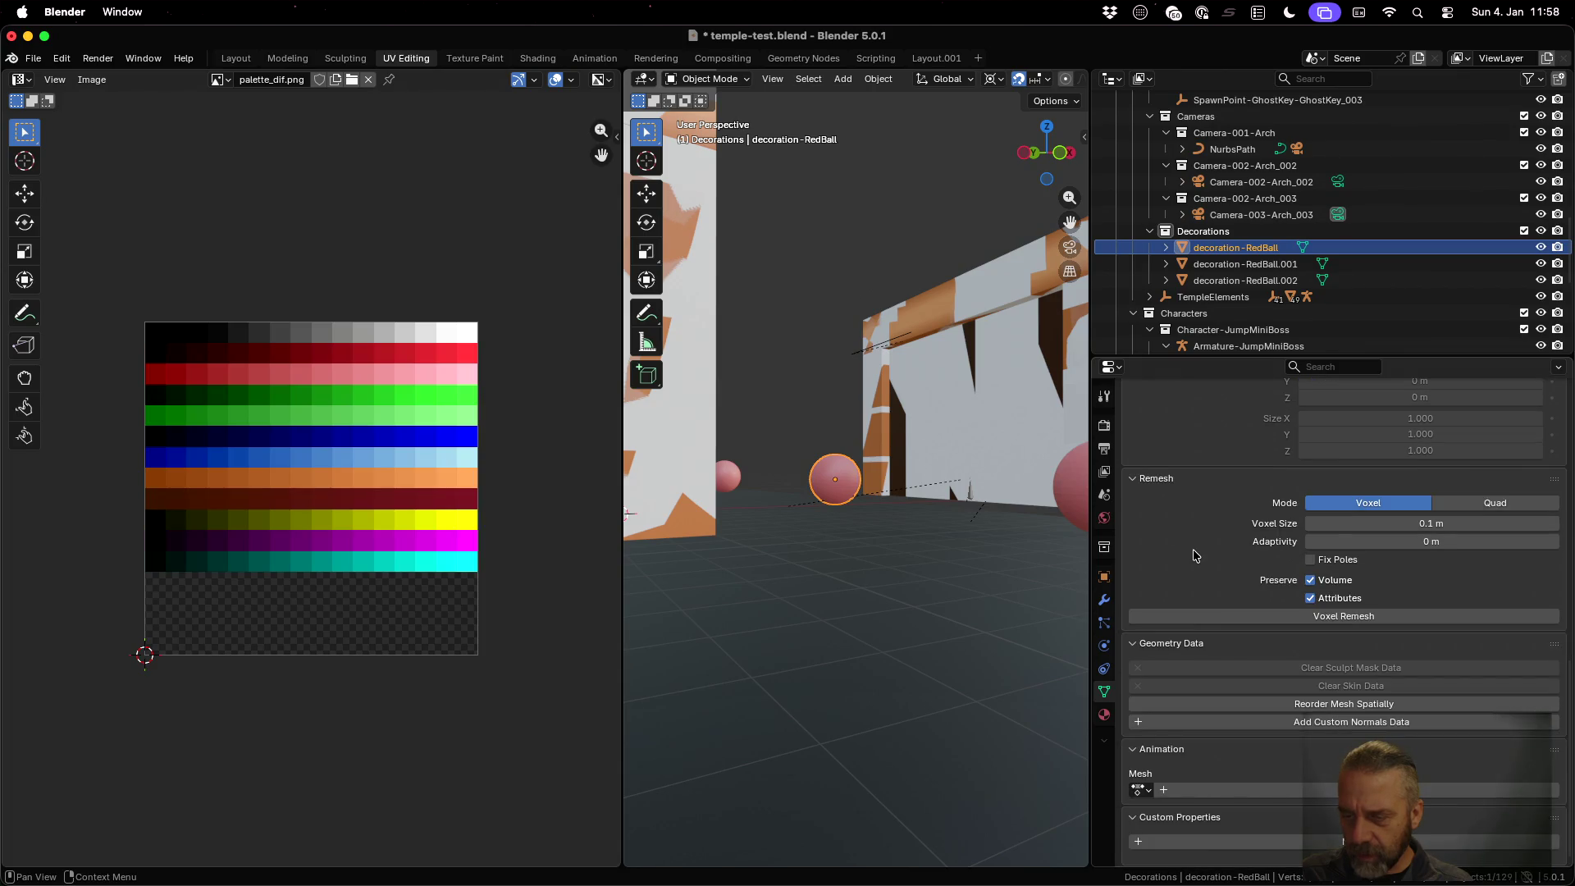
{"action": "left_click", "coordinate": [1104, 715]}
{"action": "left_click", "coordinate": [1104, 584]}
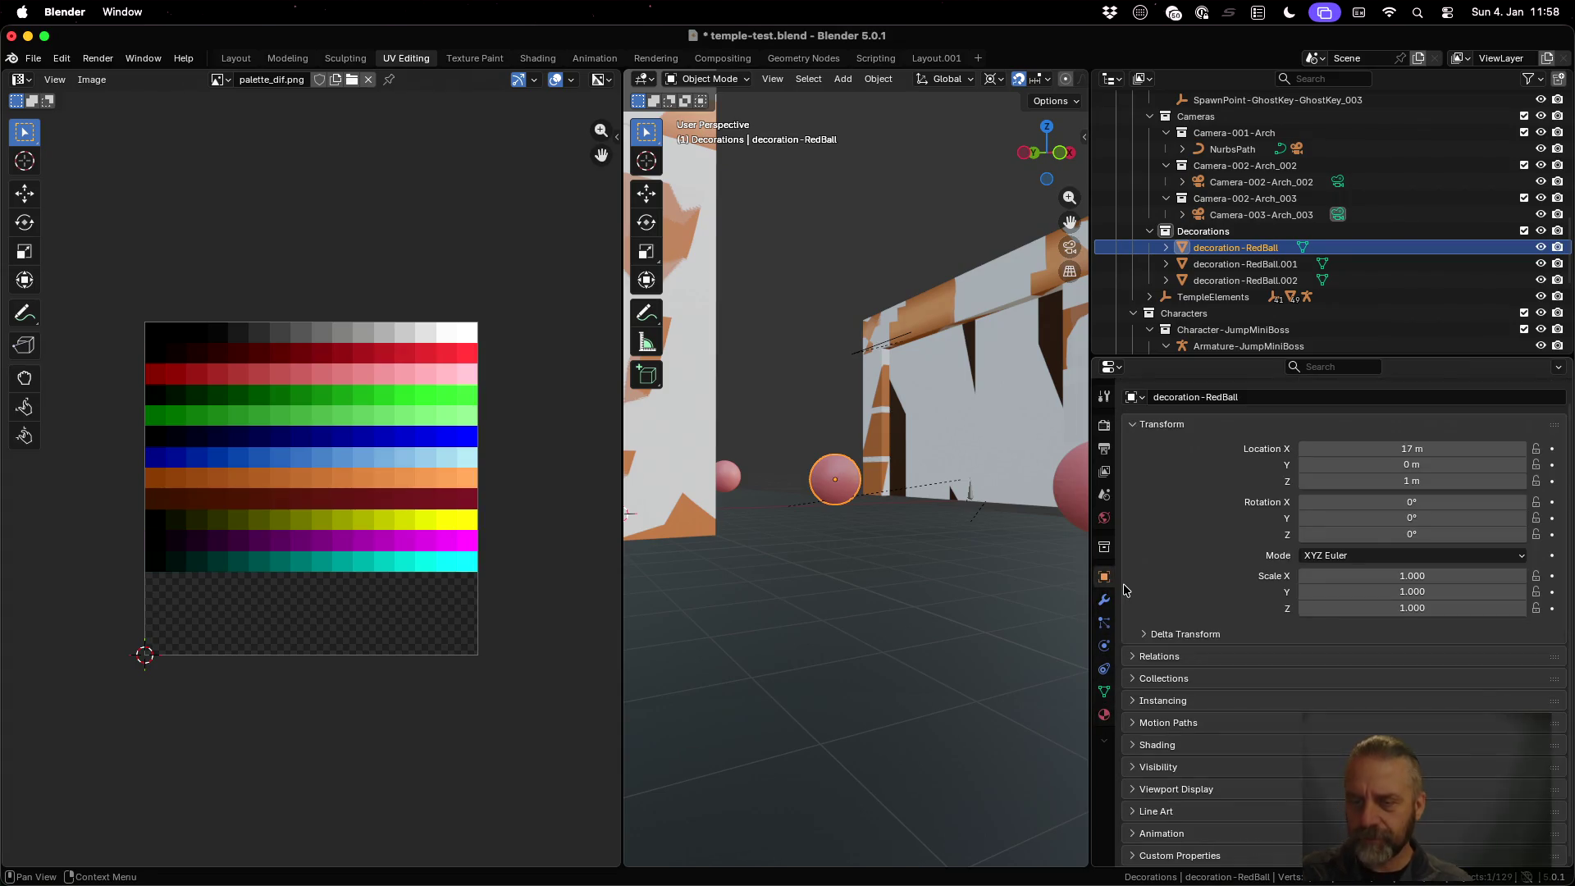
{"action": "key", "text": "ctrl+Left"}
{"action": "key", "text": "ctrl+Left"}
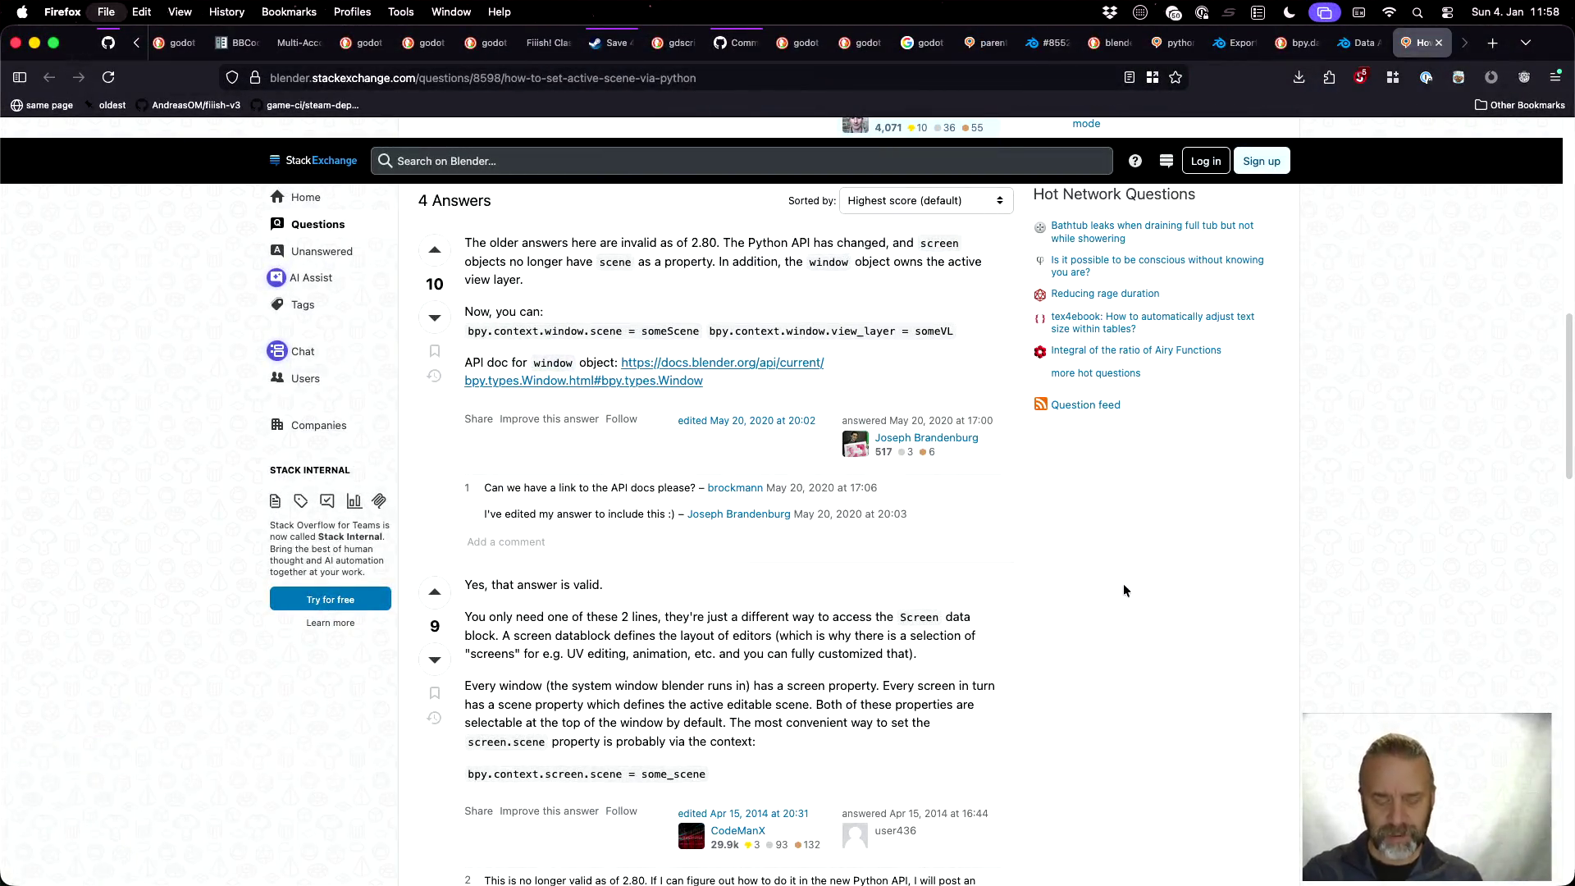
Search the web for 'blender5 set smooth' in a new Firefox tab
{"action": "key", "text": "super+t"}
{"action": "type", "text": "blender5 set smooth"}
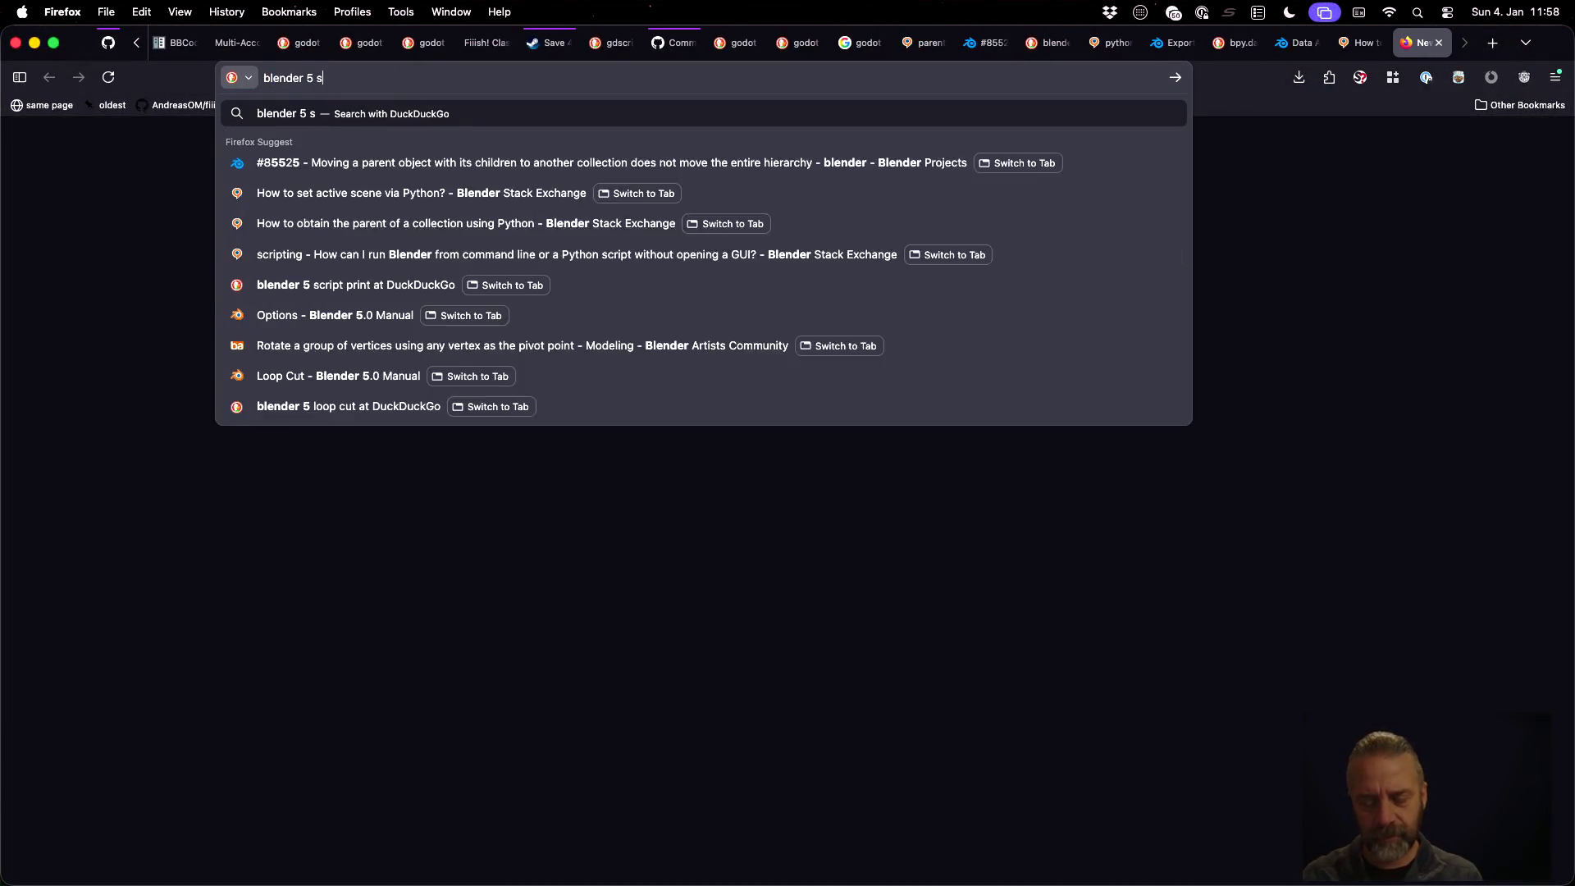
{"action": "key", "text": "Return"}
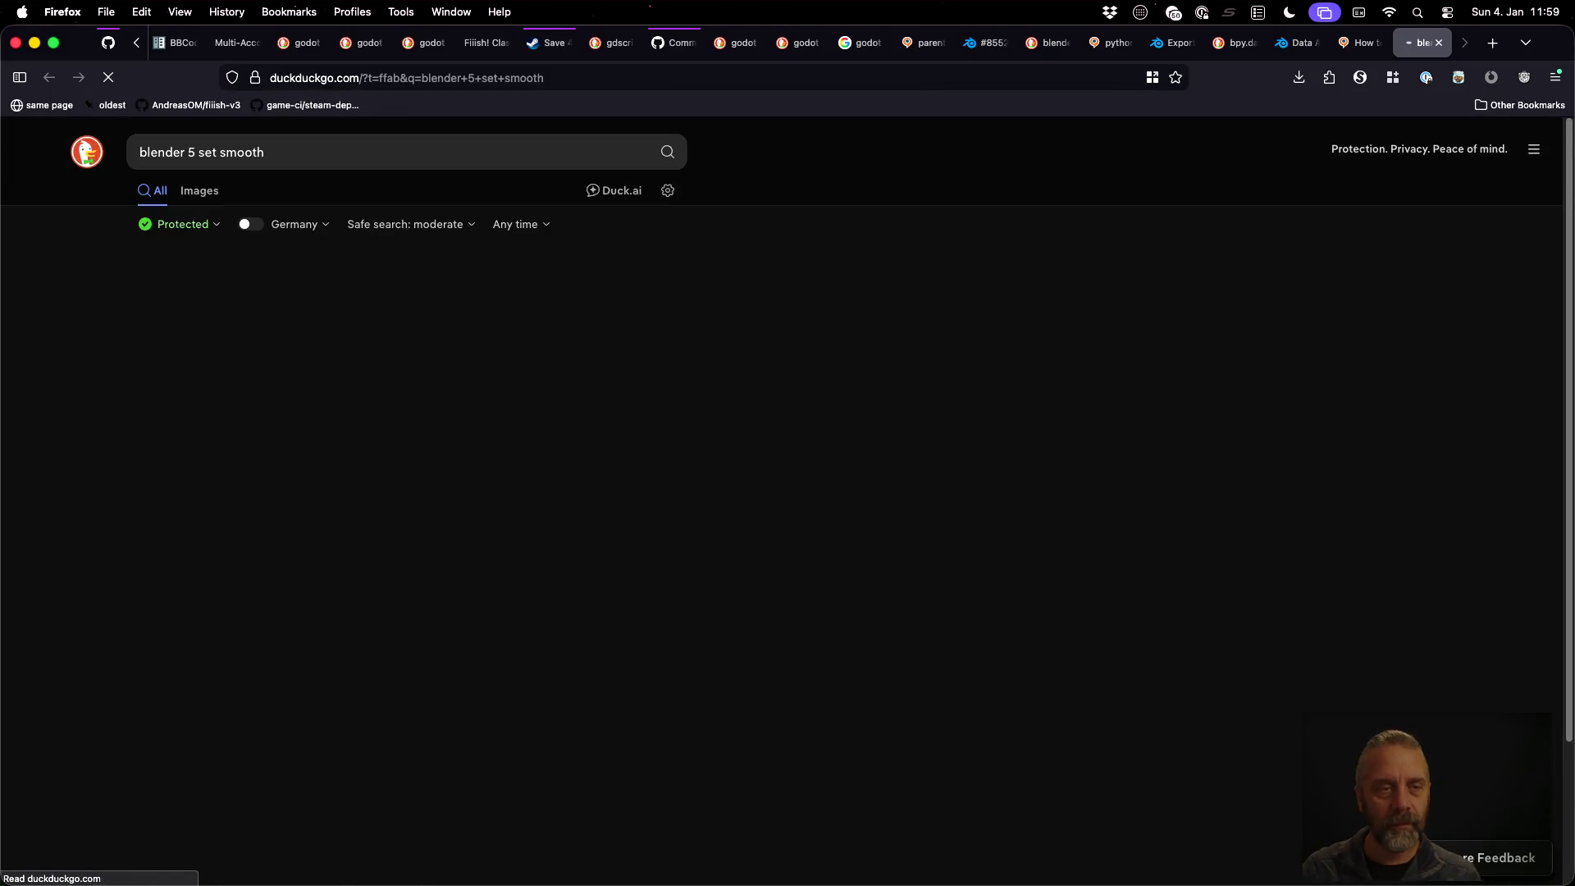
{"action": "scroll", "coordinate": [861, 681], "scroll_direction": "down", "scroll_amount": 2}
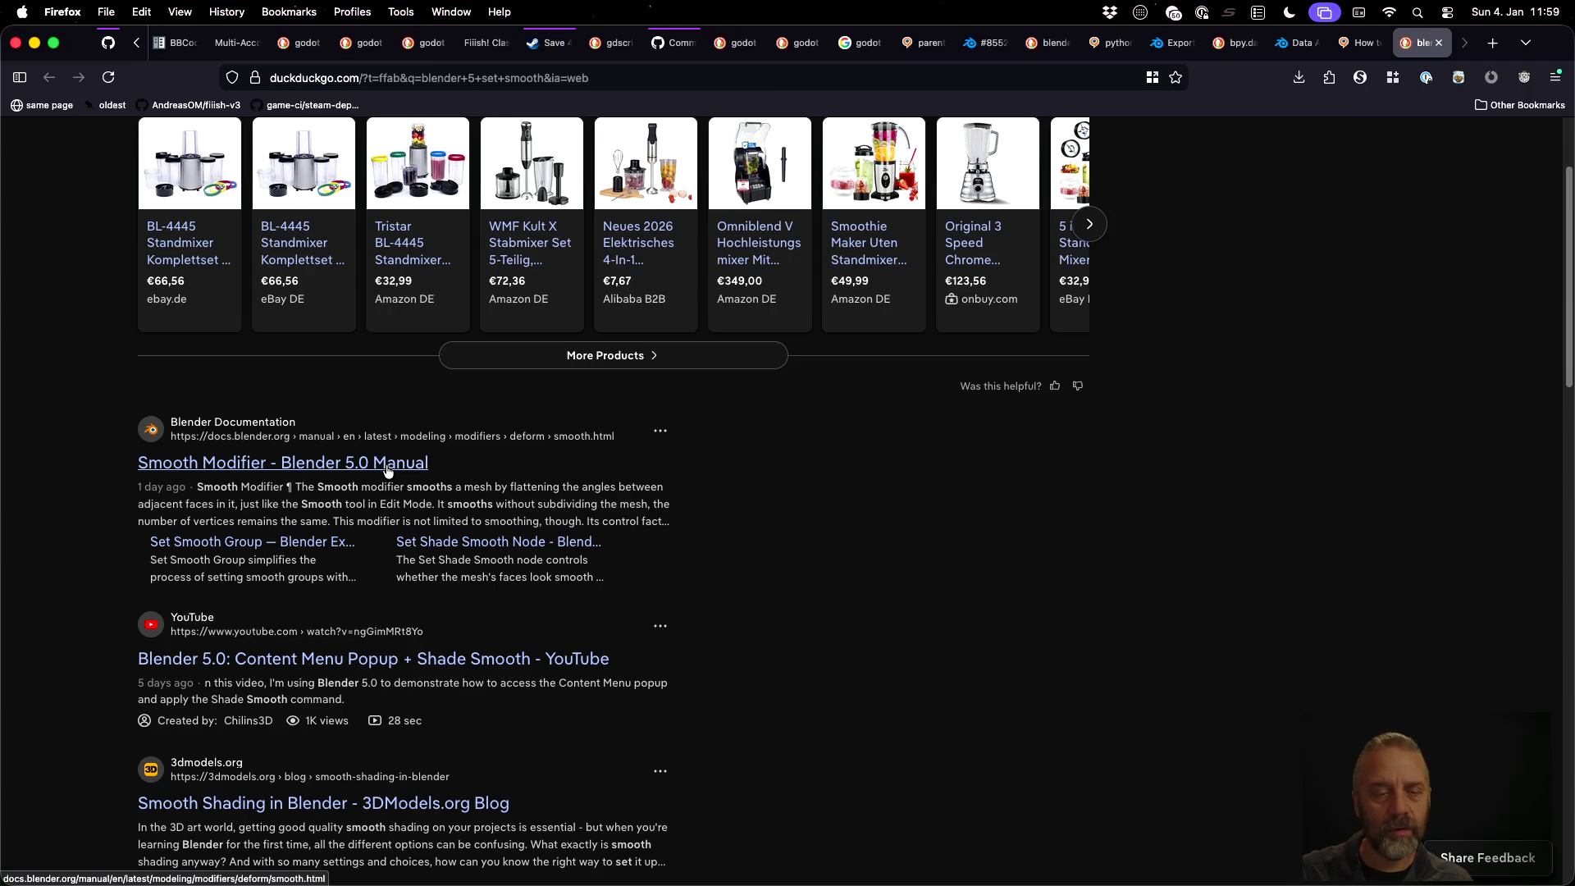
Select the red ball in the Godot scene, then return to Blender
{"action": "key", "text": "super+Tab"}
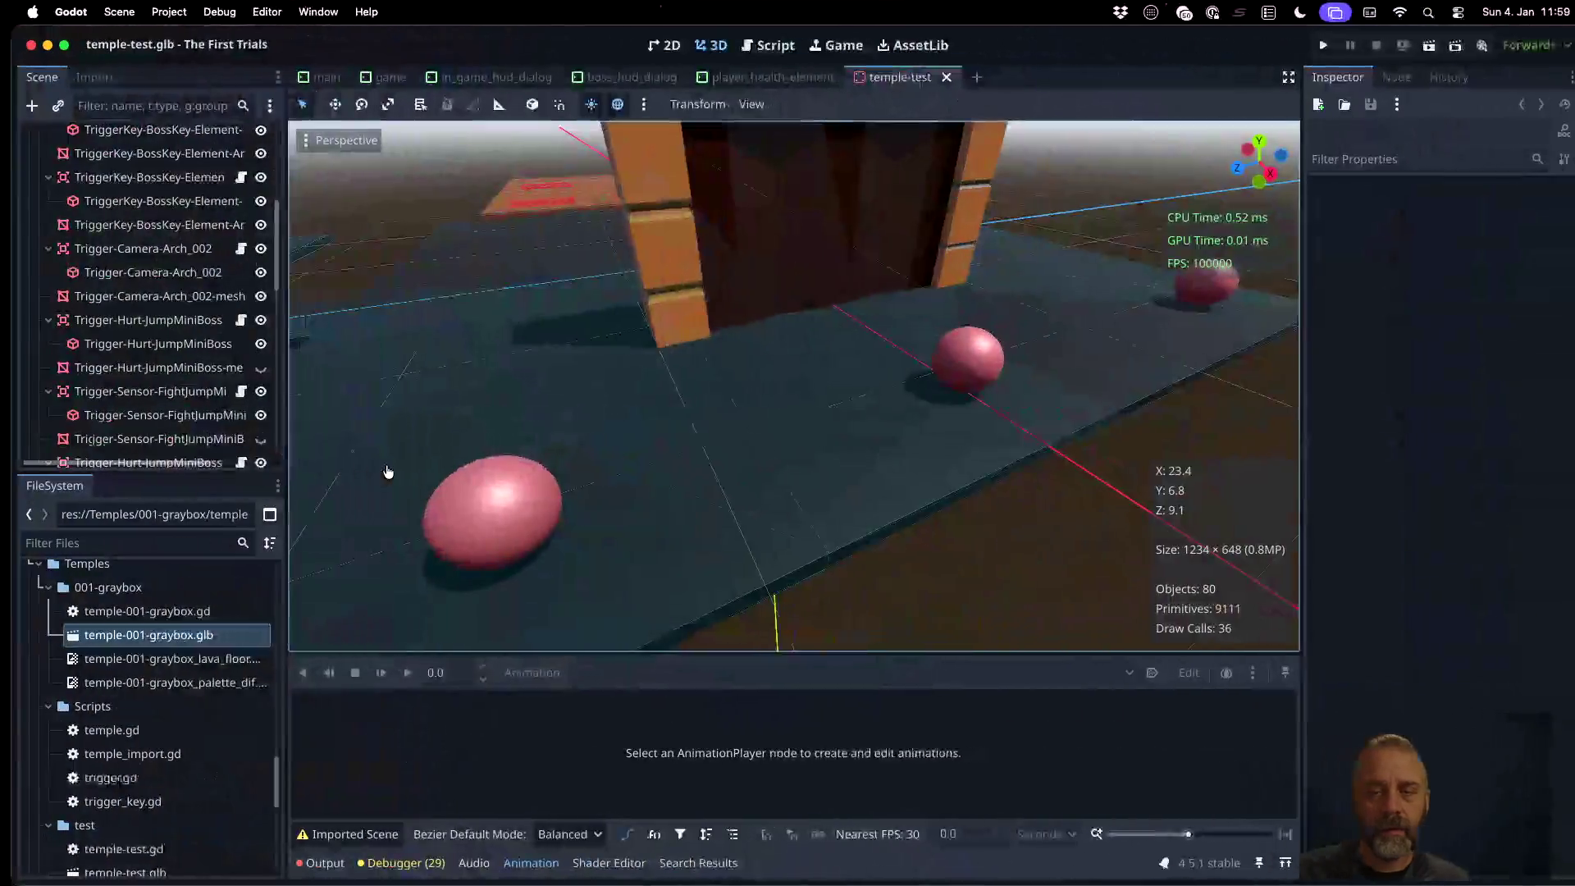
{"action": "left_click", "coordinate": [959, 340]}
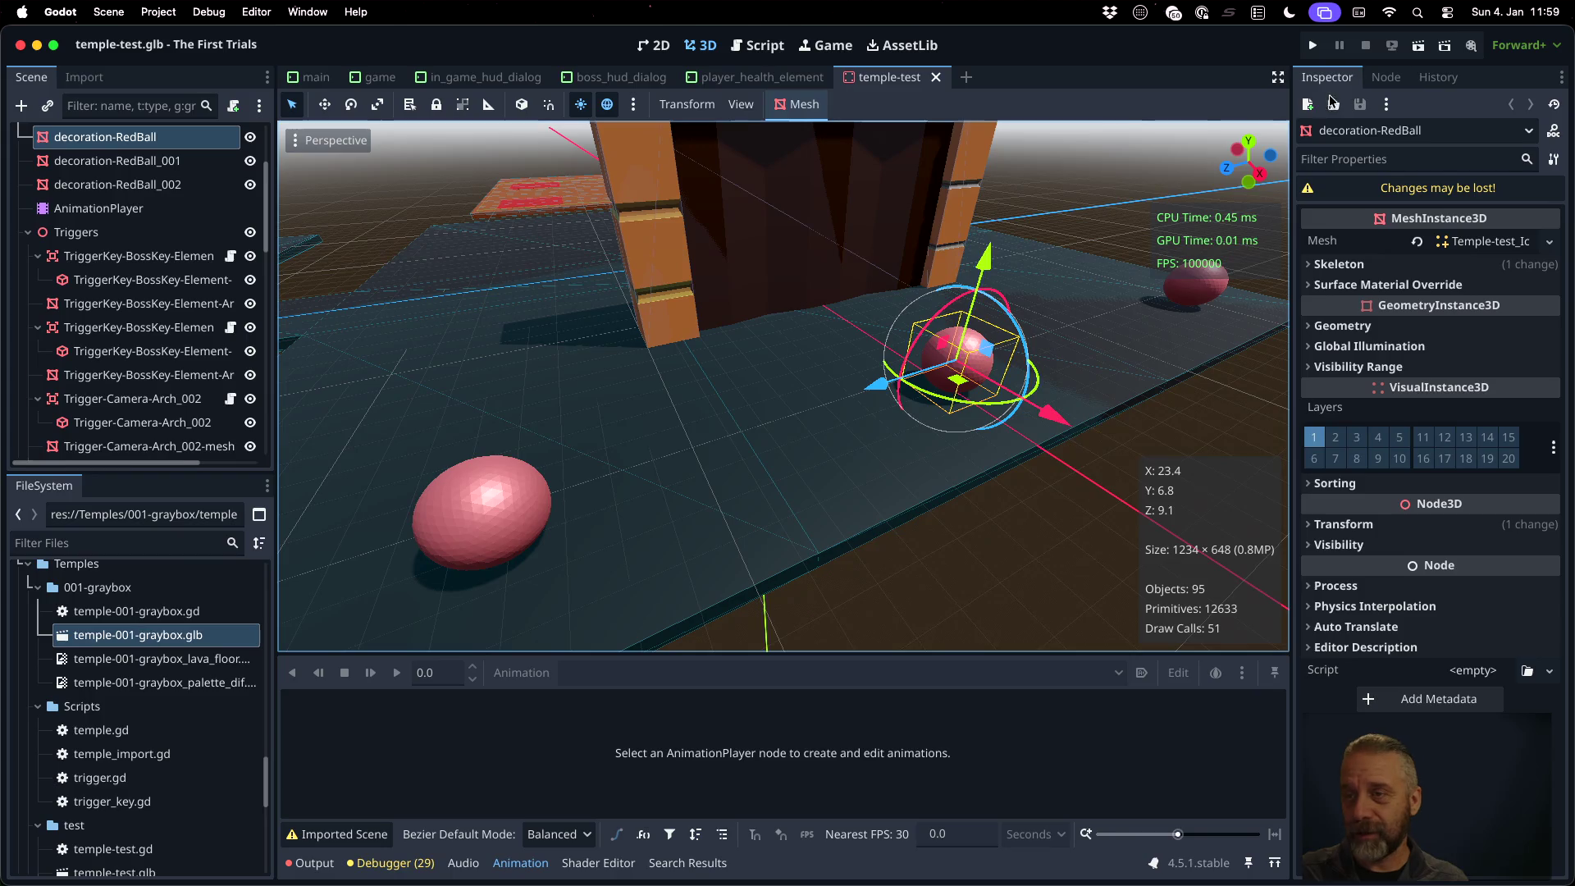
{"action": "key", "text": "super+Tab"}
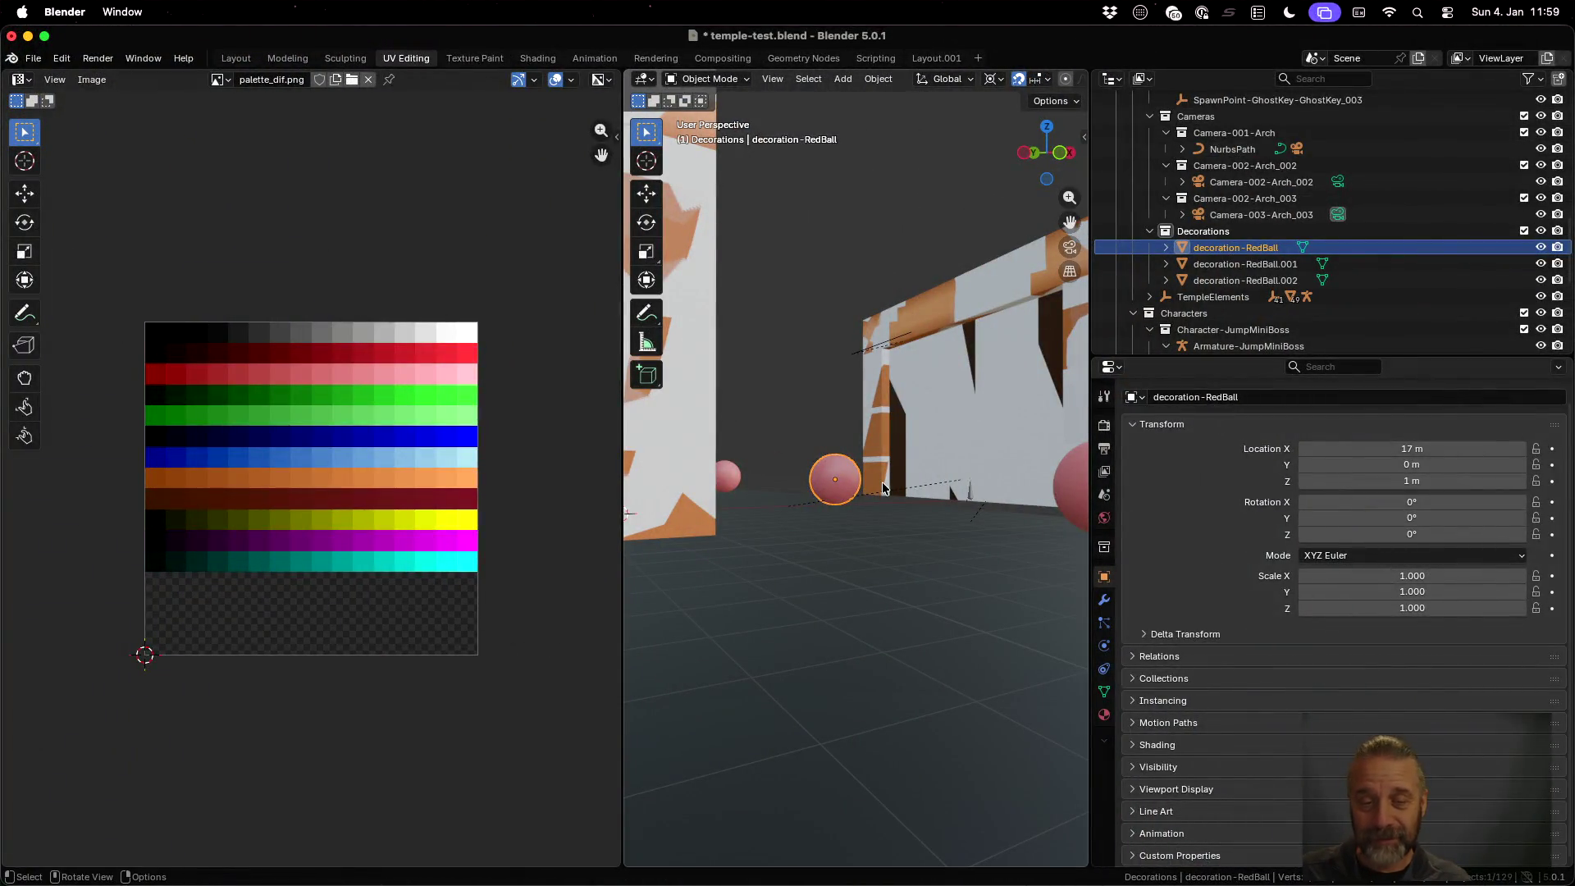
In the Modeling workspace, put decoration-RedBall into Edit Mode and check the Mesh menu
{"action": "left_click", "coordinate": [272, 61]}
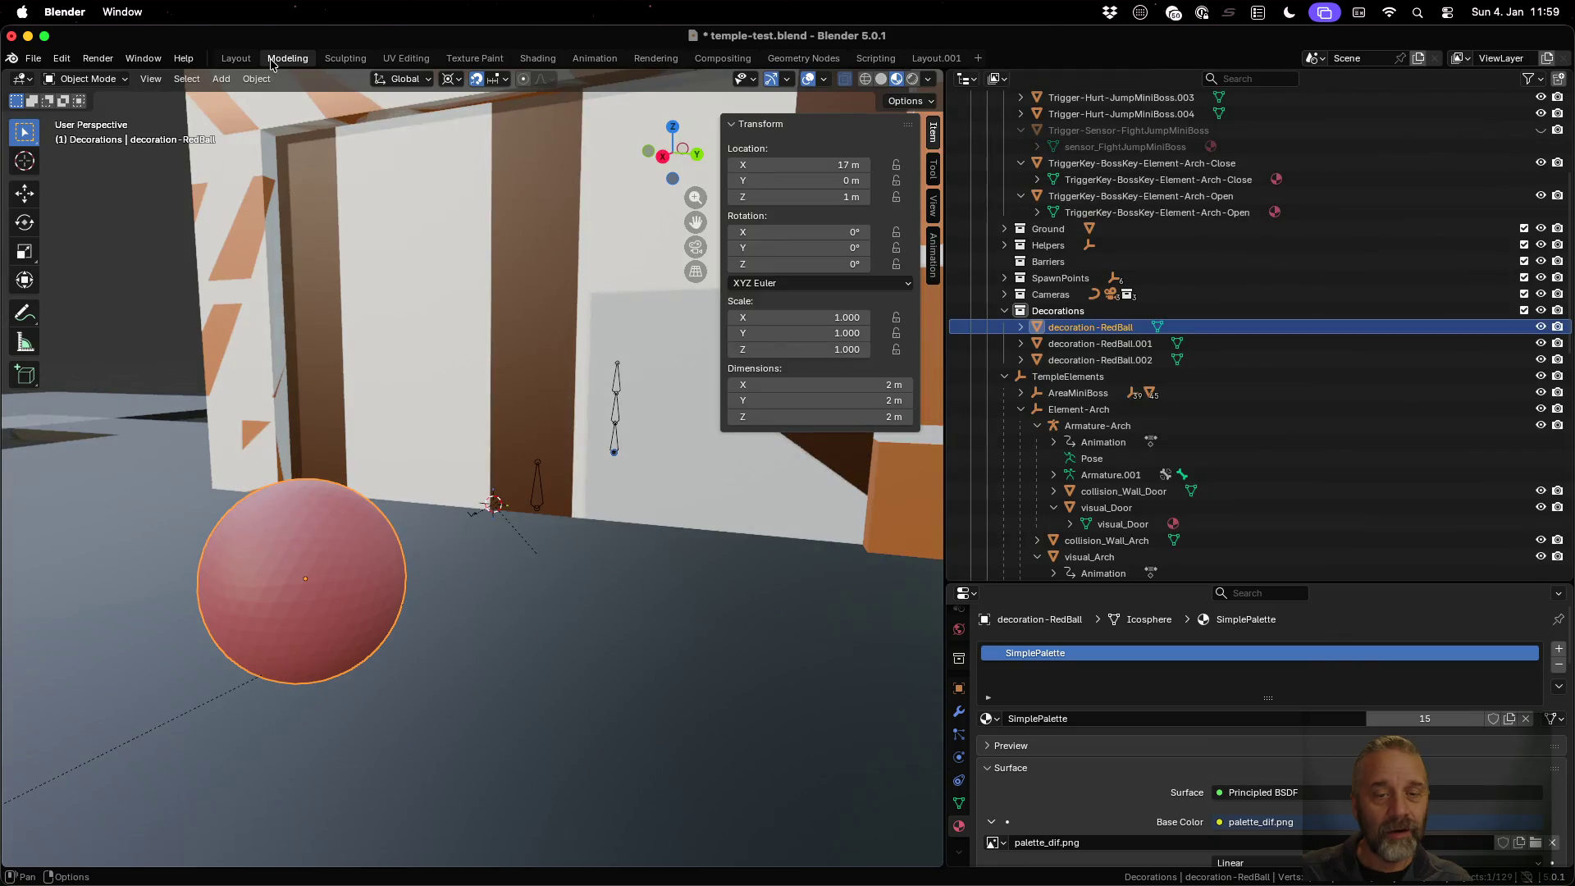
{"action": "scroll", "coordinate": [459, 543], "scroll_direction": "left", "scroll_amount": 5}
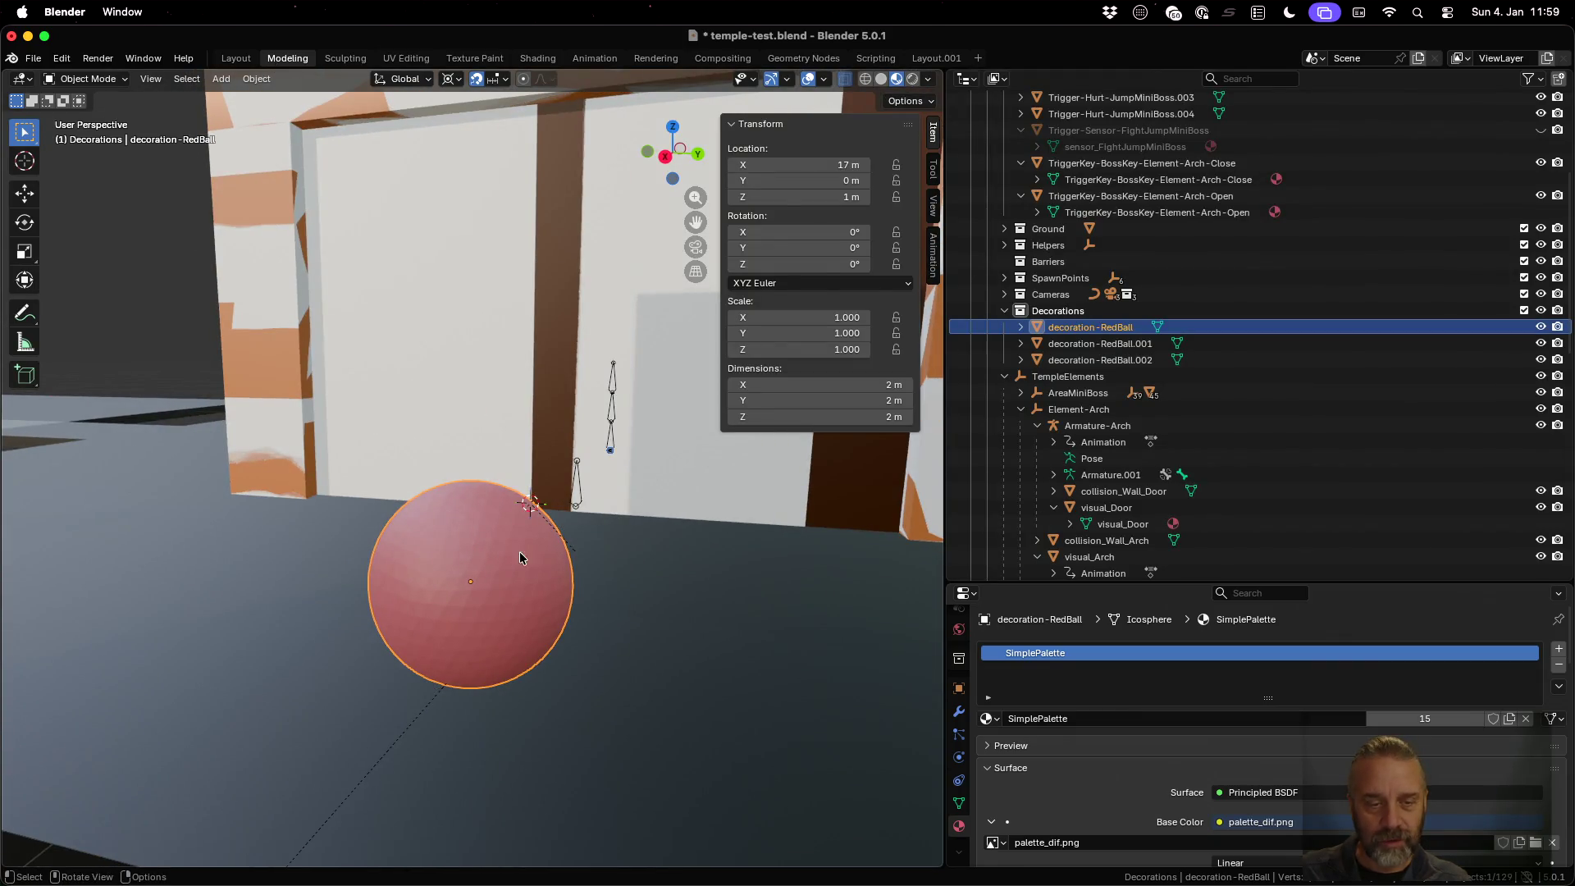
{"action": "key", "text": "Tab"}
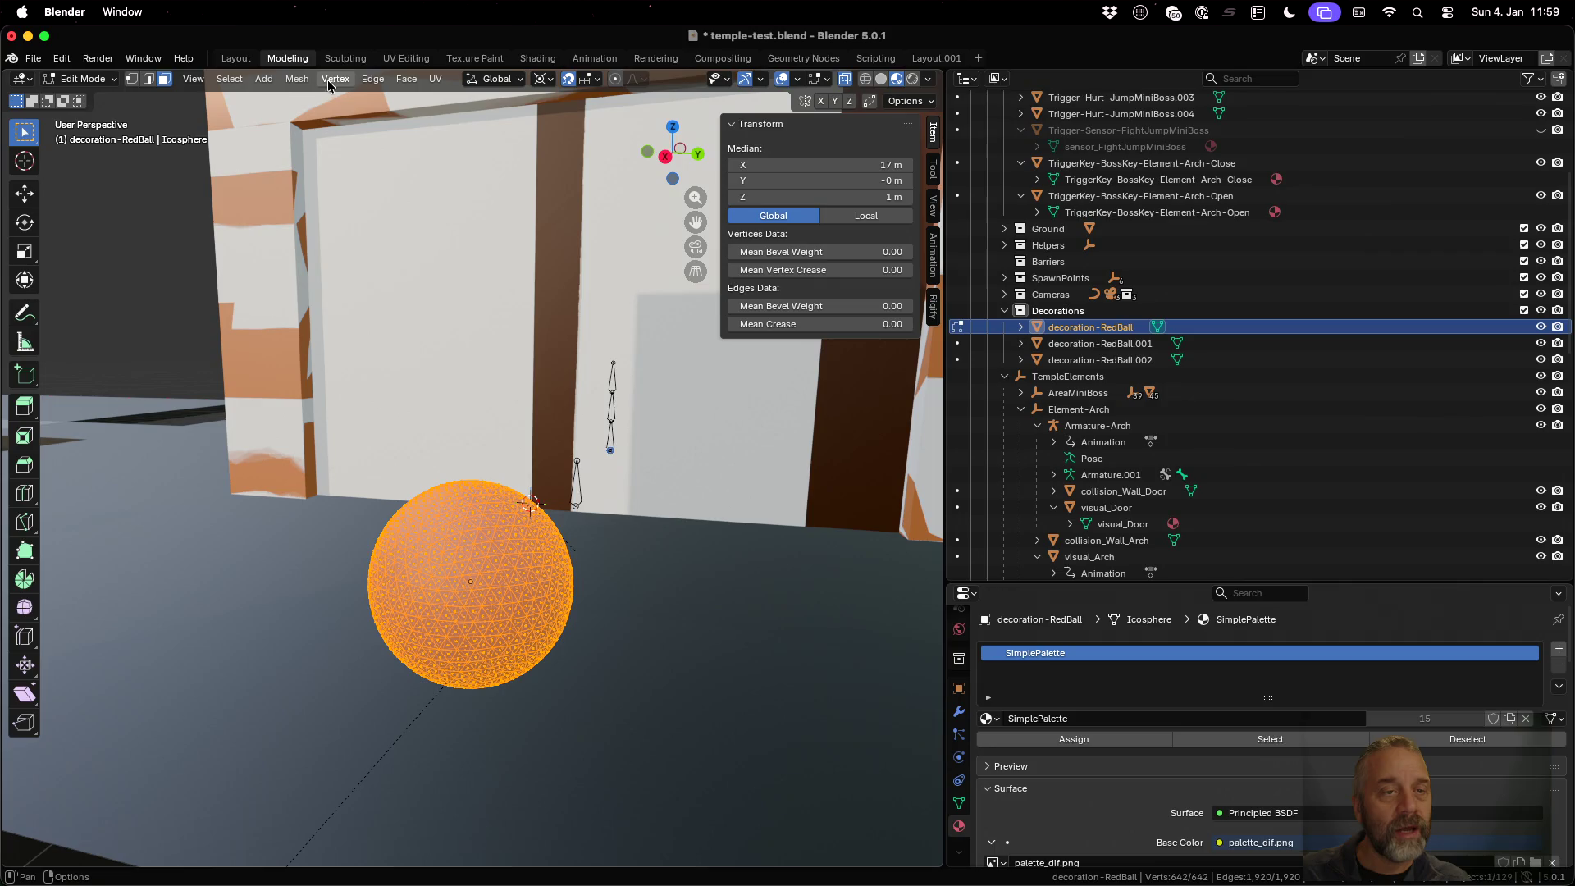
{"action": "left_click", "coordinate": [300, 82]}
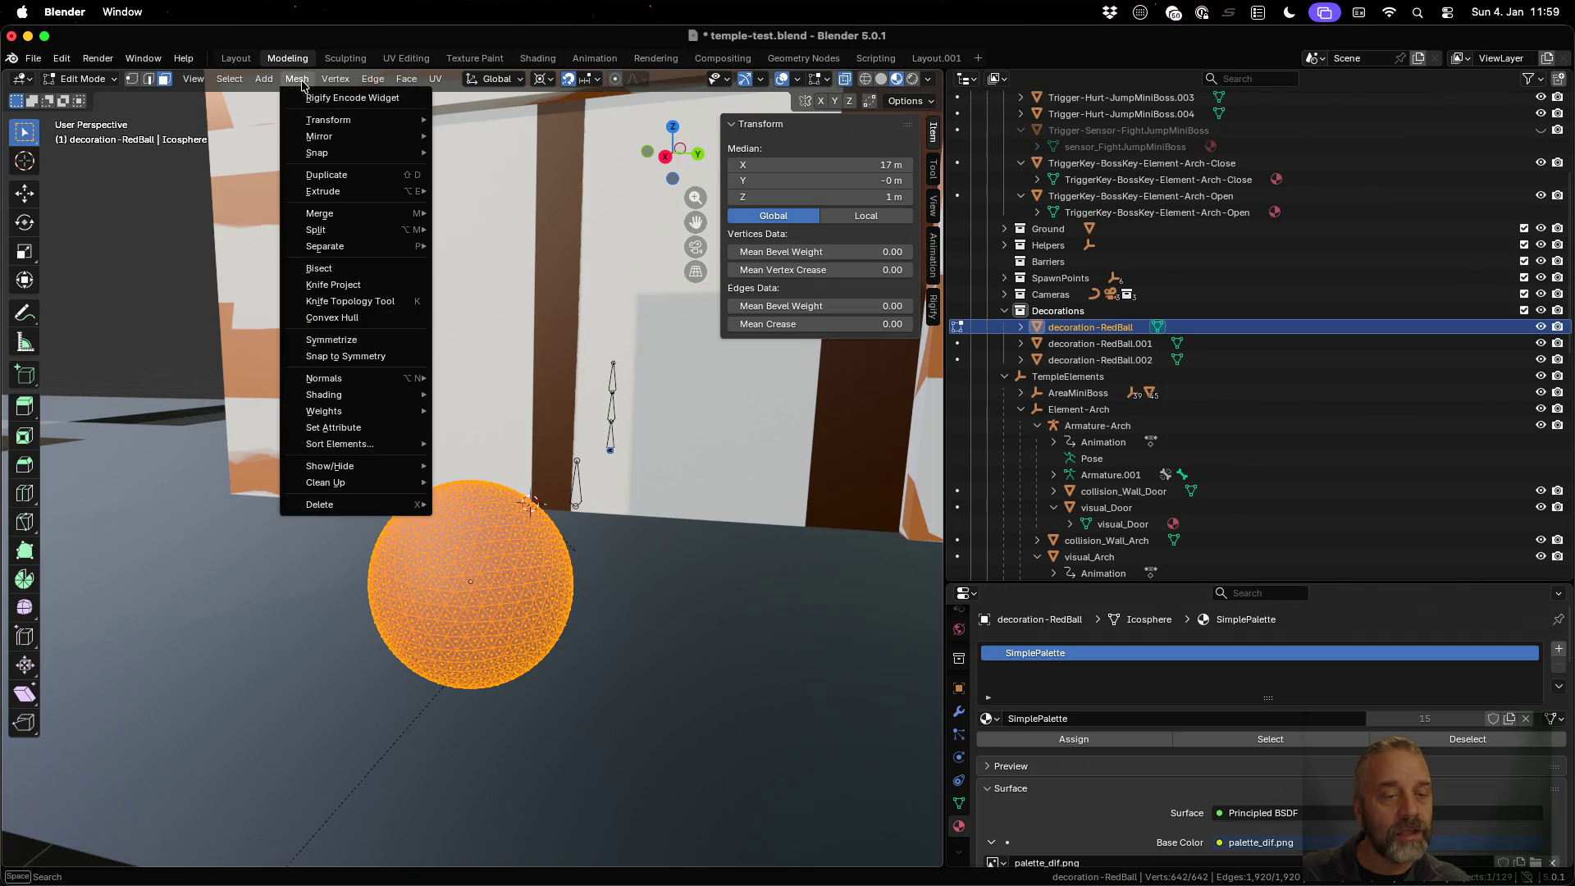
{"action": "key", "text": "Escape"}
{"action": "key", "text": "super+Tab"}
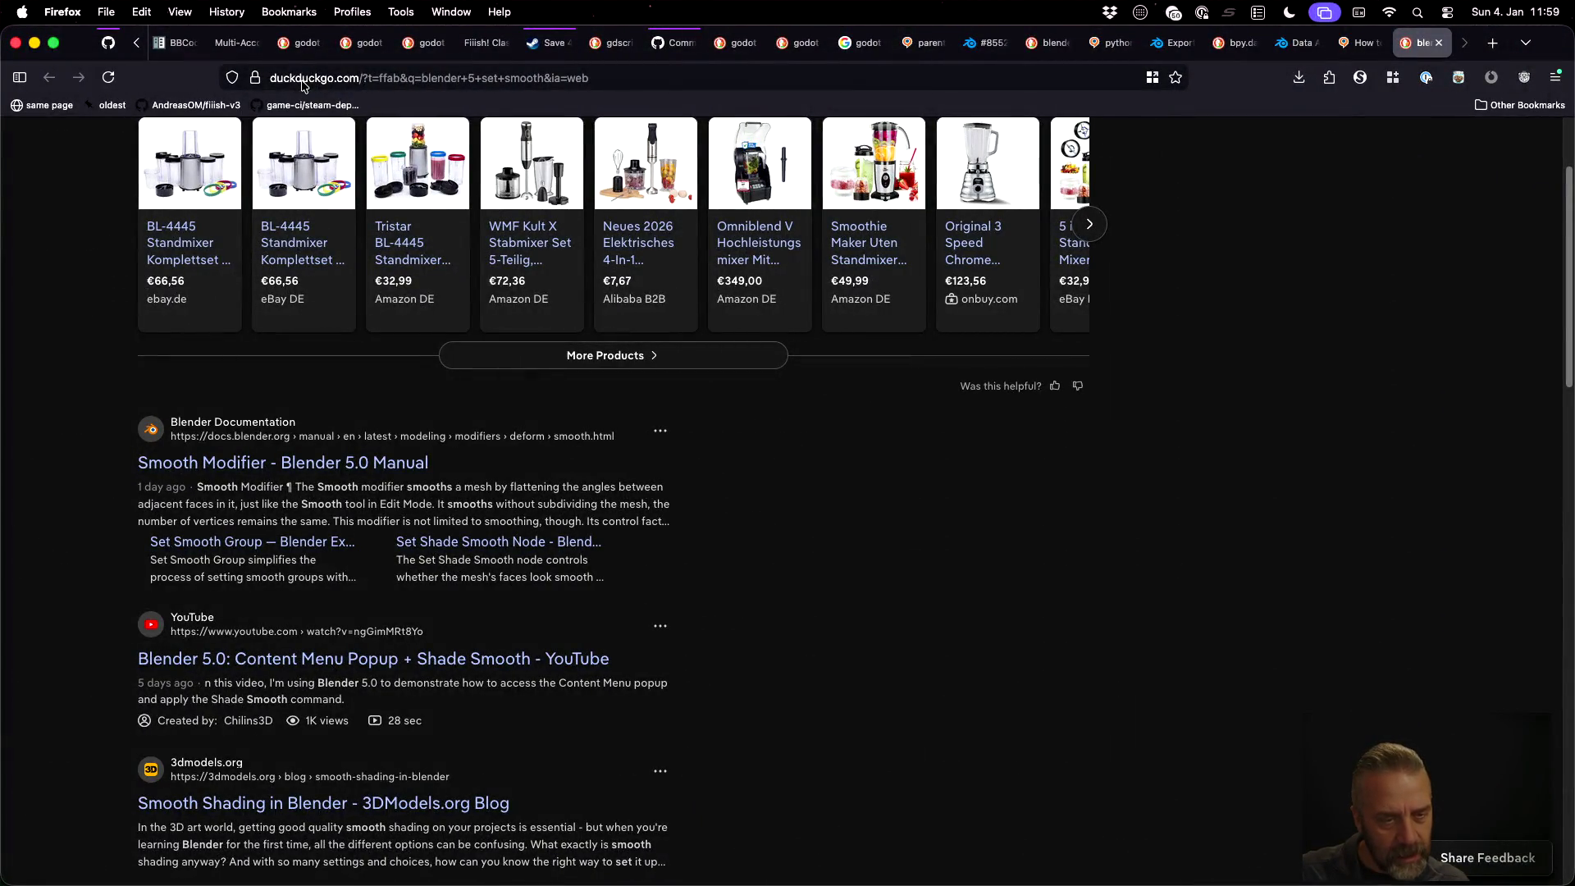
{"action": "key", "text": "super+Tab"}
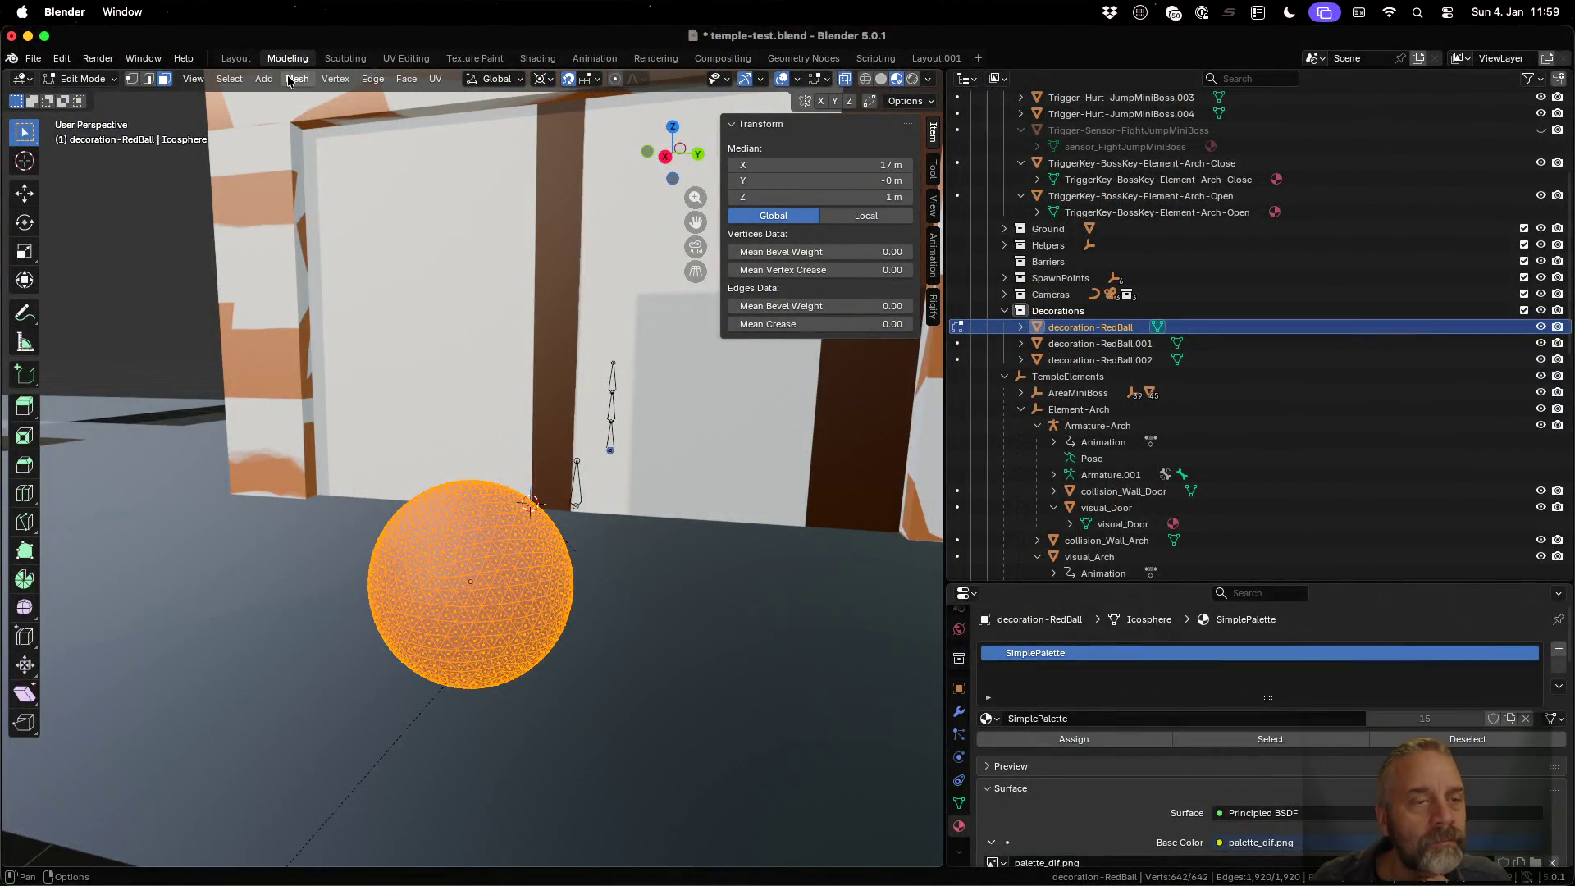
Apply Face > Shade Smooth to the red ball and return to Object Mode
{"action": "left_click", "coordinate": [291, 79]}
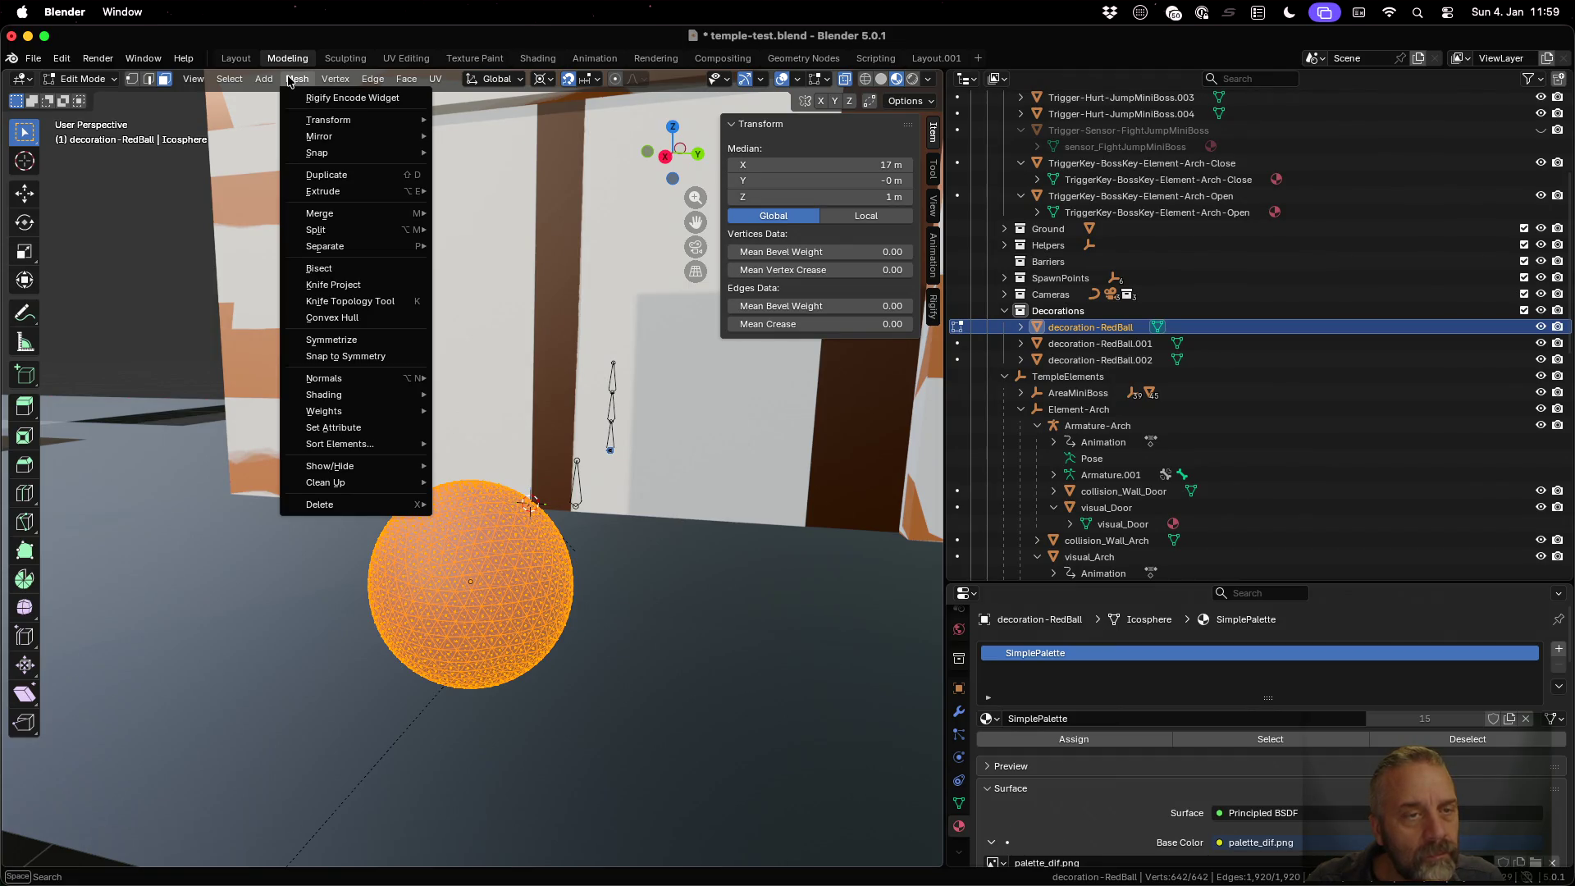
{"action": "mouse_move", "coordinate": [404, 81]}
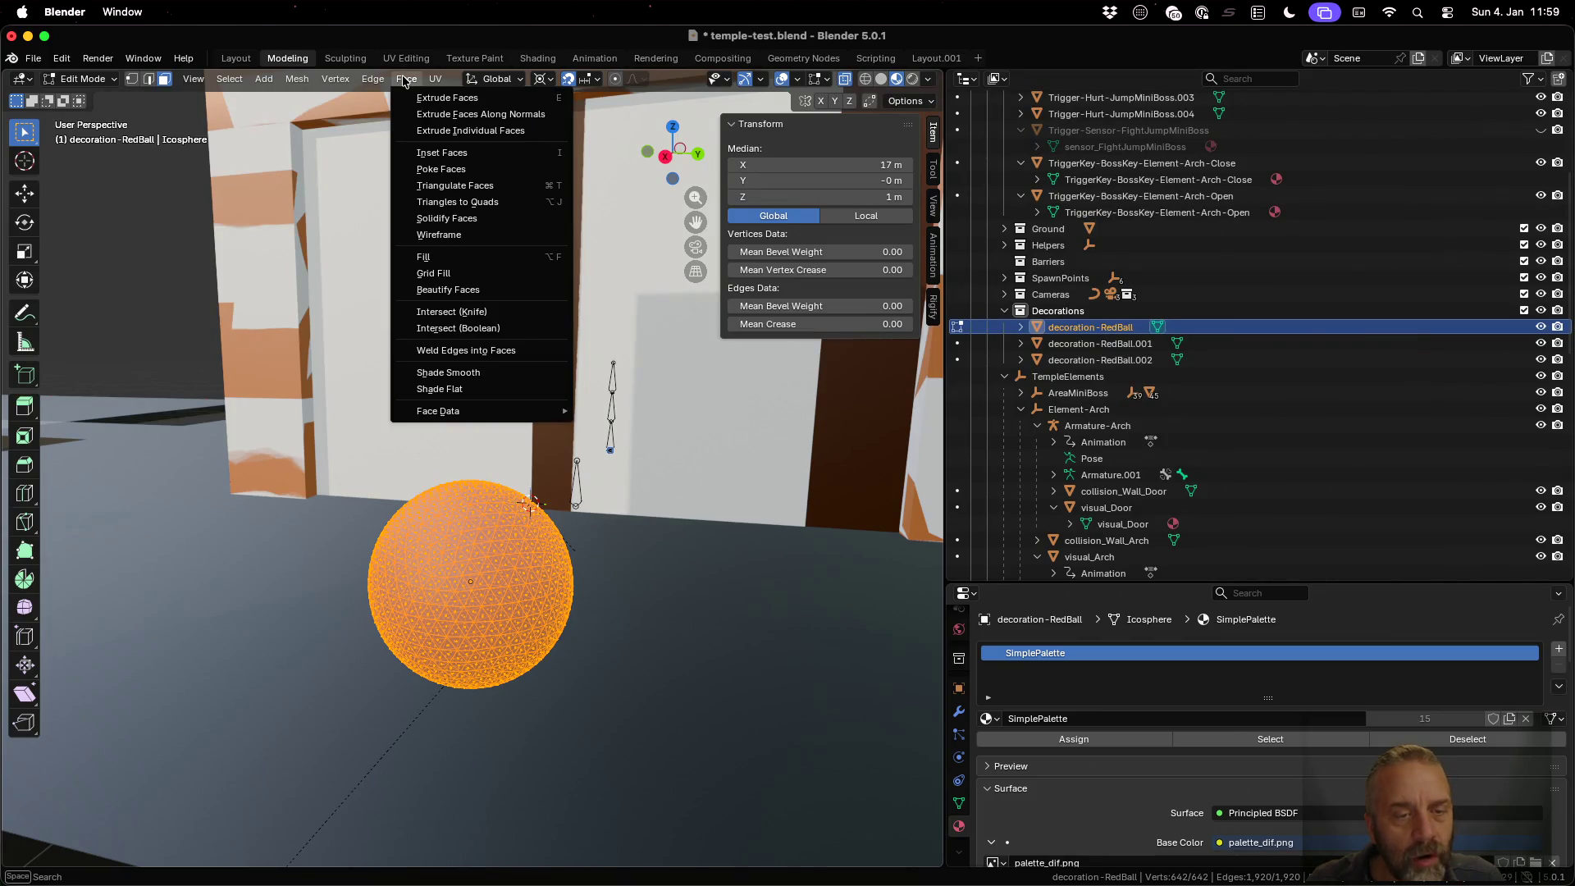
{"action": "left_click", "coordinate": [481, 373]}
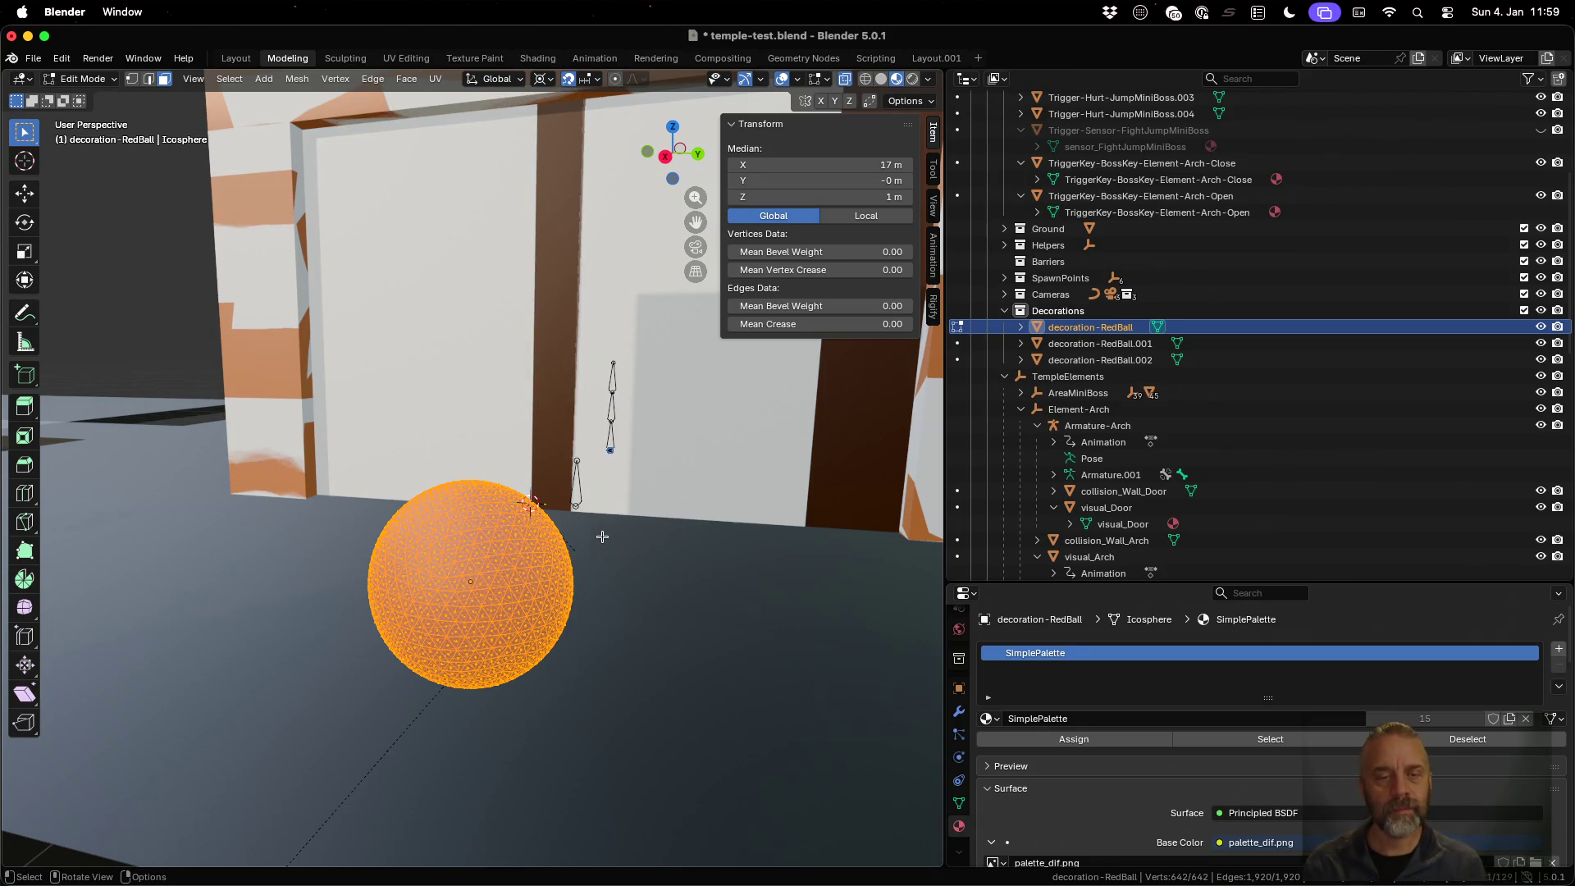
{"action": "key", "text": "Tab"}
{"action": "mouse_move", "coordinate": [456, 548]}
{"action": "middle_mouse_down"}
{"action": "mouse_move", "coordinate": [500, 550]}
{"action": "mouse_move", "coordinate": [268, 552]}
{"action": "mouse_move", "coordinate": [397, 544]}
{"action": "mouse_move", "coordinate": [362, 542]}
{"action": "middle_mouse_up"}
{"action": "scroll", "coordinate": [353, 533], "scroll_direction": "down", "scroll_amount": 3}
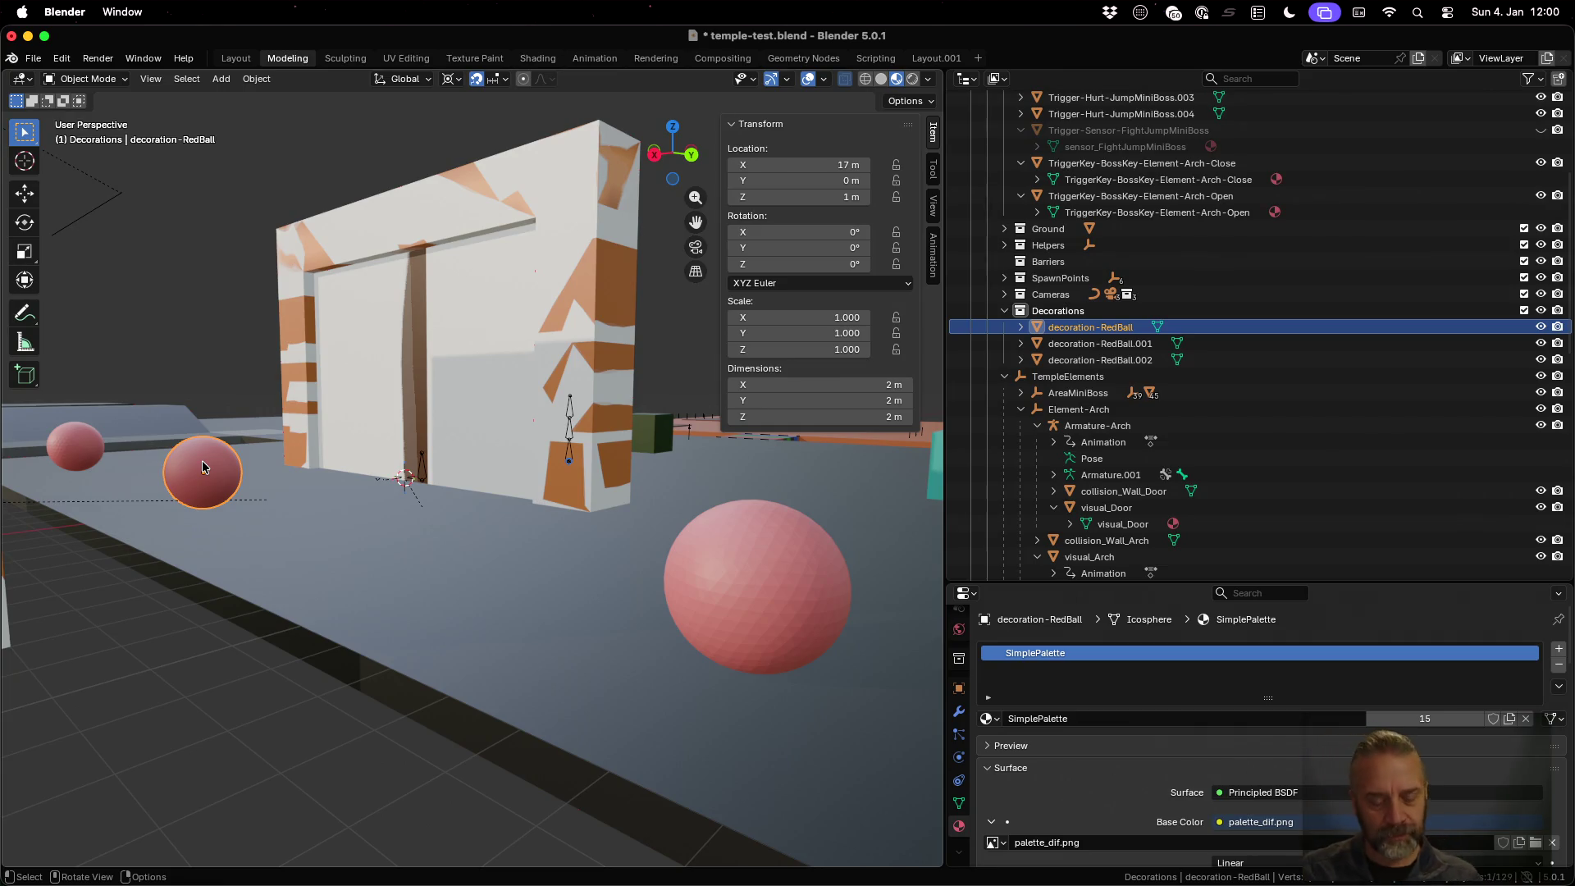
Save temple-test.blend and re-run ./rexport_v2.sh in the terminal
{"action": "key", "text": "super+s"}
{"action": "key", "text": "ctrl+Up"}
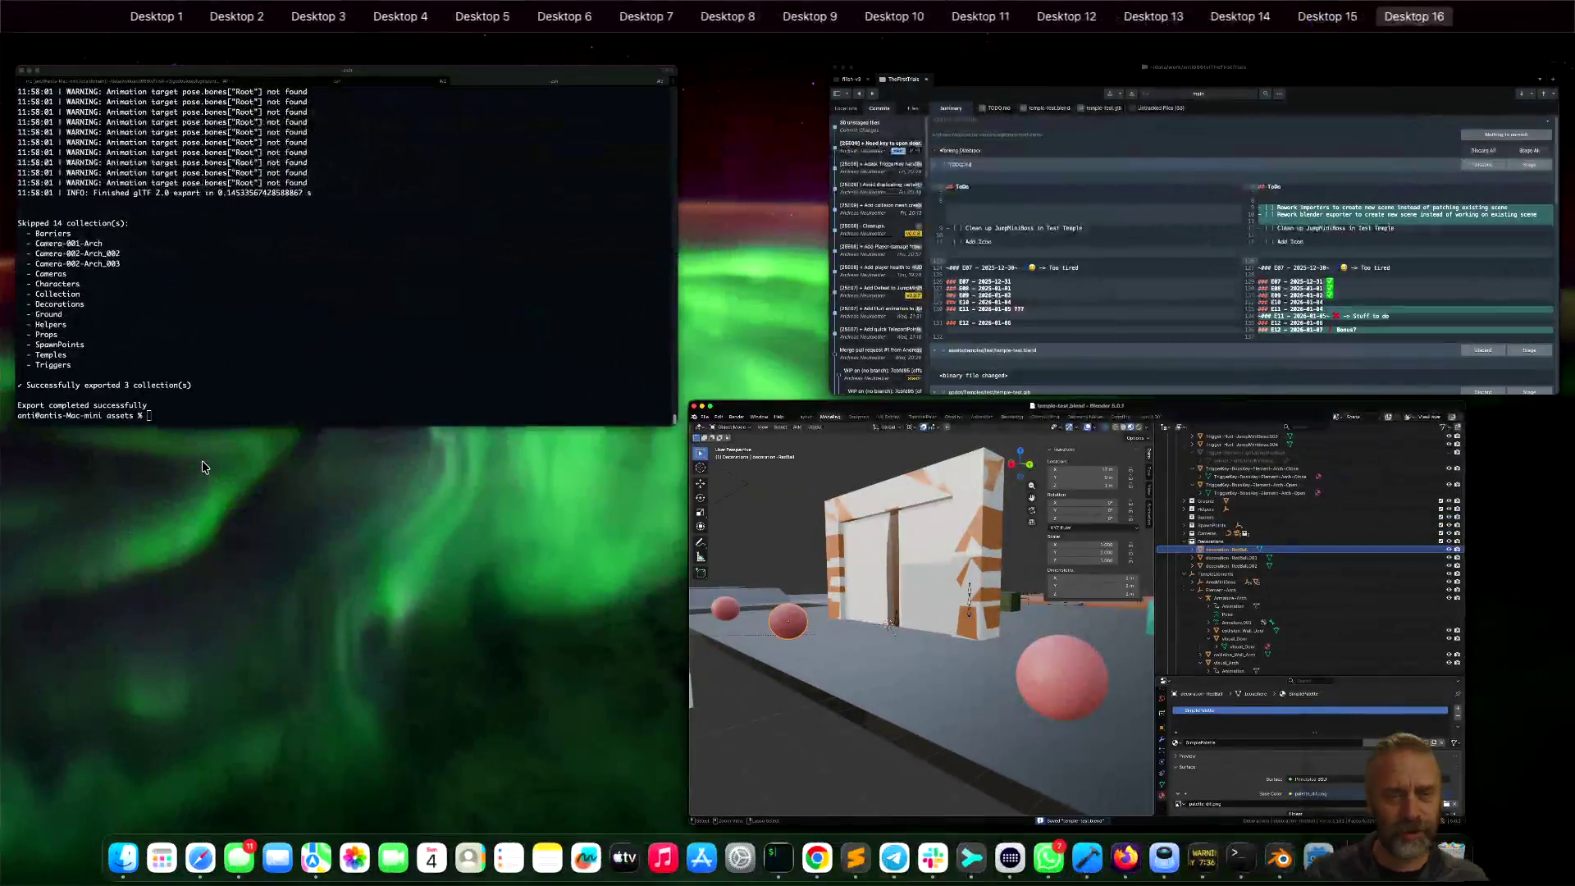
{"action": "left_click", "coordinate": [246, 348]}
{"action": "key", "text": "Up"}
{"action": "key", "text": "Return"}
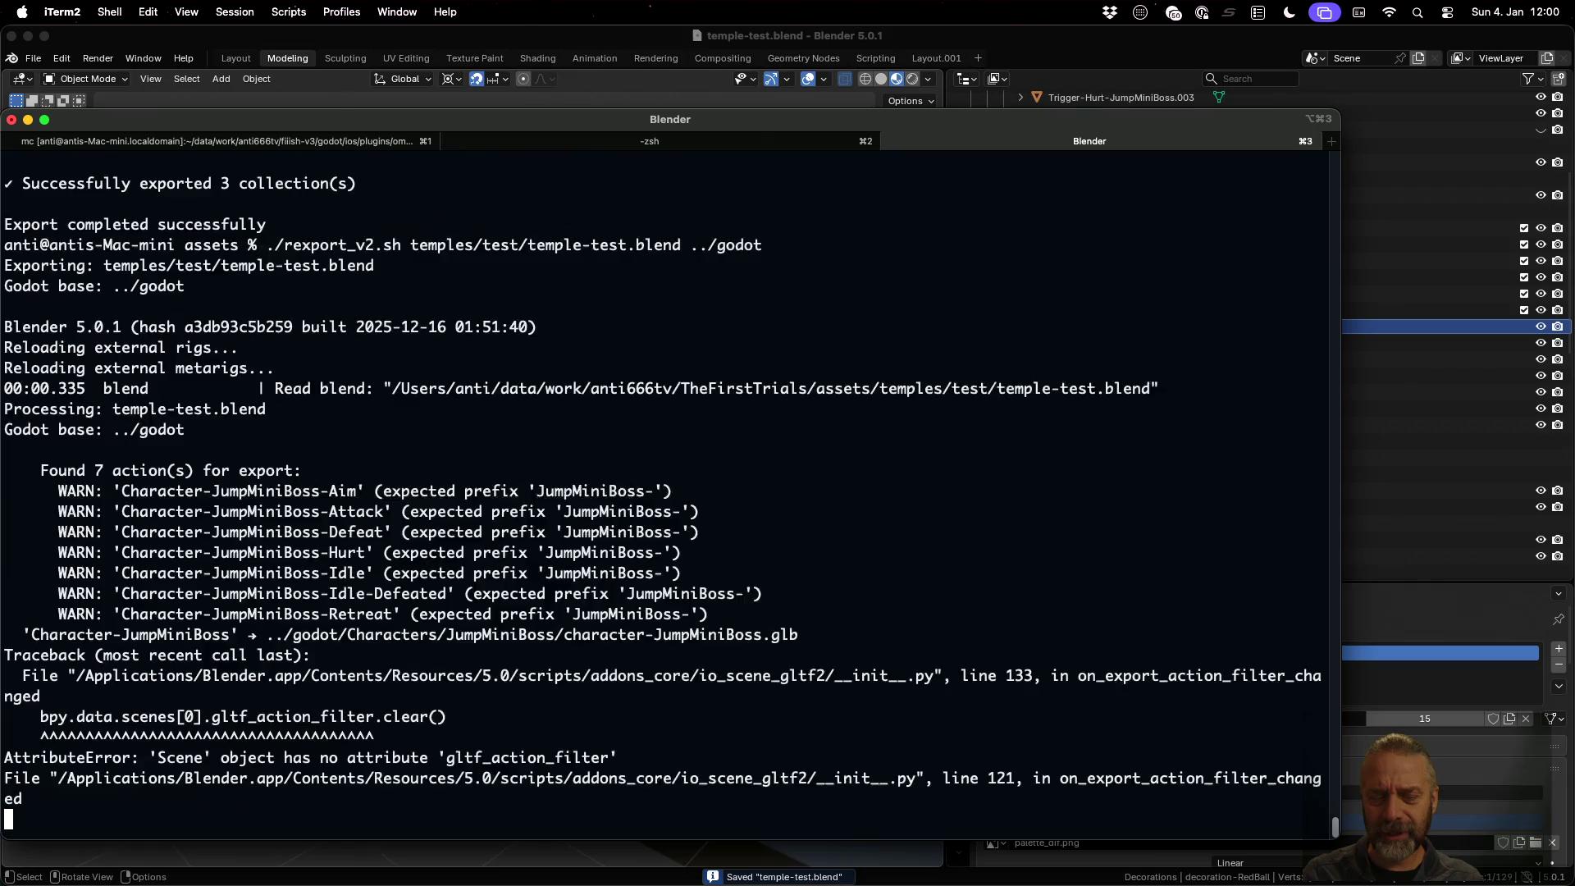
{"action": "key", "text": "ctrl+Left"}
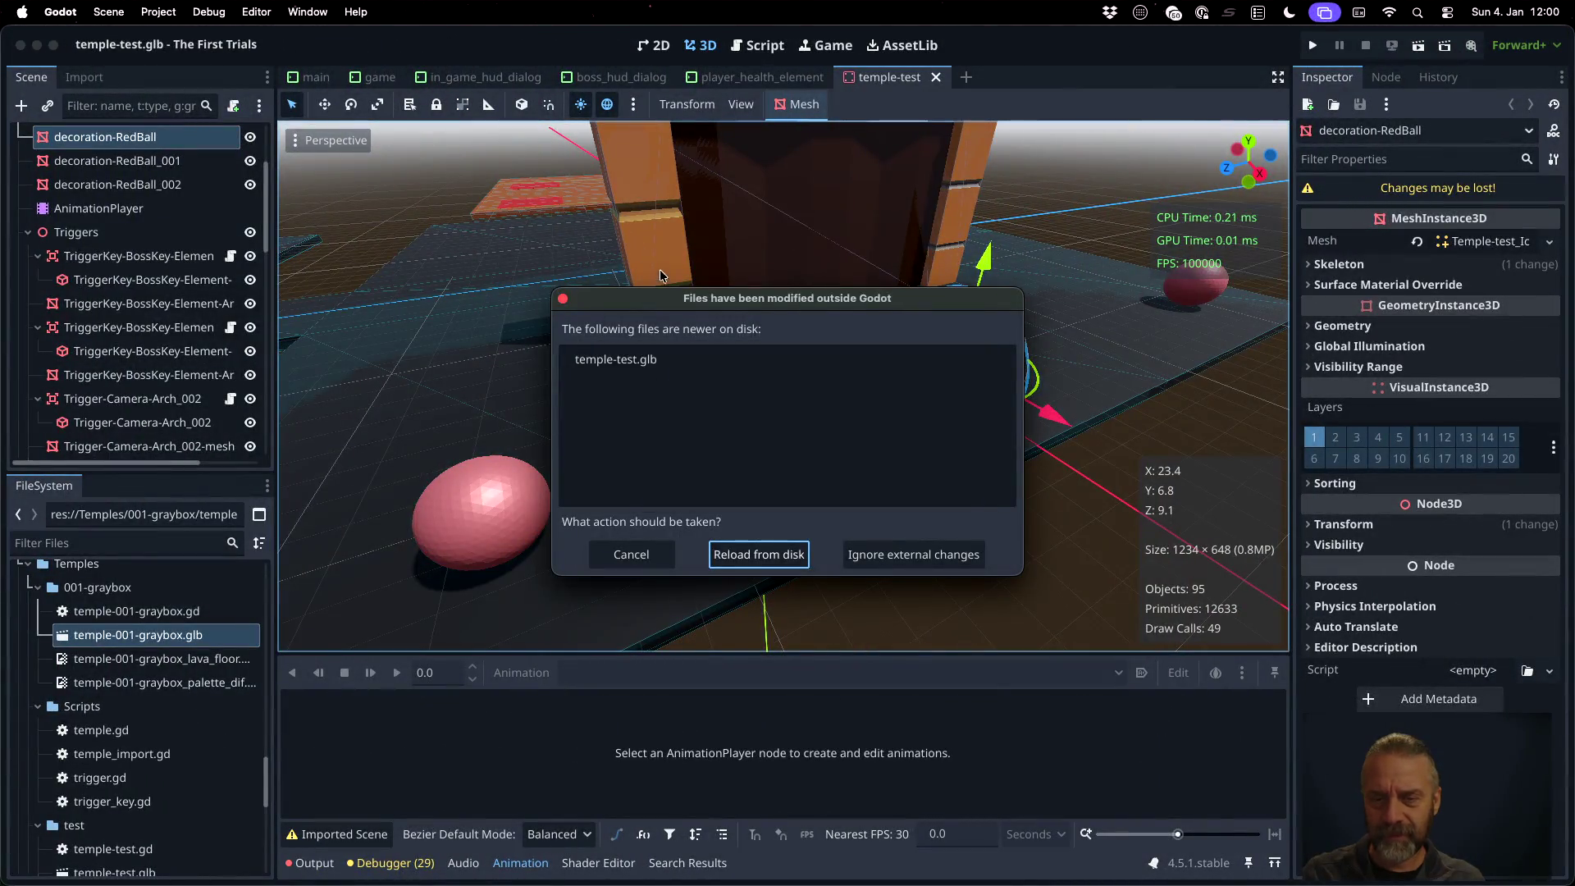
Reload temple-test.glb from disk and zoom and orbit around the focused red ball
{"action": "left_click", "coordinate": [749, 554]}
{"action": "scroll", "coordinate": [1035, 359], "scroll_direction": "up", "scroll_amount": 3}
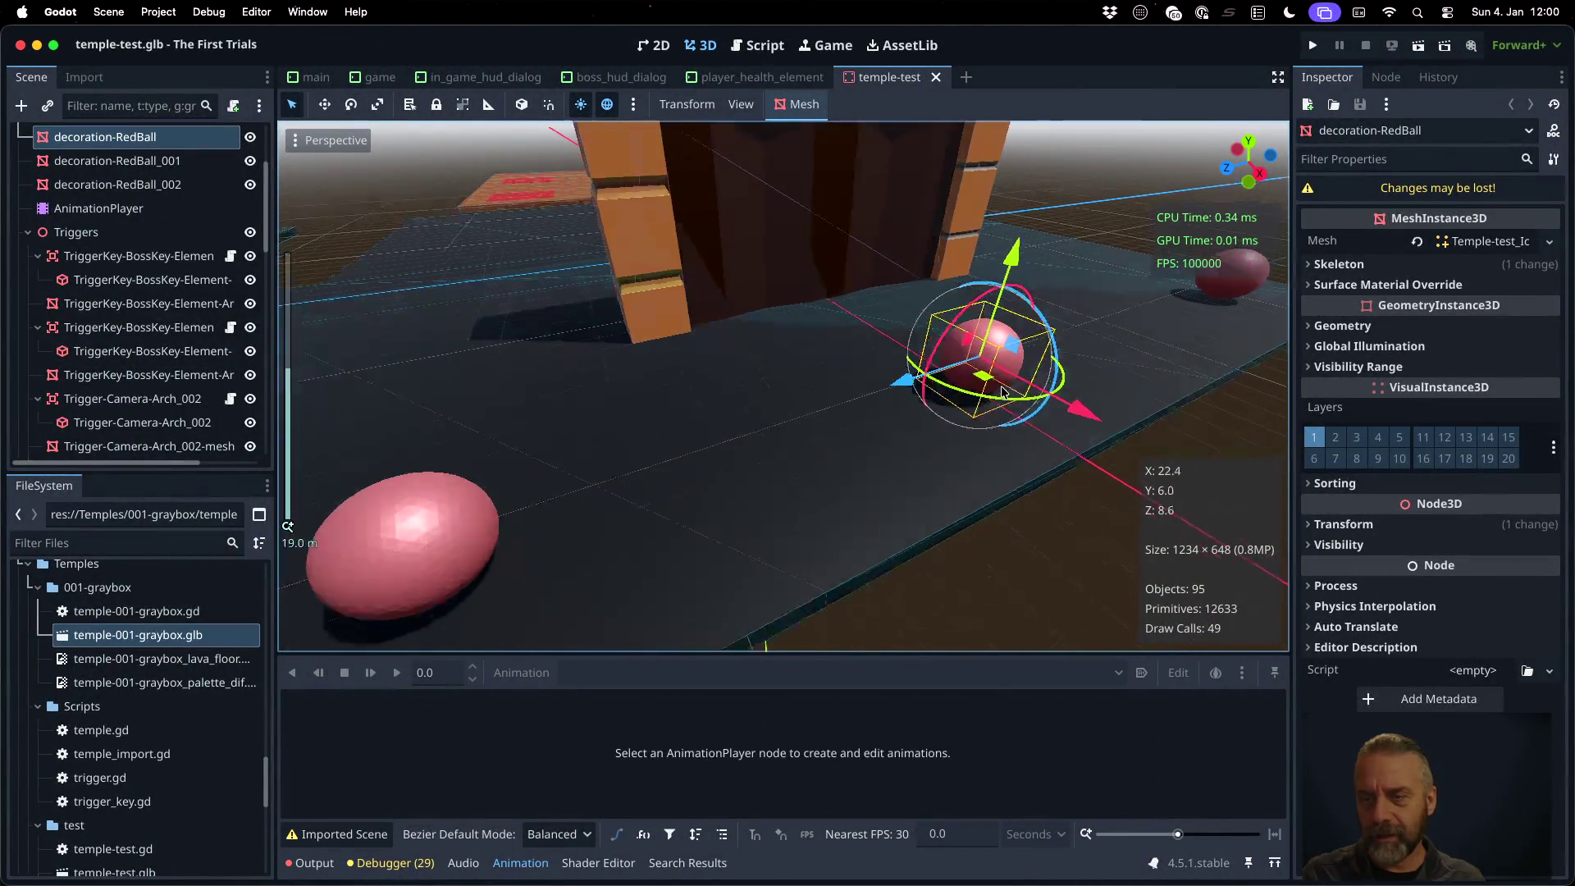
{"action": "key", "text": "f"}
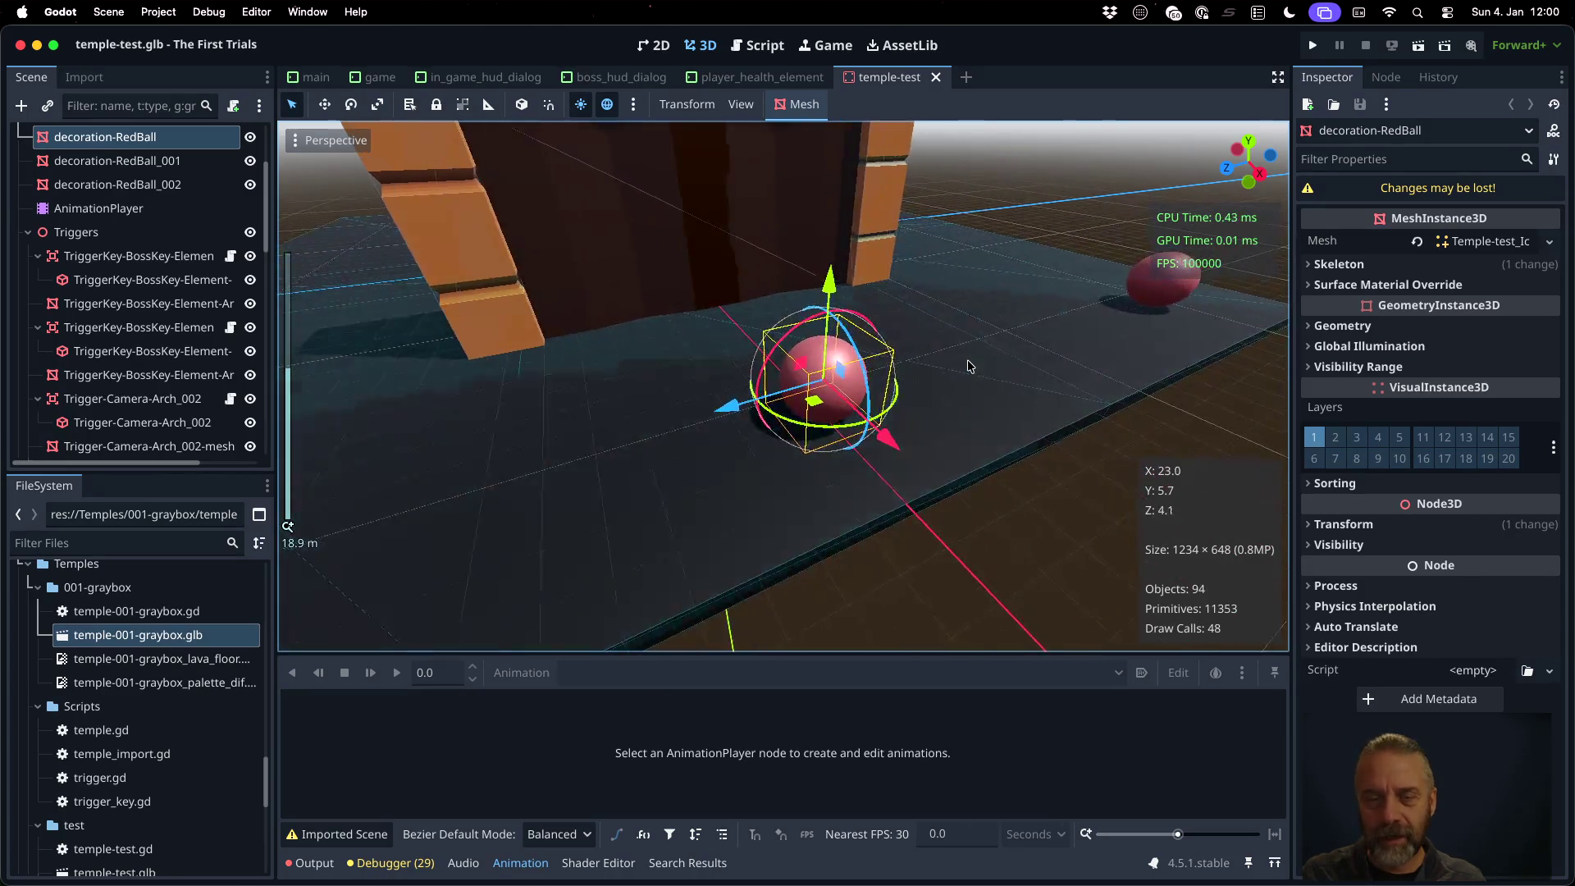
{"action": "scroll", "coordinate": [894, 387], "scroll_direction": "up", "scroll_amount": 3}
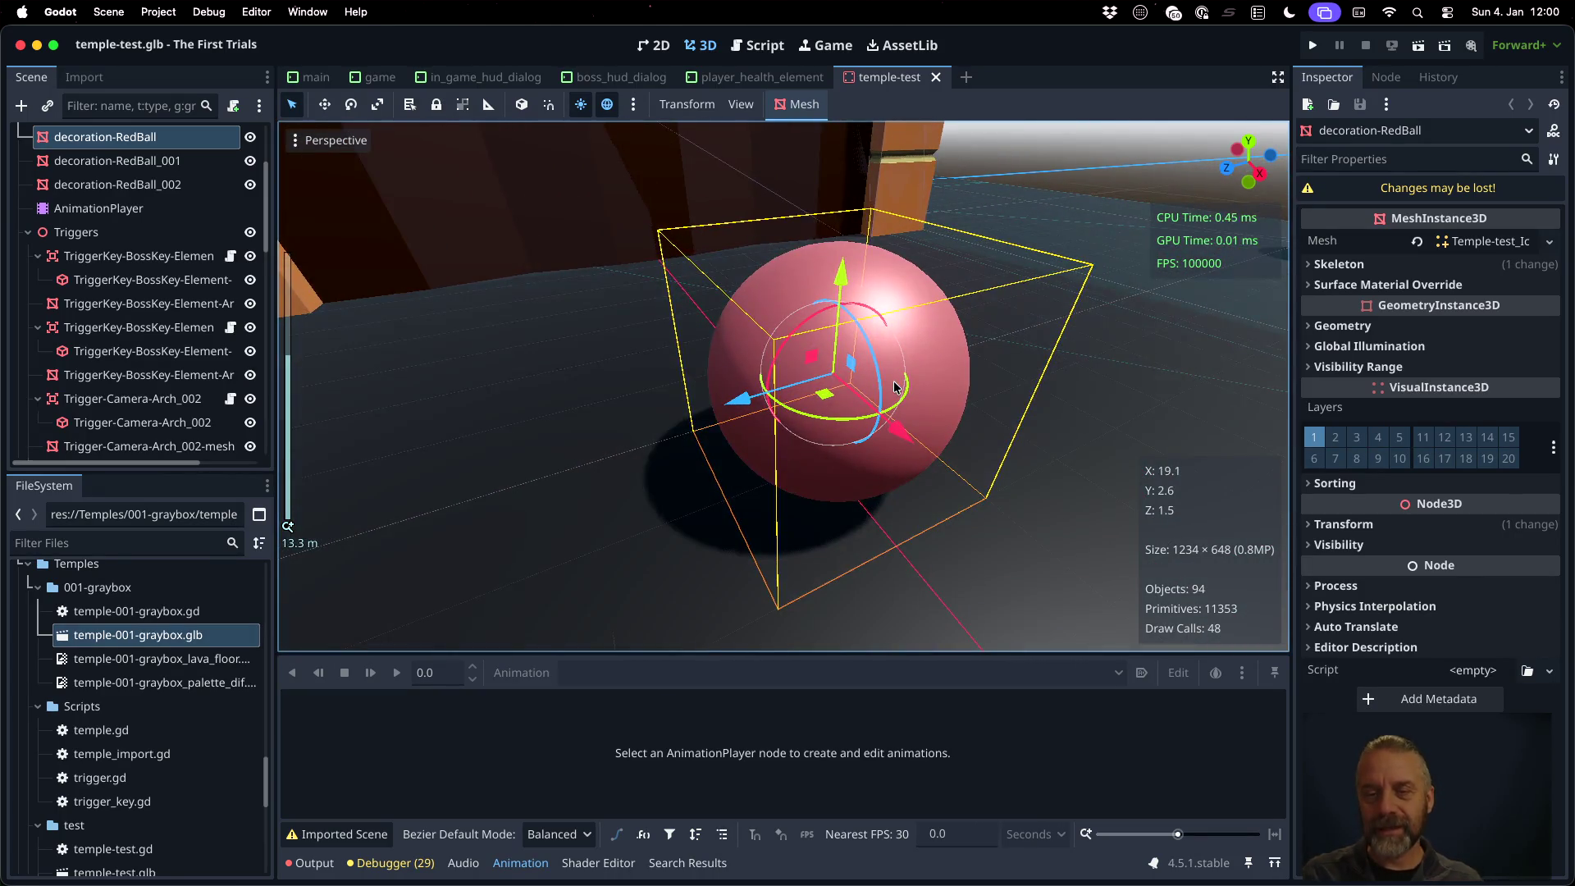
{"action": "scroll", "coordinate": [894, 388], "scroll_direction": "down", "scroll_amount": 3}
{"action": "mouse_move", "coordinate": [636, 397]}
{"action": "middle_mouse_down"}
{"action": "mouse_move", "coordinate": [607, 460]}
{"action": "mouse_move", "coordinate": [508, 485]}
{"action": "middle_mouse_up"}
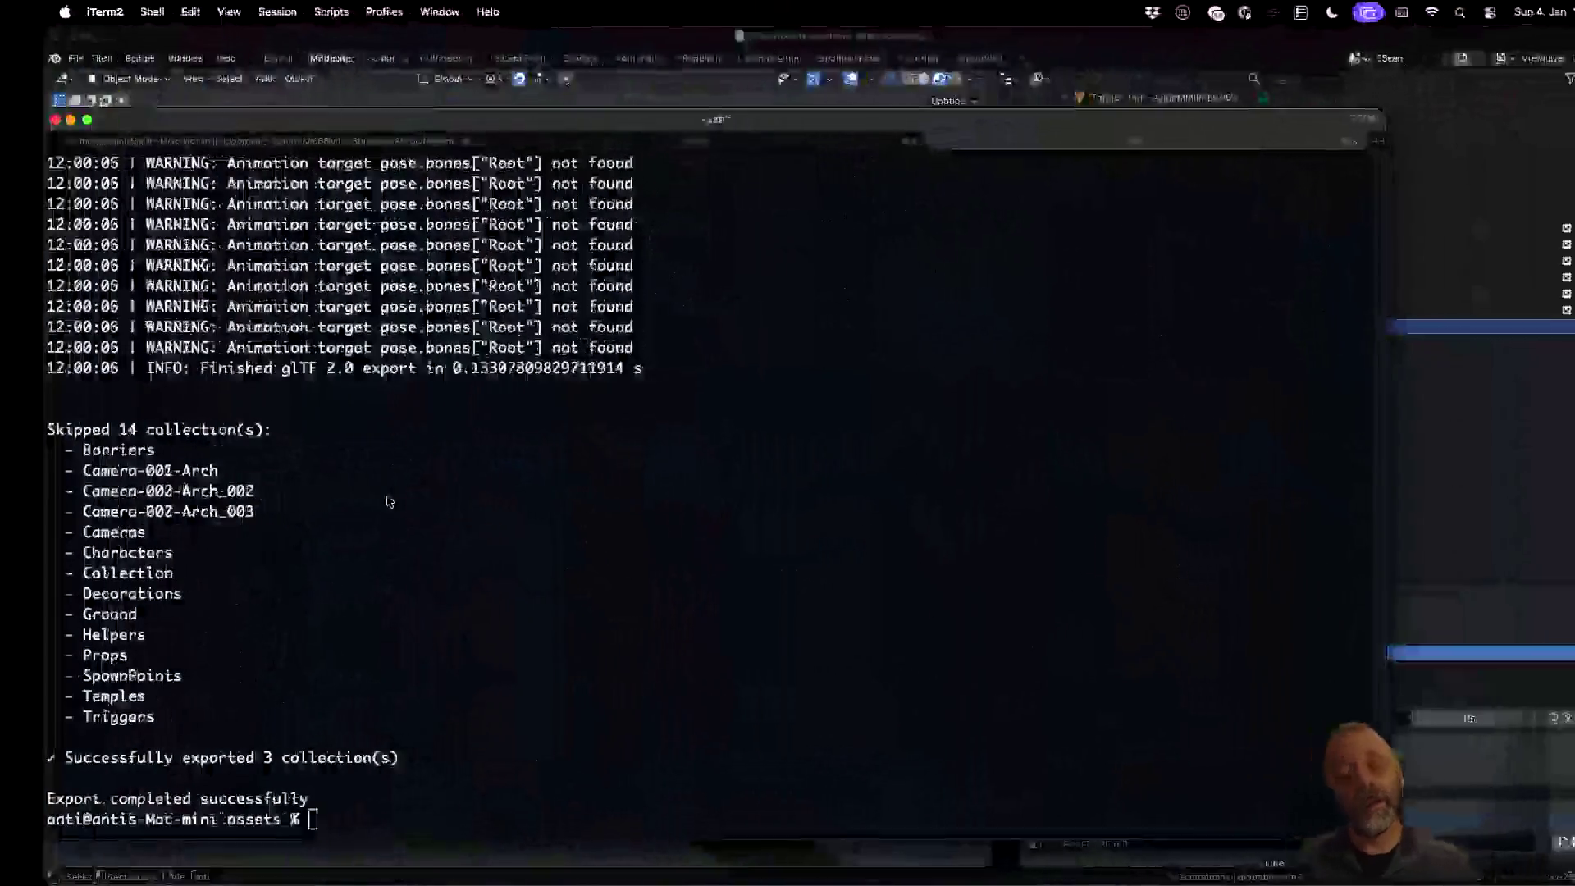
Select decoration-RedBall.001, apply Shade Smooth in Edit Mode, and return to Object Mode
{"action": "left_click", "coordinate": [912, 44]}
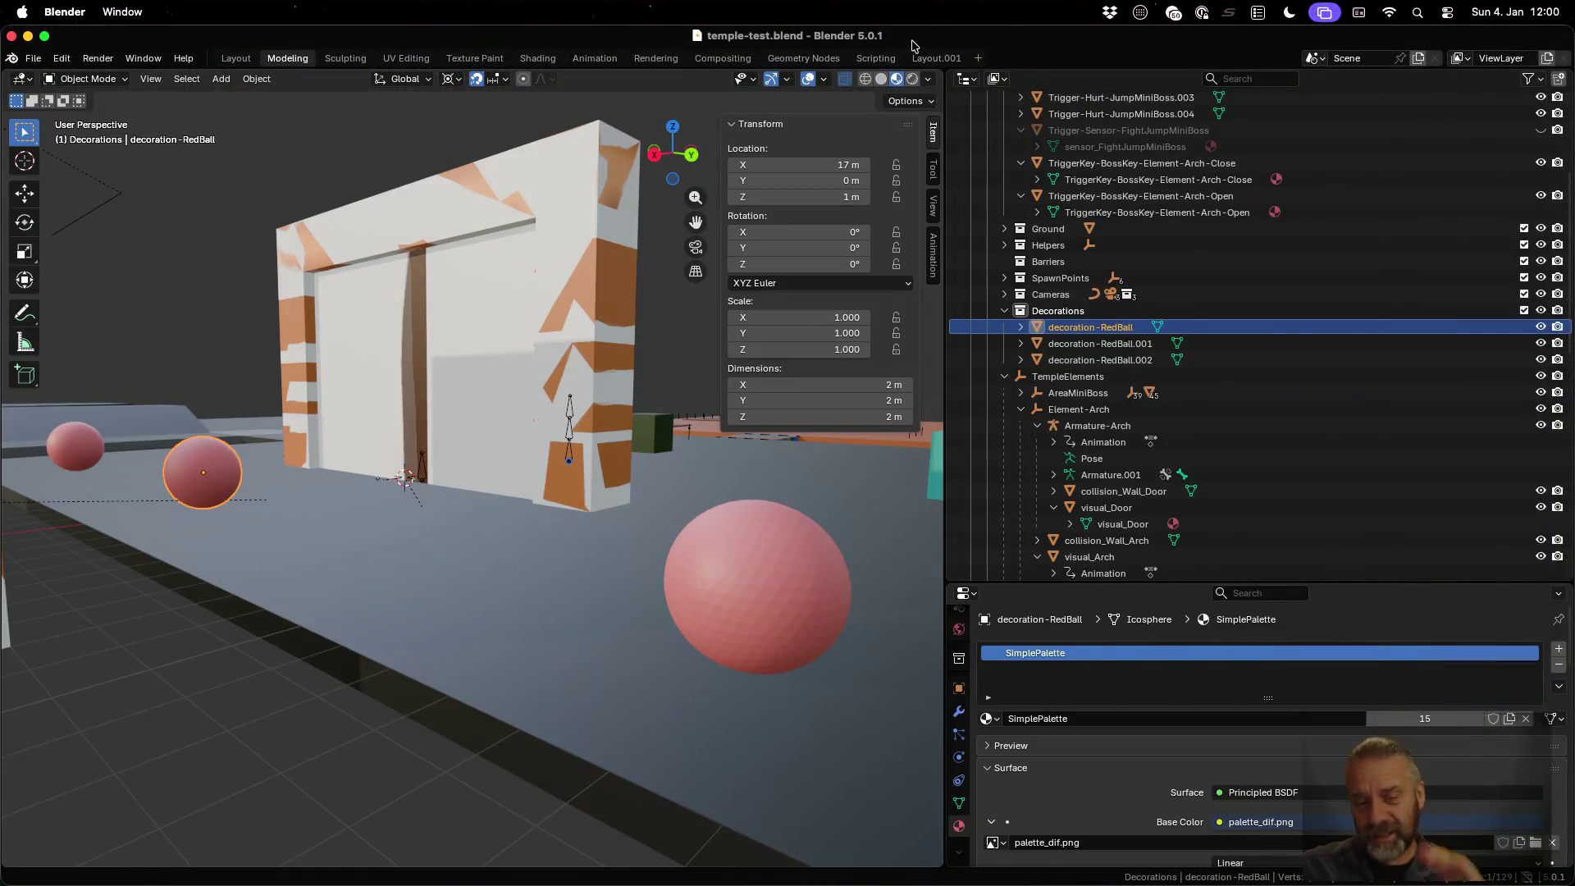
{"action": "left_click", "coordinate": [773, 581]}
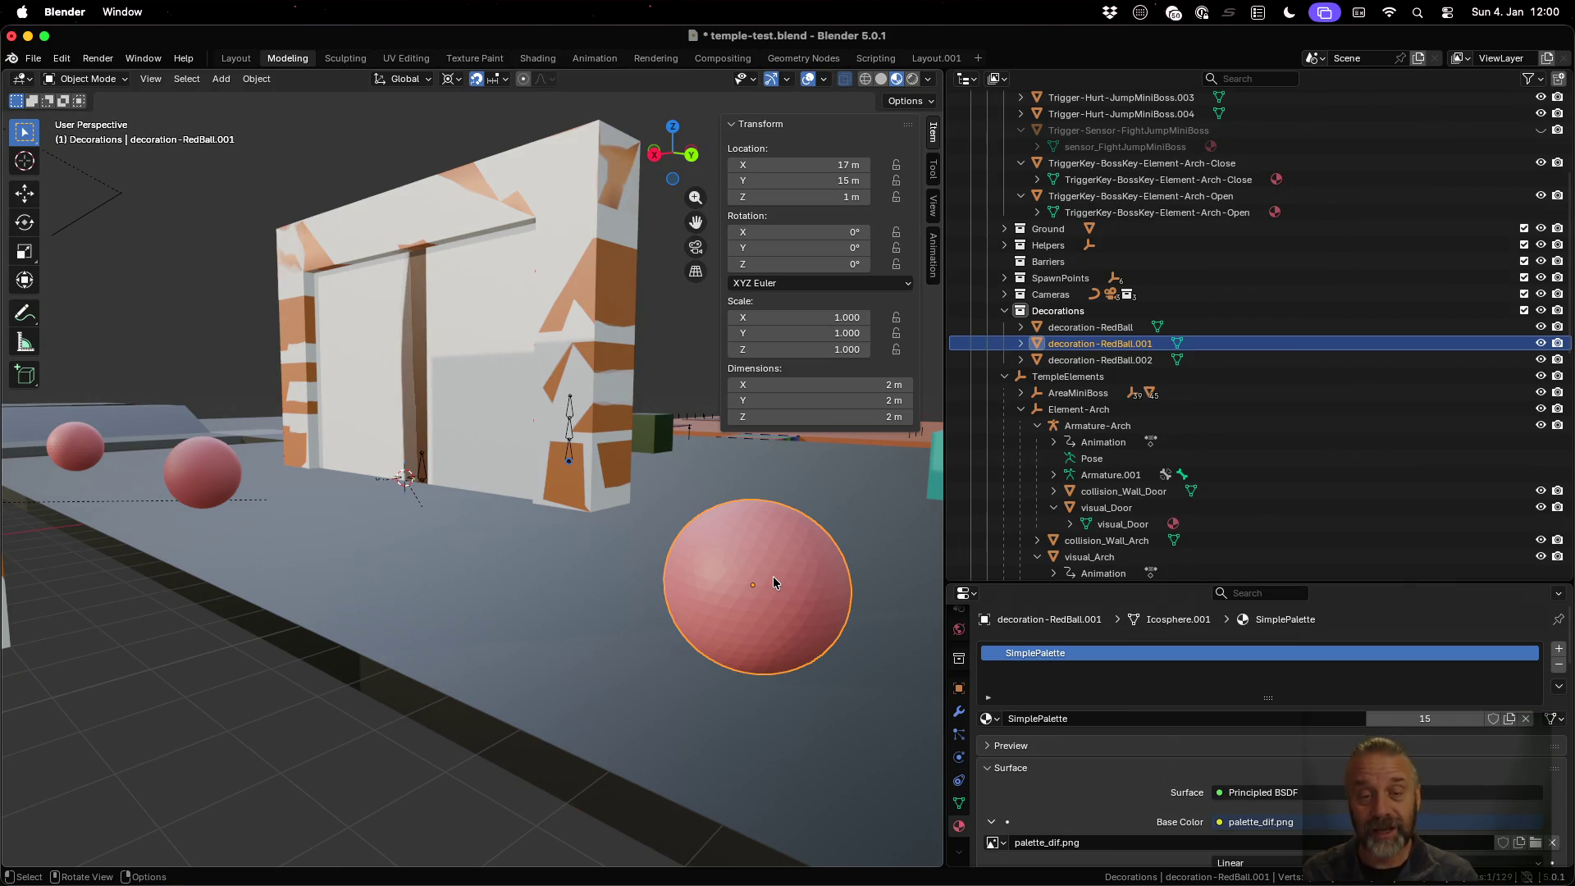
{"action": "key", "text": "Tab"}
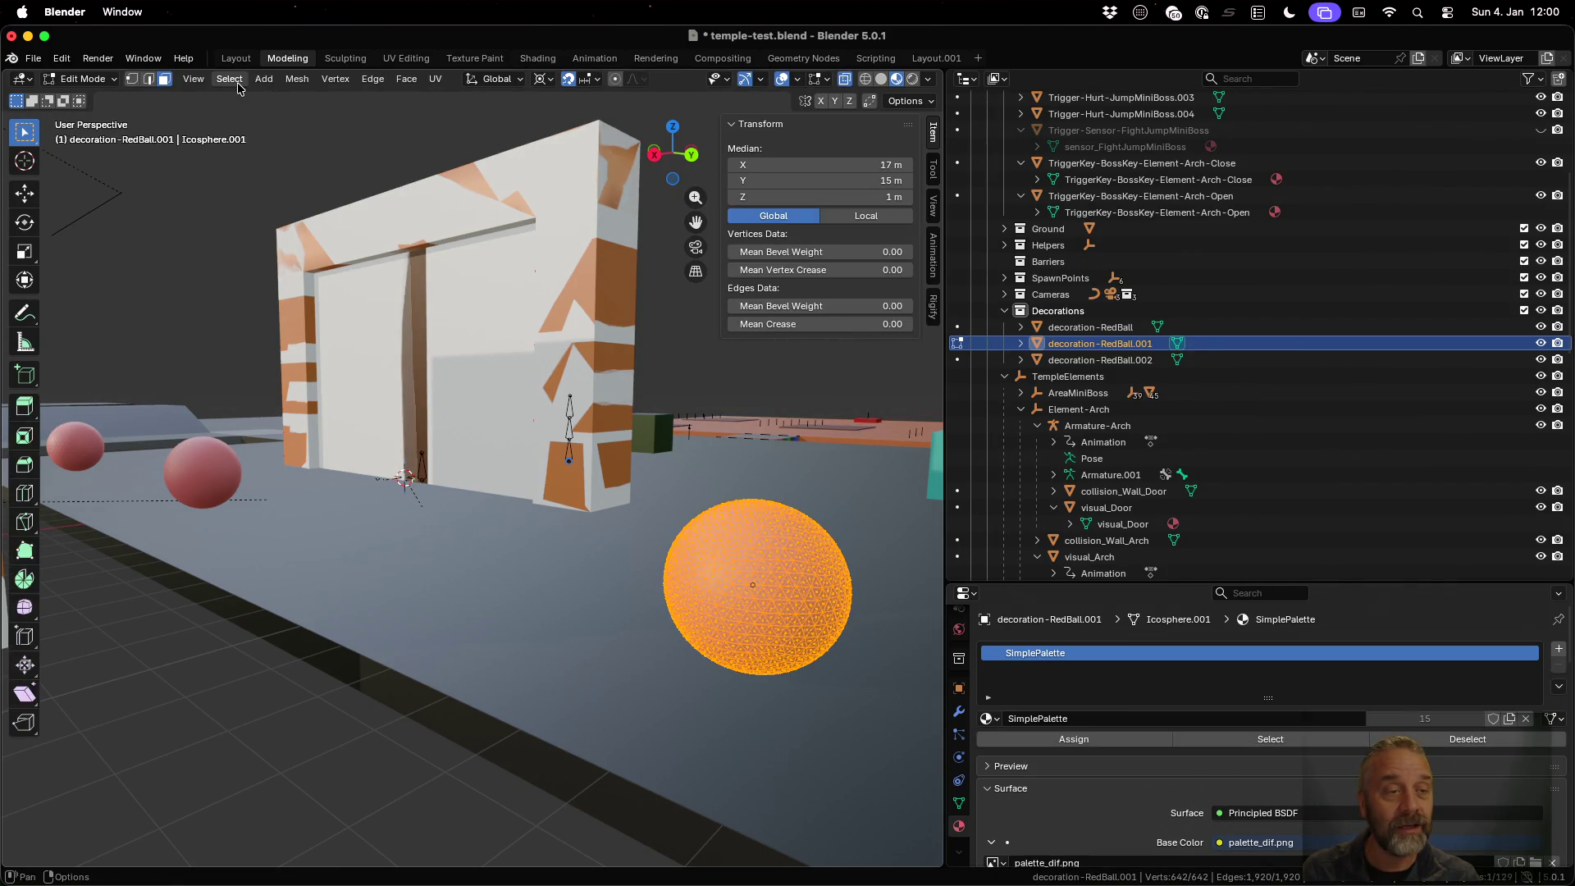
{"action": "left_click", "coordinate": [230, 79]}
{"action": "mouse_move", "coordinate": [297, 79]}
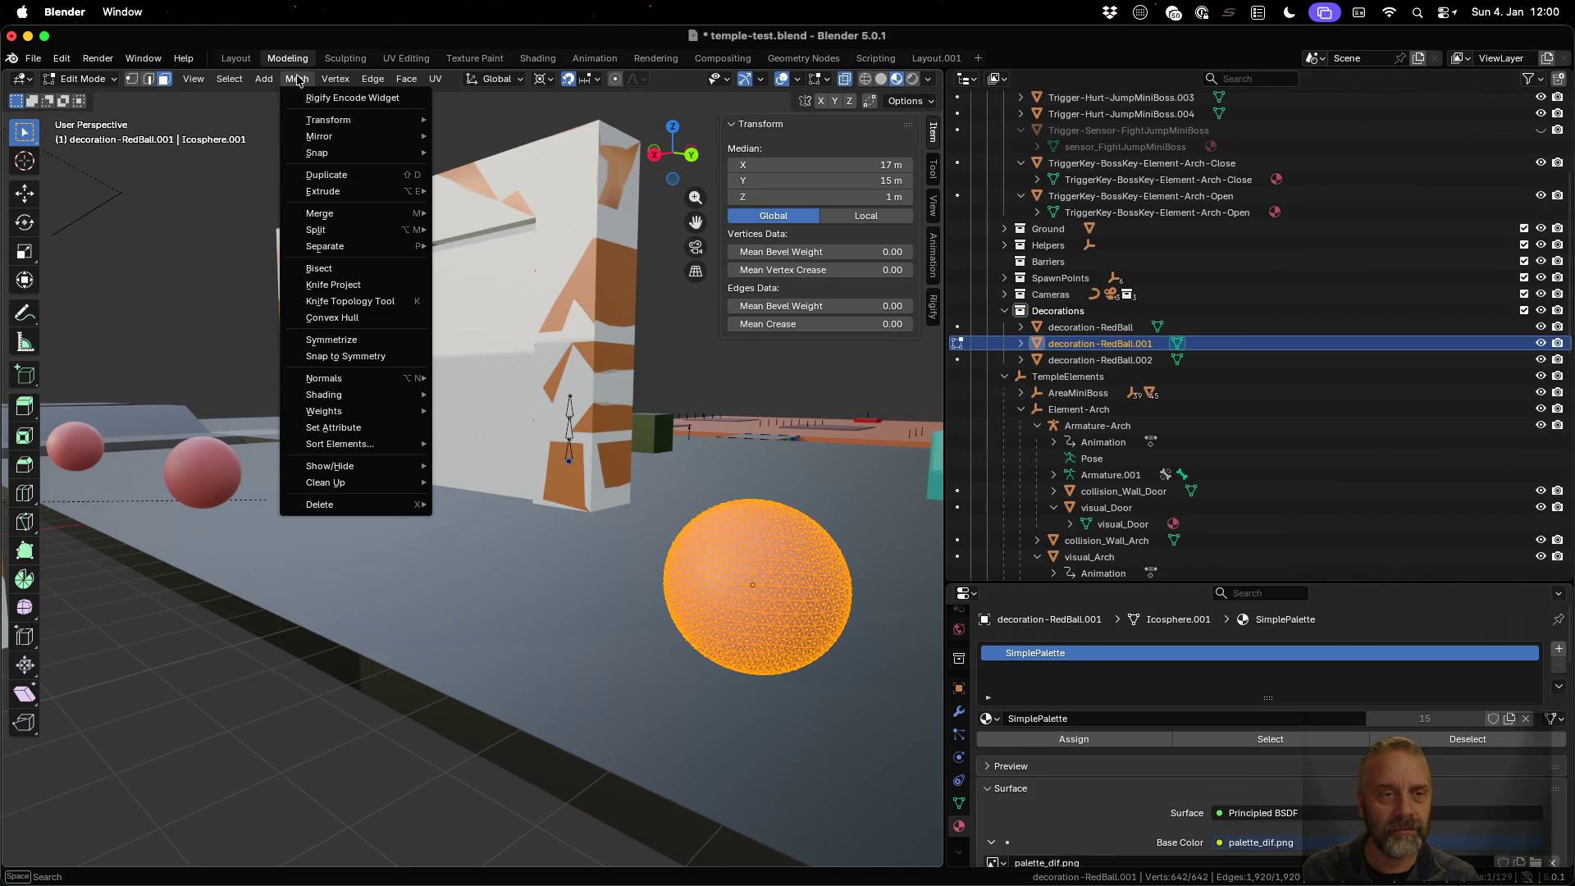
{"action": "mouse_move", "coordinate": [231, 82]}
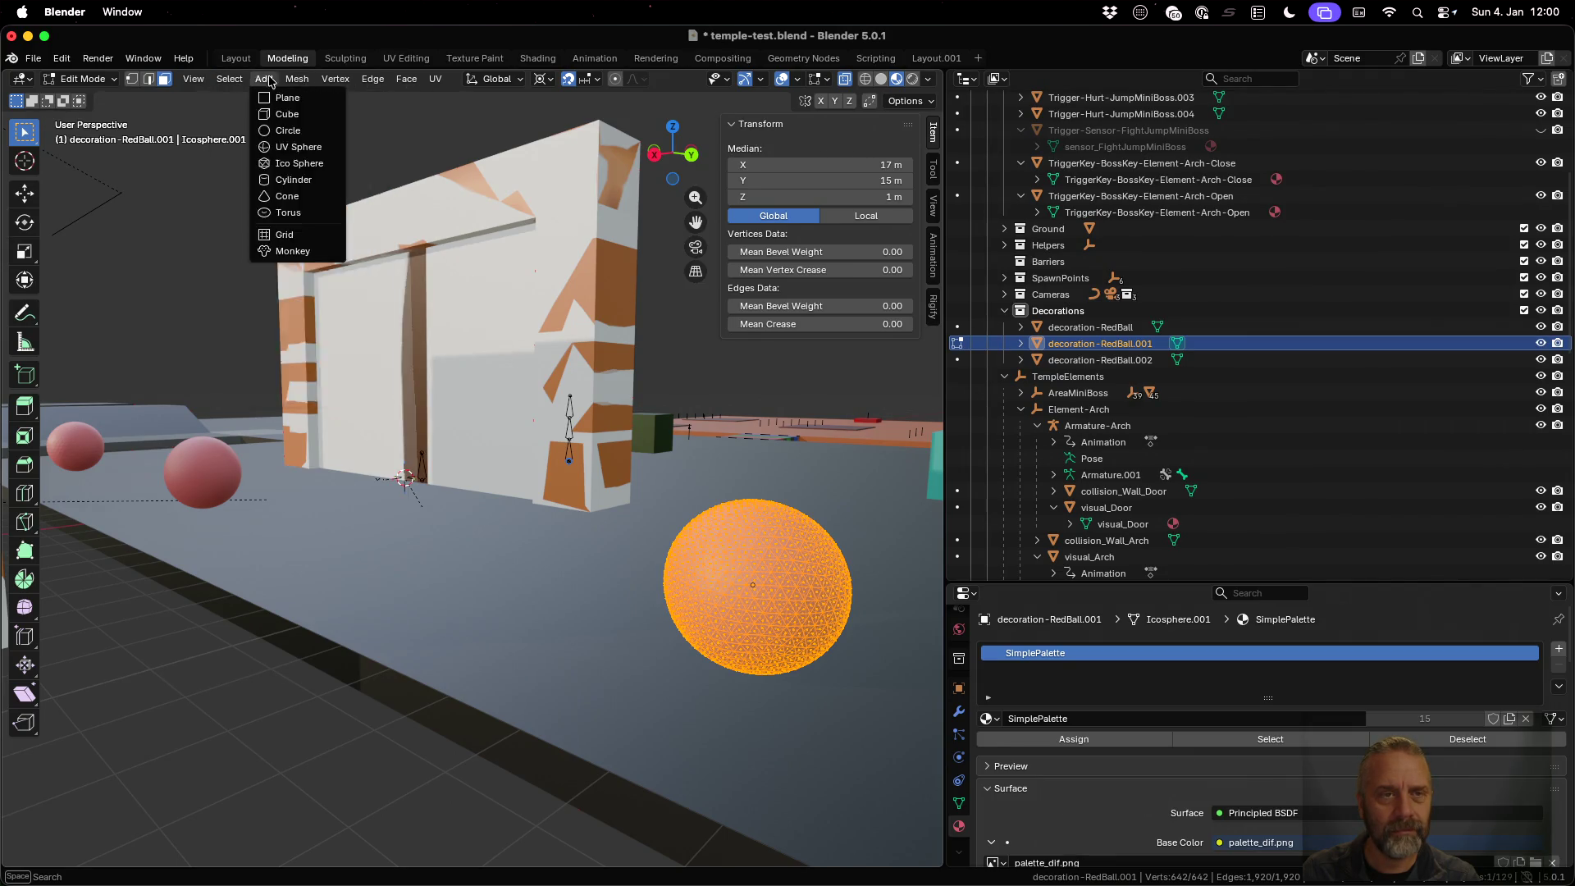
{"action": "mouse_move", "coordinate": [348, 82]}
{"action": "mouse_move", "coordinate": [406, 82]}
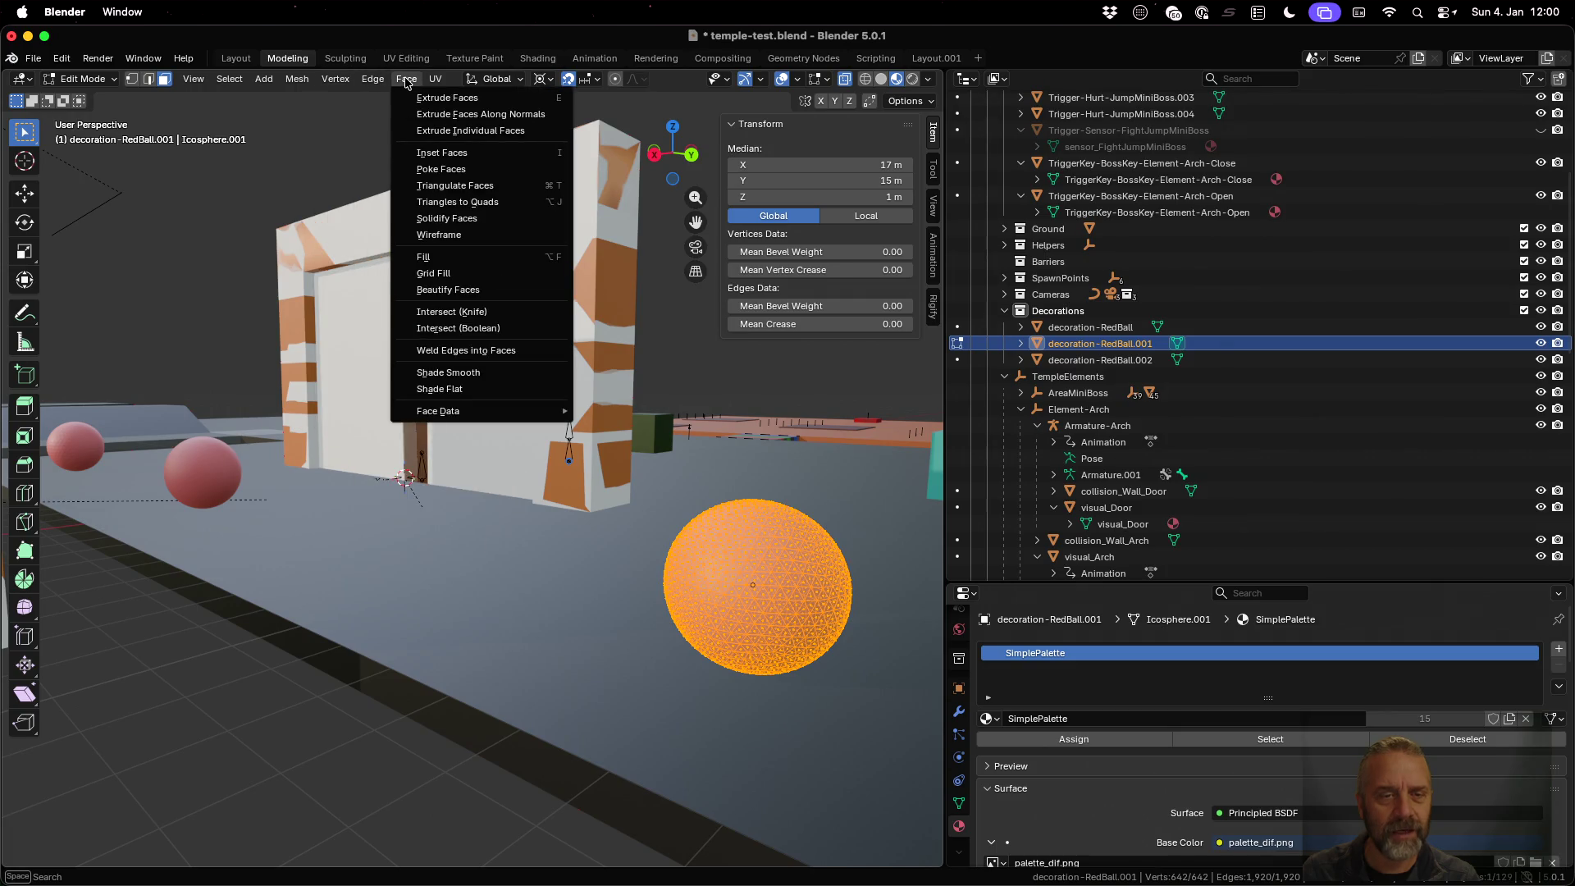
{"action": "left_click", "coordinate": [464, 373]}
{"action": "key", "text": "Tab"}
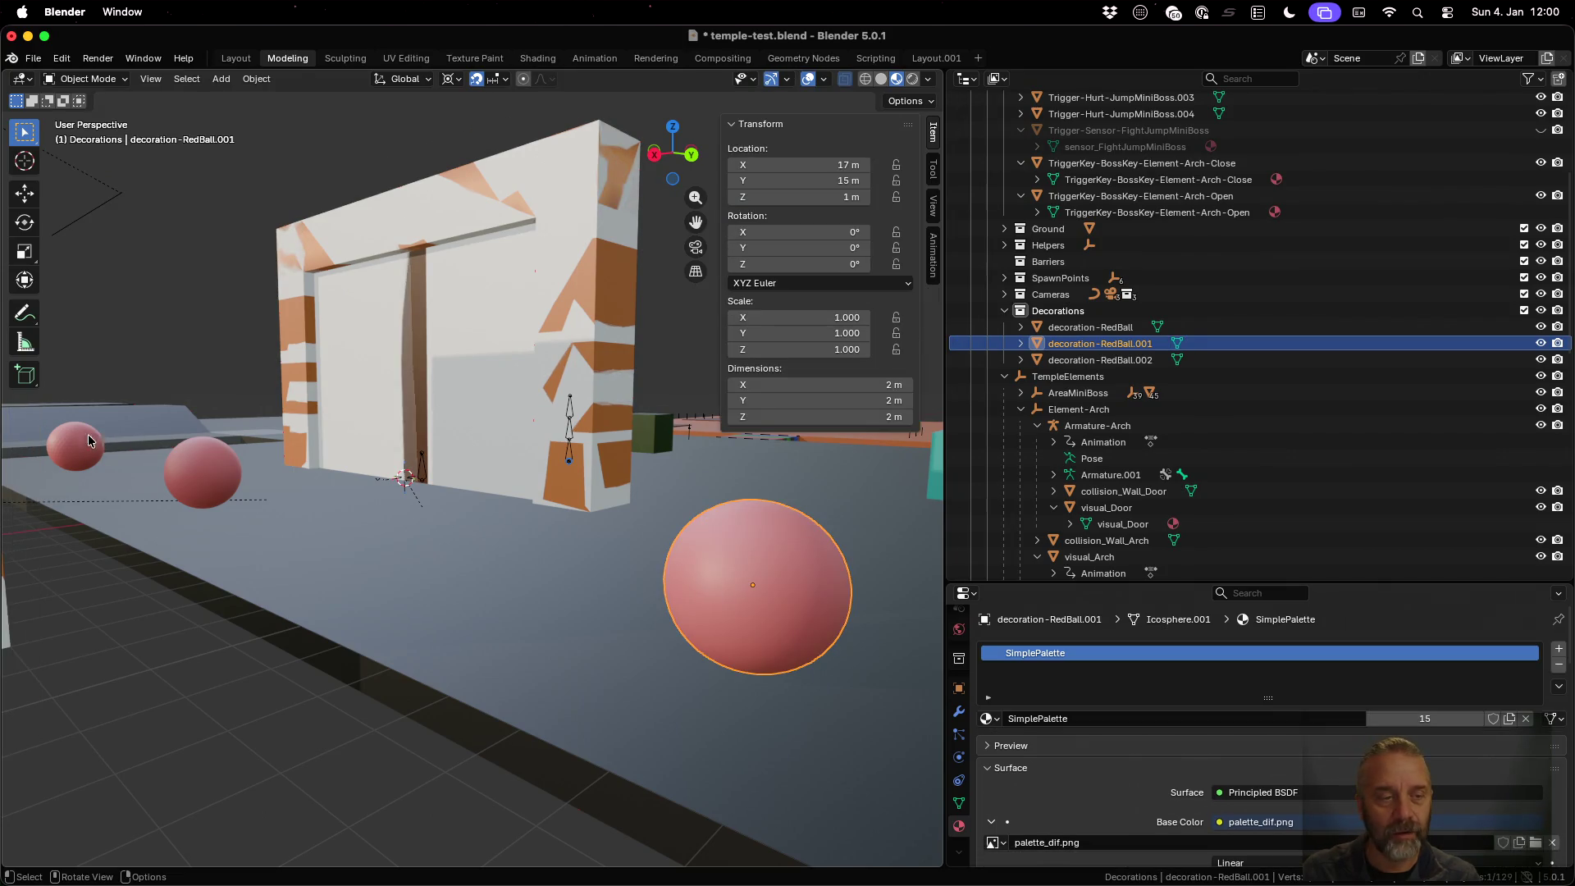
{"action": "left_click", "coordinate": [90, 440]}
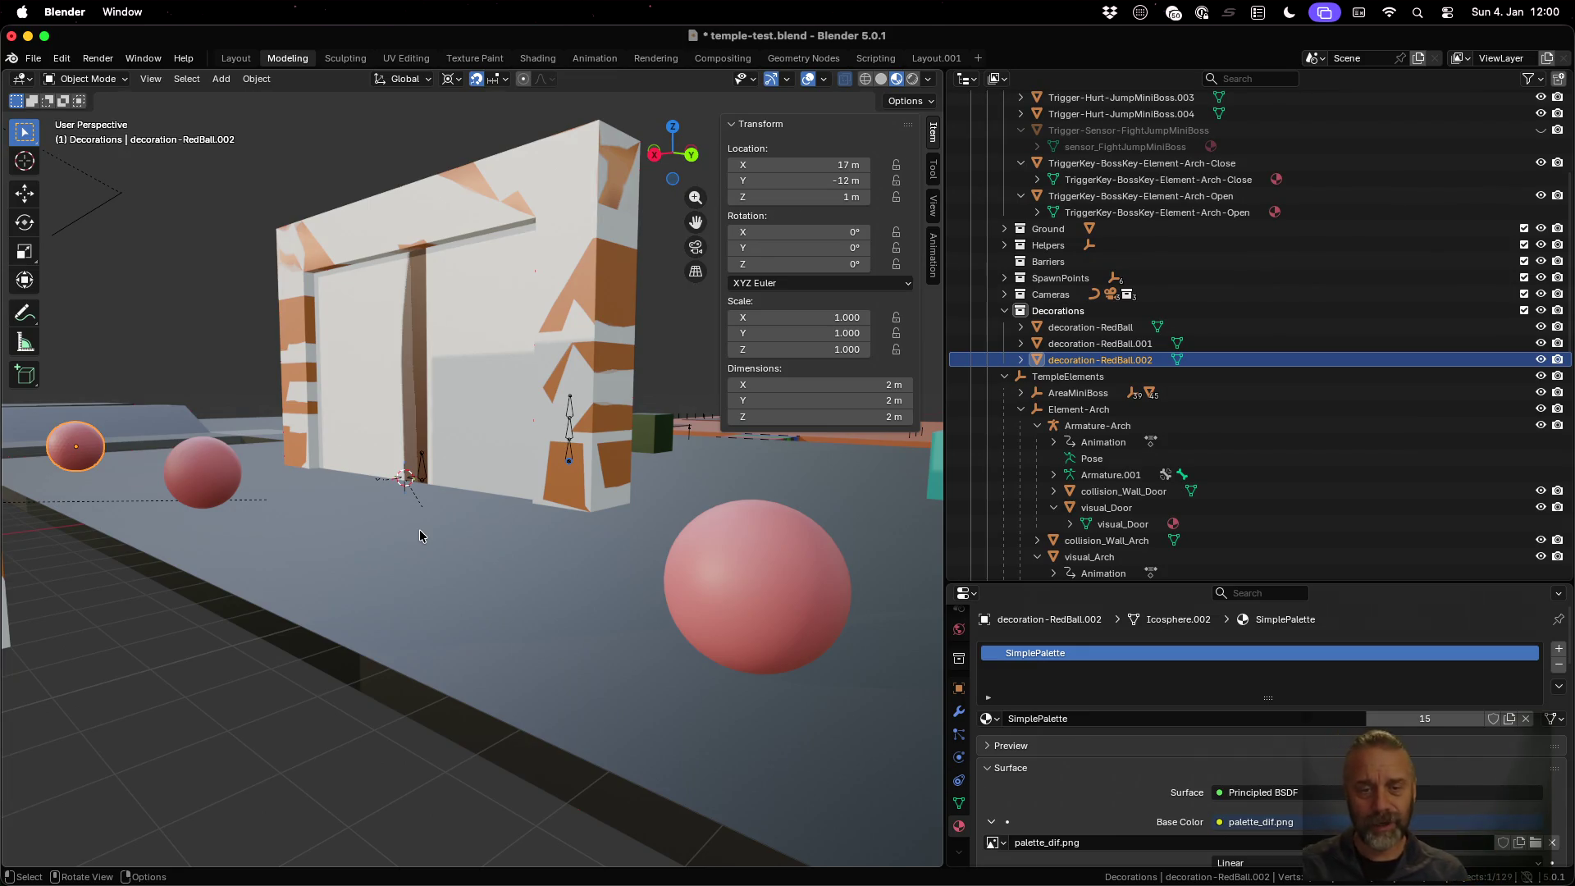
Delete decoration-RedBall.001 and .002 via the Outliner, then select the original decoration-RedBall
{"action": "scroll", "coordinate": [419, 537], "scroll_direction": "down", "scroll_amount": 5}
{"action": "middle_click_drag", "start_coordinate": [333, 451], "coordinate": [373, 552]}
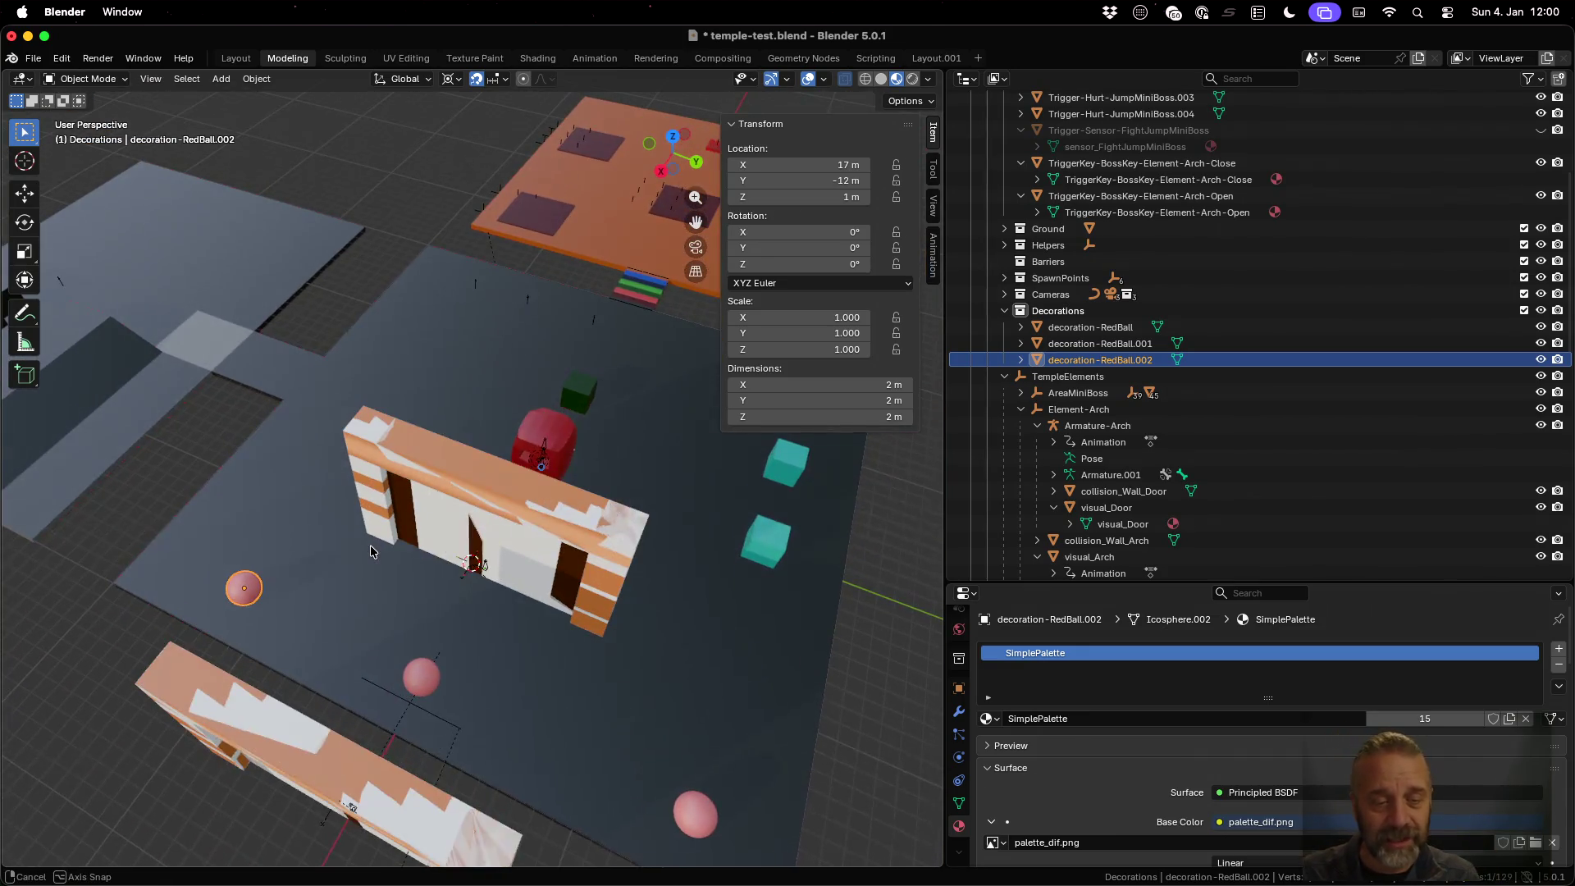
{"action": "left_click", "coordinate": [696, 813], "text": "shift"}
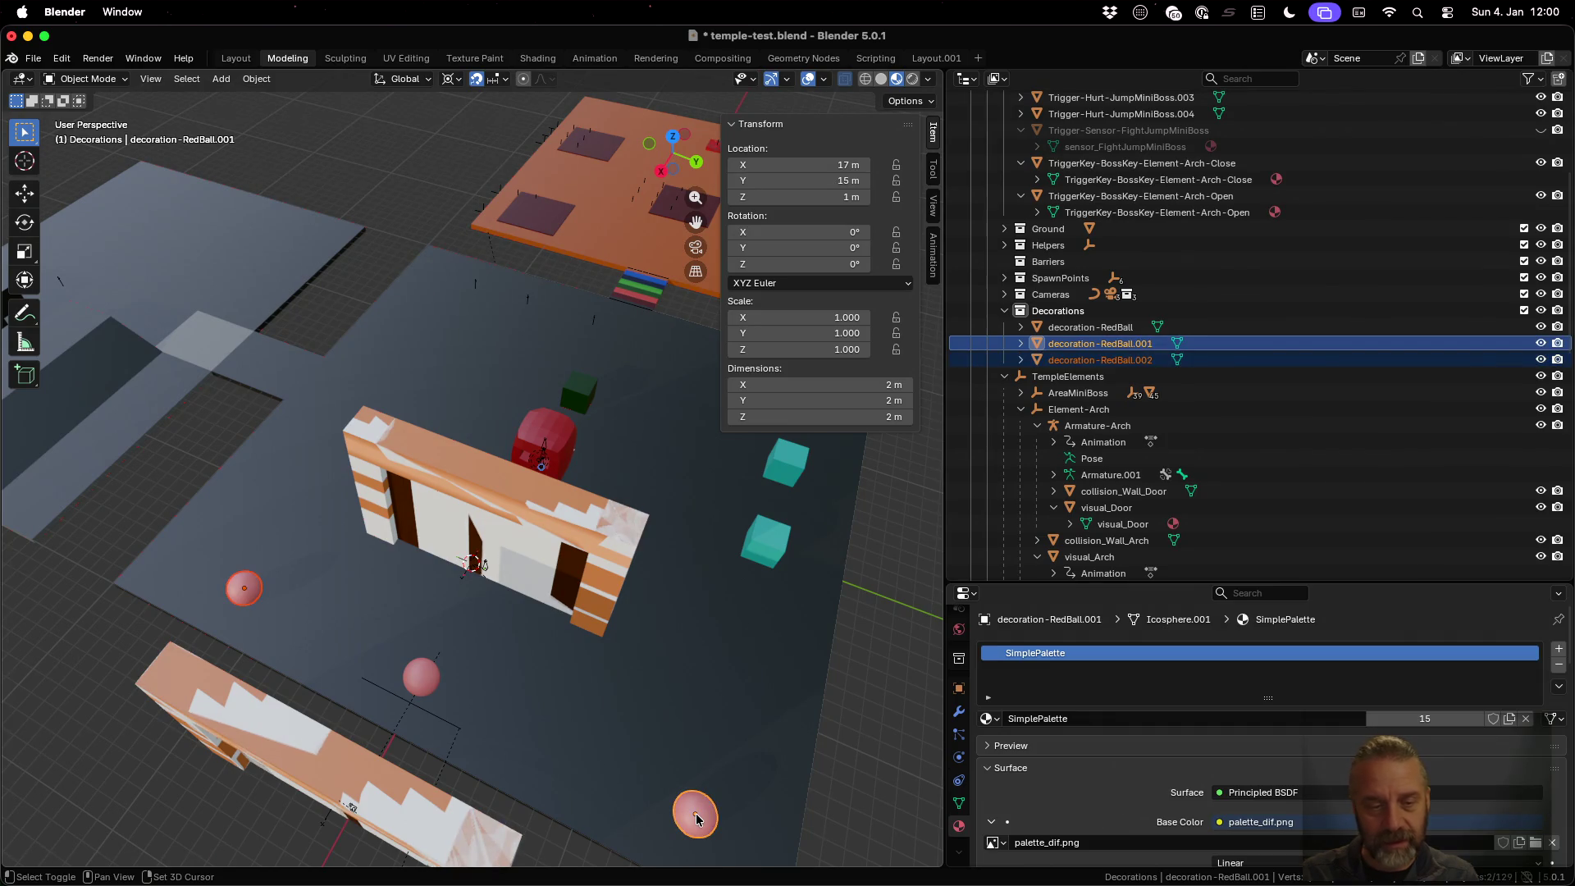
{"action": "right_click", "coordinate": [1107, 354]}
{"action": "left_click", "coordinate": [1103, 334]}
{"action": "left_click", "coordinate": [1073, 326]}
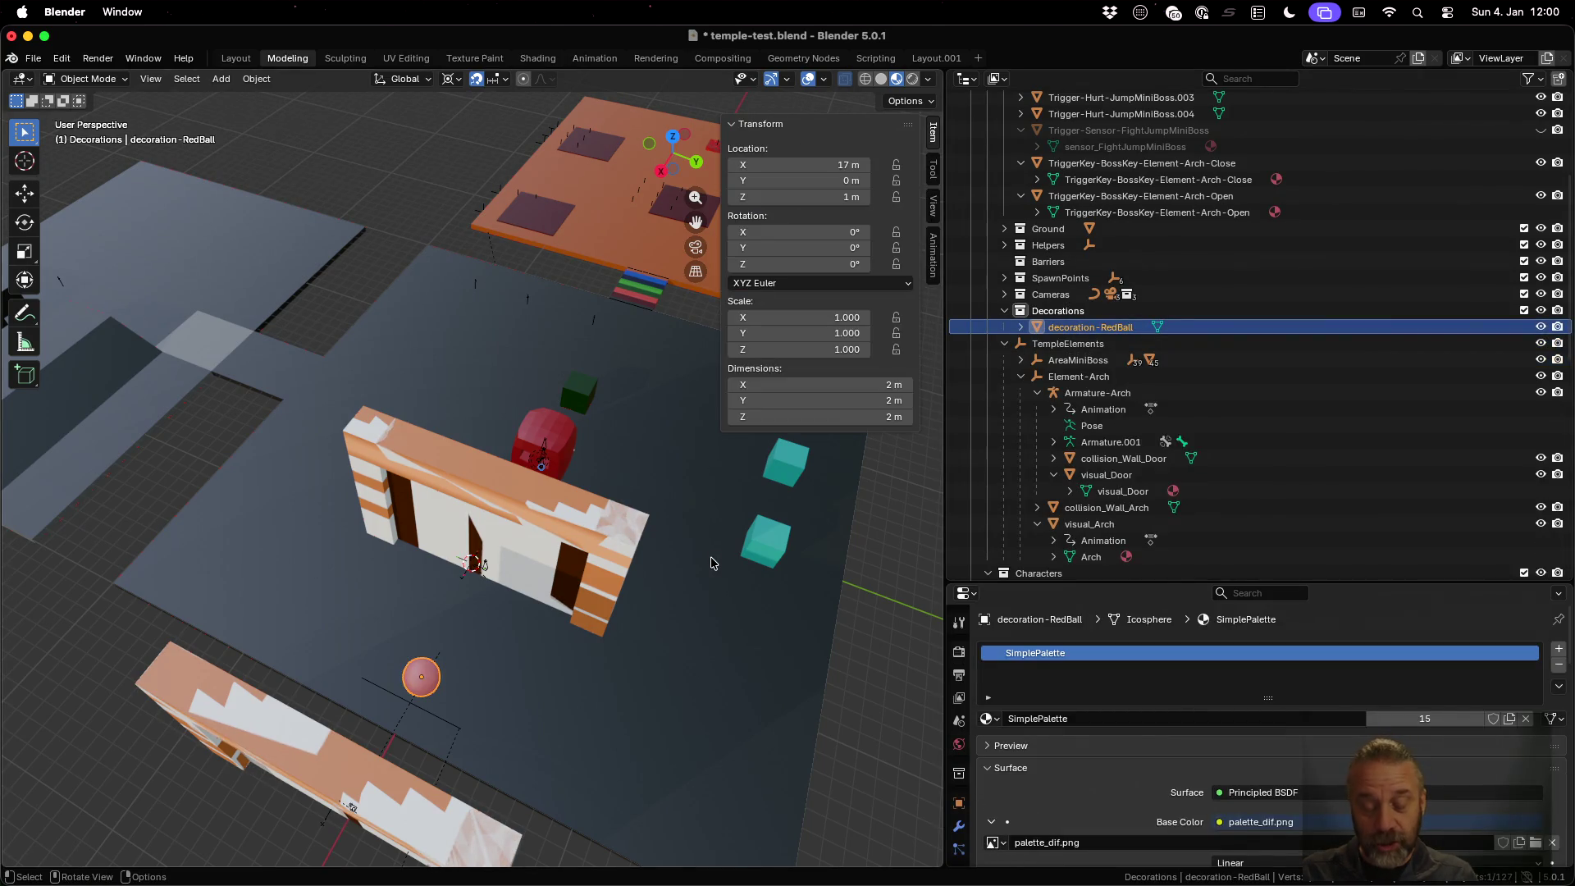
{"action": "left_click", "coordinate": [253, 80]}
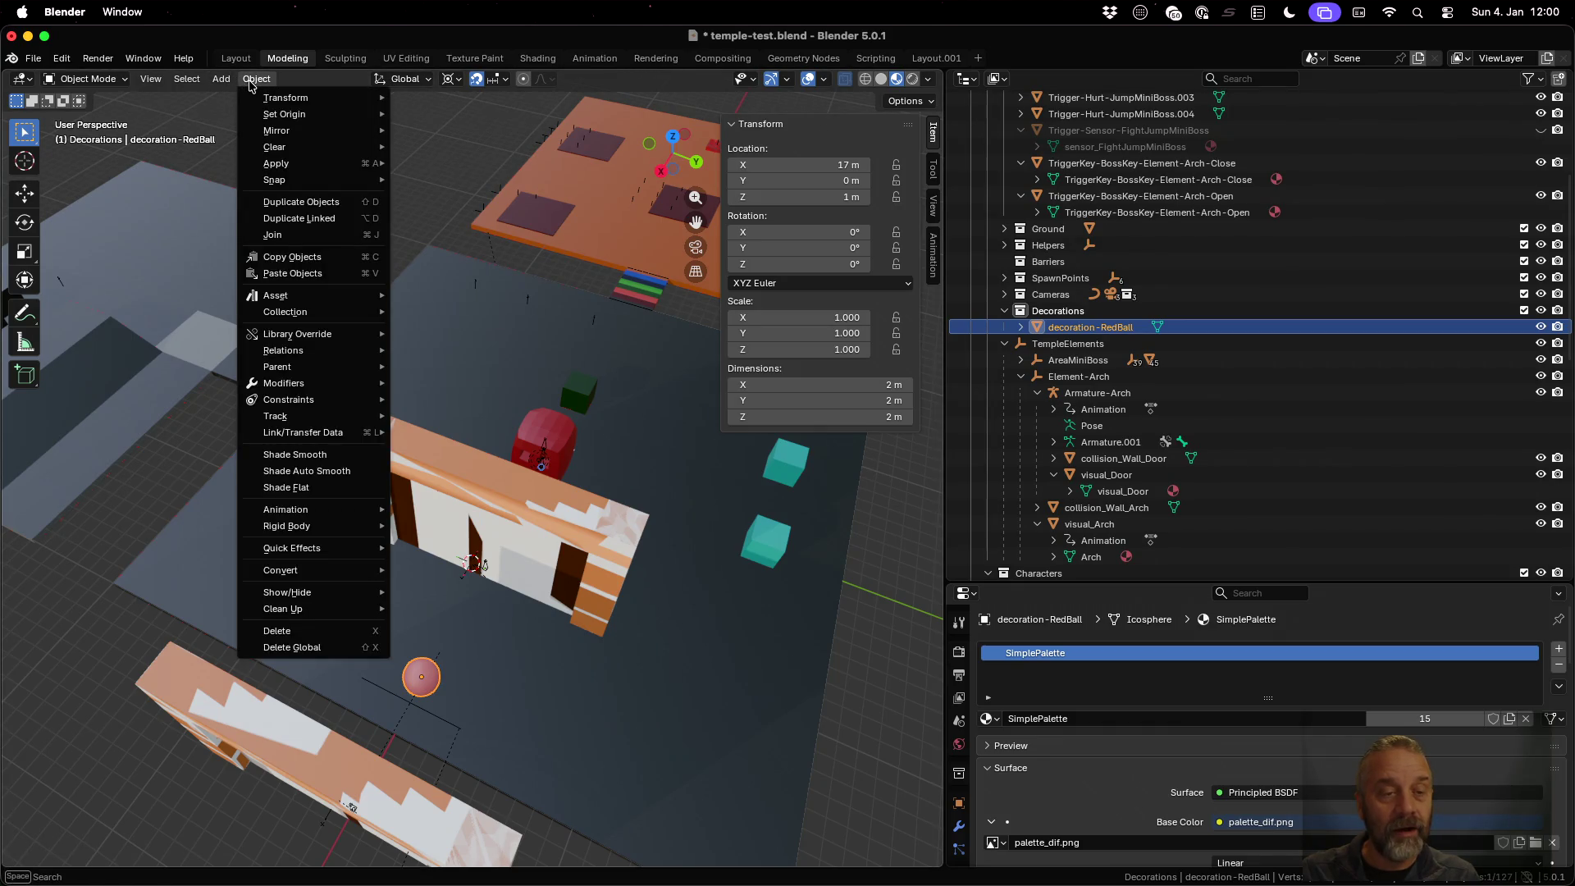
Place two linked duplicates on the floor at 17, -13 and 16, 11, then reselect the original
{"action": "left_click", "coordinate": [334, 220]}
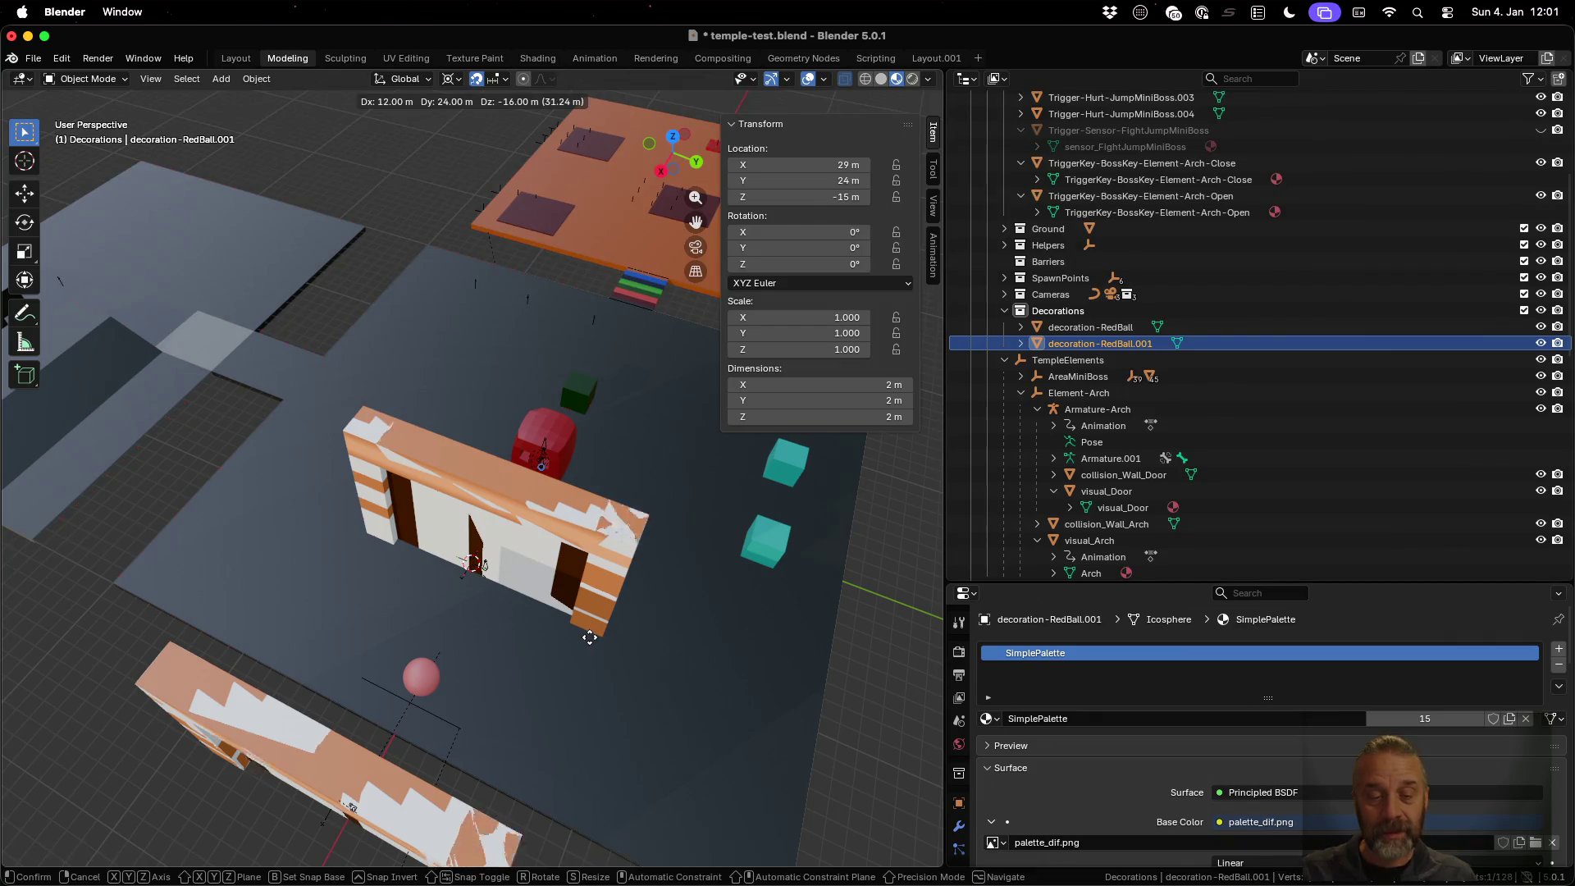
{"action": "key", "text": "shift+z"}
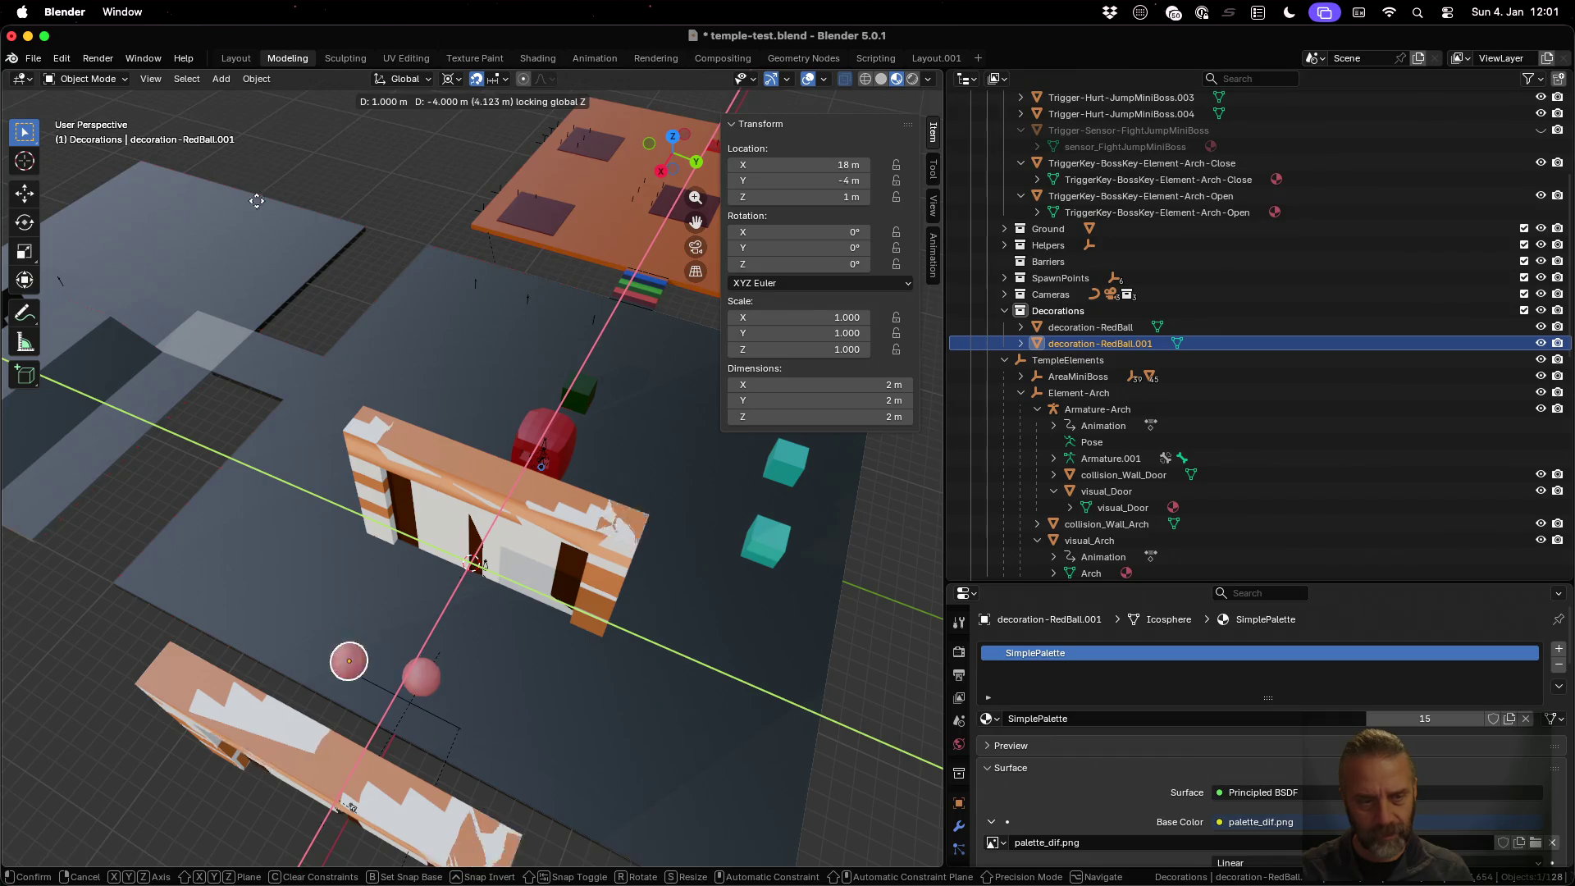
{"action": "left_click", "coordinate": [198, 160]}
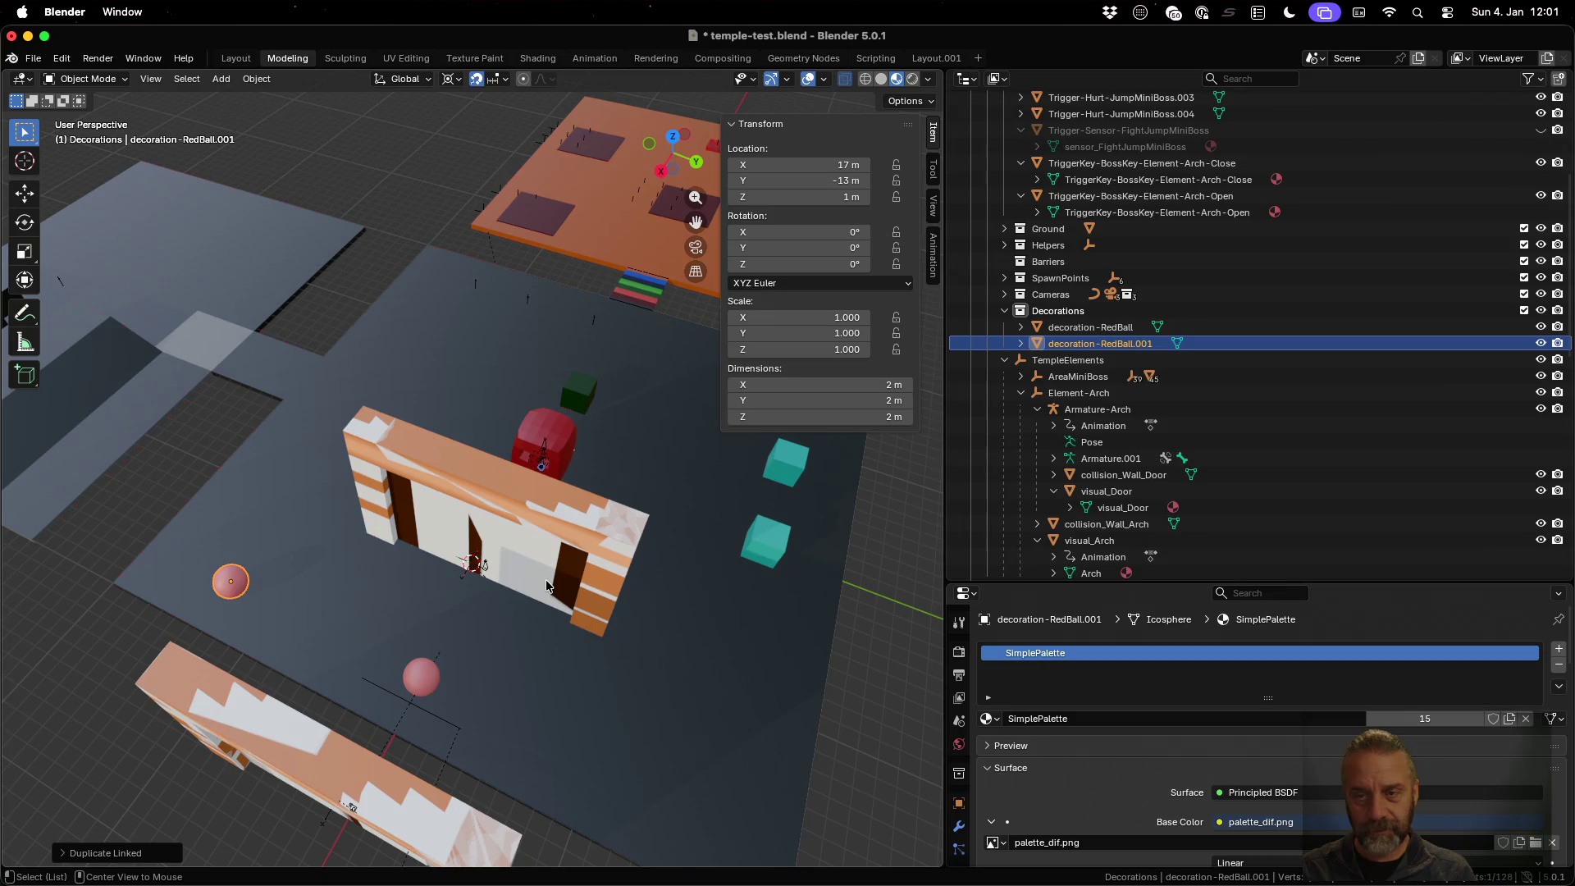
{"action": "key", "text": "alt+d"}
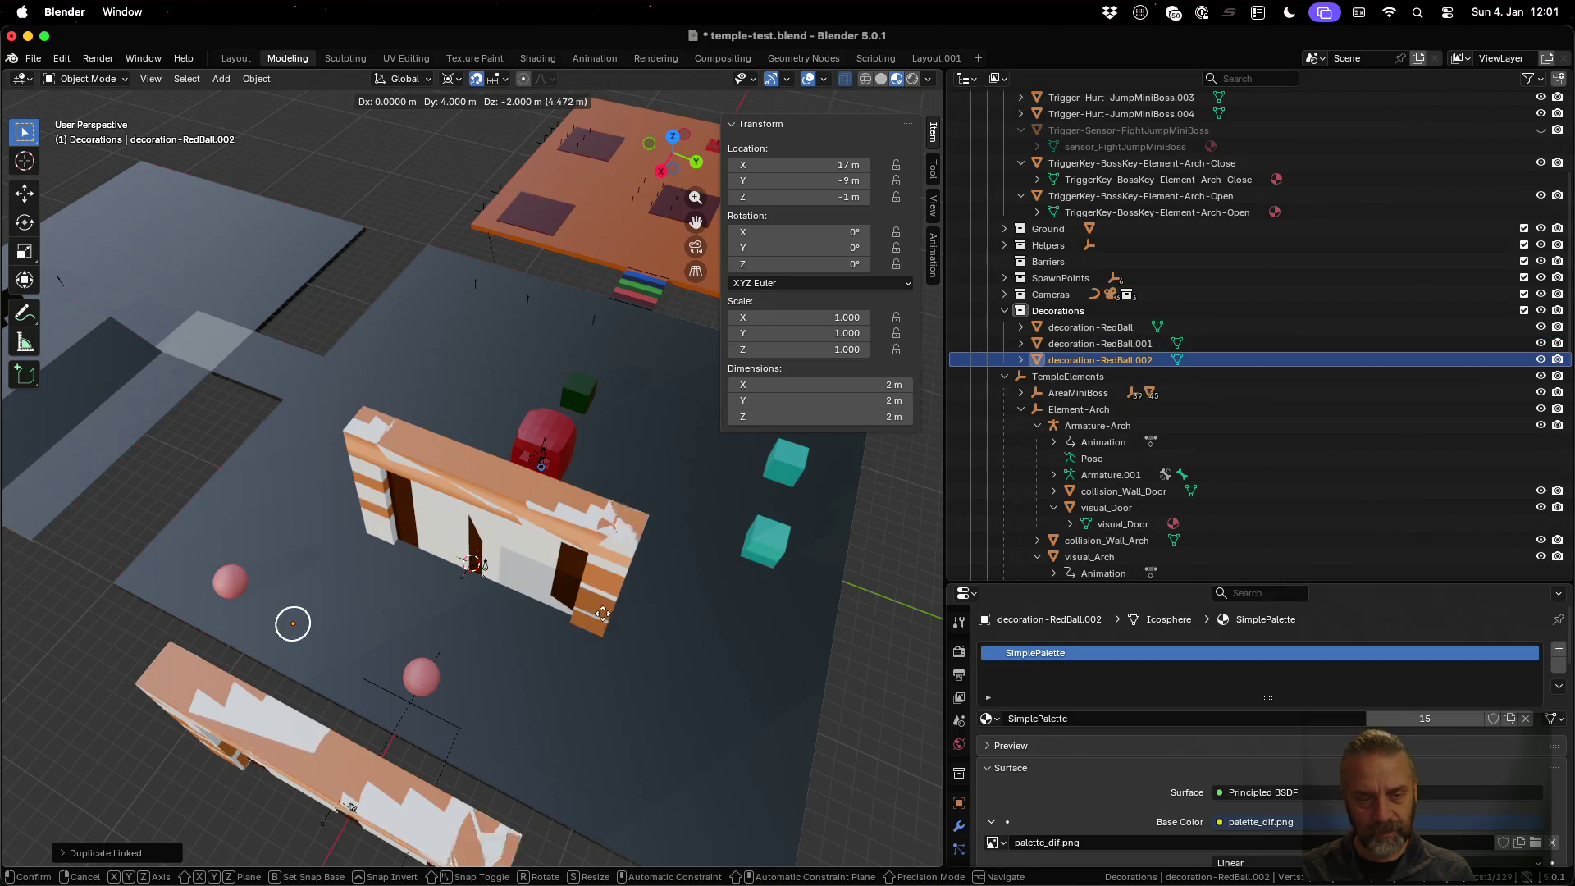
{"action": "key", "text": "shift+z"}
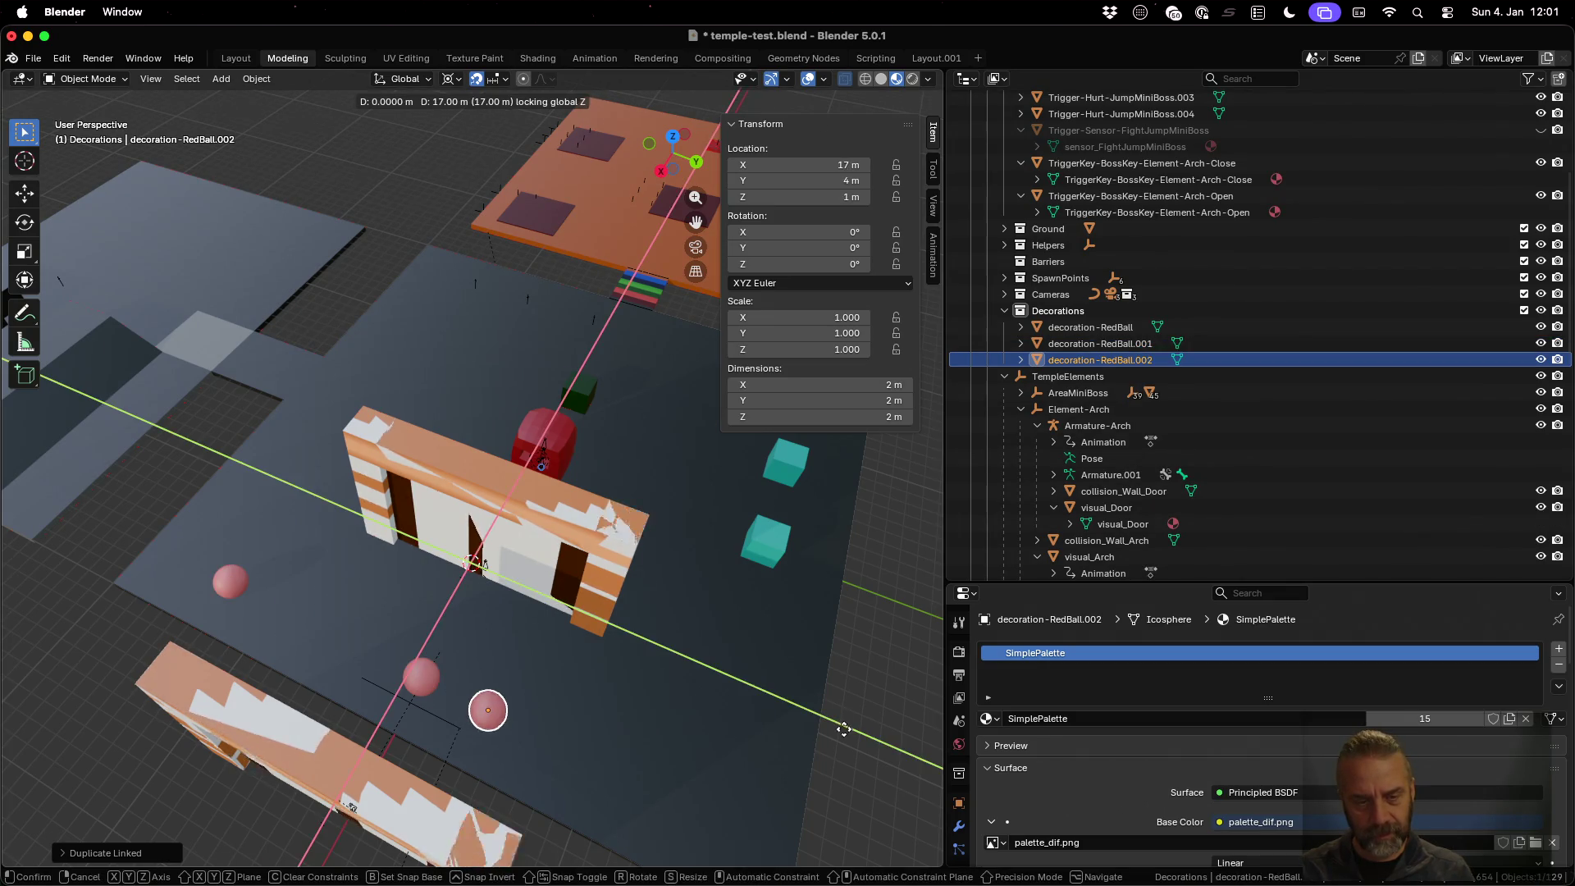
{"action": "left_click", "coordinate": [45, 766]}
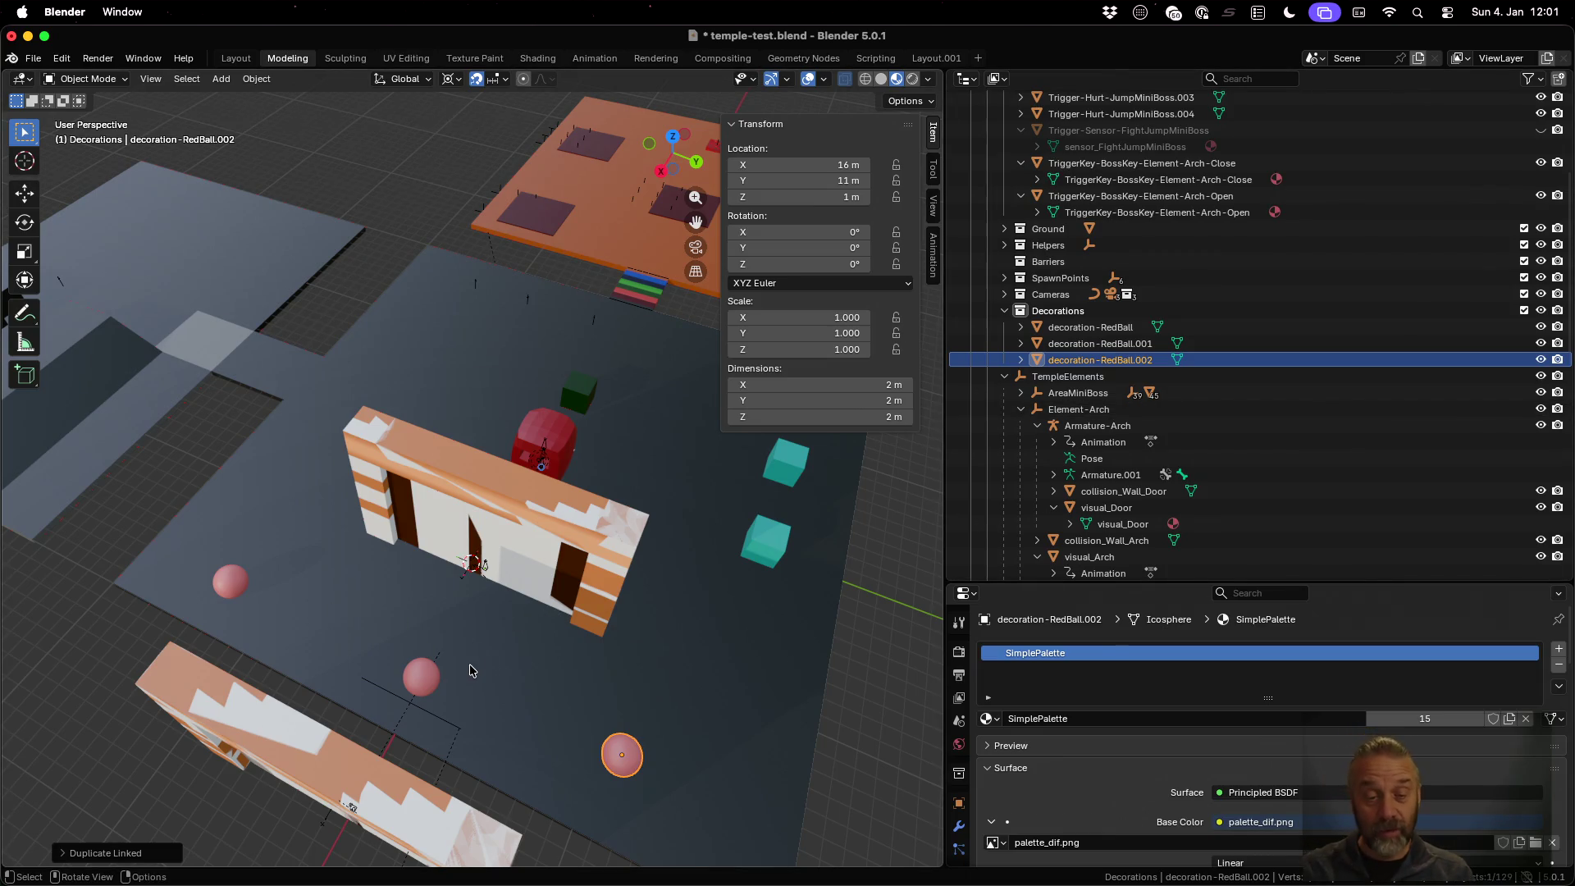
{"action": "mouse_move", "coordinate": [553, 677]}
{"action": "middle_mouse_down"}
{"action": "mouse_move", "coordinate": [464, 636]}
{"action": "mouse_move", "coordinate": [274, 603]}
{"action": "middle_mouse_up"}
{"action": "middle_click_drag", "start_coordinate": [221, 546], "coordinate": [392, 546], "text": "shift"}
{"action": "left_click", "coordinate": [379, 510]}
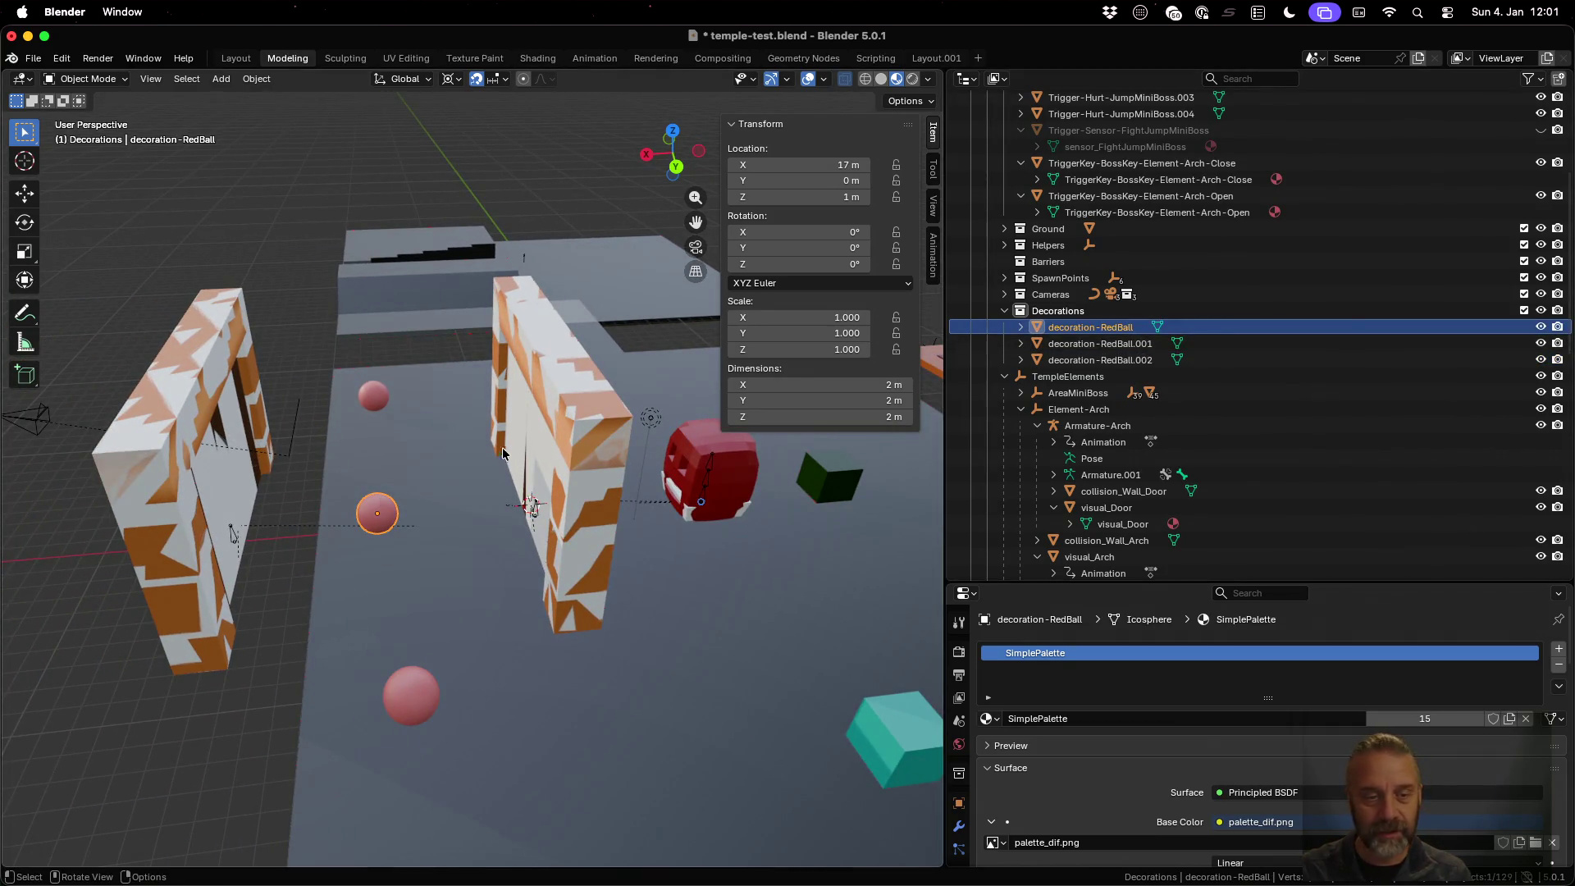
Grab a ball vertex to show the mesh is shared, then cancel and leave Edit Mode
{"action": "scroll", "coordinate": [430, 506], "scroll_direction": "up", "scroll_amount": 1}
{"action": "key", "text": "Tab"}
{"action": "left_click", "coordinate": [359, 523]}
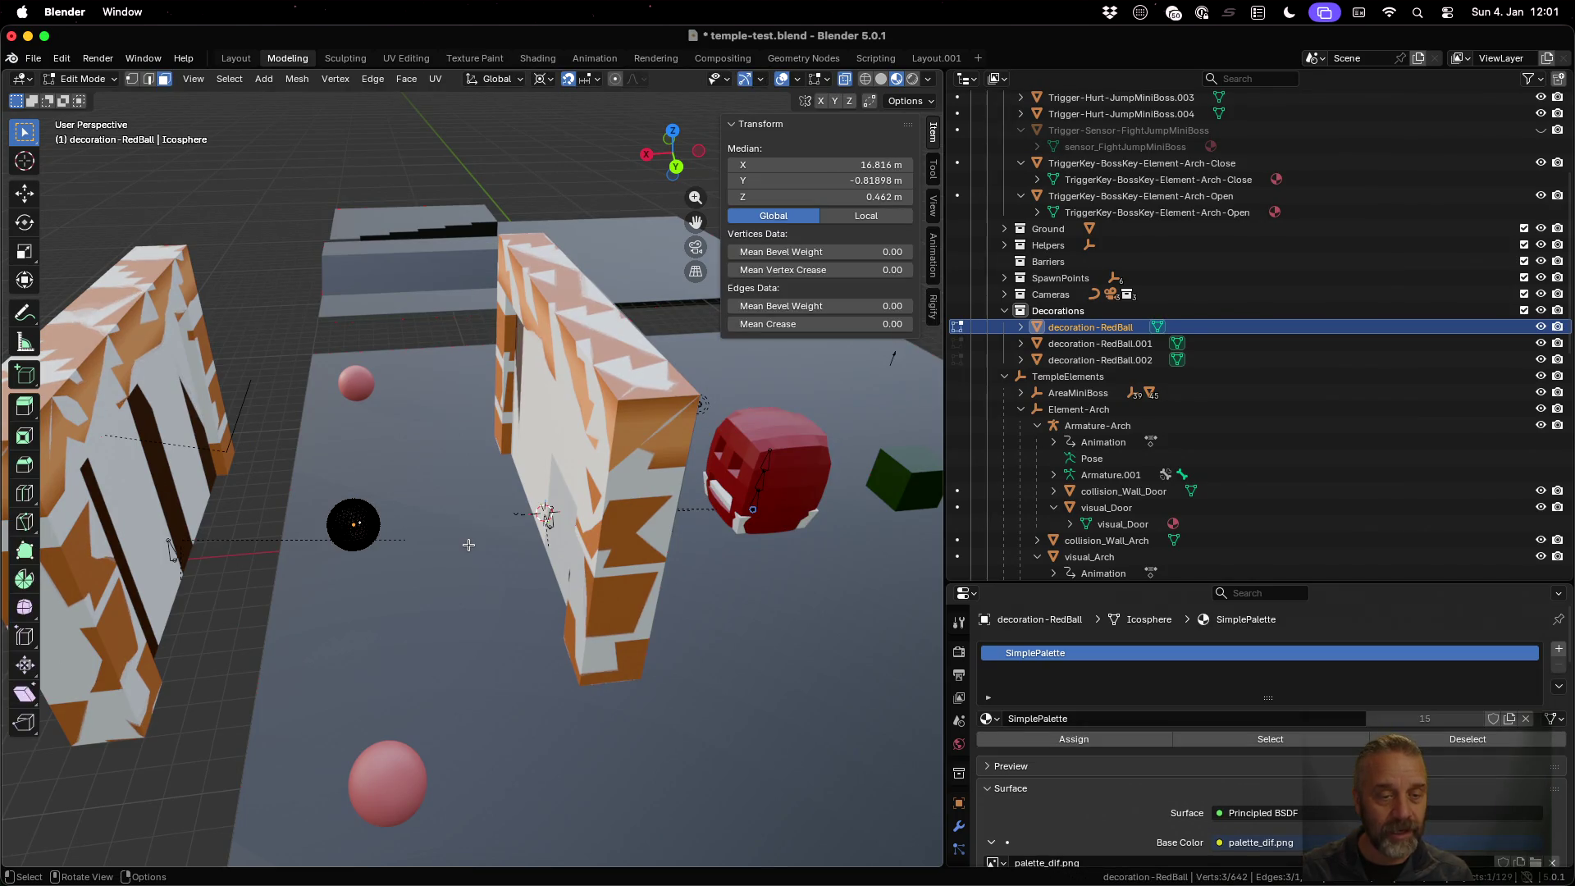
{"action": "key", "text": "g"}
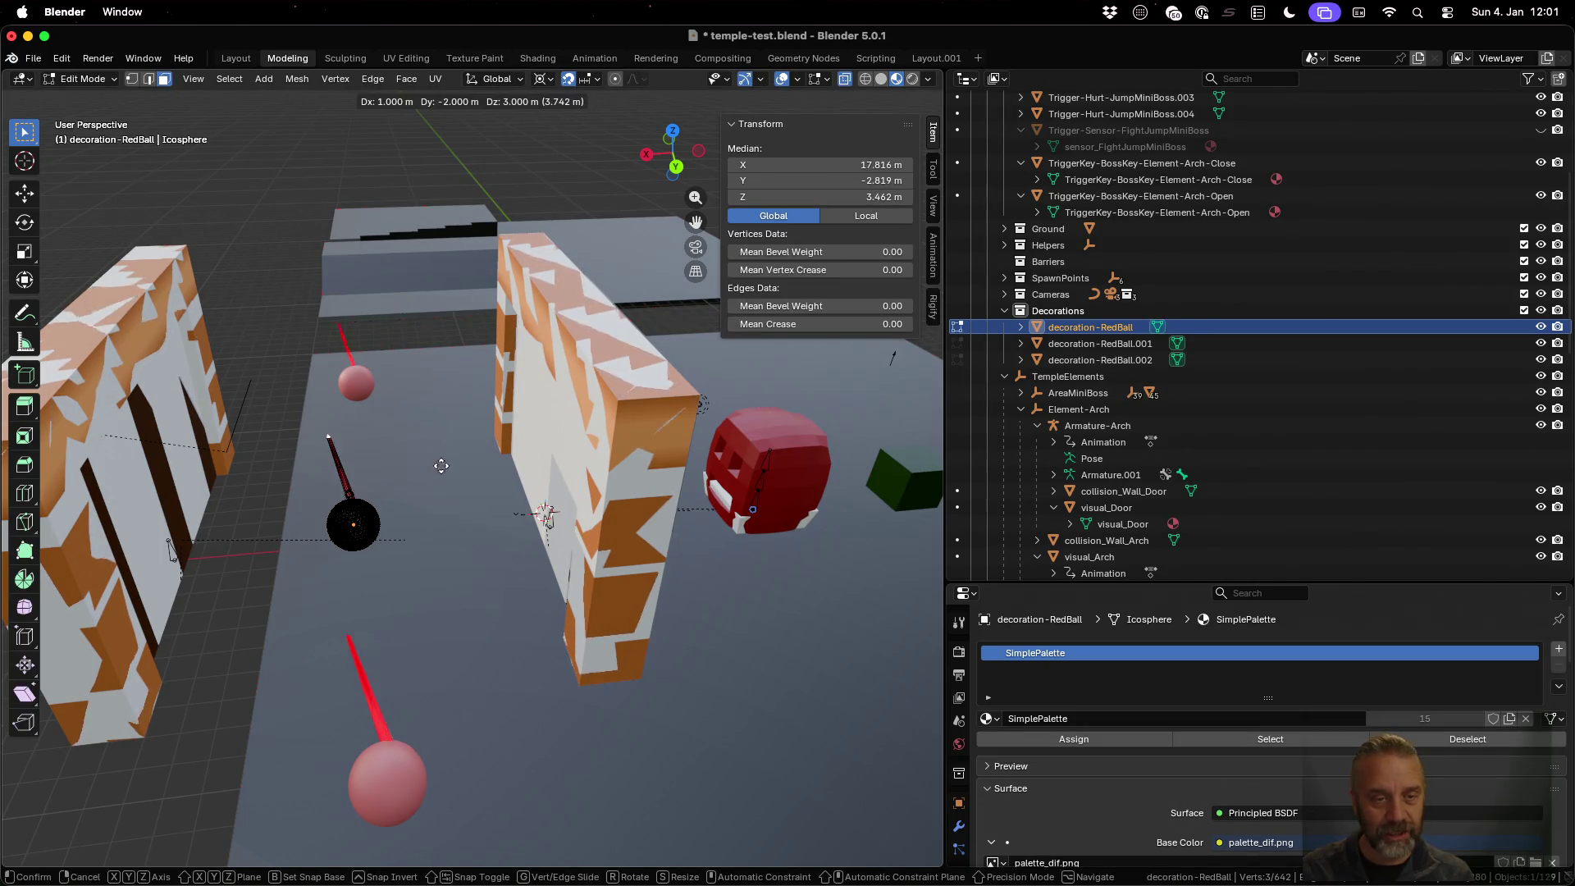
{"action": "key", "text": "Escape"}
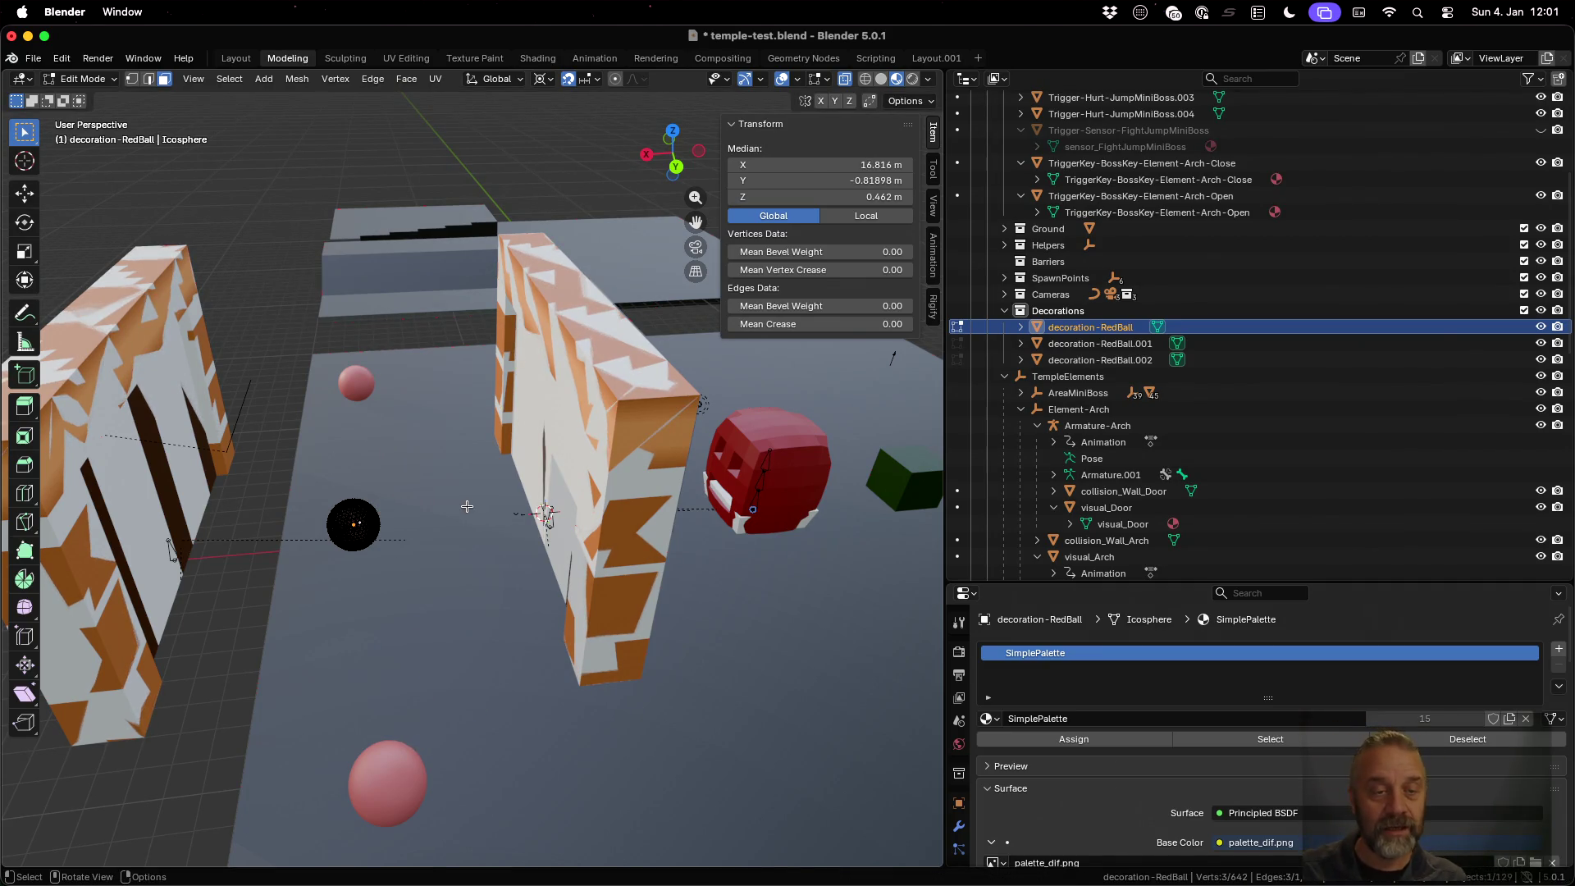
{"action": "key", "text": "Tab"}
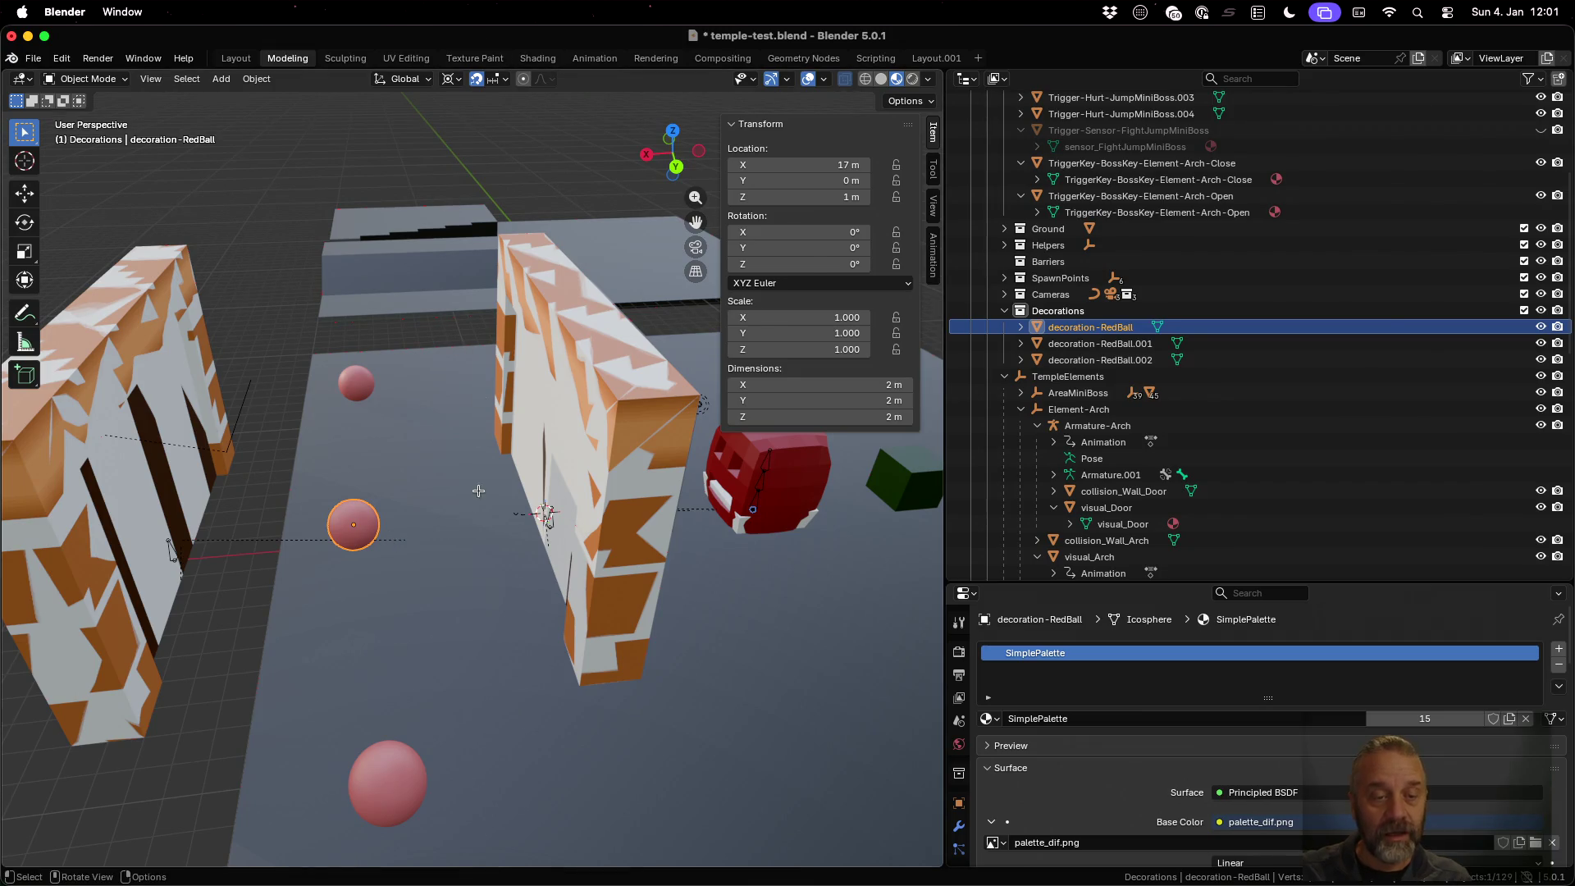
Try Shade Flat, then Shade Smooth on the ball mesh and return to Object Mode
{"action": "key", "text": "Tab"}
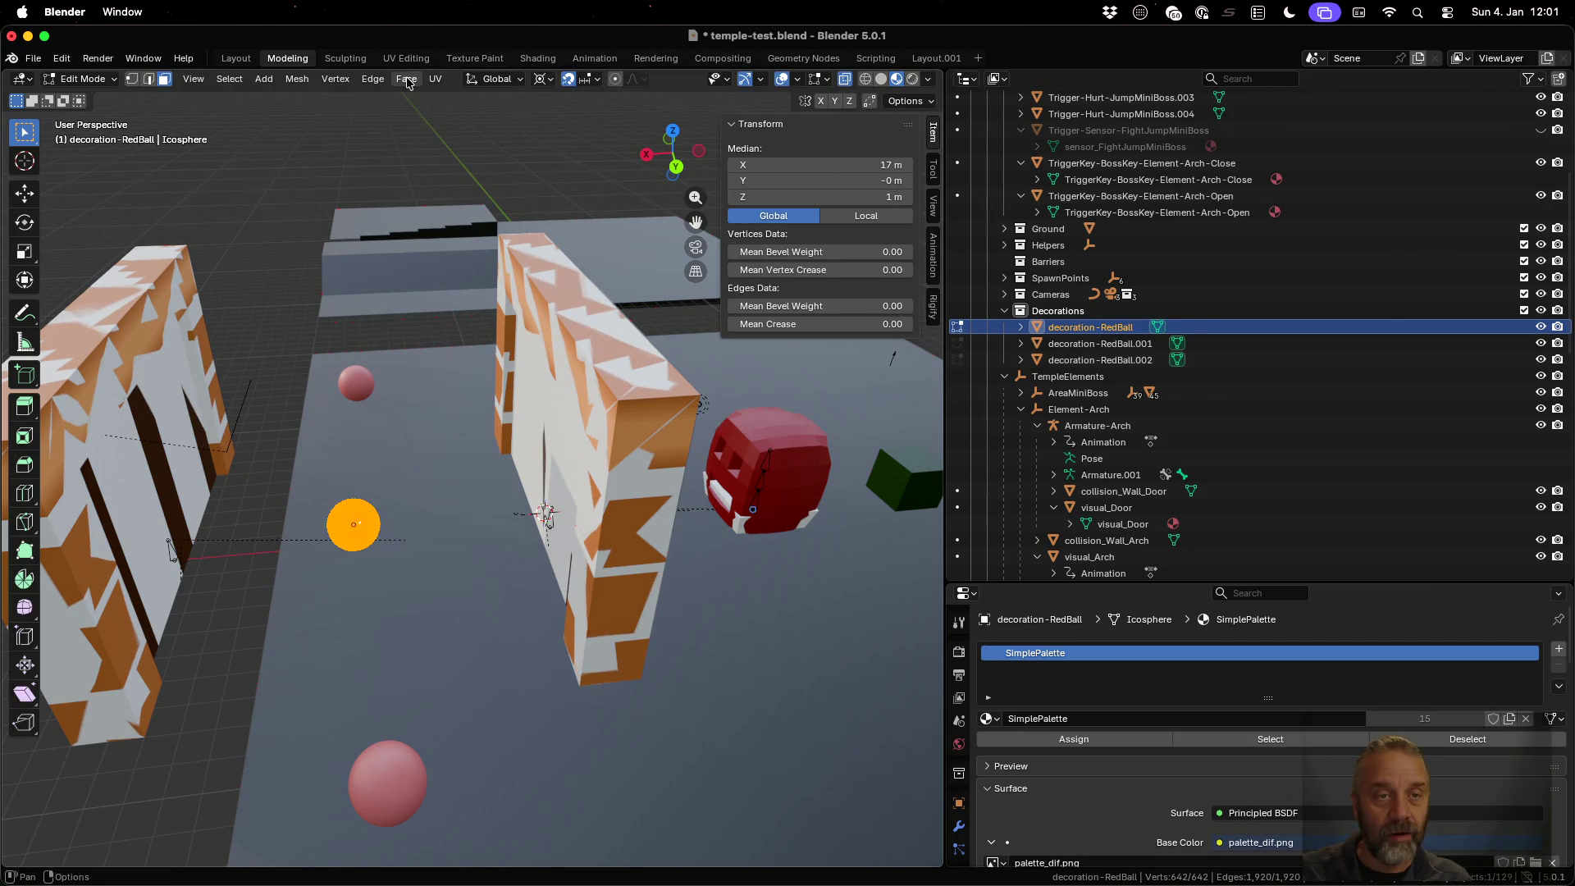
{"action": "left_click", "coordinate": [406, 79]}
{"action": "left_click", "coordinate": [505, 392]}
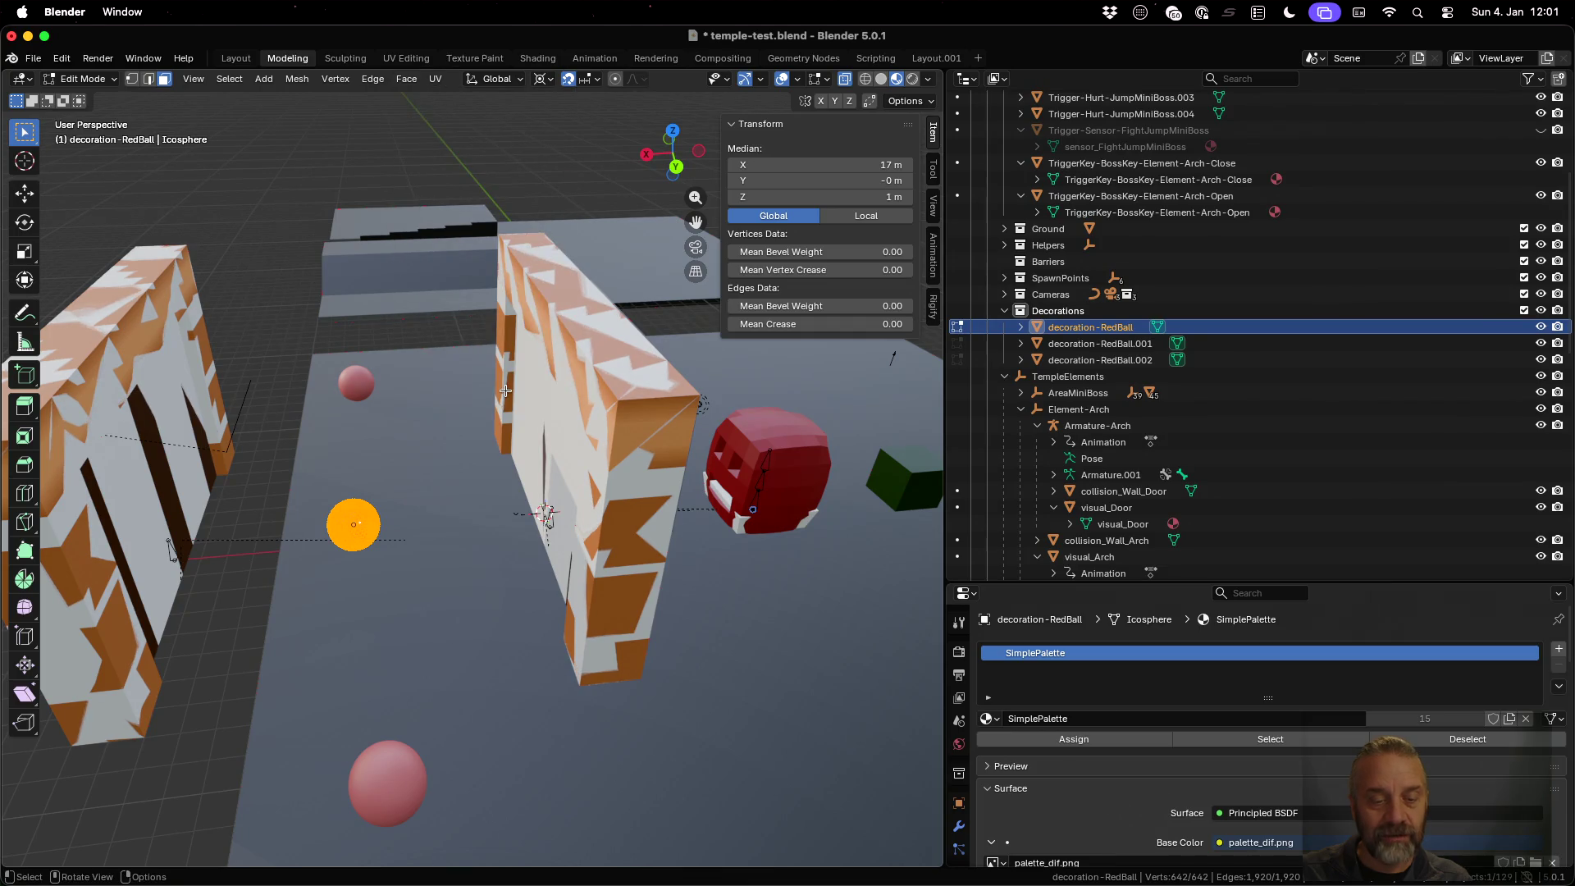
{"action": "middle_click_drag", "start_coordinate": [435, 779], "coordinate": [450, 749]}
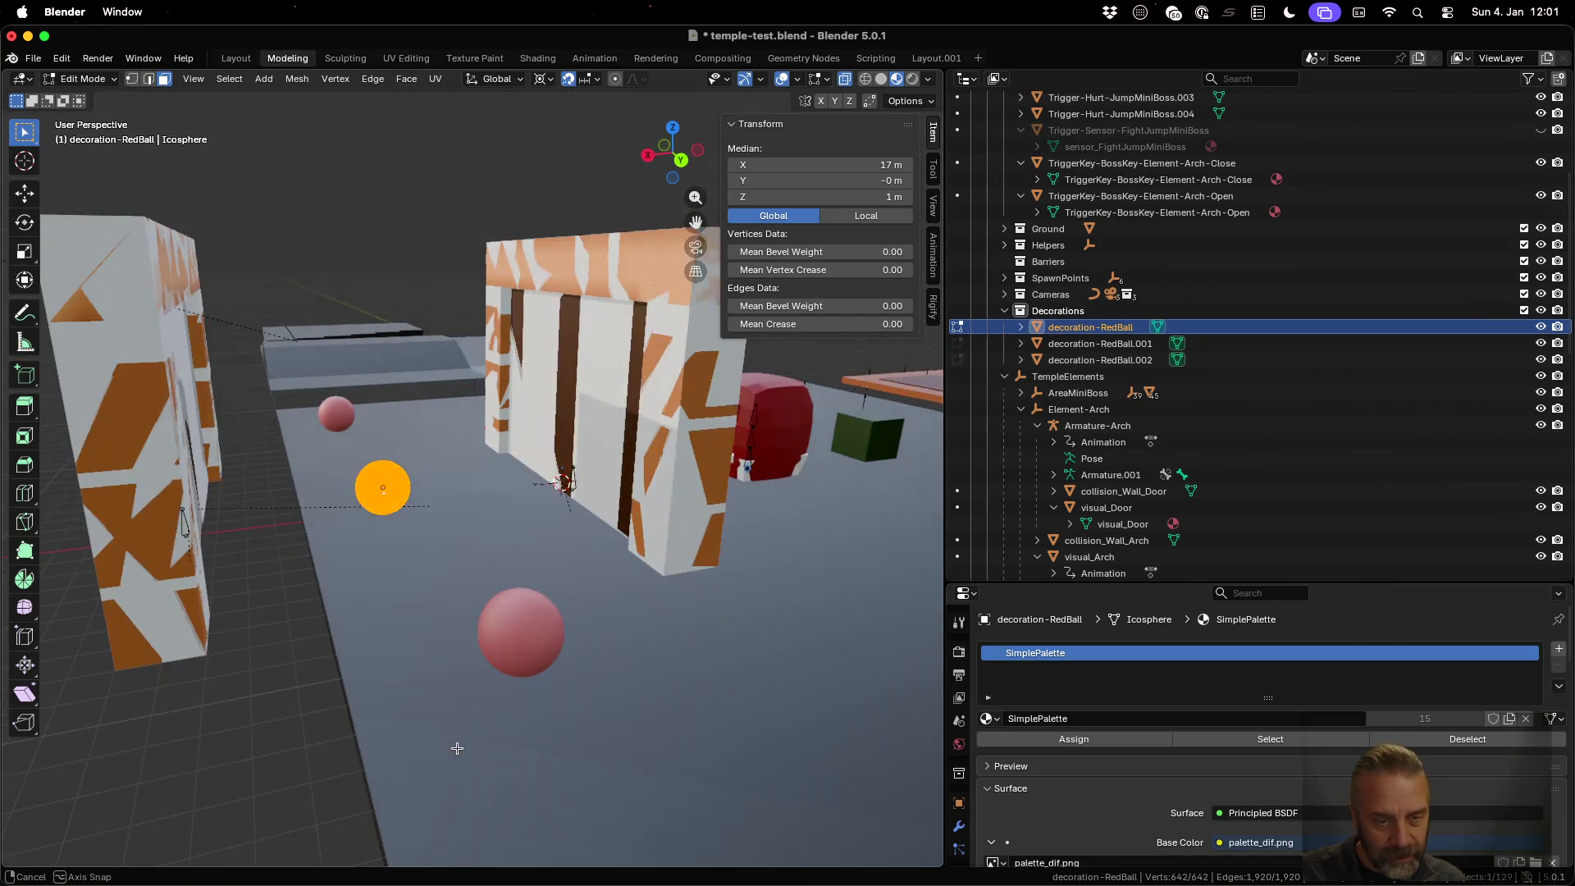
{"action": "scroll", "coordinate": [599, 673], "scroll_direction": "up", "scroll_amount": 2}
{"action": "scroll", "coordinate": [599, 672], "scroll_direction": "up", "scroll_amount": 2}
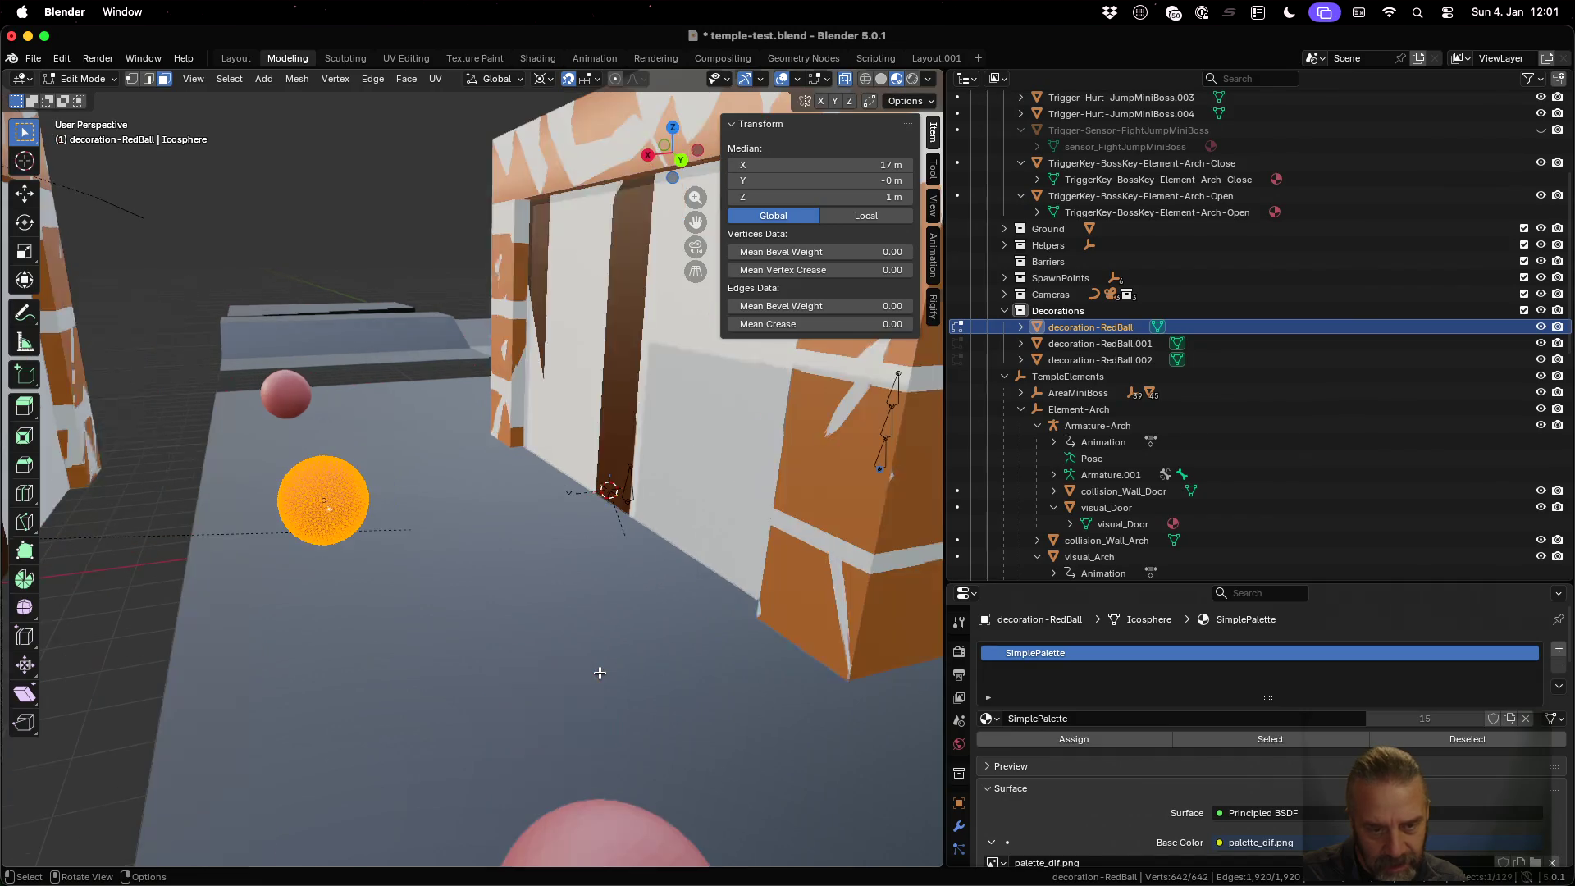
{"action": "mouse_move", "coordinate": [626, 766]}
{"action": "middle_mouse_down"}
{"action": "mouse_move", "coordinate": [626, 728]}
{"action": "mouse_move", "coordinate": [632, 746]}
{"action": "middle_mouse_up"}
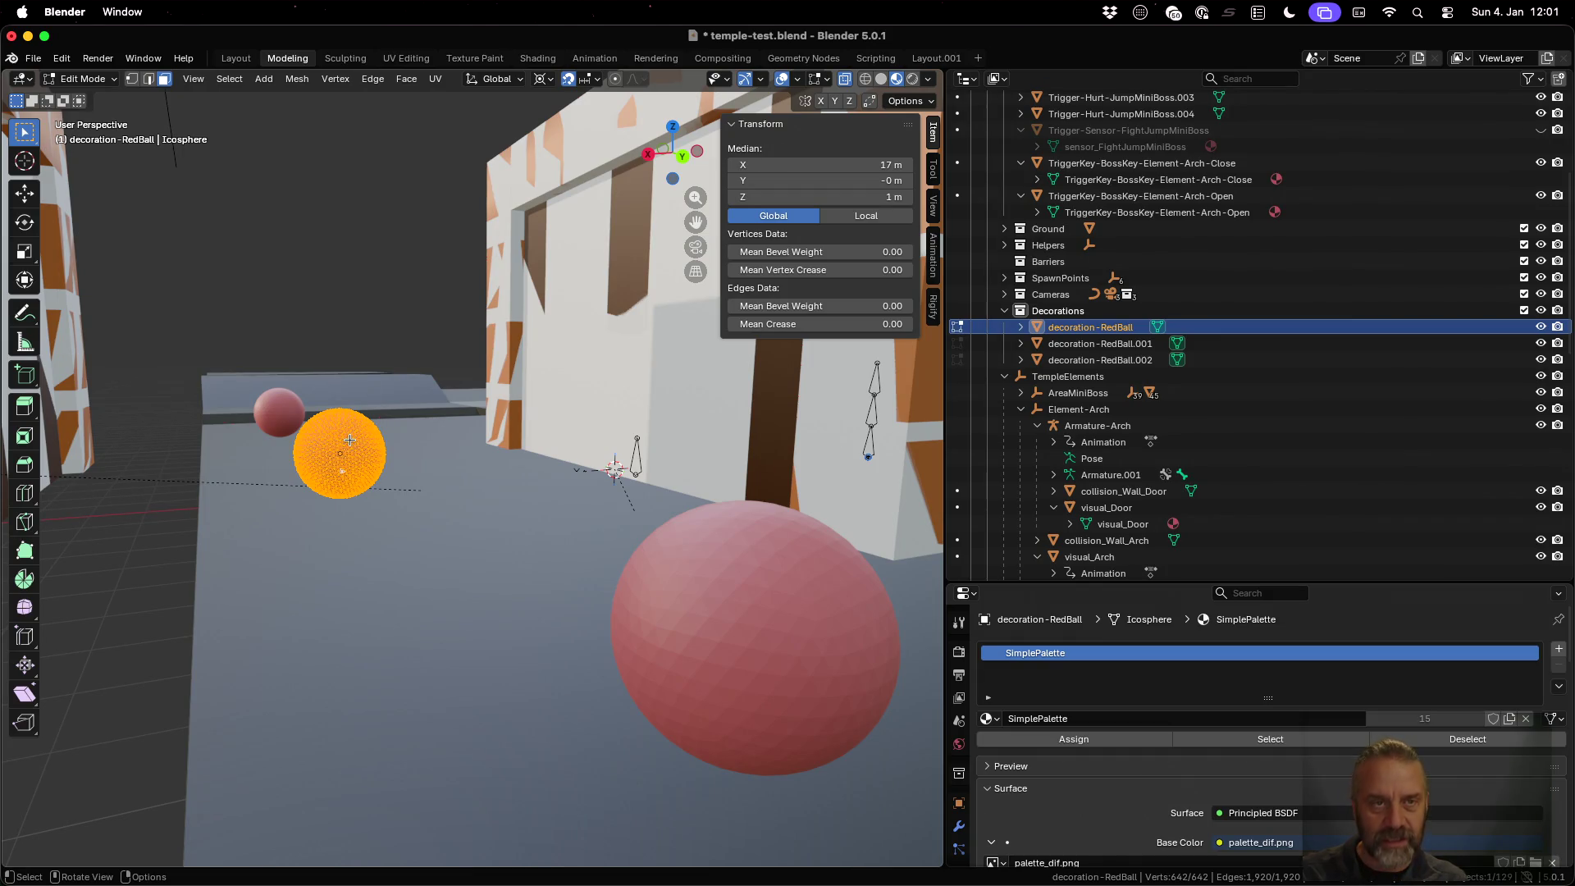
{"action": "left_click", "coordinate": [410, 86]}
{"action": "left_click", "coordinate": [489, 373]}
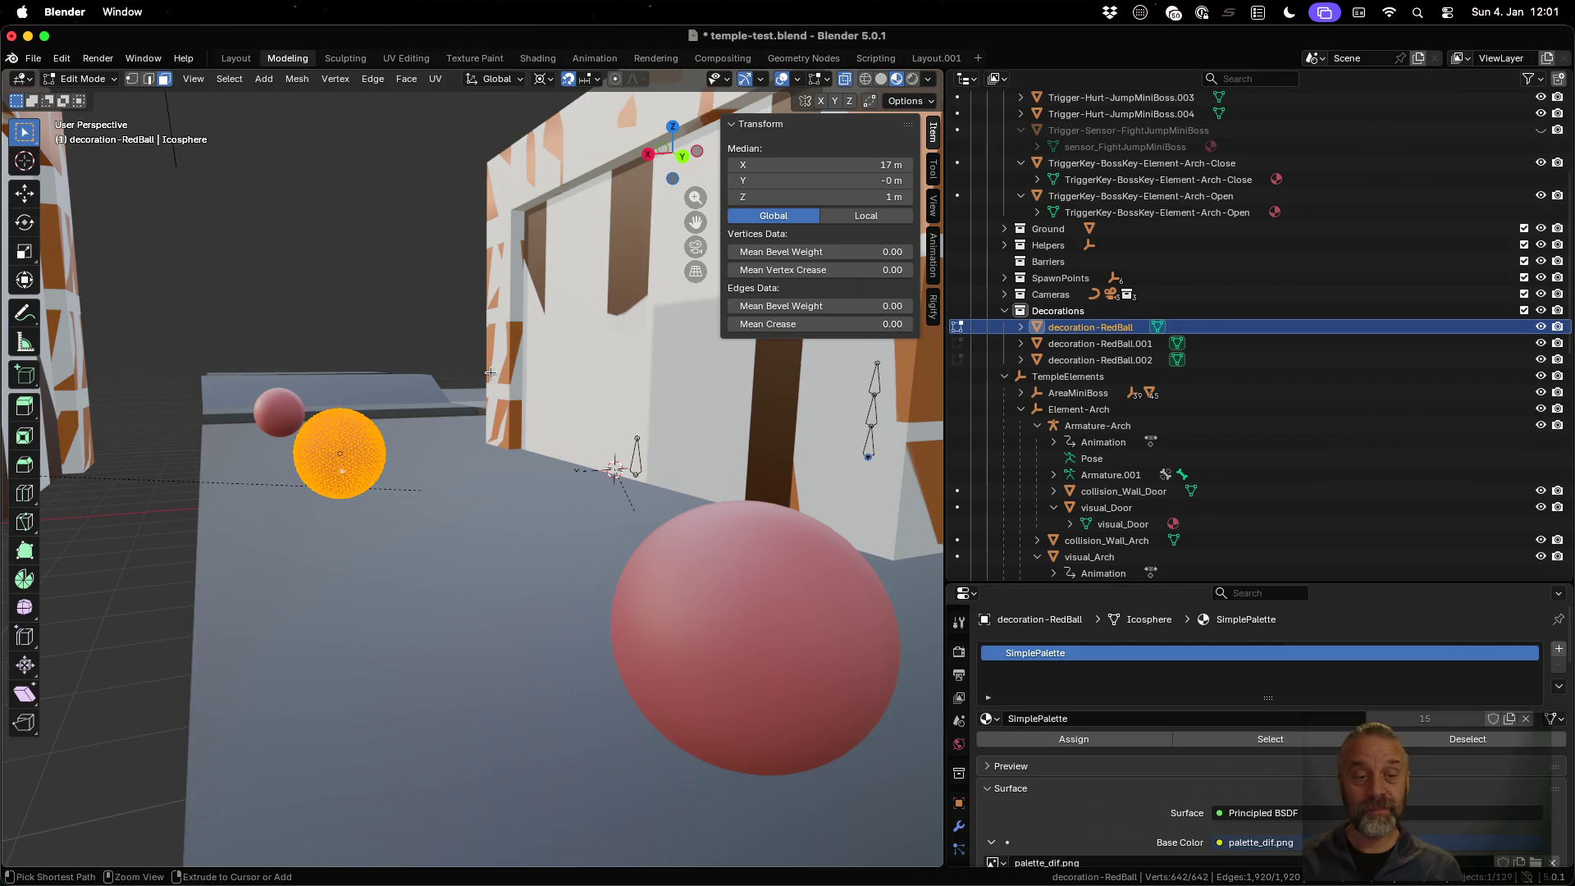
{"action": "key", "text": "Tab"}
Save temple-test.blend and re-run ./rexport_v2.sh in the terminal
{"action": "key", "text": "ctrl+s"}
{"action": "key", "text": "ctrl+Up"}
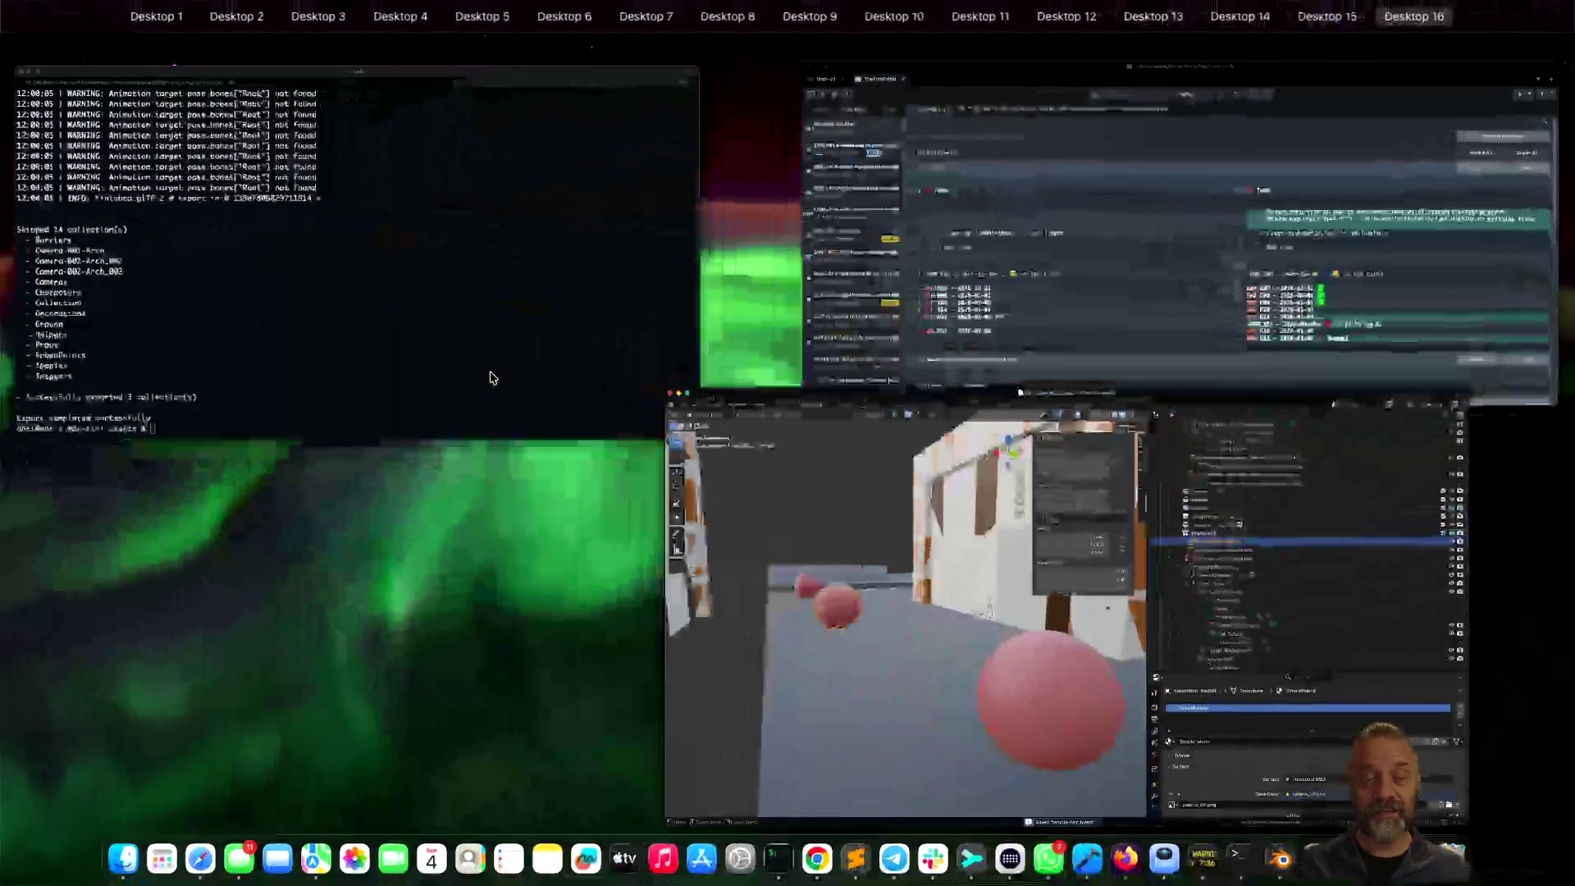
{"action": "left_click", "coordinate": [490, 373]}
{"action": "key", "text": "Up"}
{"action": "key", "text": "Return"}
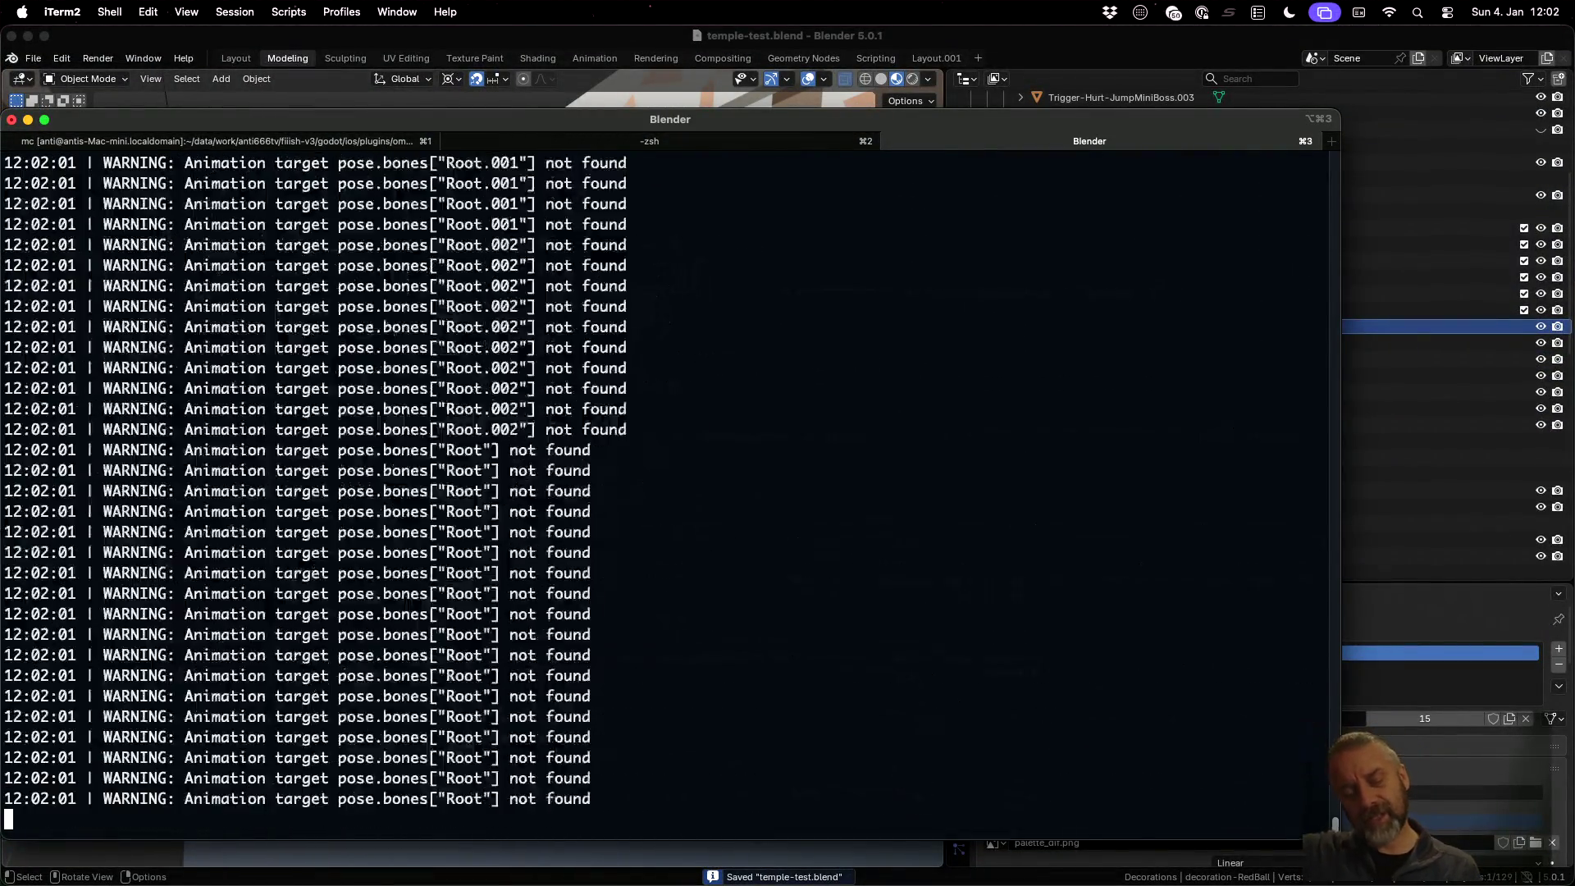
{"action": "key", "text": "ctrl+Left"}
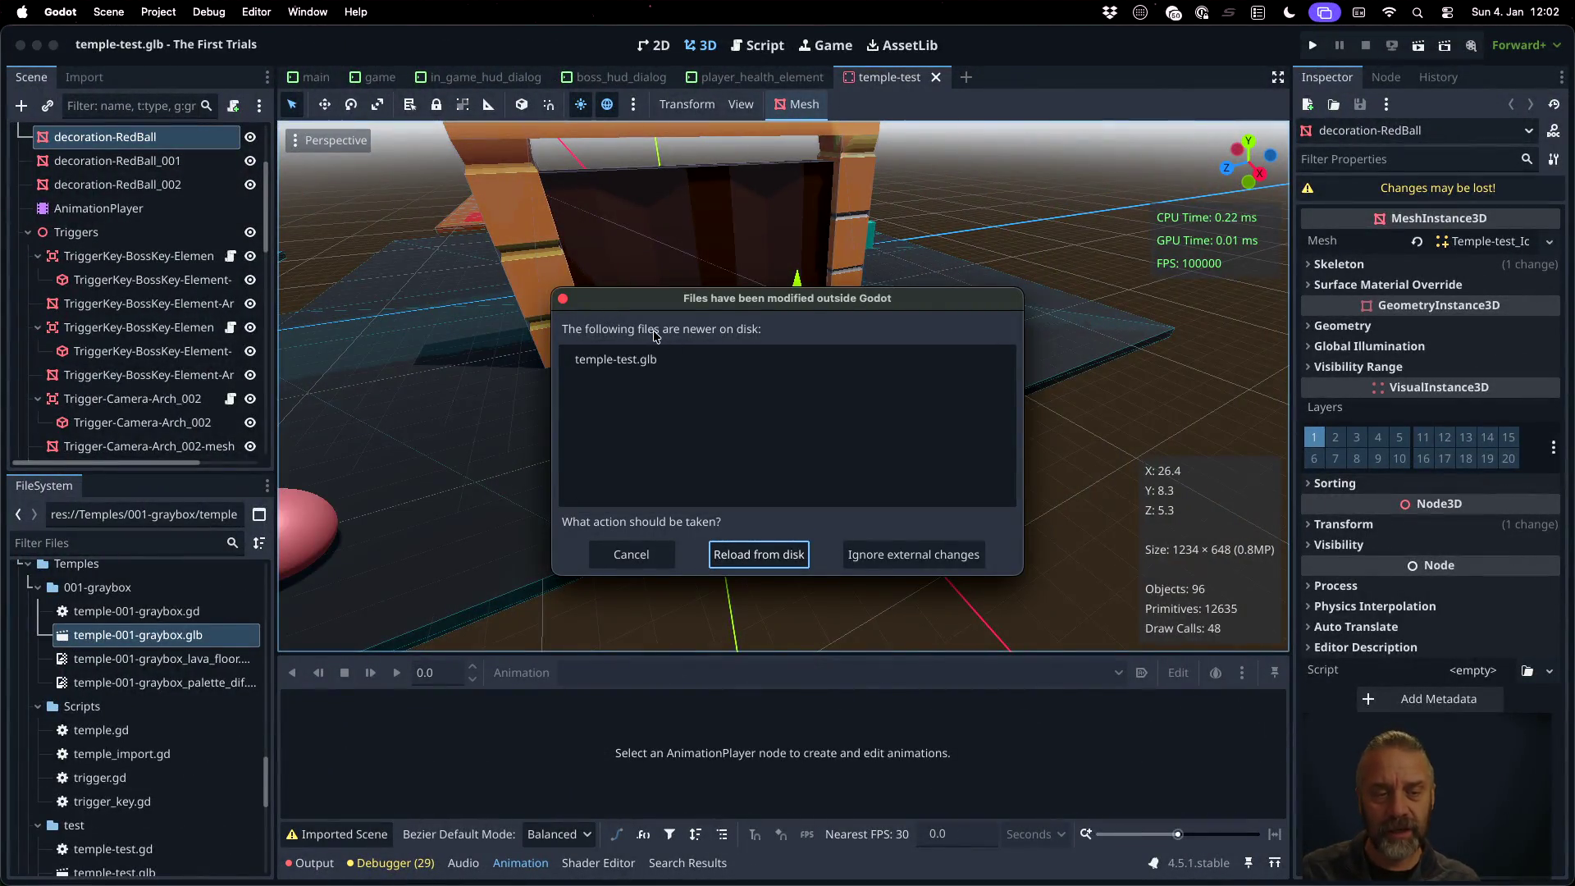
Reload temple-test.glb in Godot and orbit to inspect the smooth red balls
{"action": "left_click", "coordinate": [790, 562]}
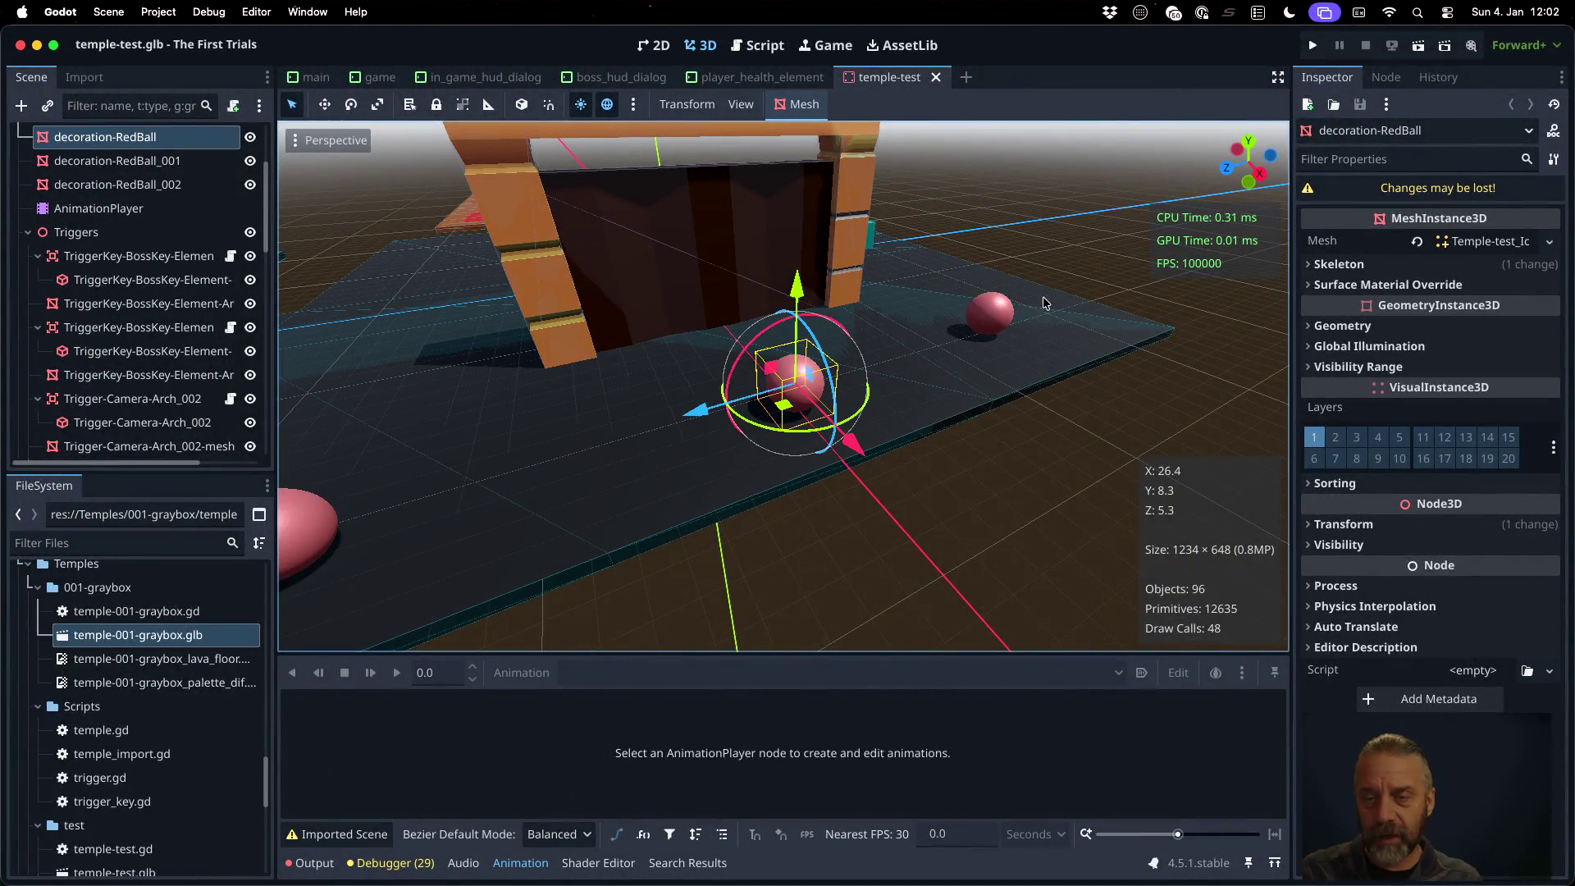
{"action": "mouse_move", "coordinate": [475, 417]}
{"action": "middle_mouse_down"}
{"action": "mouse_move", "coordinate": [607, 356]}
{"action": "mouse_move", "coordinate": [494, 367]}
{"action": "mouse_move", "coordinate": [963, 361]}
{"action": "mouse_move", "coordinate": [749, 357]}
{"action": "middle_mouse_up"}
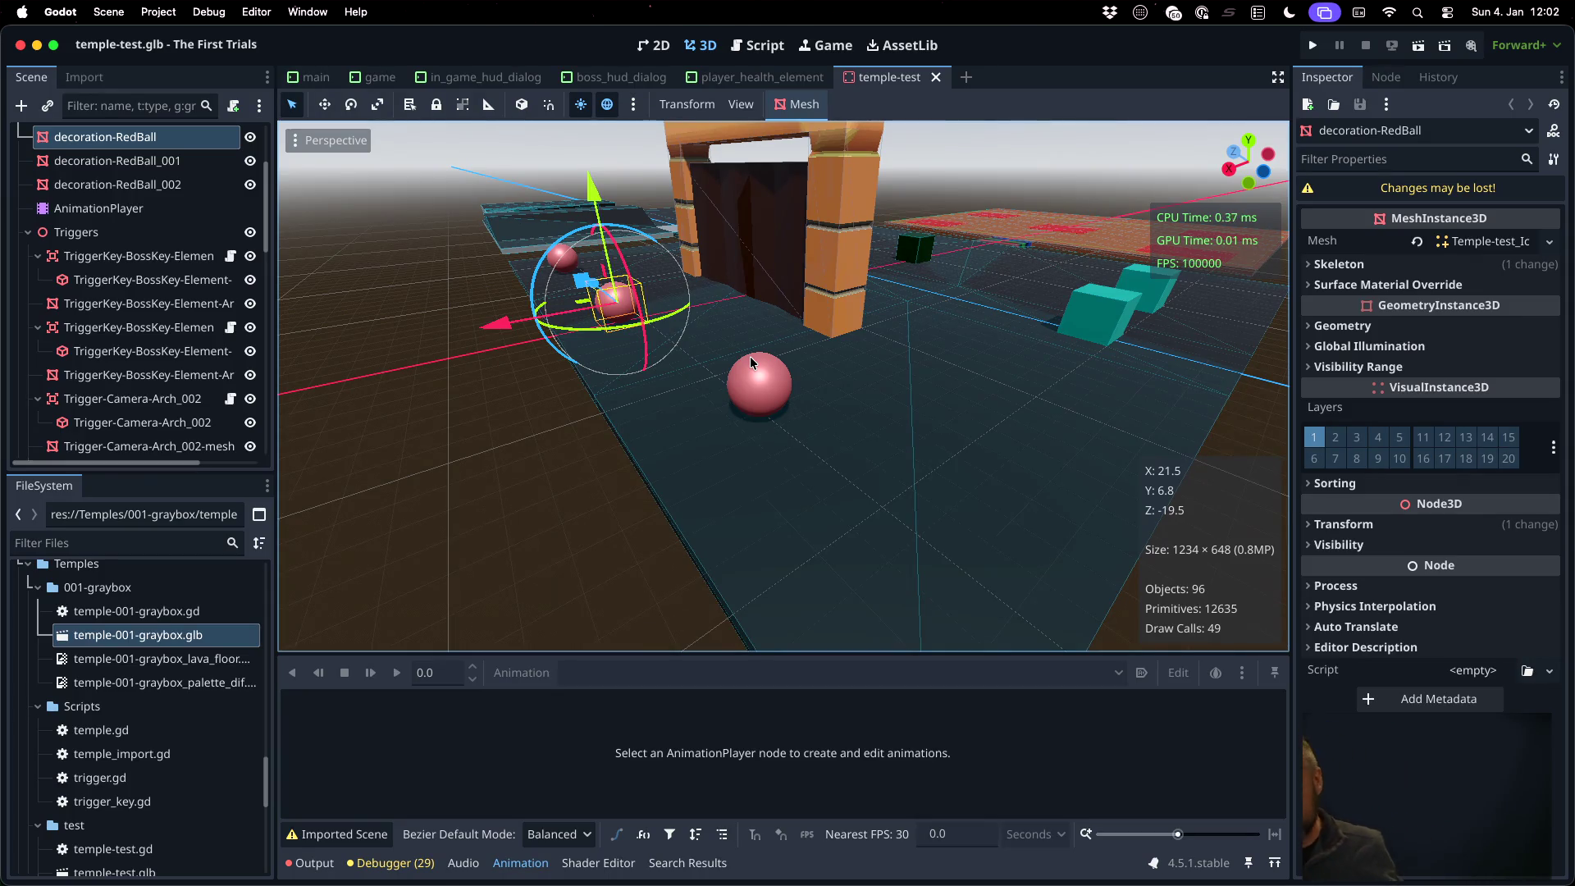
{"action": "key", "text": "super+Tab"}
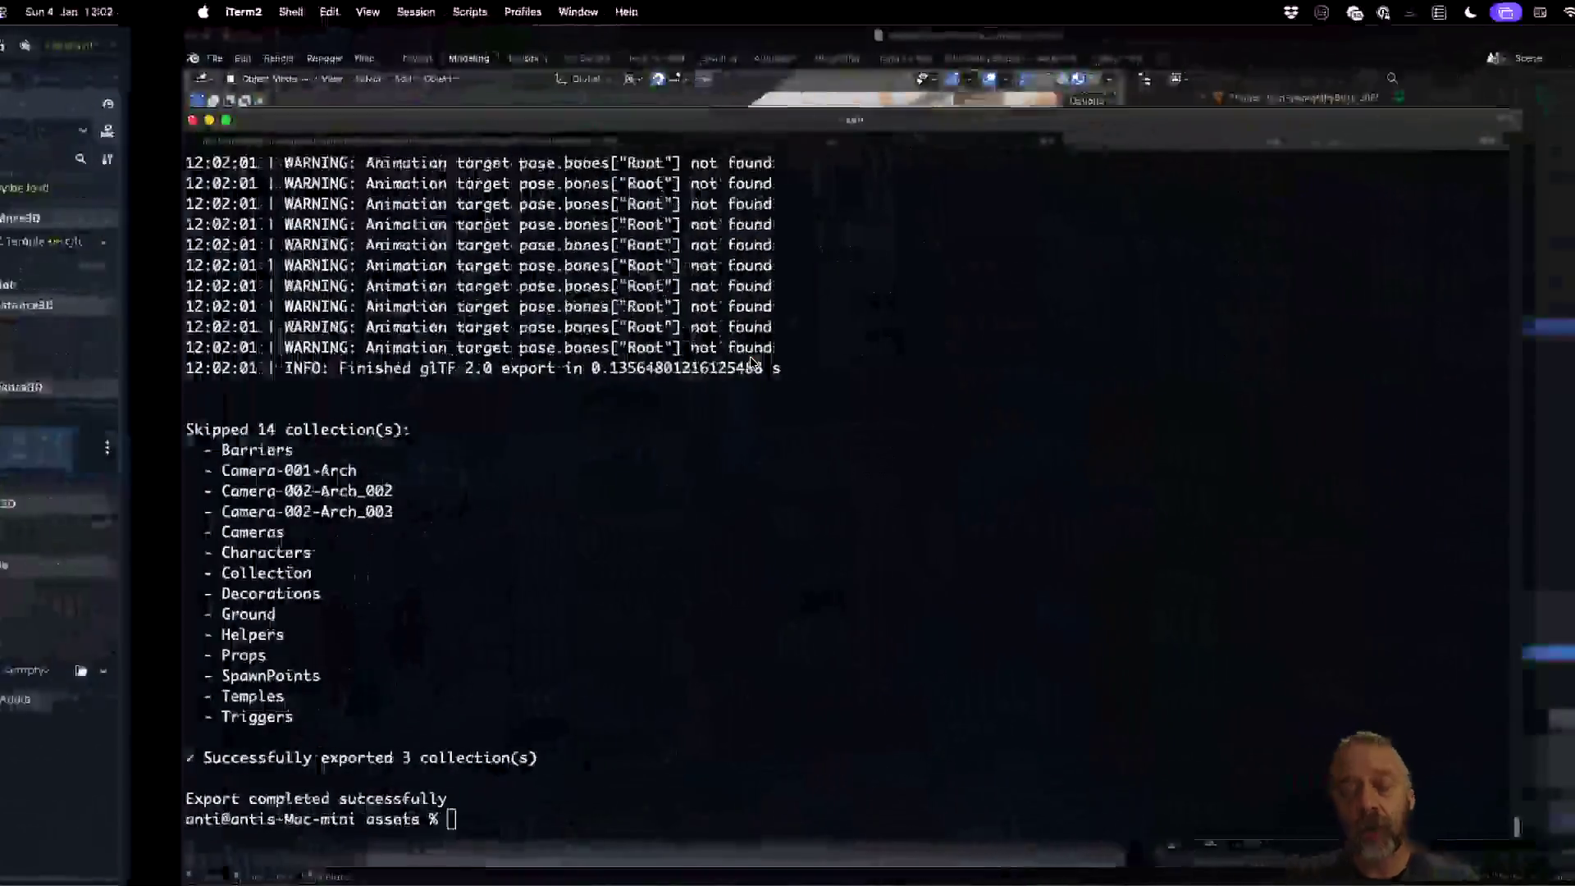
Return to Blender and select the three decoration-RedBall objects in the Outliner
{"action": "left_click", "coordinate": [969, 43]}
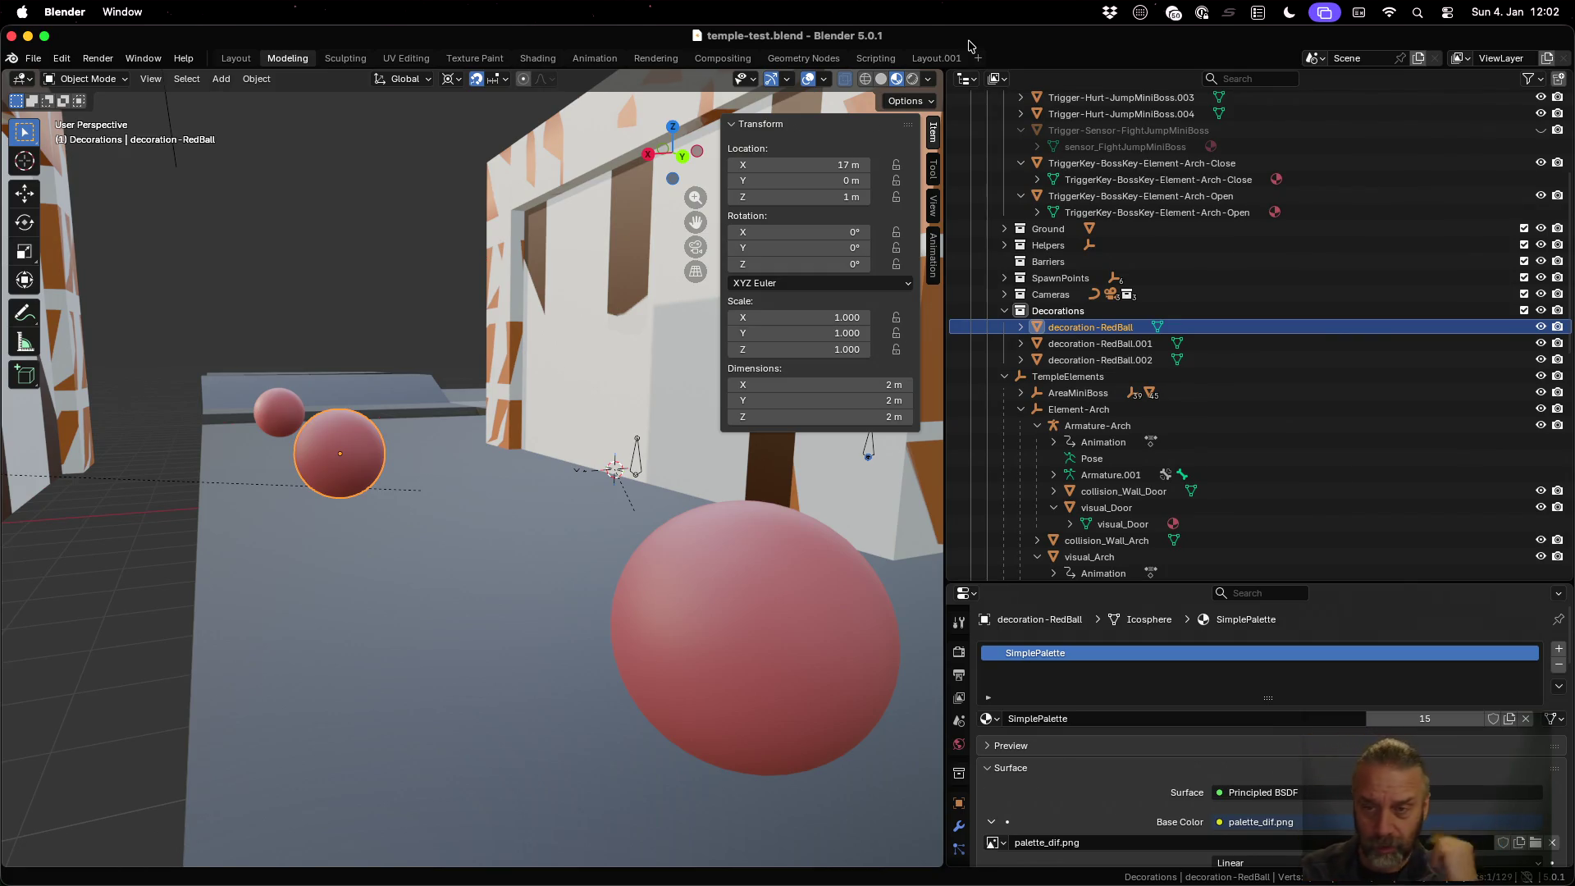
{"action": "left_click", "coordinate": [1123, 361], "text": "shift"}
Delete all three decoration-RedBall objects and save temple-test.blend
{"action": "right_click", "coordinate": [1116, 333]}
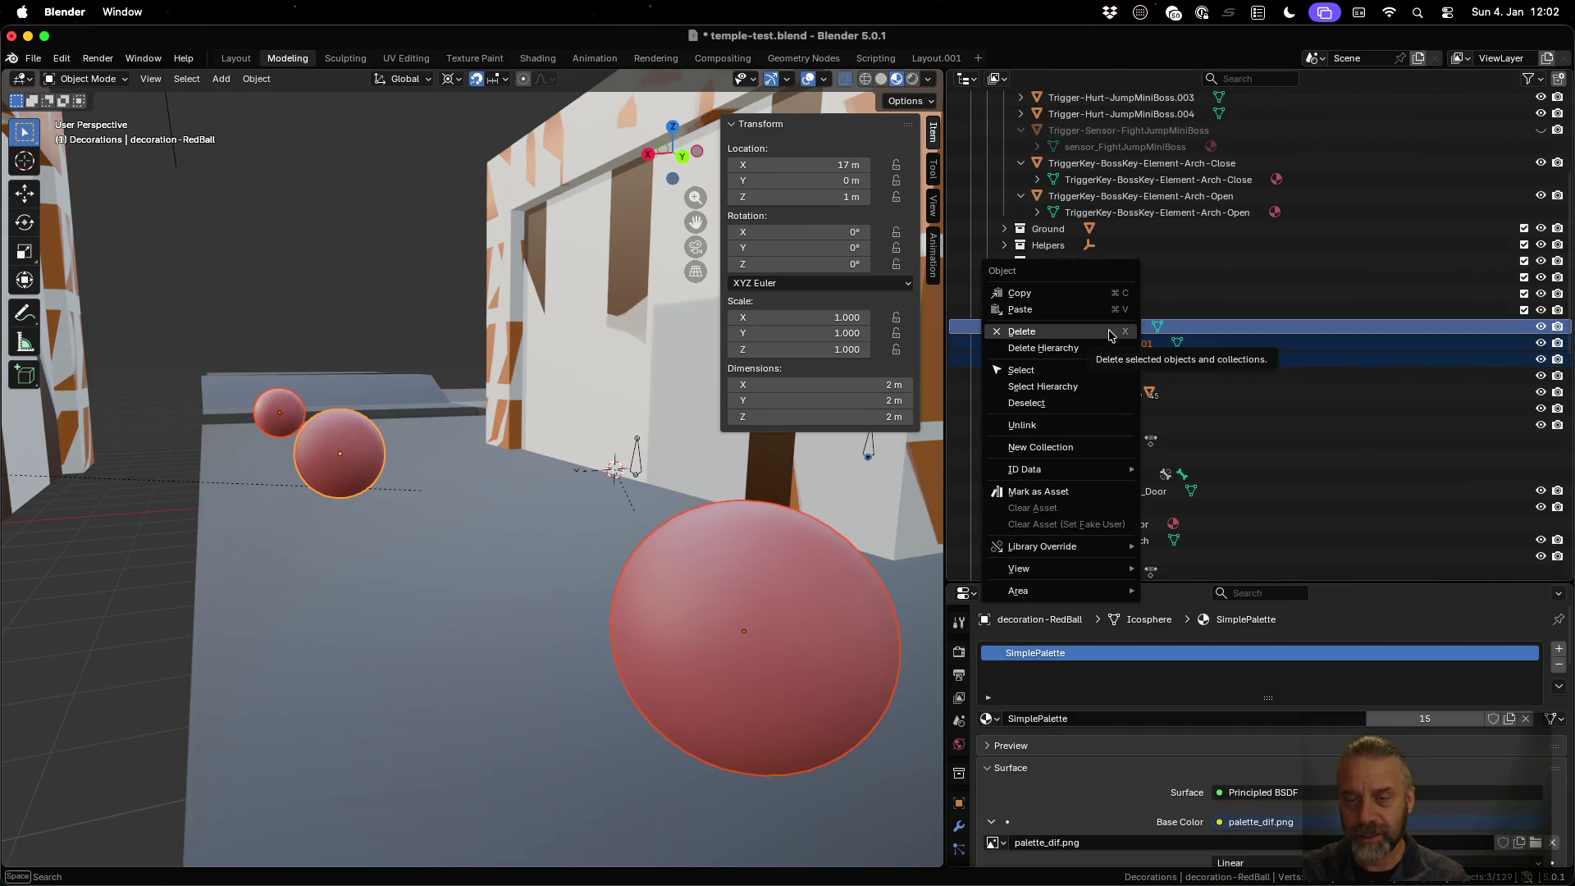
{"action": "left_click", "coordinate": [1110, 333]}
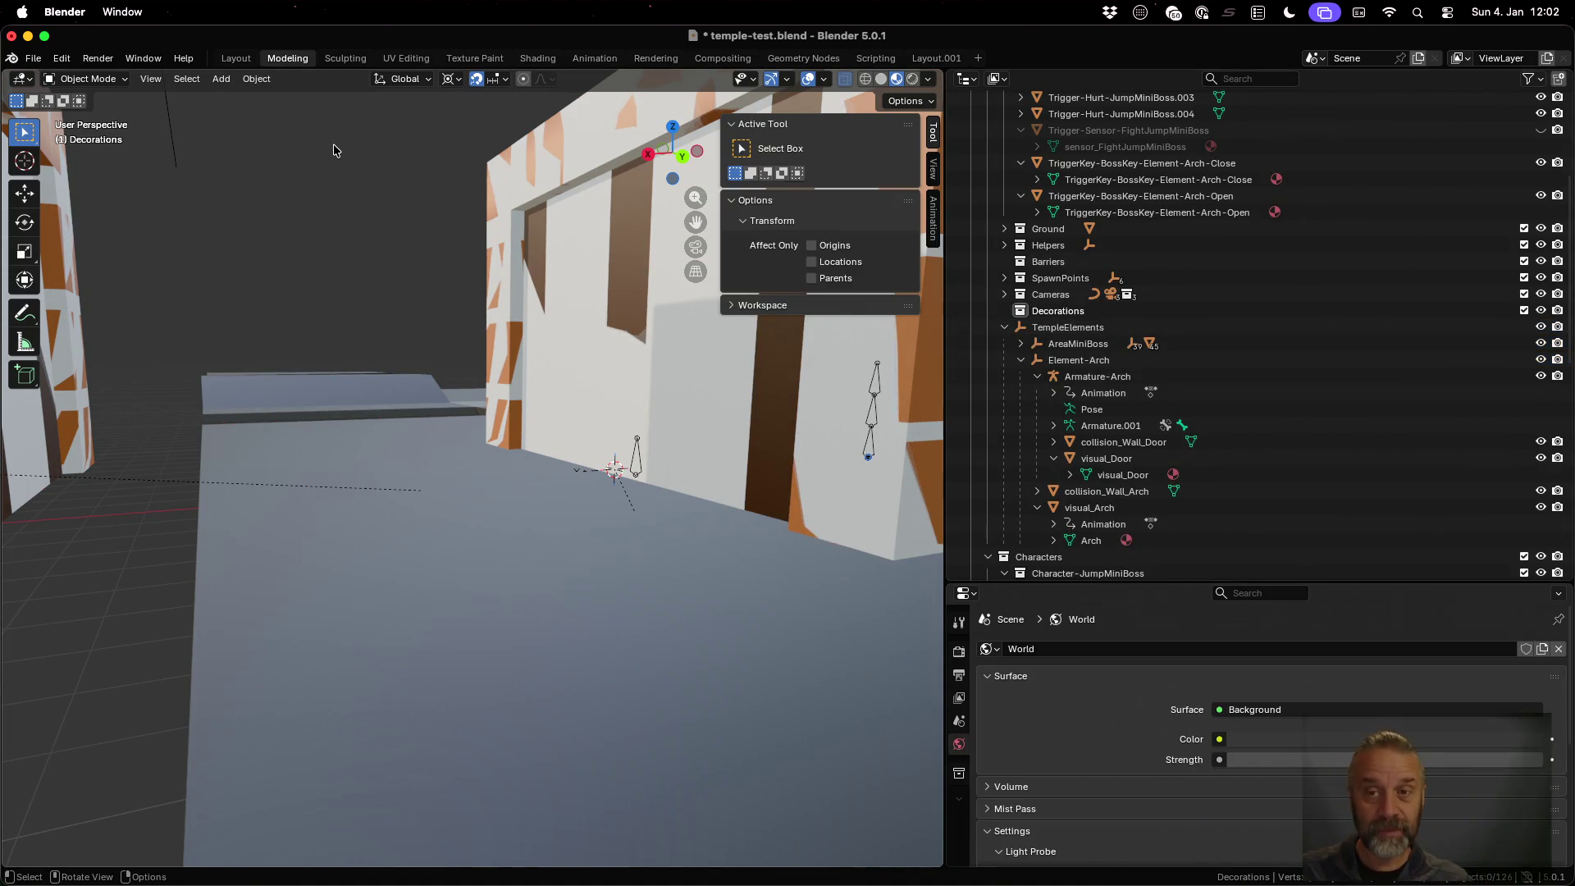
{"action": "key", "text": "super+s"}
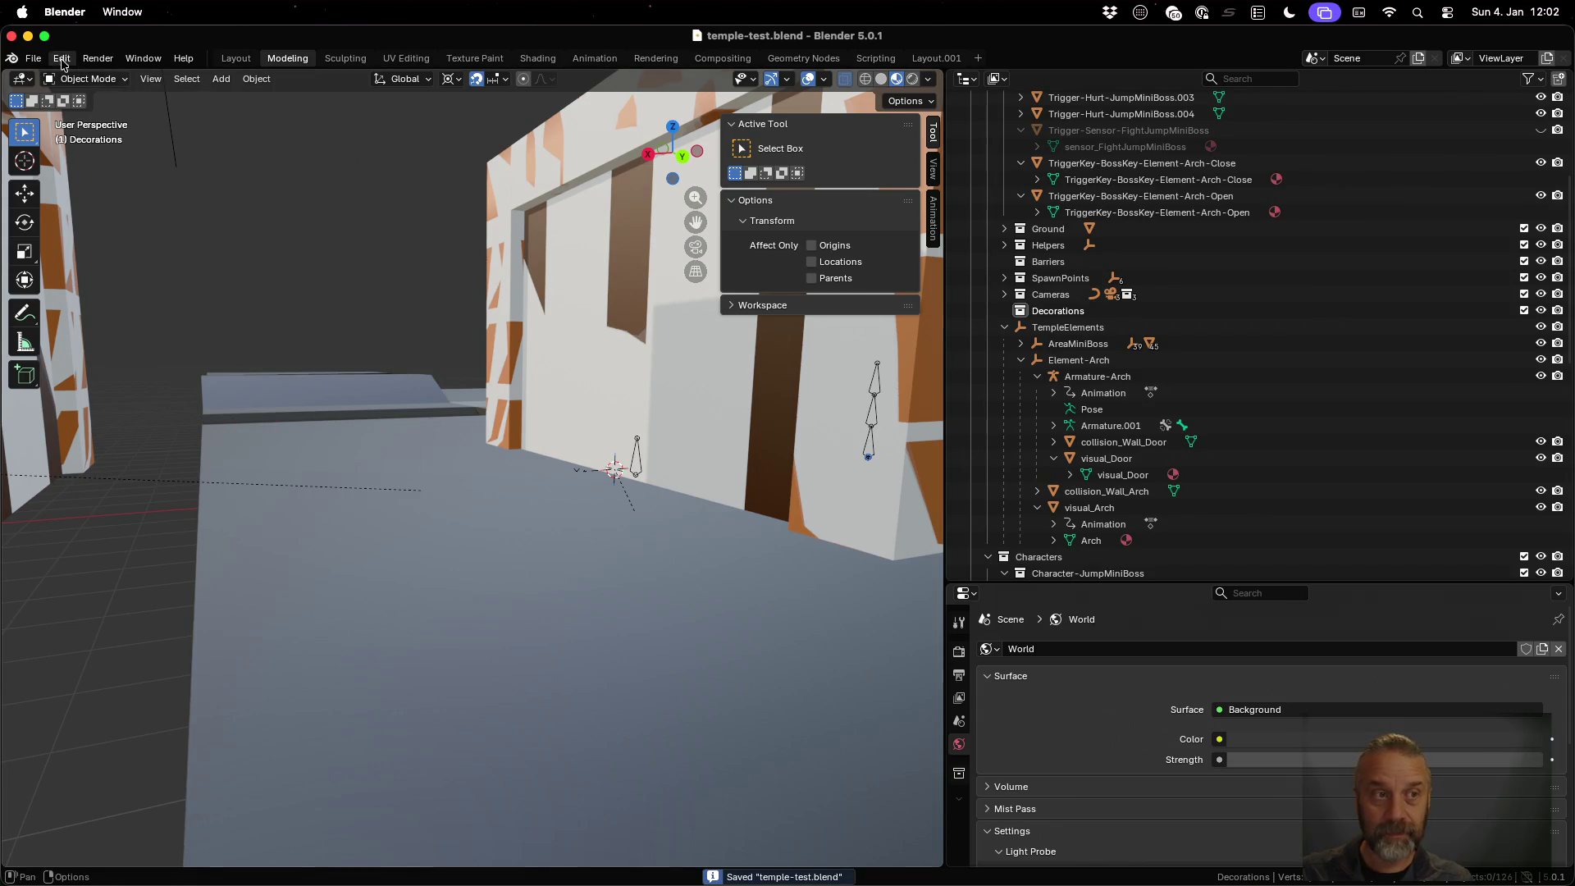
{"action": "left_click", "coordinate": [43, 60]}
{"action": "mouse_move", "coordinate": [52, 85]}
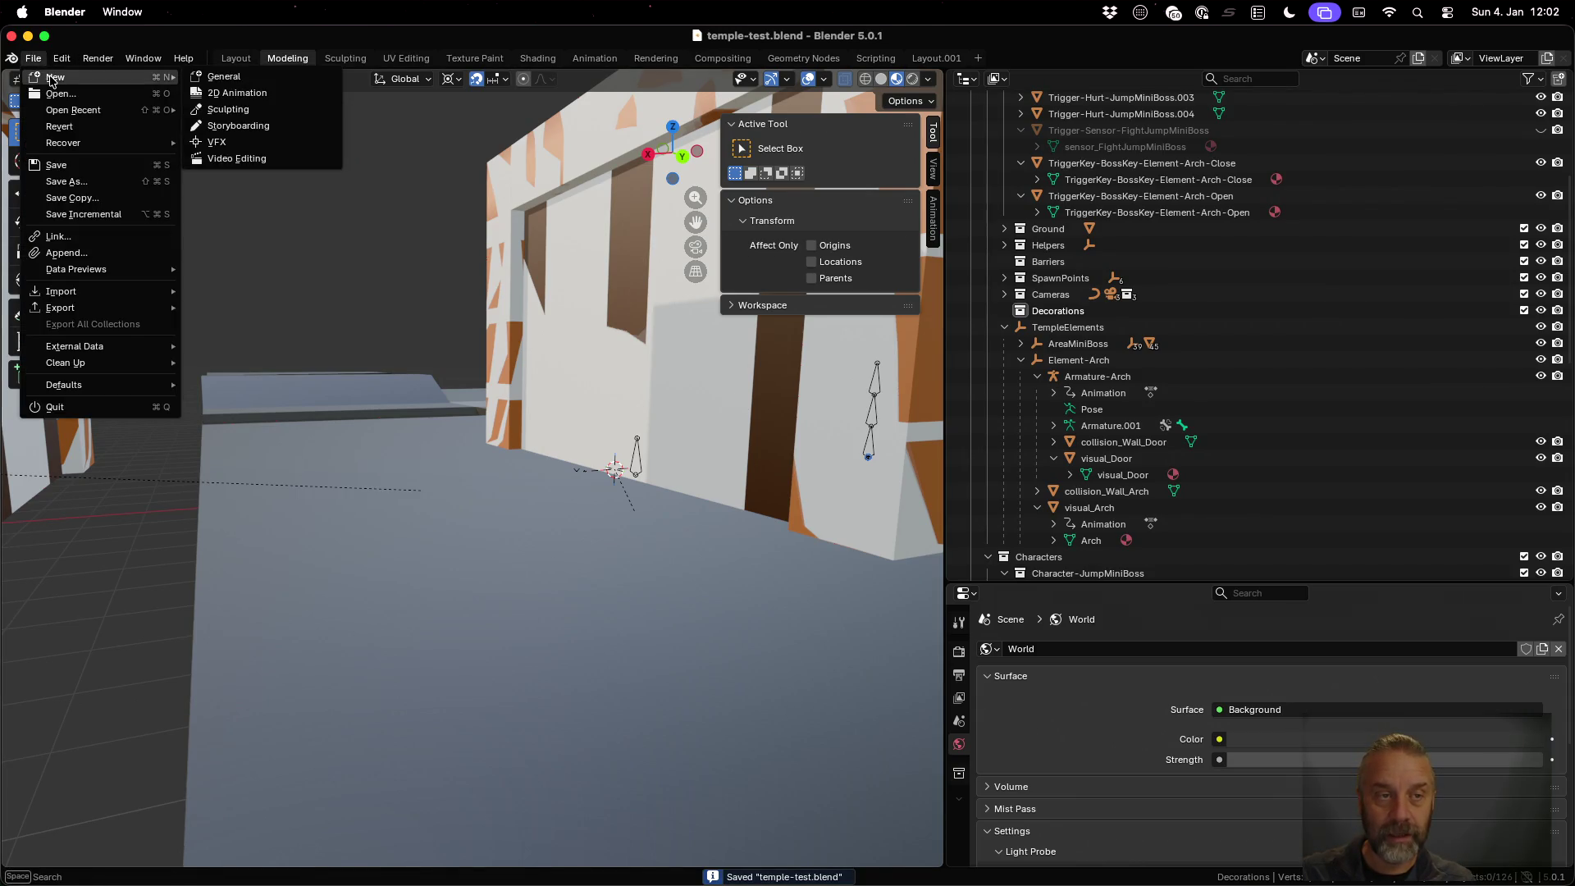
Start a new General scene, delete the default cube, and add an Ico Sphere
{"action": "left_click", "coordinate": [229, 79]}
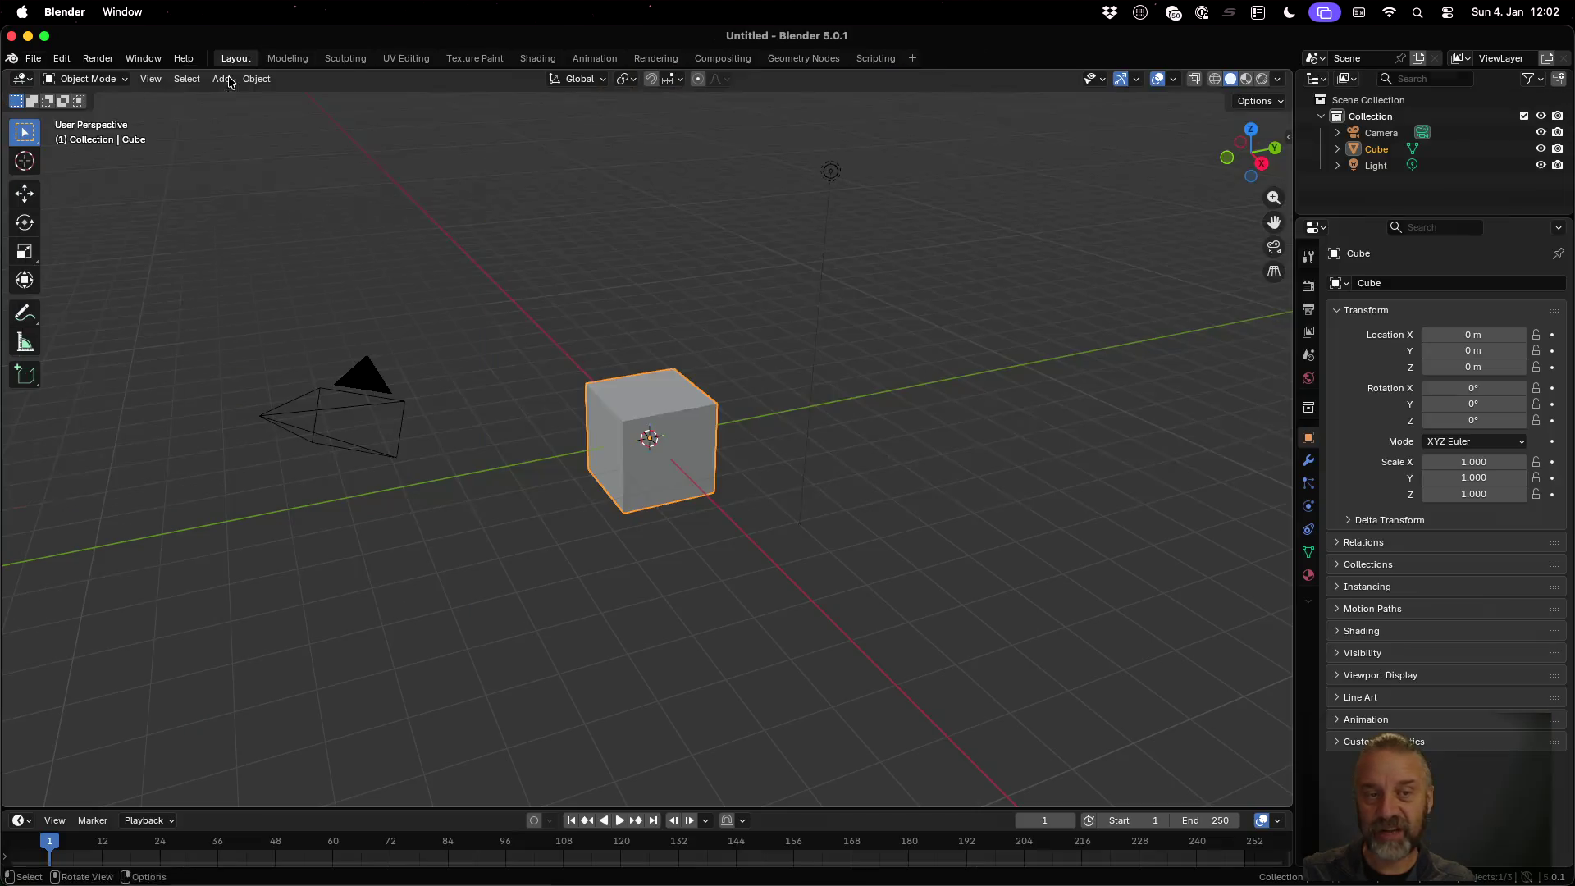
{"action": "key", "text": "x"}
{"action": "left_click", "coordinate": [848, 449]}
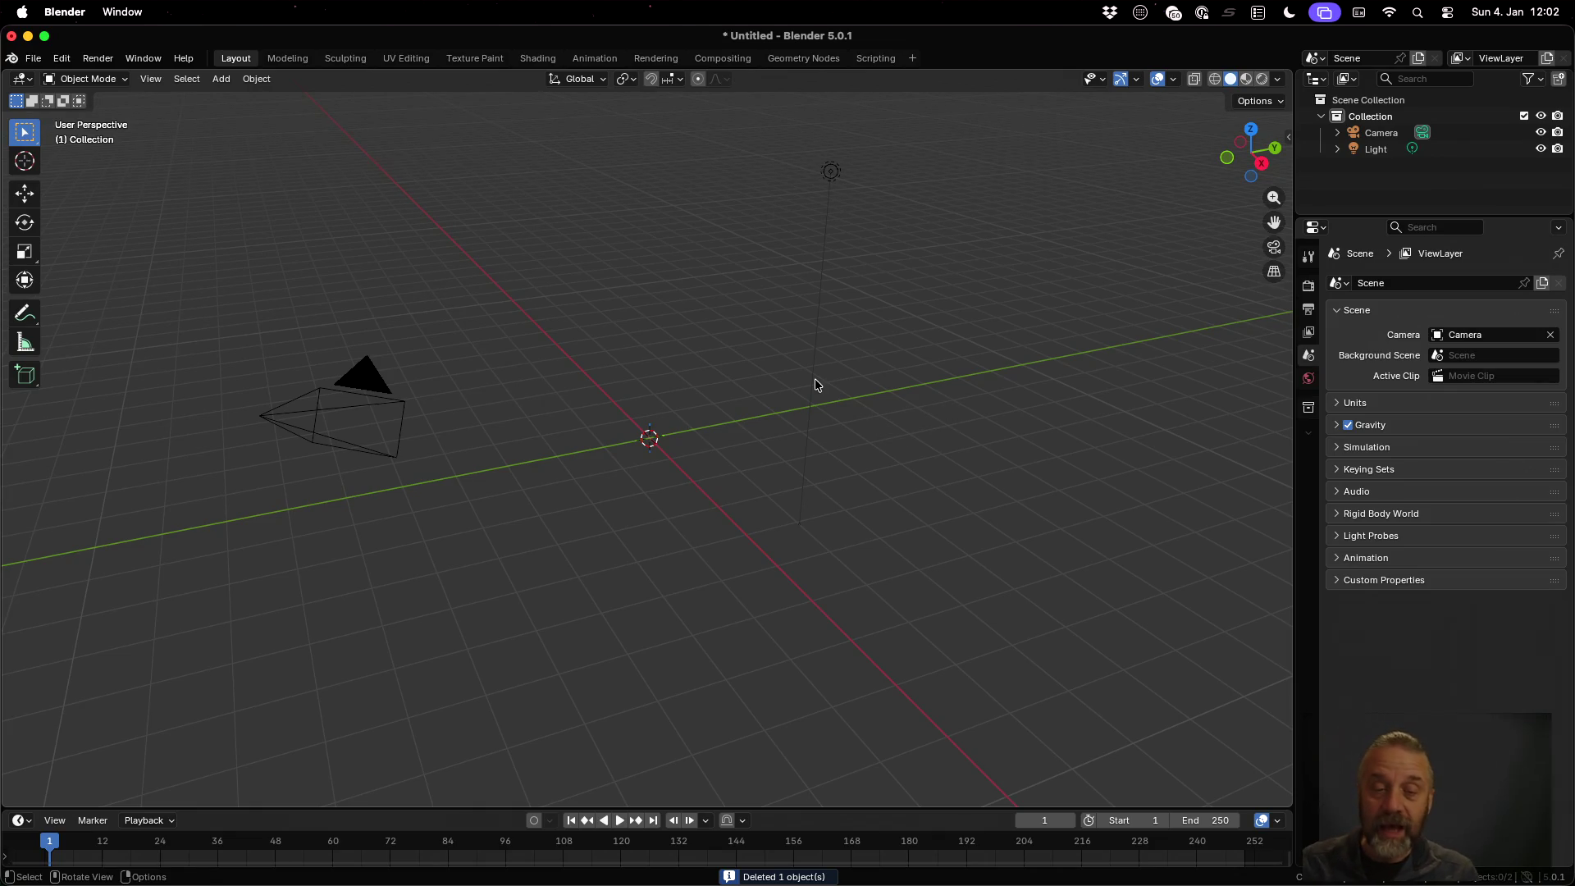
{"action": "key", "text": "shift+a"}
{"action": "mouse_move", "coordinate": [814, 381]}
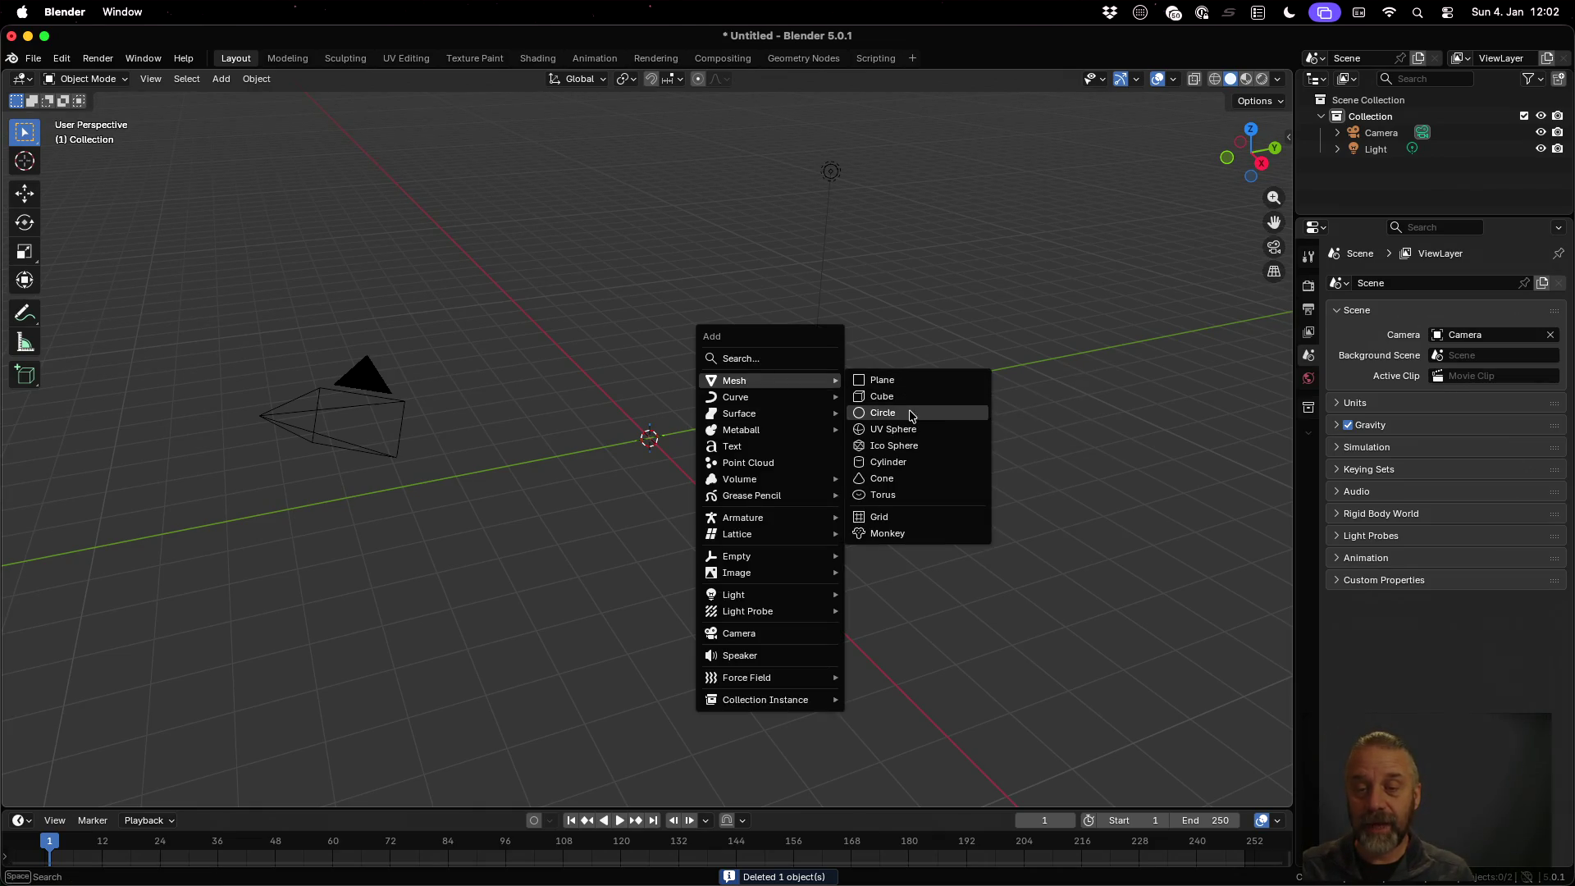
{"action": "left_click", "coordinate": [912, 446]}
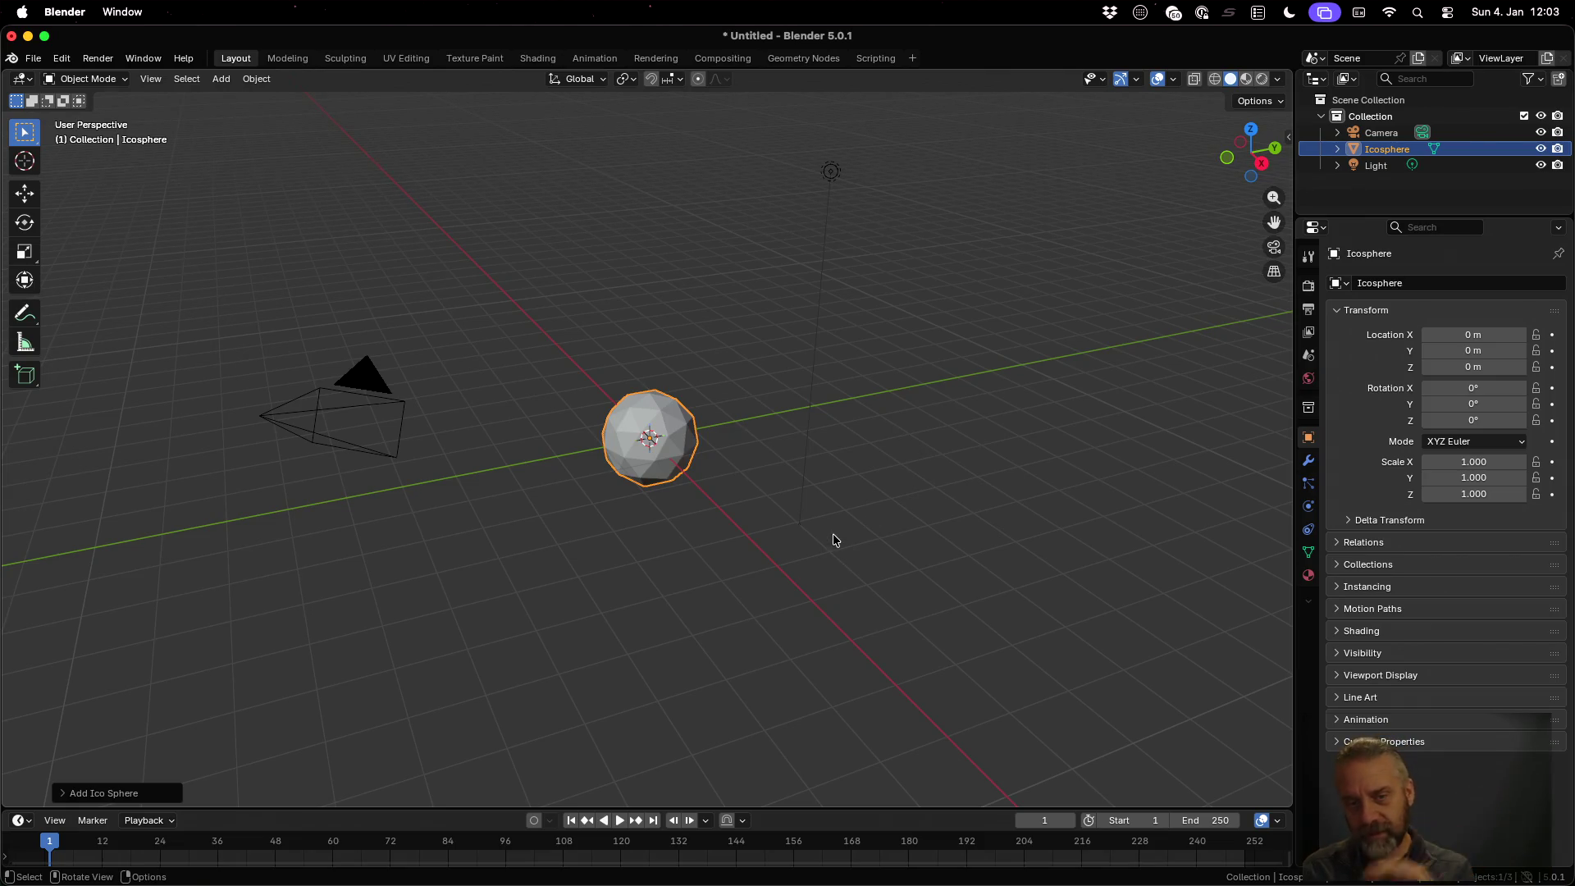
Set the icosphere's subdivisions to 4 and enter Edit Mode
{"action": "left_click", "coordinate": [104, 791]}
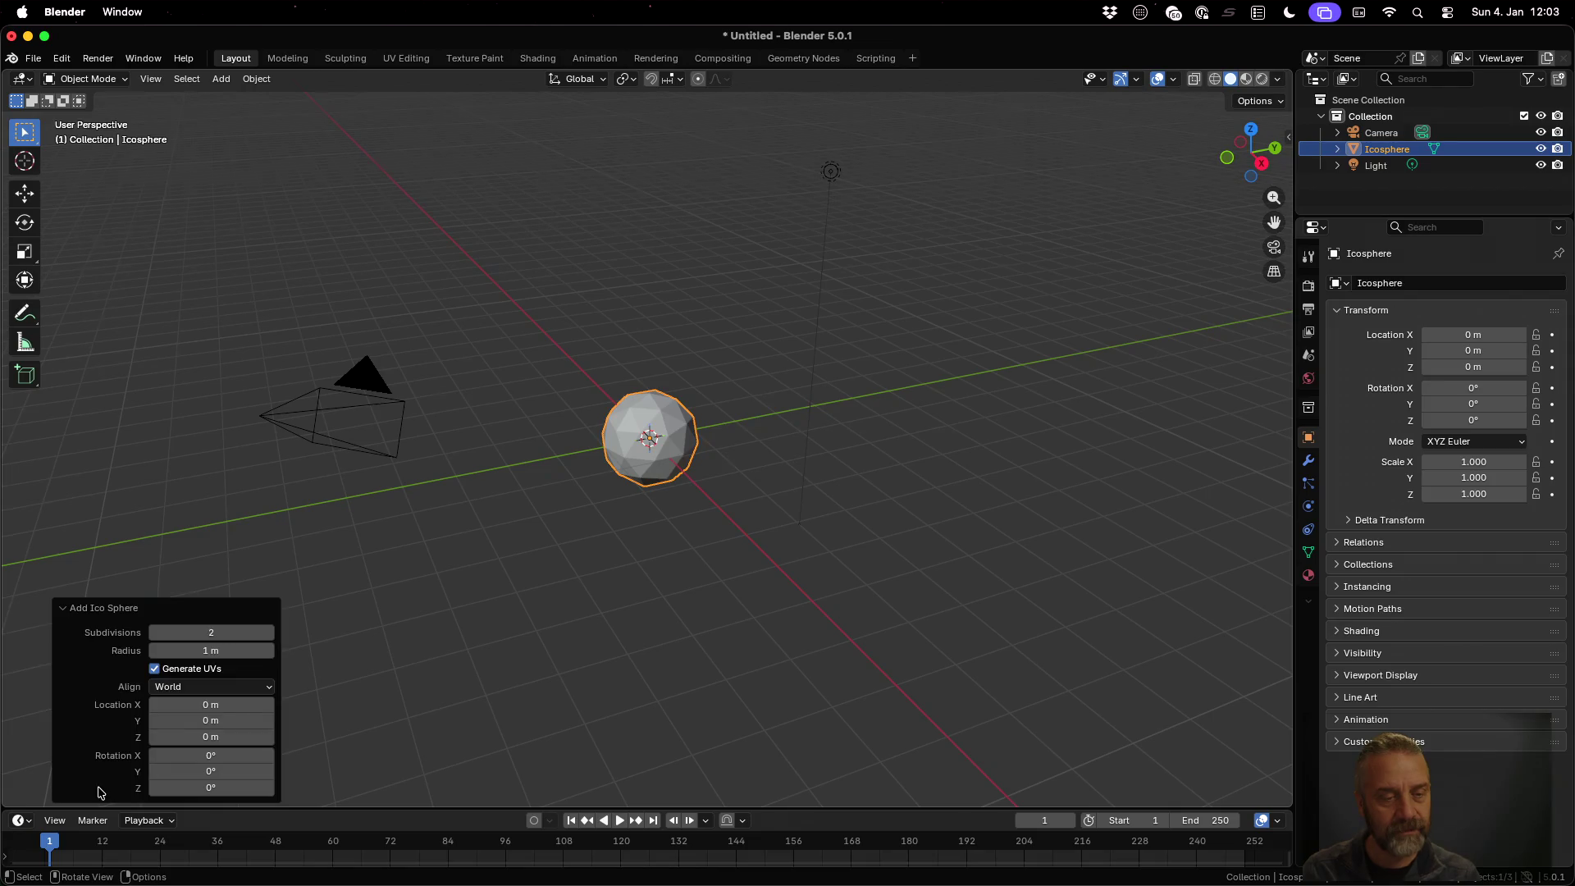
{"action": "left_click", "coordinate": [267, 633]}
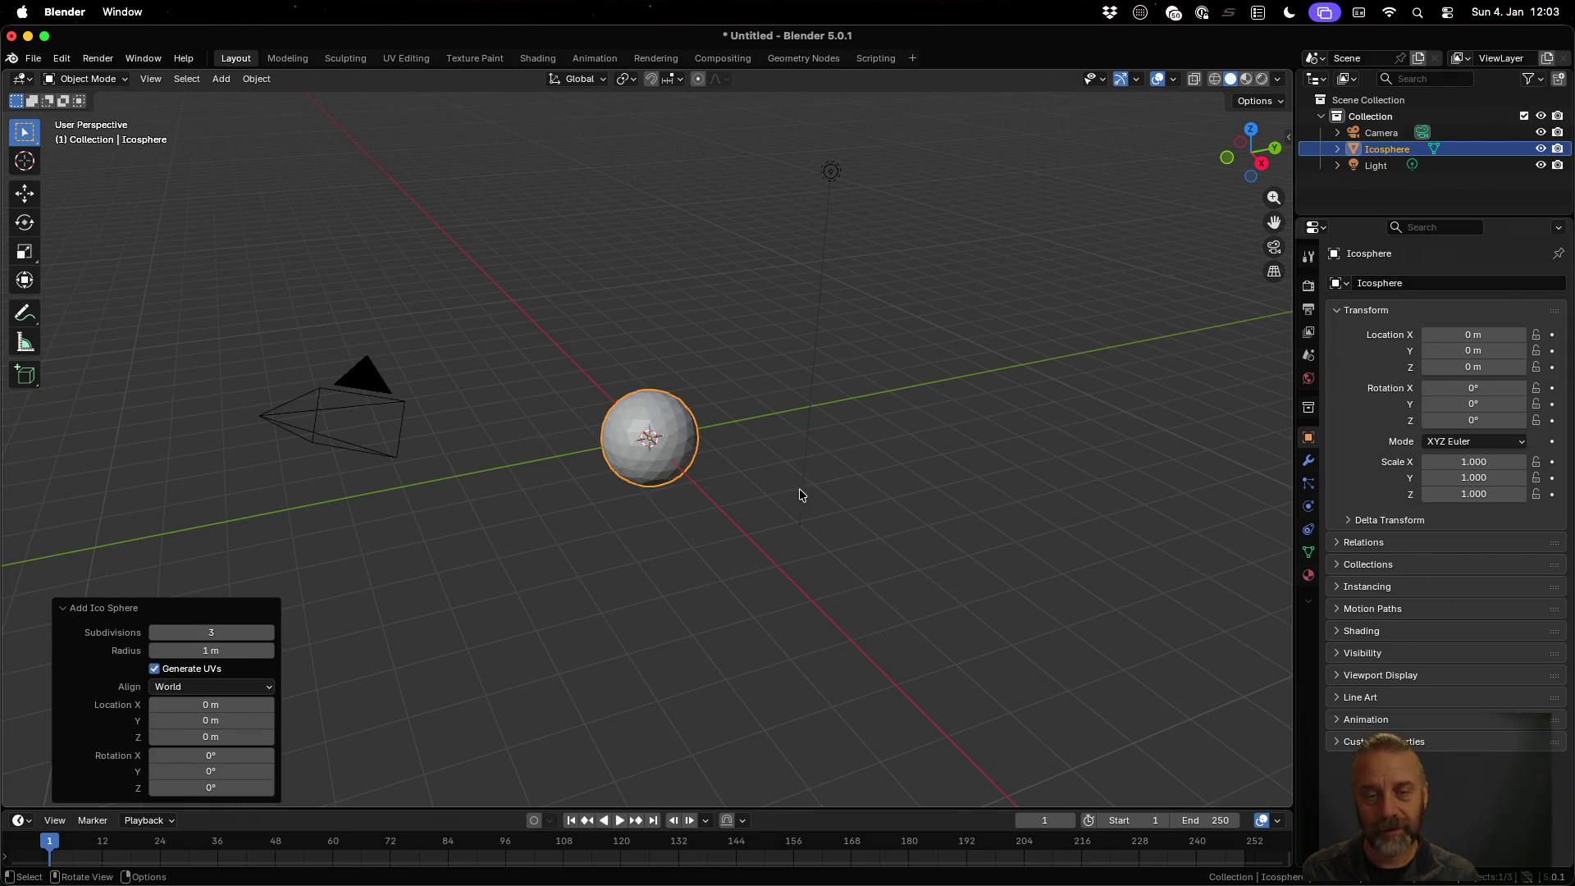
{"action": "scroll", "coordinate": [701, 434], "scroll_direction": "up", "scroll_amount": 5}
{"action": "scroll", "coordinate": [701, 436], "scroll_direction": "up", "scroll_amount": 2}
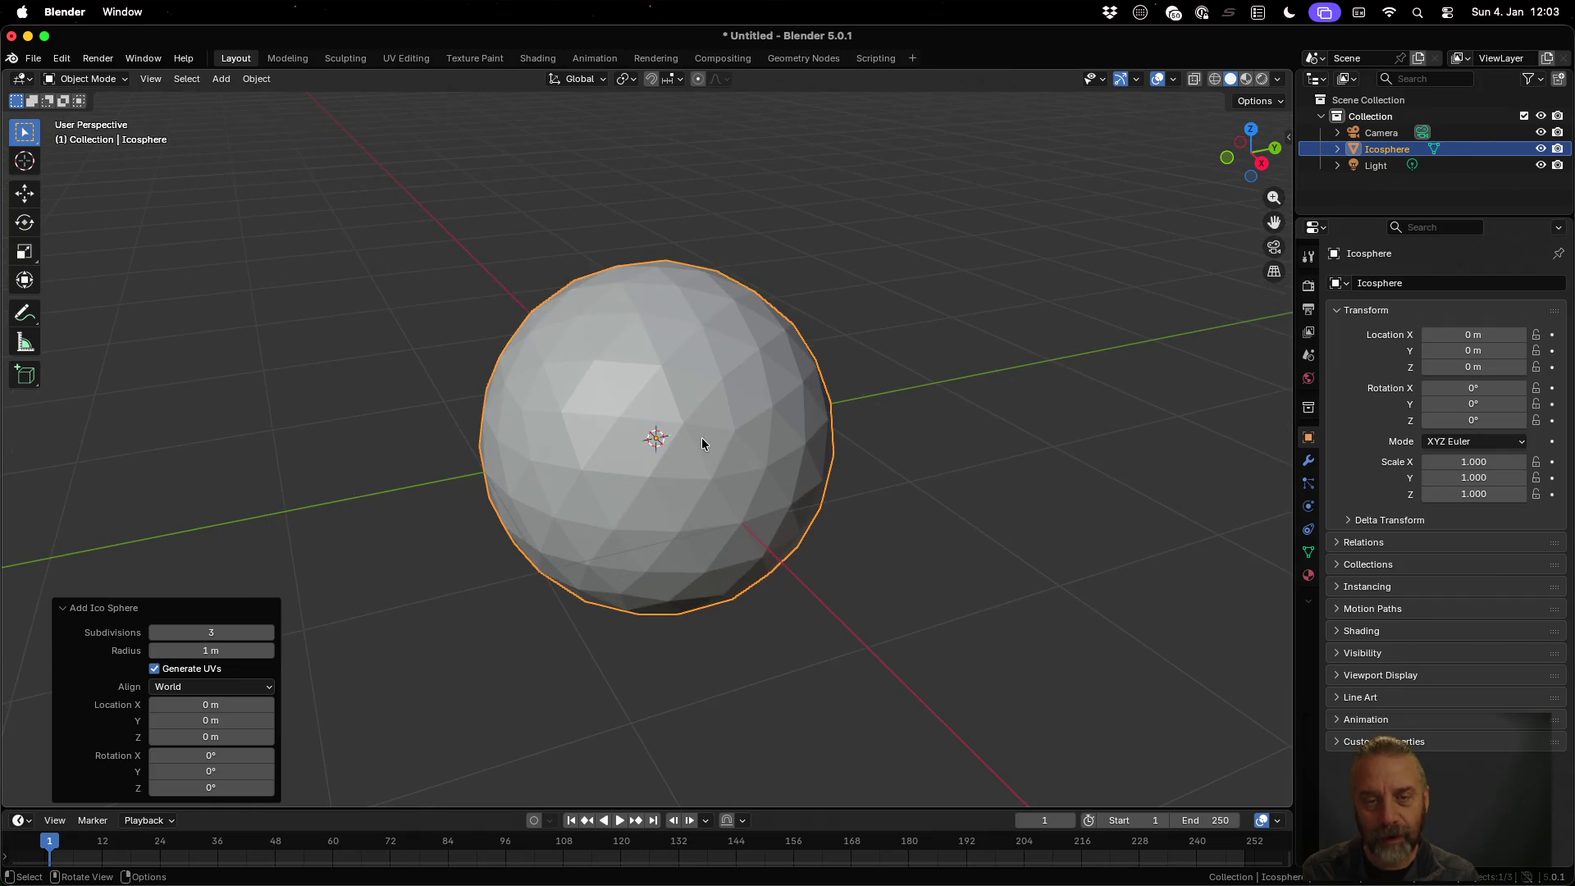
{"action": "left_click", "coordinate": [267, 632]}
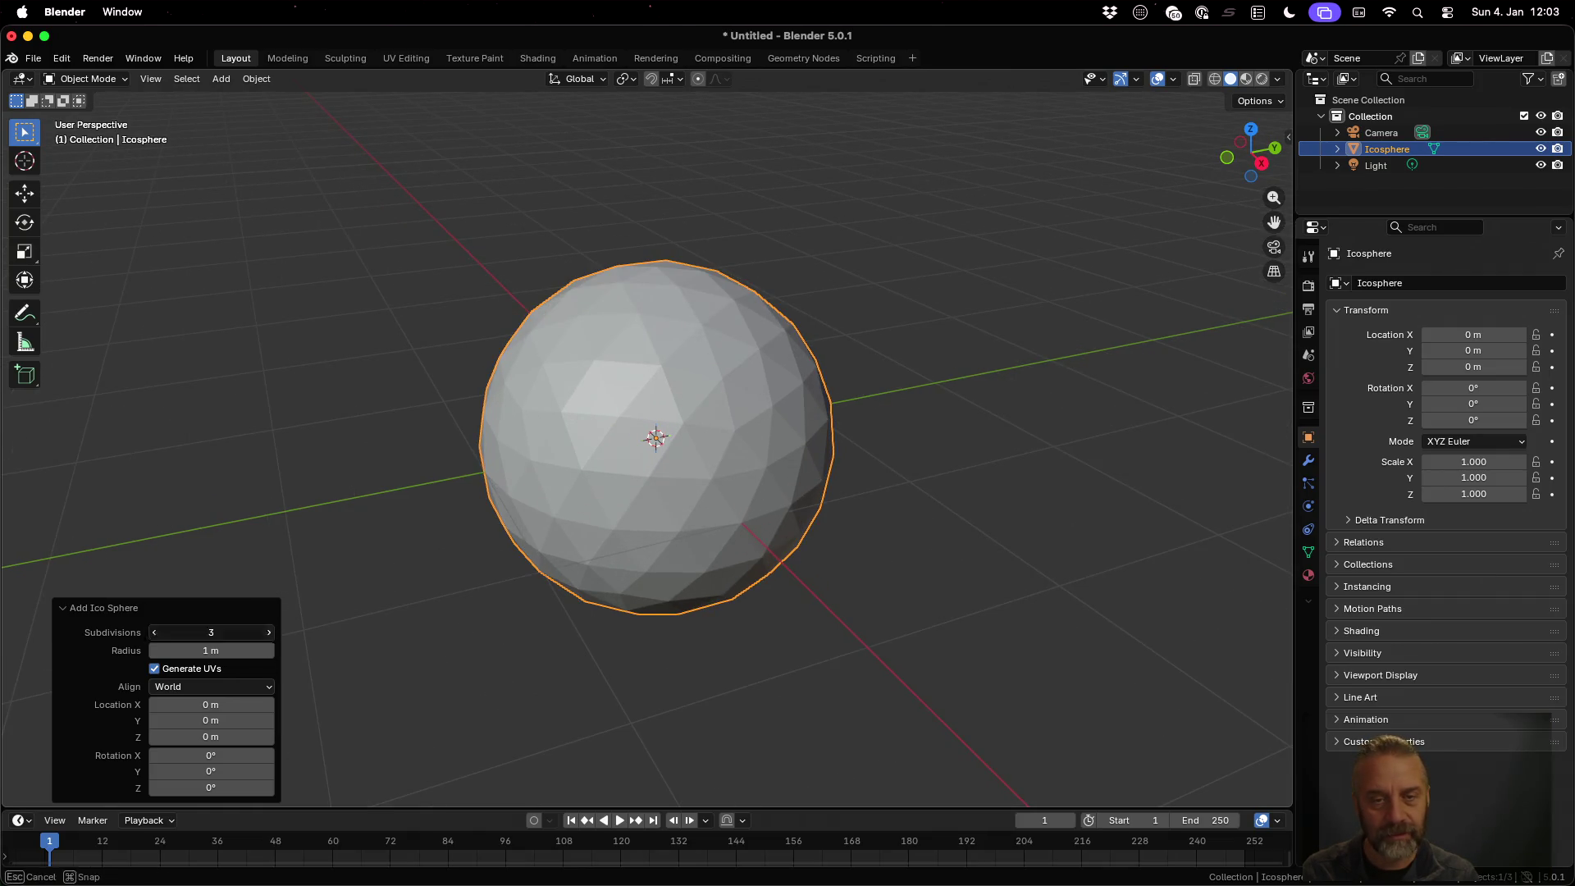
{"action": "scroll", "coordinate": [870, 420], "scroll_direction": "up", "scroll_amount": 2}
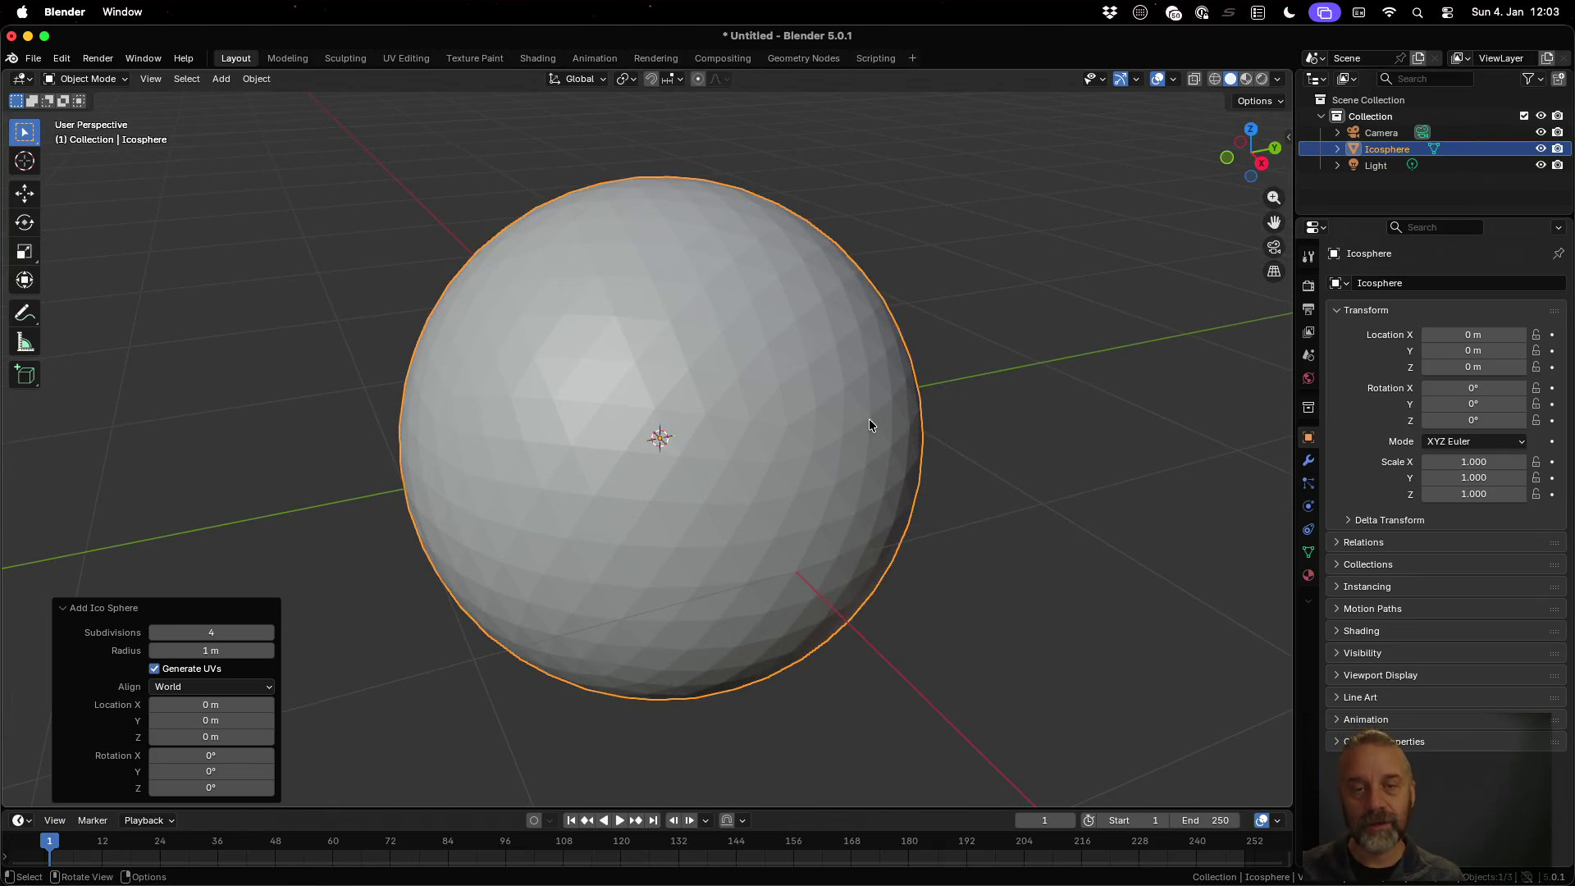
{"action": "scroll", "coordinate": [869, 420], "scroll_direction": "up", "scroll_amount": 1}
{"action": "scroll", "coordinate": [869, 420], "scroll_direction": "down", "scroll_amount": 3}
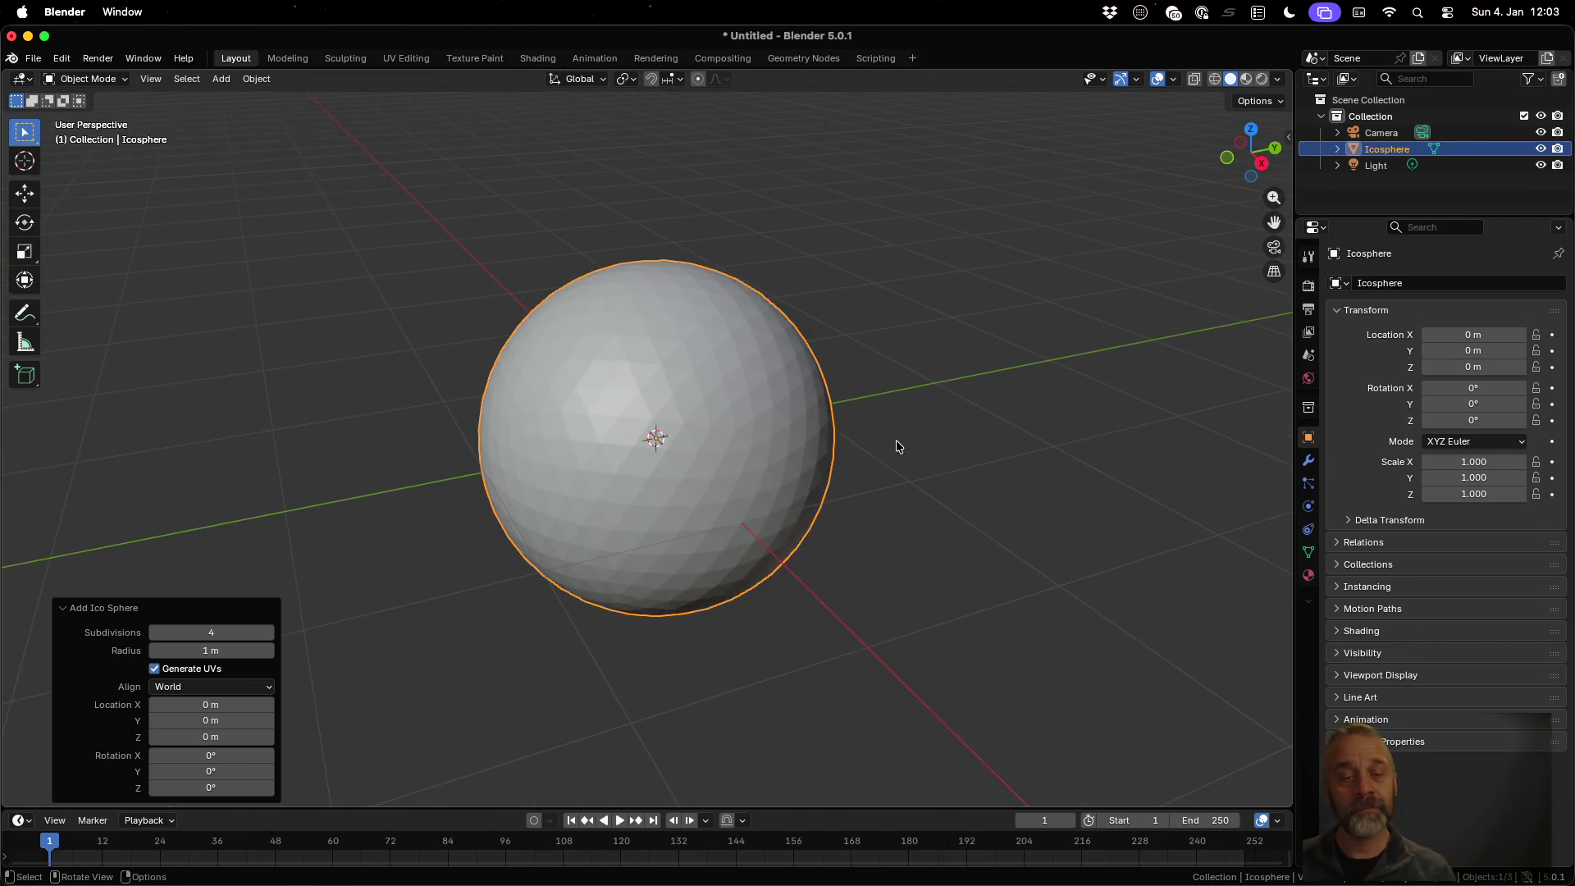
{"action": "key", "text": "Tab"}
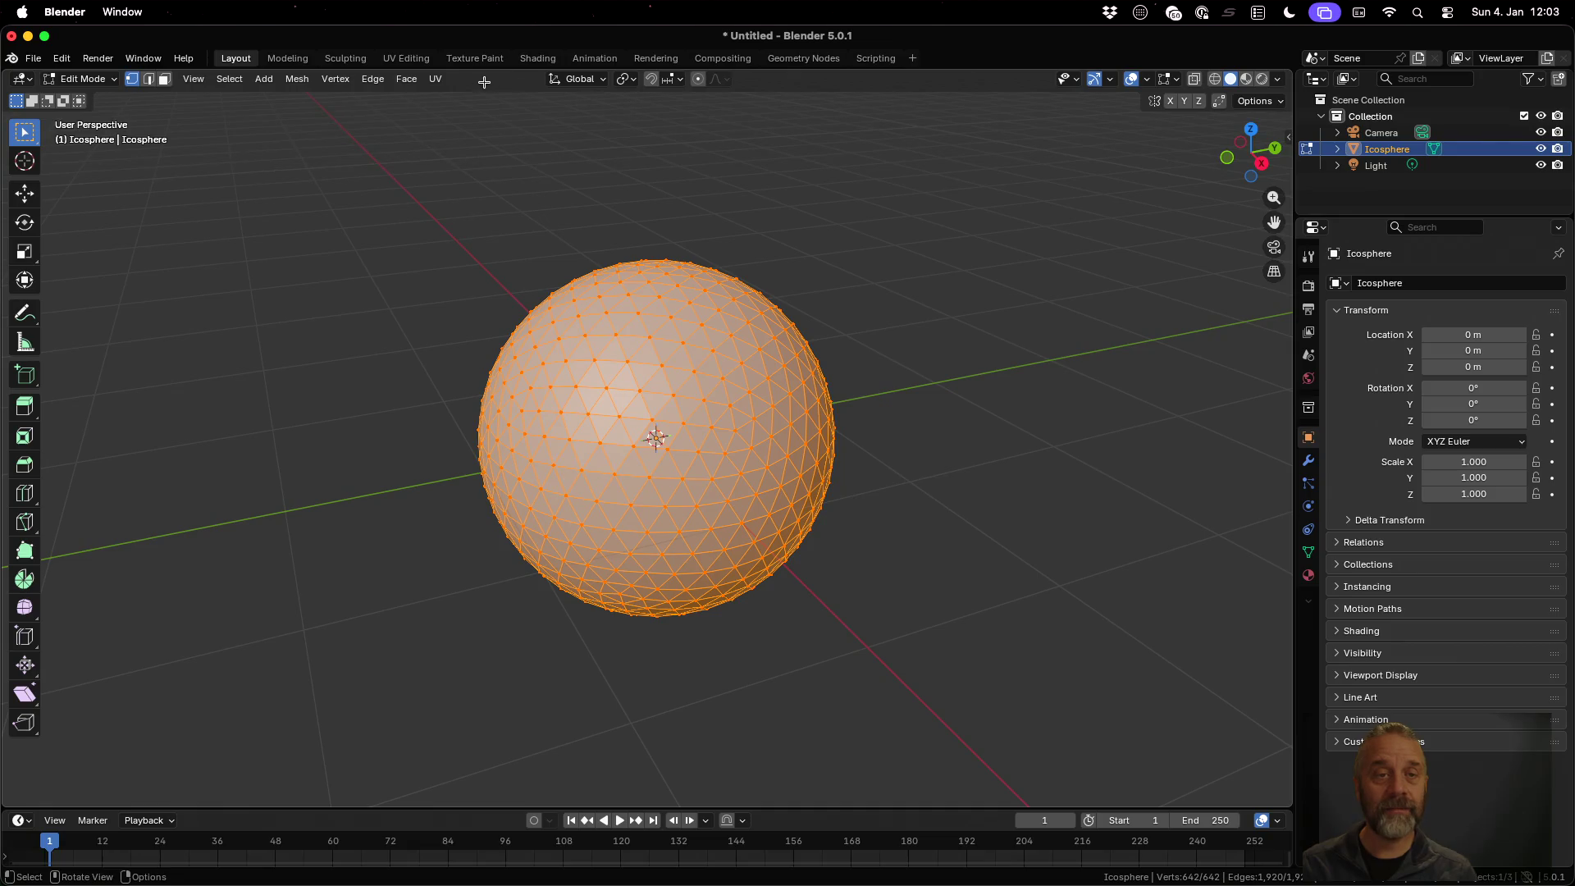
Give the icosphere a new material, Material.001, from the Material tab
{"action": "left_click", "coordinate": [406, 78]}
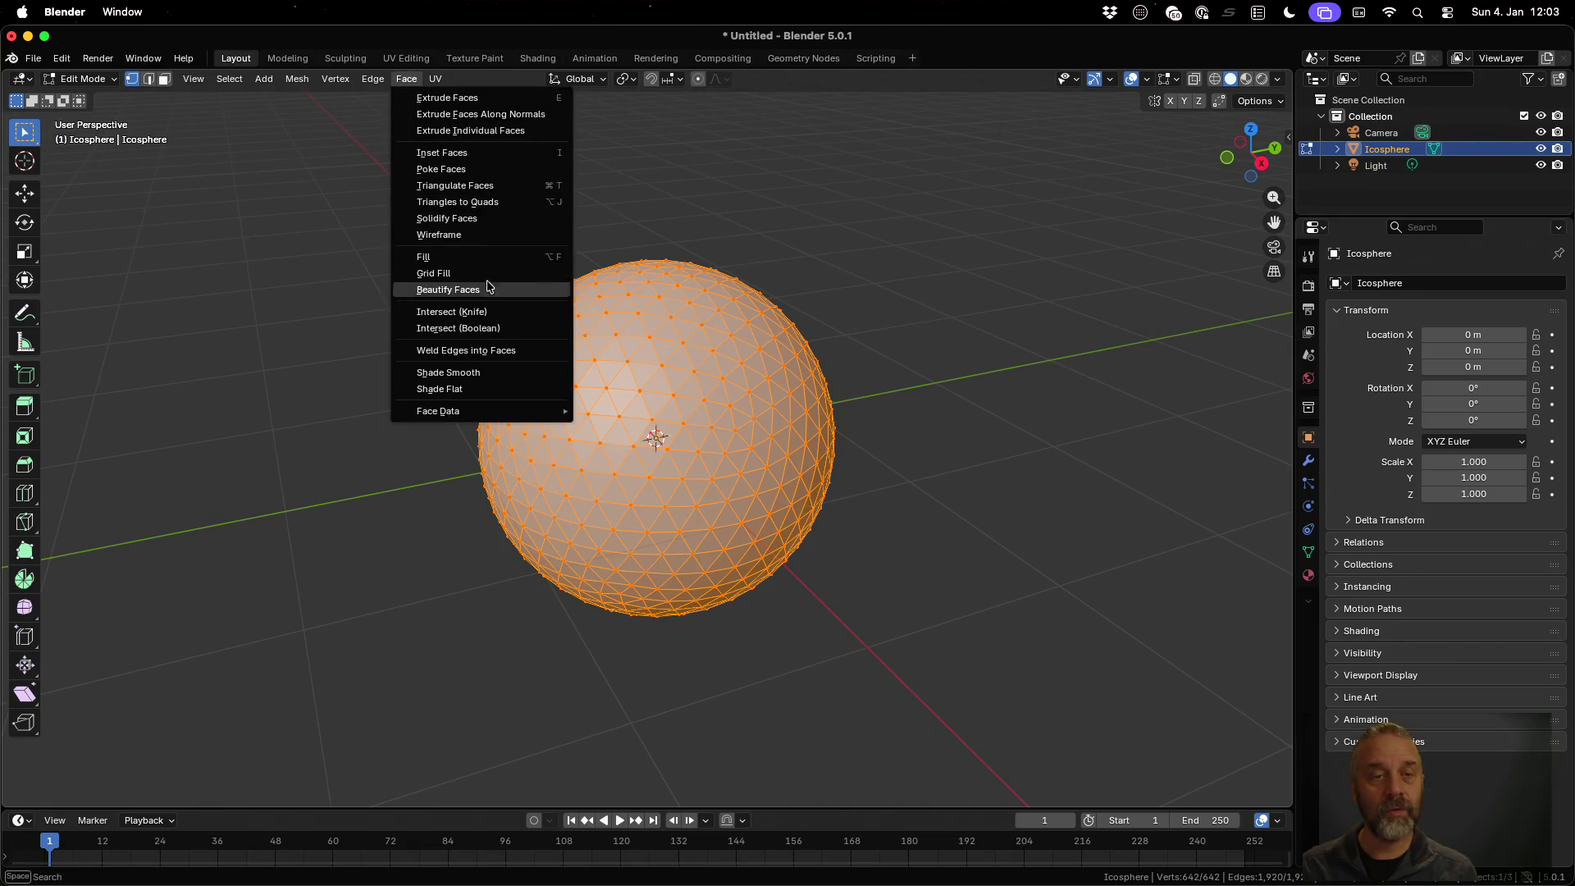
{"action": "left_click", "coordinate": [506, 352]}
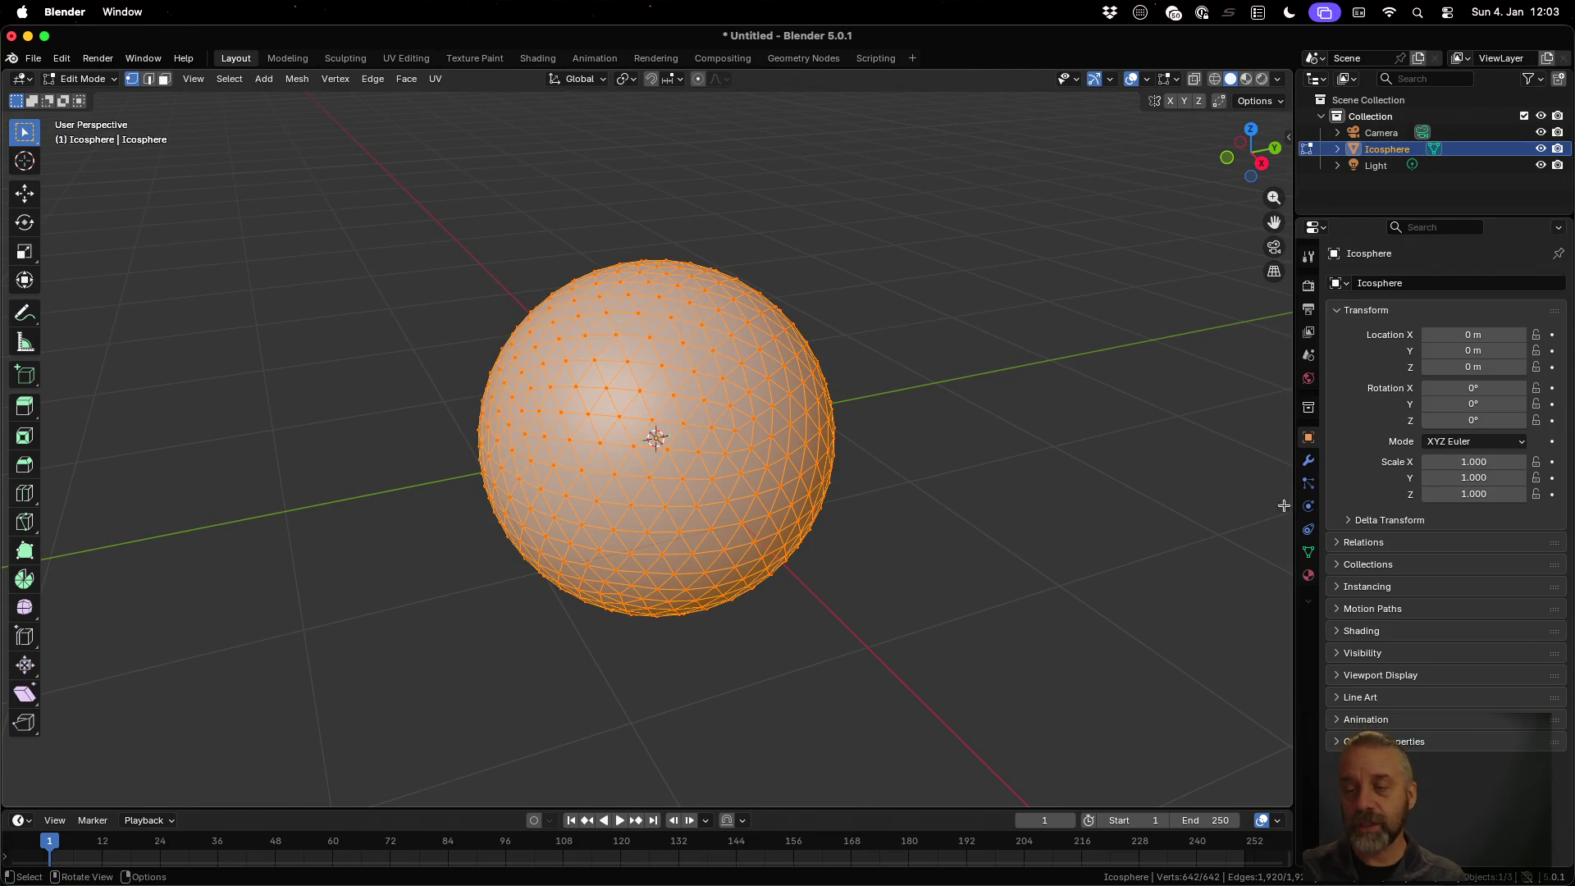
{"action": "left_click", "coordinate": [1308, 574]}
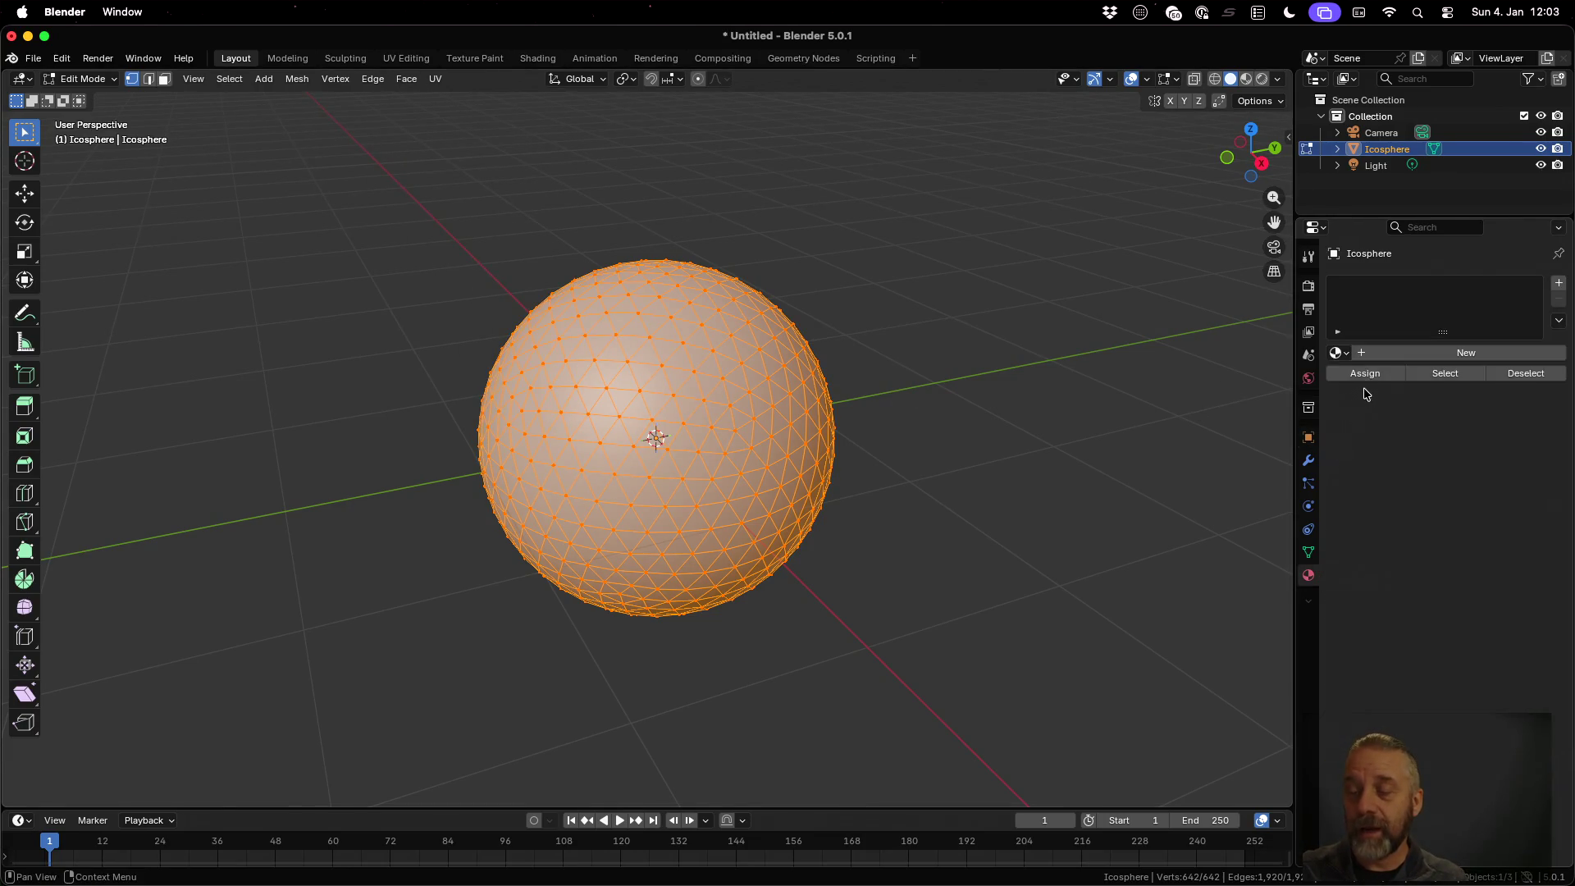
{"action": "left_click", "coordinate": [1337, 352]}
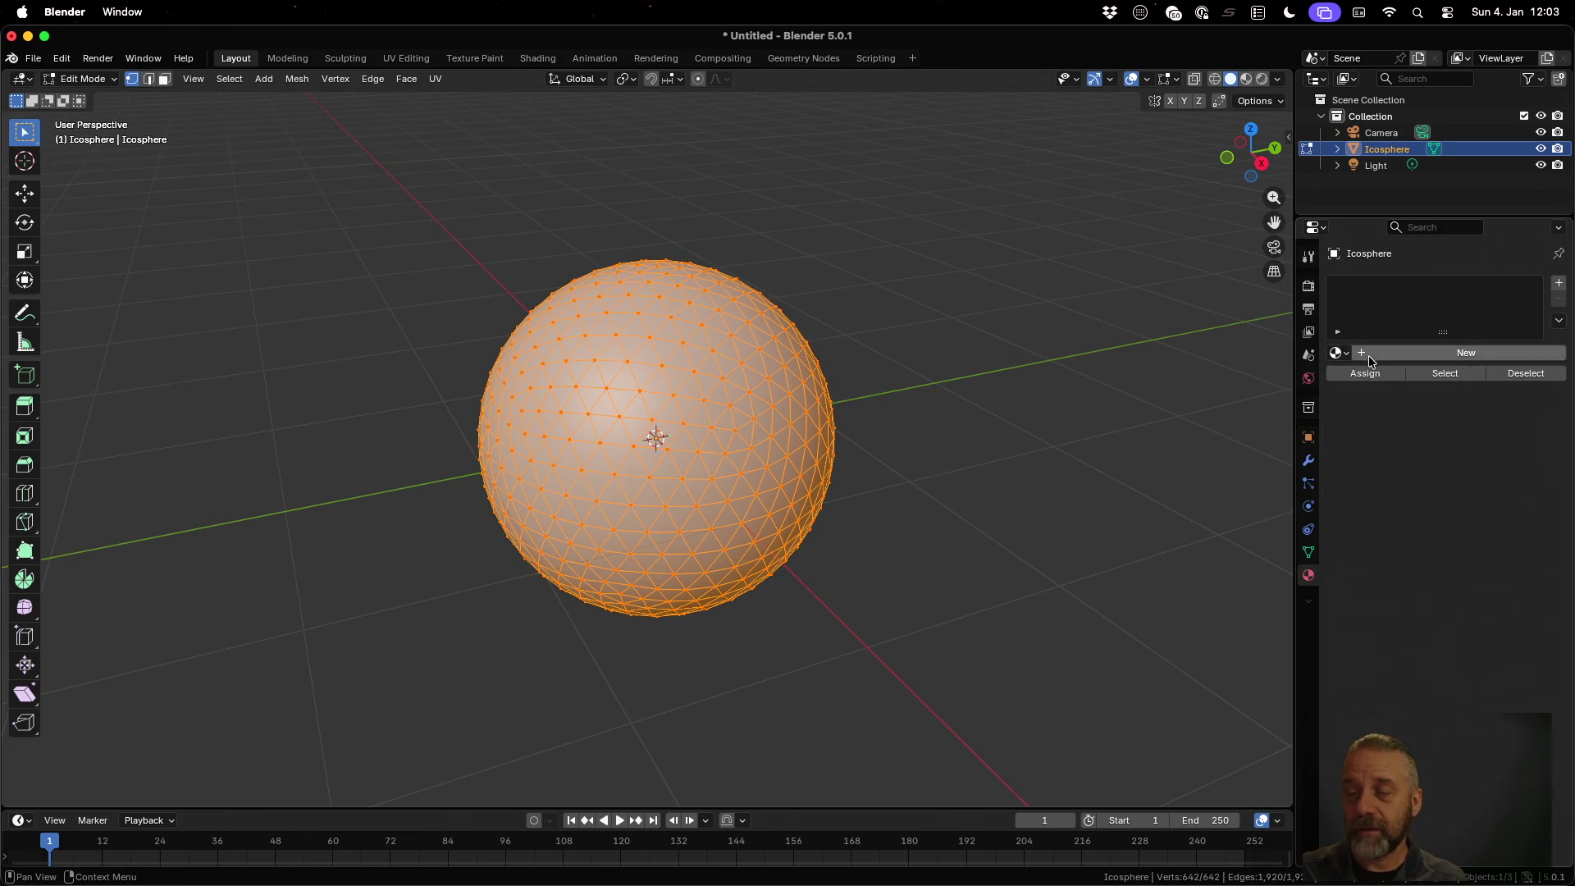
{"action": "left_click", "coordinate": [1368, 355]}
{"action": "scroll", "coordinate": [1392, 590], "scroll_direction": "down", "scroll_amount": 2}
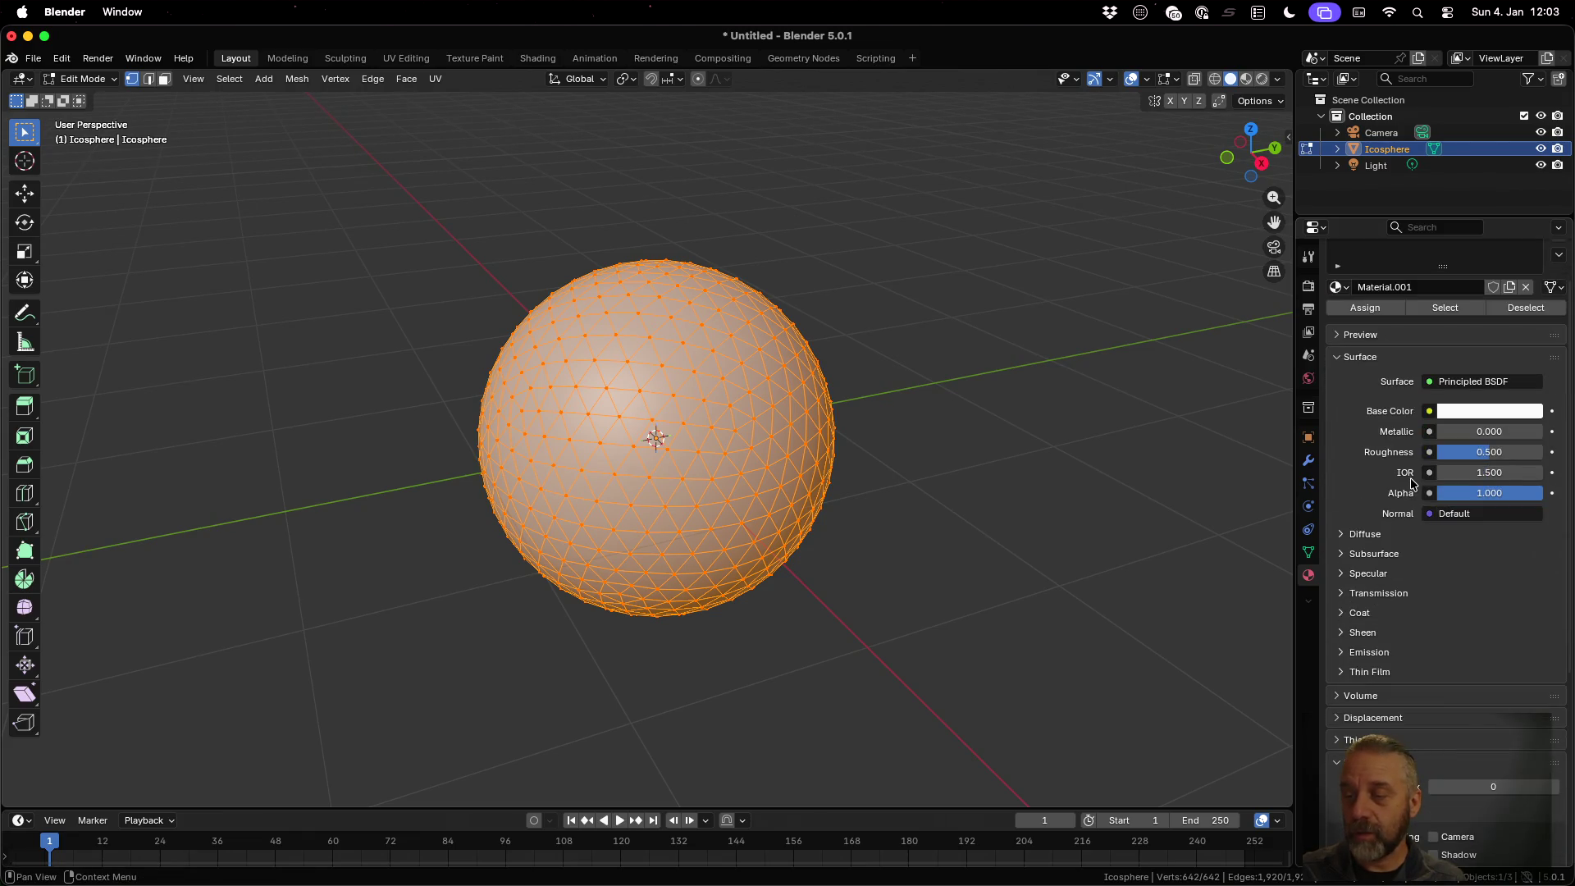
Drive Material.001's Base Color with an Image Texture node and start loading its image
{"action": "left_click", "coordinate": [1378, 535]}
{"action": "left_click", "coordinate": [1429, 558]}
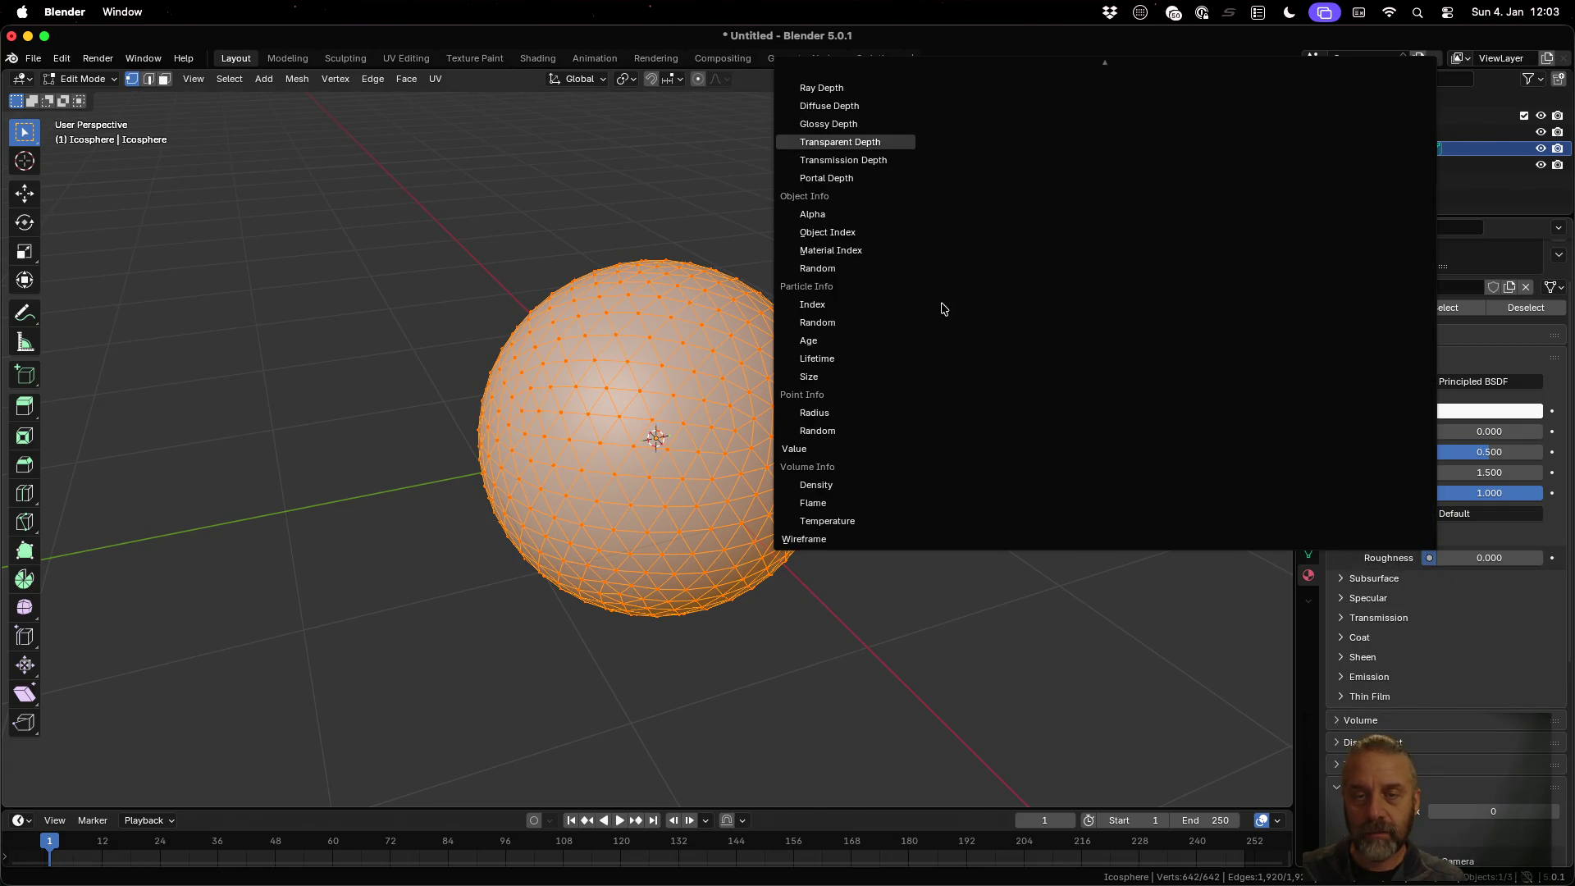
{"action": "key", "text": "Escape"}
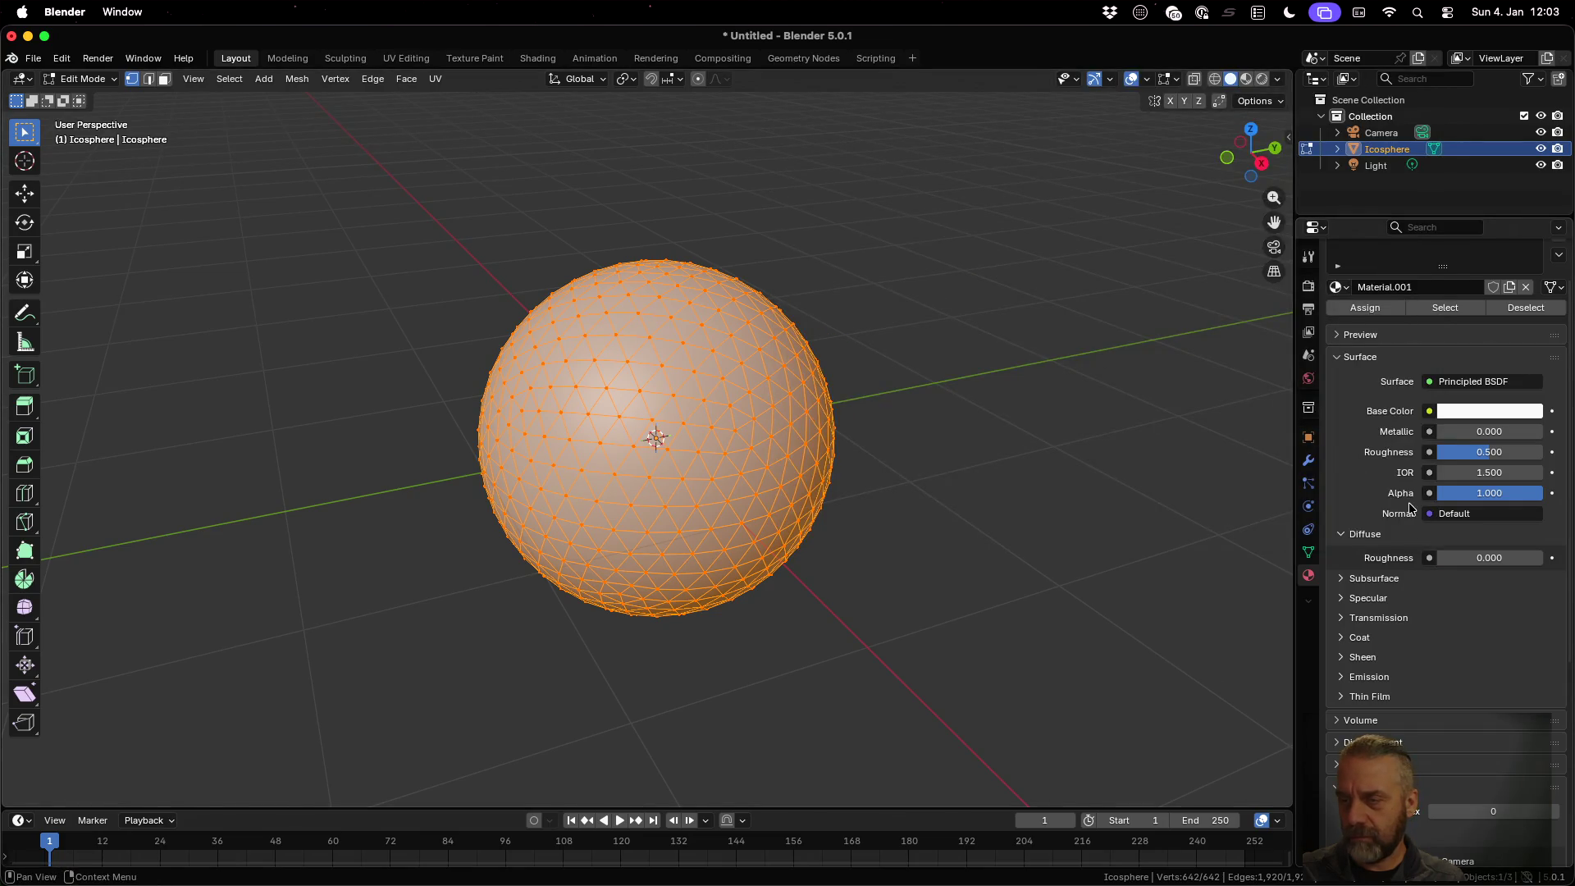
{"action": "left_click", "coordinate": [1429, 411]}
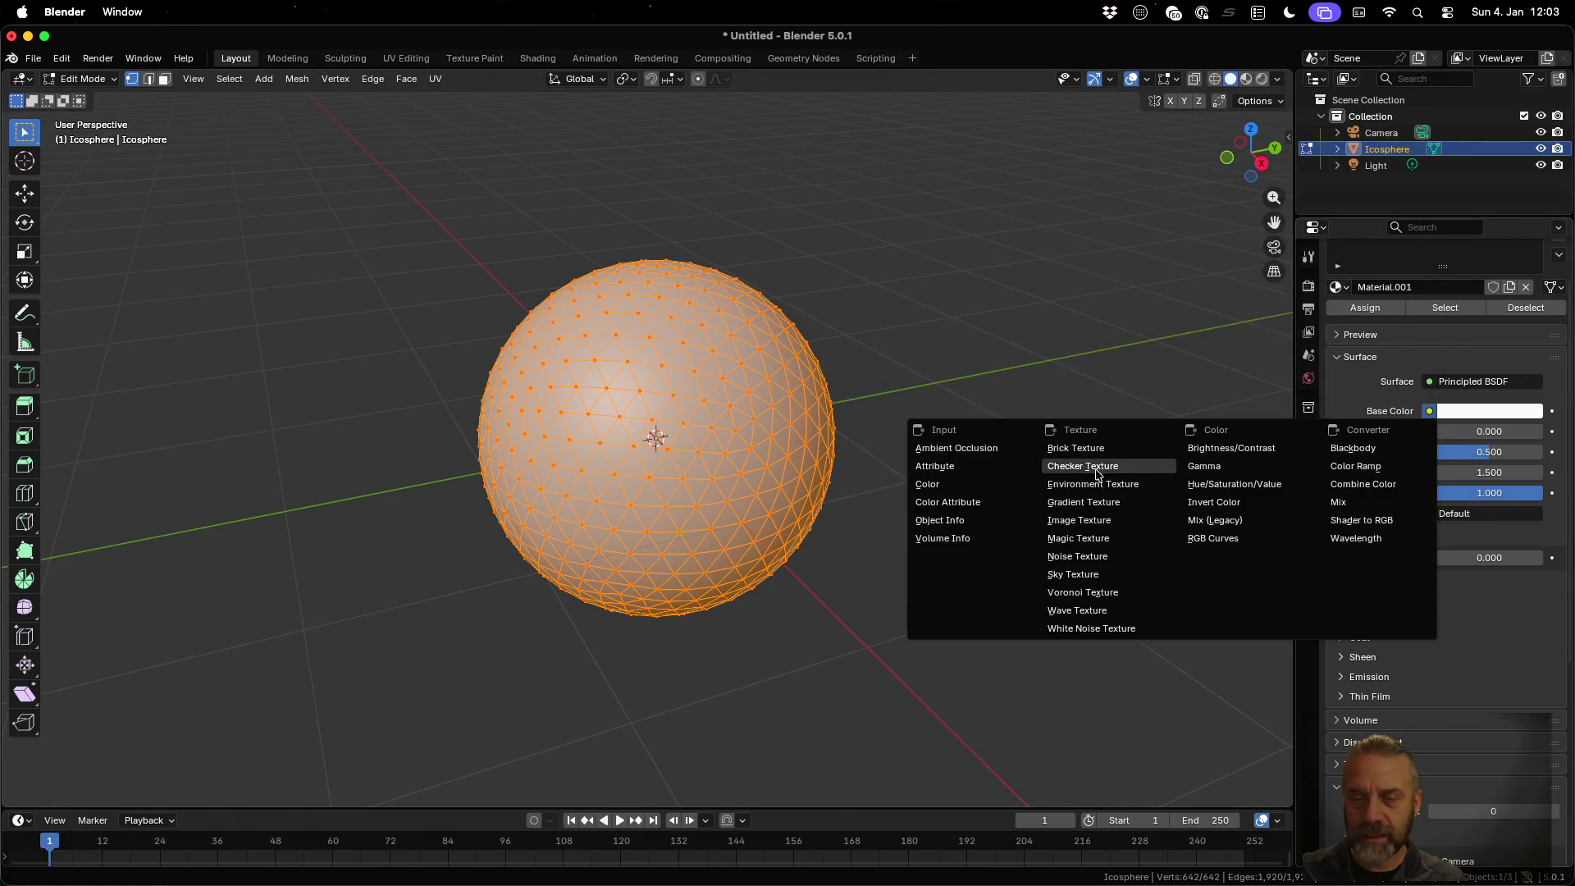
{"action": "left_click", "coordinate": [1089, 520]}
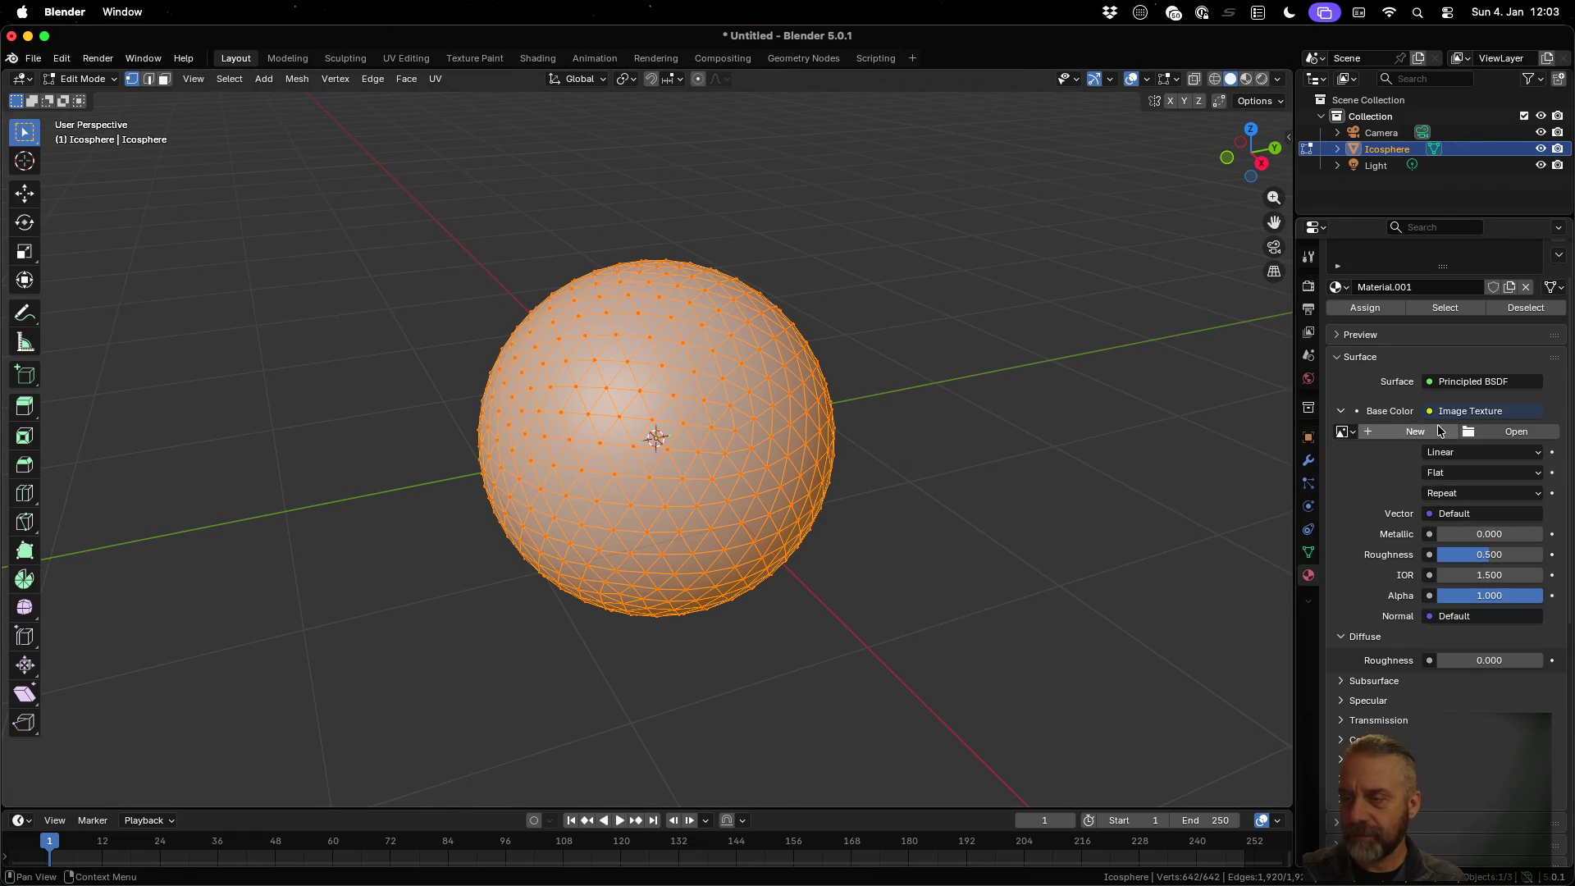
{"action": "left_click", "coordinate": [1509, 432]}
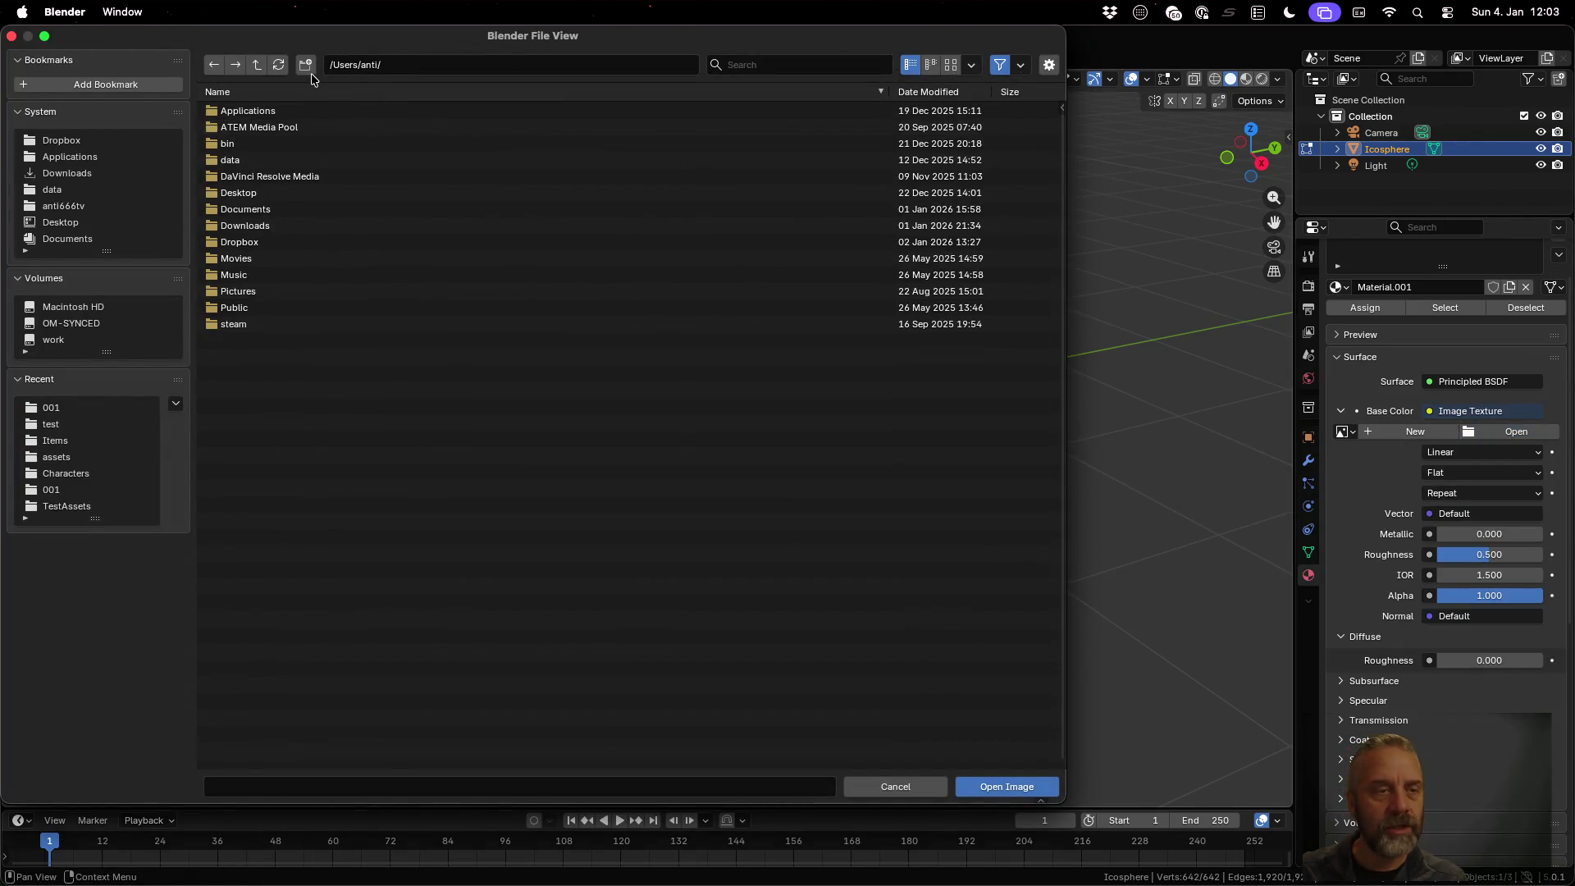
Browse to TheFirstTrials/assets and load palette_dif.png into the Image Texture
{"action": "left_click", "coordinate": [86, 209]}
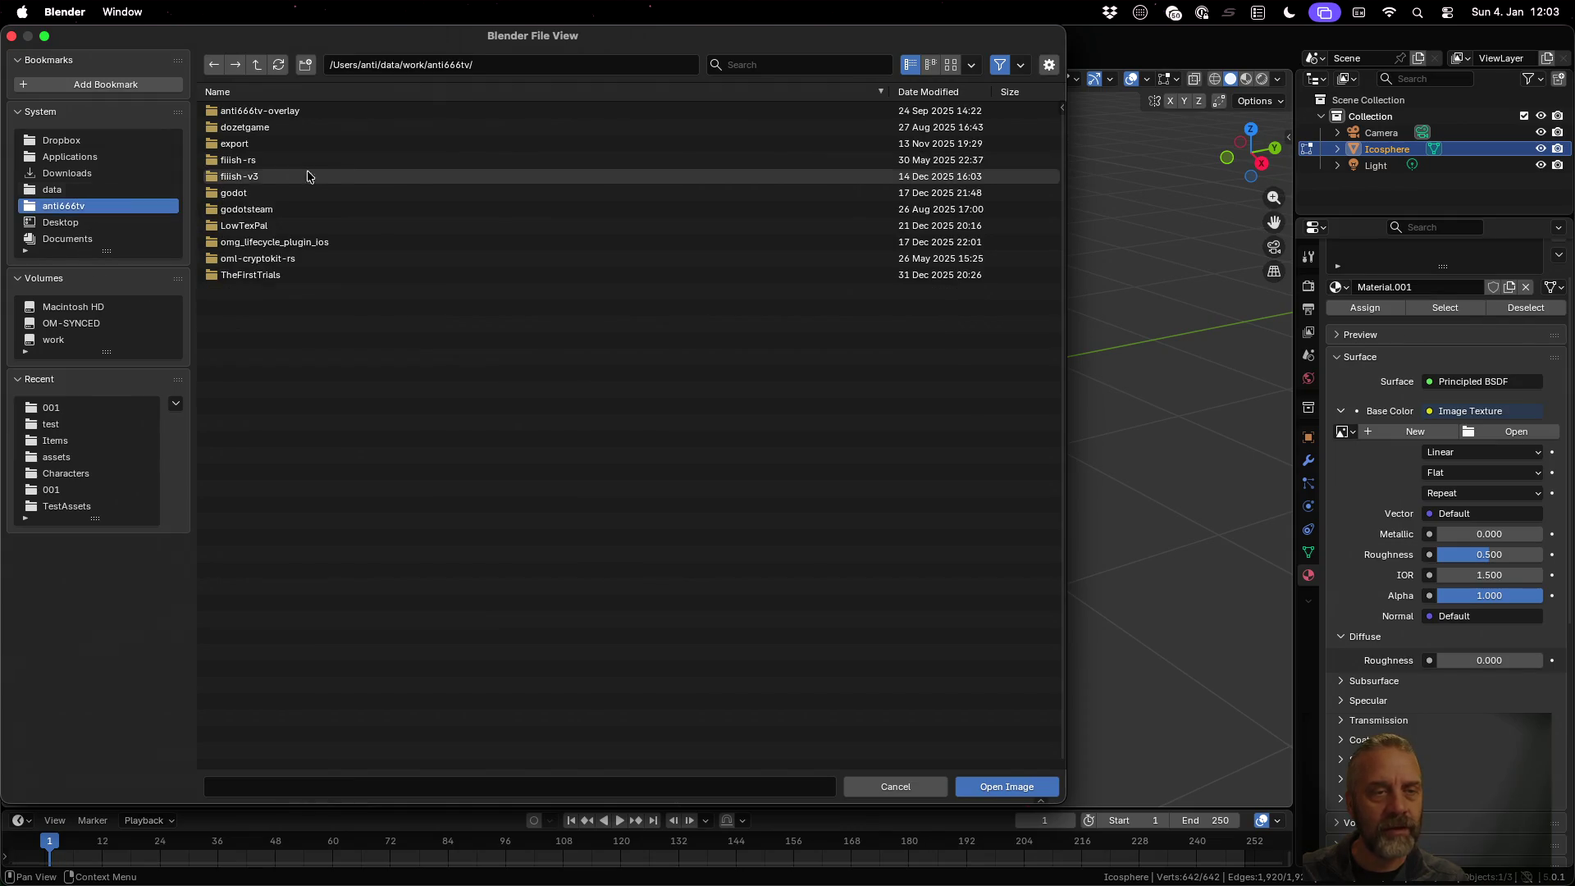
{"action": "left_click", "coordinate": [309, 274]}
{"action": "double_click", "coordinate": [309, 274]}
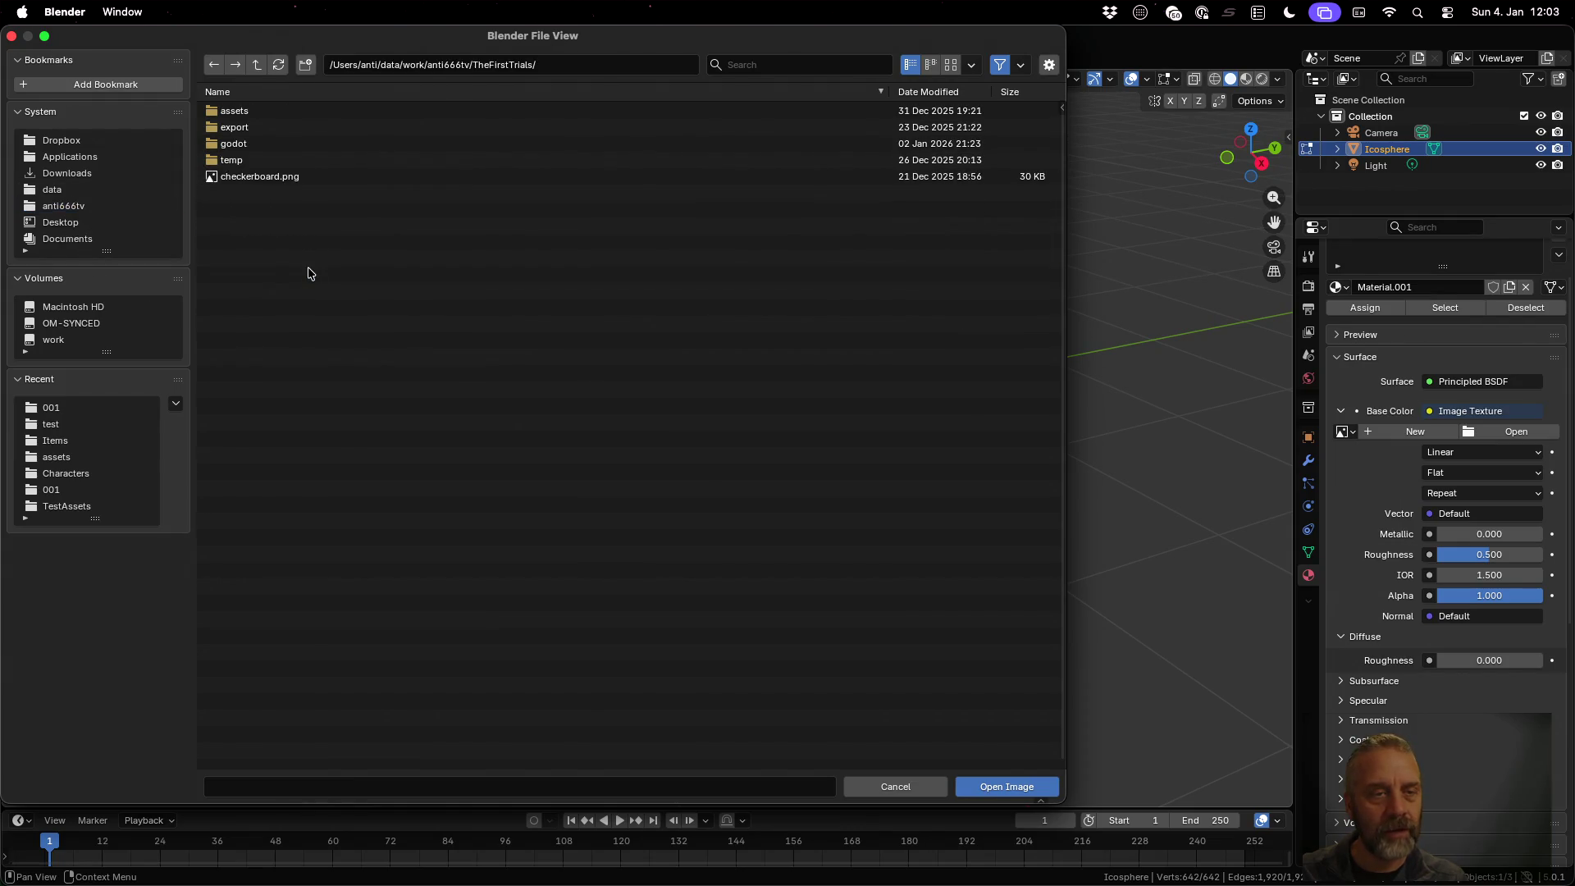
{"action": "double_click", "coordinate": [279, 117]}
{"action": "left_click", "coordinate": [304, 178]}
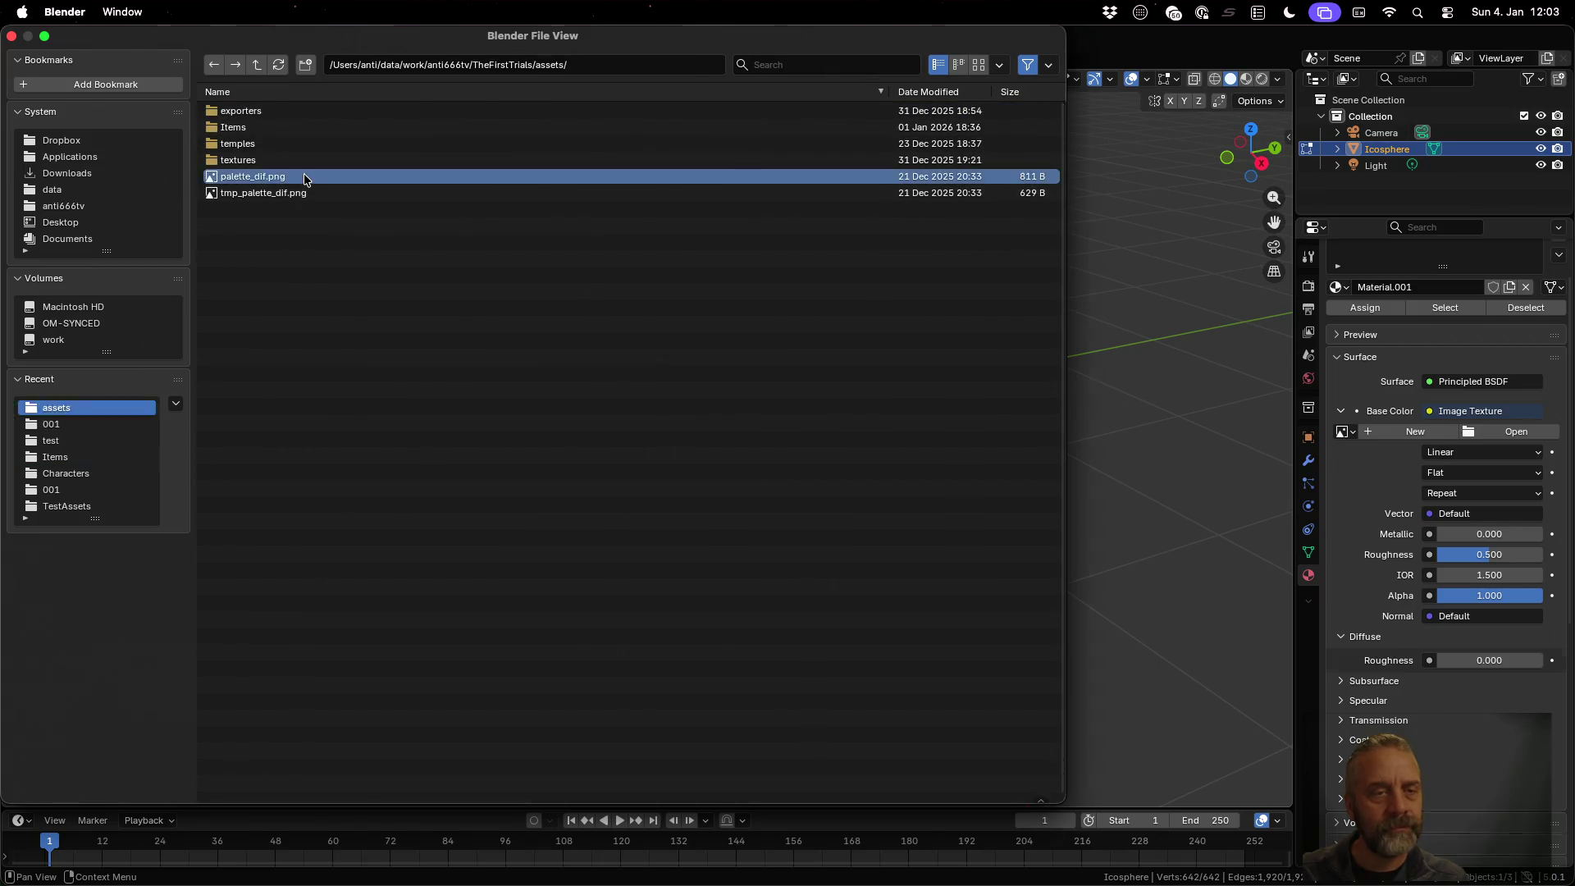
{"action": "double_click", "coordinate": [304, 178]}
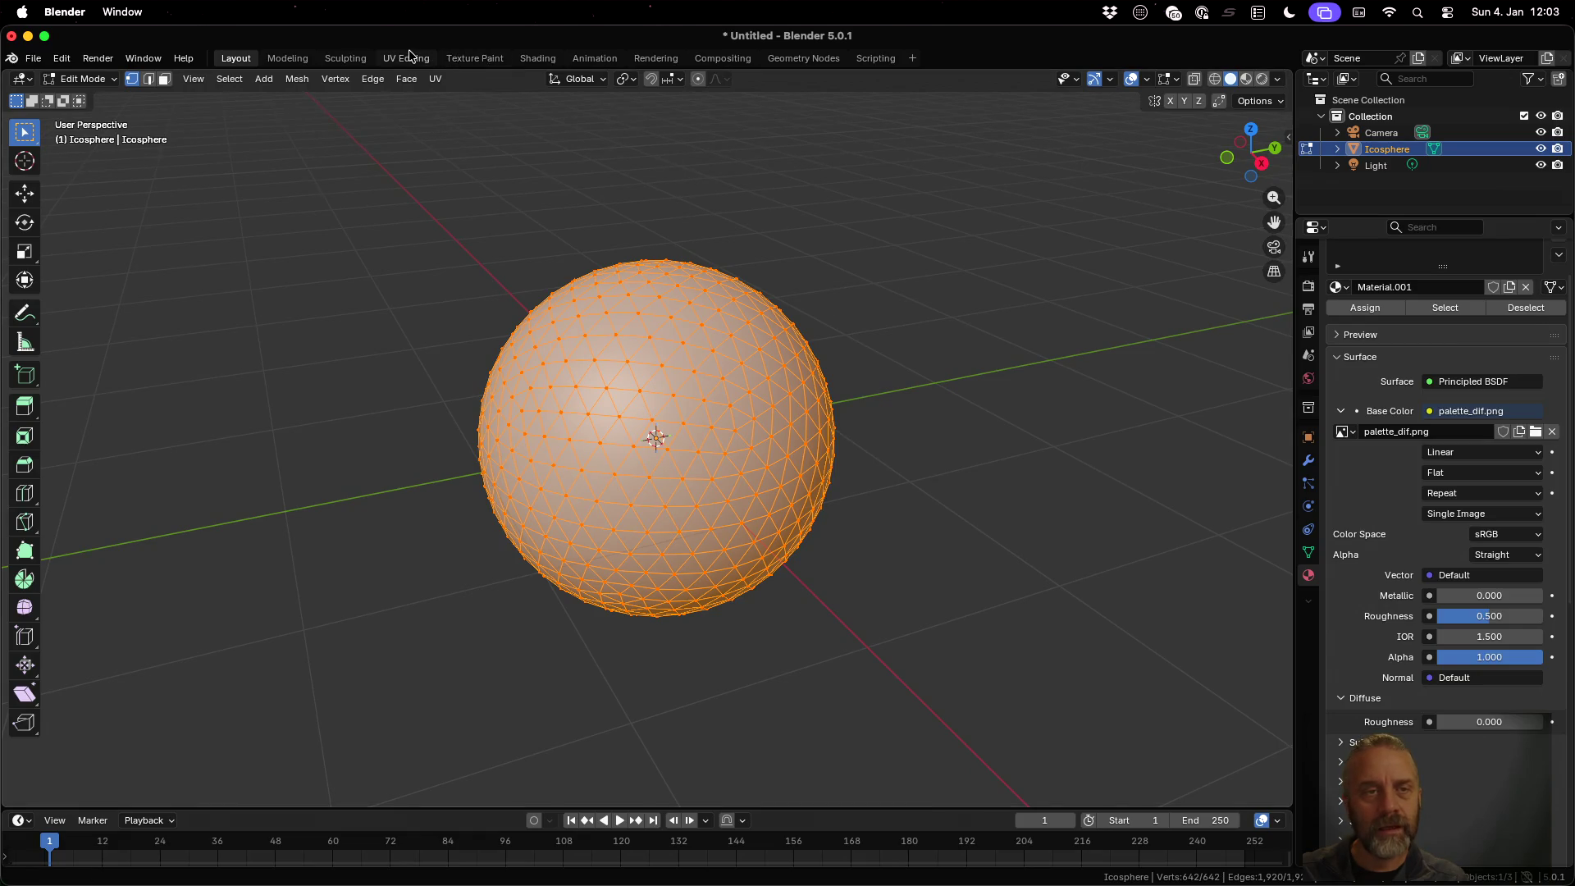
In UV Editing, collapse the sphere's UVs with S 0 and move them onto the dark-red swatch
{"action": "left_click", "coordinate": [406, 58]}
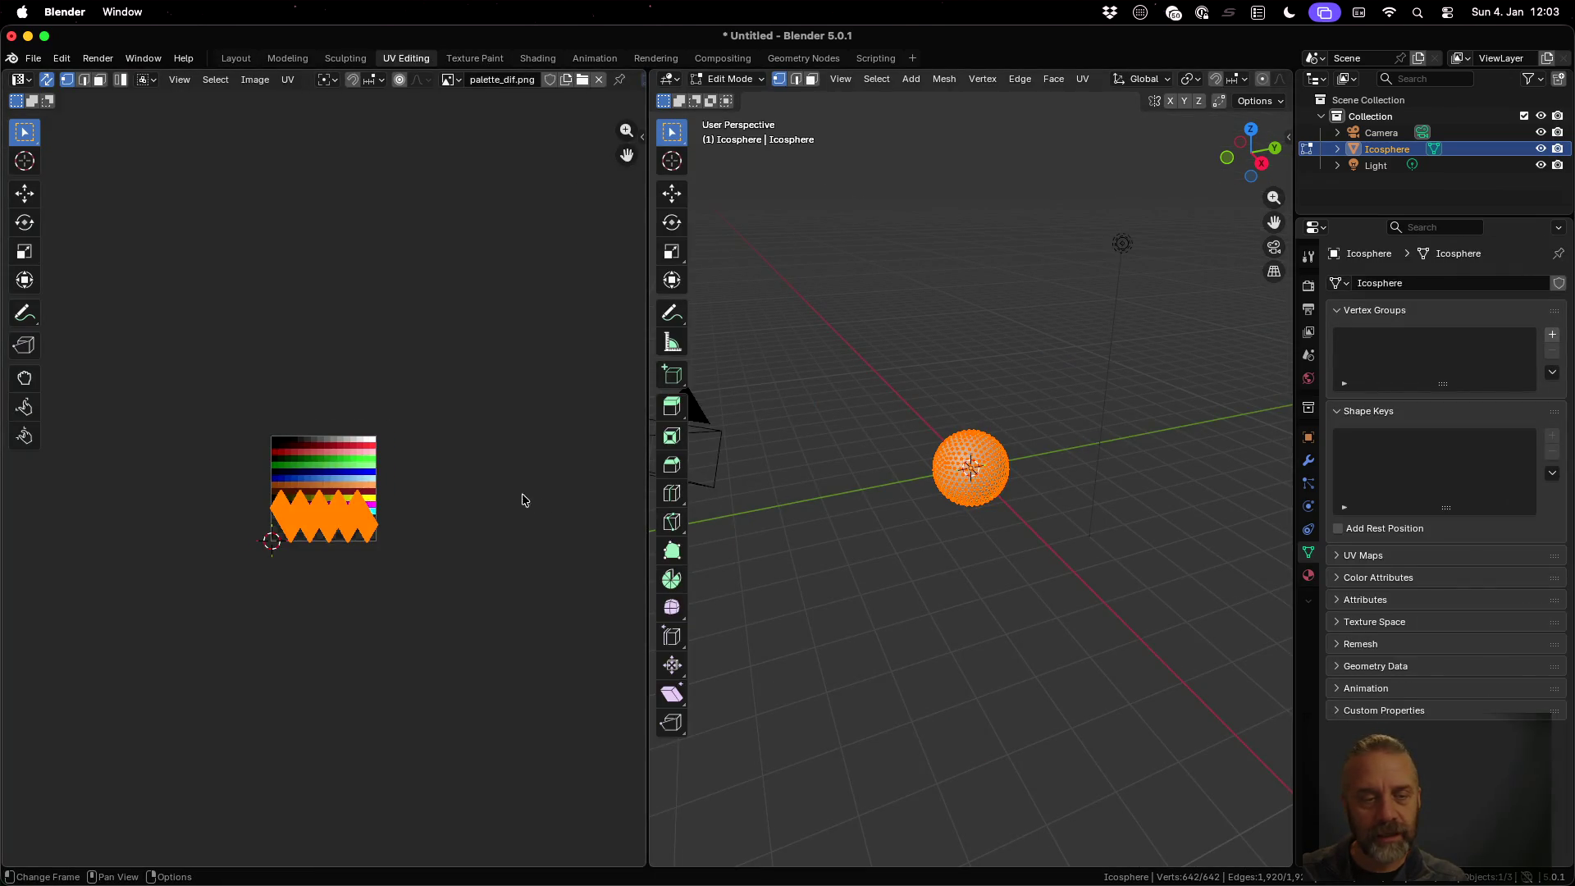
{"action": "scroll", "coordinate": [476, 496], "scroll_direction": "up", "scroll_amount": 8}
{"action": "scroll", "coordinate": [369, 497], "scroll_direction": "down", "scroll_amount": 3}
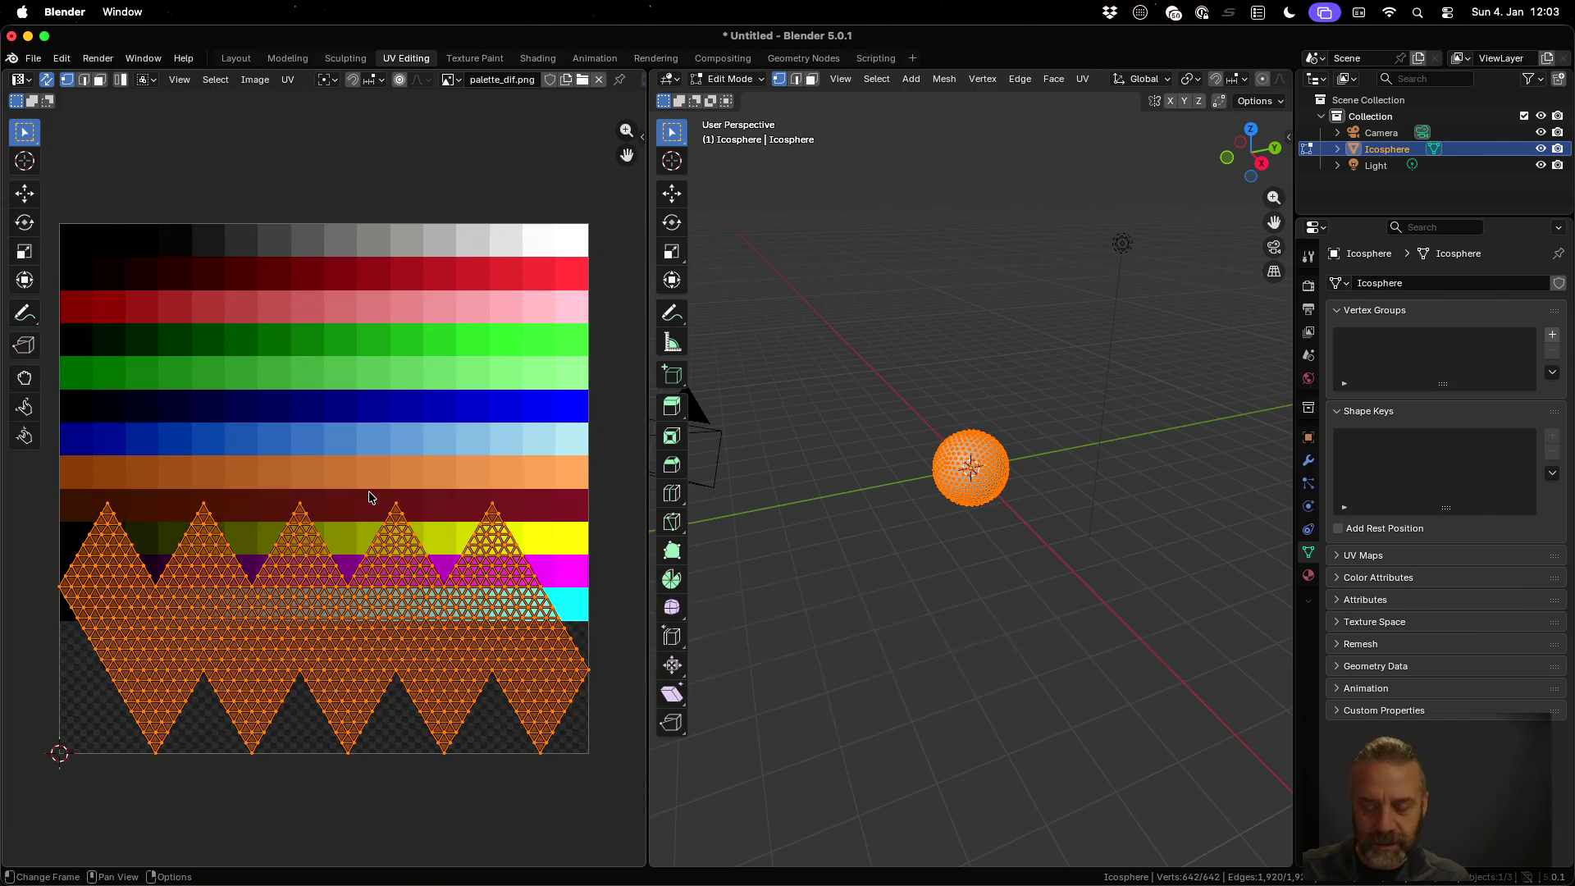
{"action": "type", "text": "s0"}
{"action": "key", "text": "Return"}
{"action": "key", "text": "g"}
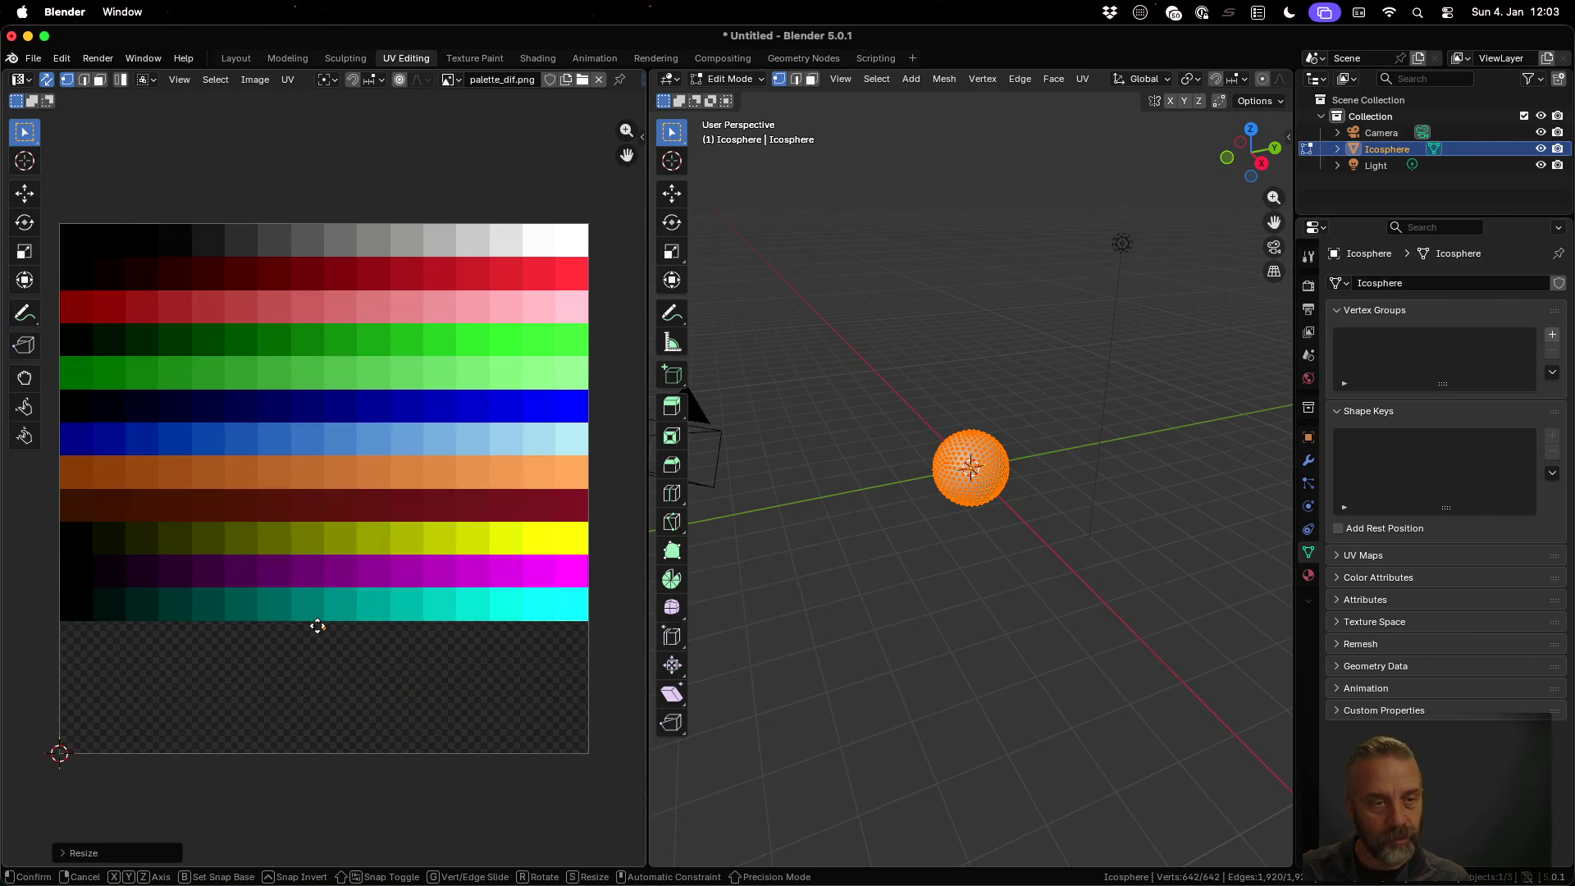
{"action": "left_click", "coordinate": [276, 272]}
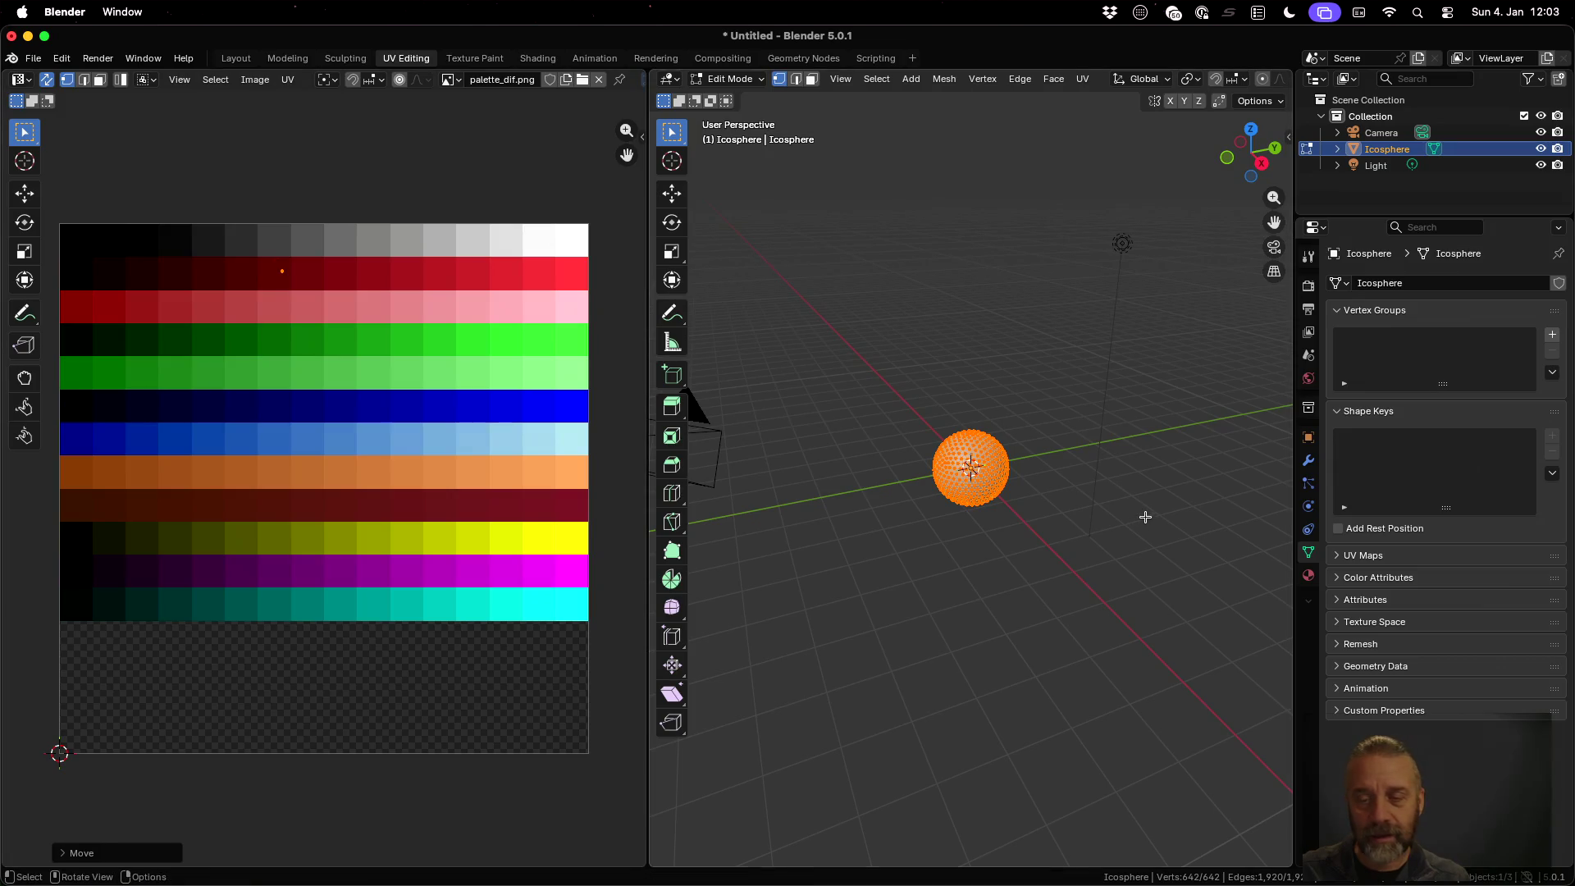
{"action": "key", "text": "Tab"}
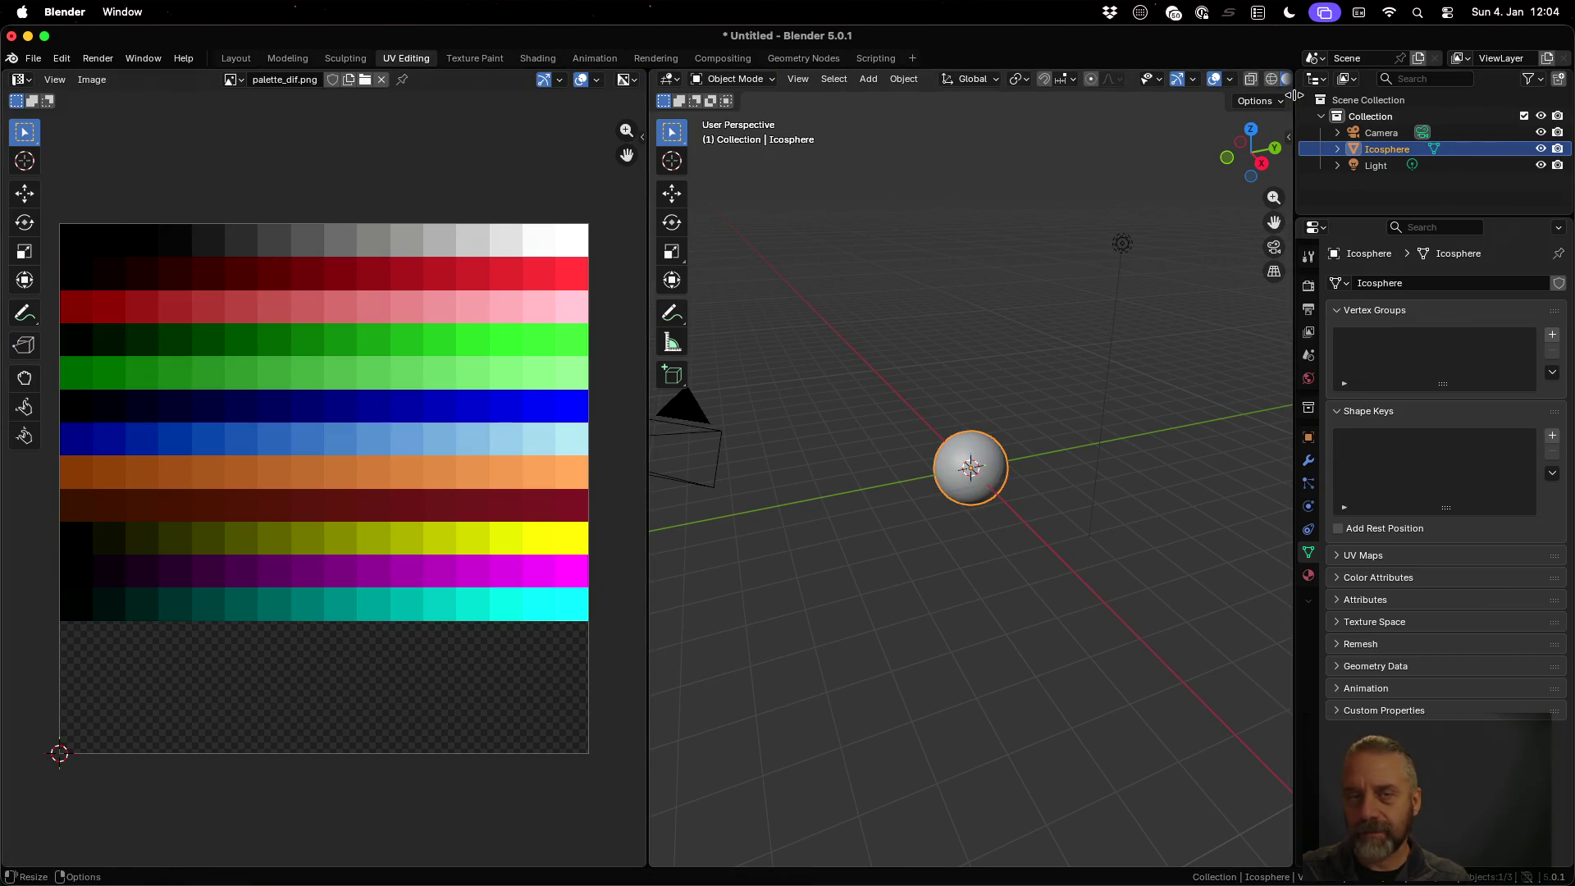
Widen the 3D view and show the red ball in Material Preview
{"action": "left_click_drag", "start_coordinate": [647, 145], "coordinate": [592, 145]}
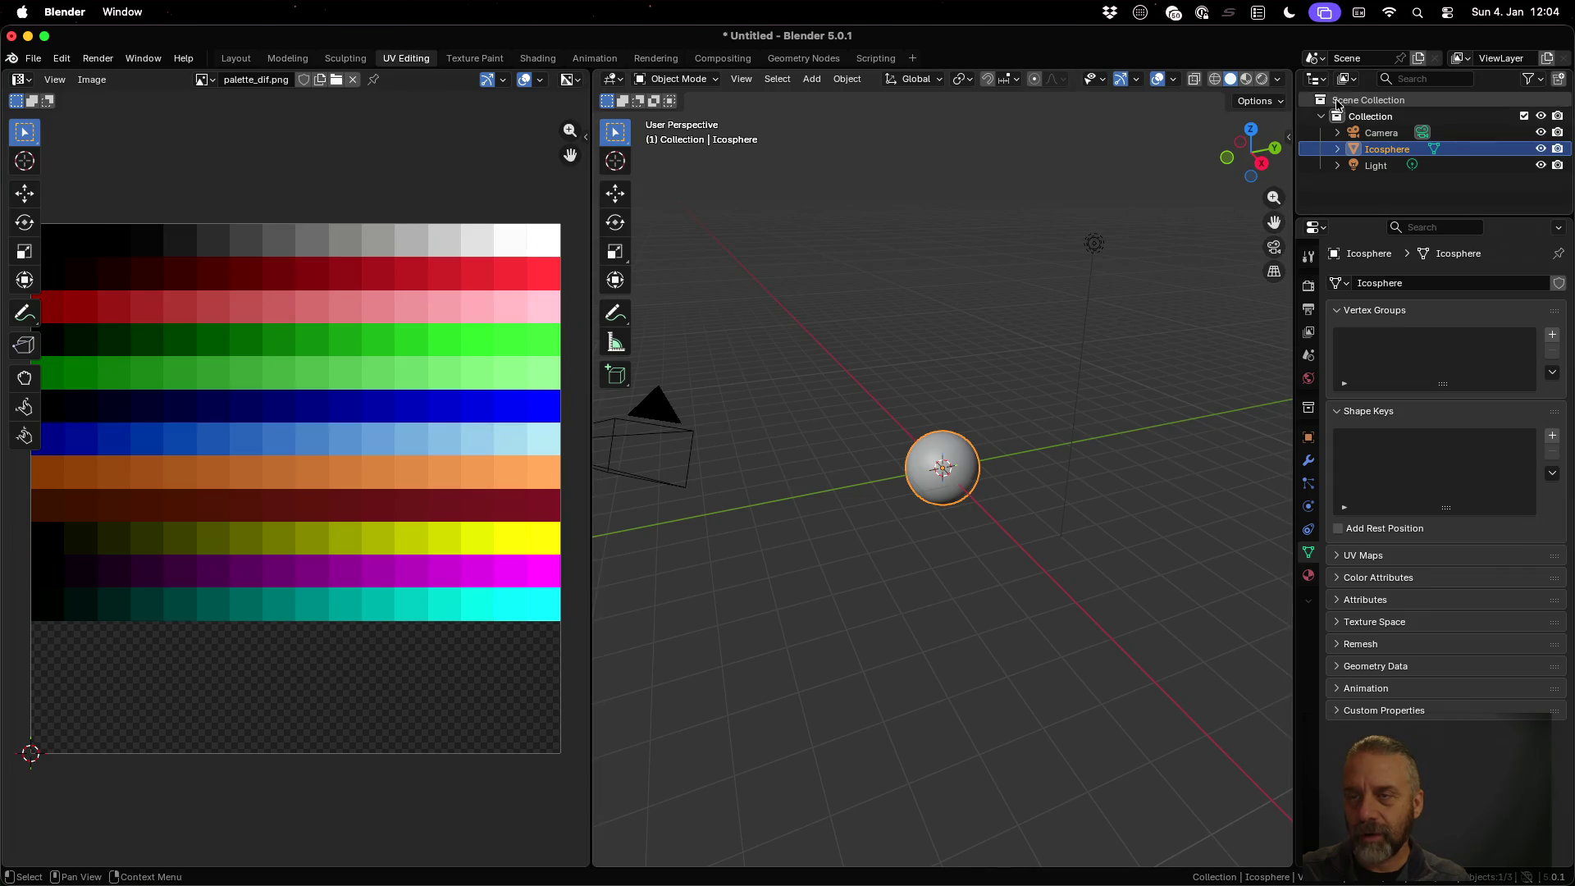
{"action": "left_click", "coordinate": [1244, 80]}
{"action": "scroll", "coordinate": [1055, 508], "scroll_direction": "up", "scroll_amount": 6}
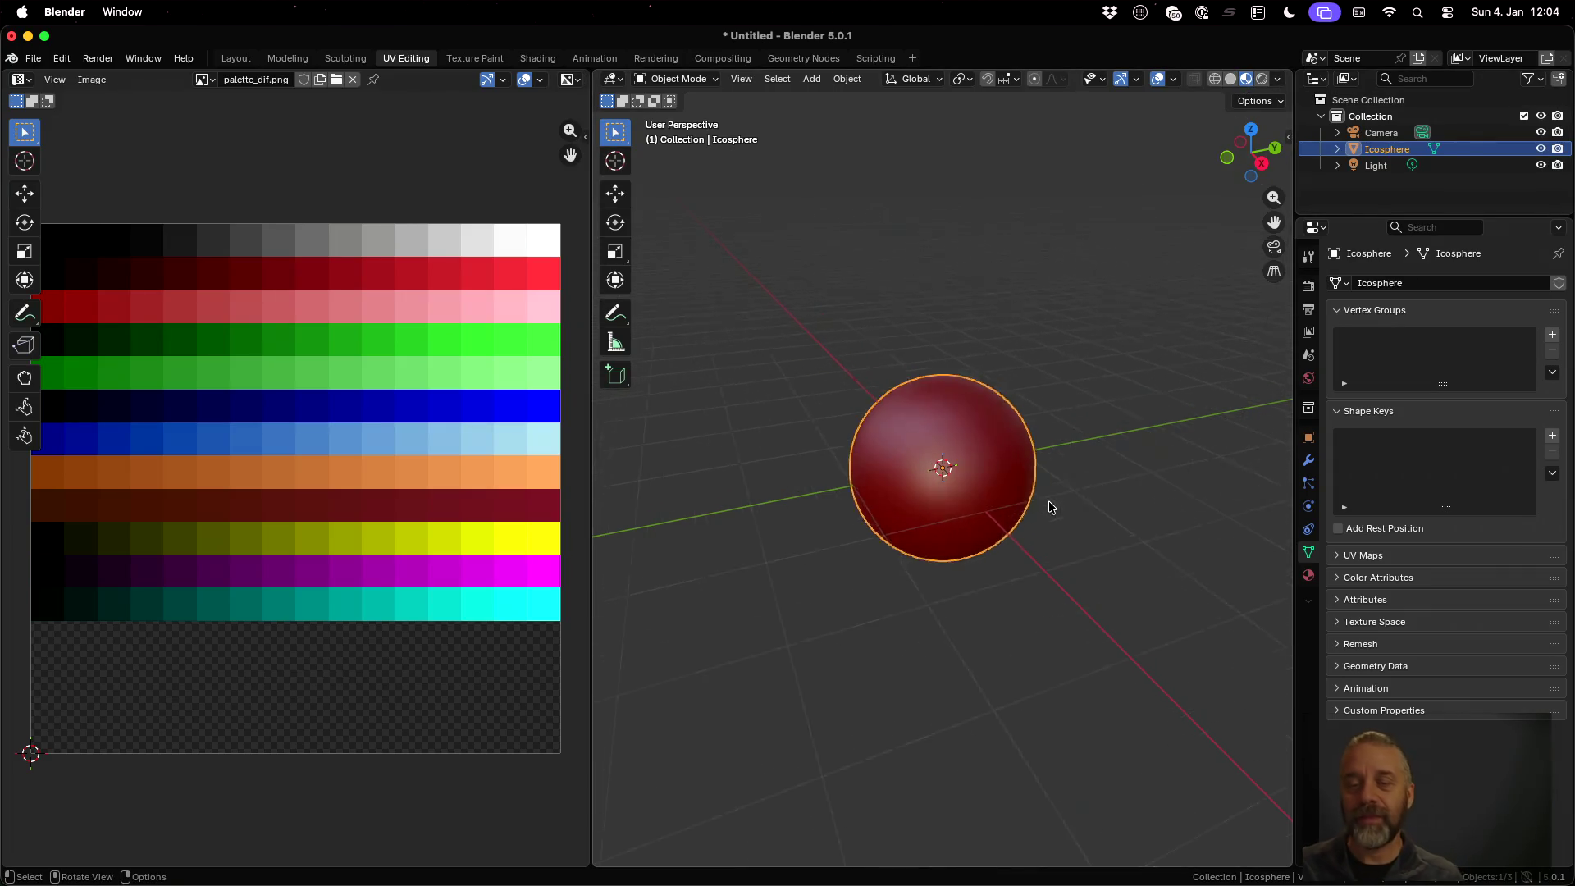
{"action": "mouse_move", "coordinate": [1048, 500]}
{"action": "middle_mouse_down"}
{"action": "mouse_move", "coordinate": [1023, 509]}
{"action": "mouse_move", "coordinate": [1115, 495]}
{"action": "mouse_move", "coordinate": [1153, 415]}
{"action": "mouse_move", "coordinate": [1012, 394]}
{"action": "mouse_move", "coordinate": [966, 492]}
{"action": "mouse_move", "coordinate": [1002, 538]}
{"action": "mouse_move", "coordinate": [1050, 537]}
{"action": "middle_mouse_up"}
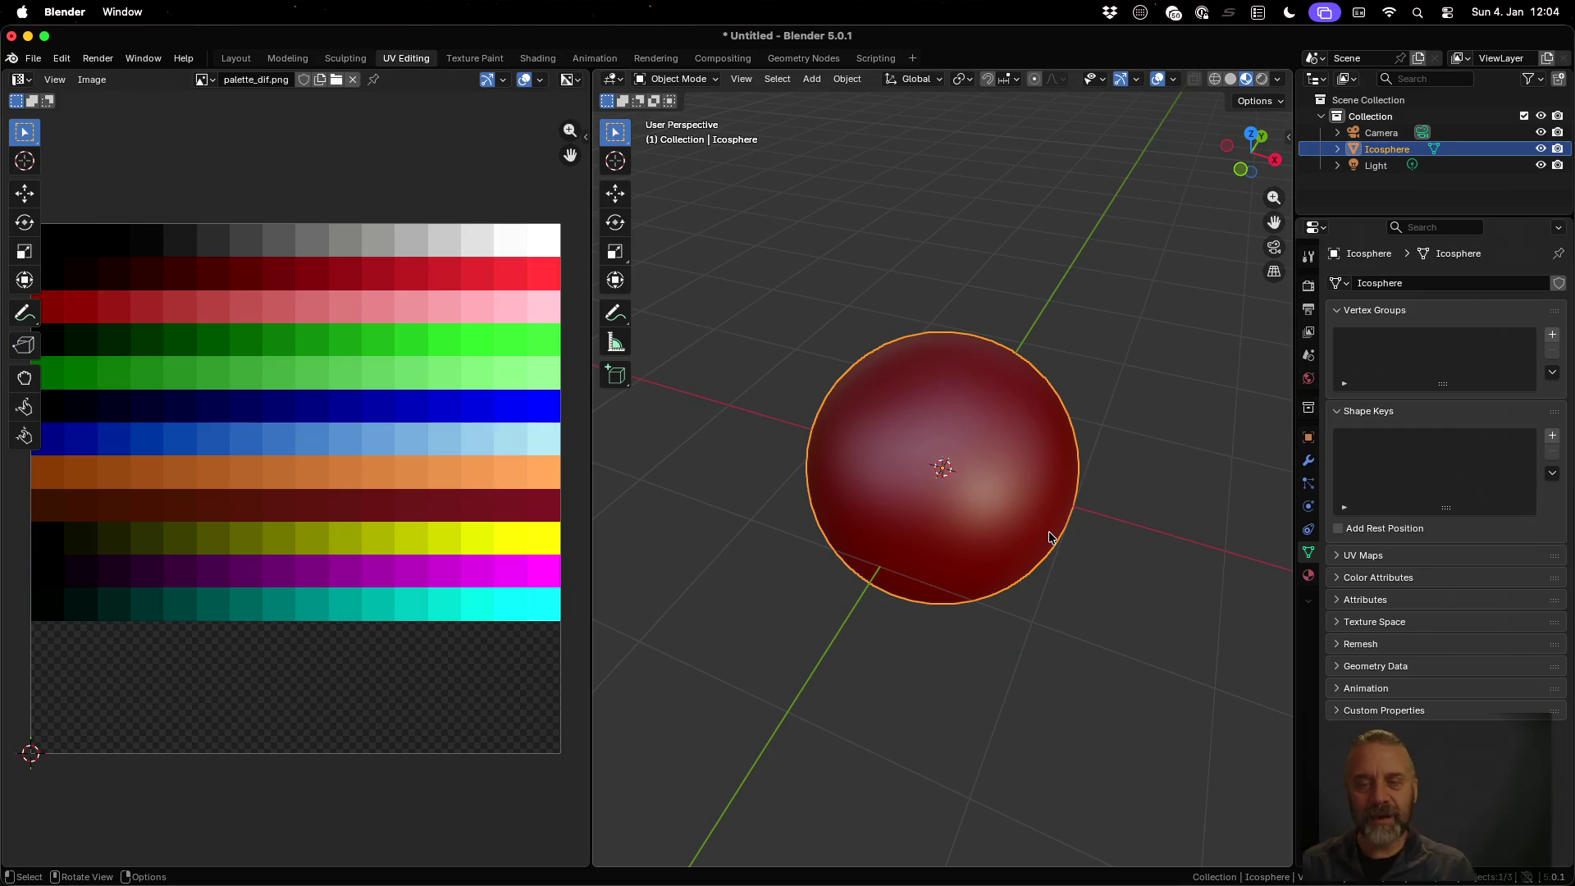
{"action": "mouse_move", "coordinate": [584, 293]}
{"action": "left_mouse_down"}
{"action": "mouse_move", "coordinate": [246, 78]}
{"action": "mouse_move", "coordinate": [305, 66]}
{"action": "mouse_move", "coordinate": [283, 63]}
{"action": "left_mouse_up"}
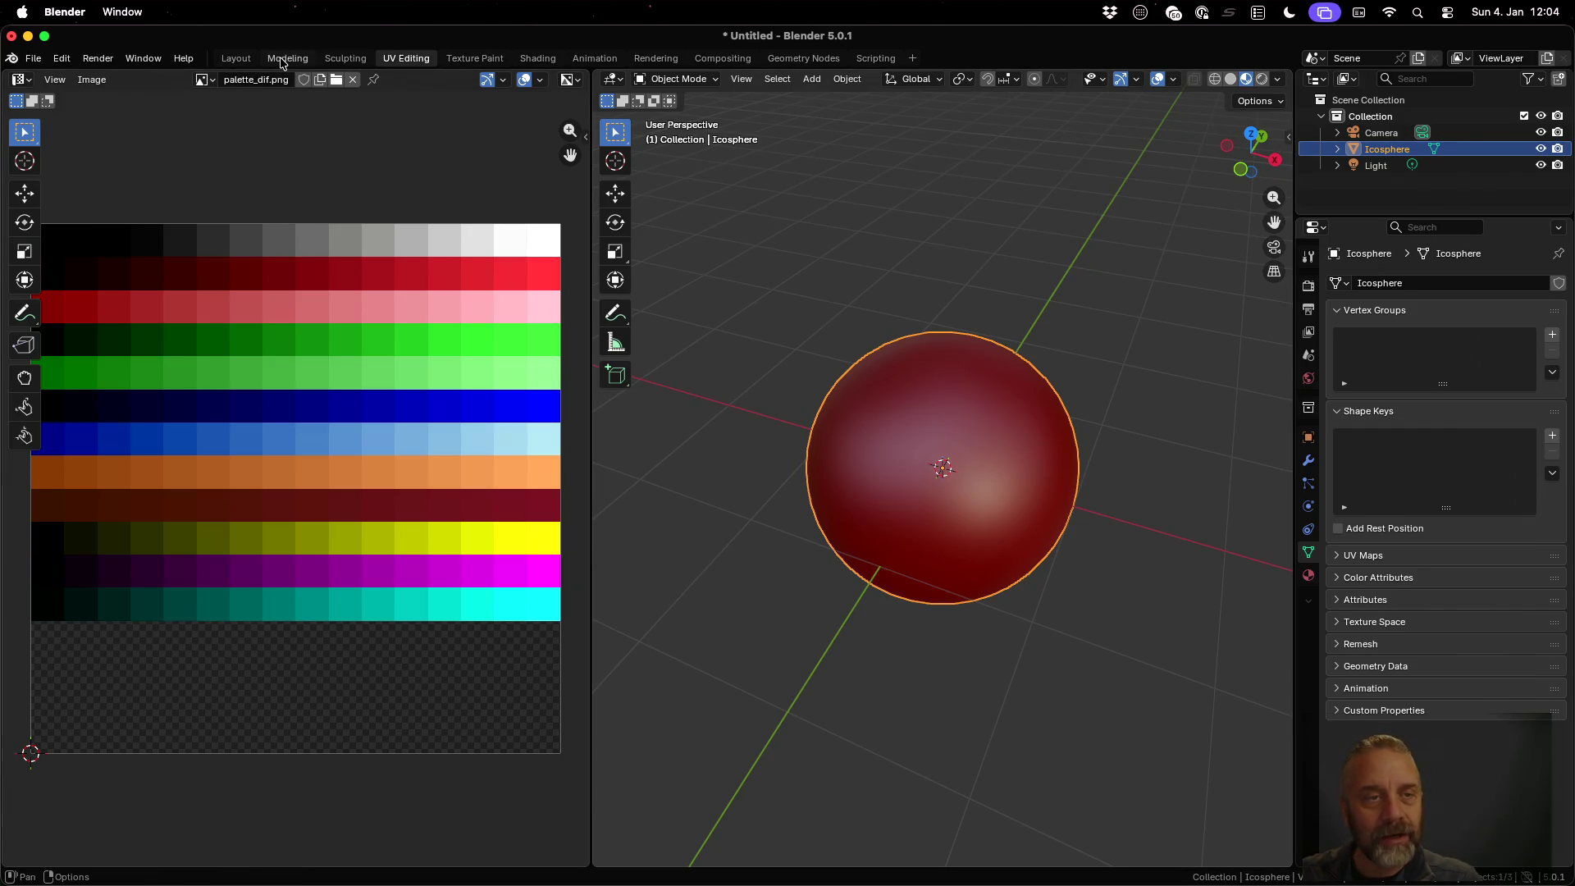
In Modeling Edit Mode, try raising the mesh 0.5 on Z, then undo it
{"action": "left_click", "coordinate": [273, 63]}
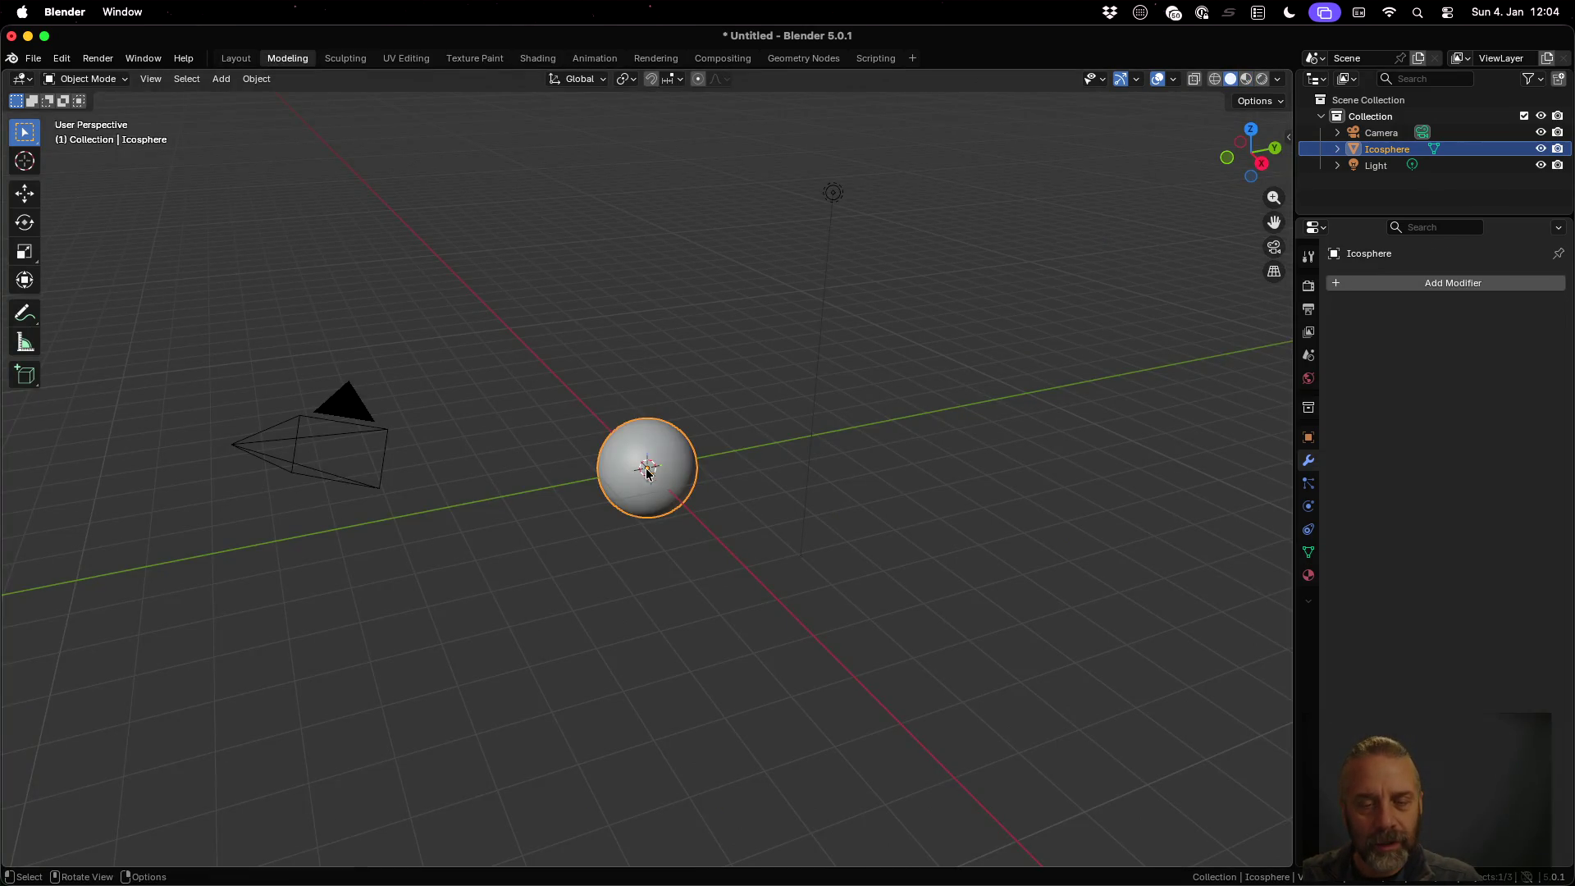
{"action": "scroll", "coordinate": [660, 480], "scroll_direction": "up", "scroll_amount": 2}
{"action": "mouse_move", "coordinate": [688, 499]}
{"action": "middle_mouse_down"}
{"action": "mouse_move", "coordinate": [780, 514]}
{"action": "mouse_move", "coordinate": [839, 458]}
{"action": "mouse_move", "coordinate": [875, 485]}
{"action": "mouse_move", "coordinate": [861, 499]}
{"action": "middle_mouse_up"}
{"action": "key", "text": "Tab"}
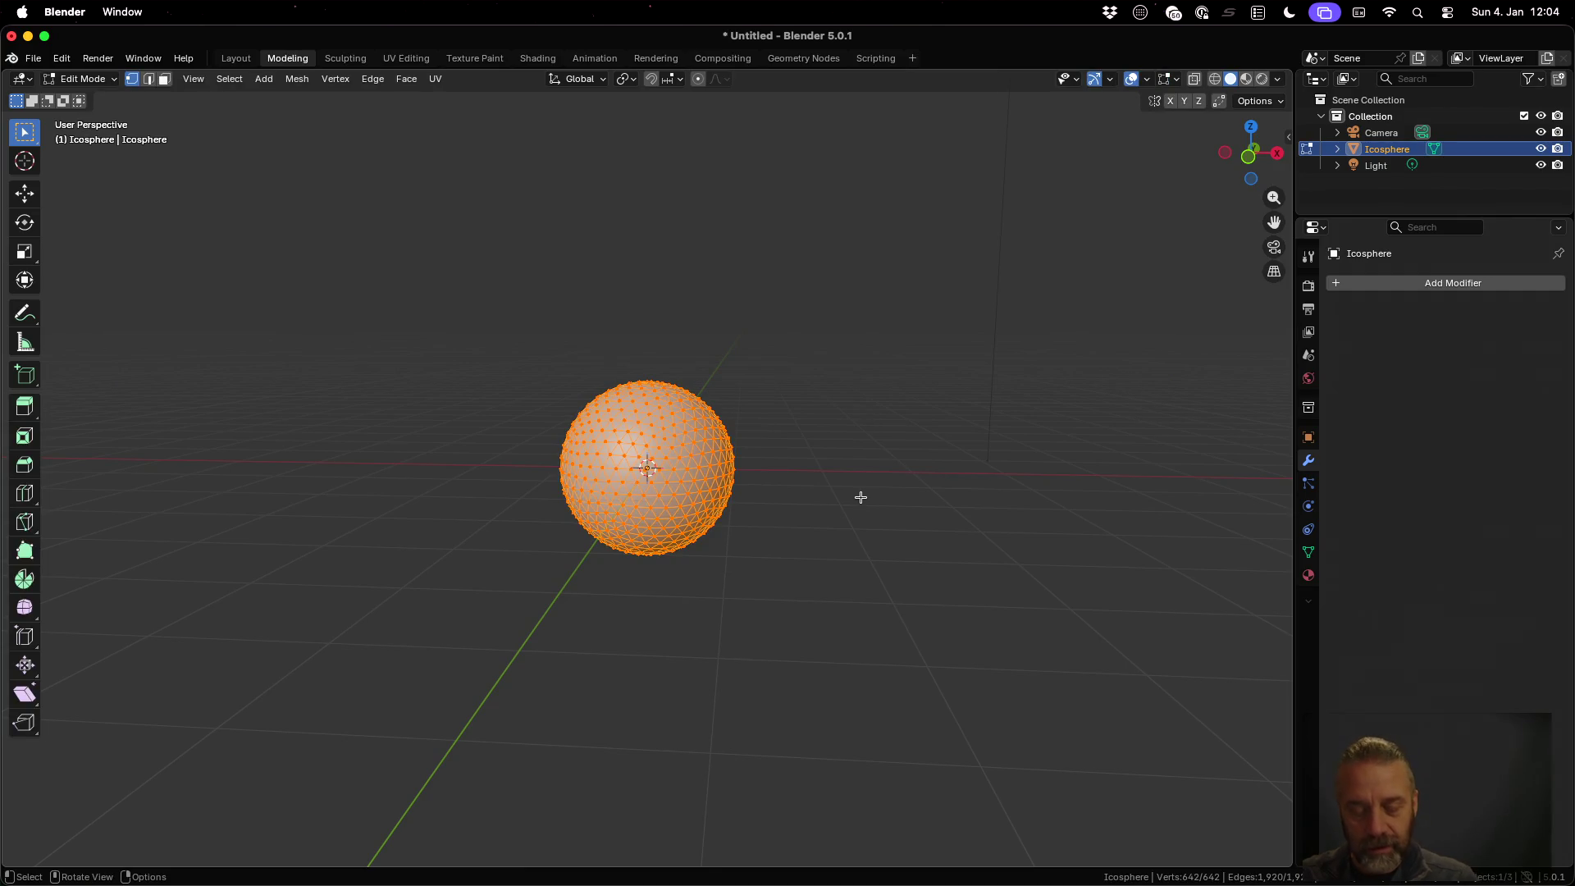
{"action": "type", "text": "g"}
{"action": "type", "text": "z0.5"}
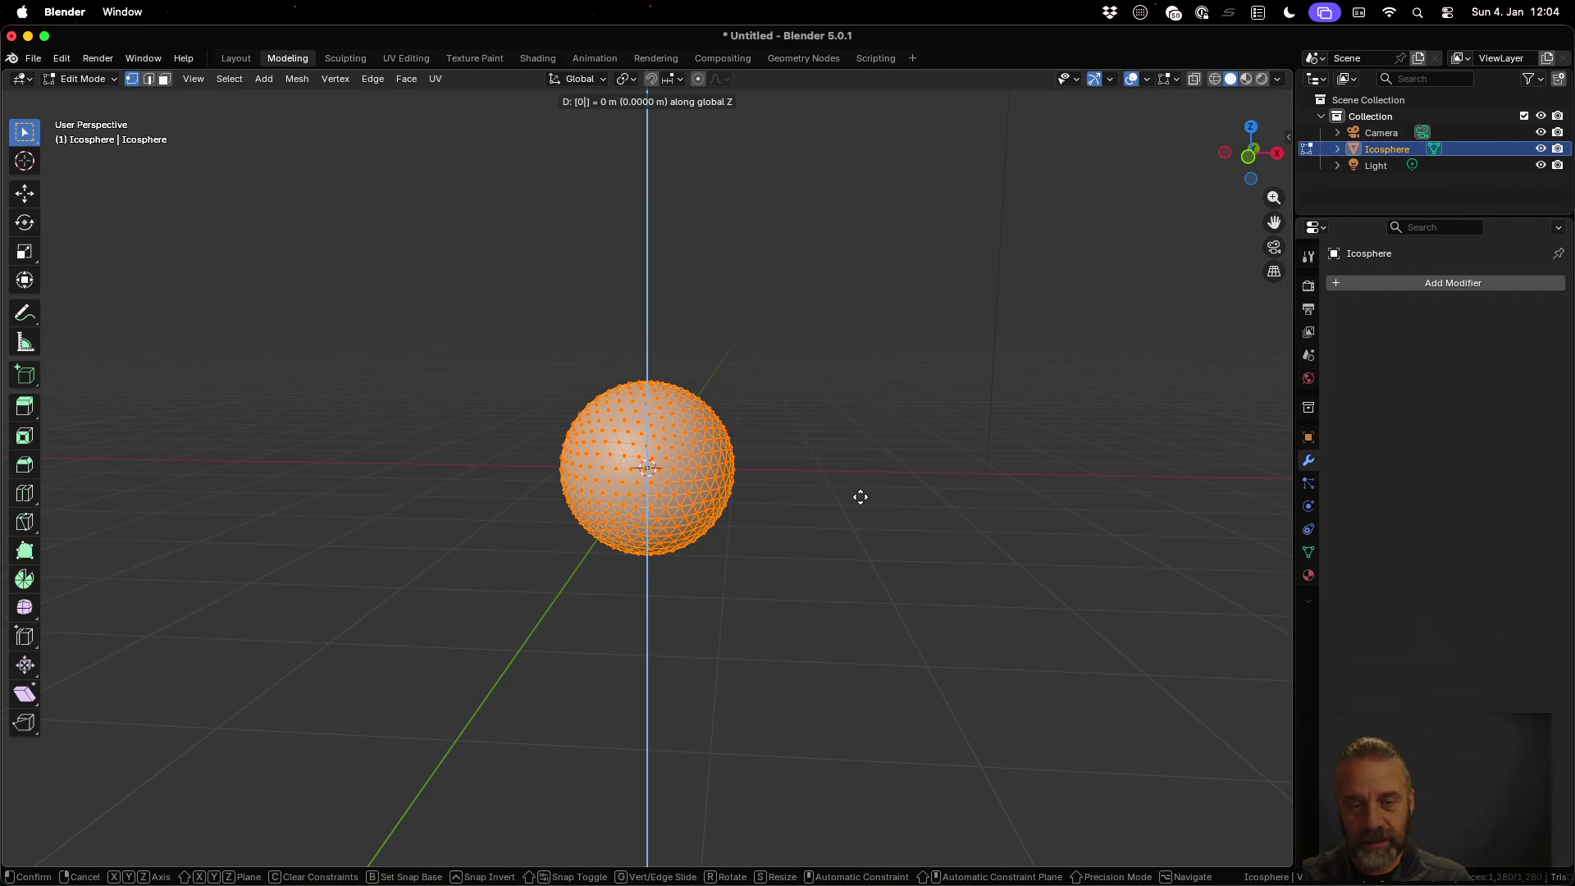
{"action": "key", "text": "Return"}
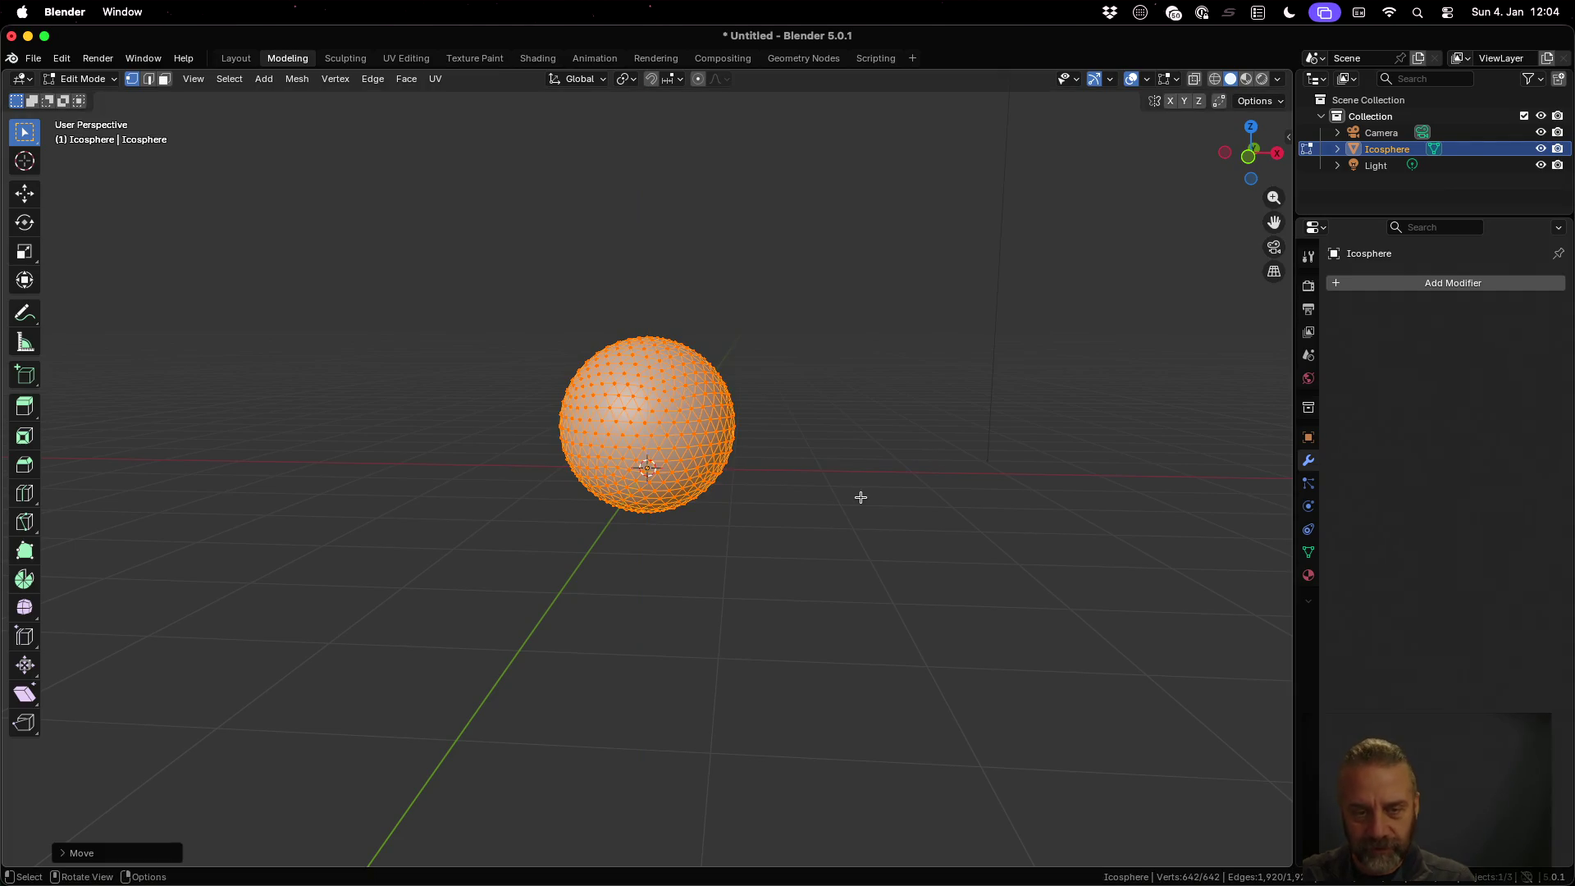
{"action": "mouse_move", "coordinate": [858, 492]}
{"action": "middle_mouse_down"}
{"action": "mouse_move", "coordinate": [875, 473]}
{"action": "mouse_move", "coordinate": [867, 496]}
{"action": "middle_mouse_up"}
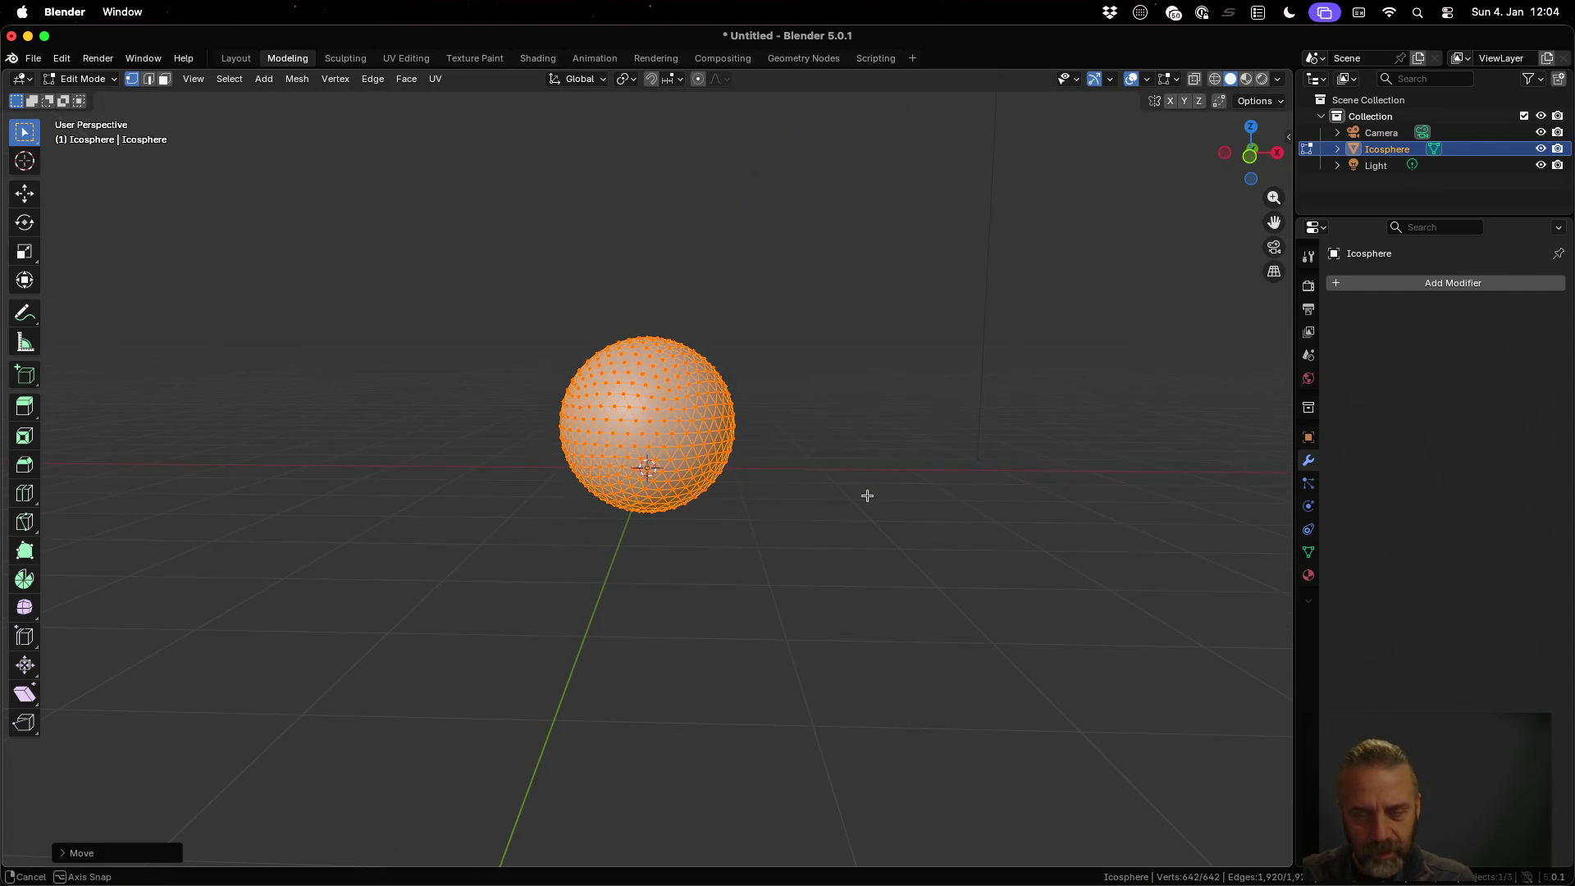
{"action": "key", "text": "shift+z"}
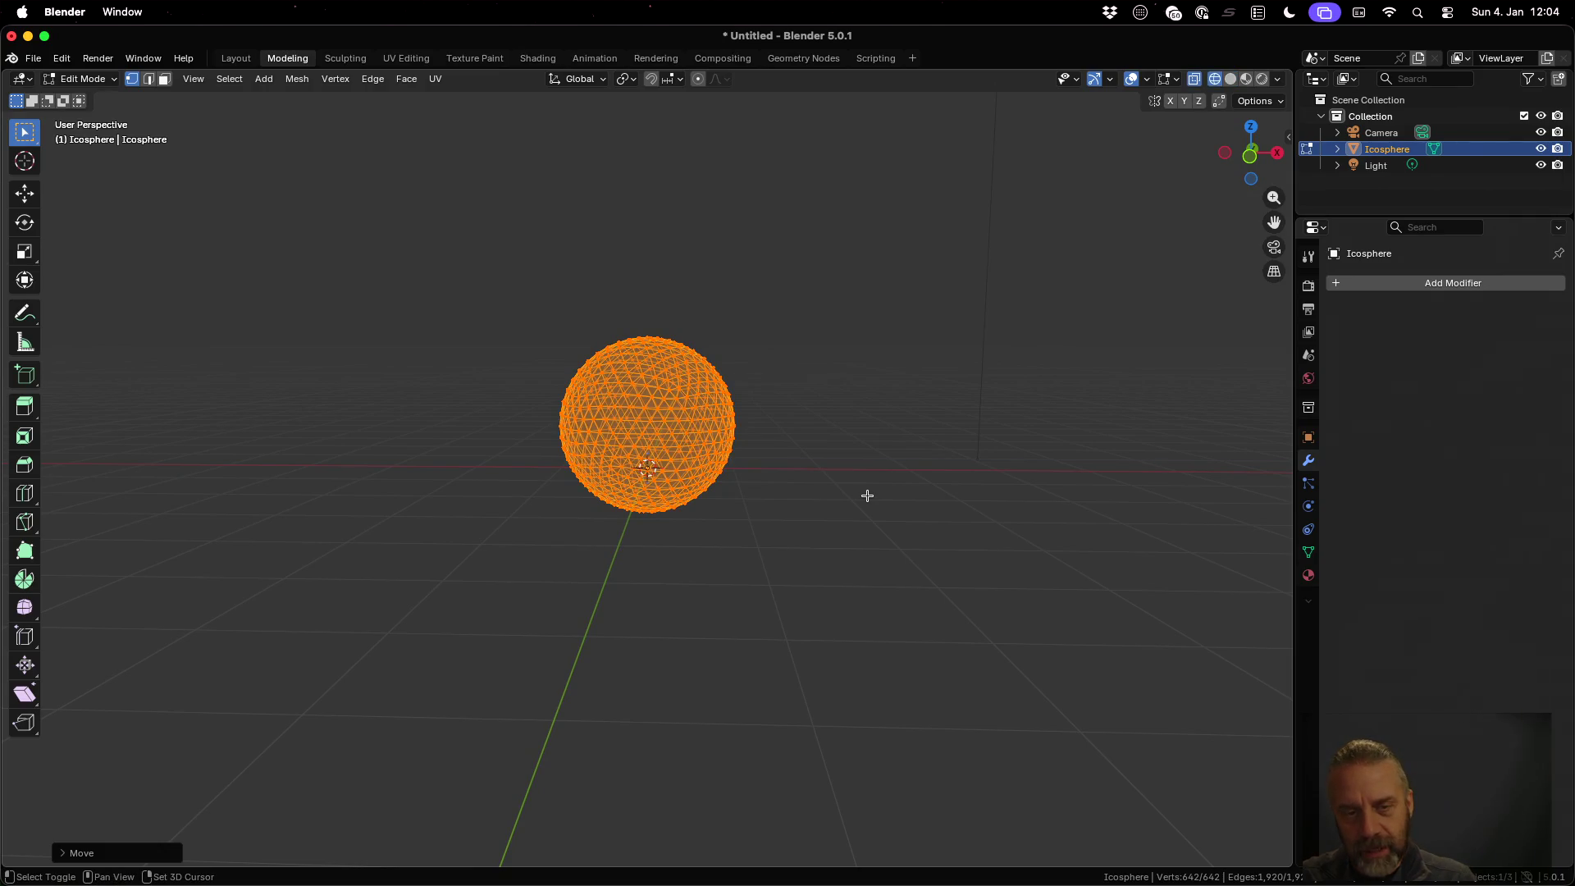
{"action": "key", "text": "shift+z"}
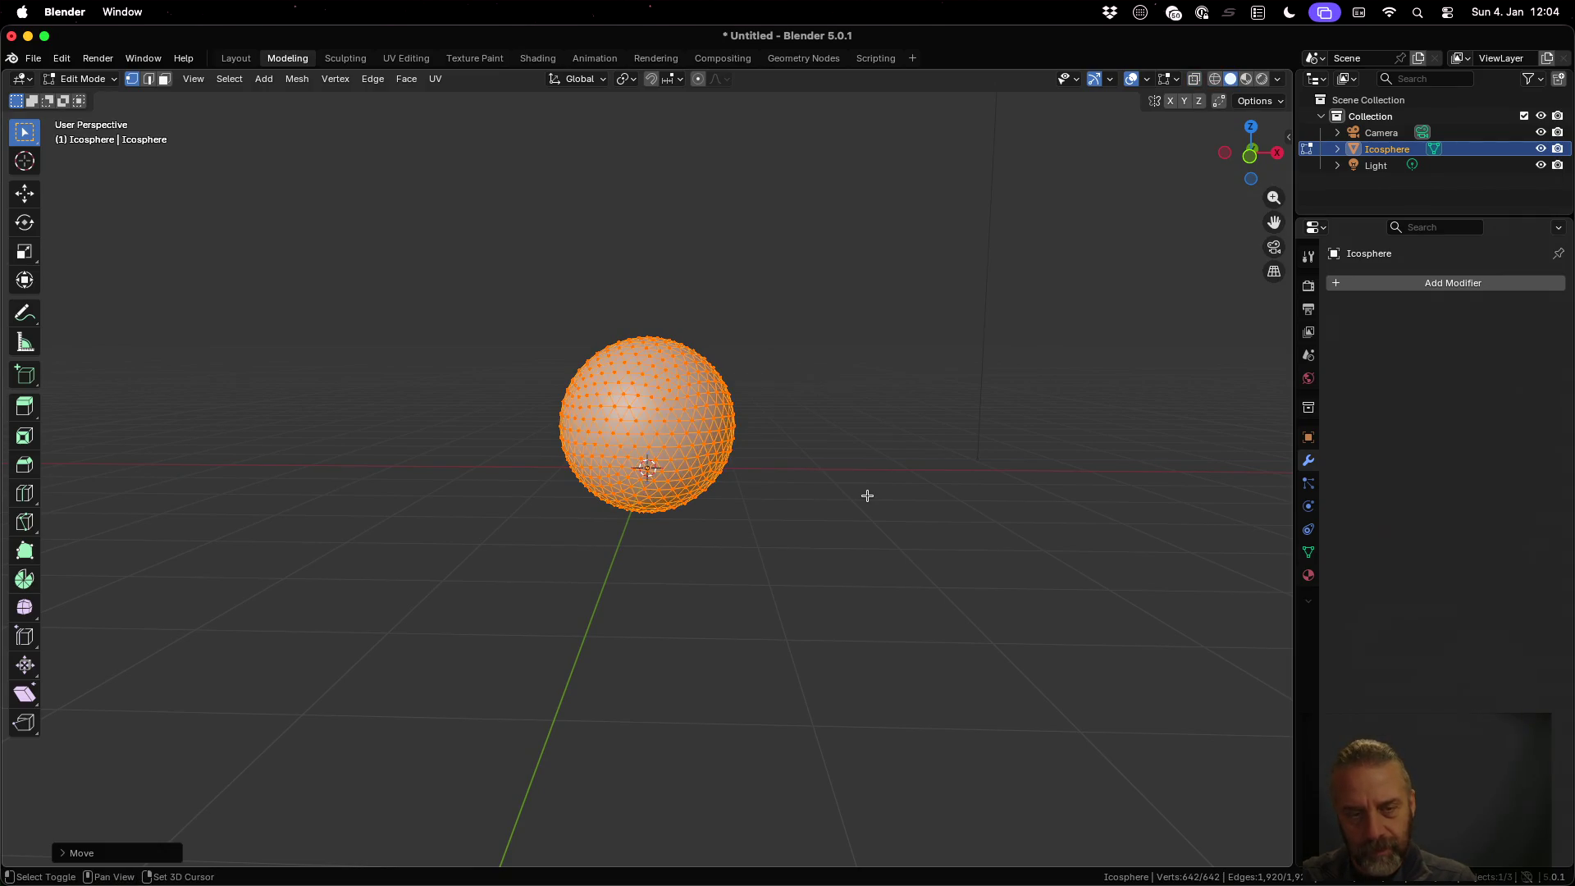
{"action": "key", "text": "ctrl+z"}
Scale the mesh by 0.5, raise it 0.5 m on Z, and return to Object Mode
{"action": "type", "text": "s"}
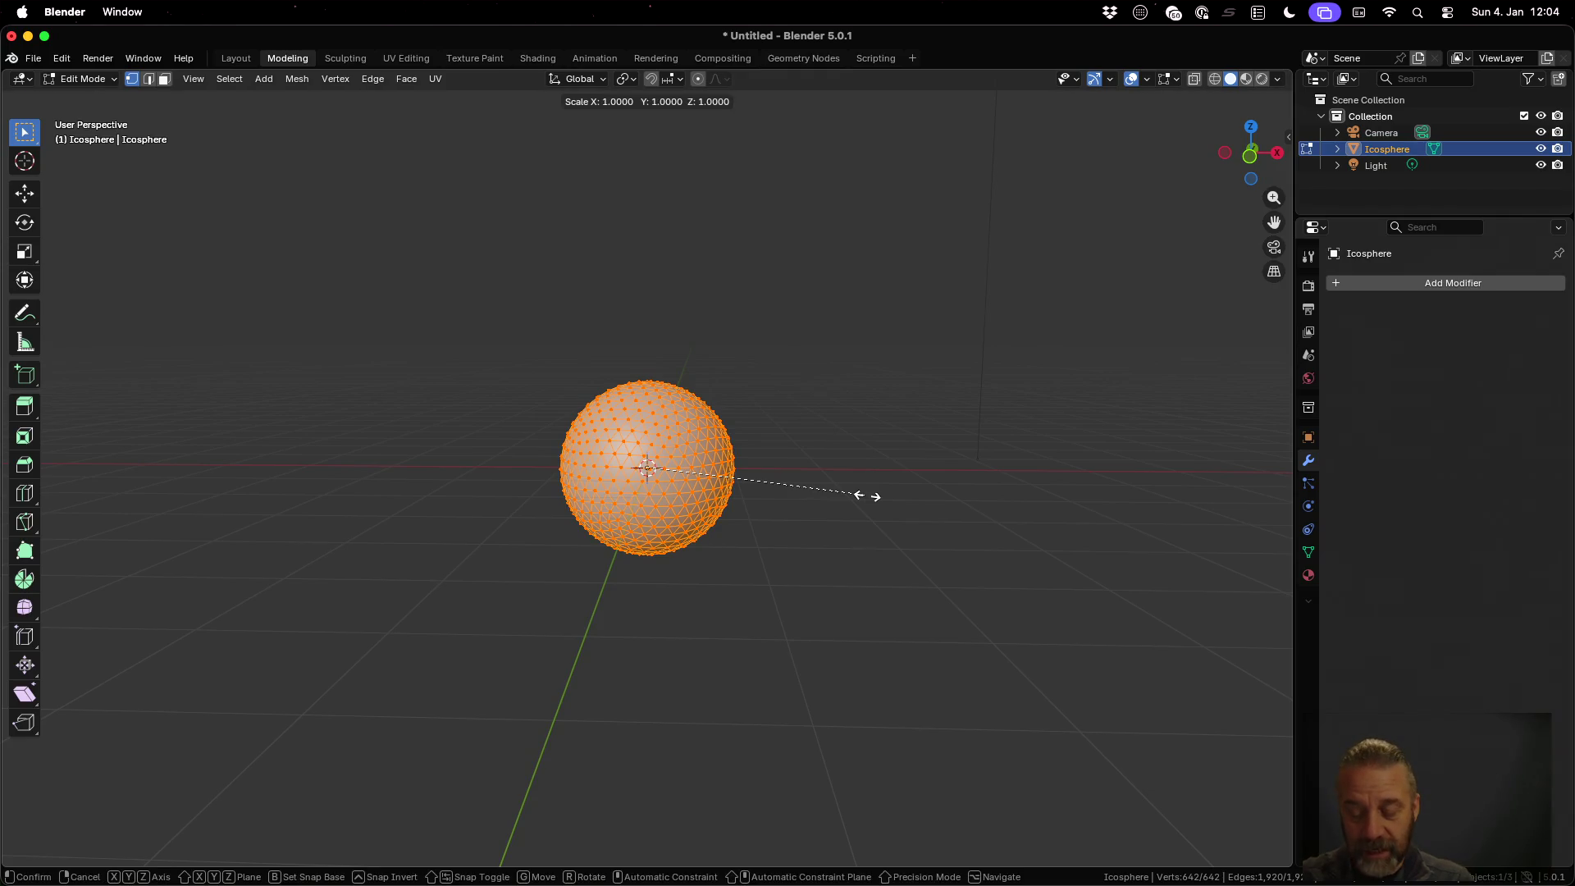
{"action": "type", "text": "0.5"}
{"action": "key", "text": "Return"}
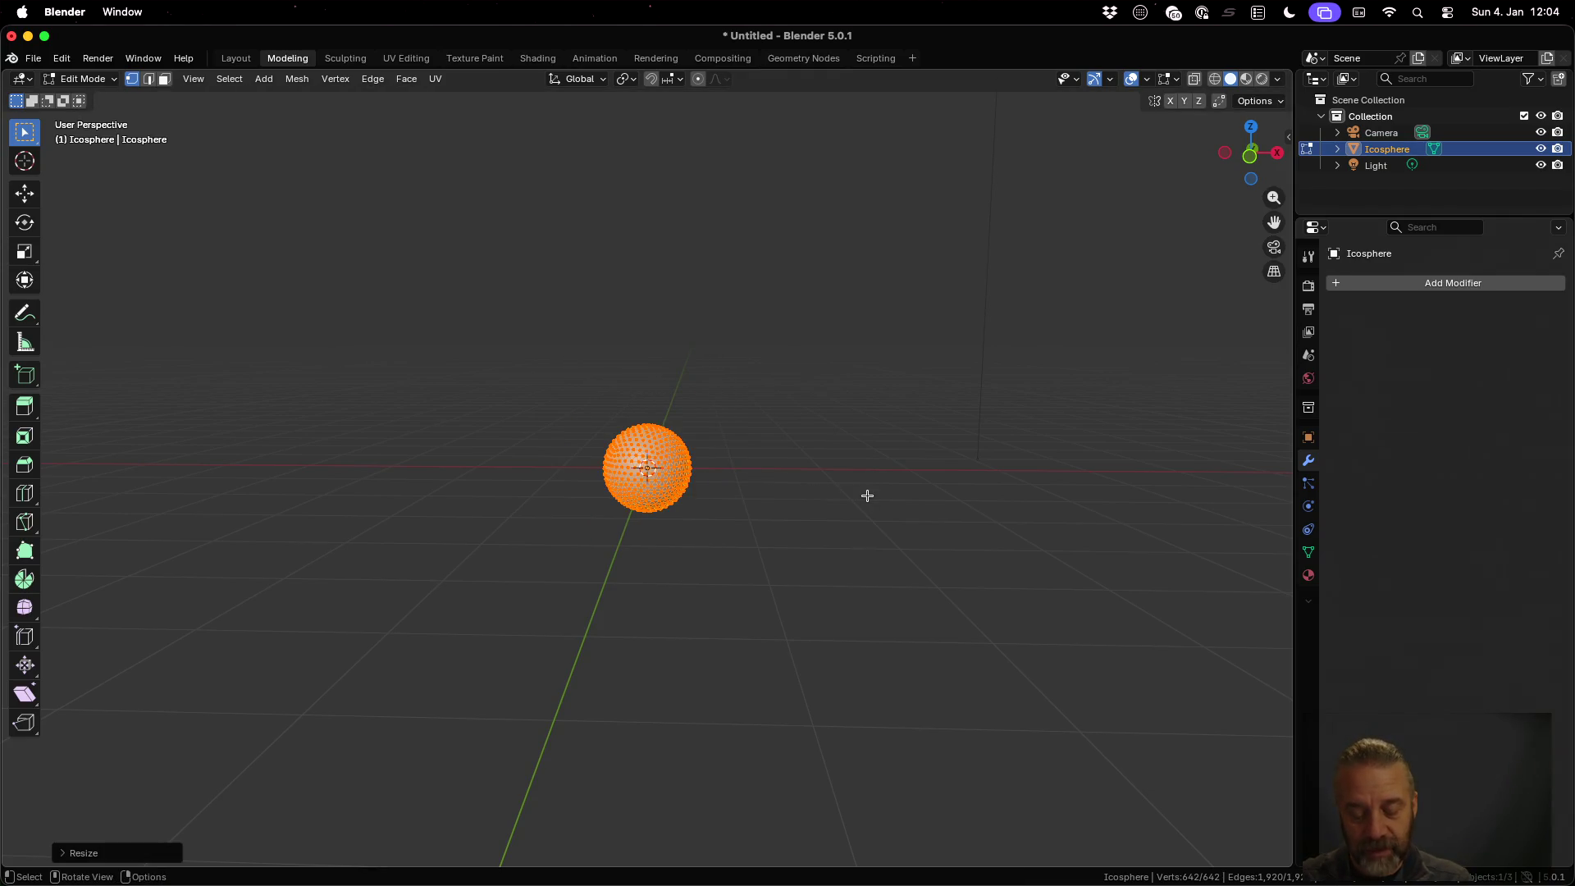
{"action": "type", "text": "gz"}
{"action": "type", "text": "0.5"}
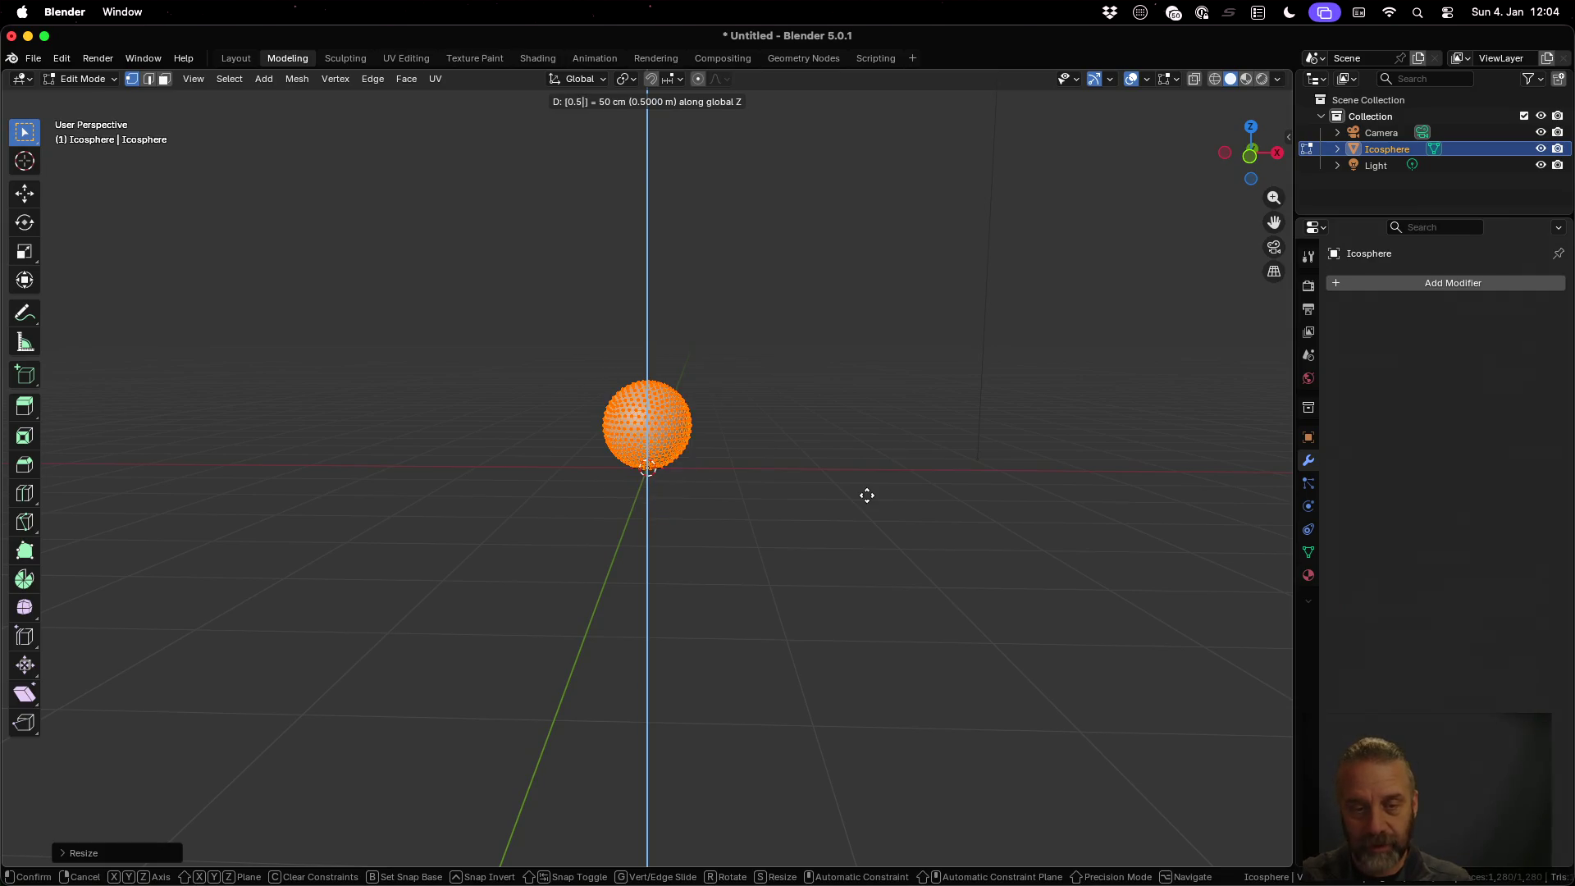
{"action": "key", "text": "Return"}
{"action": "scroll", "coordinate": [841, 484], "scroll_direction": "left", "scroll_amount": 10}
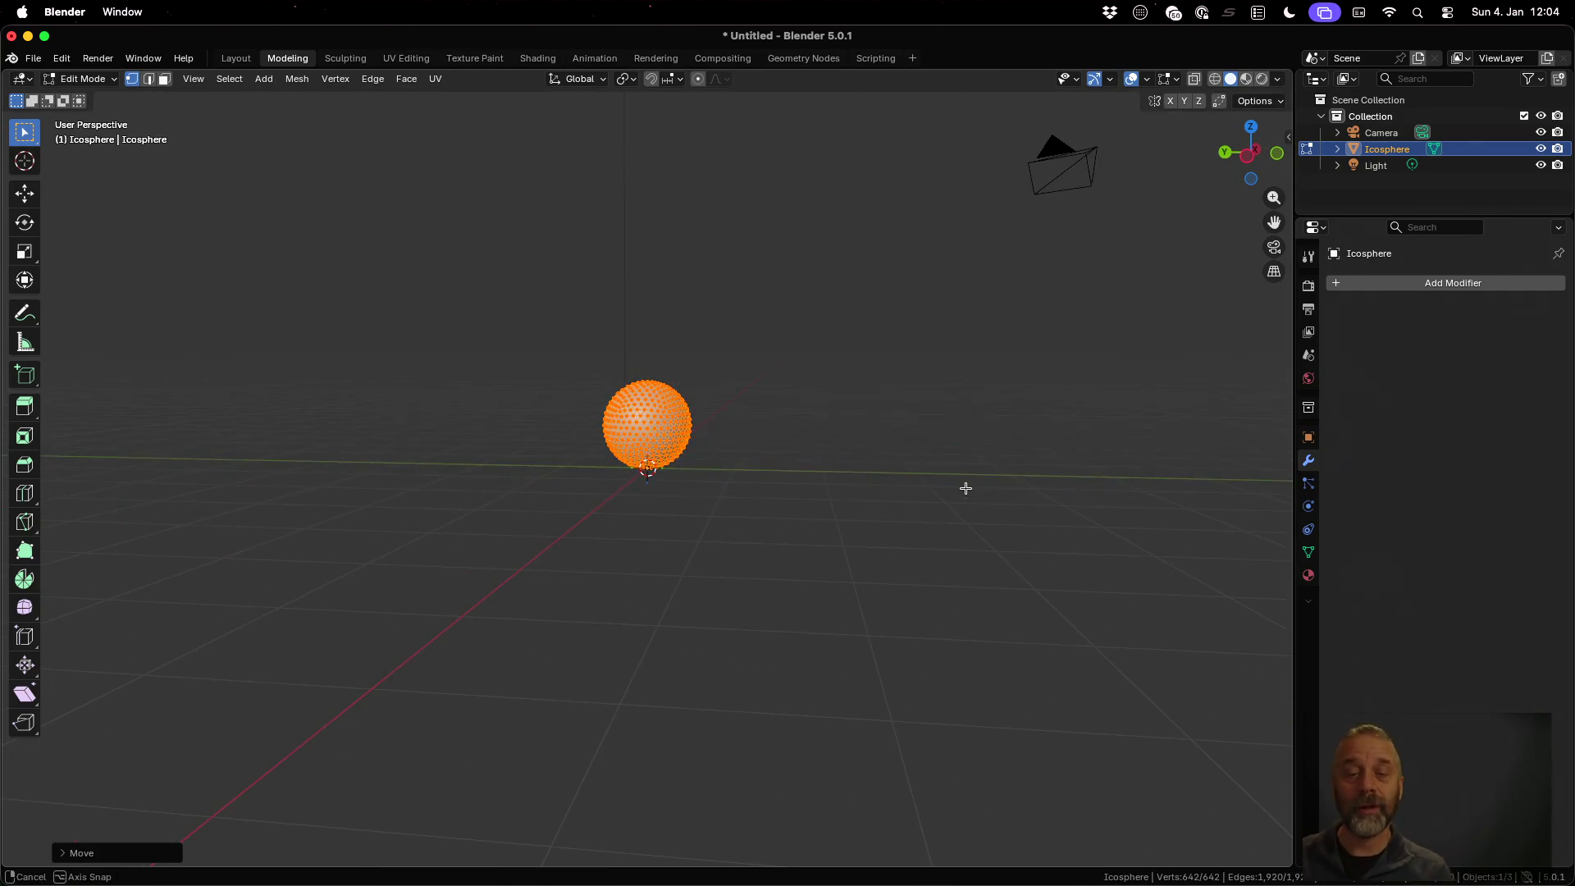
{"action": "key", "text": "Tab"}
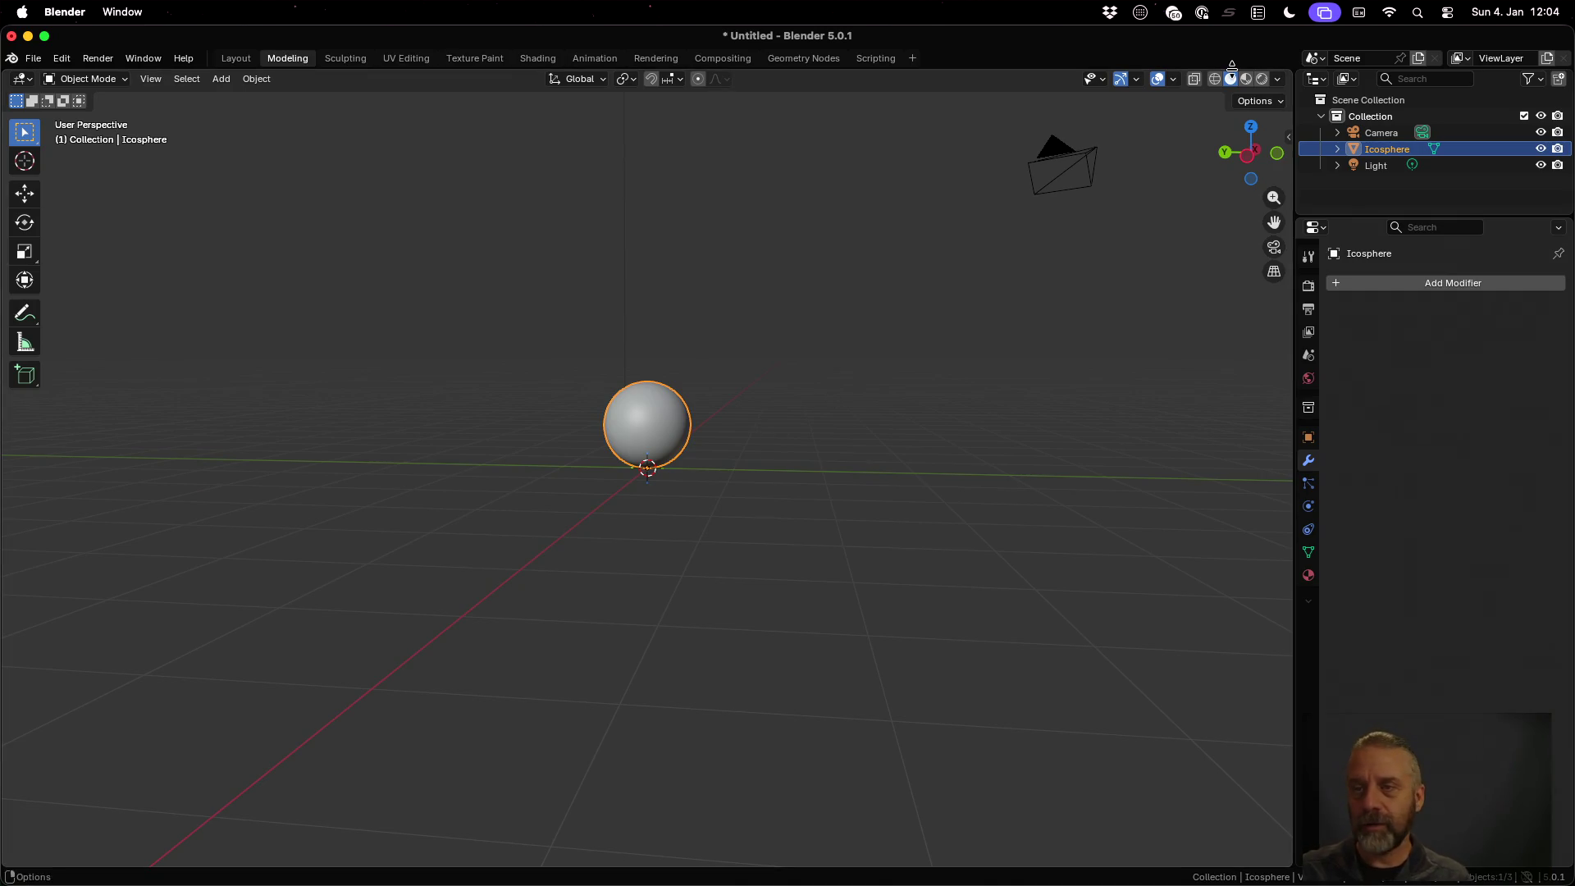
{"action": "left_click", "coordinate": [1246, 78]}
Rename the Icosphere object in the Outliner to 'decoration-RedBall', then bring up Save As
{"action": "mouse_move", "coordinate": [742, 428]}
{"action": "middle_mouse_down"}
{"action": "mouse_move", "coordinate": [544, 481]}
{"action": "mouse_move", "coordinate": [859, 427]}
{"action": "middle_mouse_up"}
{"action": "scroll", "coordinate": [859, 426], "scroll_direction": "down", "scroll_amount": 4}
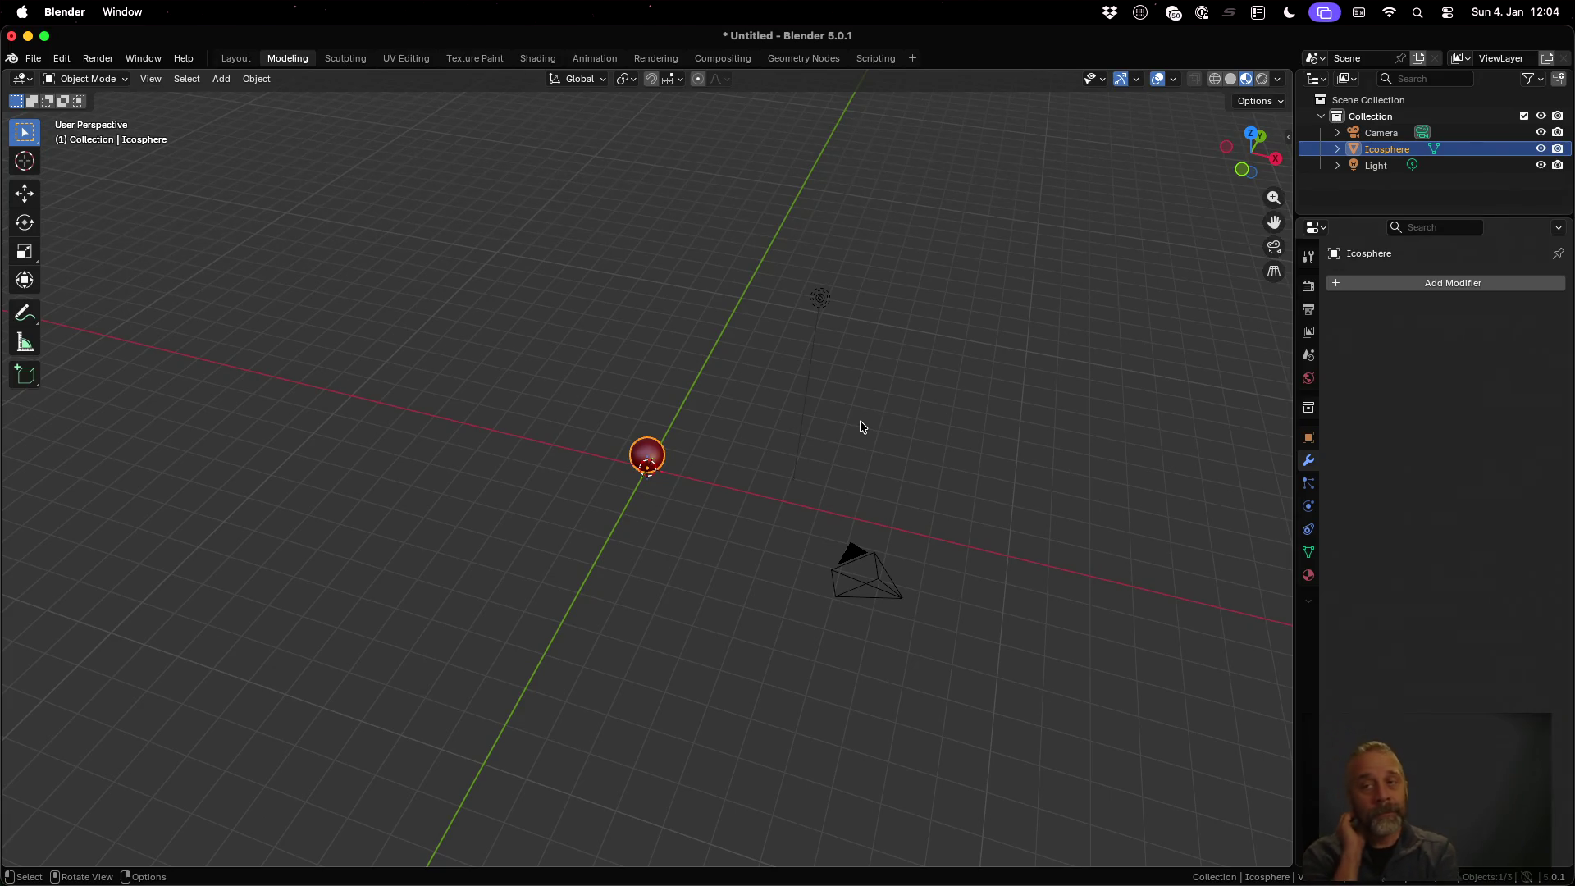
{"action": "double_click", "coordinate": [1388, 150]}
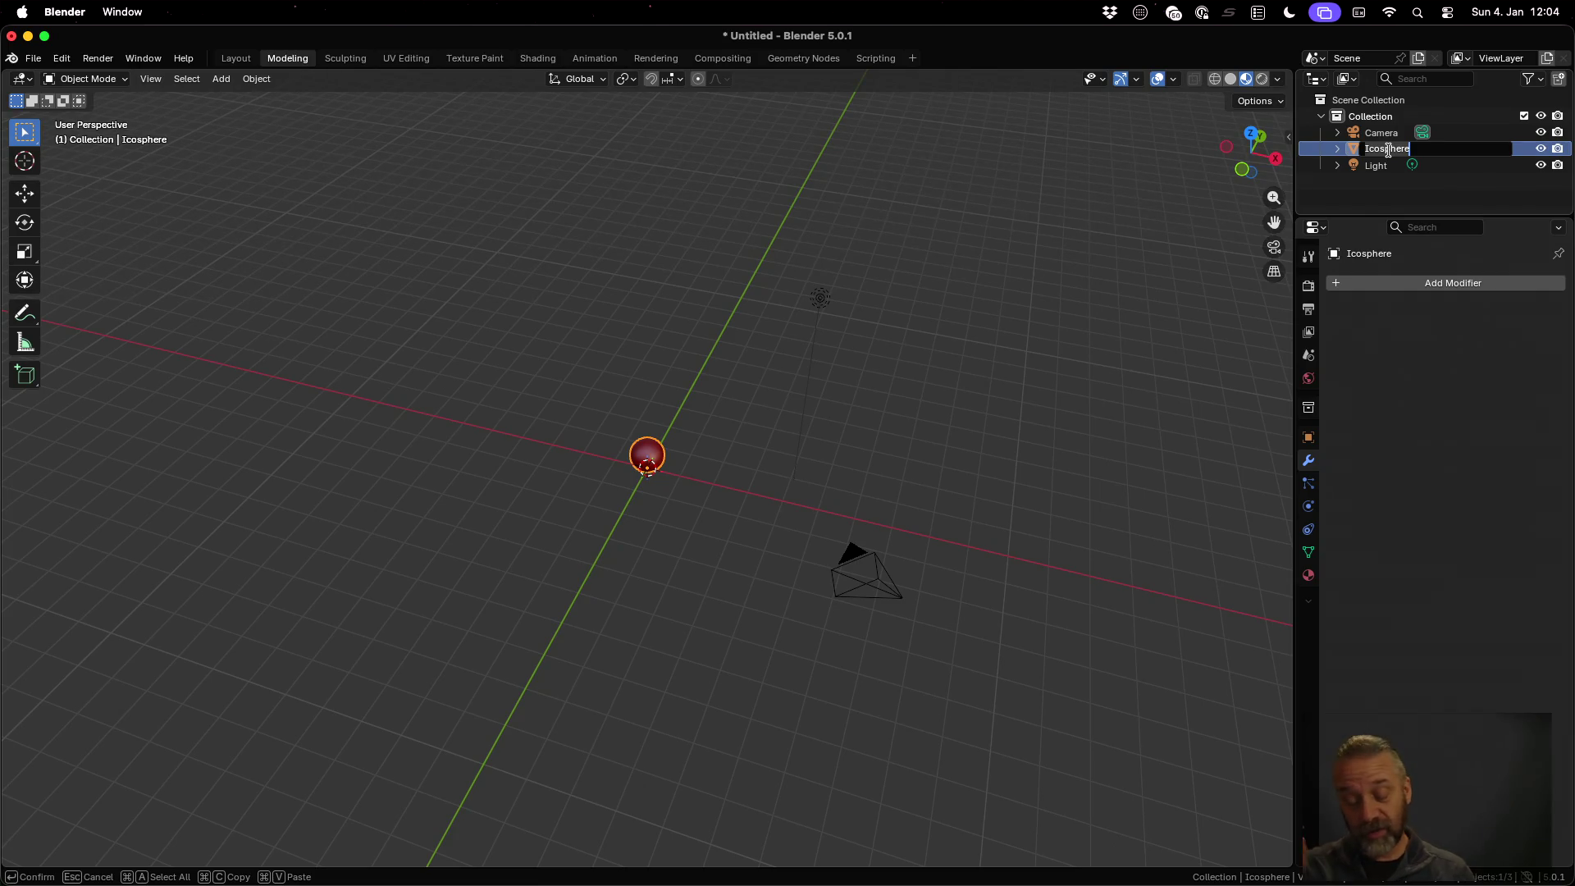
{"action": "type", "text": "decoration-RedBall"}
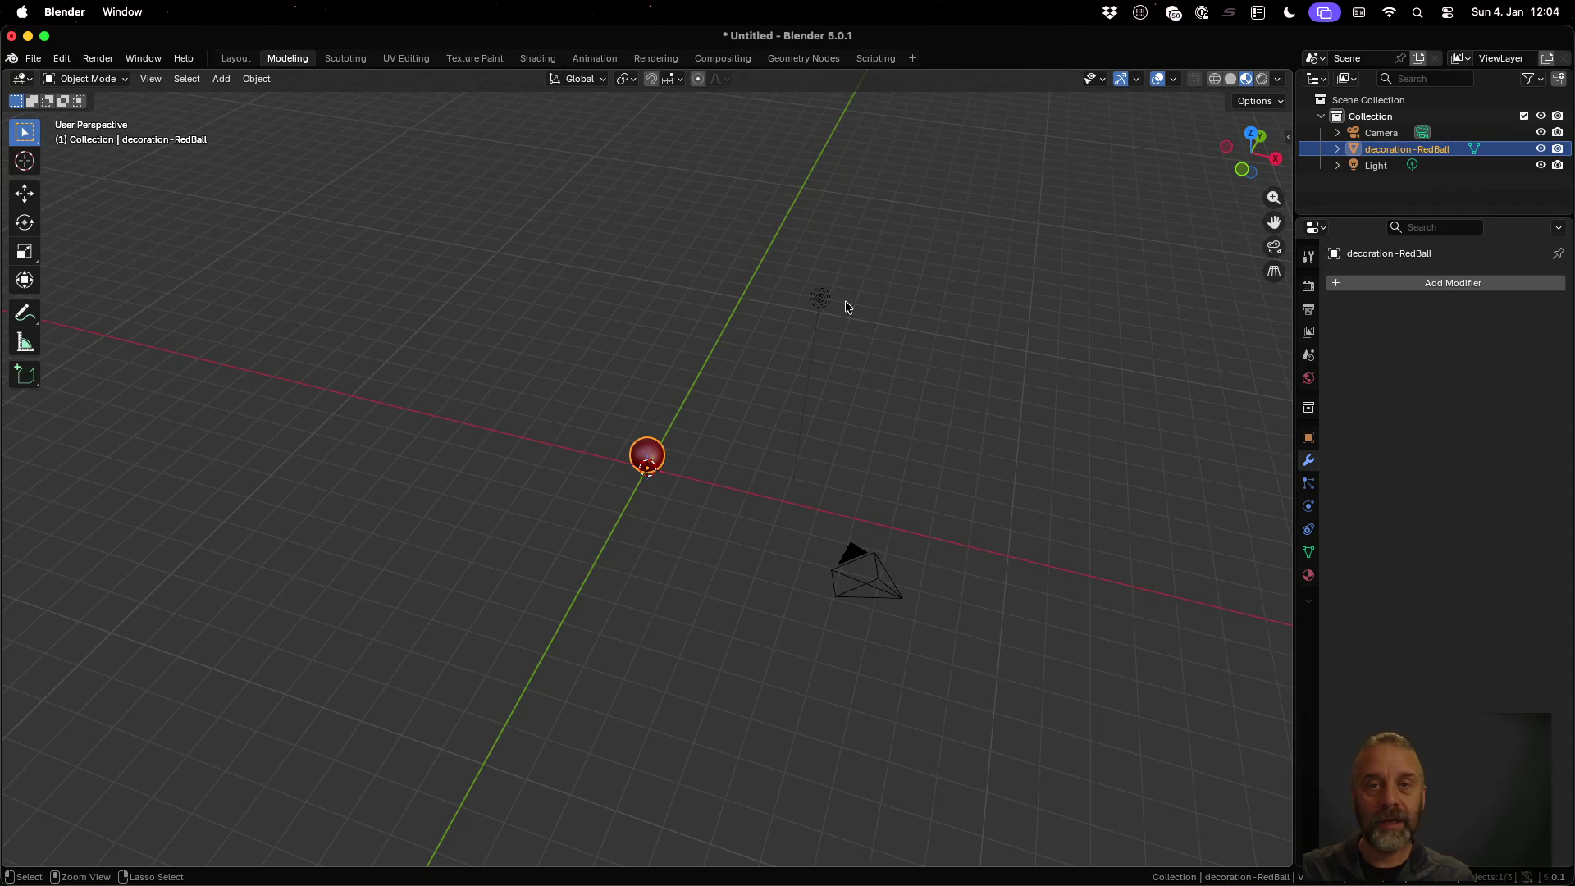
{"action": "key", "text": "super+s"}
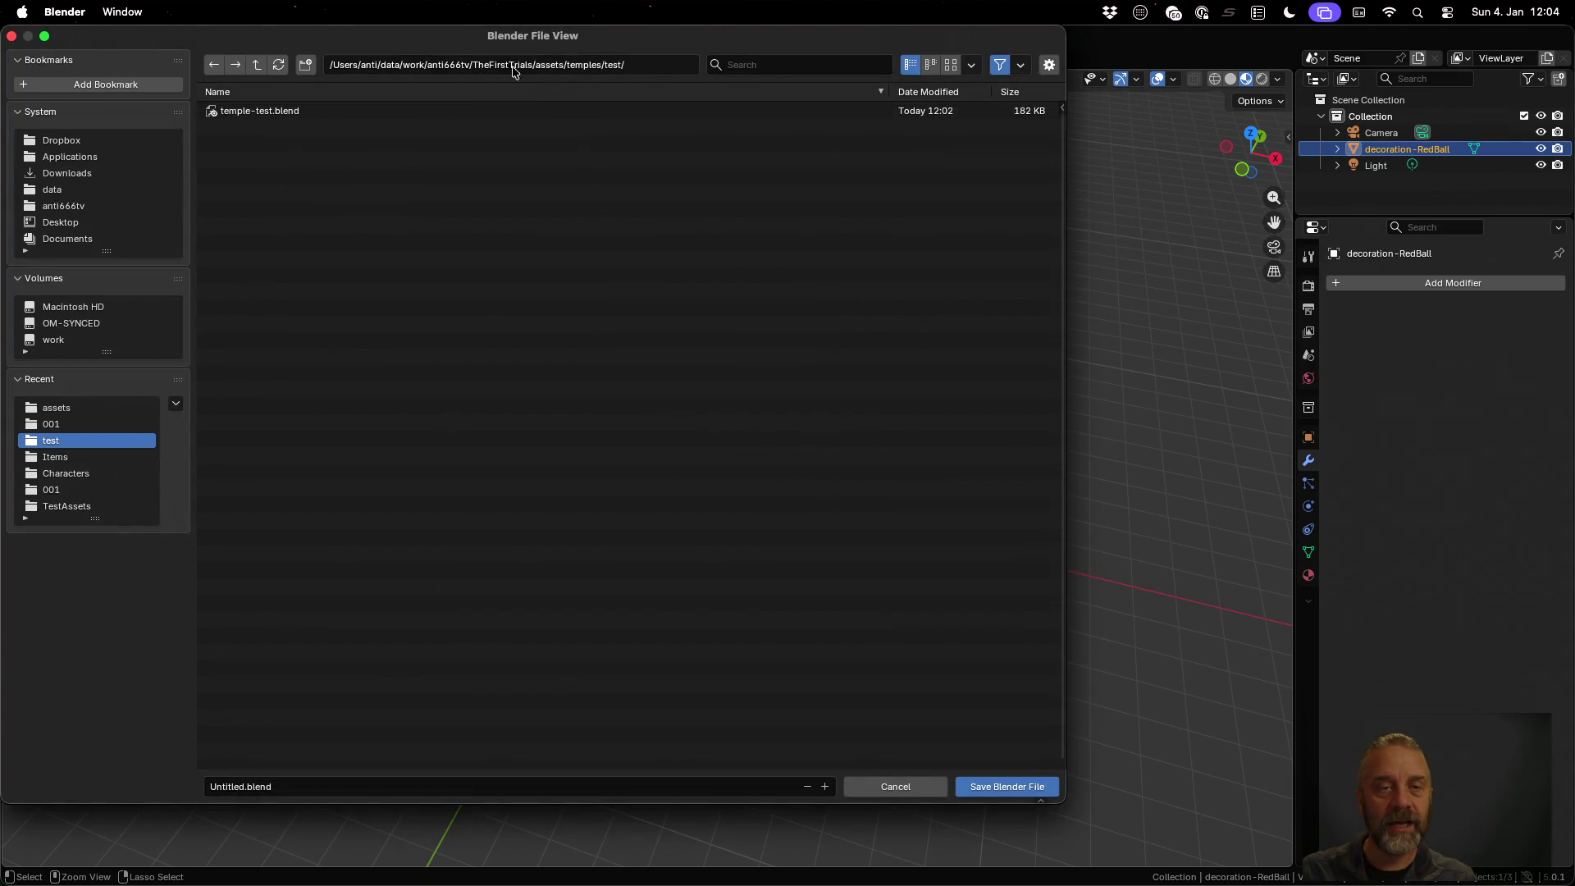
Create a new 'decorations' folder inside assets and enter it
{"action": "left_click", "coordinate": [257, 65]}
{"action": "left_click", "coordinate": [257, 66]}
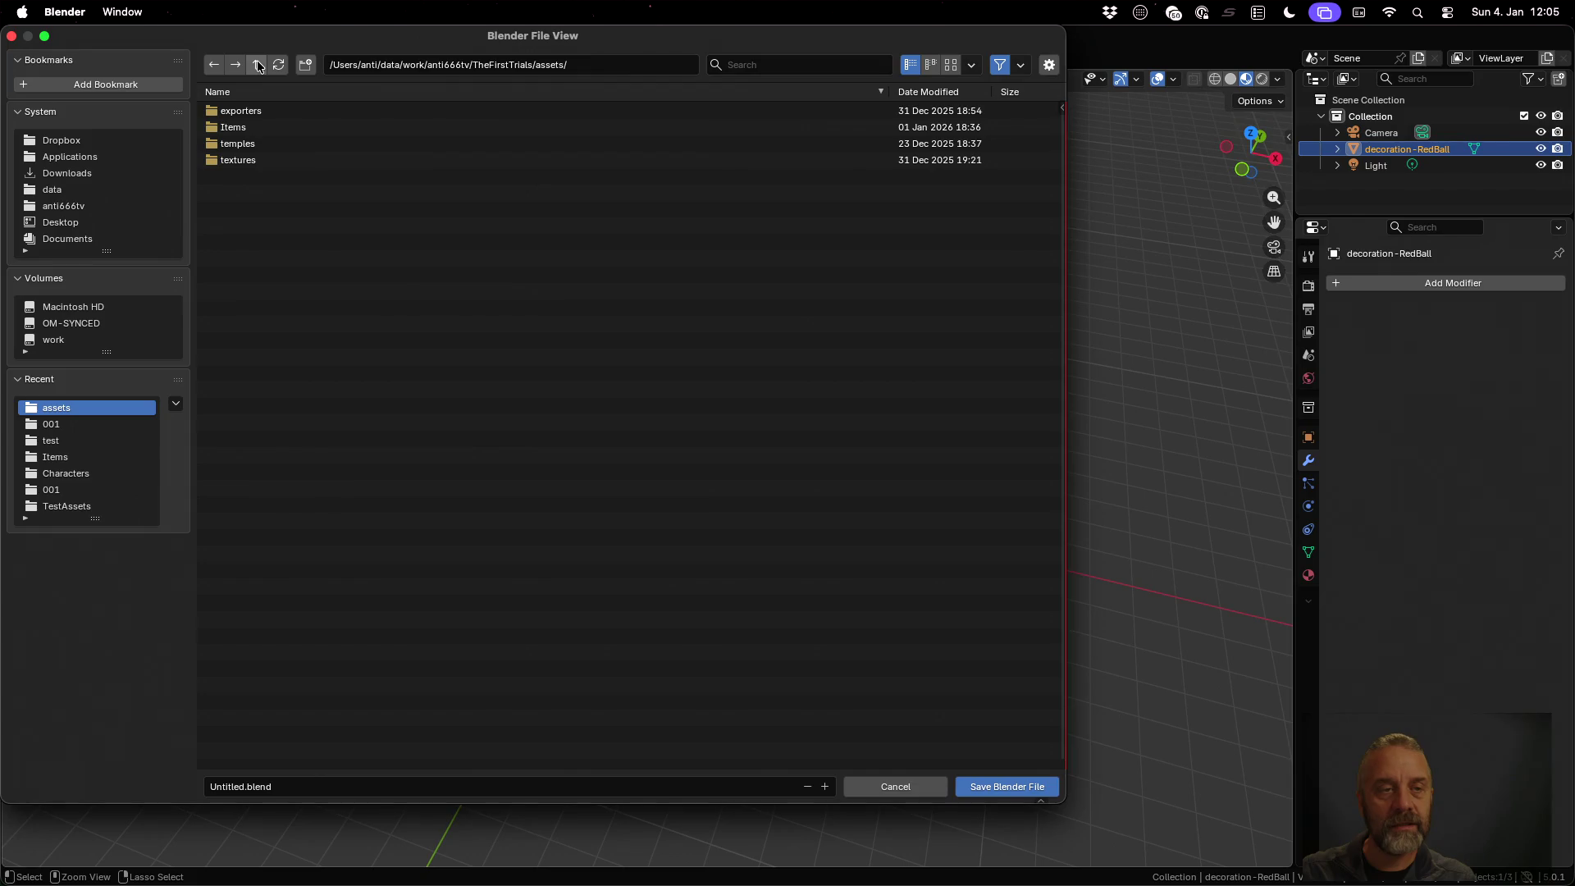
{"action": "right_click", "coordinate": [297, 274]}
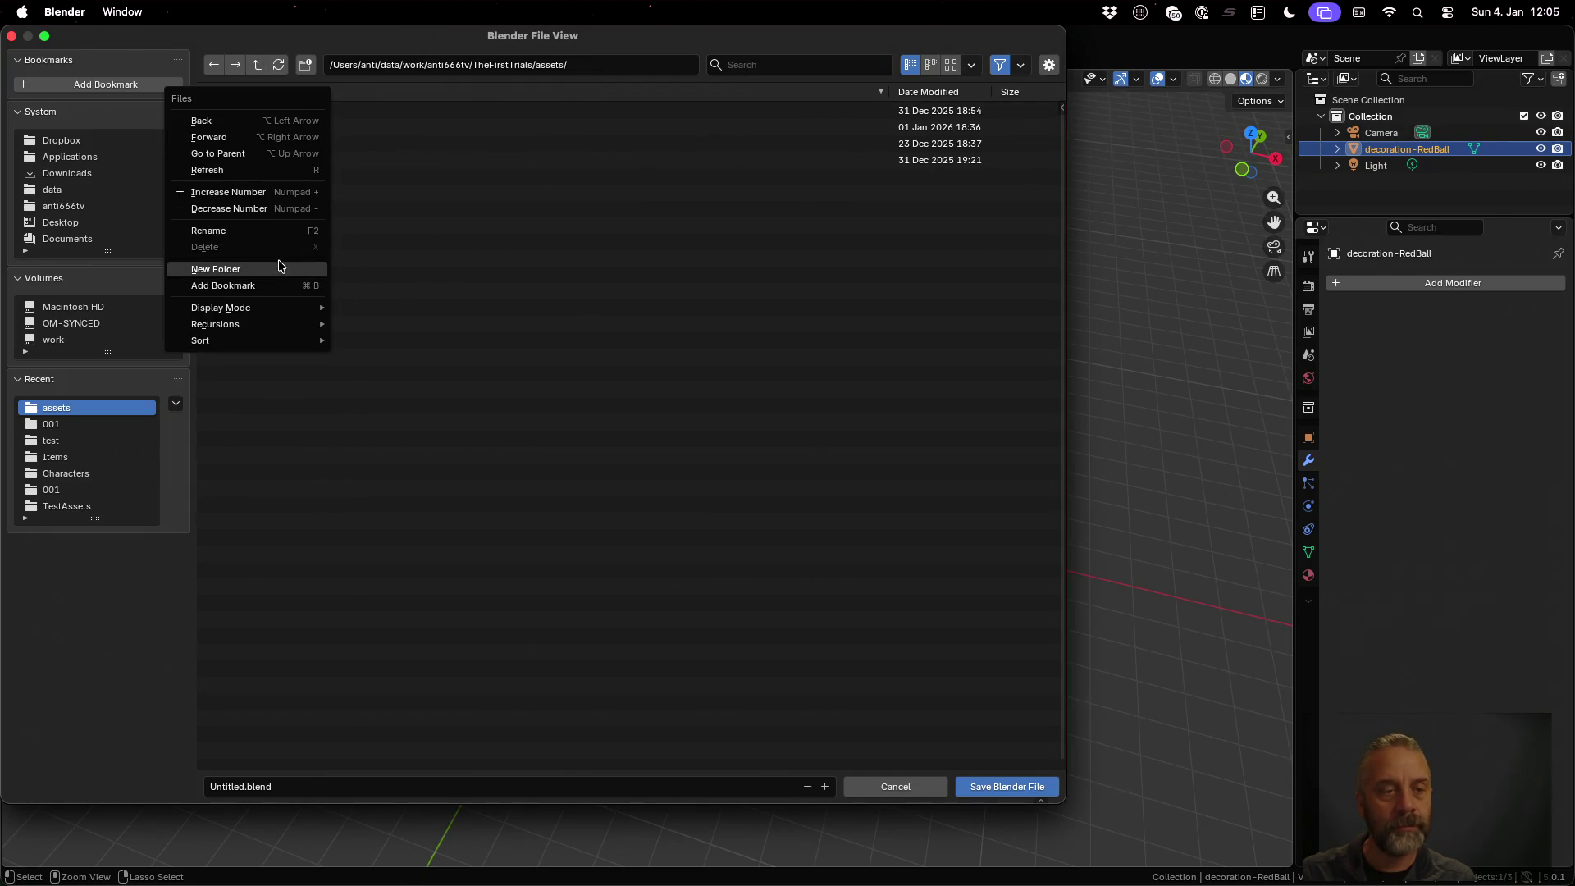
{"action": "left_click", "coordinate": [279, 268]}
{"action": "type", "text": "decorations"}
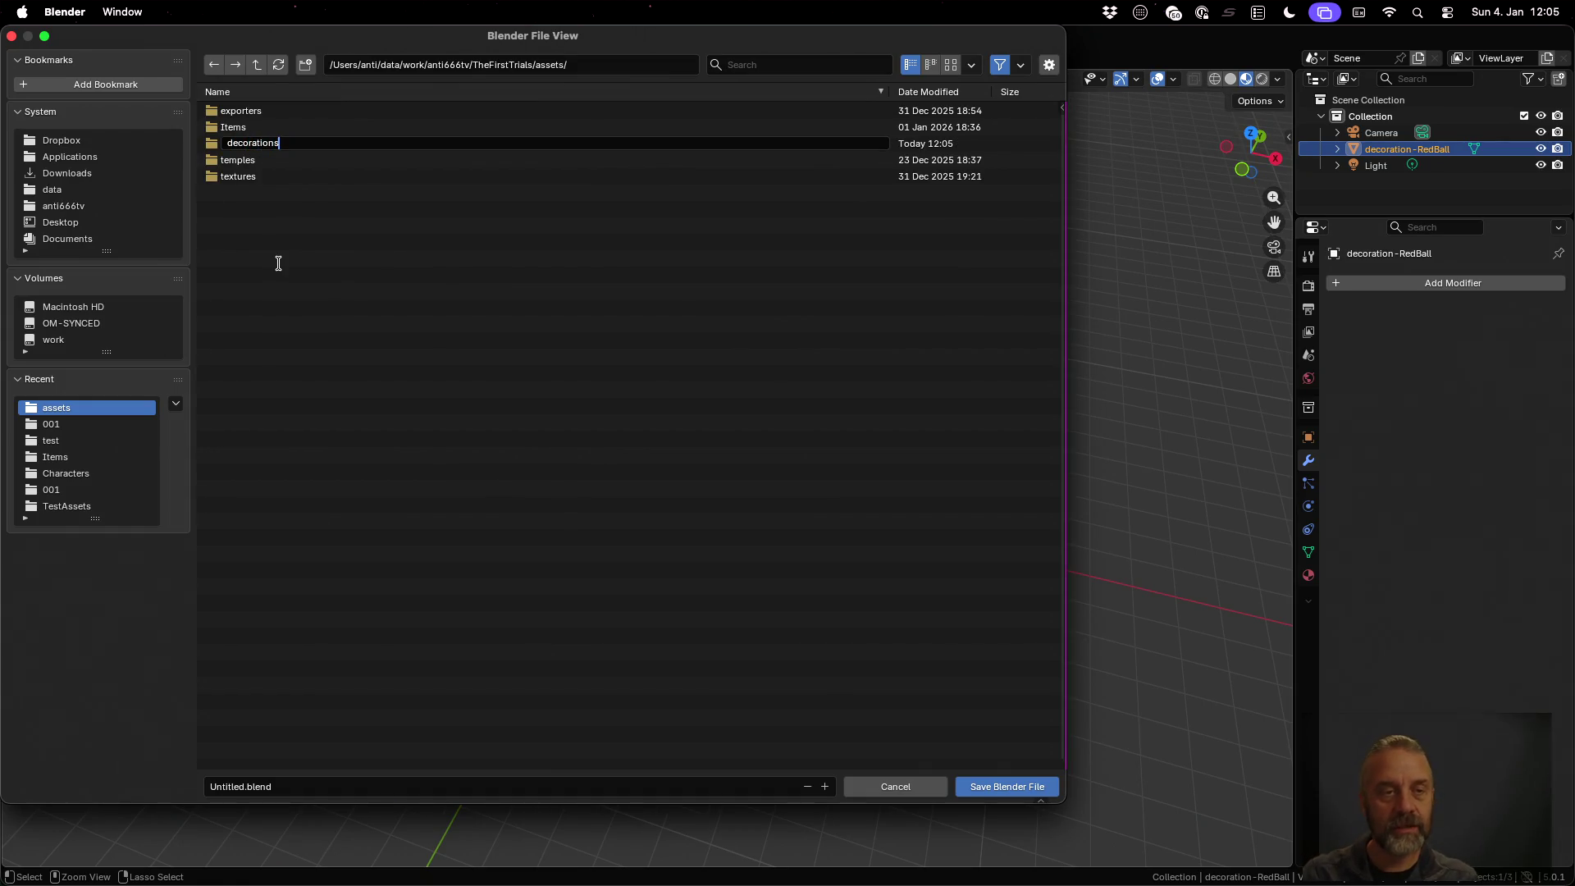
{"action": "key", "text": "Return"}
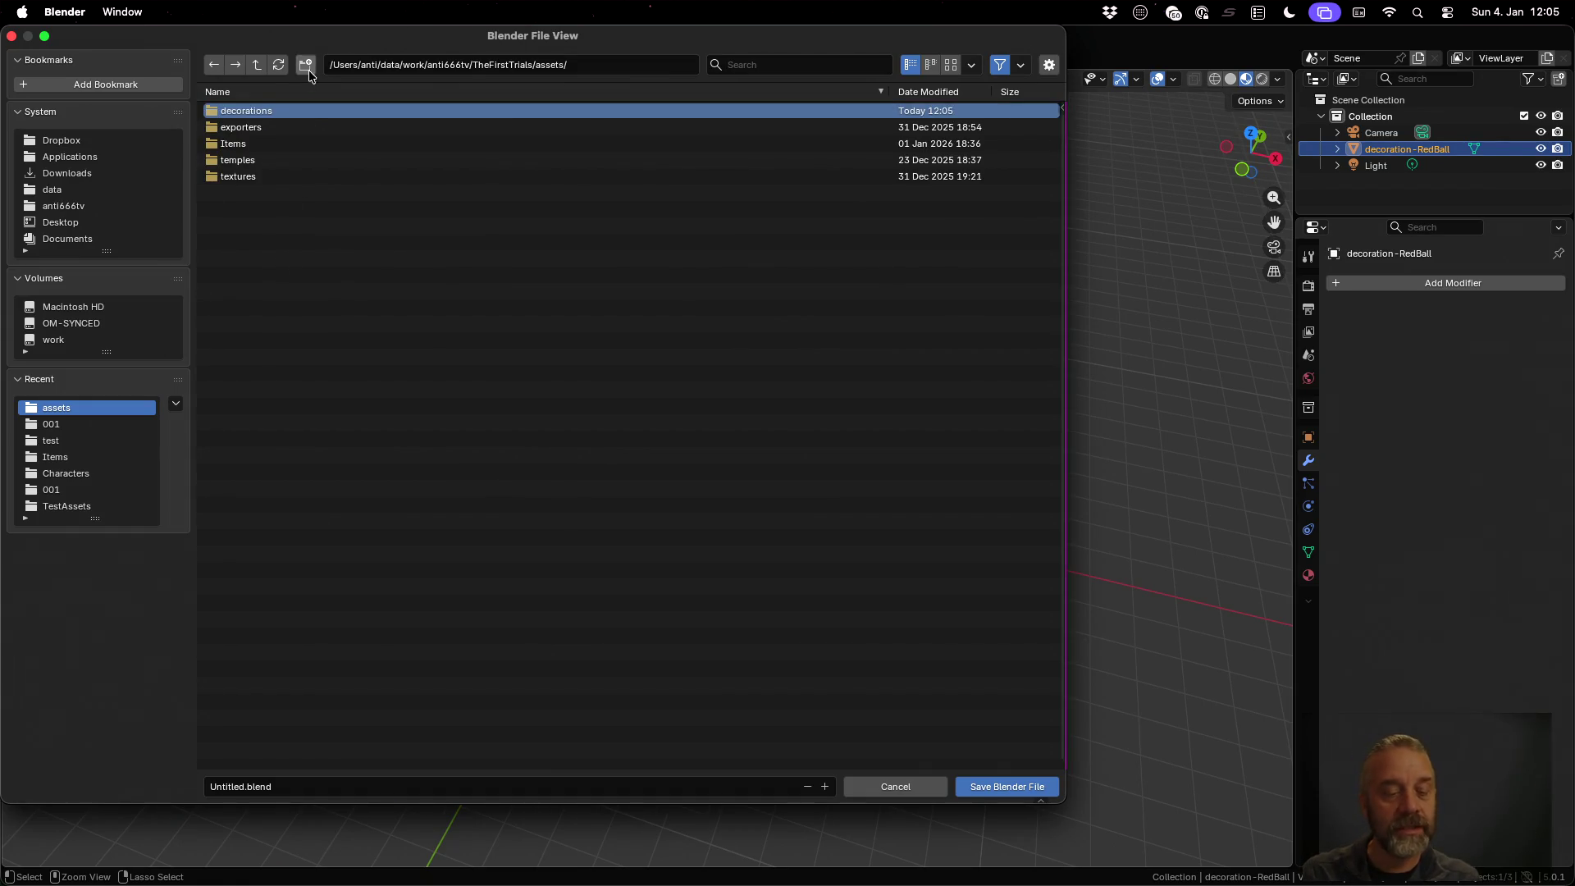
{"action": "left_click", "coordinate": [281, 112]}
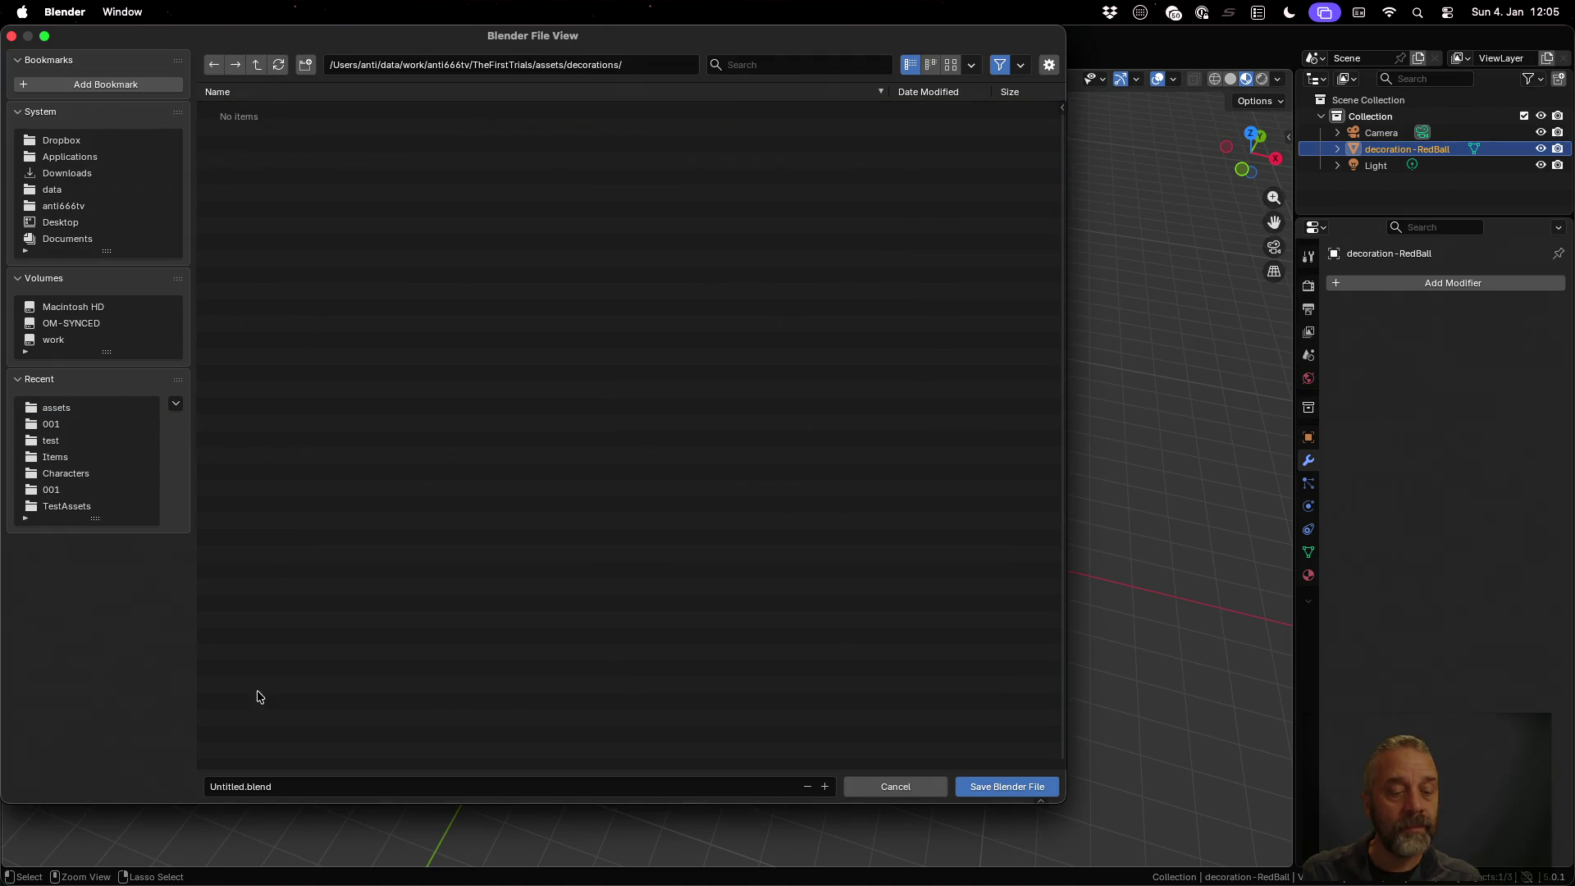
Name the file decoration-RedBall.blend and save it there
{"action": "left_click", "coordinate": [227, 789]}
{"action": "left_click", "coordinate": [227, 789]}
{"action": "key", "text": "shift+Home"}
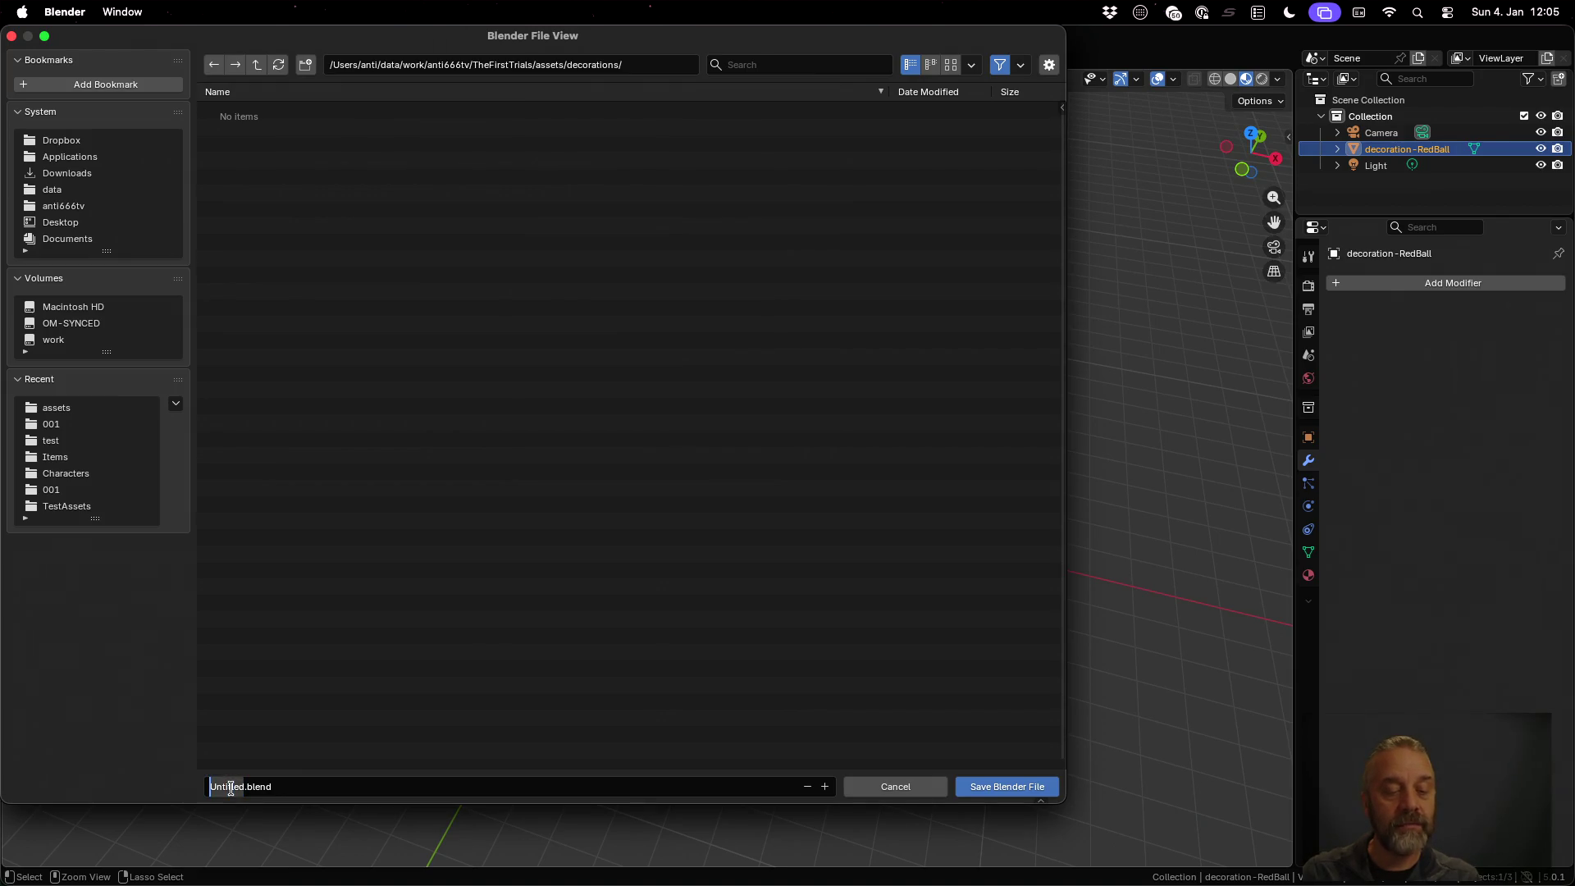
{"action": "key", "text": "BackSpace"}
{"action": "type", "text": "n-RedBall"}
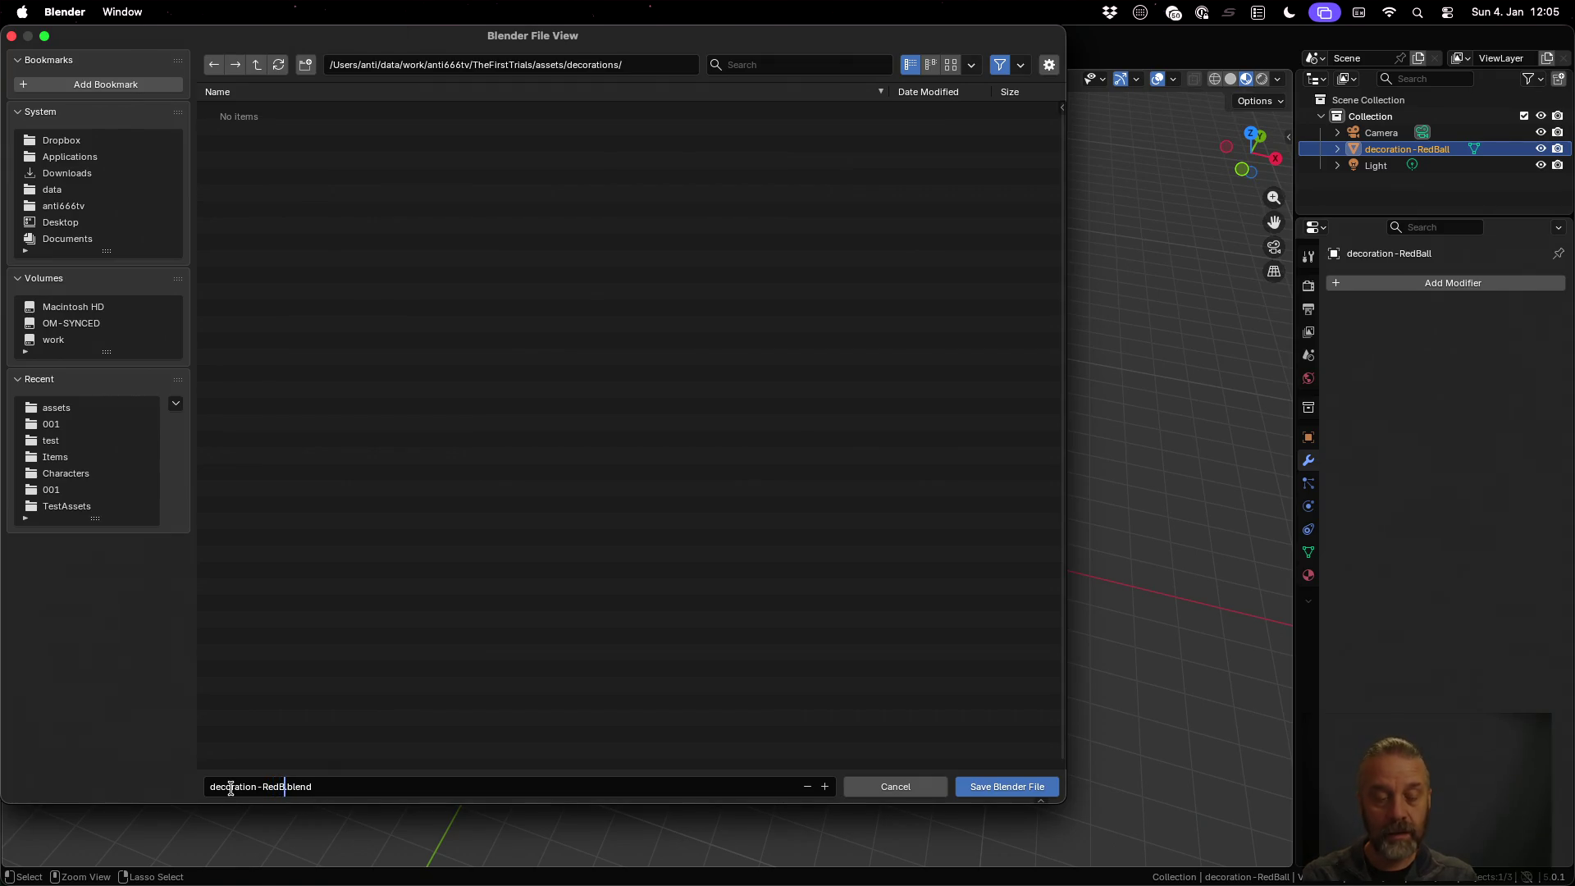
{"action": "left_click", "coordinate": [1003, 789]}
{"action": "left_click", "coordinate": [1003, 789]}
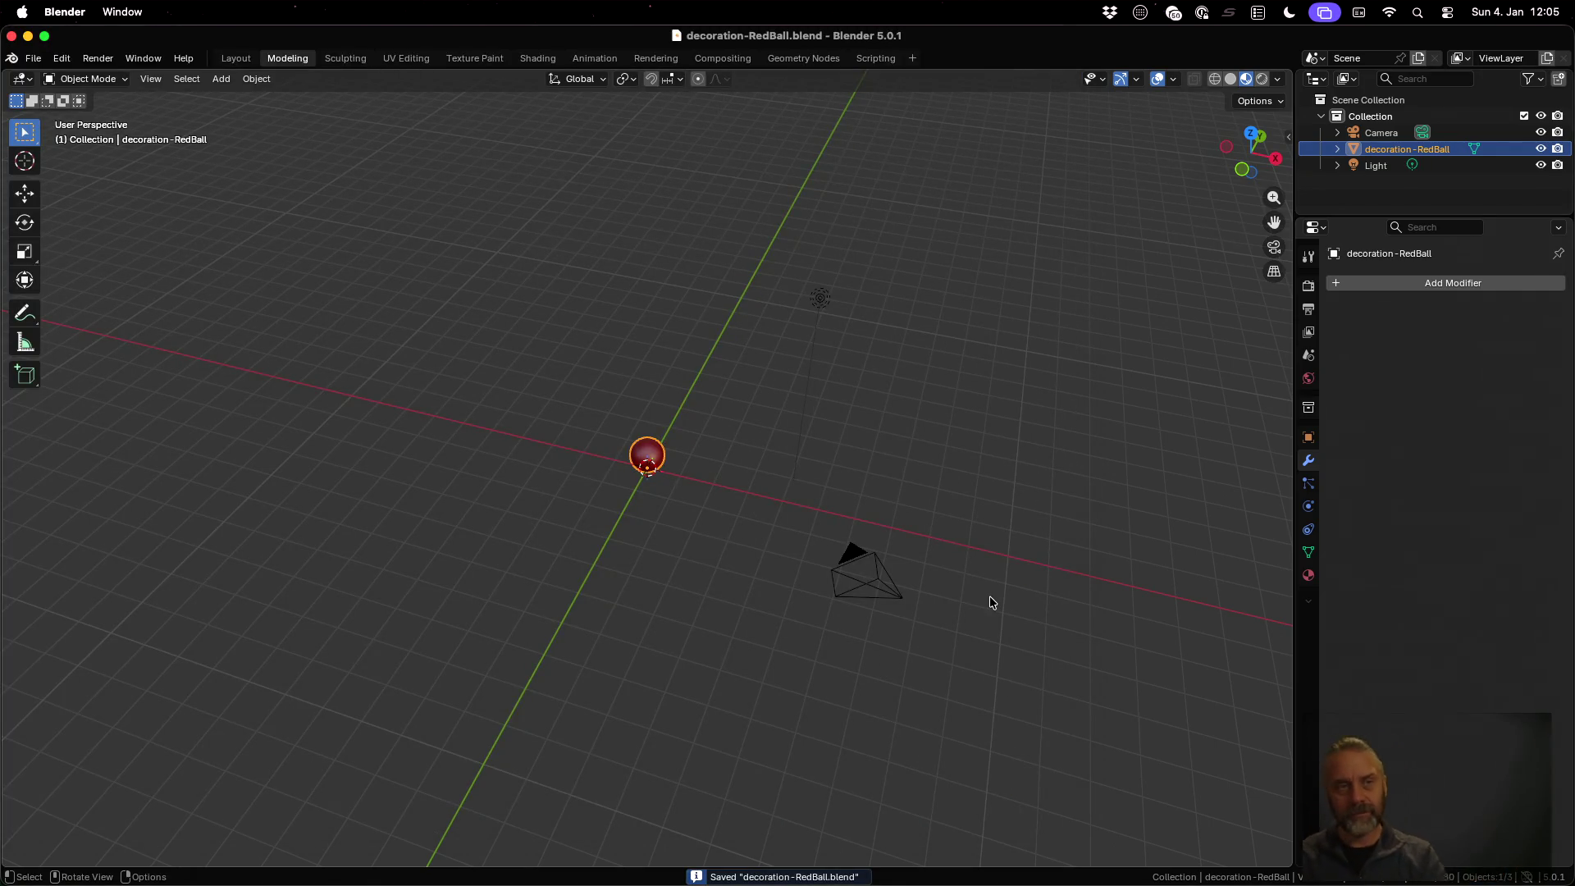
{"action": "scroll", "coordinate": [847, 410], "scroll_direction": "up", "scroll_amount": 6}
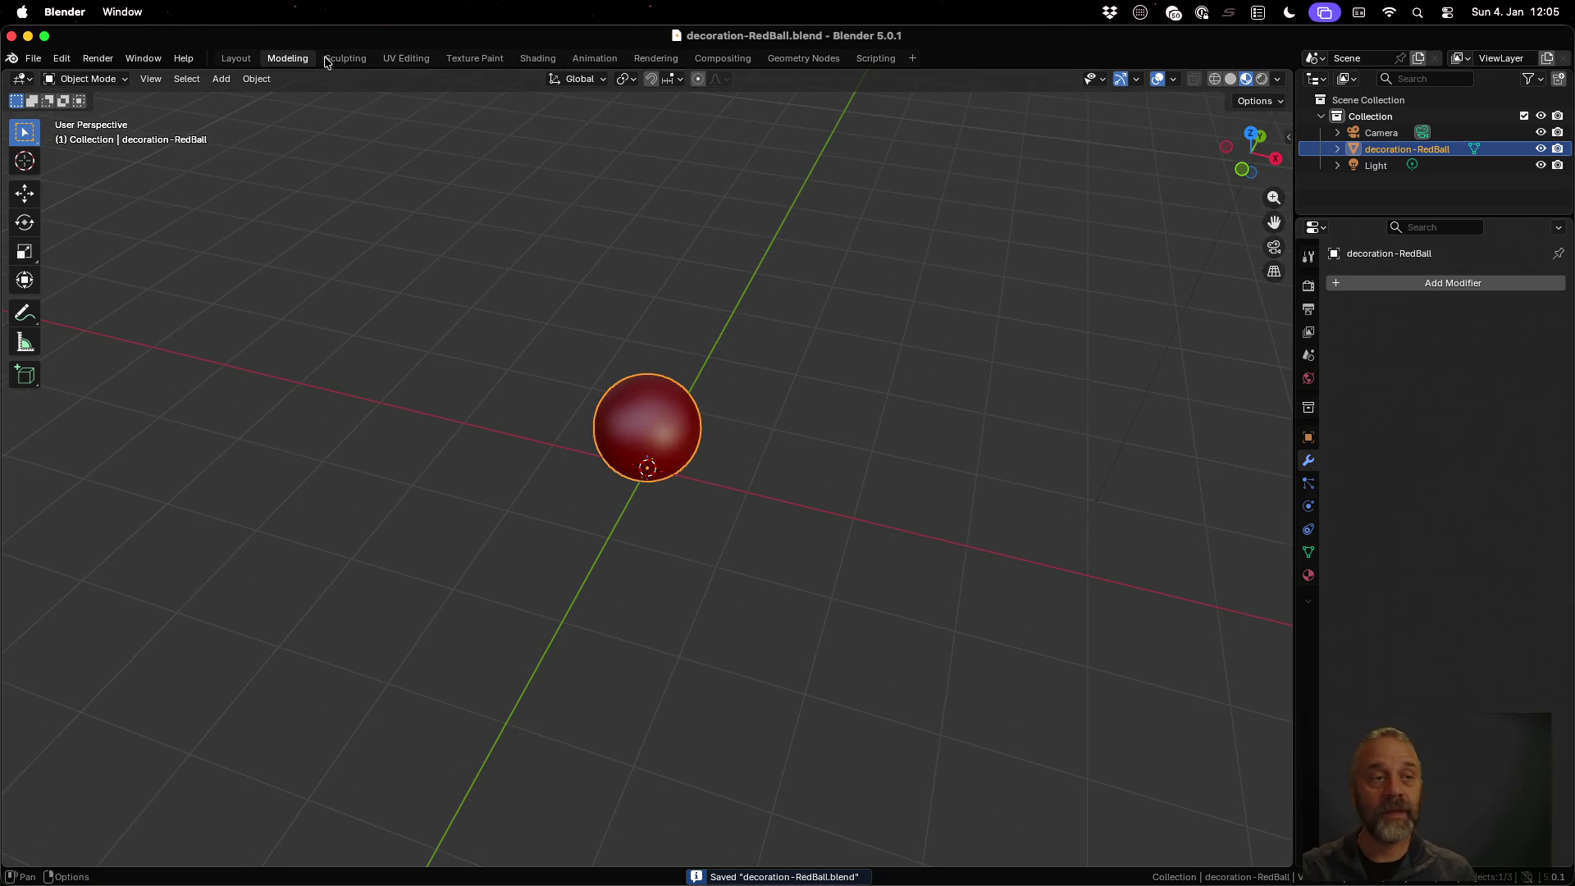
Open temple-test.blend from the recent files list
{"action": "left_click", "coordinate": [32, 58]}
{"action": "mouse_move", "coordinate": [80, 144]}
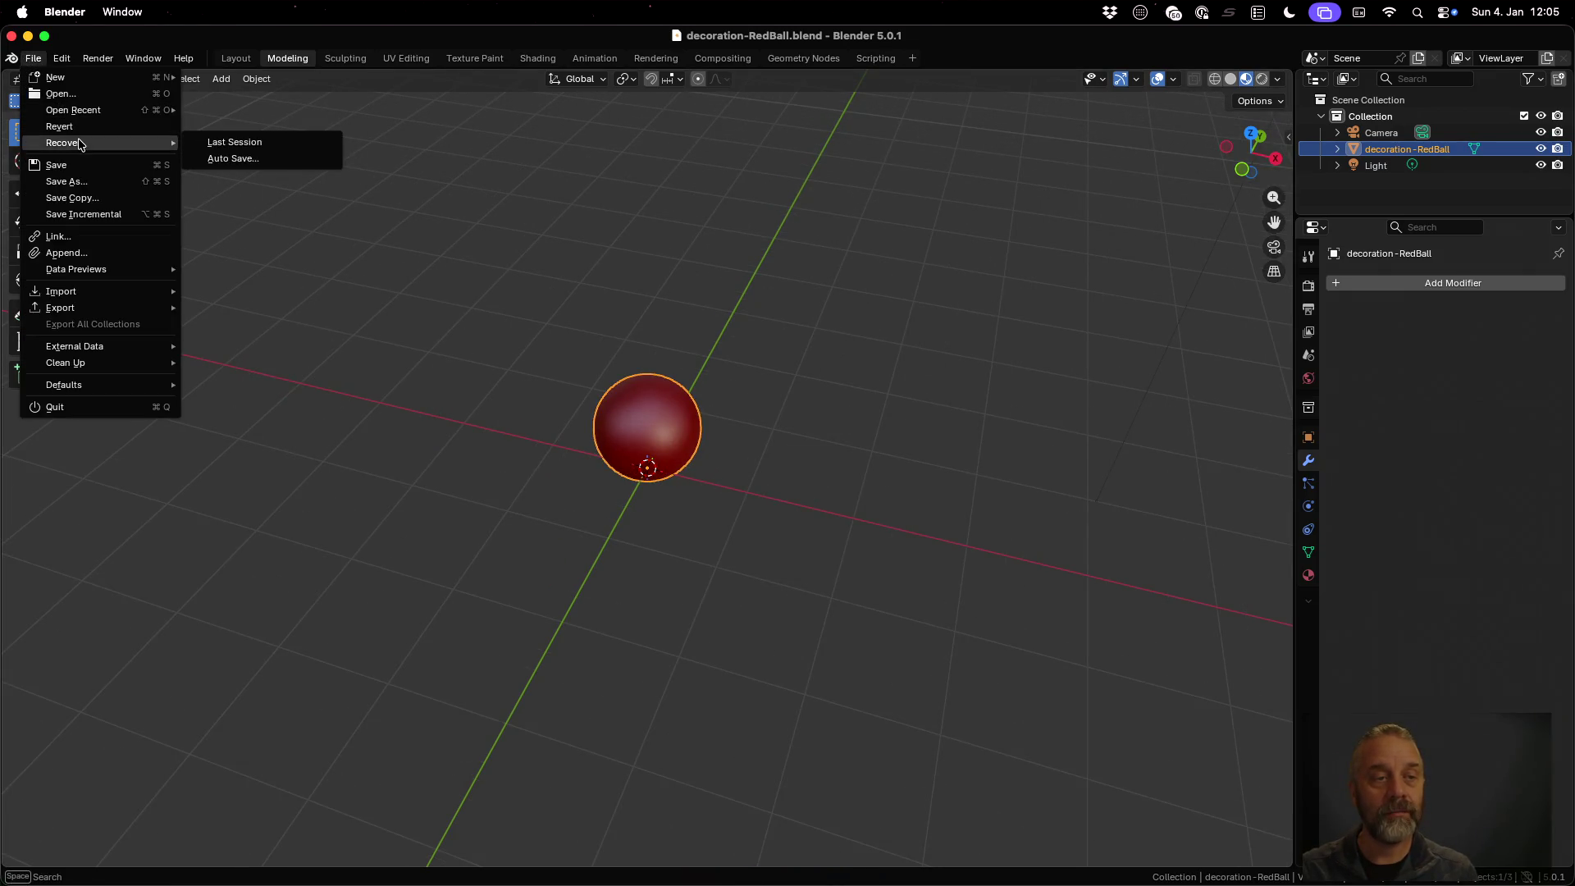
{"action": "mouse_move", "coordinate": [91, 117]}
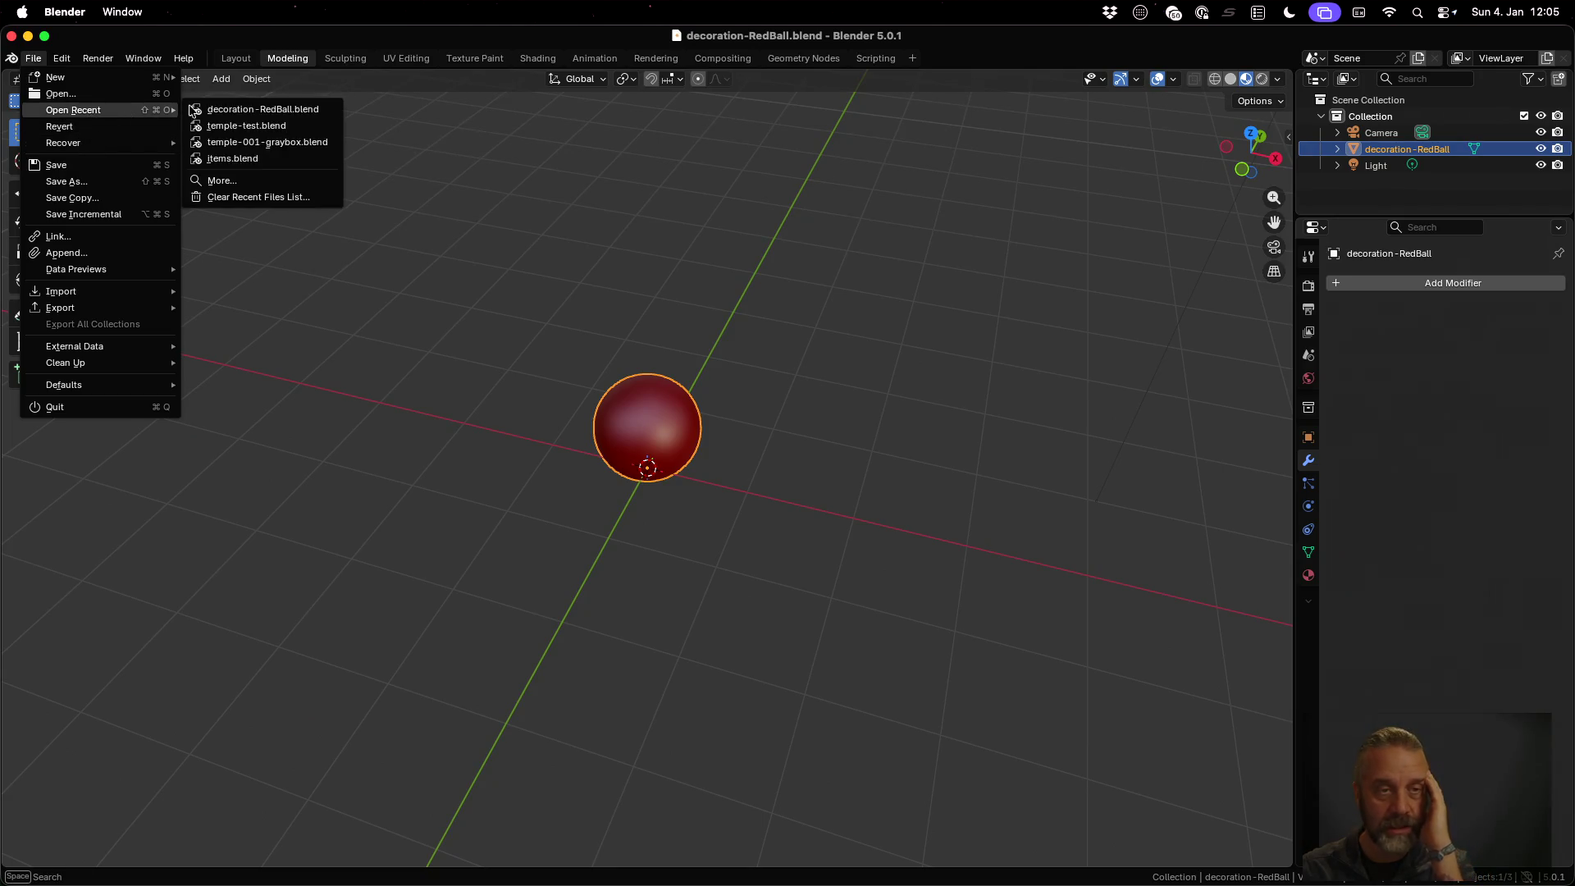
{"action": "left_click", "coordinate": [262, 127]}
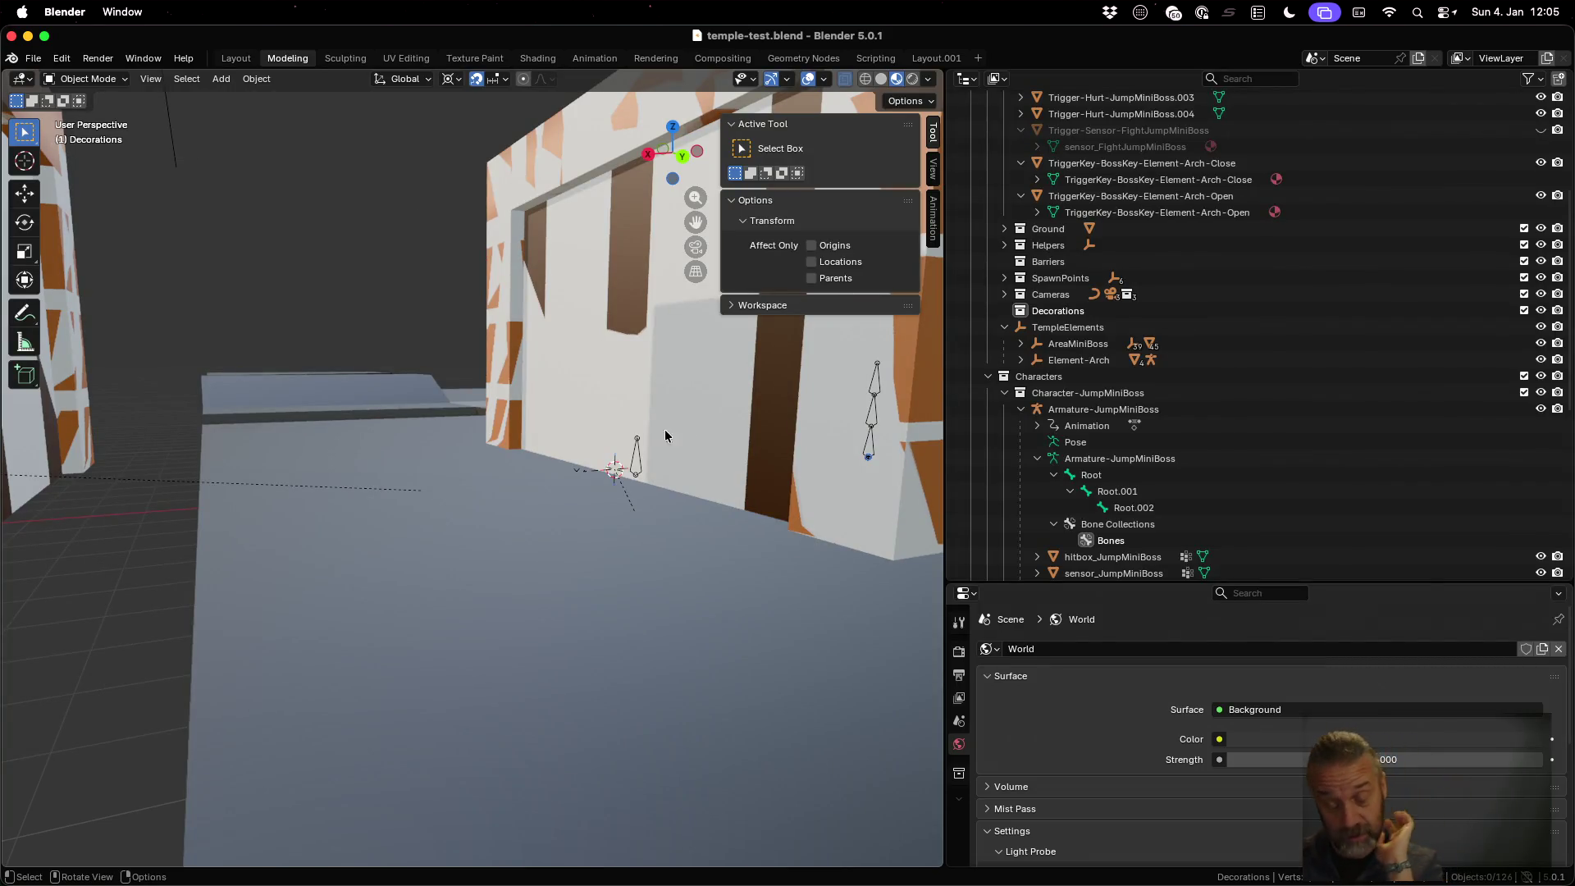
Tilt the view down to the temple floor and make Decorations the active collection
{"action": "scroll", "coordinate": [656, 431], "scroll_direction": "down", "scroll_amount": 3}
{"action": "mouse_move", "coordinate": [540, 392]}
{"action": "middle_mouse_down"}
{"action": "mouse_move", "coordinate": [529, 482]}
{"action": "mouse_move", "coordinate": [627, 426]}
{"action": "middle_mouse_up"}
{"action": "mouse_move", "coordinate": [653, 608]}
{"action": "middle_mouse_down"}
{"action": "mouse_move", "coordinate": [602, 529]}
{"action": "mouse_move", "coordinate": [570, 370]}
{"action": "mouse_move", "coordinate": [495, 505]}
{"action": "mouse_move", "coordinate": [508, 486]}
{"action": "mouse_move", "coordinate": [558, 479]}
{"action": "middle_mouse_up"}
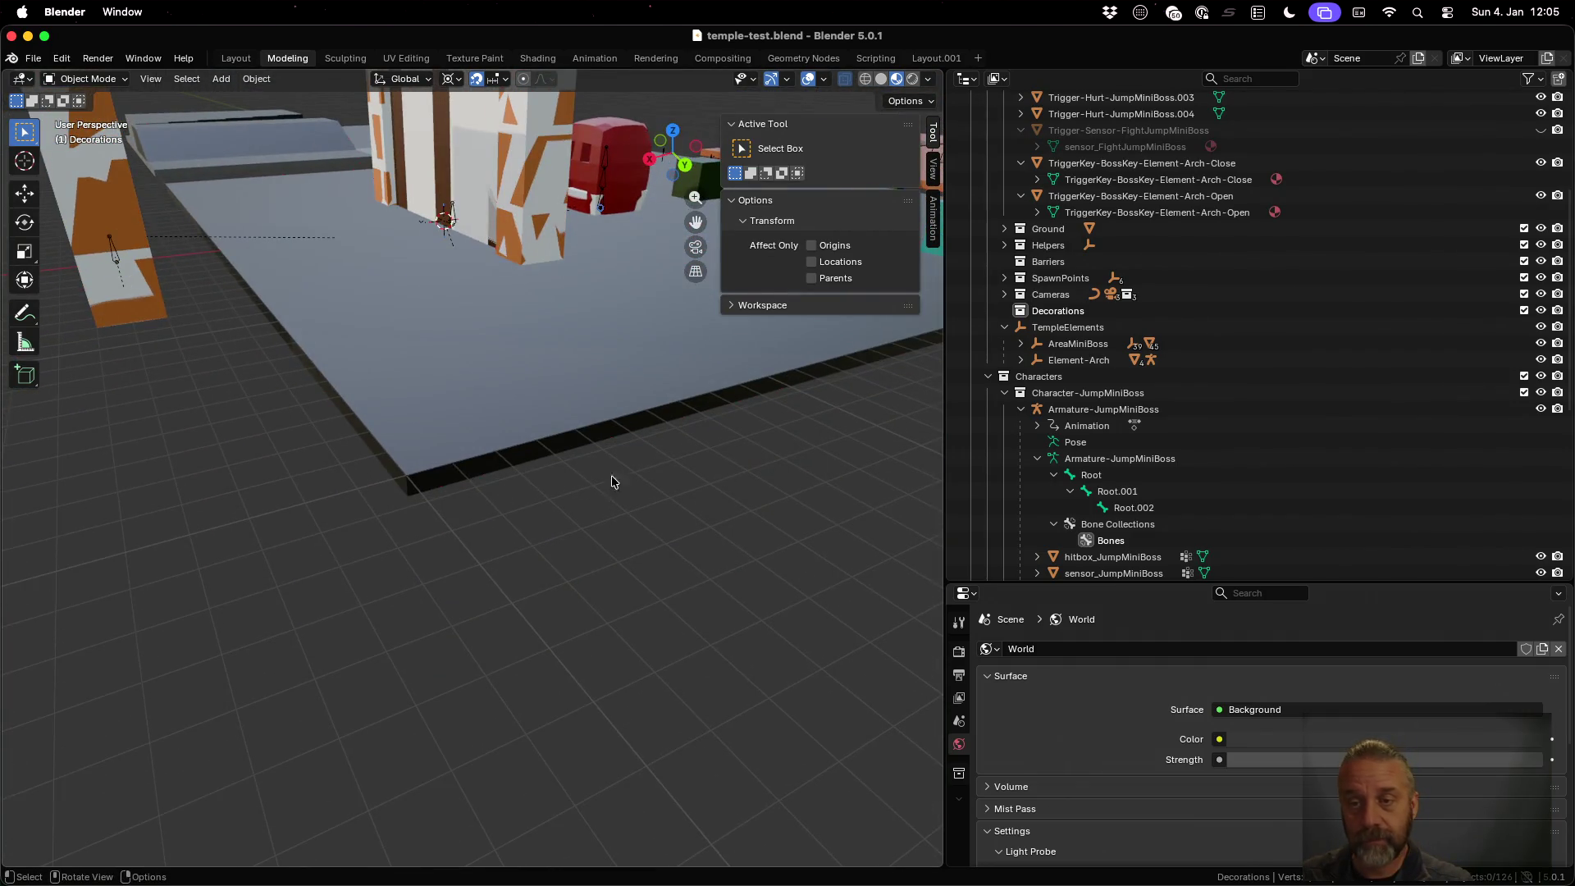
{"action": "left_click", "coordinate": [1057, 309]}
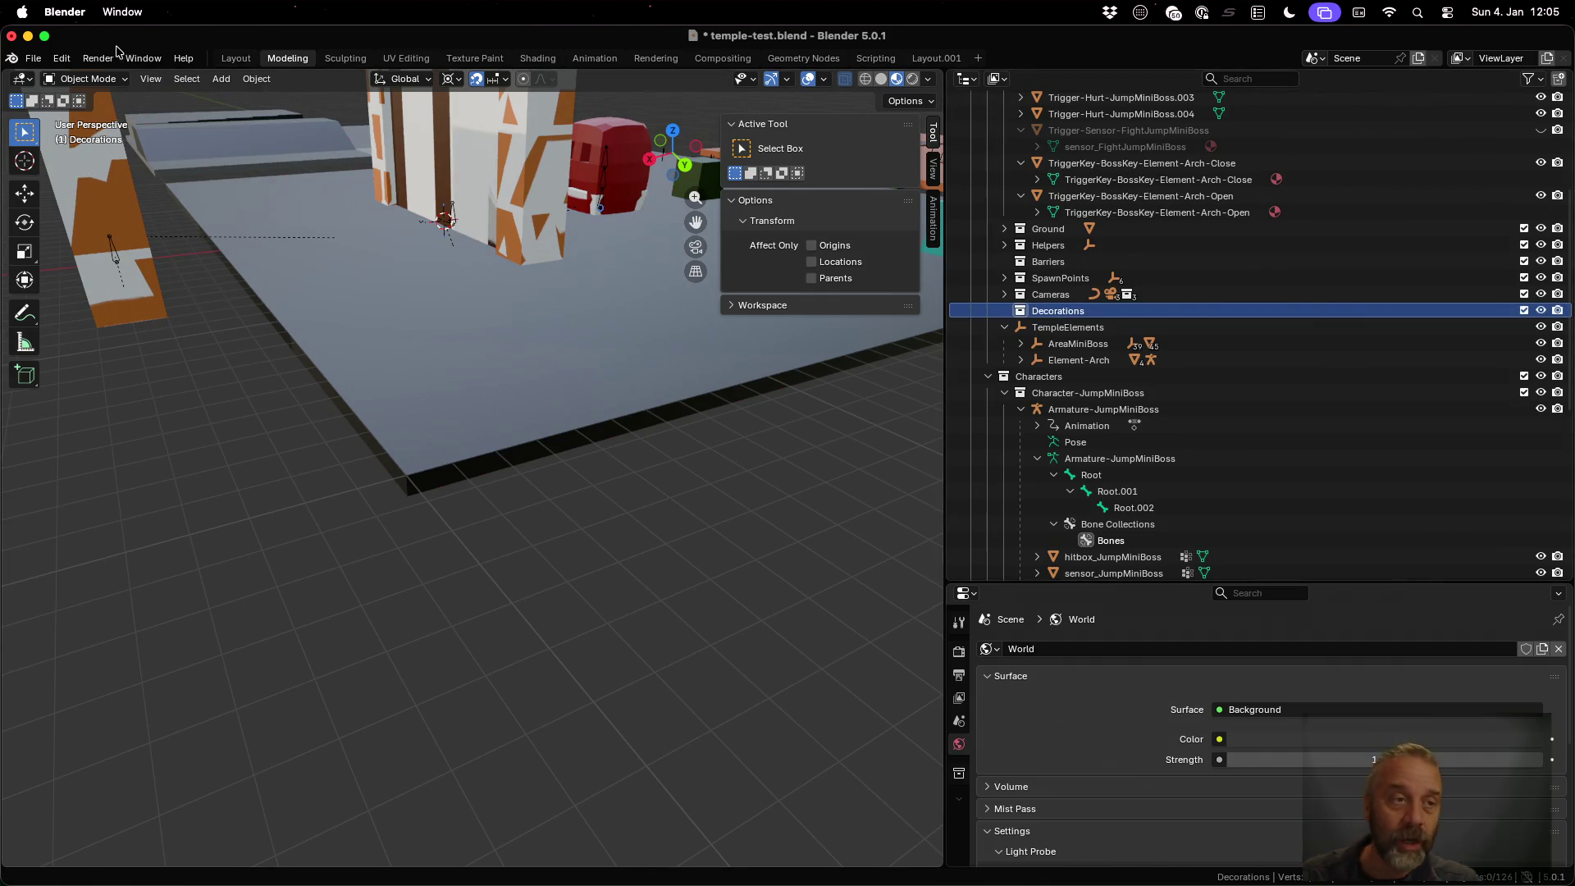
{"action": "left_click", "coordinate": [37, 59]}
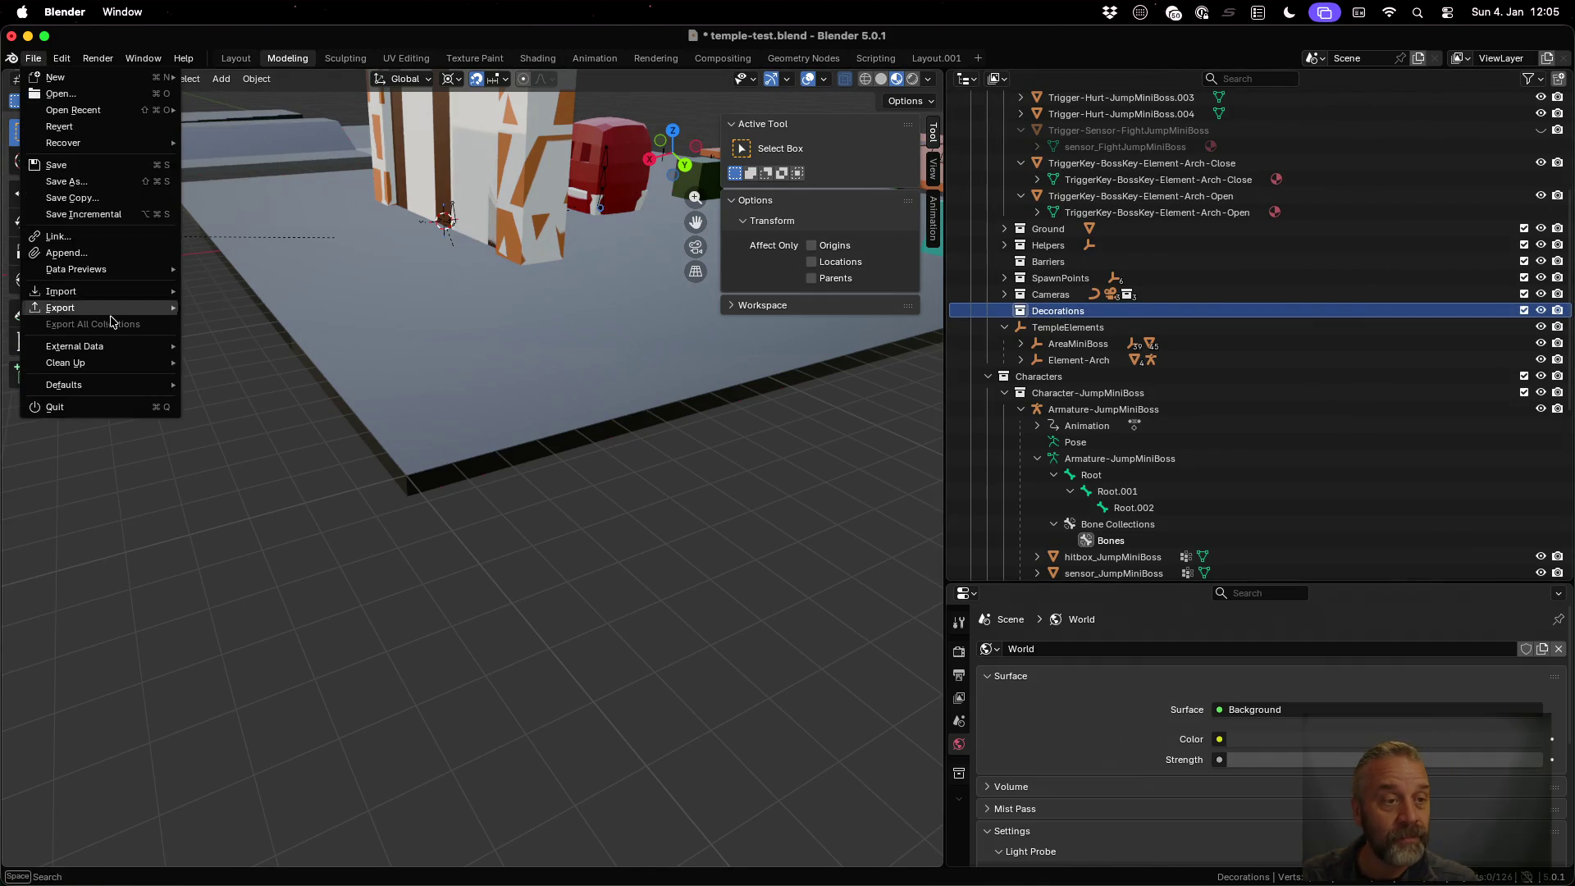
Start an Append and navigate up out of temple-test.blend toward the assets folder
{"action": "left_click", "coordinate": [113, 254]}
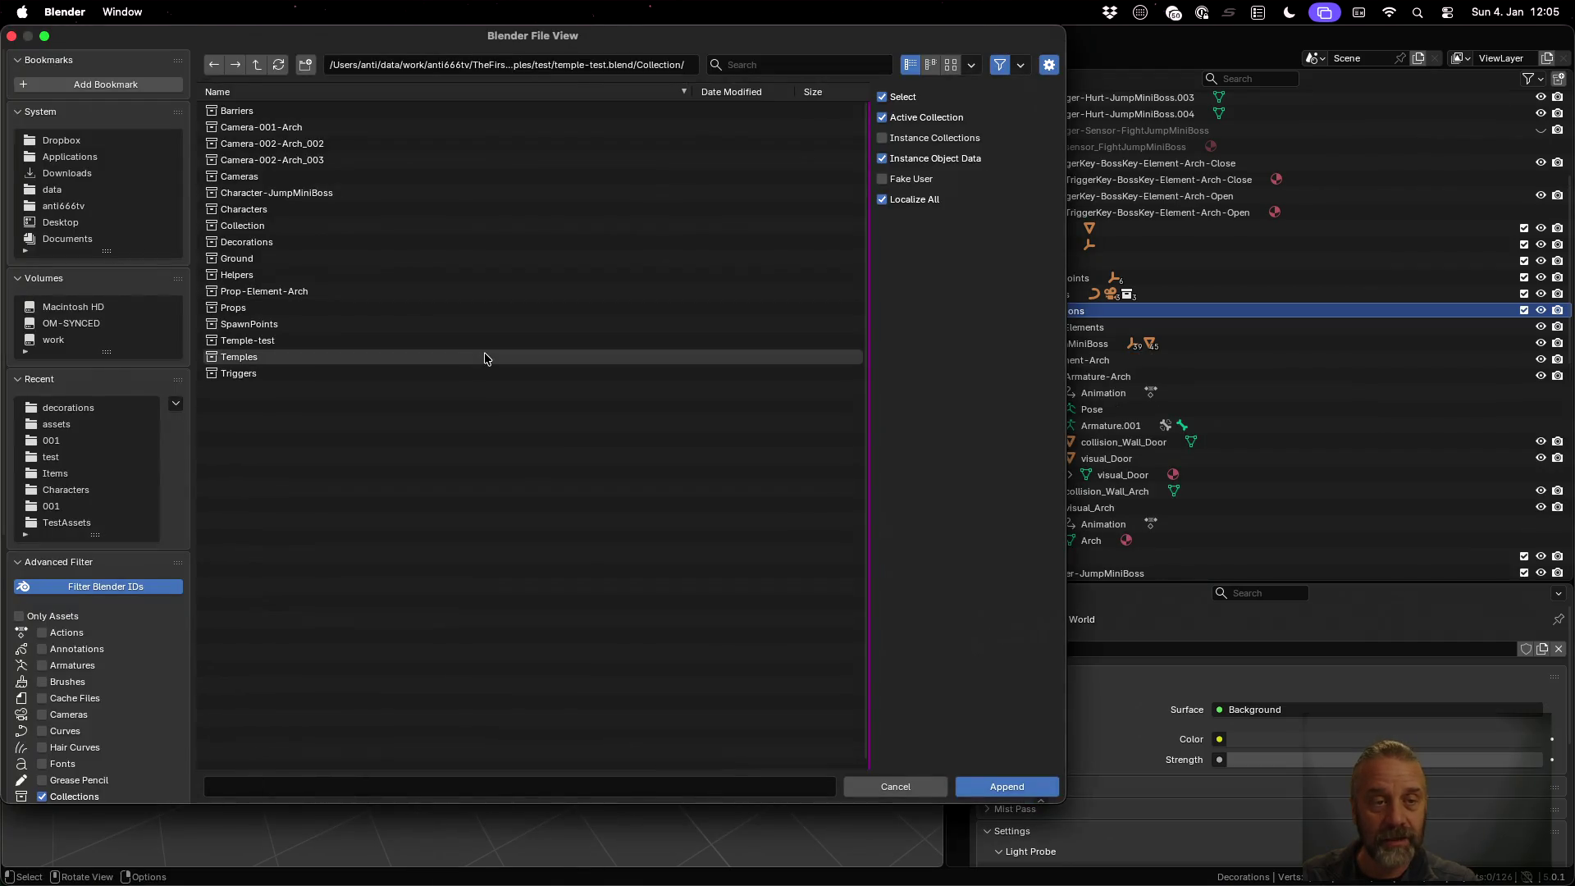
{"action": "double_click", "coordinate": [508, 275]}
{"action": "left_click", "coordinate": [259, 69]}
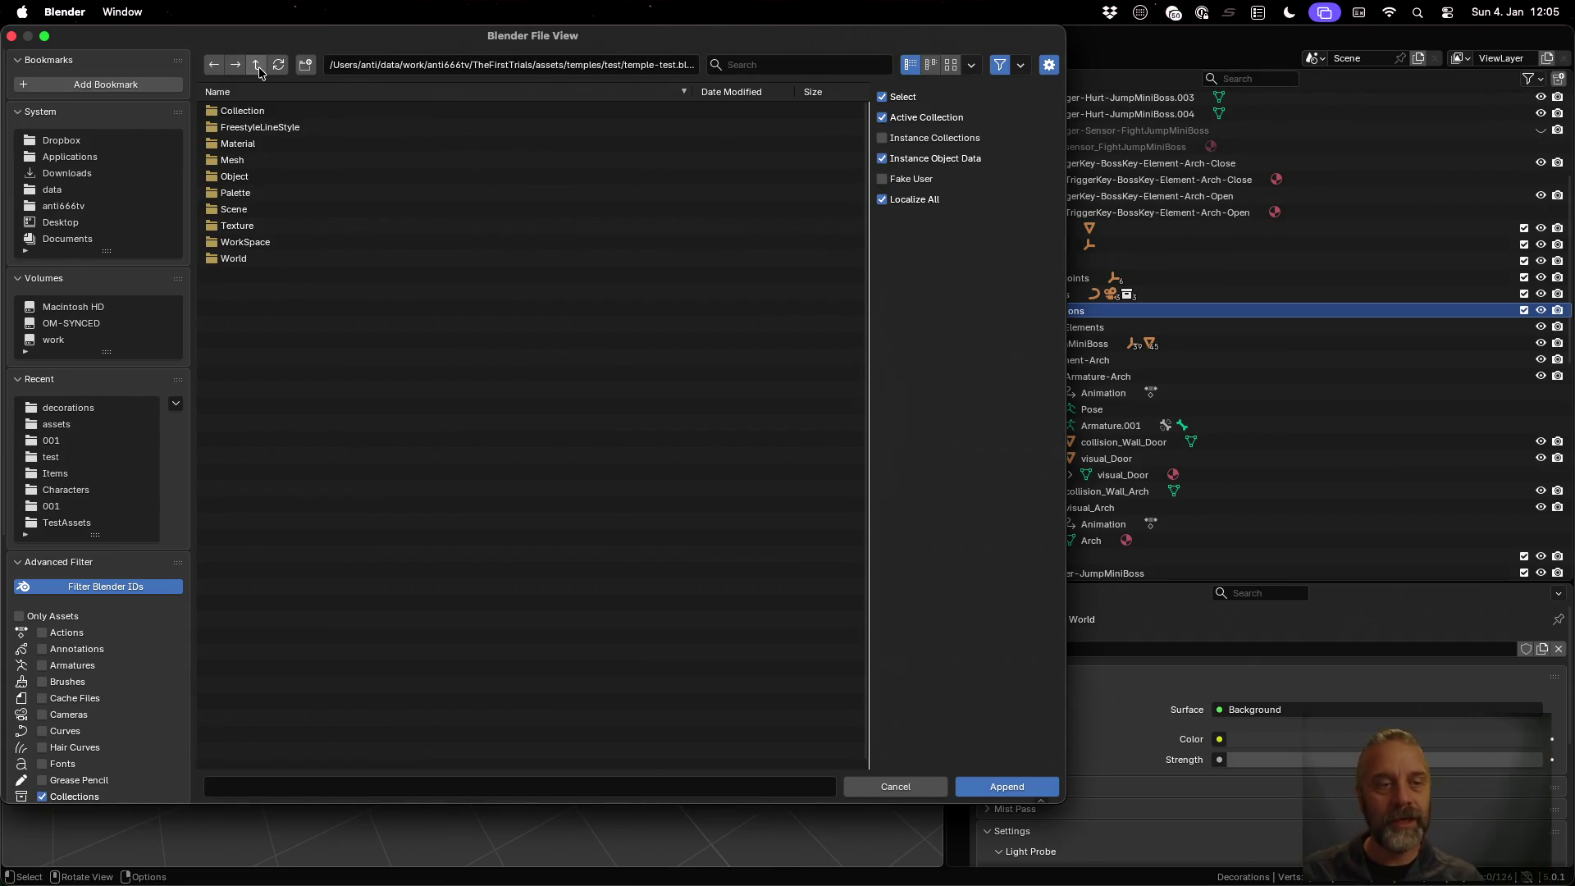
{"action": "left_click", "coordinate": [259, 71]}
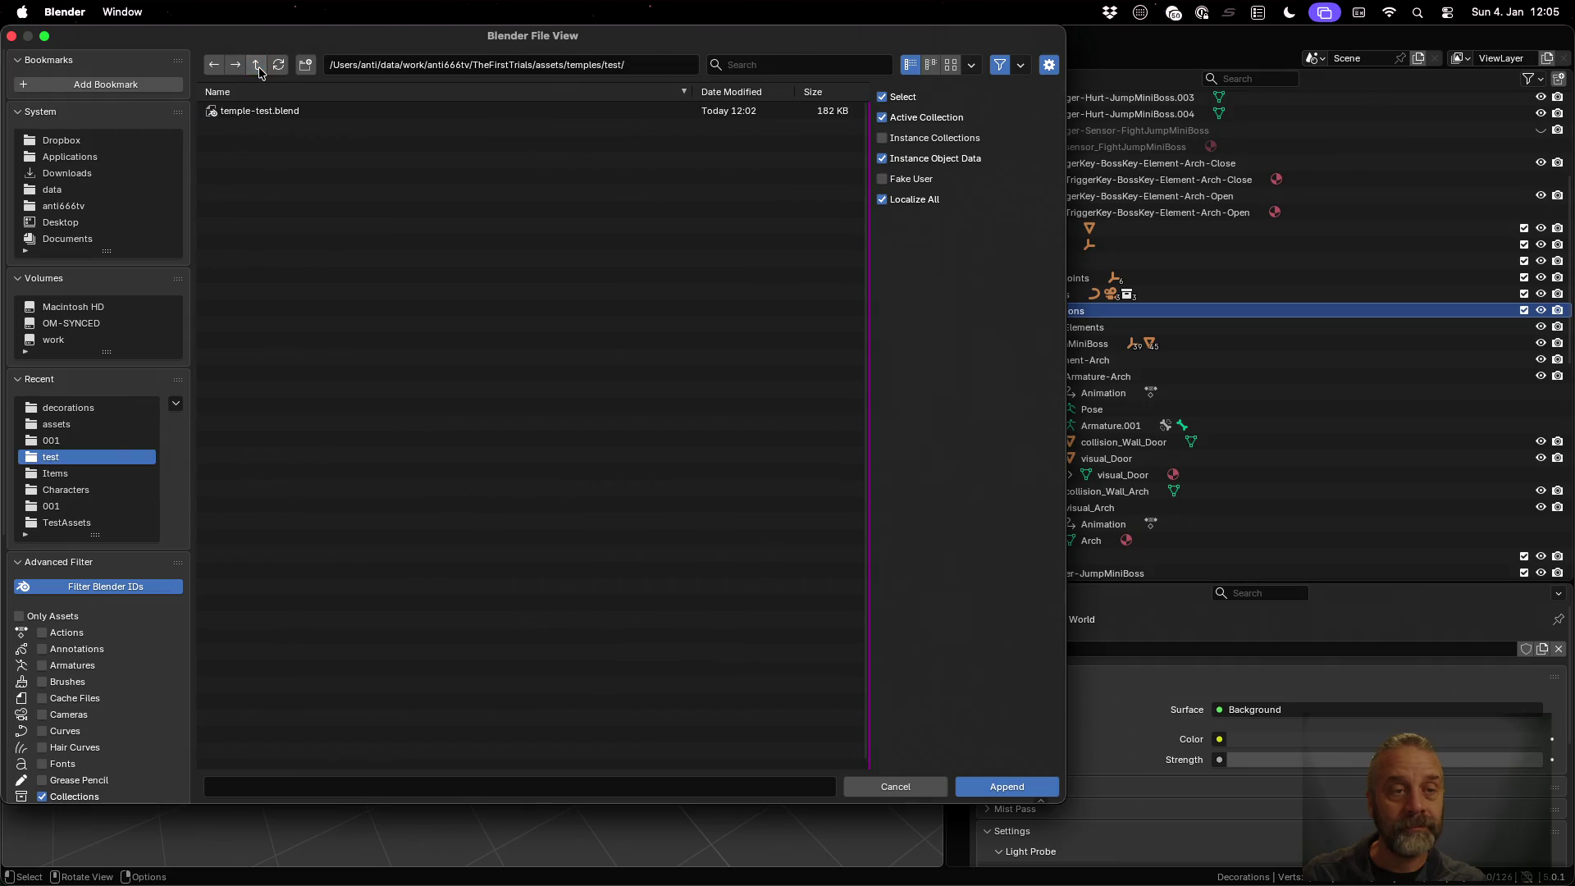
{"action": "left_click", "coordinate": [258, 70]}
{"action": "left_click", "coordinate": [259, 71]}
Append the decoration-RedBall object from decorations/decoration-RedBall.blend
{"action": "left_click", "coordinate": [263, 128]}
{"action": "double_click", "coordinate": [263, 111]}
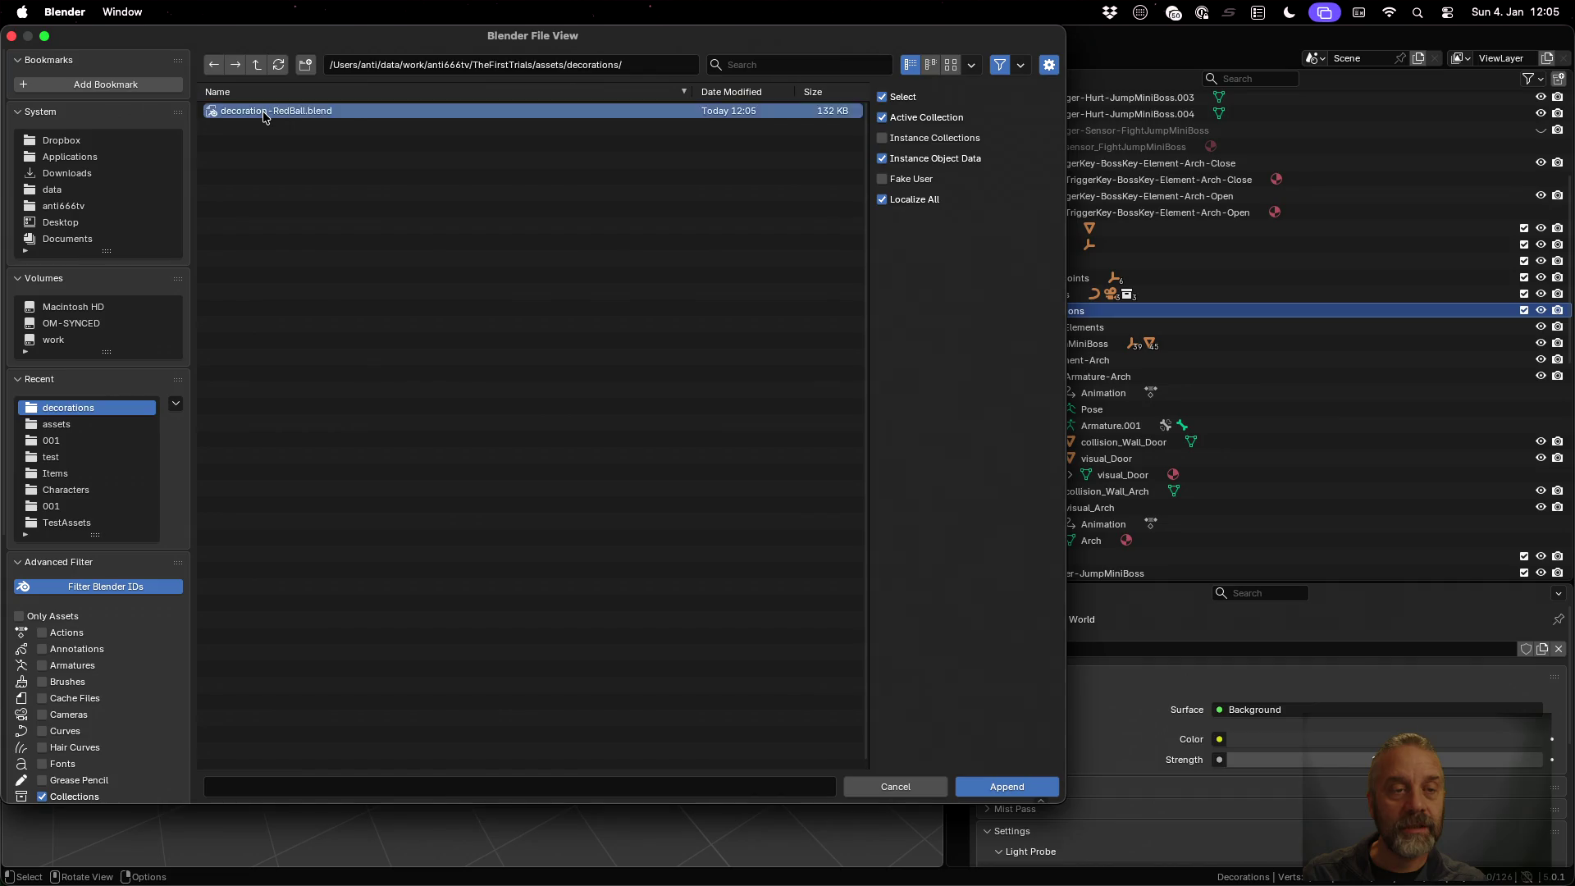
{"action": "double_click", "coordinate": [264, 113]}
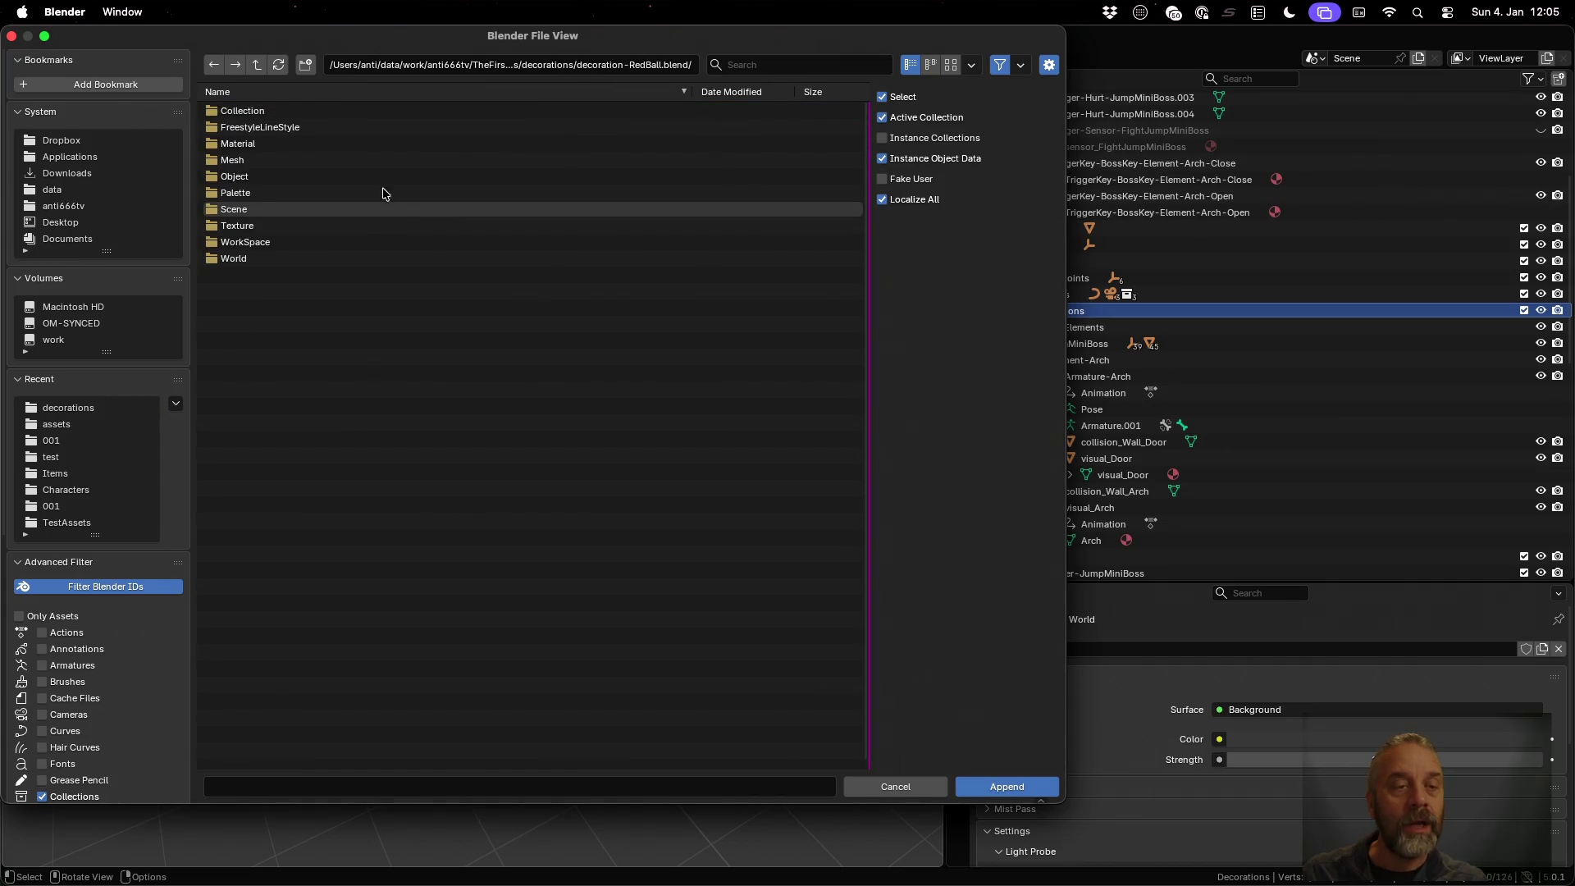
{"action": "double_click", "coordinate": [334, 177]}
{"action": "left_click", "coordinate": [310, 131]}
{"action": "left_click", "coordinate": [1014, 789]}
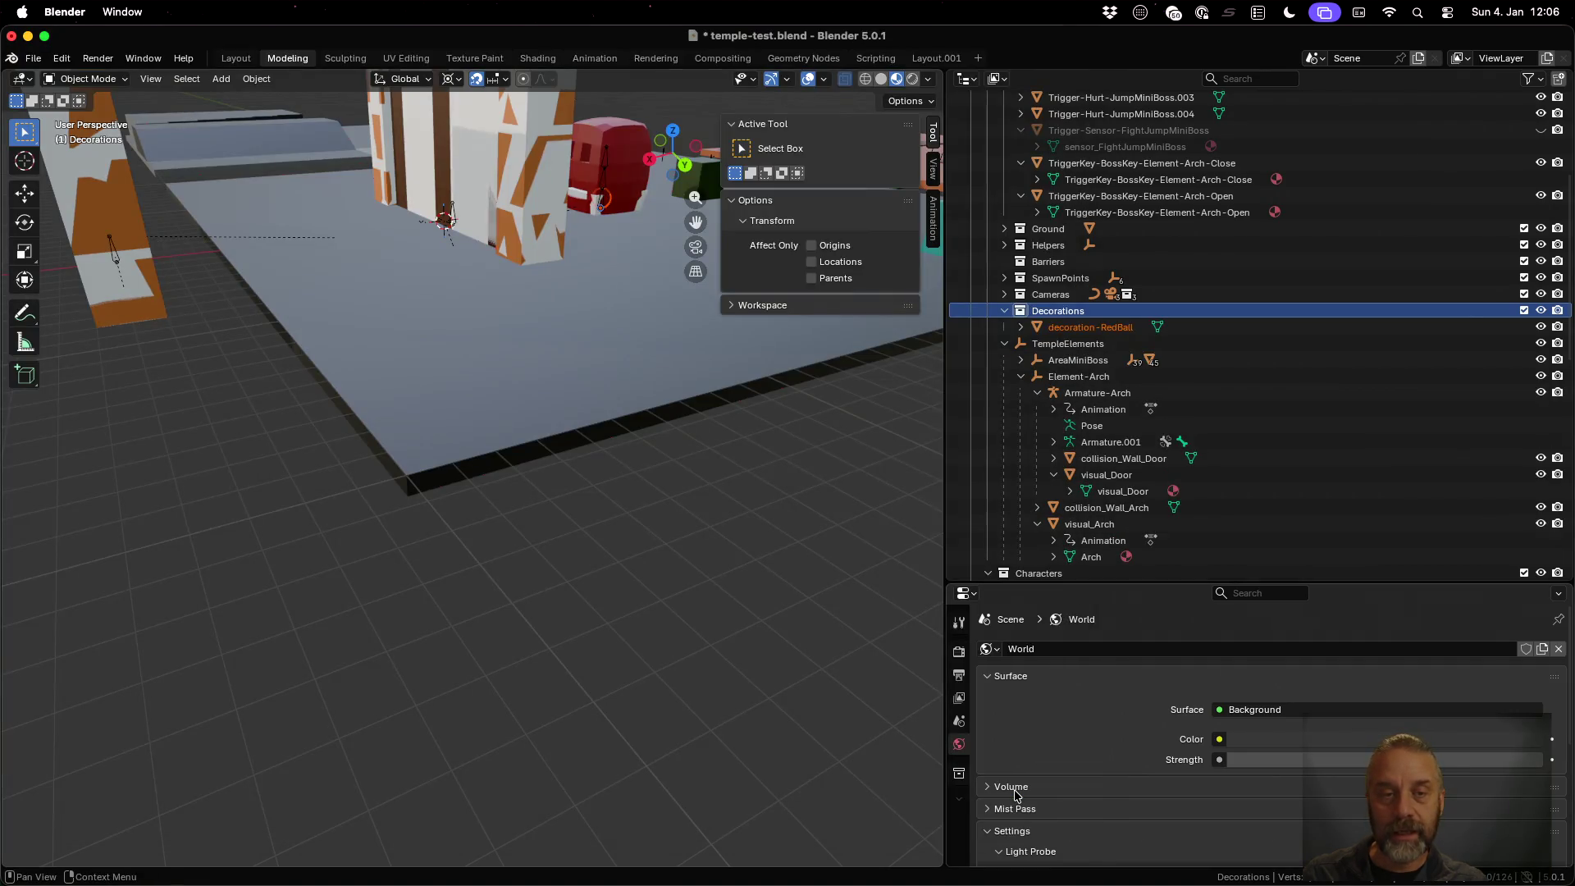
{"action": "scroll", "coordinate": [554, 373], "scroll_direction": "down", "scroll_amount": 4}
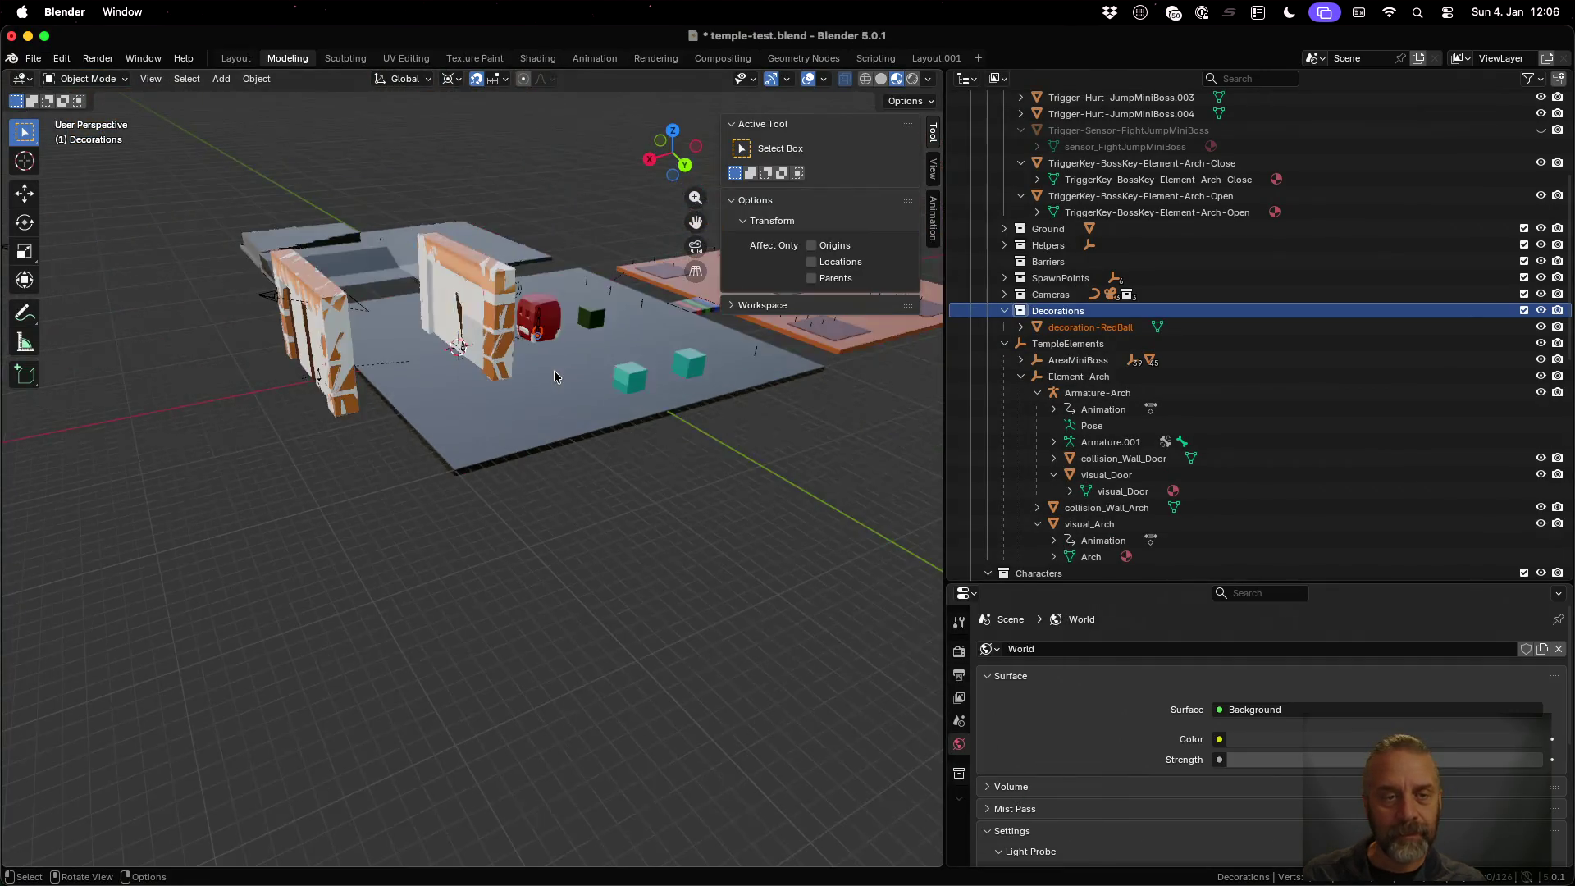
Slide the red ball along the floor plane to 17 m, 17 m, 0 m and select it
{"action": "scroll", "coordinate": [554, 376], "scroll_direction": "up", "scroll_amount": 2}
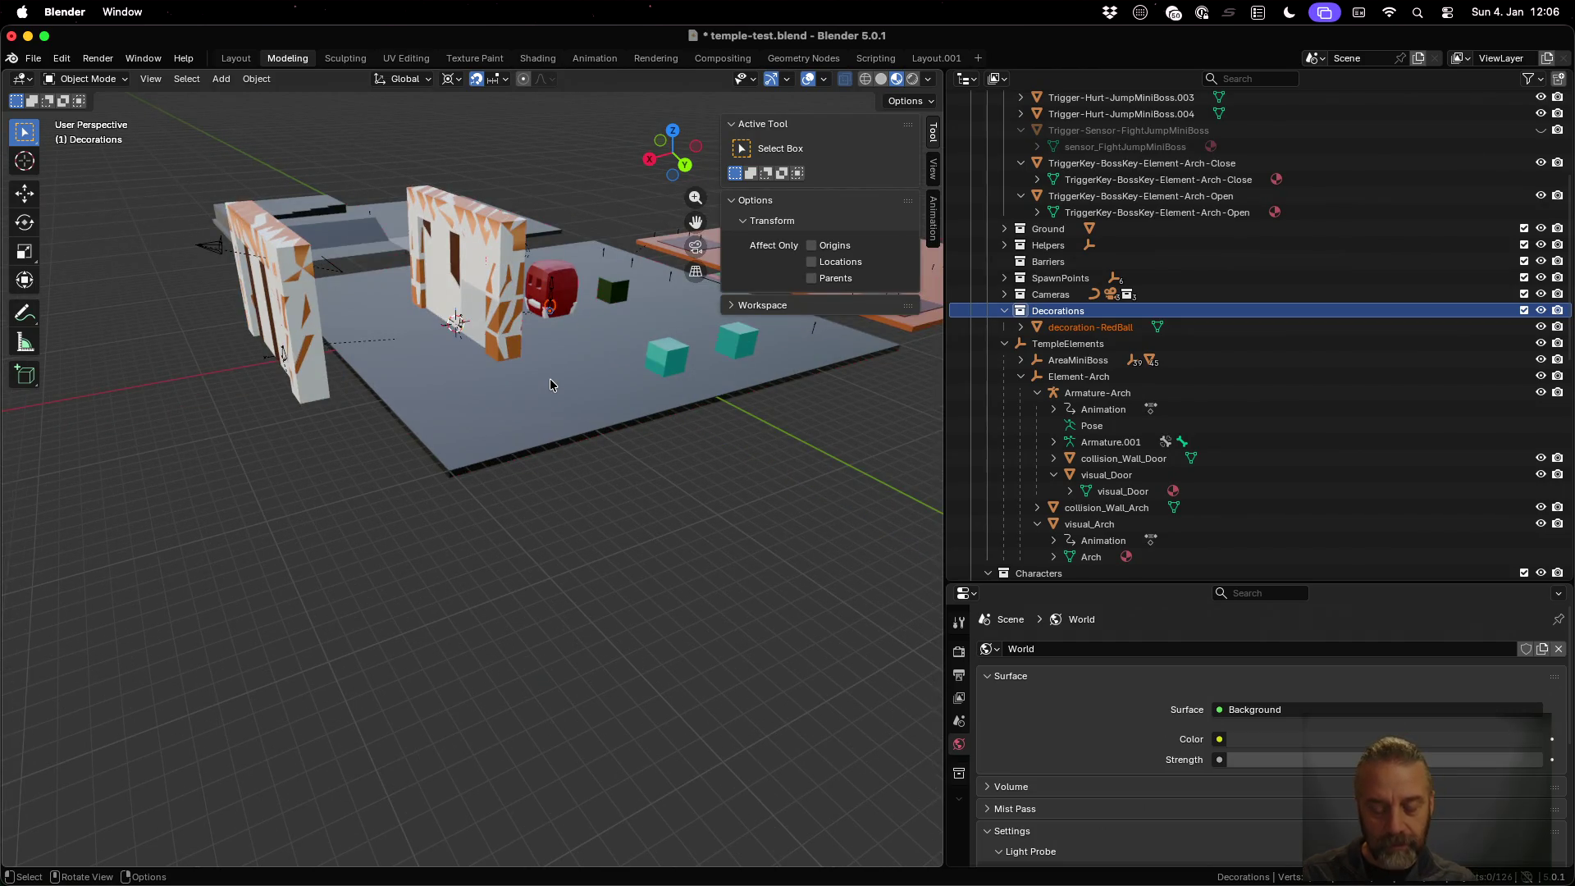
{"action": "key", "text": "g"}
{"action": "key", "text": "shift+z"}
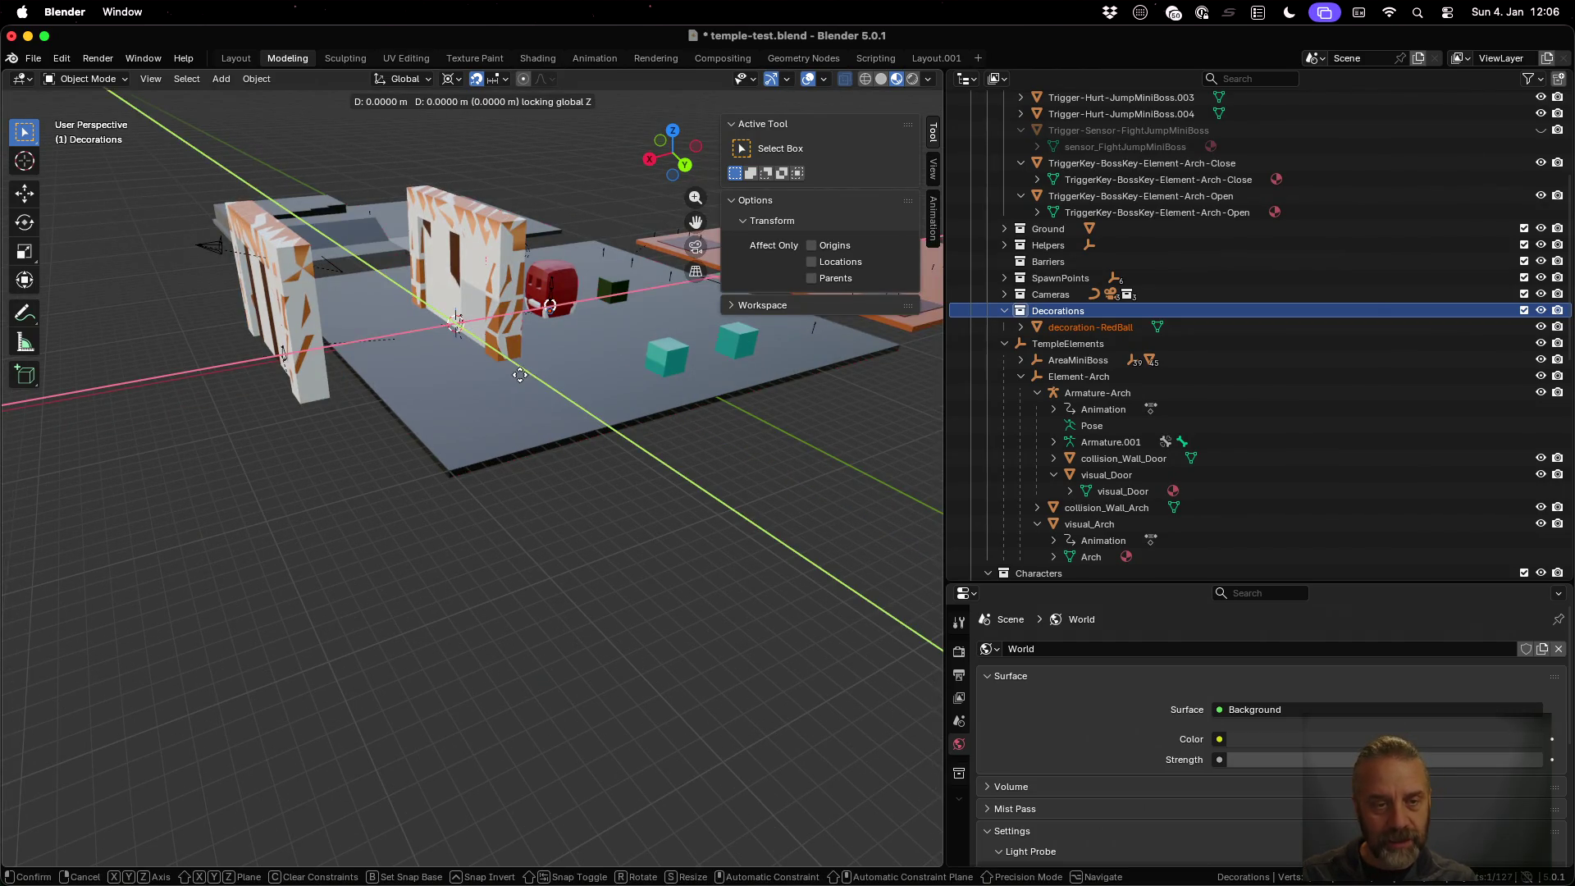
{"action": "left_click", "coordinate": [383, 520]}
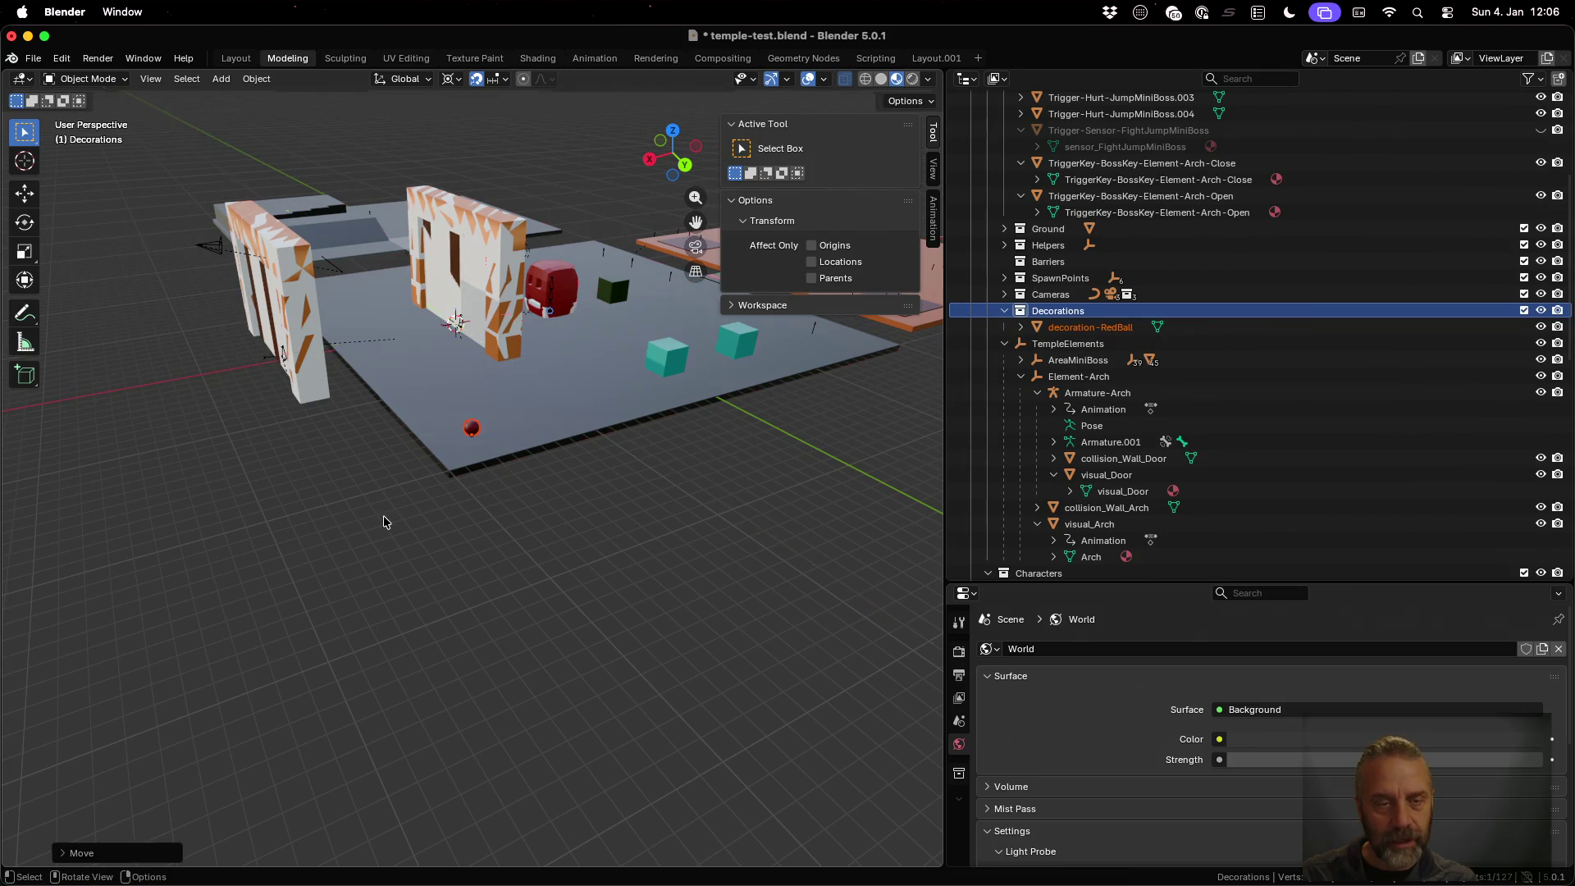
{"action": "scroll", "coordinate": [517, 448], "scroll_direction": "up", "scroll_amount": 2}
{"action": "scroll", "coordinate": [517, 443], "scroll_direction": "up", "scroll_amount": 2}
{"action": "mouse_move", "coordinate": [532, 381]}
{"action": "middle_mouse_down"}
{"action": "mouse_move", "coordinate": [474, 380]}
{"action": "mouse_move", "coordinate": [543, 381]}
{"action": "middle_mouse_up"}
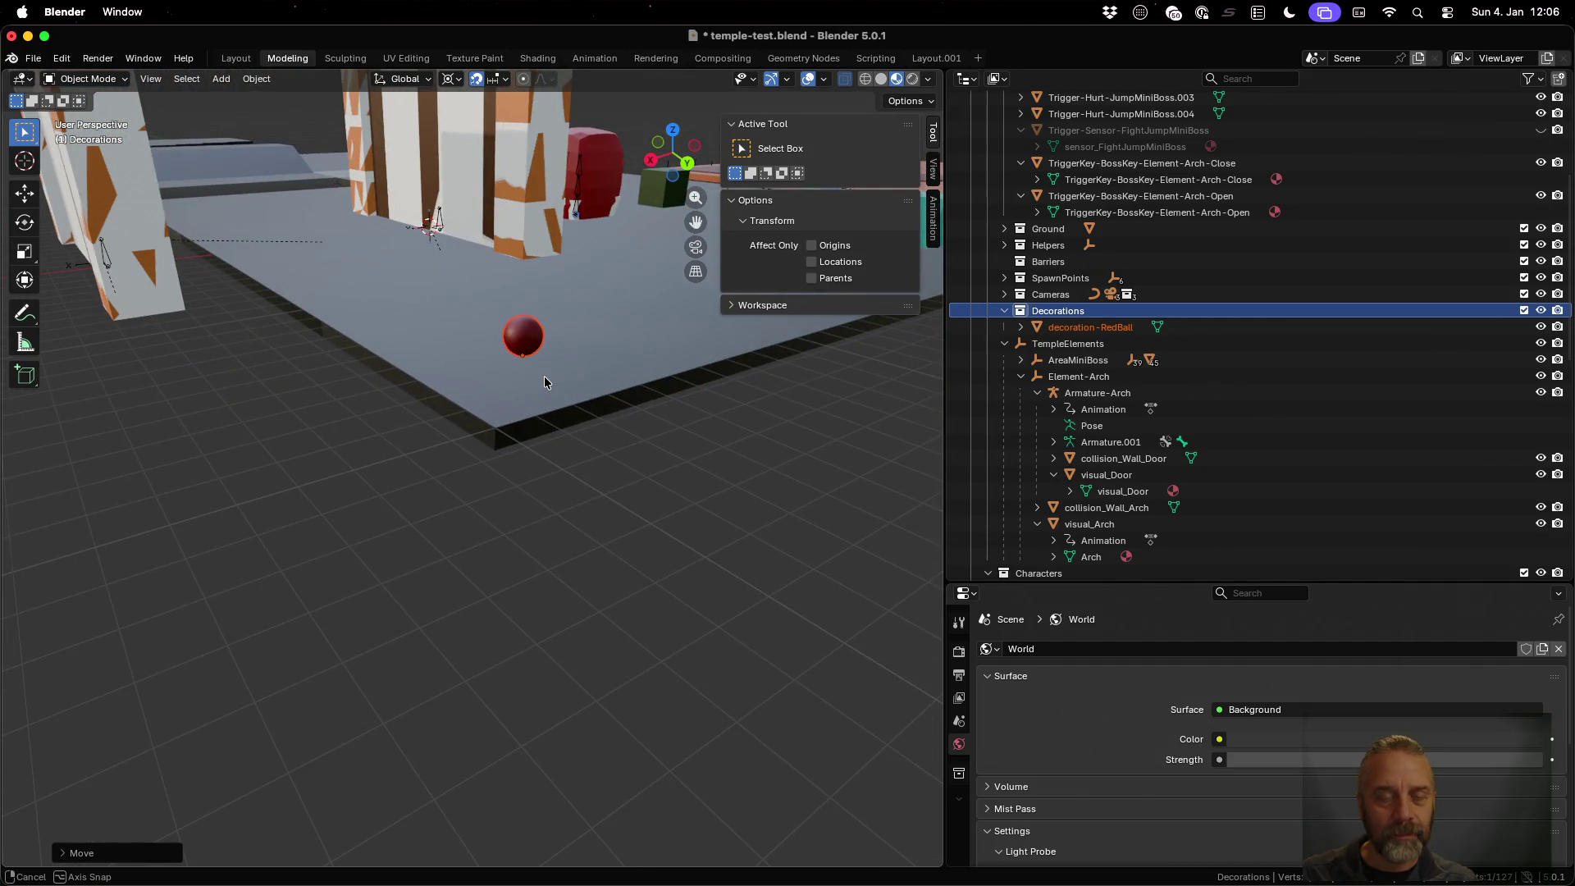
{"action": "left_click", "coordinate": [1128, 330]}
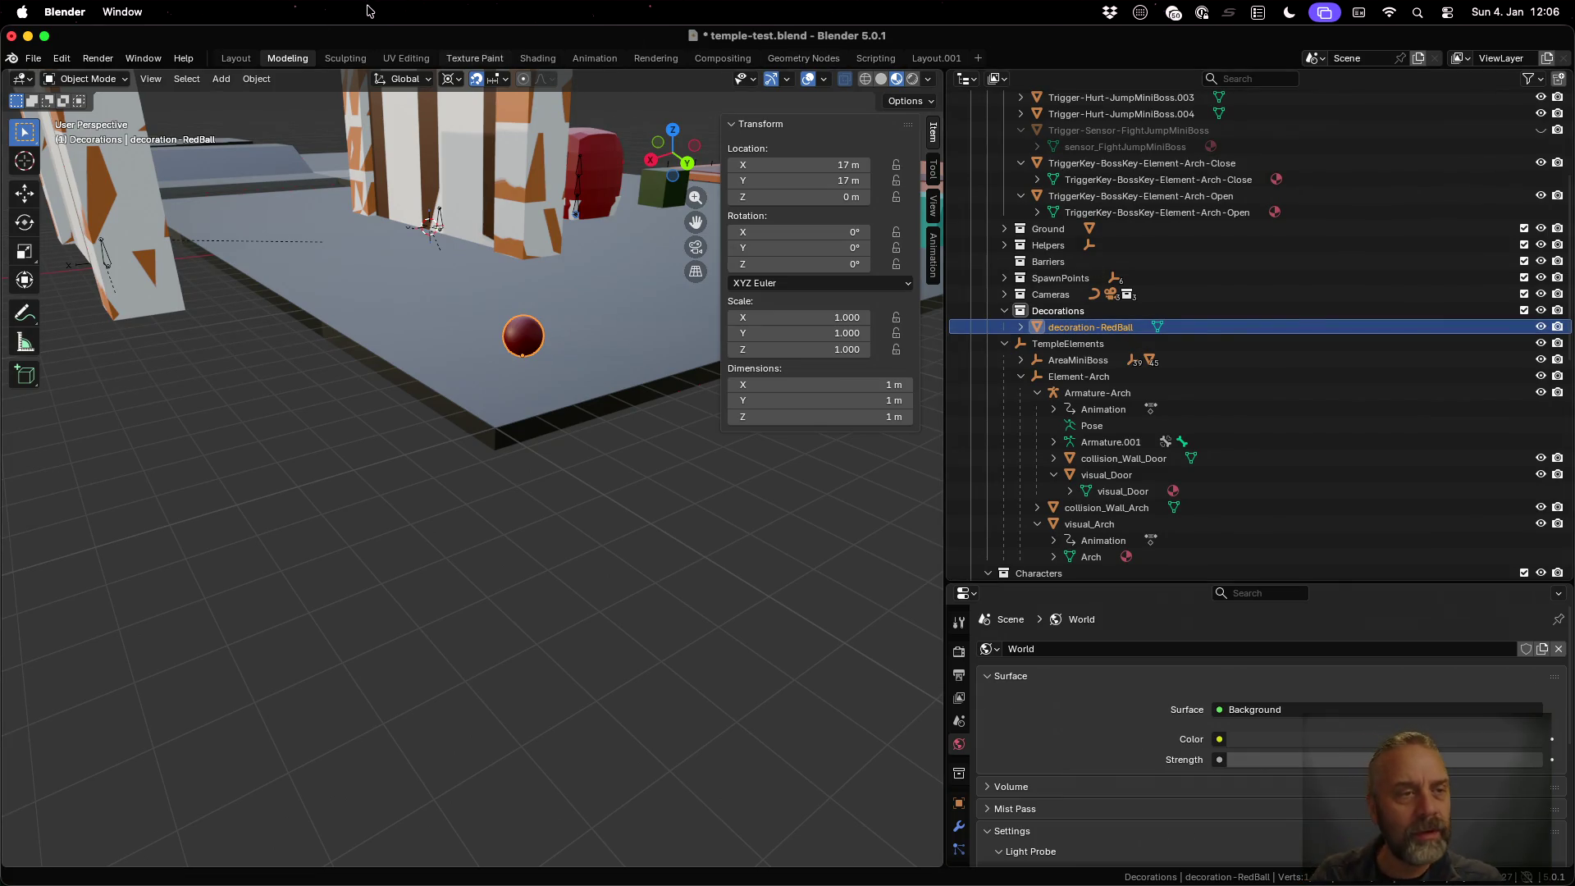
Open a second Blender window, load a recent file in it, and cancel the save prompt
{"action": "left_click", "coordinate": [34, 59]}
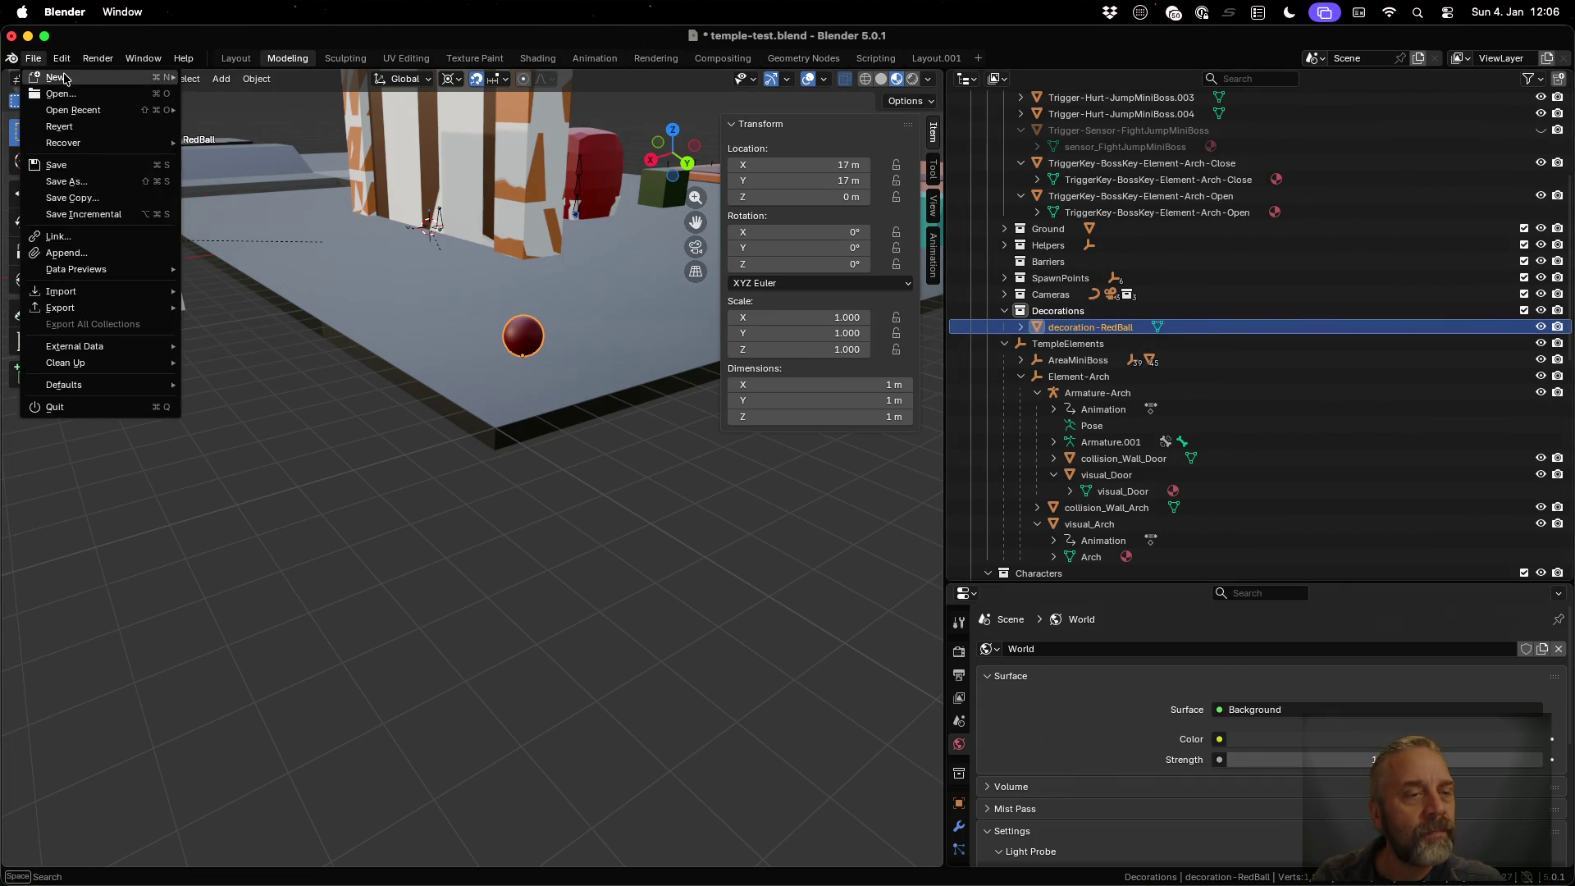
{"action": "mouse_move", "coordinate": [64, 78]}
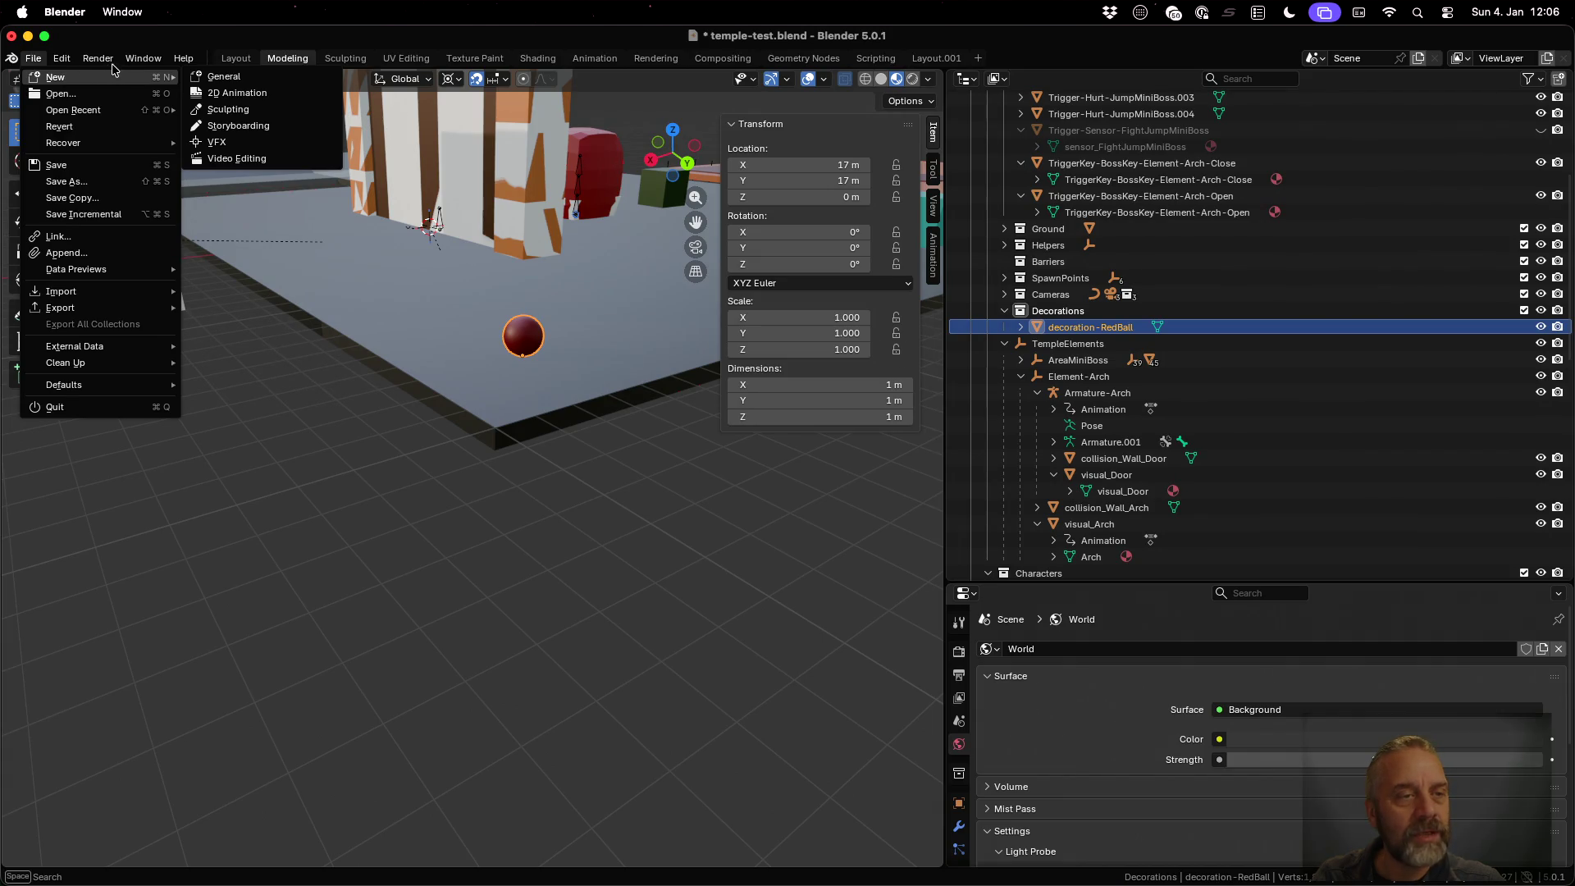
{"action": "left_click", "coordinate": [143, 59]}
{"action": "left_click", "coordinate": [144, 59]}
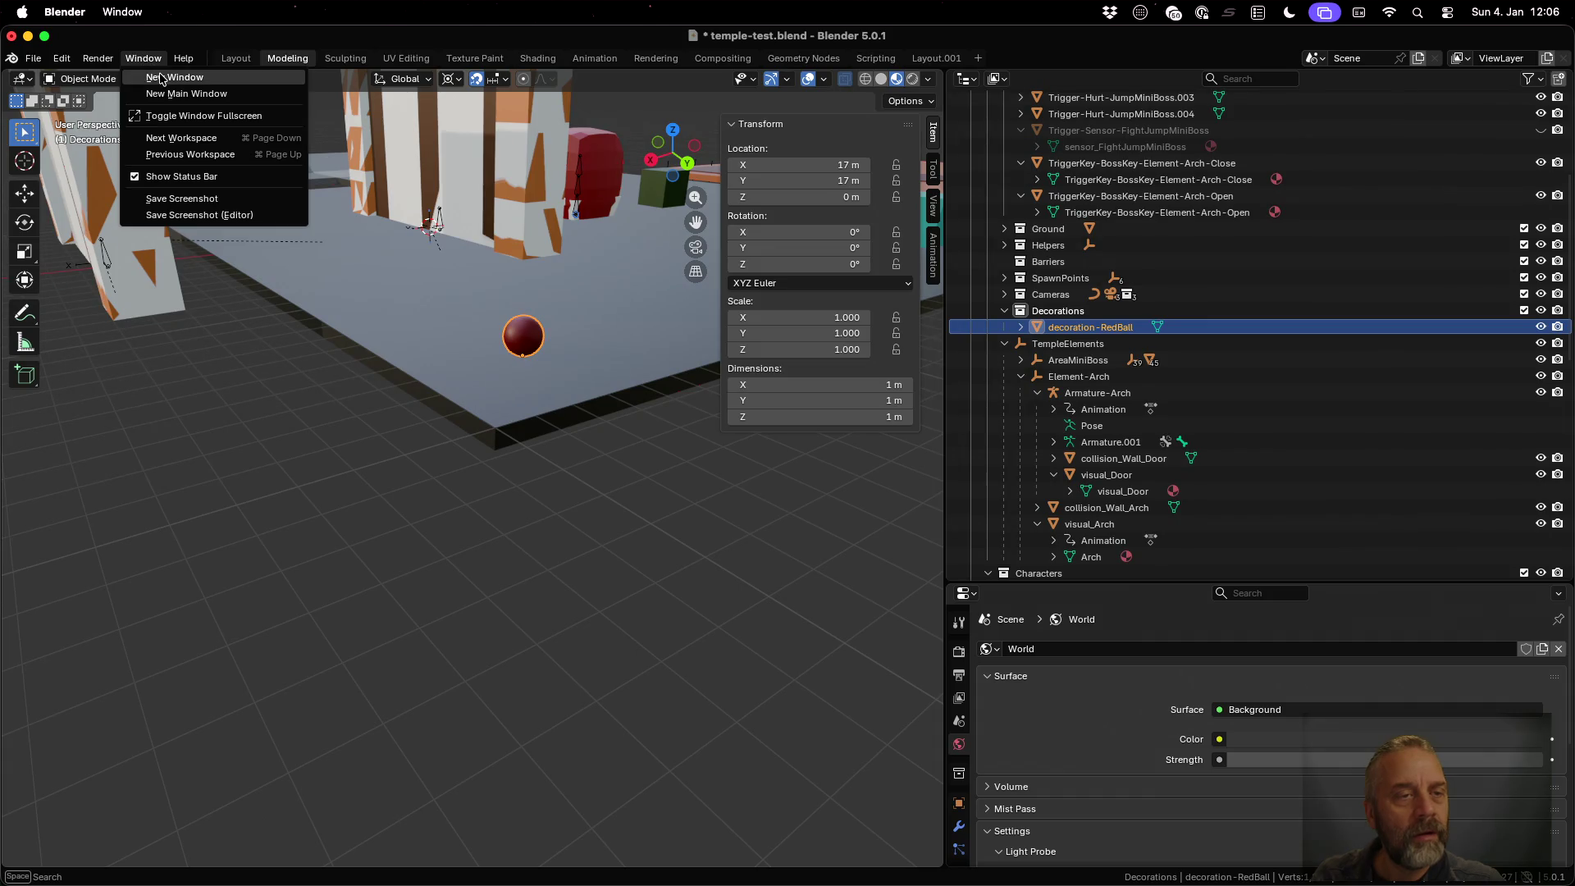
{"action": "left_click", "coordinate": [160, 78]}
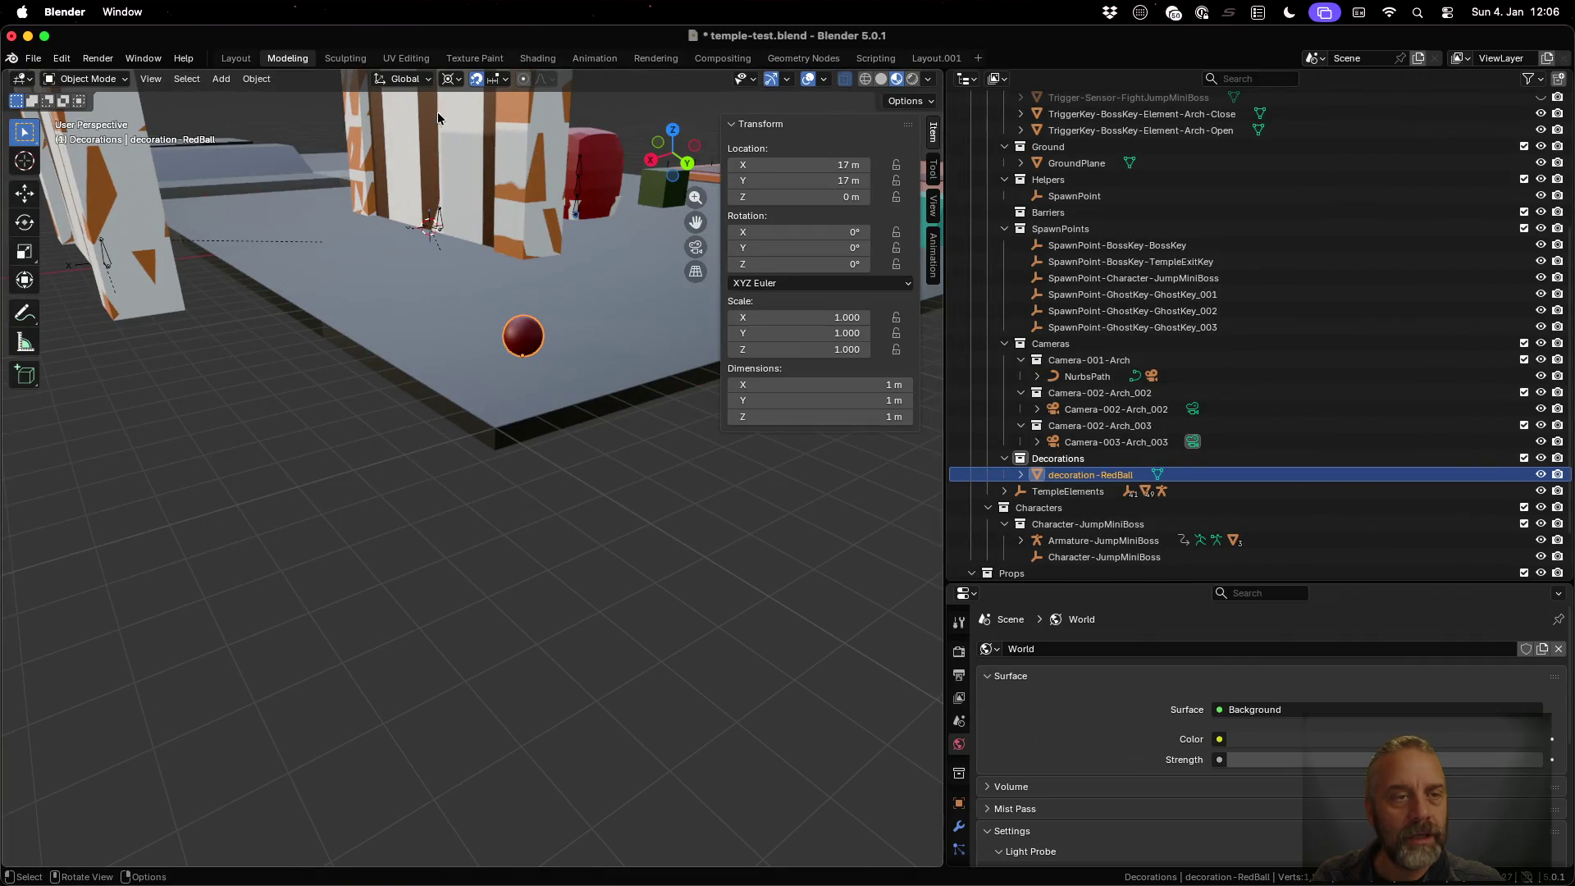
{"action": "left_click_drag", "start_coordinate": [238, 39], "coordinate": [380, 222]}
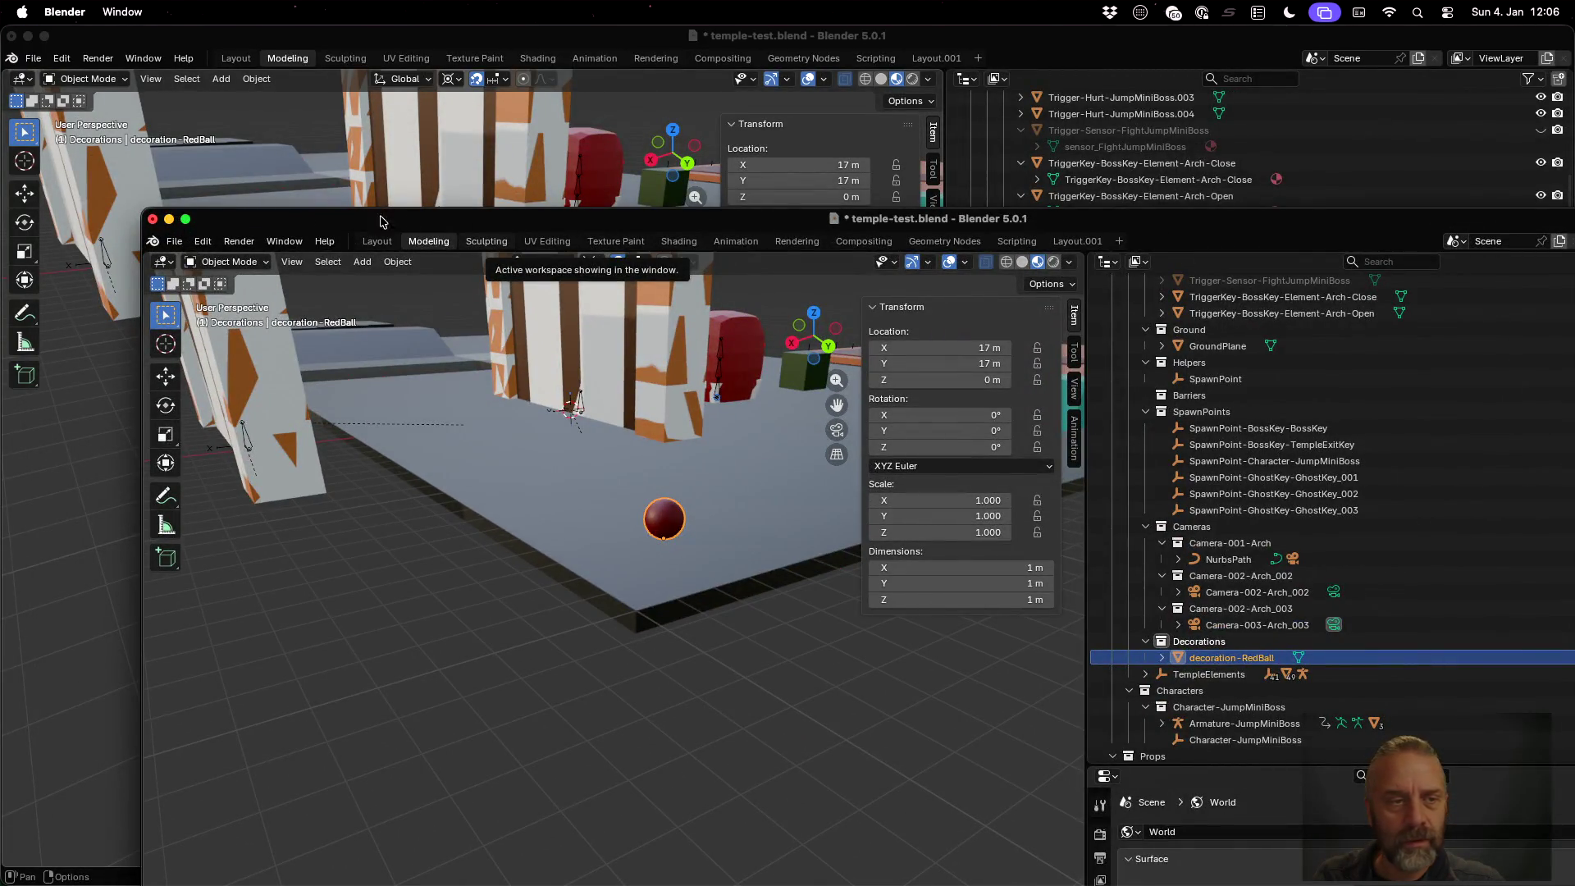
{"action": "left_click", "coordinate": [174, 241]}
{"action": "mouse_move", "coordinate": [310, 295]}
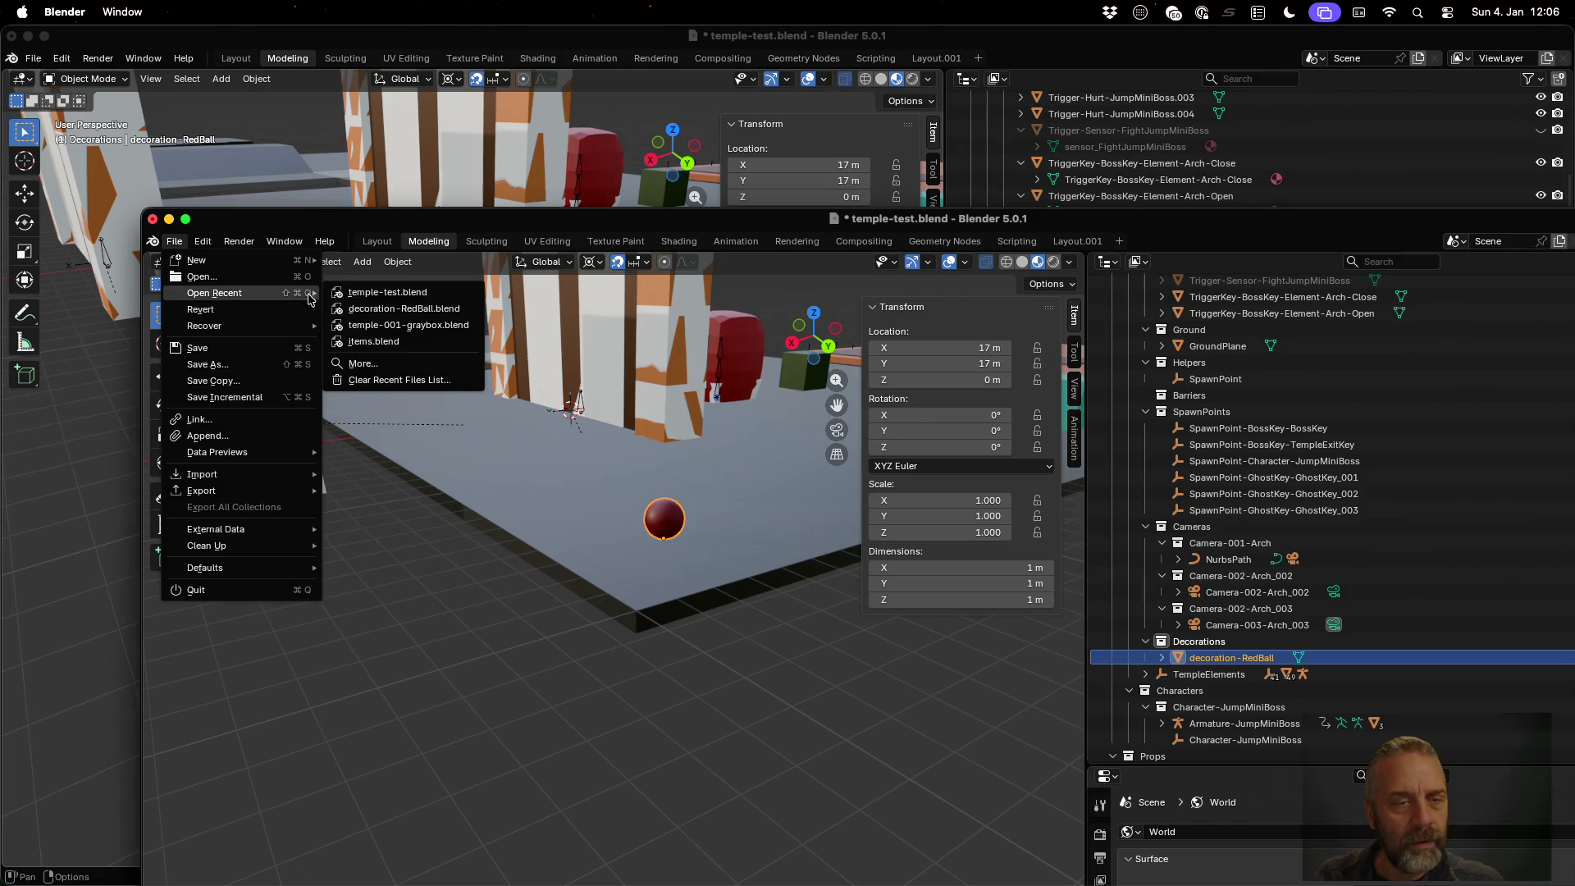
{"action": "left_click", "coordinate": [406, 309]}
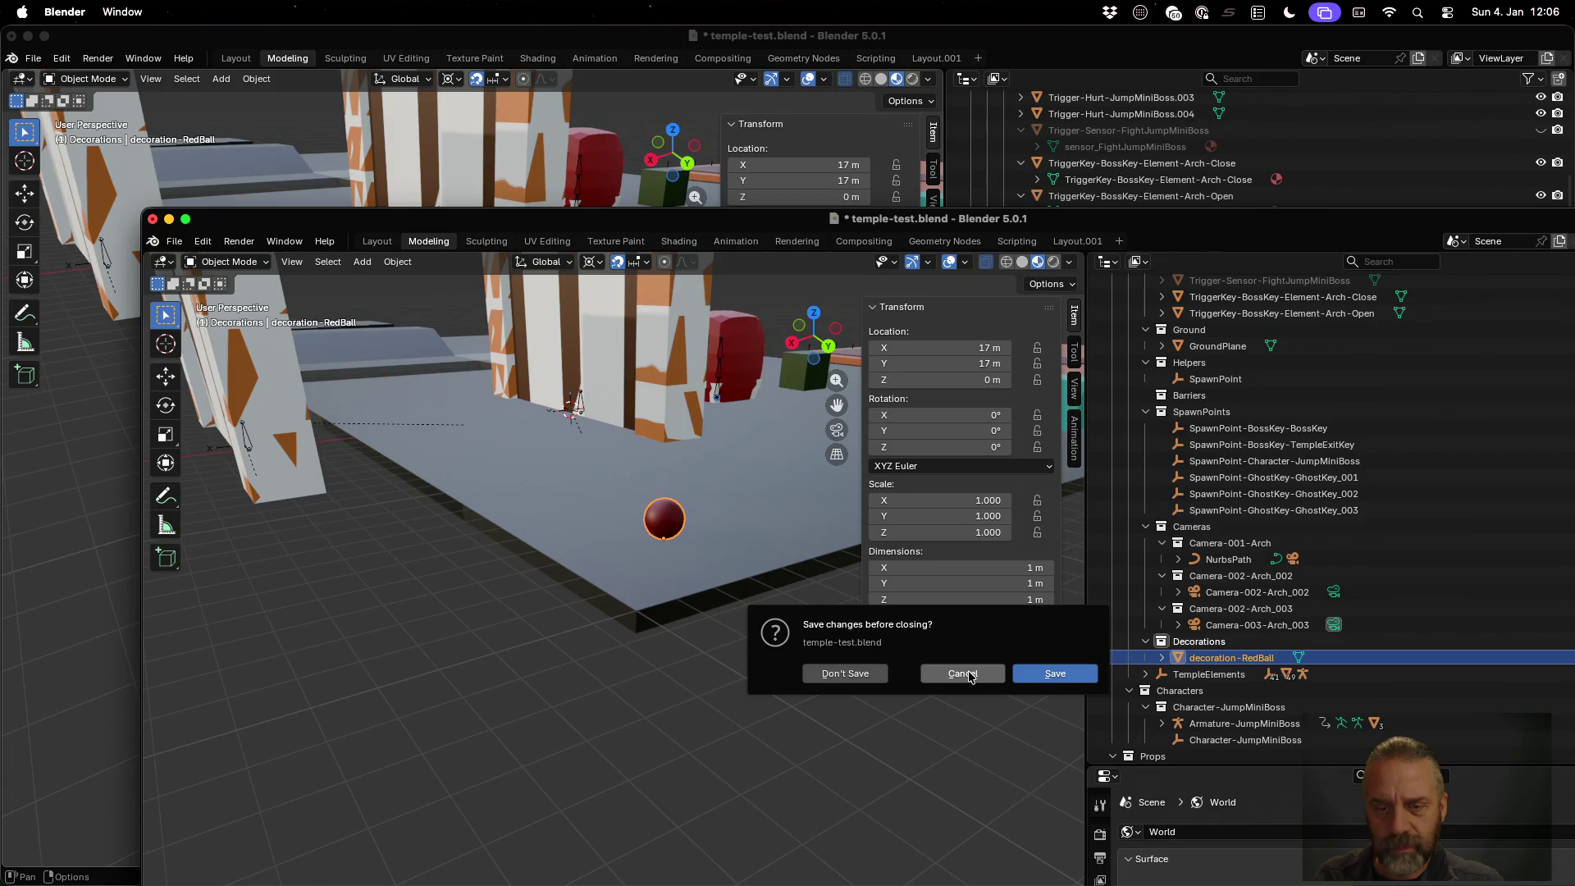
{"action": "left_click", "coordinate": [968, 675]}
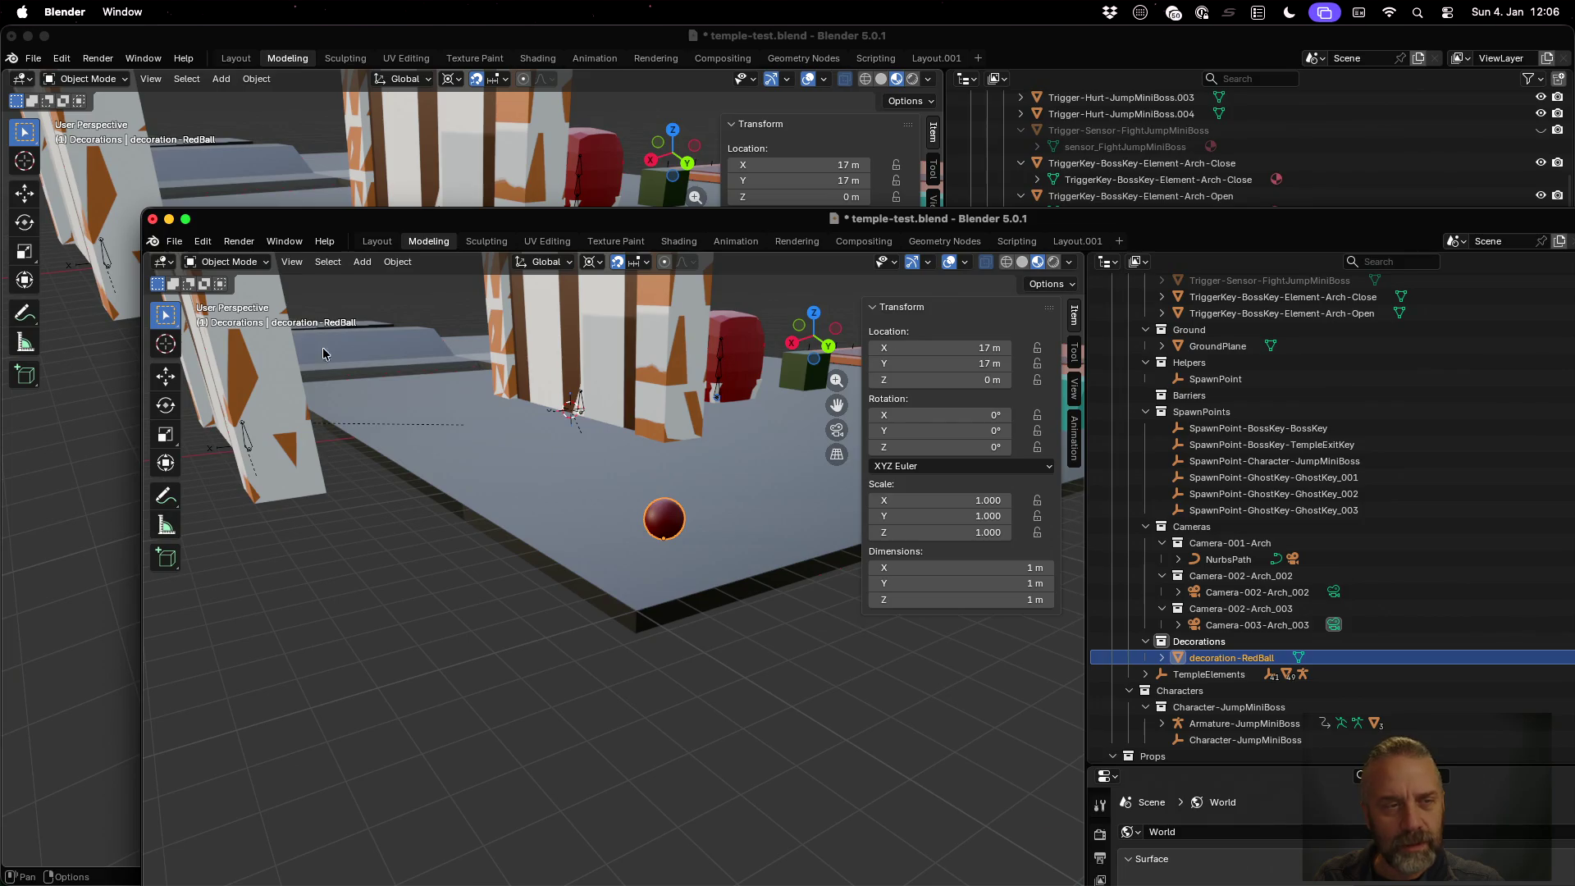
Close the extra window, then open and close a new floating viewport window
{"action": "left_click", "coordinate": [153, 220]}
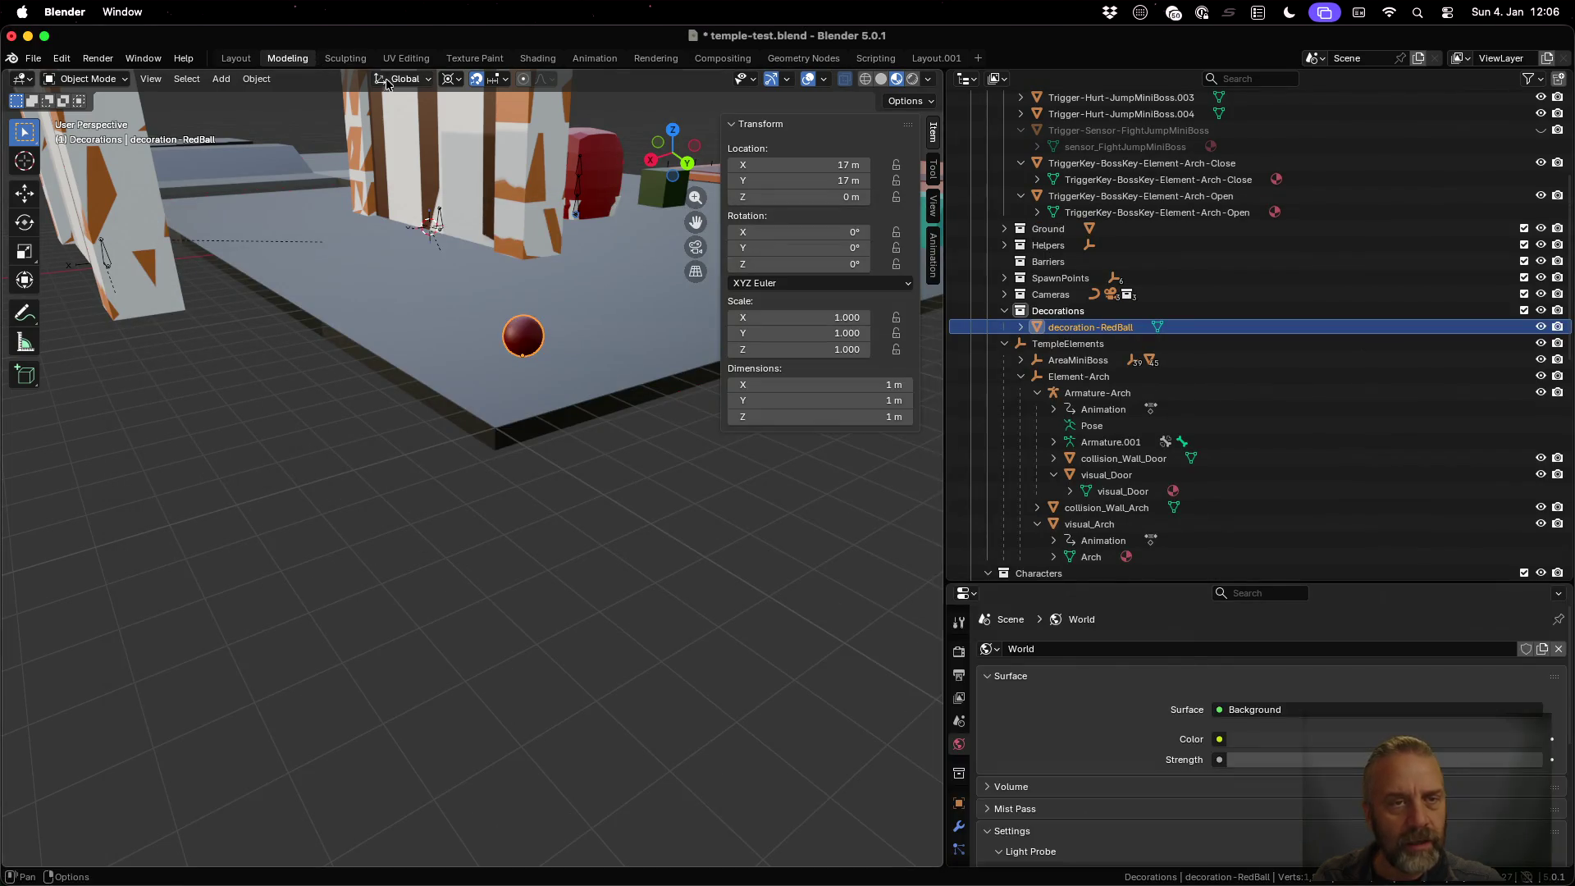
{"action": "left_click", "coordinate": [142, 58]}
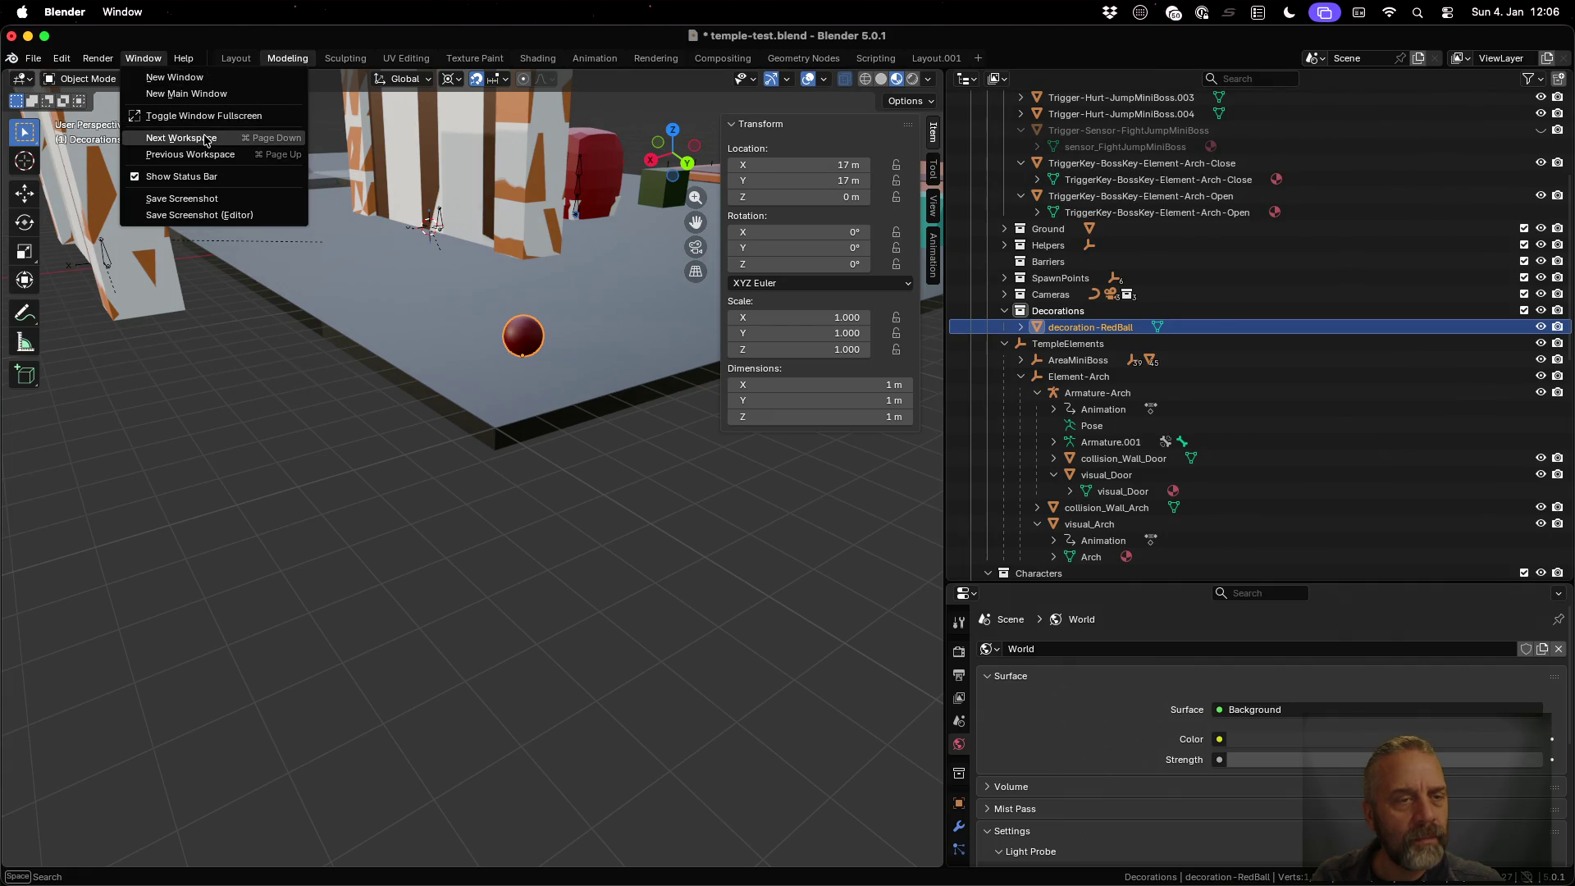
{"action": "left_click", "coordinate": [177, 77]}
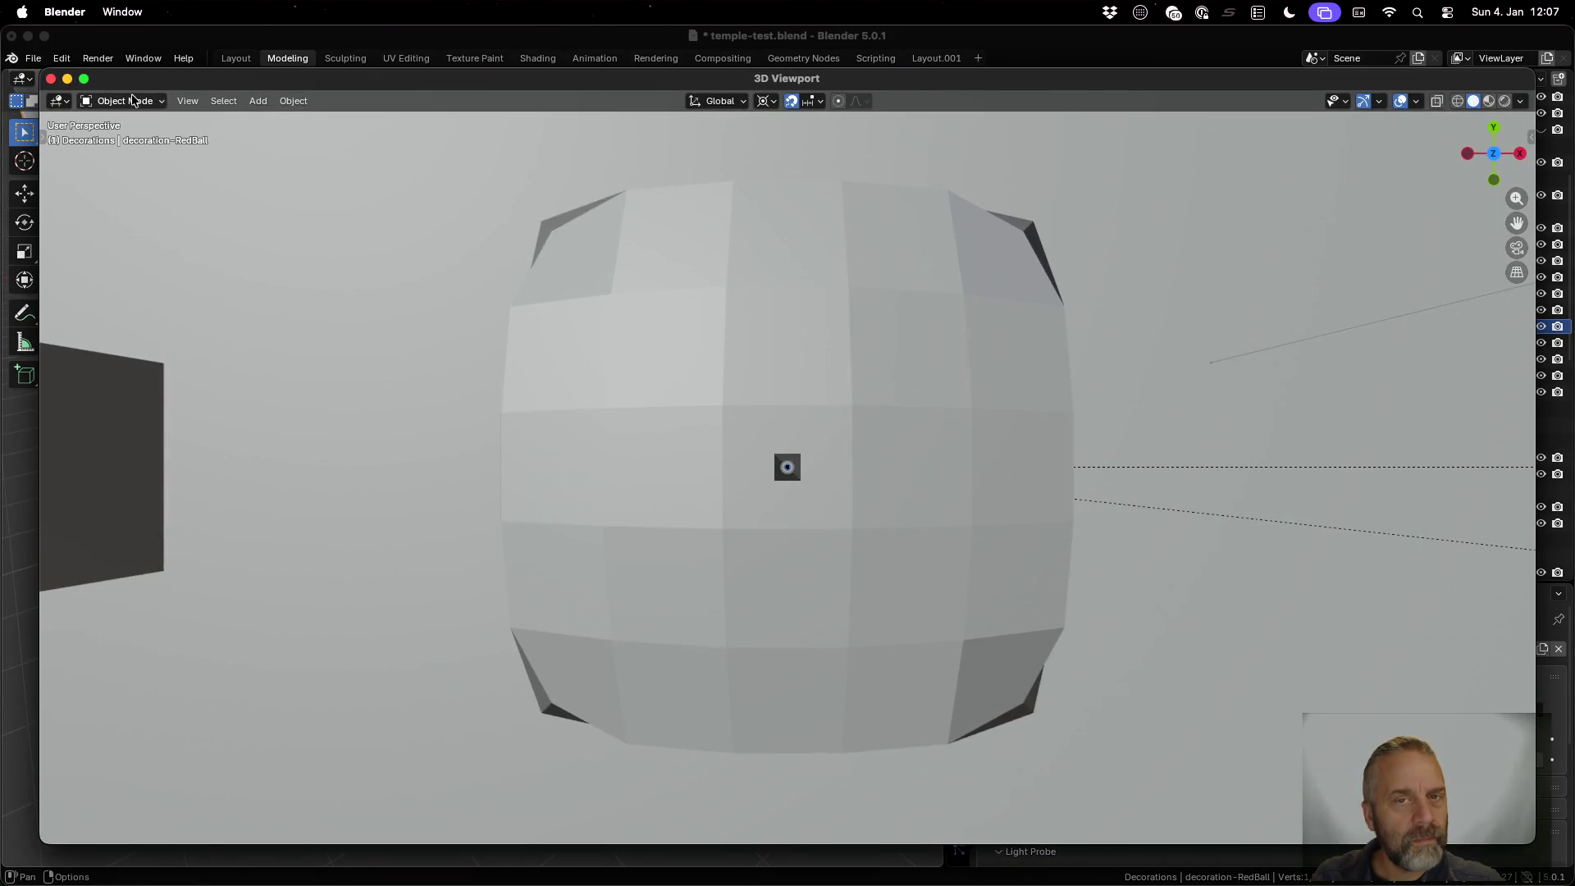
{"action": "left_click", "coordinate": [50, 80]}
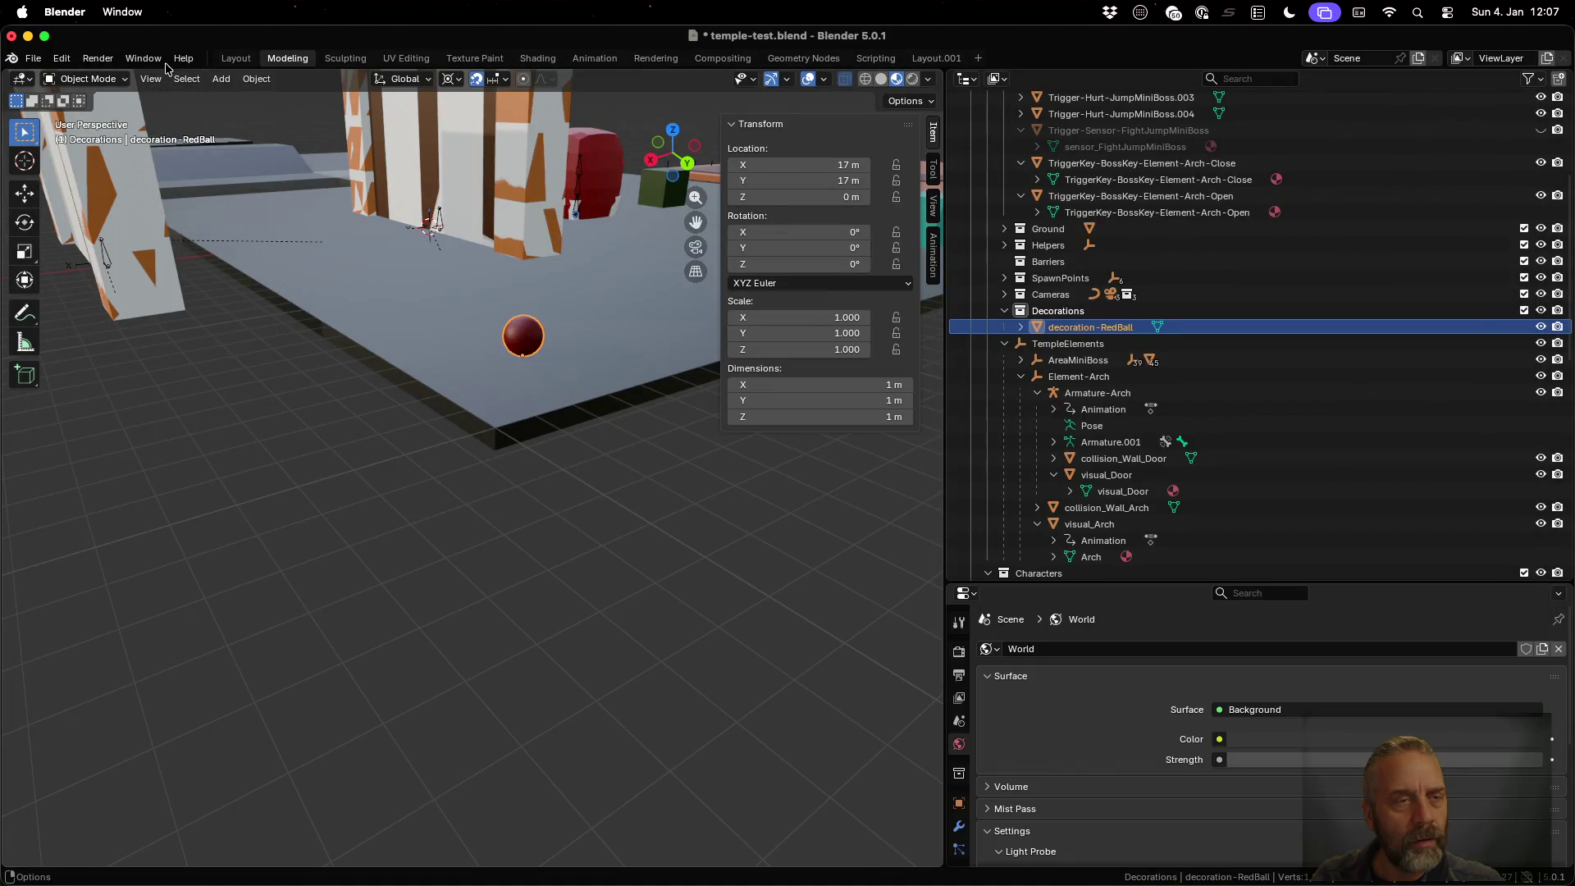
{"action": "left_click", "coordinate": [150, 62]}
Delete decoration-RedBall from the Outliner, leaving the Decorations collection empty and selected
{"action": "scroll", "coordinate": [584, 224], "scroll_direction": "down", "scroll_amount": 5}
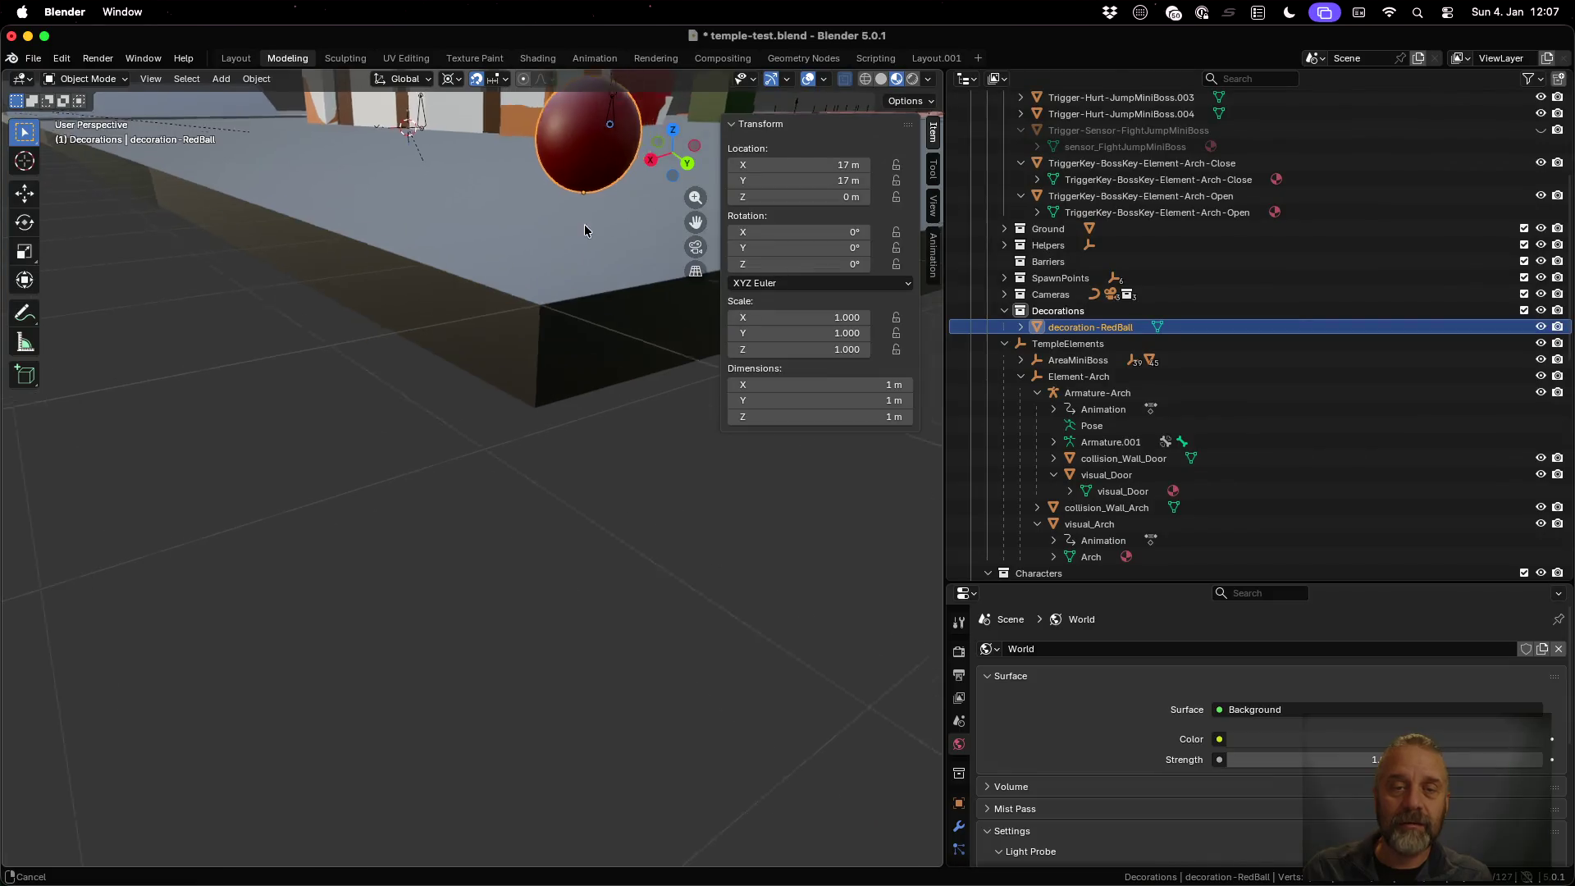
{"action": "scroll", "coordinate": [520, 435], "scroll_direction": "up", "scroll_amount": 5}
{"action": "mouse_move", "coordinate": [444, 505]}
{"action": "middle_mouse_down"}
{"action": "mouse_move", "coordinate": [485, 502]}
{"action": "mouse_move", "coordinate": [452, 504]}
{"action": "middle_mouse_up"}
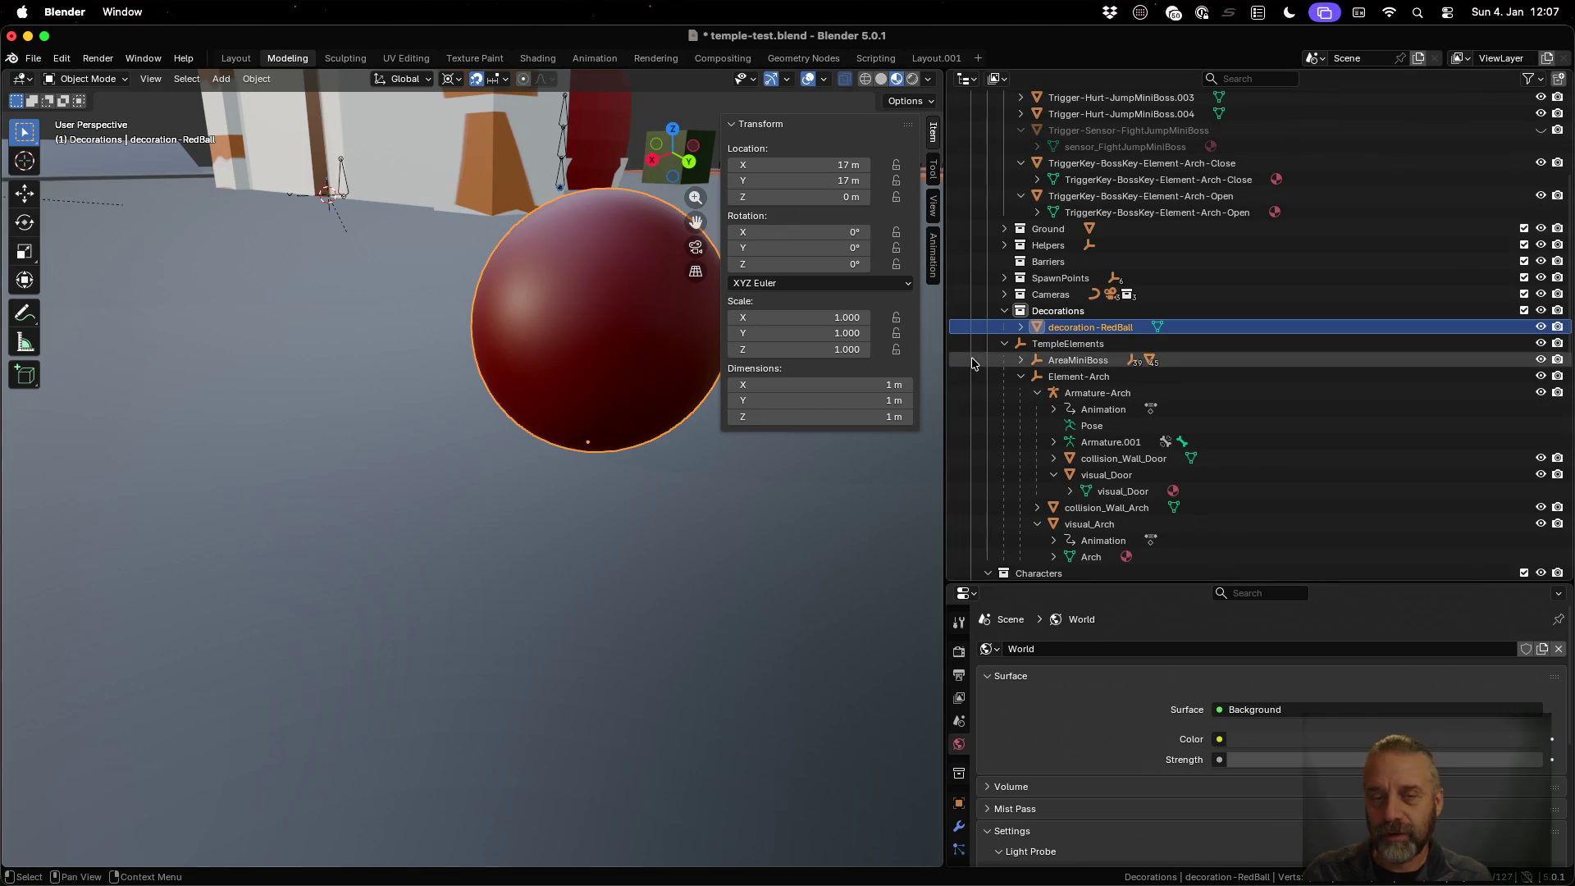
{"action": "right_click", "coordinate": [1062, 330]}
{"action": "left_click", "coordinate": [1058, 327]}
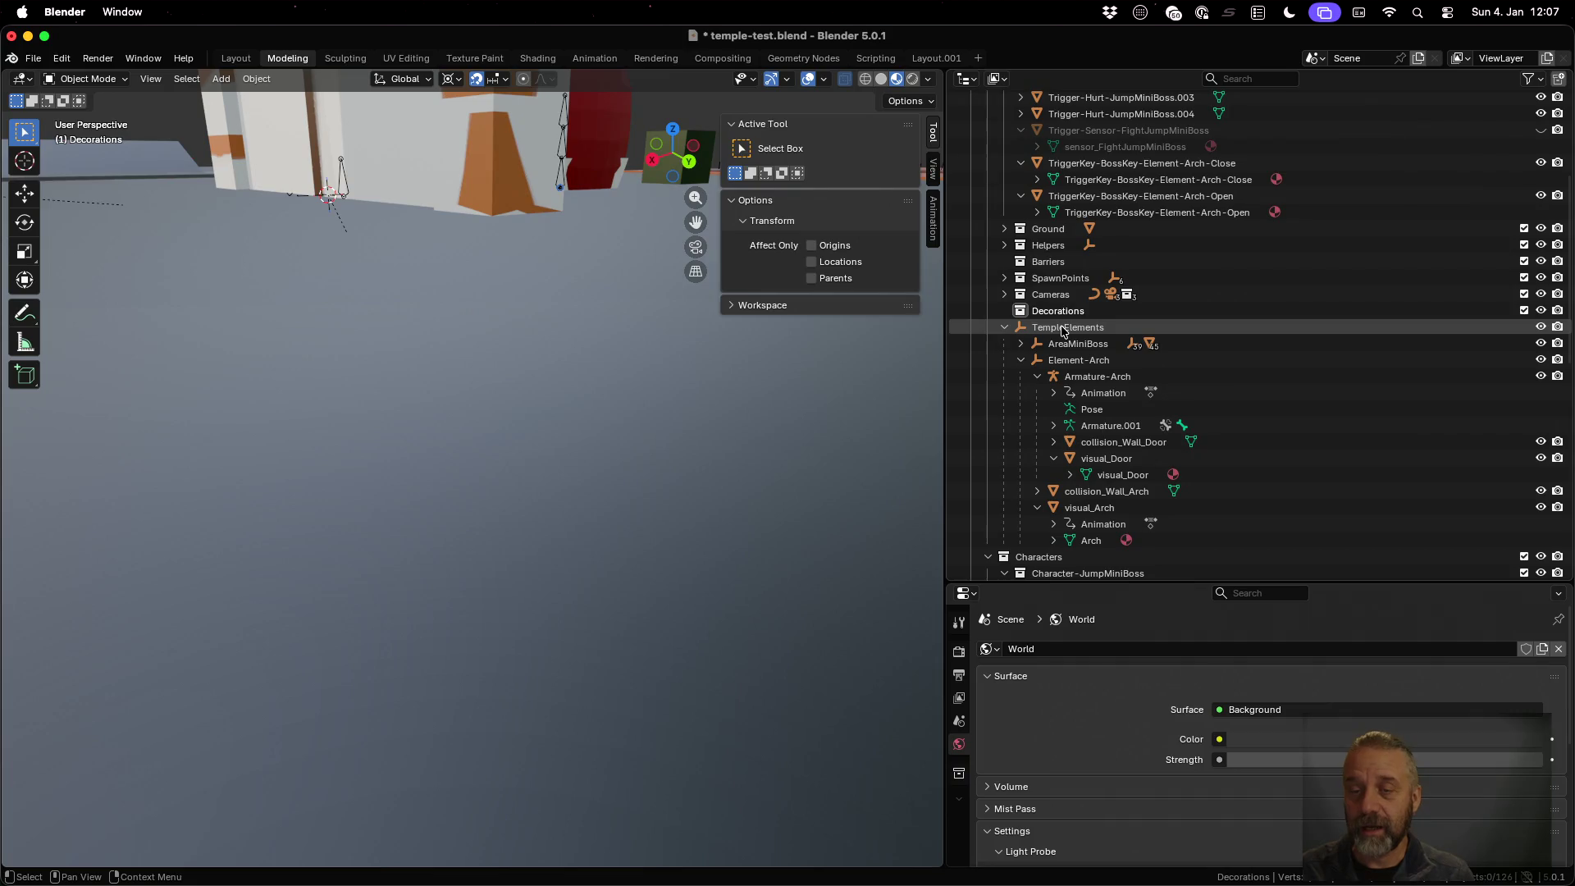
{"action": "left_click", "coordinate": [1027, 311]}
{"action": "mouse_move", "coordinate": [449, 313]}
{"action": "middle_mouse_down"}
{"action": "mouse_move", "coordinate": [424, 300]}
{"action": "mouse_move", "coordinate": [423, 331]}
{"action": "middle_mouse_up"}
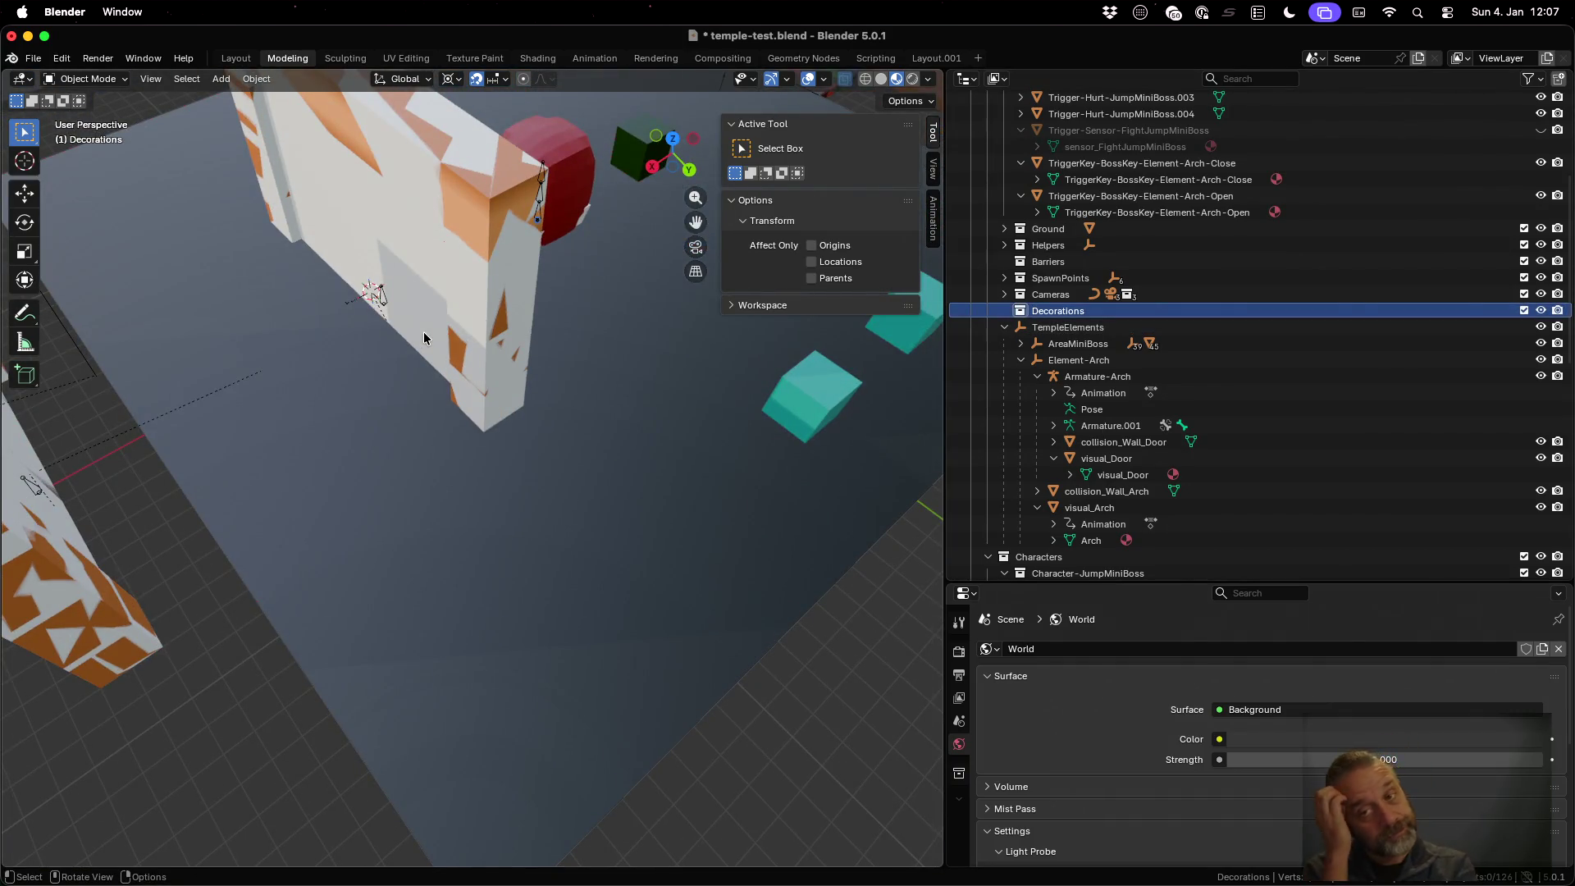
Link the decoration-RedBall object from decoration-RedBall.blend into the Decorations collection
{"action": "left_click", "coordinate": [33, 58]}
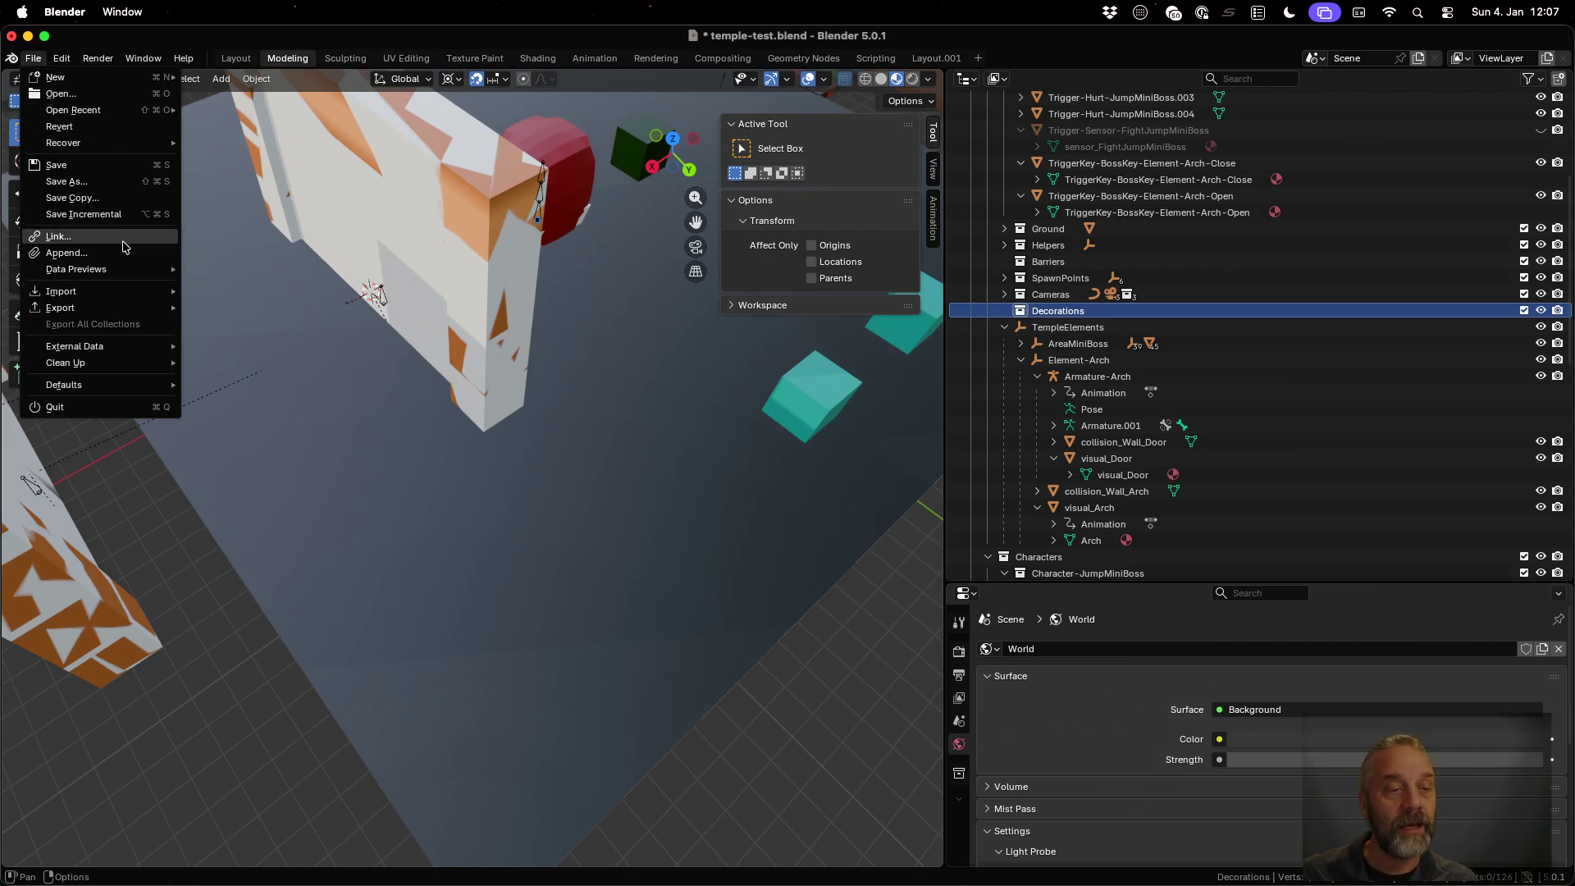
{"action": "left_click", "coordinate": [58, 236]}
{"action": "left_click", "coordinate": [339, 133]}
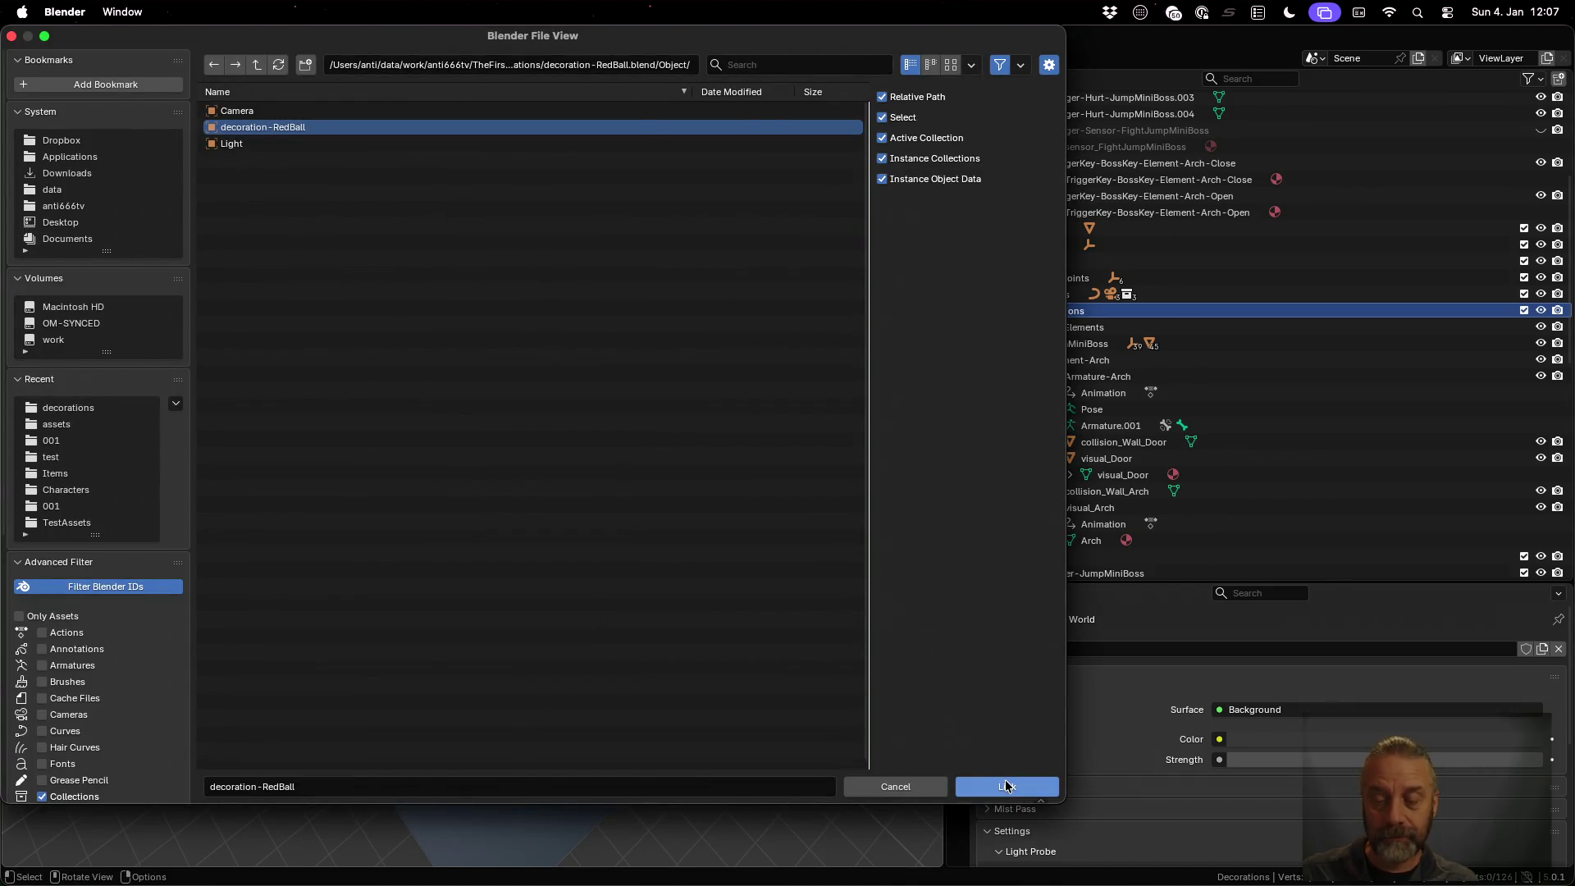
{"action": "left_click", "coordinate": [1007, 786]}
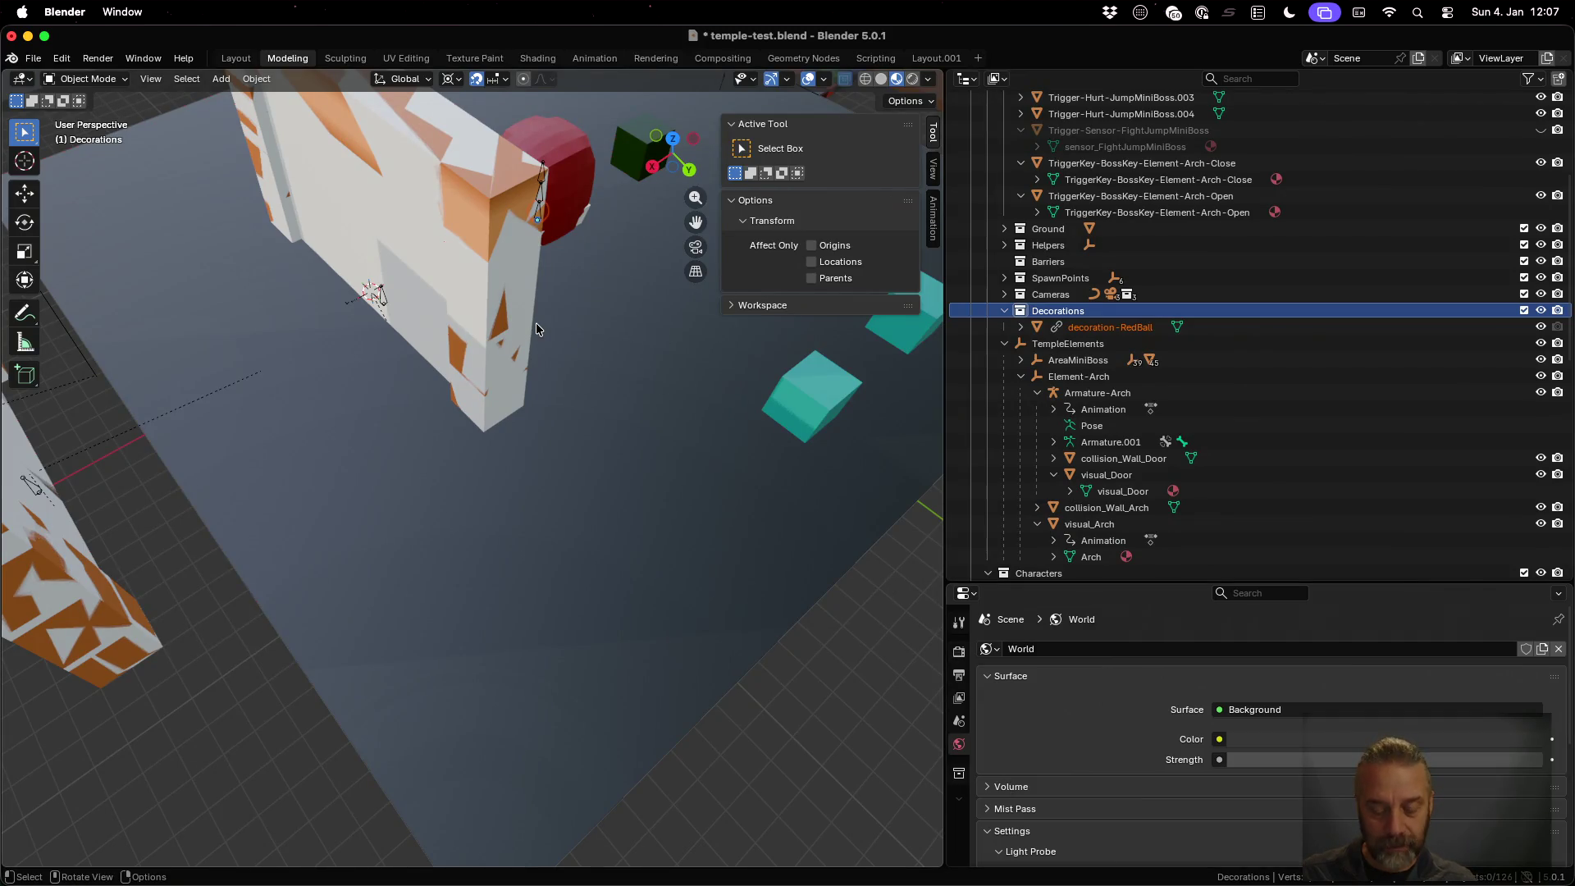
Try moving the linked red ball along the floor plane with G and Shift+Z
{"action": "key", "text": "g"}
{"action": "key", "text": "shift+z"}
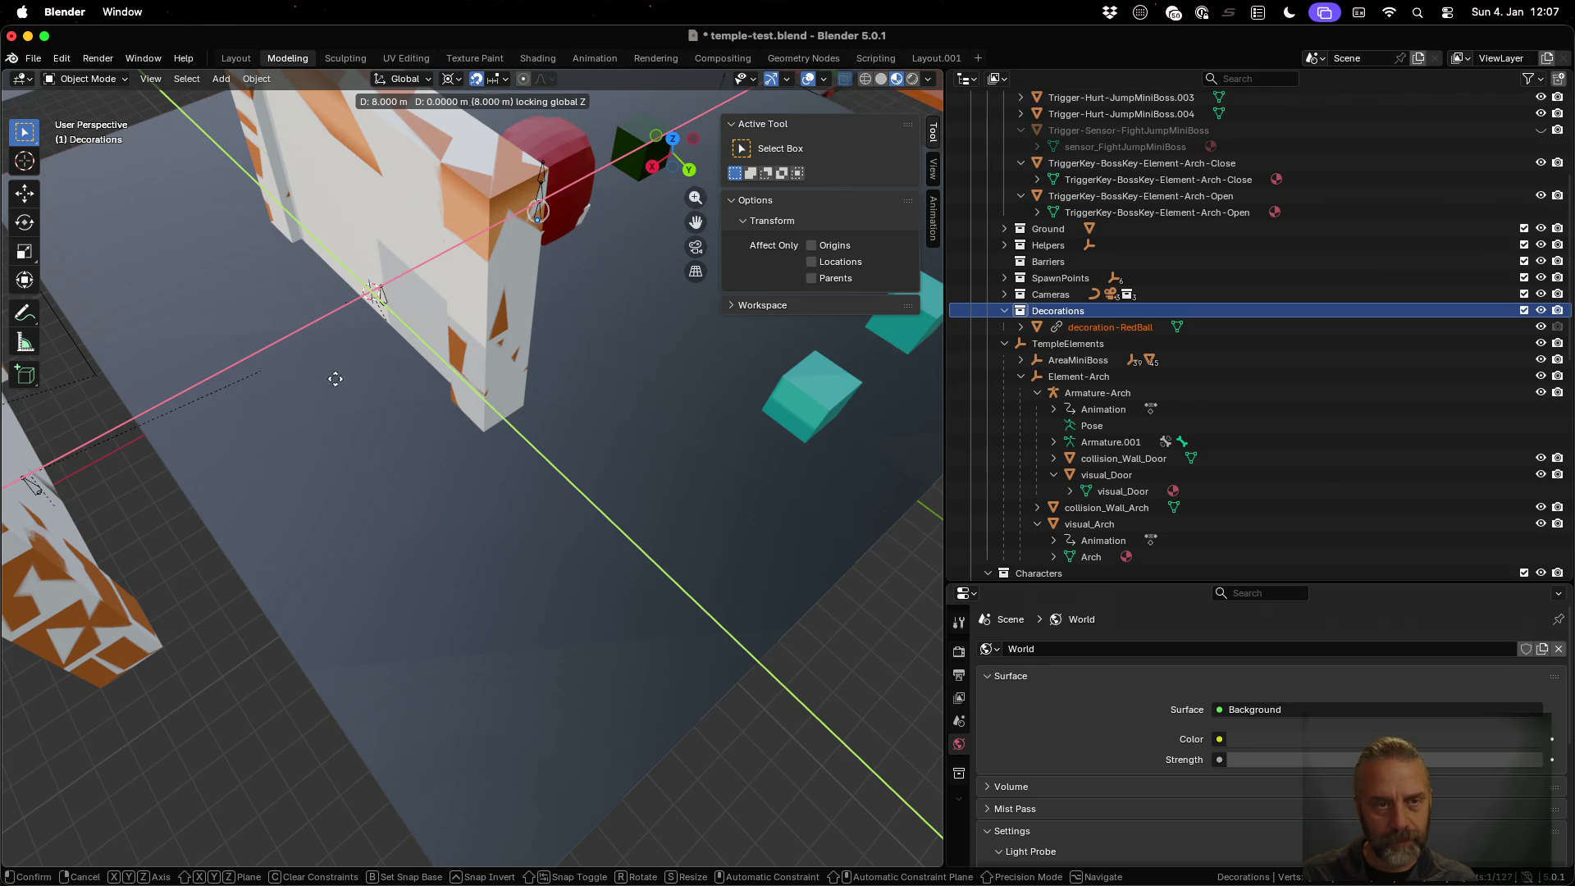
{"action": "left_click", "coordinate": [430, 452]}
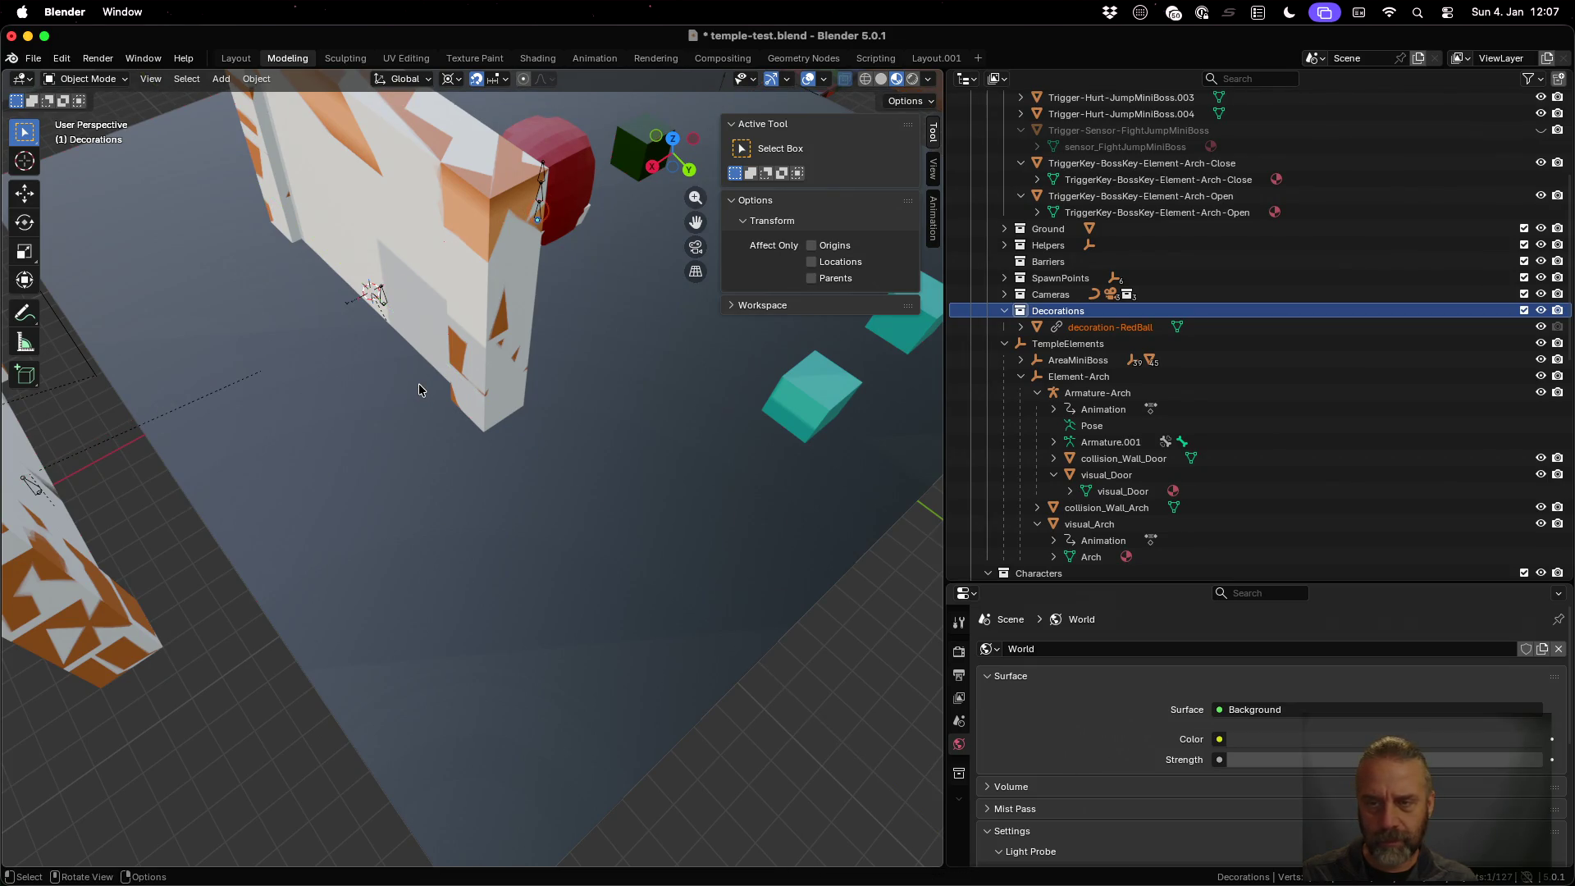
{"action": "scroll", "coordinate": [418, 390], "scroll_direction": "down", "scroll_amount": 8}
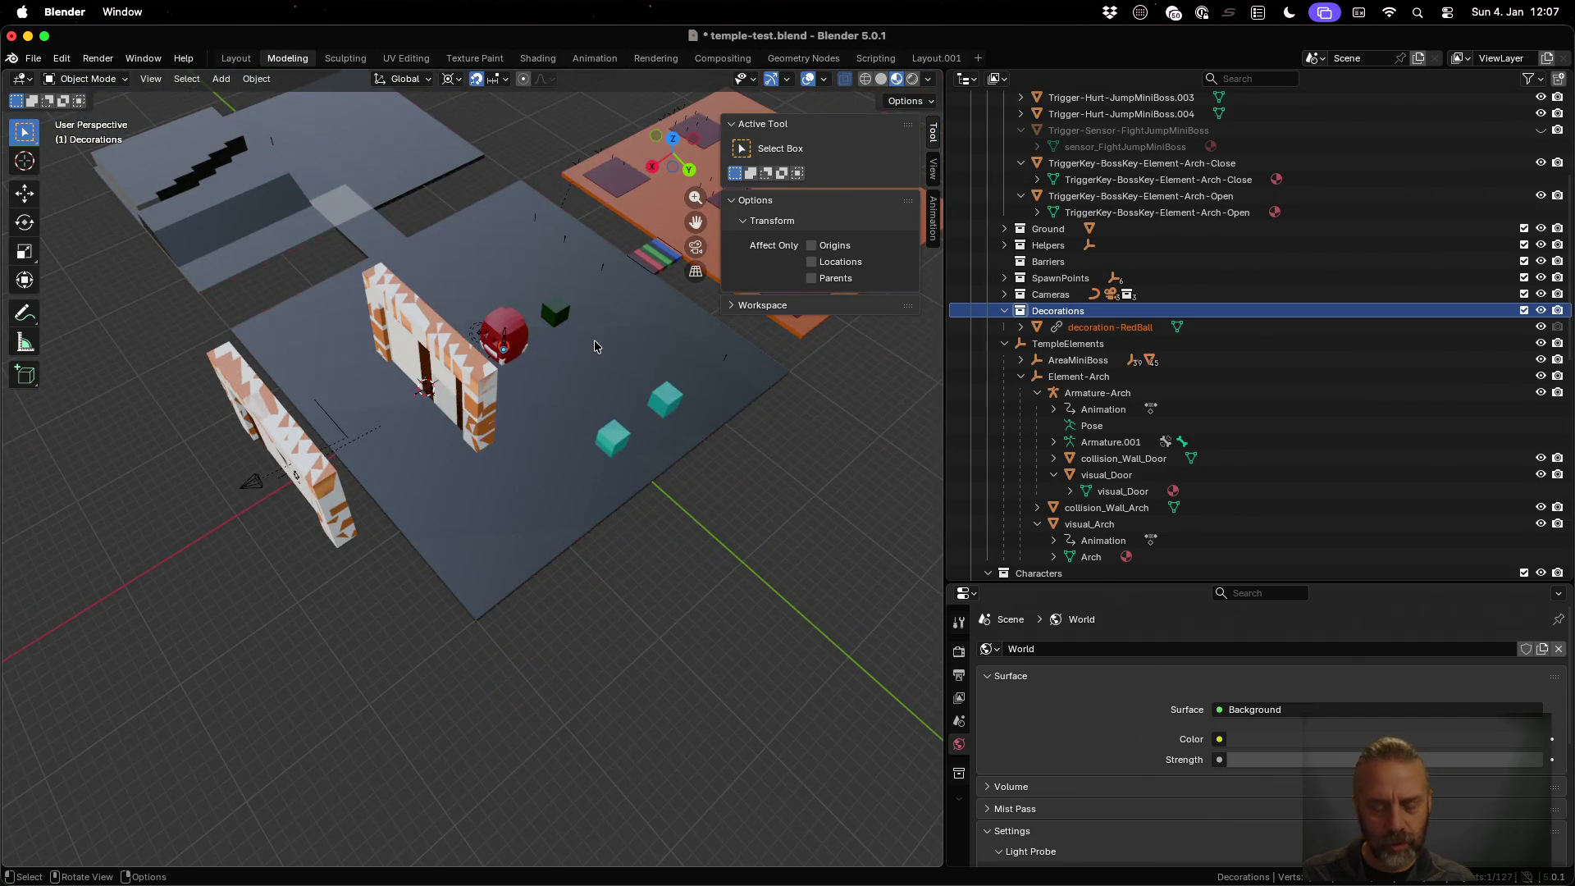
{"action": "key", "text": "g"}
{"action": "key", "text": "shift+z"}
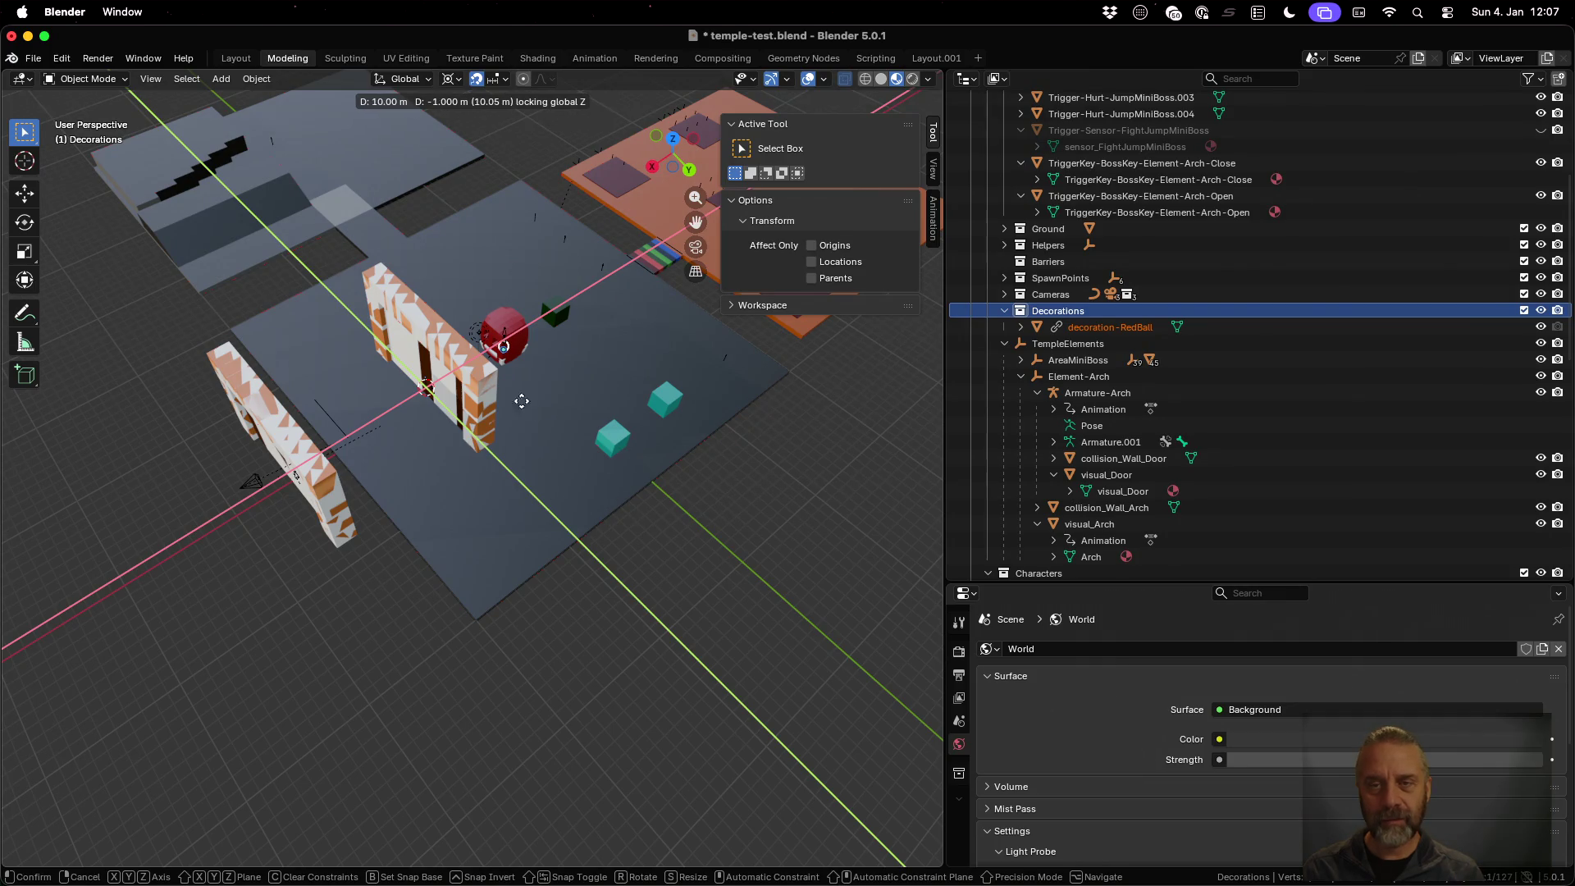
{"action": "key", "text": "Escape"}
{"action": "key", "text": "ctrl+z"}
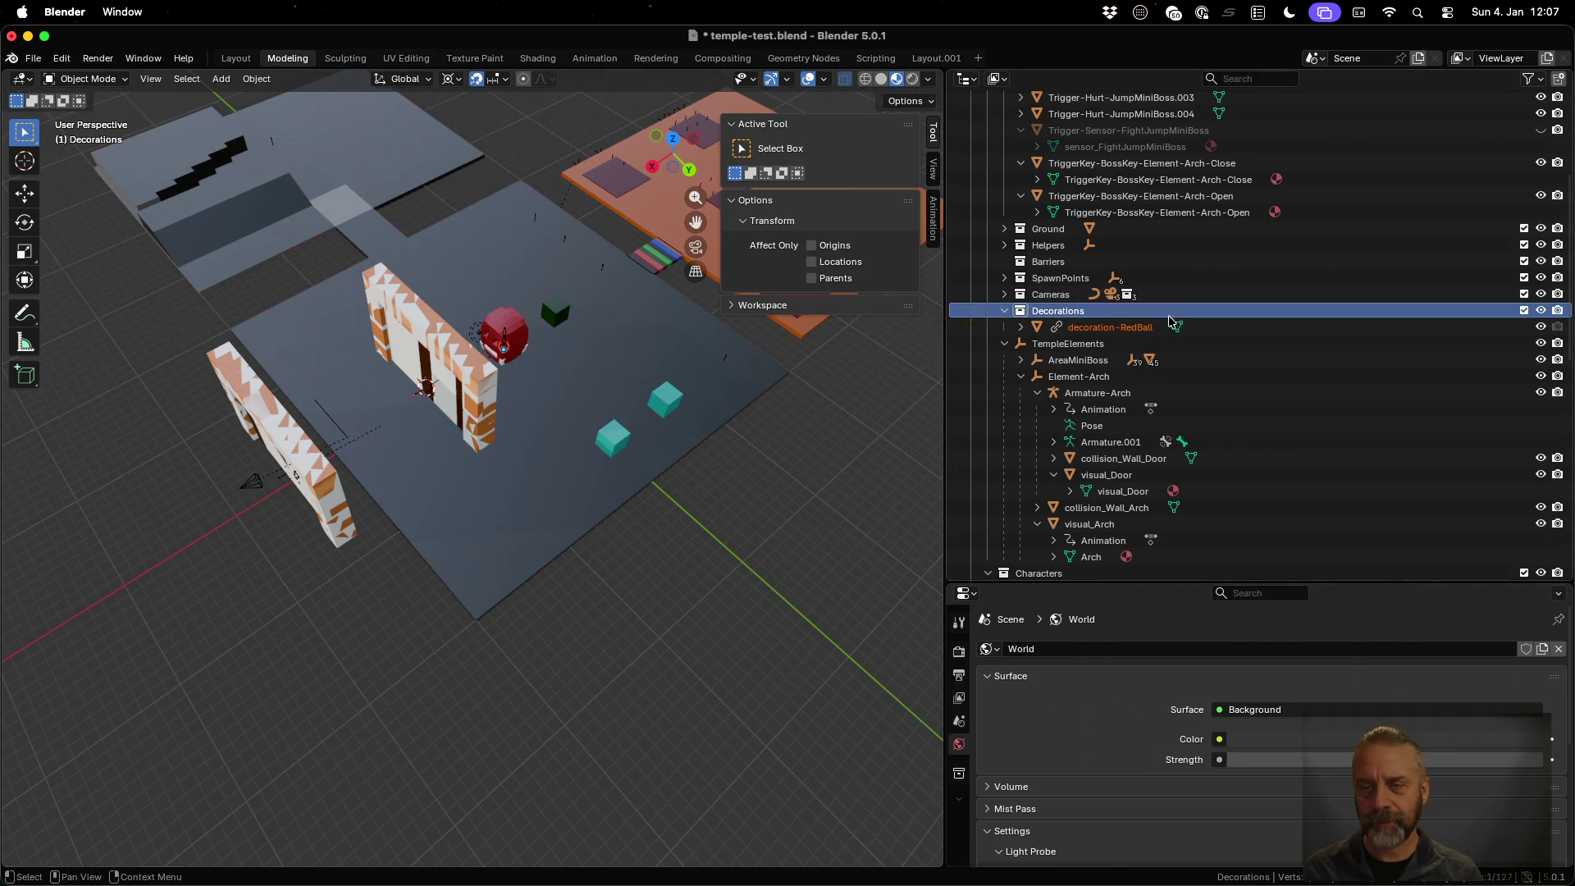
{"action": "key", "text": "g"}
{"action": "key", "text": "shift+z"}
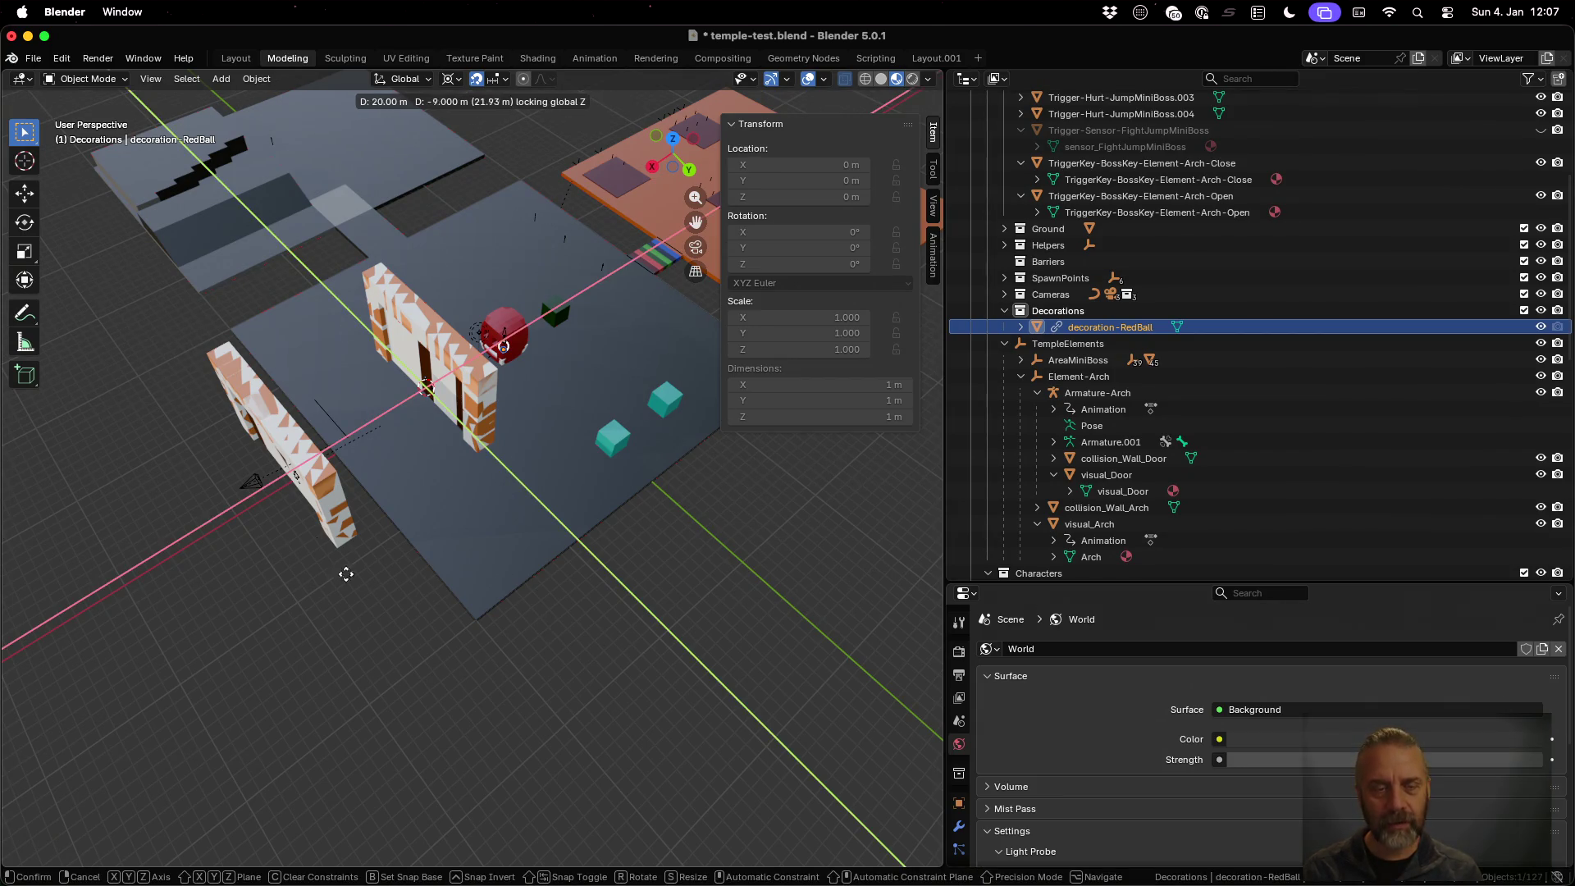
{"action": "key", "text": "Escape"}
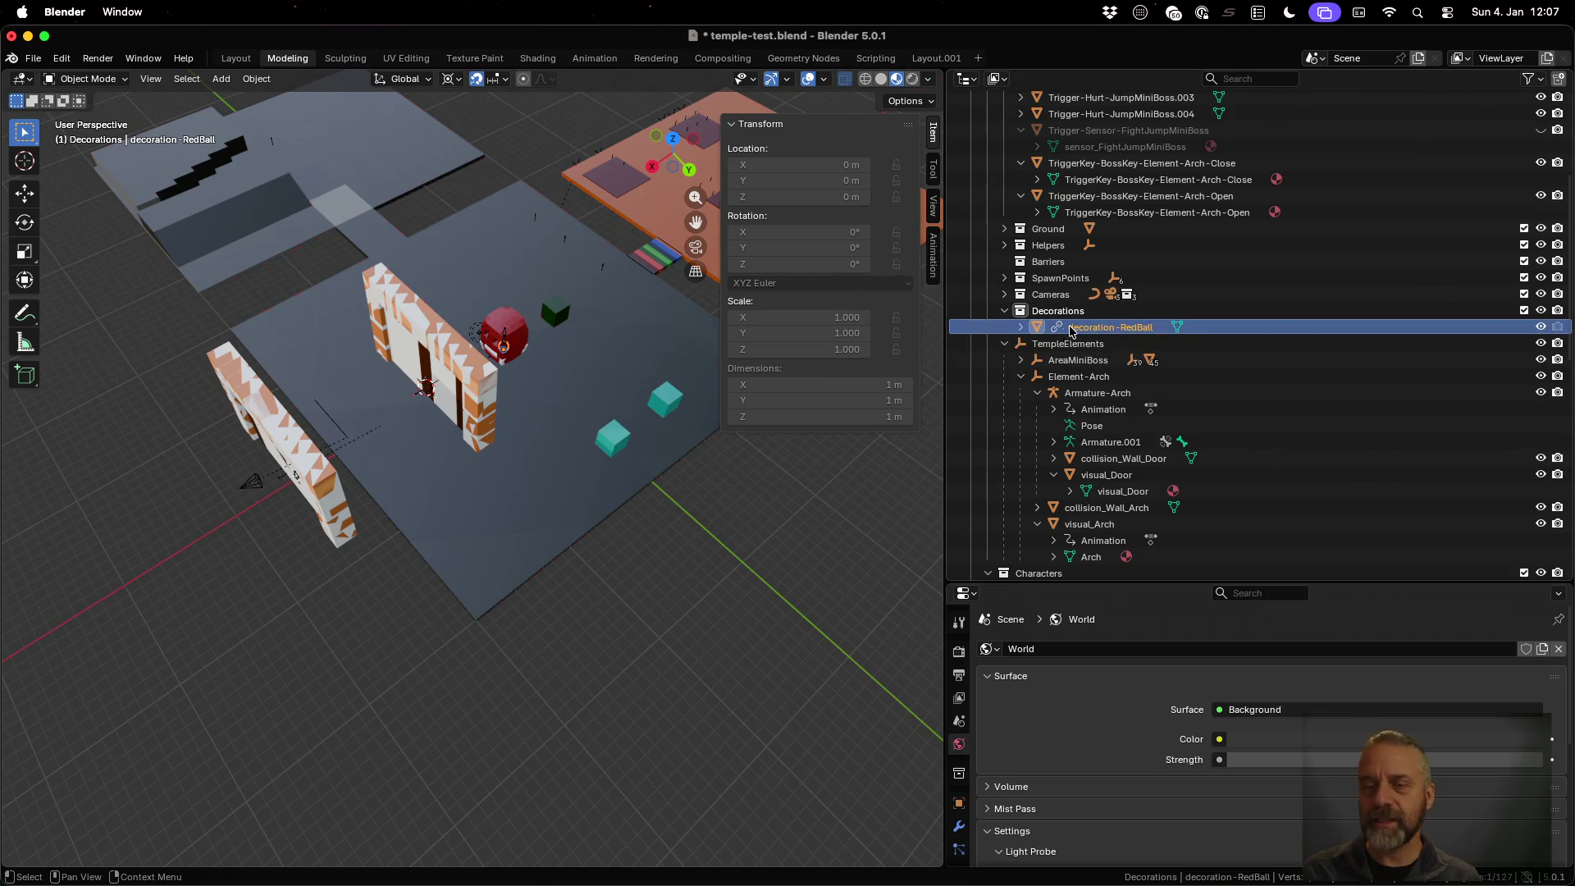
{"action": "left_click", "coordinate": [1019, 328]}
{"action": "left_click", "coordinate": [1019, 328]}
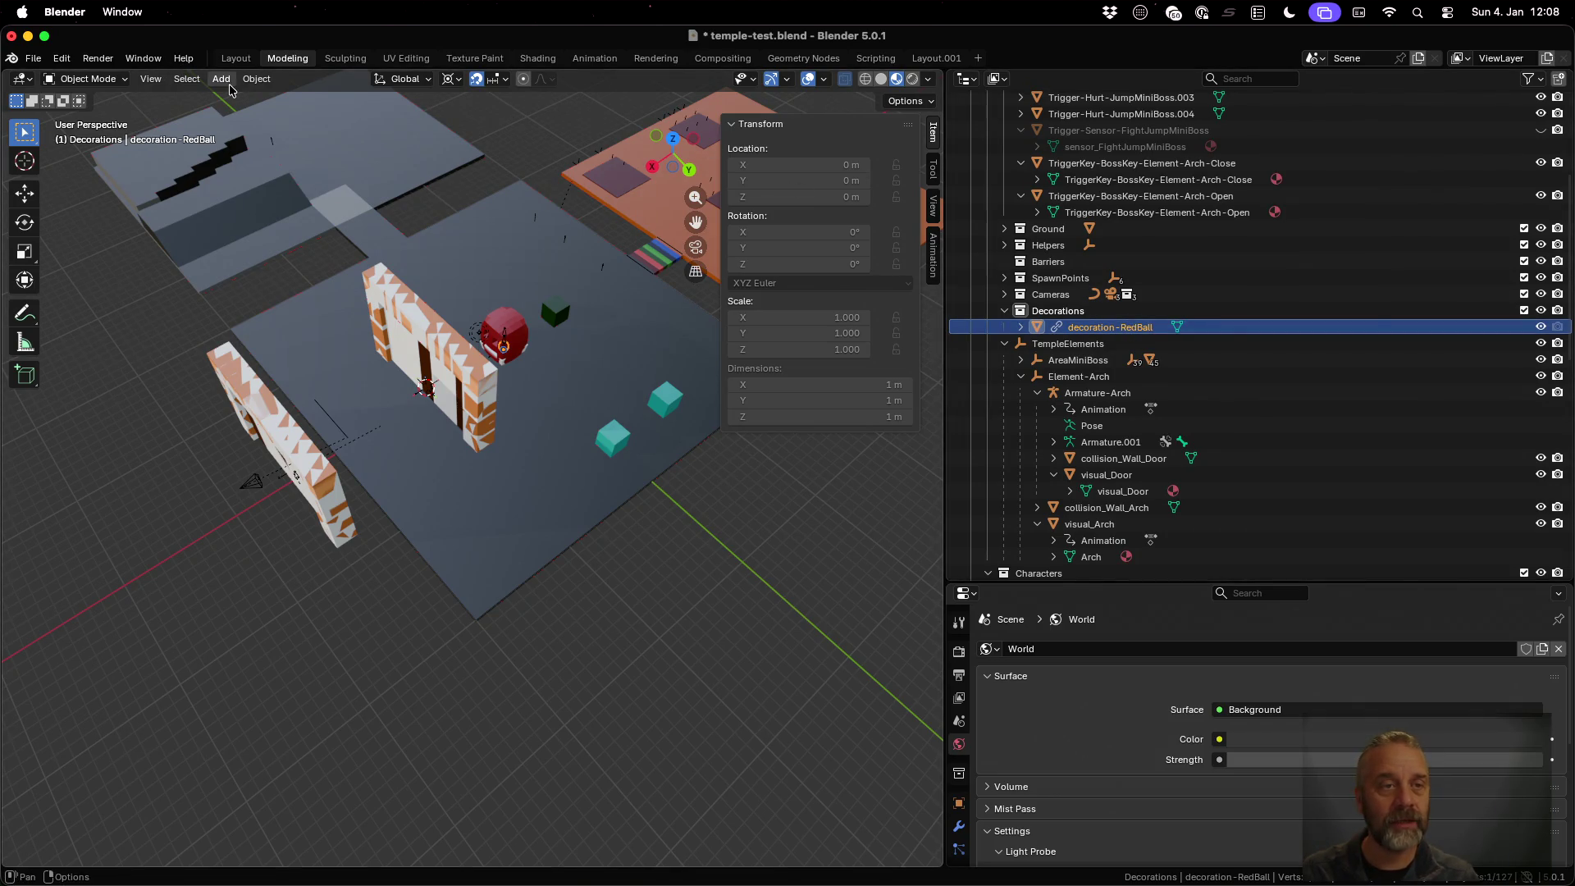
Make a linked duplicate of the red ball from the Object menu, then undo it and cancel a move
{"action": "left_click", "coordinate": [255, 79]}
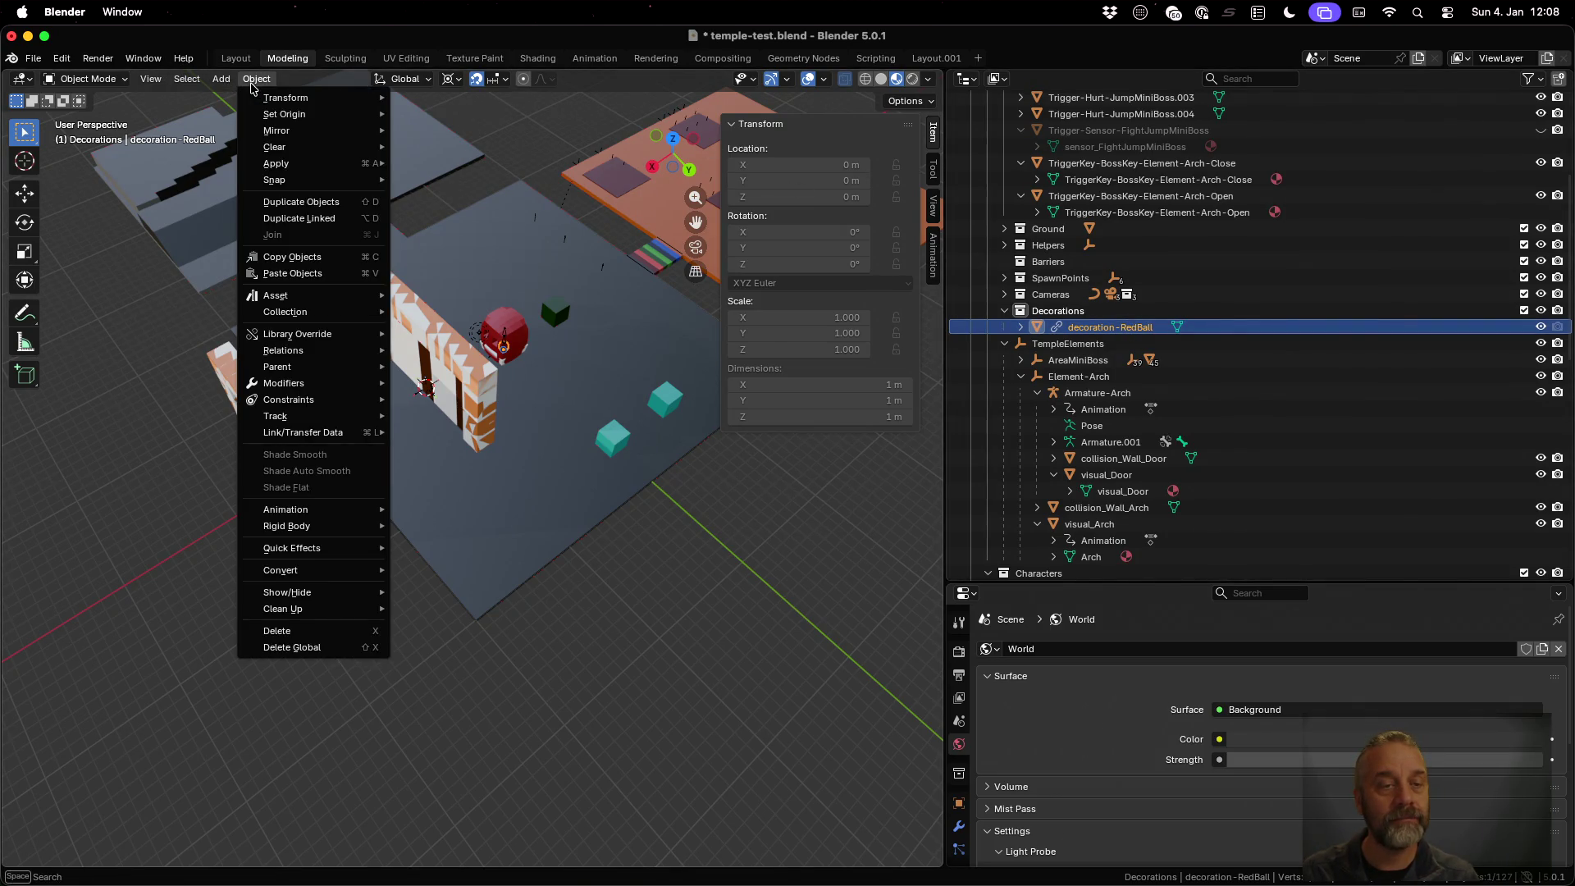
{"action": "left_click", "coordinate": [316, 219]}
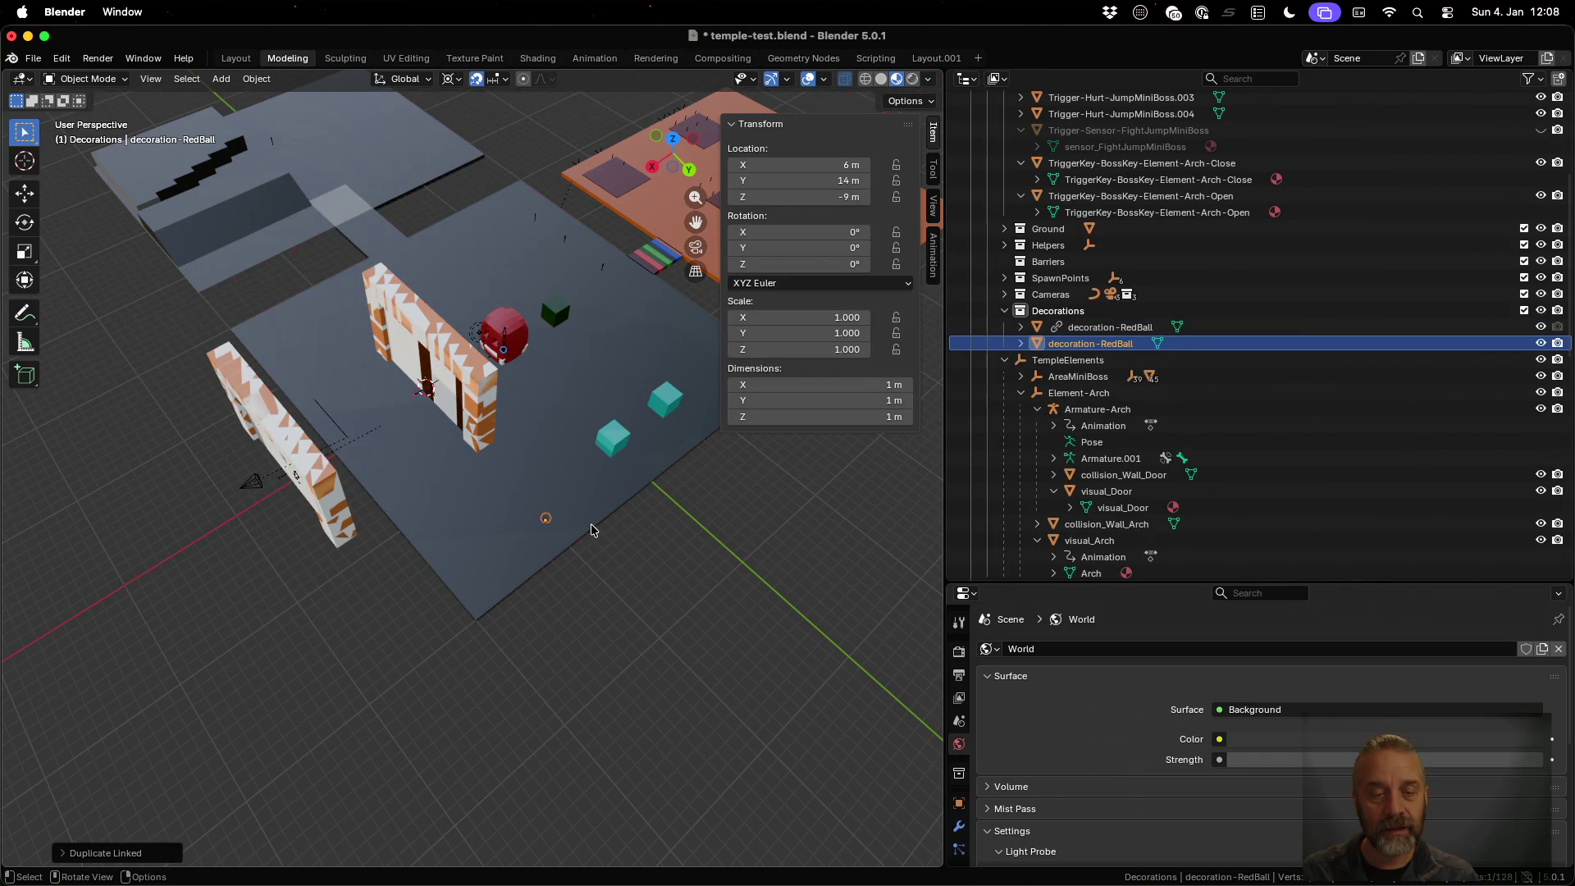
{"action": "key", "text": "ctrl+z"}
{"action": "key", "text": "g"}
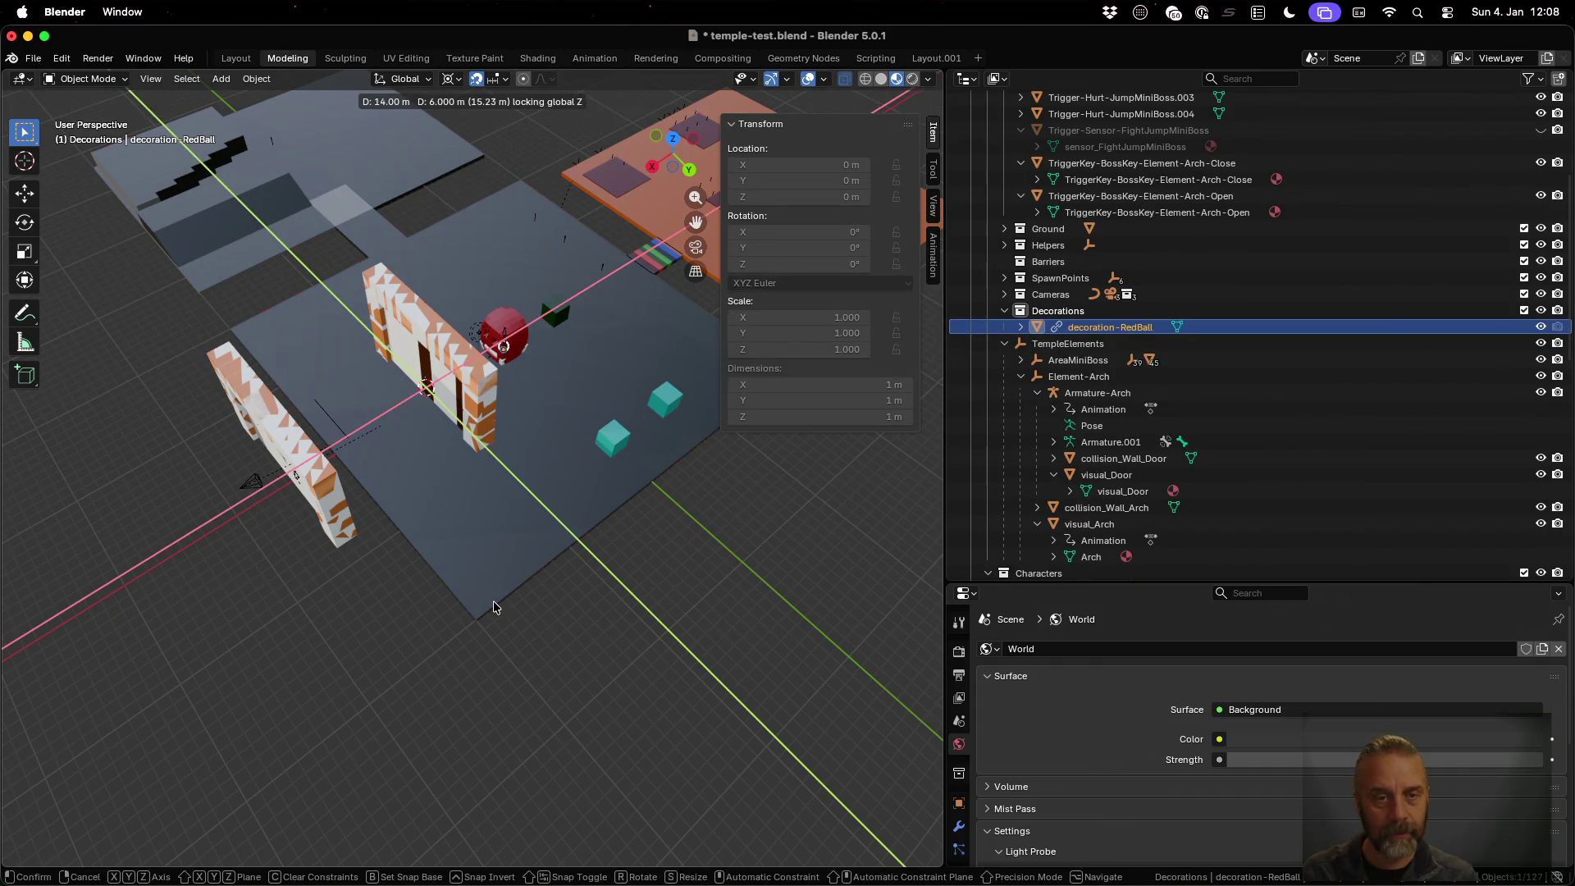
{"action": "key", "text": "Escape"}
{"action": "scroll", "coordinate": [488, 450], "scroll_direction": "up", "scroll_amount": 3}
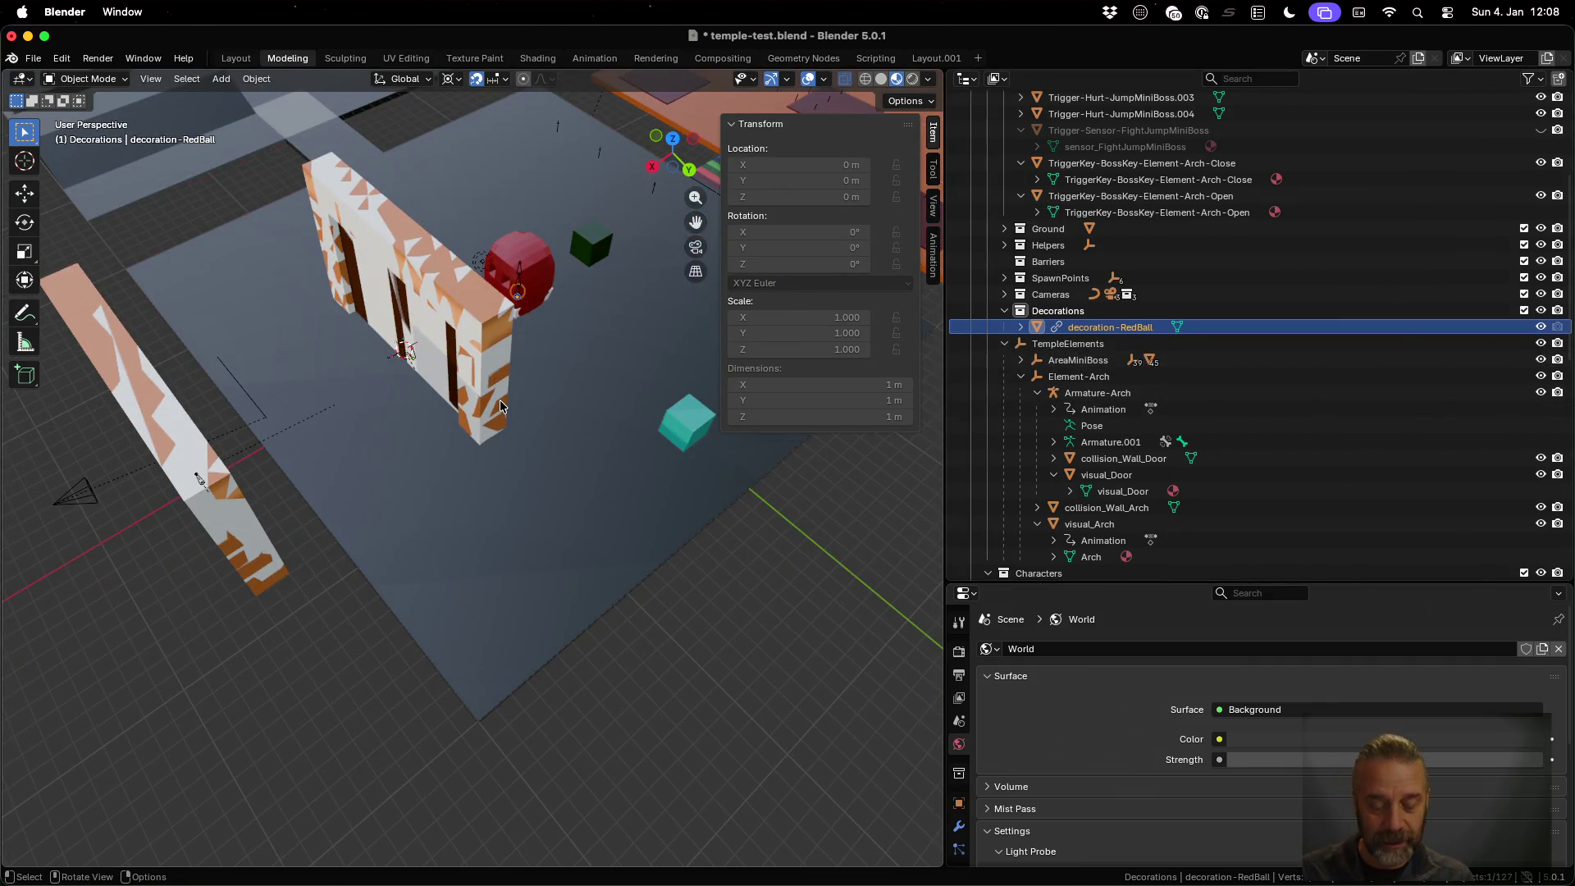
Duplicate the red ball and drop the copy on the floor at 16 m, 16 m
{"action": "key", "text": "shift+d"}
{"action": "key", "text": "shift+z"}
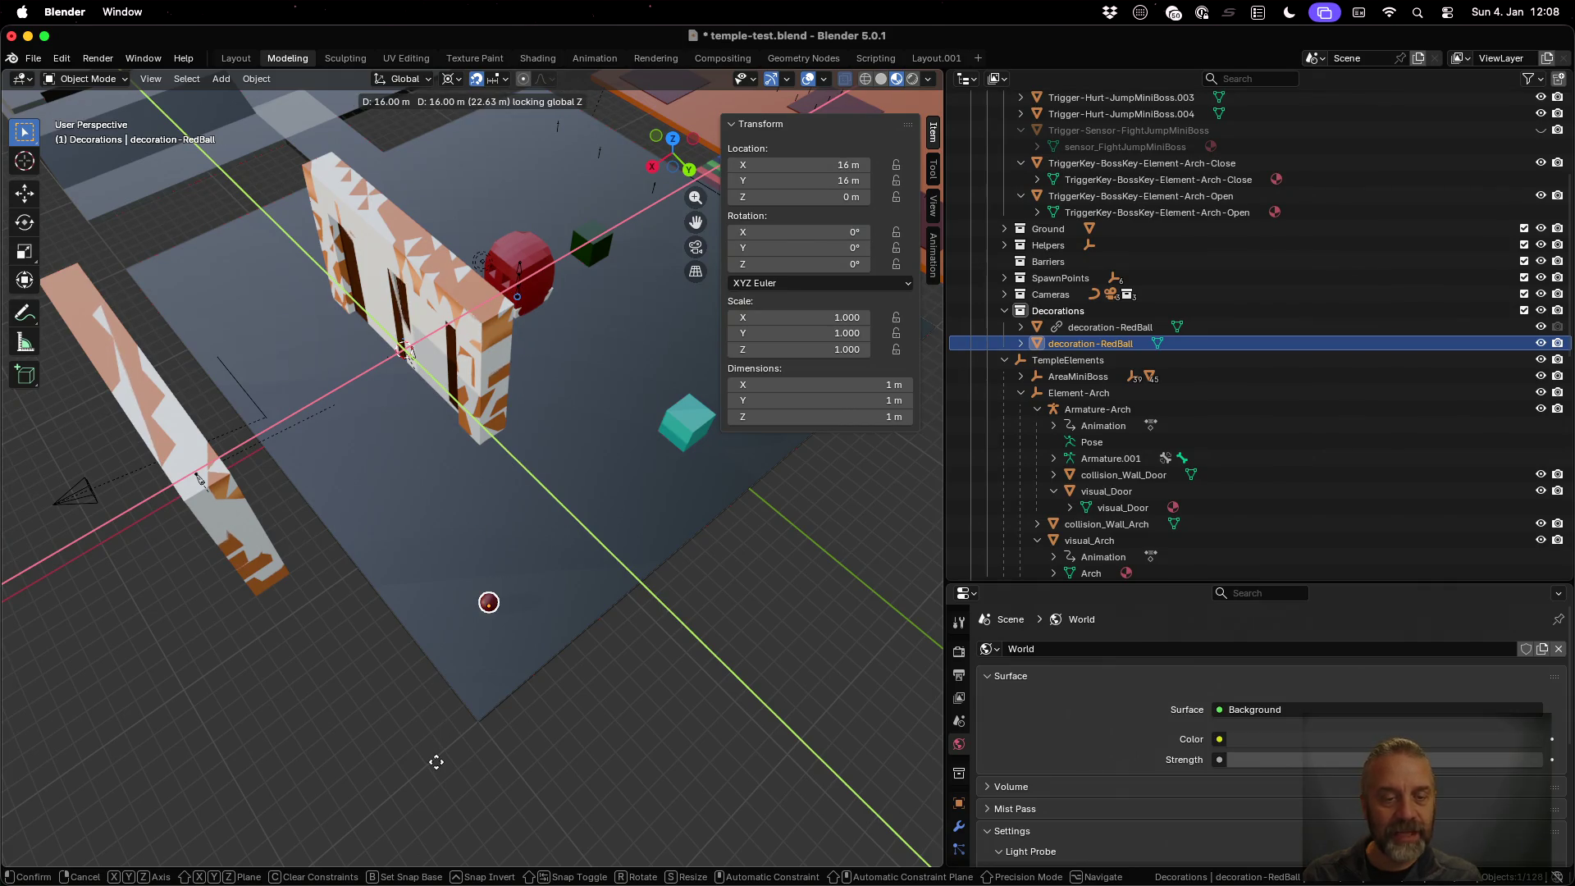
{"action": "left_click", "coordinate": [546, 618]}
{"action": "scroll", "coordinate": [546, 618], "scroll_direction": "up", "scroll_amount": 3}
{"action": "mouse_move", "coordinate": [546, 619]}
{"action": "middle_mouse_down"}
{"action": "mouse_move", "coordinate": [580, 639]}
{"action": "mouse_move", "coordinate": [552, 598]}
{"action": "middle_mouse_up"}
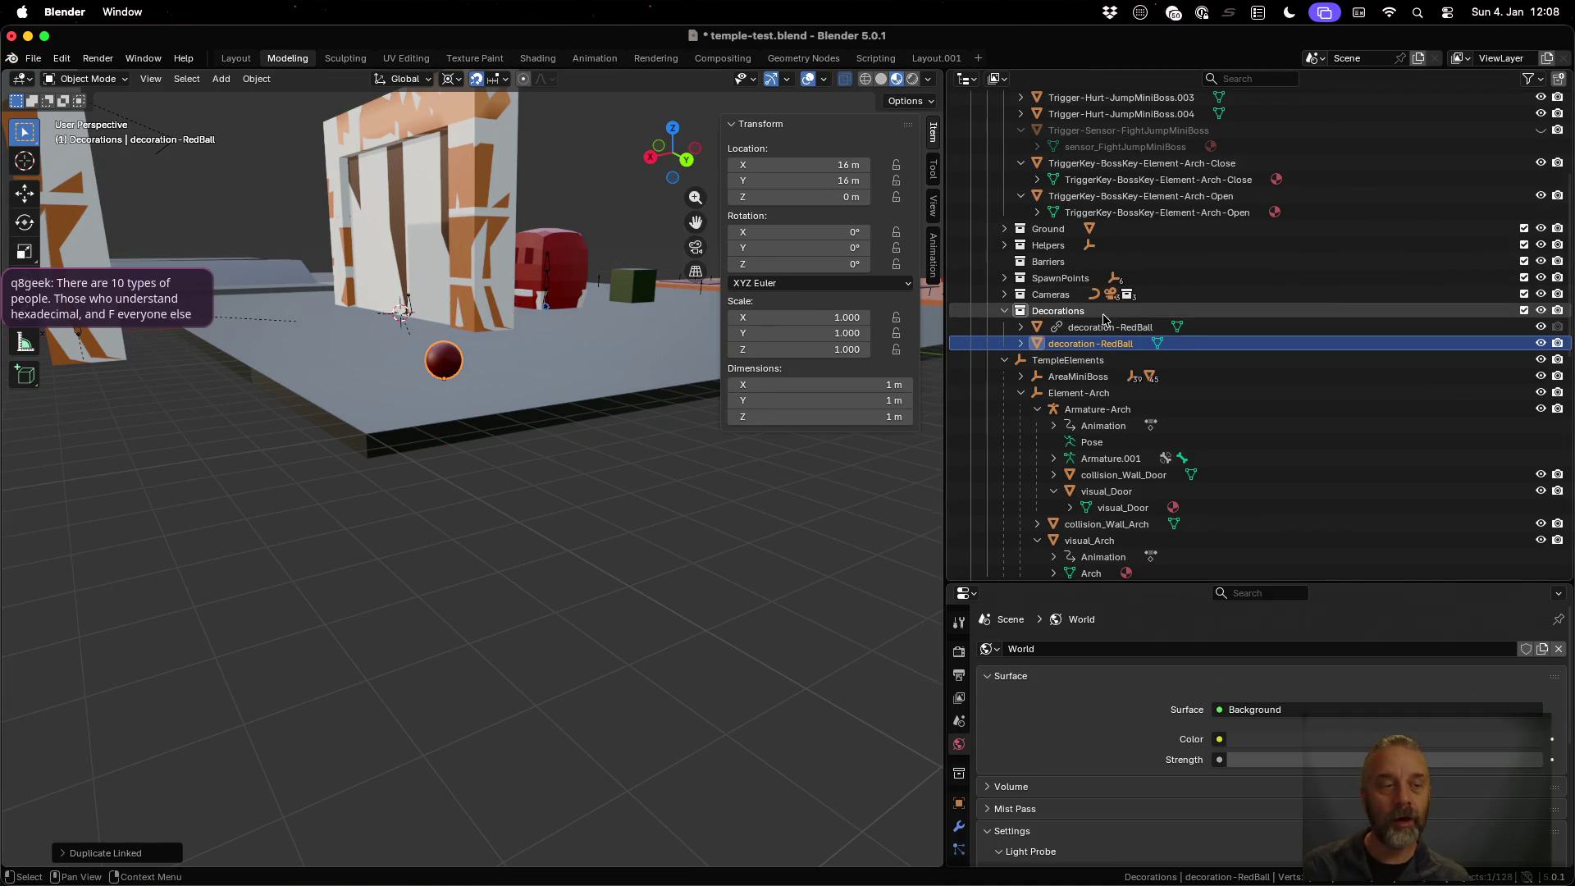
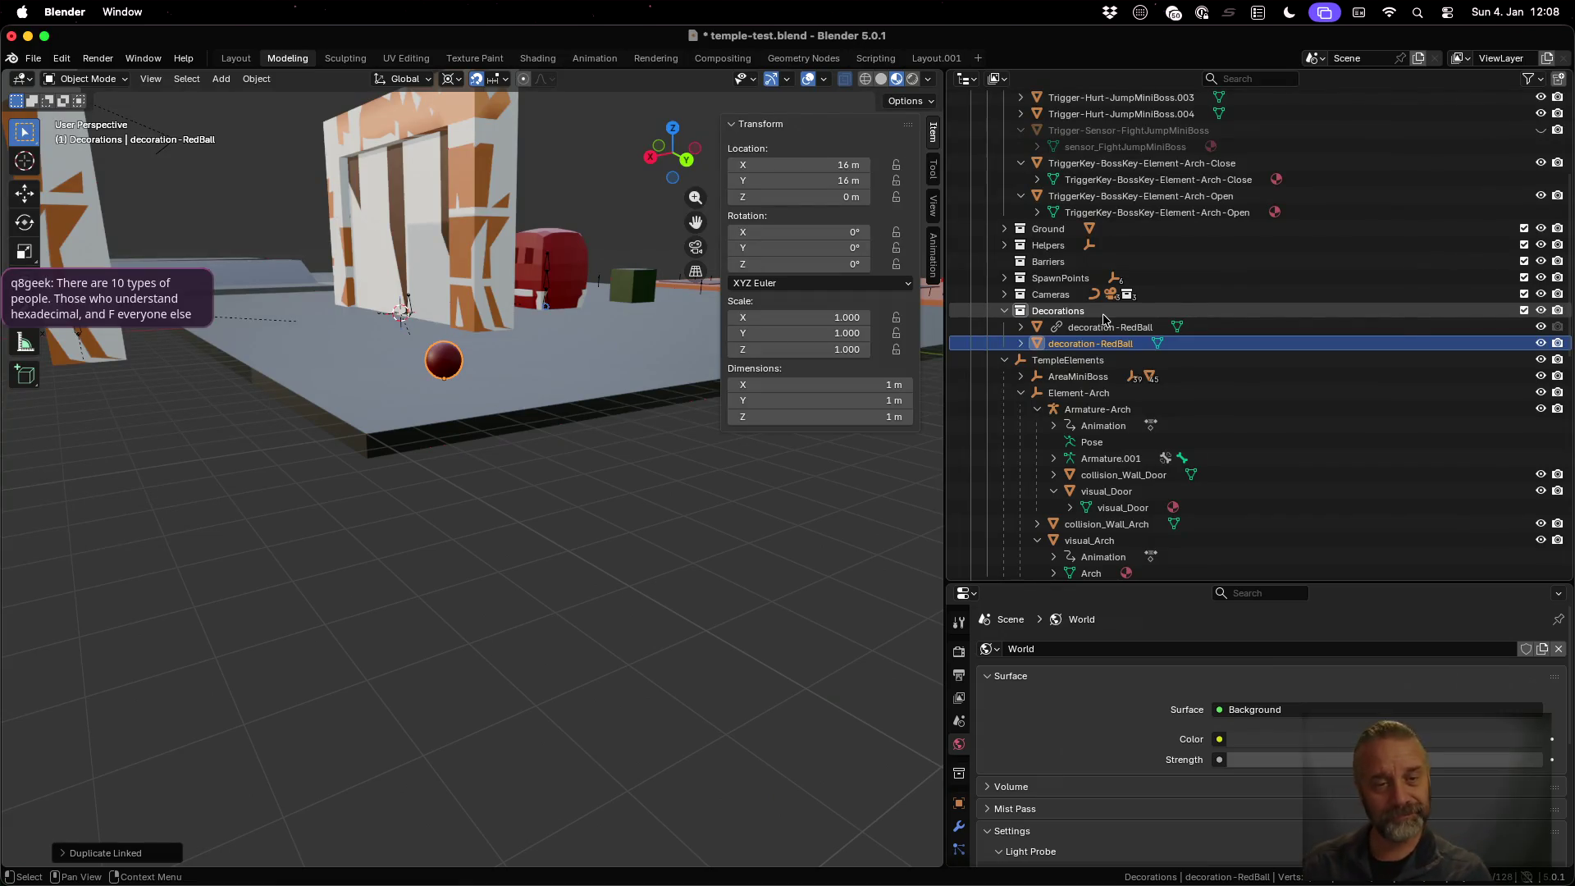
Orbit above the red ball, select its linked duplicate, and show the sidebar's Tool and View settings
{"action": "mouse_move", "coordinate": [527, 357]}
{"action": "middle_mouse_down"}
{"action": "mouse_move", "coordinate": [570, 370]}
{"action": "mouse_move", "coordinate": [524, 397]}
{"action": "mouse_move", "coordinate": [491, 618]}
{"action": "mouse_move", "coordinate": [520, 555]}
{"action": "mouse_move", "coordinate": [496, 572]}
{"action": "middle_mouse_up"}
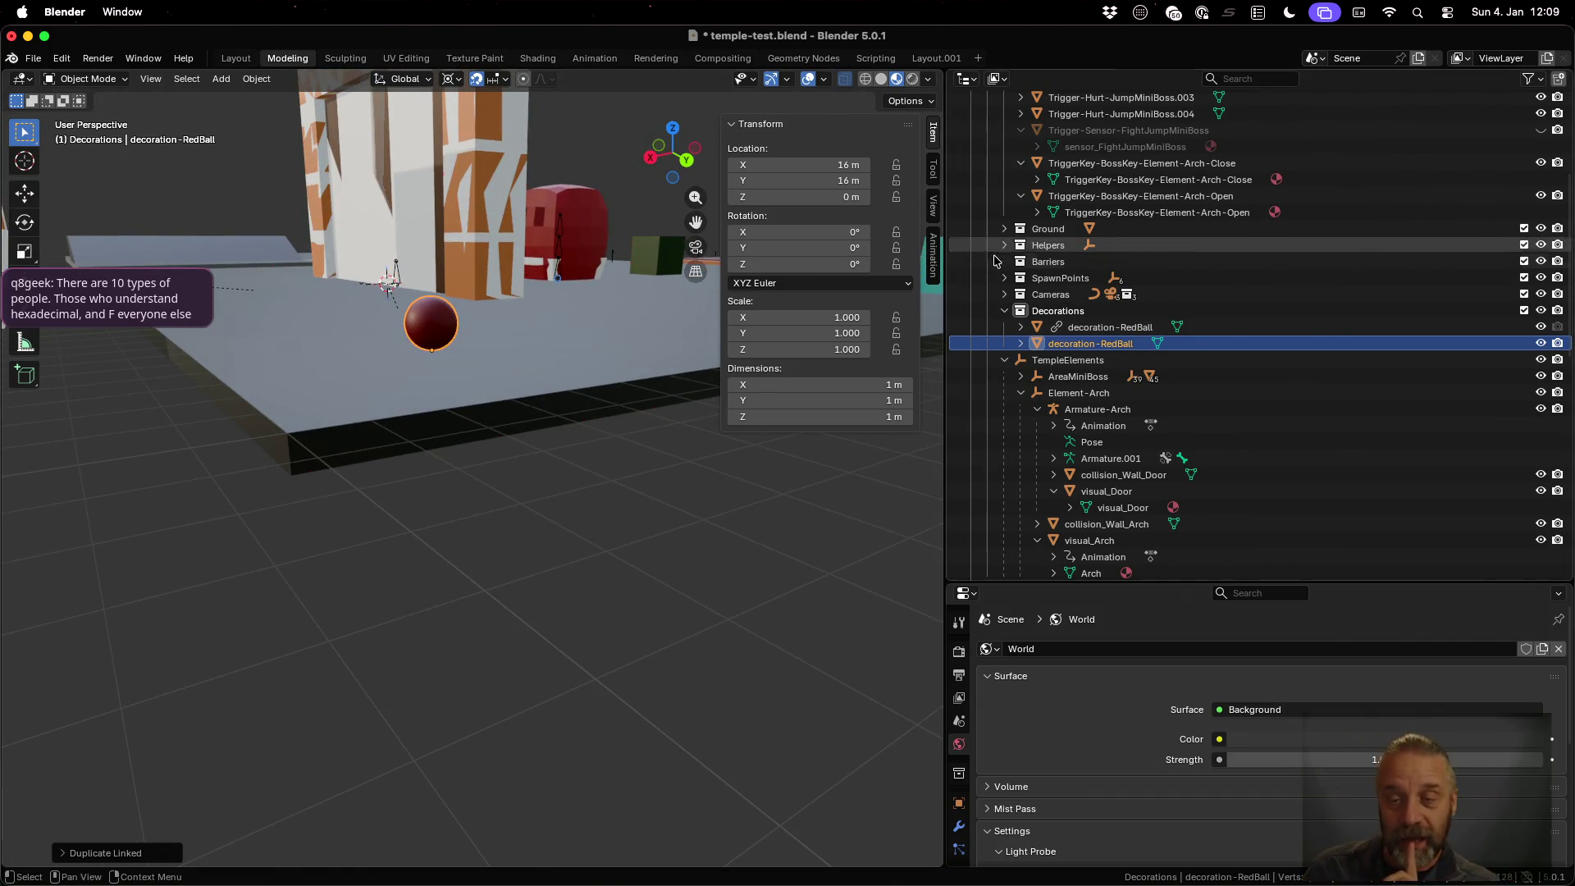
{"action": "left_click", "coordinate": [1099, 326]}
{"action": "left_click", "coordinate": [933, 175]}
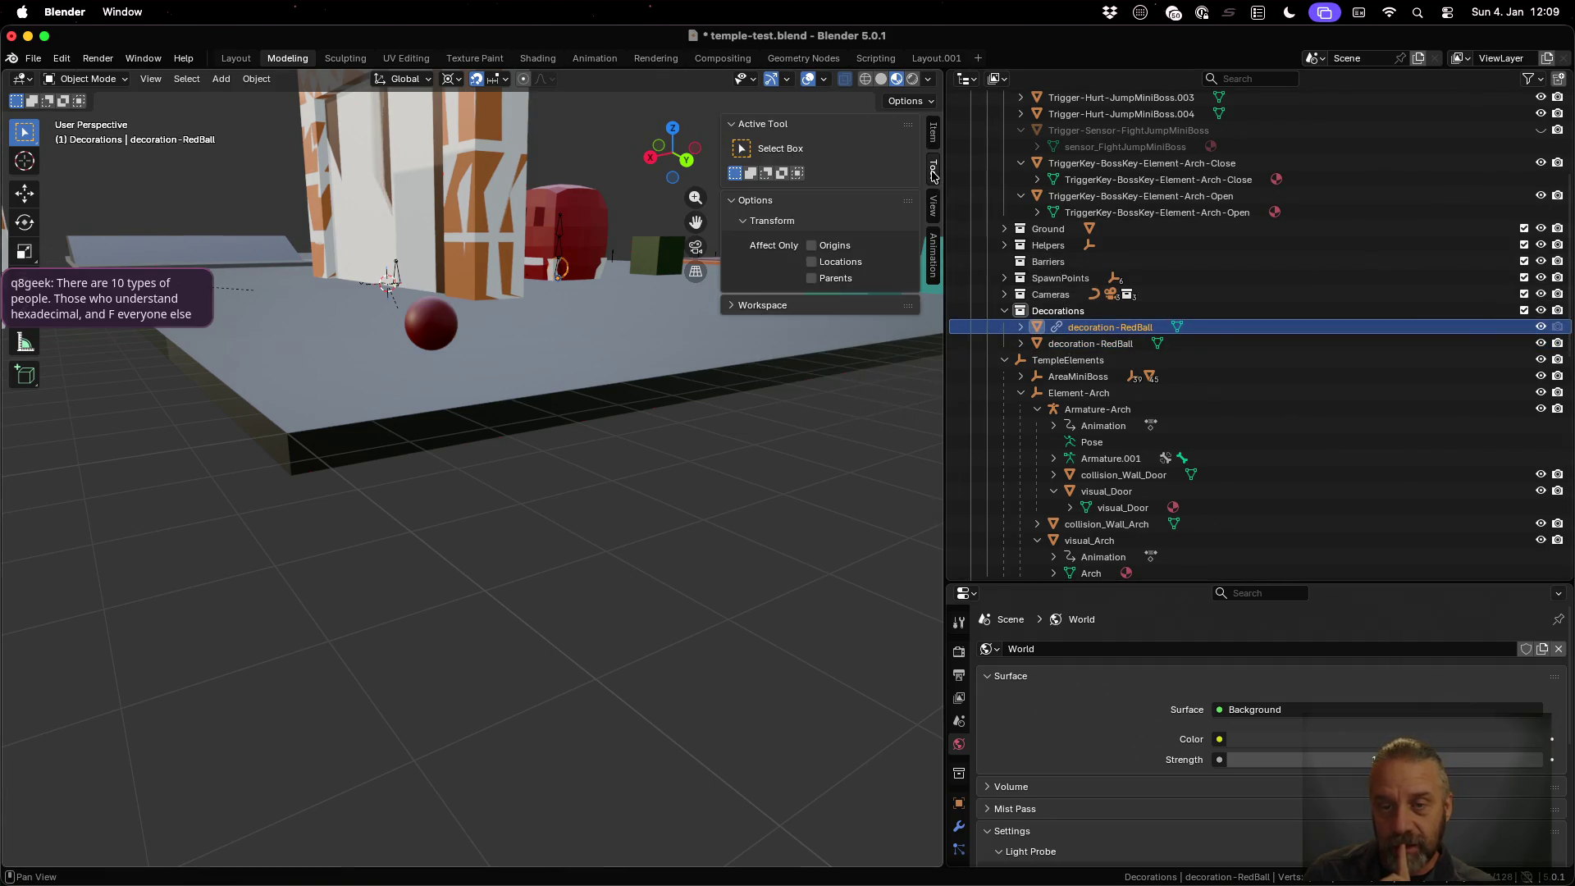
{"action": "left_click", "coordinate": [741, 306]}
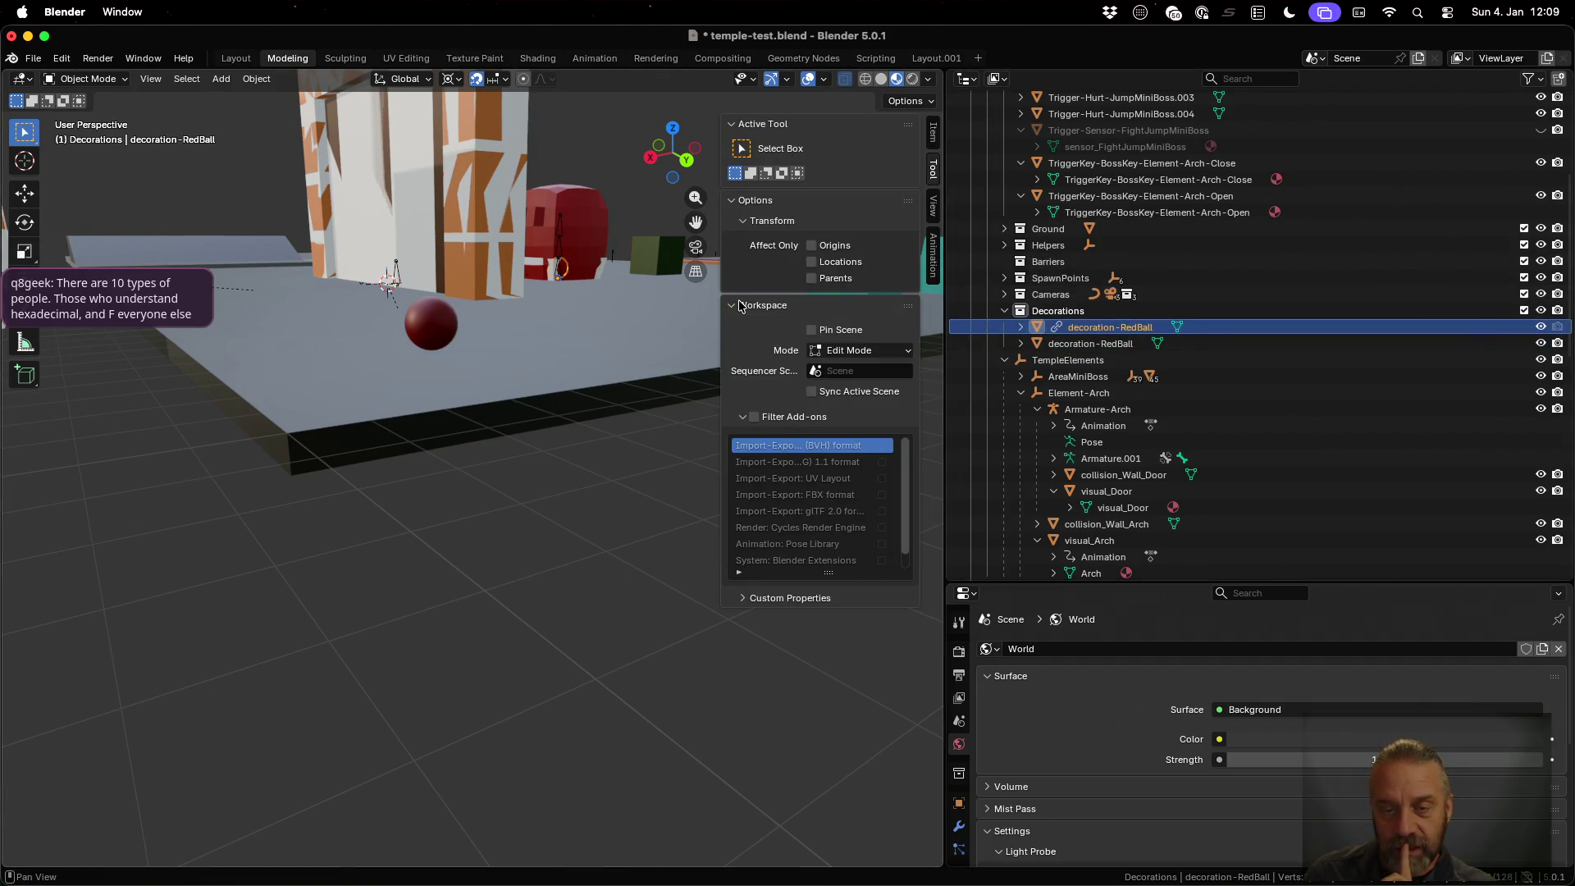
{"action": "left_click", "coordinate": [933, 207]}
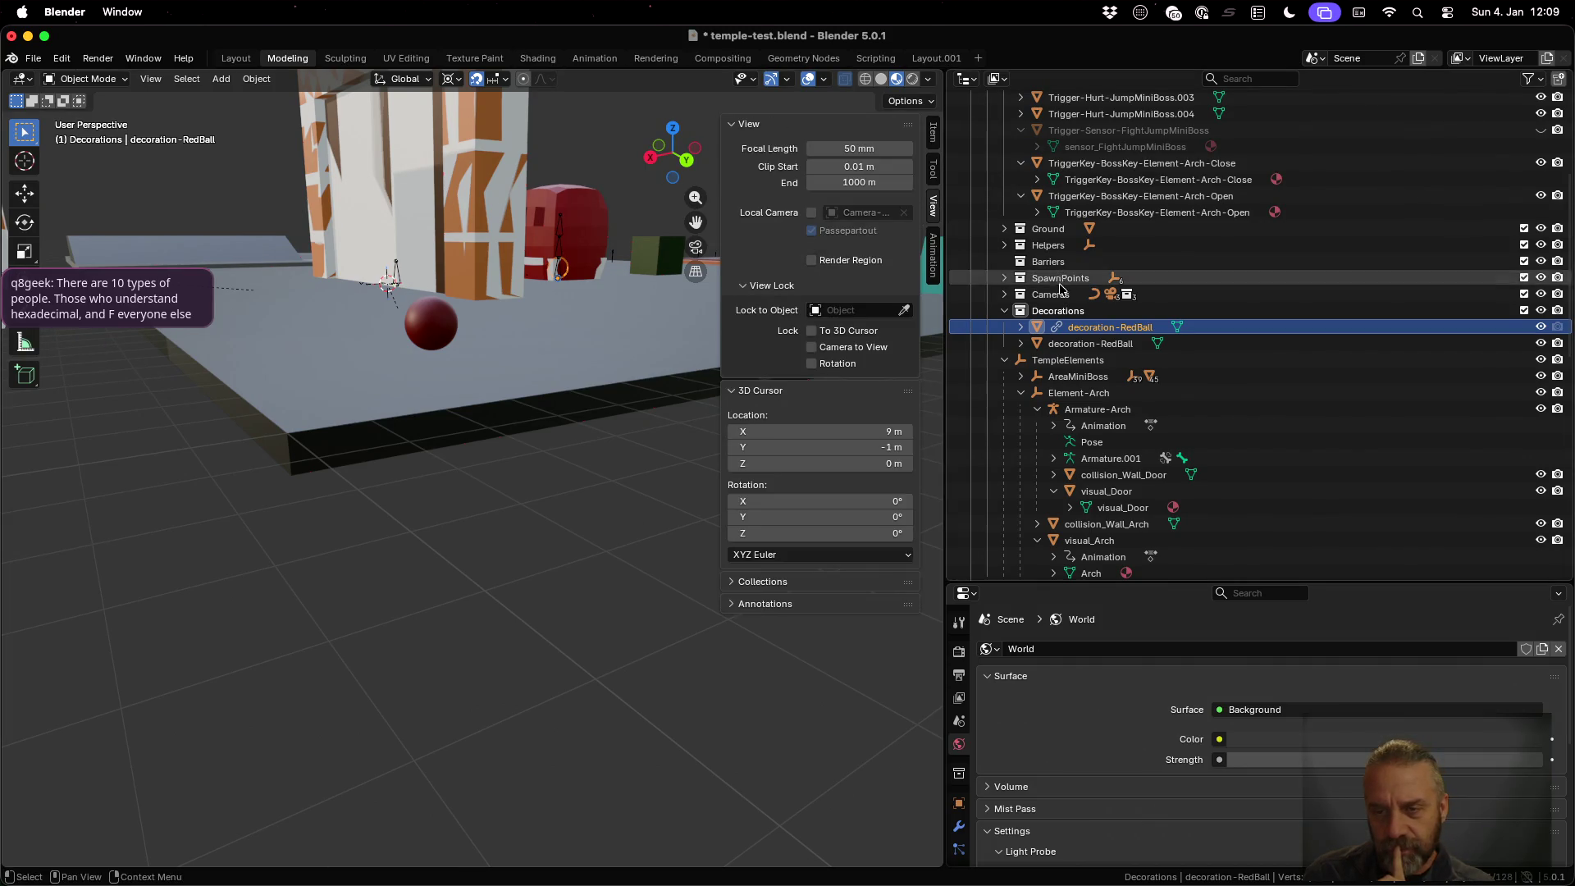
{"action": "right_click", "coordinate": [1055, 330]}
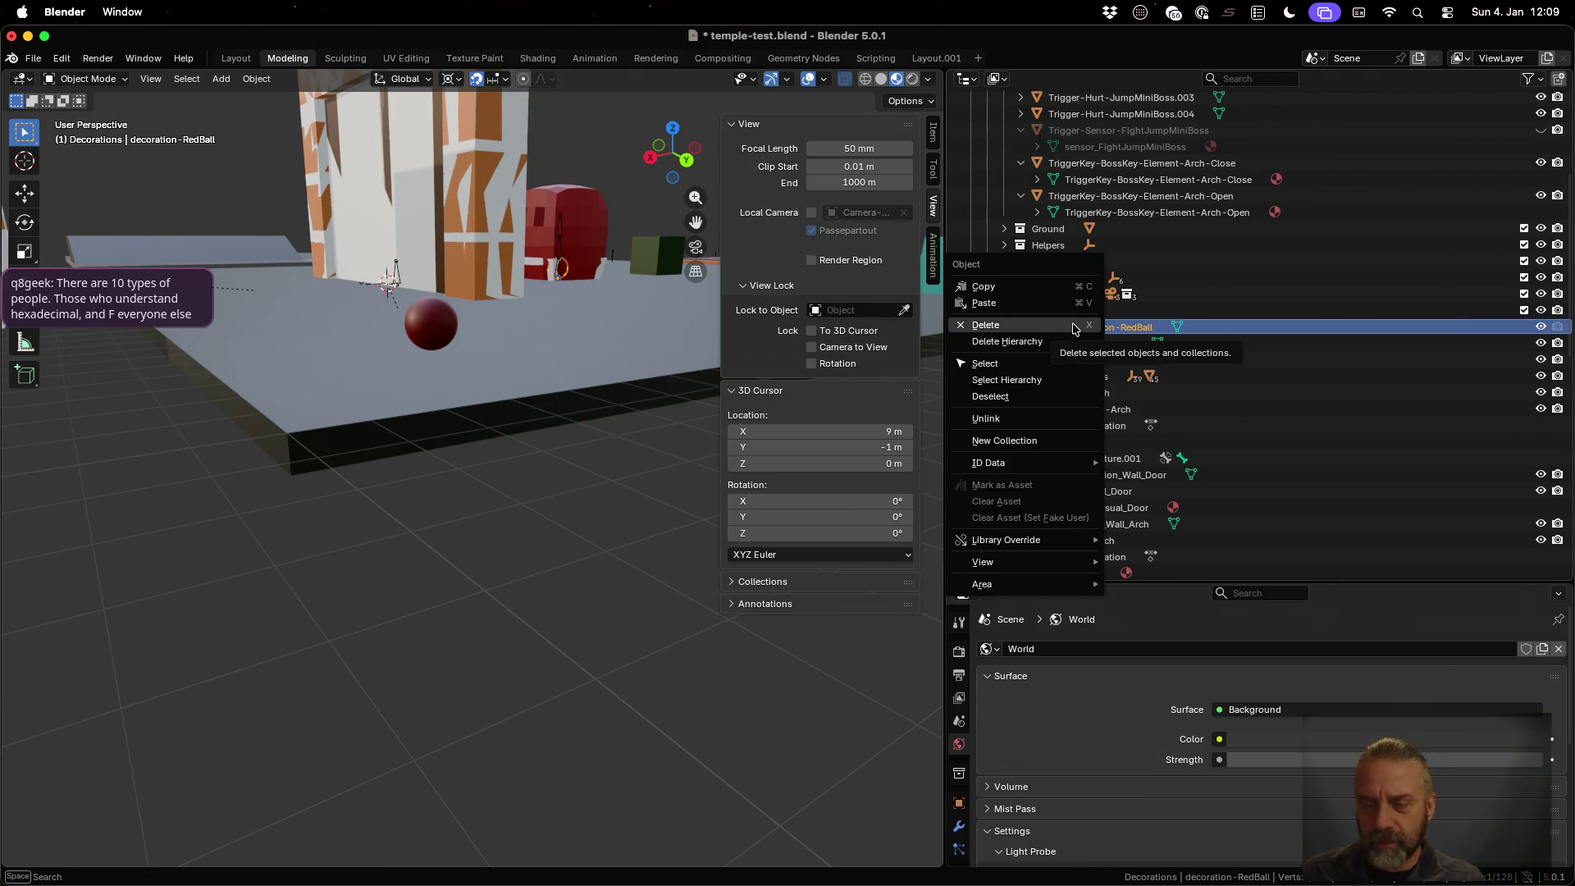
{"action": "mouse_move", "coordinate": [1073, 565]}
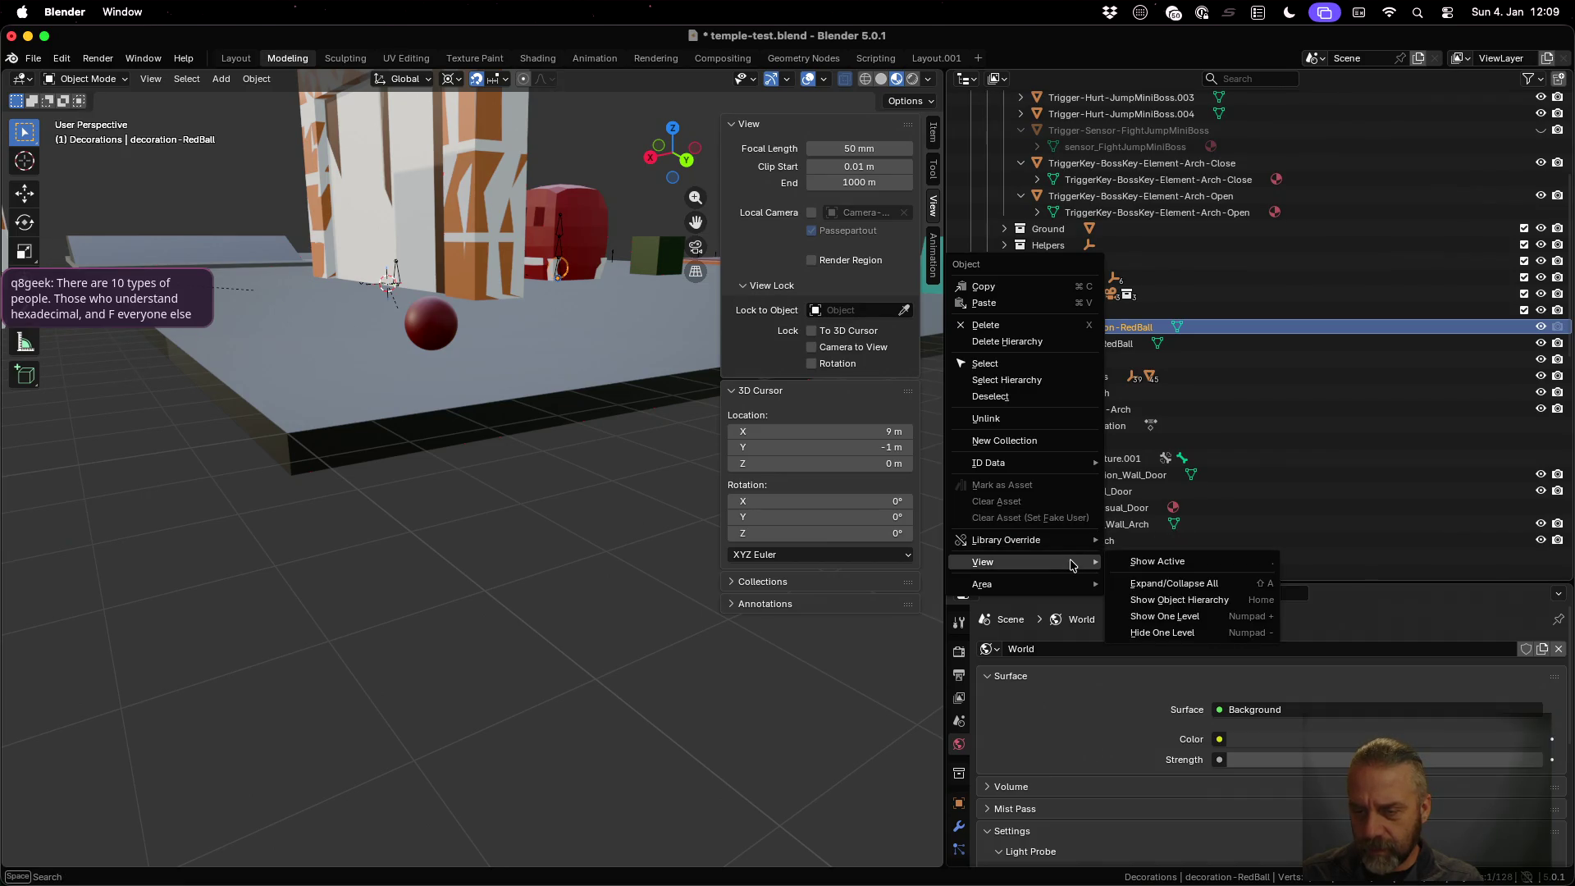
{"action": "left_click", "coordinate": [34, 59]}
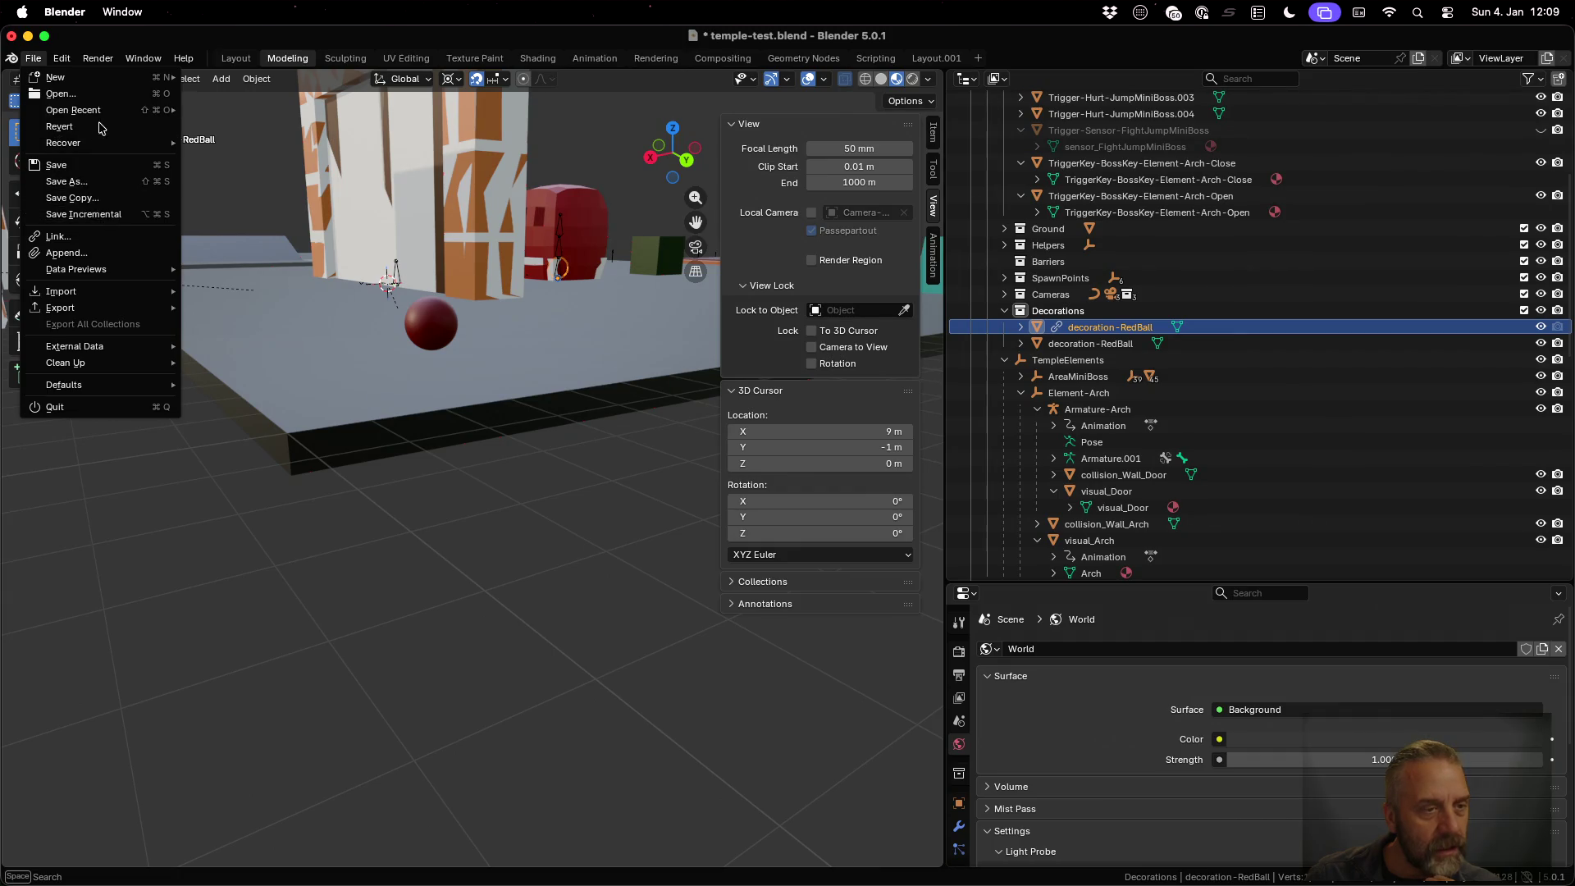
{"action": "left_click", "coordinate": [61, 57]}
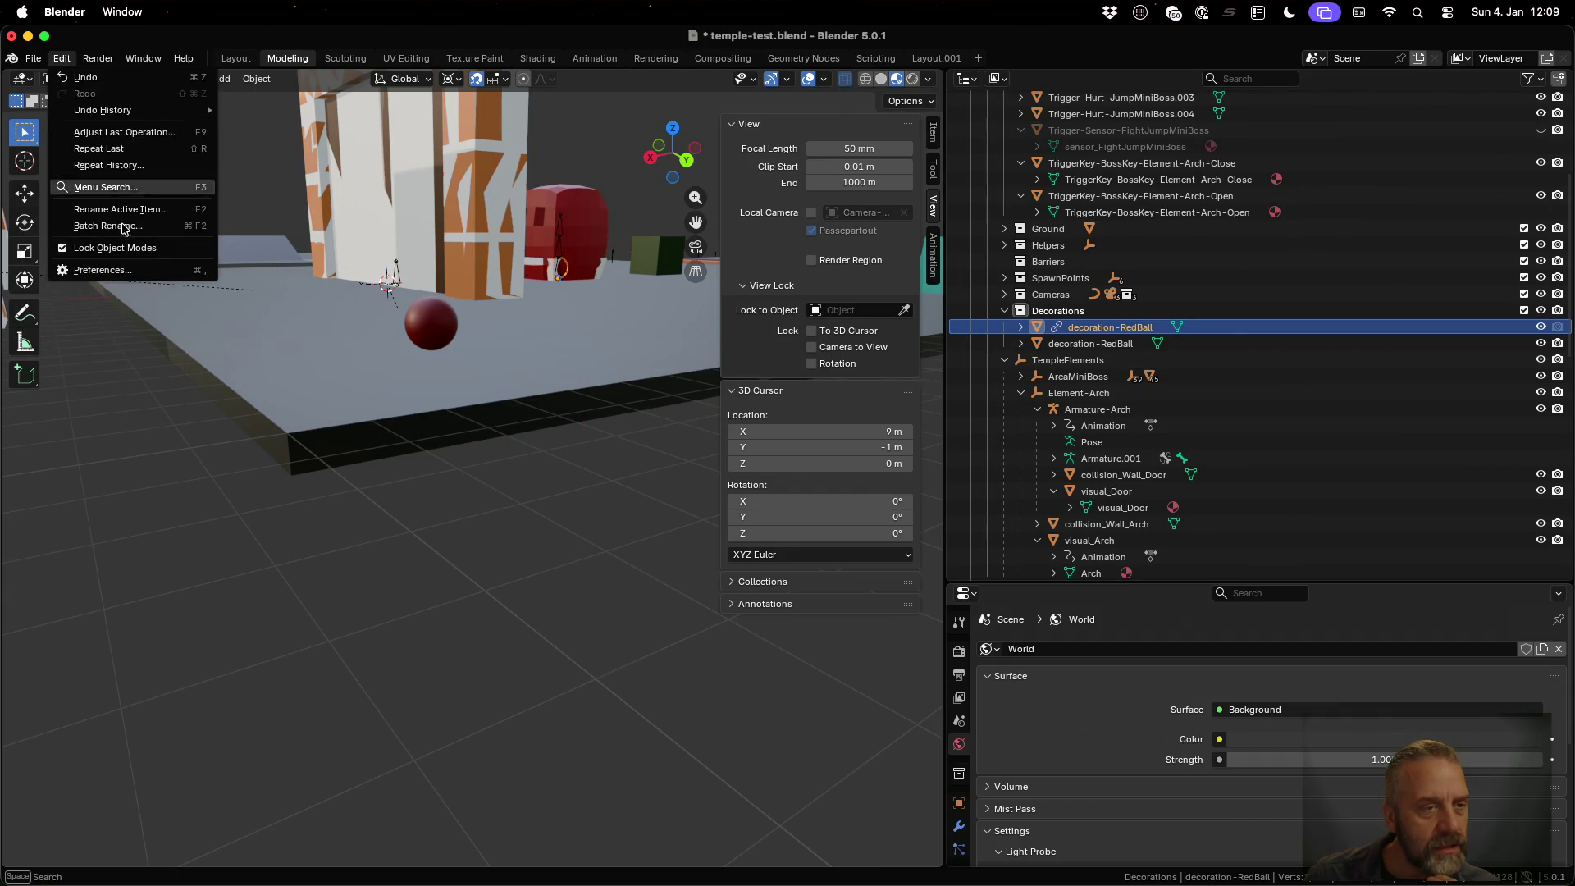
{"action": "left_click", "coordinate": [128, 269]}
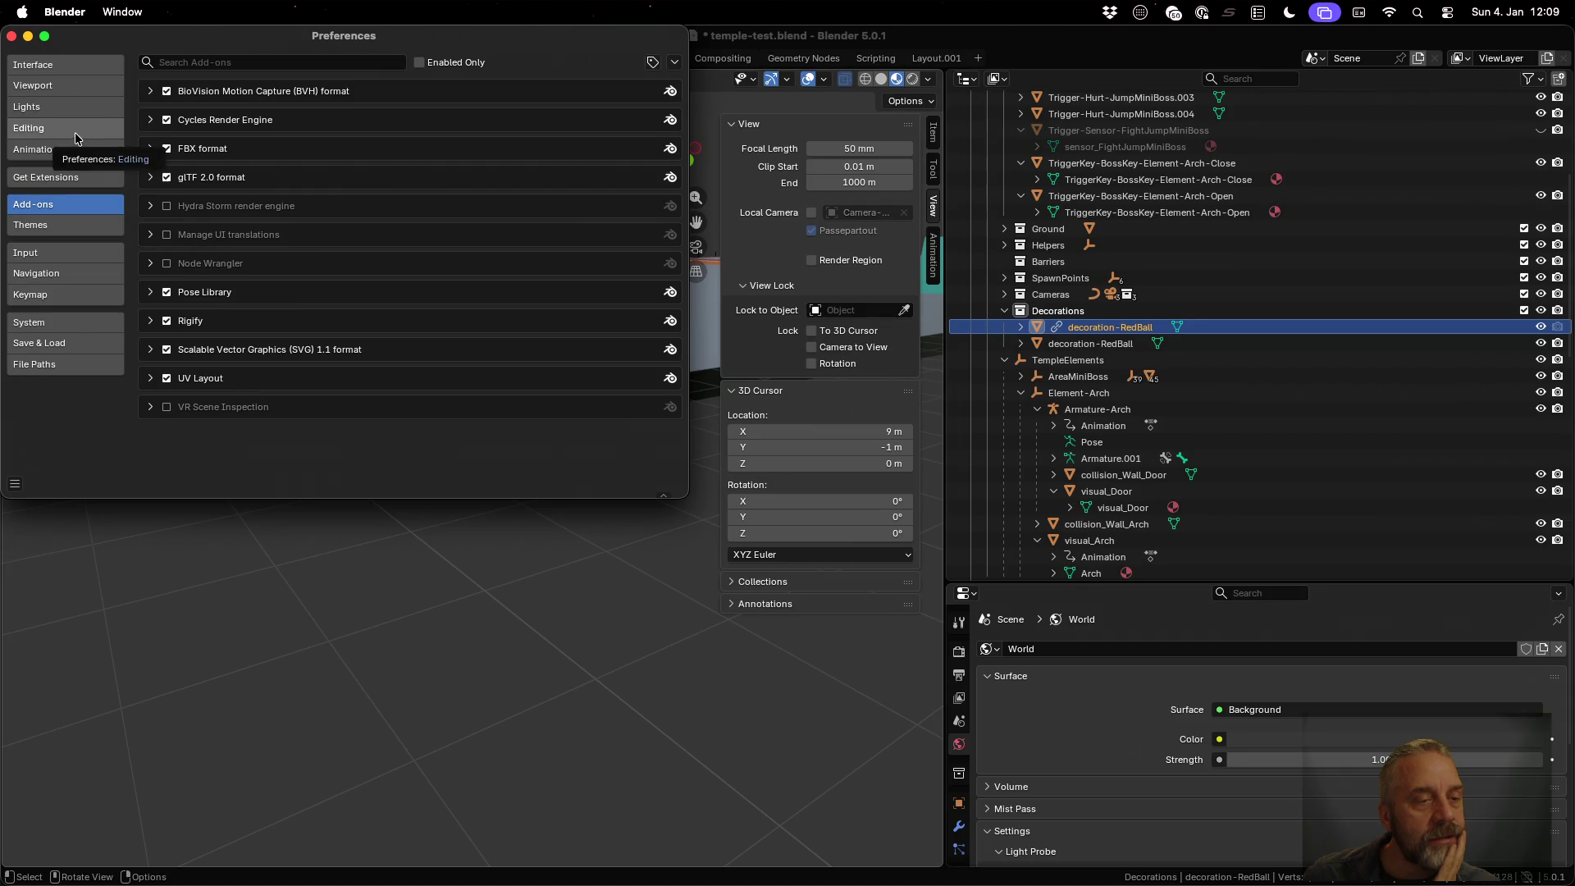
{"action": "left_click", "coordinate": [54, 68]}
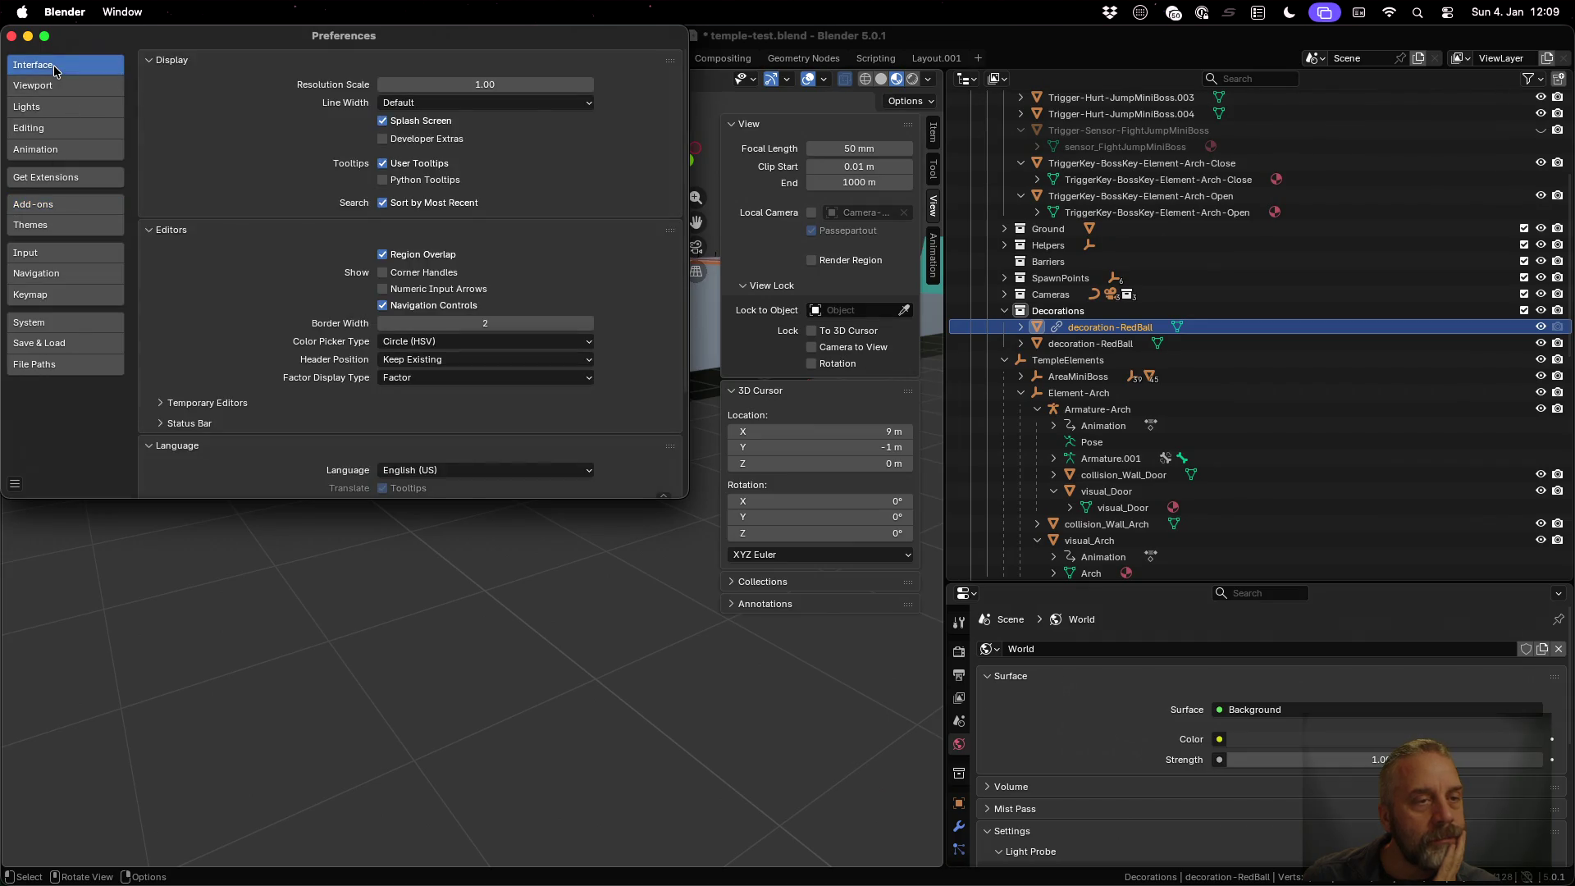
{"action": "left_click", "coordinate": [67, 325]}
{"action": "scroll", "coordinate": [196, 240], "scroll_direction": "down", "scroll_amount": 2}
{"action": "scroll", "coordinate": [195, 239], "scroll_direction": "down", "scroll_amount": 2}
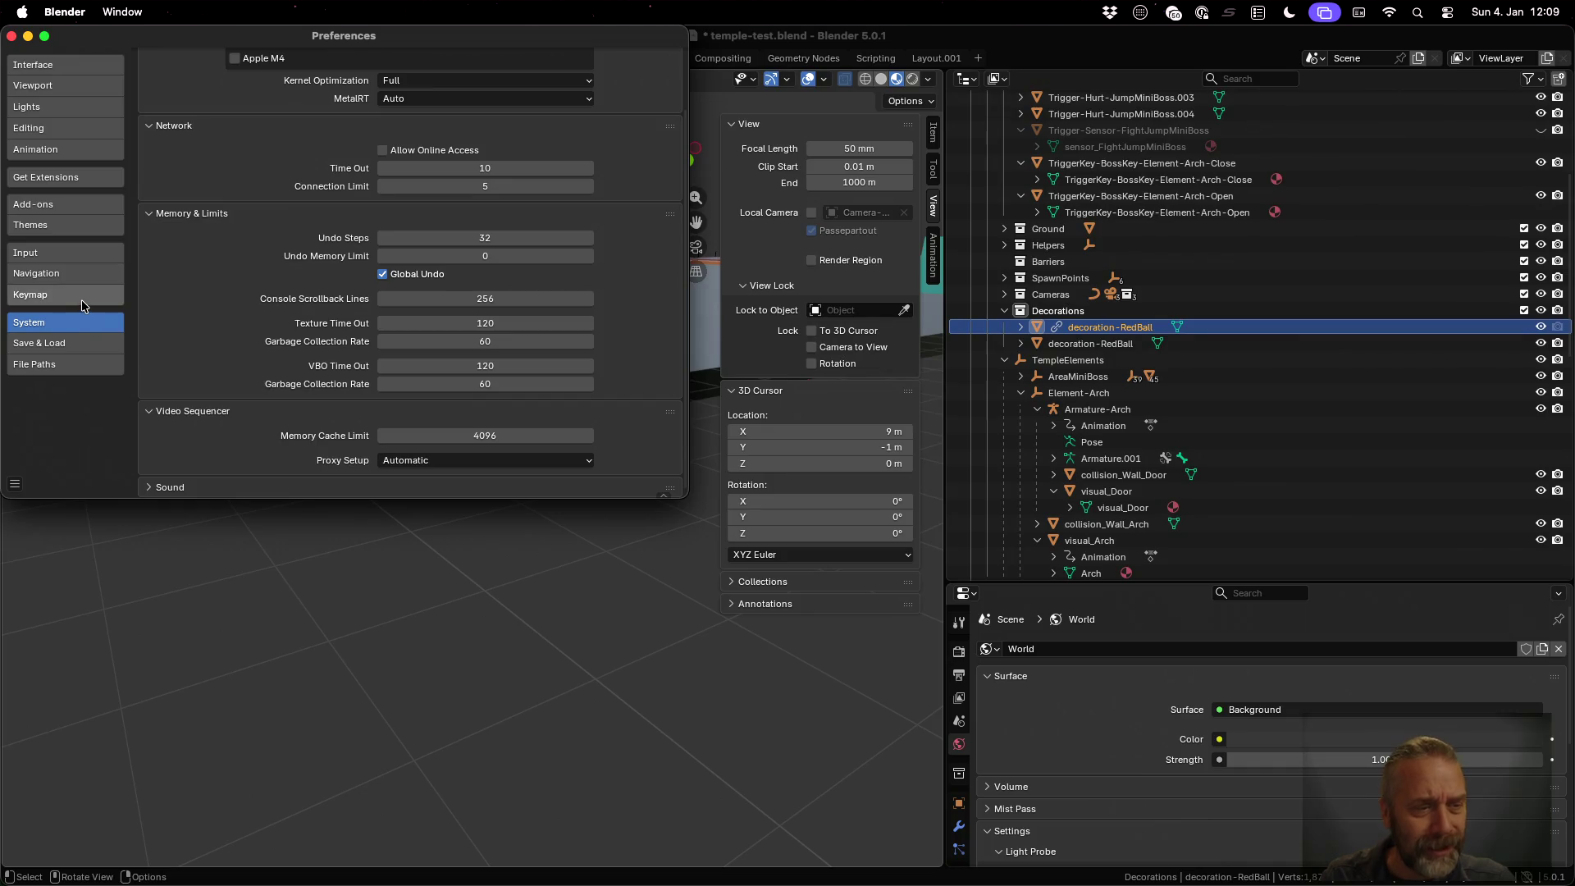
{"action": "scroll", "coordinate": [276, 312], "scroll_direction": "up", "scroll_amount": 2}
{"action": "scroll", "coordinate": [277, 313], "scroll_direction": "down", "scroll_amount": 2}
{"action": "left_click", "coordinate": [72, 297]}
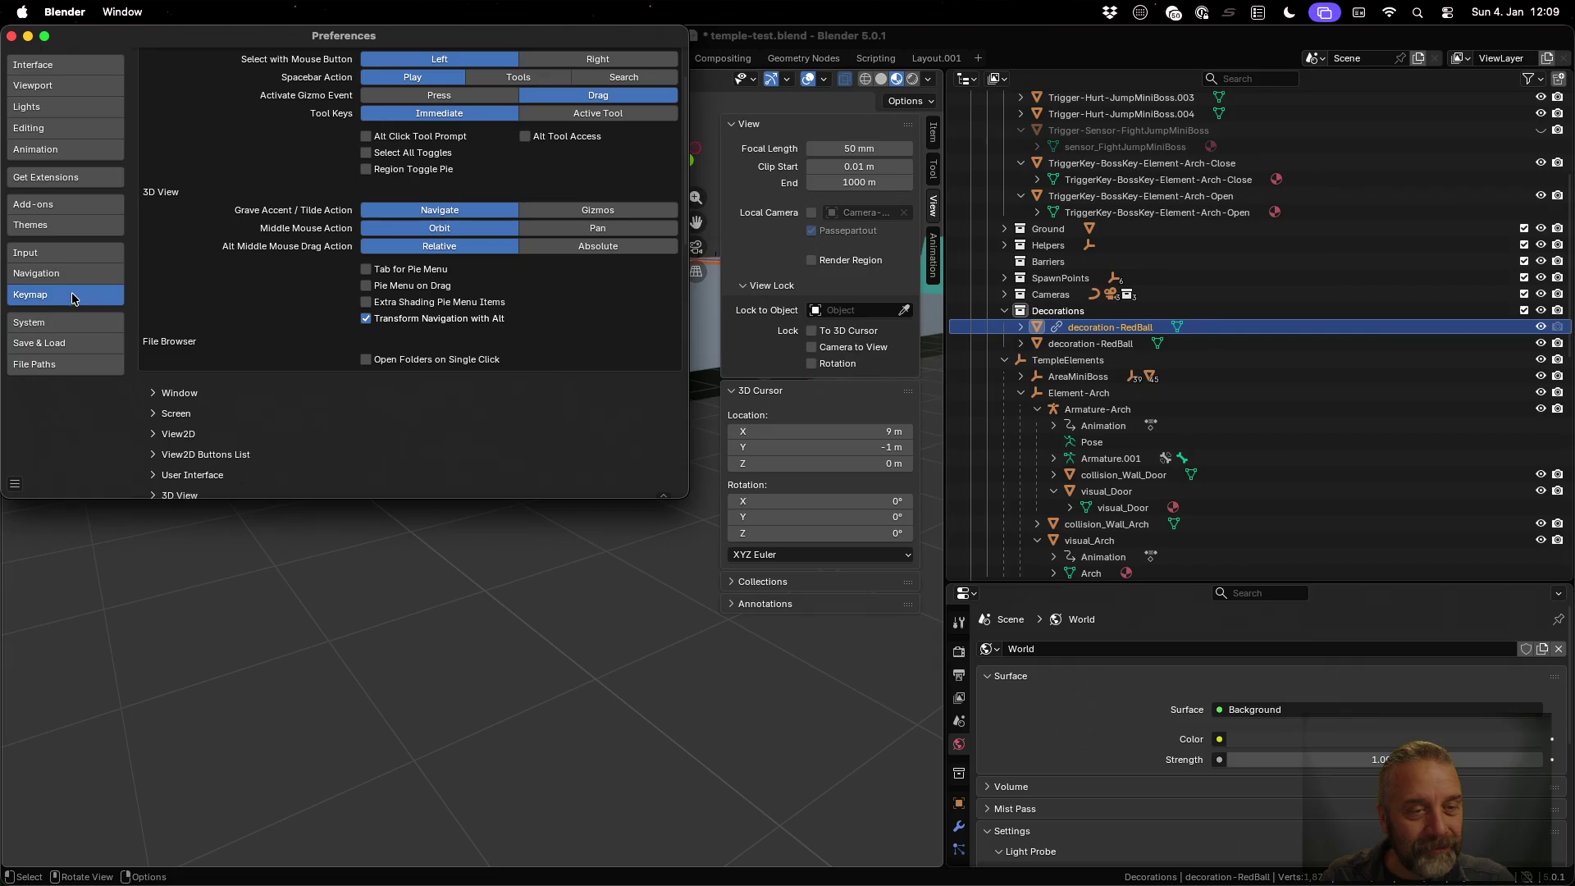
{"action": "scroll", "coordinate": [306, 319], "scroll_direction": "down", "scroll_amount": 10}
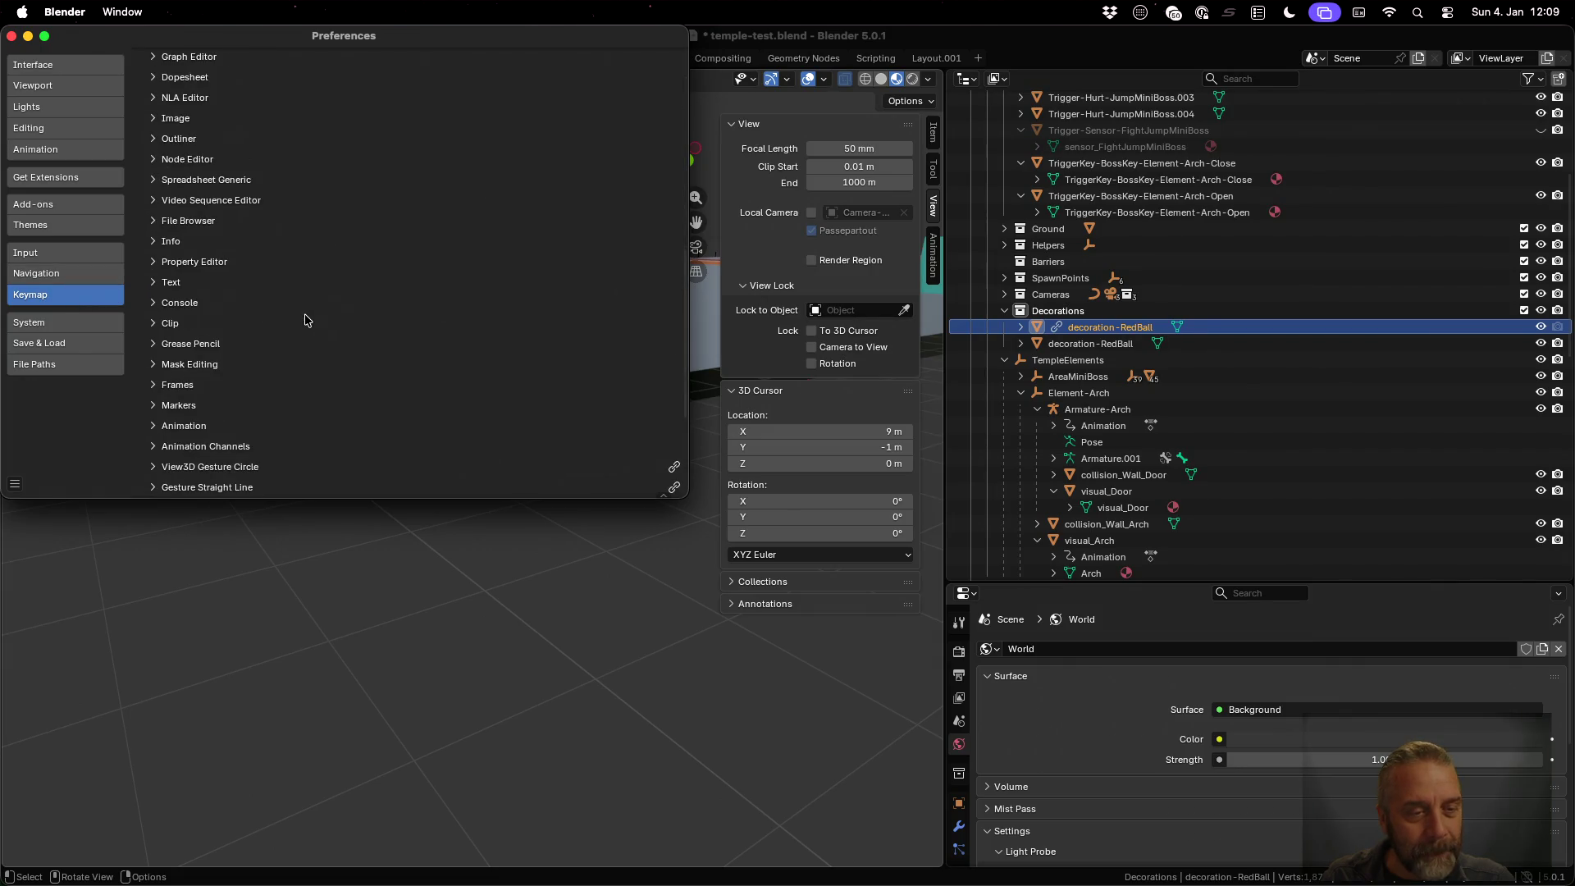
{"action": "scroll", "coordinate": [306, 319], "scroll_direction": "down", "scroll_amount": 5}
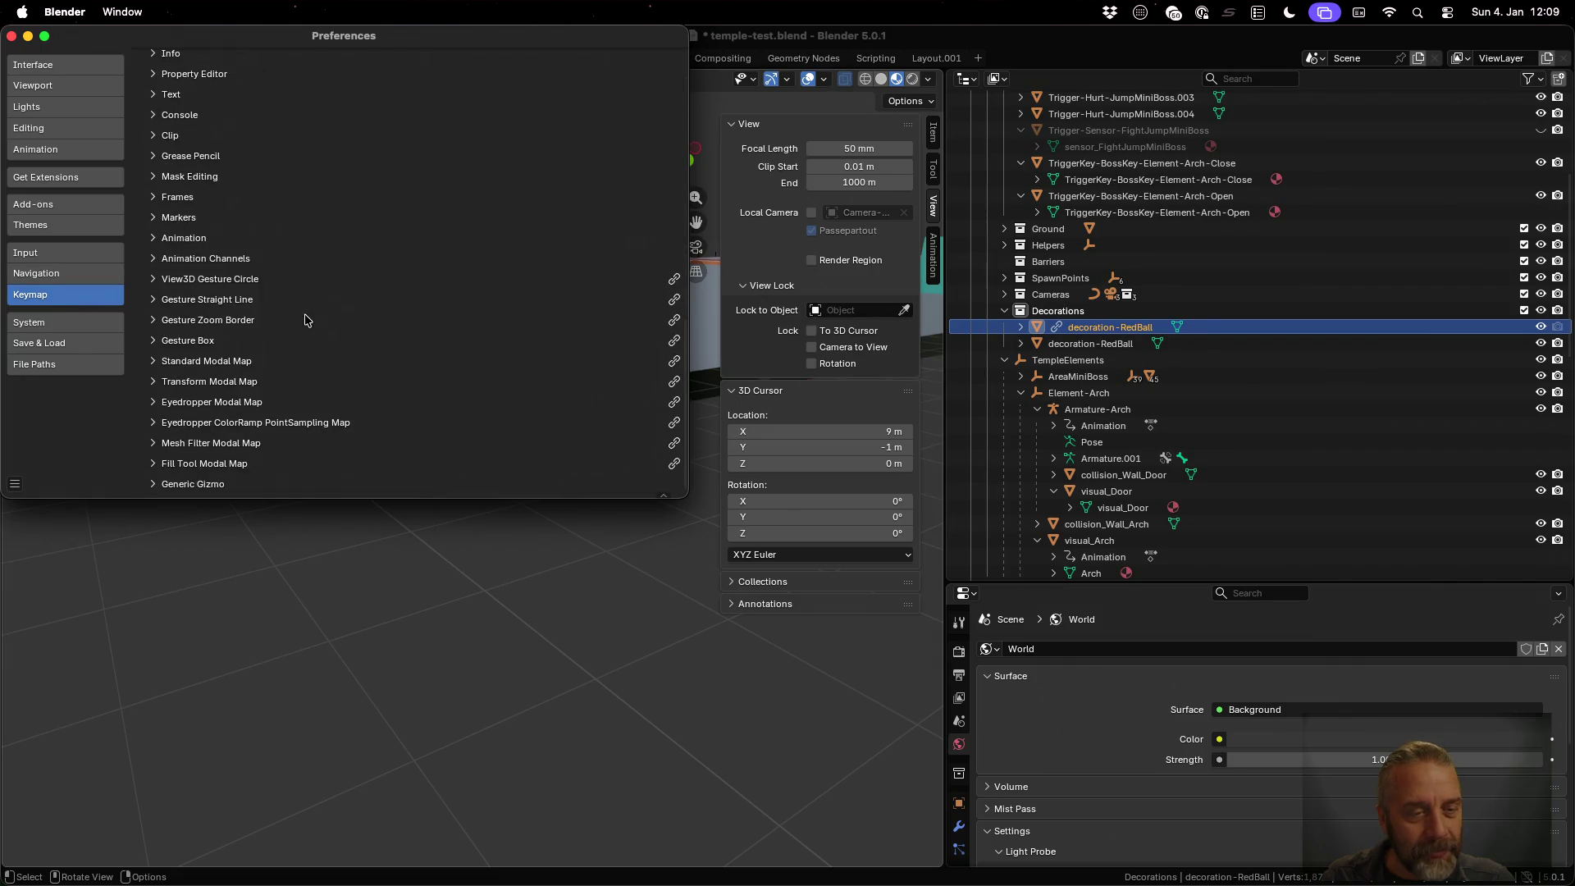
{"action": "left_click", "coordinate": [11, 36]}
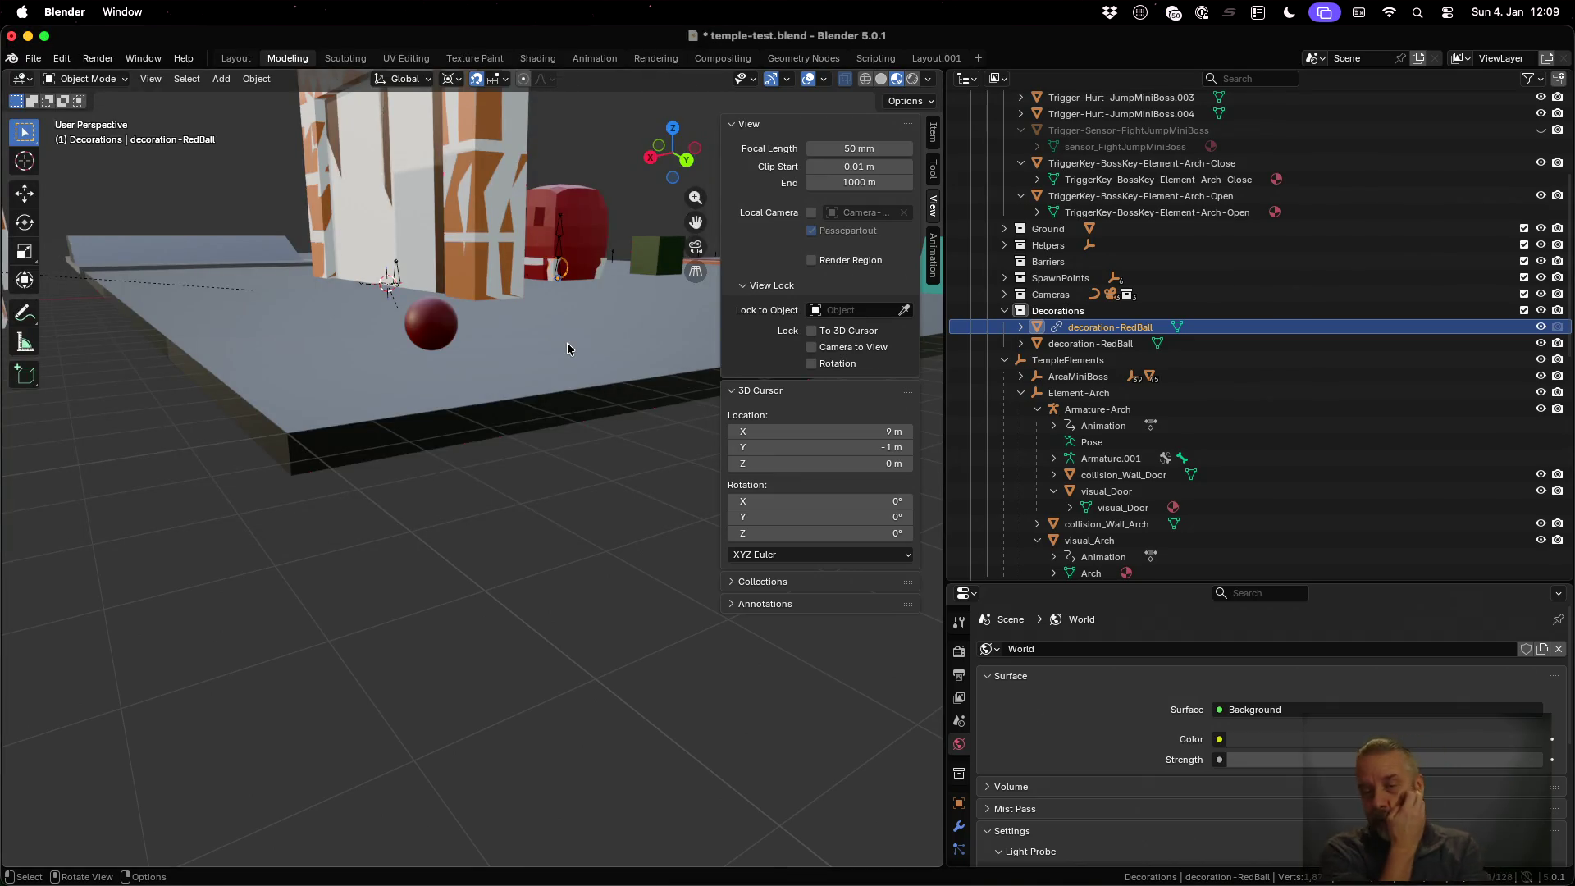
{"action": "scroll", "coordinate": [1352, 265], "scroll_direction": "up", "scroll_amount": 6}
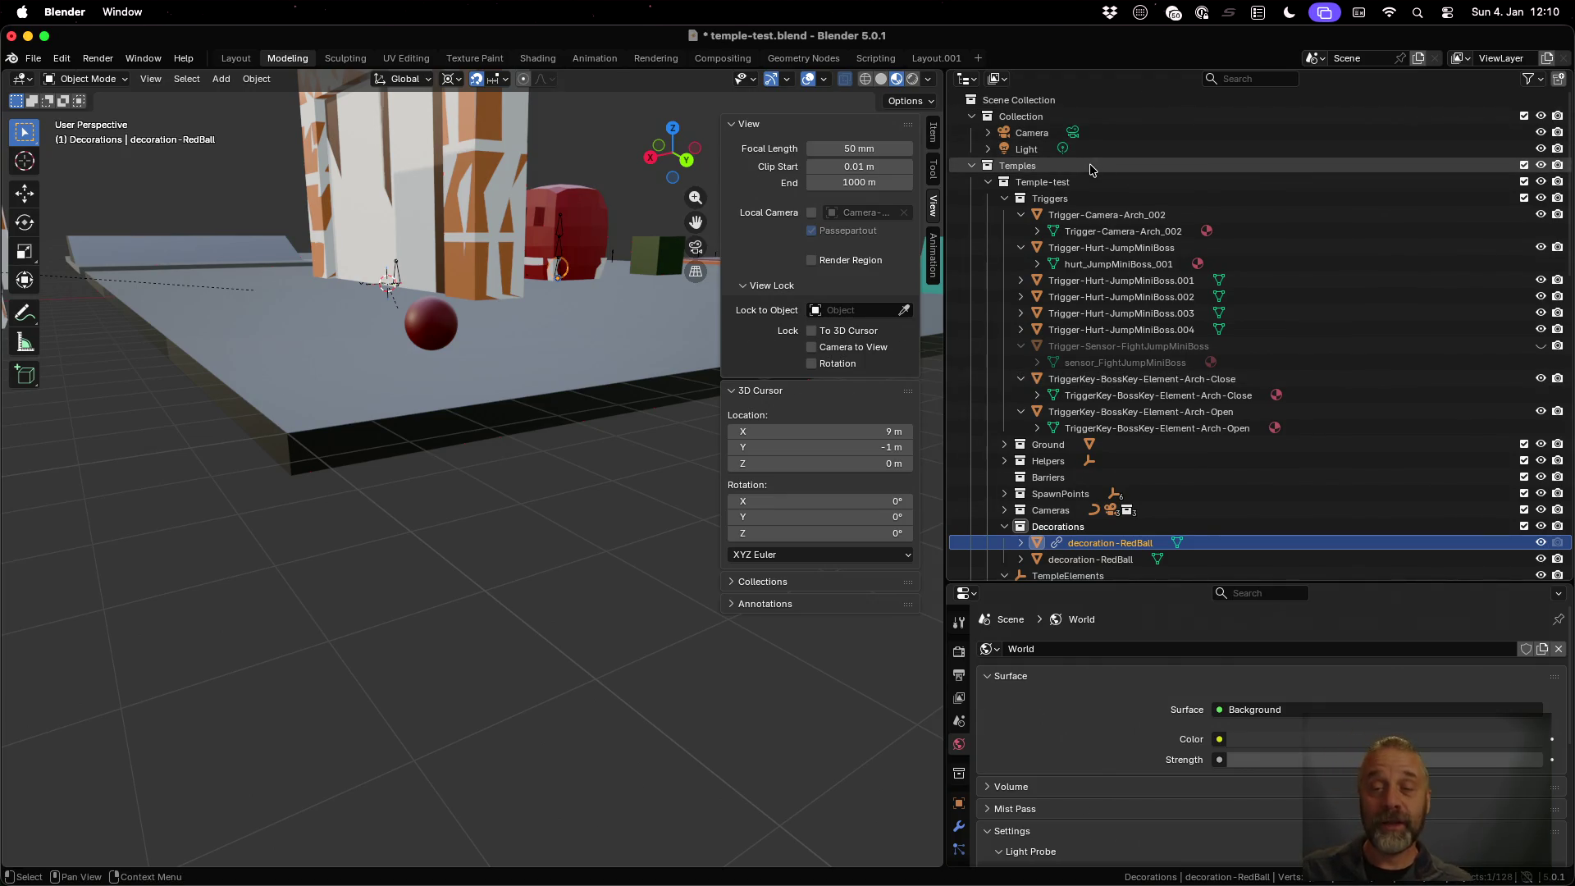
{"action": "right_click", "coordinate": [1031, 104]}
Add a new collection at the top of the Outliner named 'Linked Assets'
{"action": "left_click", "coordinate": [1027, 104]}
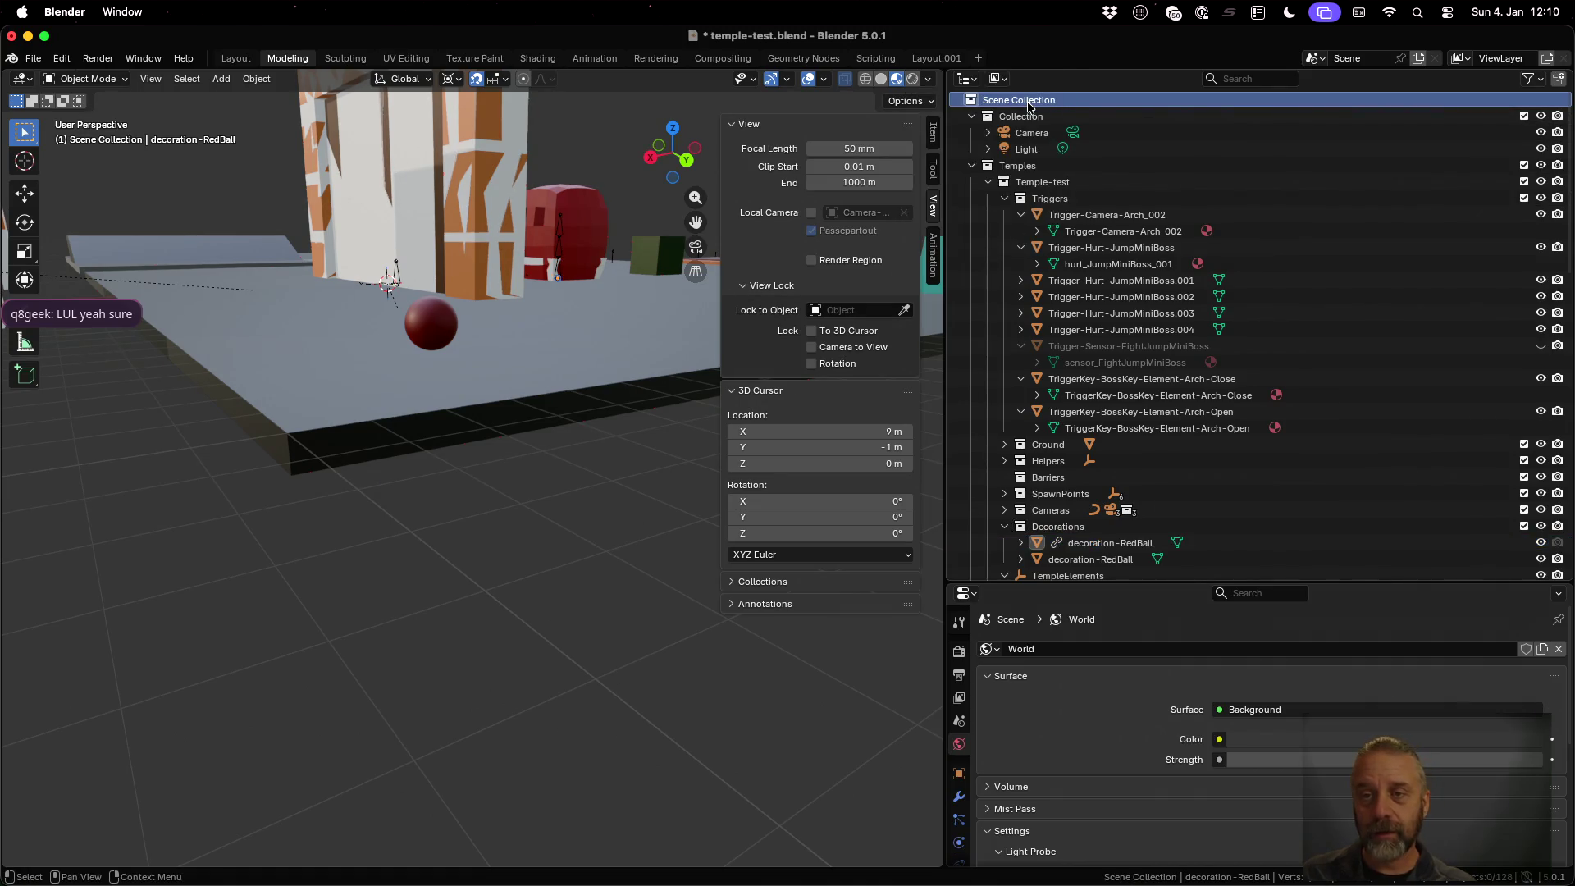
{"action": "left_click", "coordinate": [972, 117]}
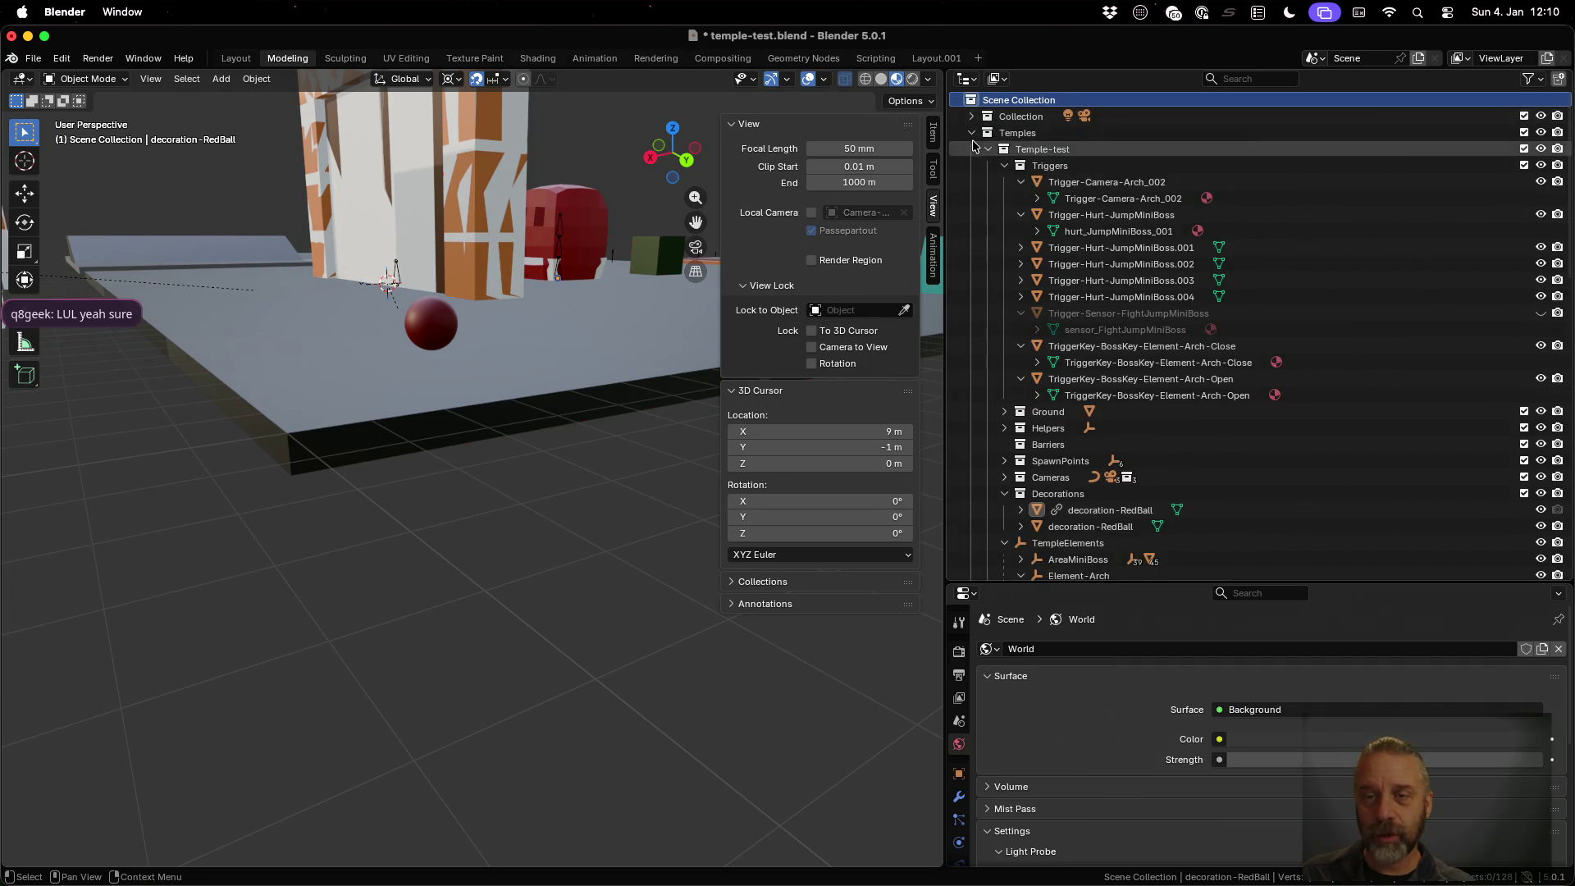
{"action": "left_click", "coordinate": [972, 132]}
{"action": "left_click_drag", "start_coordinate": [1025, 279], "coordinate": [1027, 110]}
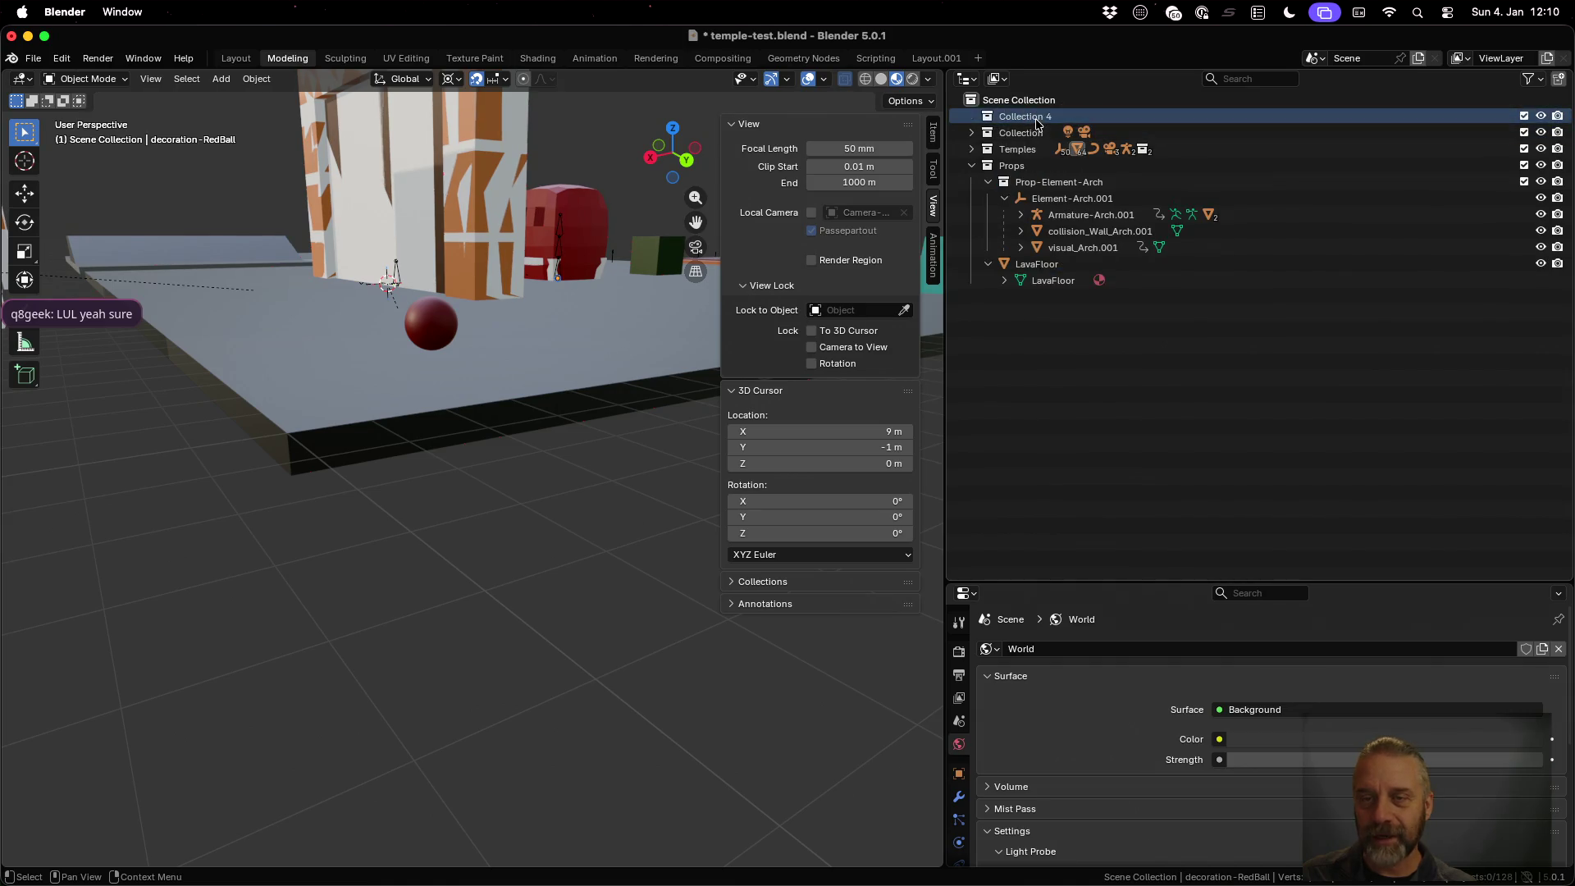
{"action": "double_click", "coordinate": [1035, 117]}
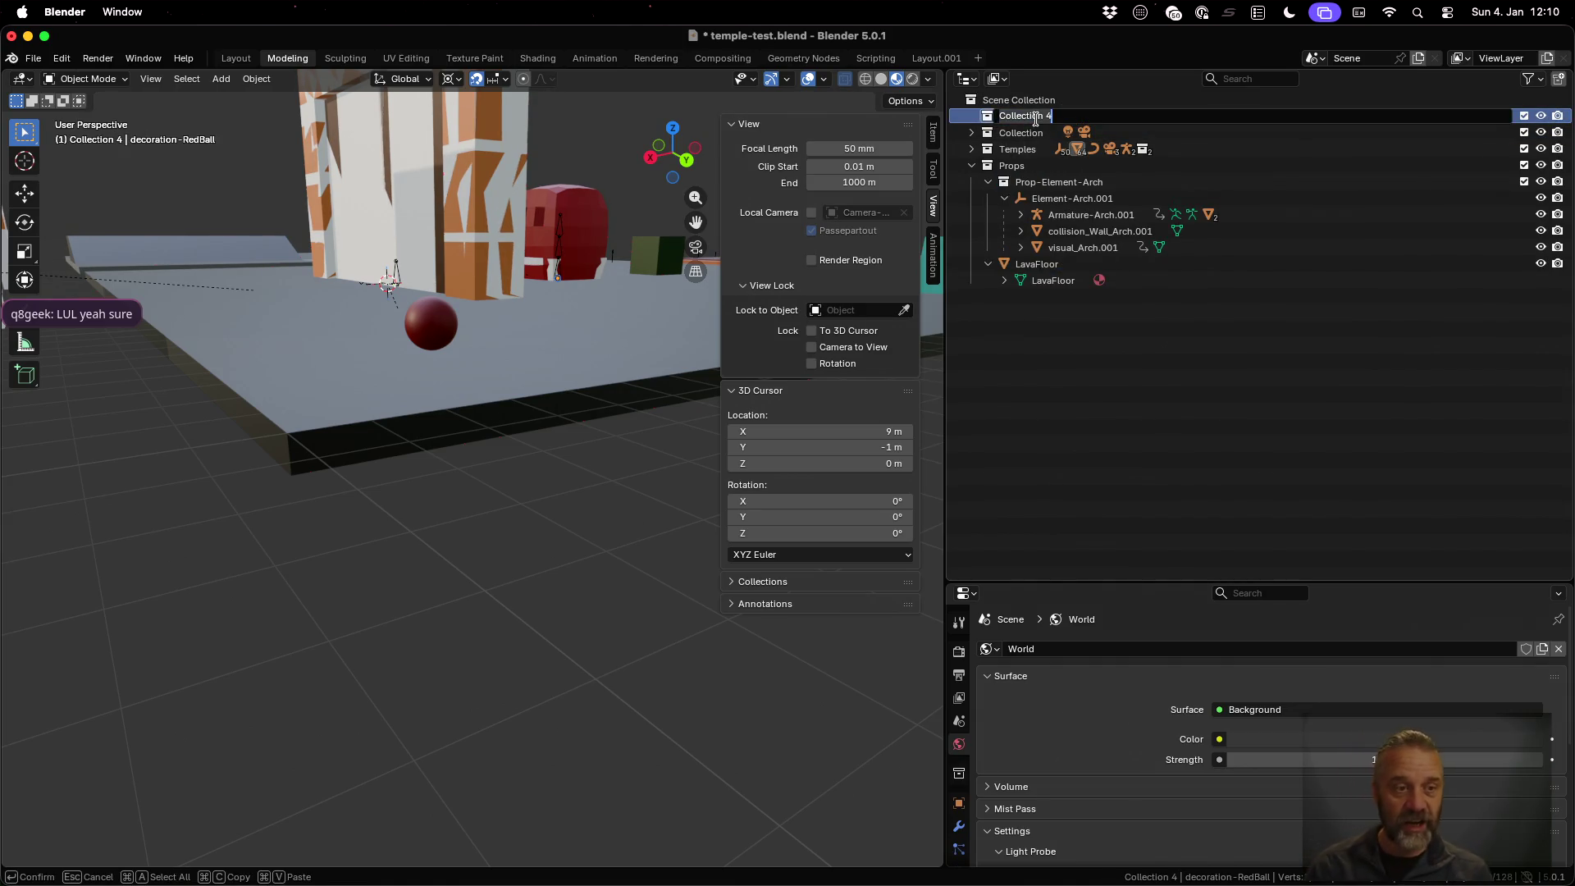
{"action": "type", "text": "Linked A"}
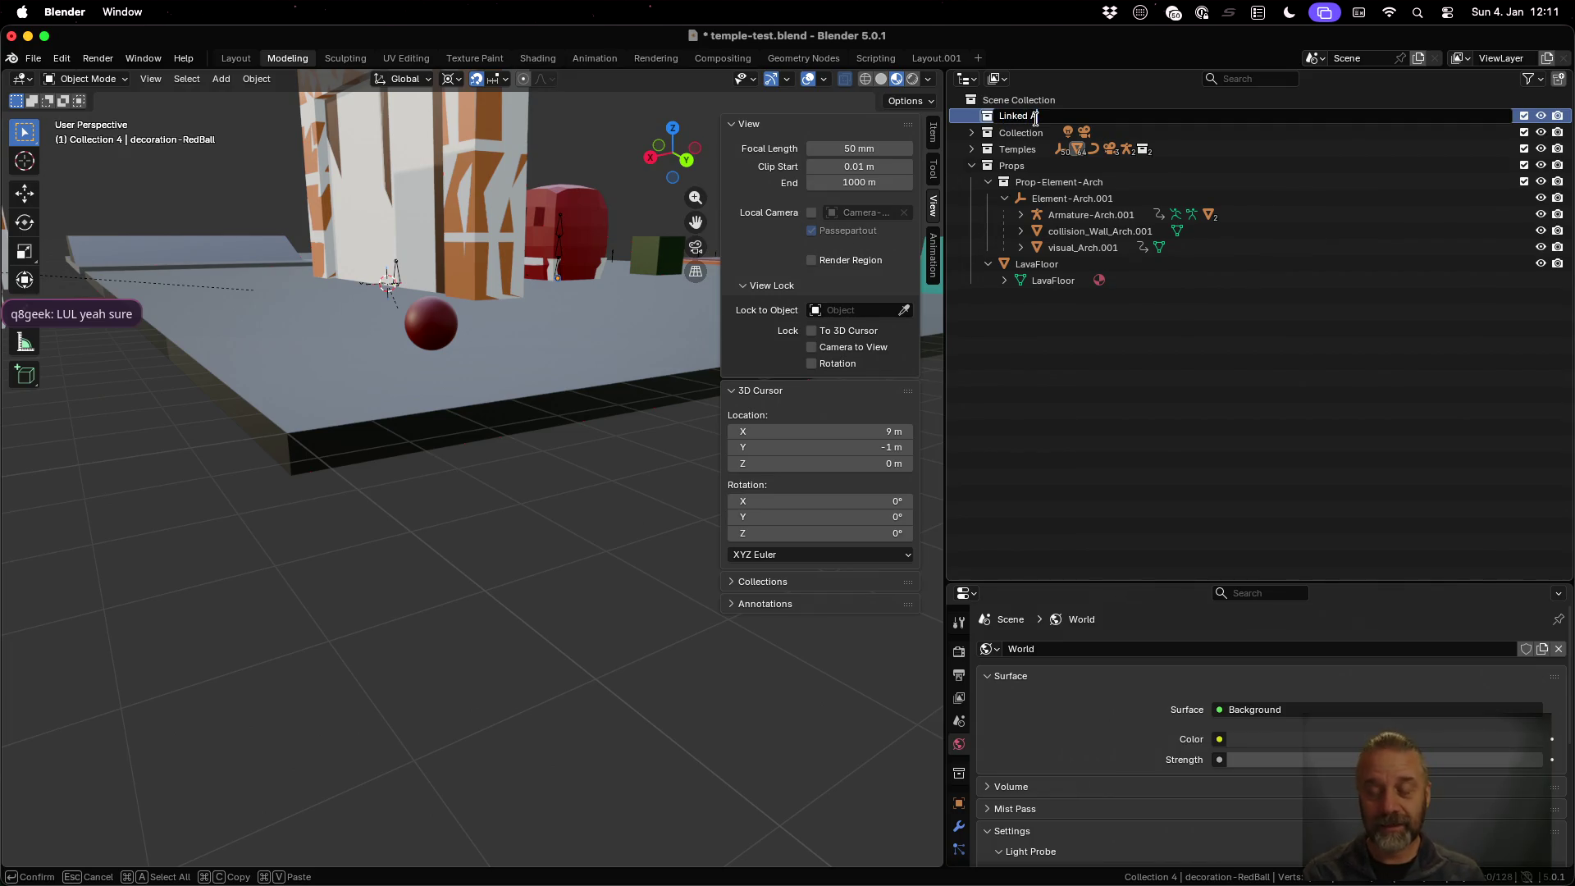
{"action": "type", "text": "ssets"}
{"action": "key", "text": "Return"}
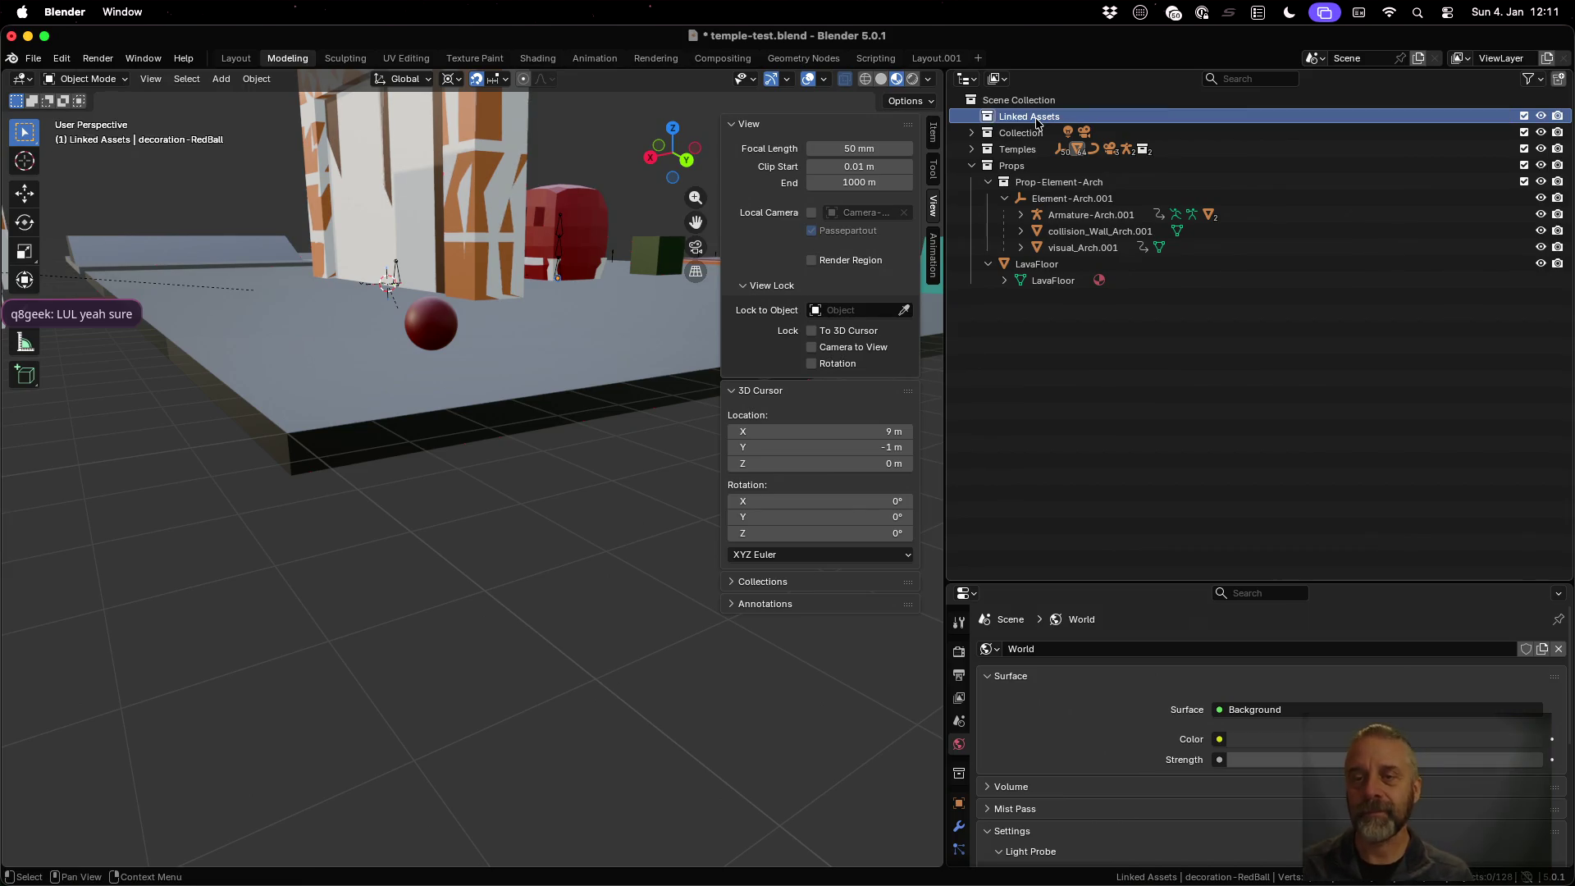
Create a child collection inside Linked Assets named 'Decorations'
{"action": "right_click", "coordinate": [1035, 121]}
{"action": "left_click", "coordinate": [1025, 117]}
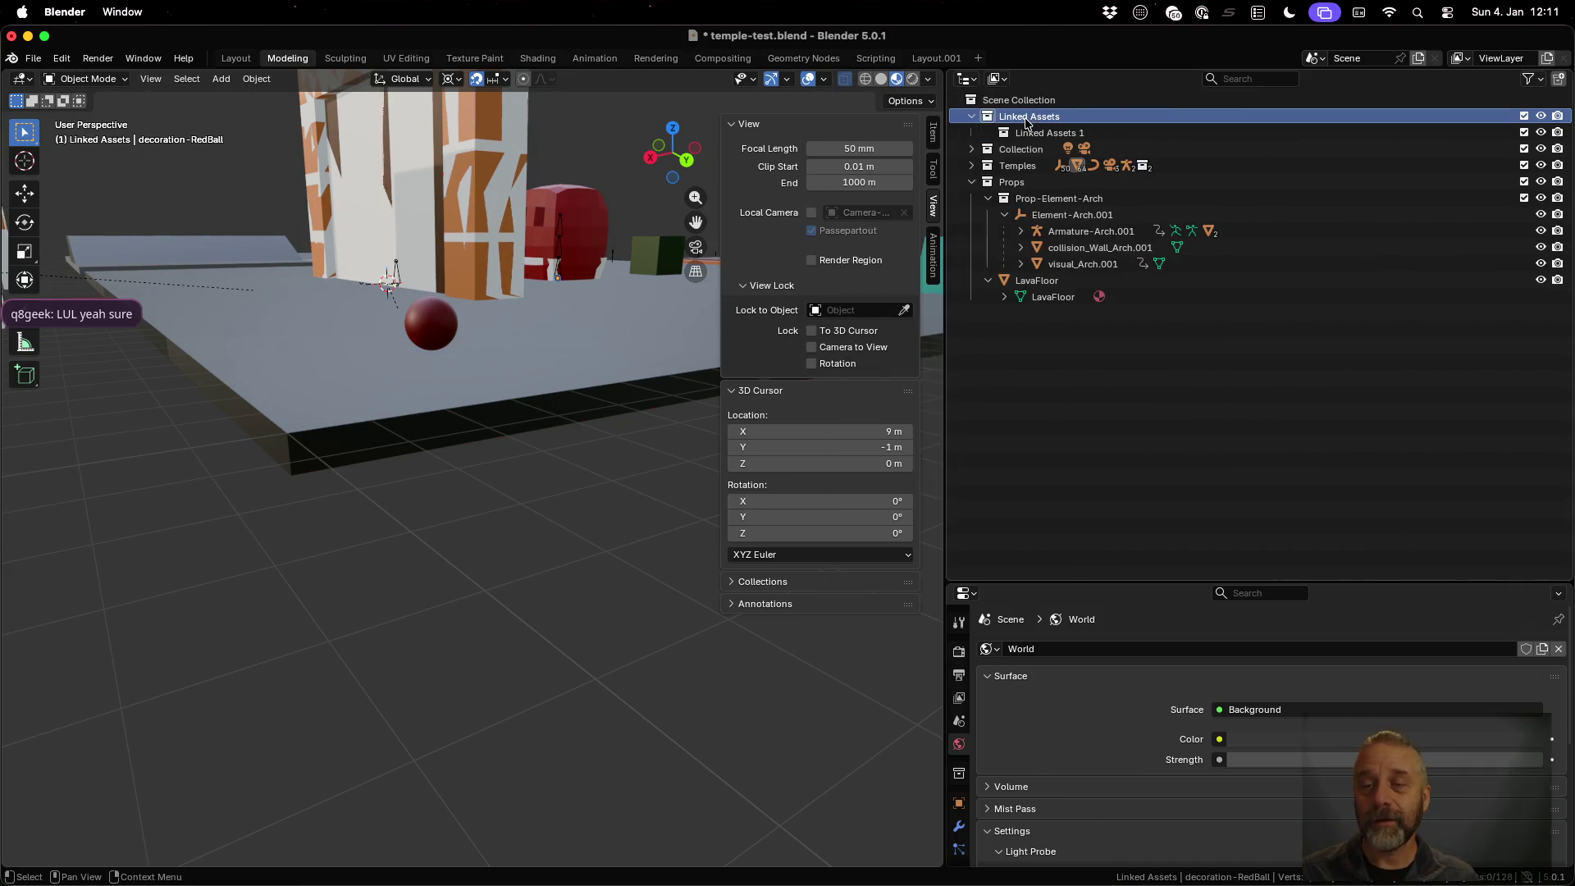
{"action": "double_click", "coordinate": [1035, 132]}
{"action": "type", "text": "D"}
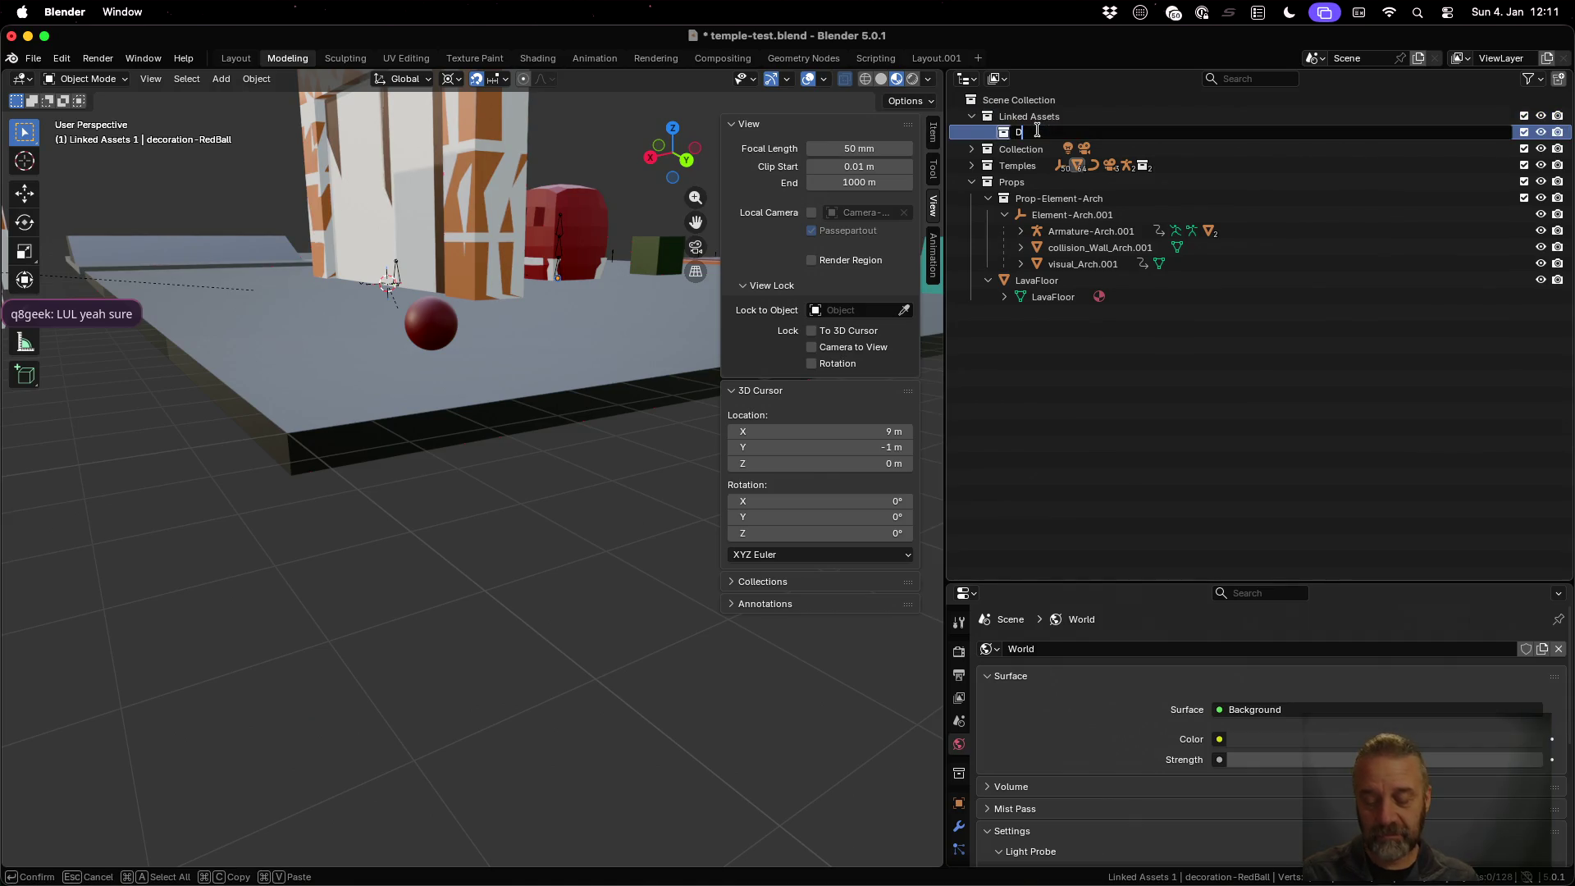
{"action": "type", "text": "ecorat"}
{"action": "key", "text": "BackSpace"}
{"action": "key", "text": "BackSpace"}
{"action": "key", "text": "BackSpace"}
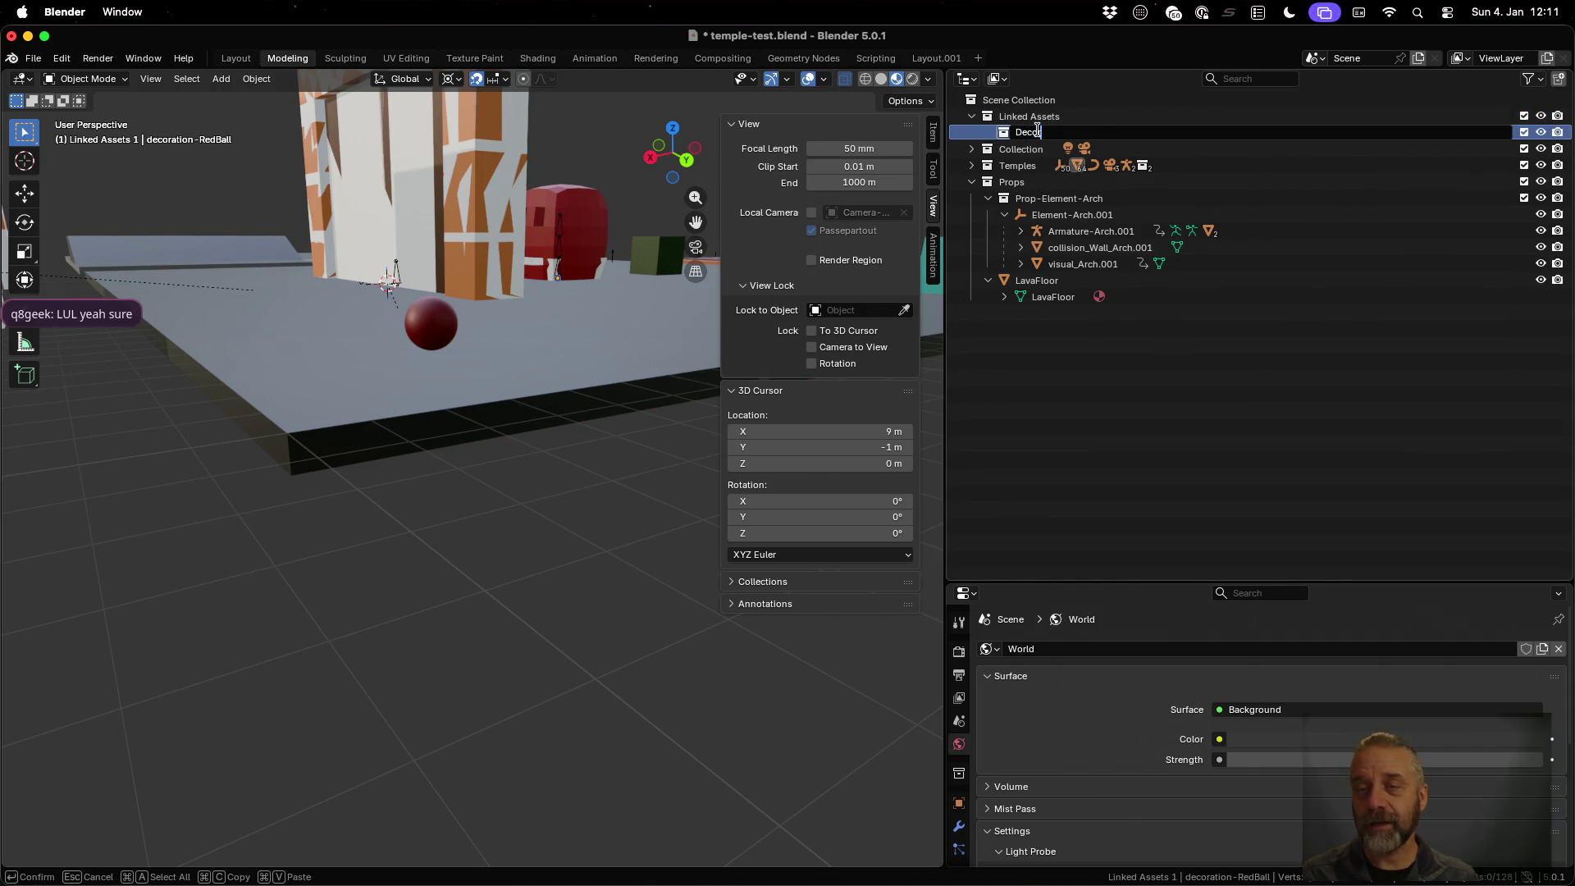
{"action": "type", "text": "rations"}
{"action": "key", "text": "Return"}
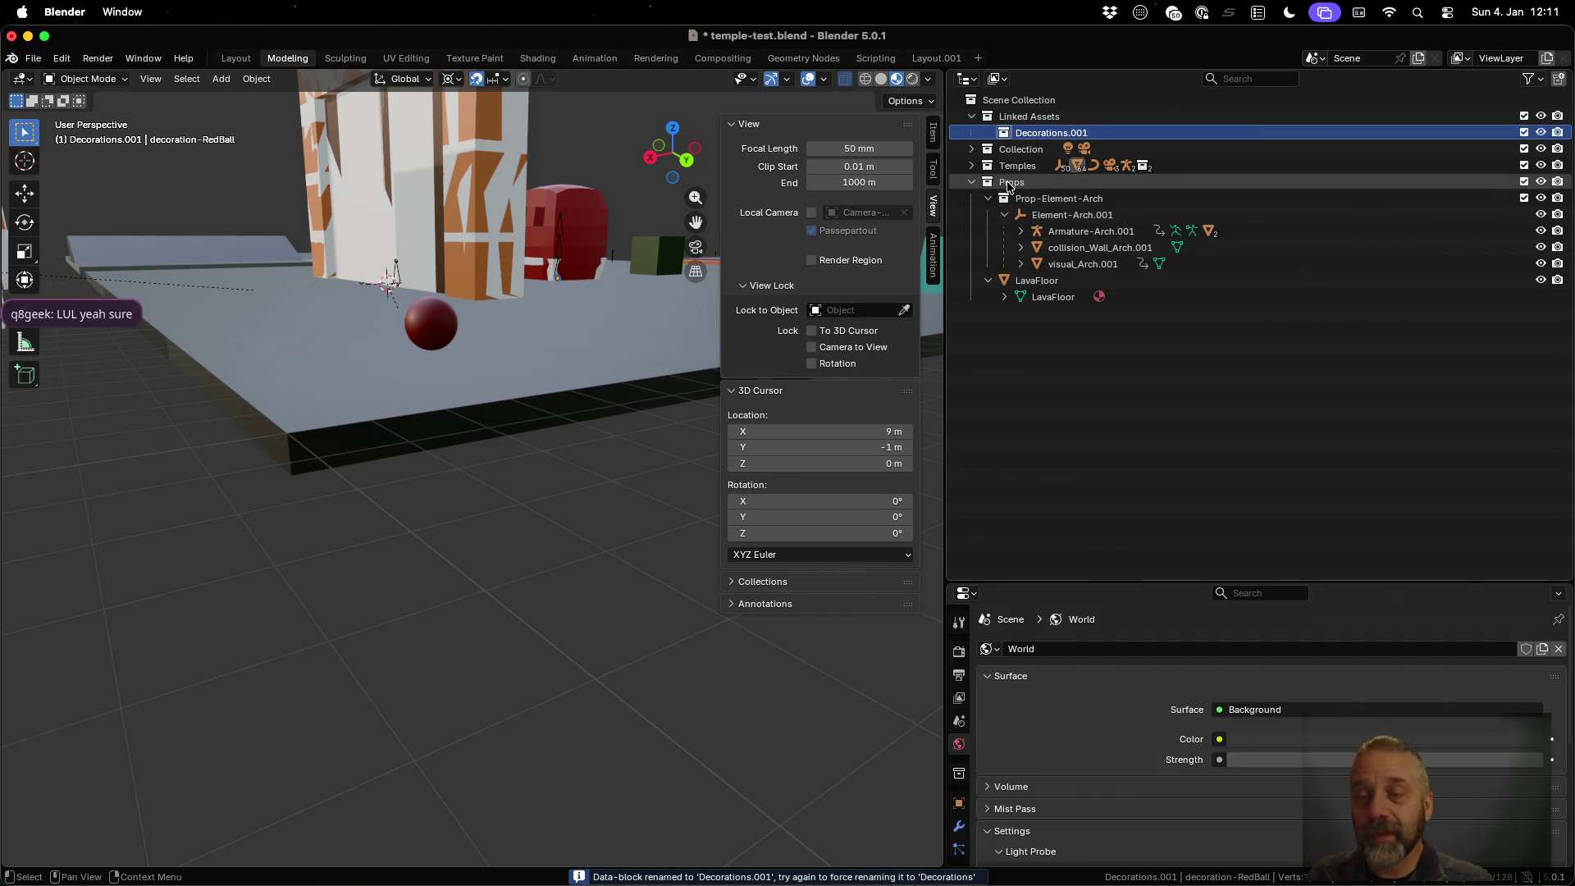
Collapse Props, expand Temples, and move the linked decoration-RedBall into the new decorations collection
{"action": "left_click", "coordinate": [970, 181]}
{"action": "left_click", "coordinate": [971, 165]}
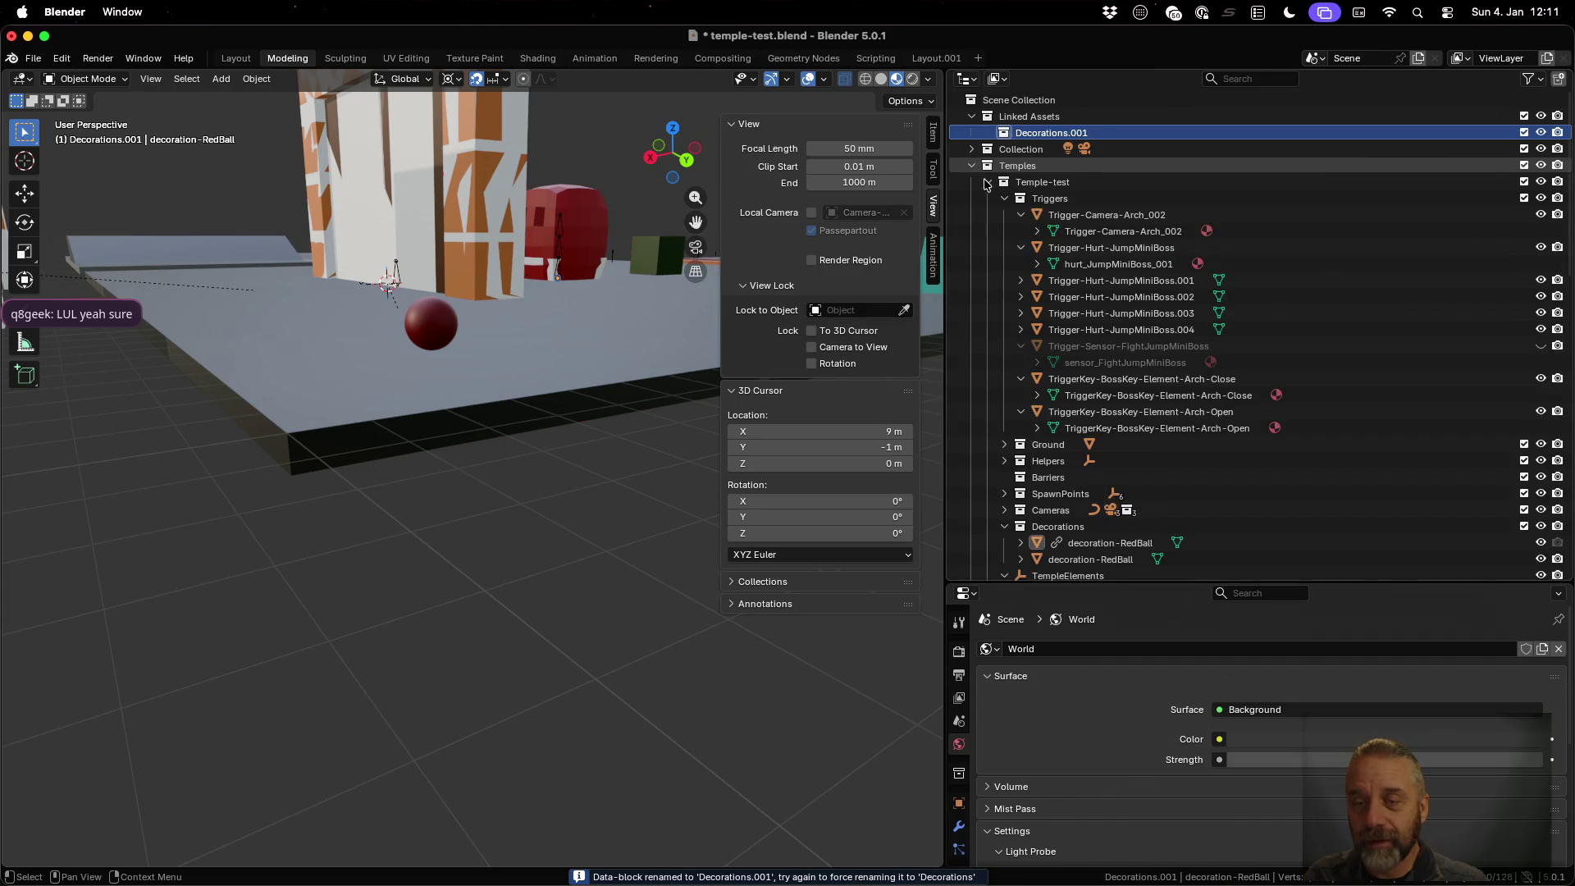
{"action": "scroll", "coordinate": [1094, 465], "scroll_direction": "down", "scroll_amount": 2}
{"action": "mouse_move", "coordinate": [1095, 476]}
{"action": "left_mouse_down"}
{"action": "mouse_move", "coordinate": [1093, 336]}
{"action": "mouse_move", "coordinate": [1053, 131]}
{"action": "left_mouse_up"}
Rename the Decorations.001 collection under Linked Assets to 'Linked Decorations'
{"action": "scroll", "coordinate": [1095, 439], "scroll_direction": "up", "scroll_amount": 2}
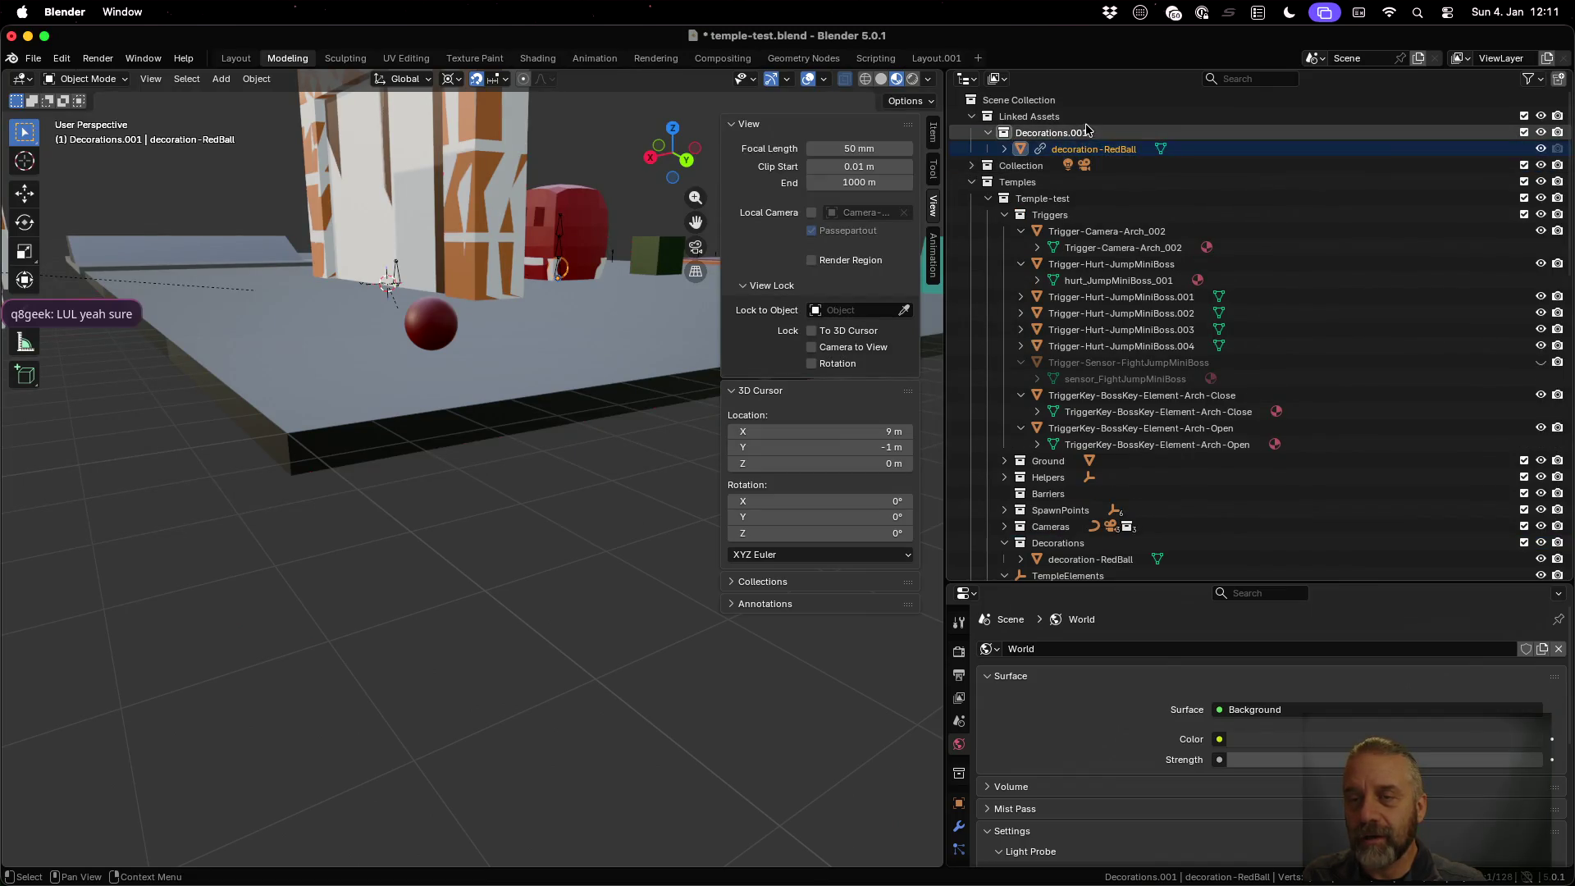
{"action": "double_click", "coordinate": [1085, 133]}
{"action": "key", "text": "BackSpace"}
{"action": "key", "text": "BackSpace"}
{"action": "key", "text": "BackSpace"}
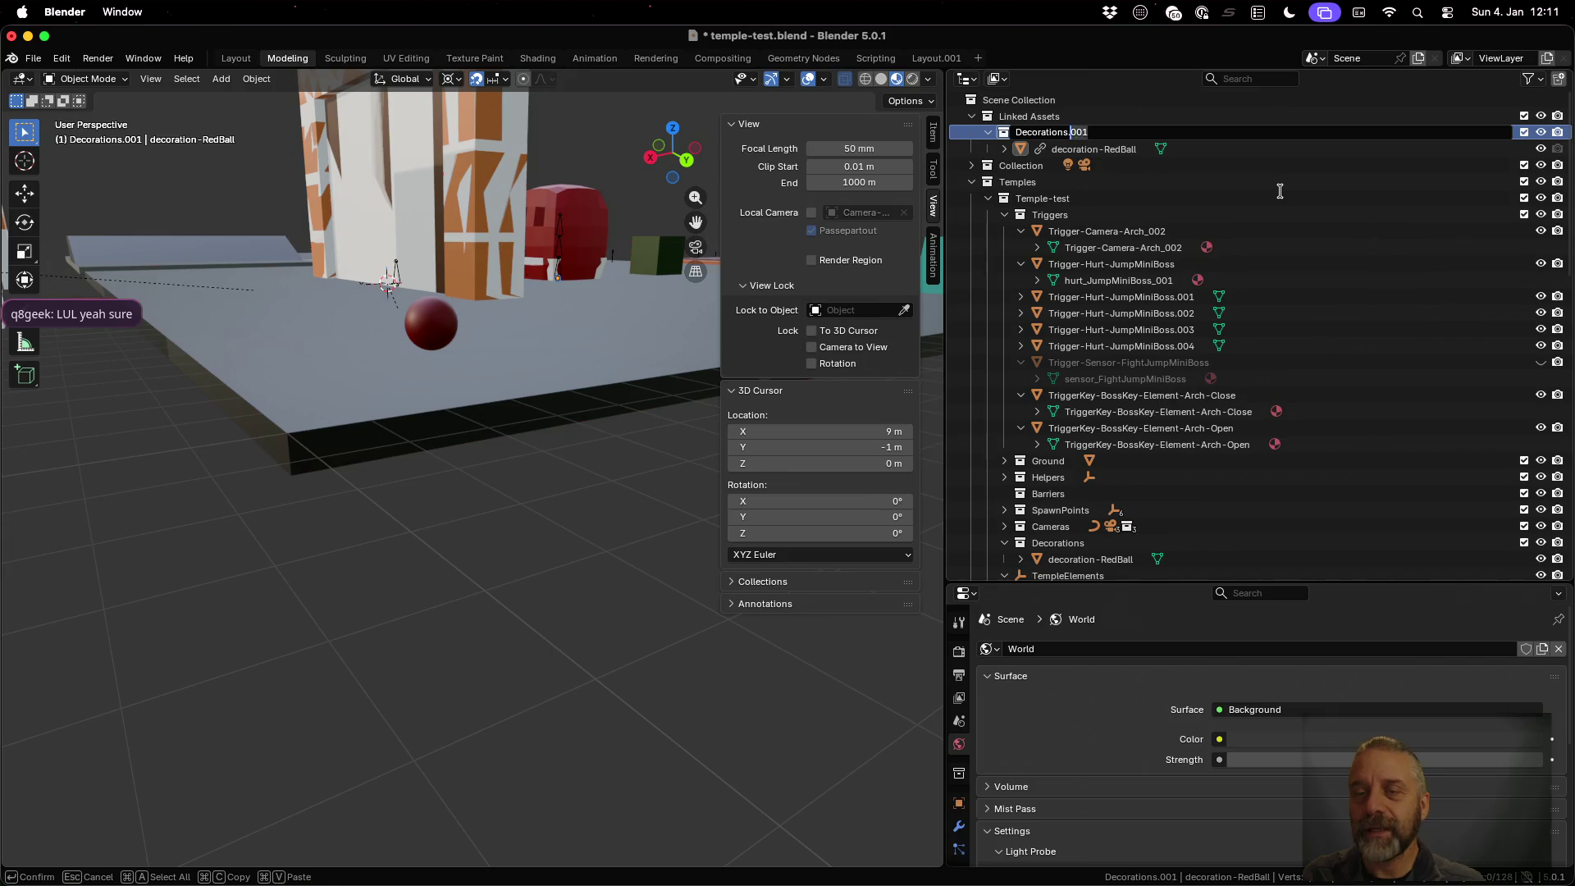
{"action": "key", "text": "Return"}
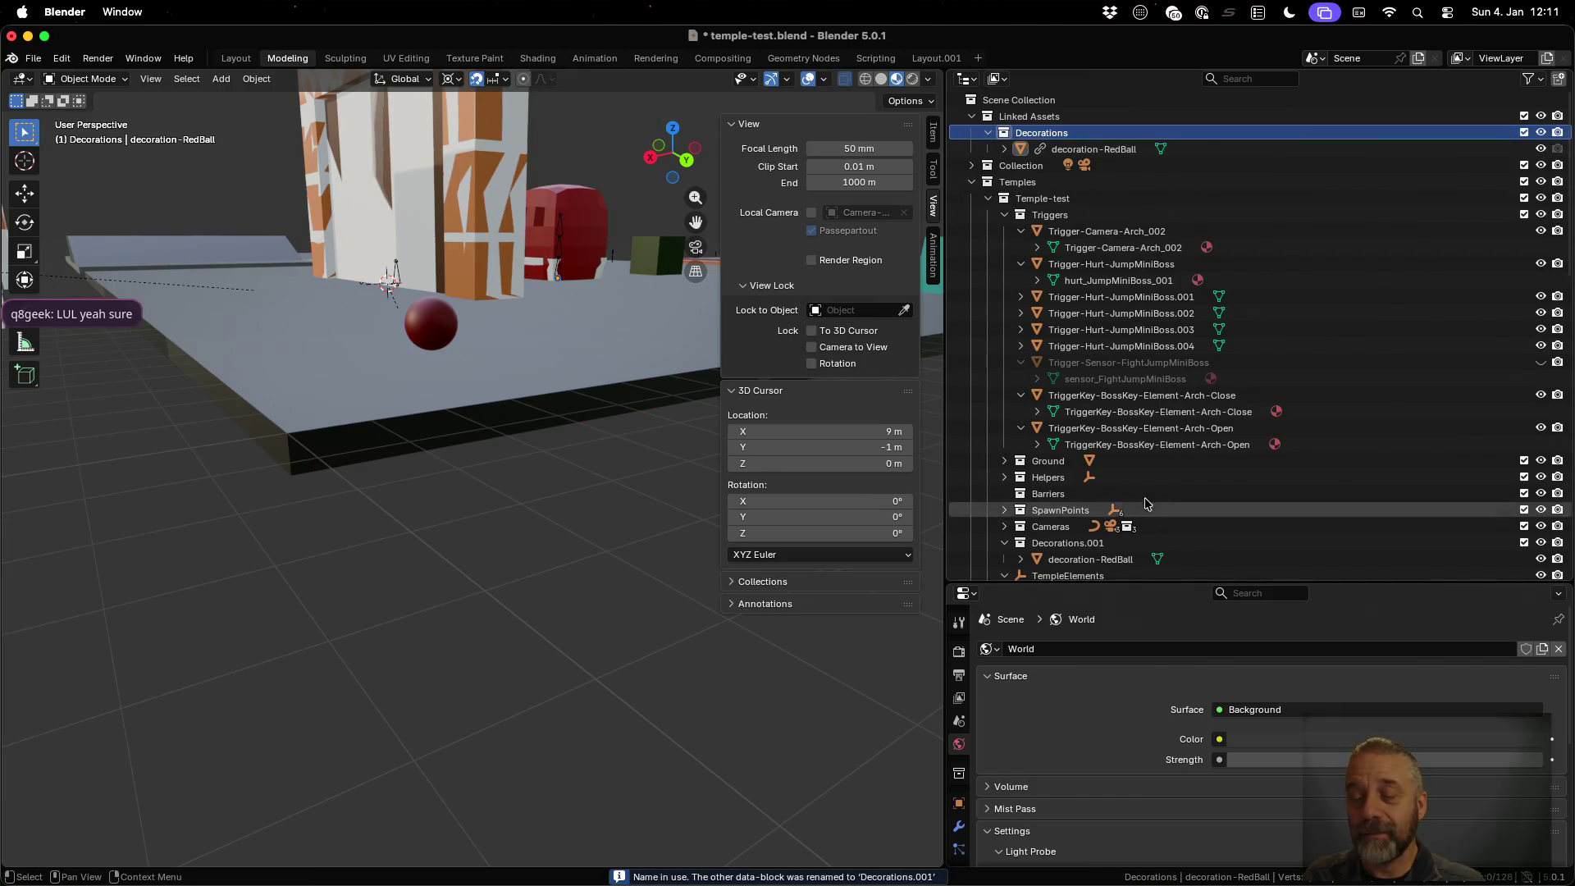
{"action": "double_click", "coordinate": [1052, 132]}
{"action": "key", "text": "Home"}
{"action": "type", "text": "Linkedd"}
{"action": "key", "text": "Return"}
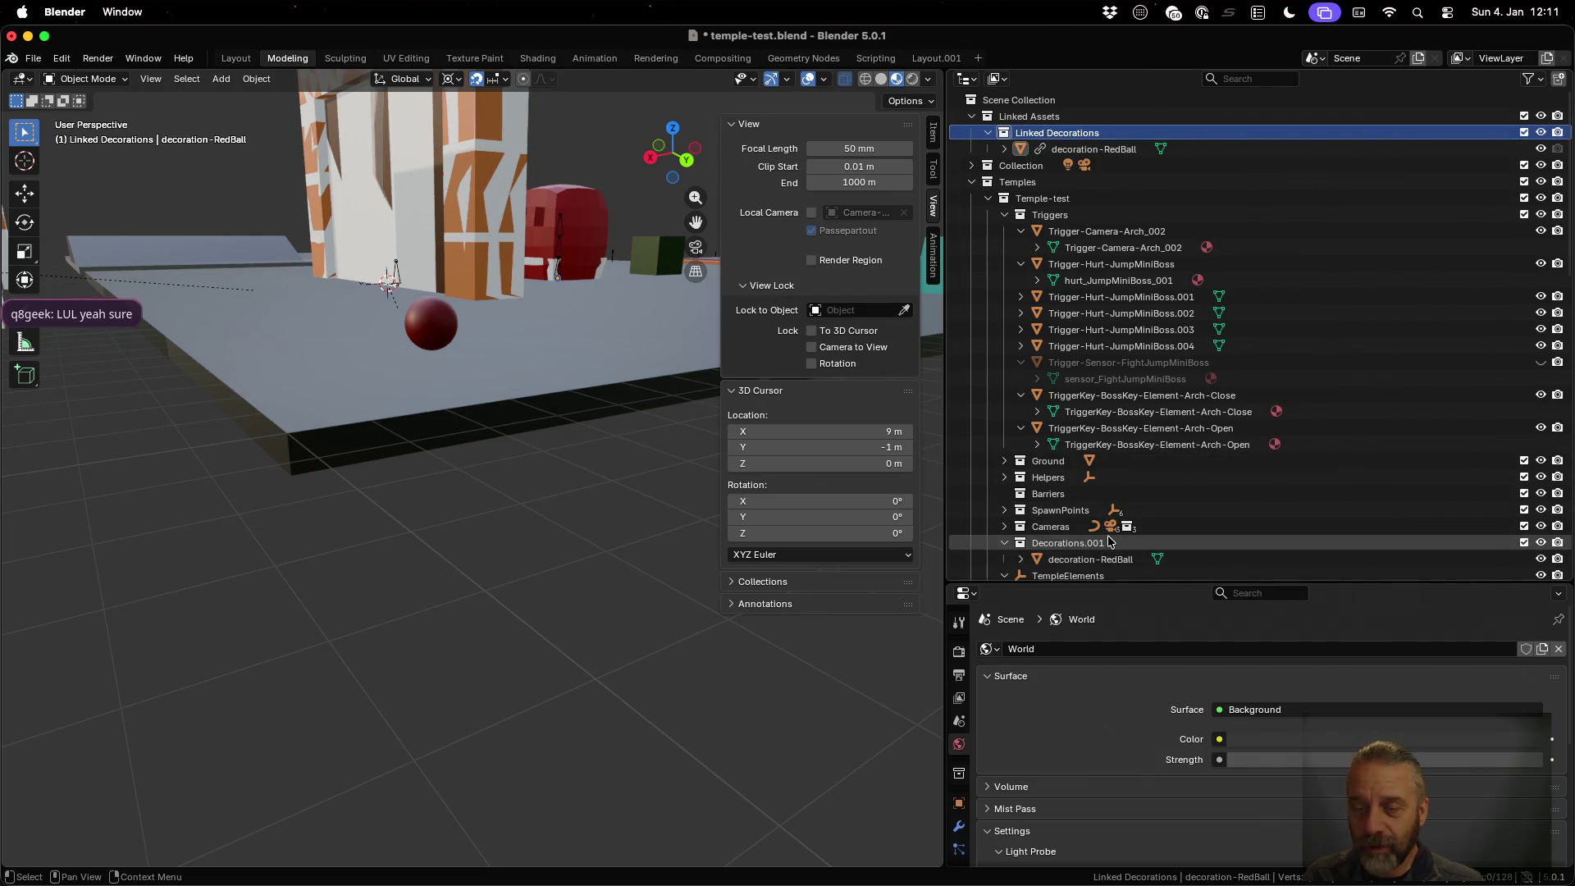
Rename the other Decorations.001 collection back to 'Decorations'
{"action": "left_click", "coordinate": [1198, 543]}
{"action": "key", "text": "F2"}
{"action": "key", "text": "BackSpace"}
{"action": "key", "text": "BackSpace"}
{"action": "key", "text": "BackSpace"}
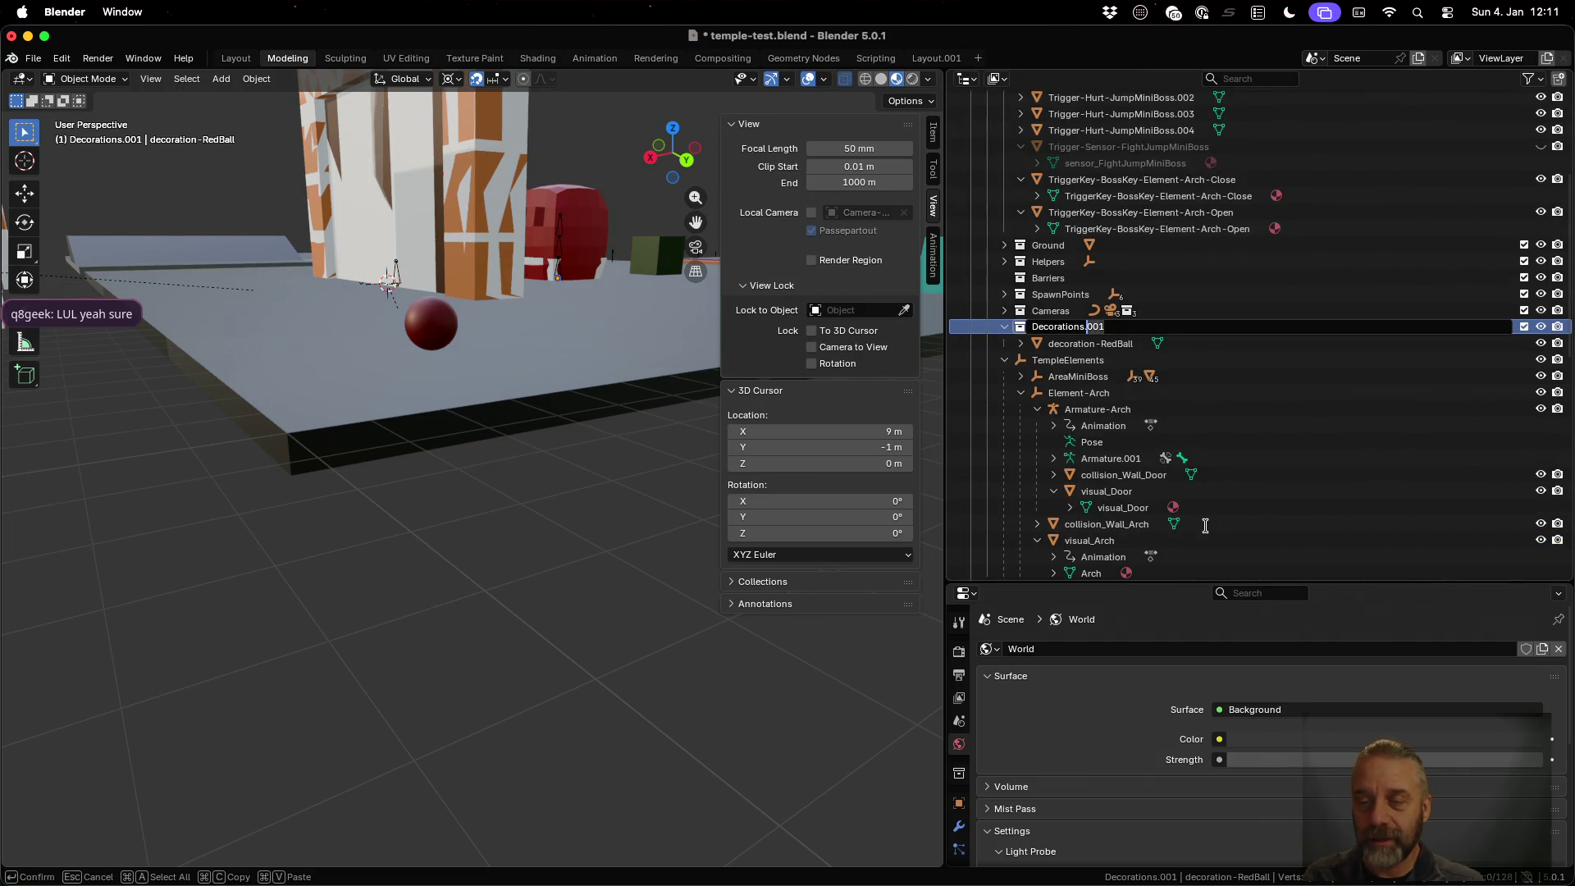
{"action": "key", "text": "Return"}
Select the linked decoration-RedBall and hide it in the viewport
{"action": "scroll", "coordinate": [1190, 369], "scroll_direction": "up", "scroll_amount": 5}
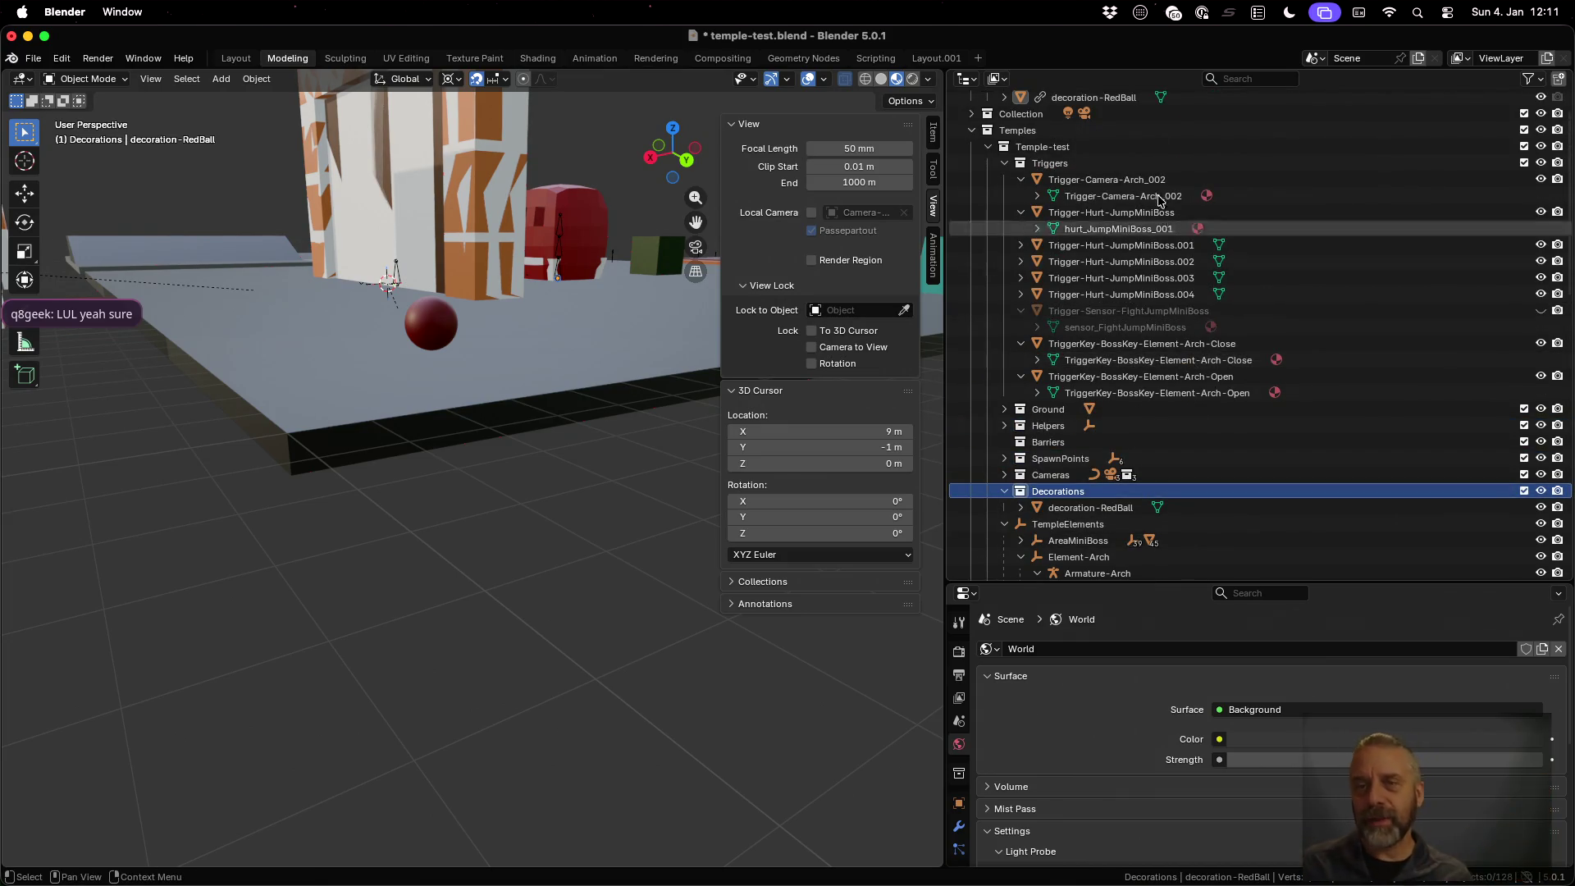
{"action": "left_click", "coordinate": [1130, 98]}
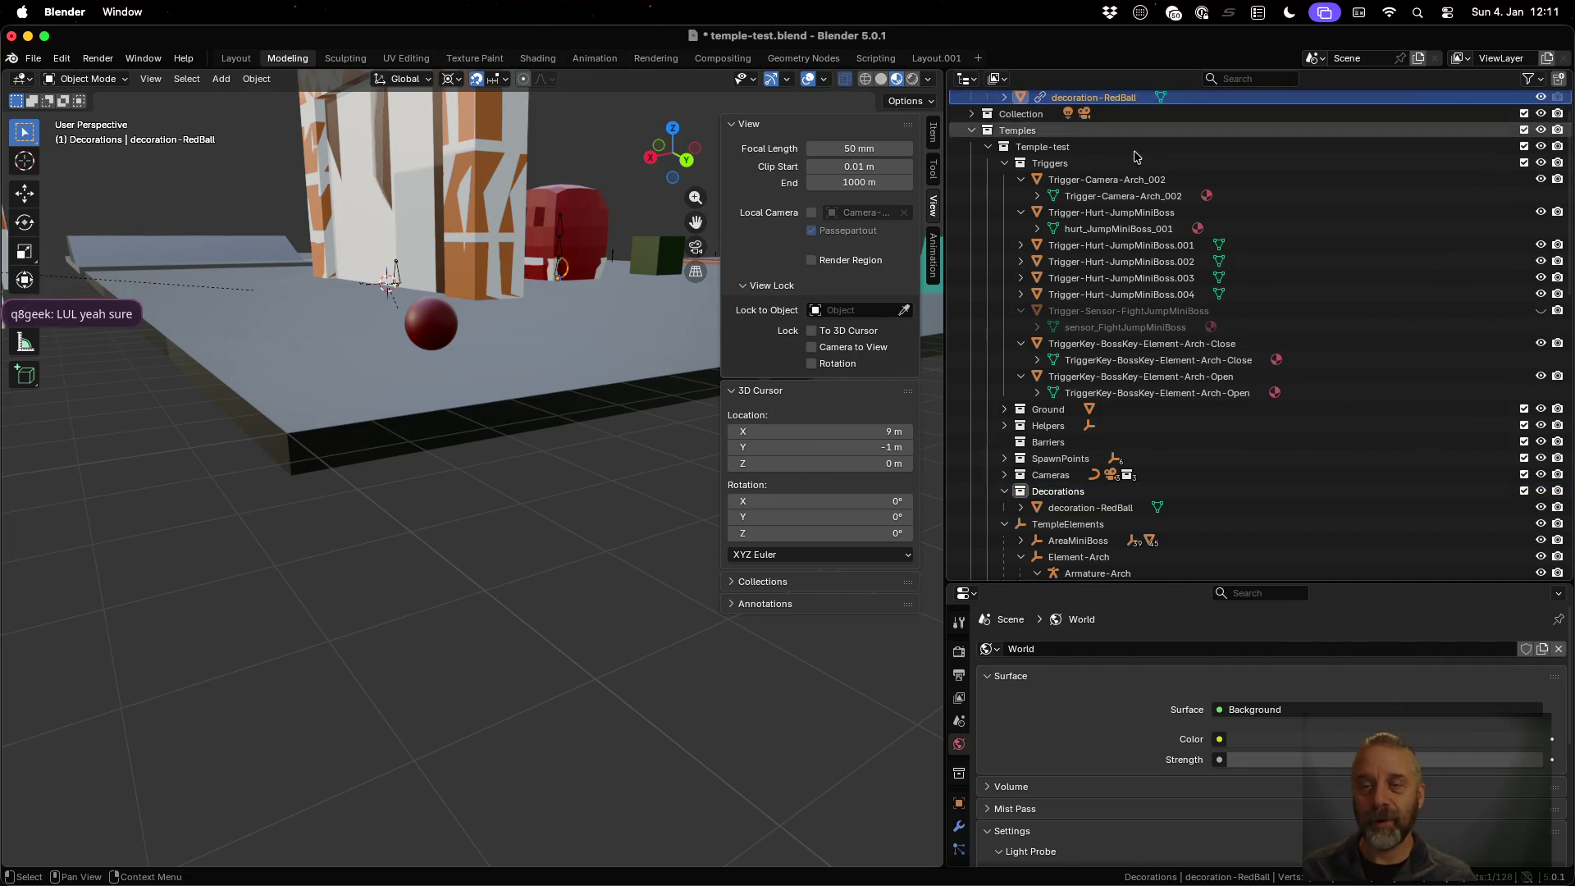
{"action": "left_click", "coordinate": [1536, 98]}
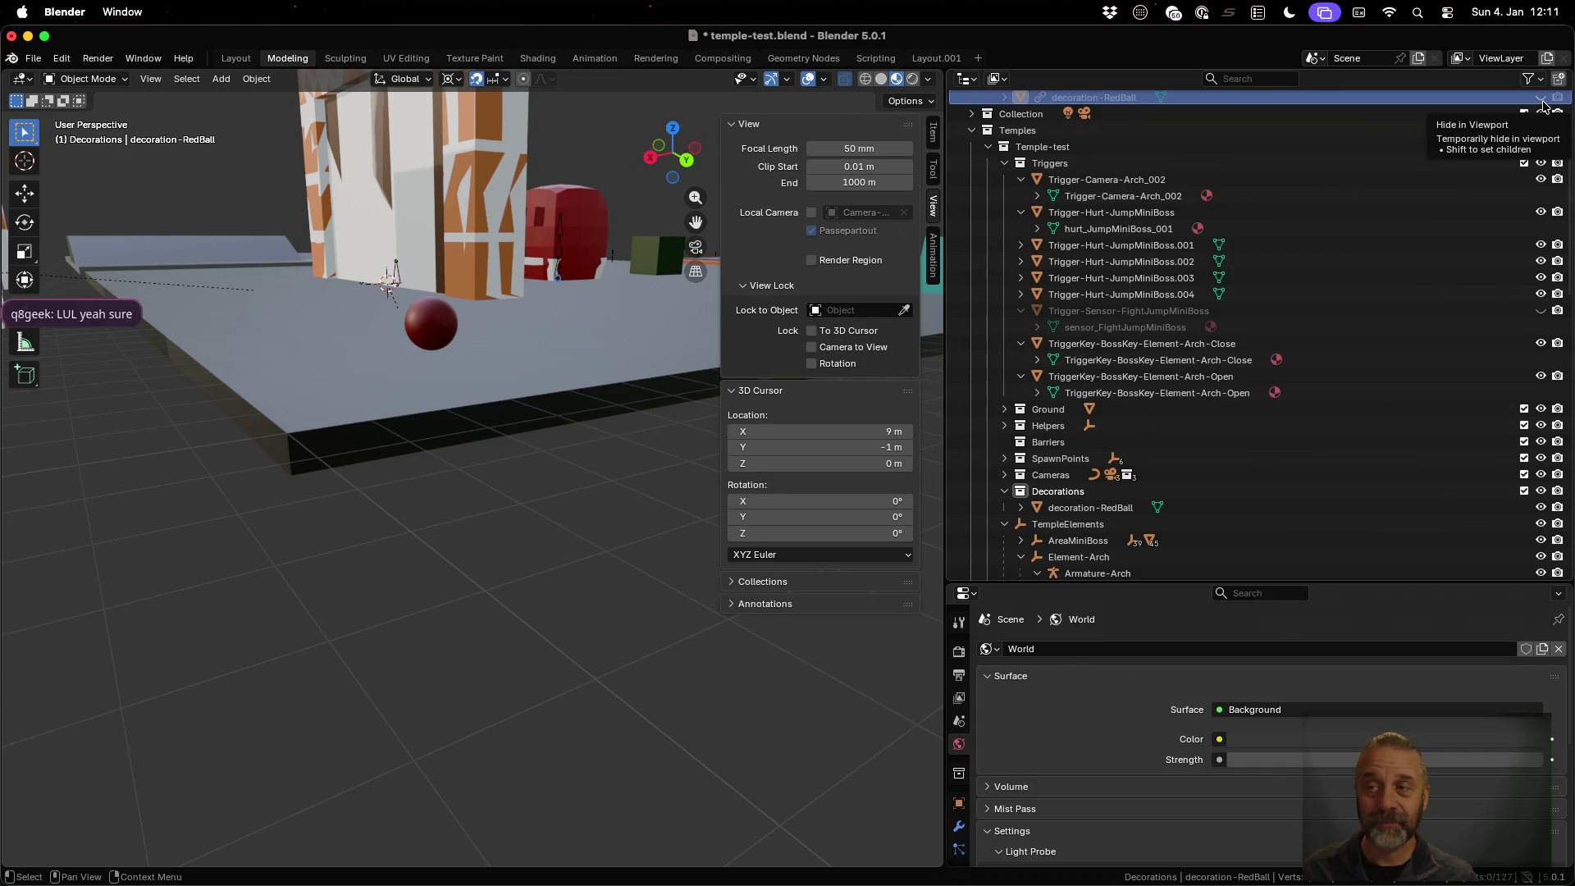
{"action": "scroll", "coordinate": [1239, 97], "scroll_direction": "up", "scroll_amount": 3}
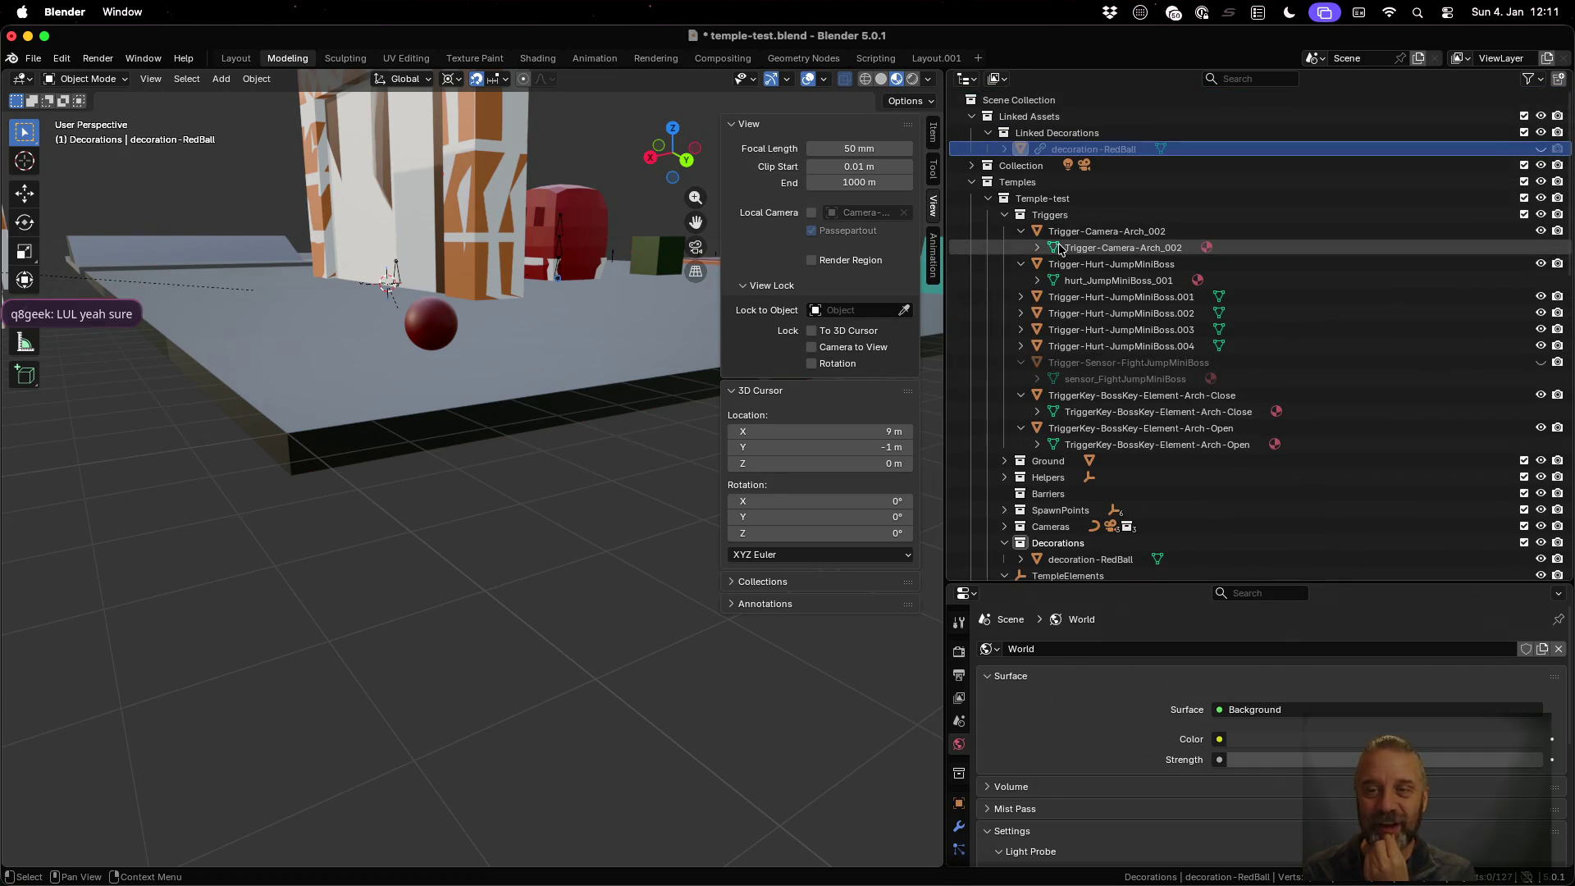
{"action": "left_click", "coordinate": [1241, 79]}
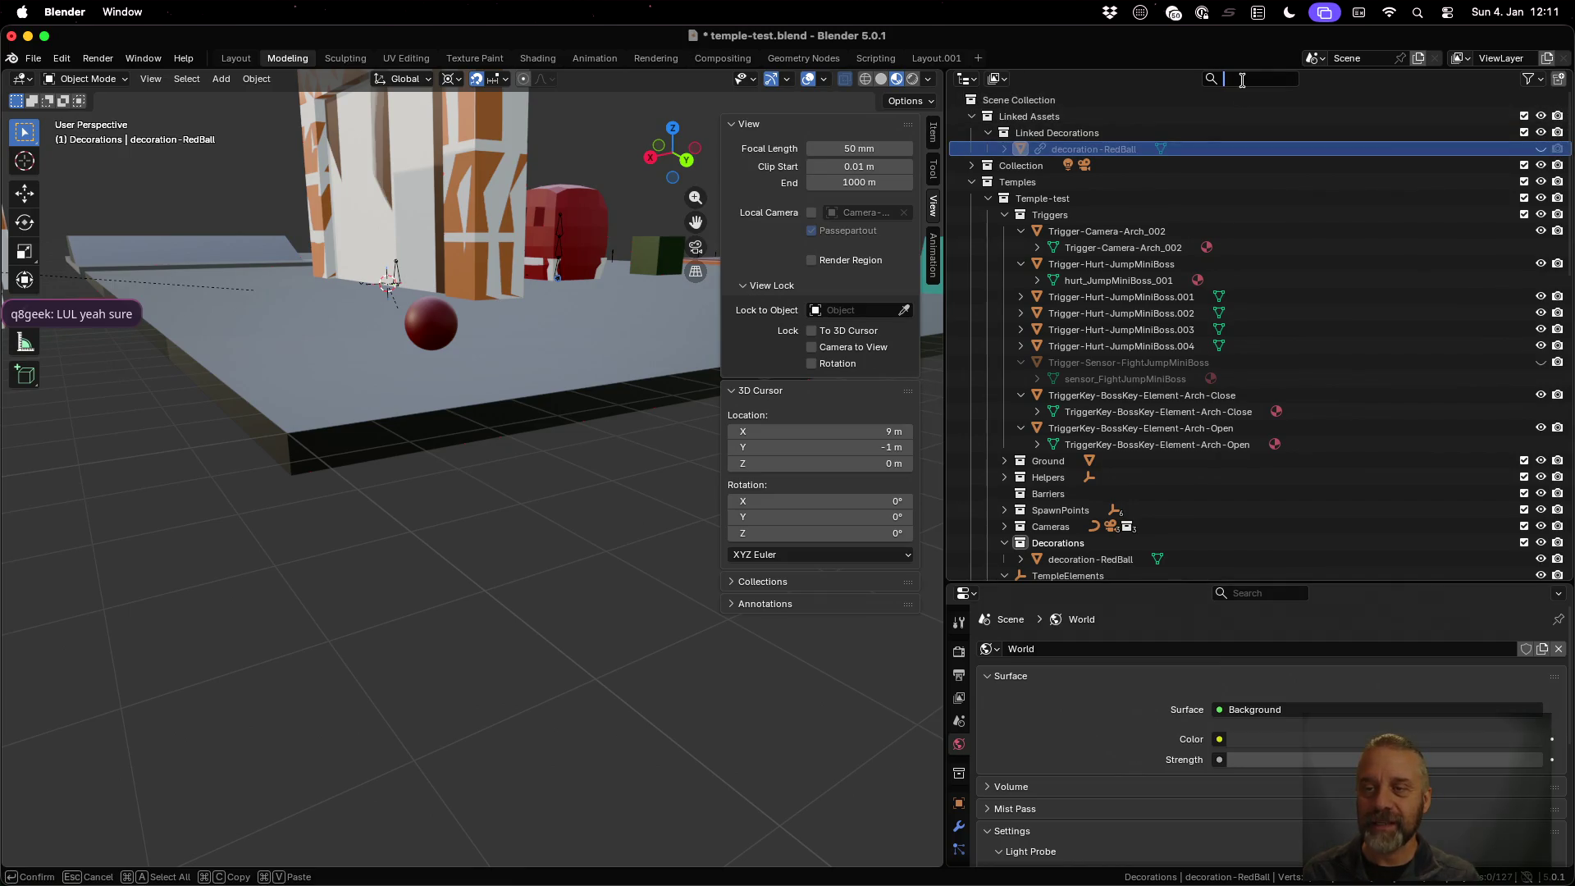
Filter the Outliner for 'RedBall' and switch to a top-down see-through wireframe view
{"action": "type", "text": "RedBall"}
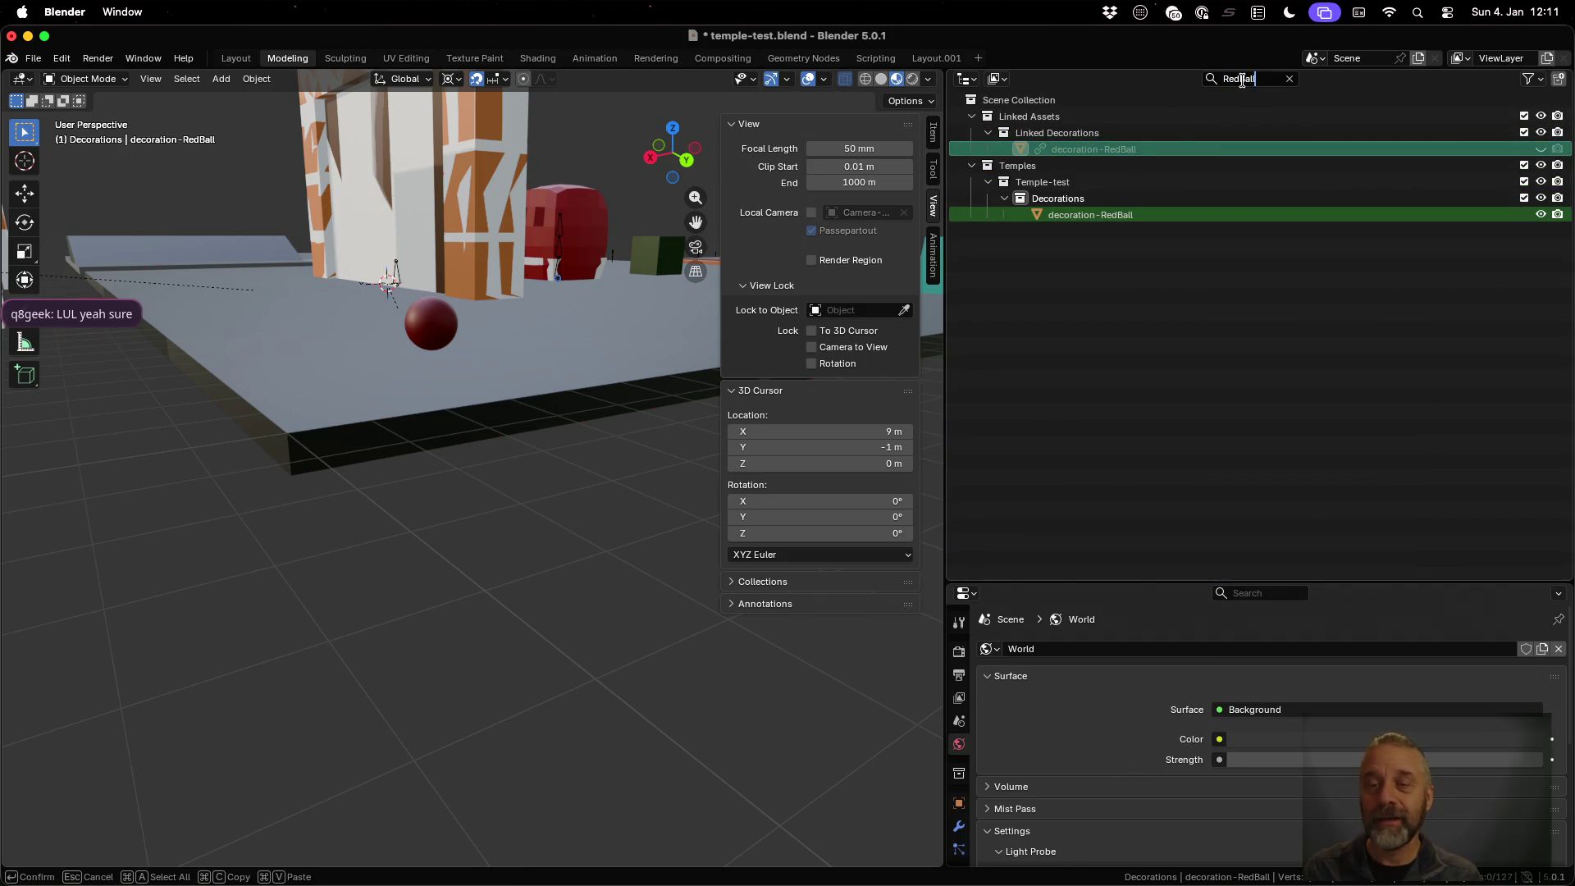
{"action": "key", "text": "Return"}
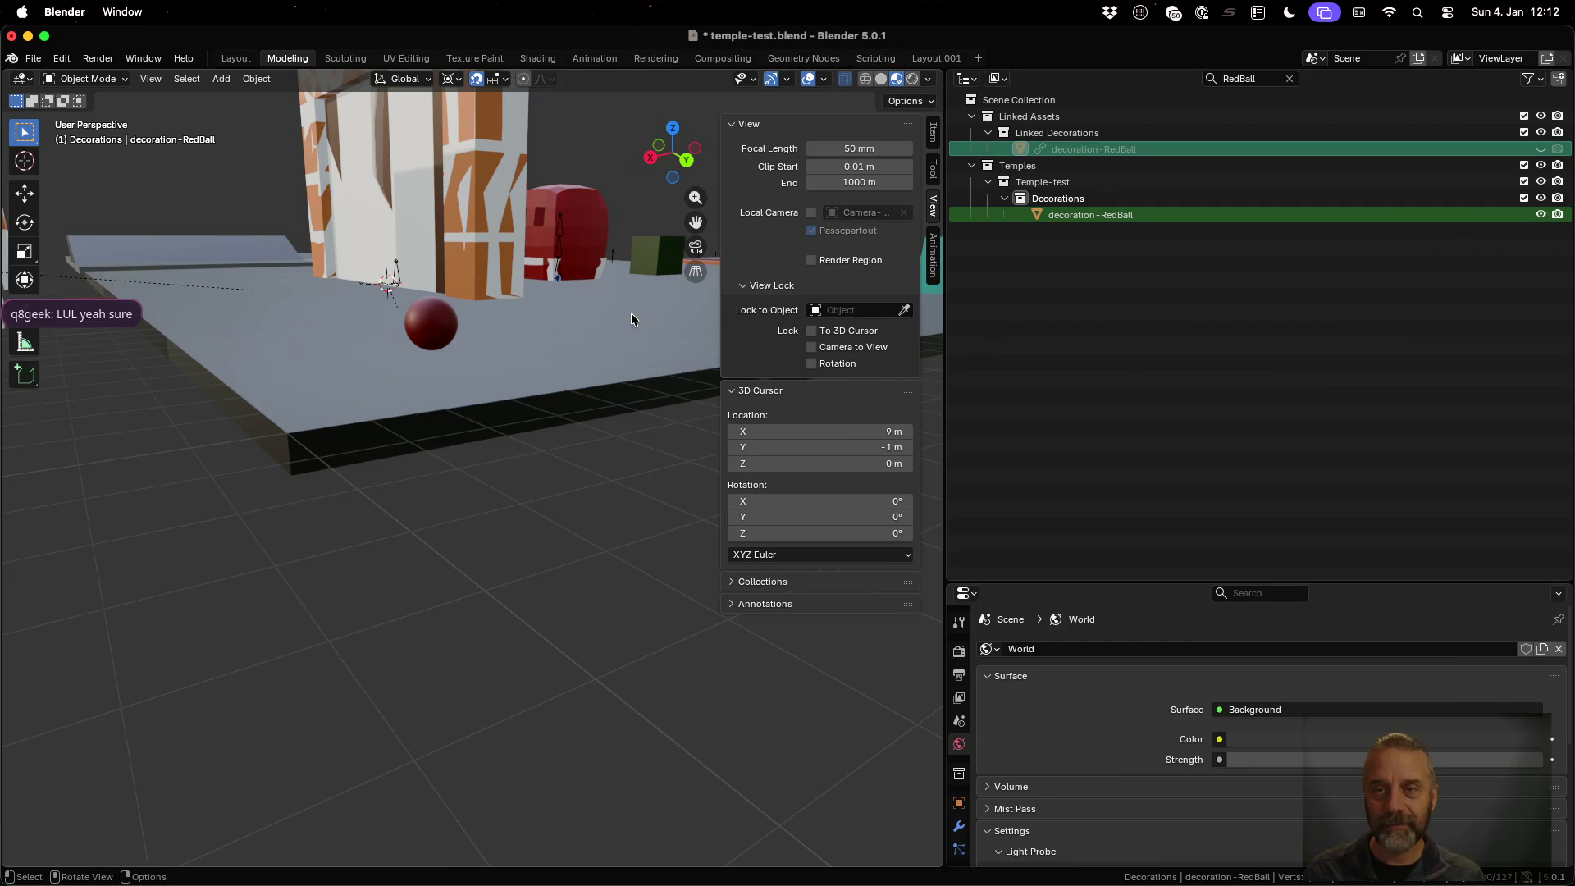
{"action": "left_click", "coordinate": [250, 82]}
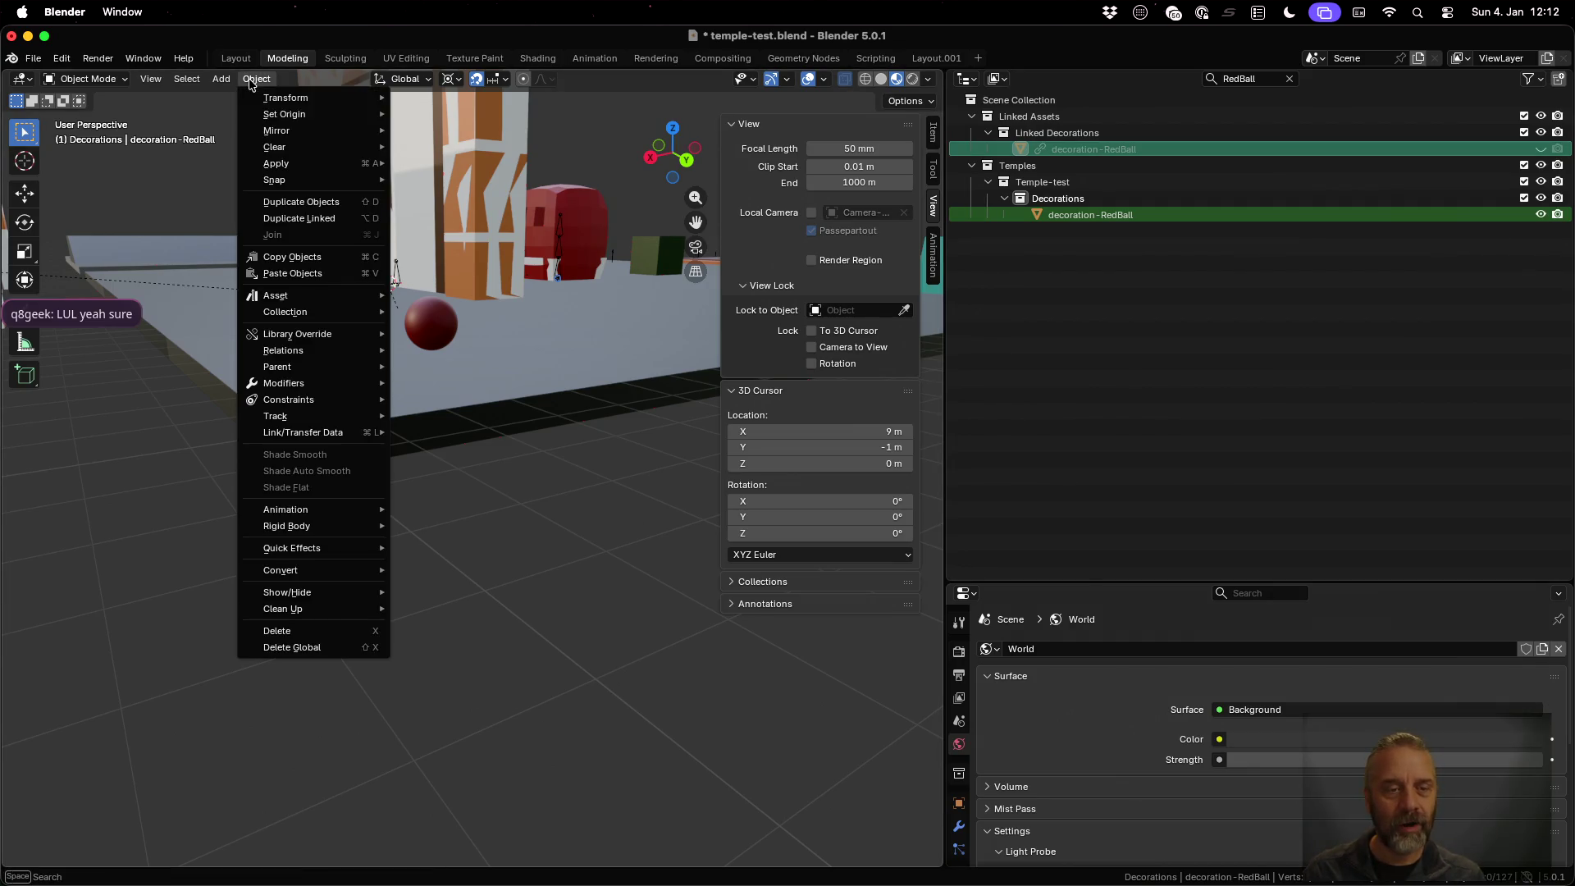
{"action": "key", "text": "Escape"}
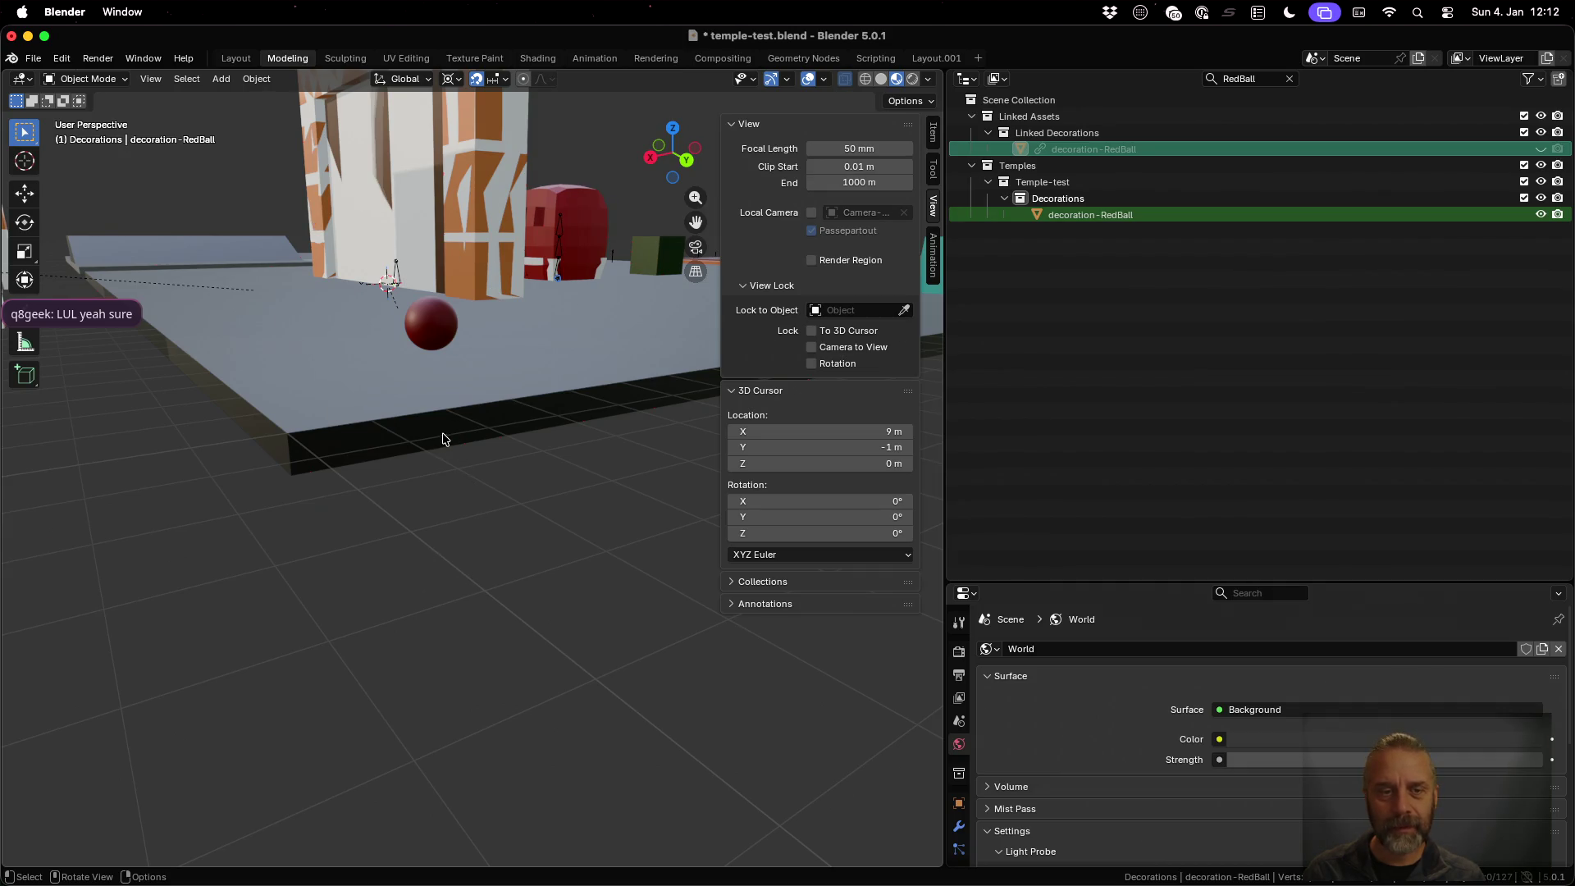
{"action": "mouse_move", "coordinate": [525, 404]}
{"action": "middle_mouse_down"}
{"action": "mouse_move", "coordinate": [532, 382]}
{"action": "mouse_move", "coordinate": [543, 482]}
{"action": "mouse_move", "coordinate": [536, 471]}
{"action": "middle_mouse_up"}
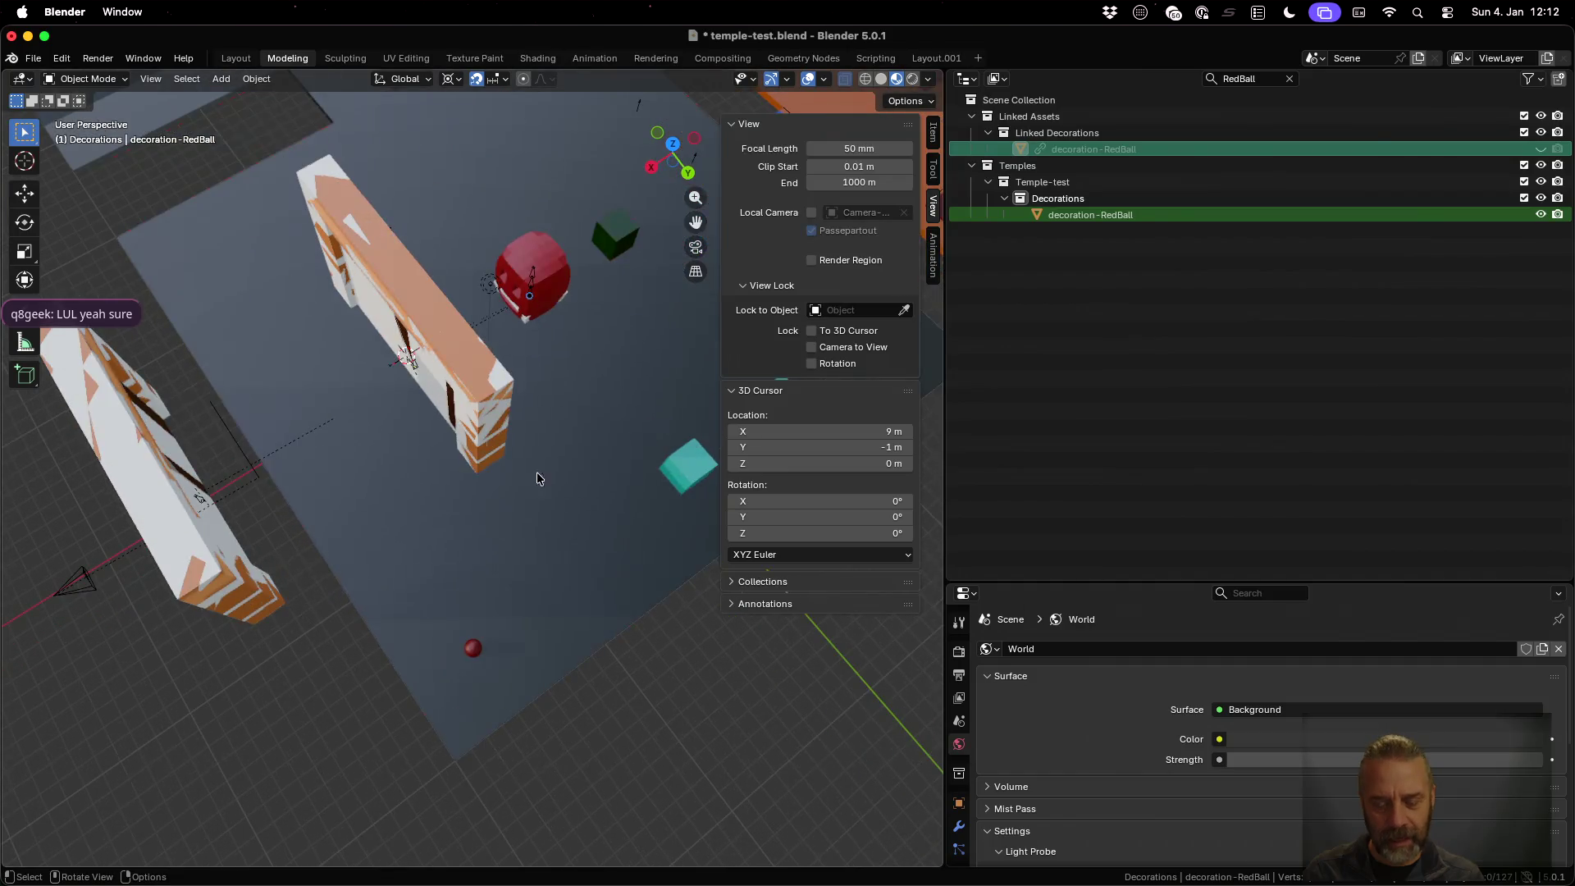
{"action": "key", "text": "shift+z"}
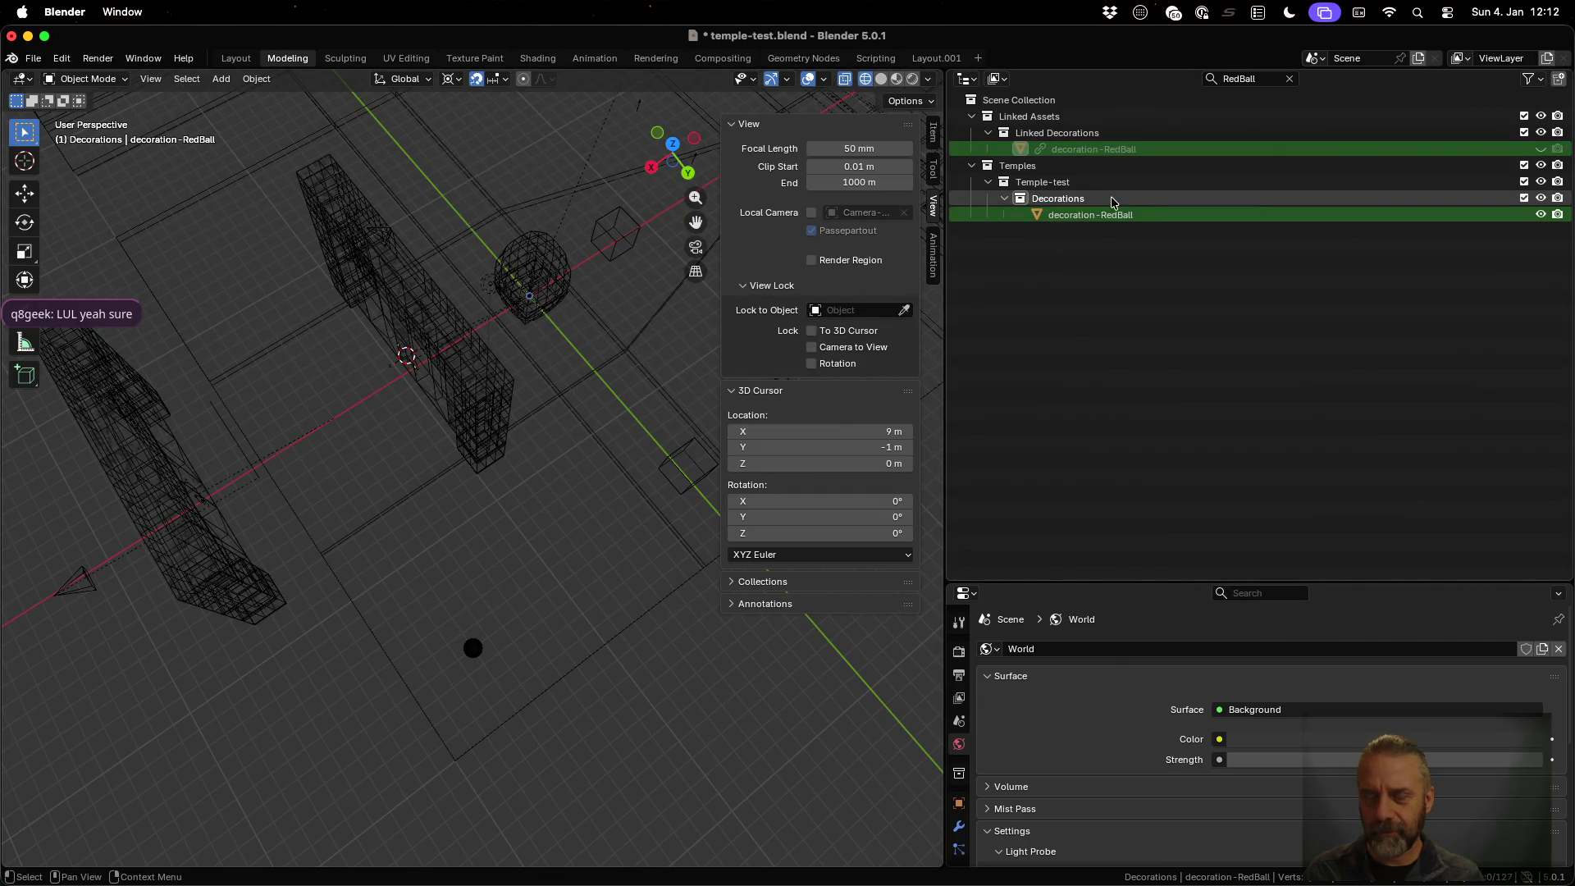
Unhide the linked red ball, frame it in the view, and select it
{"action": "left_click", "coordinate": [1540, 148]}
{"action": "key", "text": "KP_Decimal"}
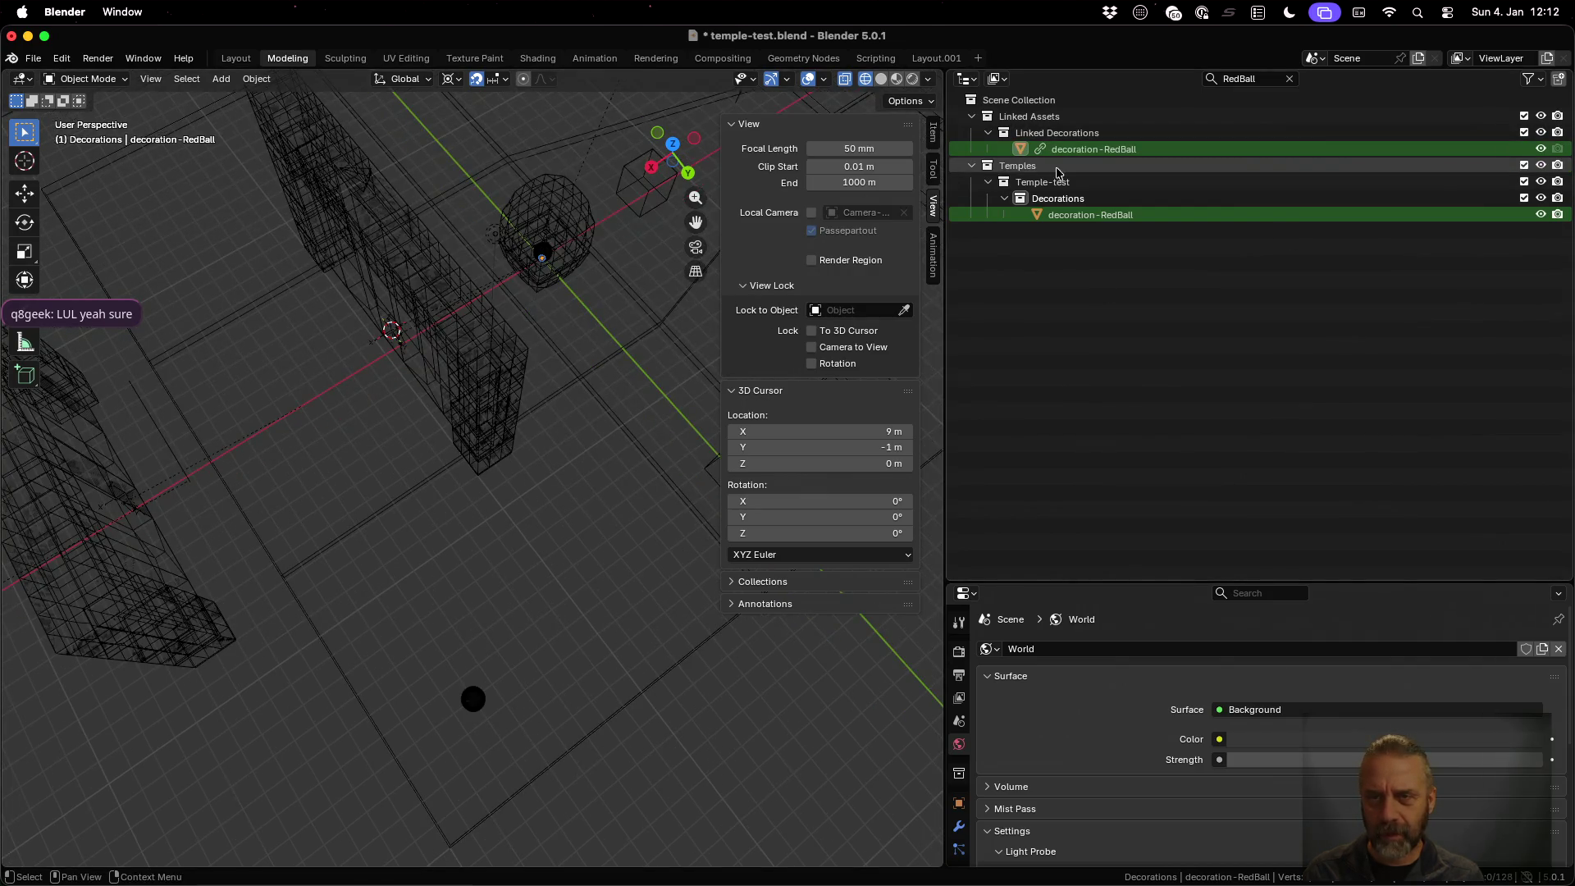
{"action": "left_click", "coordinate": [1082, 150]}
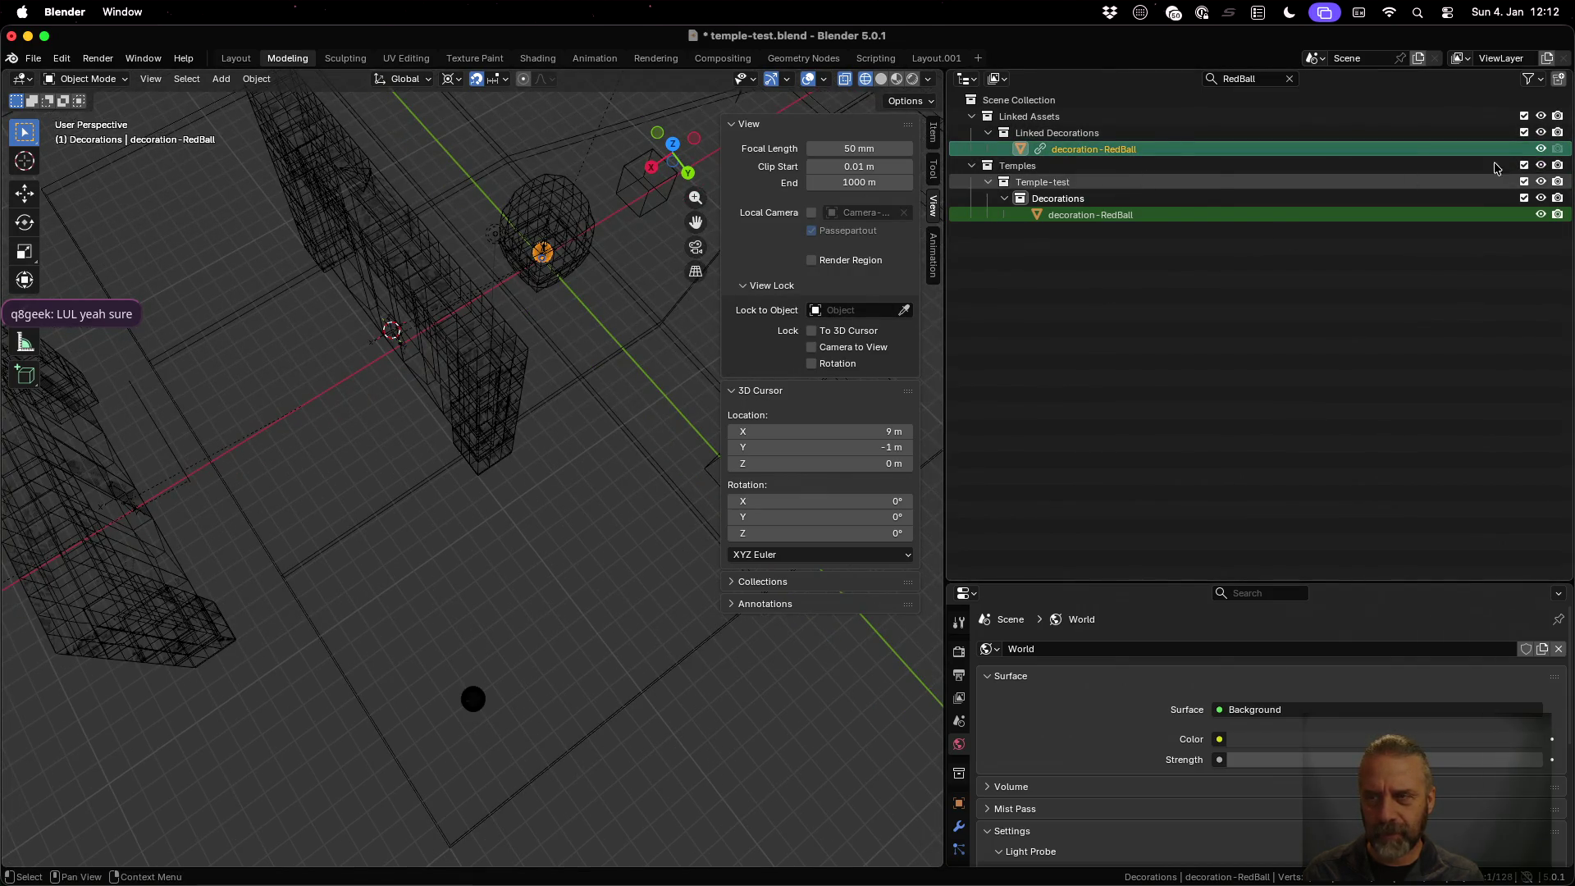
{"action": "left_click", "coordinate": [1541, 149]}
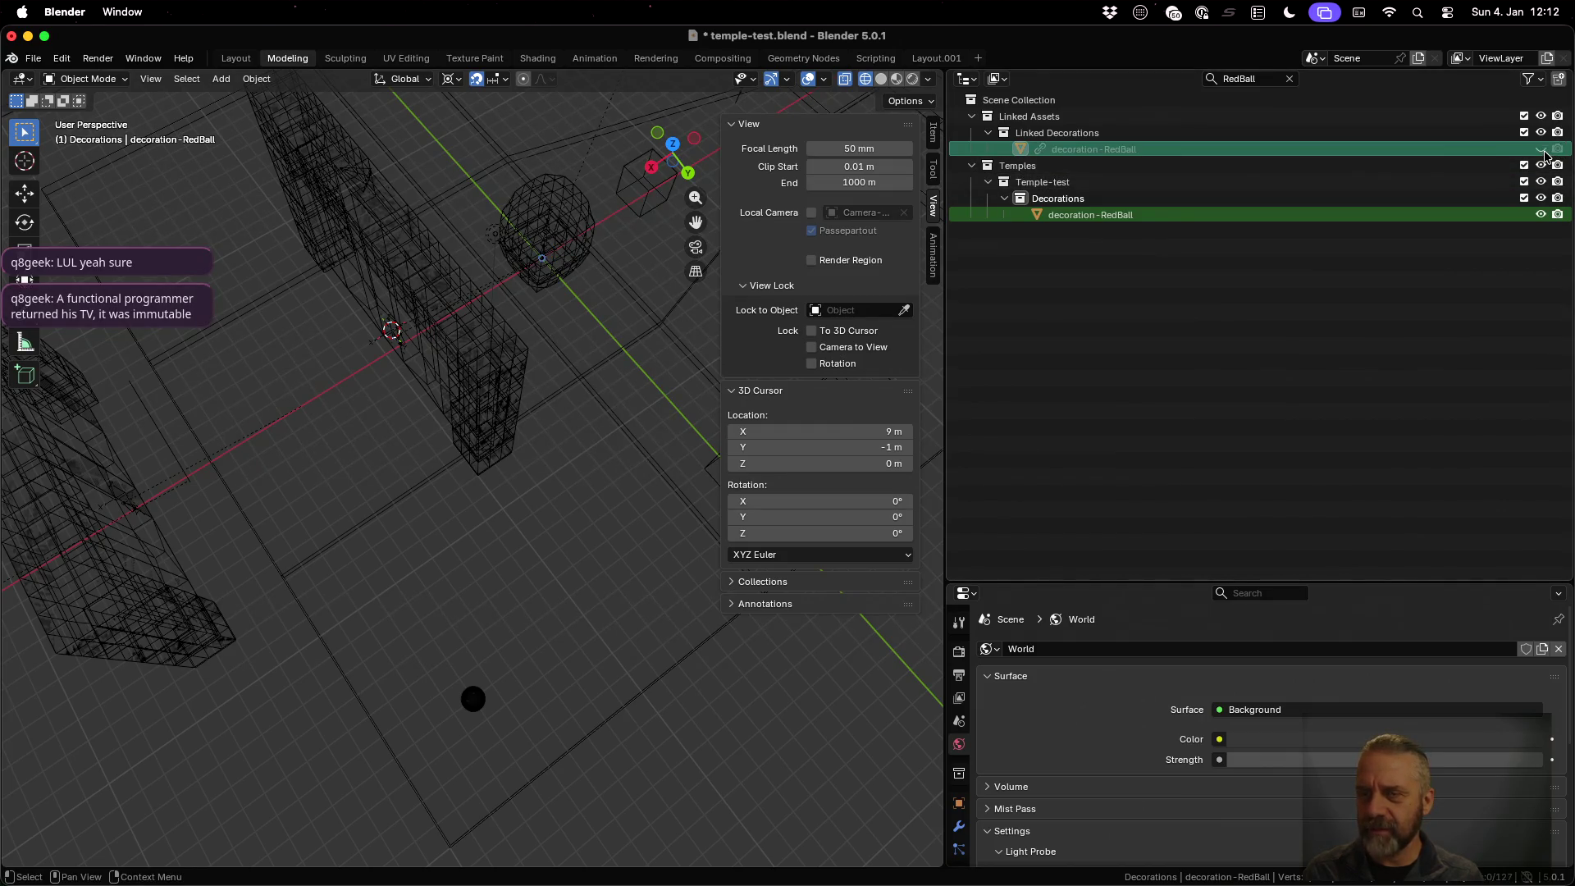
{"action": "left_click", "coordinate": [1544, 150]}
{"action": "left_click", "coordinate": [1198, 151]}
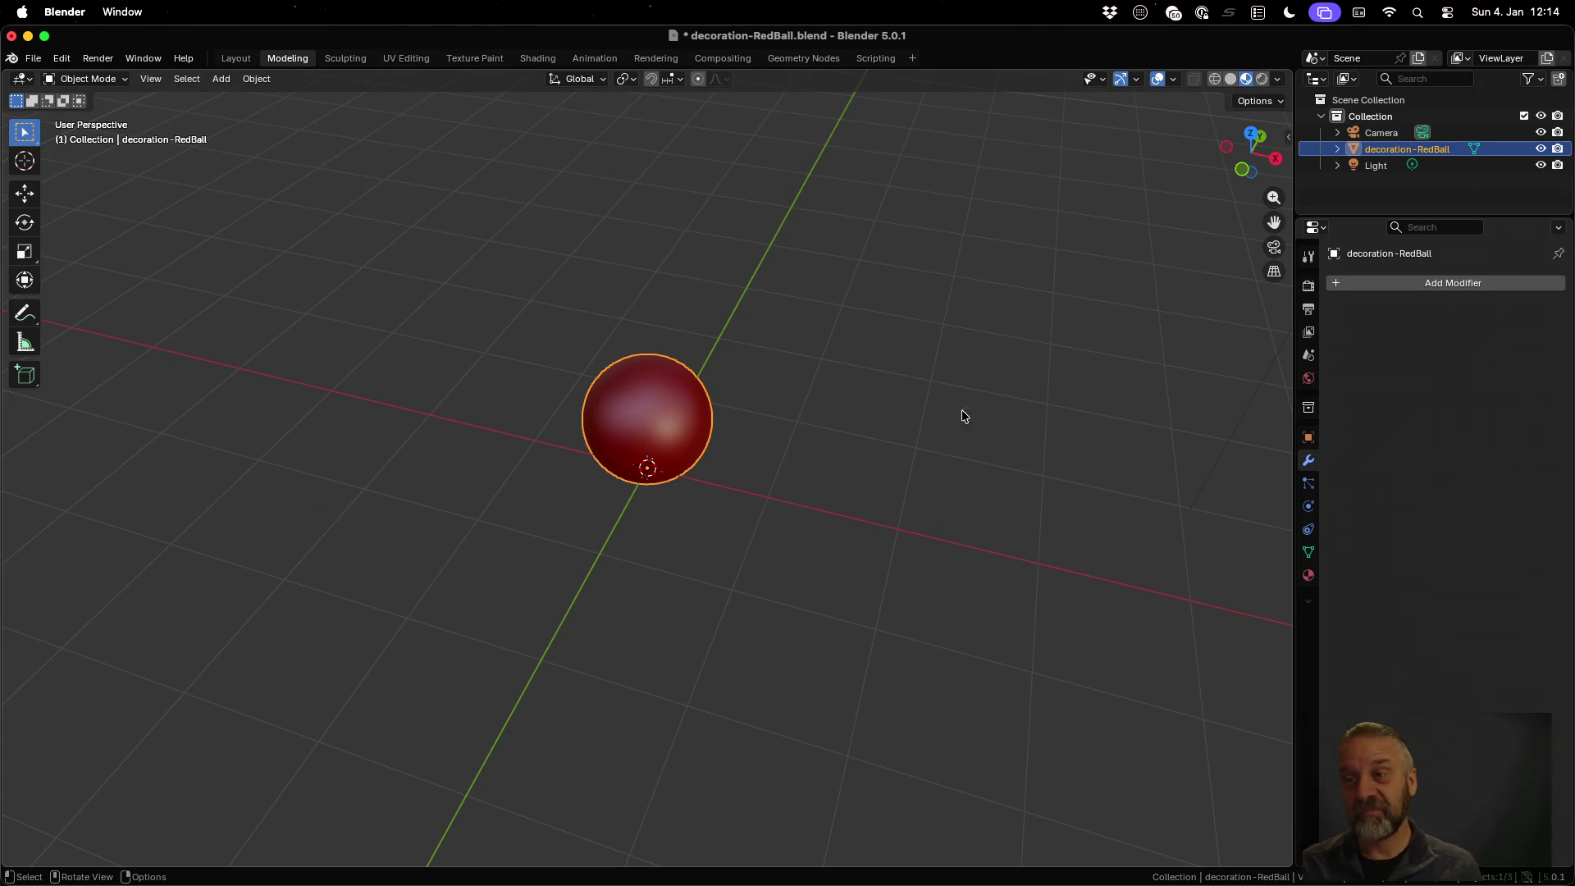
Add a Single Bone armature at the ball's origin and tick In Front under Viewport Display
{"action": "key", "text": "shift+a"}
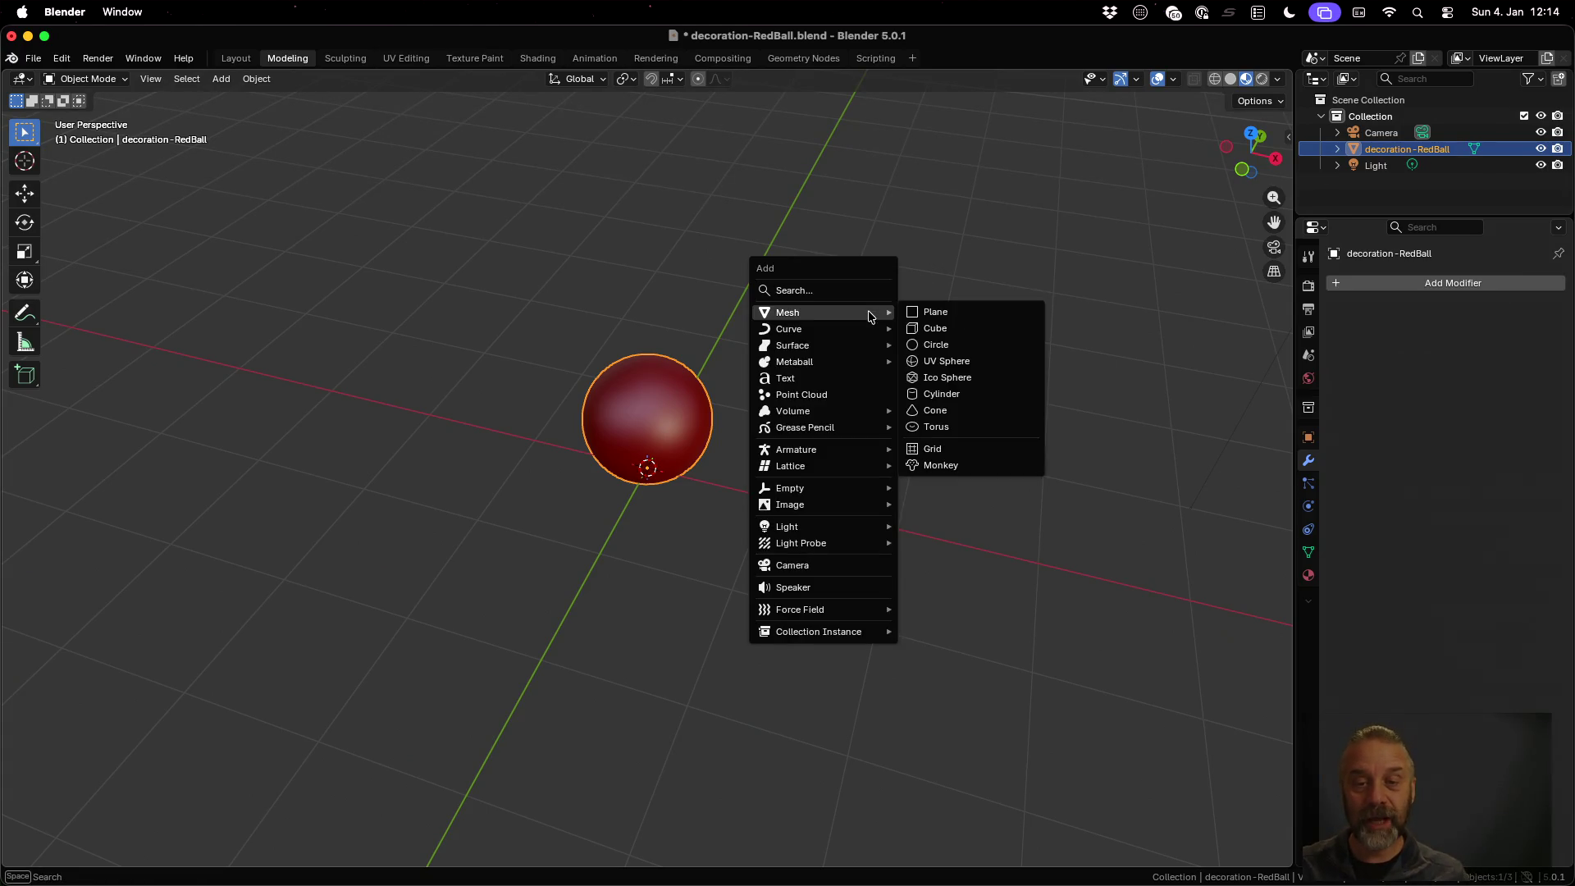
{"action": "mouse_move", "coordinate": [861, 448]}
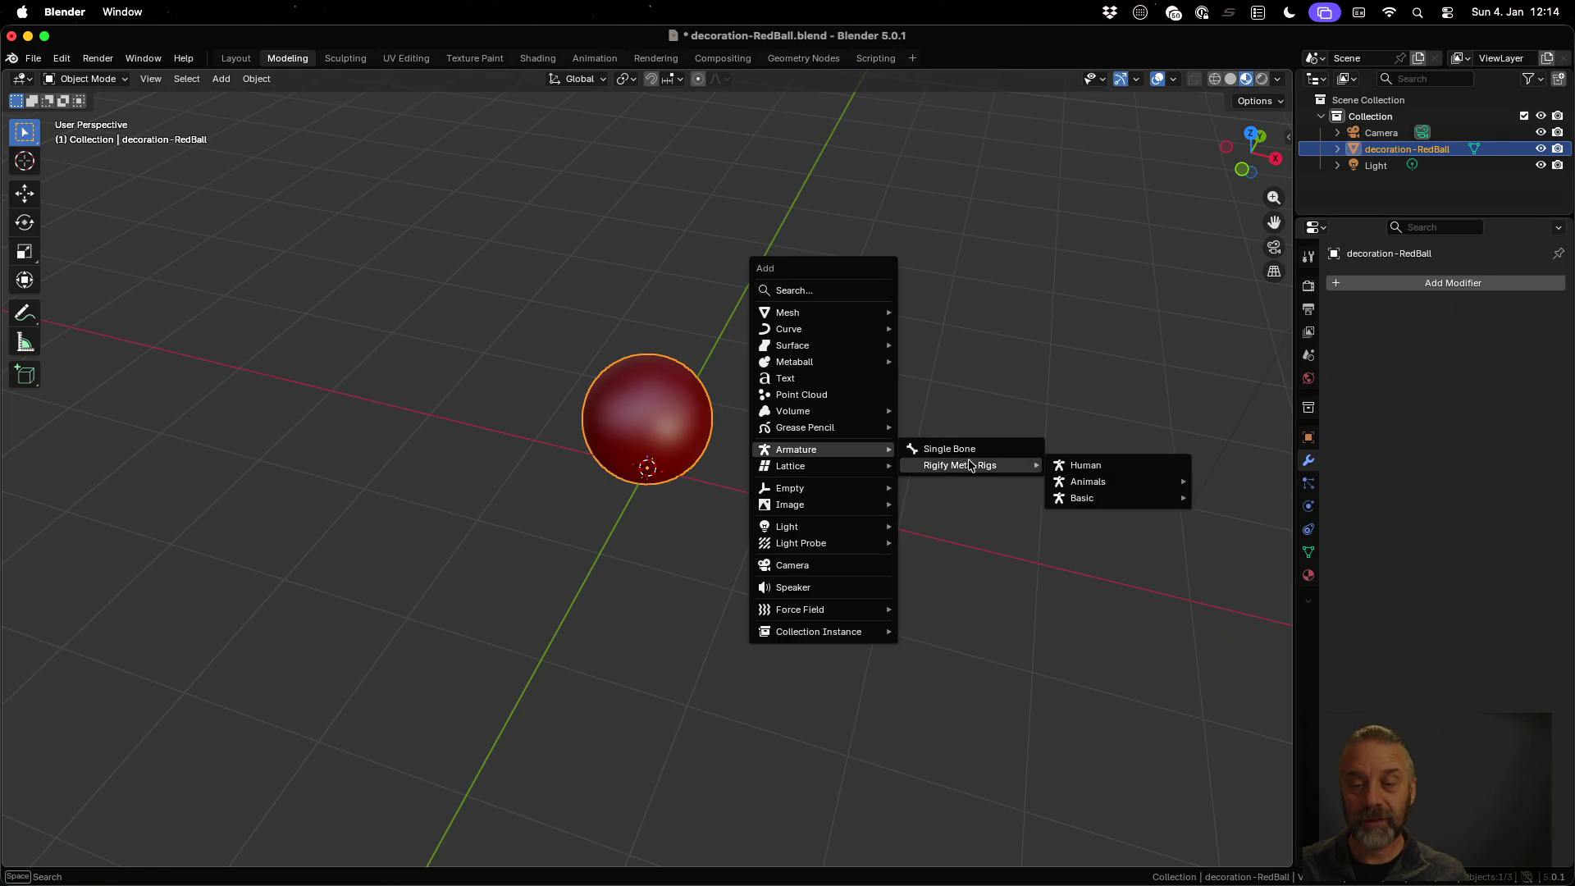
{"action": "left_click", "coordinate": [949, 449]}
{"action": "mouse_move", "coordinate": [730, 438]}
{"action": "middle_mouse_down"}
{"action": "mouse_move", "coordinate": [808, 436]}
{"action": "mouse_move", "coordinate": [1104, 566]}
{"action": "middle_mouse_up"}
{"action": "left_click", "coordinate": [1350, 632]}
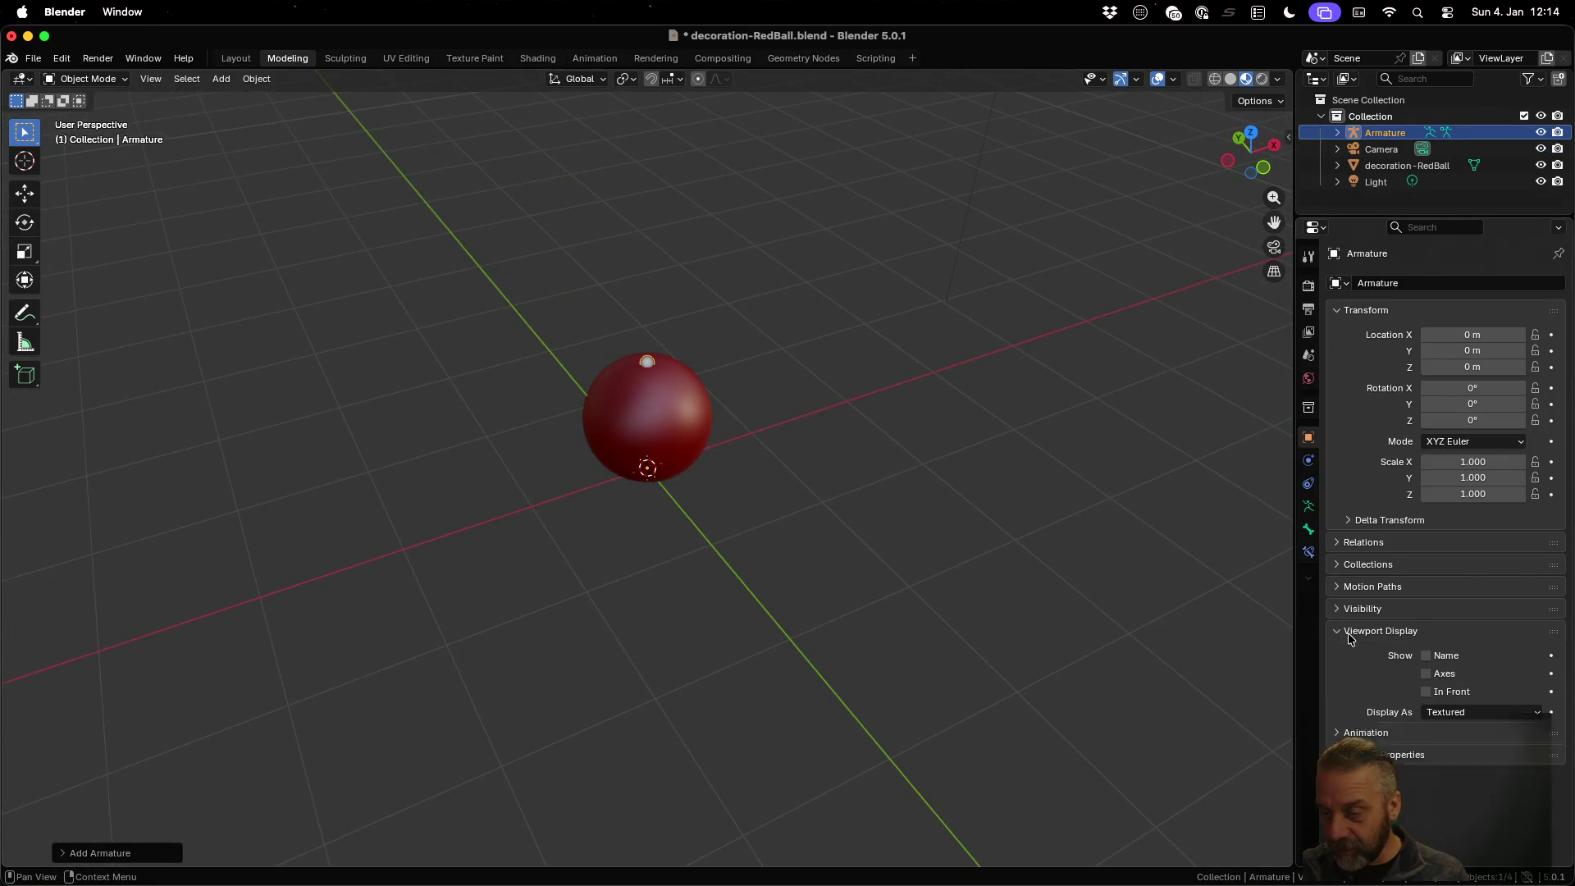
{"action": "left_click", "coordinate": [1426, 691]}
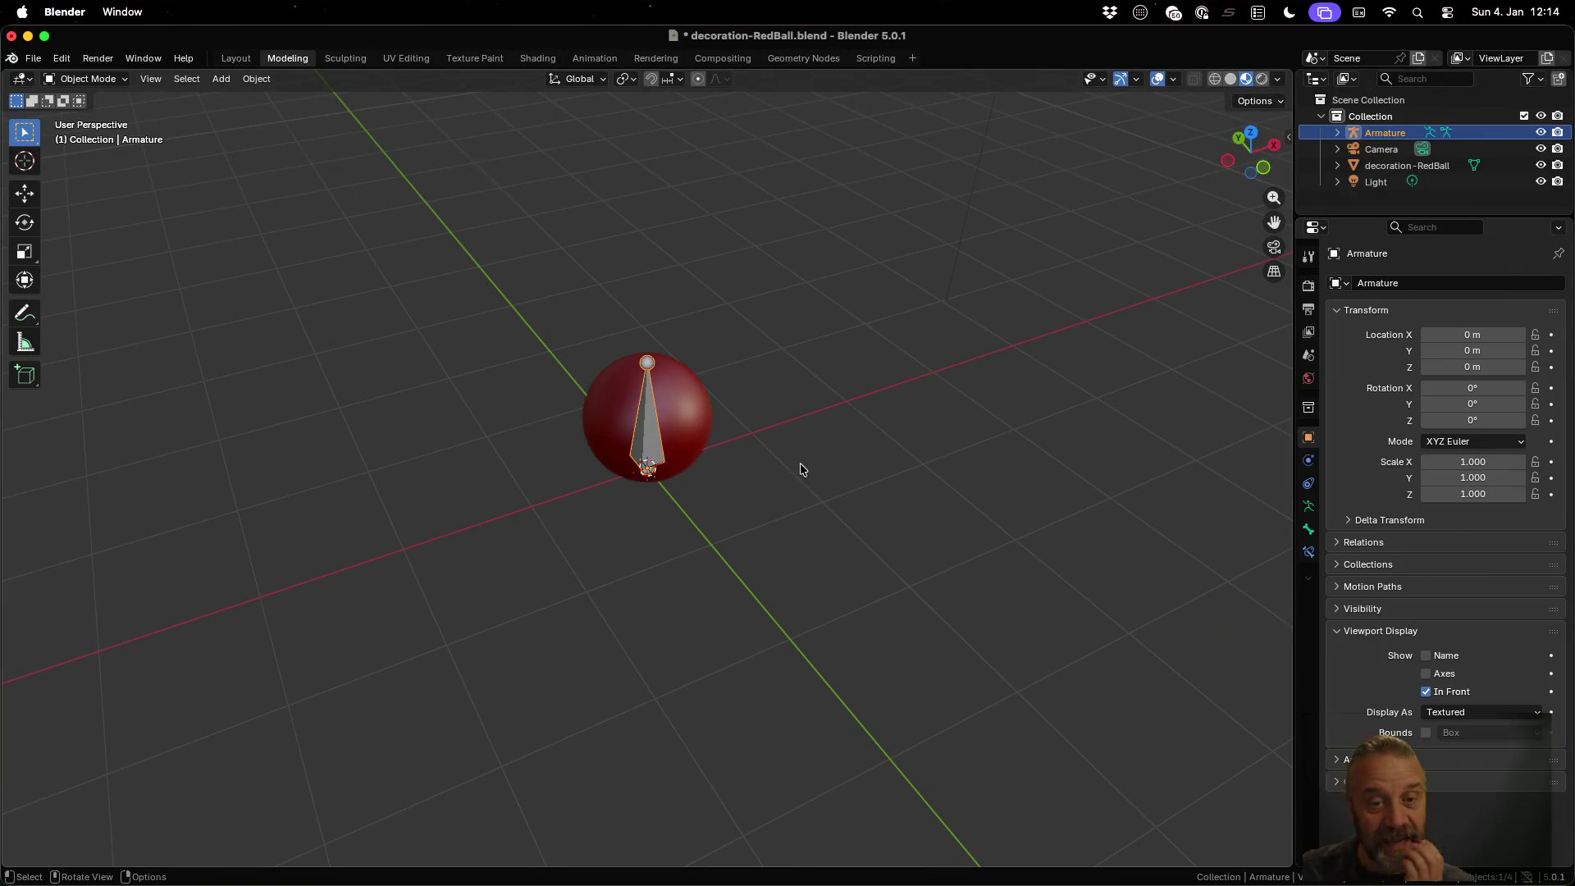
{"action": "scroll", "coordinate": [800, 464], "scroll_direction": "down", "scroll_amount": 1}
{"action": "middle_click_drag", "start_coordinate": [749, 520], "coordinate": [767, 485]}
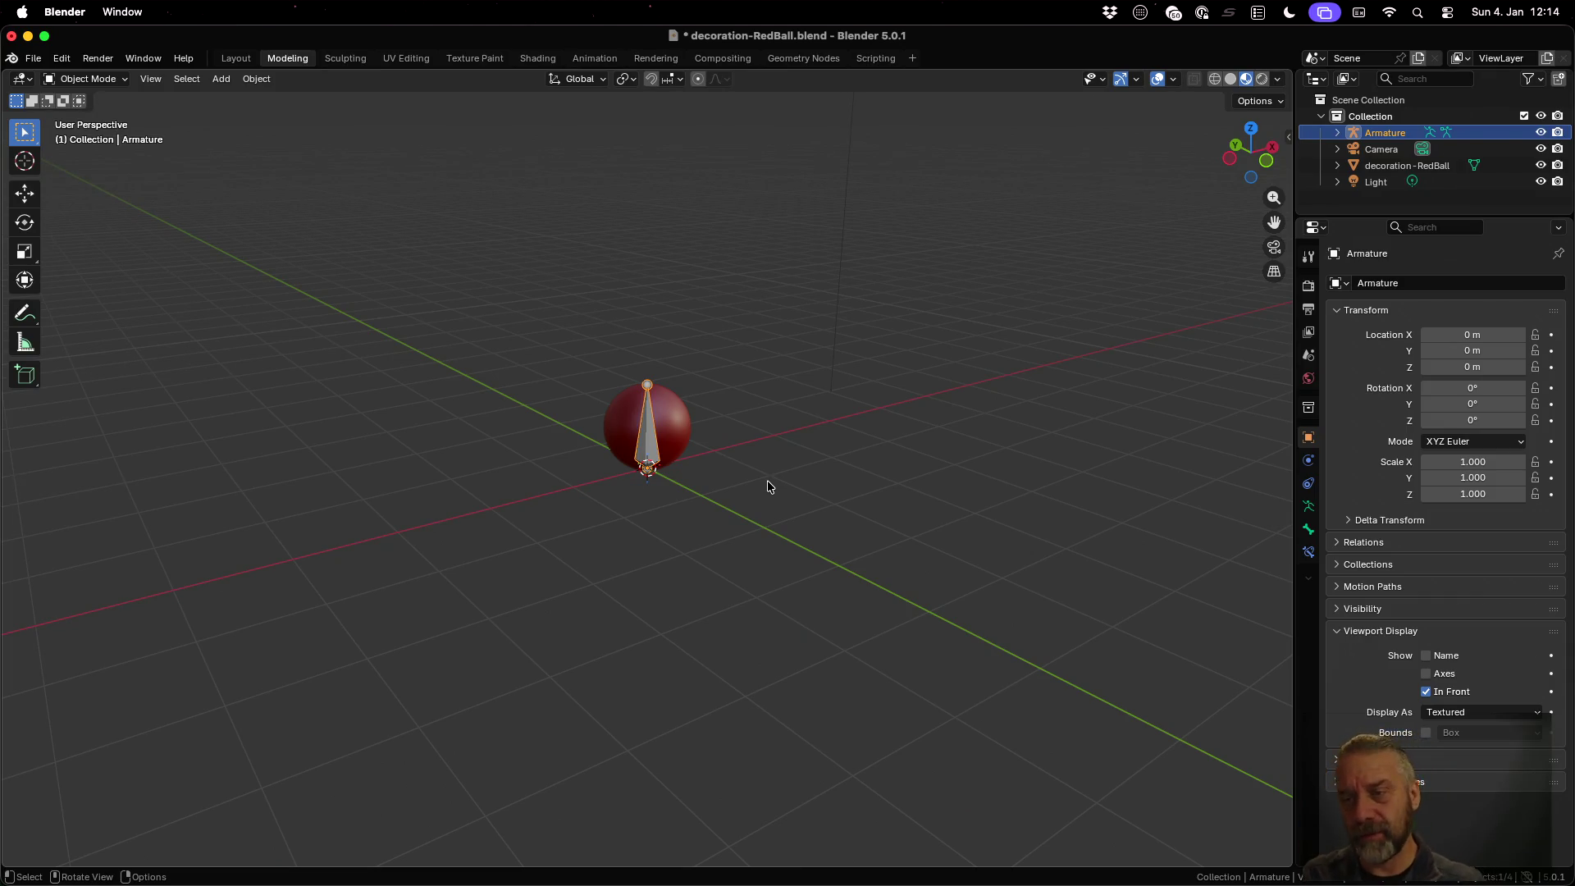
Parent the red ball to the Armature with automatic weights
{"action": "double_click", "coordinate": [1385, 132]}
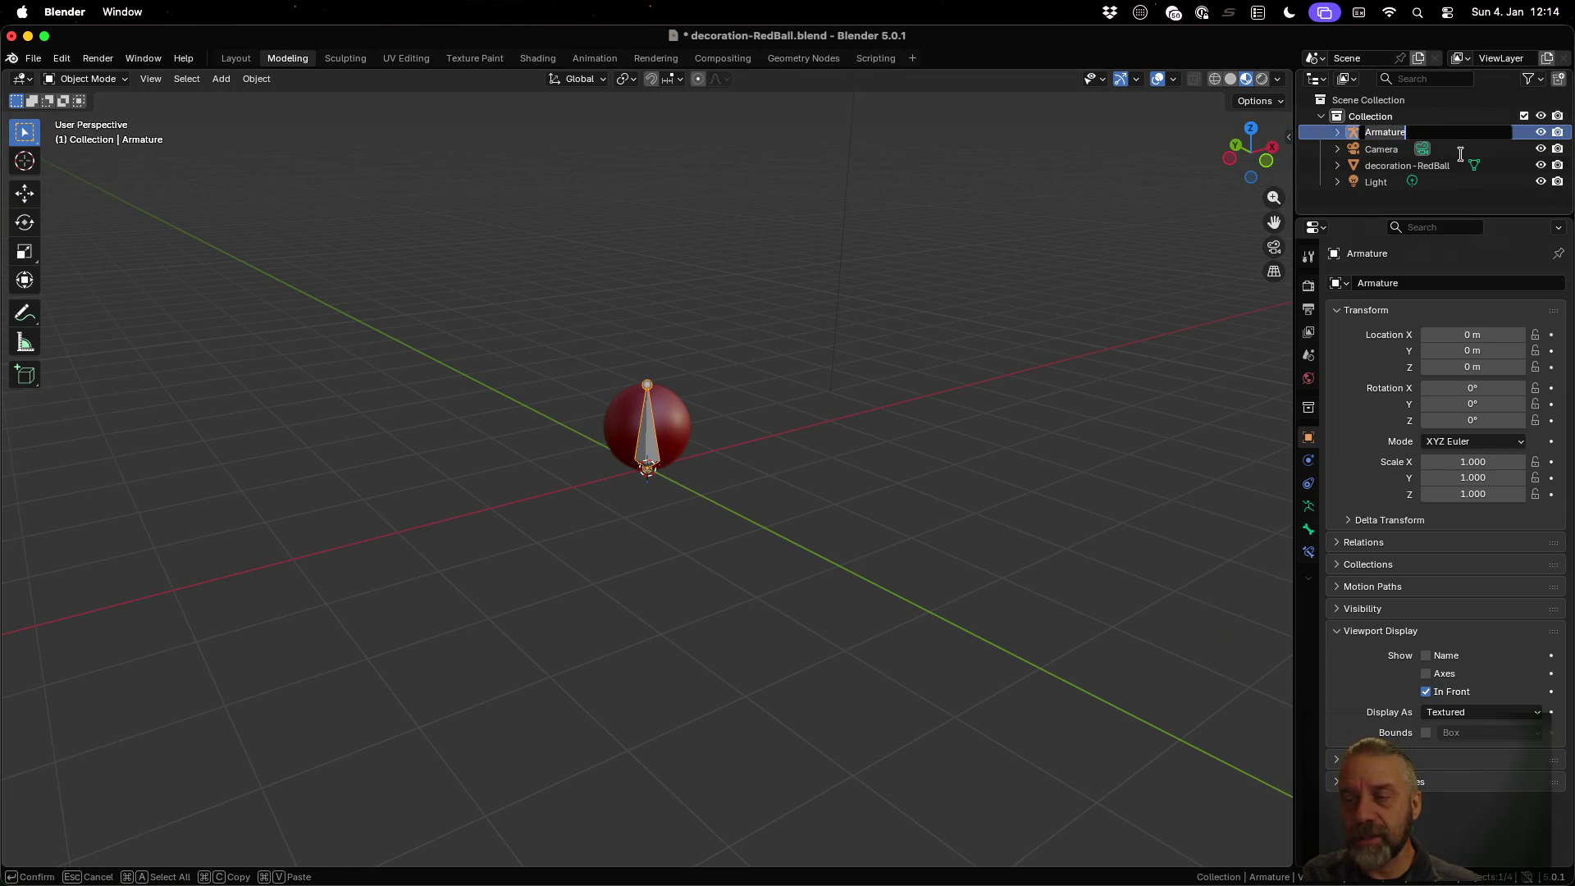
{"action": "key", "text": "Return"}
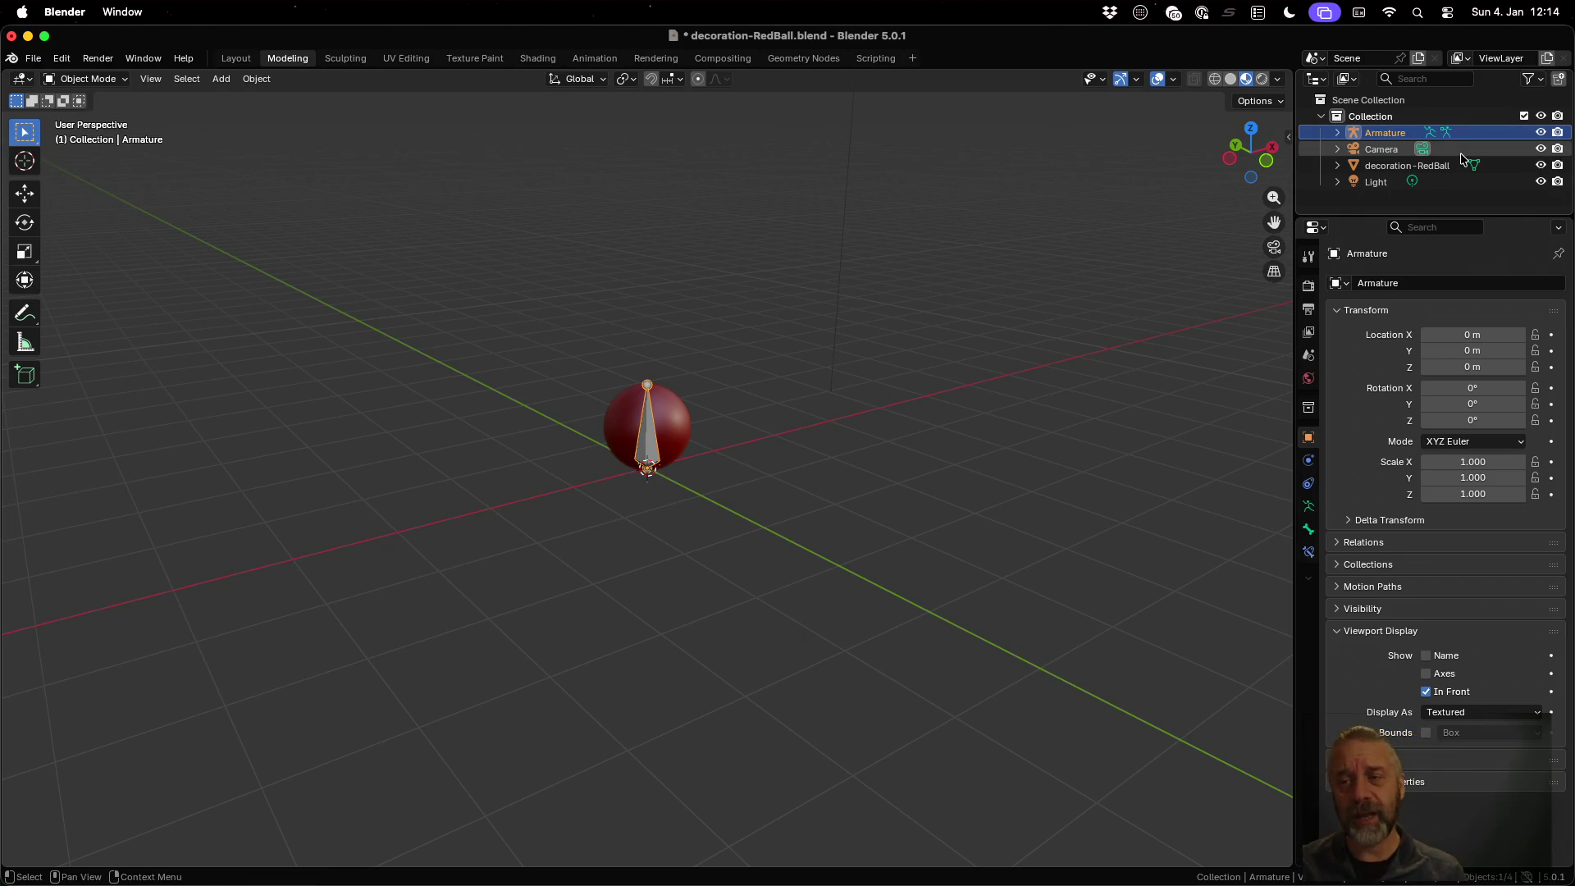
{"action": "left_click", "coordinate": [1411, 165], "text": "ctrl"}
{"action": "key", "text": "ctrl+p"}
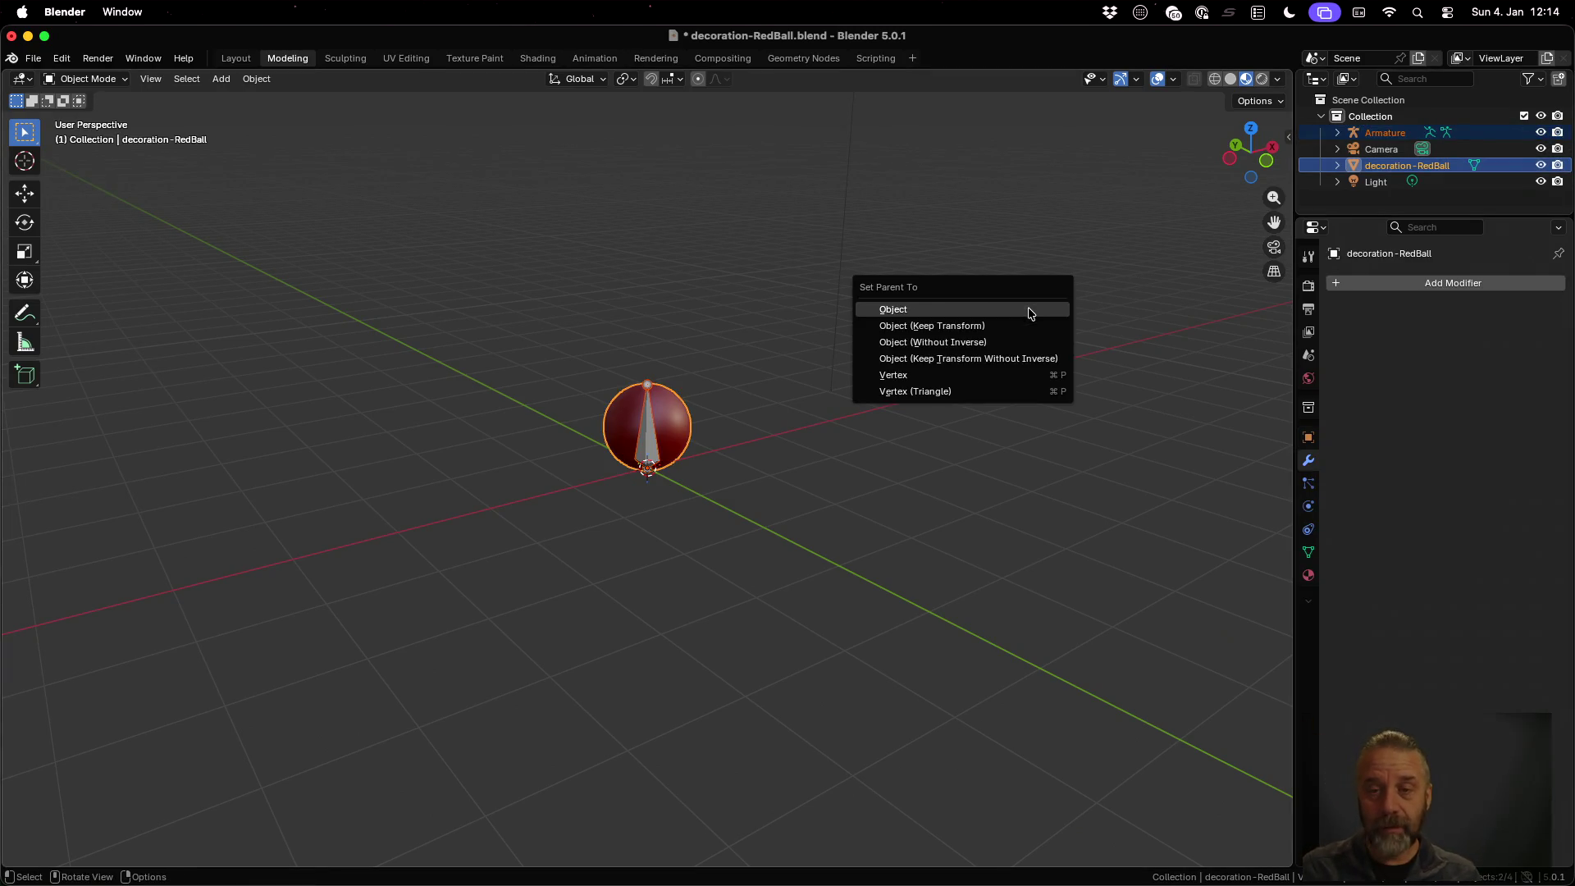
{"action": "left_click", "coordinate": [1028, 312]}
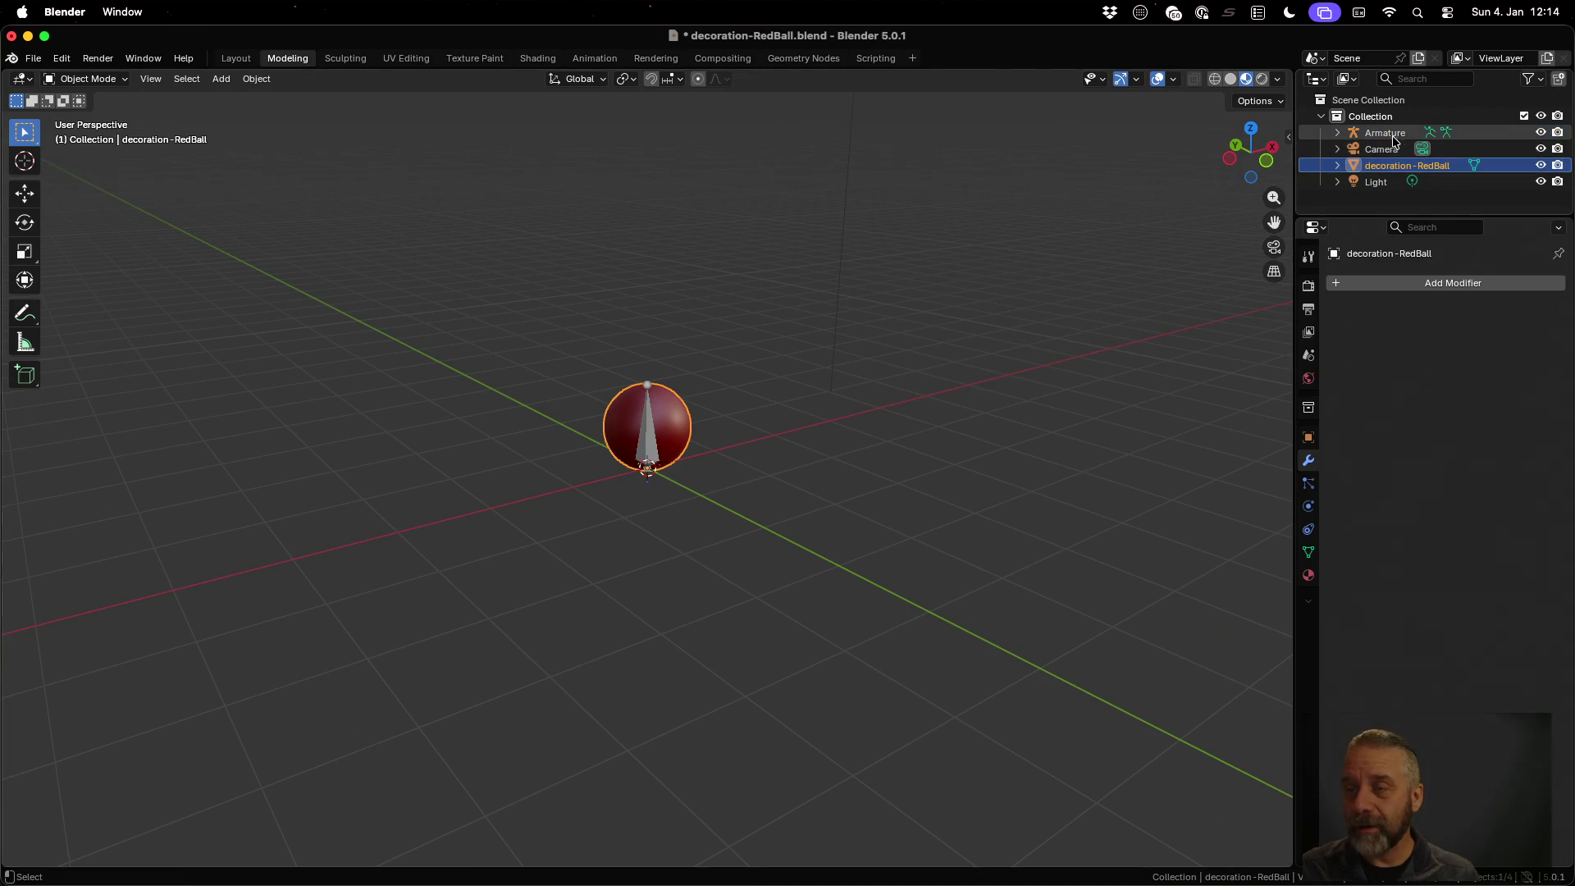
{"action": "left_click", "coordinate": [1392, 134], "text": "ctrl"}
{"action": "key", "text": "ctrl+p"}
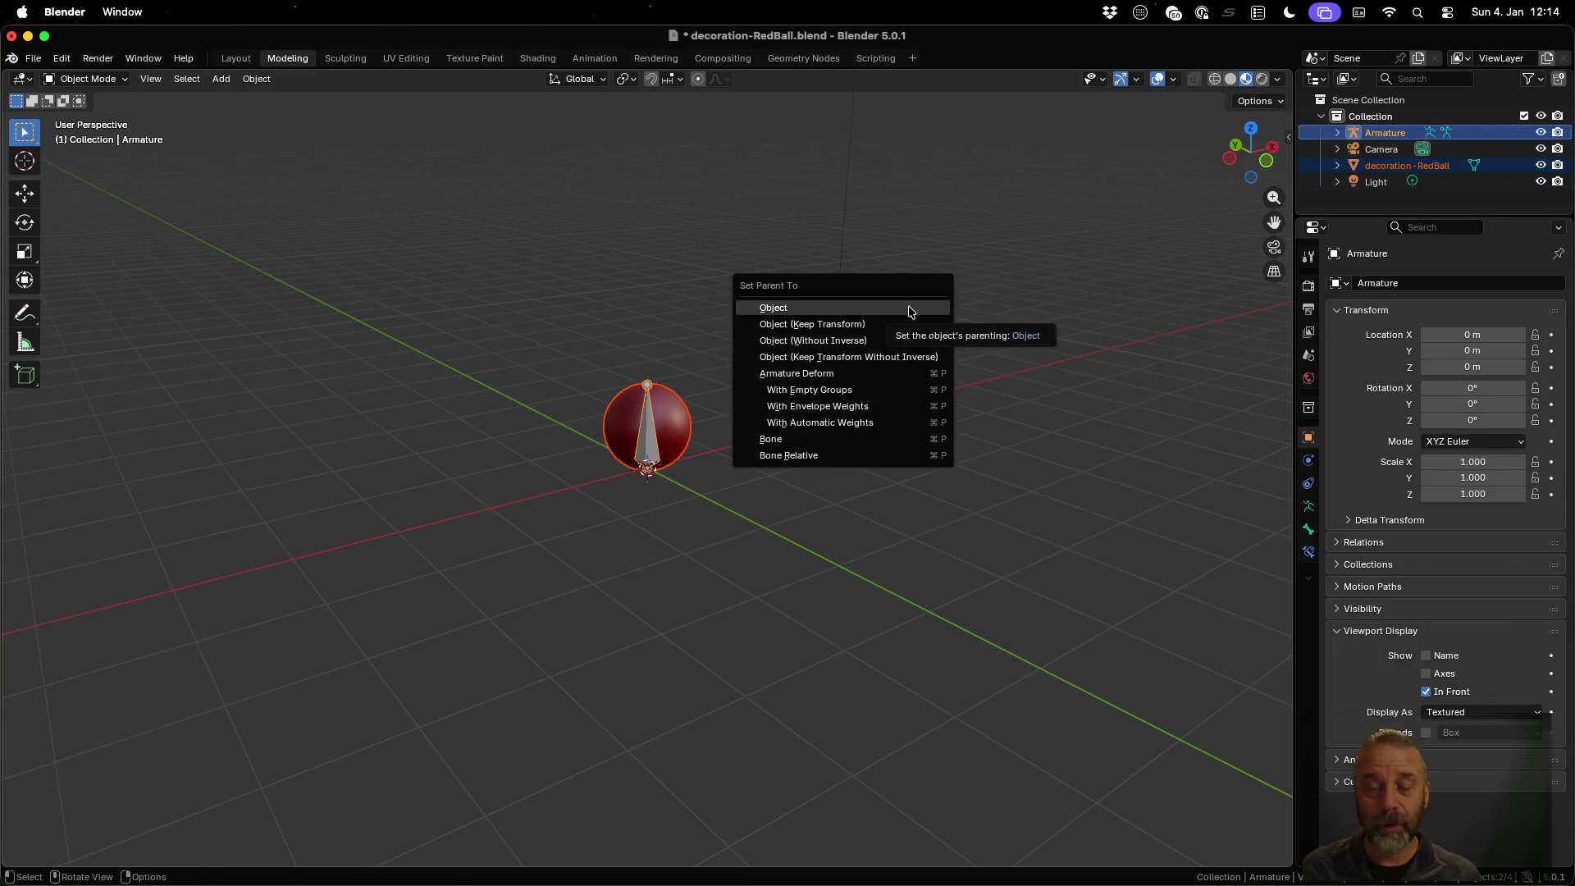
{"action": "left_click", "coordinate": [883, 420]}
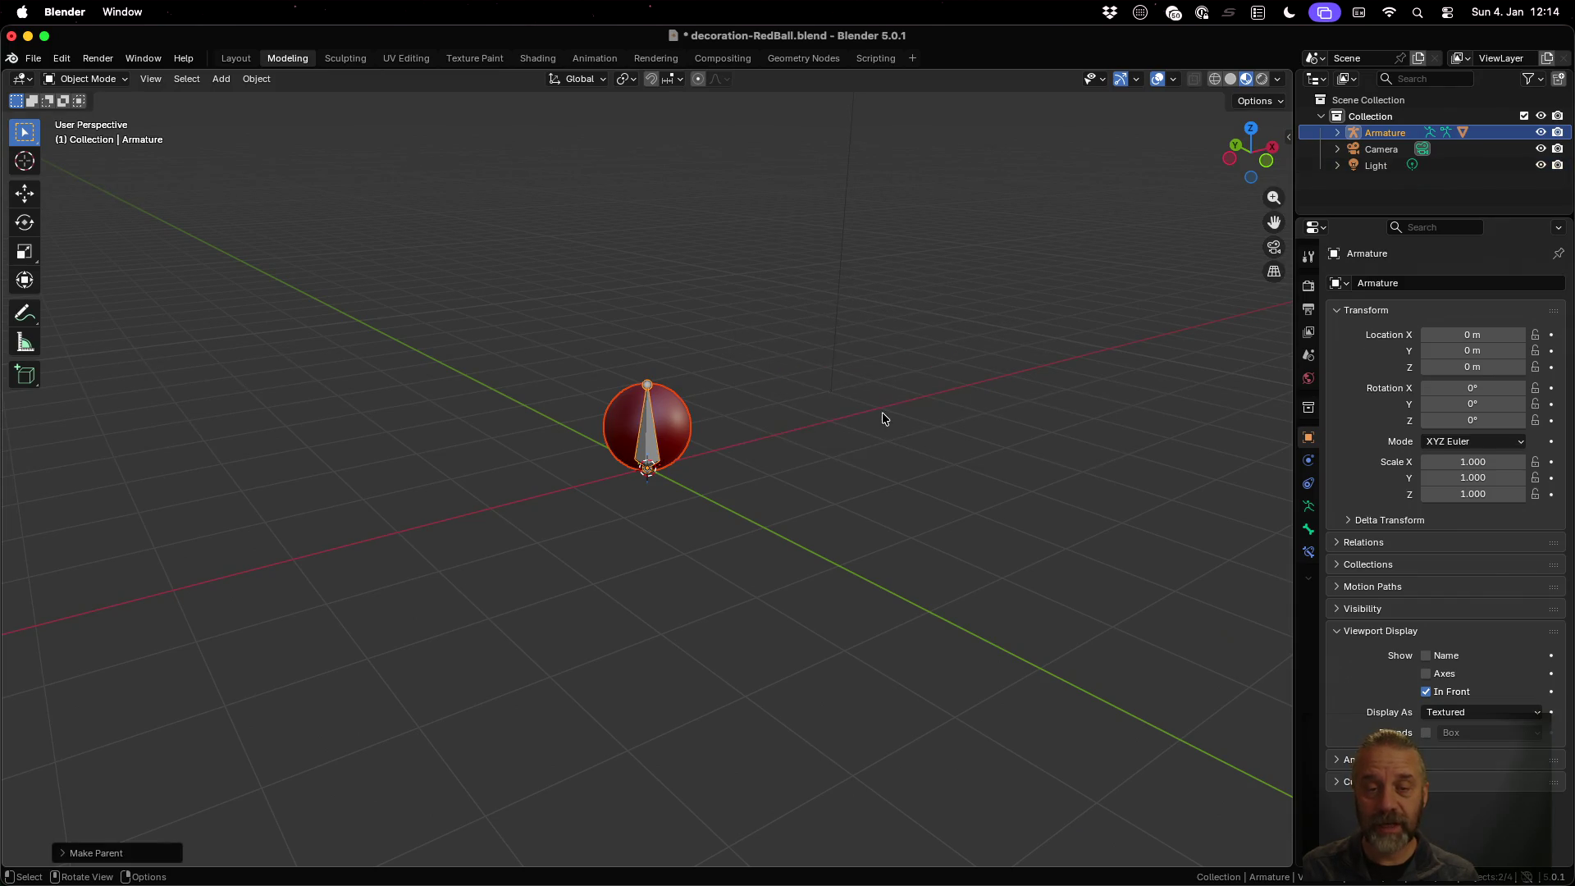
Enter Pose Mode and test-scale the bone along Z to stretch the ball
{"action": "left_click", "coordinate": [86, 78]}
{"action": "left_click", "coordinate": [92, 134]}
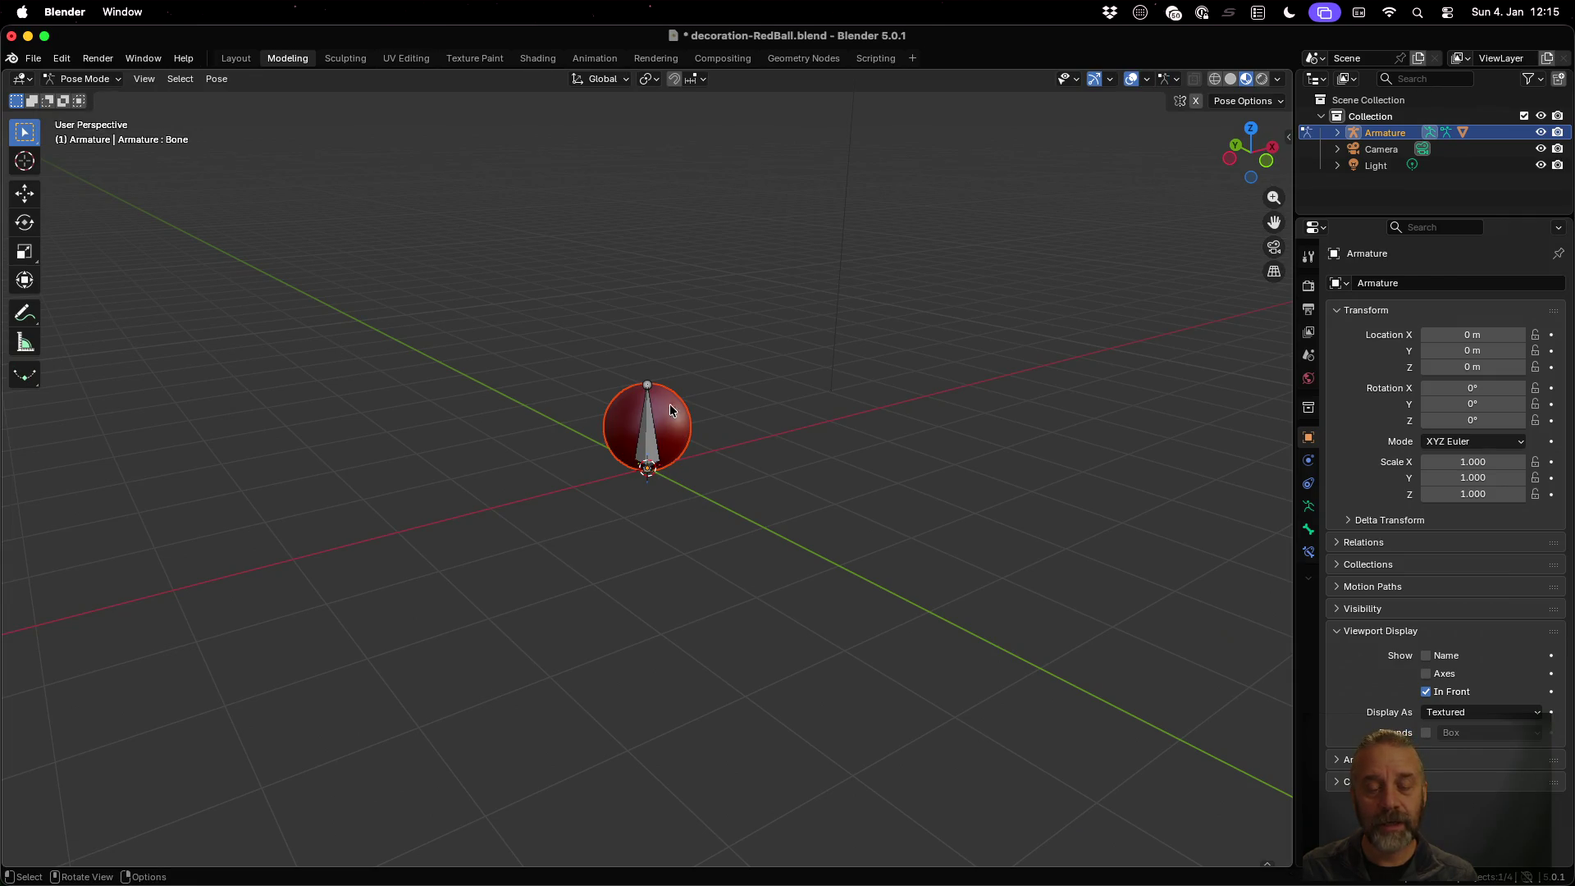
{"action": "left_click", "coordinate": [652, 392]}
{"action": "key", "text": "s"}
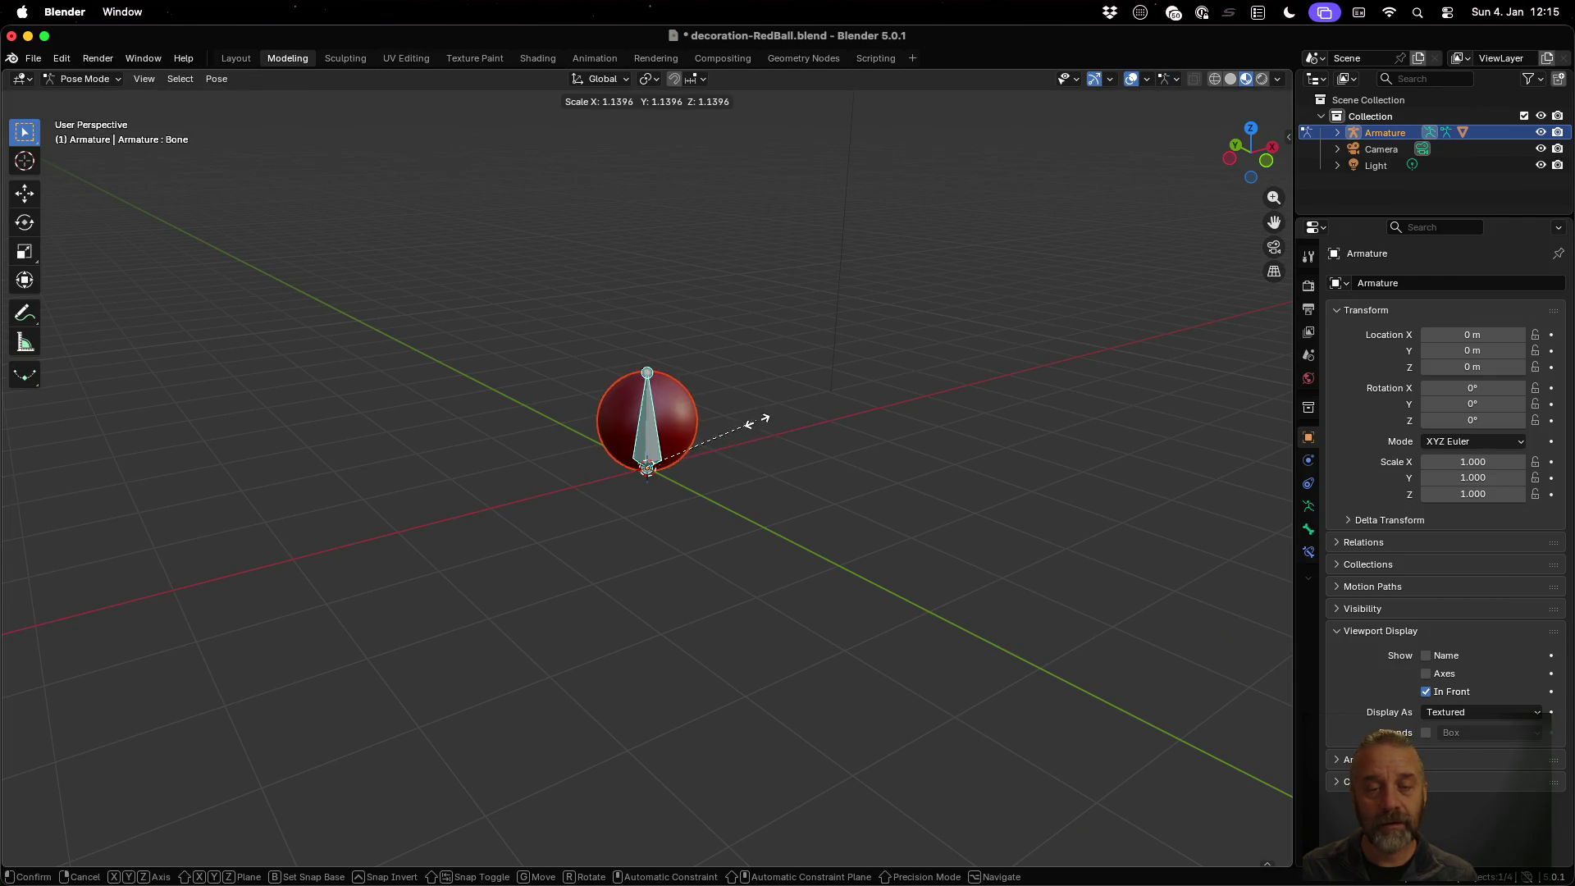
{"action": "key", "text": "z"}
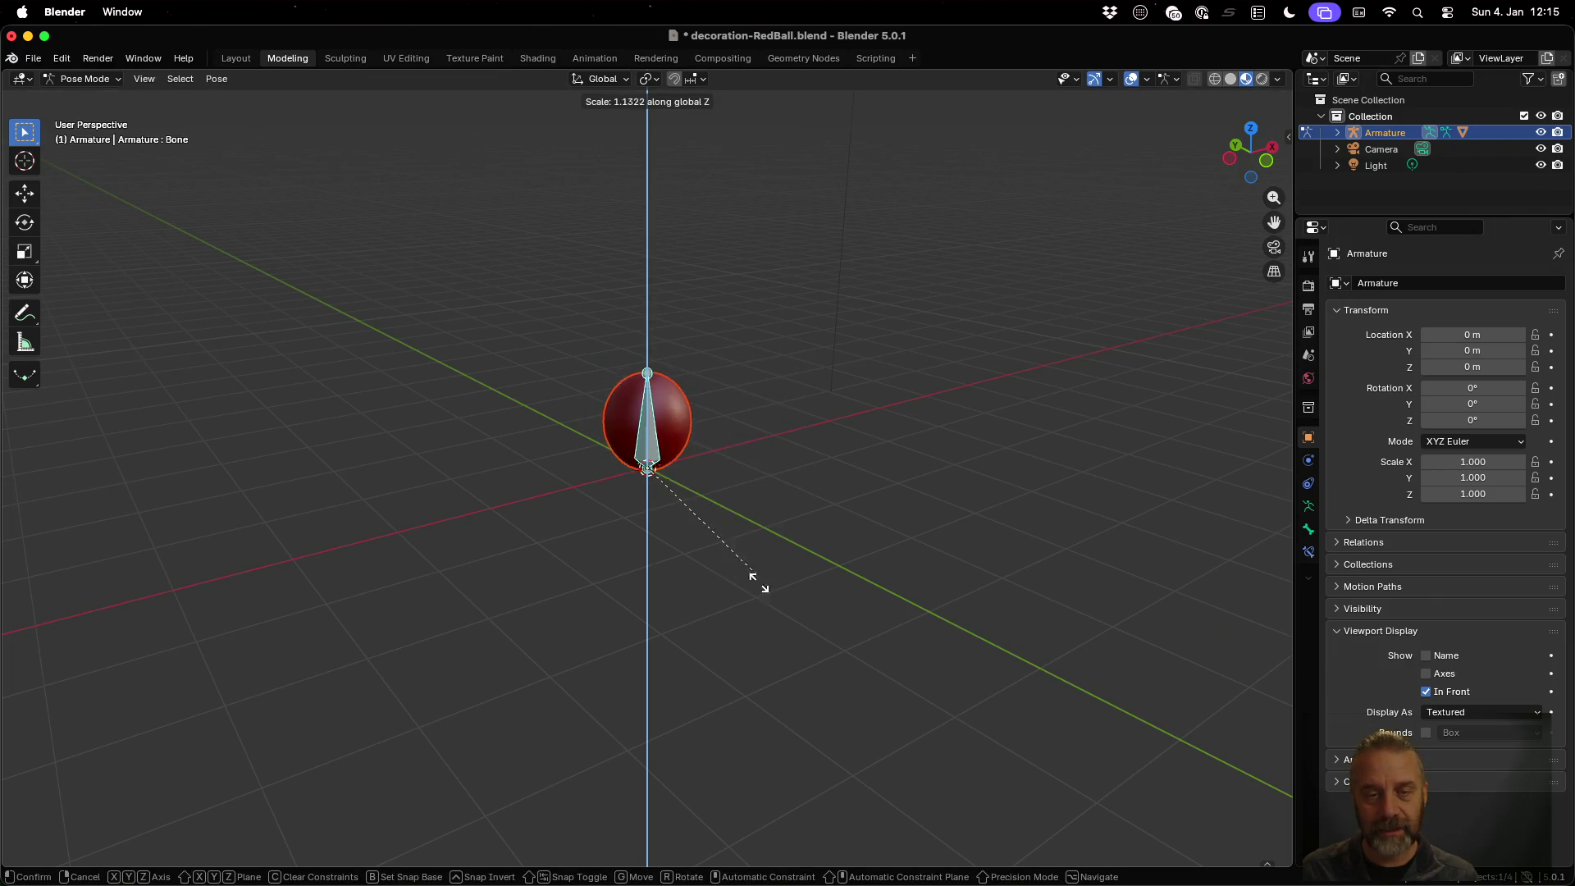
{"action": "left_click", "coordinate": [737, 382]}
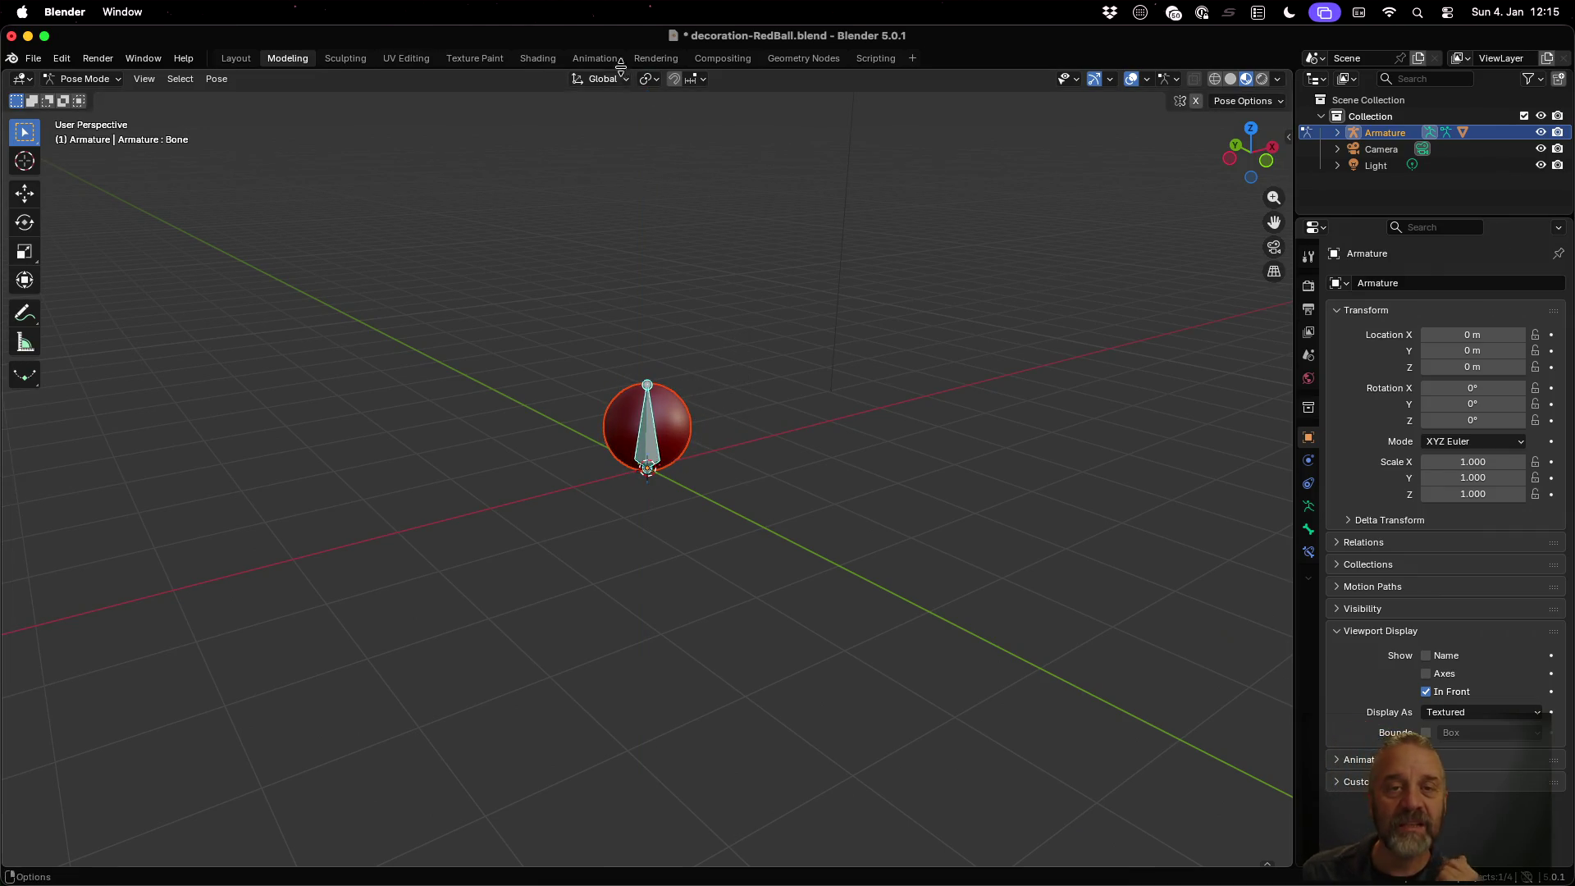
{"action": "left_click", "coordinate": [619, 63]}
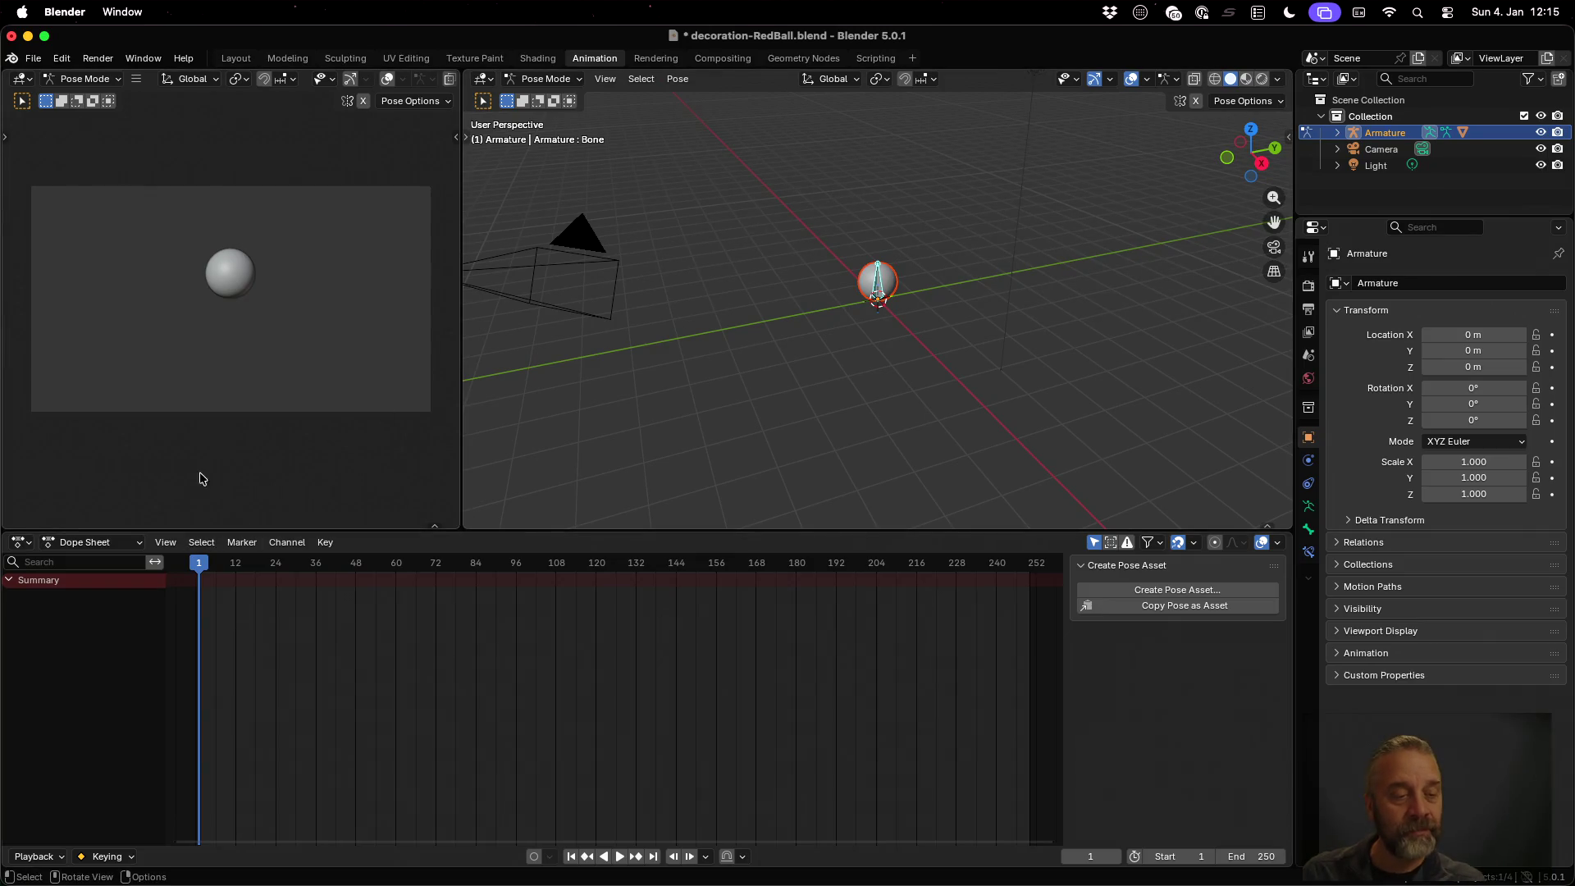
Switch the Dope Sheet to Action Editor and name the action 'decoration-RedBall-Idle'
{"action": "left_click", "coordinate": [132, 543]}
{"action": "left_click", "coordinate": [127, 602]}
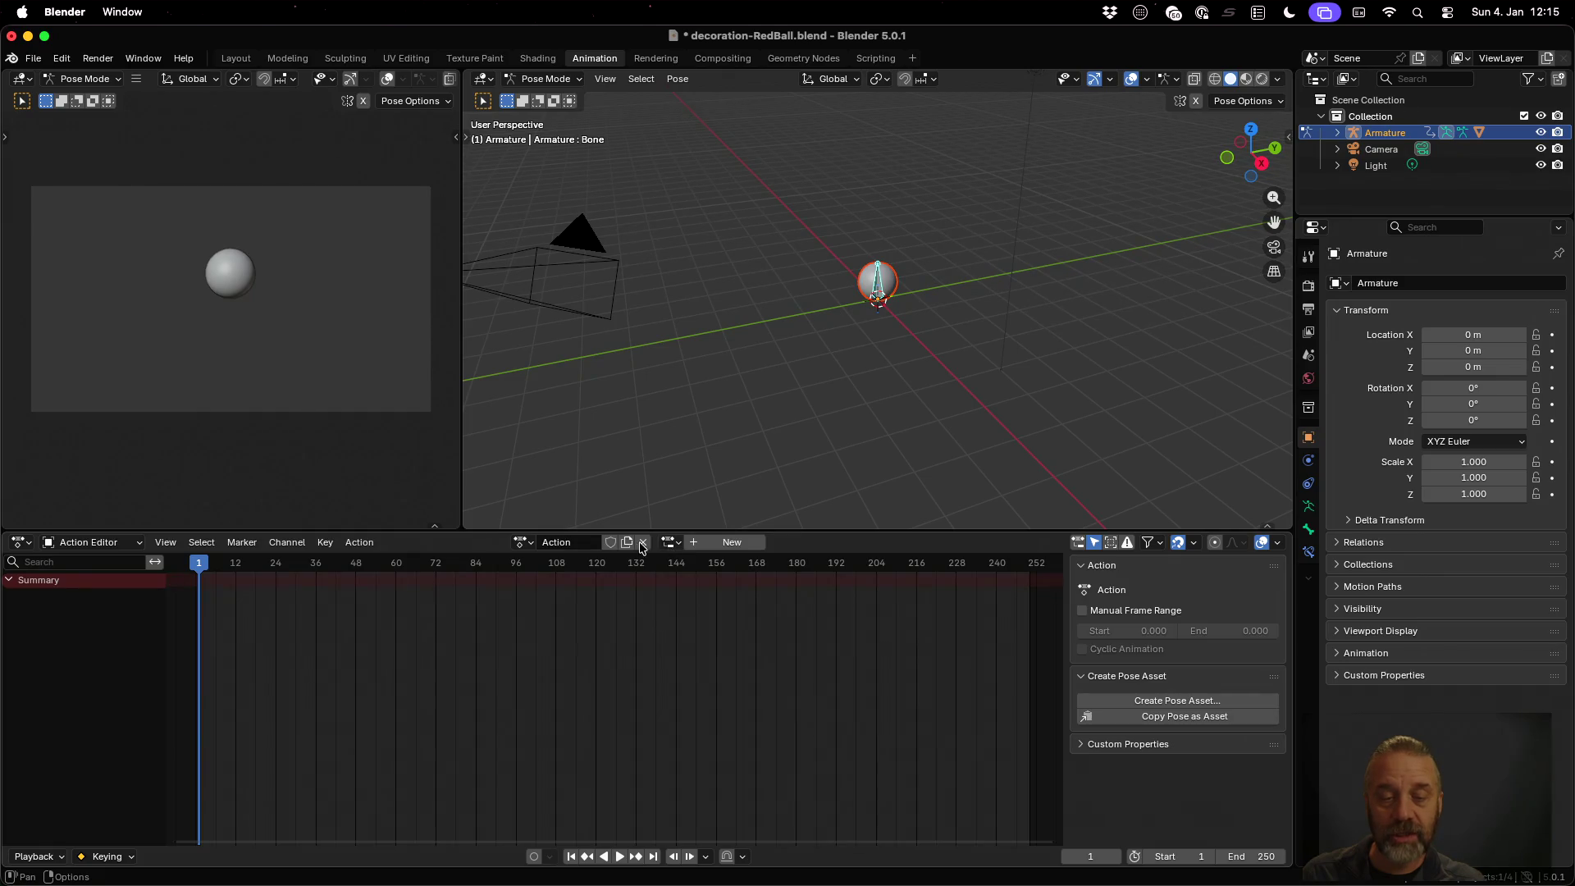
{"action": "left_click", "coordinate": [588, 542]}
{"action": "type", "text": "dec"}
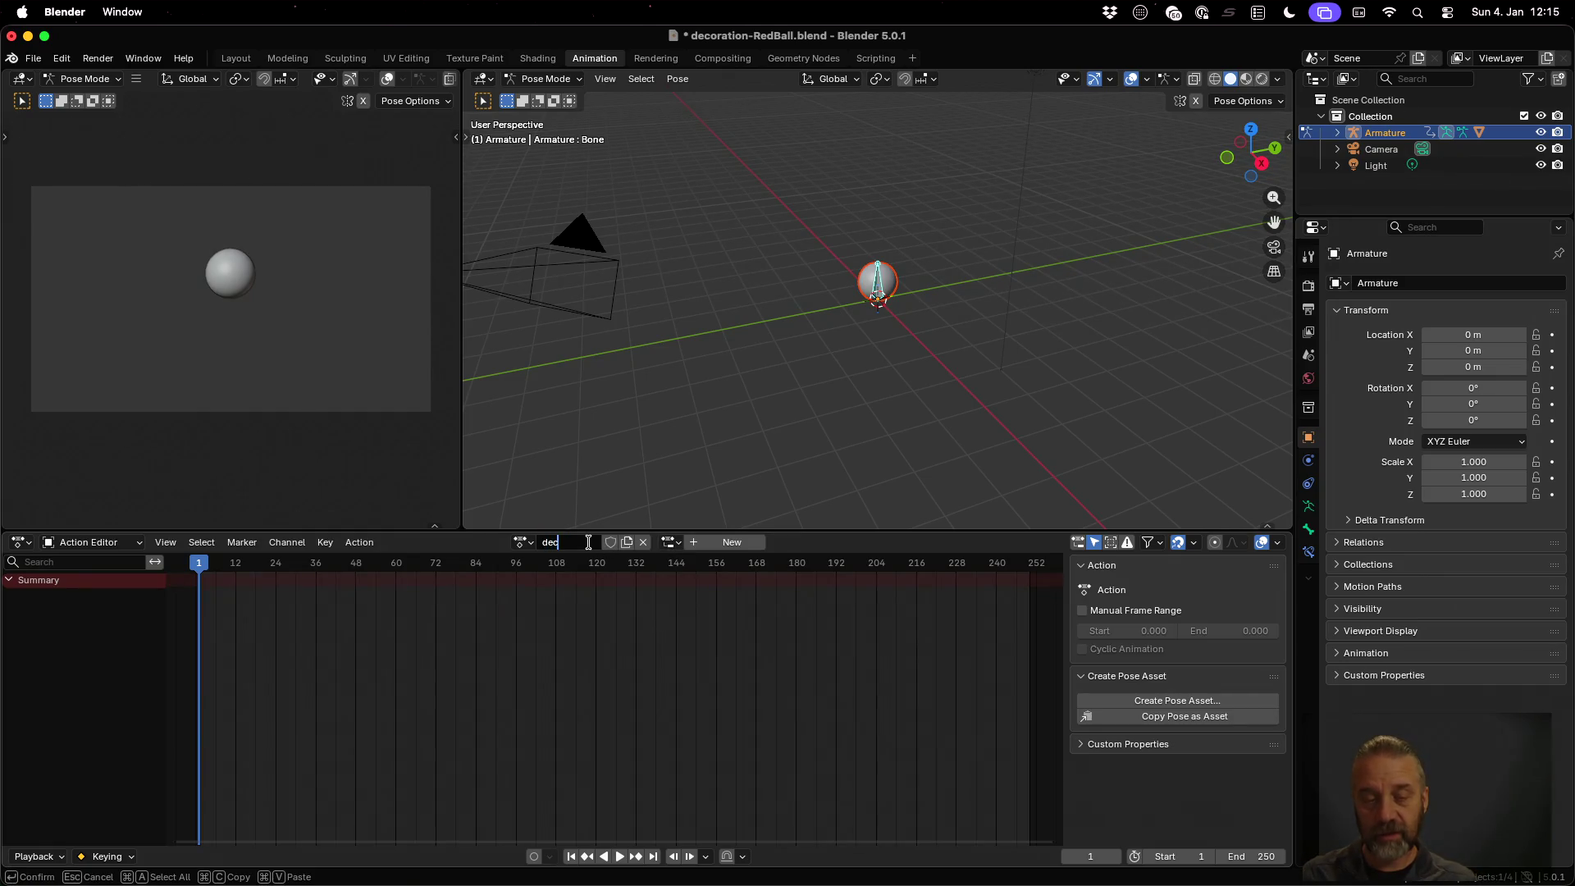
{"action": "type", "text": "-R"}
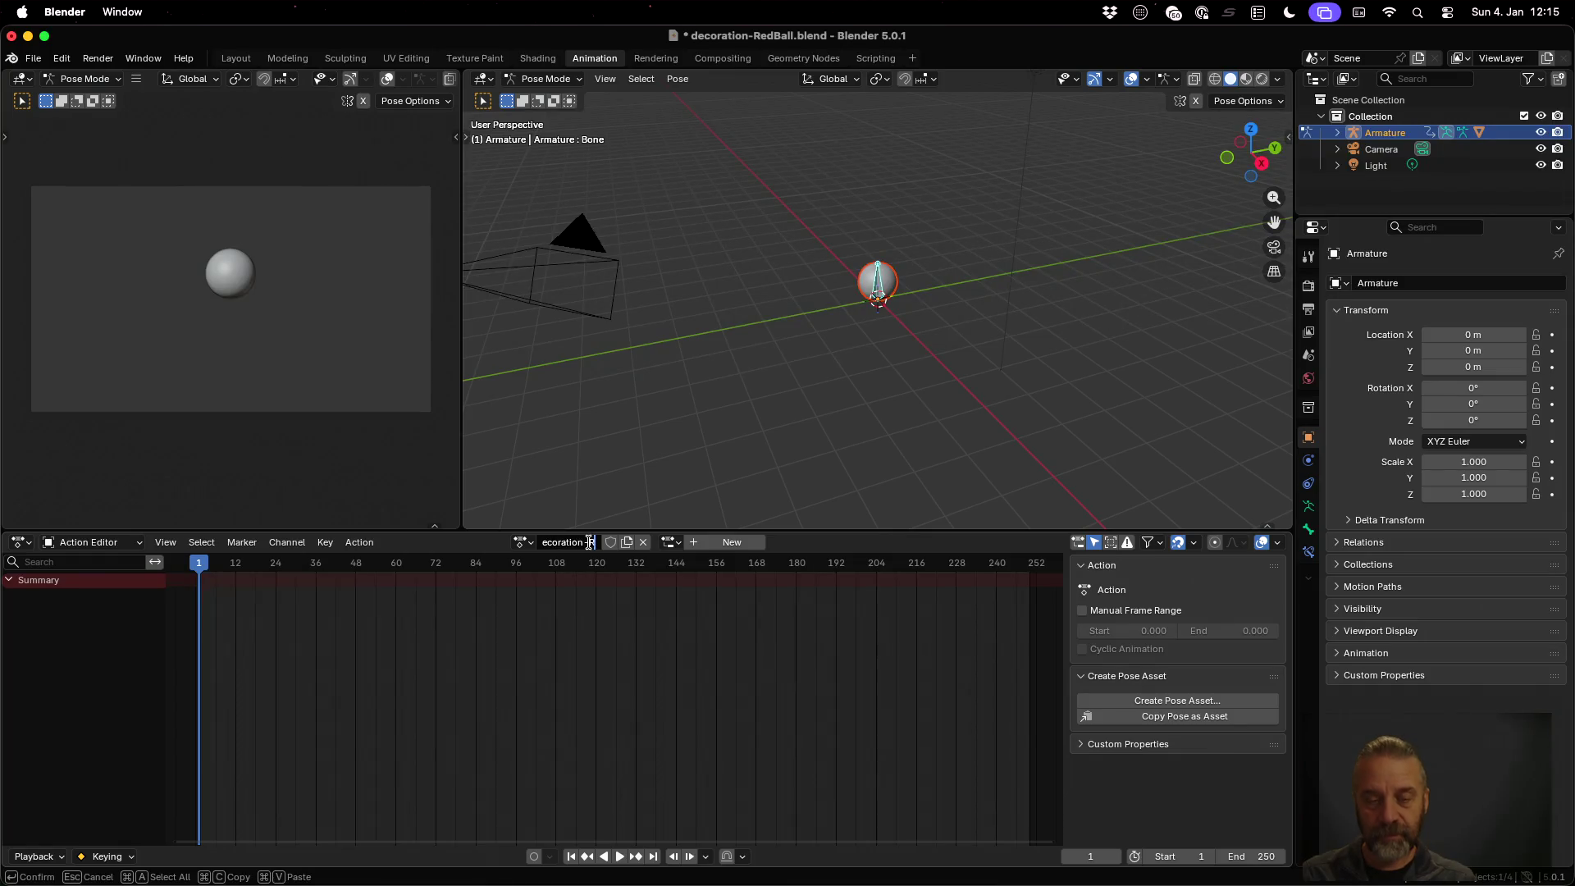
{"action": "type", "text": "edBall0-Idle"}
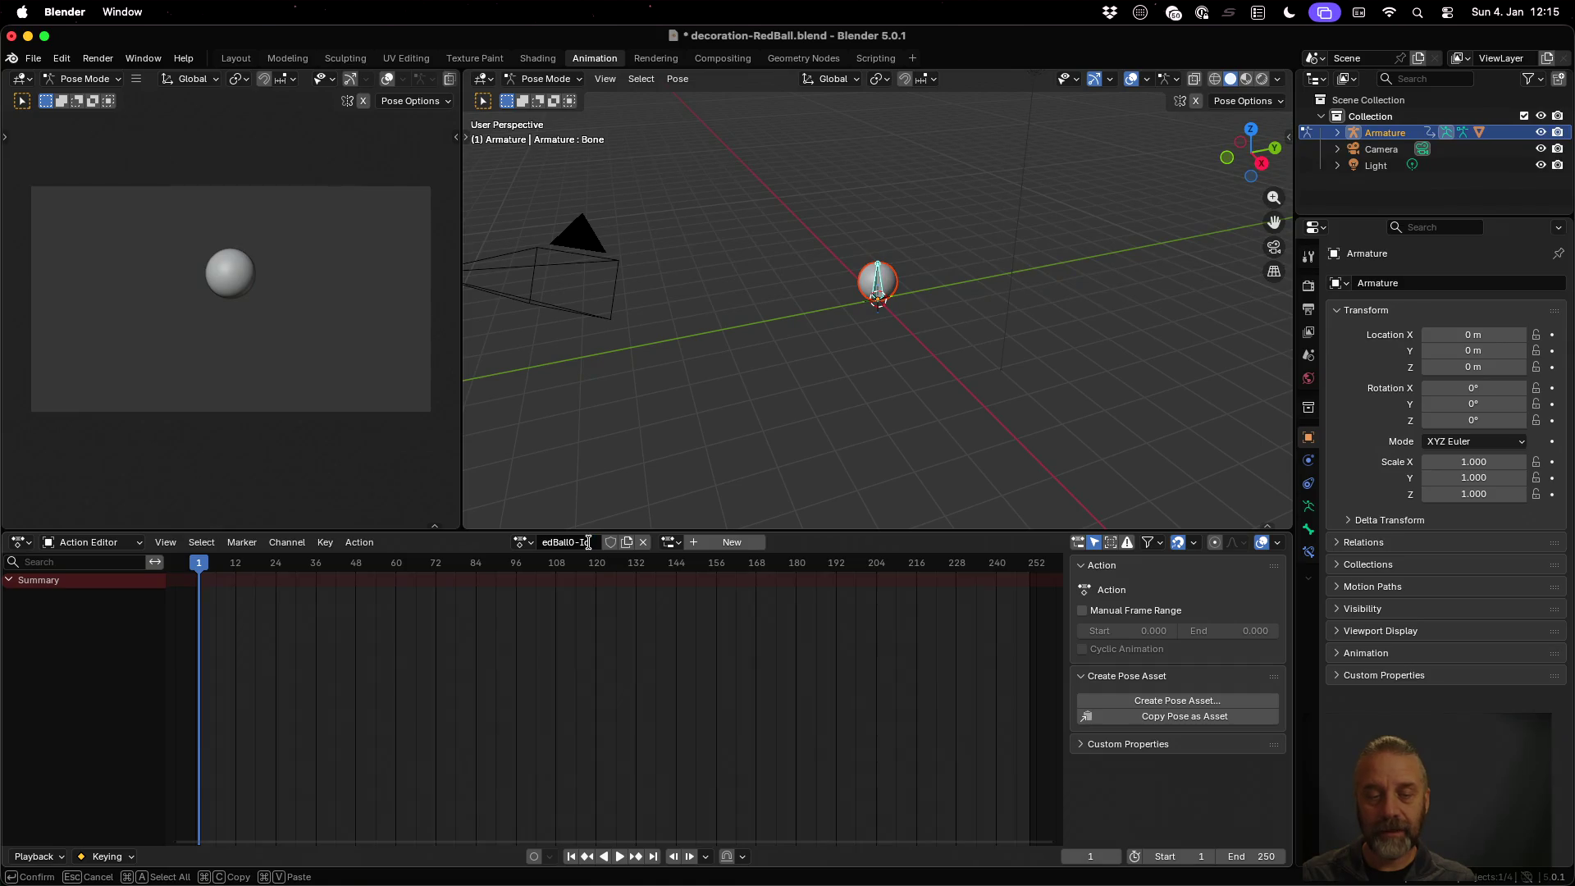
{"action": "key", "text": "Return"}
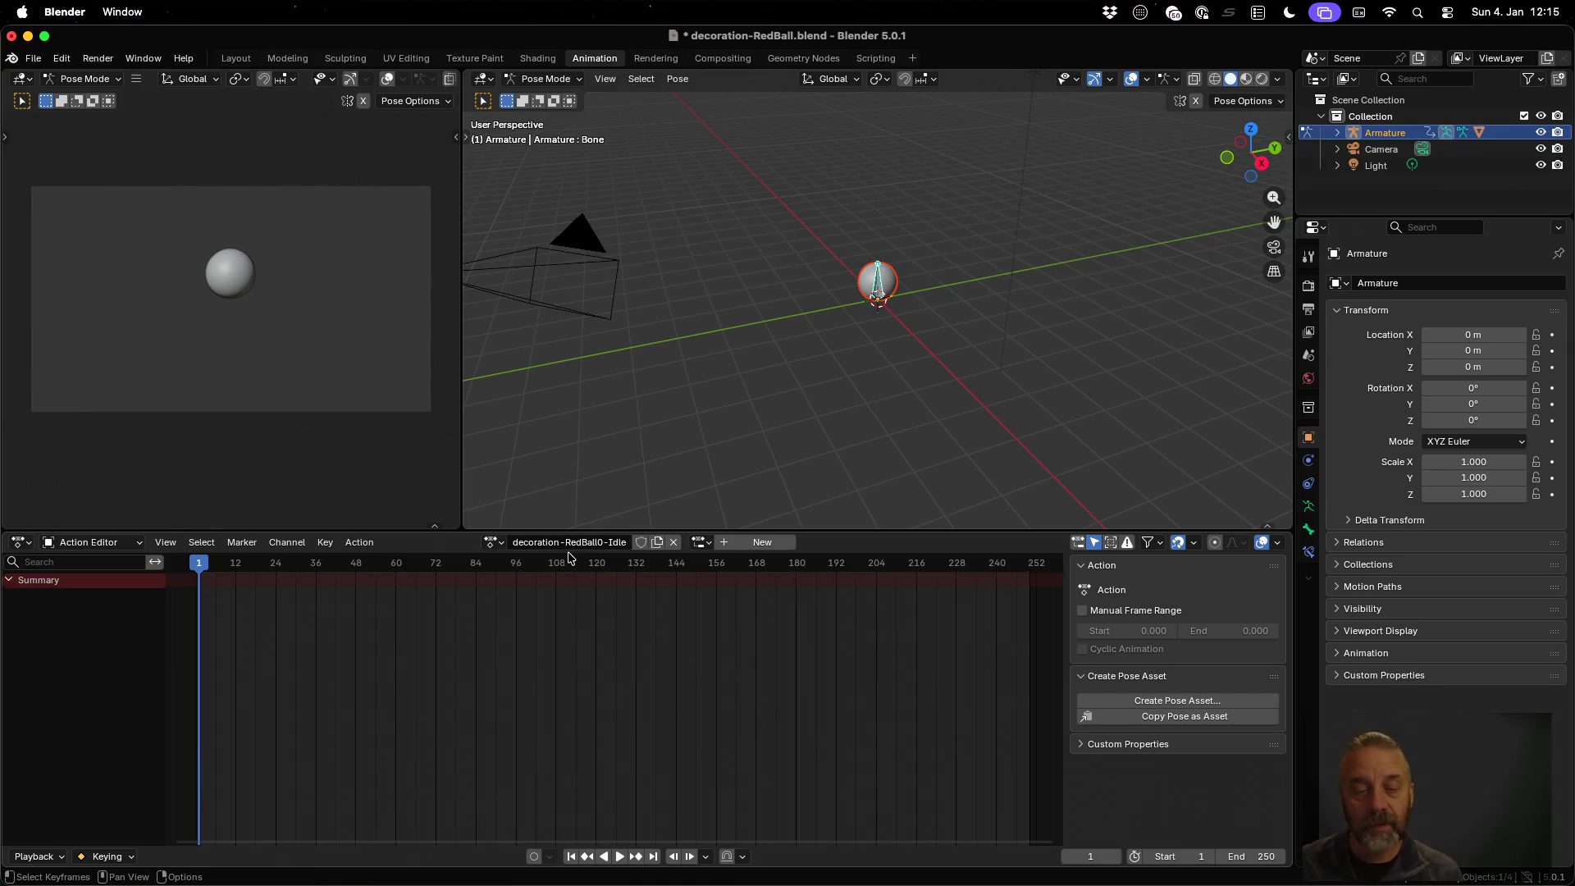
{"action": "left_click", "coordinate": [608, 542]}
{"action": "left_click", "coordinate": [608, 543]}
{"action": "key", "text": "BackSpace"}
{"action": "key", "text": "Return"}
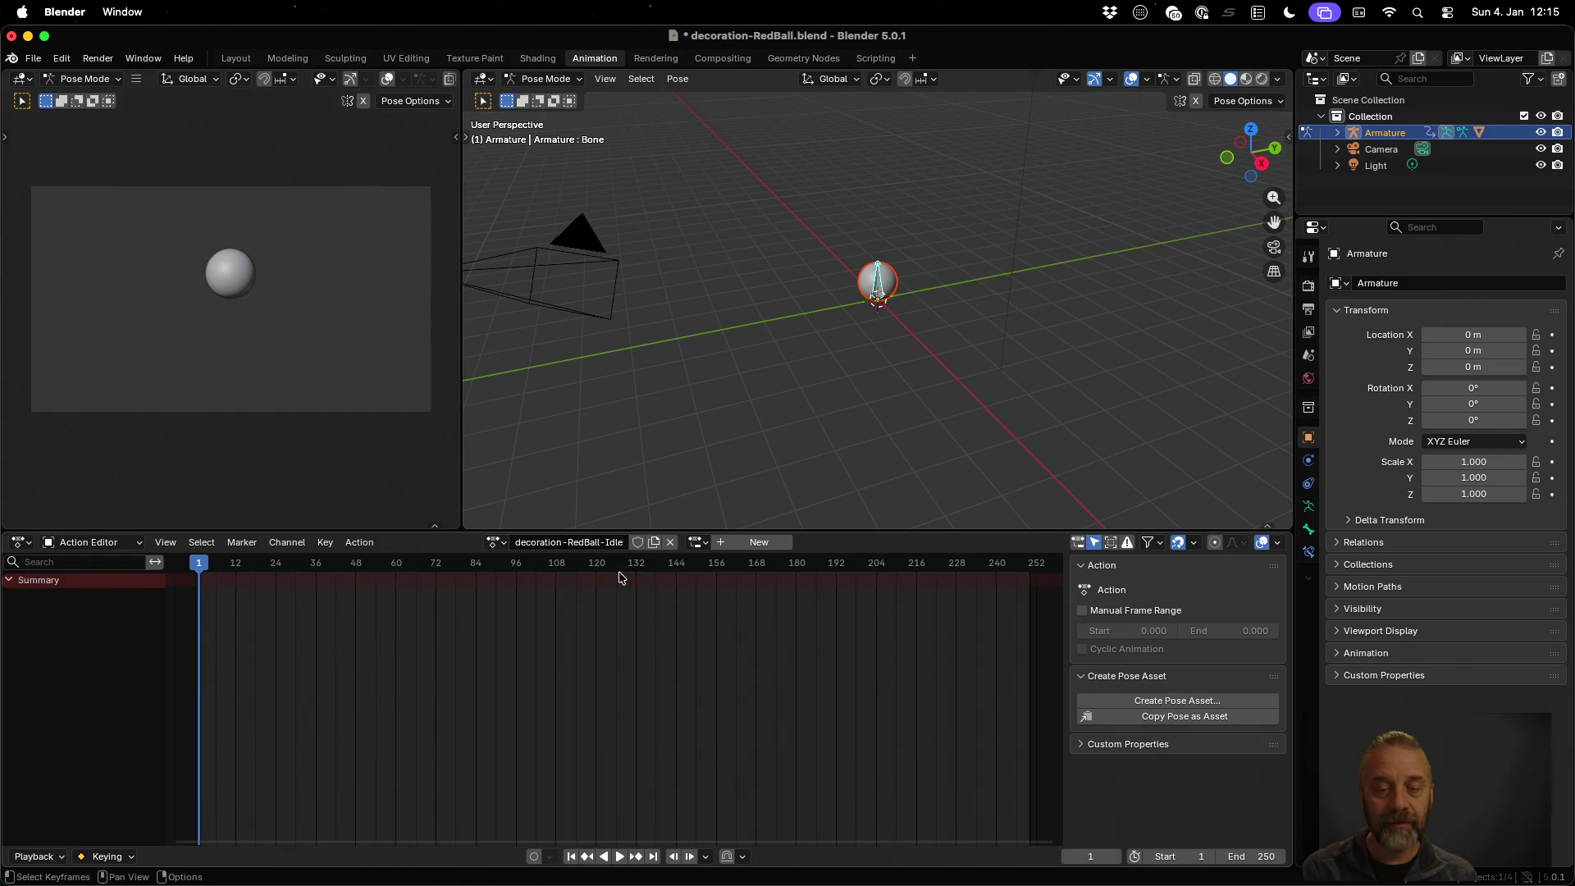
Enable a manual frame range of 1 to 24 and keyframe the bone at frame 1
{"action": "left_click", "coordinate": [1117, 609]}
{"action": "left_click", "coordinate": [1162, 630]}
{"action": "type", "text": "1"}
{"action": "key", "text": "Tab"}
{"action": "type", "text": "24"}
{"action": "key", "text": "Tab"}
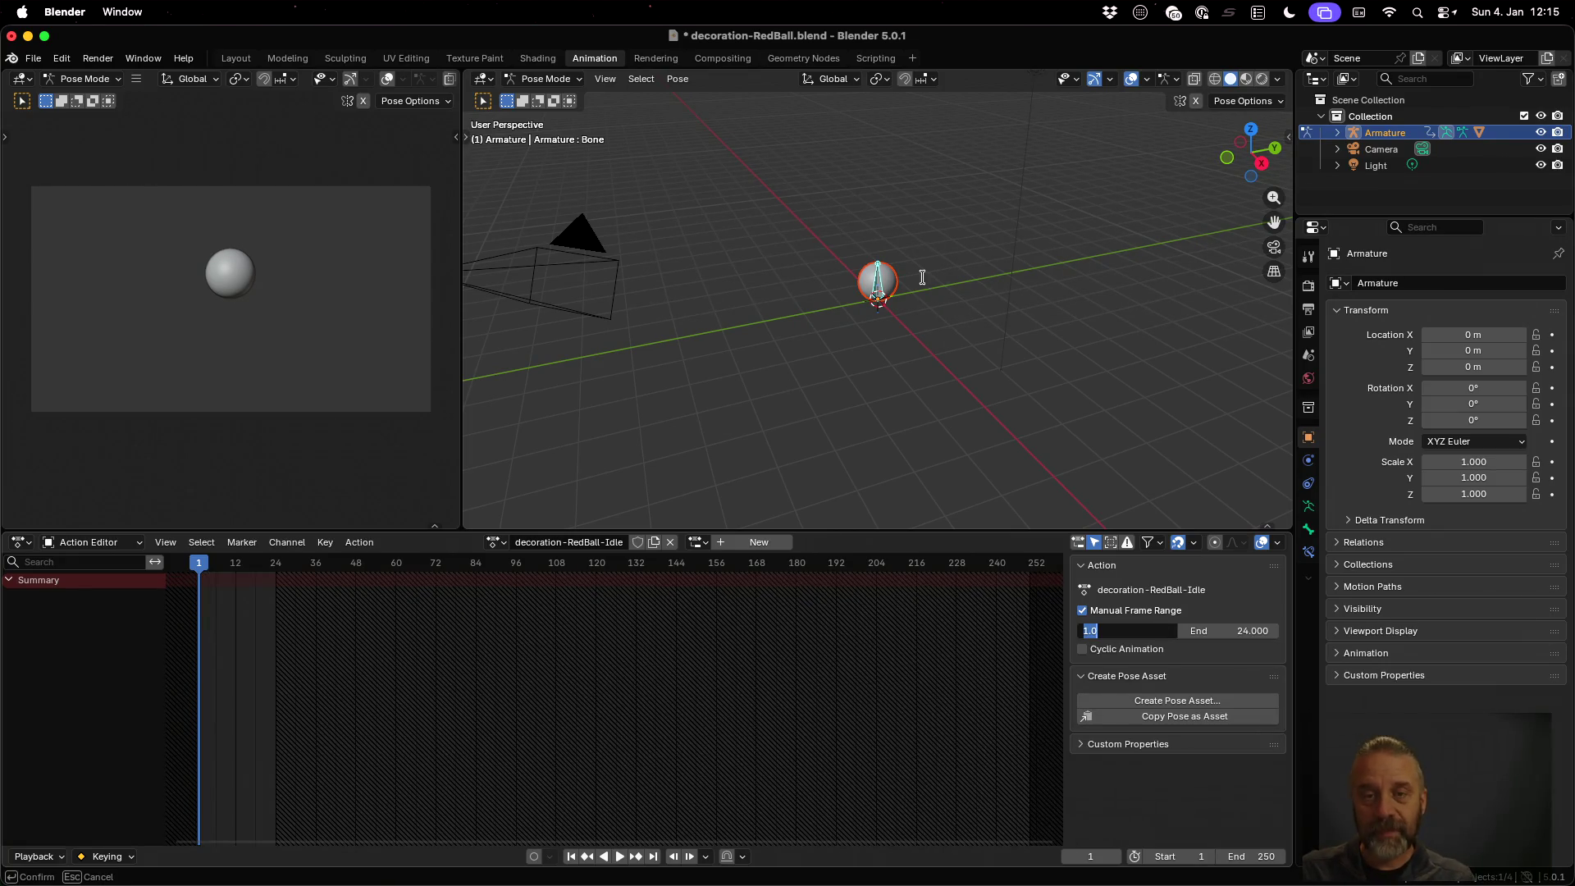
{"action": "type", "text": "0"}
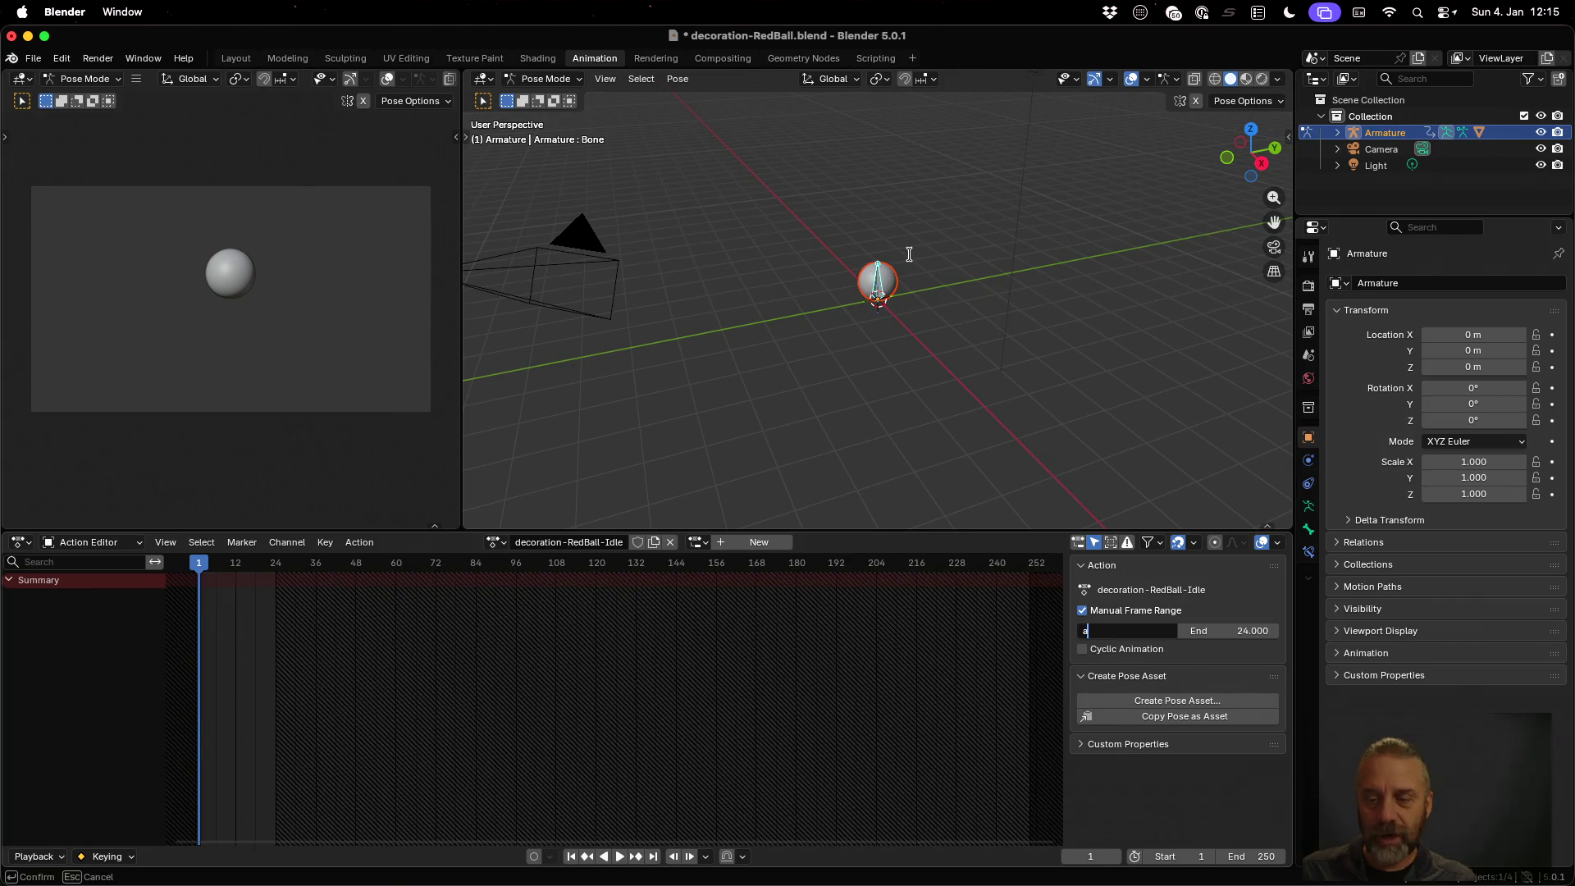
{"action": "key", "text": "Escape"}
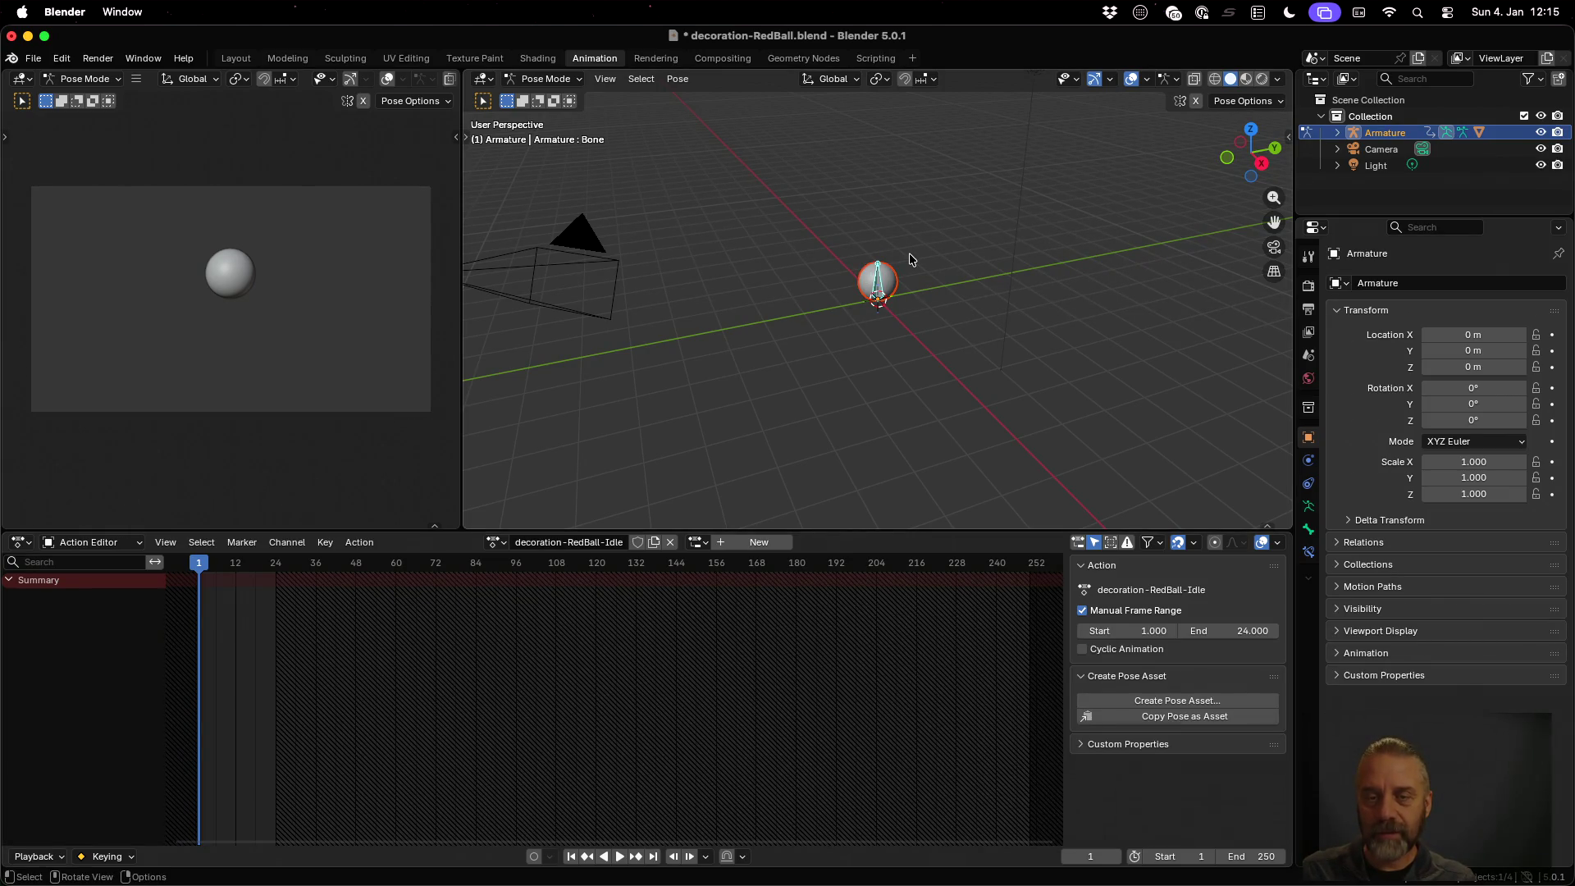
{"action": "key", "text": "i"}
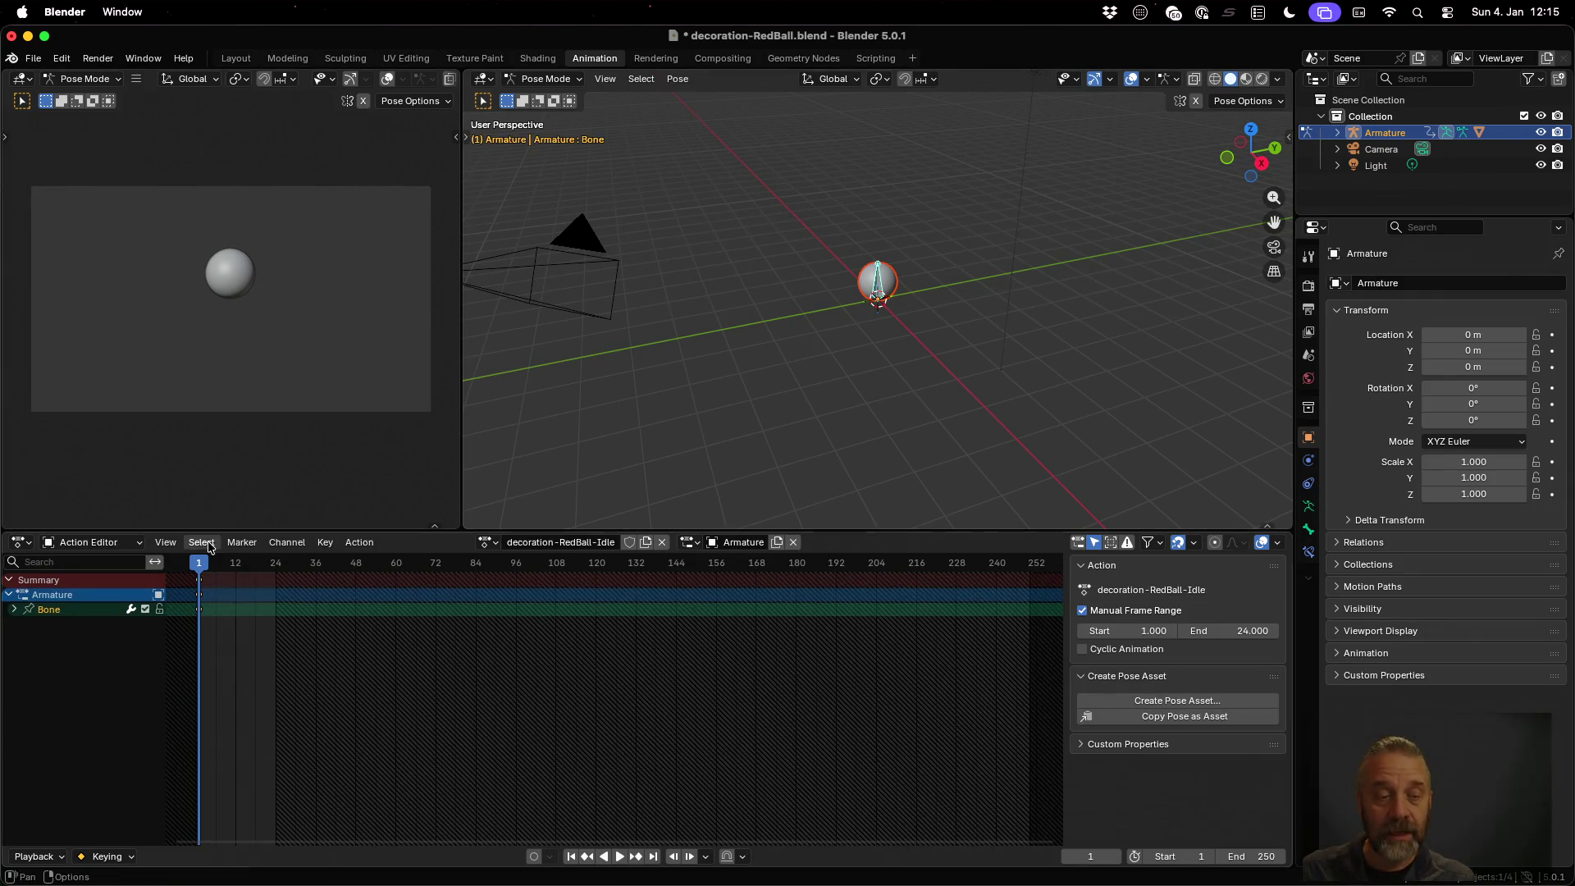
Keyframe the bone at frame 24
{"action": "key", "text": "space"}
{"action": "left_click_drag", "start_coordinate": [210, 566], "coordinate": [276, 566]}
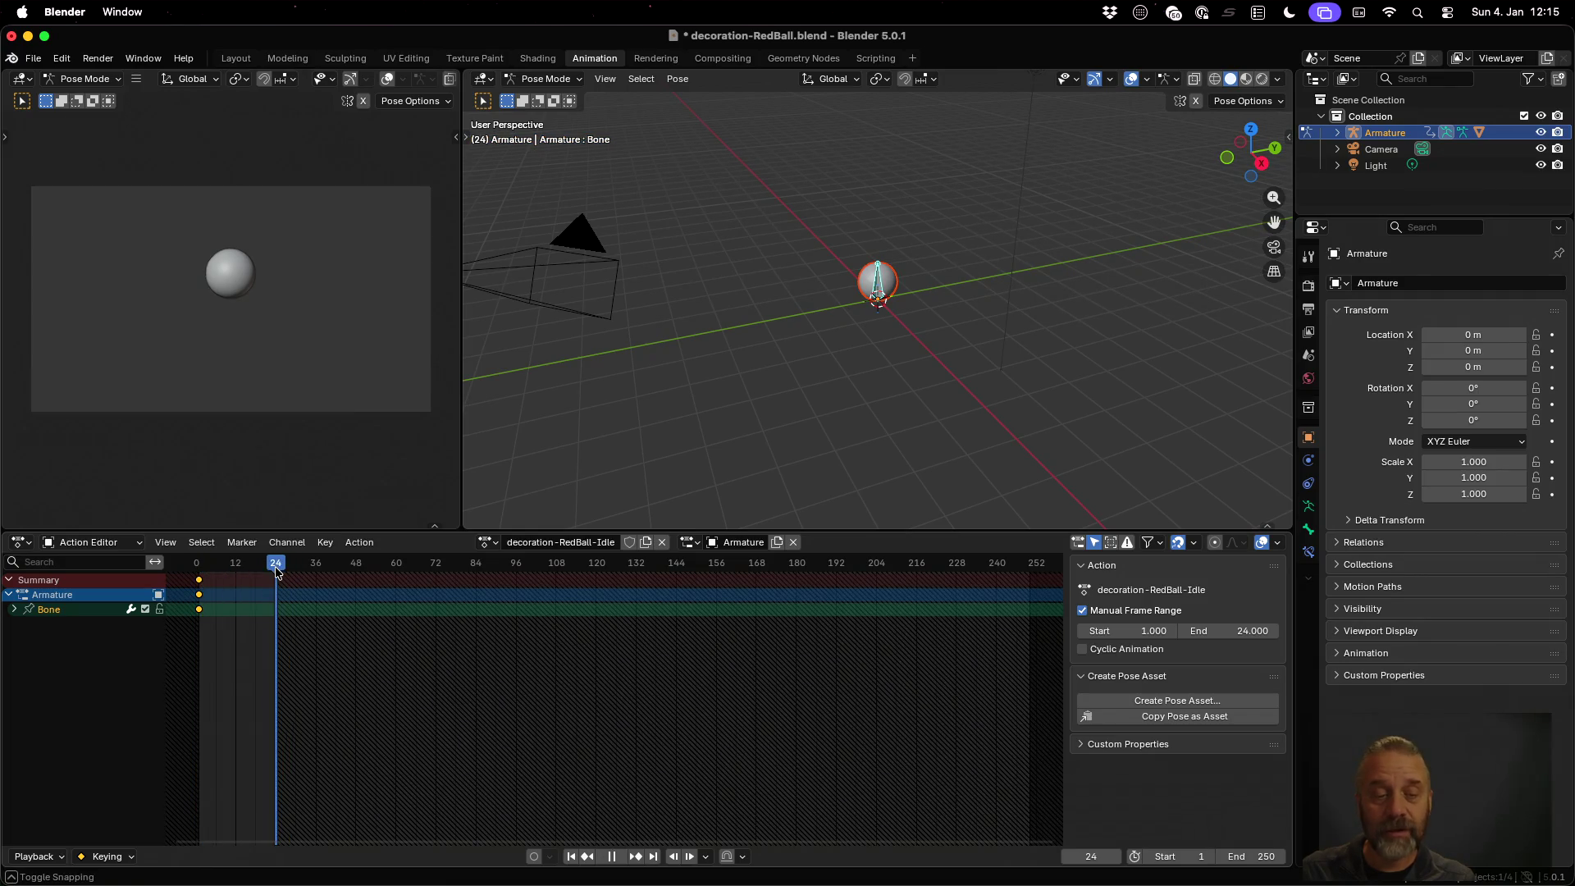
{"action": "key", "text": "i"}
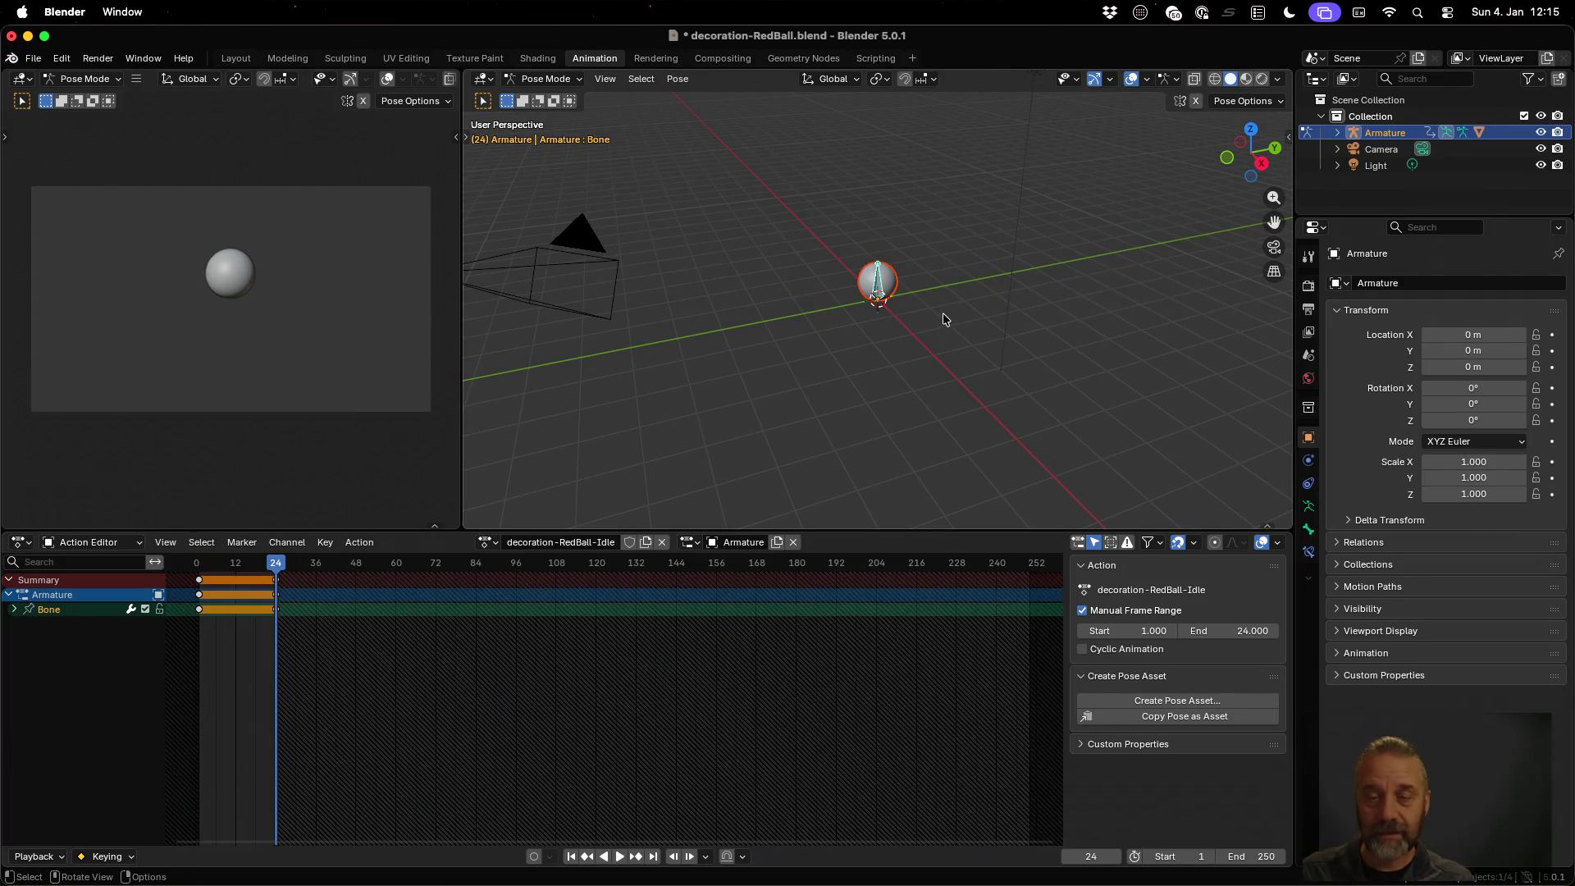
At frame 12, squash the bone to 0.8 on Z, keyframe it, and preview playback
{"action": "left_click_drag", "start_coordinate": [273, 570], "coordinate": [237, 572]}
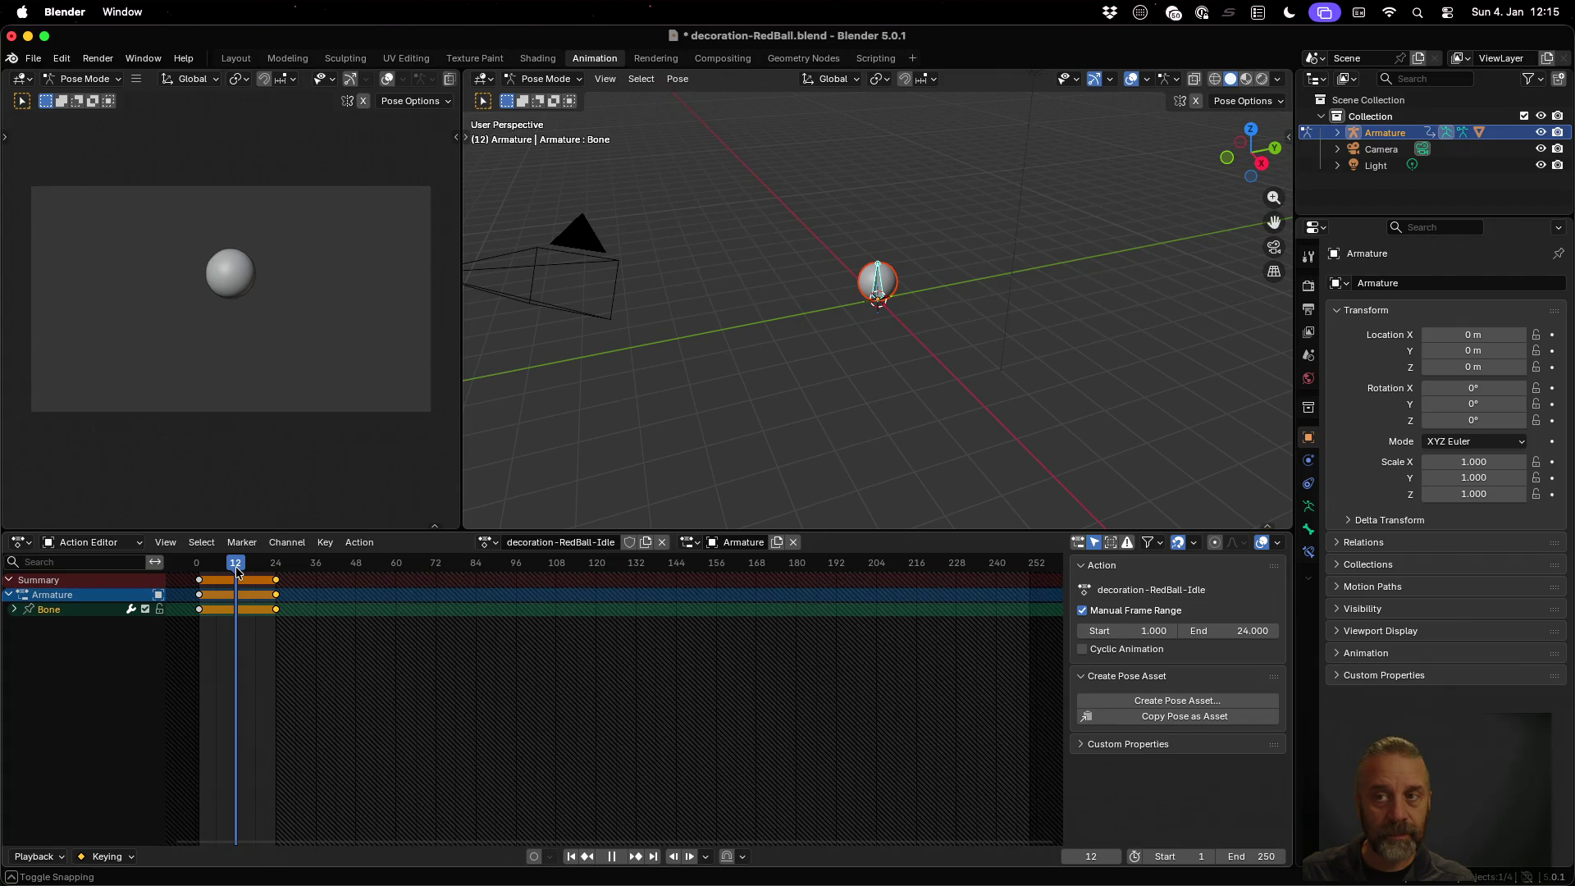
{"action": "left_click_drag", "start_coordinate": [237, 572], "coordinate": [237, 572]}
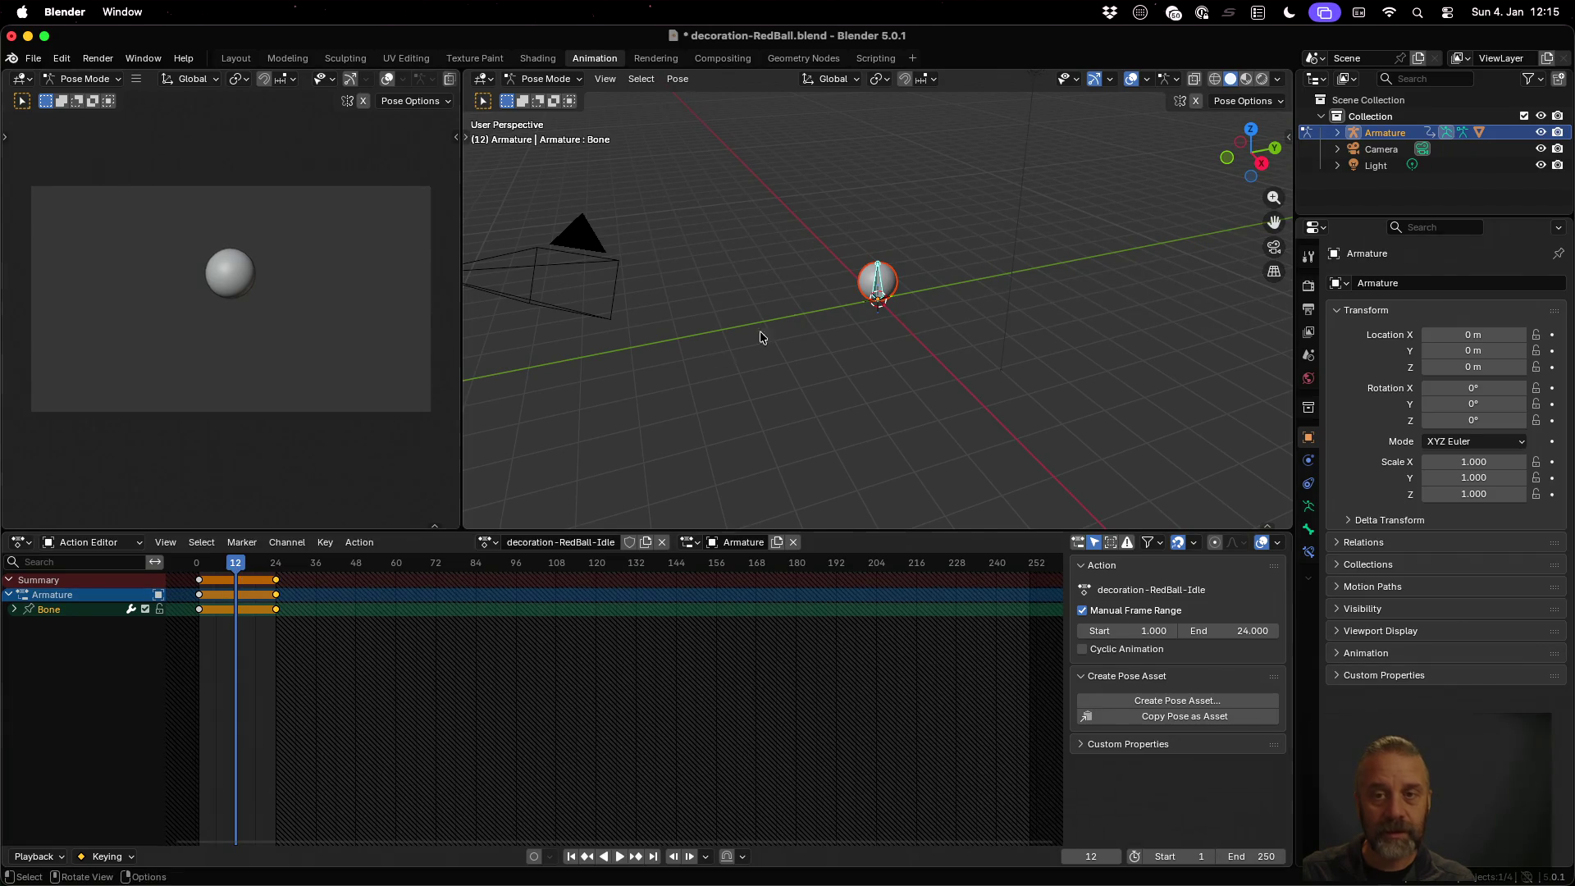
{"action": "key", "text": "s"}
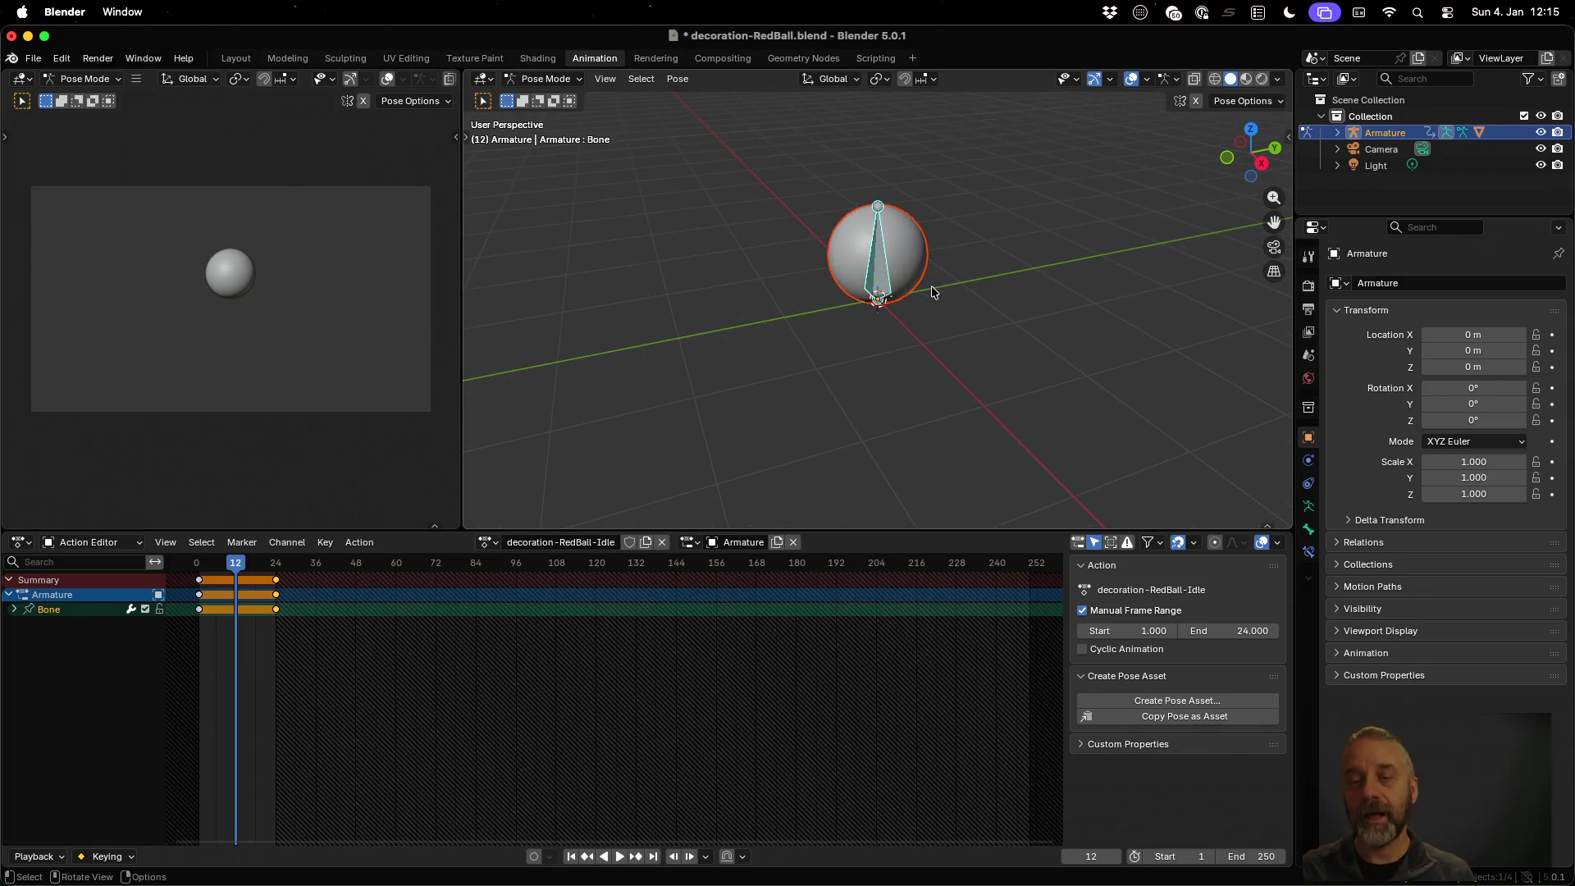
{"action": "type", "text": "sz"}
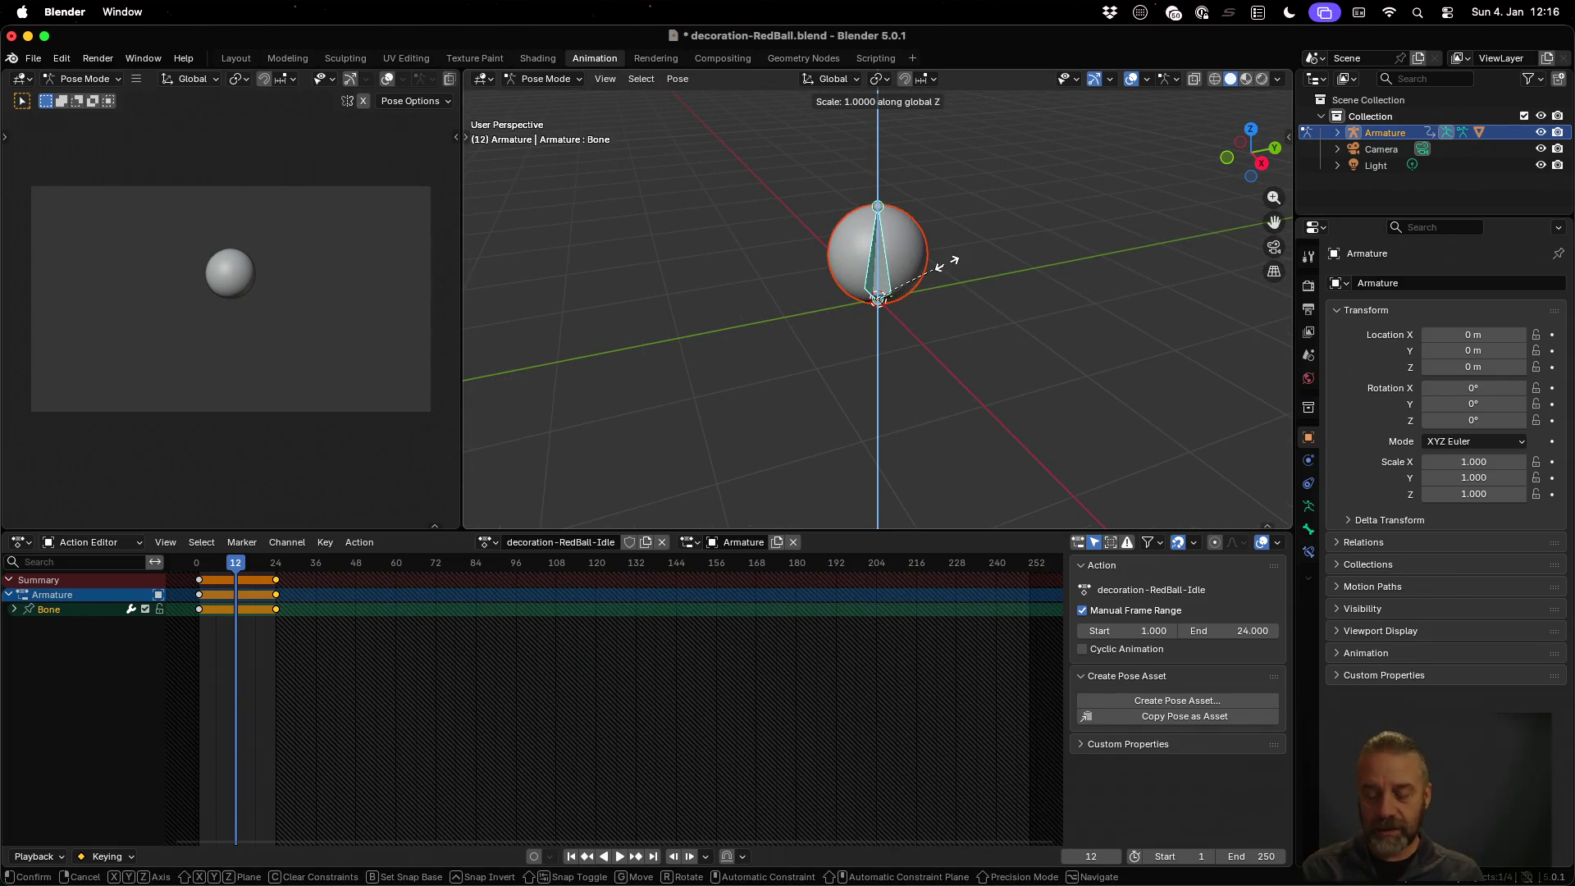
{"action": "type", "text": "0.8"}
{"action": "key", "text": "Return"}
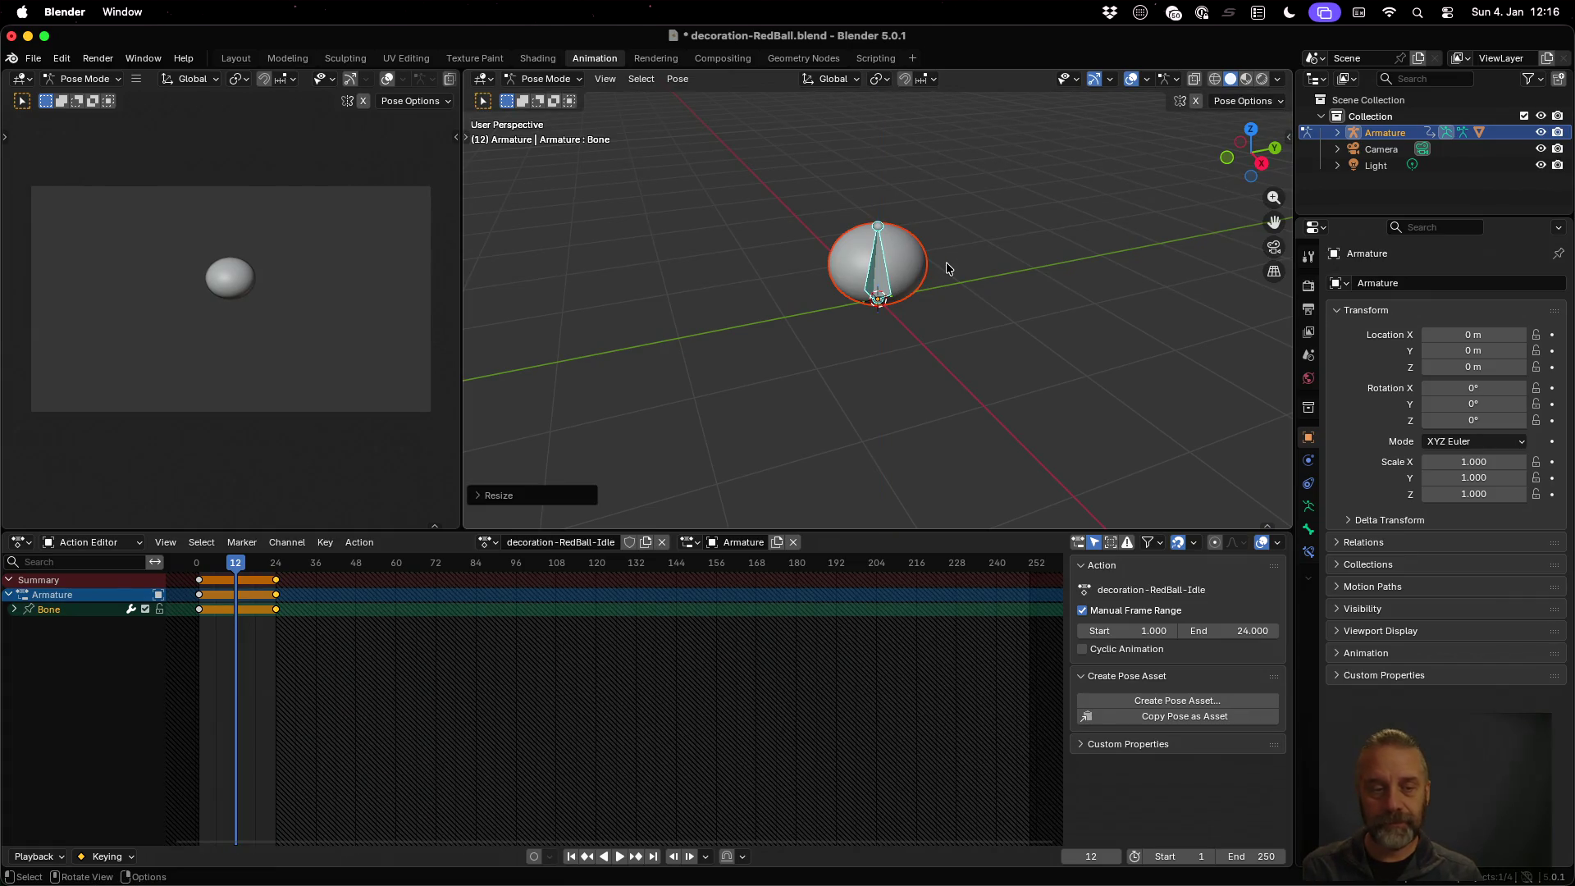
{"action": "key", "text": "i"}
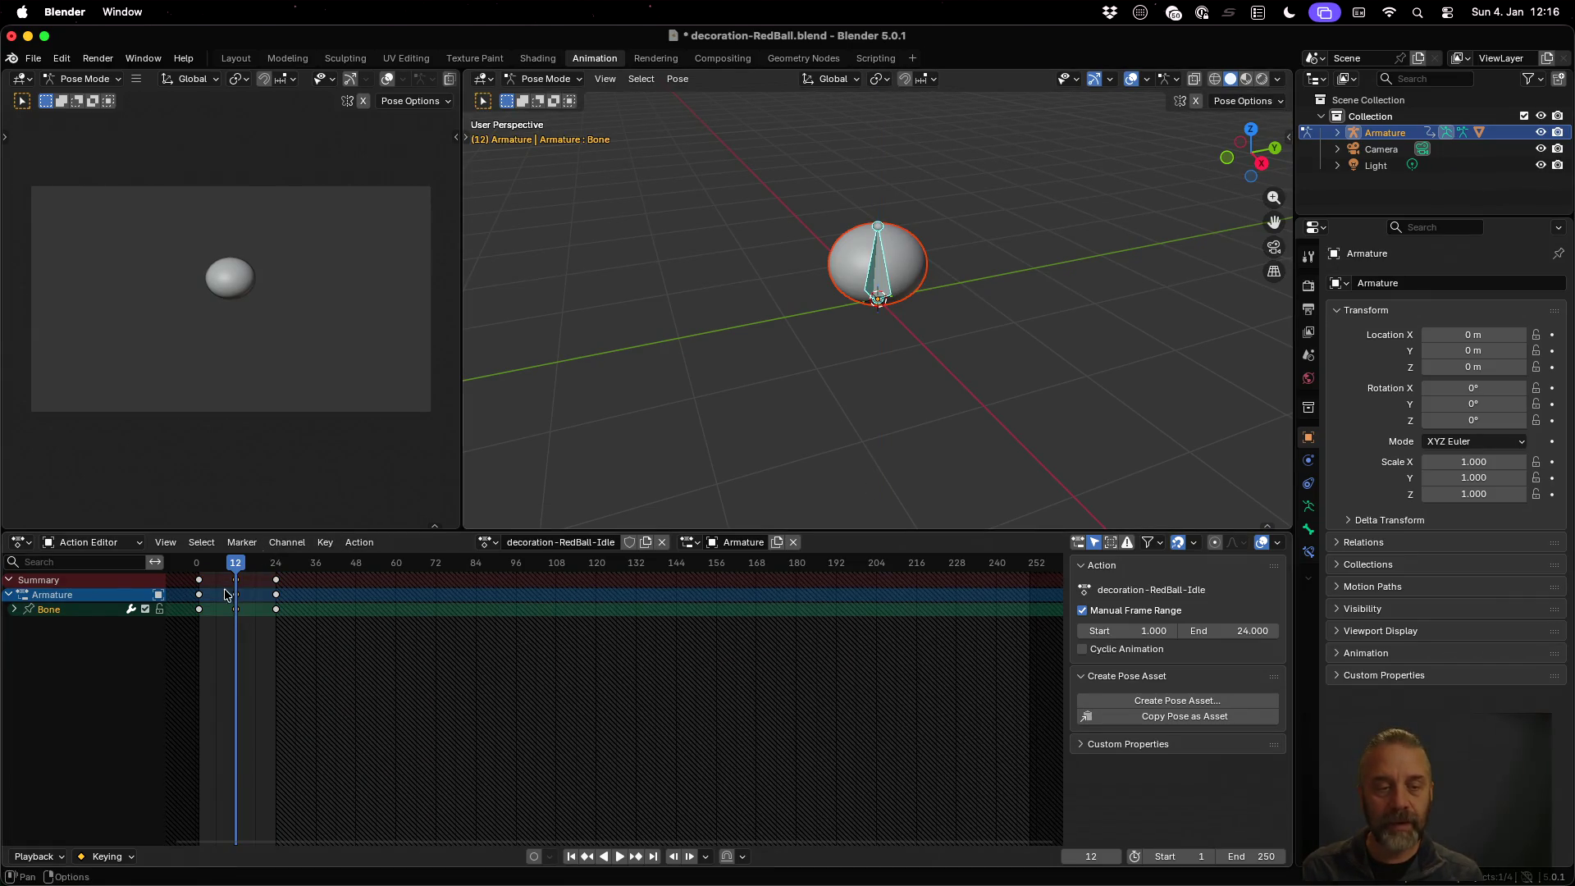
{"action": "key", "text": "space"}
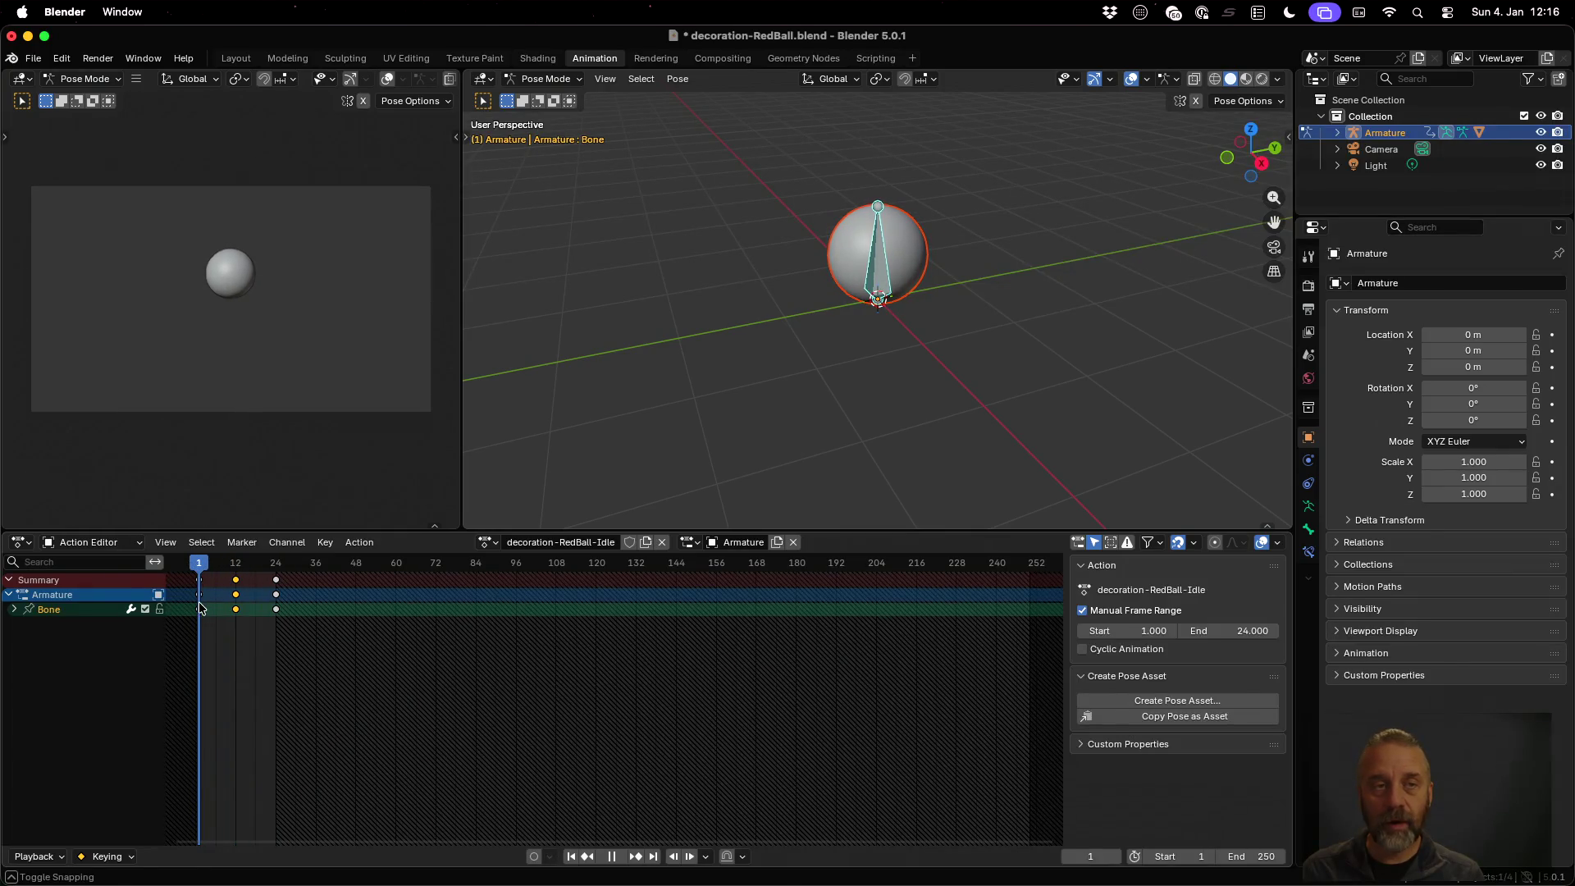
{"action": "left_click", "coordinate": [287, 58]}
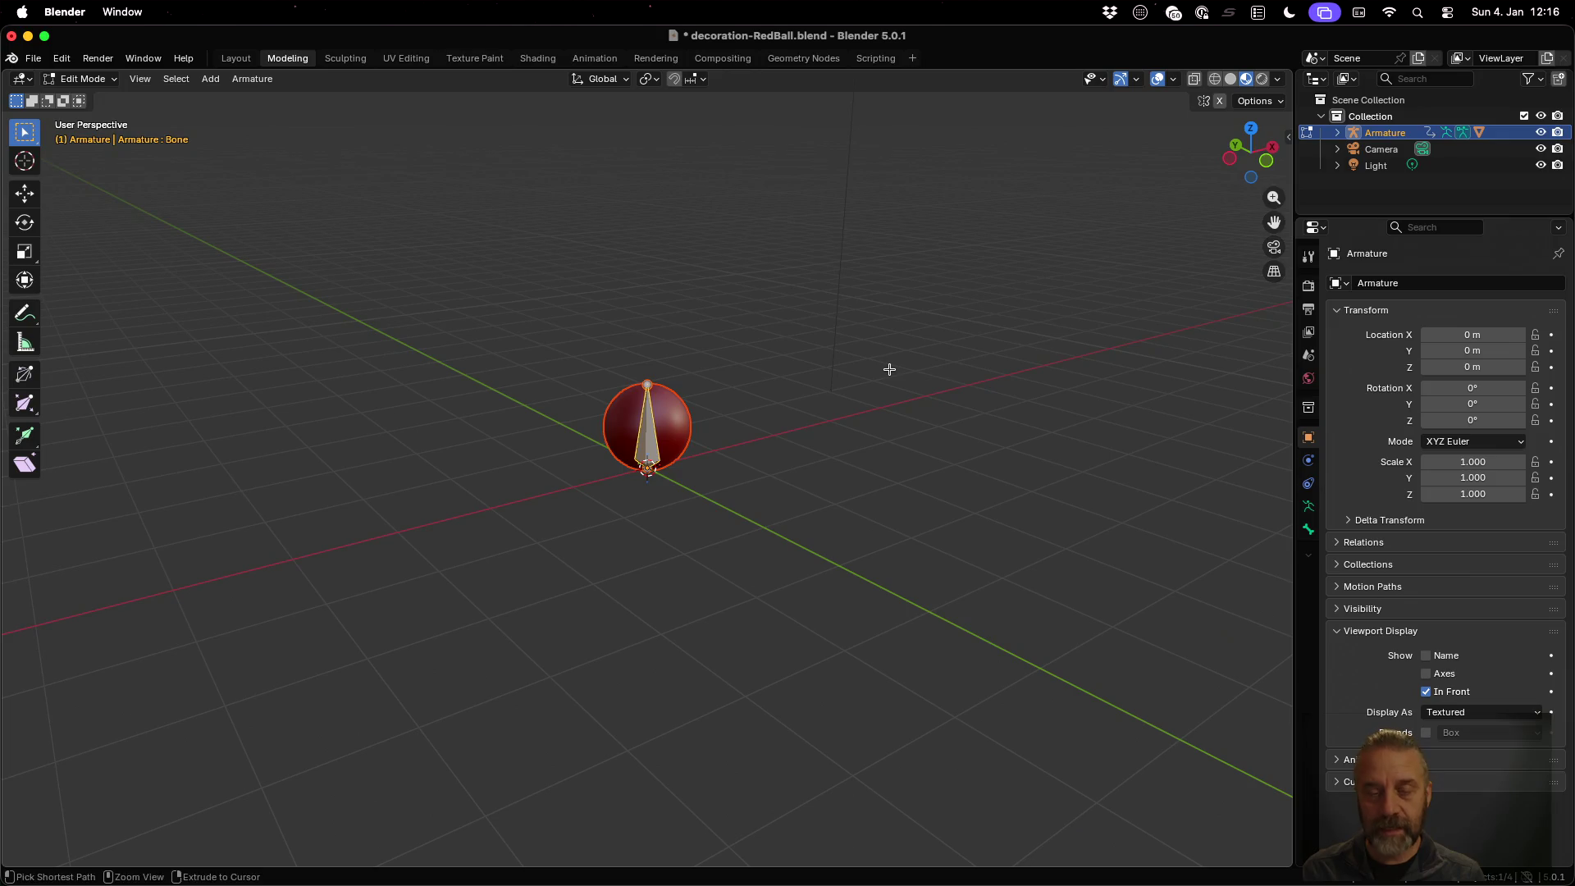
Save decoration-RedBall.blend, reopen temple-test.blend from recent files, and select the linked red ball
{"action": "key", "text": "super+s"}
{"action": "key", "text": "Tab"}
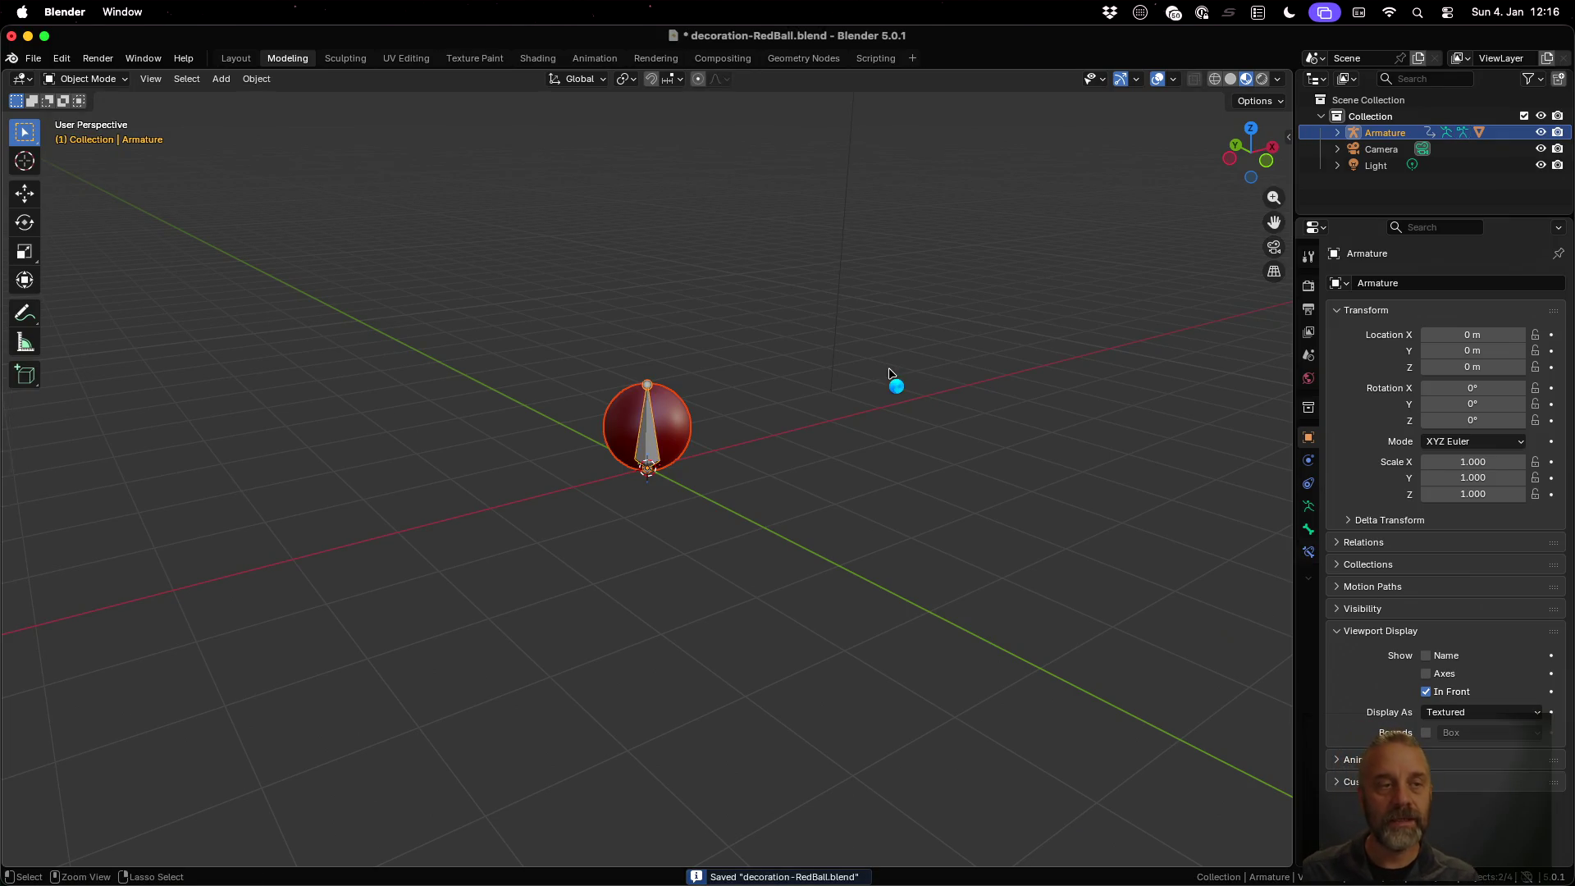
{"action": "left_click", "coordinate": [33, 58]}
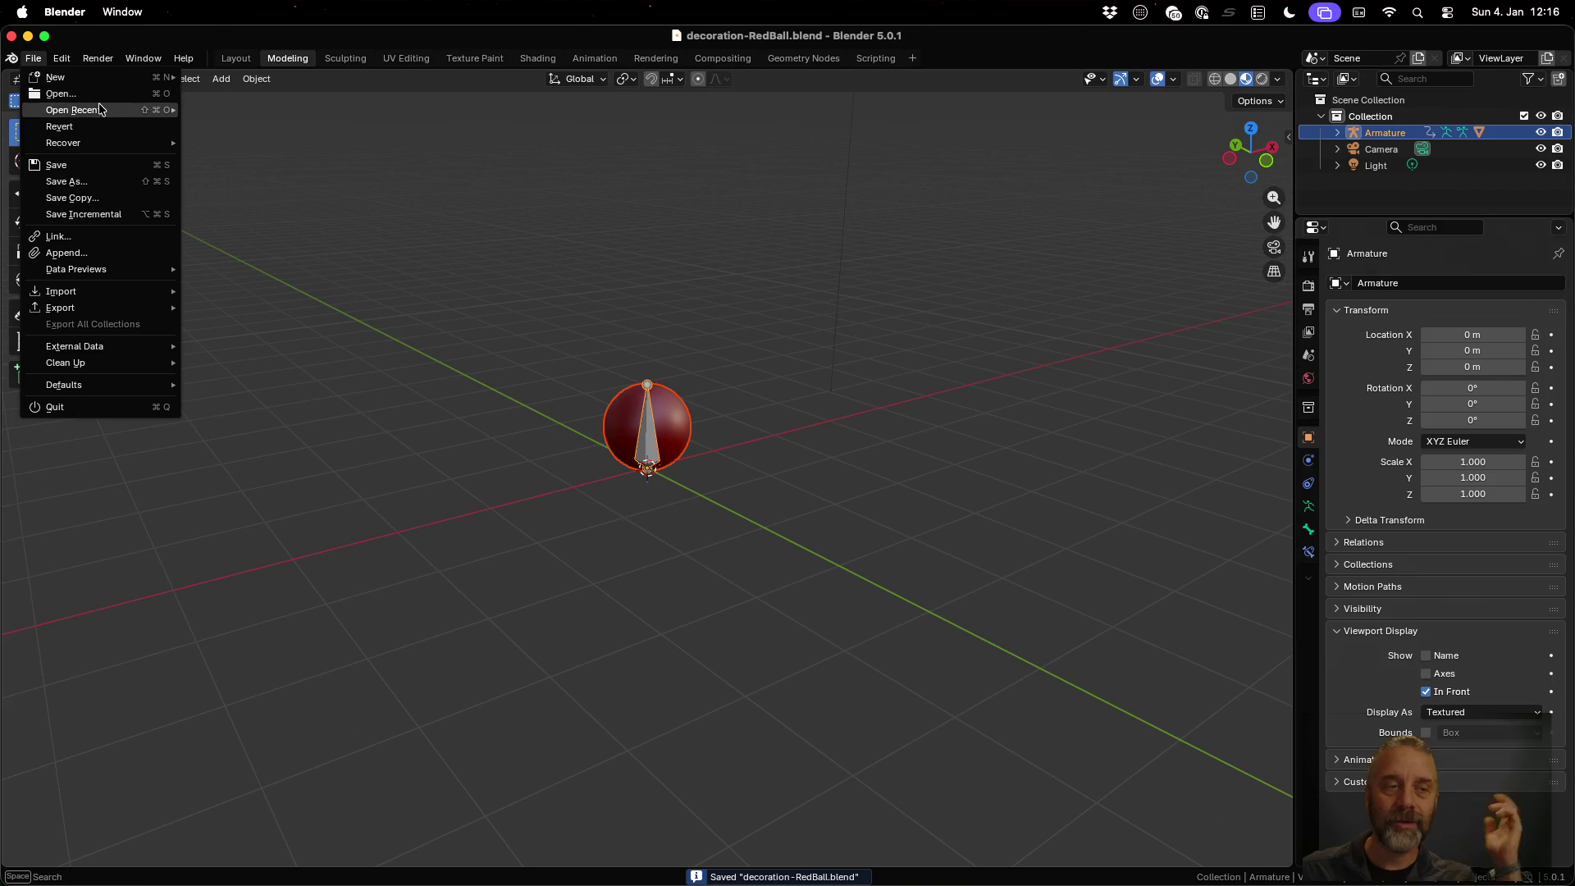
{"action": "mouse_move", "coordinate": [98, 109]}
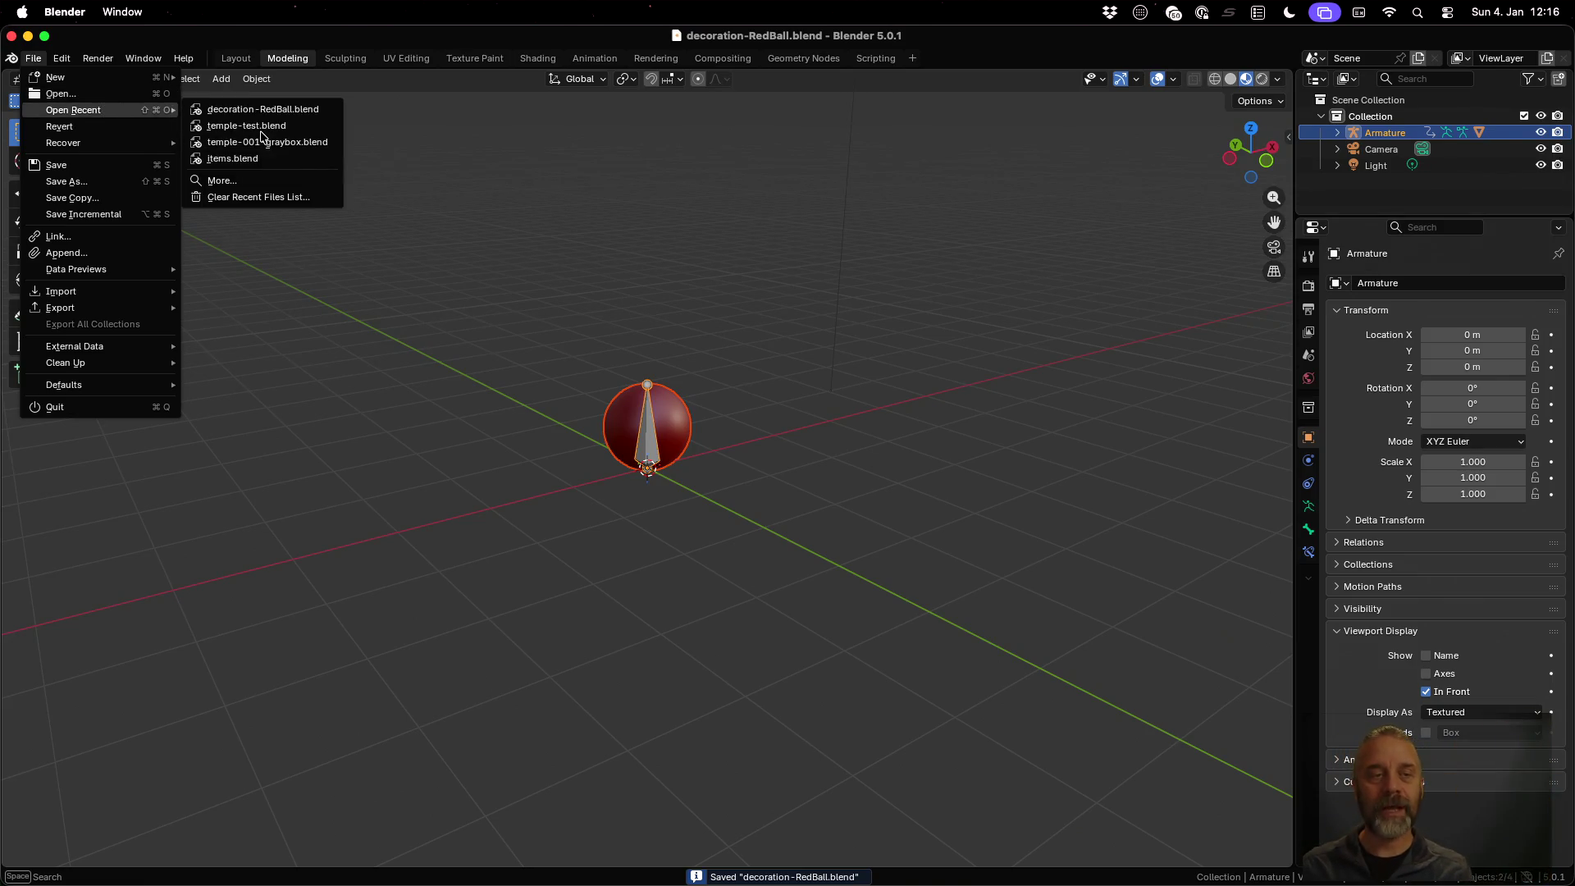
{"action": "left_click", "coordinate": [246, 126]}
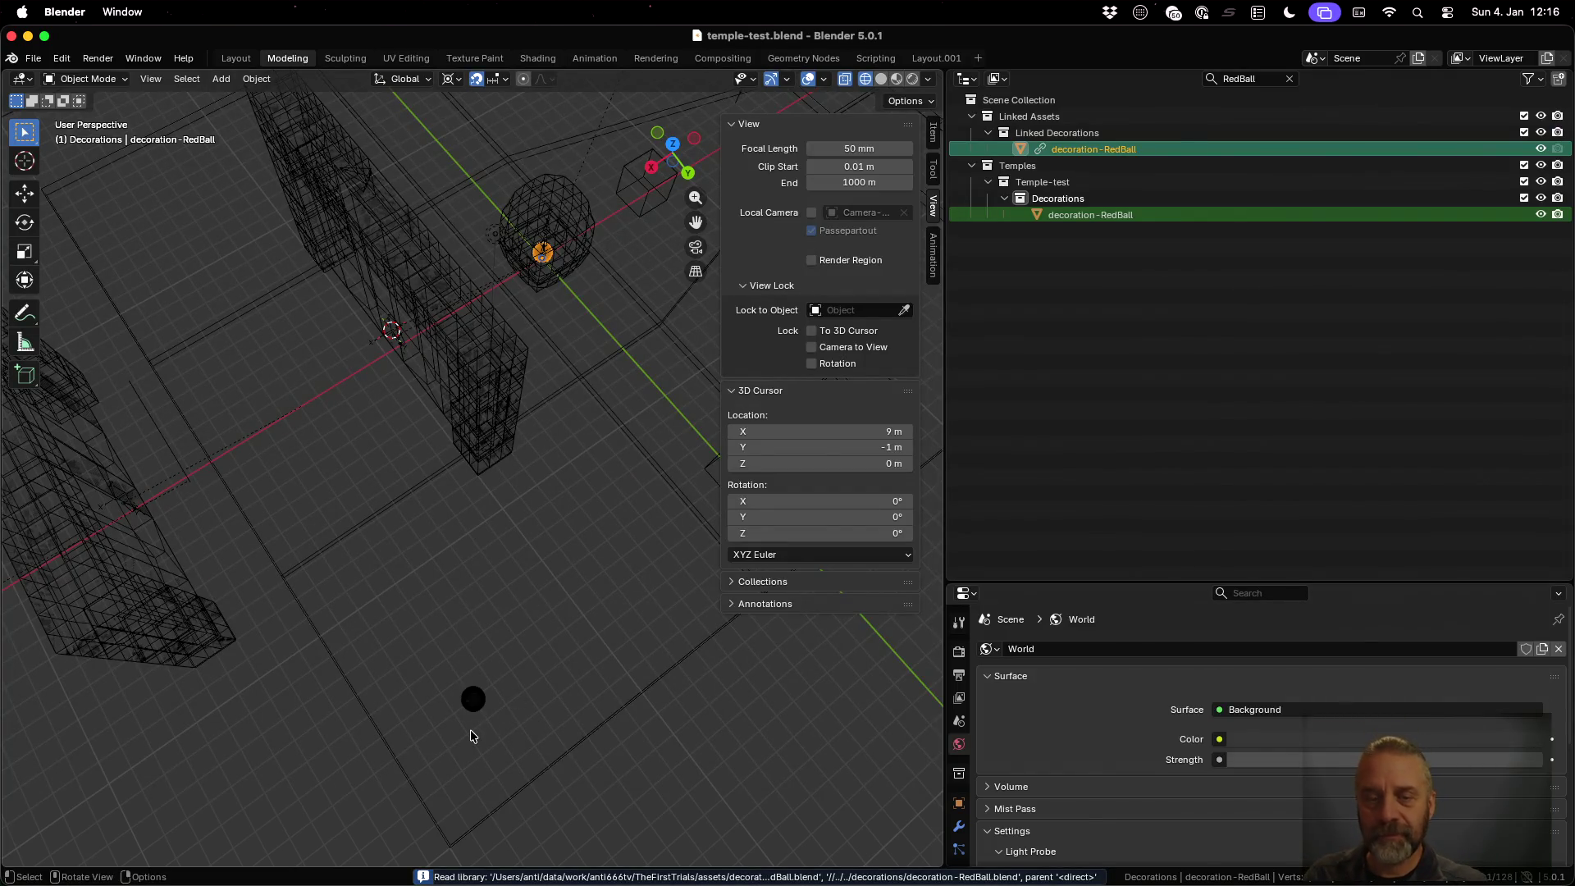
{"action": "mouse_move", "coordinate": [470, 730]}
{"action": "middle_mouse_down"}
{"action": "mouse_move", "coordinate": [541, 589]}
{"action": "mouse_move", "coordinate": [521, 415]}
{"action": "middle_mouse_up"}
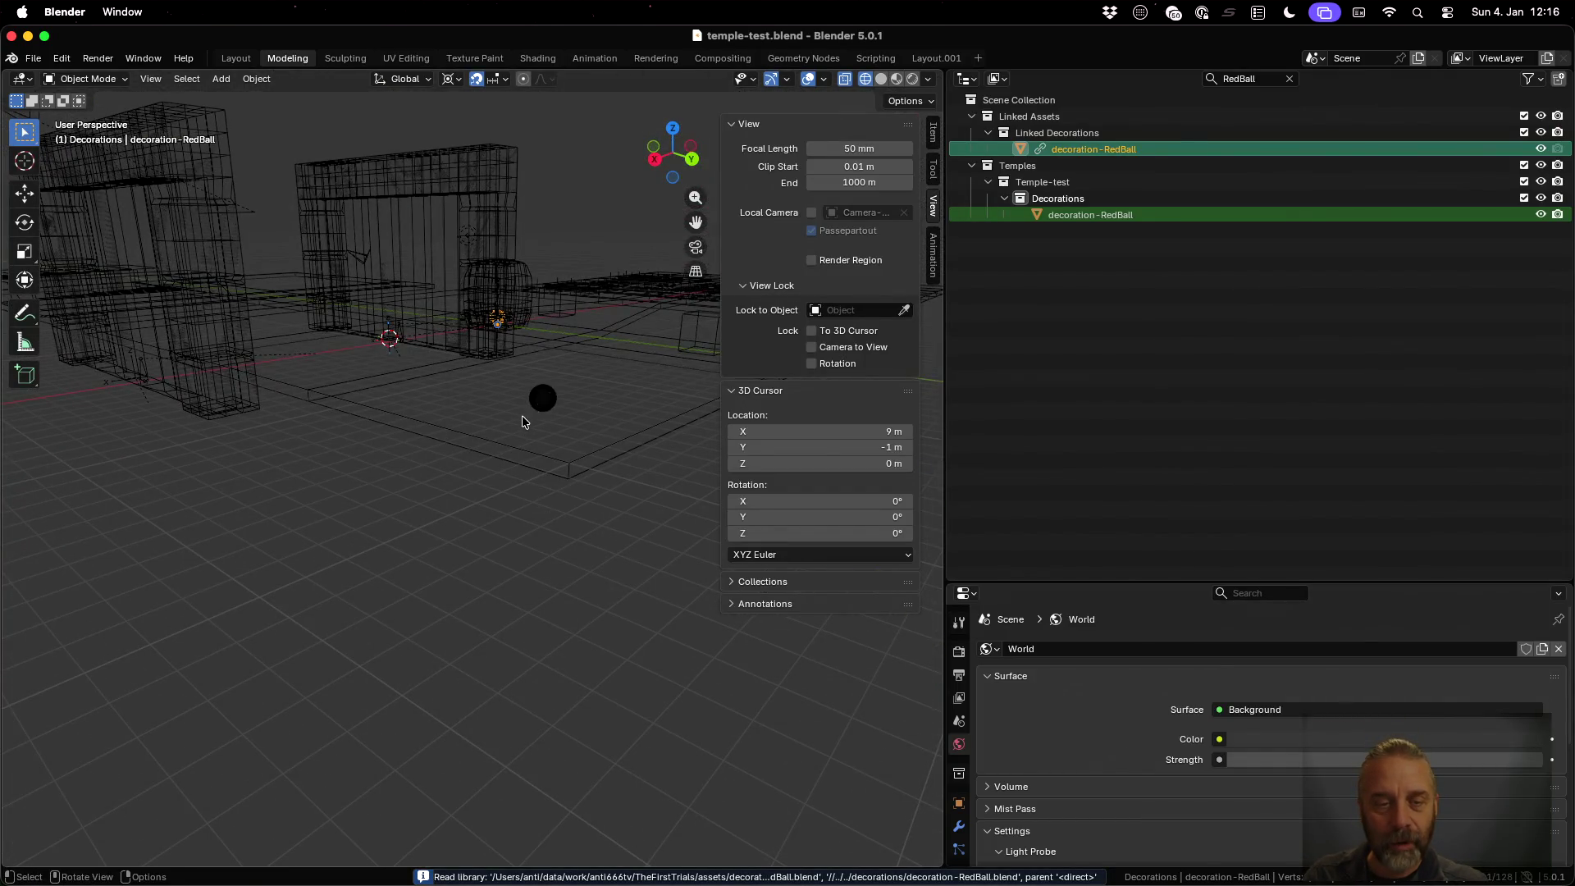
{"action": "left_click", "coordinate": [540, 400]}
{"action": "left_click", "coordinate": [594, 58]}
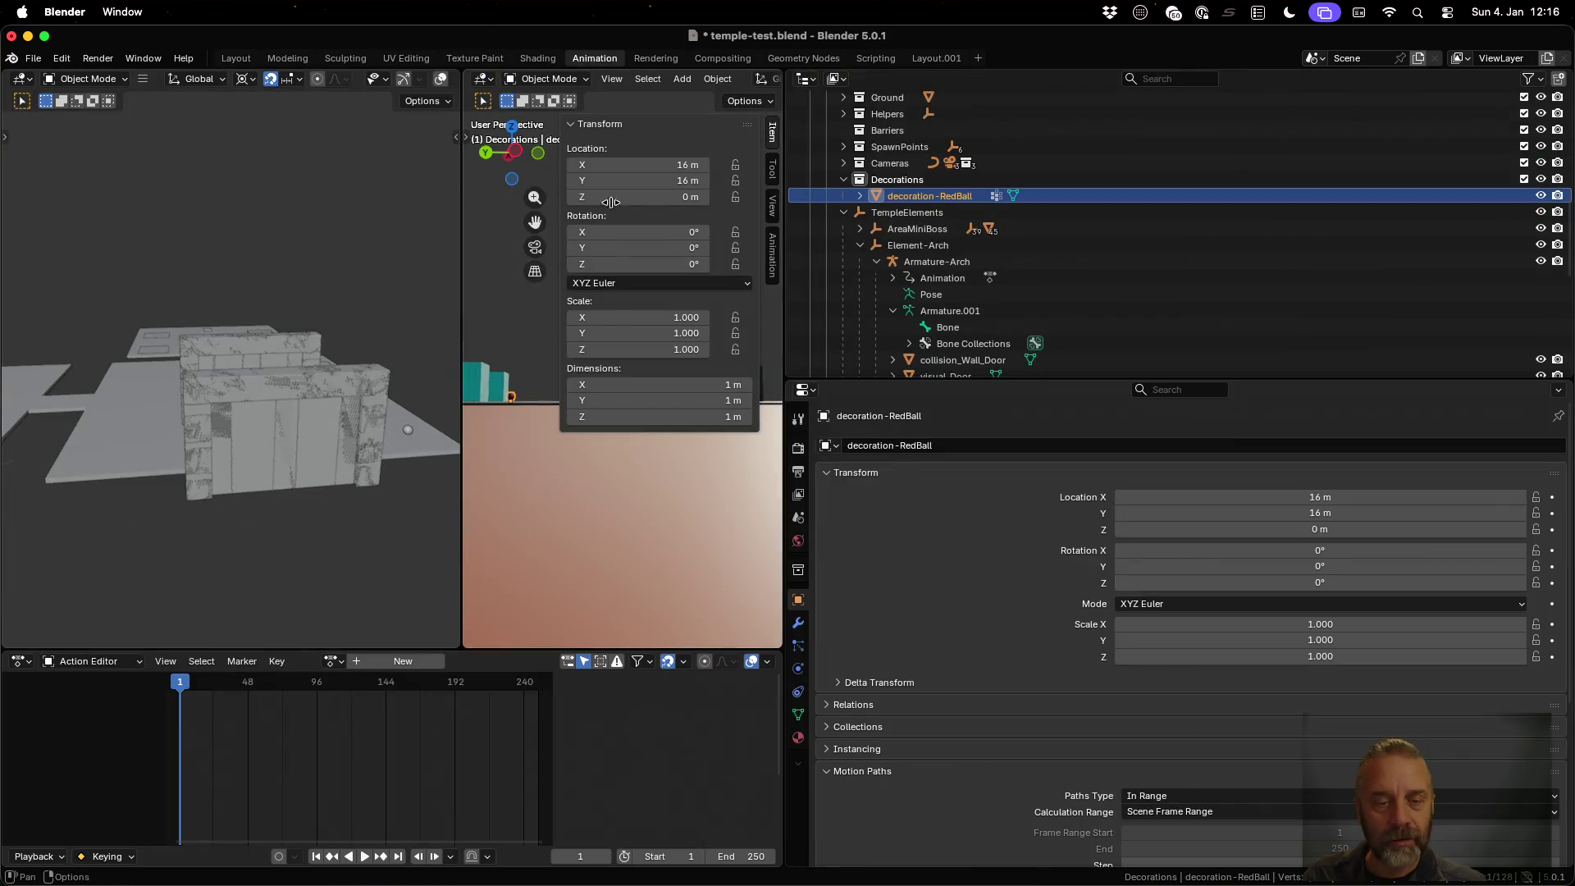
Assign the decoration-RedBall-Idle action to the linked ball and play it back
{"action": "left_click", "coordinate": [335, 659]}
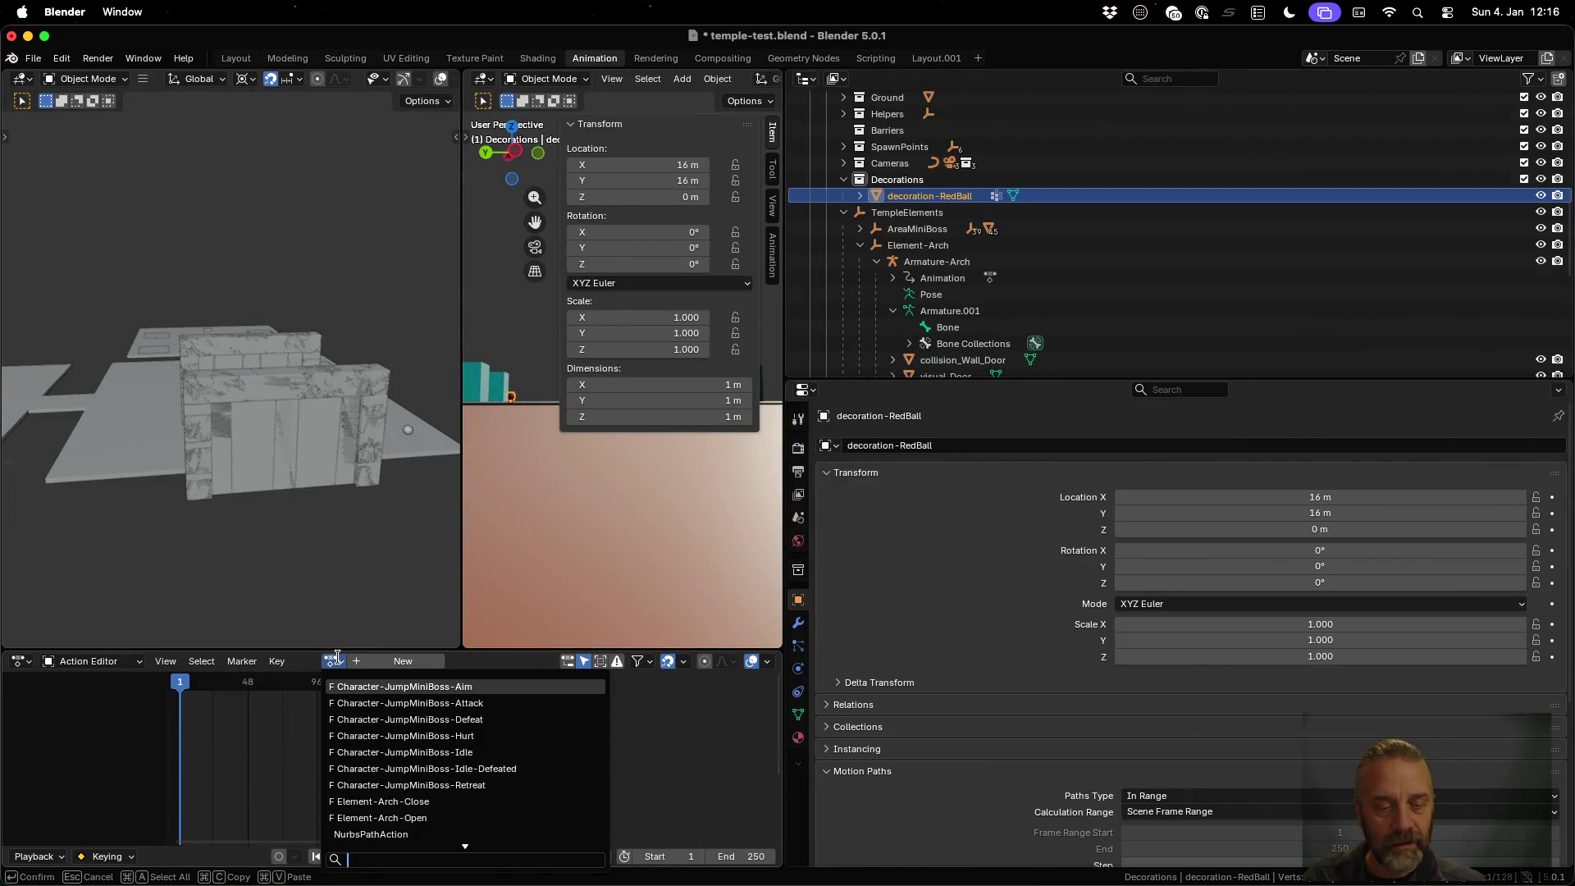
{"action": "key", "text": "Down"}
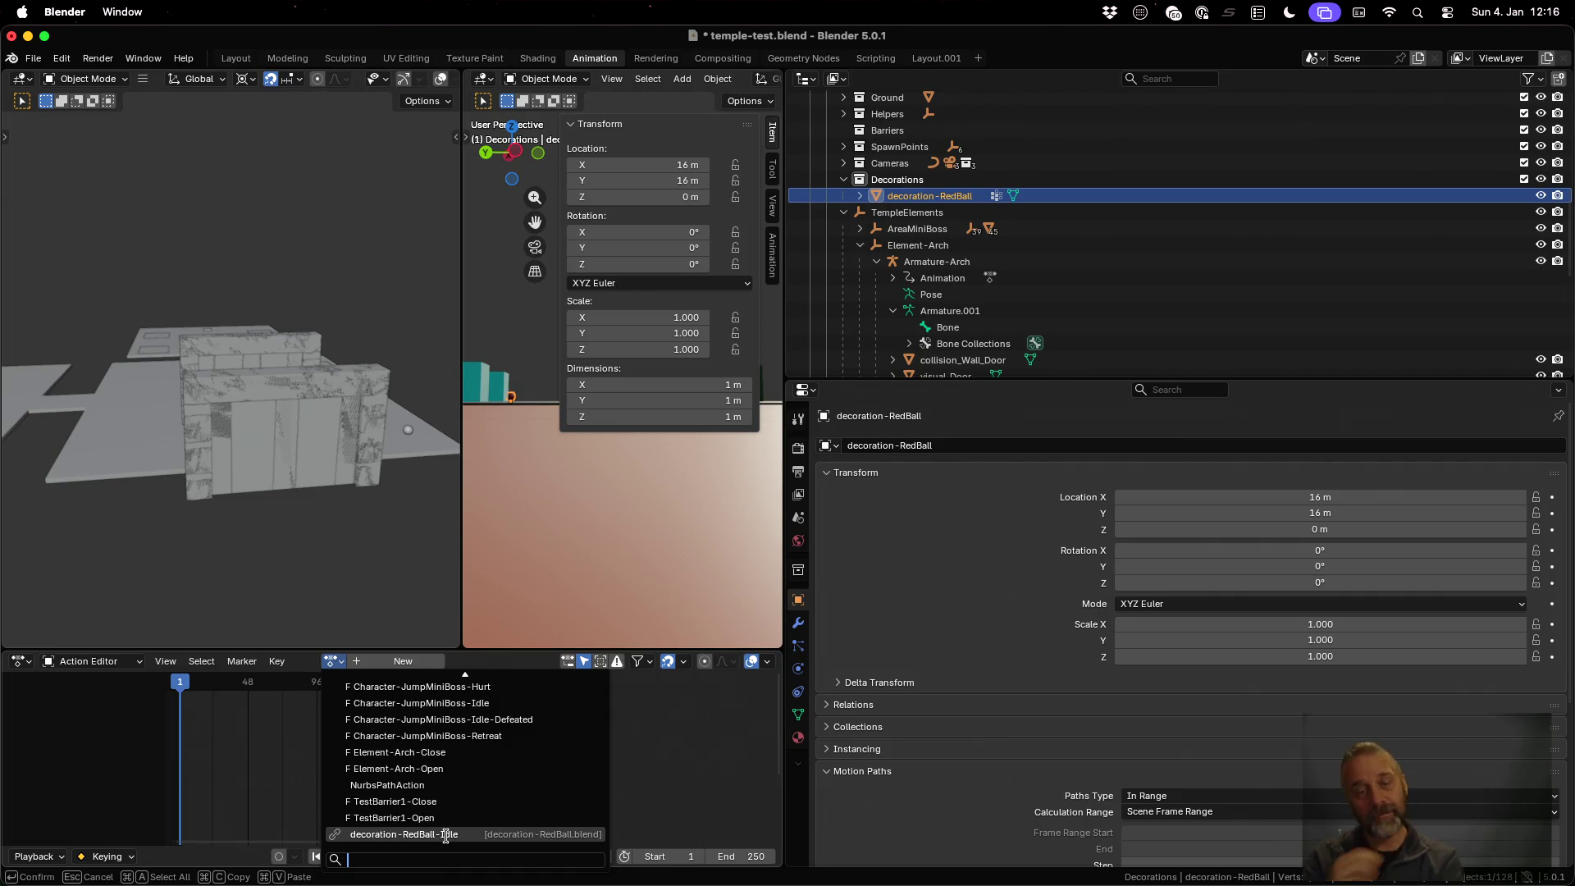
{"action": "left_click", "coordinate": [445, 835]}
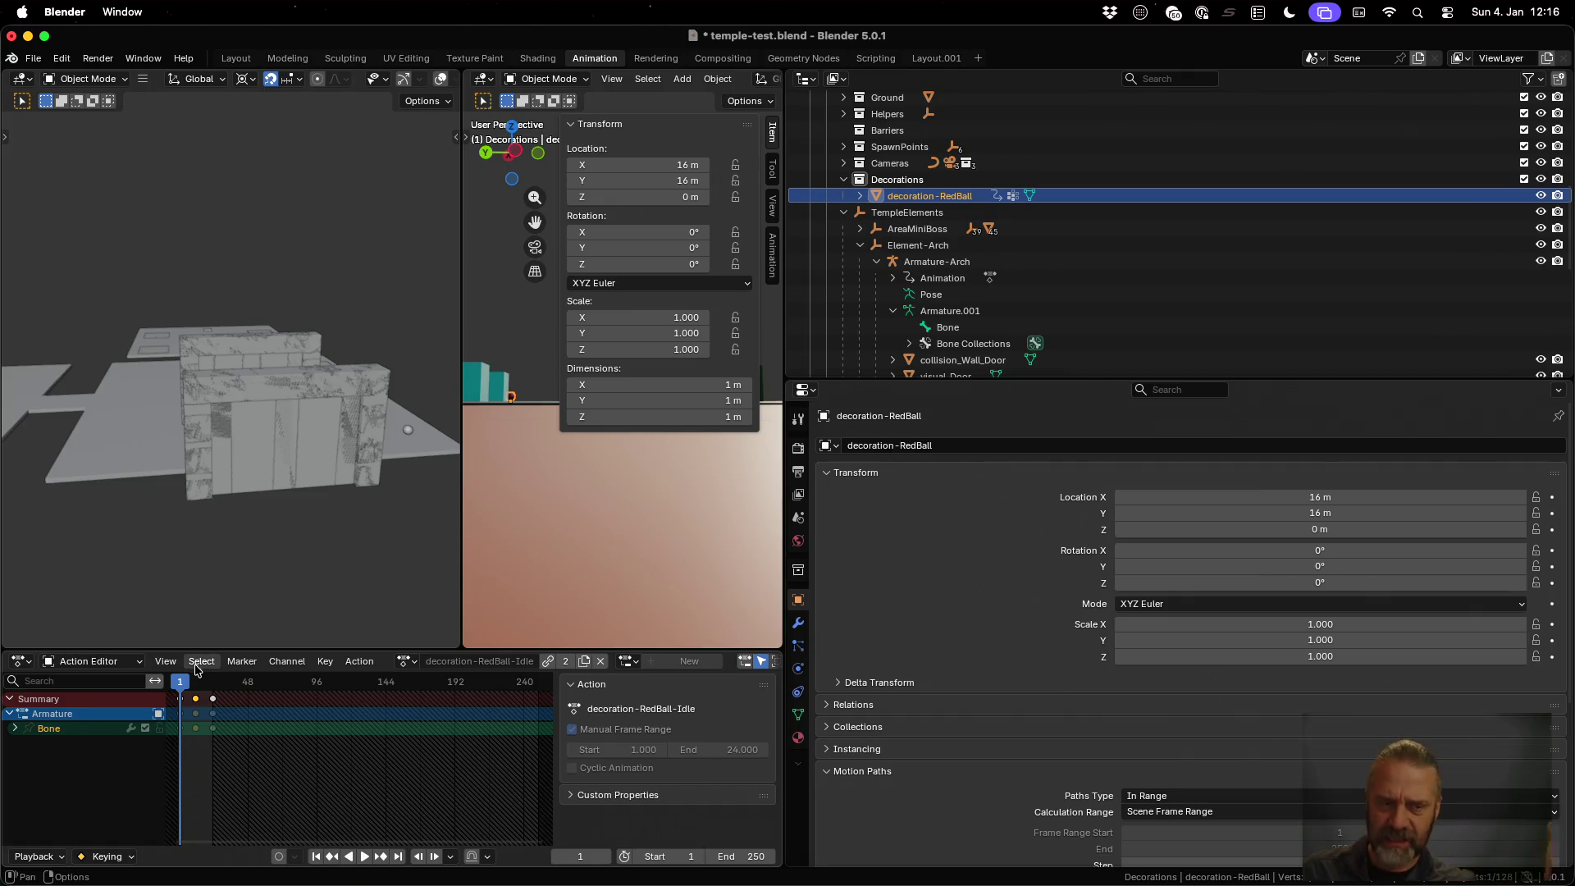
{"action": "key", "text": "space"}
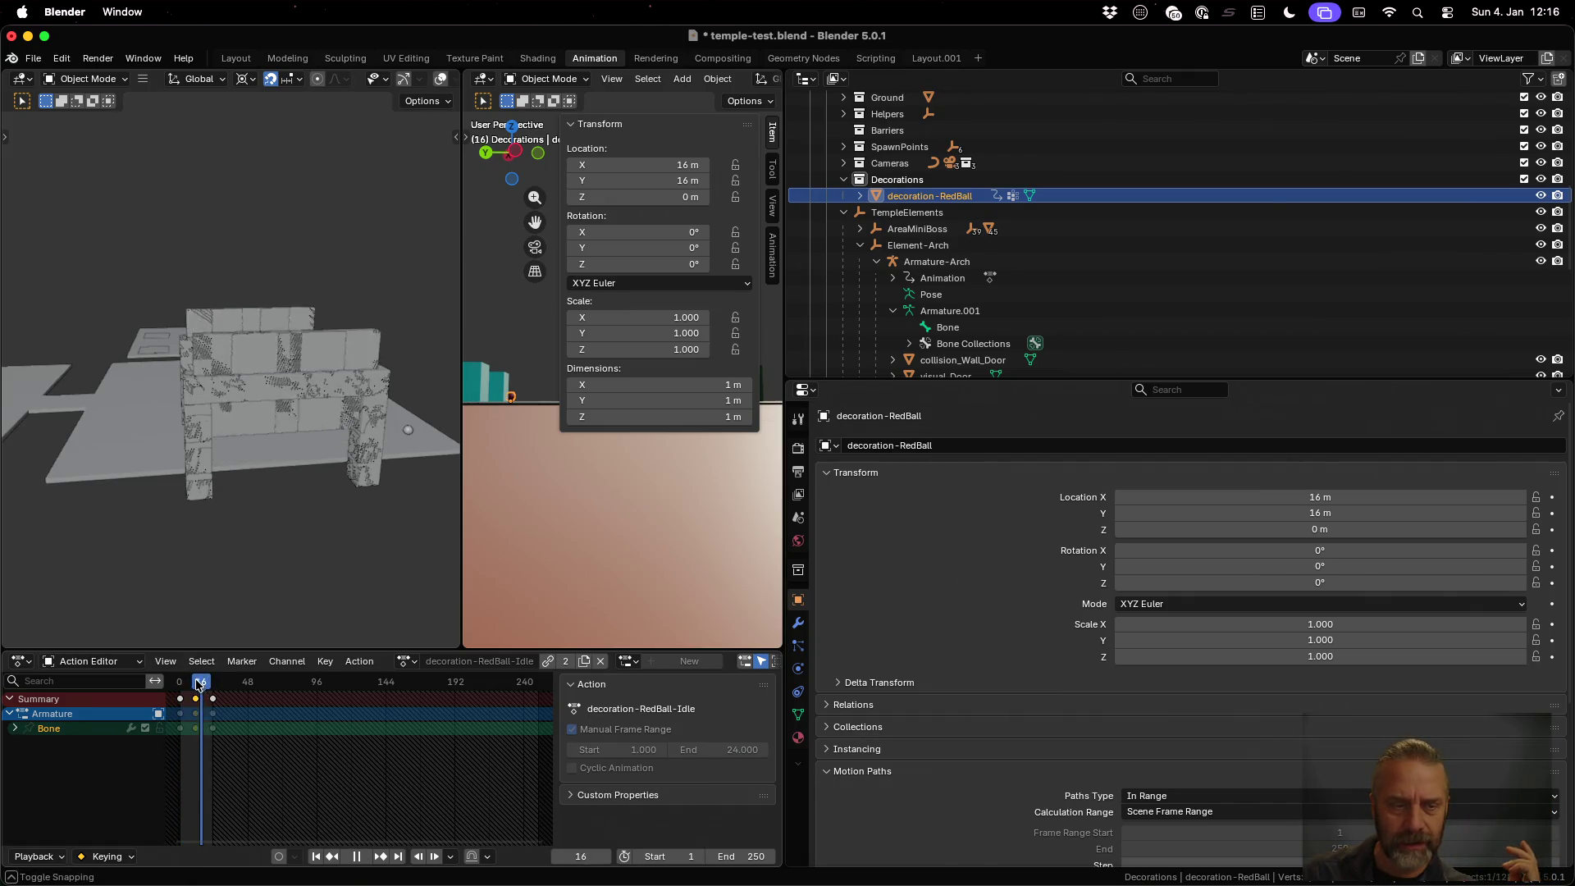
{"action": "key", "text": "Escape"}
{"action": "scroll", "coordinate": [427, 406], "scroll_direction": "up", "scroll_amount": 5}
{"action": "mouse_move", "coordinate": [423, 402]}
{"action": "middle_mouse_down"}
{"action": "mouse_move", "coordinate": [347, 384]}
{"action": "mouse_move", "coordinate": [319, 353]}
{"action": "middle_mouse_up"}
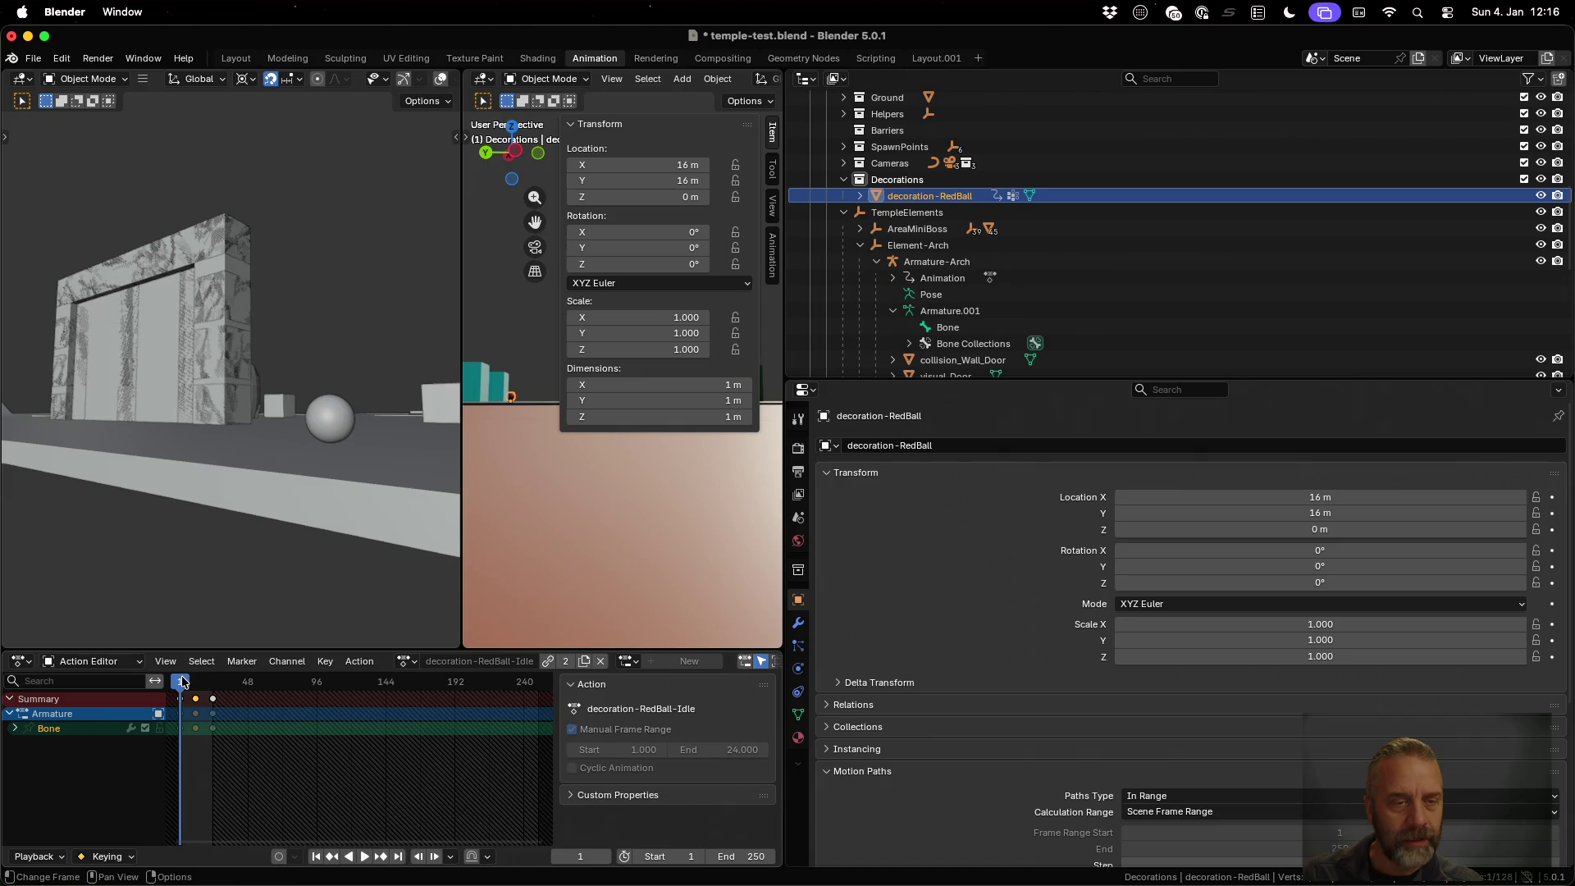
{"action": "key", "text": "space"}
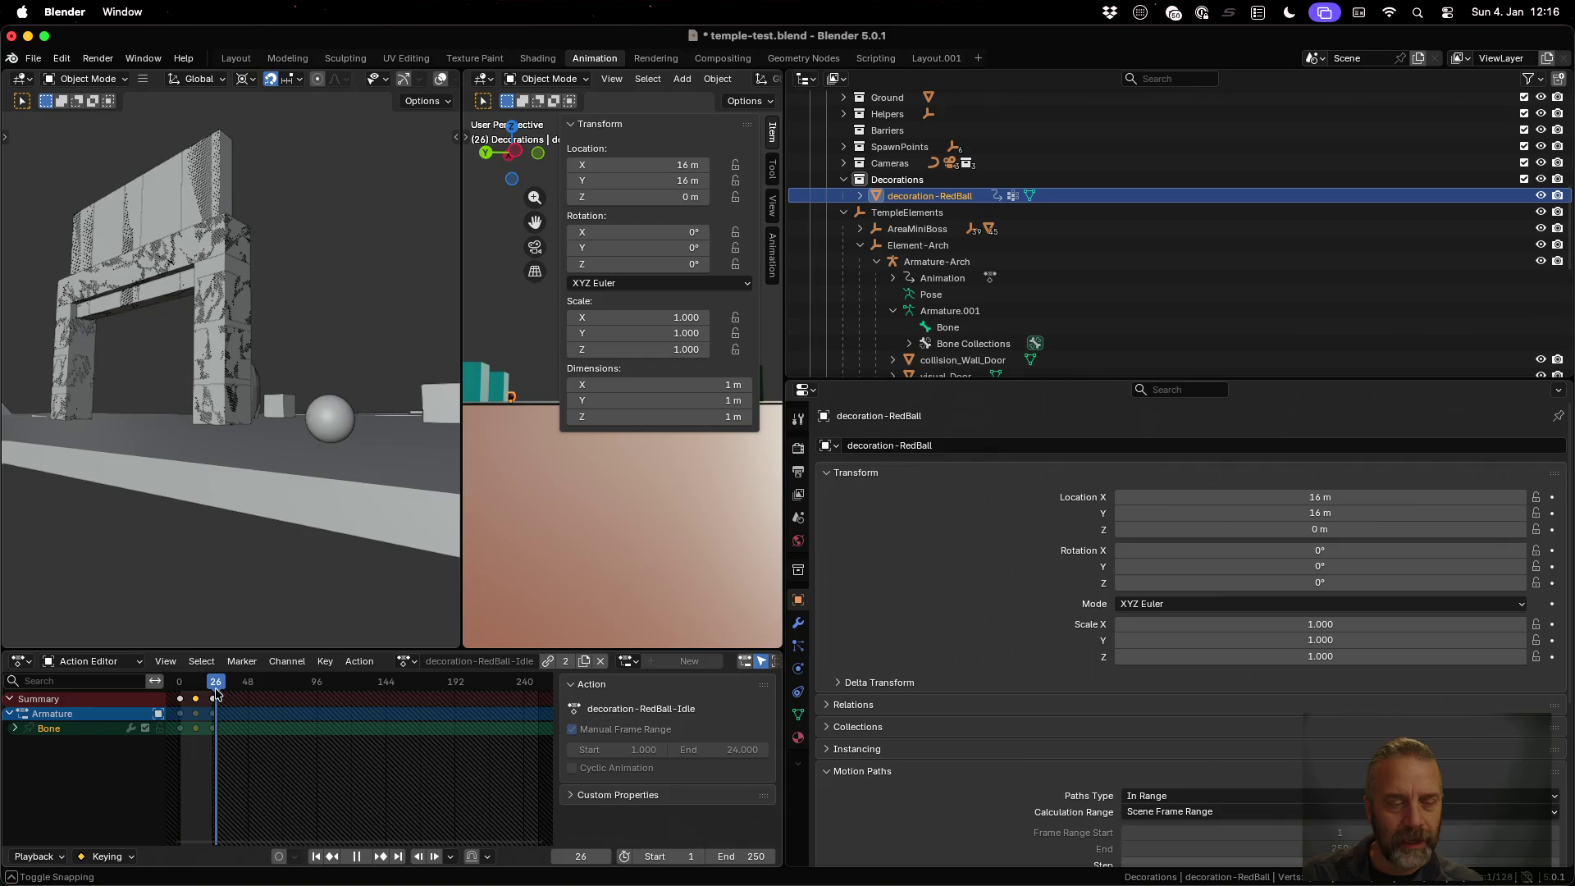
{"action": "key", "text": "Escape"}
Expand decoration-RedBall in the Outliner to reveal its Vertex Groups and Animation
{"action": "left_click", "coordinate": [859, 196]}
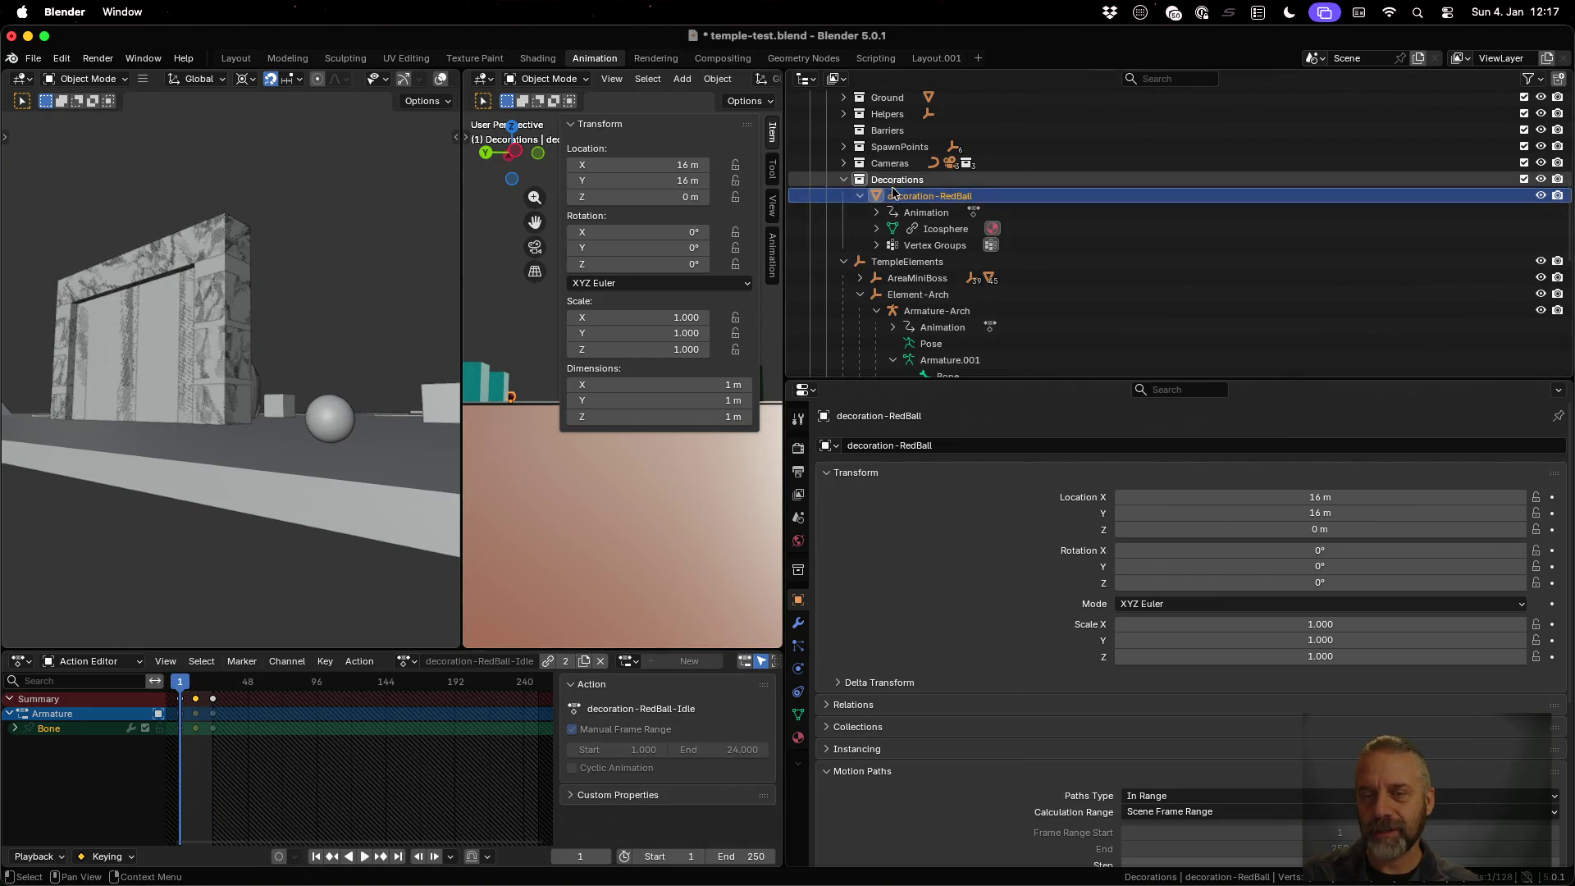
{"action": "left_click", "coordinate": [876, 245]}
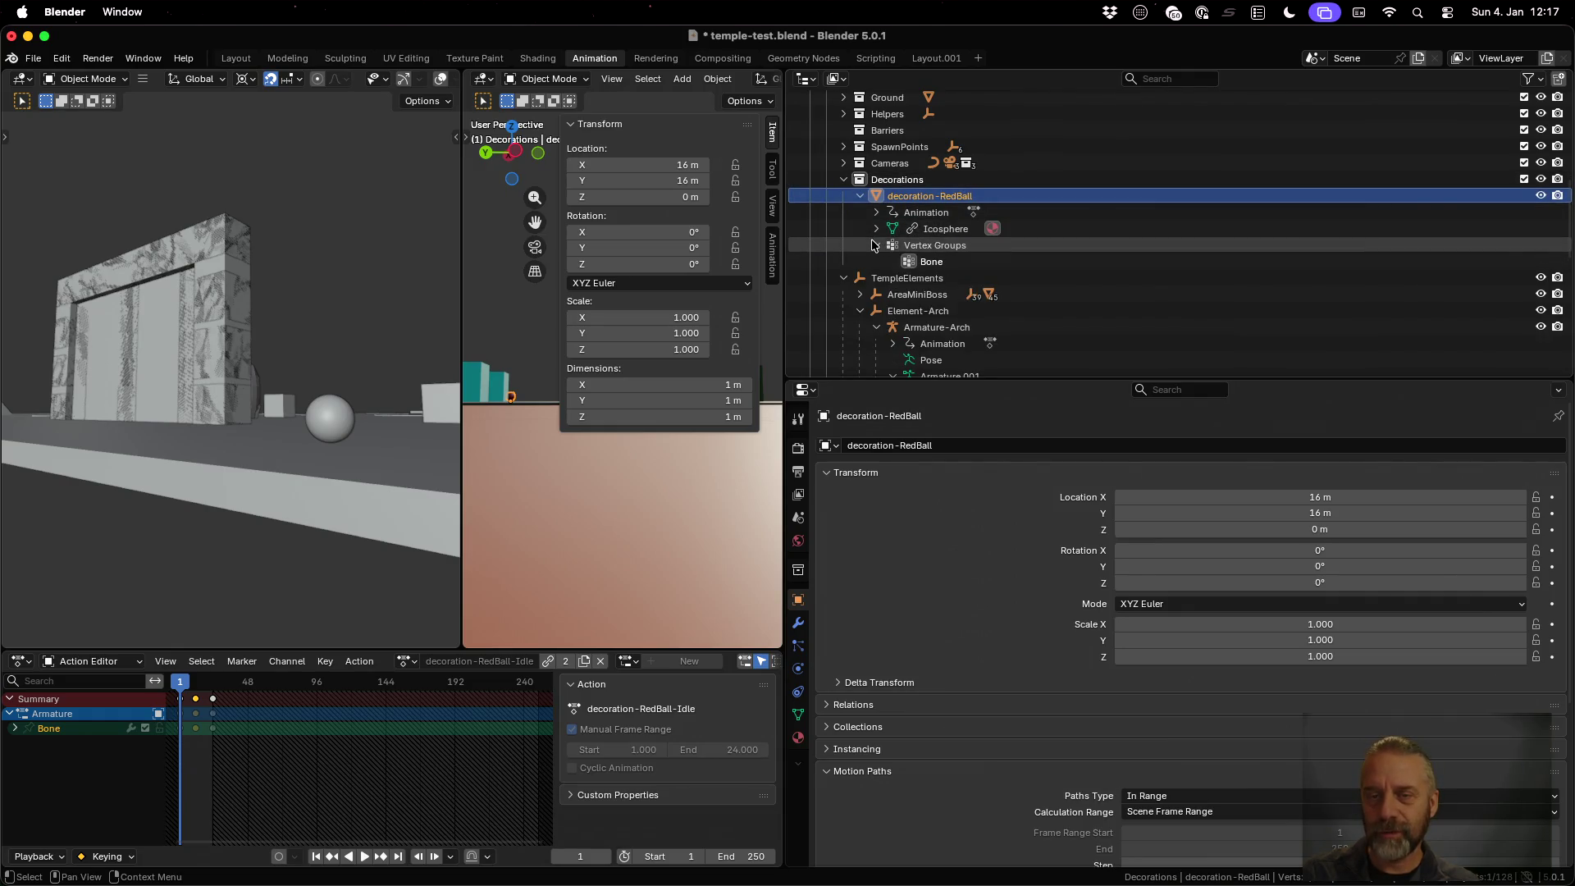
{"action": "left_click", "coordinate": [876, 212]}
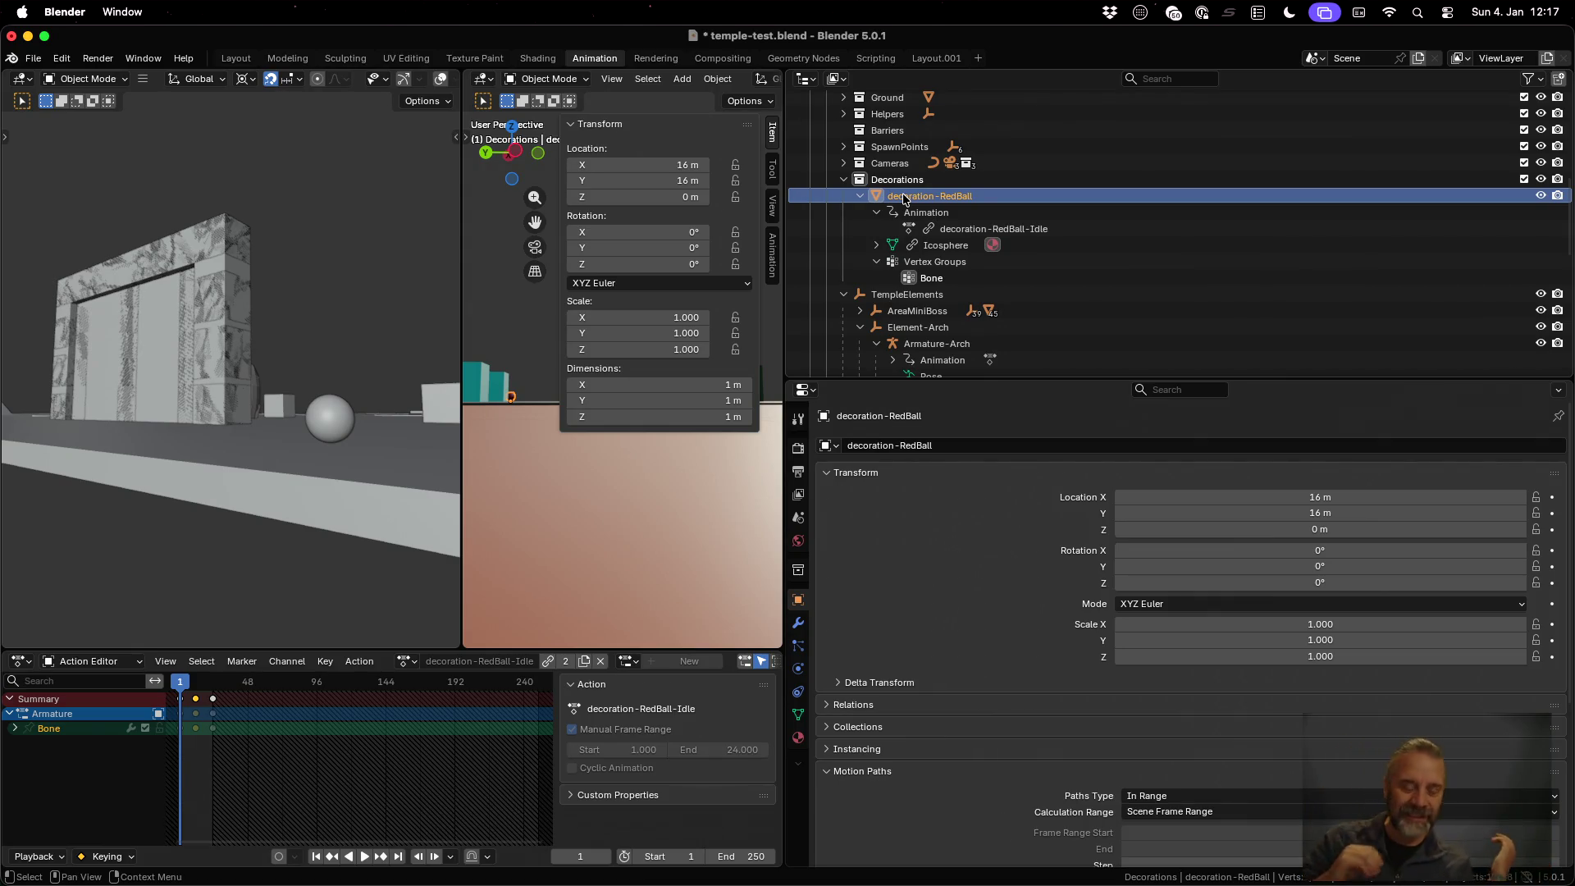
Load decoration-RedBall.blend from the recent files list, choosing Don't Save for temple-test.blend
{"action": "left_click", "coordinate": [33, 58]}
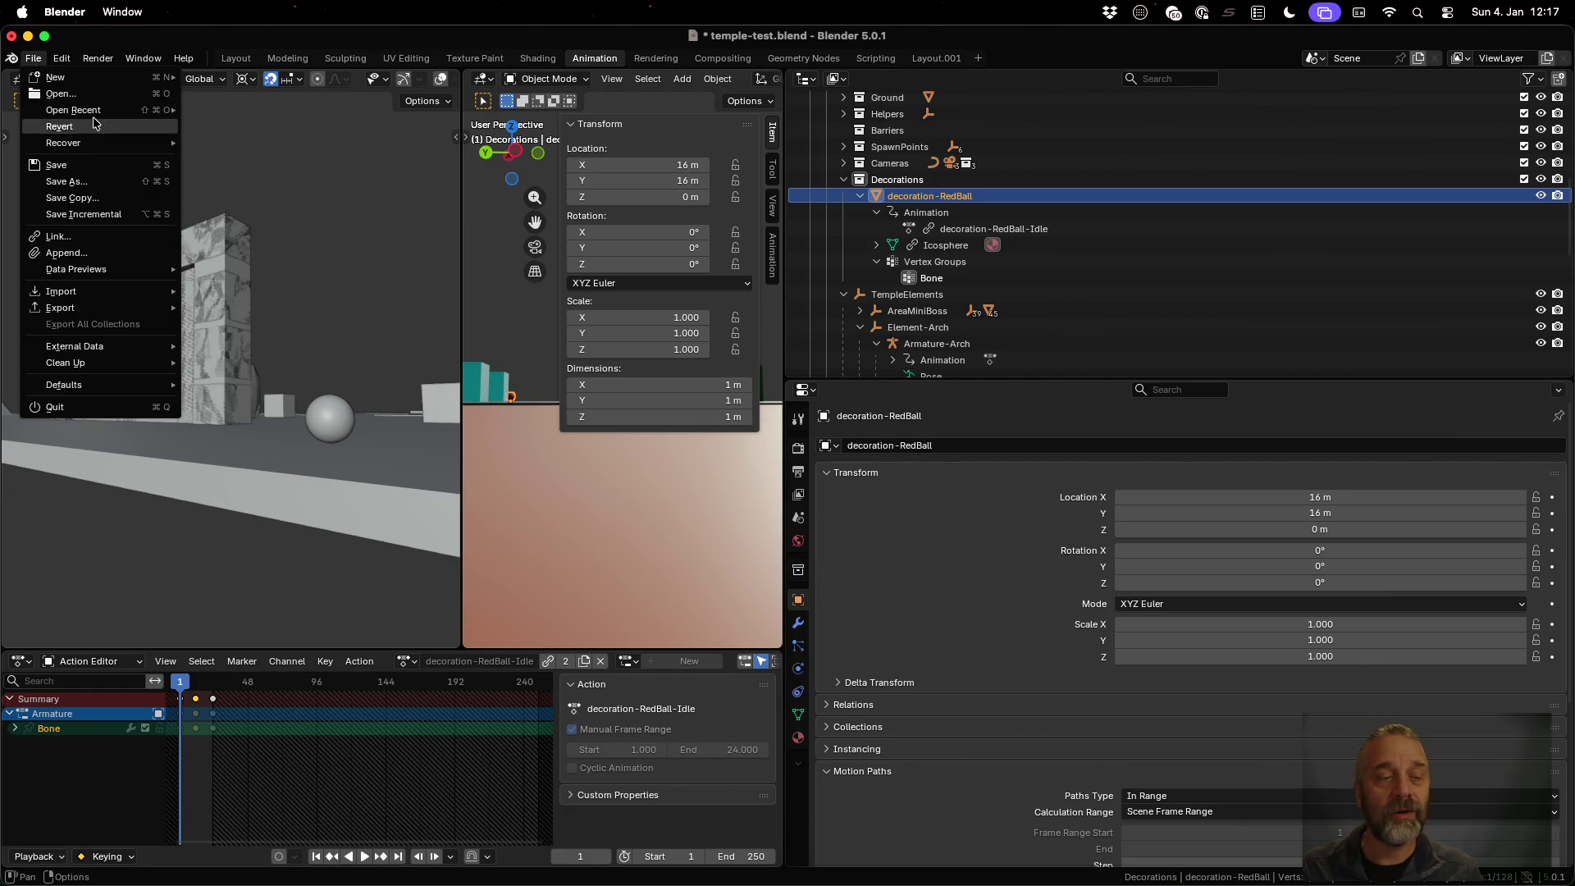
{"action": "mouse_move", "coordinate": [119, 110]}
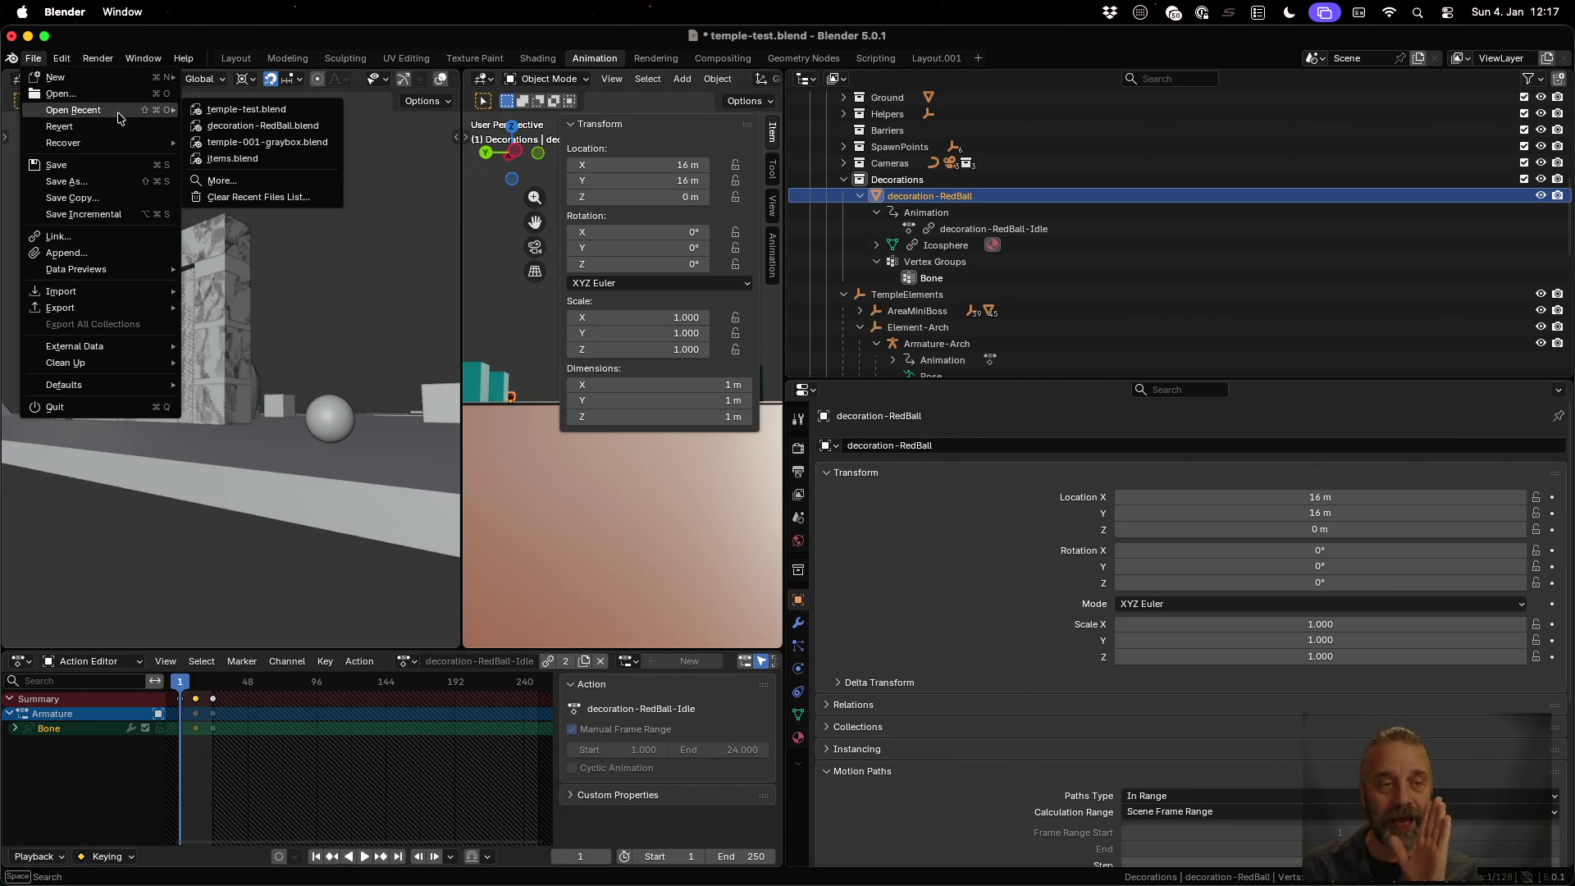
{"action": "left_click", "coordinate": [254, 126]}
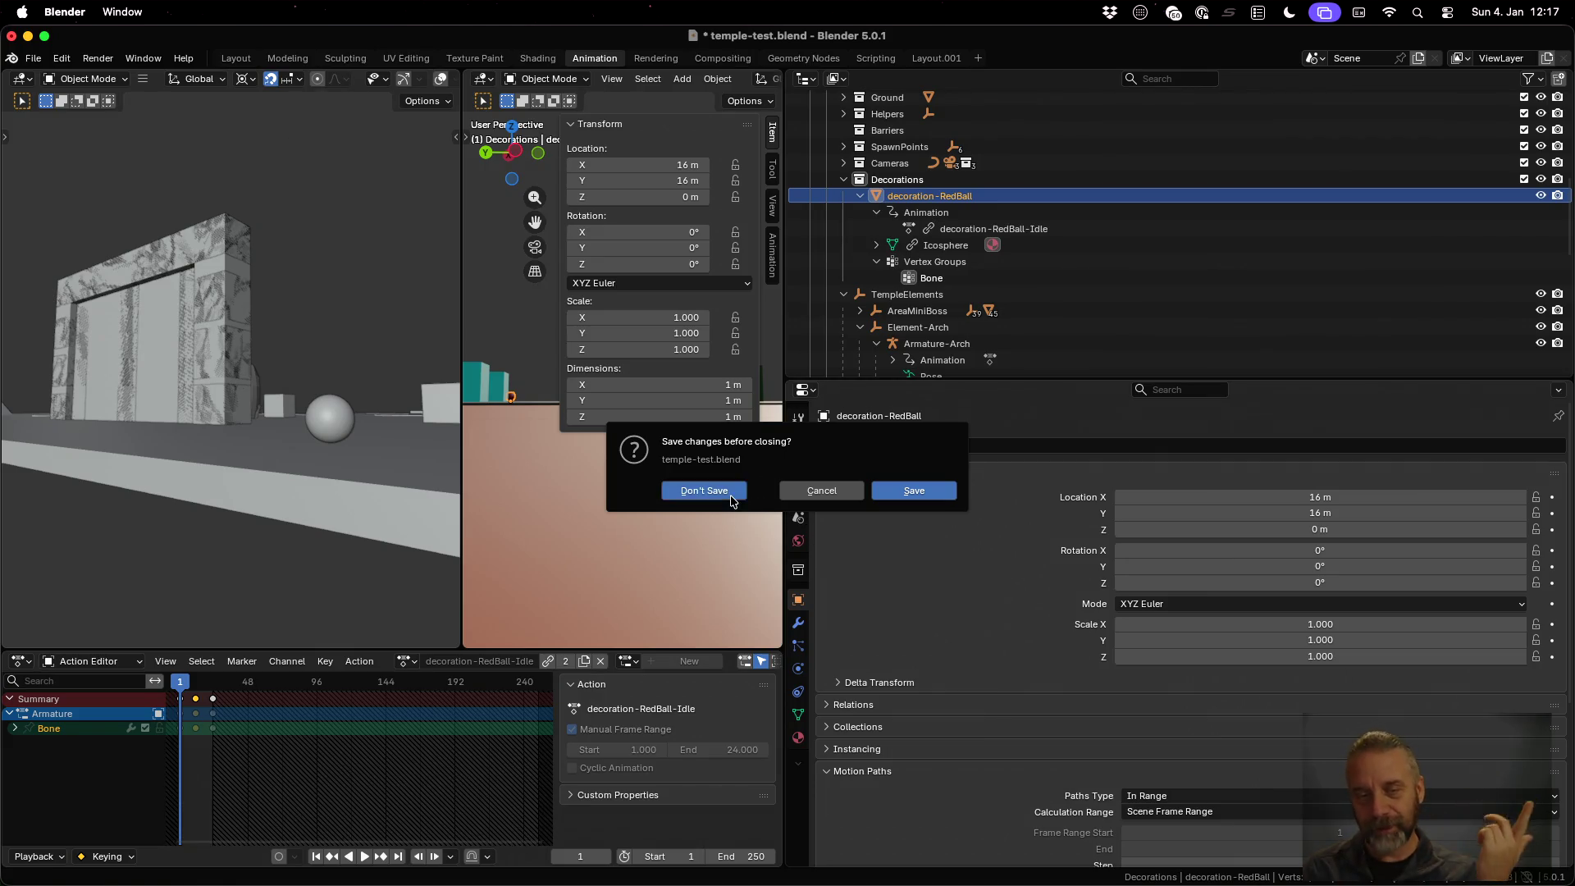
{"action": "left_click", "coordinate": [732, 493]}
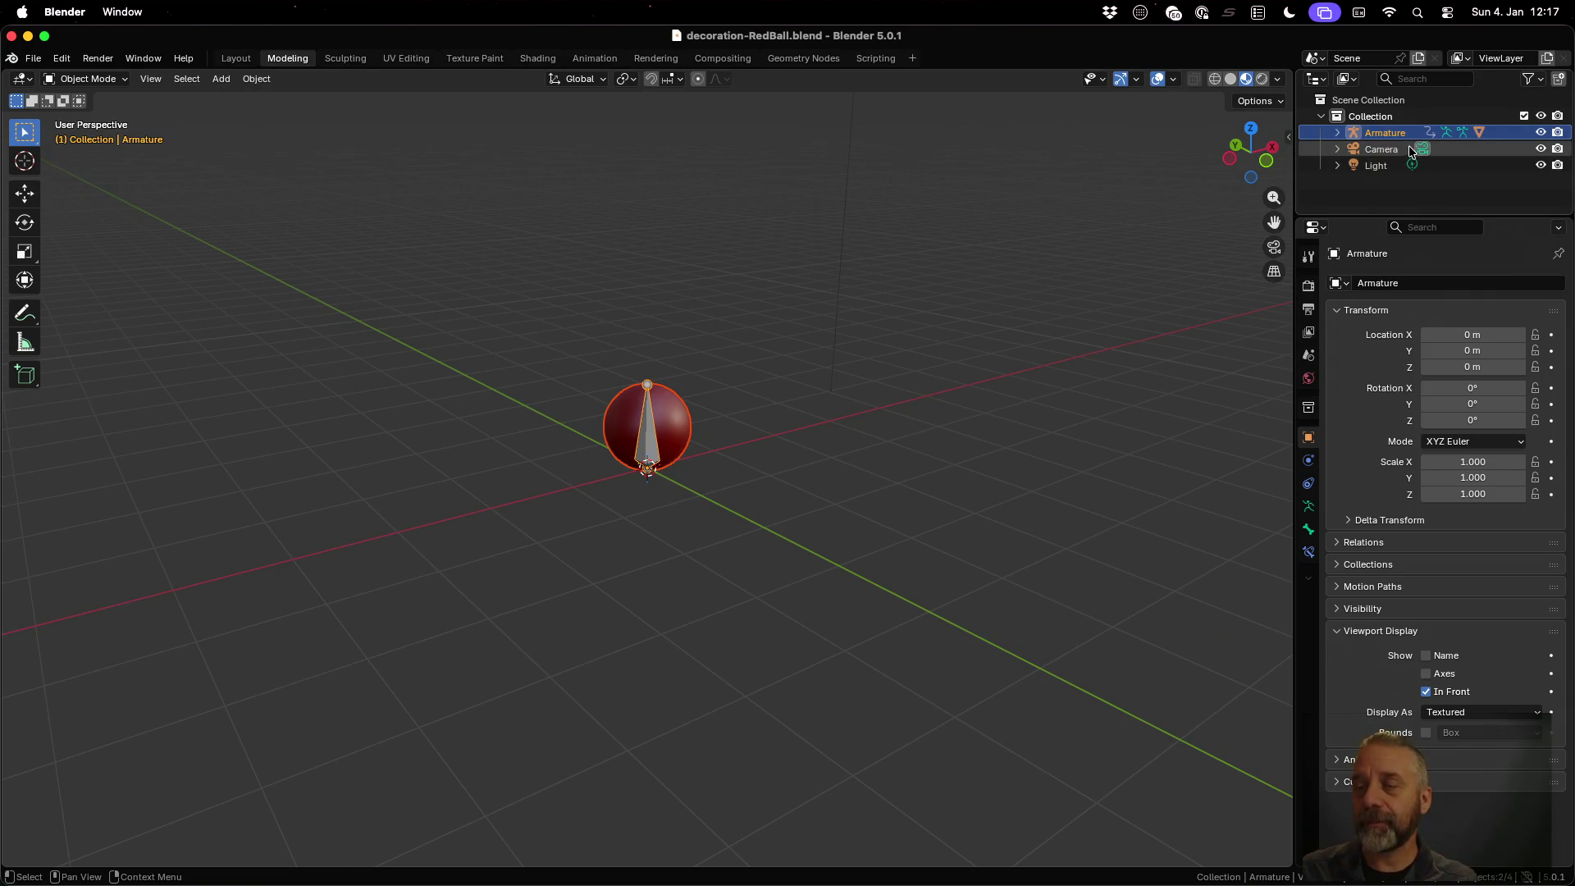
Merge the narrow Outliner into the 3D view and widen the right-hand Properties editor
{"action": "left_click", "coordinate": [1338, 133]}
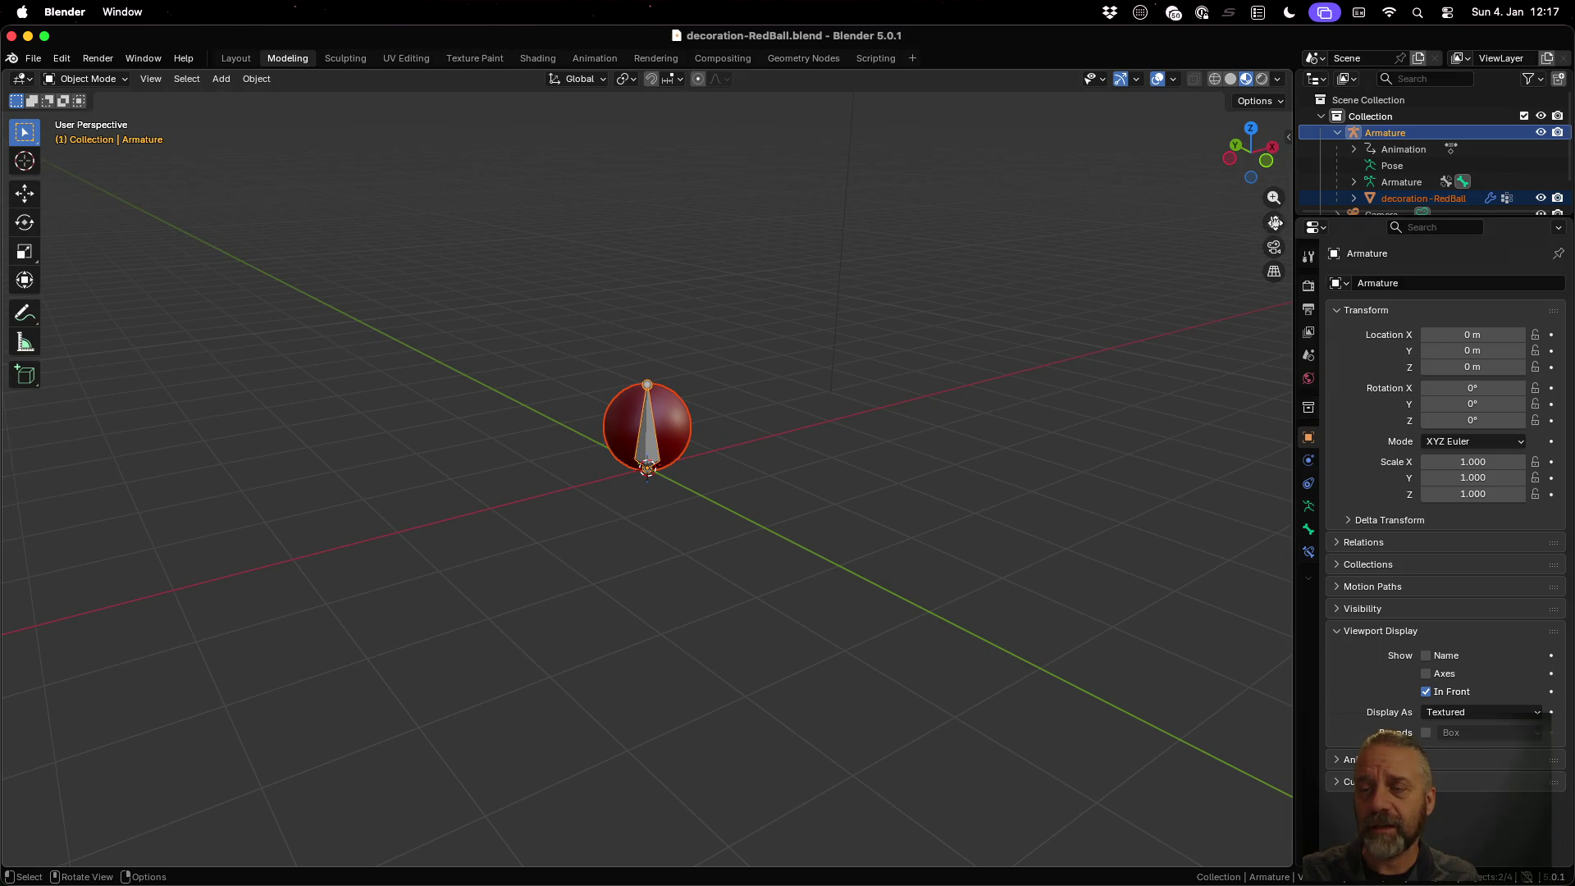
{"action": "left_click_drag", "start_coordinate": [1294, 215], "coordinate": [1287, 209]}
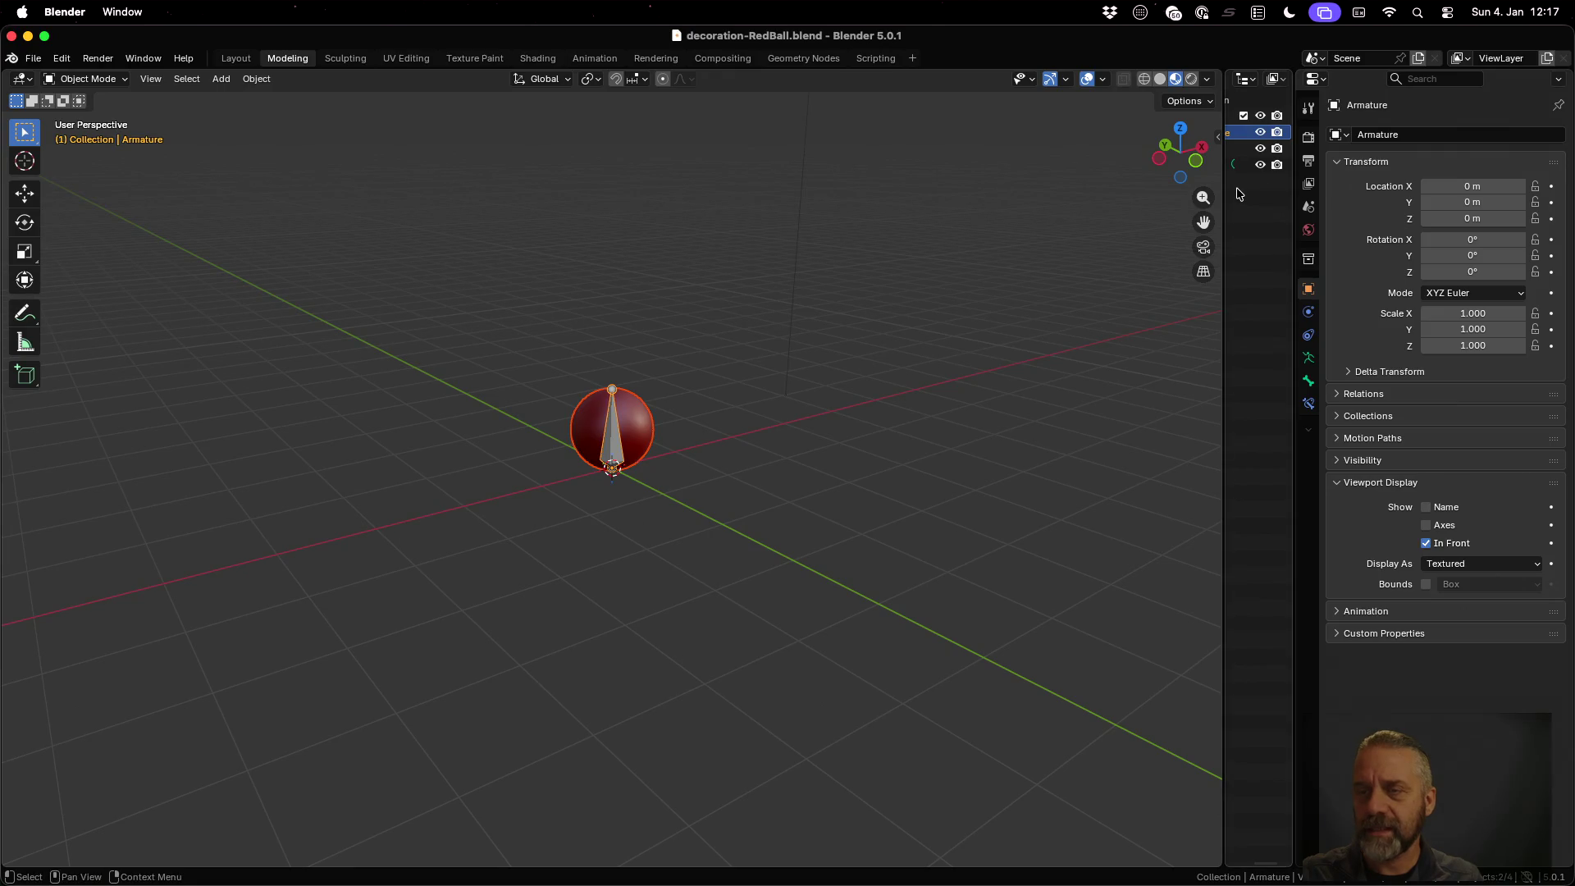
{"action": "left_click_drag", "start_coordinate": [1225, 188], "coordinate": [1266, 188]}
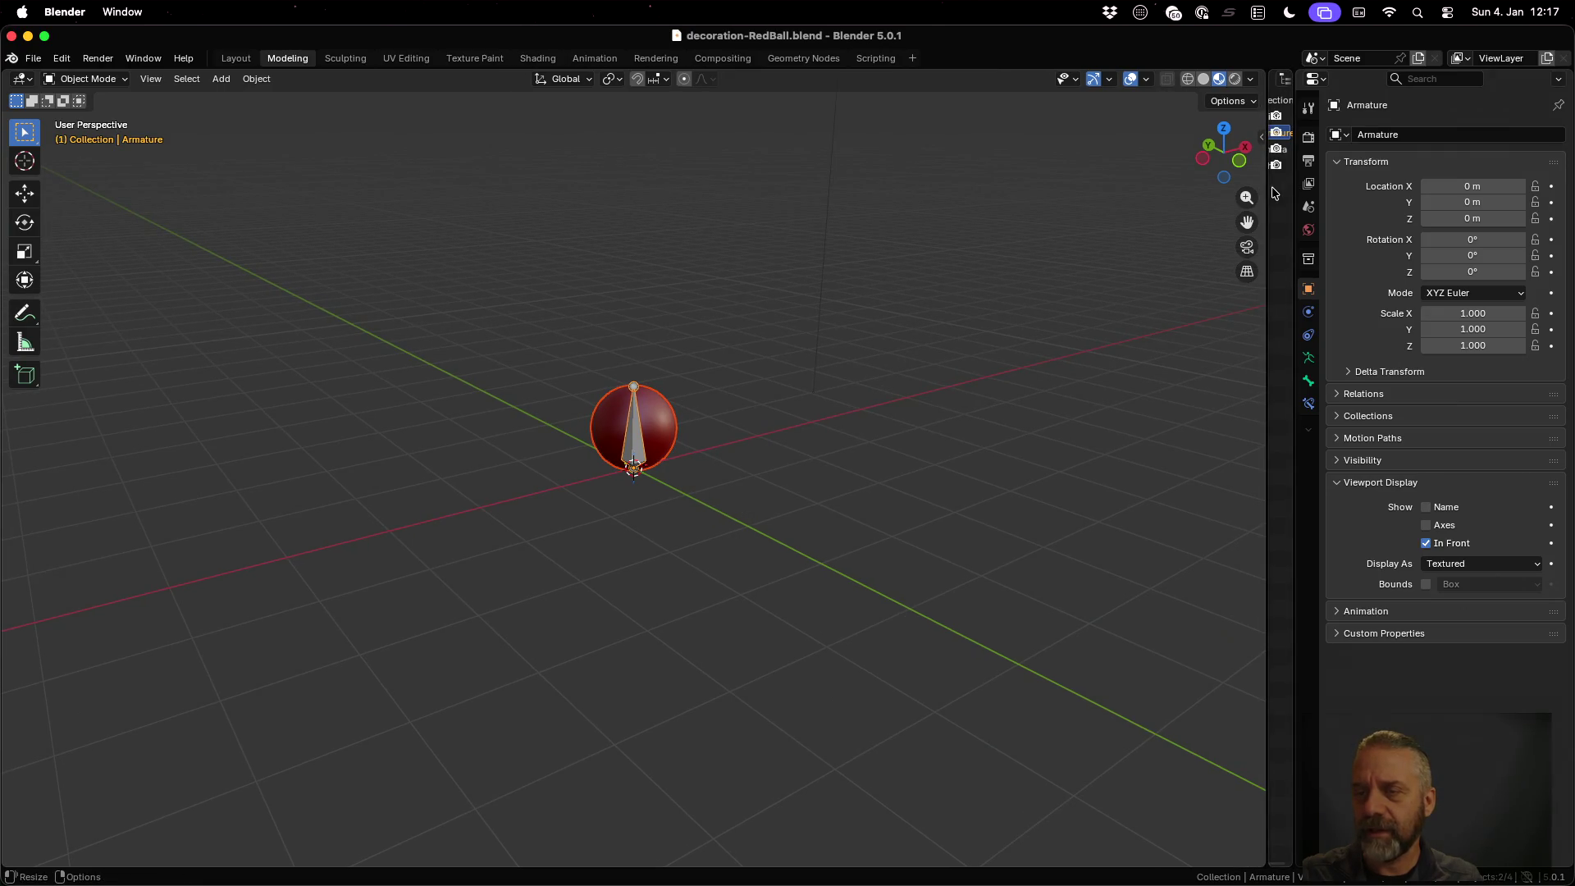
{"action": "right_click", "coordinate": [1266, 188]}
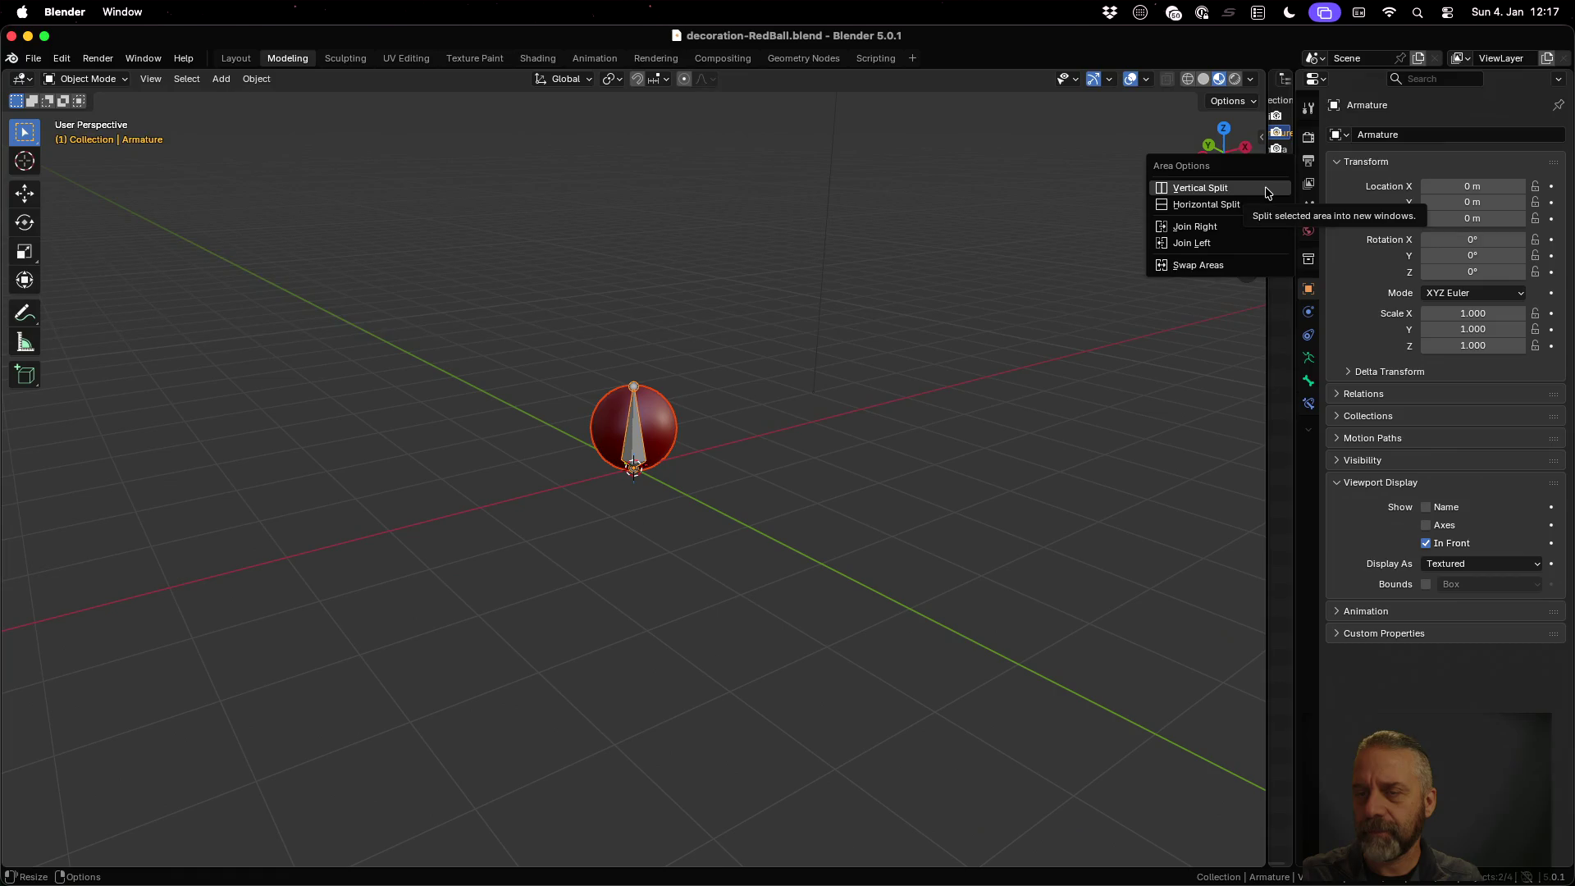
{"action": "left_click", "coordinate": [1268, 226]}
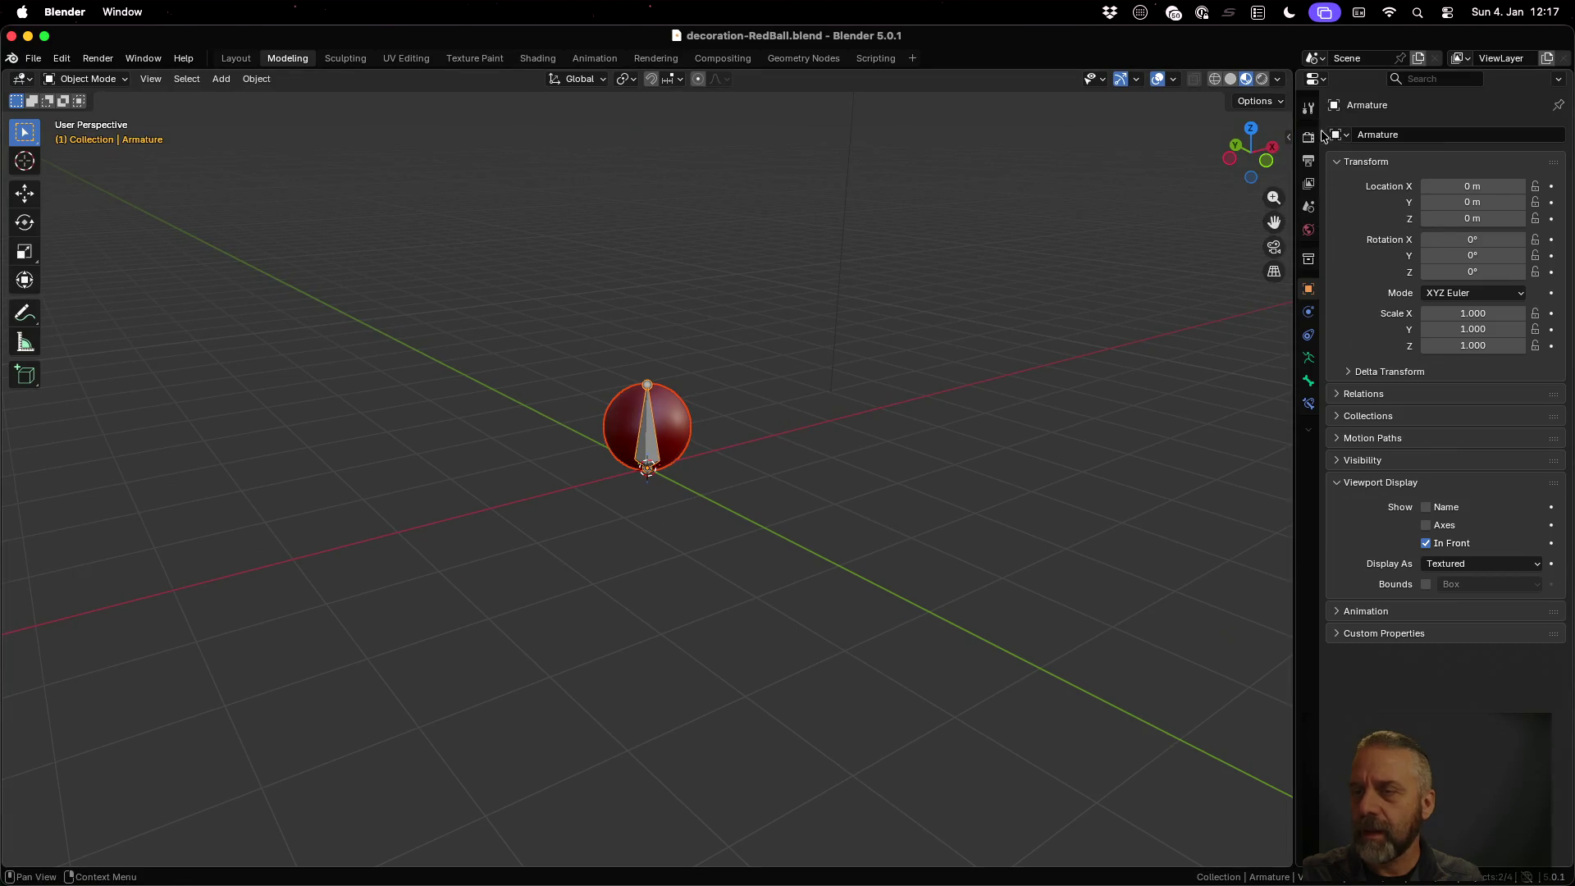
{"action": "left_click_drag", "start_coordinate": [1296, 156], "coordinate": [1152, 156]}
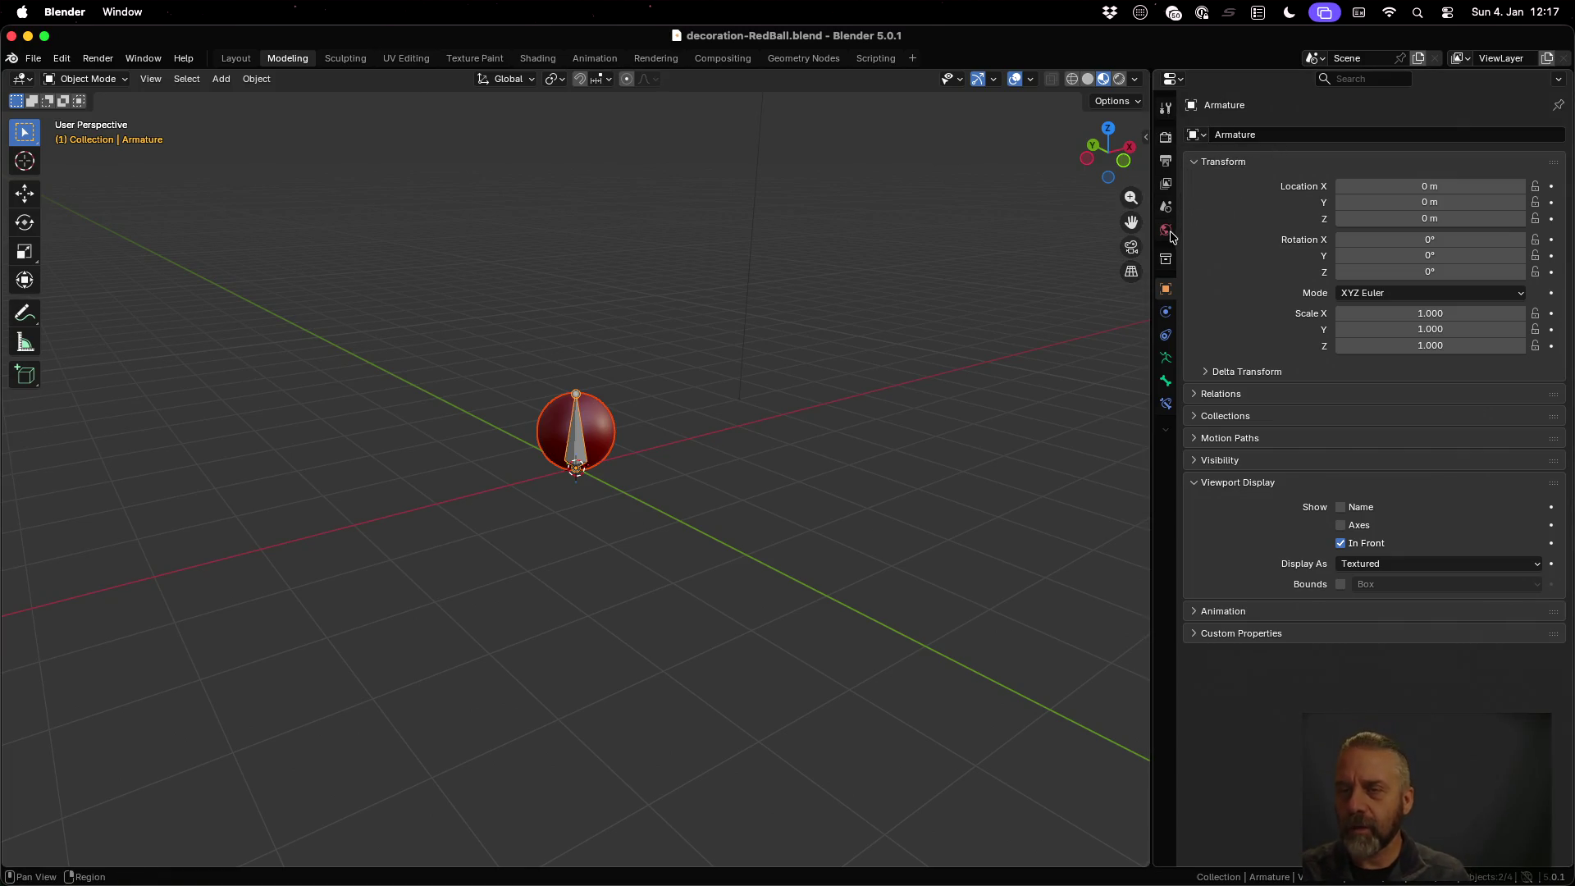
{"action": "left_click", "coordinate": [1166, 261]}
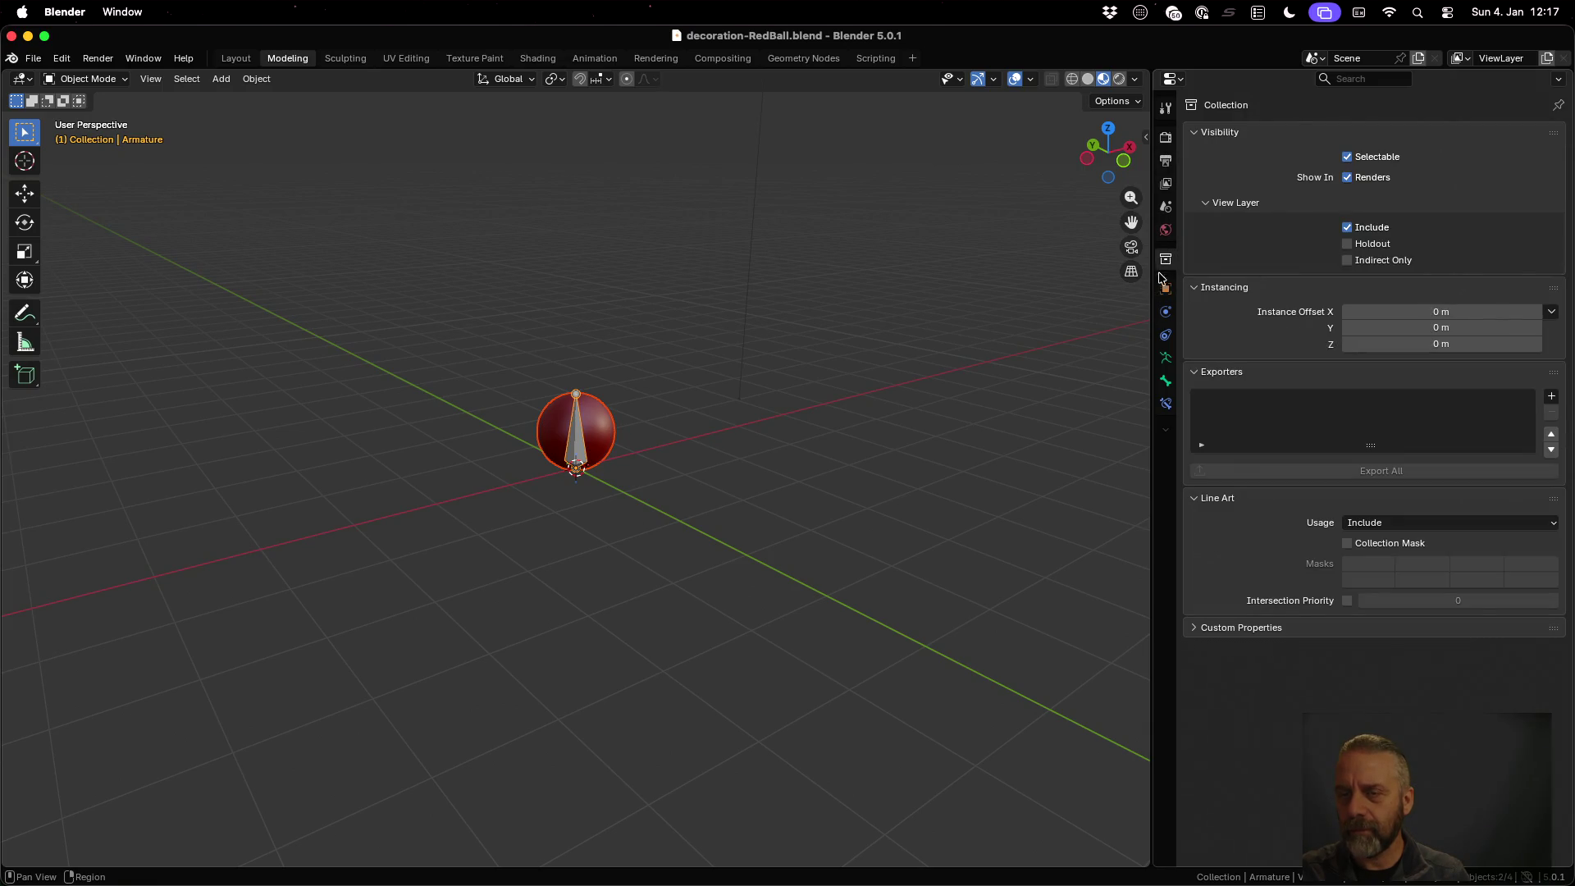
{"action": "left_click", "coordinate": [1164, 289]}
{"action": "left_click", "coordinate": [840, 366]}
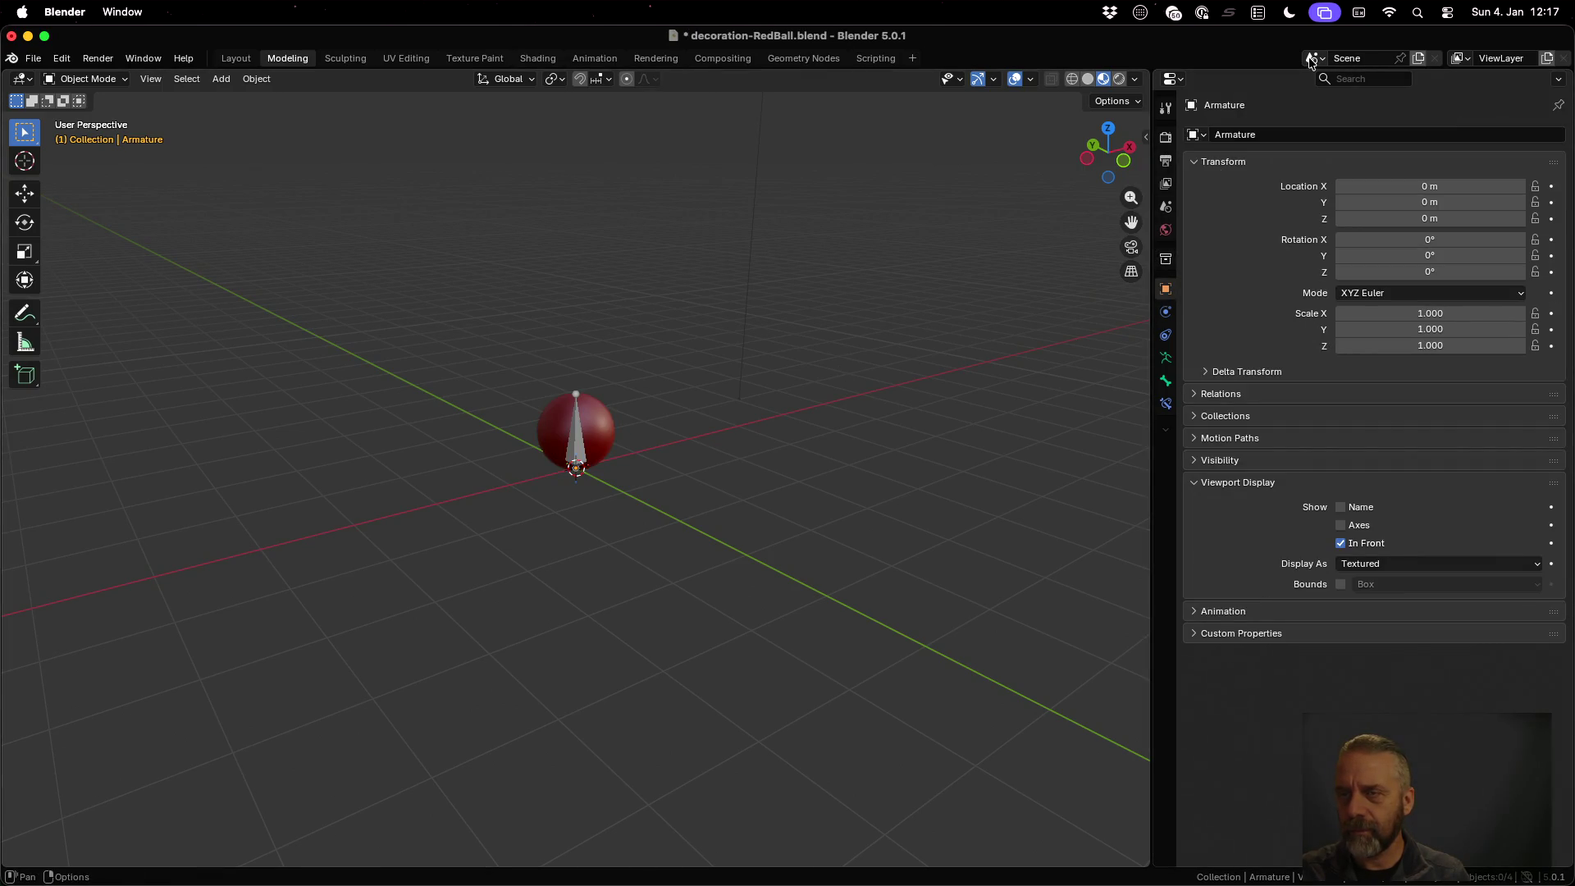
Turn the right area into an Outliner, split it horizontally, and make the lower half Properties
{"action": "left_click", "coordinate": [1170, 86]}
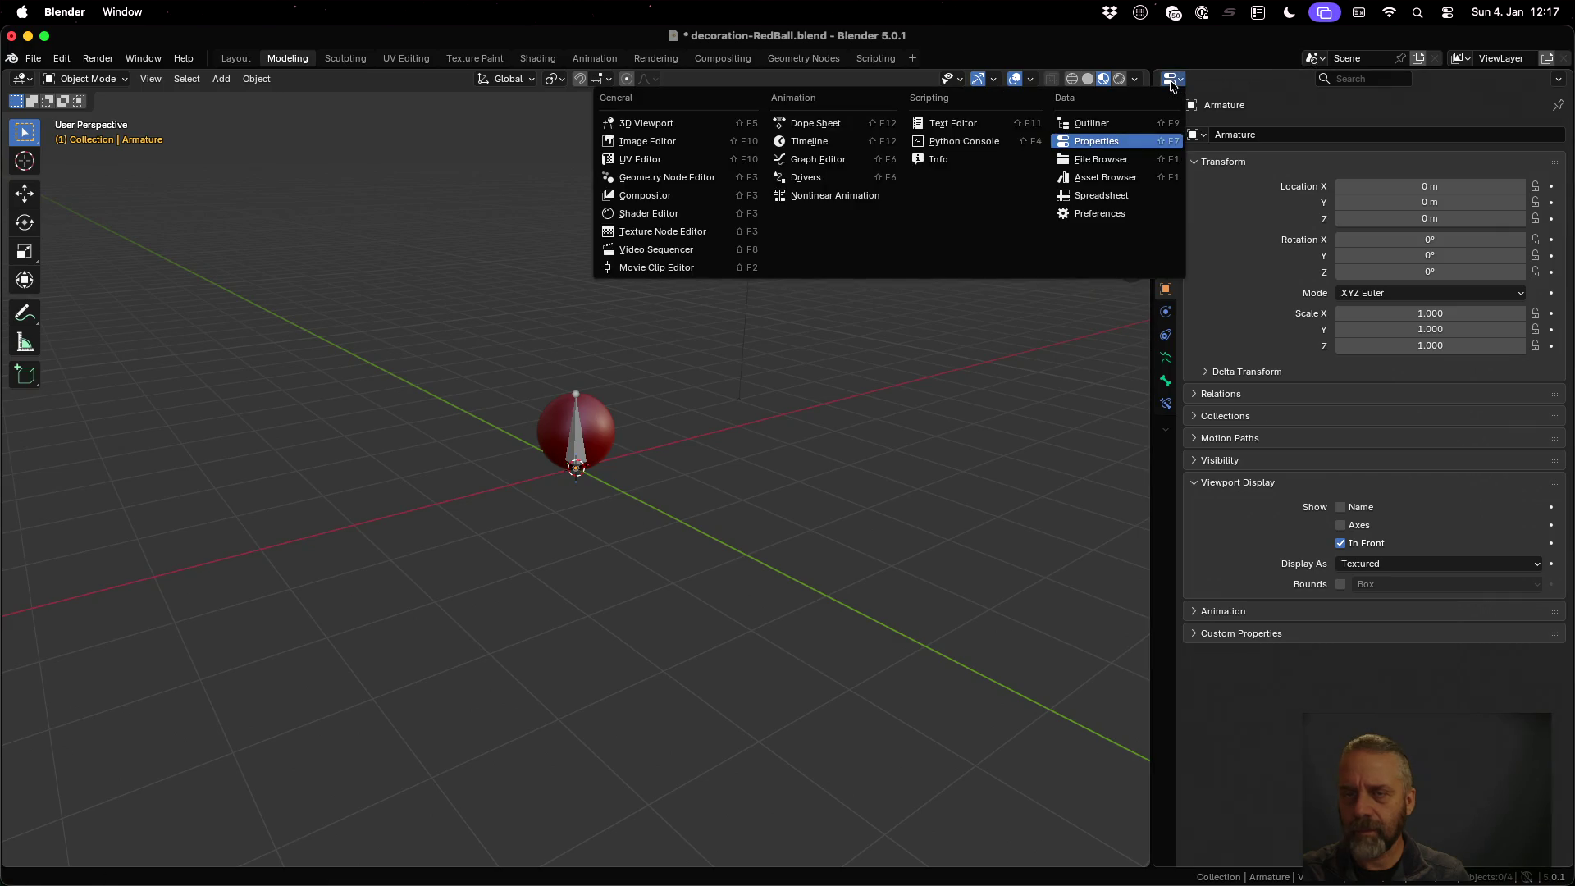
{"action": "left_click", "coordinate": [1118, 122]}
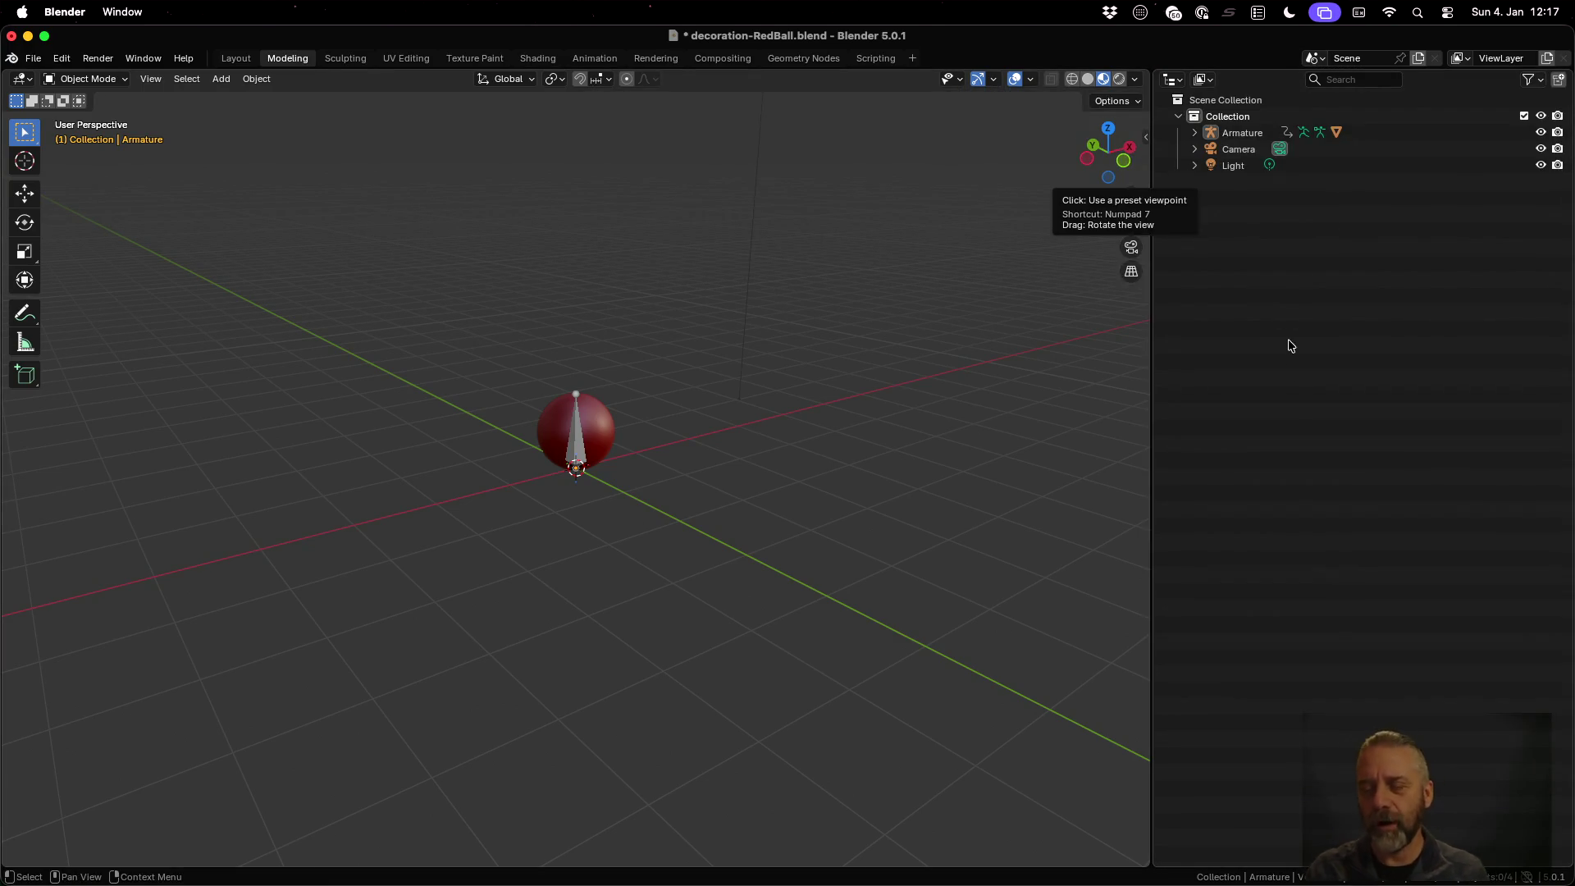
{"action": "right_click", "coordinate": [1207, 863]}
{"action": "left_click", "coordinate": [1204, 866]}
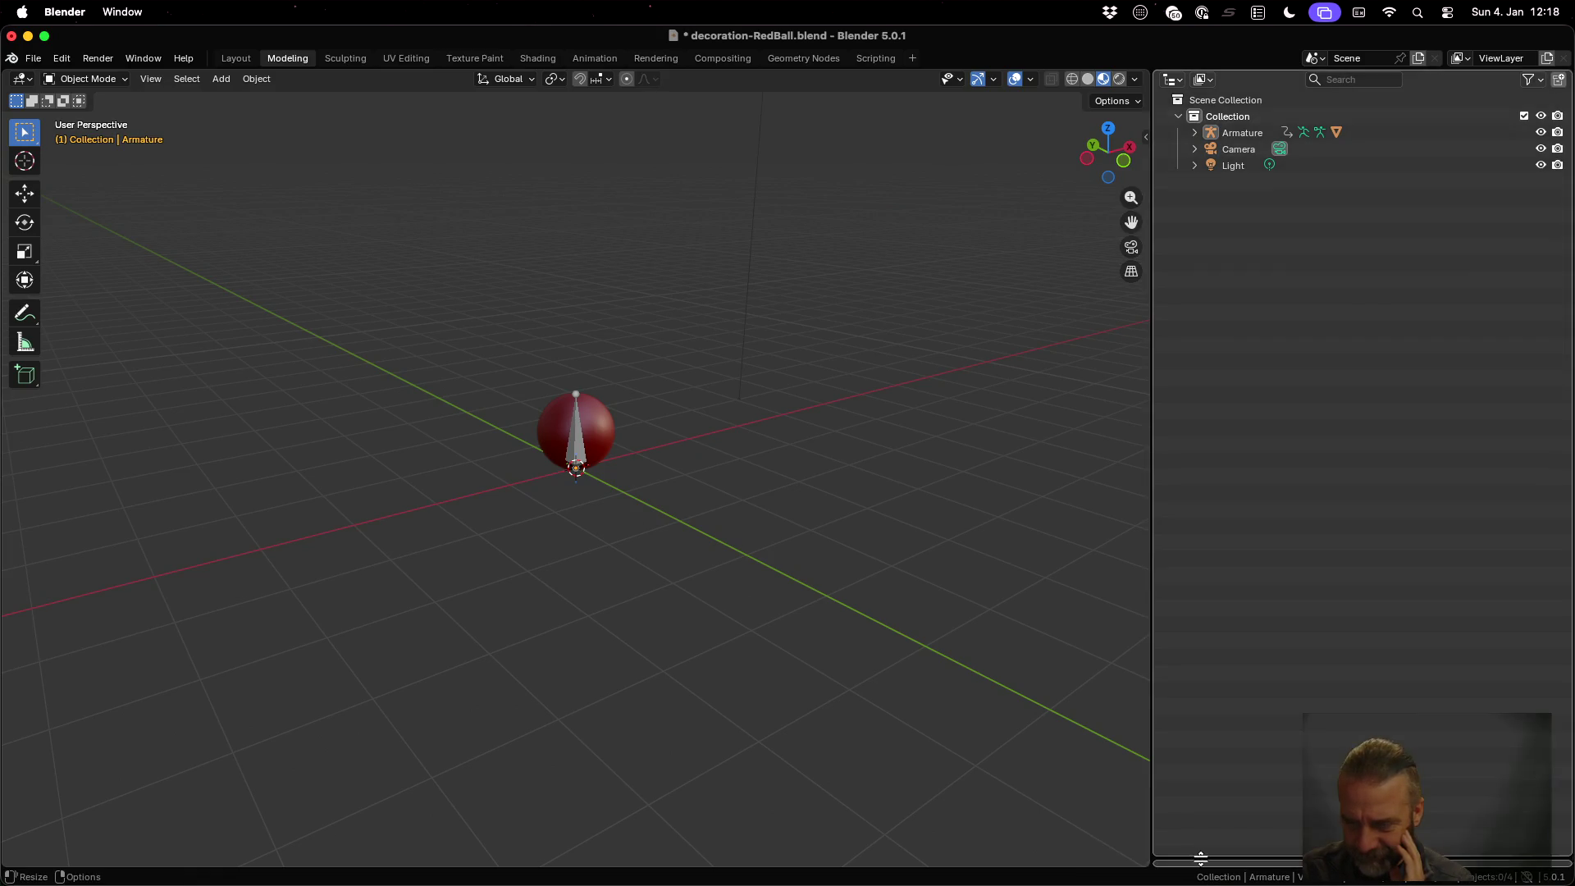
{"action": "left_click", "coordinate": [1201, 857]}
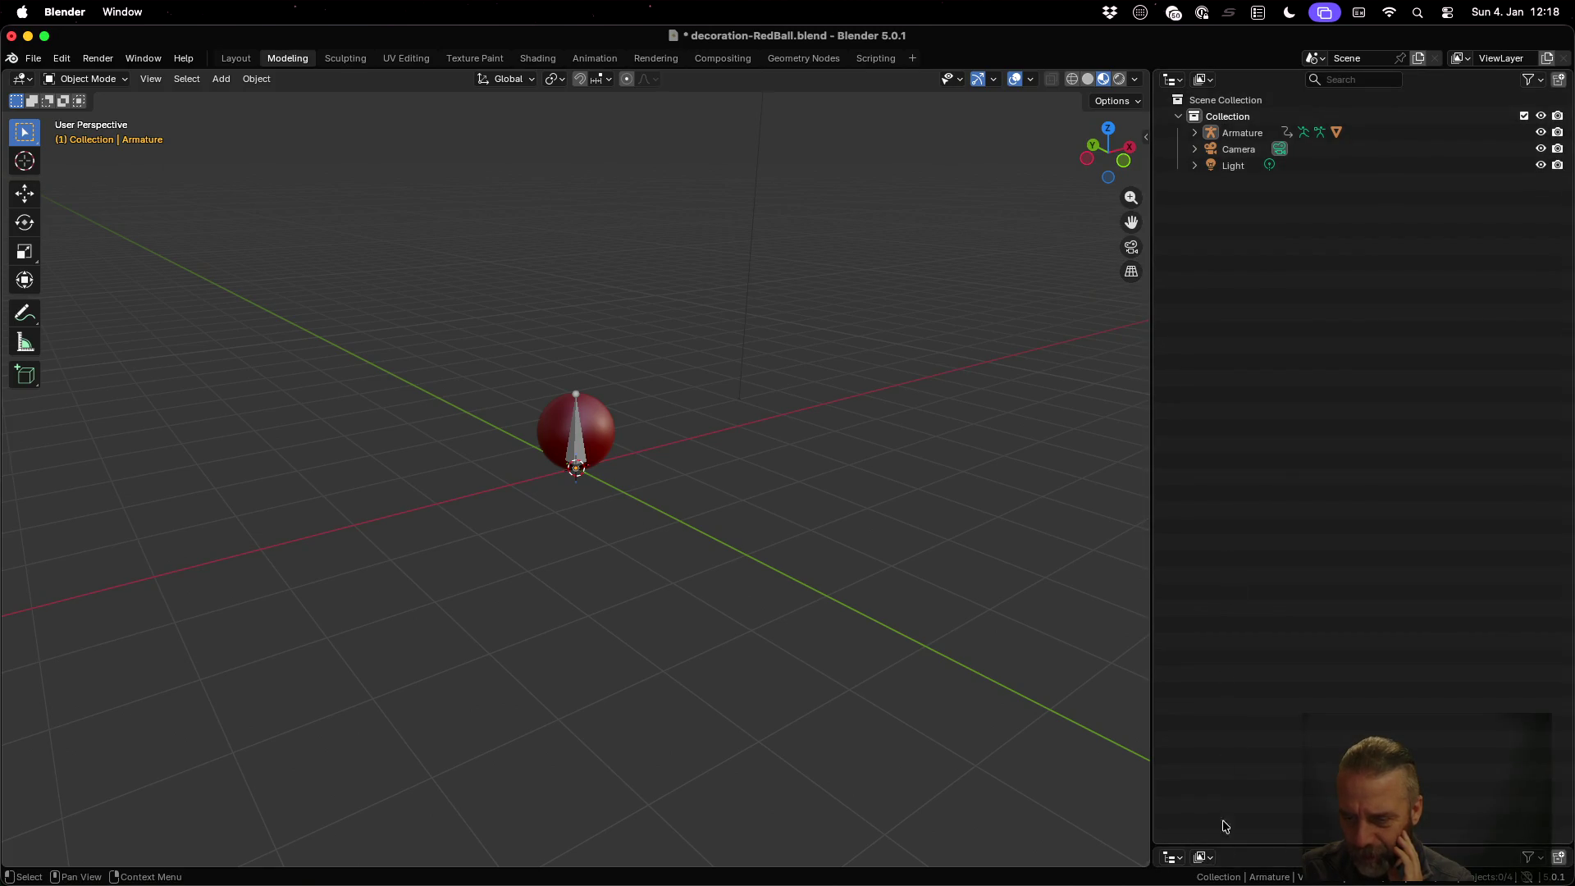
{"action": "left_click_drag", "start_coordinate": [1233, 853], "coordinate": [1182, 343]}
{"action": "left_click", "coordinate": [1182, 343]}
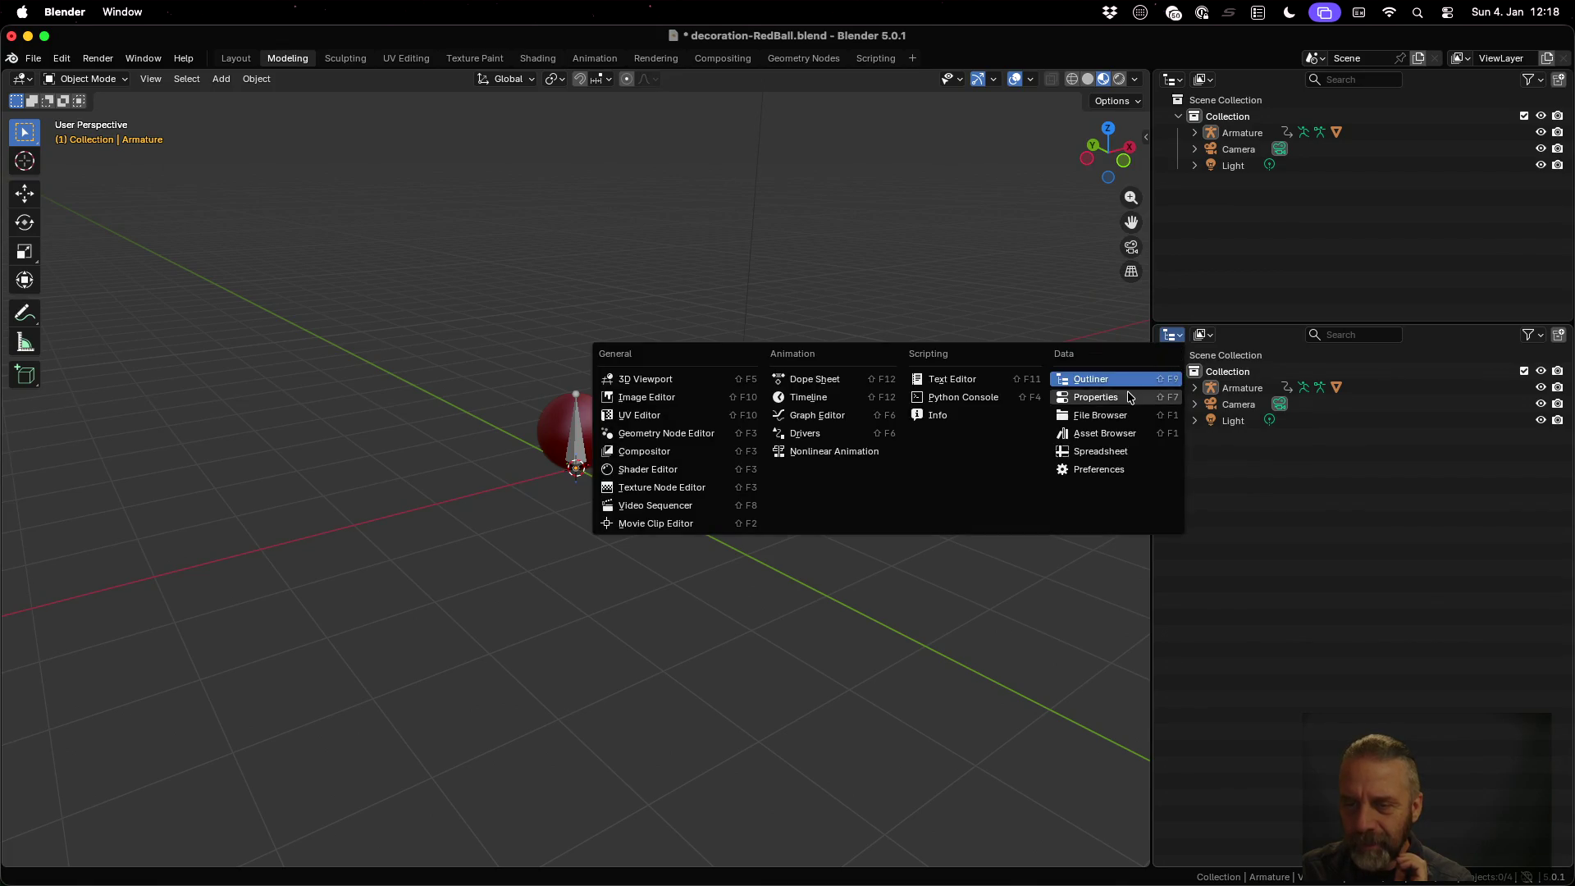
{"action": "left_click", "coordinate": [1150, 393]}
{"action": "left_click_drag", "start_coordinate": [1214, 326], "coordinate": [1230, 530]}
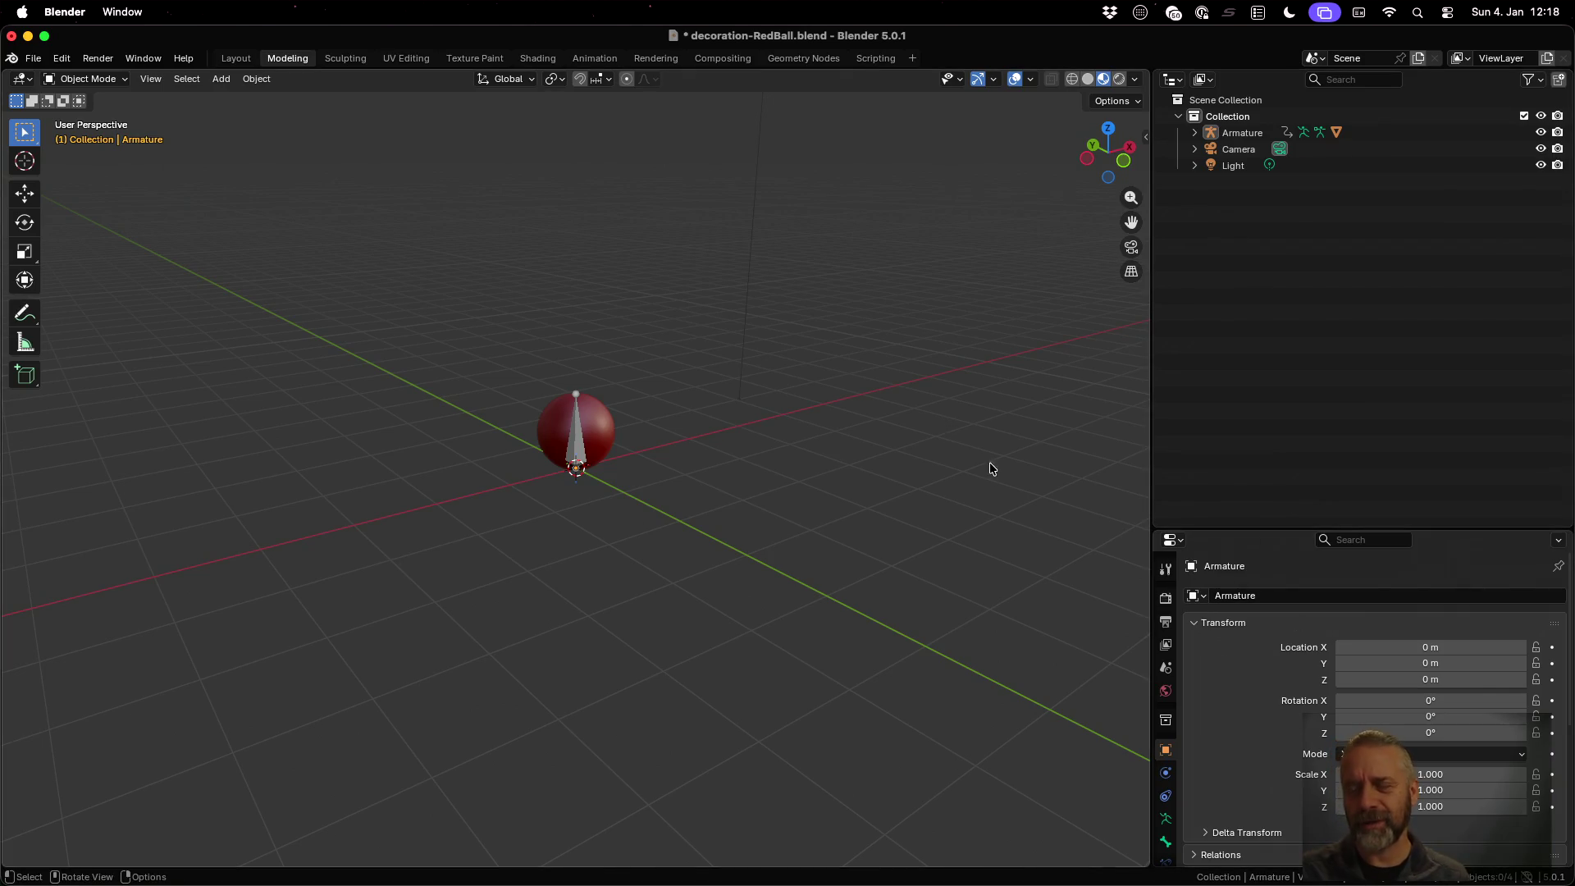
{"action": "right_click", "coordinate": [1219, 127]}
{"action": "left_click", "coordinate": [1222, 127]}
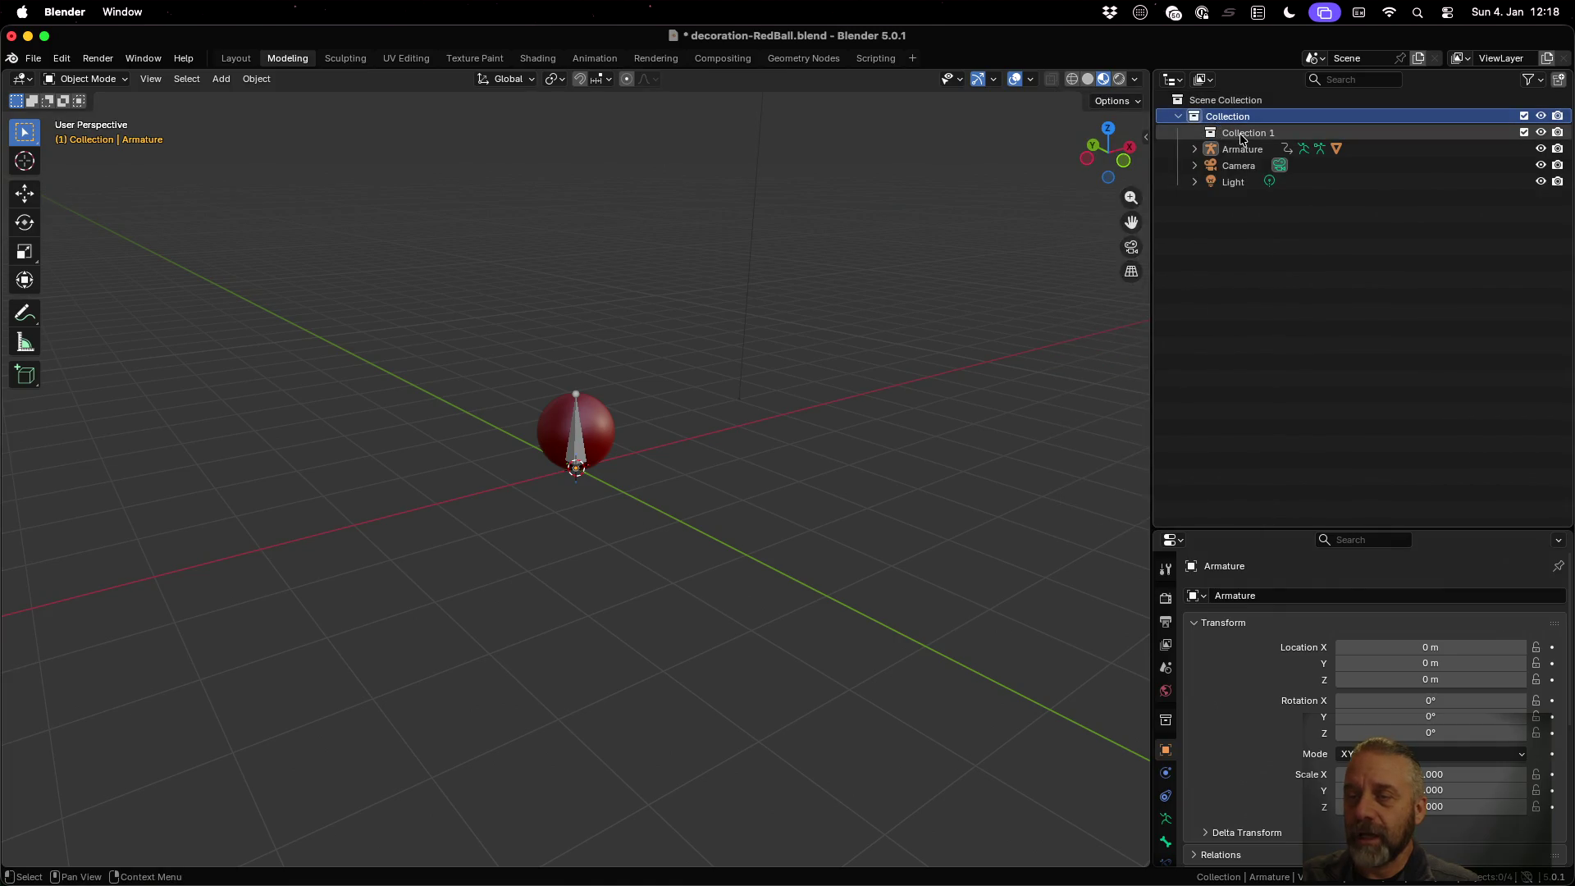
{"action": "left_click", "coordinate": [1243, 134]}
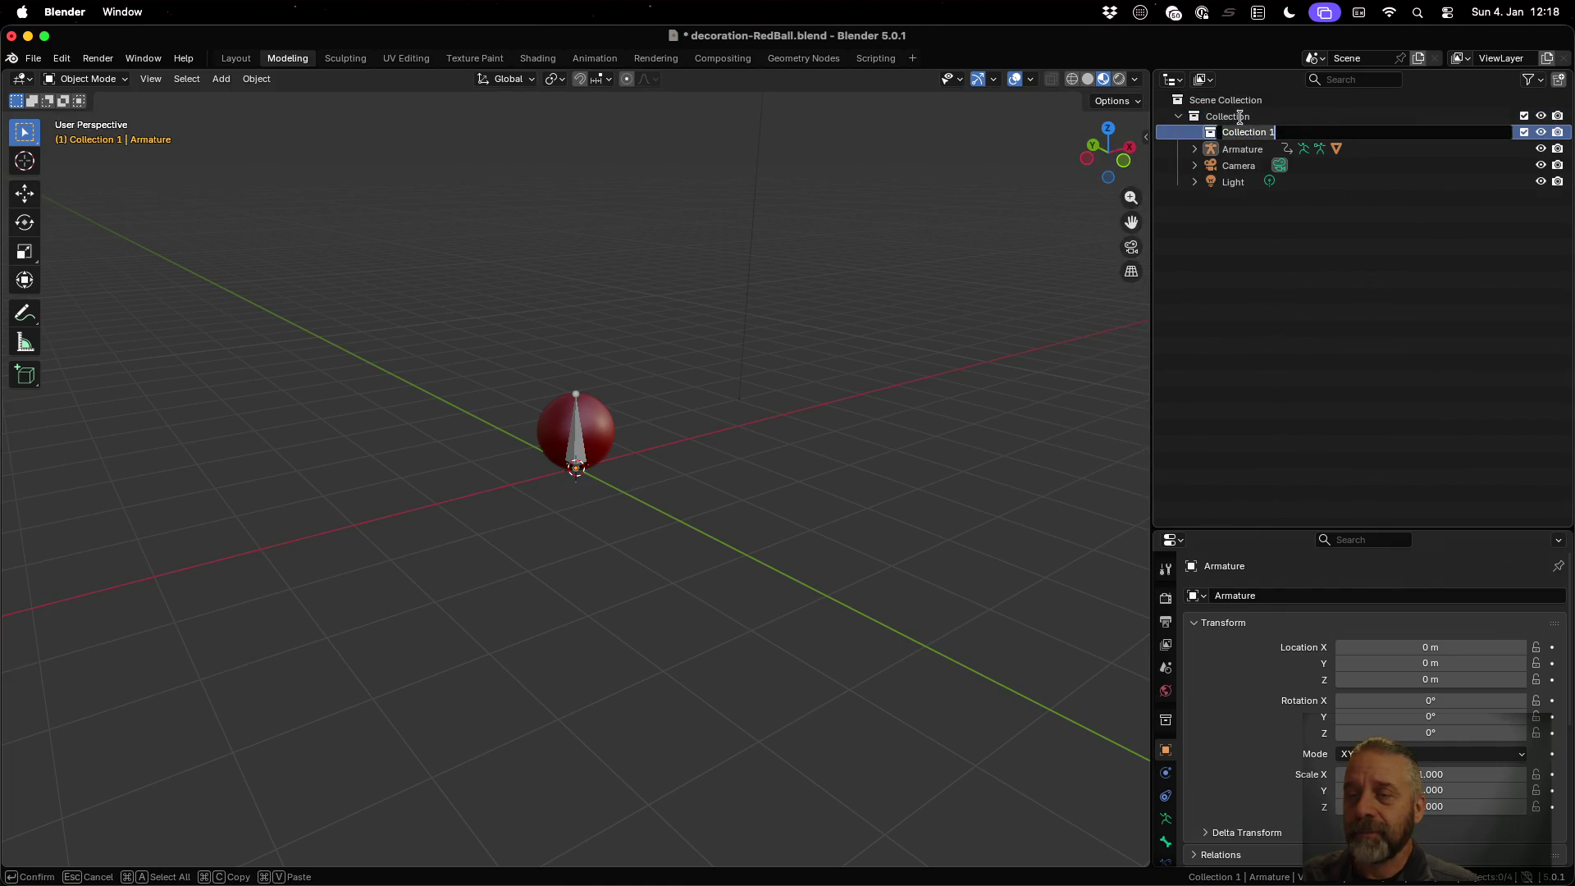
{"action": "double_click", "coordinate": [1239, 116]}
{"action": "type", "text": "Deco"}
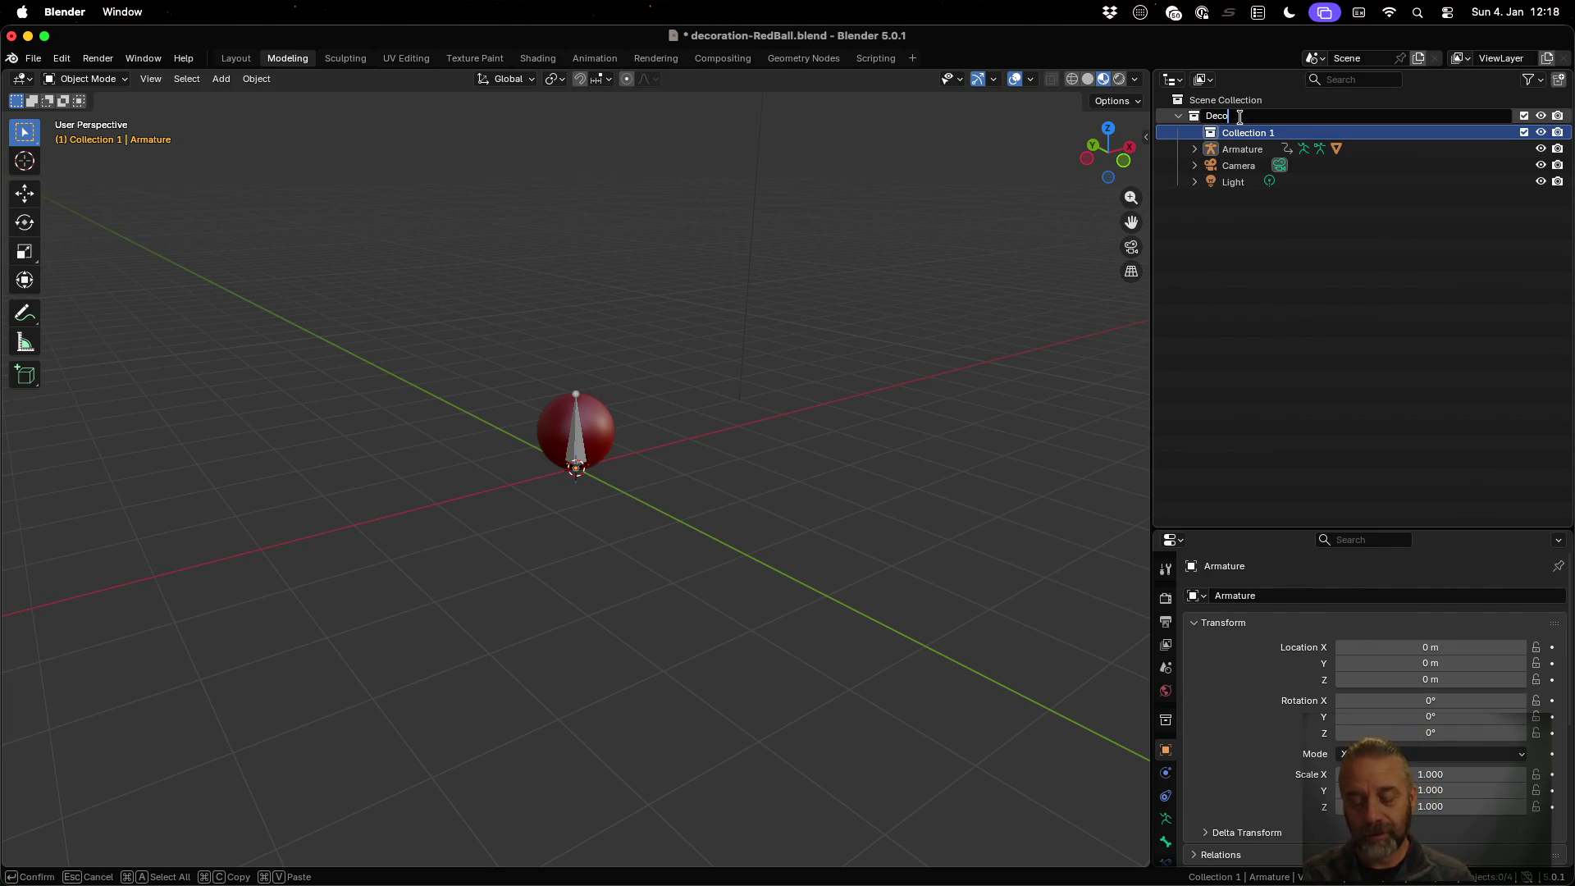
{"action": "type", "text": "rations"}
{"action": "key", "text": "Return"}
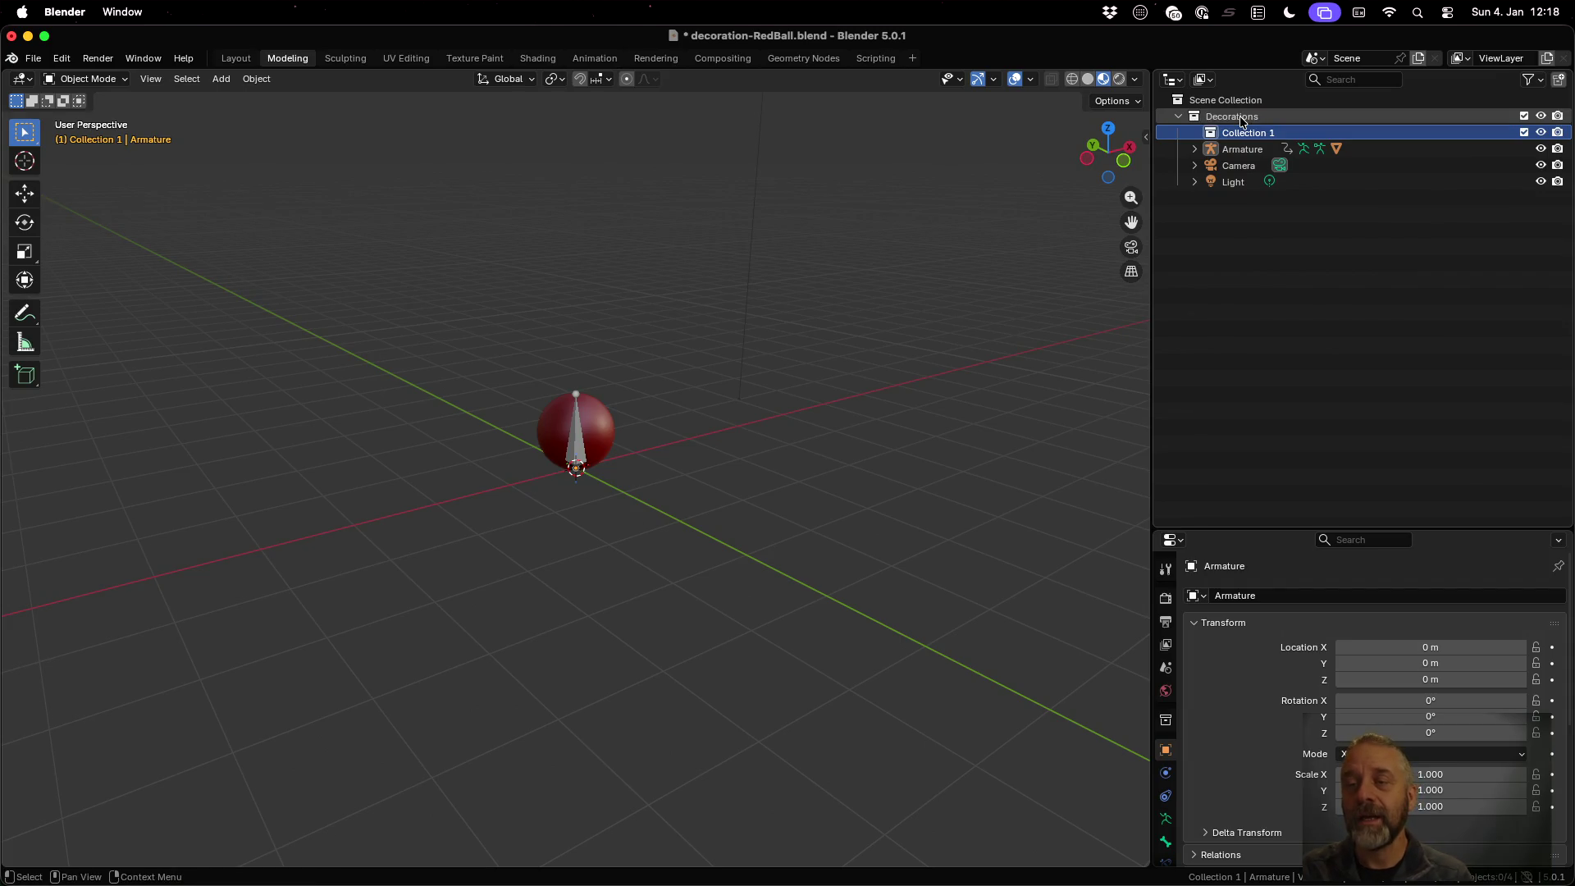
{"action": "double_click", "coordinate": [1262, 136]}
{"action": "type", "text": "decora"}
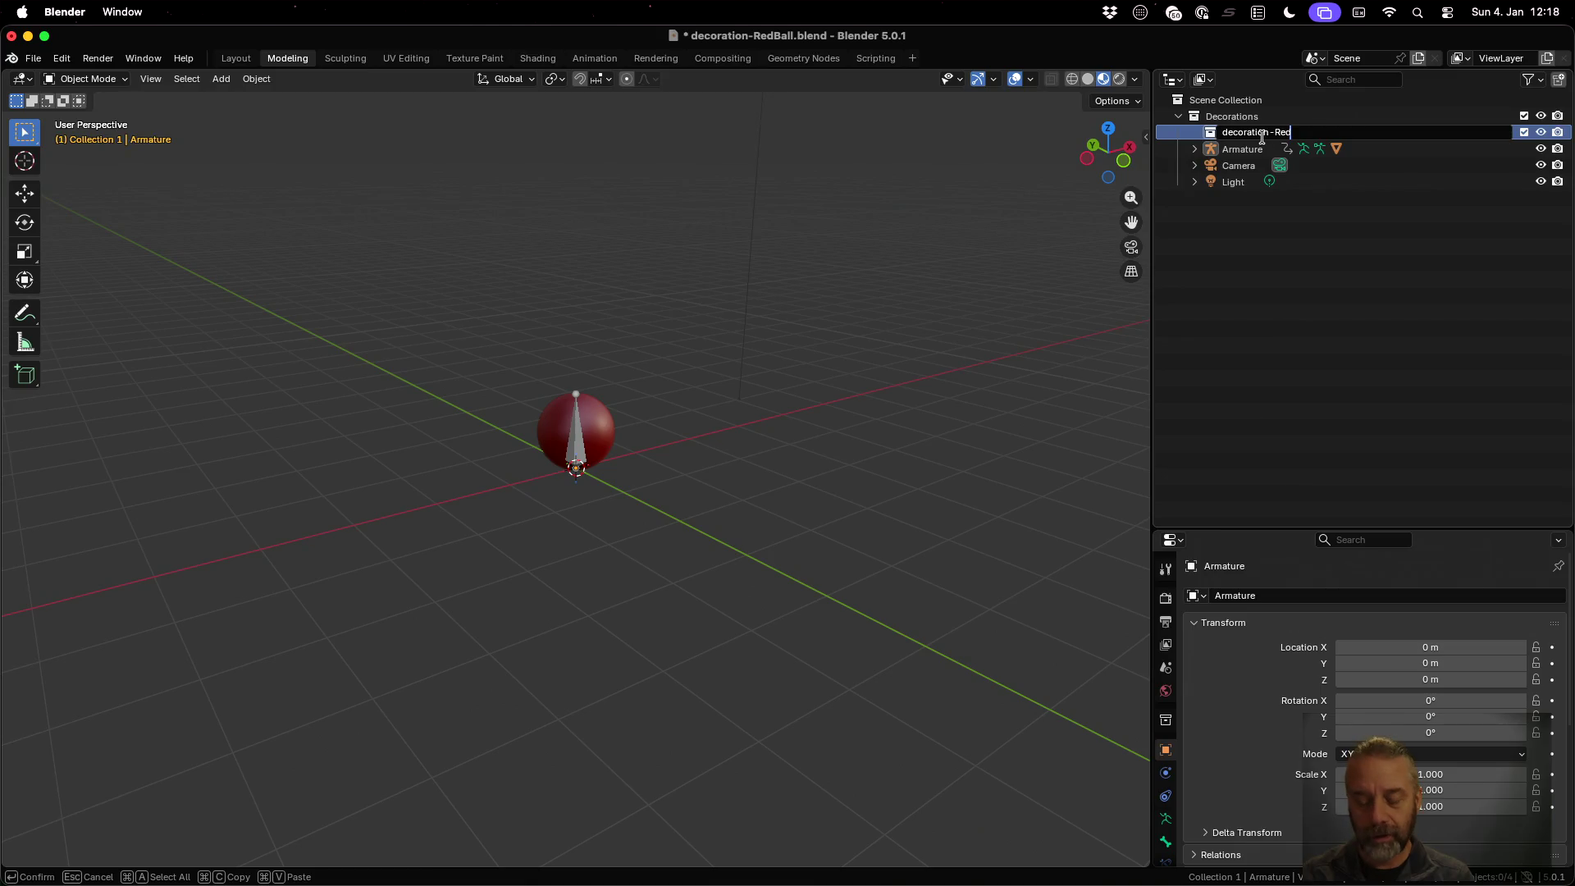
{"action": "key", "text": "Return"}
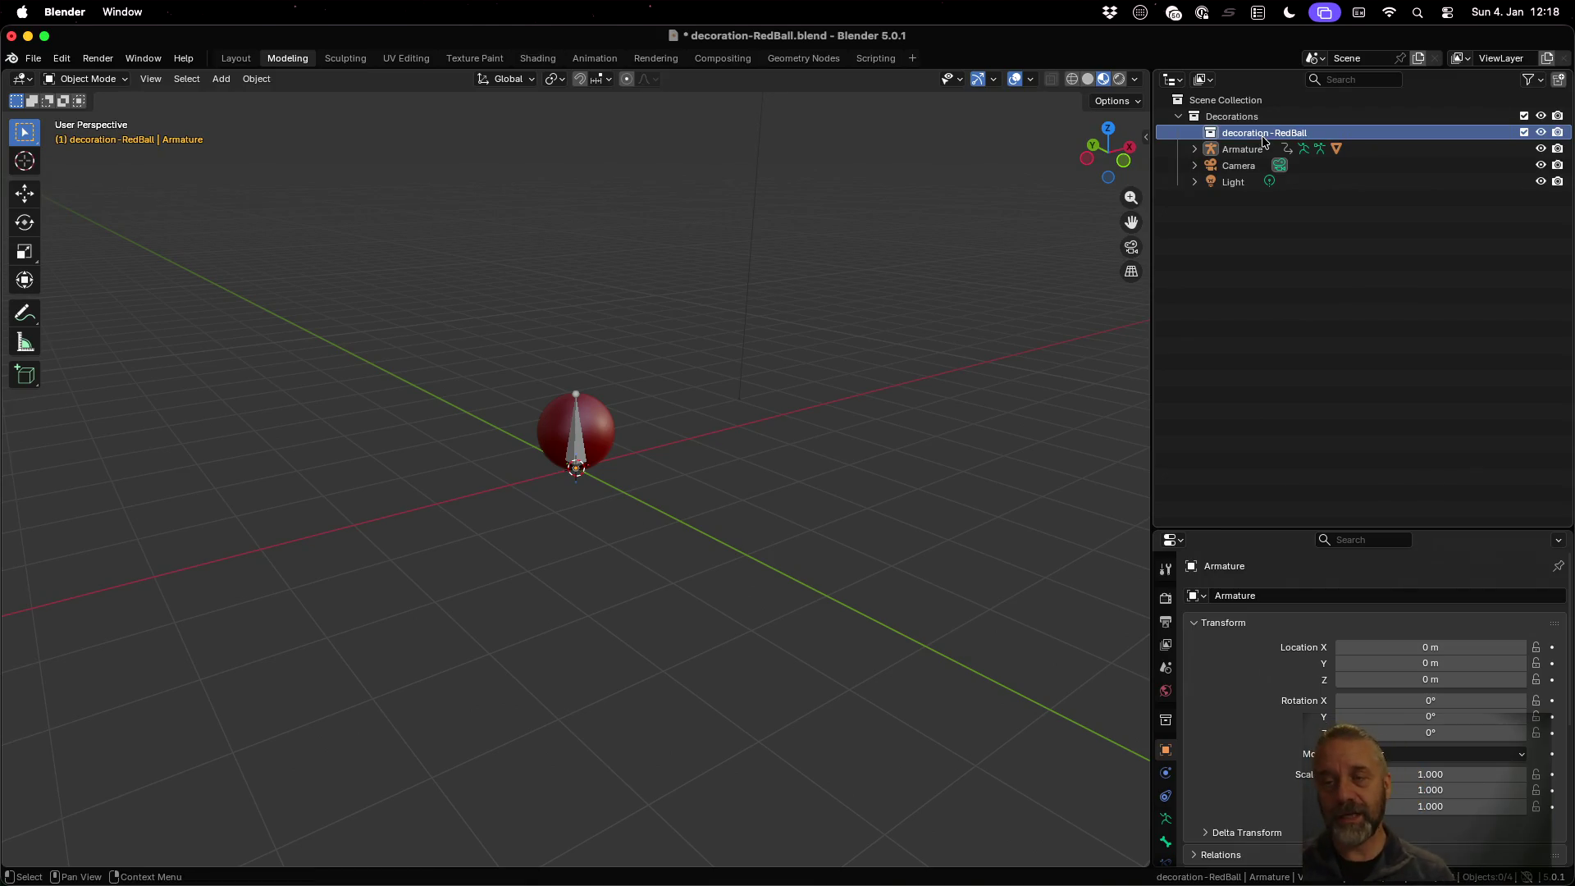
{"action": "left_click_drag", "start_coordinate": [1241, 149], "coordinate": [1245, 136]}
{"action": "left_click", "coordinate": [1211, 148]}
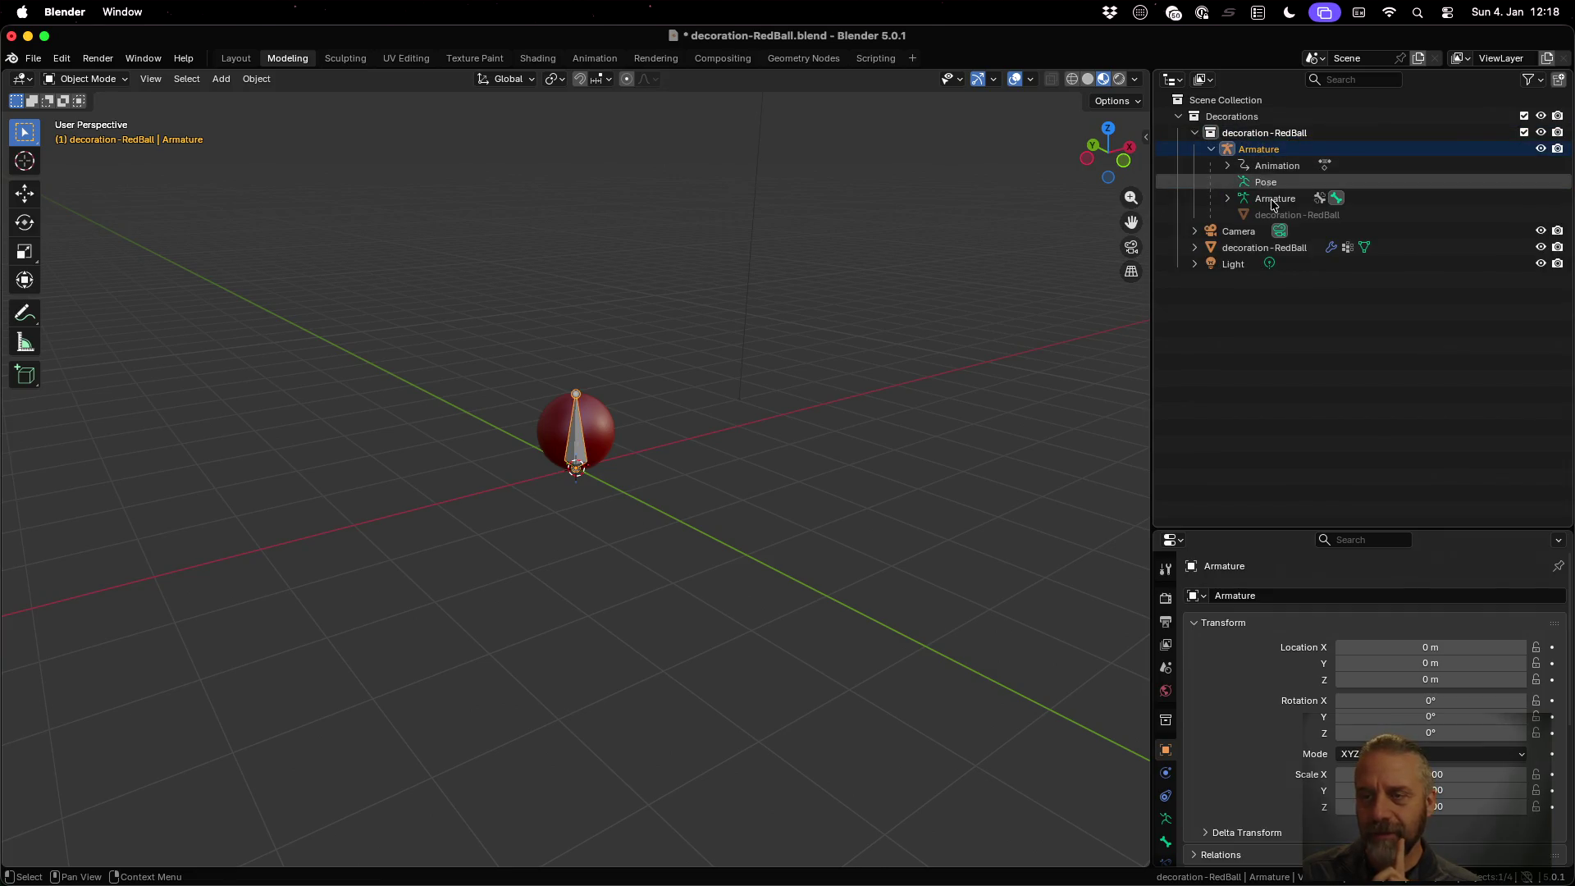
{"action": "left_click", "coordinate": [1260, 133]}
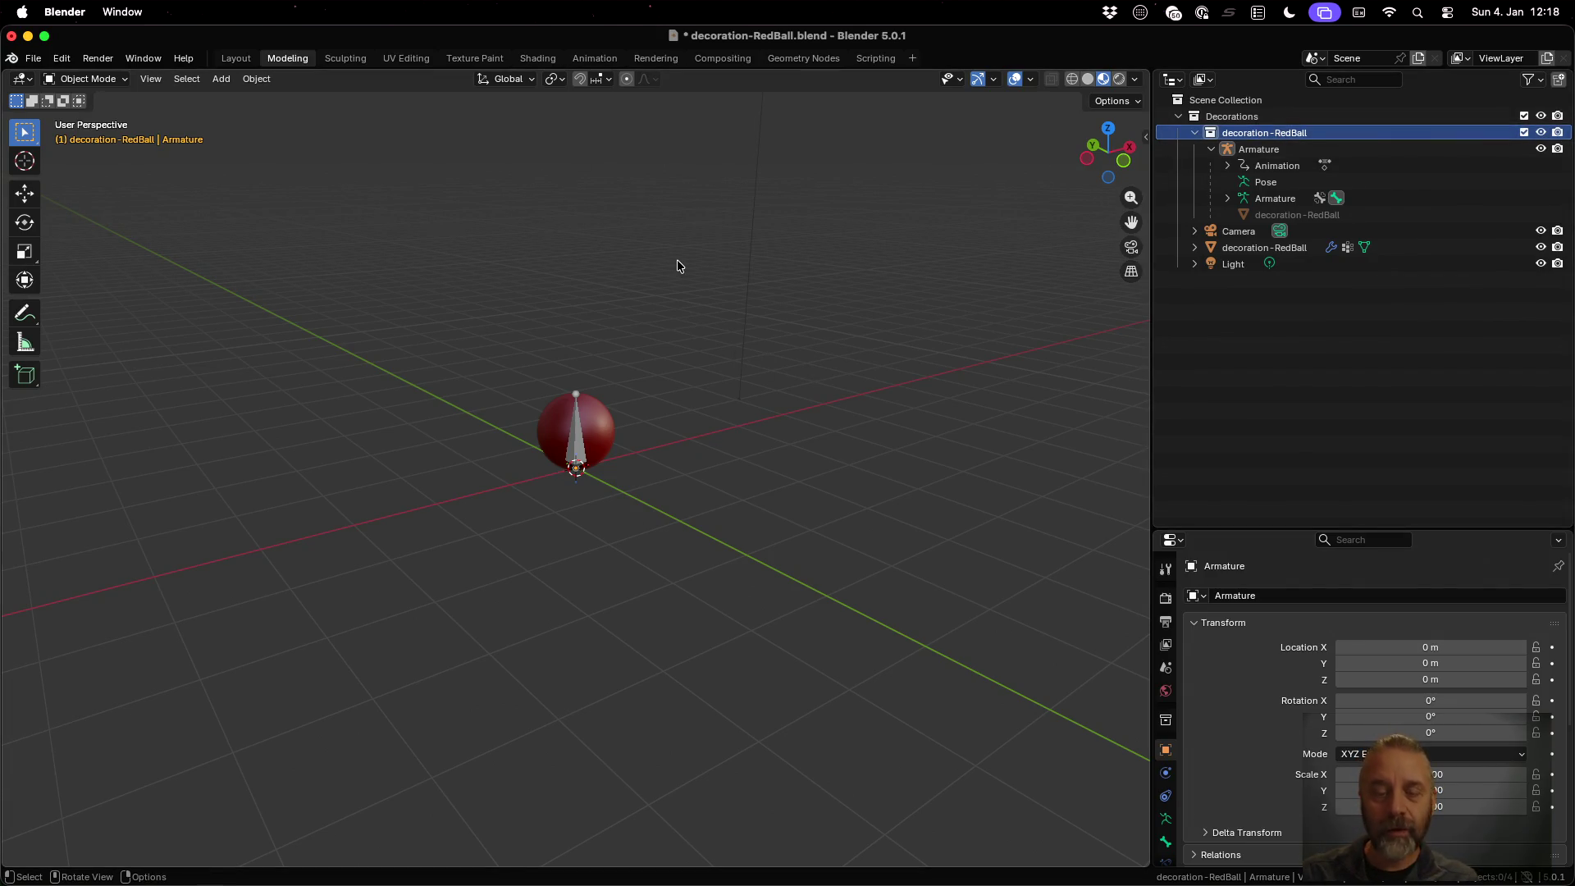
{"action": "key", "text": "shift+a"}
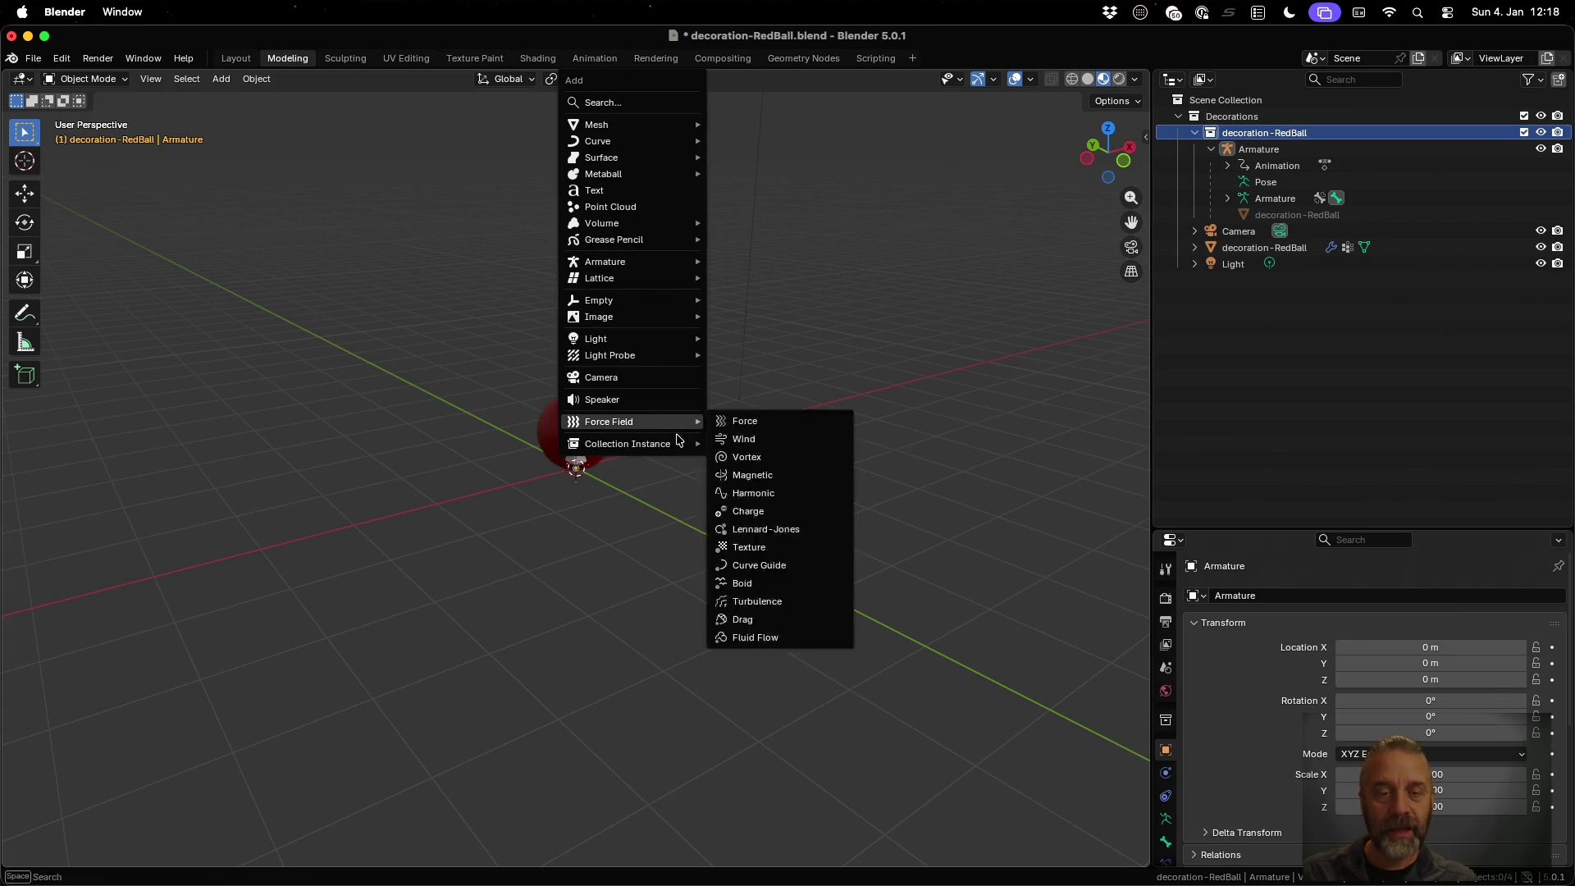
Add a decoration-RedBall collection instance, move it to about -4.19 m Y, and expand it in the Outliner
{"action": "mouse_move", "coordinate": [674, 443]}
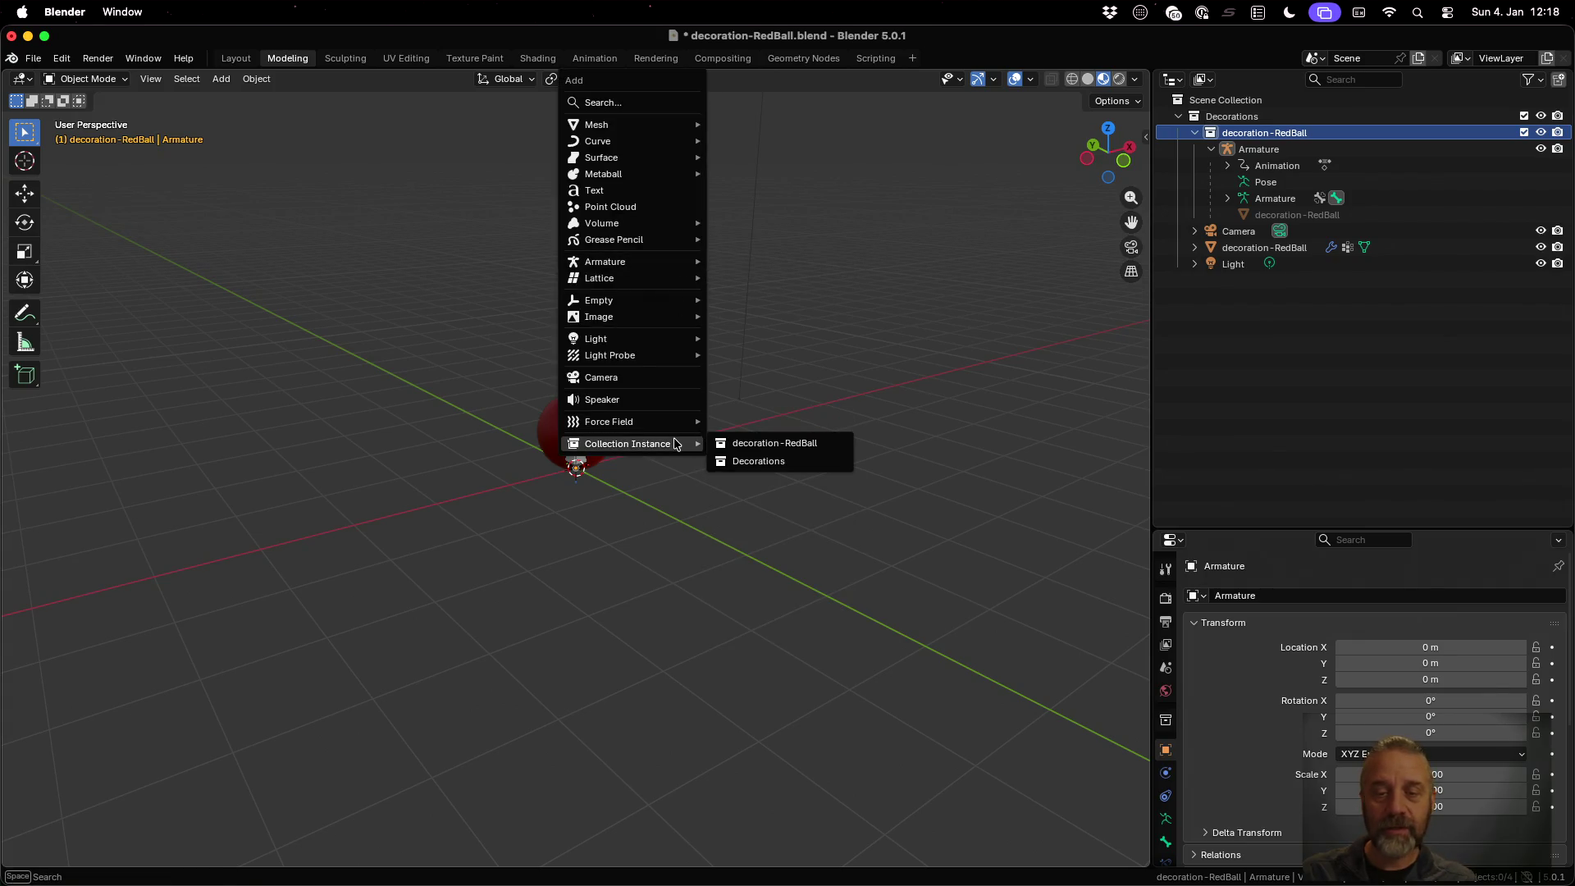
{"action": "left_click", "coordinate": [747, 449]}
{"action": "scroll", "coordinate": [745, 446], "scroll_direction": "down", "scroll_amount": 2}
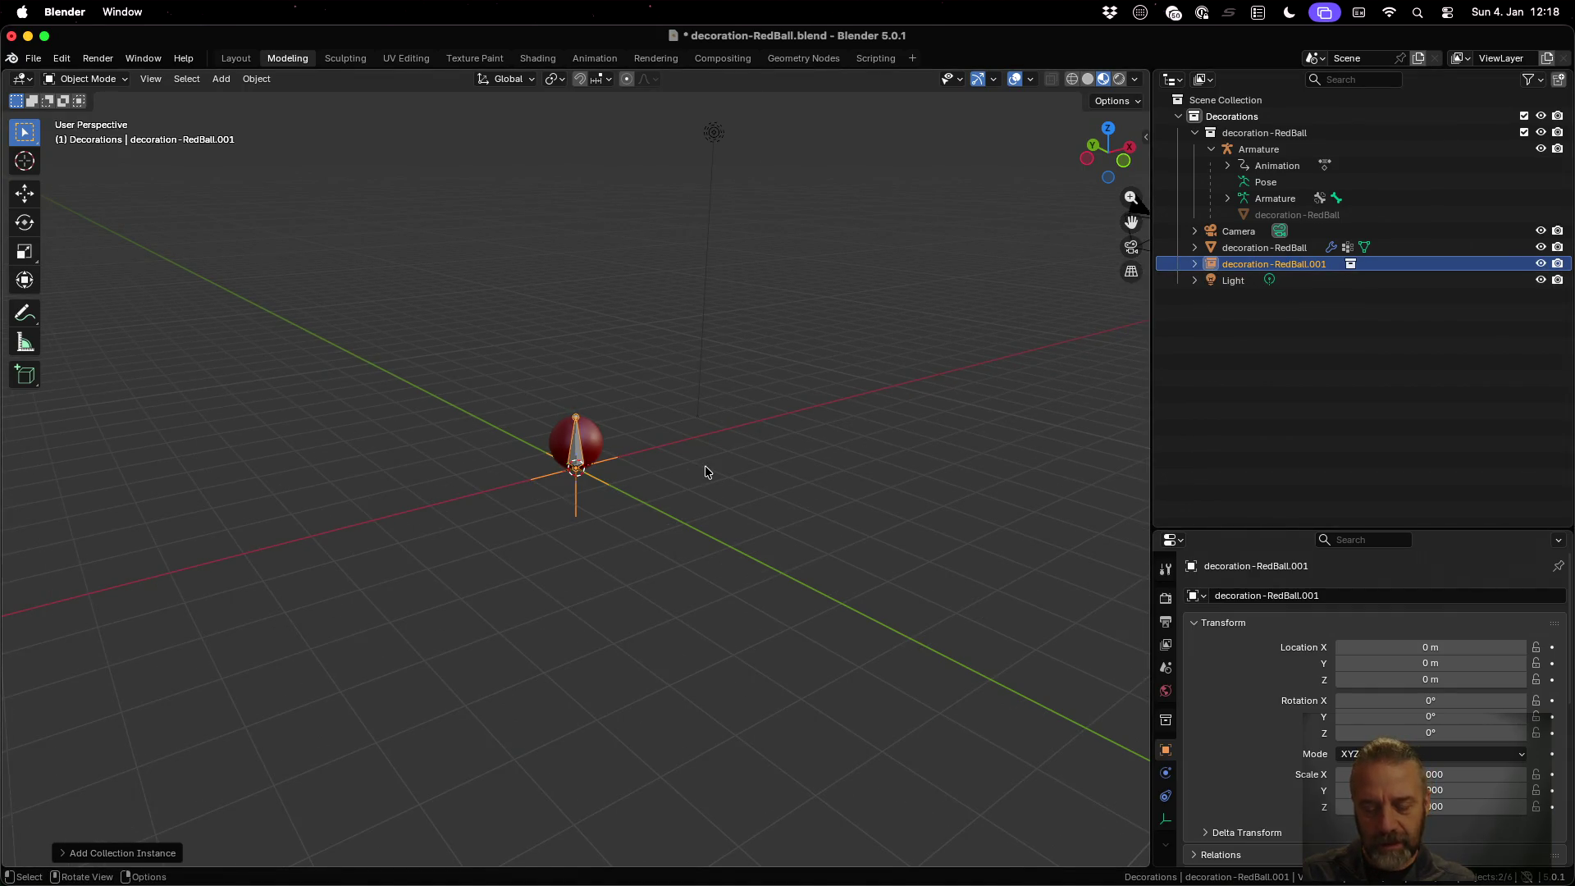
{"action": "key", "text": "g"}
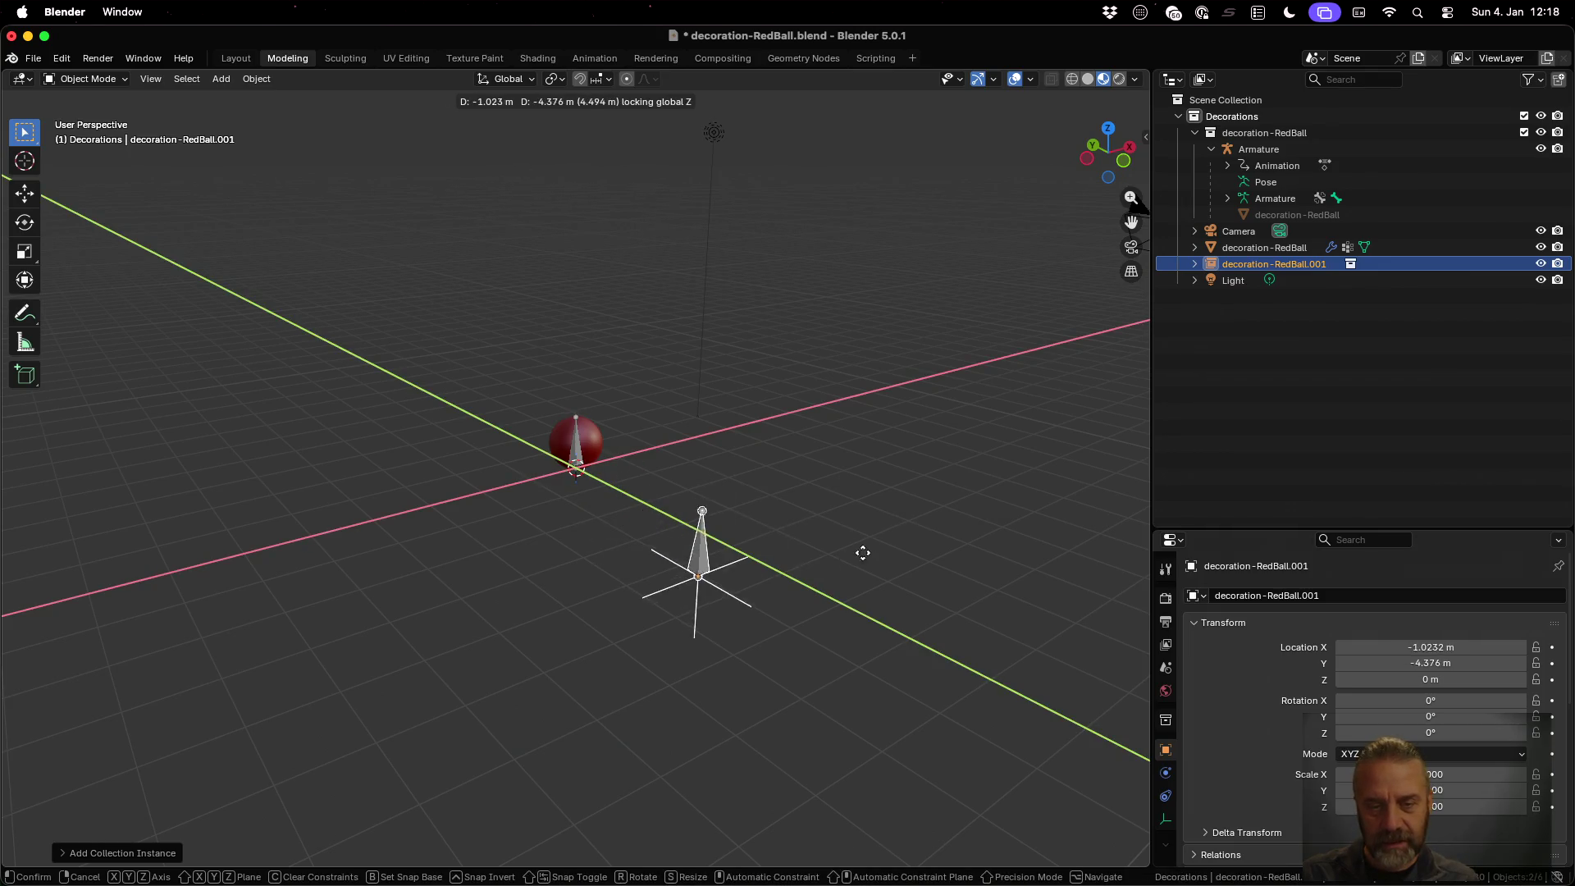
{"action": "left_click", "coordinate": [869, 549]}
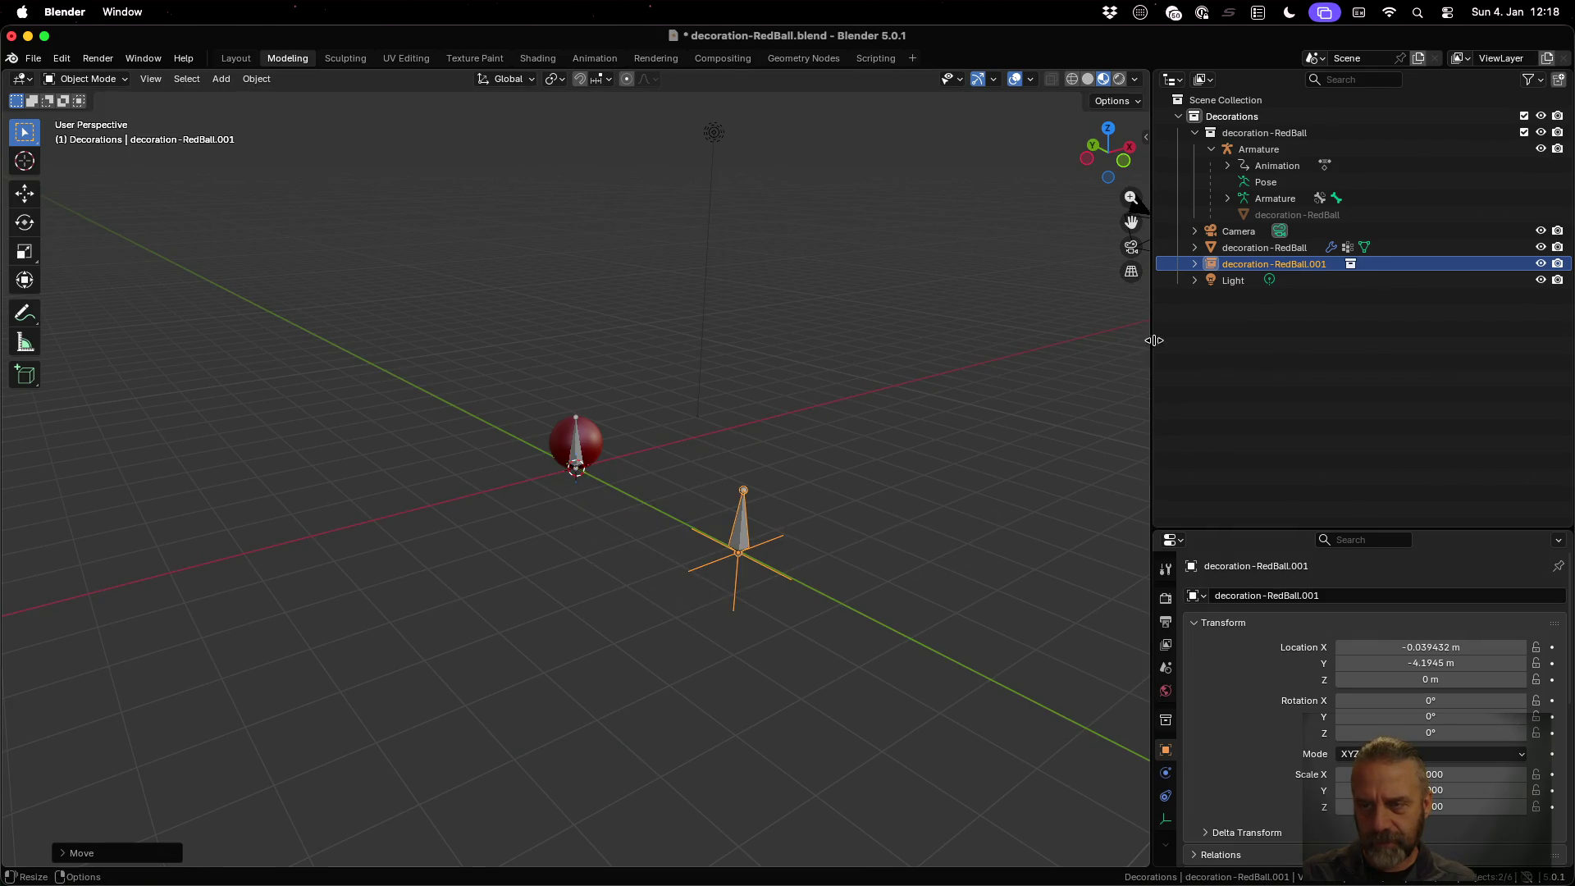
{"action": "left_click", "coordinate": [1194, 263]}
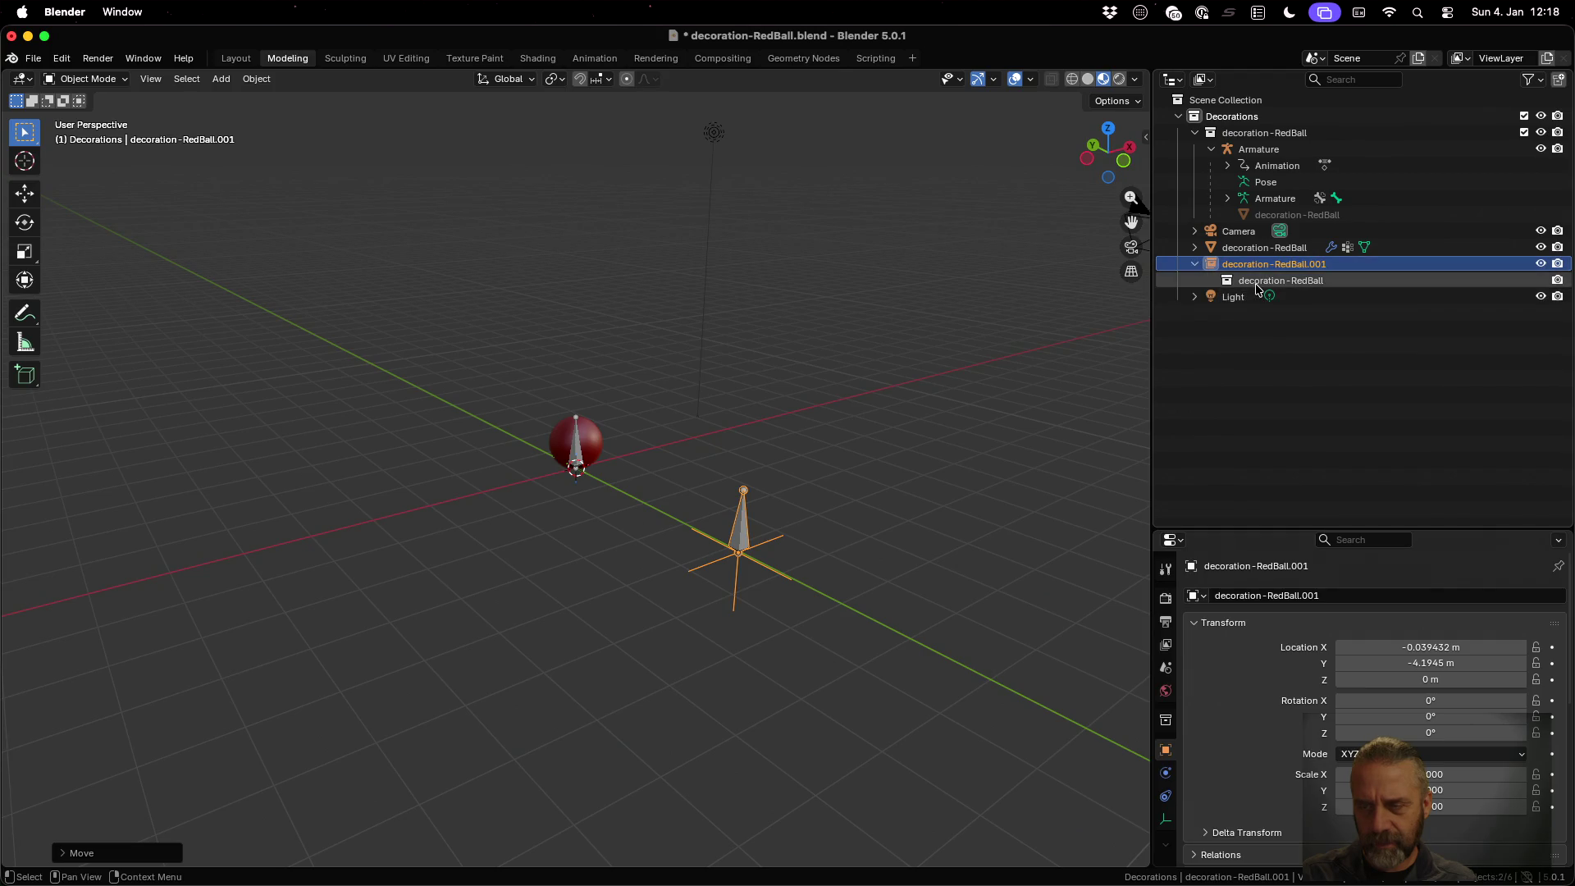
{"action": "left_click", "coordinate": [1279, 280]}
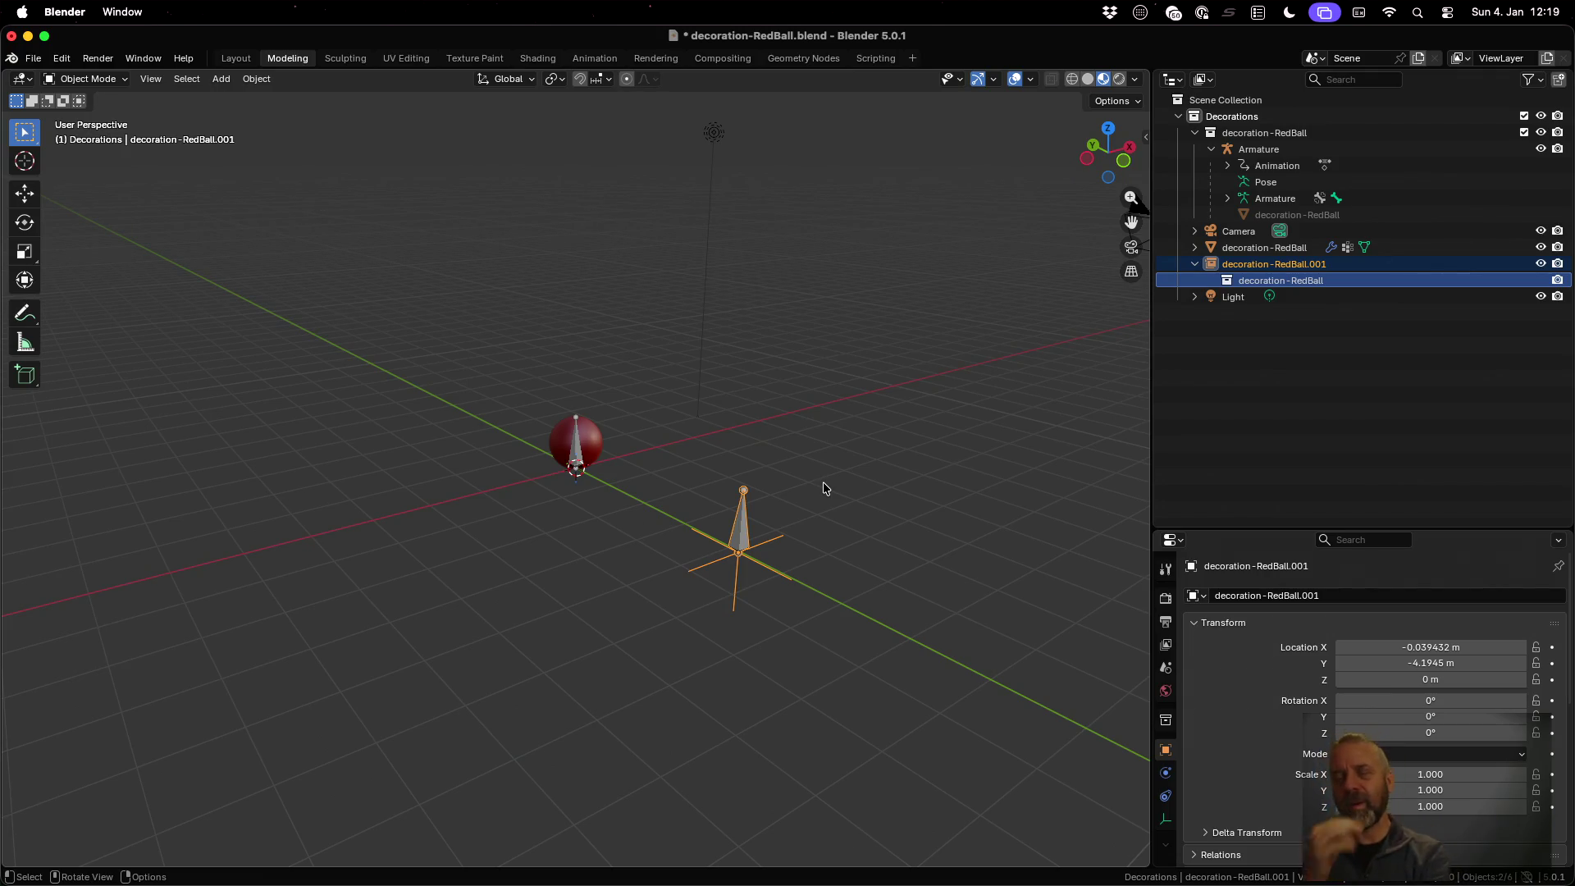
Step through the Armature and ball rows, expanding decoration-RedBall and its Icosphere to show Material.001
{"action": "left_click", "coordinate": [1354, 215]}
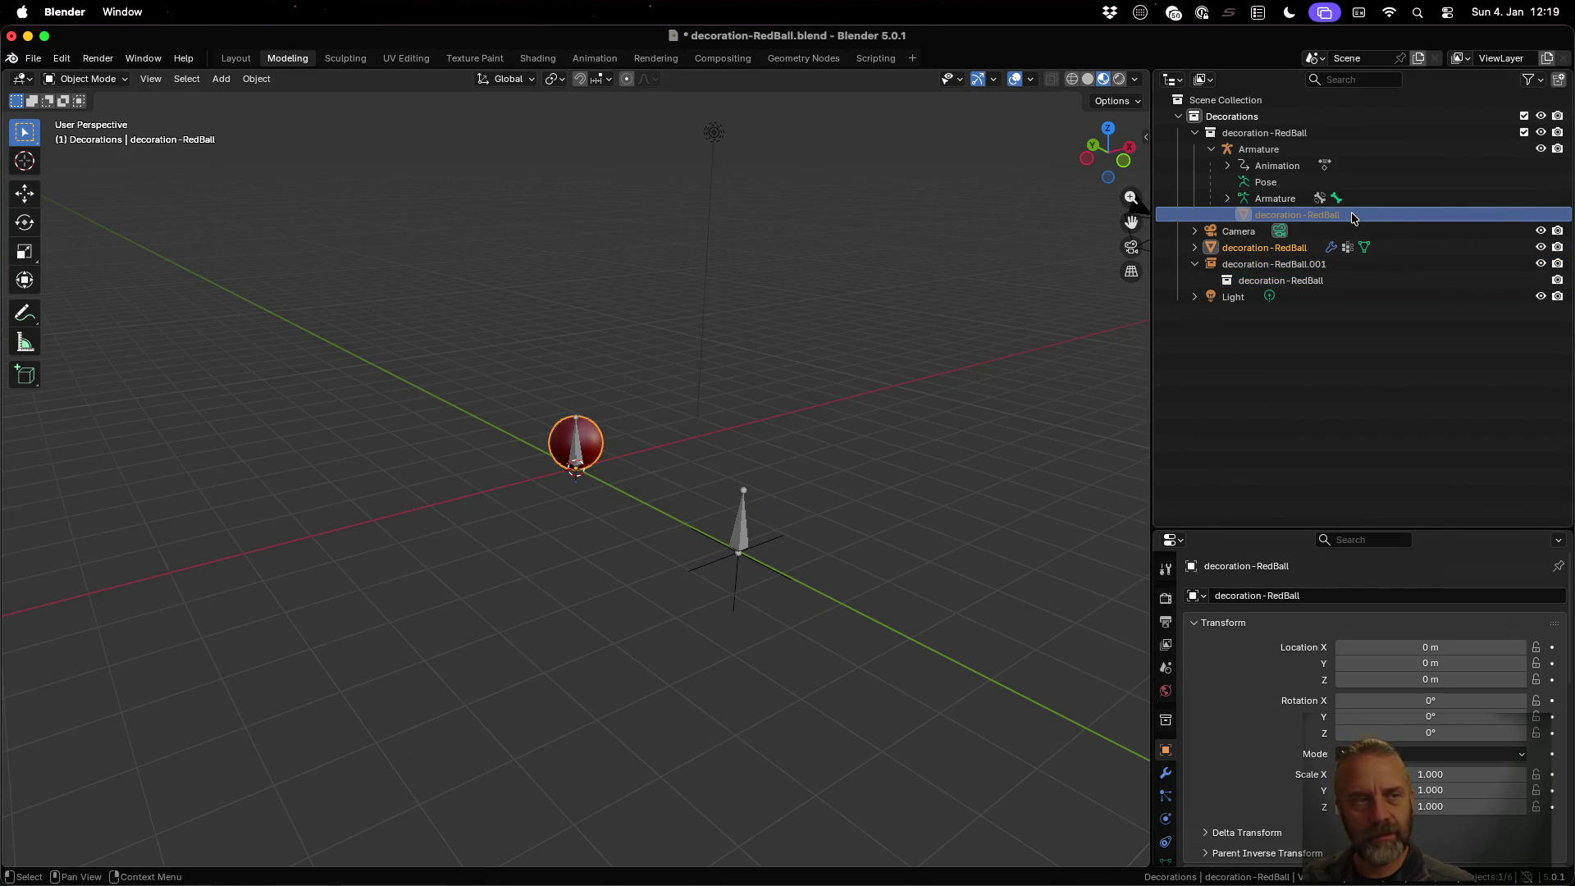
{"action": "key", "text": "Up"}
{"action": "key", "text": "Up"}
{"action": "key", "text": "Up"}
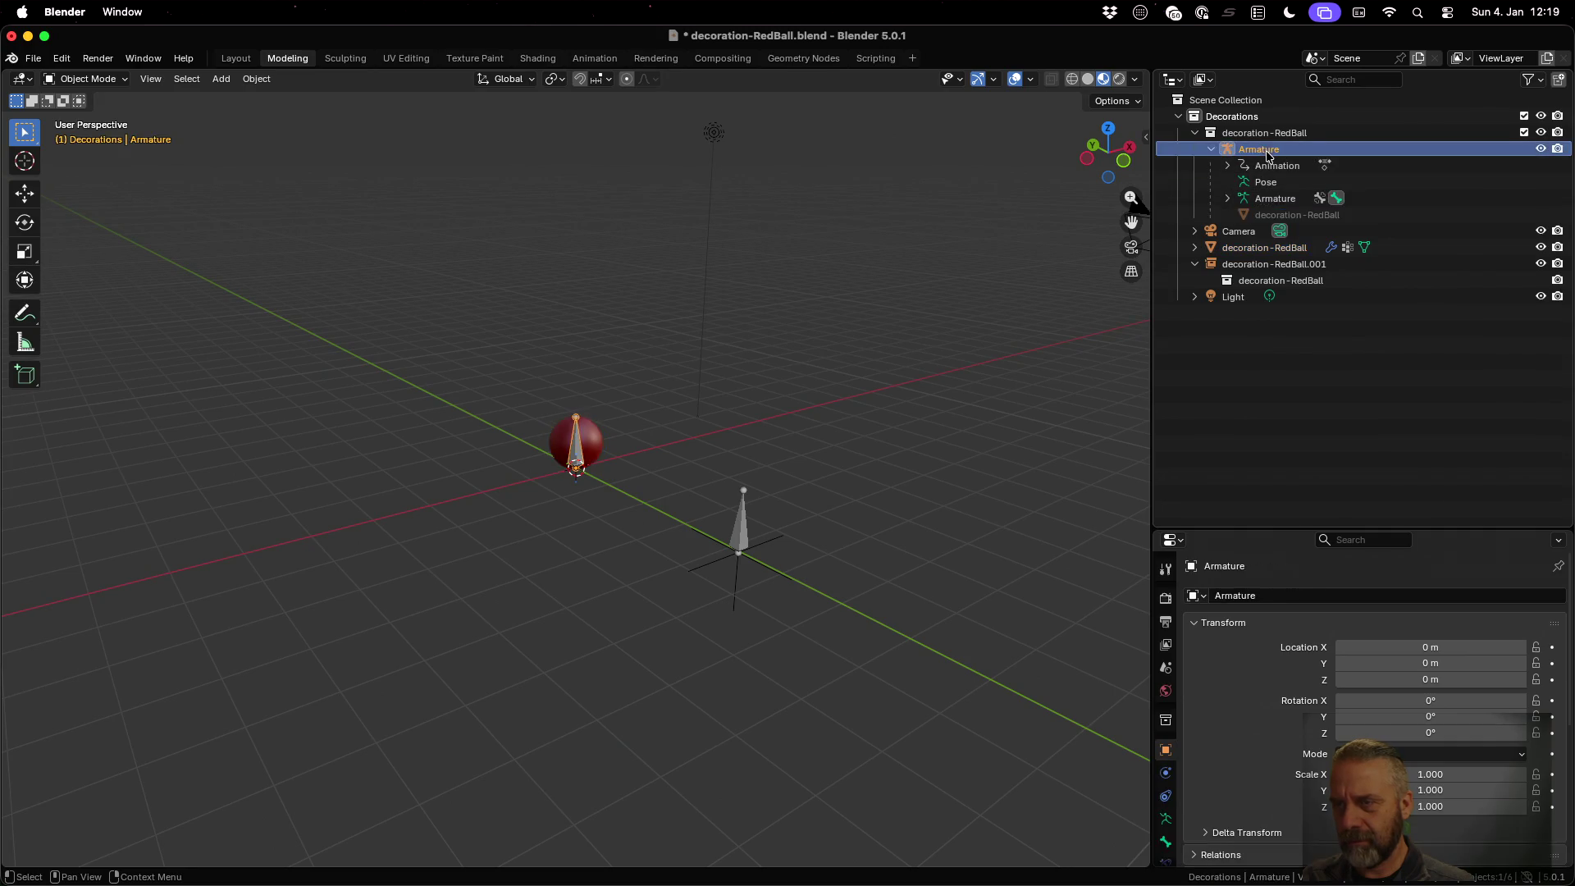
{"action": "left_click", "coordinate": [1290, 216]}
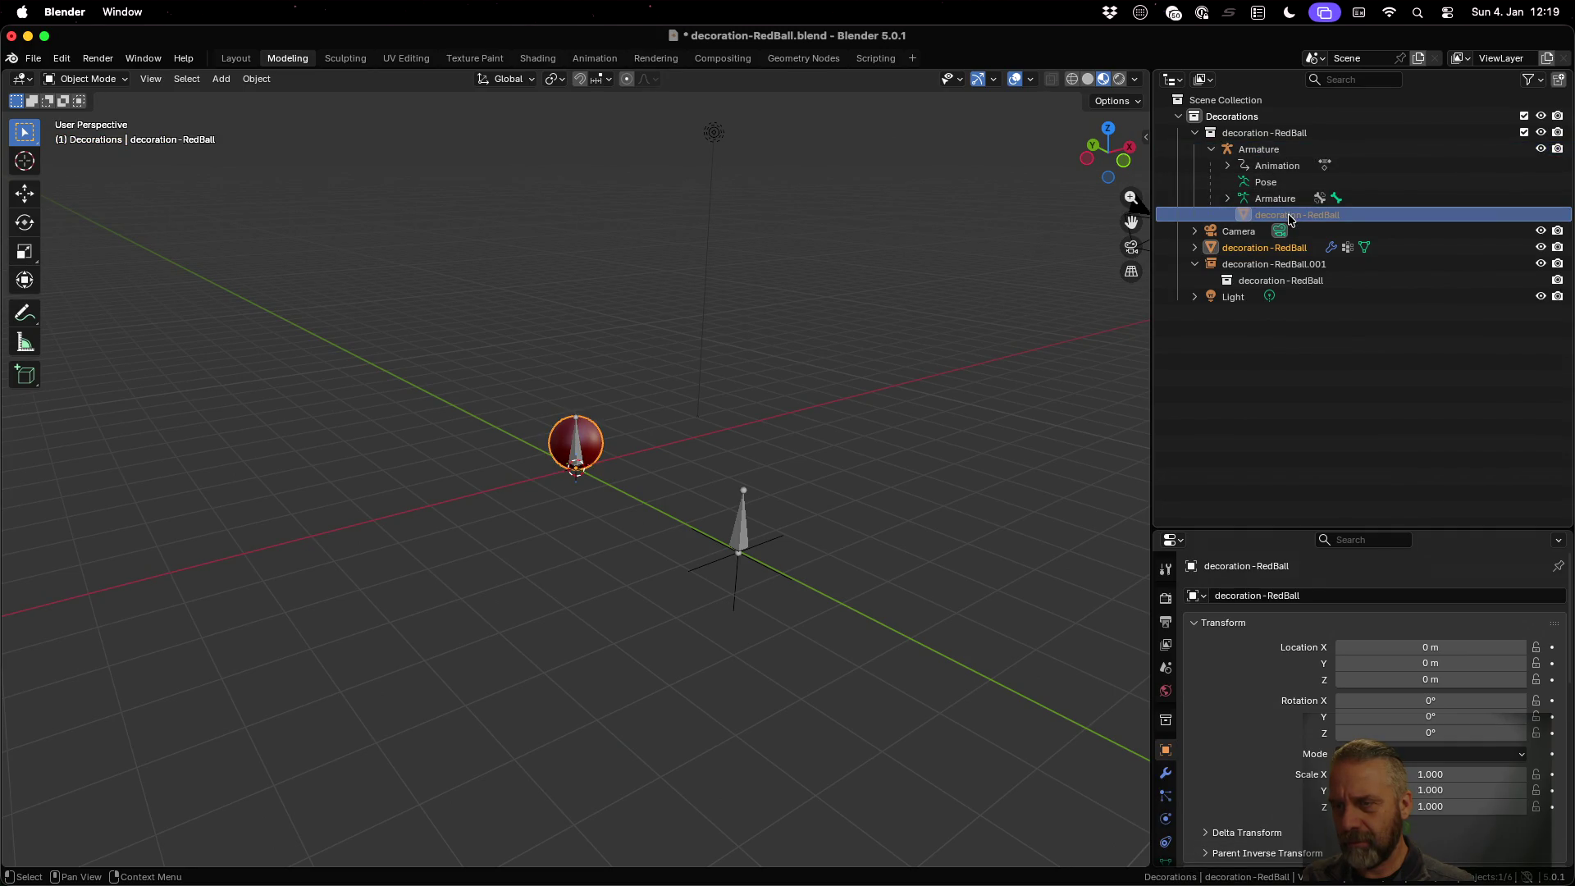
{"action": "left_click", "coordinate": [1194, 247]}
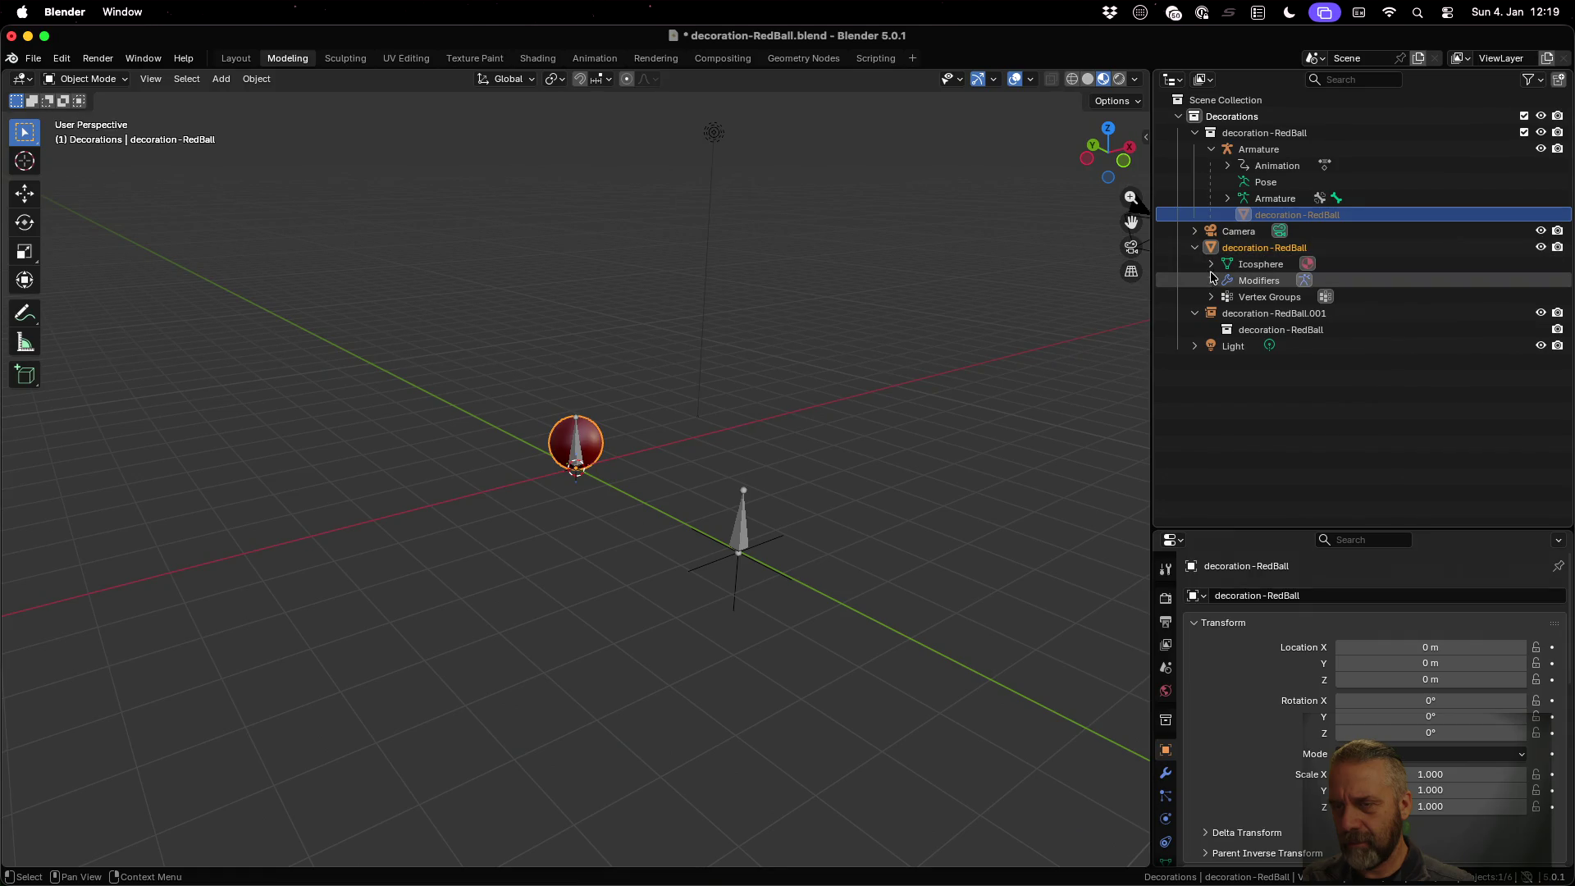
{"action": "left_click", "coordinate": [1211, 264]}
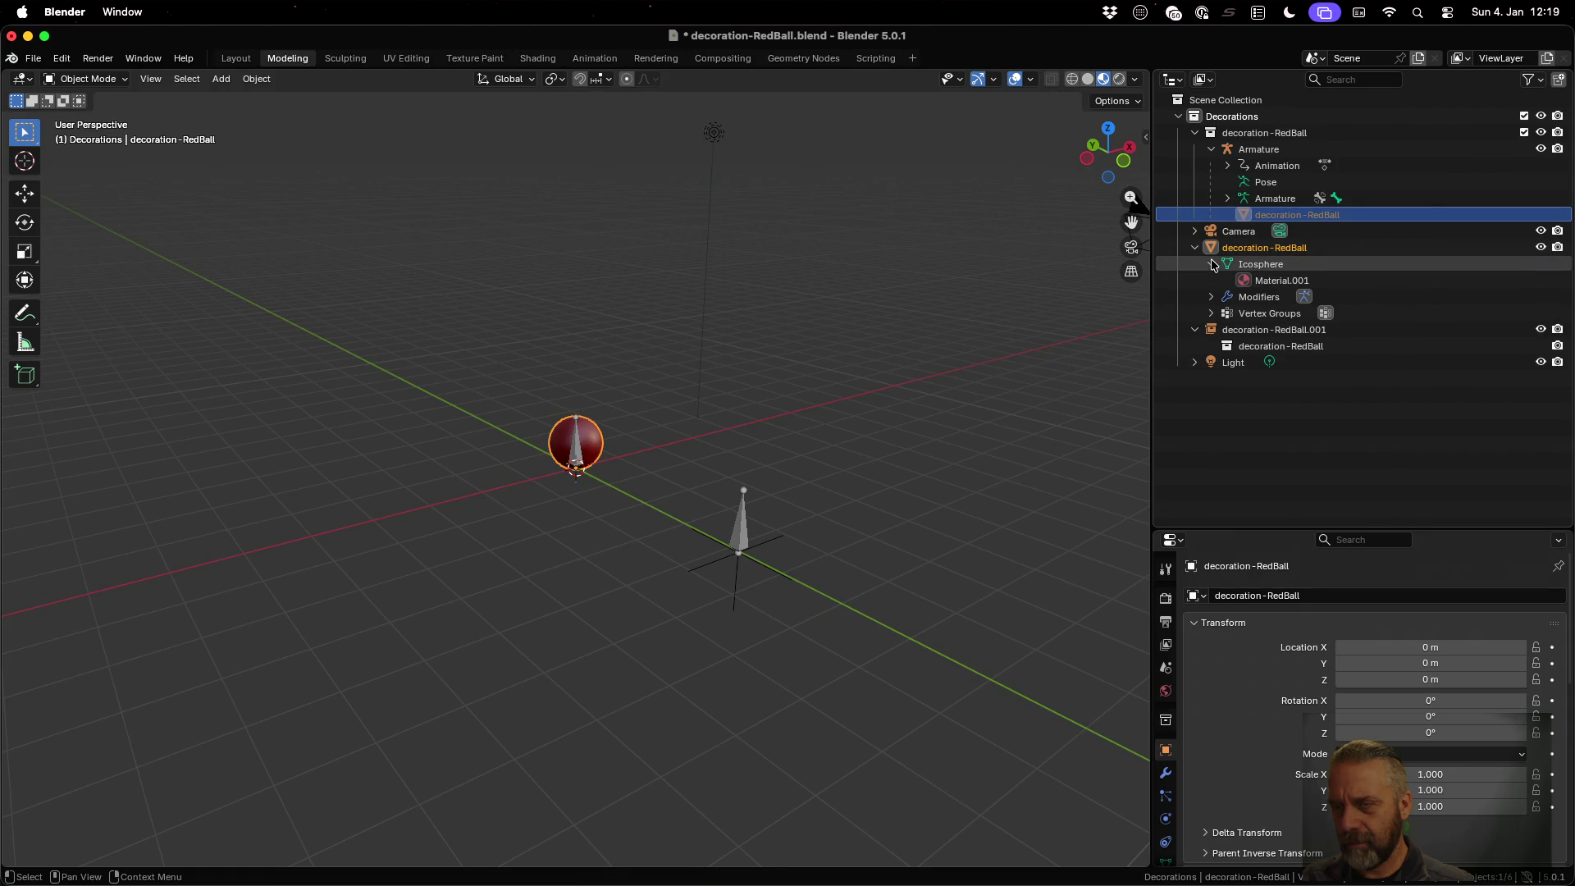
{"action": "left_click", "coordinate": [1271, 264]}
{"action": "left_click", "coordinate": [1279, 281]}
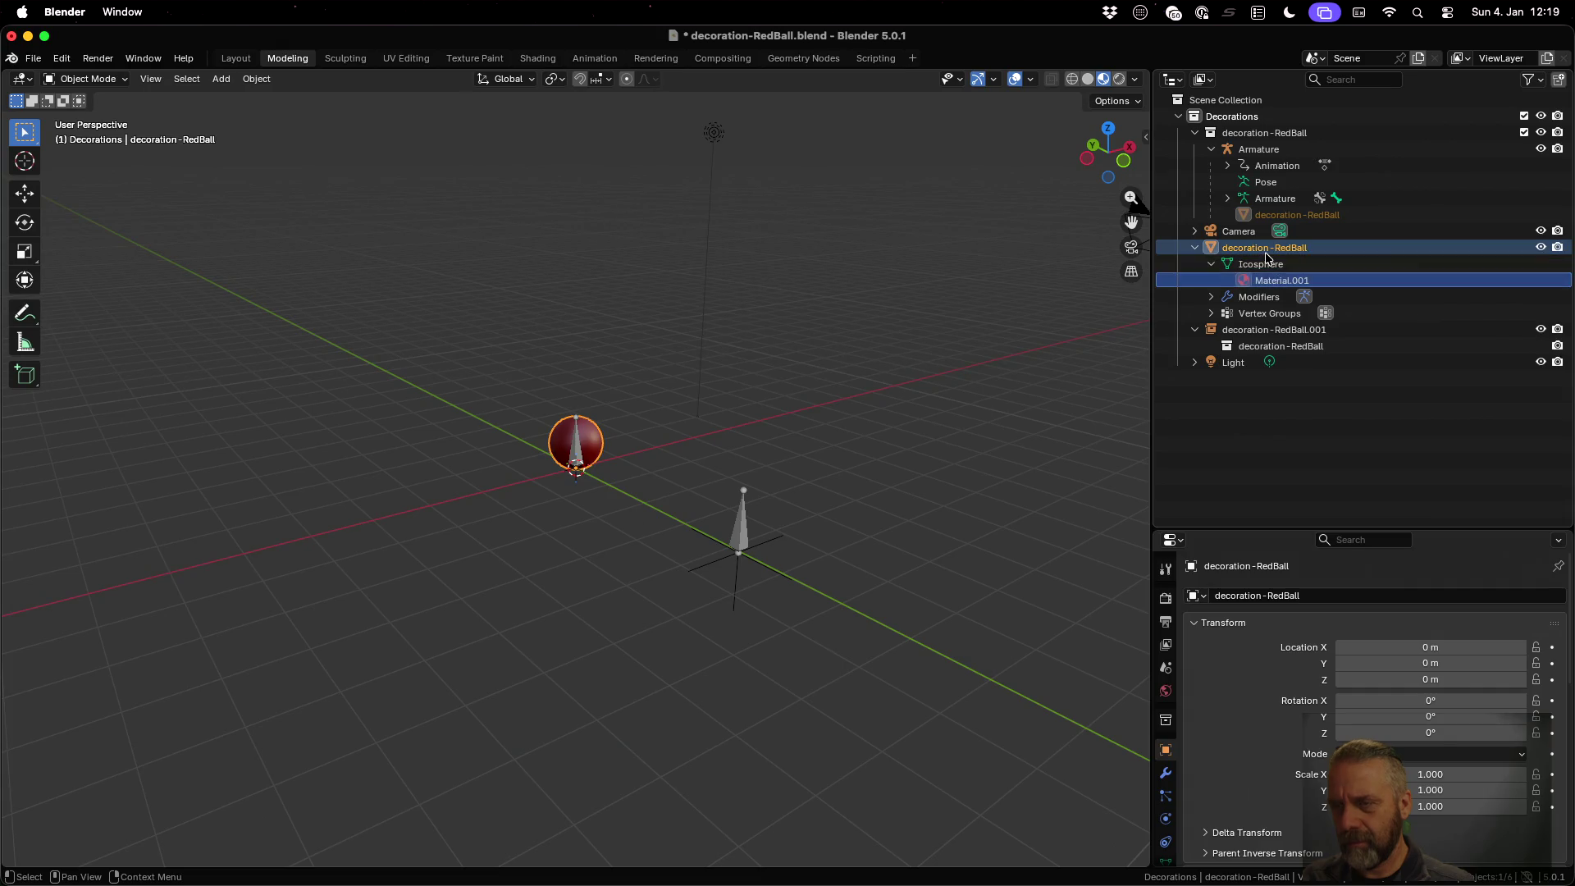
{"action": "left_click", "coordinate": [1264, 251]}
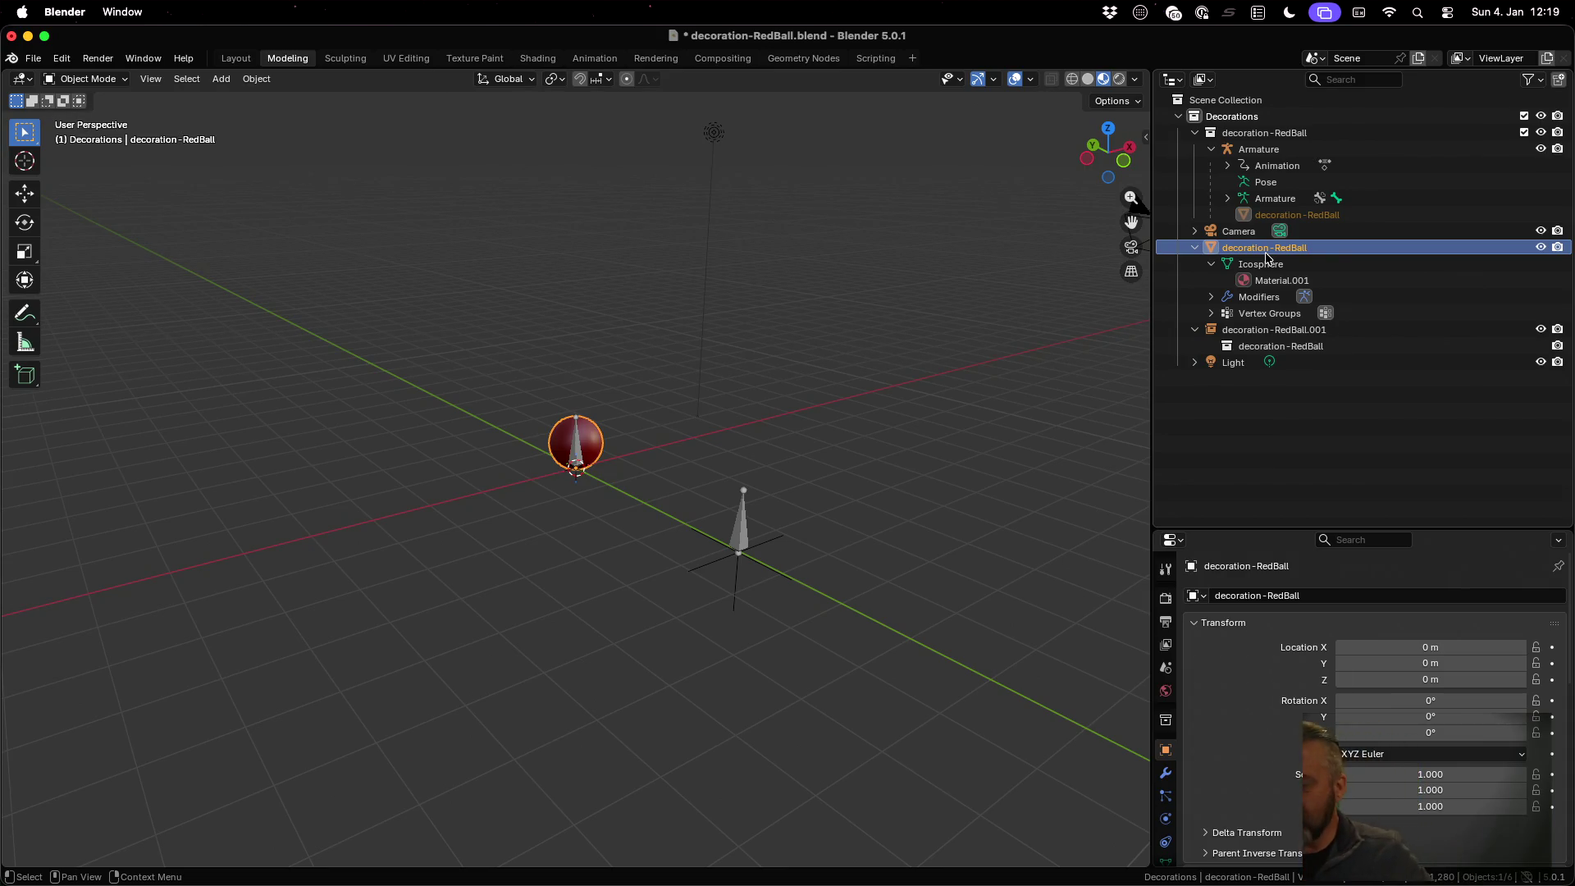
{"action": "left_click", "coordinate": [1242, 116]}
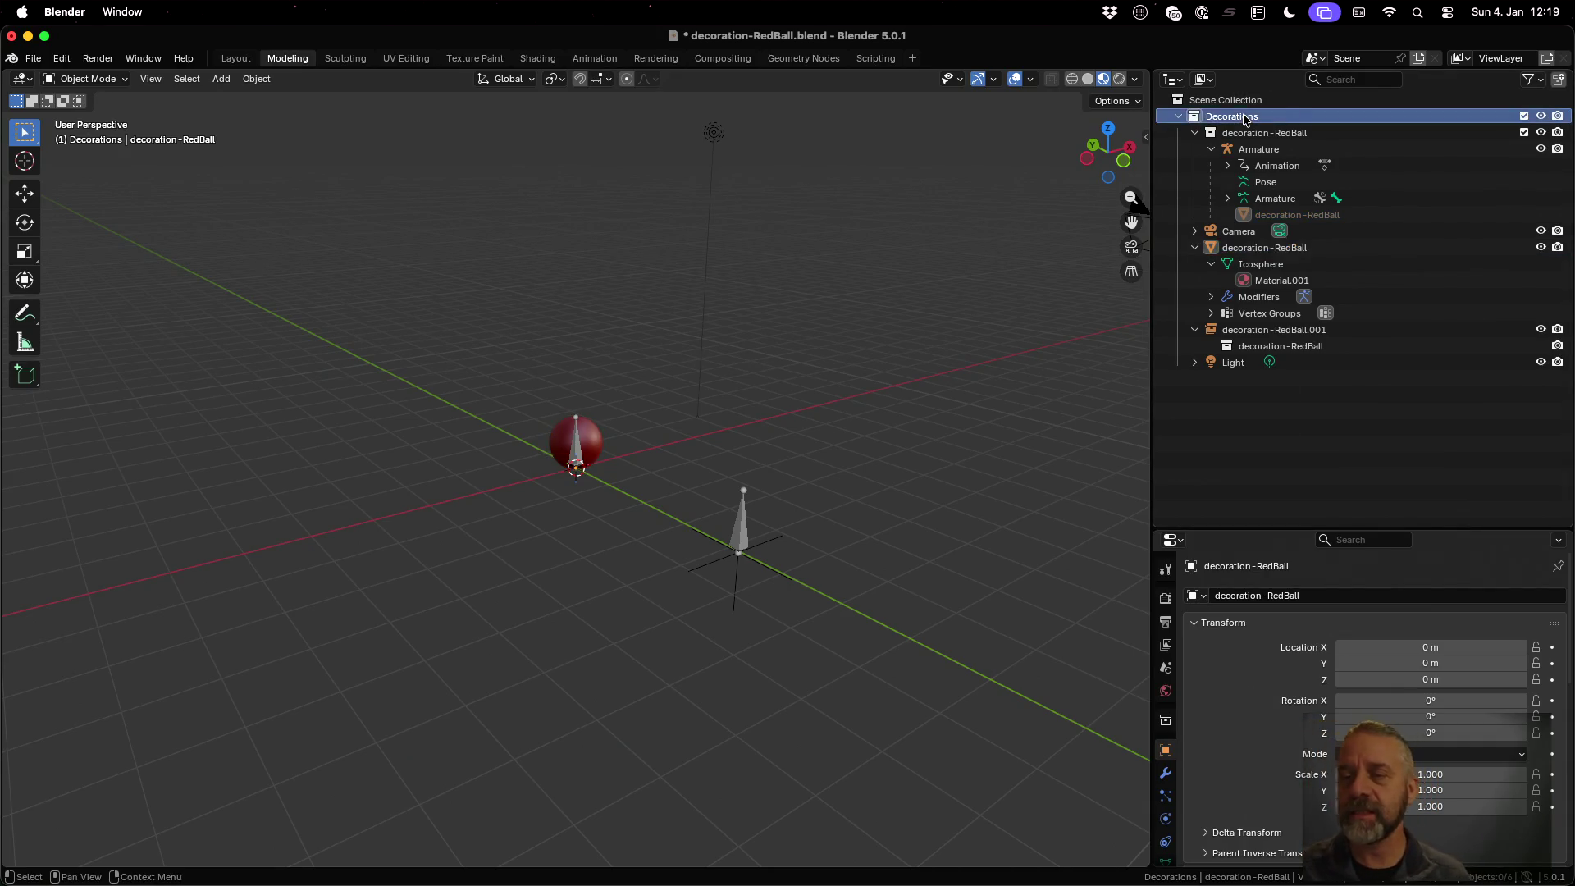
Add a new collection under Decorations and rename it decoration-BlueCube
{"action": "right_click", "coordinate": [1244, 118]}
{"action": "left_click", "coordinate": [1243, 117]}
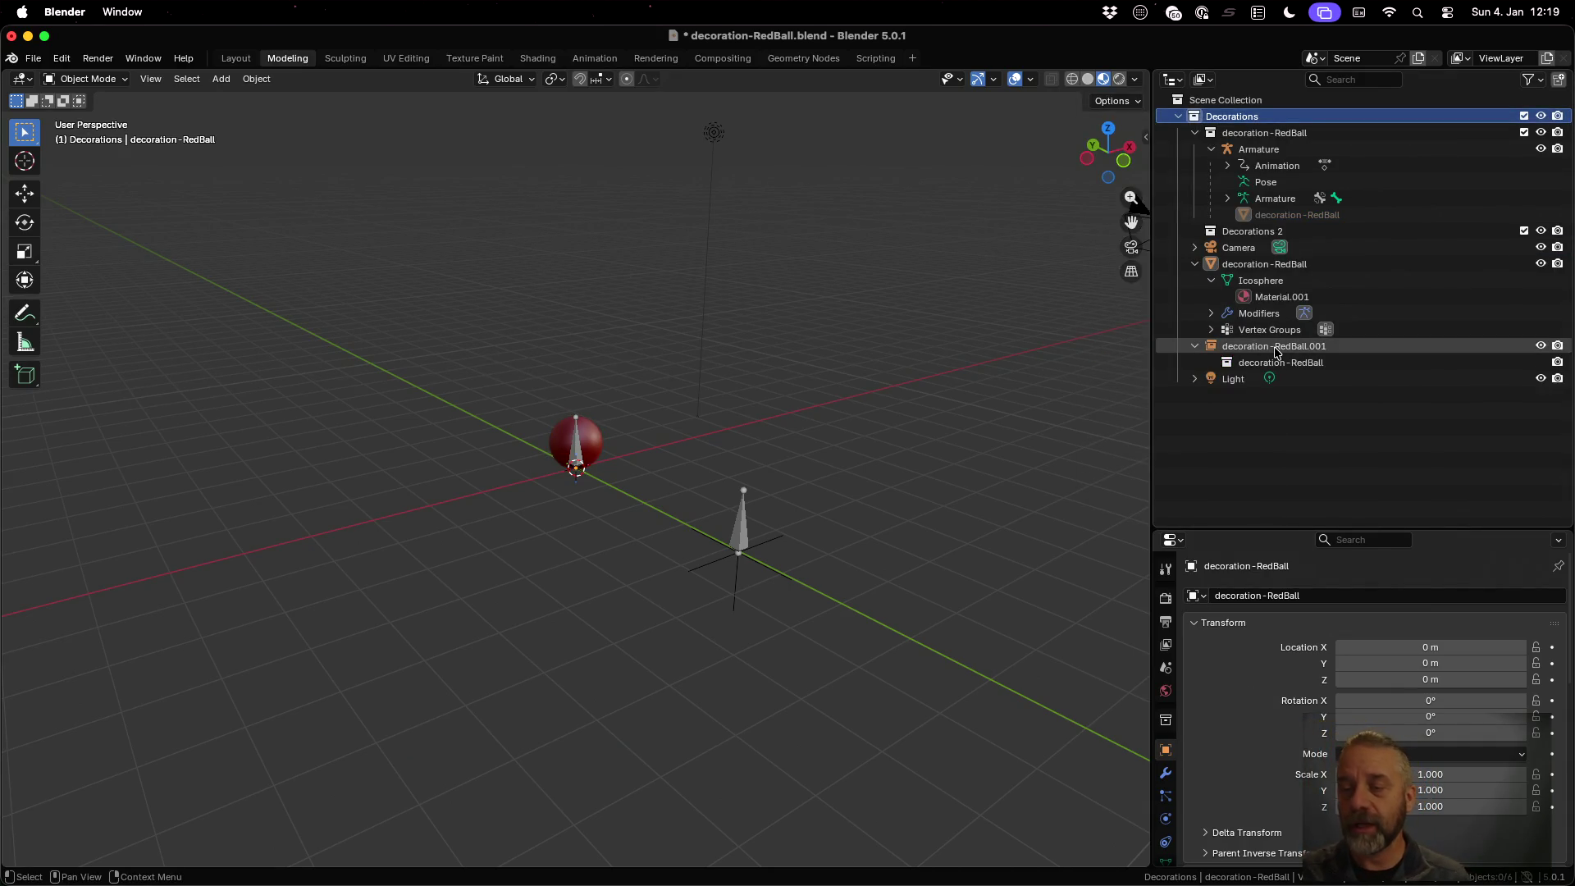
{"action": "double_click", "coordinate": [1247, 232]}
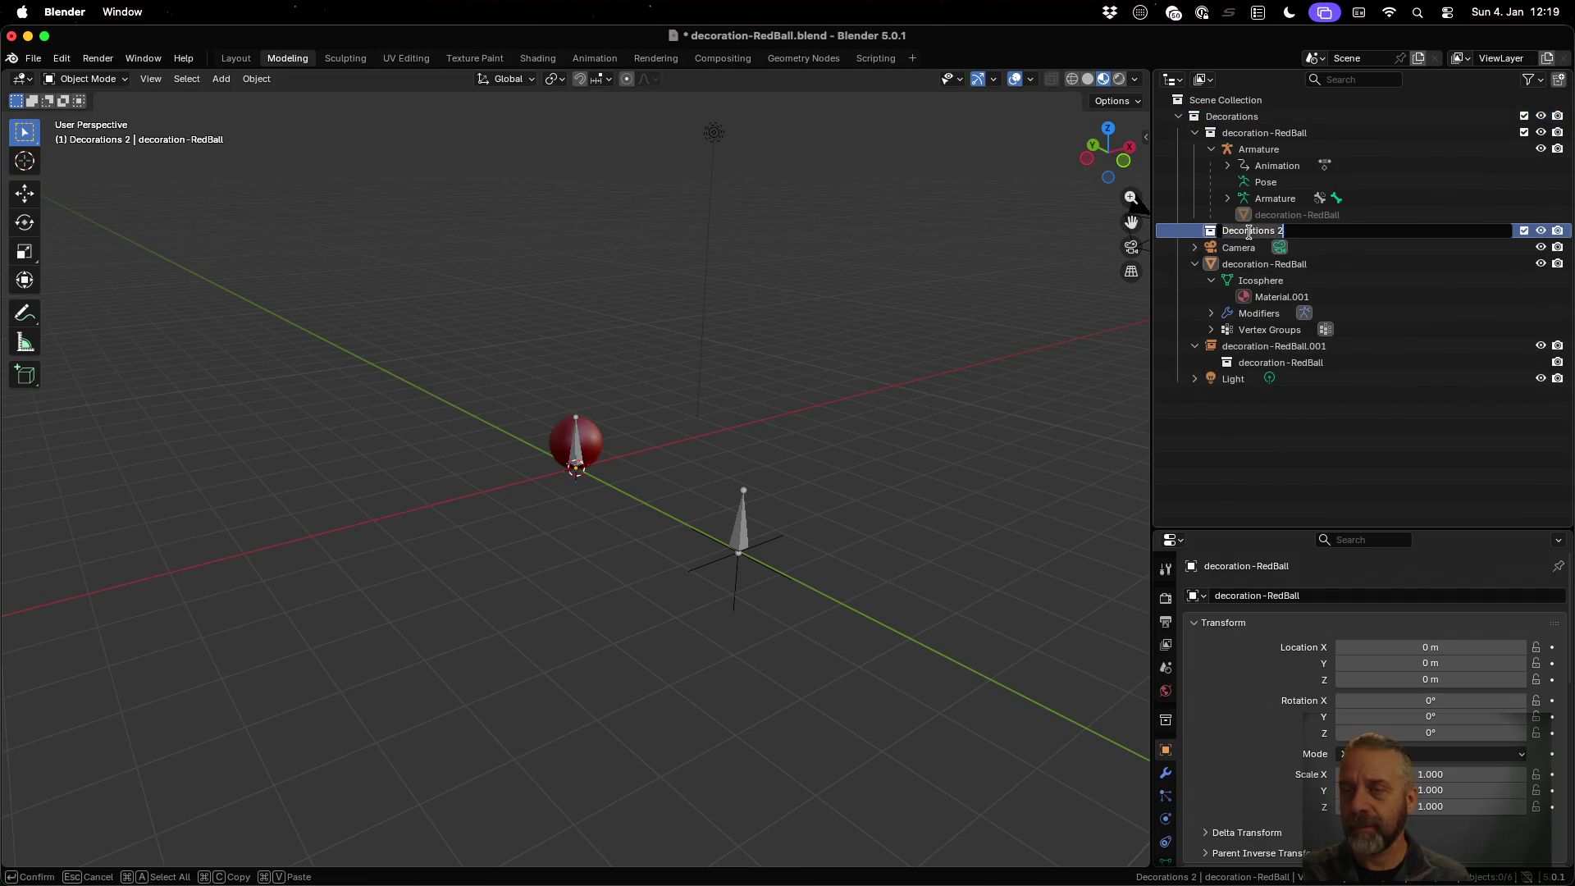
{"action": "type", "text": "de"}
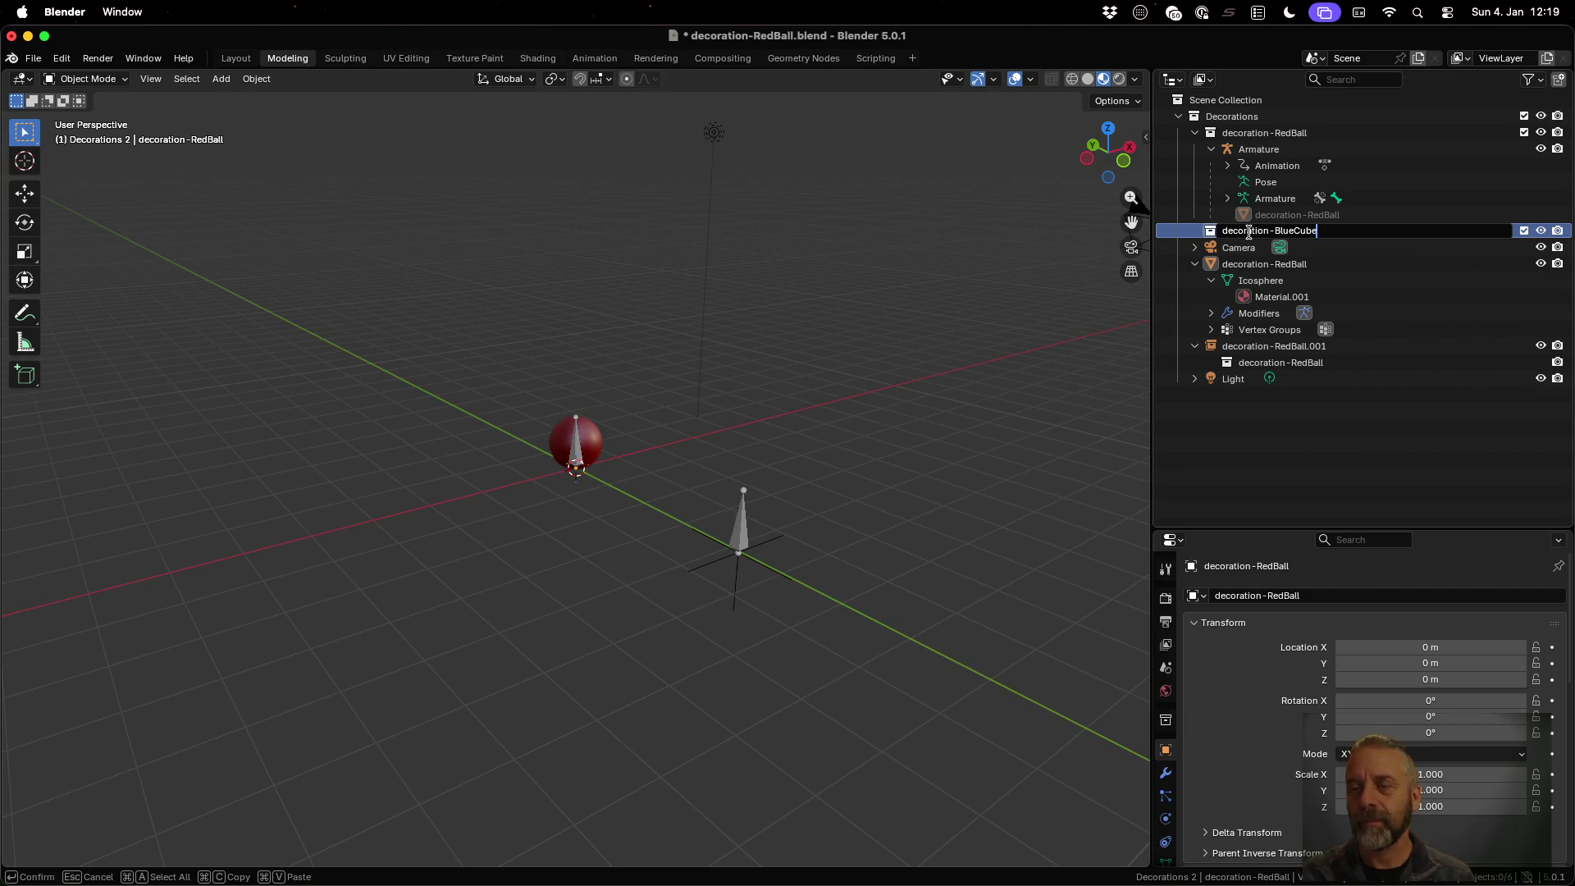
{"action": "key", "text": "Return"}
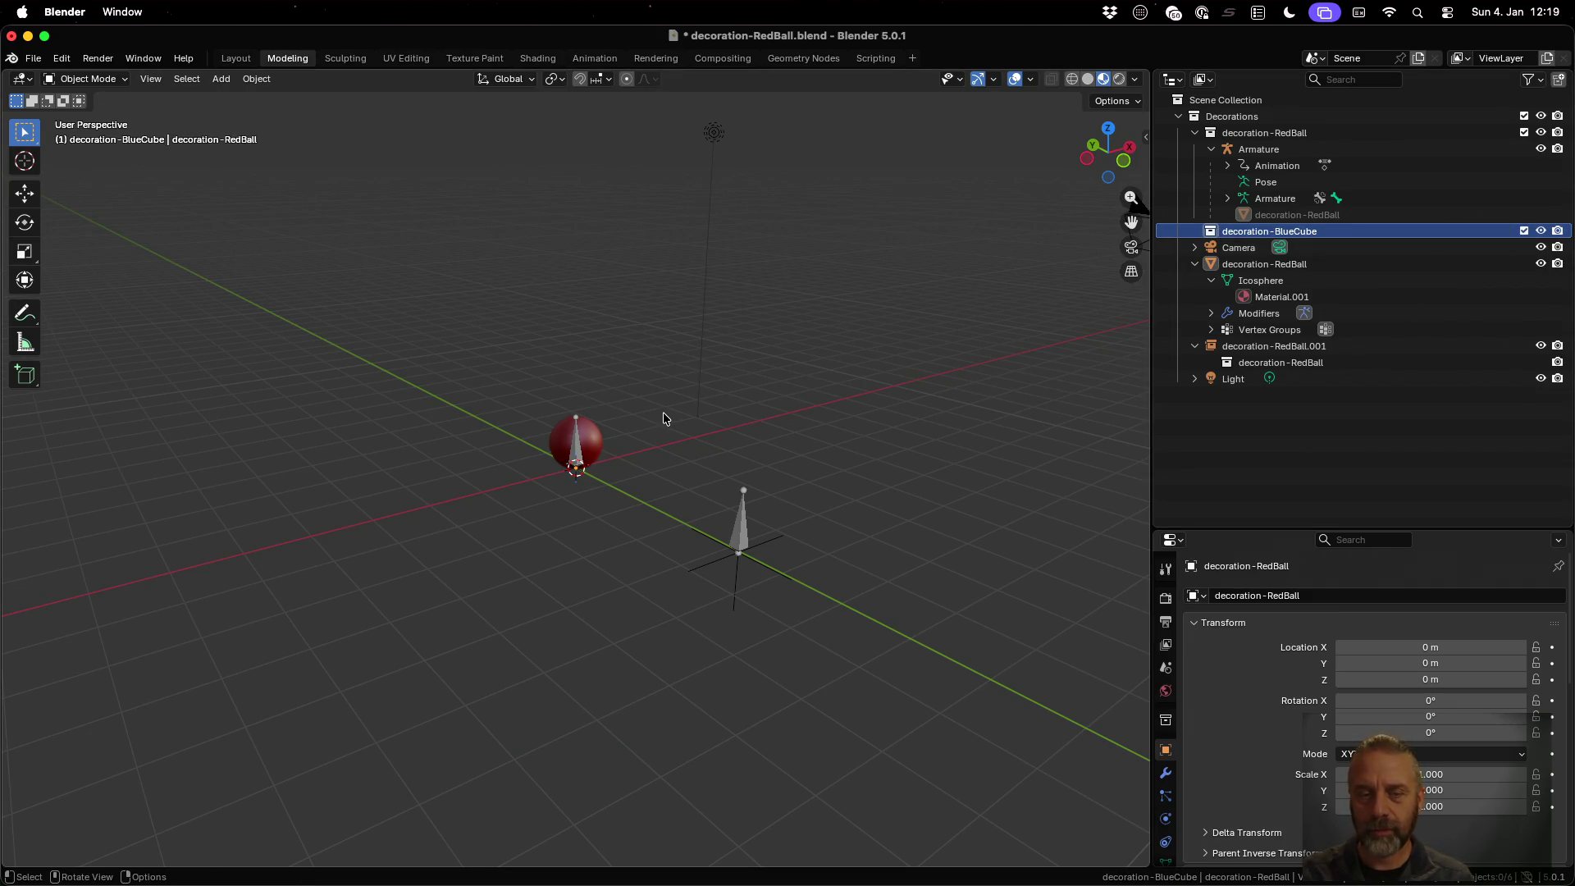
{"action": "key", "text": "shift+a"}
Add a cube, scale it to 0.5 and raise it 0.5 along Z in Edit Mode
{"action": "mouse_move", "coordinate": [634, 112]}
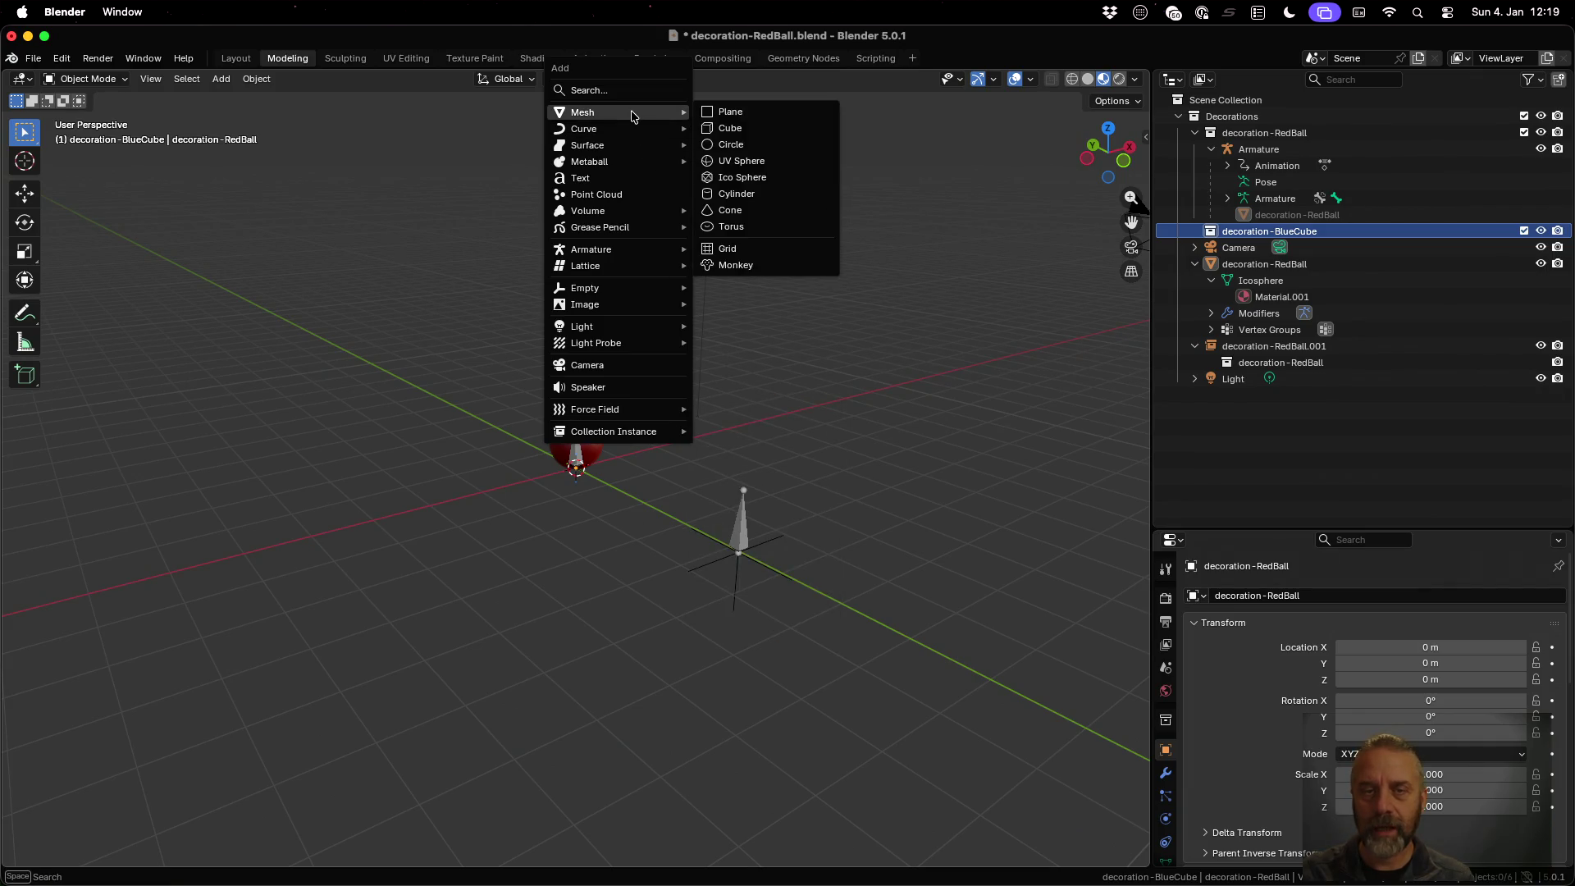
{"action": "left_click", "coordinate": [718, 129]}
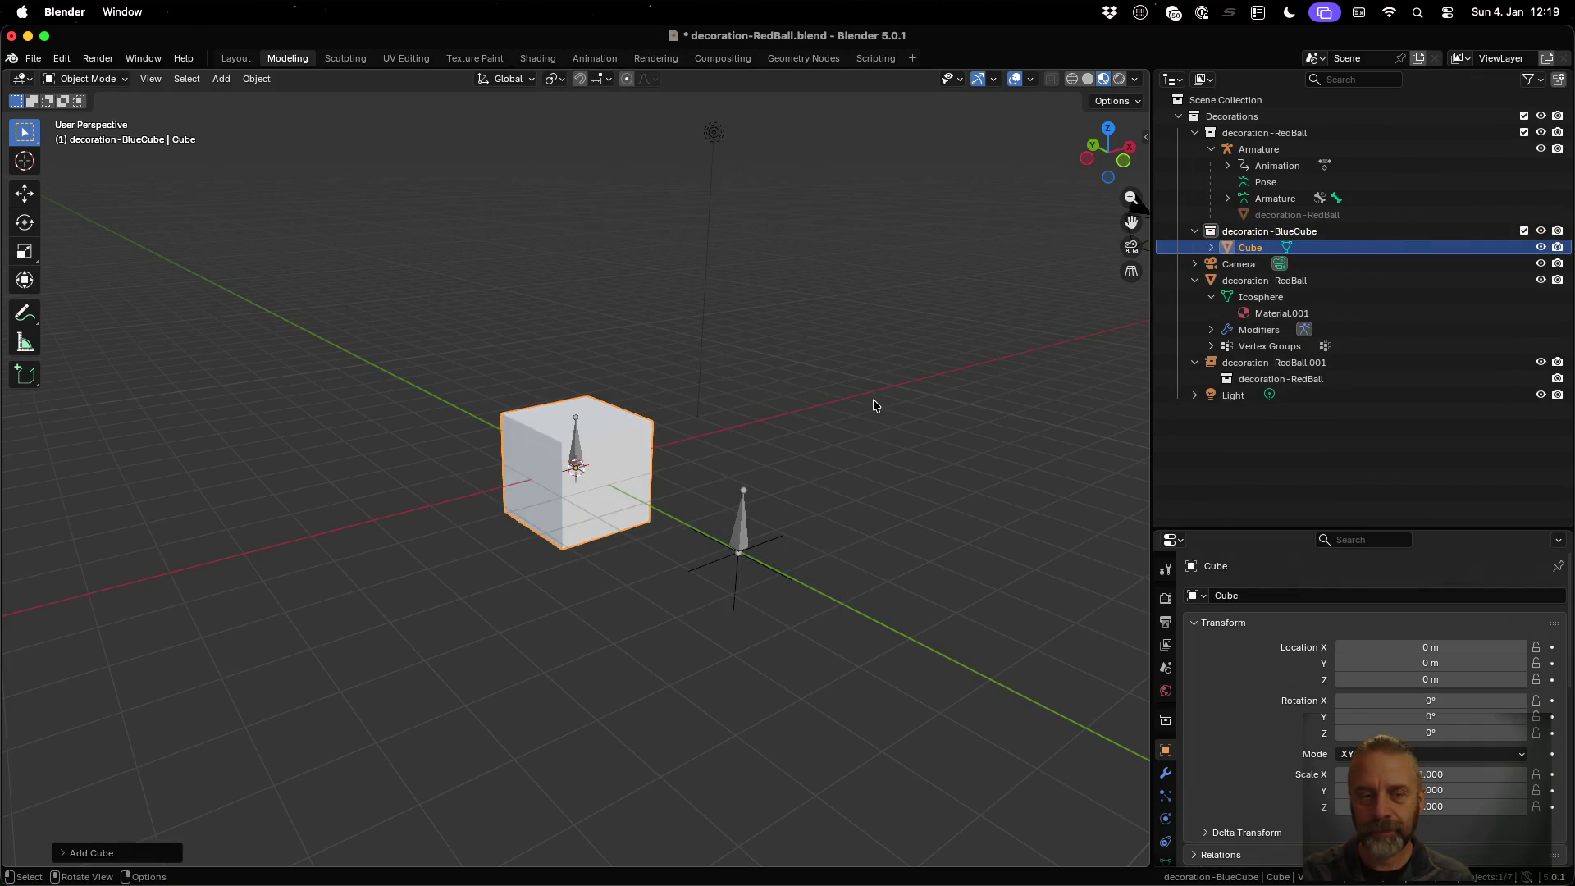
{"action": "key", "text": "Tab"}
{"action": "type", "text": "s0.5"}
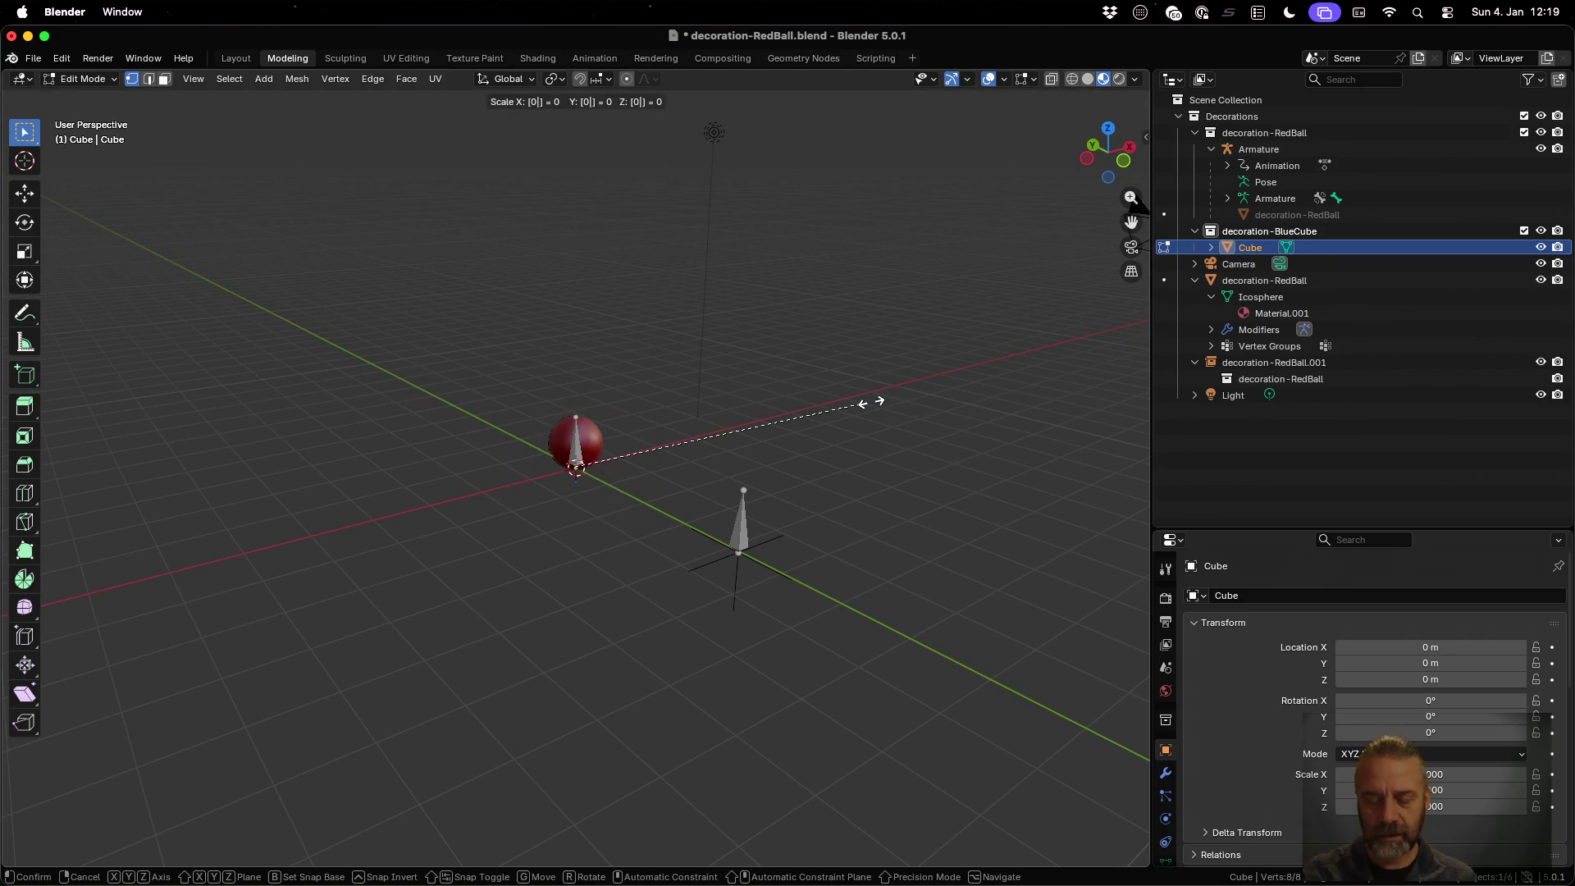
{"action": "key", "text": "Return"}
{"action": "type", "text": "gz0.5"}
{"action": "key", "text": "Return"}
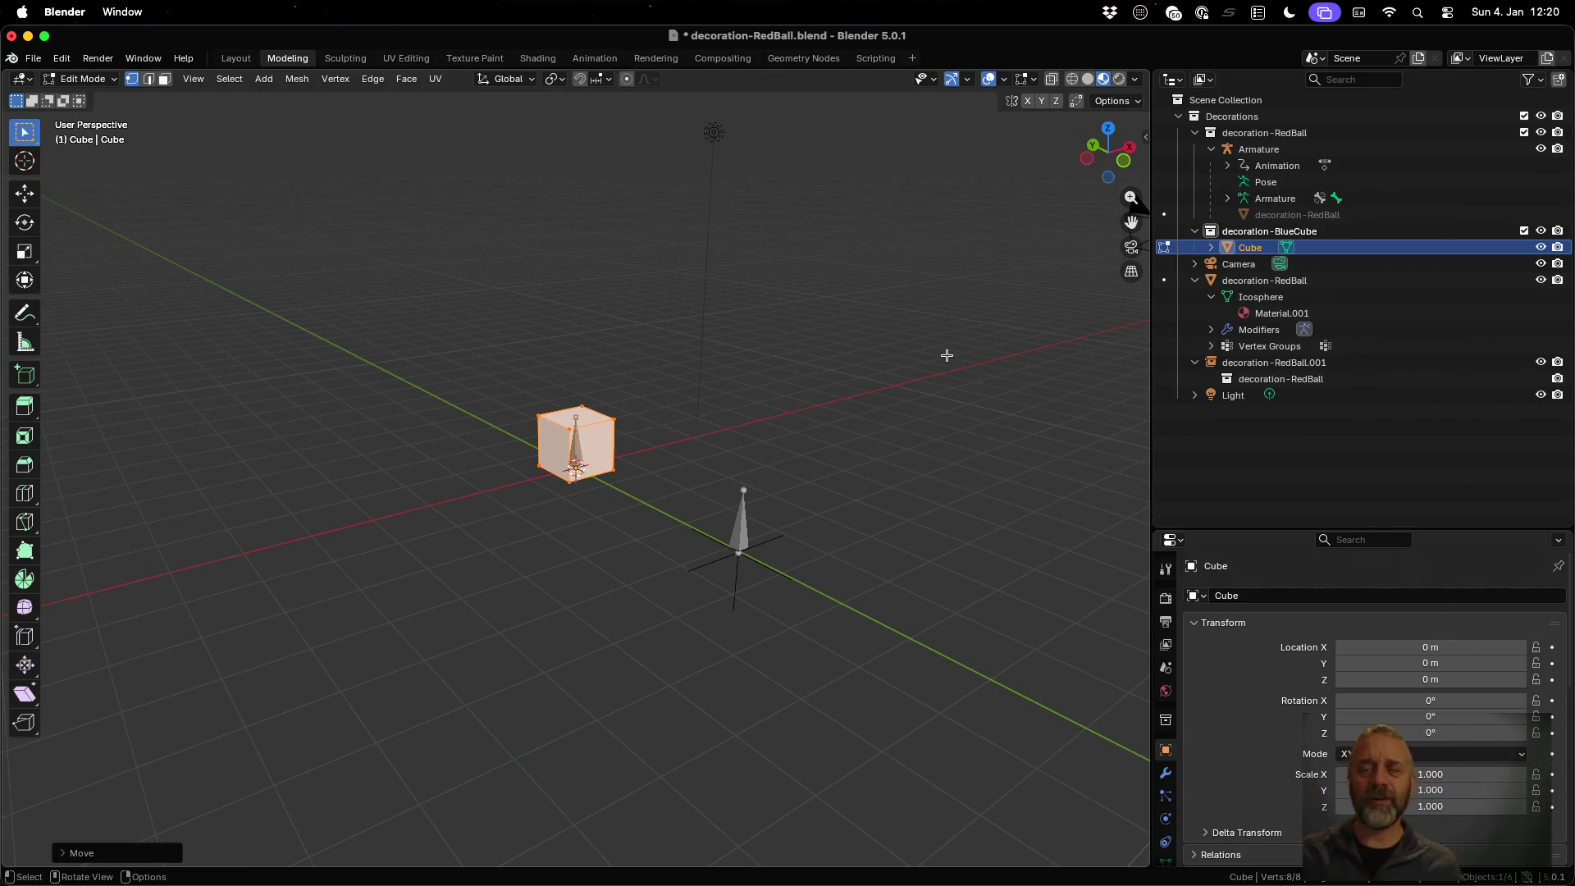
Rename the cube object to decoration-BlueCube and return to Object Mode
{"action": "double_click", "coordinate": [1253, 247]}
{"action": "type", "text": "decoration-Blue"}
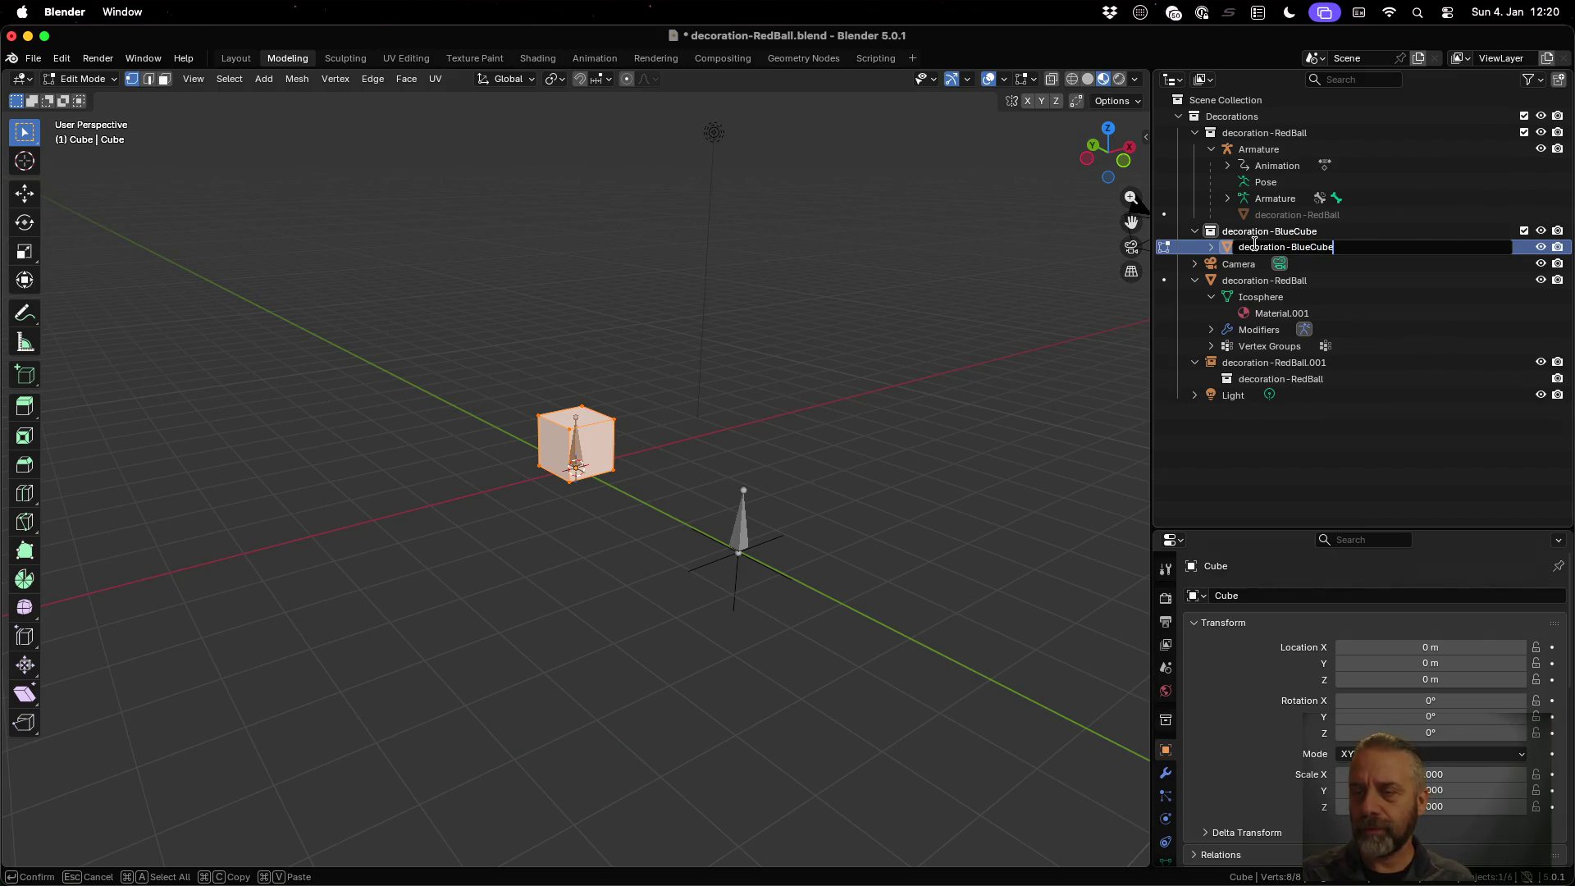
{"action": "key", "text": "Return"}
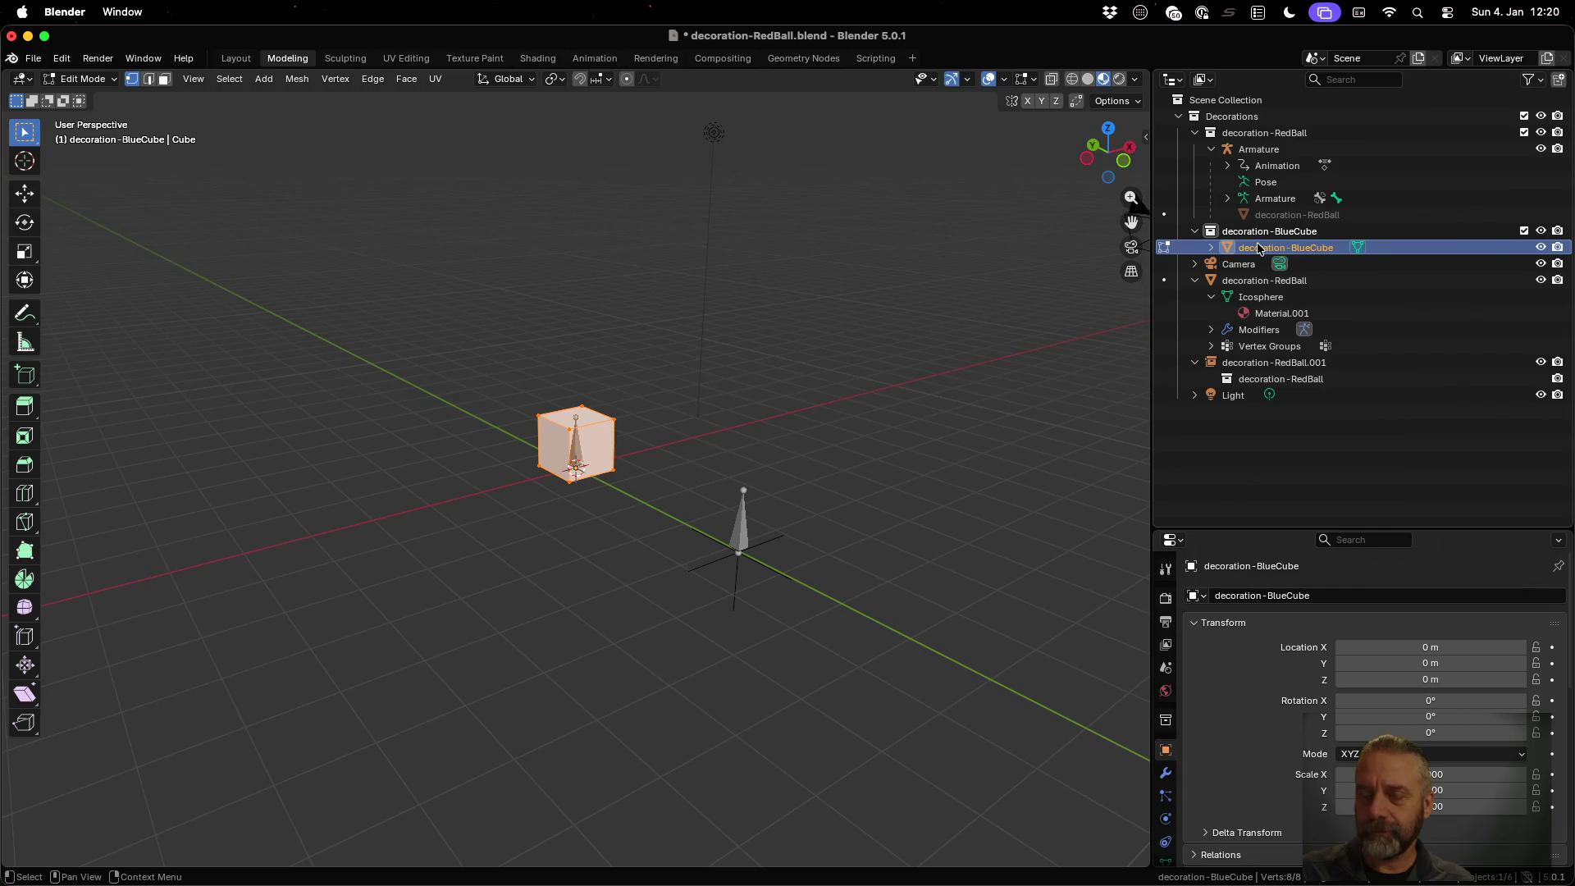
{"action": "key", "text": "Tab"}
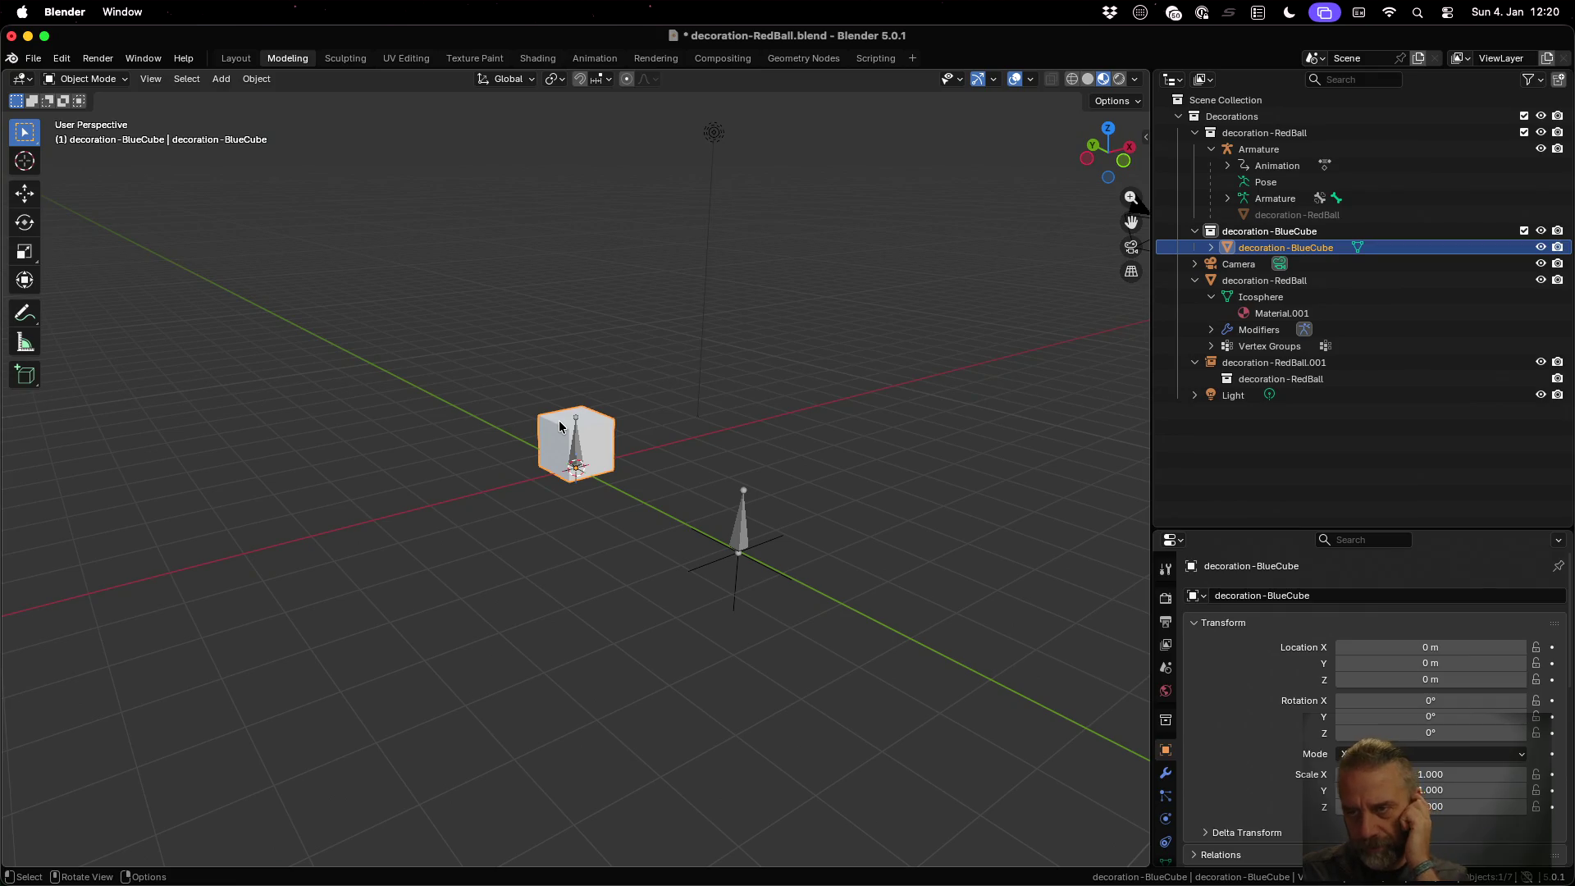
Assign the ball's Material.001 with the palette_dif.png texture to the cube, then open UV Editing
{"action": "scroll", "coordinate": [854, 435], "scroll_direction": "down", "scroll_amount": 1}
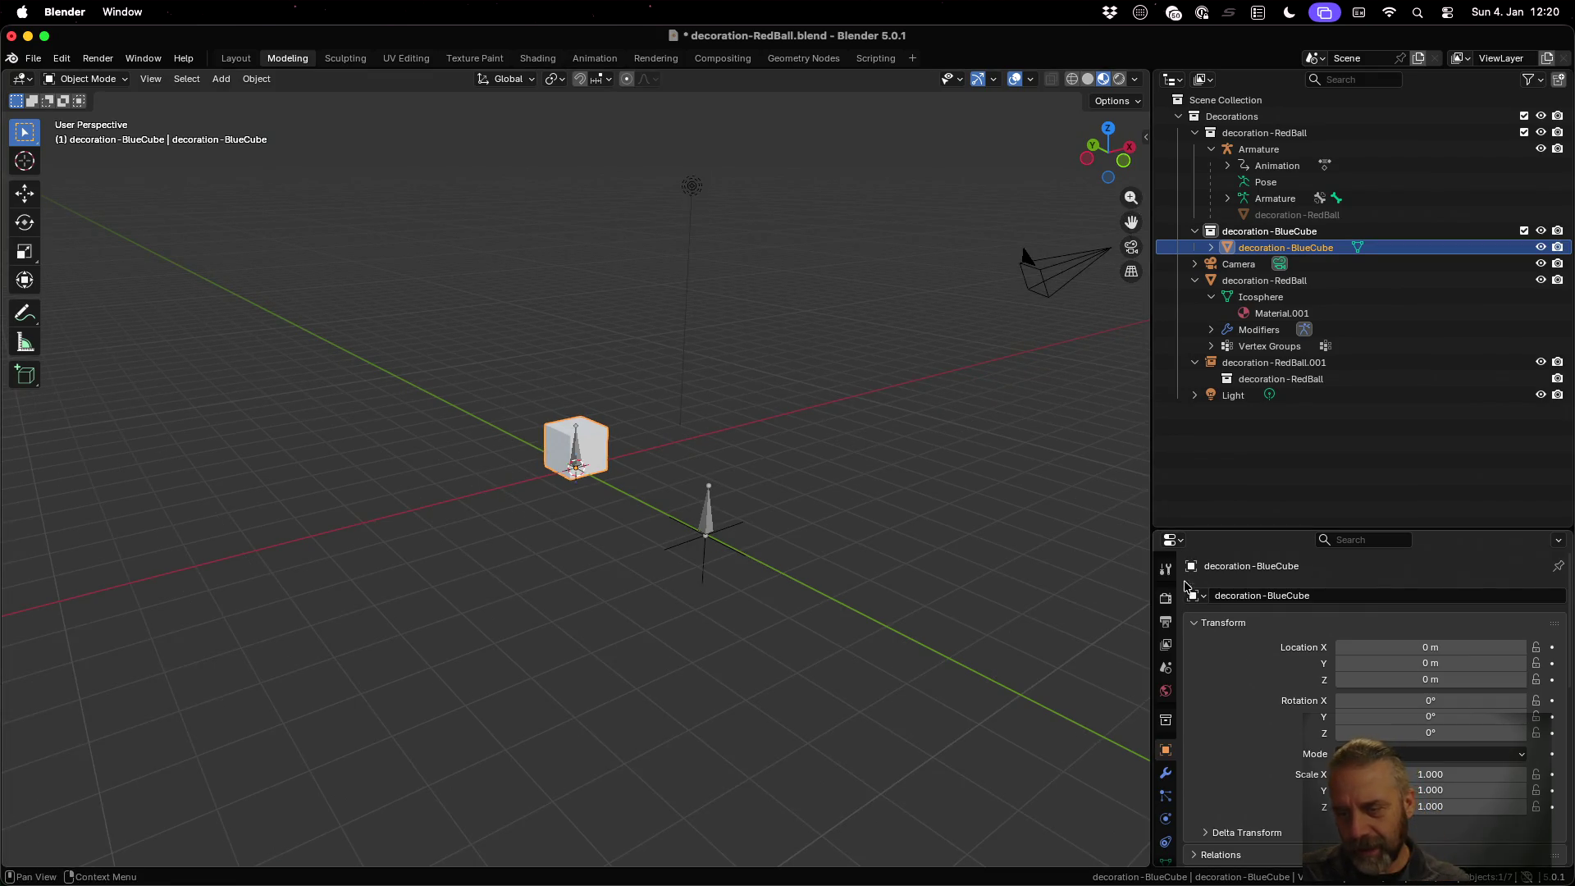
{"action": "scroll", "coordinate": [1171, 735], "scroll_direction": "down", "scroll_amount": 2}
{"action": "left_click", "coordinate": [1164, 826]}
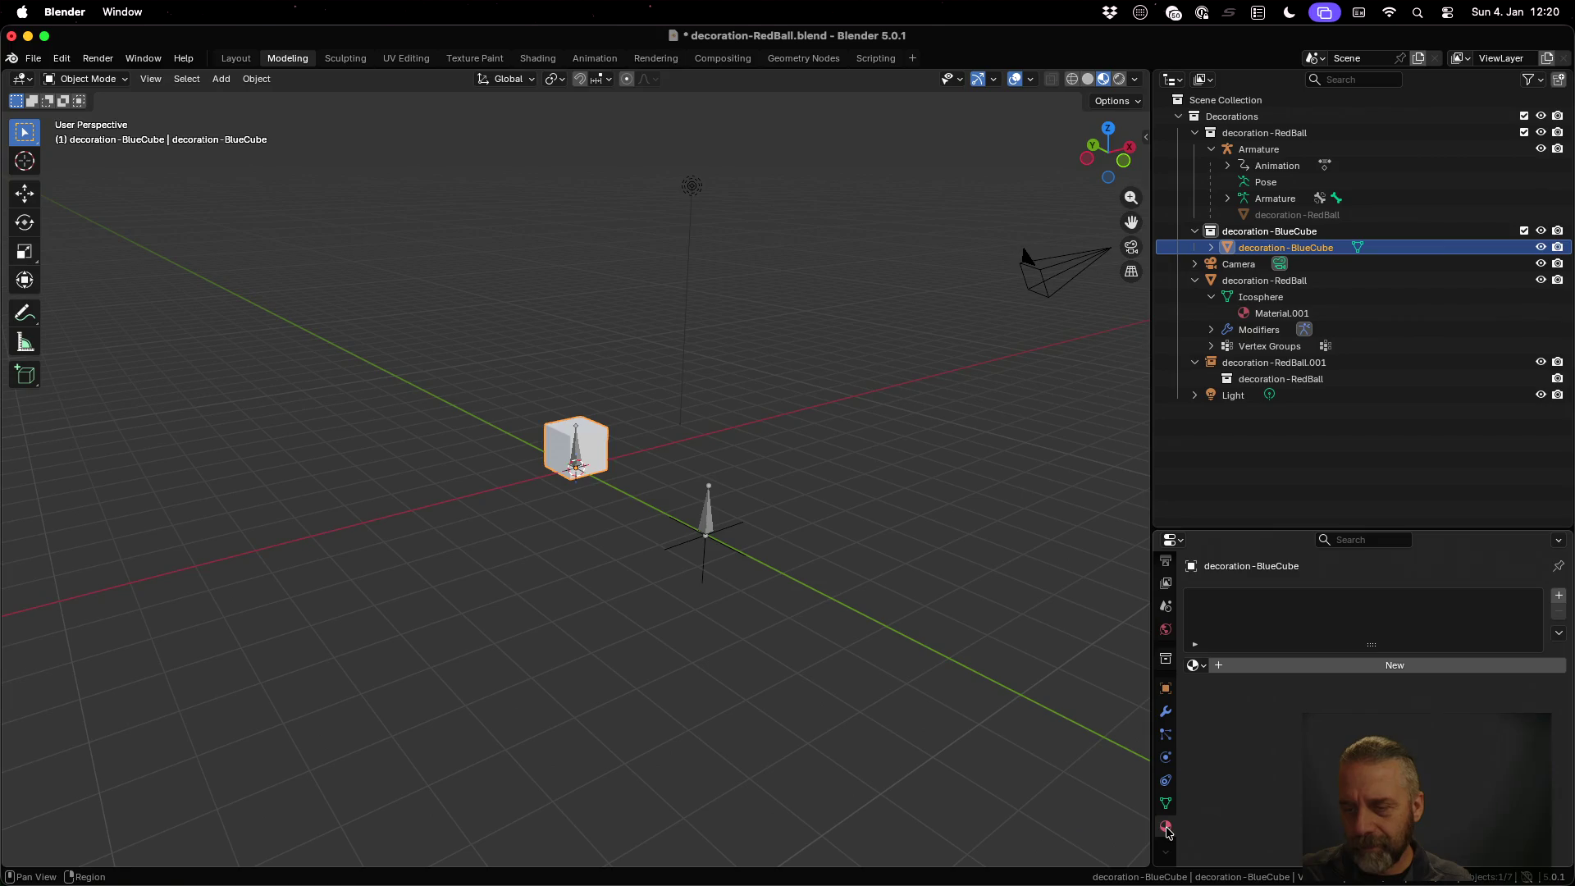
{"action": "left_click", "coordinate": [1199, 665]}
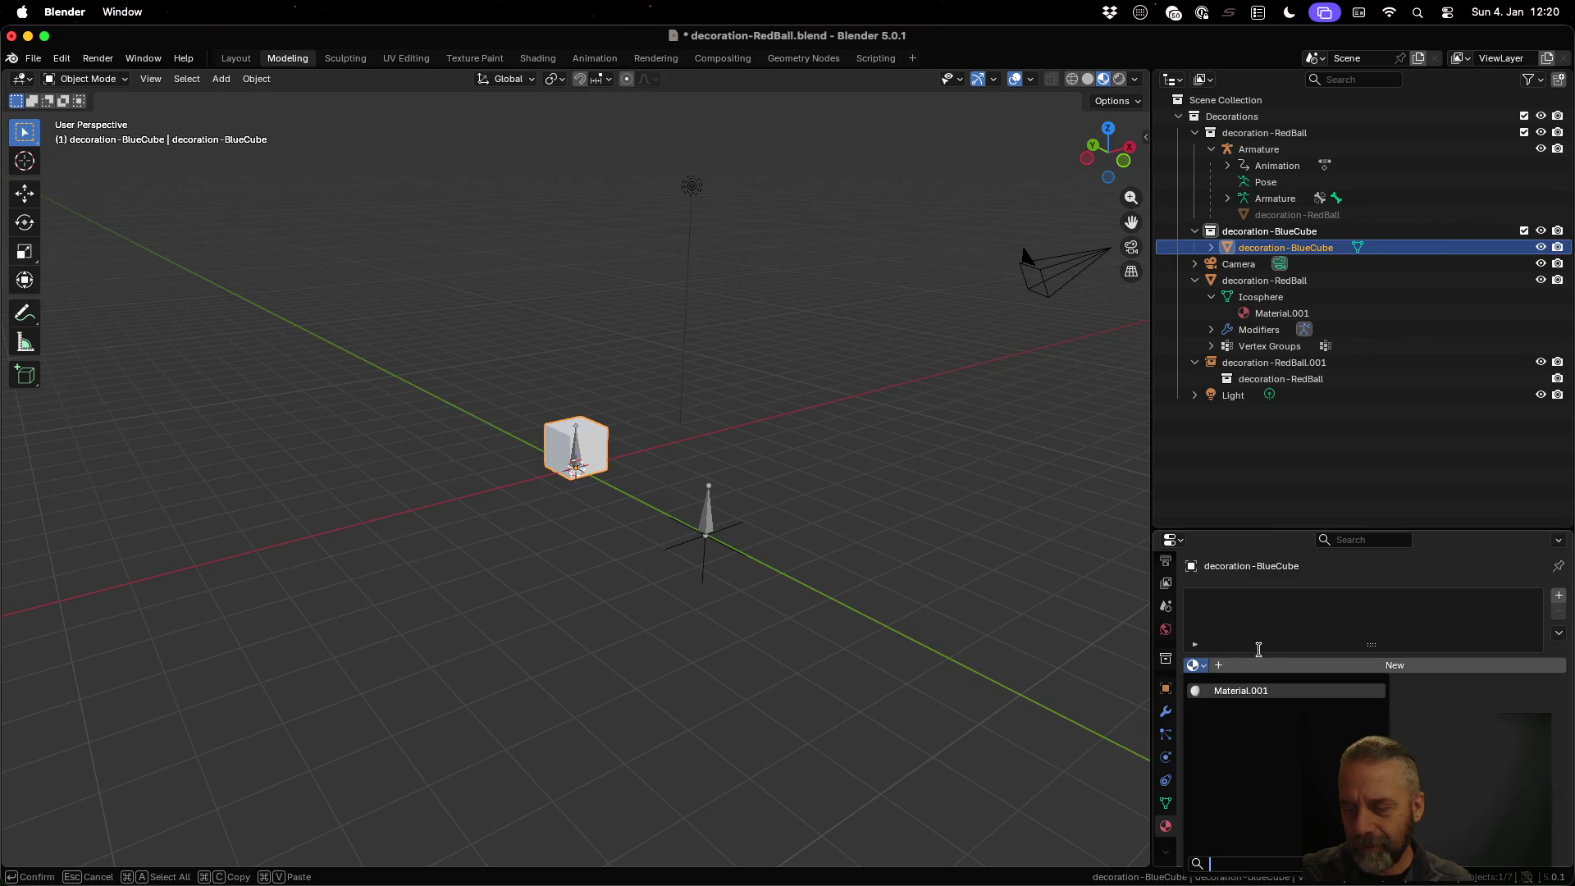
{"action": "key", "text": "Escape"}
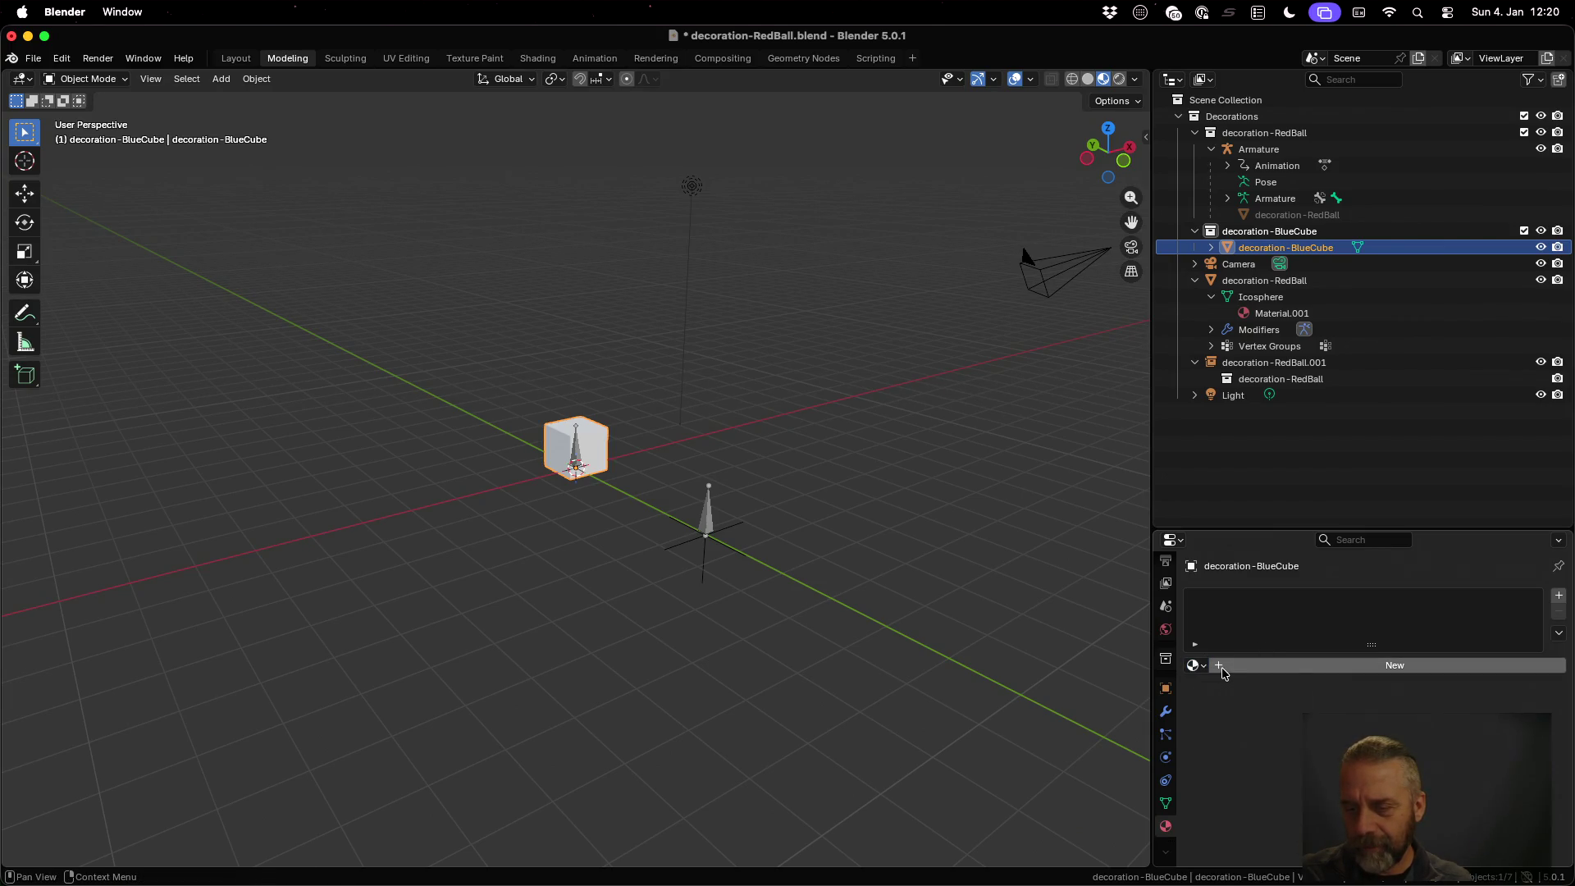
{"action": "left_click", "coordinate": [1199, 665]}
{"action": "left_click", "coordinate": [1225, 690]}
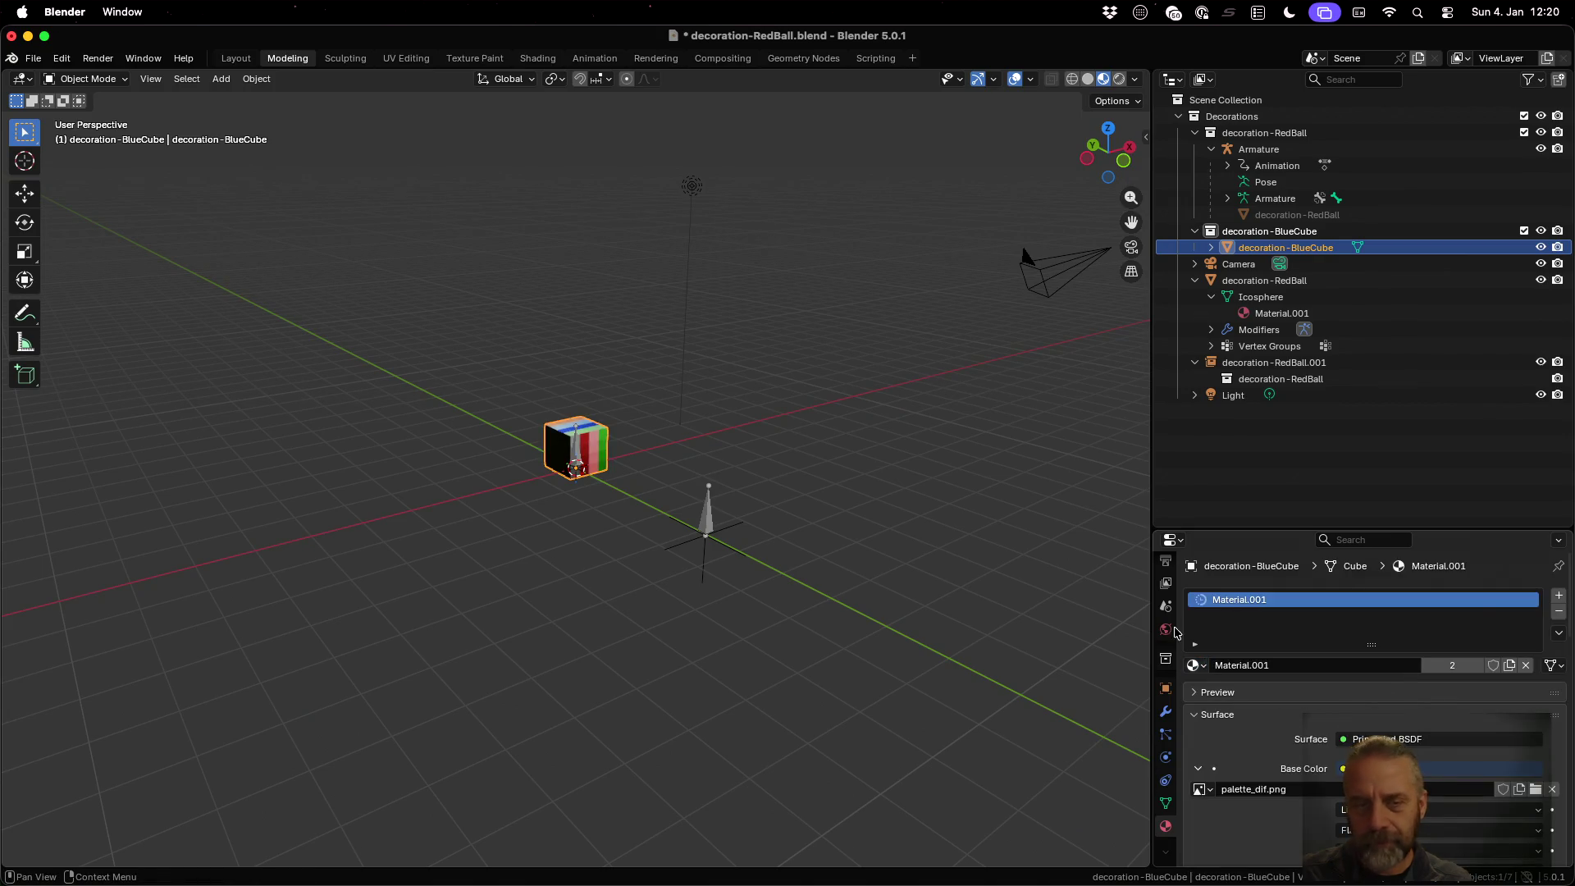
{"action": "left_click", "coordinate": [406, 58]}
Collapse the cube's UVs to a point on a blue palette swatch, then return to Modeling in Object Mode
{"action": "key", "text": "Tab"}
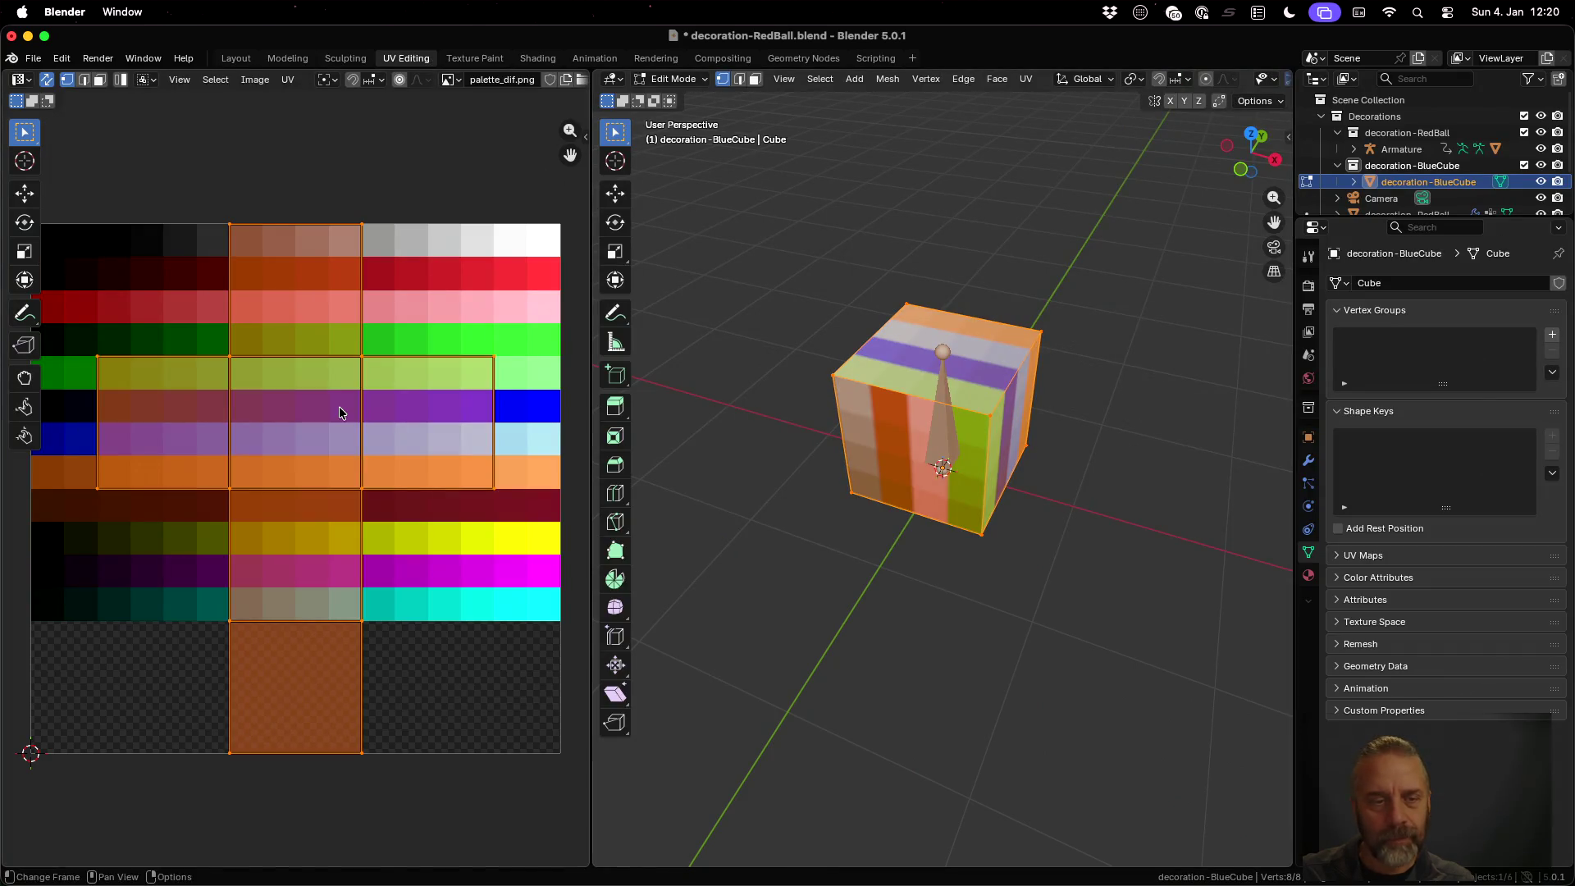
{"action": "key", "text": "s"}
{"action": "key", "text": "0"}
{"action": "key", "text": "Return"}
{"action": "key", "text": "g"}
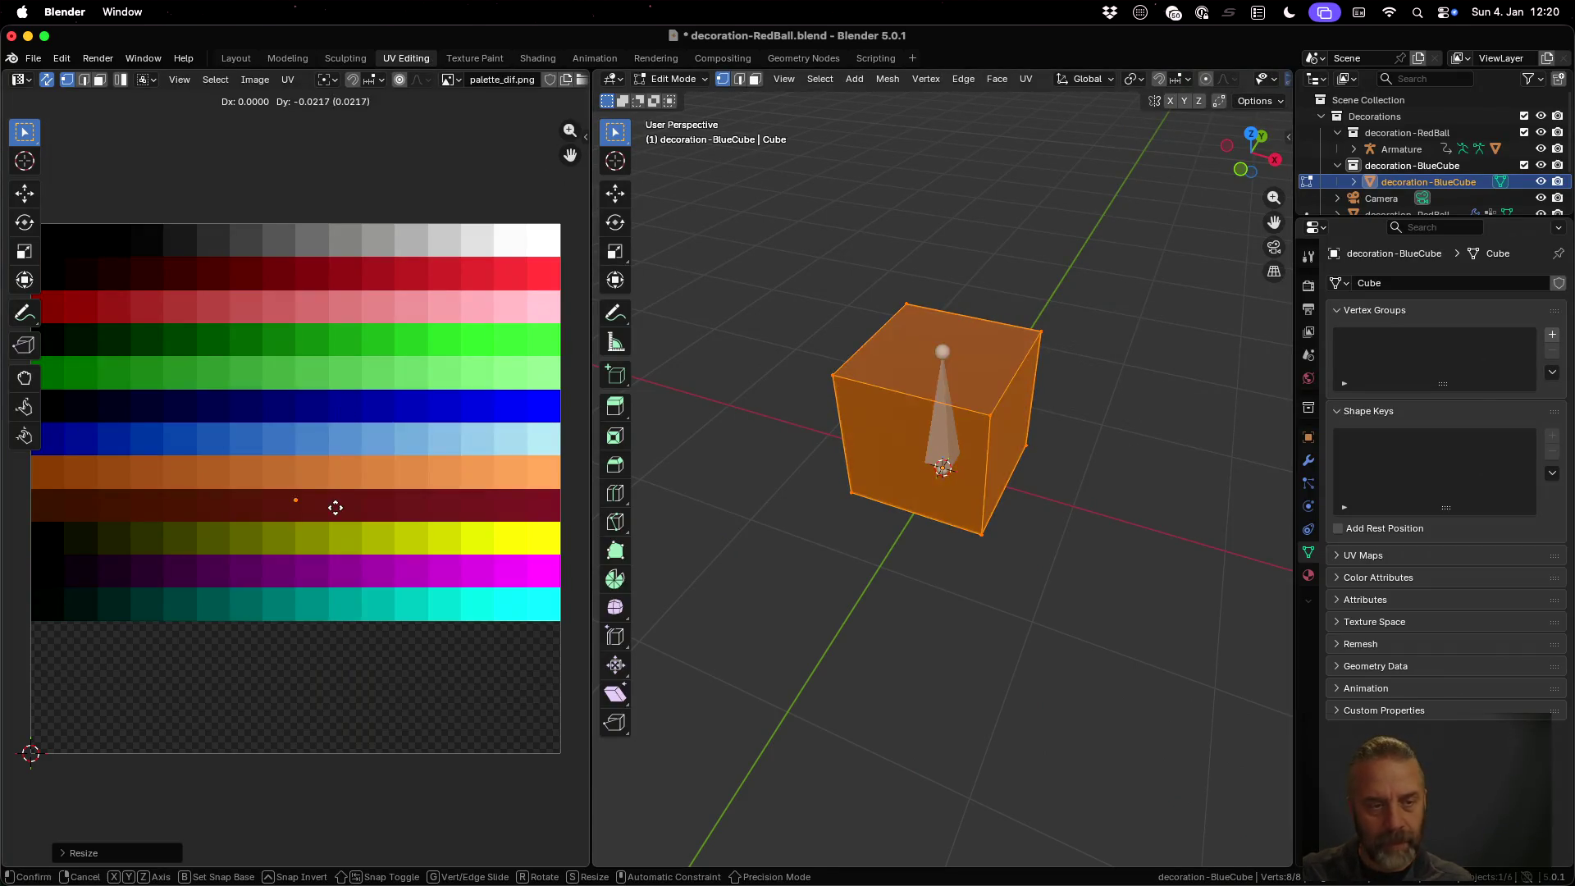
{"action": "left_click", "coordinate": [351, 397]}
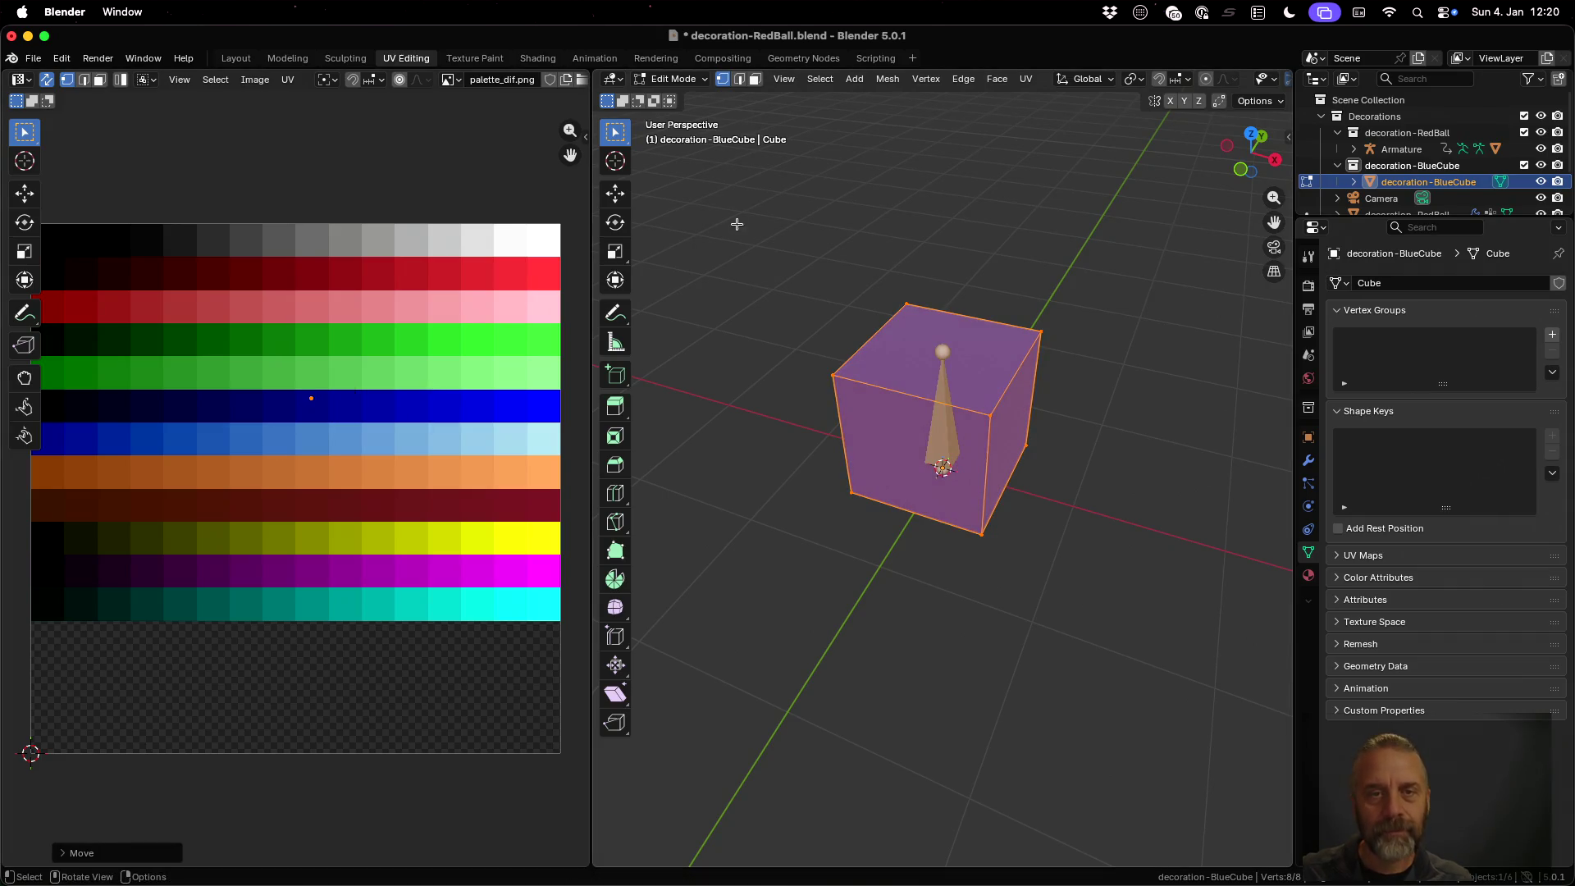
{"action": "left_click", "coordinate": [287, 58]}
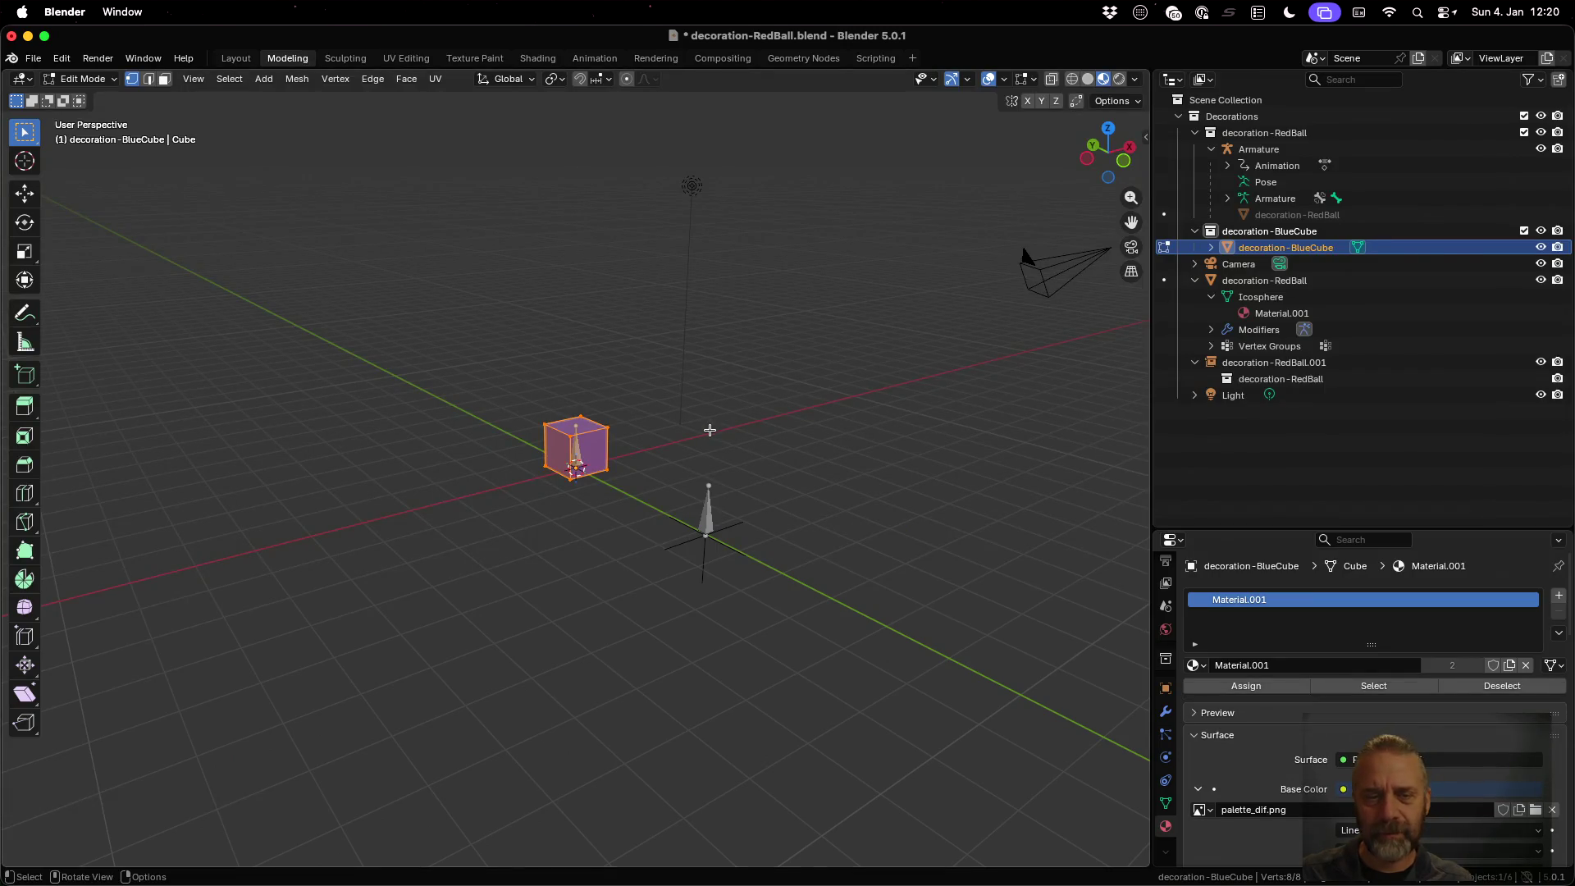
{"action": "key", "text": "Tab"}
{"action": "middle_click_drag", "start_coordinate": [693, 480], "coordinate": [791, 482]}
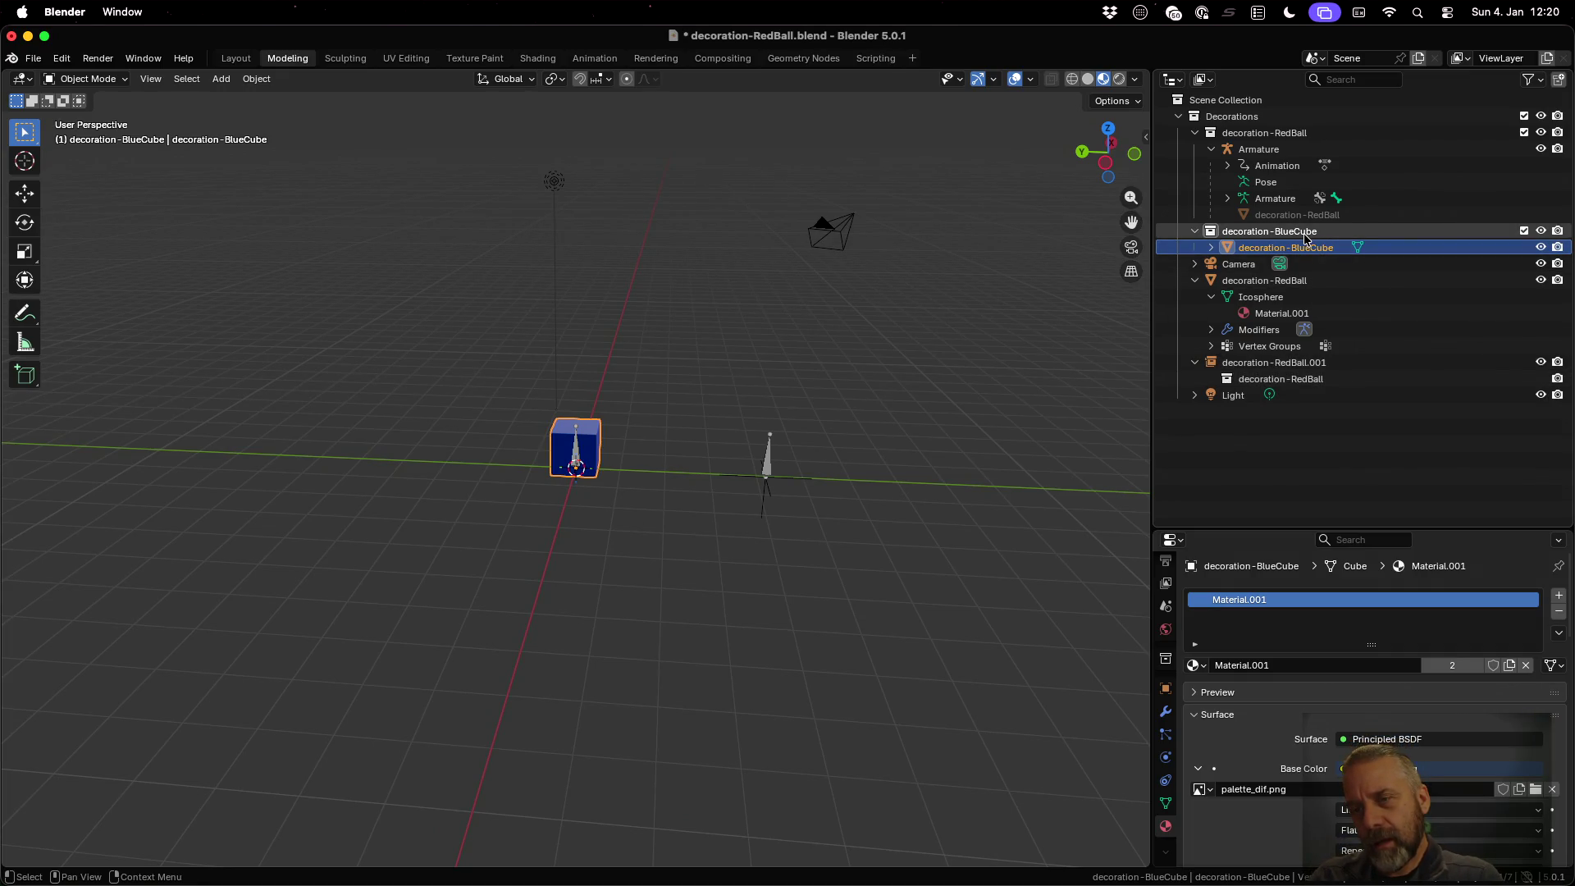
Add a decoration-BlueCube collection instance and slide it along the ground to about -7 m Y
{"action": "key", "text": "shift+a"}
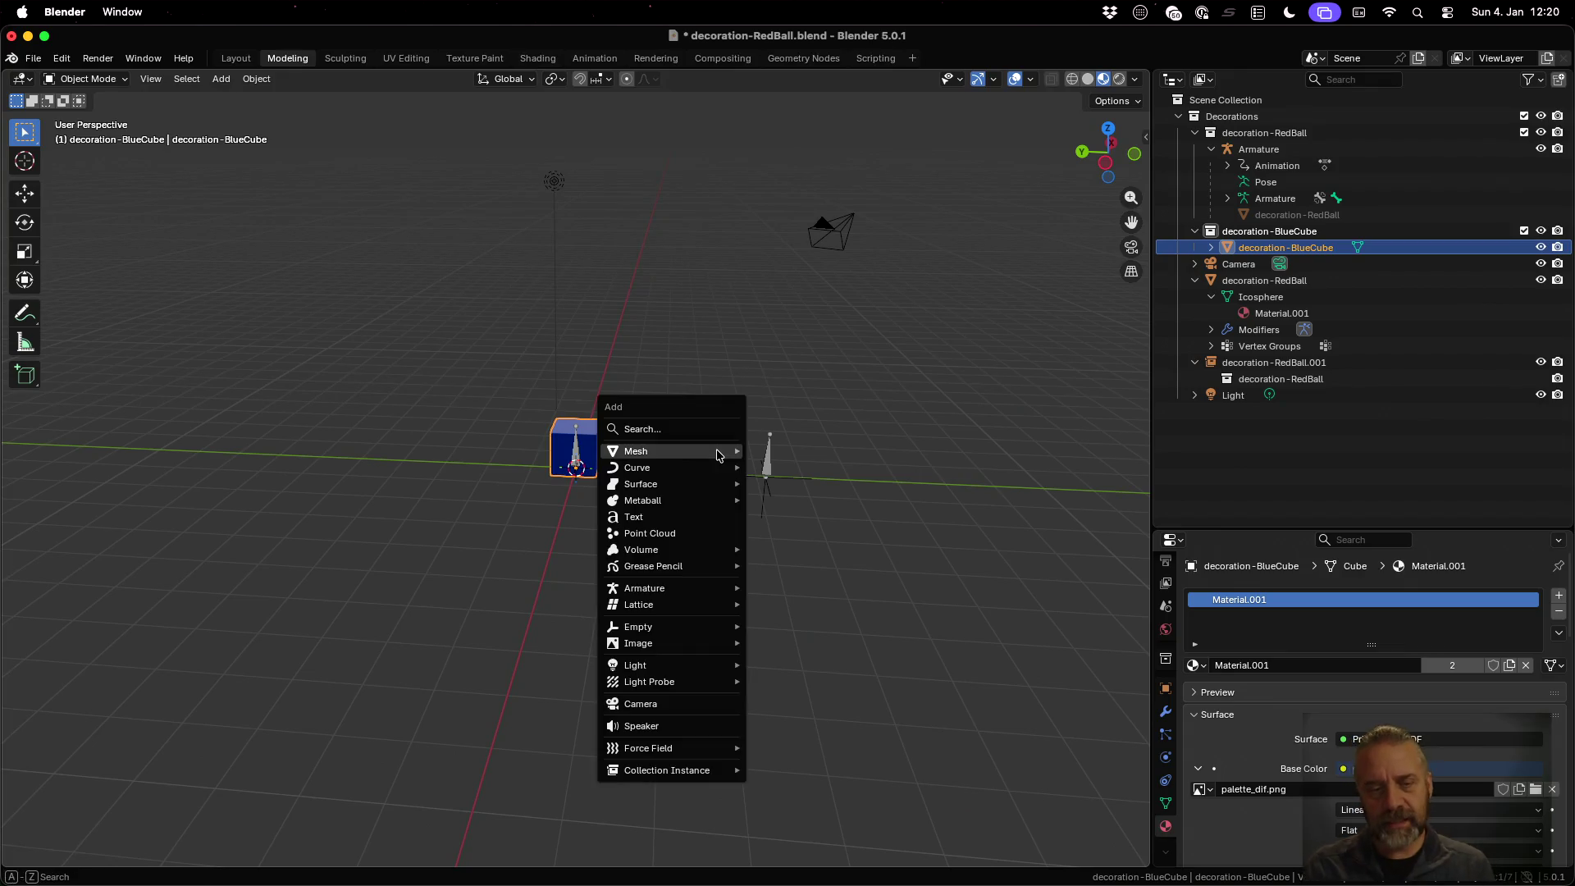
{"action": "mouse_move", "coordinate": [712, 776]}
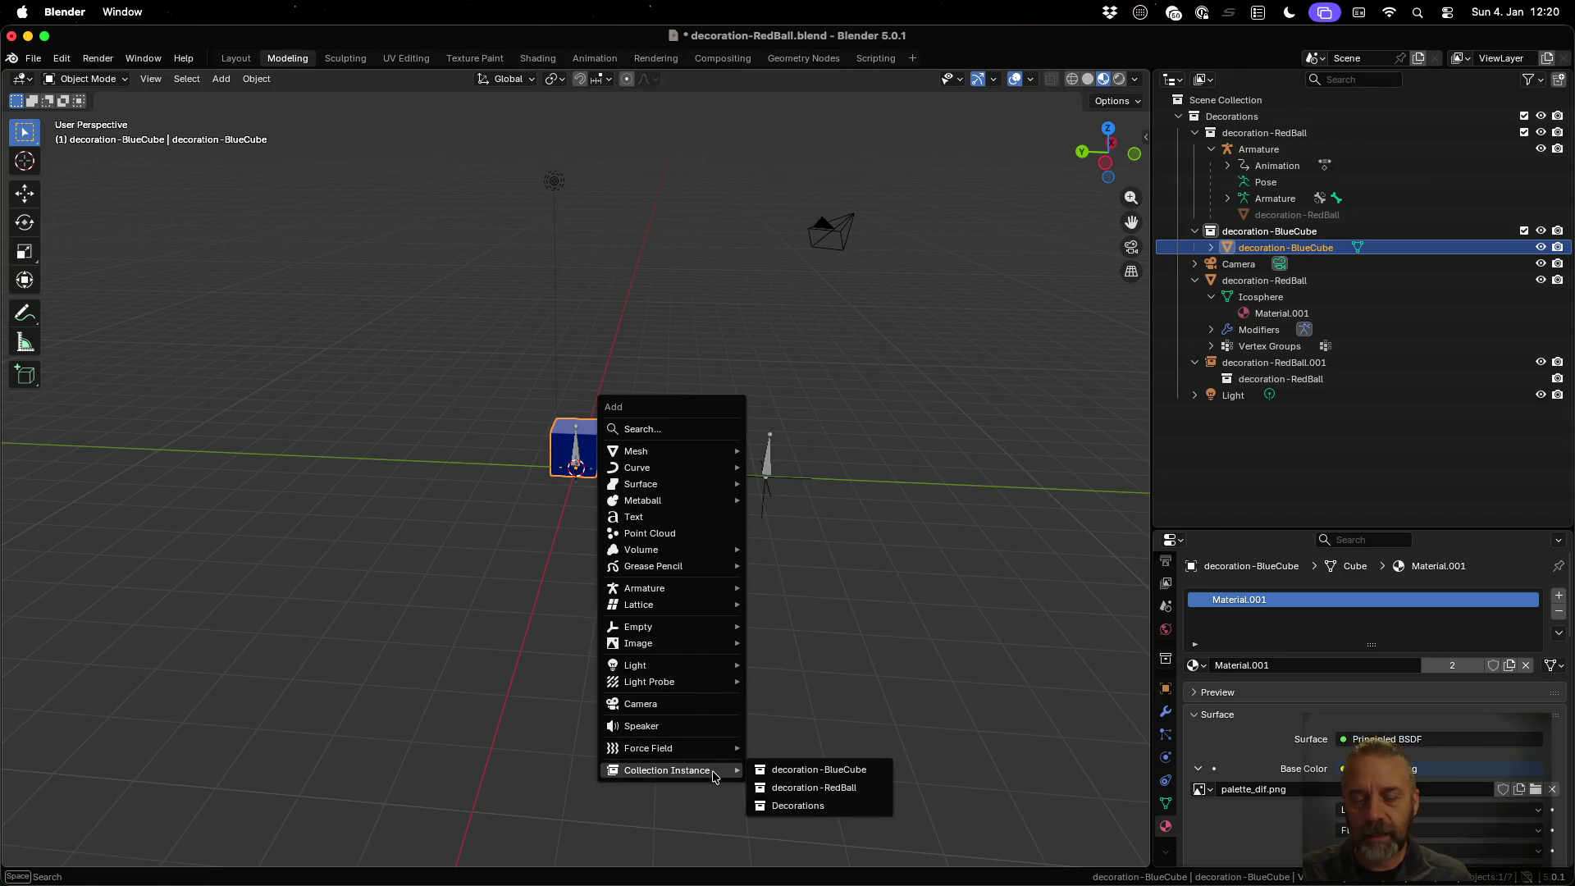
{"action": "left_click", "coordinate": [806, 774]}
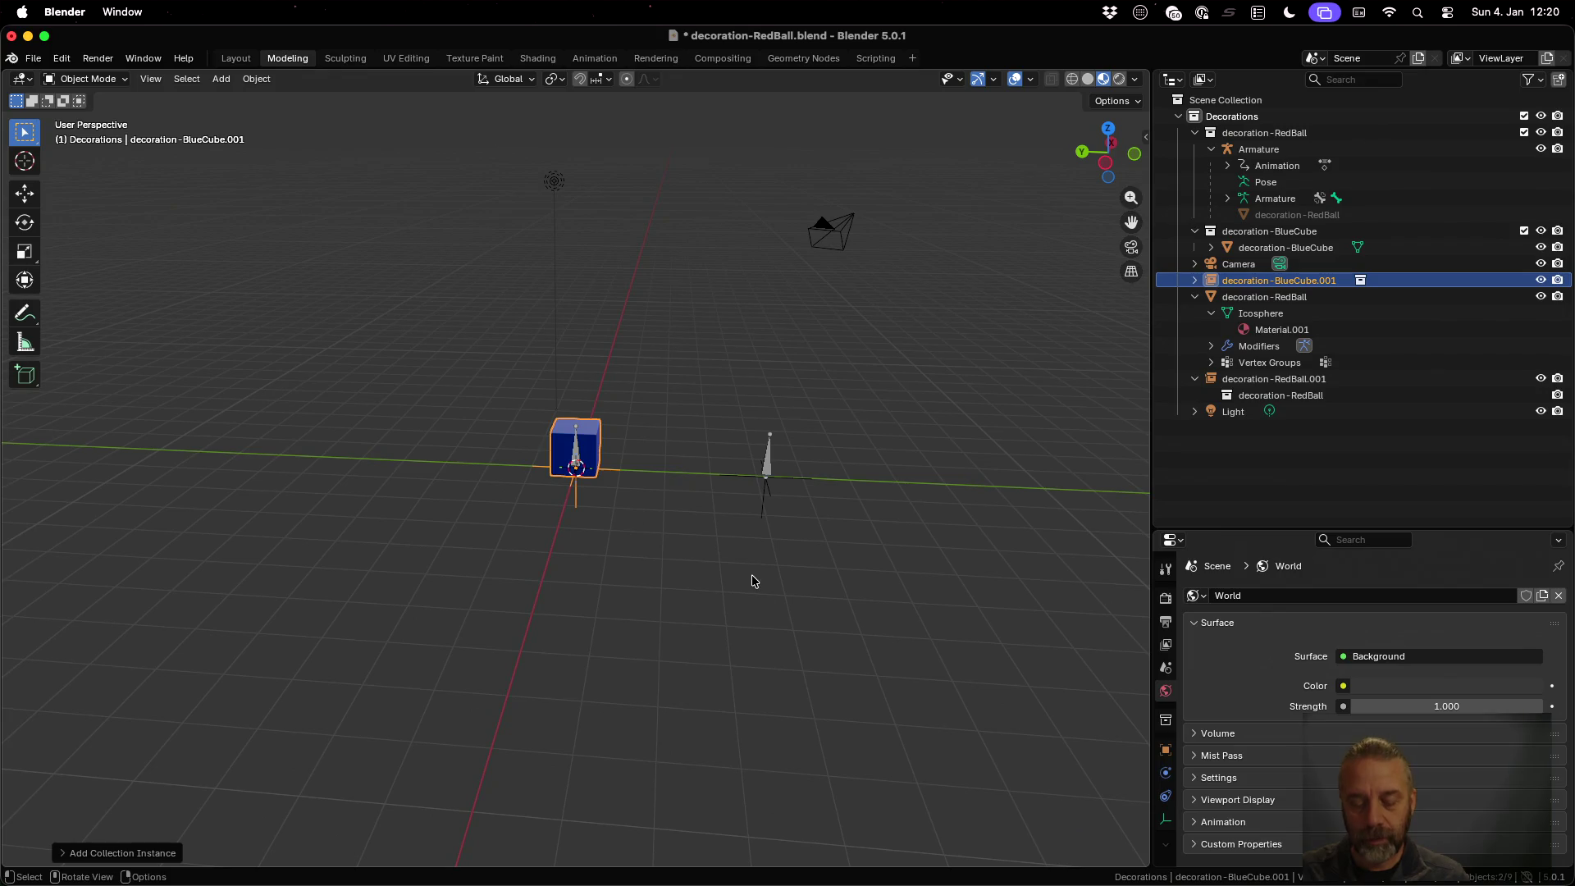
{"action": "key", "text": "g"}
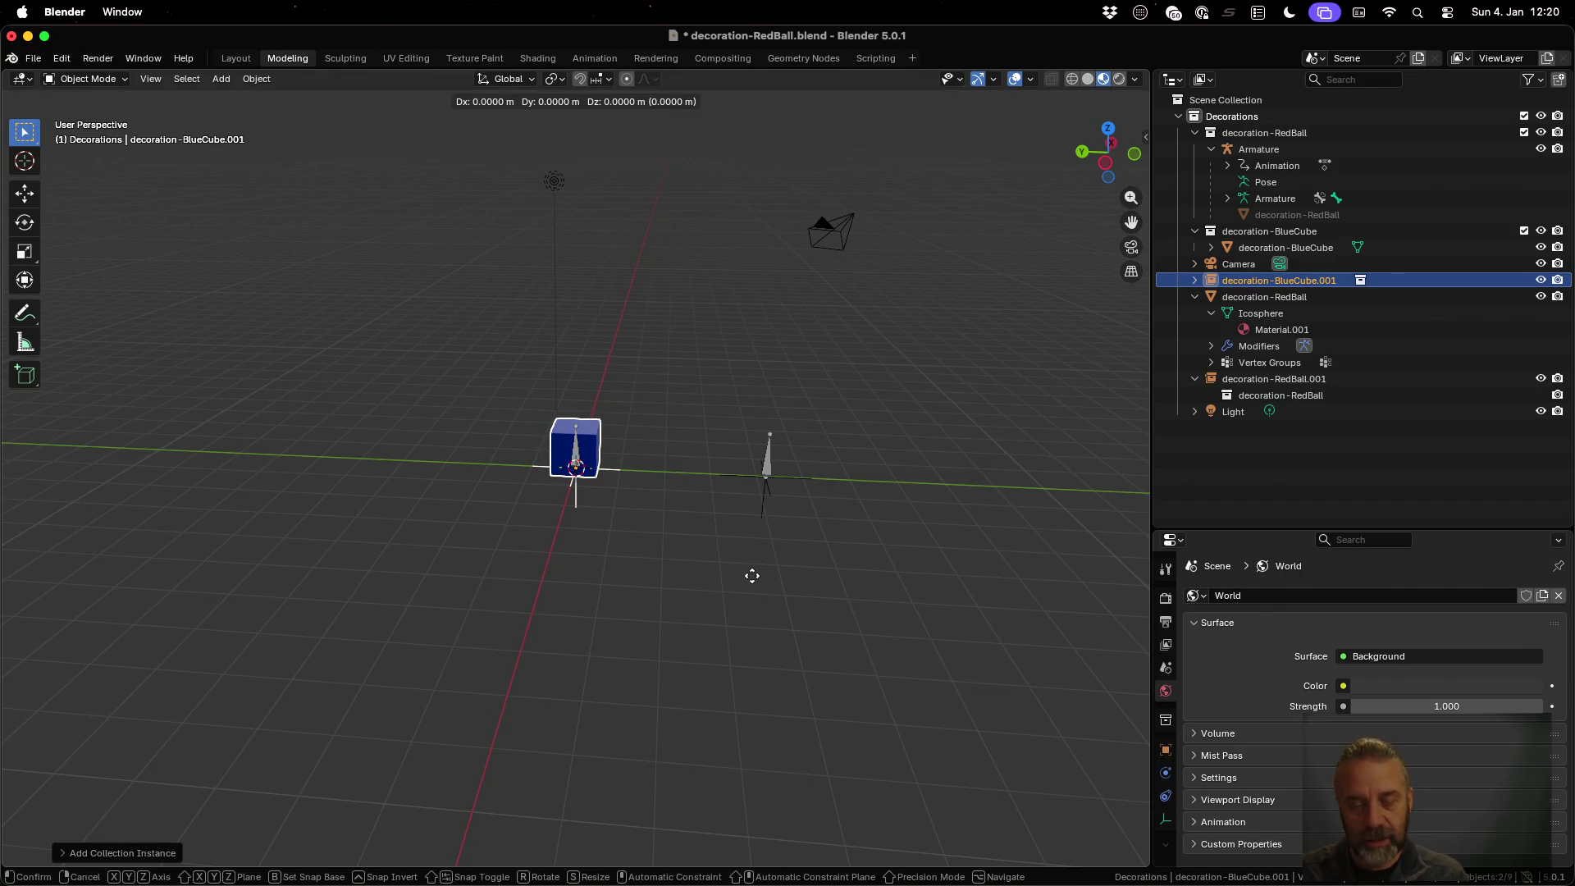
{"action": "key", "text": "shift+z"}
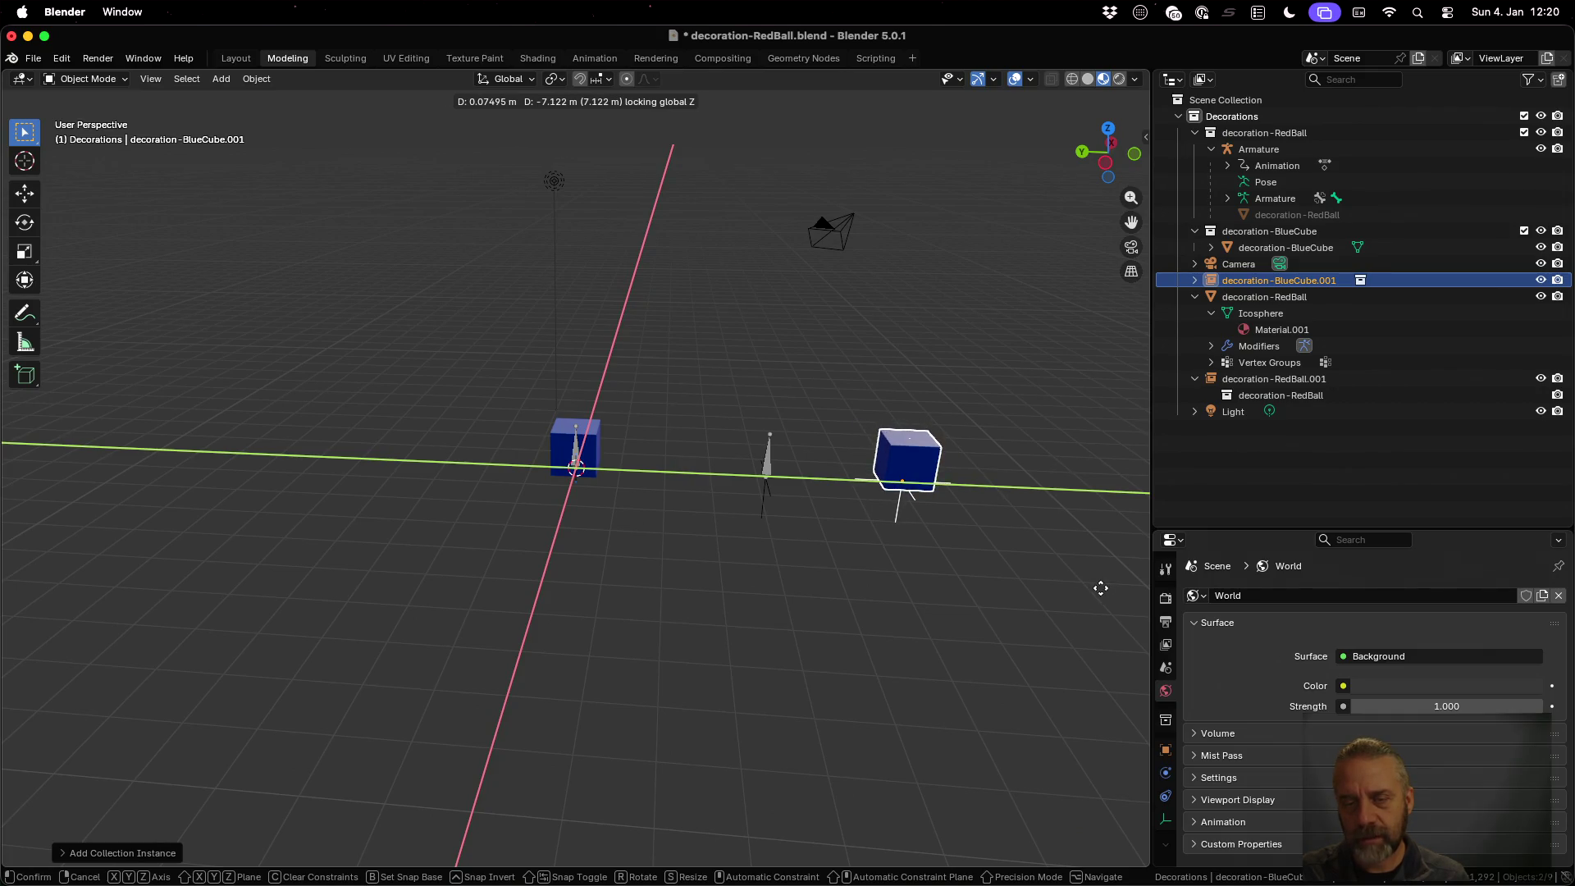
{"action": "left_click", "coordinate": [1100, 588]}
{"action": "mouse_move", "coordinate": [962, 578]}
{"action": "middle_mouse_down"}
{"action": "mouse_move", "coordinate": [984, 569]}
{"action": "mouse_move", "coordinate": [846, 529]}
{"action": "mouse_move", "coordinate": [774, 464]}
{"action": "mouse_move", "coordinate": [874, 504]}
{"action": "middle_mouse_up"}
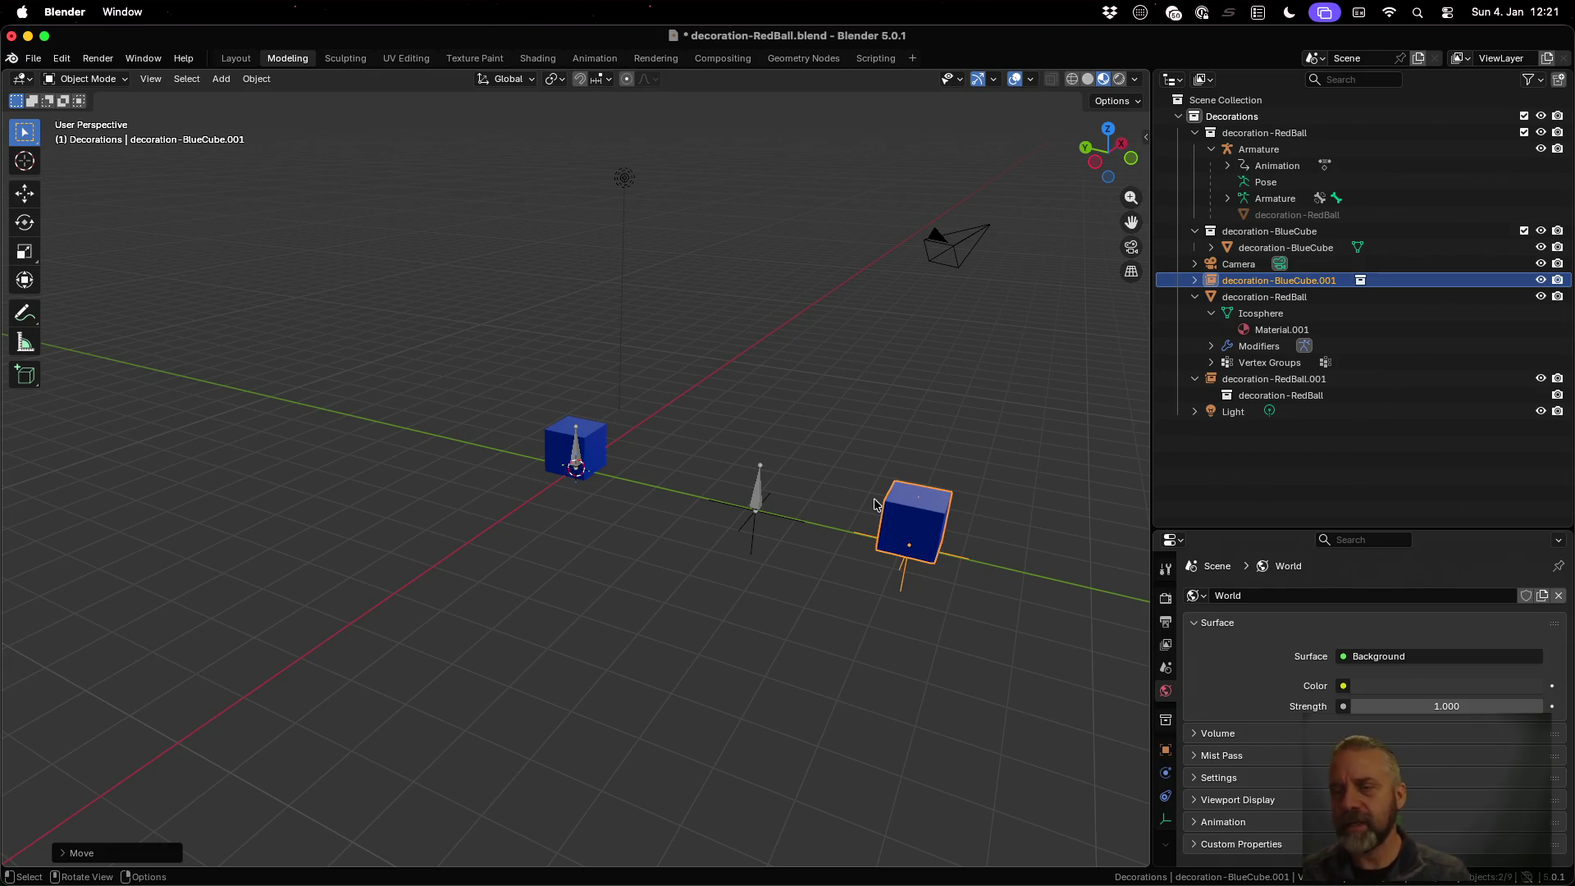
{"action": "left_click", "coordinate": [1197, 106]}
Create a top-level collection named Temple and move decoration-BlueCube.001 into it
{"action": "right_click", "coordinate": [1196, 107]}
{"action": "left_click", "coordinate": [1195, 107]}
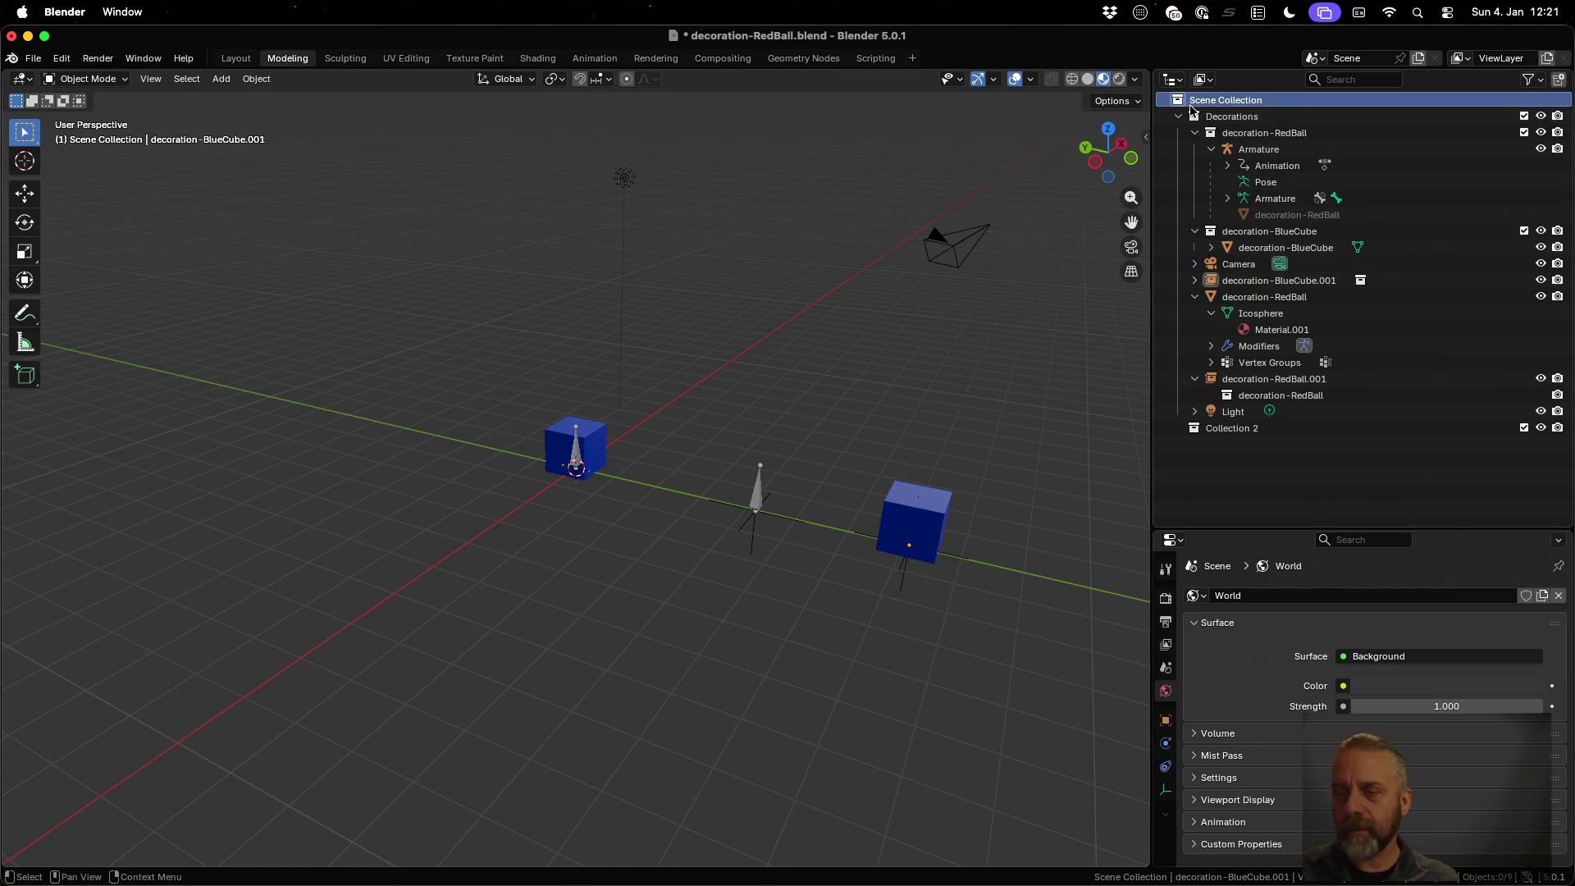
{"action": "double_click", "coordinate": [1235, 428]}
{"action": "type", "text": "Temple"}
{"action": "key", "text": "Return"}
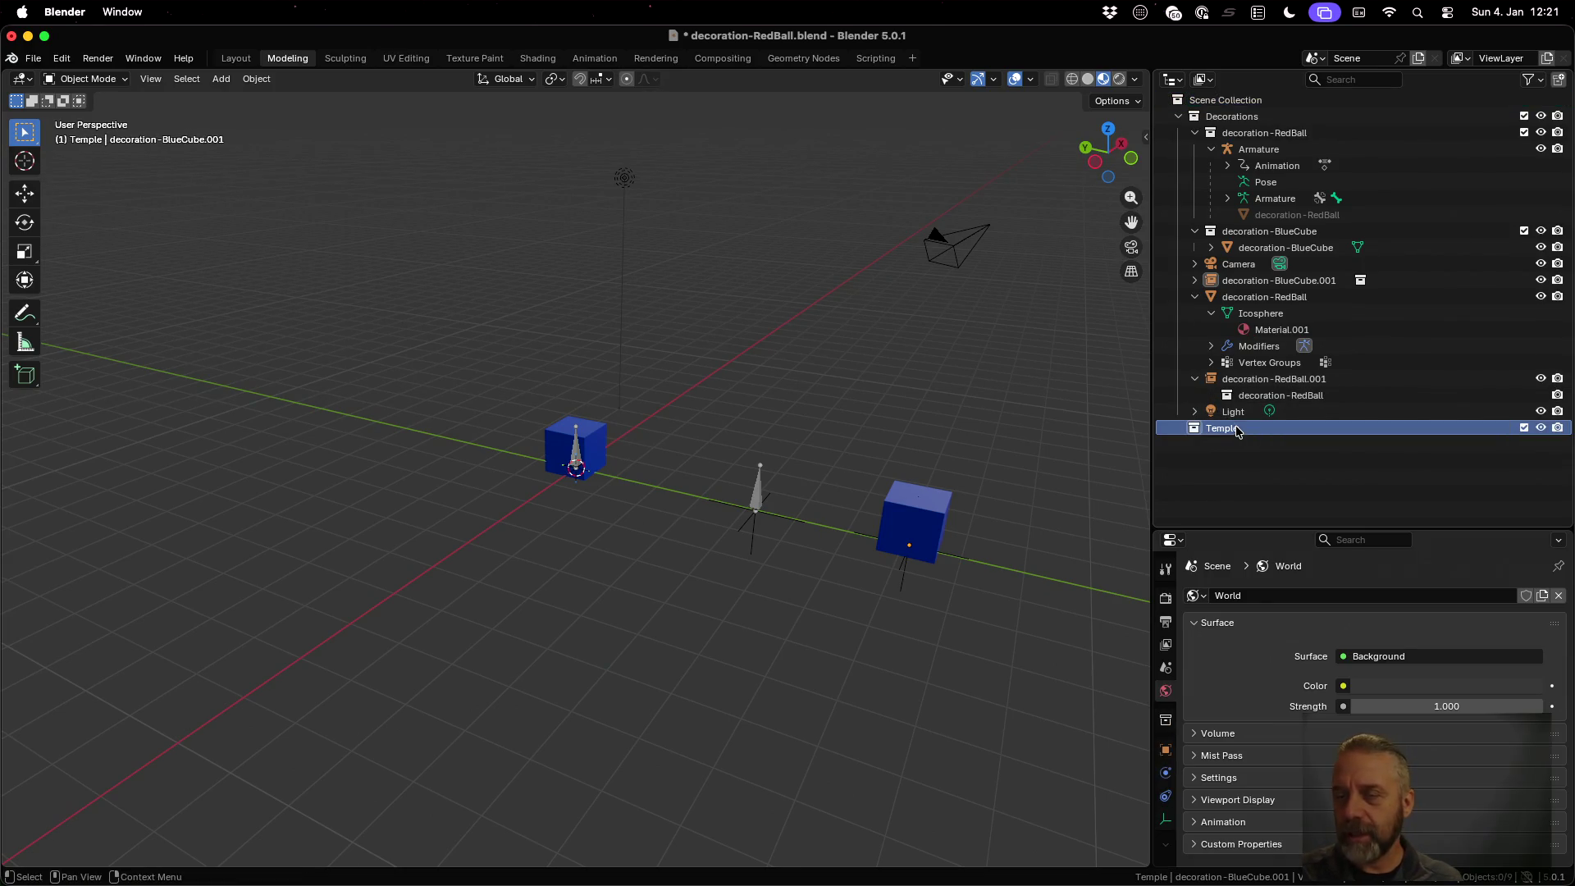
{"action": "left_click_drag", "start_coordinate": [1254, 282], "coordinate": [1267, 428]}
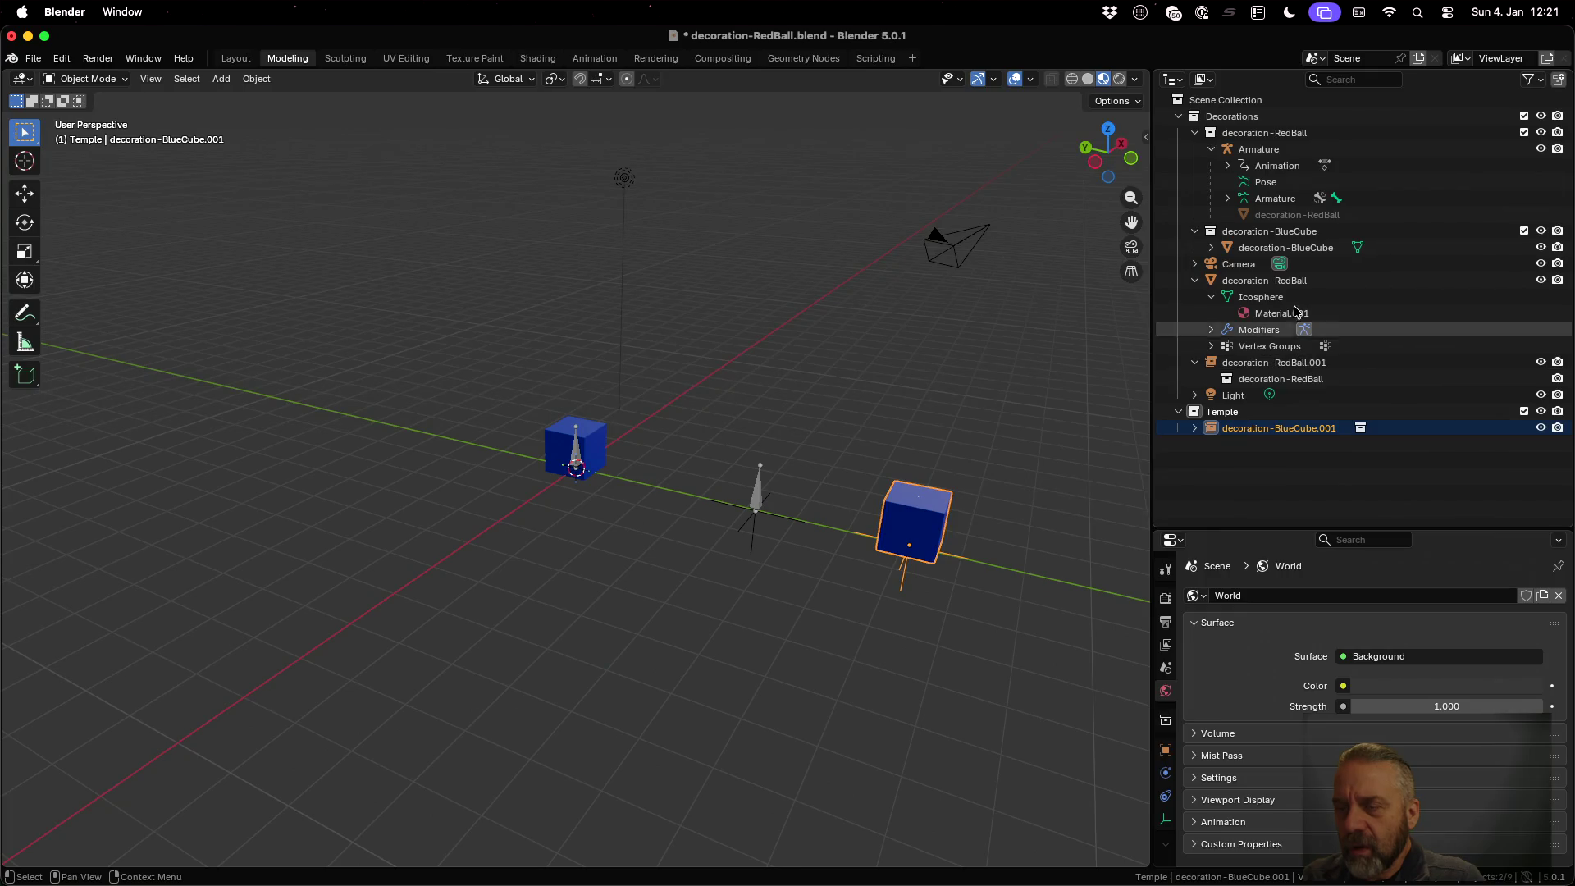
{"action": "left_click", "coordinate": [1259, 283]}
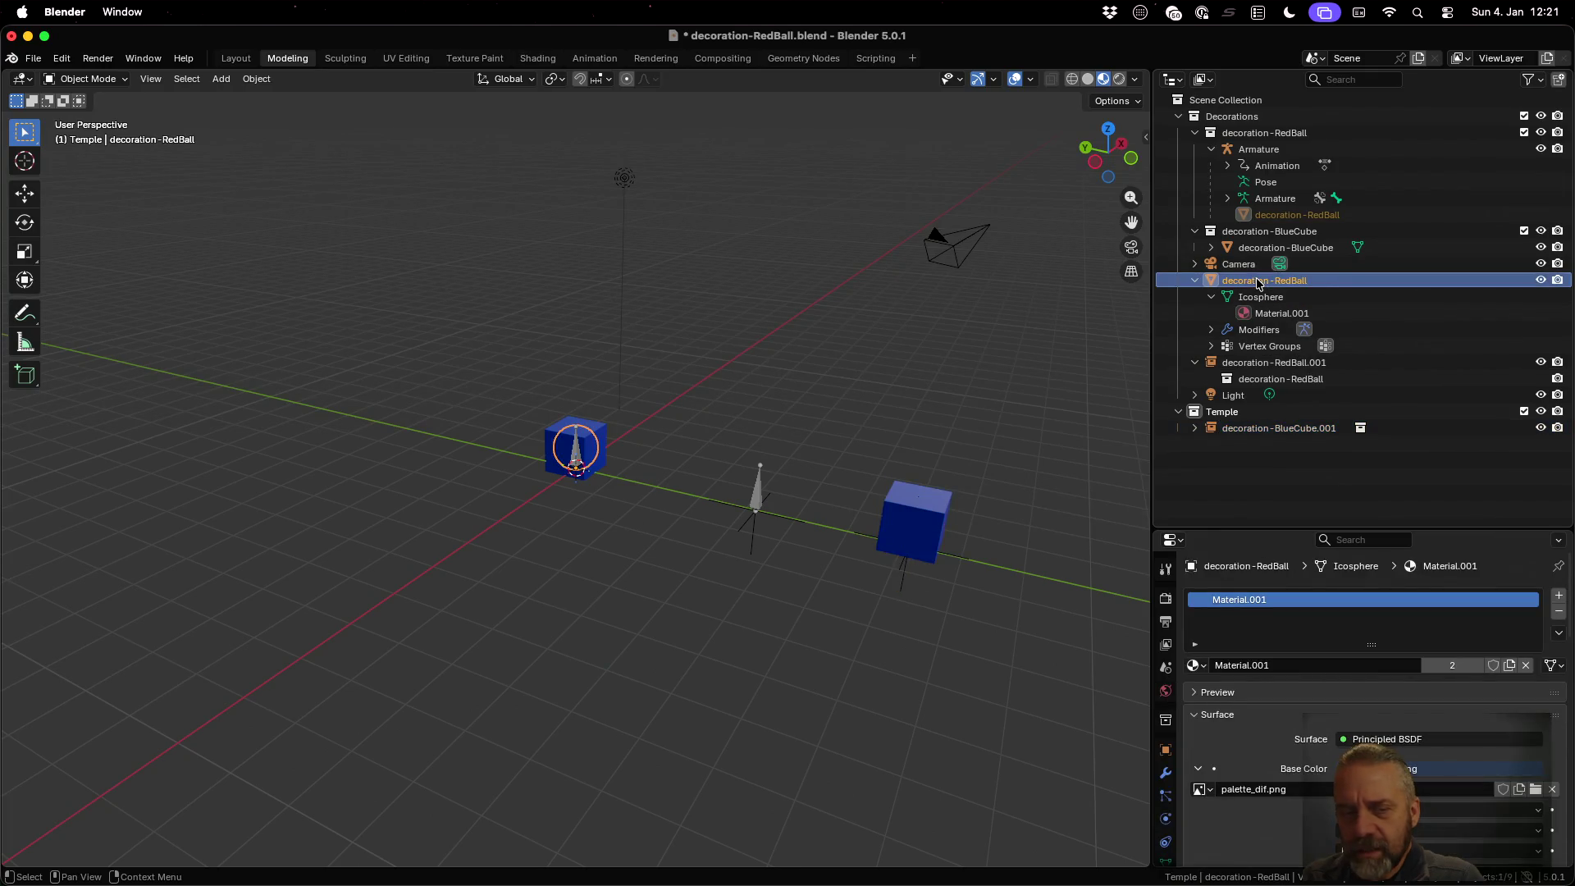
Move the decoration-RedBall object into its own collection and check it by toggling Decorations visibility
{"action": "left_click_drag", "start_coordinate": [1259, 282], "coordinate": [1261, 148]}
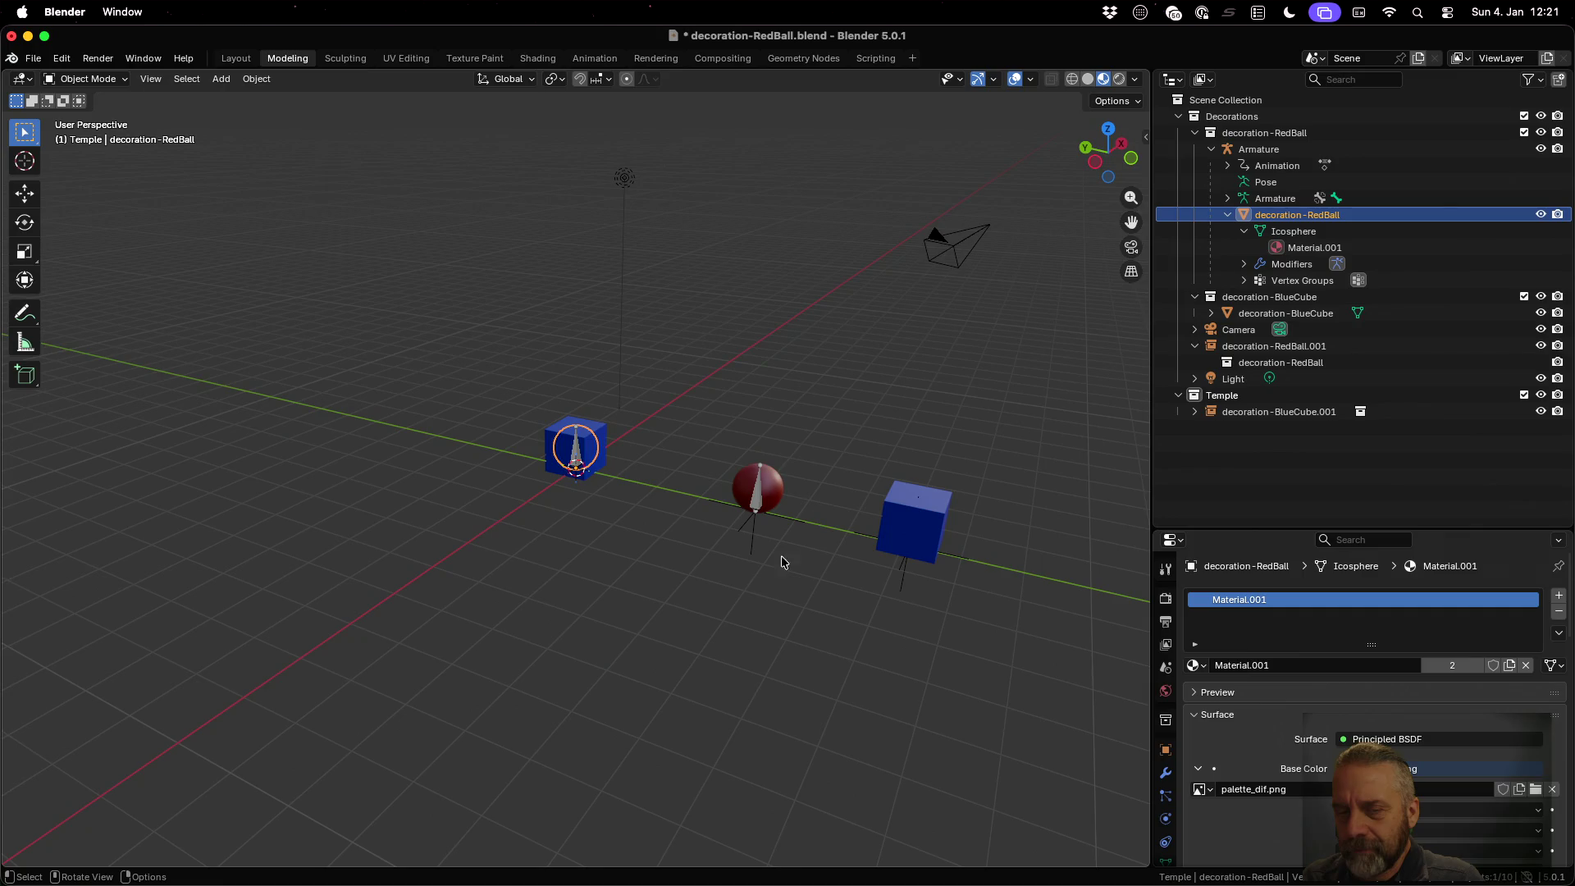
{"action": "scroll", "coordinate": [722, 521], "scroll_direction": "up", "scroll_amount": 5}
{"action": "scroll", "coordinate": [721, 520], "scroll_direction": "up", "scroll_amount": 2}
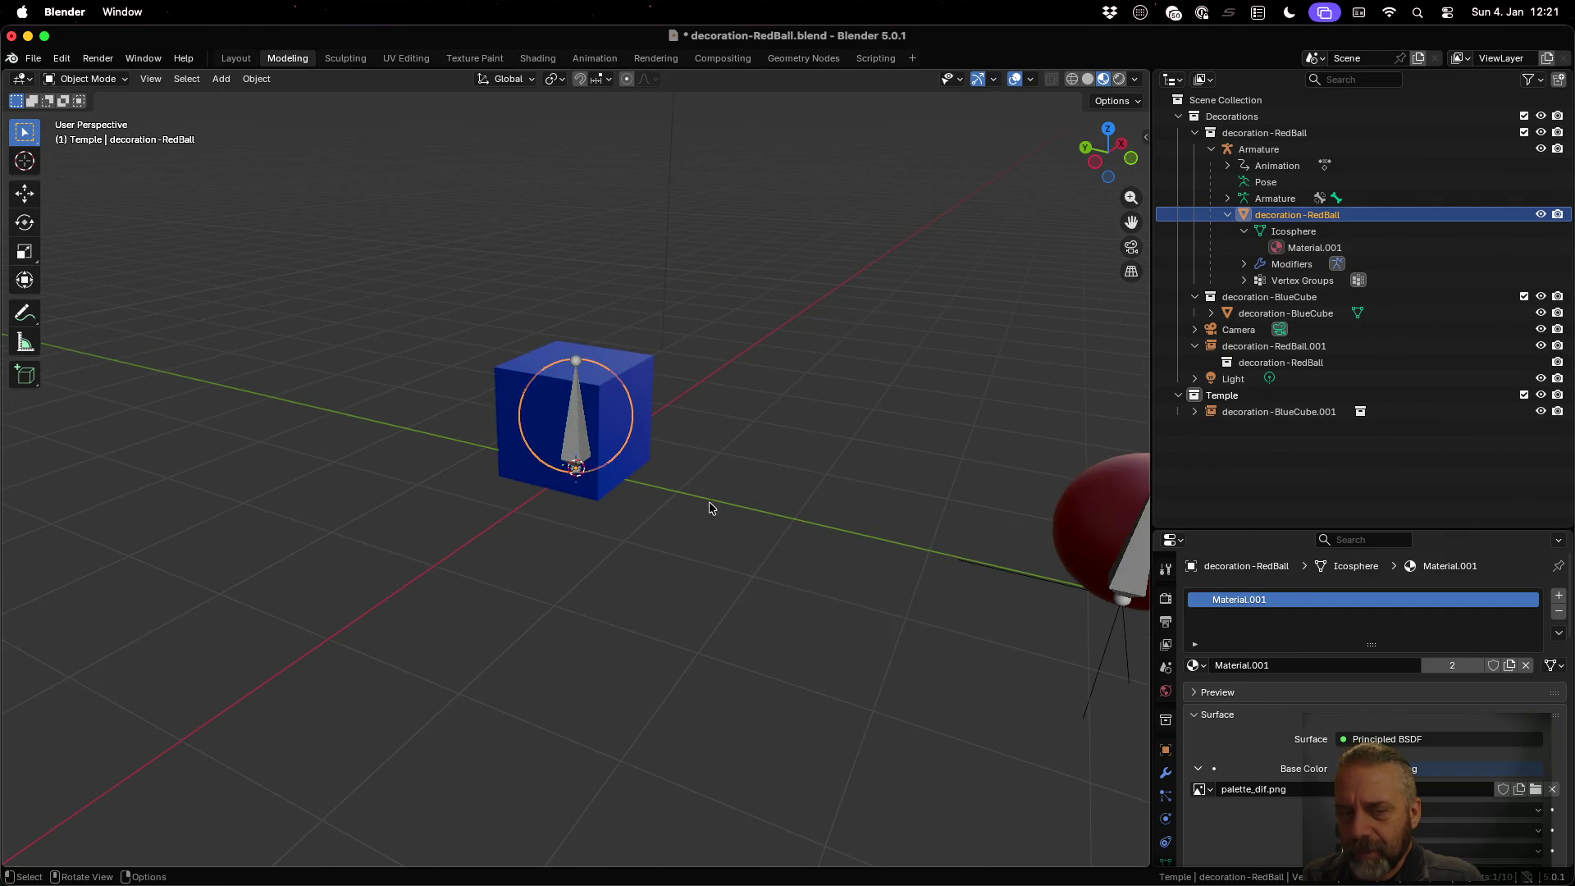
{"action": "left_click", "coordinate": [1541, 117]}
{"action": "left_click", "coordinate": [1541, 118]}
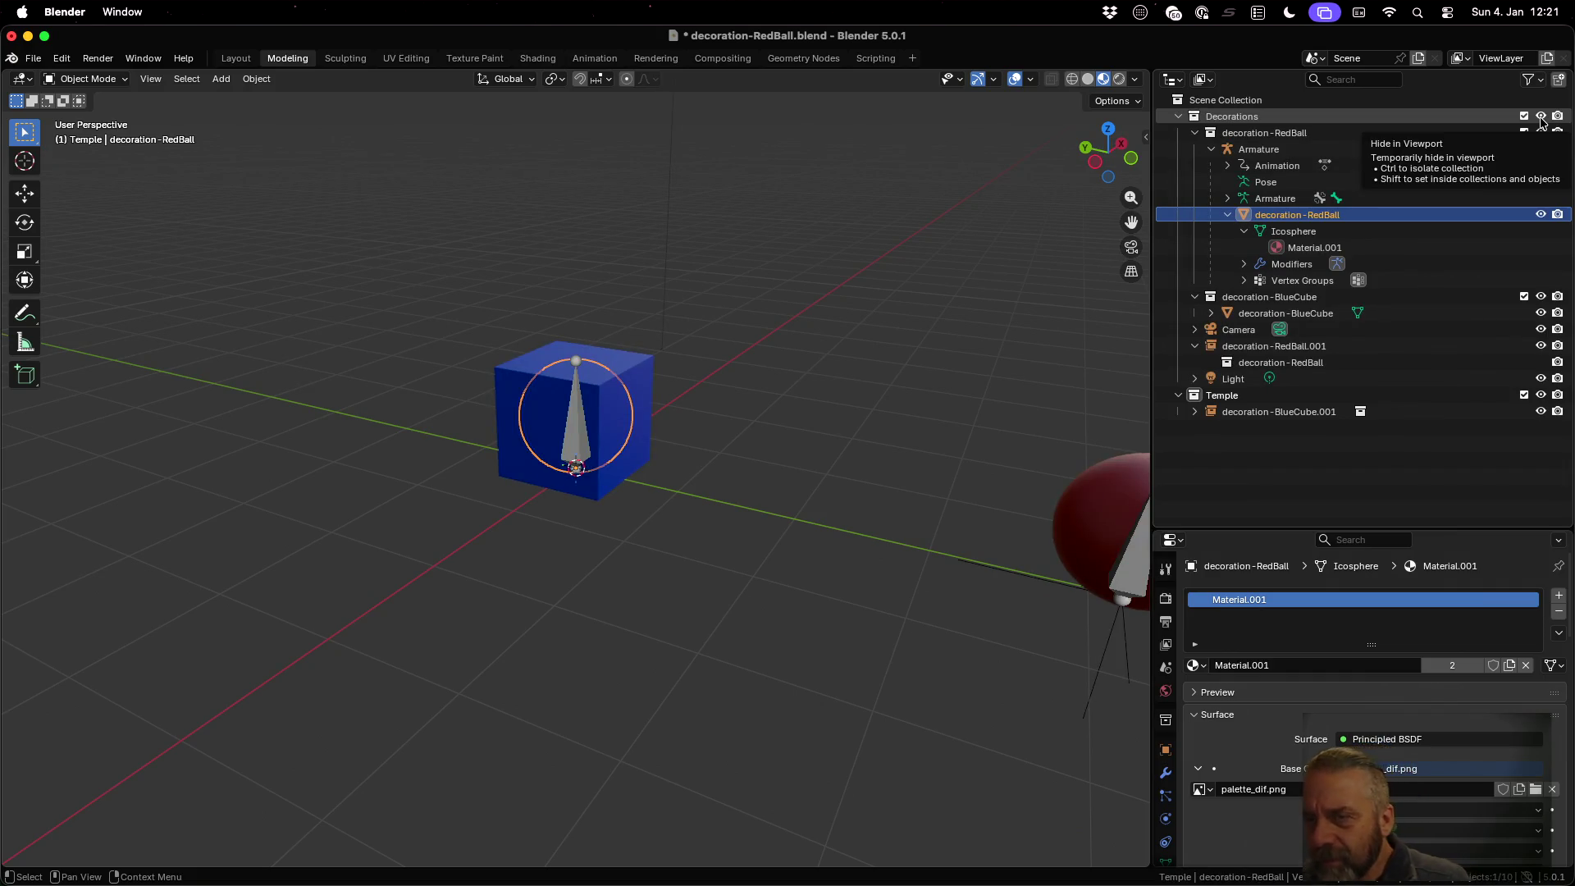
{"action": "left_click", "coordinate": [1541, 117]}
{"action": "mouse_move", "coordinate": [875, 425]}
{"action": "middle_mouse_down"}
{"action": "mouse_move", "coordinate": [717, 397]}
{"action": "mouse_move", "coordinate": [829, 432]}
{"action": "middle_mouse_up"}
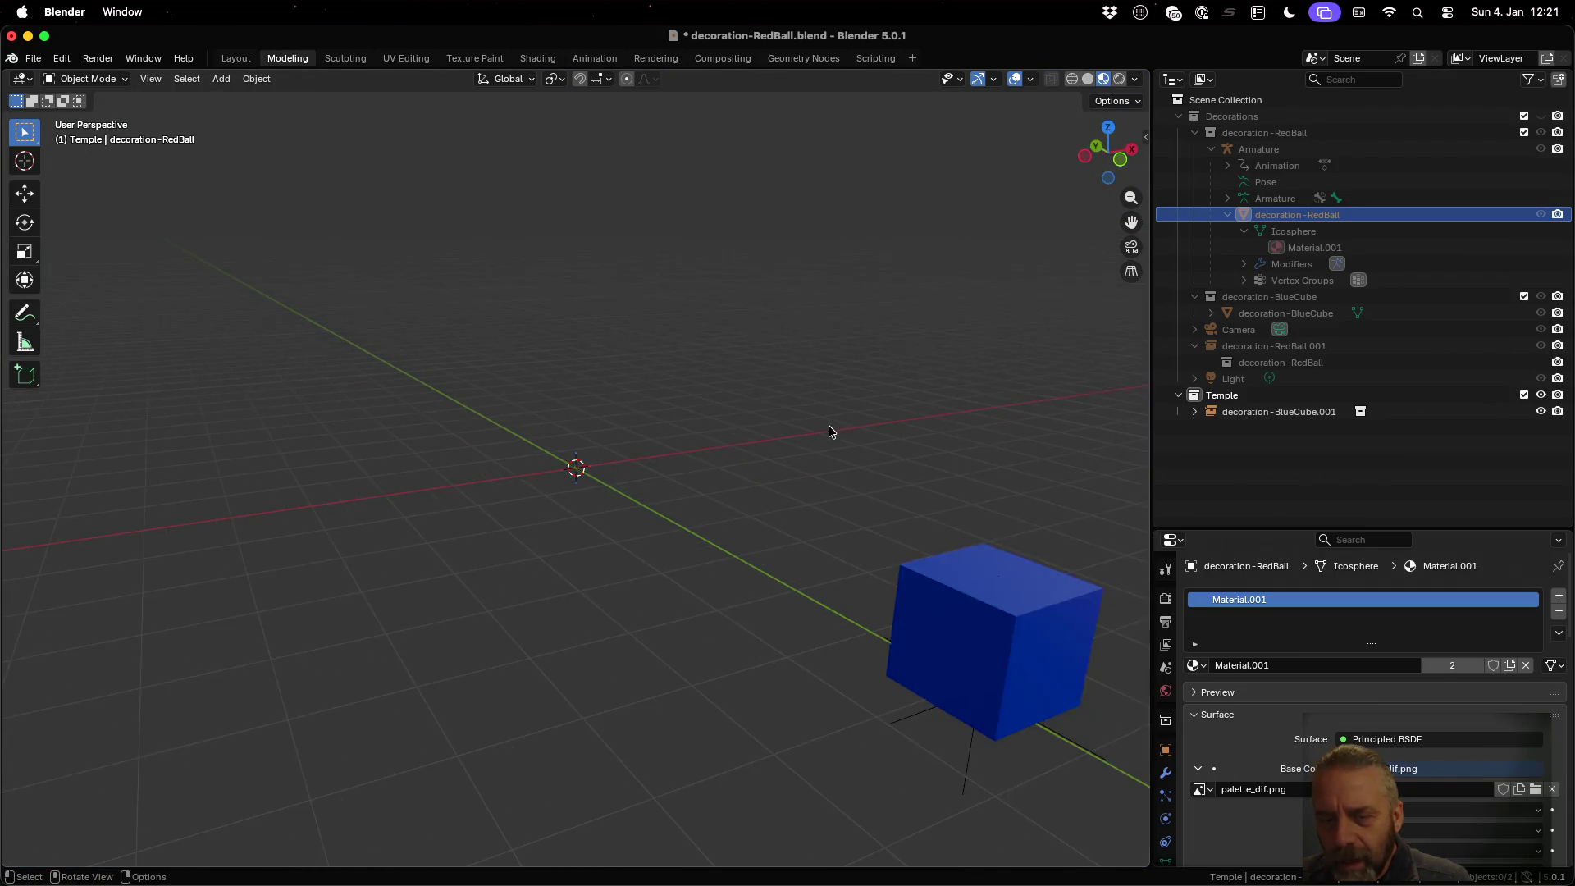
{"action": "left_click", "coordinate": [1541, 117]}
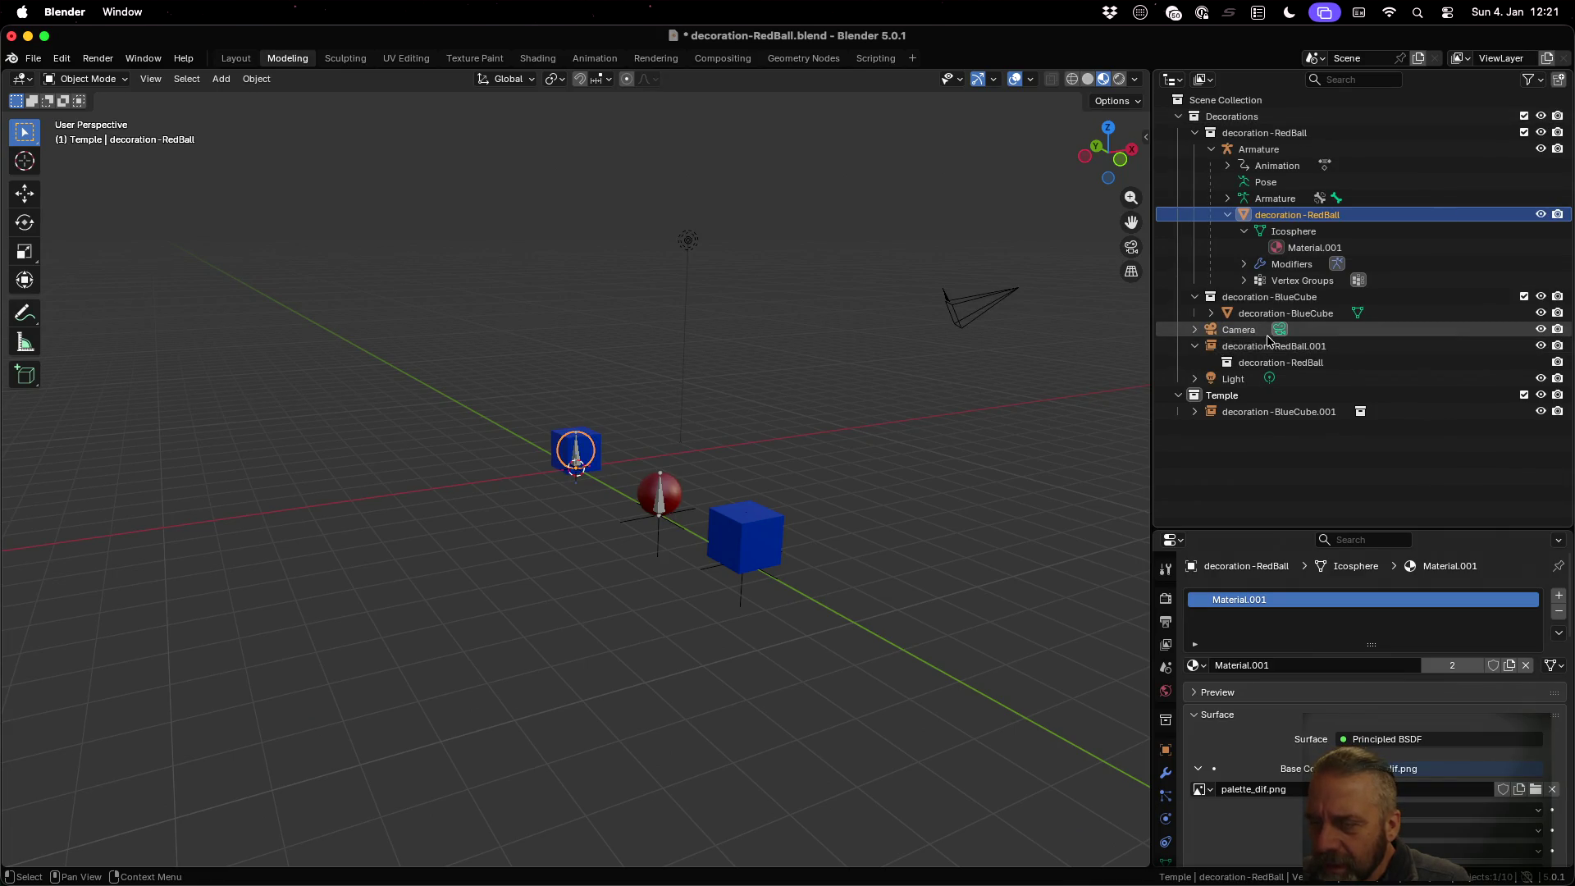
Move decoration-RedBall.001 into Temple, hide Decorations, and save decoration-RedBall.blend
{"action": "left_click_drag", "start_coordinate": [1252, 347], "coordinate": [1238, 405]}
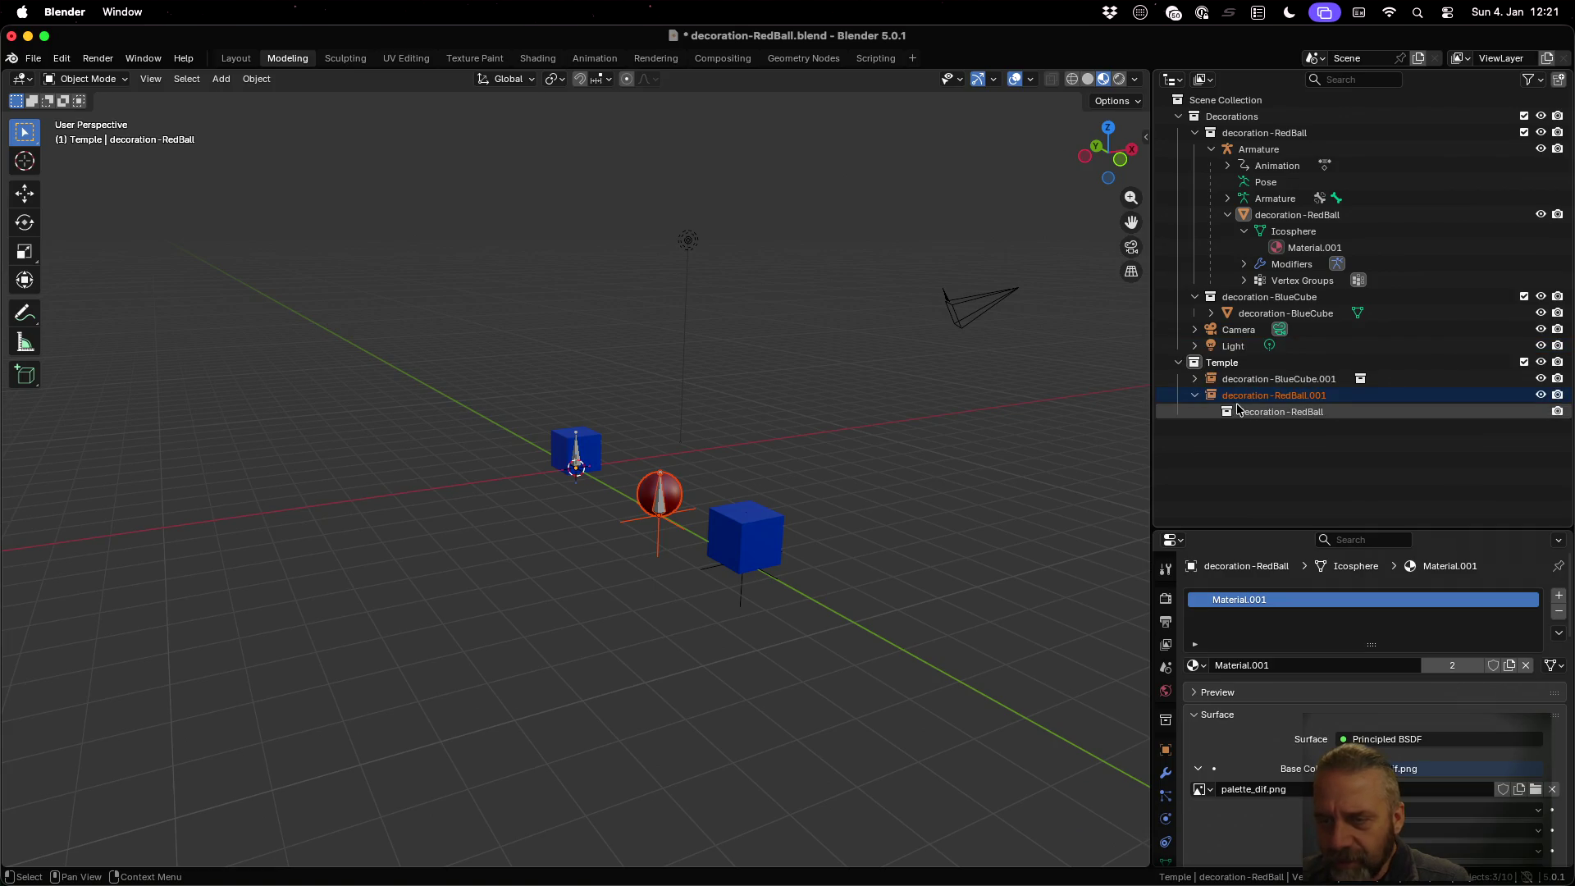
{"action": "left_click", "coordinate": [1538, 117]}
{"action": "mouse_move", "coordinate": [990, 413]}
{"action": "middle_mouse_down"}
{"action": "mouse_move", "coordinate": [847, 509]}
{"action": "mouse_move", "coordinate": [882, 517]}
{"action": "mouse_move", "coordinate": [900, 479]}
{"action": "mouse_move", "coordinate": [803, 515]}
{"action": "middle_mouse_up"}
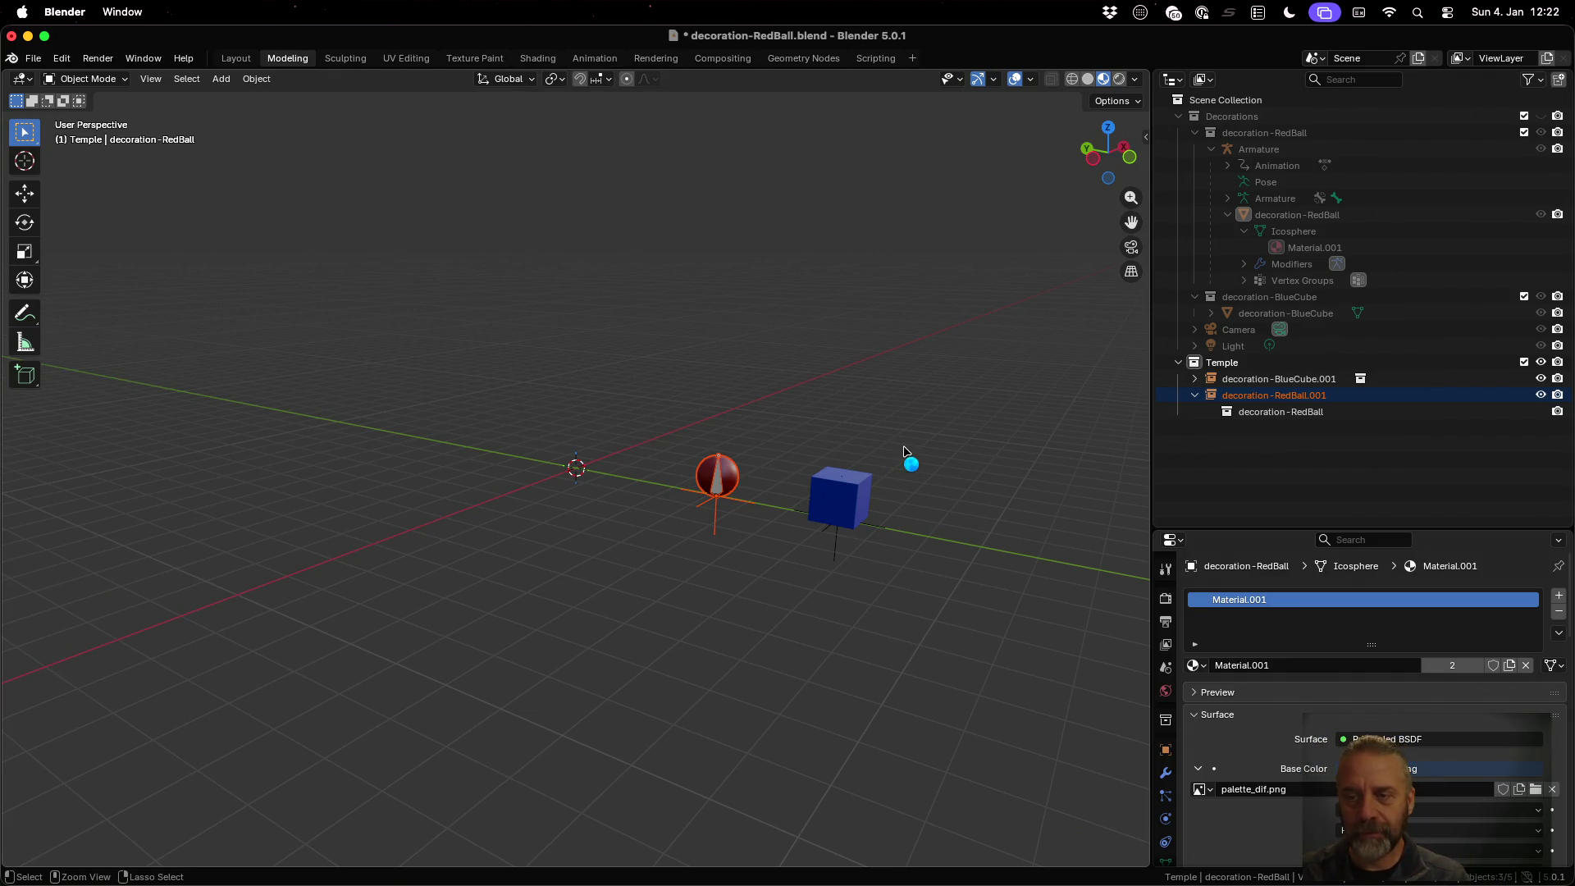
{"action": "key", "text": "super+s"}
{"action": "left_click", "coordinate": [1237, 366]}
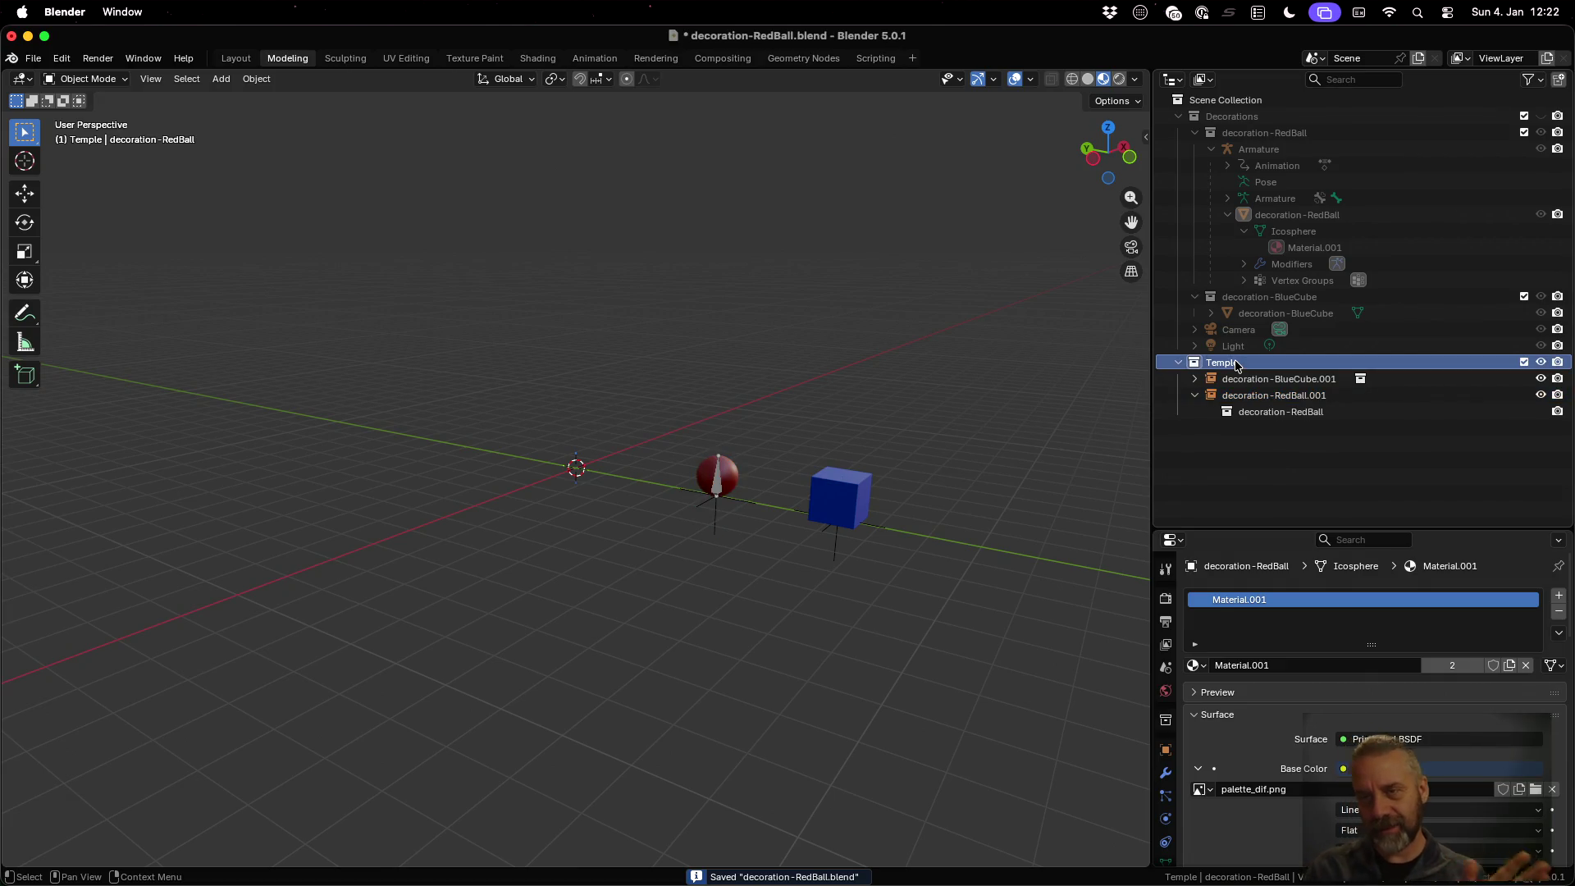
Show Decorations again, test decoration-RedBall's visibility, and collapse the decoration-RedBall and decoration-BlueCube collections
{"action": "left_click", "coordinate": [1267, 132]}
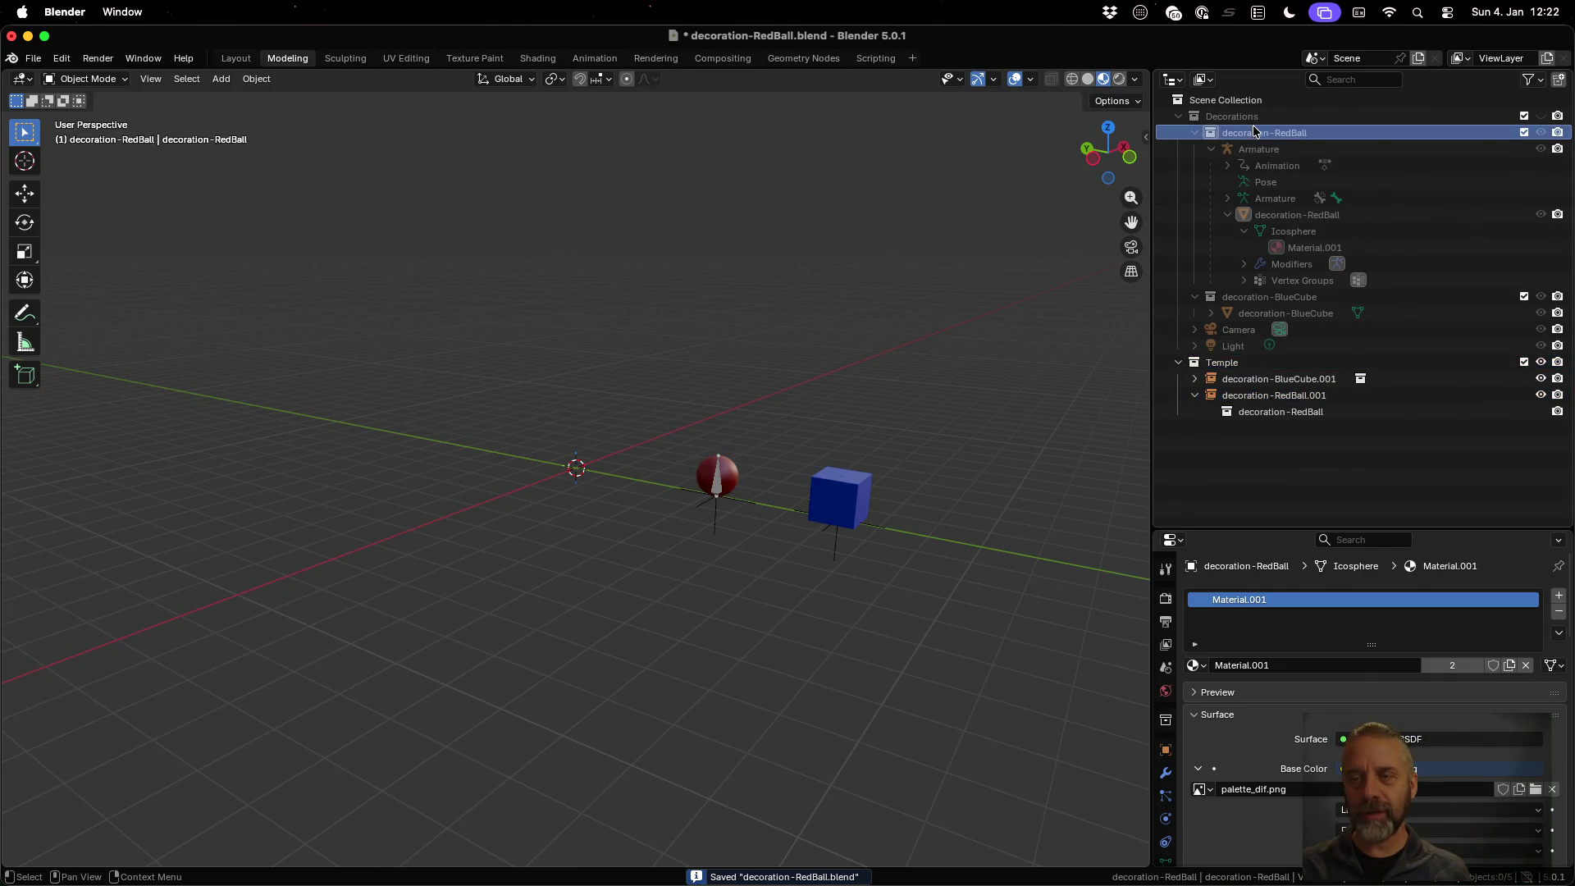
{"action": "left_click", "coordinate": [1540, 116]}
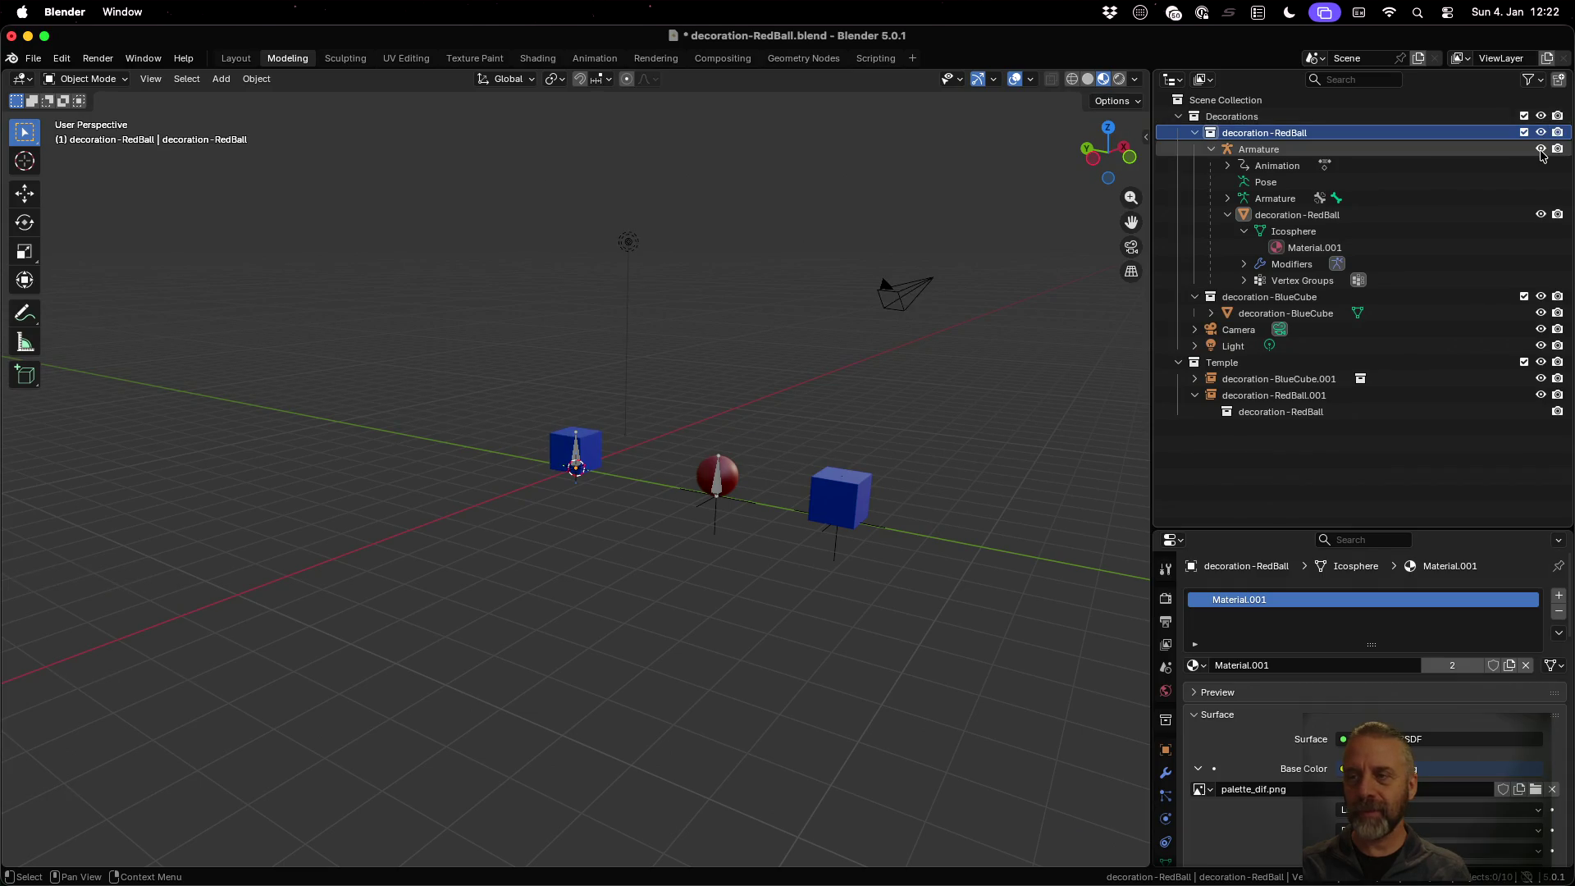
{"action": "left_click", "coordinate": [1542, 132]}
{"action": "left_click", "coordinate": [1542, 132]}
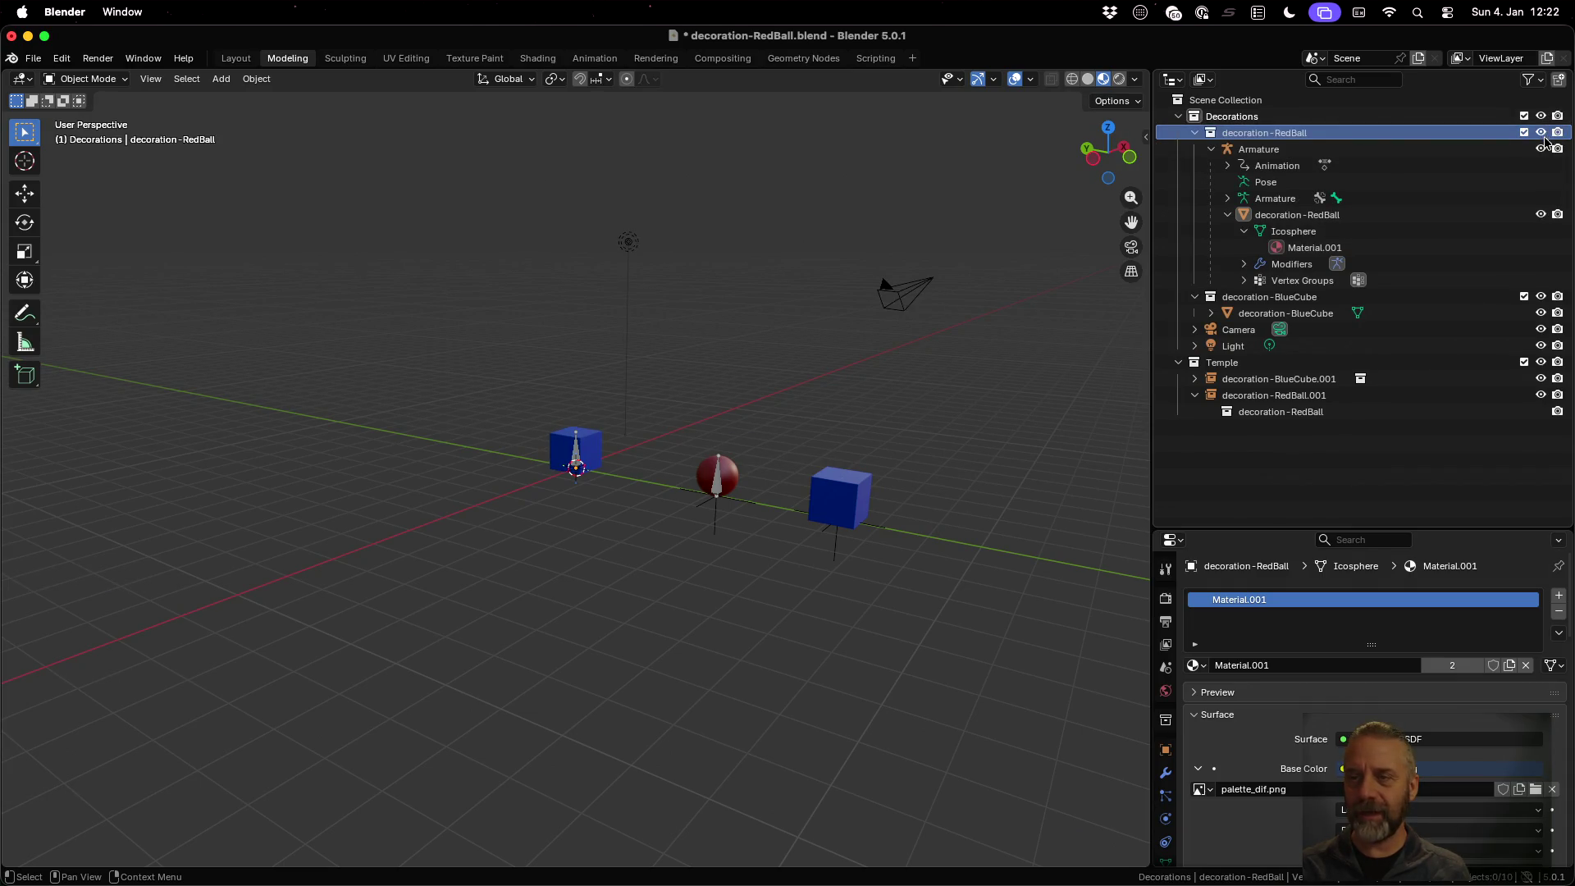
{"action": "left_click", "coordinate": [1194, 132]}
{"action": "left_click", "coordinate": [1194, 148]}
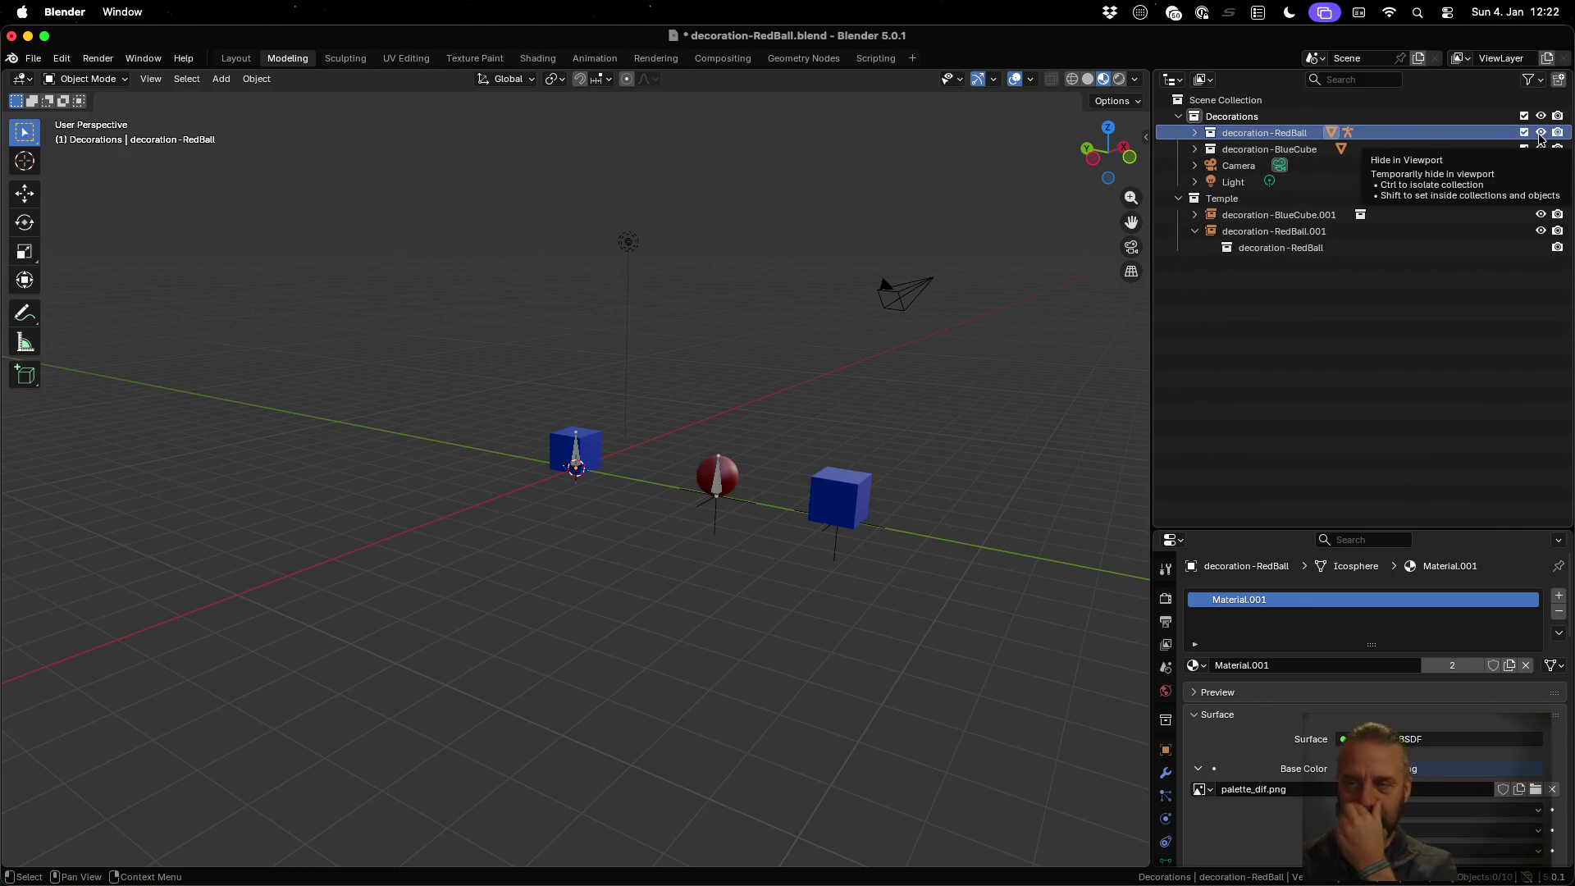
Move the Camera and Light into the Temple collection
{"action": "left_click", "coordinate": [1240, 167]}
{"action": "left_click", "coordinate": [1242, 184], "text": "ctrl"}
{"action": "mouse_move", "coordinate": [1242, 184]}
{"action": "left_mouse_down"}
{"action": "mouse_move", "coordinate": [1231, 156]}
{"action": "mouse_move", "coordinate": [1227, 197]}
{"action": "mouse_move", "coordinate": [1304, 220]}
{"action": "left_mouse_up"}
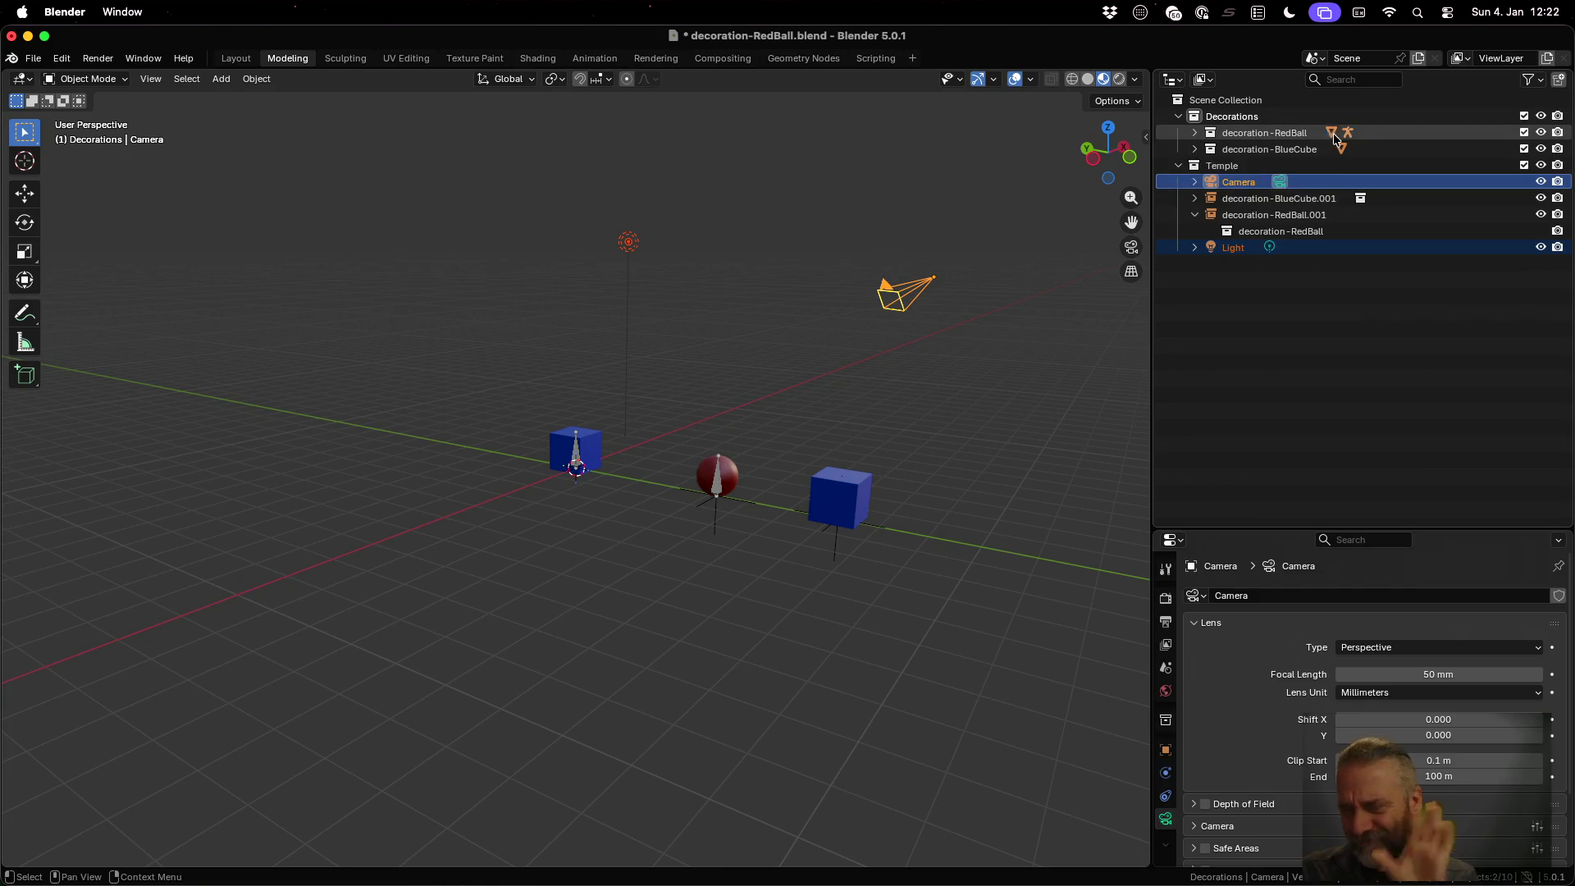
Verify the Decorations, RedBall, BlueCube and Temple visibility toggles, then save decoration-RedBall.blend
{"action": "left_click", "coordinate": [1539, 117]}
{"action": "left_click", "coordinate": [1540, 117]}
{"action": "left_click", "coordinate": [1542, 133]}
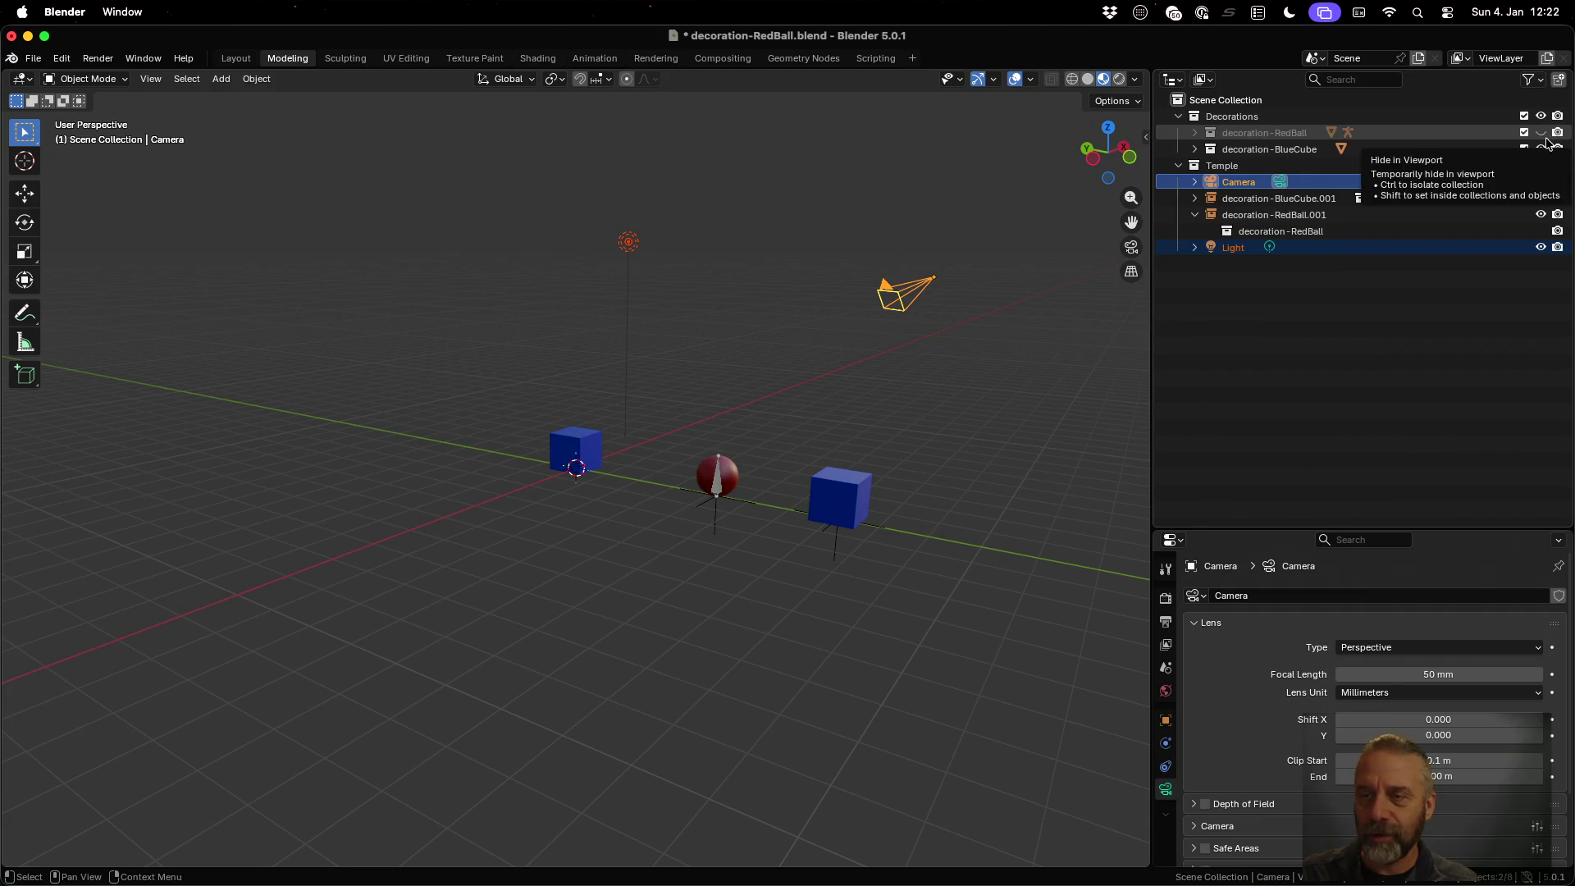
{"action": "left_click", "coordinate": [1541, 132]}
{"action": "left_click", "coordinate": [1542, 149]}
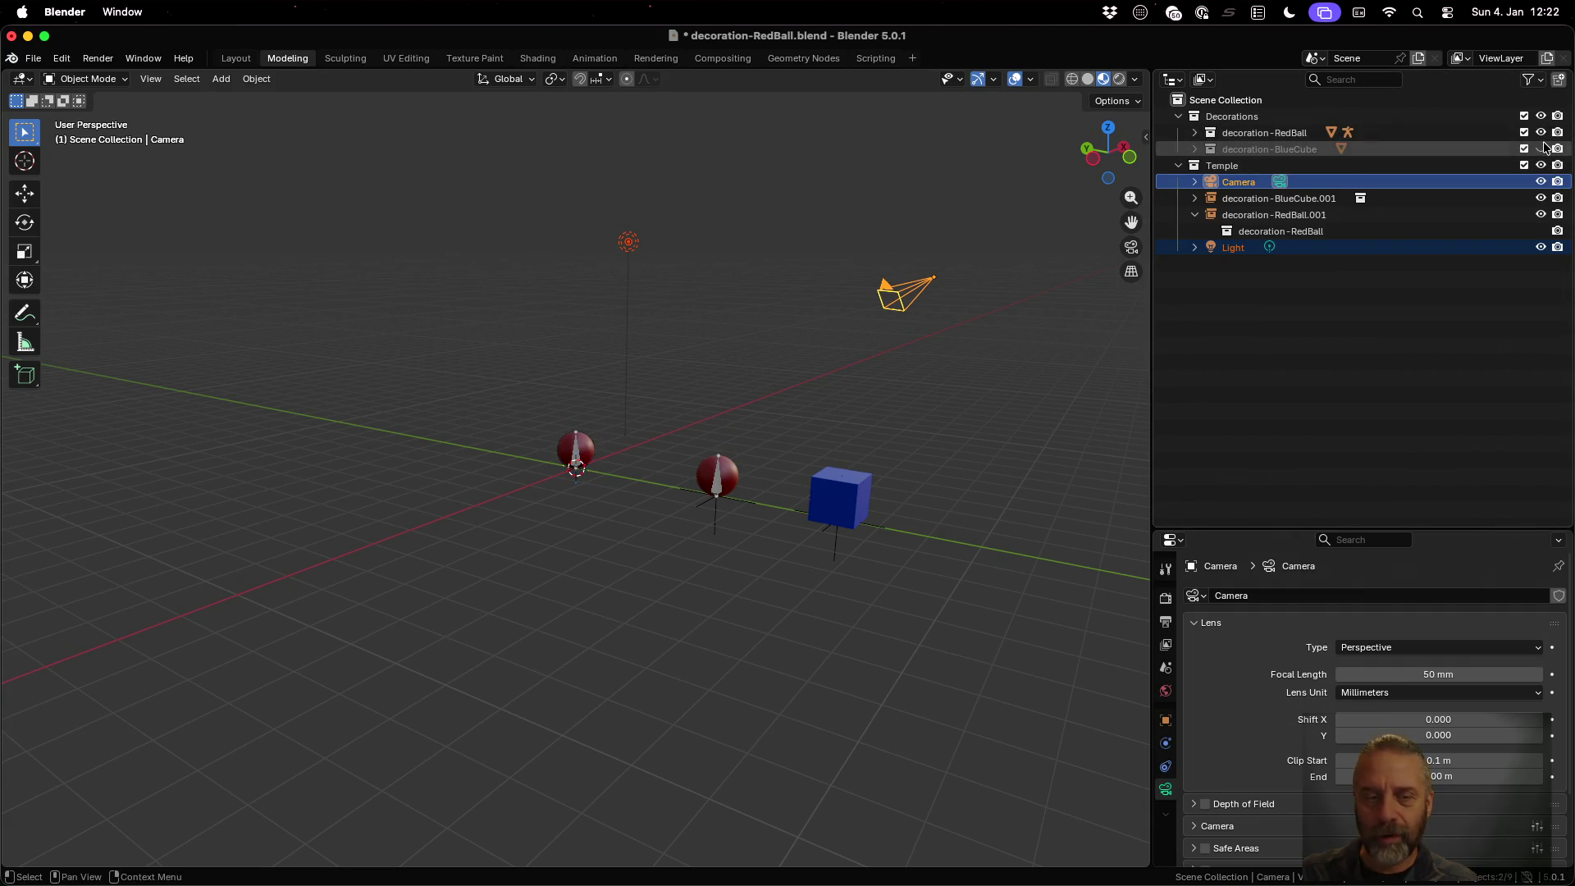
{"action": "left_click", "coordinate": [1541, 149]}
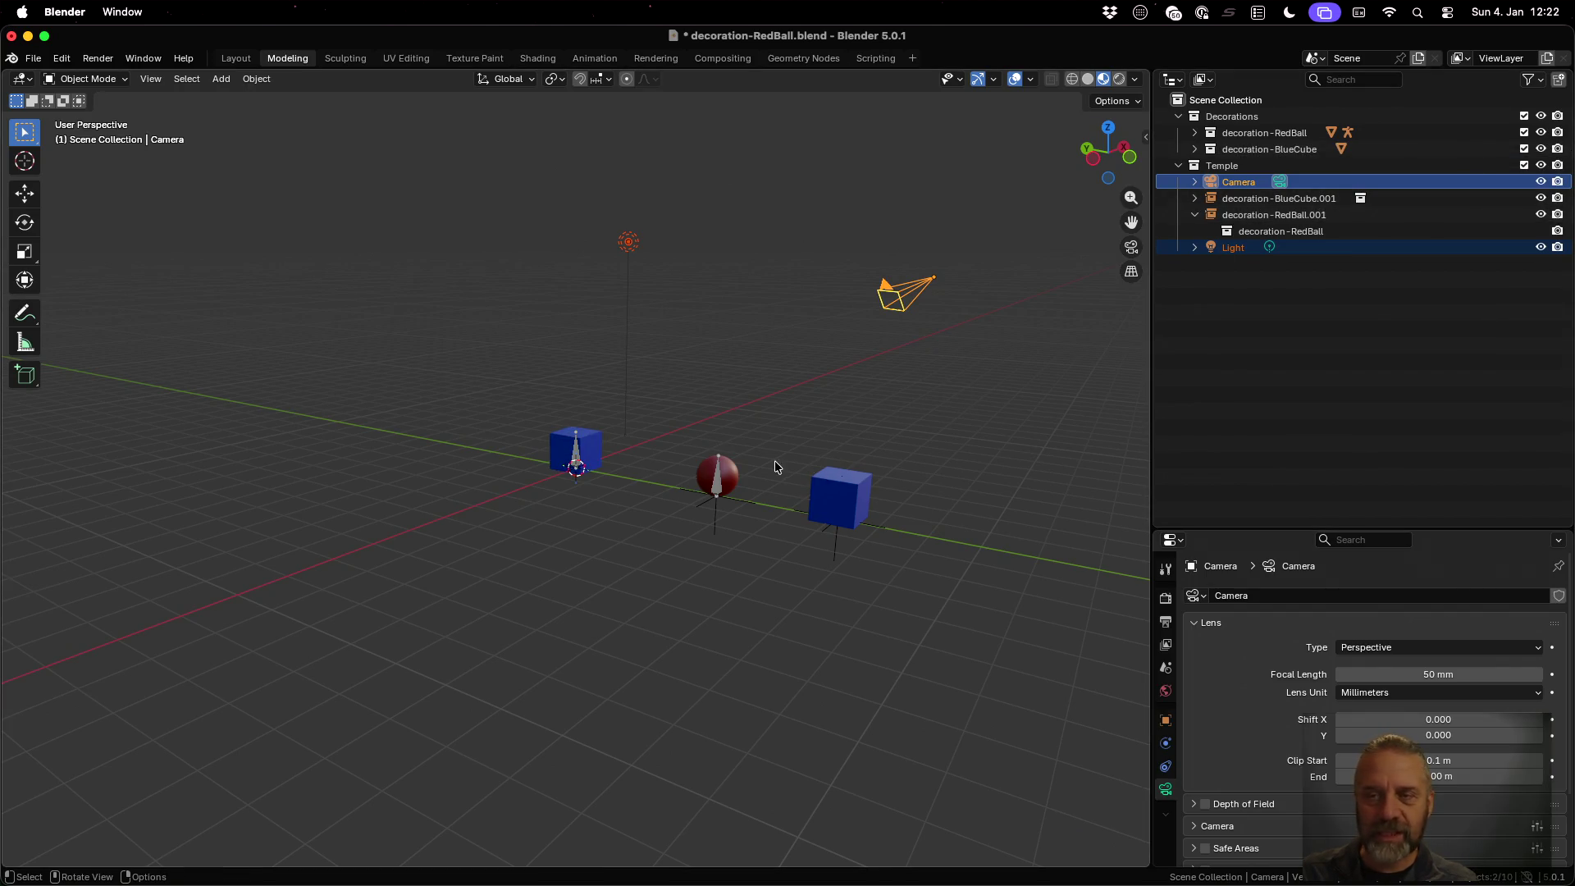
{"action": "left_click", "coordinate": [1312, 166]}
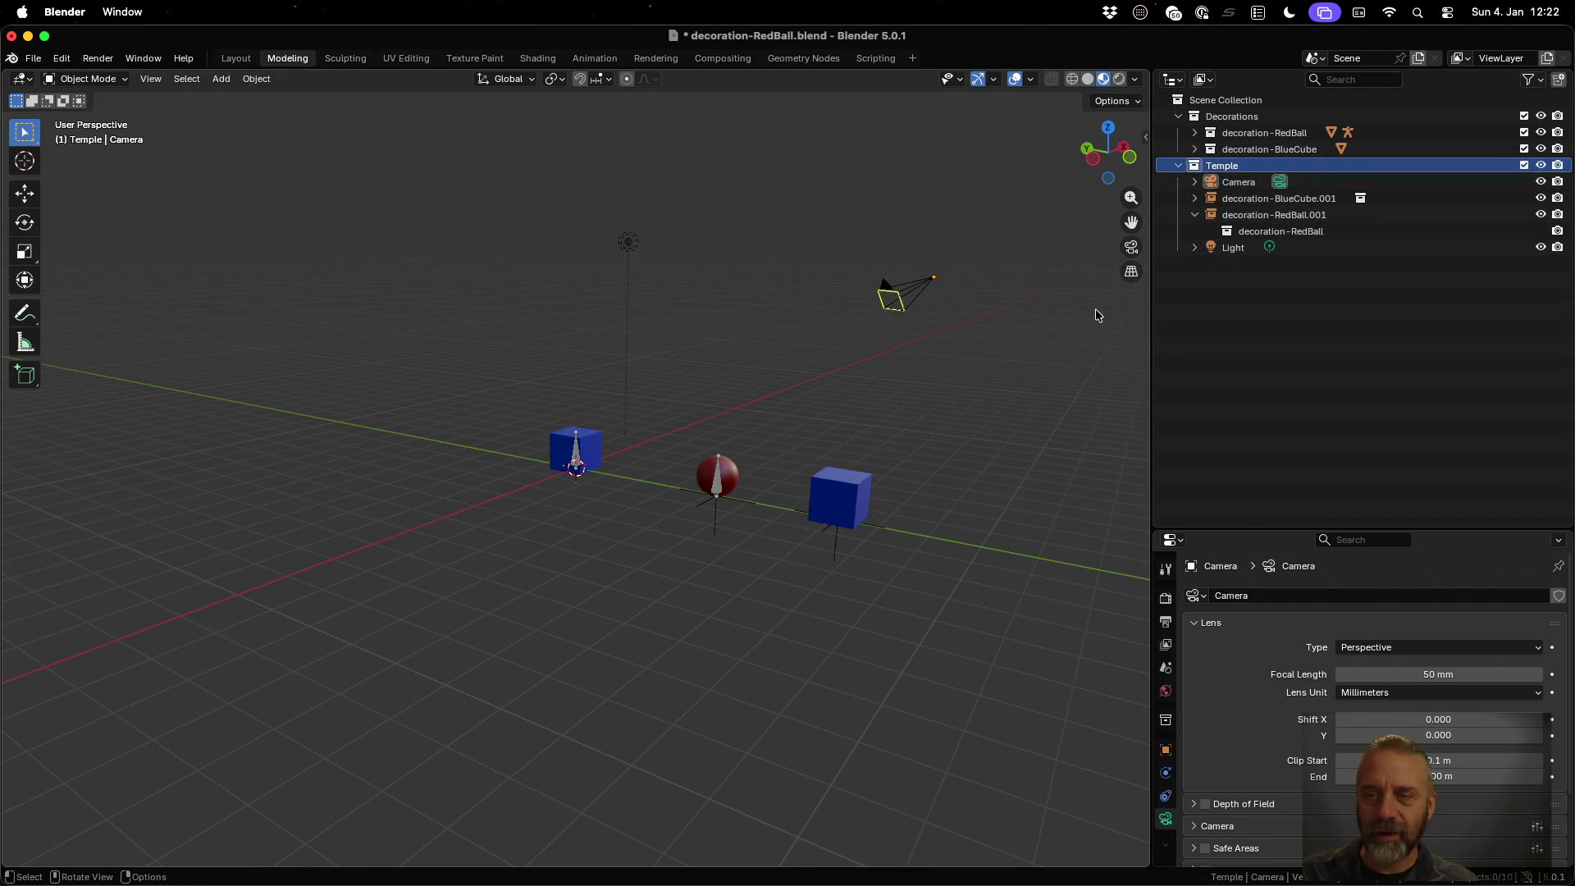
{"action": "left_click", "coordinate": [1541, 166]}
{"action": "left_click", "coordinate": [1542, 165]}
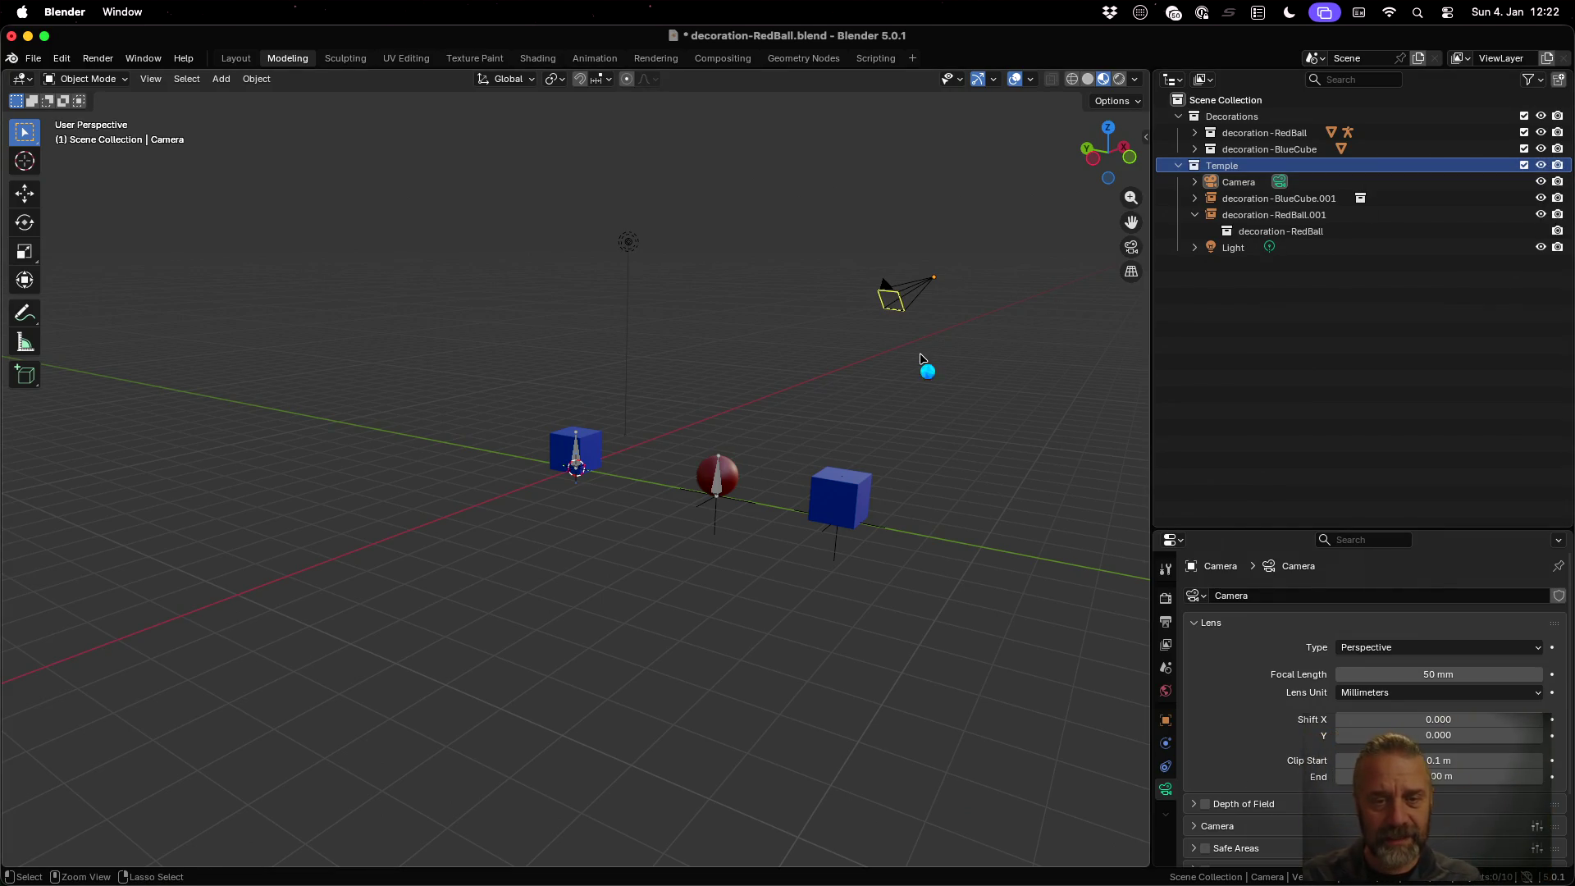
{"action": "key", "text": "super+s"}
{"action": "left_click", "coordinate": [35, 59]}
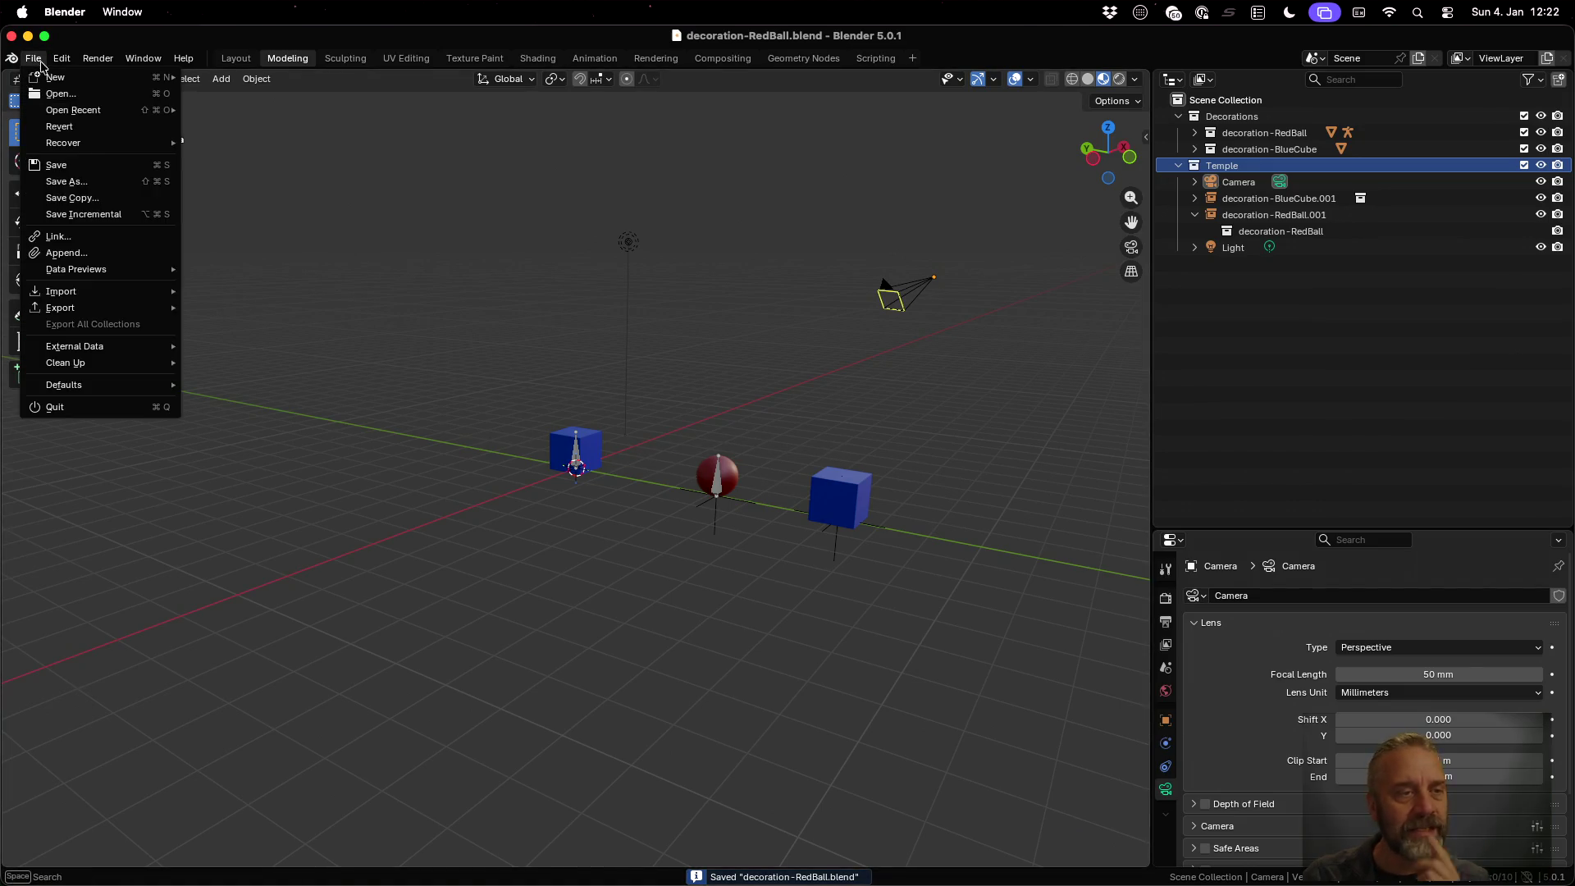
Open temple-test.blend from recent files and delete the temple's own decoration-RedBall
{"action": "mouse_move", "coordinate": [106, 110]}
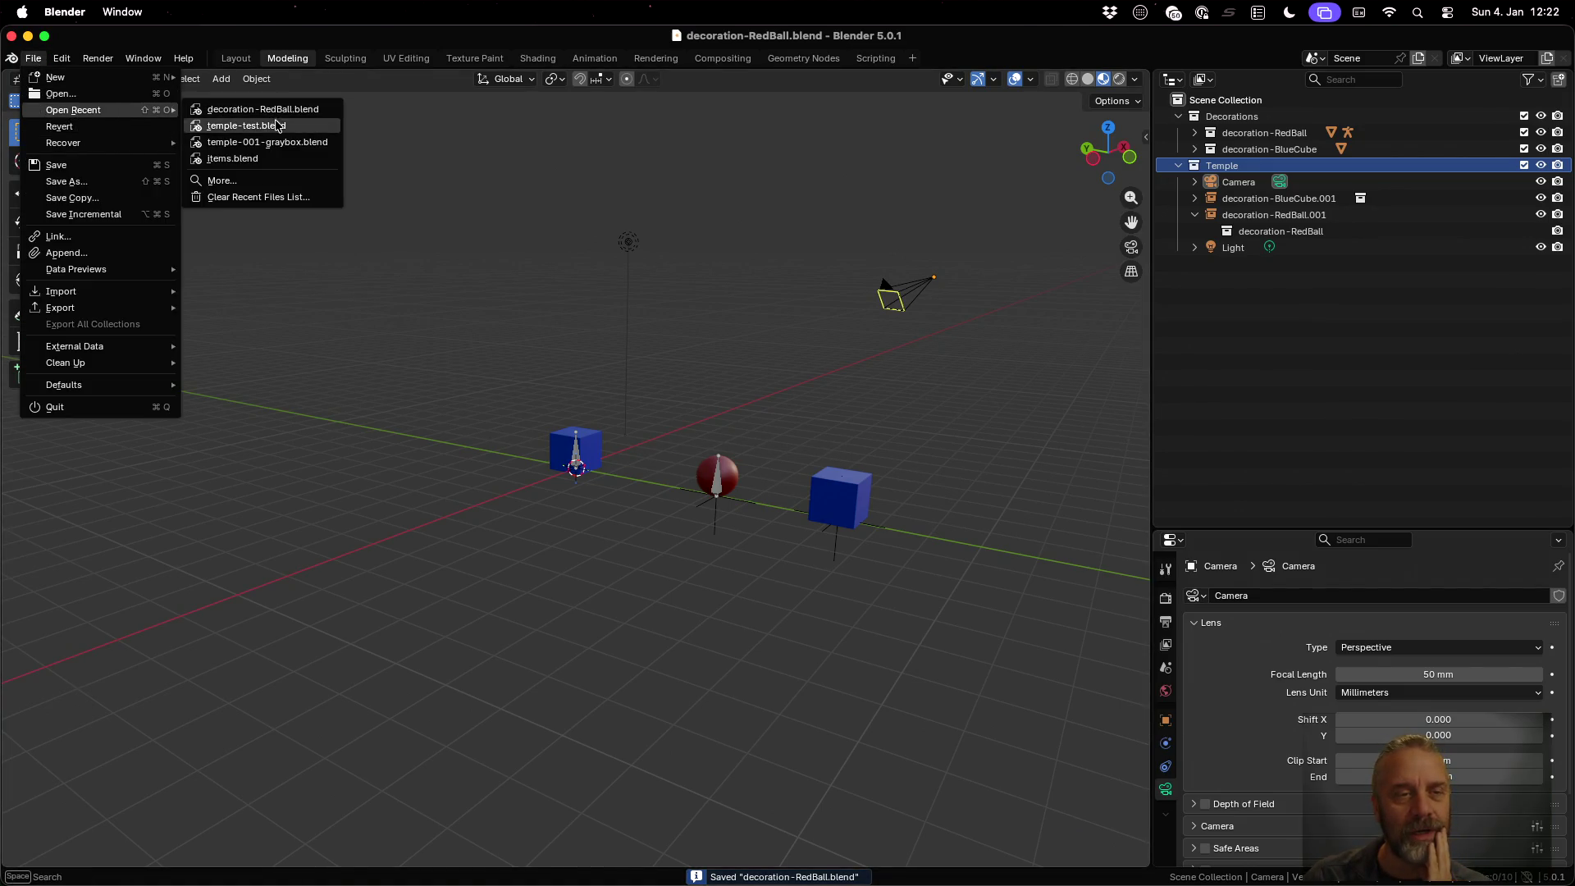
{"action": "left_click", "coordinate": [276, 124]}
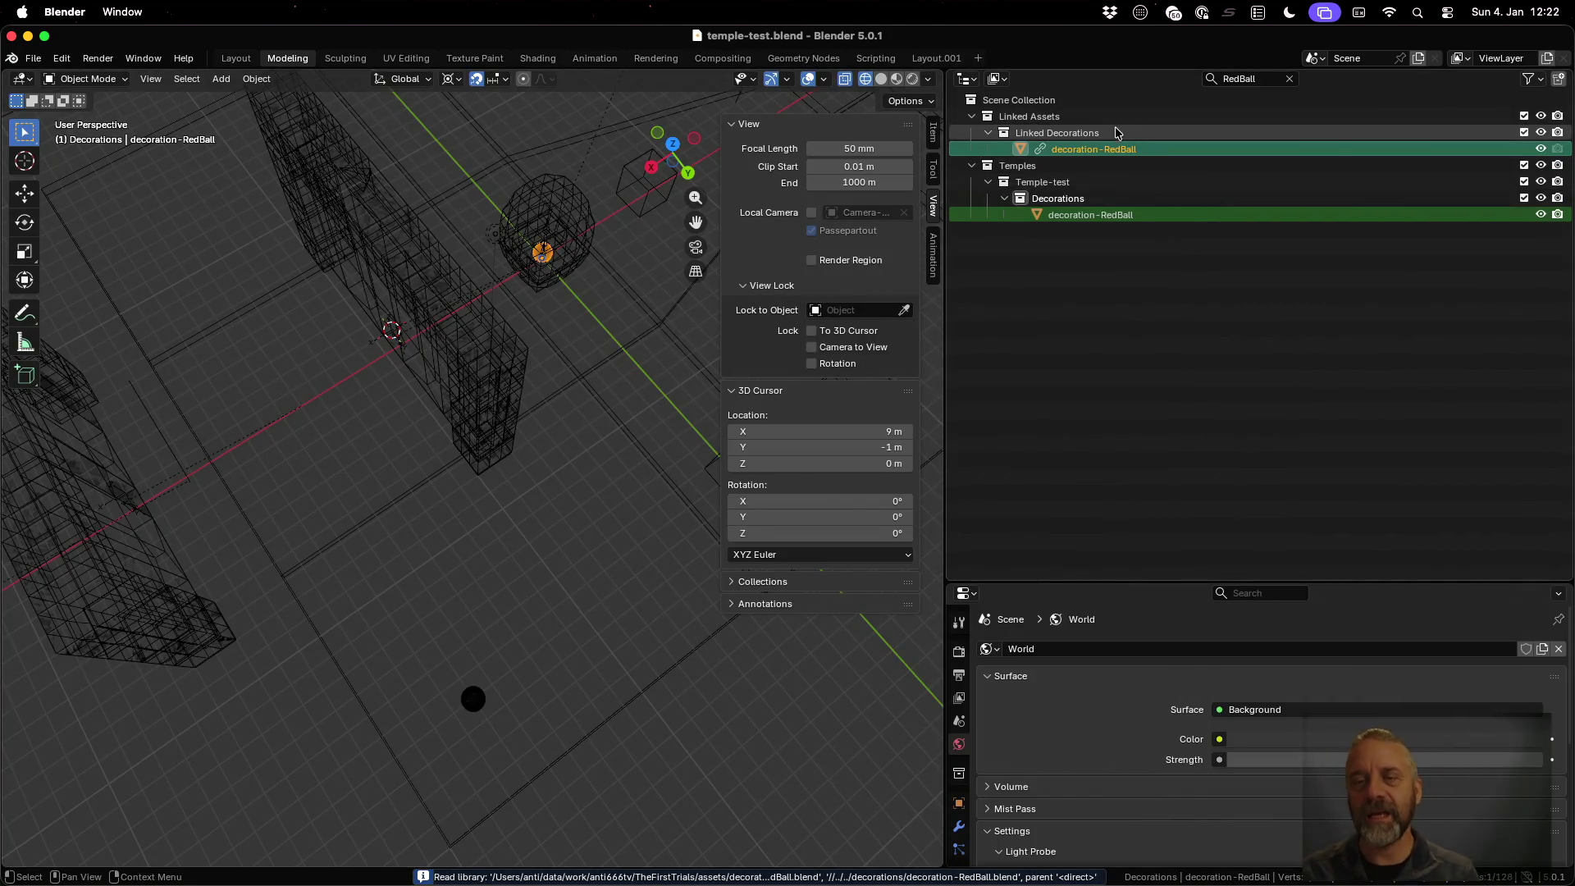
{"action": "left_click", "coordinate": [1105, 216]}
{"action": "right_click", "coordinate": [1105, 216]}
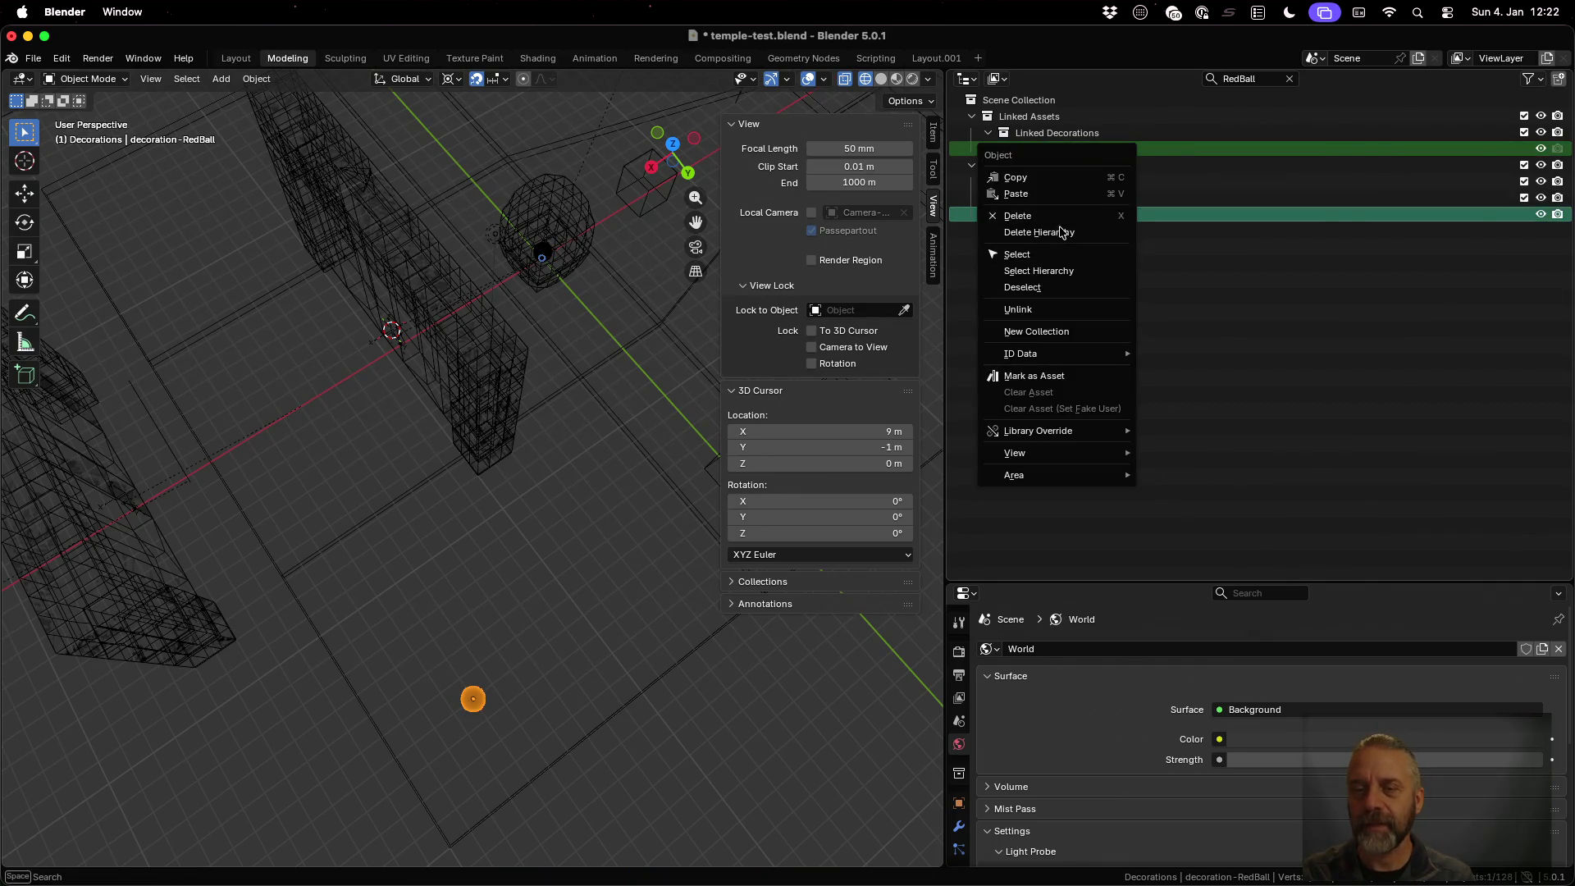
{"action": "left_click", "coordinate": [1084, 215]}
Delete the linked decoration-RedBall, clear the RedBall filter, and make Linked Decorations active
{"action": "left_click", "coordinate": [1083, 154]}
{"action": "right_click", "coordinate": [1083, 154]}
{"action": "left_click", "coordinate": [1085, 154]}
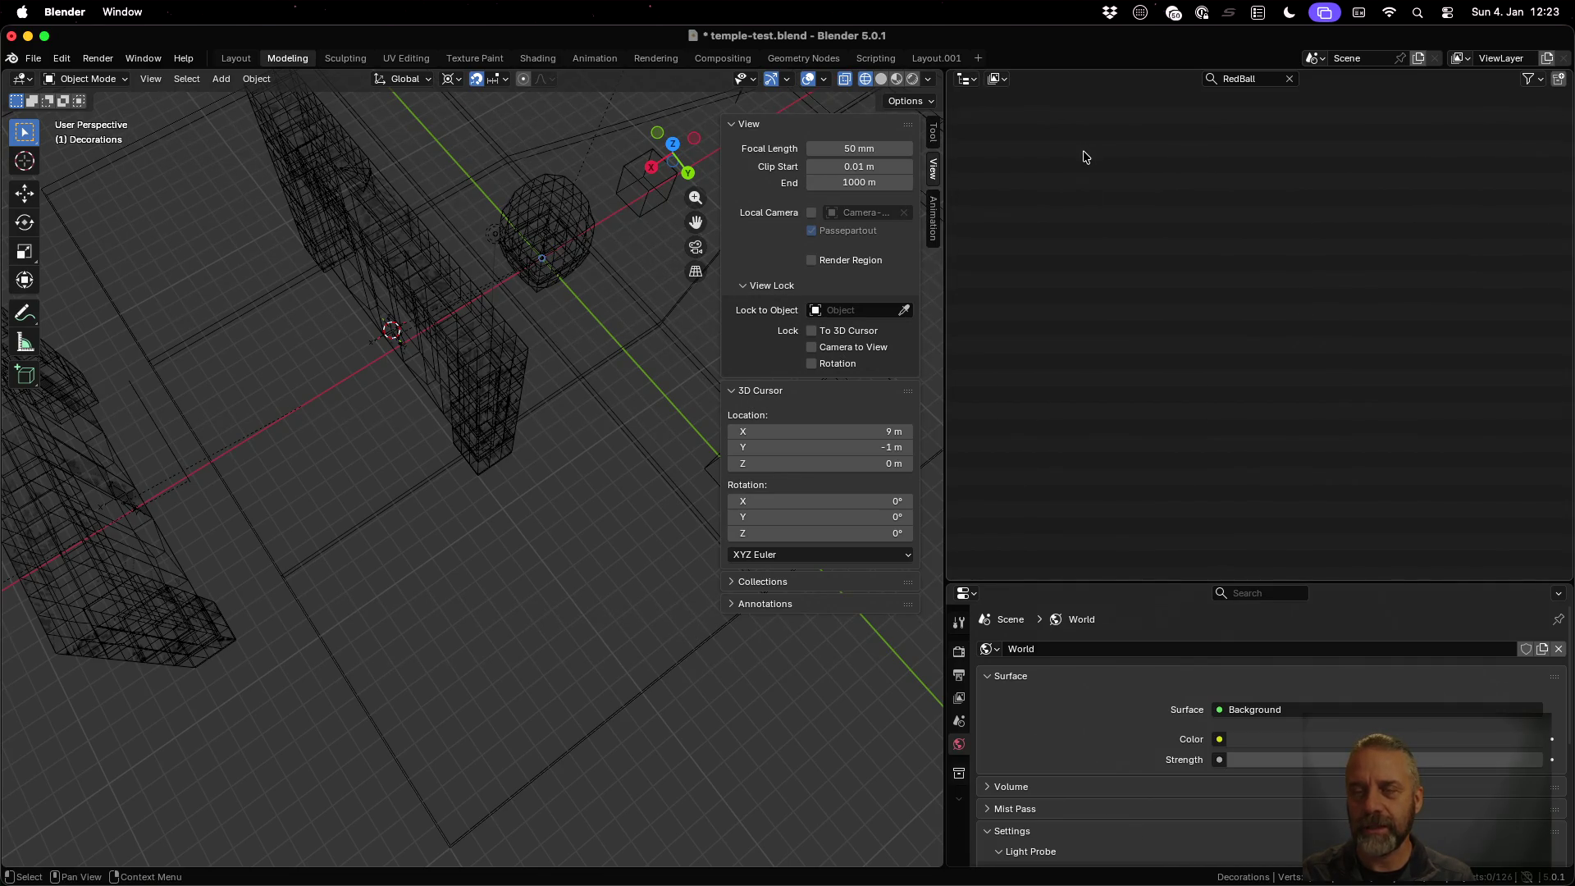
{"action": "left_click", "coordinate": [1288, 79]}
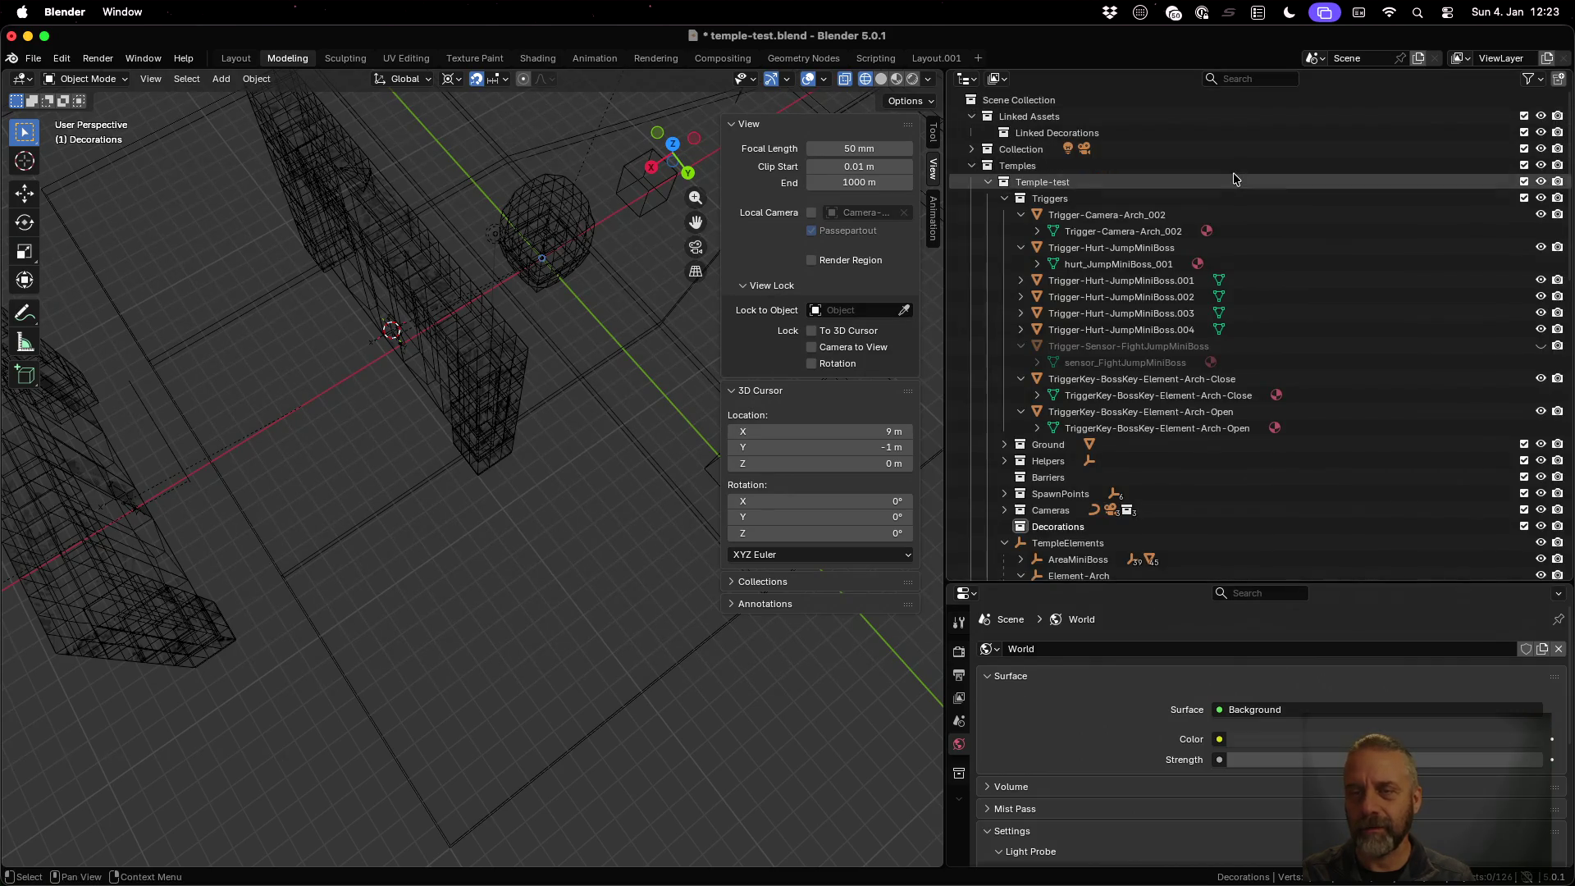
{"action": "left_click", "coordinate": [1130, 137]}
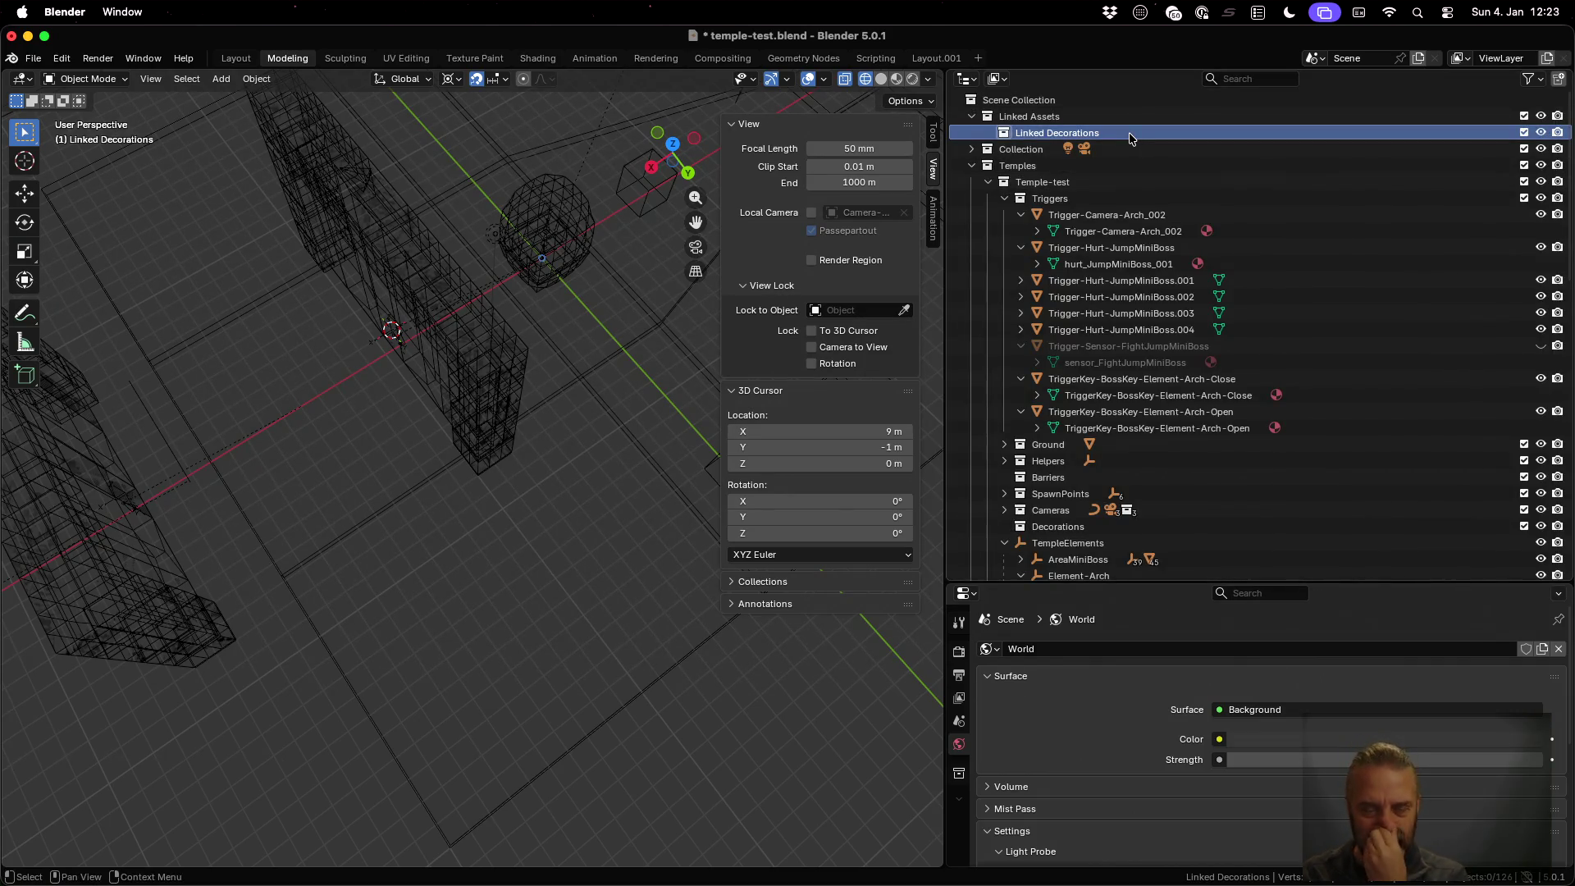
{"action": "left_click", "coordinate": [33, 58]}
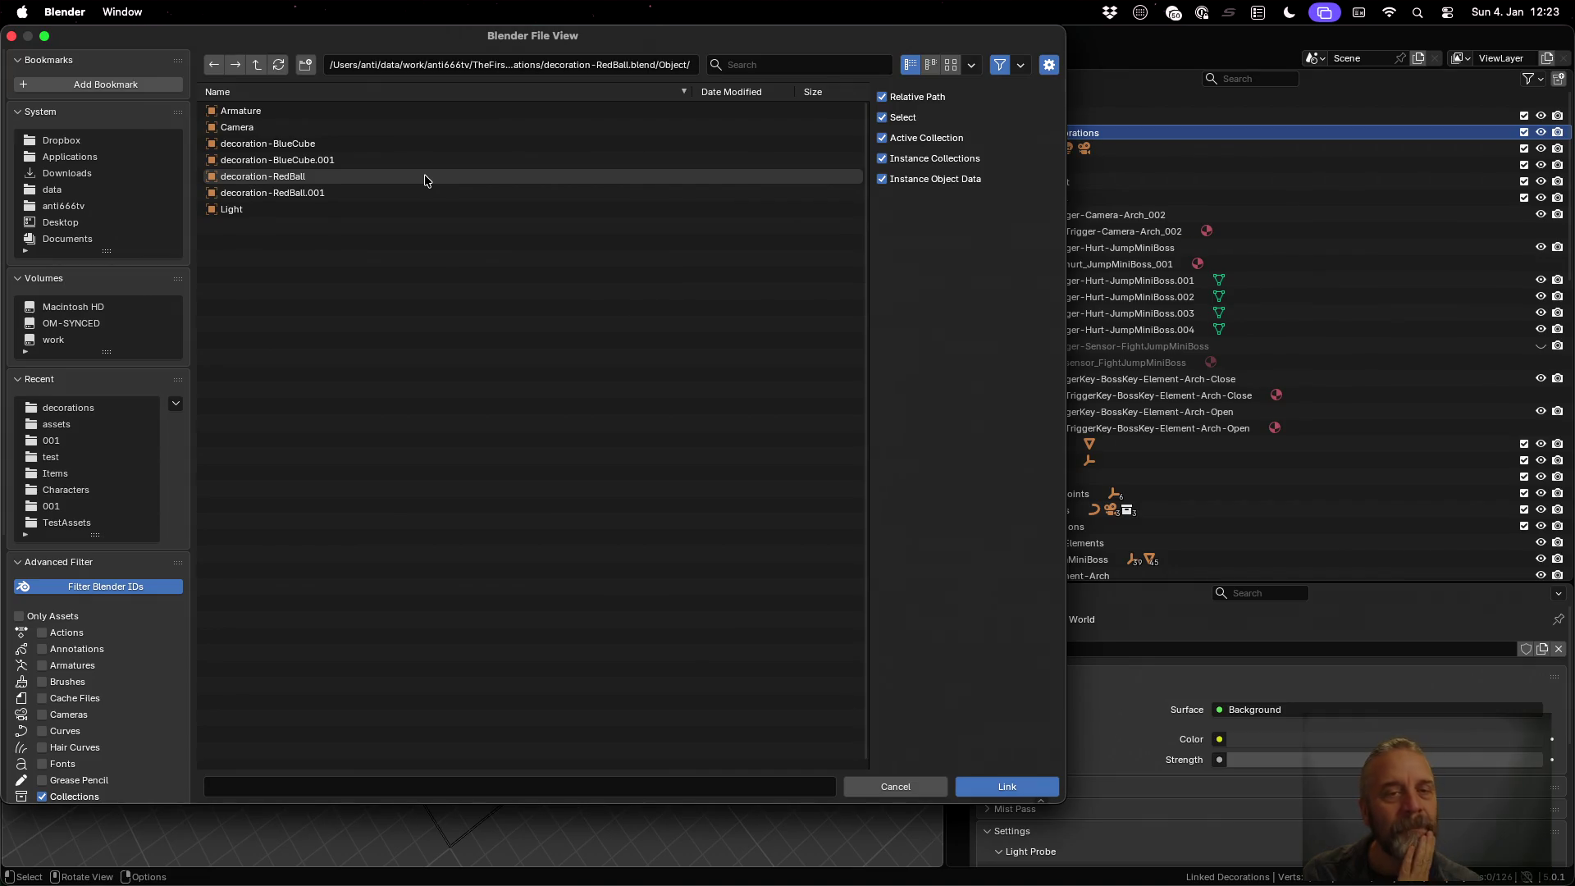
Link the decoration-RedBall collection from decoration-RedBall.blend's Collection folder
{"action": "left_click", "coordinate": [251, 69]}
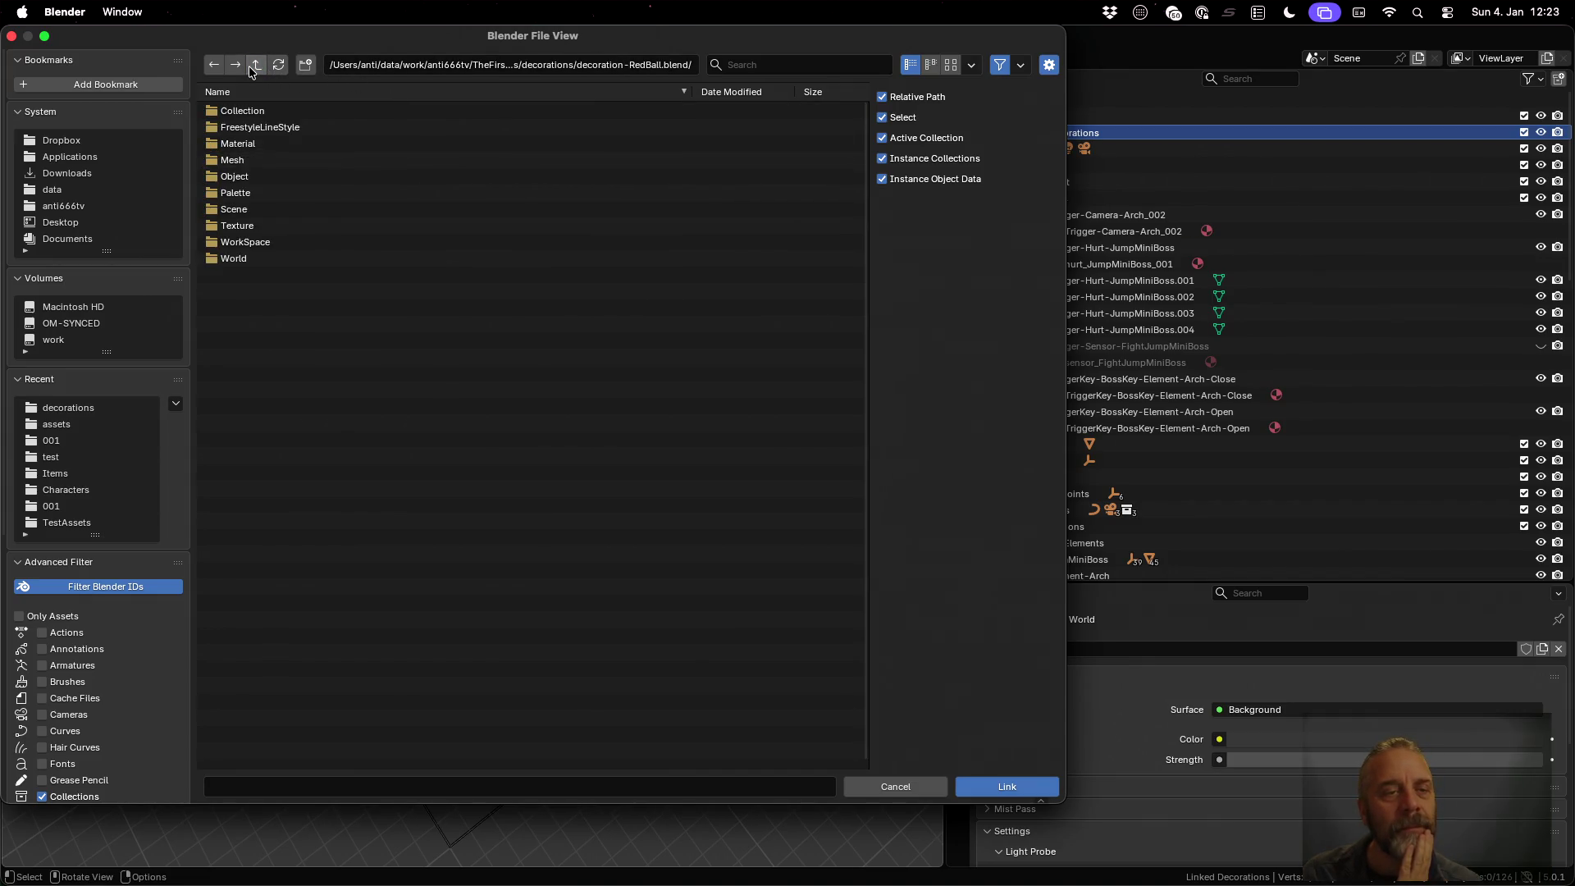
{"action": "left_click", "coordinate": [271, 110]}
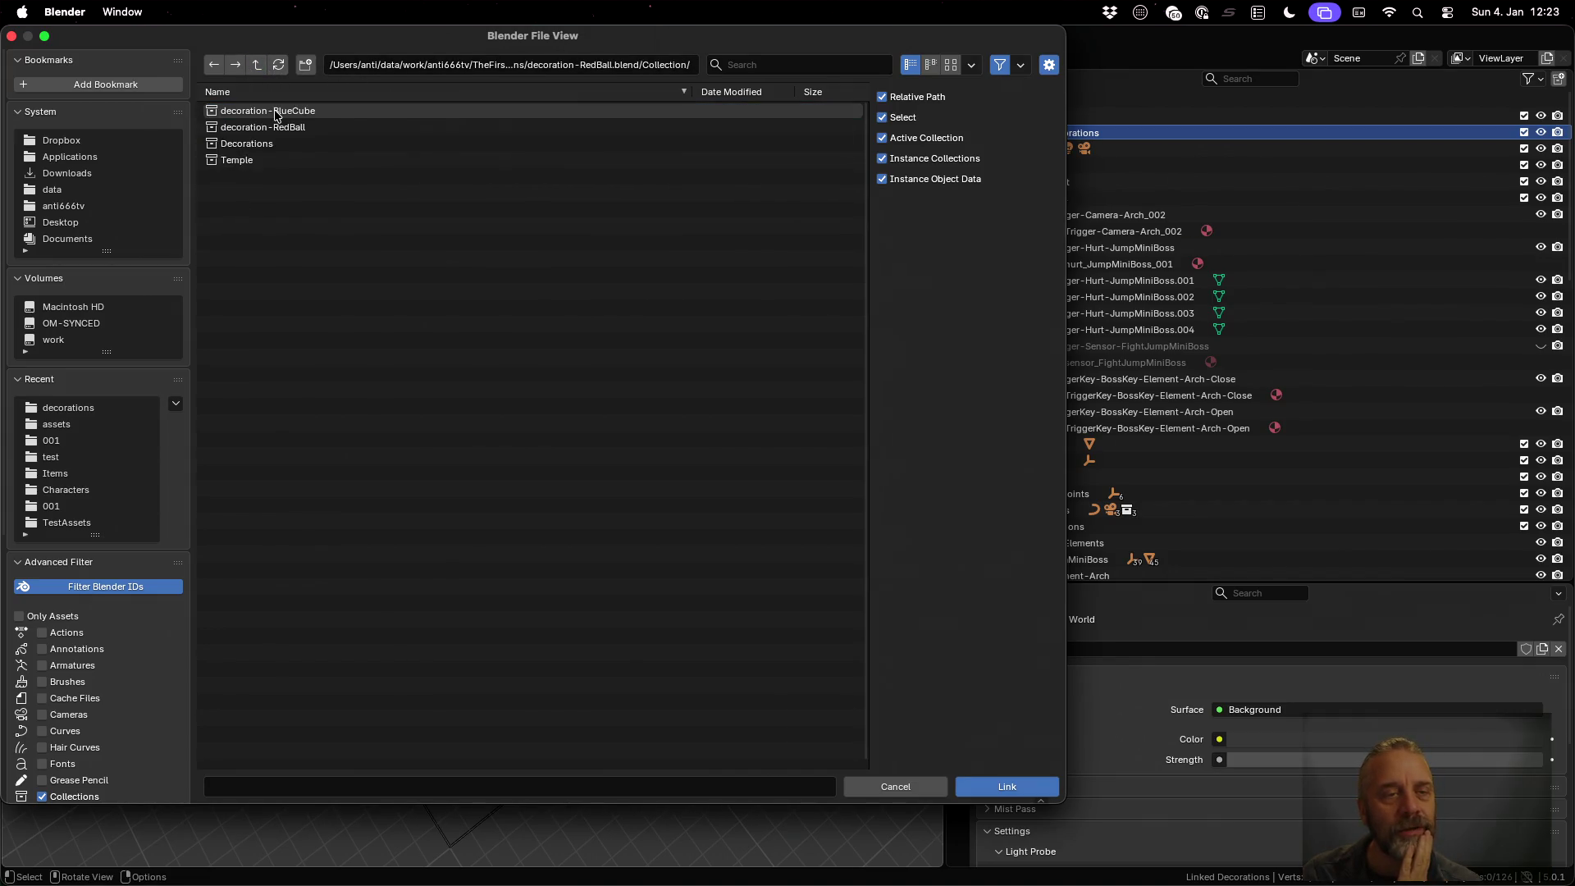
{"action": "left_click", "coordinate": [316, 131]}
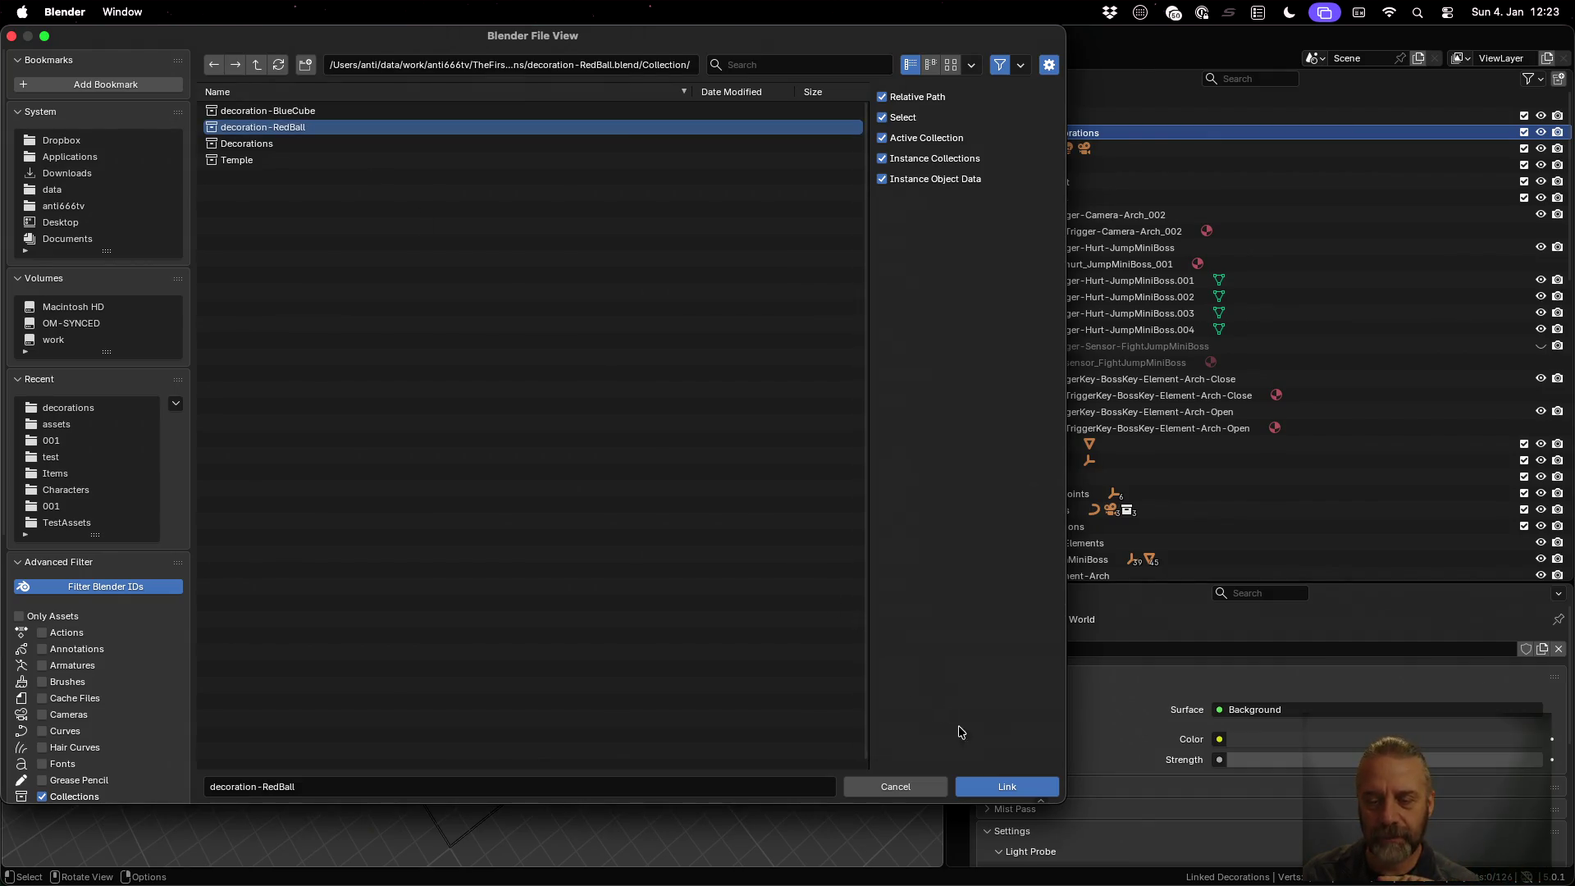
{"action": "left_click", "coordinate": [1007, 787]}
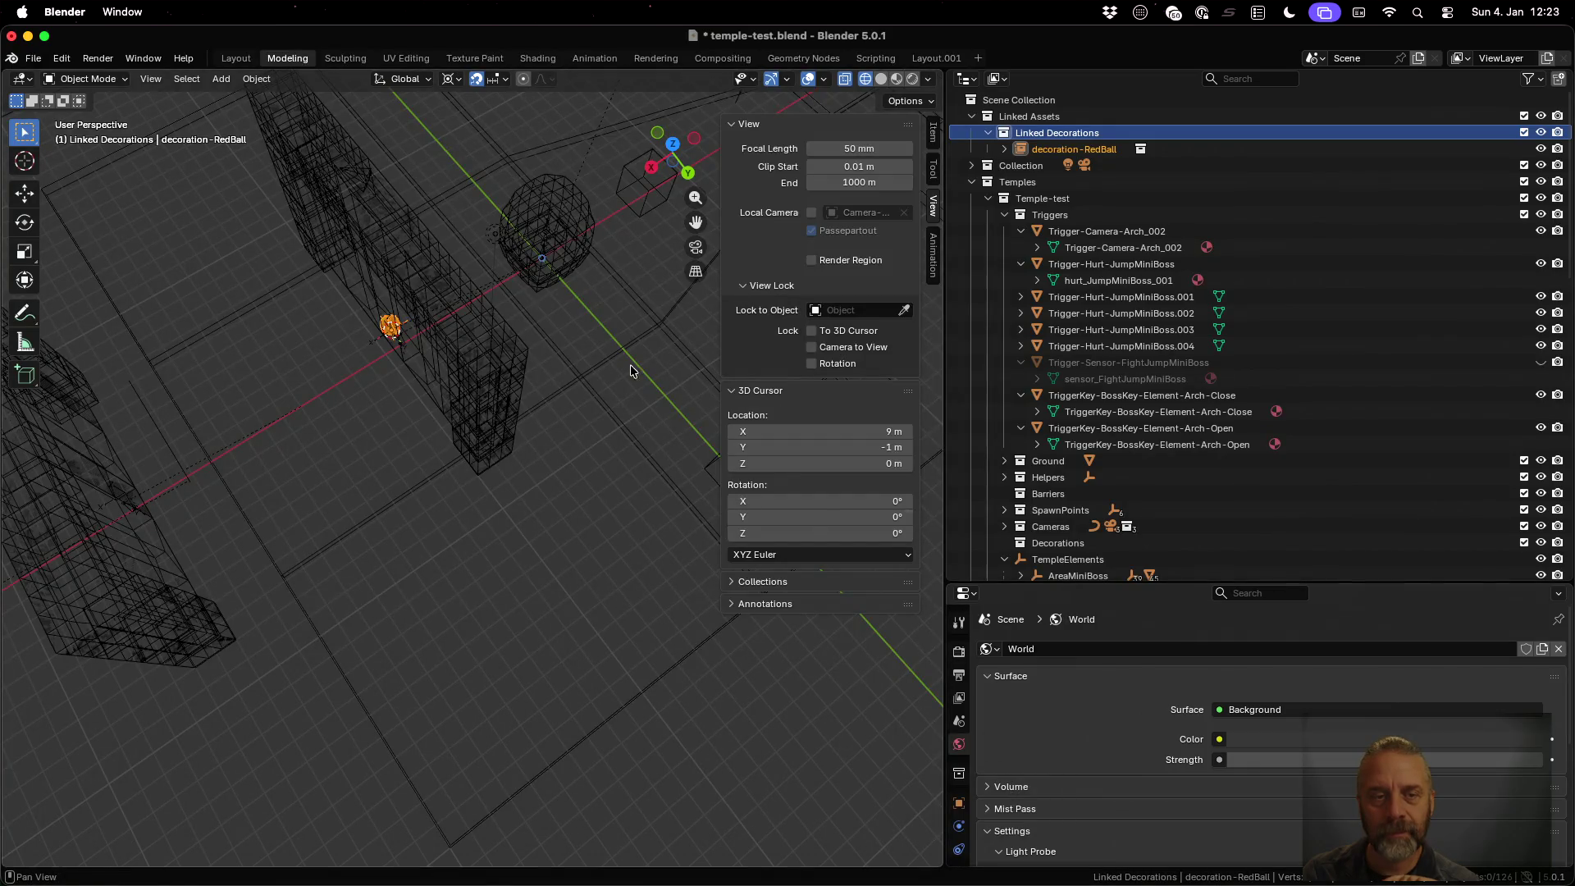
Collapse the Triggers collection and select the newly linked decoration-RedBall instance
{"action": "scroll", "coordinate": [416, 316], "scroll_direction": "up", "scroll_amount": 10}
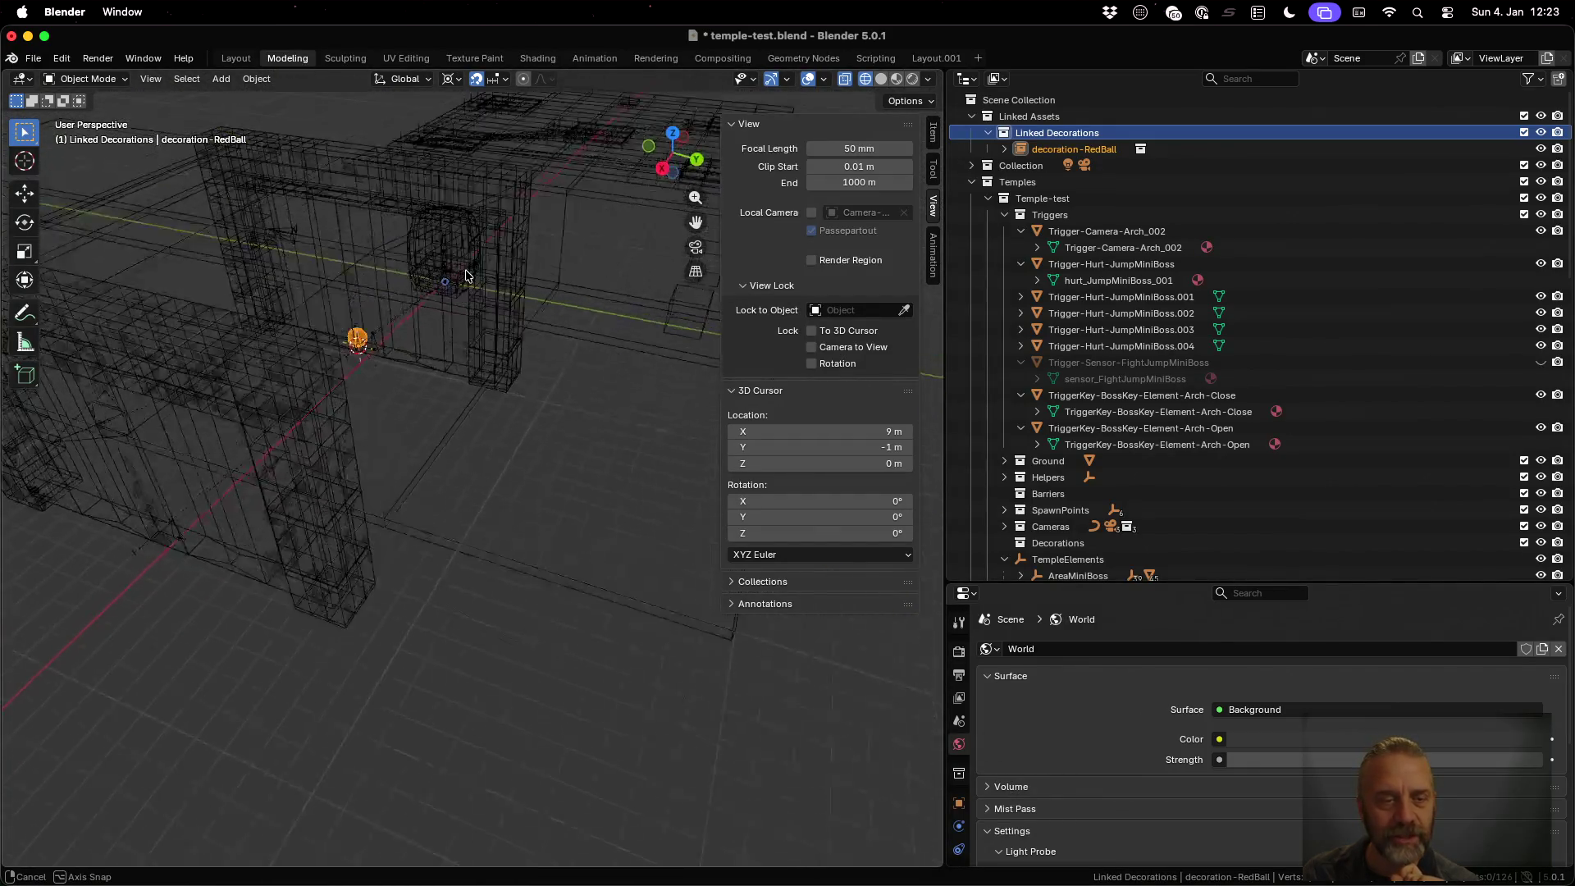
{"action": "scroll", "coordinate": [369, 287], "scroll_direction": "up", "scroll_amount": 5}
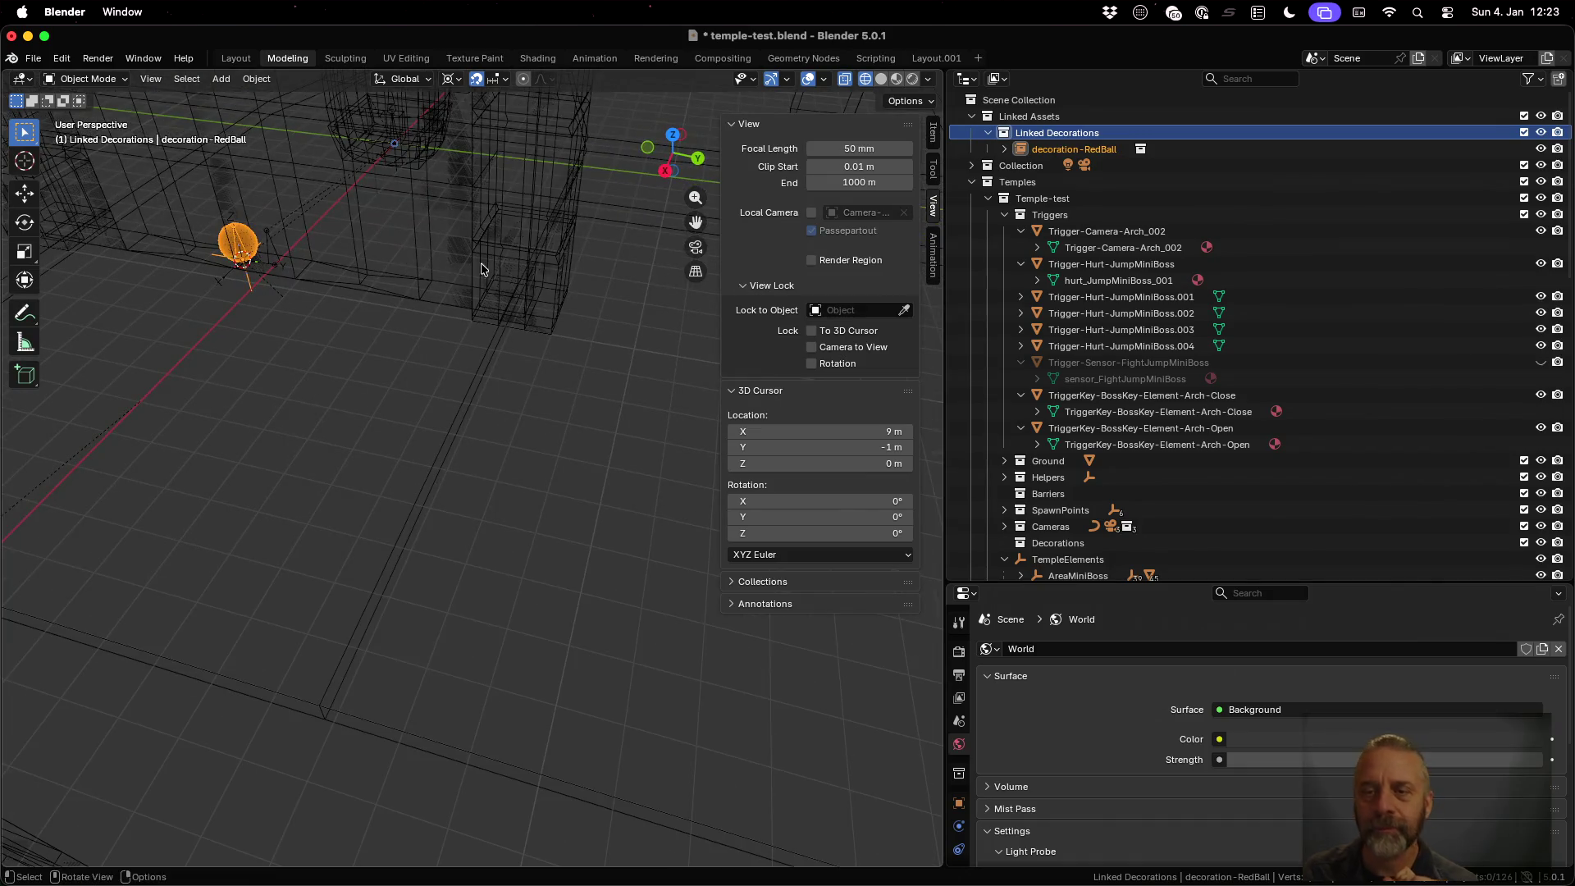
{"action": "left_click", "coordinate": [1004, 214]}
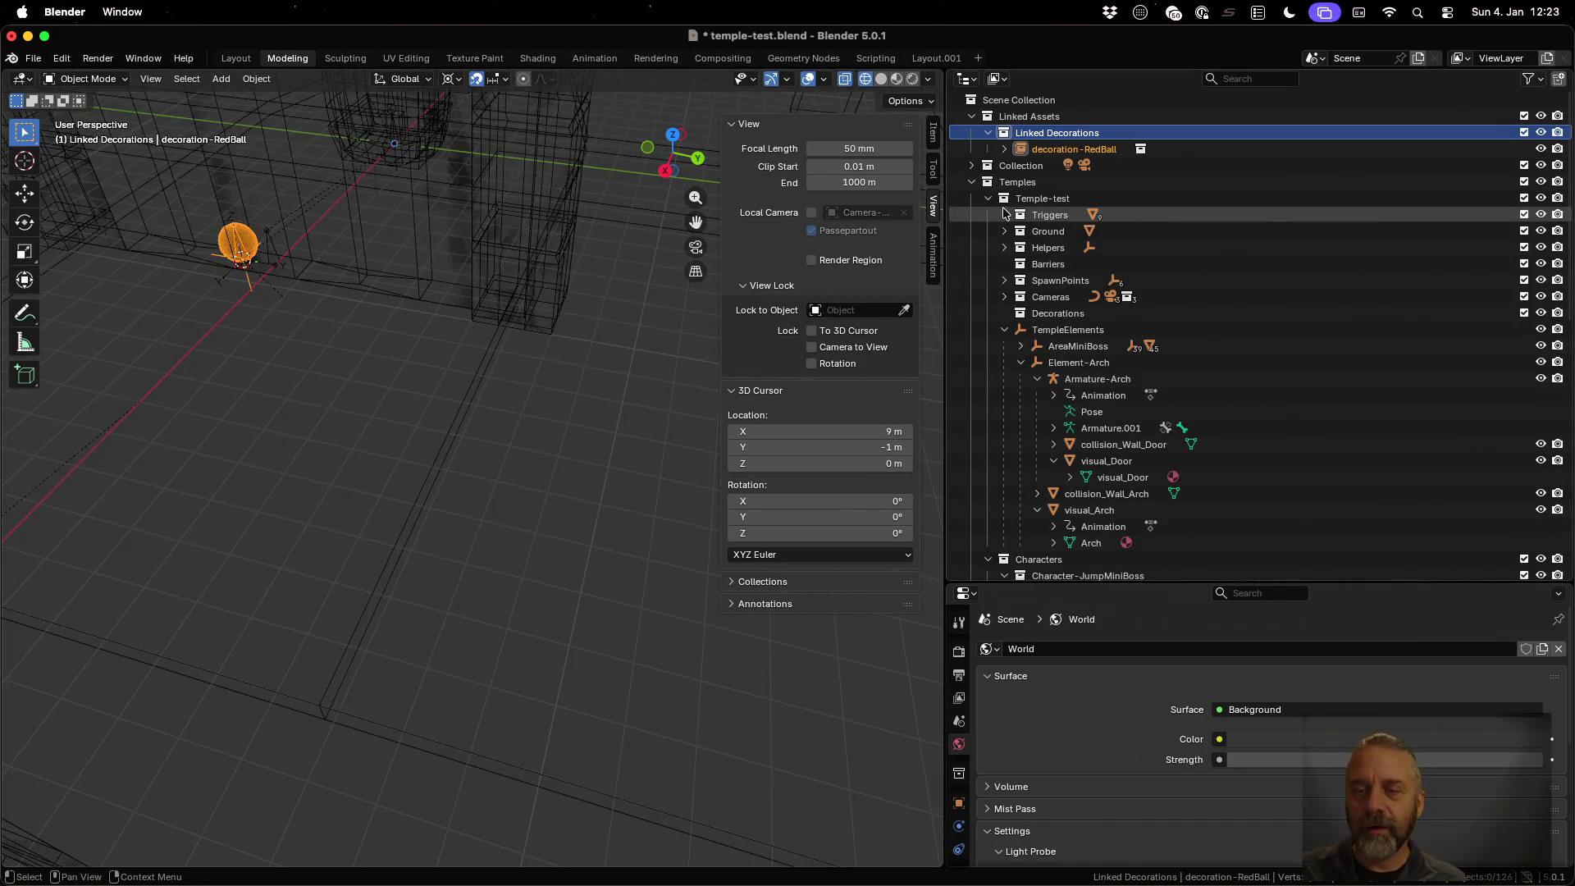
{"action": "left_click", "coordinate": [1074, 150]}
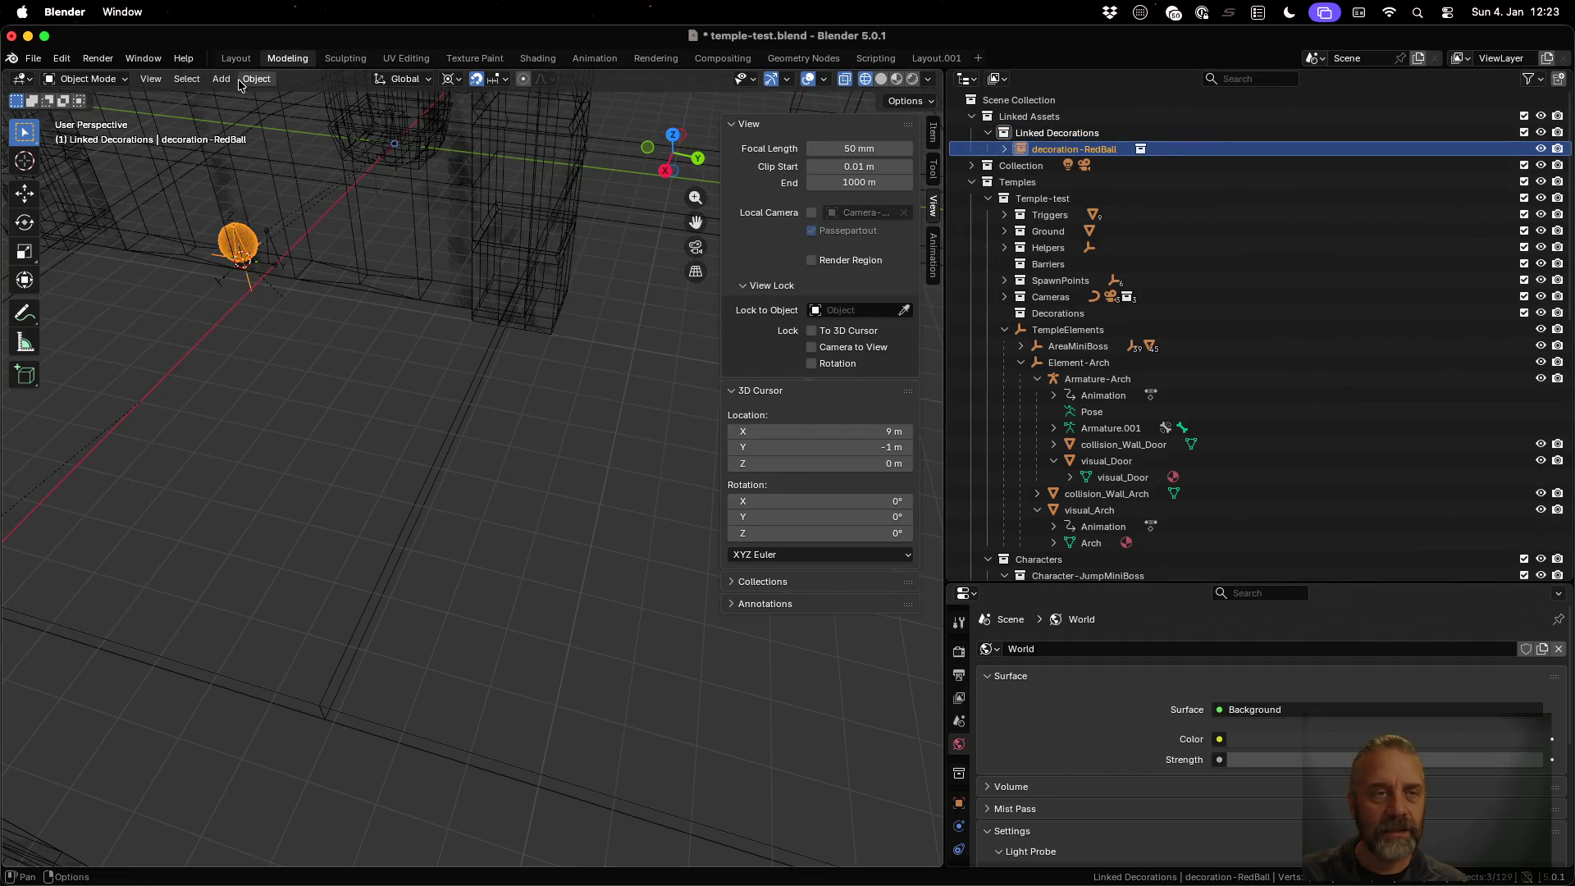
{"action": "left_click", "coordinate": [1082, 314]}
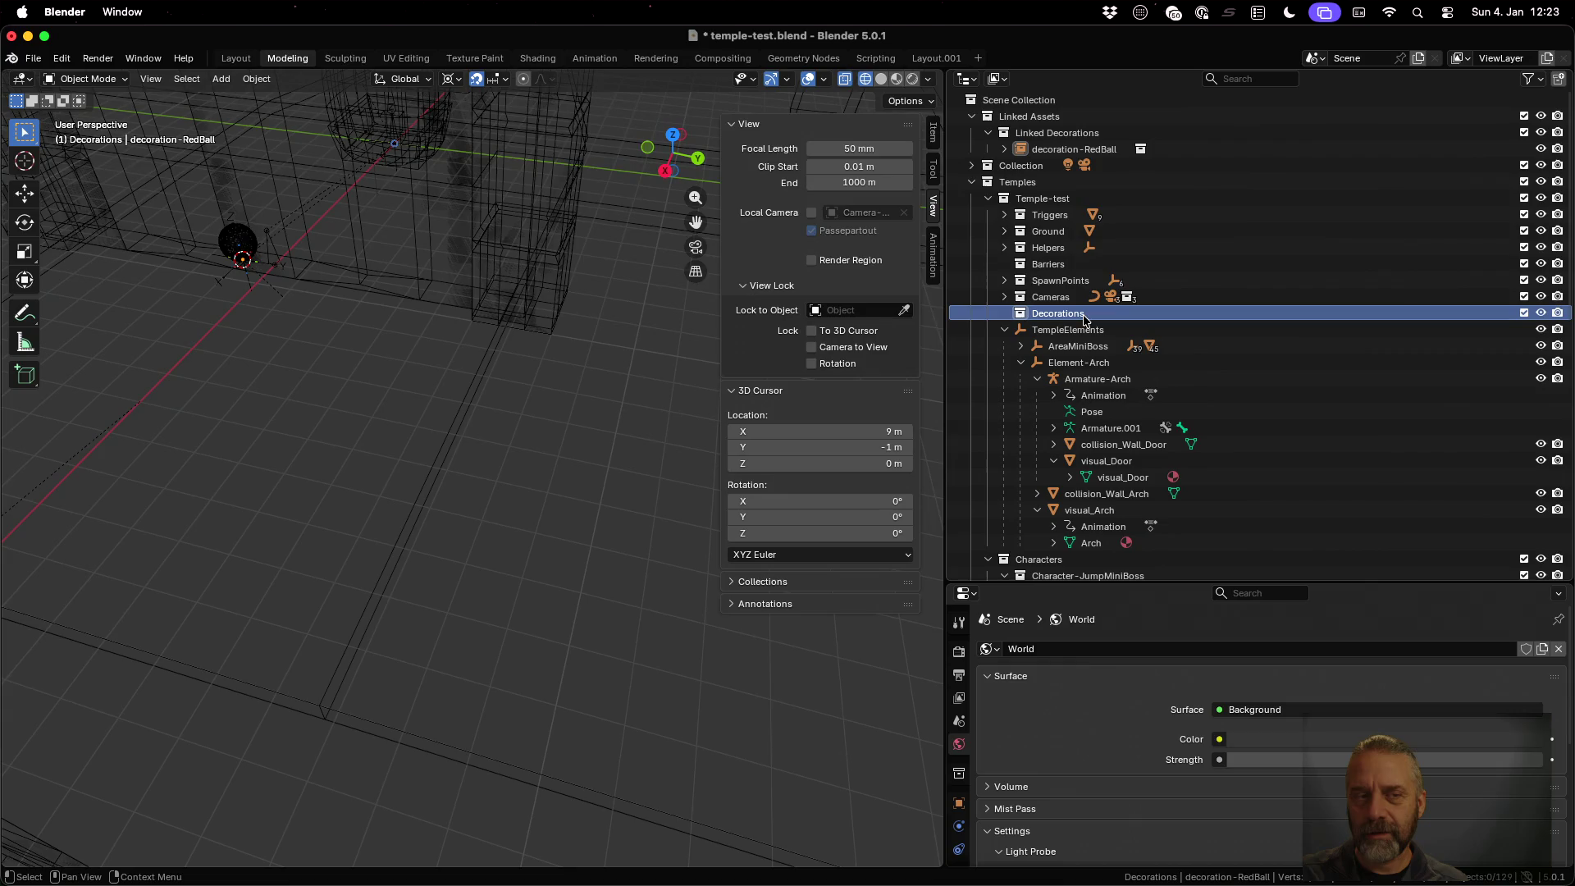
{"action": "left_click", "coordinate": [1076, 150]}
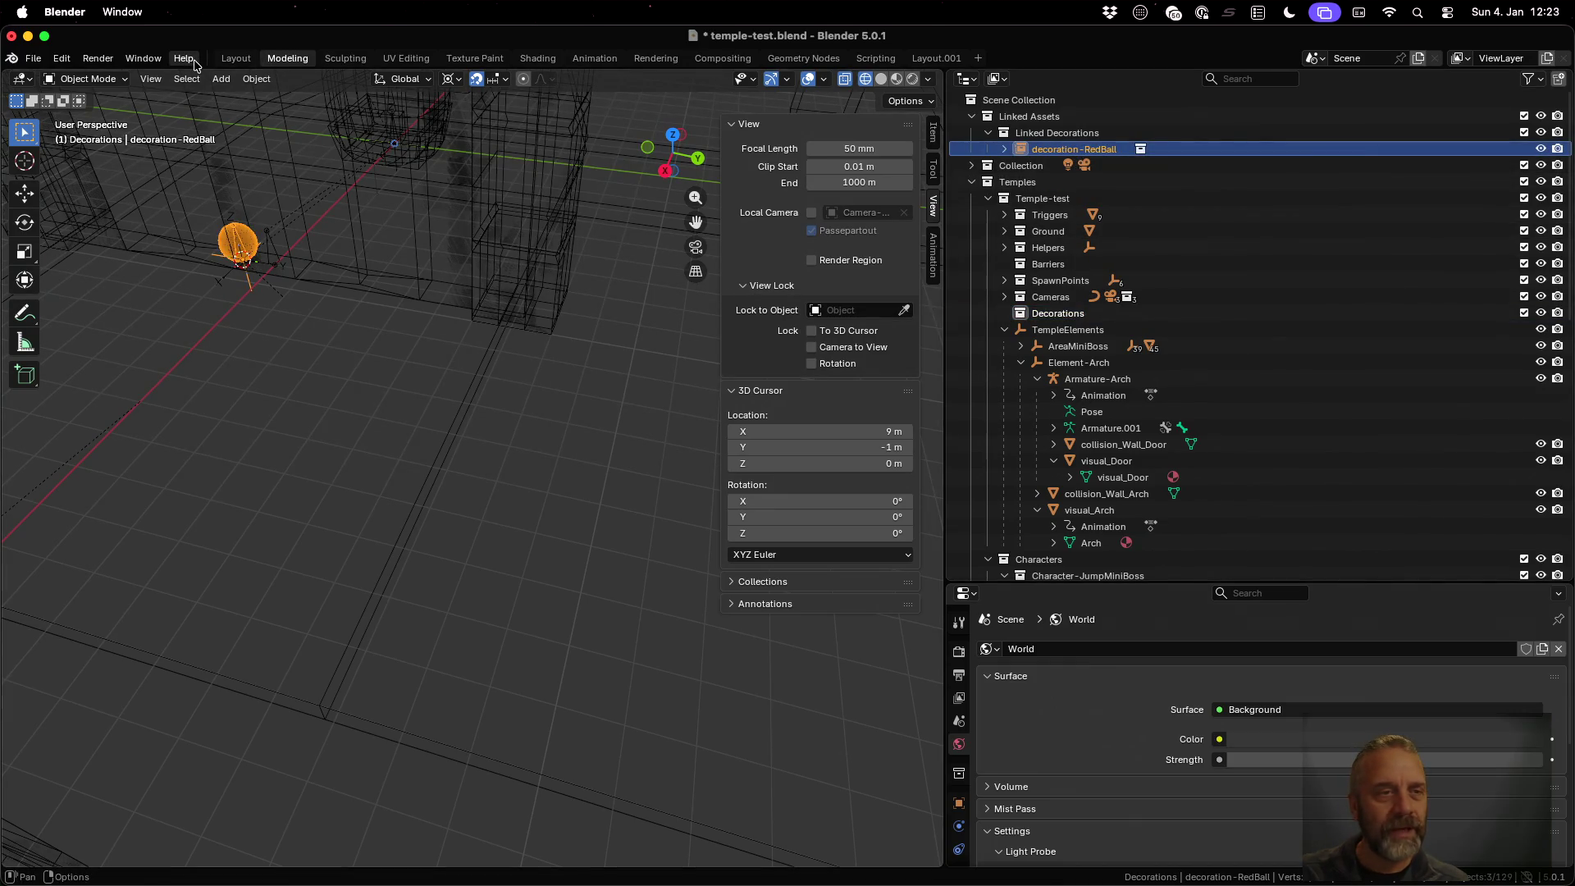
{"action": "left_click", "coordinate": [257, 80]}
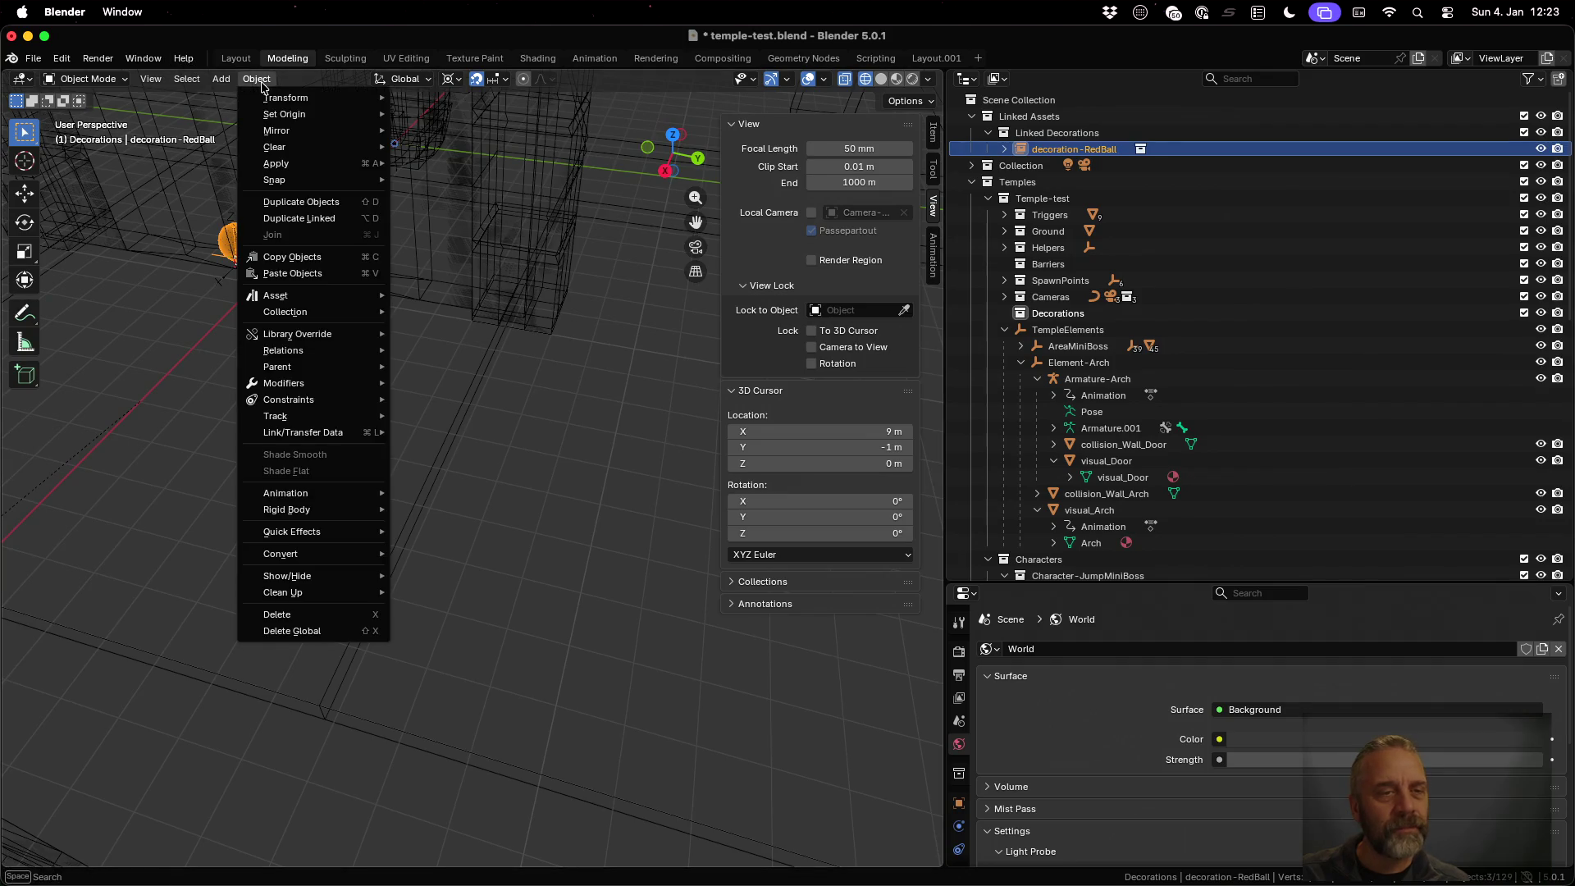
Create linked duplicate decoration-RedBall.001 in Decorations and move it on the ground plane to 17, 9, 0 m
{"action": "left_click", "coordinate": [321, 217]}
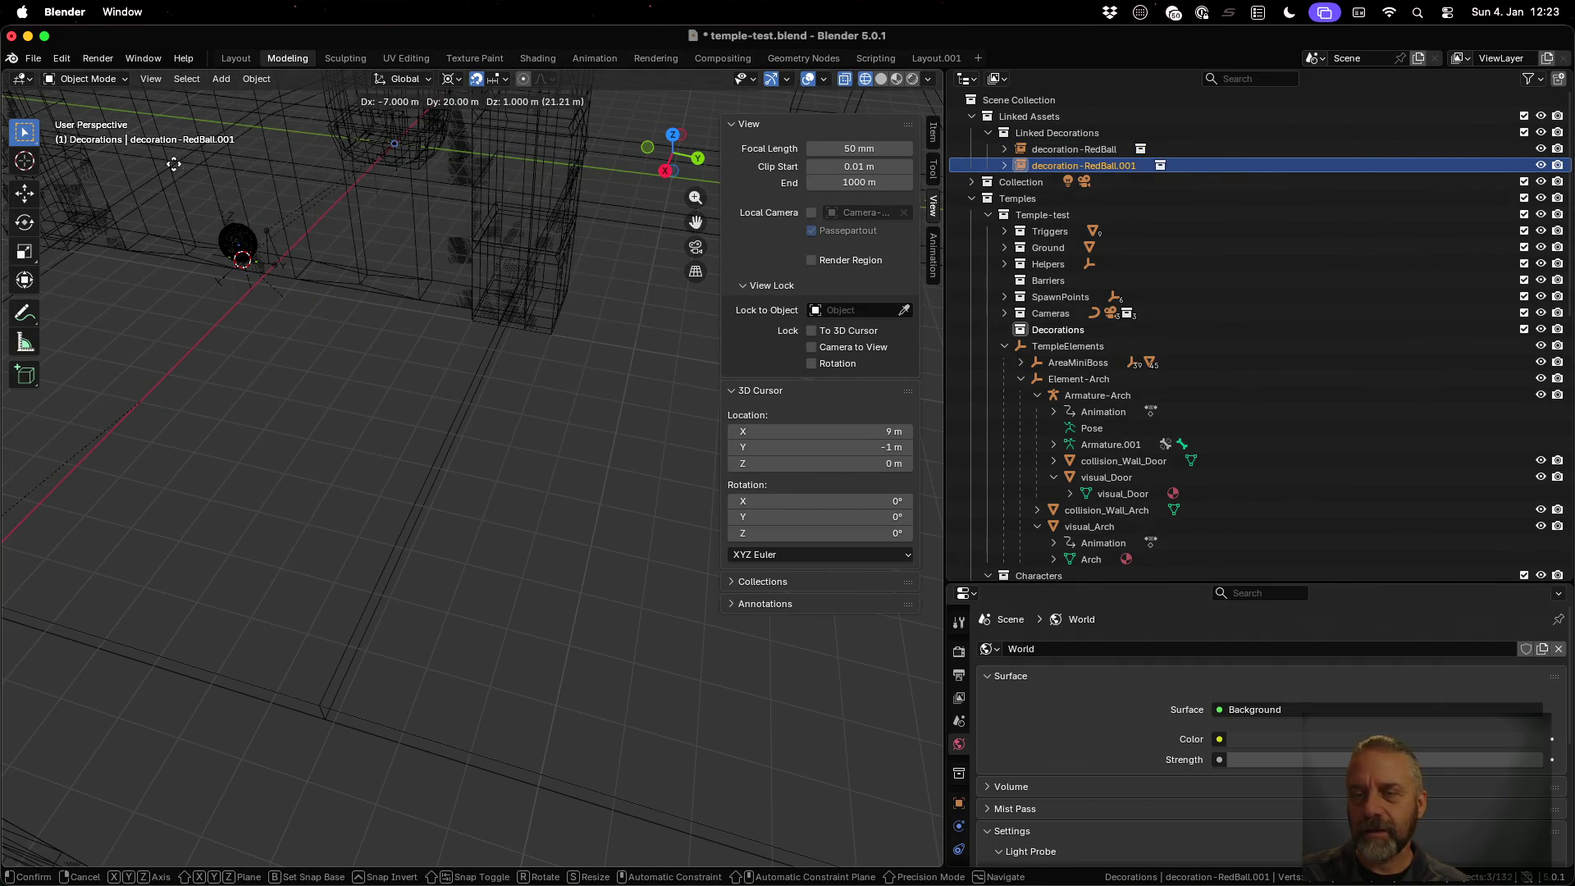
{"action": "left_click", "coordinate": [174, 204]}
{"action": "left_click_drag", "start_coordinate": [1063, 167], "coordinate": [1086, 329]}
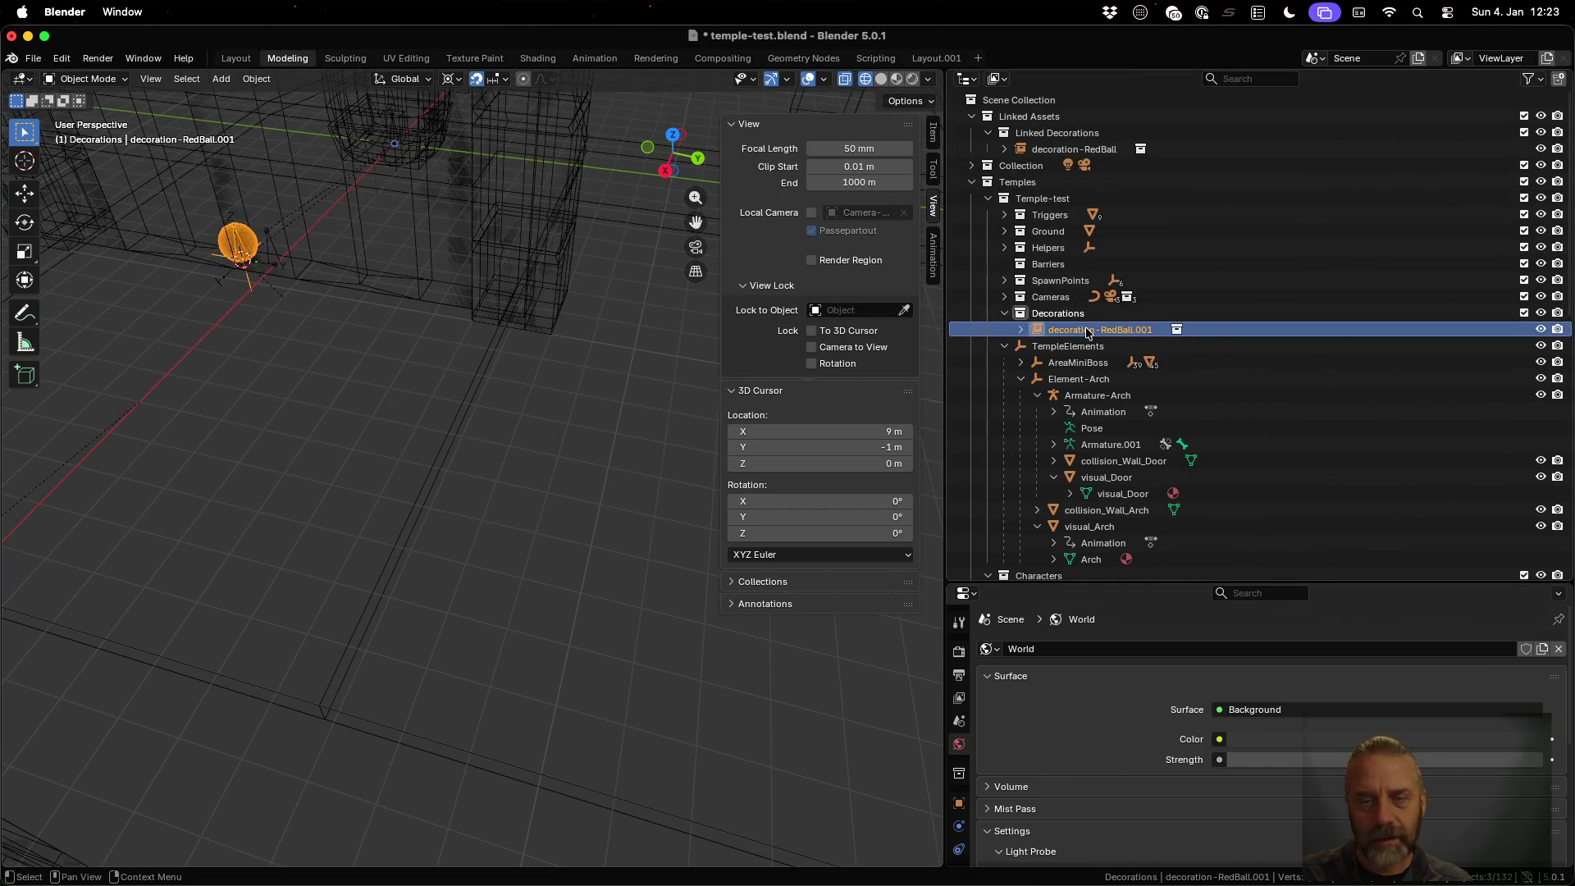
{"action": "key", "text": "g"}
{"action": "key", "text": "shift+z"}
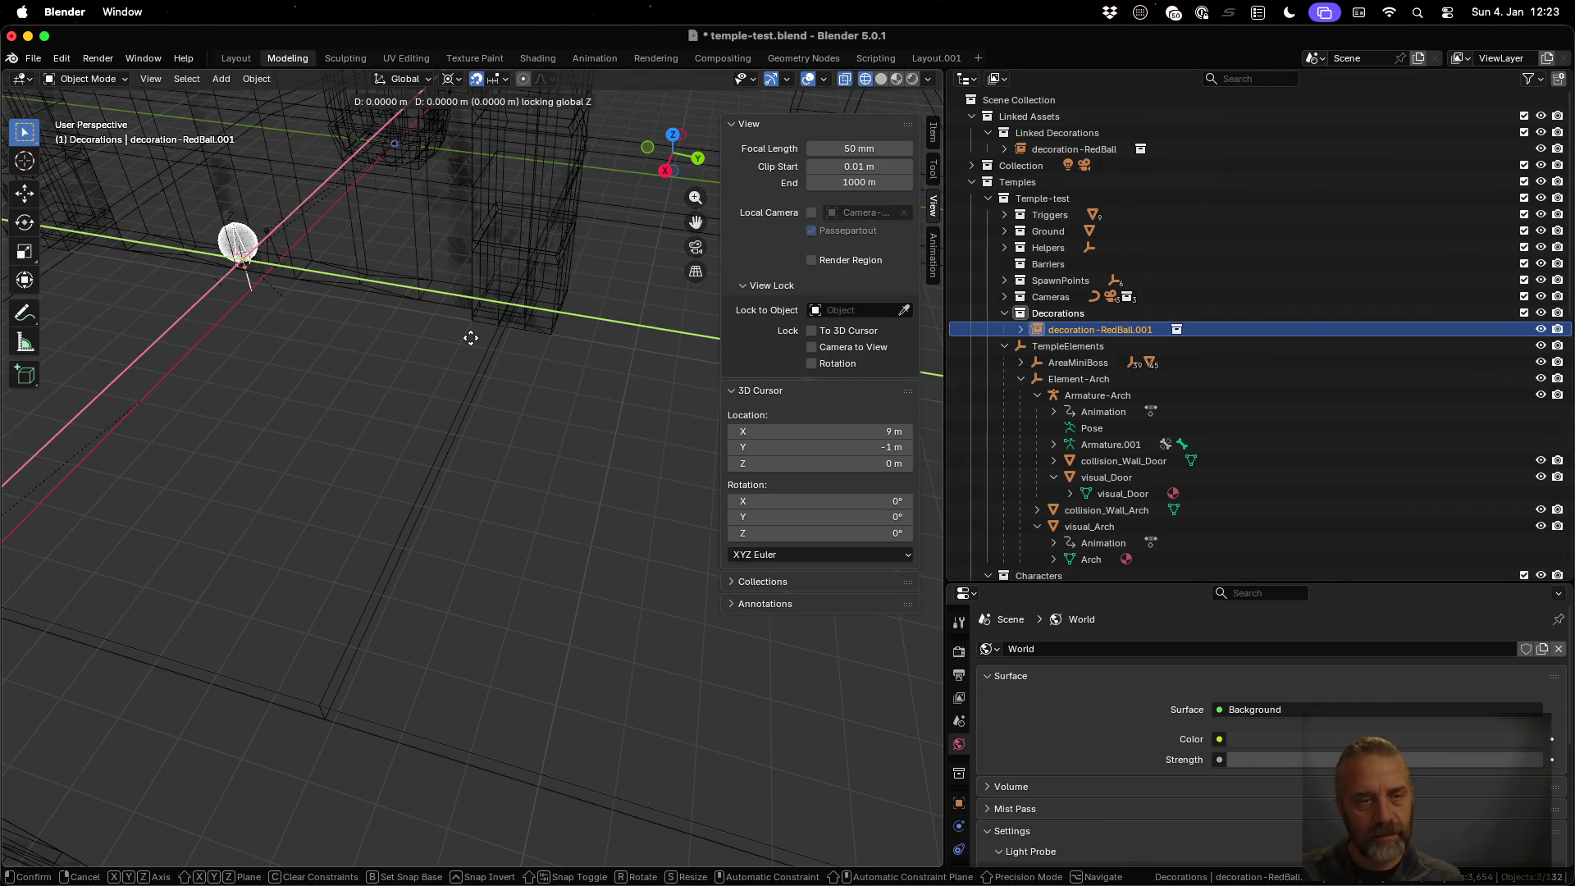
{"action": "left_click", "coordinate": [770, 699]}
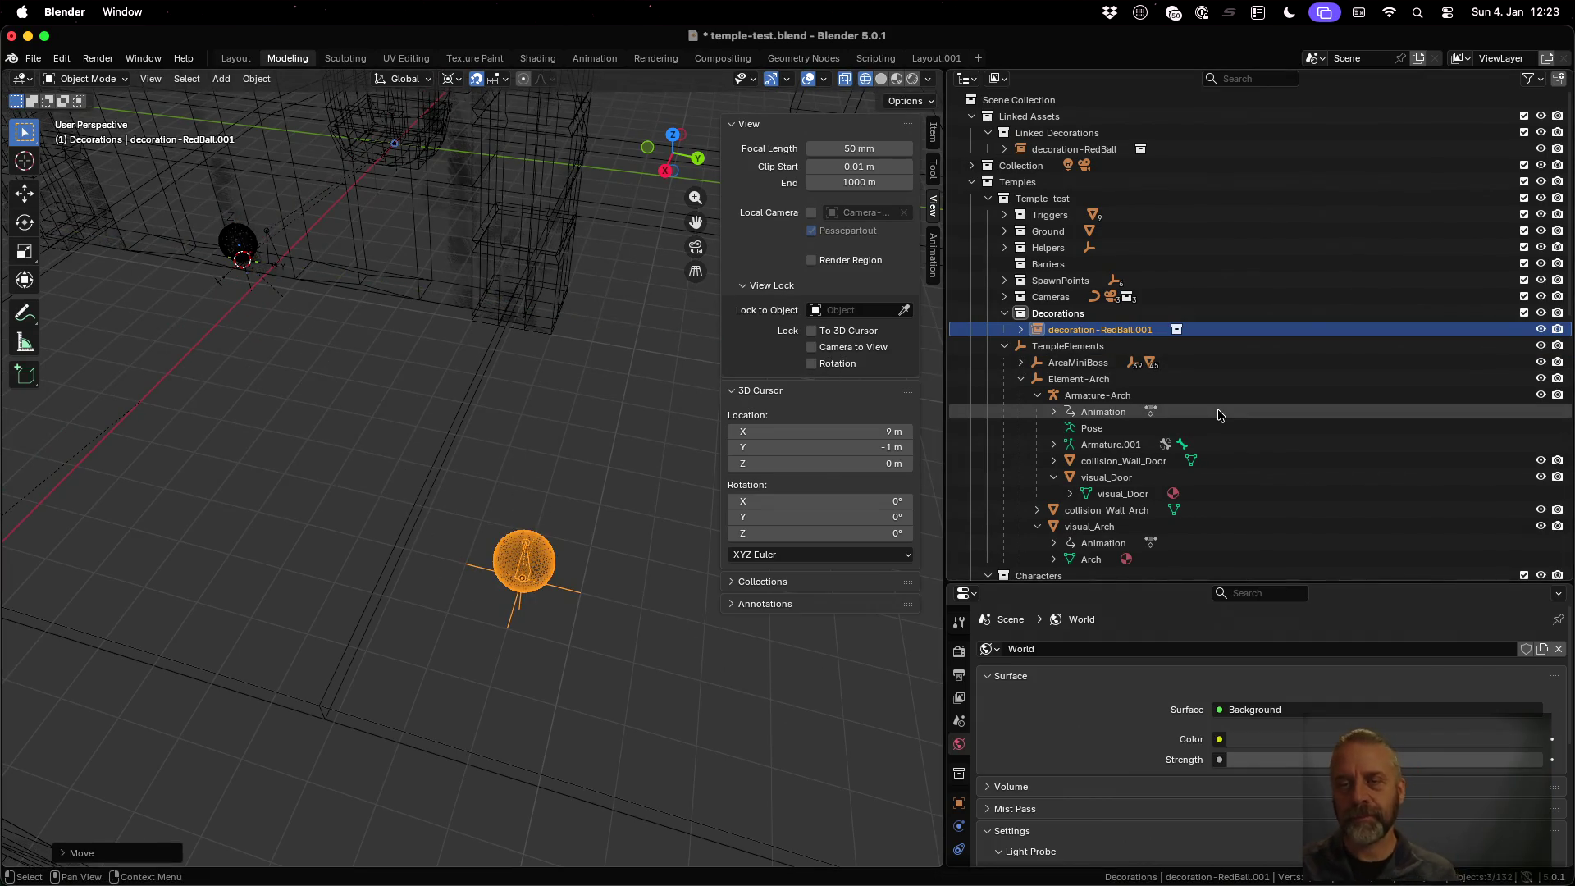
Hide Linked Assets, set the viewport to solid shading, and show the Animation workspace
{"action": "left_click", "coordinate": [1539, 116]}
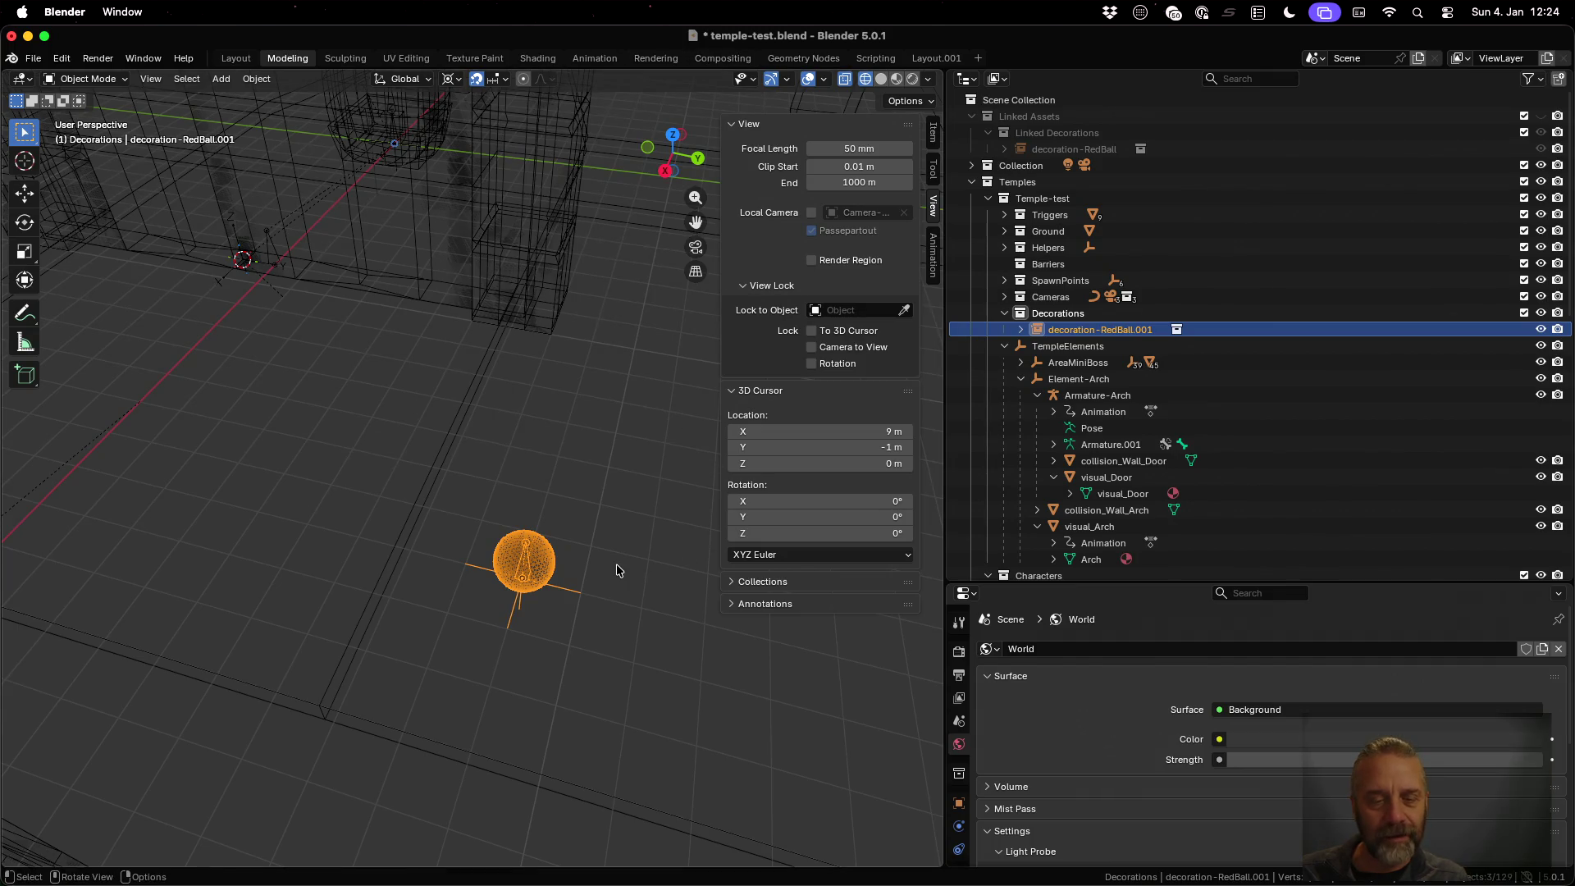
{"action": "scroll", "coordinate": [617, 563], "scroll_direction": "down", "scroll_amount": 10}
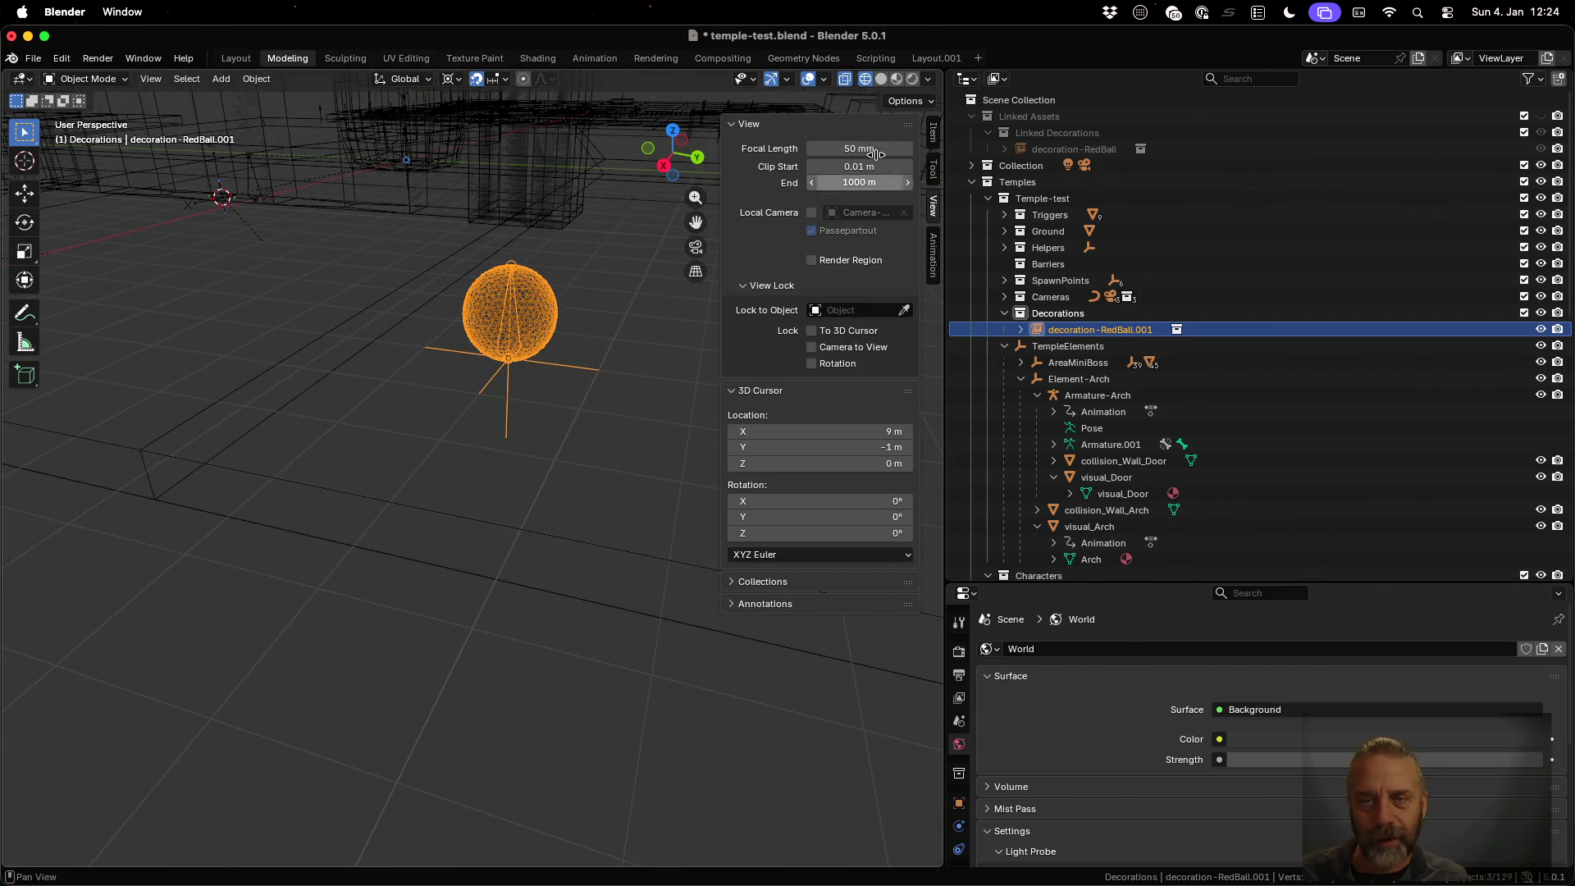
{"action": "left_click", "coordinate": [898, 79]}
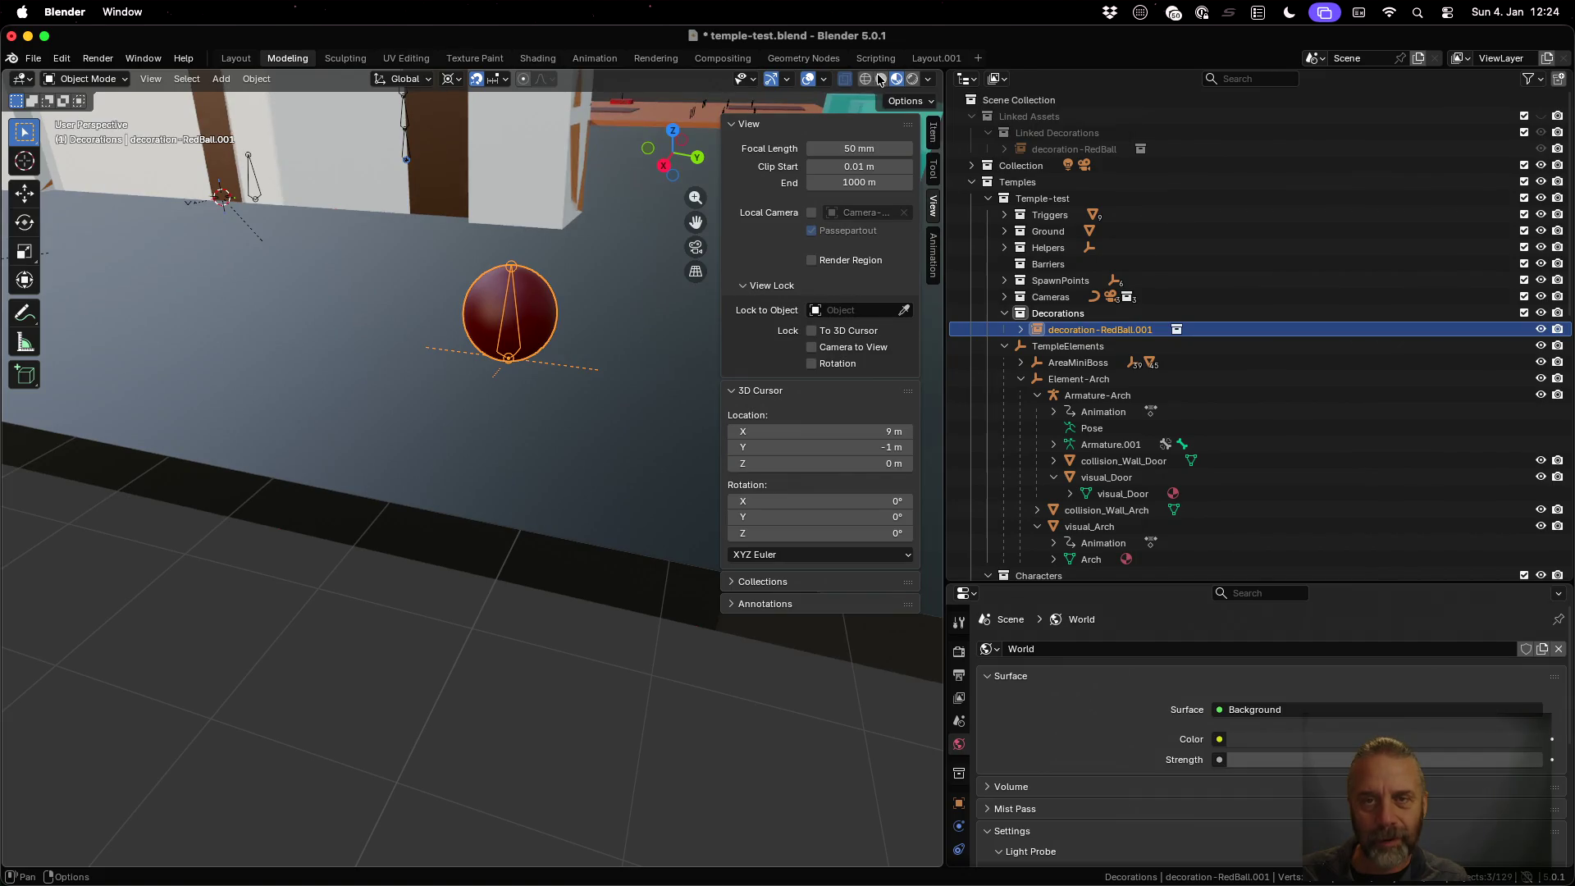
{"action": "left_click", "coordinate": [880, 79]}
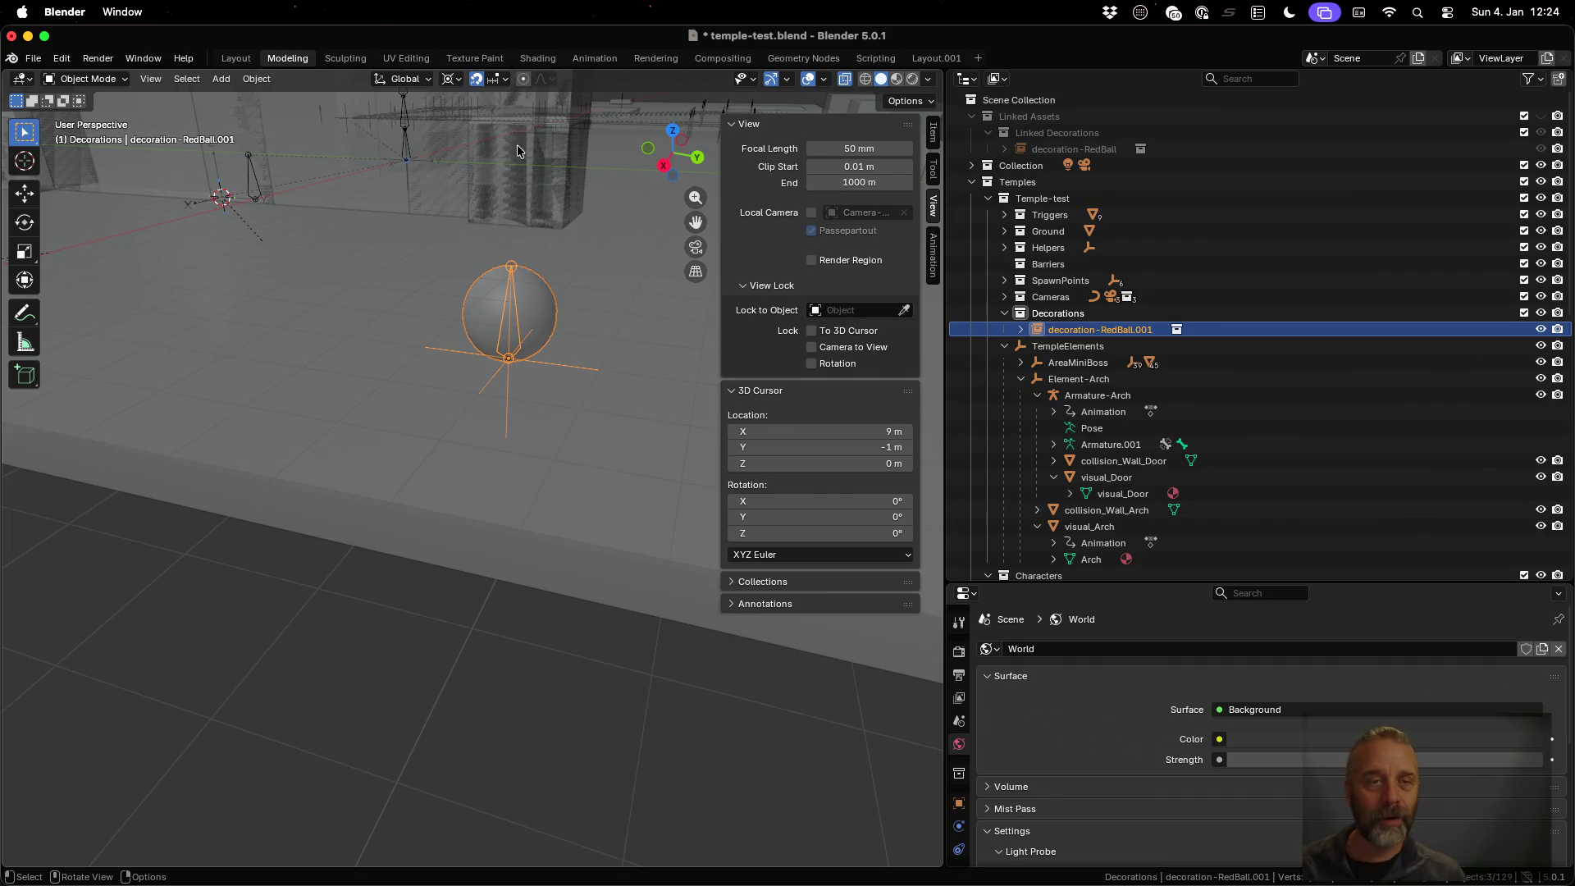
{"action": "left_click", "coordinate": [594, 58]}
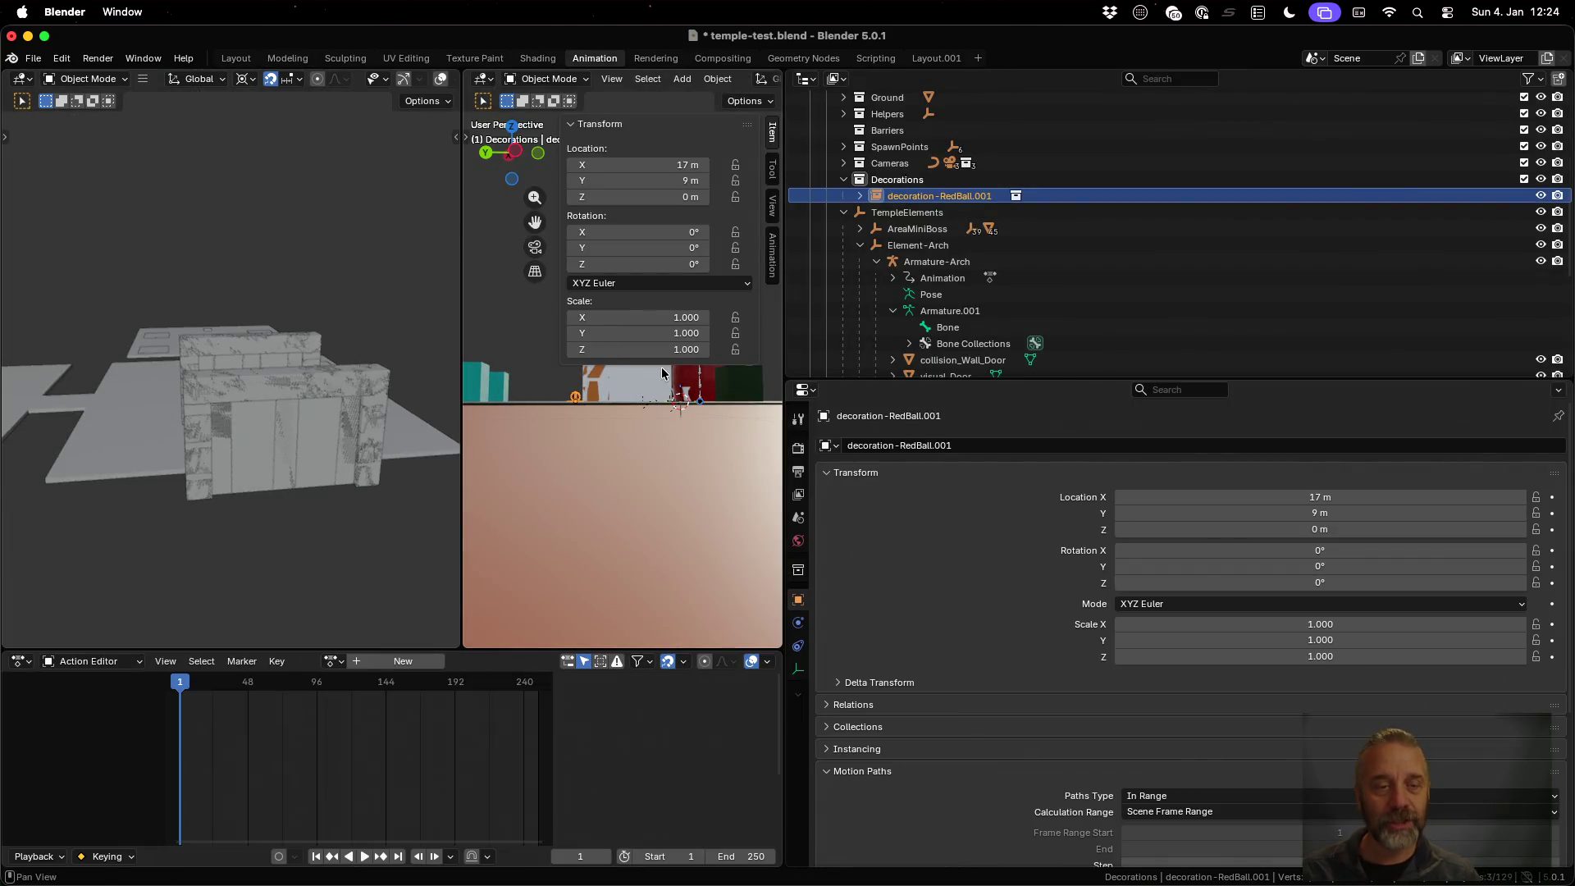
Reselect decoration-RedBall.001 and frame it closely in a widened middle 3D view
{"action": "mouse_move", "coordinate": [328, 369]}
{"action": "middle_mouse_down"}
{"action": "mouse_move", "coordinate": [381, 363]}
{"action": "mouse_move", "coordinate": [381, 376]}
{"action": "middle_mouse_up"}
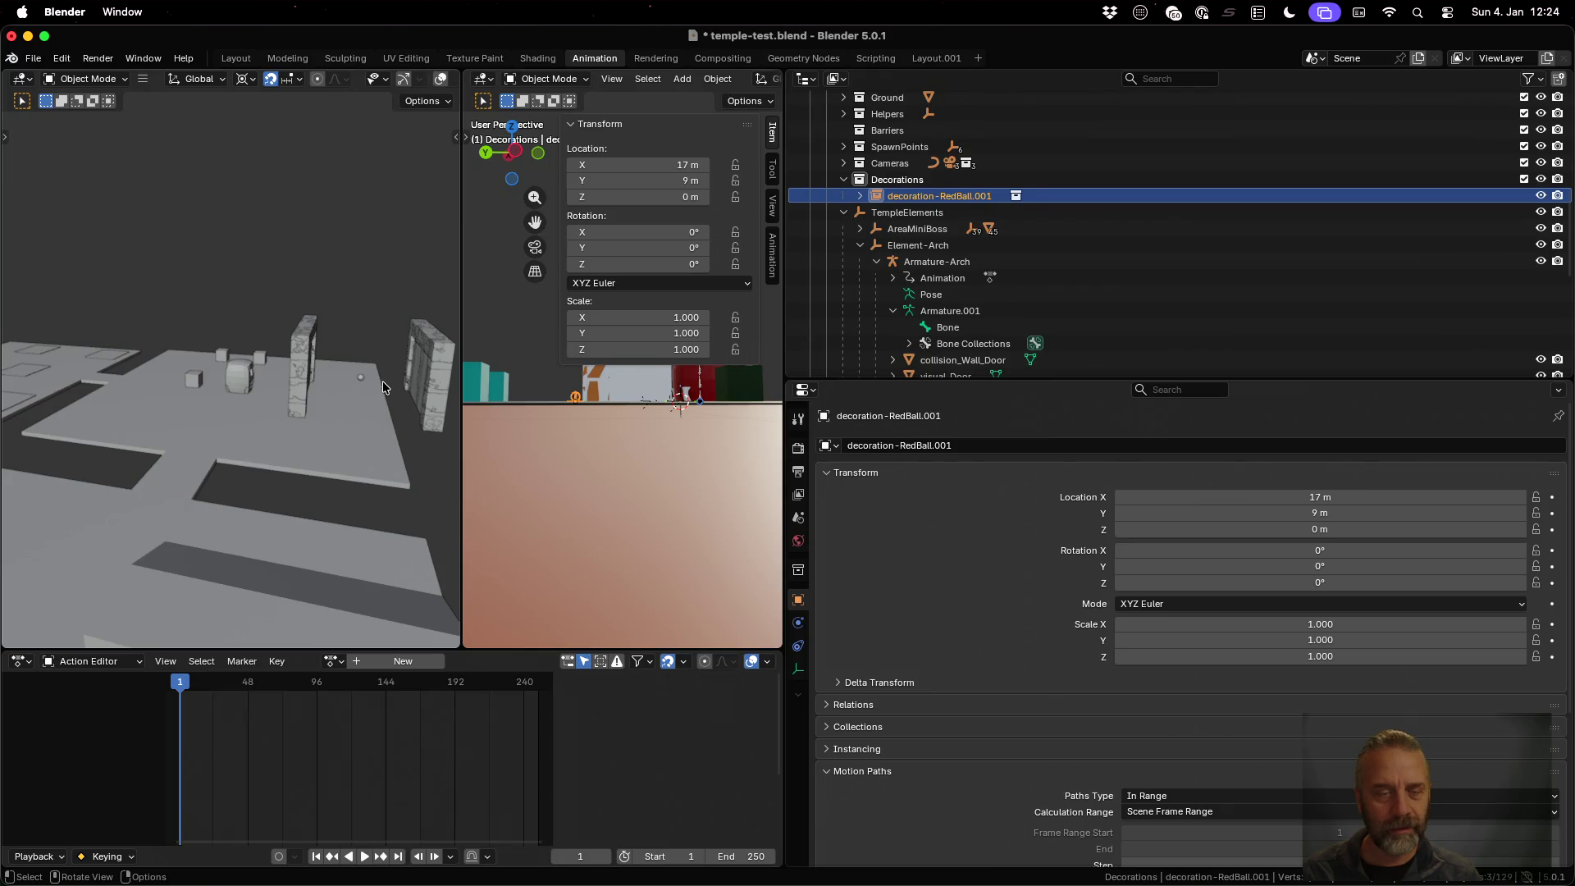
{"action": "left_click", "coordinate": [383, 243]}
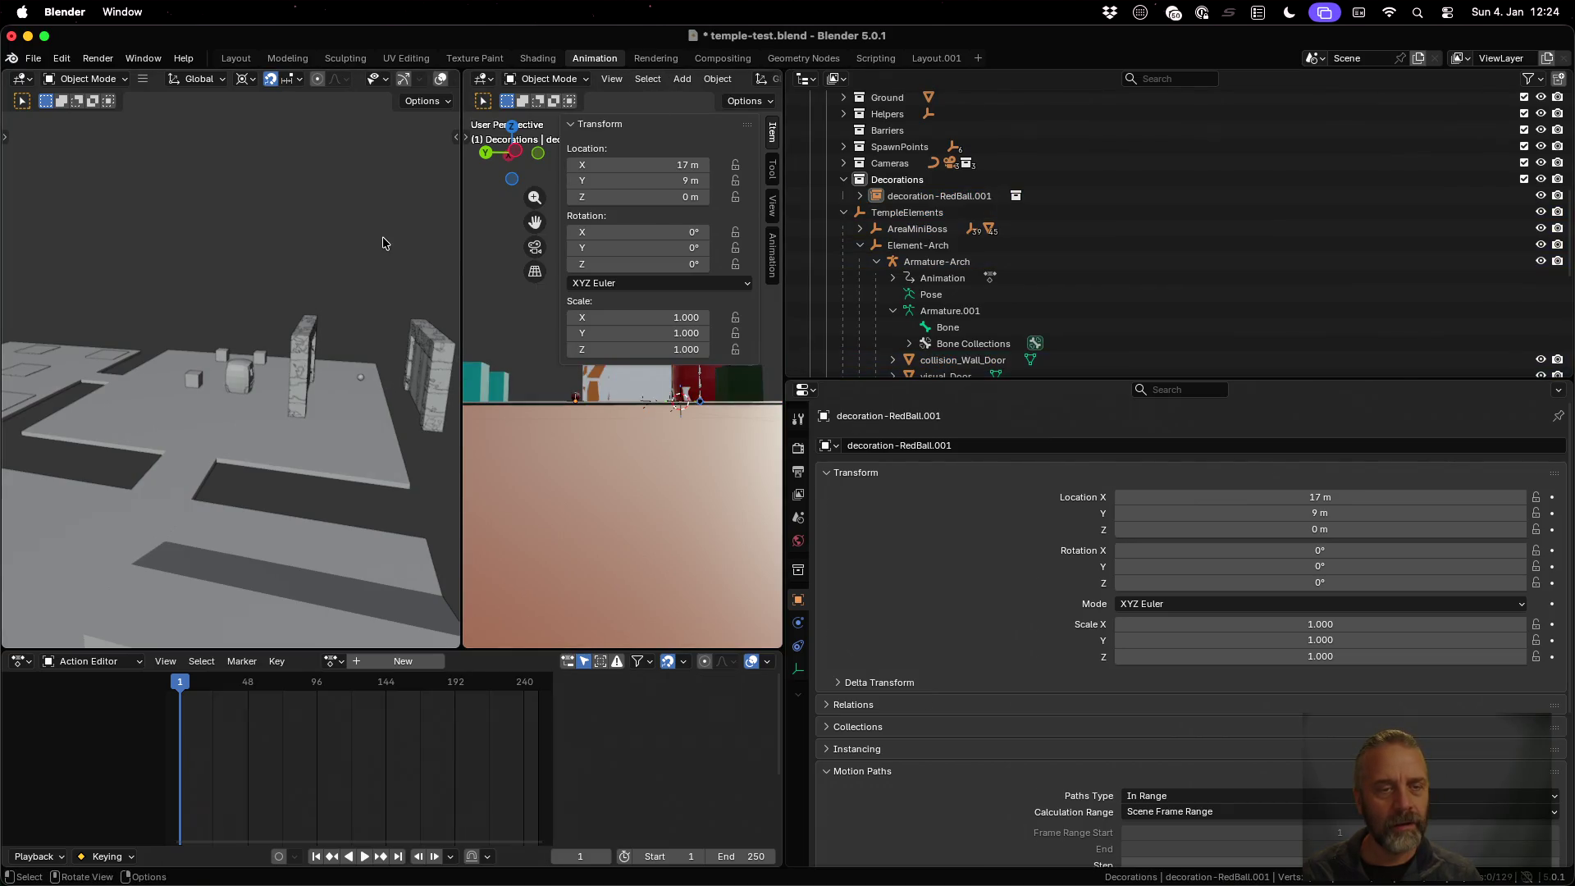
{"action": "left_click", "coordinate": [309, 365]}
{"action": "left_click", "coordinate": [361, 383]}
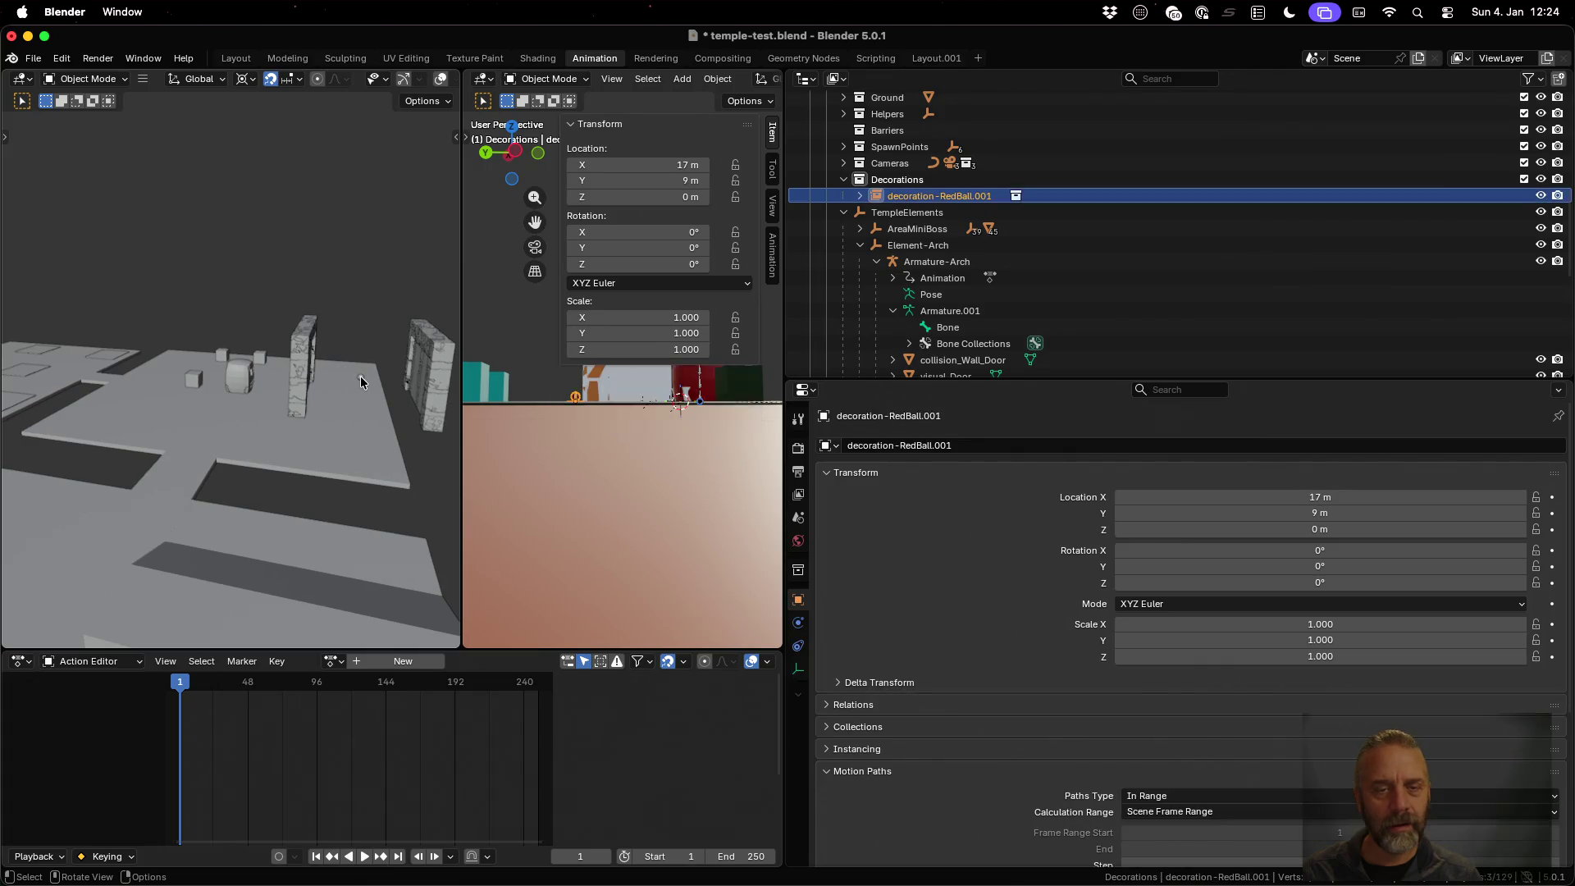
{"action": "scroll", "coordinate": [364, 385], "scroll_direction": "up", "scroll_amount": 5}
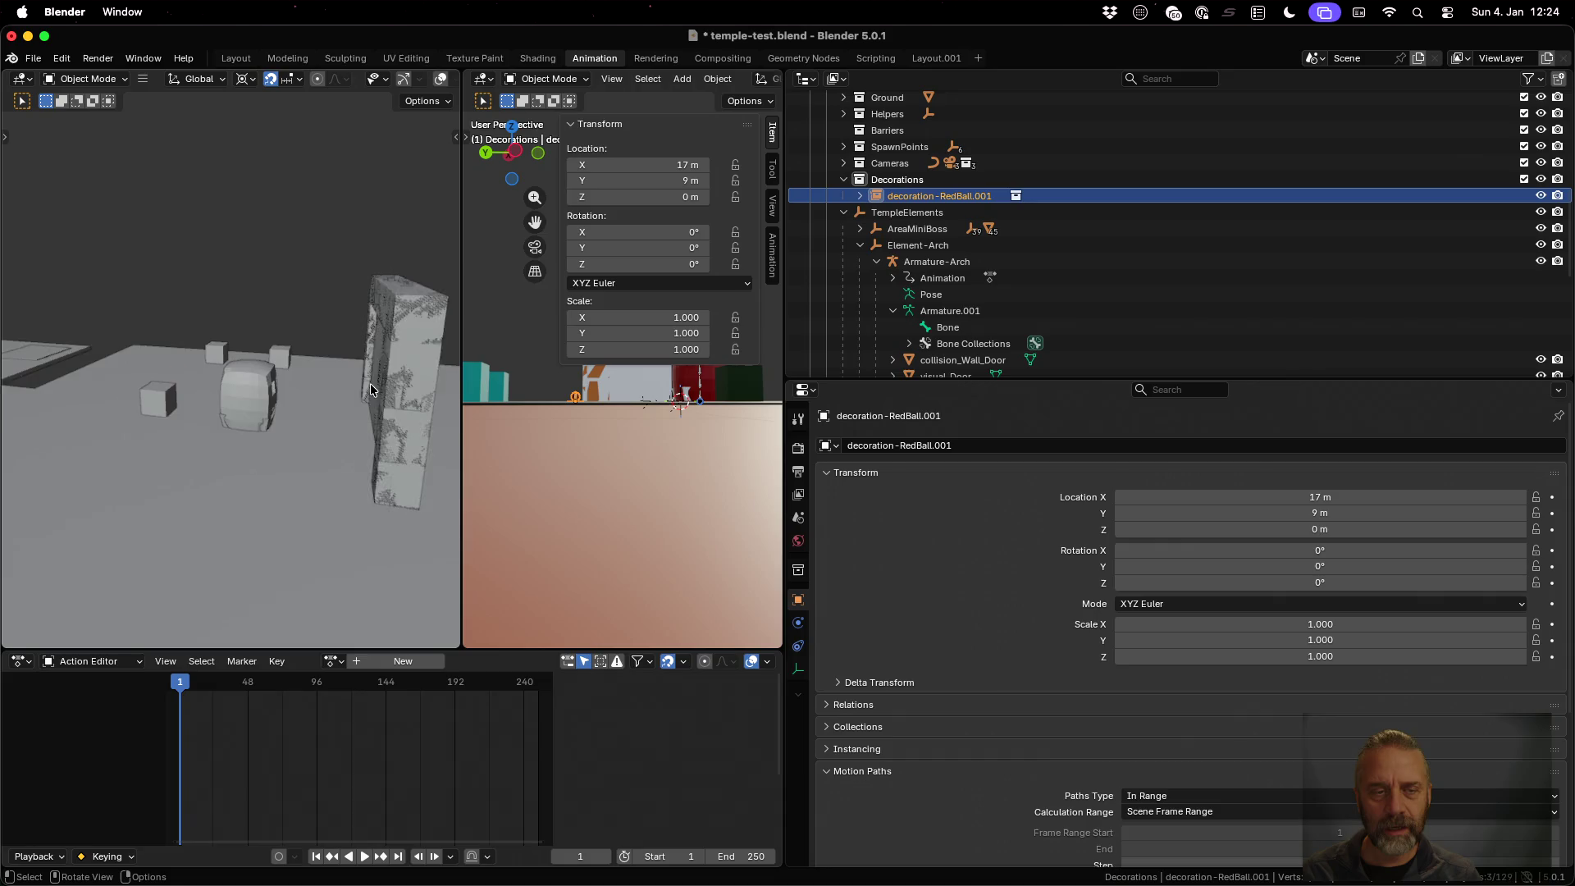
{"action": "mouse_move", "coordinate": [364, 385]}
{"action": "middle_mouse_down", "text": "shift"}
{"action": "mouse_move", "coordinate": [229, 379]}
{"action": "mouse_move", "coordinate": [386, 380]}
{"action": "middle_mouse_up", "text": "shift"}
{"action": "scroll", "coordinate": [623, 385], "scroll_direction": "up", "scroll_amount": 3}
{"action": "left_click_drag", "start_coordinate": [786, 361], "coordinate": [1101, 361]}
{"action": "mouse_move", "coordinate": [630, 398]}
{"action": "middle_mouse_down"}
{"action": "mouse_move", "coordinate": [673, 401]}
{"action": "mouse_move", "coordinate": [725, 429]}
{"action": "mouse_move", "coordinate": [711, 435]}
{"action": "middle_mouse_up"}
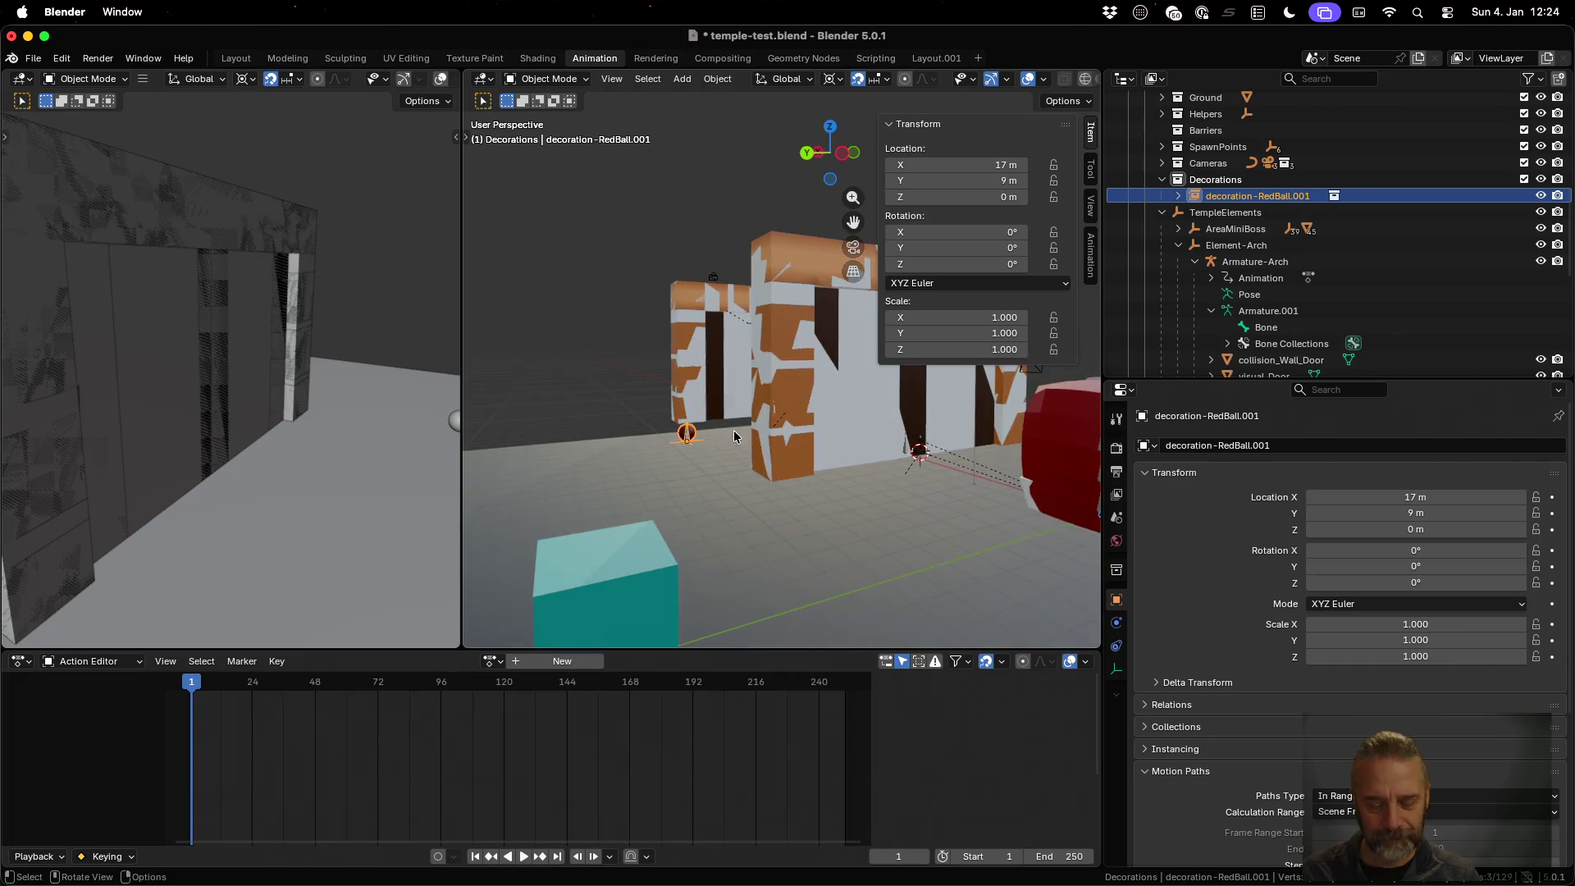
{"action": "middle_click", "coordinate": [692, 435], "text": "alt"}
{"action": "middle_click_drag", "start_coordinate": [760, 378], "coordinate": [762, 446]}
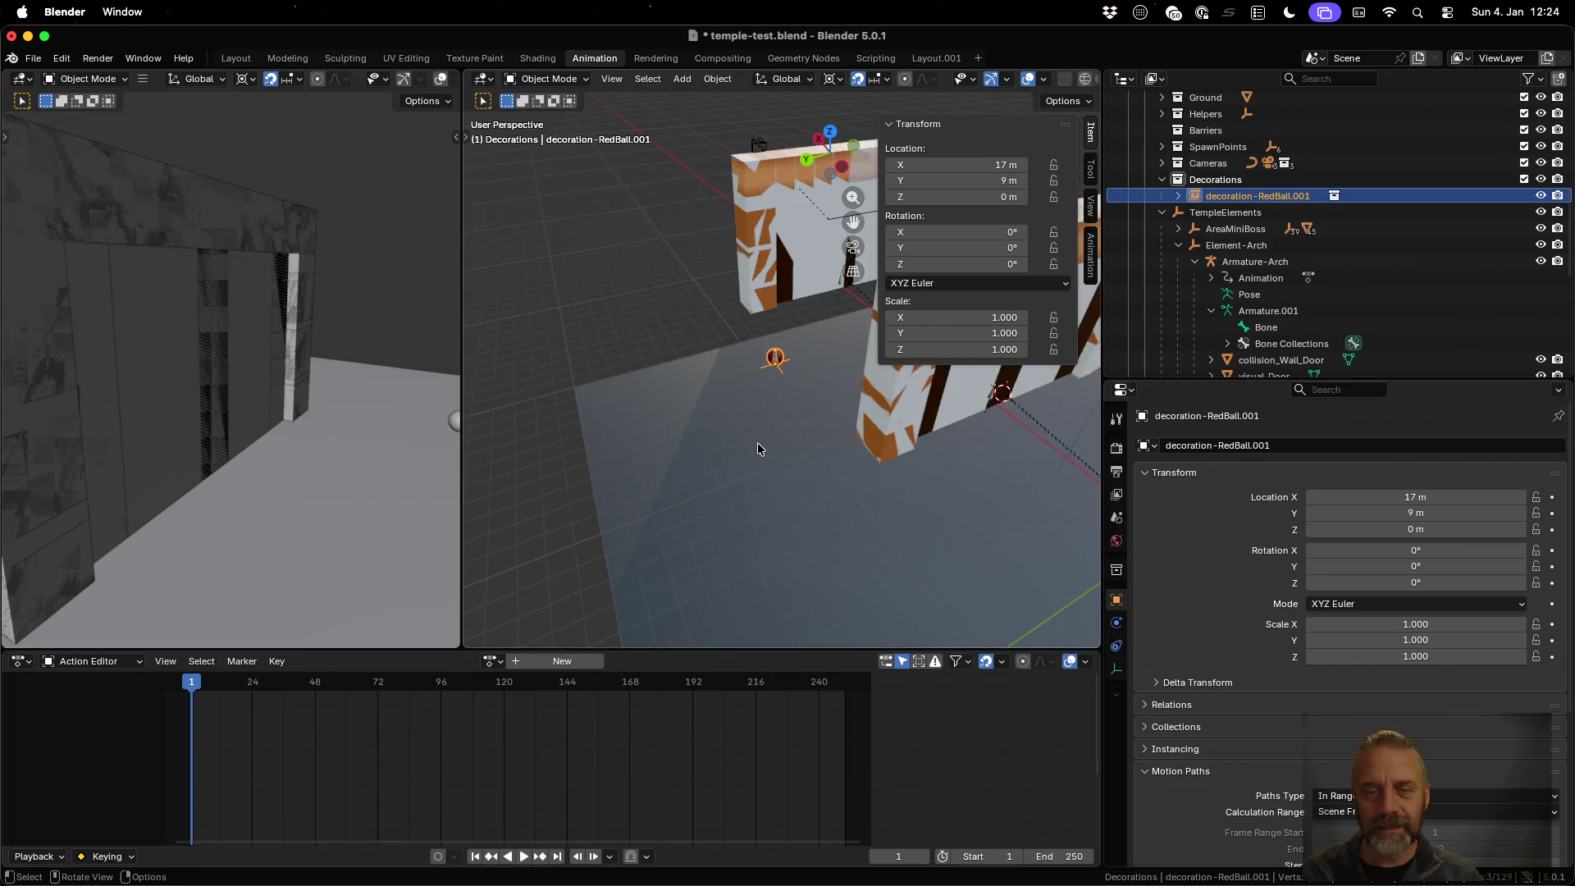
{"action": "scroll", "coordinate": [788, 387], "scroll_direction": "up", "scroll_amount": 6}
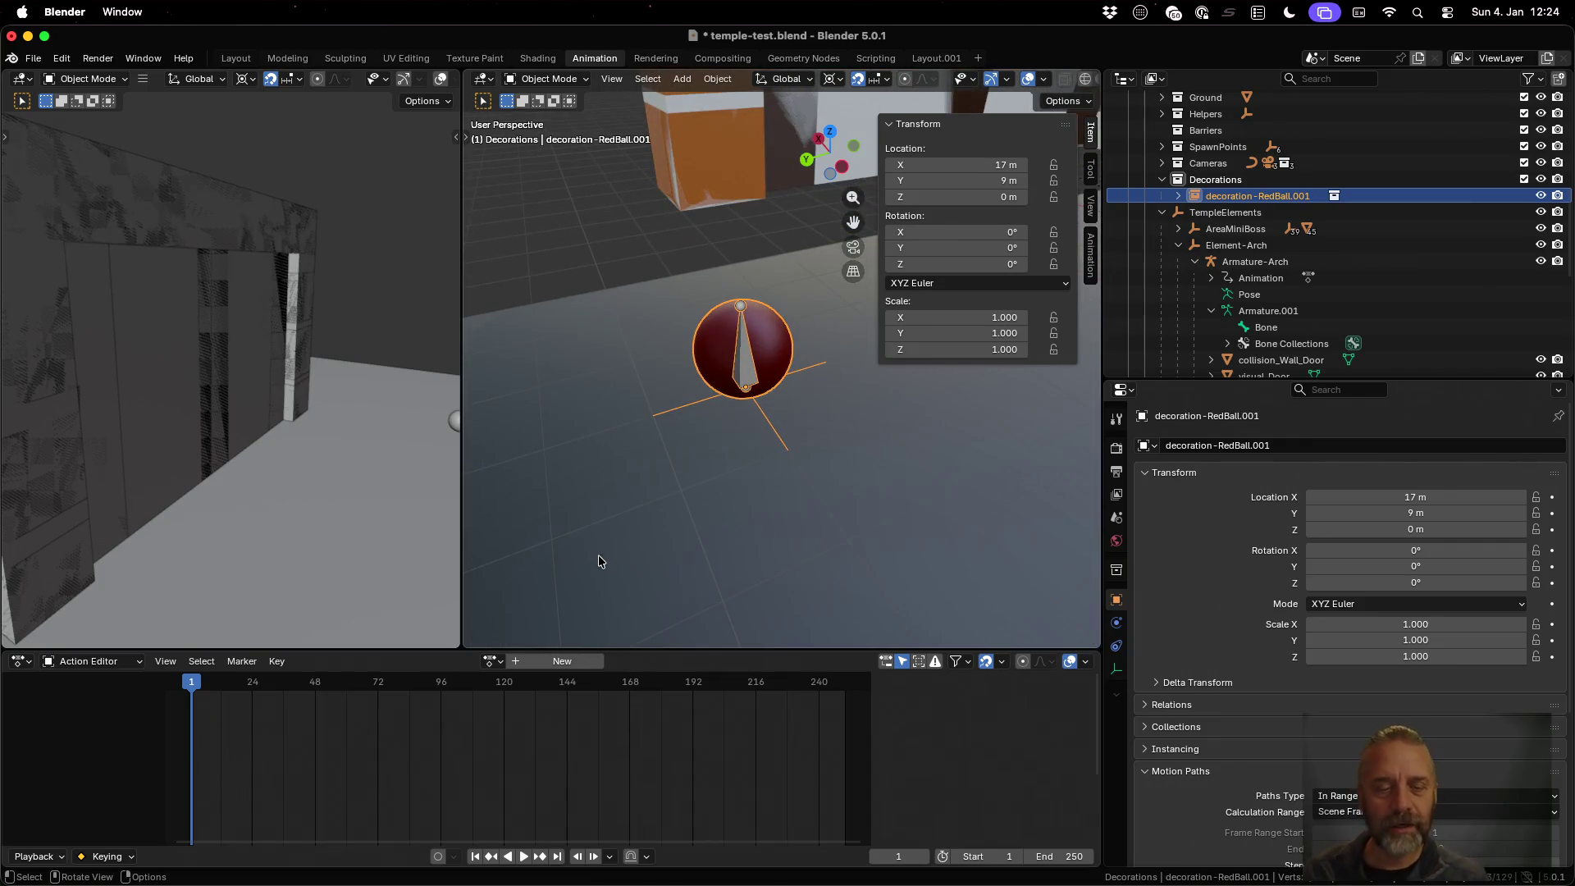
Assign the decoration-RedBall-Idle action and play it back, stopping at frame 0
{"action": "left_click", "coordinate": [496, 661]}
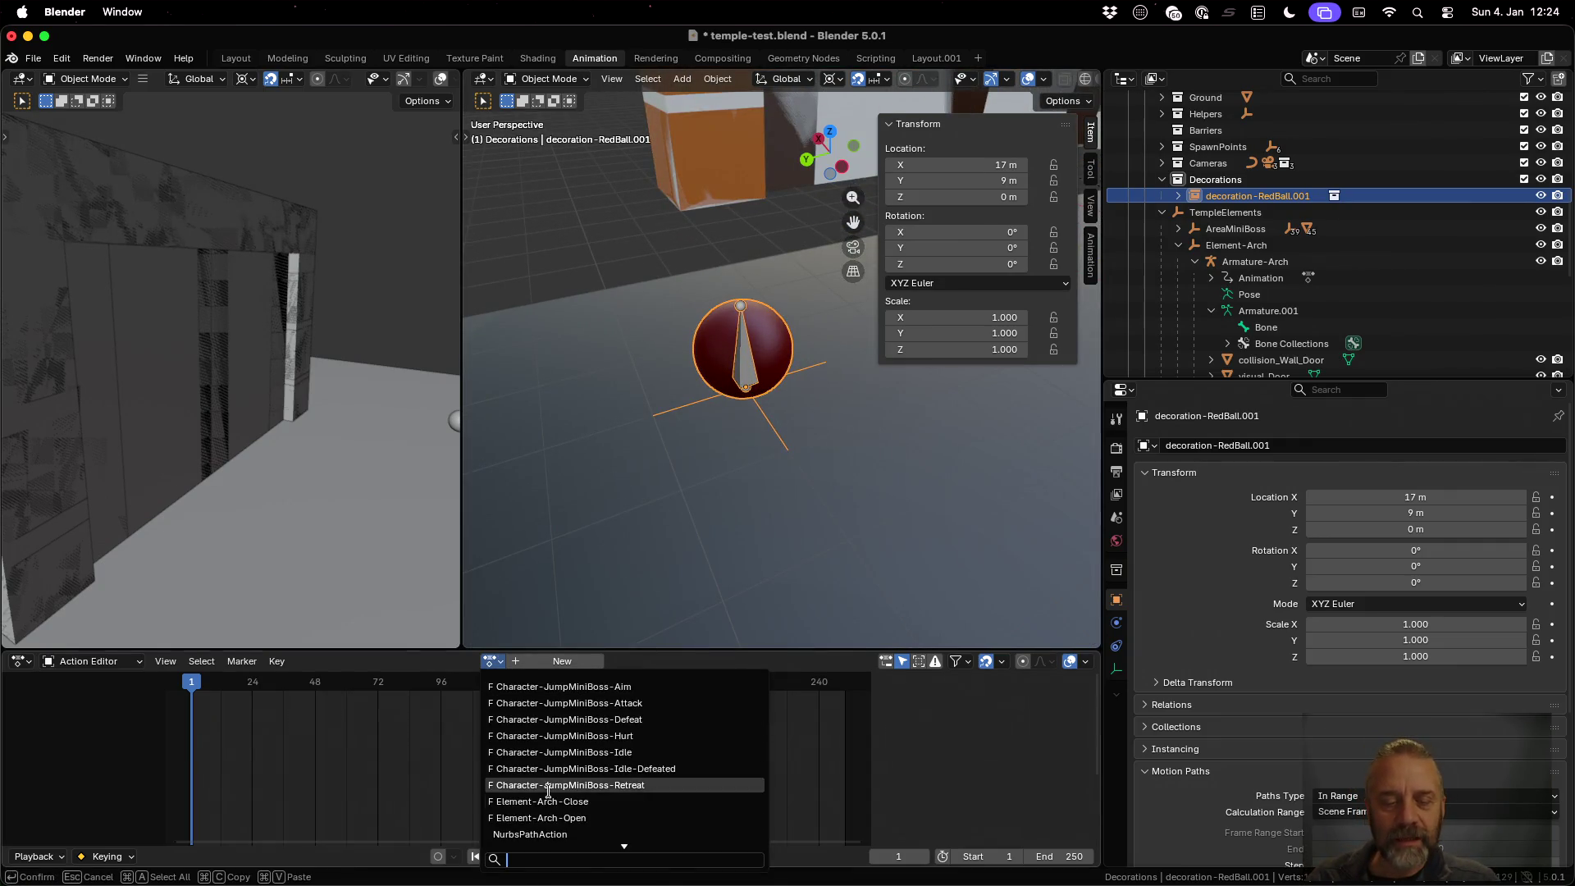
{"action": "scroll", "coordinate": [548, 792], "scroll_direction": "down", "scroll_amount": 3}
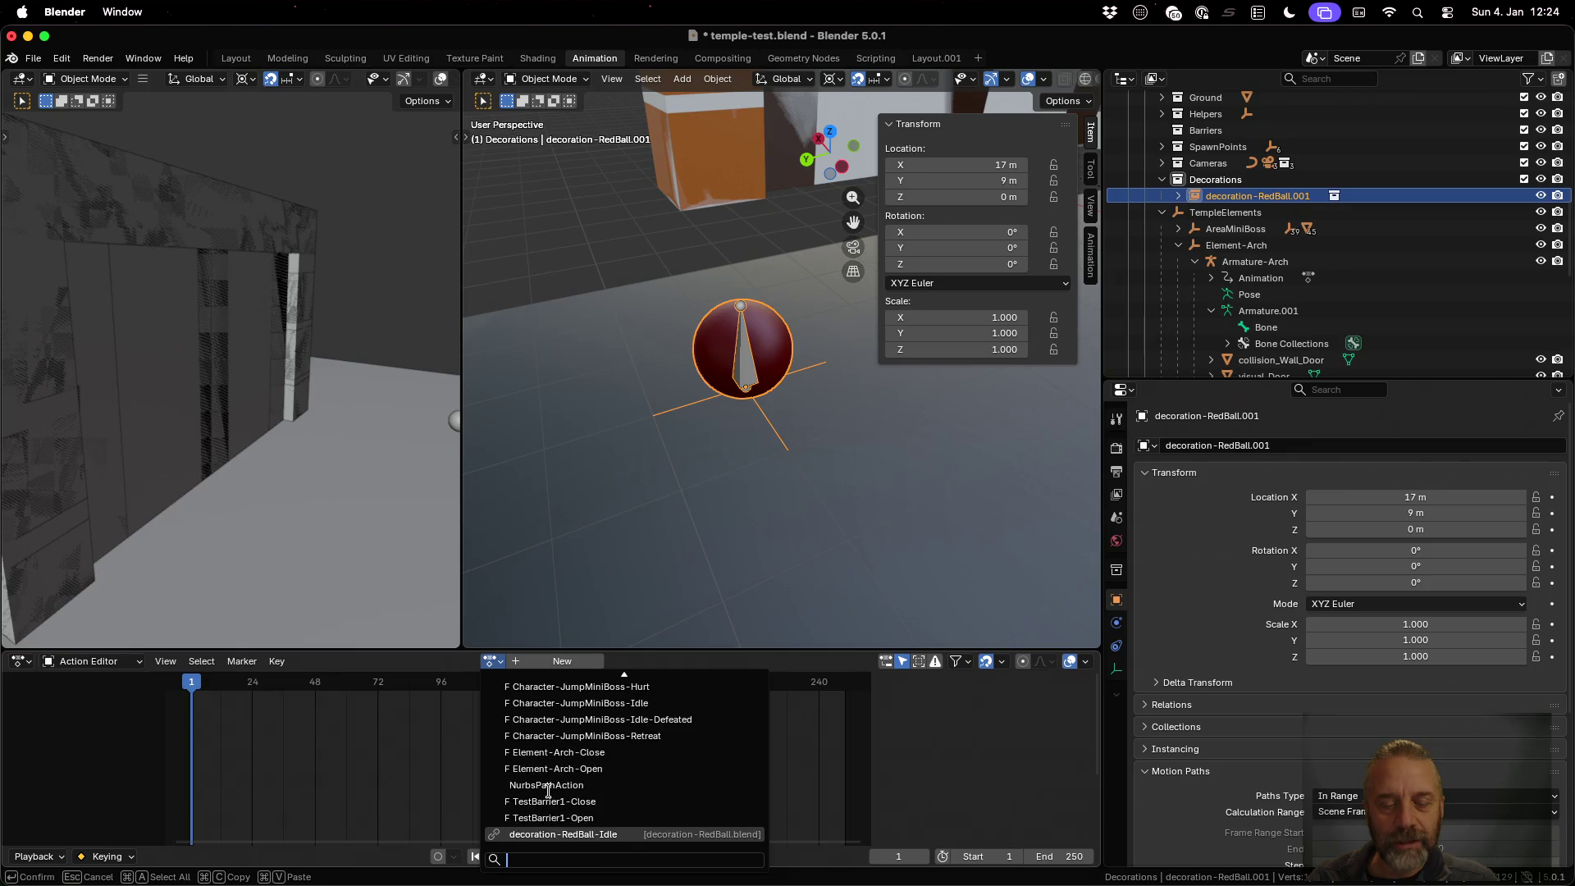
{"action": "left_click", "coordinate": [569, 834]}
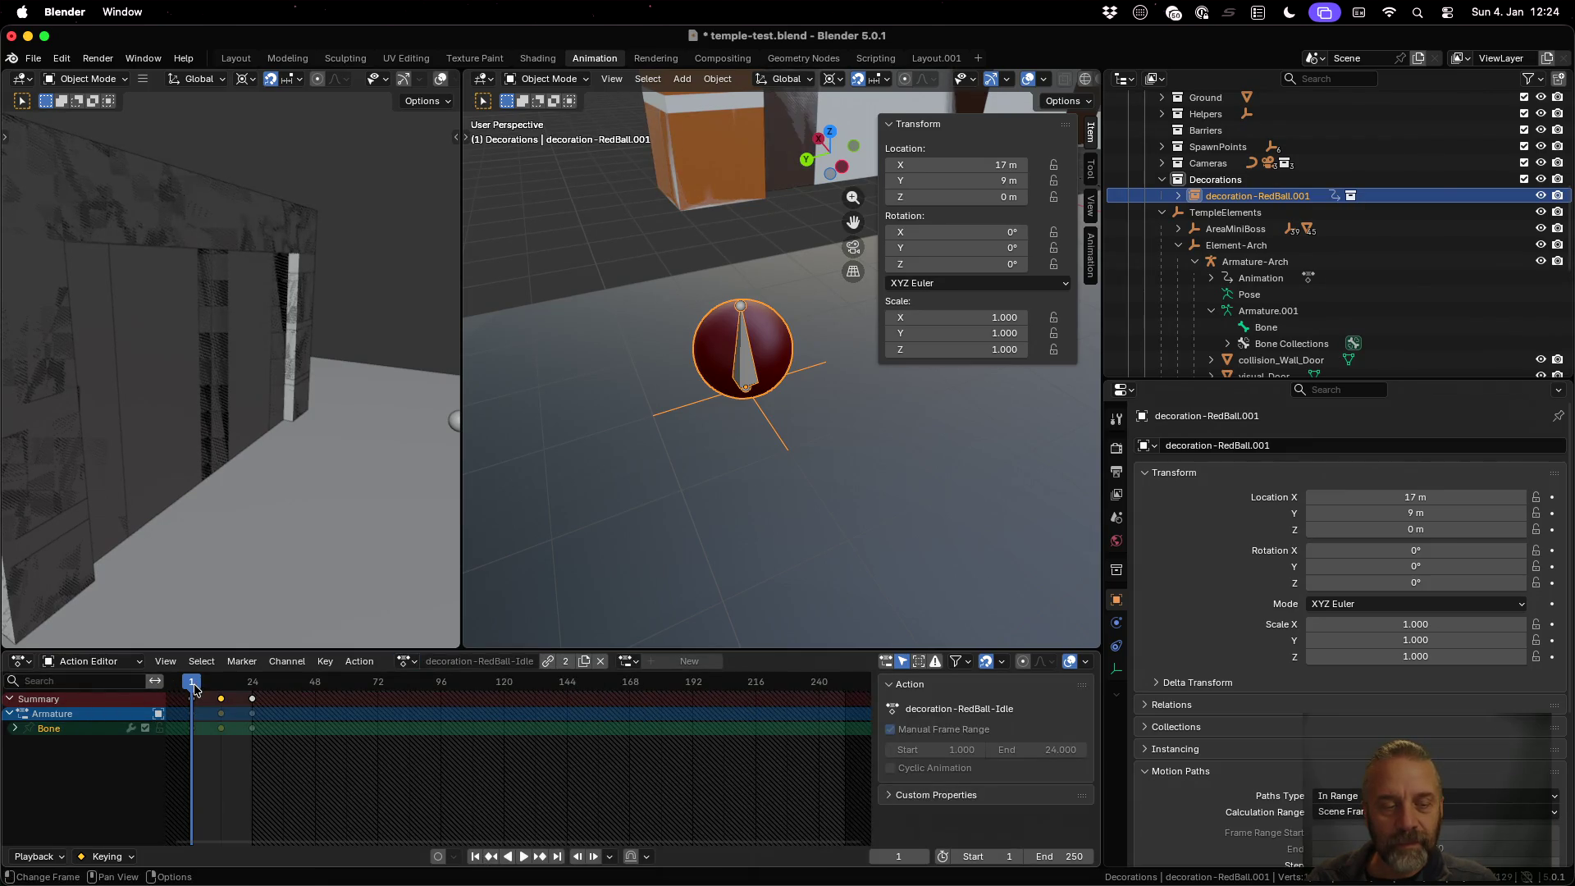
{"action": "key", "text": "space"}
{"action": "mouse_move", "coordinate": [206, 689]}
{"action": "left_mouse_down"}
{"action": "mouse_move", "coordinate": [238, 691]}
{"action": "mouse_move", "coordinate": [194, 690]}
{"action": "mouse_move", "coordinate": [259, 693]}
{"action": "left_mouse_up"}
{"action": "key", "text": "Escape"}
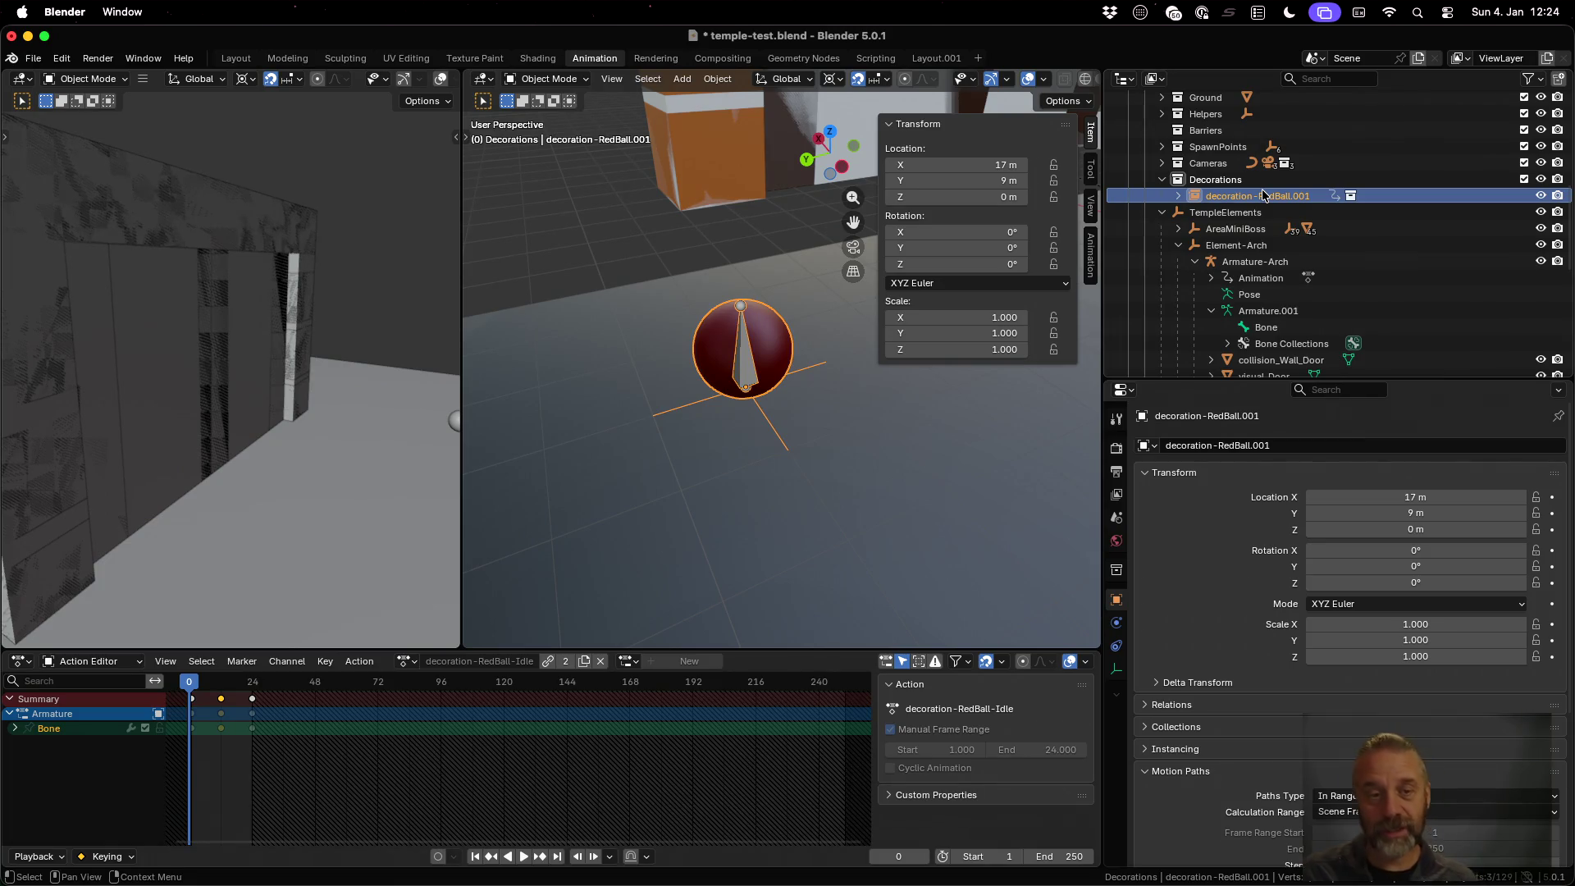
In Modeling, make linked duplicate decoration-RedBall.002 moved 4 m along Y on the ground plane
{"action": "left_click", "coordinate": [287, 58]}
{"action": "scroll", "coordinate": [544, 328], "scroll_direction": "down", "scroll_amount": 5}
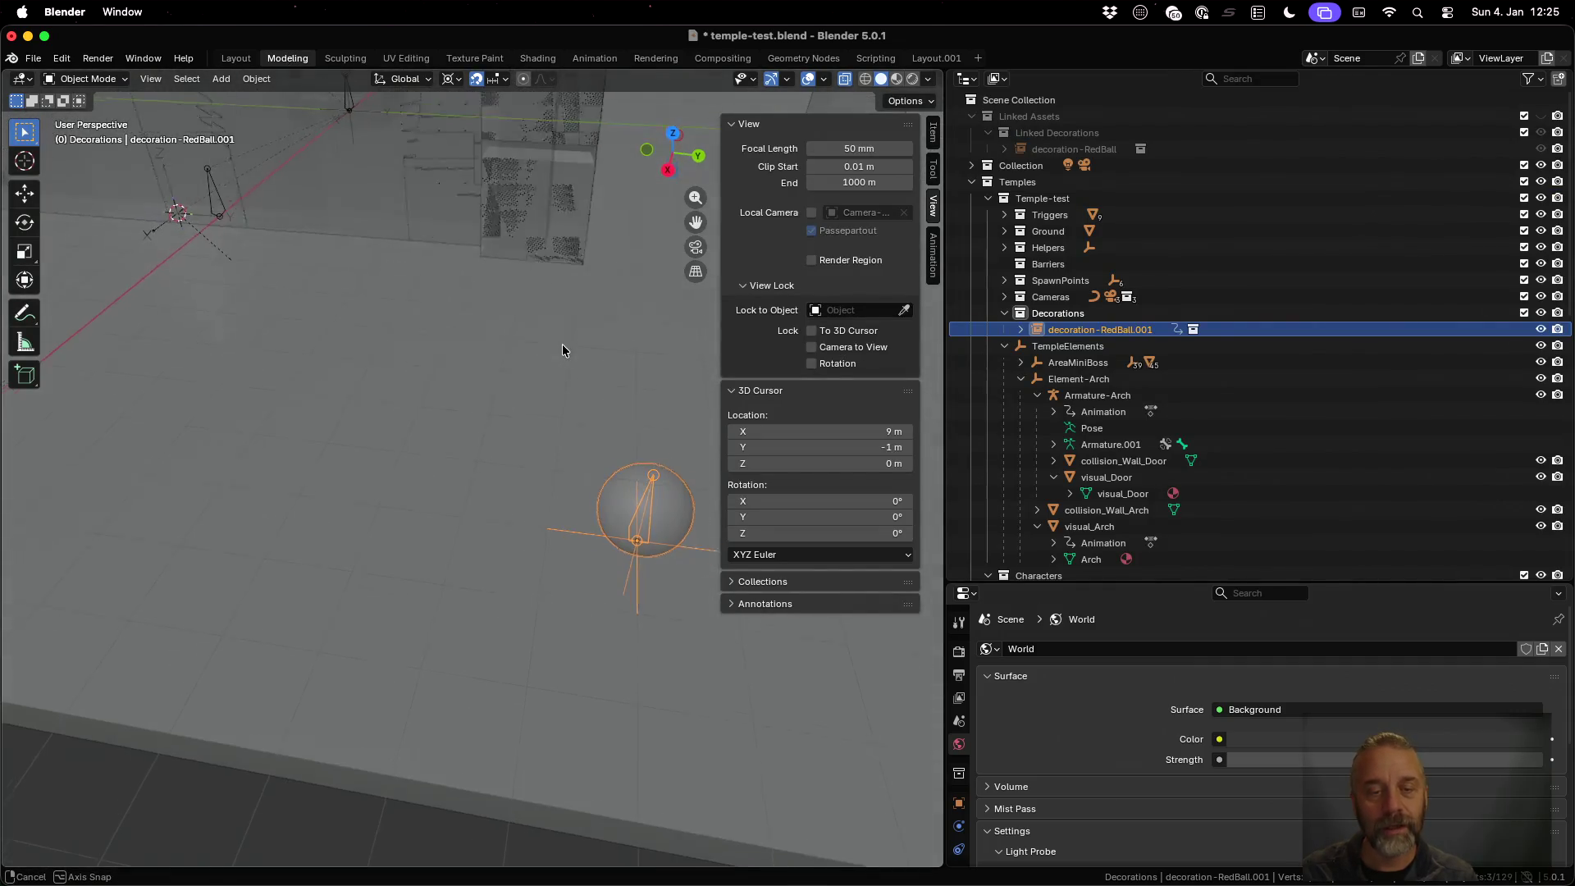
{"action": "mouse_move", "coordinate": [575, 378]}
{"action": "middle_mouse_down"}
{"action": "mouse_move", "coordinate": [634, 431]}
{"action": "mouse_move", "coordinate": [545, 426]}
{"action": "middle_mouse_up"}
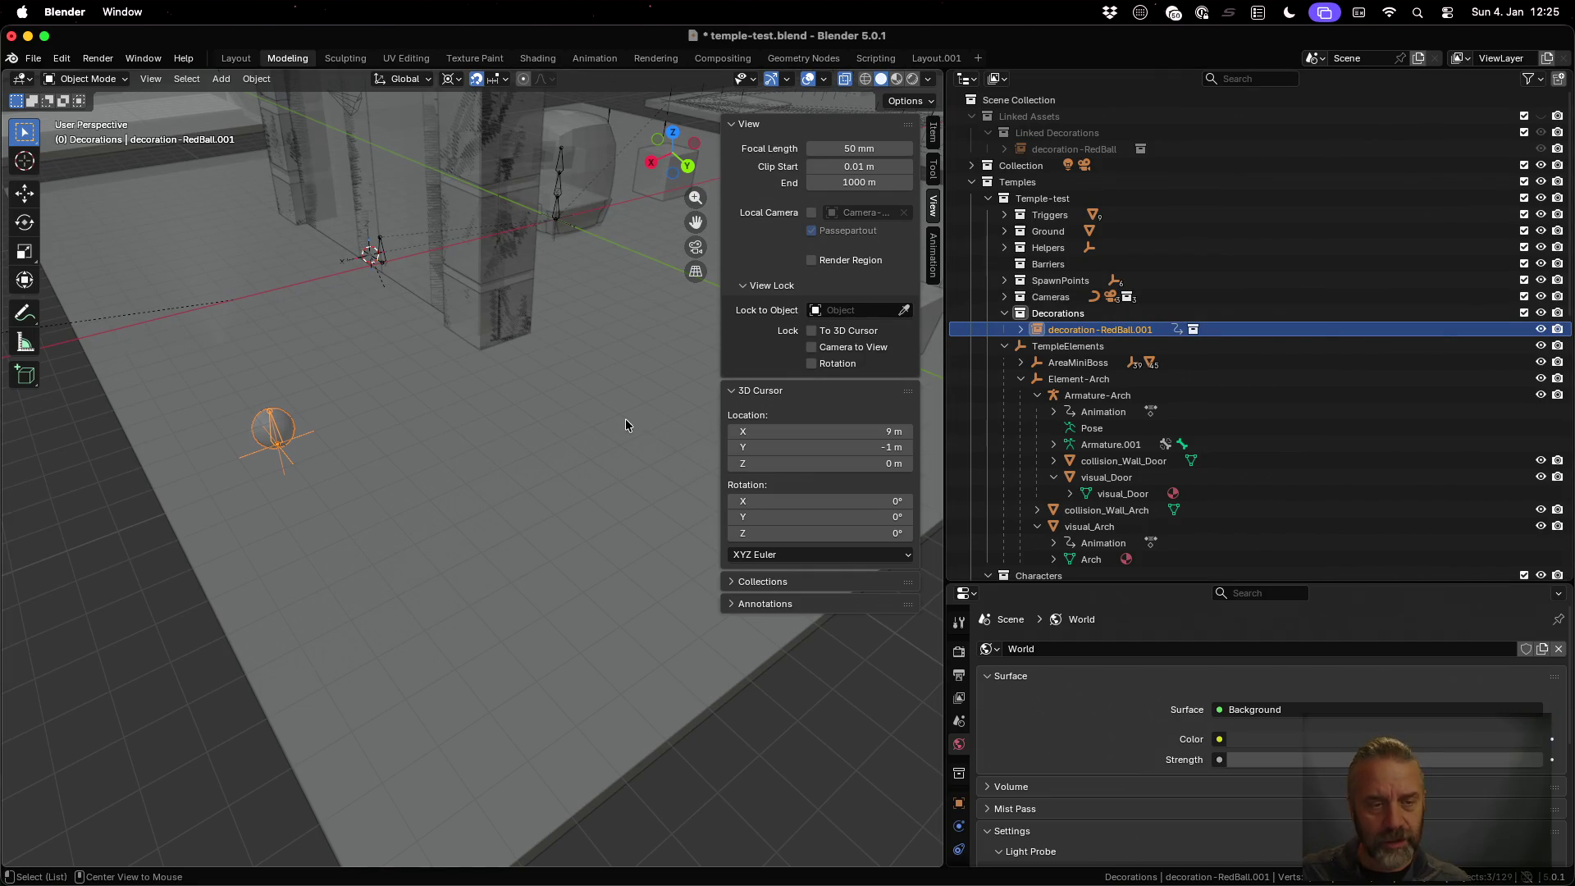
{"action": "key", "text": "shift+d"}
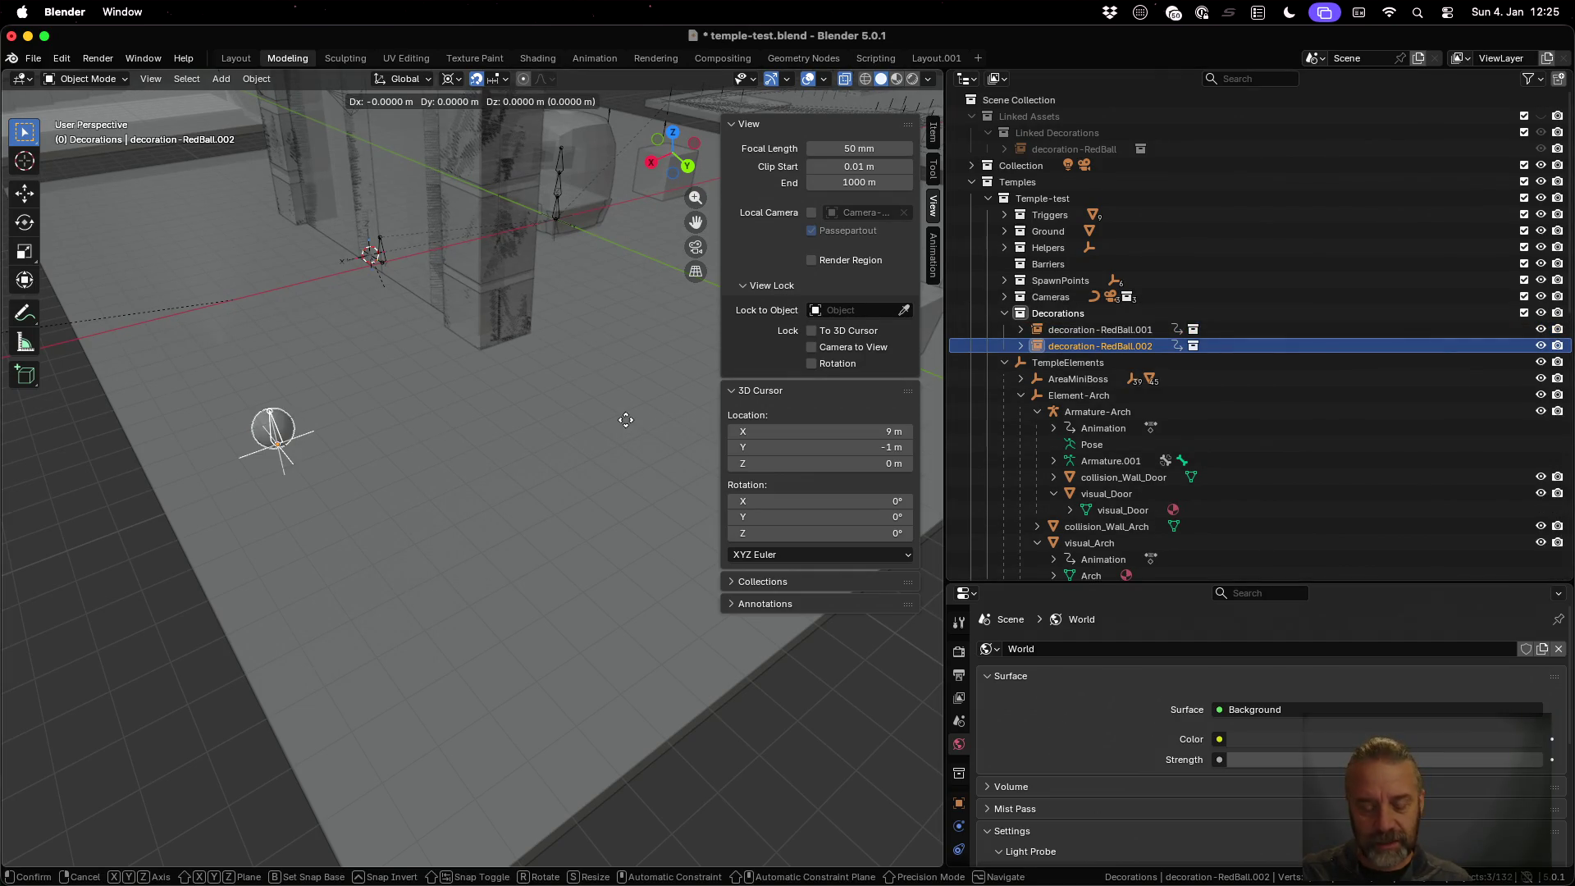
{"action": "key", "text": "shift+z"}
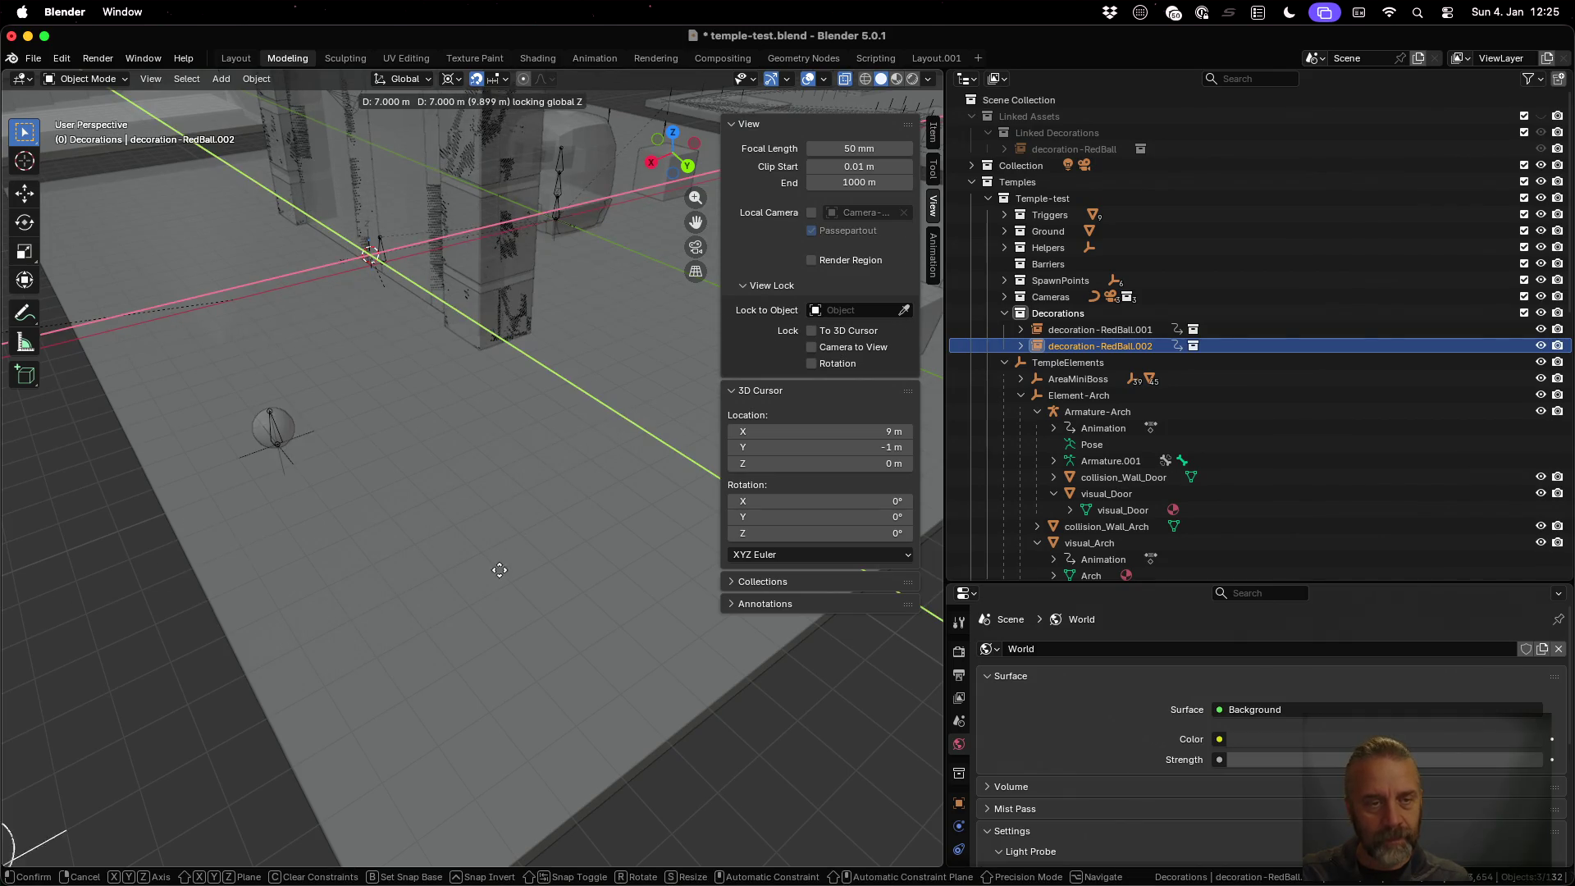
{"action": "left_click", "coordinate": [678, 456]}
Save temple-test.blend and return to the Animation workspace framing both balls
{"action": "mouse_move", "coordinate": [534, 492]}
{"action": "middle_mouse_down"}
{"action": "mouse_move", "coordinate": [474, 499]}
{"action": "mouse_move", "coordinate": [535, 466]}
{"action": "middle_mouse_up"}
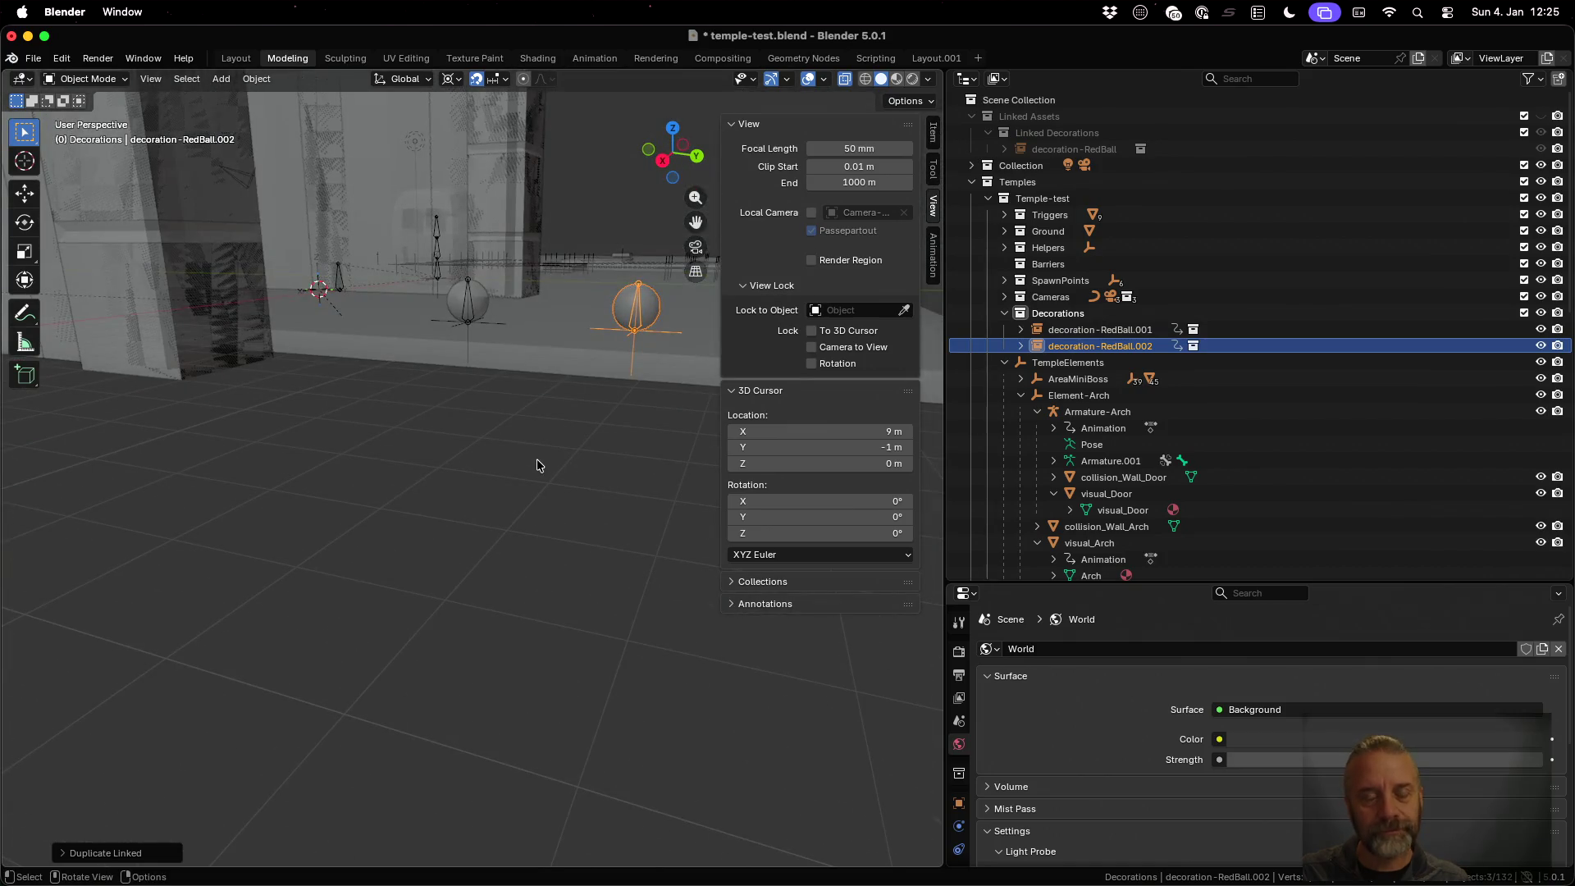
{"action": "key", "text": "super+s"}
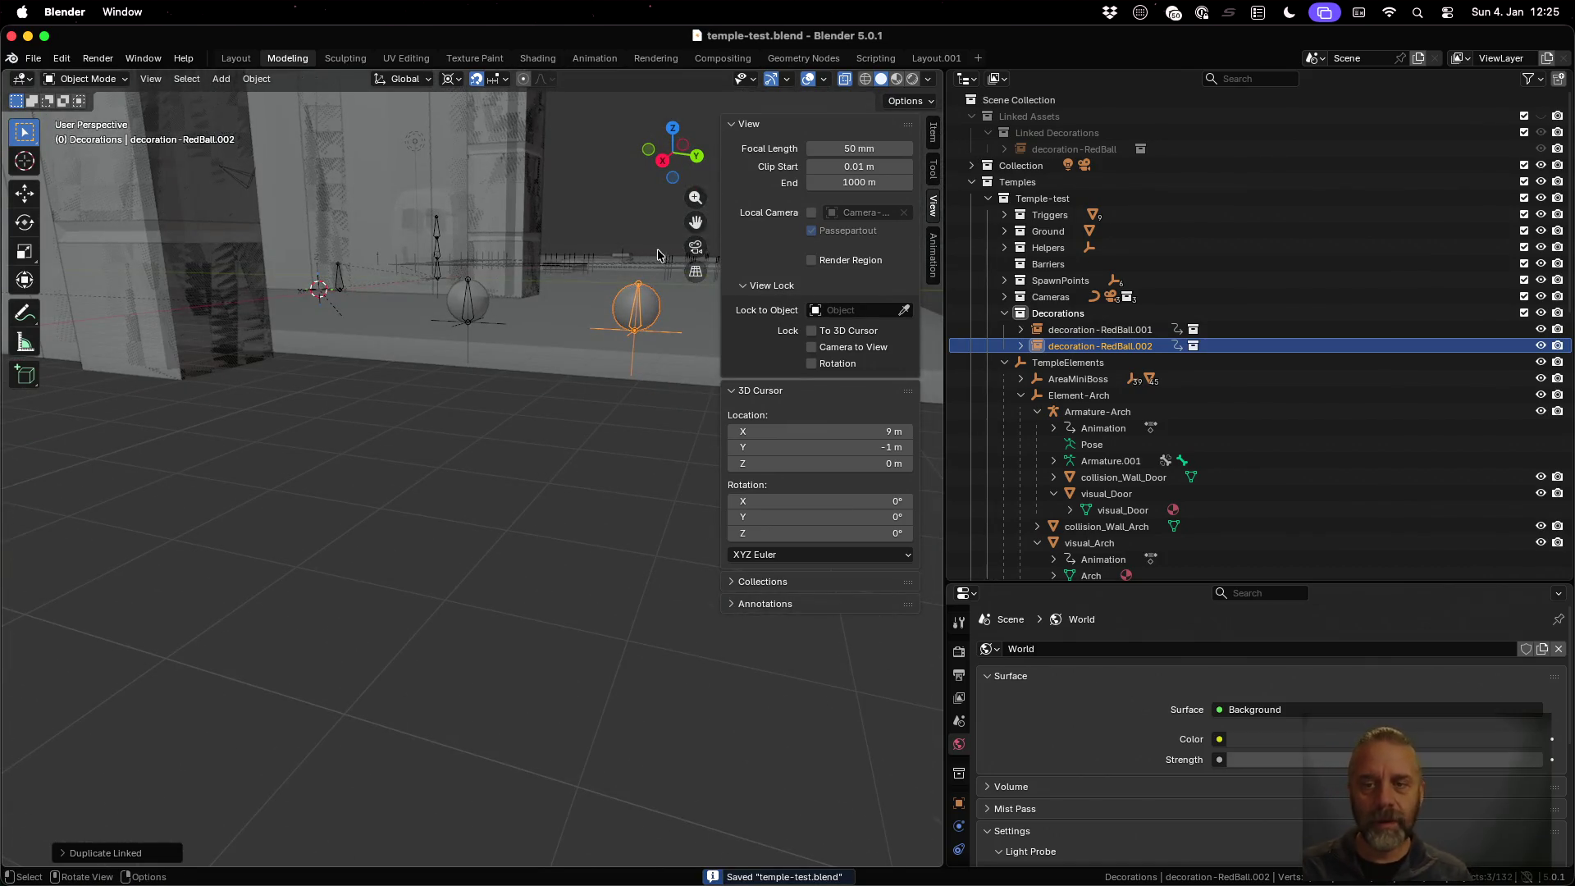
{"action": "left_click", "coordinate": [594, 57]}
{"action": "middle_click_drag", "start_coordinate": [665, 446], "coordinate": [612, 446]}
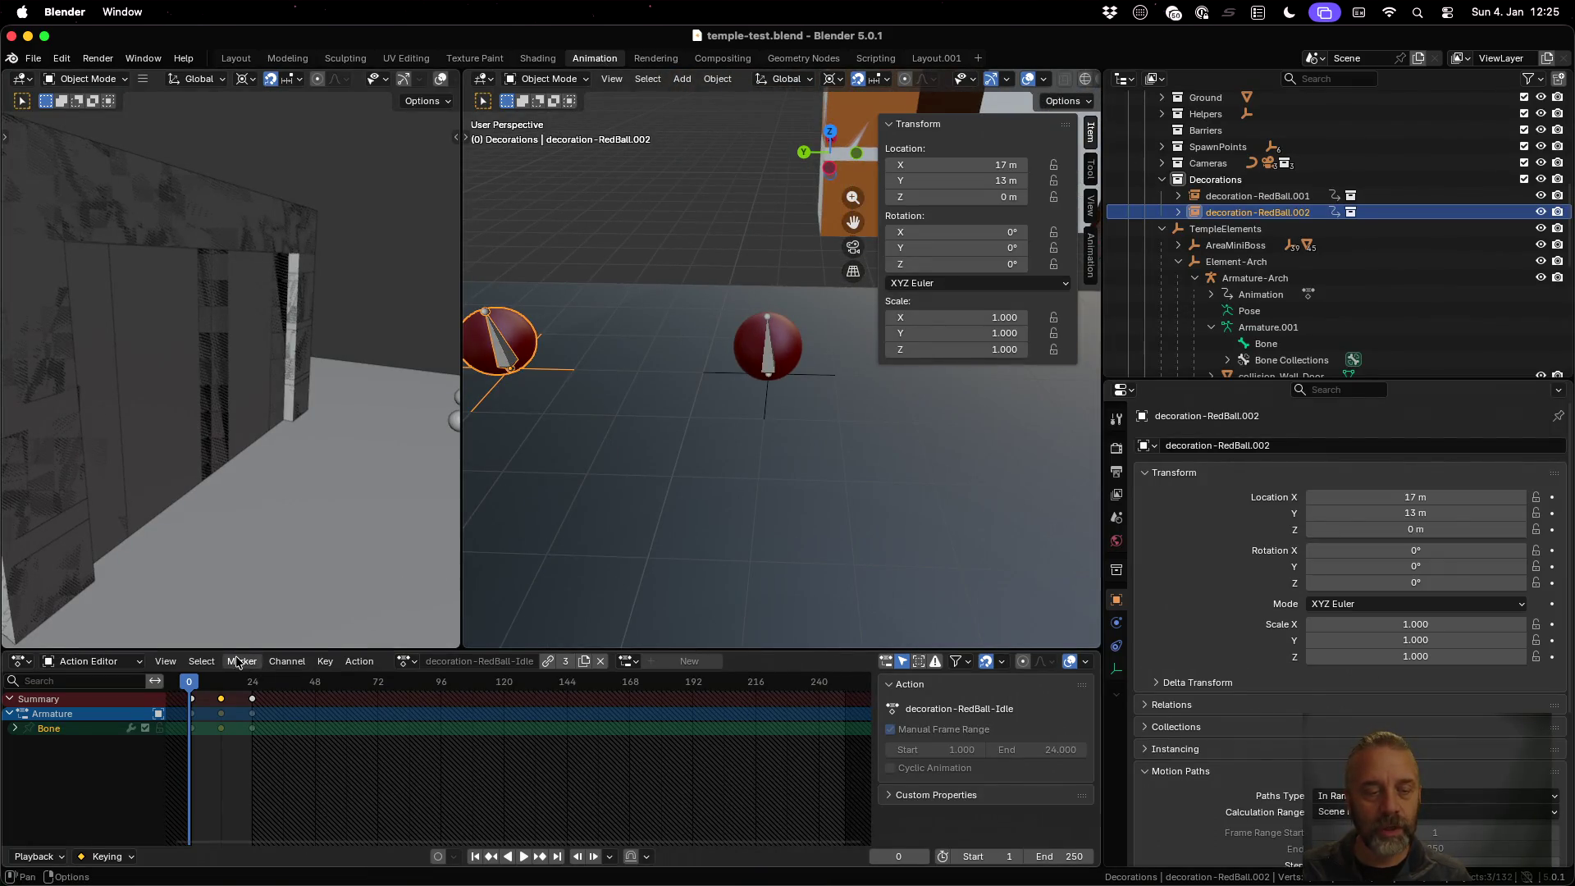
Play the idle animation on both red balls, then save temple-test.blend
{"action": "key", "text": "space"}
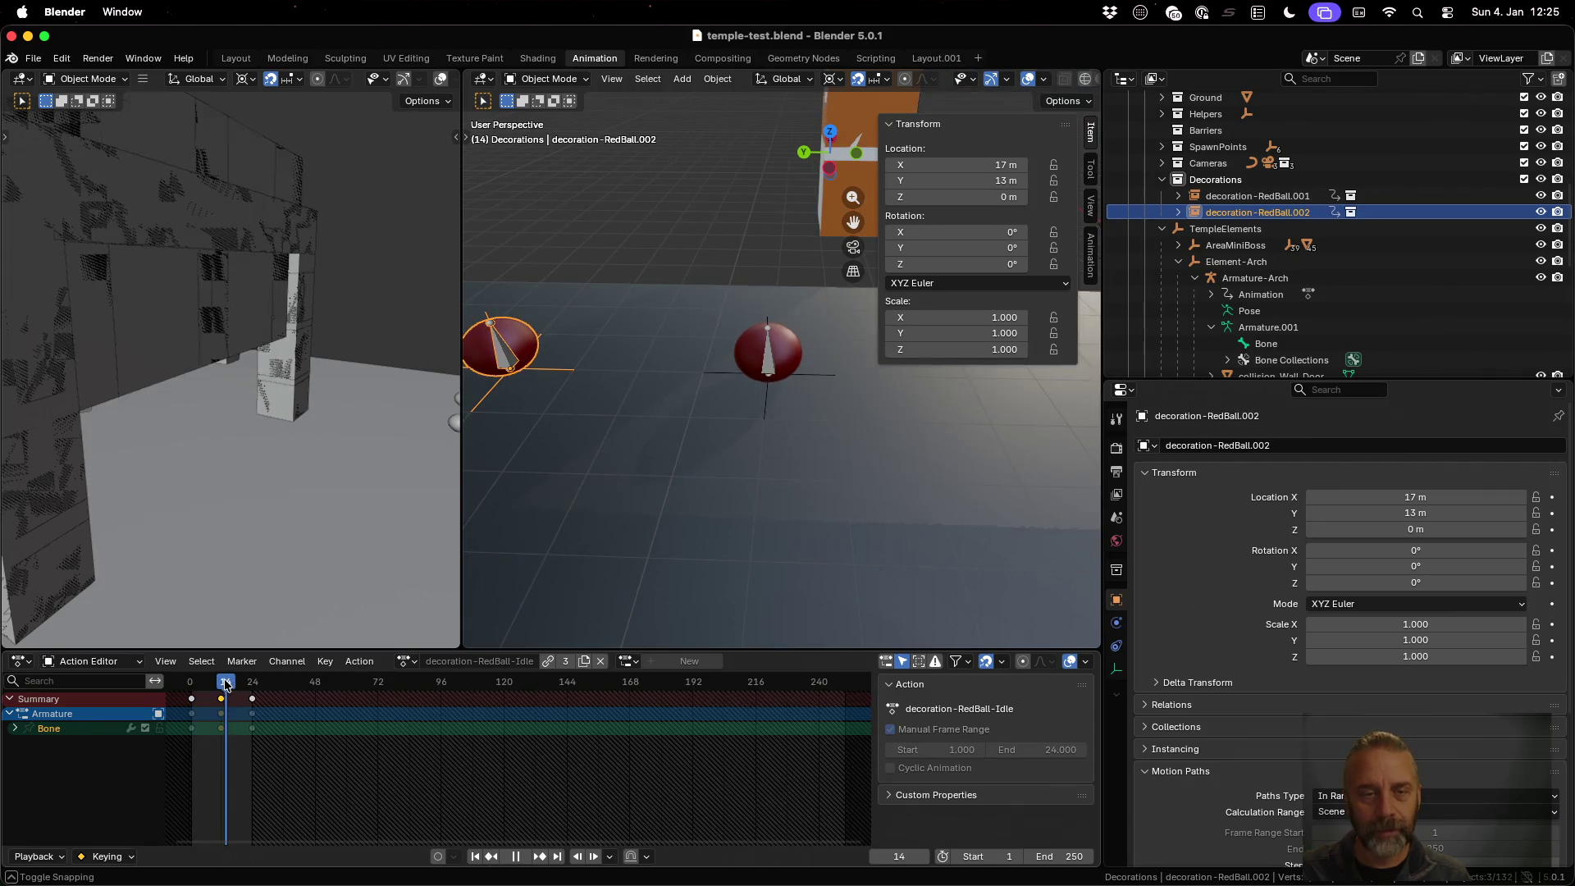
{"action": "mouse_move", "coordinate": [191, 687]}
{"action": "left_mouse_down"}
{"action": "mouse_move", "coordinate": [263, 687]}
{"action": "mouse_move", "coordinate": [193, 689]}
{"action": "left_mouse_up"}
{"action": "key", "text": "space"}
{"action": "key", "text": "super+s"}
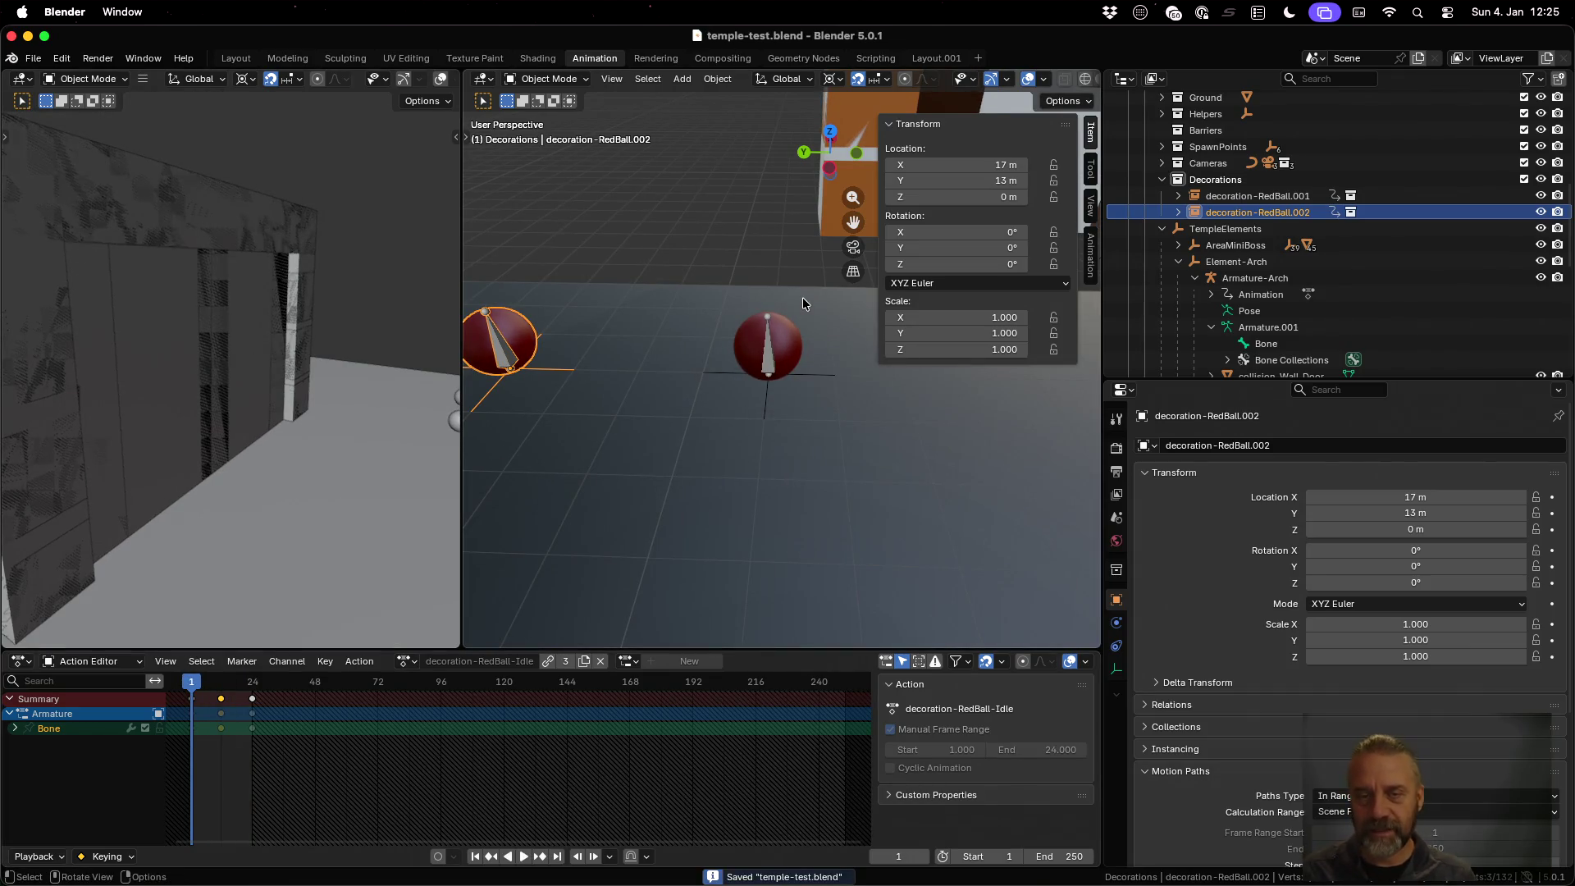
Rerun the previous export command in iTerm2 and return to Godot
{"action": "key", "text": "ctrl+Up"}
{"action": "left_click", "coordinate": [464, 244]}
{"action": "key", "text": "Up"}
{"action": "key", "text": "Return"}
{"action": "key", "text": "super+Tab"}
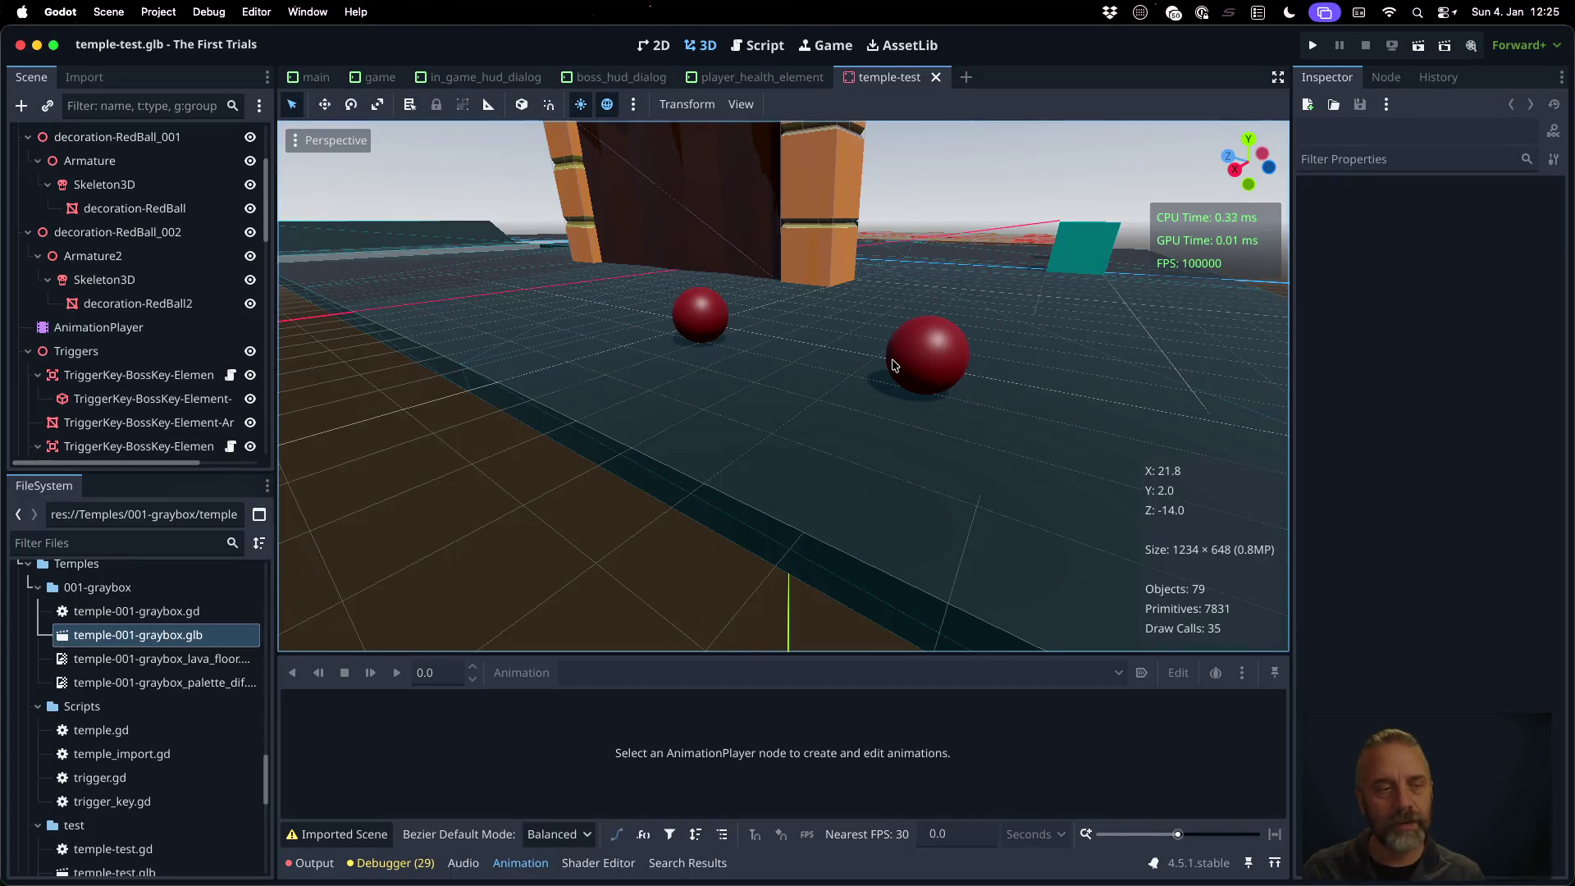
Select the AnimationPlayer and preview the decoration-RedBall-Idle animation
{"action": "left_click", "coordinate": [131, 327]}
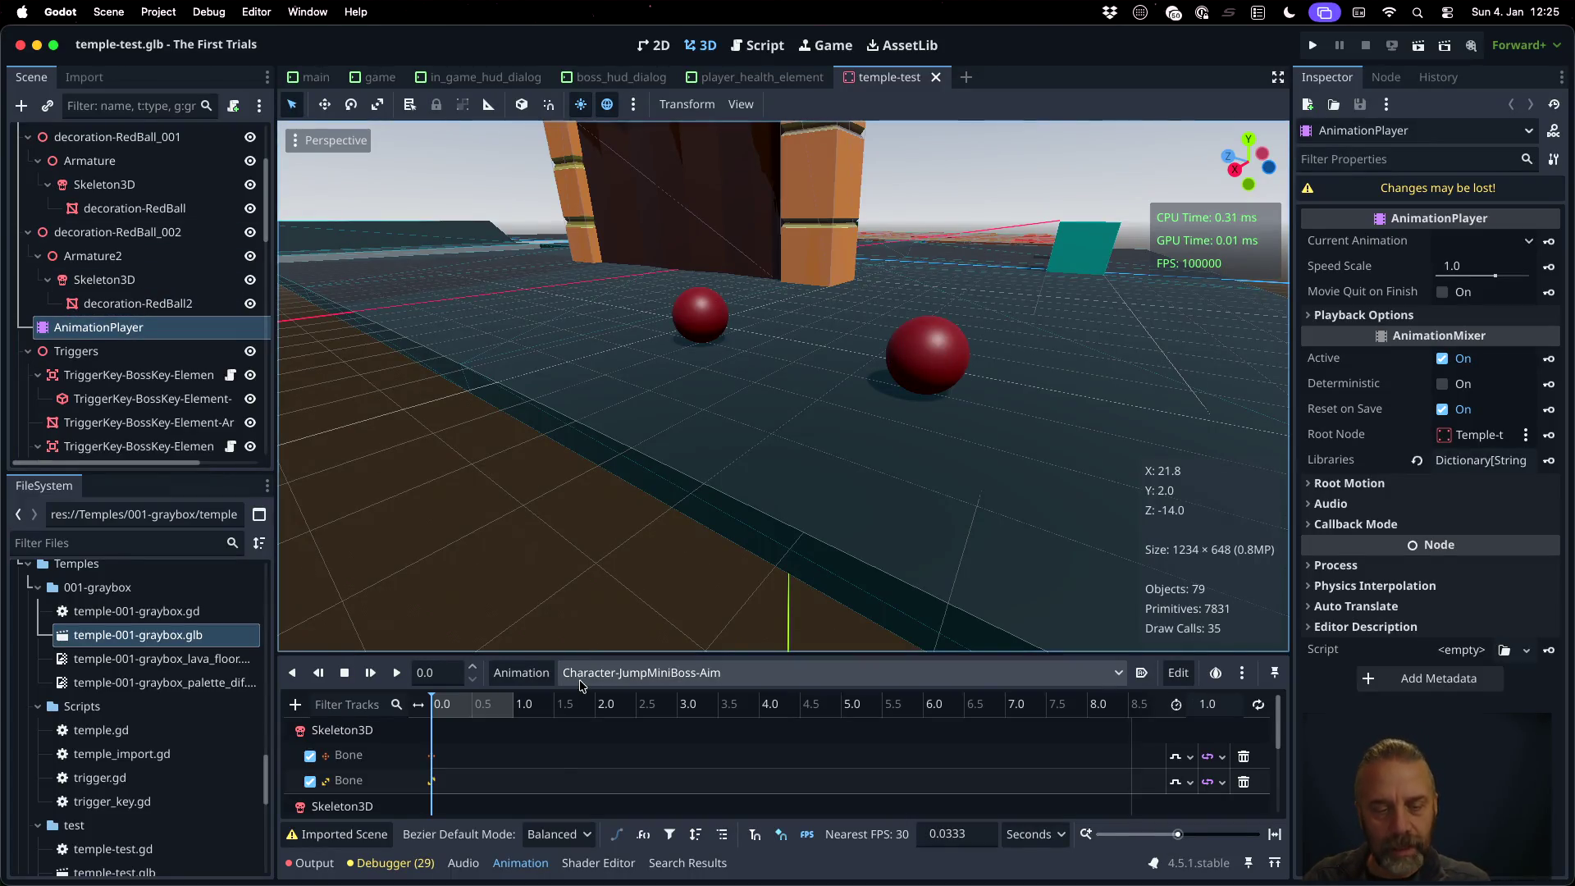
{"action": "left_click", "coordinate": [626, 673]}
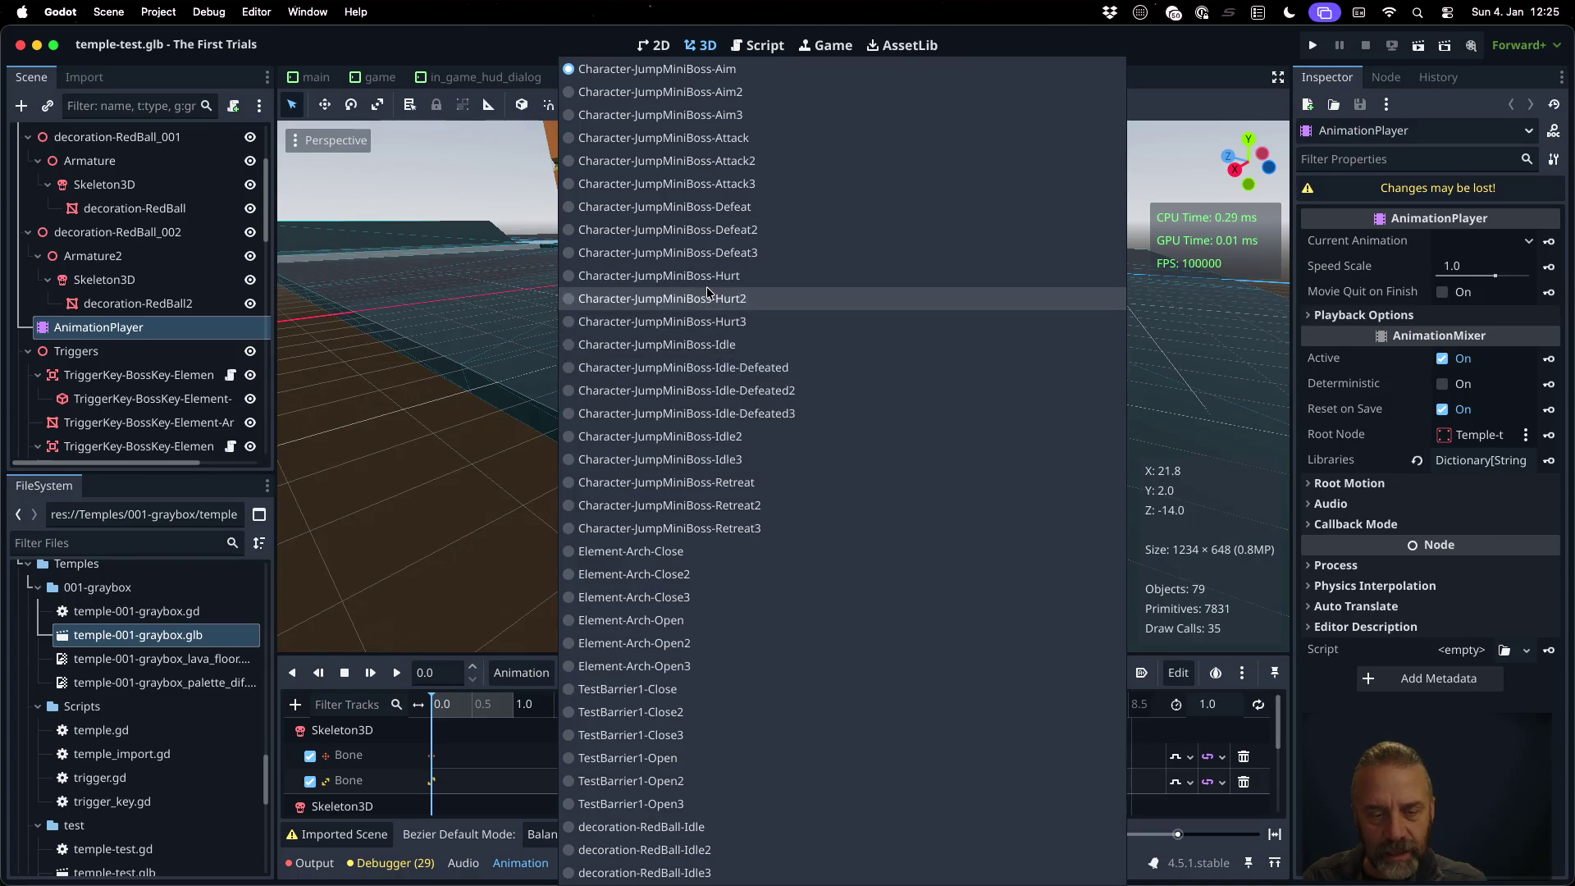
{"action": "left_click", "coordinate": [732, 827]}
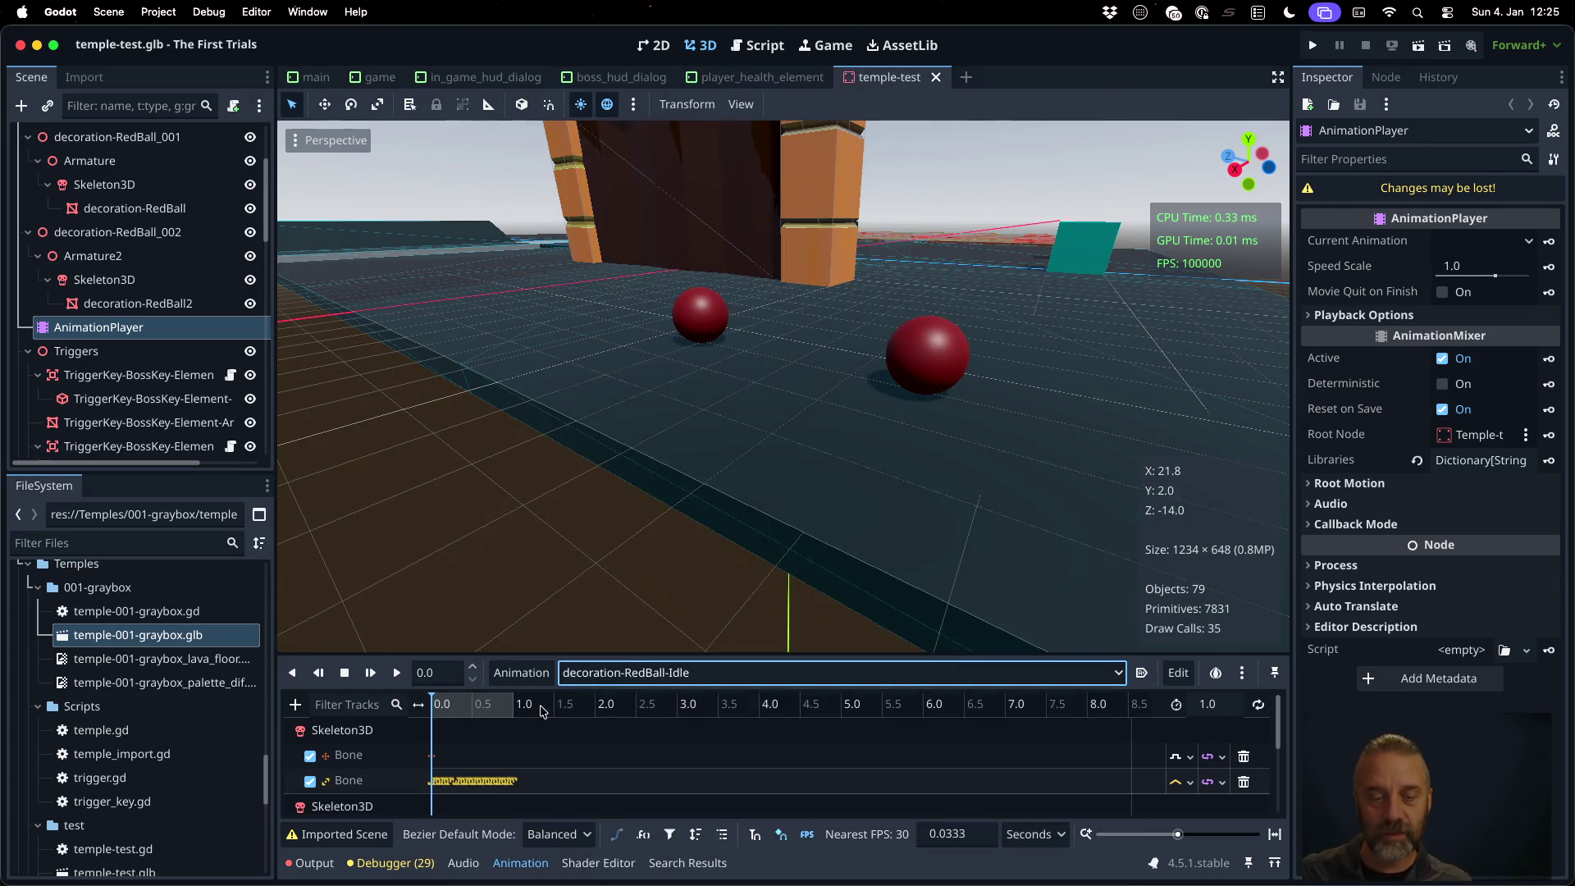
{"action": "mouse_move", "coordinate": [432, 695]}
{"action": "left_mouse_down"}
{"action": "mouse_move", "coordinate": [484, 715]}
{"action": "mouse_move", "coordinate": [434, 723]}
{"action": "mouse_move", "coordinate": [508, 720]}
{"action": "mouse_move", "coordinate": [440, 730]}
{"action": "mouse_move", "coordinate": [513, 732]}
{"action": "mouse_move", "coordinate": [434, 730]}
{"action": "mouse_move", "coordinate": [505, 734]}
{"action": "mouse_move", "coordinate": [432, 745]}
{"action": "left_mouse_up"}
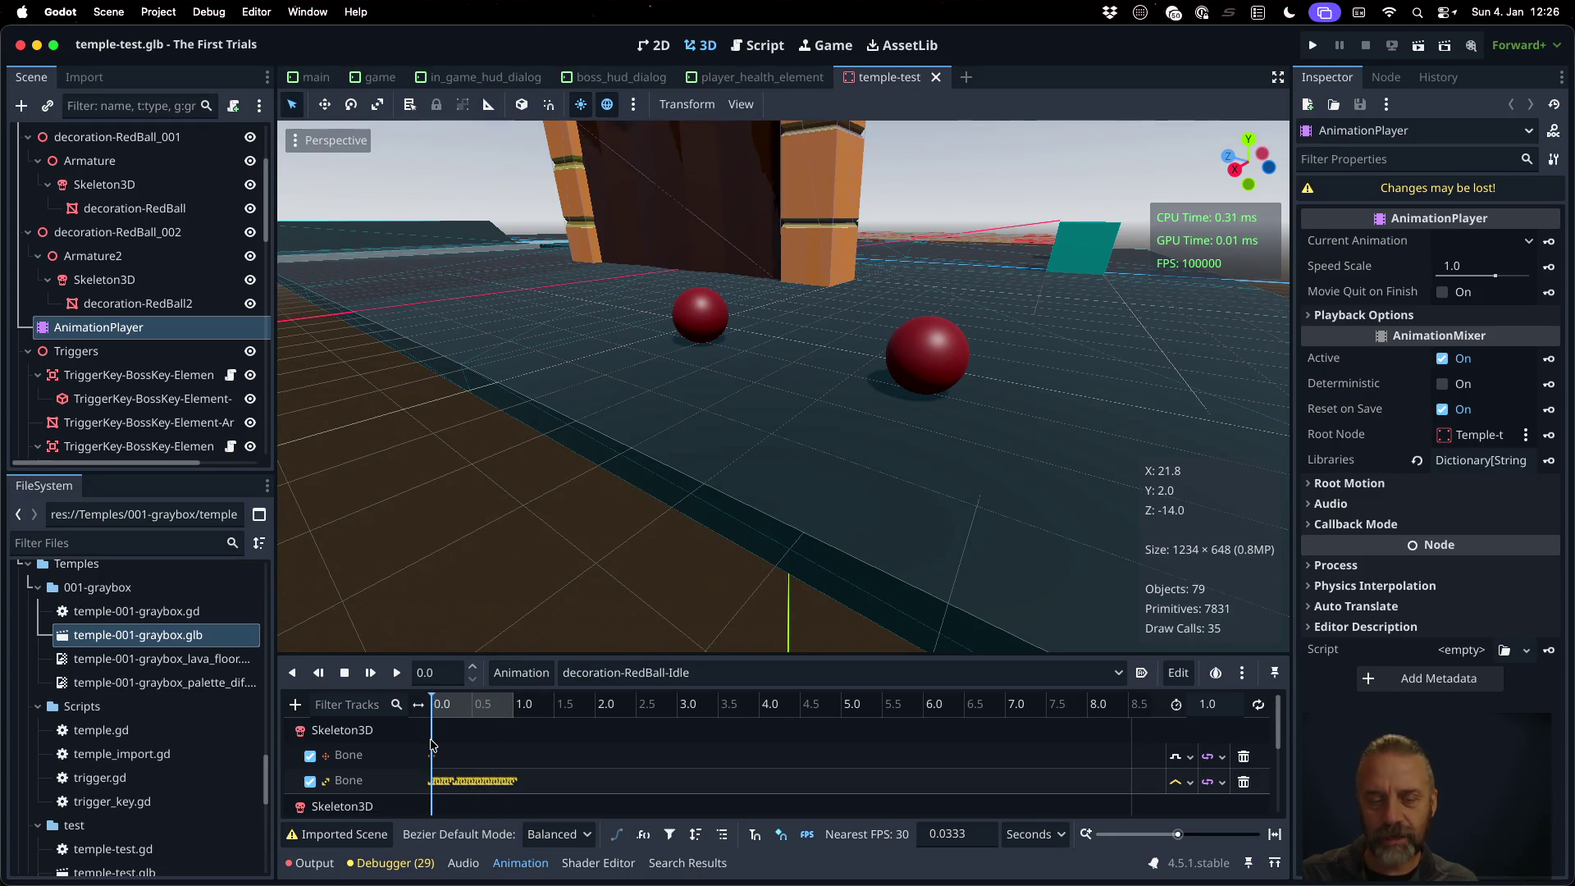
Load decoration-RedBall-Idle2 and scrub it around 0.1–0.15 seconds
{"action": "left_click", "coordinate": [658, 674]}
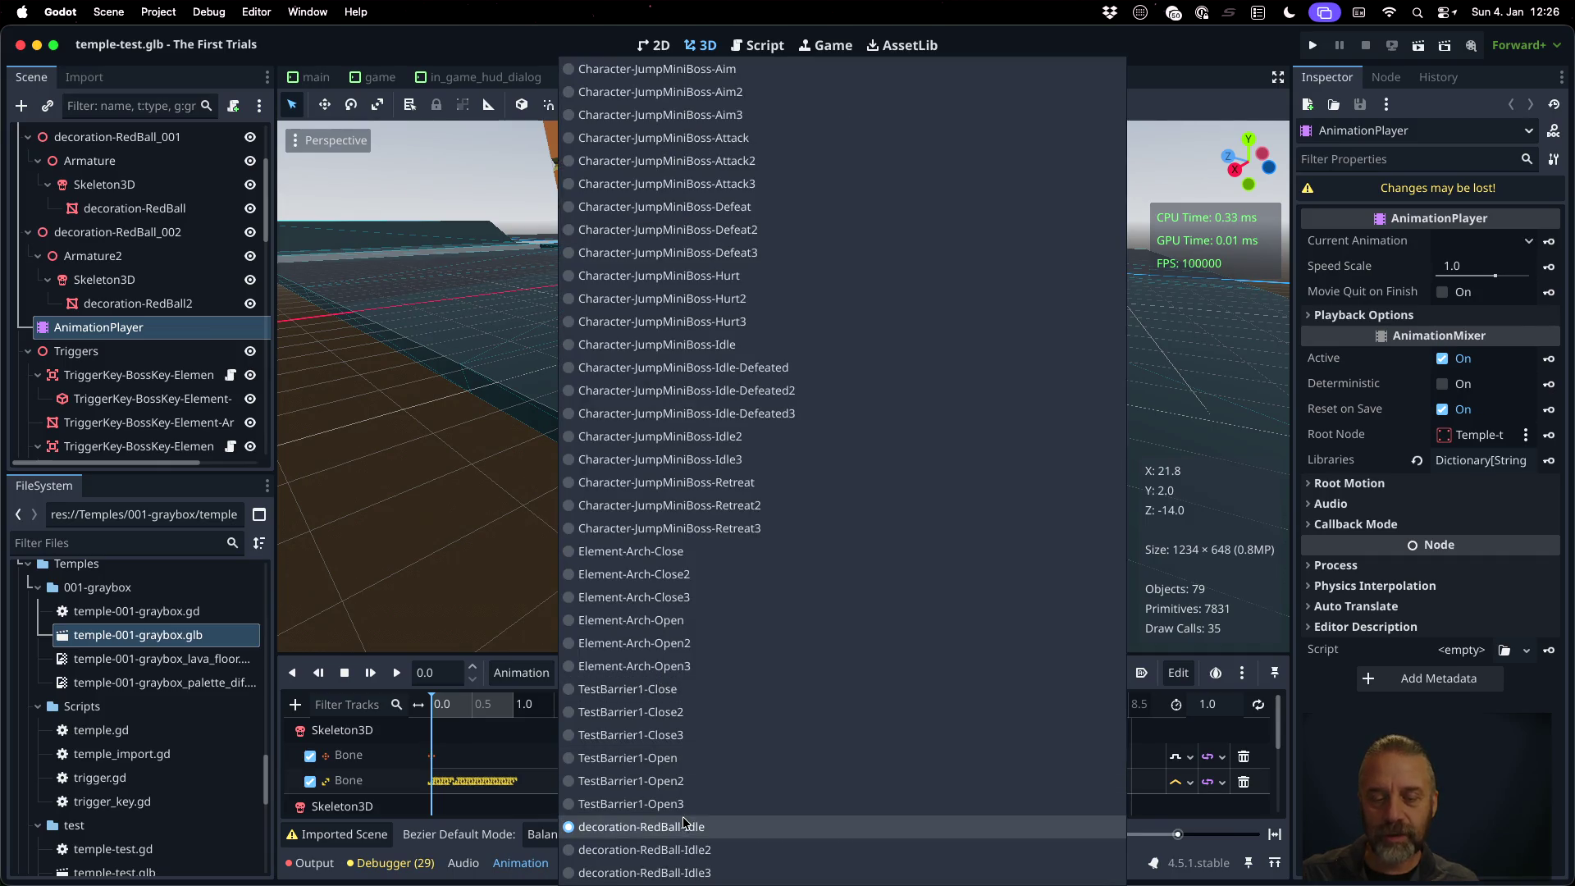
{"action": "left_click", "coordinate": [703, 849]}
{"action": "left_click", "coordinate": [441, 704]}
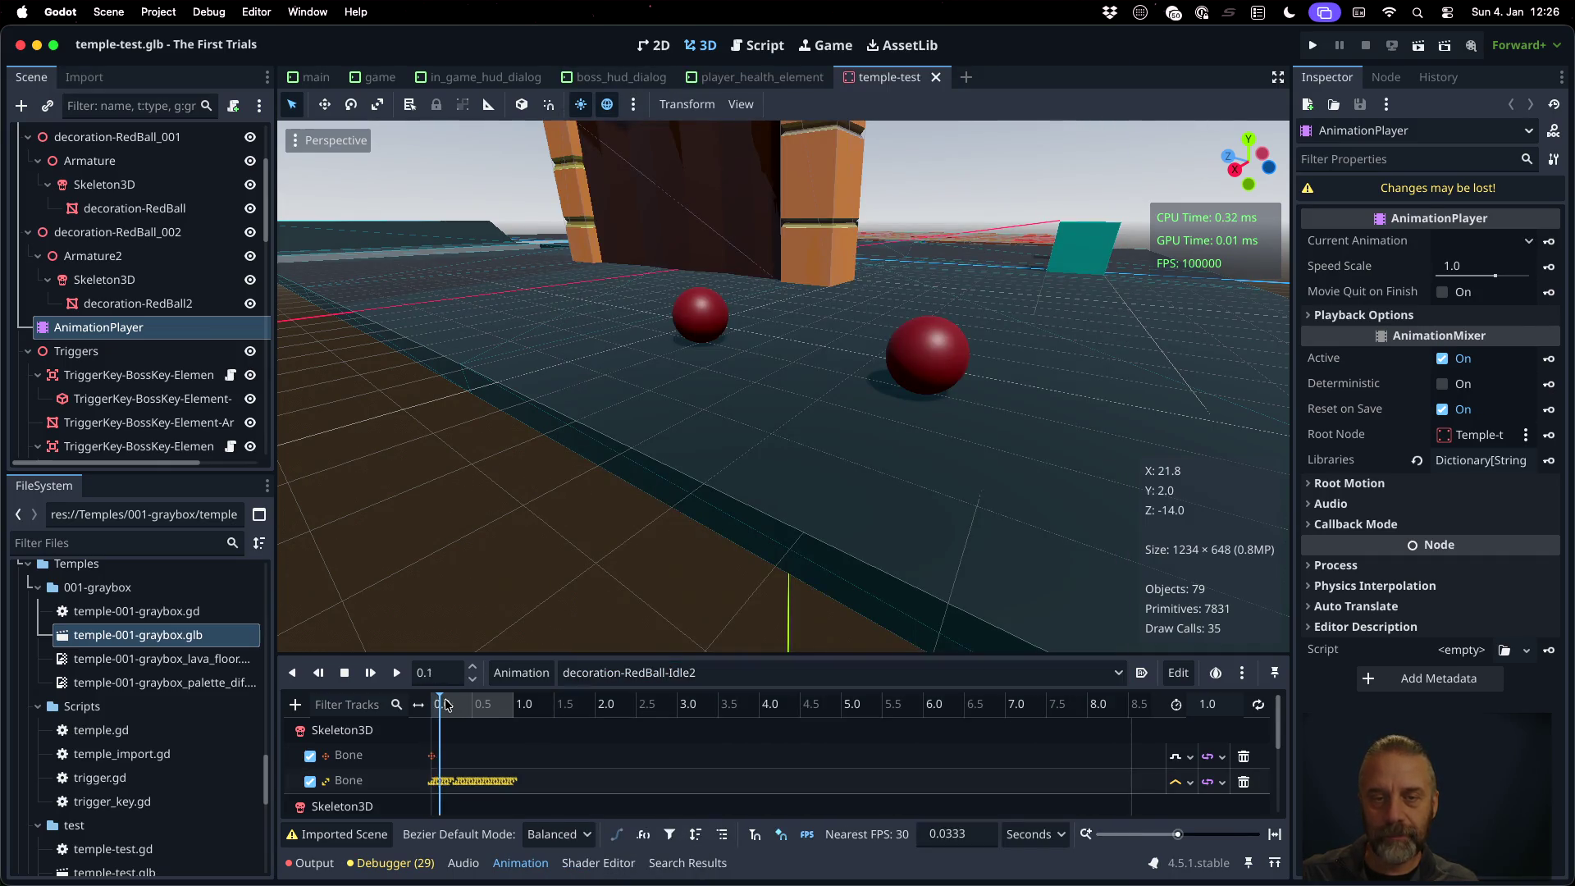
{"action": "left_click_drag", "start_coordinate": [507, 705], "coordinate": [431, 707]}
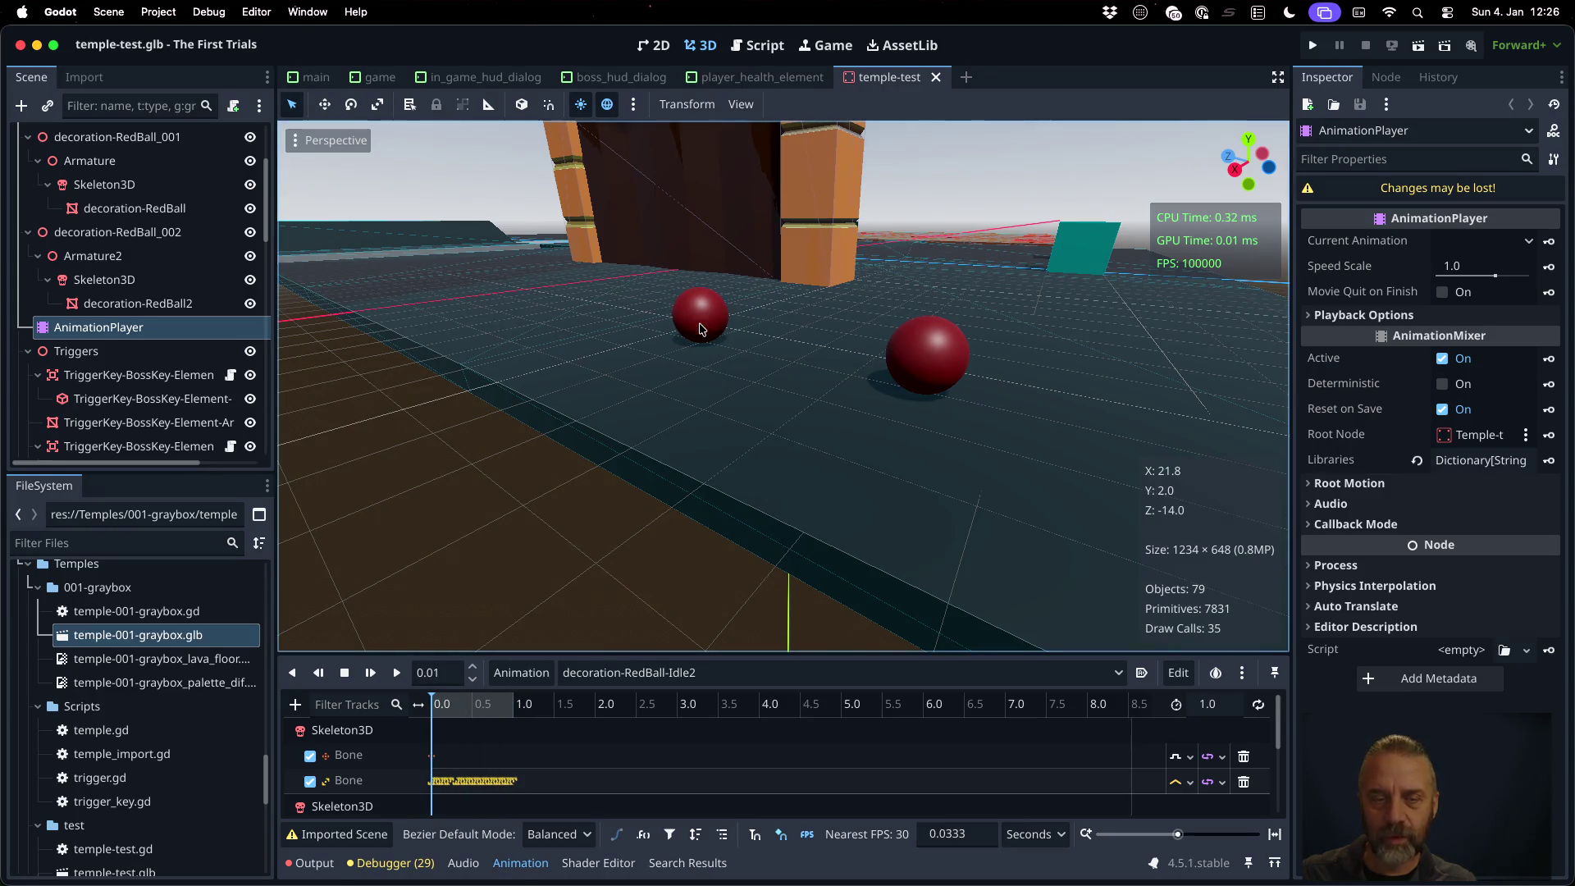
{"action": "left_click", "coordinate": [446, 708]}
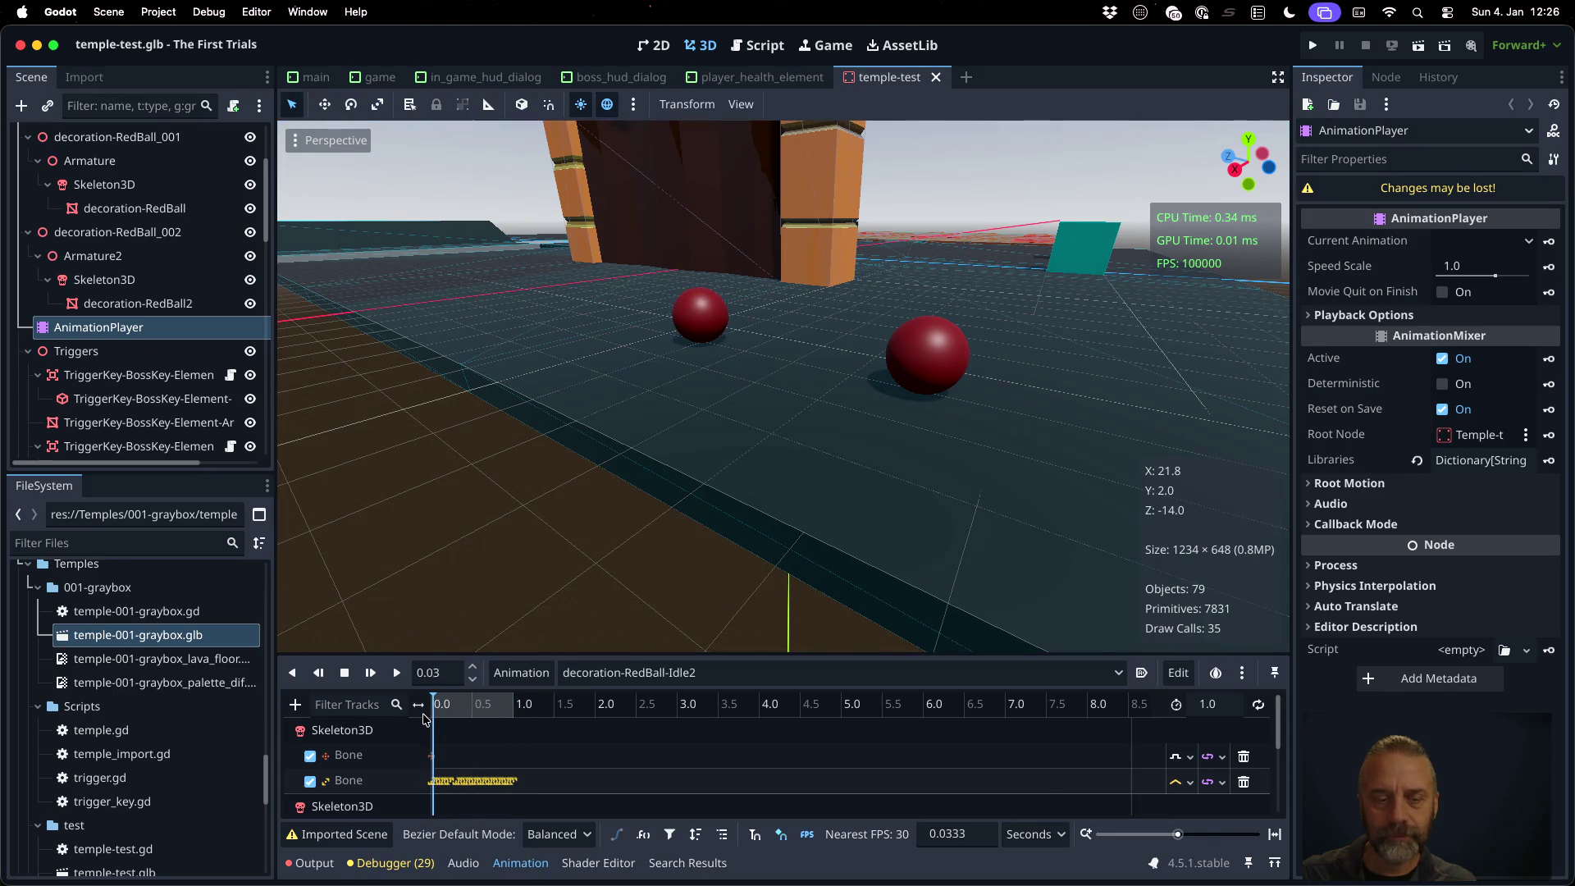
Load and scrub the decoration-RedBall-Idle3 animation
{"action": "left_click", "coordinate": [759, 672]}
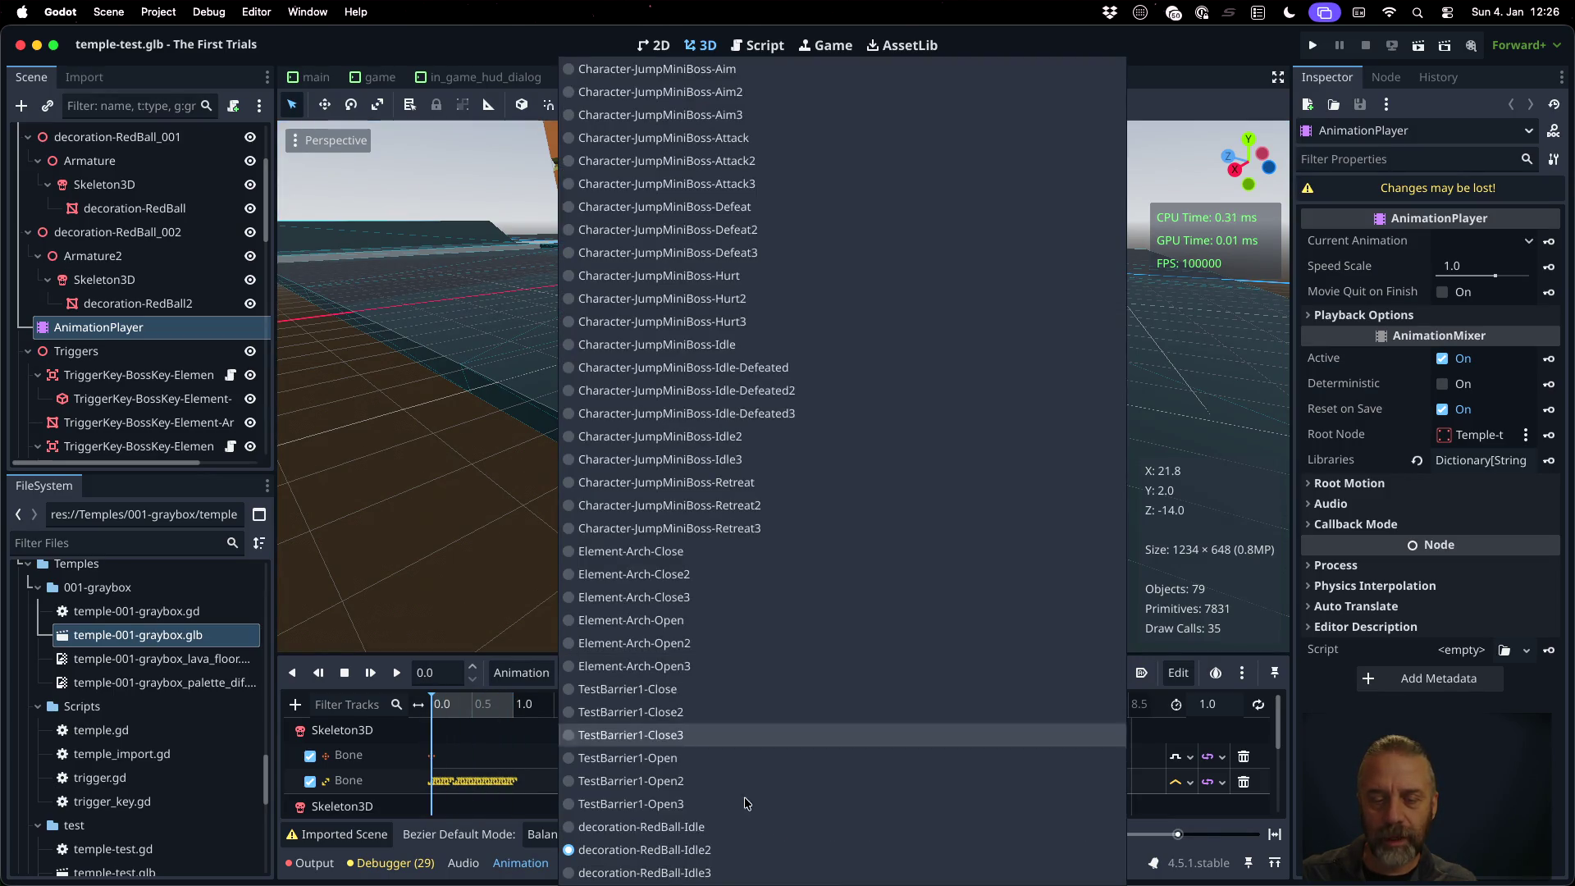
{"action": "left_click", "coordinate": [748, 873]}
{"action": "mouse_move", "coordinate": [435, 707]}
{"action": "left_mouse_down"}
{"action": "mouse_move", "coordinate": [527, 703]}
{"action": "mouse_move", "coordinate": [402, 705]}
{"action": "left_mouse_up"}
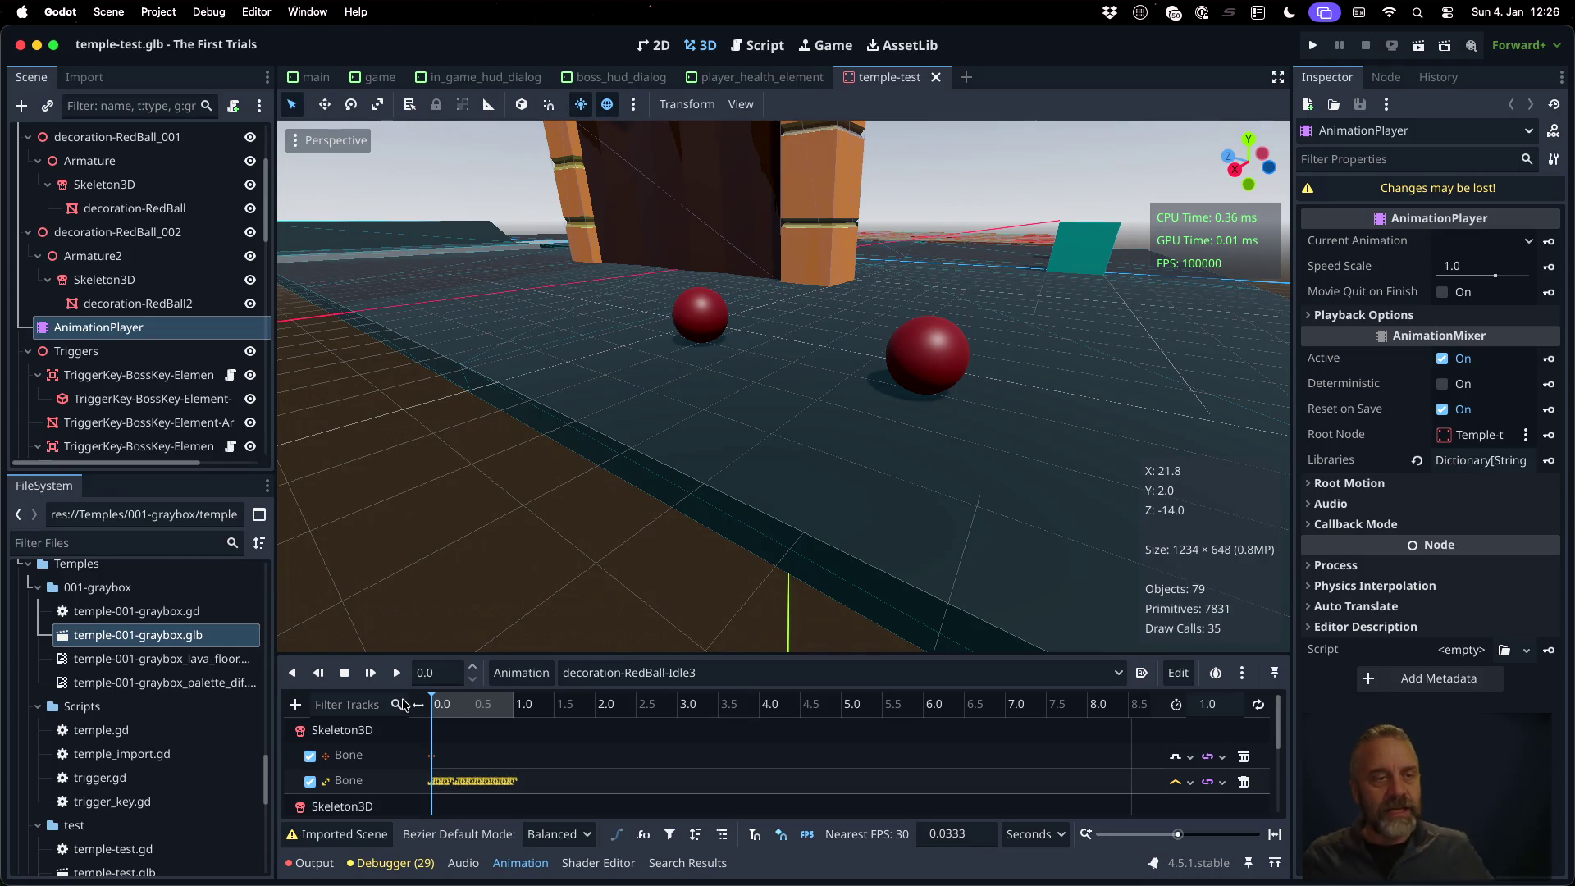
{"action": "left_click", "coordinate": [171, 137]}
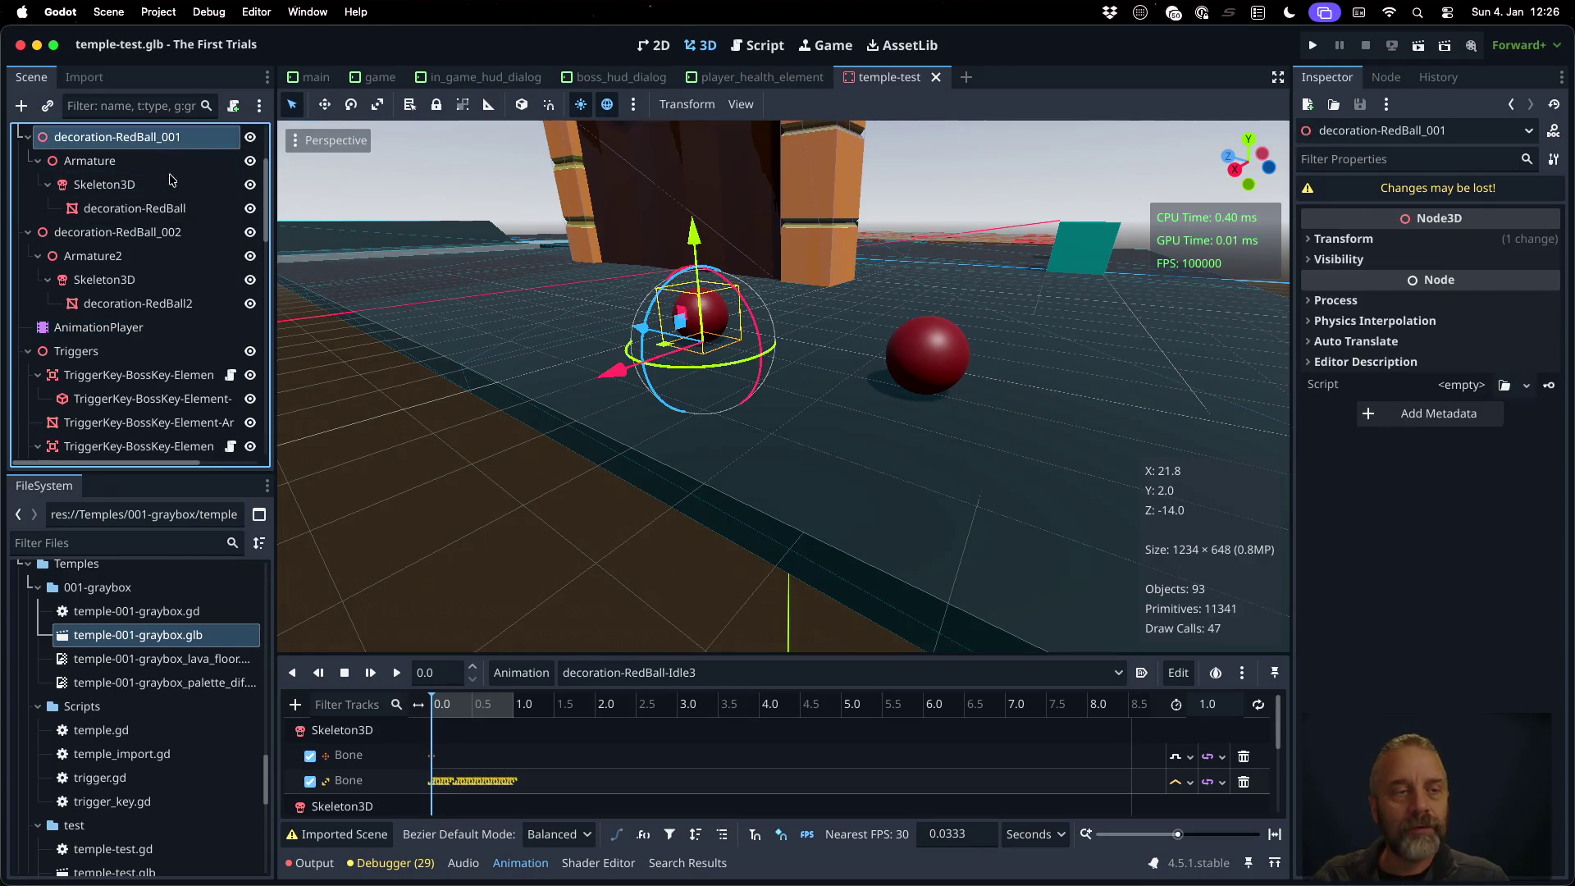
Inspect the decoration-RedBall_001 node in the Scene dock, then switch to the 'game' scene
{"action": "scroll", "coordinate": [172, 211], "scroll_direction": "up", "scroll_amount": 3}
{"action": "scroll", "coordinate": [172, 216], "scroll_direction": "down", "scroll_amount": 10}
{"action": "scroll", "coordinate": [172, 232], "scroll_direction": "up", "scroll_amount": 10}
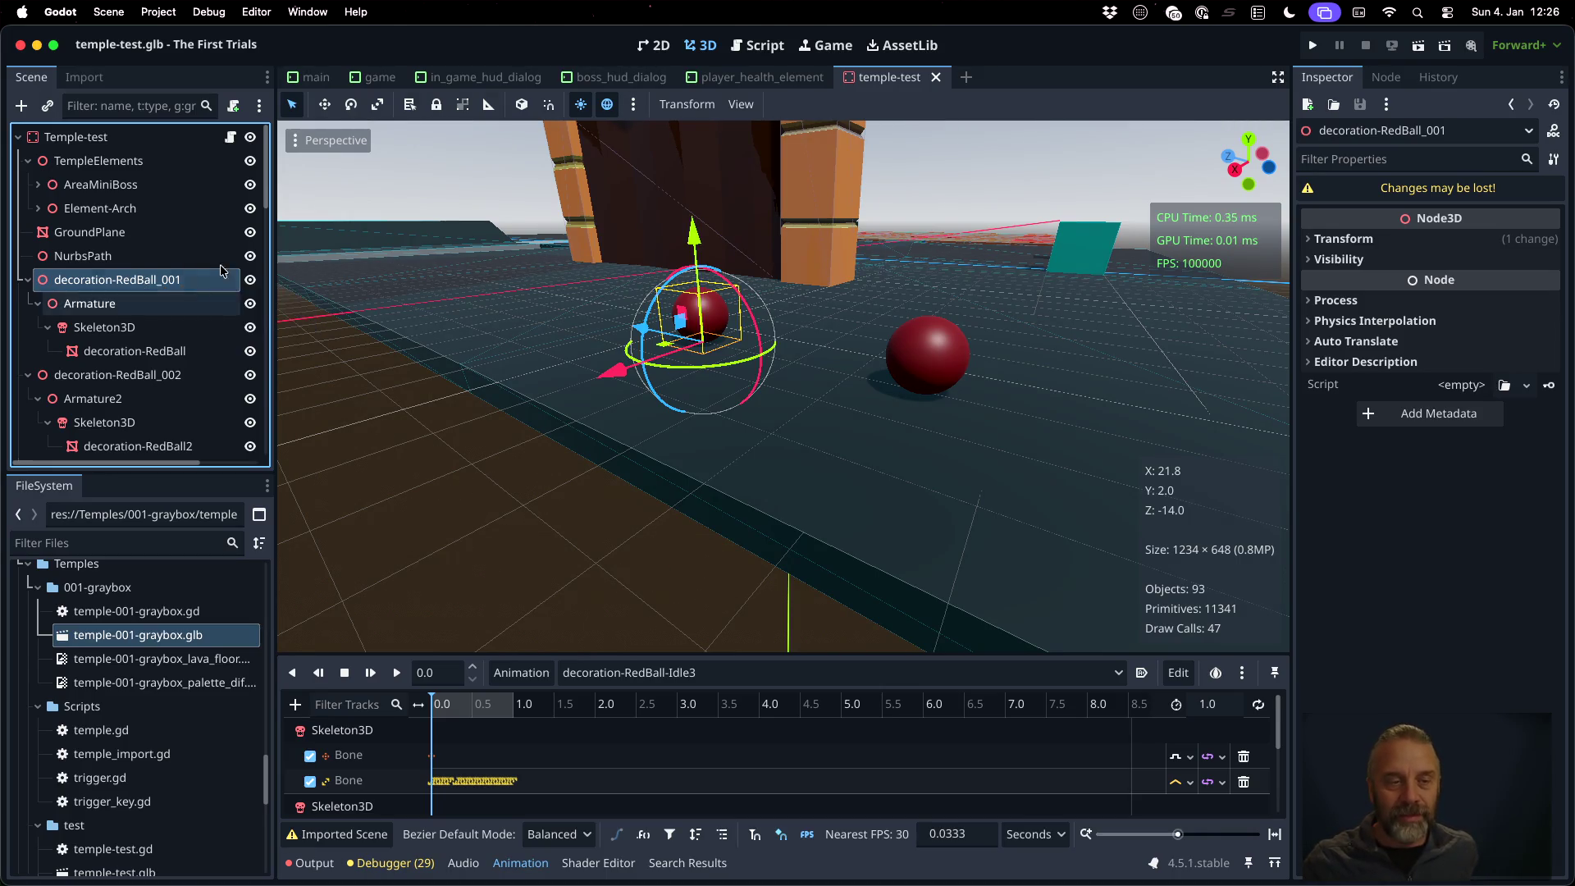
{"action": "right_click", "coordinate": [158, 284]}
{"action": "key", "text": "Escape"}
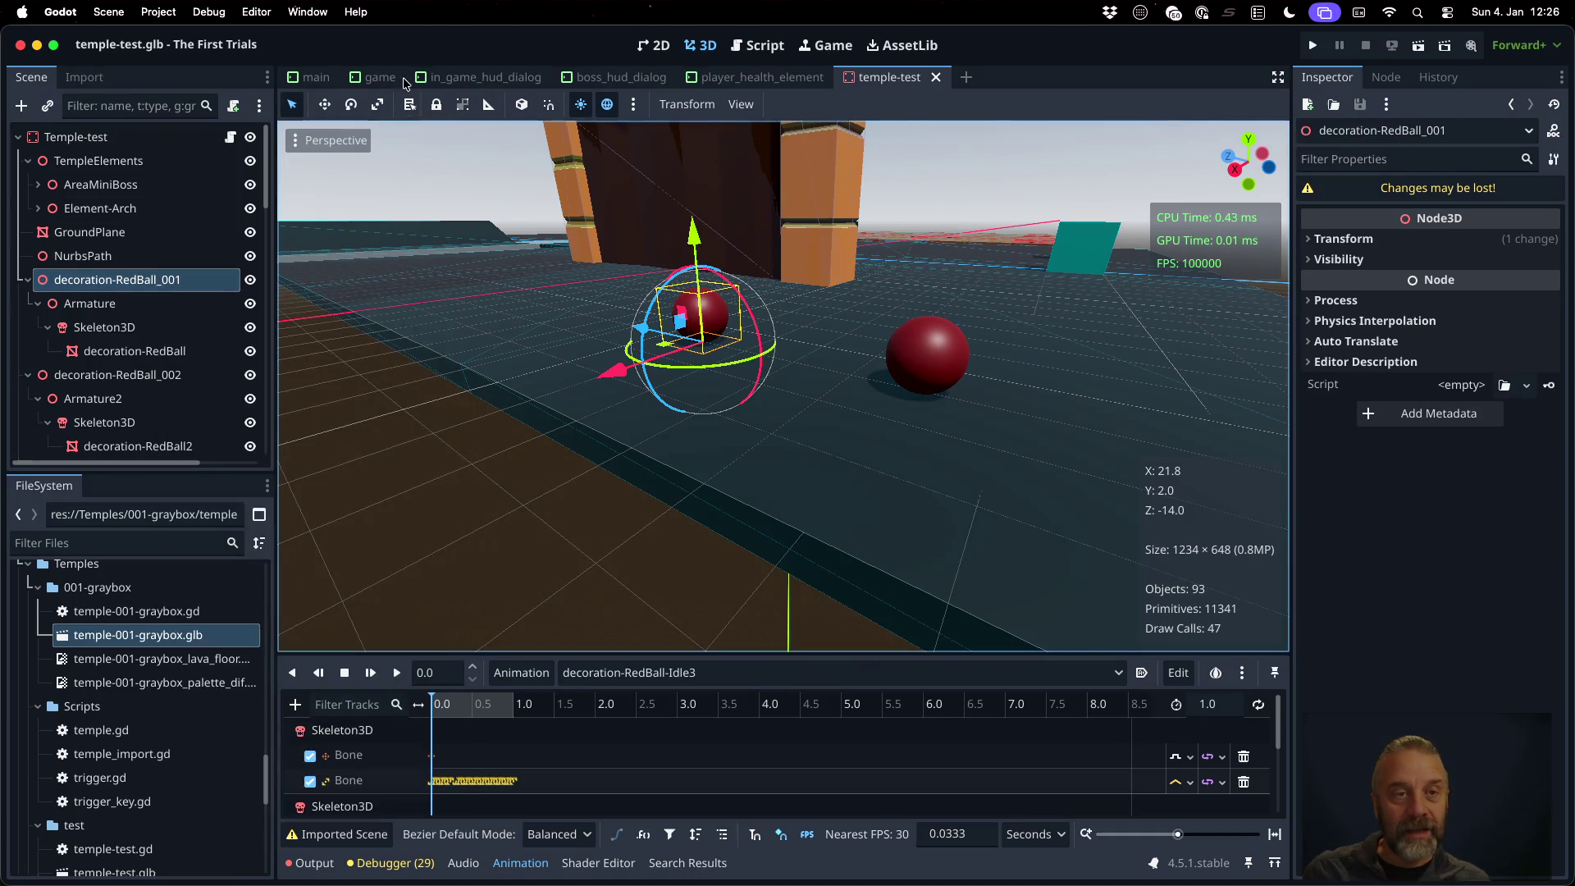
{"action": "left_click", "coordinate": [384, 77]}
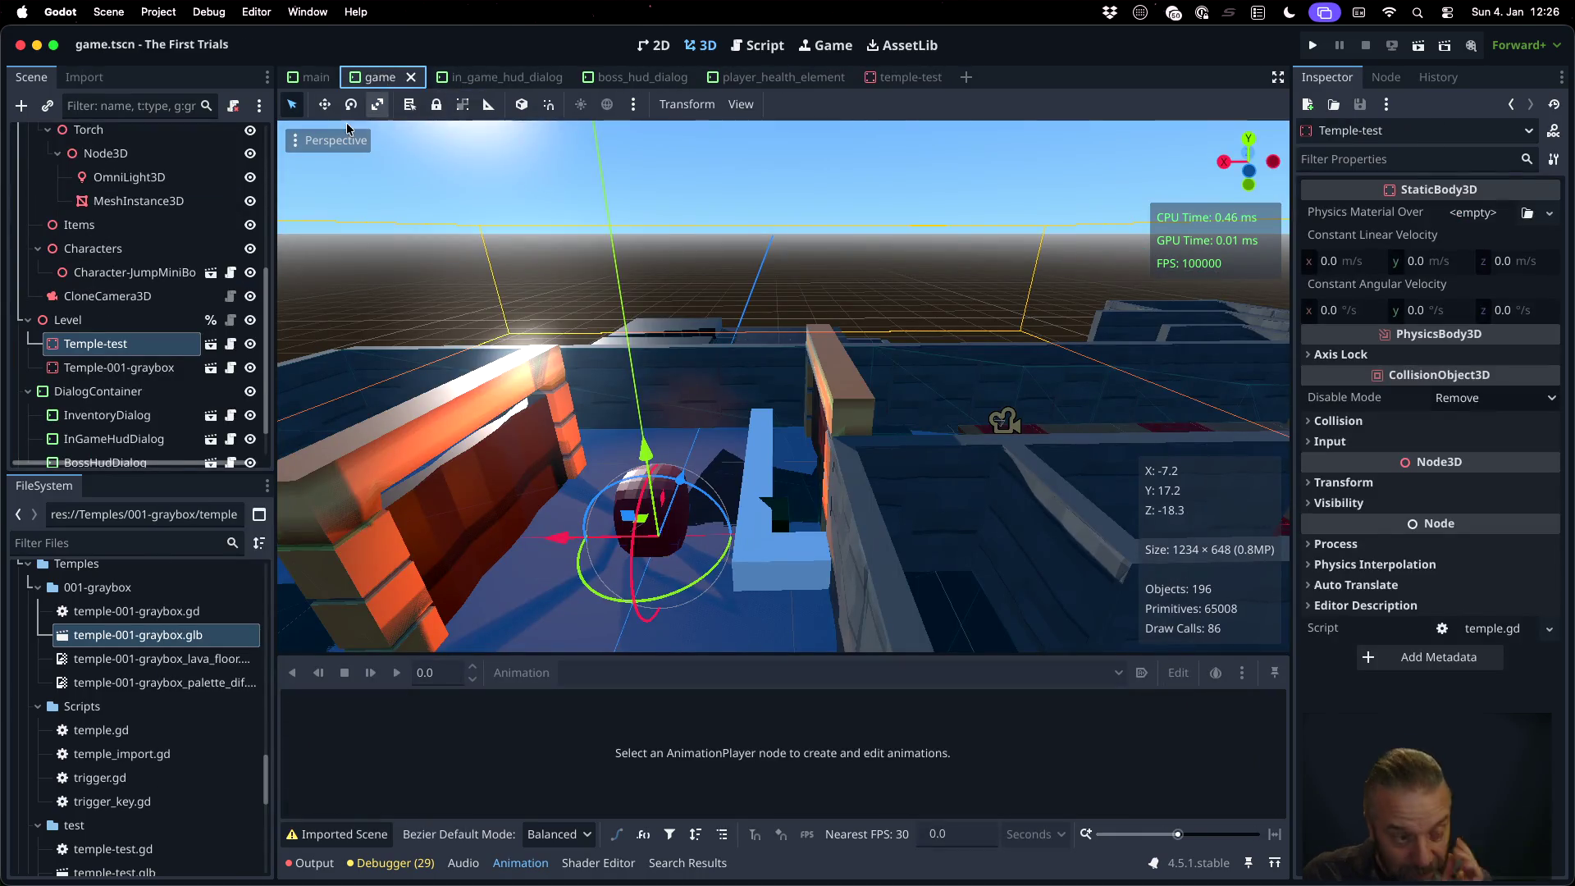
Copy the Temple-test node, paste it under Level as Temple-test2, and make it local
{"action": "right_click", "coordinate": [130, 352]}
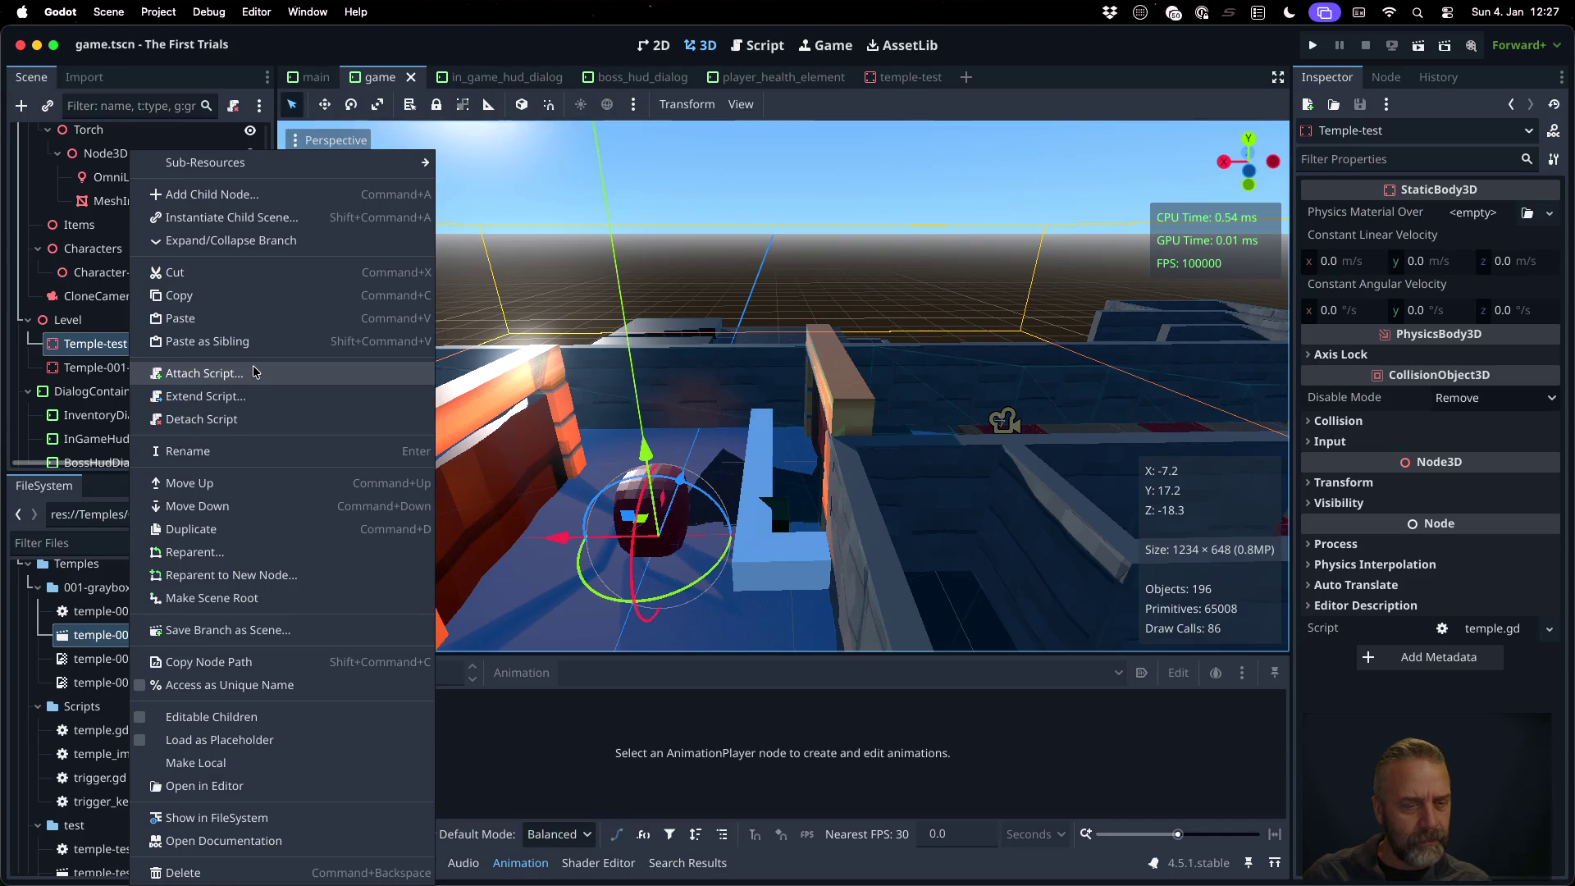
{"action": "left_click", "coordinate": [242, 303]}
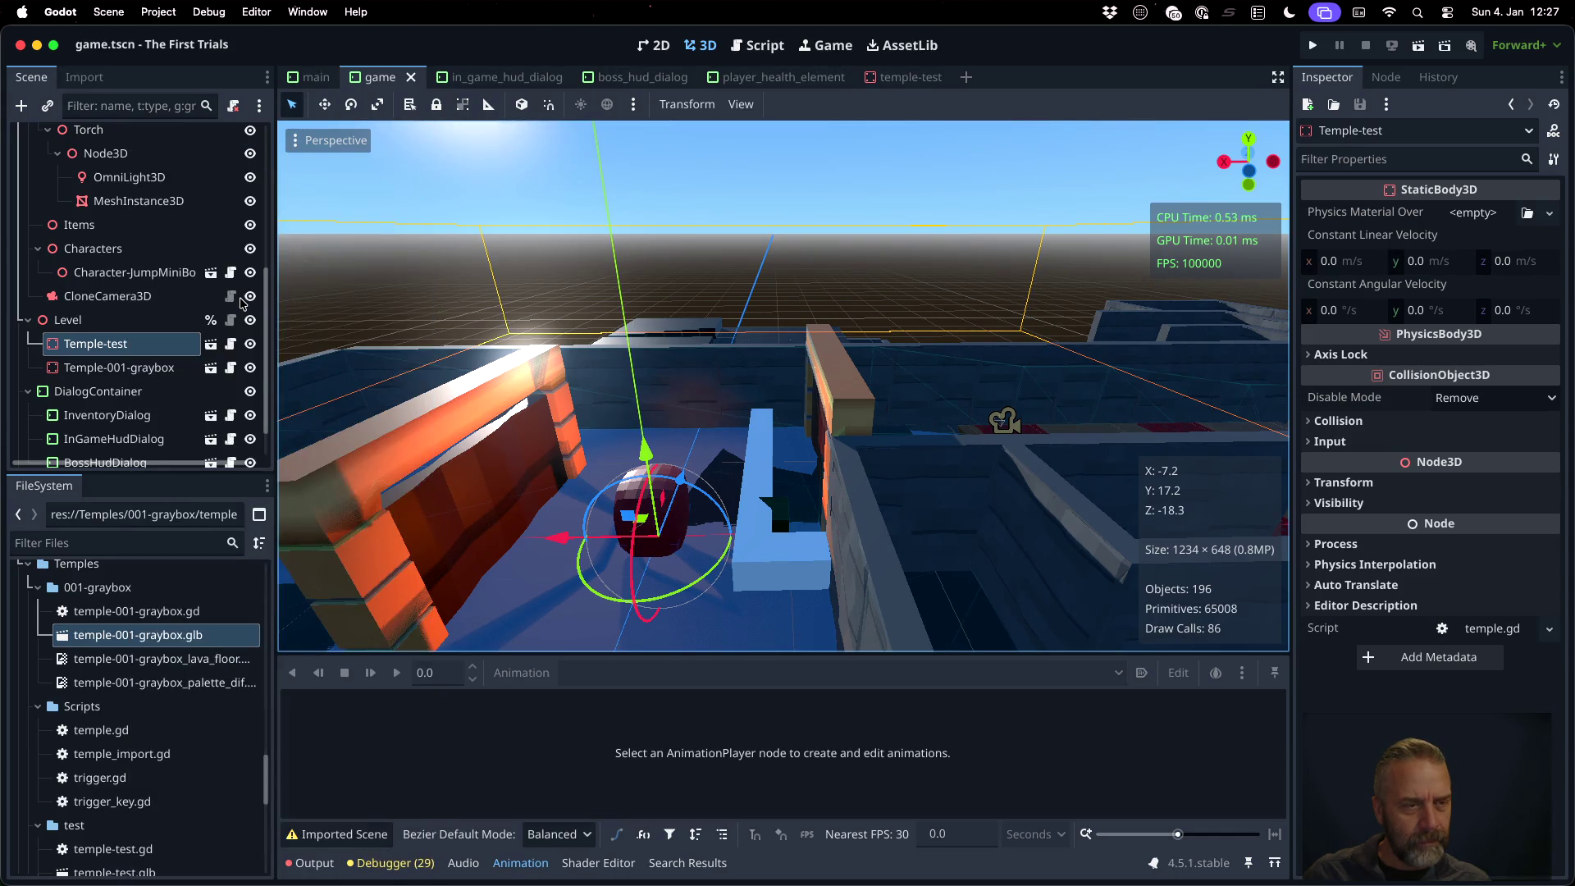
{"action": "right_click", "coordinate": [86, 328]}
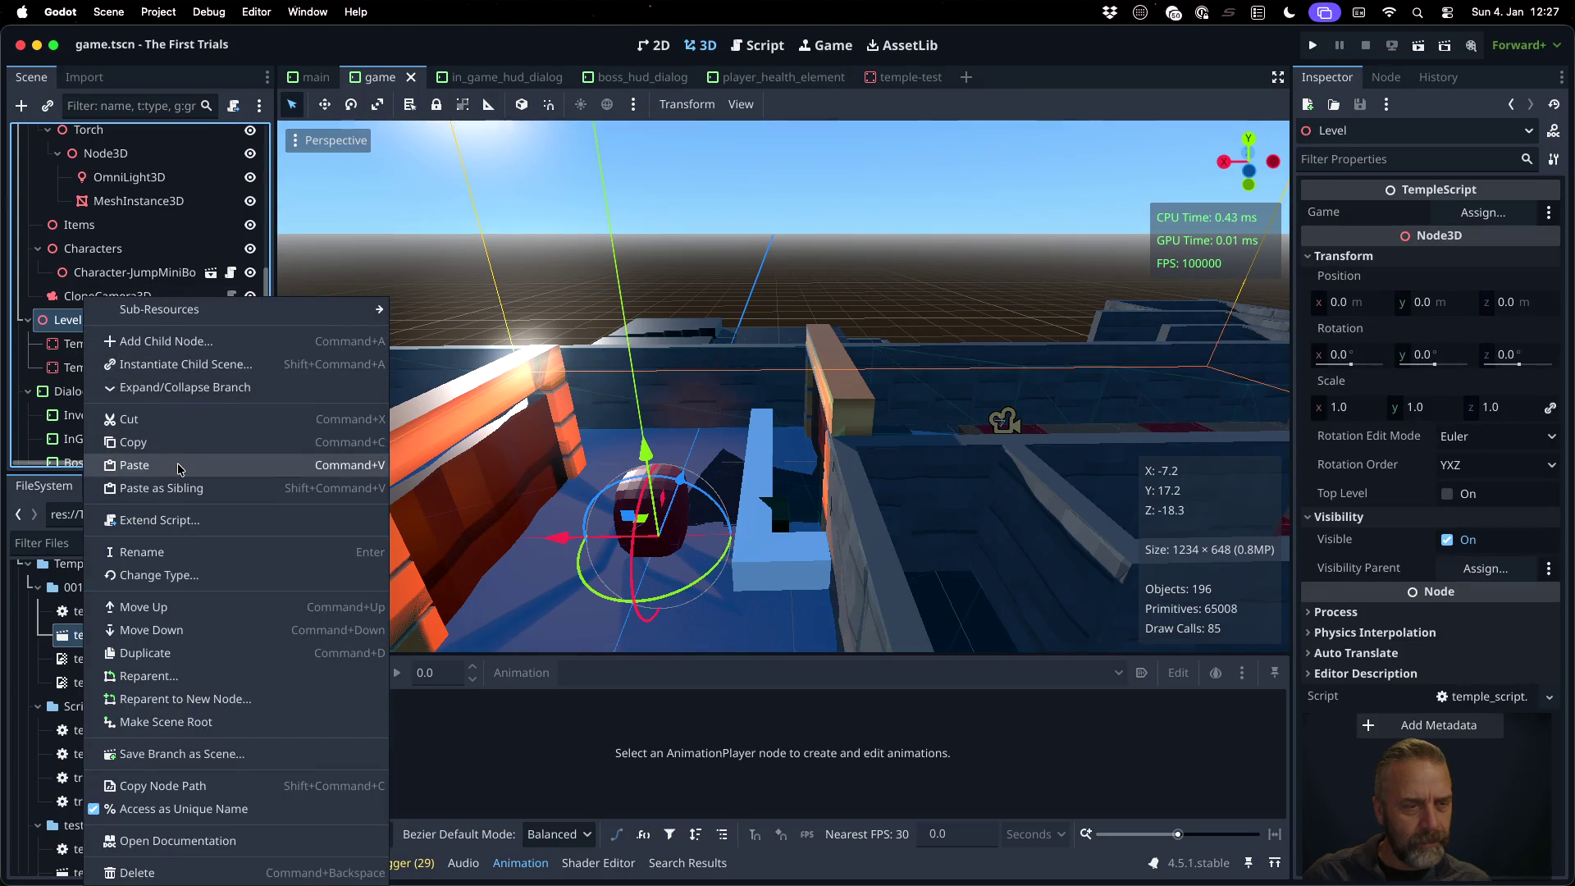
{"action": "left_click", "coordinate": [178, 456]}
{"action": "right_click", "coordinate": [160, 392]}
{"action": "left_click", "coordinate": [309, 763]}
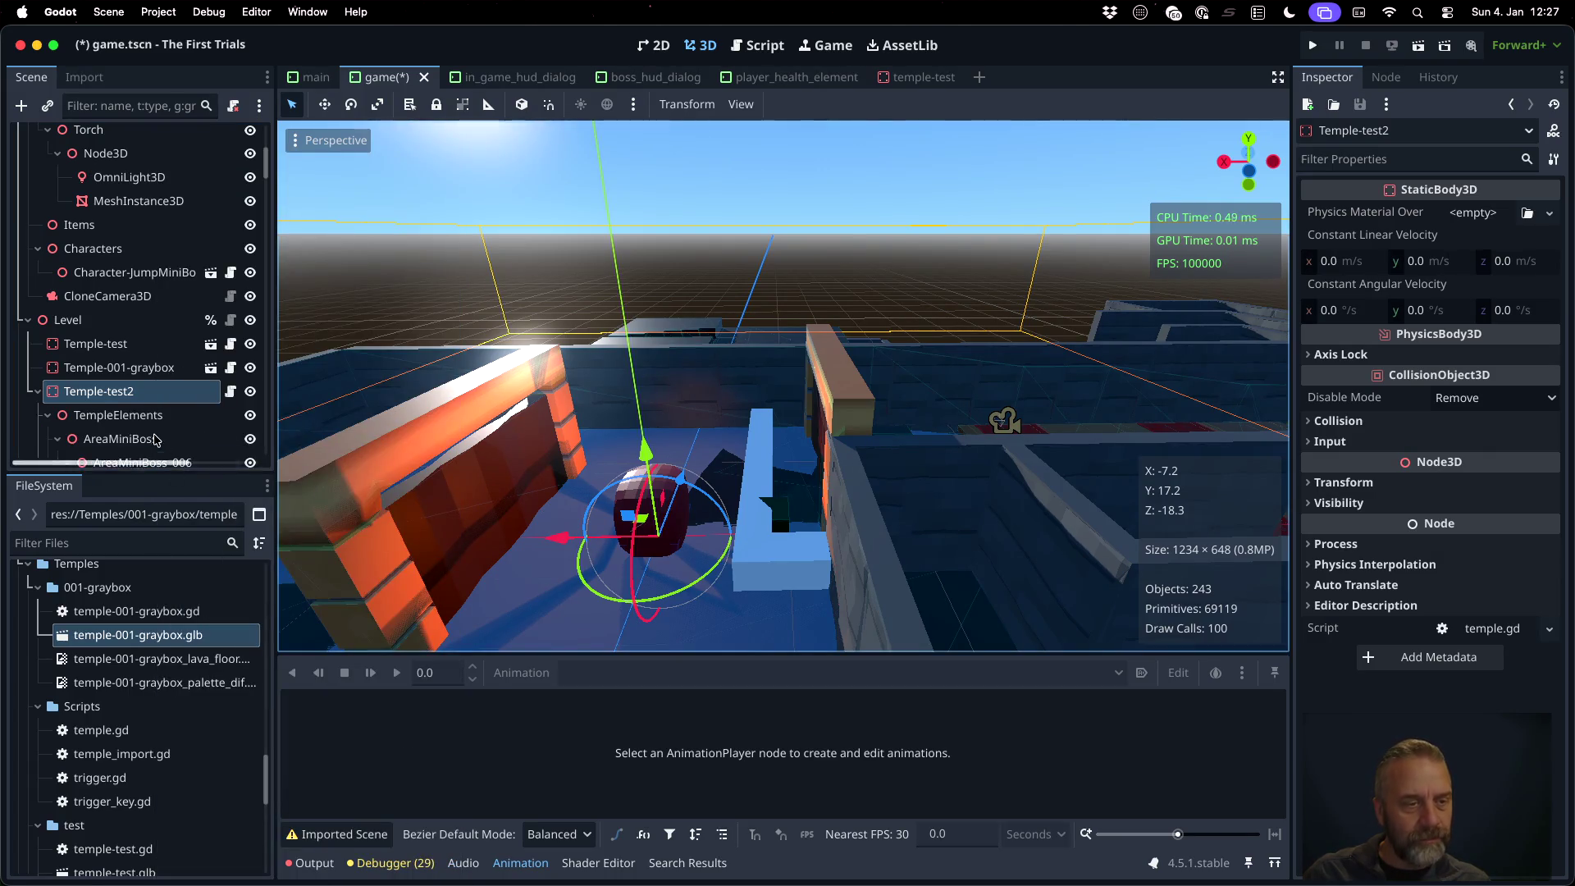
Collapse the AreaMiniBoss branch and bring up decoration-RedBall_001's context menu
{"action": "scroll", "coordinate": [153, 433], "scroll_direction": "down", "scroll_amount": 3}
{"action": "scroll", "coordinate": [142, 393], "scroll_direction": "up", "scroll_amount": 2}
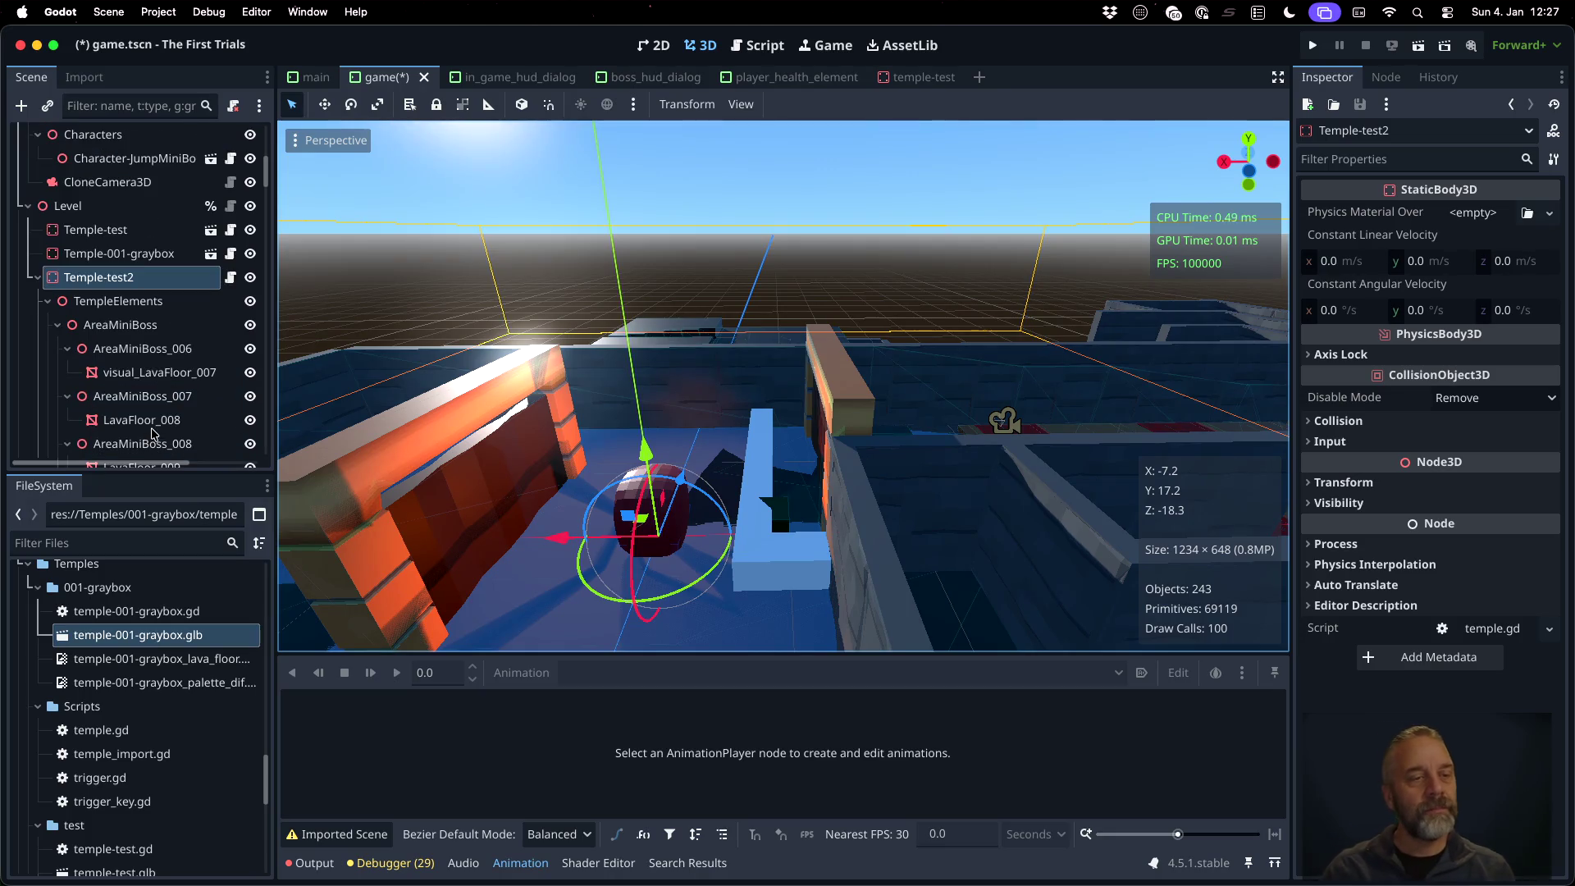
{"action": "scroll", "coordinate": [145, 344], "scroll_direction": "down", "scroll_amount": 10}
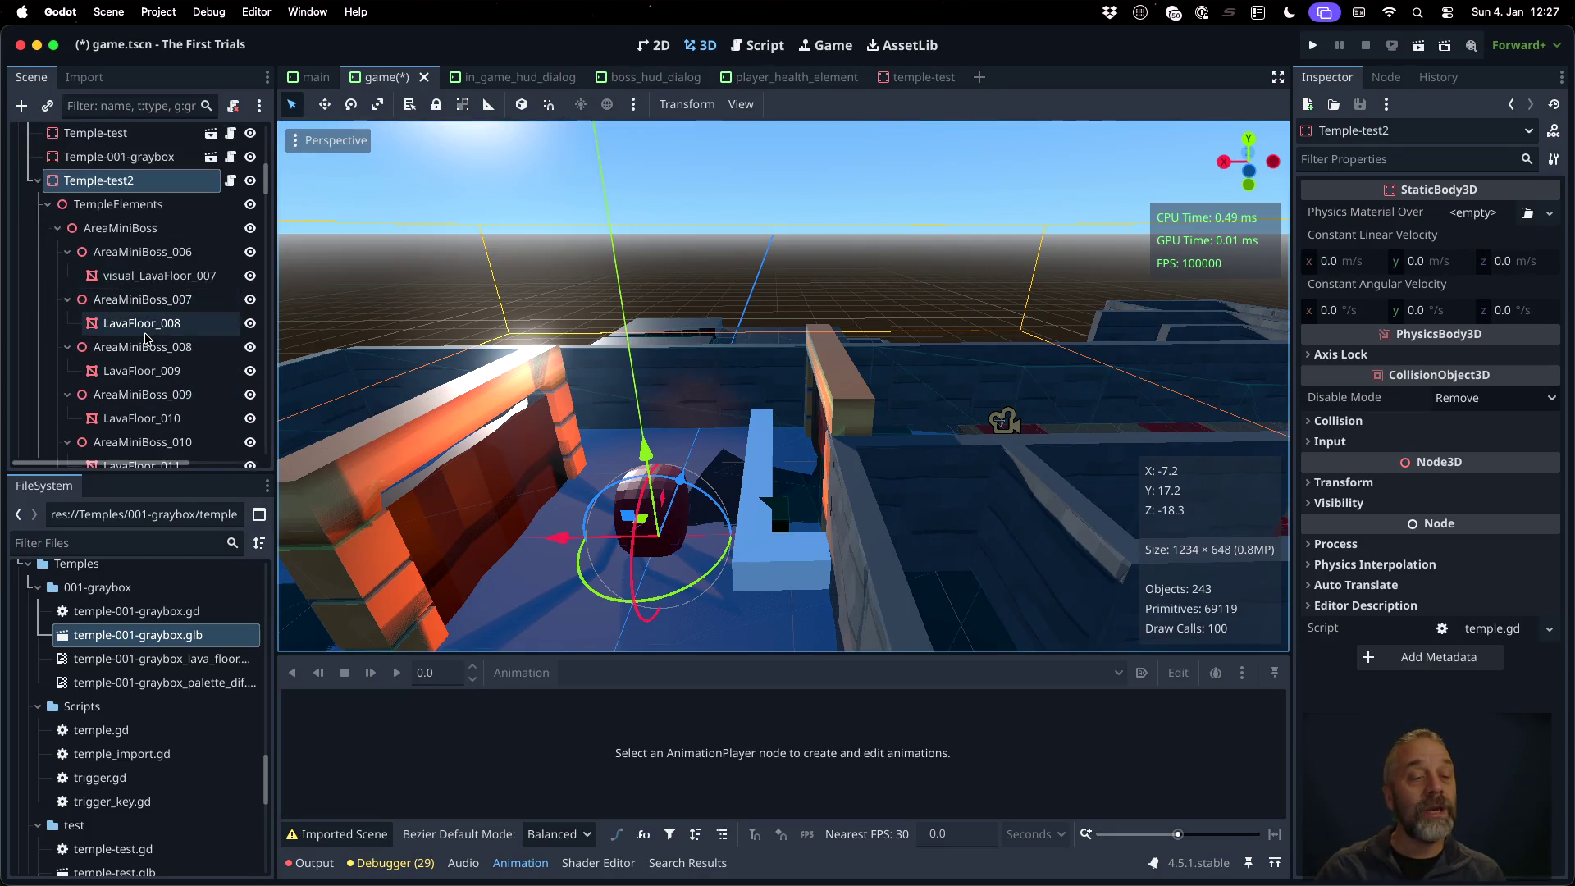
{"action": "scroll", "coordinate": [146, 338], "scroll_direction": "up", "scroll_amount": 15}
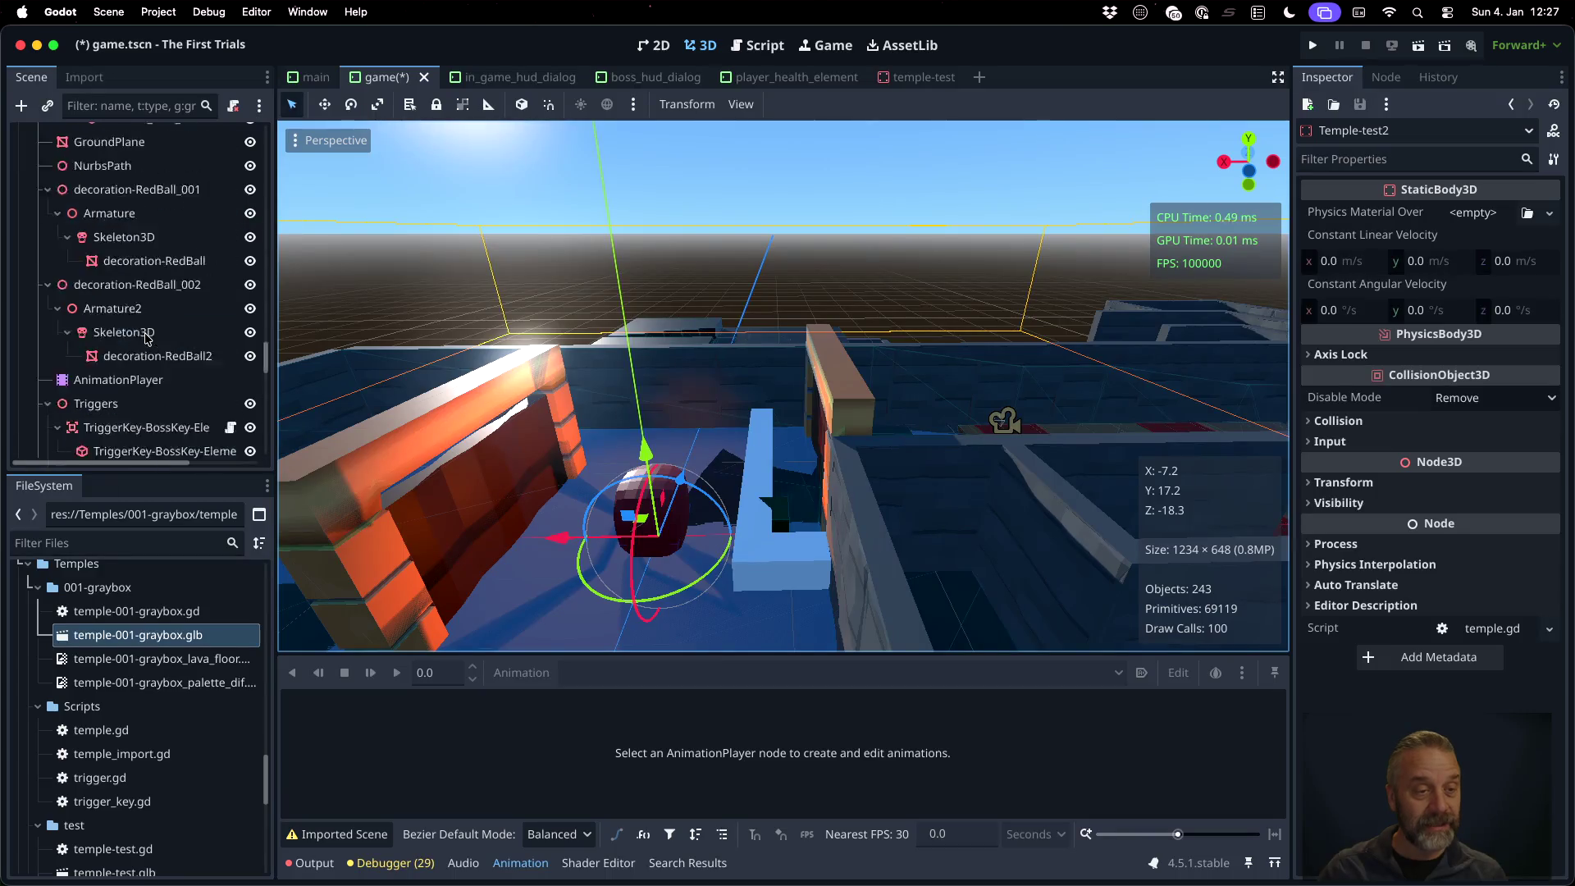
{"action": "scroll", "coordinate": [146, 336], "scroll_direction": "down", "scroll_amount": 10}
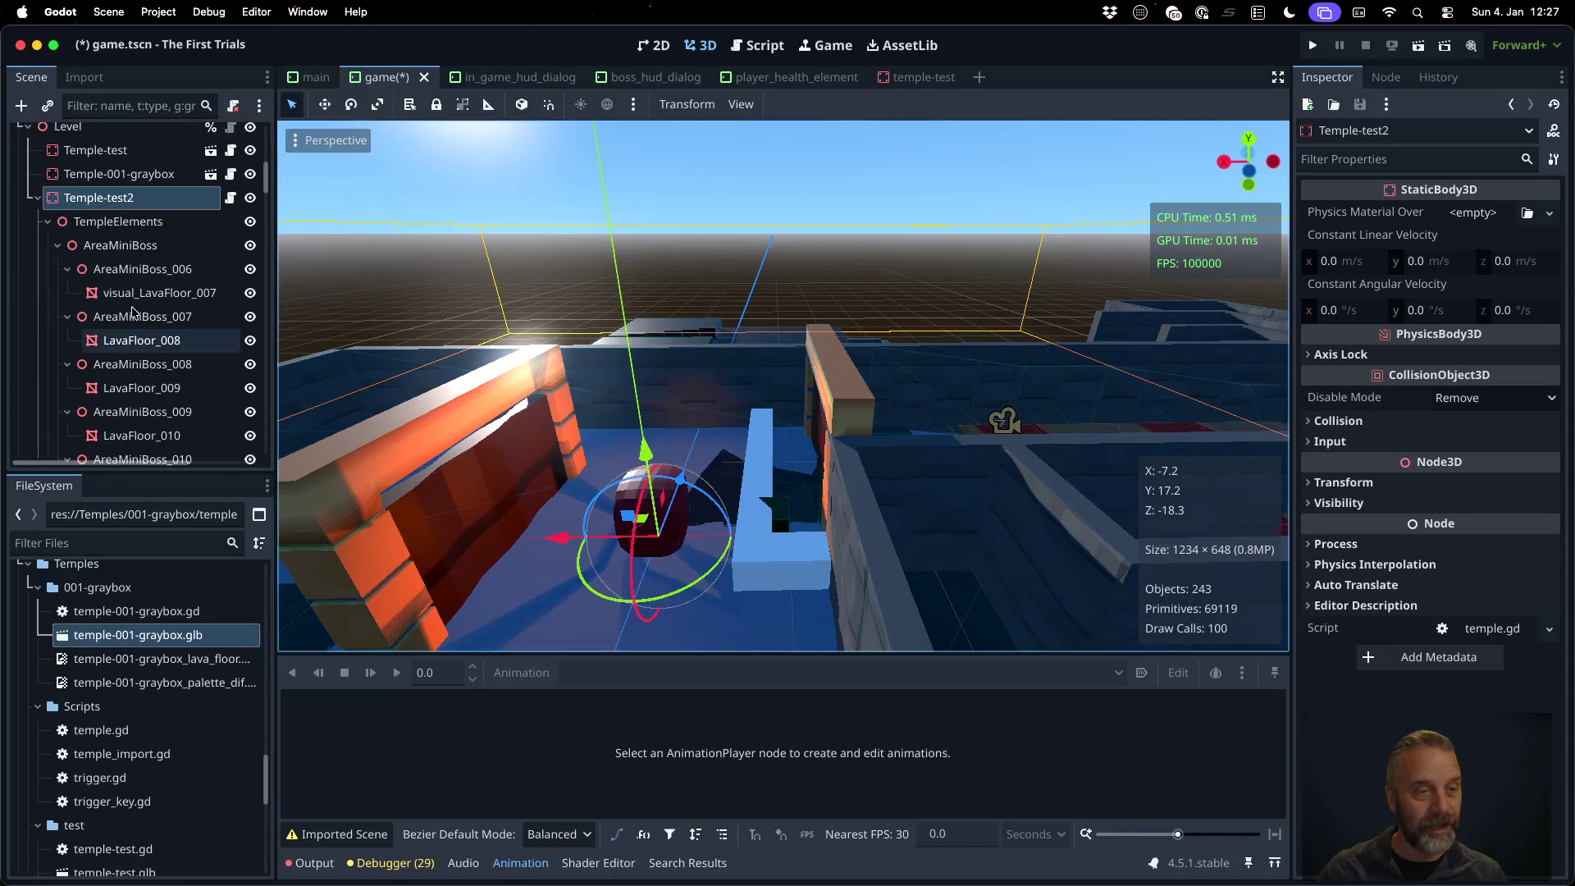
{"action": "left_click", "coordinate": [59, 245]}
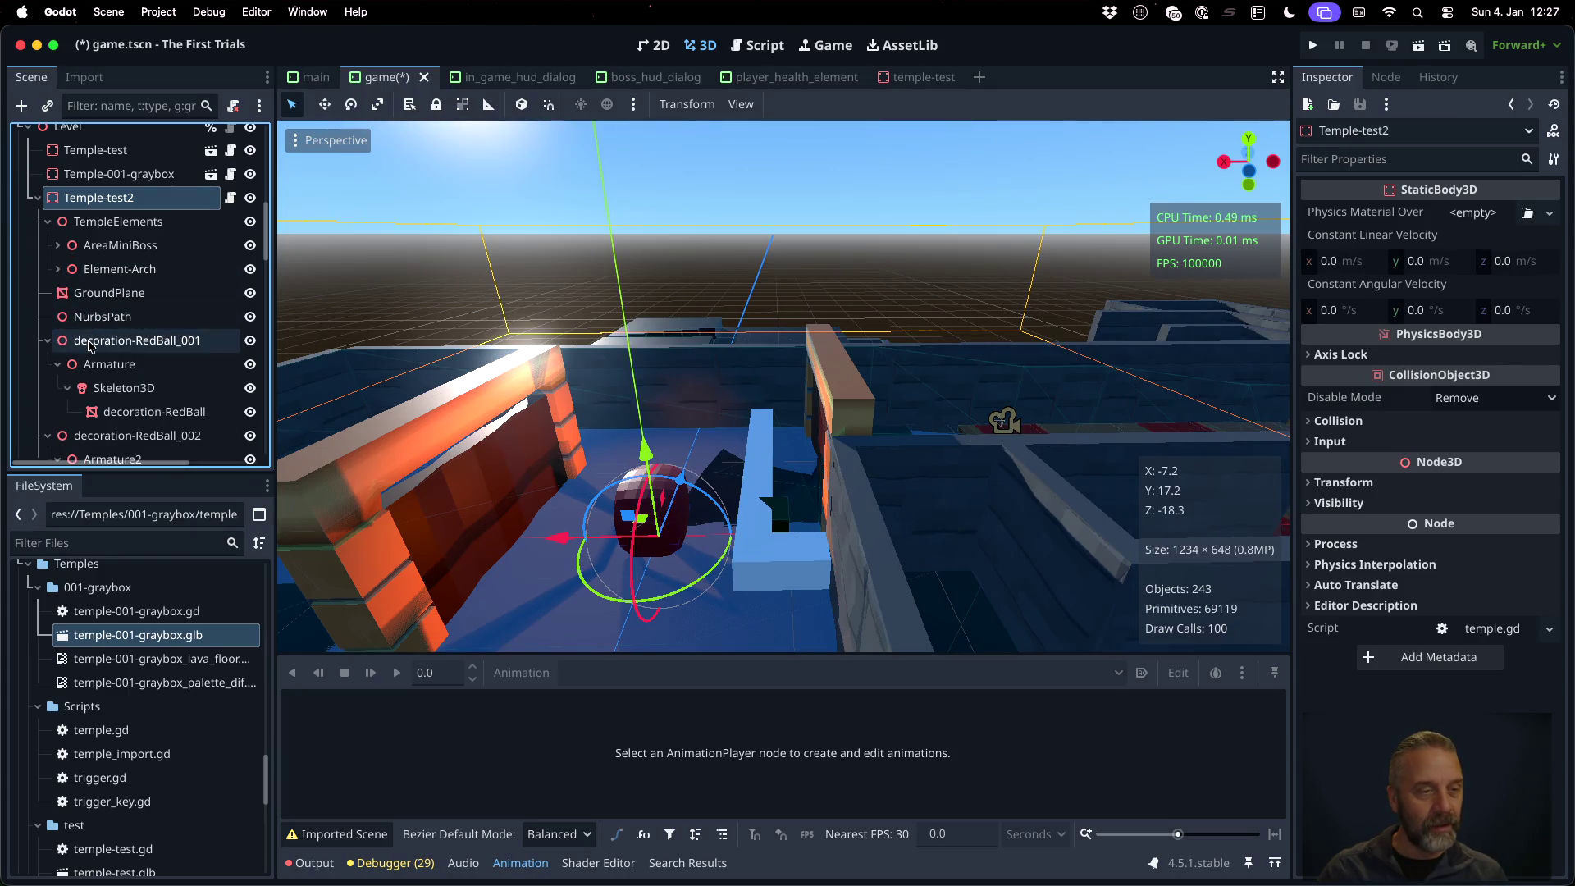
{"action": "right_click", "coordinate": [115, 342]}
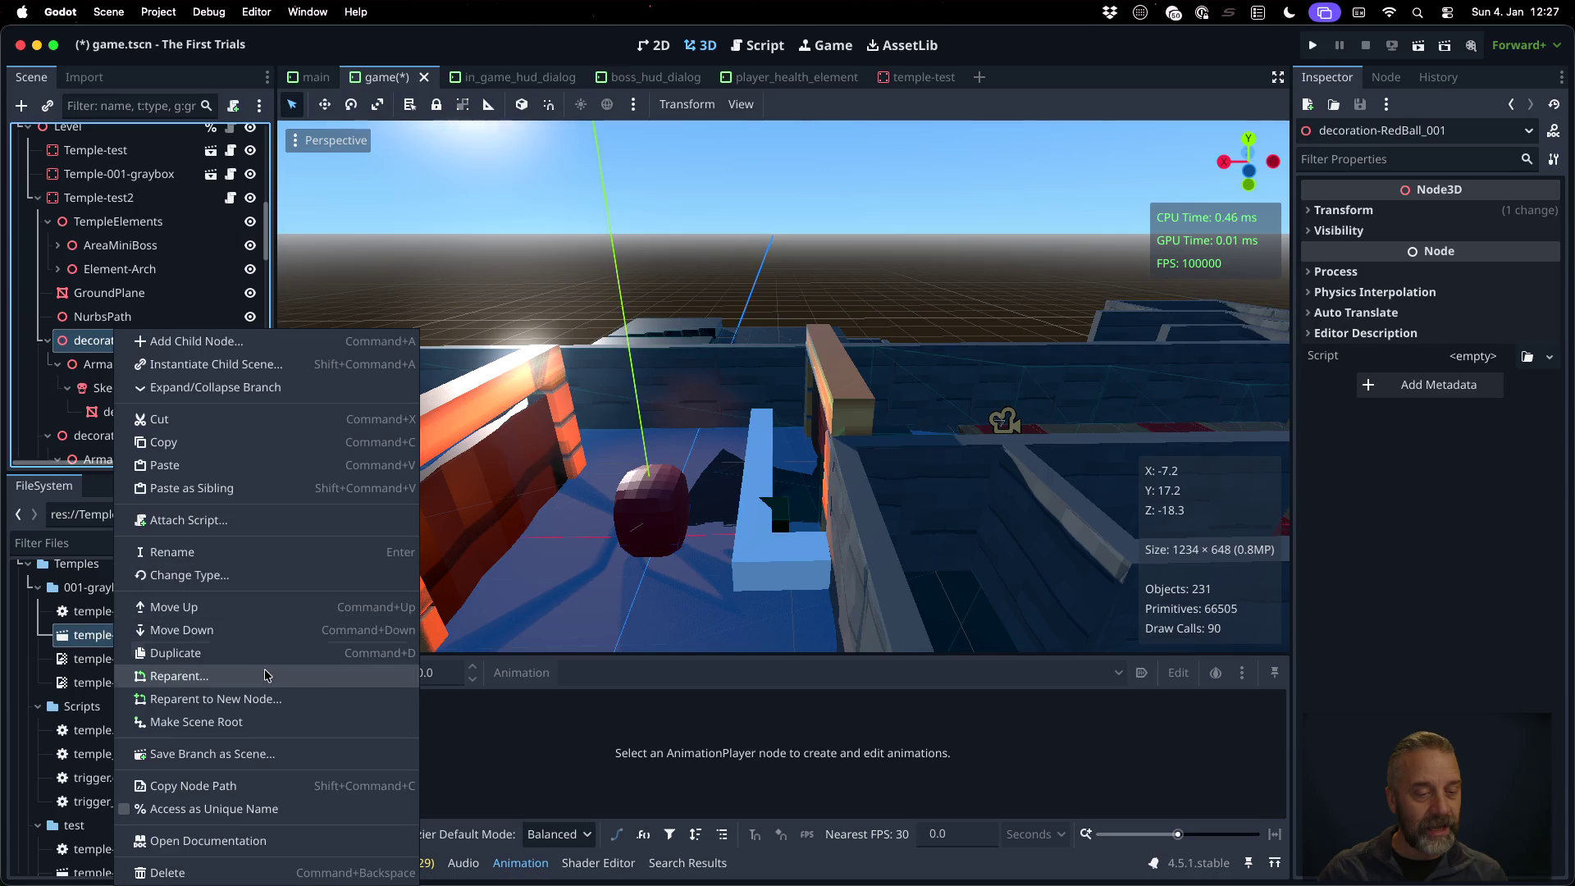
Save the decoration-RedBall_001 branch as decoration_red_ball.tscn, then select decoration-RedBall_002
{"action": "left_click", "coordinate": [275, 756]}
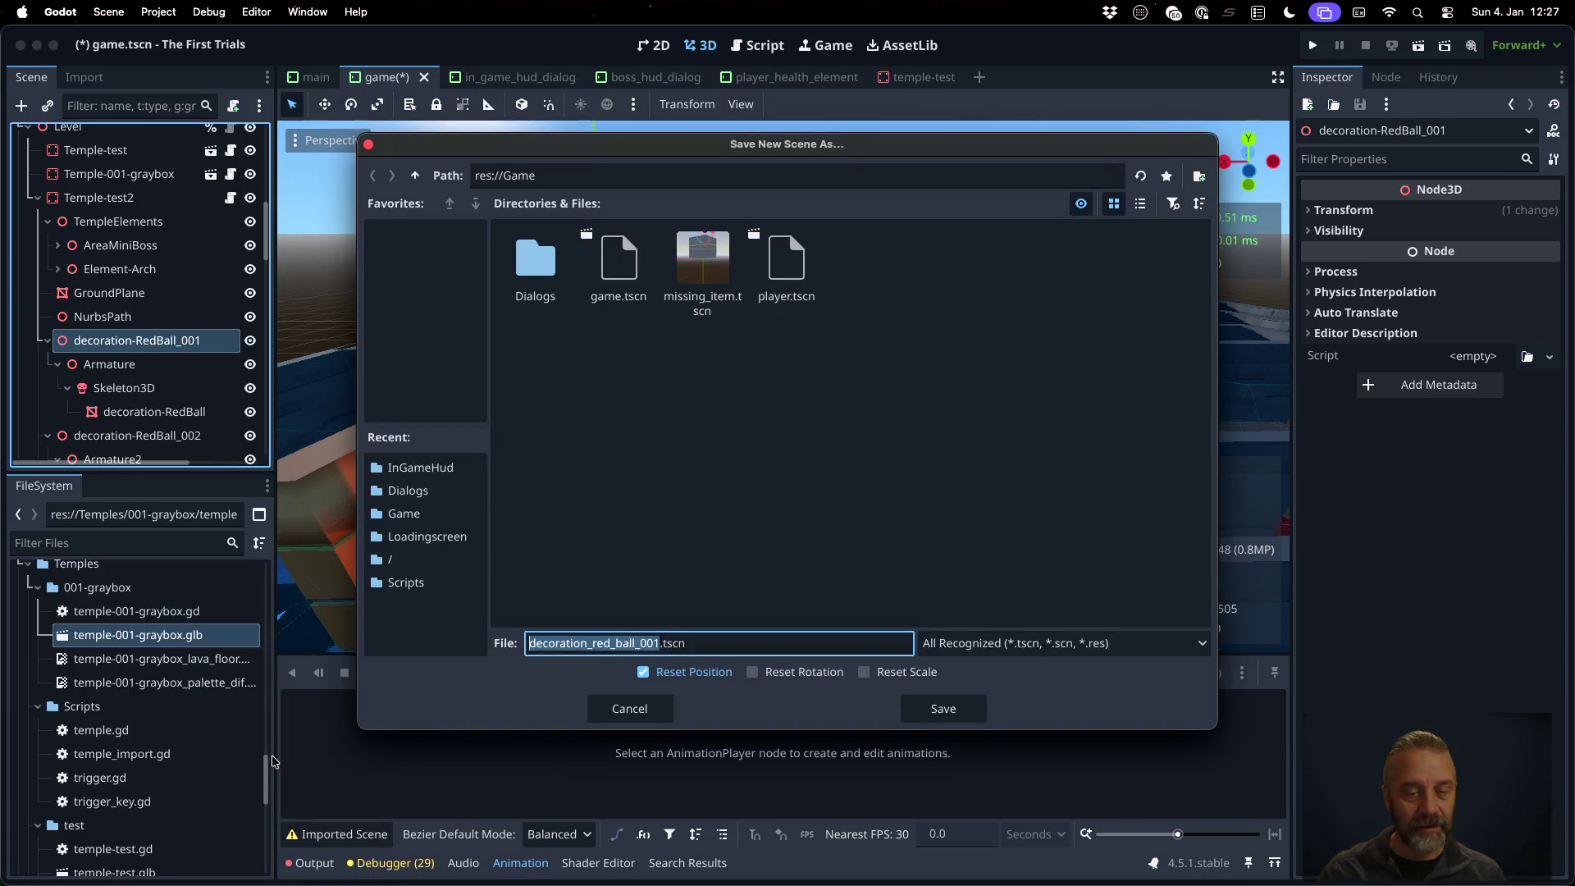
{"action": "key", "text": "Right"}
{"action": "key", "text": "shift+Left"}
{"action": "key", "text": "shift+Left"}
{"action": "key", "text": "shift+Left"}
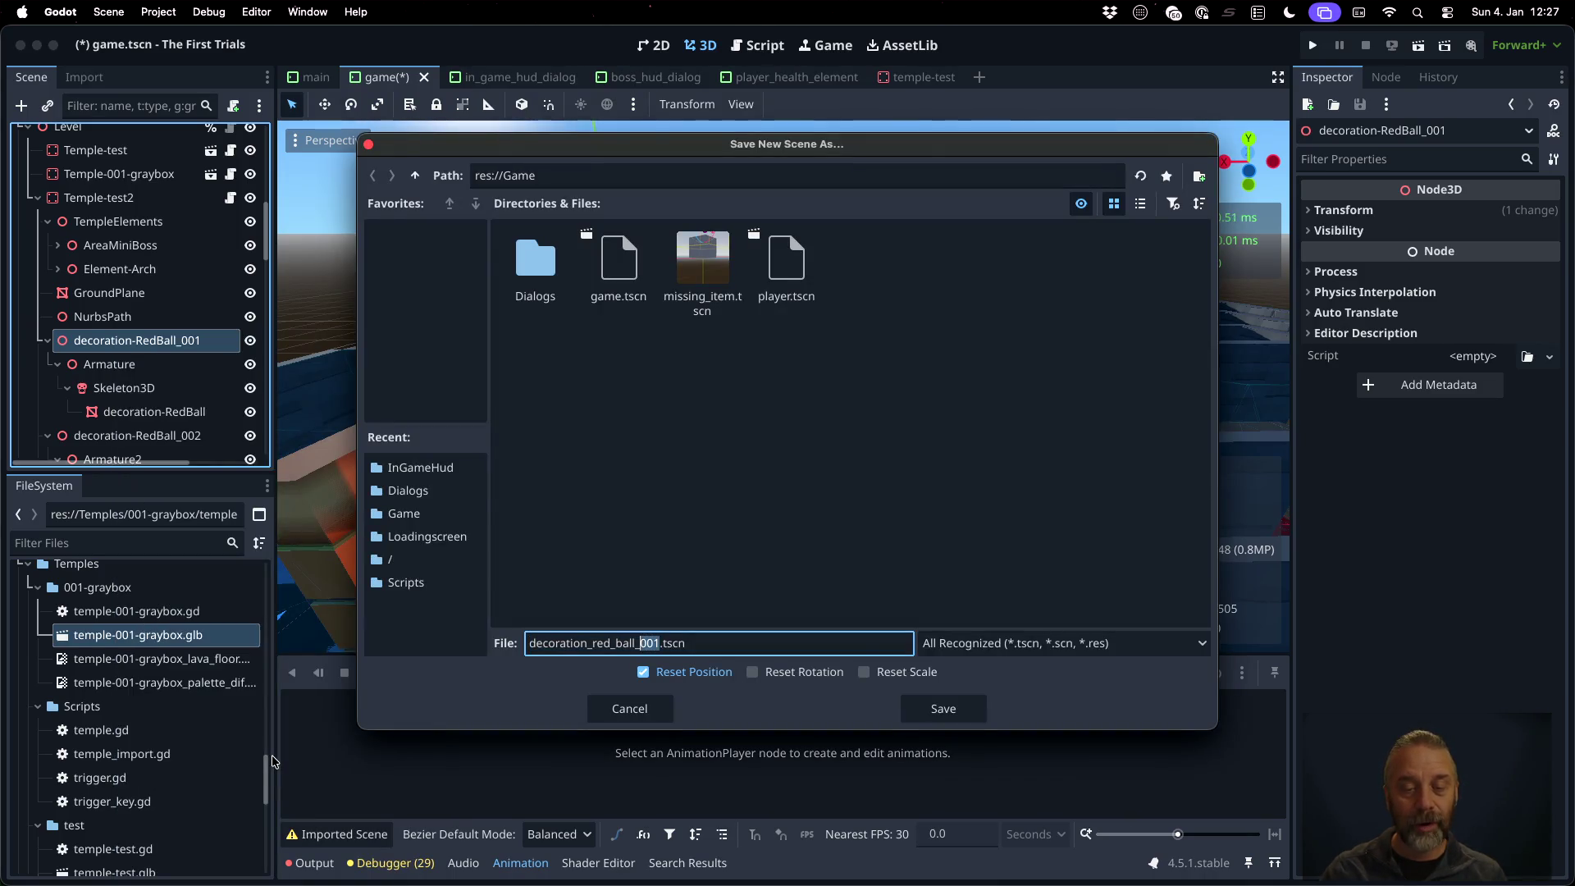
{"action": "key", "text": "BackSpace"}
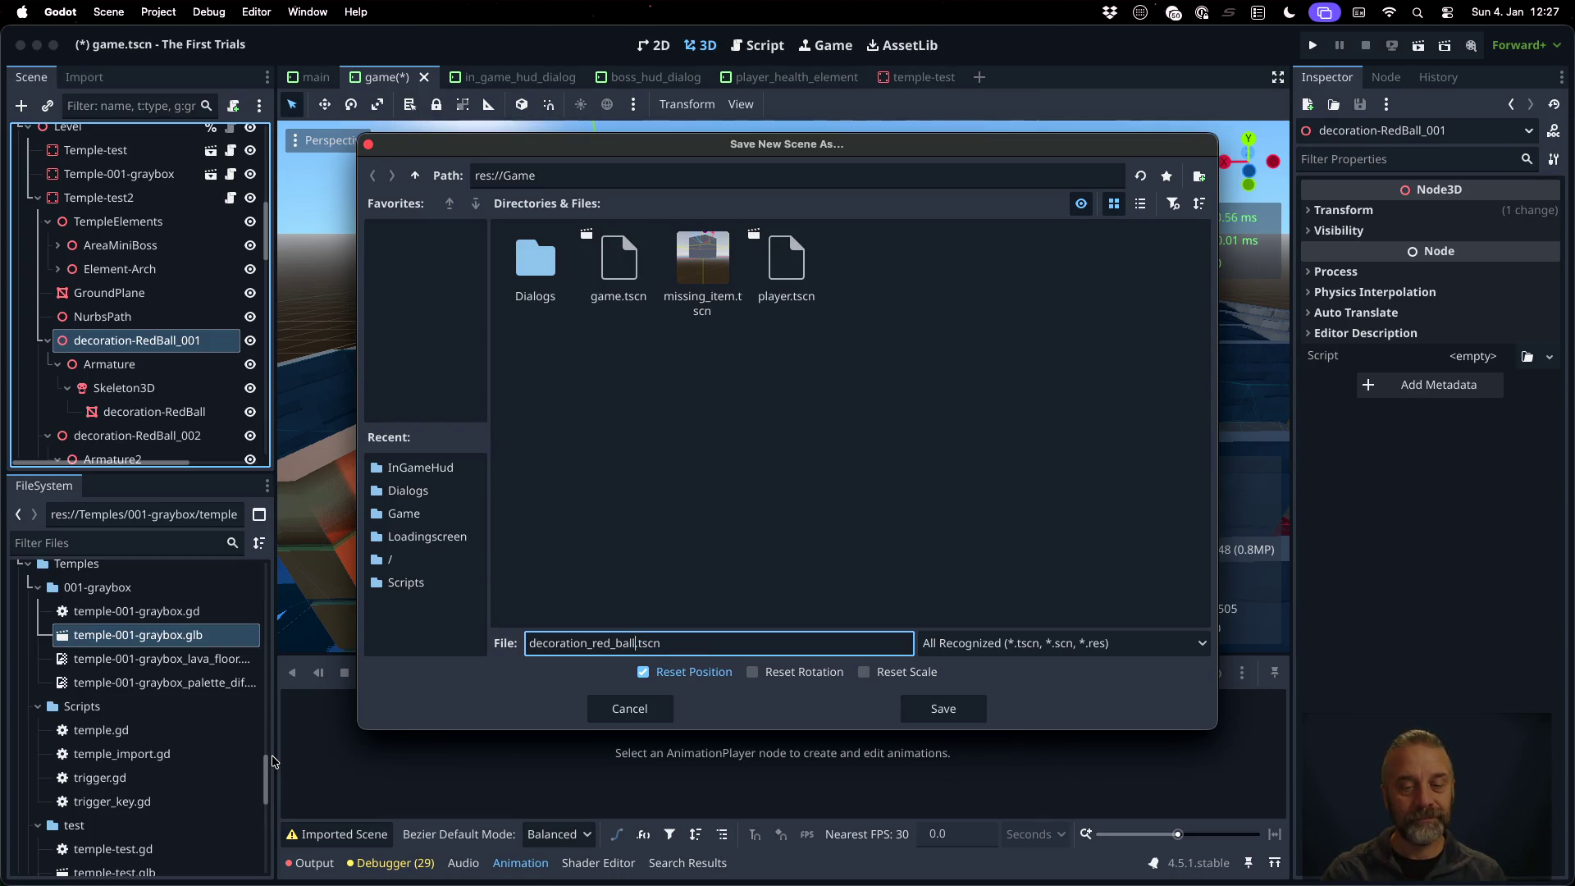
{"action": "key", "text": "Return"}
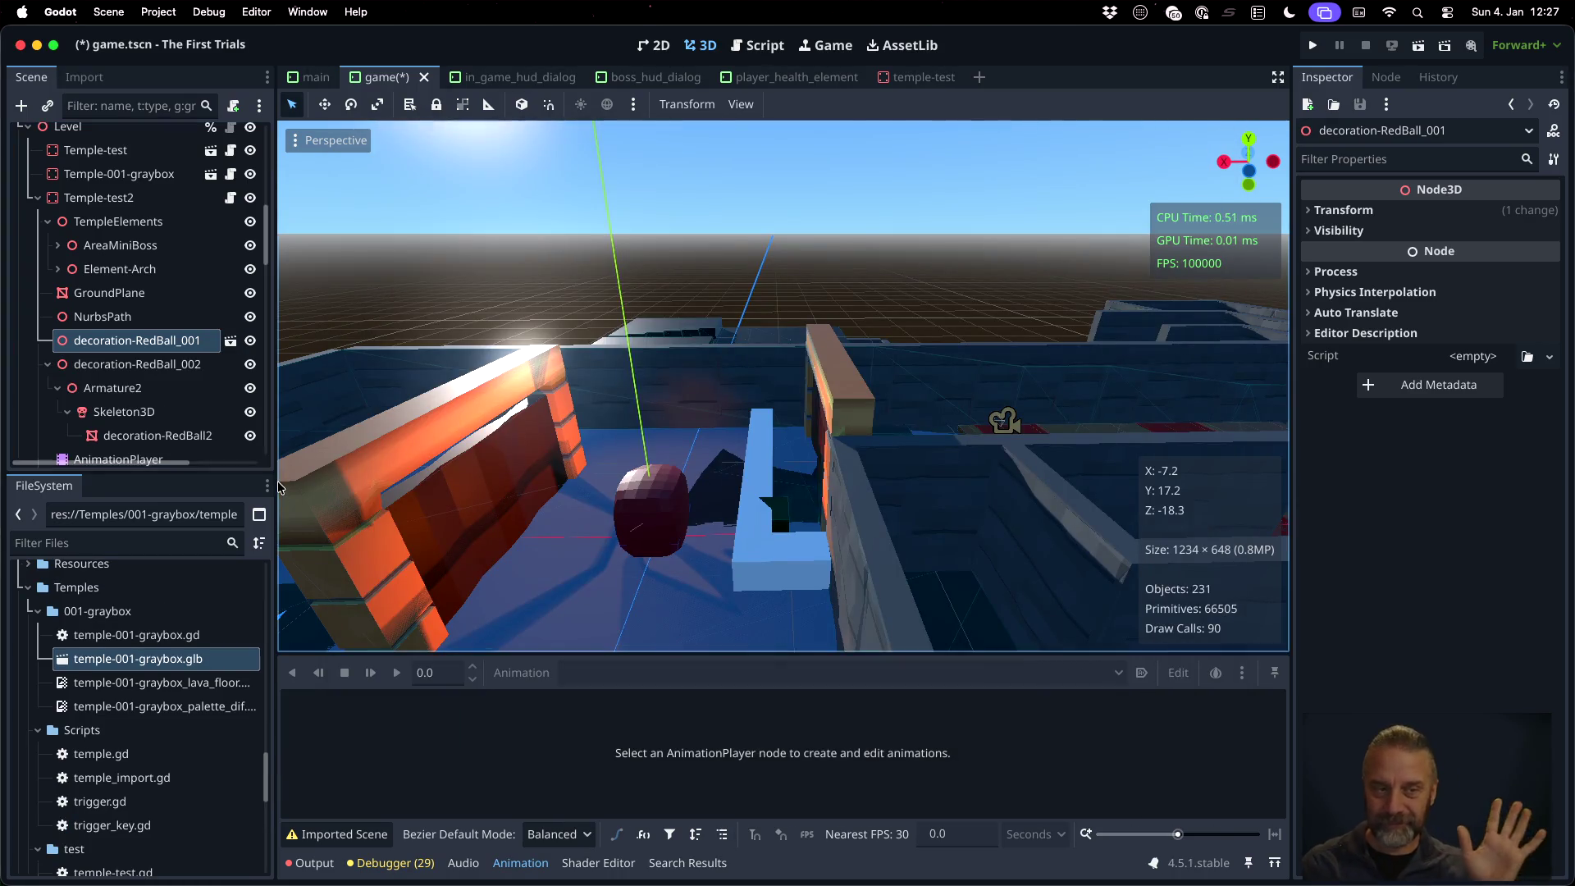
{"action": "left_click", "coordinate": [187, 366]}
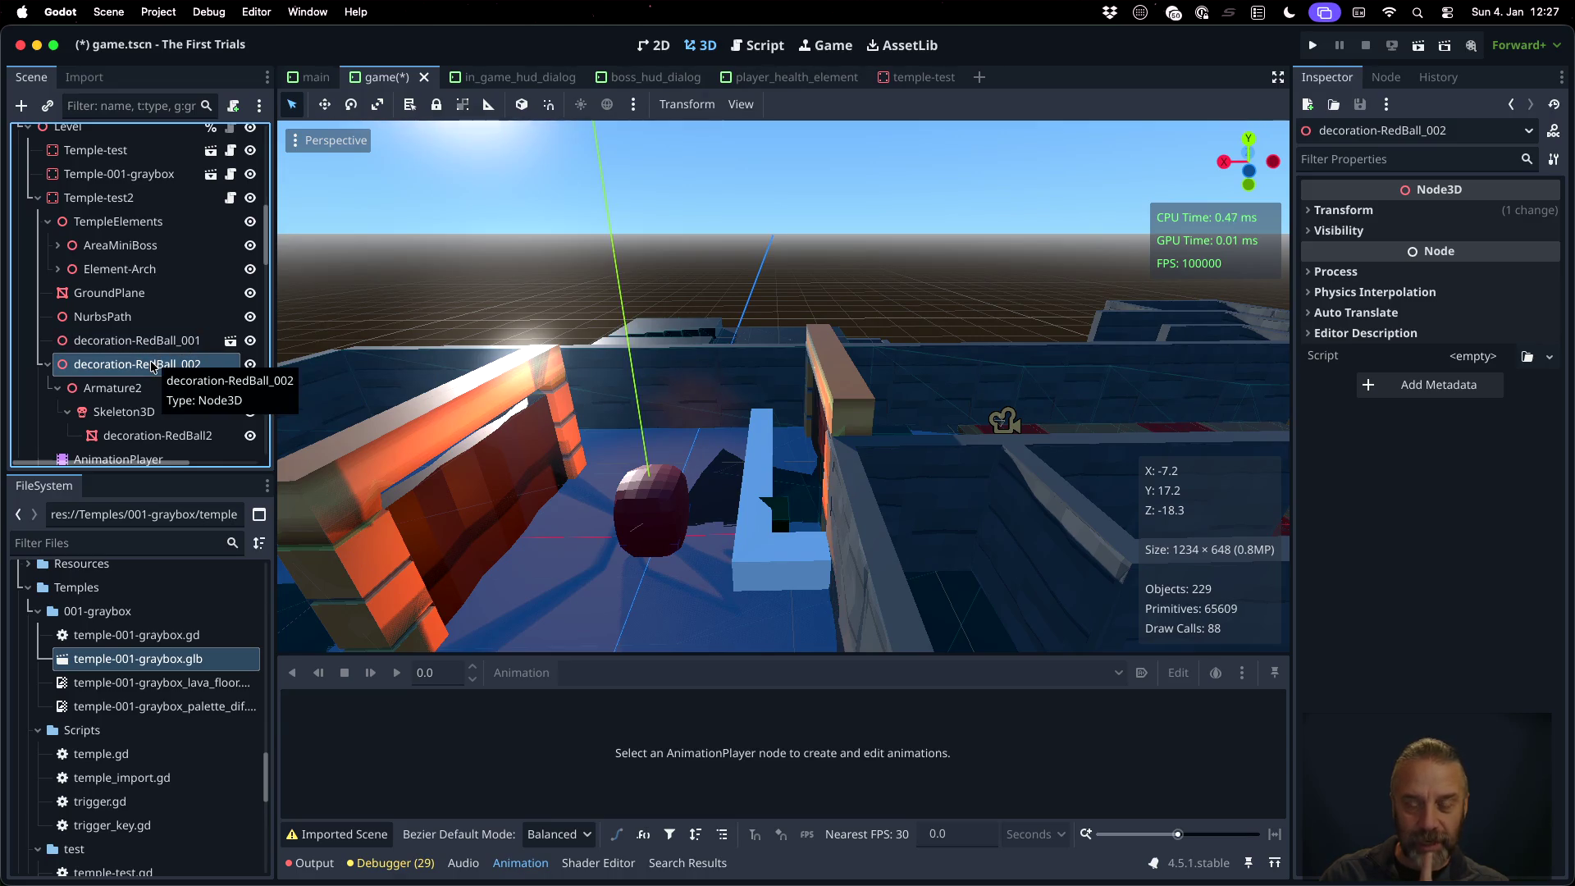
Hide Temple-001-graybox and Temple-test in the scene tree
{"action": "scroll", "coordinate": [710, 485], "scroll_direction": "down", "scroll_amount": 10}
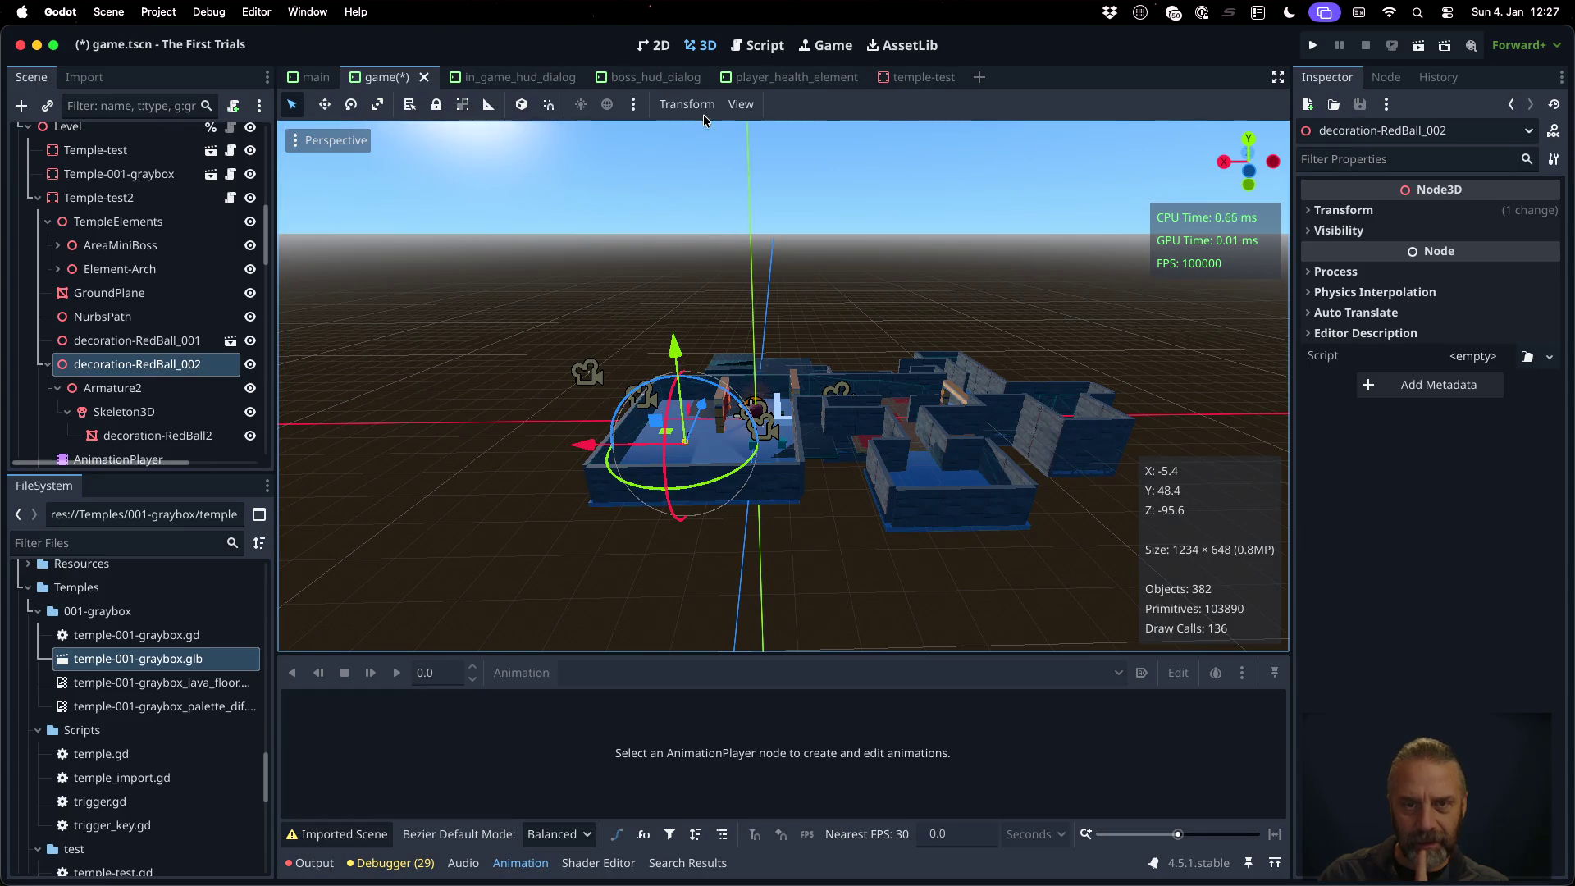
{"action": "scroll", "coordinate": [174, 292], "scroll_direction": "up", "scroll_amount": 5}
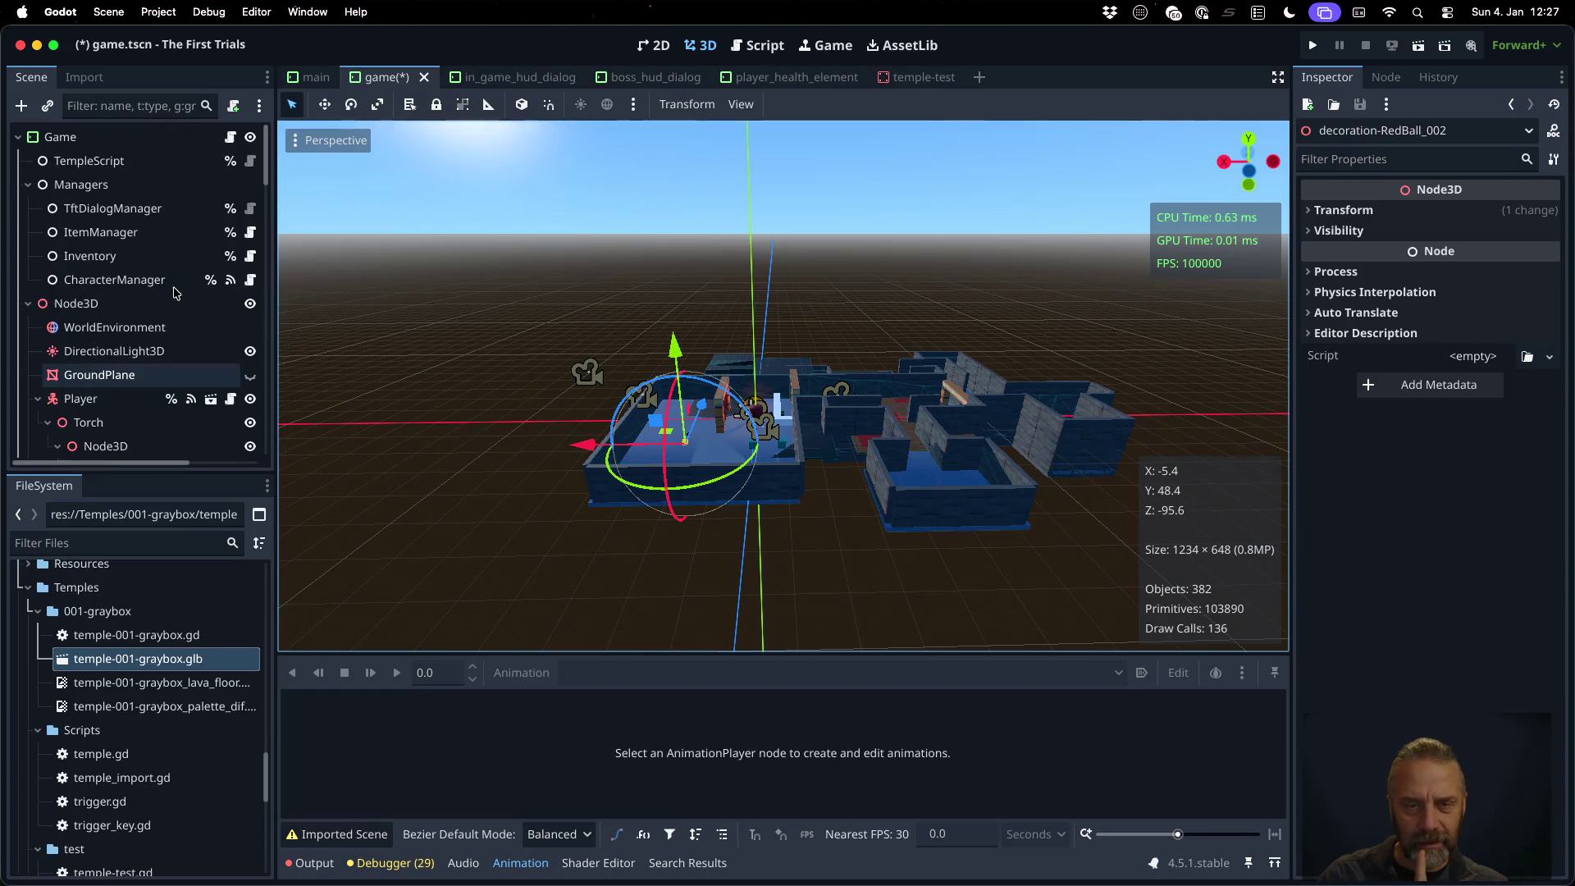
{"action": "scroll", "coordinate": [174, 293], "scroll_direction": "down", "scroll_amount": 5}
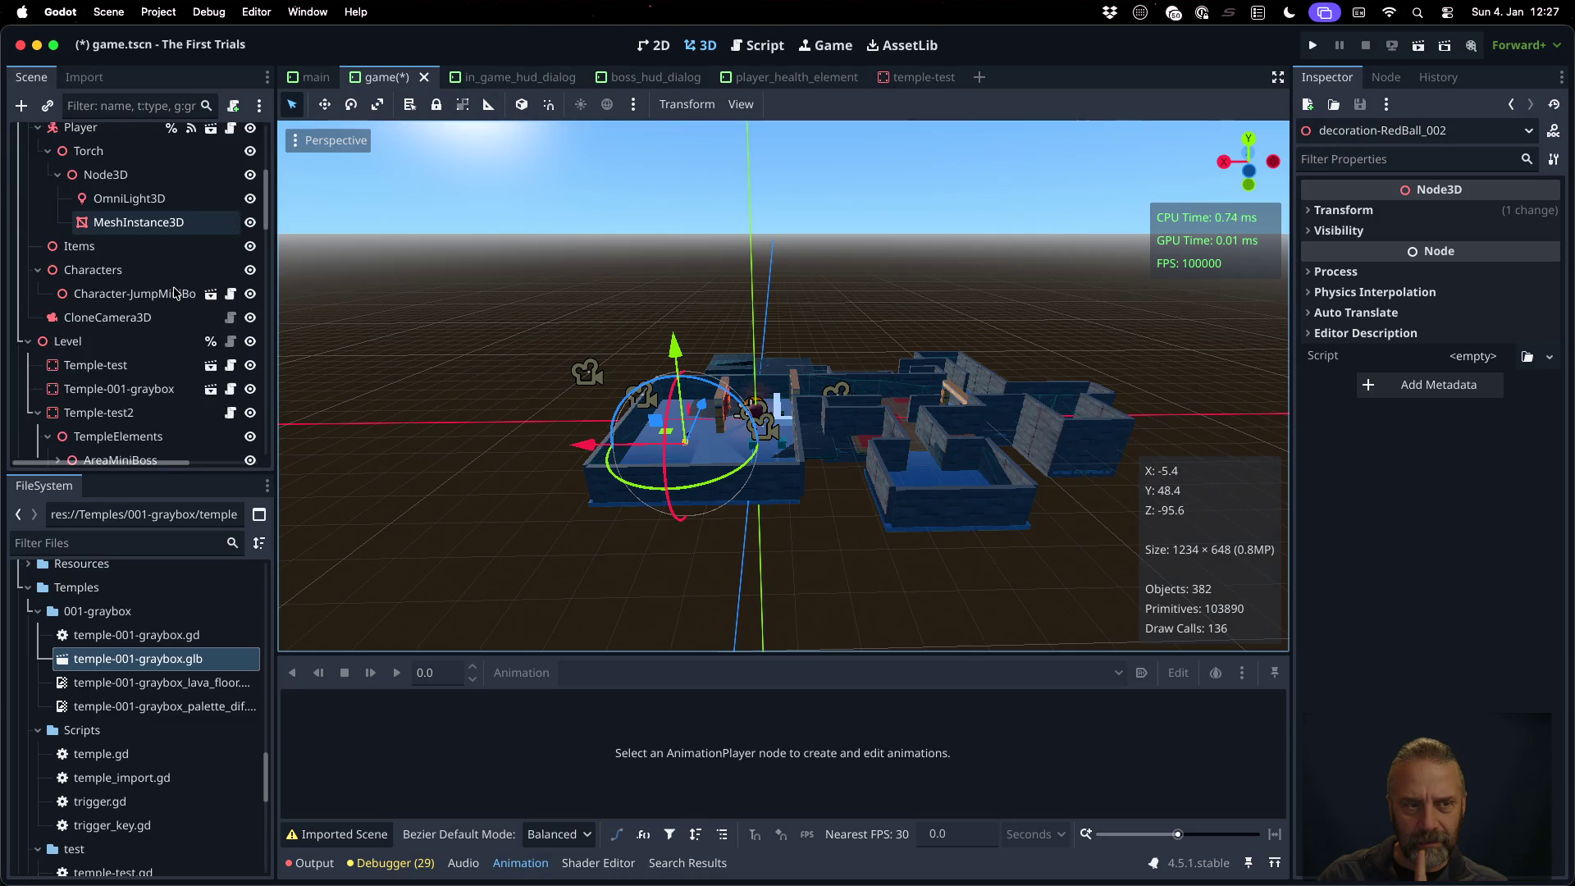
{"action": "scroll", "coordinate": [174, 293], "scroll_direction": "down", "scroll_amount": 5}
{"action": "scroll", "coordinate": [174, 293], "scroll_direction": "down", "scroll_amount": 10}
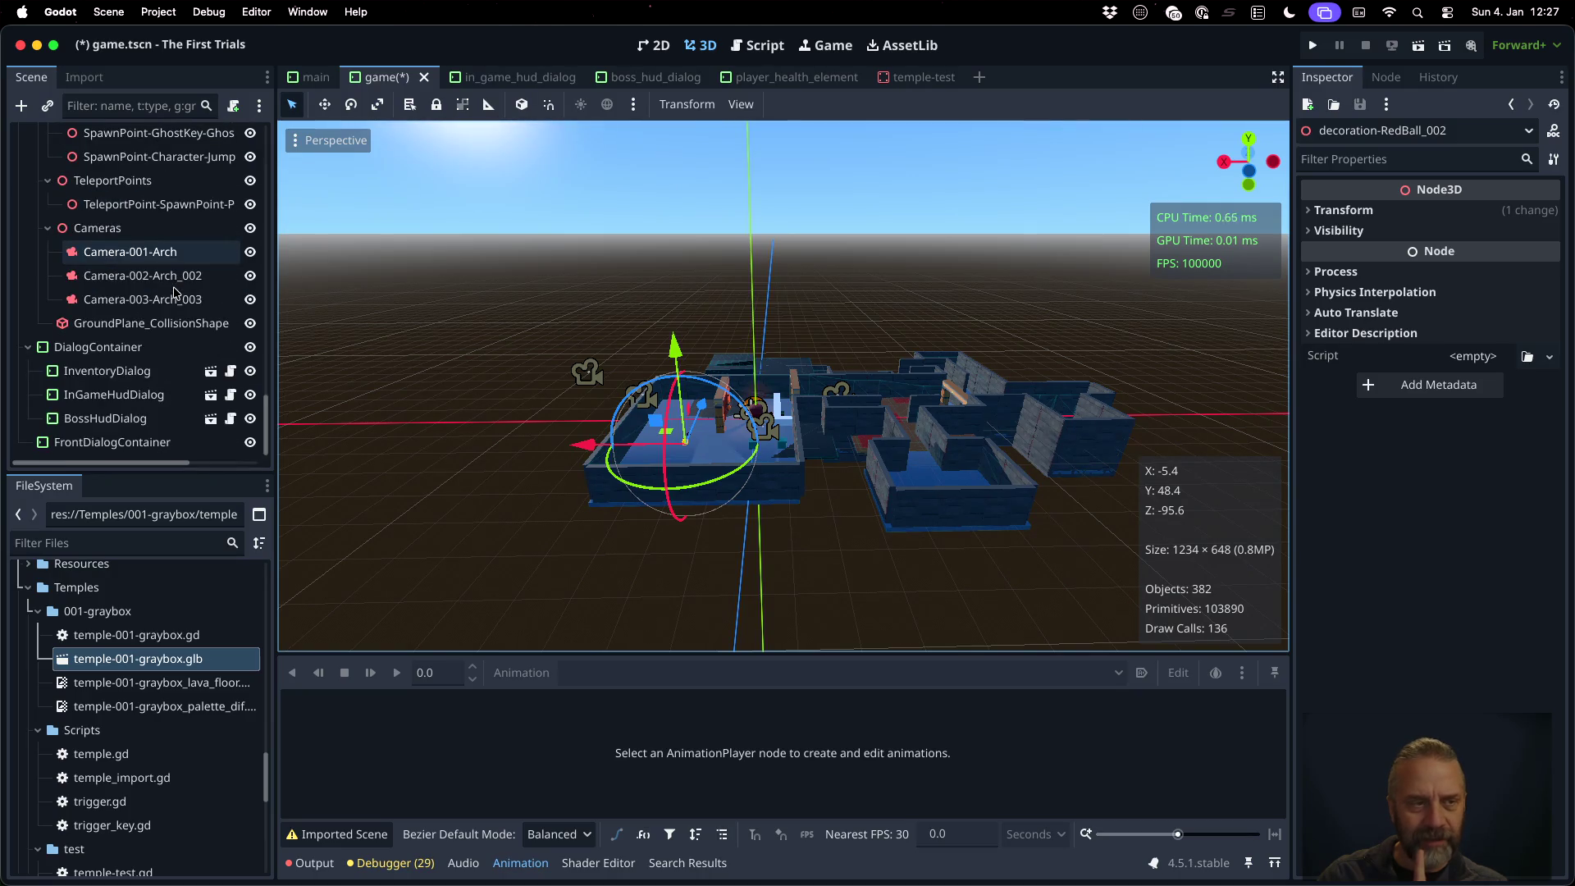
{"action": "scroll", "coordinate": [173, 292], "scroll_direction": "up", "scroll_amount": 6}
{"action": "scroll", "coordinate": [174, 292], "scroll_direction": "up", "scroll_amount": 10}
{"action": "scroll", "coordinate": [136, 355], "scroll_direction": "down", "scroll_amount": 3}
{"action": "scroll", "coordinate": [136, 356], "scroll_direction": "down", "scroll_amount": 5}
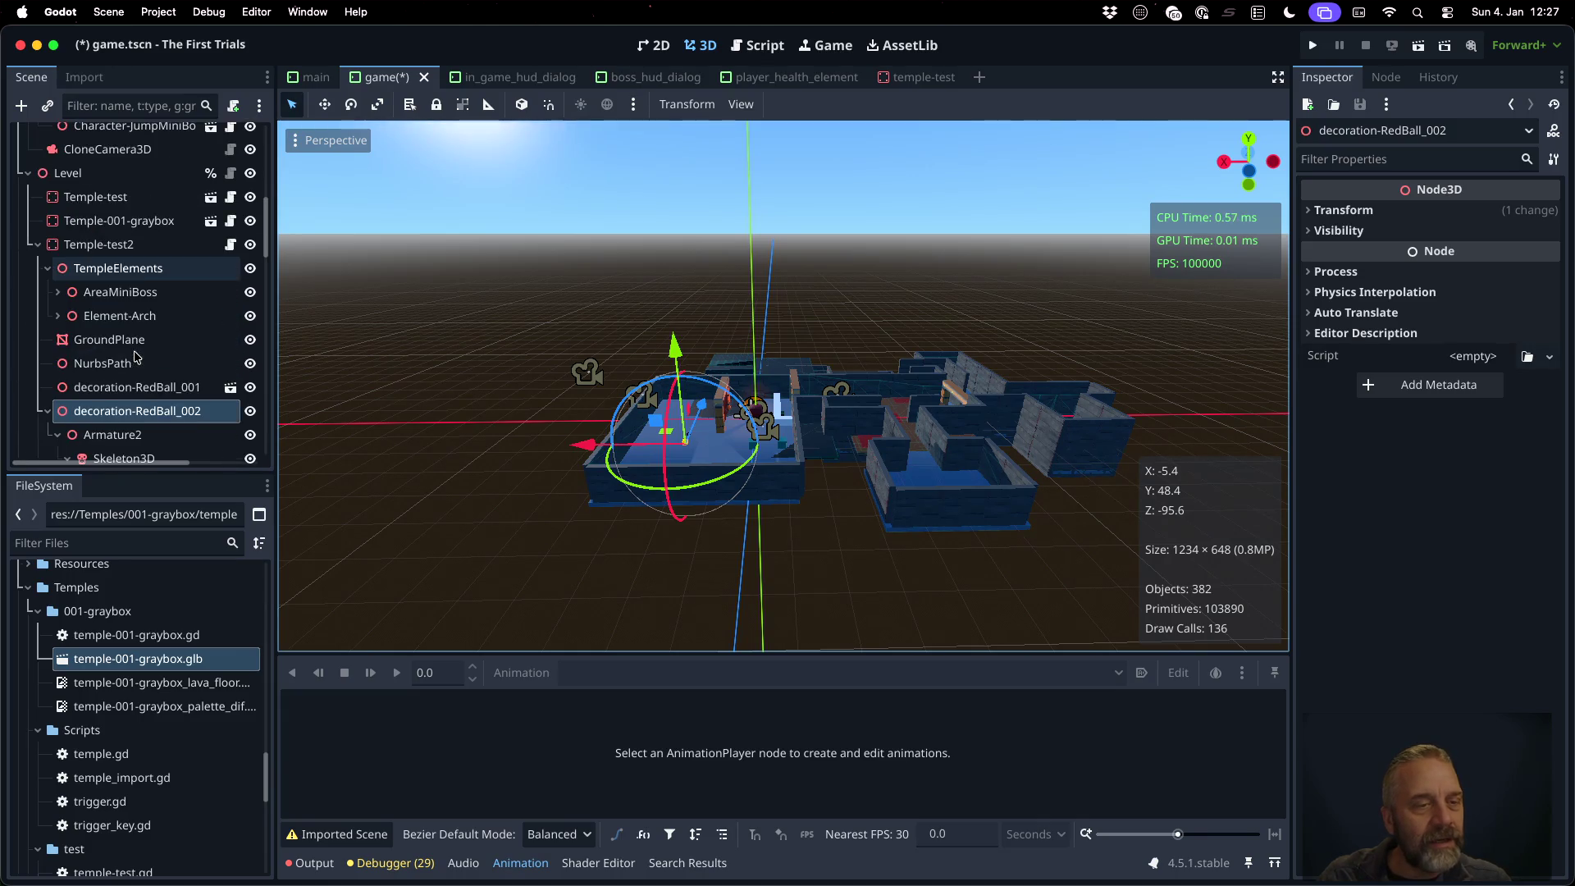
{"action": "left_click", "coordinate": [249, 222]}
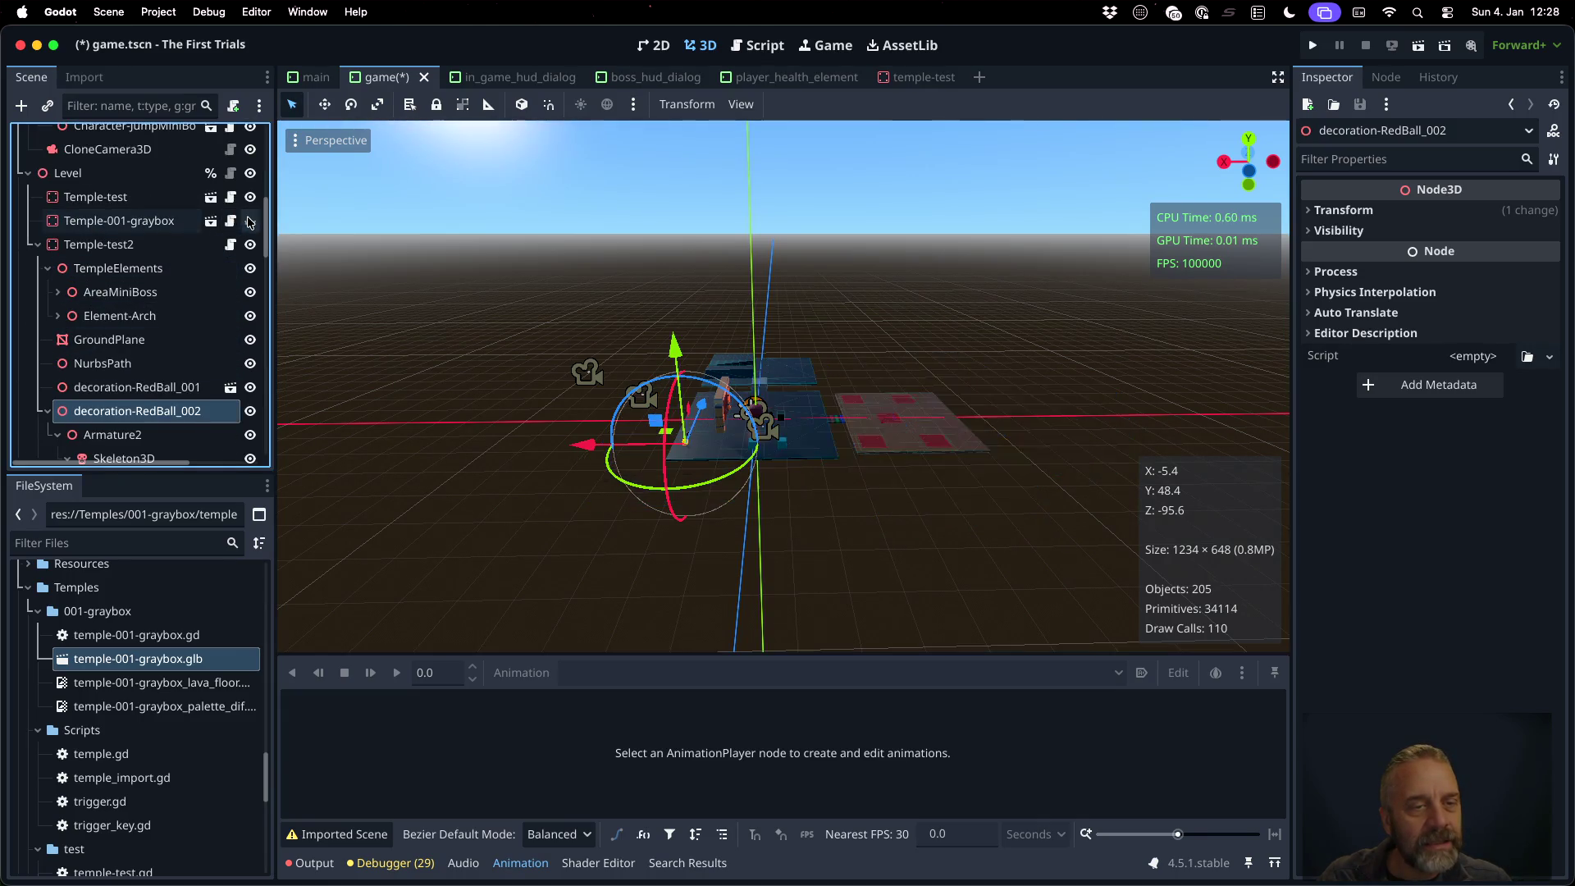
{"action": "left_click", "coordinate": [251, 197]}
Zoom and orbit the viewport onto the arch, then select decoration-RedBall_001
{"action": "scroll", "coordinate": [705, 459], "scroll_direction": "up", "scroll_amount": 5}
{"action": "middle_click_drag", "start_coordinate": [705, 459], "coordinate": [732, 504]}
{"action": "scroll", "coordinate": [613, 551], "scroll_direction": "up", "scroll_amount": 4}
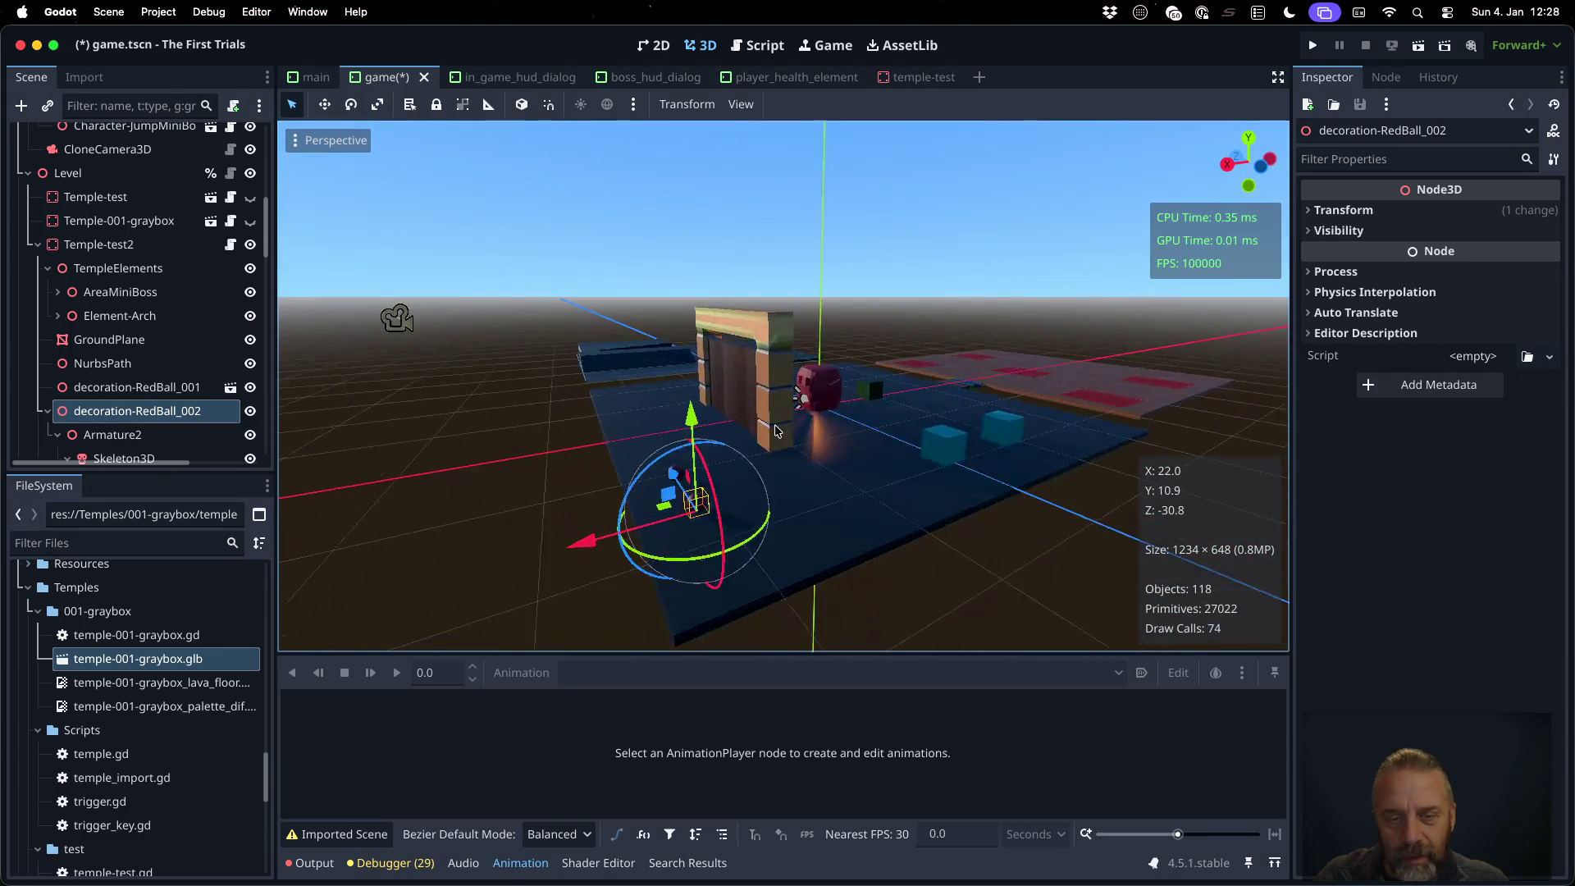
{"action": "middle_click_drag", "start_coordinate": [749, 527], "coordinate": [825, 497]}
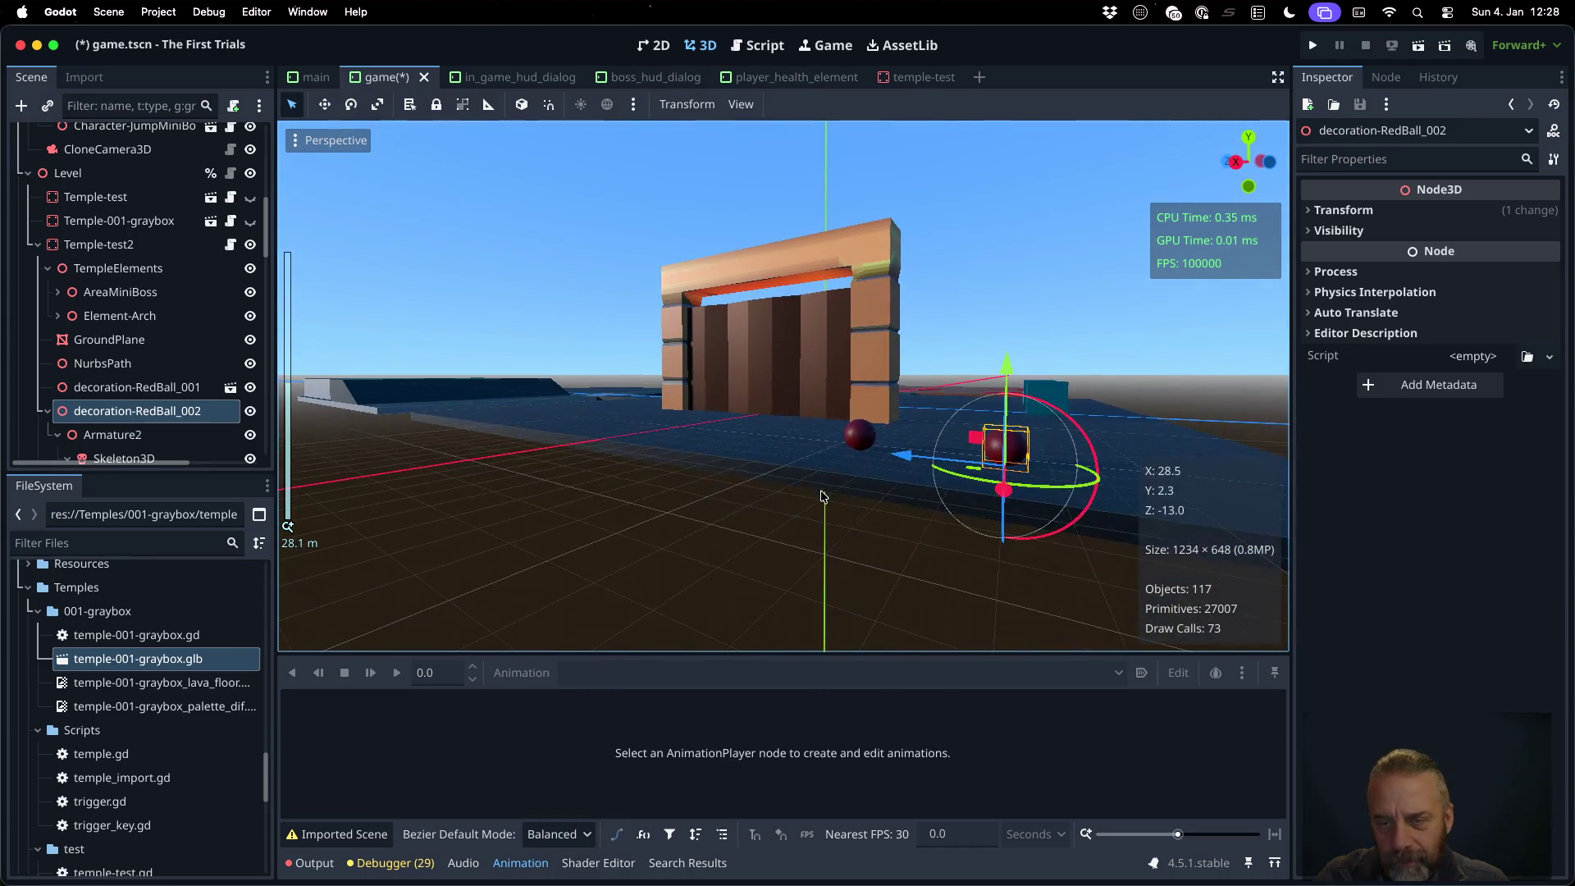
{"action": "left_click", "coordinate": [174, 389]}
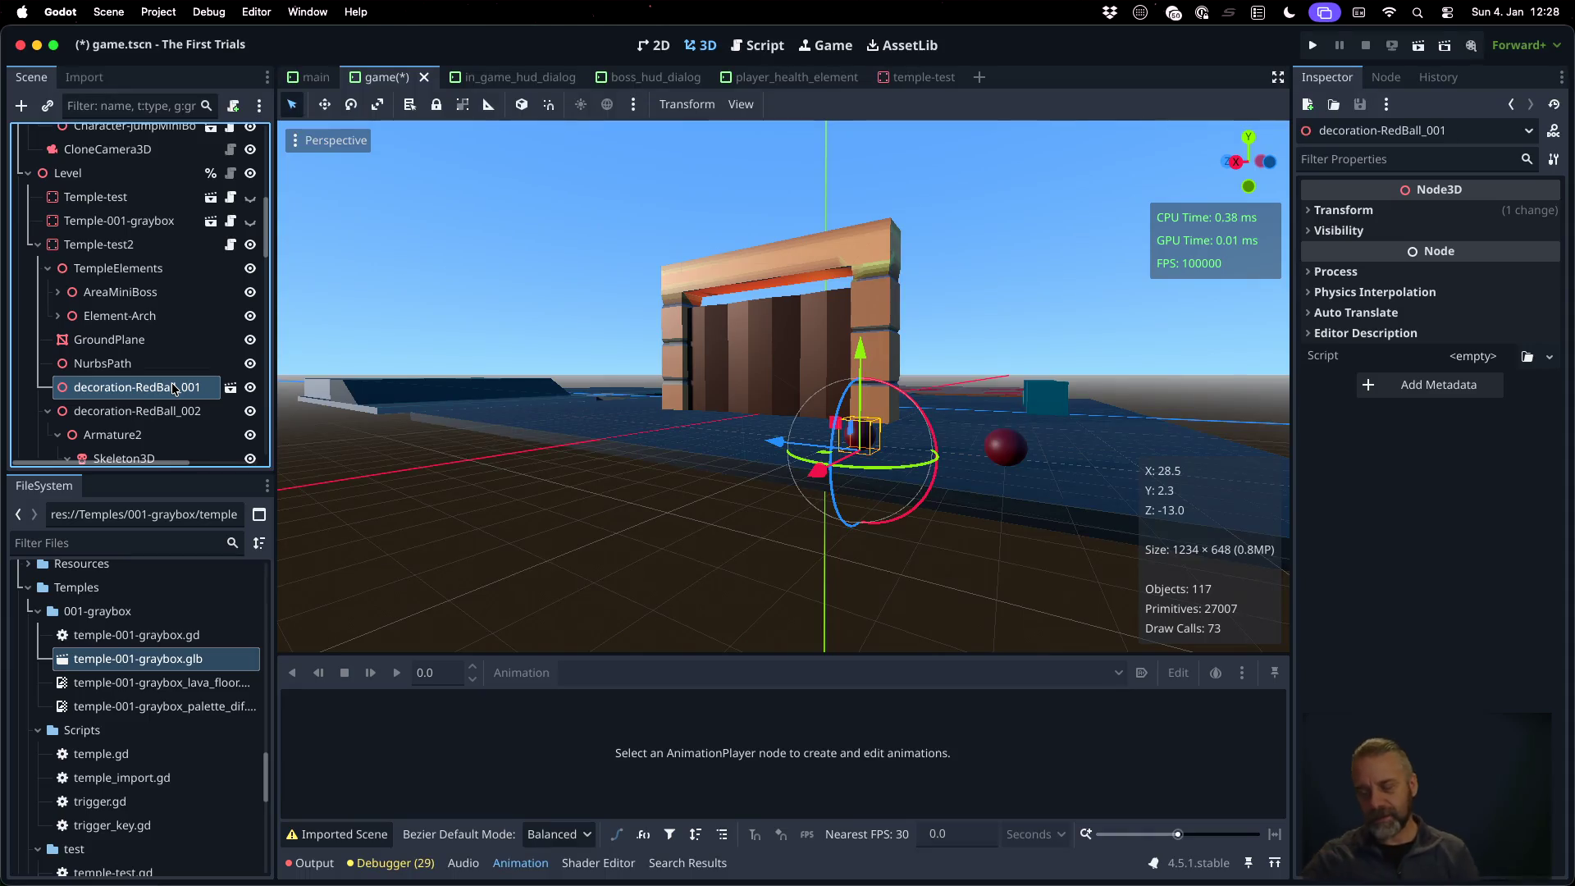
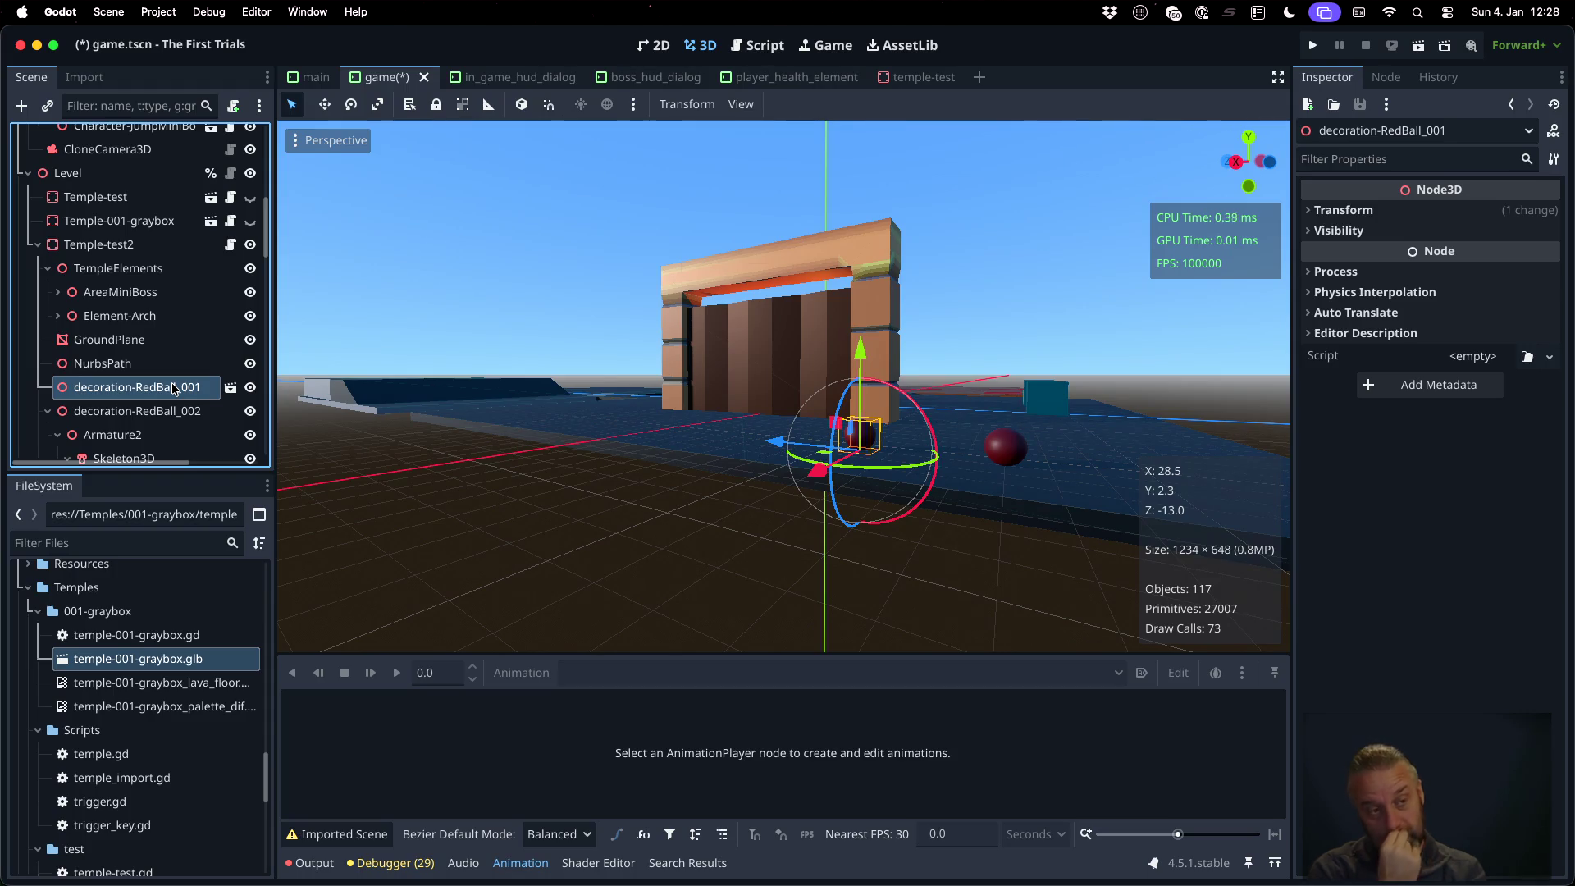
Delete Temple-test2 and its child nodes from game.tscn, leaving Temple-test and Temple-001-graybox under Level
{"action": "left_click", "coordinate": [138, 244]}
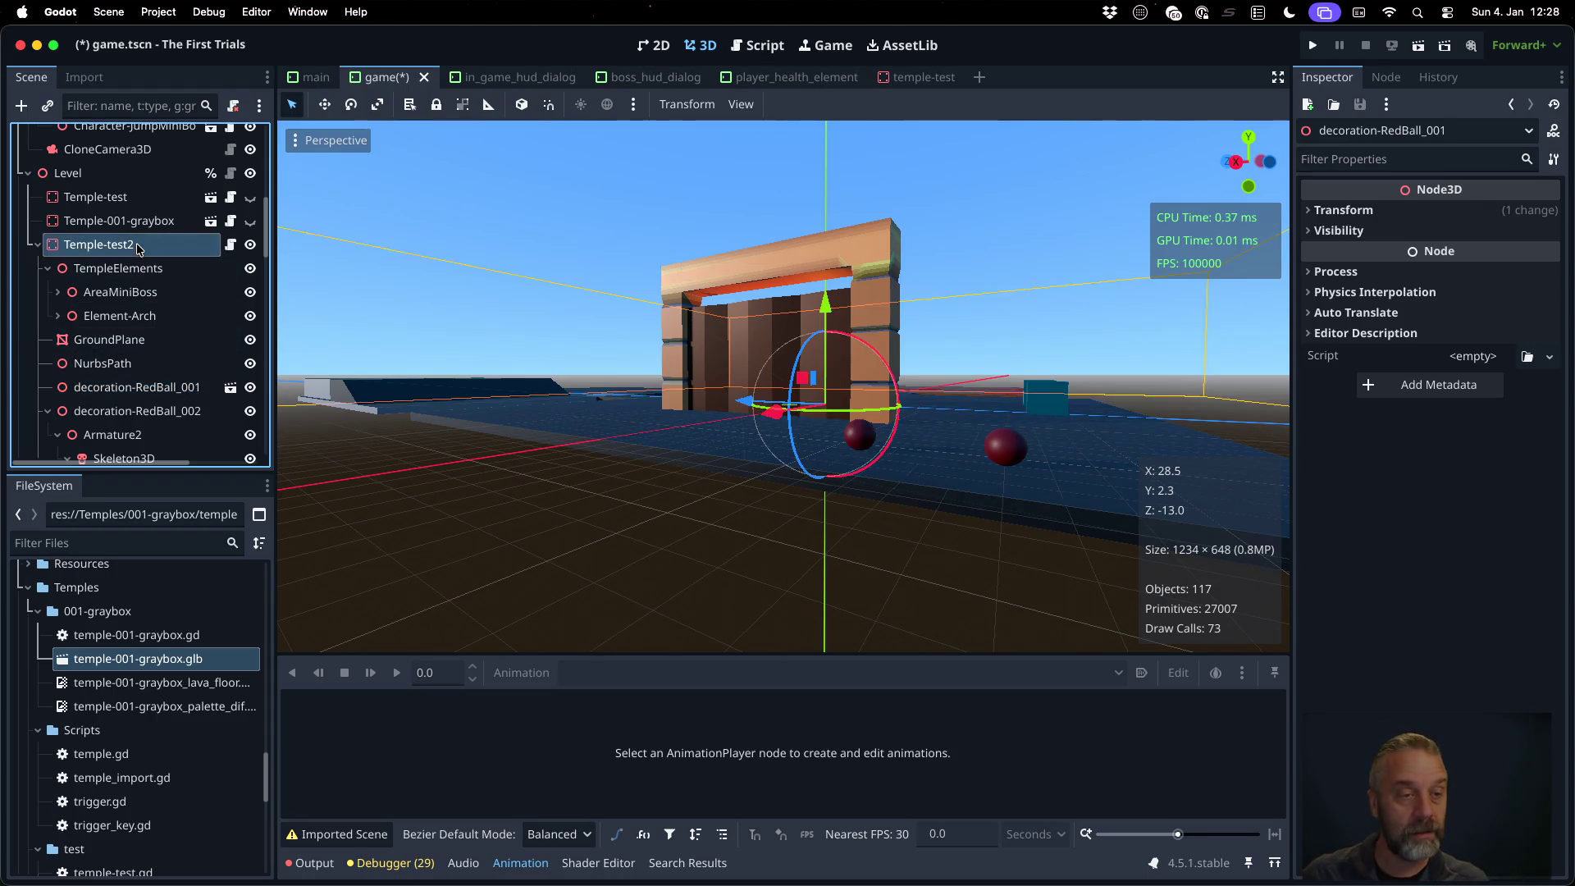
{"action": "right_click", "coordinate": [138, 244]}
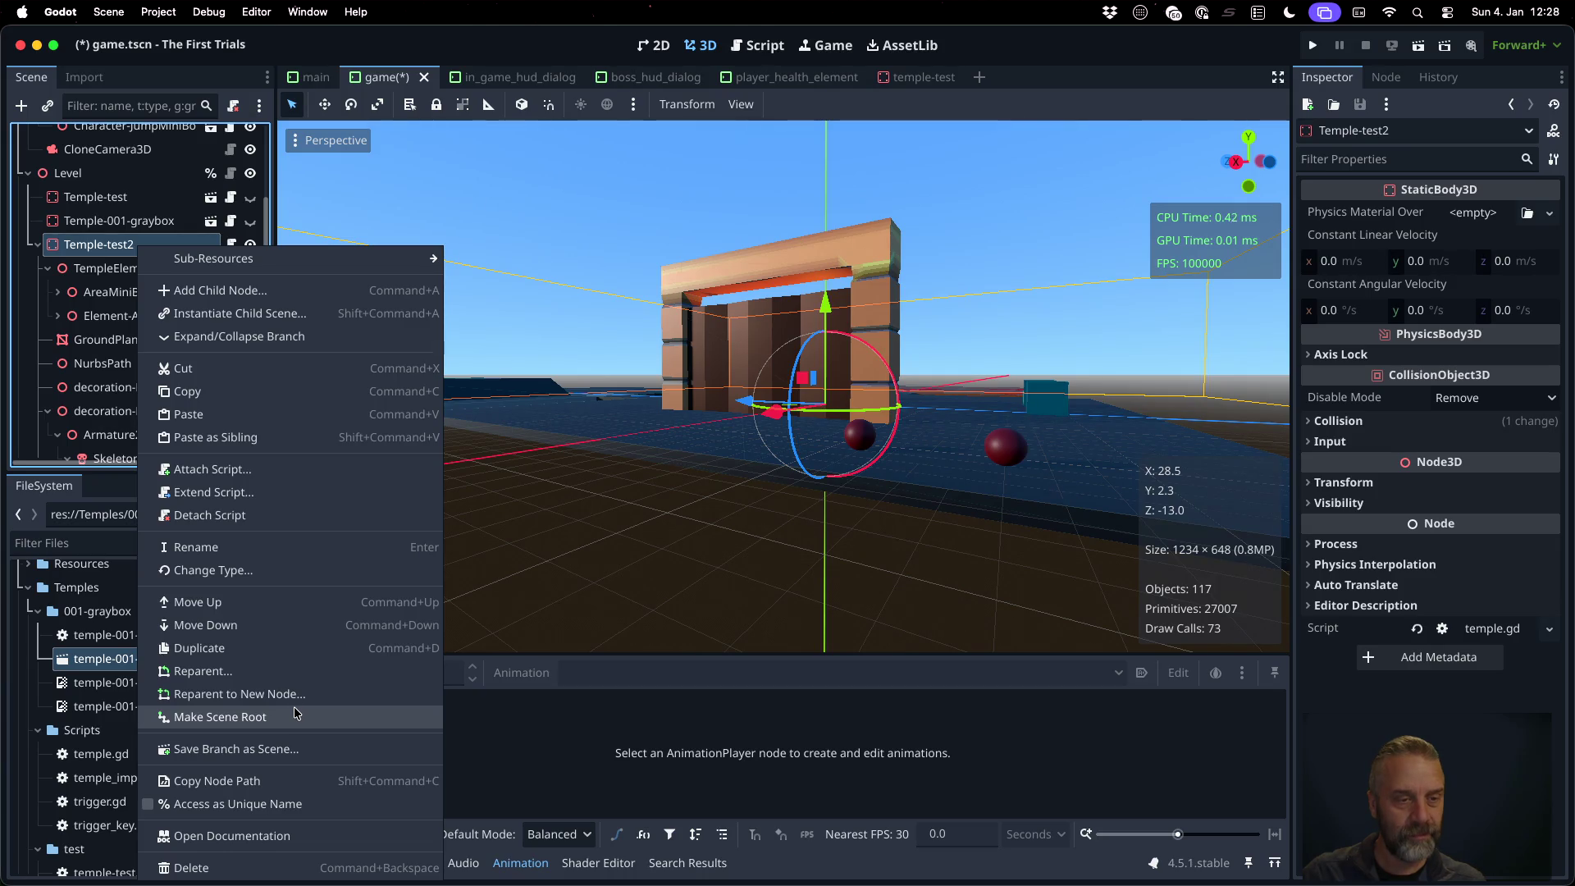
{"action": "key", "text": "Escape"}
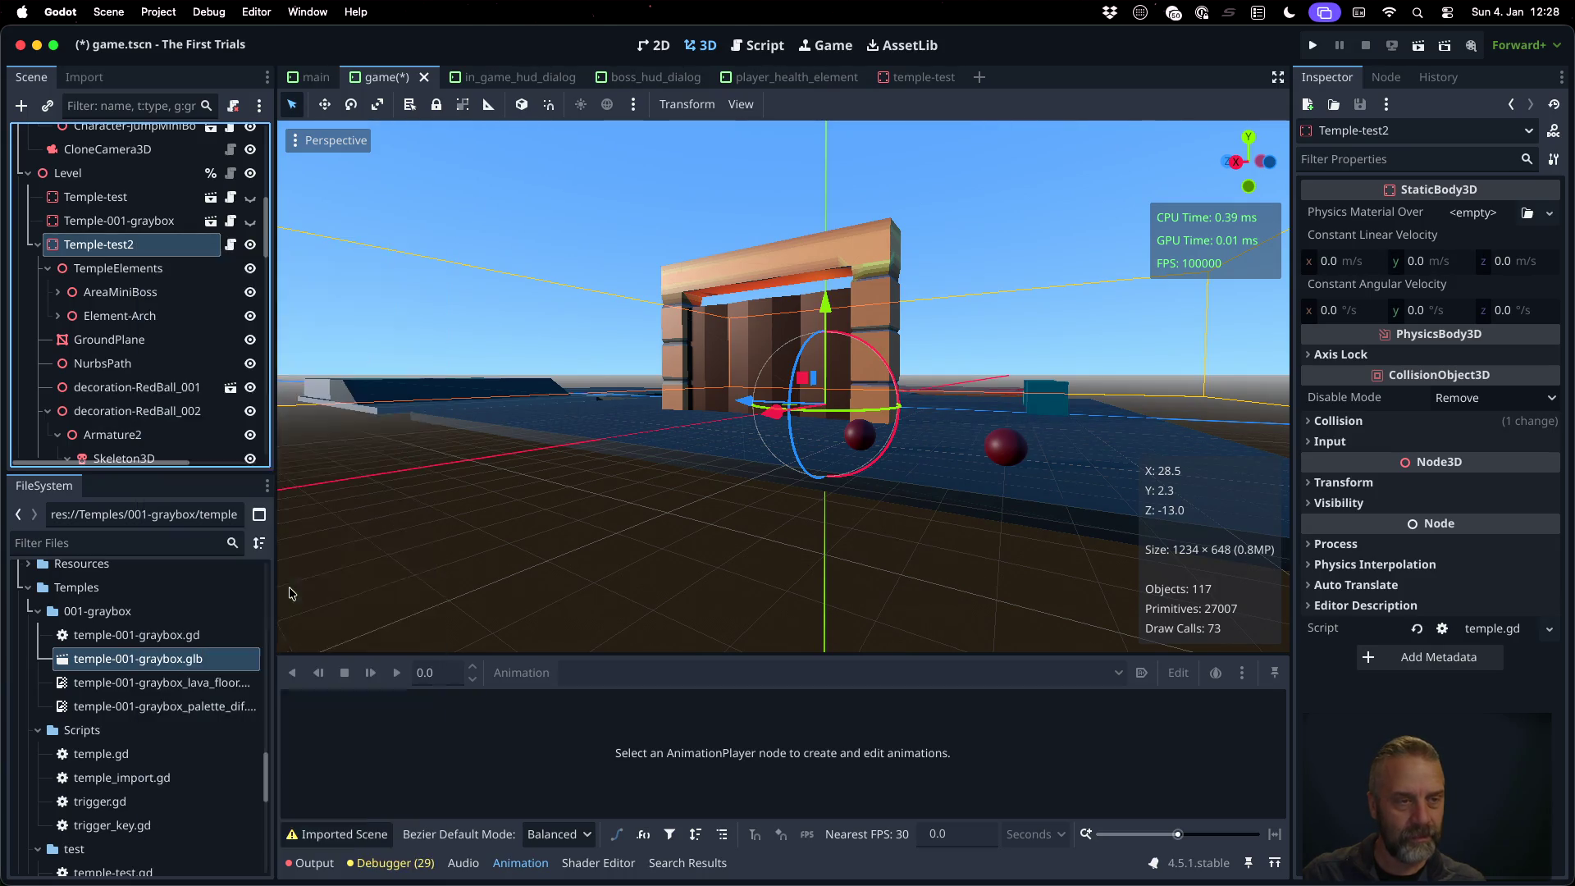
{"action": "key", "text": "Delete"}
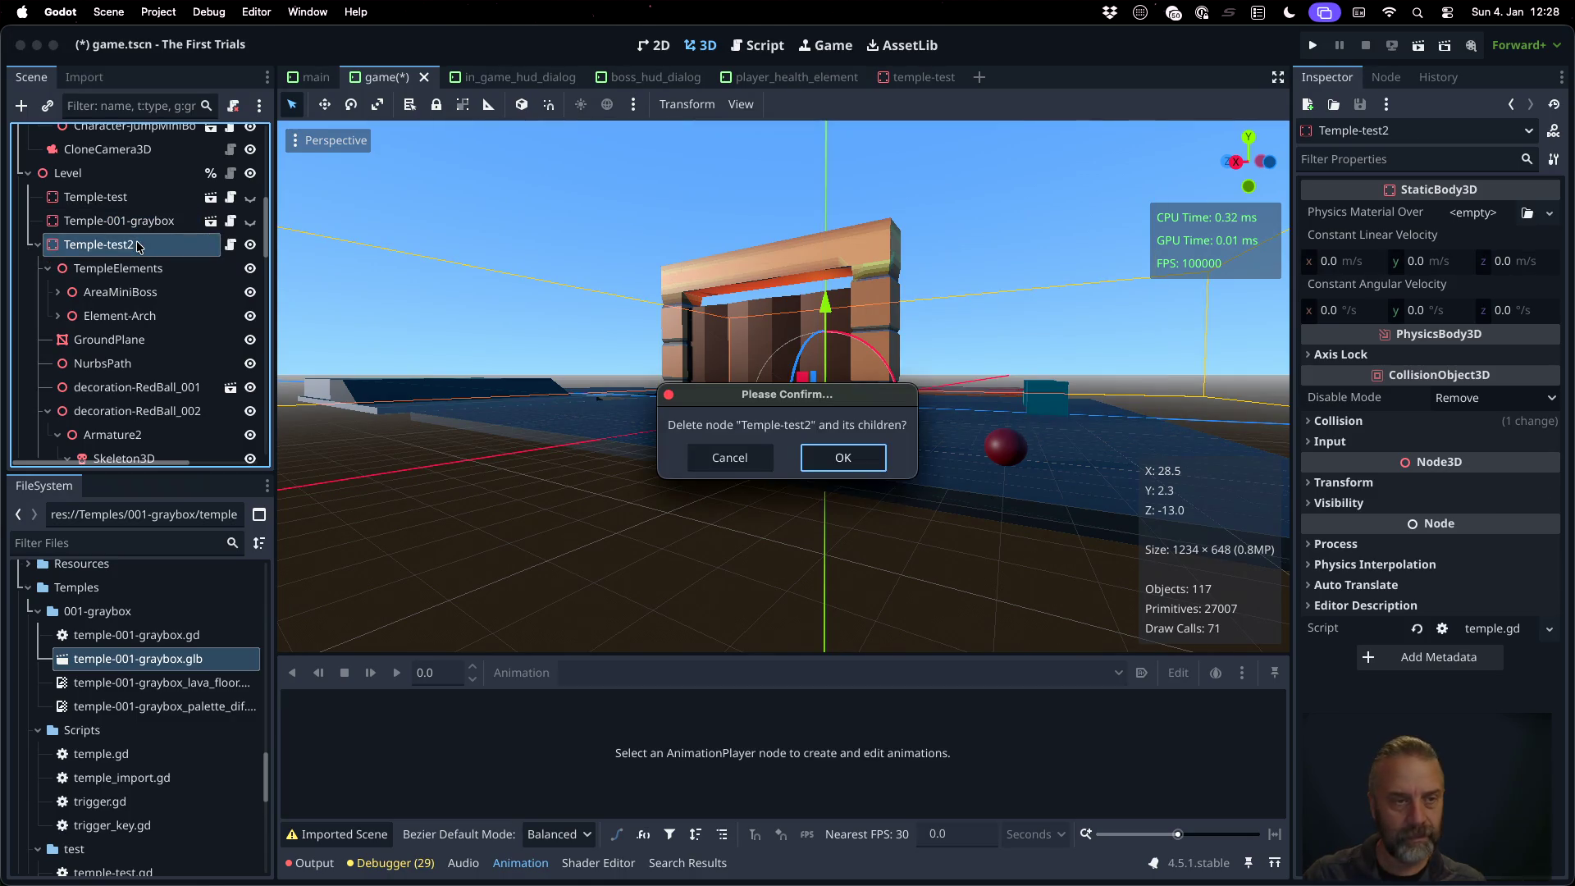
{"action": "key", "text": "Return"}
{"action": "scroll", "coordinate": [136, 707], "scroll_direction": "up", "scroll_amount": 10}
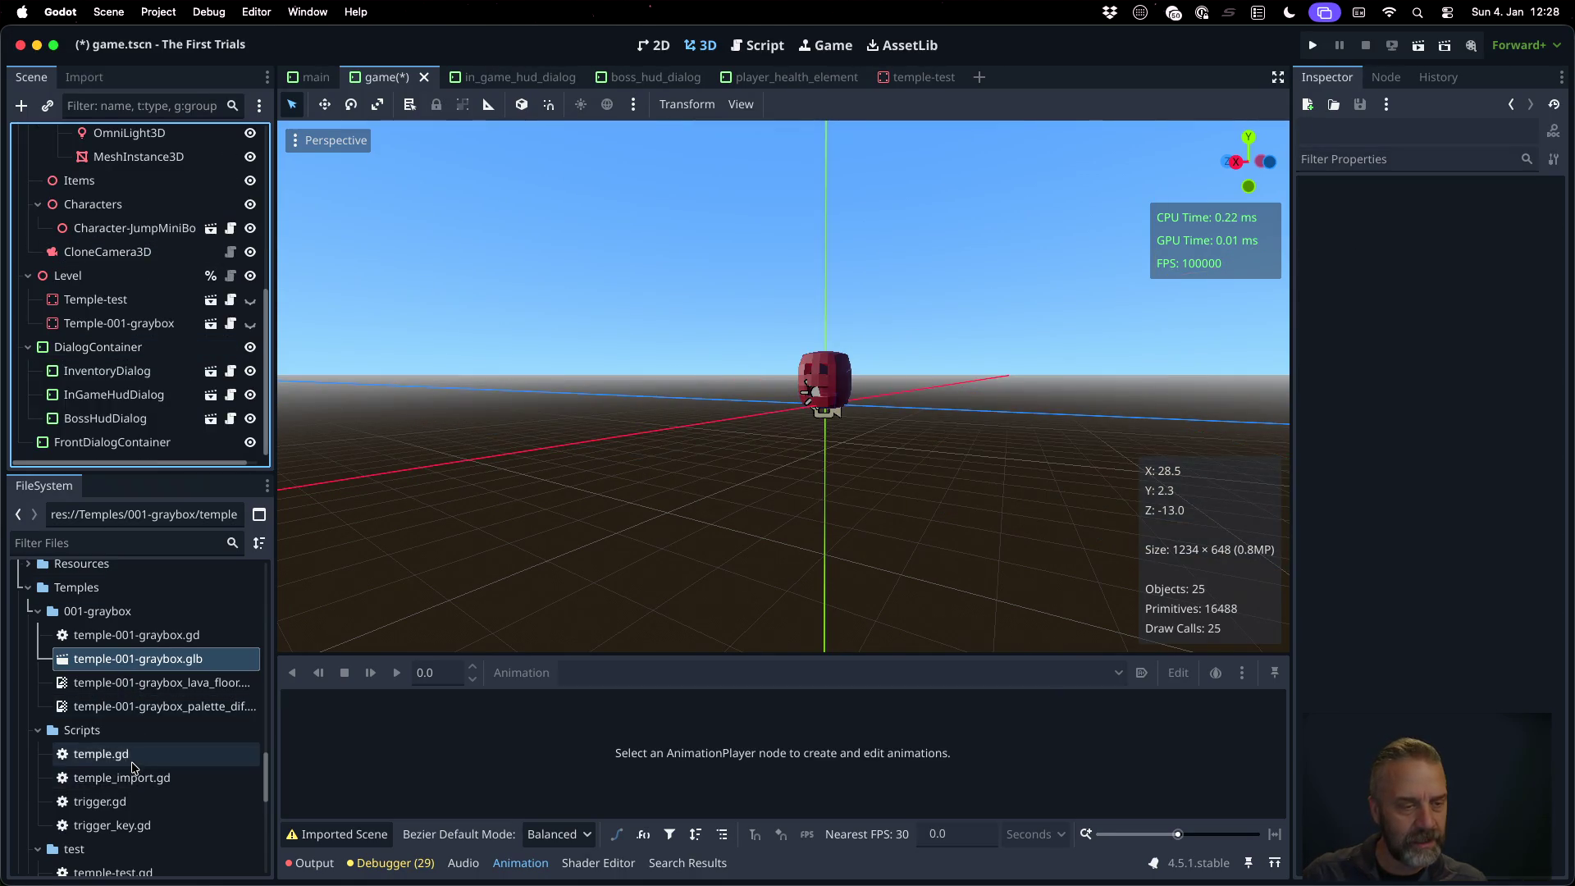
{"action": "scroll", "coordinate": [135, 766], "scroll_direction": "down", "scroll_amount": 10}
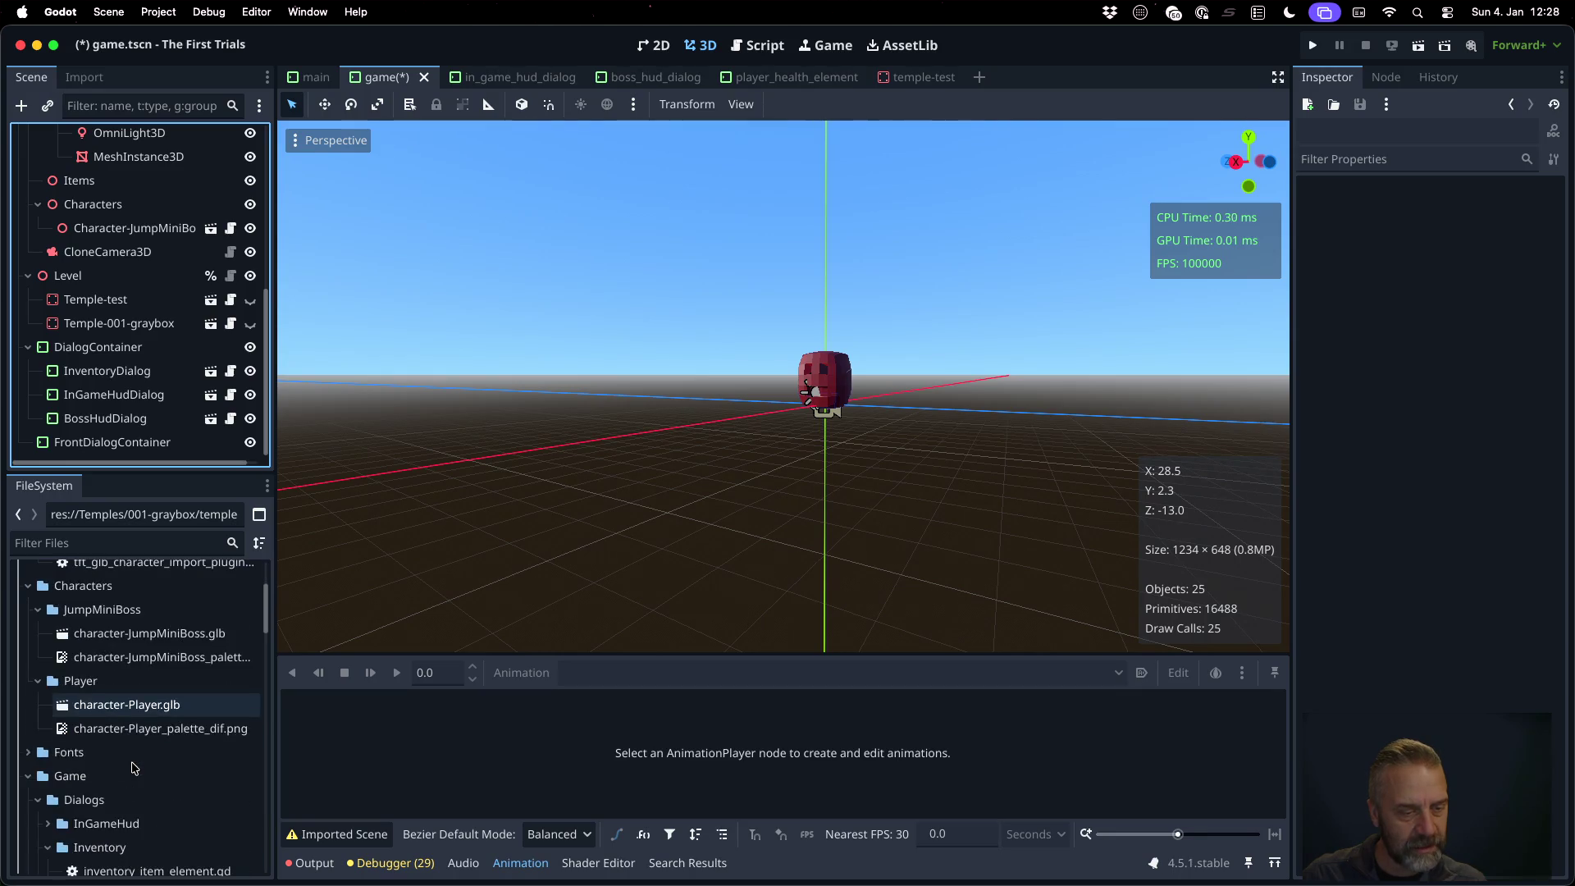
{"action": "scroll", "coordinate": [135, 766], "scroll_direction": "down", "scroll_amount": 5}
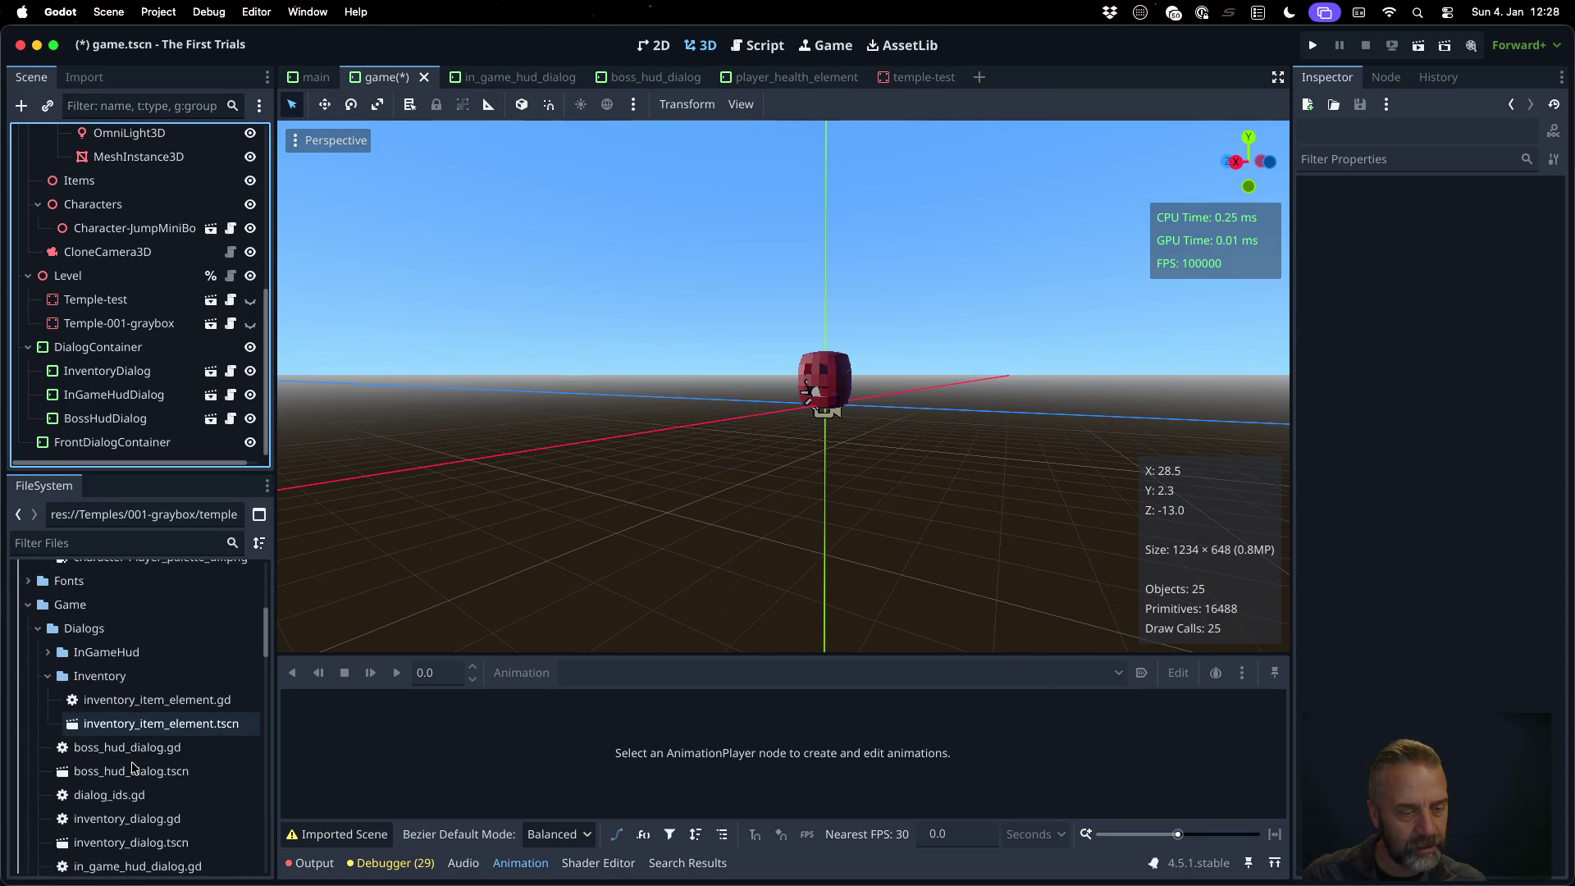
{"action": "scroll", "coordinate": [139, 787], "scroll_direction": "down", "scroll_amount": 5}
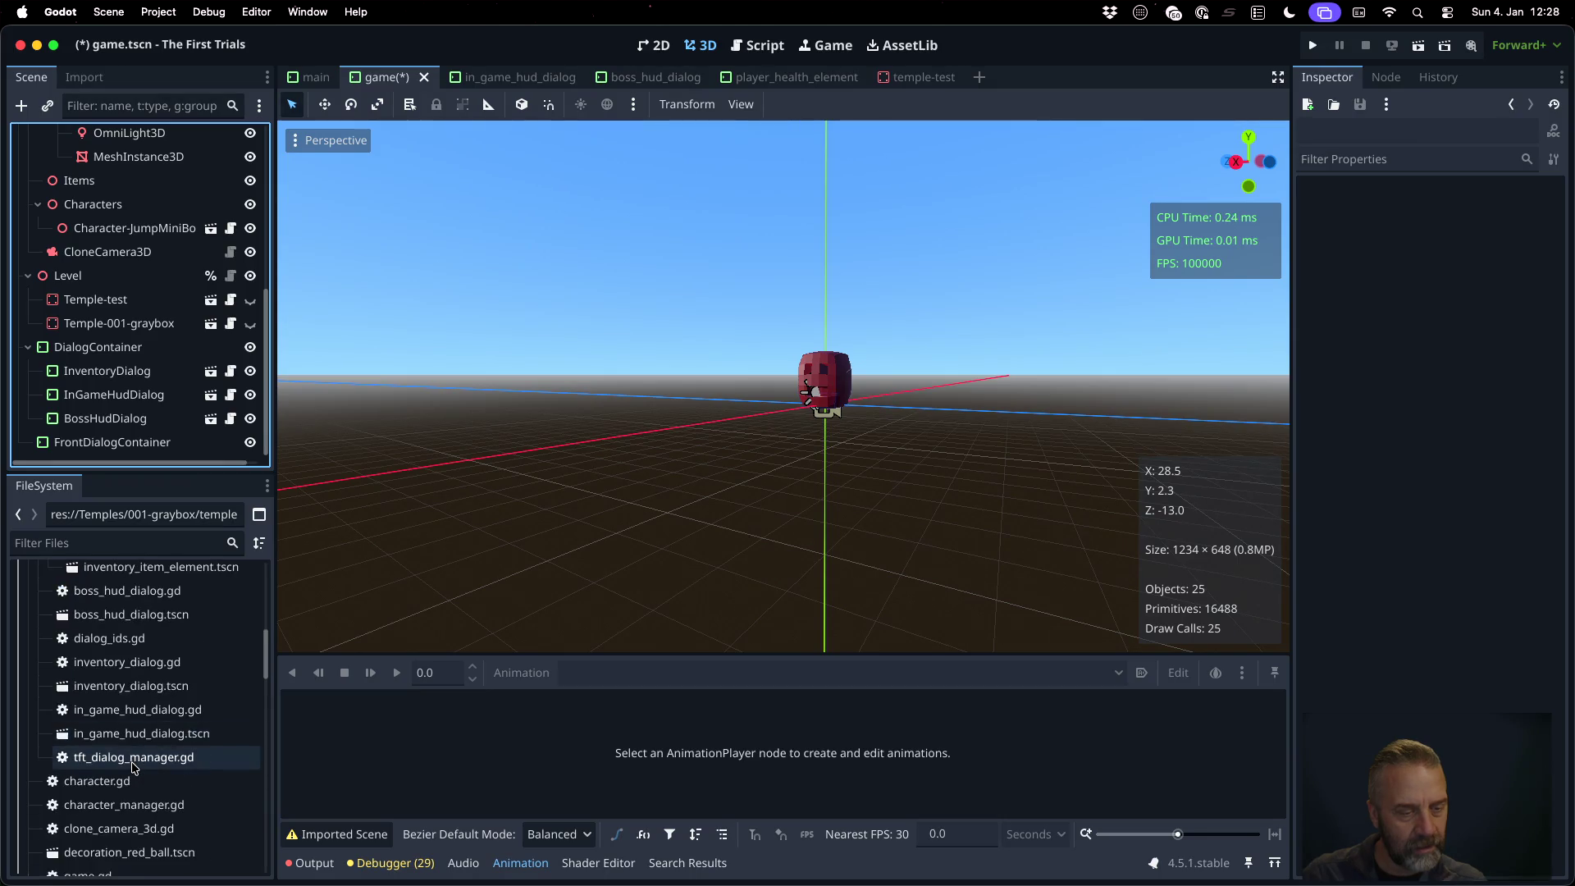
Delete decoration_red_ball.tscn from the project's FileSystem
{"action": "left_click", "coordinate": [158, 804]}
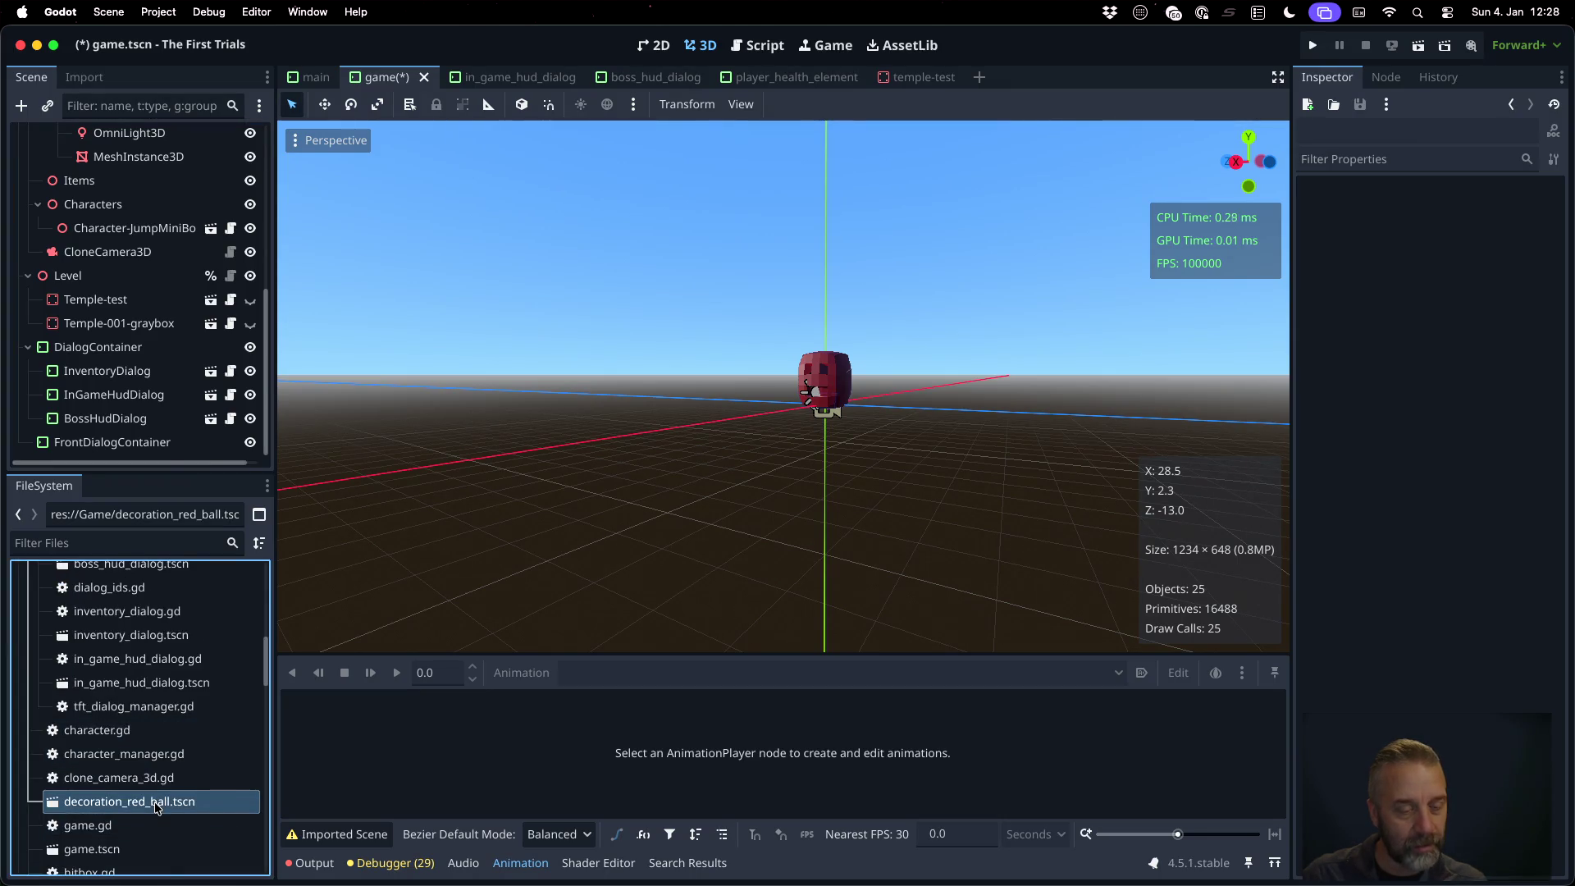
{"action": "right_click", "coordinate": [157, 808]}
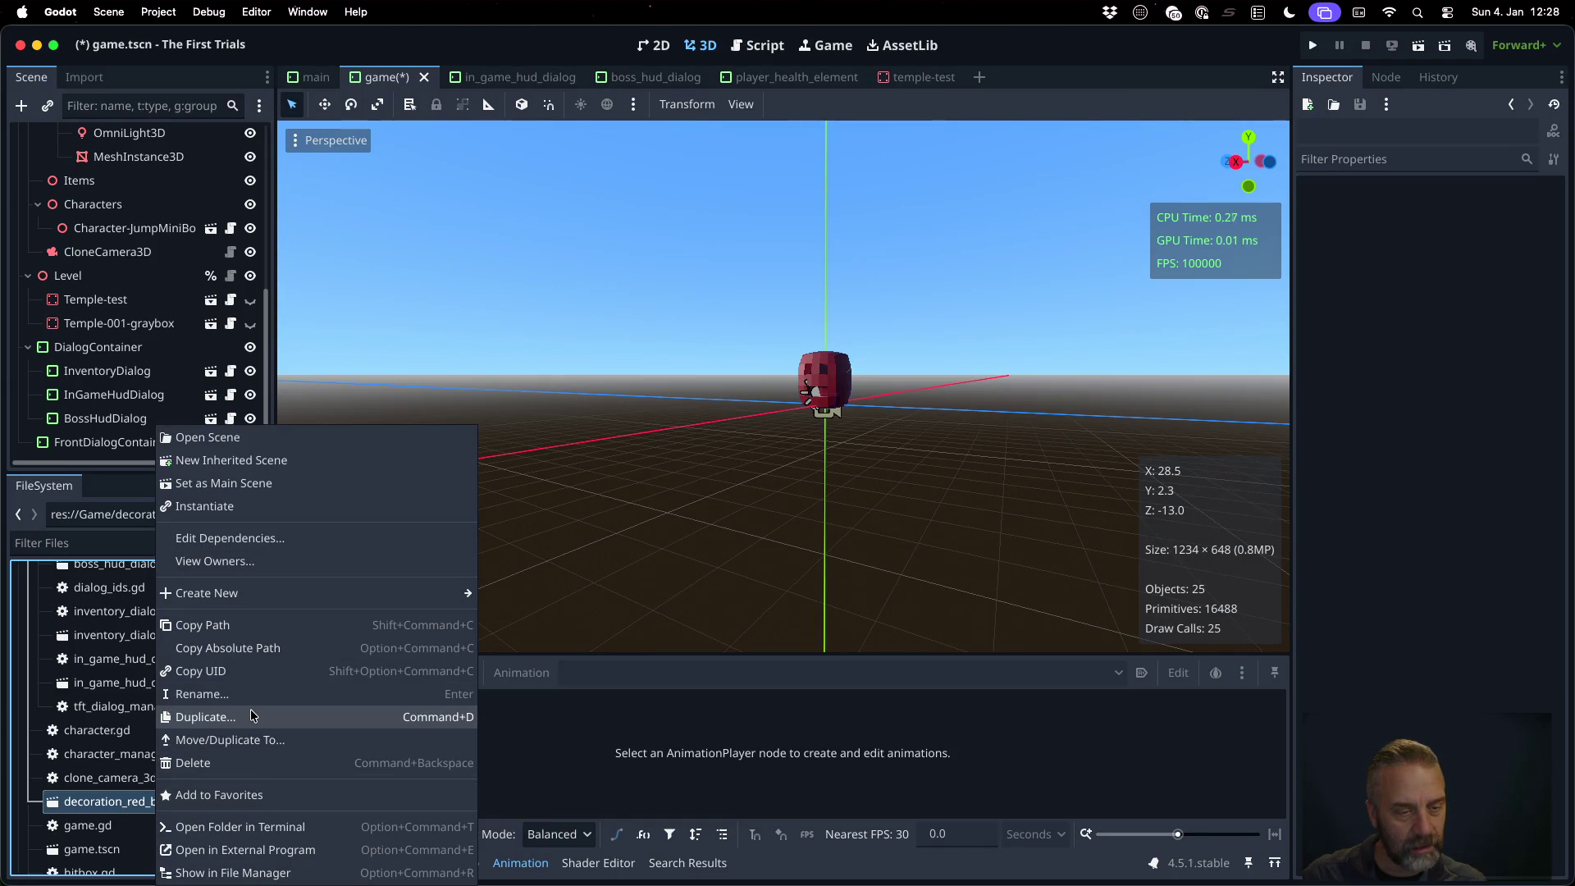
{"action": "left_click", "coordinate": [261, 764]}
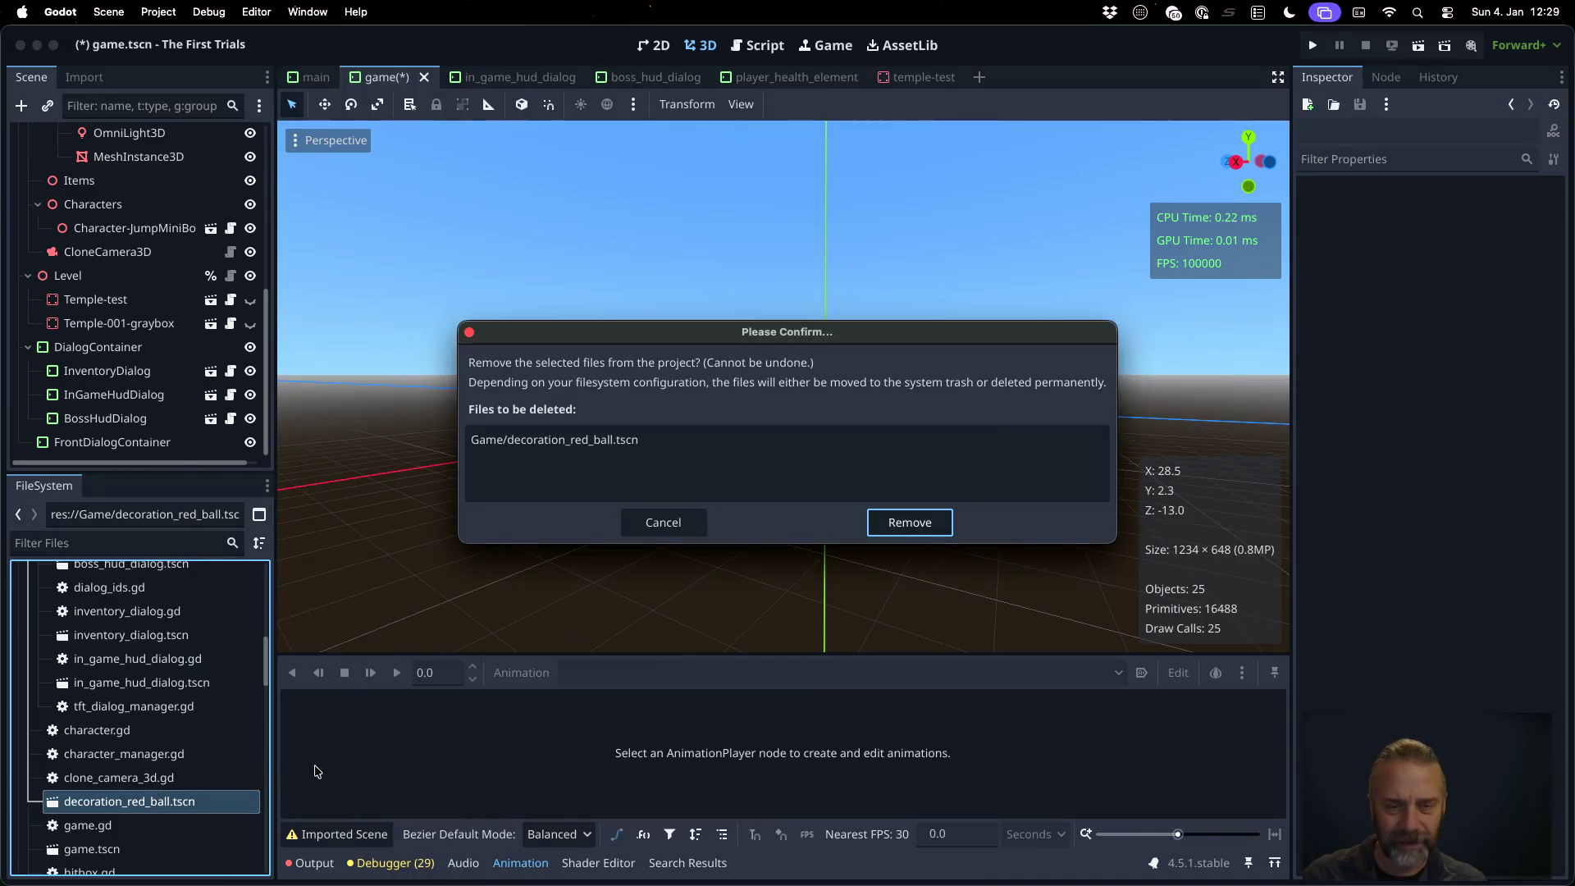
{"action": "left_click", "coordinate": [909, 522]}
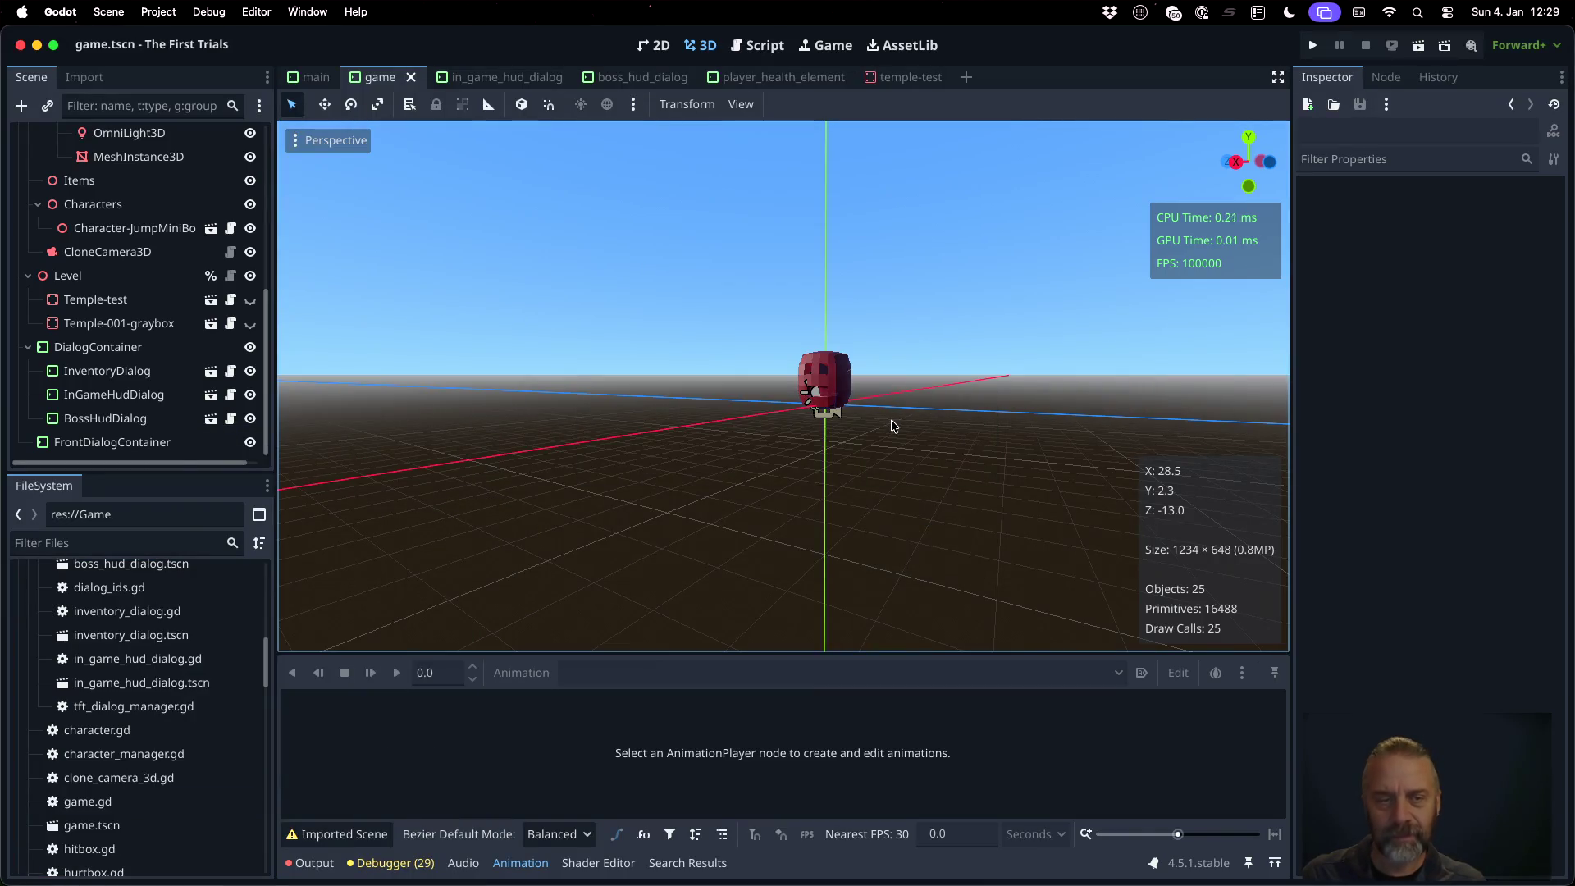
{"action": "scroll", "coordinate": [67, 240], "scroll_direction": "up", "scroll_amount": 5}
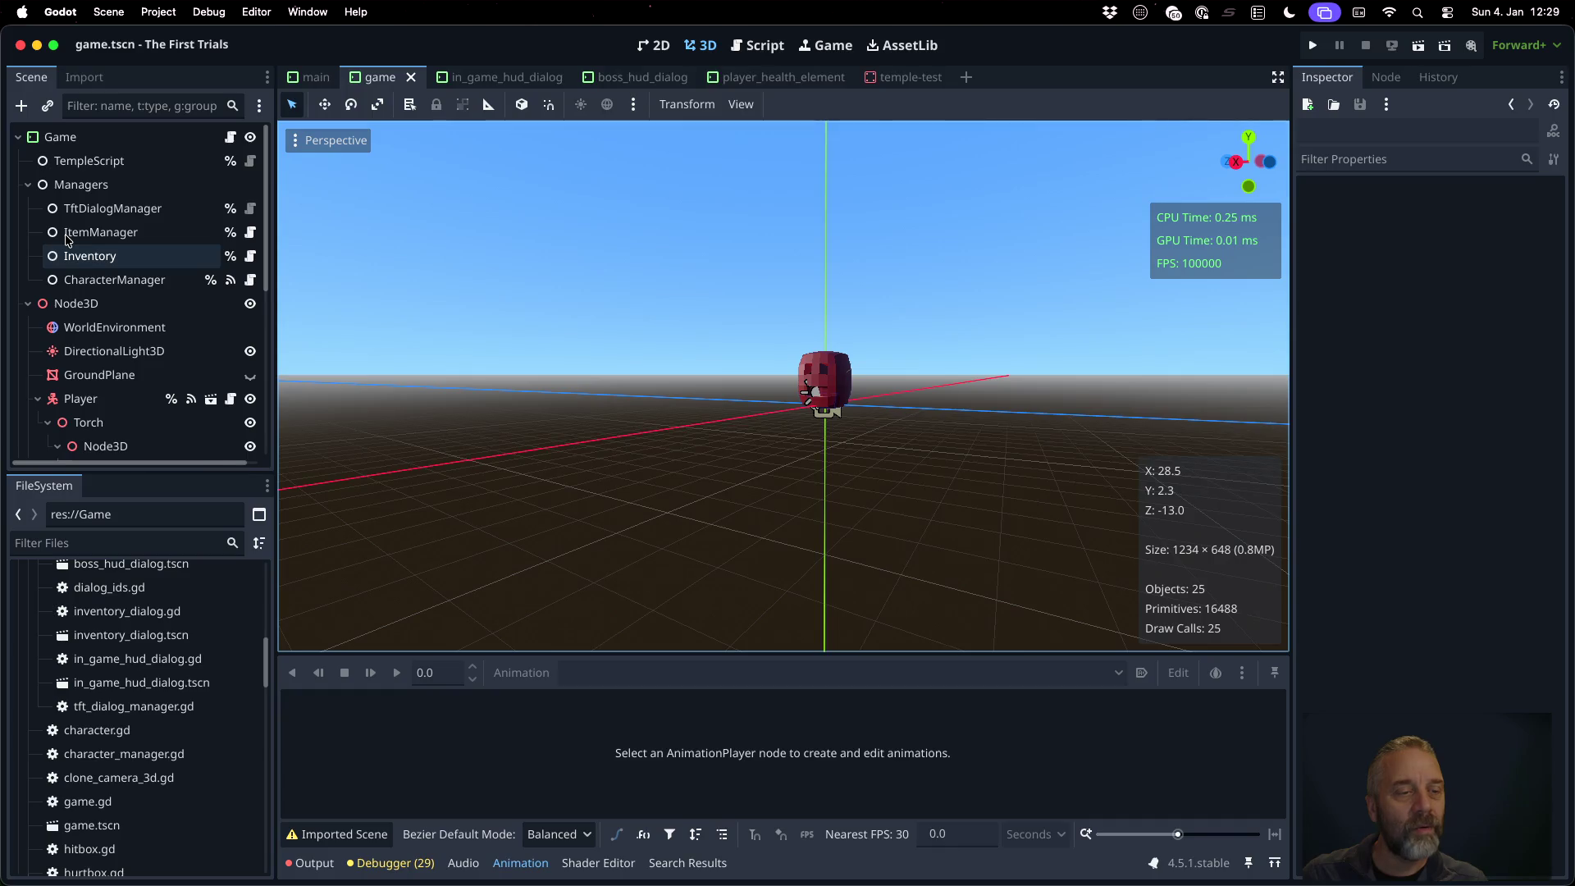
{"action": "scroll", "coordinate": [68, 240], "scroll_direction": "down", "scroll_amount": 5}
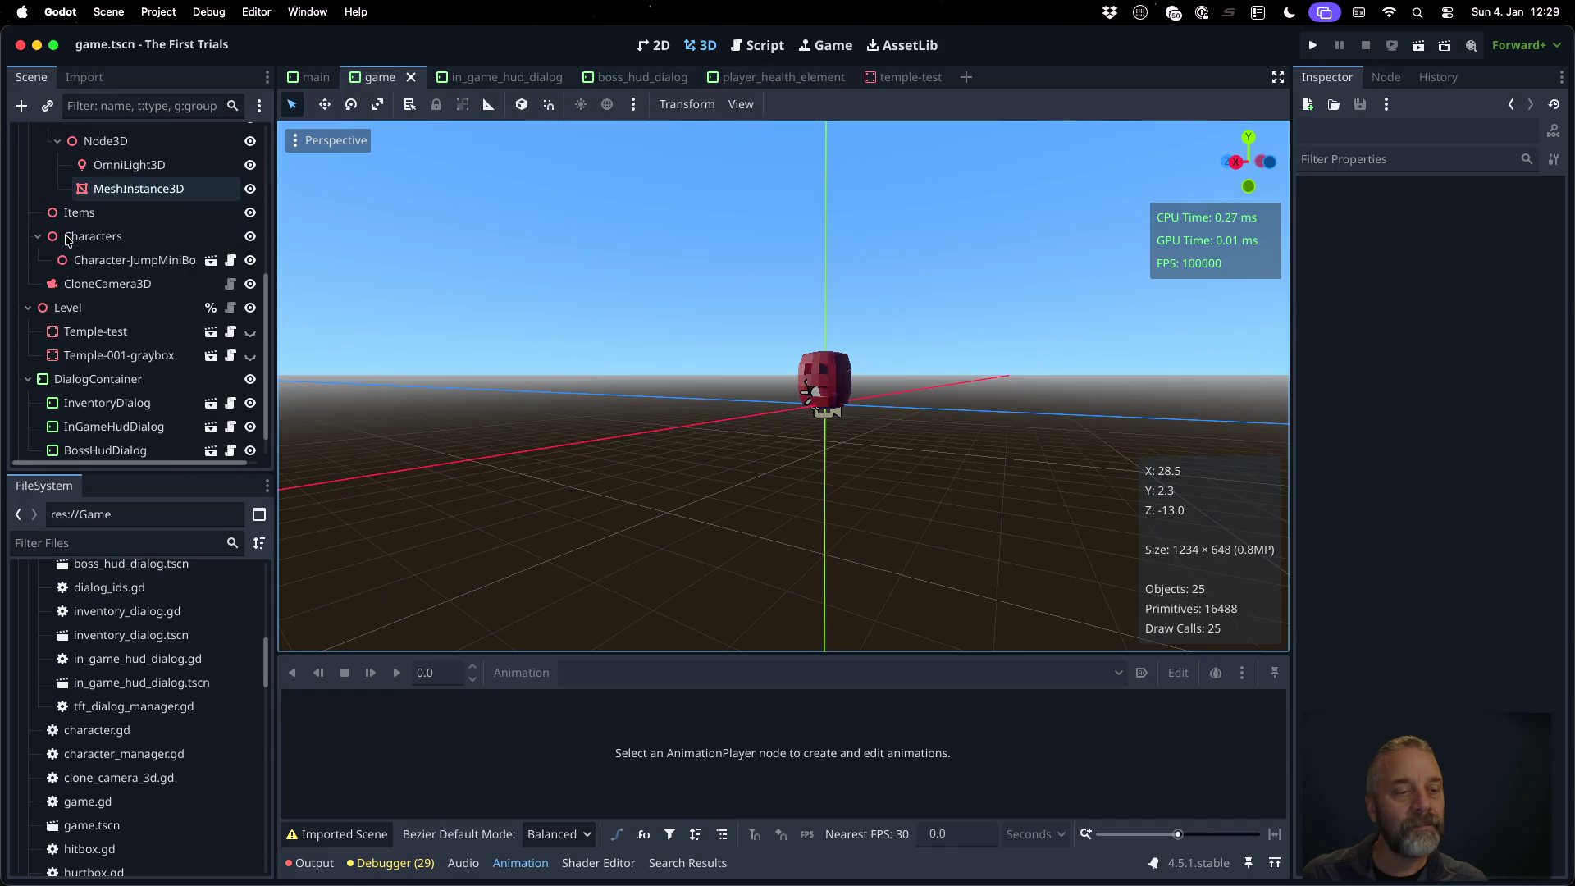
Make Temple-test and Temple-001-graybox visible again, save game.tscn, and bring Blender forward
{"action": "left_click", "coordinate": [250, 331]}
{"action": "left_click", "coordinate": [250, 355]}
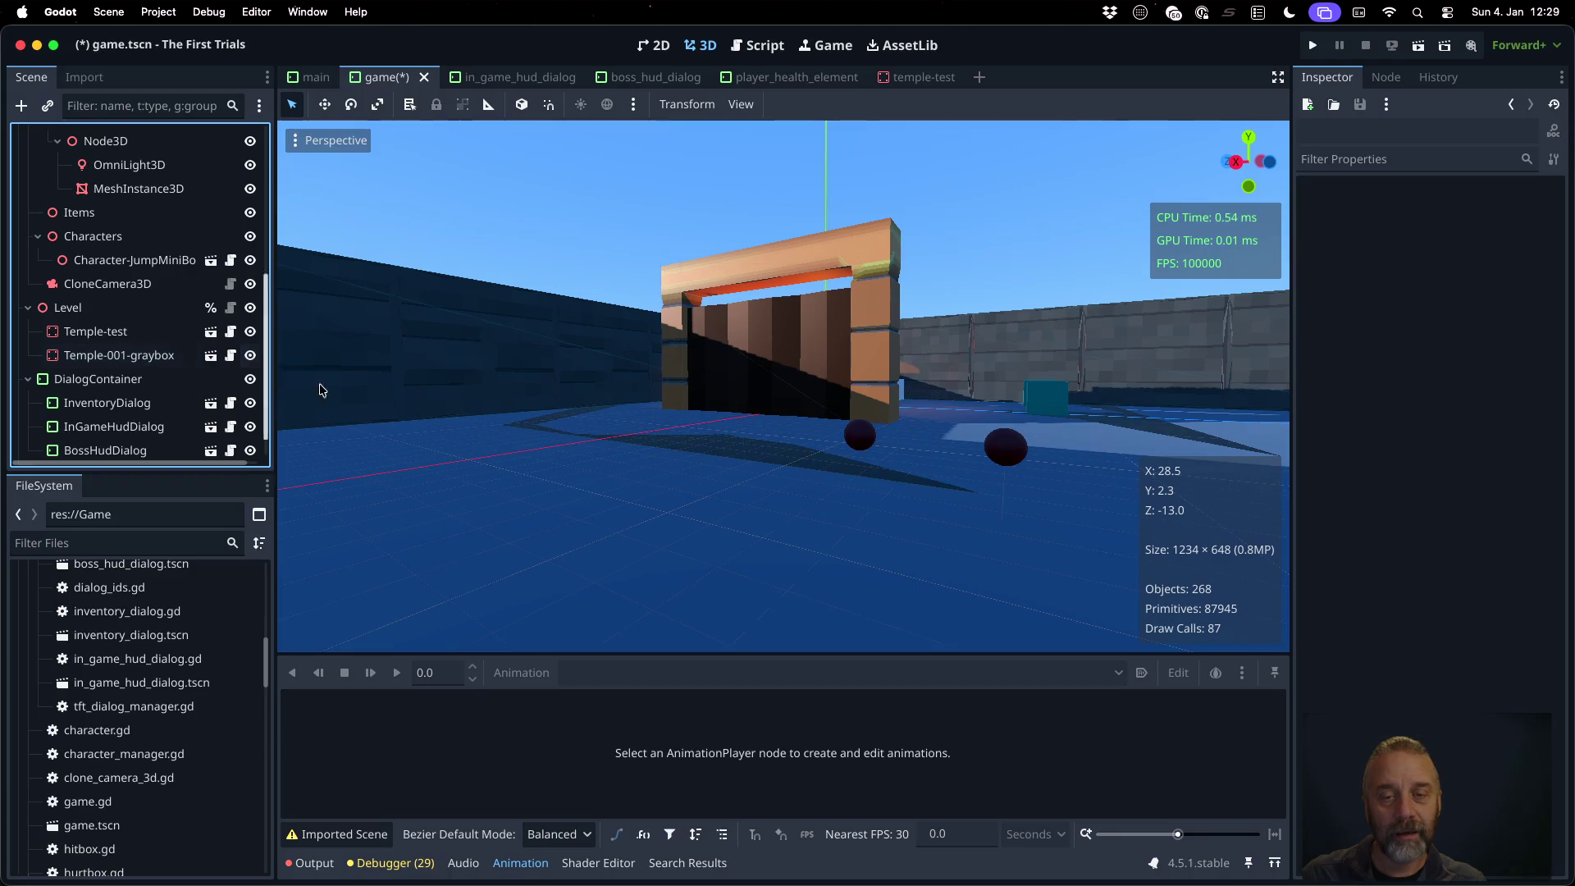
{"action": "key", "text": "super+s"}
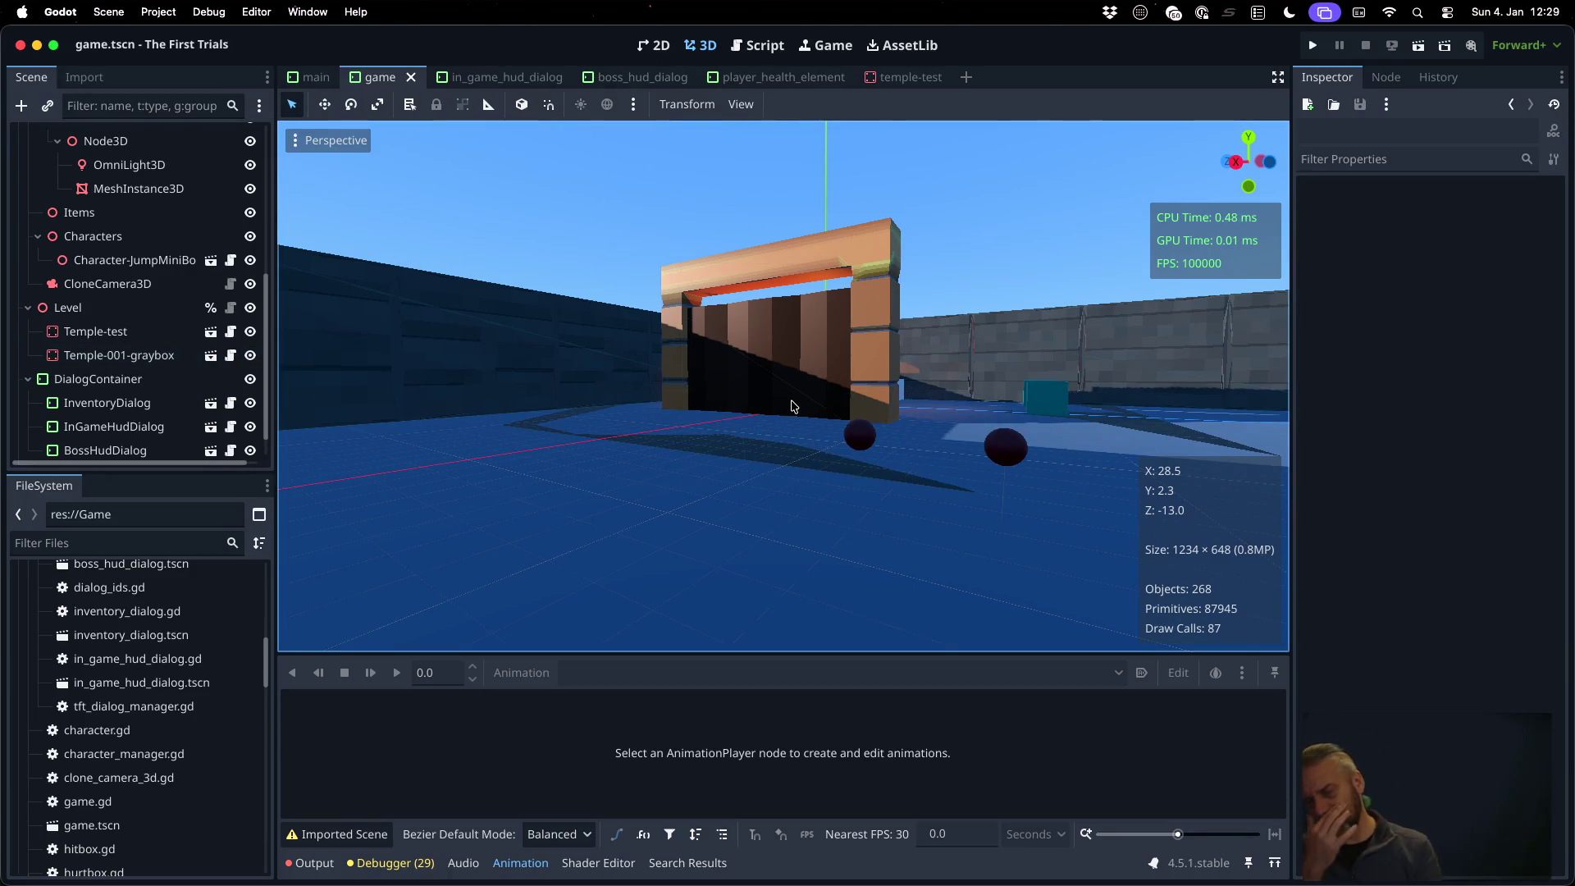
{"action": "key", "text": "ctrl+Right"}
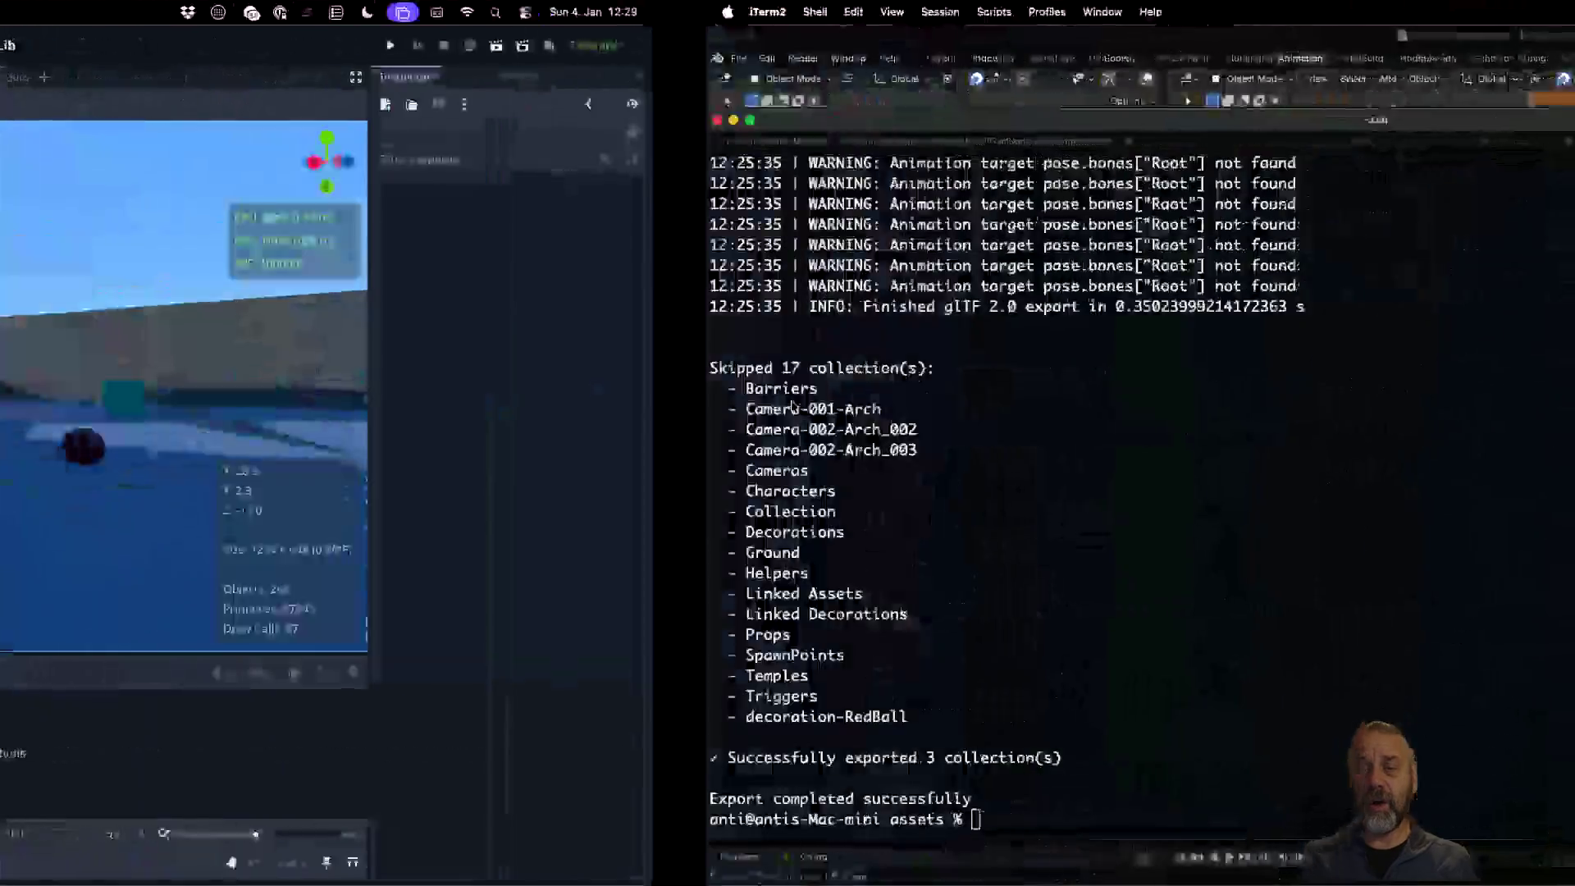
{"action": "left_click", "coordinate": [993, 39]}
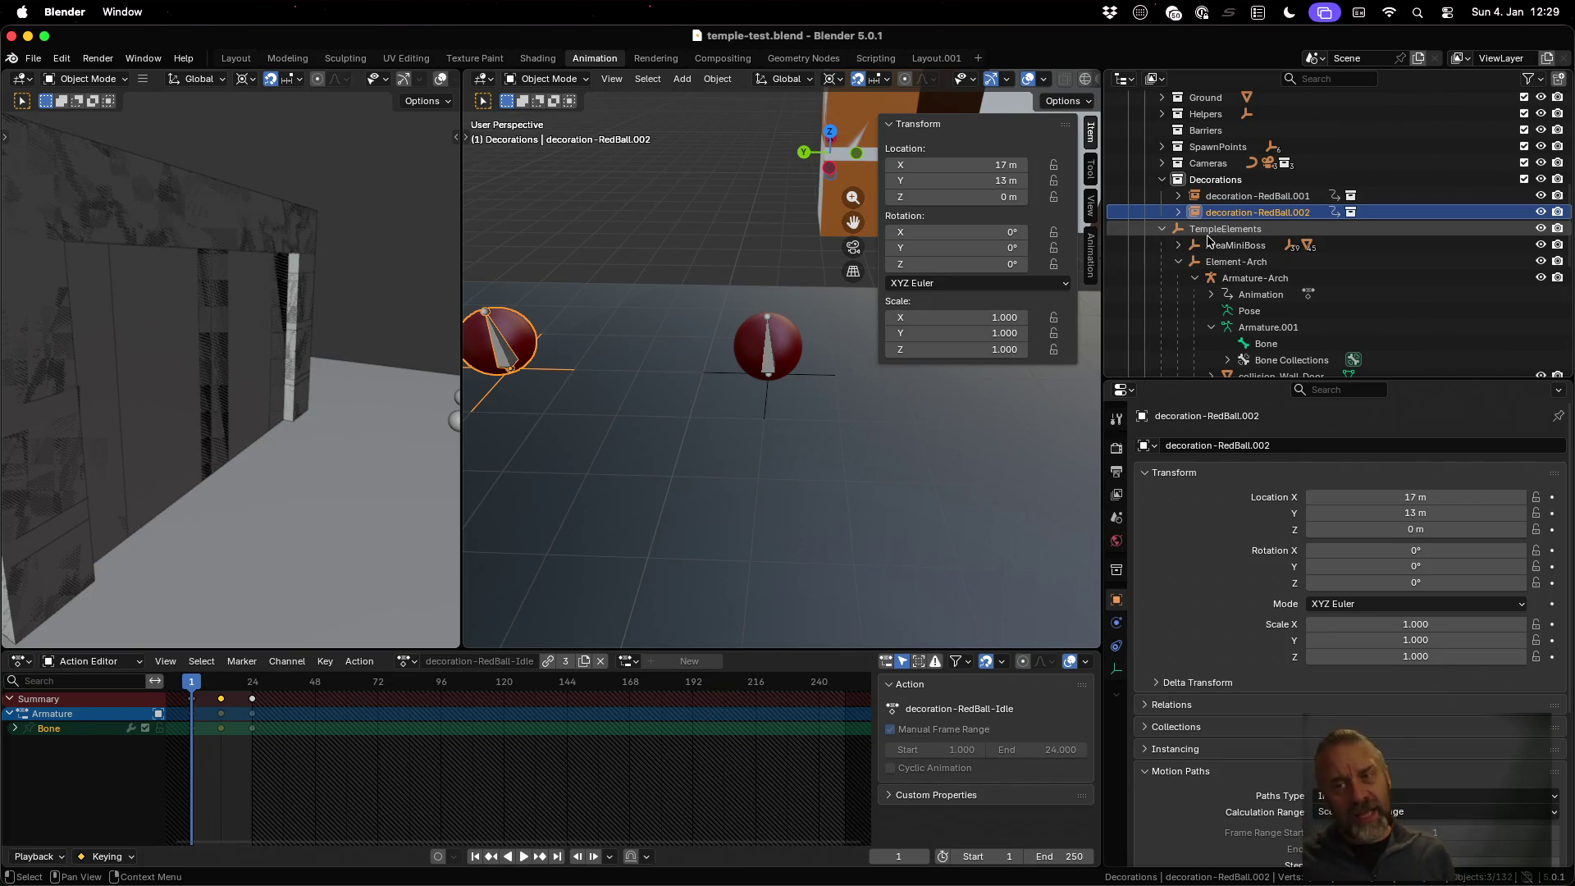
Select decoration-RedBall.001 and review its Object Data, Constraints, Physics, Object and custom properties
{"action": "left_click", "coordinate": [1213, 196]}
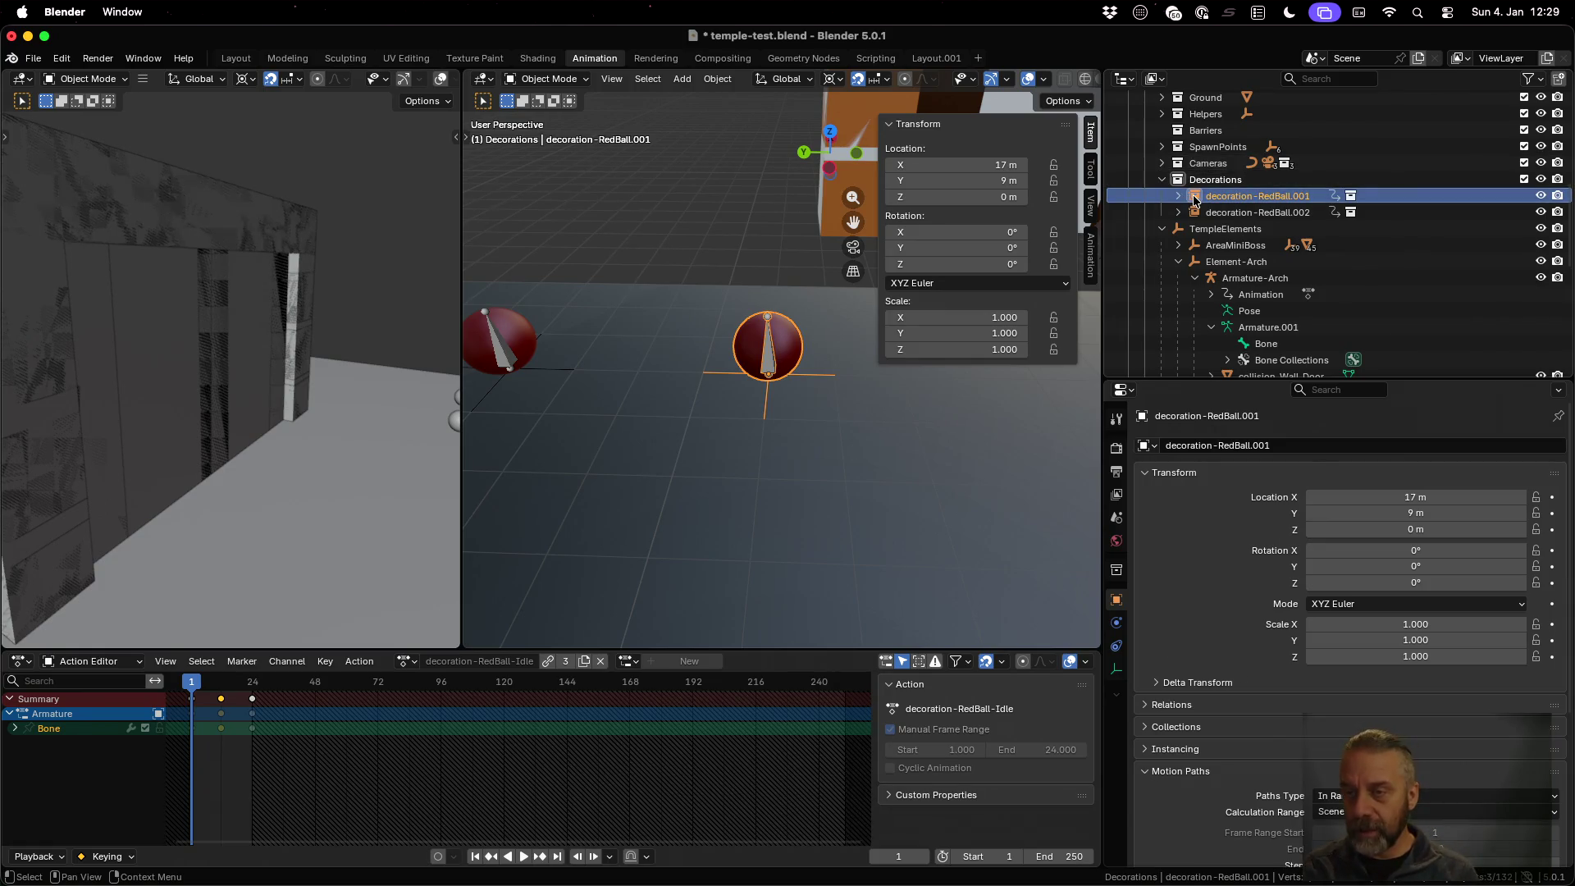
{"action": "scroll", "coordinate": [1211, 605], "scroll_direction": "down", "scroll_amount": 6}
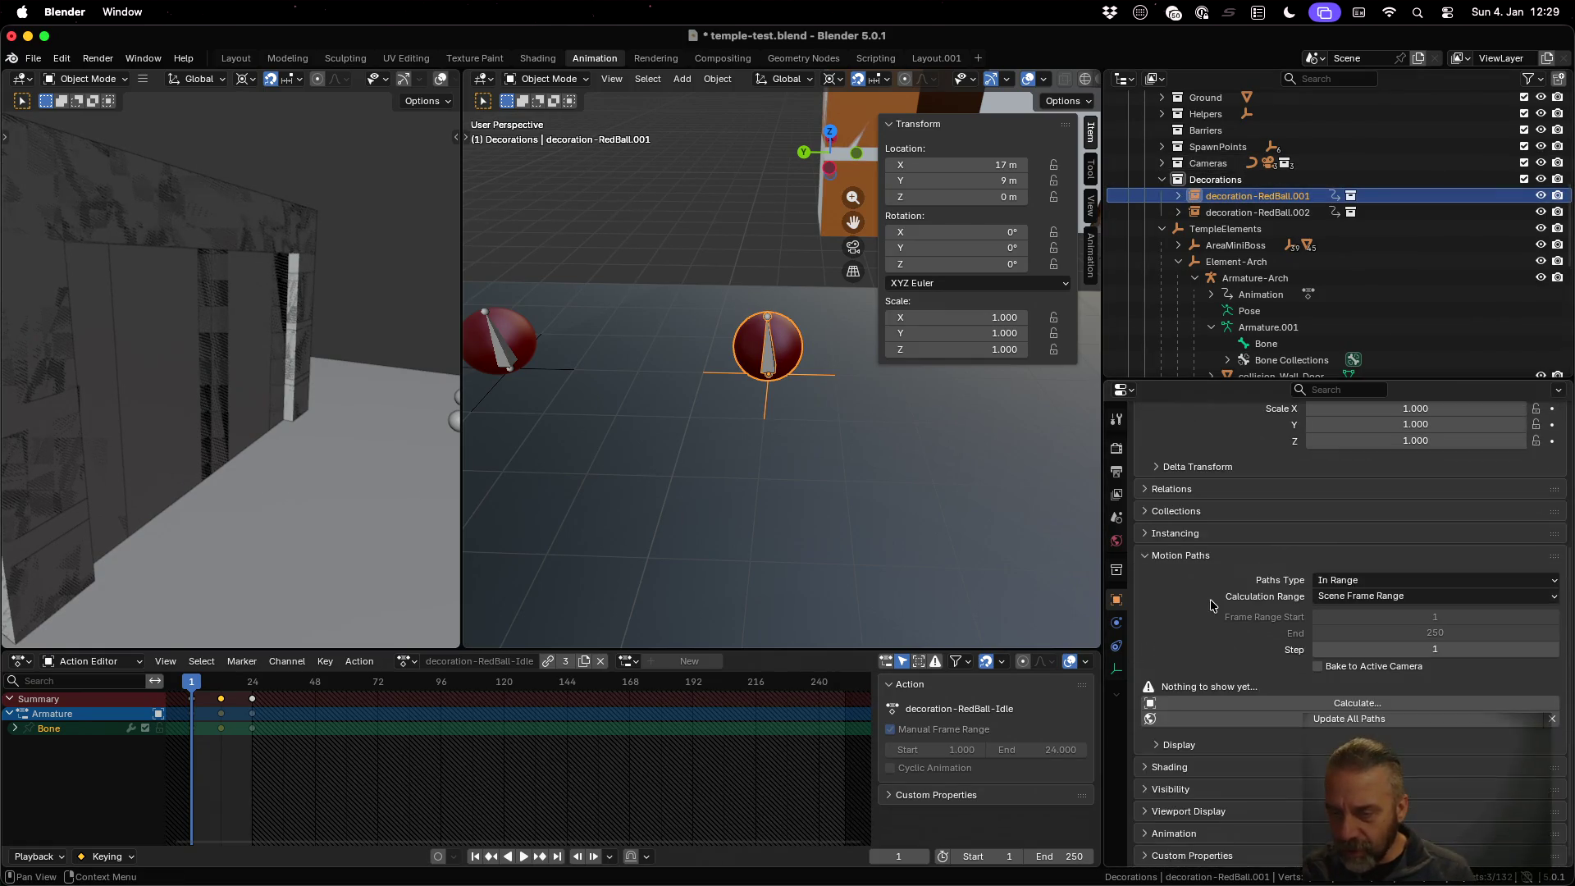
{"action": "scroll", "coordinate": [1214, 623], "scroll_direction": "up", "scroll_amount": 6}
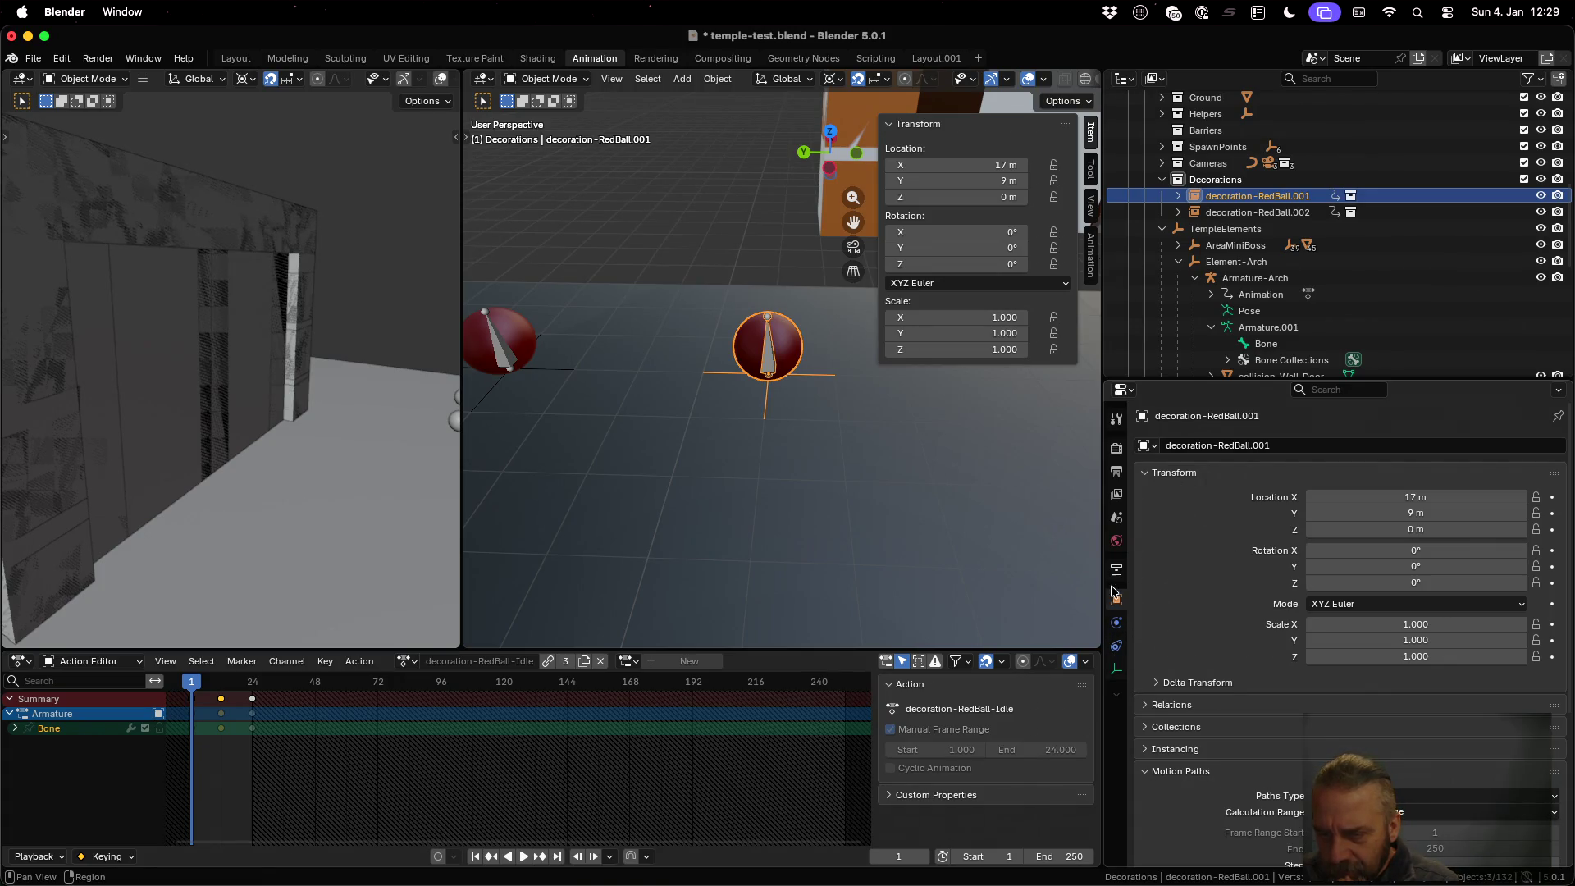
{"action": "left_click", "coordinate": [1116, 671]}
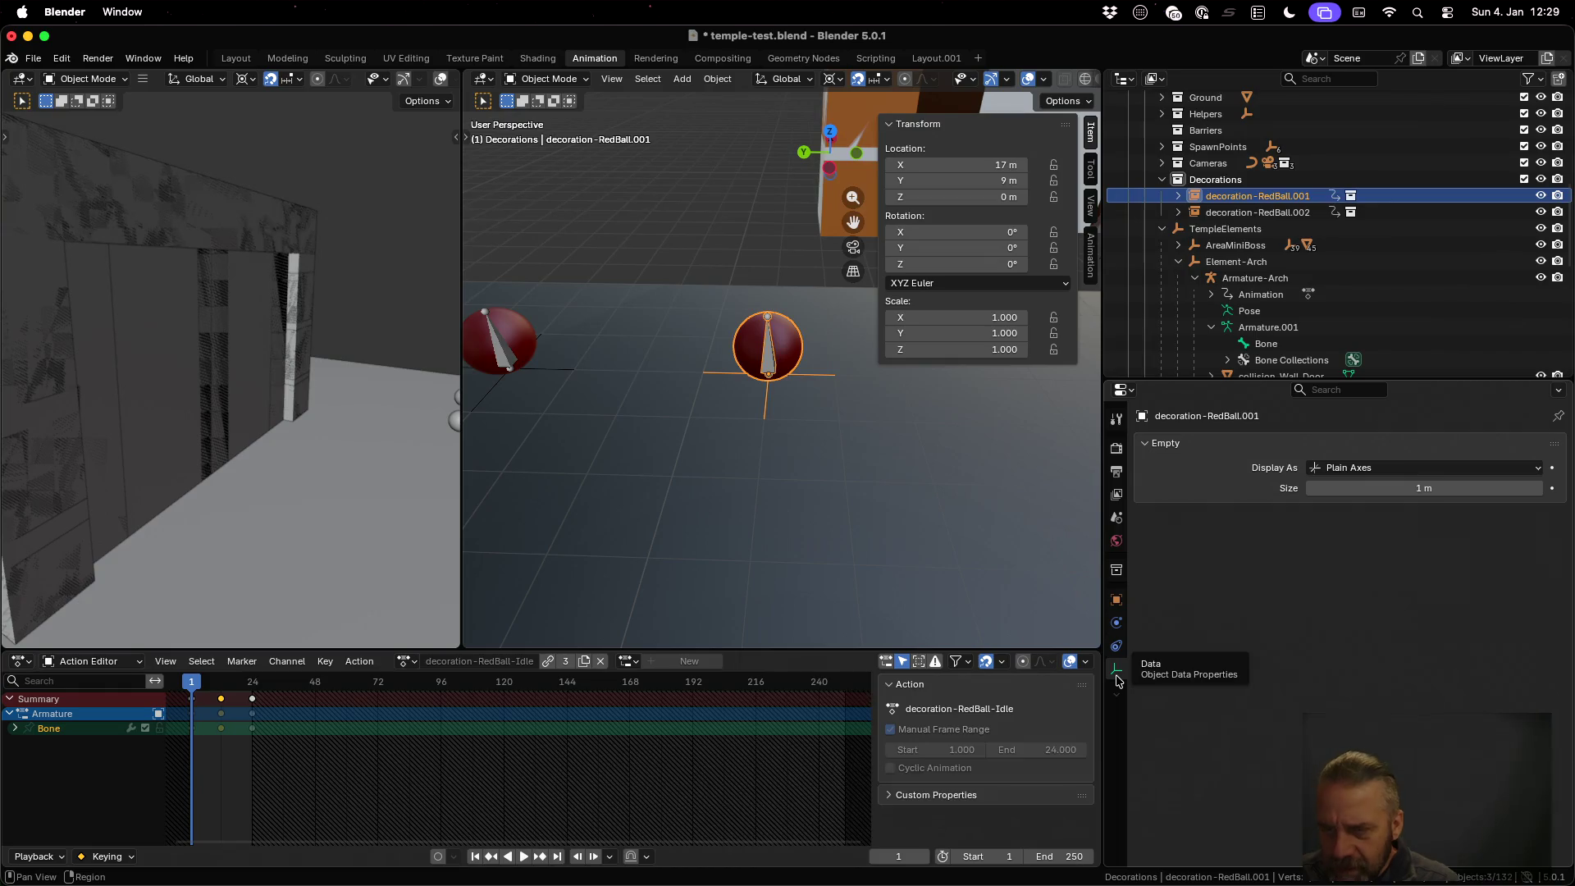
{"action": "left_click", "coordinate": [1115, 648]}
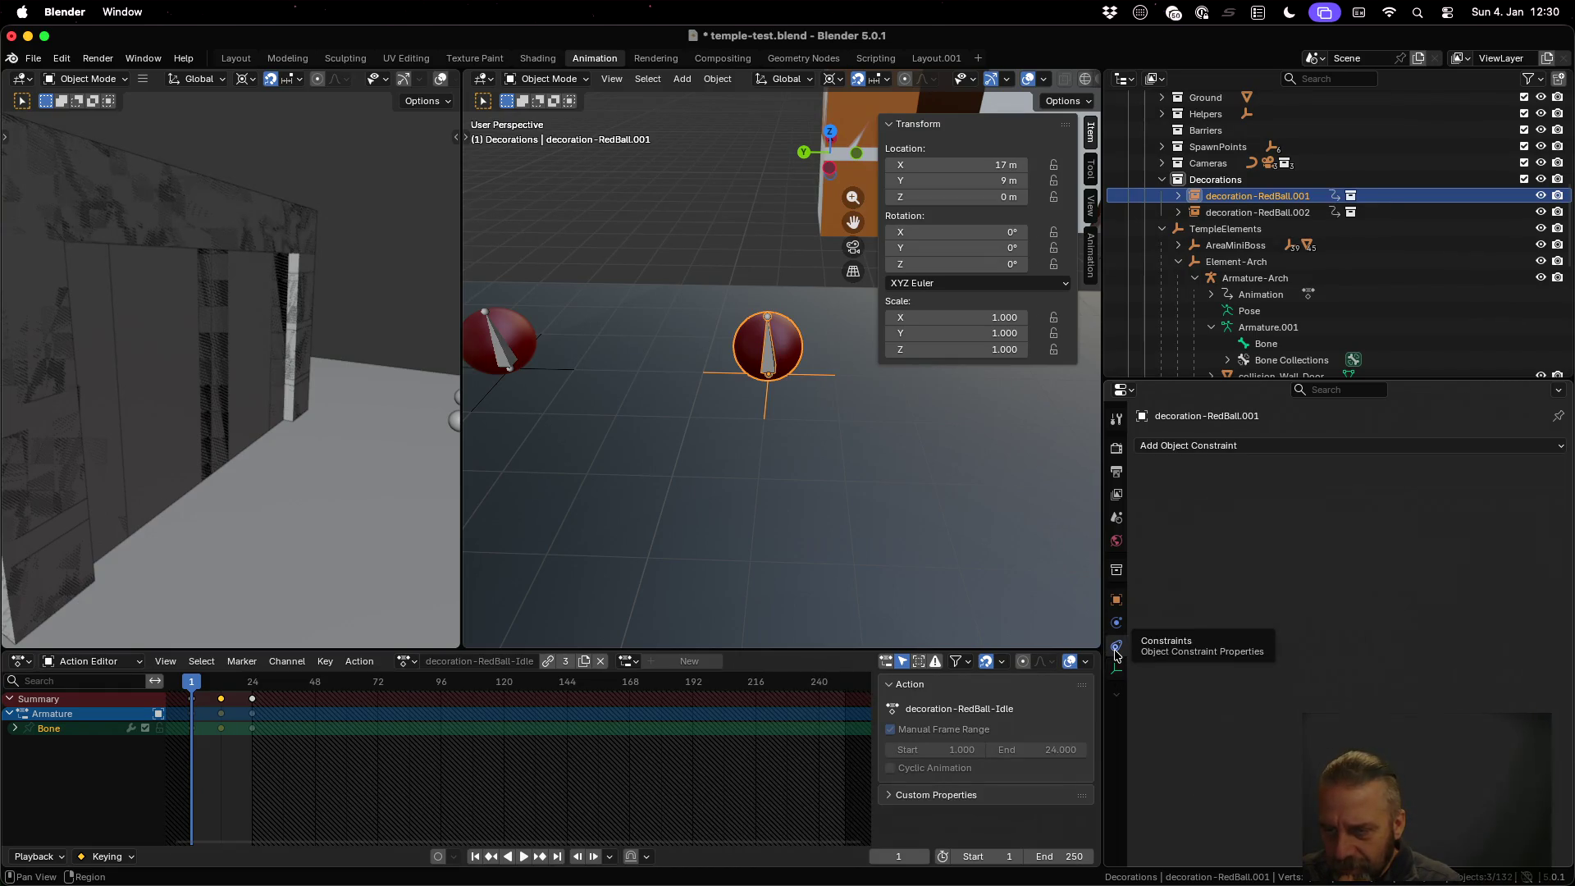
{"action": "left_click", "coordinate": [1117, 625]}
{"action": "left_click", "coordinate": [1116, 600]}
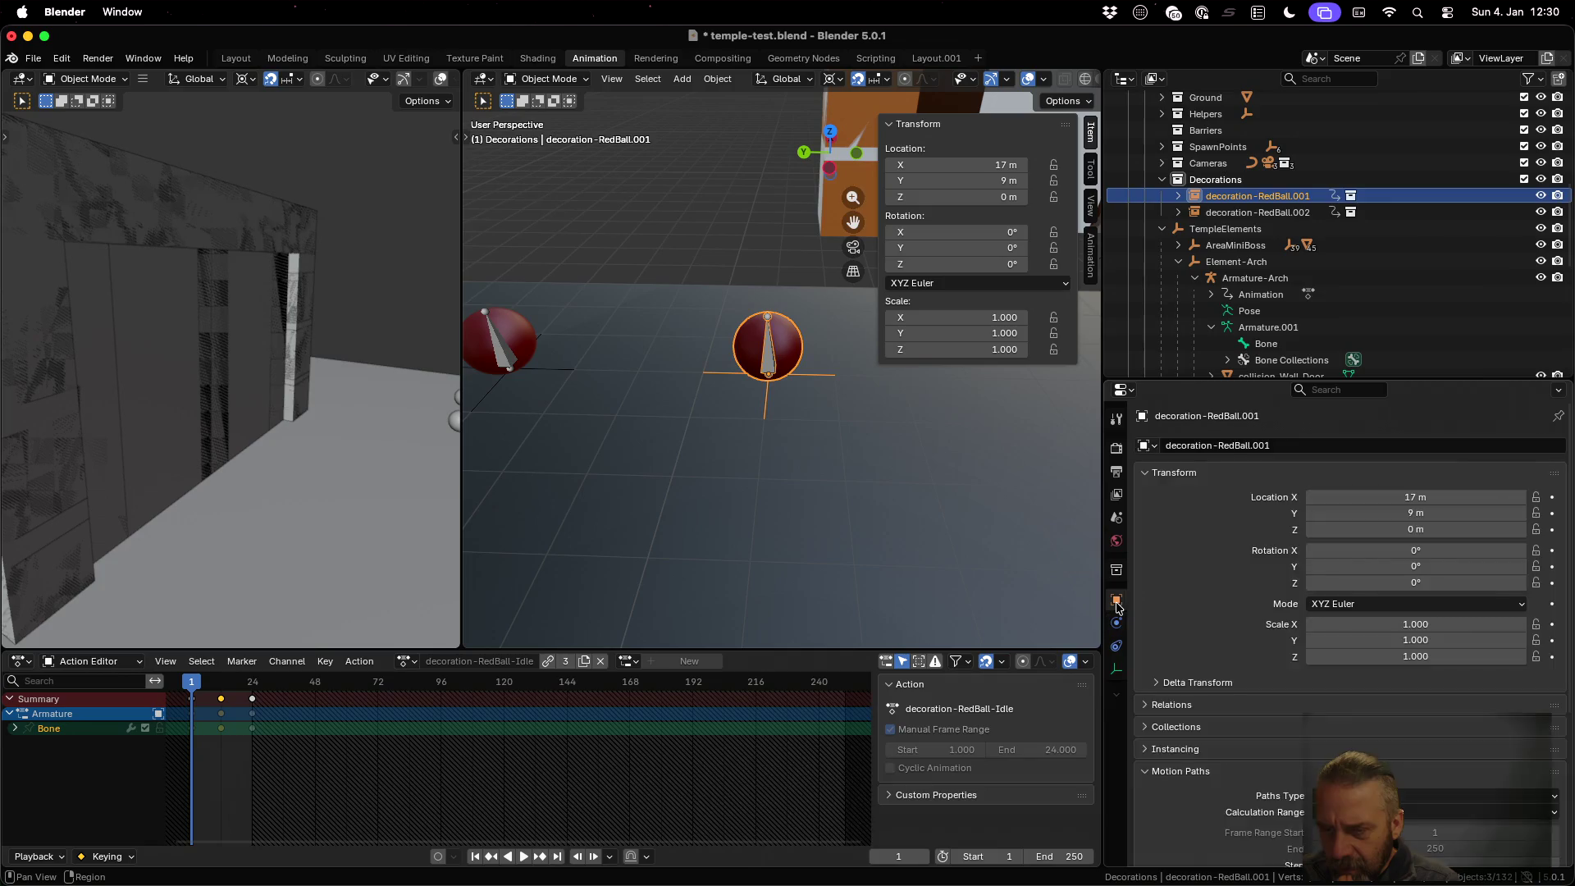
{"action": "scroll", "coordinate": [1273, 548], "scroll_direction": "down", "scroll_amount": 2}
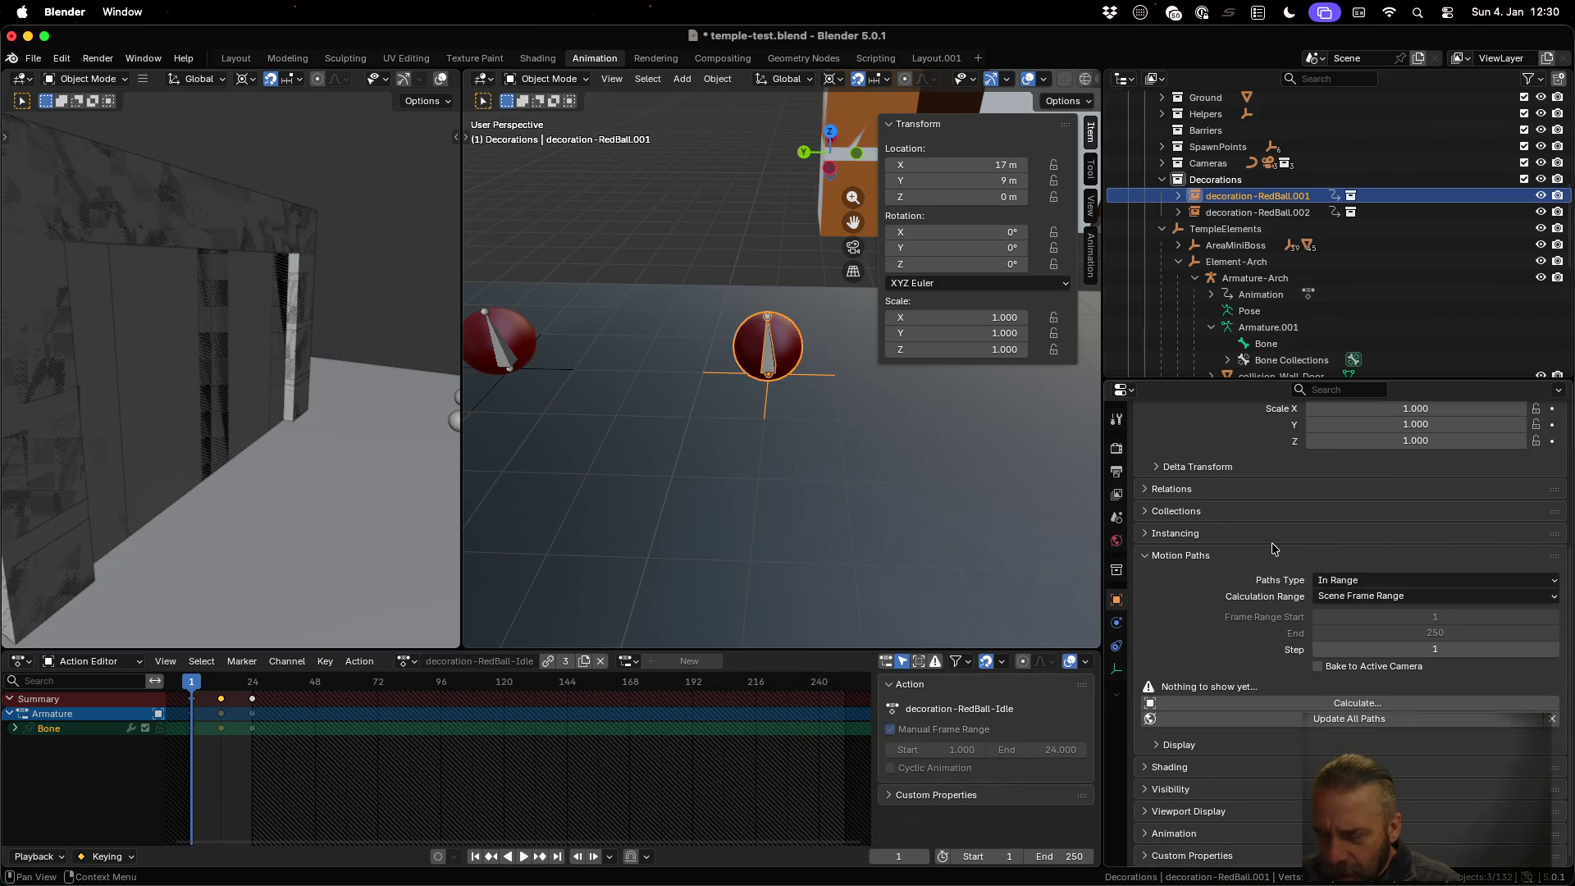
{"action": "left_click", "coordinate": [1188, 855]}
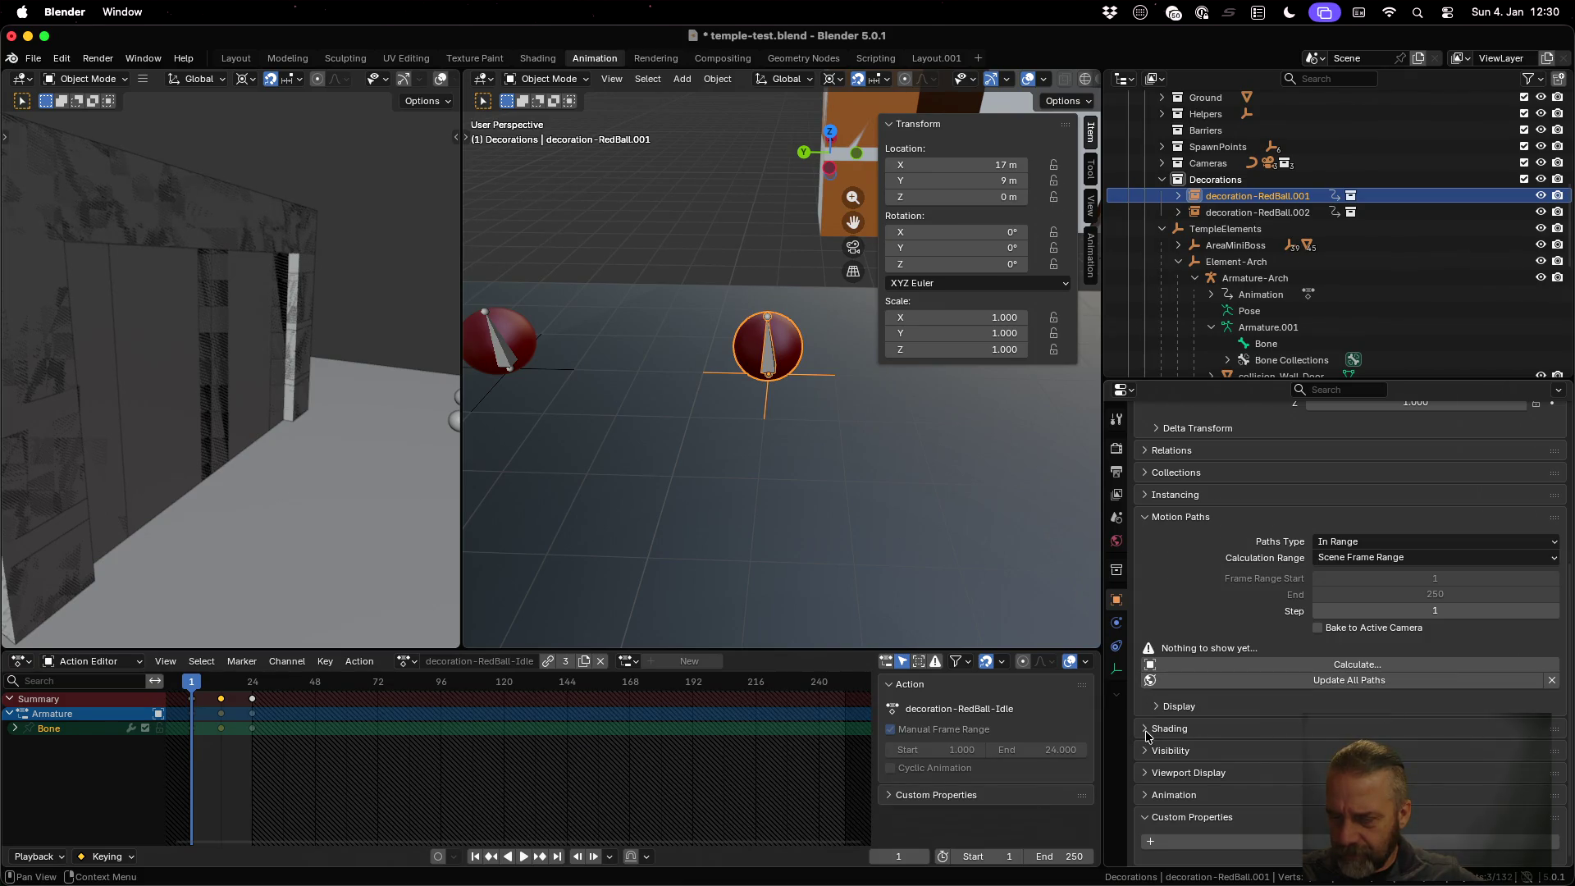
{"action": "scroll", "coordinate": [1187, 808], "scroll_direction": "up", "scroll_amount": 6}
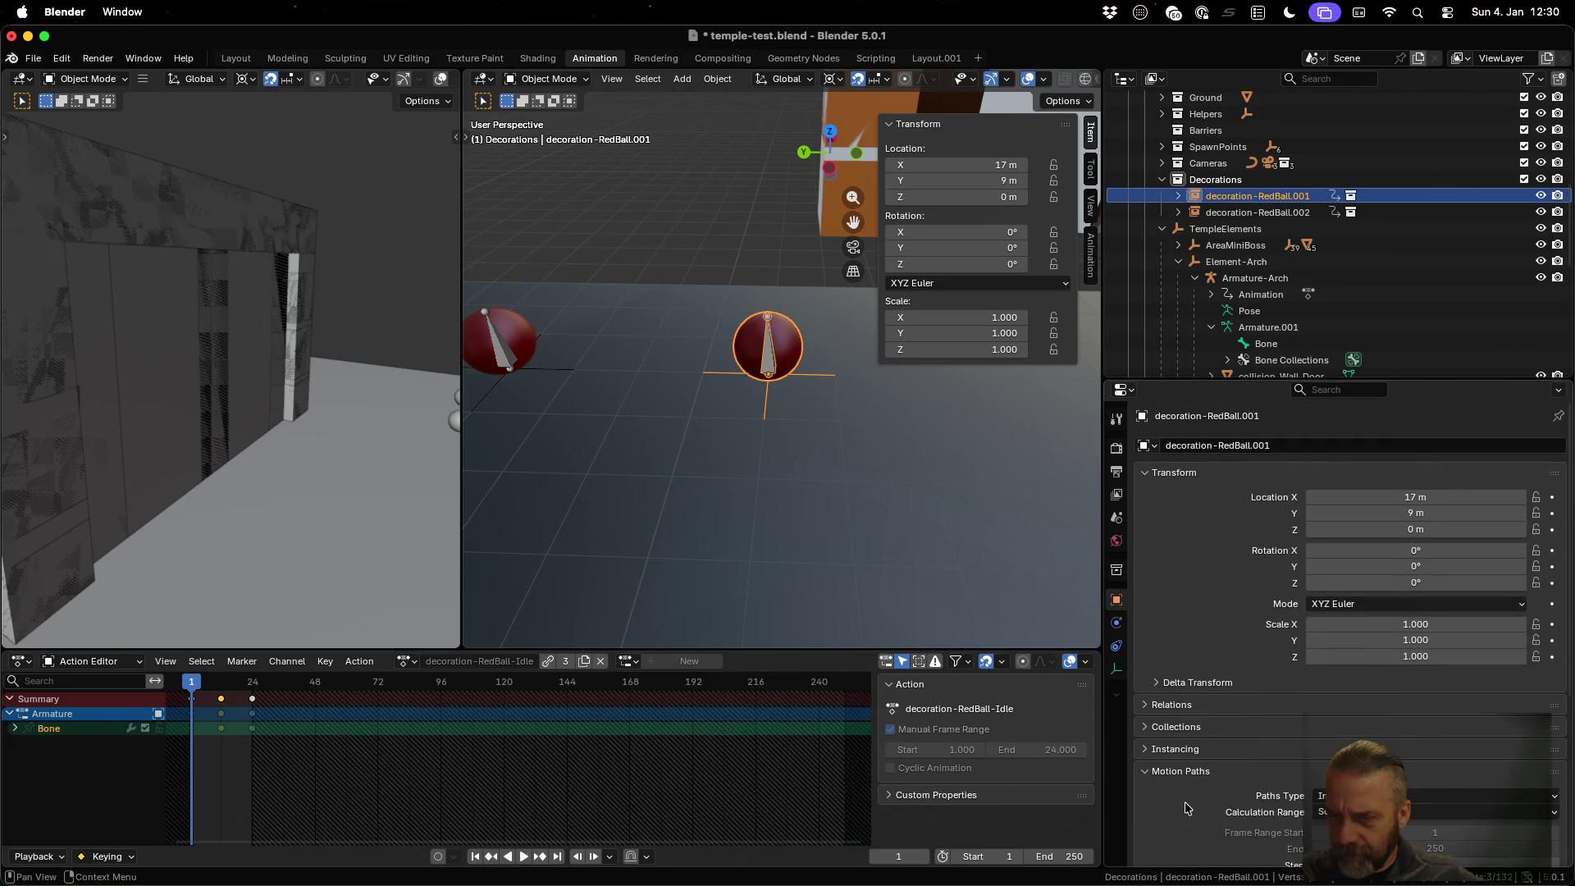
Expand Relations, Collections and Instancing, showing decoration-RedBall.001 instances the decoration-RedBall collection
{"action": "left_click", "coordinate": [1160, 704]}
{"action": "scroll", "coordinate": [1160, 705], "scroll_direction": "down", "scroll_amount": 4}
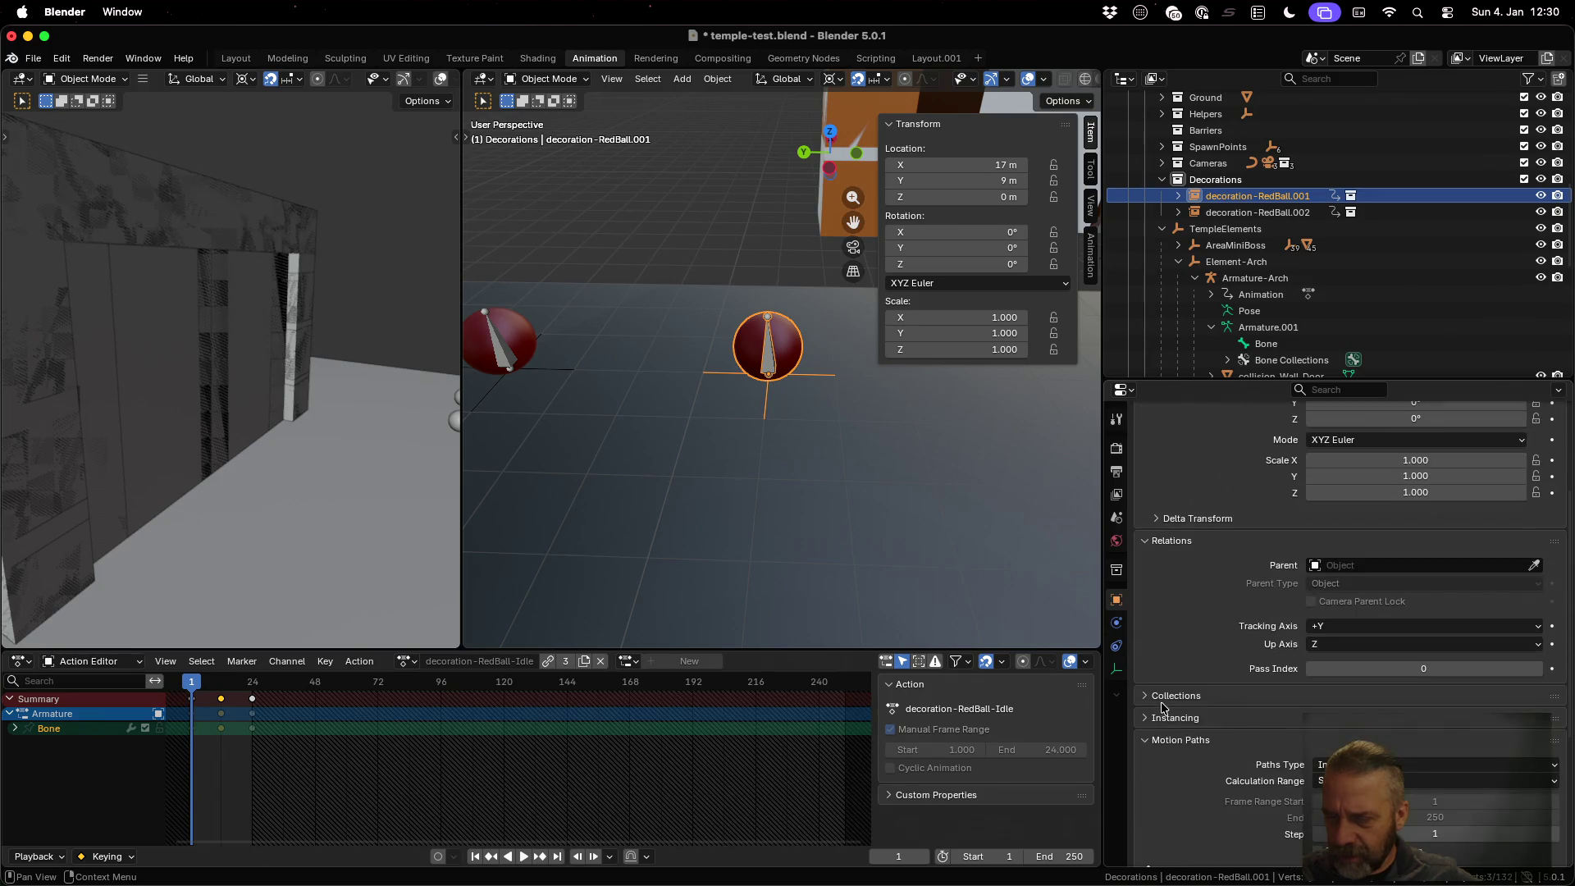
{"action": "left_click", "coordinate": [1161, 698]}
{"action": "scroll", "coordinate": [1162, 697], "scroll_direction": "down", "scroll_amount": 5}
{"action": "left_click", "coordinate": [1173, 604]}
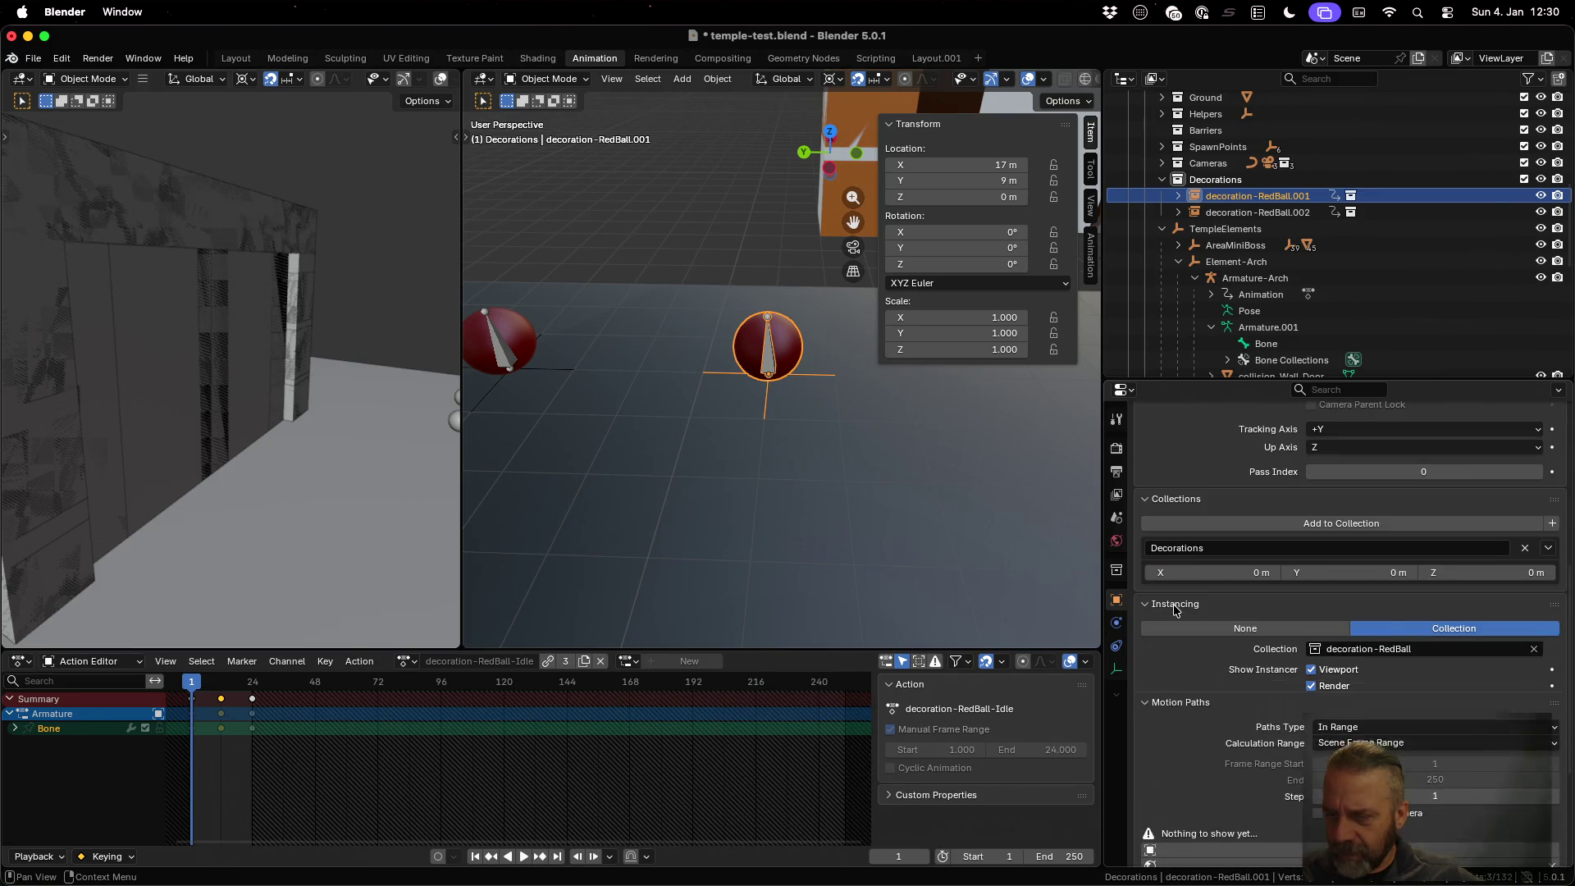
{"action": "scroll", "coordinate": [1173, 604], "scroll_direction": "down", "scroll_amount": 1}
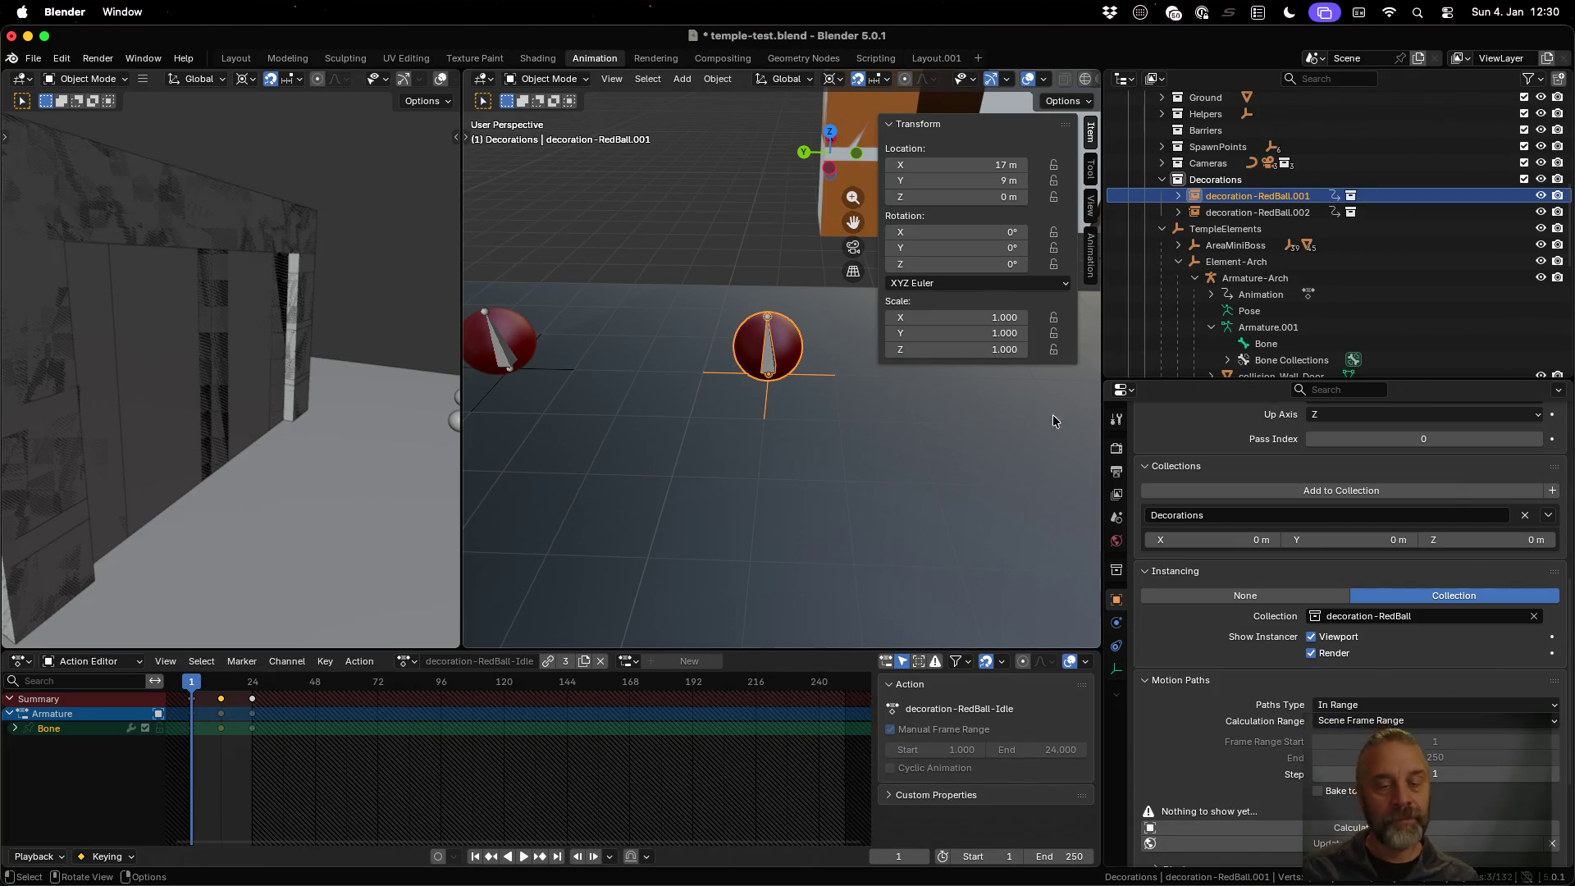
{"action": "left_click", "coordinate": [34, 58]}
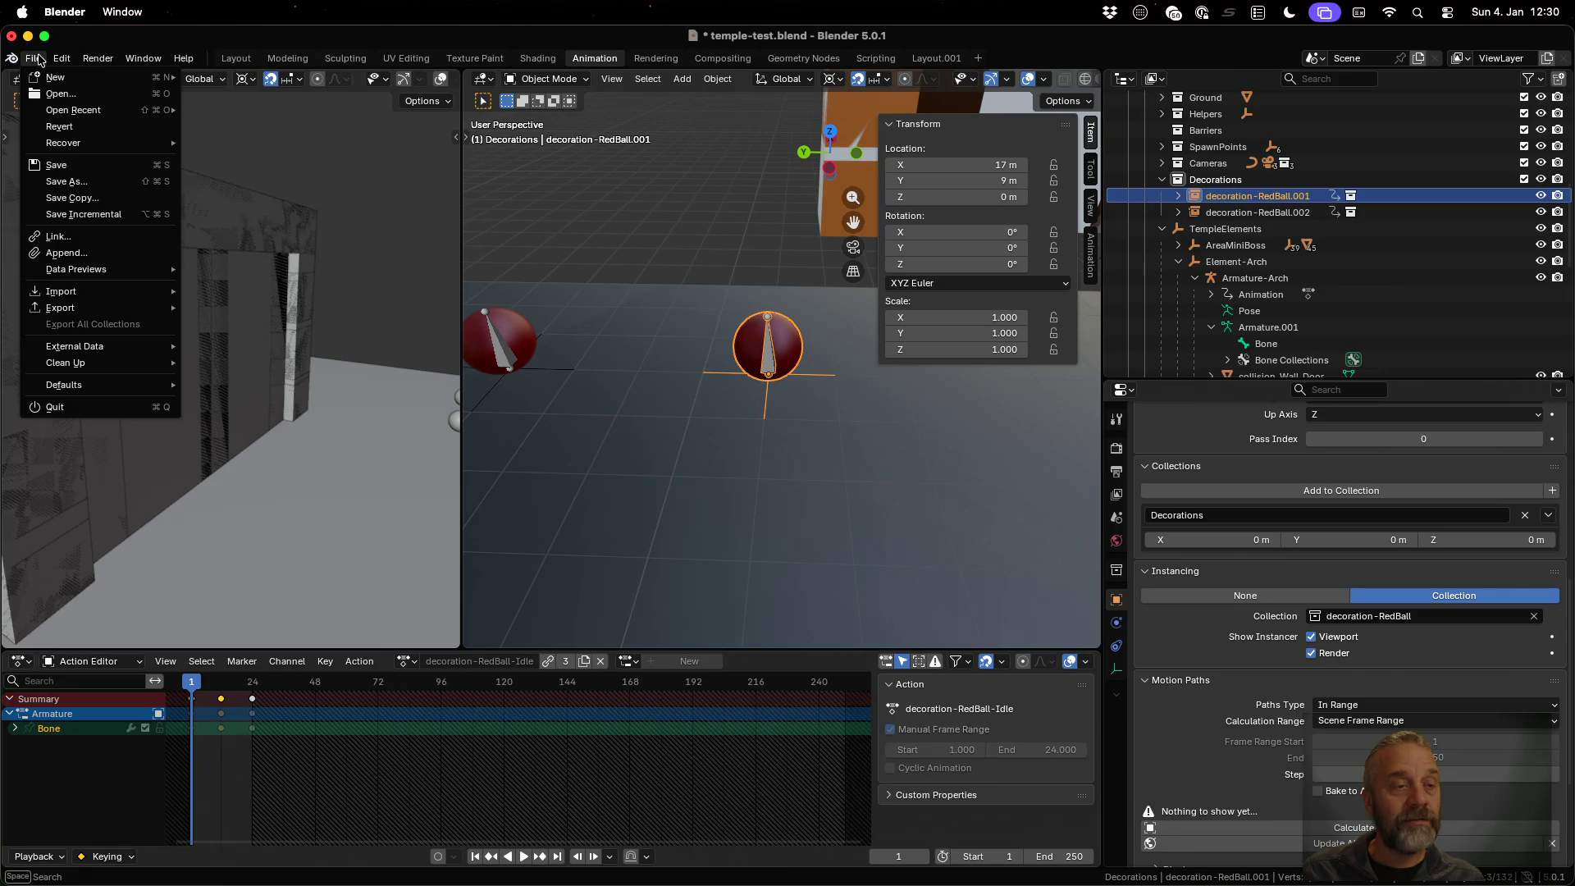
Open decoration-RedBall.blend from recent files without saving temple-test.blend
{"action": "mouse_move", "coordinate": [72, 110]}
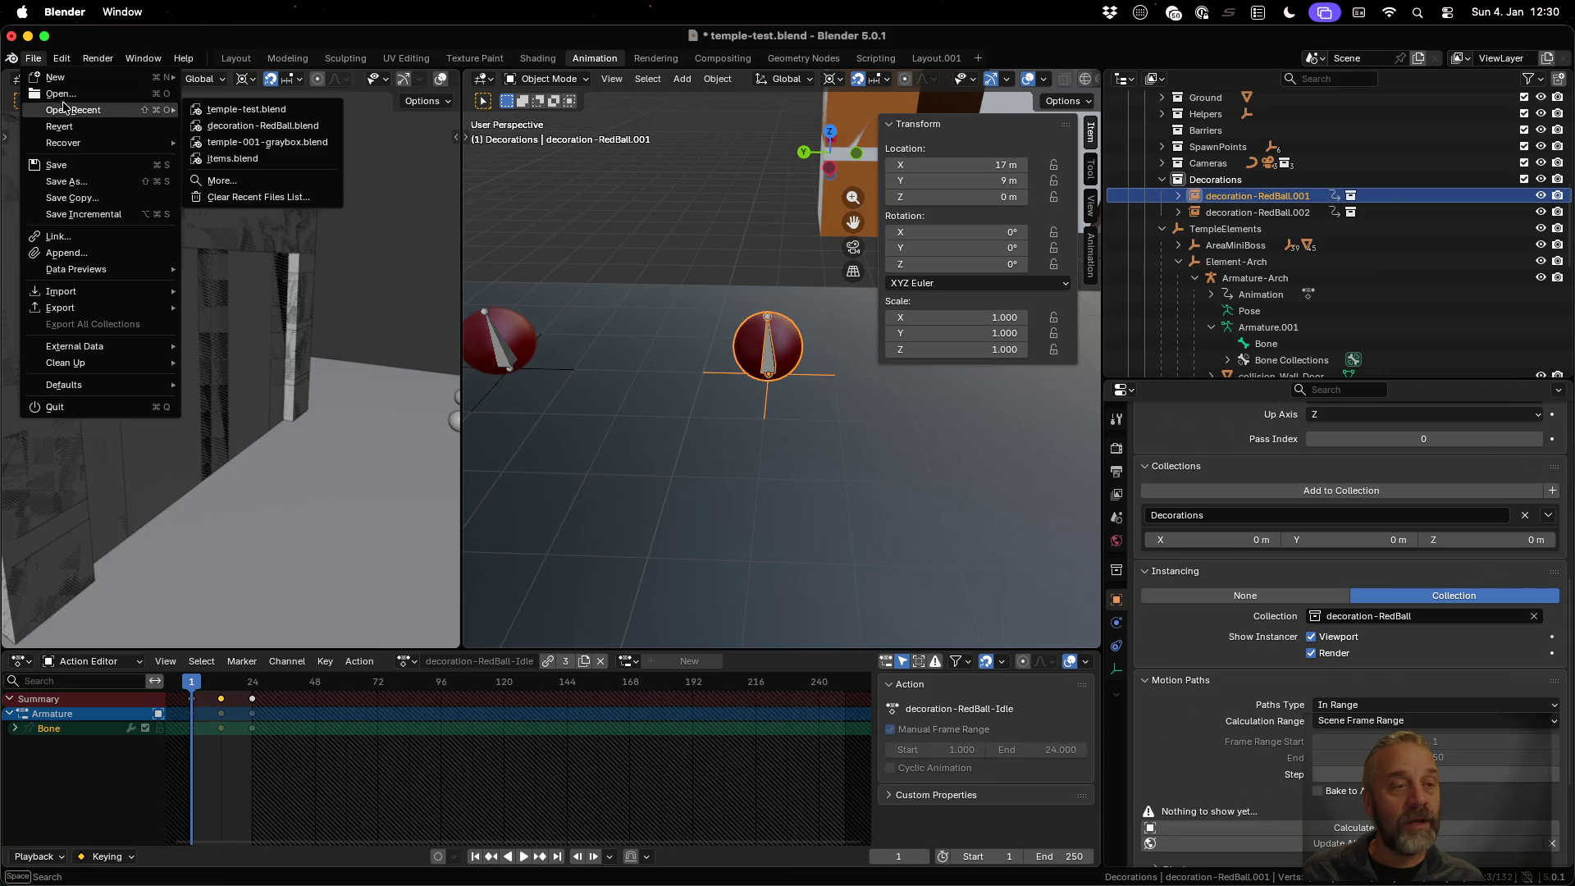
{"action": "left_click", "coordinate": [264, 137]}
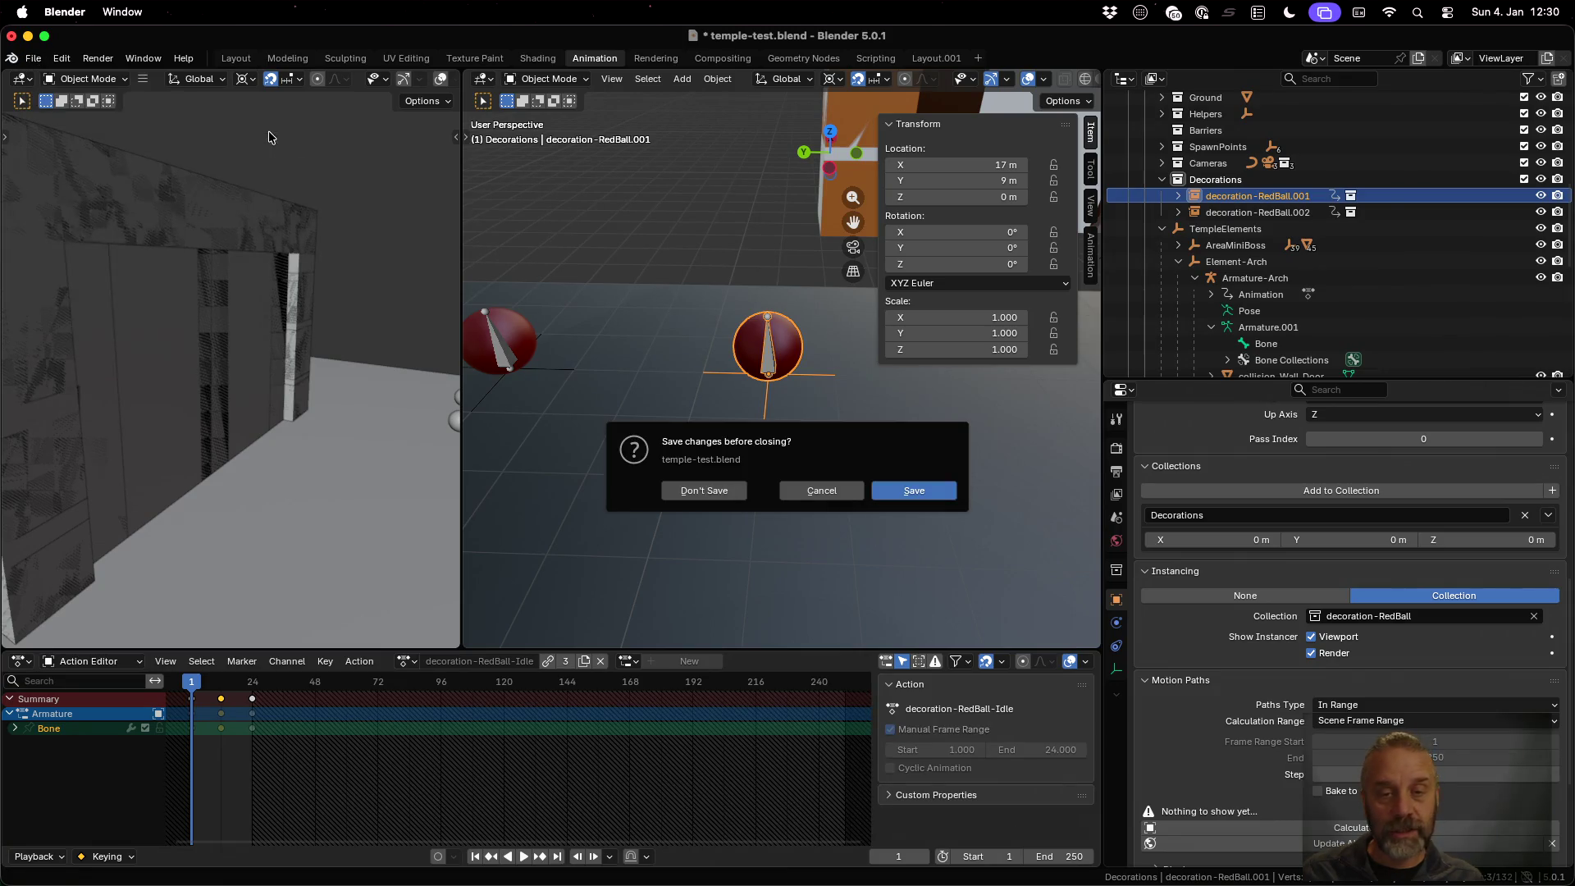
{"action": "left_click", "coordinate": [698, 492]}
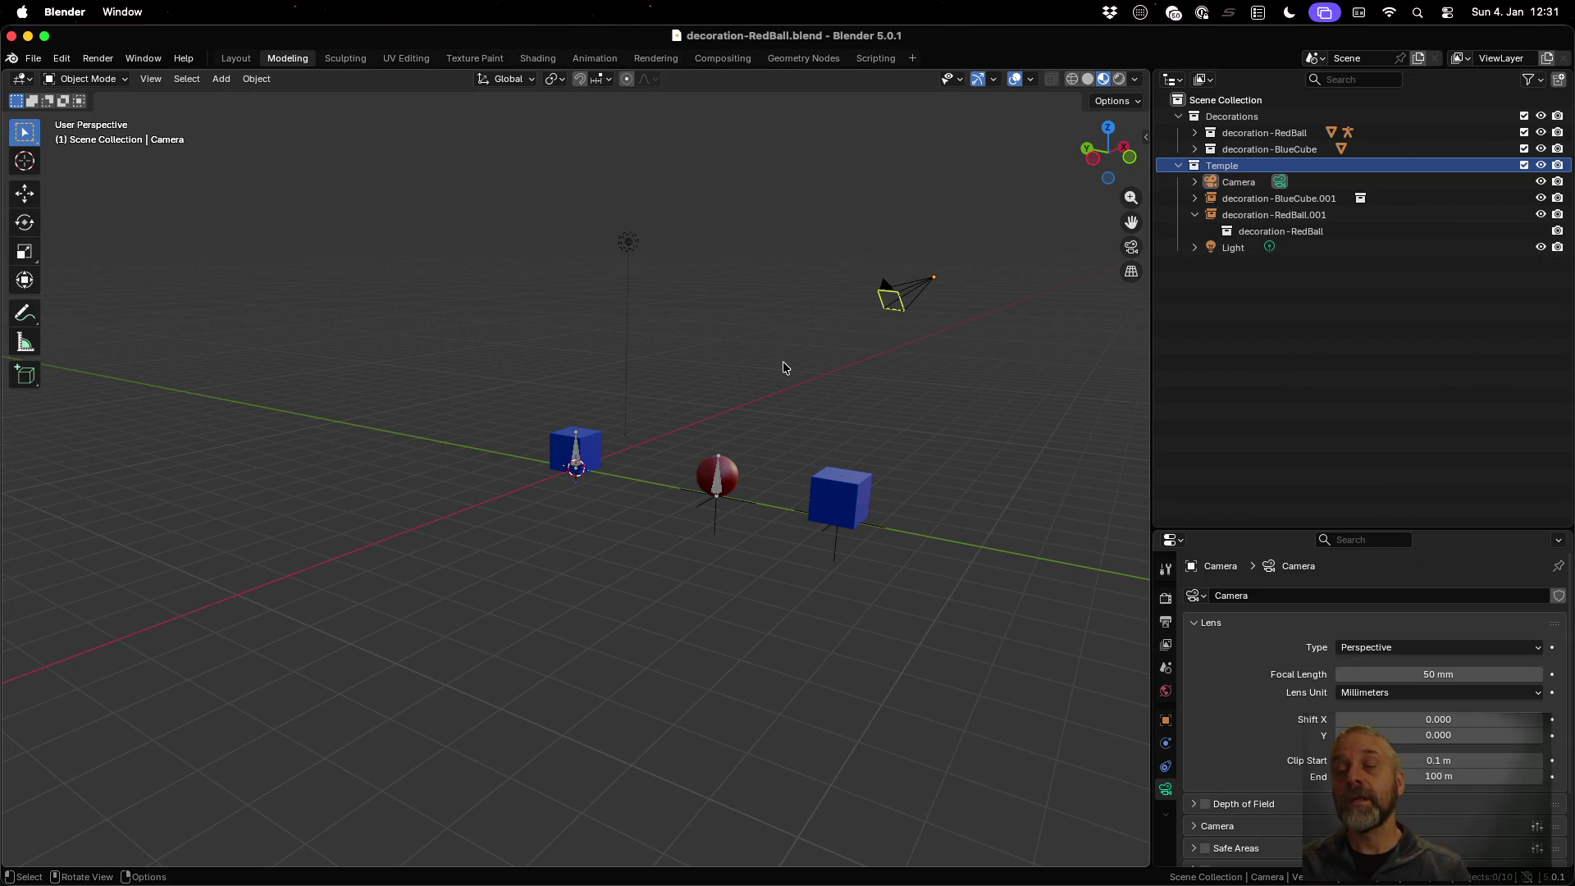
Rename the Temple collection to Diorama
{"action": "double_click", "coordinate": [1234, 165]}
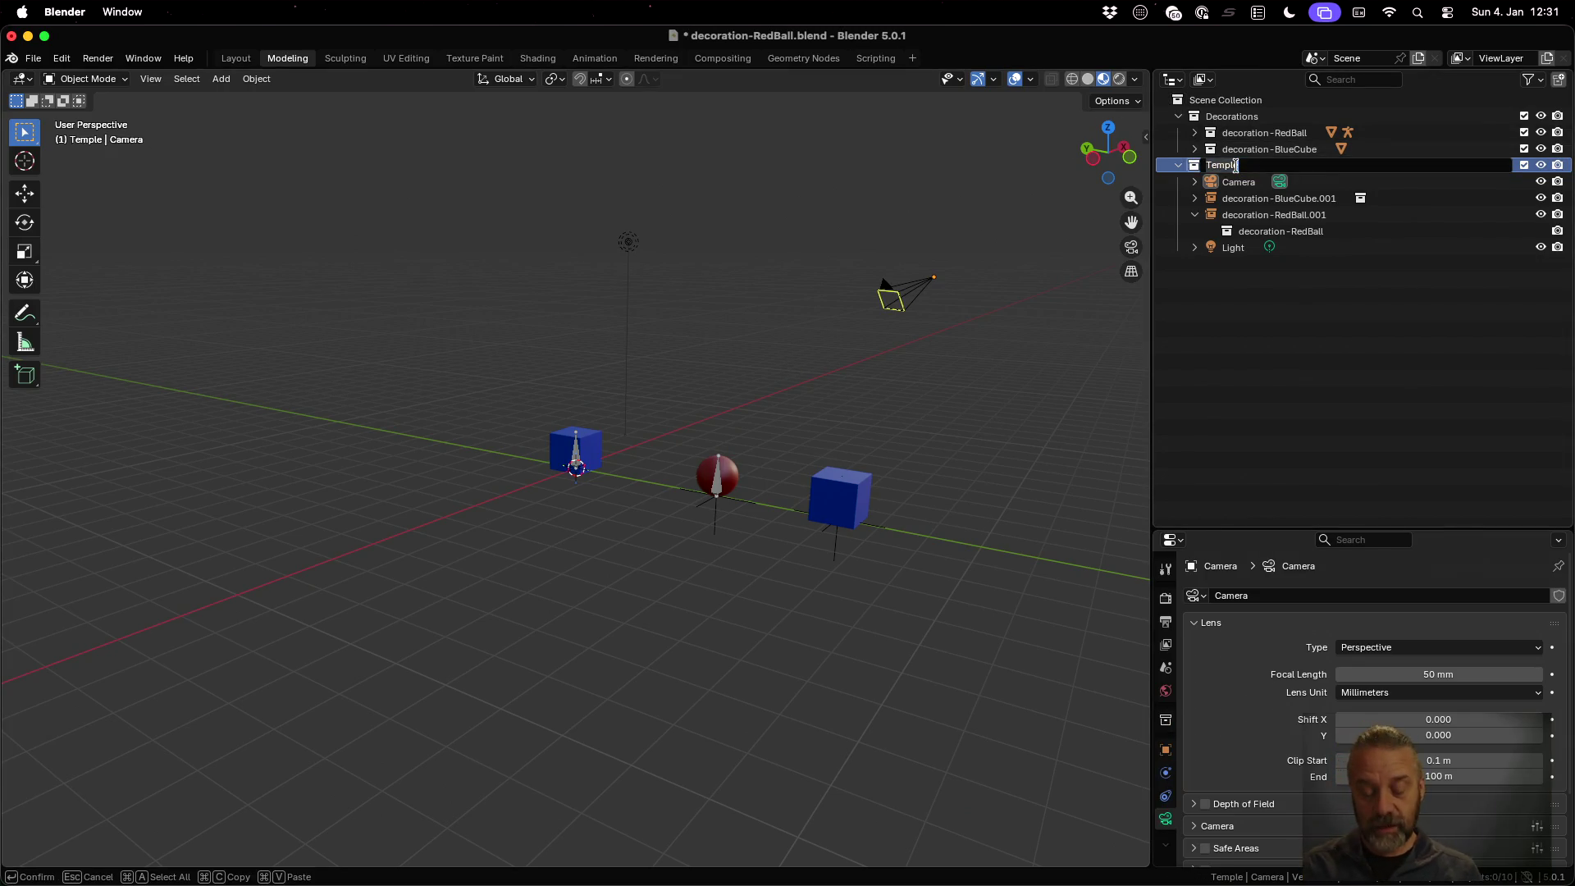
{"action": "type", "text": "Diorama"}
{"action": "key", "text": "Return"}
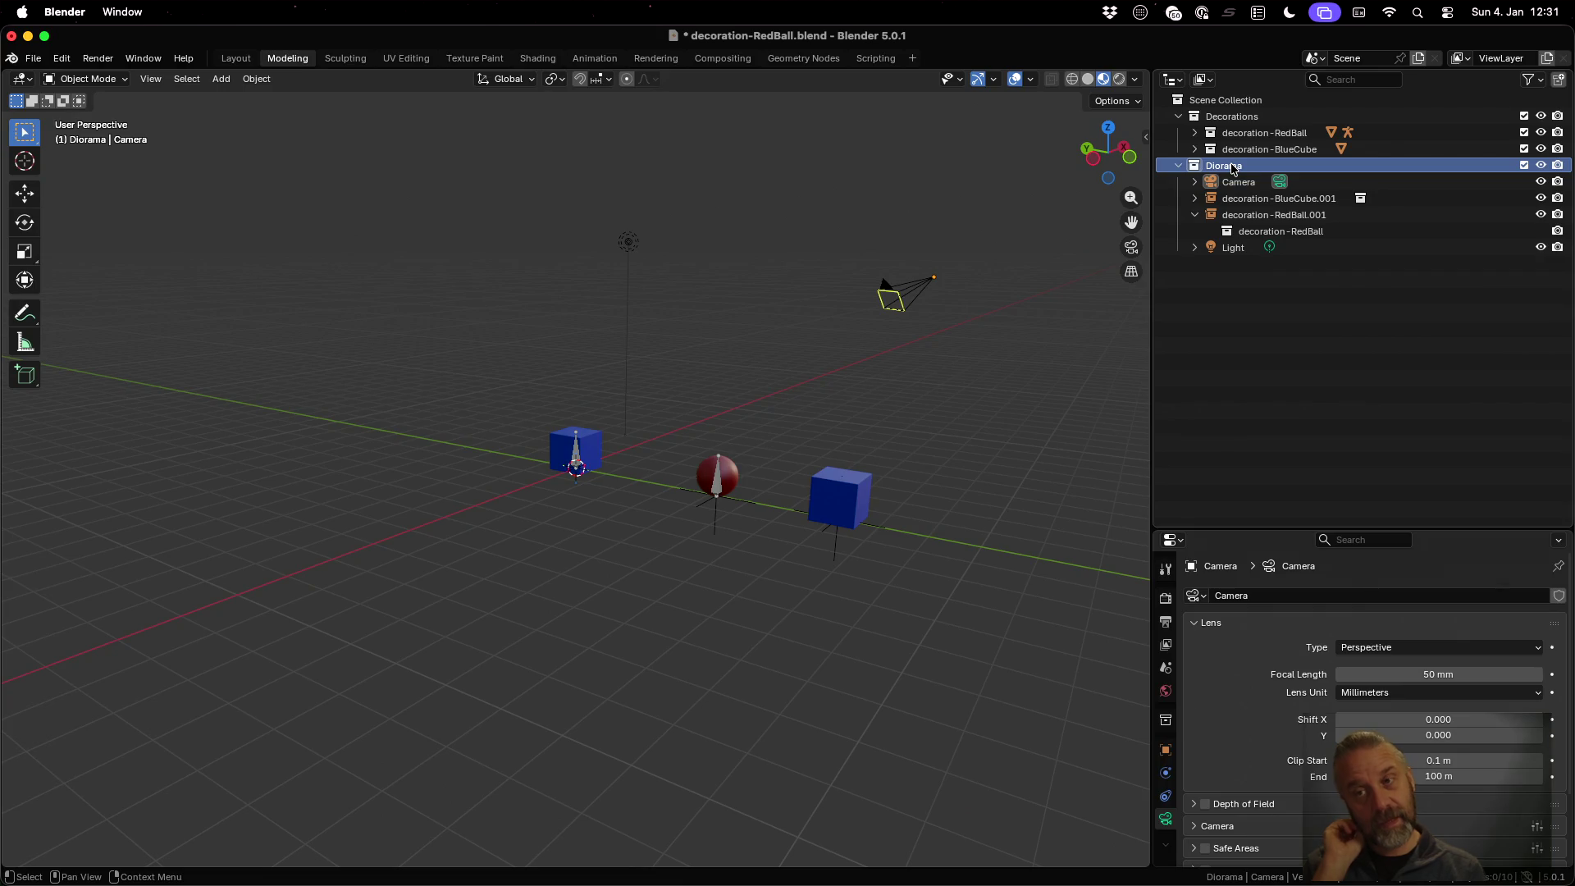
Create a new collection inside Diorama and move decoration-BlueCube.001 and decoration-RedBall.001 into it
{"action": "right_click", "coordinate": [1233, 169]}
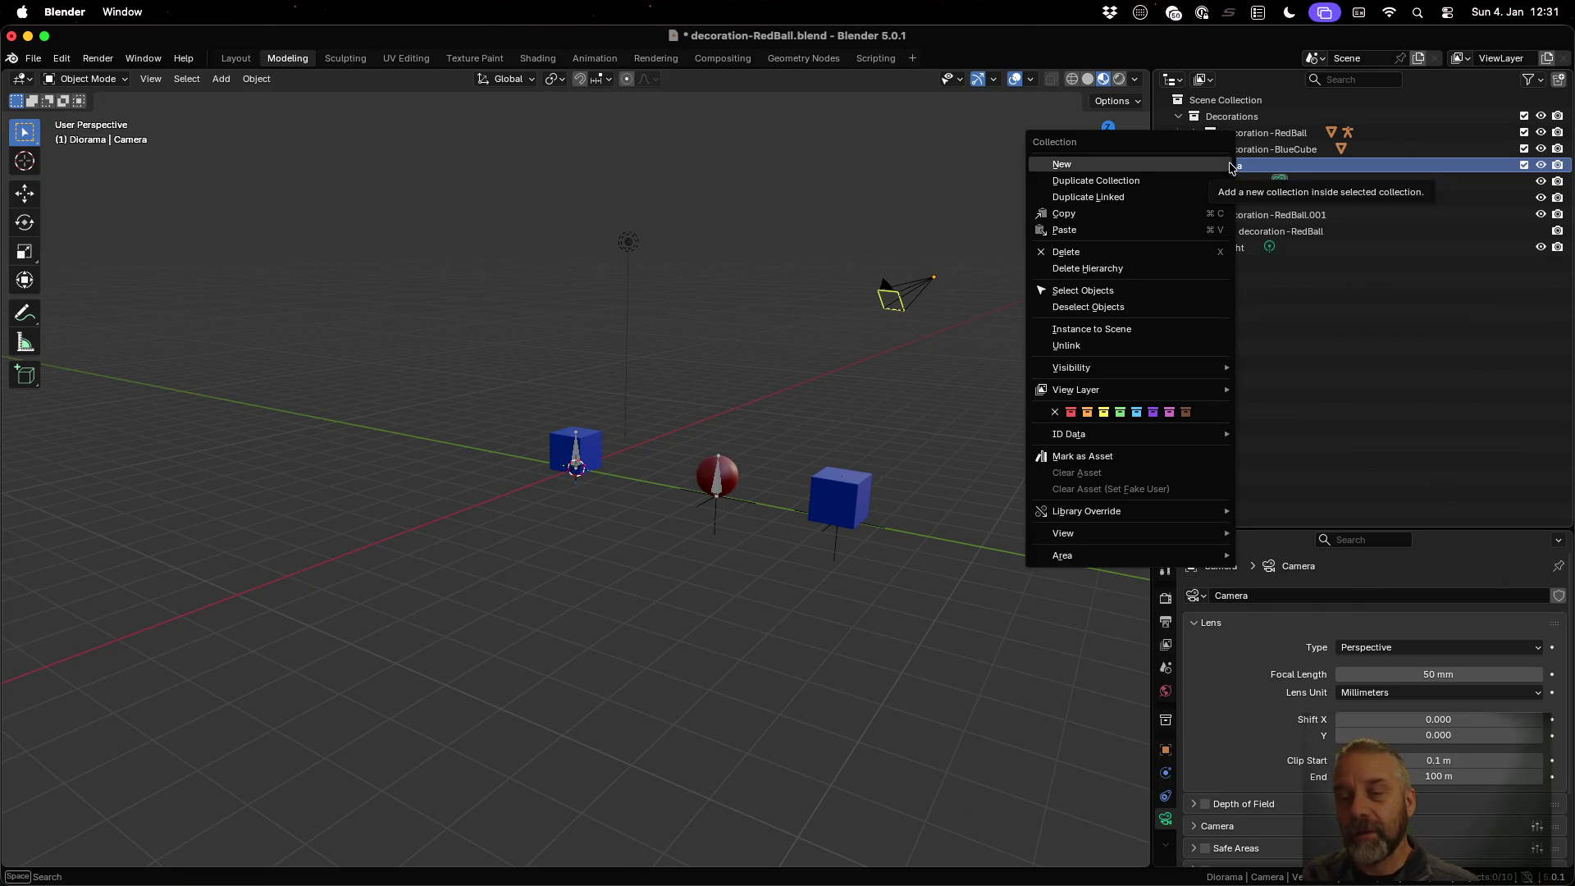
{"action": "left_click", "coordinate": [1230, 167]}
{"action": "double_click", "coordinate": [1246, 177]}
{"action": "type", "text": "Decorations"}
{"action": "key", "text": "Return"}
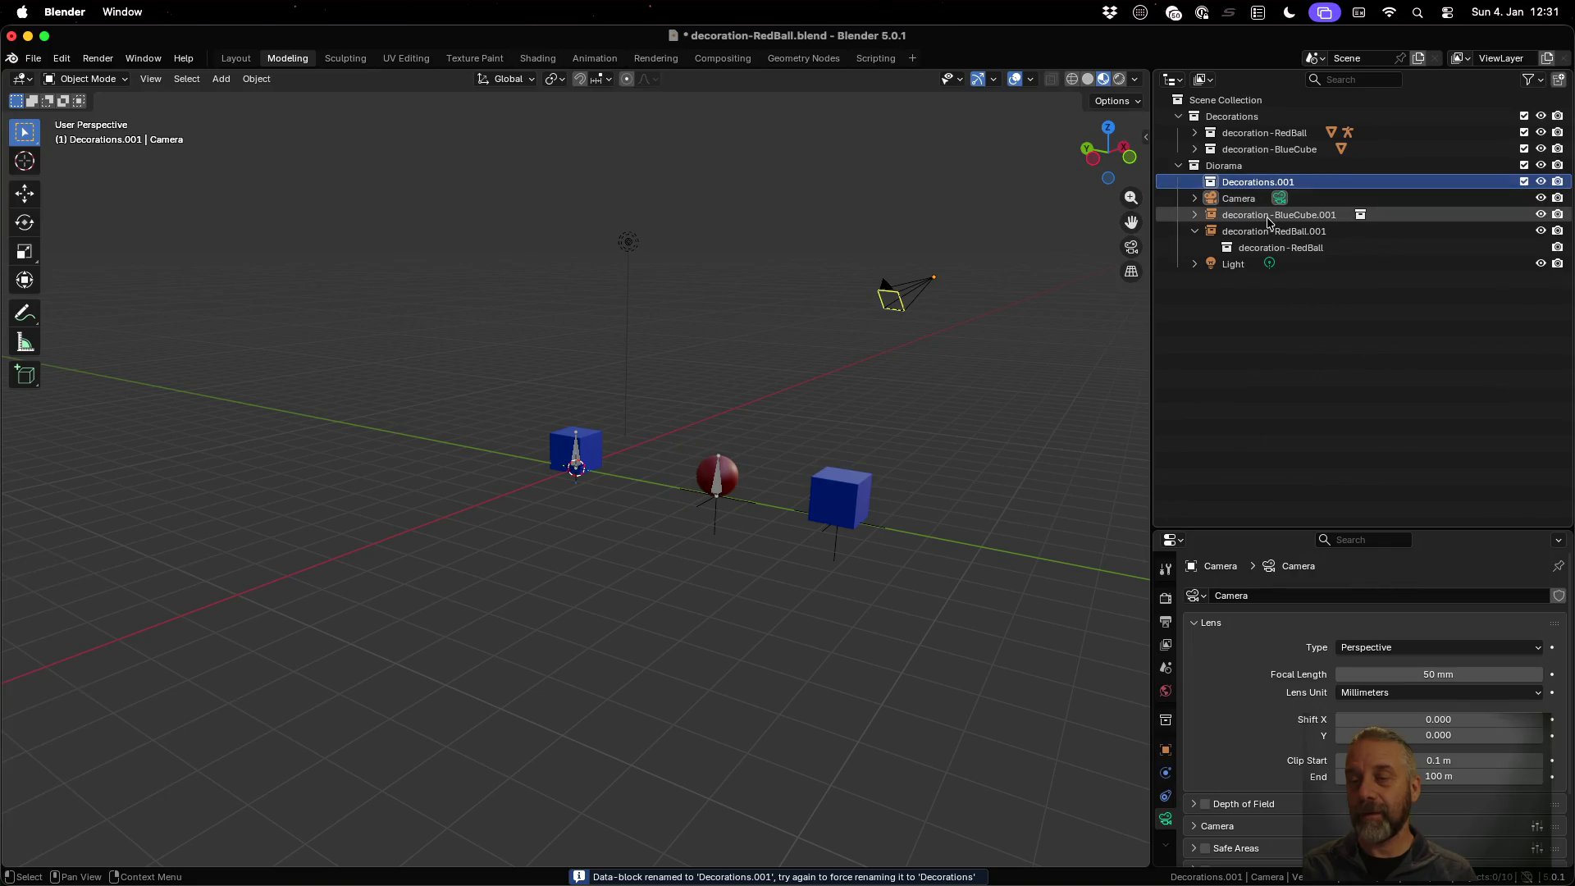
{"action": "left_click", "coordinate": [1268, 215]}
{"action": "left_click", "coordinate": [1271, 231], "text": "shift"}
{"action": "left_click_drag", "start_coordinate": [1271, 231], "coordinate": [1274, 185]}
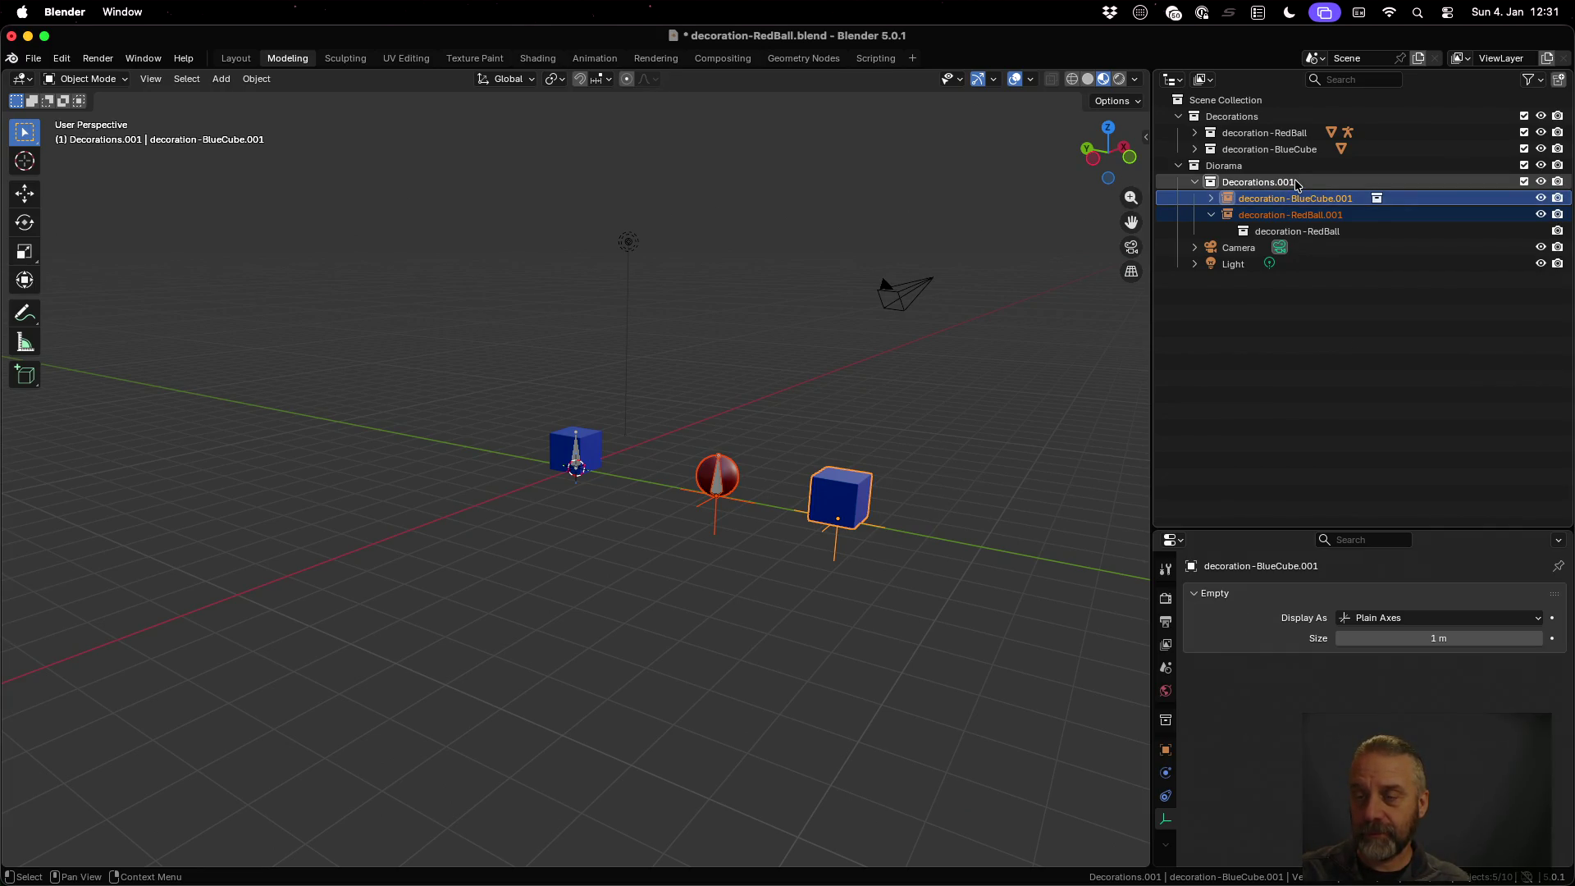
Rename the new collection to DecorationInstances and save the blend file
{"action": "double_click", "coordinate": [1295, 182]}
{"action": "key", "text": "Right"}
{"action": "key", "text": "shift+Left"}
{"action": "key", "text": "shift+Left"}
{"action": "key", "text": "shift+Left"}
{"action": "type", "text": "Instances"}
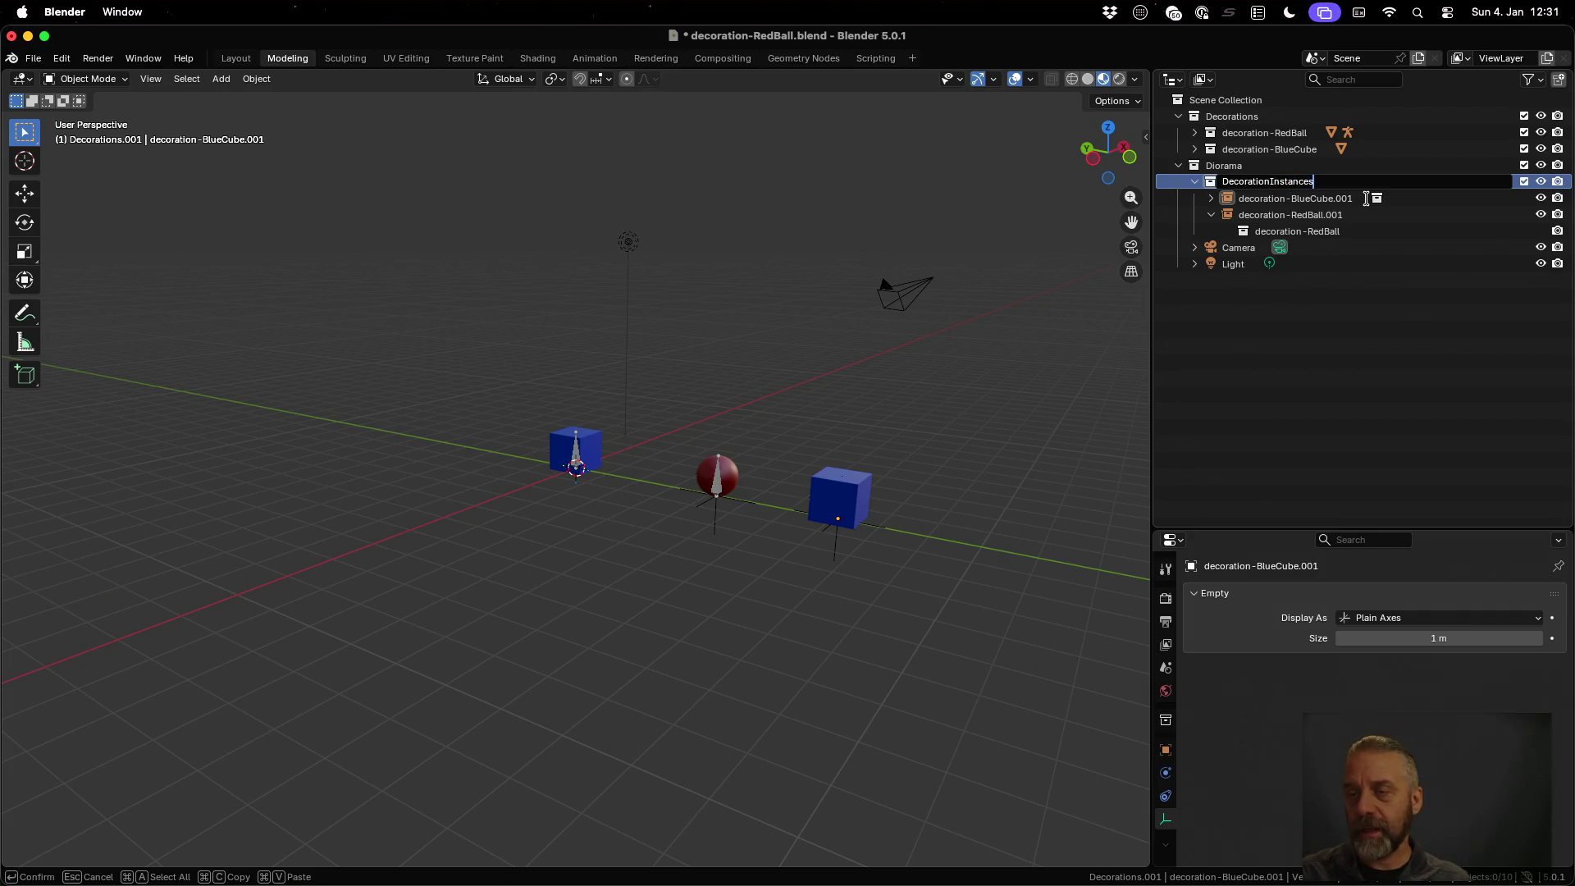
{"action": "key", "text": "Return"}
{"action": "double_click", "coordinate": [1402, 116]}
{"action": "key", "text": "Right"}
{"action": "key", "text": "Return"}
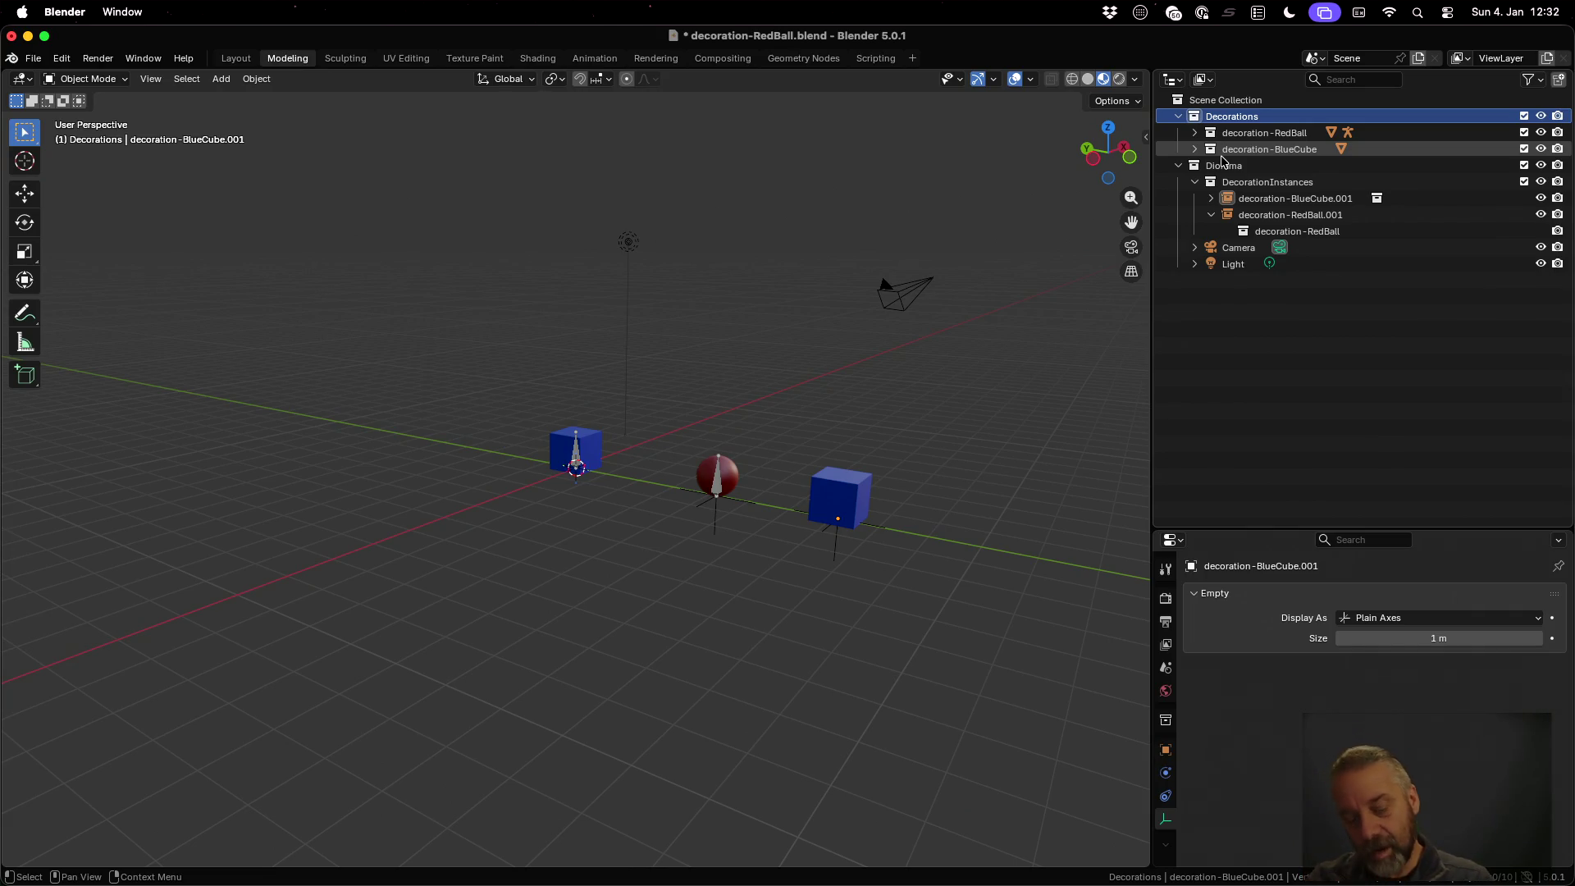
{"action": "key", "text": "super+s"}
{"action": "key", "text": "ctrl+Up"}
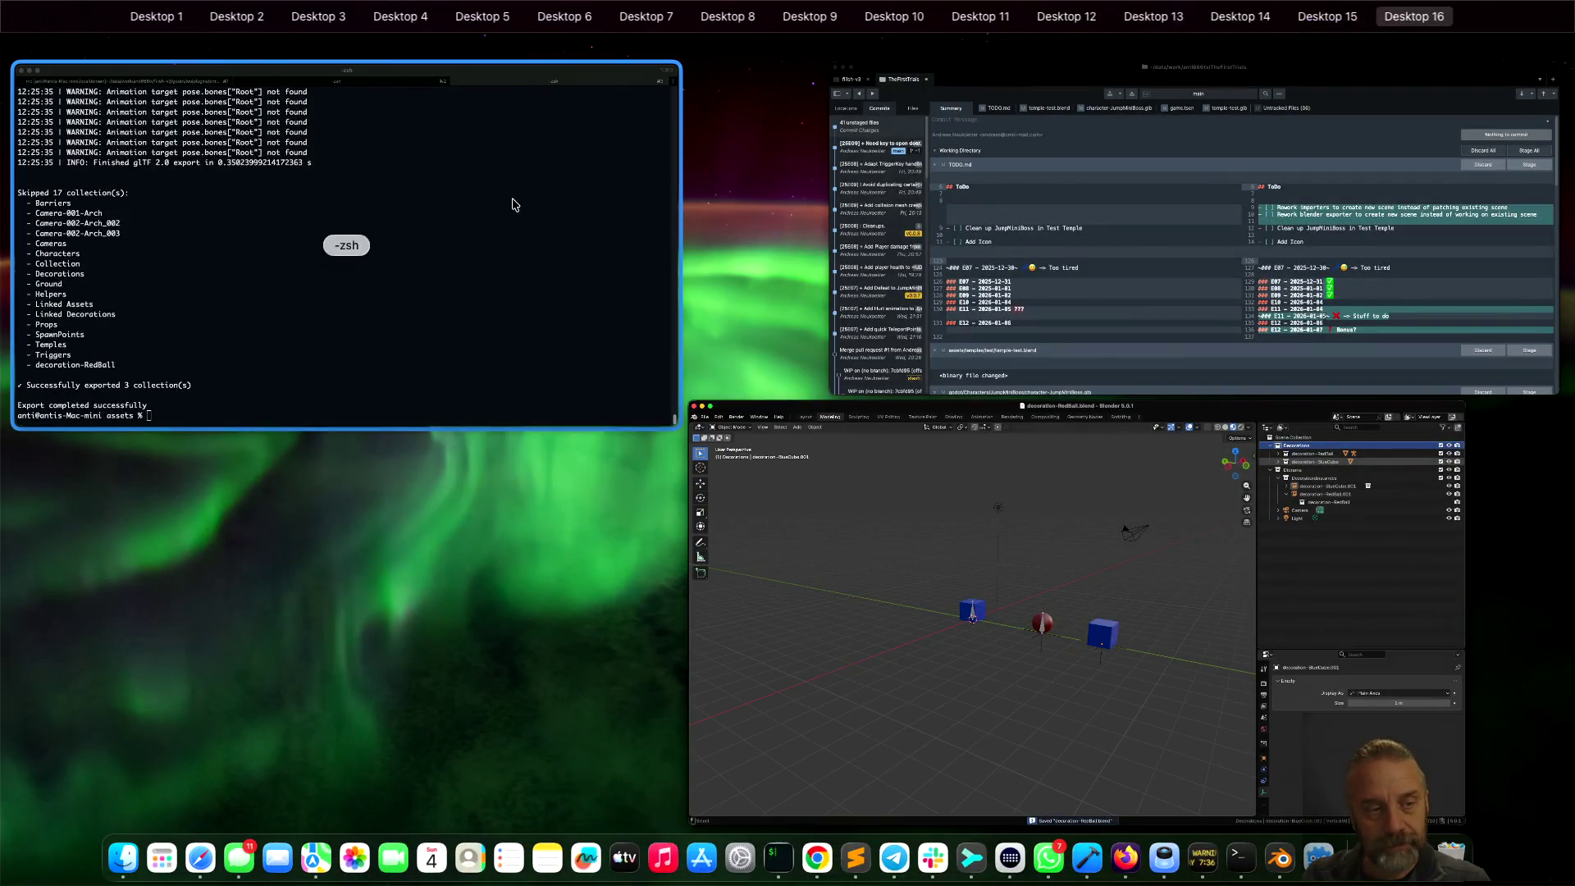
Run rexport_v2.sh on decorations/decoration-RedBall.blend to ../godot; all five collections are skipped
{"action": "left_click", "coordinate": [514, 204]}
{"action": "key", "text": "Up"}
{"action": "key", "text": "Left"}
{"action": "key", "text": "Left"}
{"action": "key", "text": "Left"}
{"action": "key", "text": "BackSpace"}
{"action": "key", "text": "BackSpace"}
{"action": "key", "text": "BackSpace"}
{"action": "type", "text": "decorations/decoration-RedBall.blend"}
{"action": "key", "text": "Return"}
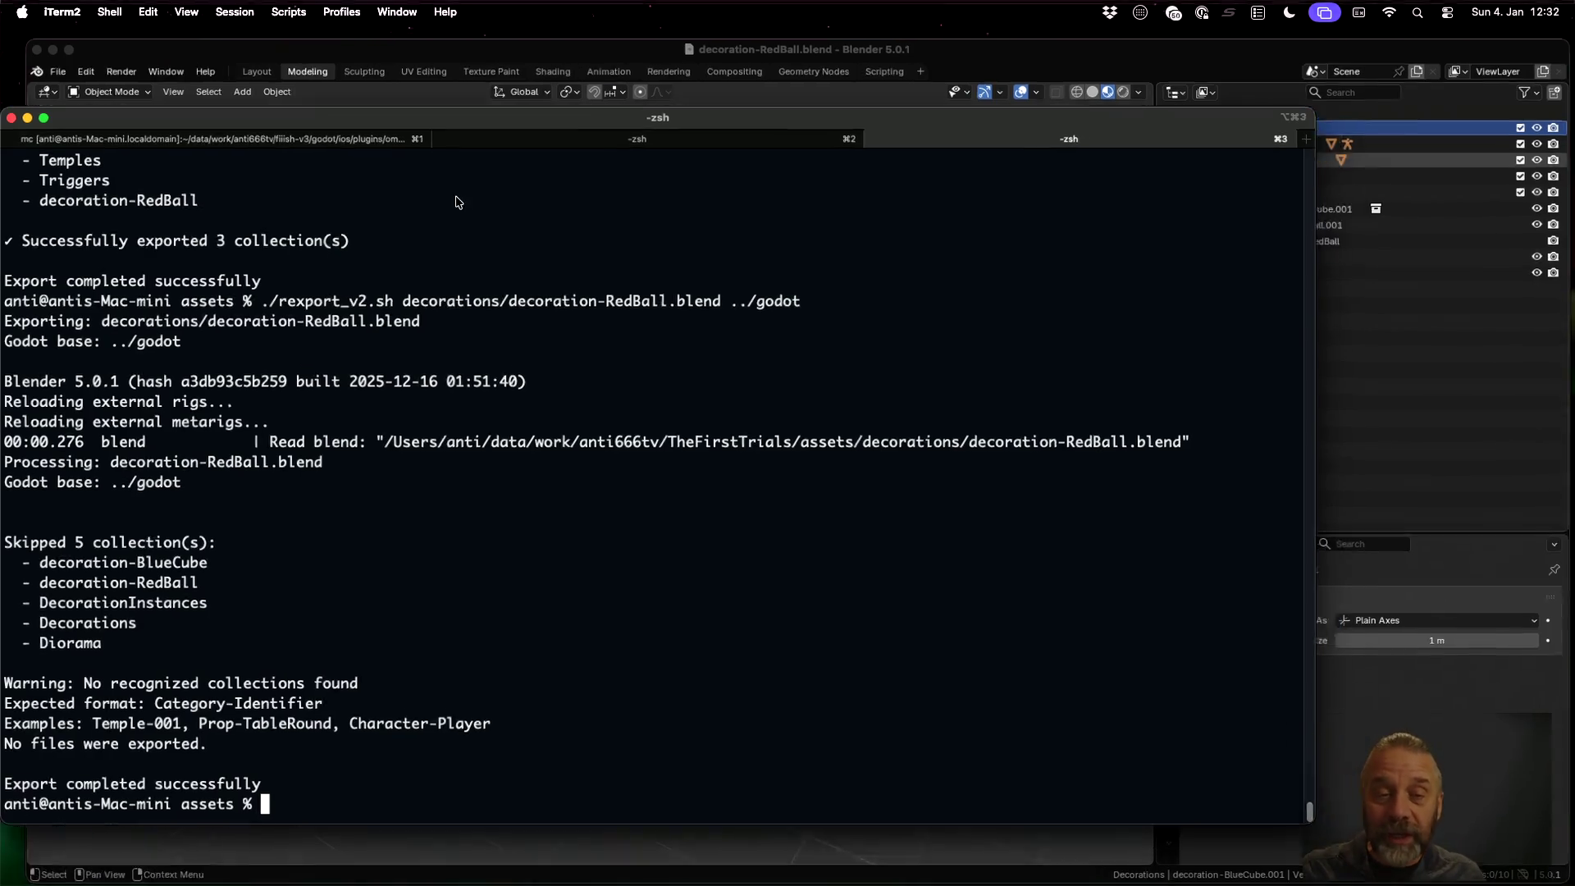
Bring the blender_v2.py editor window forward on Desktop 15
{"action": "key", "text": "ctrl+Up"}
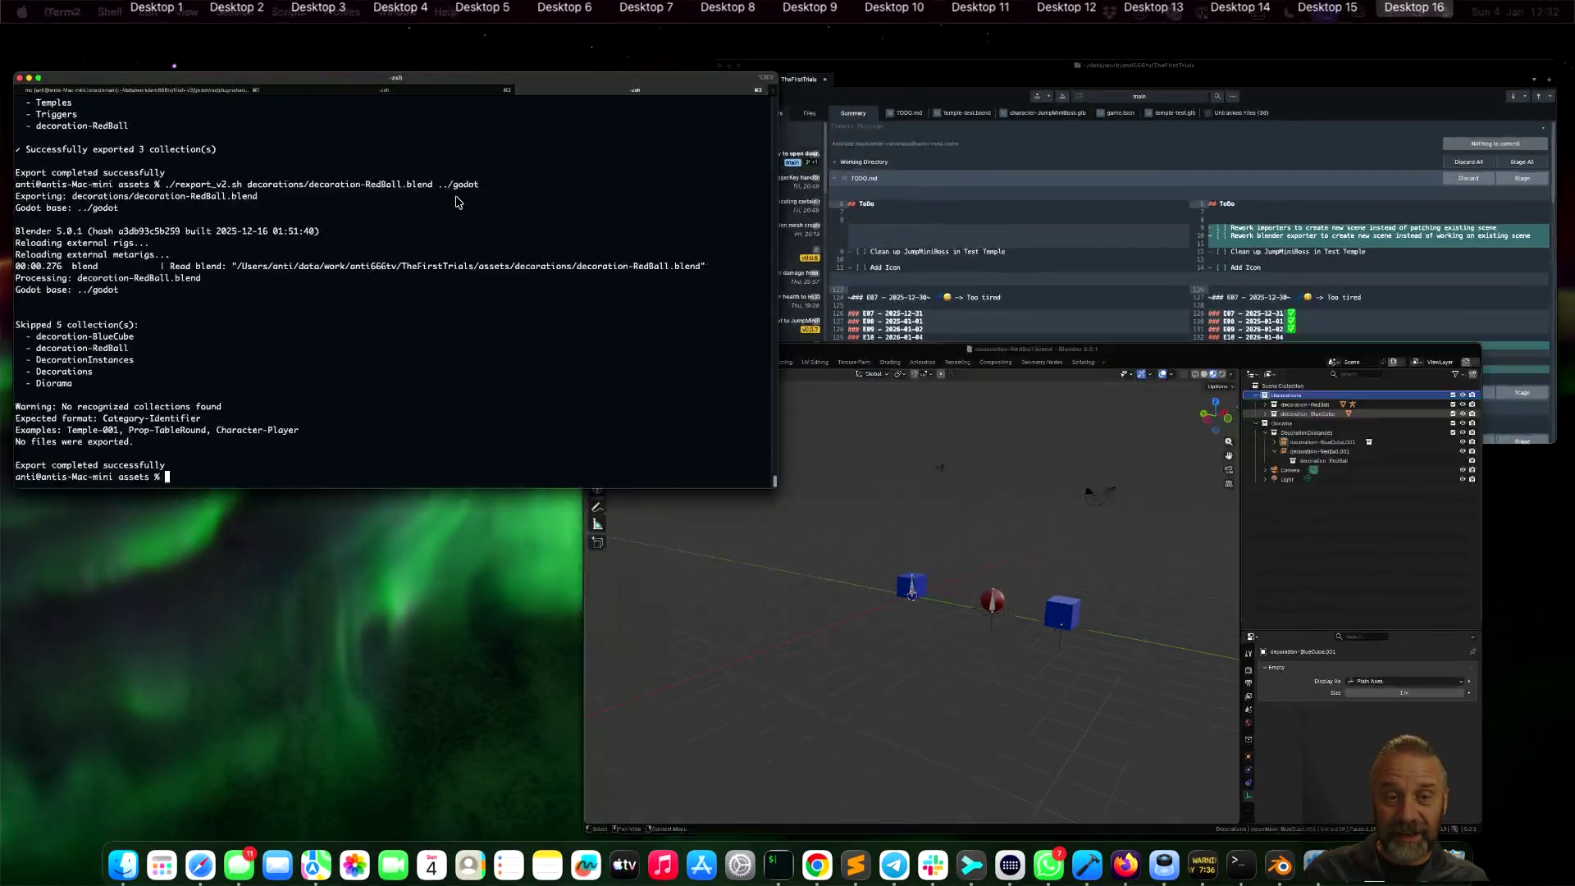
{"action": "key", "text": "ctrl+Up"}
{"action": "key", "text": "ctrl+Left"}
{"action": "key", "text": "ctrl+Up"}
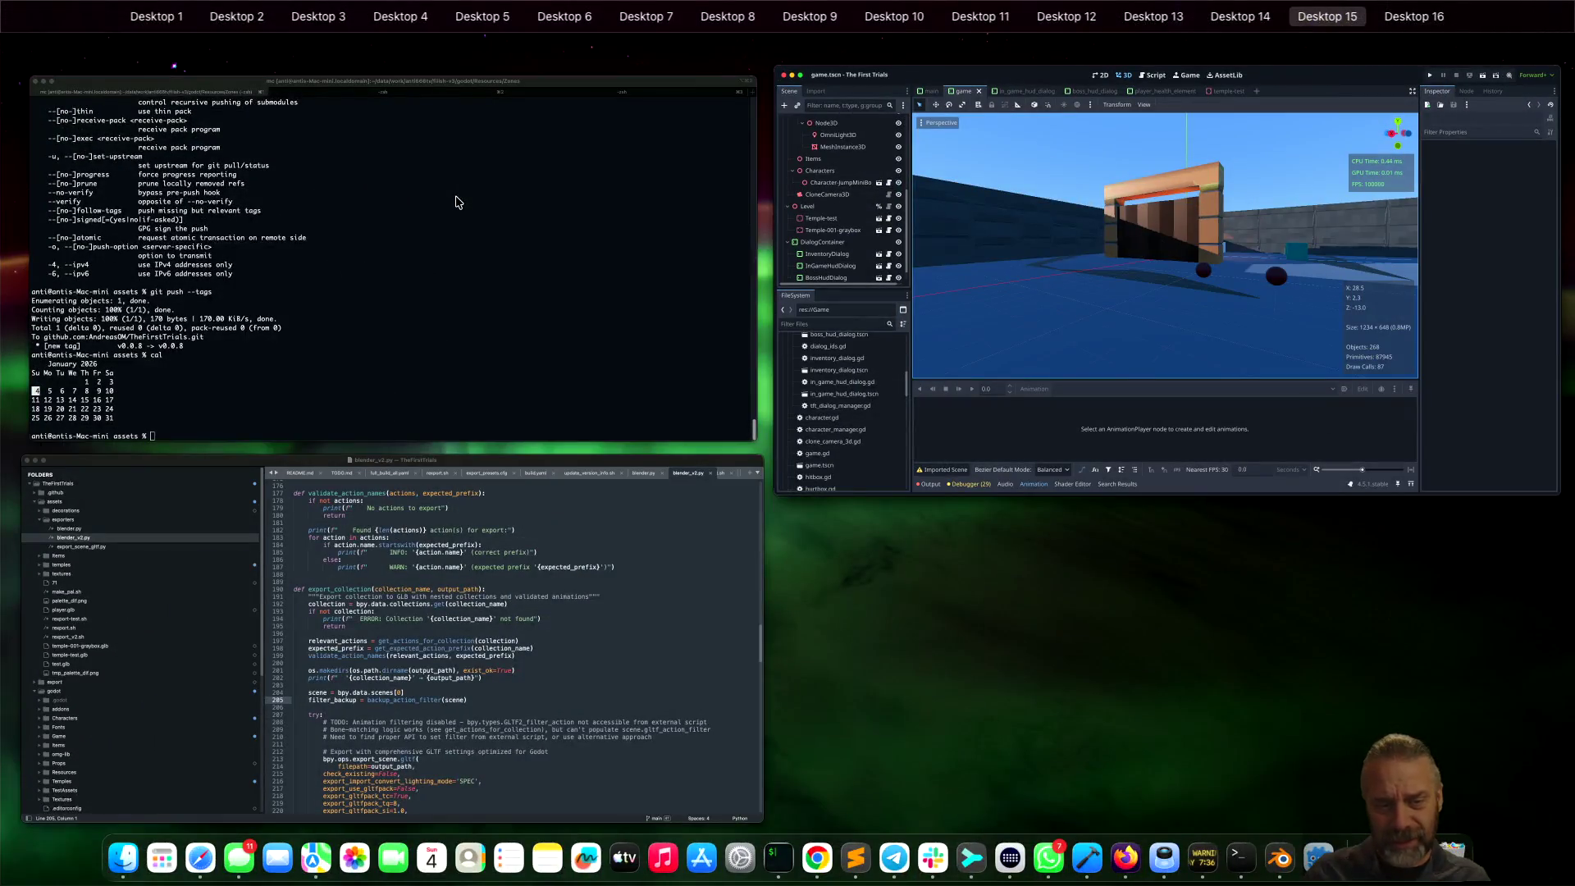
{"action": "left_click", "coordinate": [603, 574]}
Duplicate the Character elif branch in route_collection, with a blank line between the copies
{"action": "left_click", "coordinate": [745, 412]}
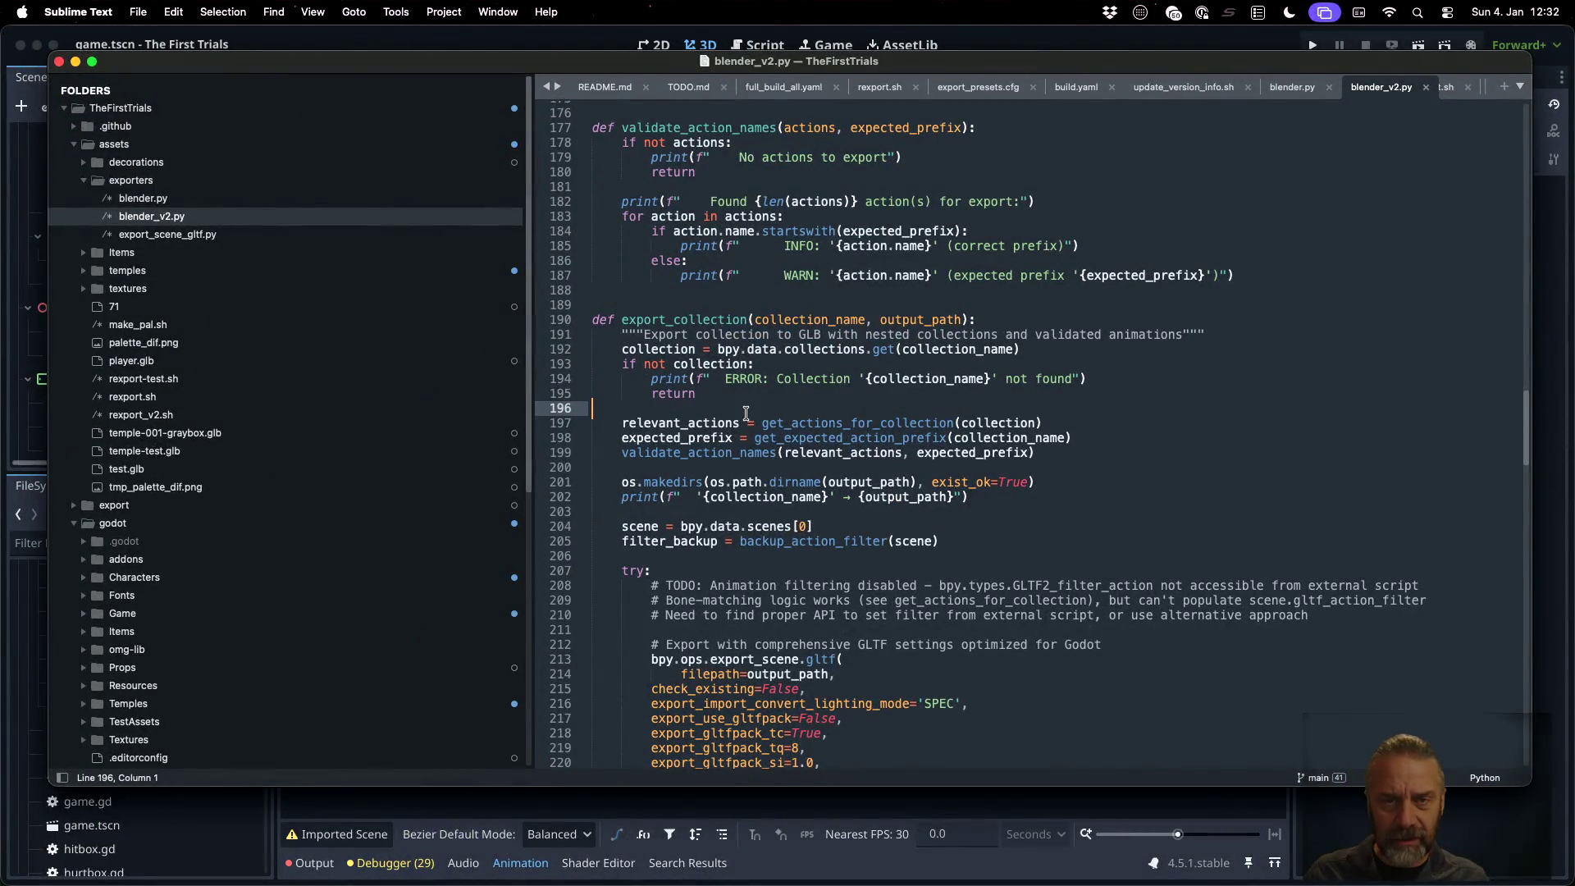
{"action": "scroll", "coordinate": [1026, 439], "scroll_direction": "up", "scroll_amount": 5}
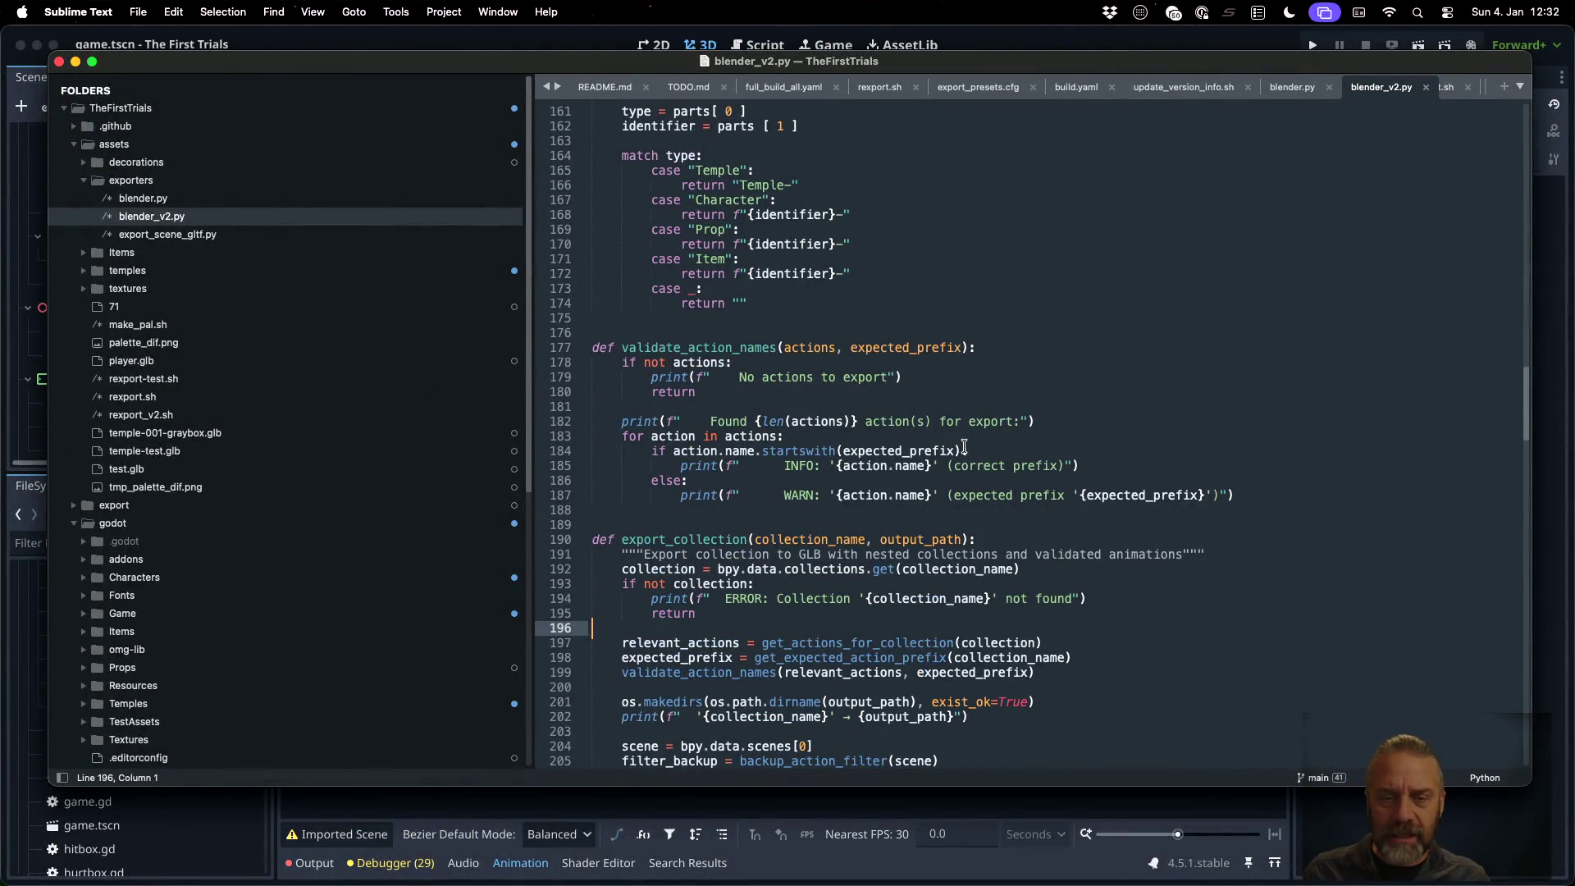
{"action": "scroll", "coordinate": [899, 474], "scroll_direction": "up", "scroll_amount": 10}
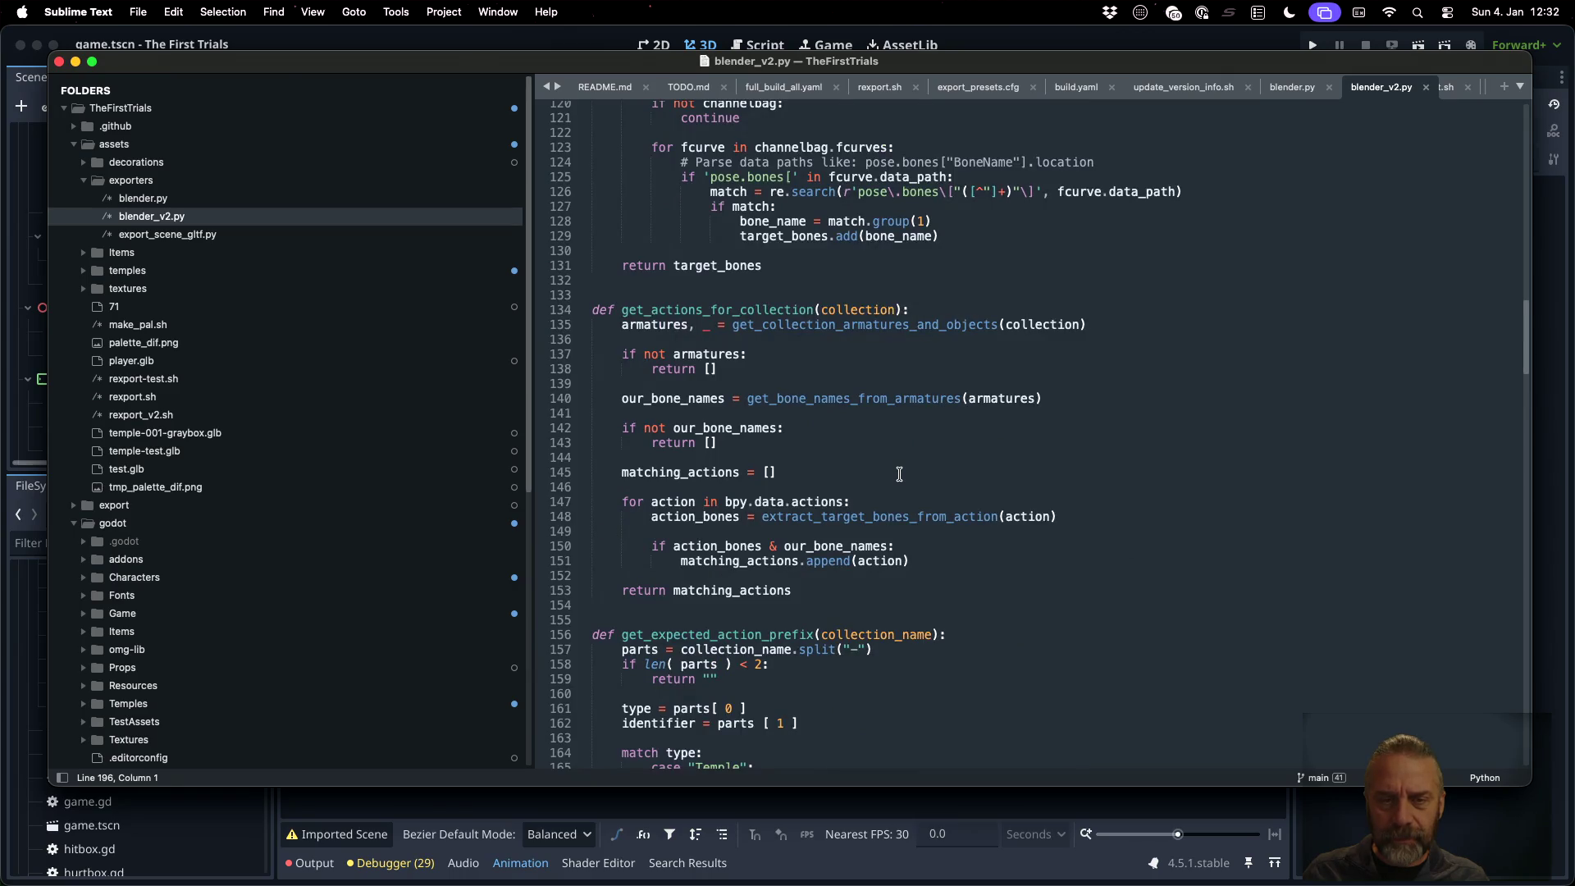
{"action": "scroll", "coordinate": [899, 474], "scroll_direction": "up", "scroll_amount": 20}
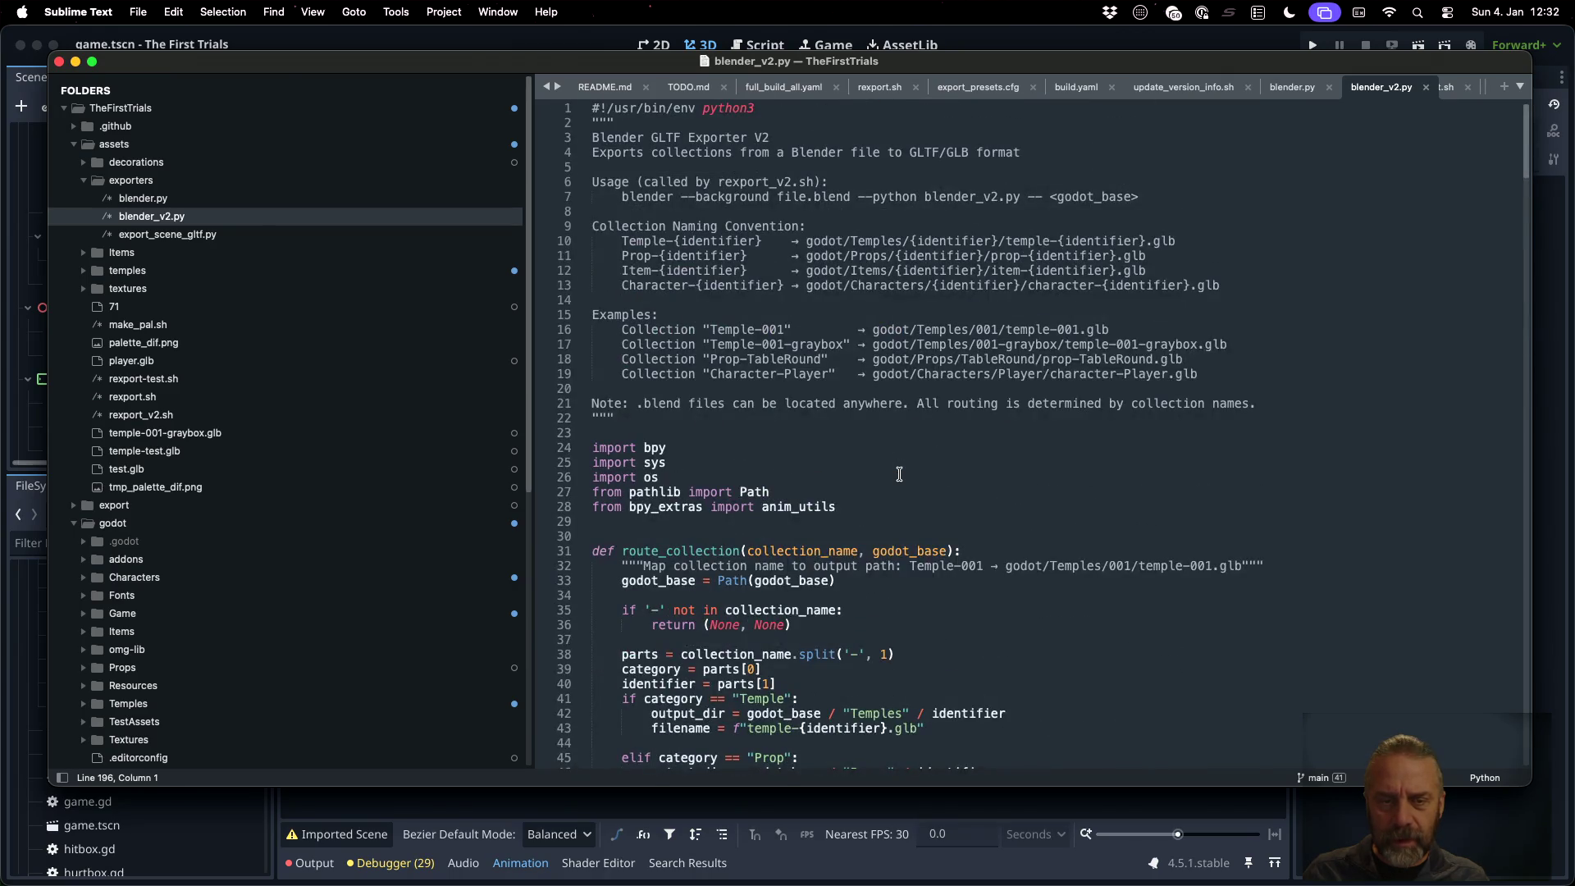
{"action": "scroll", "coordinate": [899, 474], "scroll_direction": "down", "scroll_amount": 6}
{"action": "left_click", "coordinate": [746, 223]}
{"action": "key", "text": "Down"}
{"action": "key", "text": "Down"}
{"action": "key", "text": "Down"}
{"action": "key", "text": "super+Left"}
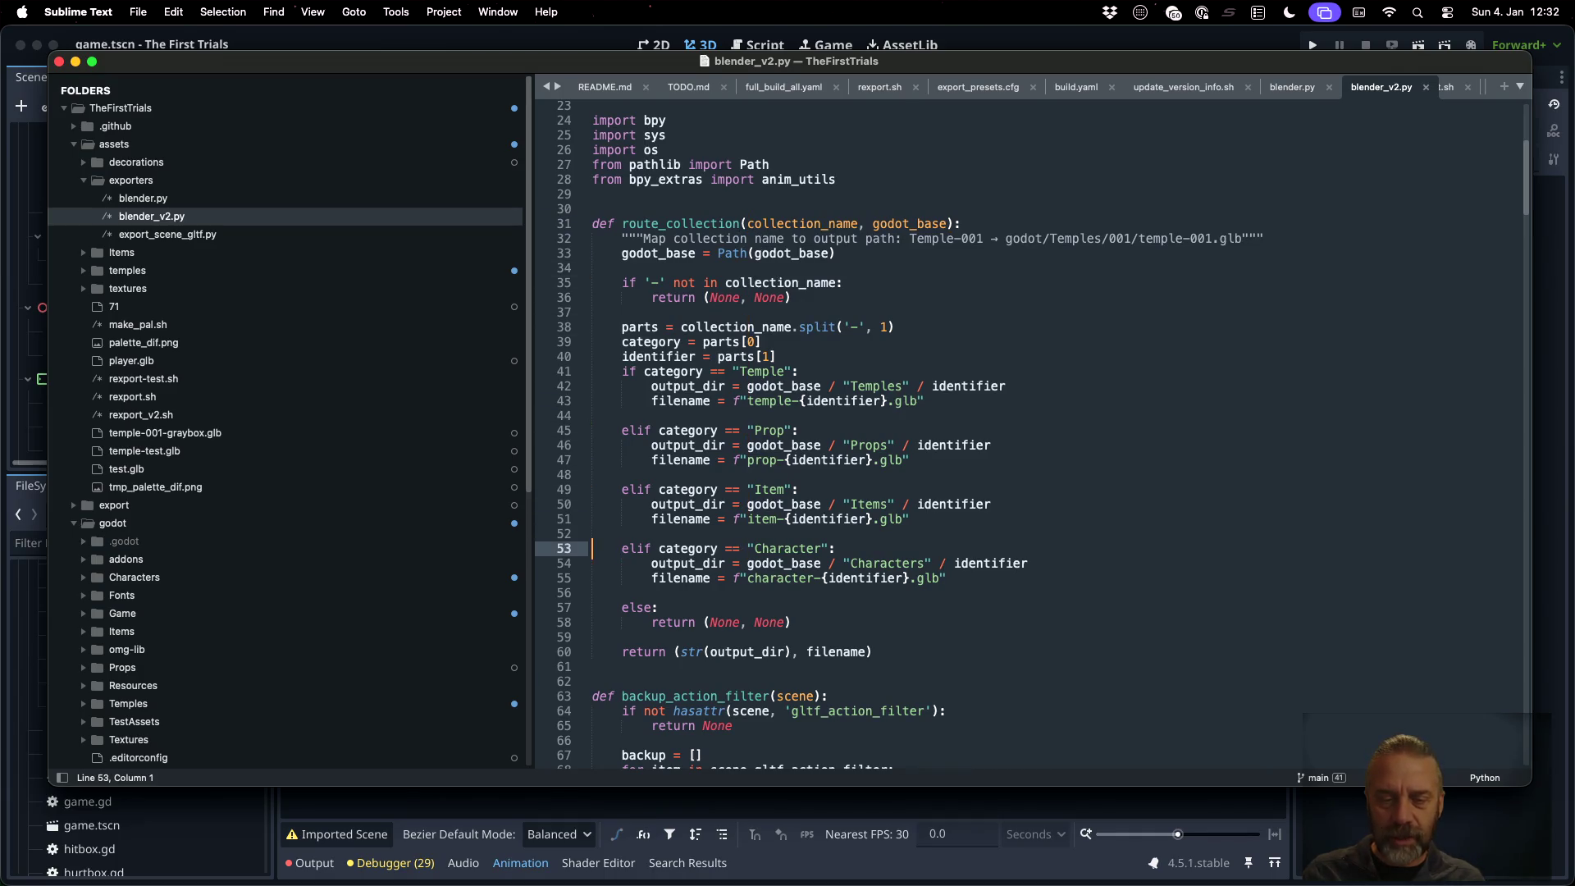
{"action": "key", "text": "shift+Down"}
{"action": "key", "text": "shift+Down"}
{"action": "key", "text": "shift+Down"}
{"action": "key", "text": "super+c"}
{"action": "key", "text": "Right"}
{"action": "key", "text": "super+v"}
{"action": "key", "text": "Up"}
{"action": "key", "text": "Up"}
{"action": "key", "text": "Up"}
{"action": "key", "text": "super+Right"}
{"action": "key", "text": "Return"}
{"action": "key", "text": "Down"}
{"action": "key", "text": "Down"}
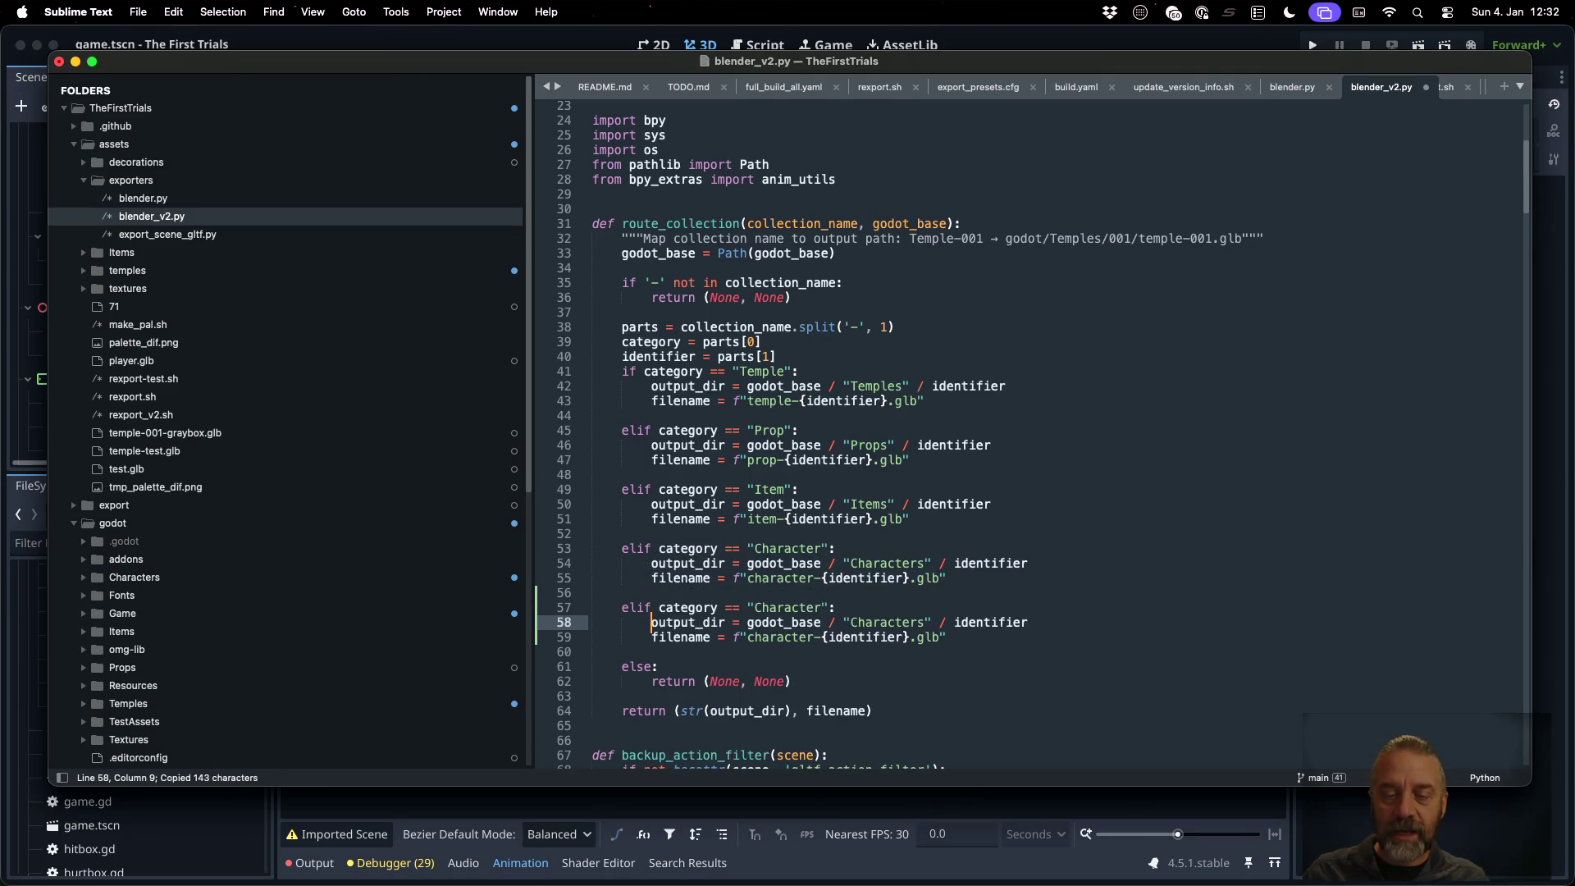
Change the copied branch's category check from "Character" to "decoration"
{"action": "key", "text": "Up"}
{"action": "key", "text": "super+Right"}
{"action": "key", "text": "Left"}
{"action": "key", "text": "Left"}
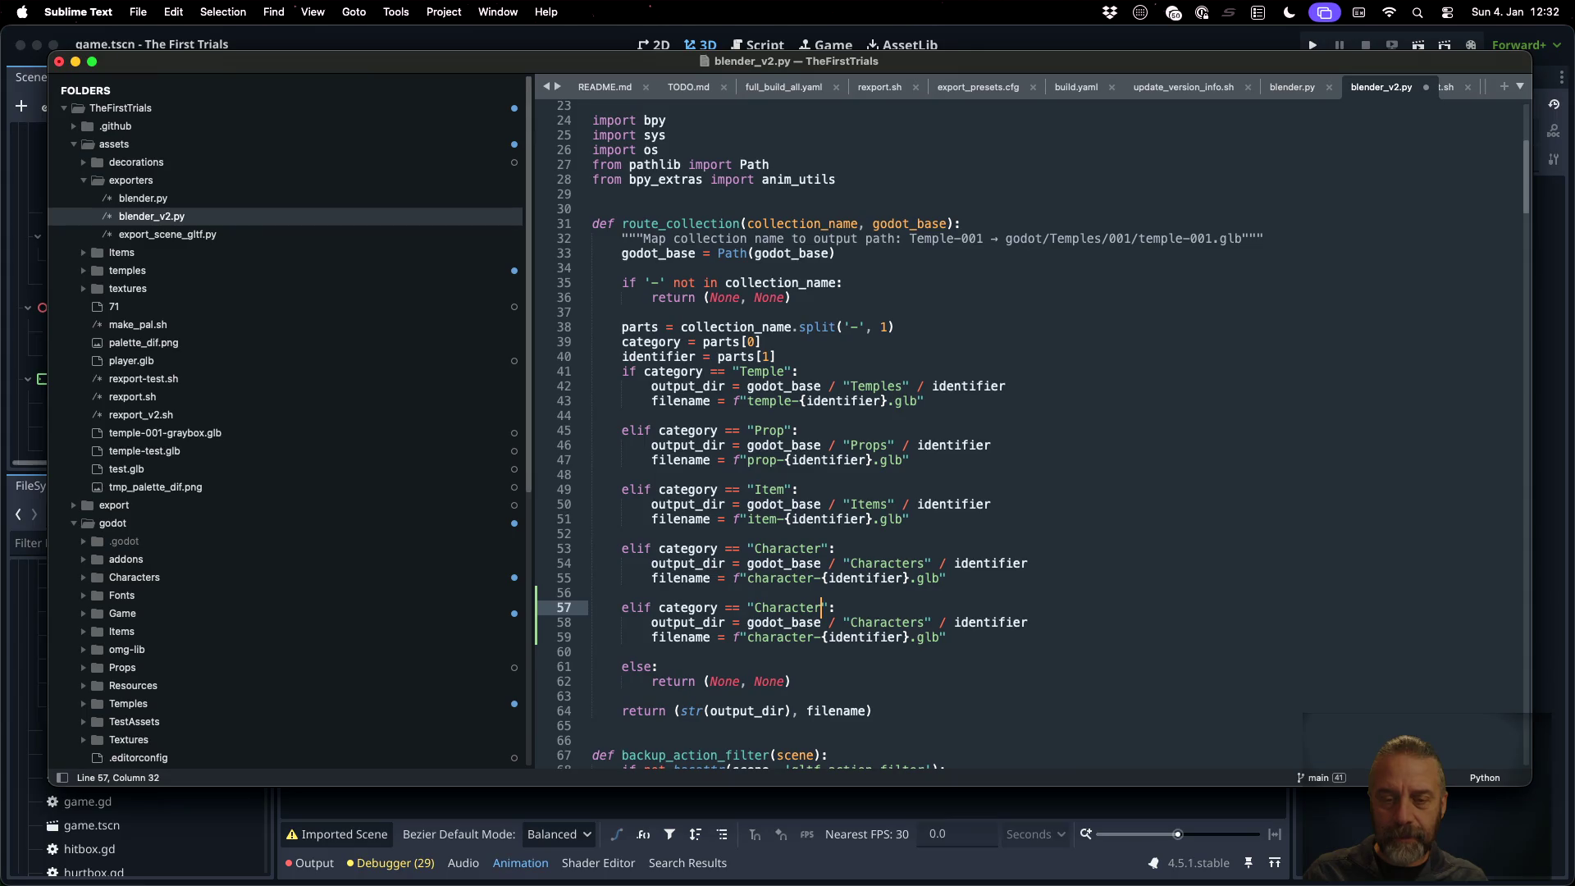
{"action": "key", "text": "shift+Left"}
{"action": "key", "text": "shift+Left"}
{"action": "key", "text": "shift+Left"}
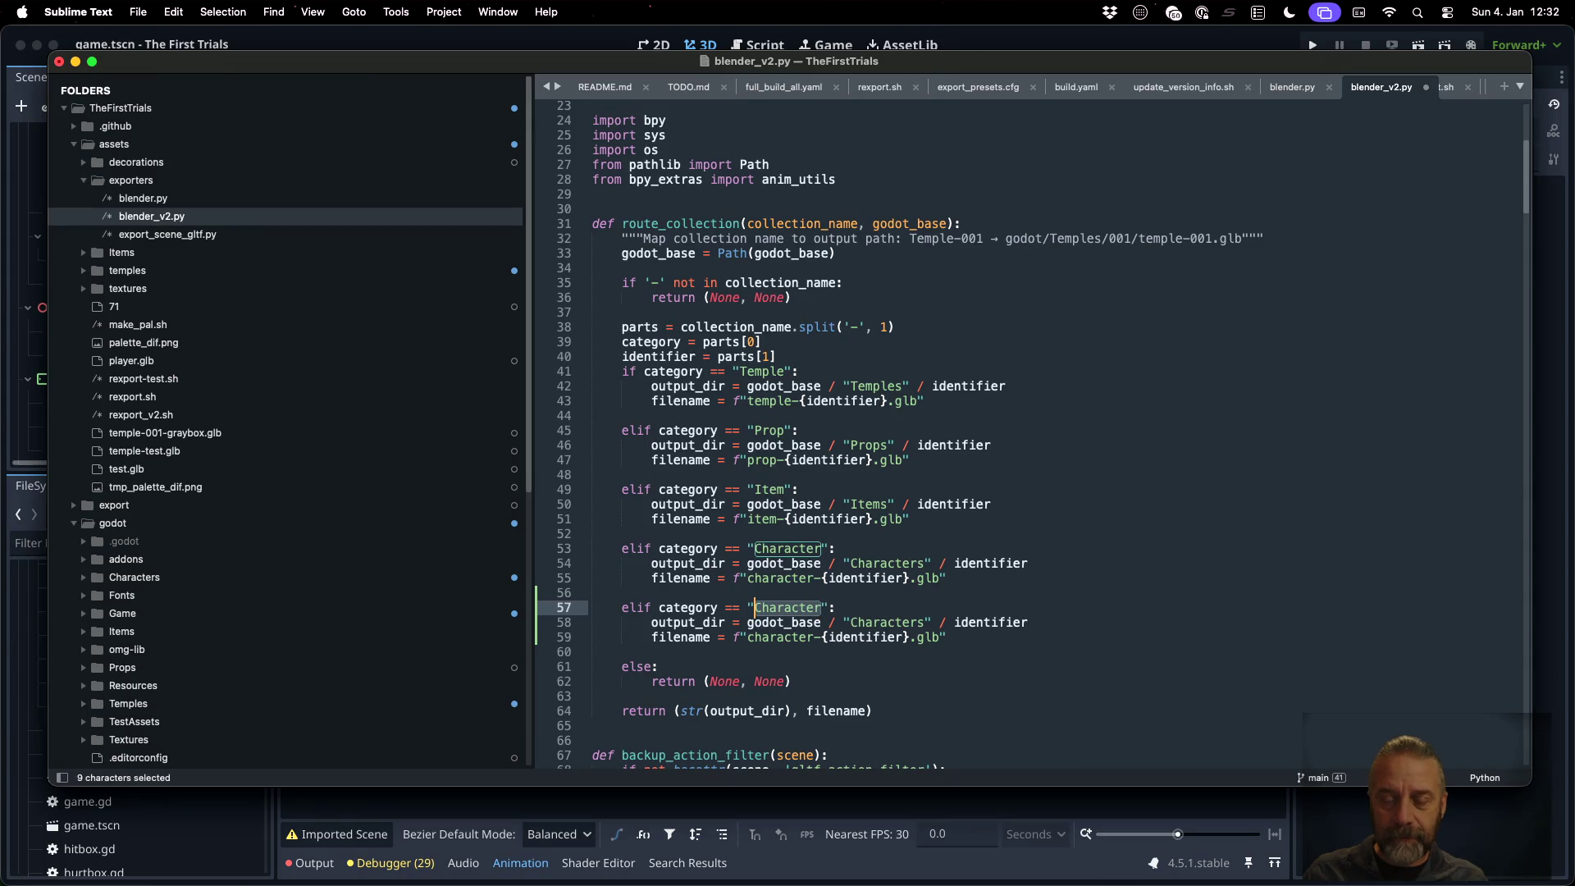
{"action": "type", "text": "c"}
{"action": "key", "text": "BackSpace"}
{"action": "type", "text": "Decora"}
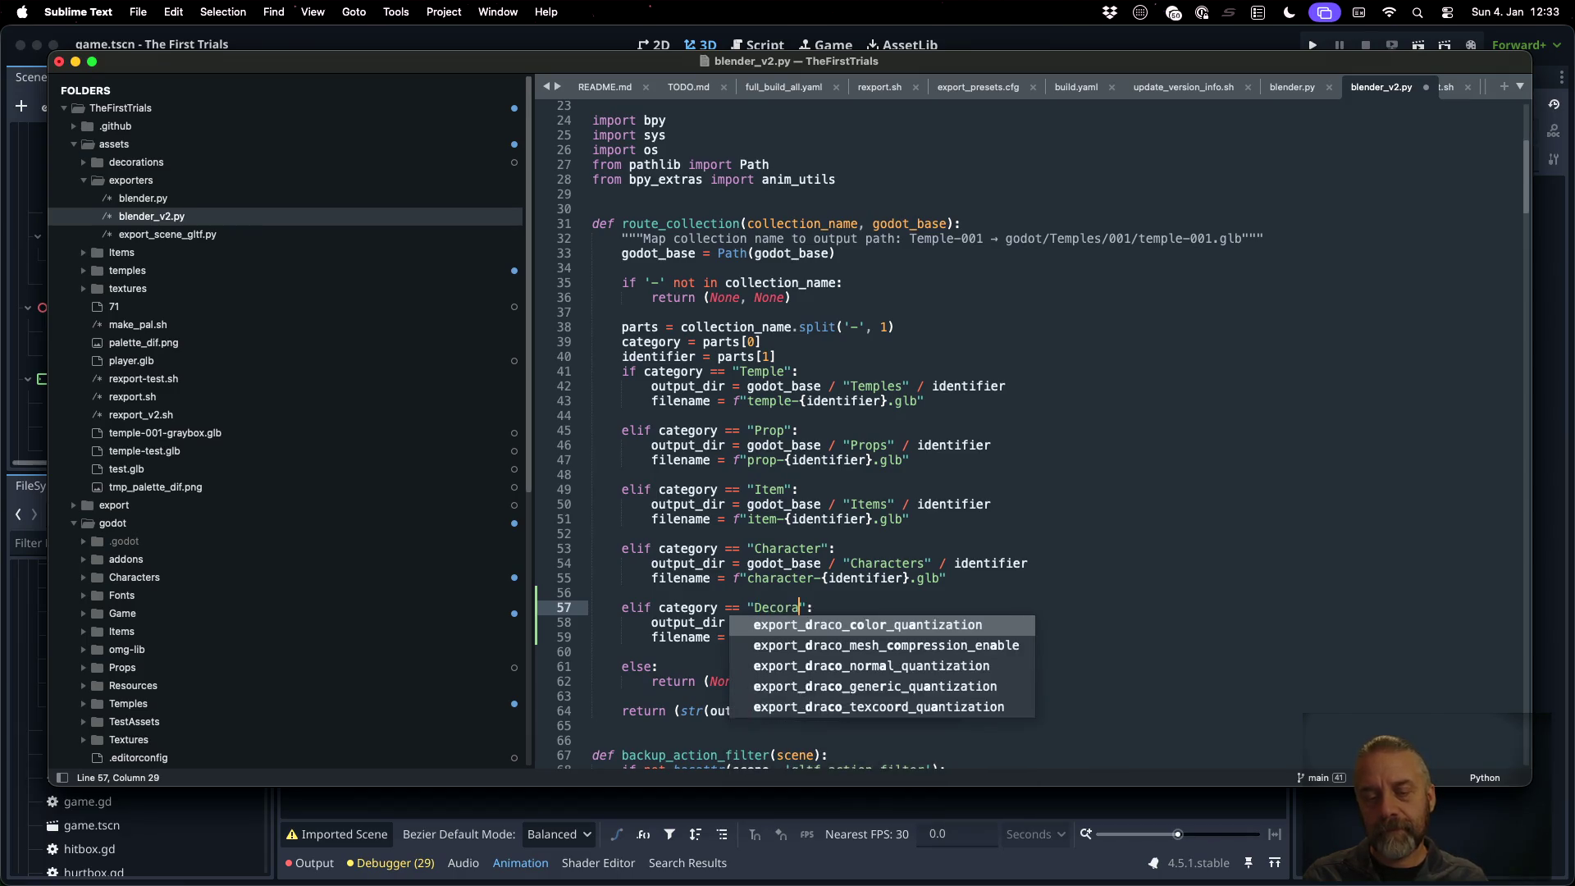
{"action": "type", "text": "tion"}
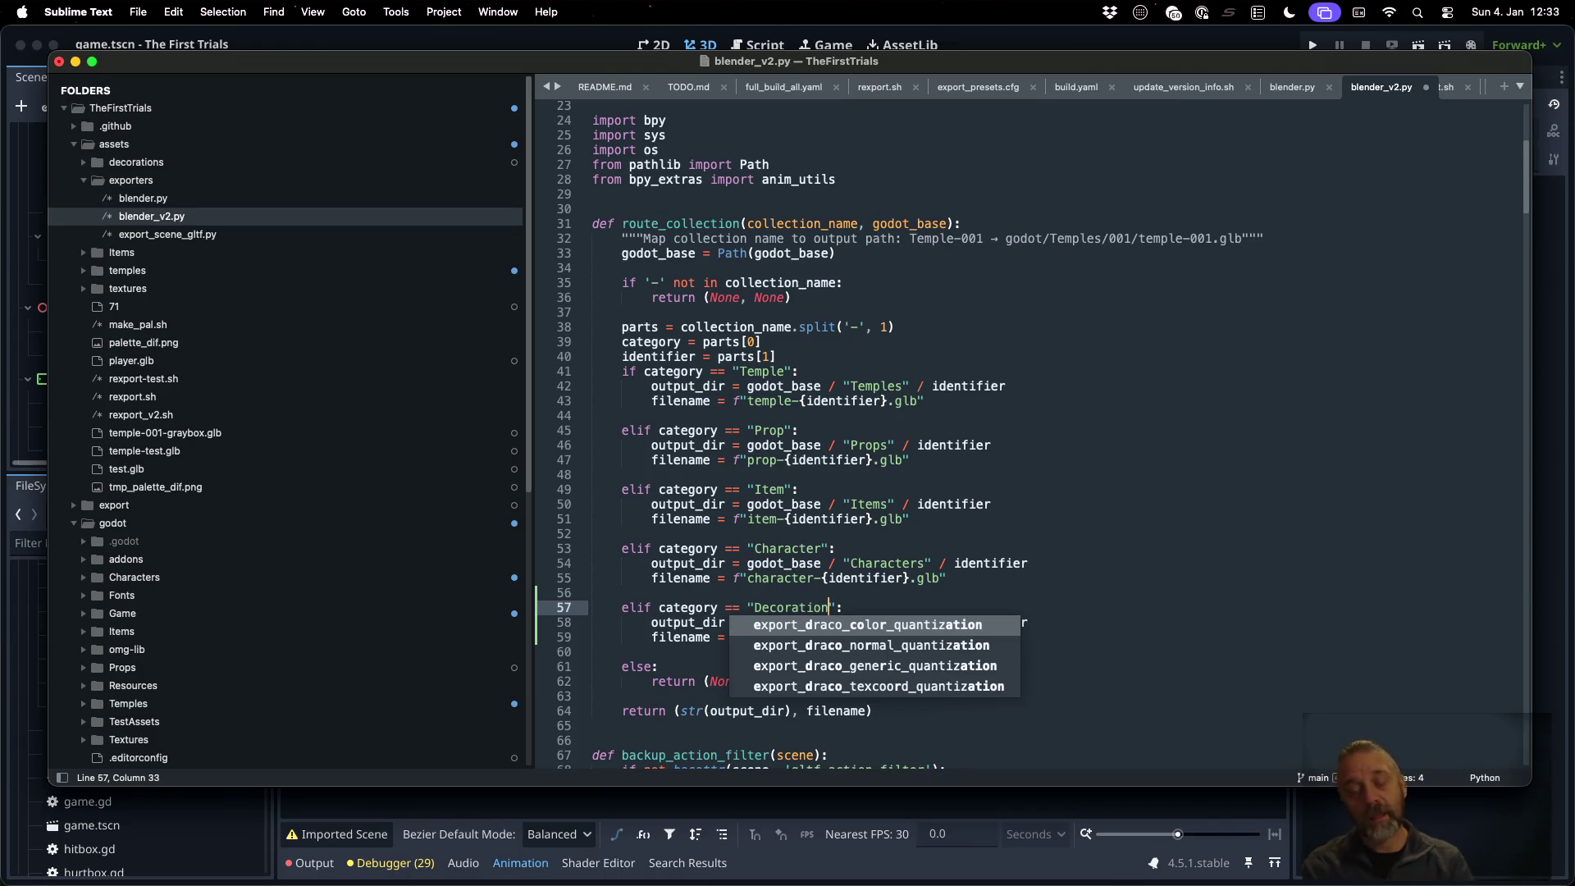
{"action": "key", "text": "shift+Left"}
{"action": "key", "text": "shift+Left"}
{"action": "key", "text": "shift+Left"}
{"action": "type", "text": "d"}
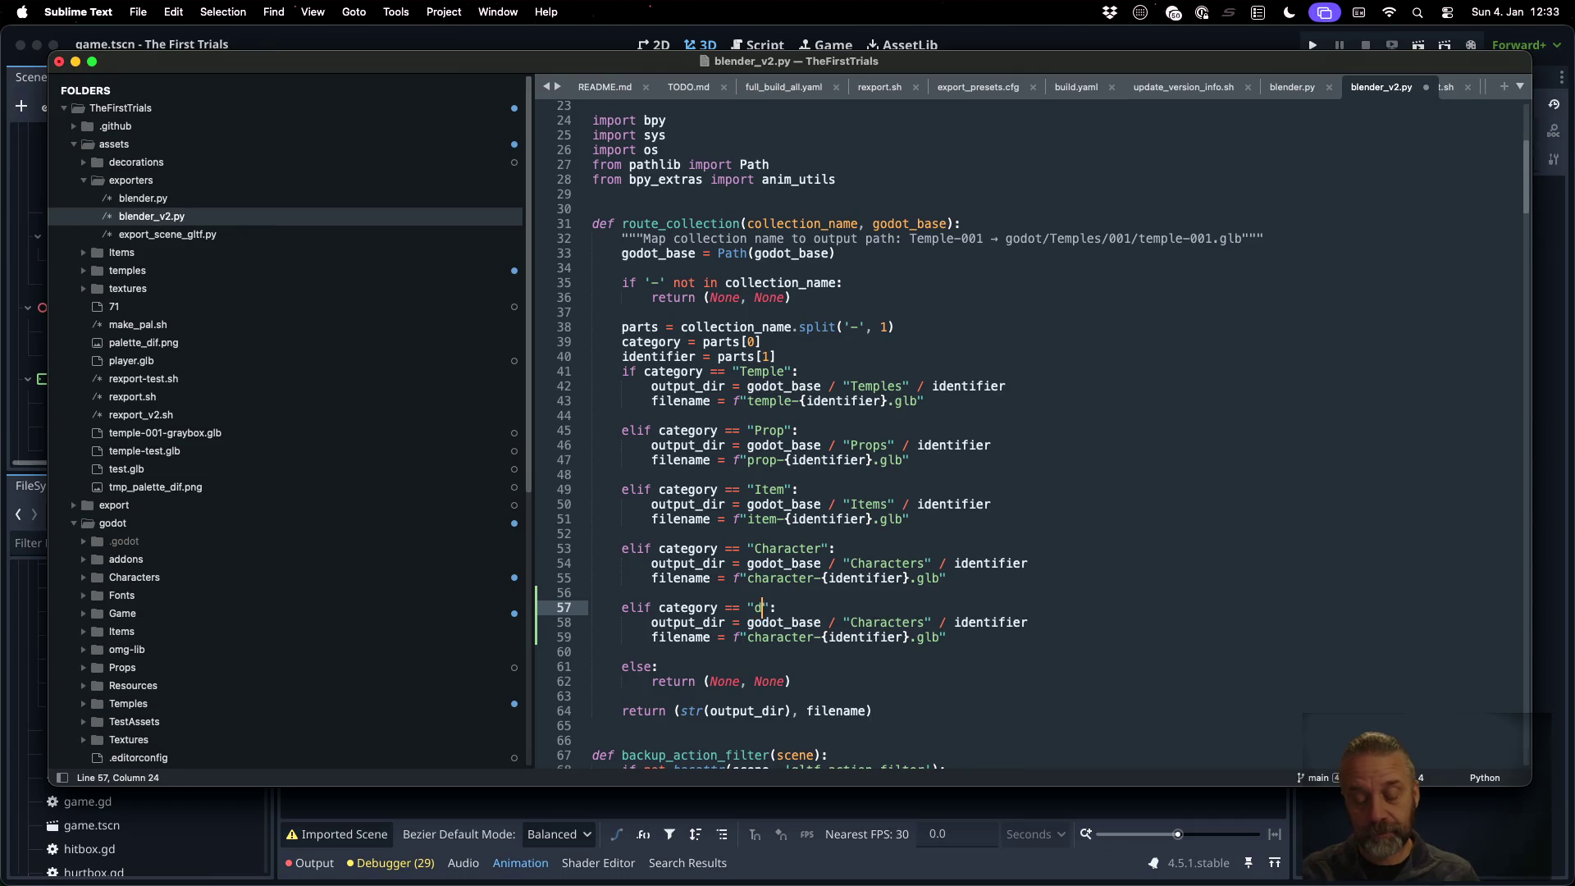
{"action": "type", "text": "ecoration"}
{"action": "key", "text": "Escape"}
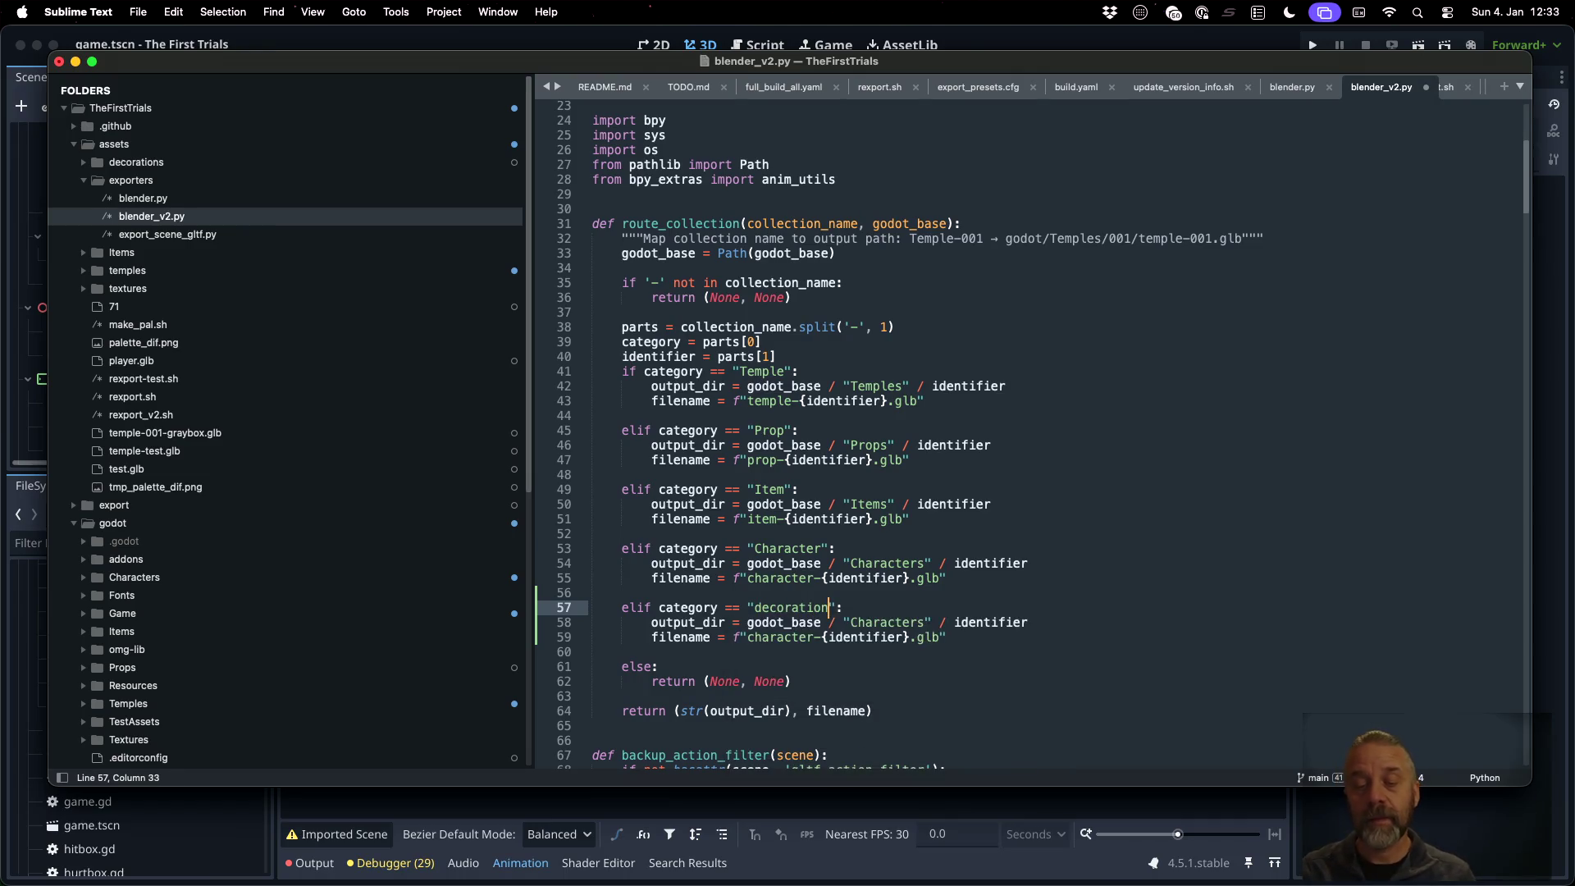
{"action": "key", "text": "ctrl+Right"}
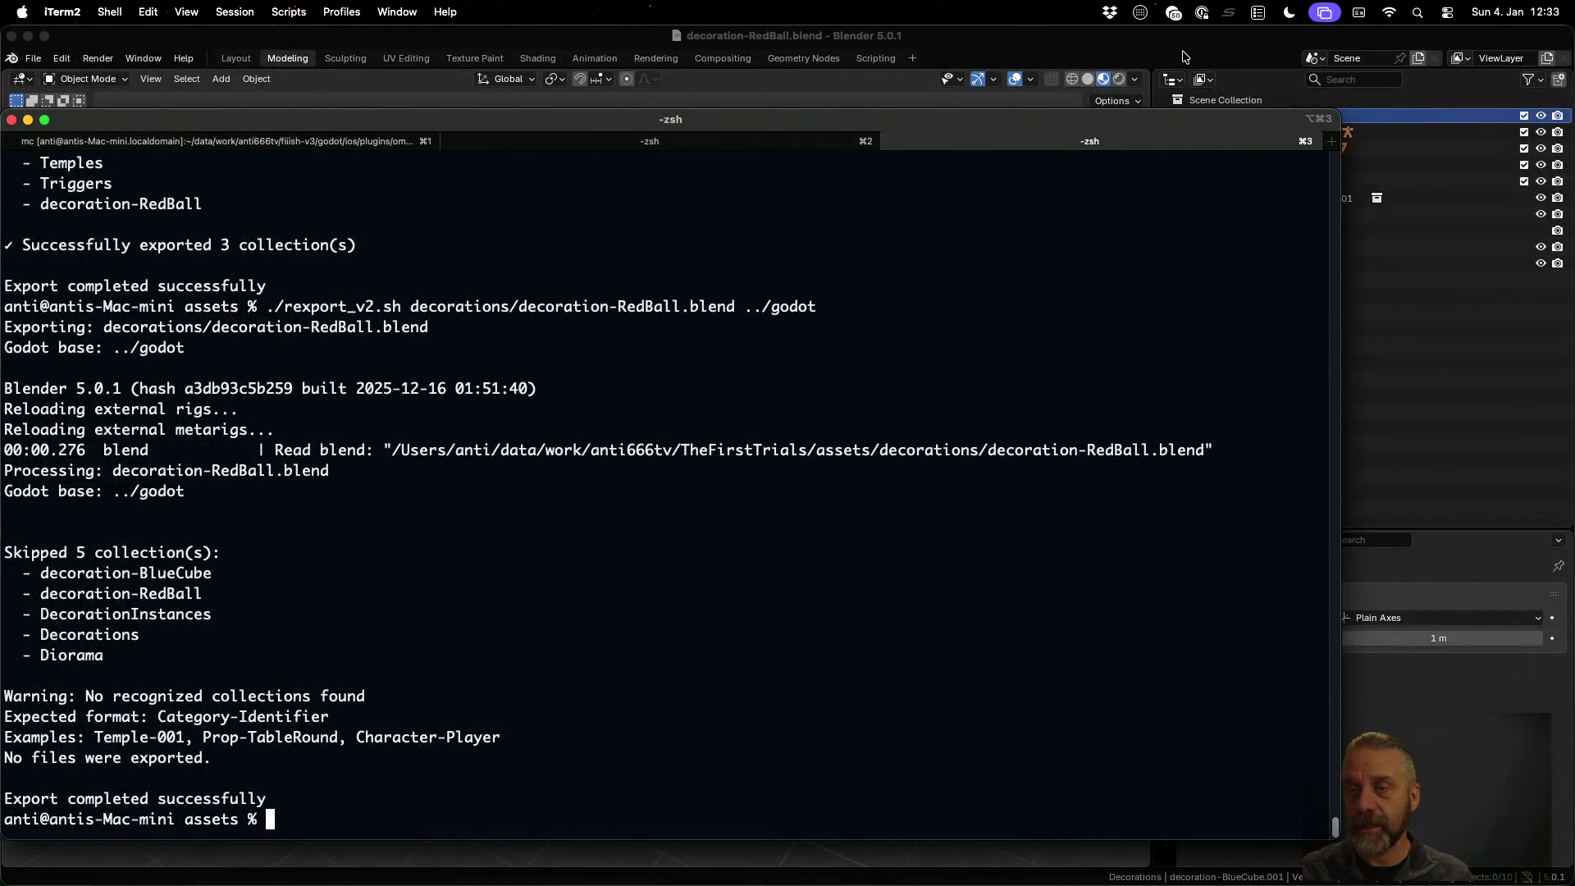
Rename the decoration-RedBall collection to Decoration-RedBall
{"action": "left_click", "coordinate": [1184, 57]}
{"action": "left_click", "coordinate": [1280, 181]}
{"action": "left_click", "coordinate": [1290, 202]}
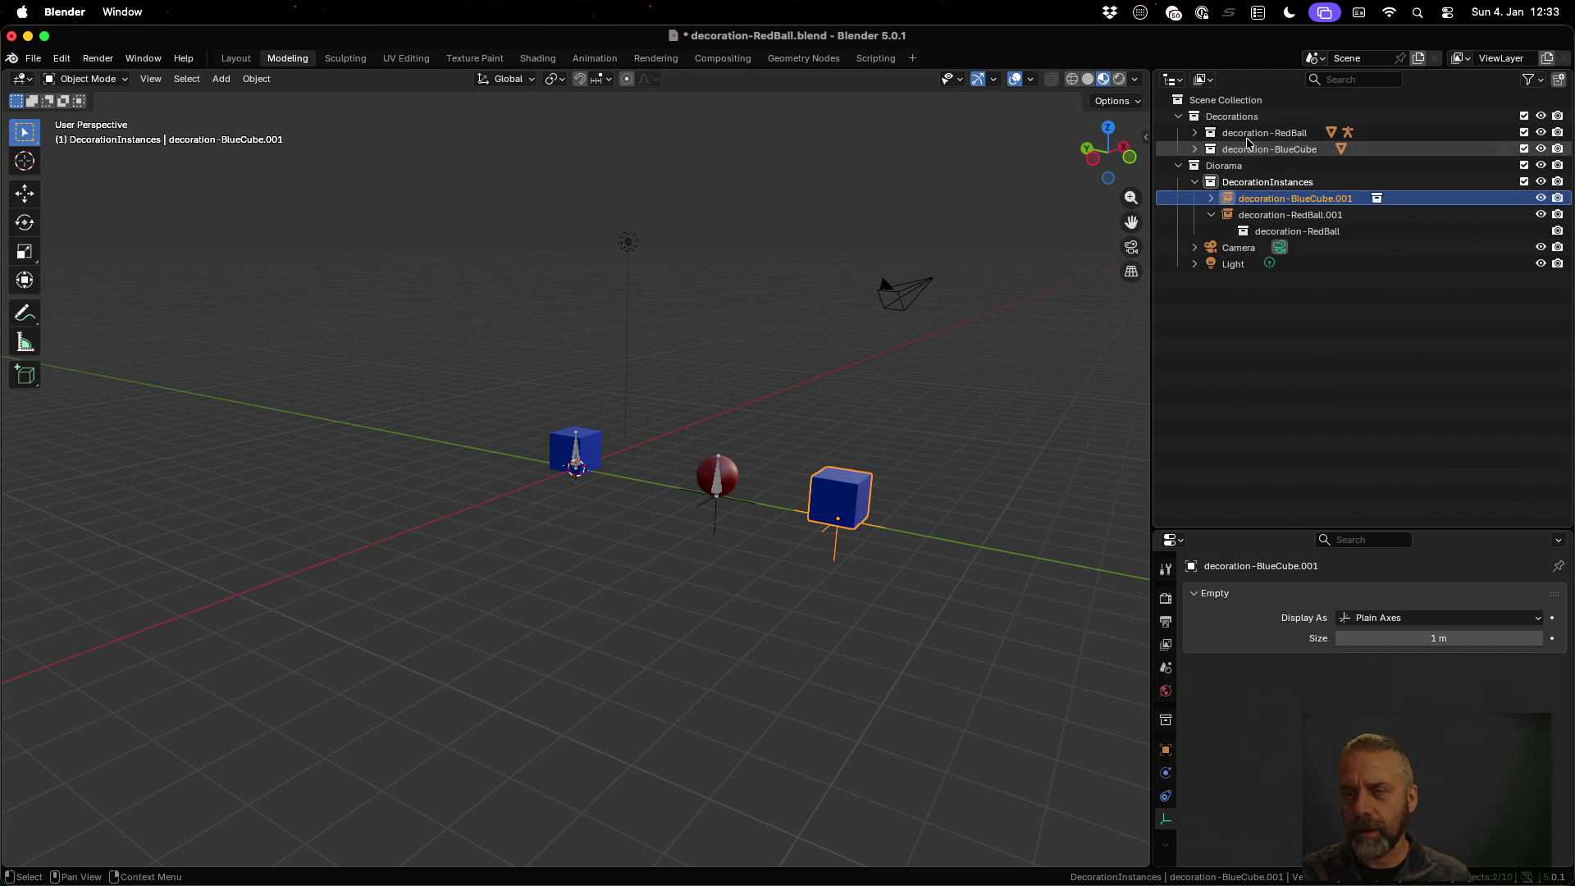
{"action": "double_click", "coordinate": [1301, 133]}
{"action": "key", "text": "Home"}
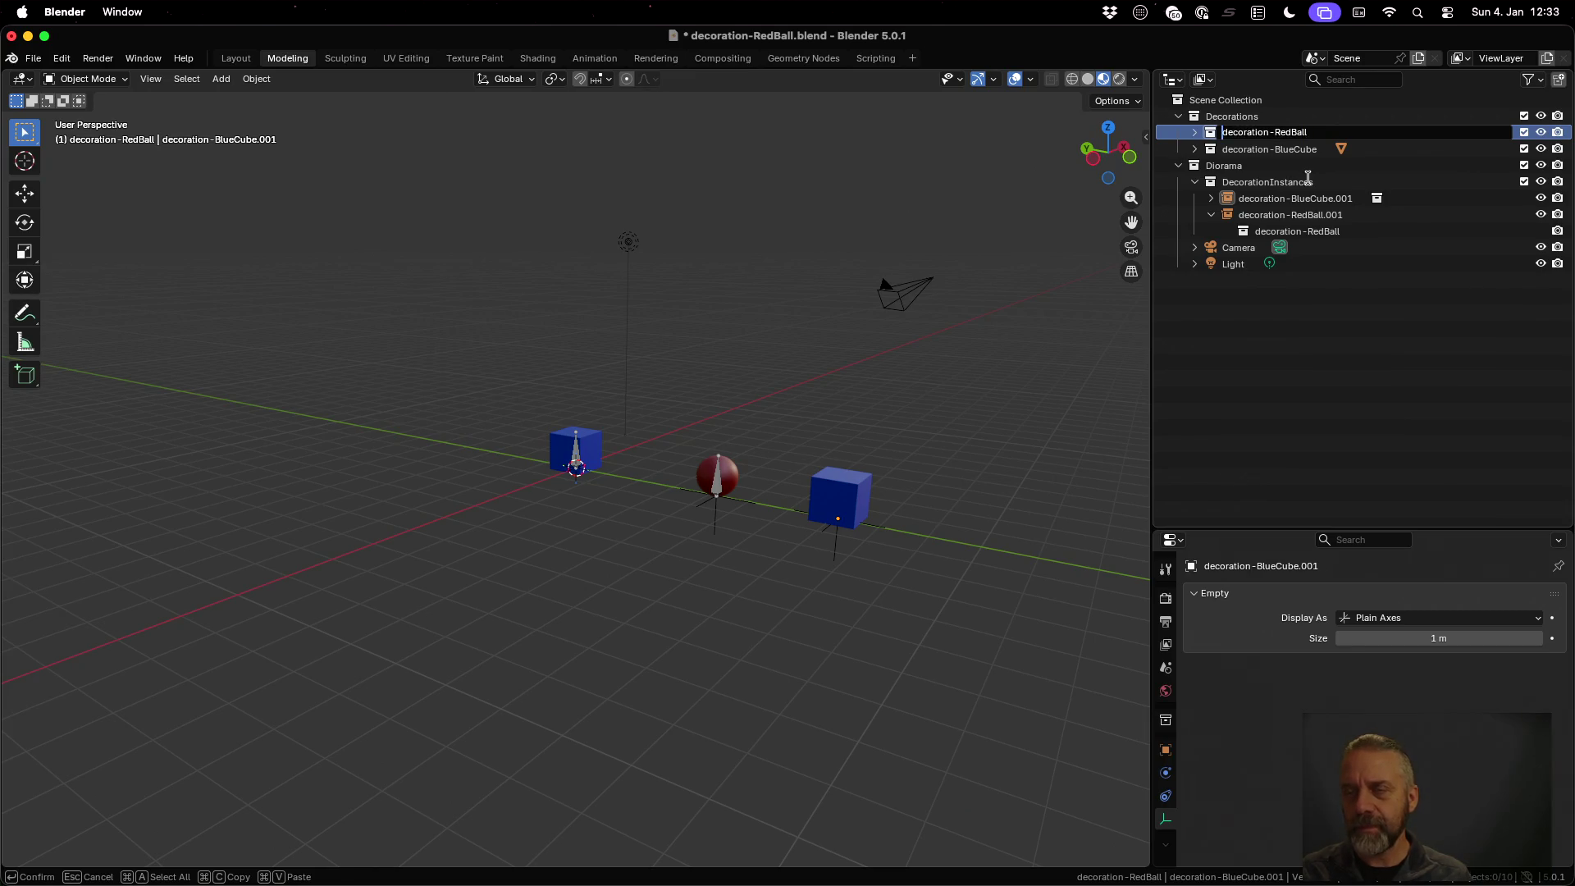
{"action": "key", "text": "Delete"}
{"action": "type", "text": "D"}
{"action": "key", "text": "Return"}
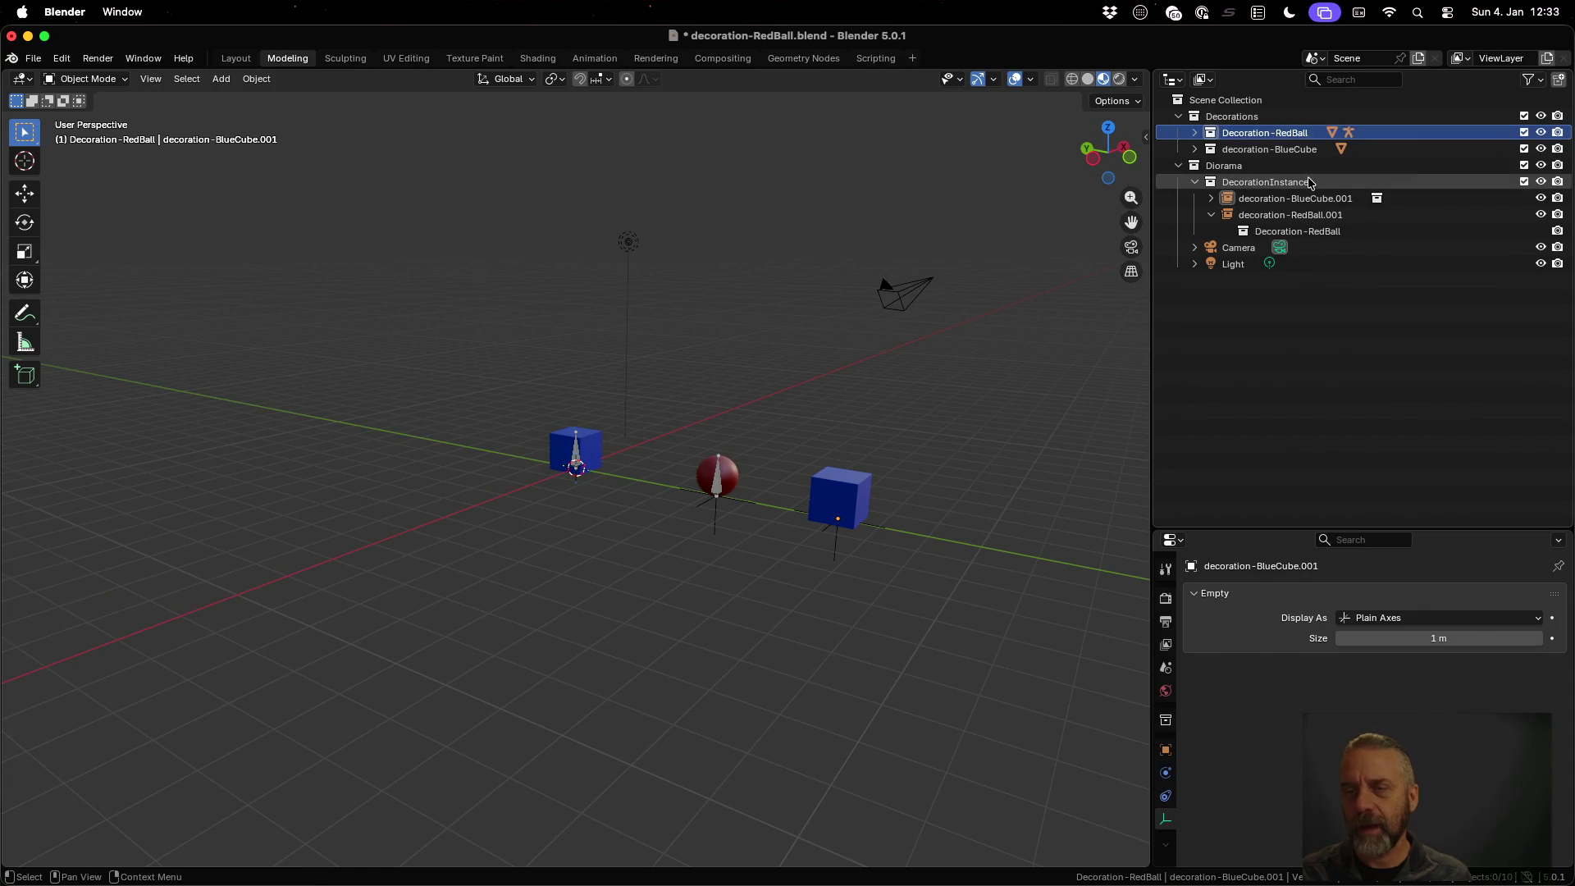
Rename the decoration-BlueCube collection to Decoration-BlueCube and save decoration-RedBall.blend
{"action": "left_click", "coordinate": [1252, 150]}
{"action": "key", "text": "F2"}
{"action": "key", "text": "BackSpace"}
{"action": "type", "text": "D"}
{"action": "key", "text": "Return"}
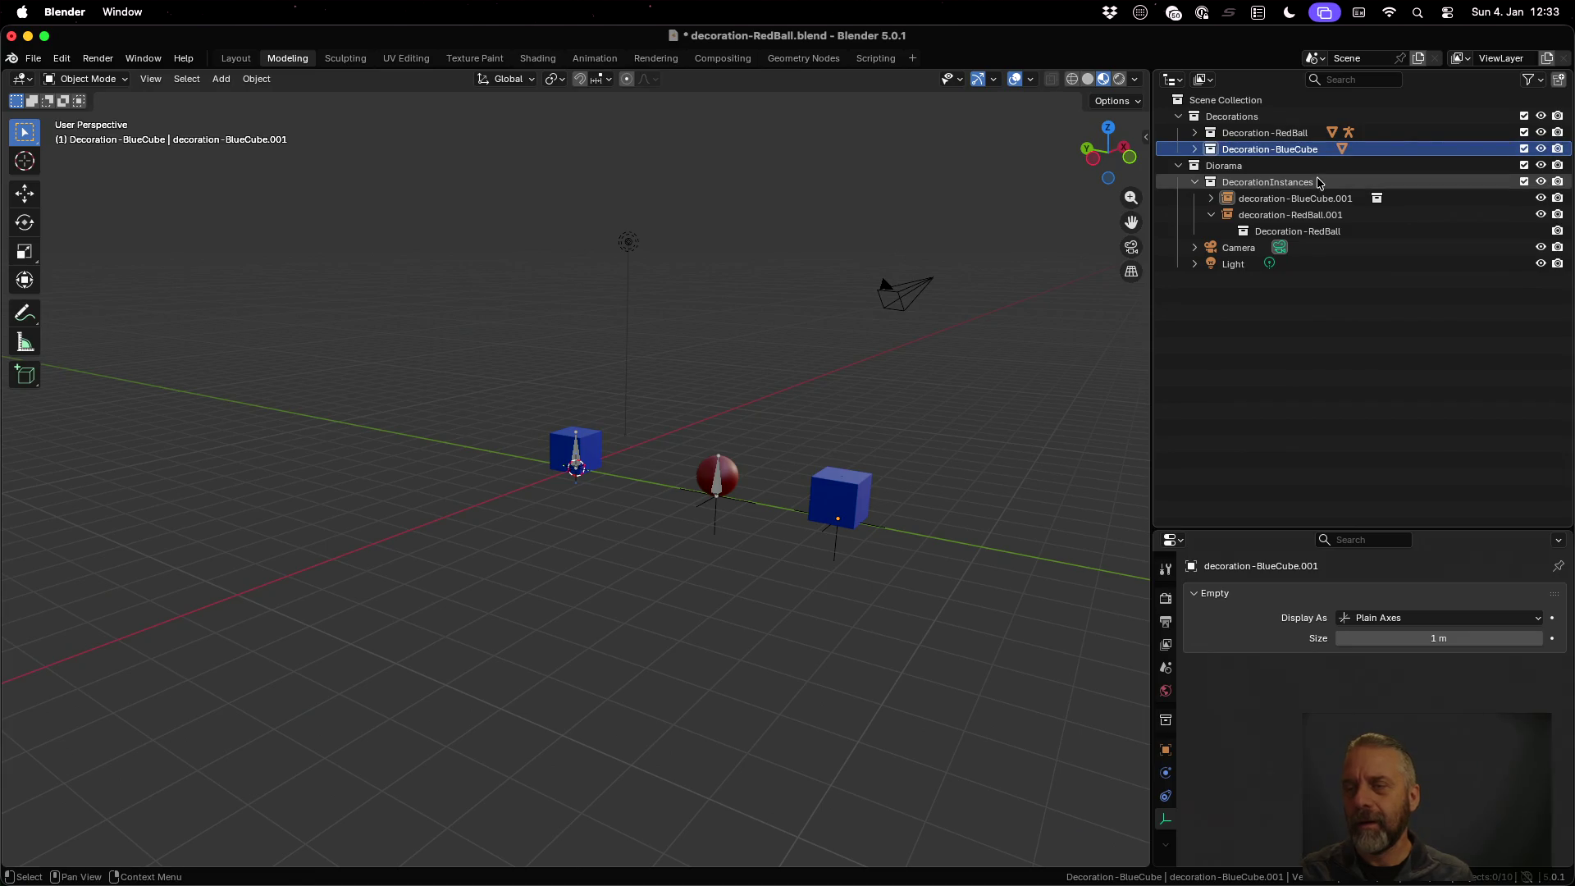
{"action": "key", "text": "super+s"}
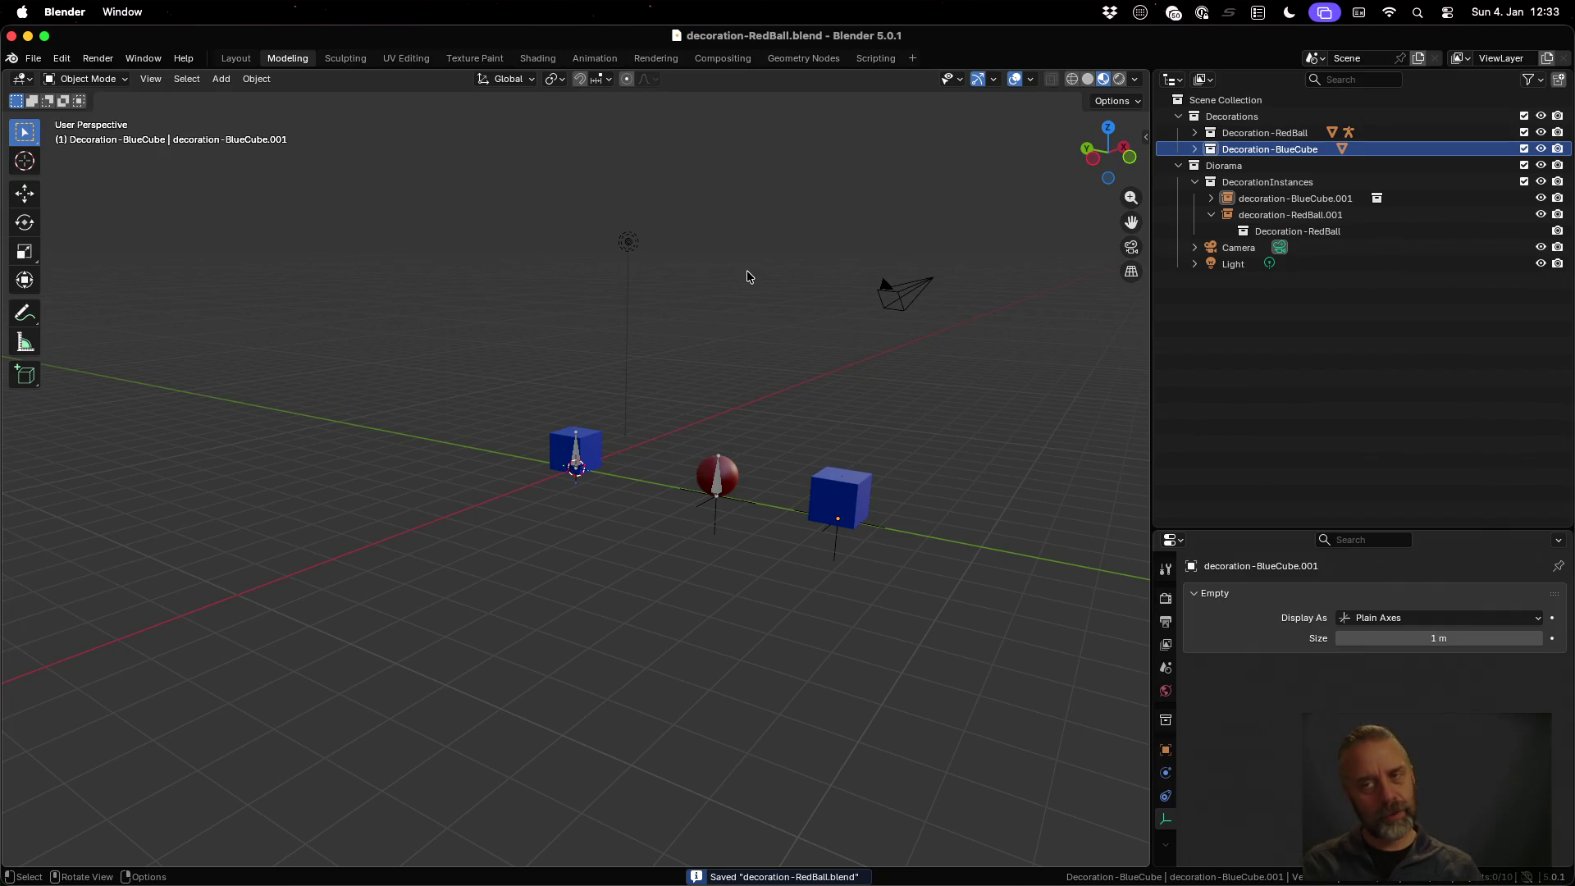
Open temple-test.blend from the recent files list
{"action": "left_click", "coordinate": [32, 61]}
{"action": "mouse_move", "coordinate": [86, 110]}
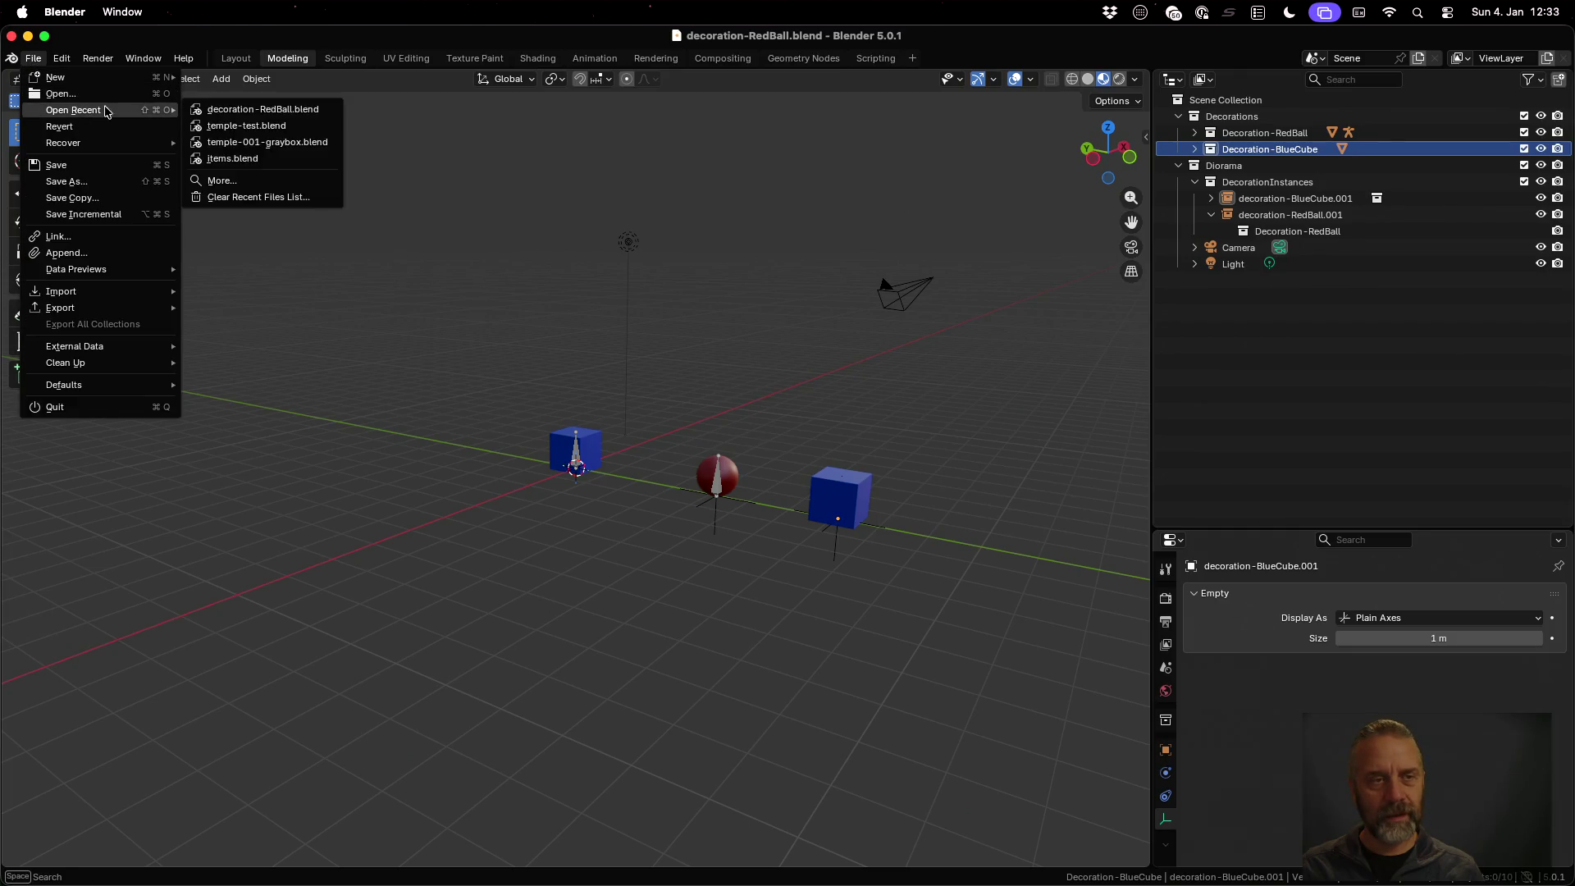
{"action": "left_click", "coordinate": [246, 126]}
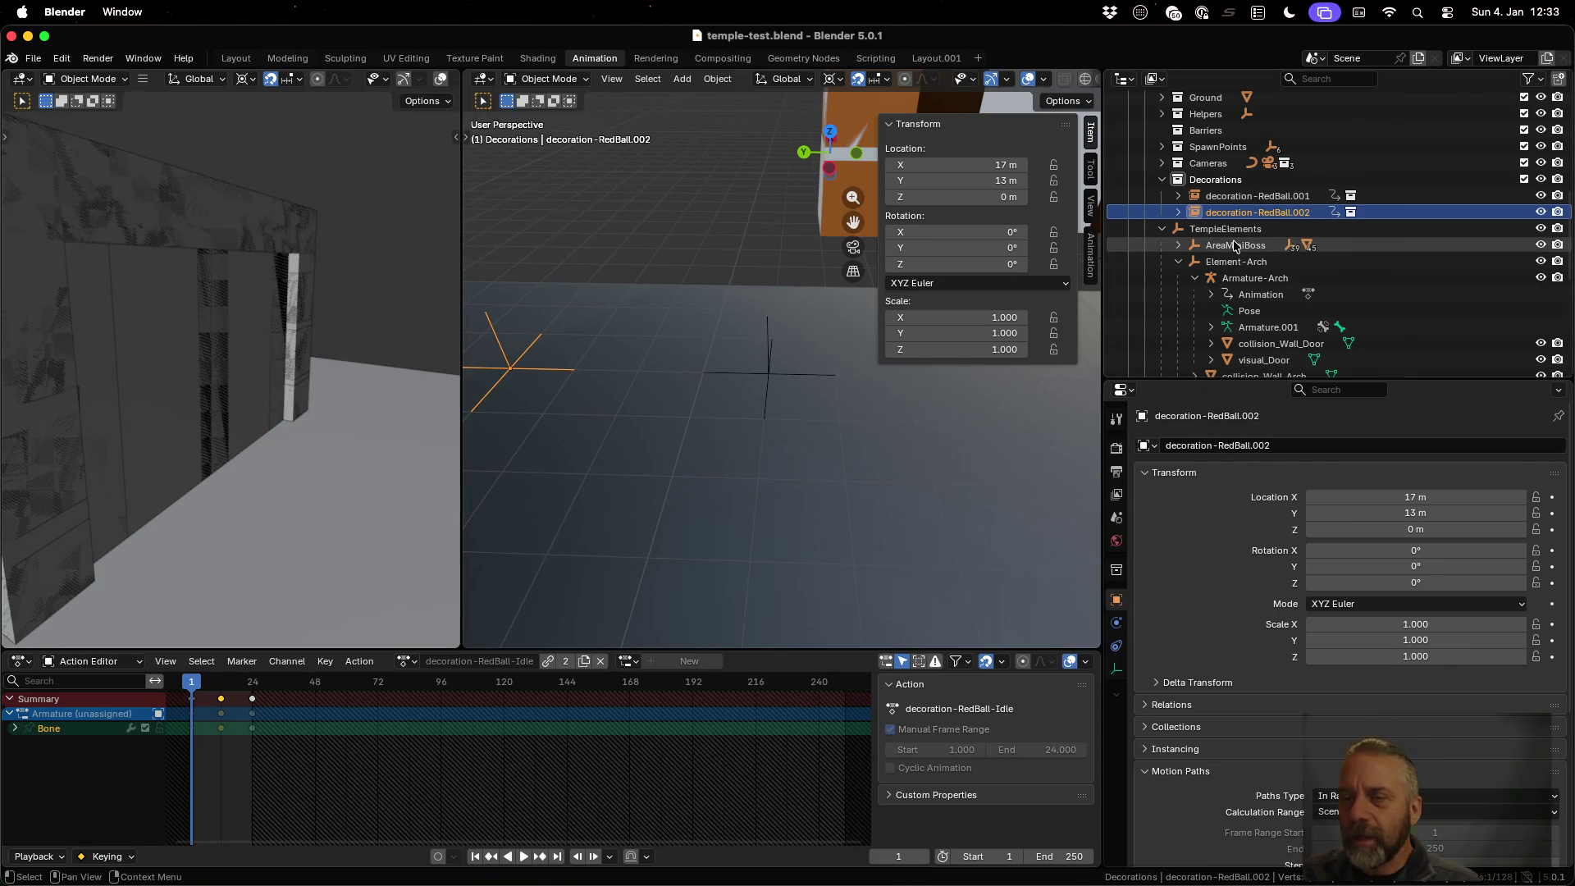
Check the linked decoration-RedBall's Instancing collection, keeping it set to decoration-RedBall
{"action": "scroll", "coordinate": [1262, 184], "scroll_direction": "up", "scroll_amount": 10}
{"action": "left_click", "coordinate": [1267, 150]}
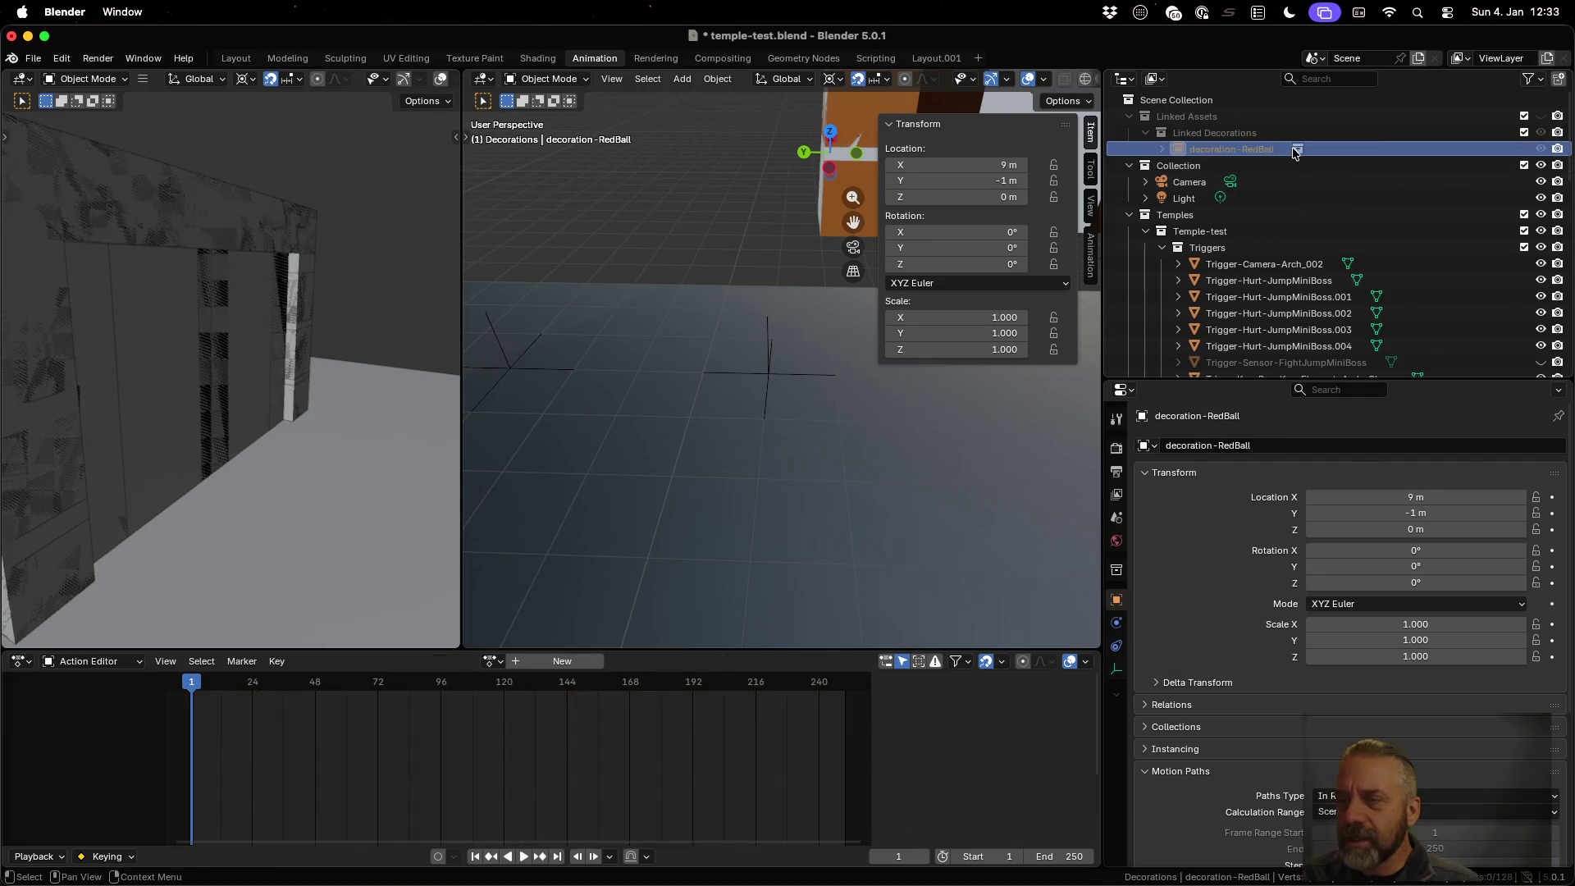
{"action": "scroll", "coordinate": [1197, 560], "scroll_direction": "down", "scroll_amount": 5}
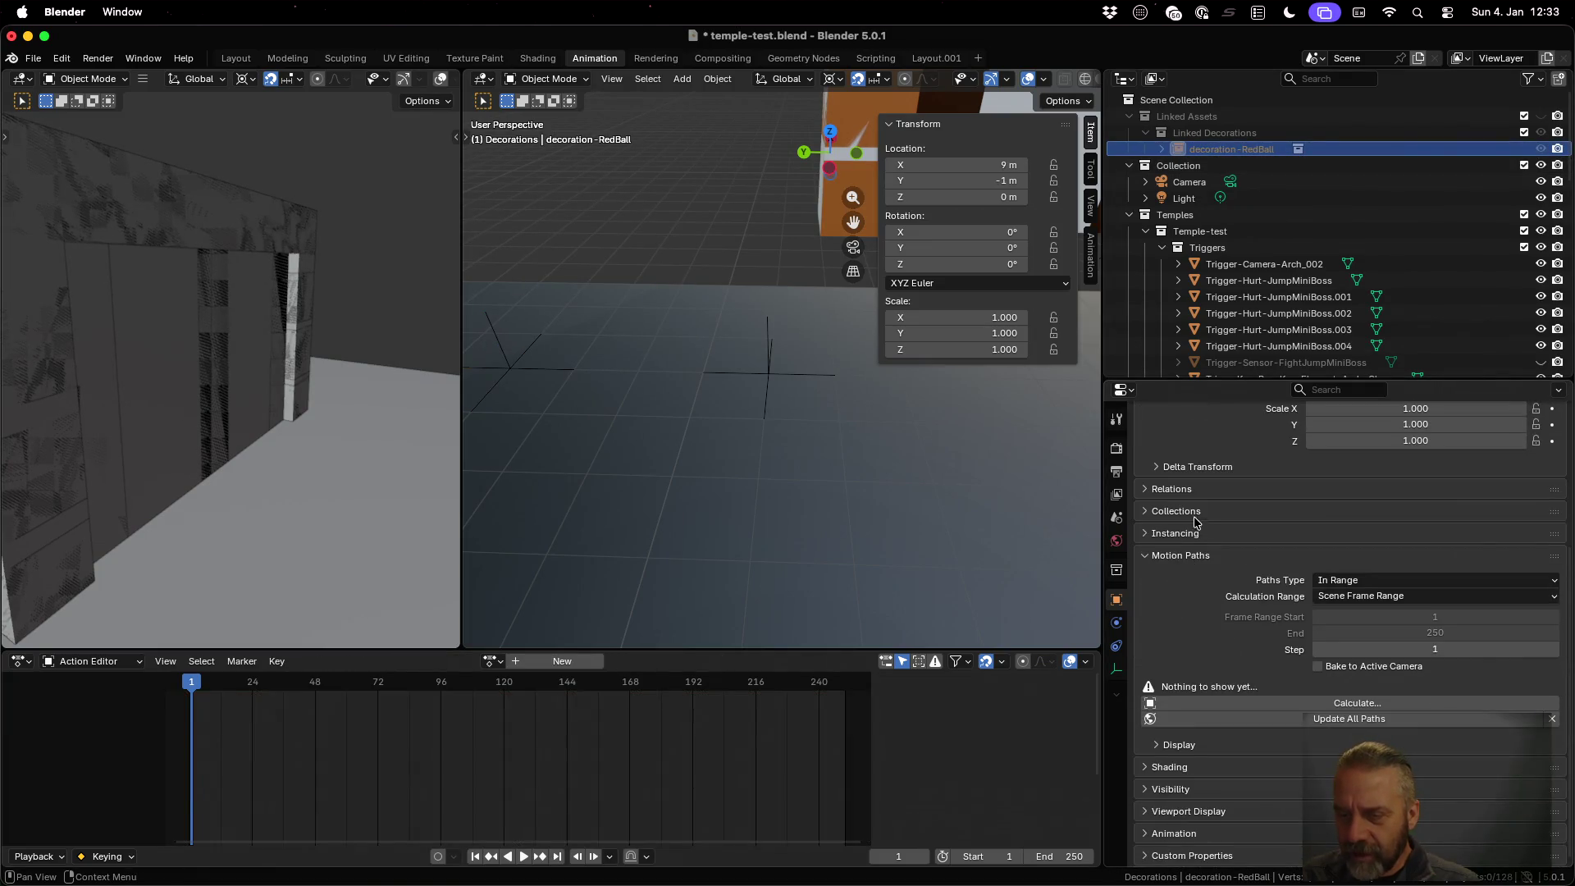
{"action": "left_click", "coordinate": [1180, 534]}
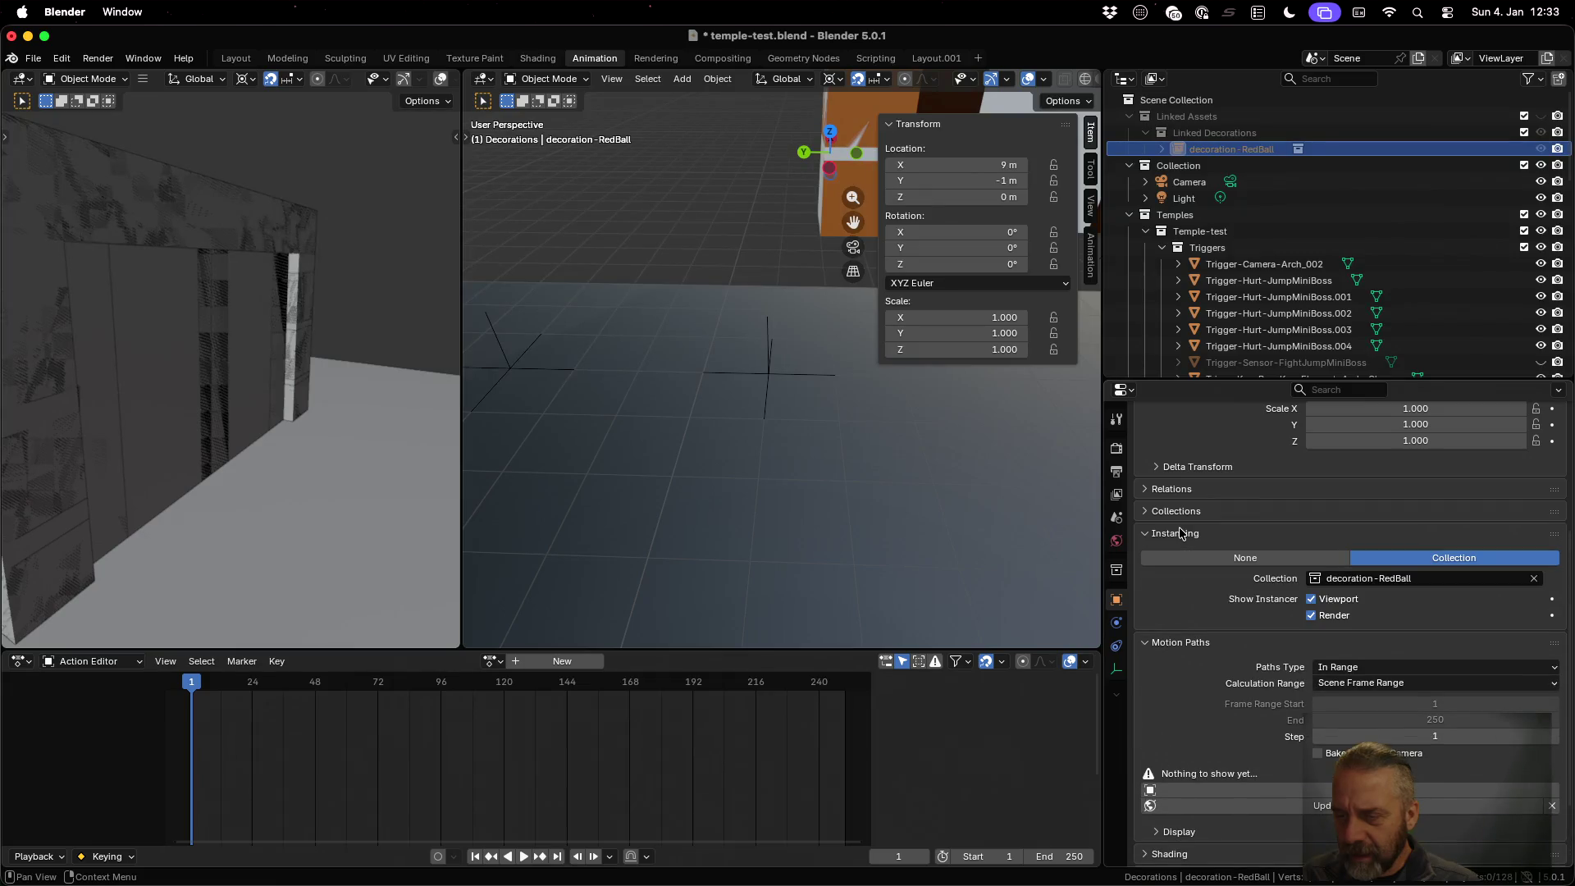
{"action": "left_click", "coordinate": [1315, 582]}
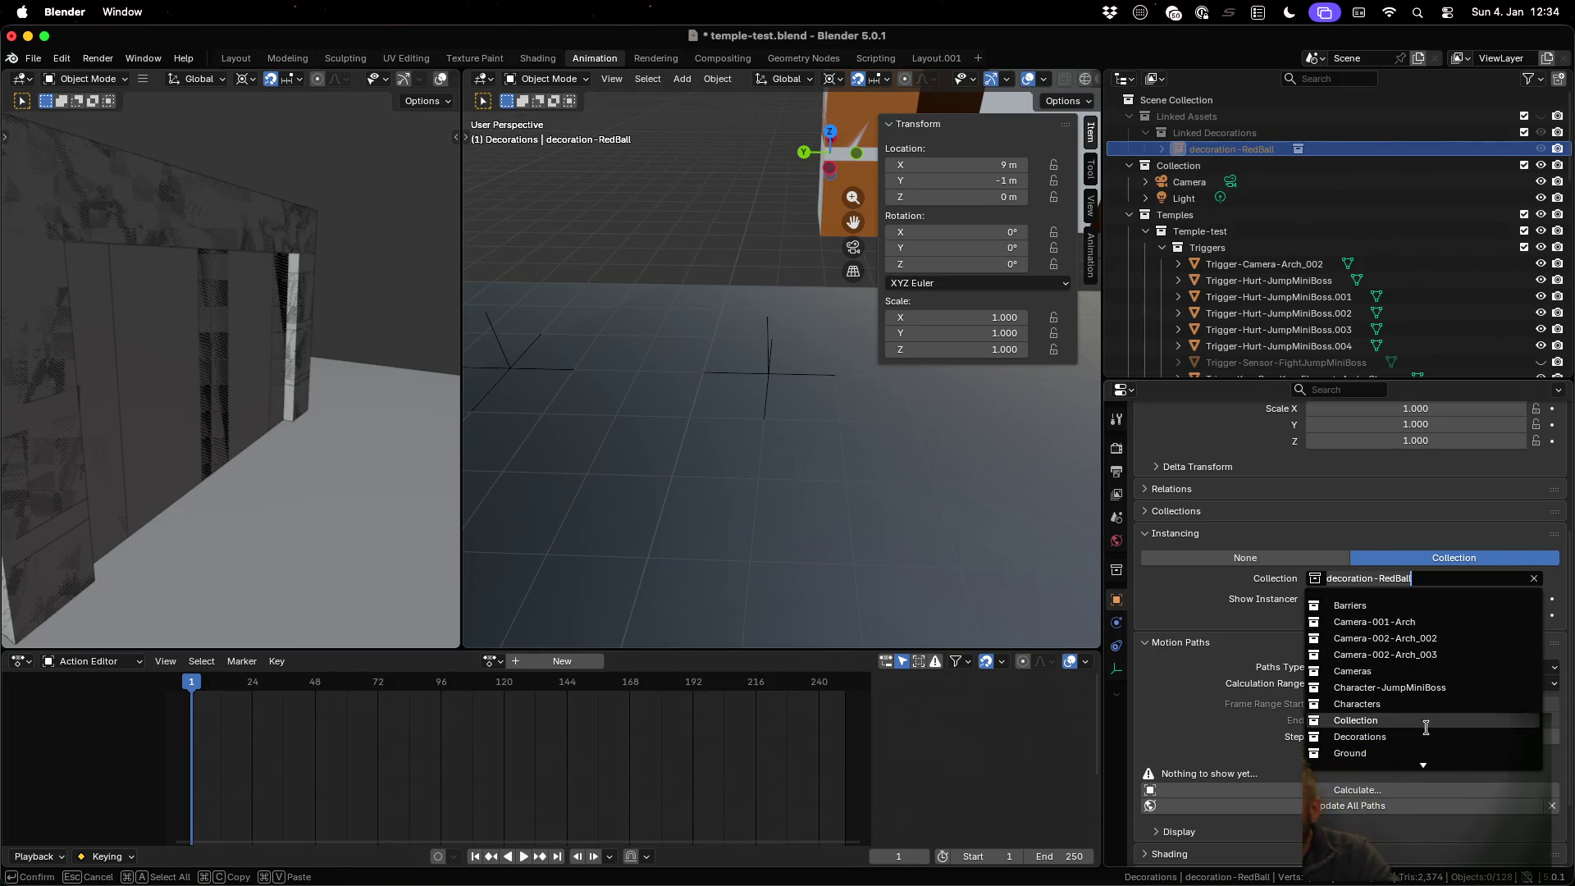
{"action": "scroll", "coordinate": [1424, 733], "scroll_direction": "down", "scroll_amount": 2}
{"action": "scroll", "coordinate": [1425, 732], "scroll_direction": "down", "scroll_amount": 8}
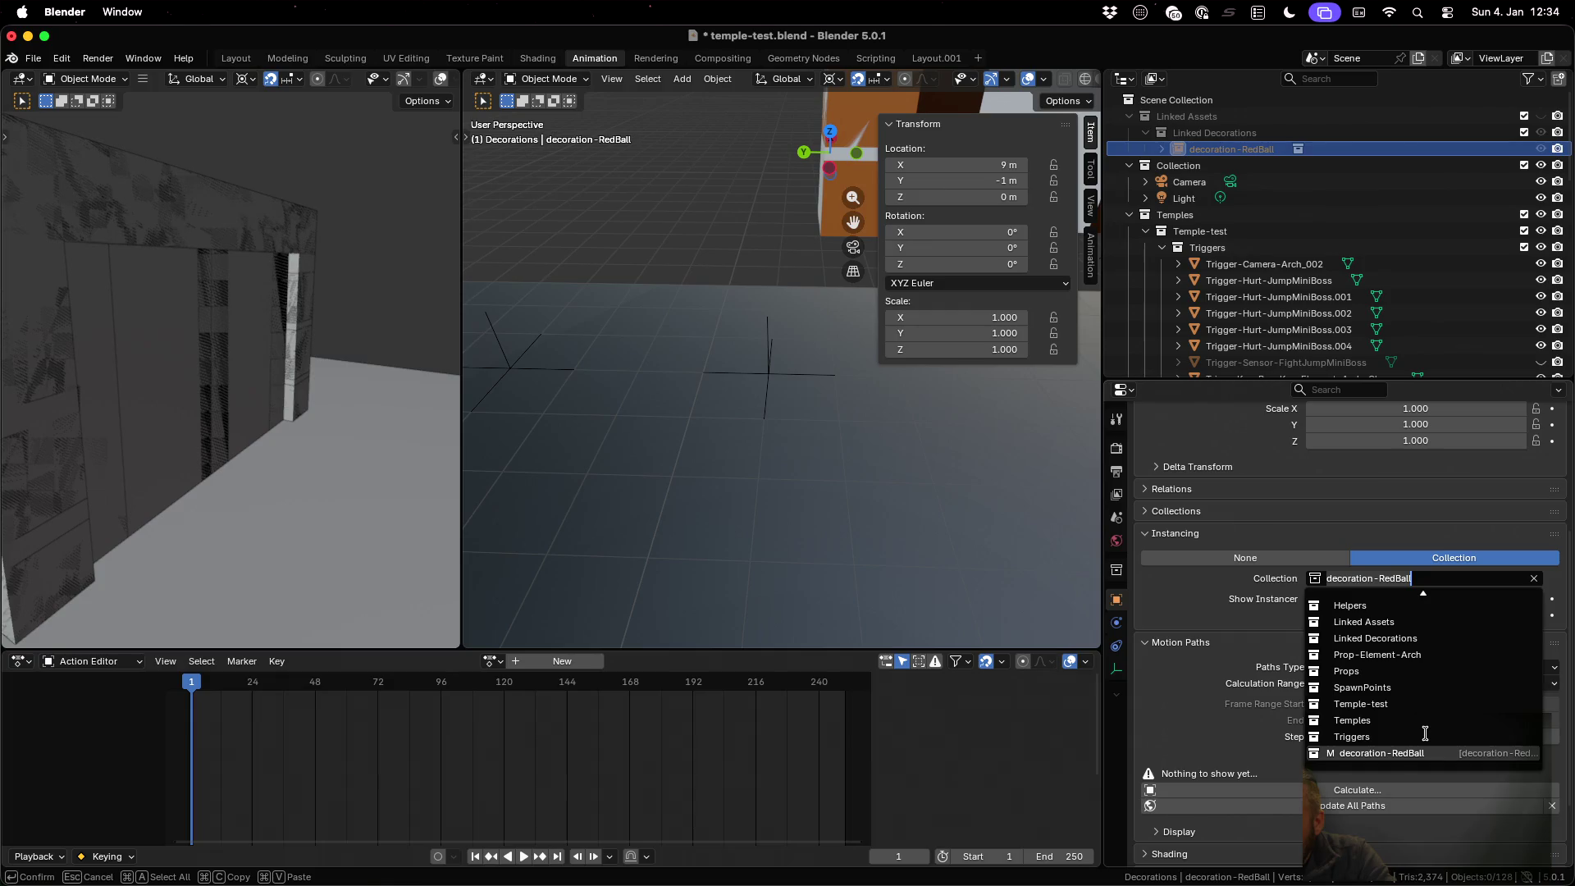
{"action": "left_click", "coordinate": [1390, 752]}
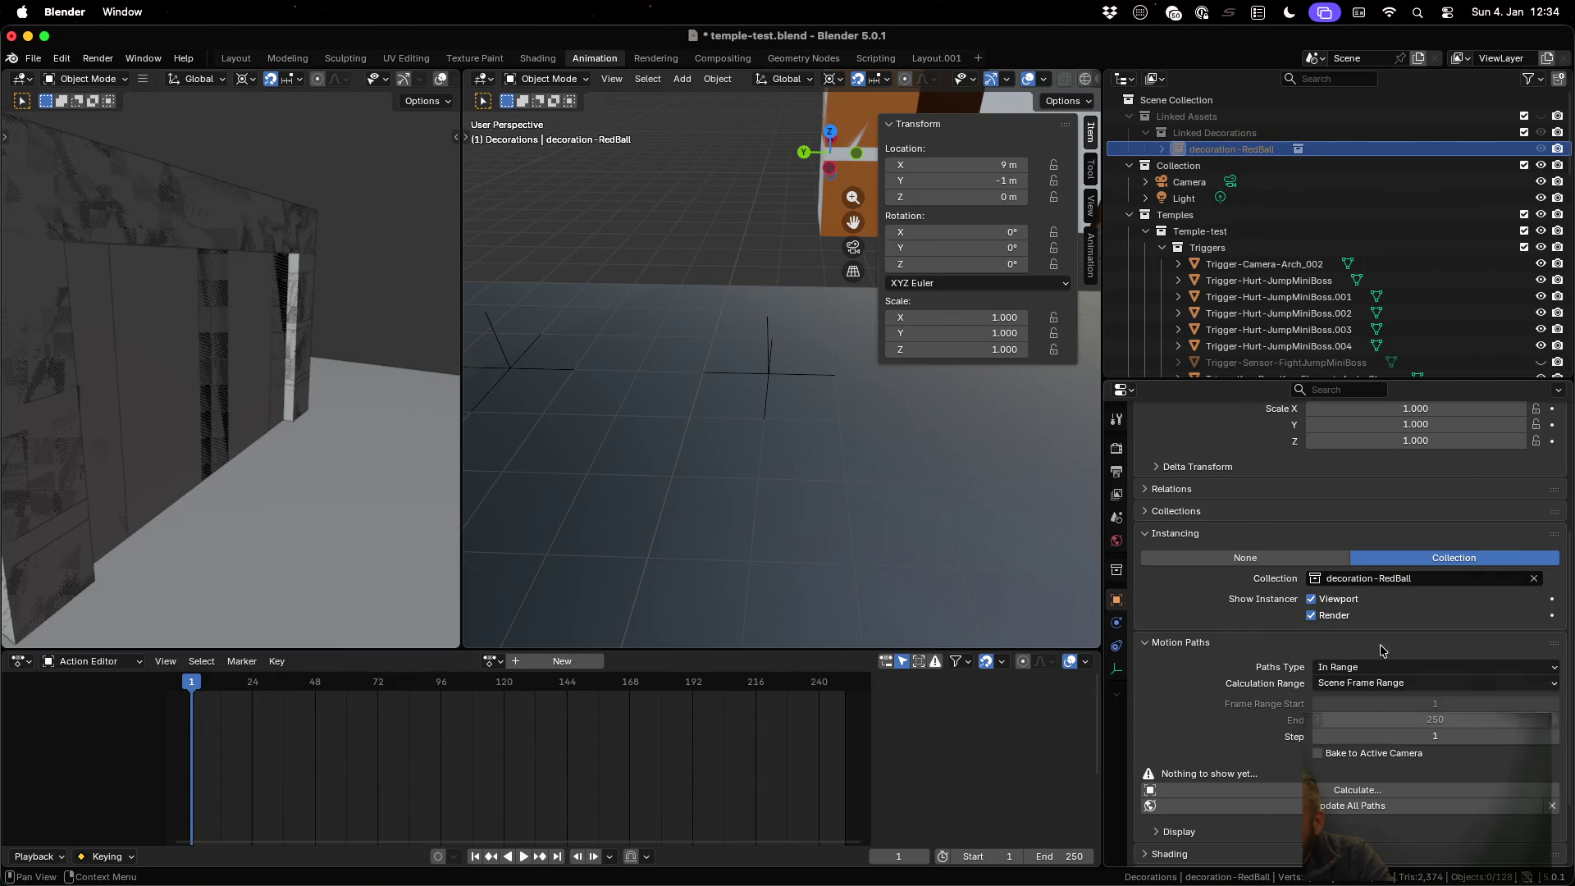
{"action": "left_click", "coordinate": [1358, 580]}
{"action": "scroll", "coordinate": [1384, 660], "scroll_direction": "down", "scroll_amount": 10}
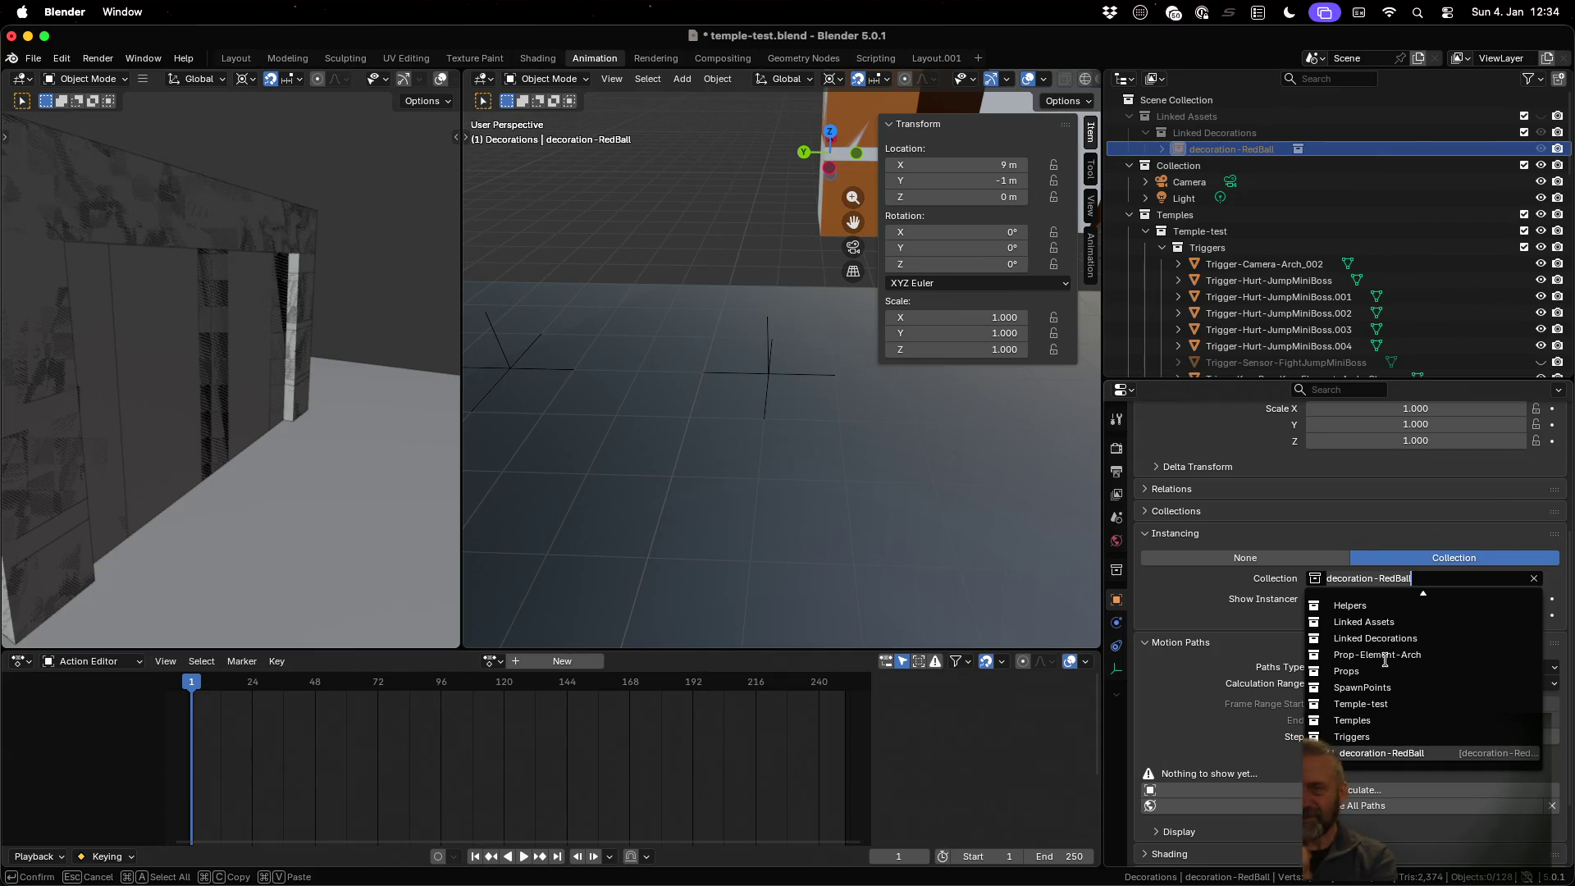
{"action": "key", "text": "Escape"}
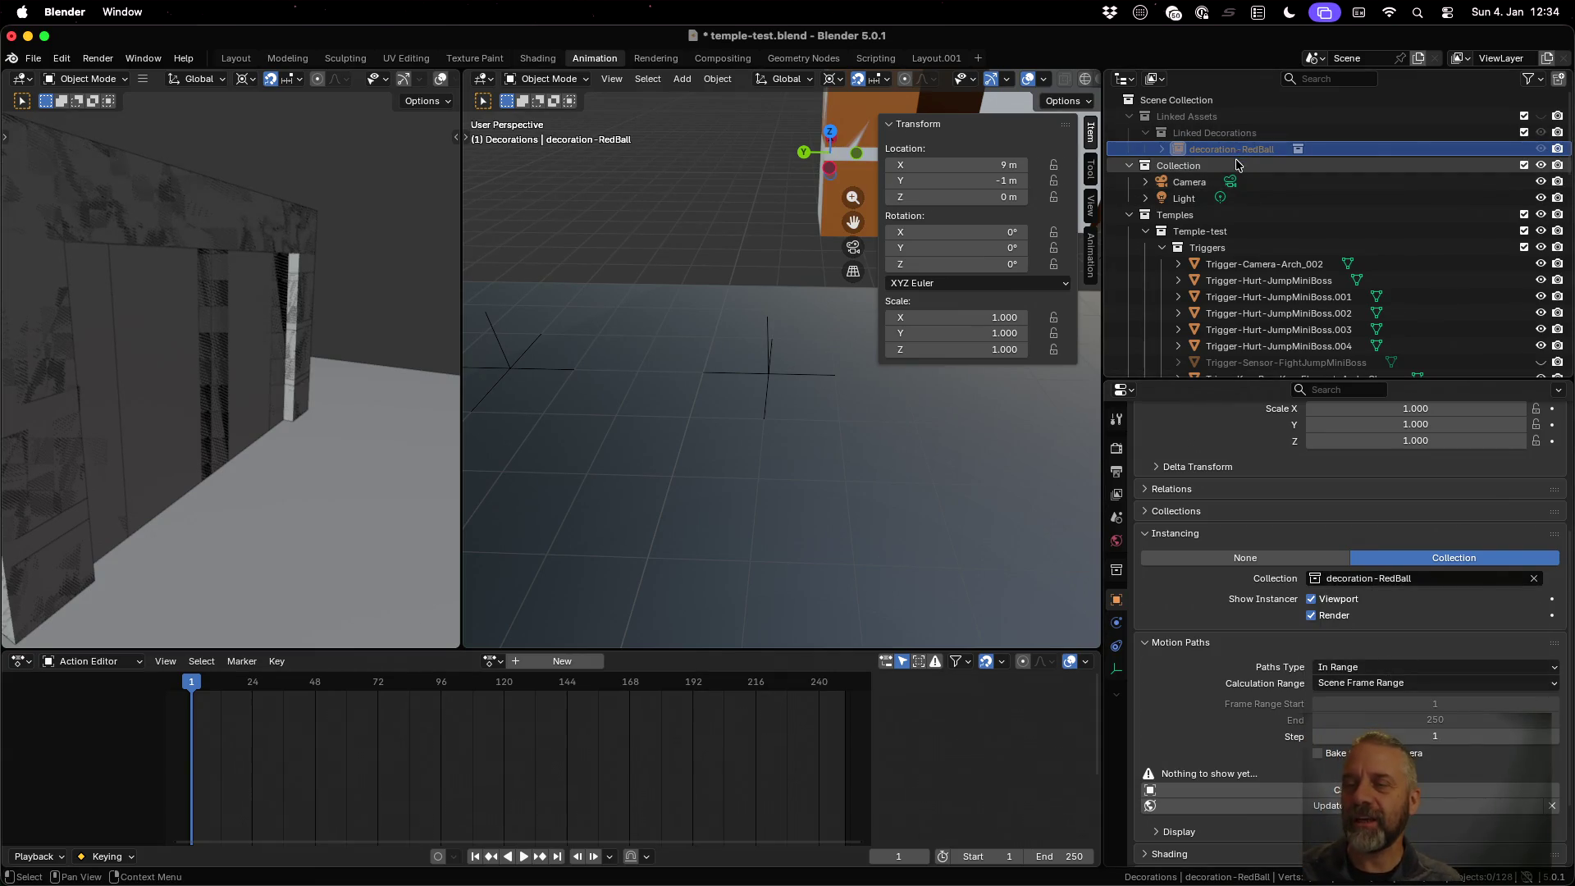
{"action": "right_click", "coordinate": [1235, 156]}
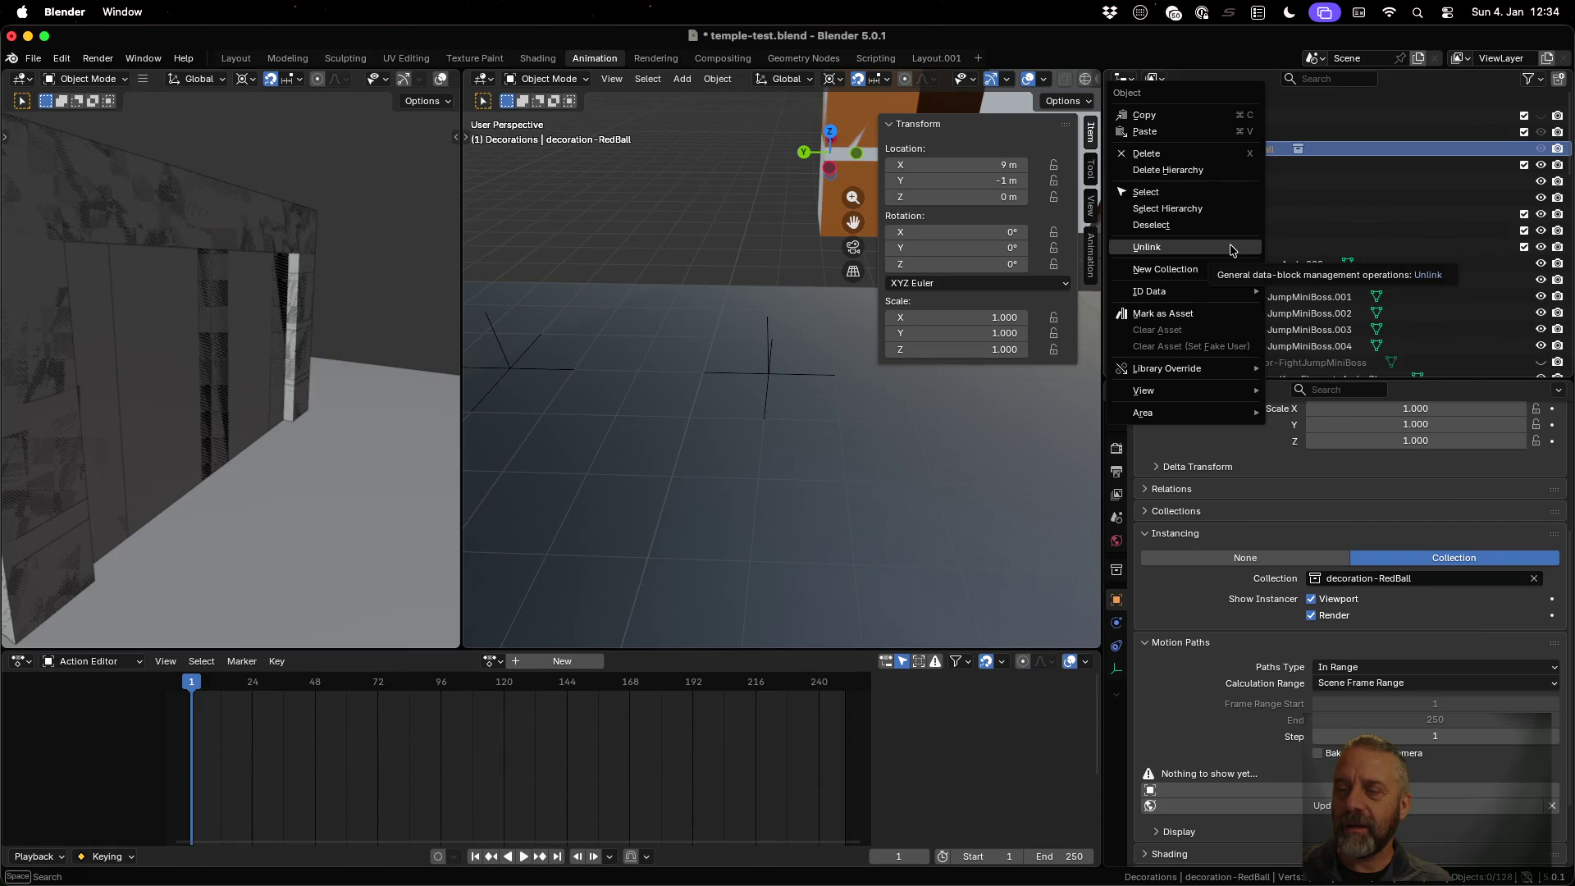
Look over decoration-RedBall's Library Override and ID Data options without changing anything, then go to Firefox
{"action": "mouse_move", "coordinate": [1222, 366]}
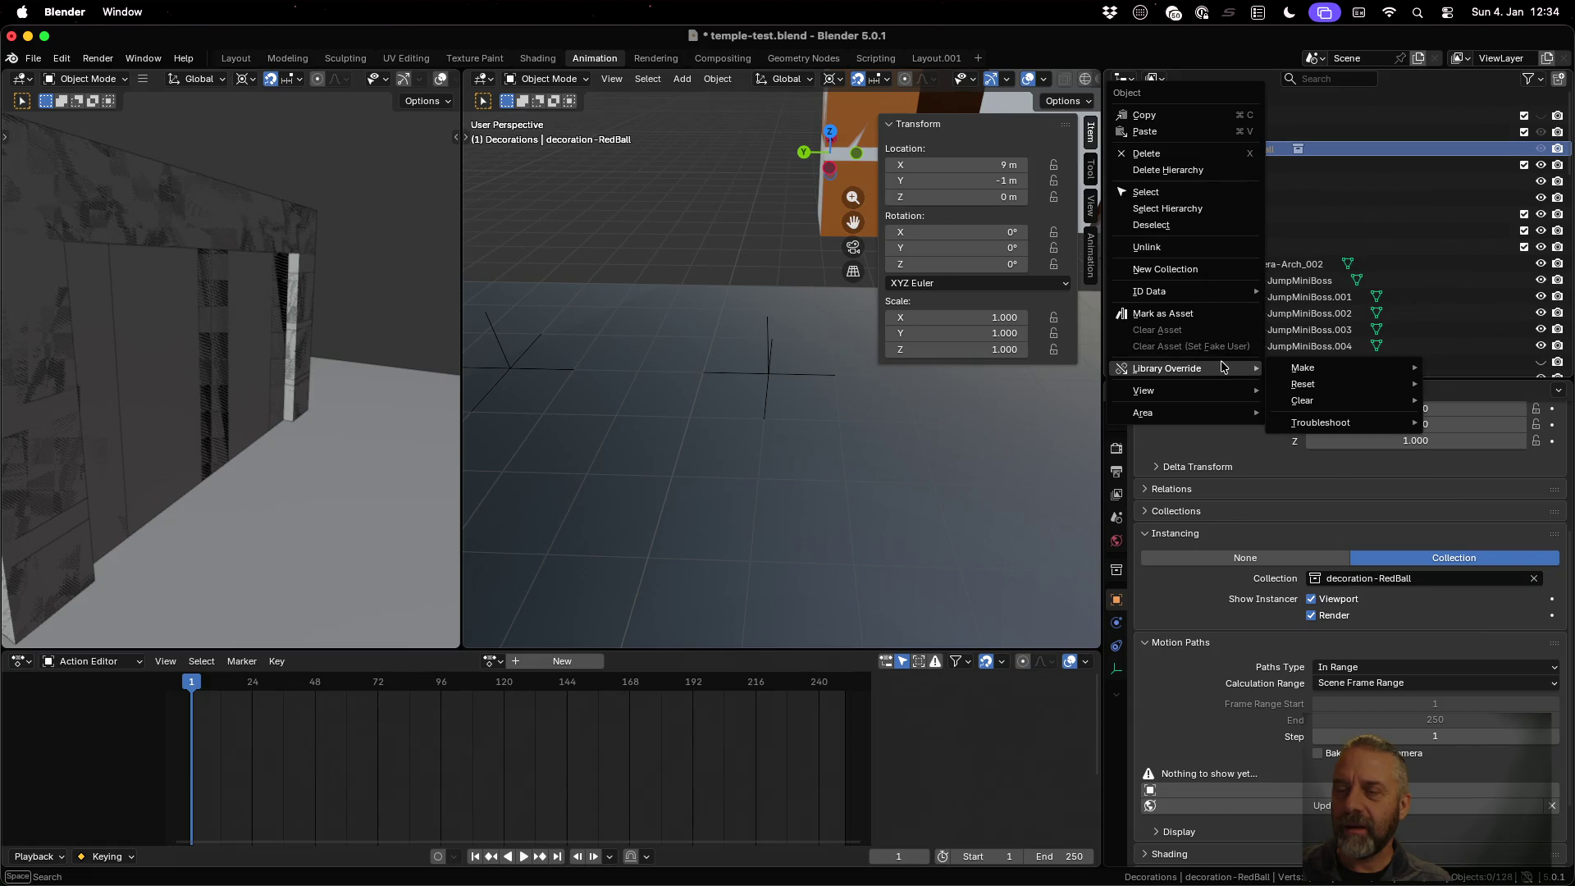
{"action": "mouse_move", "coordinate": [1204, 288]}
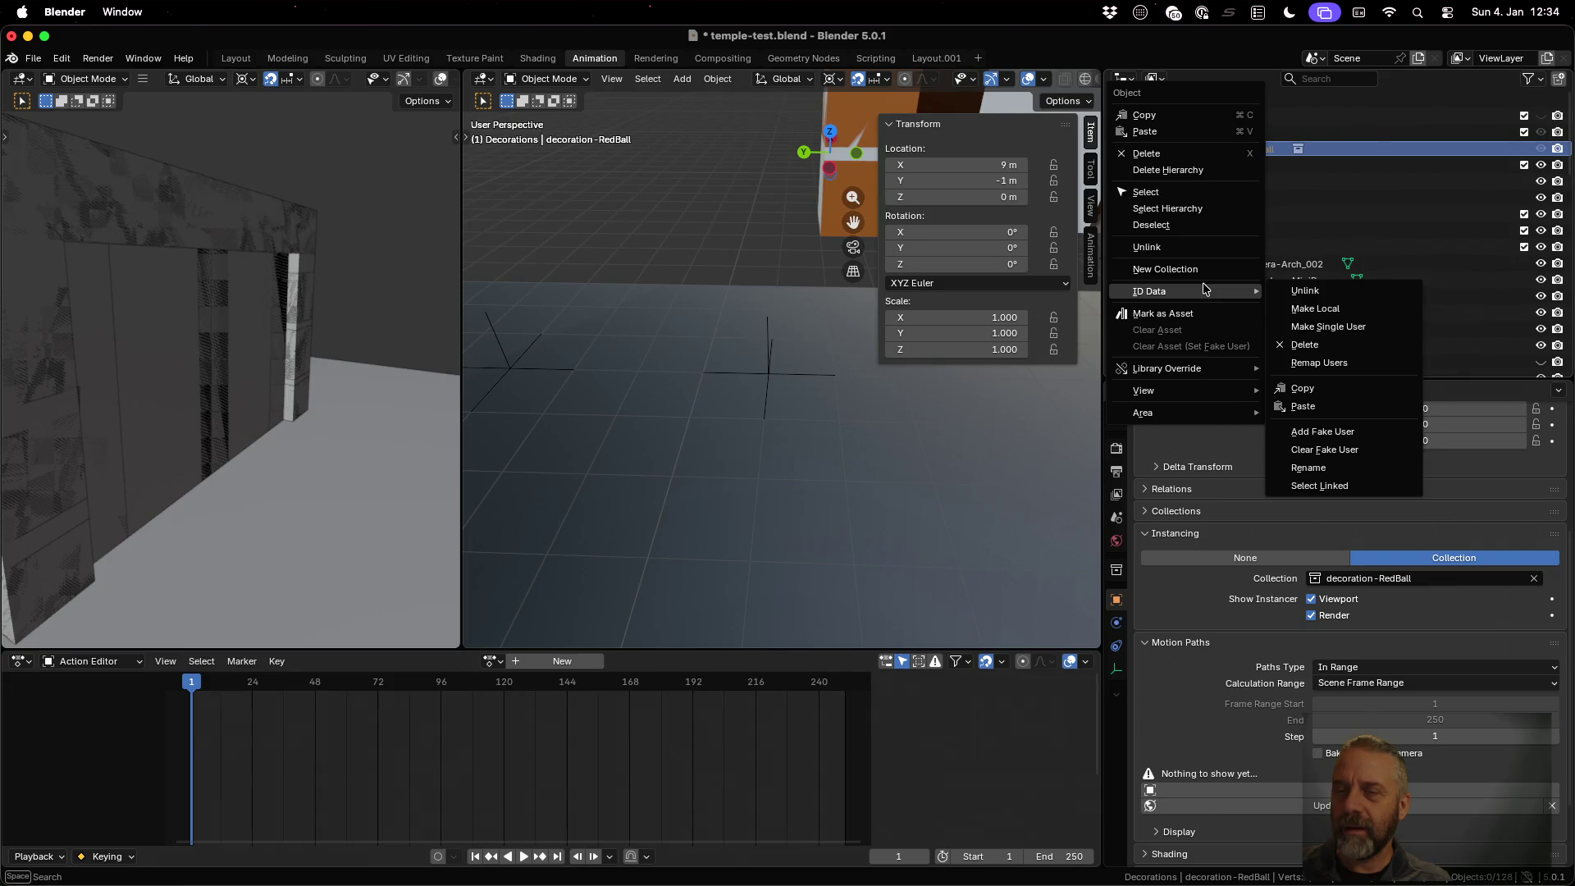
{"action": "left_click", "coordinate": [1312, 489]}
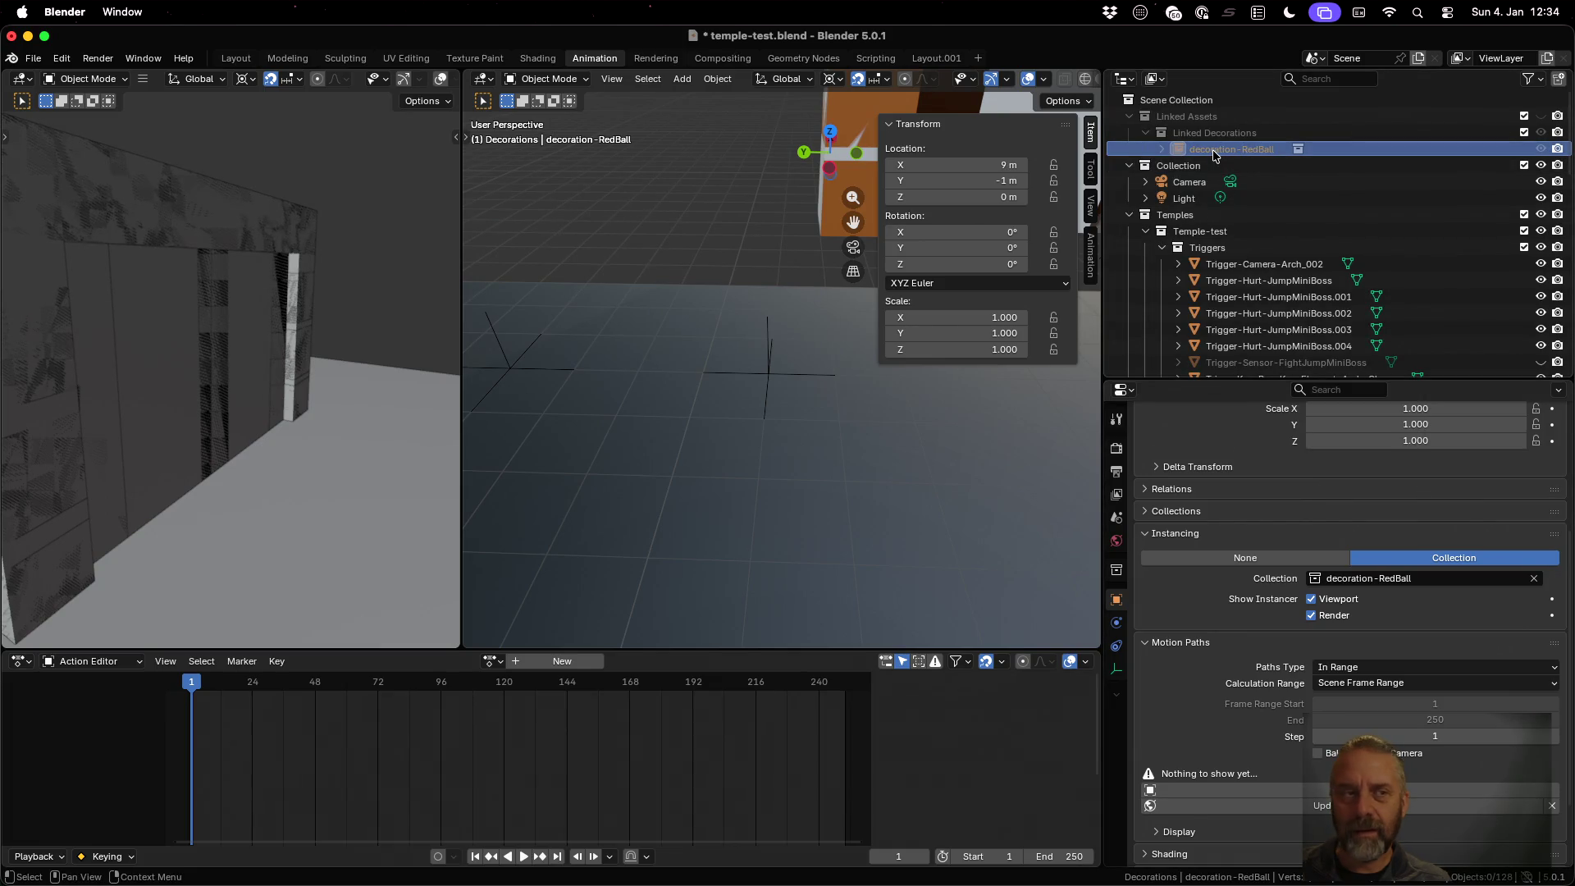
{"action": "key", "text": "ctrl+Left"}
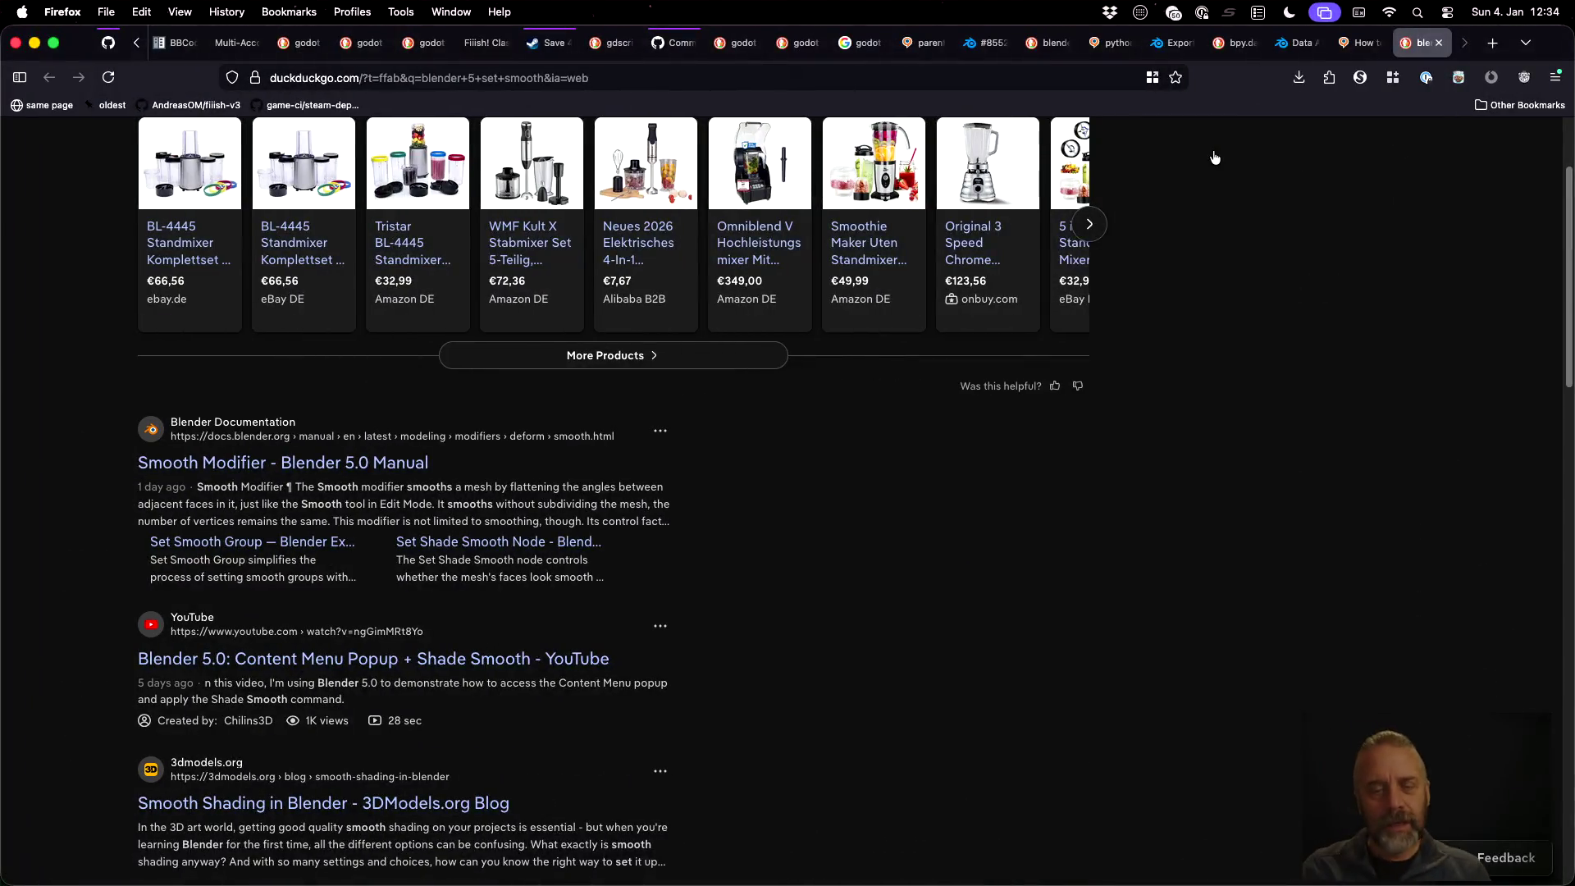
Search 'blender change path to linked object' and read the StackExchange Moving a Linked Library answer
{"action": "key", "text": "super+l"}
{"action": "type", "text": "blender c"}
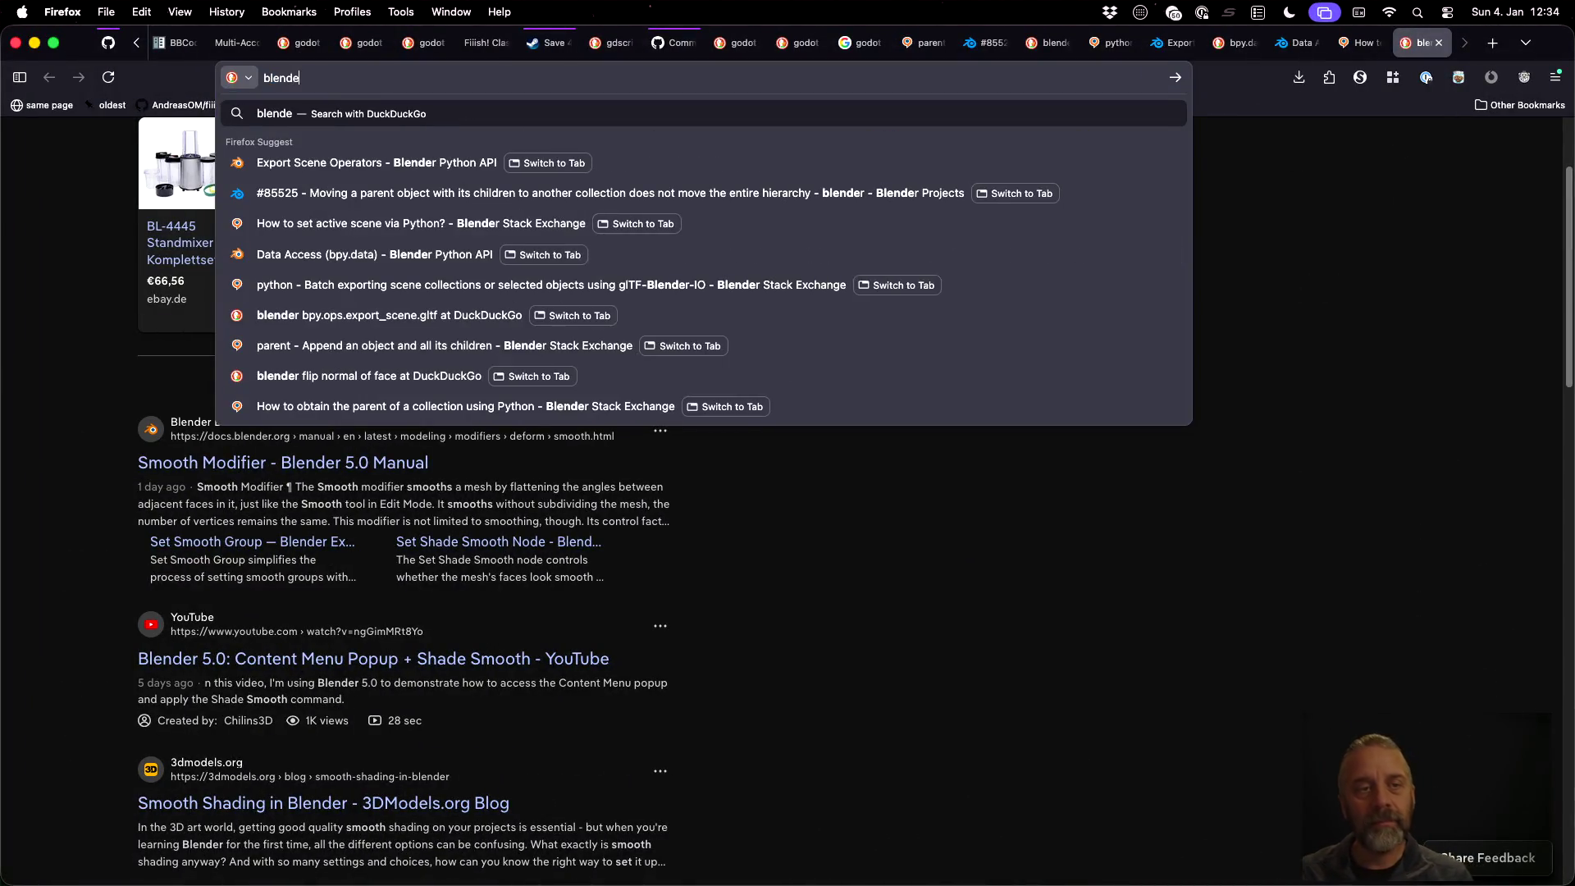
{"action": "type", "text": "han"}
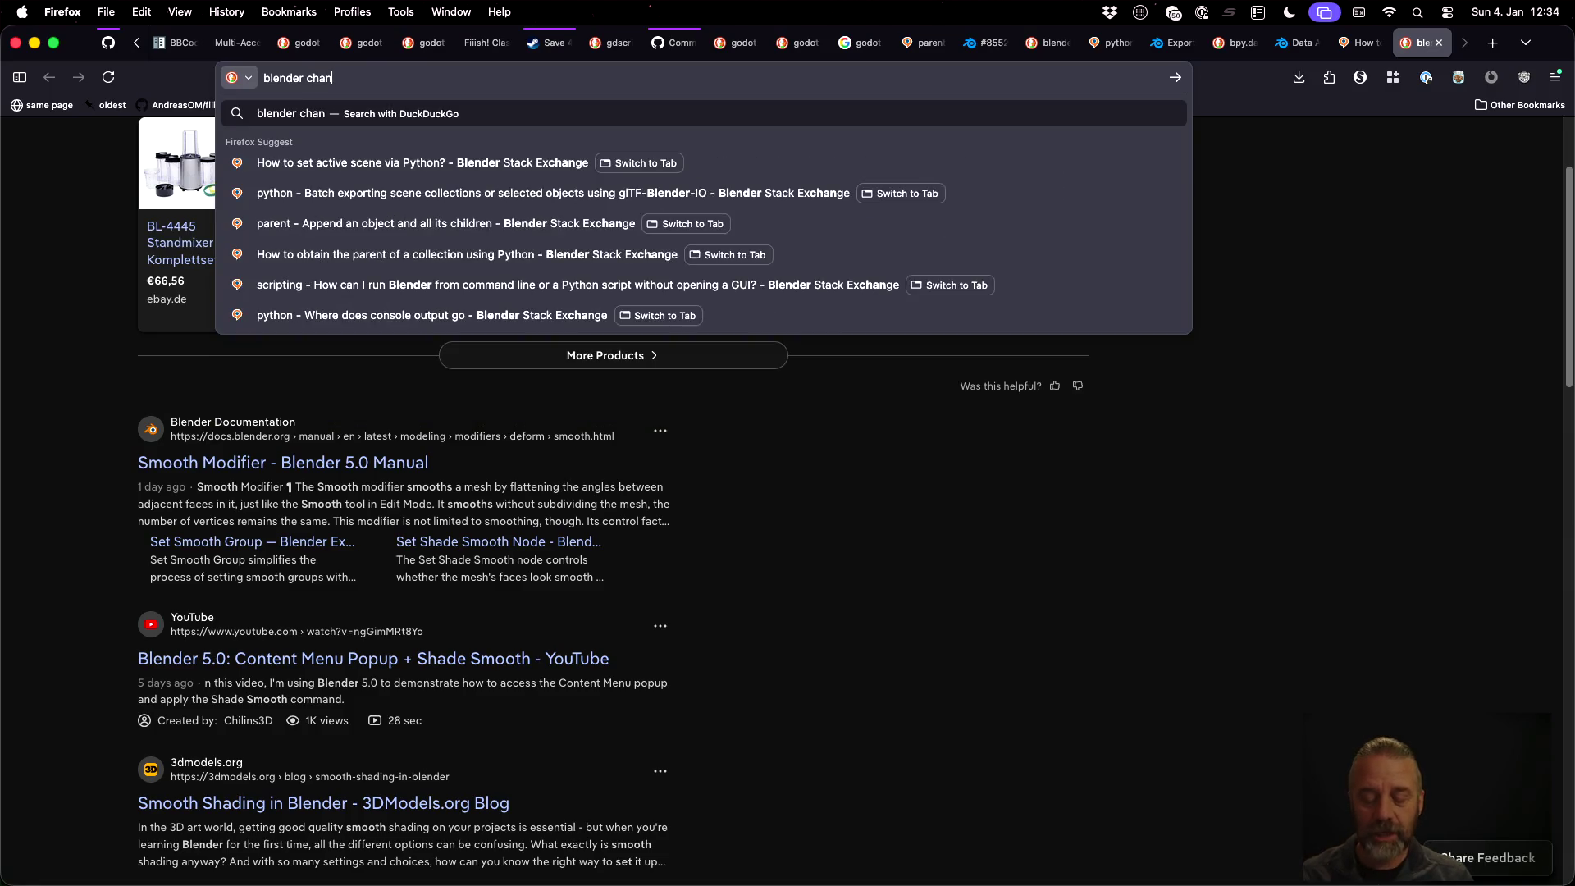
{"action": "type", "text": "ge path "}
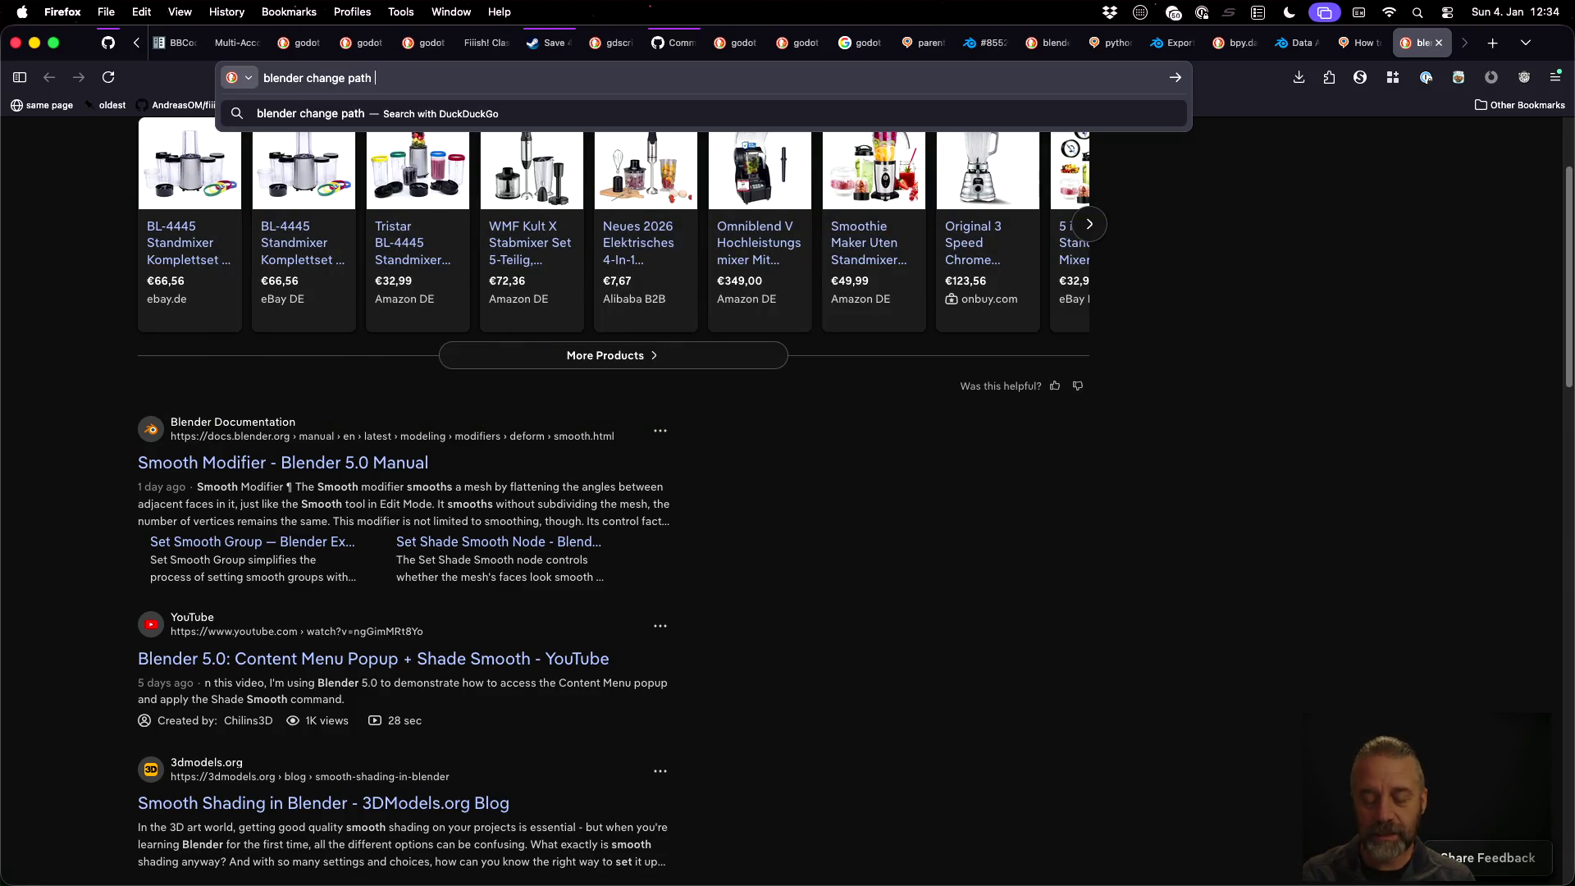
{"action": "type", "text": "to linked object"}
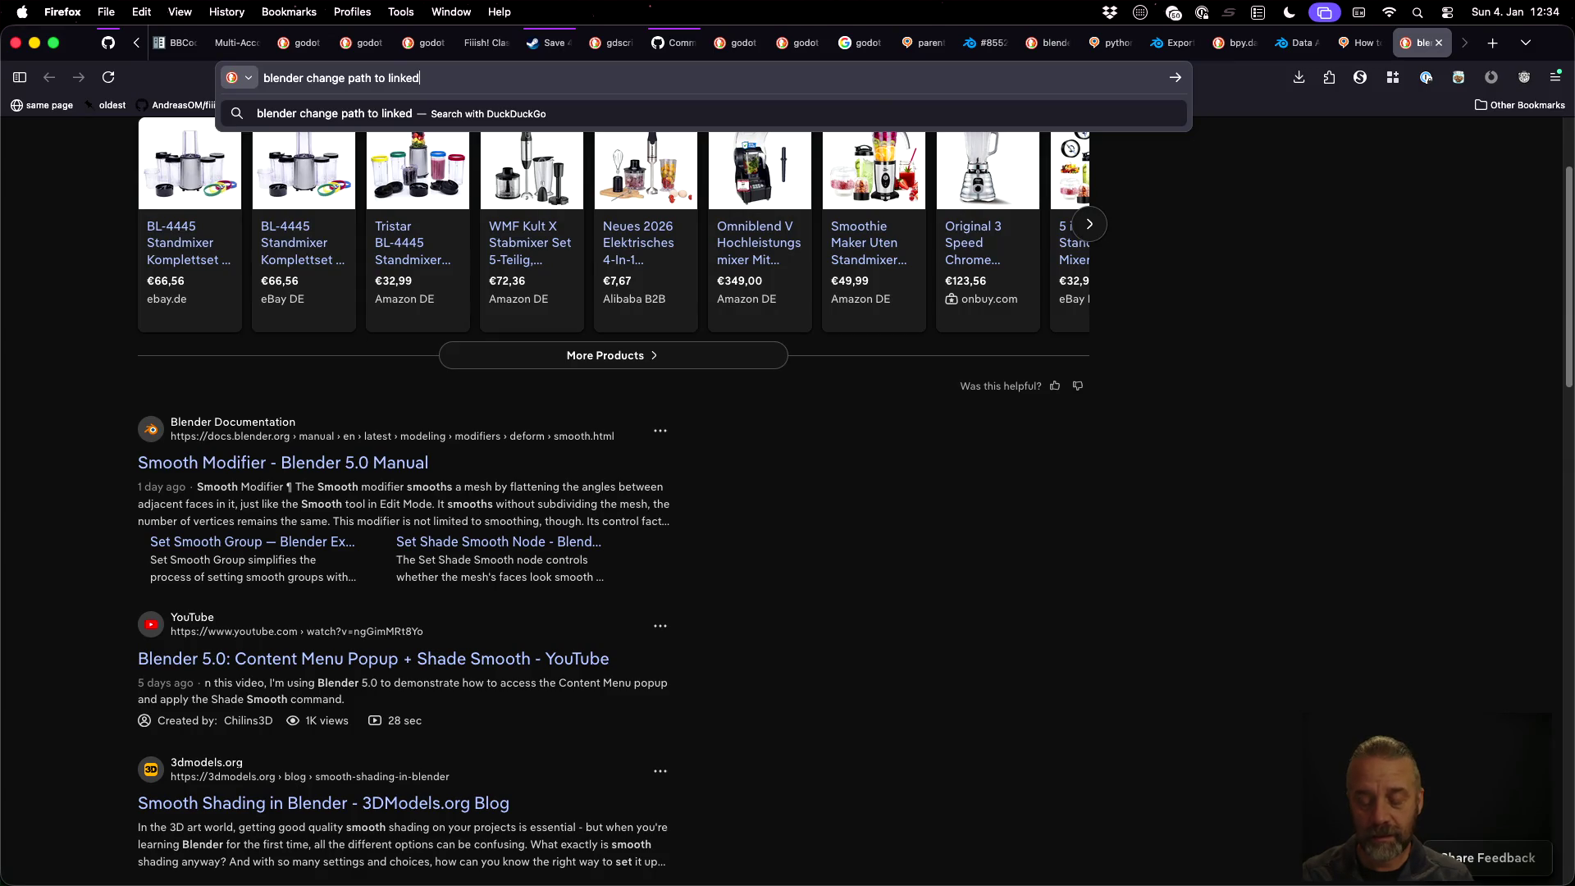
{"action": "key", "text": "Return"}
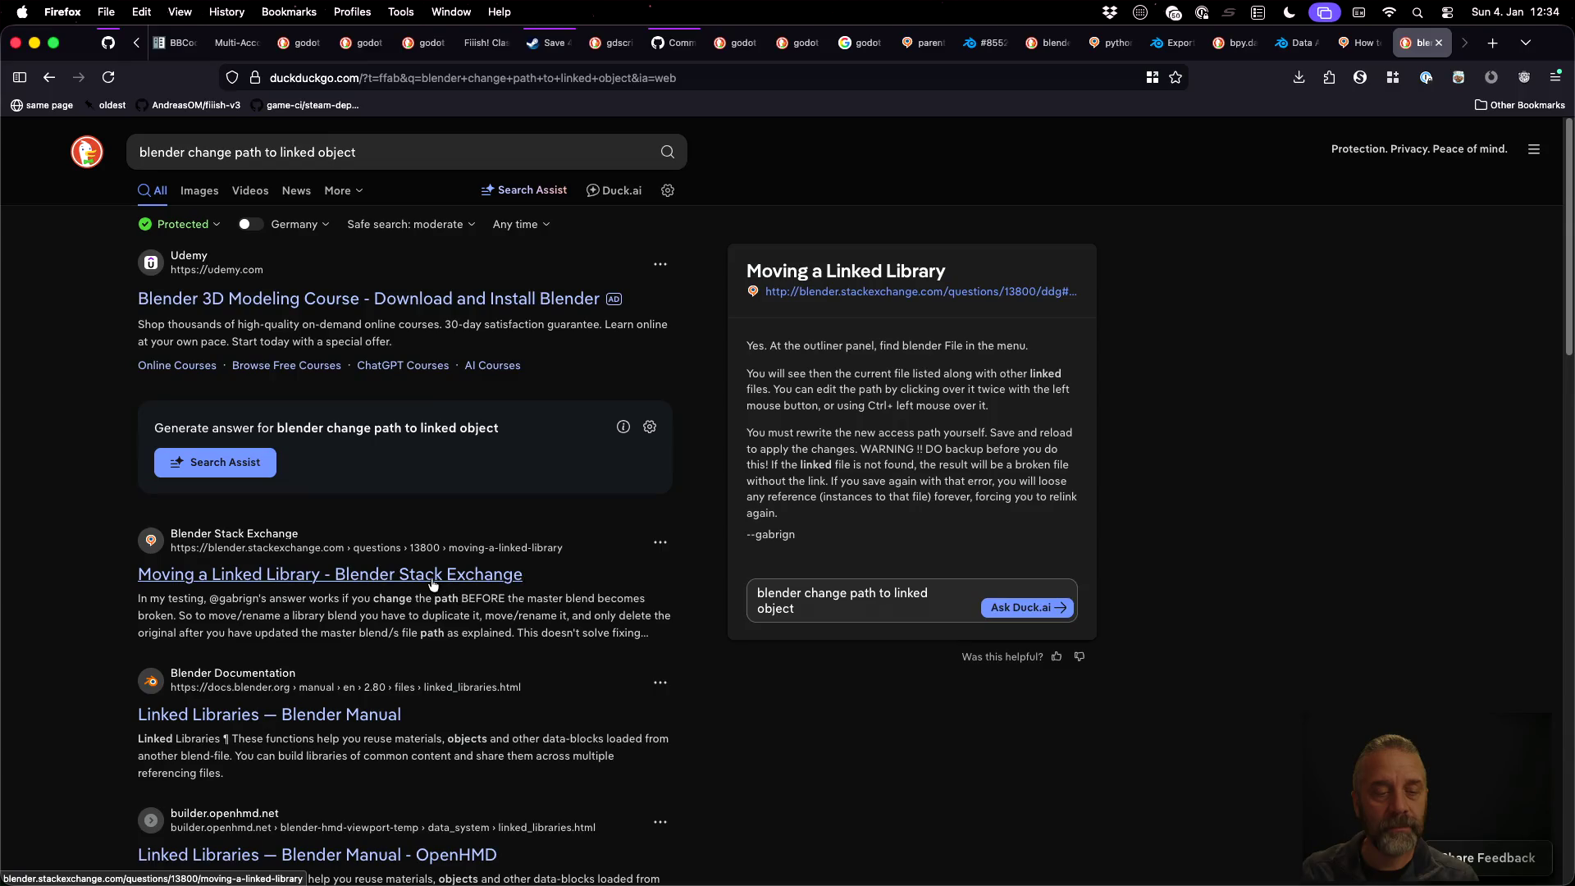
{"action": "left_click", "coordinate": [429, 581]}
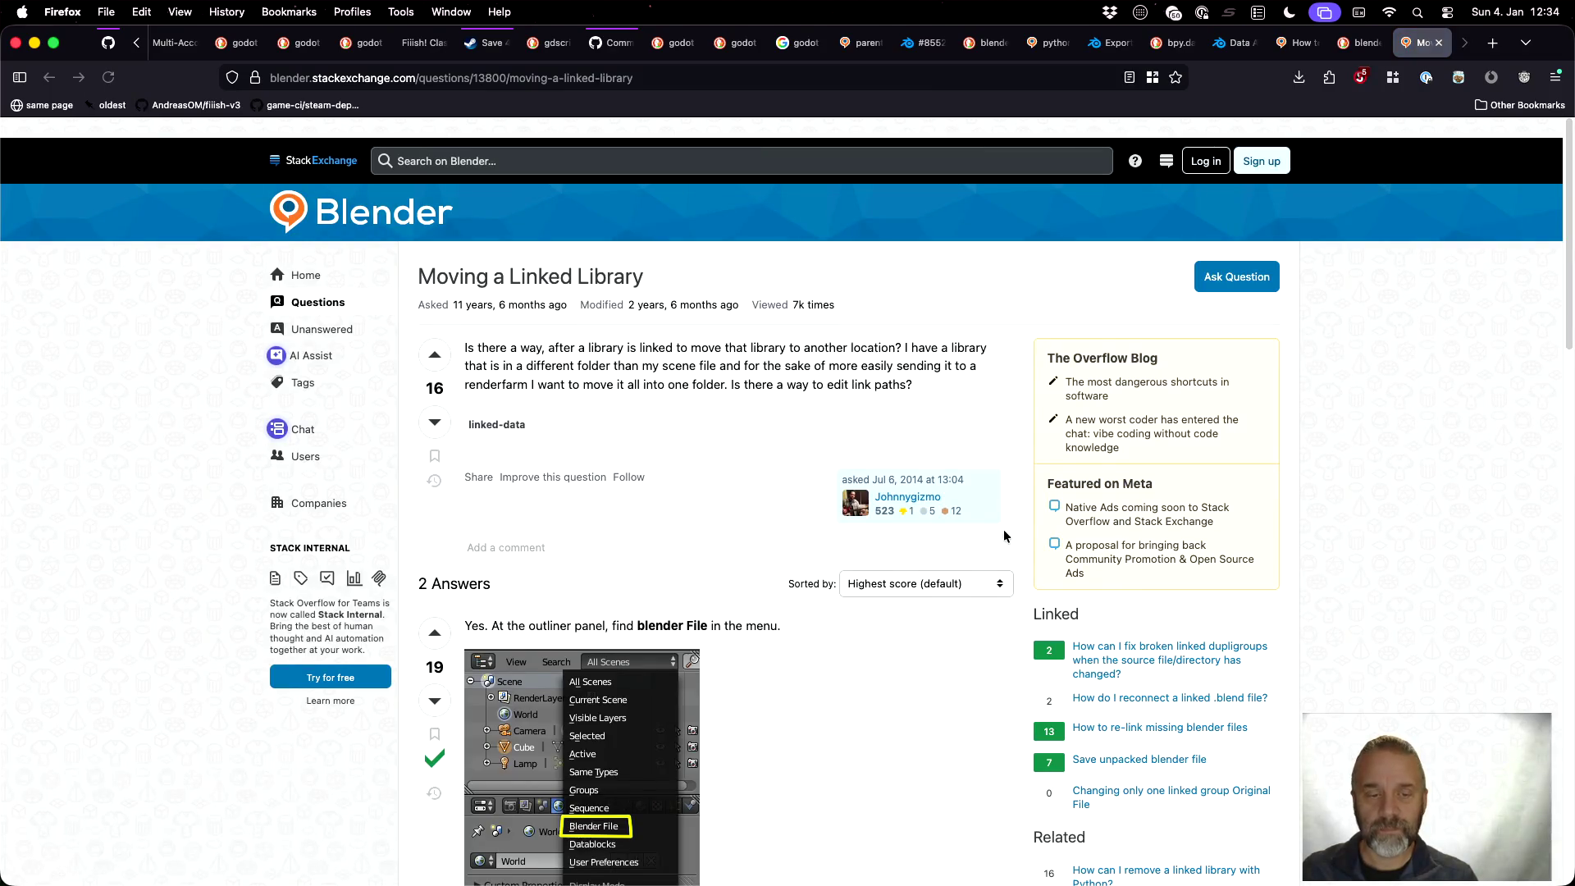
{"action": "scroll", "coordinate": [1004, 535], "scroll_direction": "down", "scroll_amount": 5}
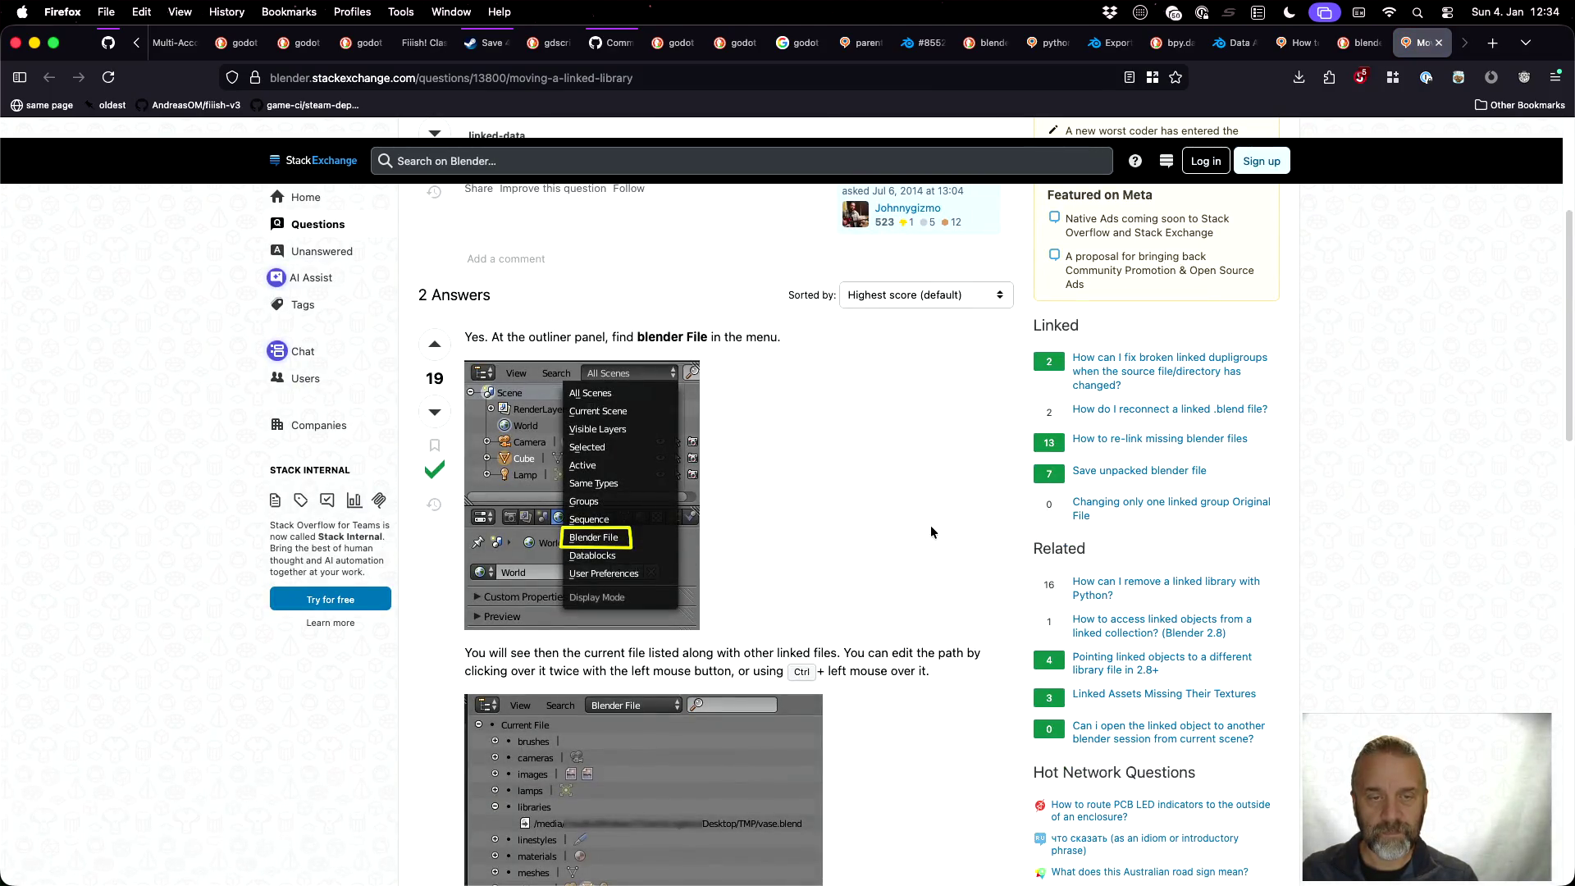
{"action": "scroll", "coordinate": [931, 526], "scroll_direction": "down", "scroll_amount": 3}
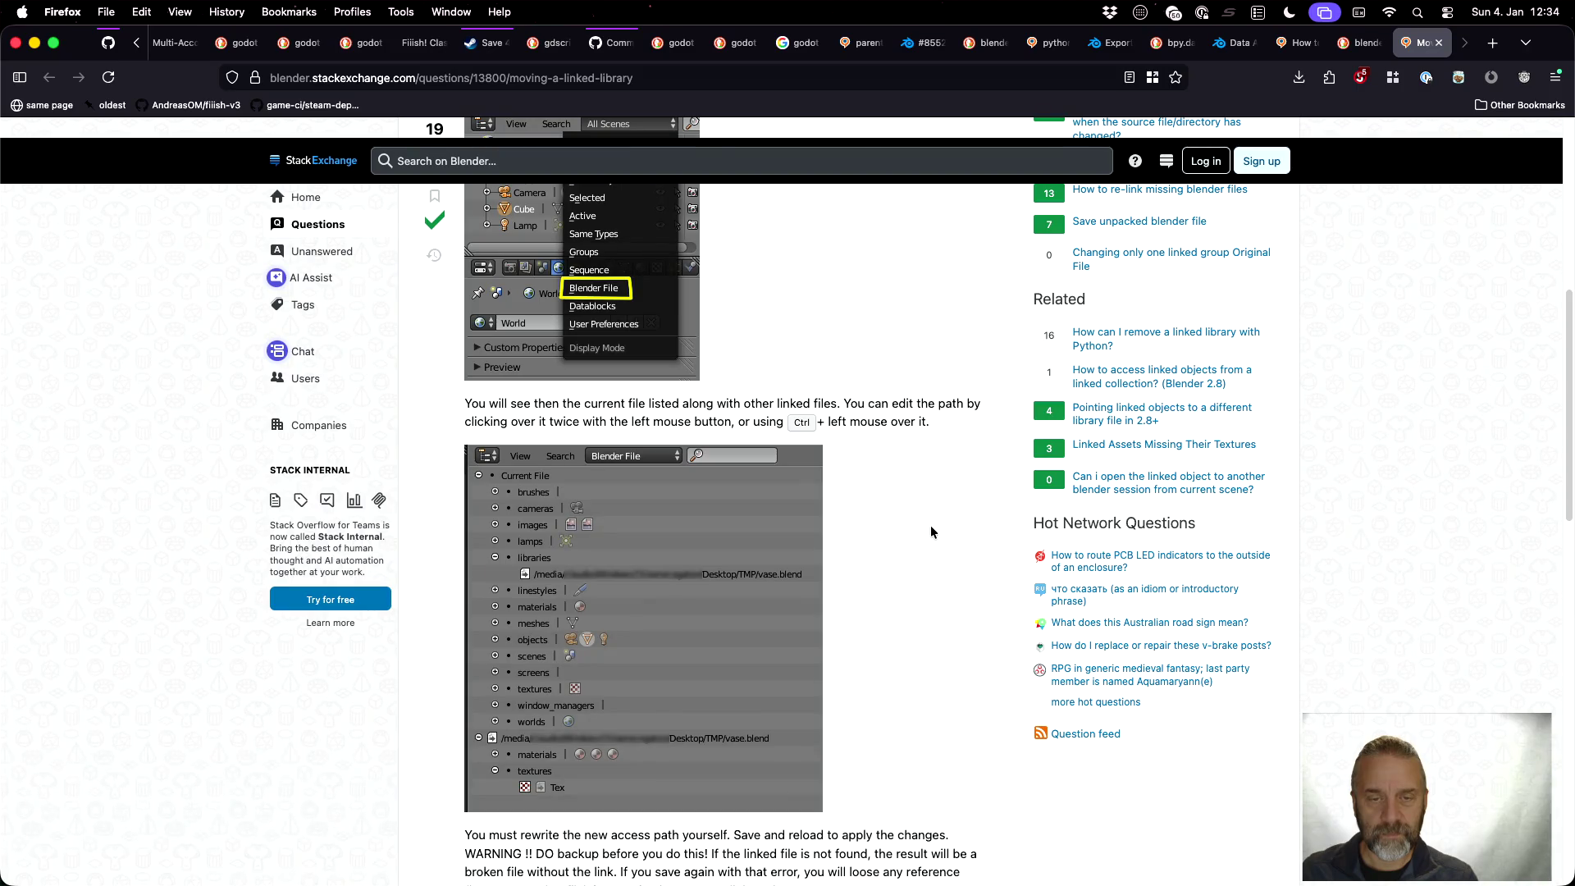
{"action": "scroll", "coordinate": [931, 527], "scroll_direction": "down", "scroll_amount": 1}
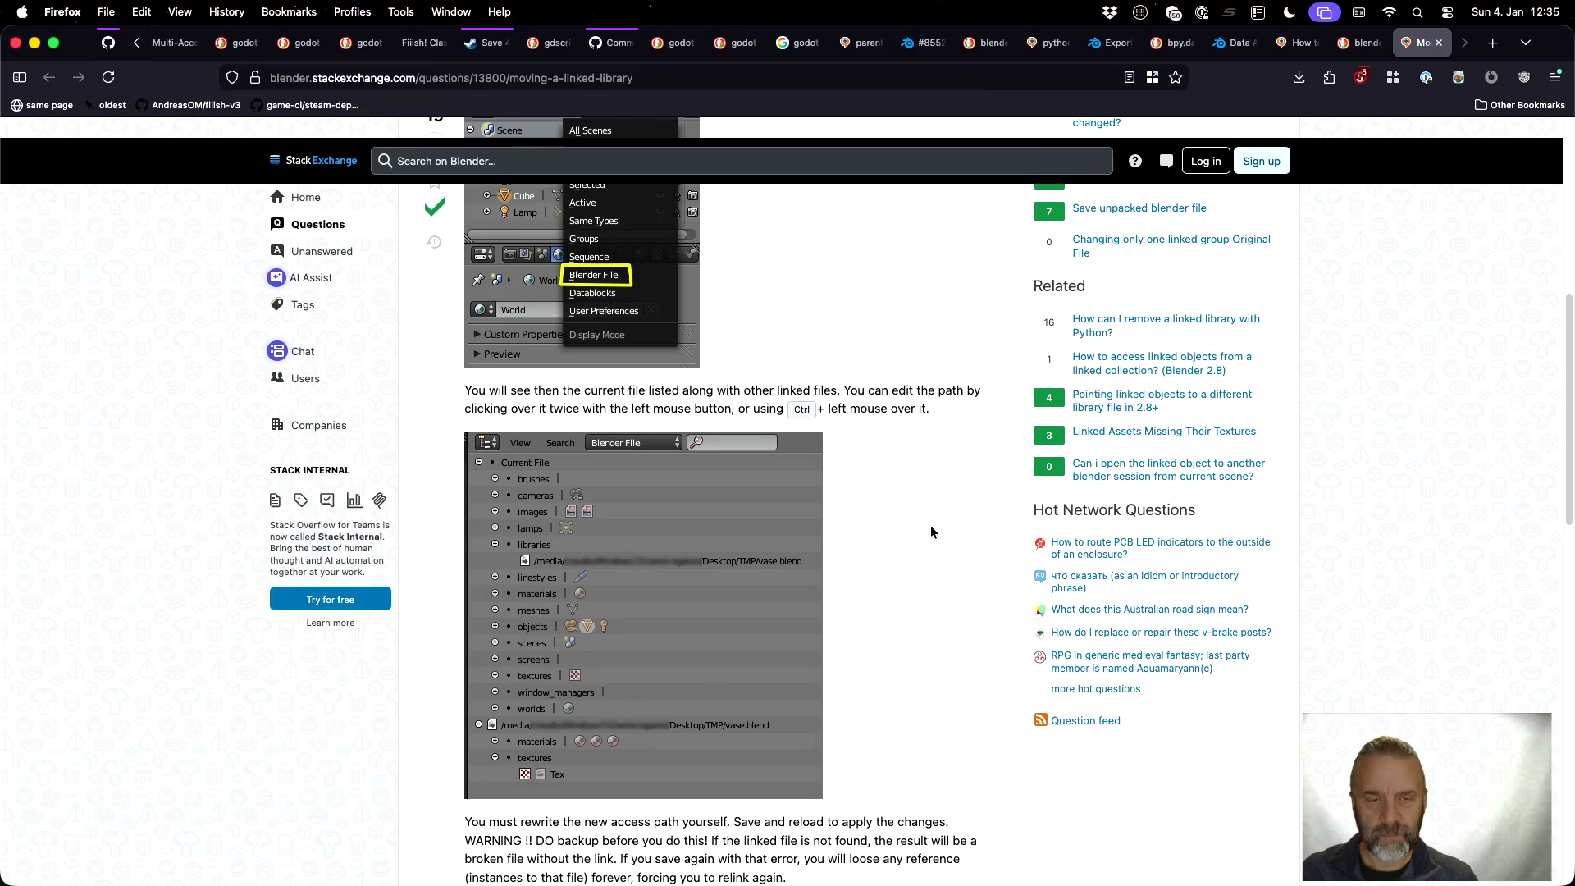
{"action": "scroll", "coordinate": [931, 529], "scroll_direction": "up", "scroll_amount": 4}
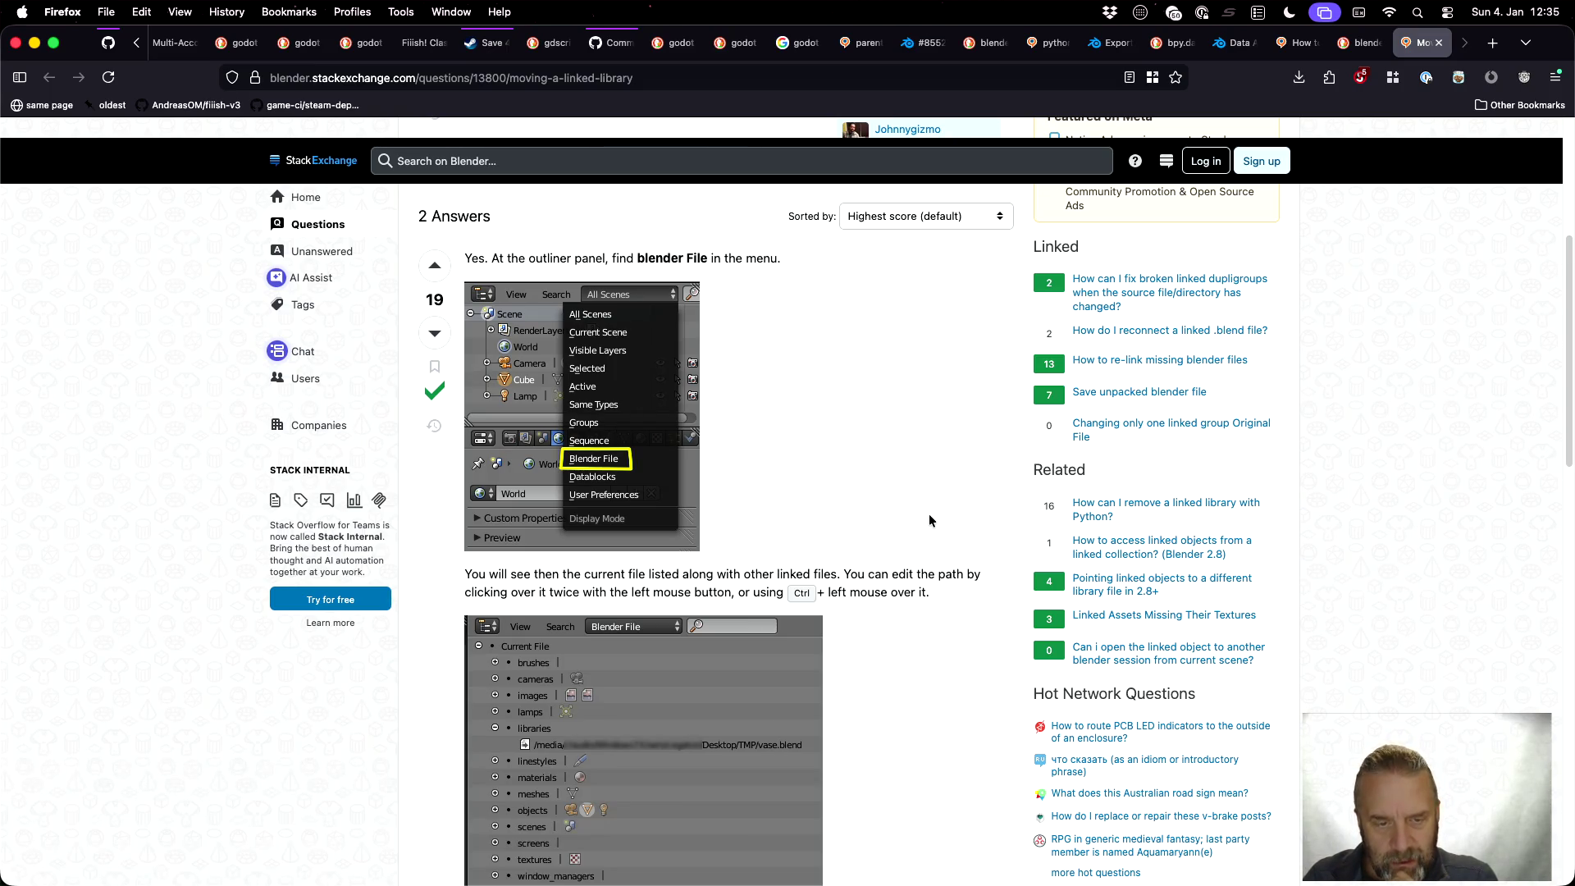
{"action": "scroll", "coordinate": [929, 516], "scroll_direction": "down", "scroll_amount": 2}
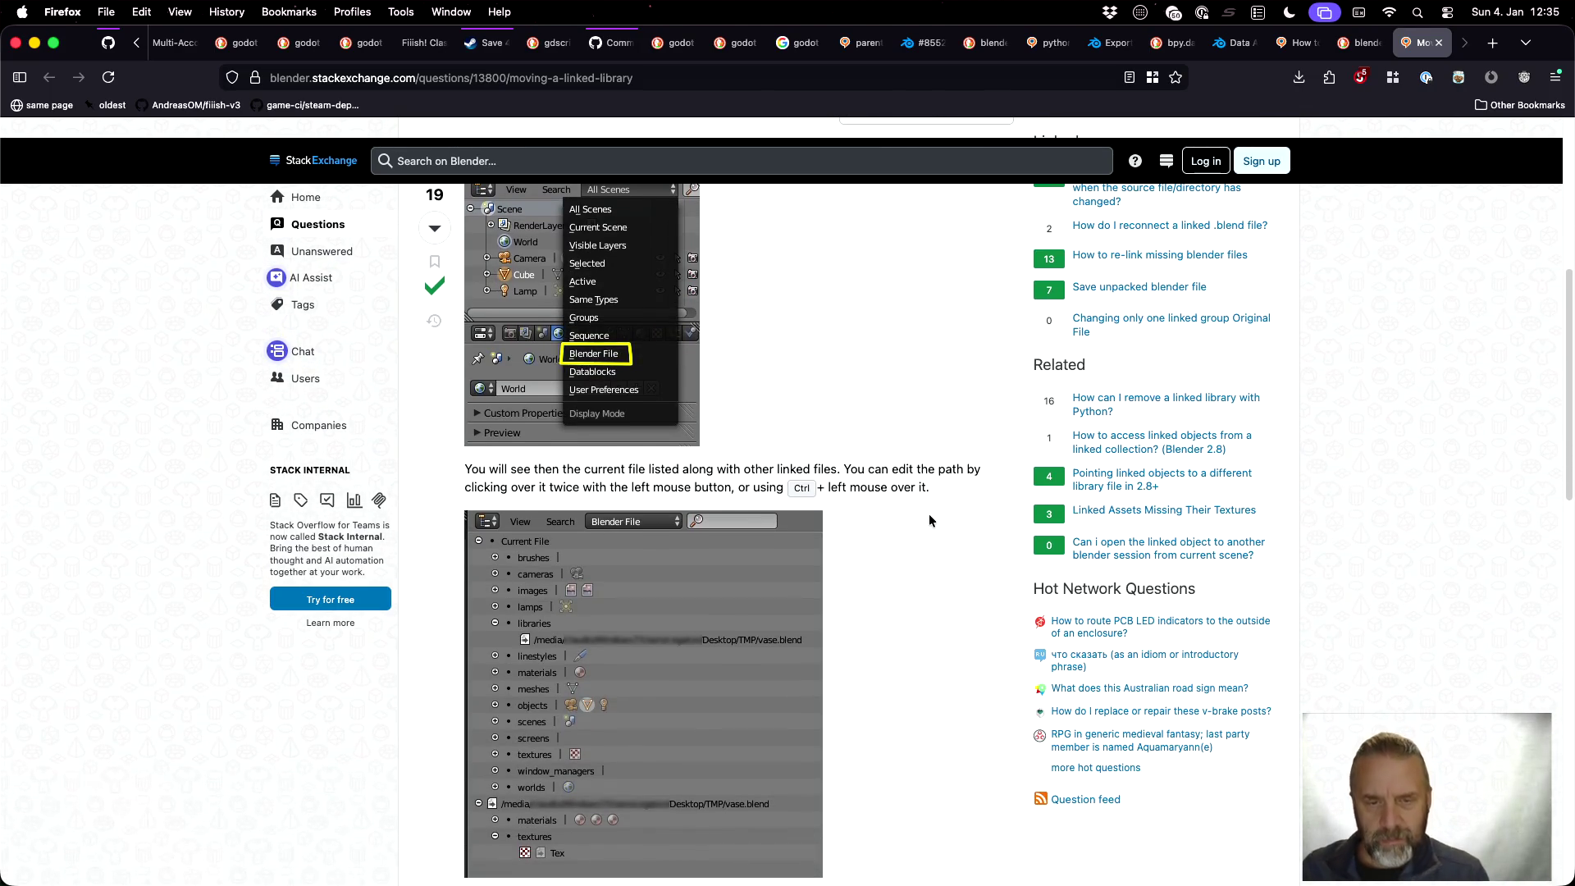
{"action": "key", "text": "ctrl+Right"}
{"action": "key", "text": "ctrl+Right"}
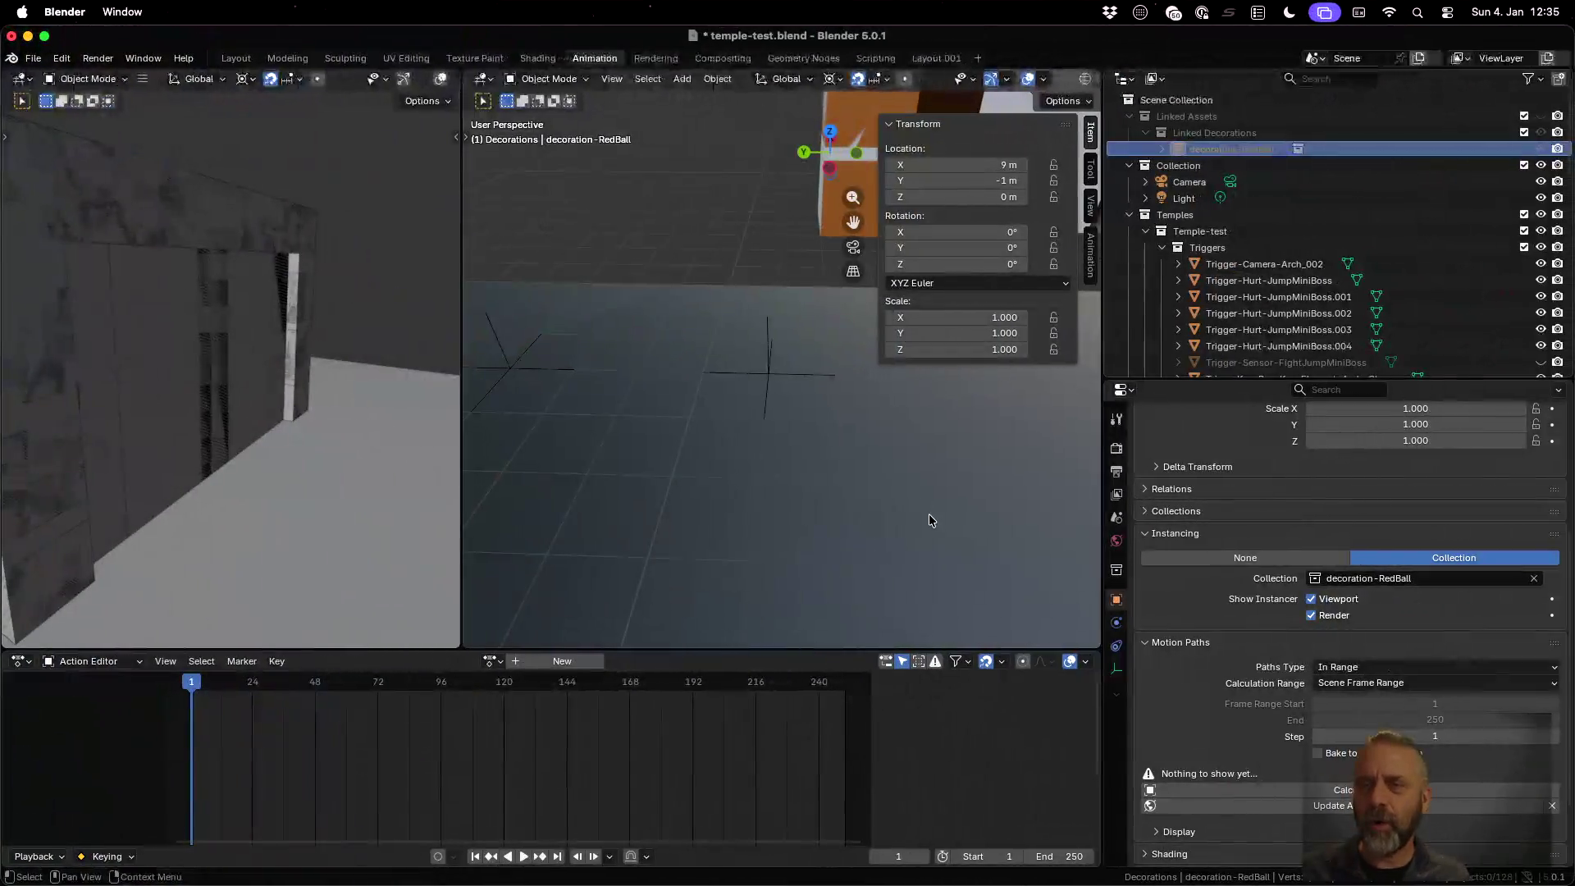
Browse the view layers and select the linked decoration-RedBall instance, leaving all names unchanged
{"action": "left_click", "coordinate": [1461, 58]}
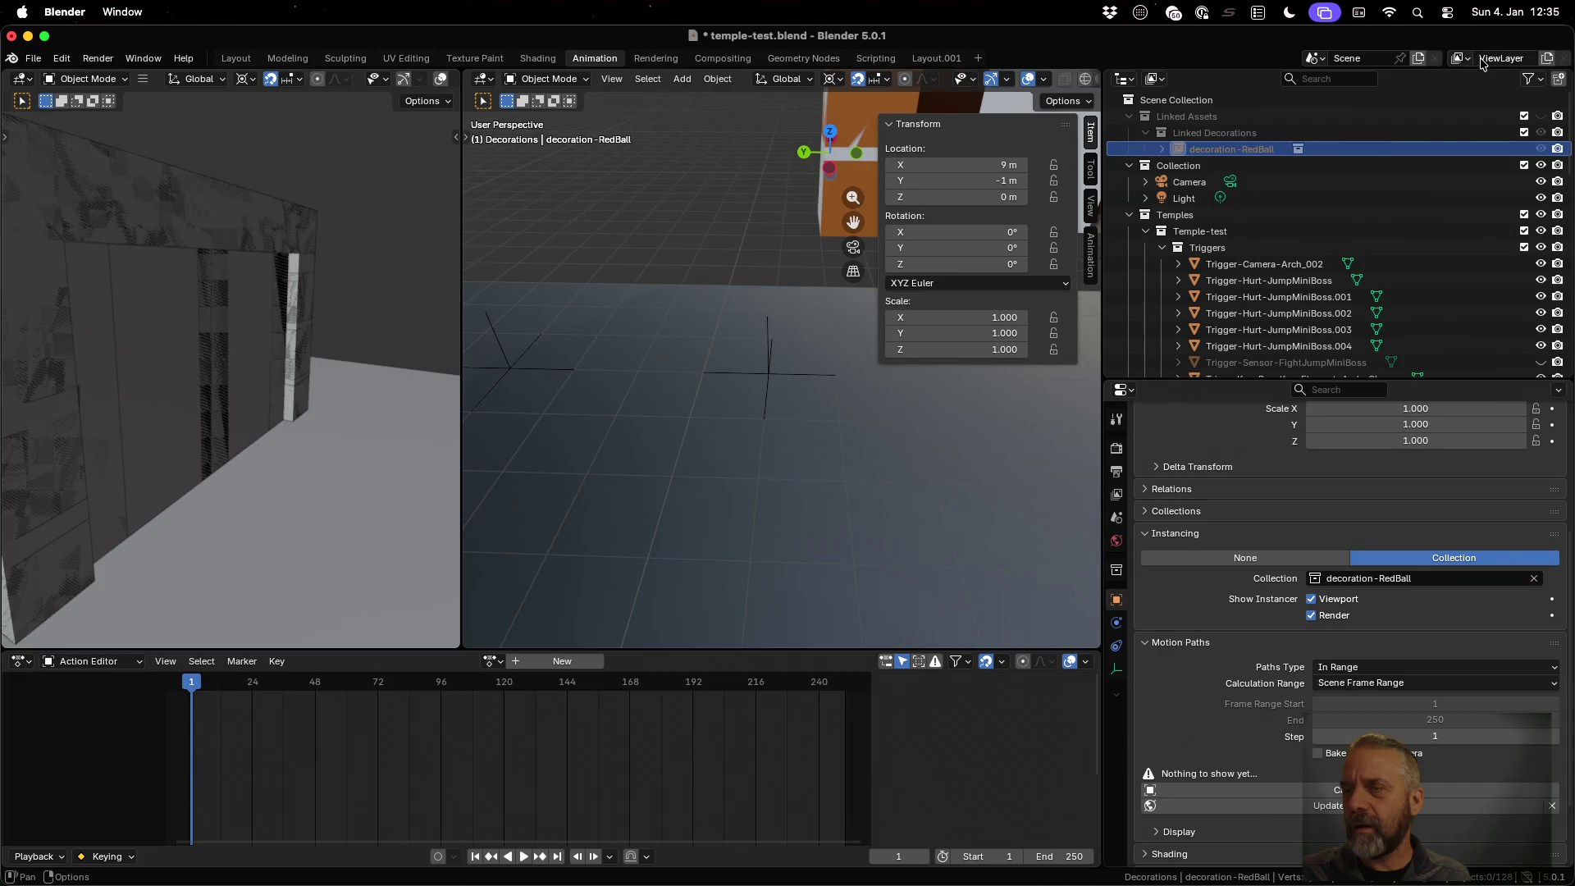
{"action": "double_click", "coordinate": [1501, 58]}
{"action": "left_click", "coordinate": [1324, 62]}
{"action": "key", "text": "Escape"}
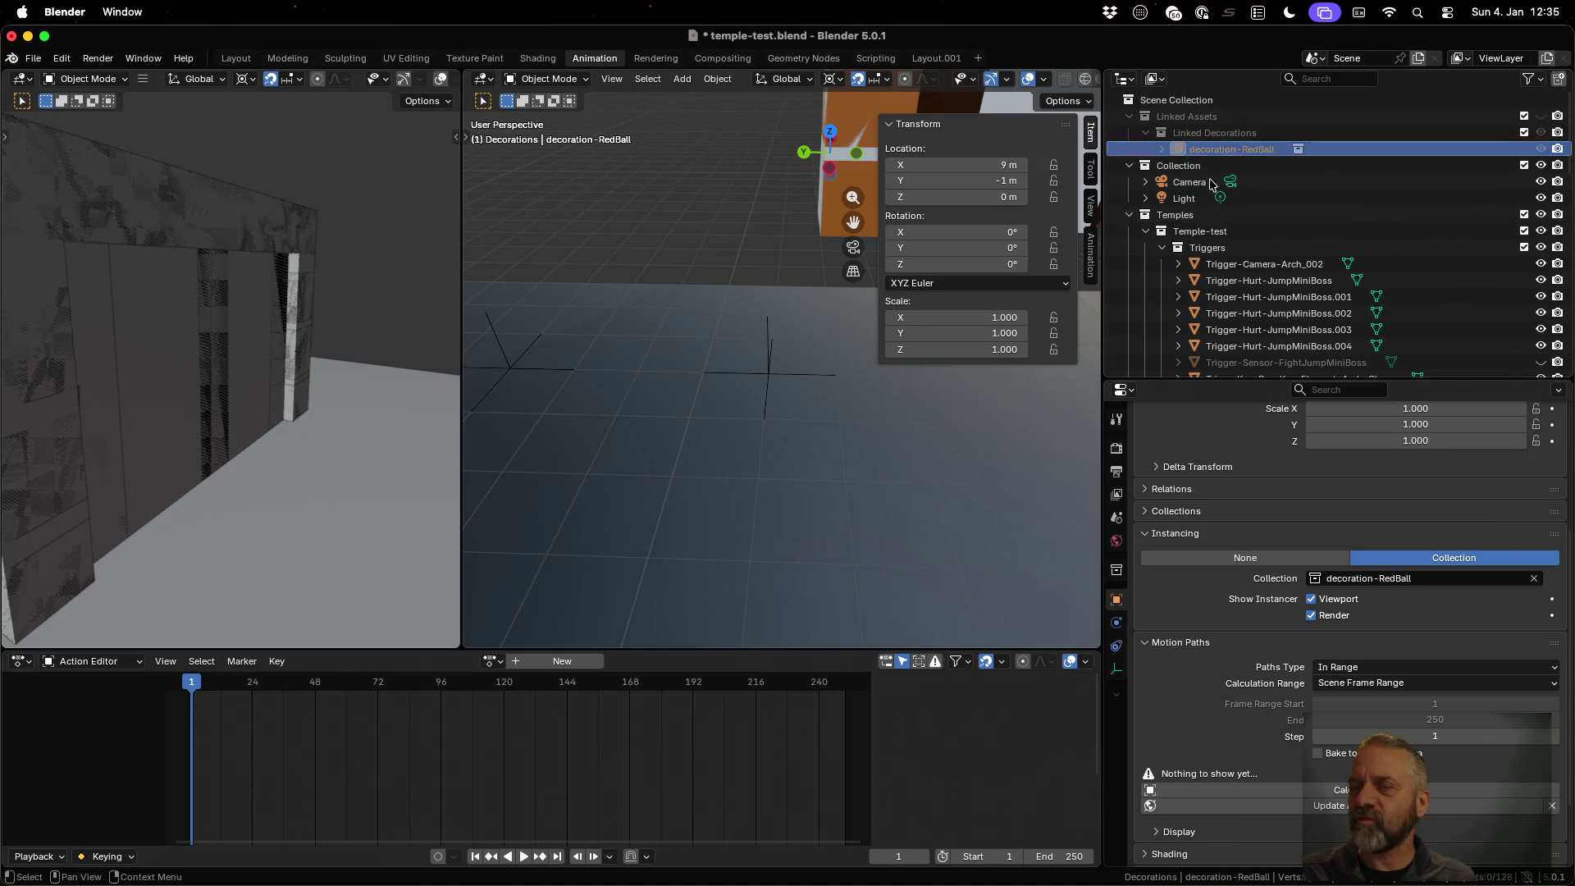
{"action": "left_click", "coordinate": [1210, 152], "text": "ctrl"}
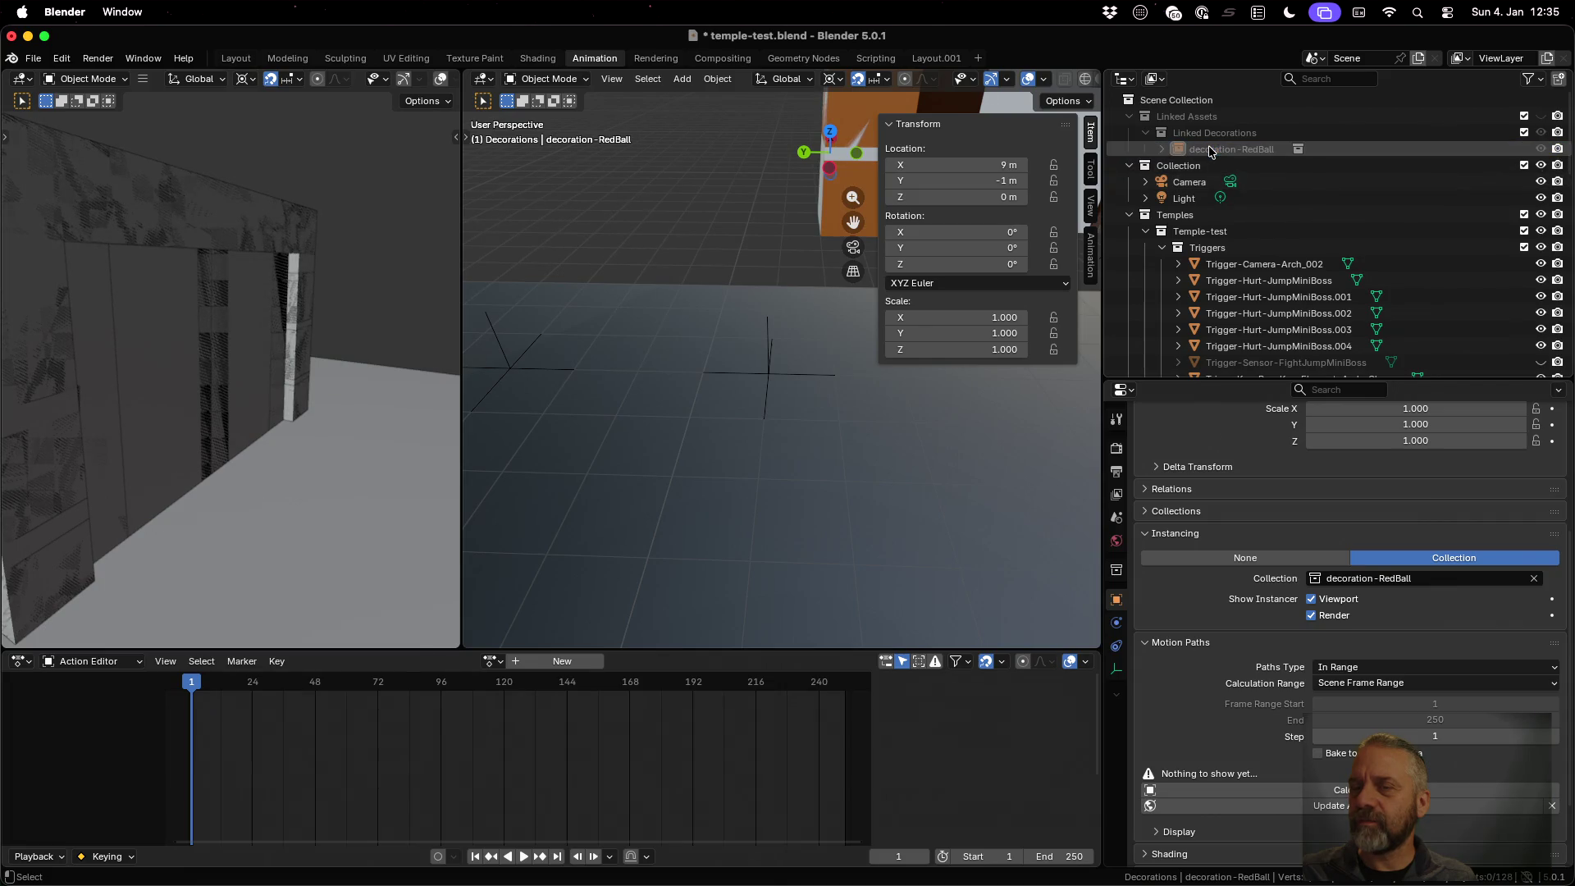
{"action": "double_click", "coordinate": [1211, 150]}
{"action": "key", "text": "Escape"}
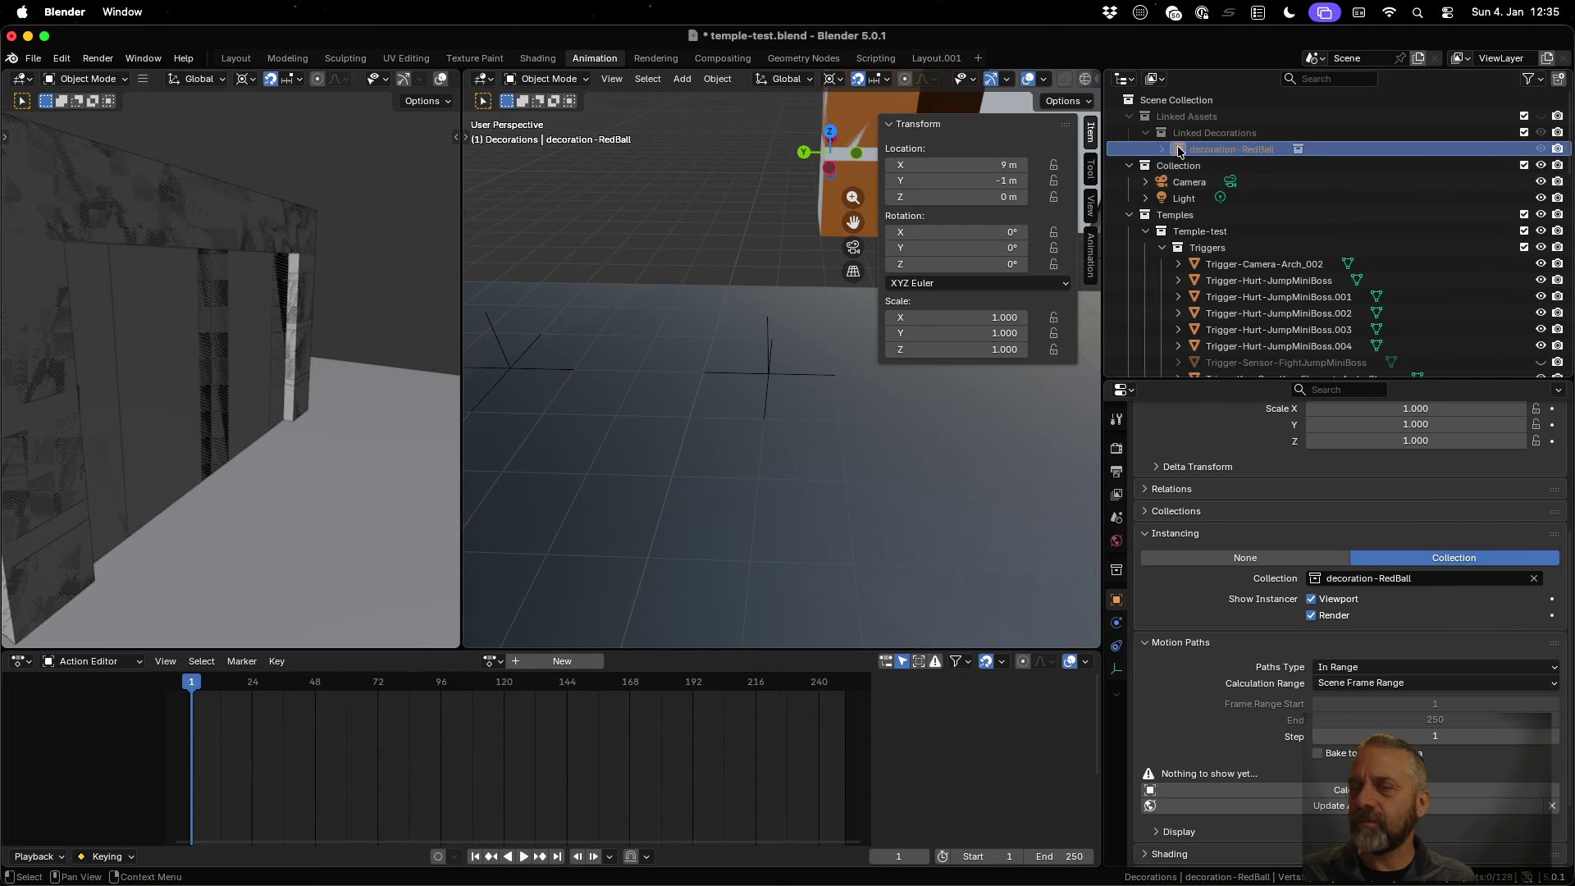
Expand decoration-RedBall and check the actions for its child decoration-RedBall collection
{"action": "left_click", "coordinate": [1161, 149]}
{"action": "left_click", "coordinate": [1218, 152]}
{"action": "left_click", "coordinate": [1231, 167]}
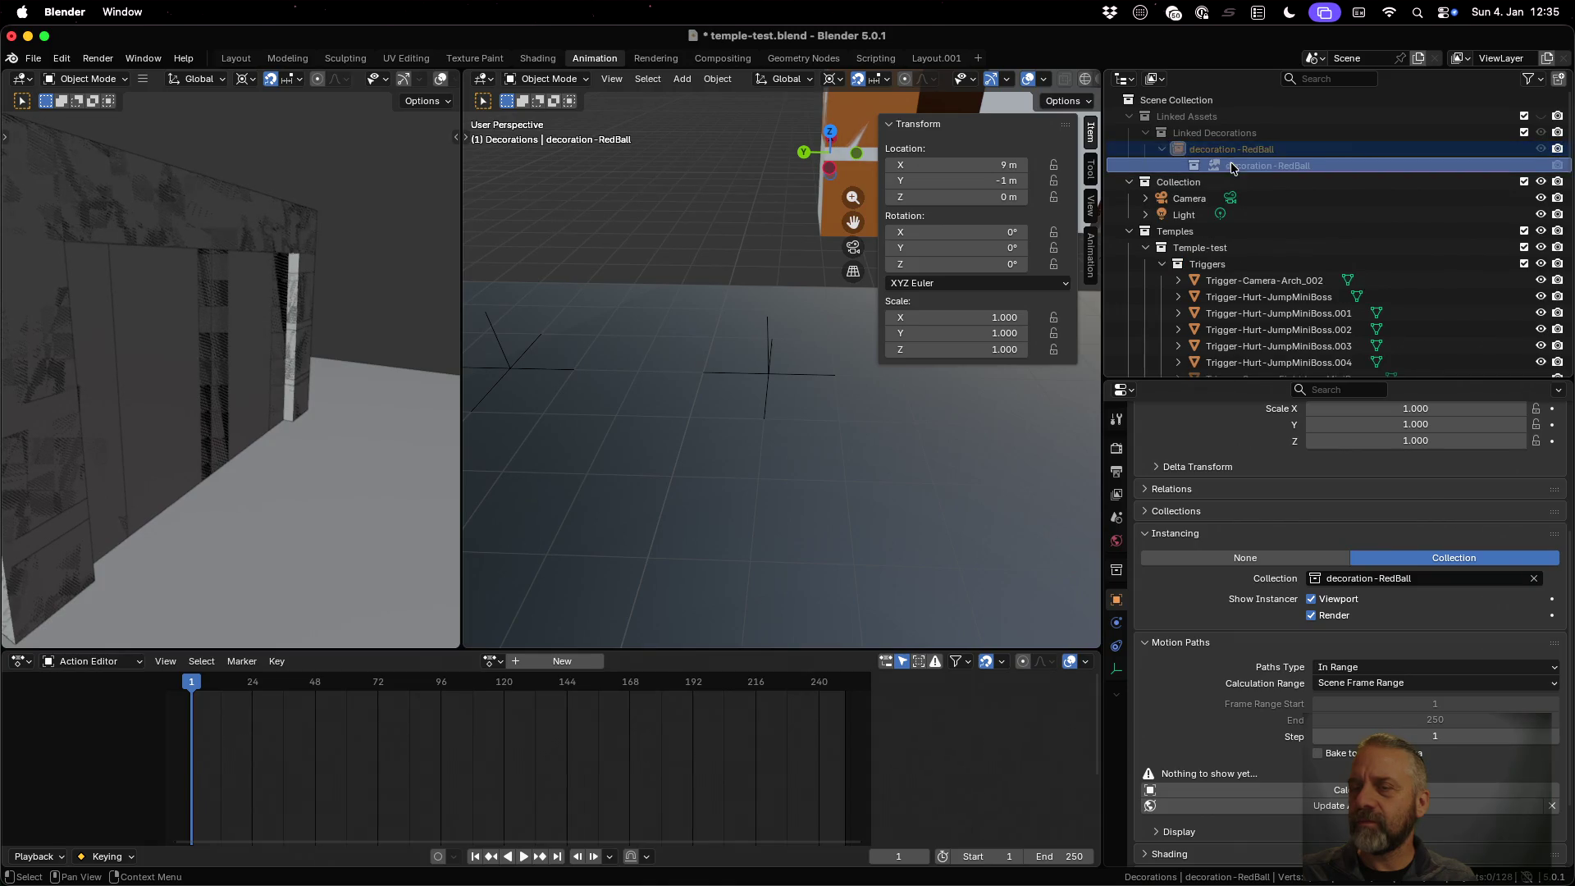
{"action": "right_click", "coordinate": [1217, 165]}
{"action": "key", "text": "Escape"}
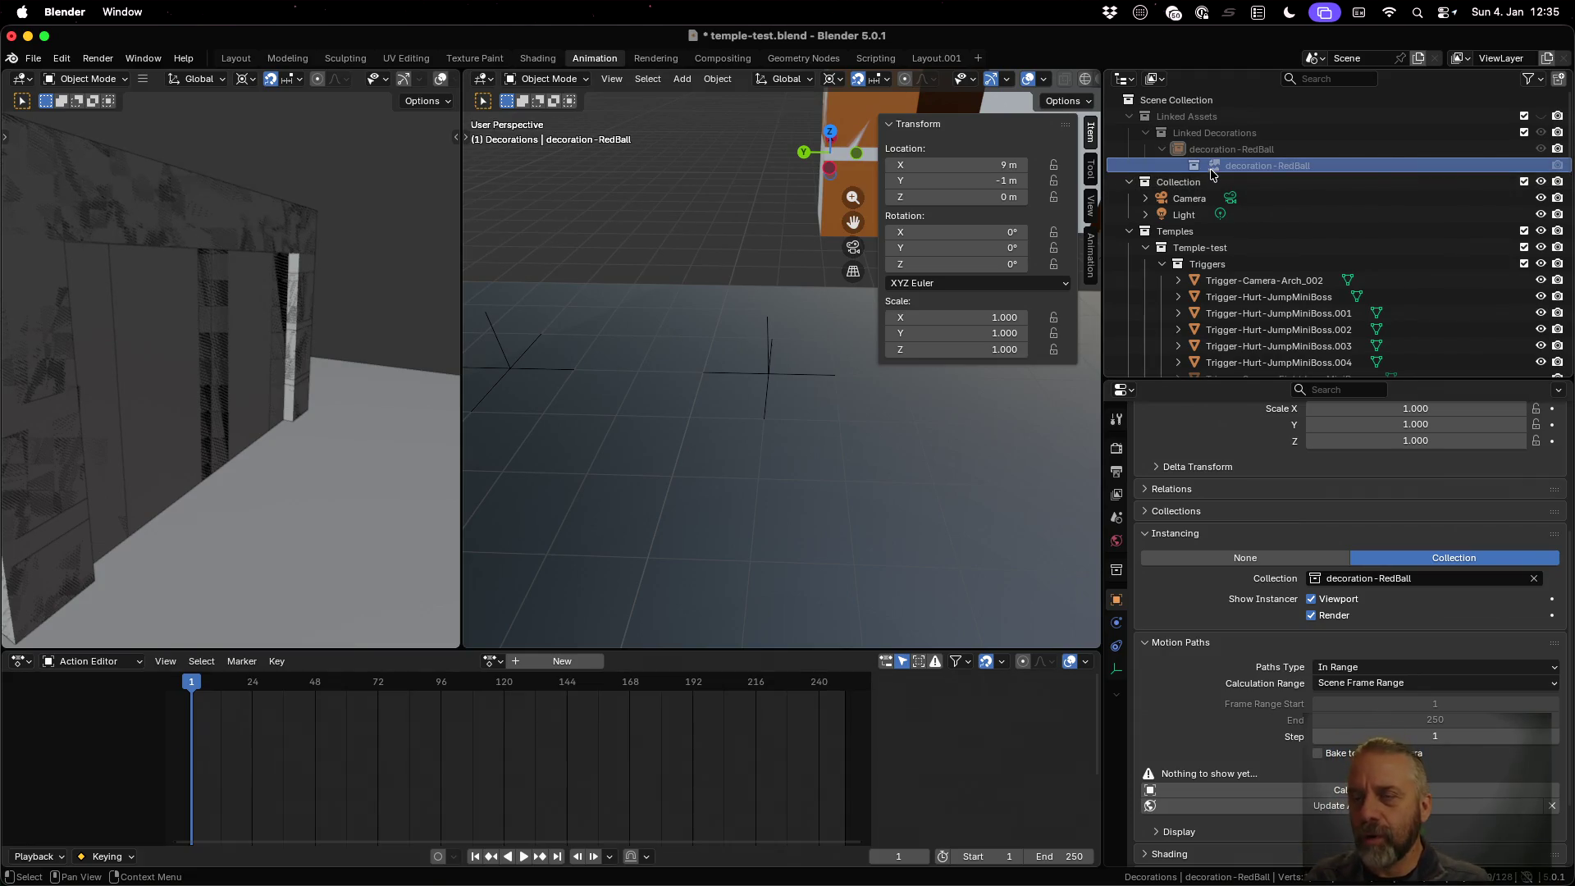
Reselect the parent decoration-RedBall instance and bring up its Object context menu
{"action": "right_click", "coordinate": [1212, 173]}
{"action": "left_click", "coordinate": [1212, 172]}
{"action": "left_click", "coordinate": [1207, 150]}
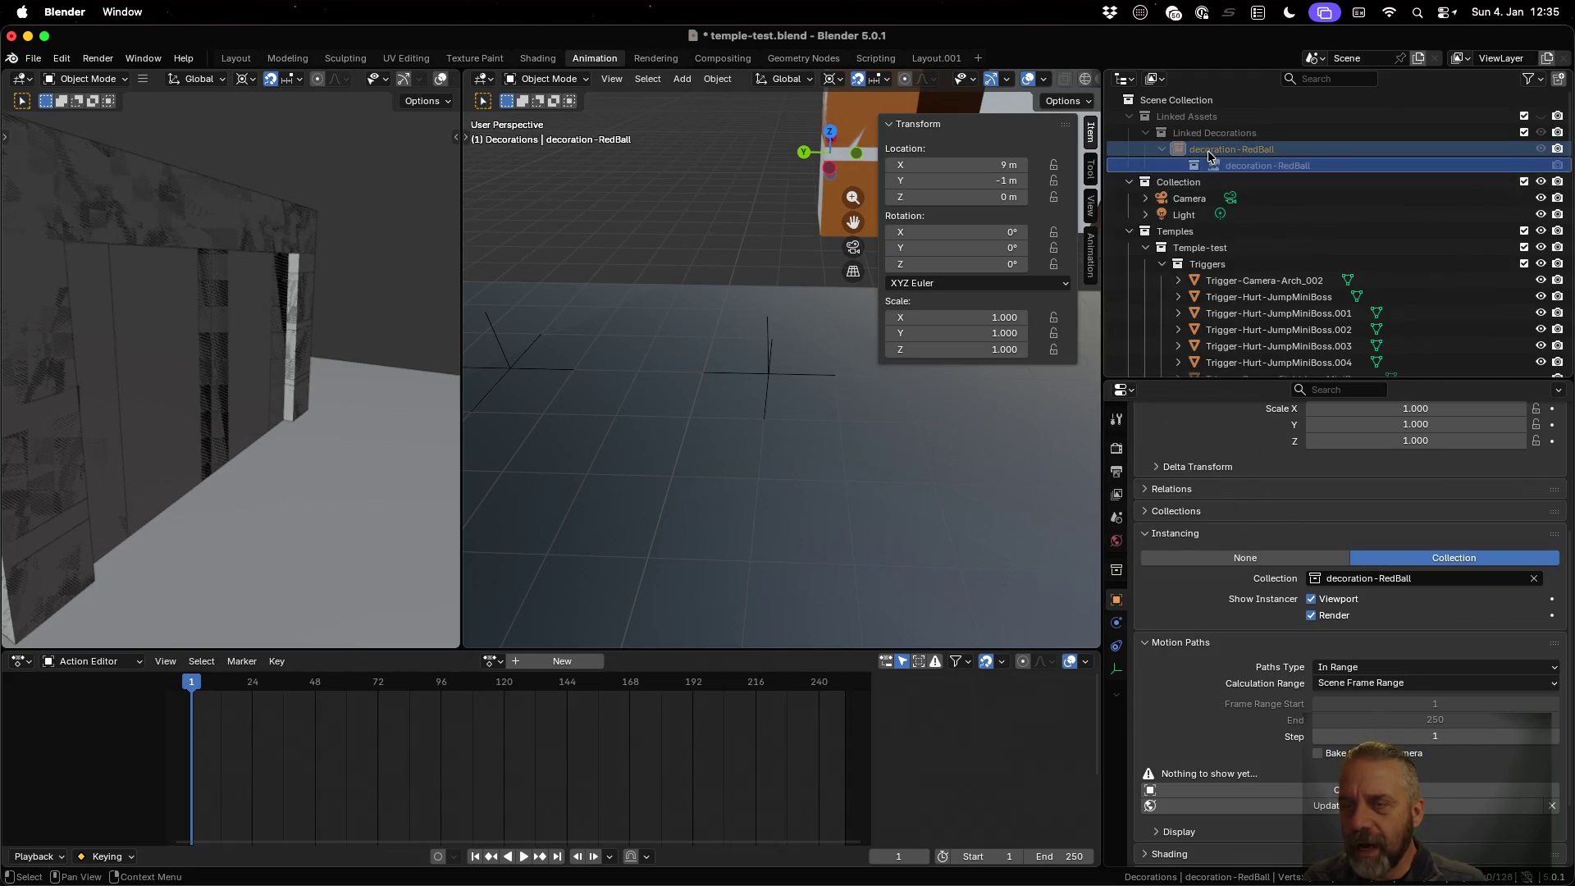
{"action": "right_click", "coordinate": [1207, 151]}
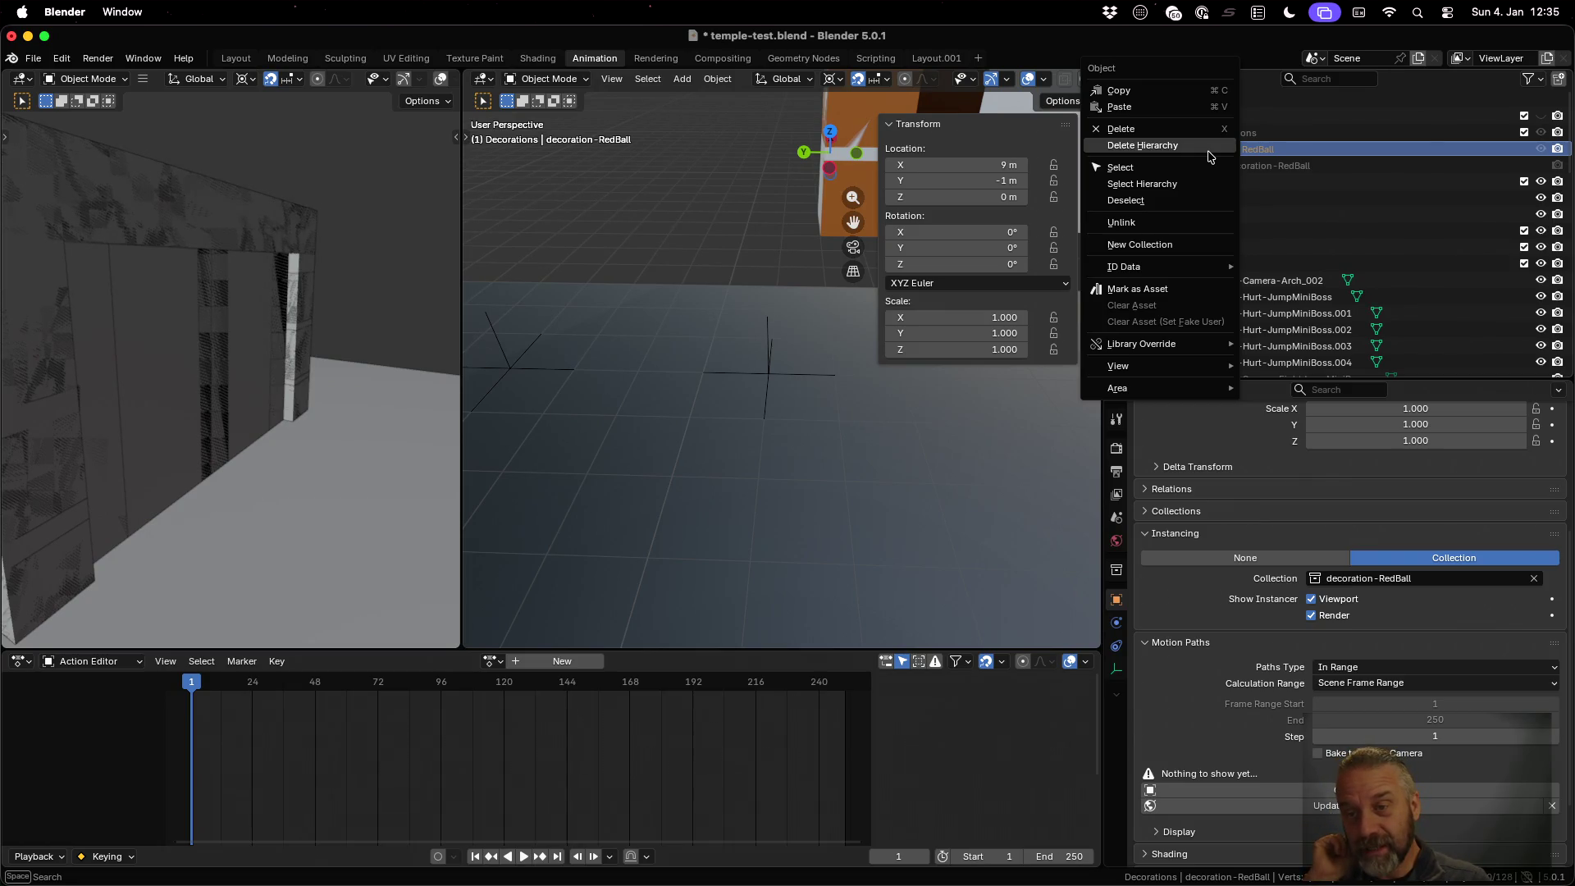
Check Remap Users replacements for decoration-RedBall, cancel, and make Linked Decorations the active collection
{"action": "mouse_move", "coordinate": [1222, 269]}
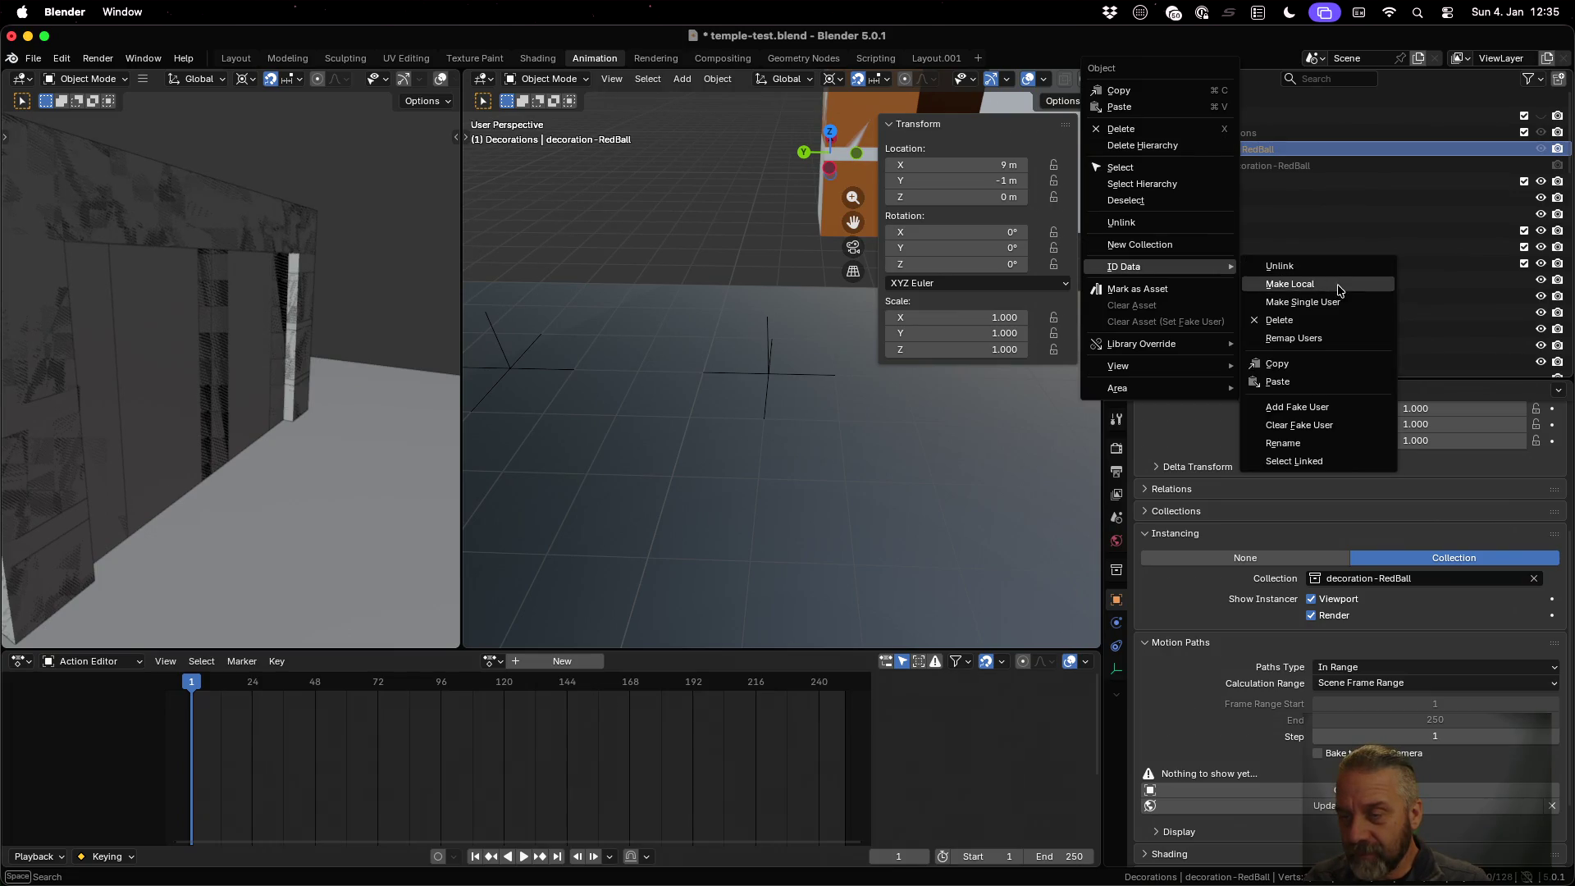
{"action": "left_click", "coordinate": [1347, 337]}
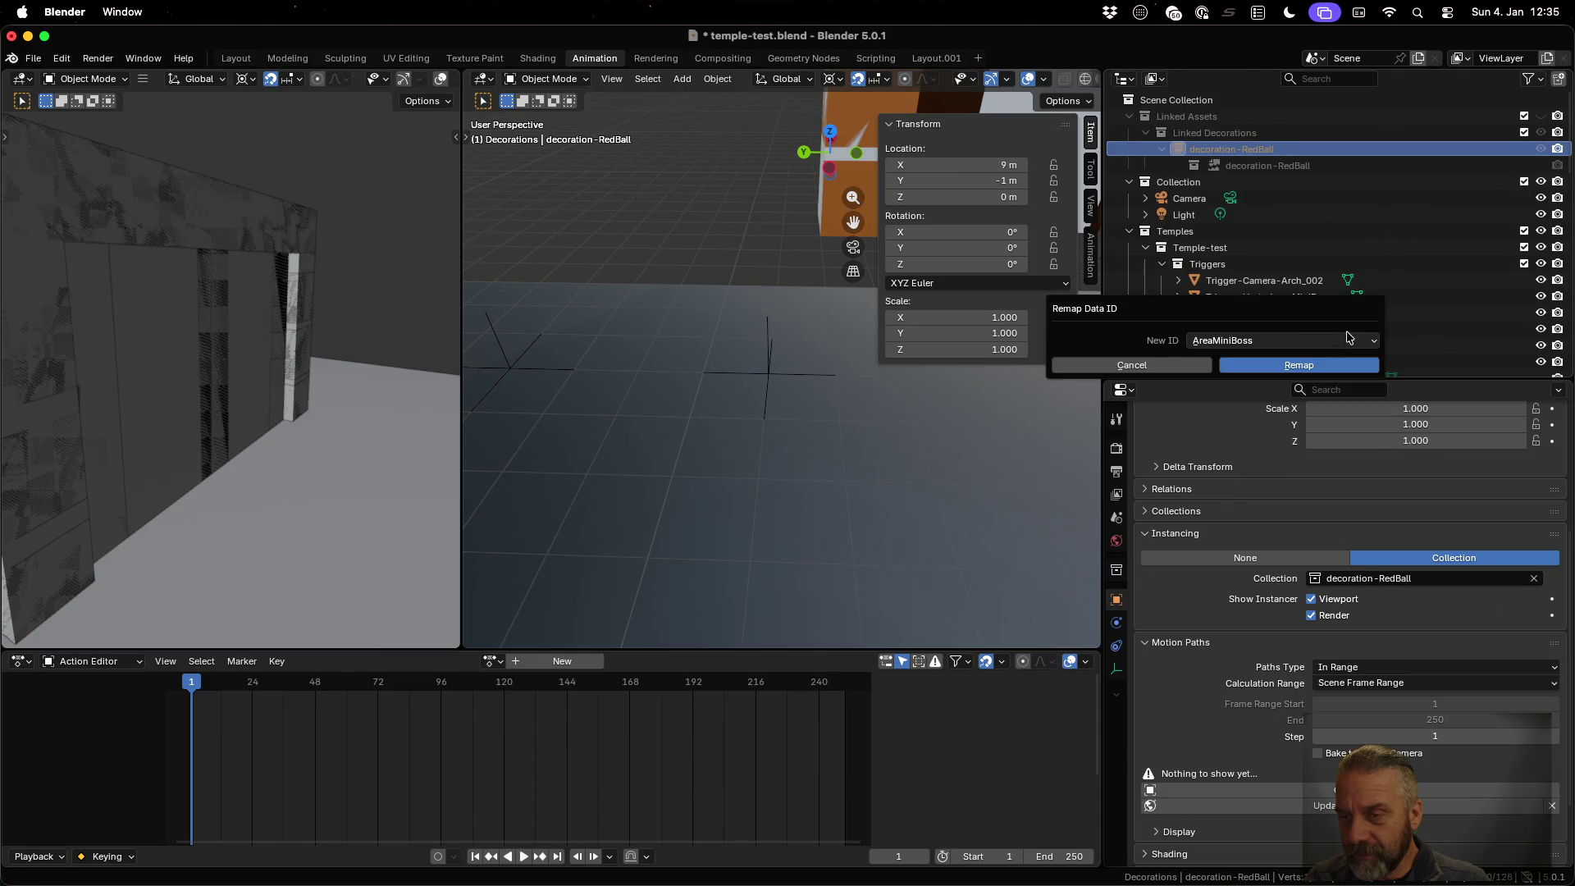
{"action": "left_click", "coordinate": [1347, 339]}
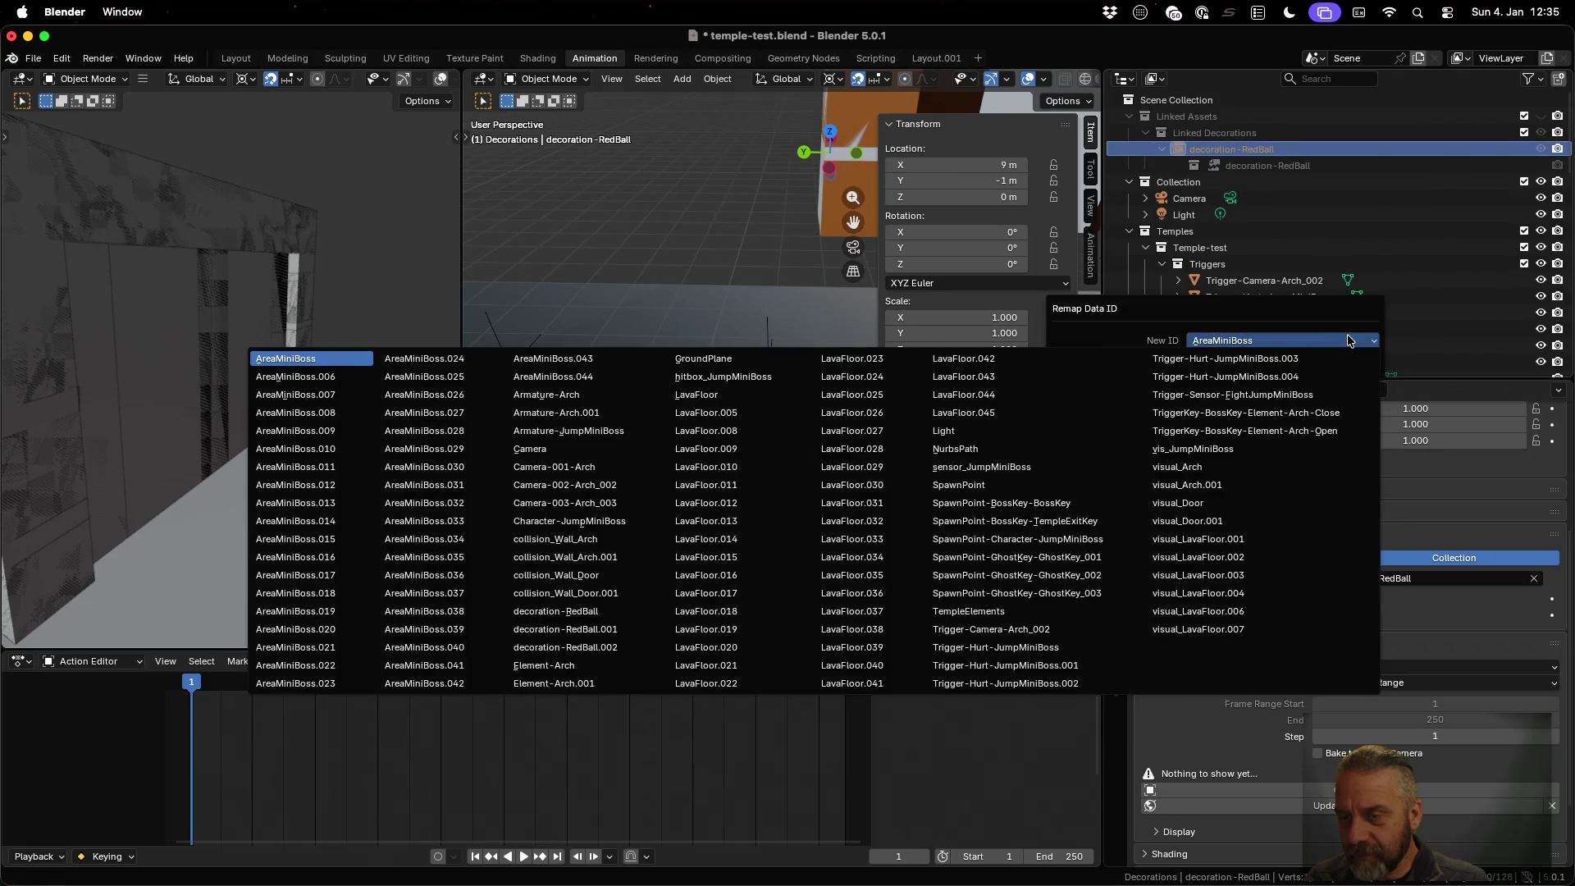
{"action": "left_click", "coordinate": [1347, 339]}
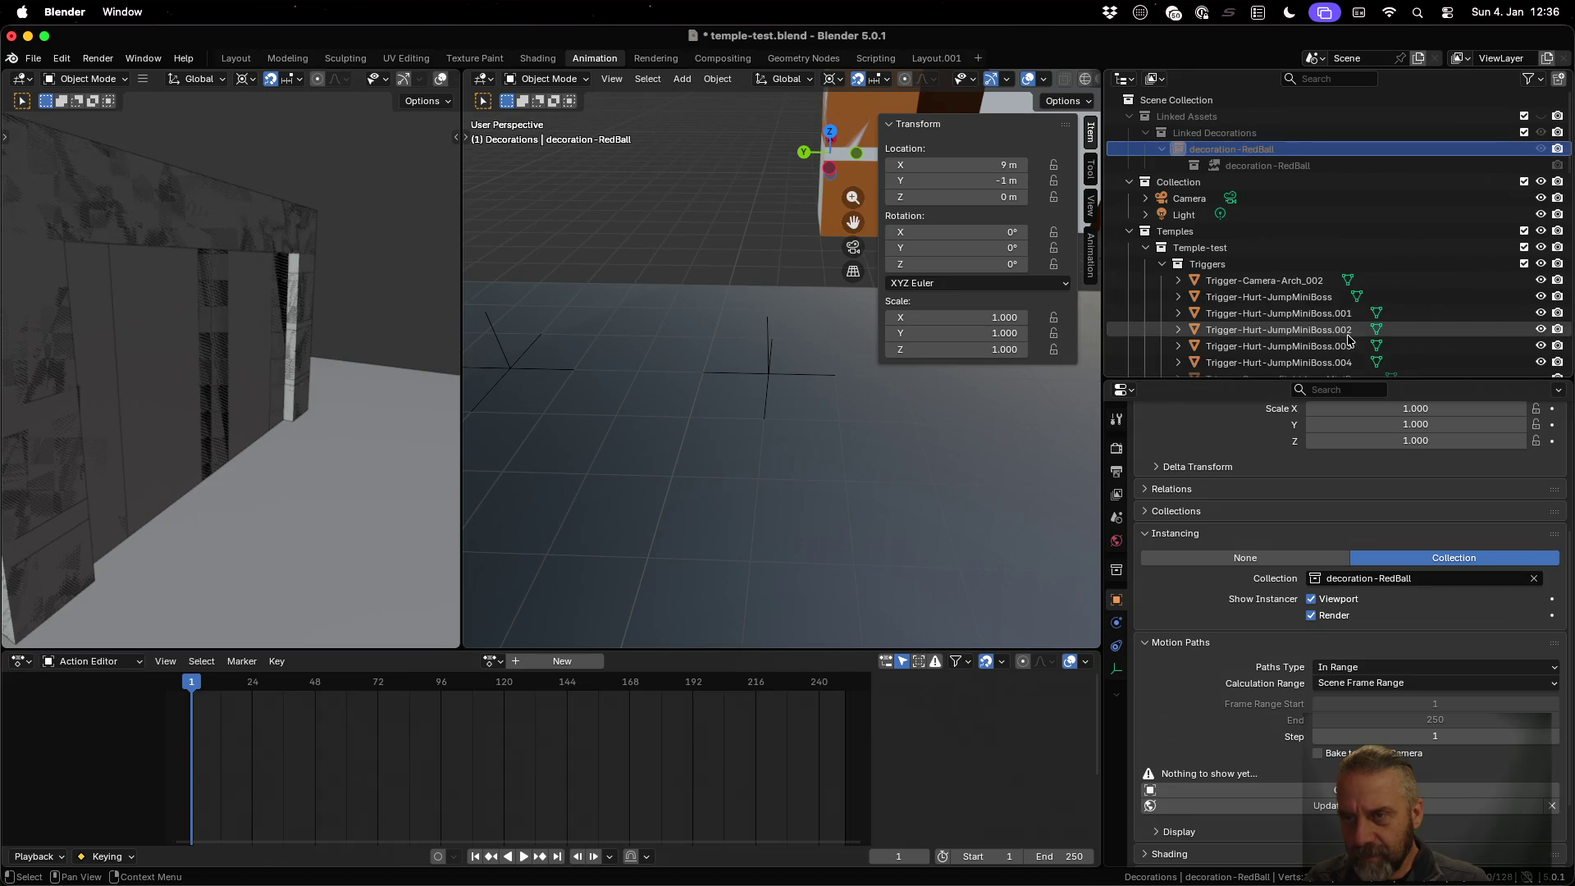
{"action": "left_click", "coordinate": [1462, 135]}
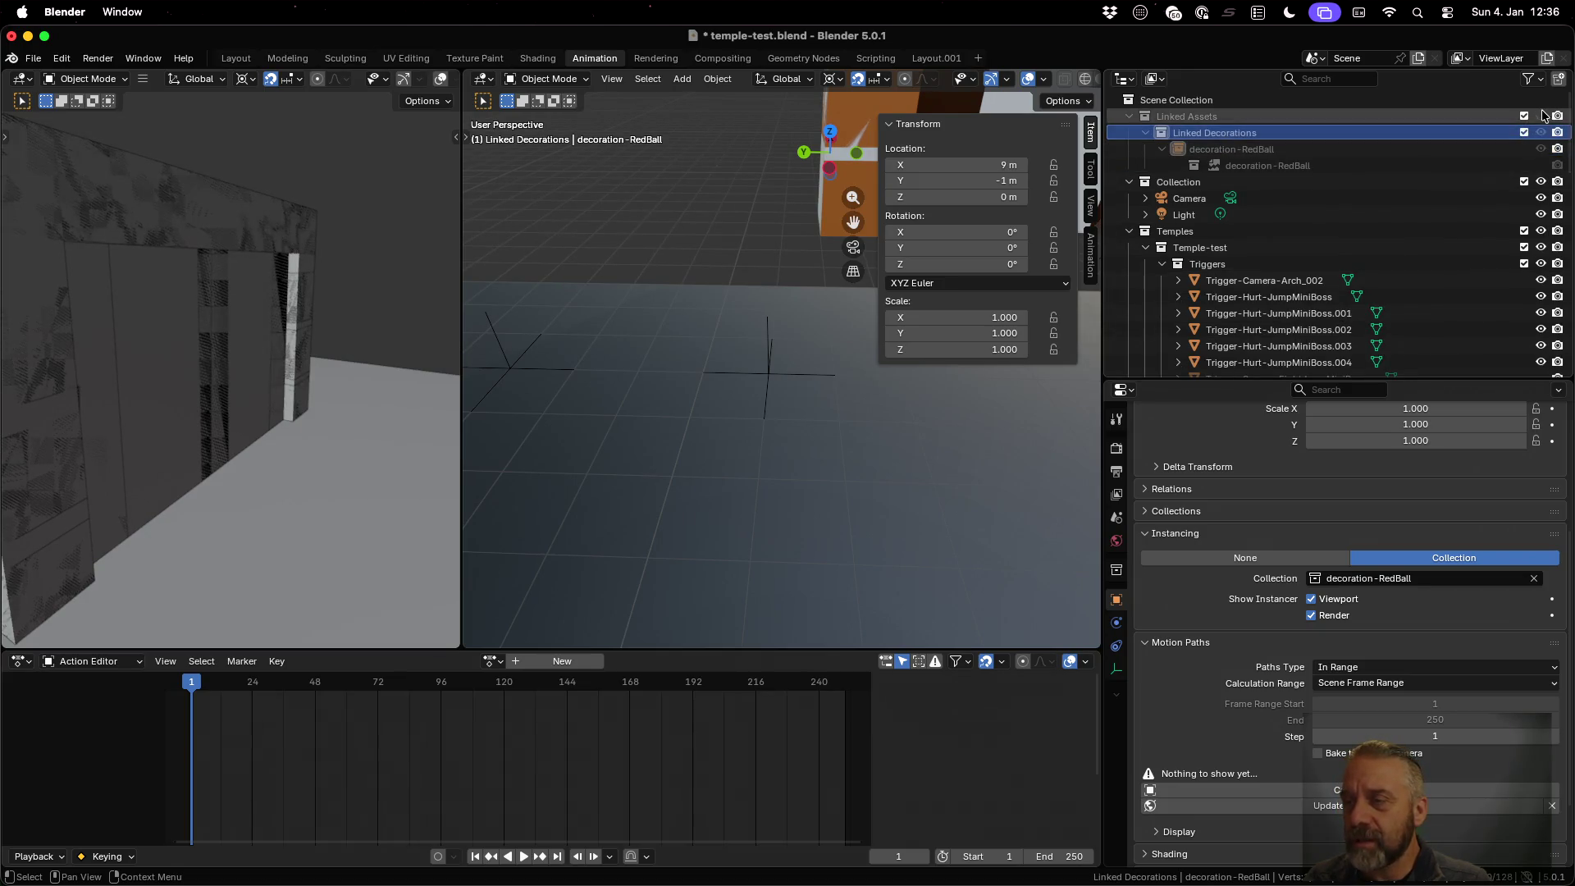
{"action": "left_click", "coordinate": [33, 58]}
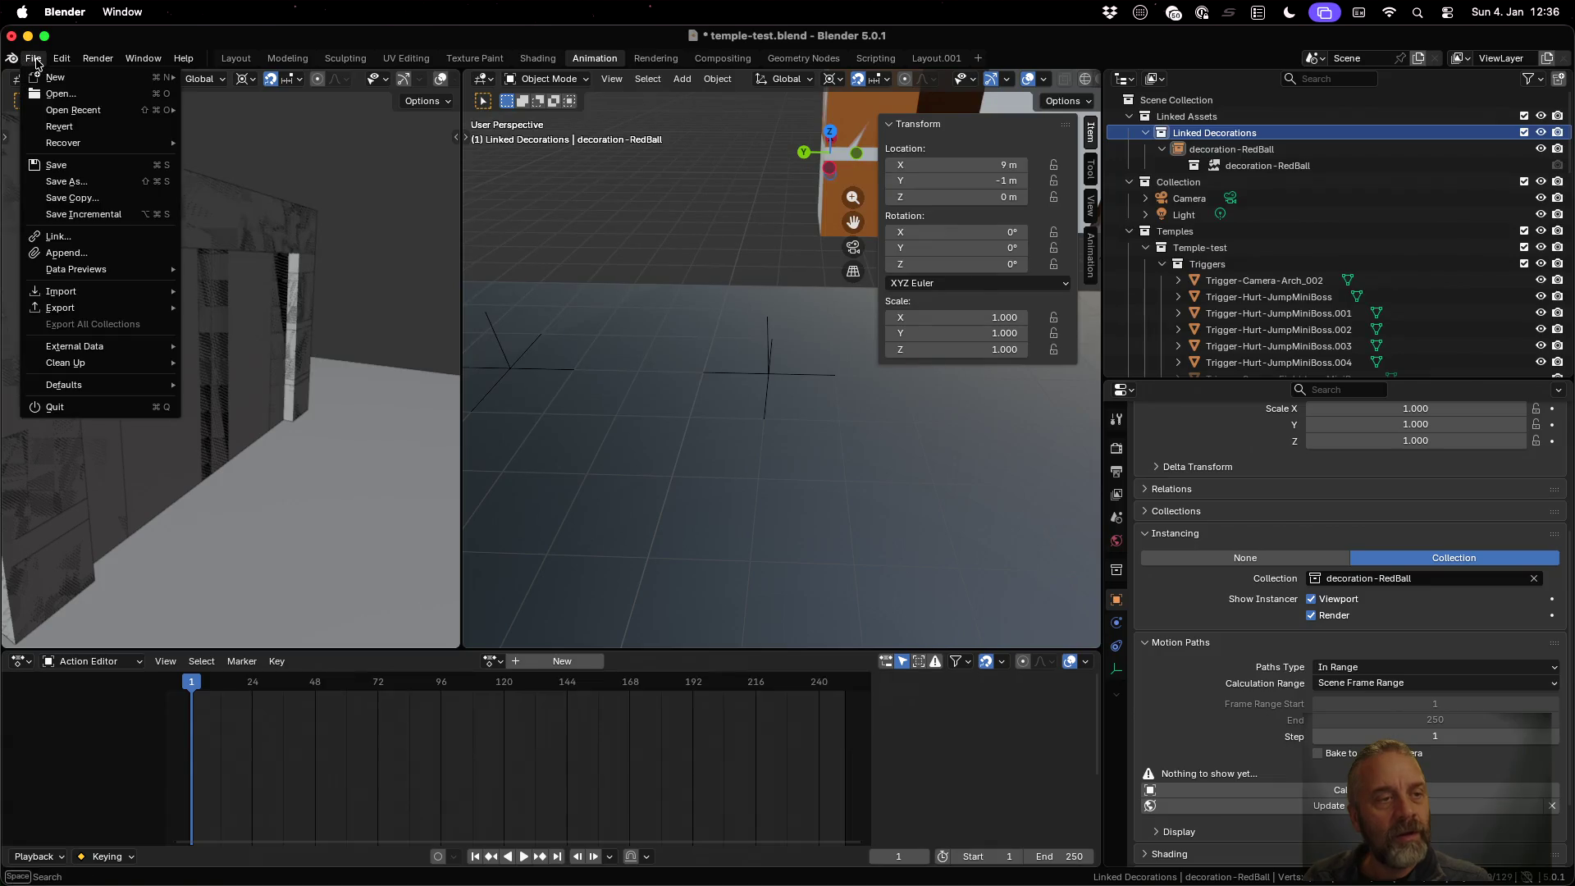
Link the Decoration-RedBall collection from decoration-RedBall.blend into Linked Decorations
{"action": "left_click", "coordinate": [123, 236]}
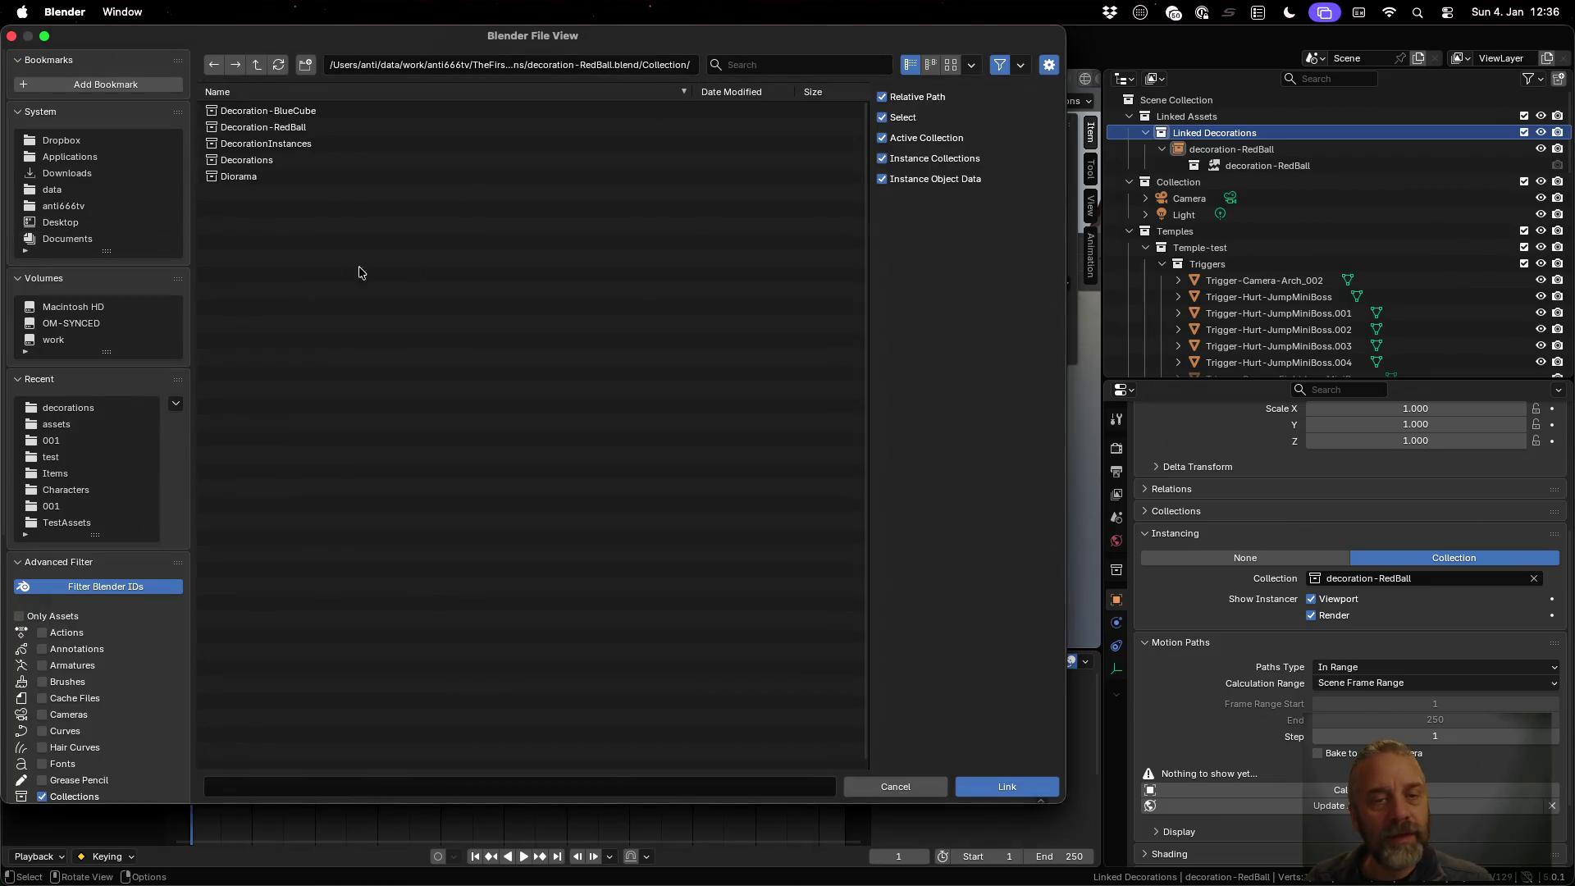
{"action": "left_click", "coordinate": [391, 129]}
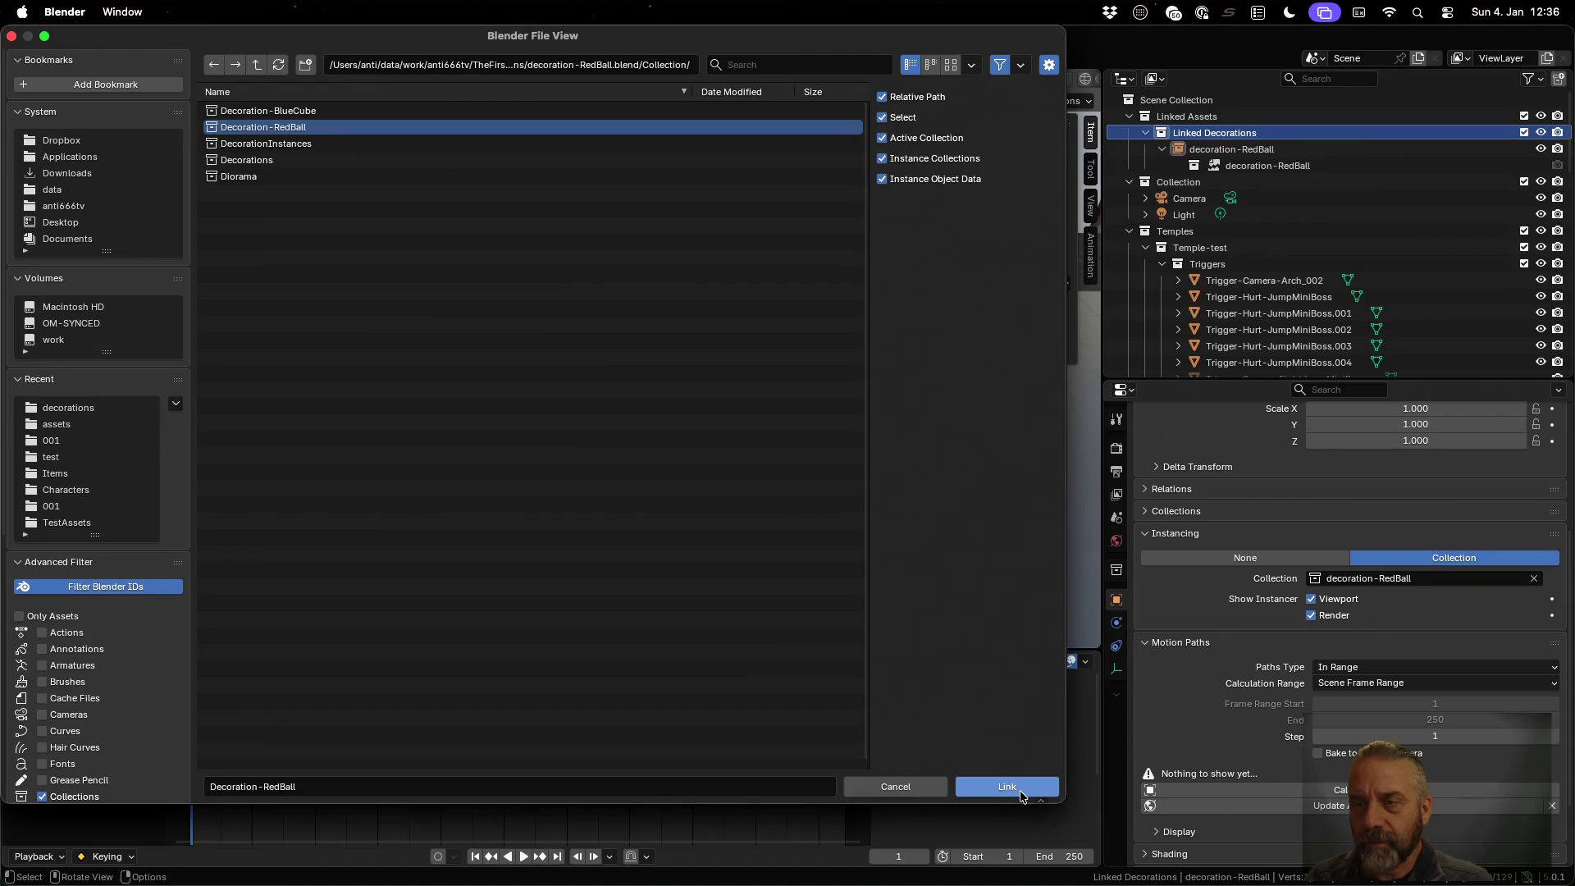
{"action": "left_click", "coordinate": [1021, 792]}
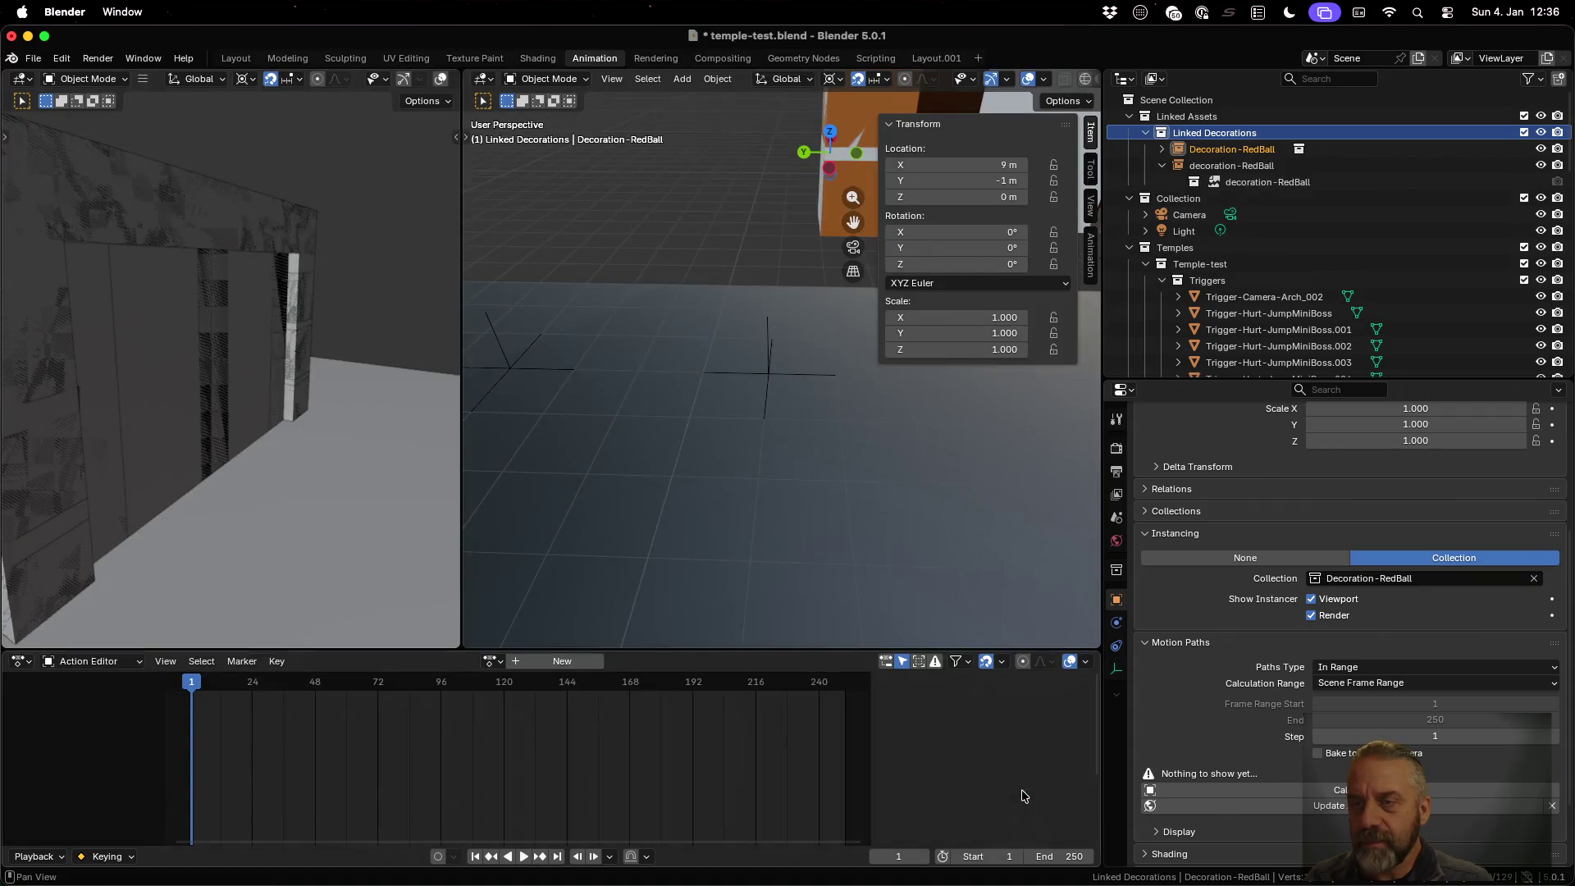
Remap users of the old decoration-RedBall instance onto the decoration-RedBall mesh object
{"action": "left_click", "coordinate": [1244, 172]}
{"action": "right_click", "coordinate": [1244, 172]}
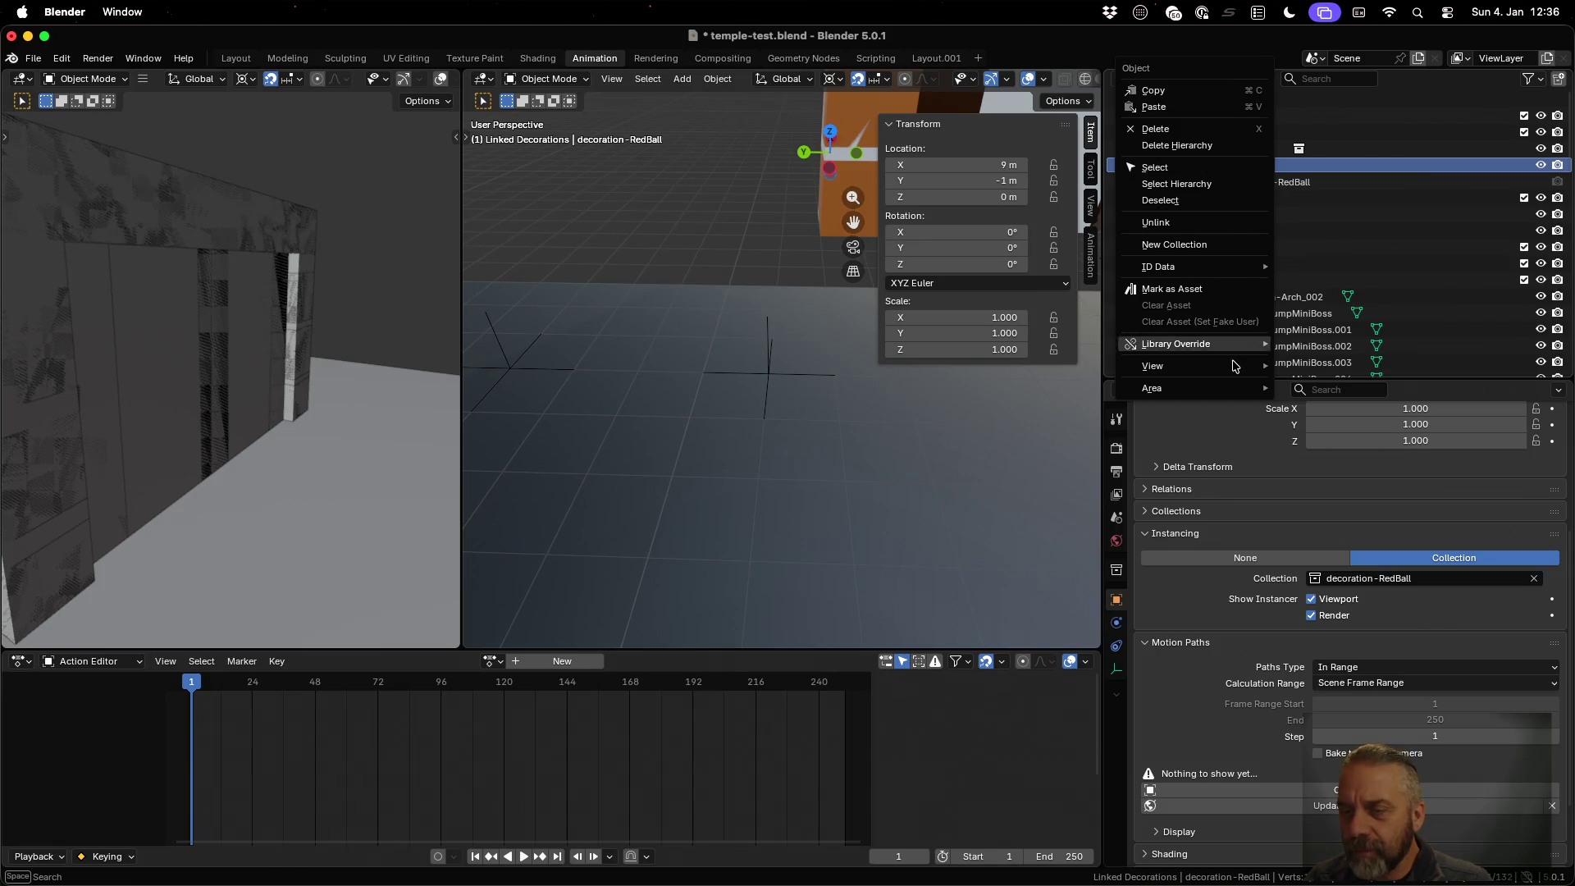
{"action": "mouse_move", "coordinate": [1233, 350]}
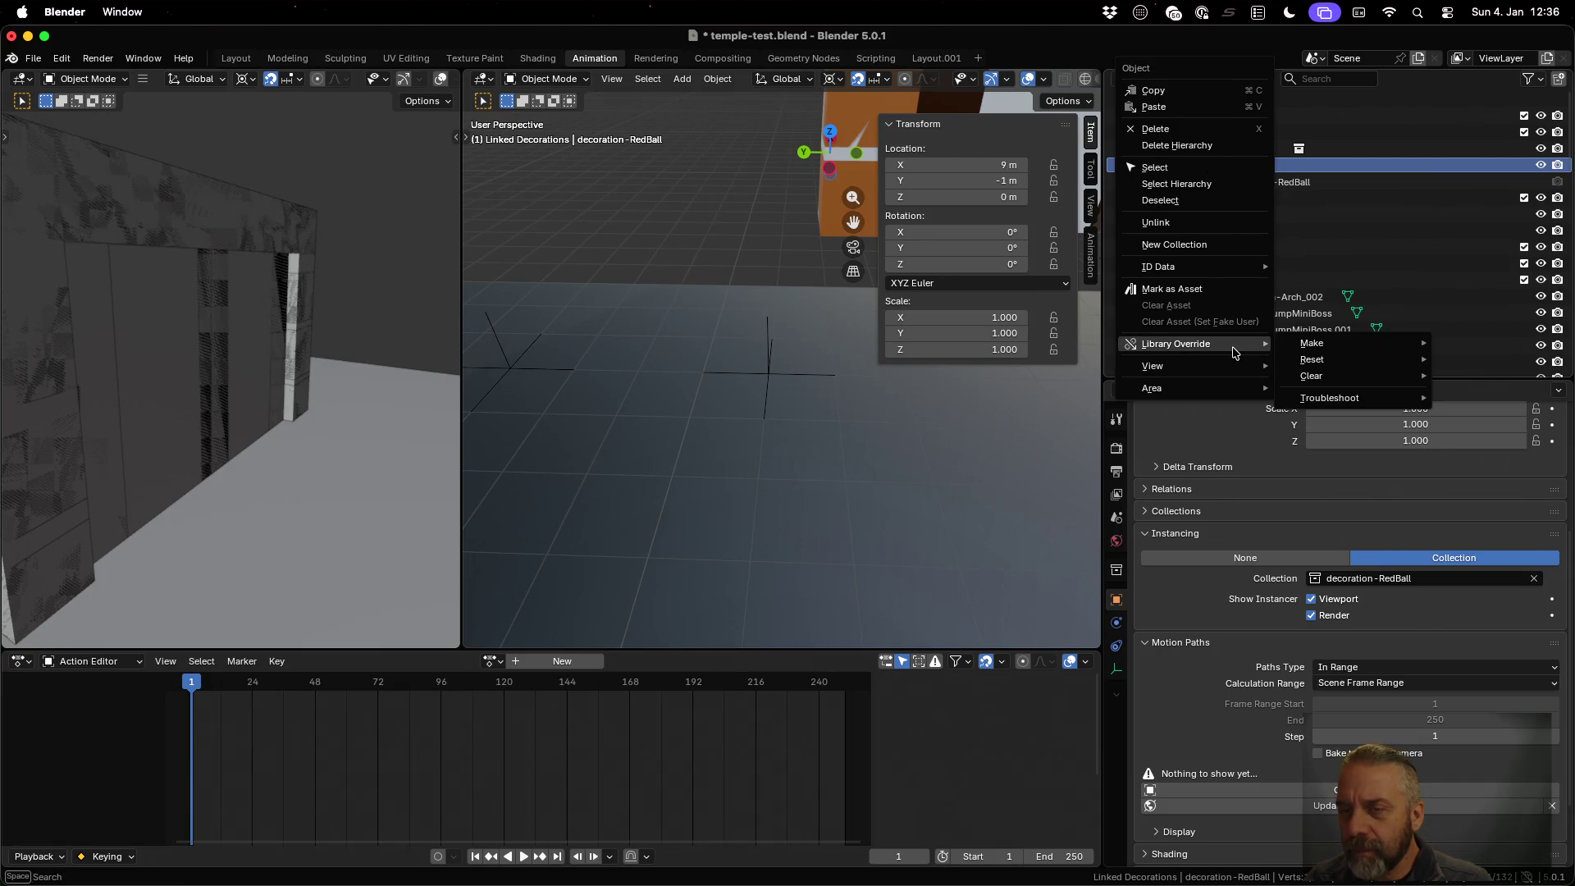
{"action": "mouse_move", "coordinate": [1224, 269]}
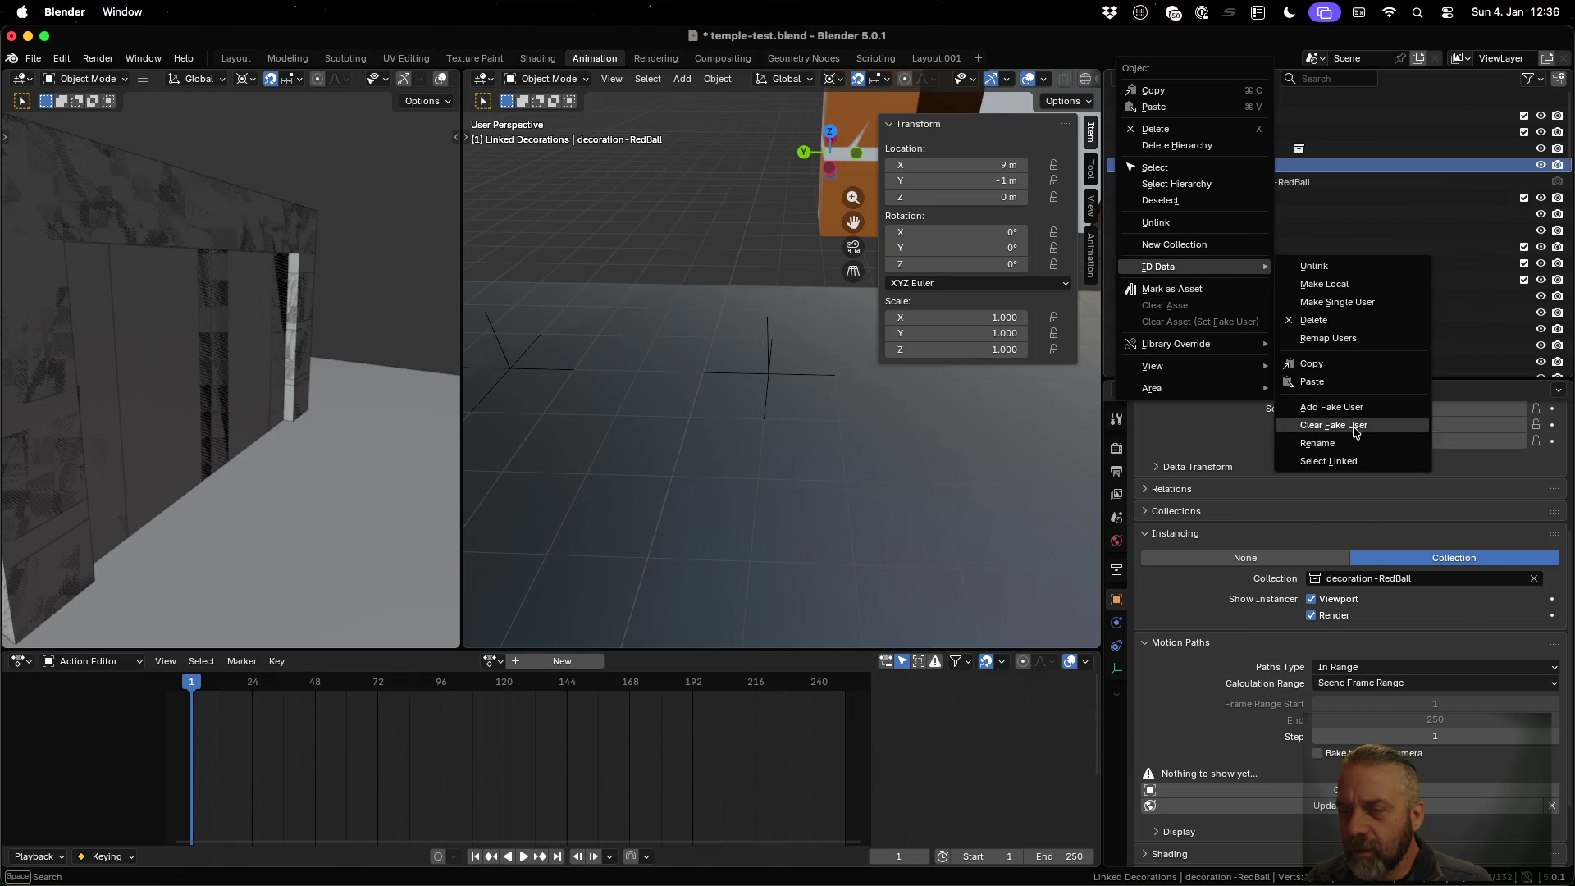
{"action": "left_click", "coordinate": [1354, 337]}
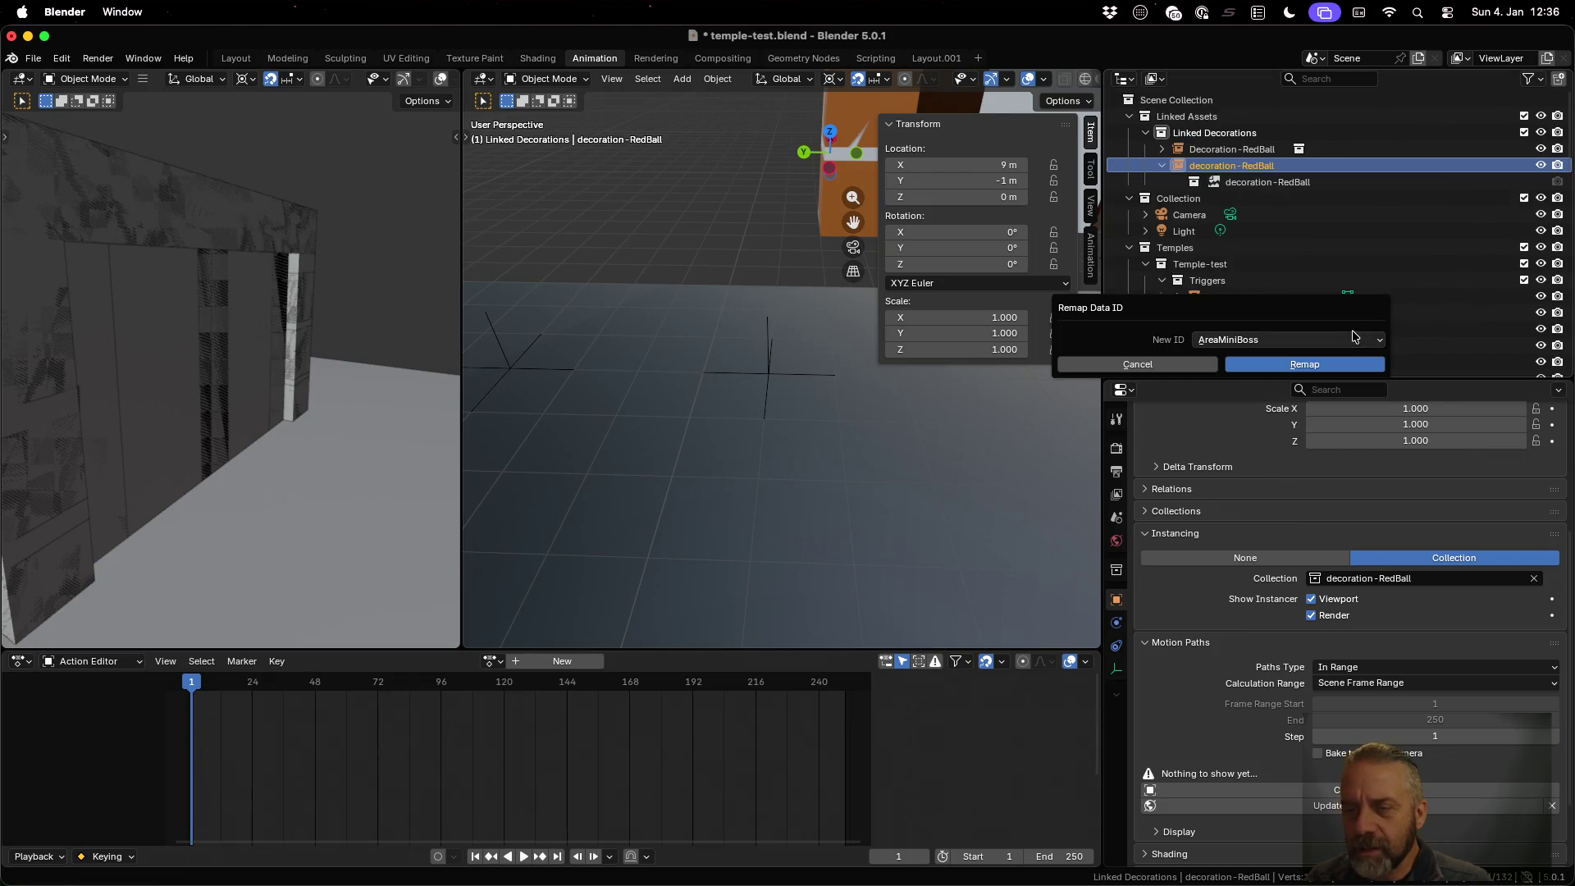
{"action": "left_click", "coordinate": [1344, 338]}
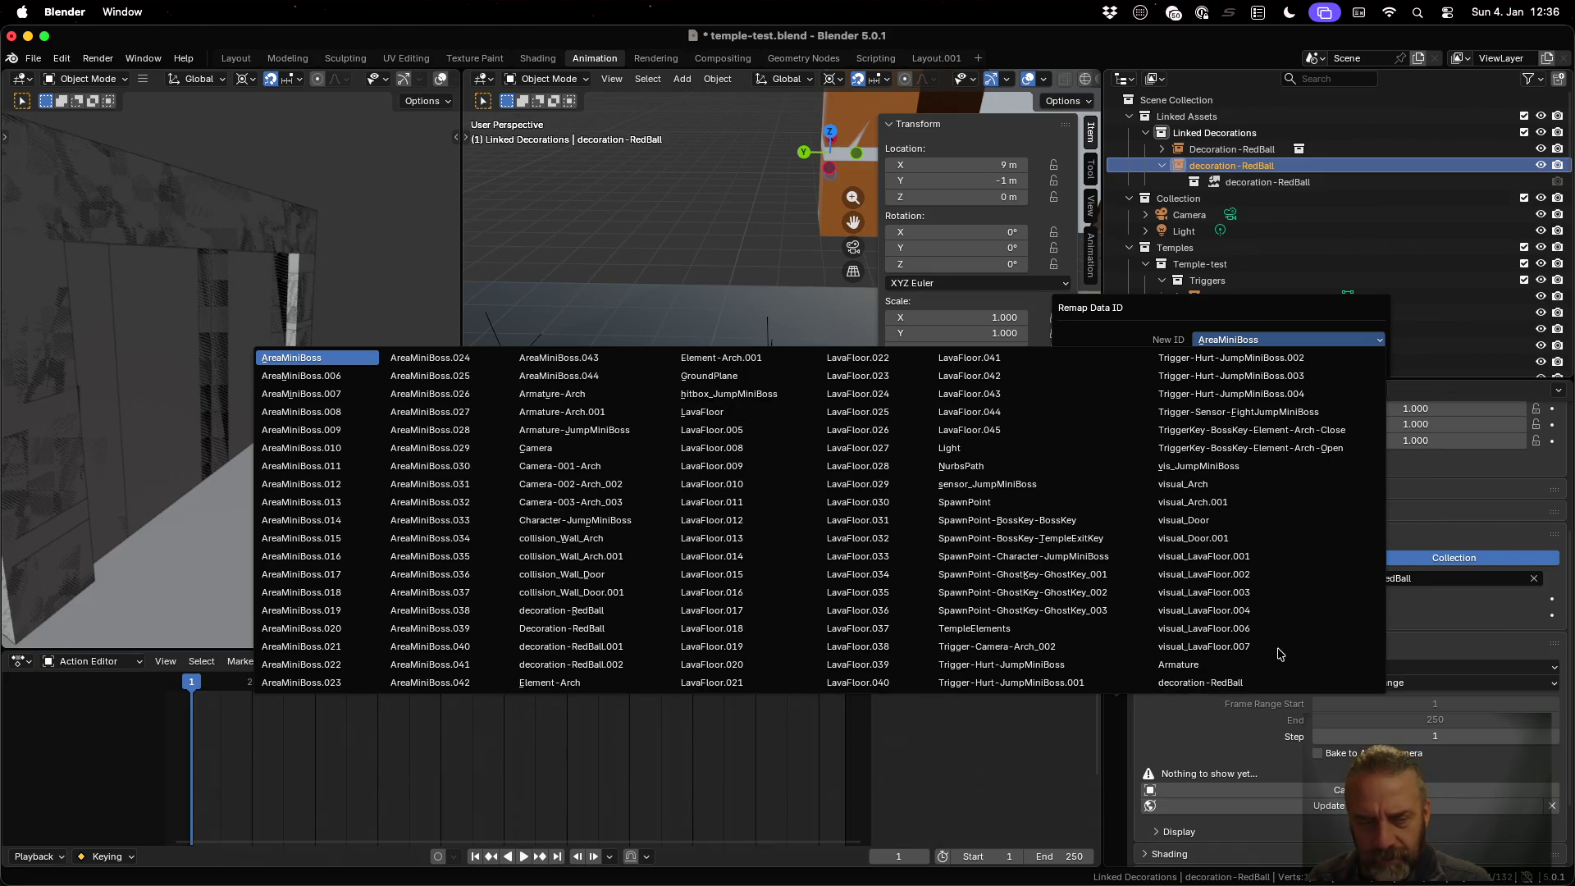
{"action": "left_click", "coordinate": [1248, 681]}
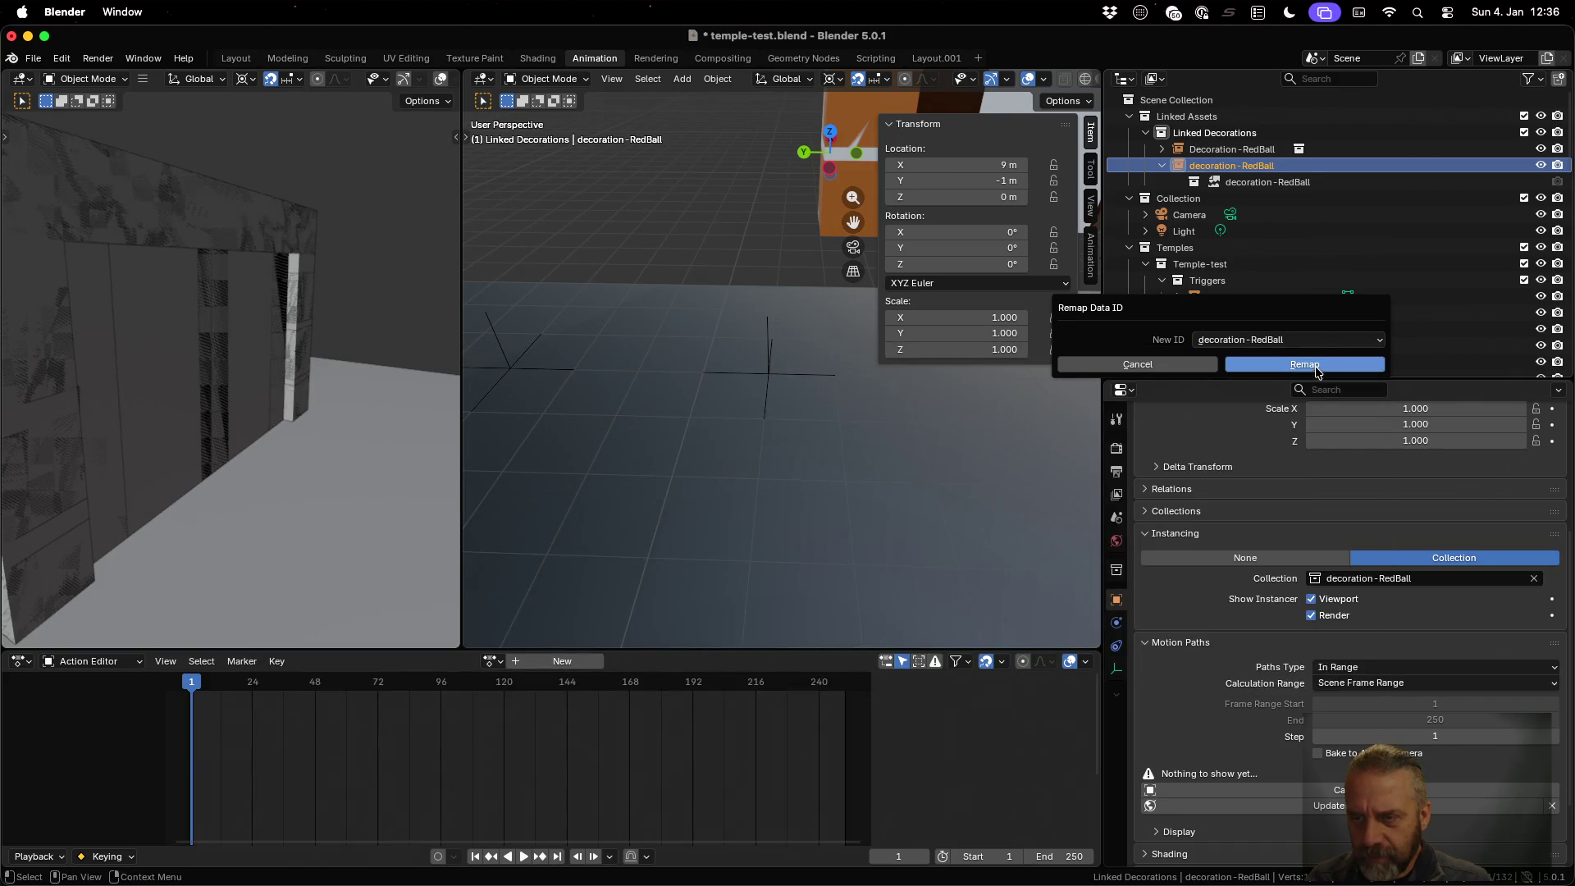
{"action": "left_click", "coordinate": [1311, 363]}
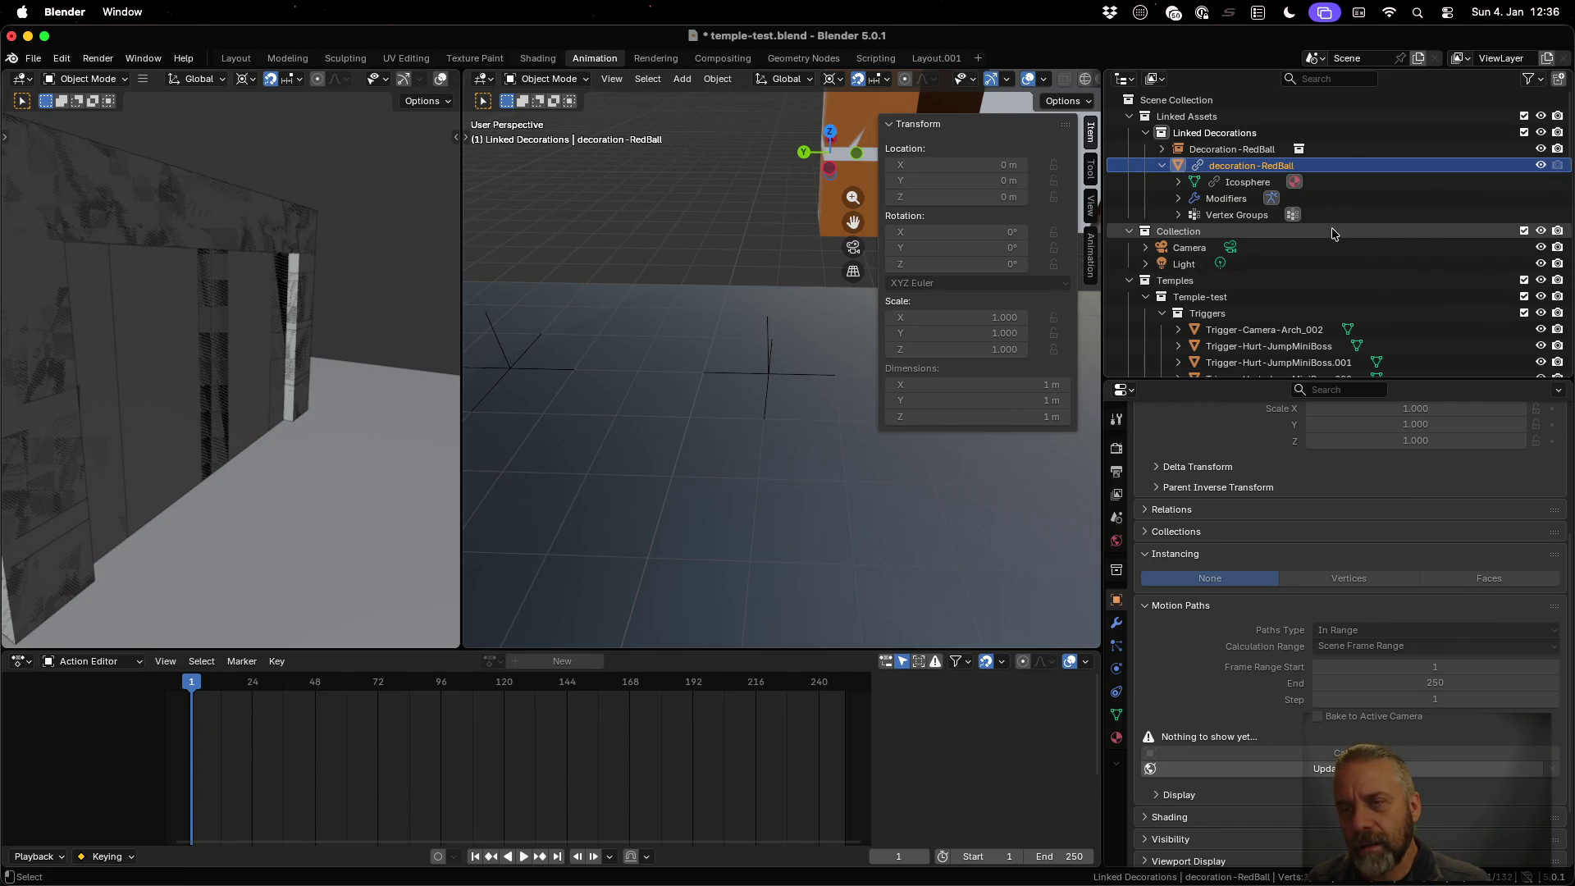
Undo the remap, try remapping Decoration-RedBall again, then undo those changes
{"action": "key", "text": "super+z"}
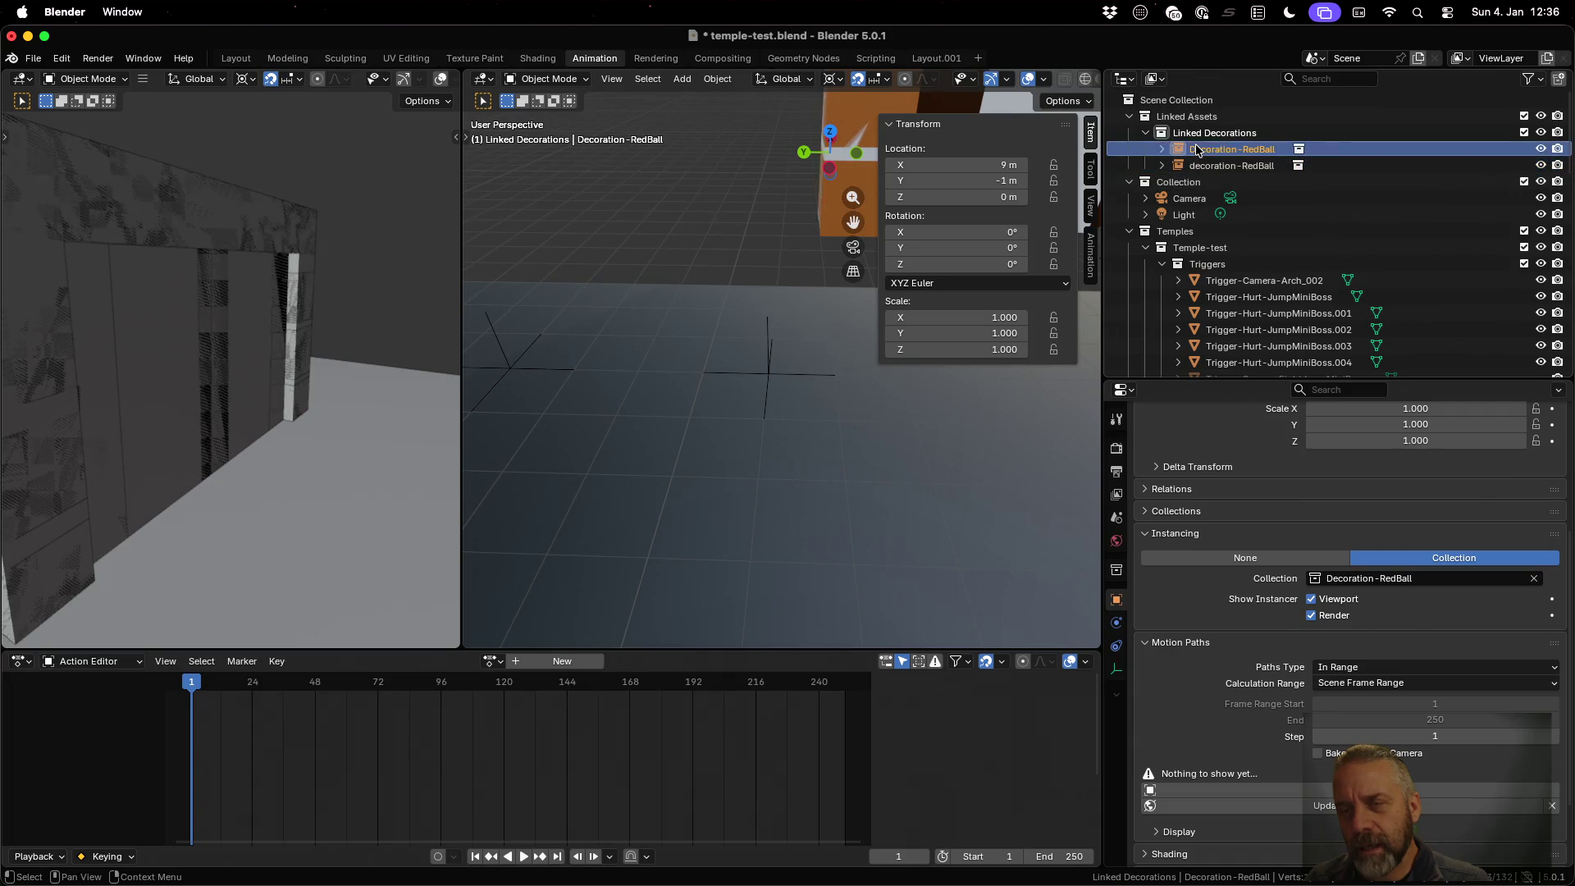
{"action": "right_click", "coordinate": [1198, 150]}
{"action": "mouse_move", "coordinate": [1165, 267]}
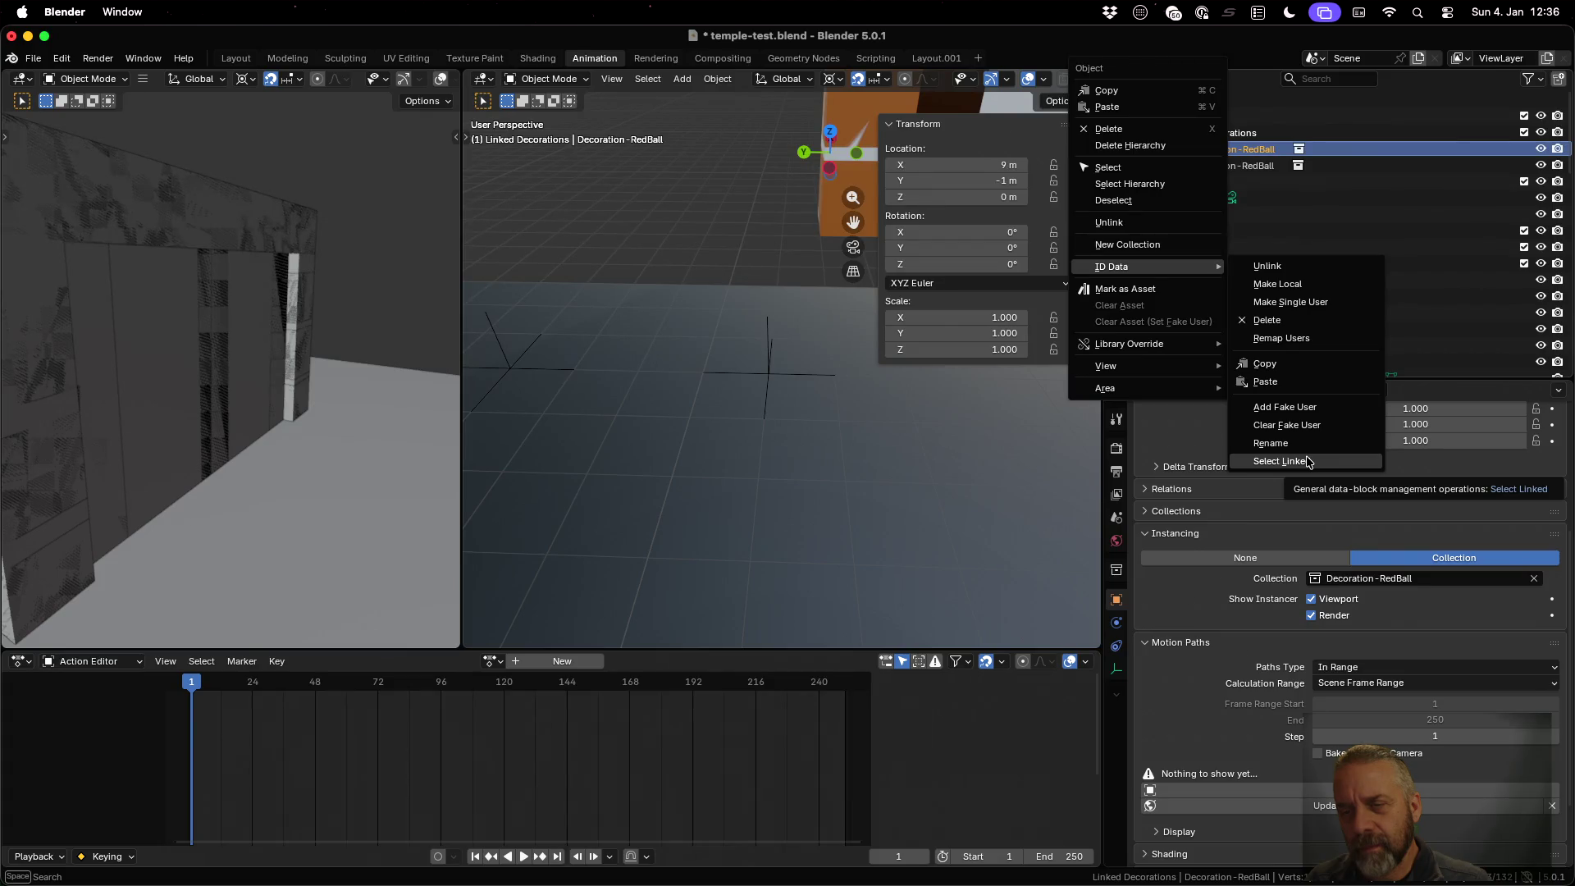
{"action": "left_click", "coordinate": [1282, 338]}
{"action": "left_click", "coordinate": [1252, 369]}
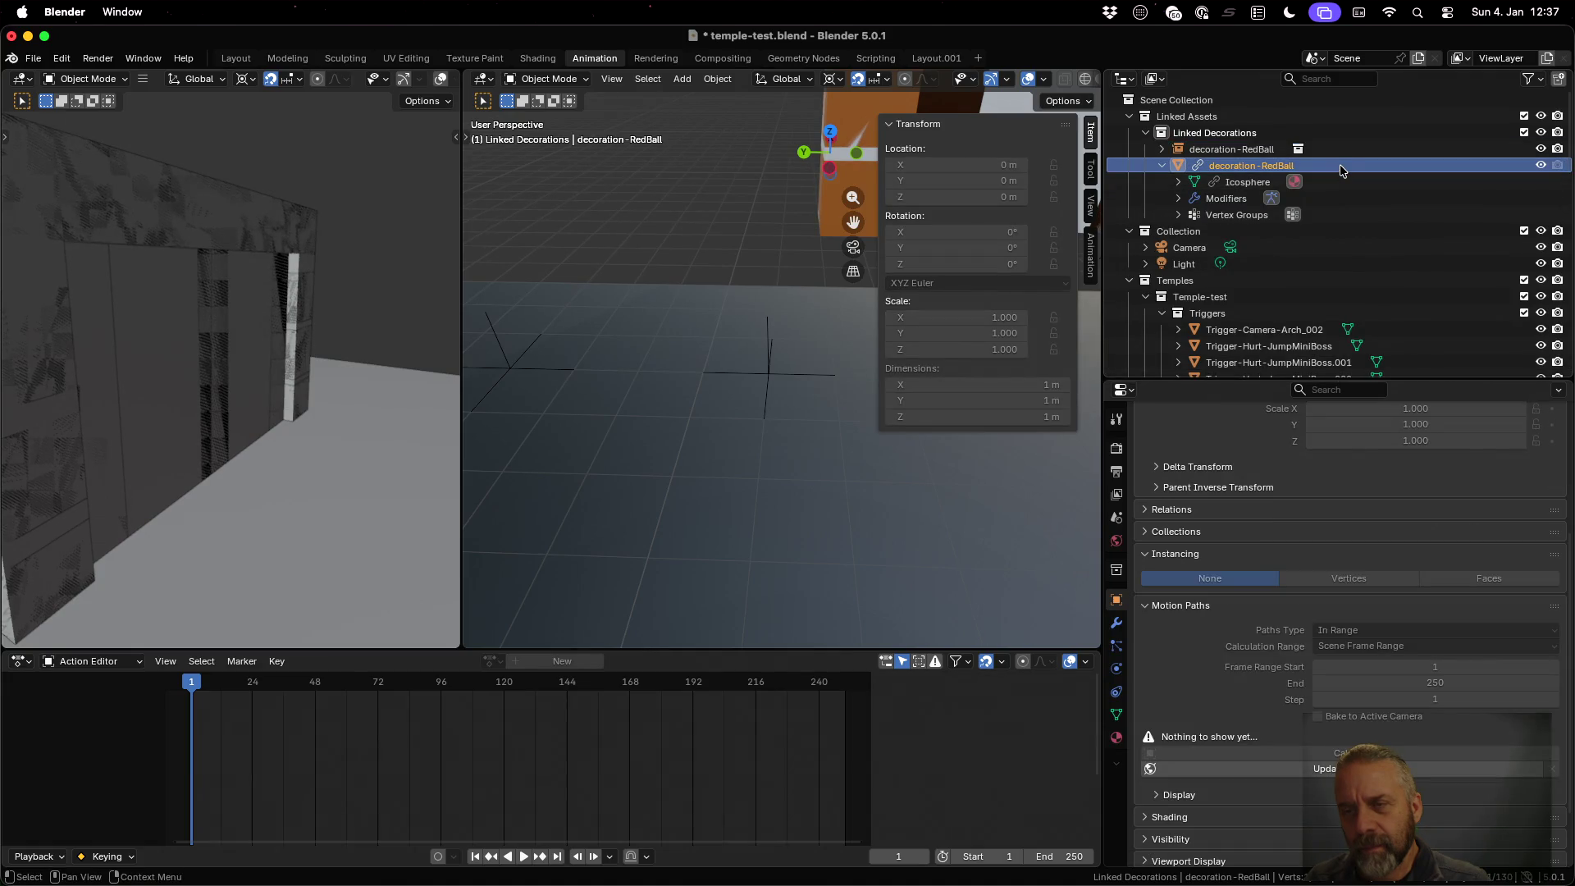
{"action": "key", "text": "ctrl+z"}
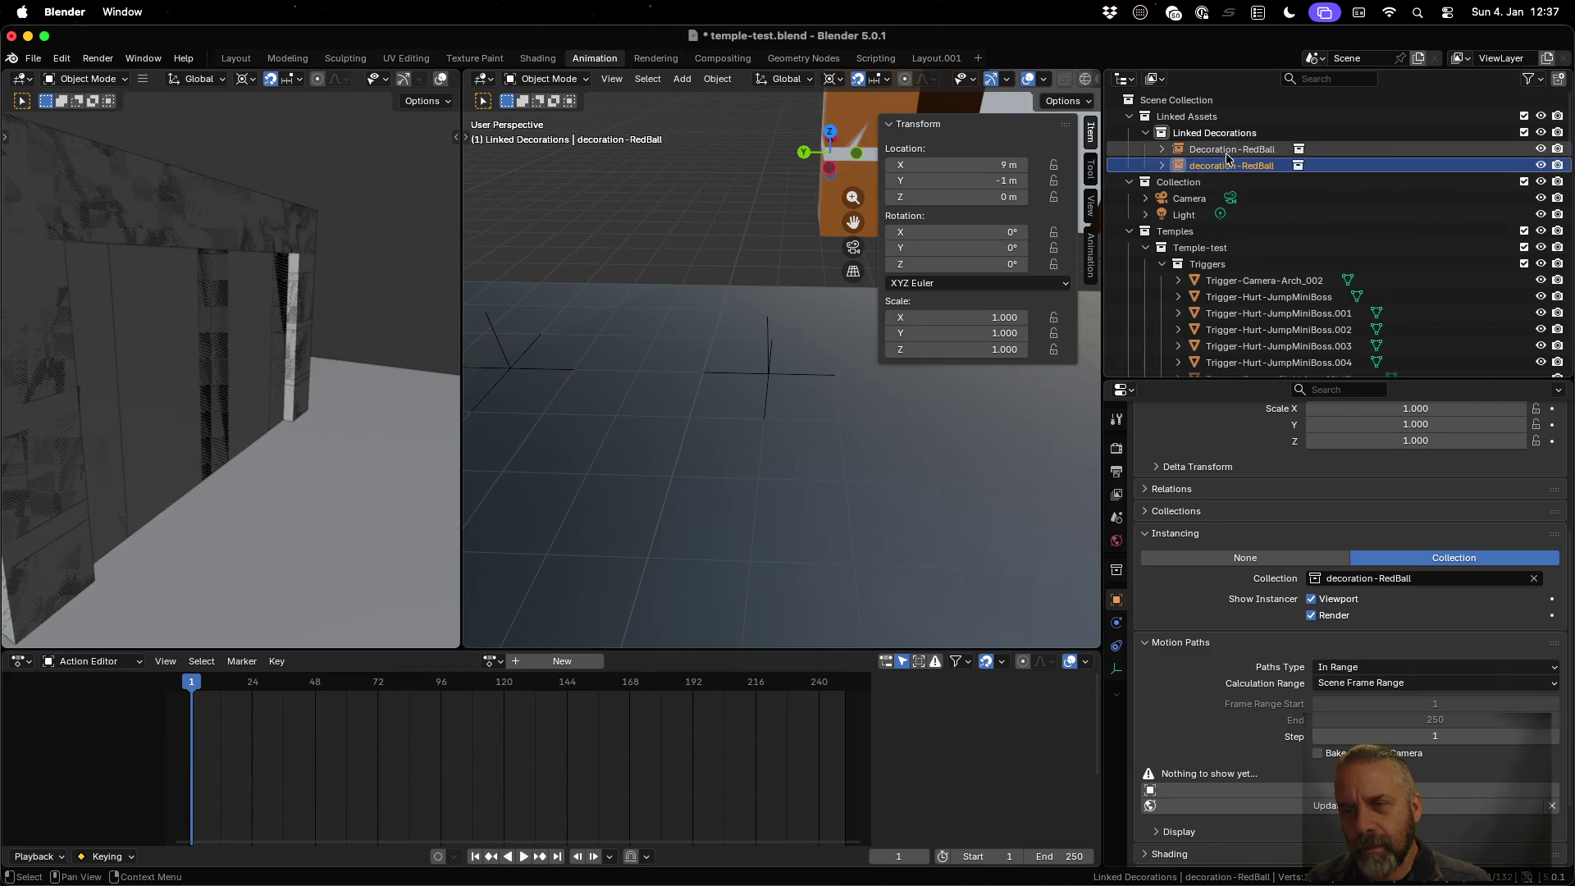
{"action": "key", "text": "ctrl+z"}
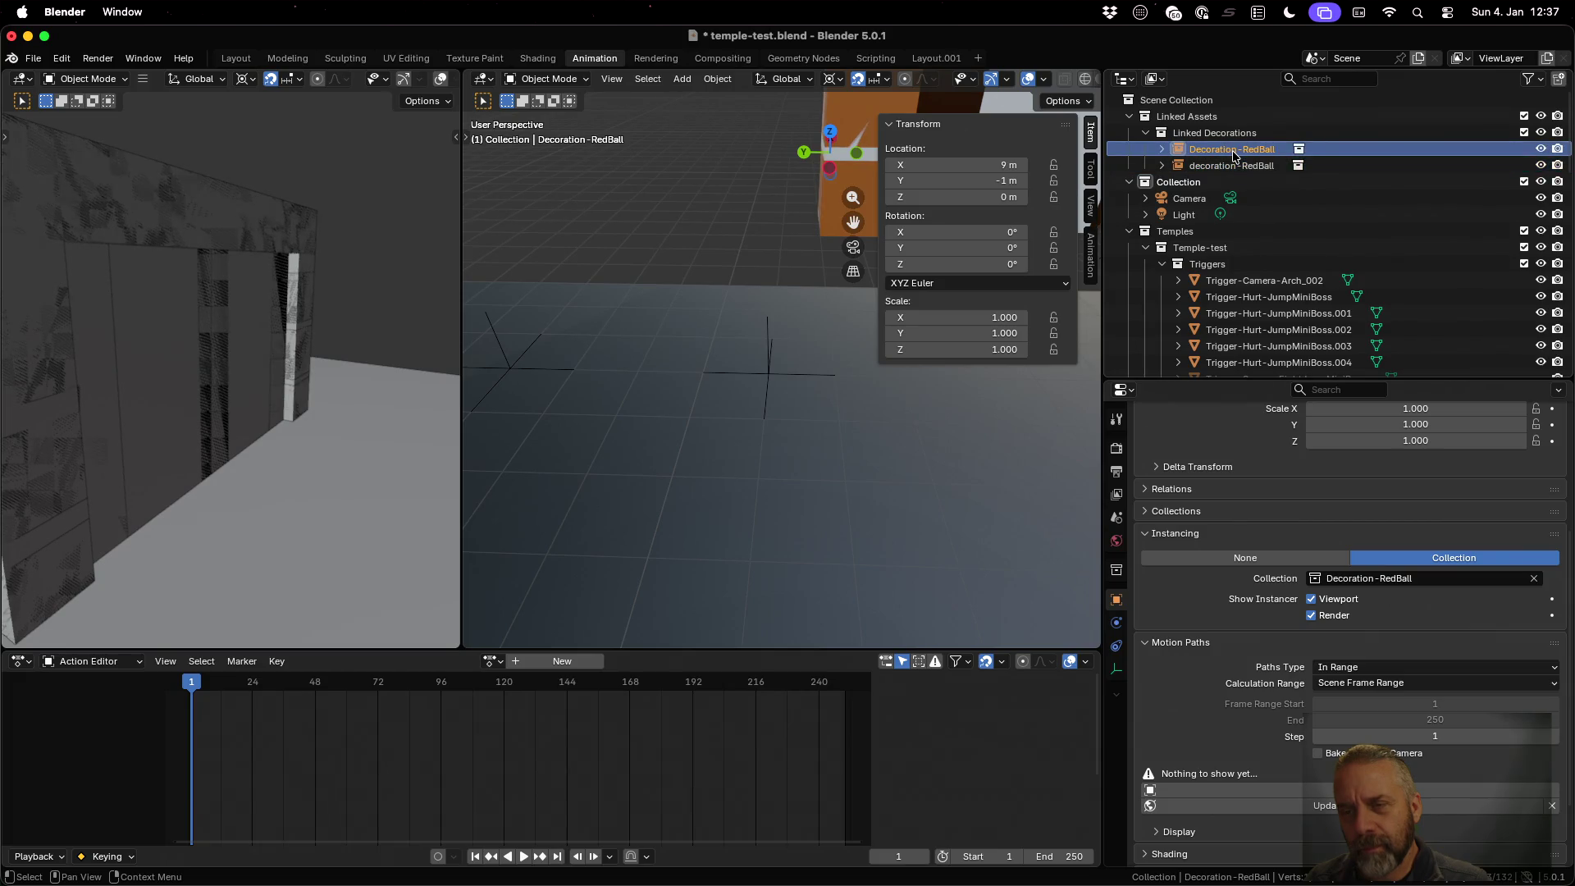
Delete the old lowercase decoration-RedBall instance from Linked Decorations
{"action": "scroll", "coordinate": [1233, 154], "scroll_direction": "down", "scroll_amount": 2}
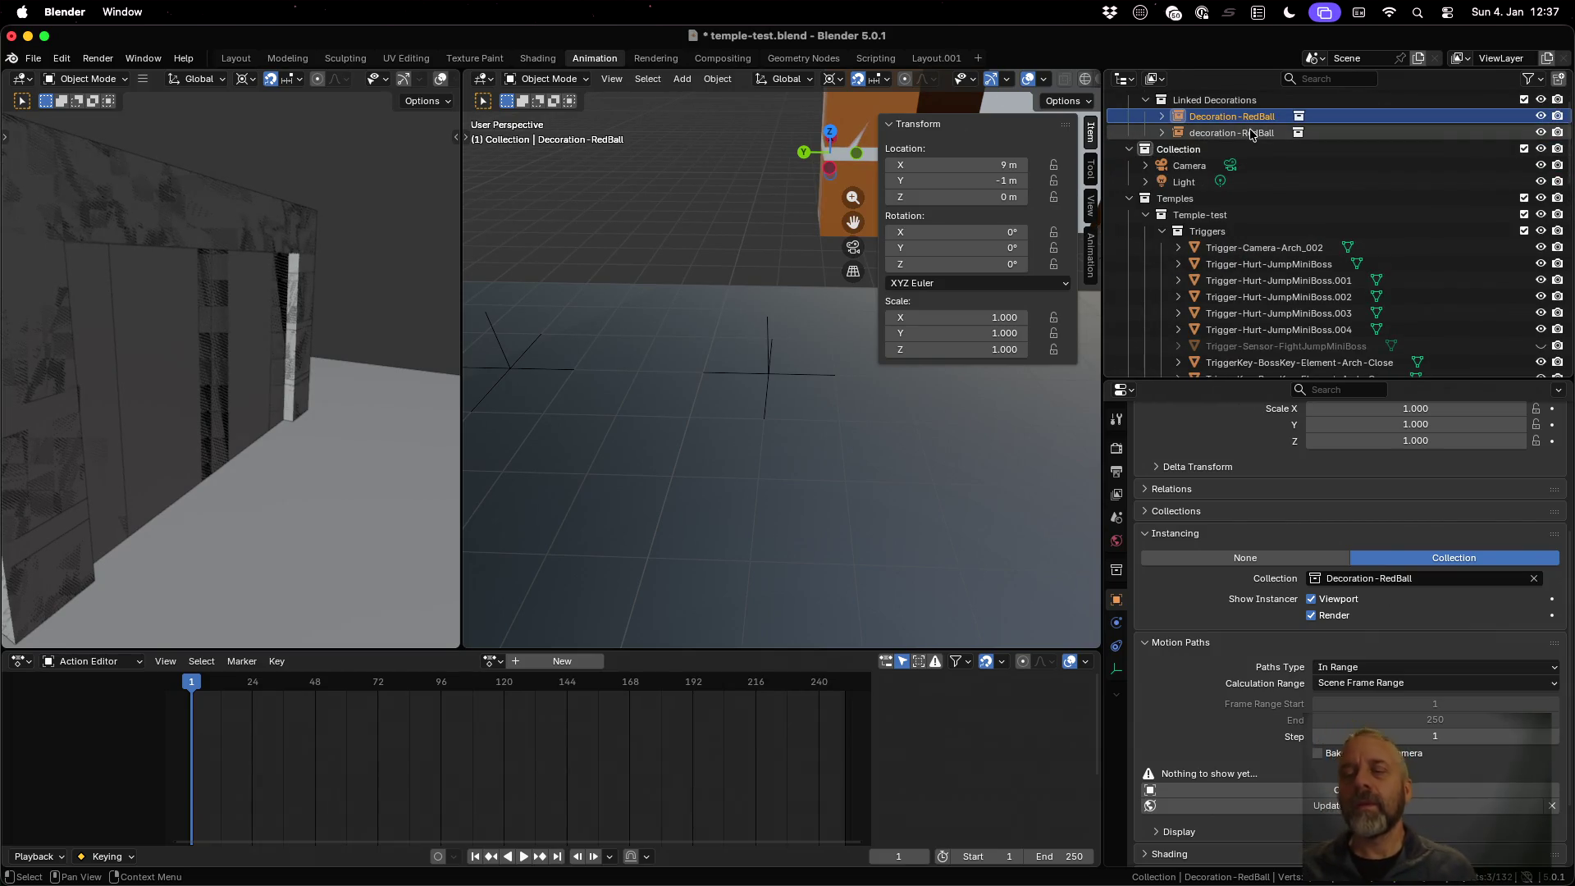
{"action": "left_click", "coordinate": [1250, 133]}
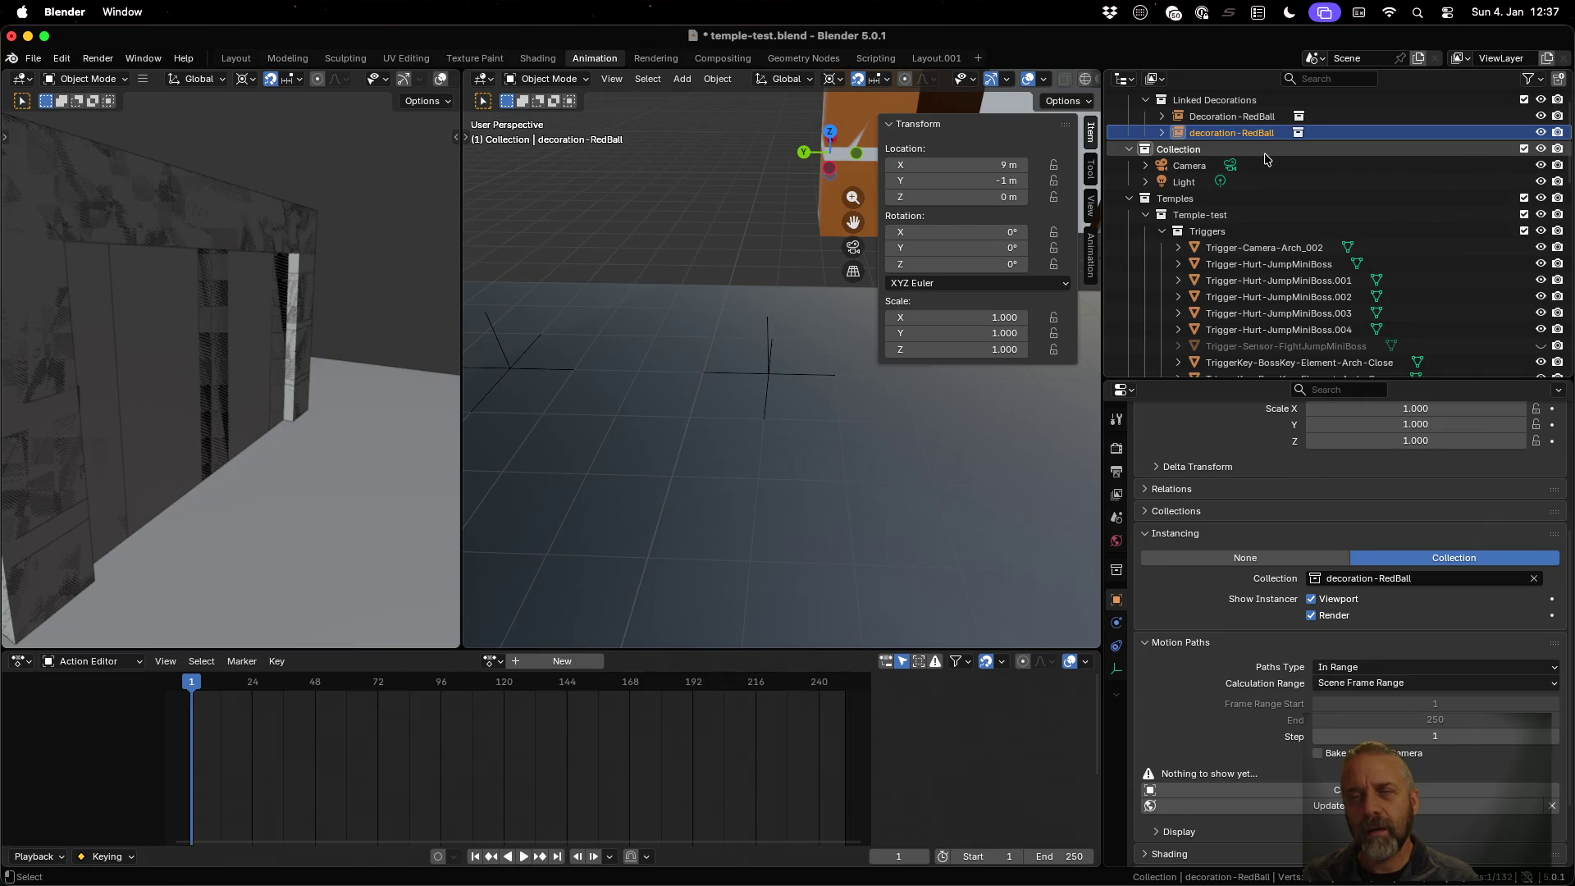
{"action": "right_click", "coordinate": [1266, 134]}
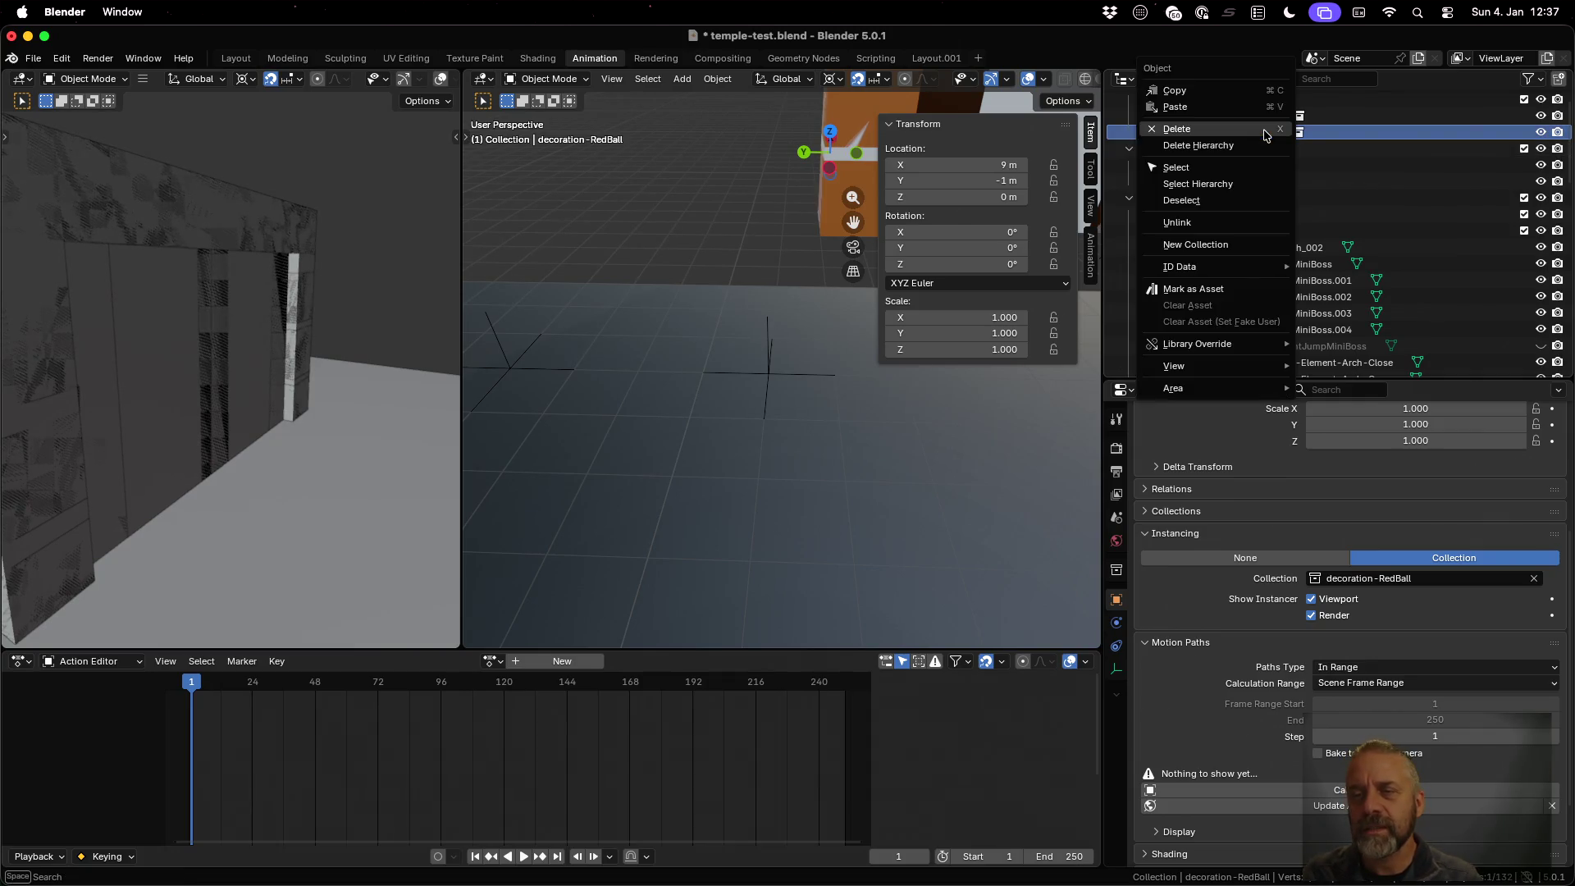
{"action": "left_click", "coordinate": [1255, 130]}
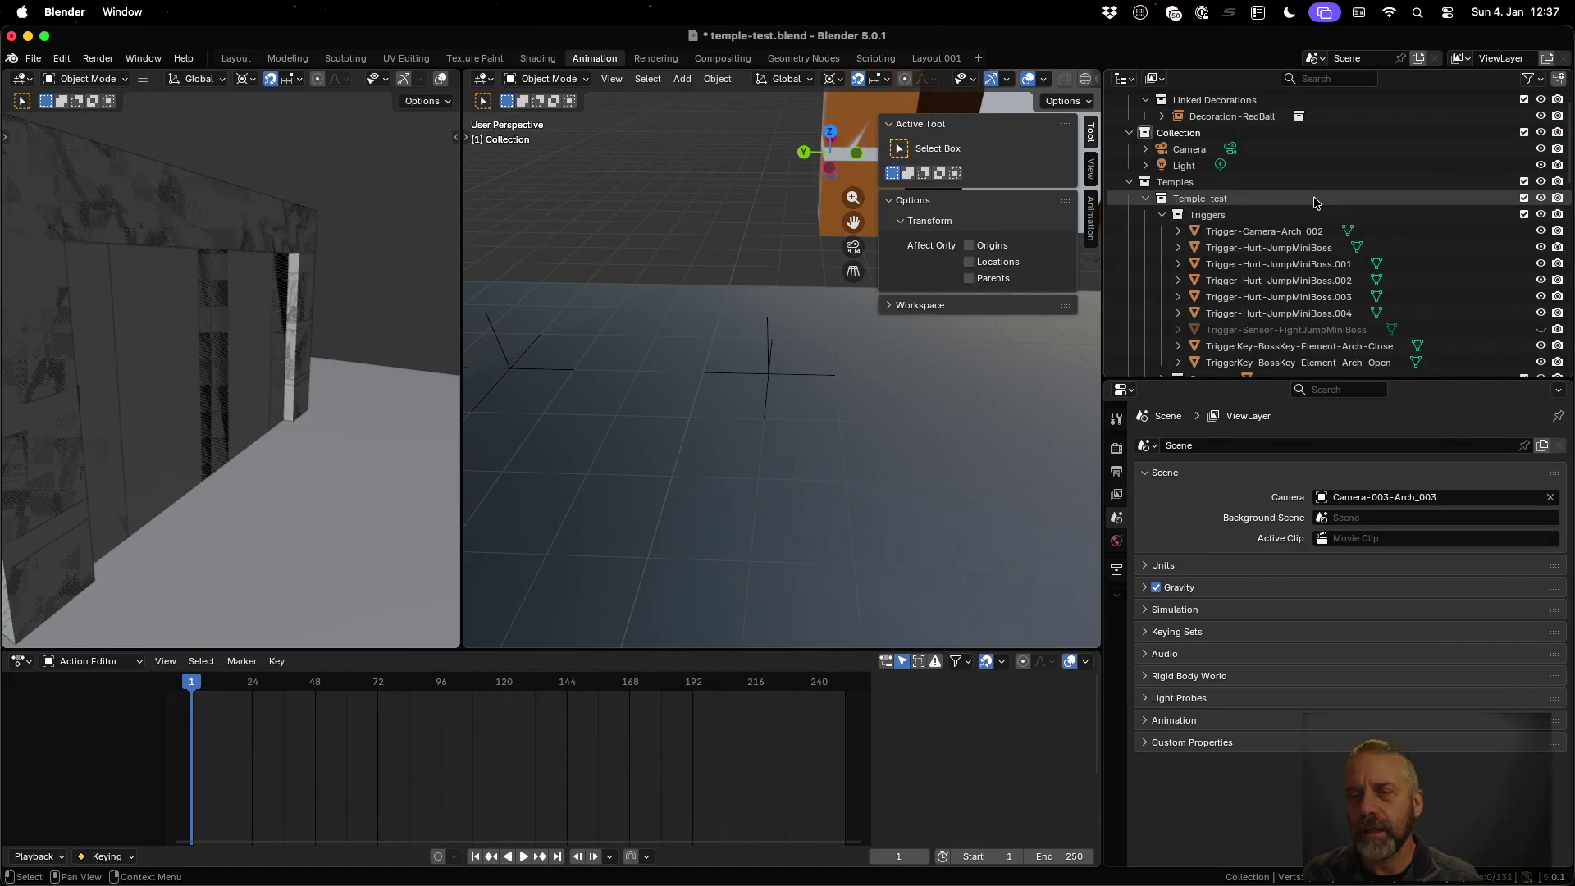
Rename decoration-RedBall.001 to Decoration-RedBall.001
{"action": "scroll", "coordinate": [1314, 201], "scroll_direction": "down", "scroll_amount": 2}
{"action": "left_click", "coordinate": [1304, 318]}
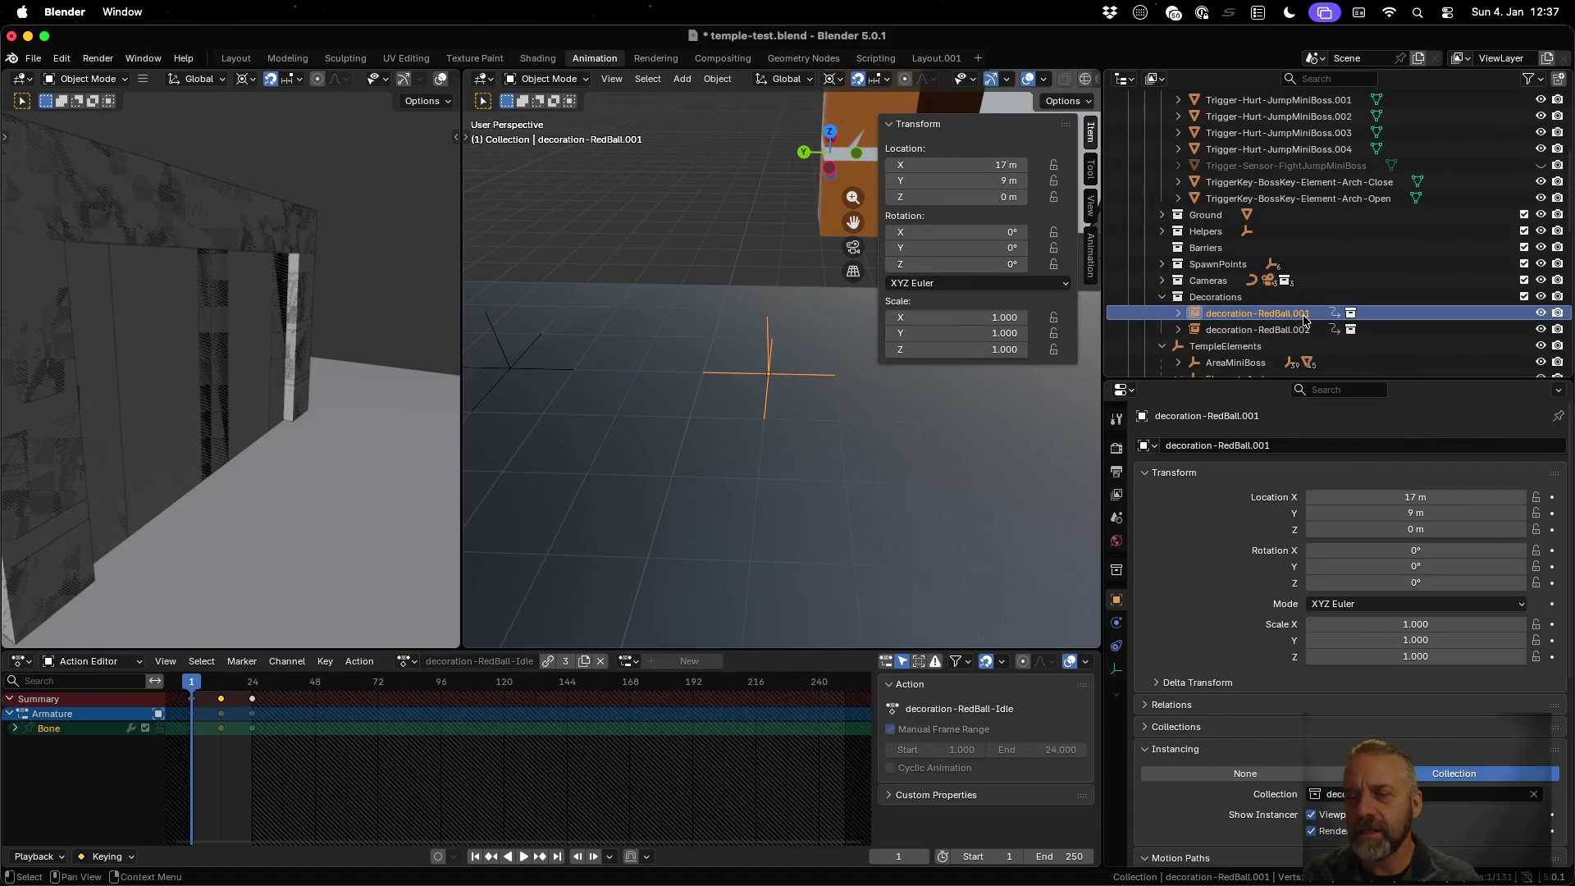
{"action": "double_click", "coordinate": [1216, 313]}
{"action": "scroll", "coordinate": [1214, 316], "scroll_direction": "down", "scroll_amount": 2}
{"action": "key", "text": "Home"}
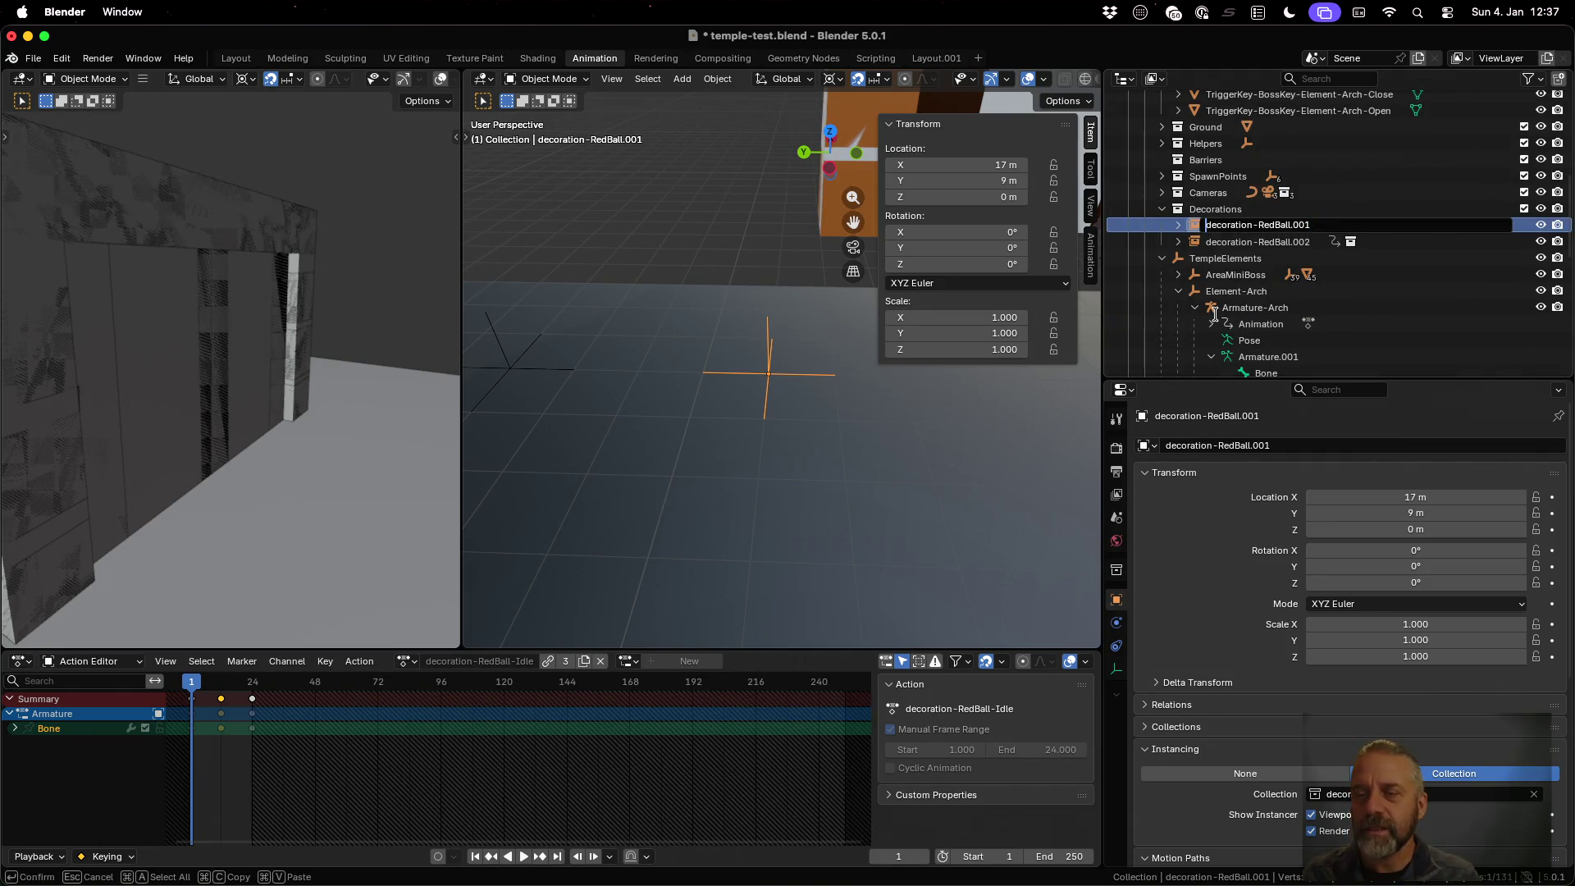
{"action": "key", "text": "Delete"}
{"action": "type", "text": "D"}
{"action": "key", "text": "Return"}
Rename decoration-RedBall.002 to Decoration-RedBall.002
{"action": "left_click", "coordinate": [1234, 243]}
{"action": "double_click", "coordinate": [1234, 242]}
{"action": "scroll", "coordinate": [1234, 246], "scroll_direction": "down", "scroll_amount": 1}
{"action": "key", "text": "Home"}
{"action": "key", "text": "Delete"}
{"action": "type", "text": "D"}
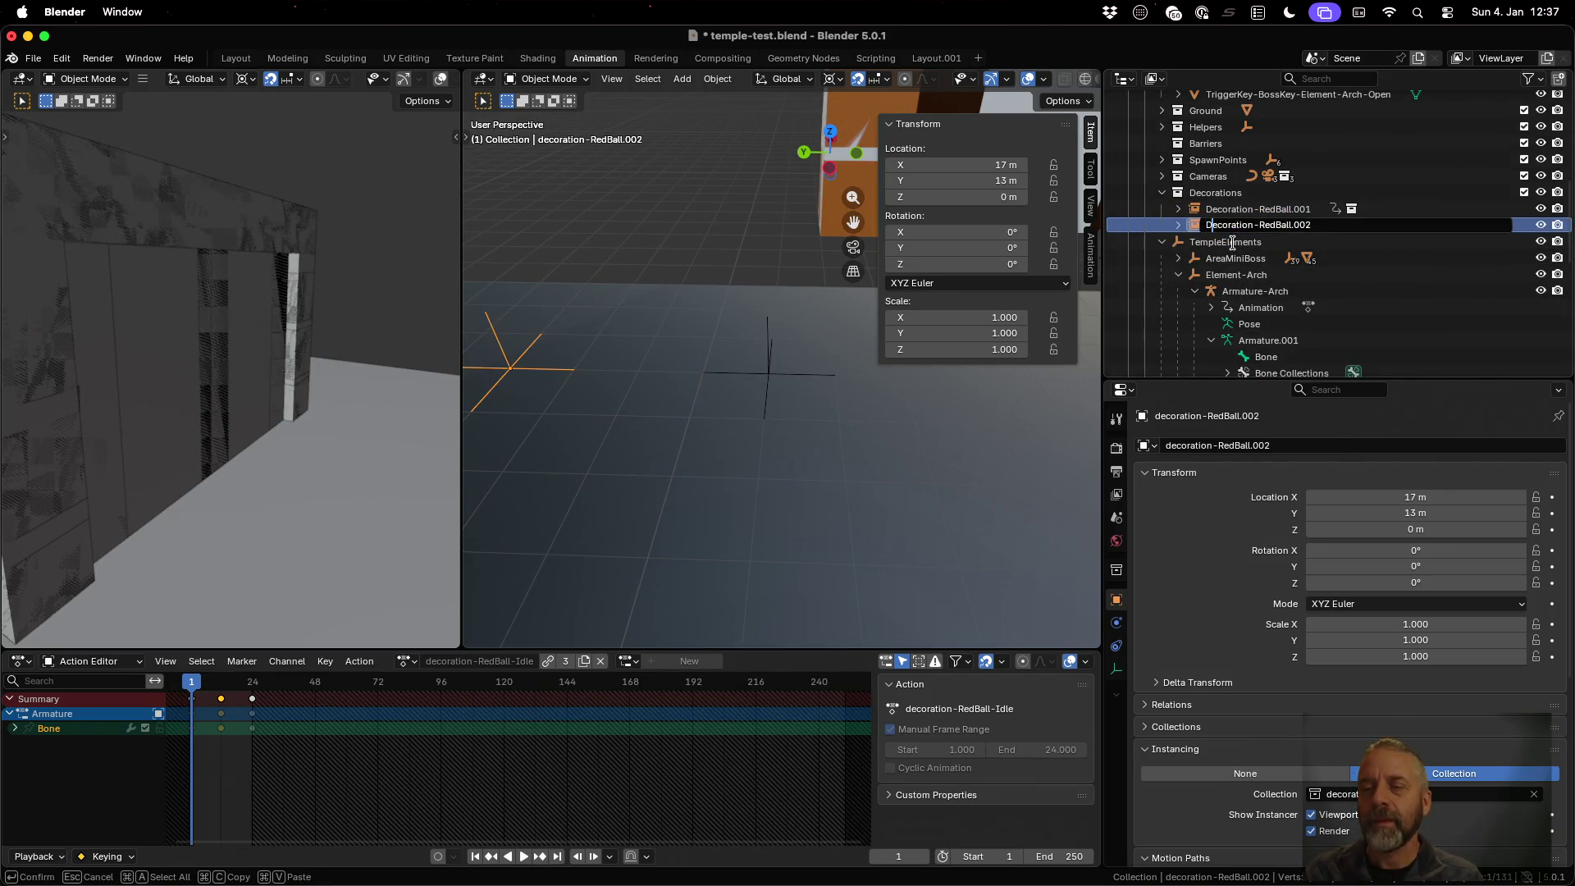
{"action": "key", "text": "Return"}
{"action": "scroll", "coordinate": [1234, 246], "scroll_direction": "down", "scroll_amount": 3}
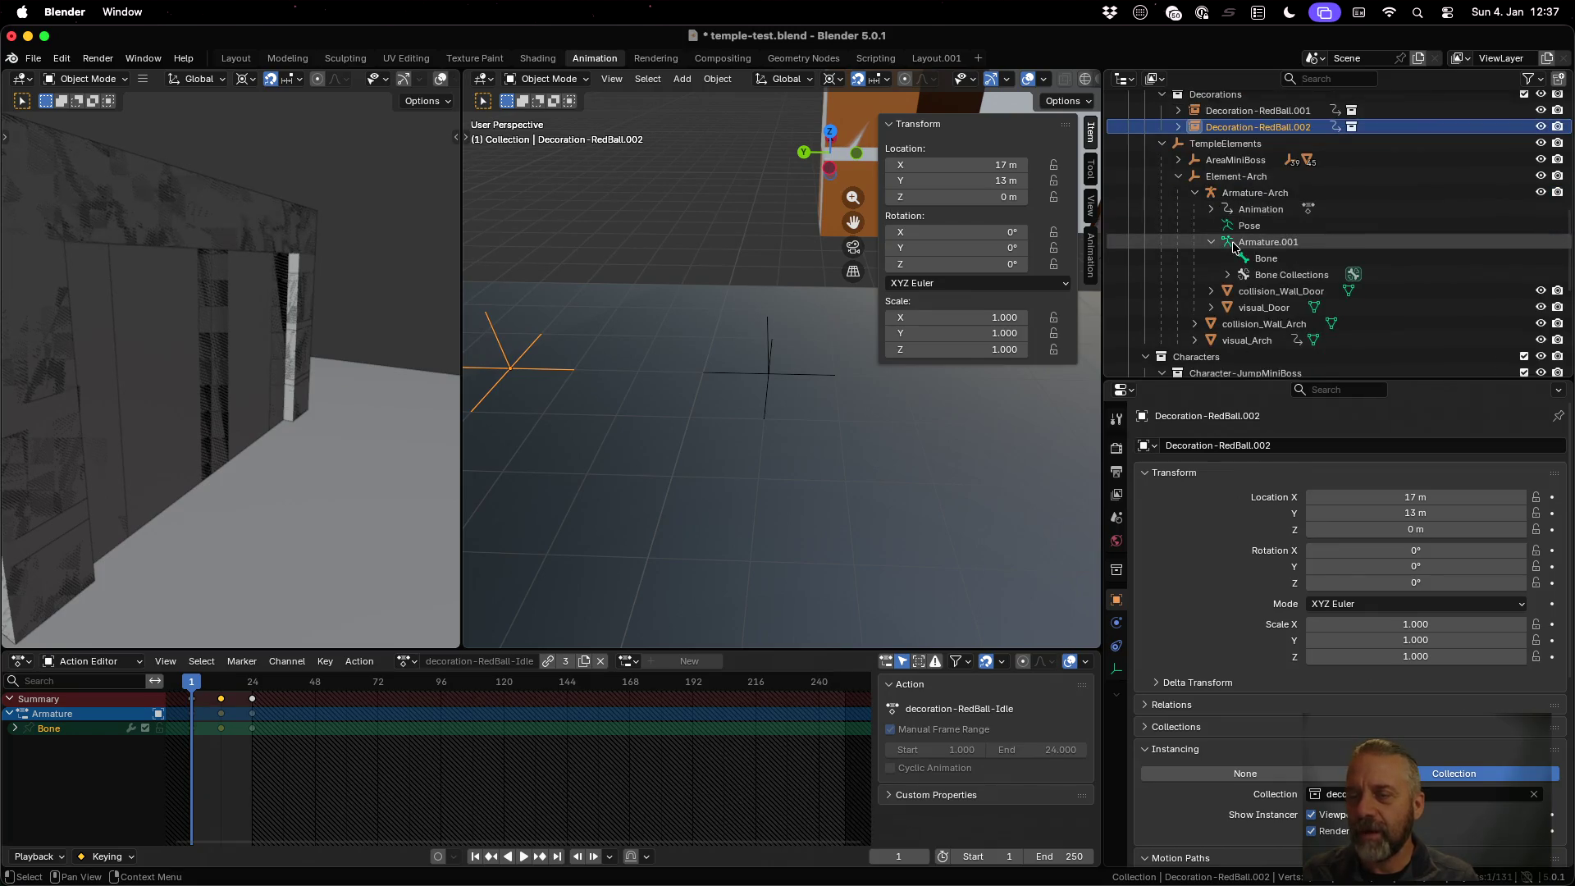
{"action": "scroll", "coordinate": [1222, 311], "scroll_direction": "up", "scroll_amount": 2}
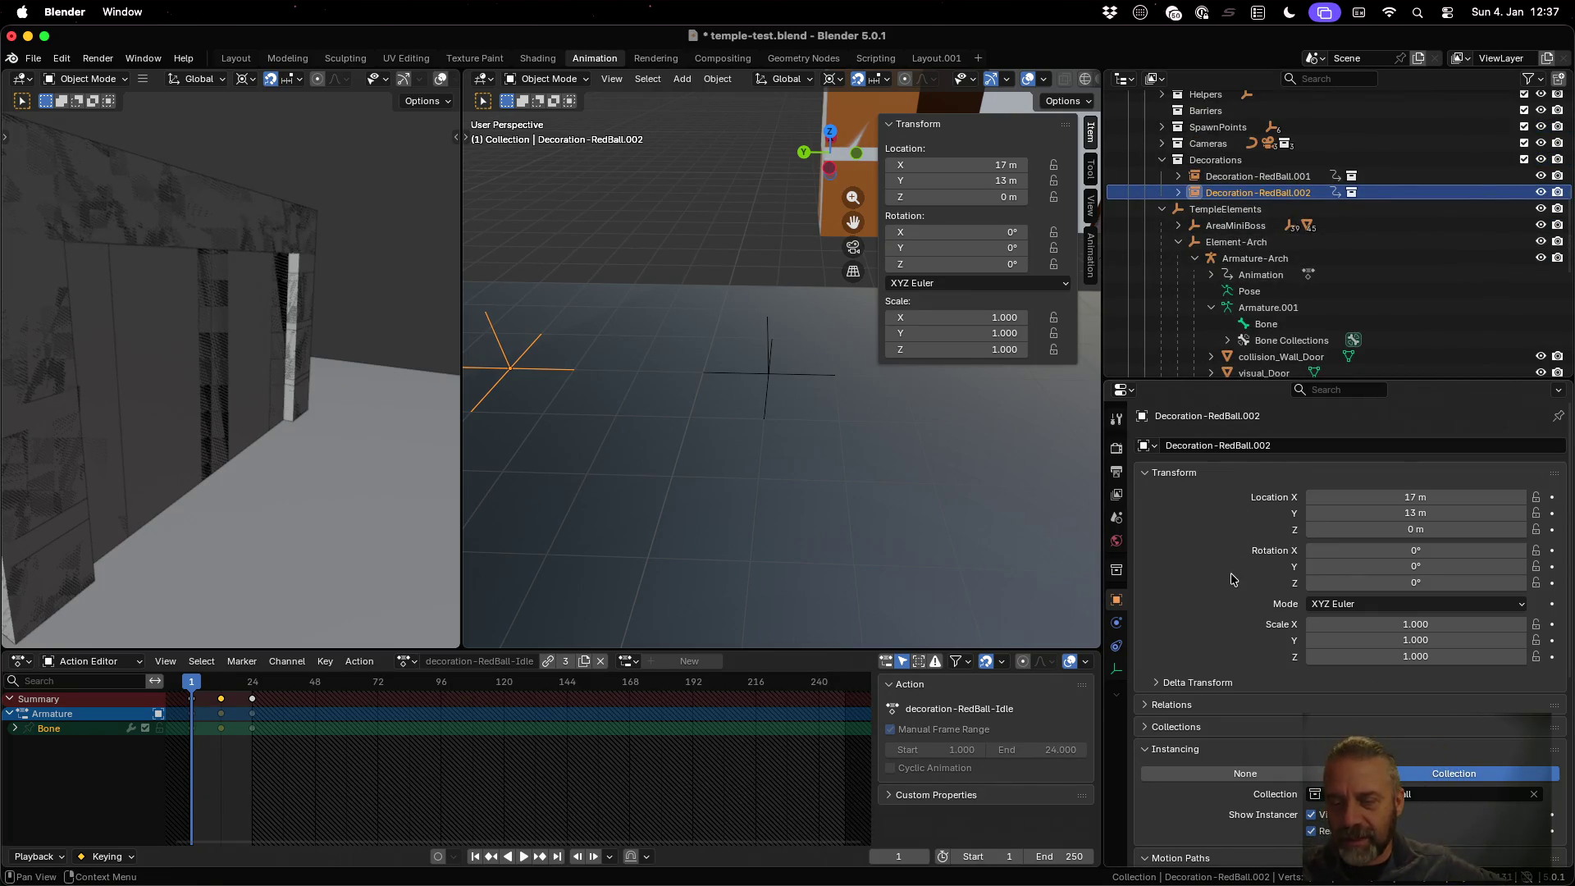
{"action": "scroll", "coordinate": [1232, 579], "scroll_direction": "down", "scroll_amount": 5}
{"action": "scroll", "coordinate": [1231, 579], "scroll_direction": "down", "scroll_amount": 4}
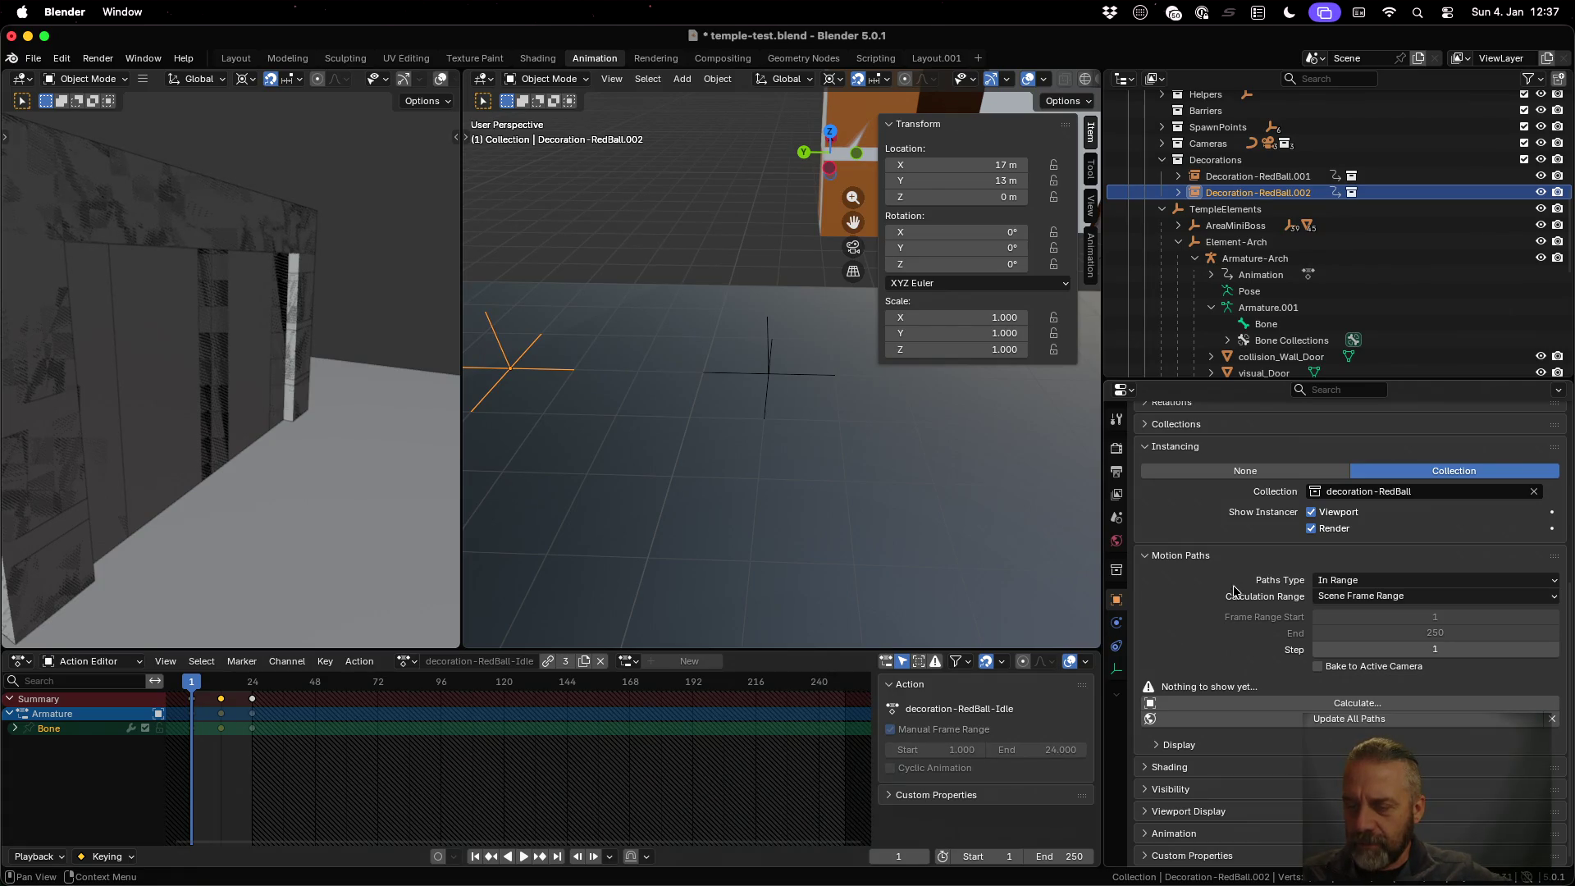
{"action": "scroll", "coordinate": [1224, 697], "scroll_direction": "up", "scroll_amount": 3}
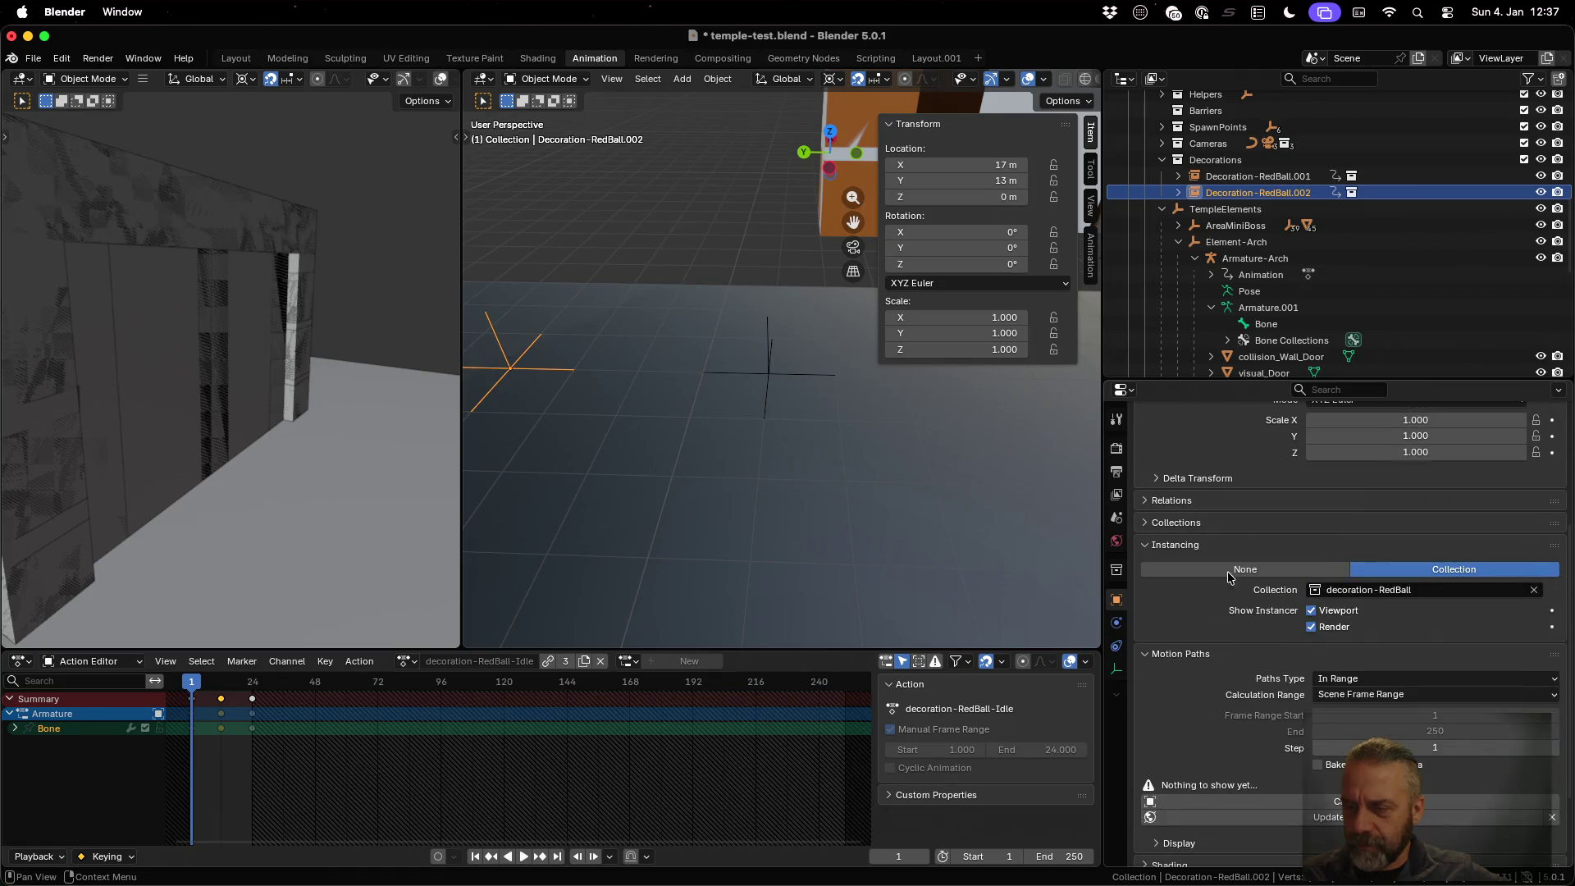
Set the selected red ball instance to instance the Decoration-RedBall collection
{"action": "left_click", "coordinate": [1400, 587]}
{"action": "scroll", "coordinate": [1402, 619], "scroll_direction": "down", "scroll_amount": 10}
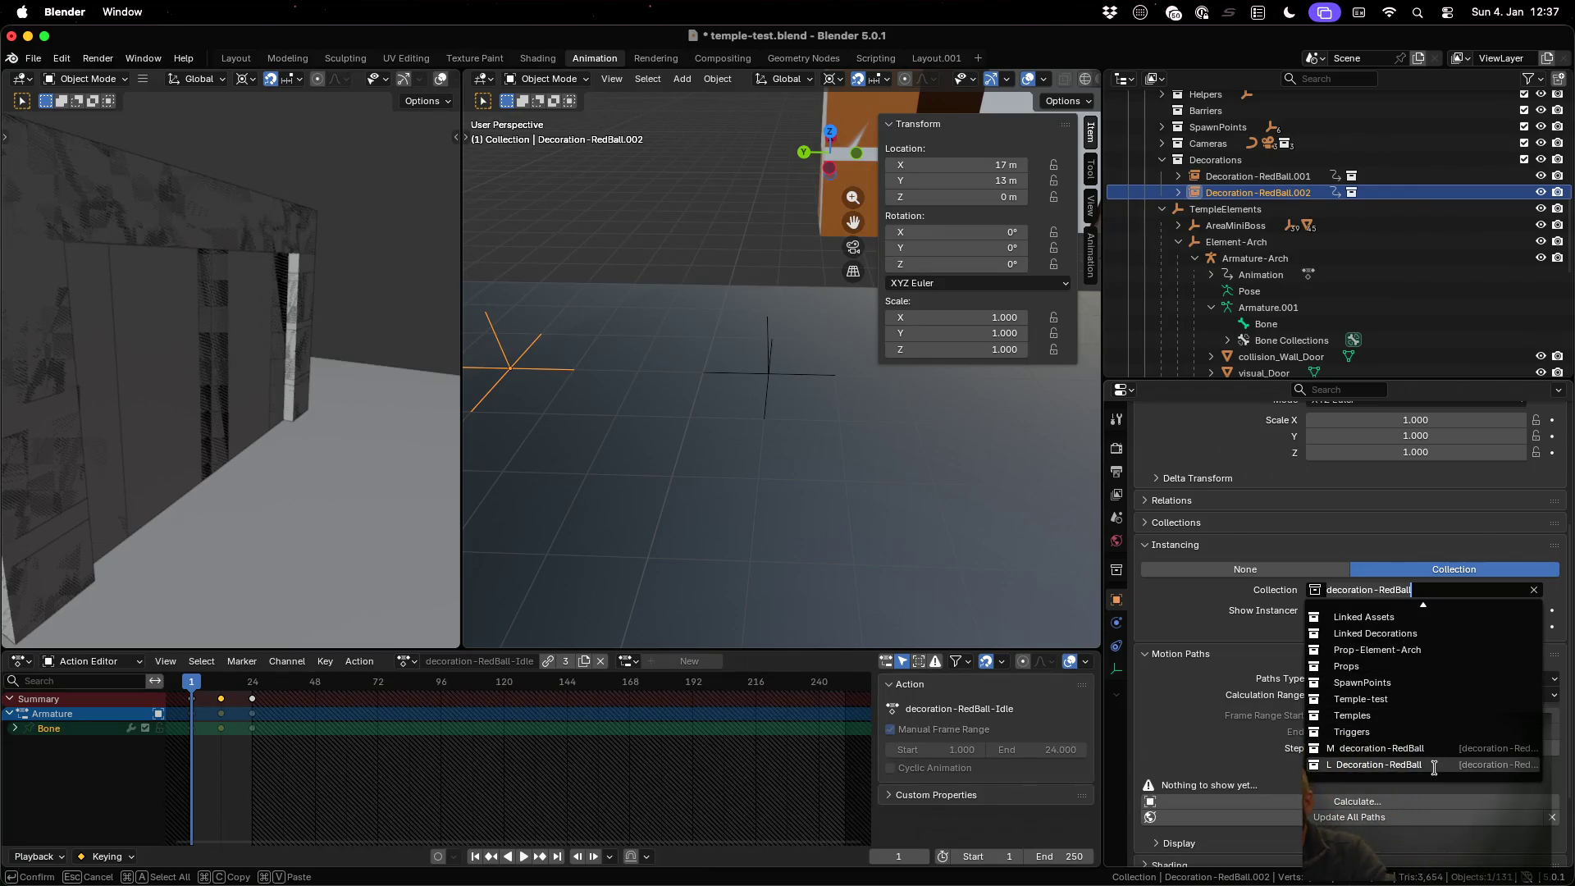
{"action": "left_click", "coordinate": [1434, 767]}
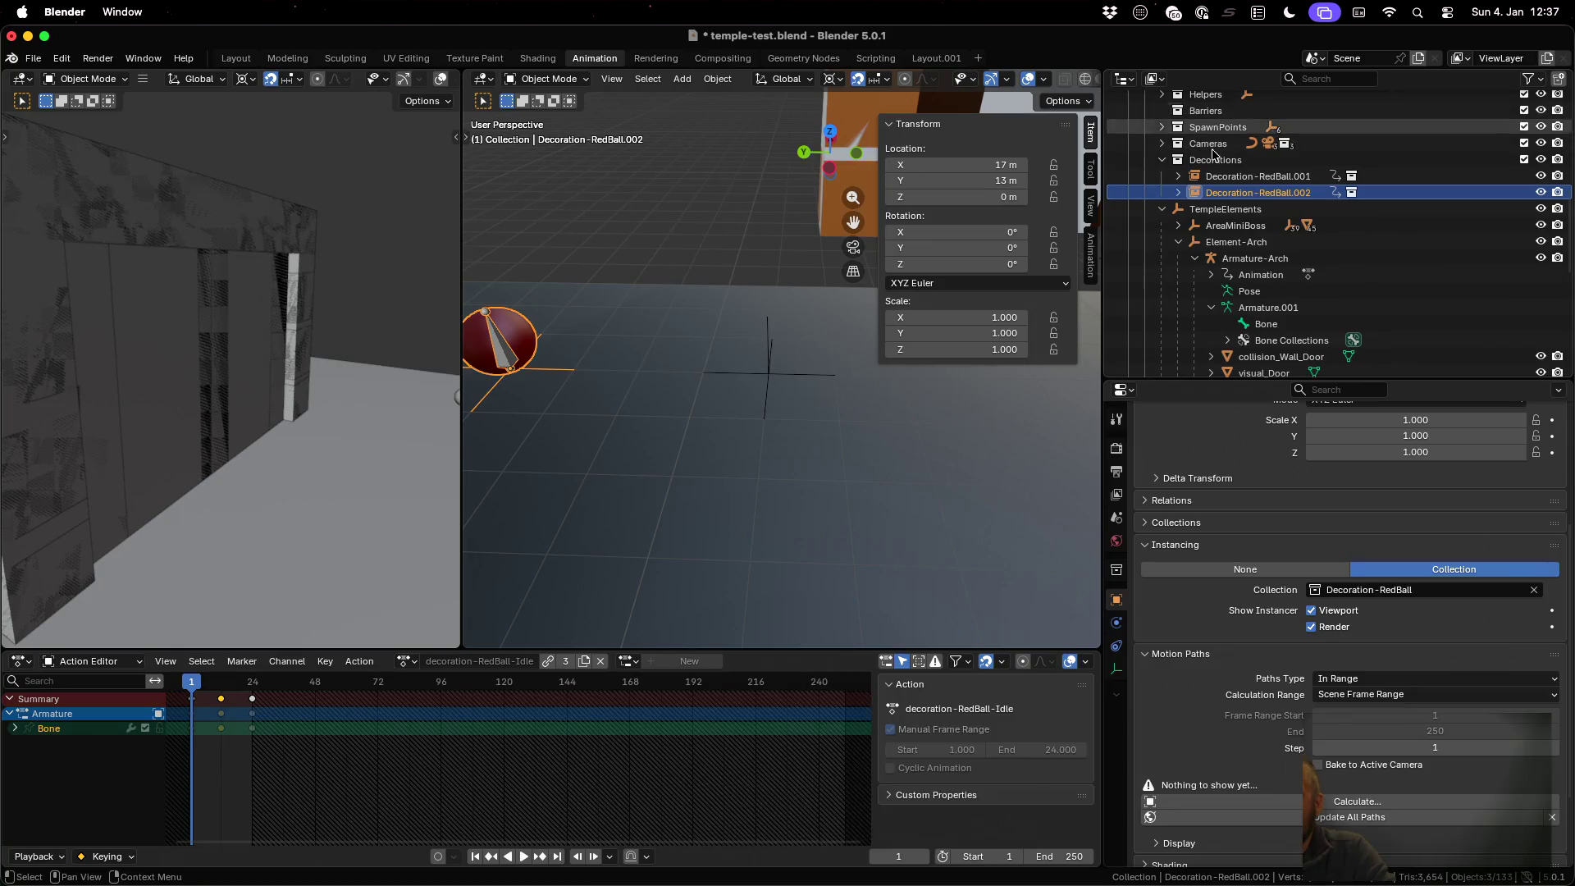
Make Decoration-RedBall.001 instance Decoration-RedBall too, and save temple-test.blend
{"action": "left_click", "coordinate": [1257, 175]}
{"action": "left_click", "coordinate": [1413, 589]}
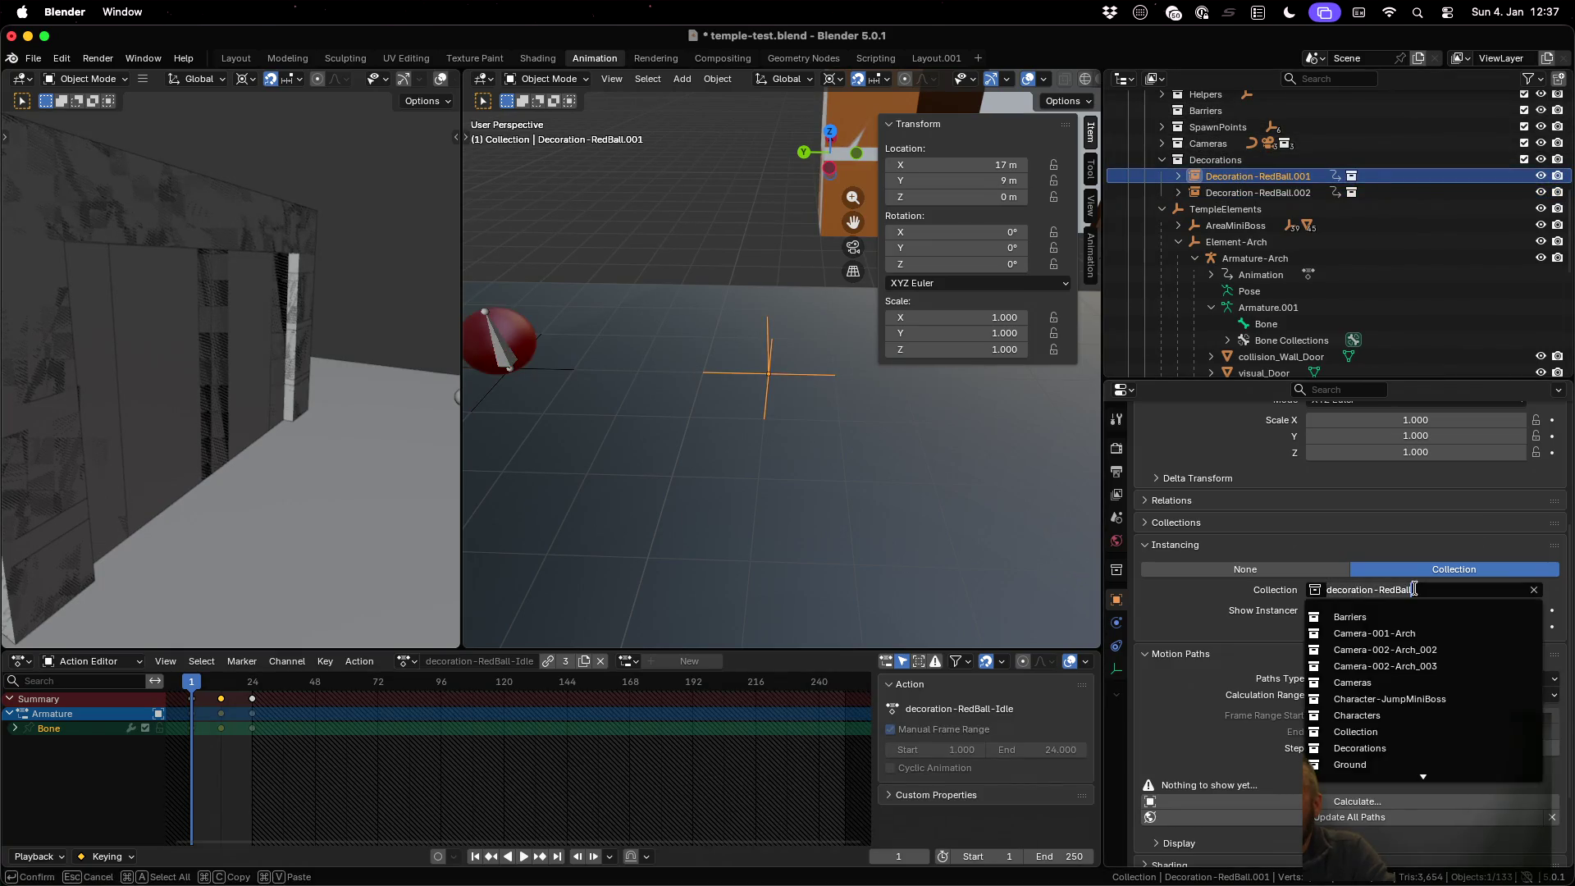
{"action": "scroll", "coordinate": [1410, 748], "scroll_direction": "down", "scroll_amount": 10}
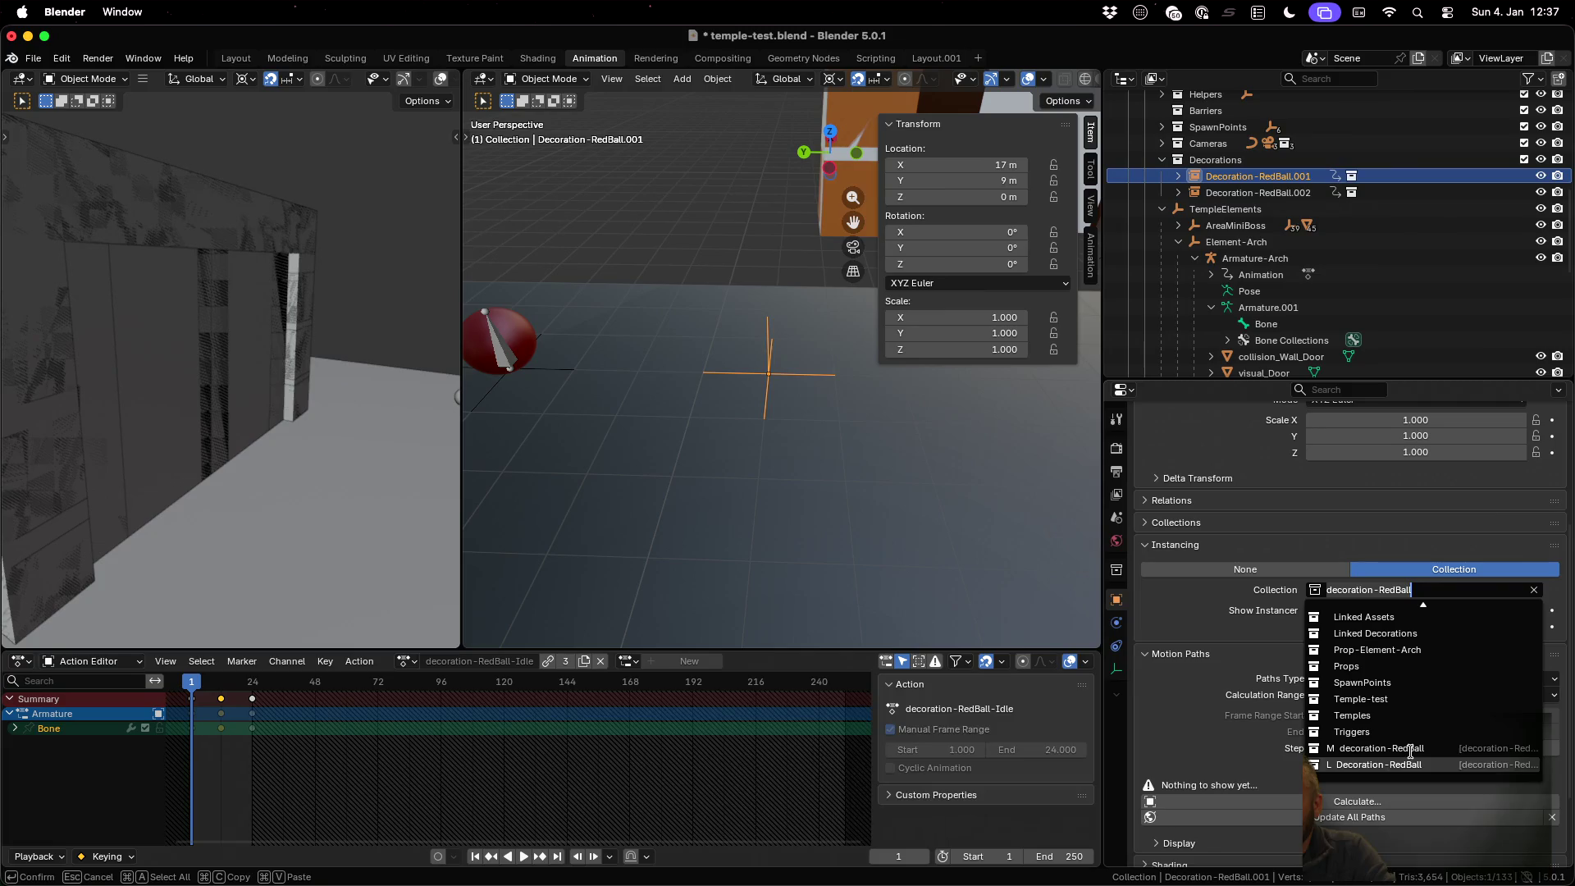
{"action": "left_click", "coordinate": [1410, 765]}
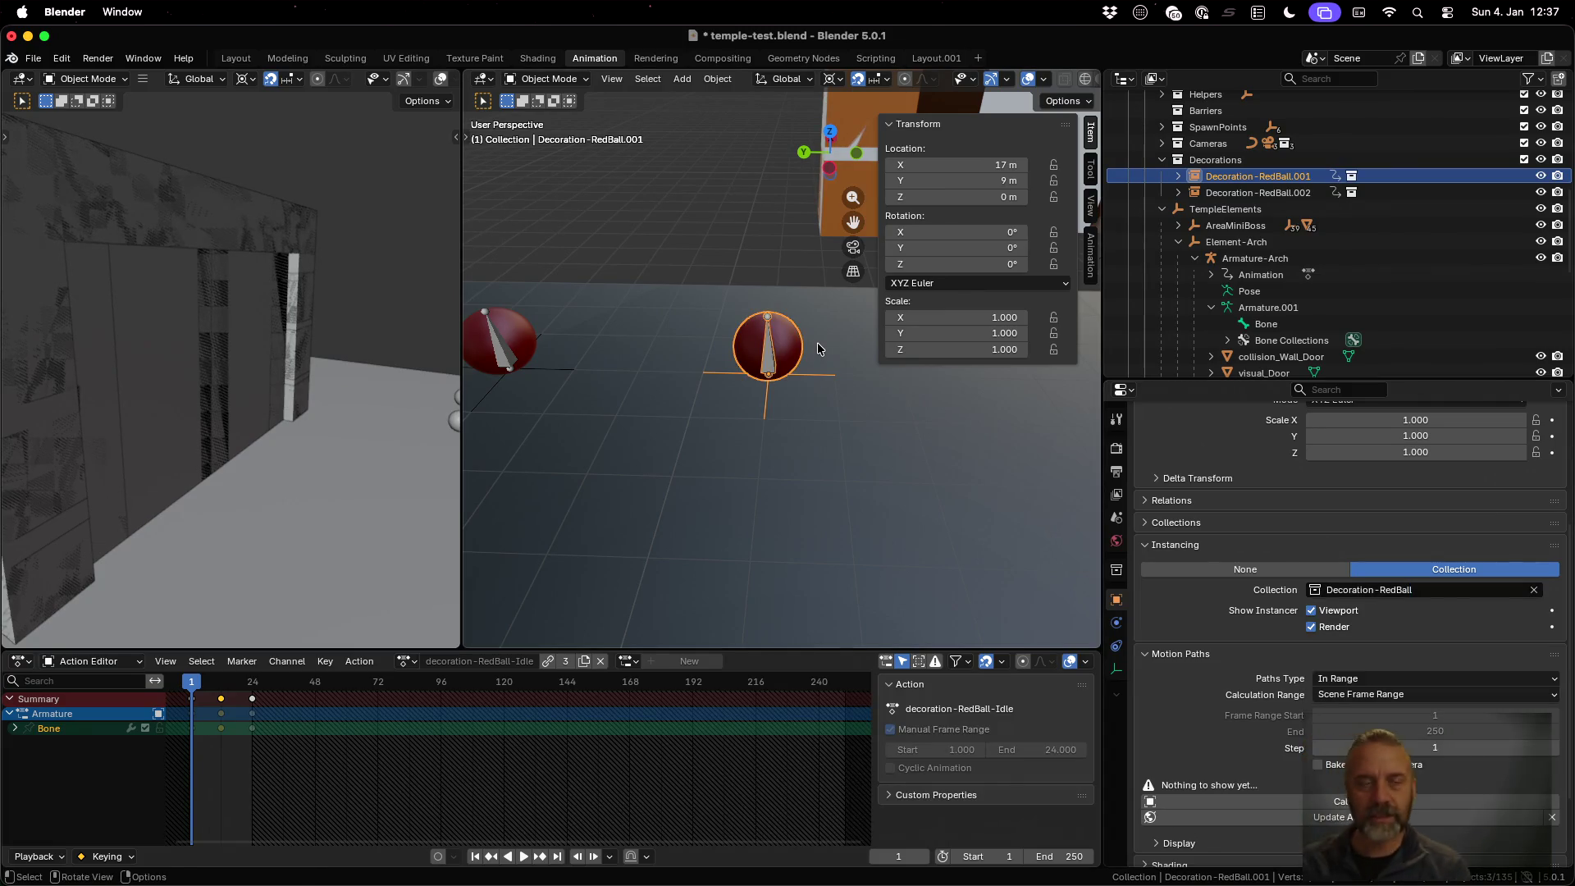
{"action": "key", "text": "ctrl+s"}
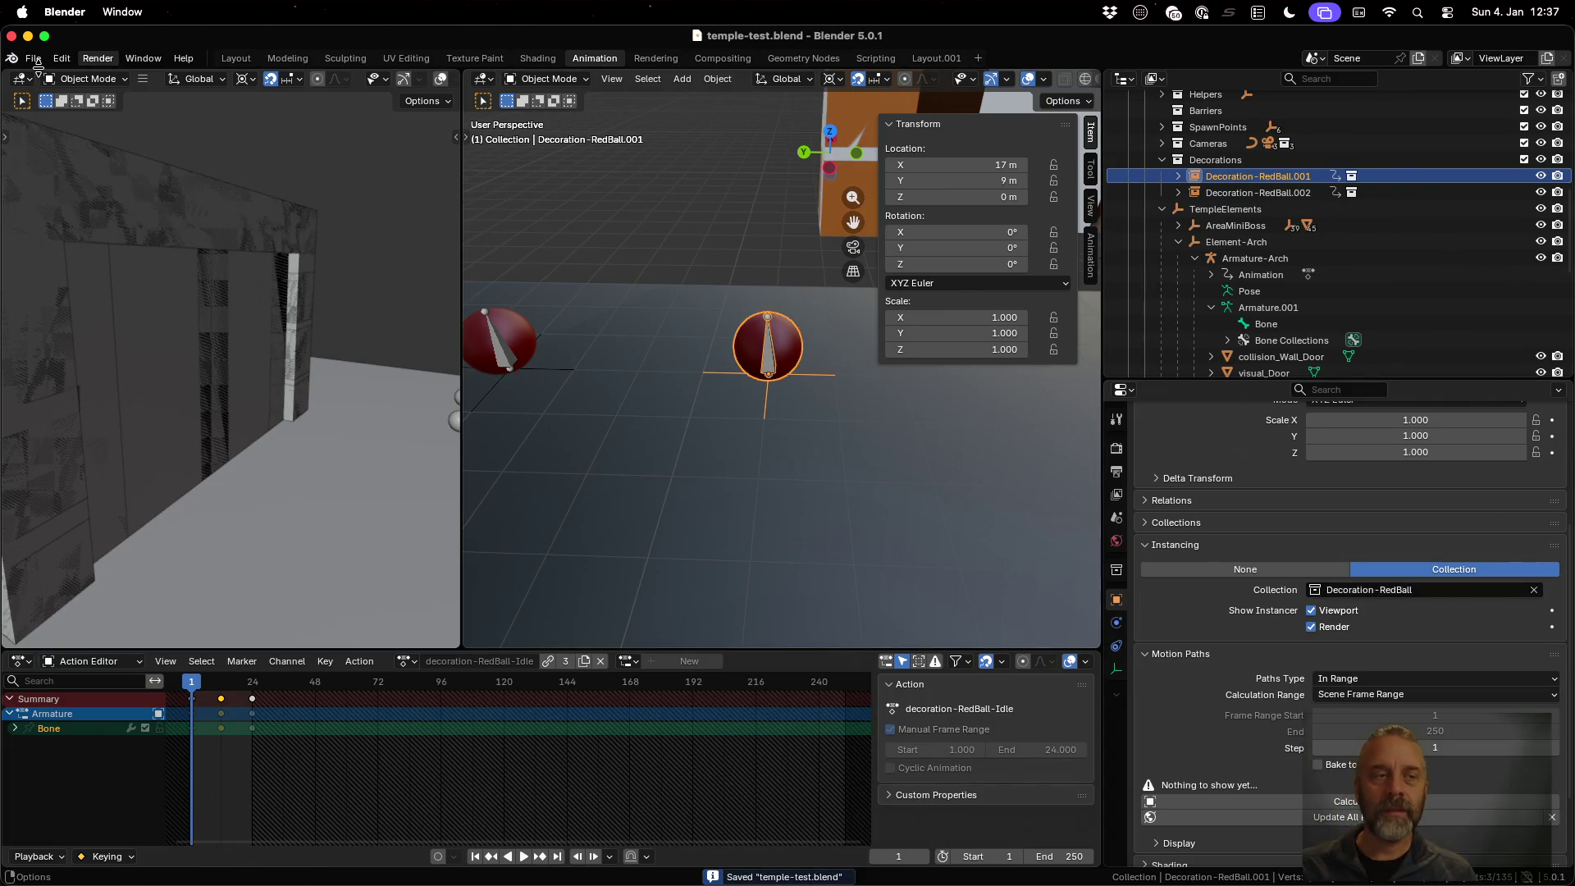
Open decoration-RedBall.blend from the recent files list
{"action": "left_click", "coordinate": [38, 63]}
{"action": "mouse_move", "coordinate": [109, 112]}
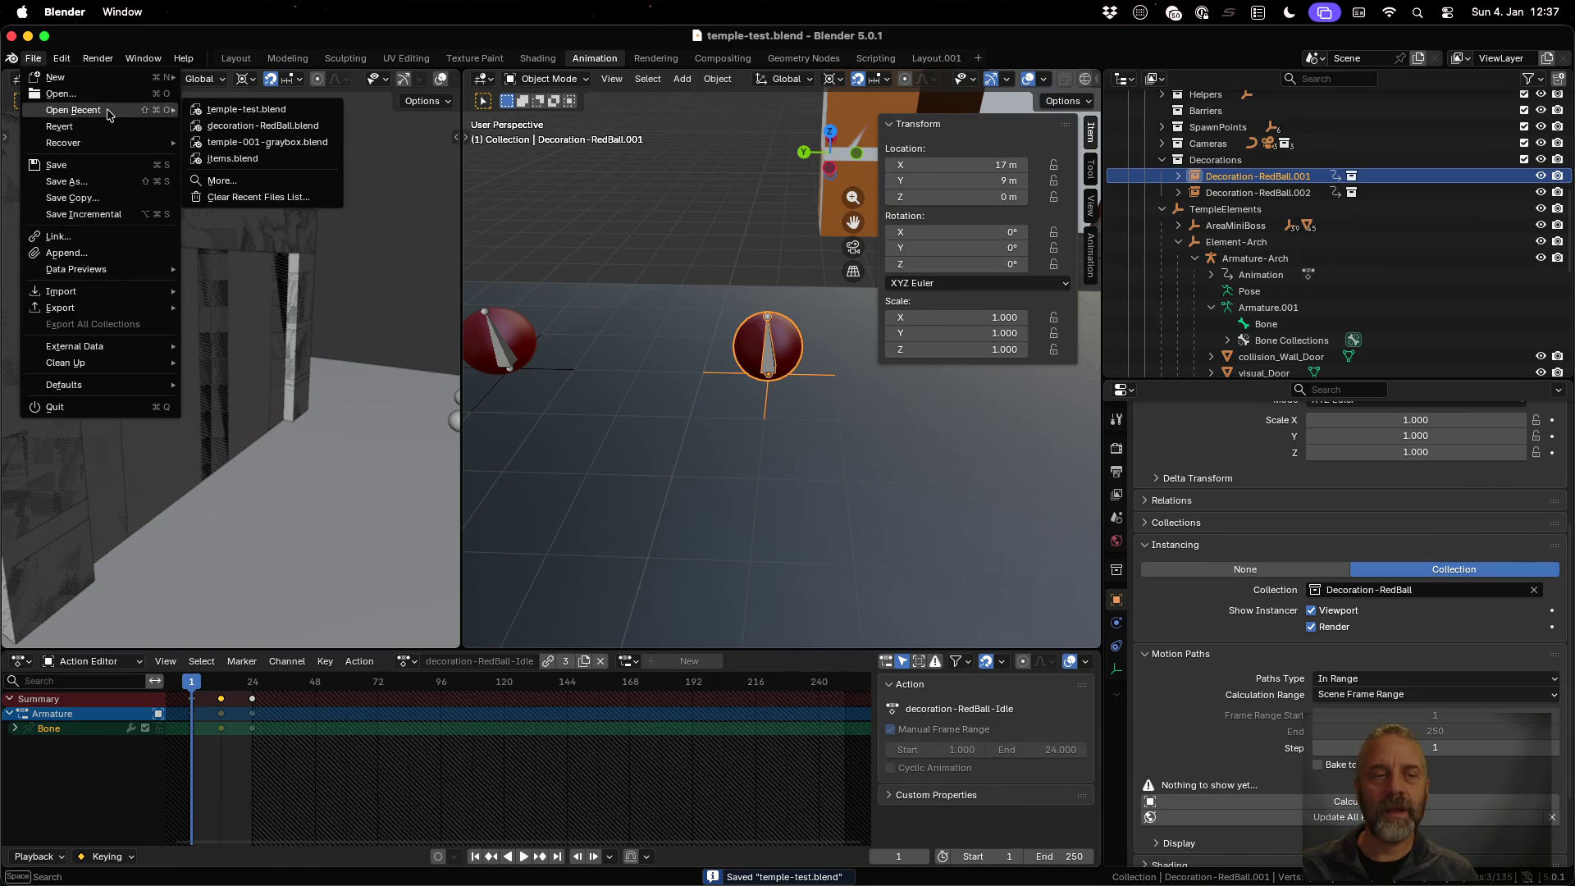
{"action": "left_click", "coordinate": [292, 125]}
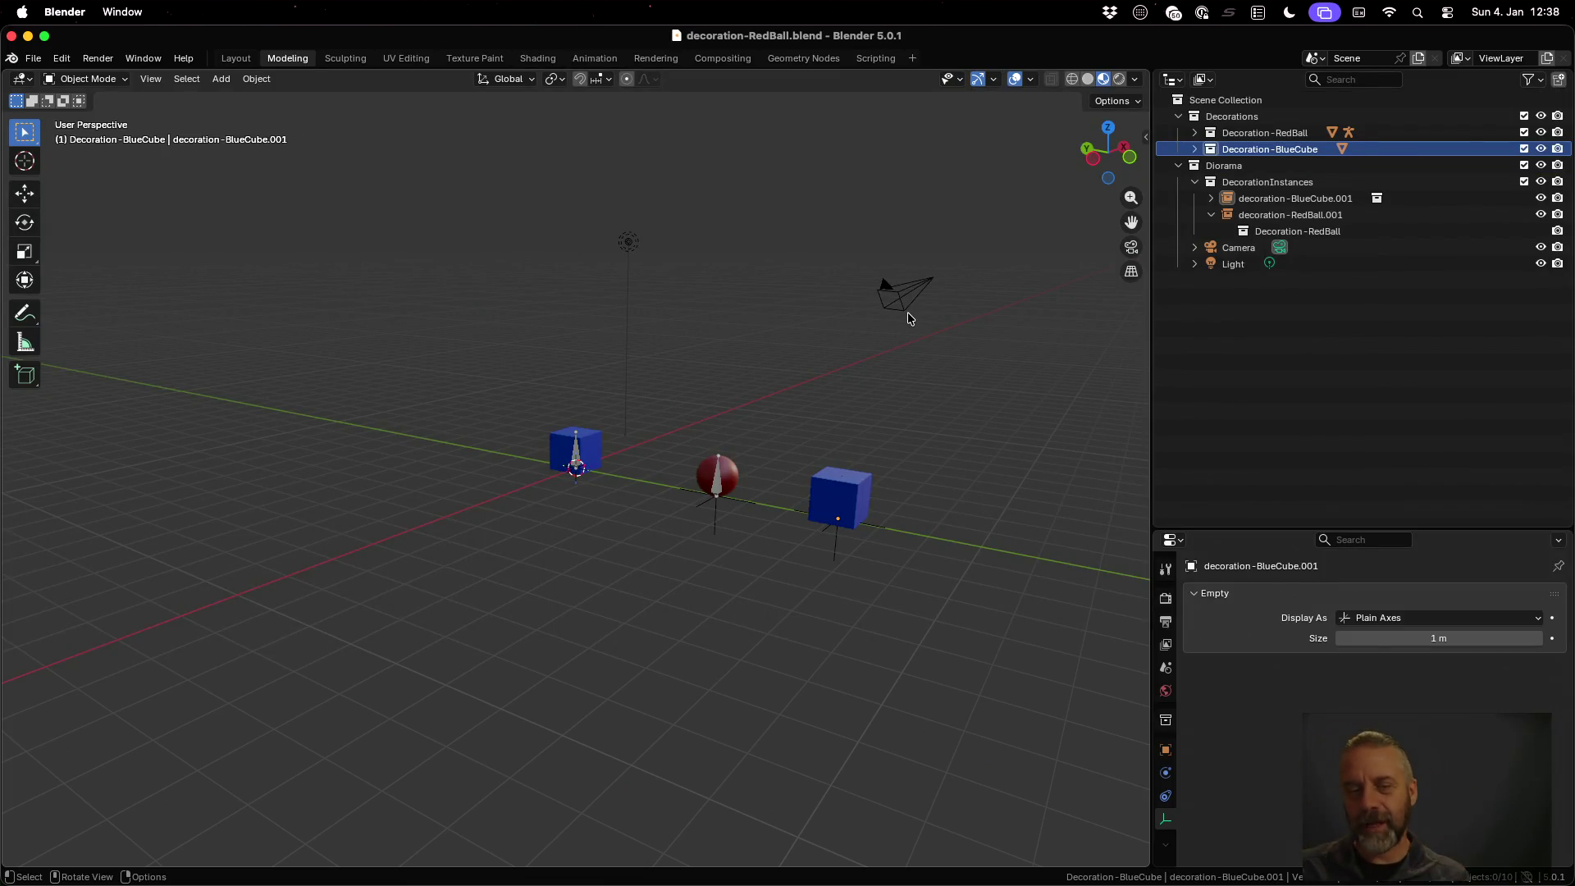
Select decoration-BlueCube.001 and inspect its Collections and Instancing properties
{"action": "left_click", "coordinate": [1334, 196]}
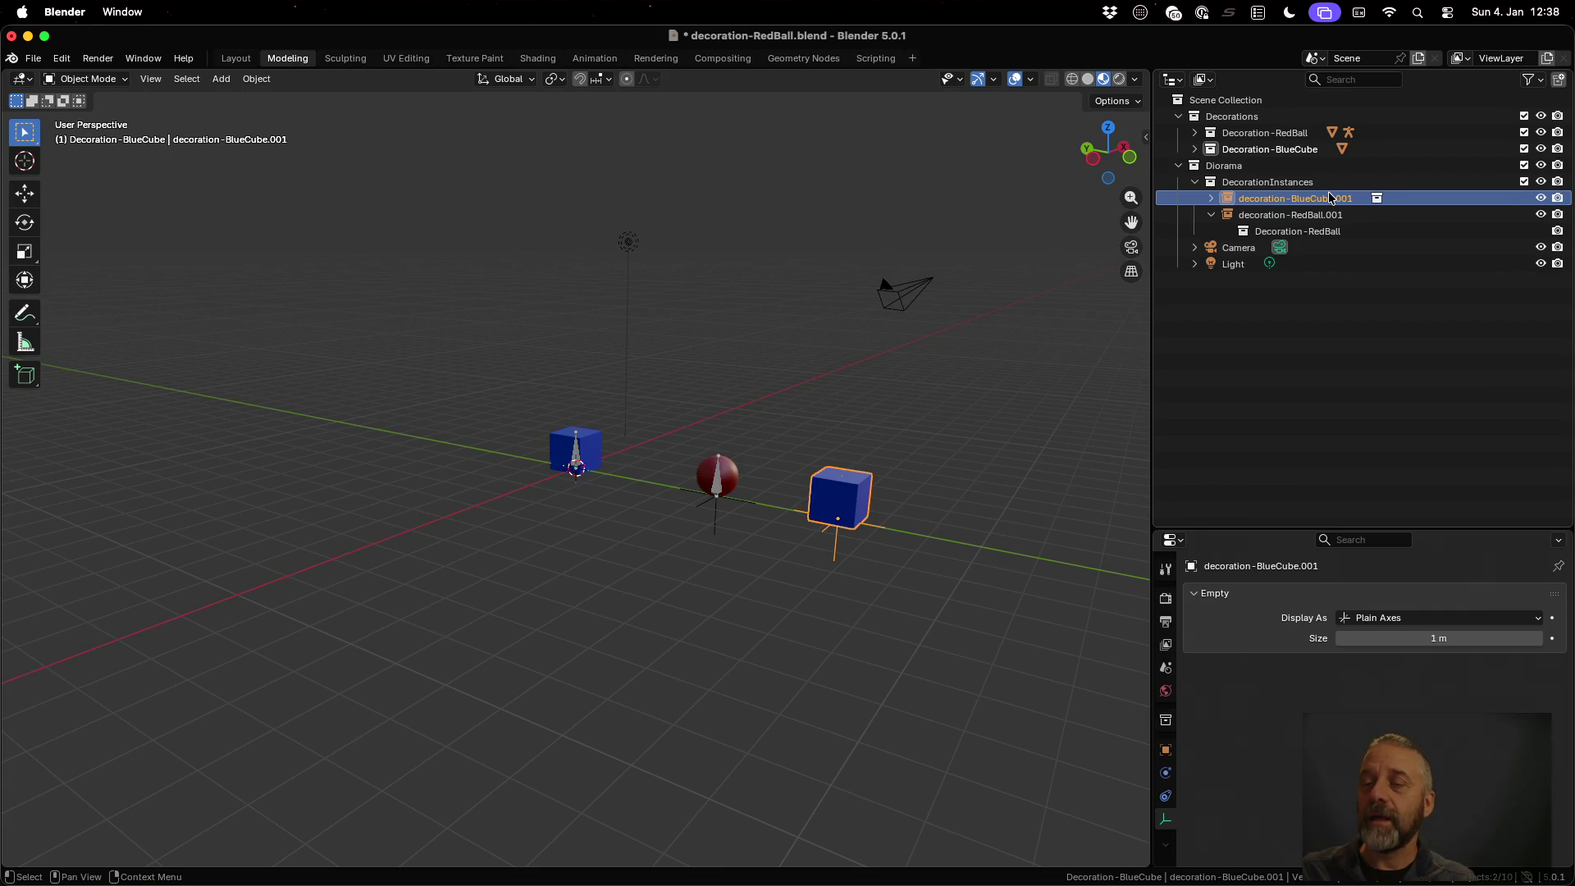
{"action": "double_click", "coordinate": [1330, 197]}
{"action": "key", "text": "End"}
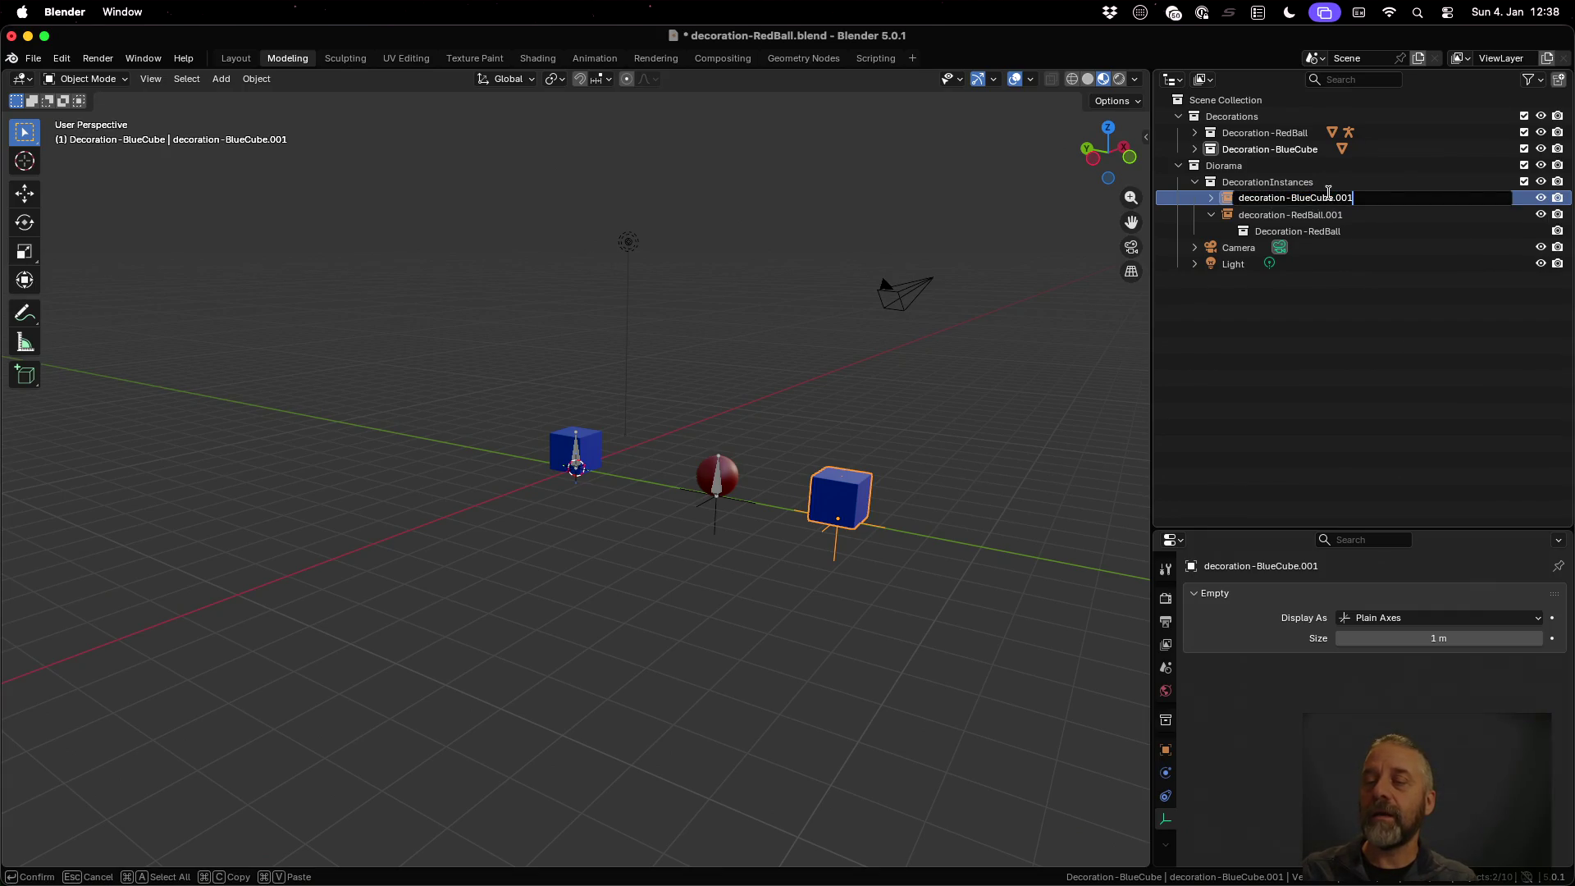
{"action": "key", "text": "Return"}
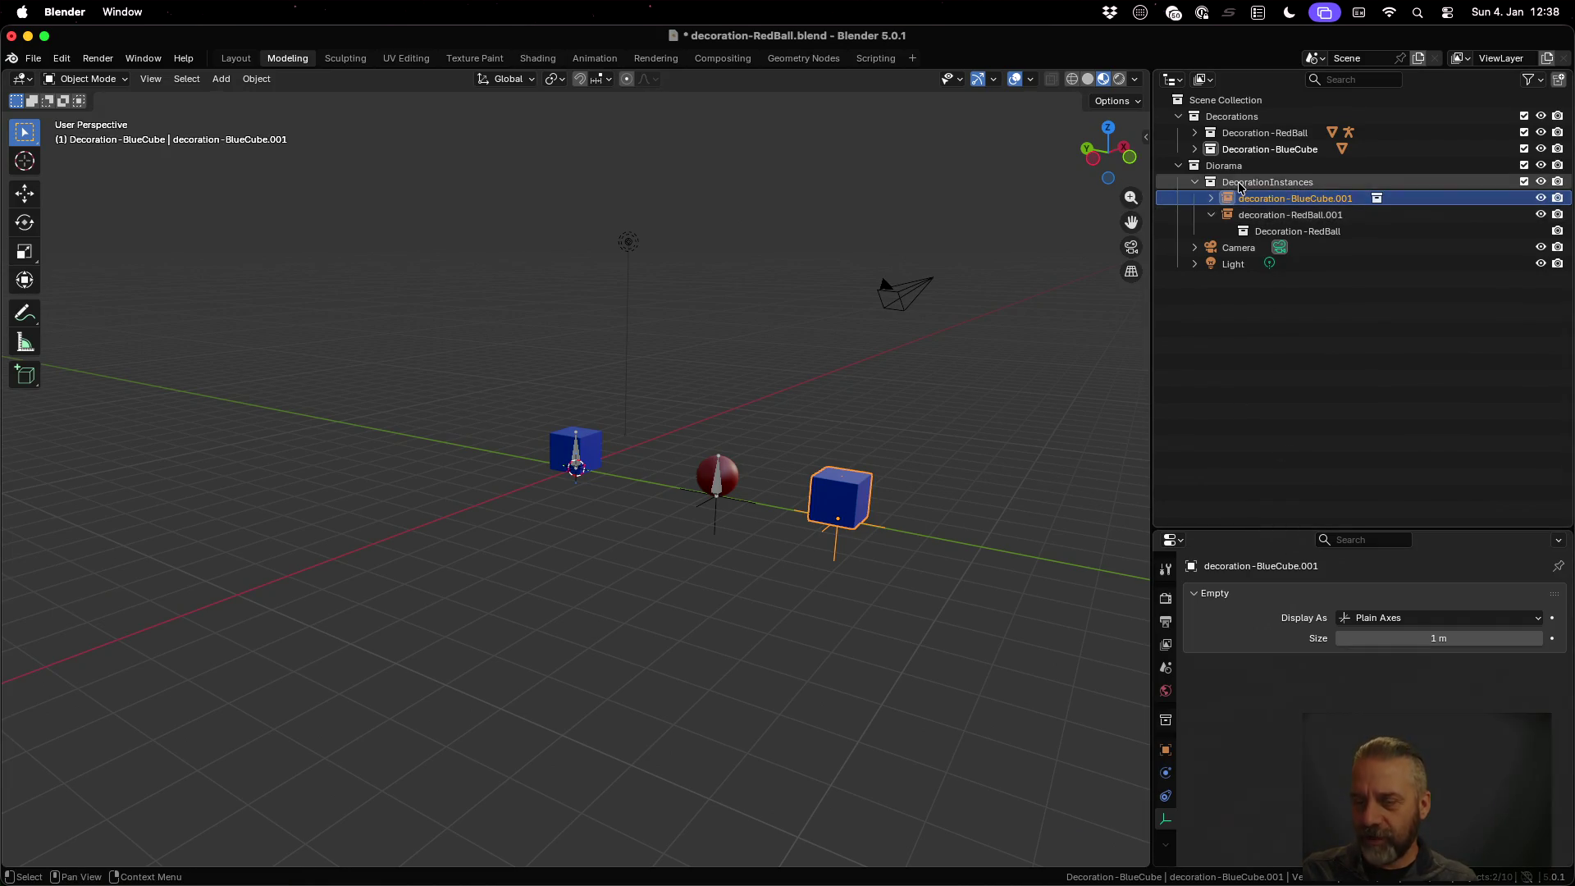
{"action": "left_click", "coordinate": [1166, 748]}
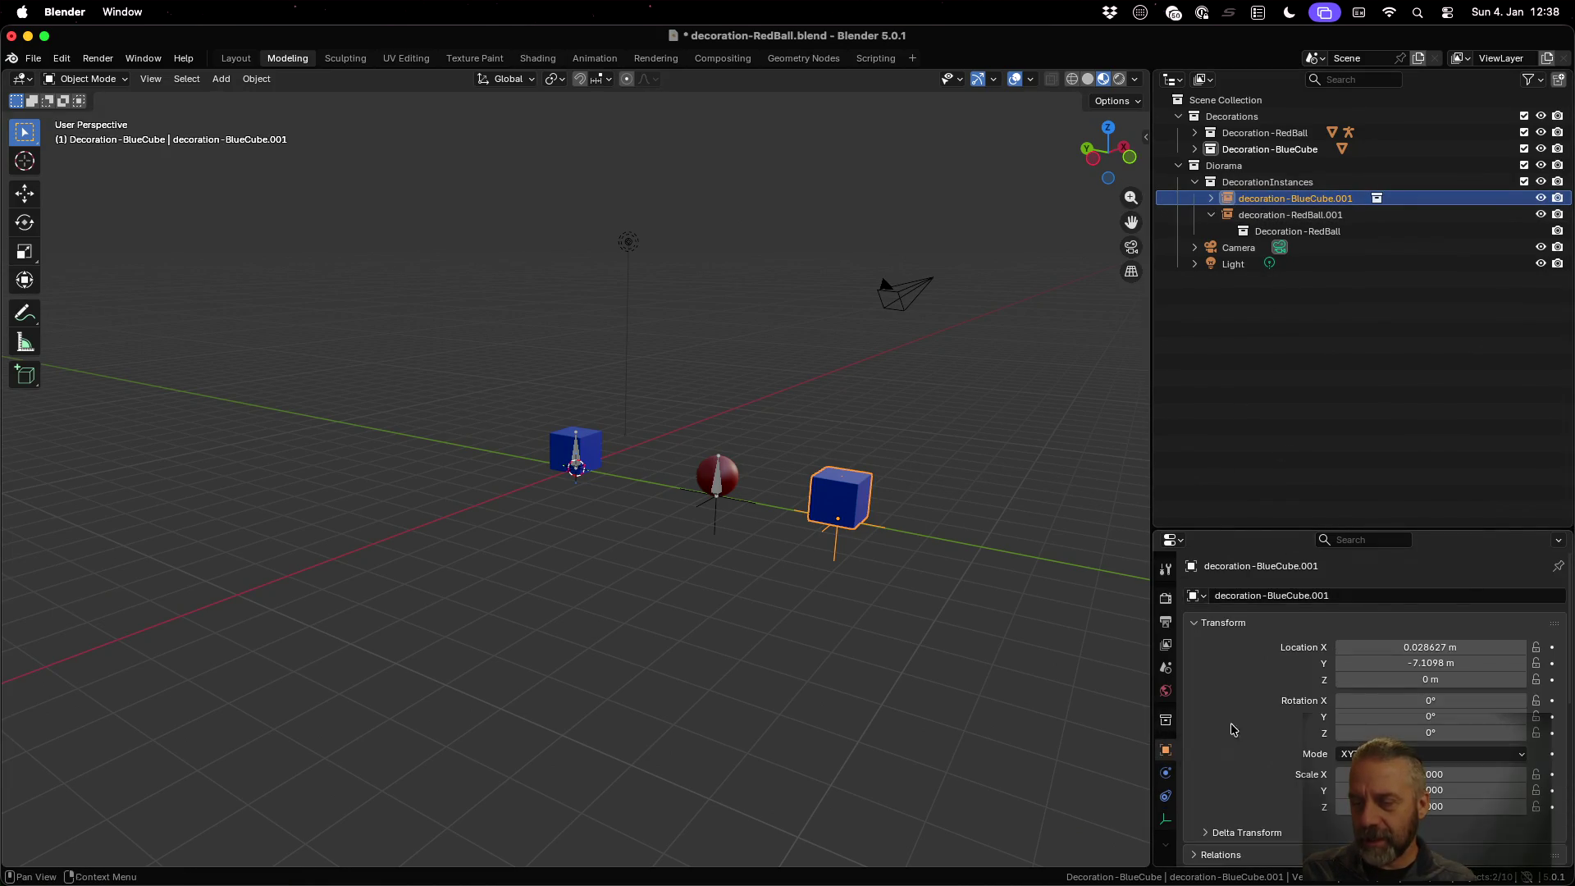
{"action": "scroll", "coordinate": [1378, 618], "scroll_direction": "down", "scroll_amount": 6}
{"action": "left_click", "coordinate": [1224, 646]}
{"action": "left_click", "coordinate": [1226, 647]}
{"action": "left_click", "coordinate": [1227, 669]}
{"action": "scroll", "coordinate": [1319, 662], "scroll_direction": "down", "scroll_amount": 4}
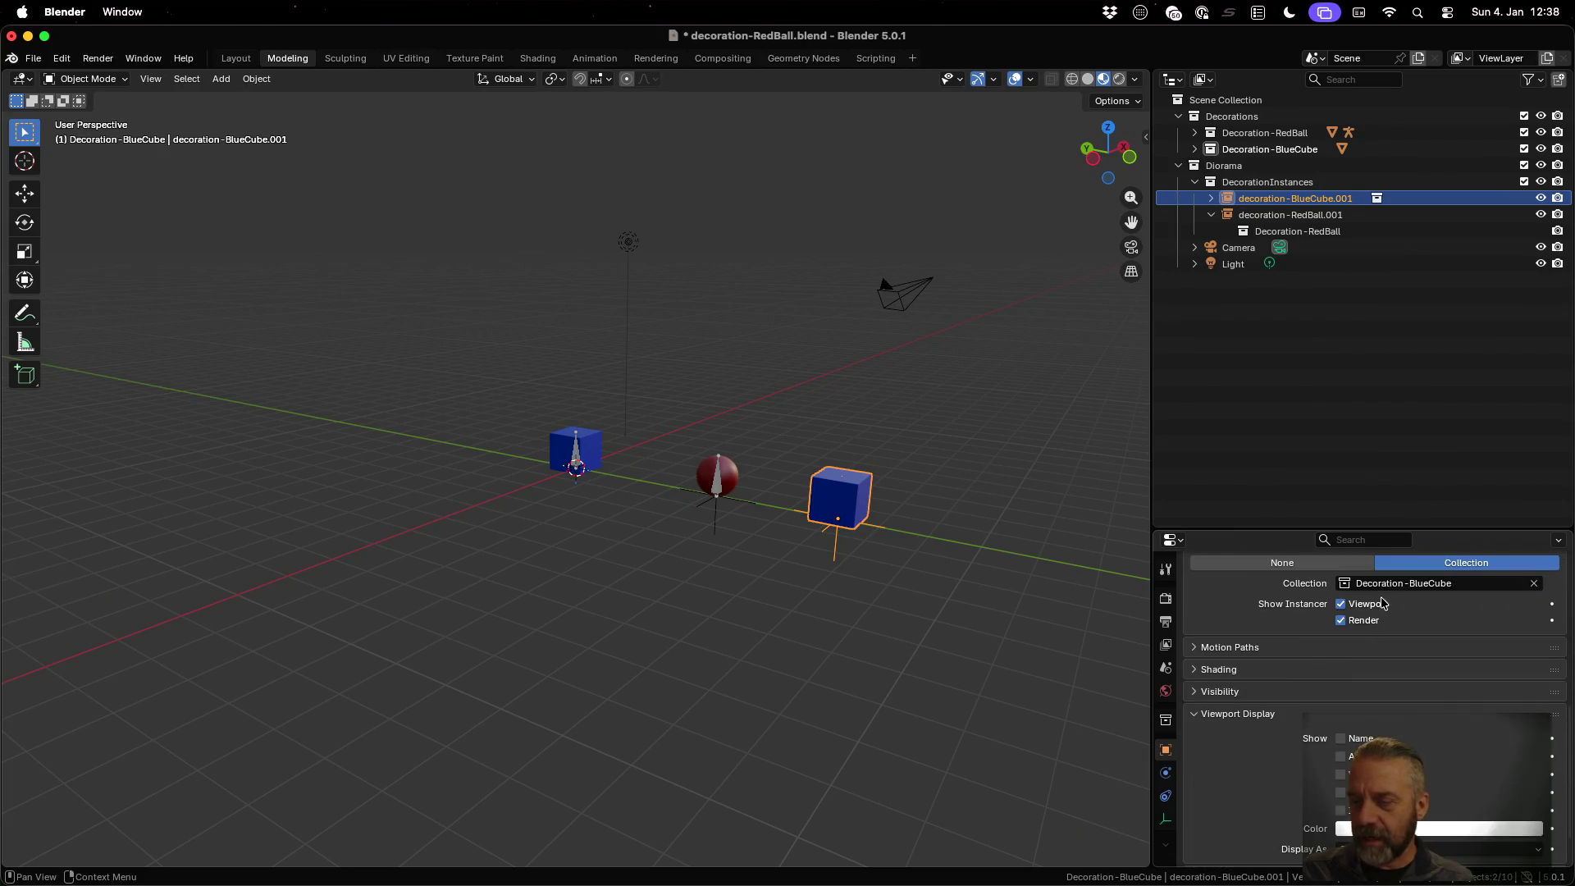
Rename decoration-BlueCube.001 to Decoration-BlueCube.001
{"action": "double_click", "coordinate": [1289, 198]}
{"action": "key", "text": "Home"}
{"action": "key", "text": "Delete"}
{"action": "type", "text": "D"}
{"action": "key", "text": "Return"}
Rename decoration-RedBall.001 to Decoration-RedBall.001 and save decoration-RedBall.blend
{"action": "key", "text": "Up"}
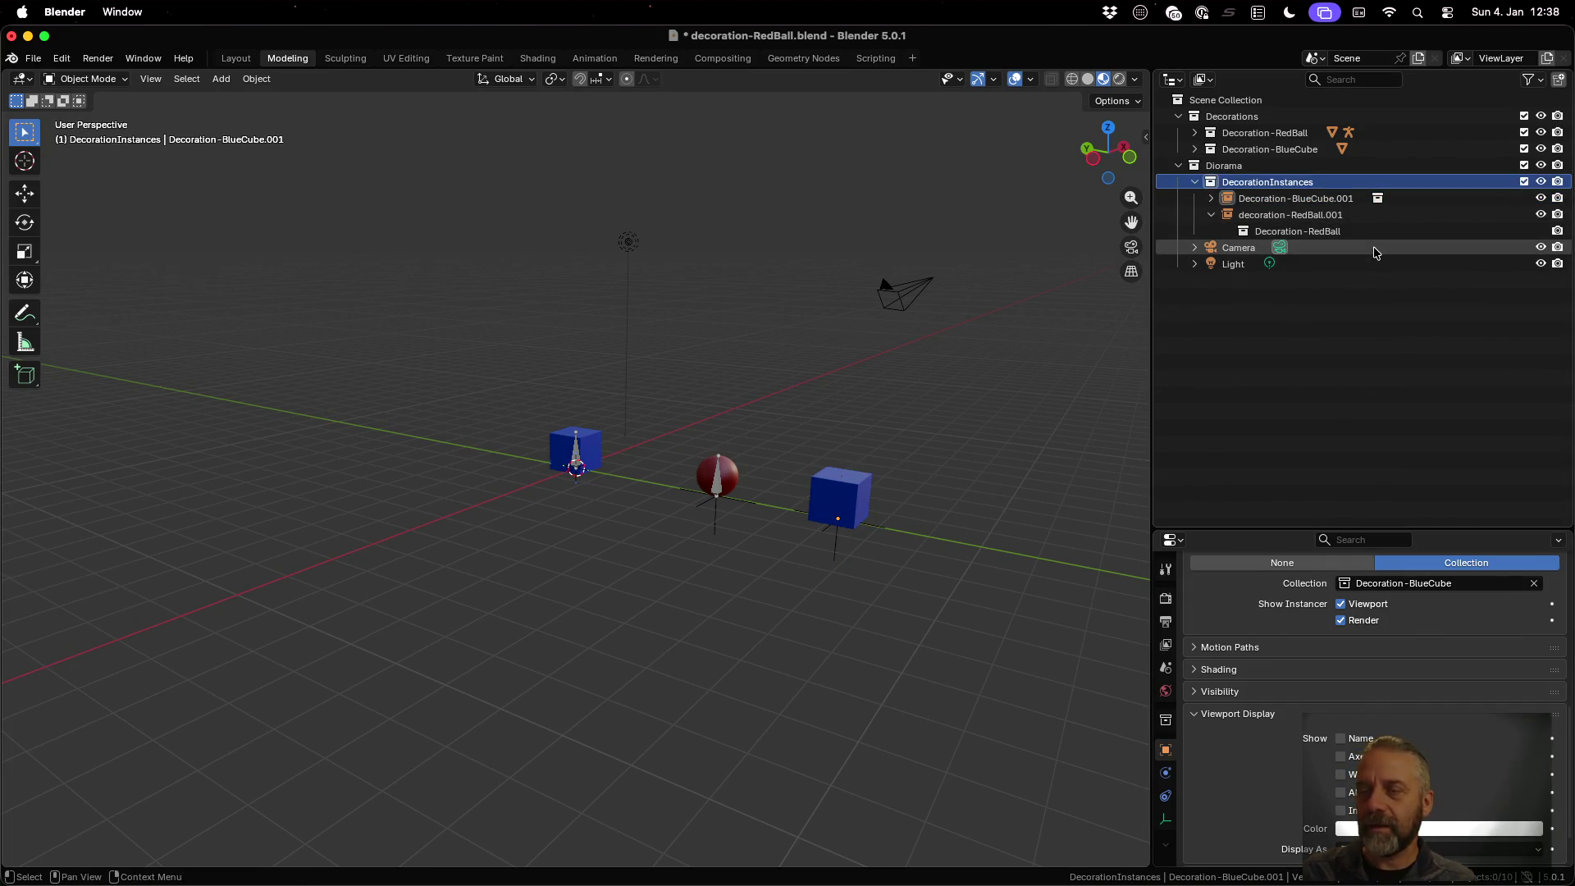
{"action": "key", "text": "Down"}
{"action": "key", "text": "Down"}
{"action": "key", "text": "F2"}
{"action": "key", "text": "End"}
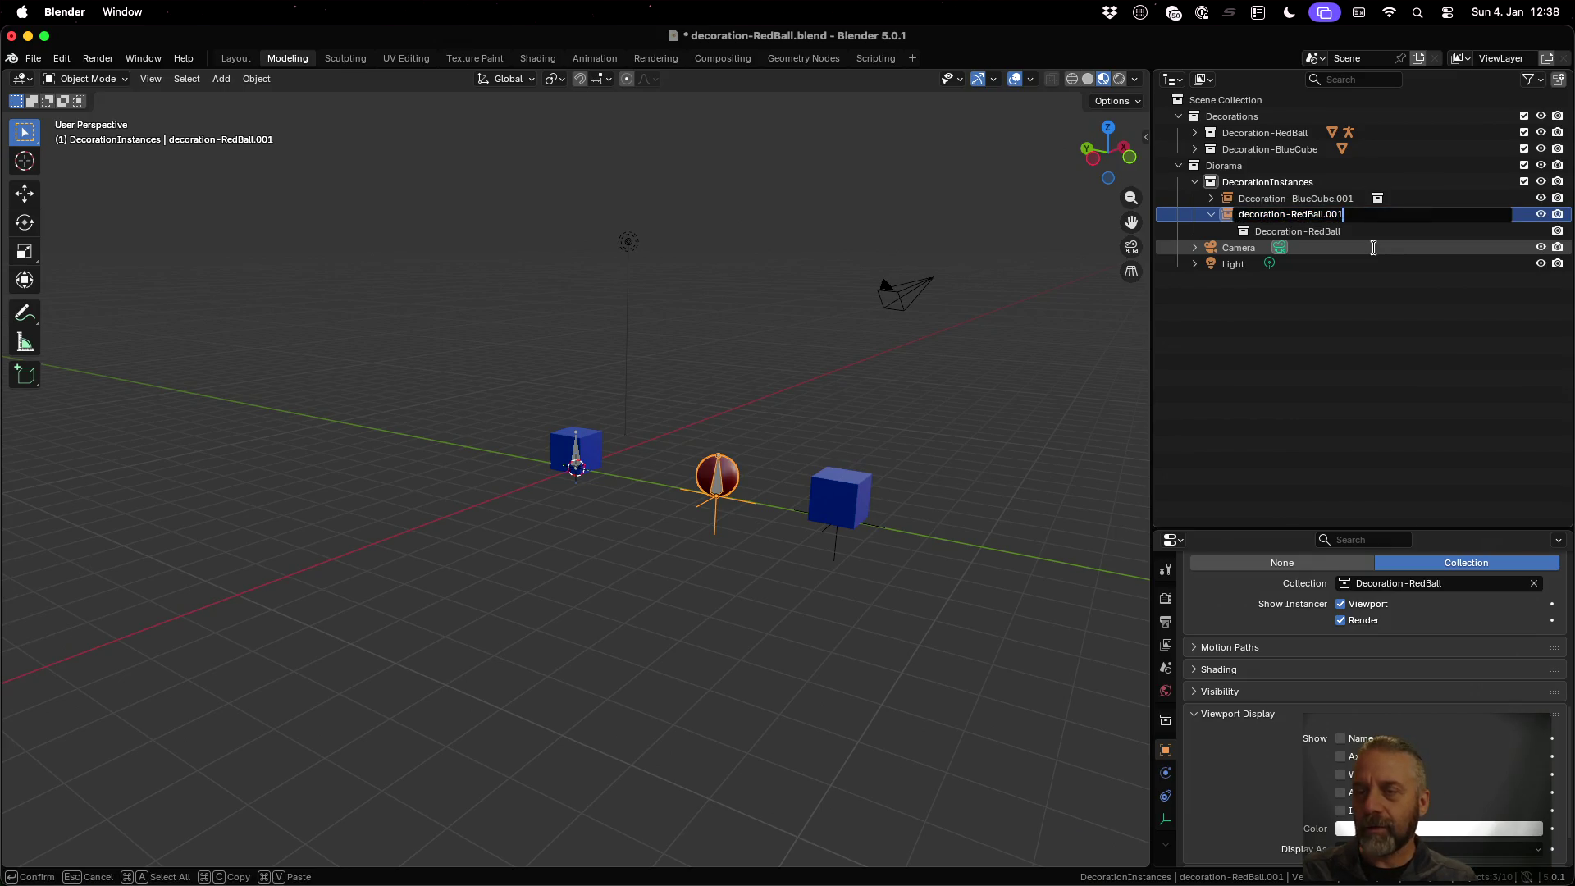
{"action": "key", "text": "Delete"}
{"action": "type", "text": "D"}
{"action": "key", "text": "Return"}
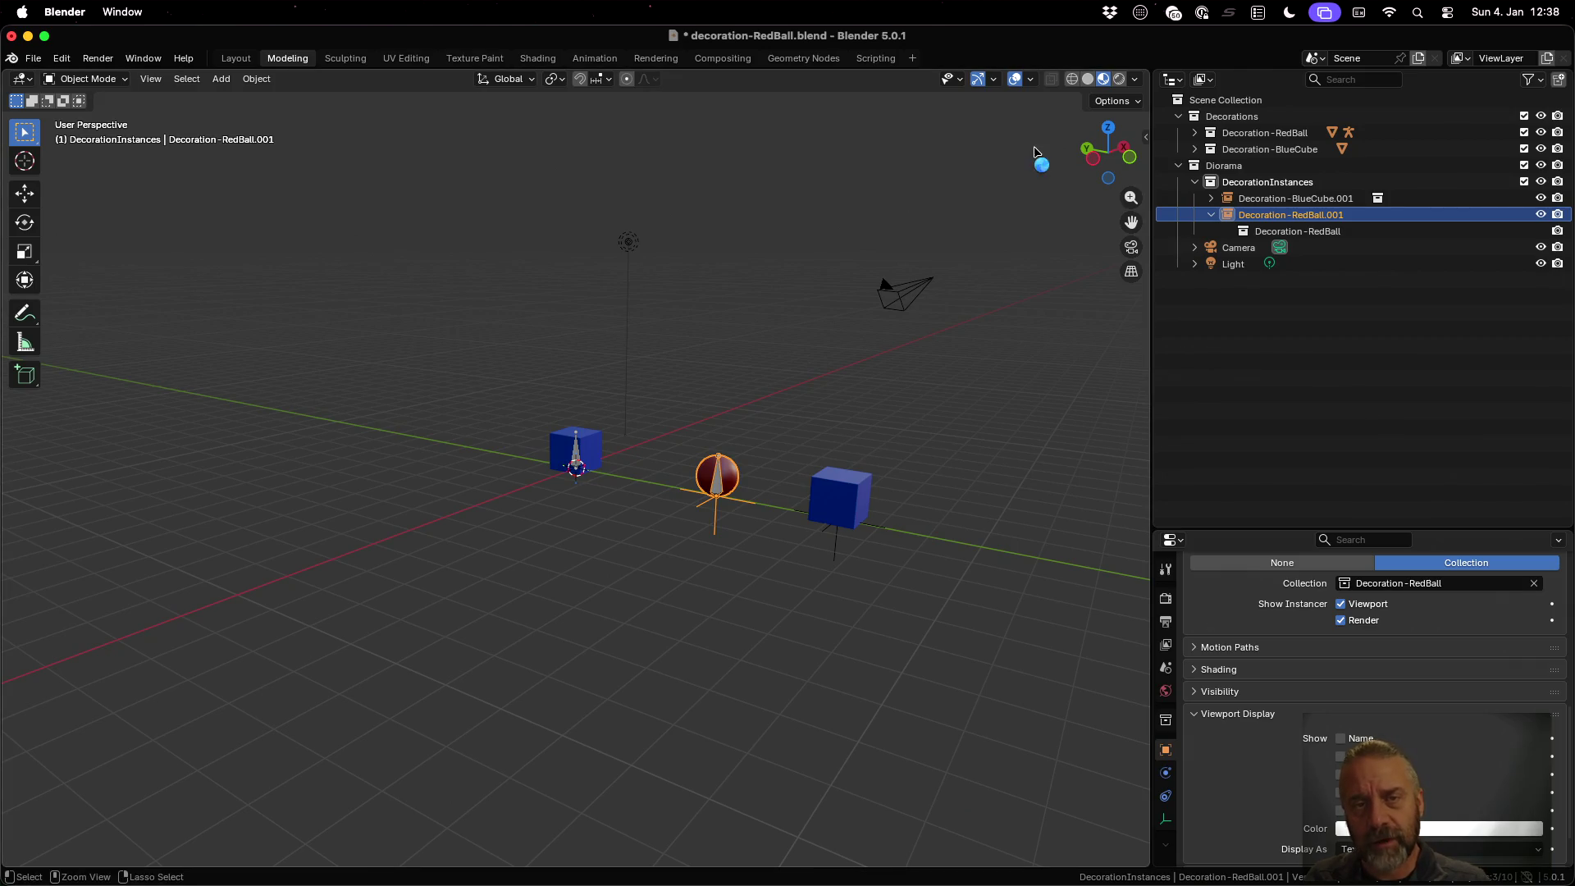
{"action": "key", "text": "super+s"}
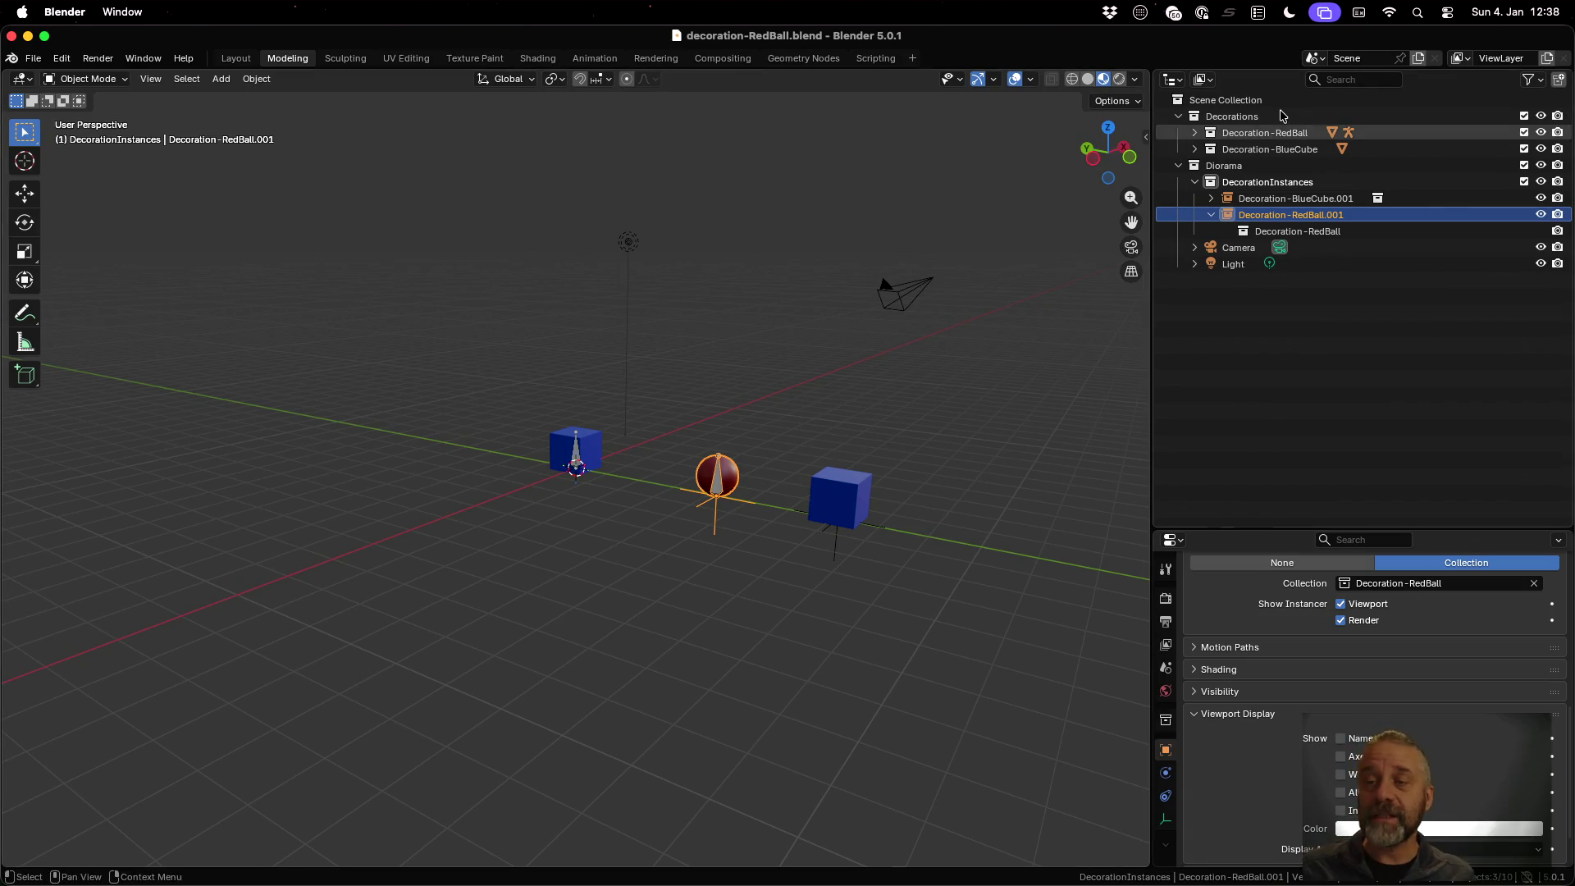
{"action": "key", "text": "super+Tab"}
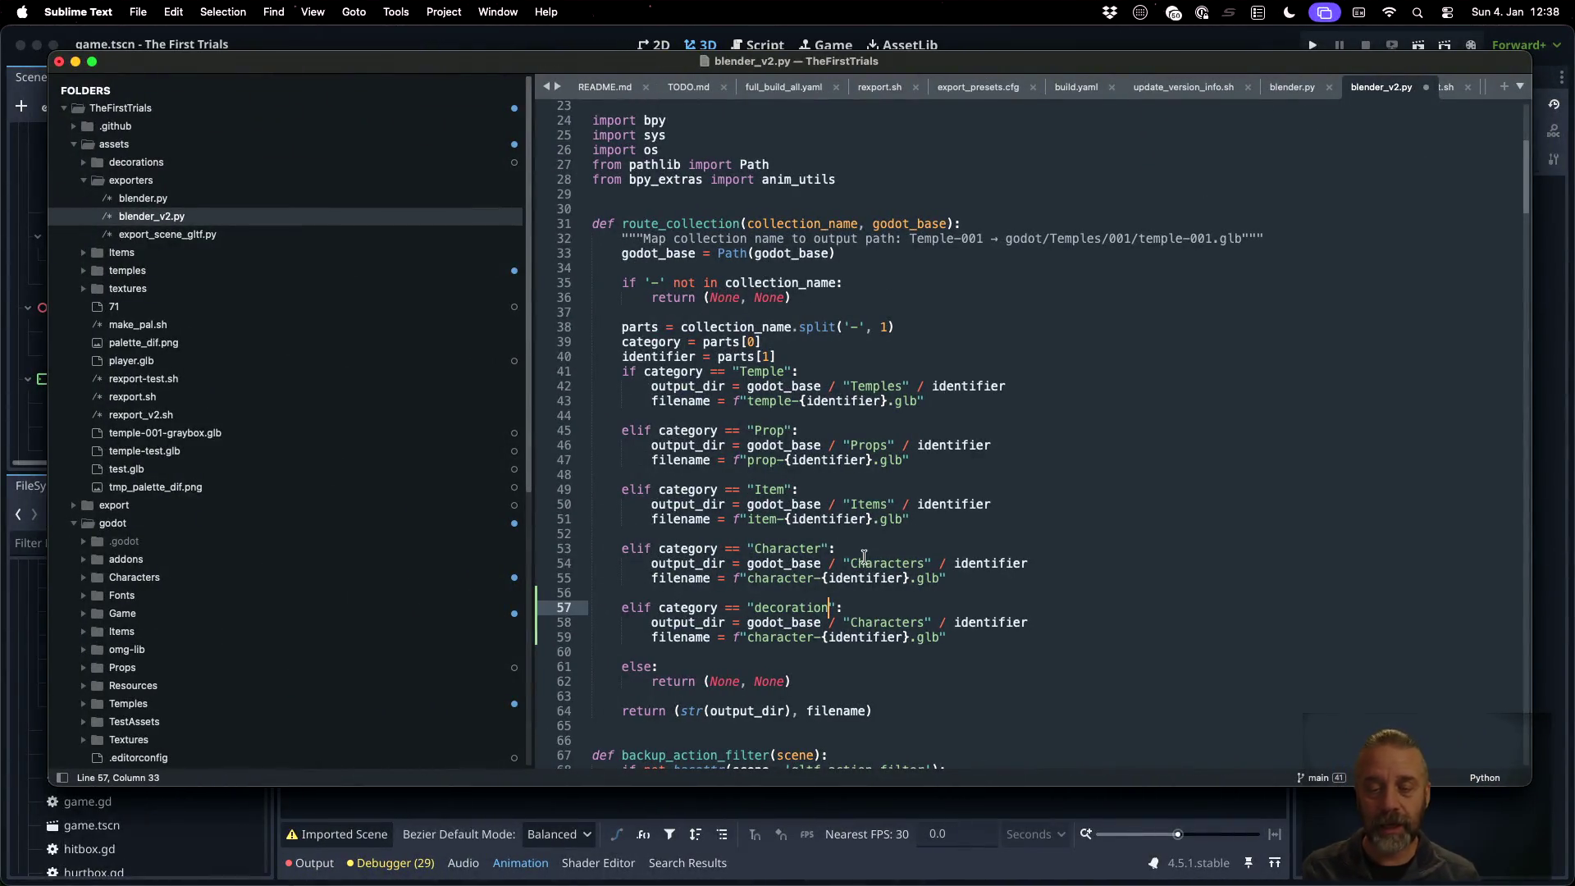
In blender_v2.py, set the branch to "Decoration", folder "Decorations", filename prefix "decoration", and save
{"action": "key", "text": "shift+Right"}
{"action": "type", "text": "D"}
{"action": "key", "text": "Down"}
{"action": "key", "text": "shift+Right"}
{"action": "key", "text": "shift+Right"}
{"action": "key", "text": "shift+Right"}
{"action": "type", "text": "Decorations"}
{"action": "key", "text": "Down"}
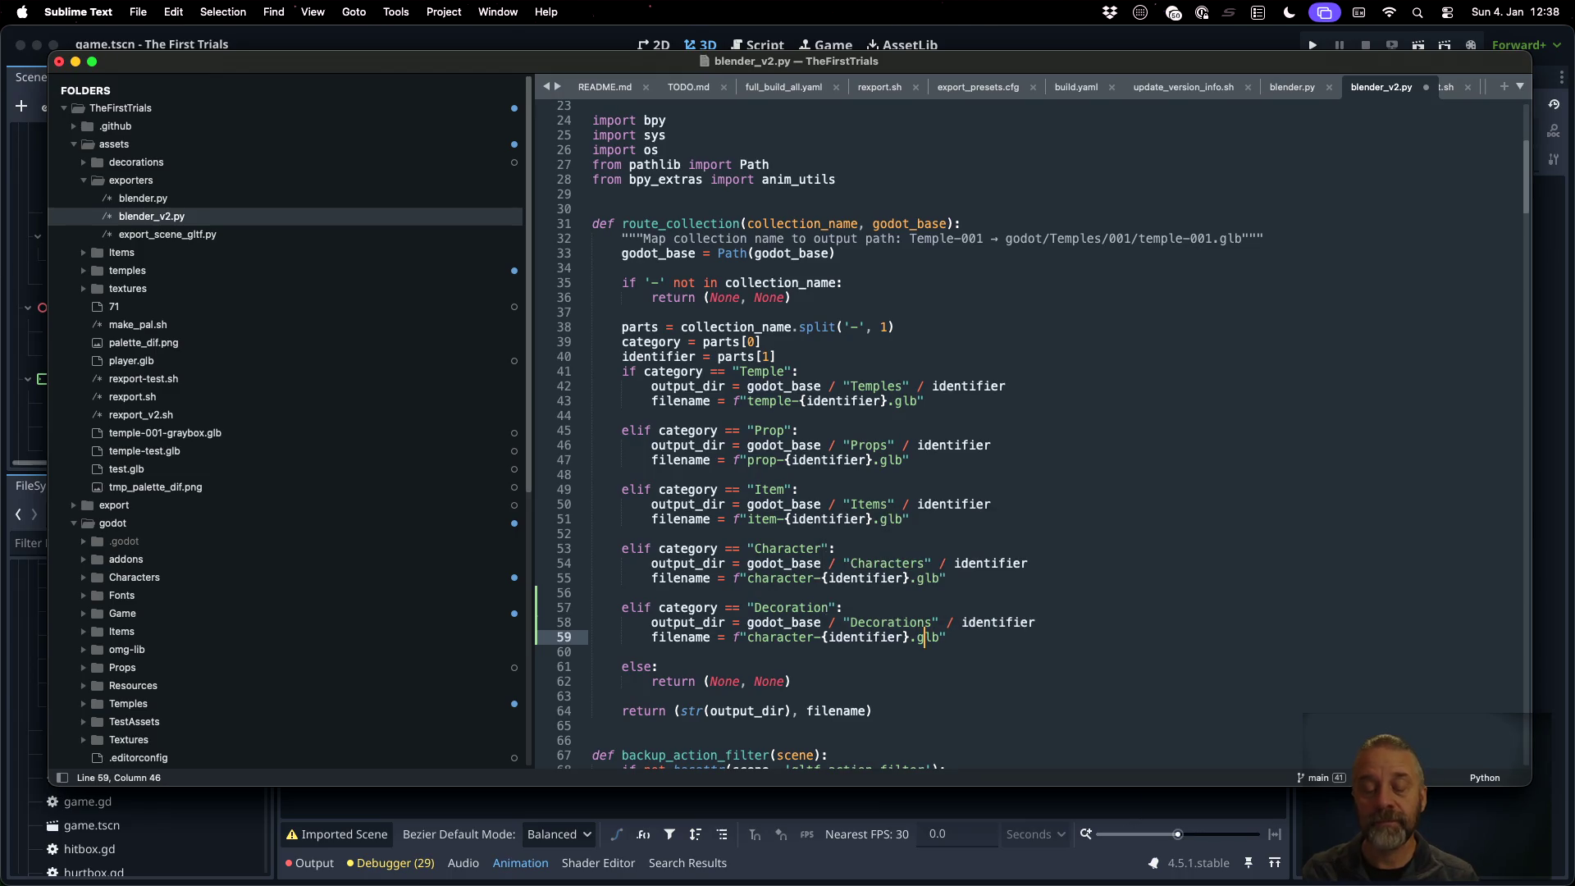
{"action": "key", "text": "Right"}
{"action": "key", "text": "shift+Left"}
{"action": "key", "text": "shift+Left"}
{"action": "key", "text": "shift+Left"}
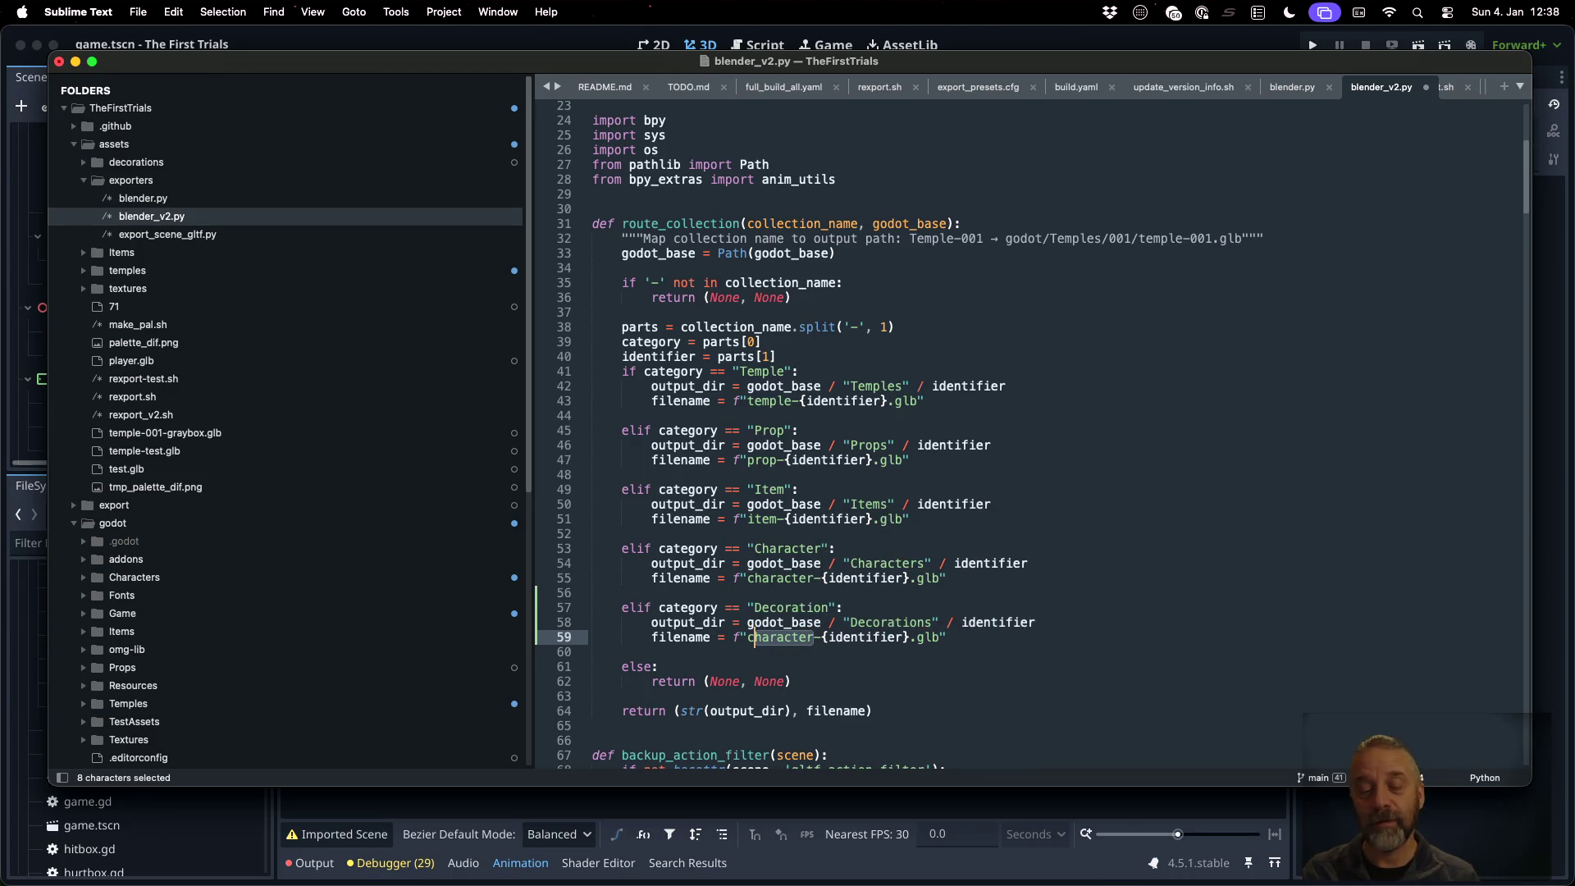
{"action": "type", "text": "decoration"}
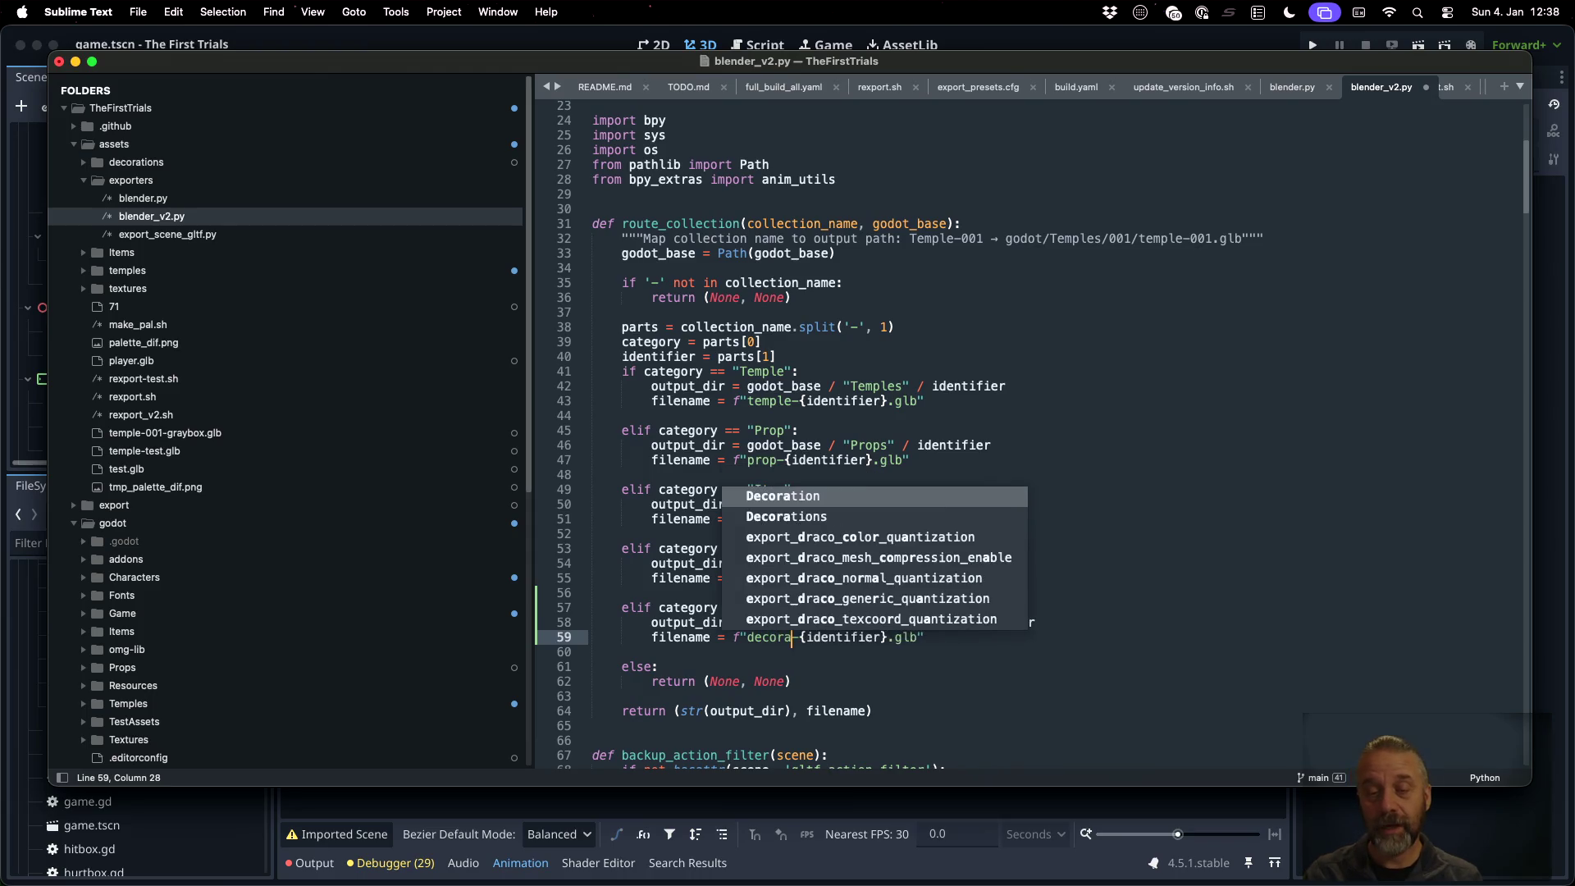
{"action": "key", "text": "Escape"}
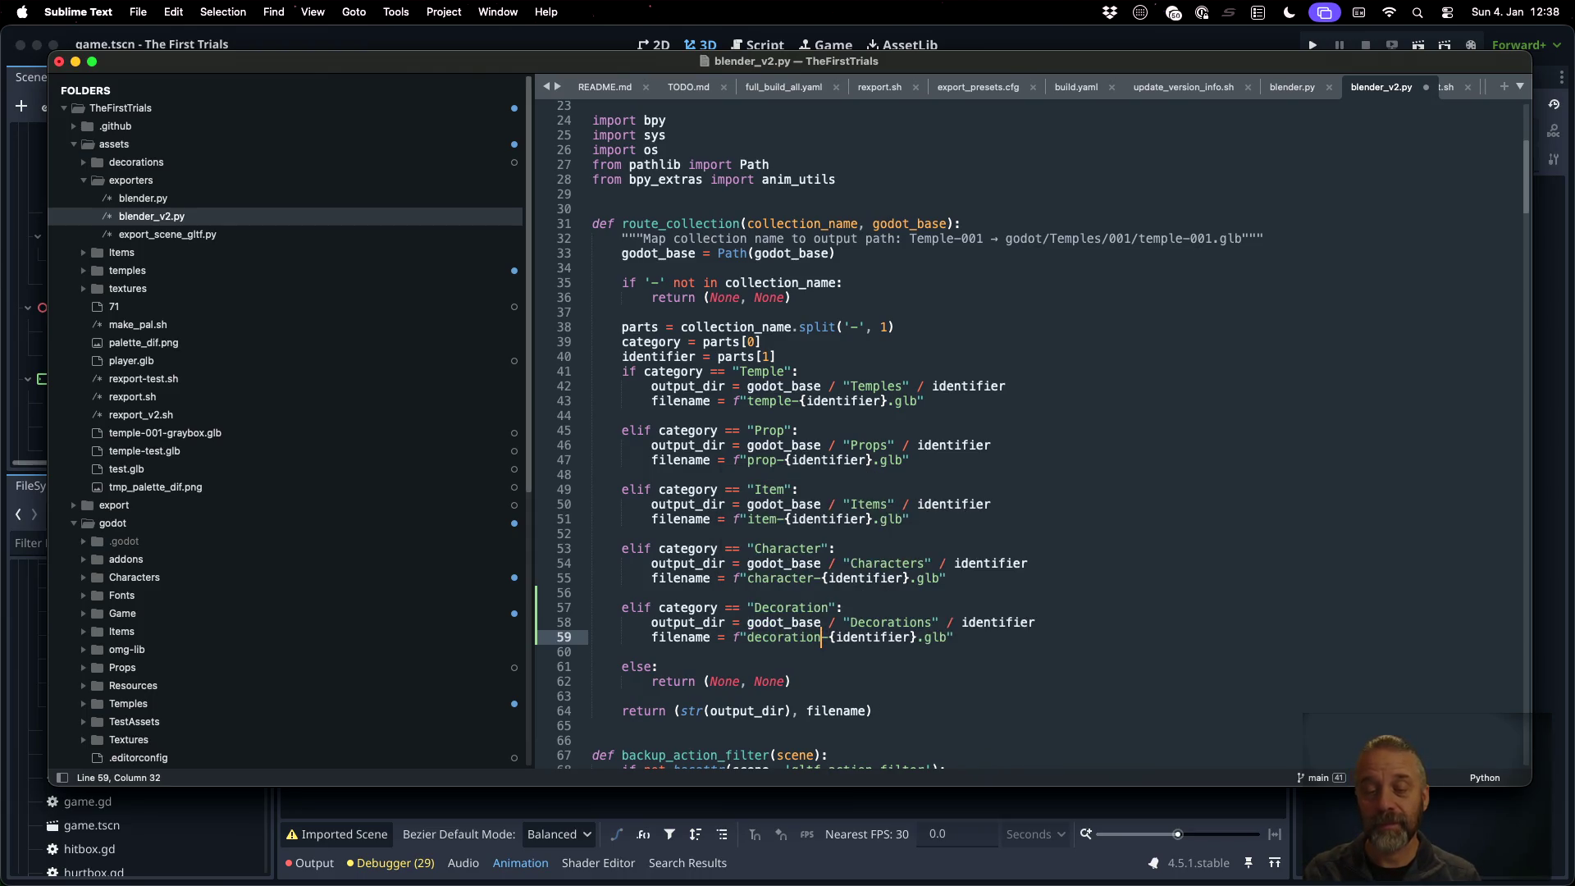
{"action": "key", "text": "cmd+s"}
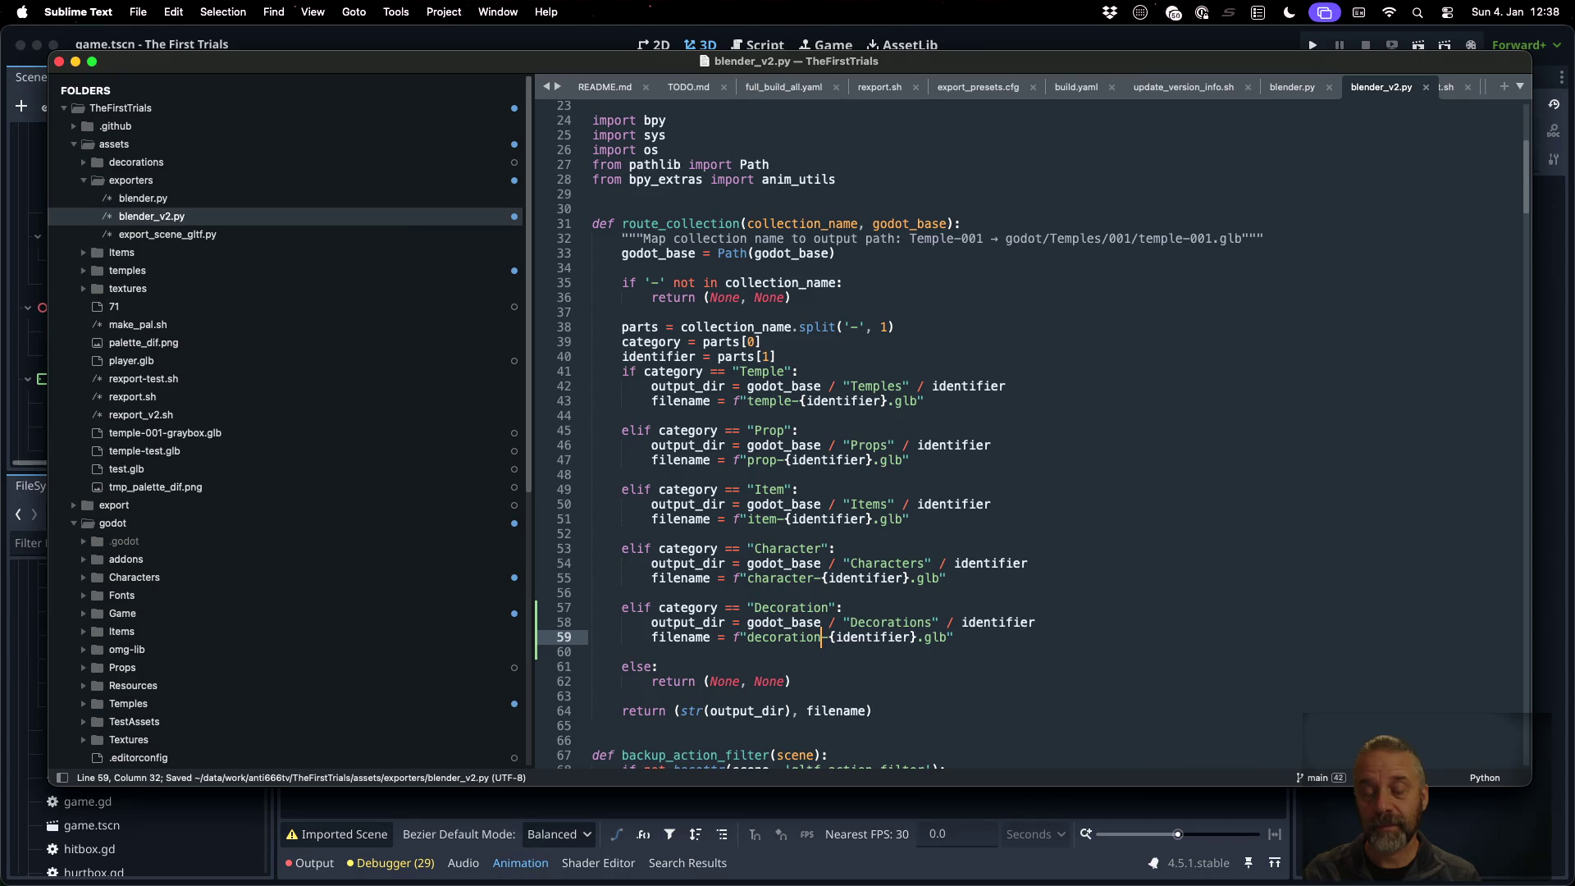
{"action": "key", "text": "ctrl+Right"}
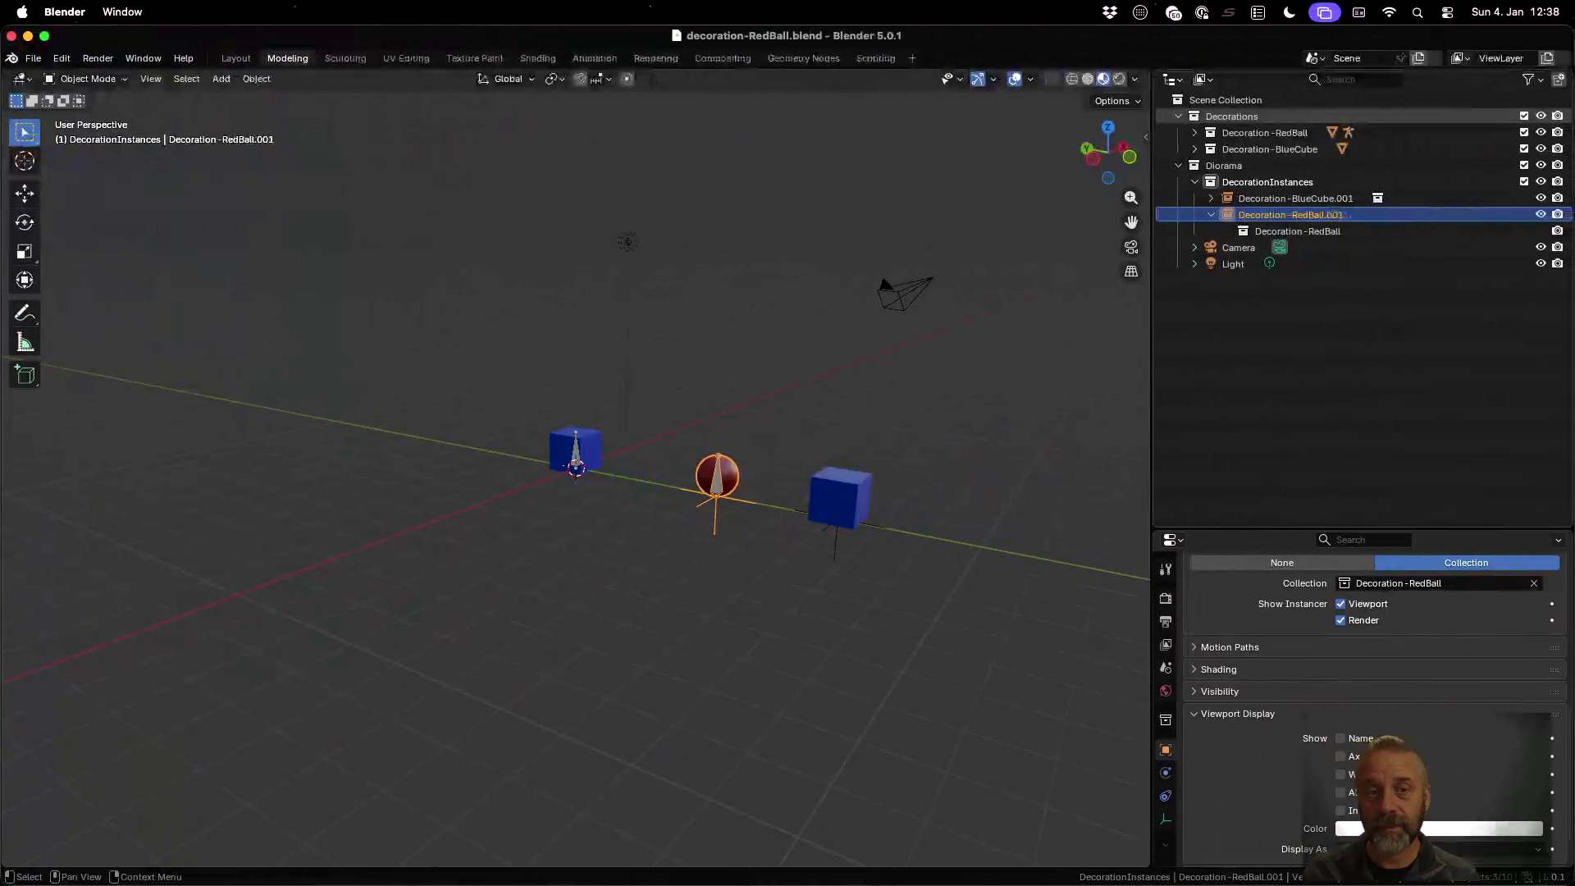
Rerun ./rexport_v2.sh on decoration-RedBall.blend and check that 2 collections export successfully
{"action": "key", "text": "ctrl+Up"}
{"action": "left_click", "coordinate": [492, 326]}
{"action": "key", "text": "Up"}
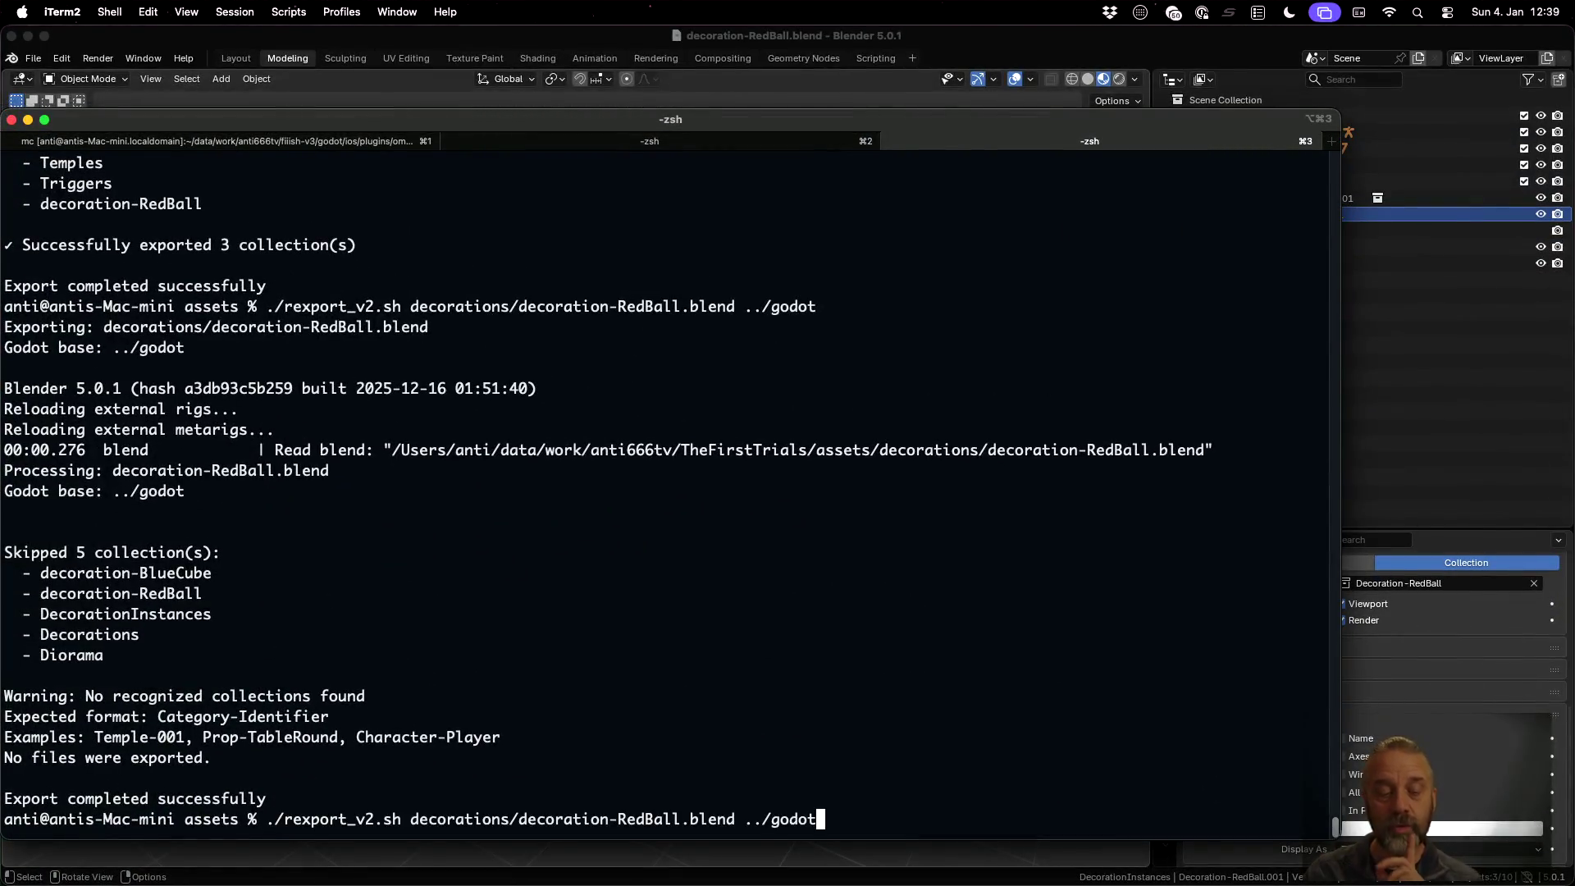
{"action": "key", "text": "Return"}
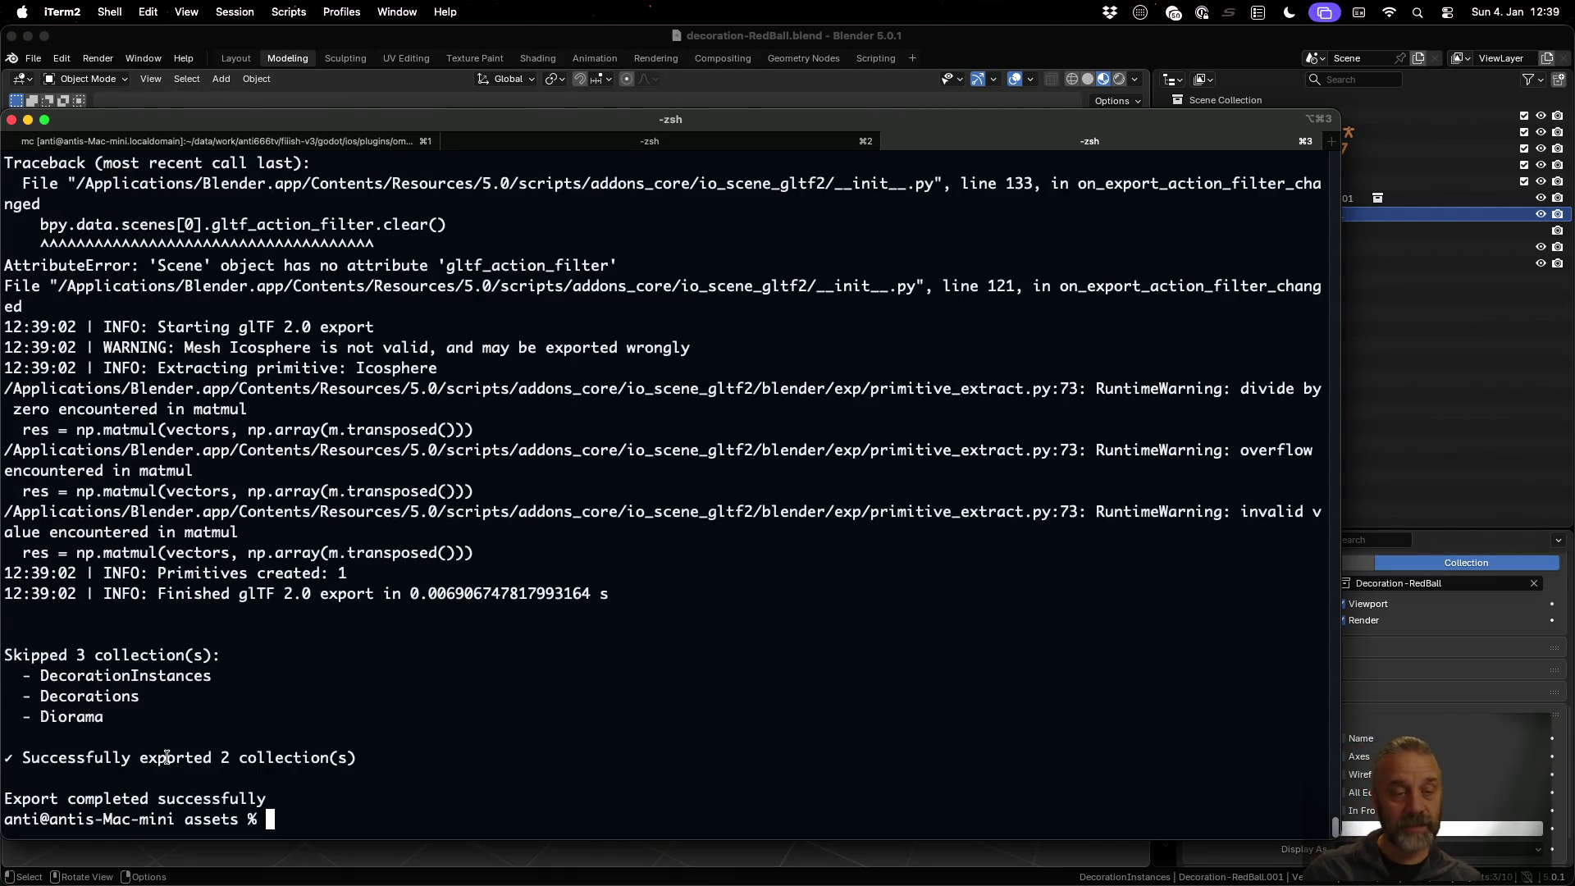
{"action": "scroll", "coordinate": [356, 574], "scroll_direction": "up", "scroll_amount": 15}
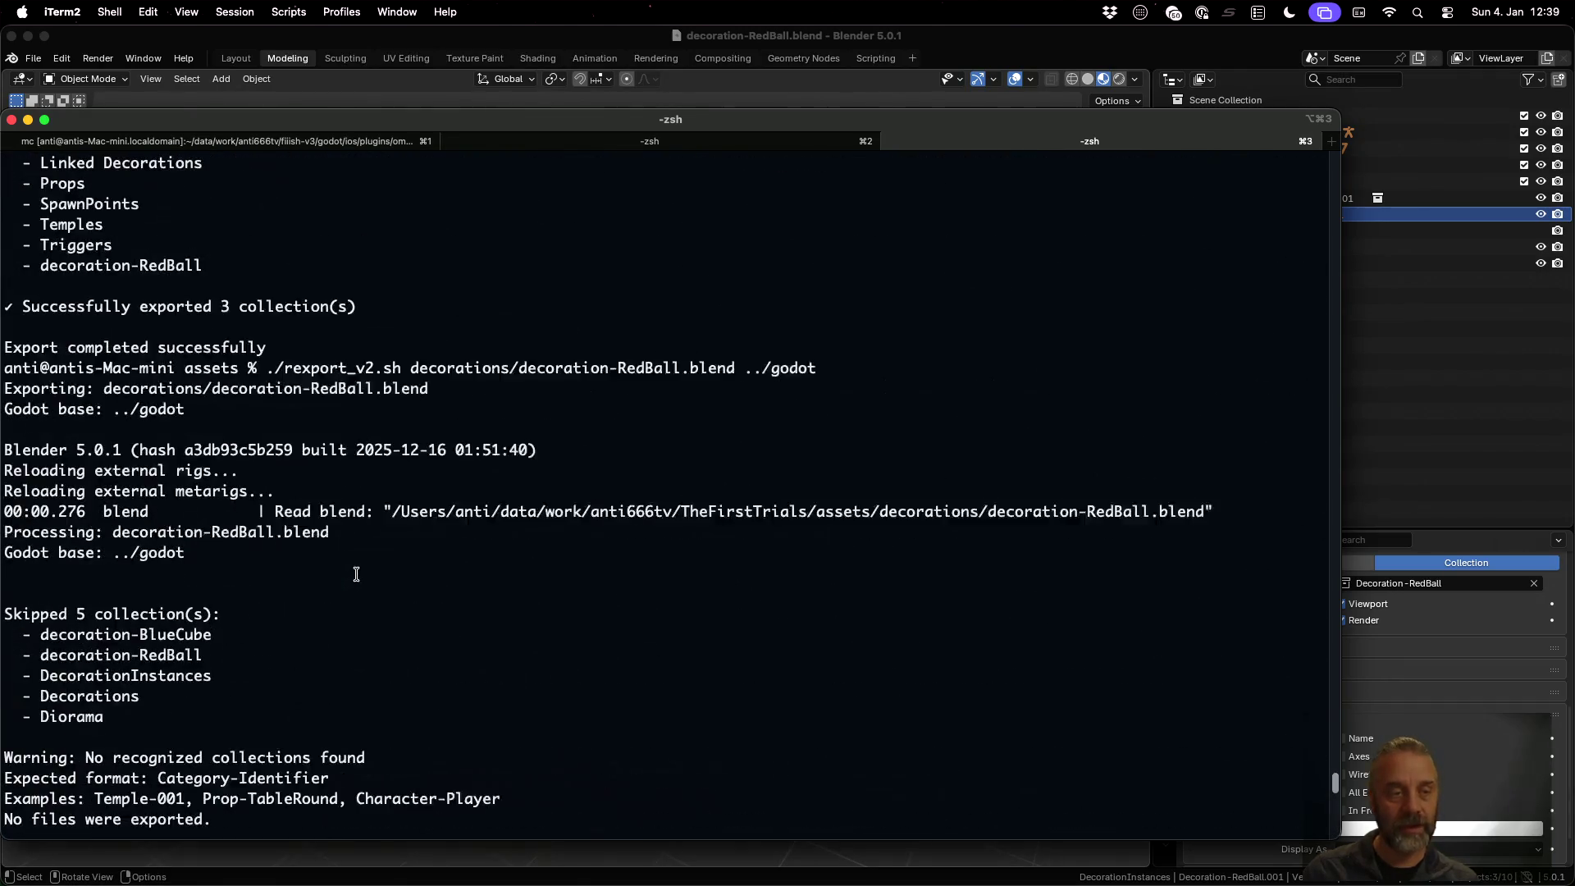
{"action": "scroll", "coordinate": [356, 574], "scroll_direction": "down", "scroll_amount": 15}
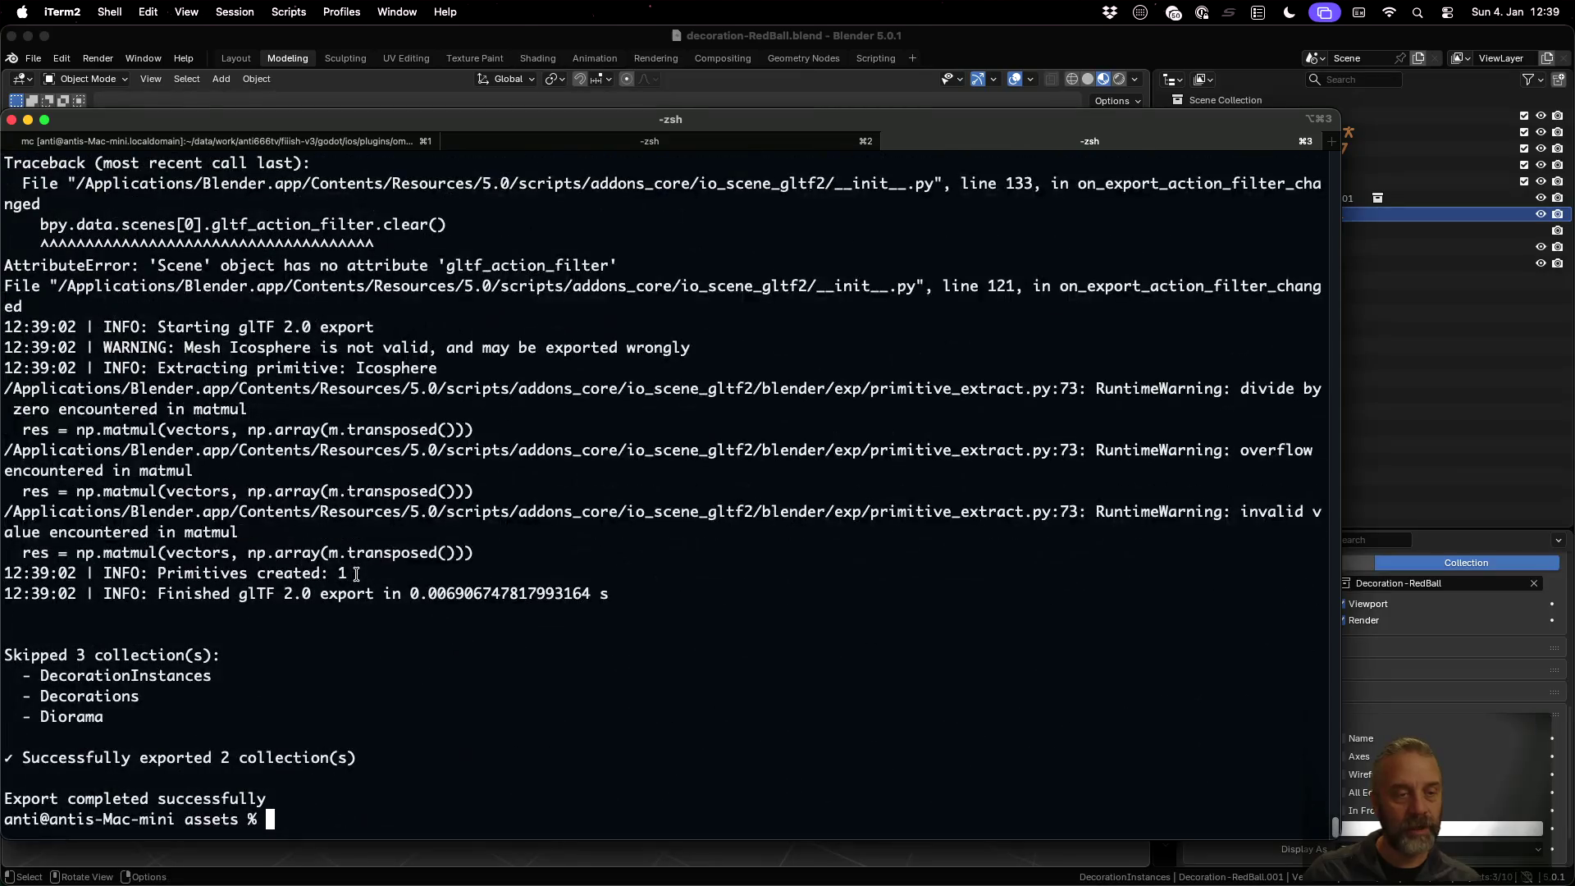
{"action": "key", "text": "ctrl+Left"}
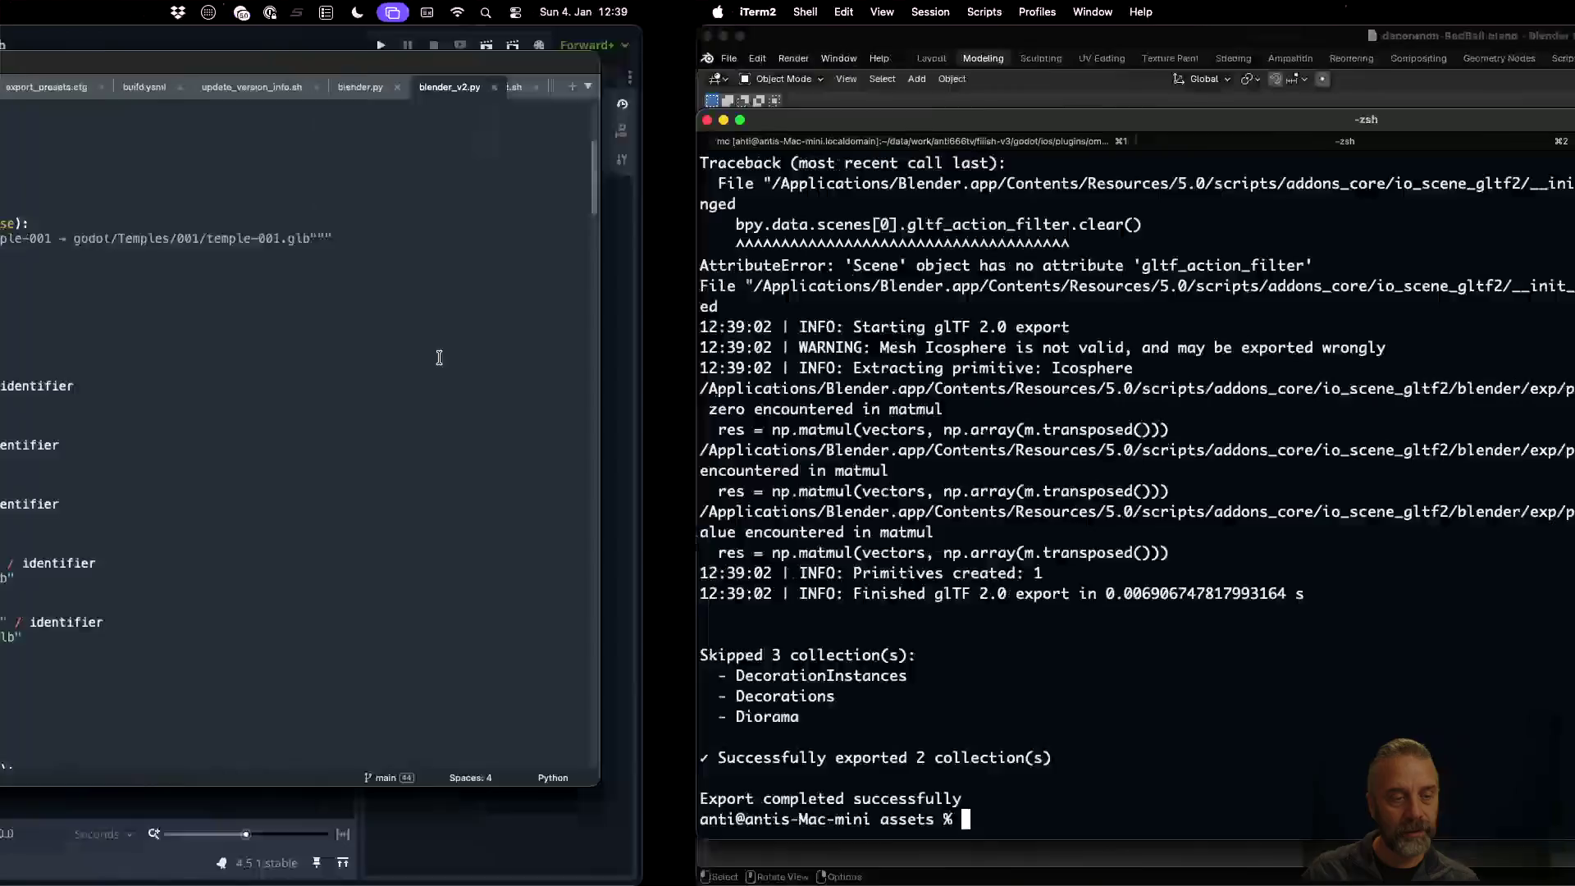
Expand Decorations > BlueCube in the FileSystem dock and show decoration-BlueCube.glb's import settings
{"action": "left_click", "coordinate": [397, 41]}
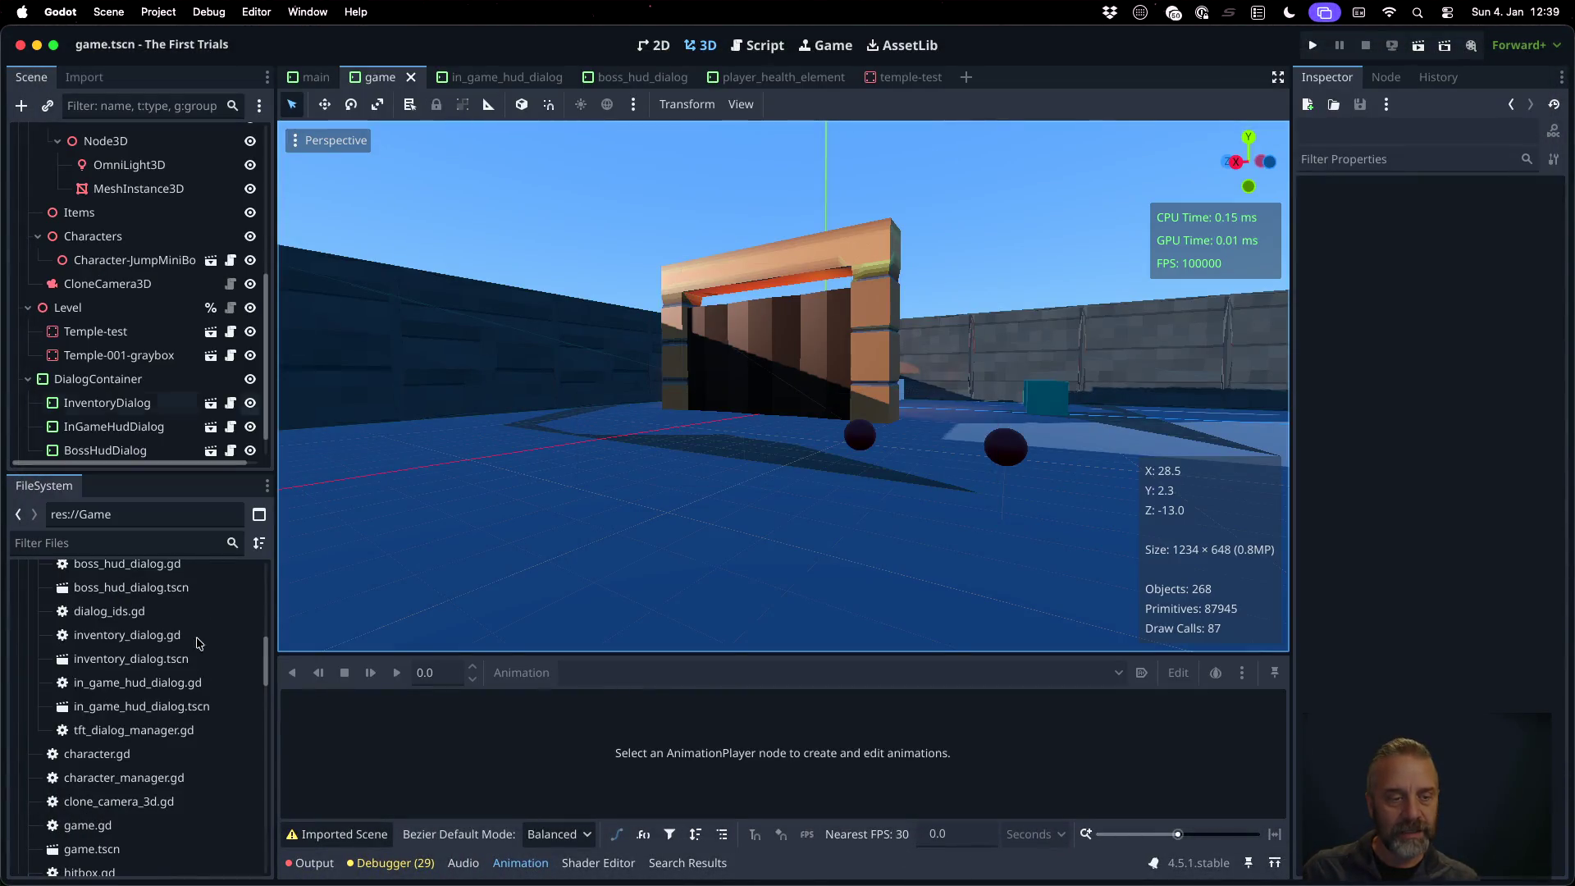
{"action": "double_click", "coordinate": [82, 740]}
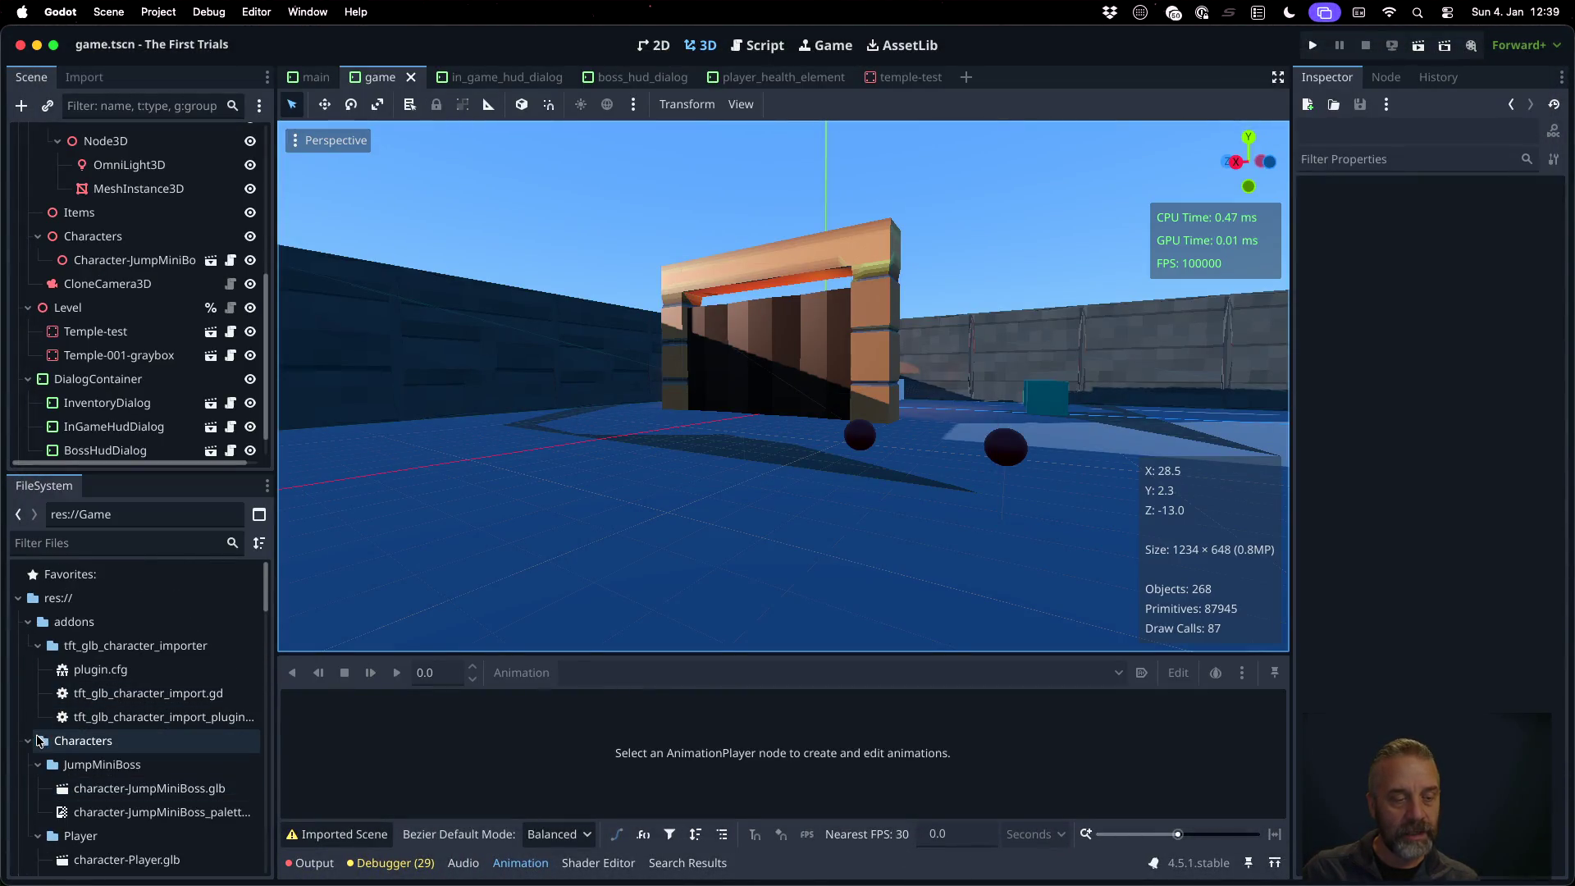
{"action": "double_click", "coordinate": [86, 764]}
{"action": "left_click", "coordinate": [96, 785]}
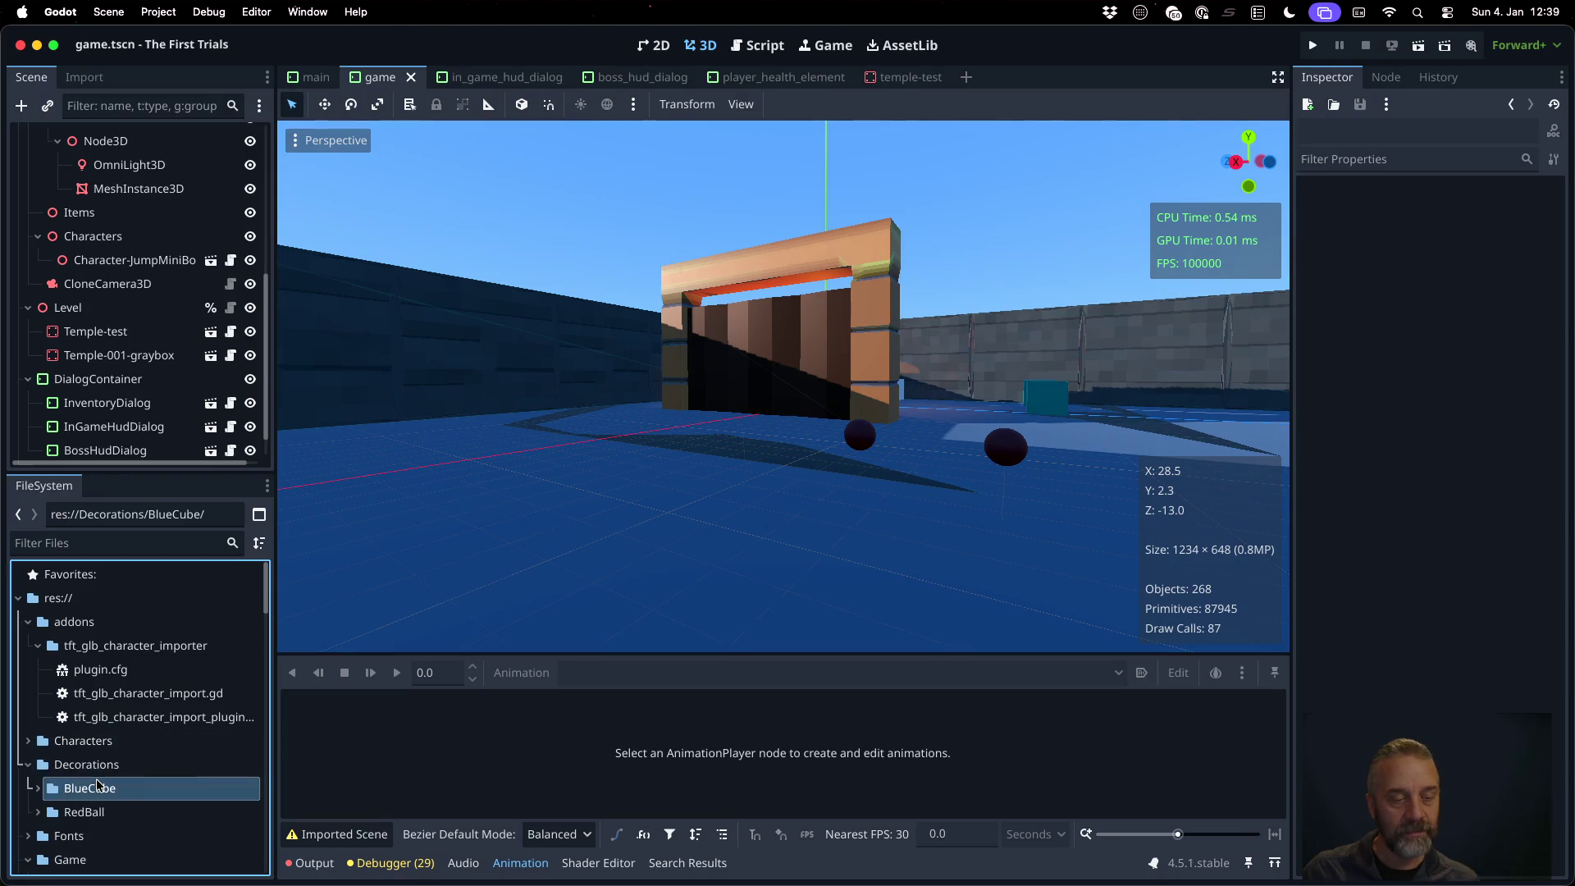
{"action": "left_click", "coordinate": [37, 788]}
{"action": "scroll", "coordinate": [123, 771], "scroll_direction": "down", "scroll_amount": 1}
{"action": "double_click", "coordinate": [169, 753]}
{"action": "key", "text": "Return"}
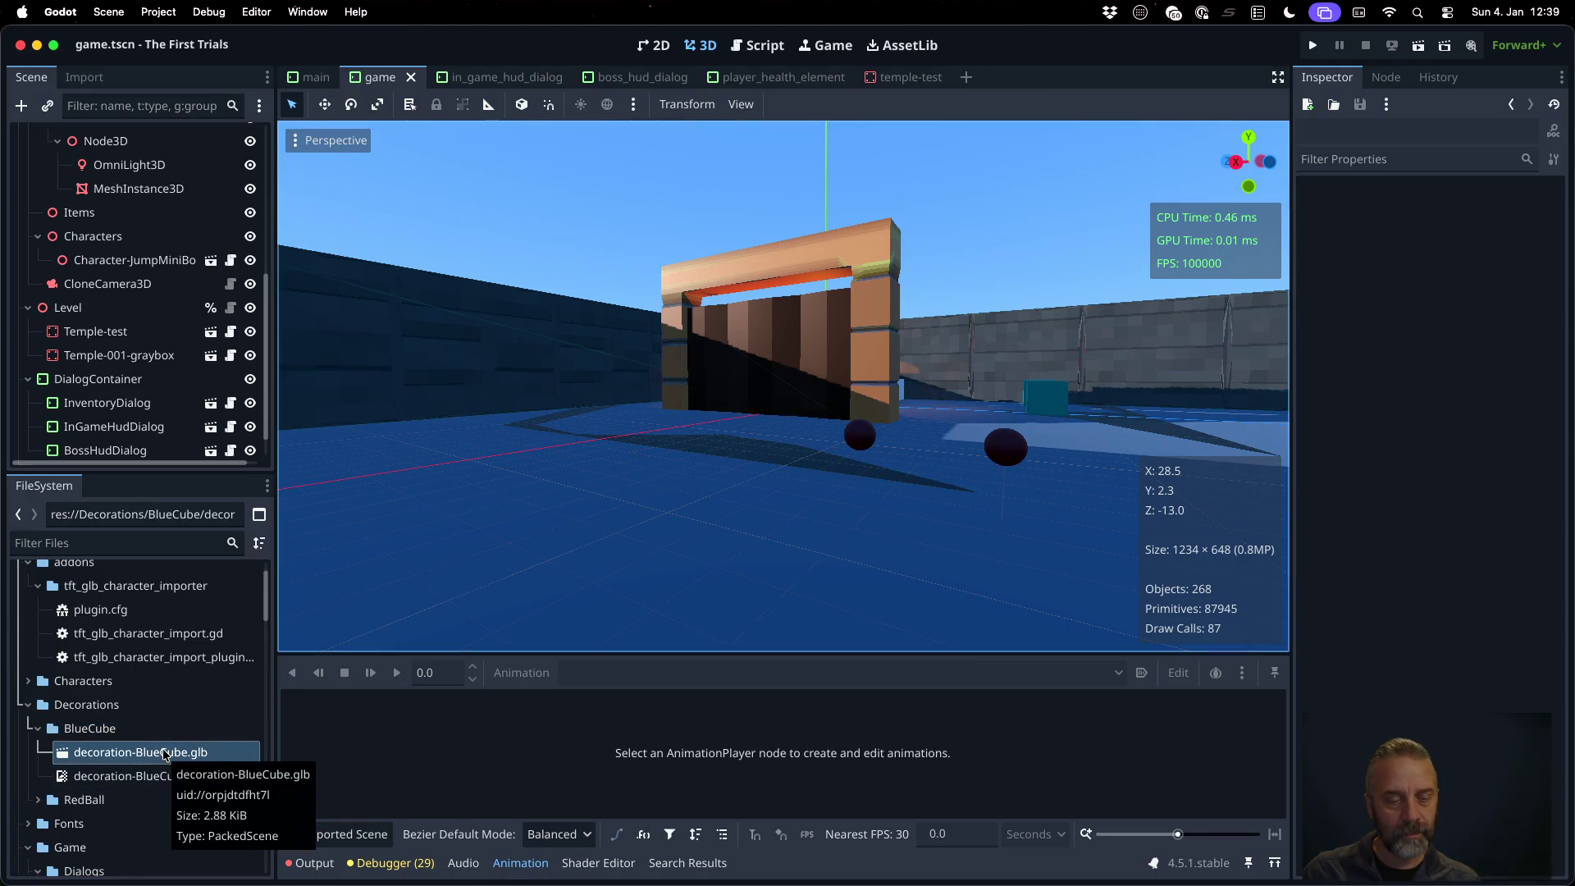
{"action": "left_click", "coordinate": [73, 82]}
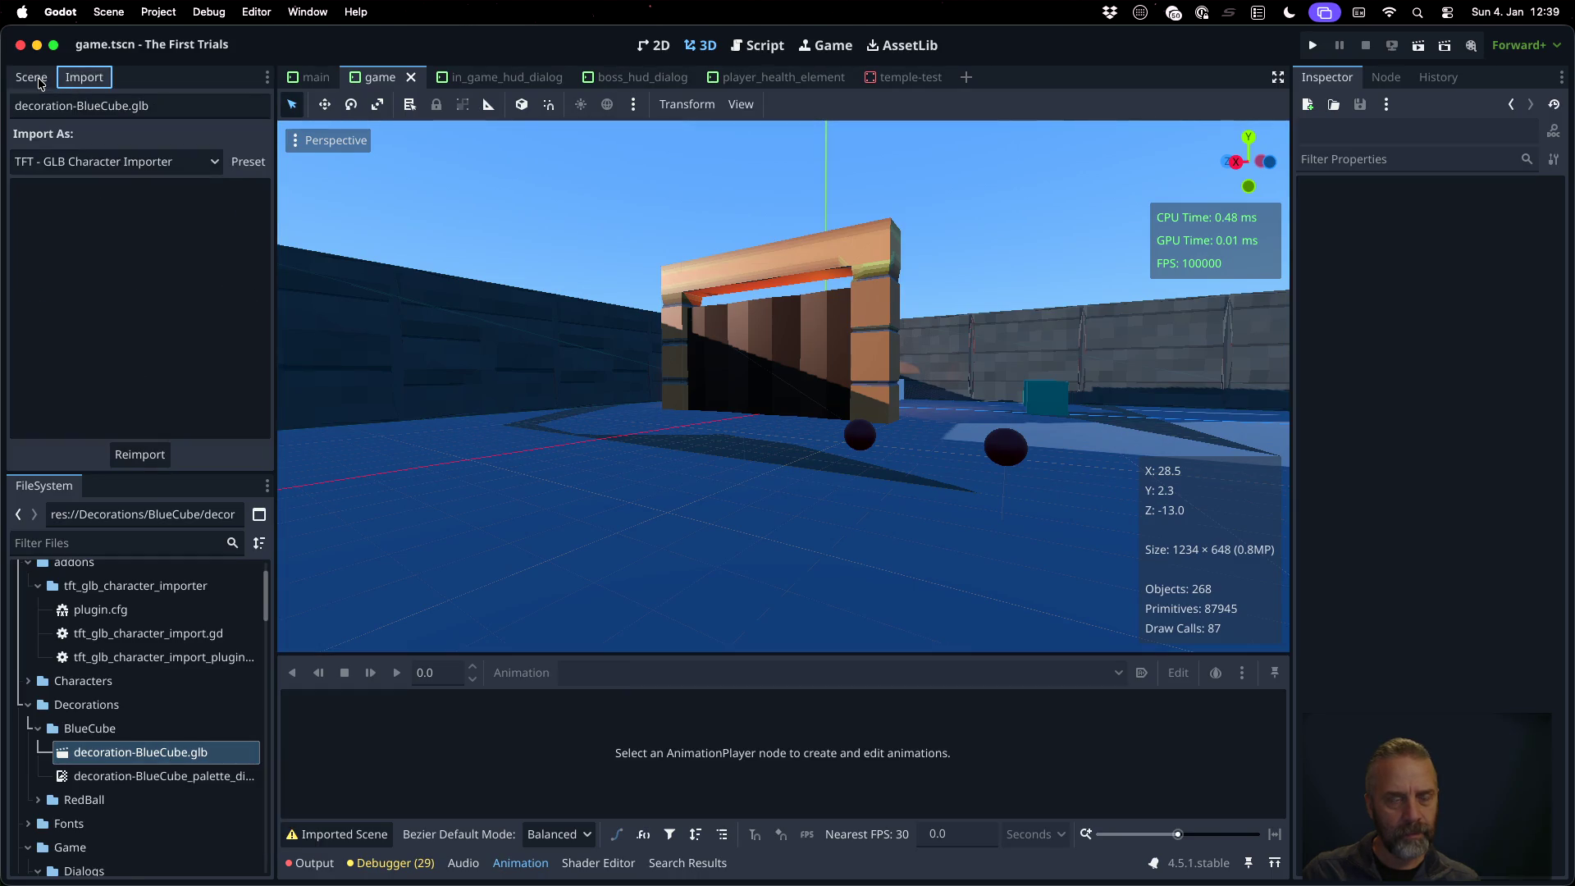
Reimport decoration-BlueCube.glb as a Scene and preview the blue cube in Advanced Import Settings
{"action": "left_click", "coordinate": [153, 162]}
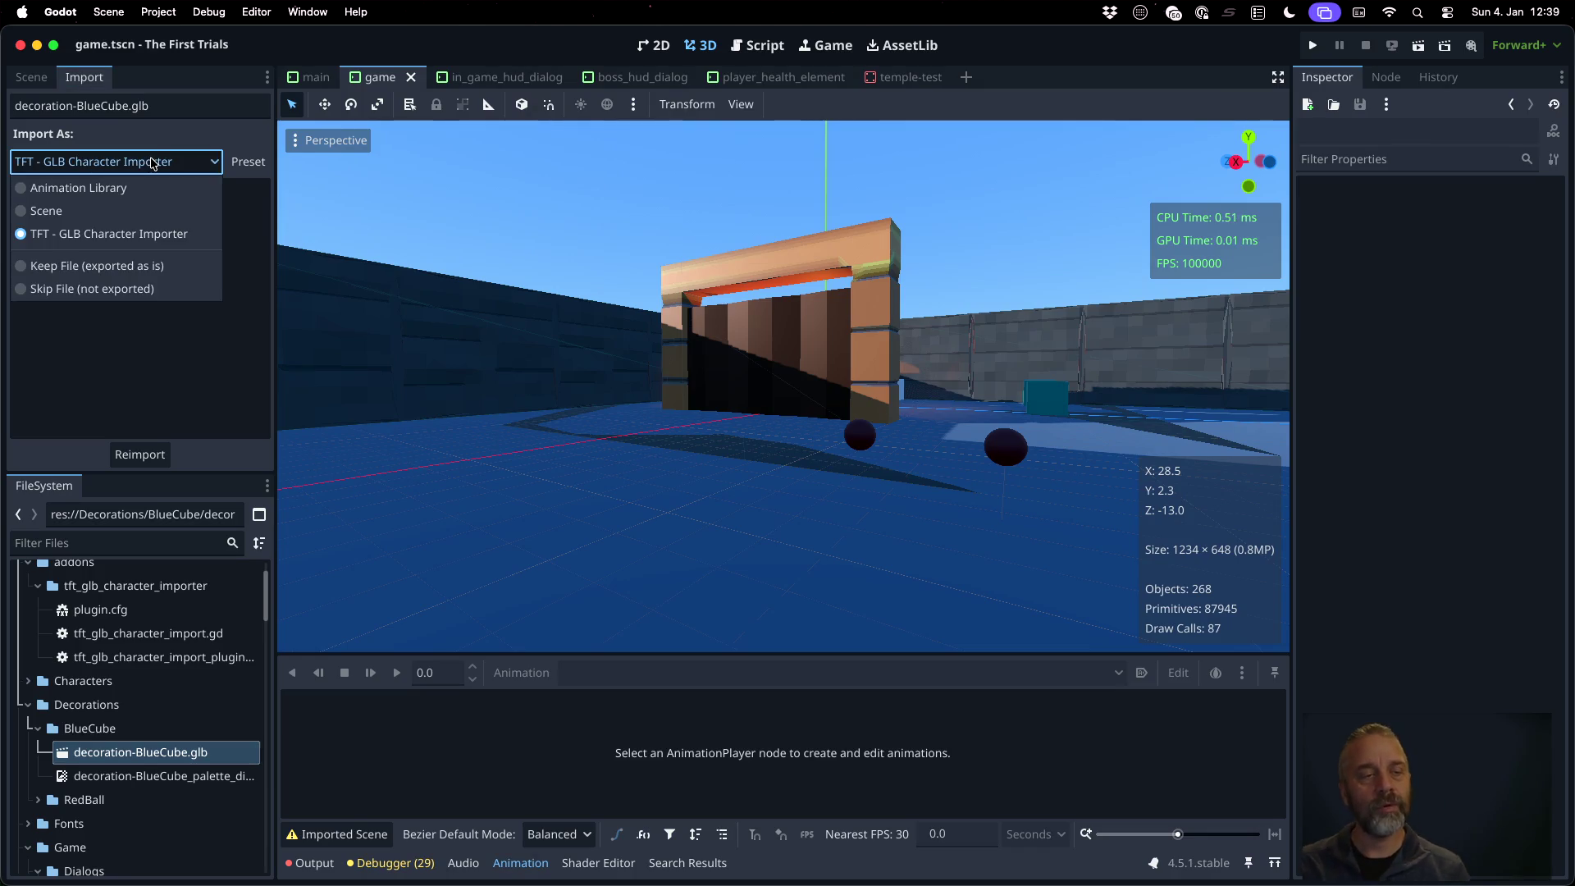
{"action": "left_click", "coordinate": [143, 210]}
{"action": "left_click", "coordinate": [207, 457]}
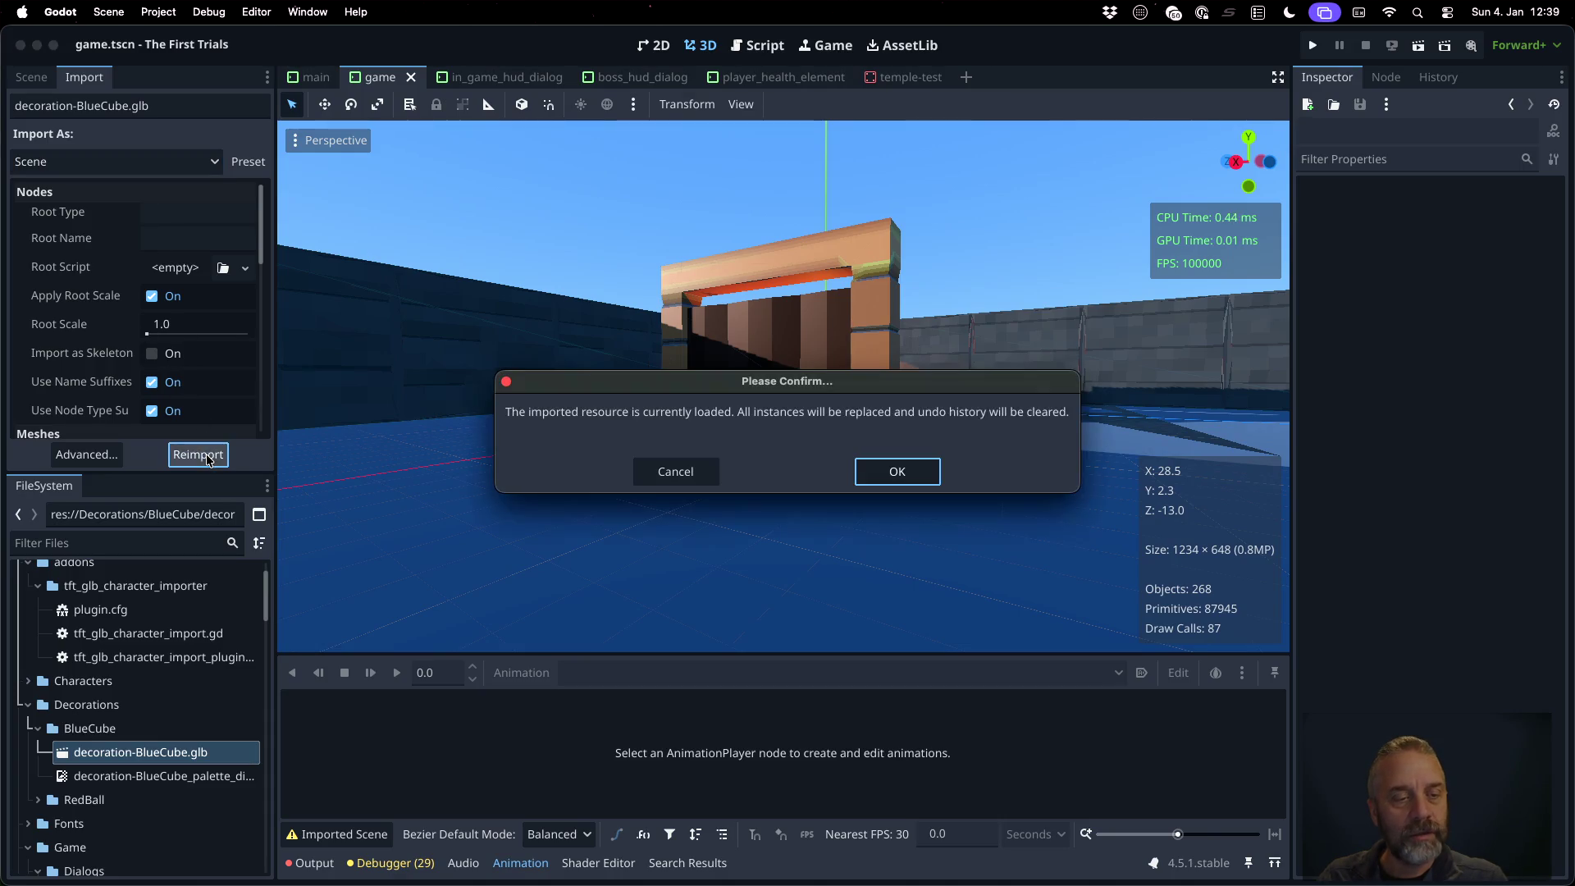
{"action": "left_click", "coordinate": [905, 469]}
{"action": "double_click", "coordinate": [222, 755]}
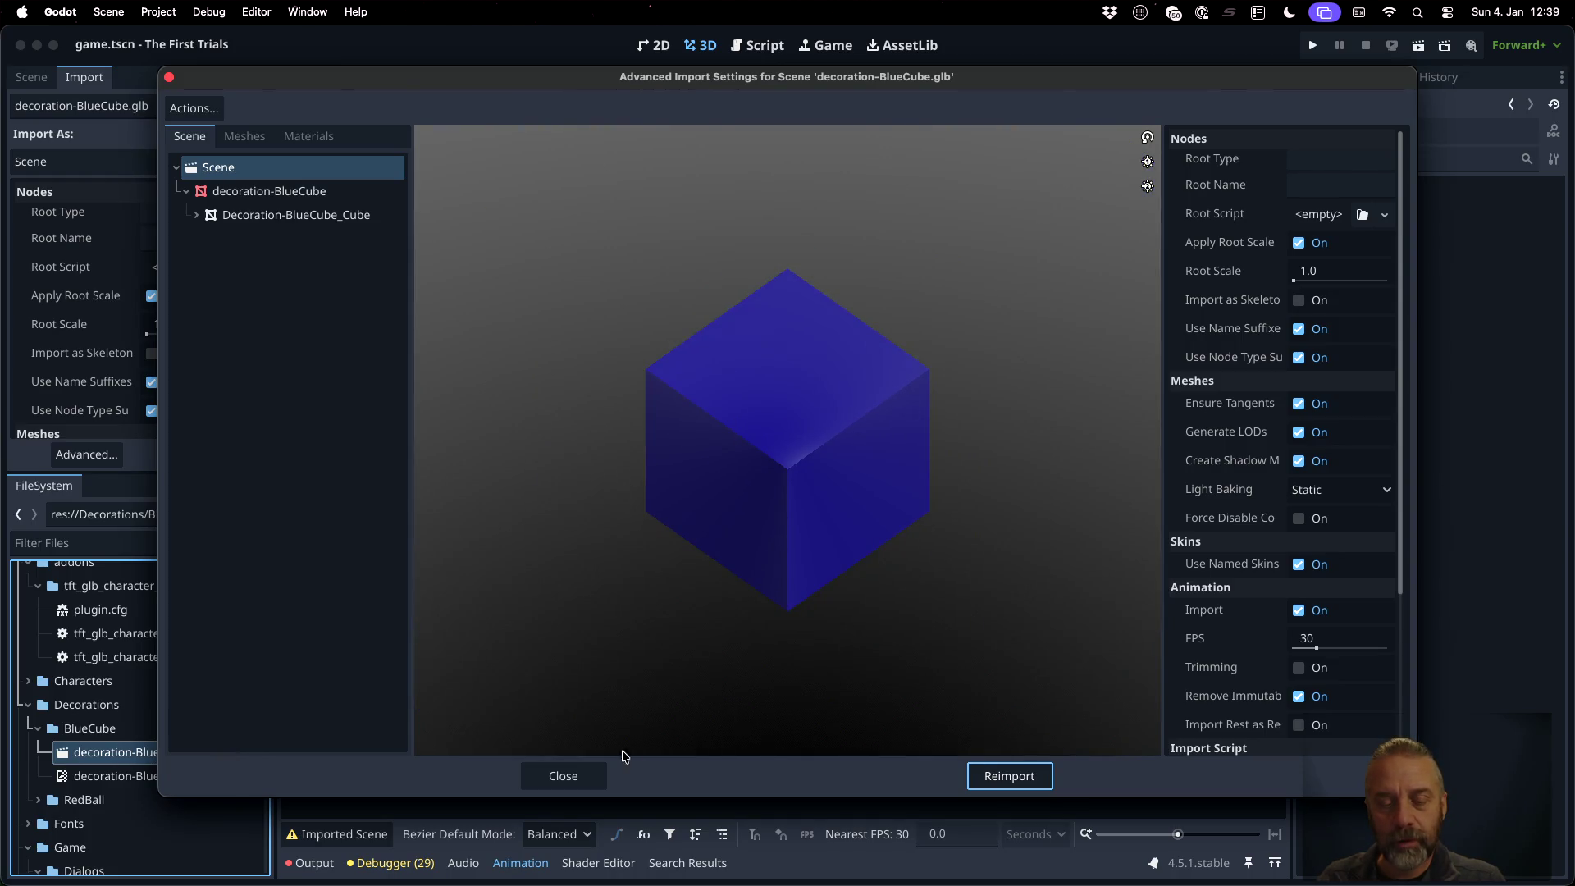
{"action": "left_click", "coordinate": [565, 775]}
Expand the RedBall folder and select decoration-RedBall.glb
{"action": "left_click", "coordinate": [39, 799]}
{"action": "scroll", "coordinate": [123, 754], "scroll_direction": "down", "scroll_amount": 3}
{"action": "left_click", "coordinate": [159, 720]}
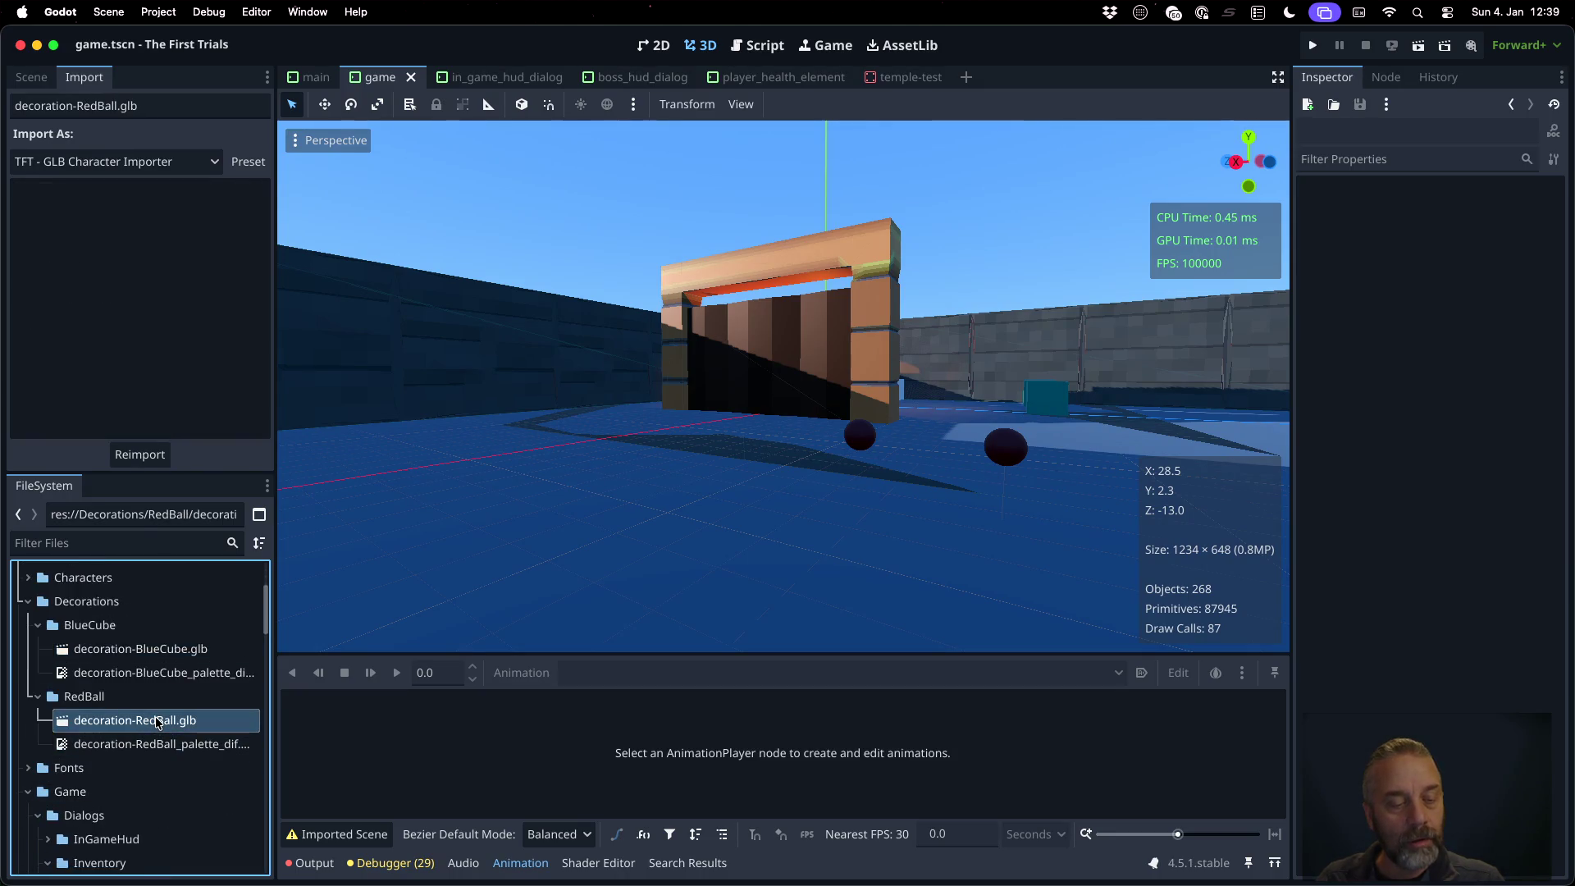
Reimport decoration-RedBall.glb as a Scene, confirming replacement of loaded instances
{"action": "left_click", "coordinate": [158, 162]}
{"action": "left_click", "coordinate": [150, 232]}
{"action": "left_click", "coordinate": [158, 168]}
{"action": "left_click", "coordinate": [50, 211]}
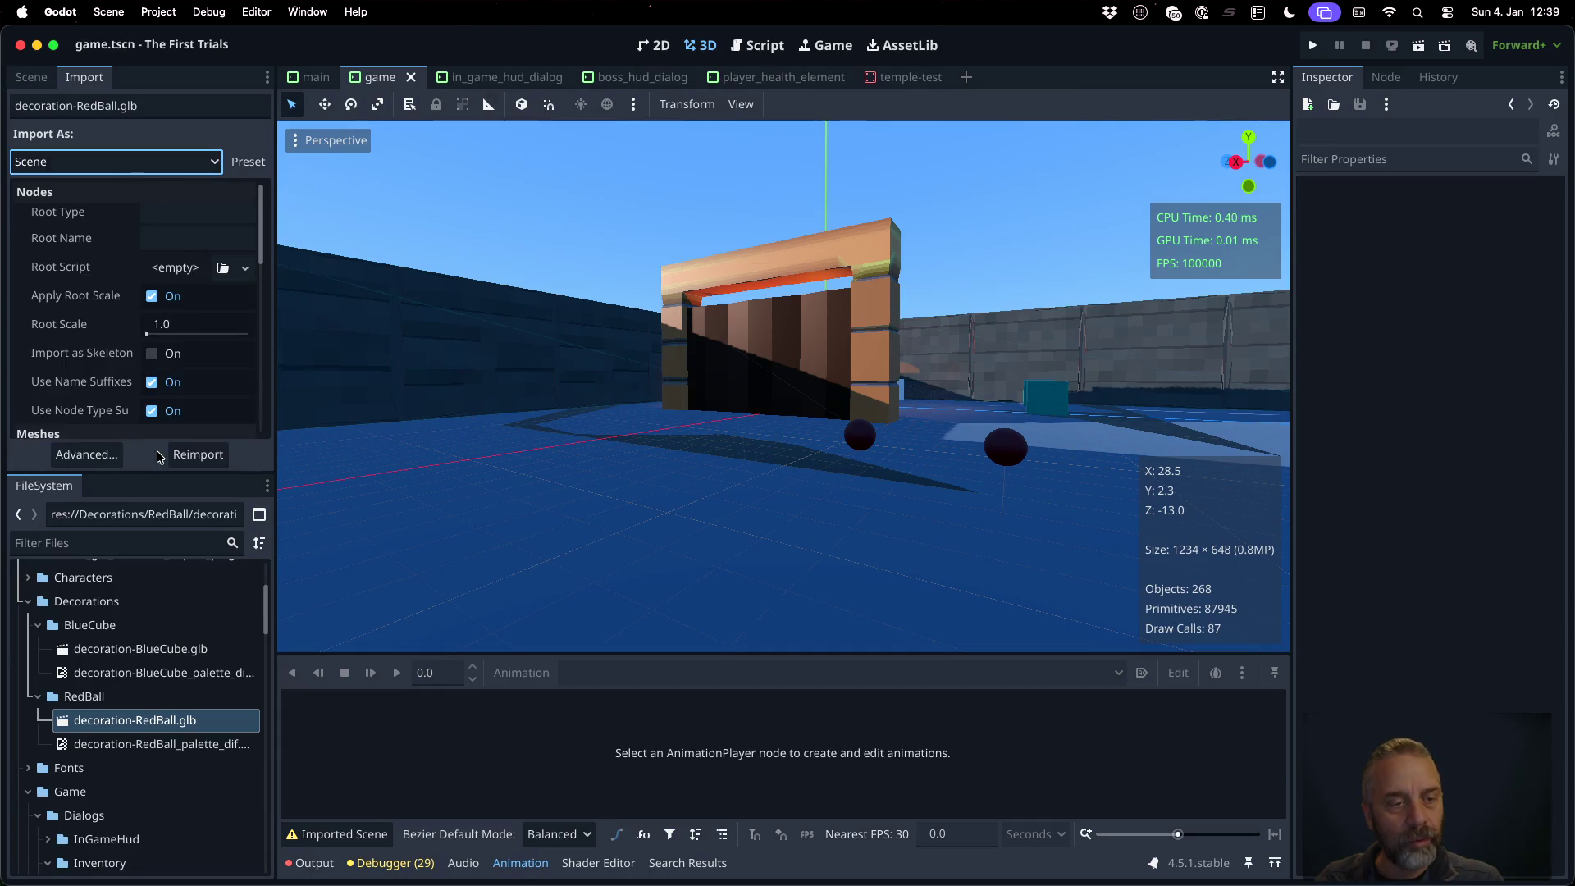
{"action": "left_click", "coordinate": [197, 456]}
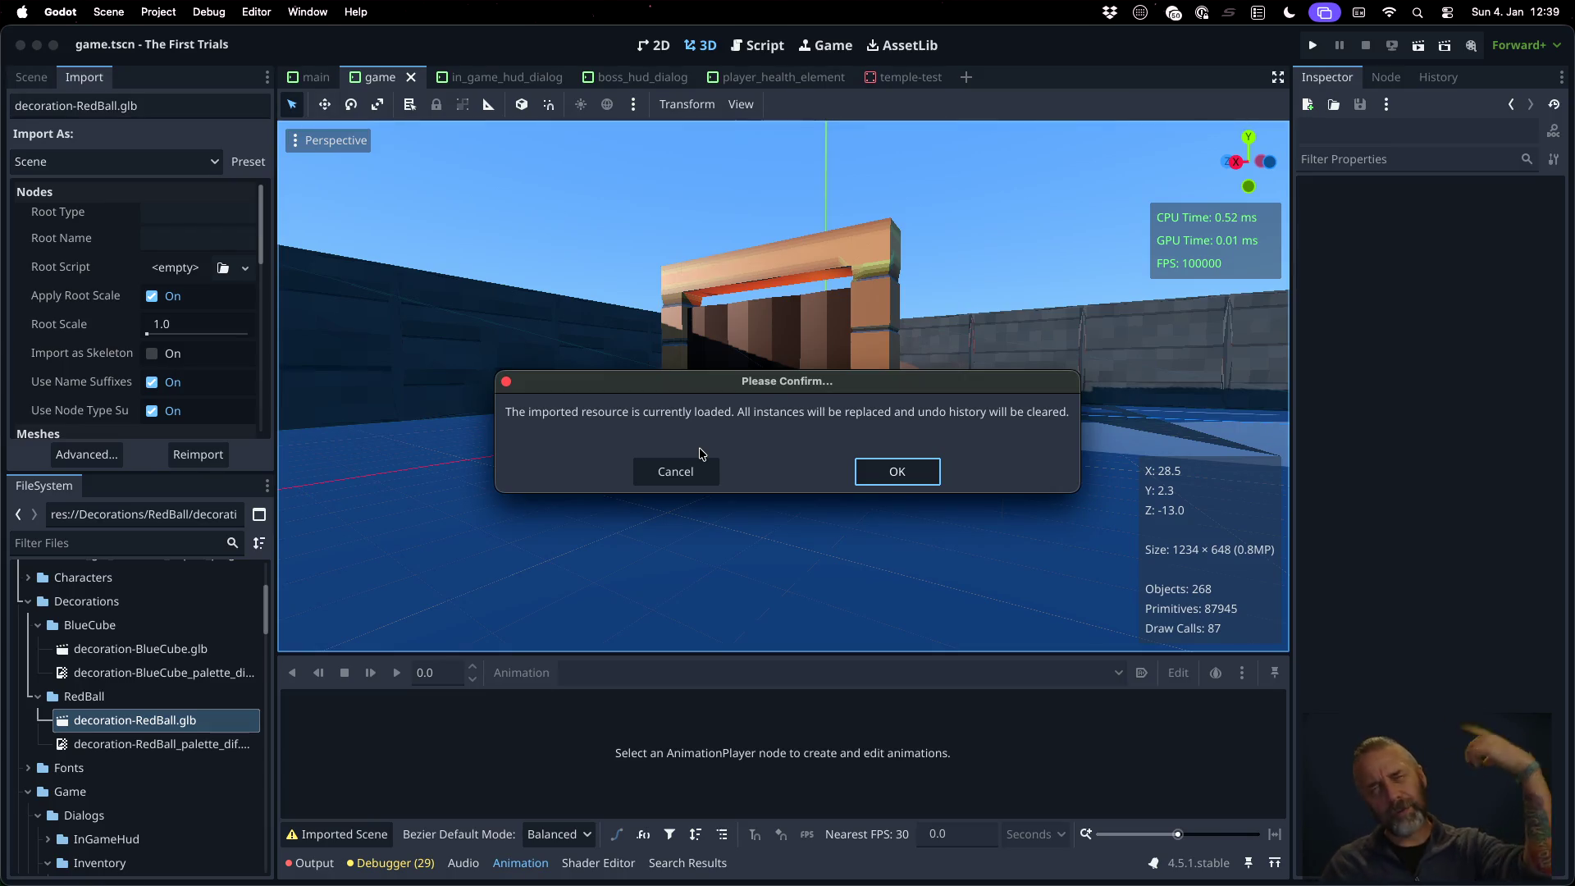
{"action": "left_click", "coordinate": [914, 460]}
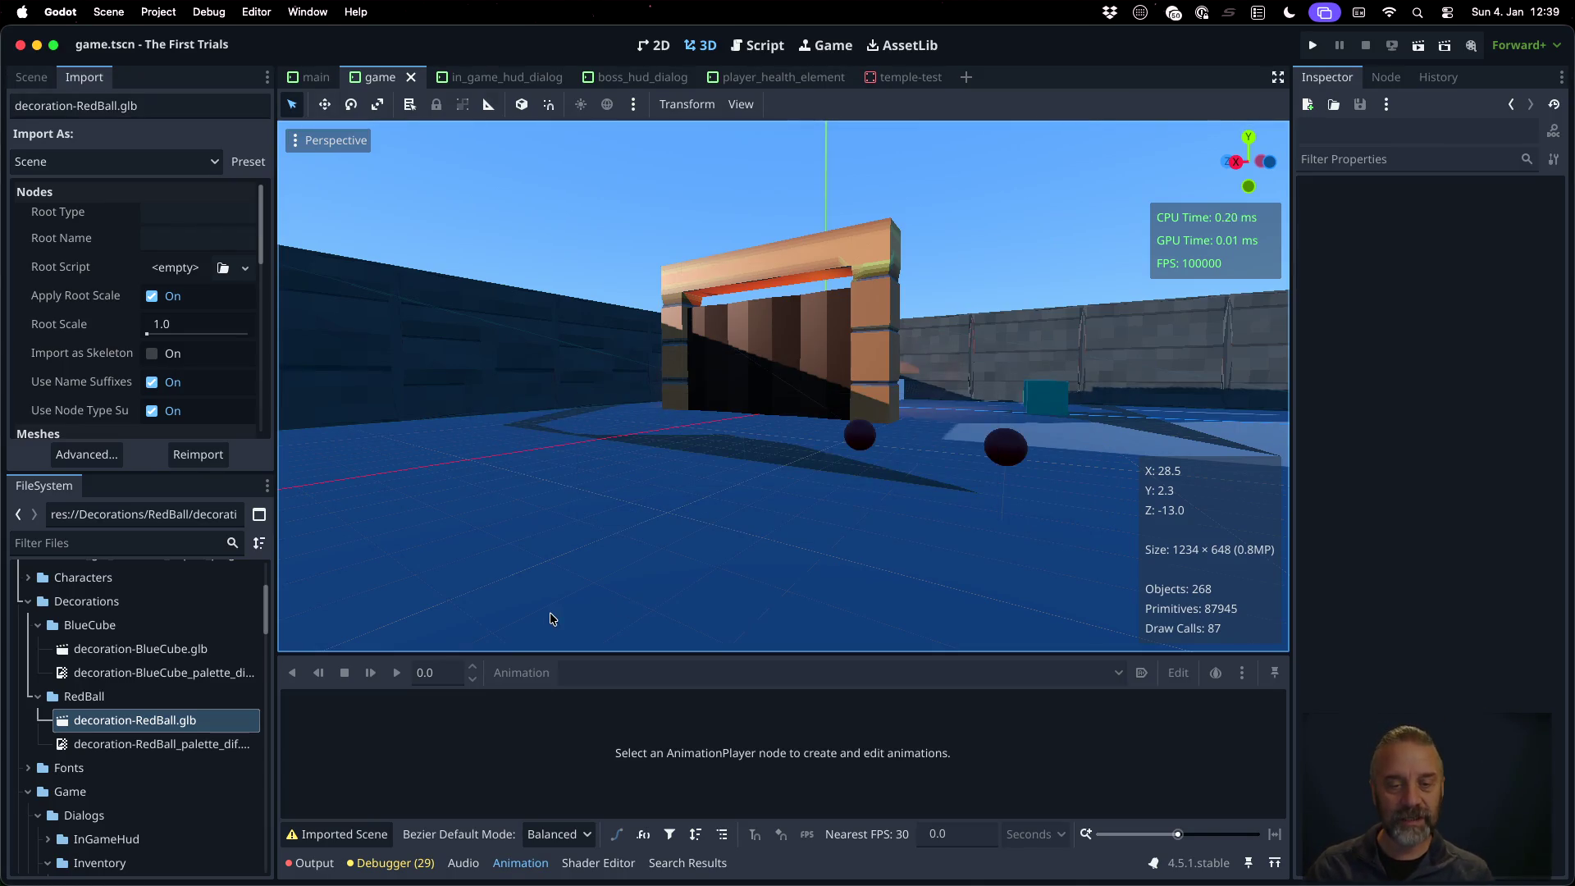
Preview the decoration-RedBall-Idle animation in Advanced Import Settings, then close it
{"action": "double_click", "coordinate": [162, 727]}
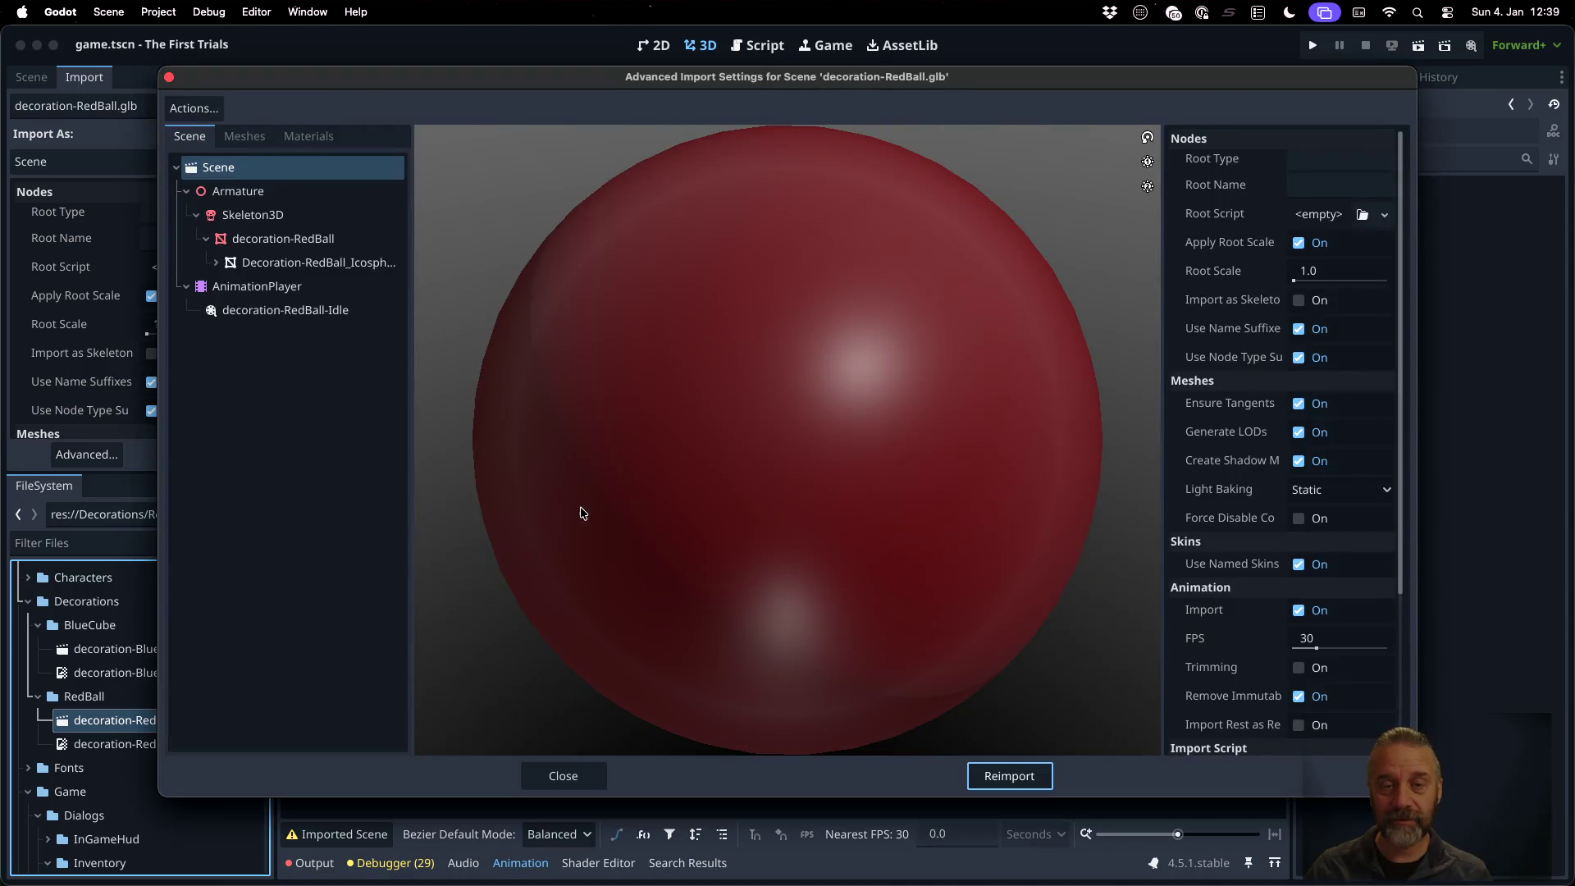
{"action": "left_click", "coordinate": [322, 294]}
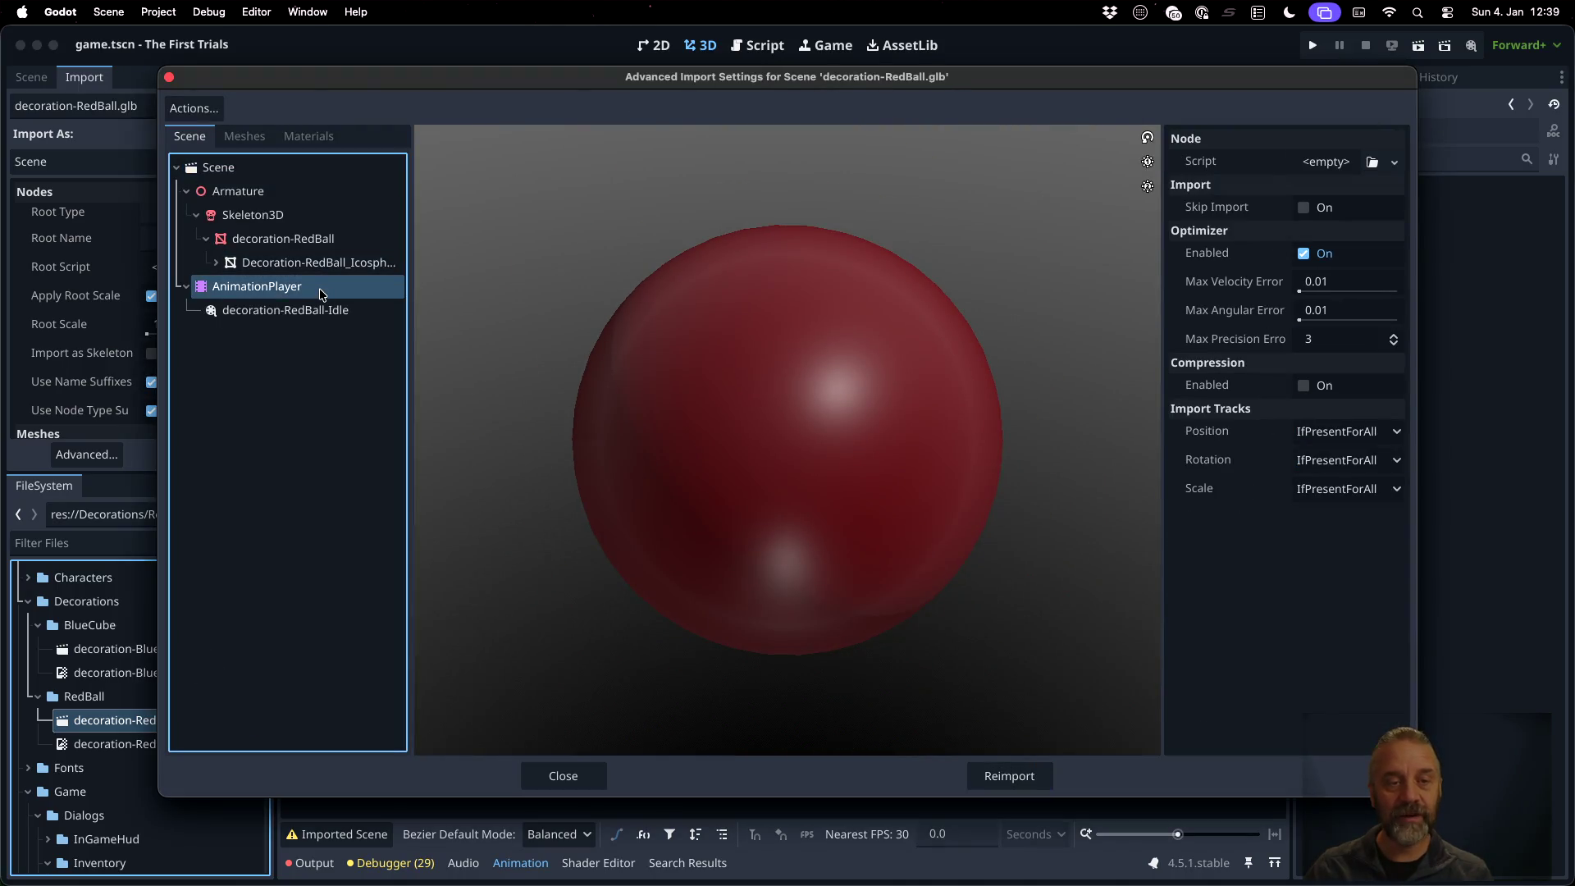
{"action": "left_click", "coordinate": [285, 309]}
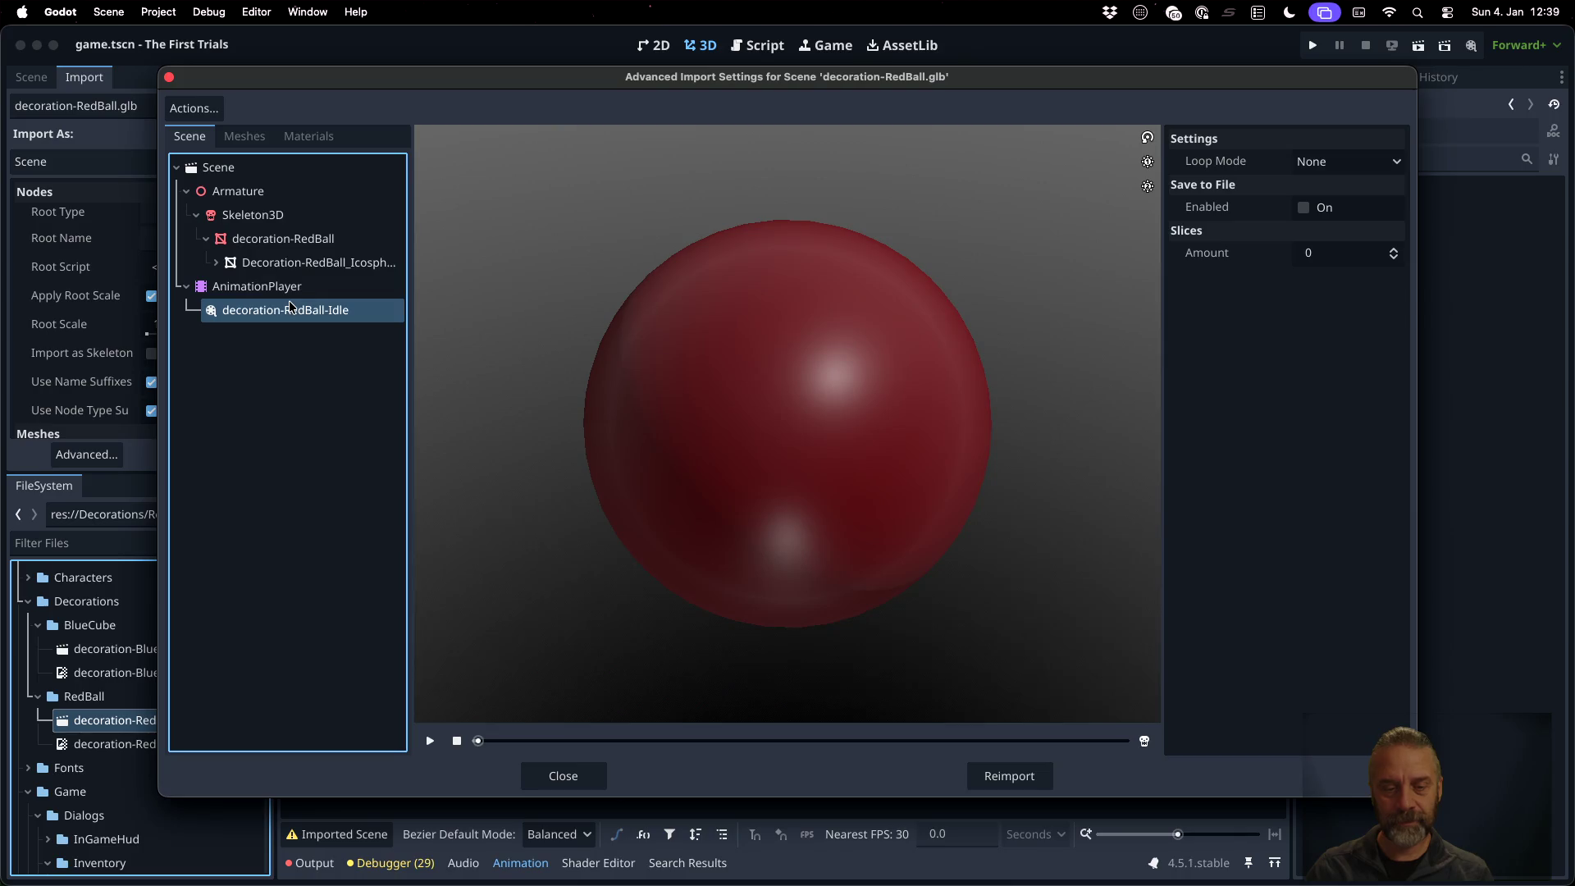
{"action": "left_click", "coordinate": [429, 741]}
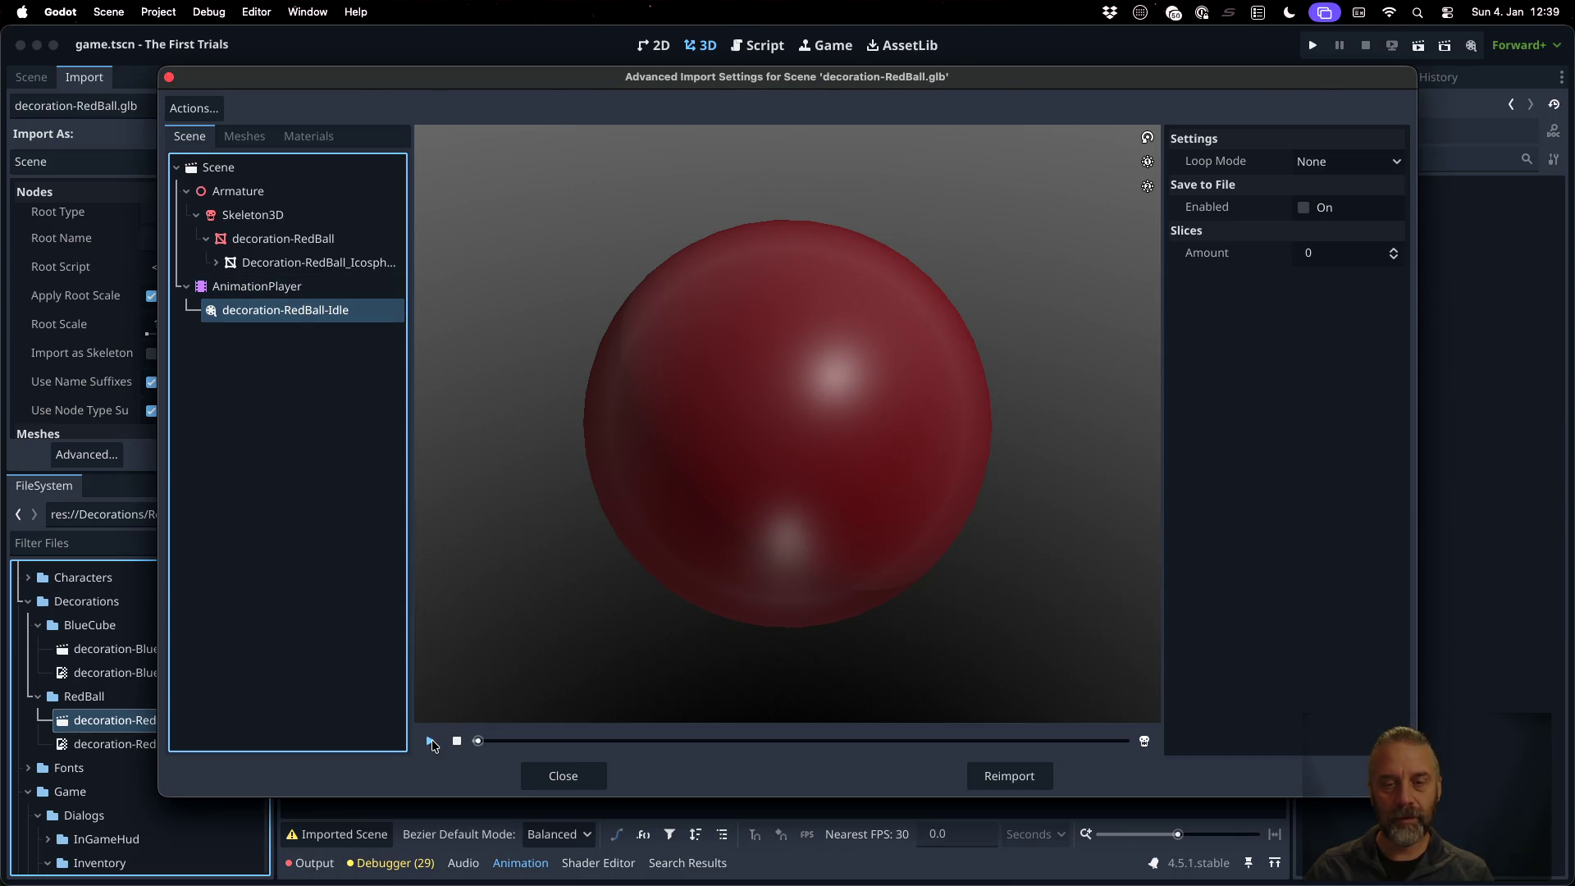
{"action": "left_click", "coordinate": [431, 742]}
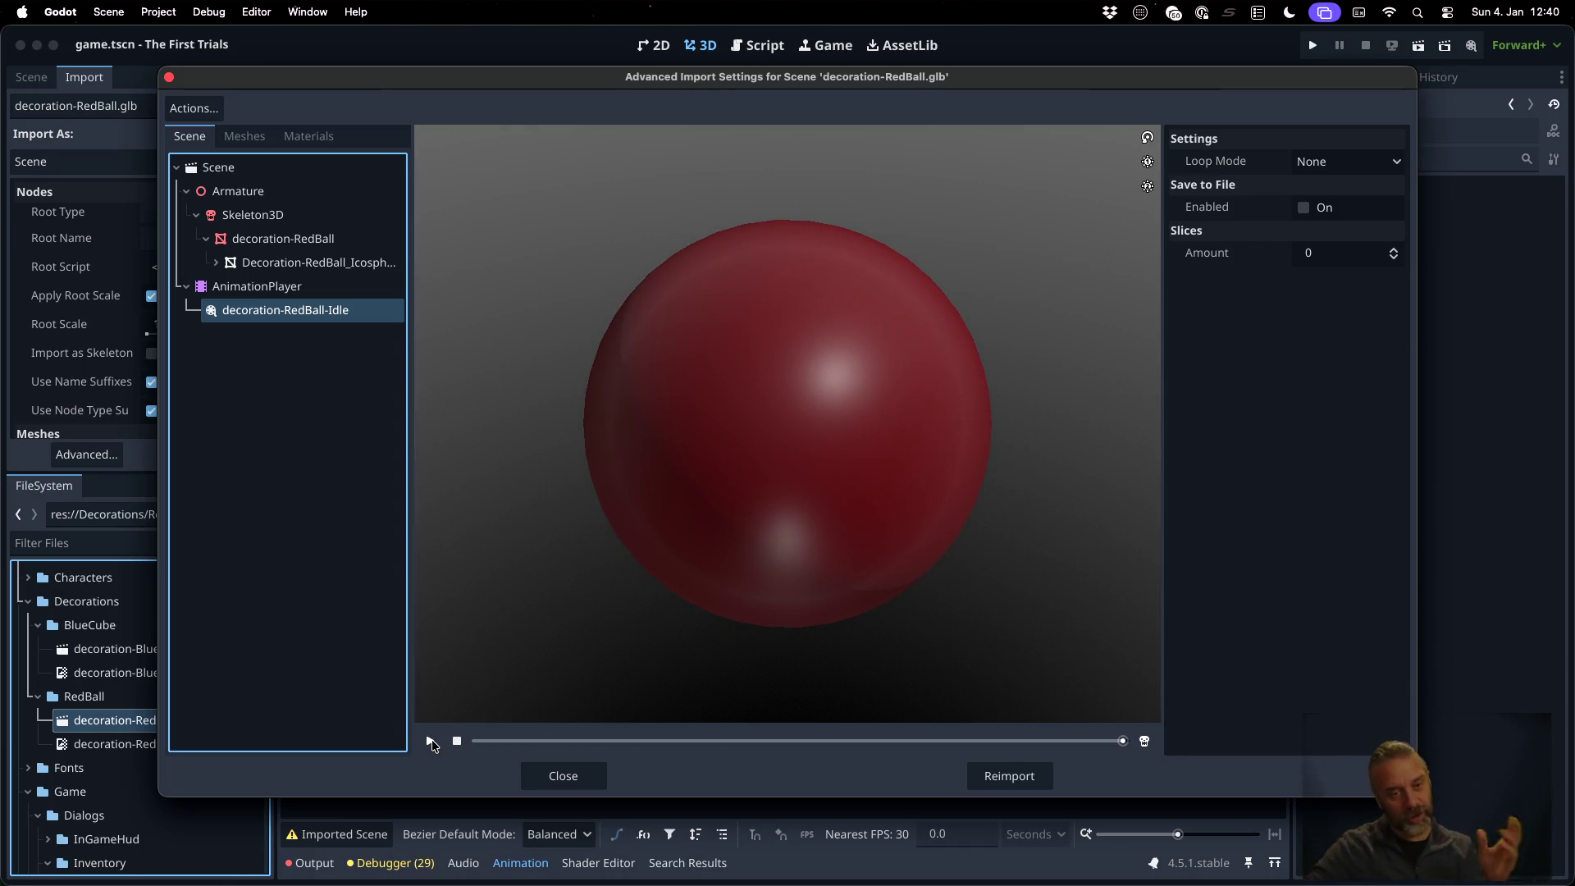
{"action": "left_click", "coordinate": [558, 776]}
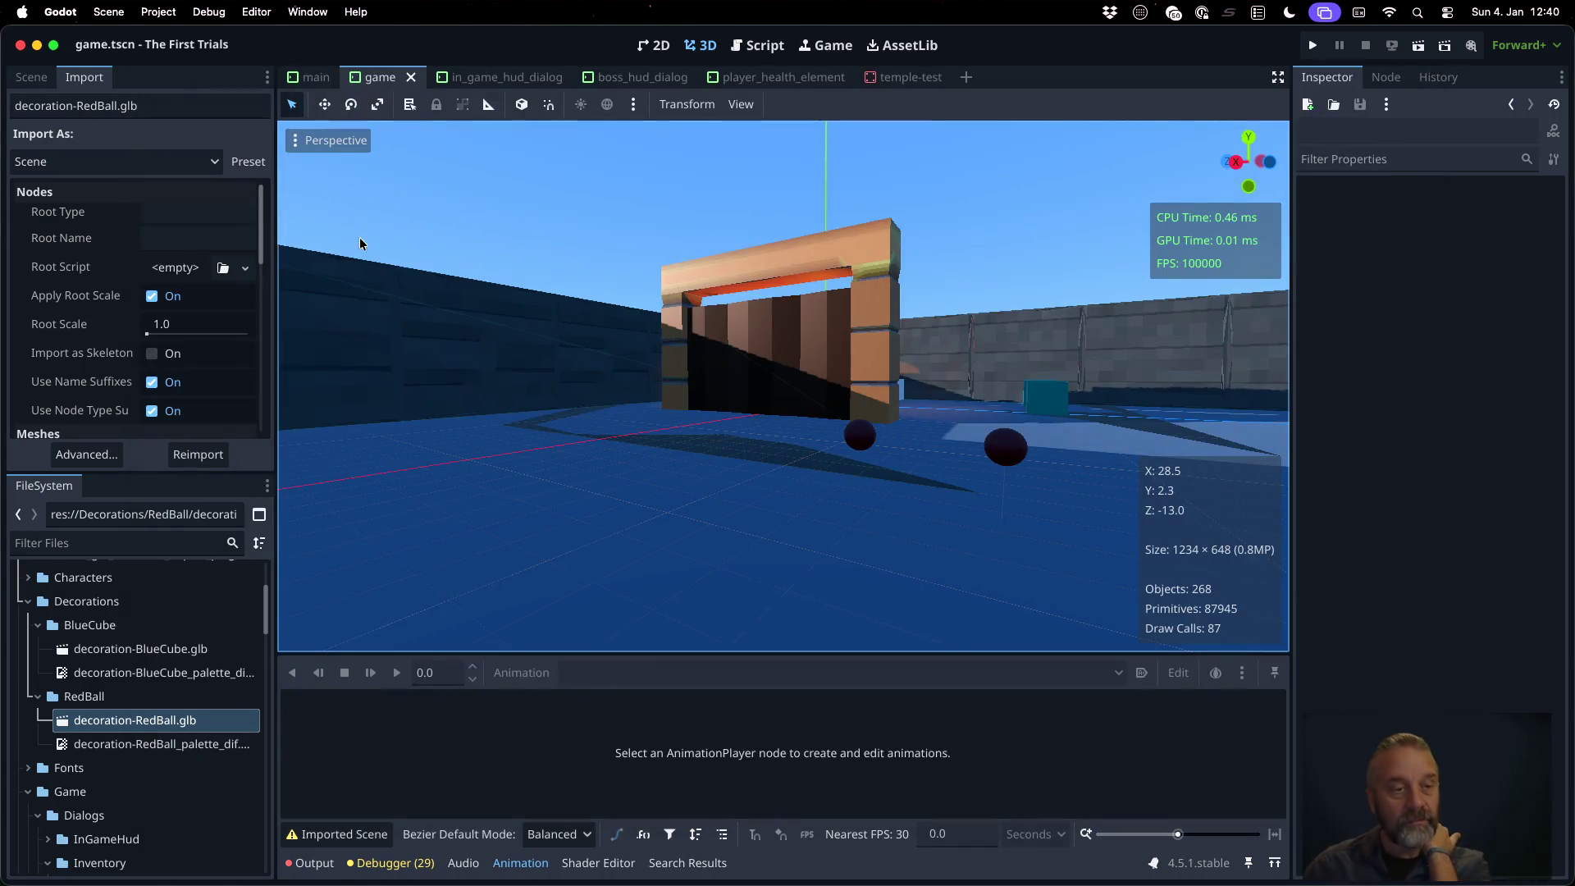
Select the Temple-test instance in the scene tree and open it in the editor
{"action": "left_click", "coordinate": [31, 76]}
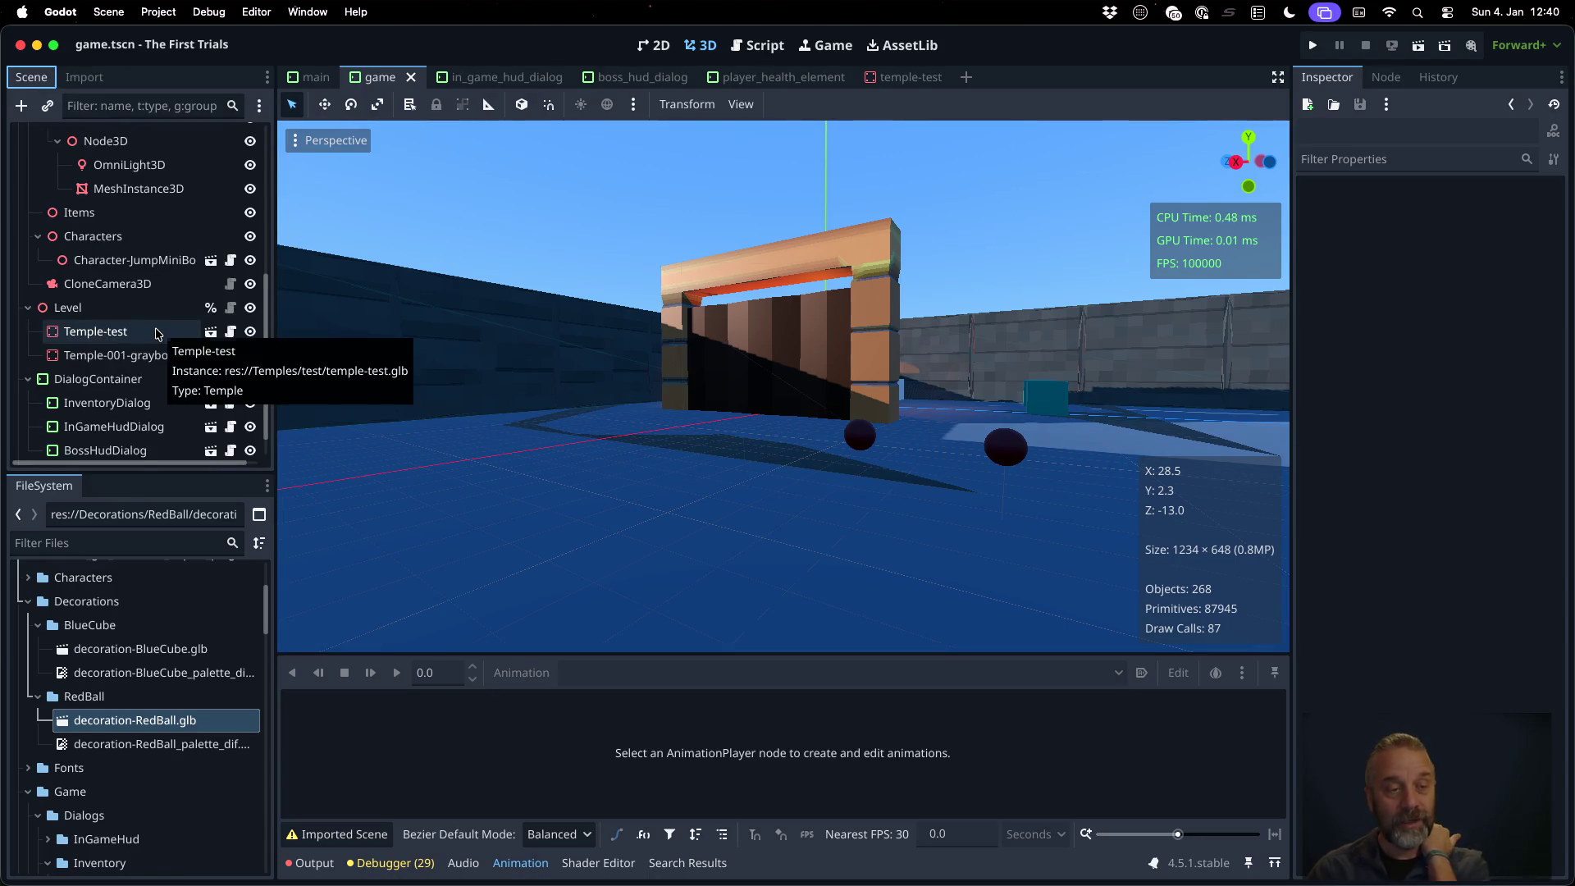
{"action": "scroll", "coordinate": [156, 333], "scroll_direction": "up", "scroll_amount": 2}
{"action": "scroll", "coordinate": [149, 375], "scroll_direction": "down", "scroll_amount": 1}
{"action": "left_click", "coordinate": [129, 364]}
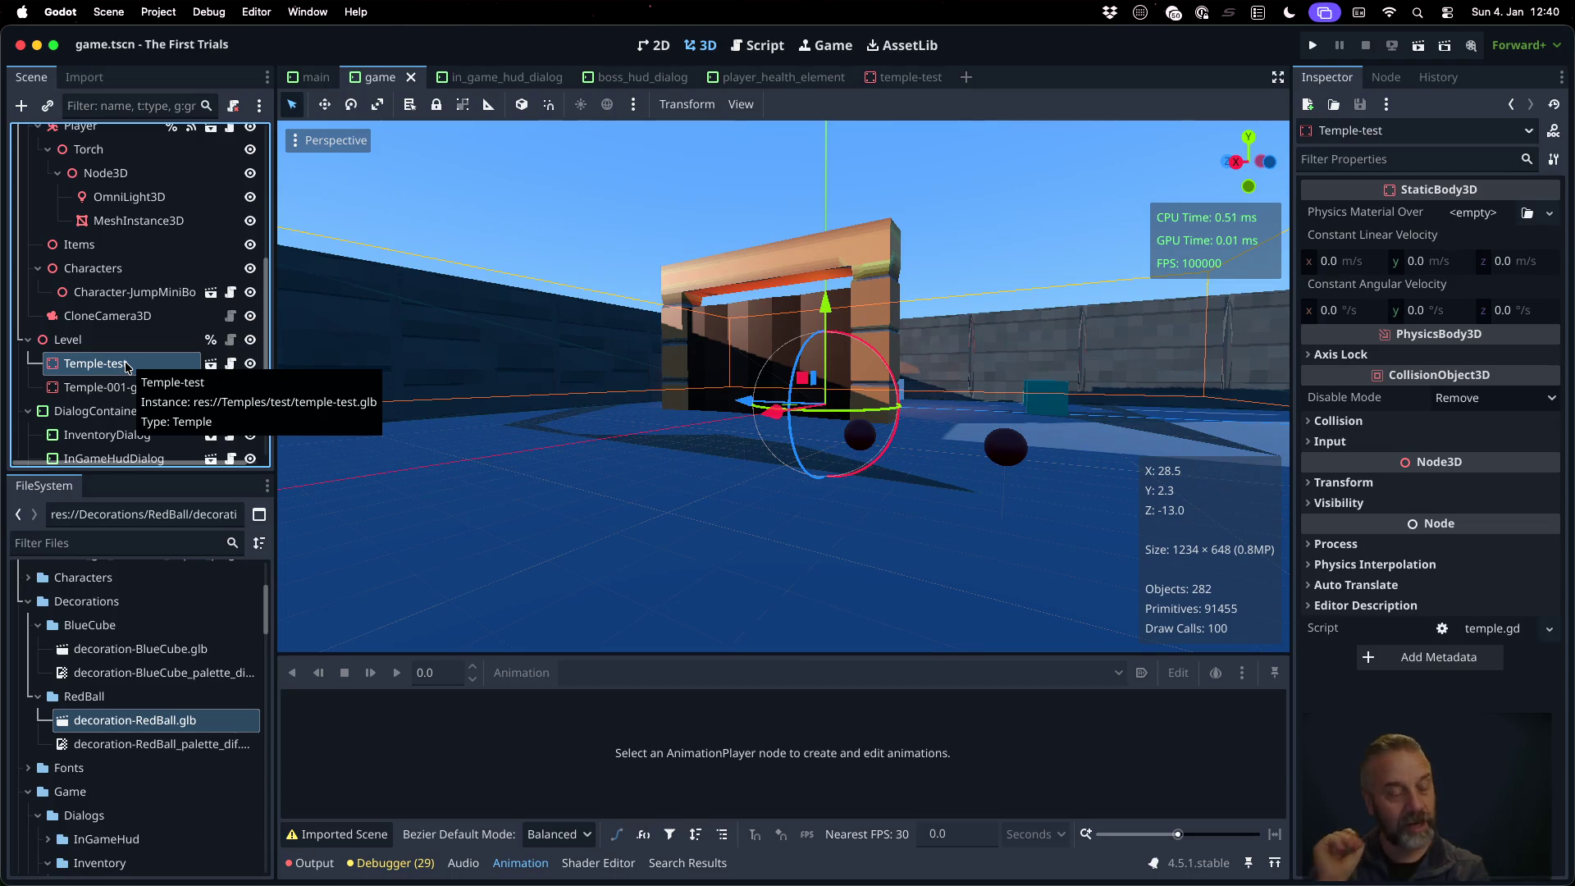
{"action": "left_click", "coordinate": [212, 366]}
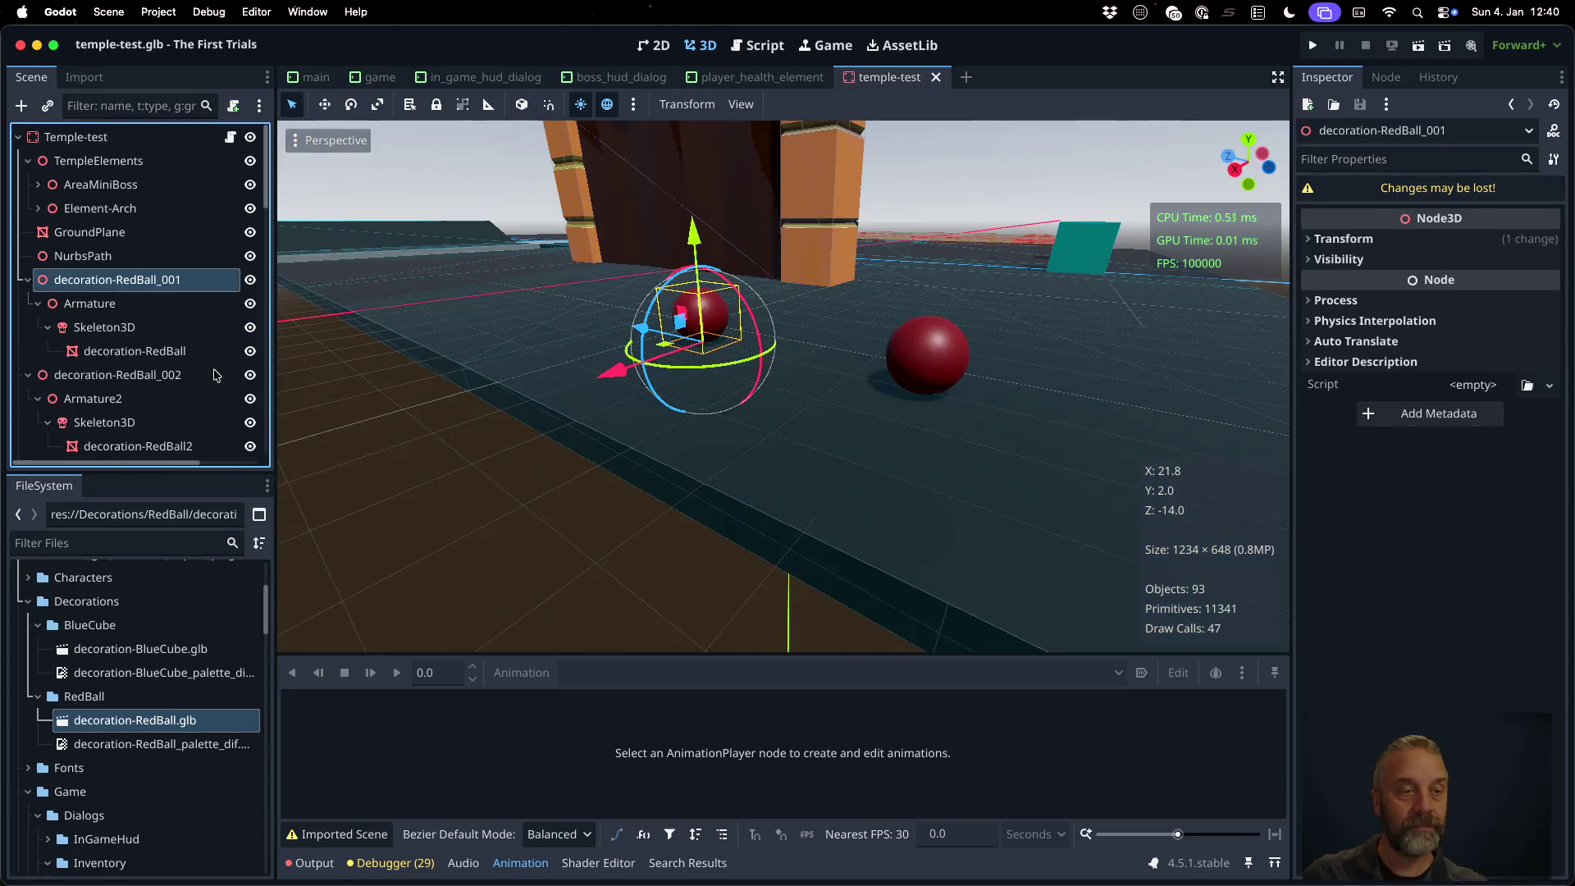
{"action": "double_click", "coordinate": [156, 279]}
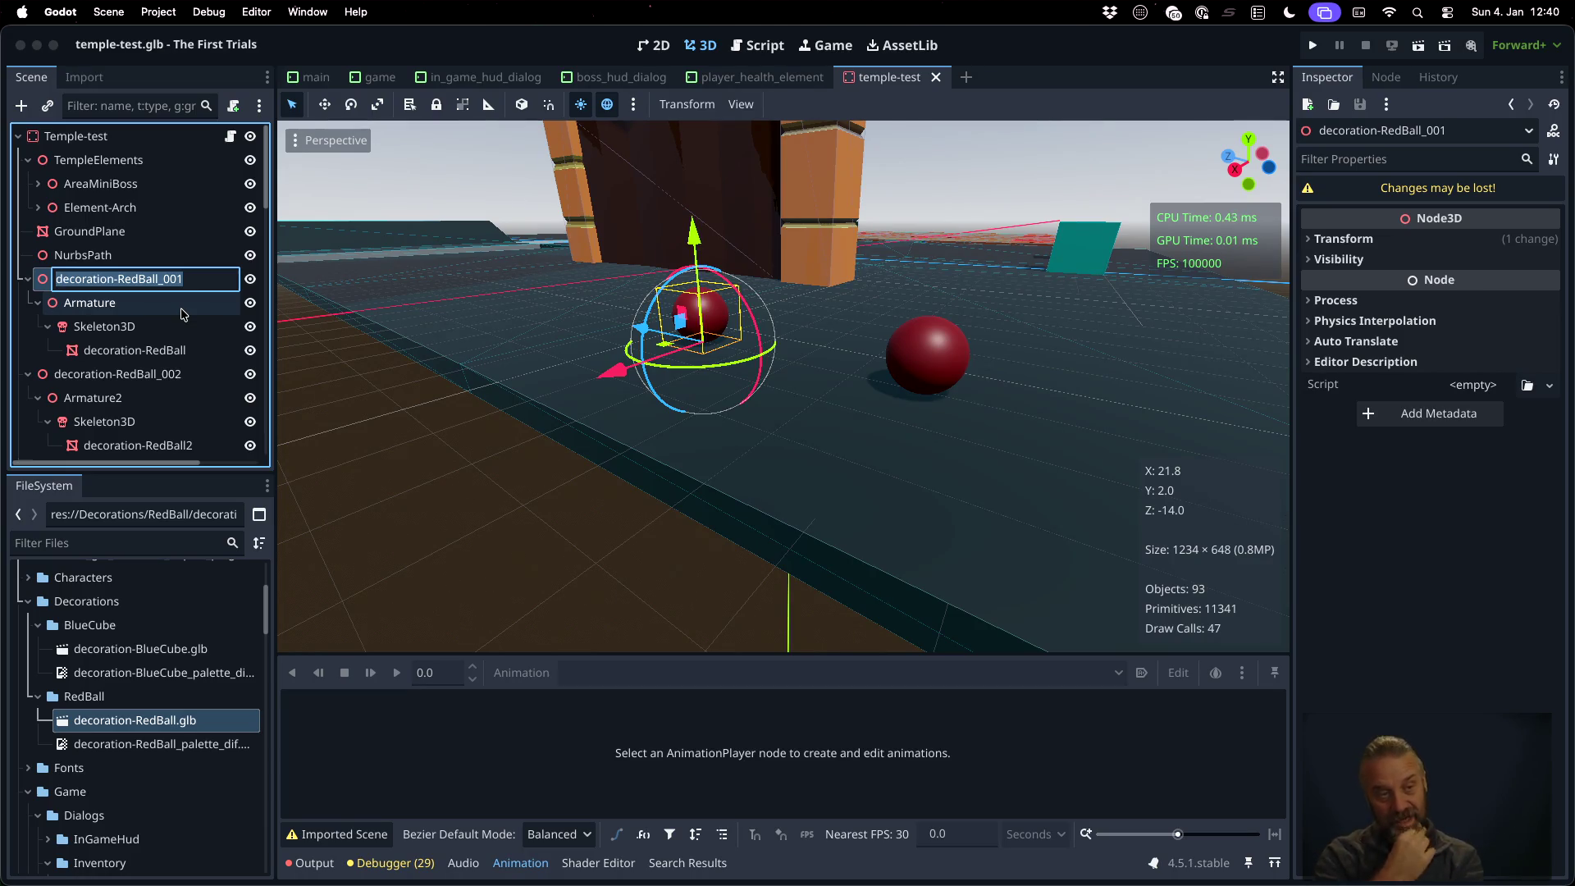
{"action": "left_click", "coordinate": [135, 287]}
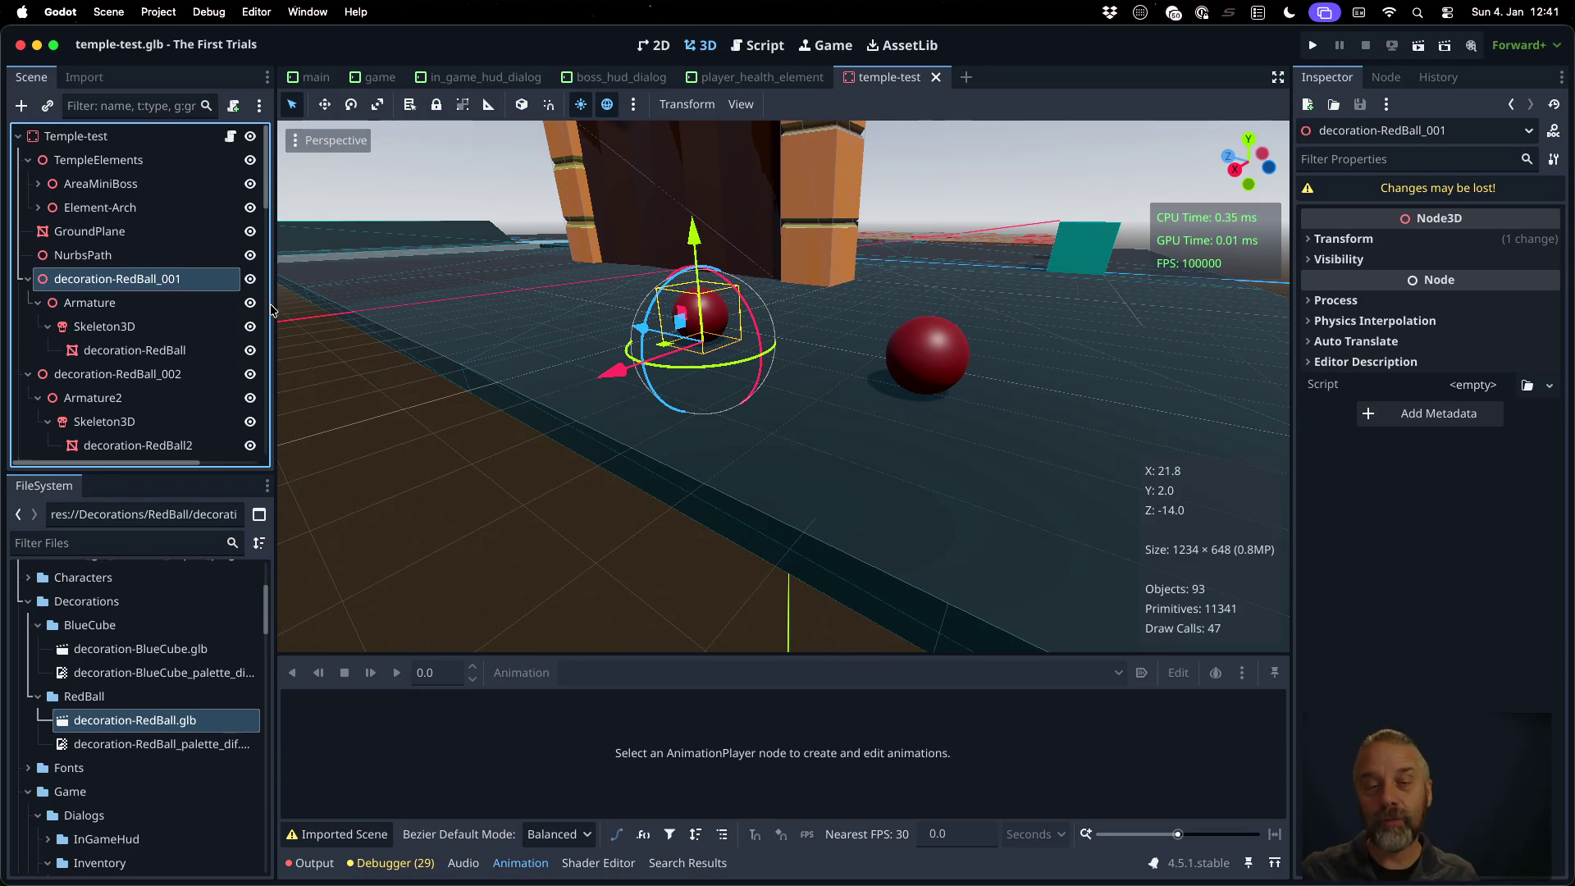
{"action": "key", "text": "ctrl+Right"}
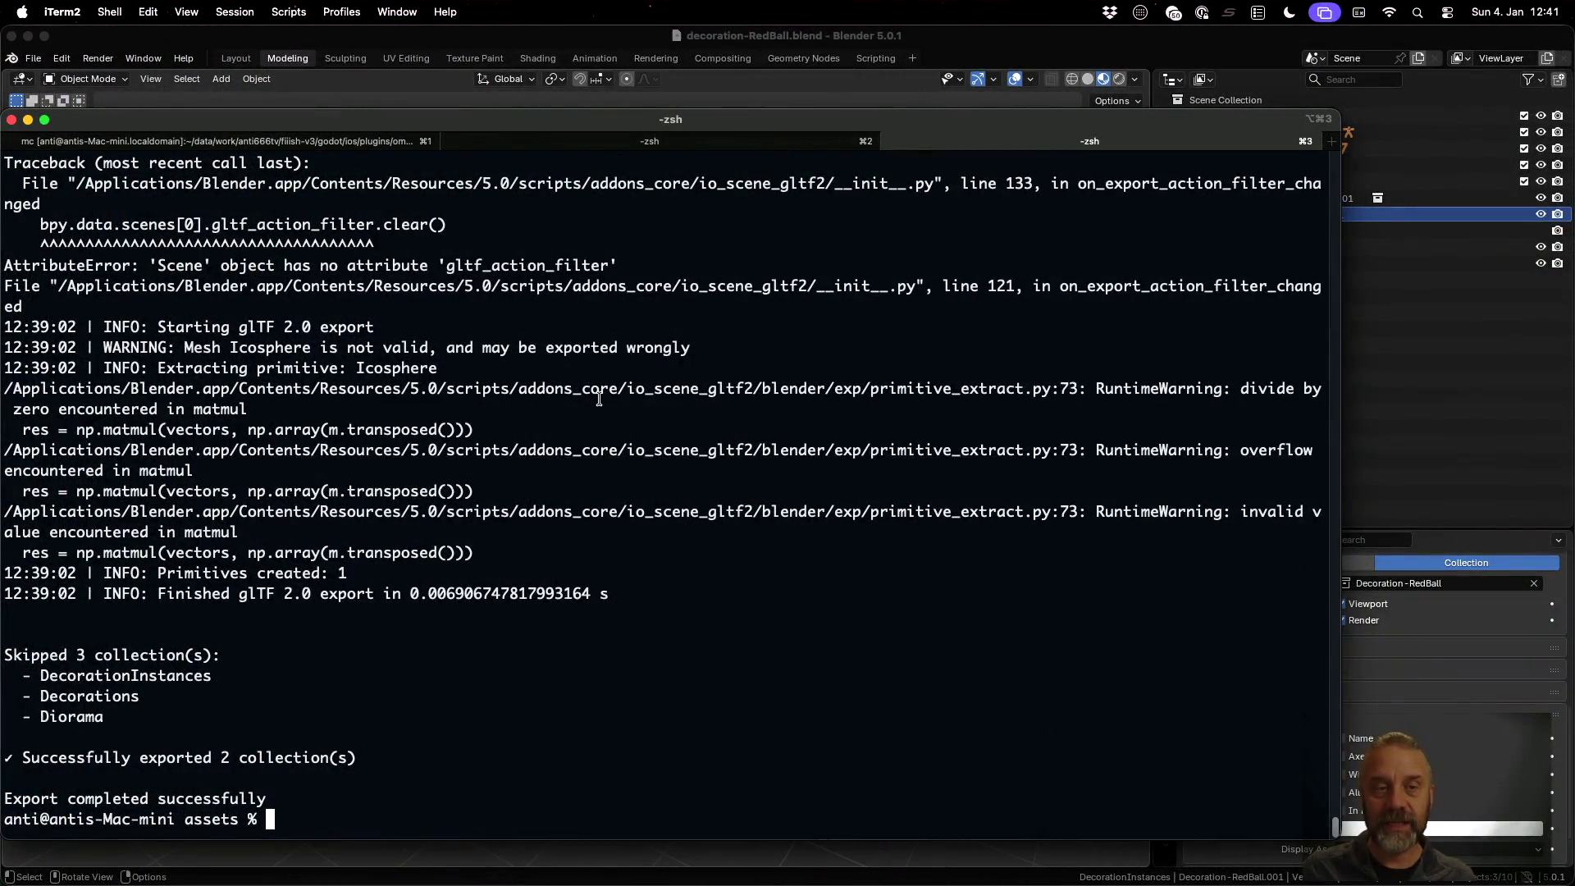
Return to the route_collection code in blender_v2.py in Sublime Text
{"action": "key", "text": "ctrl+Up"}
{"action": "key", "text": "ctrl+Left"}
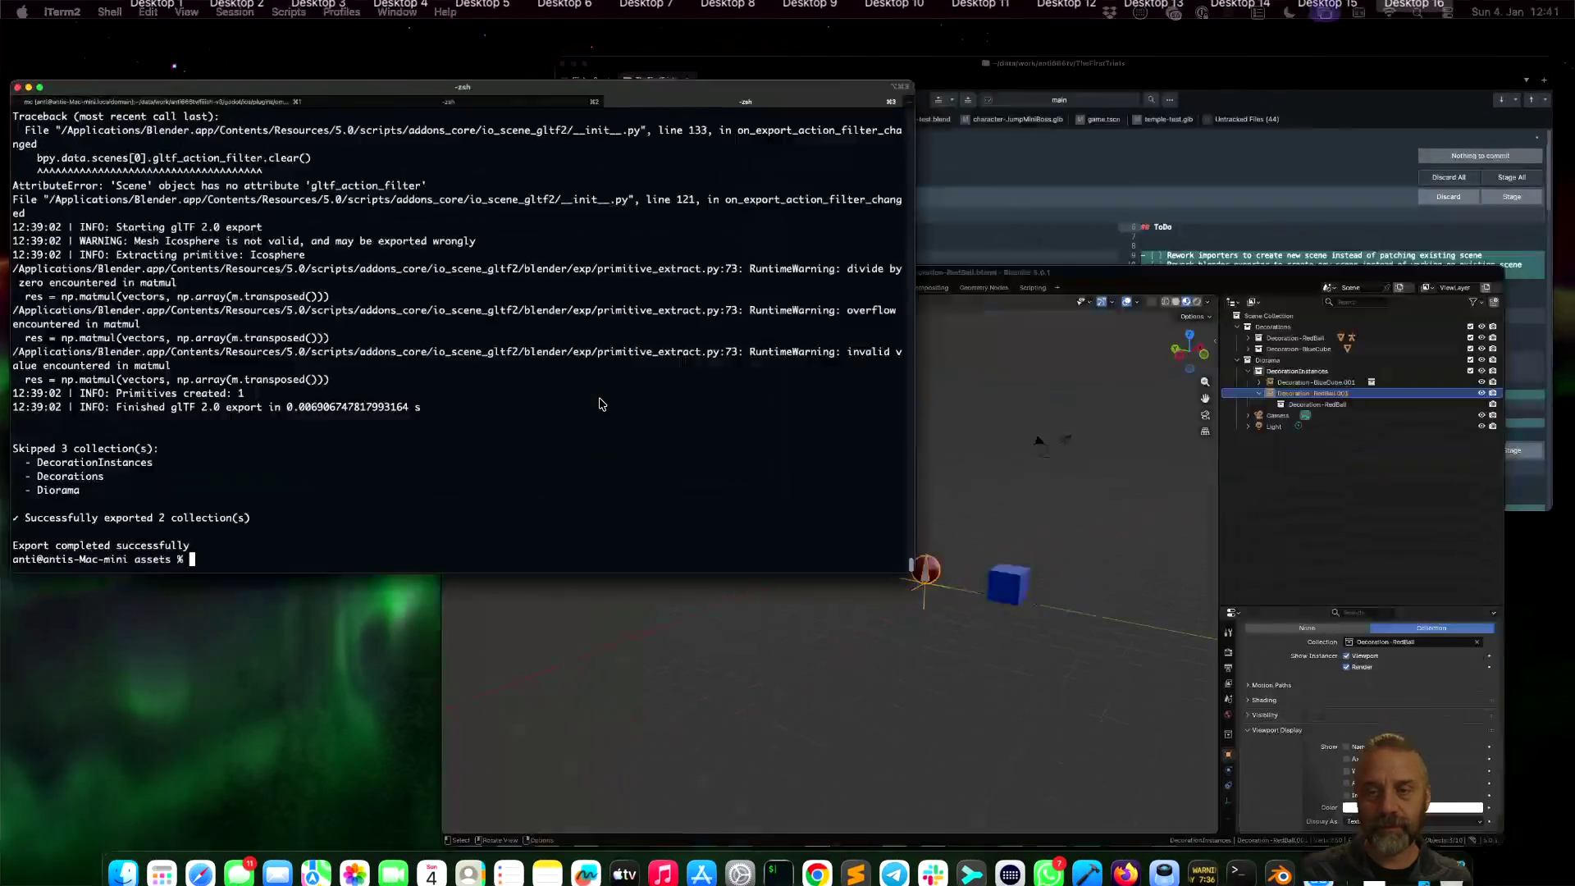
{"action": "key", "text": "ctrl+Up"}
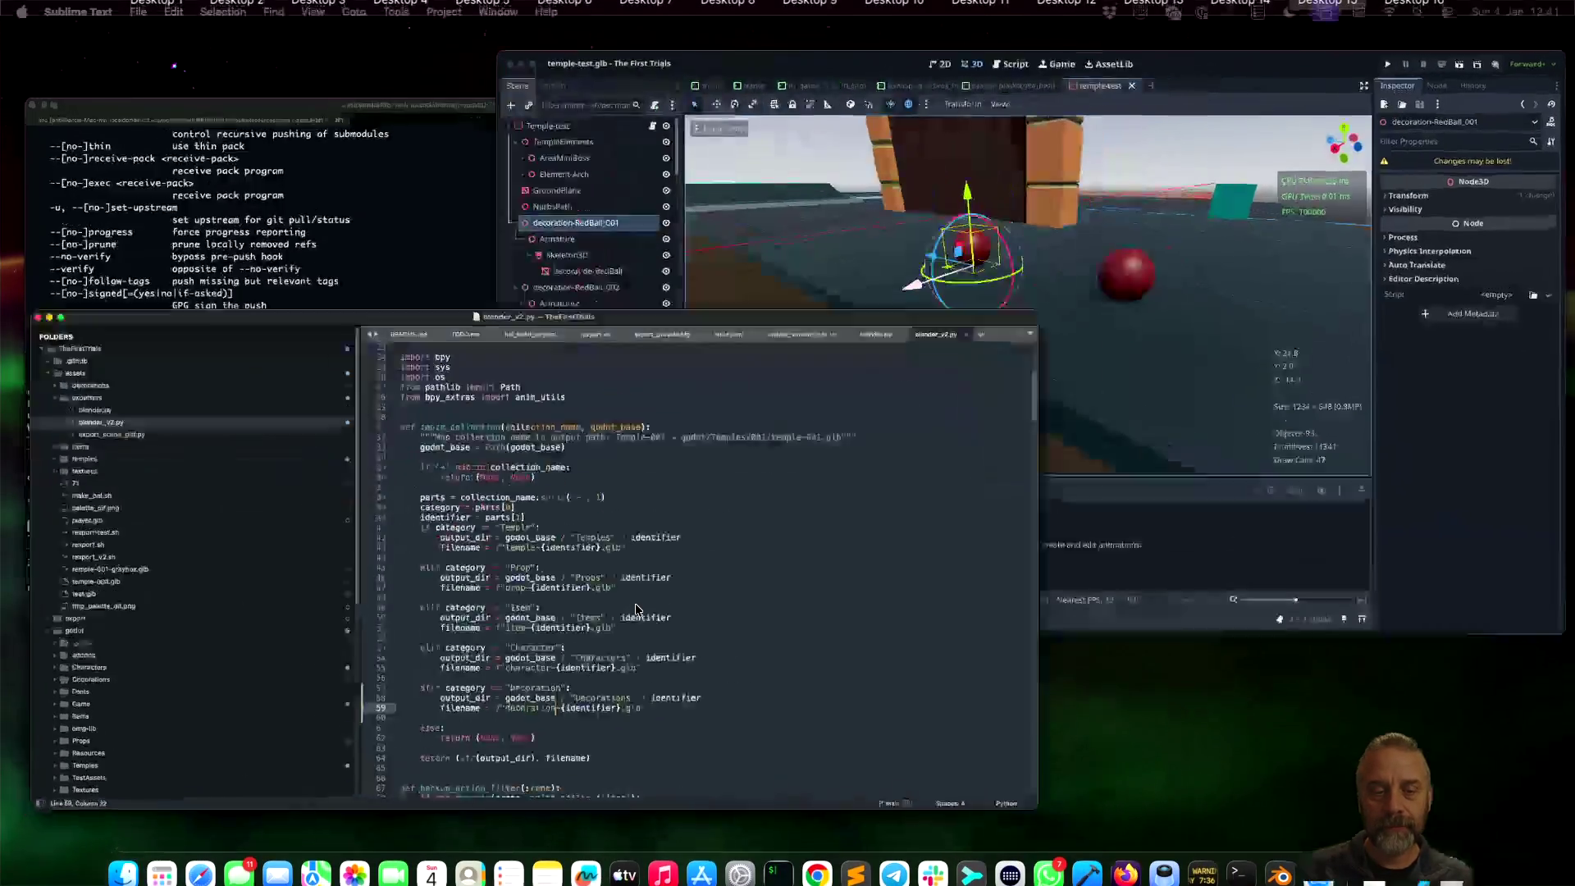
{"action": "left_click", "coordinate": [635, 603]}
{"action": "left_click", "coordinate": [798, 308]}
{"action": "scroll", "coordinate": [834, 394], "scroll_direction": "down", "scroll_amount": 5}
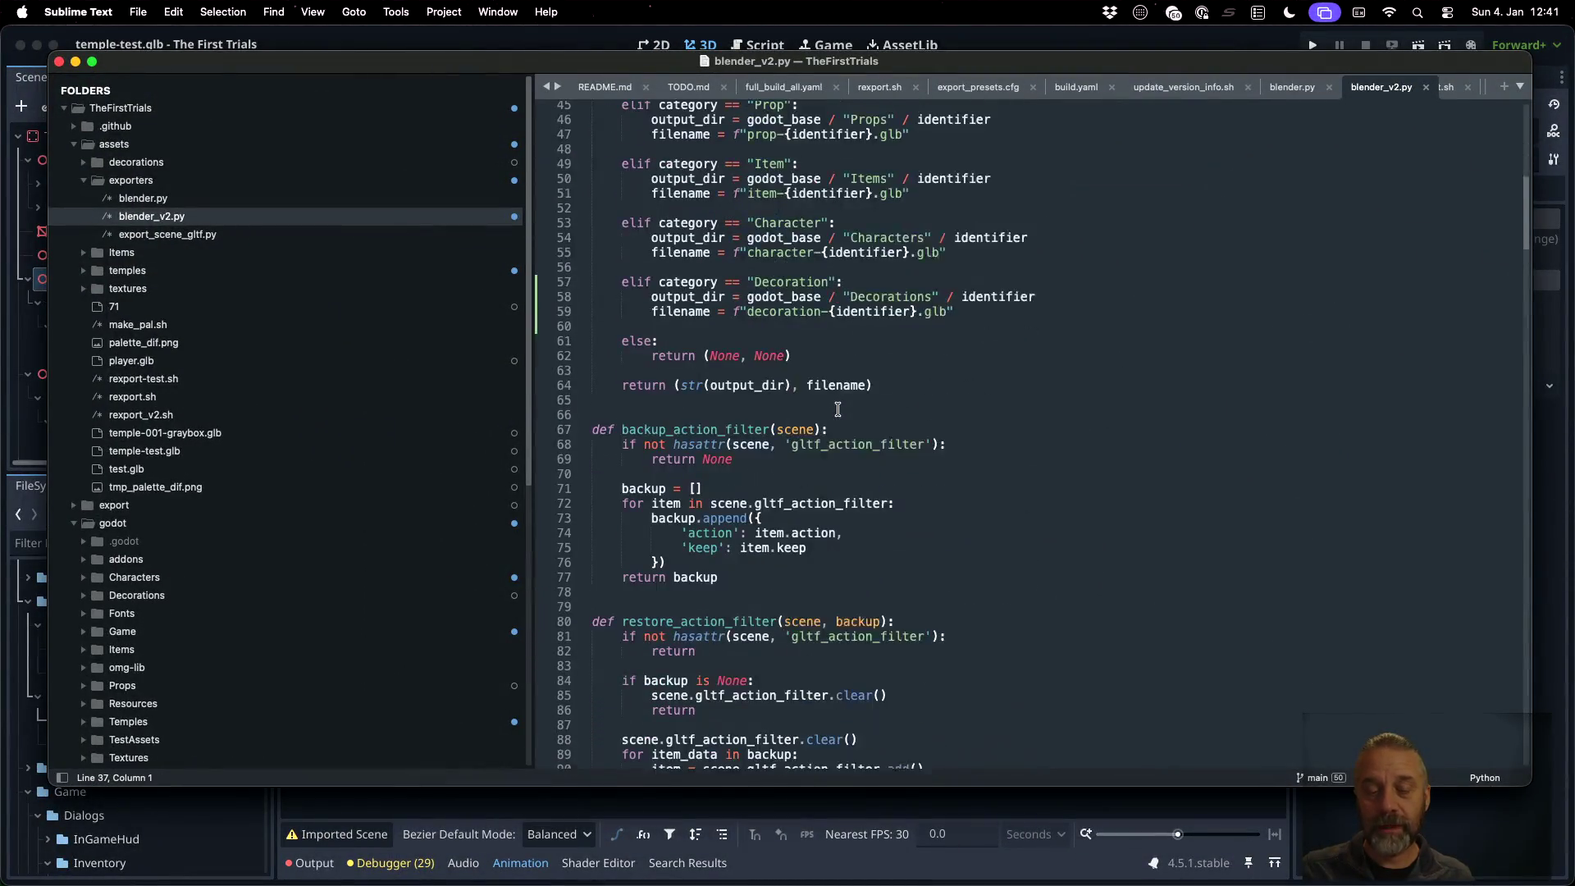
{"action": "scroll", "coordinate": [834, 388], "scroll_direction": "up", "scroll_amount": 4}
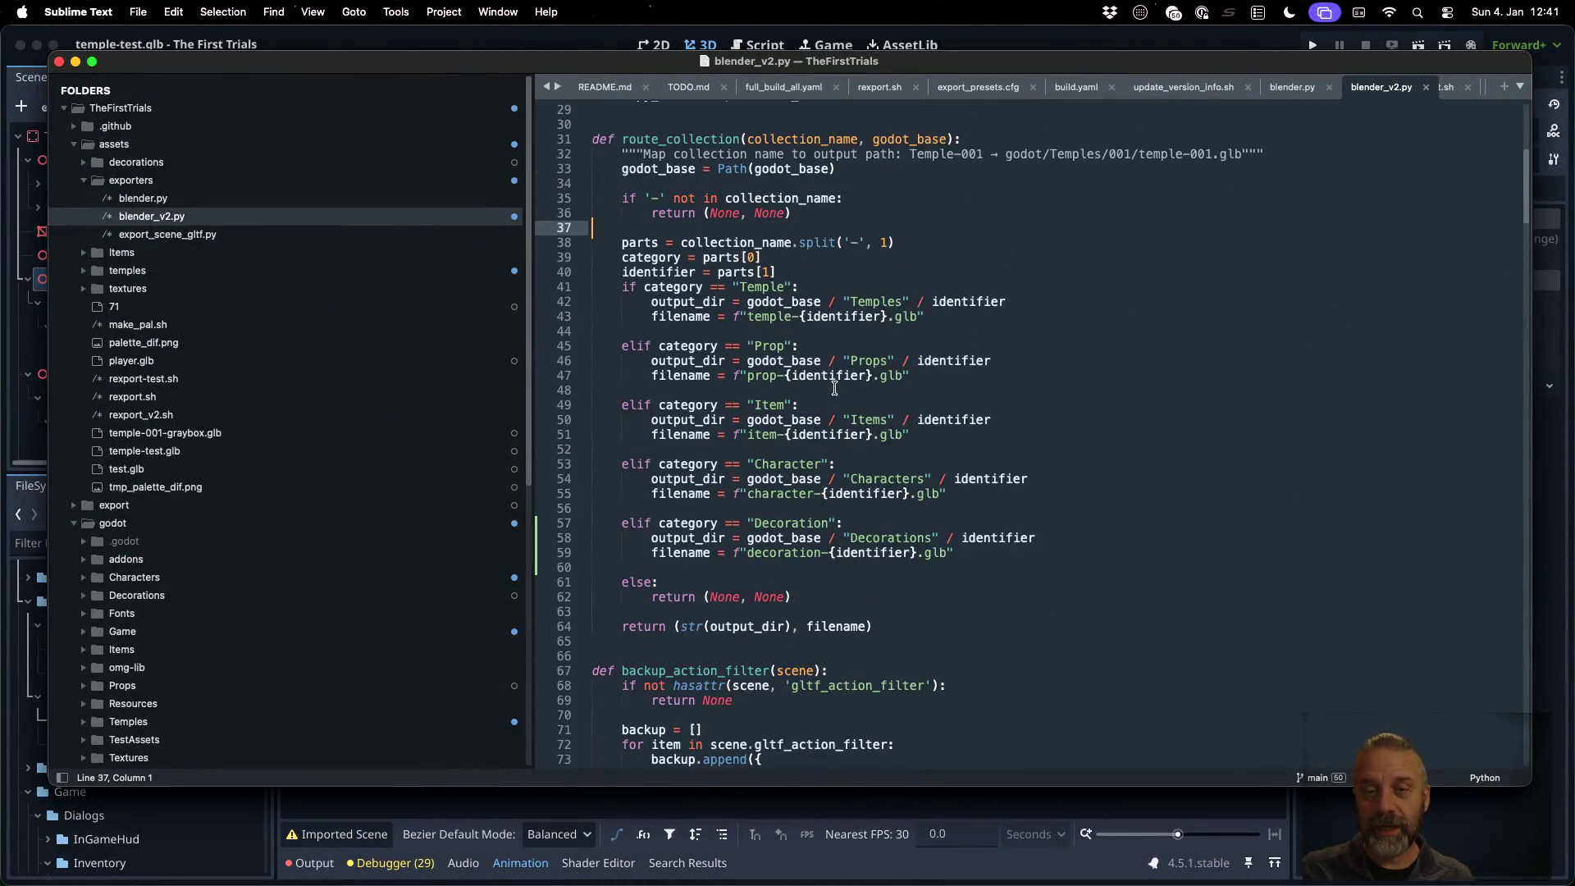
Inspect how the 'Decoration' collection name is routed on lines 57–59
{"action": "double_click", "coordinate": [793, 522]}
{"action": "left_click", "coordinate": [815, 552]}
{"action": "scroll", "coordinate": [812, 551], "scroll_direction": "down", "scroll_amount": 5}
{"action": "scroll", "coordinate": [812, 550], "scroll_direction": "down", "scroll_amount": 5}
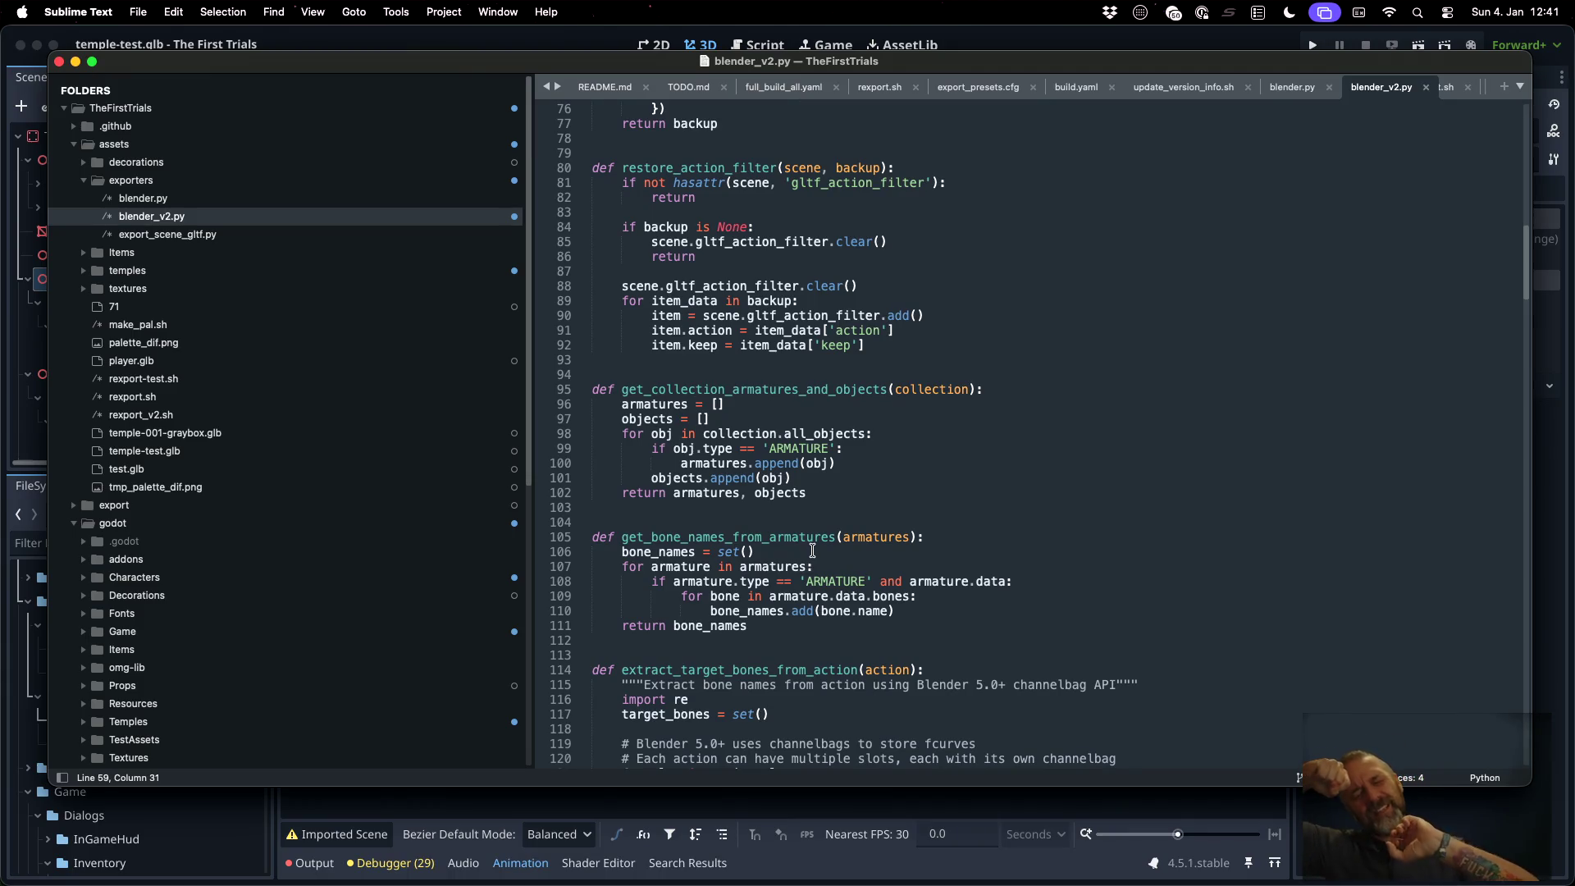
{"action": "key", "text": "super+Tab"}
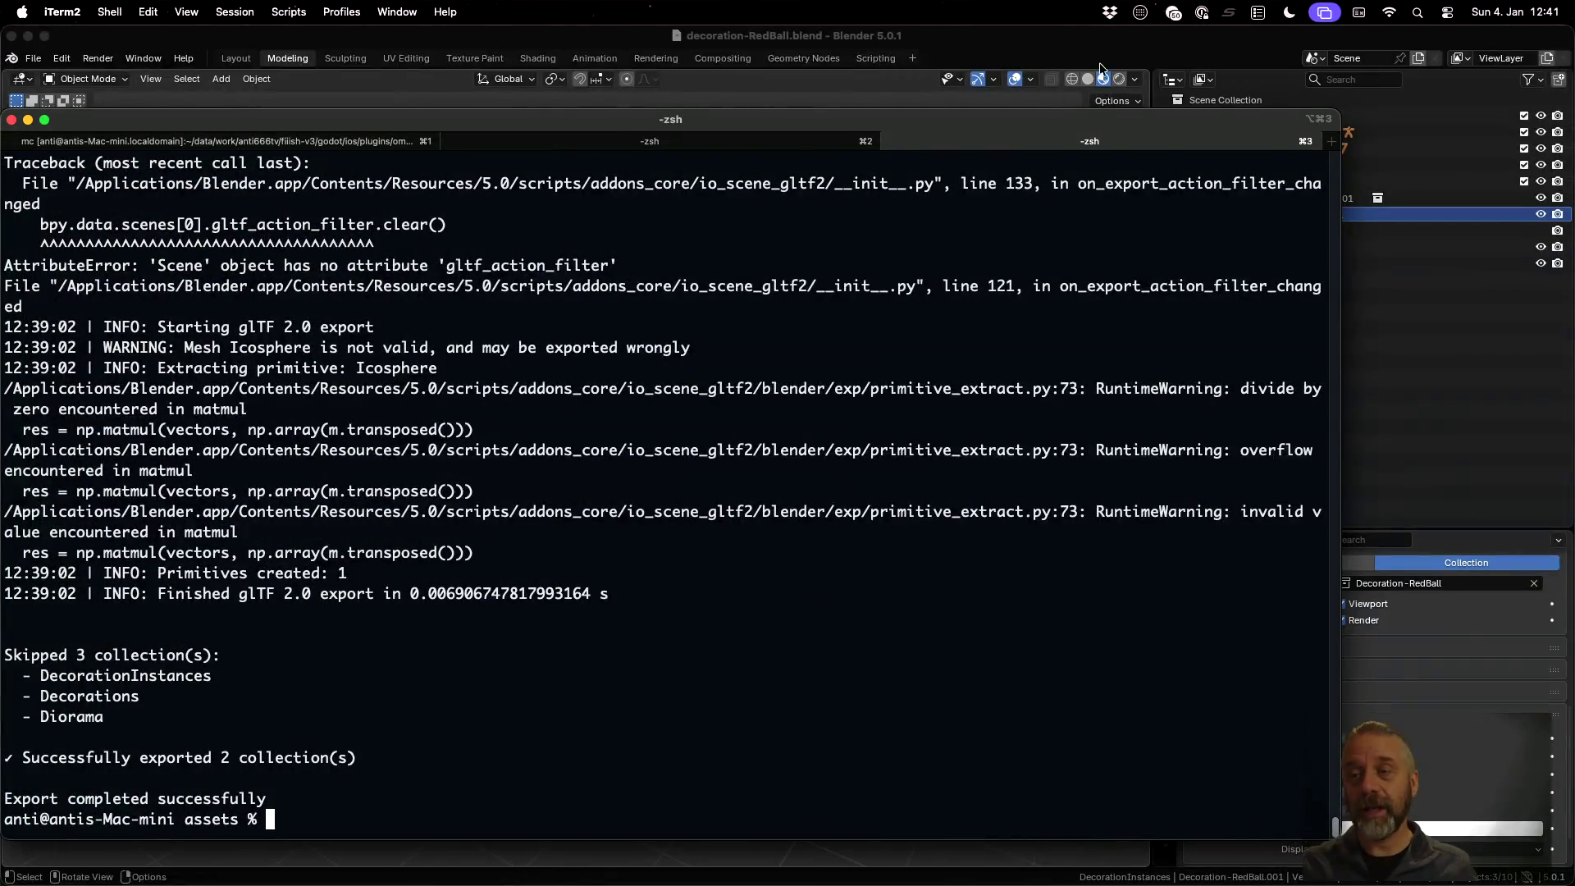
Inspect Decoration-BlueCube.001's empty display settings, then save decoration-RedBall.blend
{"action": "left_click", "coordinate": [1122, 54]}
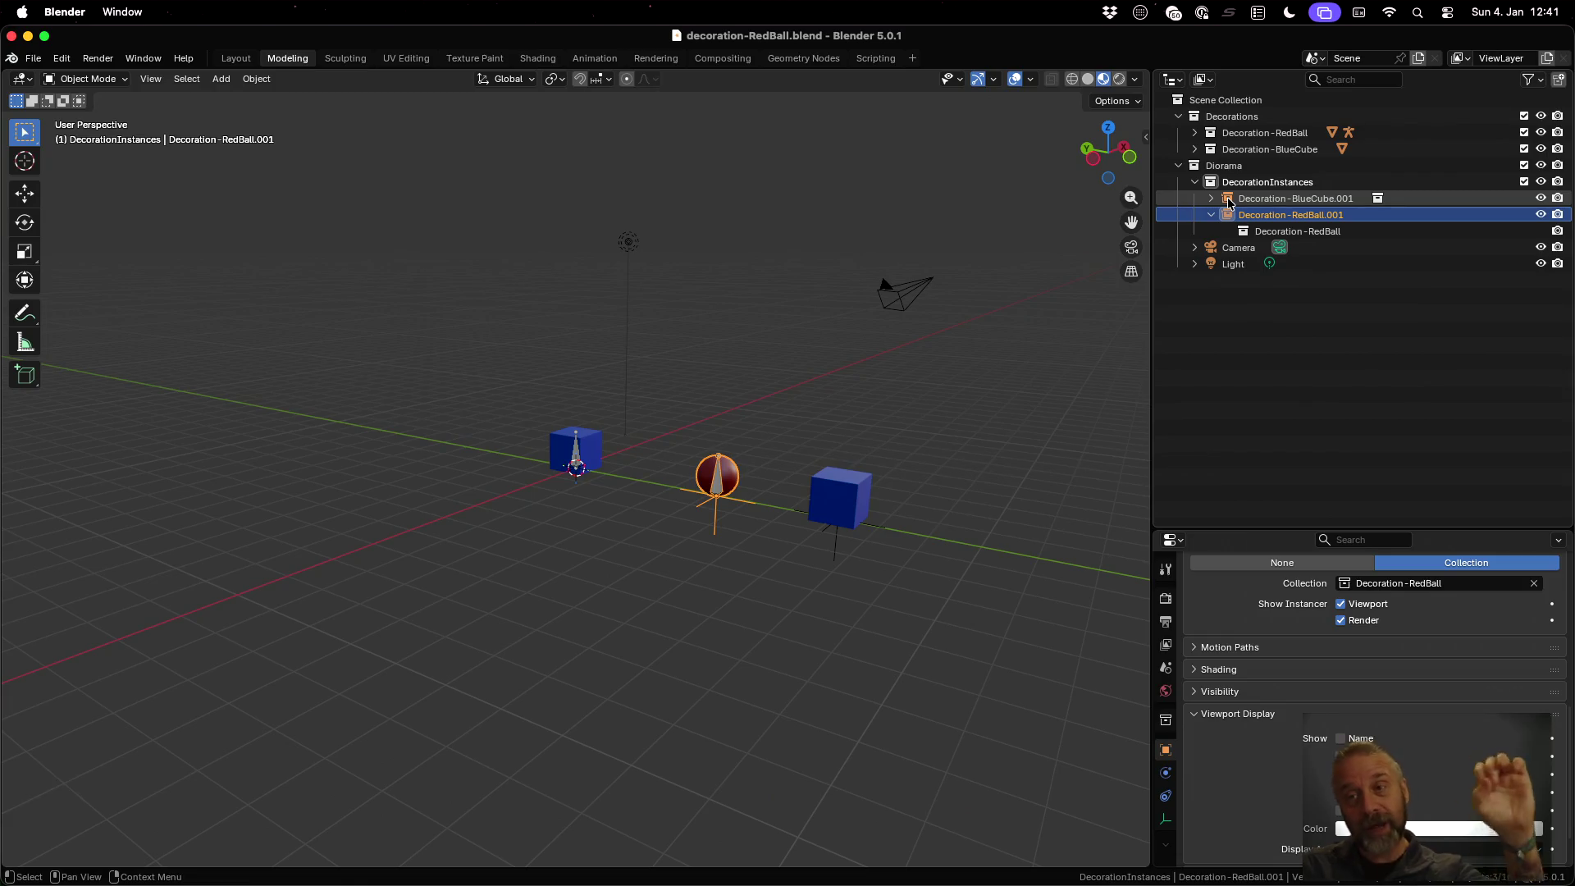
{"action": "left_click", "coordinate": [1229, 202]}
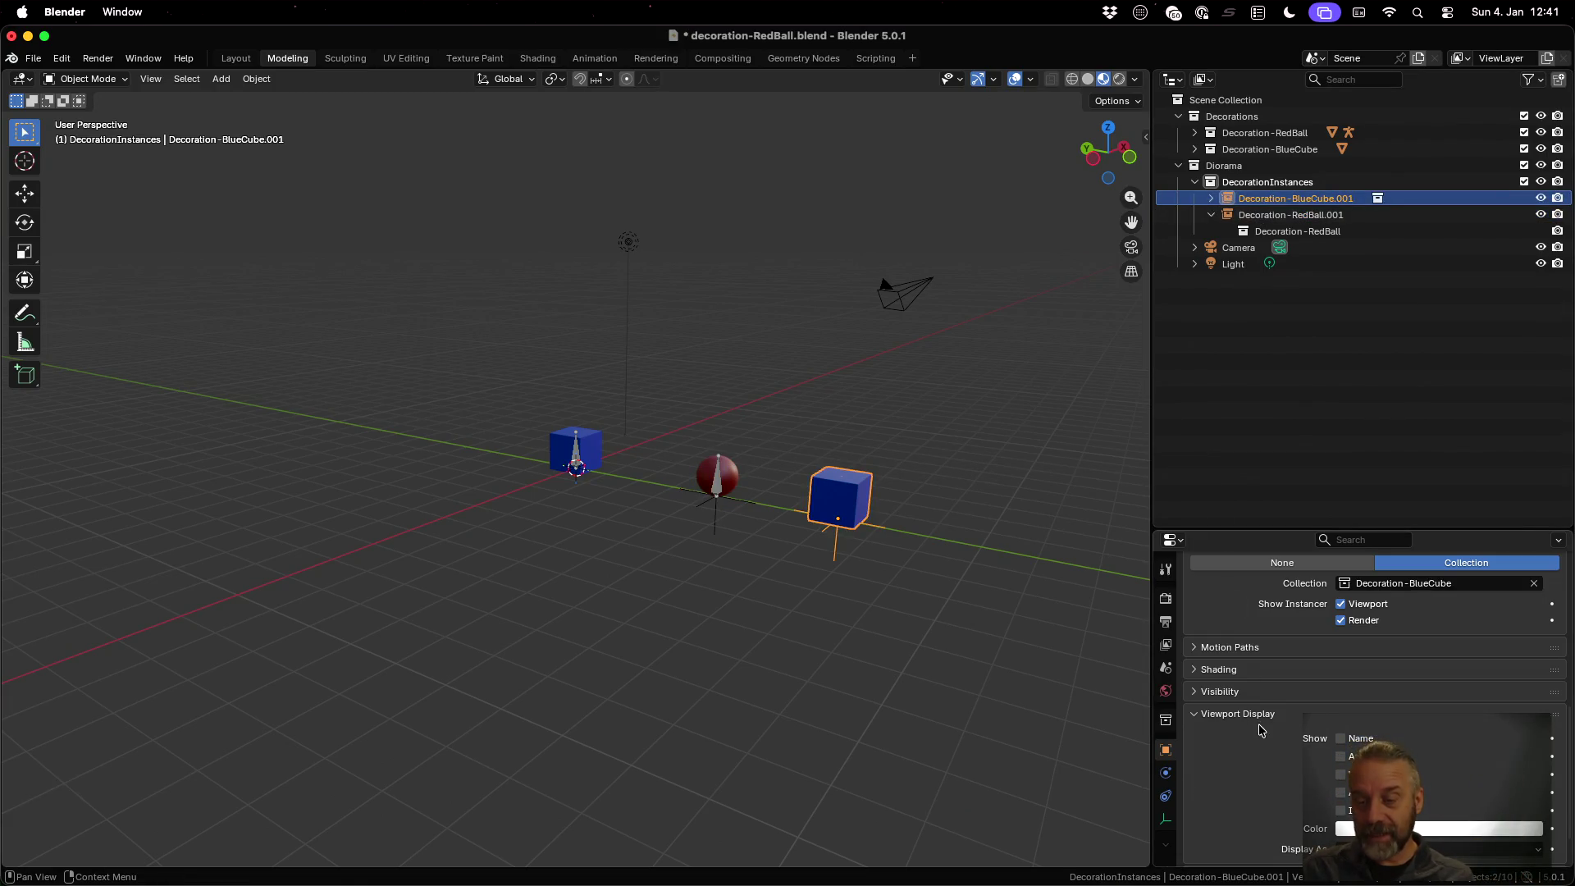
{"action": "scroll", "coordinate": [1255, 686], "scroll_direction": "up", "scroll_amount": 5}
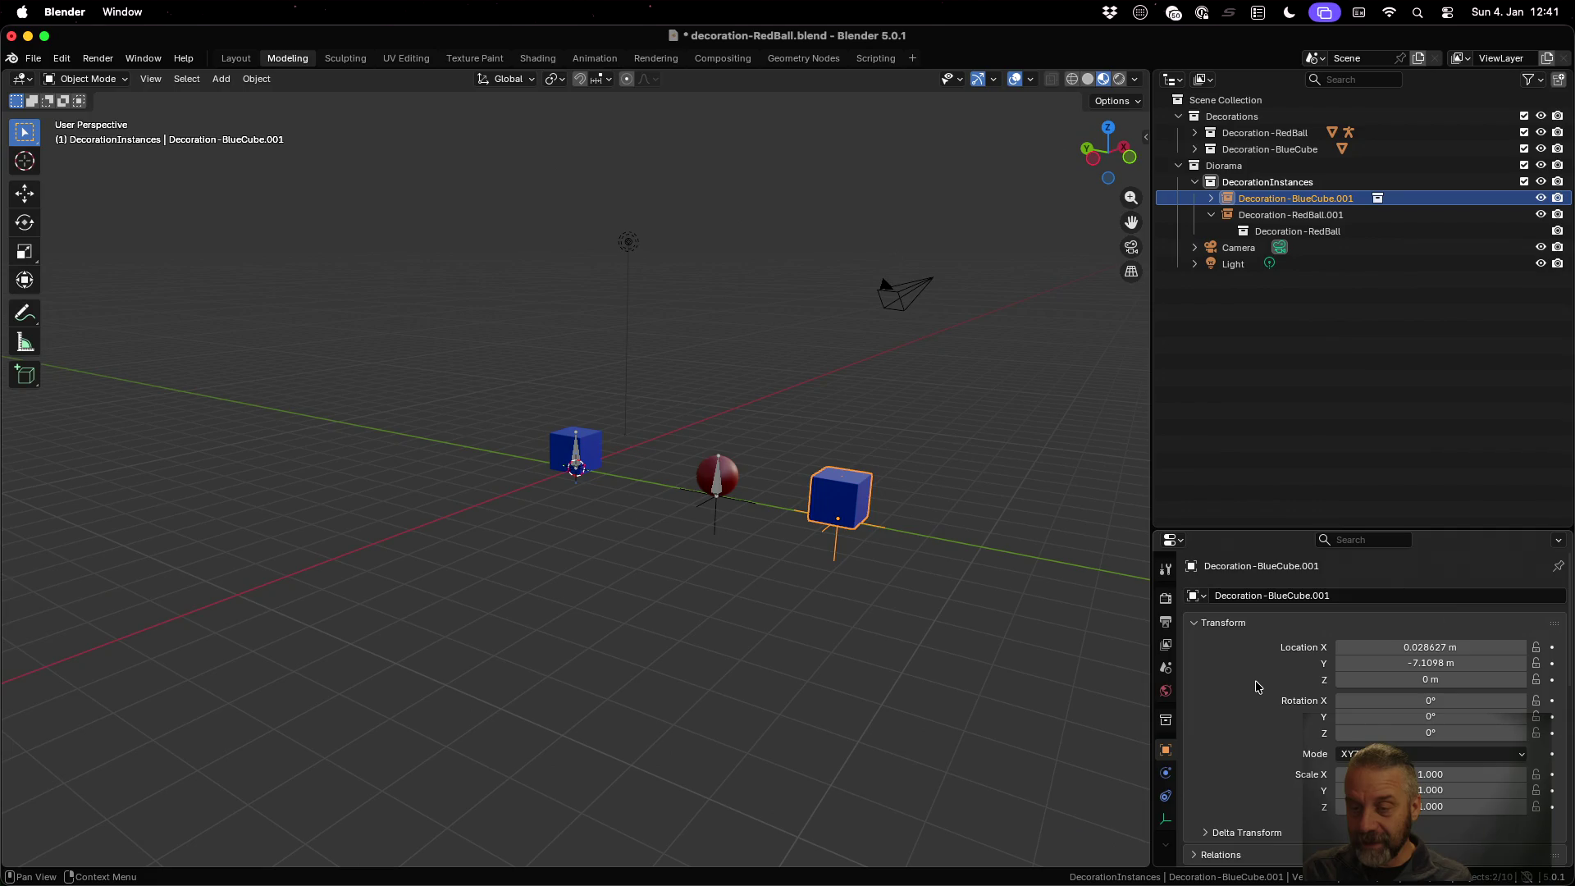
{"action": "left_click", "coordinate": [1166, 819]}
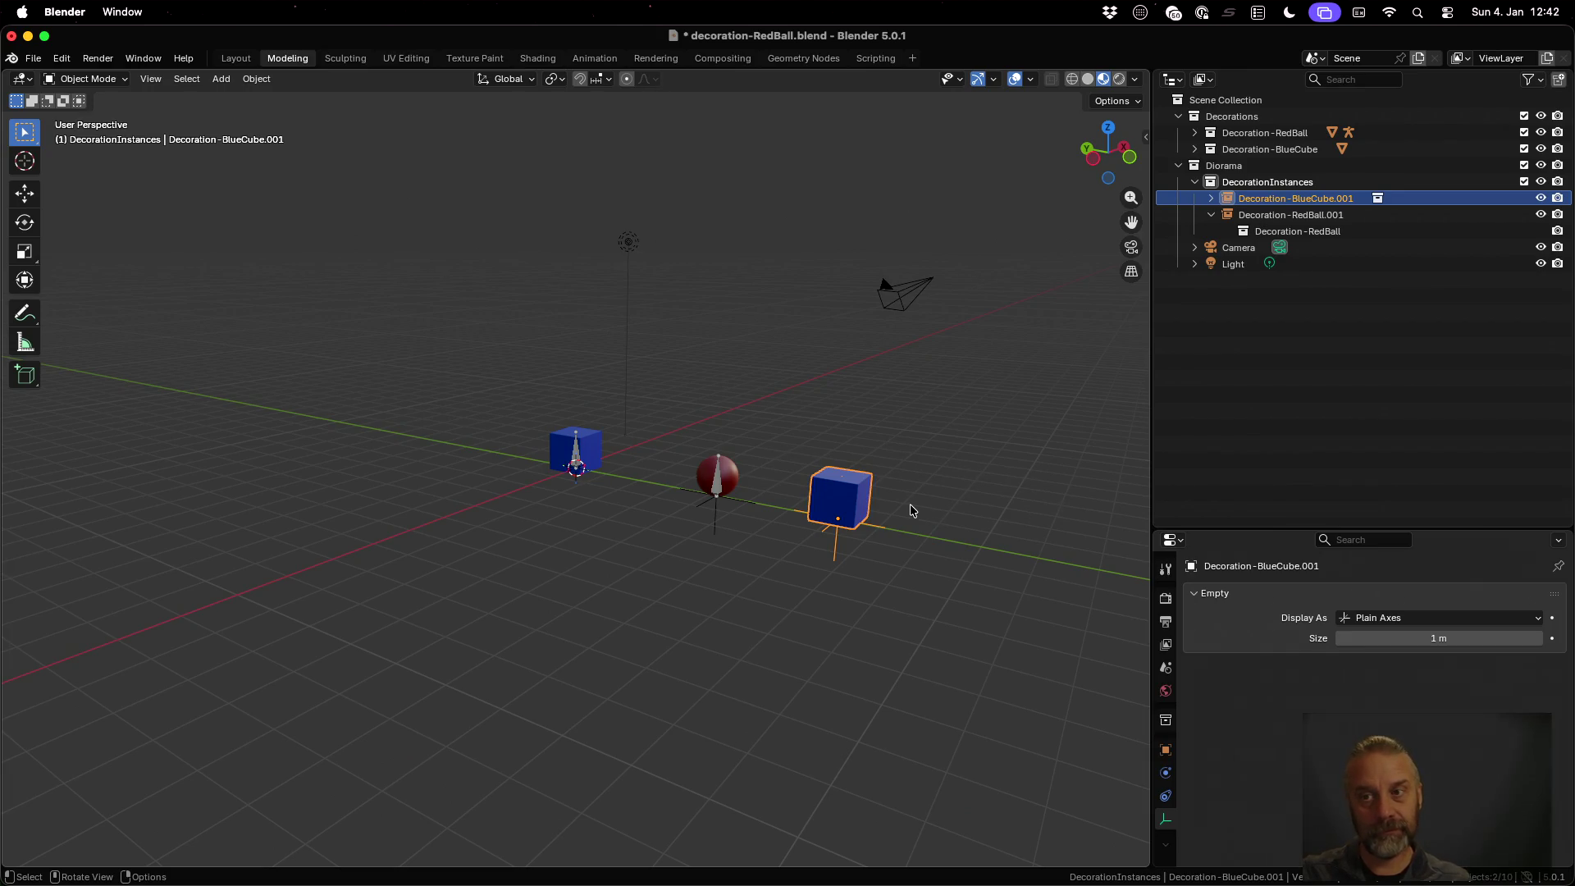
{"action": "key", "text": "super+s"}
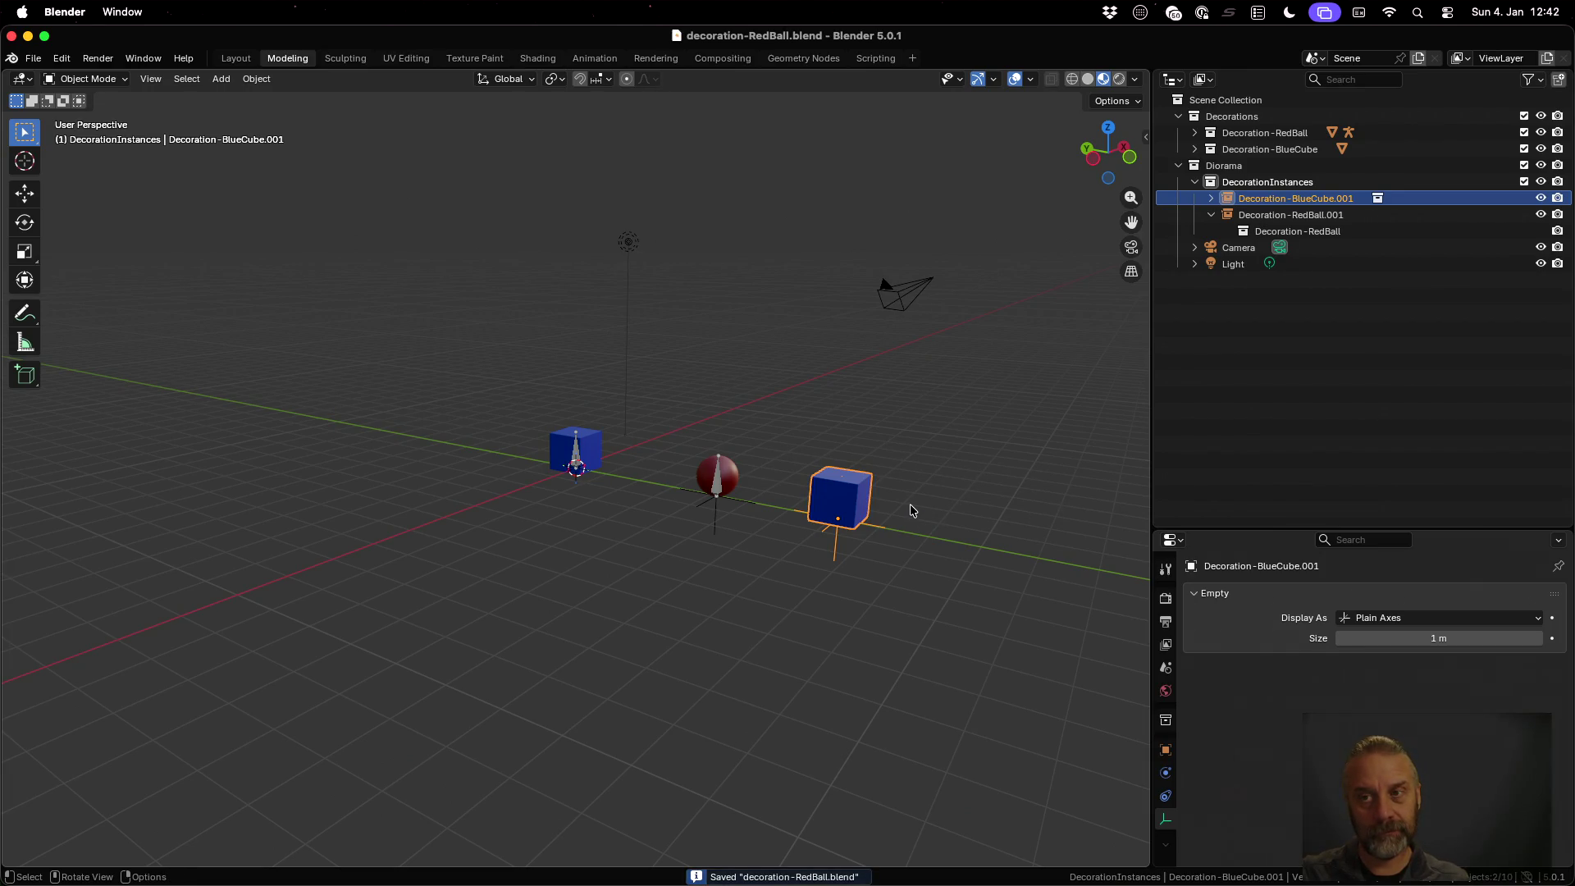
{"action": "key", "text": "ctrl+Up"}
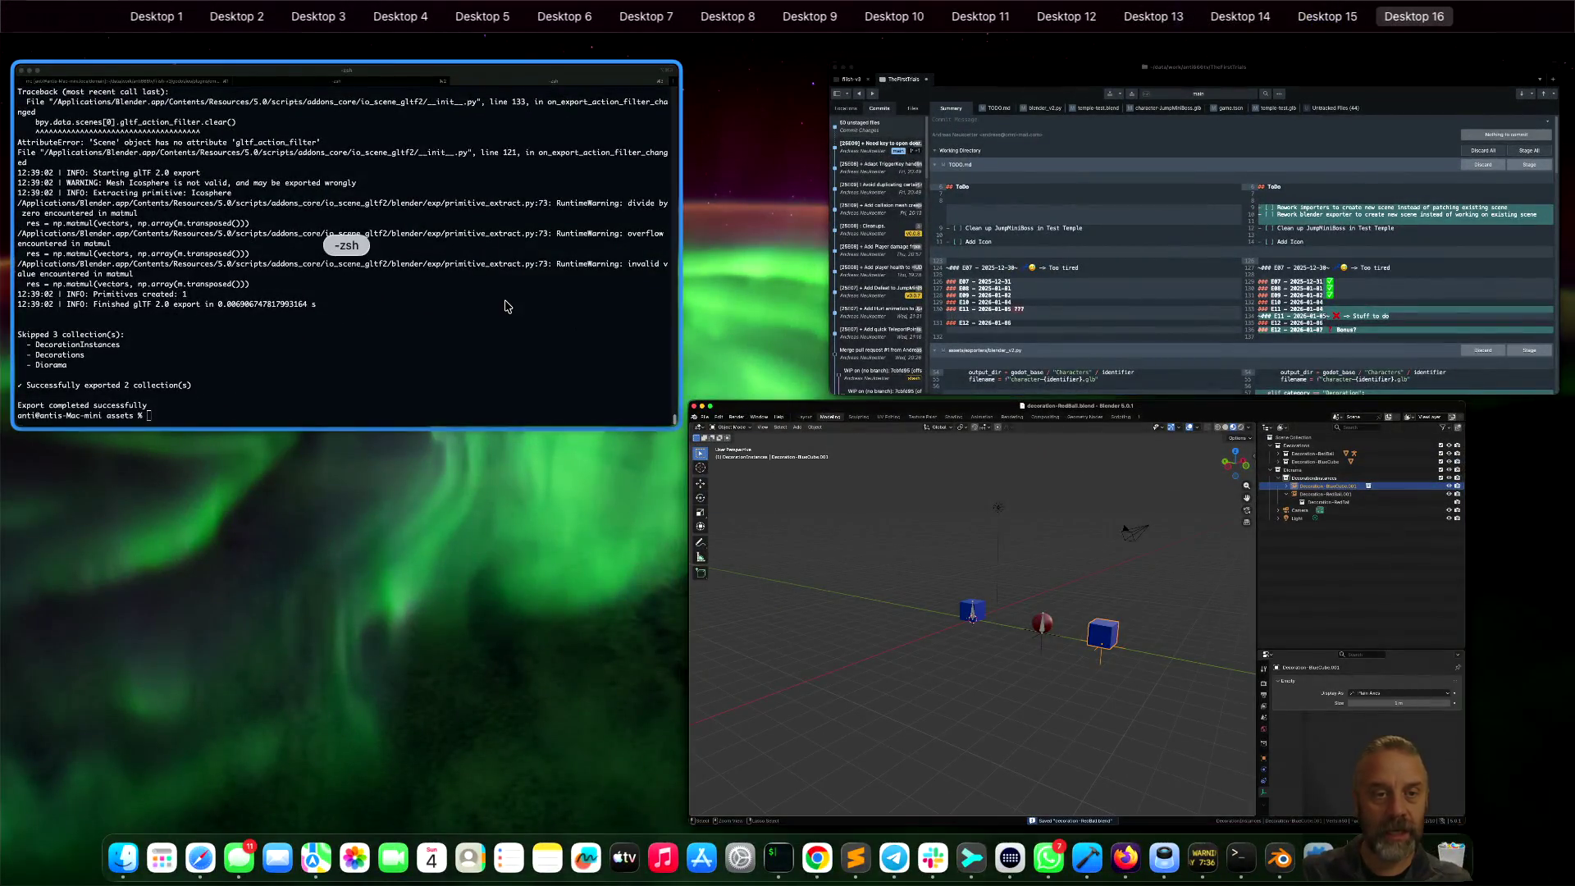
Rerun the decoration export in iTerm2, review the log, and return to Sublime Text
{"action": "left_click", "coordinate": [503, 305]}
{"action": "key", "text": "Up"}
{"action": "key", "text": "Return"}
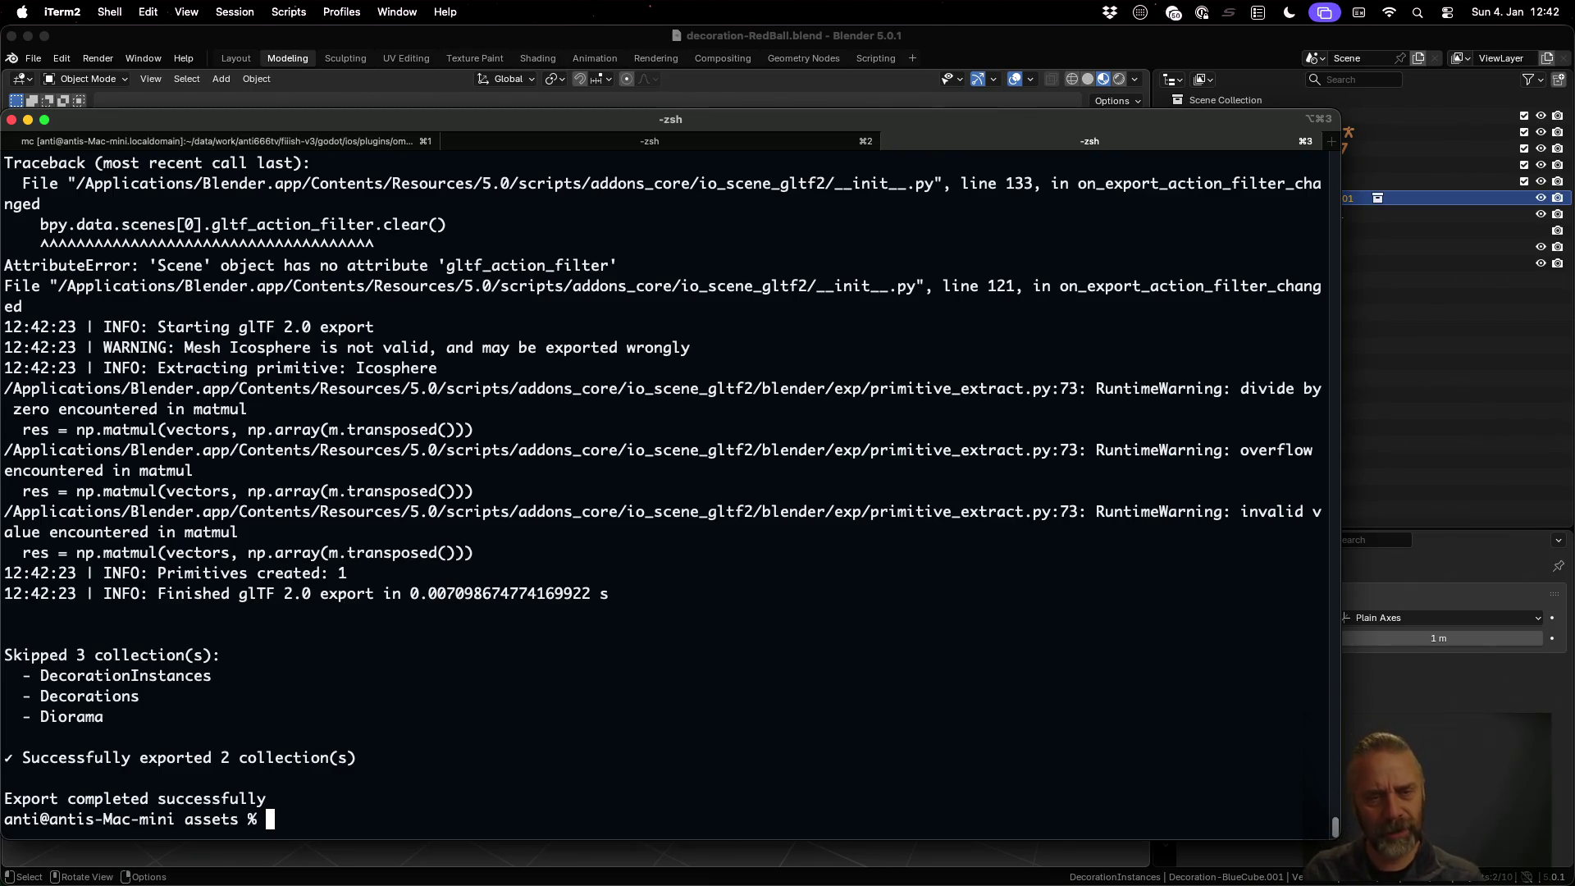
{"action": "scroll", "coordinate": [662, 492], "scroll_direction": "up", "scroll_amount": 5}
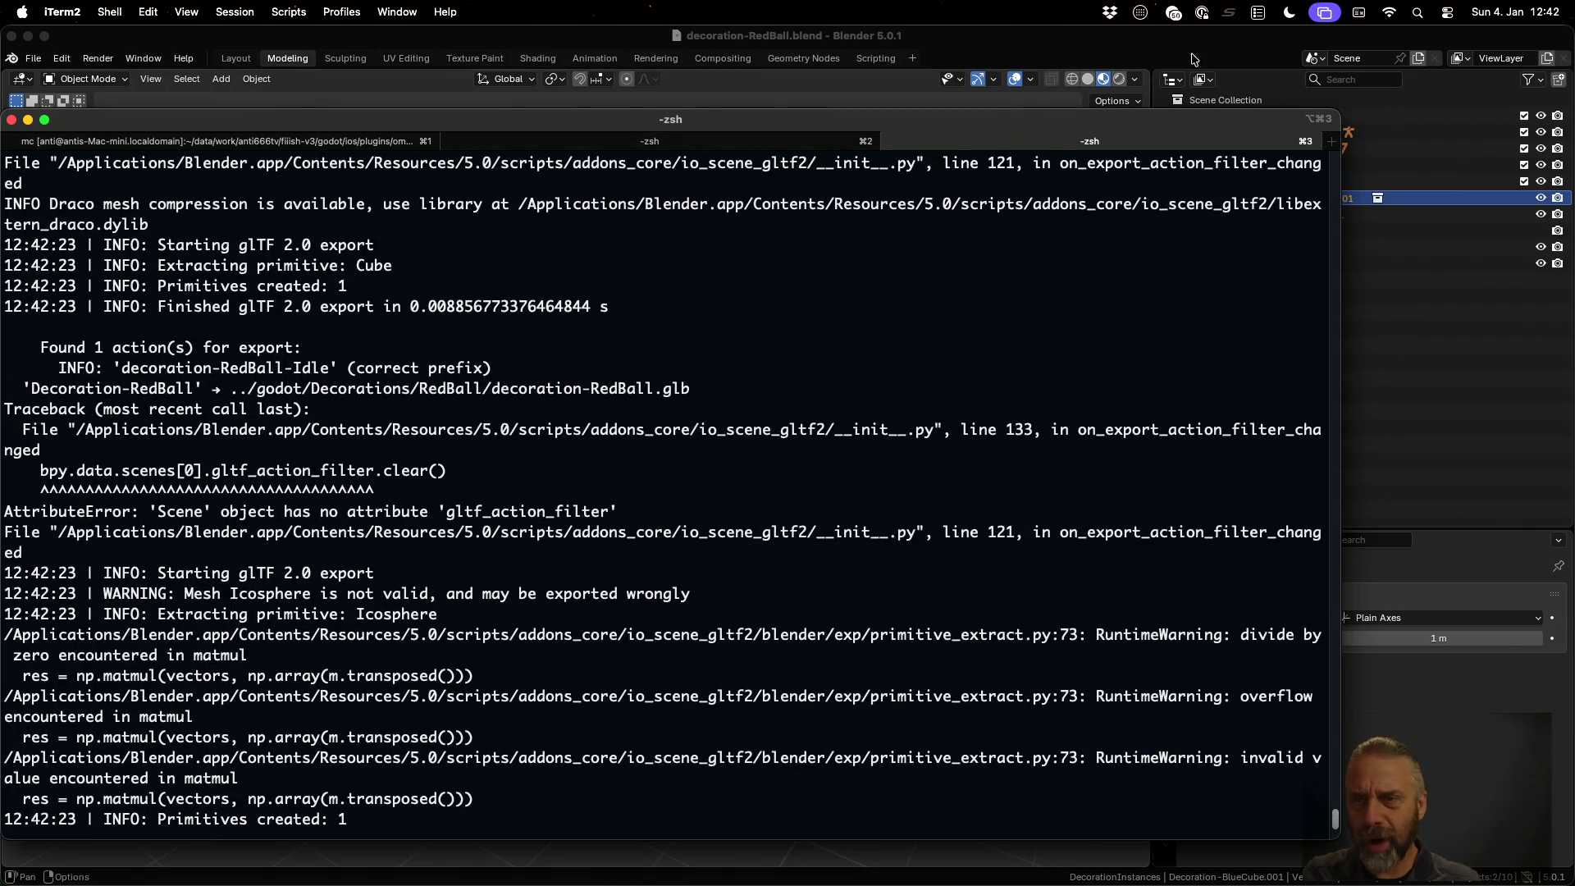
{"action": "left_click", "coordinate": [1395, 205]}
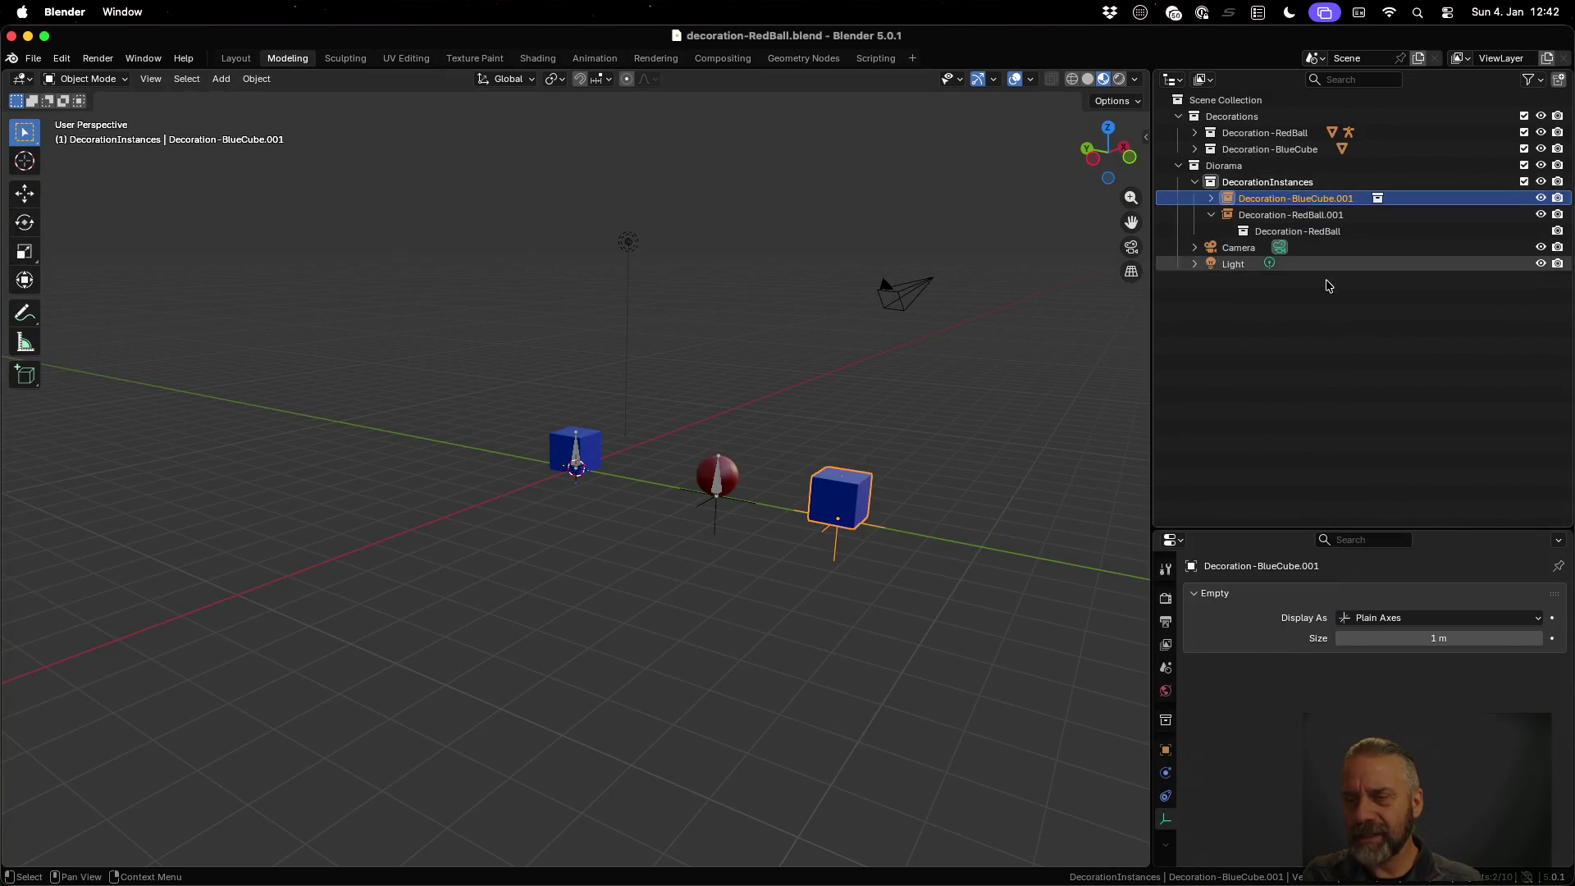
{"action": "key", "text": "super+Tab"}
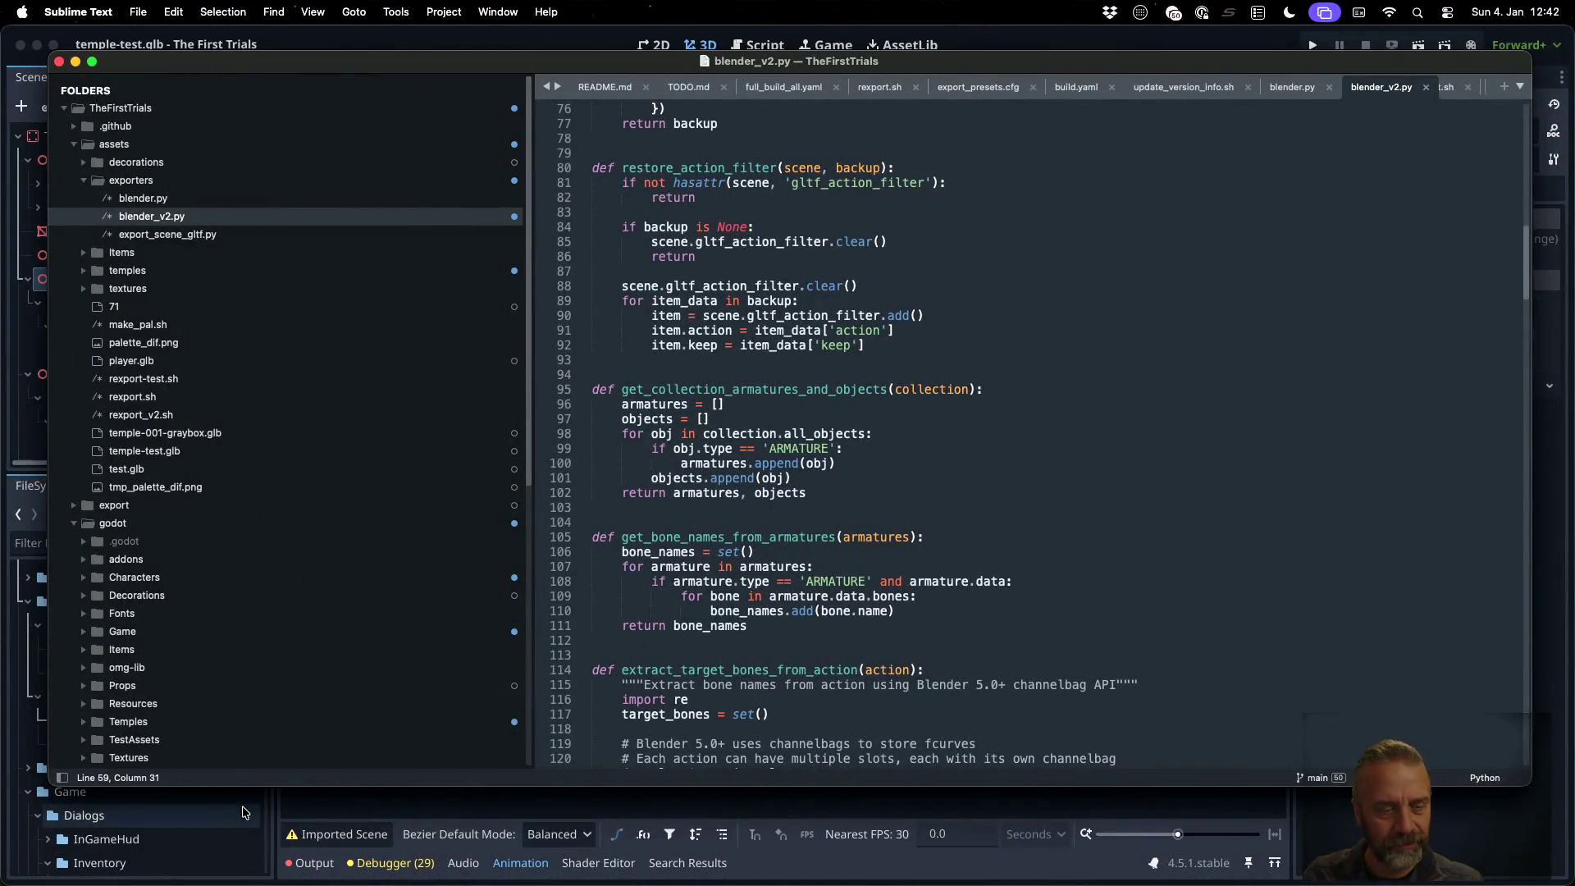
Run the temple-test project from the Godot editor
{"action": "left_click", "coordinate": [205, 815]}
{"action": "scroll", "coordinate": [213, 763], "scroll_direction": "down", "scroll_amount": 5}
{"action": "scroll", "coordinate": [211, 758], "scroll_direction": "up", "scroll_amount": 10}
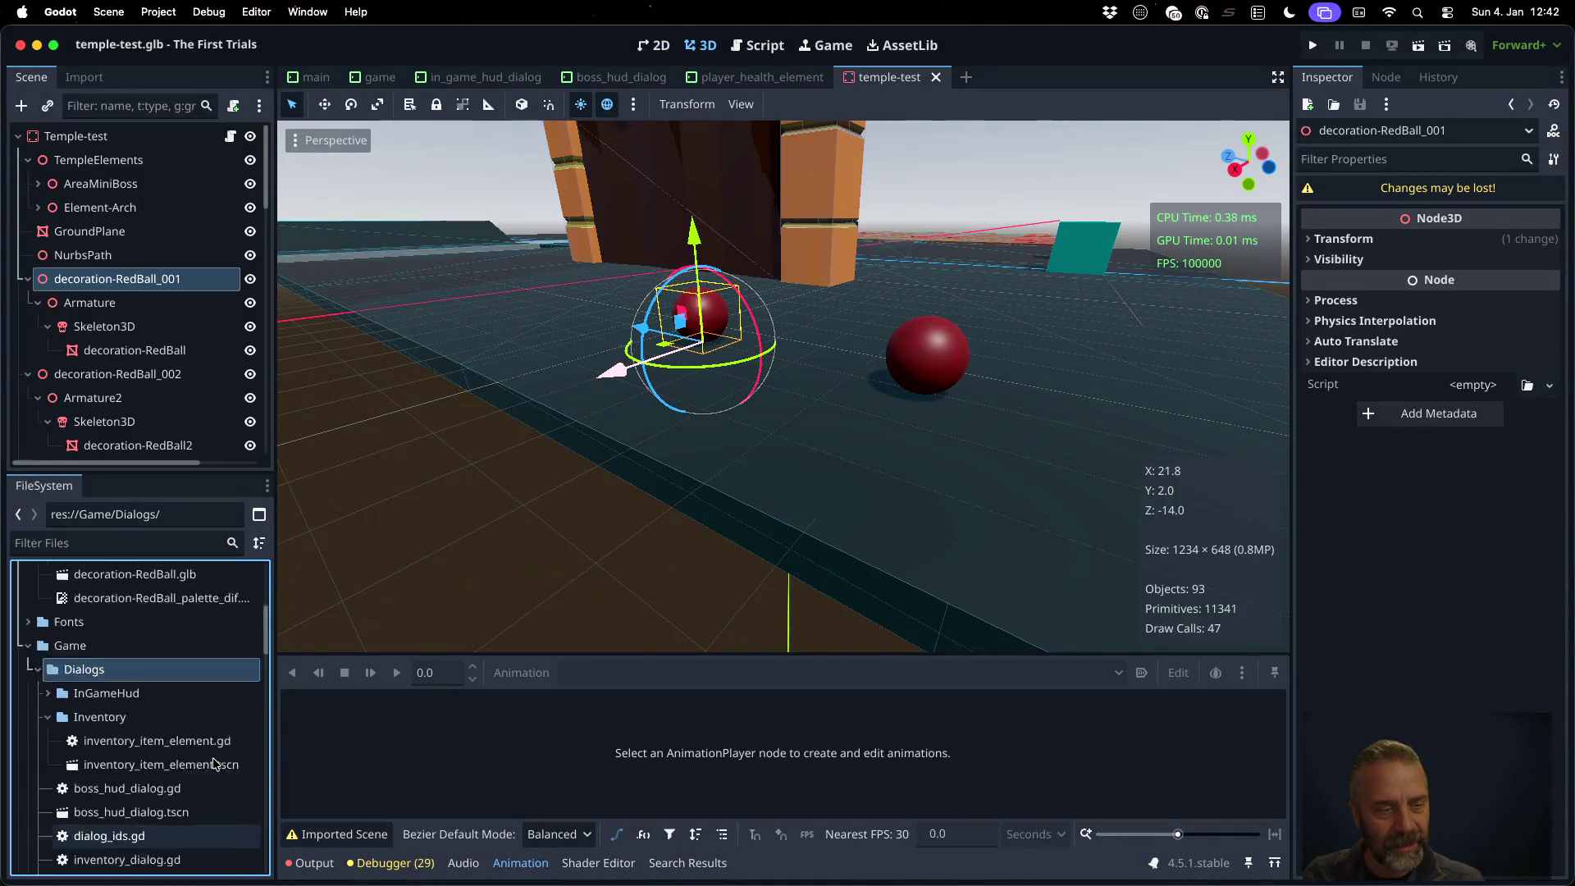
{"action": "scroll", "coordinate": [148, 705], "scroll_direction": "down", "scroll_amount": 3}
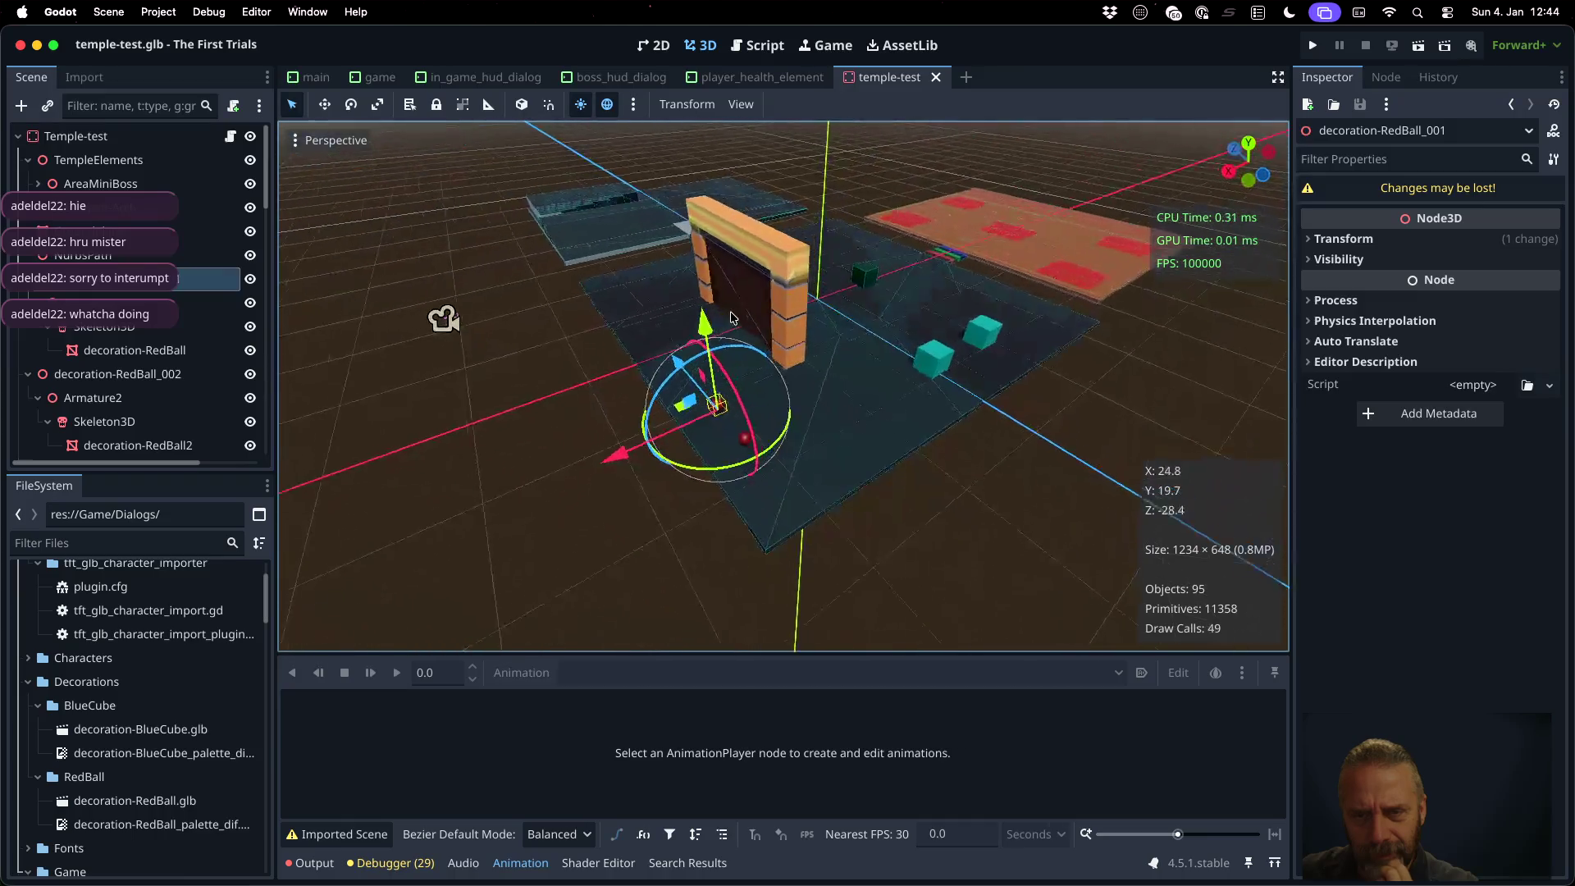
{"action": "left_click", "coordinate": [1311, 47]}
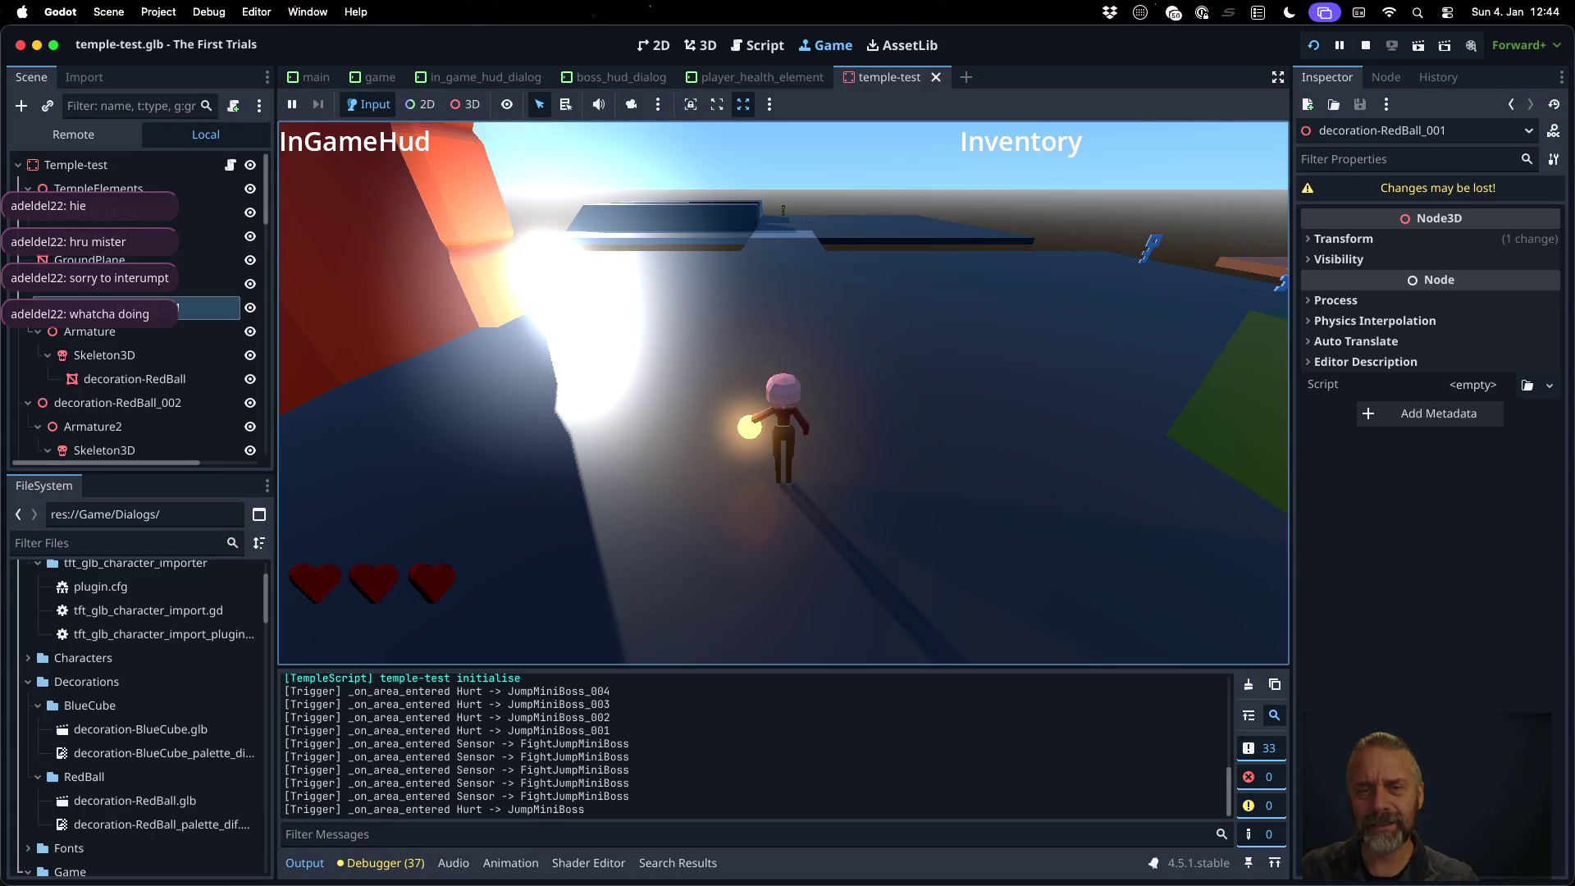
Walk the character across the rainbow bridge into the Jump Mini Boss arena, then stop the game
{"action": "key", "text": "d"}
{"action": "key", "text": "a"}
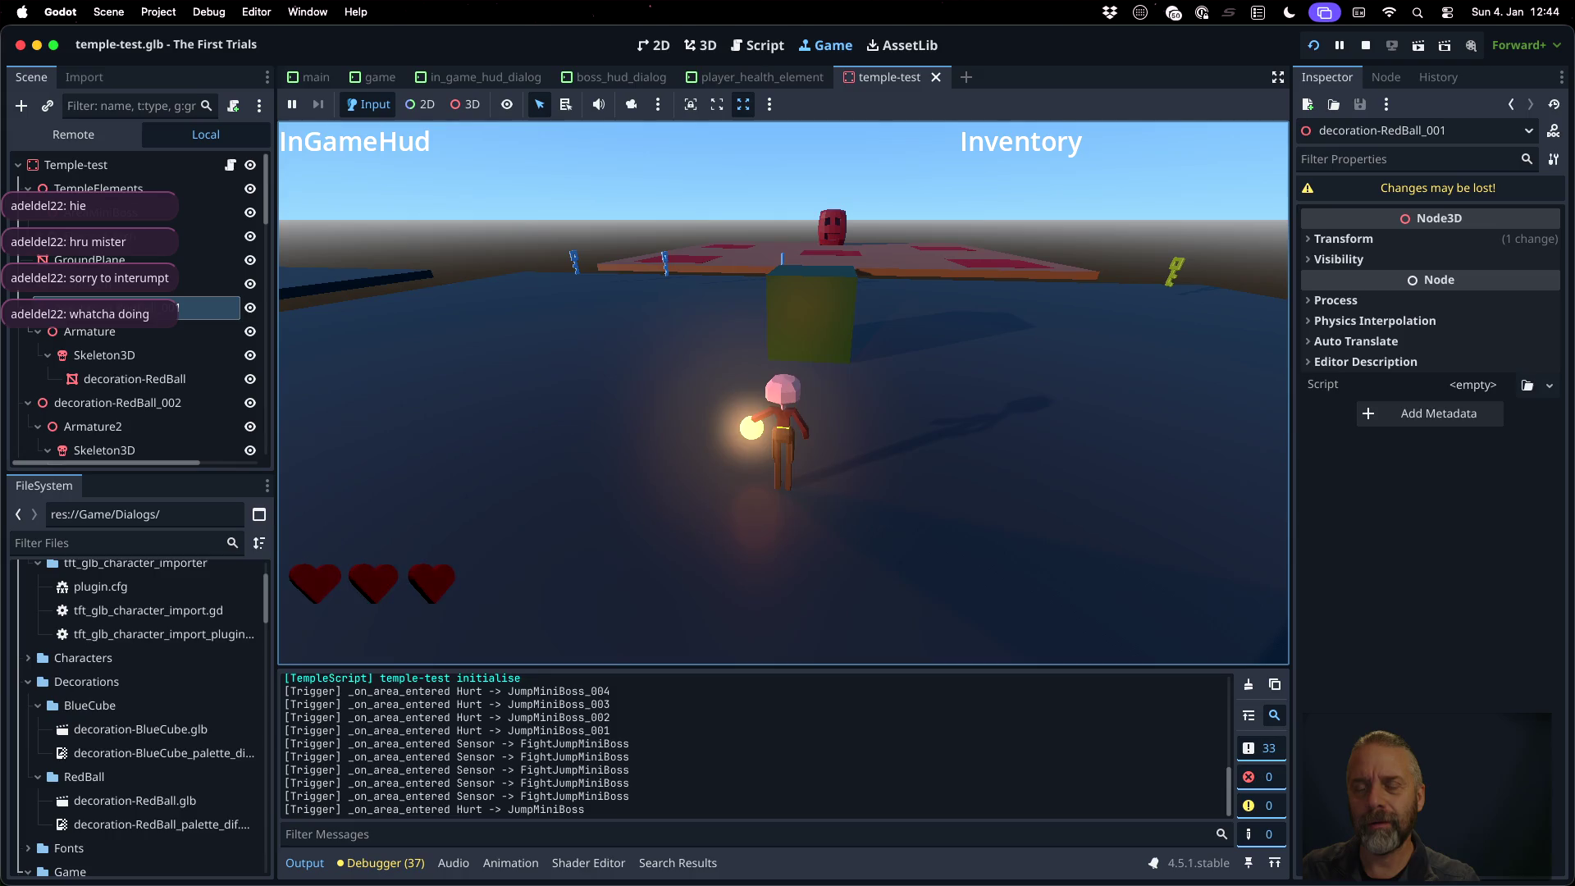
{"action": "key", "text": "w"}
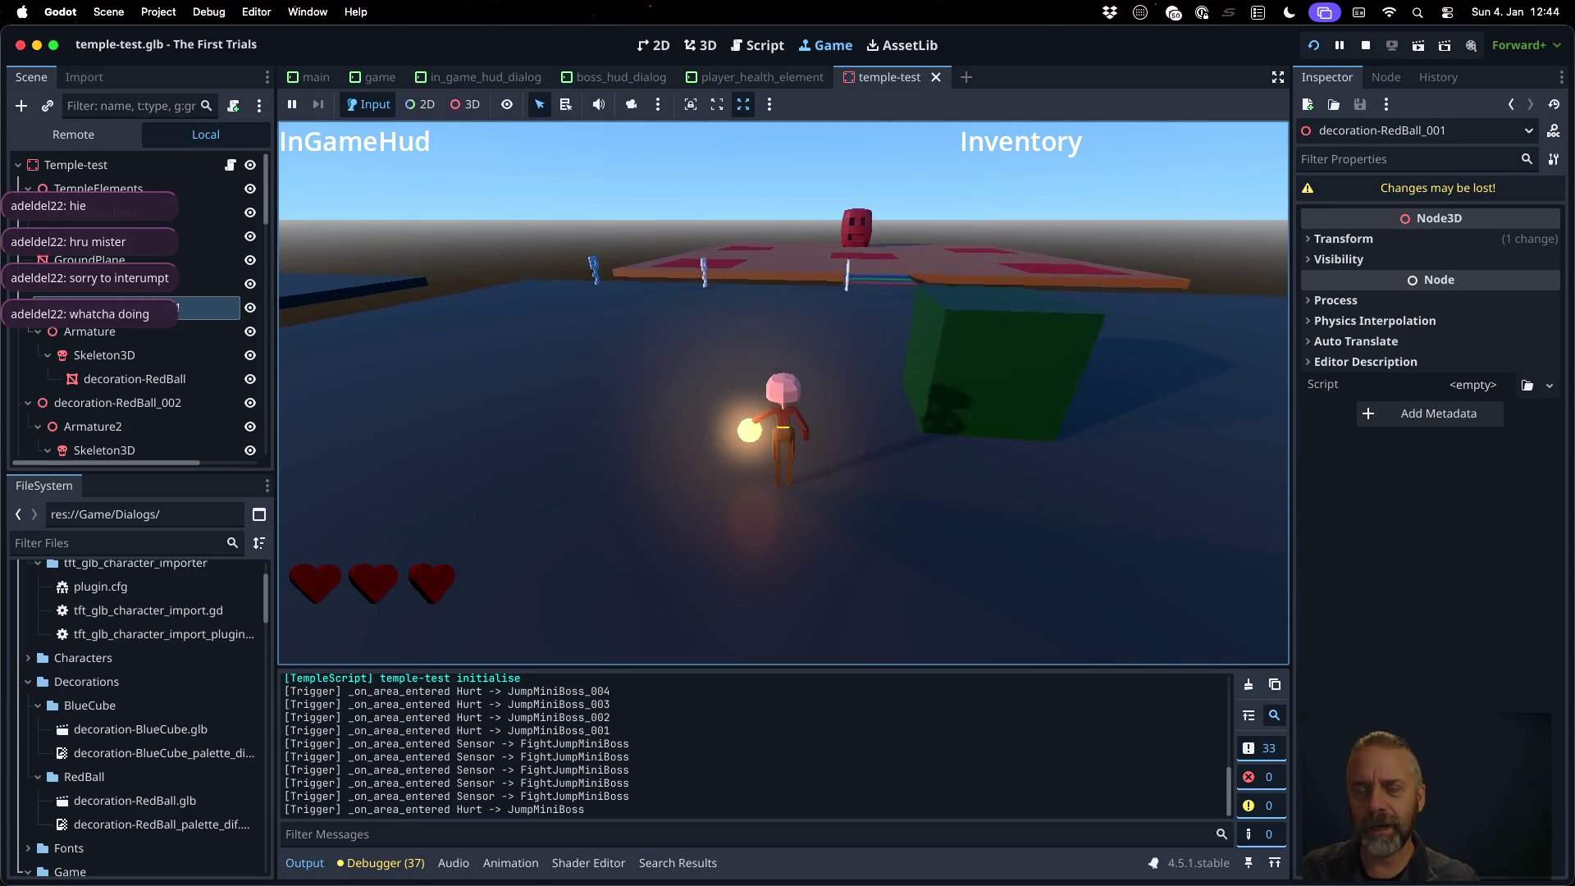
{"action": "key", "text": "w"}
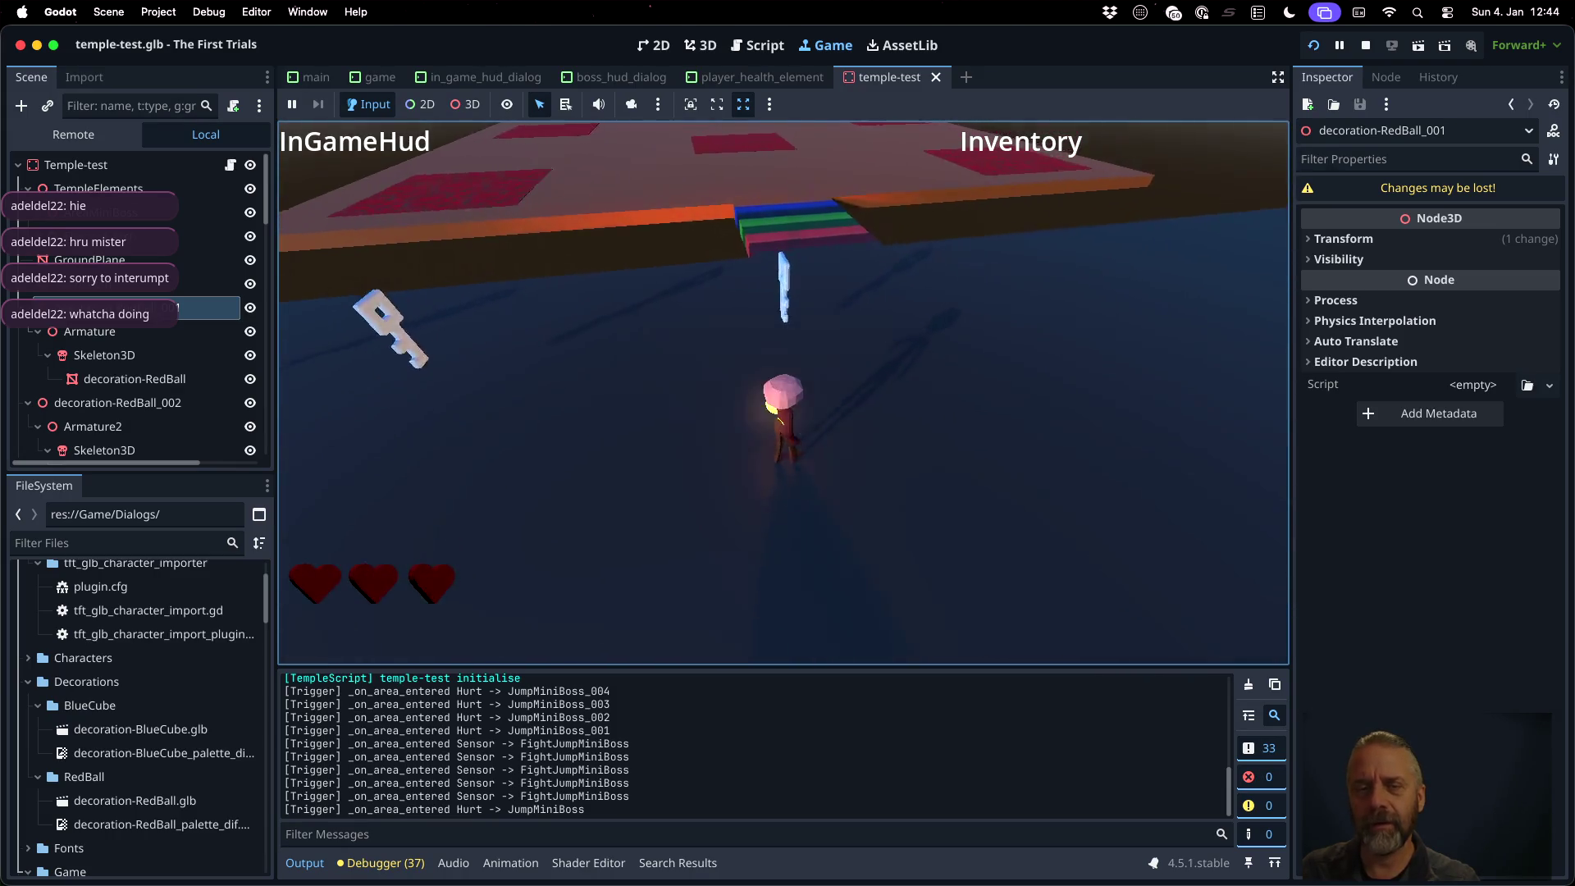
{"action": "key", "text": "w"}
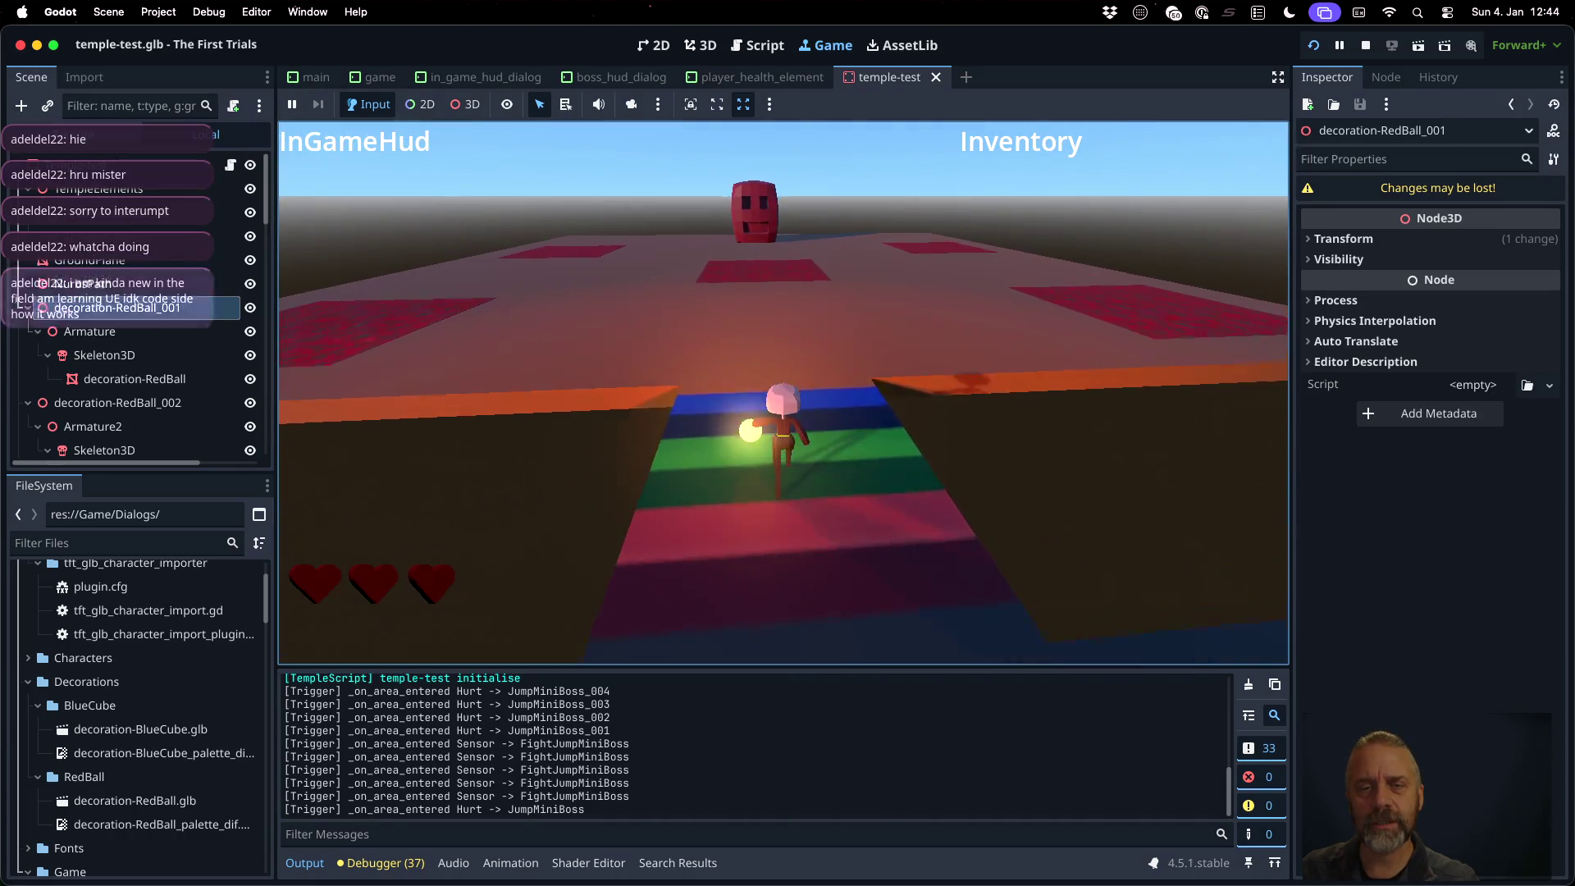
{"action": "key", "text": "w"}
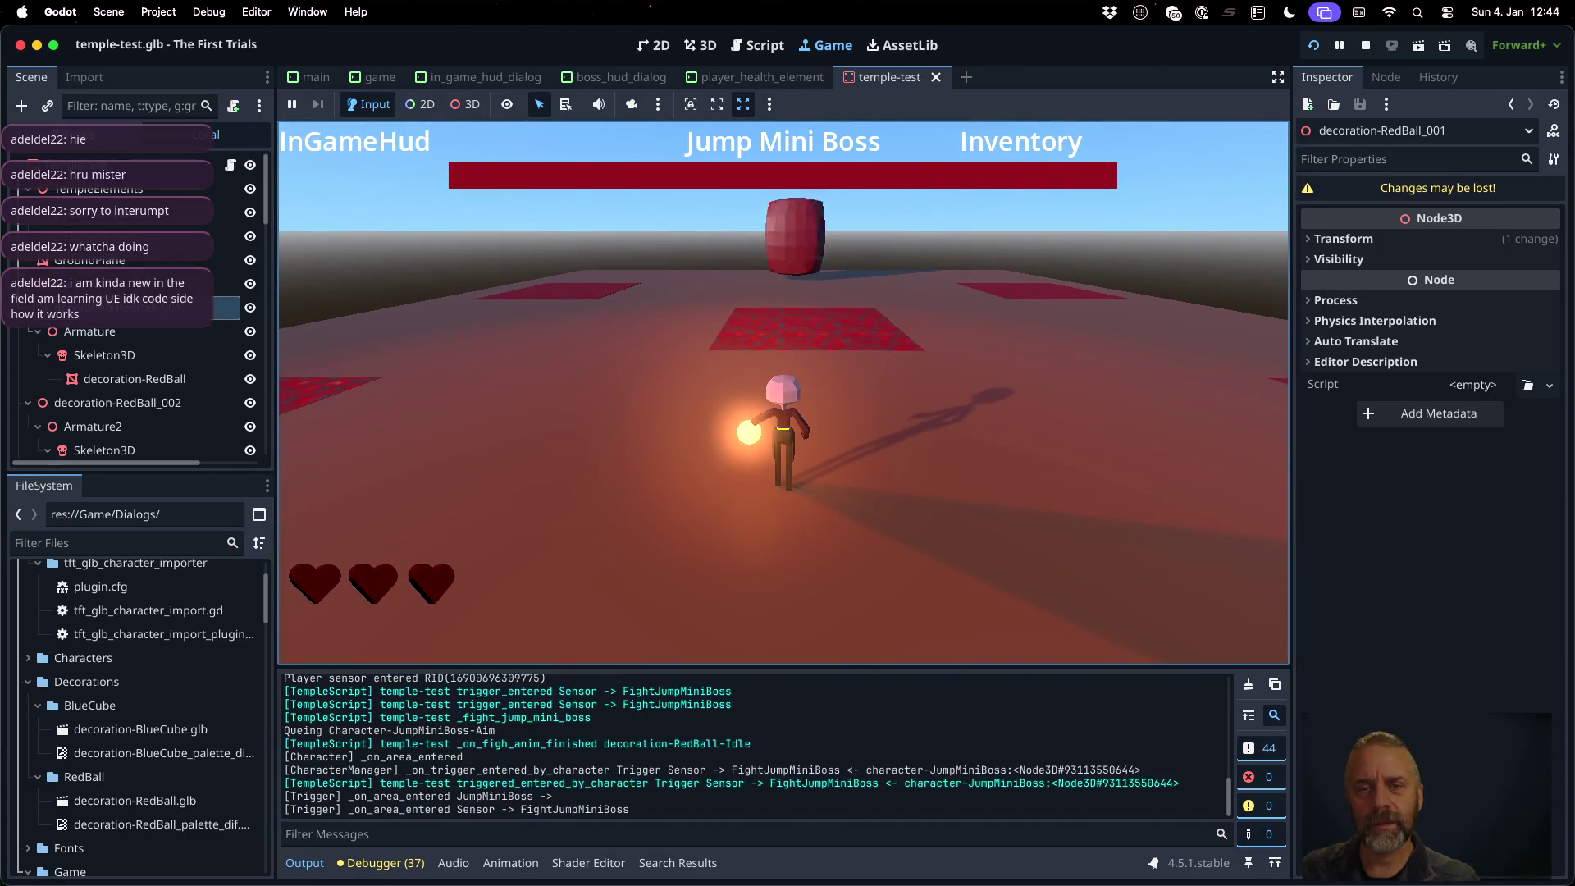
{"action": "key", "text": "a"}
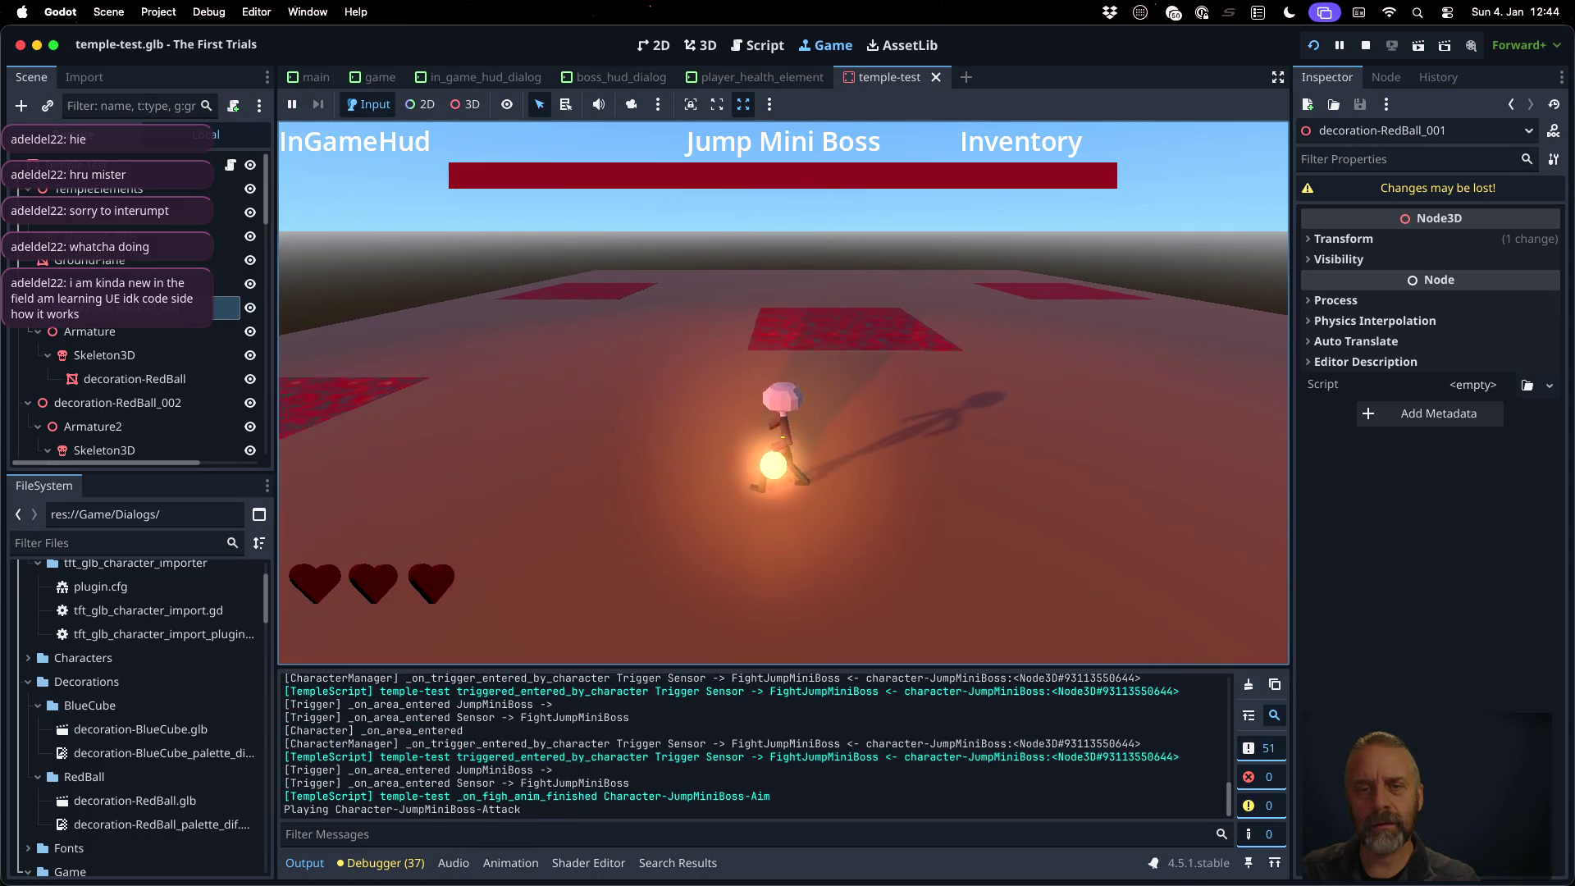
{"action": "key", "text": "a"}
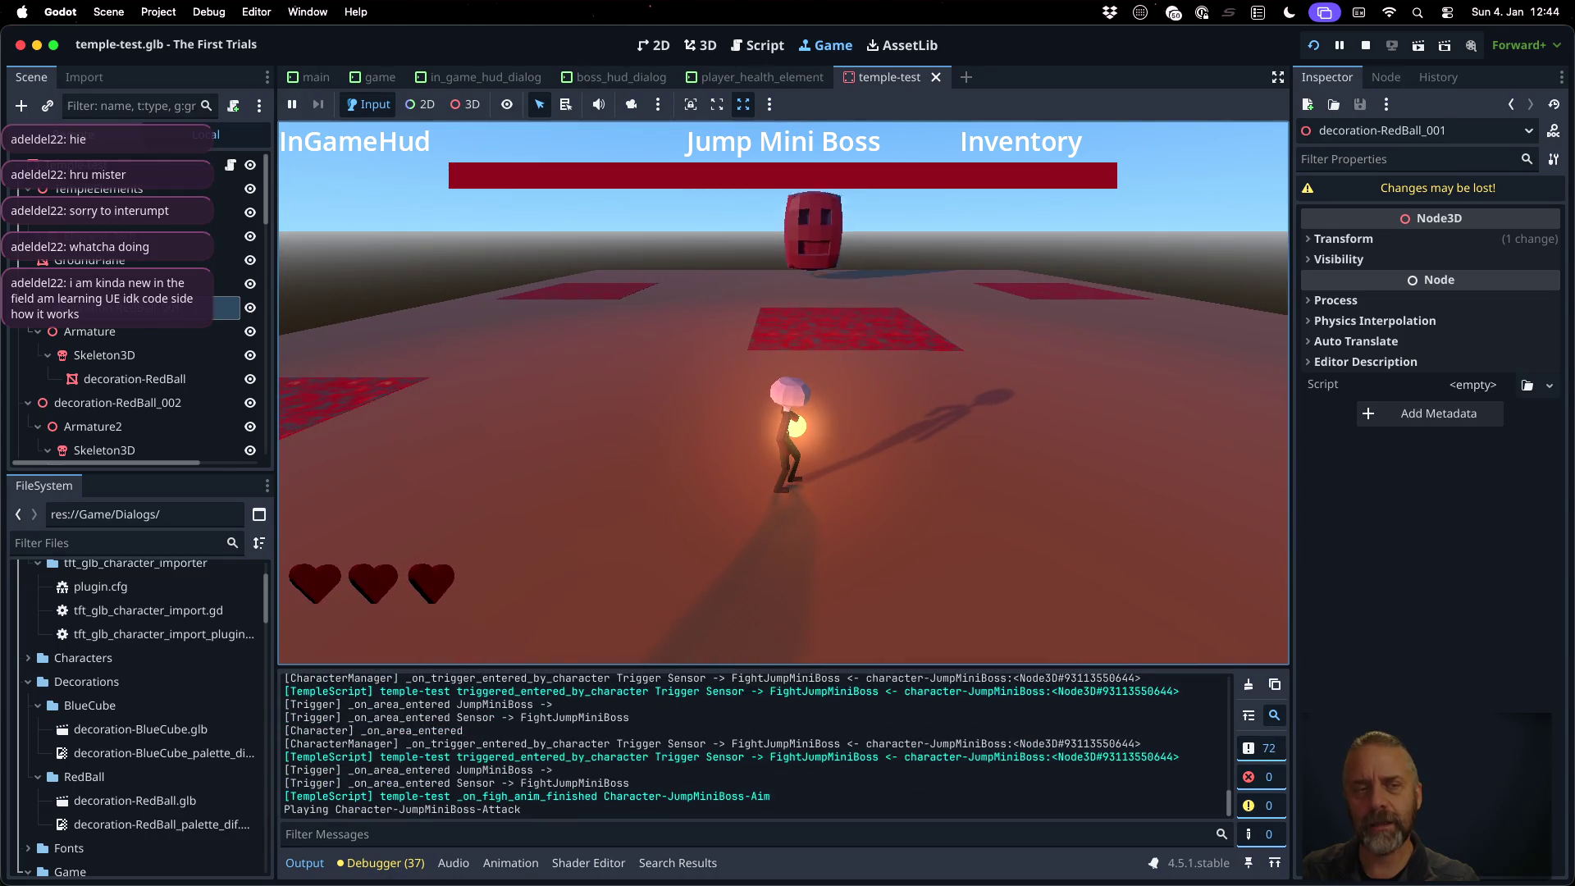
{"action": "key", "text": "a"}
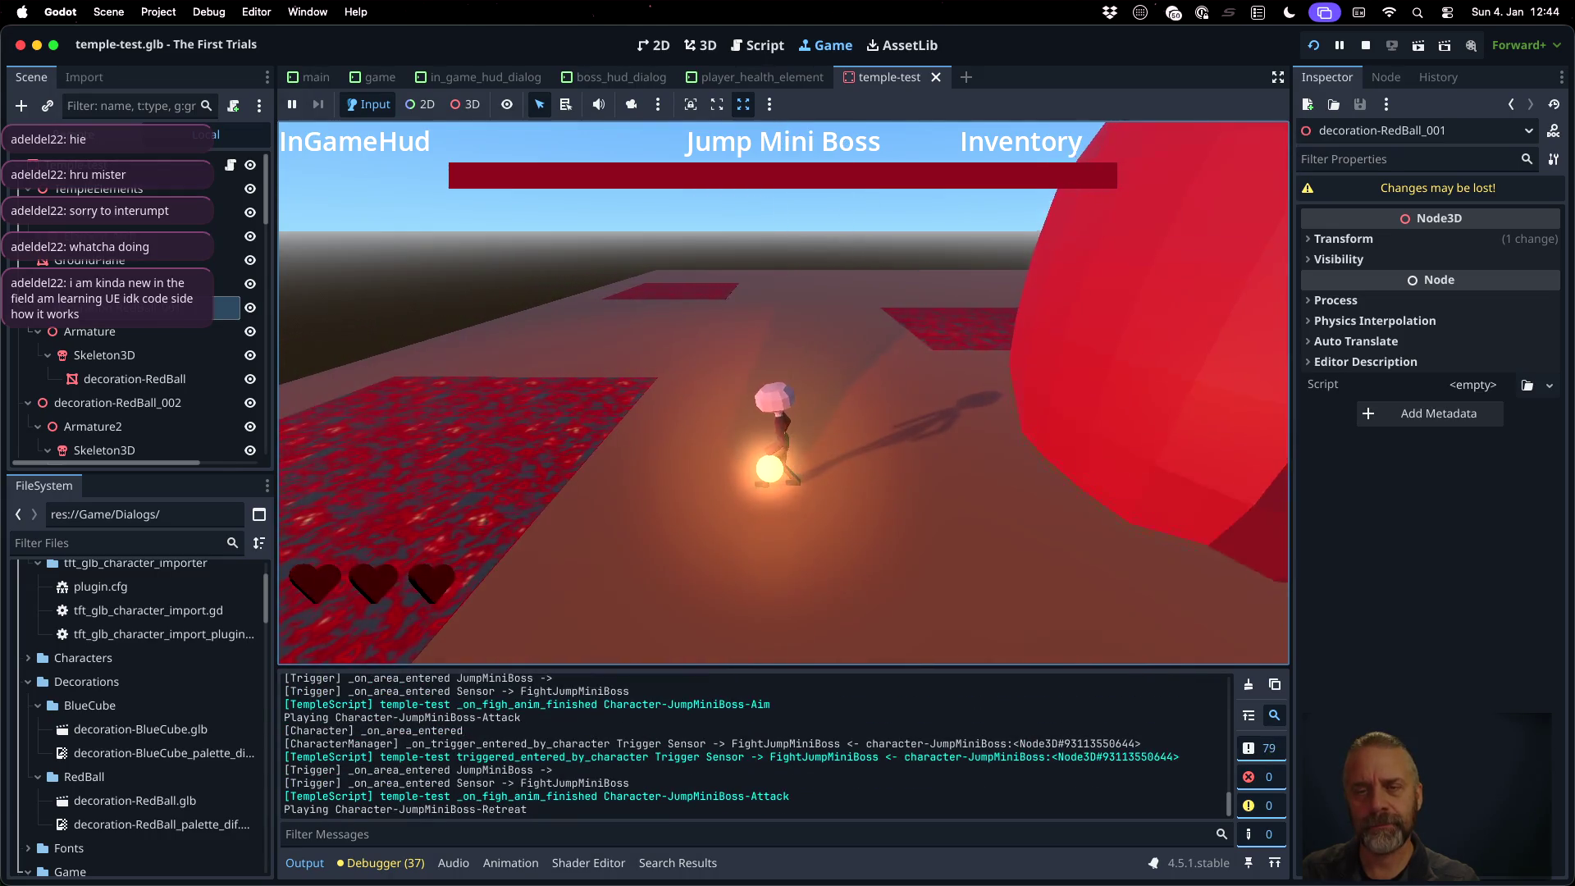
{"action": "key", "text": "d"}
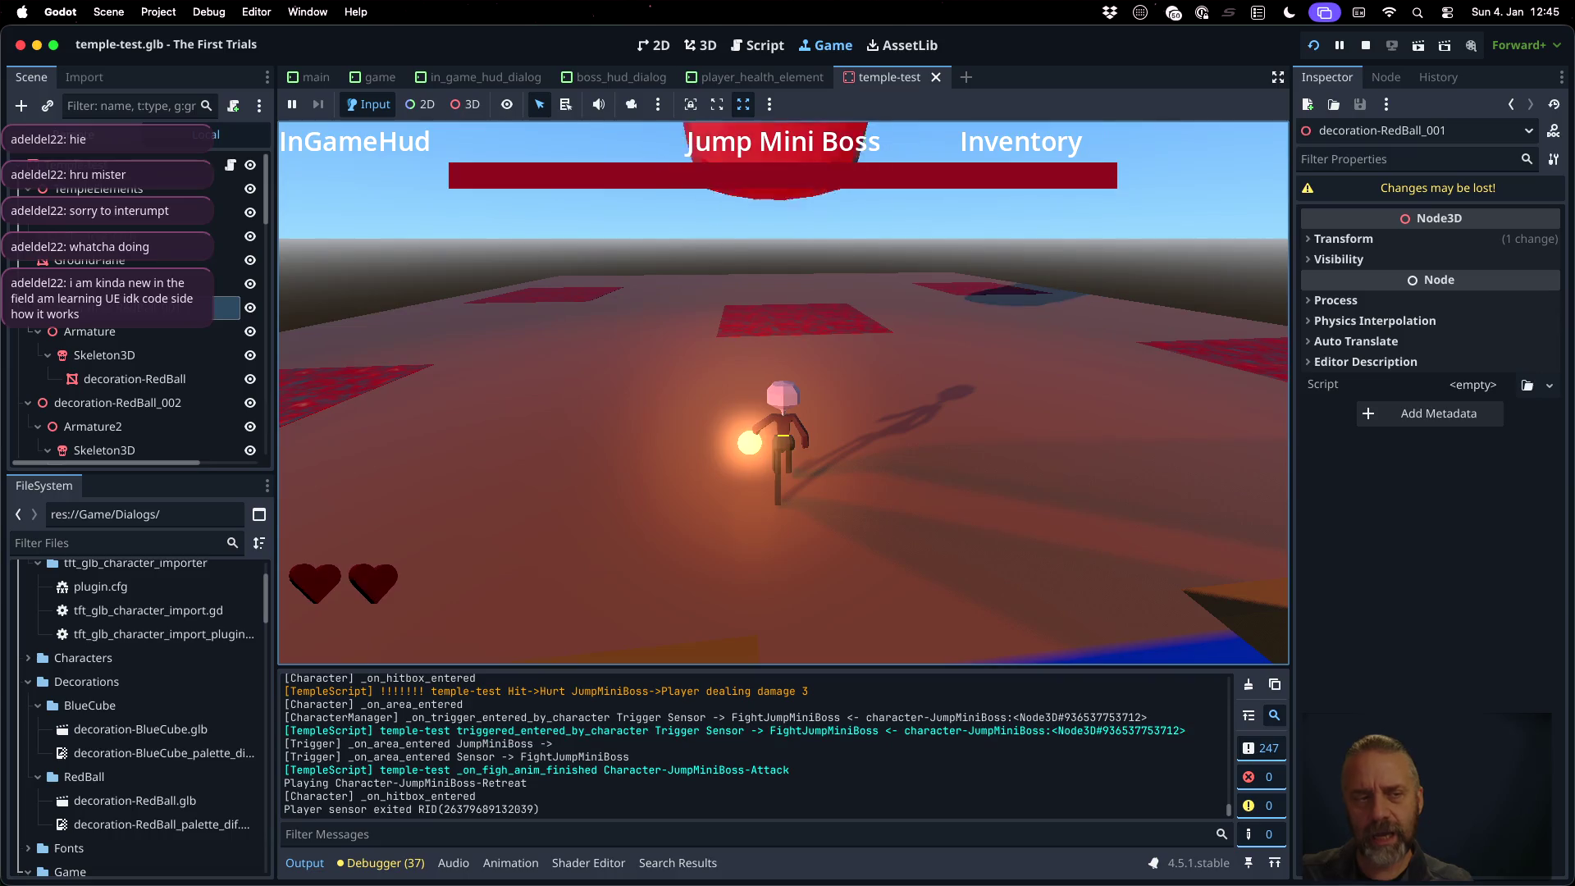
{"action": "left_click", "coordinate": [1365, 47]}
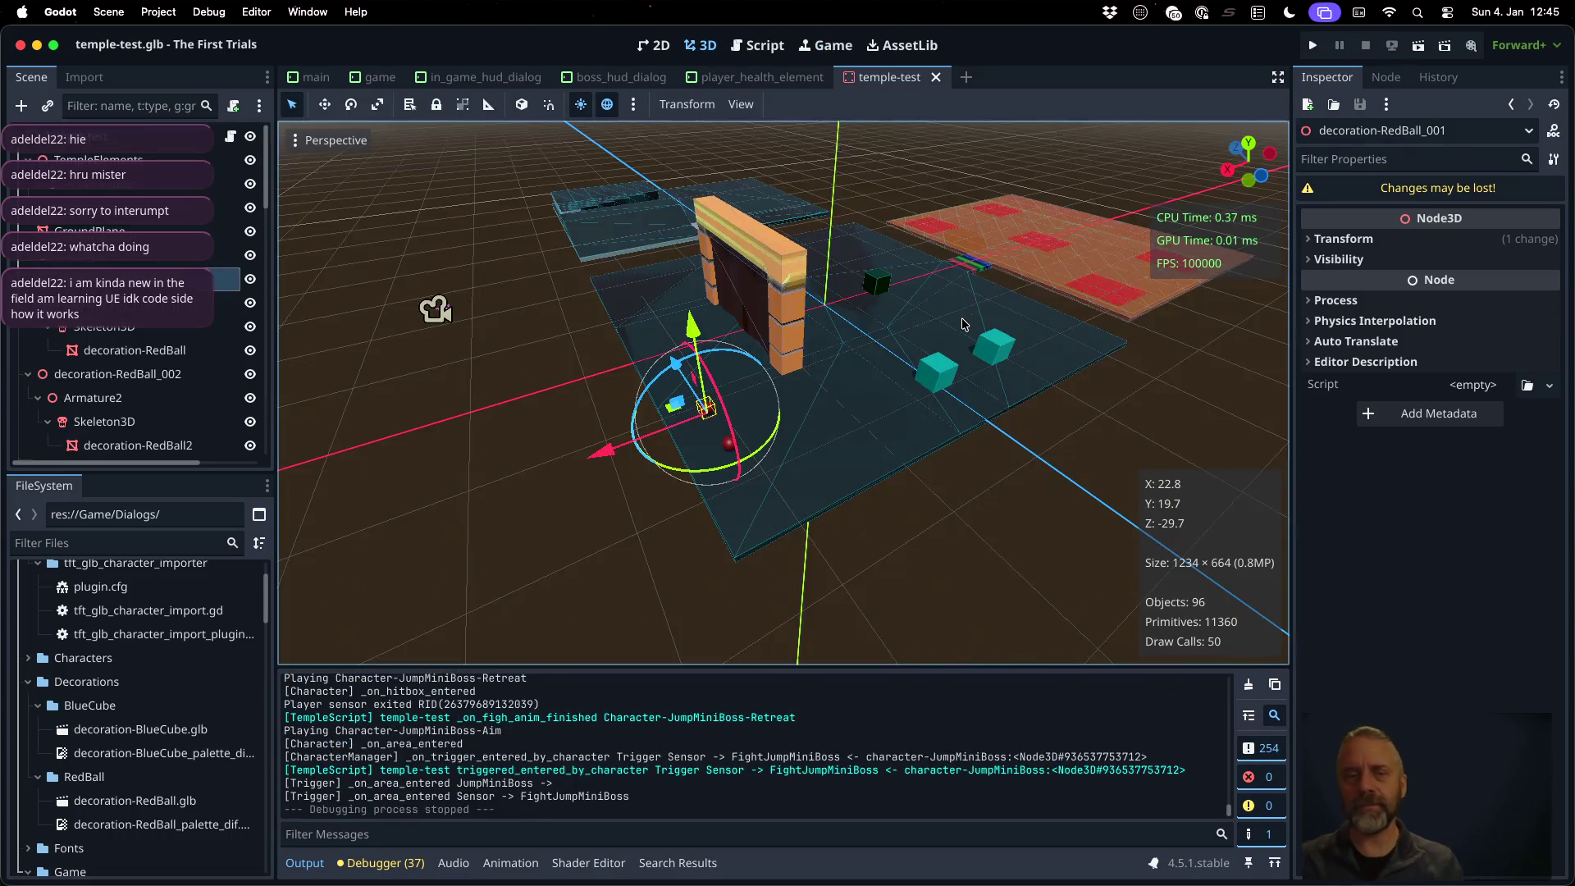
Copy blender_v2.py to exporters/blender_v3.py and bring up the exporters folder in Sublime Text
{"action": "left_click", "coordinate": [962, 324]}
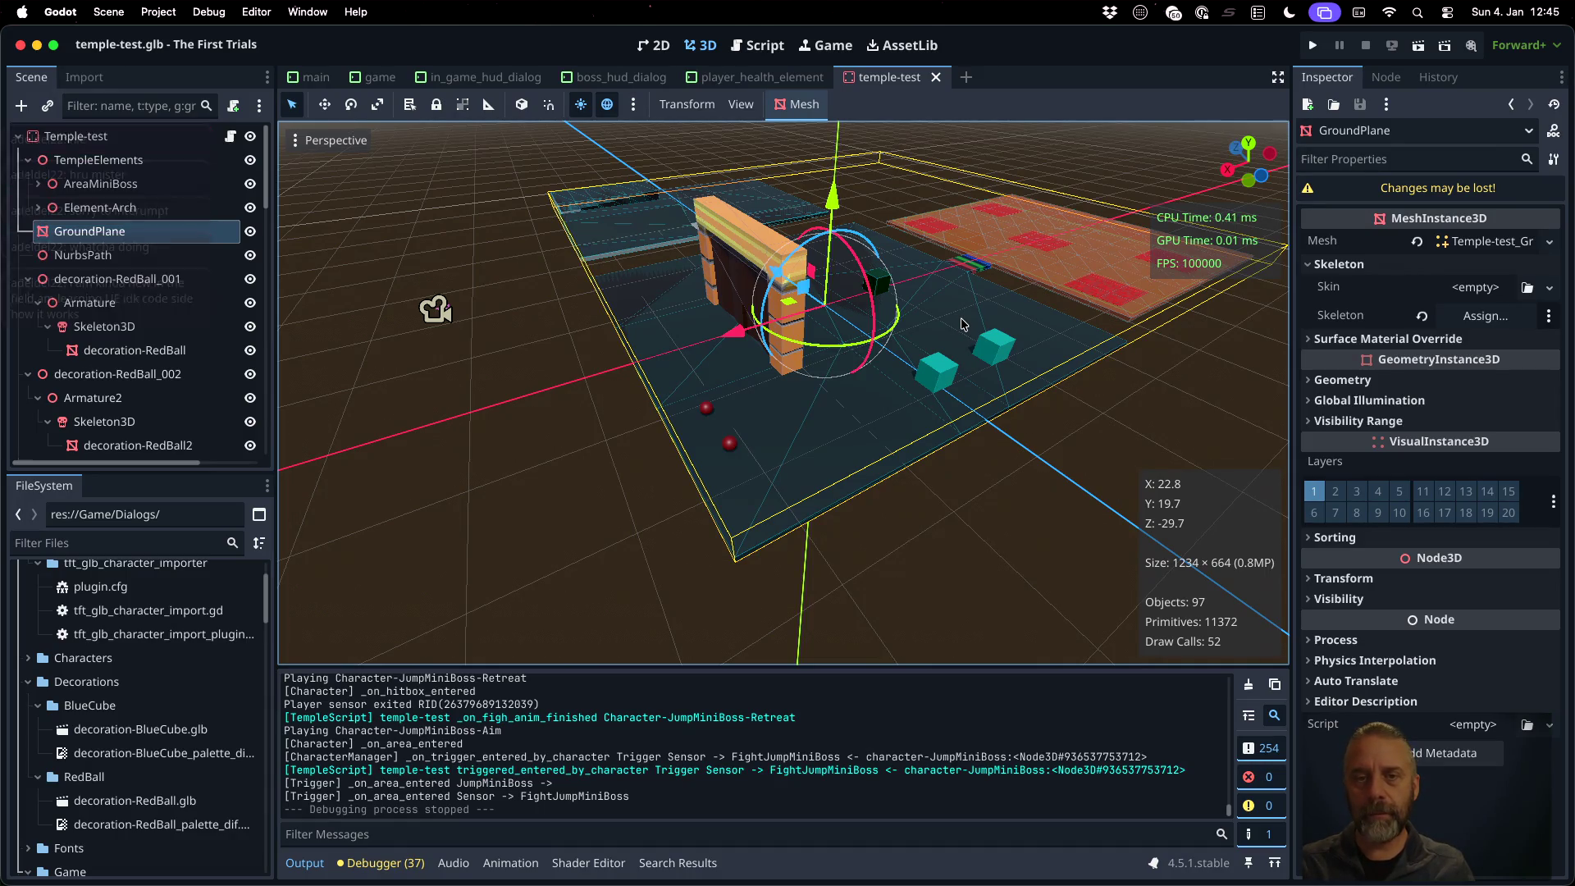
{"action": "key", "text": "super+Tab"}
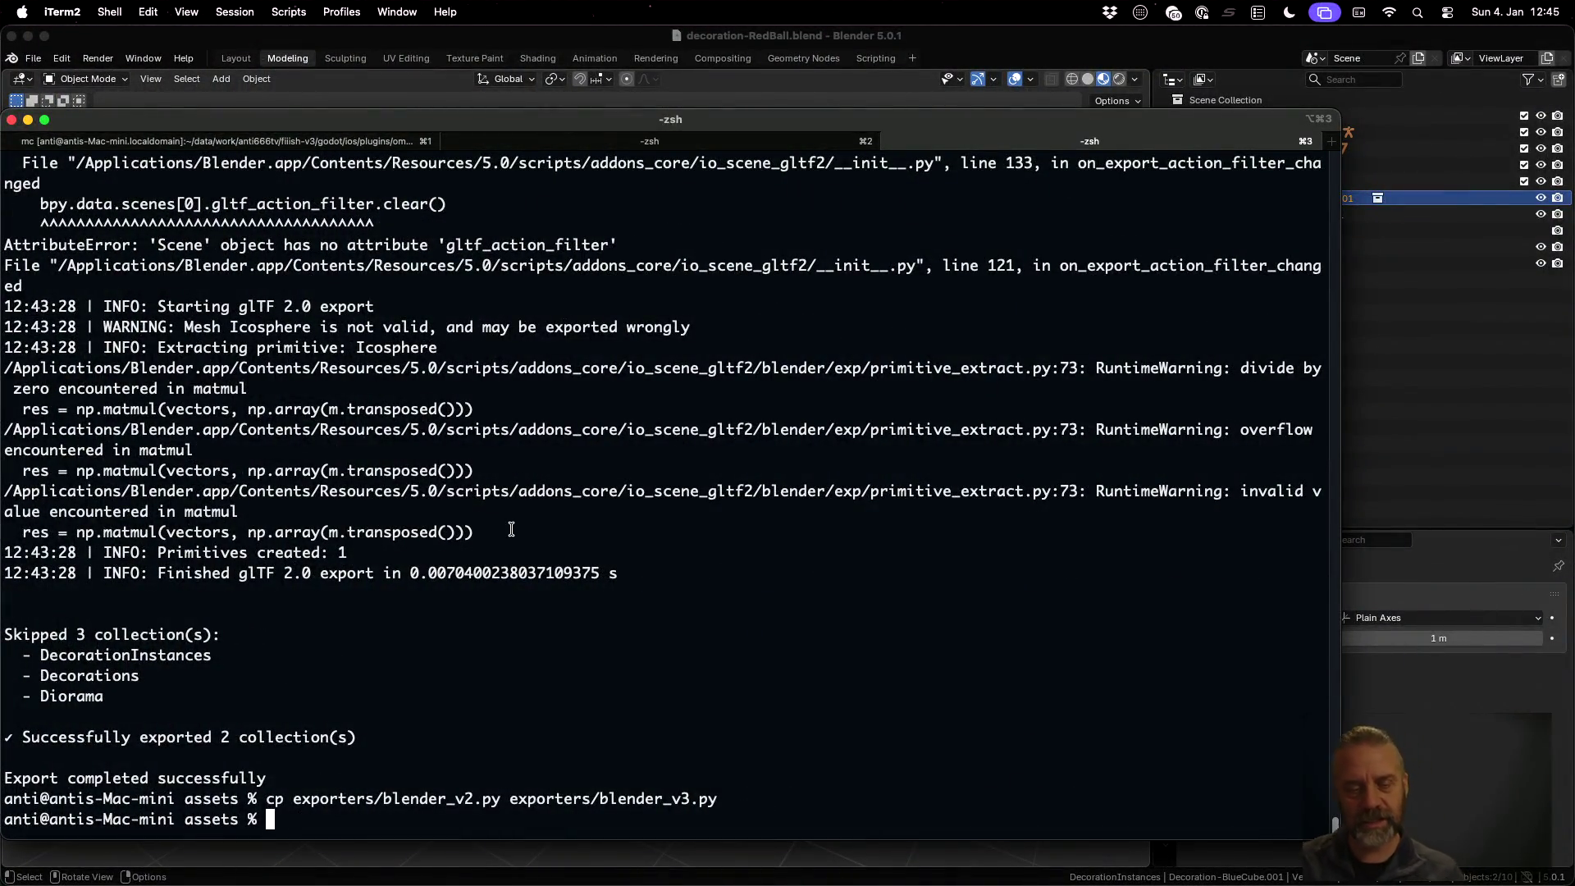
{"action": "key", "text": "ctrl+Left"}
{"action": "key", "text": "ctrl+Up"}
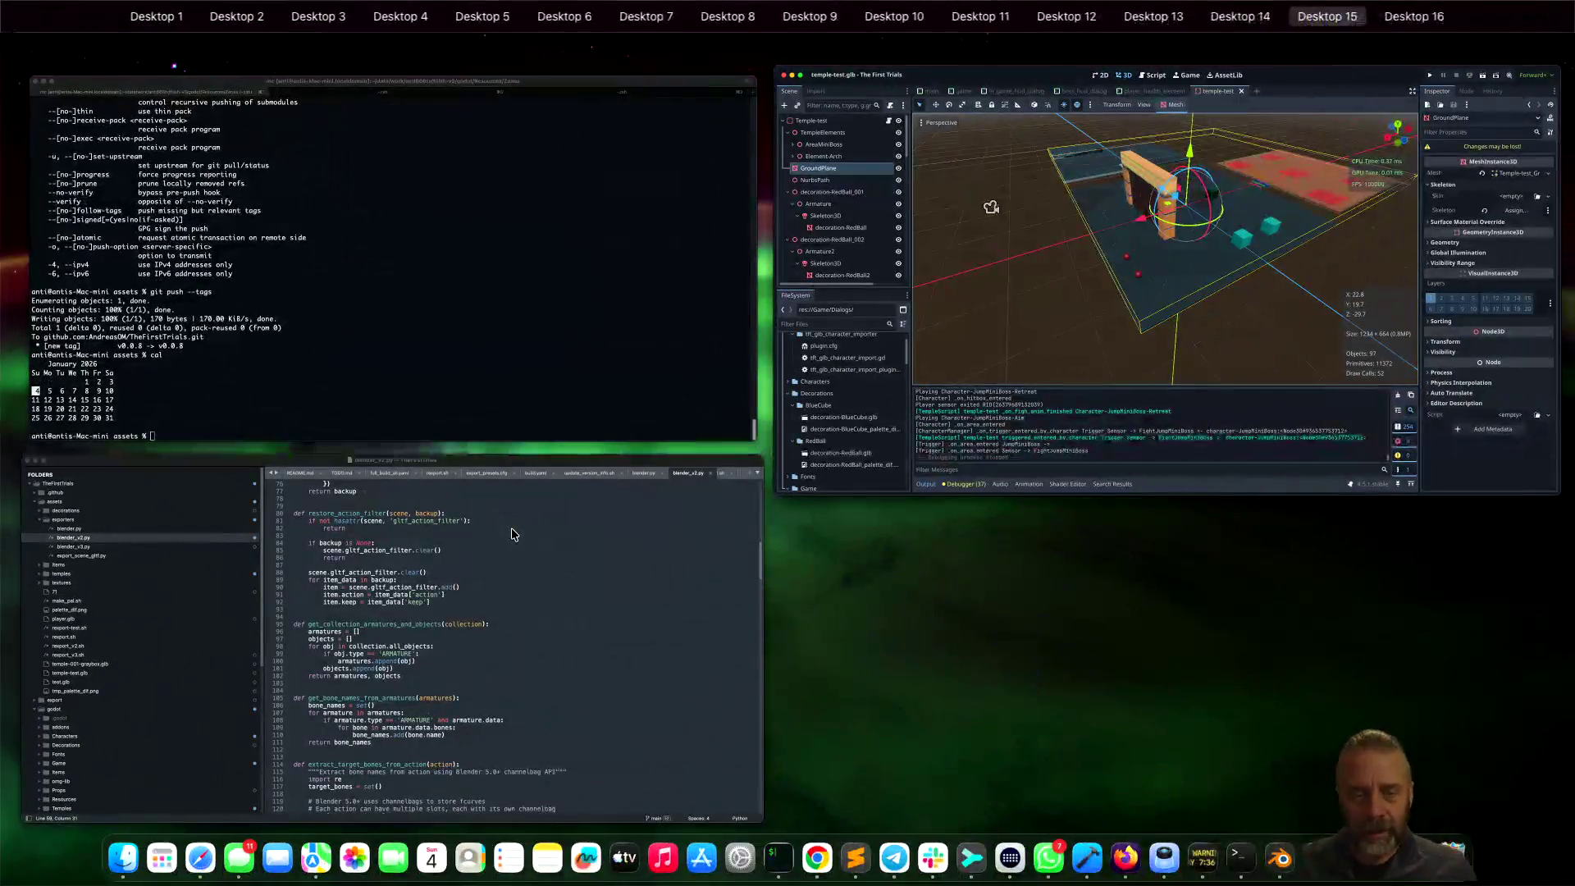
{"action": "left_click", "coordinate": [493, 668]}
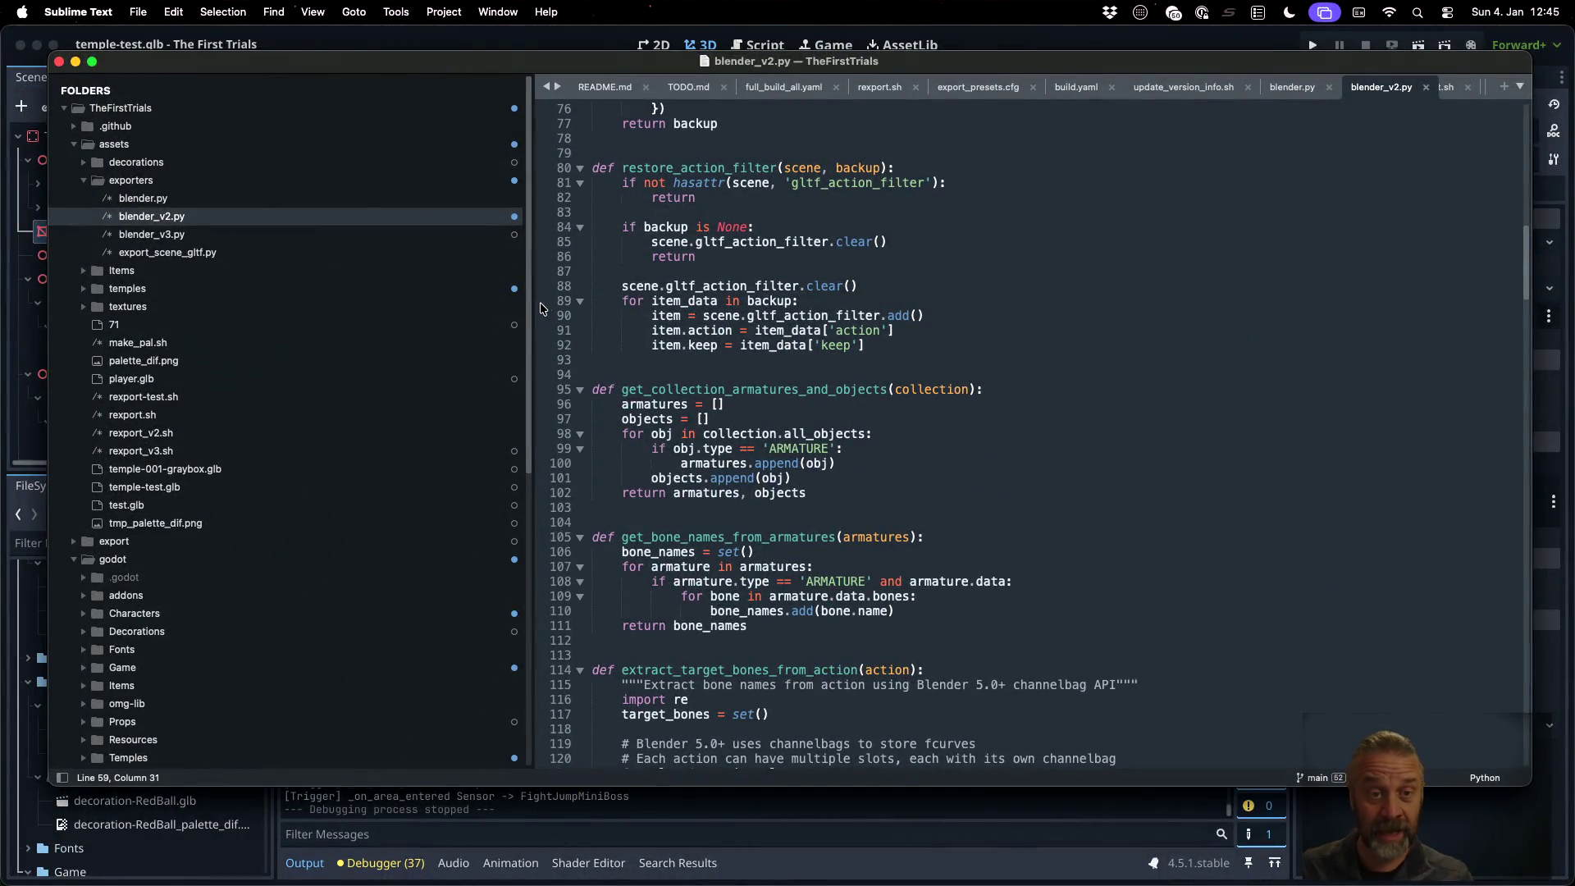
Close every Sublime Text tab to the right of TODO.md and bring up Goto Anything
{"action": "left_click_drag", "start_coordinate": [531, 305], "coordinate": [301, 306]}
{"action": "left_click", "coordinate": [877, 256]}
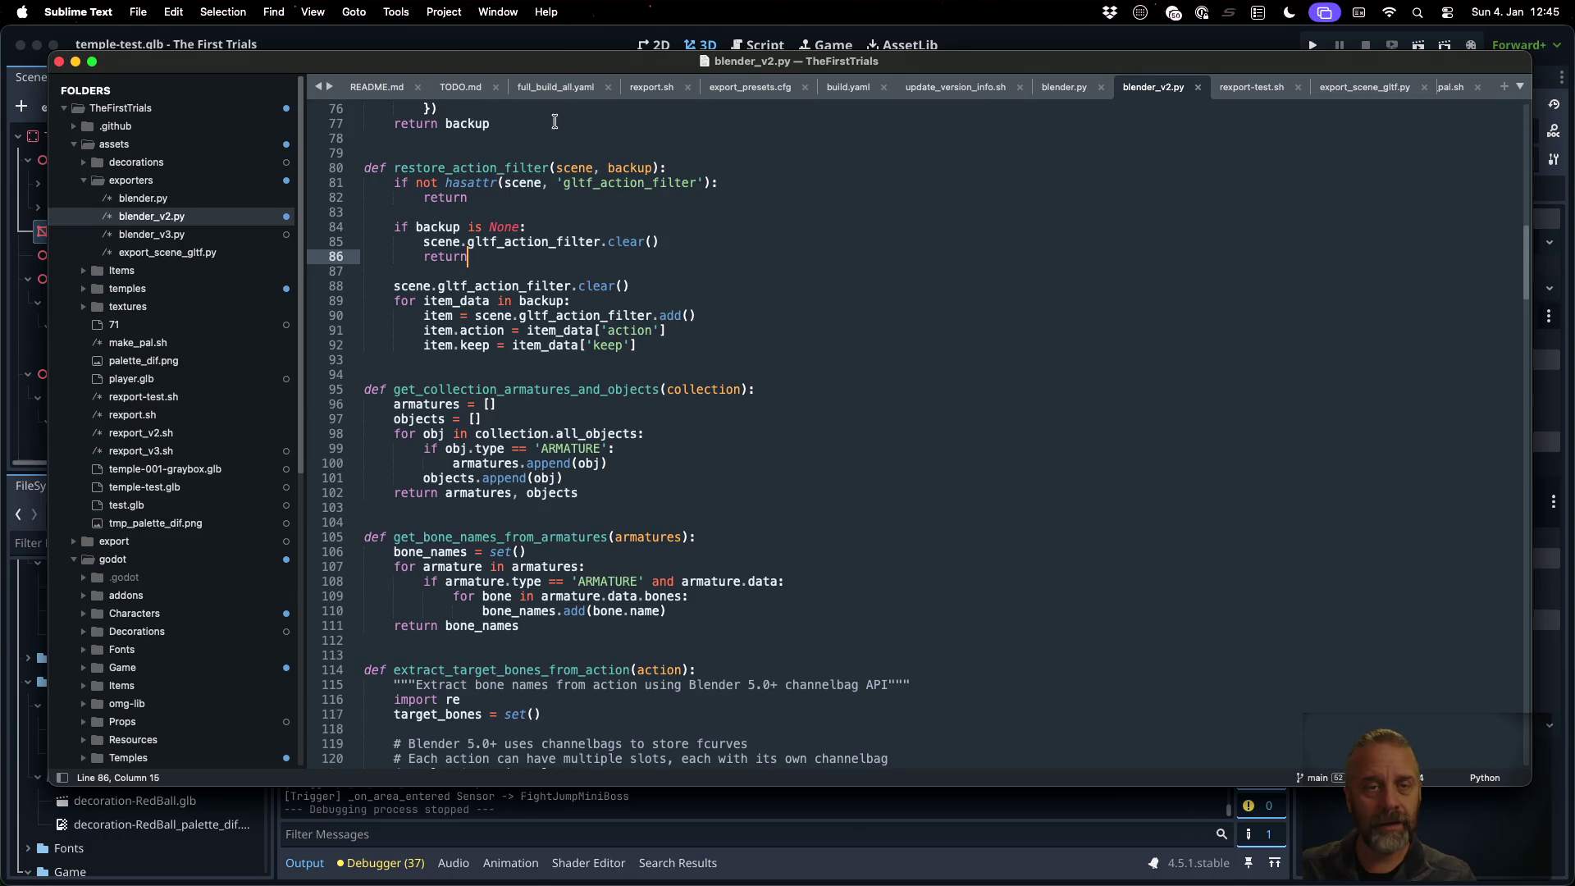
{"action": "right_click", "coordinate": [498, 88]}
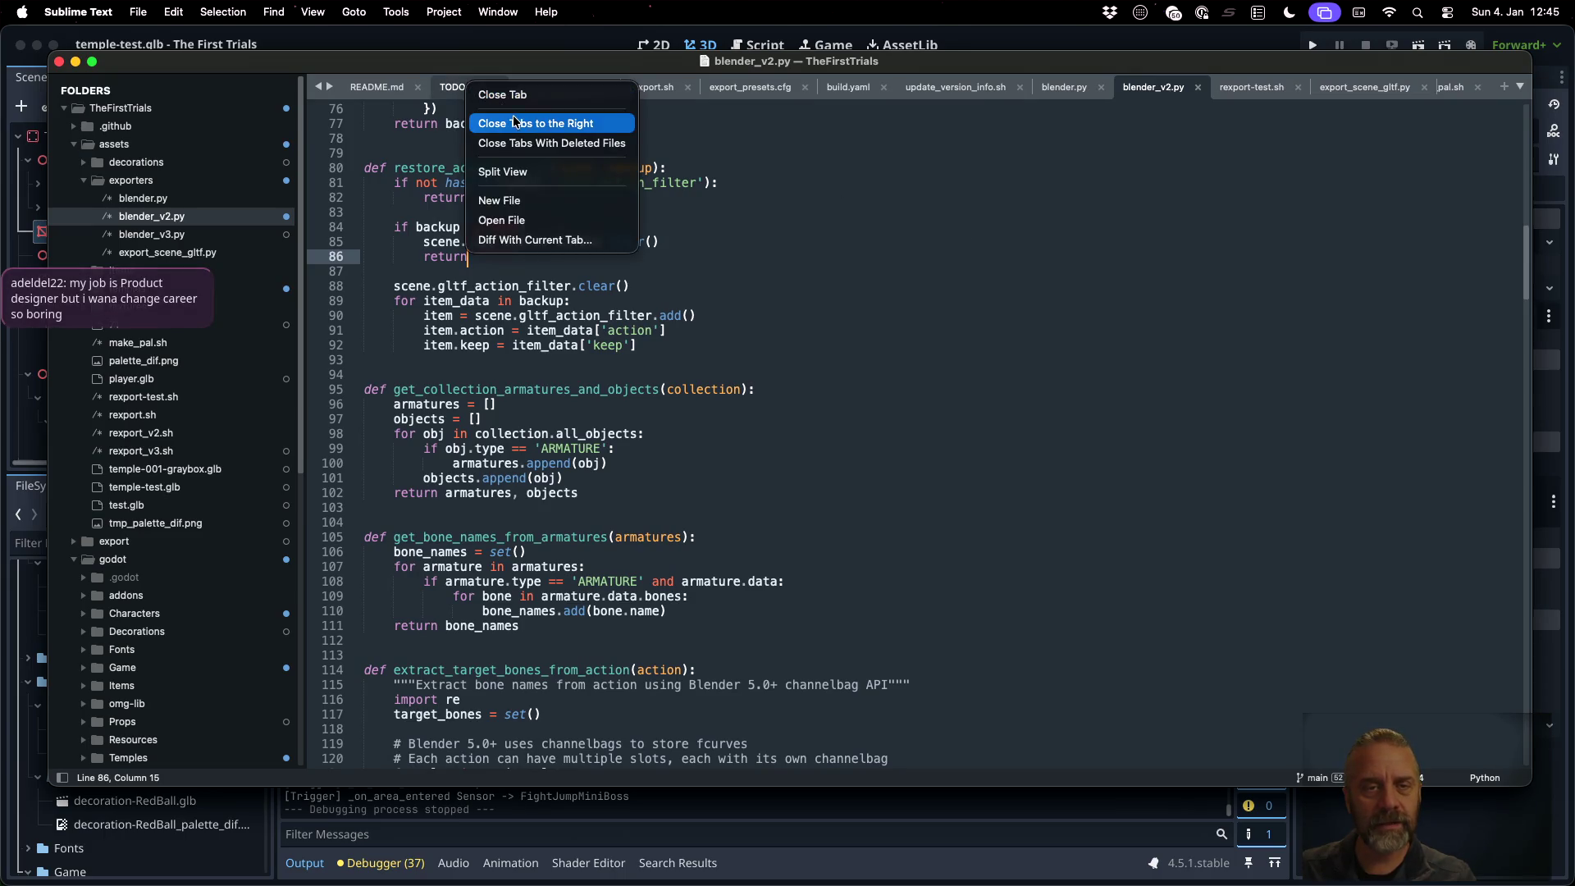
{"action": "left_click", "coordinate": [537, 123]}
{"action": "left_click", "coordinate": [696, 196]}
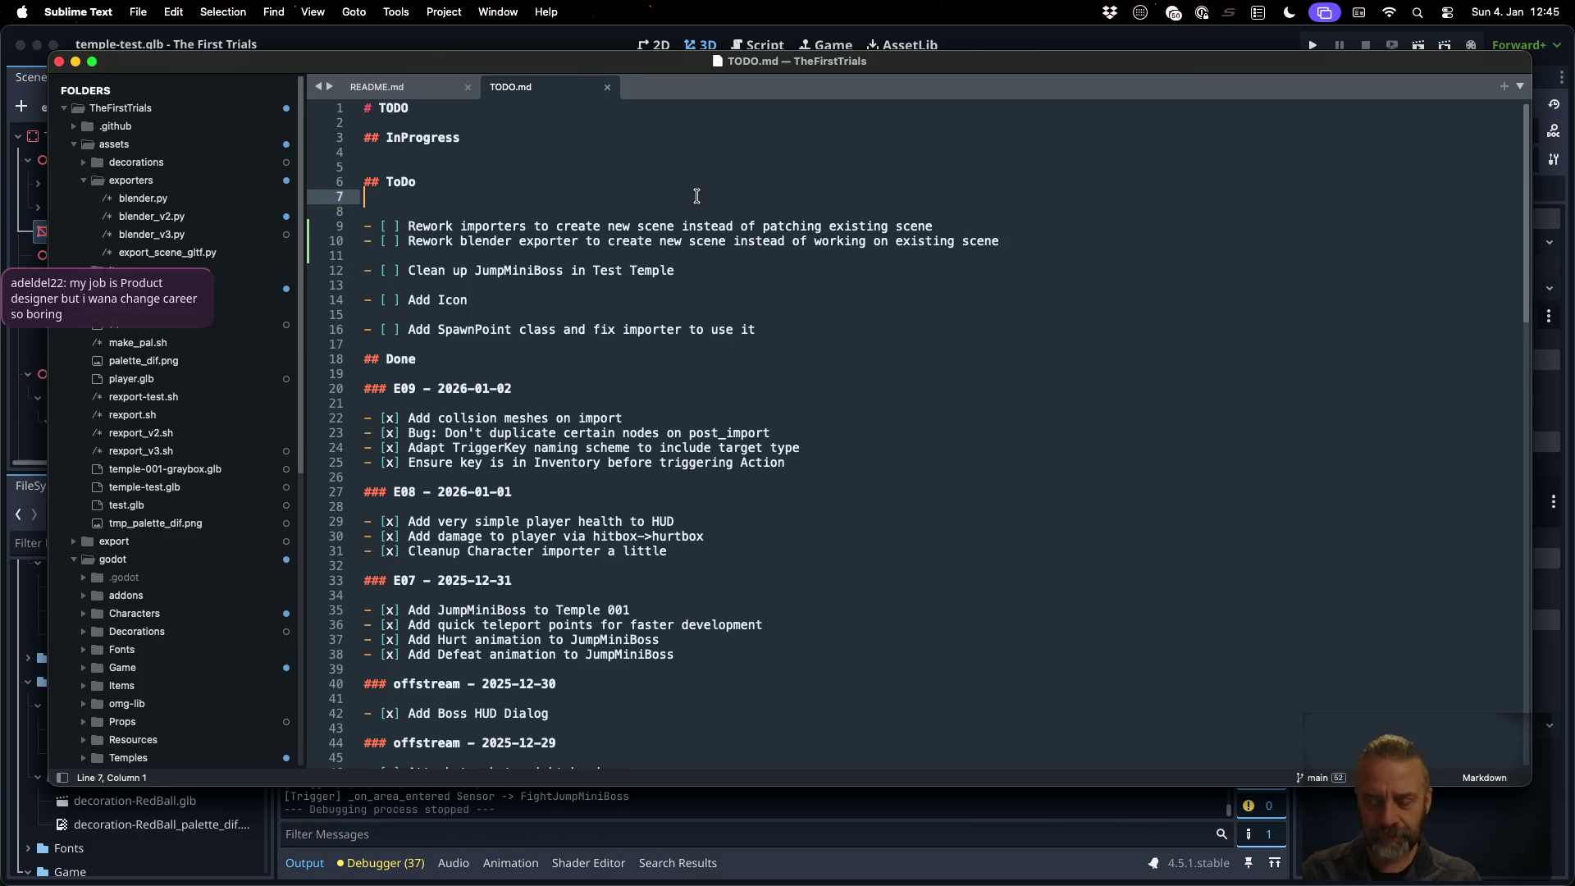
{"action": "key", "text": "super+p"}
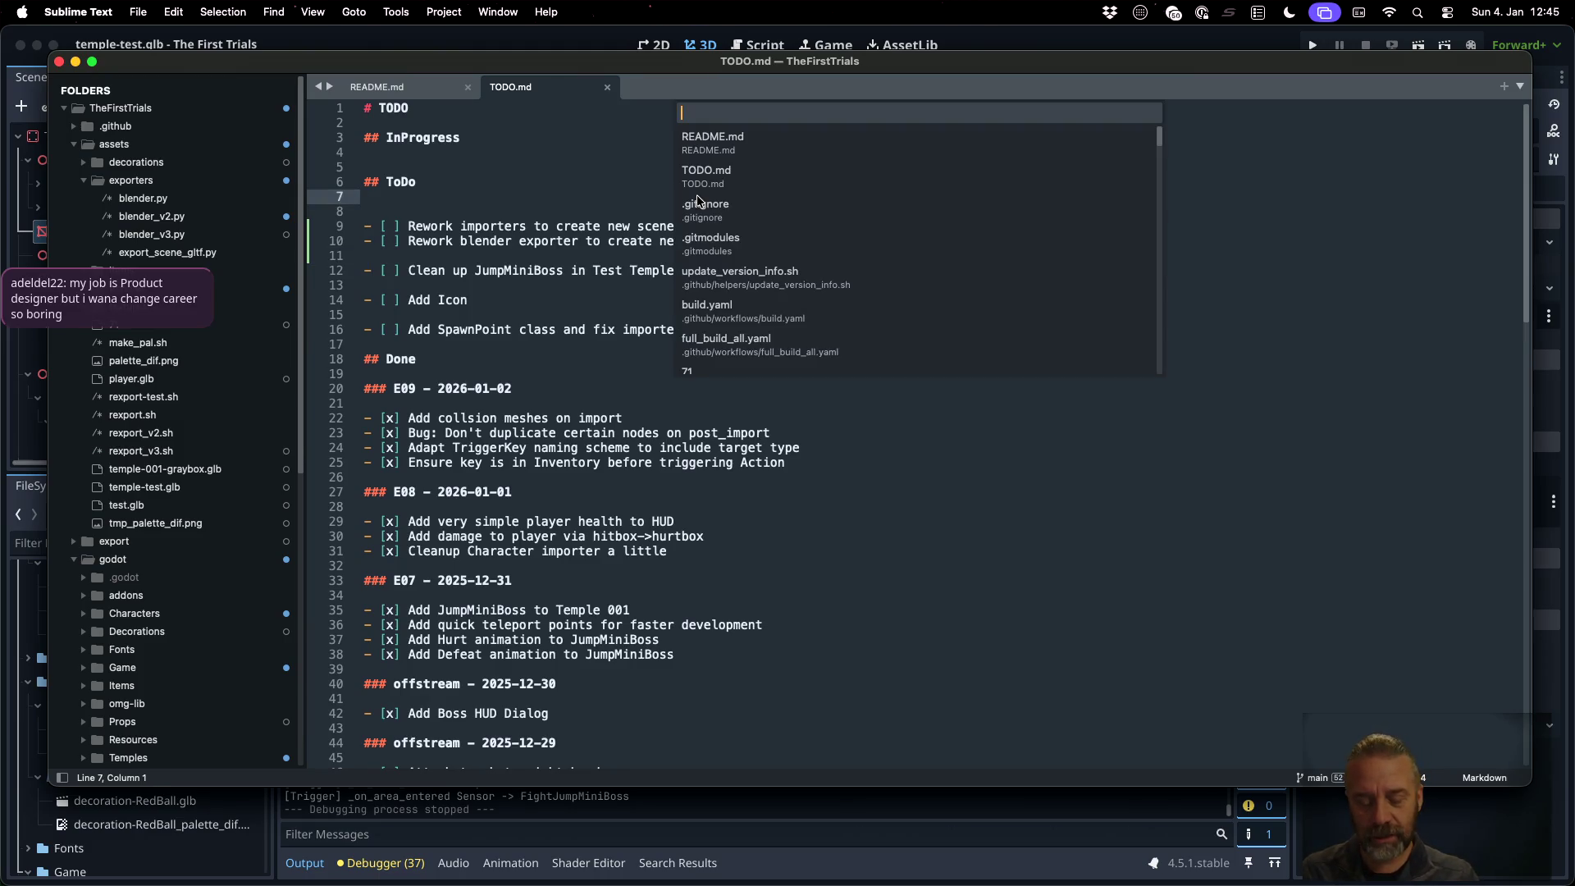
In rexport_v3.sh, change blender_v2.py to blender_v3.py on line 48 and save
{"action": "type", "text": "rex"}
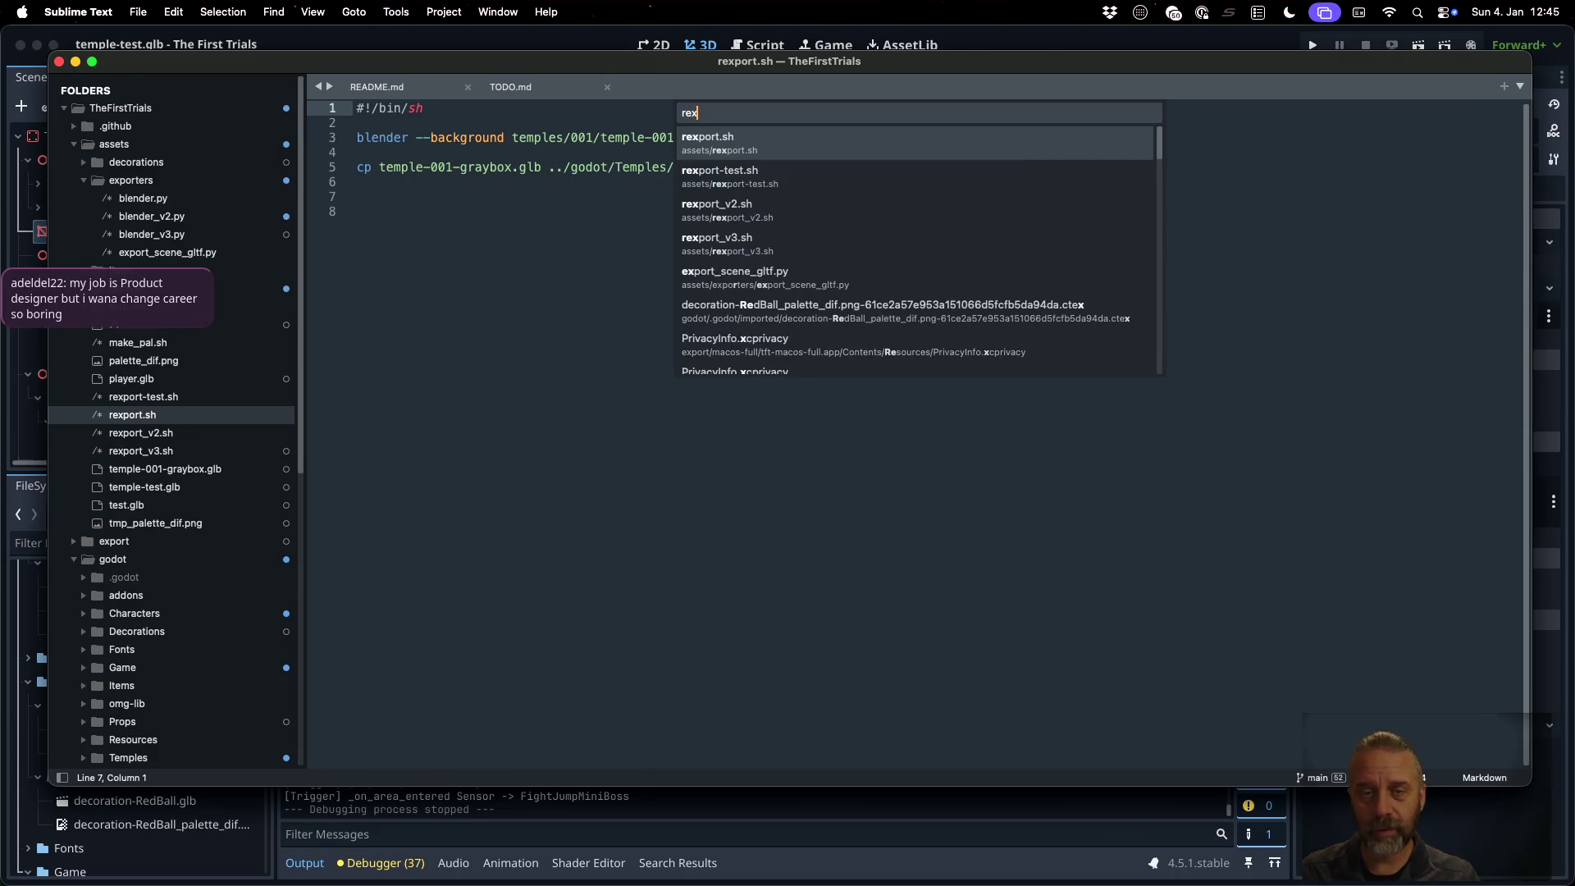
{"action": "key", "text": "Down"}
{"action": "key", "text": "Down"}
{"action": "key", "text": "Down"}
{"action": "key", "text": "Return"}
{"action": "scroll", "coordinate": [757, 489], "scroll_direction": "down", "scroll_amount": 2}
{"action": "scroll", "coordinate": [757, 489], "scroll_direction": "down", "scroll_amount": 4}
{"action": "left_click", "coordinate": [838, 567]}
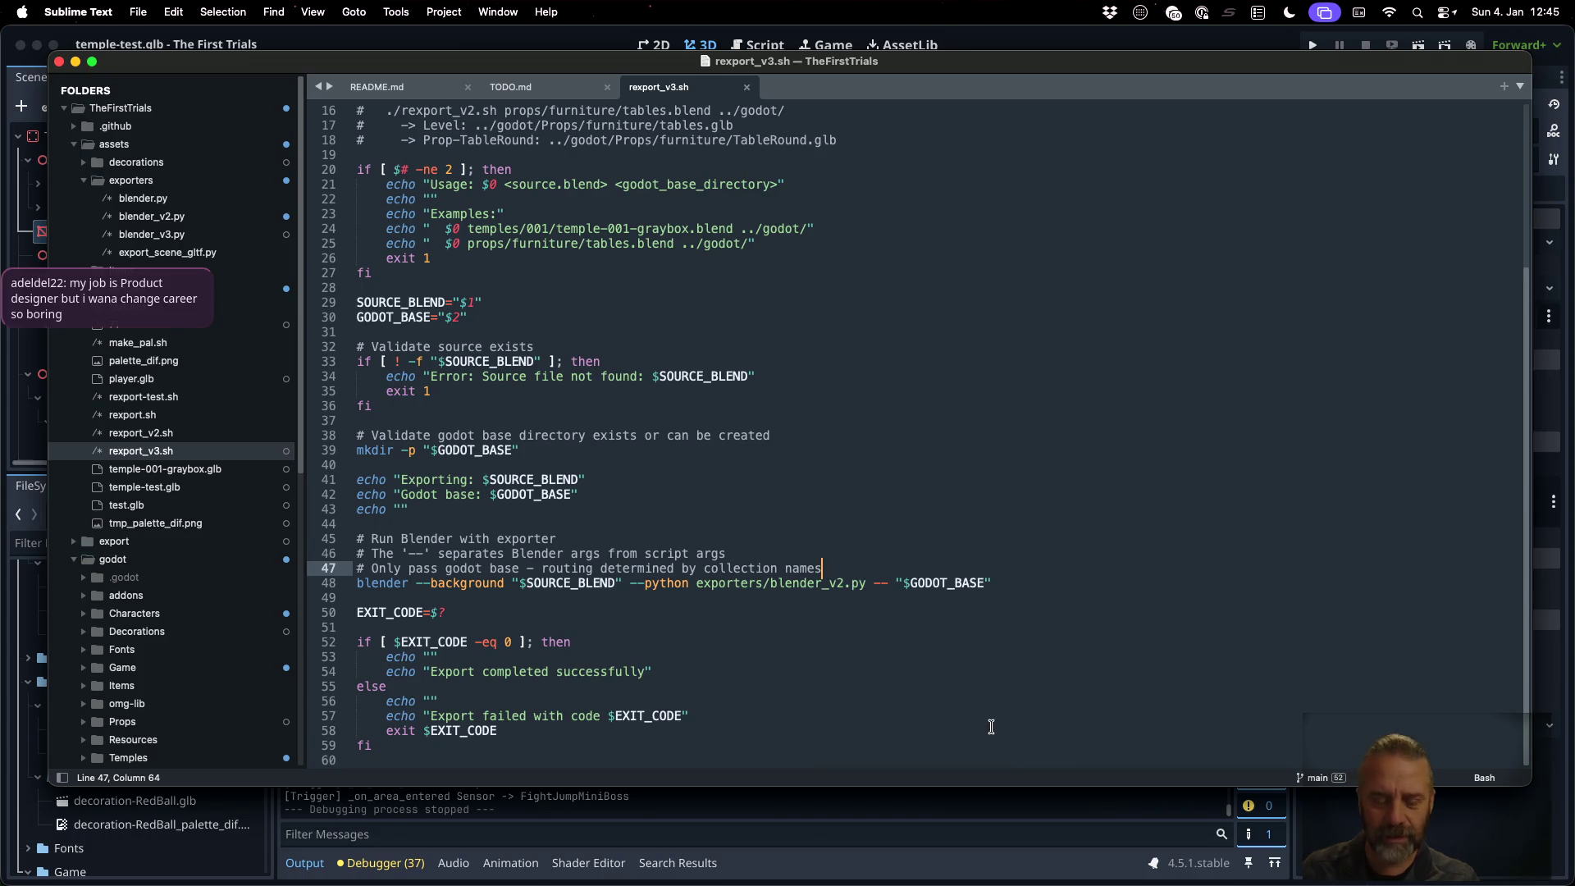
{"action": "key", "text": "Down"}
{"action": "key", "text": "Right"}
{"action": "key", "text": "Right"}
{"action": "key", "text": "Right"}
{"action": "key", "text": "BackSpace"}
{"action": "type", "text": "3"}
{"action": "key", "text": "super+s"}
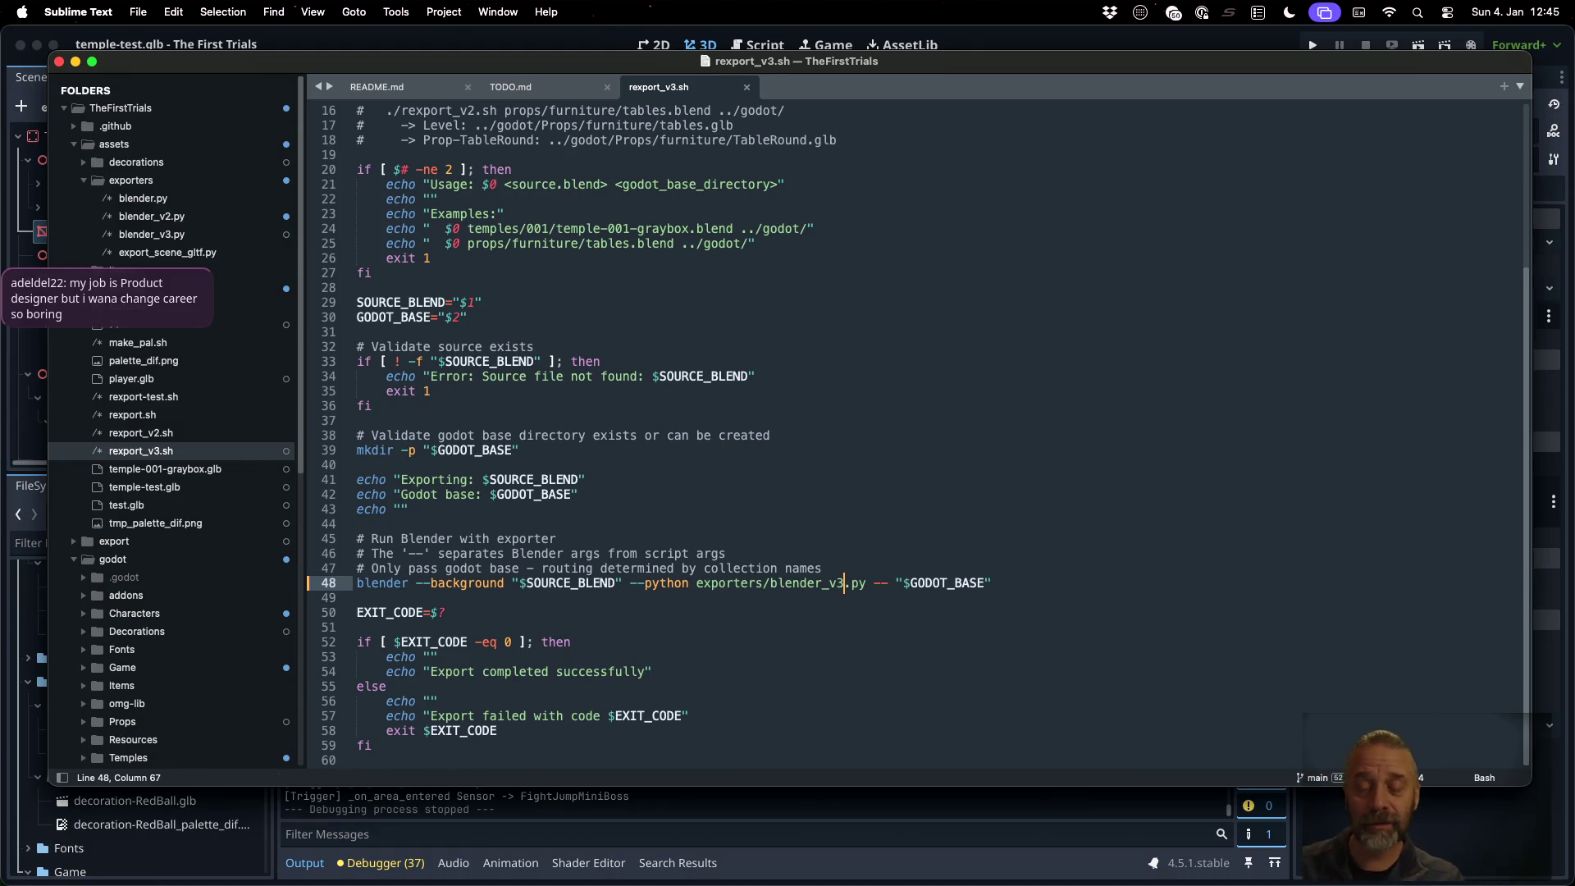
Rerun the RedBall export in the terminal using the updated rexport_v3.sh script
{"action": "left_click", "coordinate": [1031, 532]}
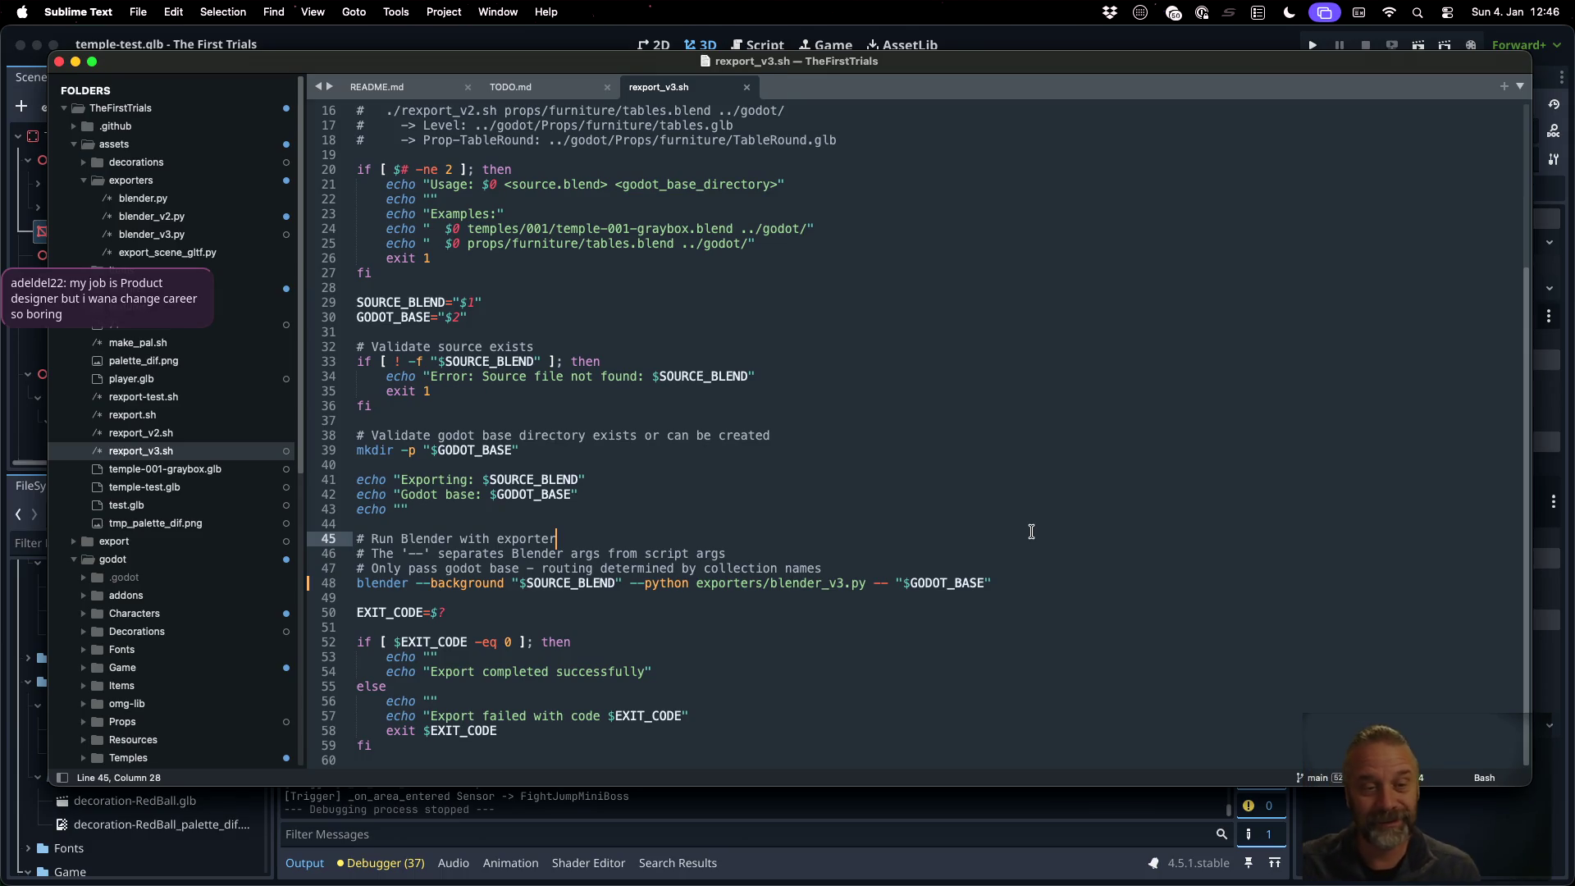
{"action": "key", "text": "super+Tab"}
{"action": "key", "text": "super+Tab"}
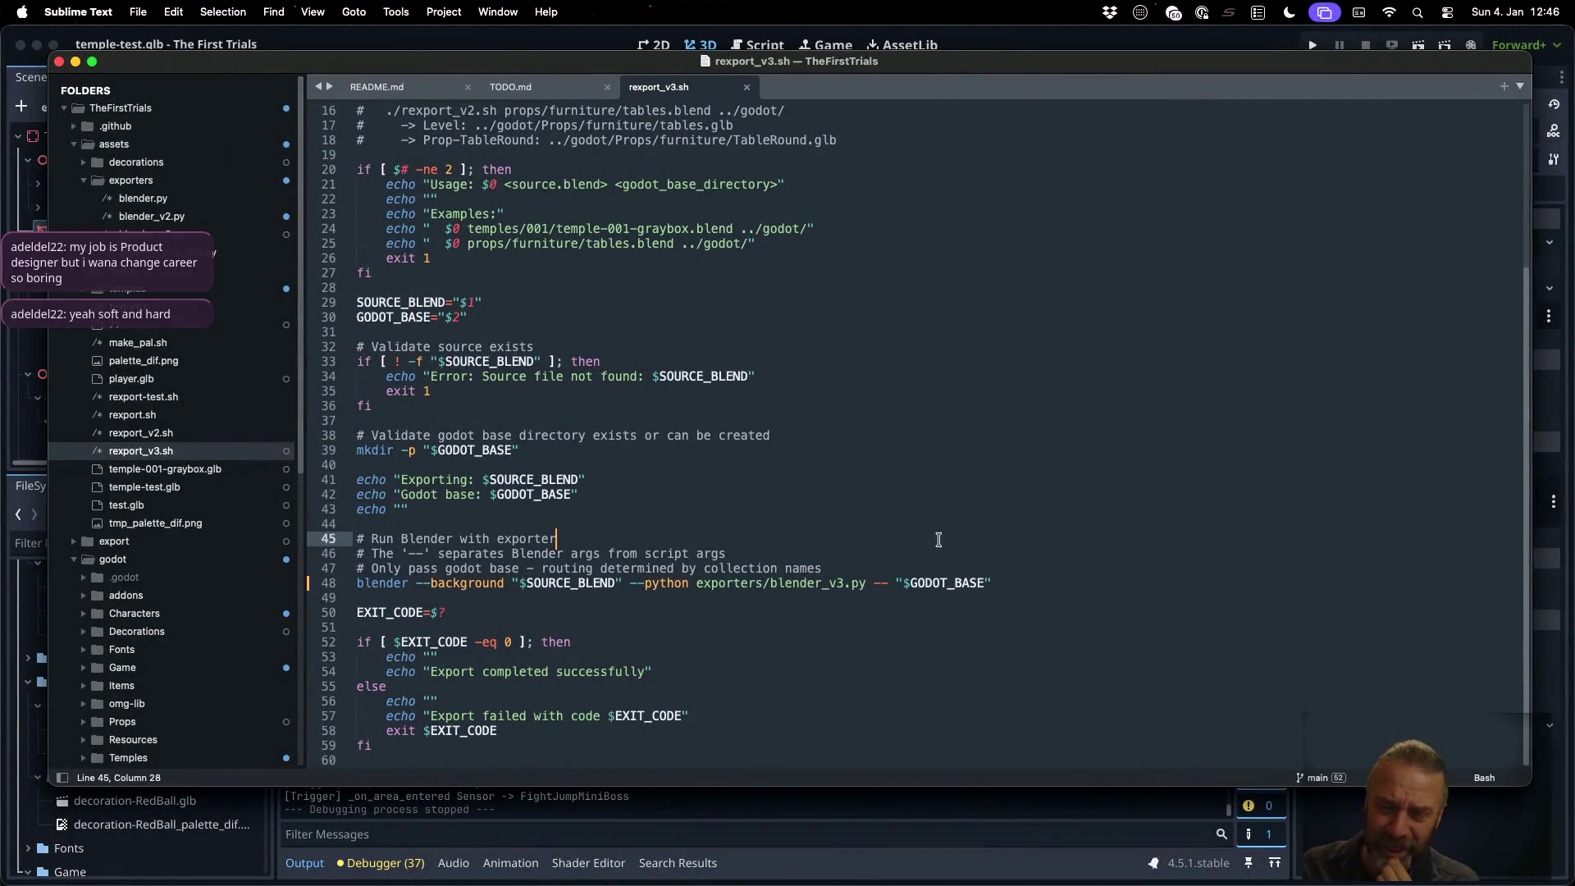
{"action": "left_click", "coordinate": [875, 563]}
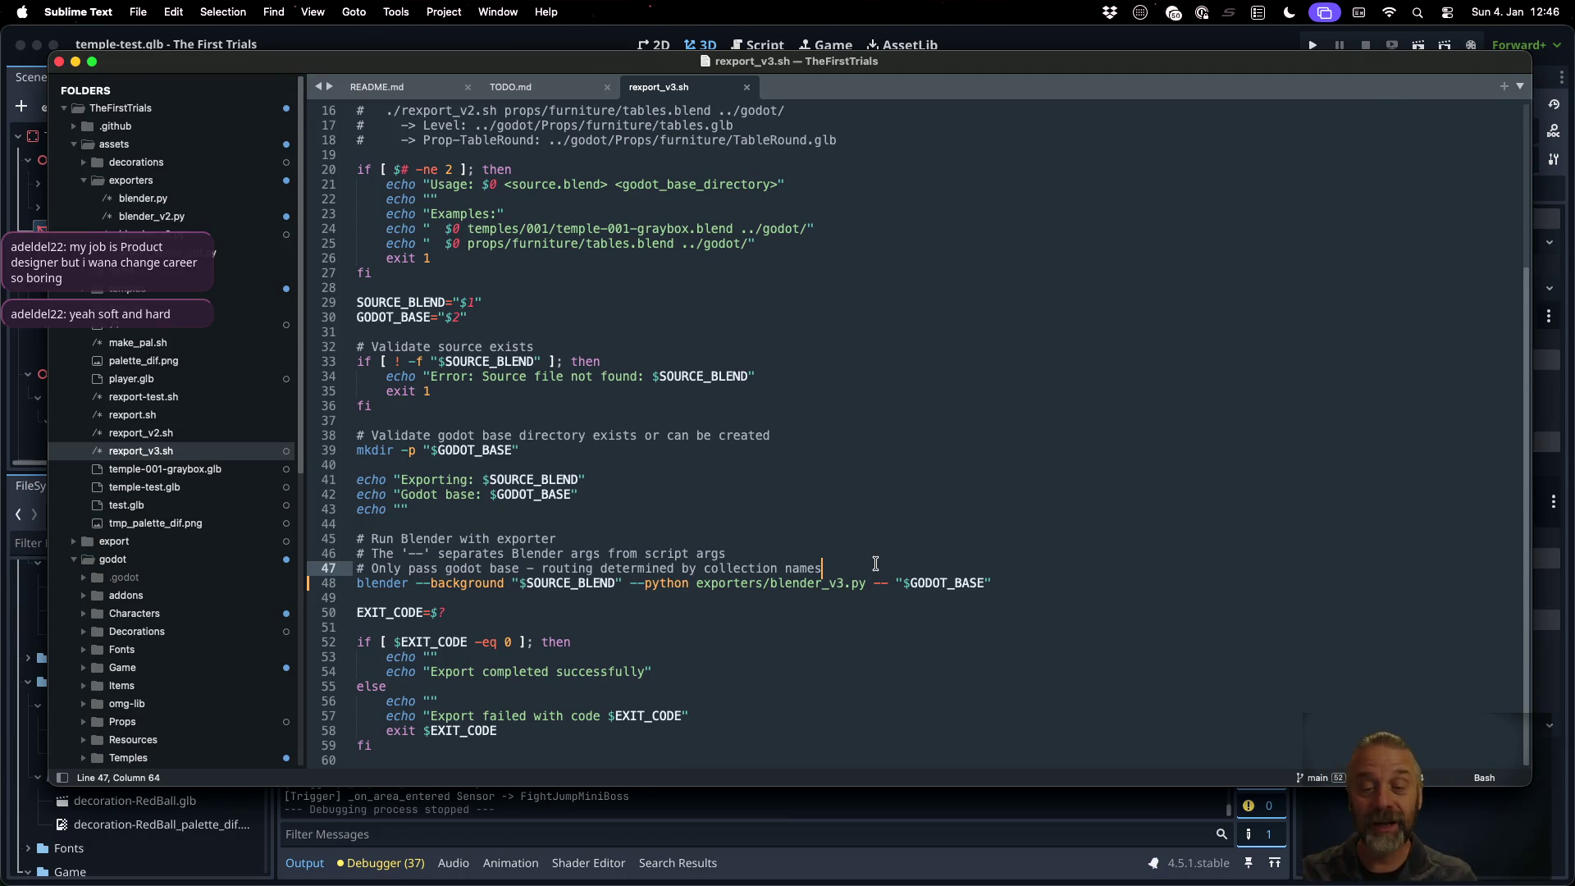
{"action": "key", "text": "Down"}
{"action": "key", "text": "super+Tab"}
{"action": "key", "text": "Up"}
{"action": "key", "text": "Up"}
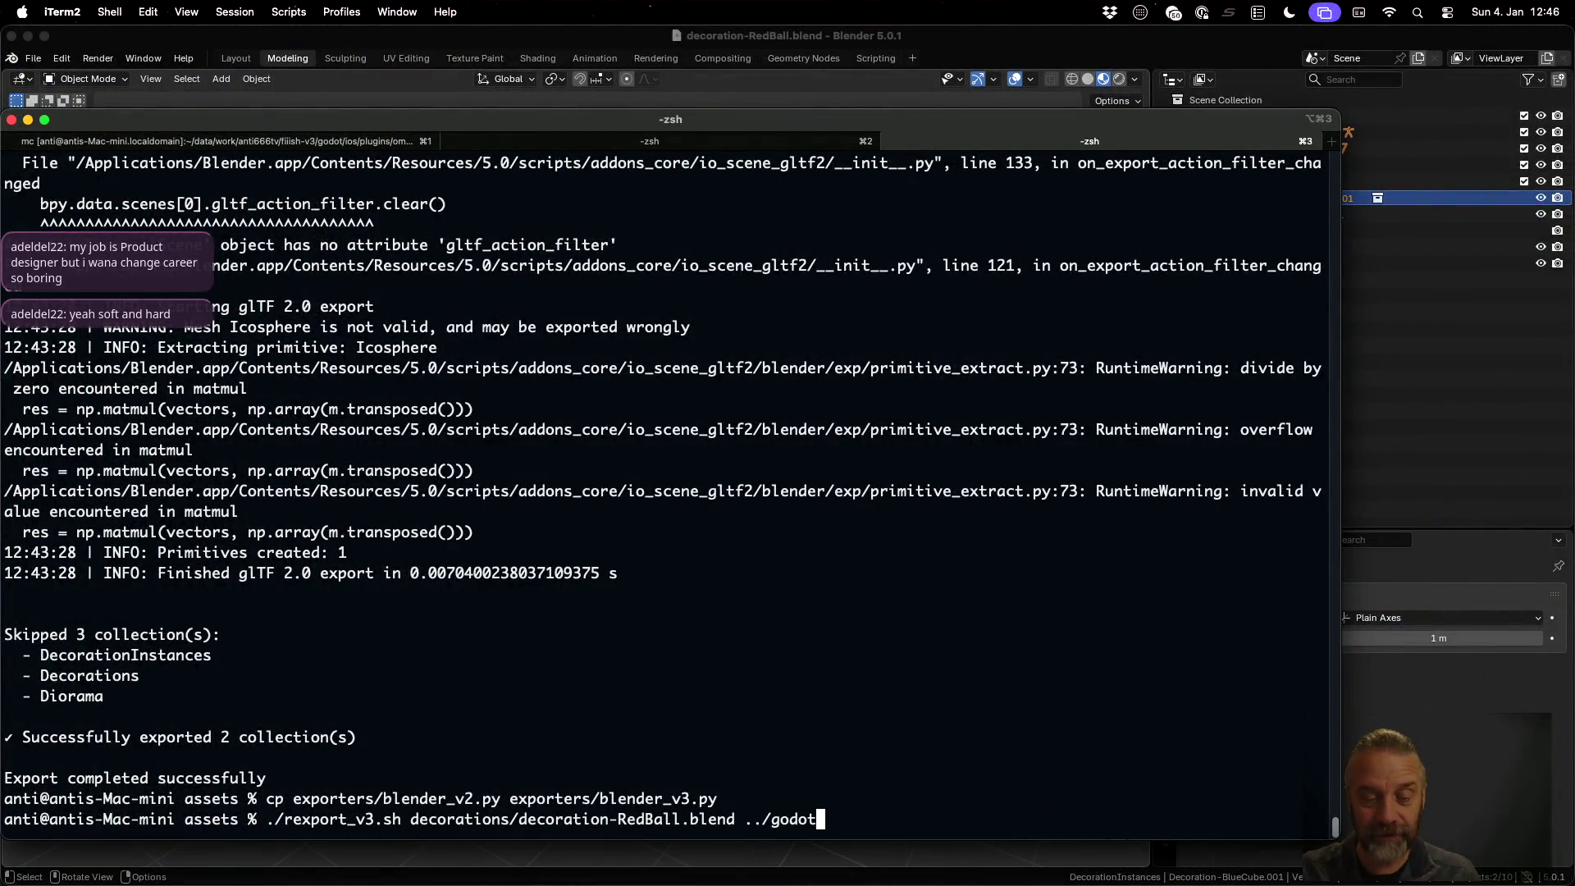
{"action": "key", "text": "Return"}
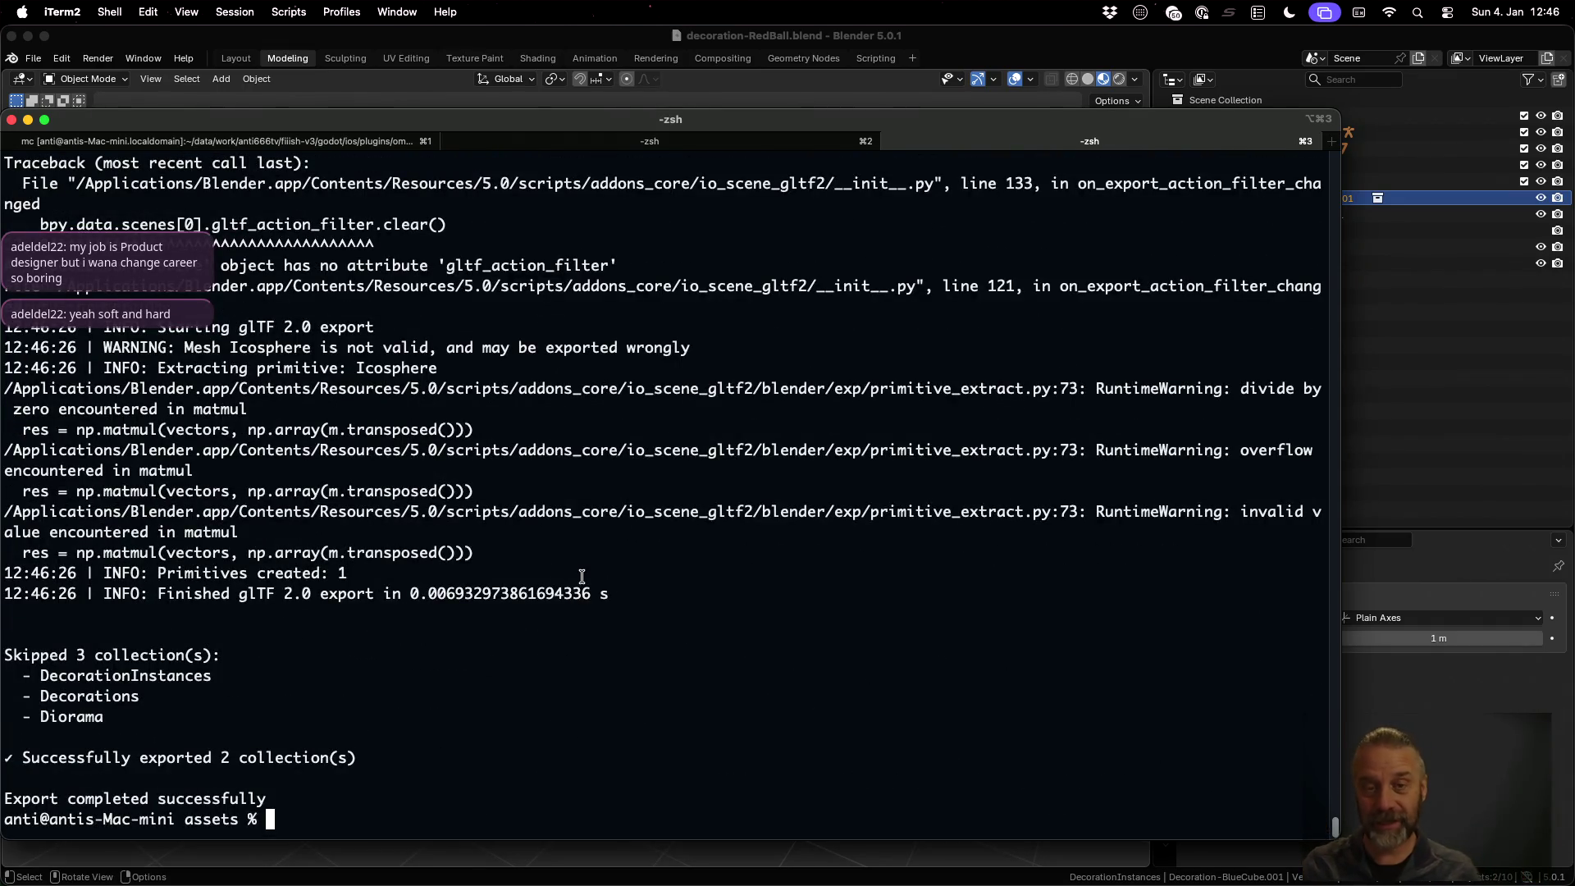
{"action": "key", "text": "super+Tab"}
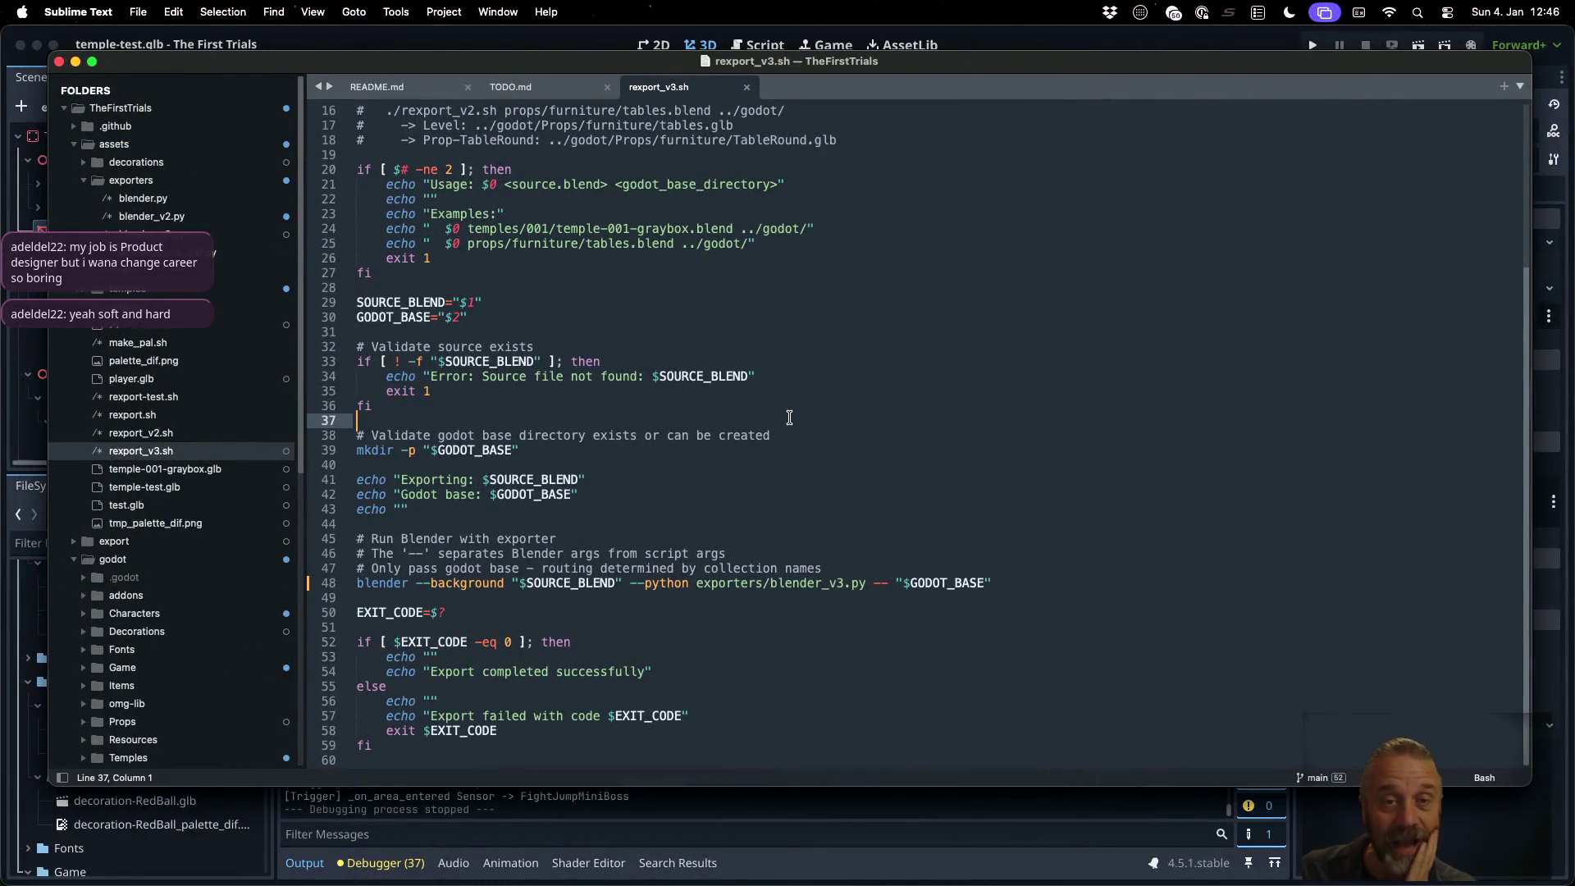
Open blender_v3.py with 'ble3' and highlight the collection variable in its loop
{"action": "key", "text": "super+p"}
{"action": "type", "text": "ble3"}
{"action": "key", "text": "Return"}
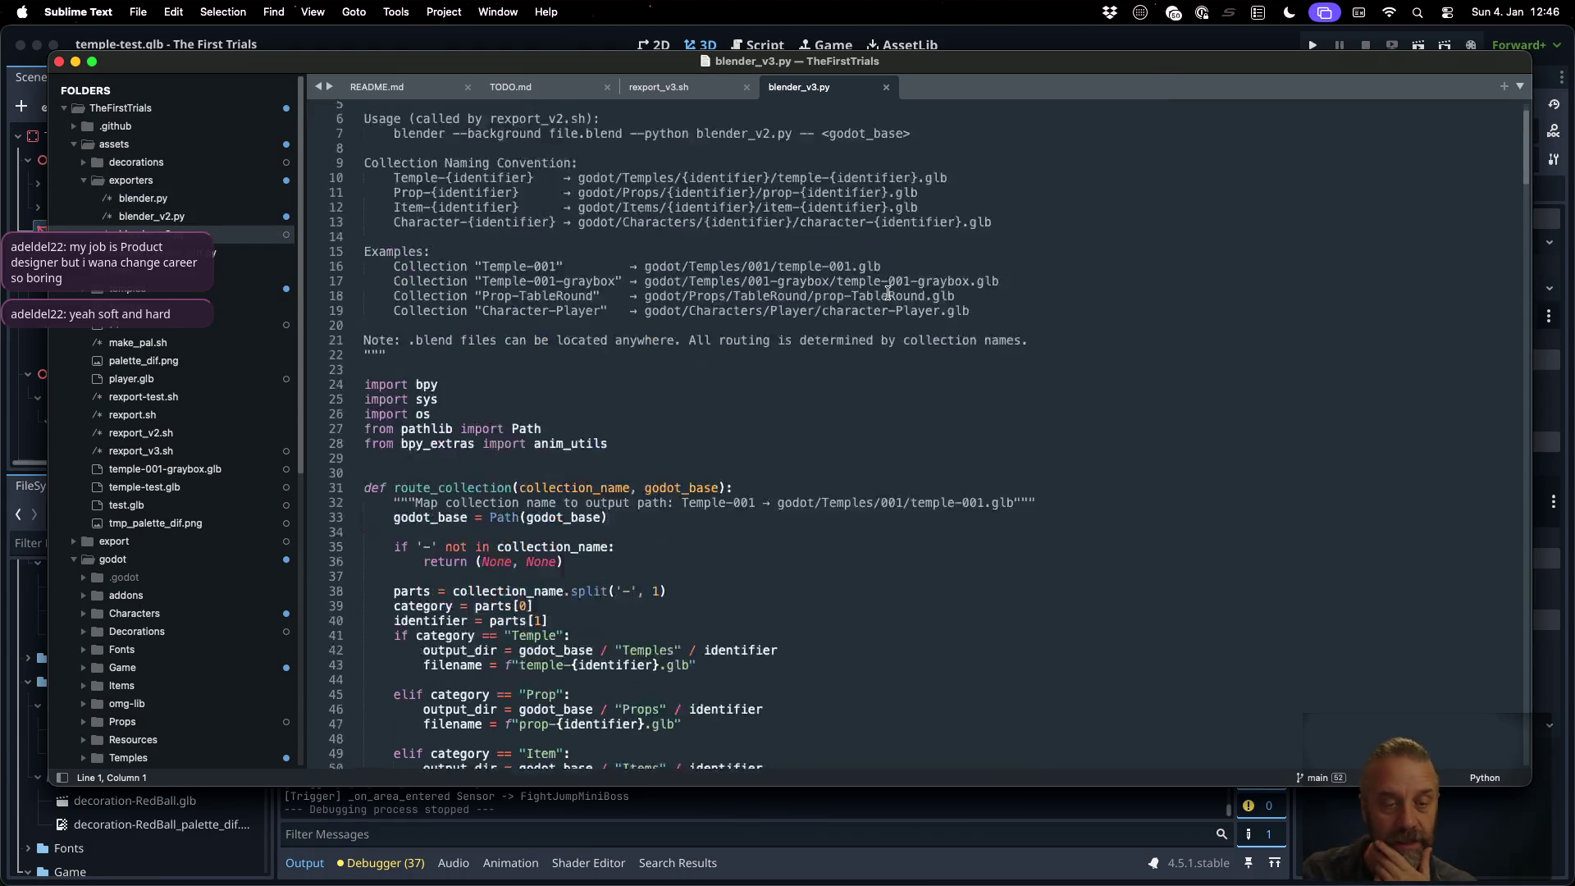
{"action": "scroll", "coordinate": [888, 292], "scroll_direction": "down", "scroll_amount": 20}
{"action": "scroll", "coordinate": [852, 479], "scroll_direction": "down", "scroll_amount": 20}
{"action": "scroll", "coordinate": [852, 480], "scroll_direction": "down", "scroll_amount": 10}
{"action": "scroll", "coordinate": [852, 480], "scroll_direction": "up", "scroll_amount": 20}
{"action": "scroll", "coordinate": [852, 479], "scroll_direction": "down", "scroll_amount": 9}
{"action": "scroll", "coordinate": [852, 480], "scroll_direction": "down", "scroll_amount": 20}
{"action": "scroll", "coordinate": [852, 480], "scroll_direction": "down", "scroll_amount": 20}
{"action": "scroll", "coordinate": [852, 480], "scroll_direction": "up", "scroll_amount": 4}
{"action": "scroll", "coordinate": [675, 426], "scroll_direction": "down", "scroll_amount": 4}
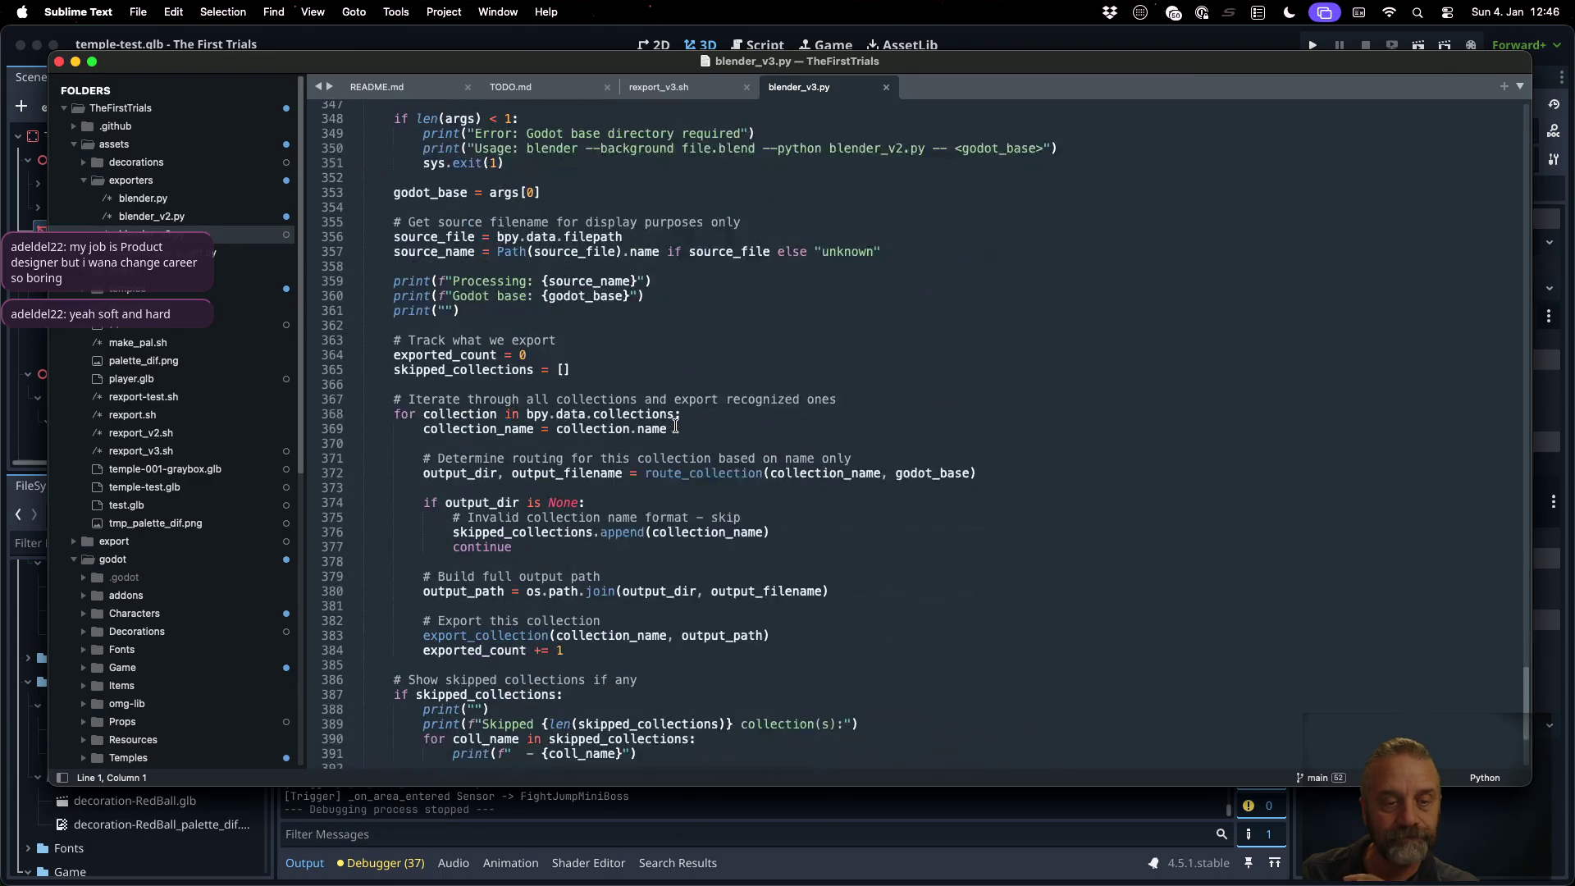
{"action": "double_click", "coordinate": [493, 413]}
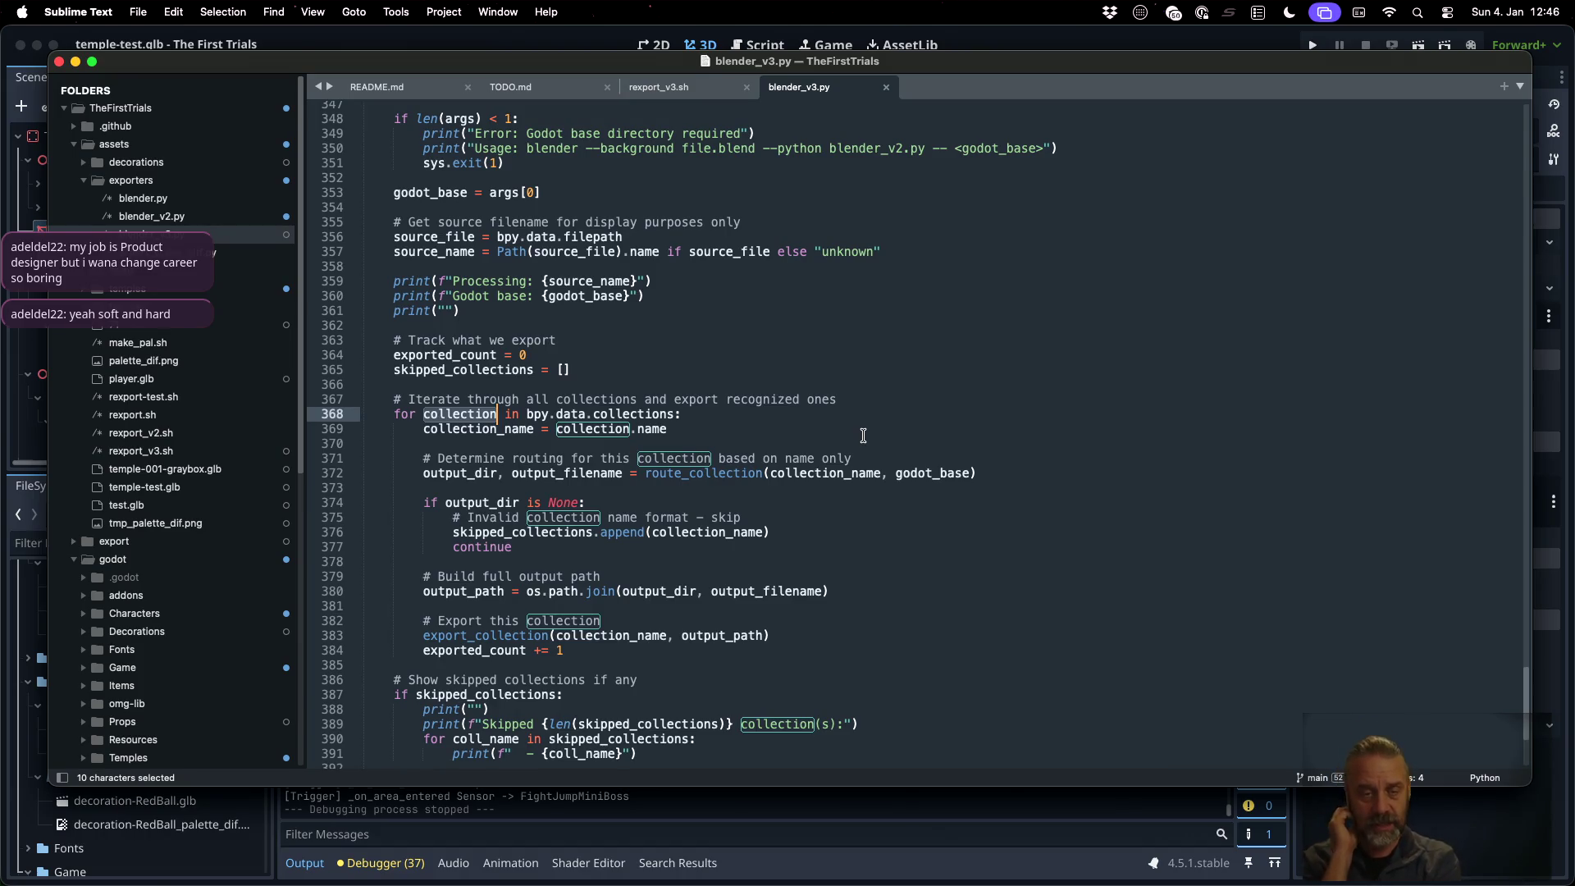
Jump from the export_collection call on line 383 to its definition
{"action": "scroll", "coordinate": [863, 435], "scroll_direction": "down", "scroll_amount": 1}
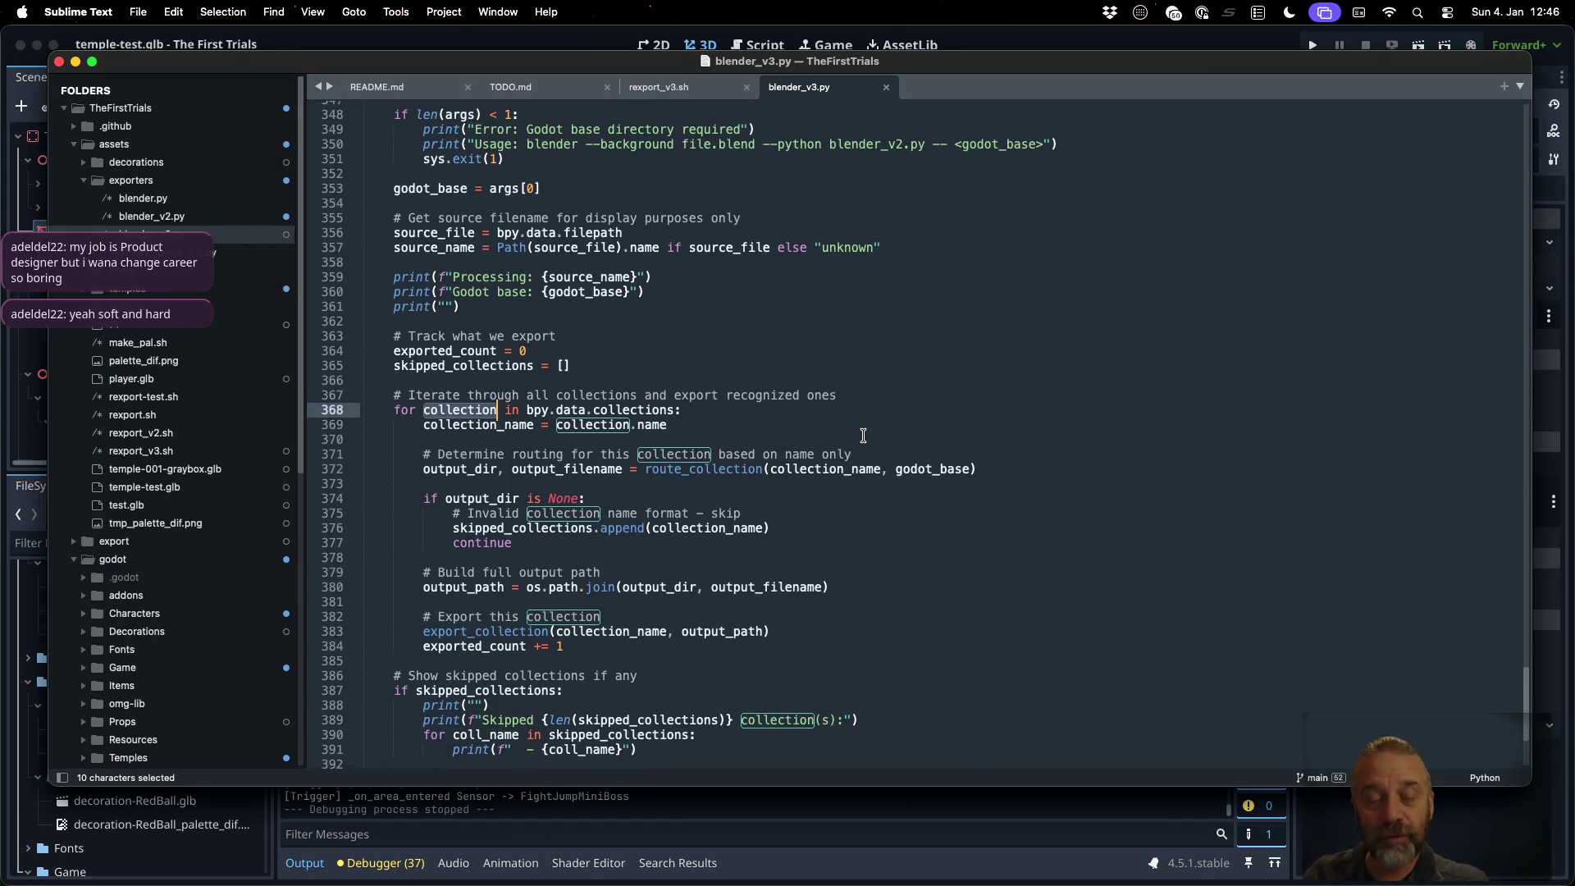
{"action": "scroll", "coordinate": [862, 435], "scroll_direction": "down", "scroll_amount": 3}
{"action": "double_click", "coordinate": [495, 531]}
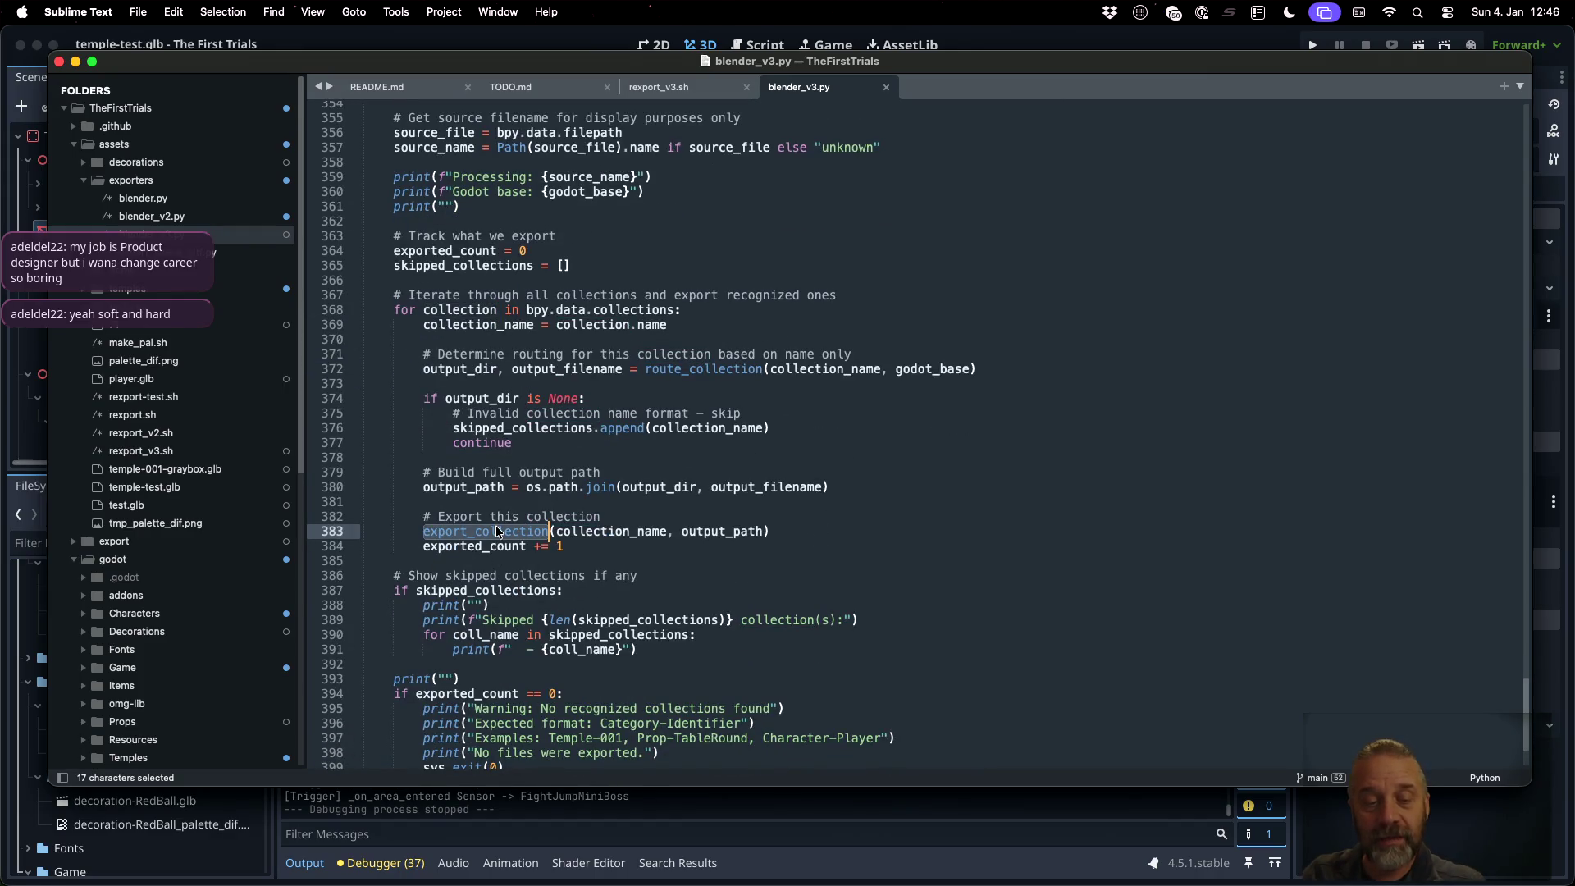
{"action": "right_click", "coordinate": [495, 530]}
{"action": "left_click", "coordinate": [531, 547]}
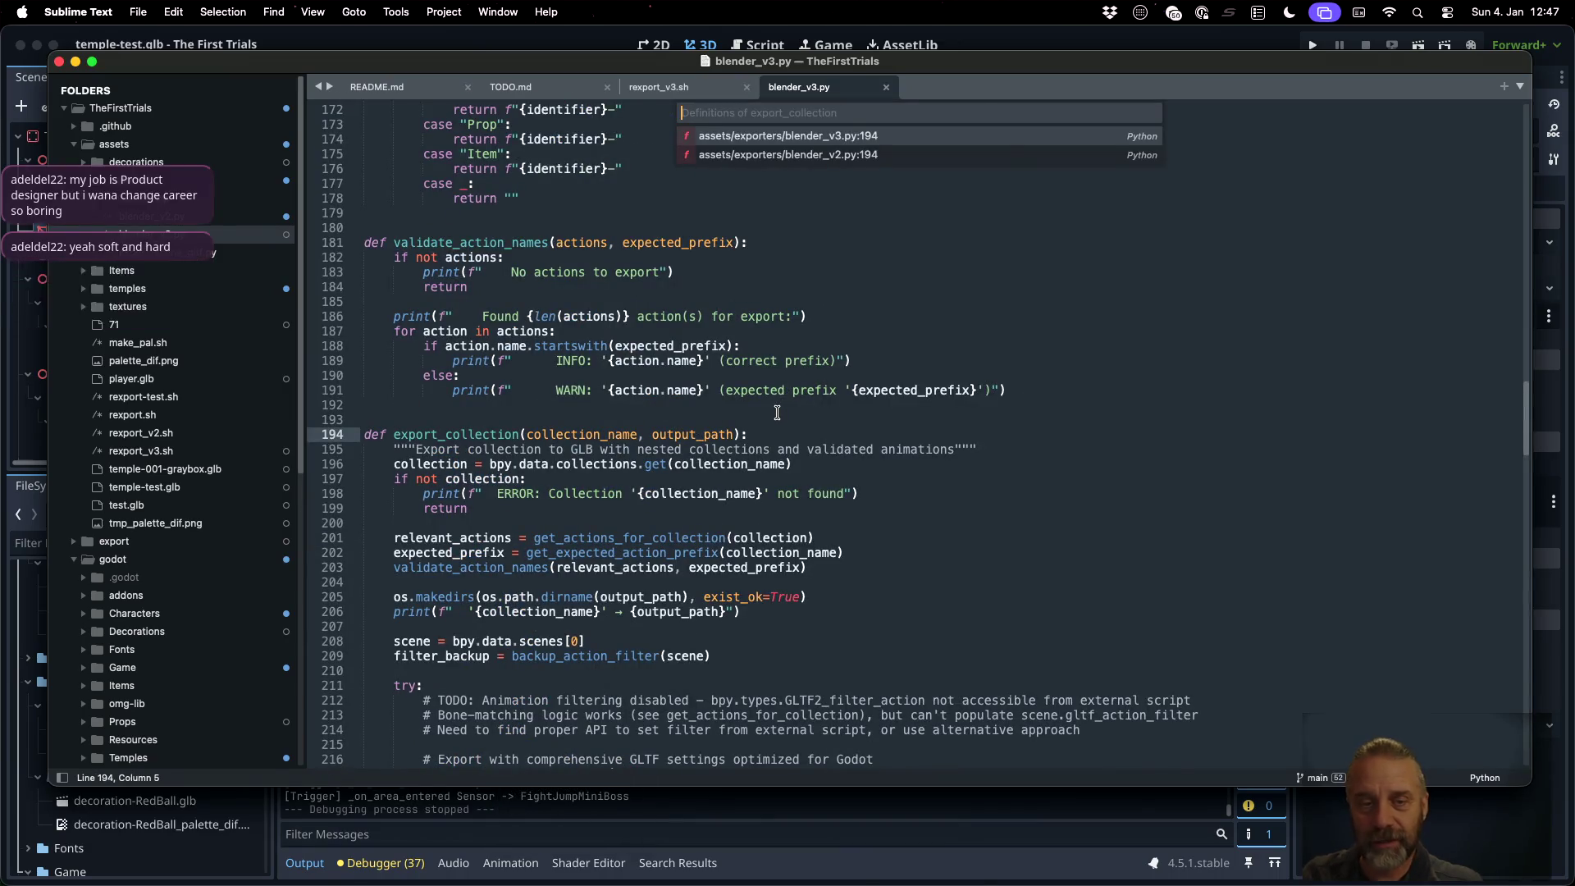
{"action": "key", "text": "Escape"}
Trace relevant_actions, expected_prefix and collection_name into the glTF export settings, then return to Blender
{"action": "scroll", "coordinate": [777, 413], "scroll_direction": "down", "scroll_amount": 2}
{"action": "scroll", "coordinate": [770, 414], "scroll_direction": "down", "scroll_amount": 3}
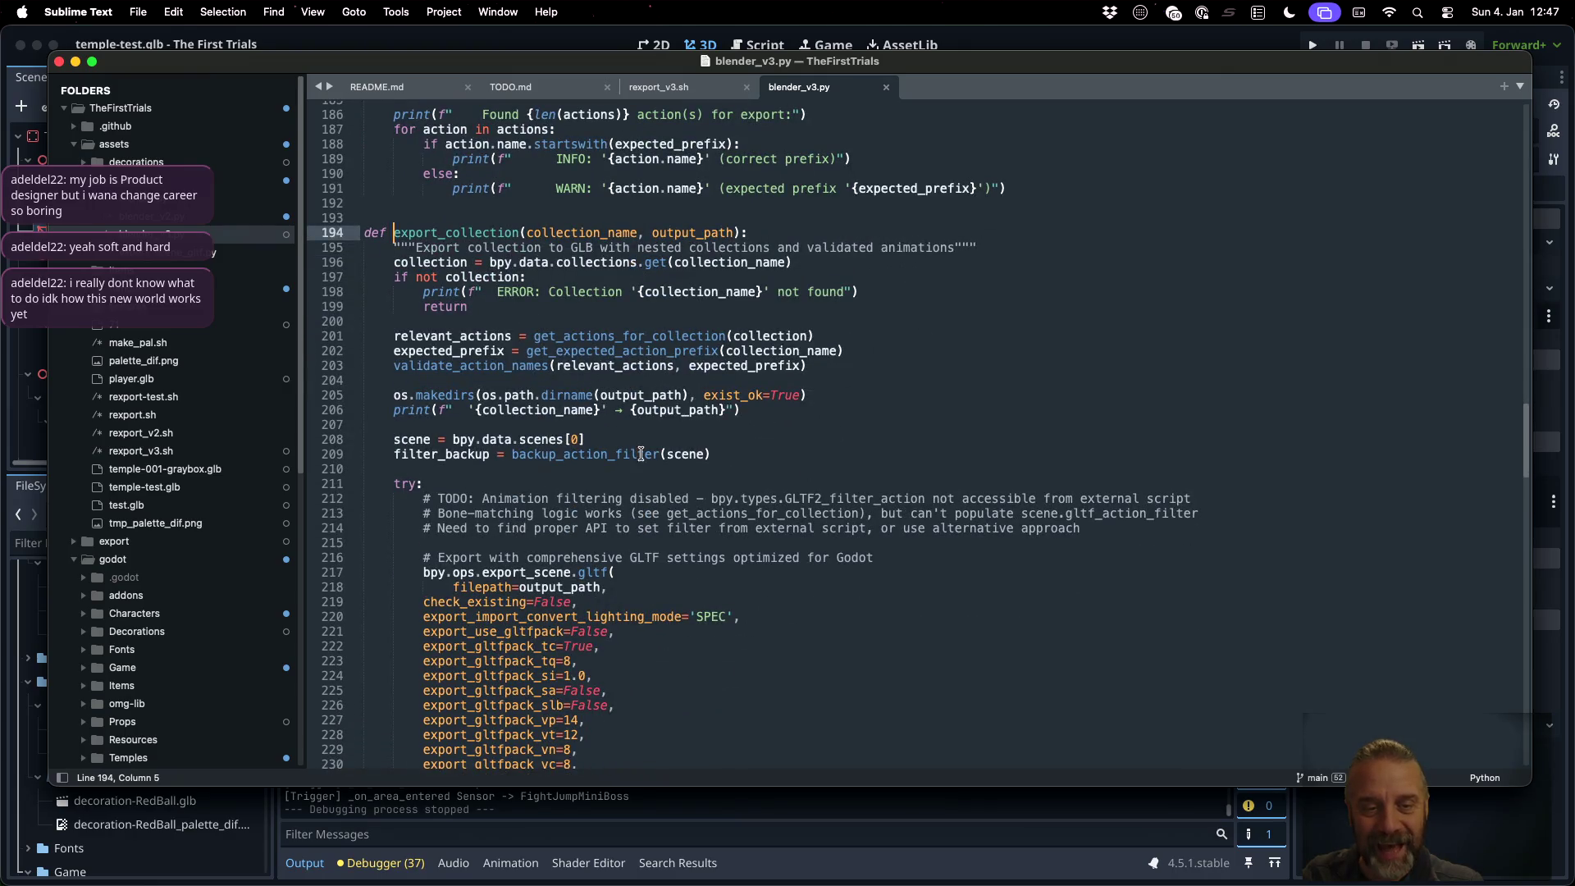
{"action": "scroll", "coordinate": [722, 492], "scroll_direction": "down", "scroll_amount": 1}
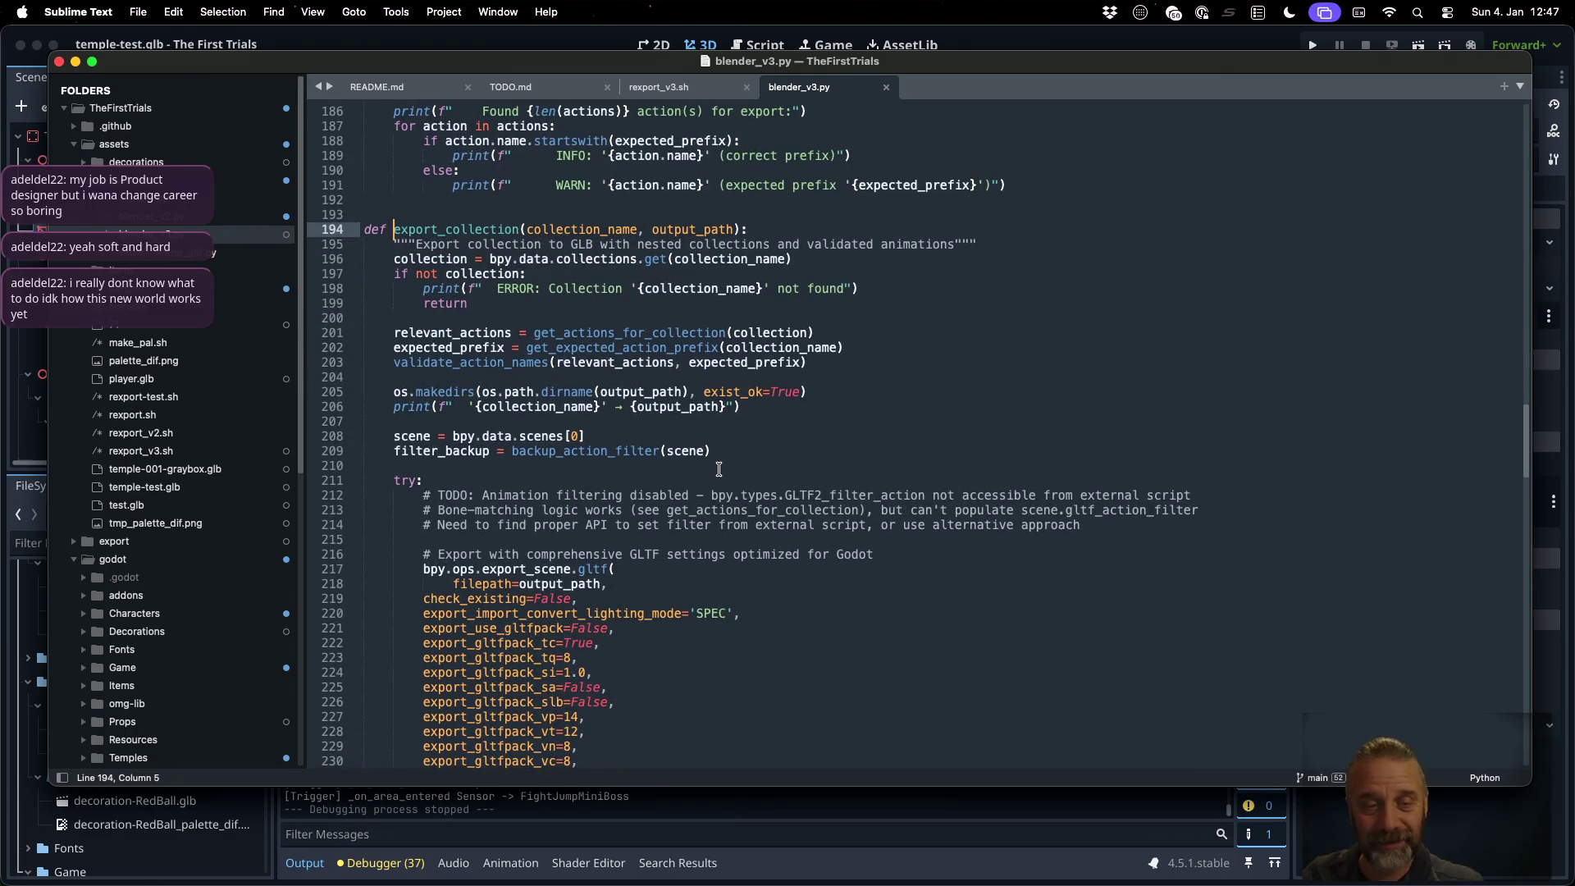
{"action": "double_click", "coordinate": [449, 333]}
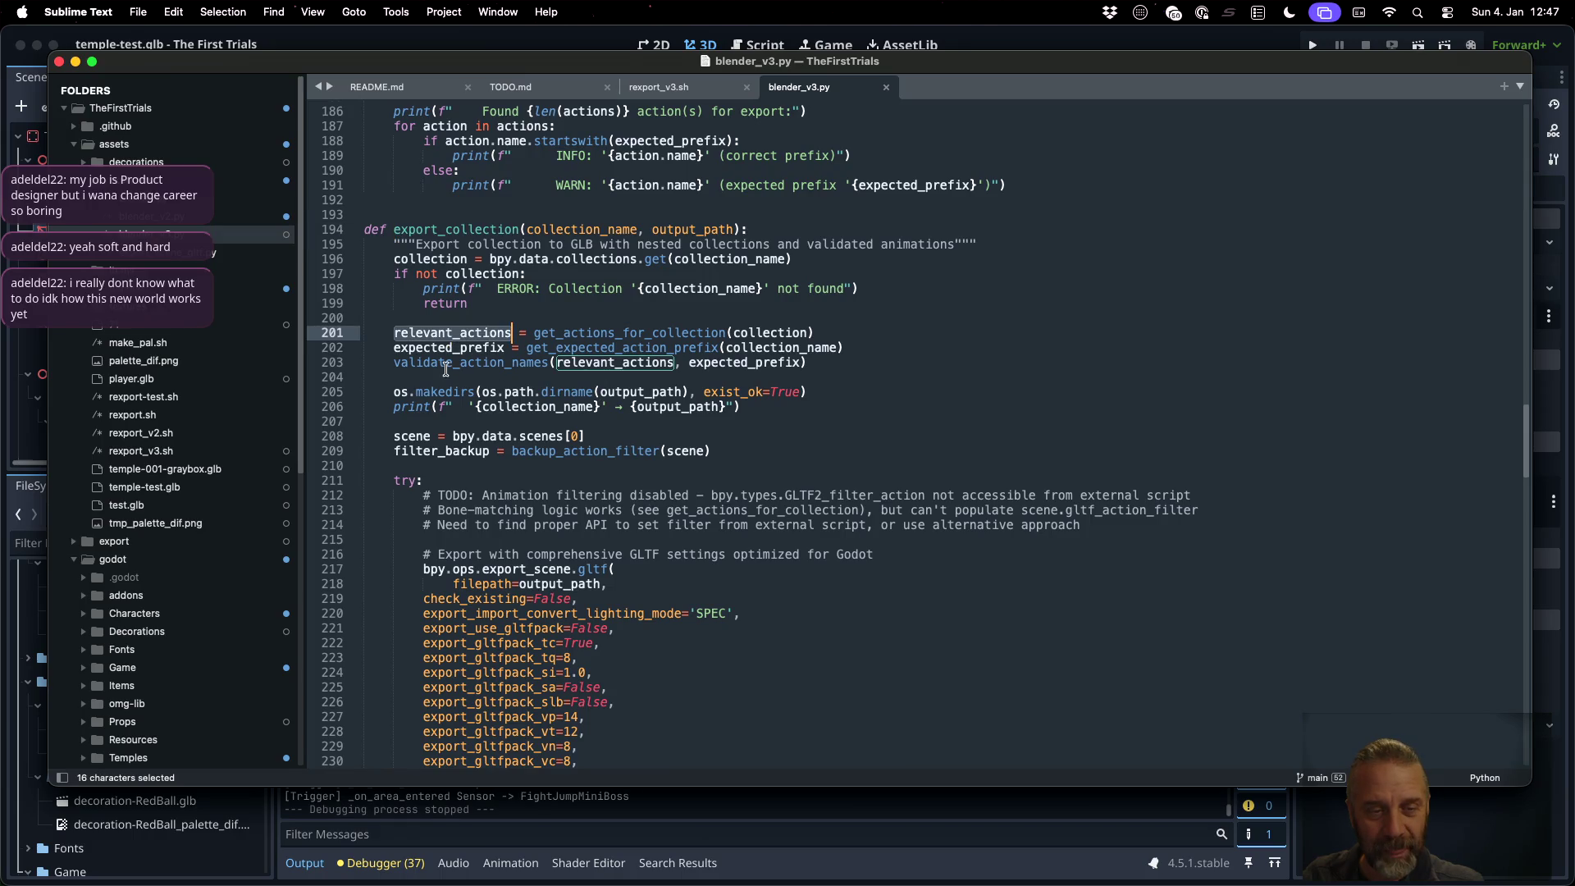
{"action": "left_click", "coordinate": [439, 347]}
{"action": "double_click", "coordinate": [439, 348]}
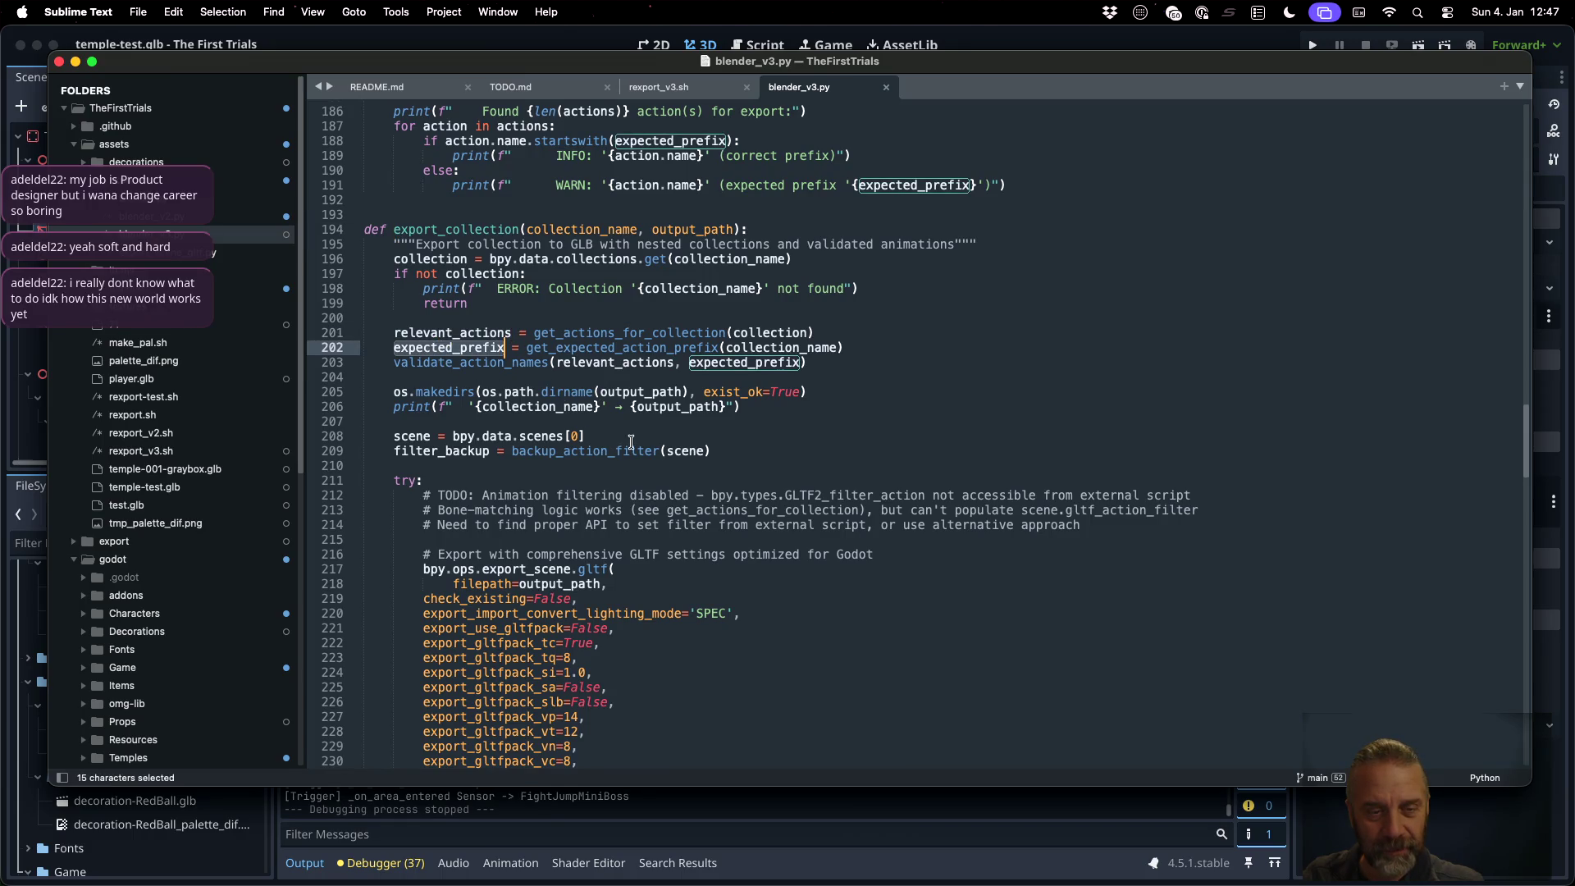
{"action": "double_click", "coordinate": [558, 407]}
{"action": "scroll", "coordinate": [680, 523], "scroll_direction": "down", "scroll_amount": 2}
{"action": "scroll", "coordinate": [680, 523], "scroll_direction": "down", "scroll_amount": 5}
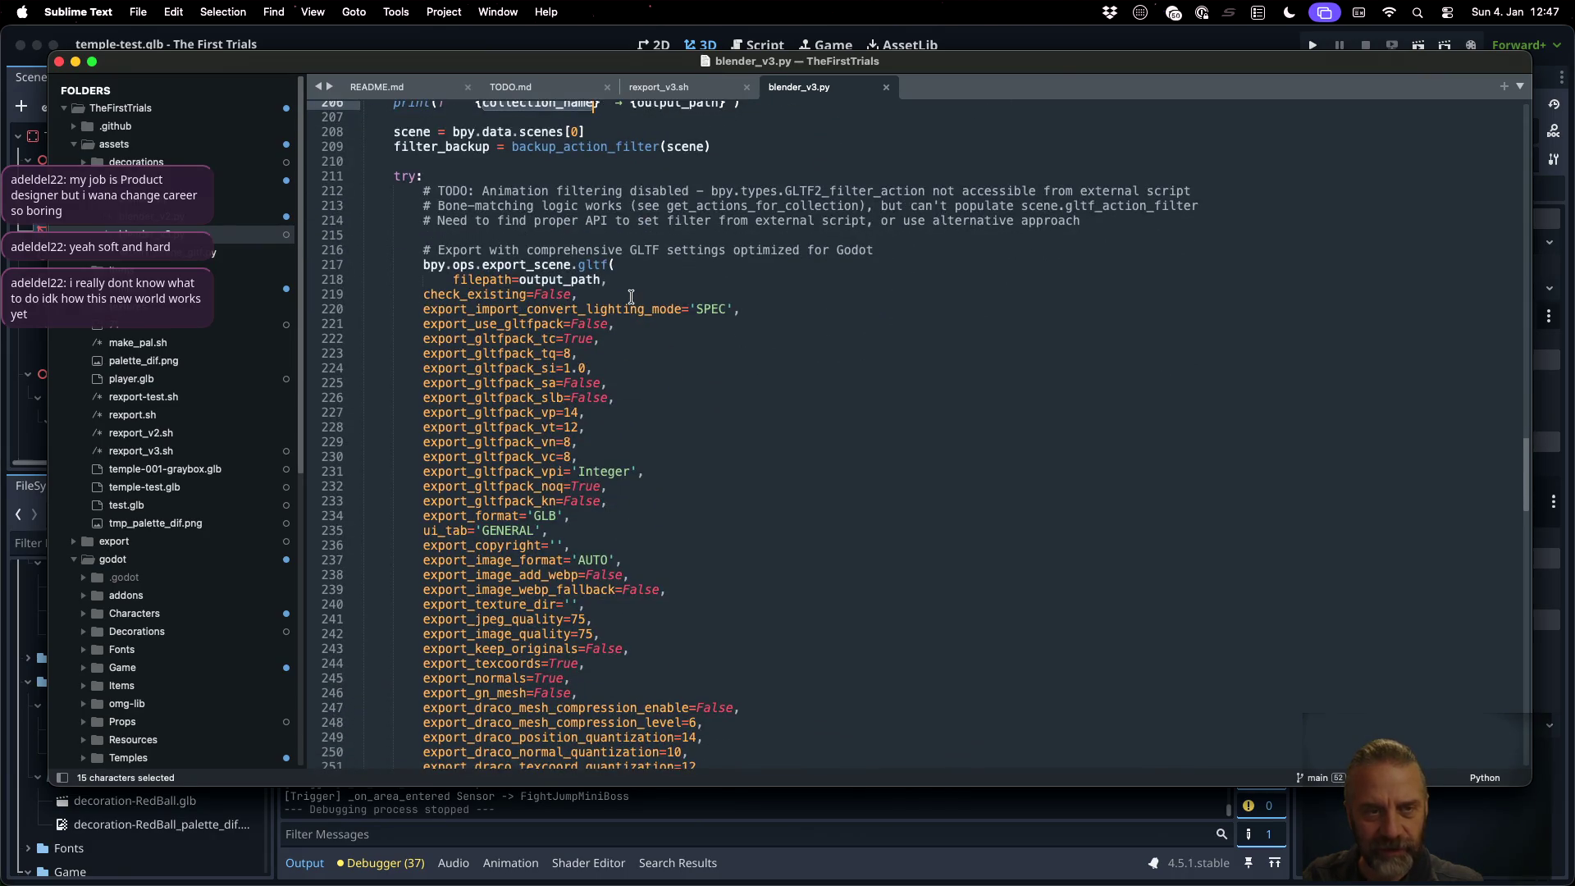
{"action": "scroll", "coordinate": [631, 296], "scroll_direction": "down", "scroll_amount": 12}
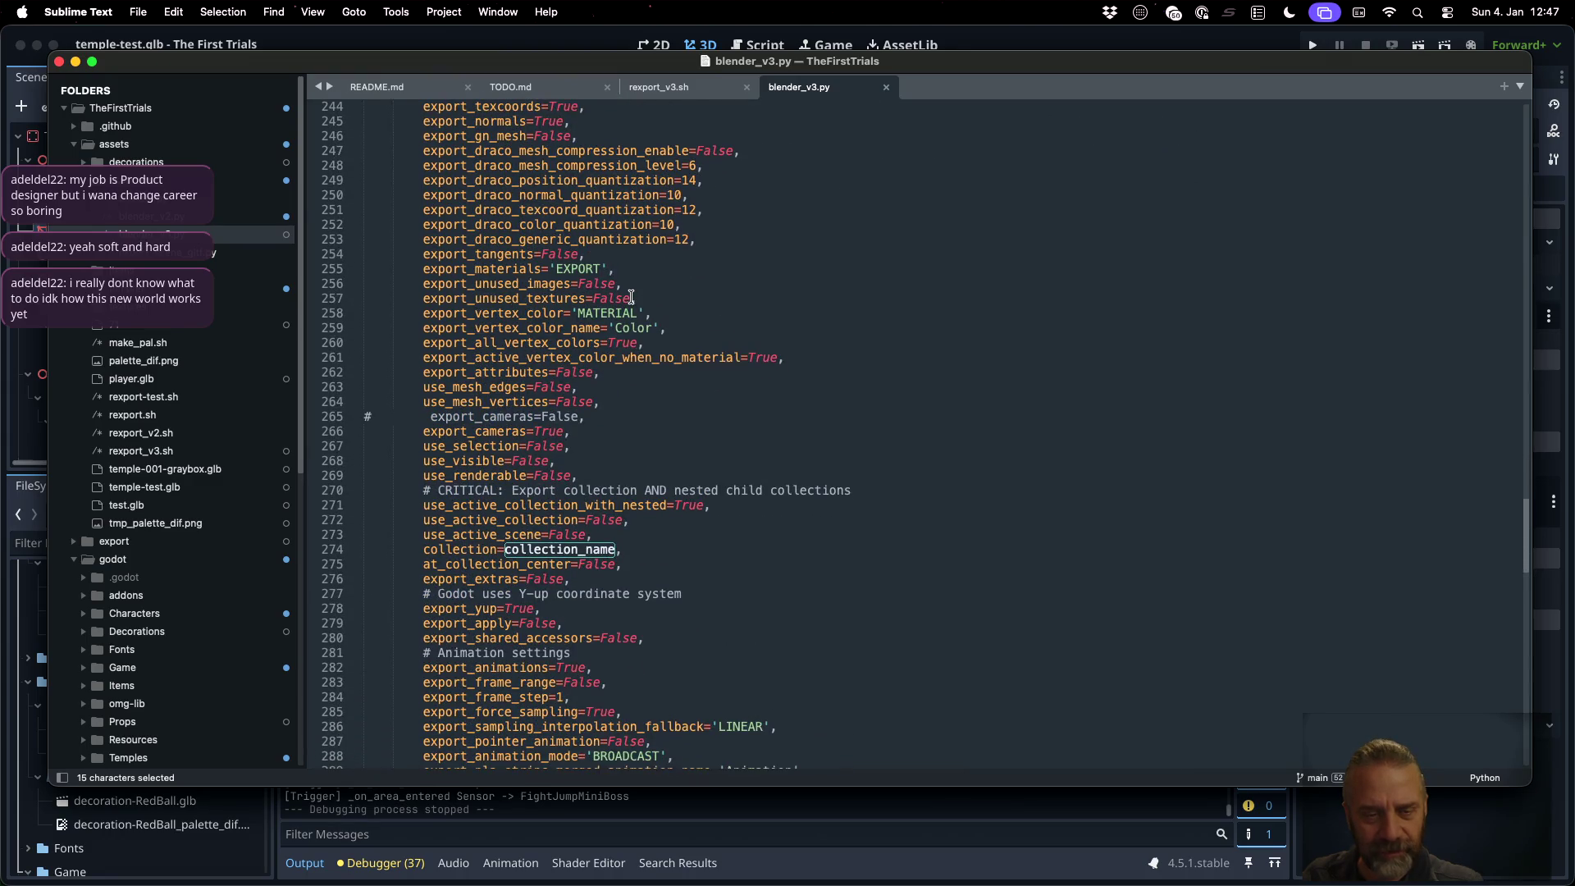
{"action": "double_click", "coordinate": [560, 549]}
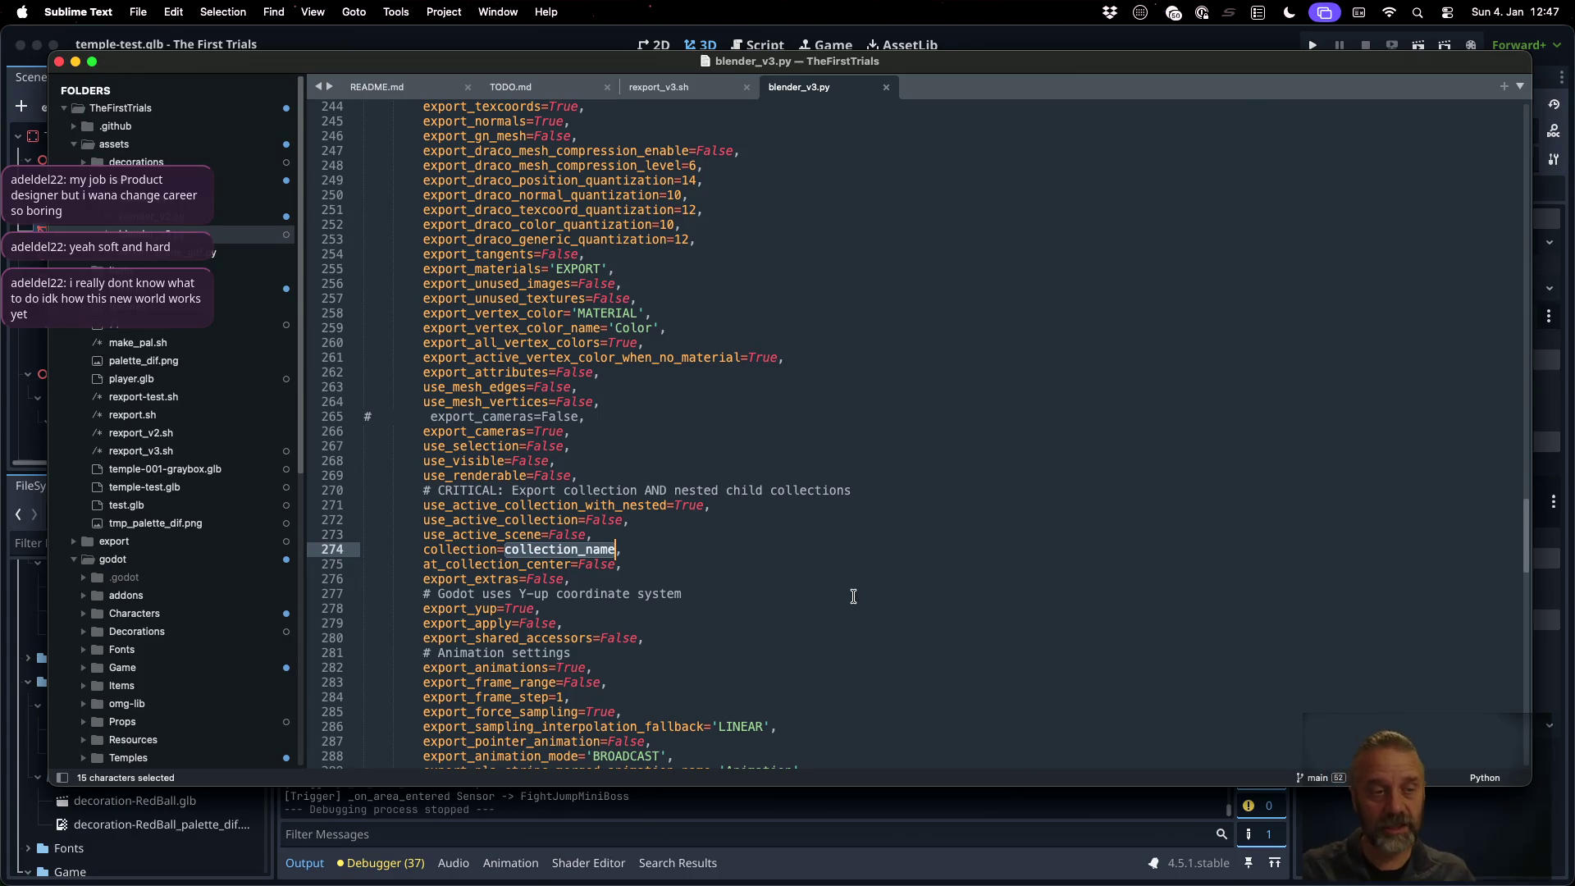
{"action": "key", "text": "super+Tab"}
{"action": "left_click", "coordinate": [1208, 46]}
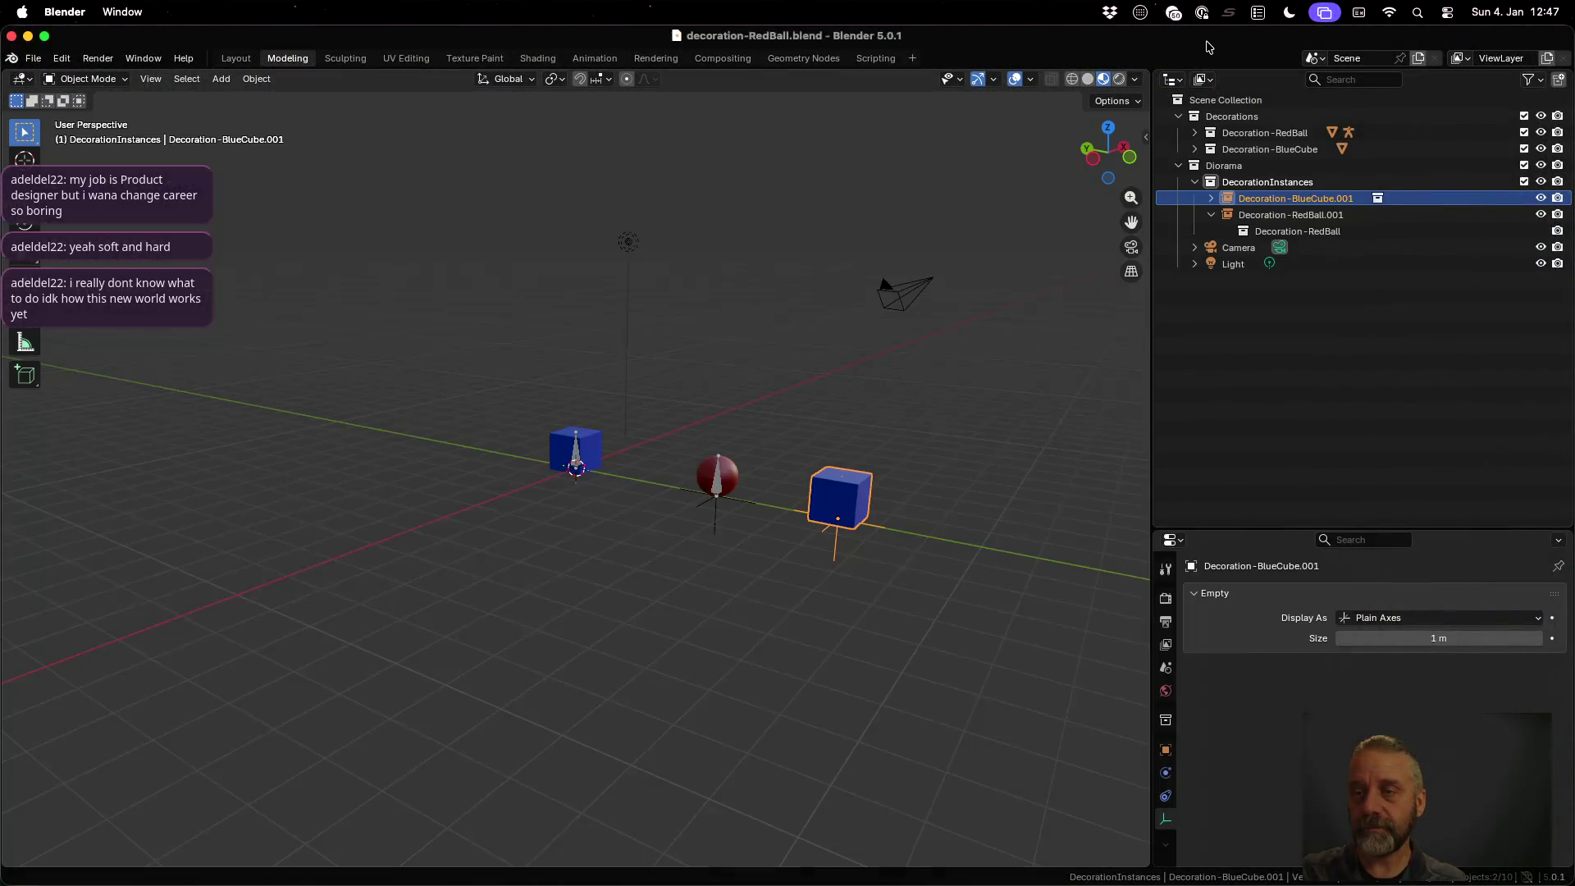
Expand and select Decoration-RedBall in the Outliner to show its Armature and Icosphere mesh
{"action": "left_click", "coordinate": [1195, 133]}
{"action": "left_click", "coordinate": [1252, 137]}
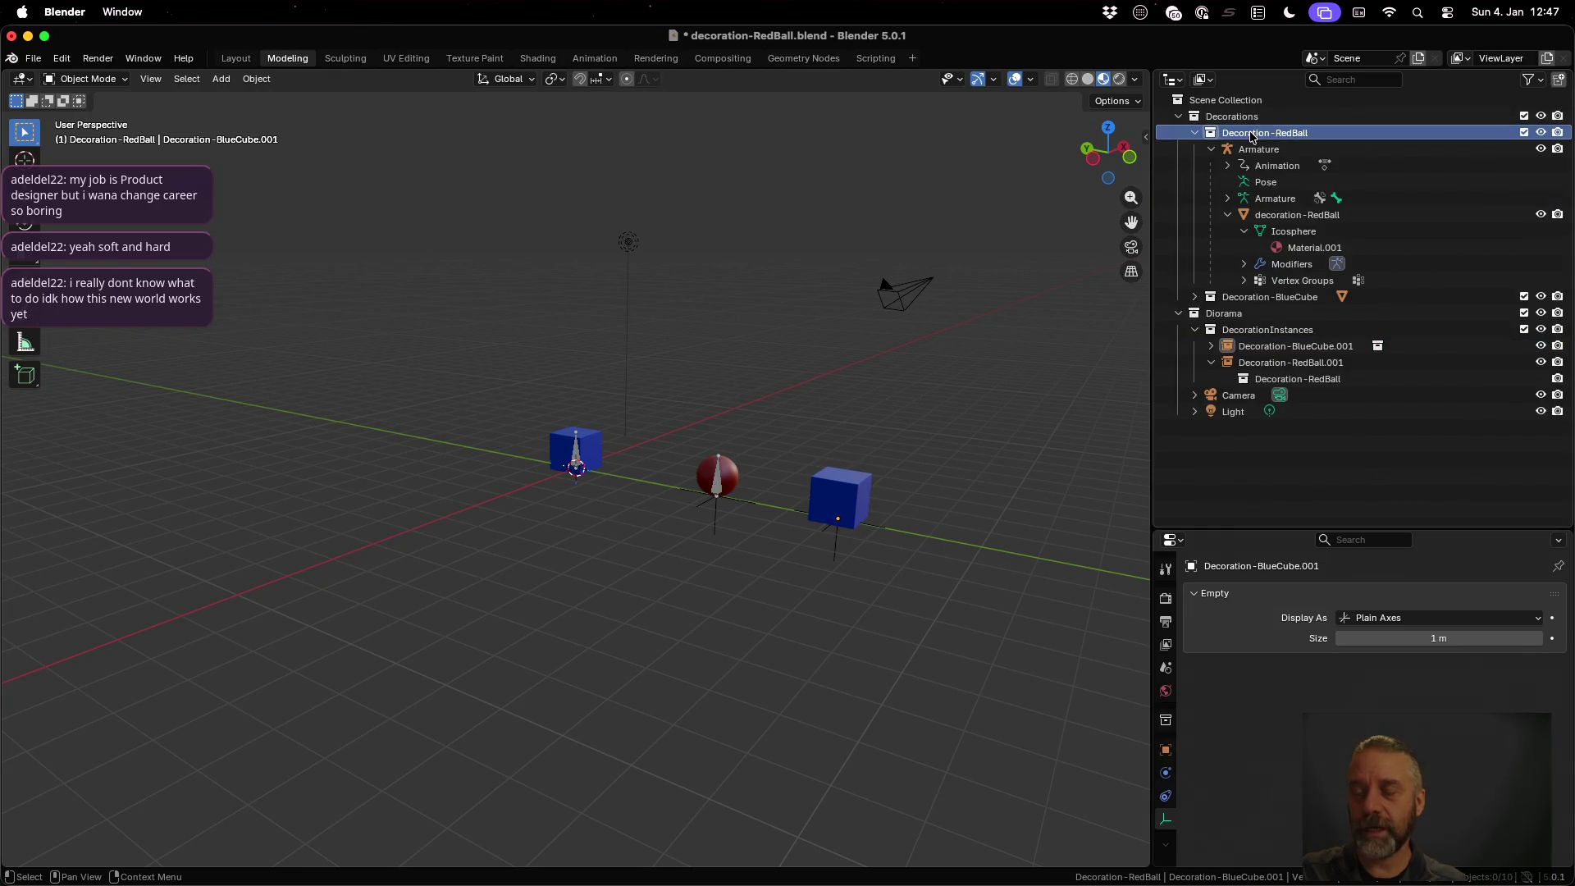
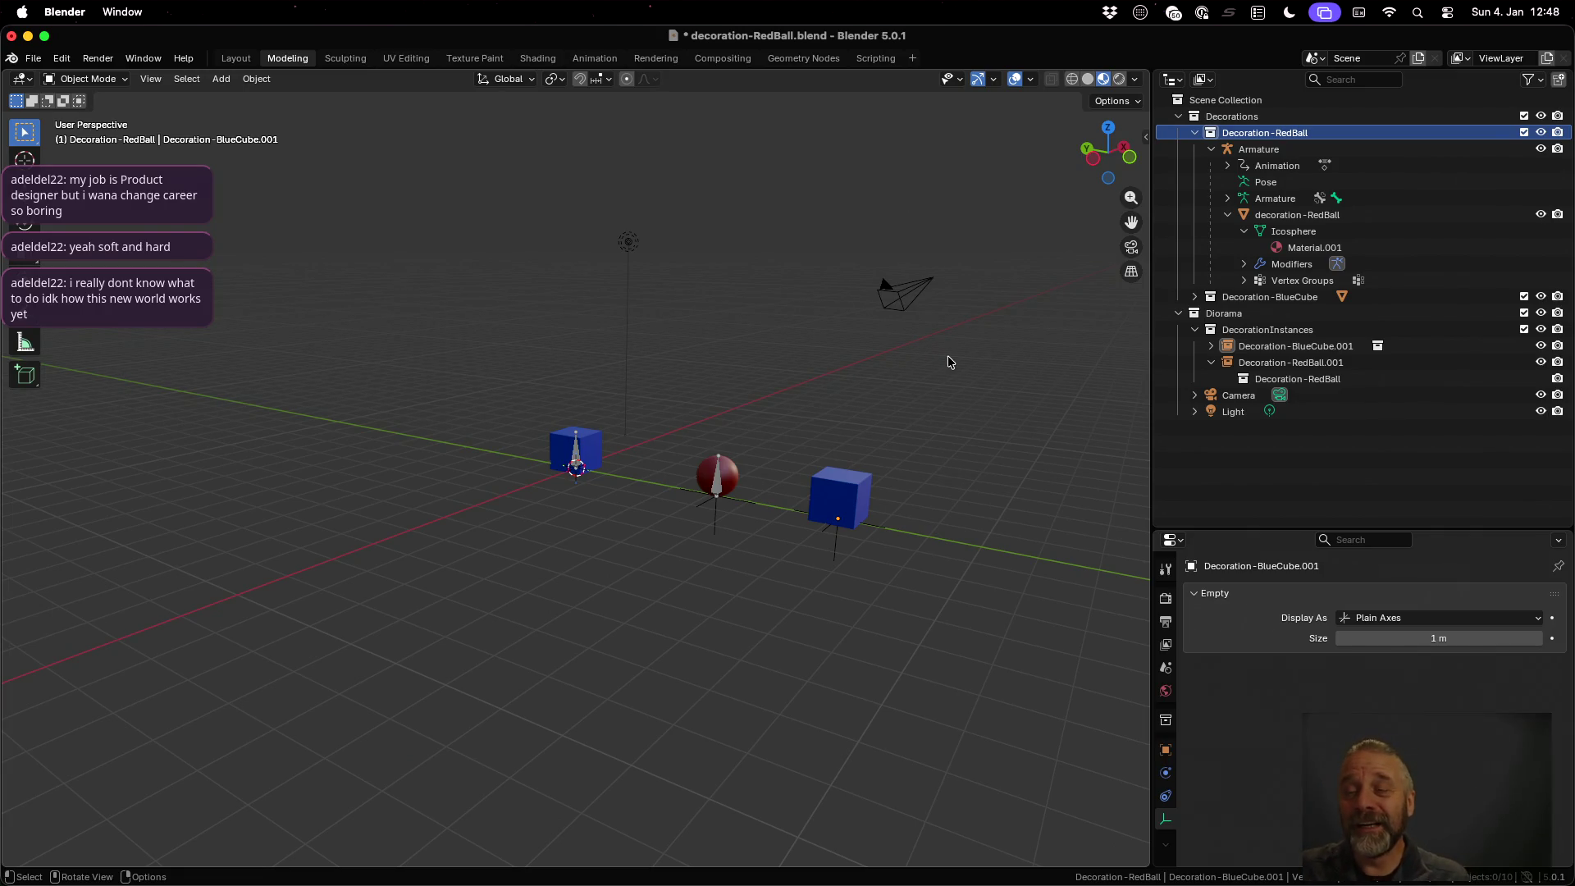
Switch from Blender to the blender_v3.py export script in Sublime Text
{"action": "key", "text": "super+Tab"}
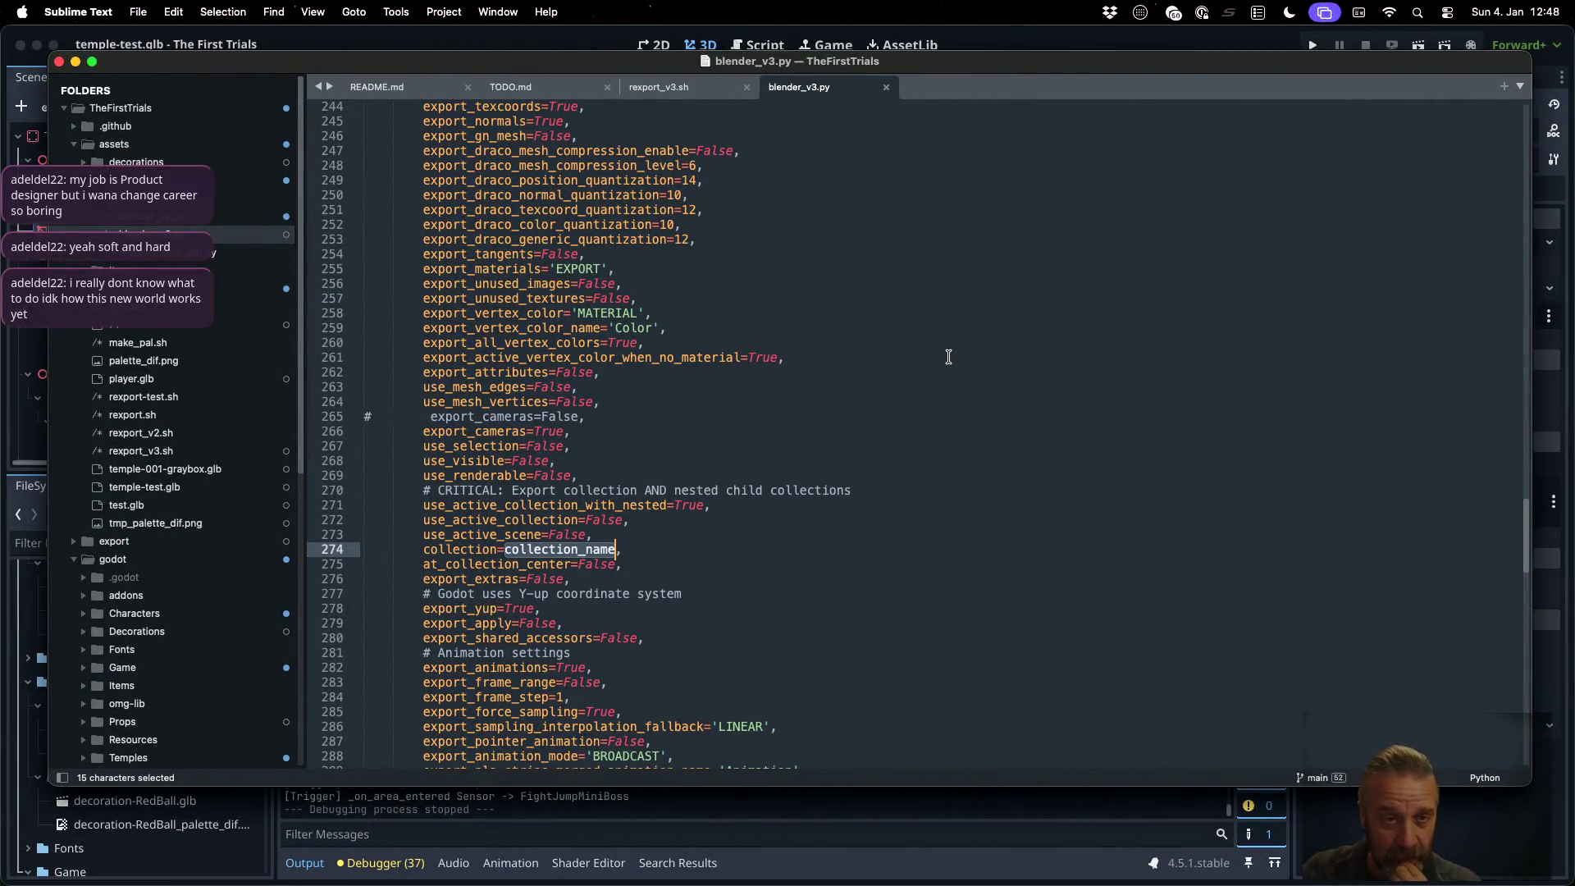
Highlight the scene variable on line 208 to trace its uses in export_collection, then return to Firefox
{"action": "scroll", "coordinate": [857, 396], "scroll_direction": "up", "scroll_amount": 15}
{"action": "left_click", "coordinate": [670, 306]}
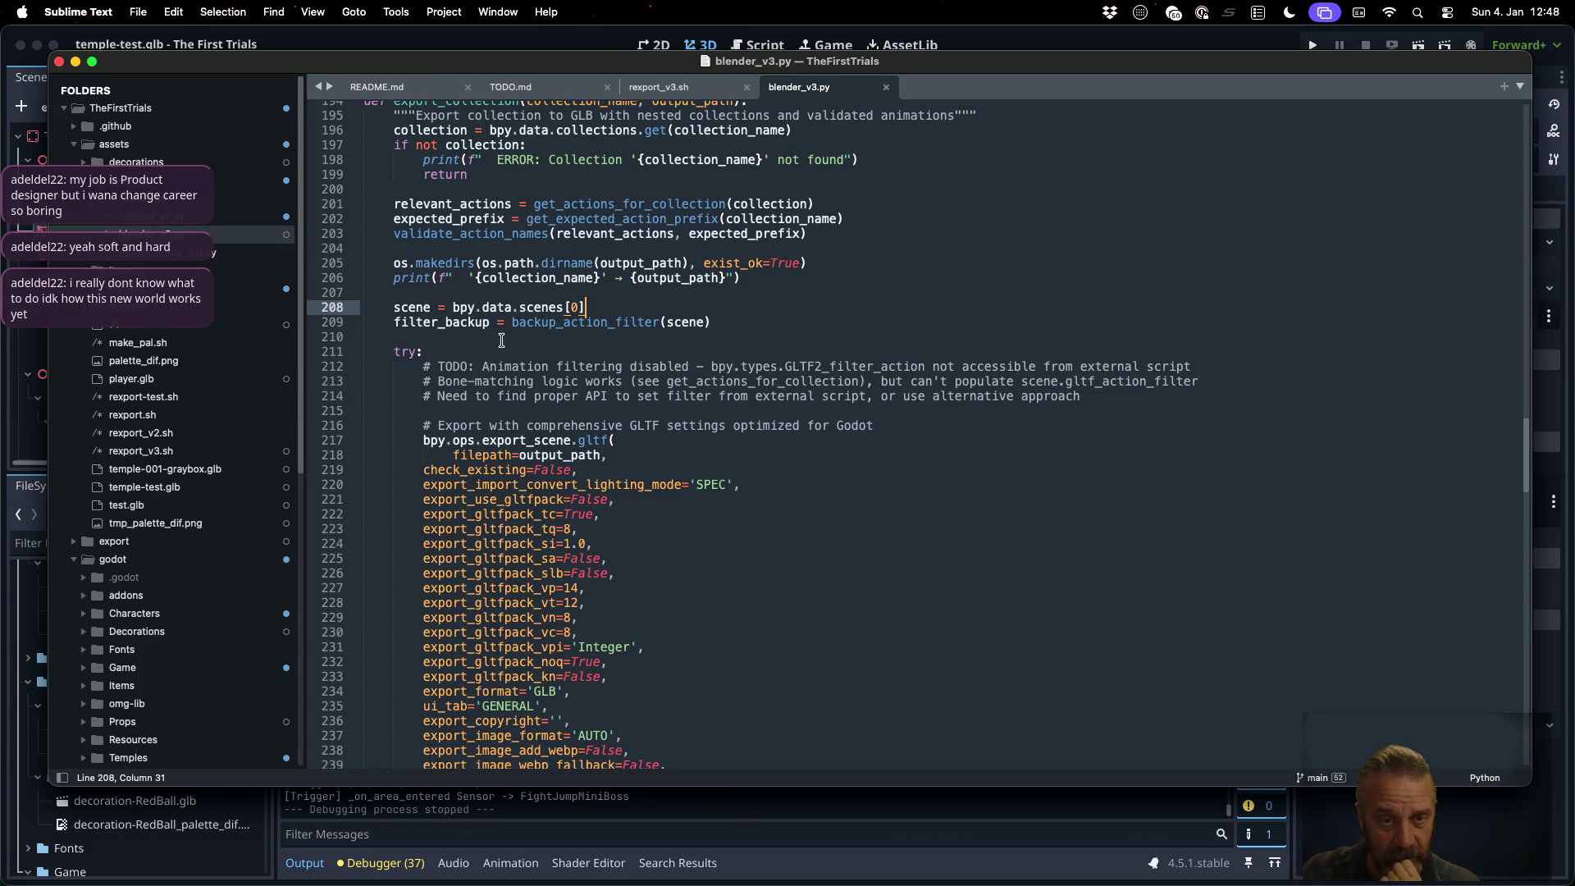
{"action": "double_click", "coordinate": [414, 309]}
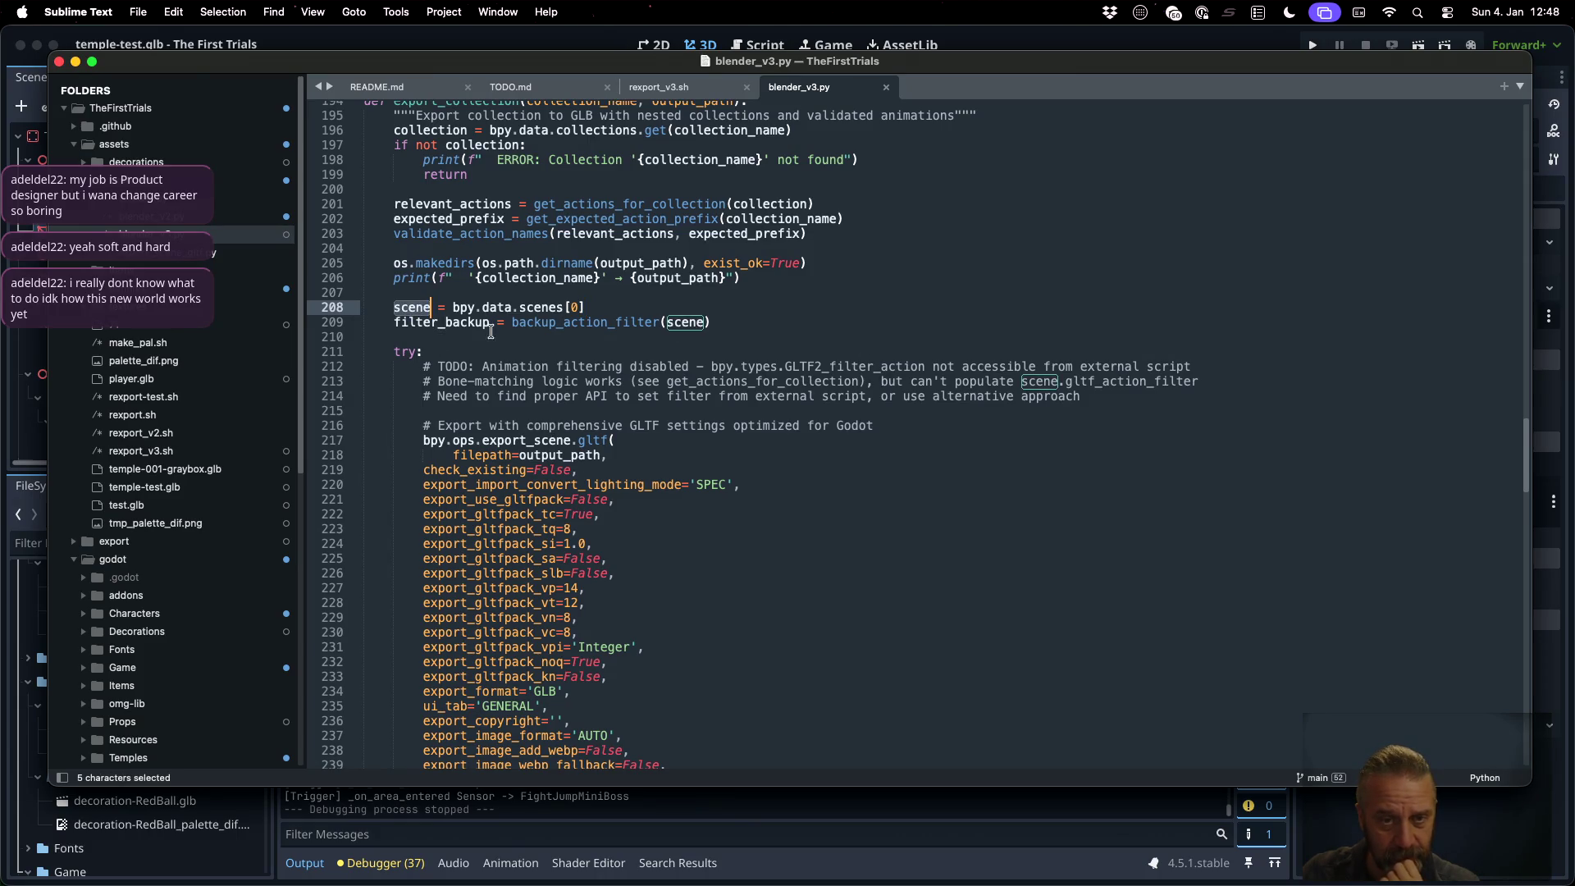
{"action": "scroll", "coordinate": [858, 424], "scroll_direction": "down", "scroll_amount": 20}
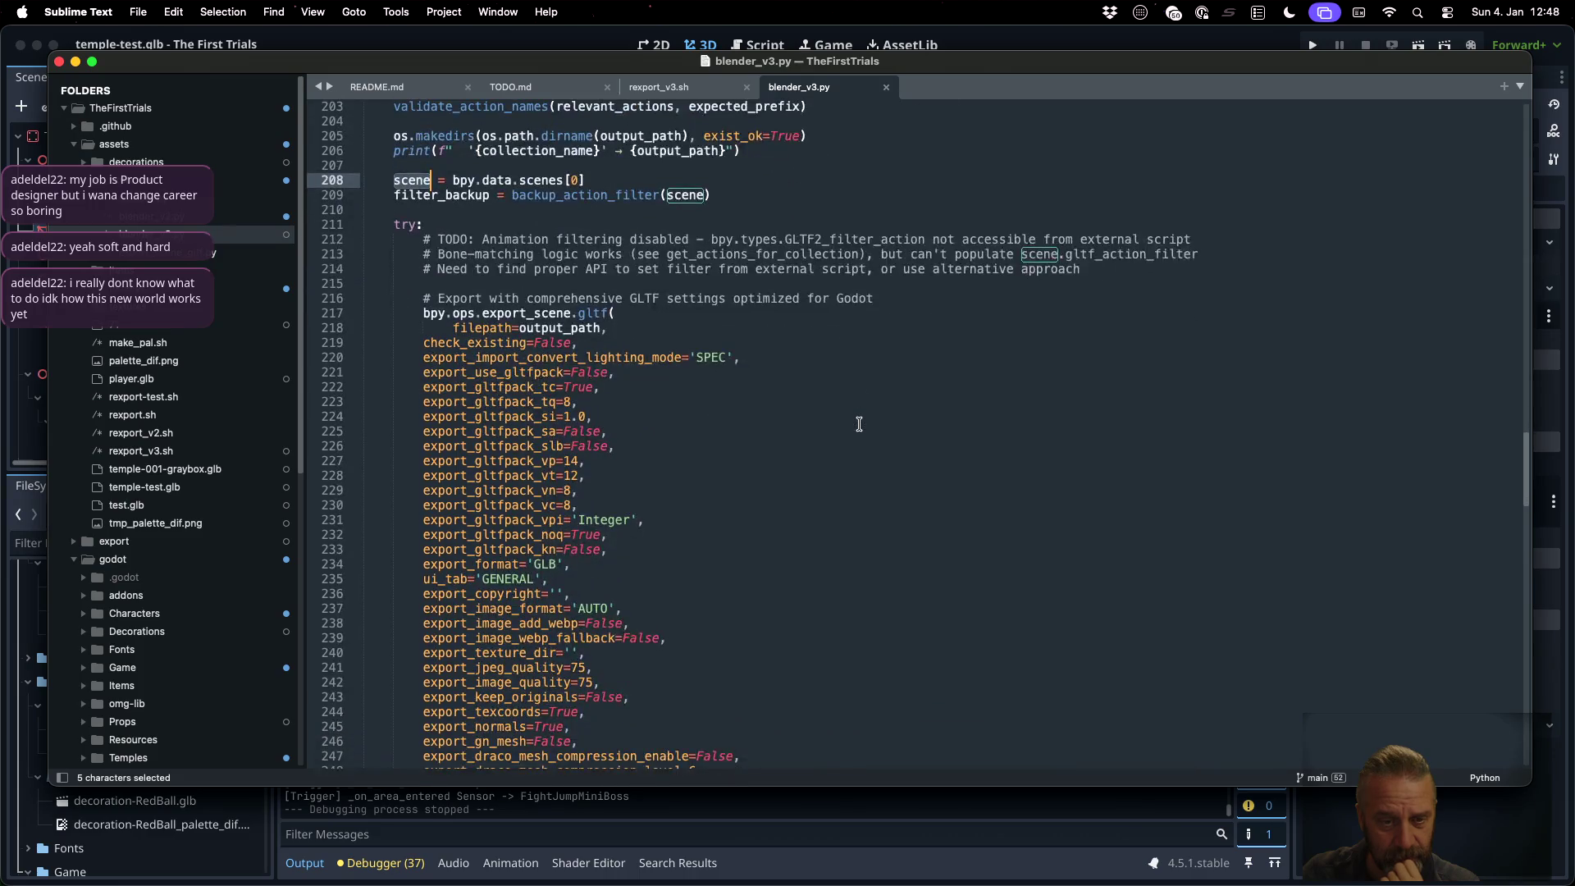
{"action": "scroll", "coordinate": [858, 424], "scroll_direction": "down", "scroll_amount": 1}
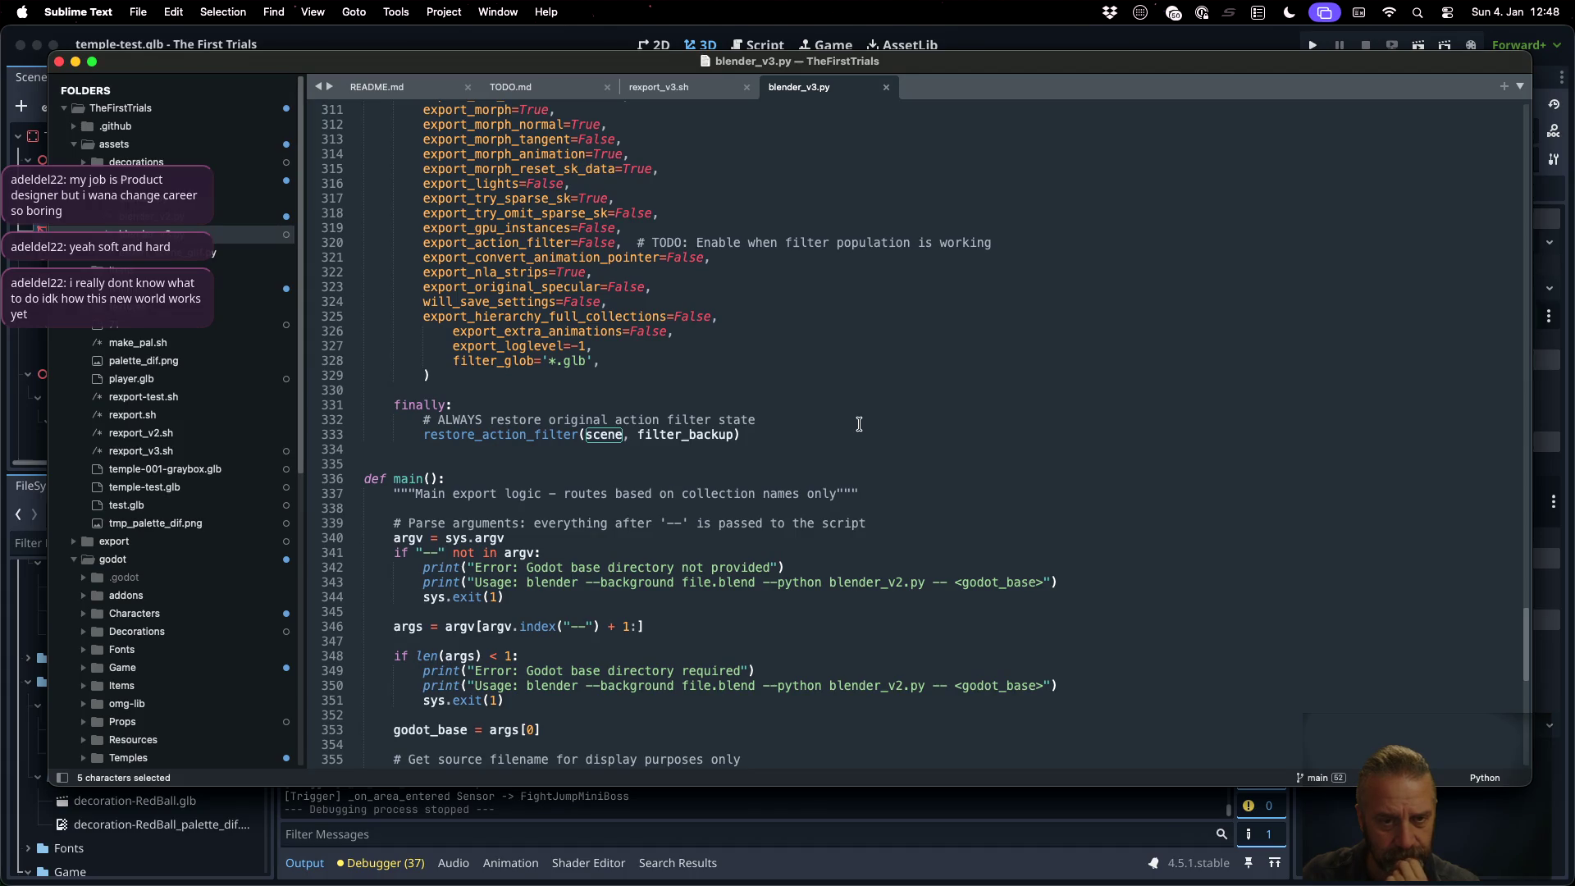
{"action": "scroll", "coordinate": [858, 424], "scroll_direction": "up", "scroll_amount": 20}
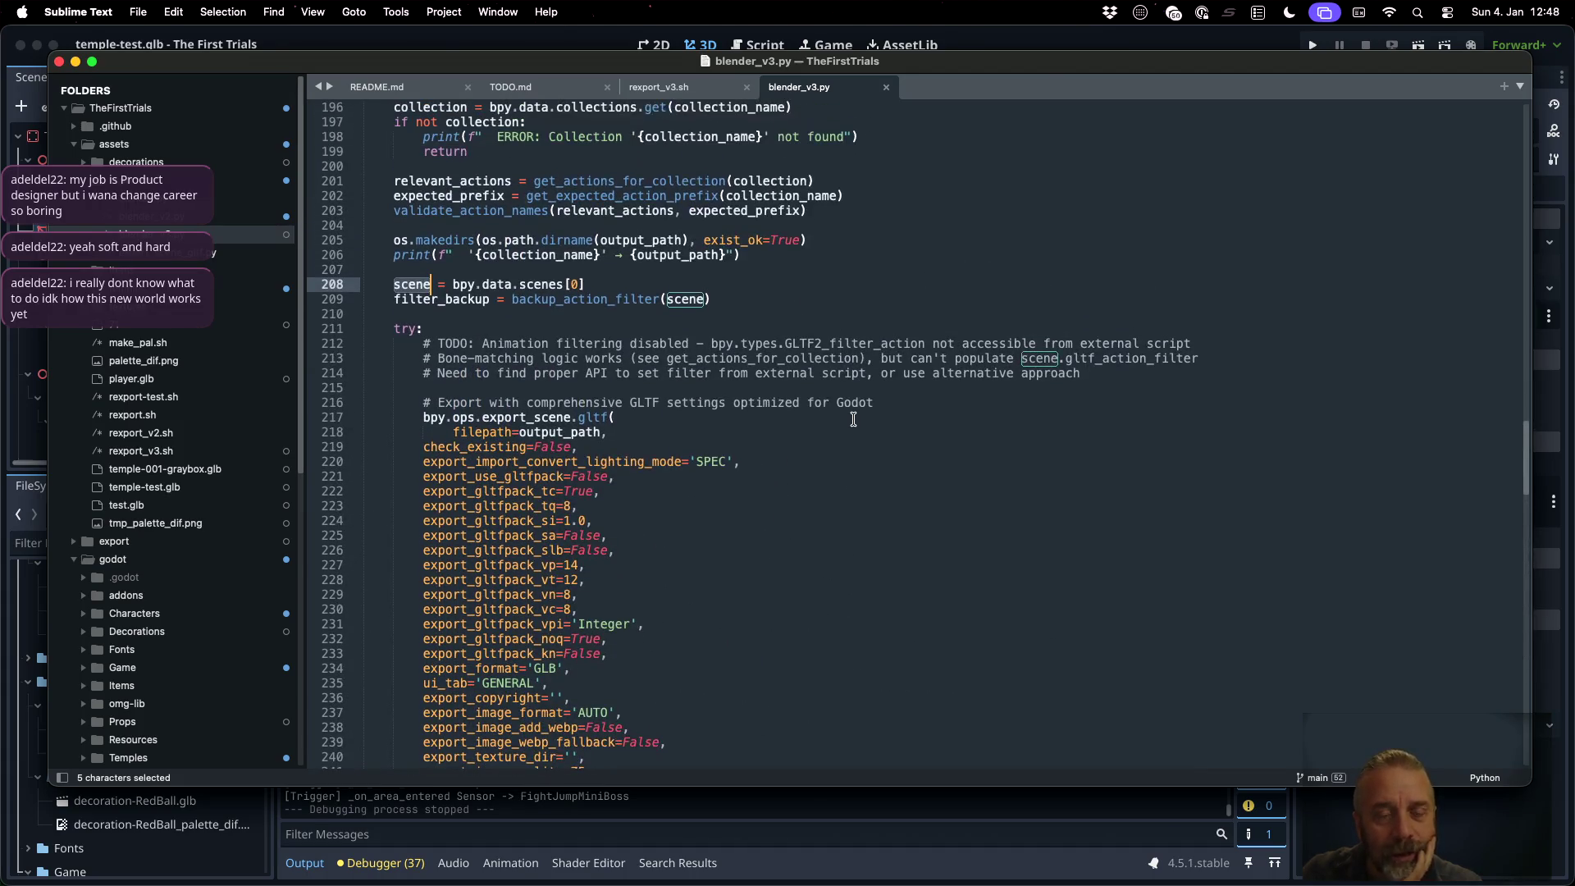
{"action": "left_click", "coordinate": [620, 284]}
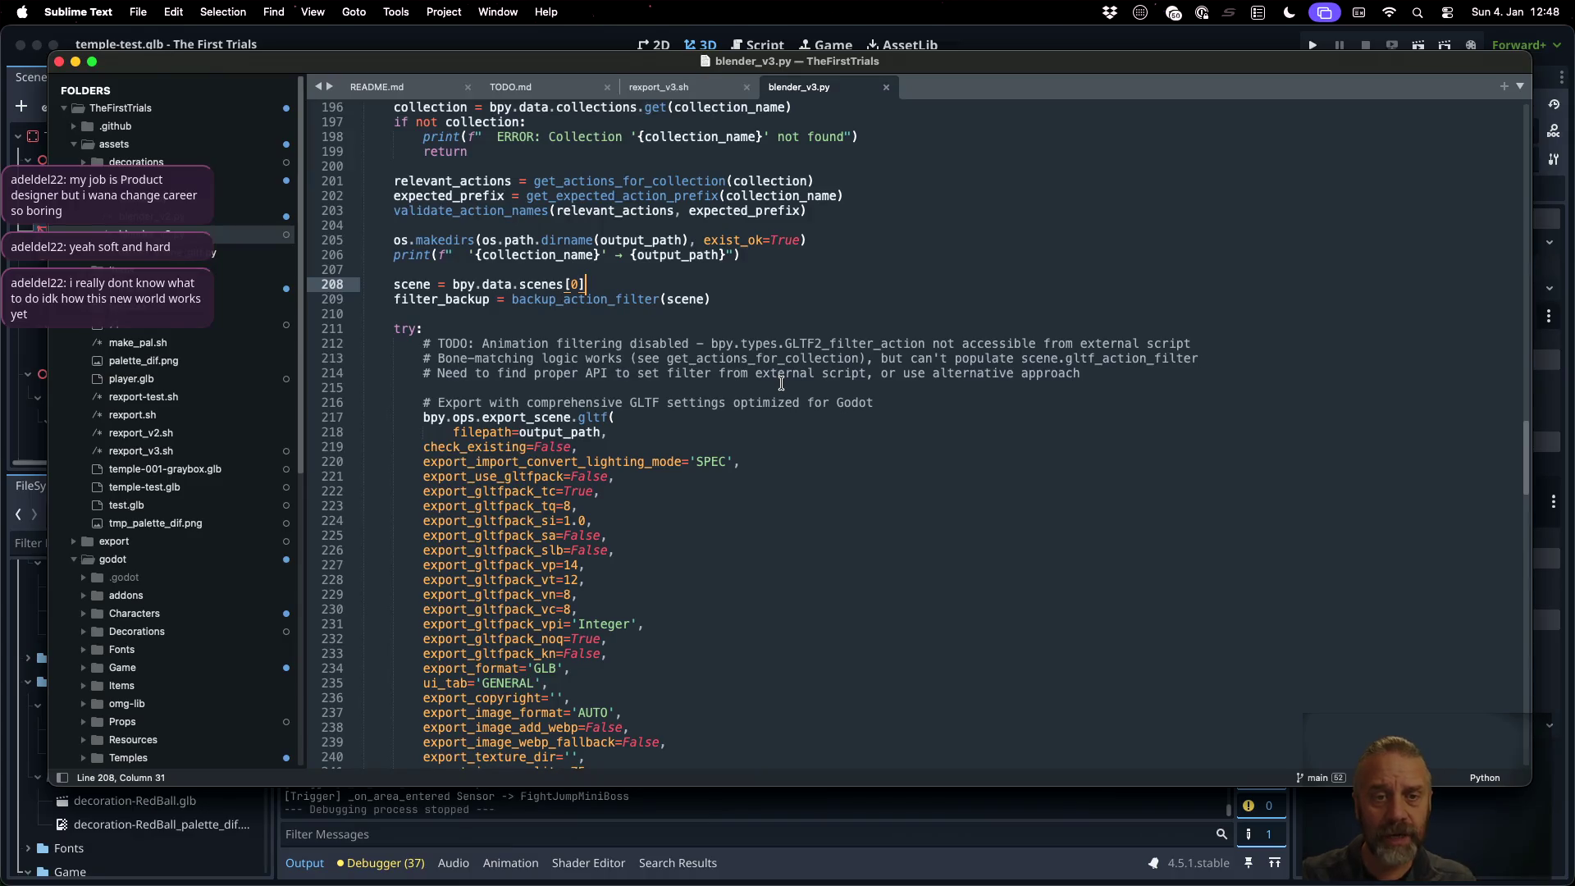
{"action": "key", "text": "ctrl+Left"}
{"action": "key", "text": "ctrl+Left"}
{"action": "key", "text": "ctrl+Right"}
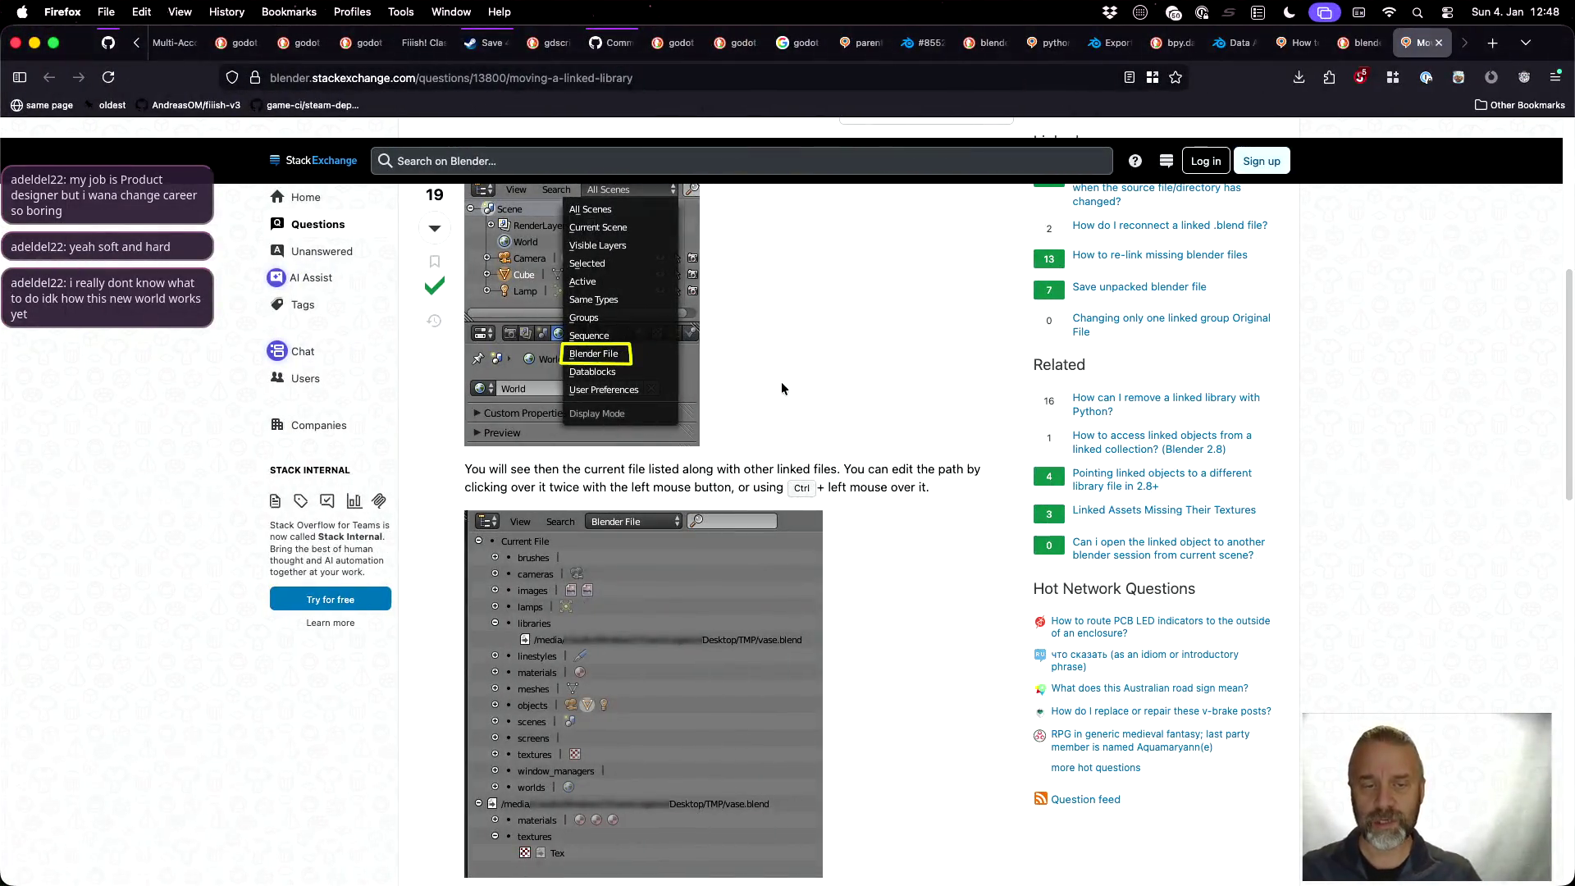
Search 'blender python create new scene' and open the Scene Operators Blender Python API result
{"action": "key", "text": "super+l"}
{"action": "type", "text": "b"}
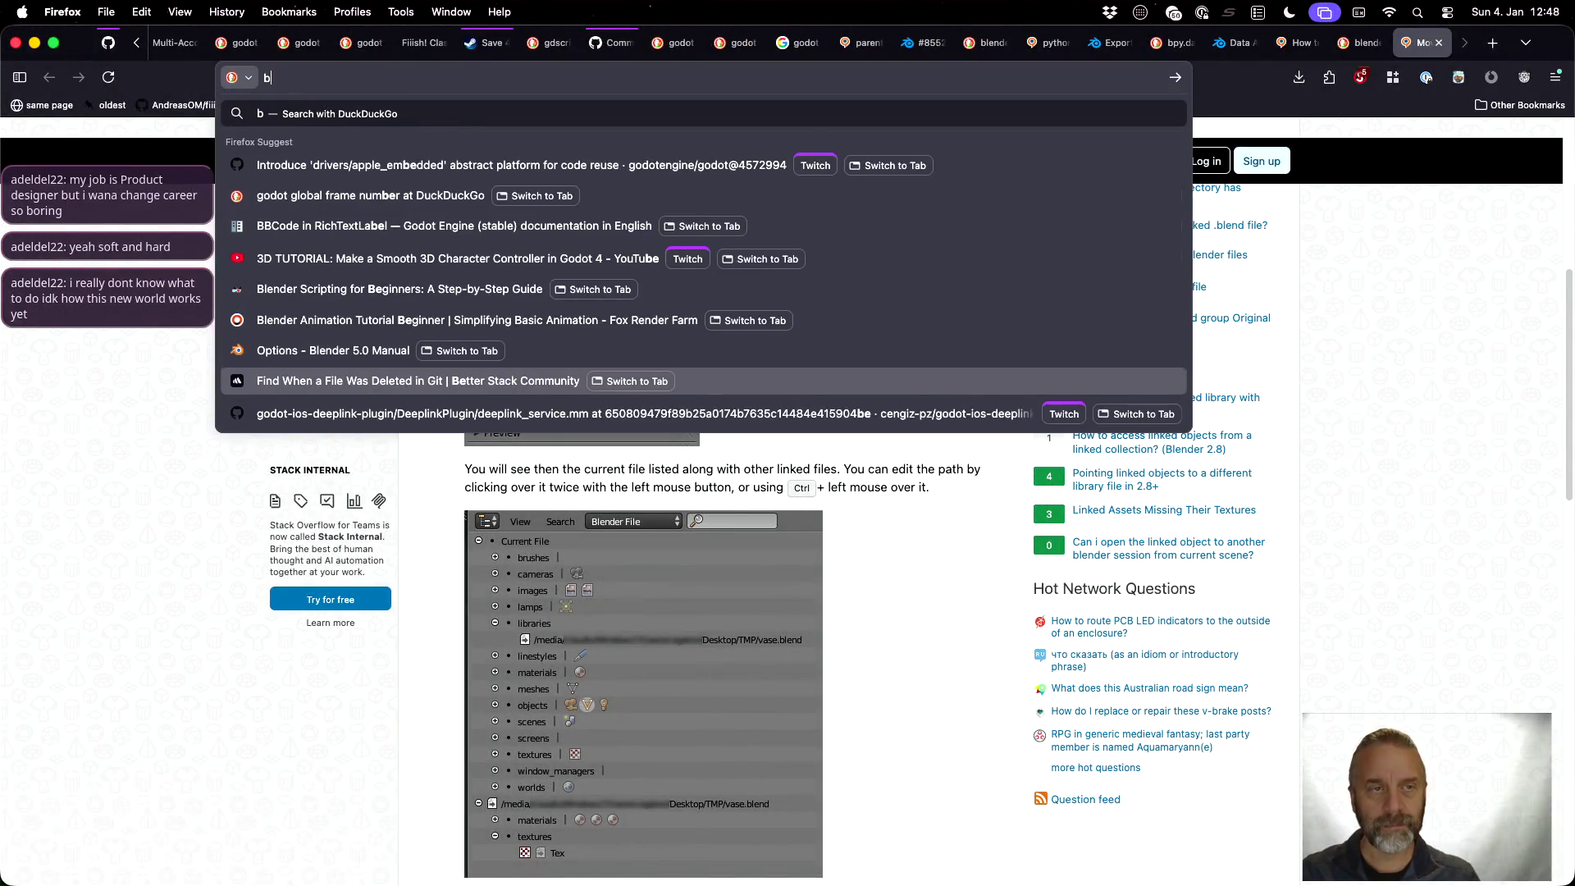
{"action": "type", "text": "lender py"}
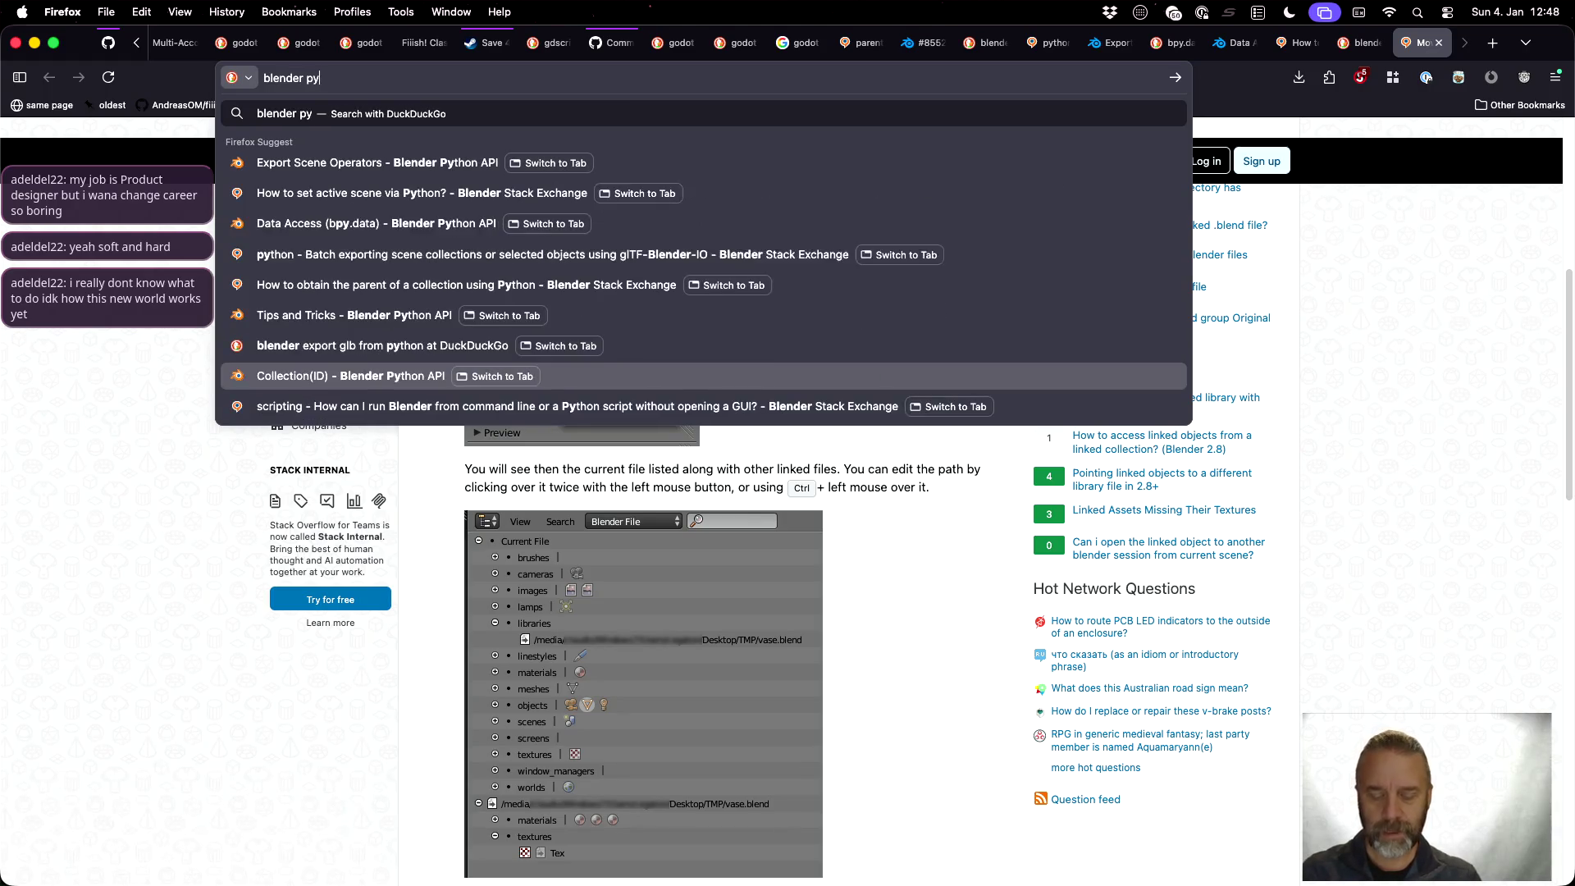
{"action": "type", "text": "thon create ne"}
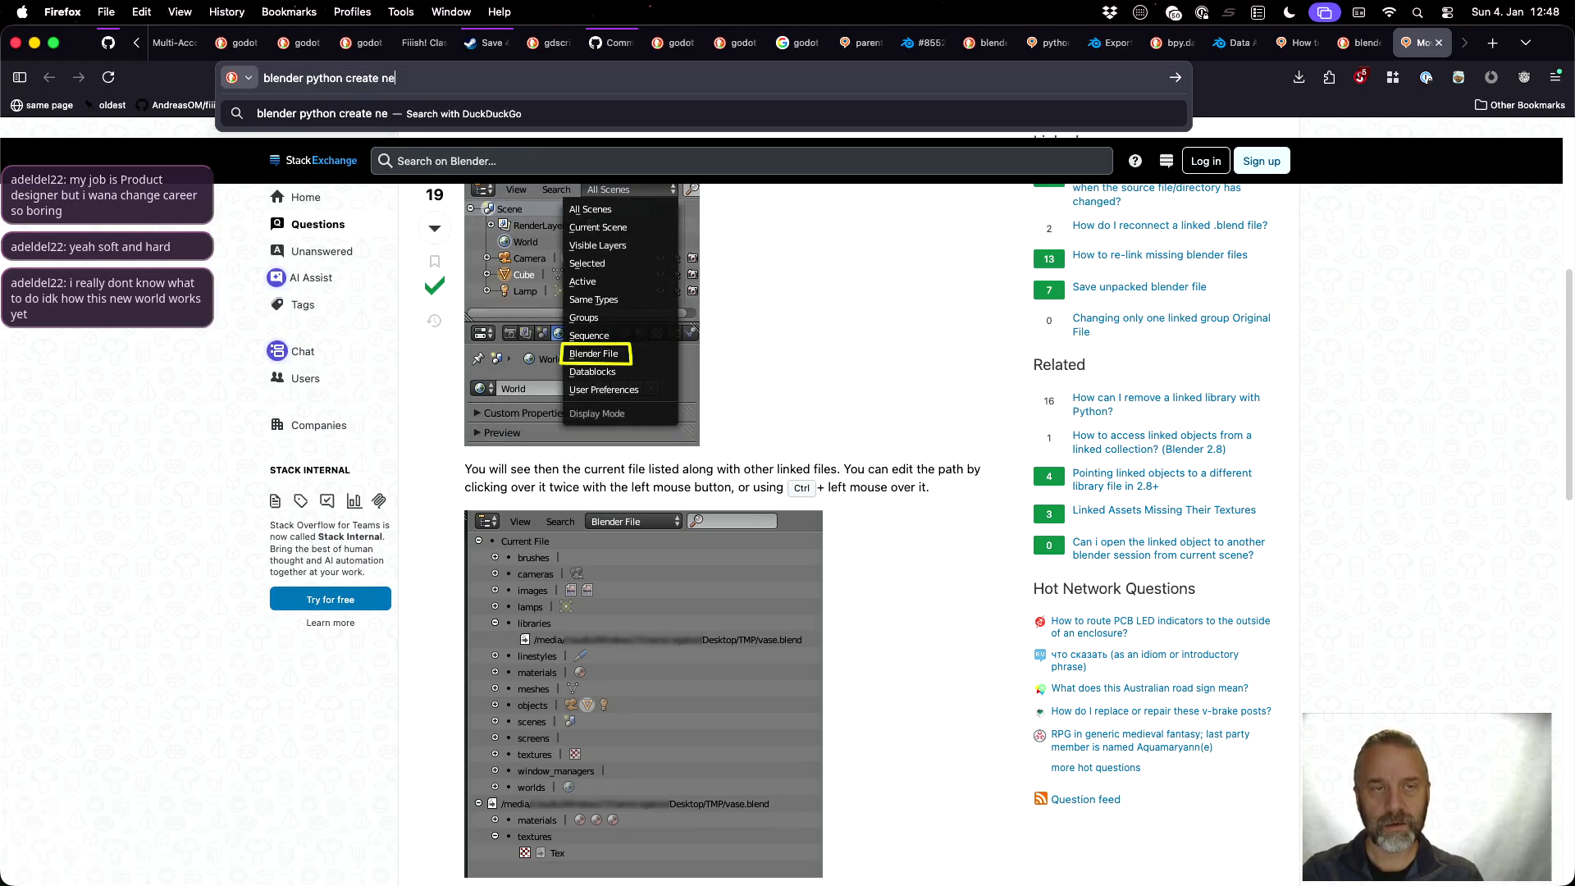
{"action": "type", "text": "w scene"}
{"action": "key", "text": "Return"}
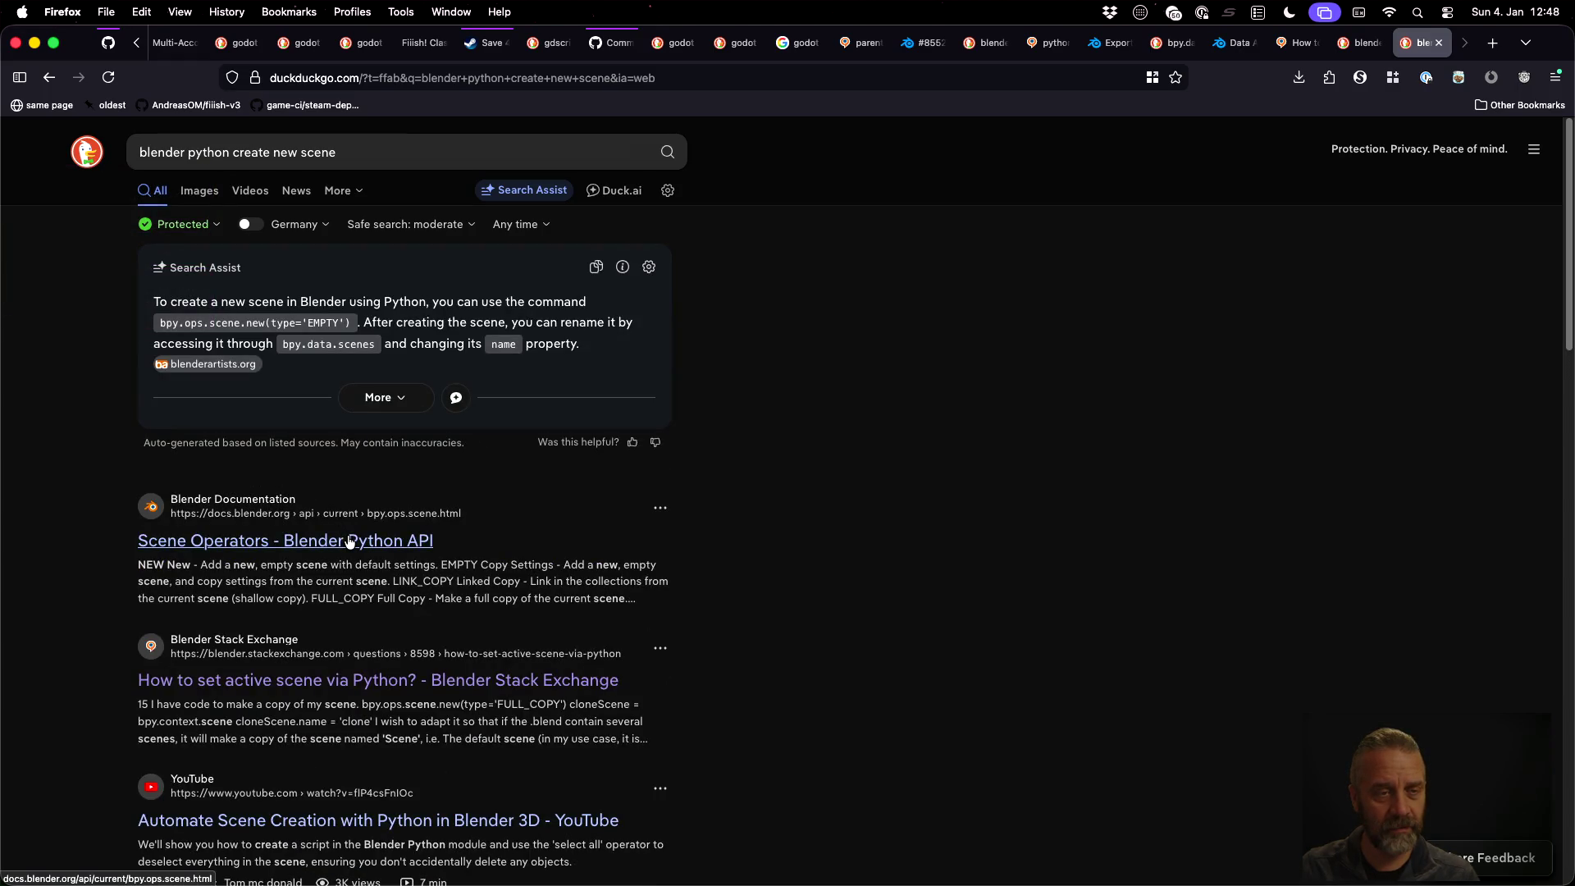
{"action": "left_click", "coordinate": [349, 541]}
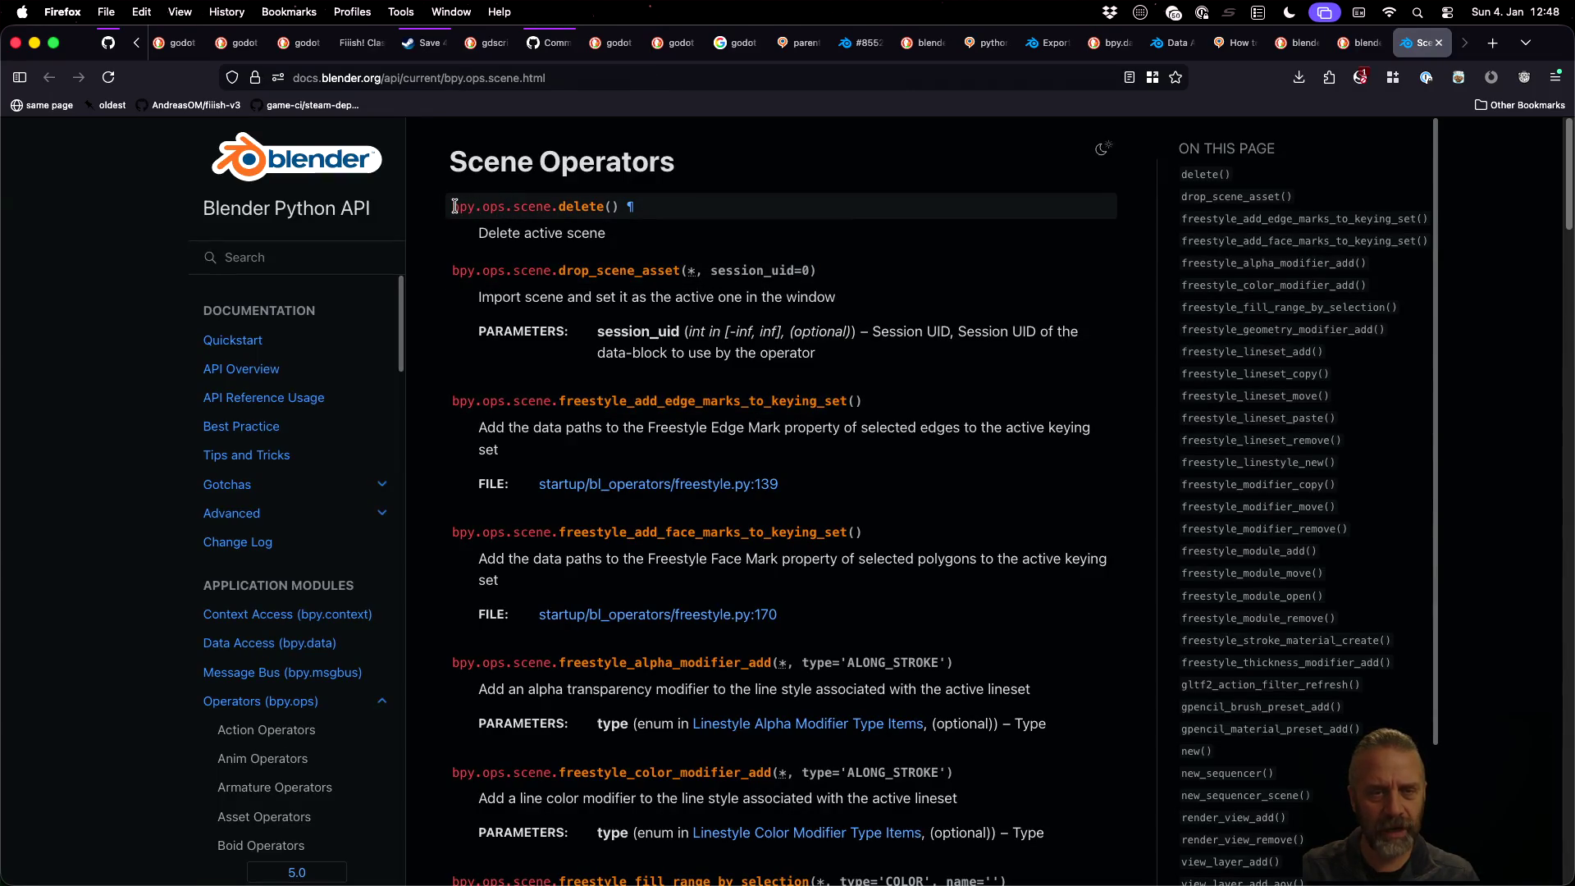
Jump to new() in the Scene Operators docs and select the bpy.ops.scene.new(*, type='NEW') signature
{"action": "scroll", "coordinate": [550, 447], "scroll_direction": "down", "scroll_amount": 3}
{"action": "scroll", "coordinate": [550, 447], "scroll_direction": "down", "scroll_amount": 10}
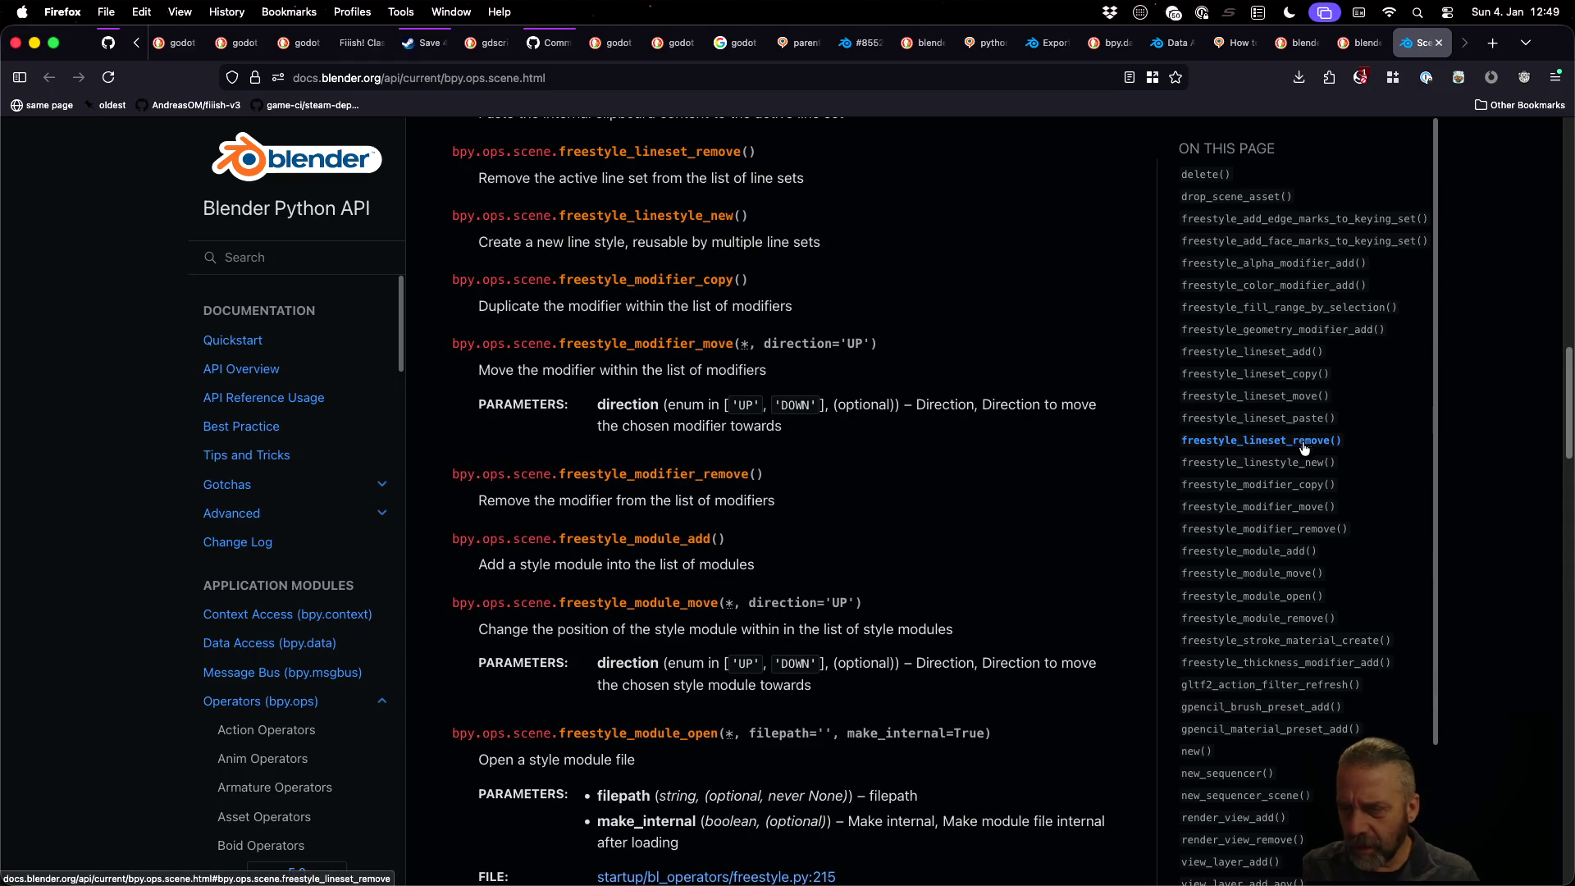
{"action": "scroll", "coordinate": [1294, 359], "scroll_direction": "down", "scroll_amount": 3}
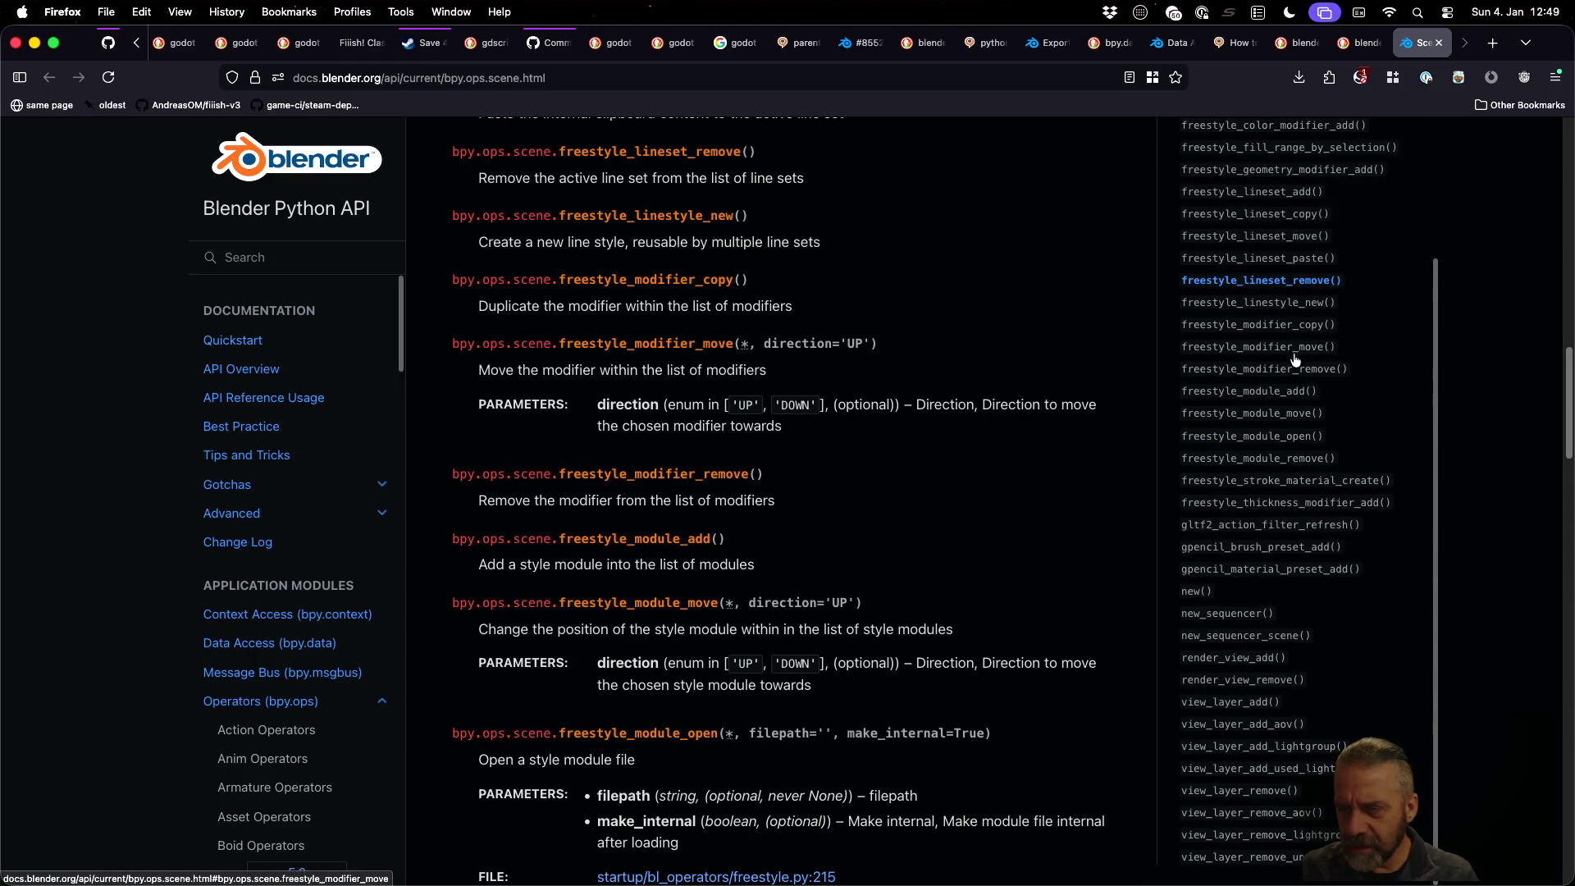
{"action": "scroll", "coordinate": [1294, 359], "scroll_direction": "up", "scroll_amount": 3}
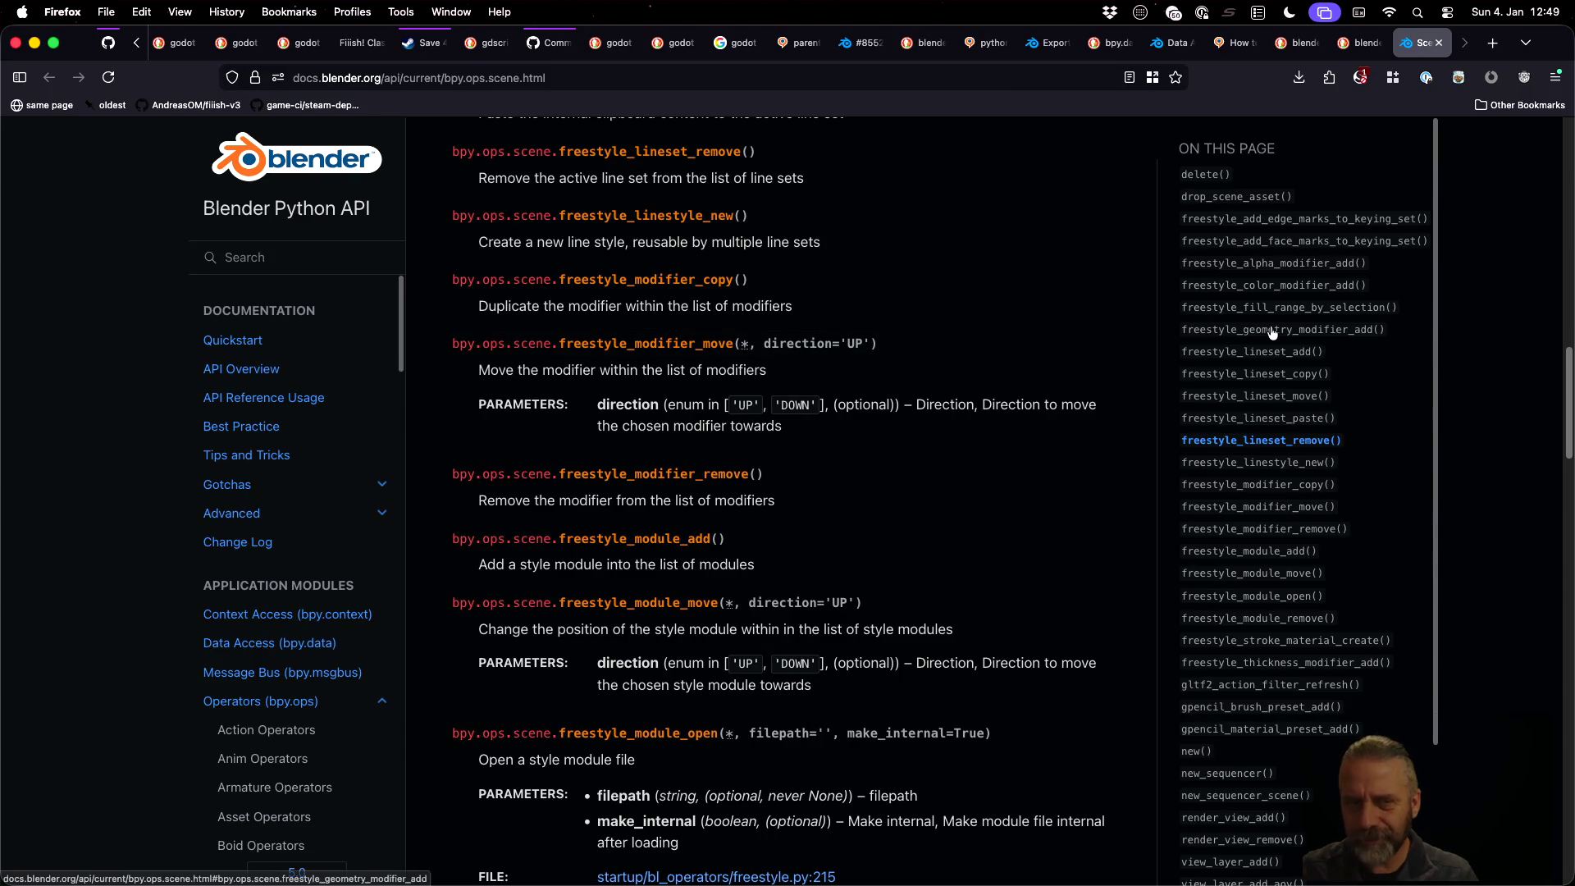
{"action": "scroll", "coordinate": [1199, 606], "scroll_direction": "down", "scroll_amount": 1}
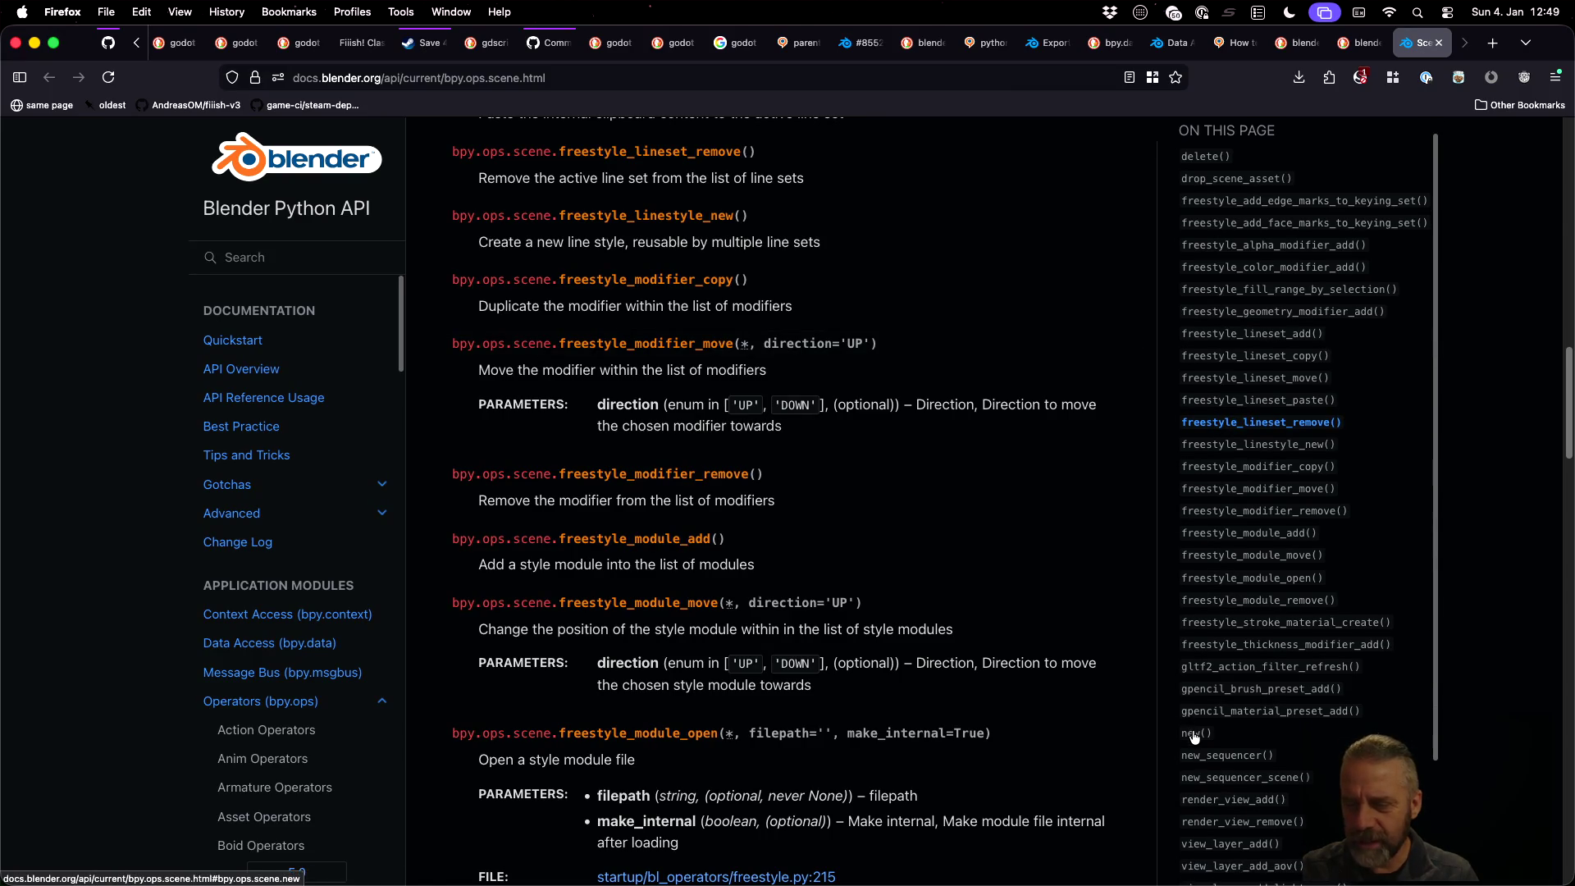
{"action": "left_click", "coordinate": [1193, 734]}
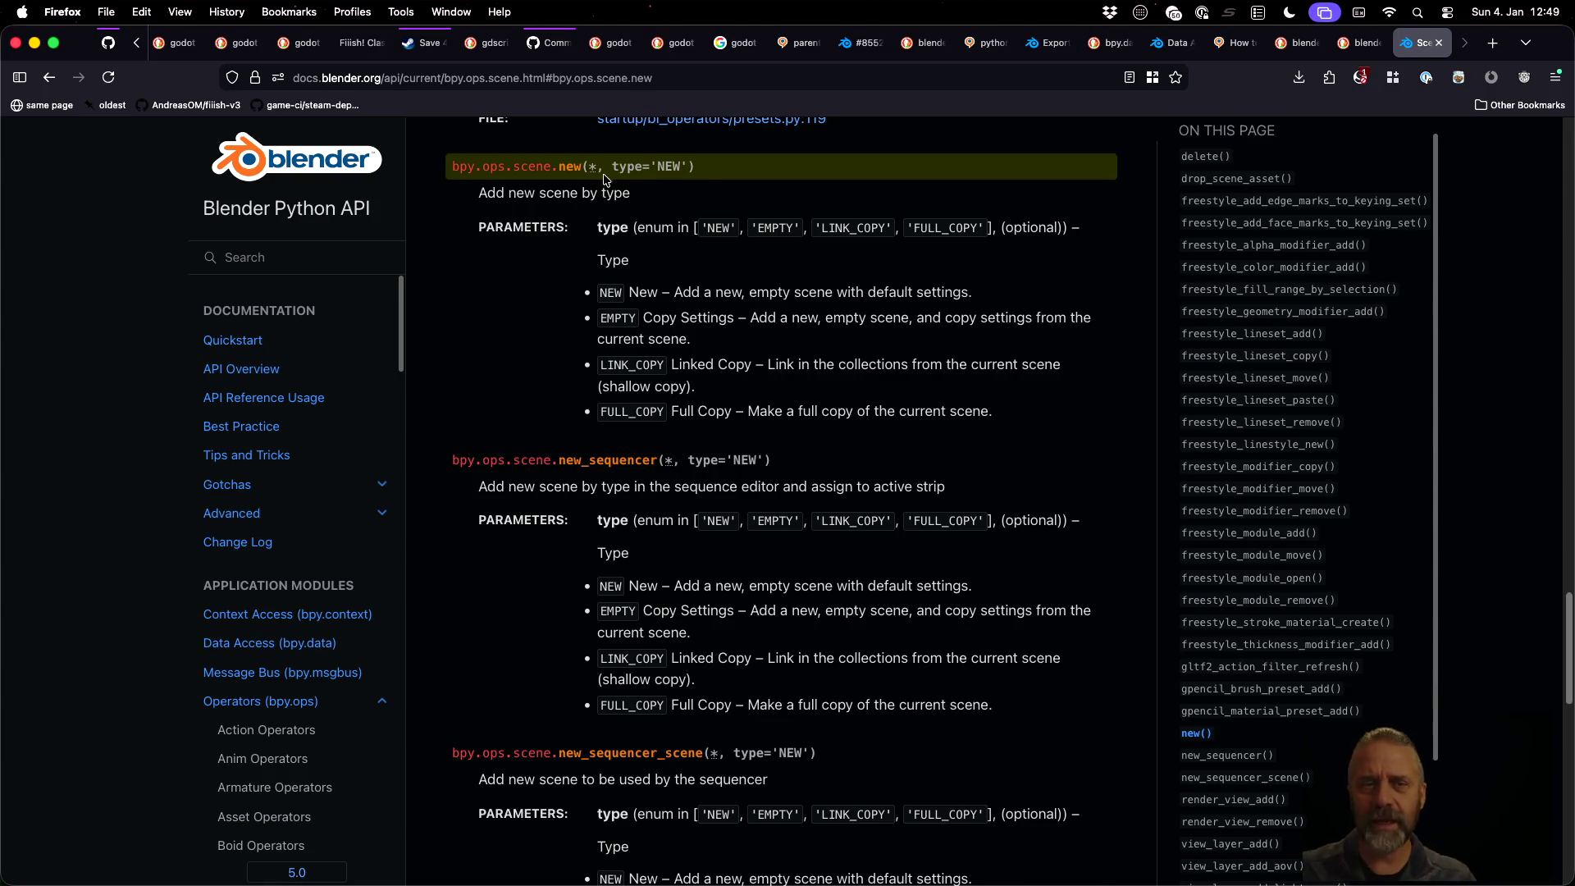
{"action": "double_click", "coordinate": [459, 167]}
{"action": "left_click_drag", "start_coordinate": [486, 166], "coordinate": [764, 180]}
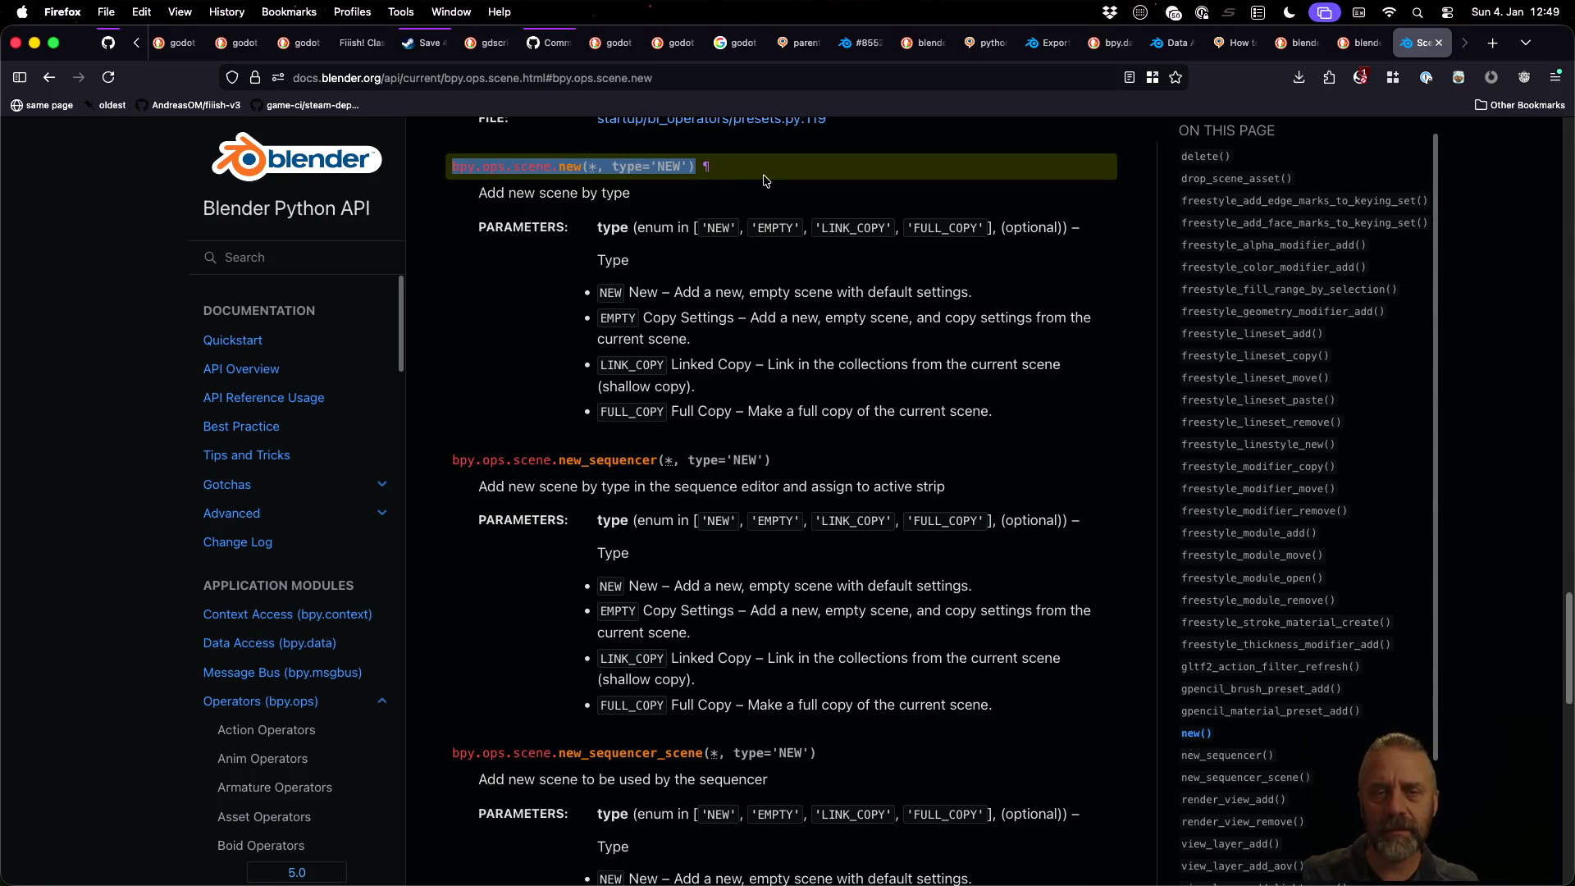
{"action": "key", "text": "super+Tab"}
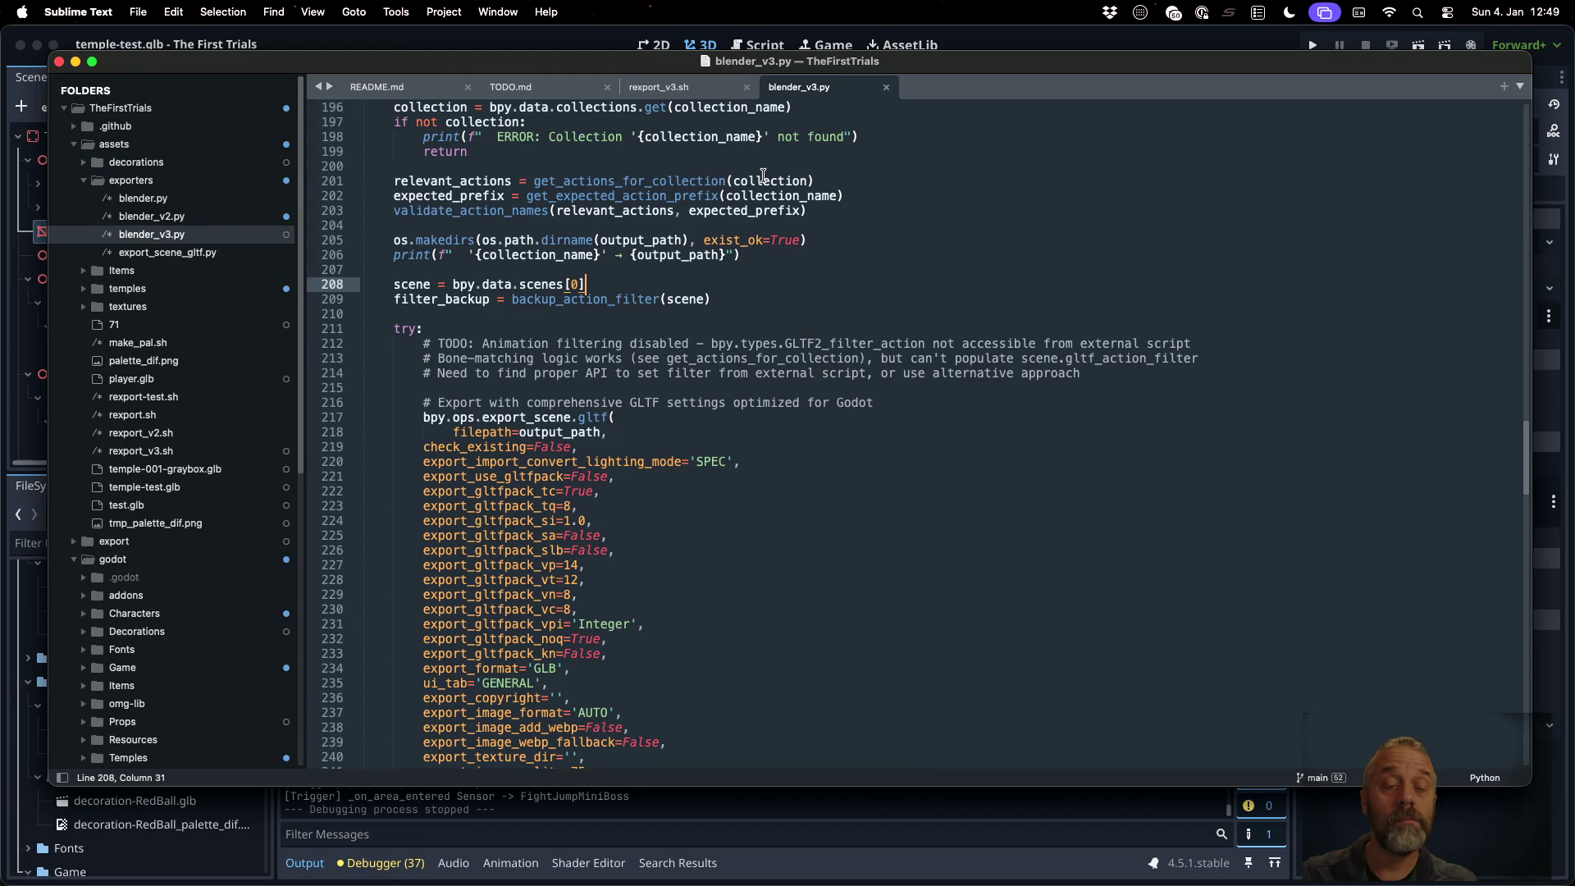
Insert line 211 assigning export_scene = the pasted bpy.ops.scene.new signature
{"action": "key", "text": "Down"}
{"action": "key", "text": "Down"}
{"action": "key", "text": "Return"}
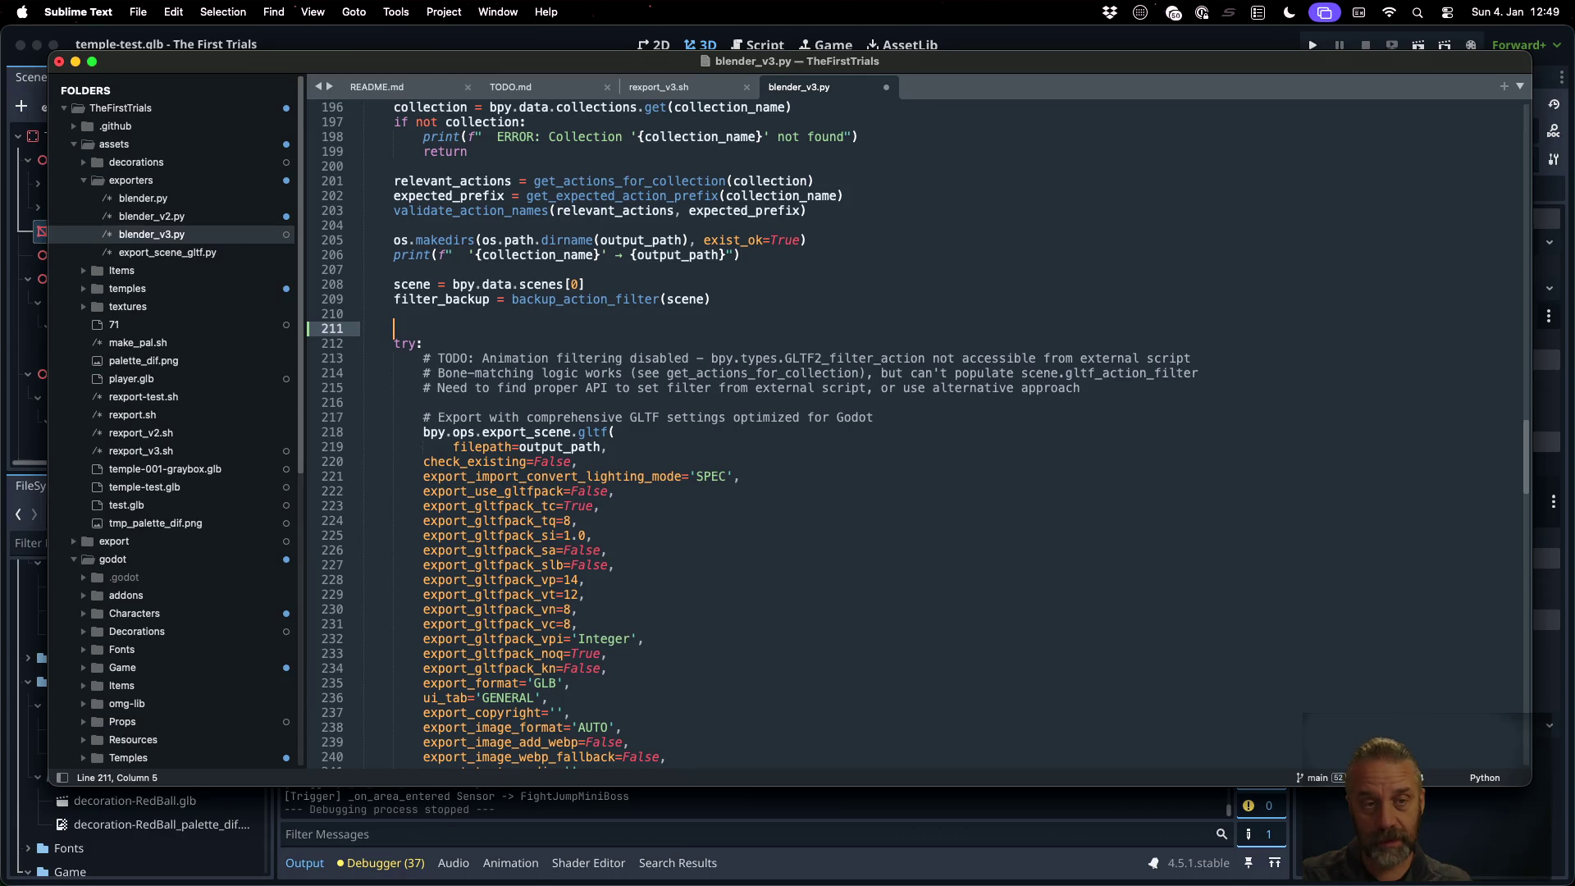
{"action": "type", "text": "export_scene "}
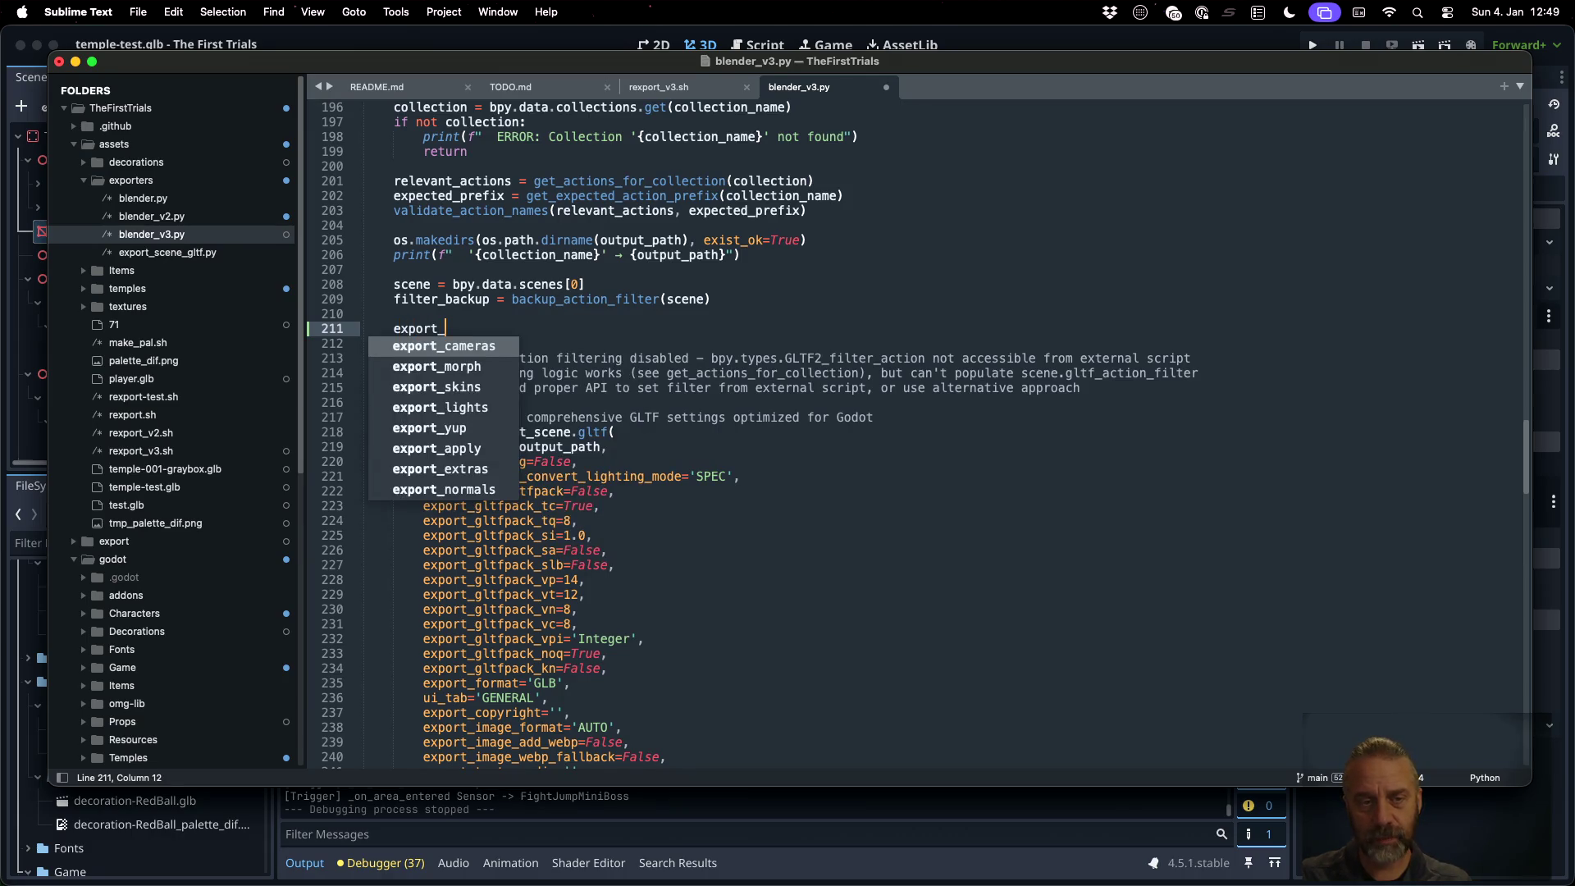
{"action": "type", "text": "="}
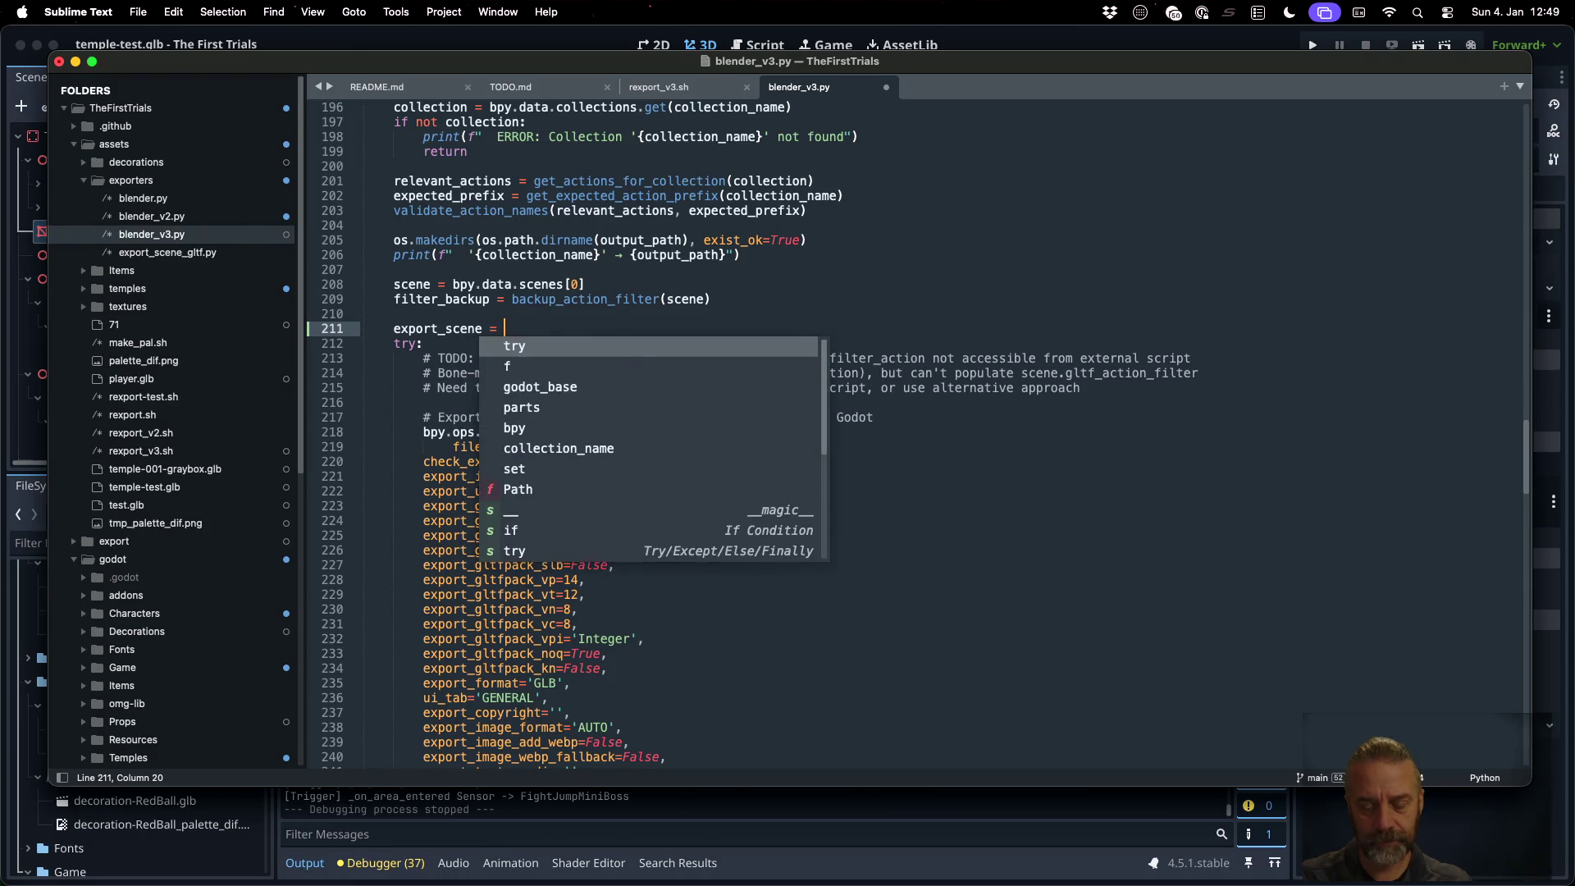
{"action": "key", "text": "Tab"}
{"action": "key", "text": "super+Tab"}
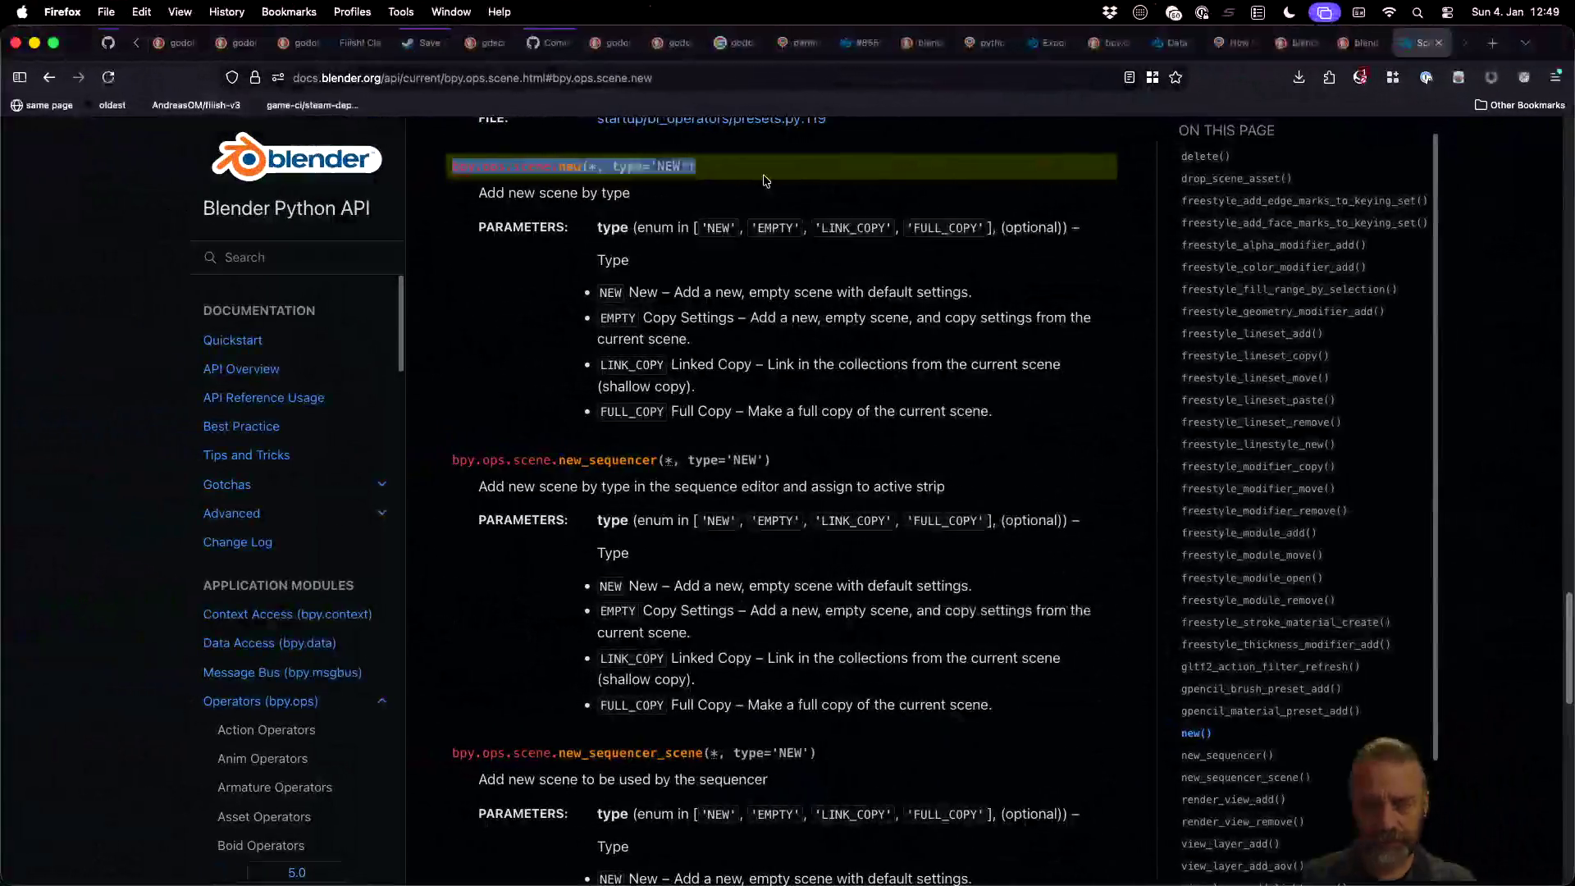
{"action": "left_click", "coordinate": [588, 166]}
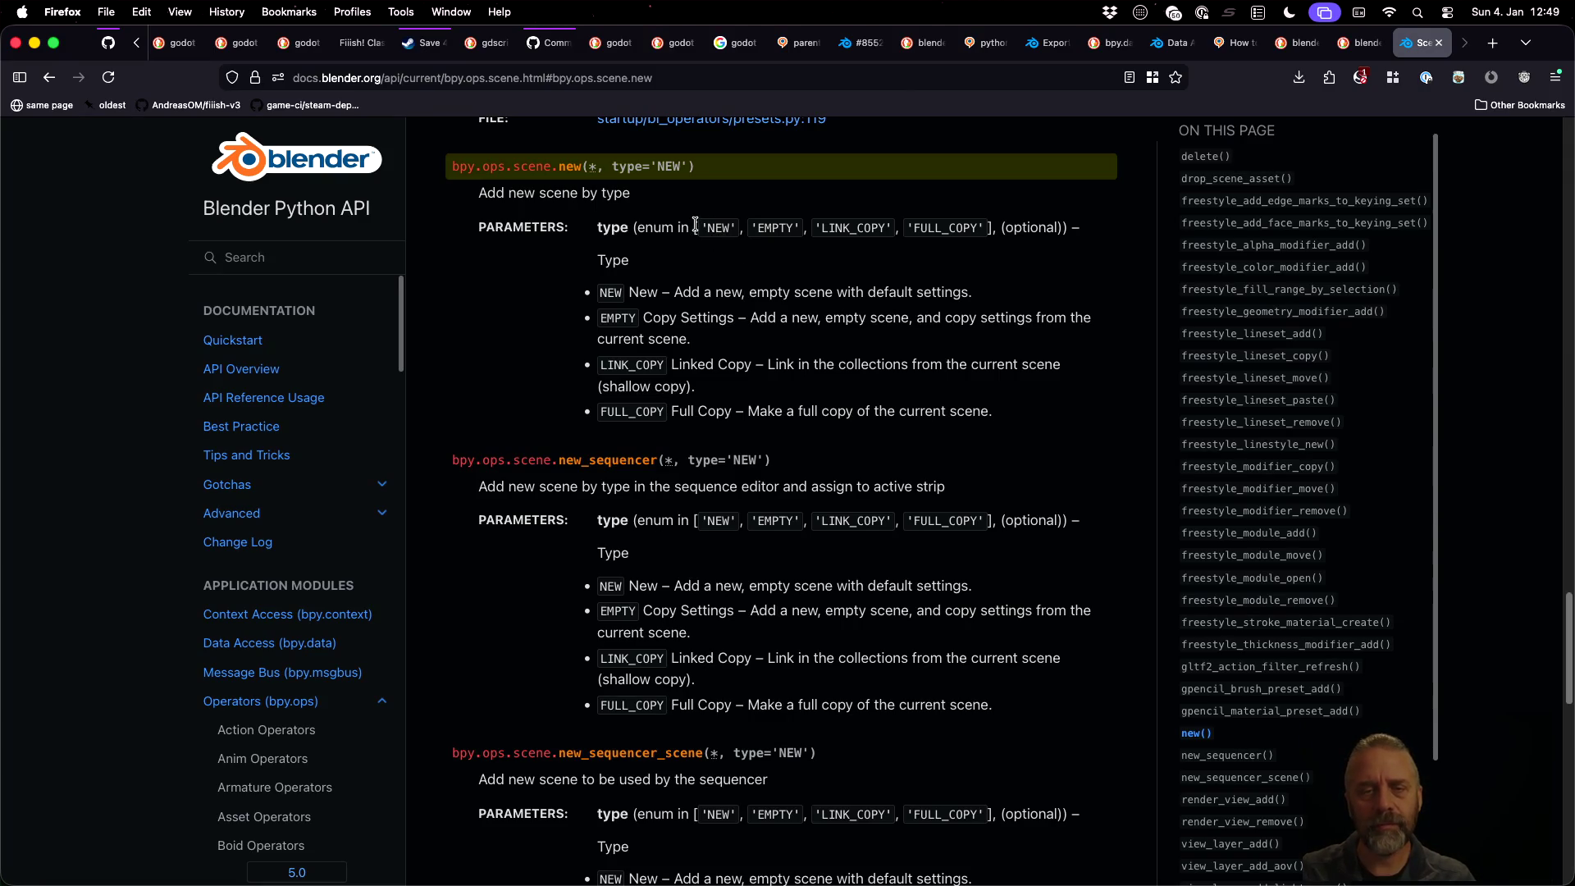
{"action": "key", "text": "super+Tab"}
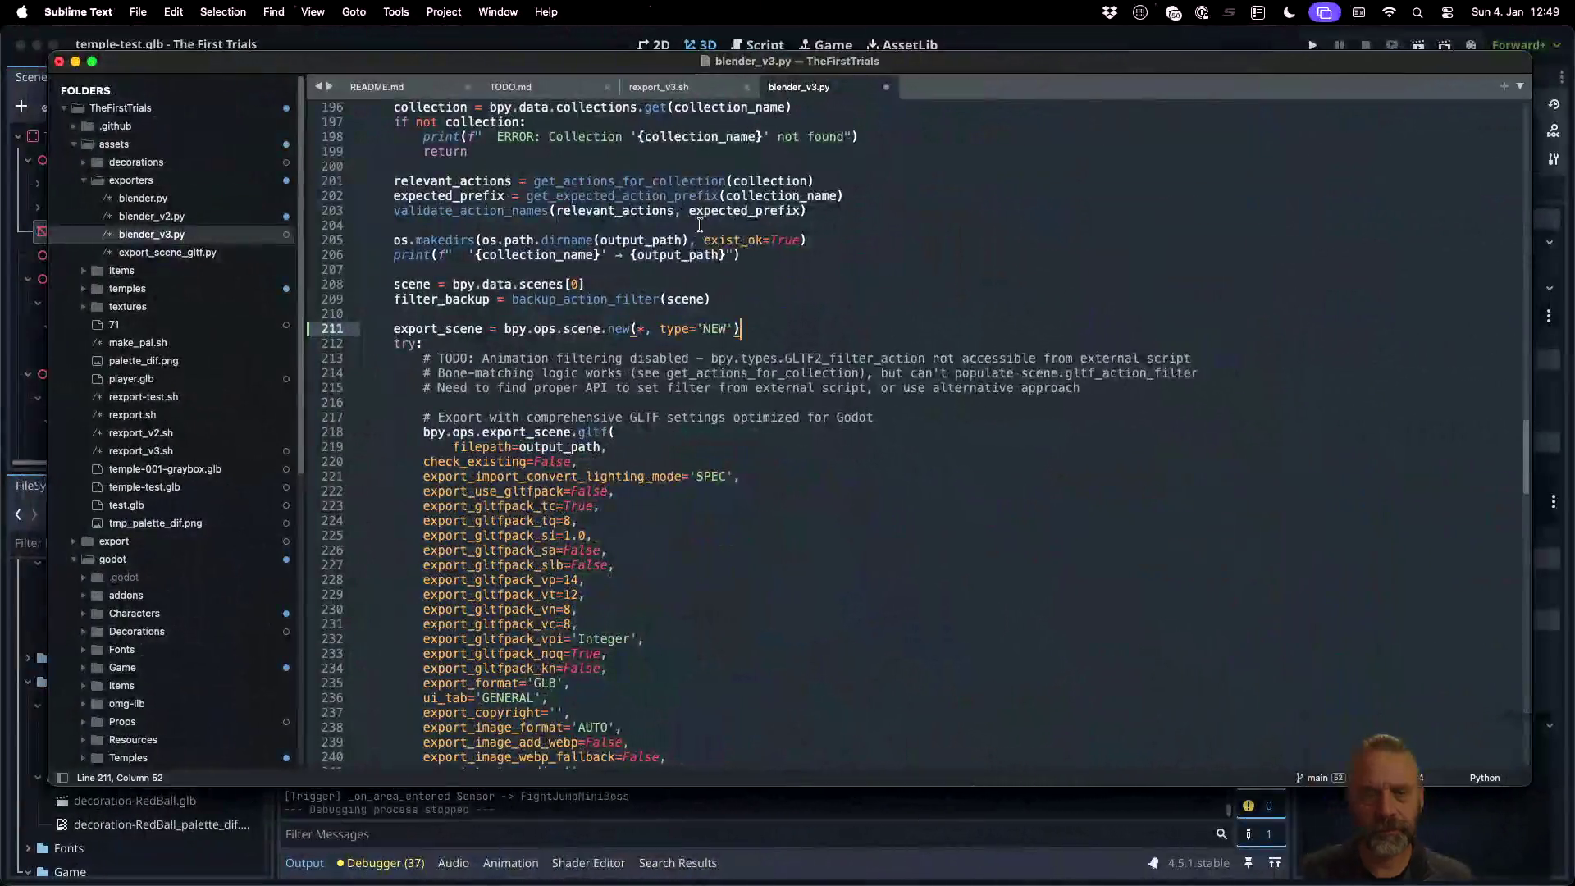
Trim '*, type=' so line 211 reads bpy.ops.scene.new('NEW'), add a blank line, and save
{"action": "left_click", "coordinate": [639, 329]}
{"action": "left_click_drag", "start_coordinate": [639, 329], "coordinate": [697, 329]}
{"action": "key", "text": "BackSpace"}
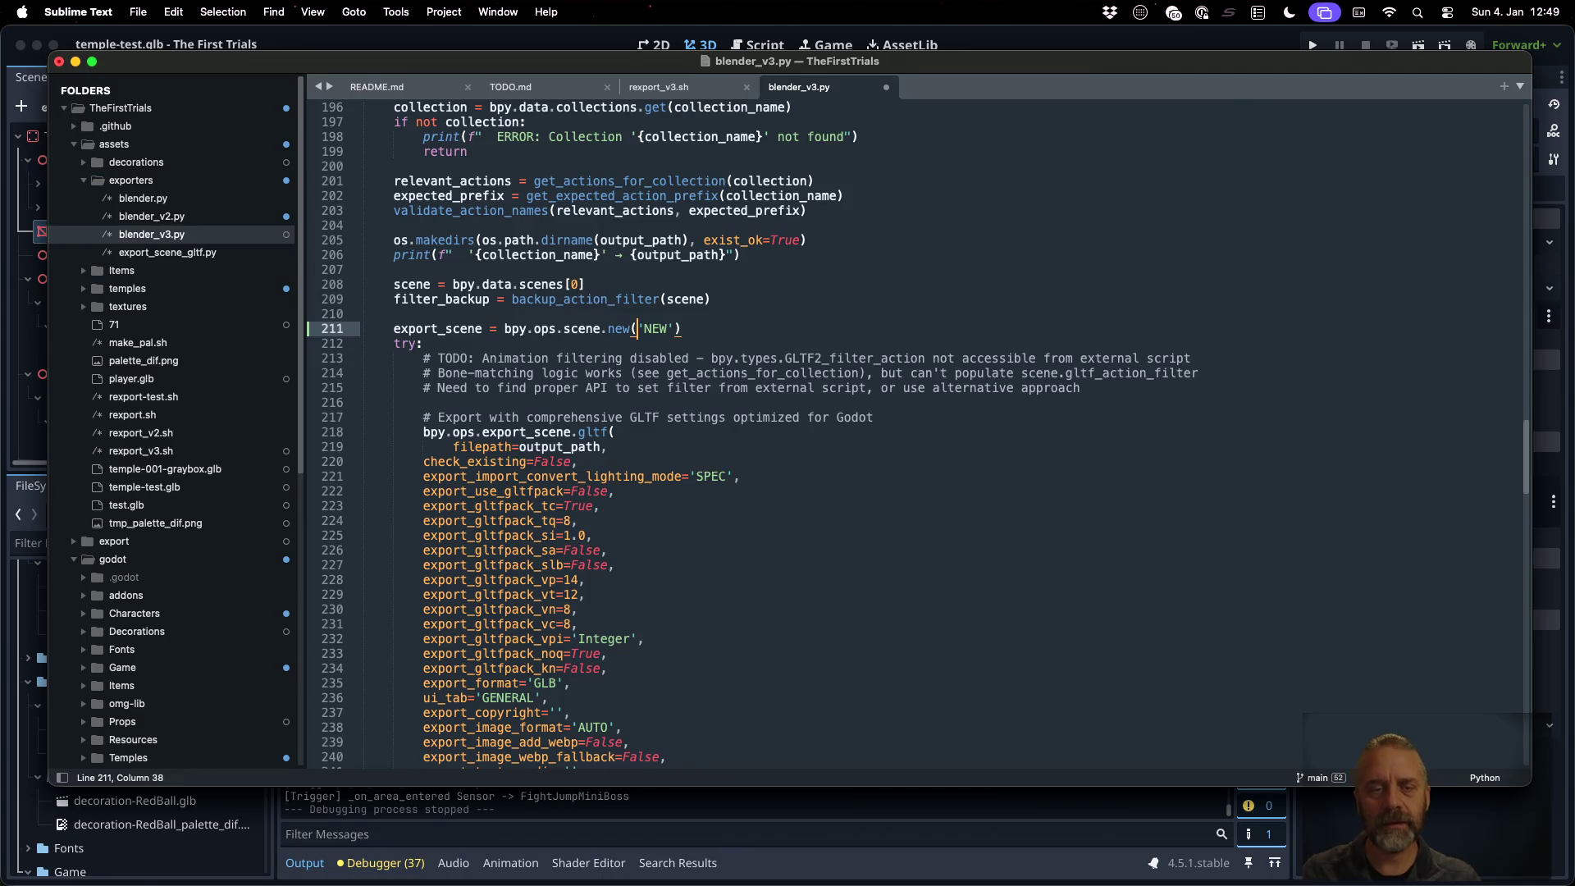
{"action": "key", "text": "Right"}
{"action": "key", "text": "Right"}
{"action": "key", "text": "Right"}
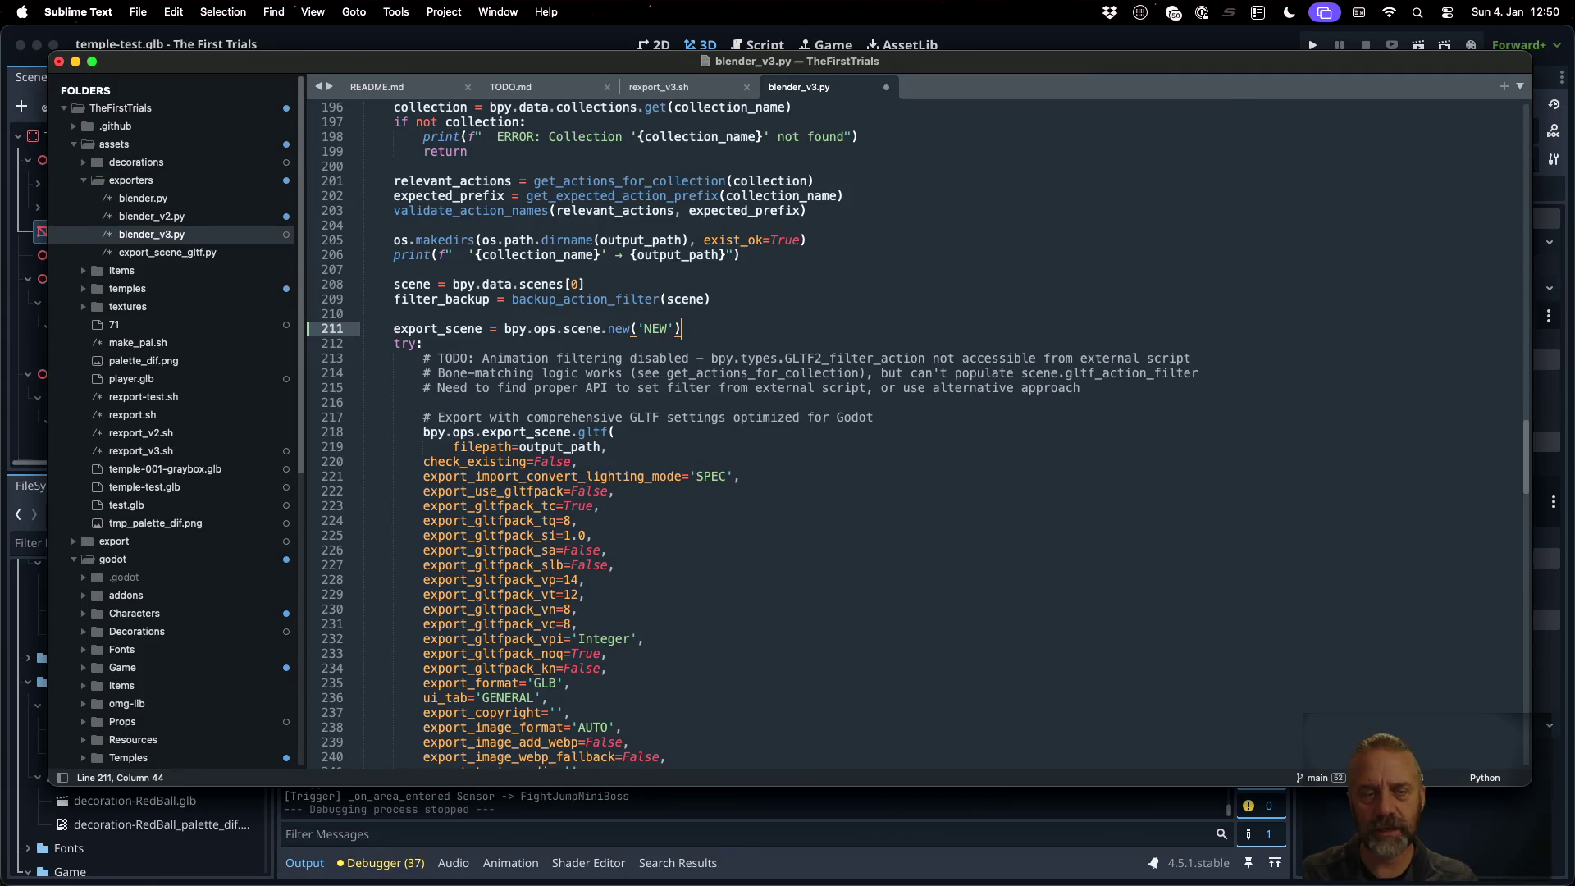
{"action": "key", "text": "Return"}
{"action": "key", "text": "super+s"}
{"action": "key", "text": "ctrl+Up"}
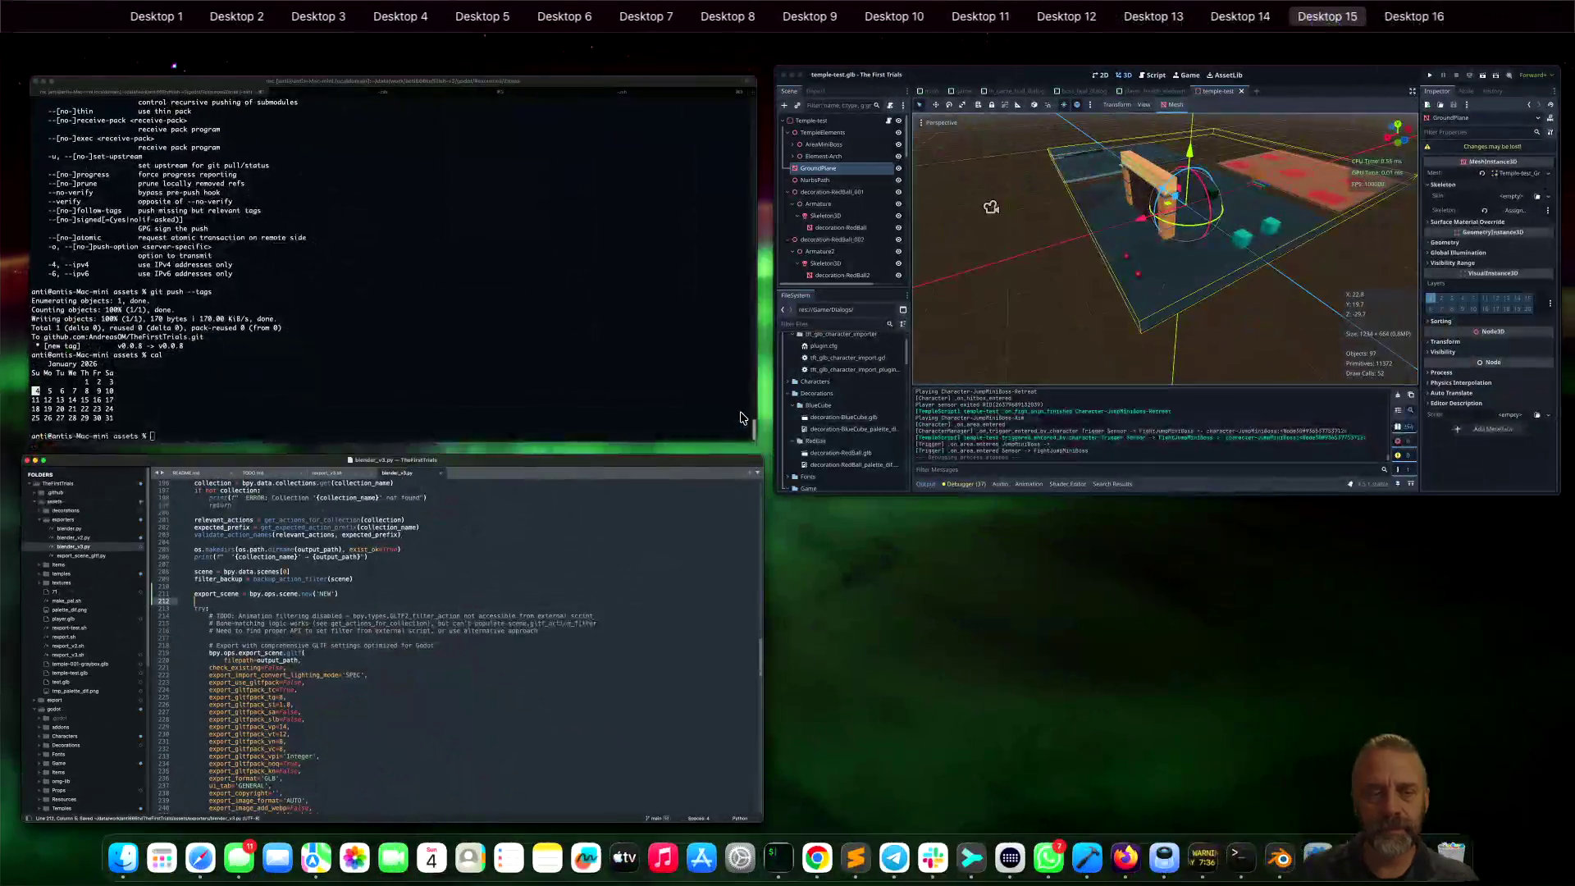
Clear the iTerm2 terminal and rerun ./rexport_v3.sh on decoration-RedBall.blend
{"action": "left_click", "coordinate": [534, 410]}
{"action": "type", "text": "cal"}
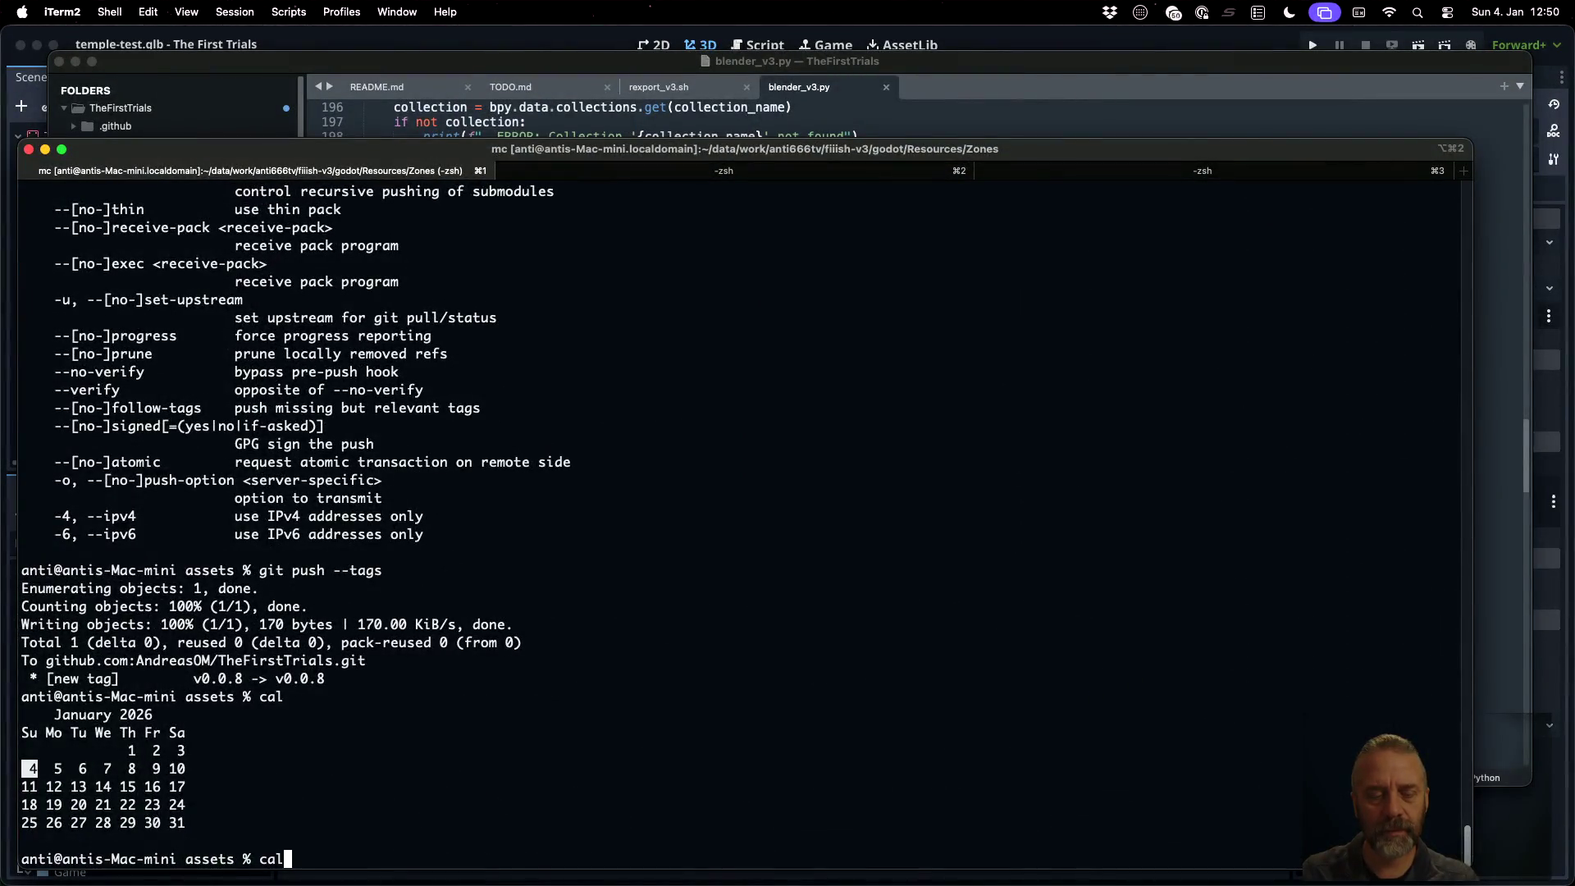
{"action": "key", "text": "ctrl+Right"}
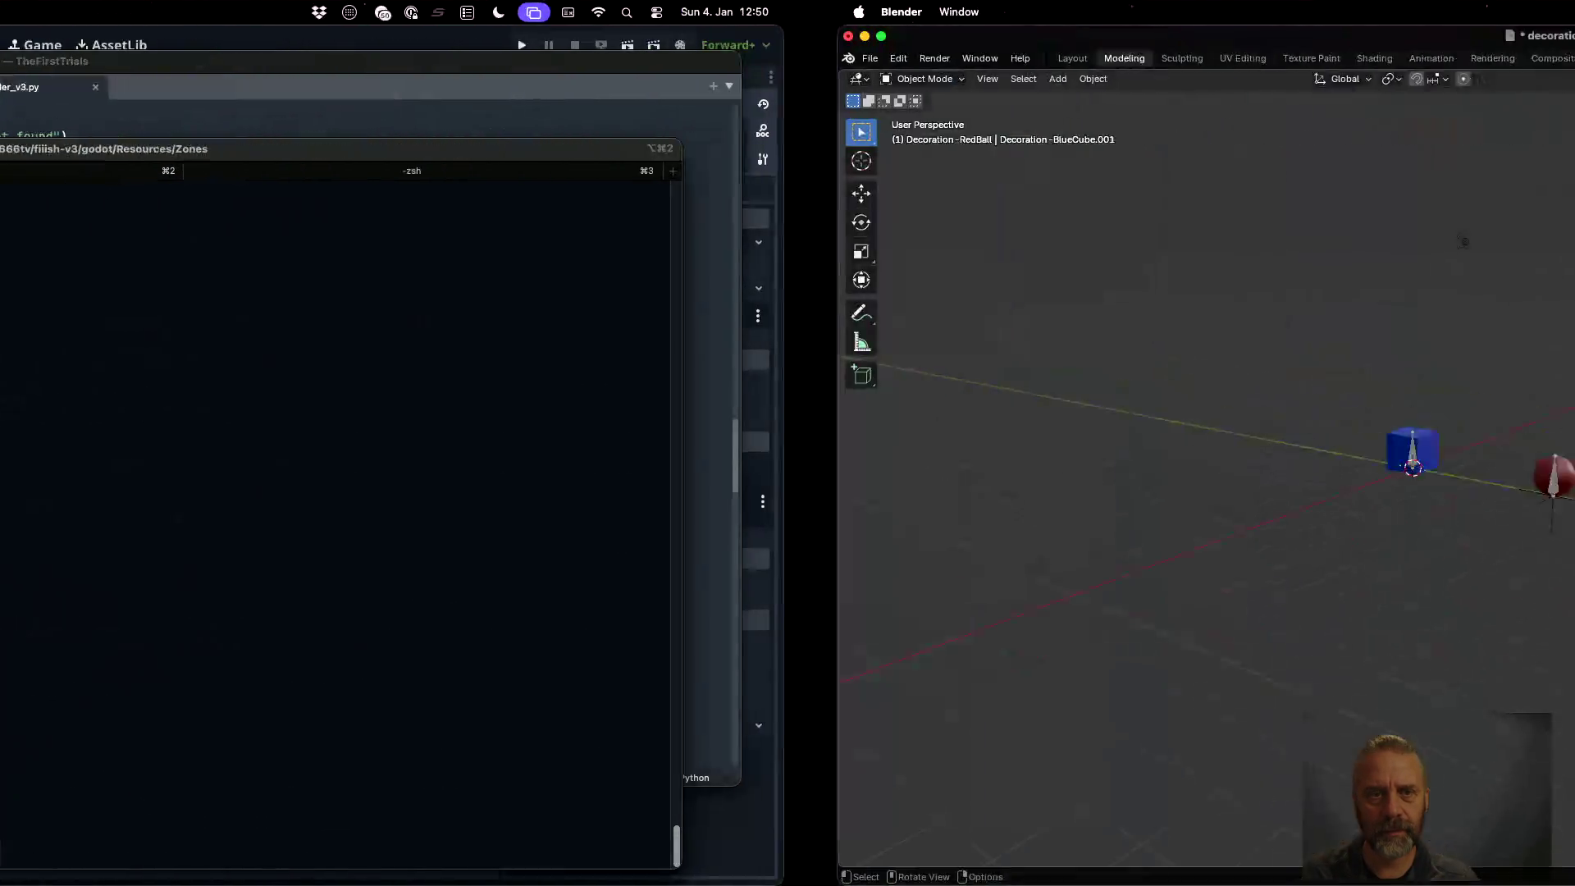
{"action": "key", "text": "ctrl+Up"}
{"action": "left_click", "coordinate": [572, 321]}
{"action": "key", "text": "super+k"}
{"action": "key", "text": "Up"}
{"action": "key", "text": "Return"}
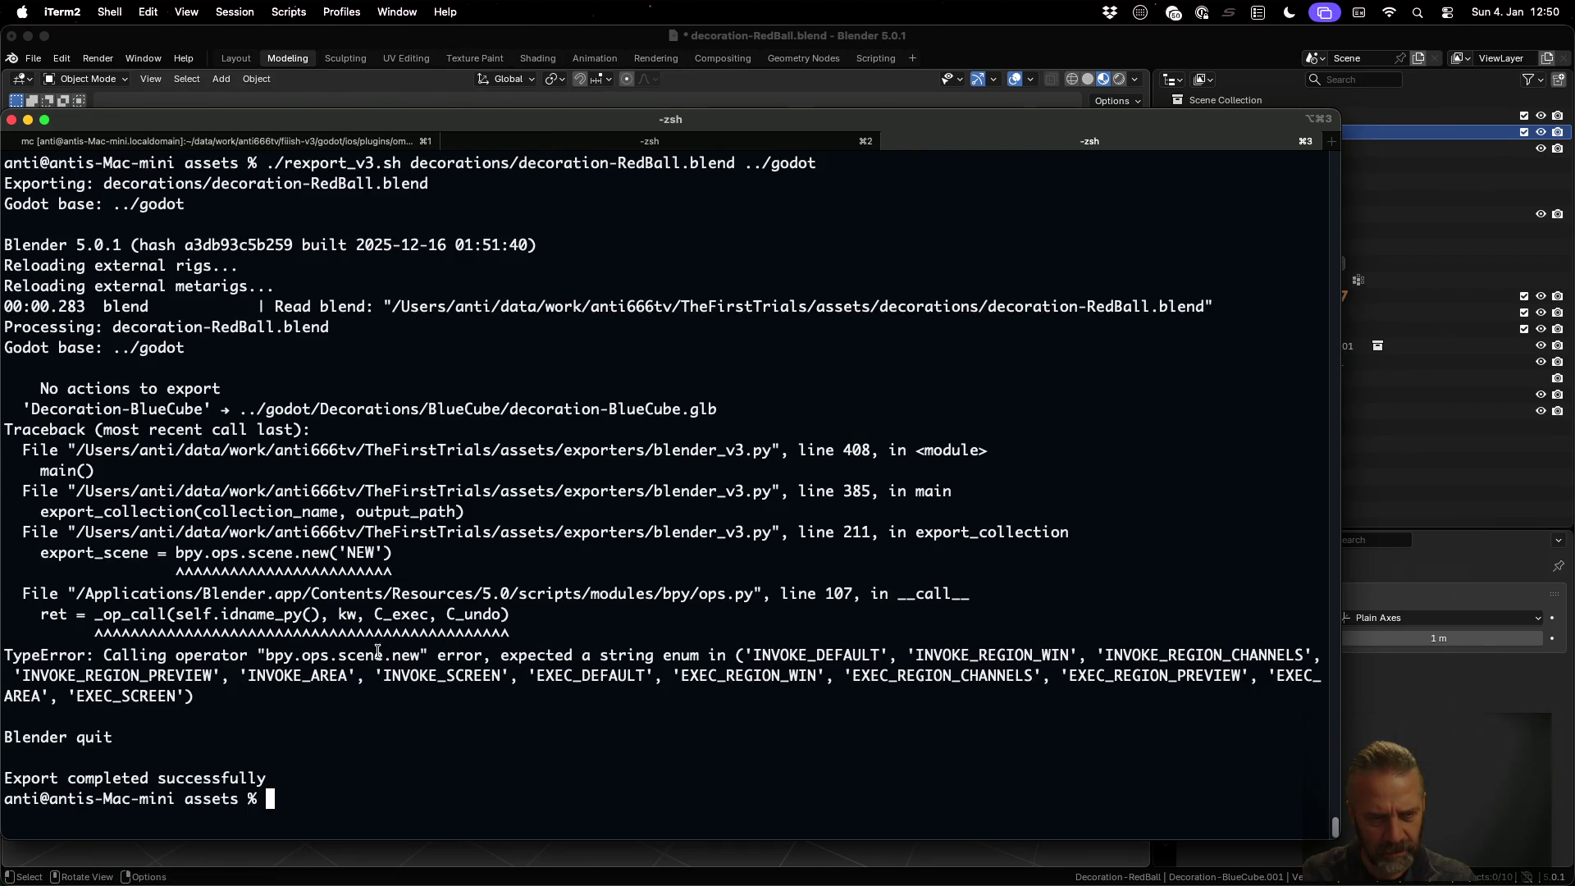
{"action": "key", "text": "ctrl+Left"}
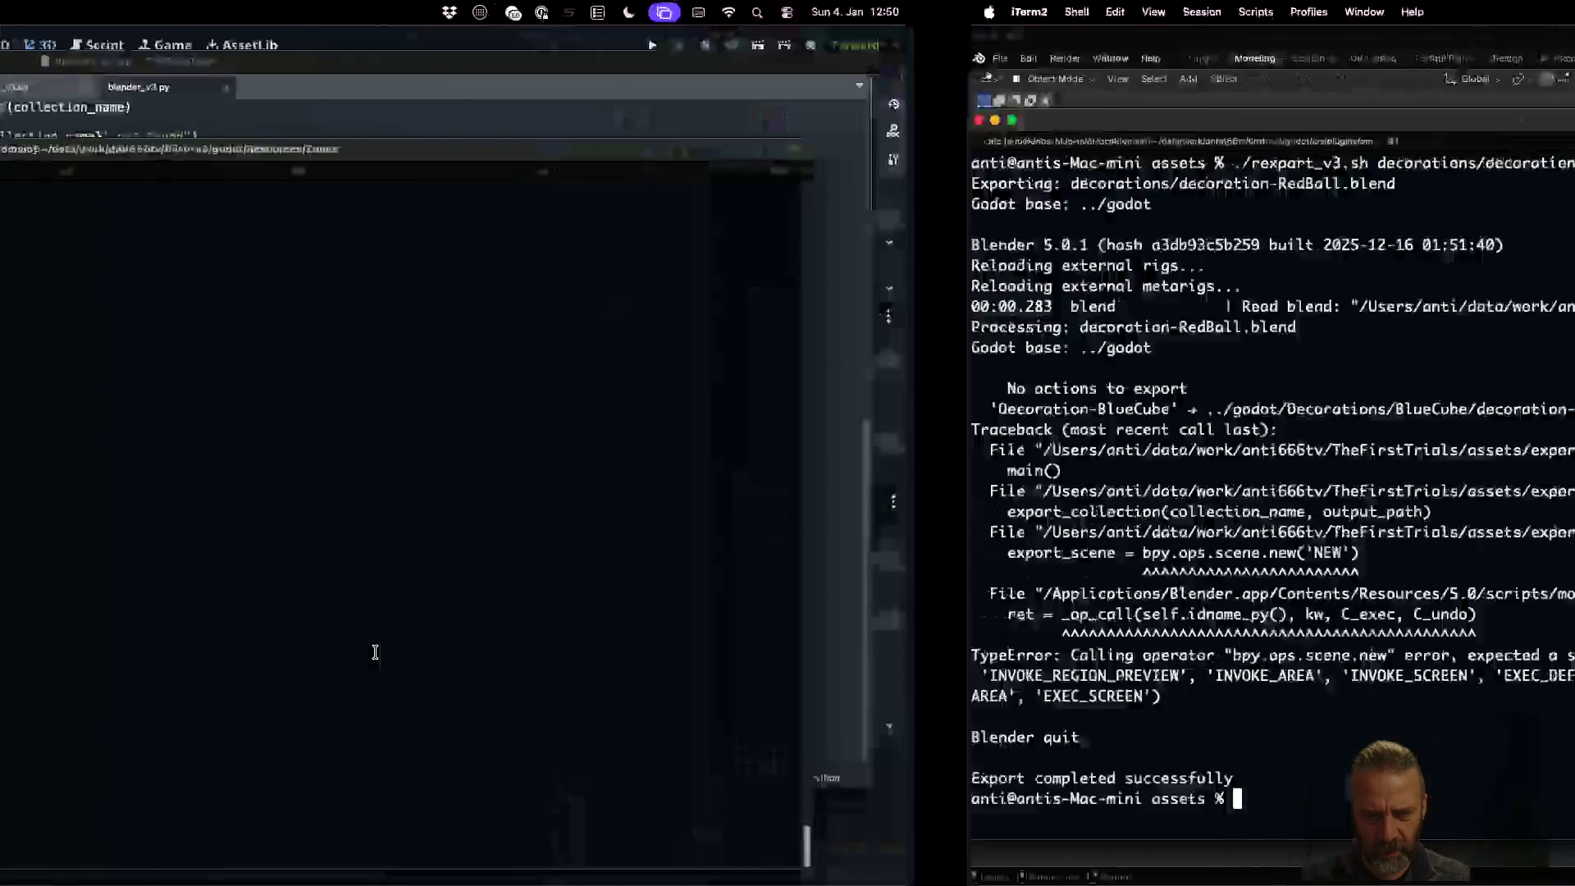
Compare the bpy.ops.scene.new docs, where type is keyword-only, against the export traceback
{"action": "key", "text": "ctrl+Left"}
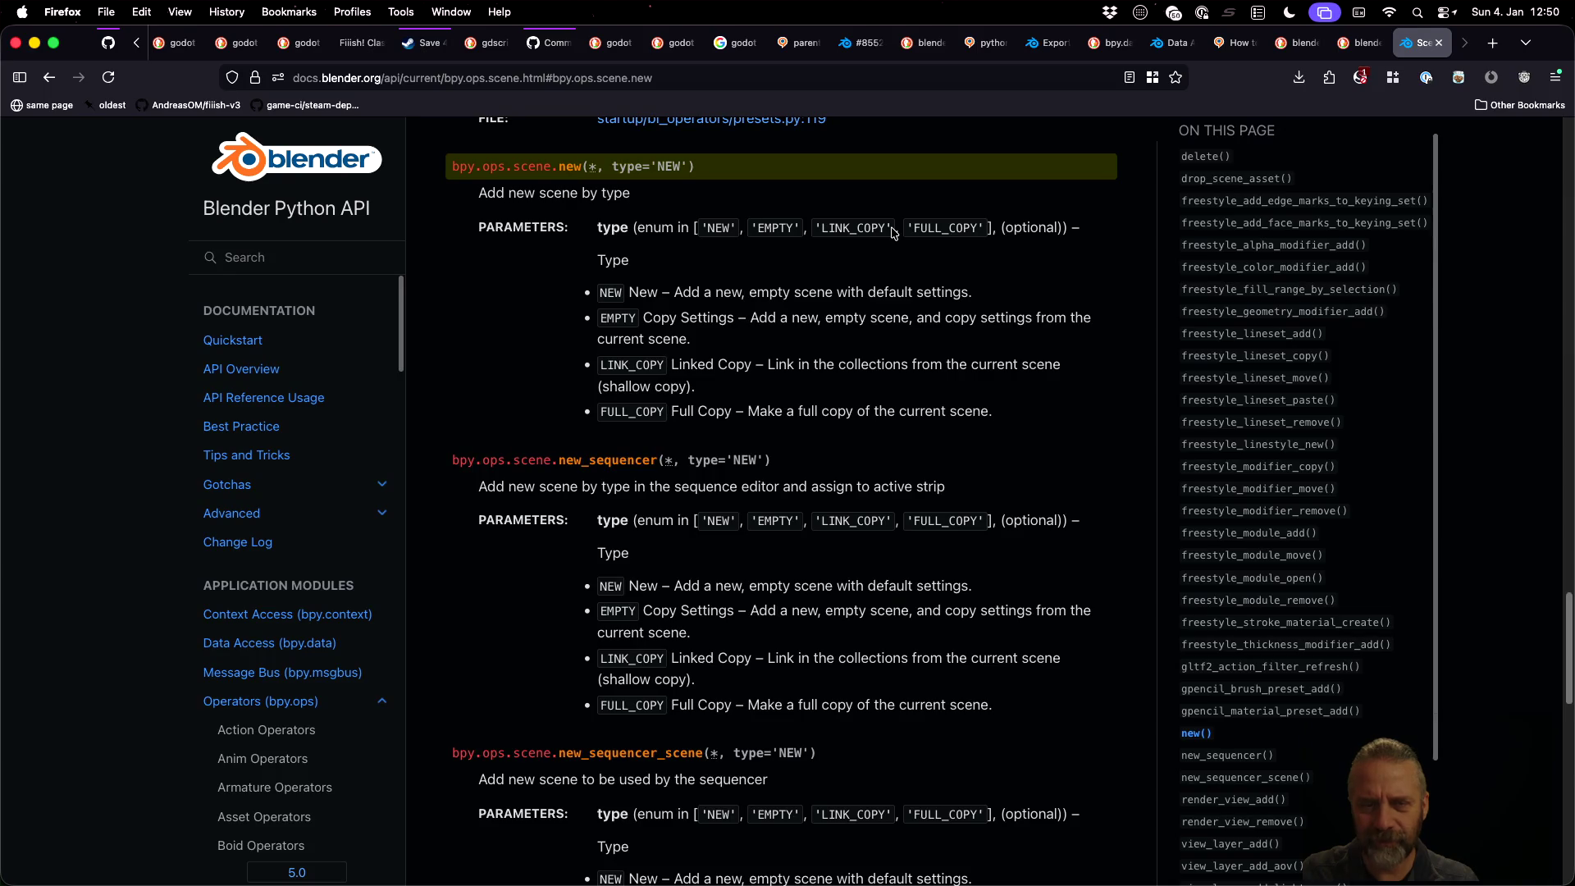
{"action": "key", "text": "ctrl+Right"}
{"action": "key", "text": "ctrl+Right"}
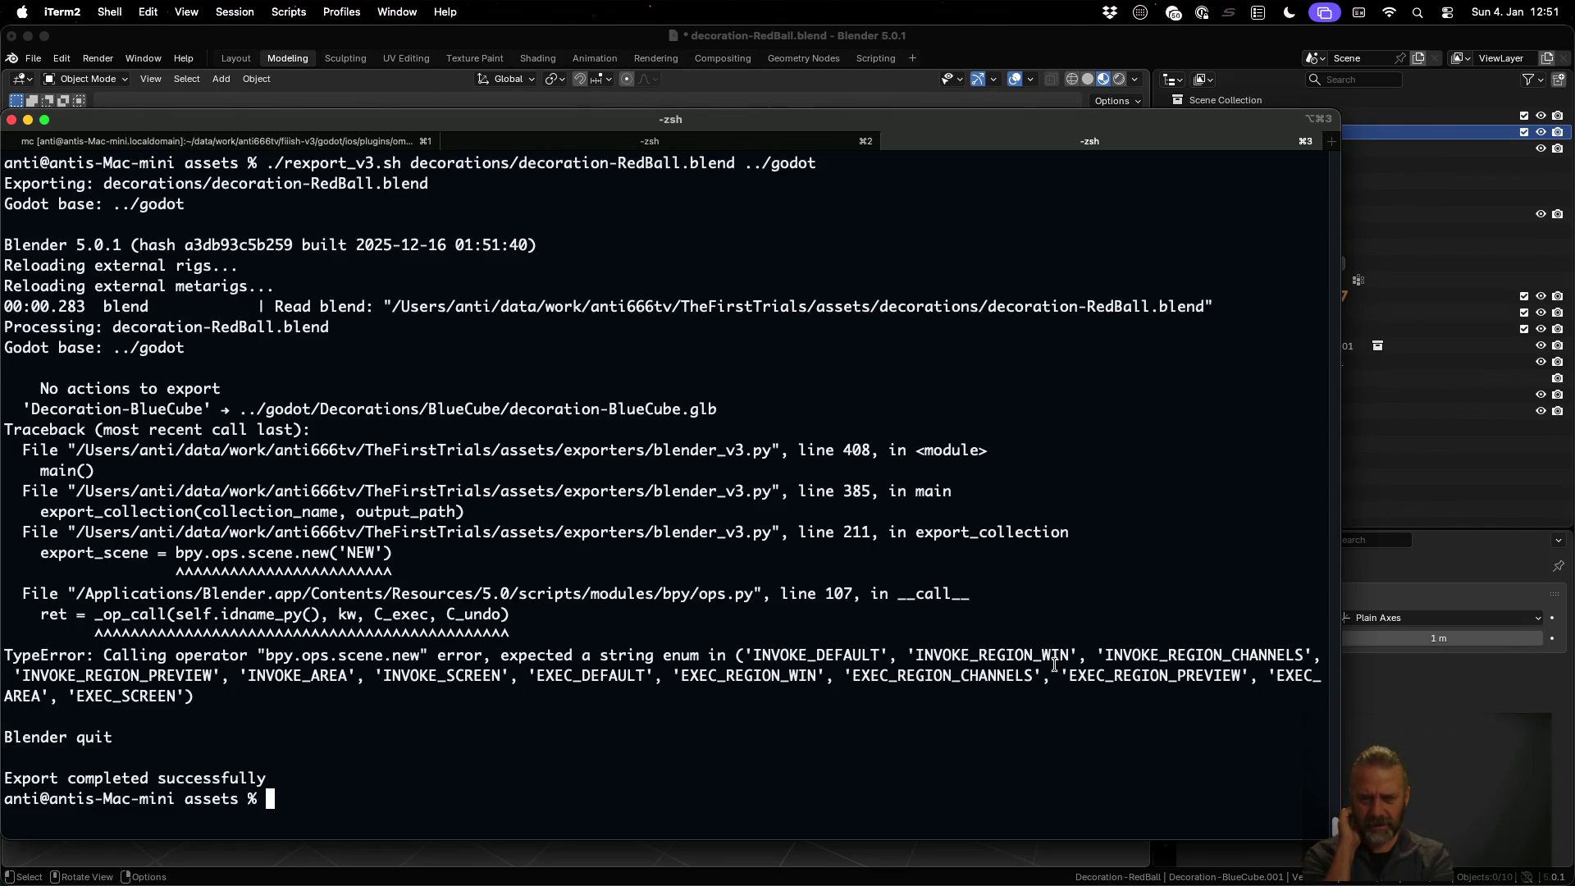
{"action": "key", "text": "ctrl+Left"}
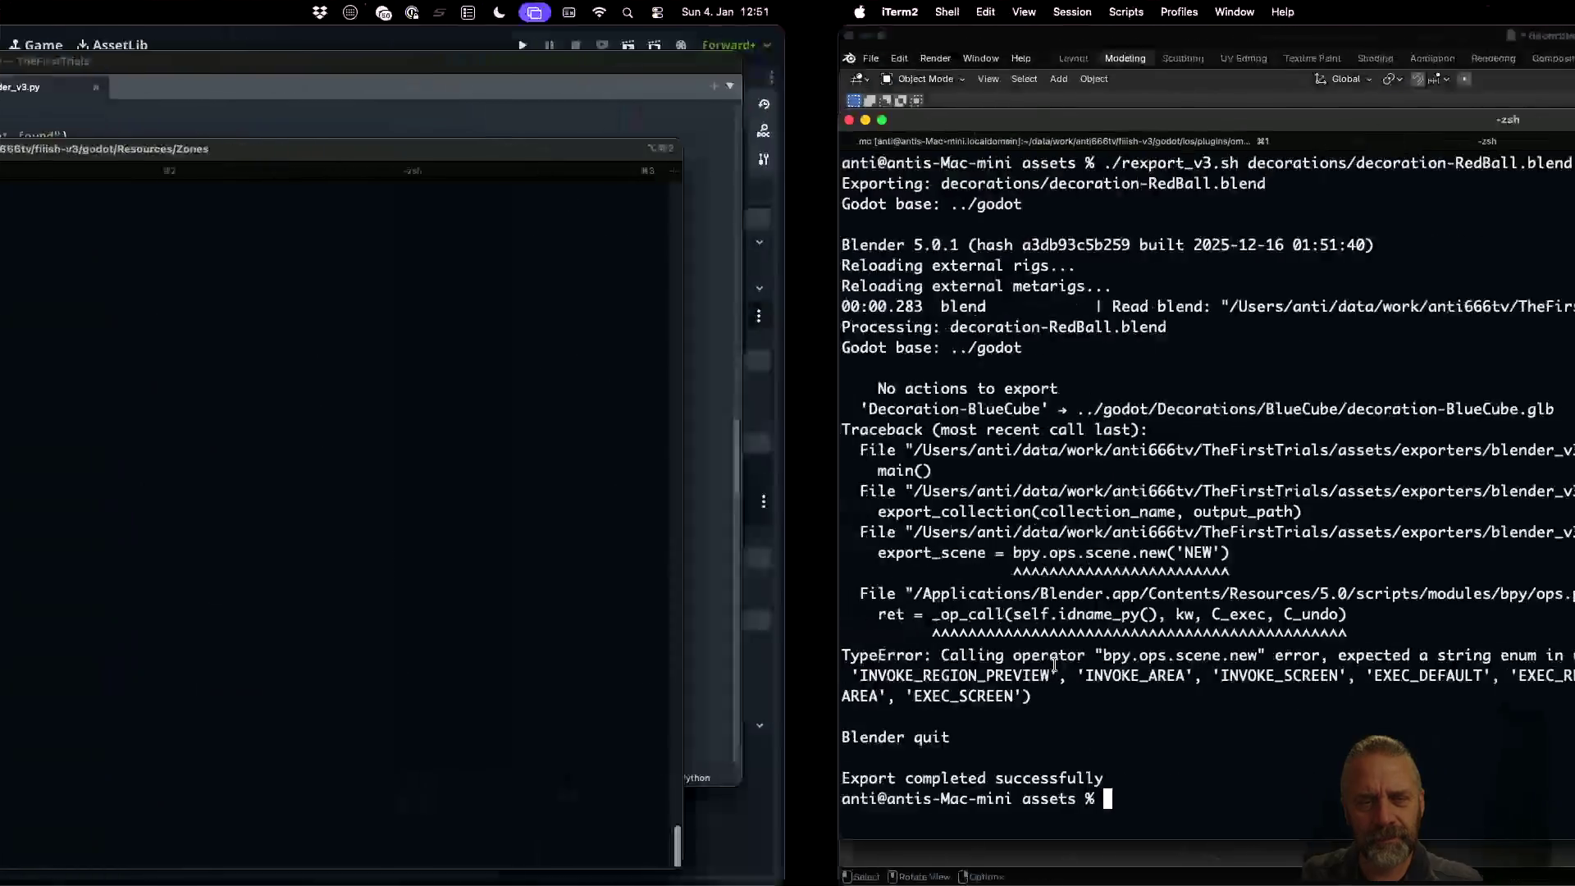
{"action": "key", "text": "ctrl+Left"}
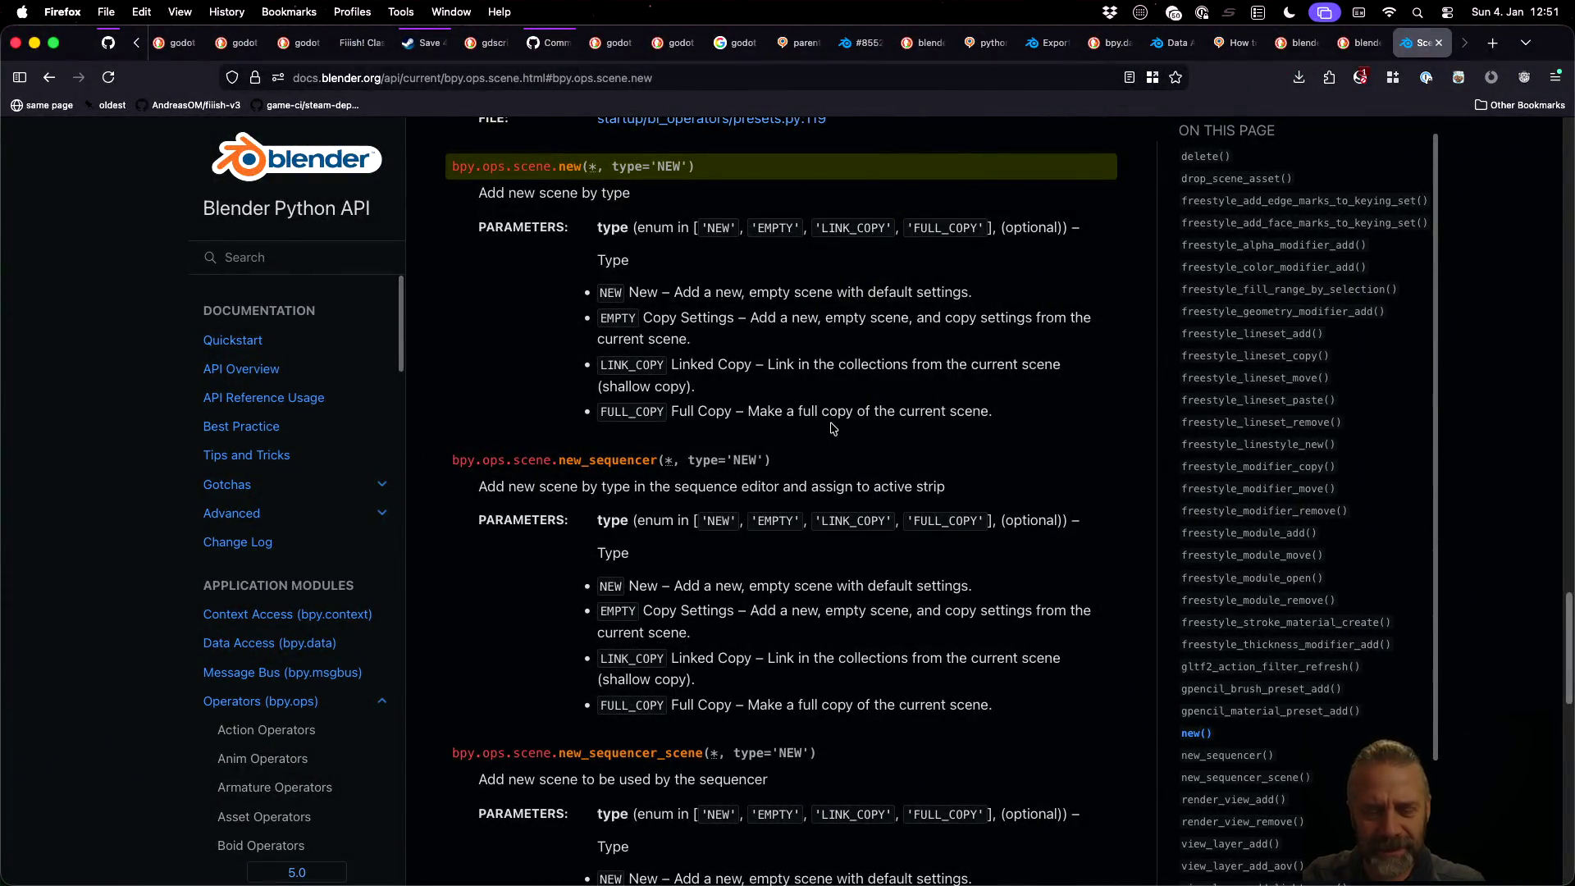
{"action": "scroll", "coordinate": [812, 426], "scroll_direction": "up", "scroll_amount": 1}
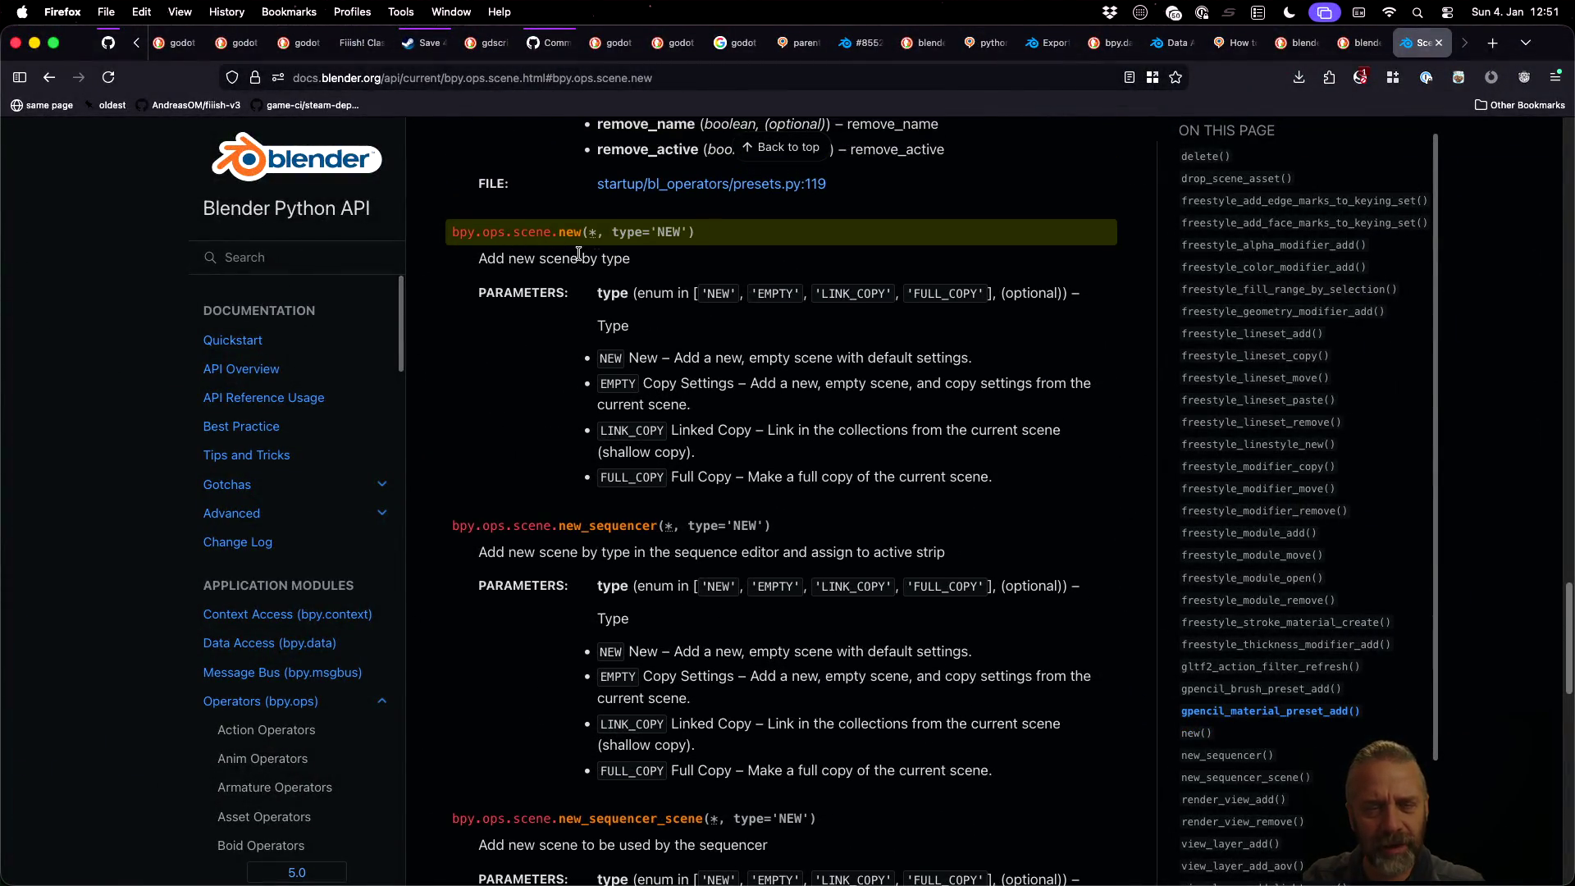
{"action": "key", "text": "ctrl+Right"}
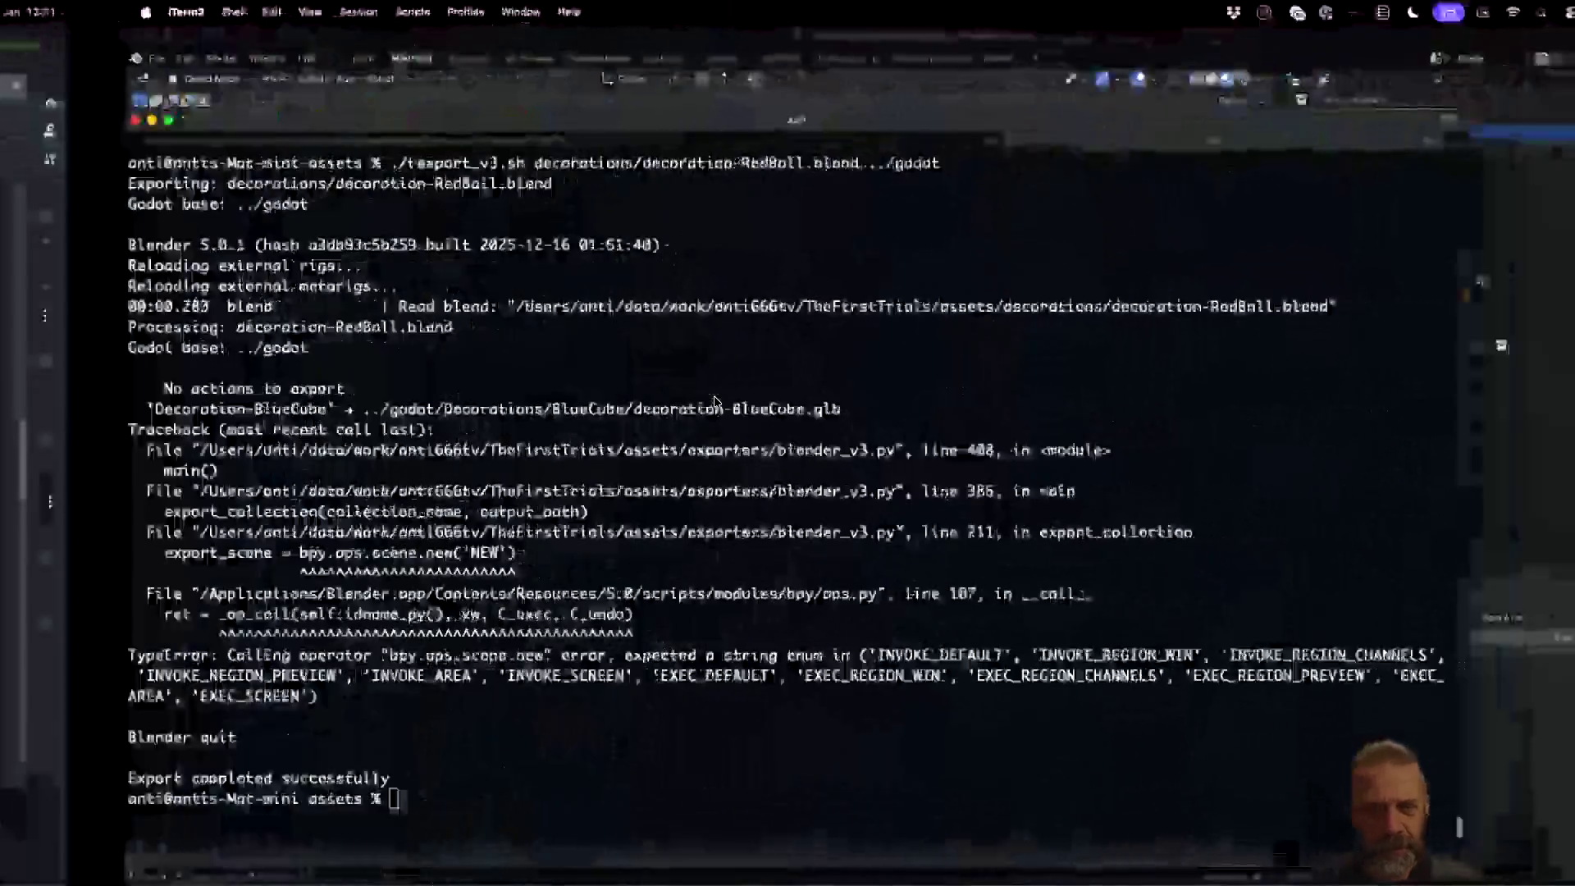
{"action": "key", "text": "ctrl+Left"}
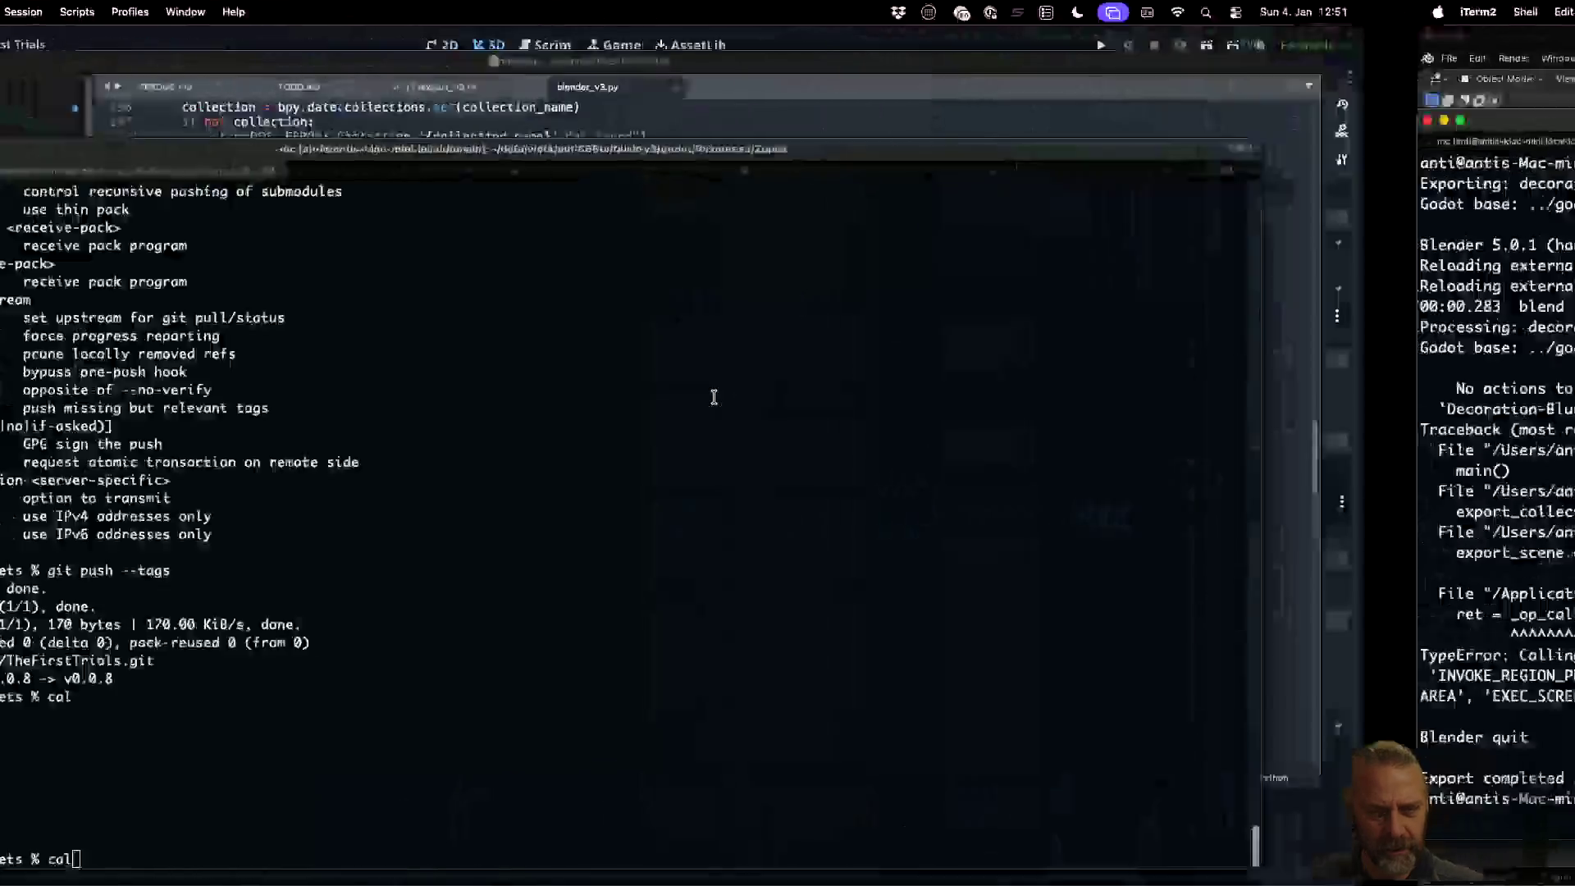
Select the bpy.ops.scene.new('NEW') call on line 211 of blender_v3.py
{"action": "left_click", "coordinate": [574, 127]}
{"action": "left_click", "coordinate": [728, 304]}
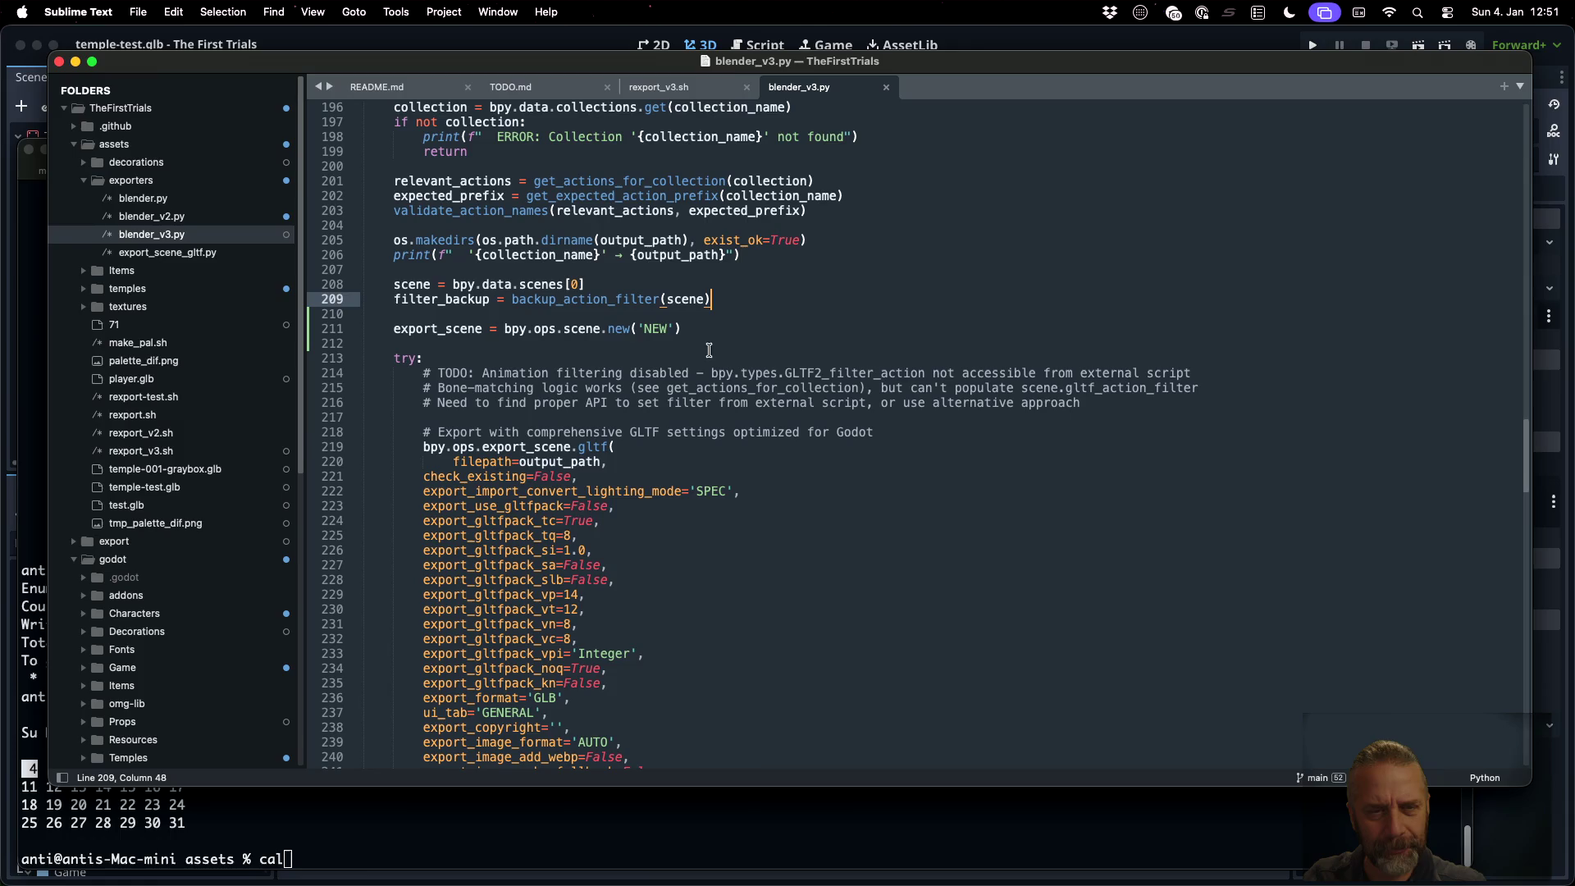
{"action": "left_click", "coordinate": [505, 328]}
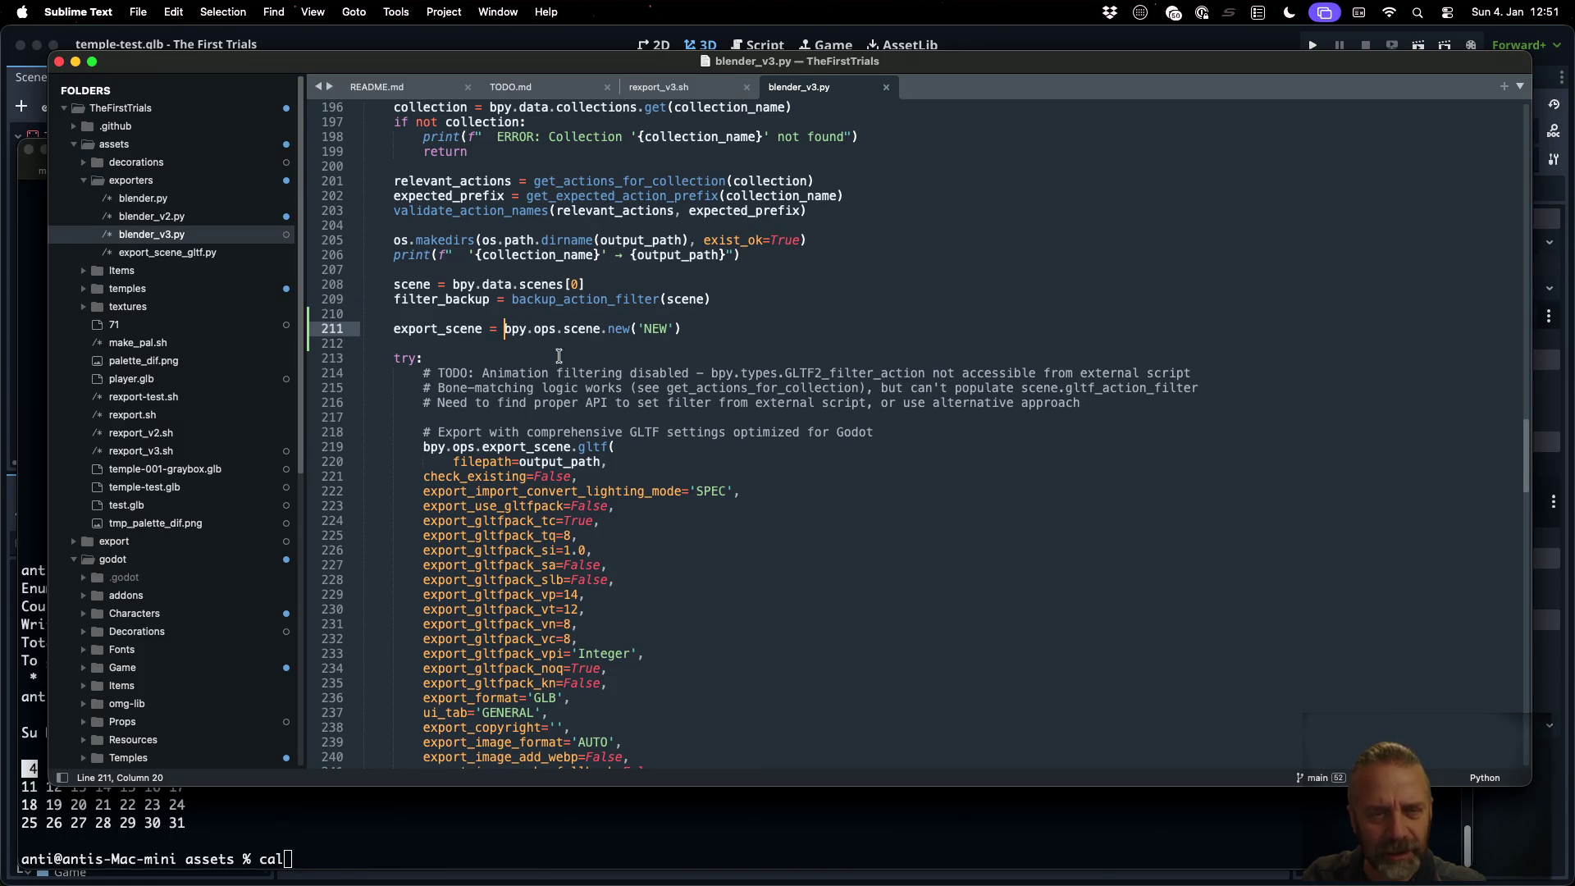
{"action": "key", "text": "super+shift+Right"}
{"action": "key", "text": "ctrl+Left"}
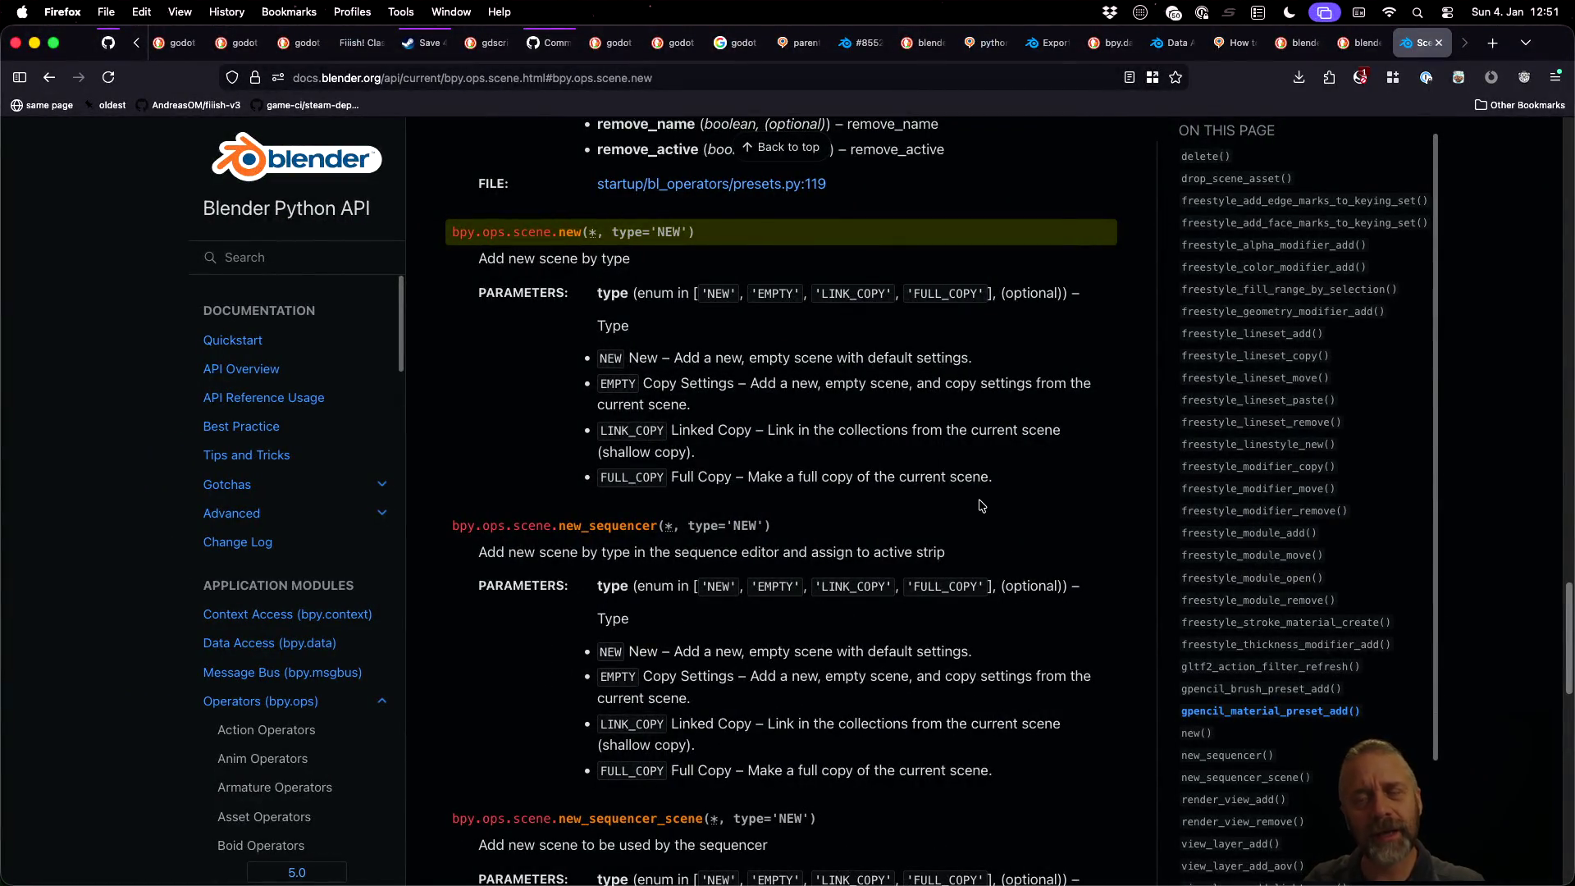
Check the DuckDuckGo summary's scene.new(type='EMPTY') against the scene.new docs tab
{"action": "key", "text": "ctrl+shift+Tab"}
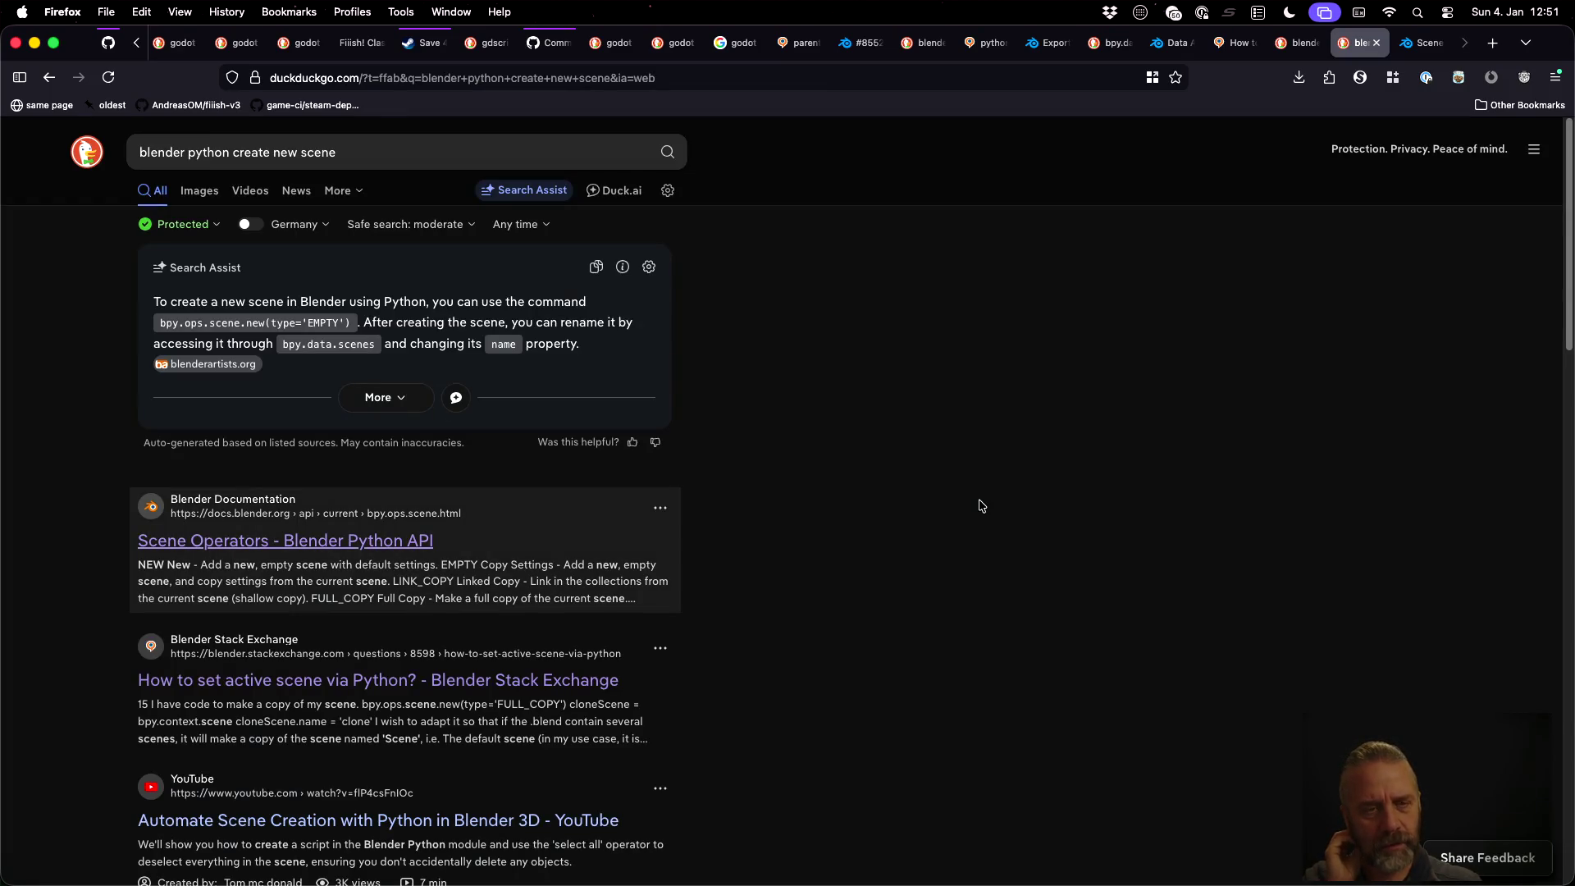
{"action": "key", "text": "ctrl+Tab"}
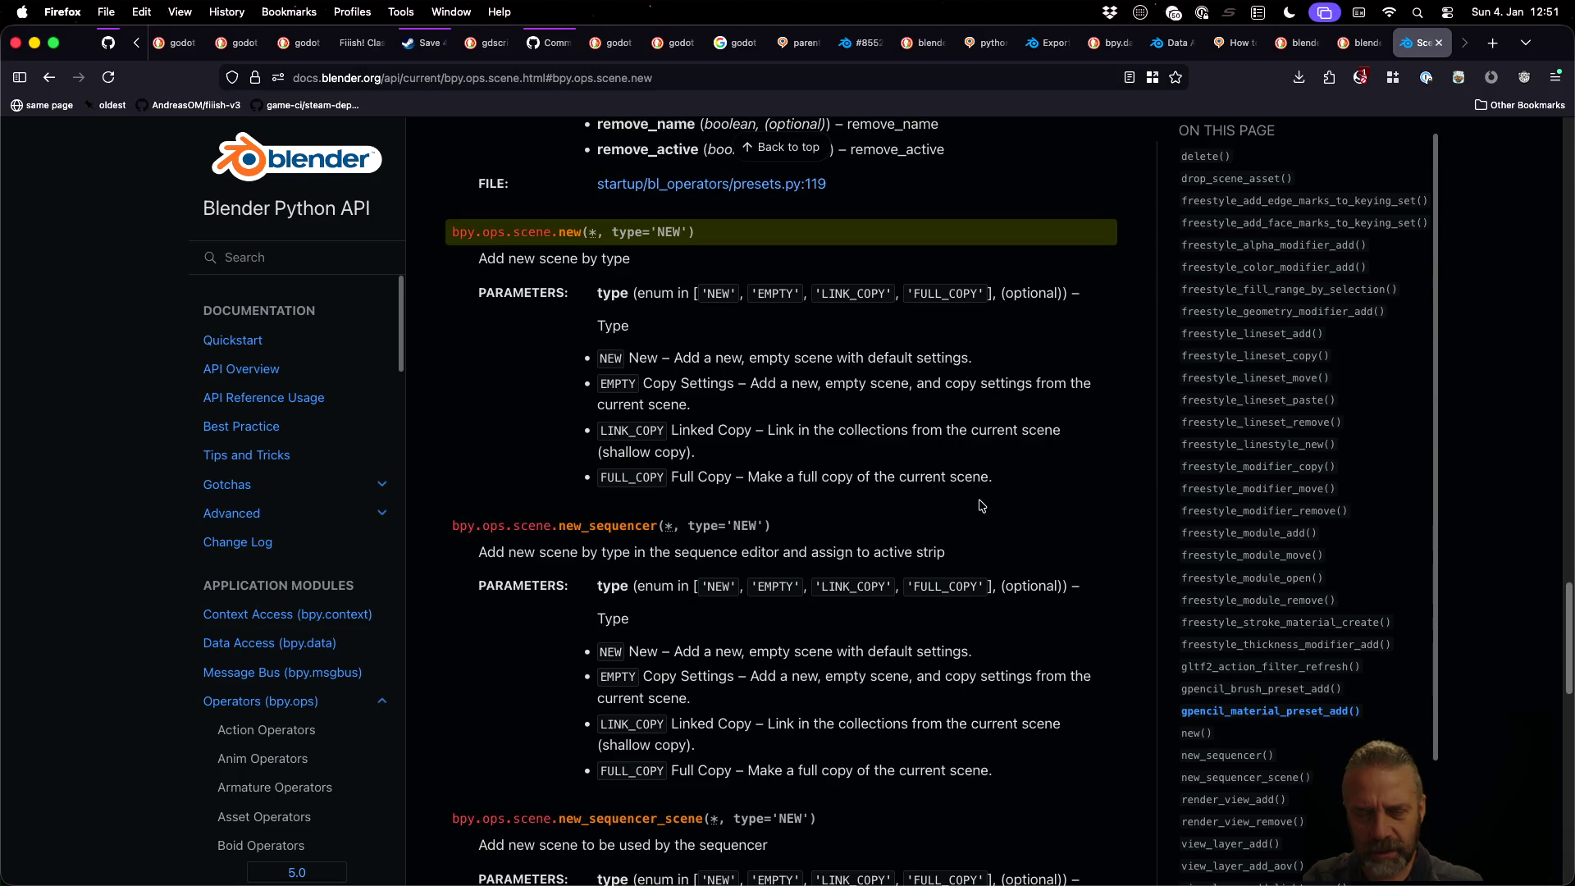
{"action": "key", "text": "super+Tab"}
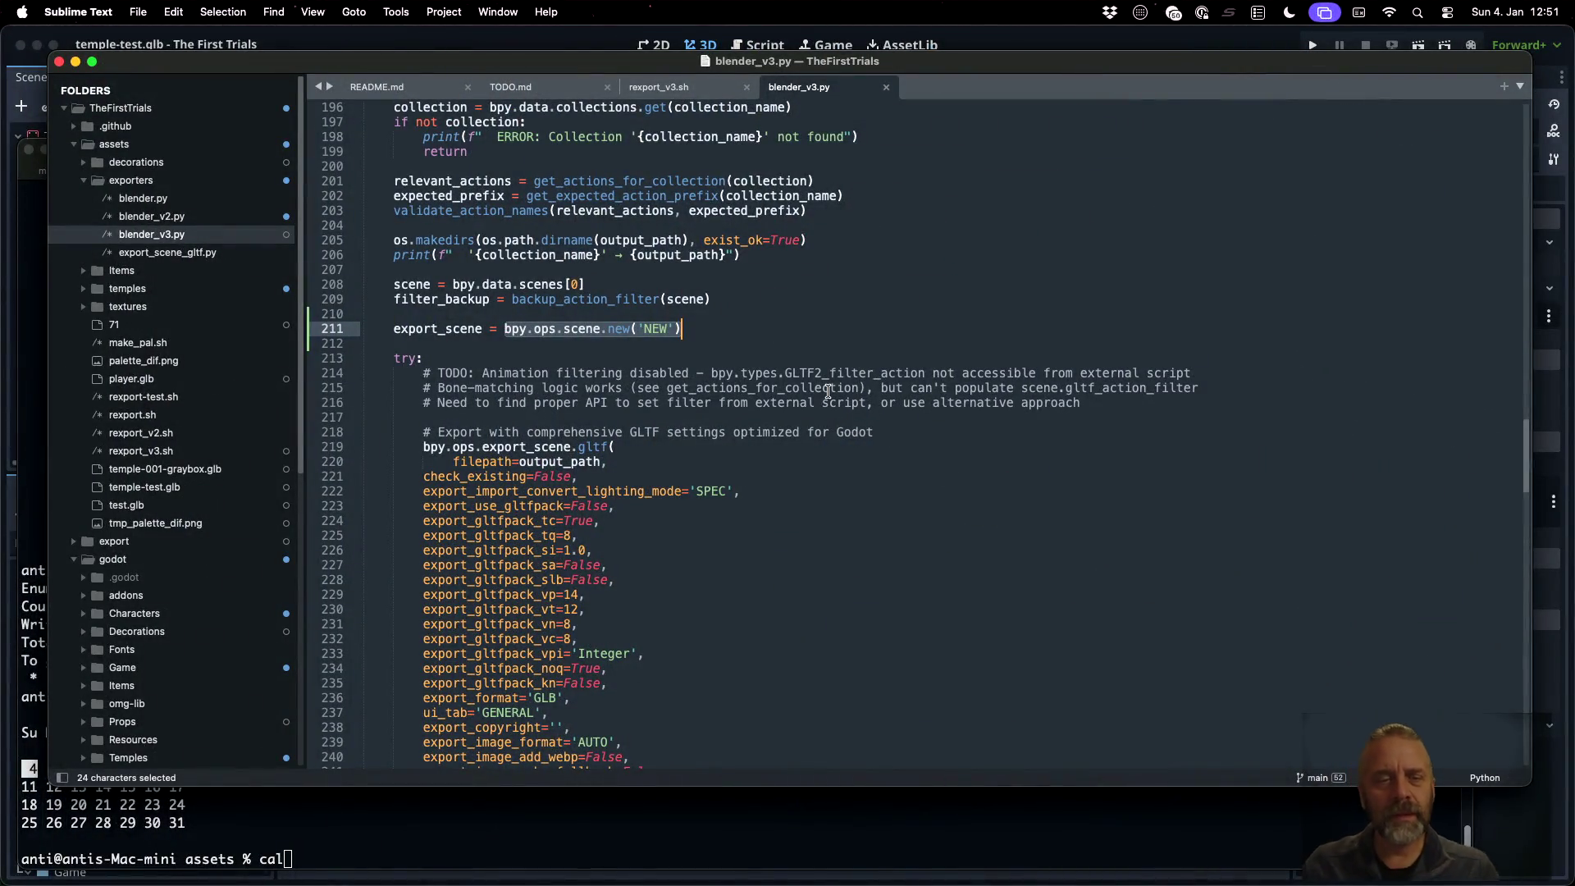
Duplicate line 211, comment out the original, and save the copy as bpy.ops.scene.new()
{"action": "key", "text": "super+shift+d"}
{"action": "key", "text": "Up"}
{"action": "key", "text": "super+slash"}
{"action": "key", "text": "Down"}
{"action": "key", "text": "Left"}
{"action": "key", "text": "BackSpace"}
{"action": "key", "text": "BackSpace"}
{"action": "key", "text": "BackSpace"}
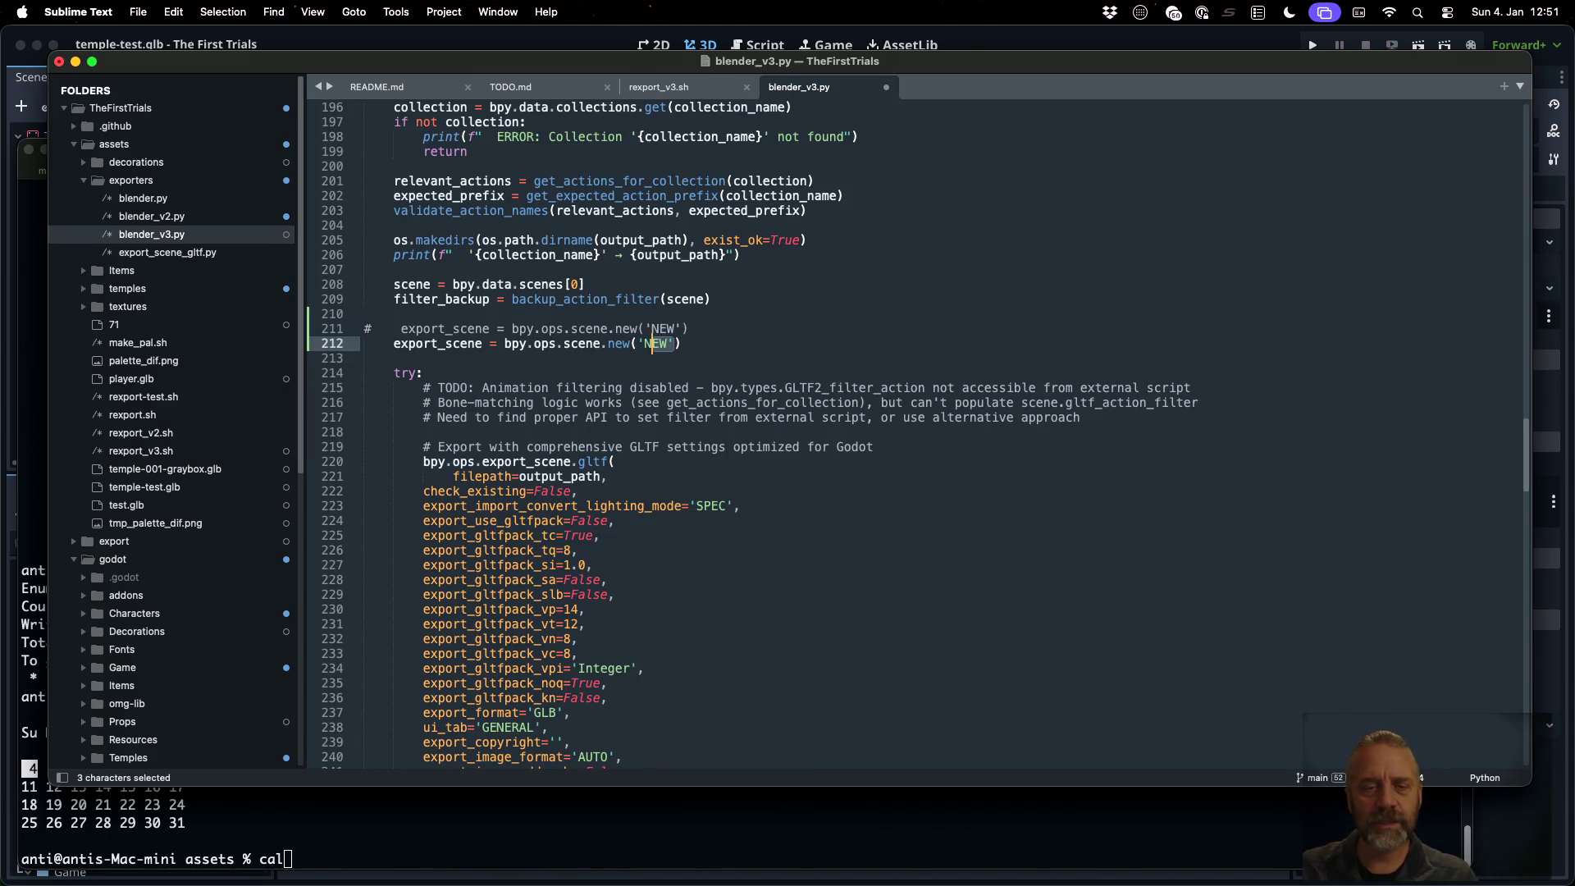
{"action": "key", "text": "super+s"}
Rerun the export command in iTerm2 and scroll through its output
{"action": "key", "text": "ctrl+Right"}
{"action": "key", "text": "Up"}
{"action": "key", "text": "Return"}
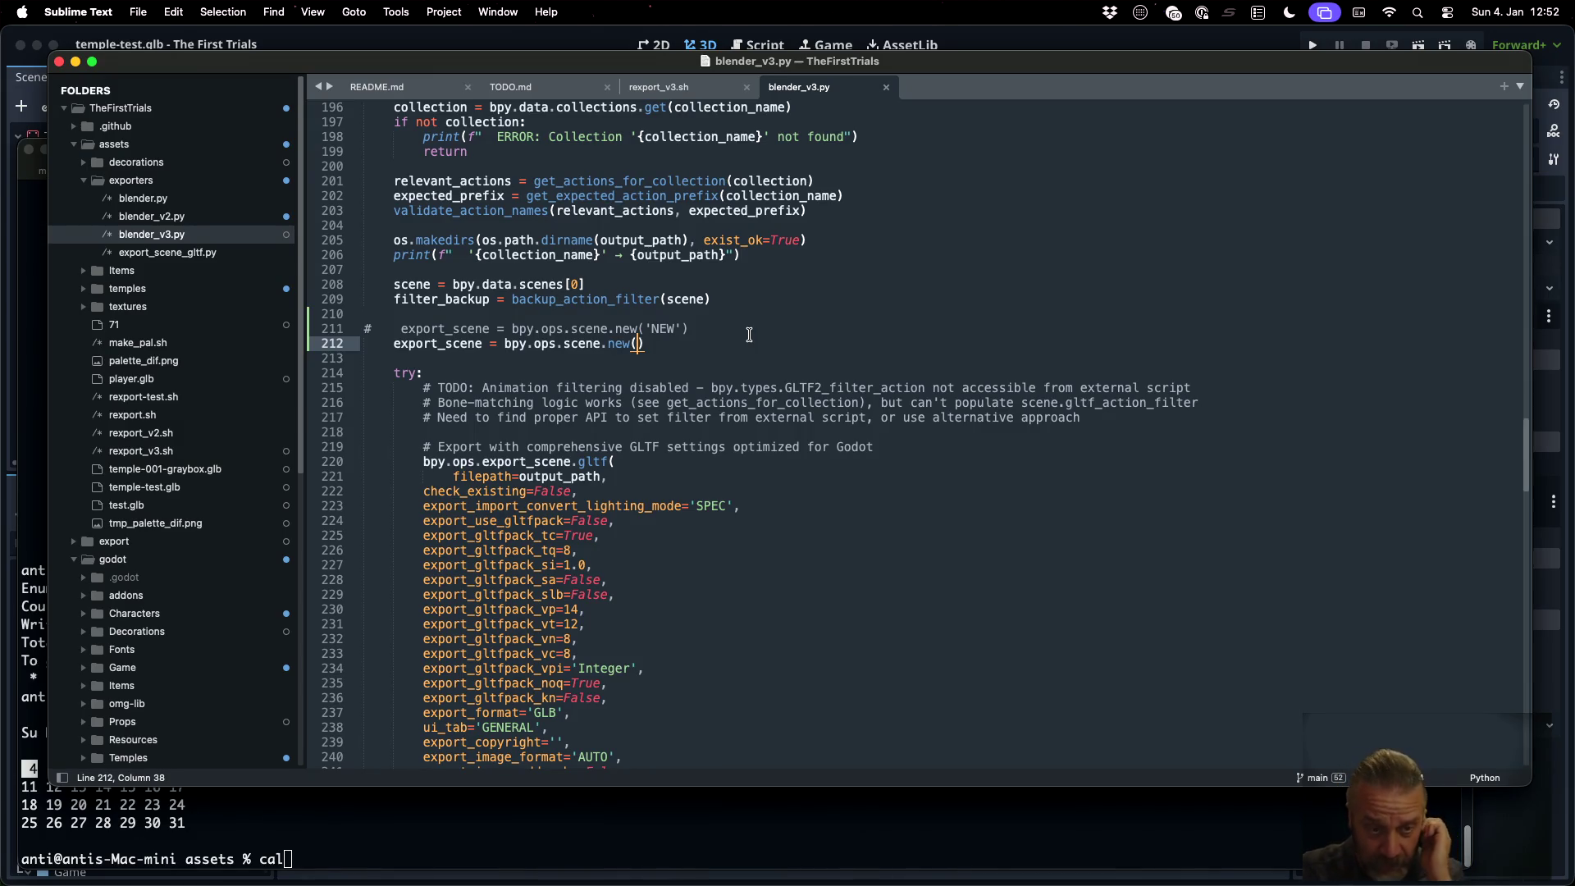
{"action": "scroll", "coordinate": [748, 335], "scroll_direction": "down", "scroll_amount": 20}
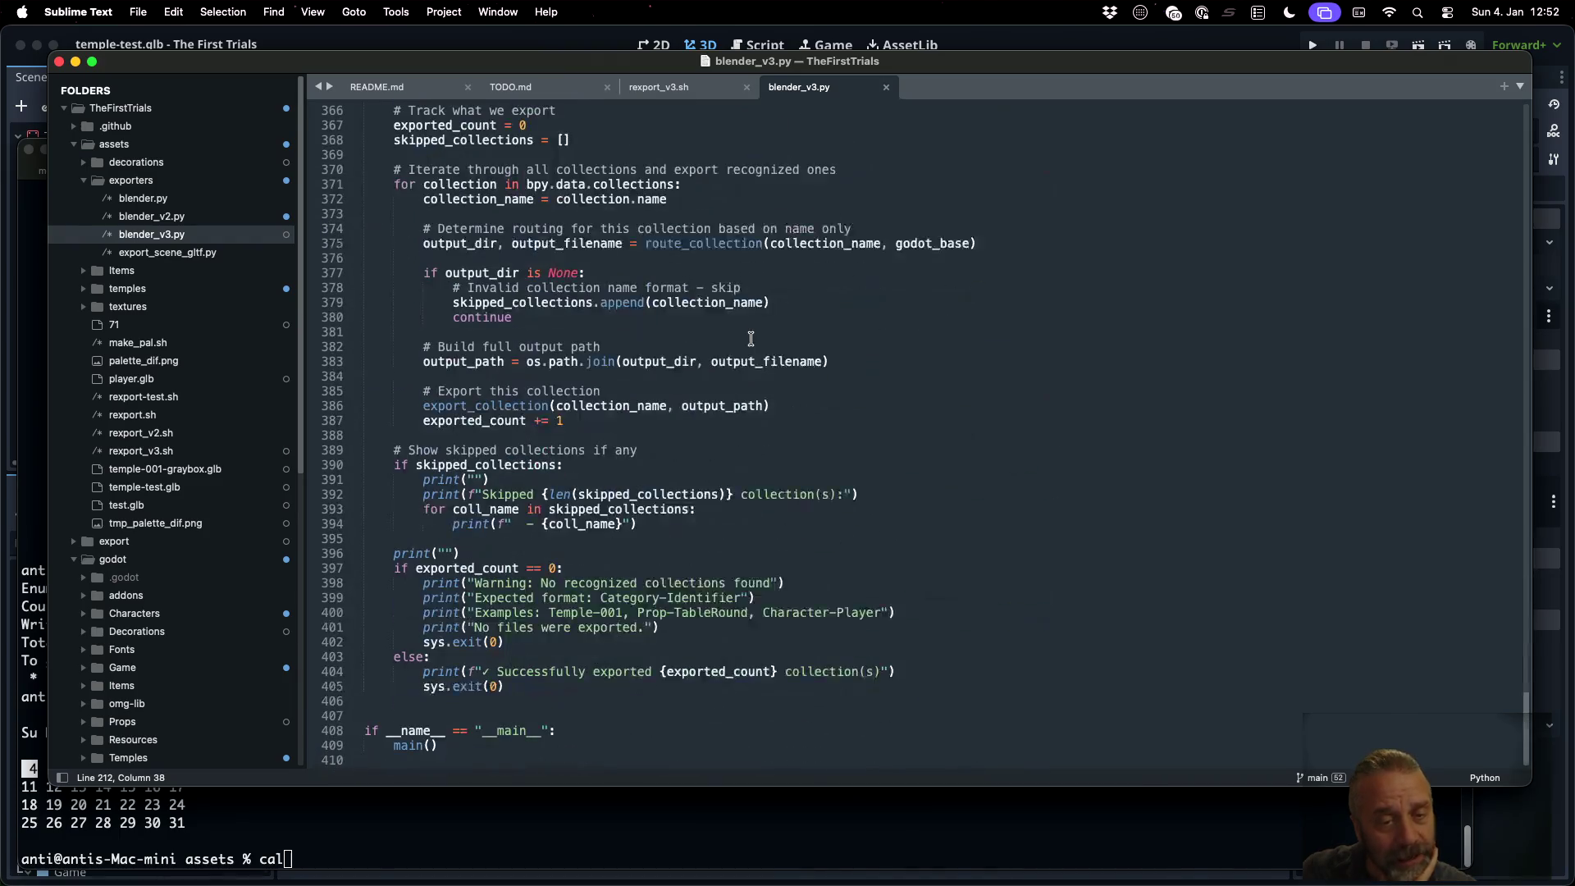
Add an 'if exported_count >= 1: break' check after exported_count += 1 and save blender_v3.py
{"action": "left_click", "coordinate": [759, 375]}
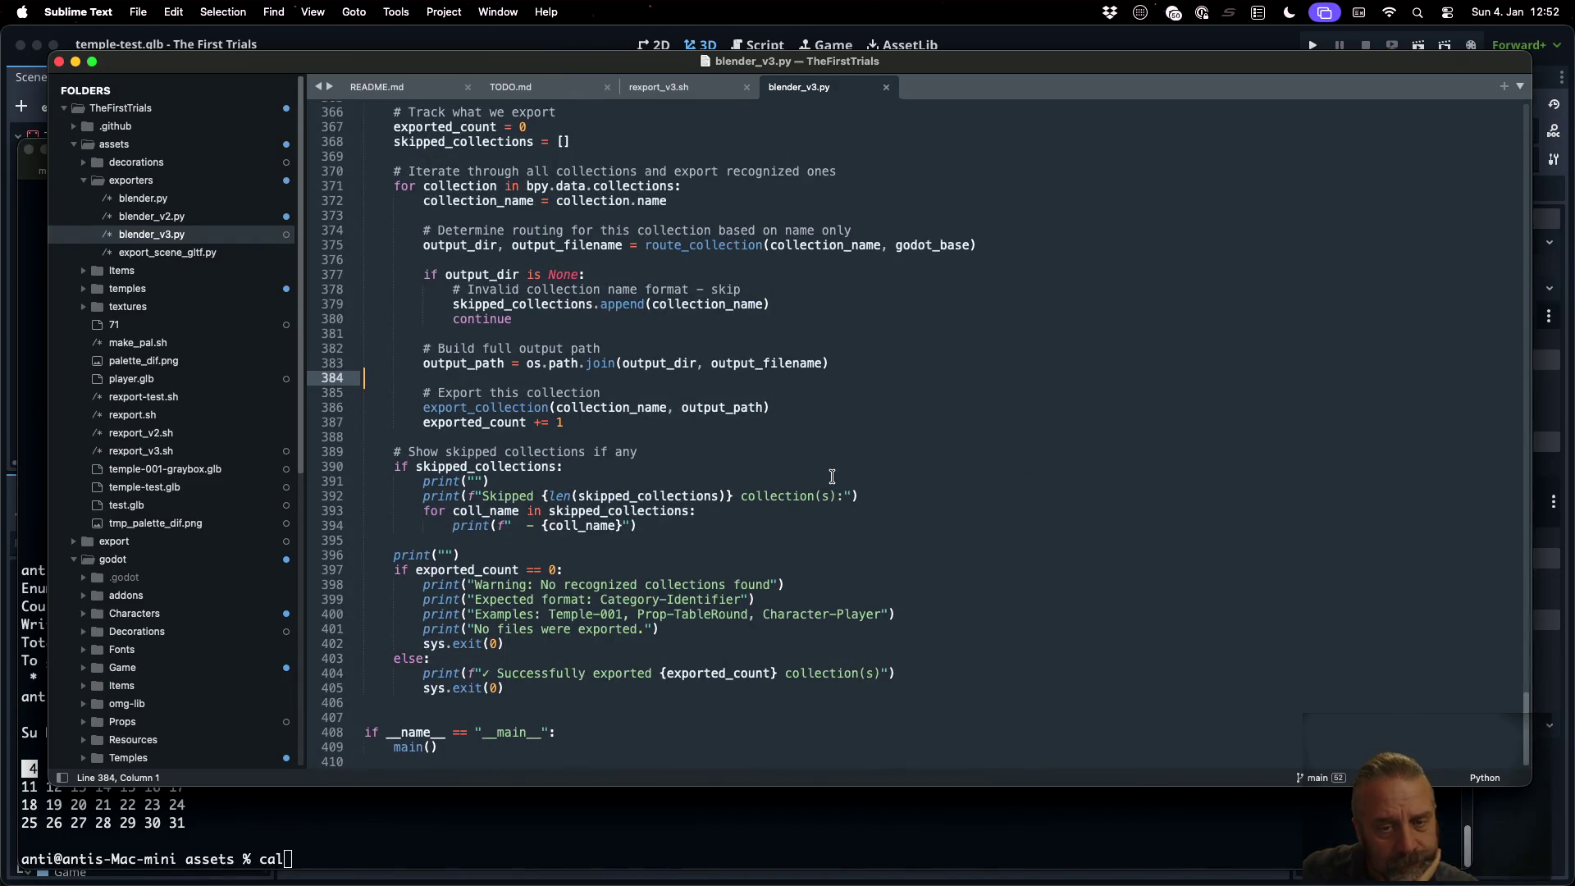
{"action": "scroll", "coordinate": [831, 476], "scroll_direction": "up", "scroll_amount": 3}
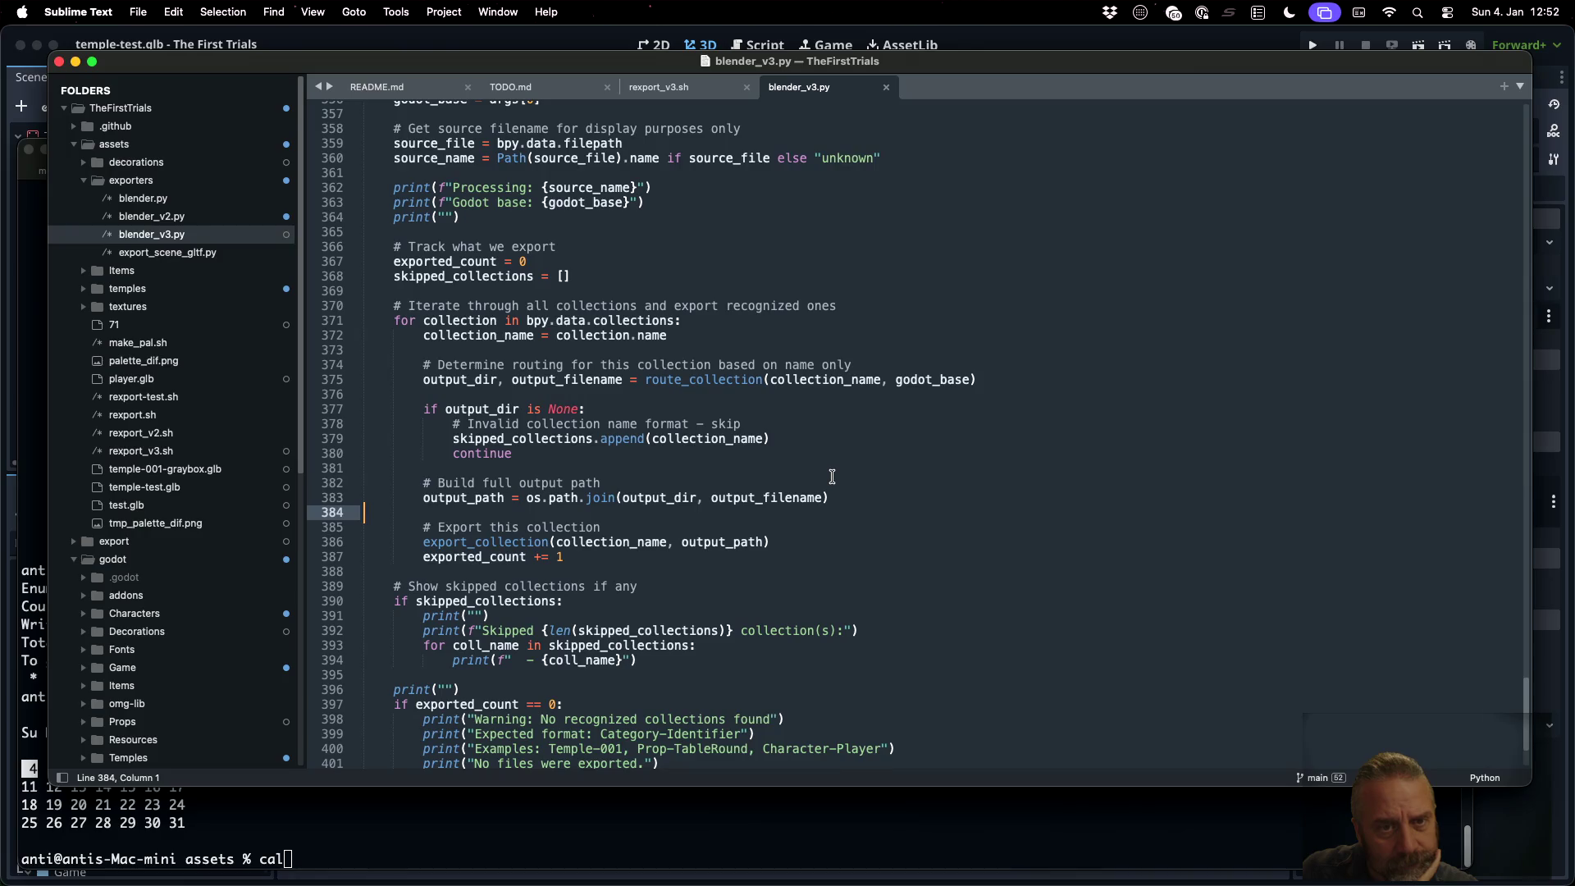
{"action": "scroll", "coordinate": [832, 477], "scroll_direction": "down", "scroll_amount": 3}
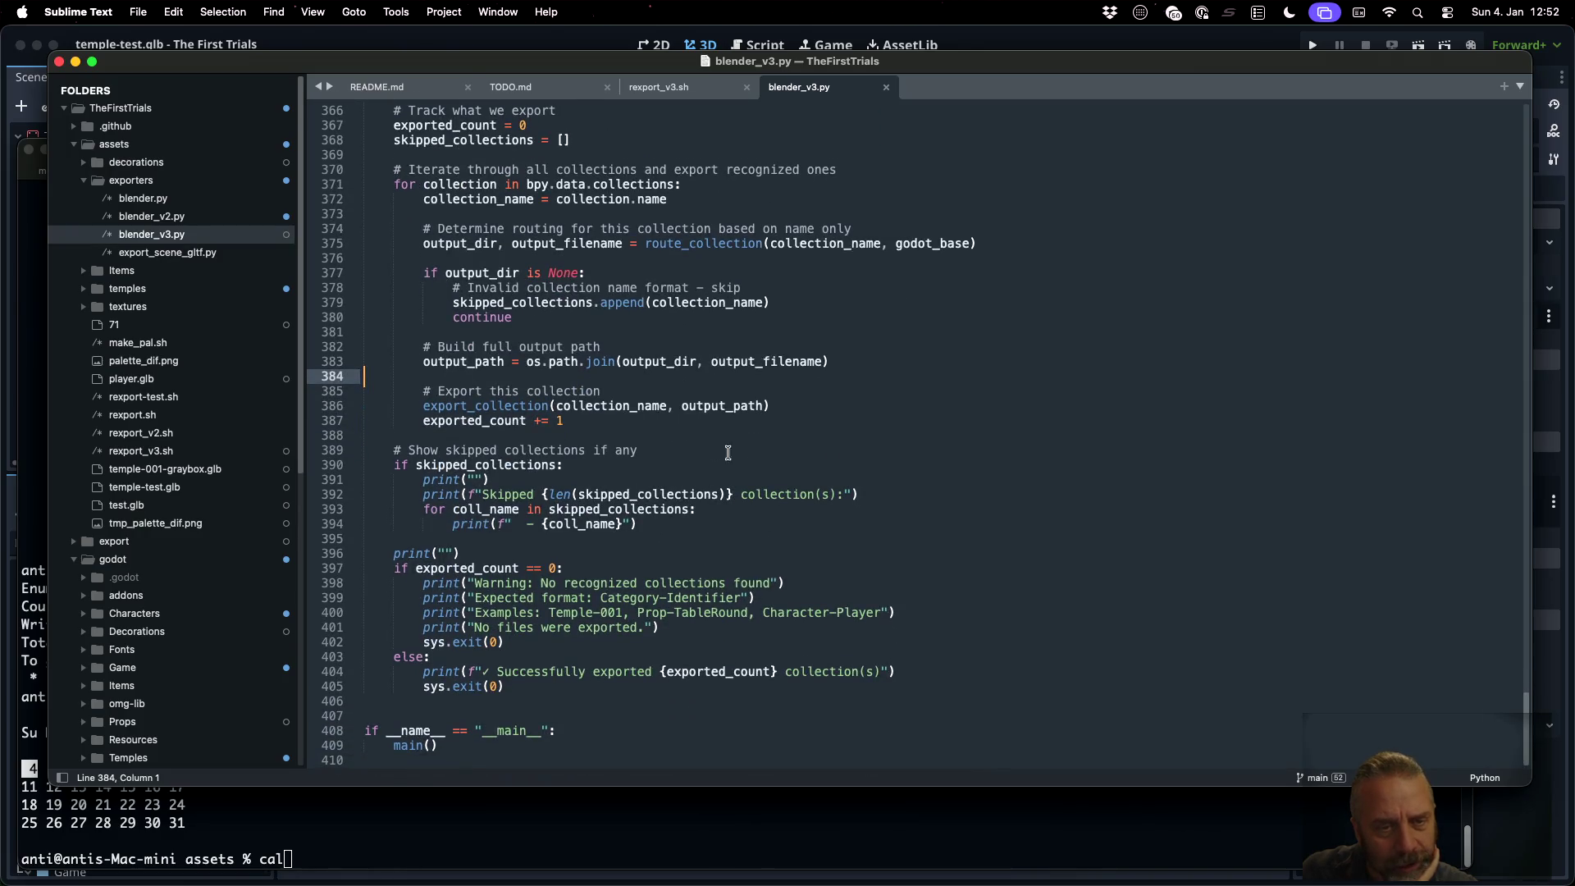
{"action": "left_click", "coordinate": [672, 423]}
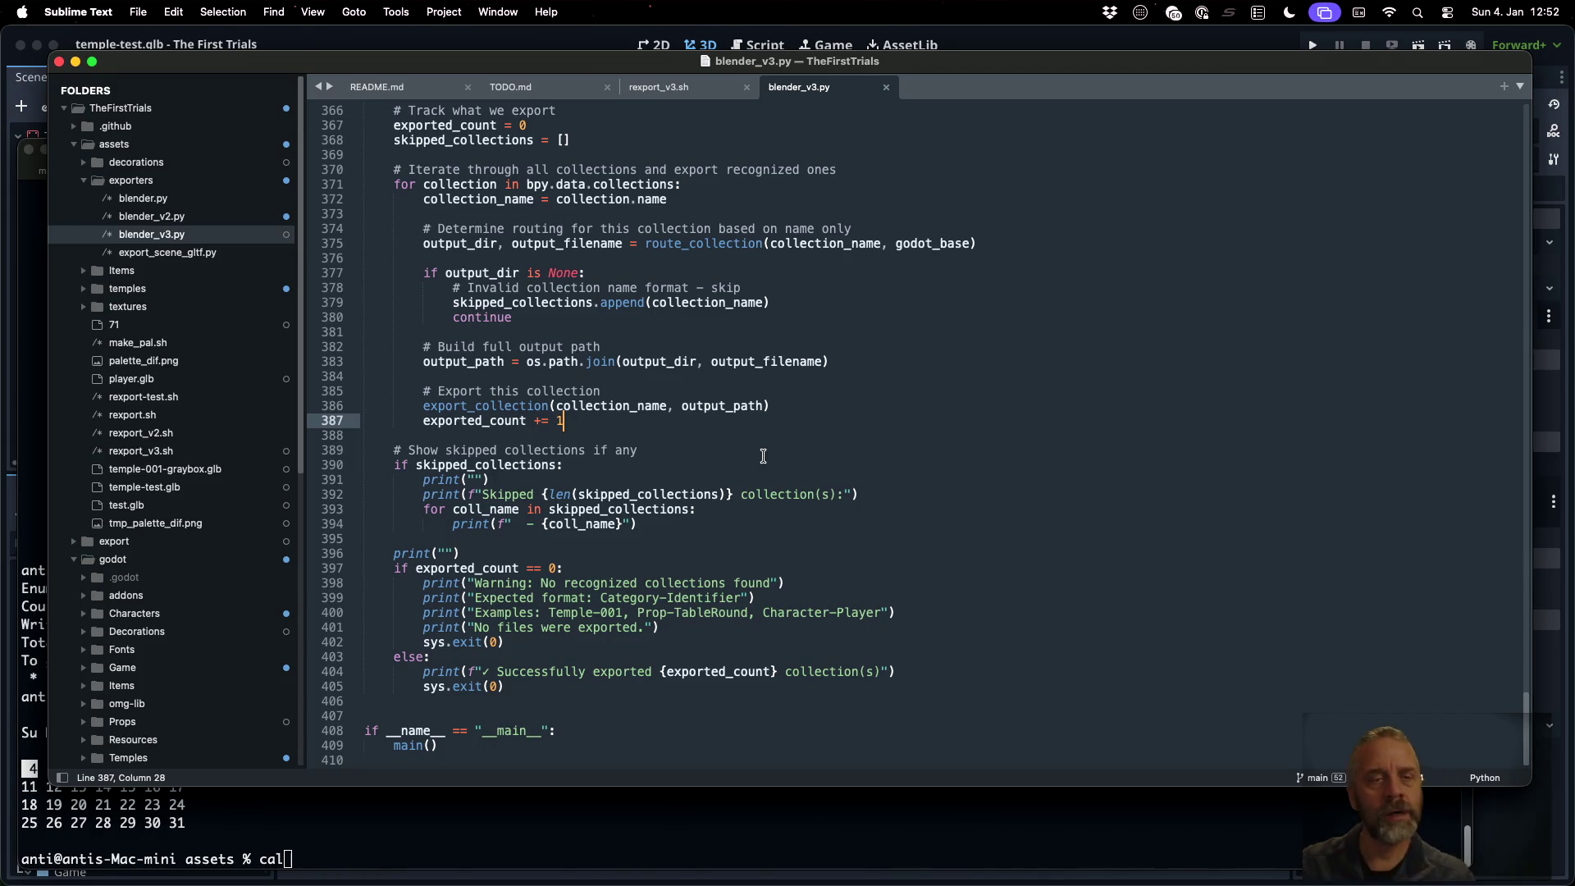
{"action": "key", "text": "Return"}
{"action": "key", "text": "Return"}
{"action": "type", "text": "if"}
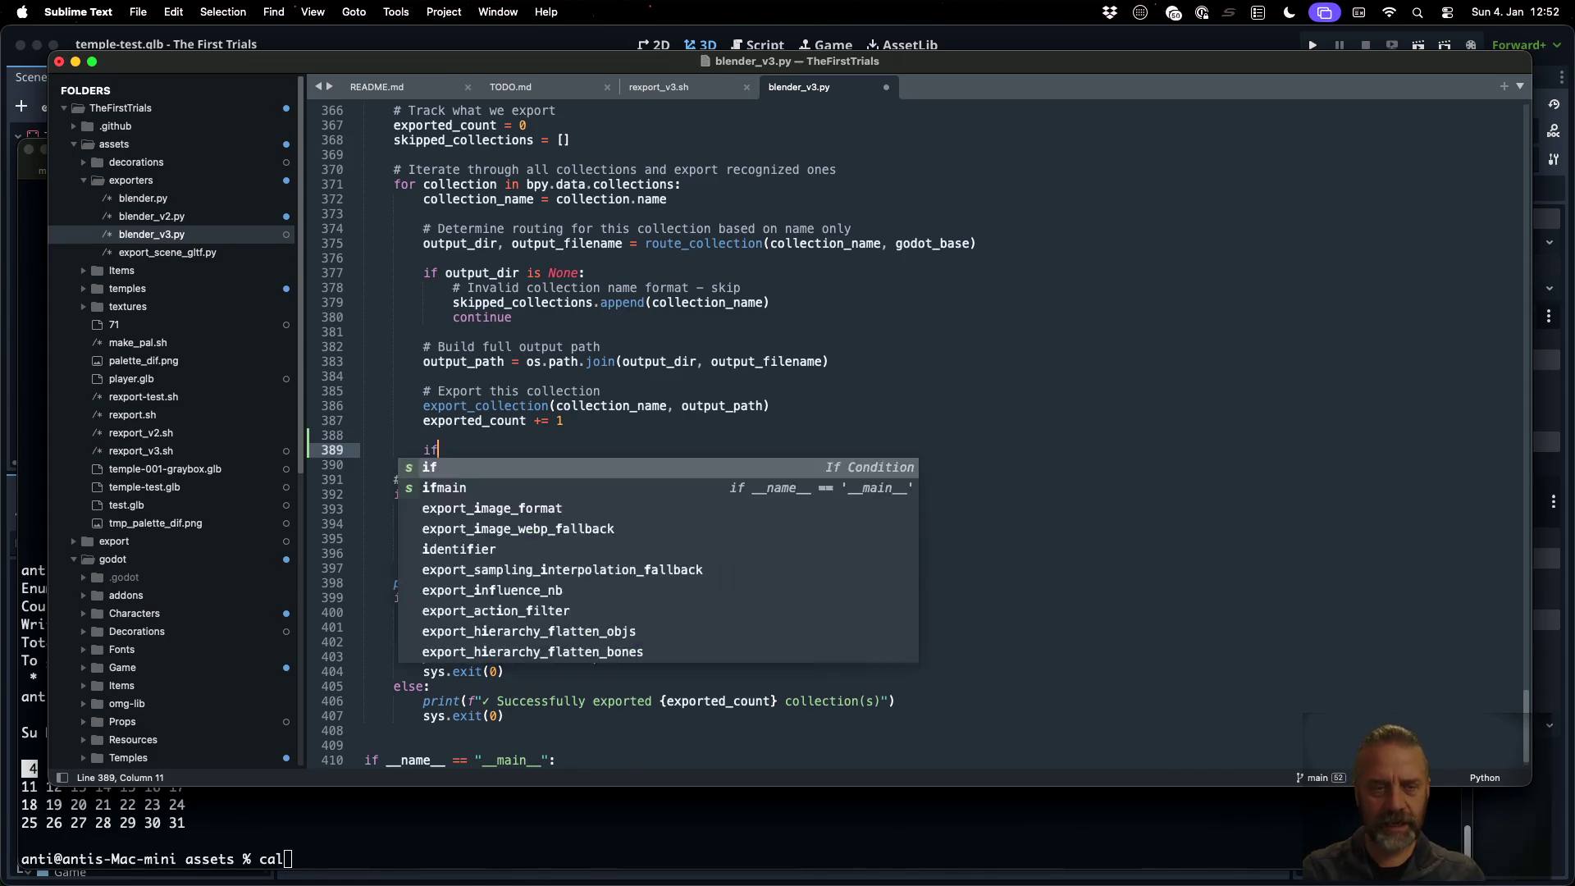
{"action": "type", "text": " exported_count >= 1:"}
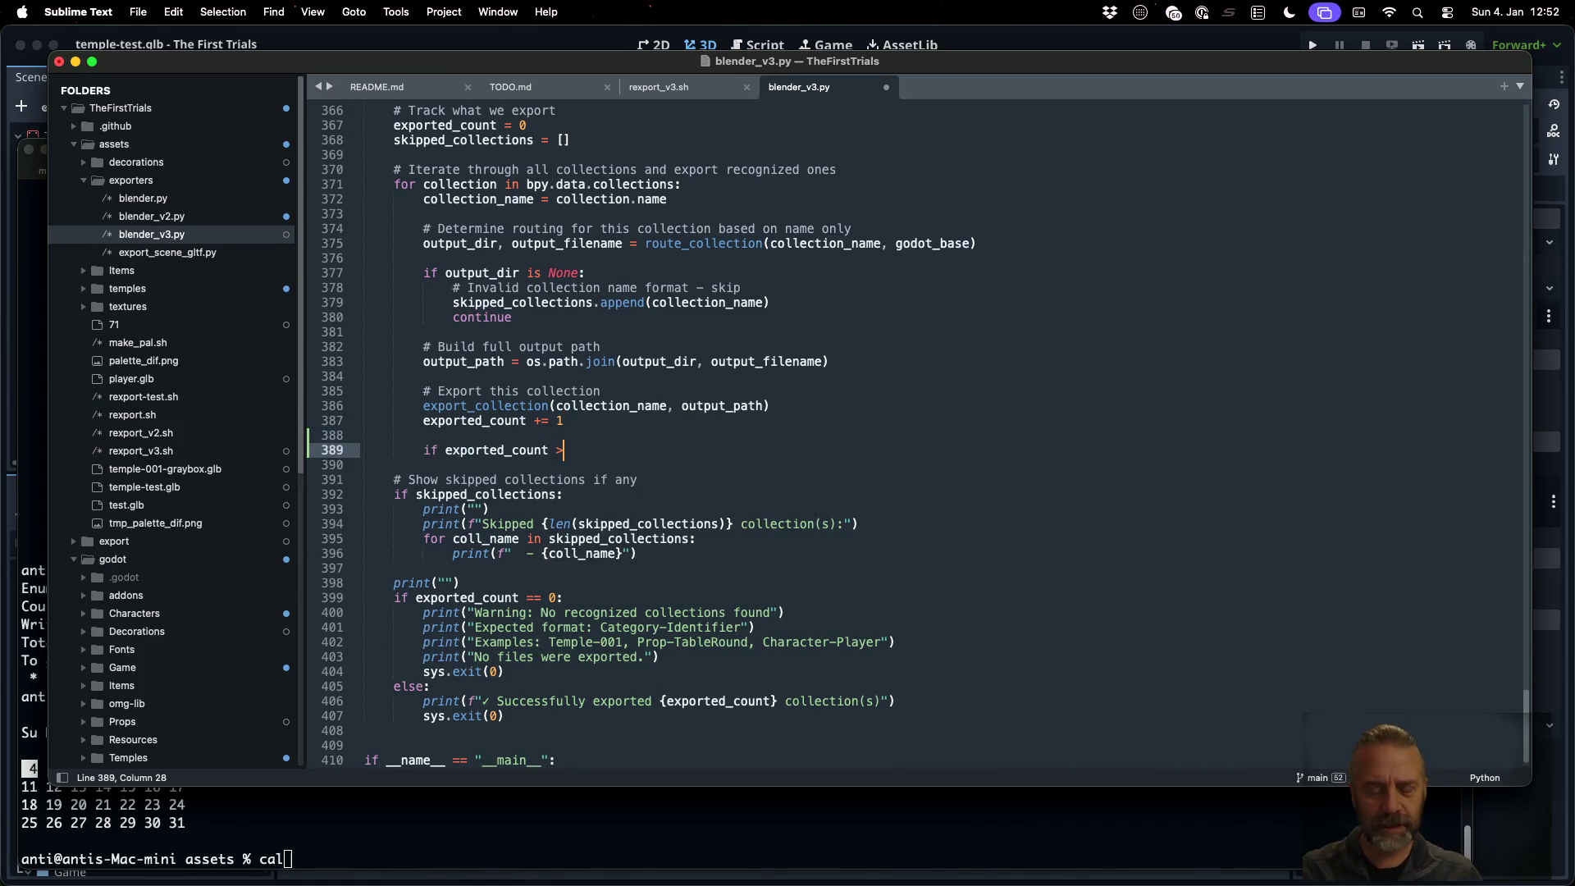
{"action": "key", "text": "Return"}
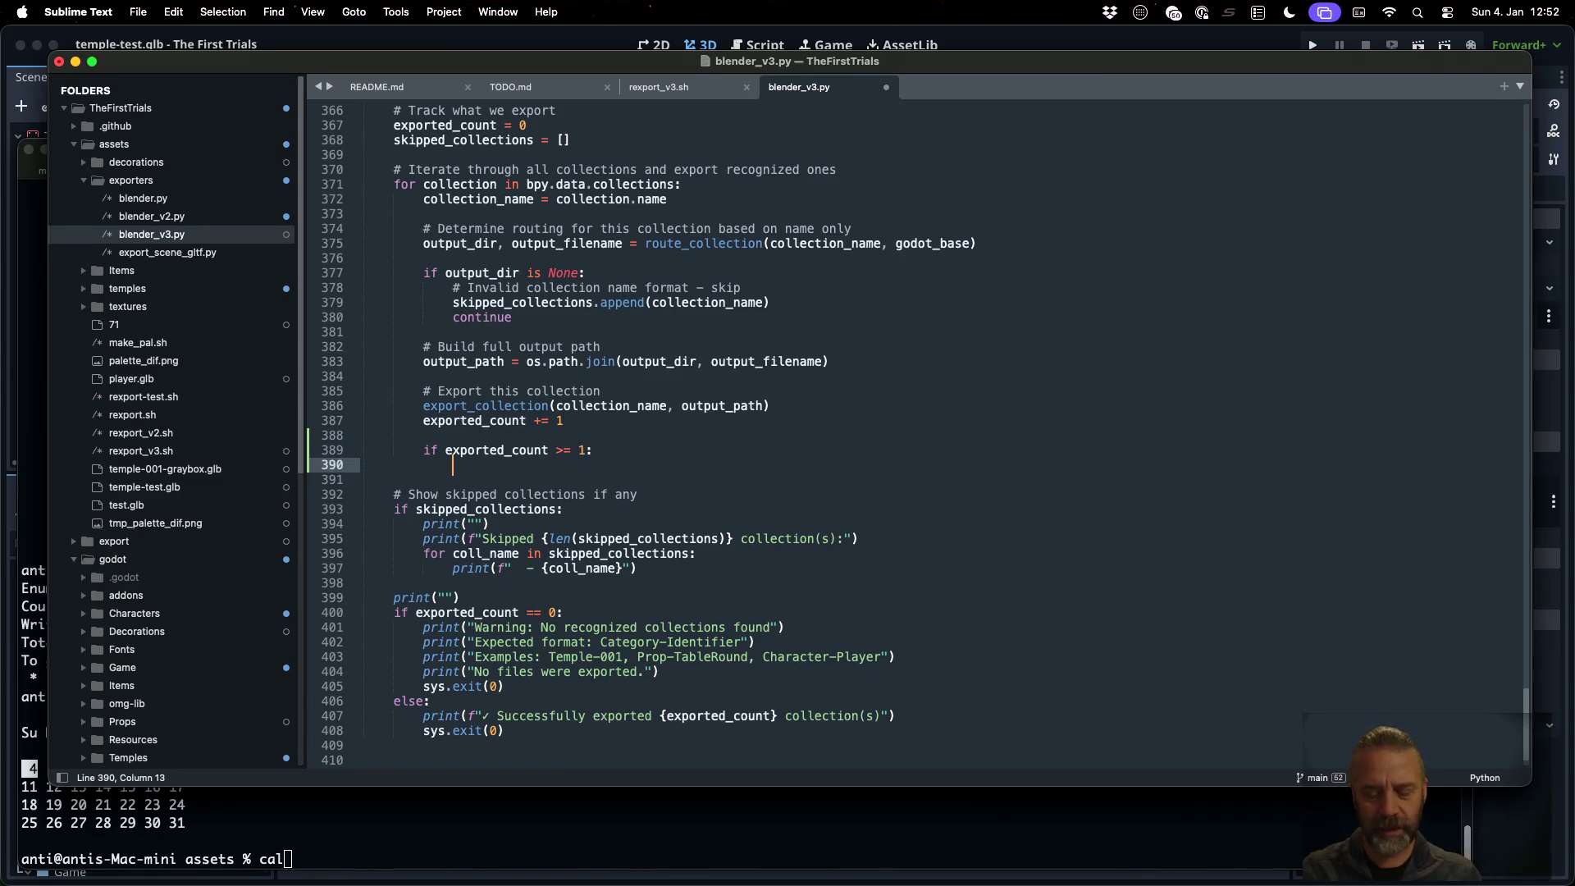
{"action": "type", "text": "break"}
{"action": "key", "text": "super+s"}
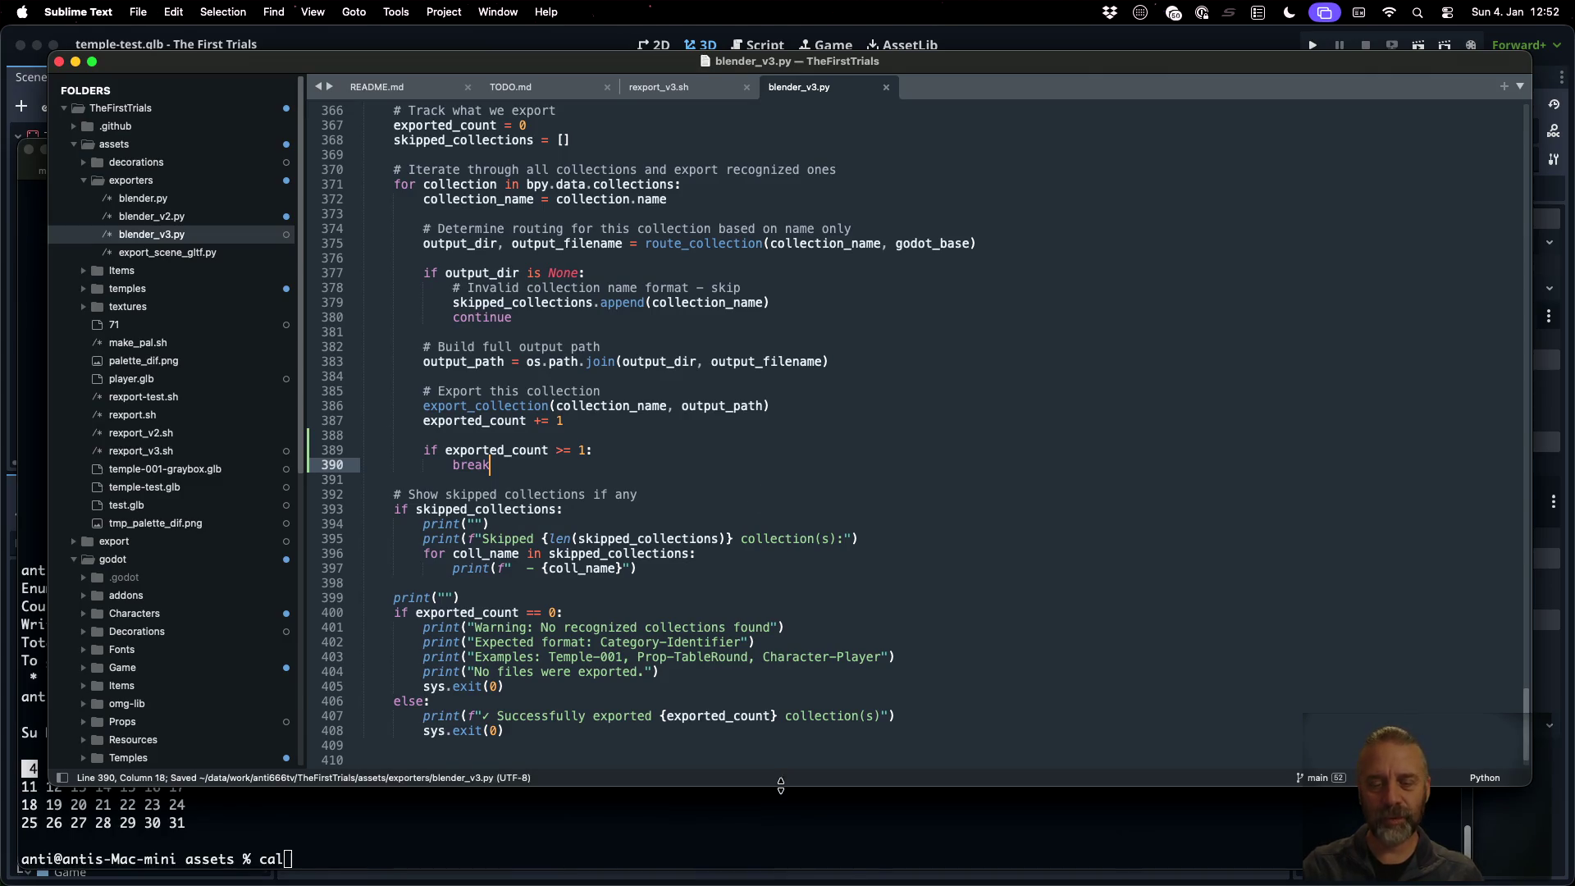
{"action": "left_click", "coordinate": [780, 829]}
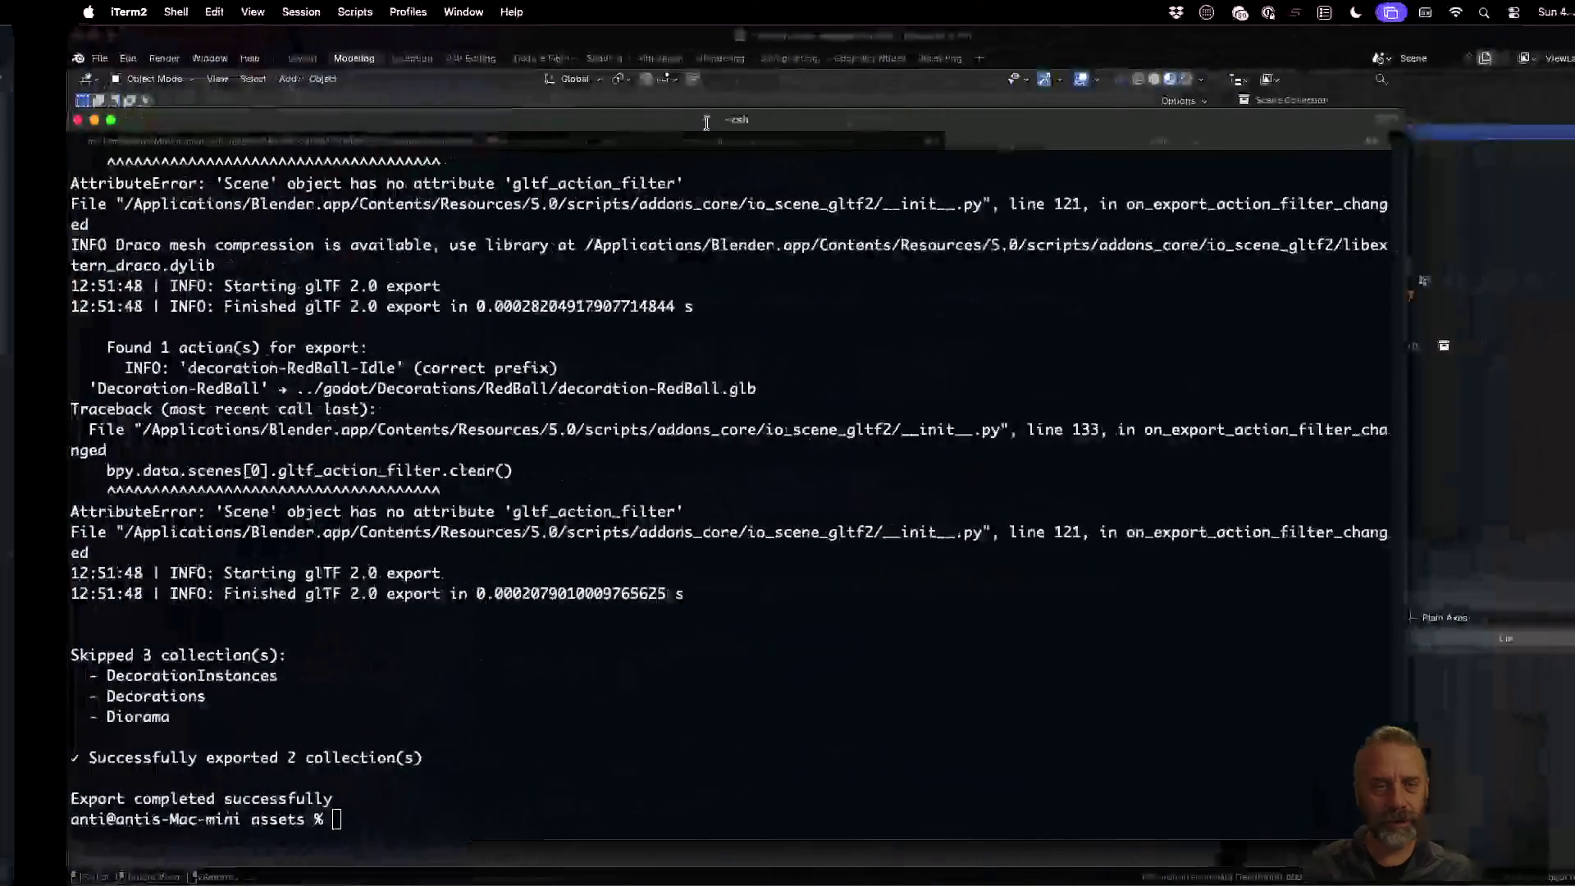
Clear the terminal, rerun ./rexport_v3.sh, and confirm it reports 1 collection exported
{"action": "key", "text": "ctrl+l"}
{"action": "key", "text": "Up"}
{"action": "key", "text": "Return"}
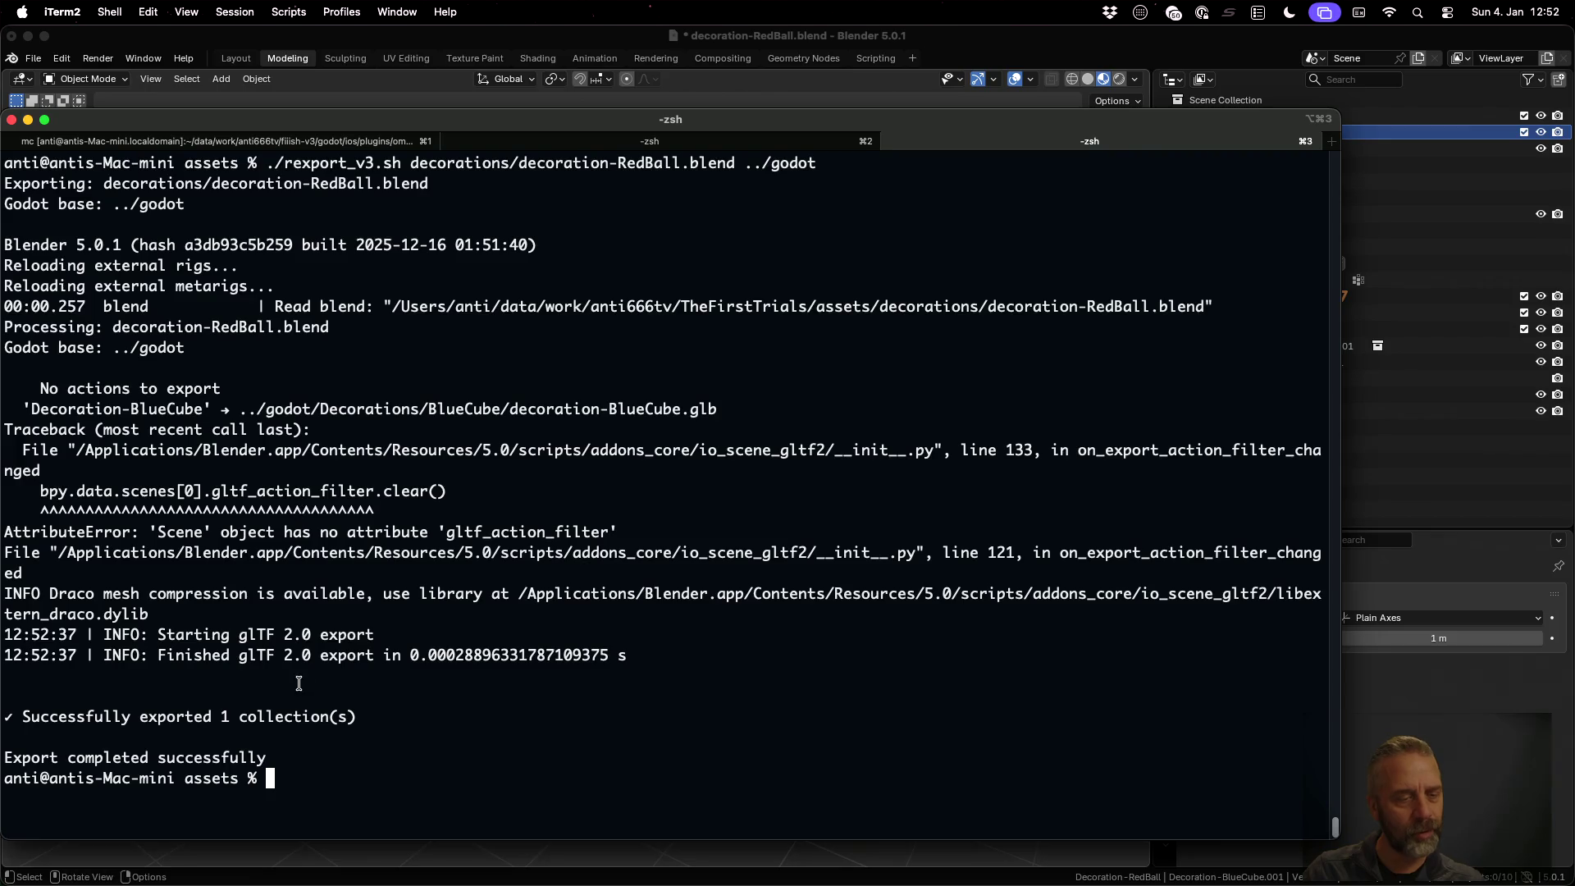
{"action": "left_click_drag", "start_coordinate": [27, 715], "coordinate": [312, 712]}
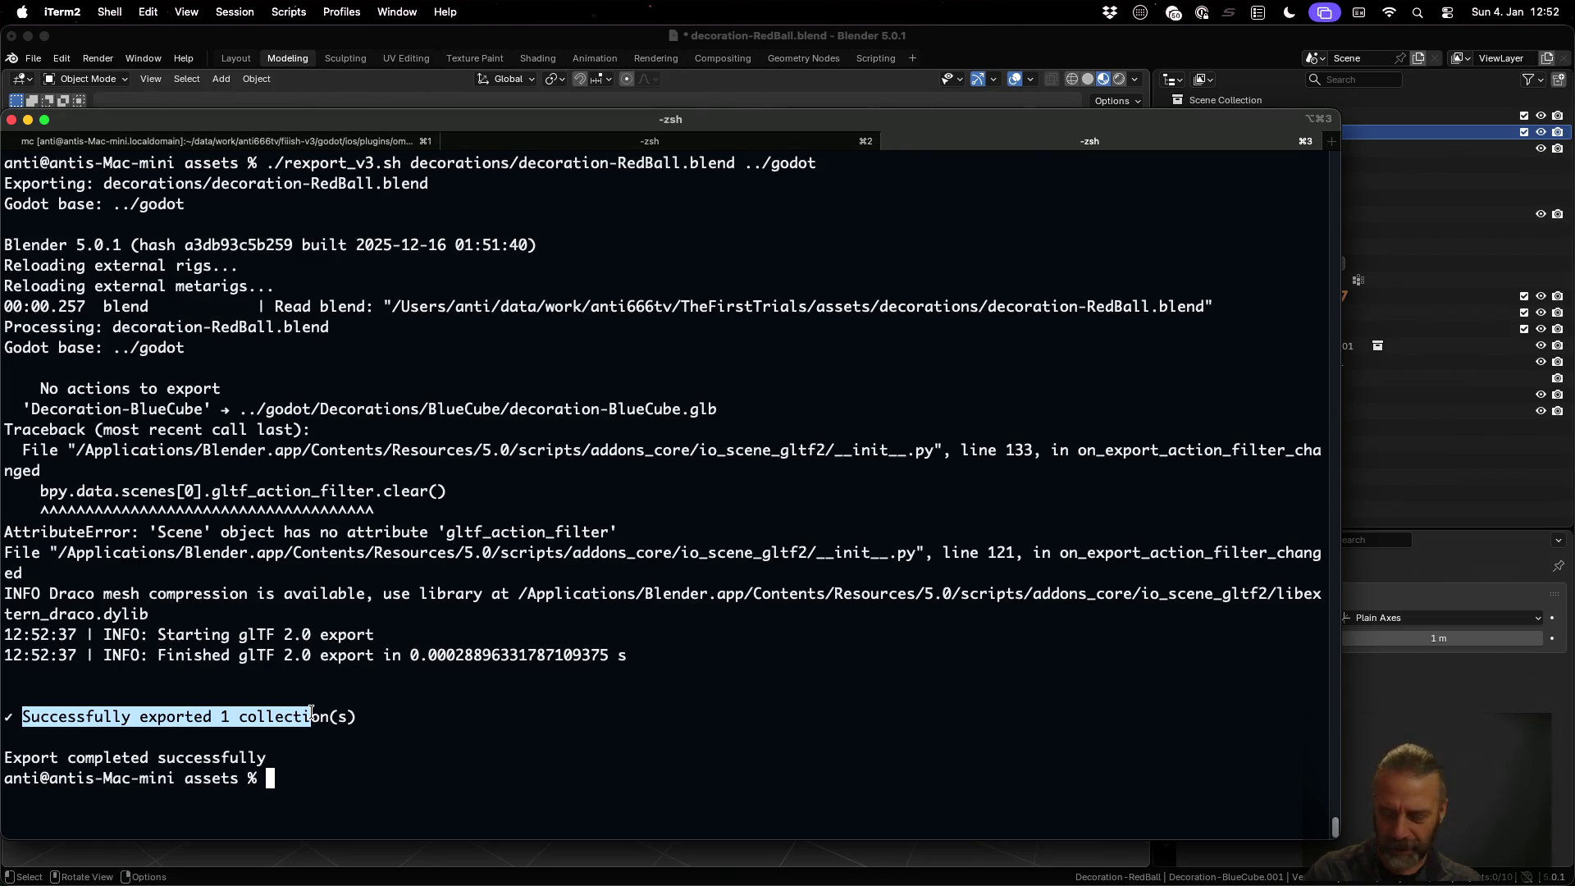
{"action": "key", "text": "super+Tab"}
{"action": "left_click", "coordinate": [704, 421]}
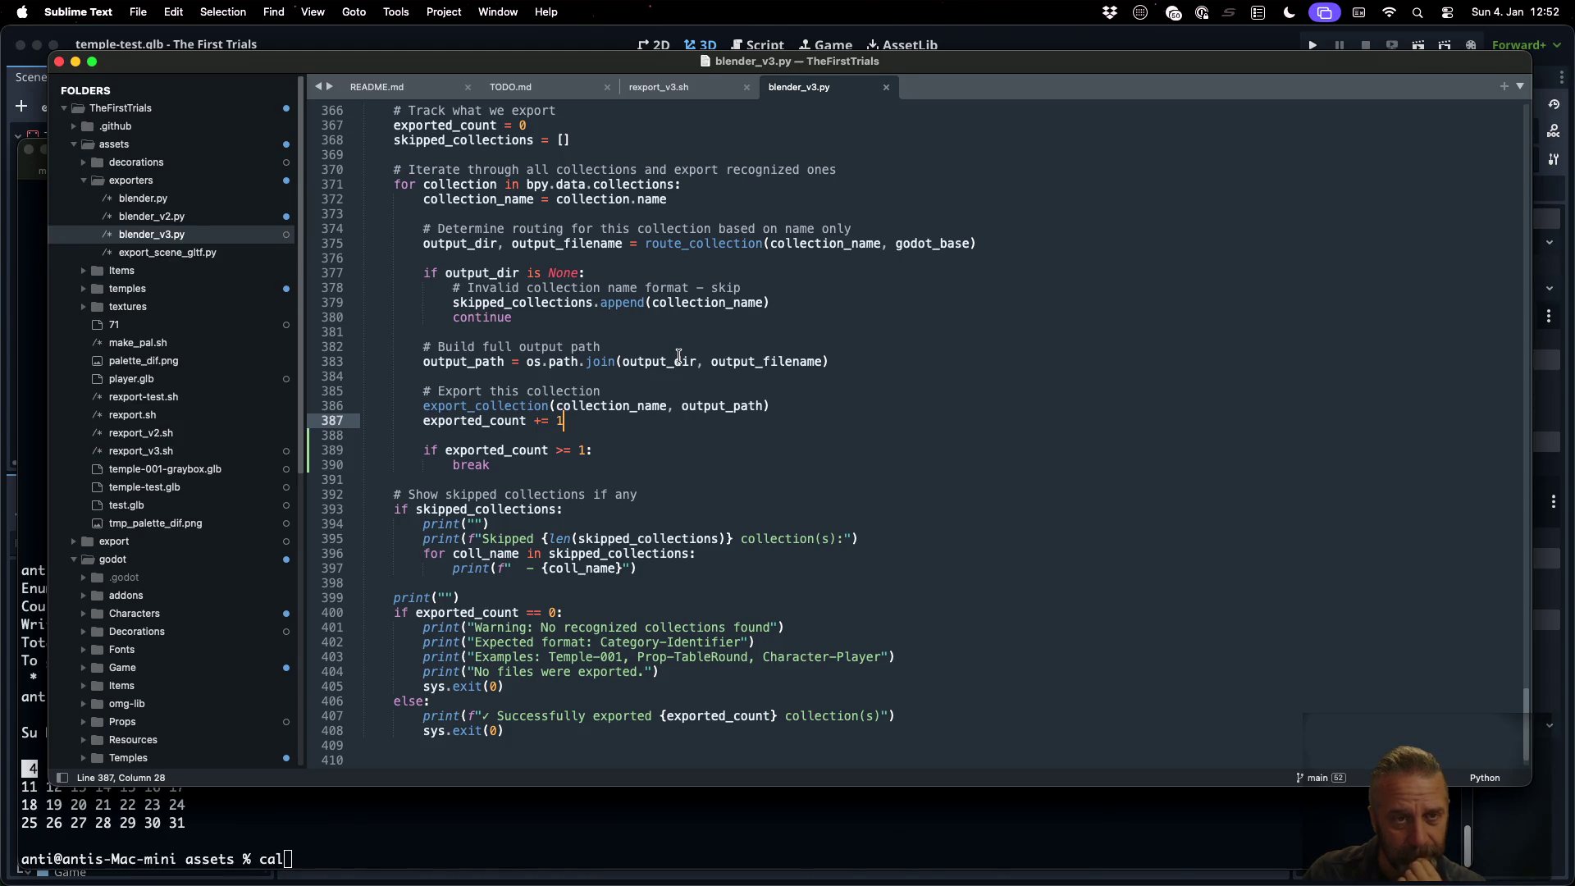
Insert 'exported_collection = []' on a new line below exported_count = 0
{"action": "left_click", "coordinate": [609, 139]}
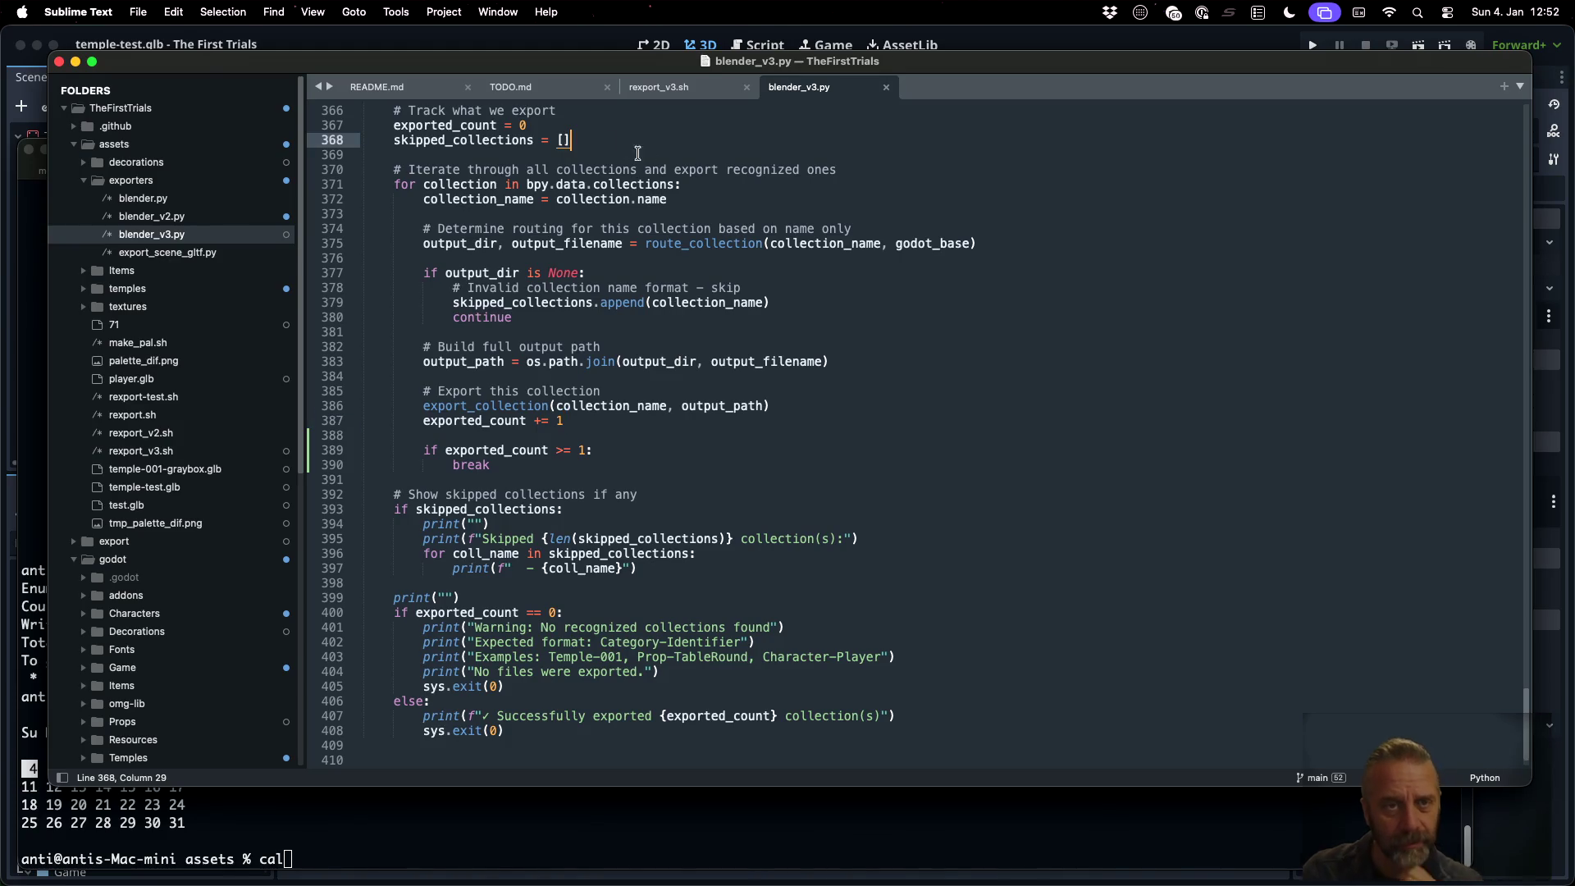
{"action": "key", "text": "Up"}
{"action": "key", "text": "Return"}
{"action": "type", "text": "expor"}
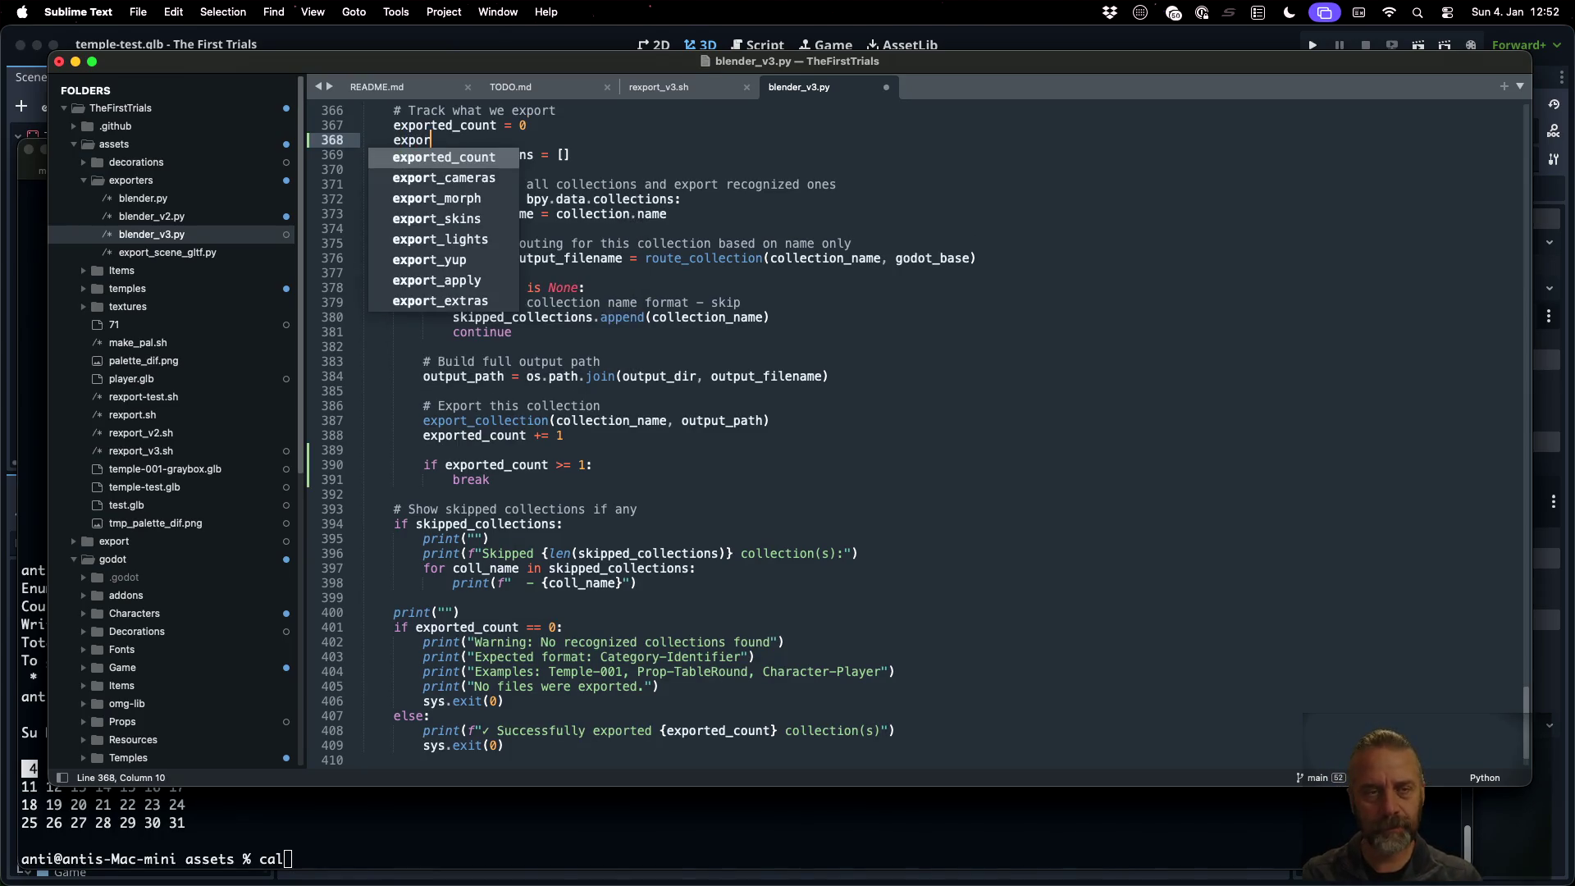
{"action": "type", "text": "ted_collec"}
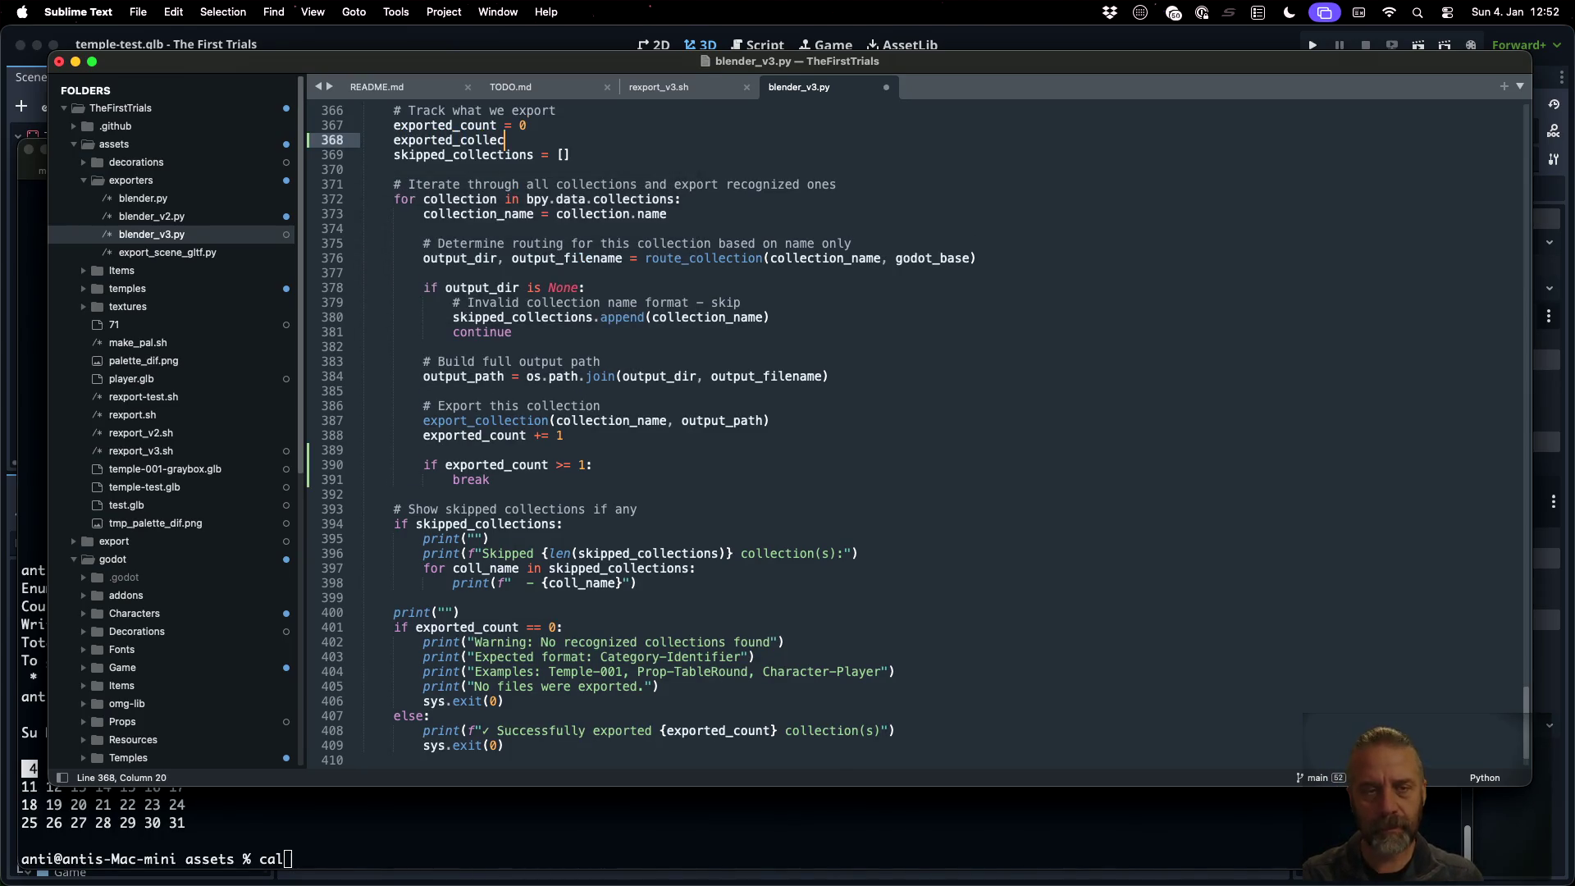
{"action": "type", "text": "tion = []"}
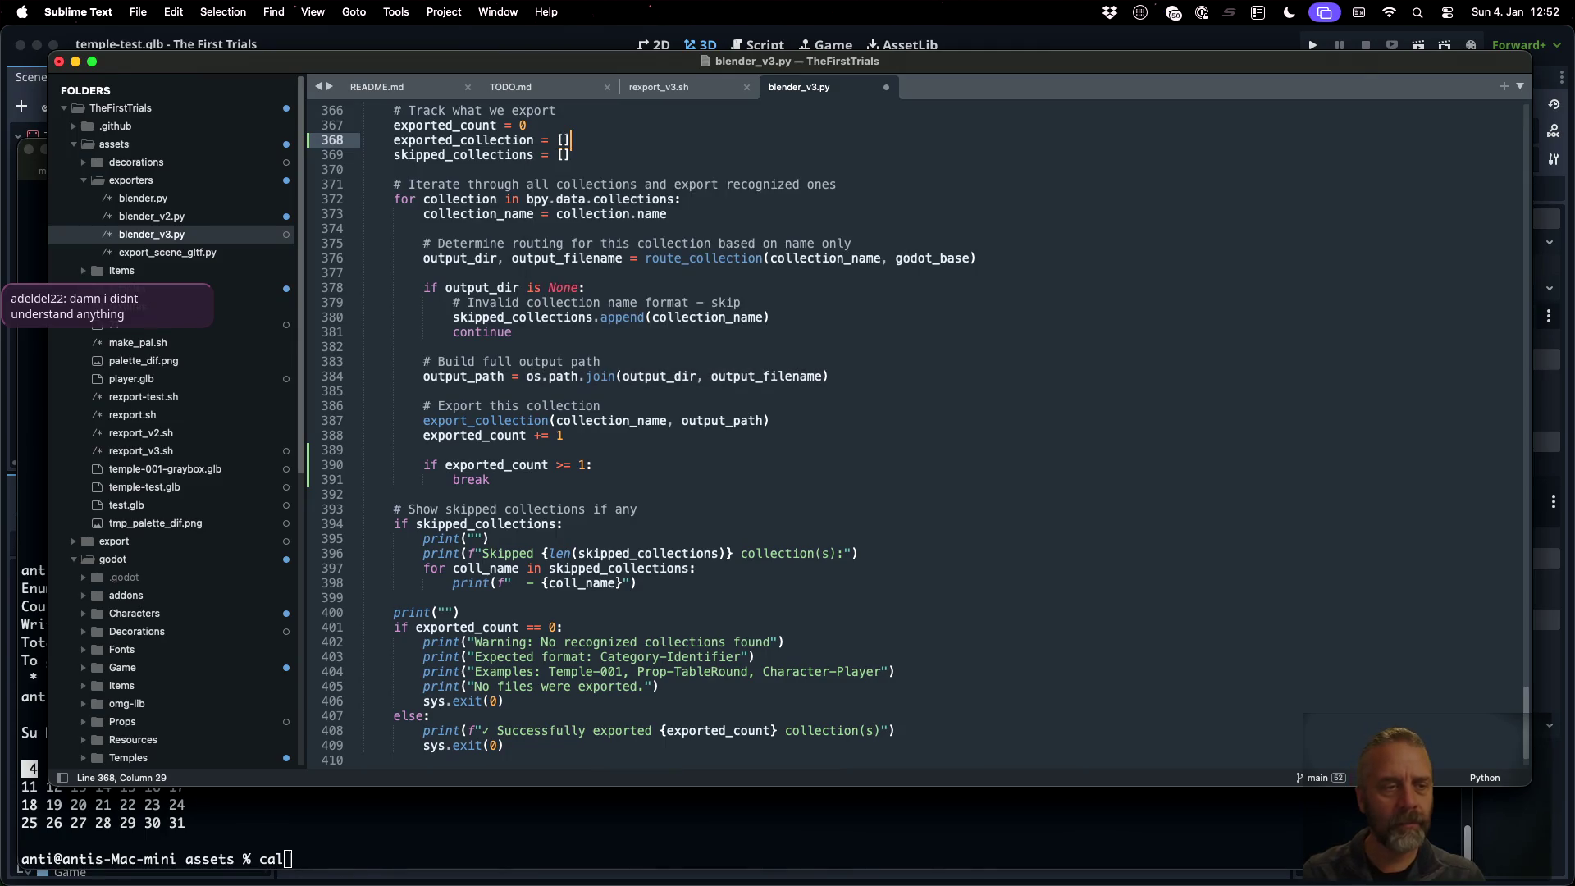
{"action": "left_click", "coordinate": [571, 155]}
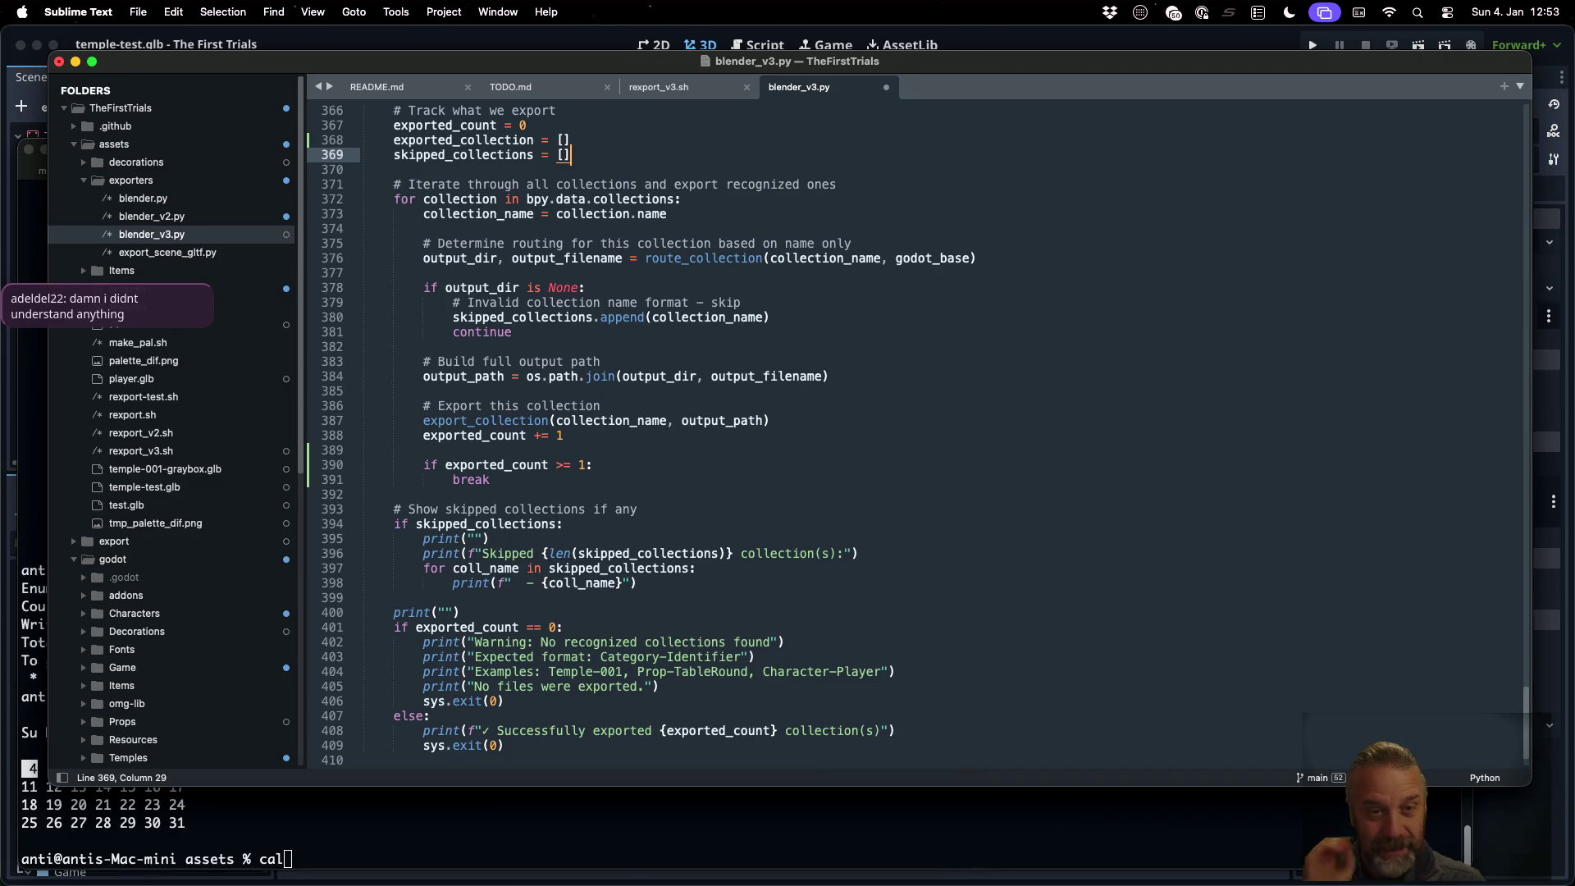
Highlight collection, route_collection, output_filename, skipped_collections and the export_collection call in the loop
{"action": "double_click", "coordinate": [455, 199]}
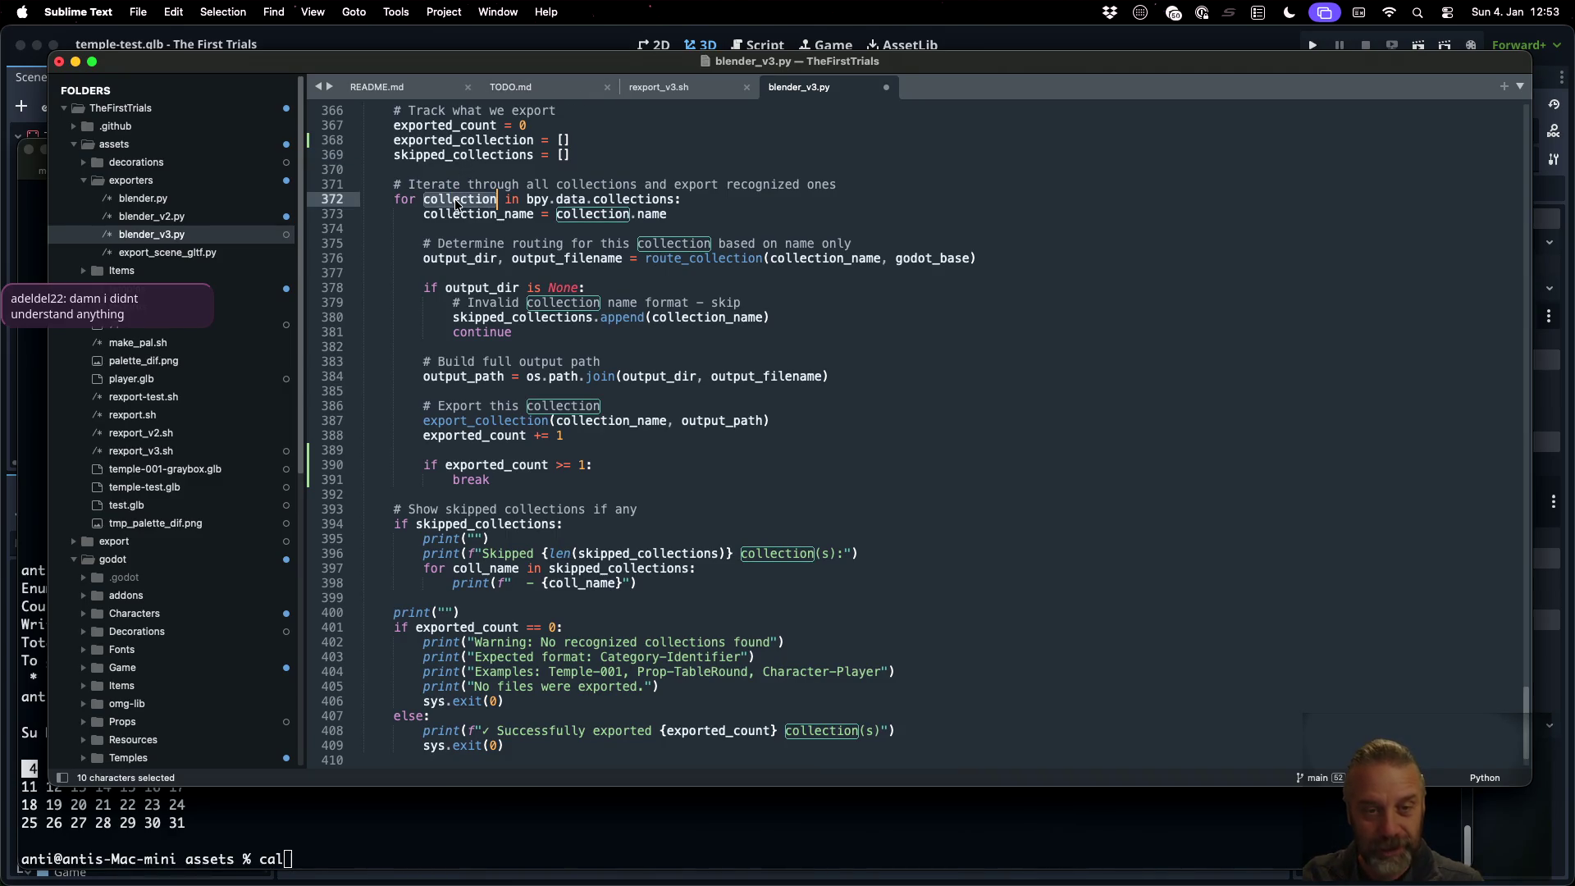
{"action": "double_click", "coordinate": [689, 259]}
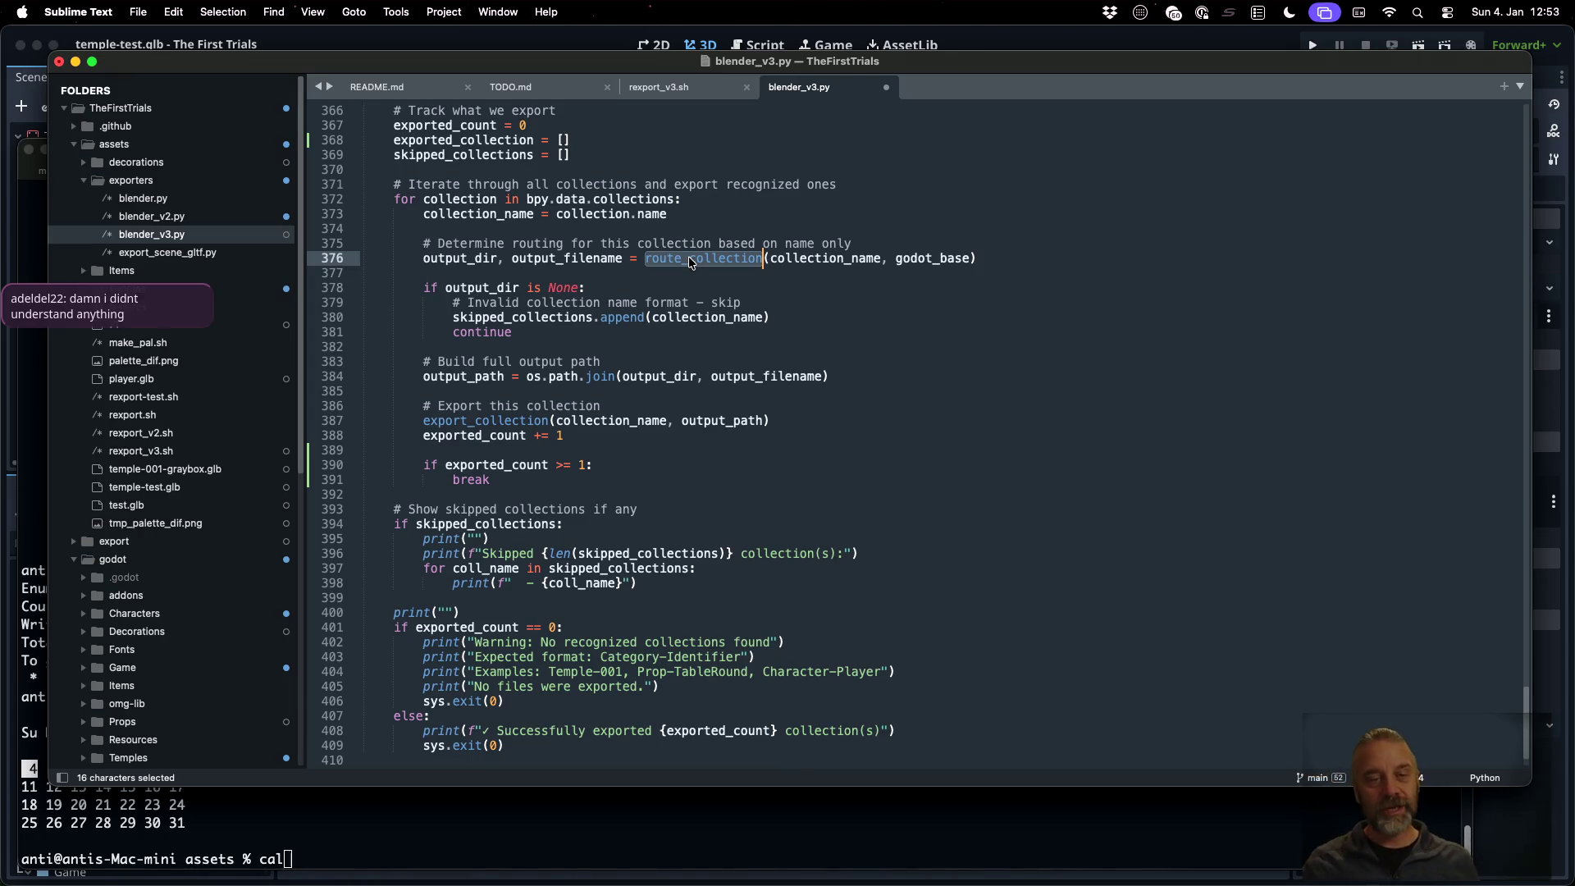
{"action": "left_click", "coordinate": [473, 246]}
{"action": "left_click", "coordinate": [555, 259]}
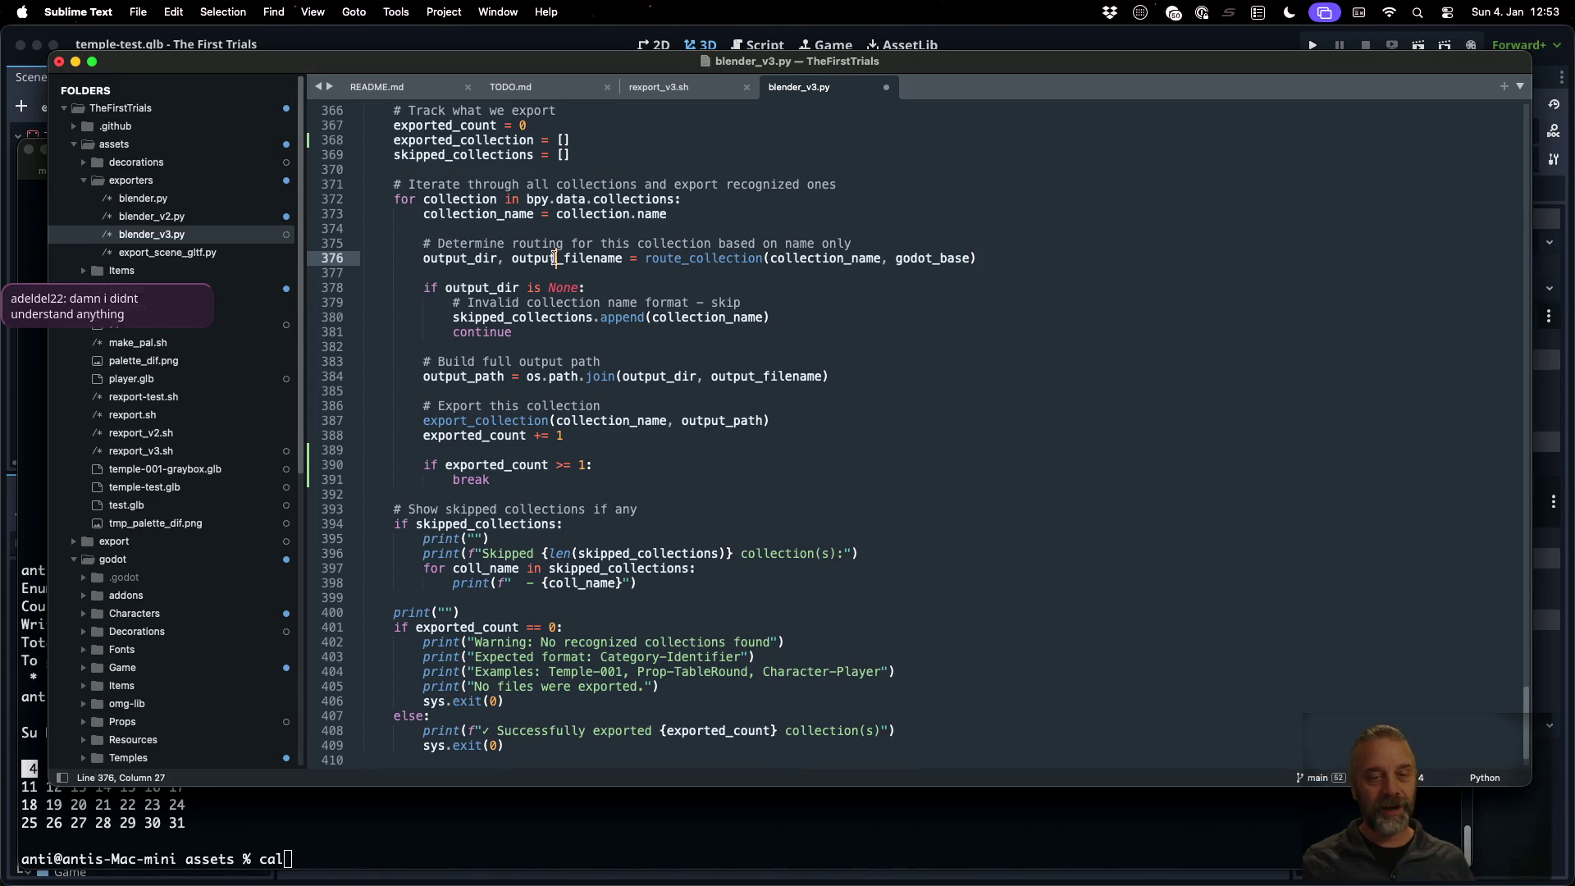
{"action": "double_click", "coordinate": [555, 259]}
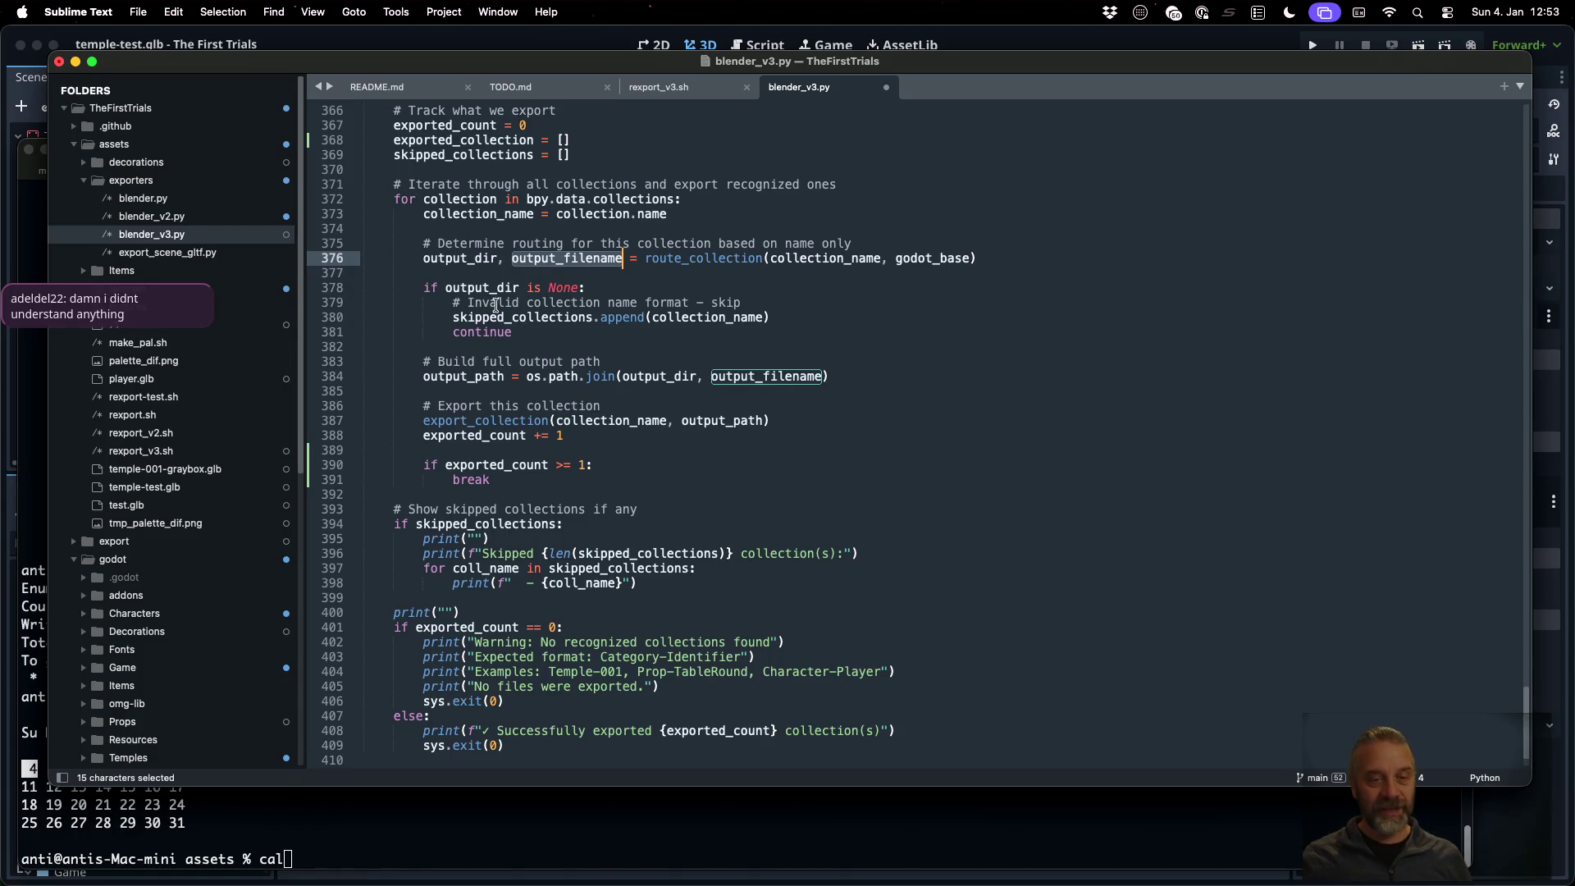
{"action": "double_click", "coordinate": [527, 318]}
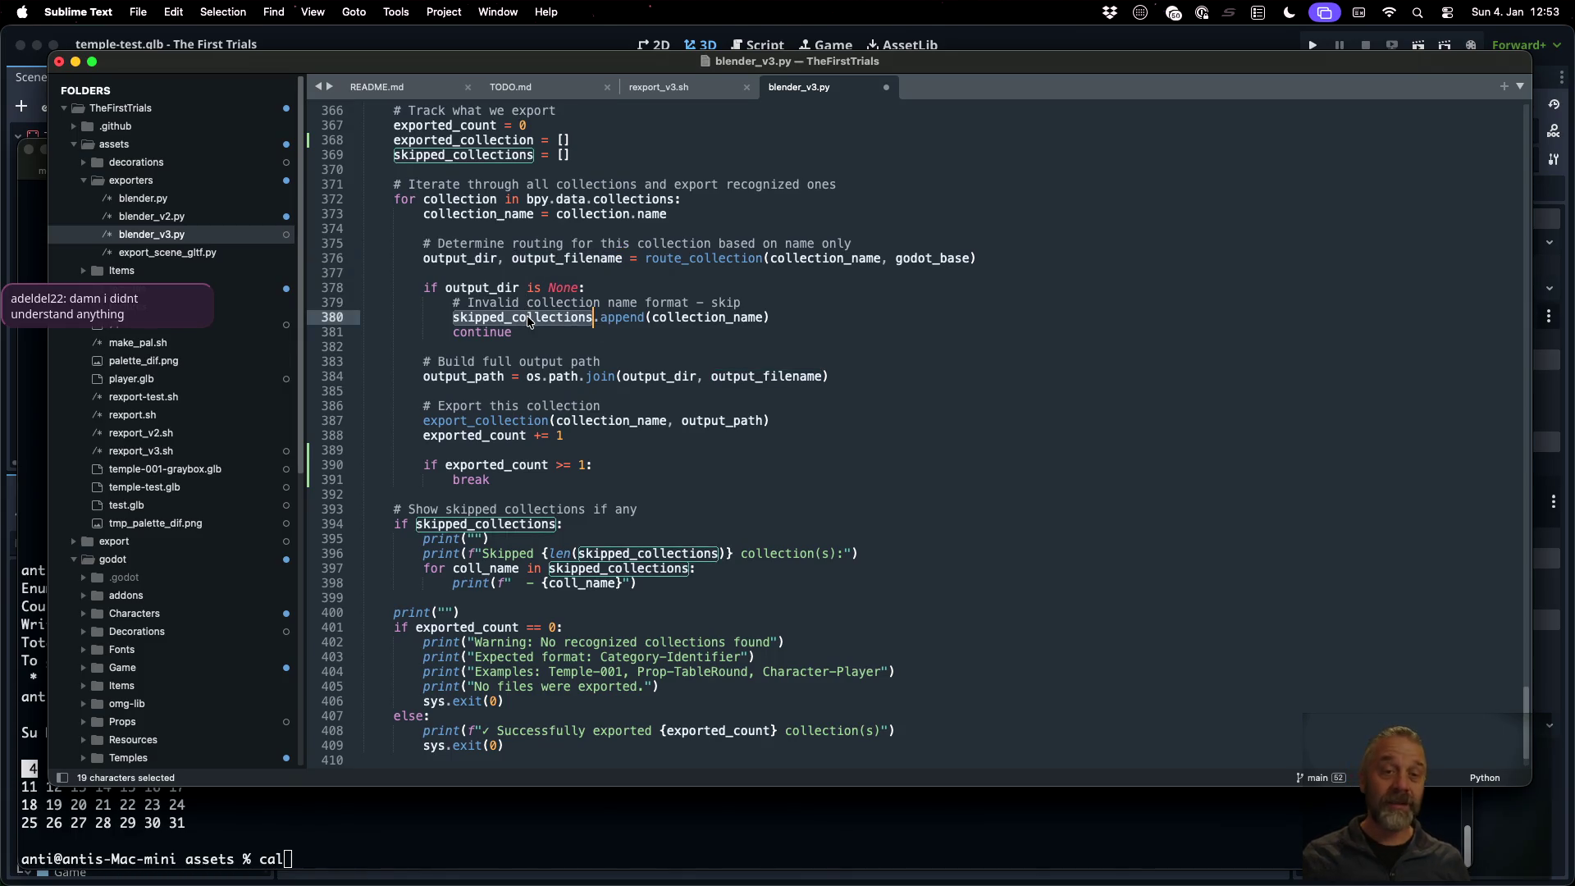
{"action": "double_click", "coordinate": [532, 421]}
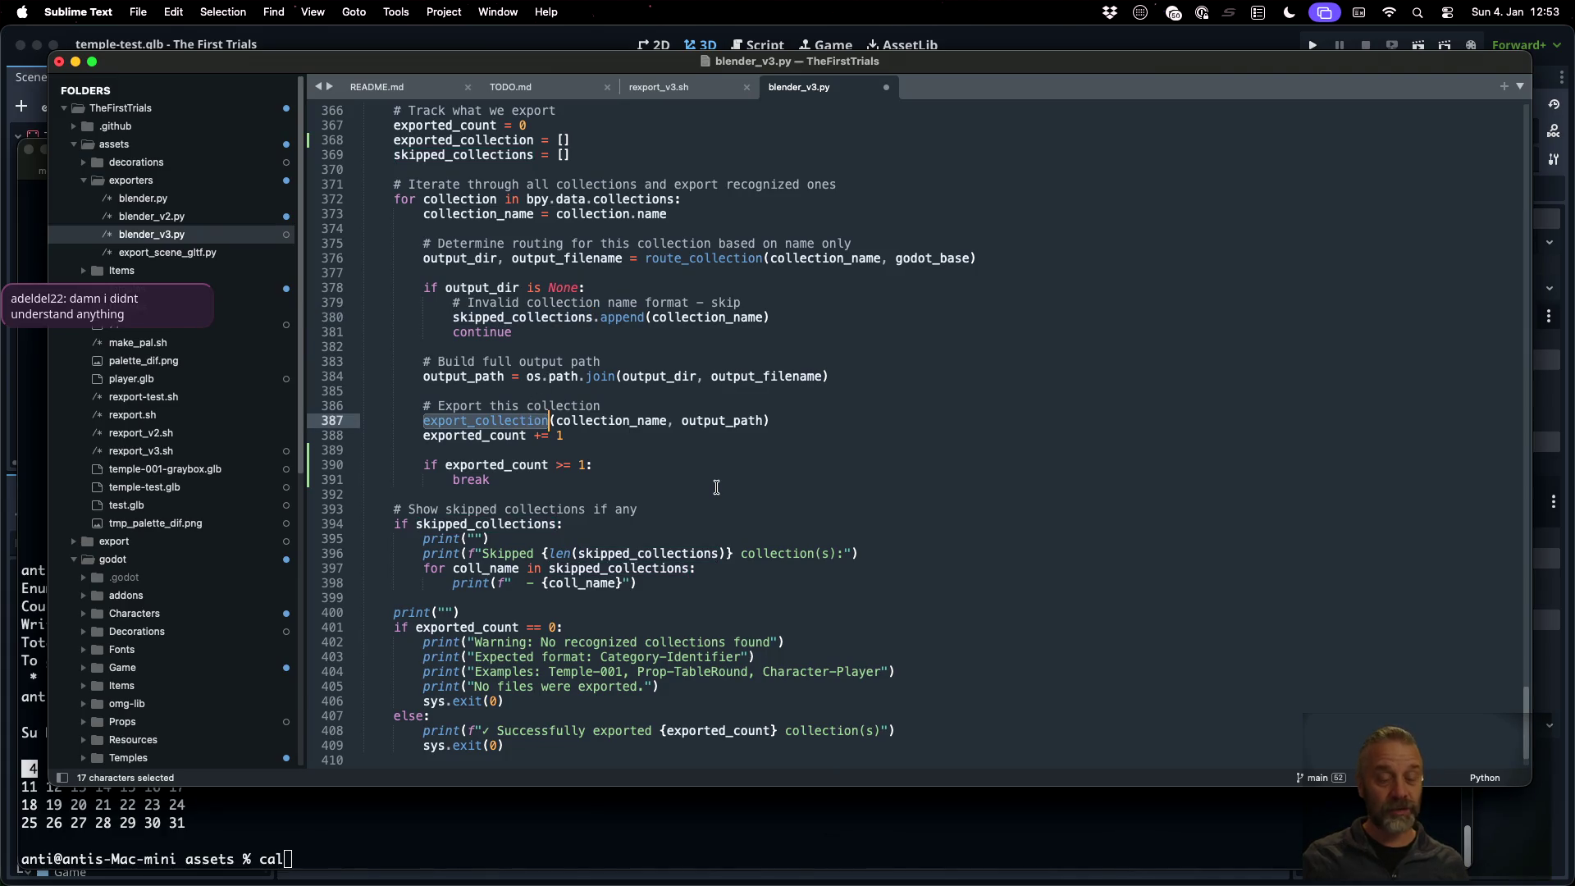
Add an exported_collections line after the export call and rename the list to exported_collections
{"action": "left_click", "coordinate": [775, 421]}
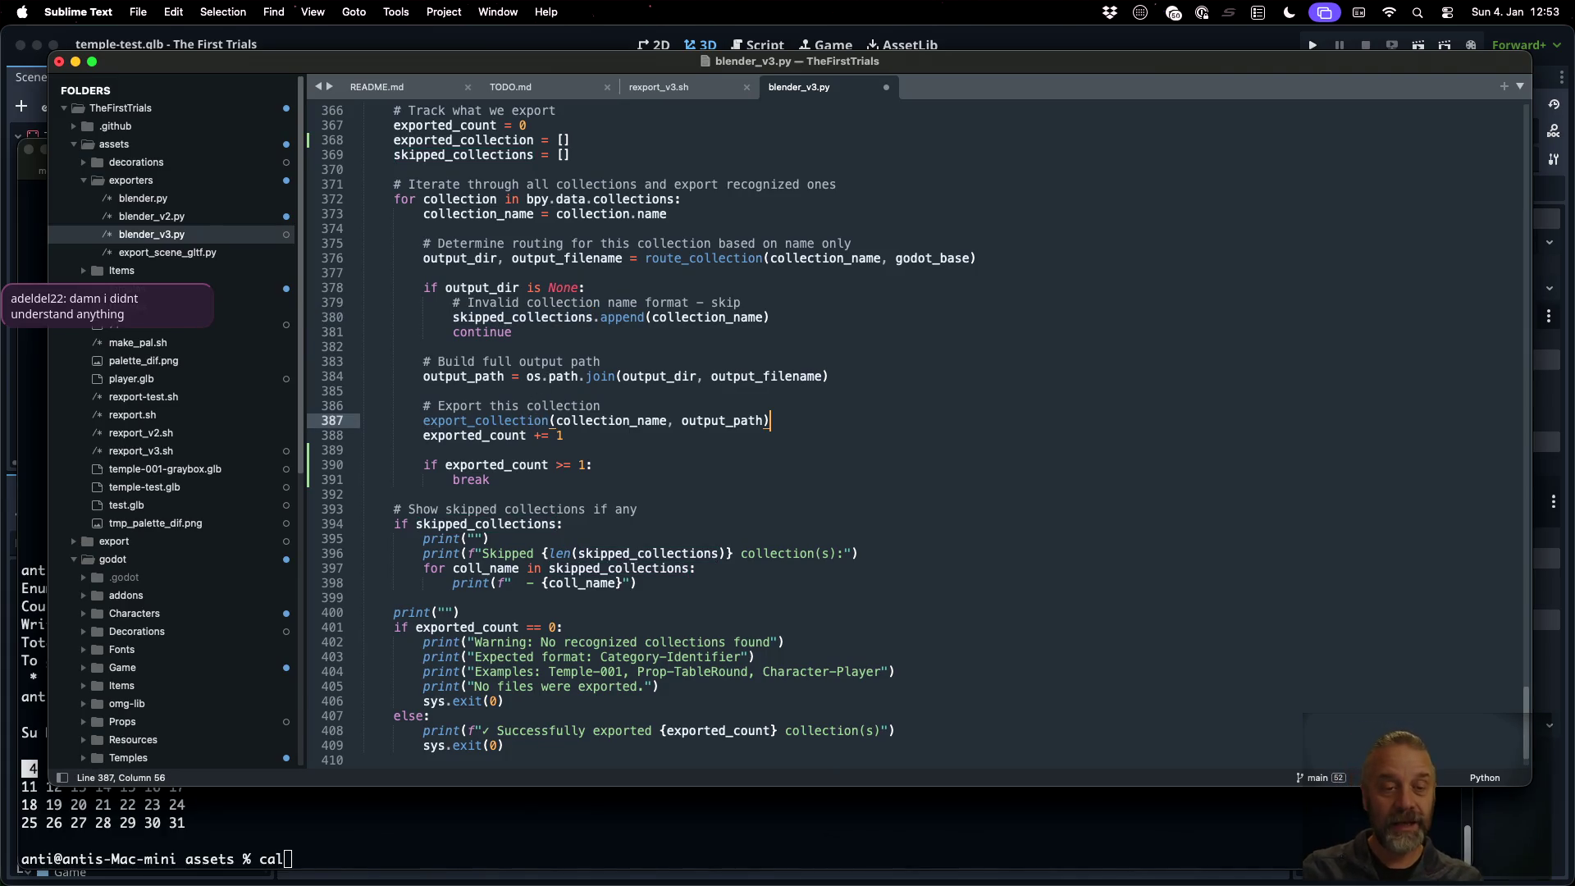
{"action": "key", "text": "Return"}
{"action": "type", "text": "expo"}
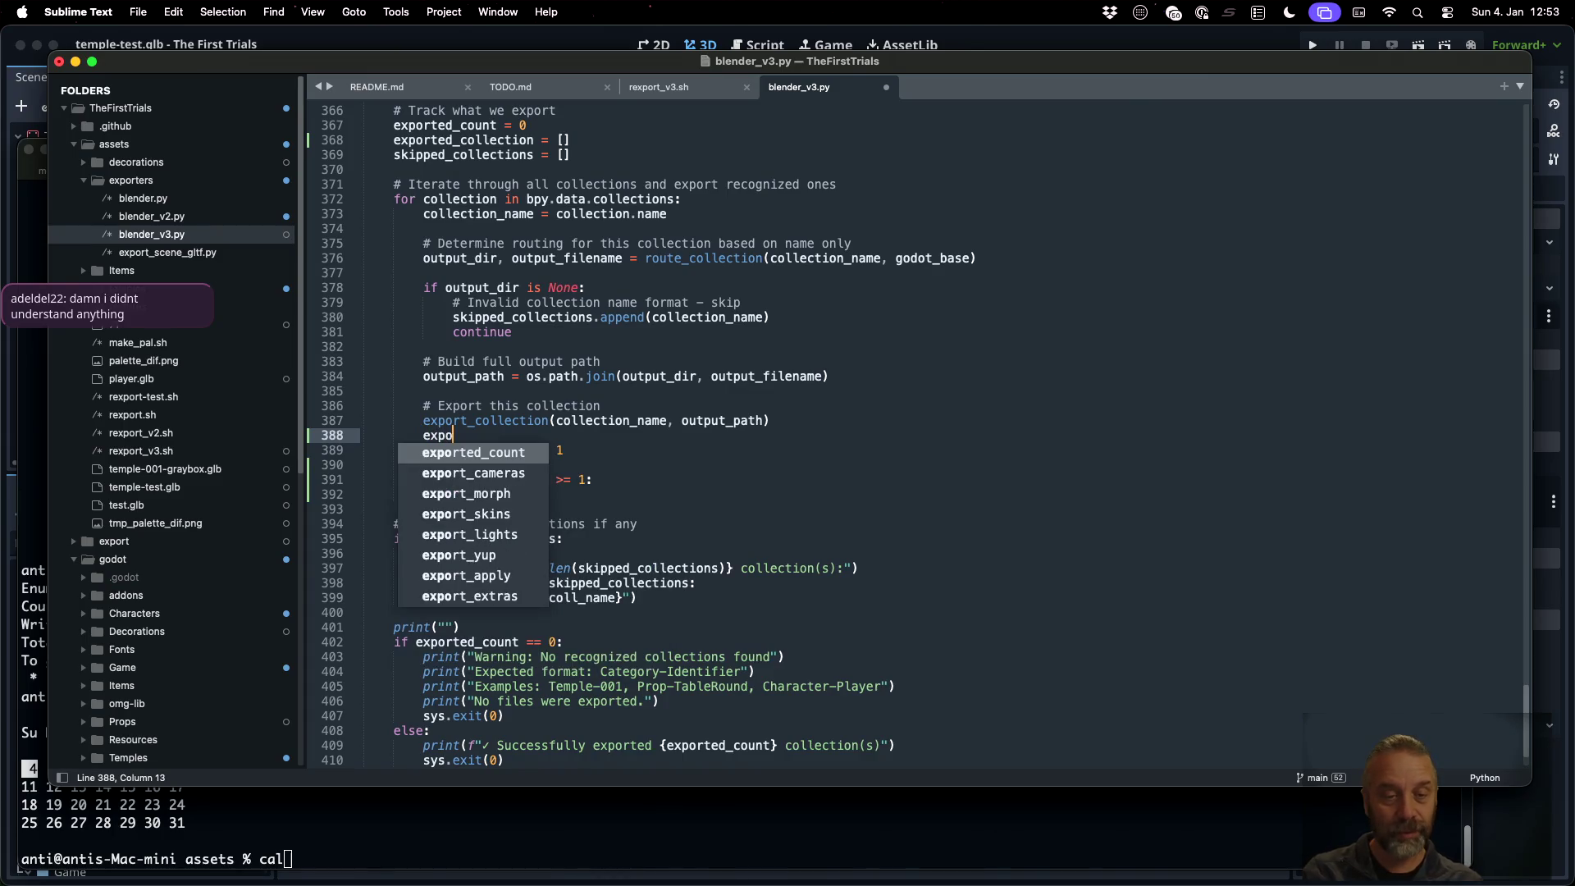
{"action": "type", "text": "rted_c"}
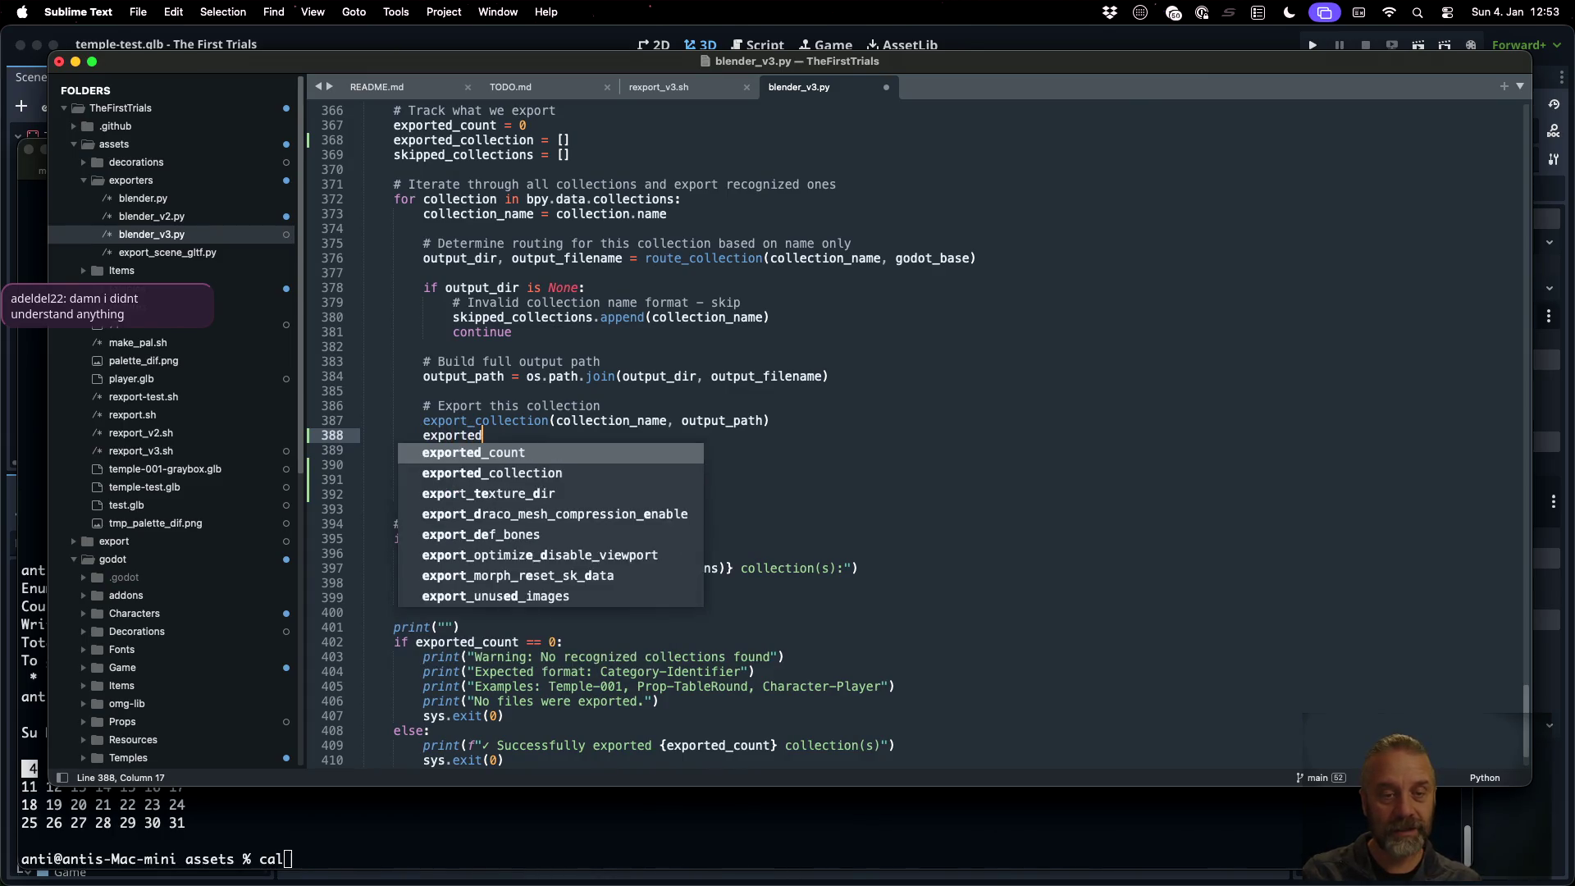
{"action": "key", "text": "Down"}
{"action": "key", "text": "Return"}
{"action": "type", "text": "s"}
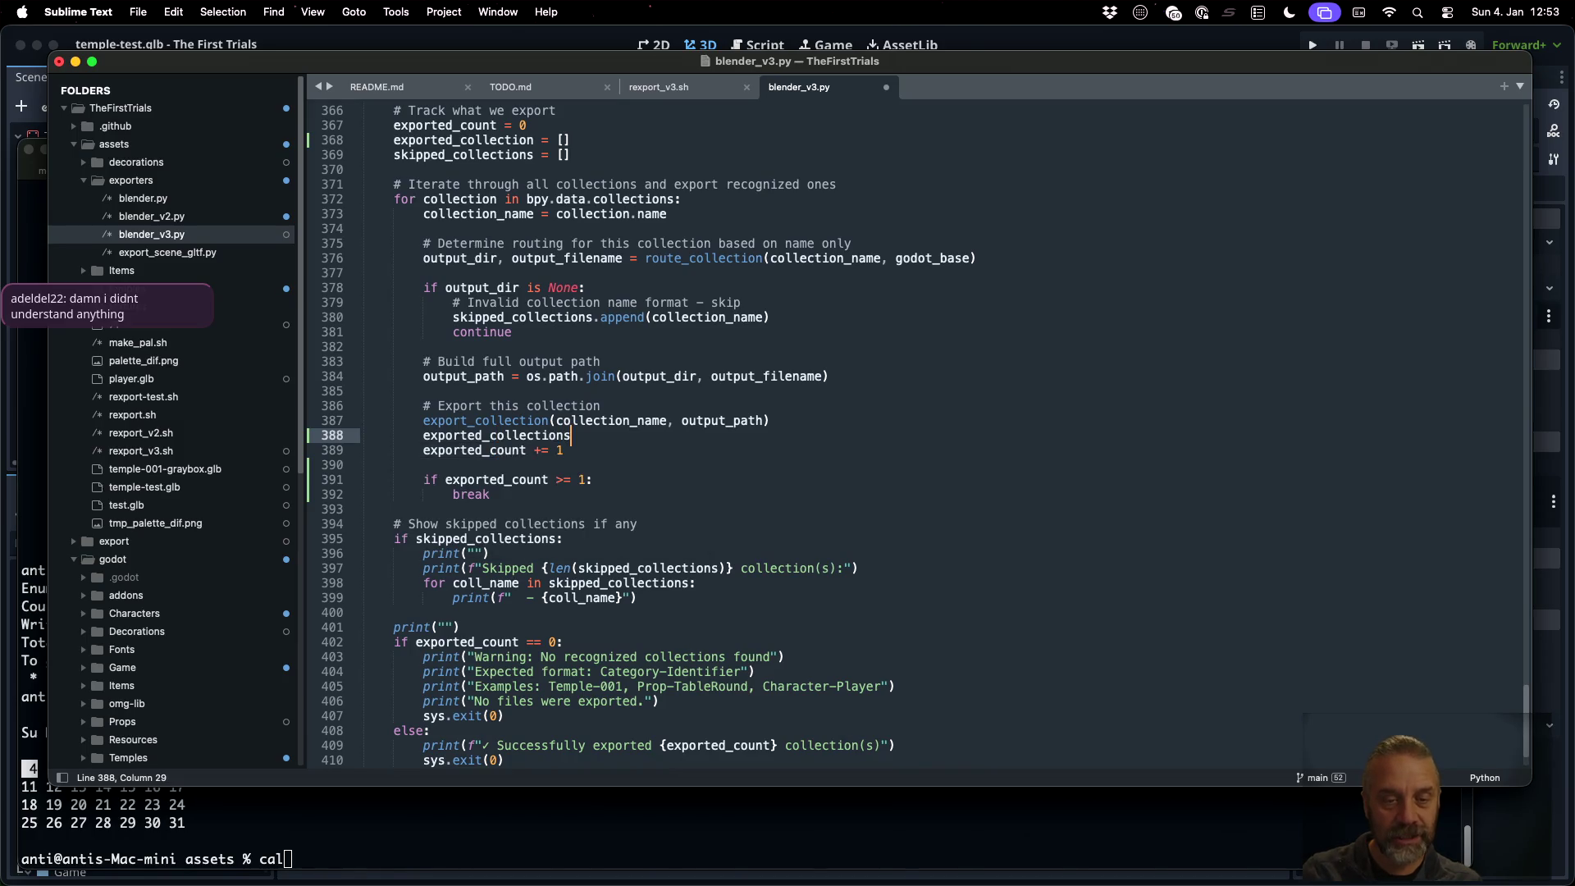
{"action": "double_click", "coordinate": [539, 436]}
{"action": "key", "text": "super+c"}
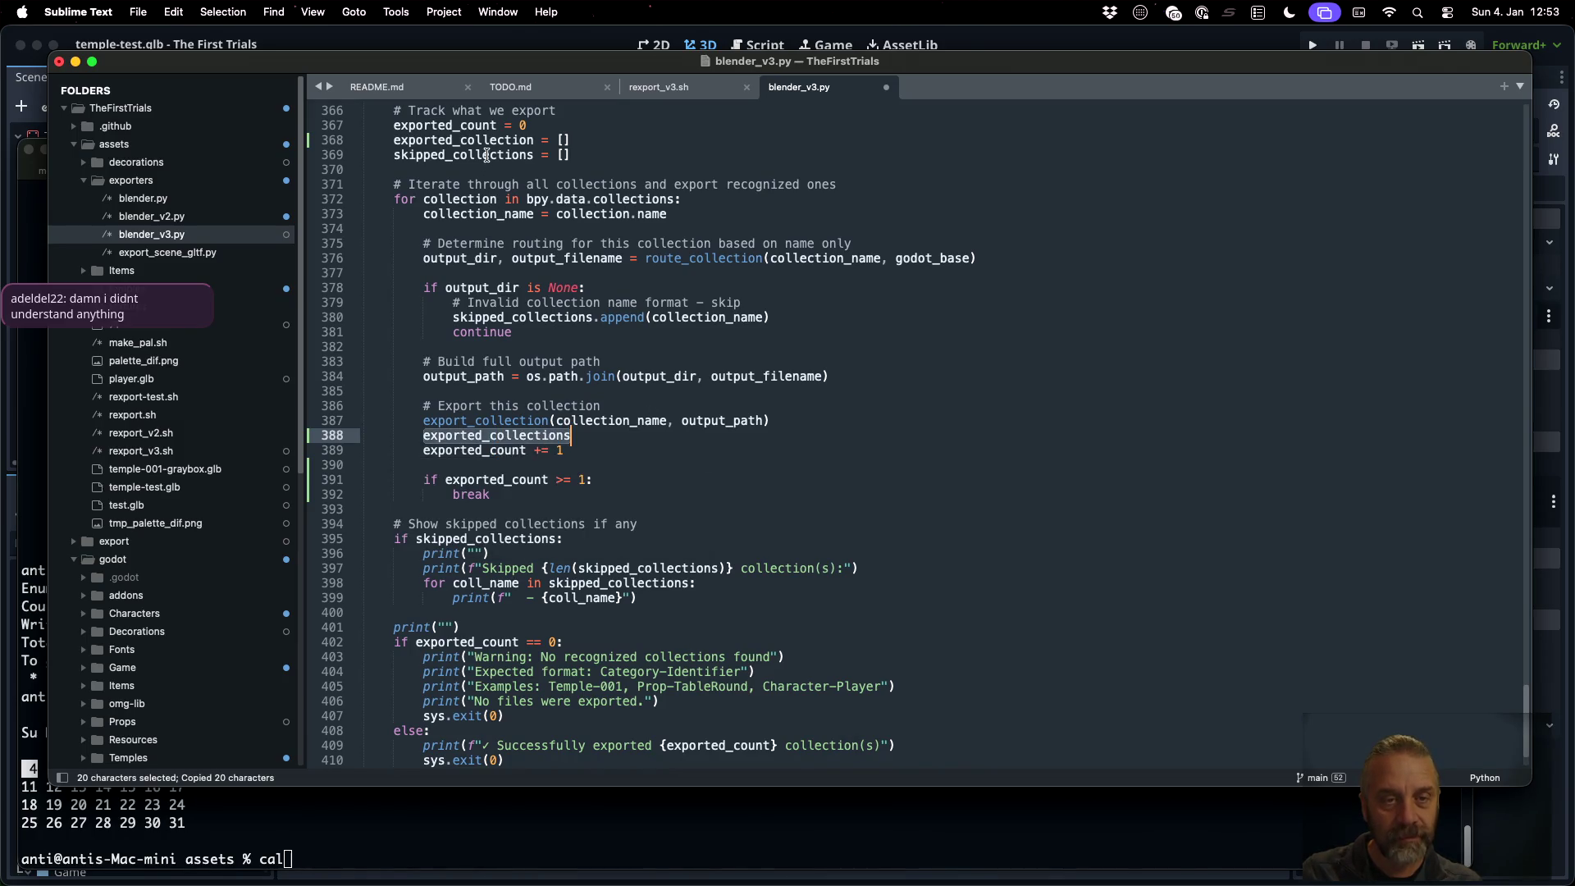
{"action": "double_click", "coordinate": [486, 147]}
{"action": "key", "text": "super+v"}
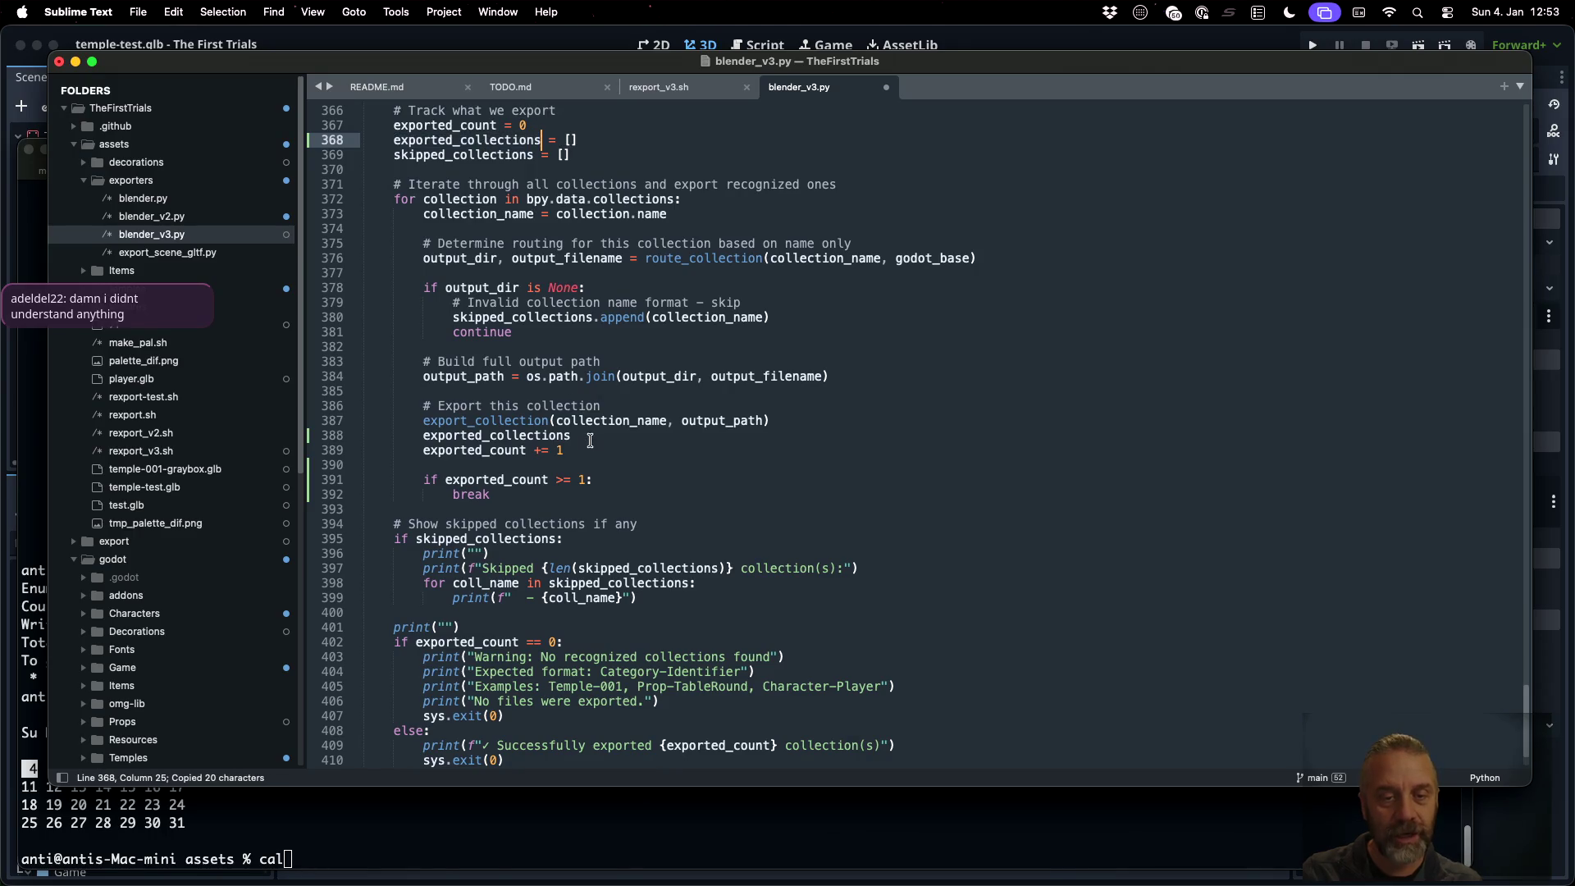
Complete the line as exported_collections.append( collection_name ) and save
{"action": "left_click", "coordinate": [591, 438]}
{"action": "type", "text": "."}
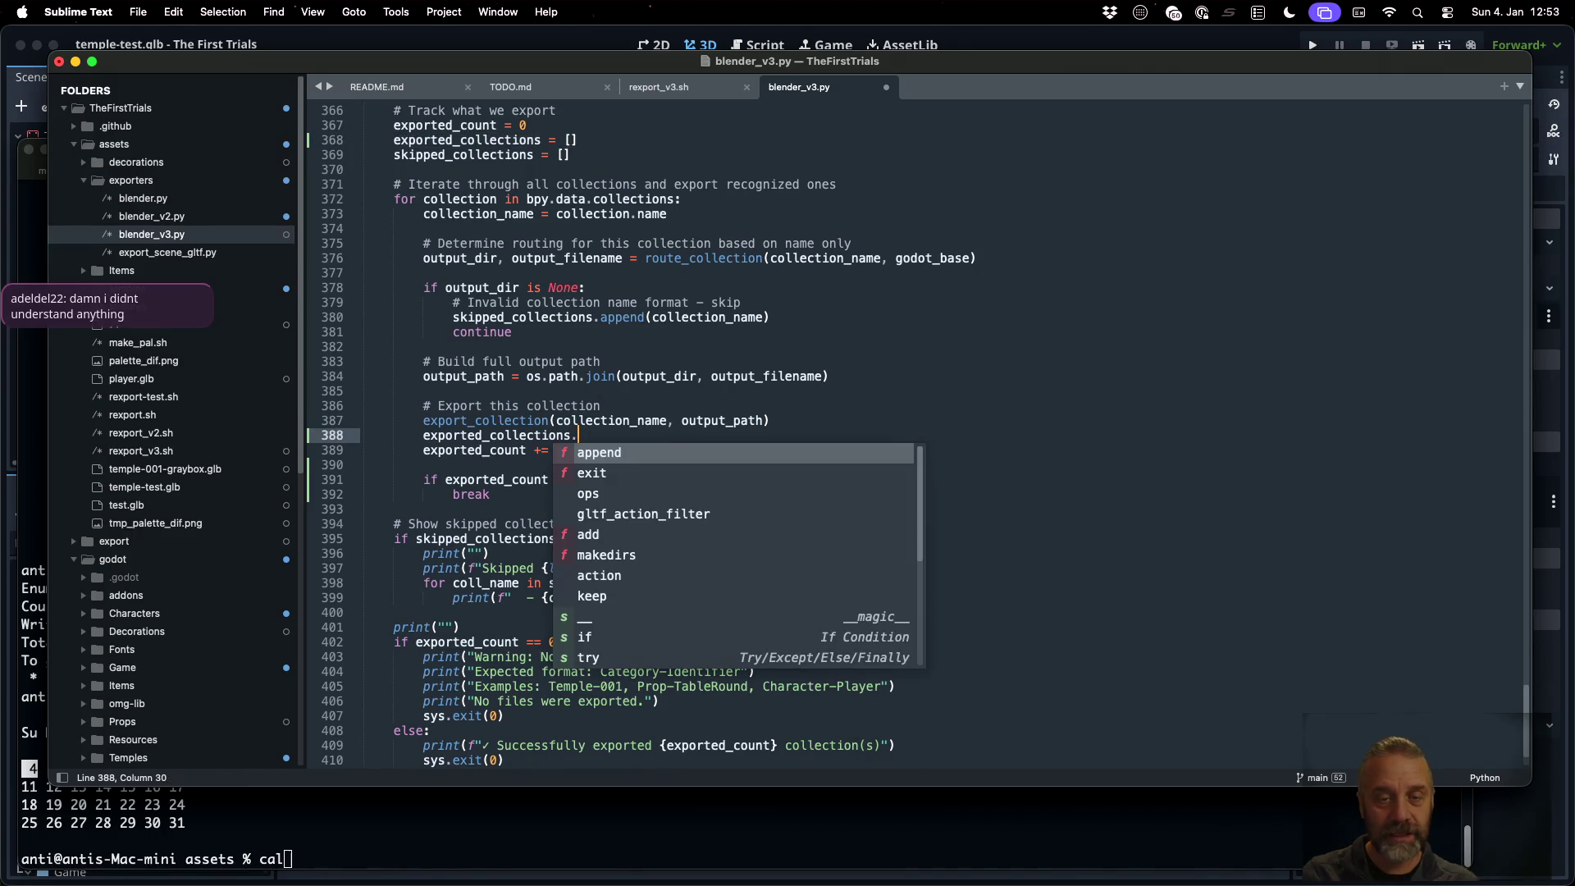
{"action": "type", "text": "ap"}
{"action": "key", "text": "Return"}
{"action": "type", "text": "("}
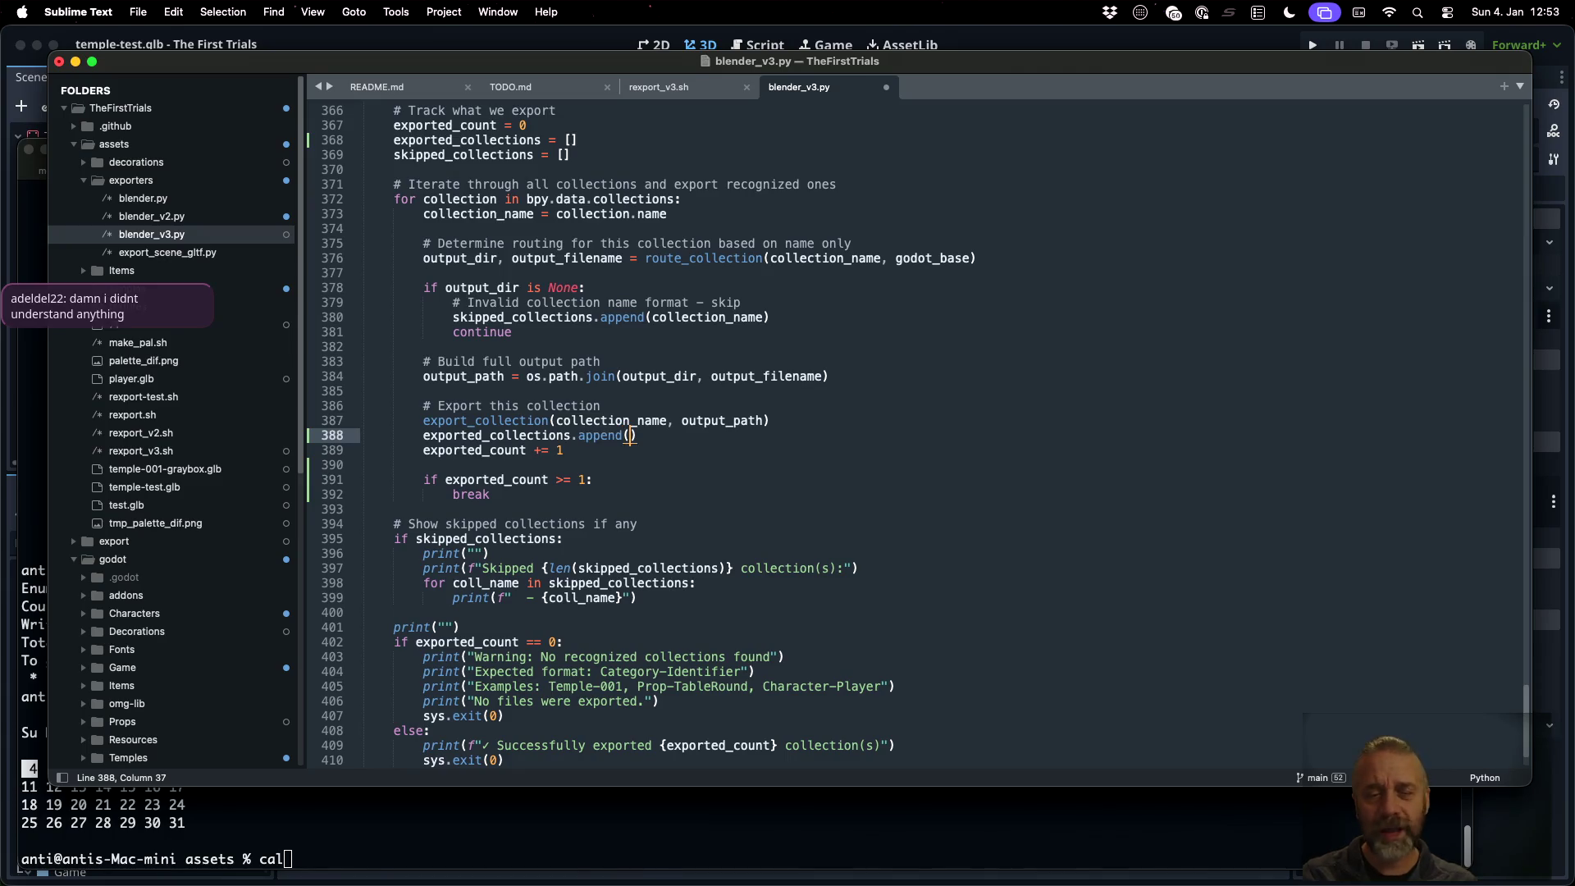
{"action": "type", "text": " coll"}
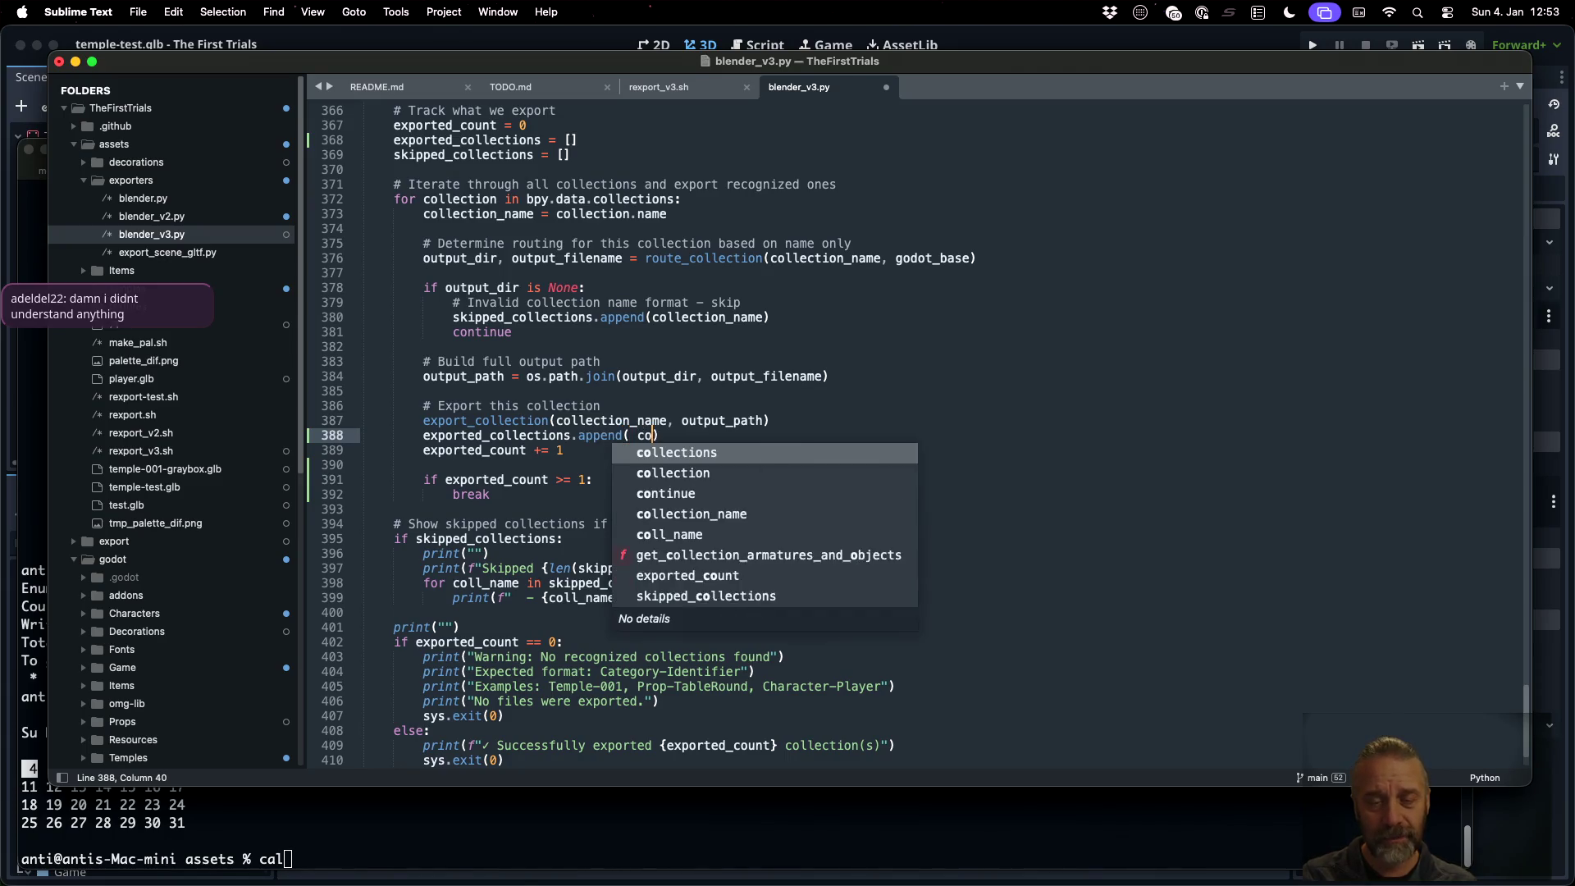
{"action": "key", "text": "Down"}
{"action": "key", "text": "Down"}
{"action": "key", "text": "Return"}
{"action": "key", "text": "super+s"}
Copy the skipped-collections listing loop above sys.exit(0), switch it to exported_collections, and save
{"action": "key", "text": "Down"}
{"action": "key", "text": "Down"}
{"action": "key", "text": "Down"}
{"action": "key", "text": "Down"}
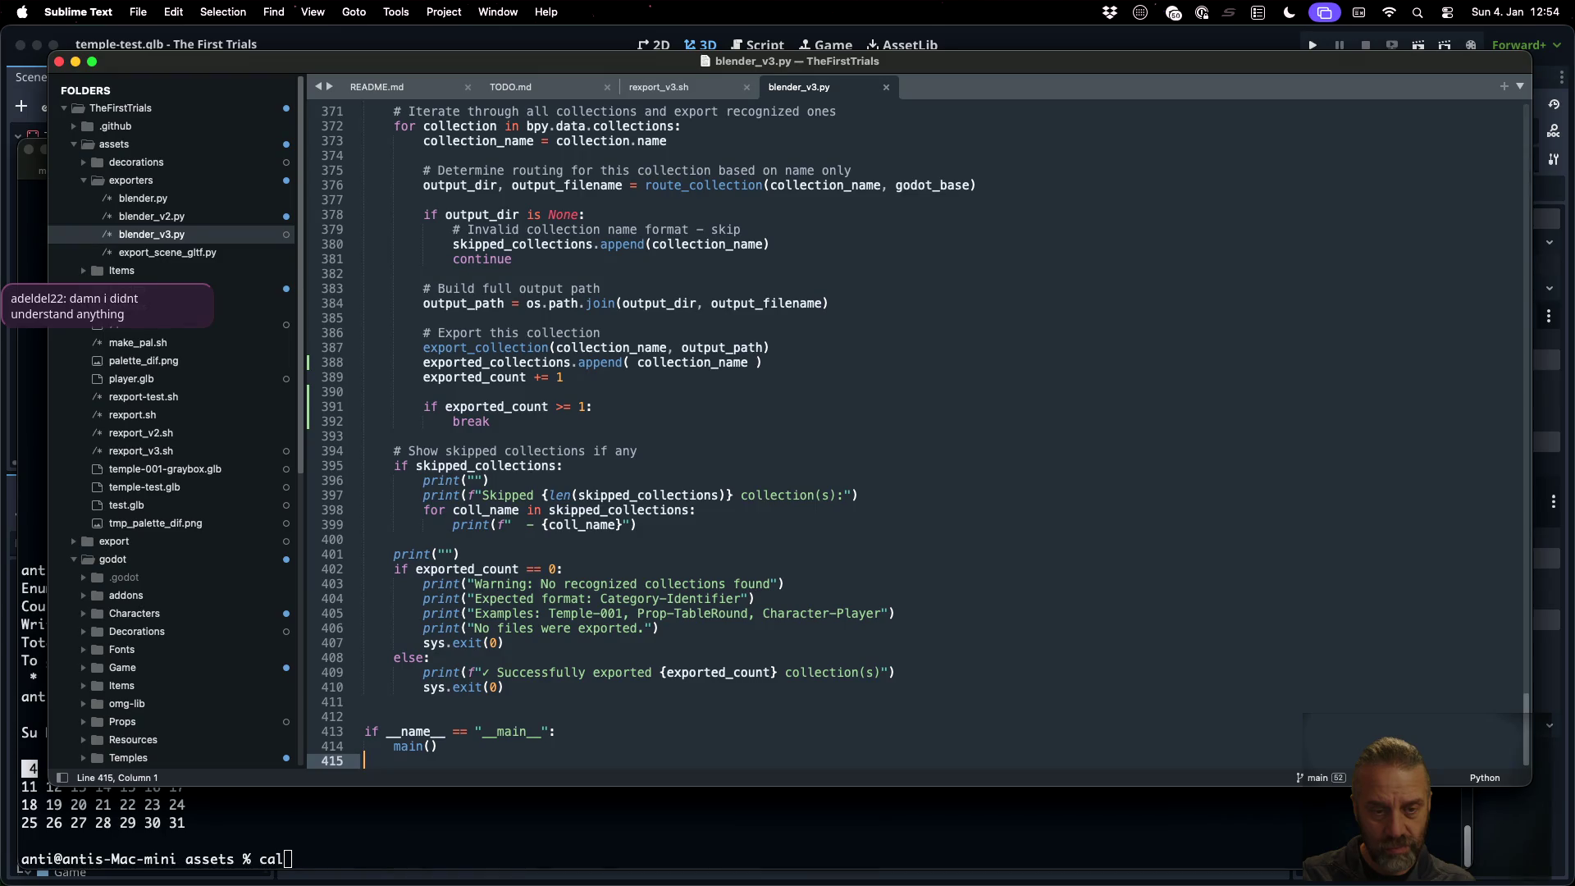
{"action": "key", "text": "Up"}
{"action": "key", "text": "Up"}
{"action": "key", "text": "Up"}
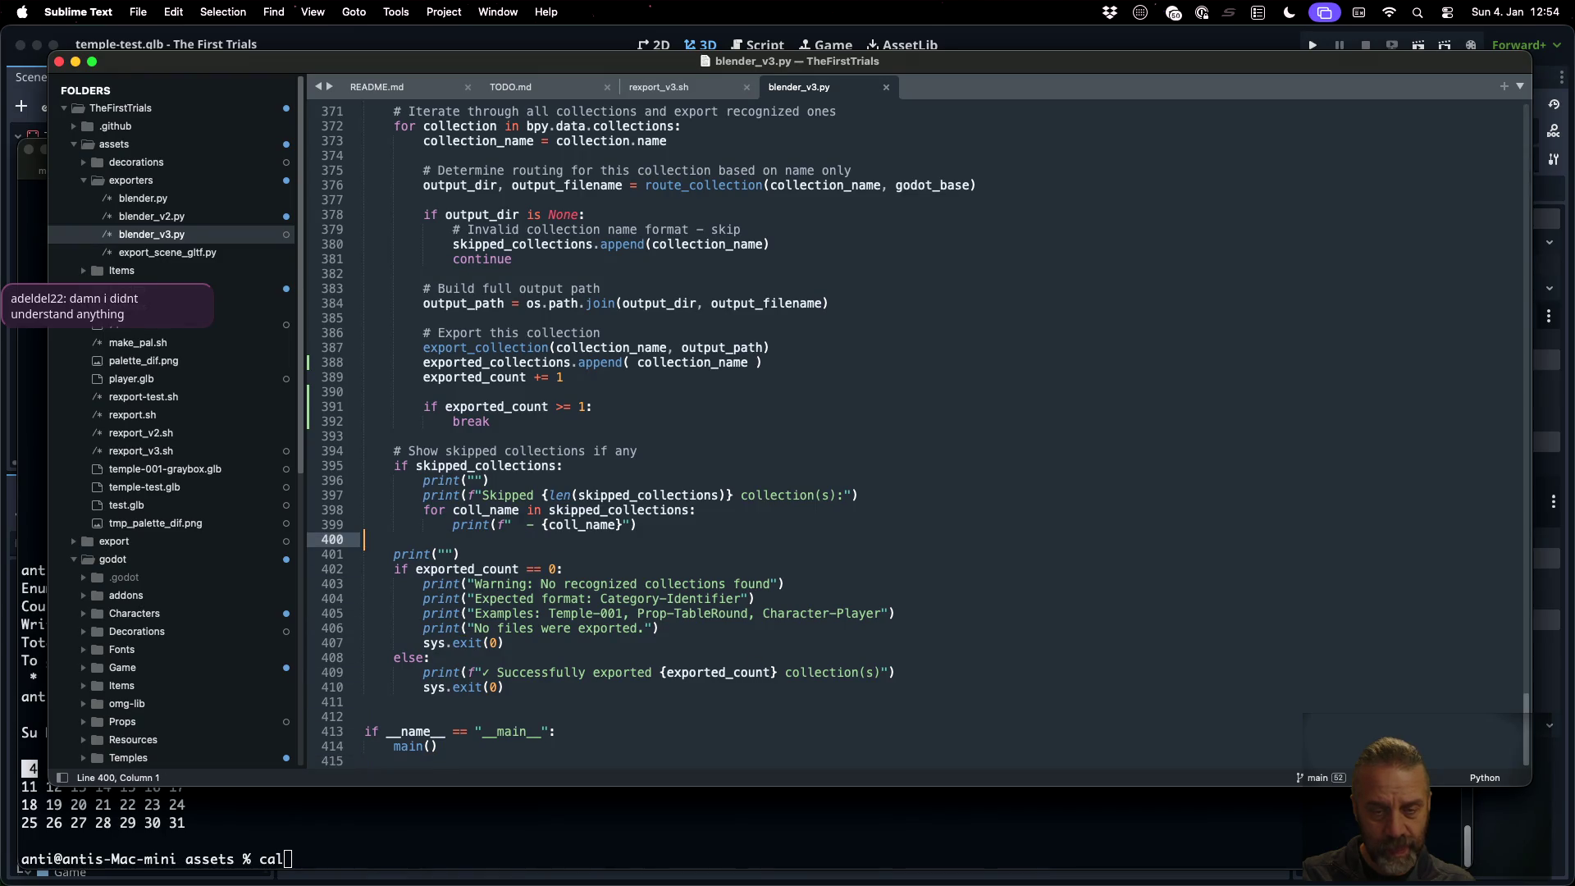
{"action": "key", "text": "shift+Up"}
{"action": "key", "text": "shift+Up"}
{"action": "key", "text": "super+c"}
{"action": "key", "text": "Down"}
{"action": "key", "text": "Down"}
{"action": "key", "text": "Down"}
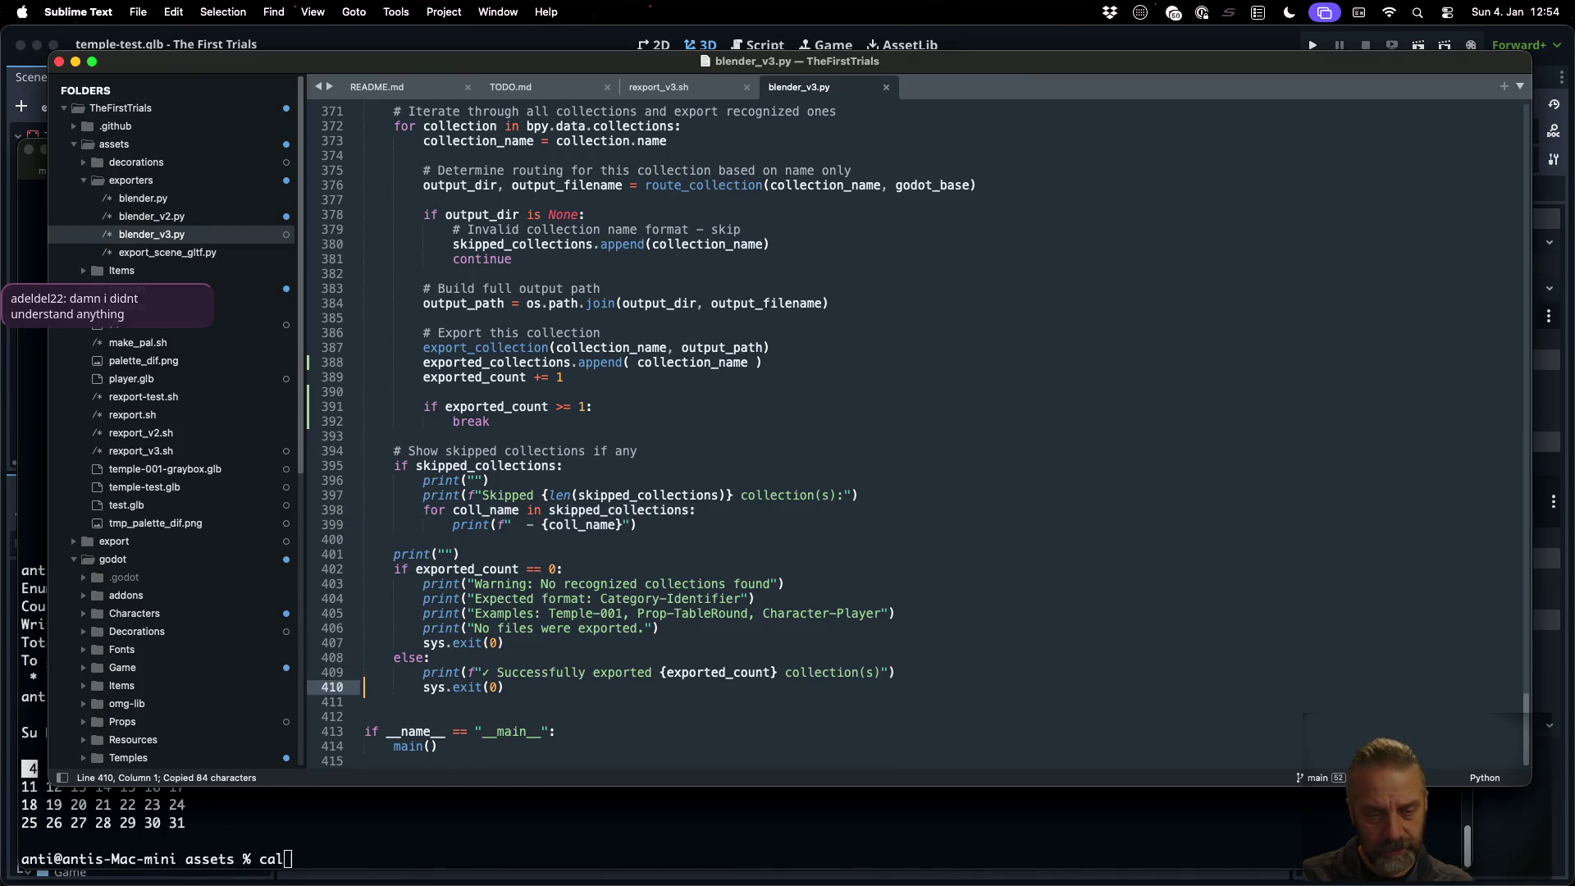
{"action": "key", "text": "super+v"}
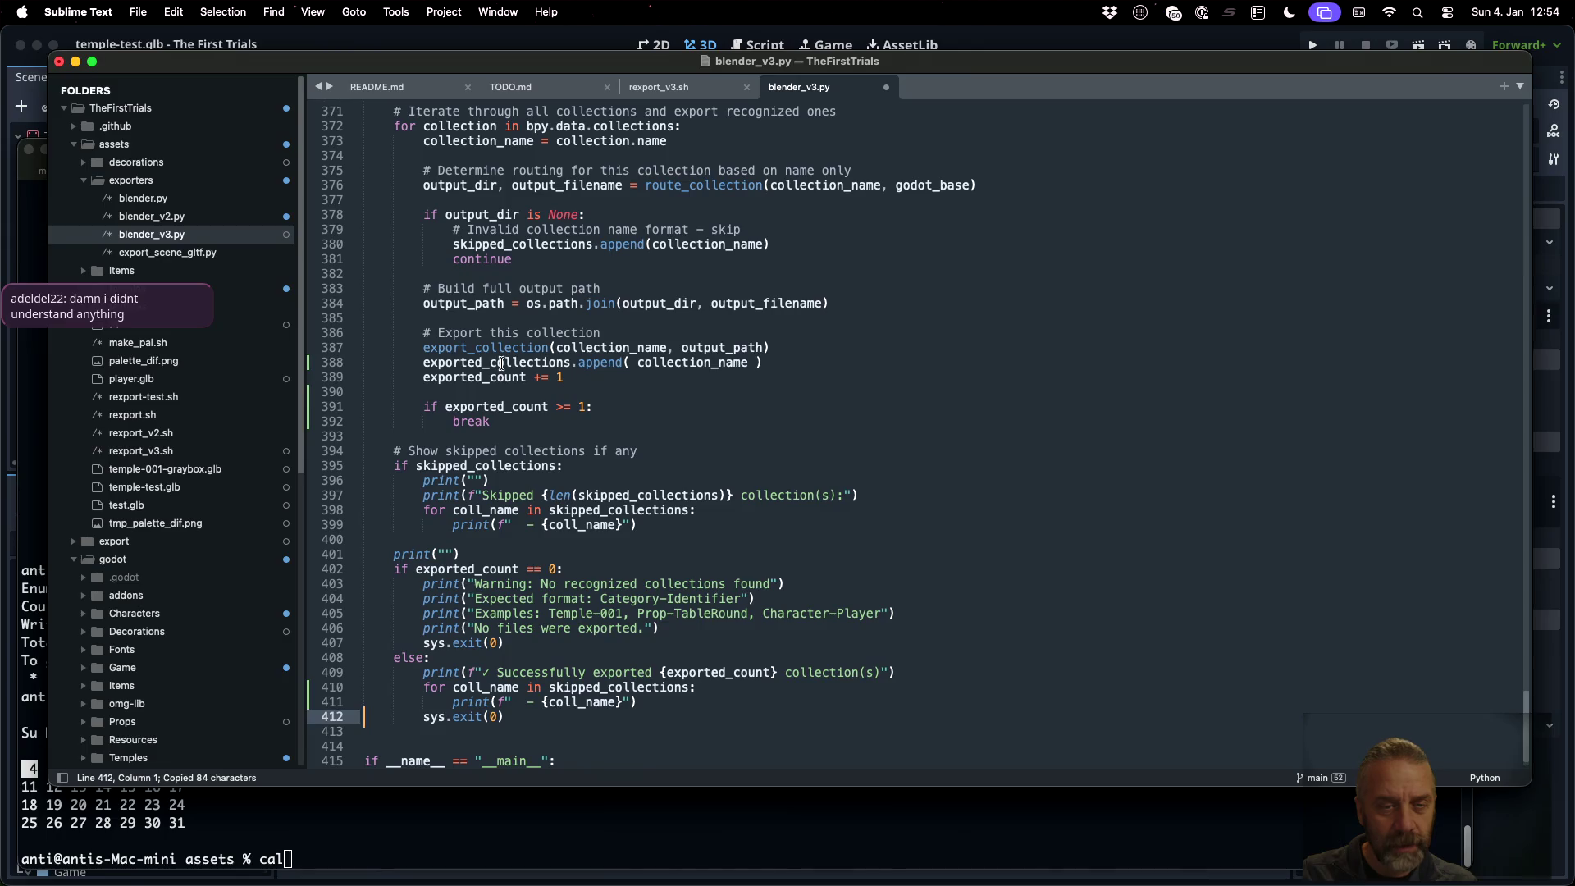
{"action": "double_click", "coordinate": [502, 364]}
{"action": "key", "text": "super+c"}
{"action": "double_click", "coordinate": [606, 687]}
{"action": "key", "text": "super+v"}
{"action": "key", "text": "super+s"}
In the terminal, cancel the recalled git push command
{"action": "left_click", "coordinate": [699, 822]}
{"action": "key", "text": "Up"}
{"action": "key", "text": "ctrl+c"}
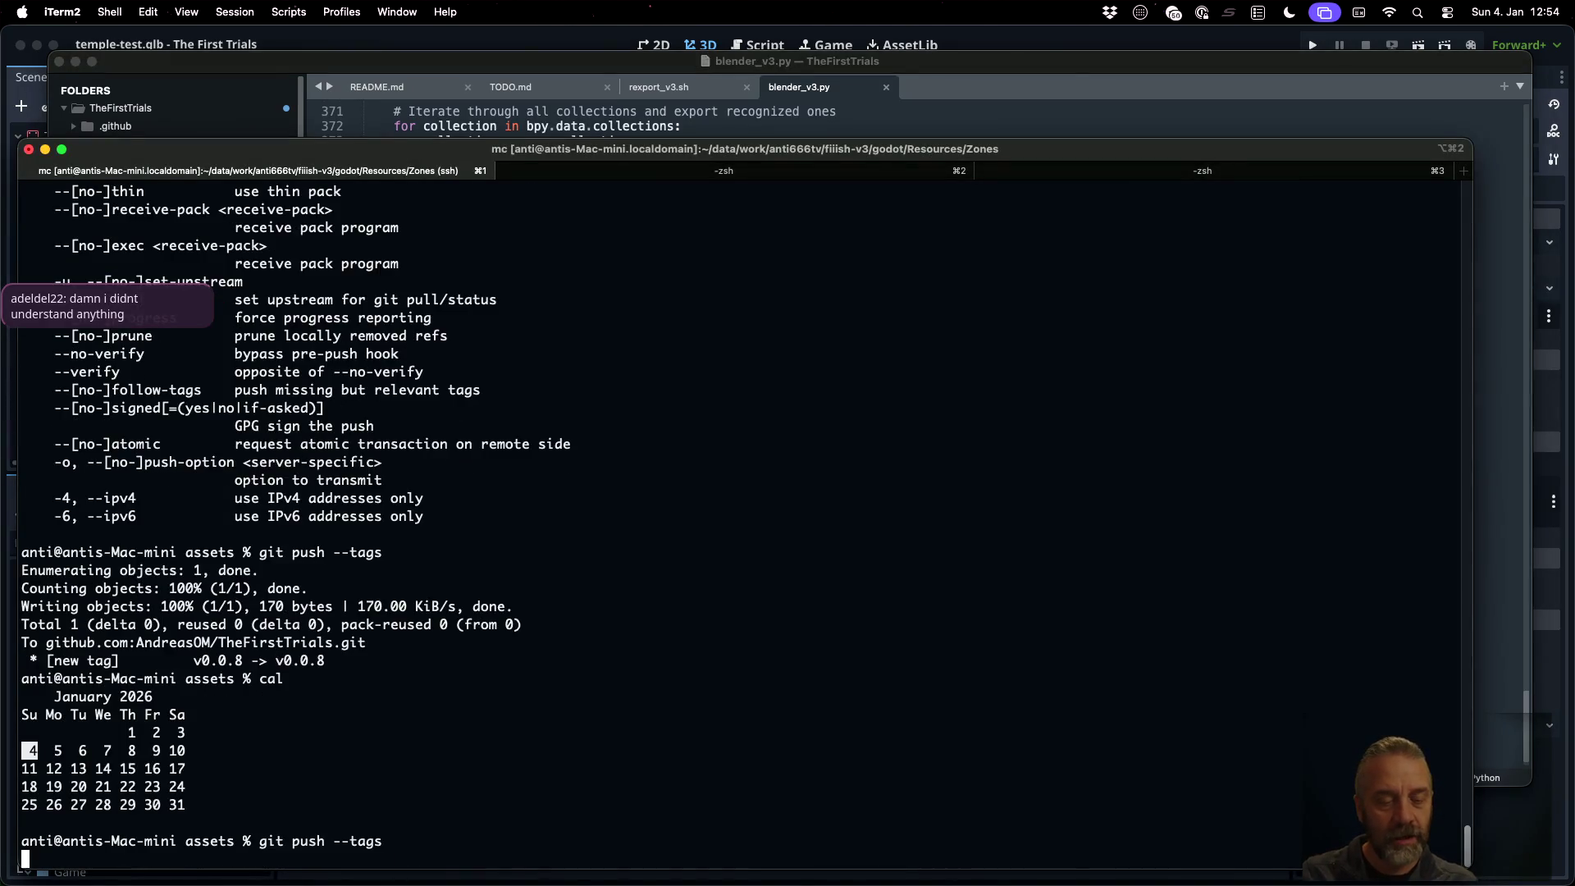
Rerun rexport_v3.sh on decoration-RedBall.blend and confirm Decoration-BlueCube is exported
{"action": "key", "text": "Return"}
{"action": "key", "text": "Return"}
{"action": "key", "text": "Return"}
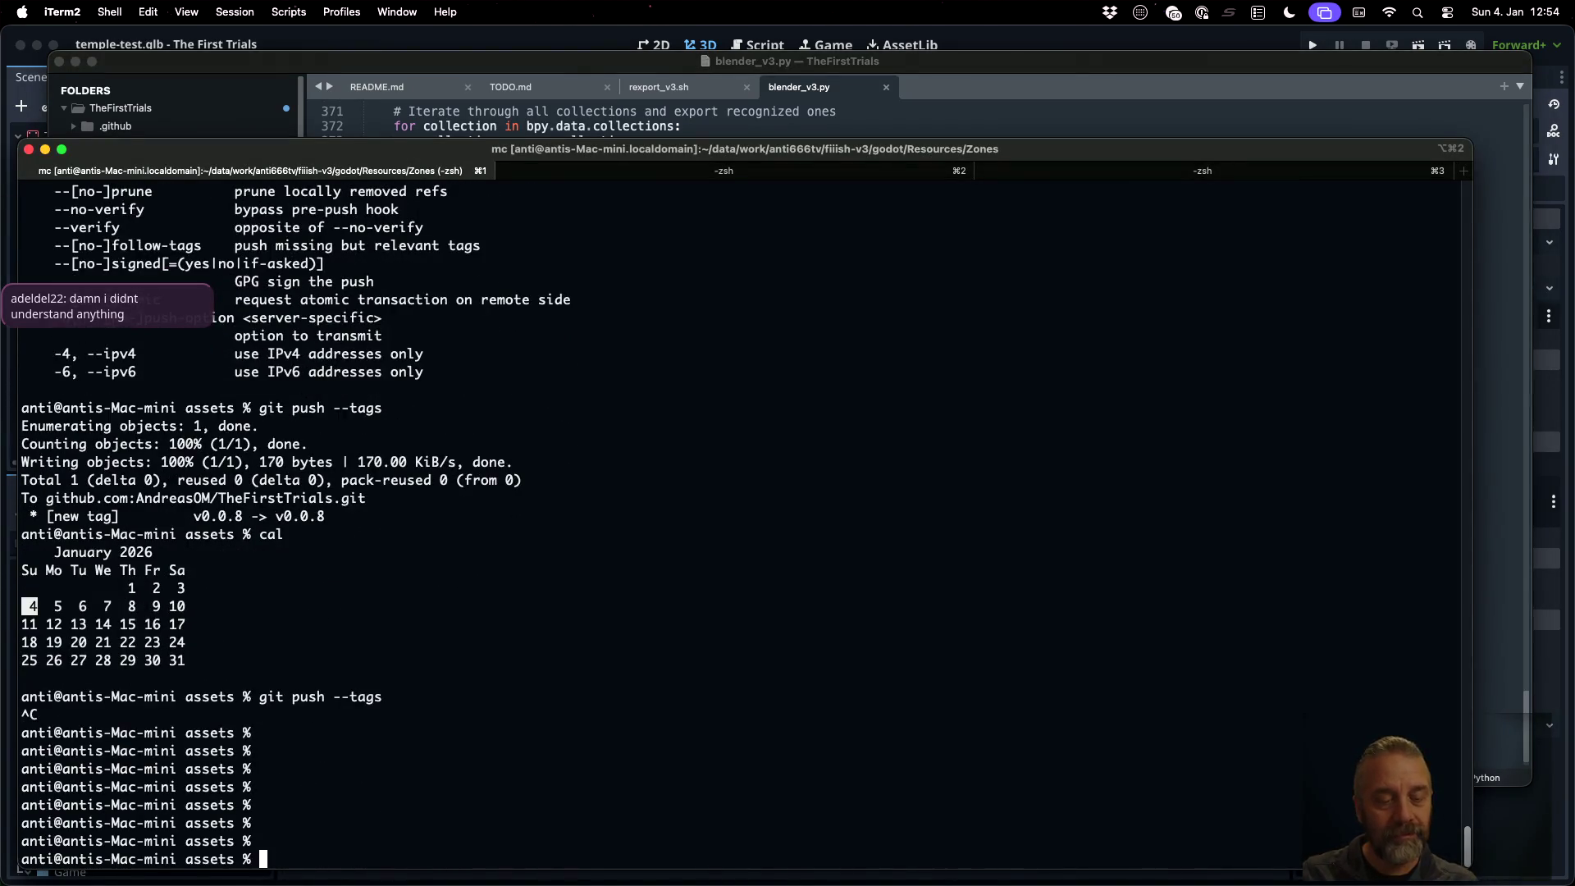
{"action": "key", "text": "super+alt+3"}
{"action": "key", "text": "Up"}
{"action": "key", "text": "Return"}
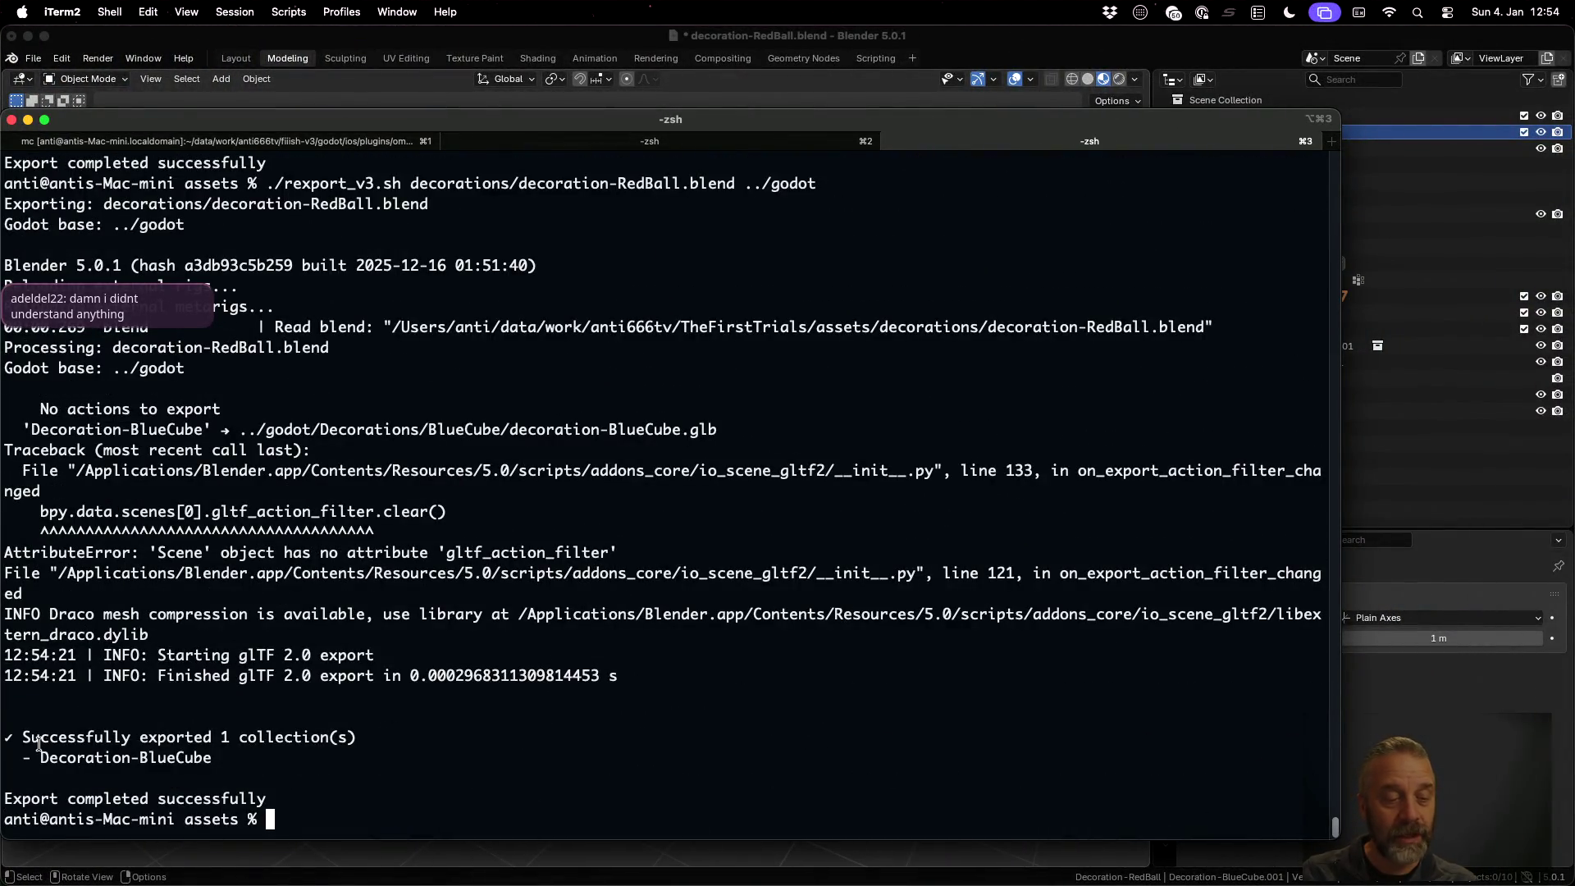
{"action": "left_click_drag", "start_coordinate": [38, 748], "coordinate": [215, 758]}
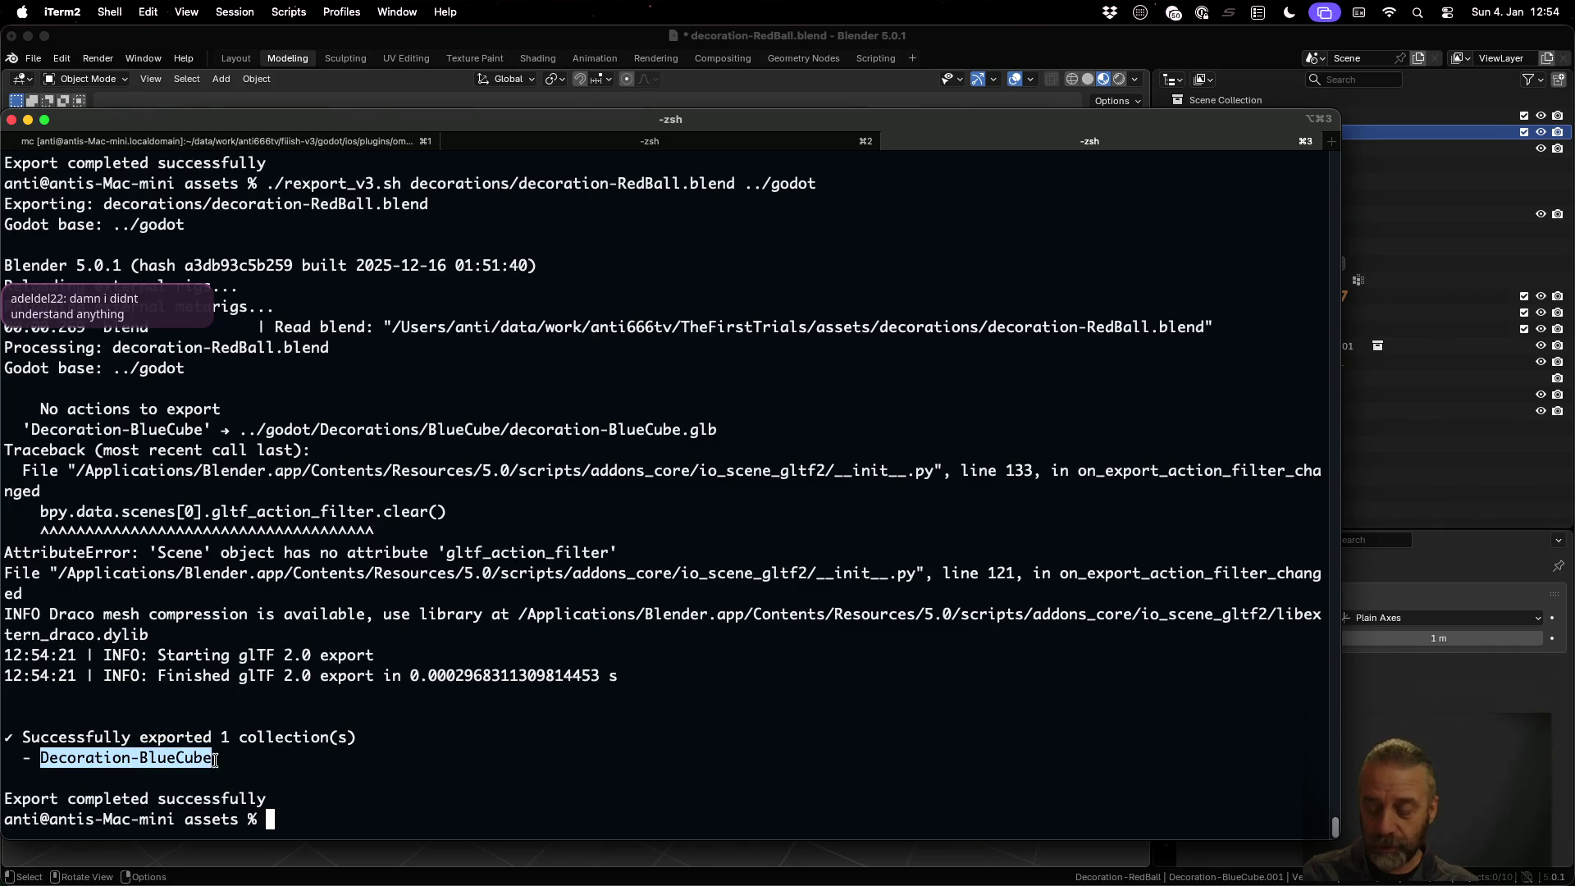
Bring Godot forward and select decoration-BlueCube.glb in the project files
{"action": "key", "text": "ctrl+Left"}
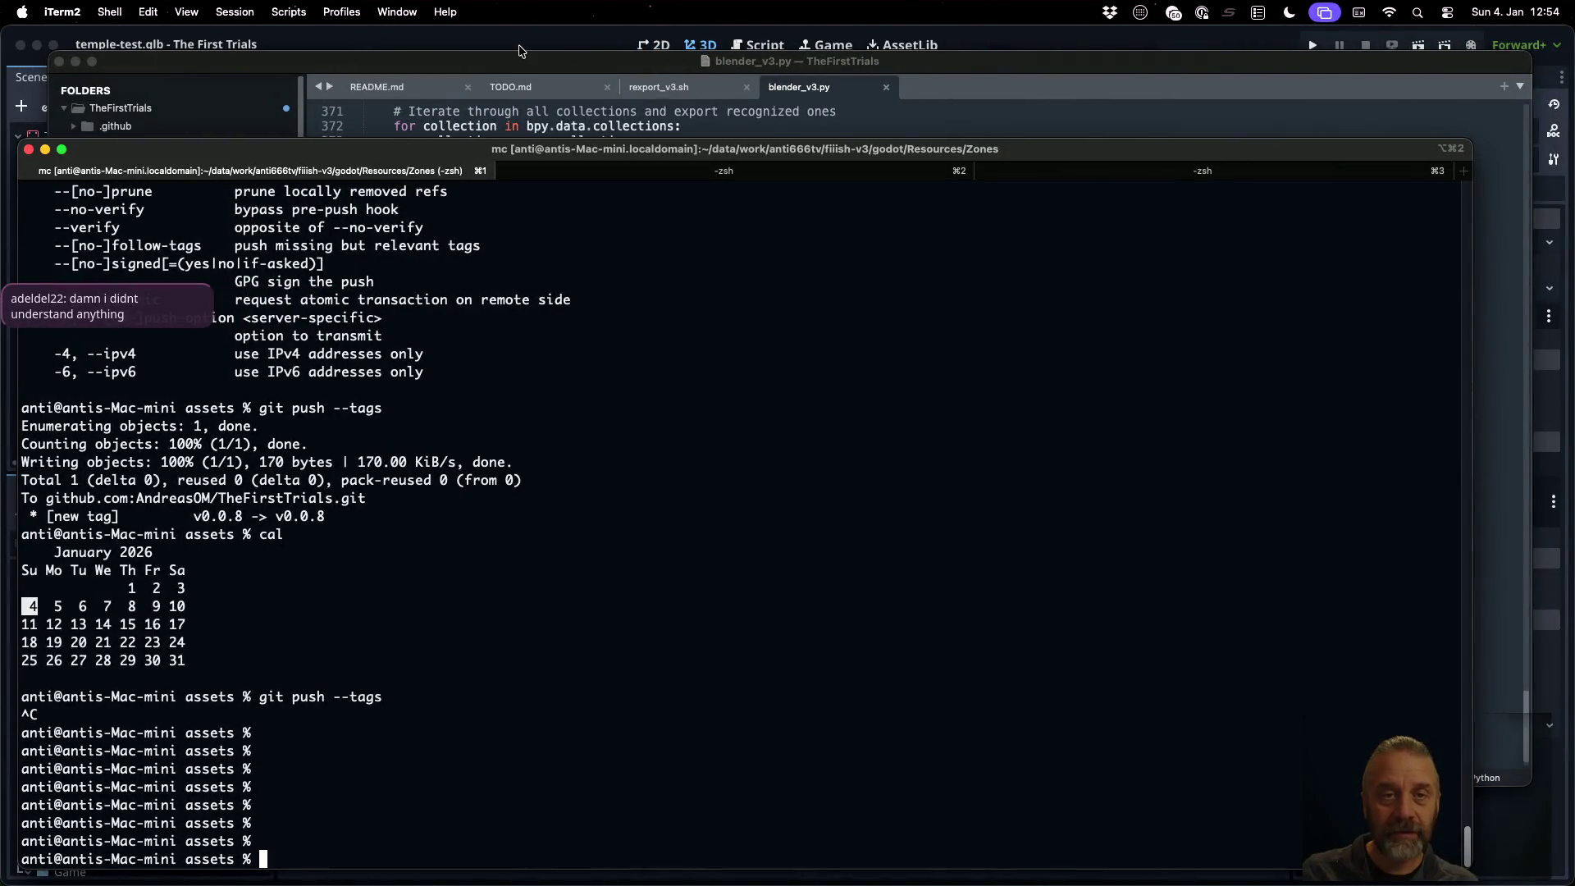
{"action": "left_click", "coordinate": [519, 51]}
{"action": "left_click", "coordinate": [131, 738]}
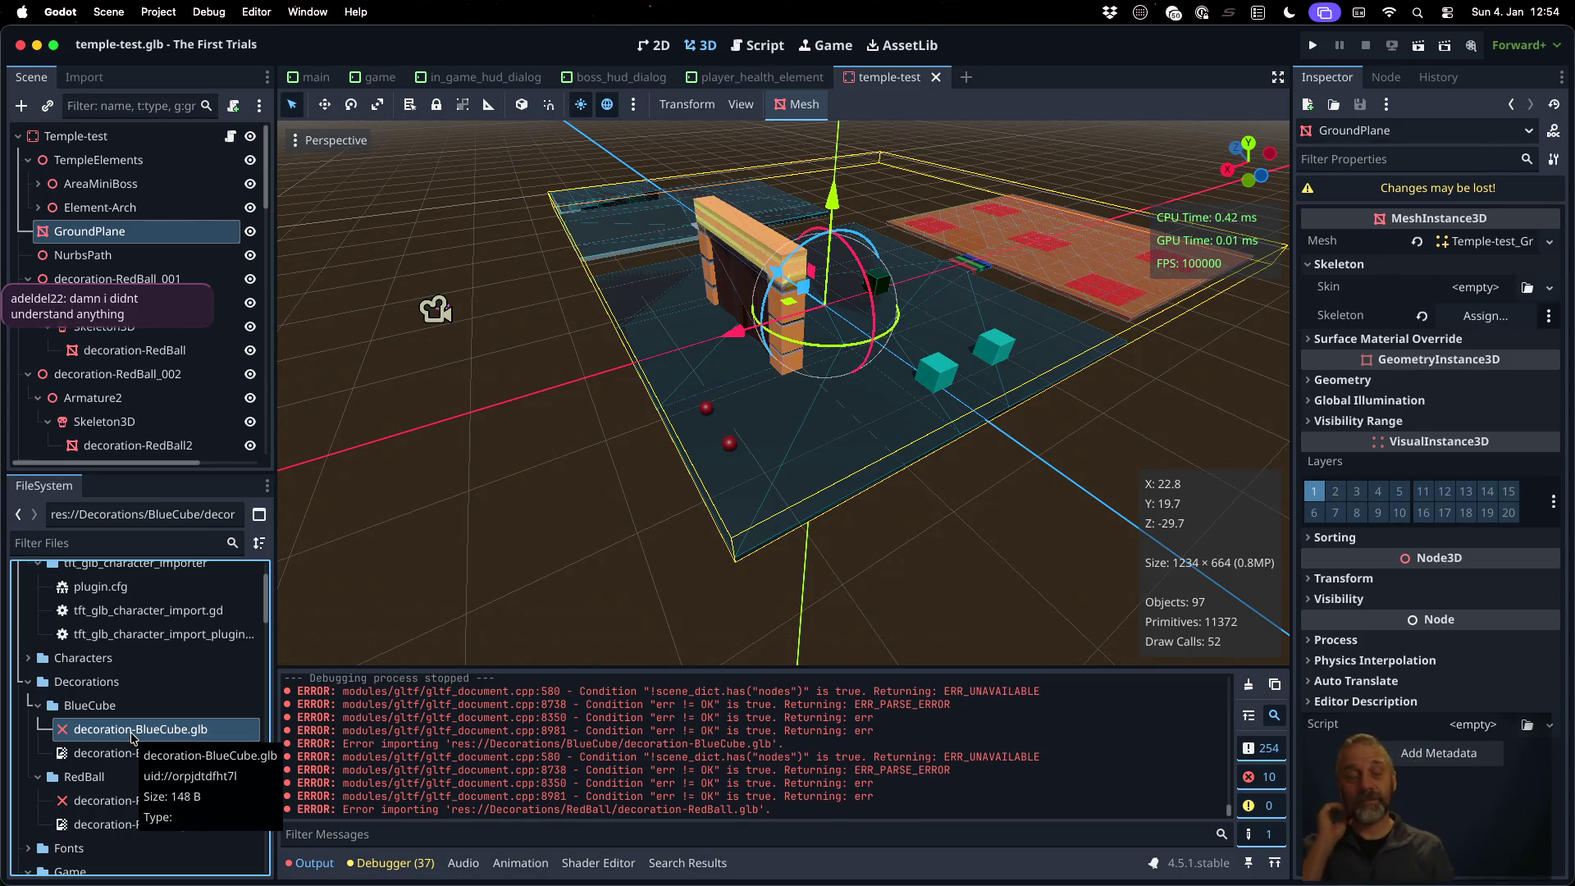
Try opening decoration-BlueCube.glb in Godot, see it fail, and return to blender_v3.py
{"action": "double_click", "coordinate": [132, 736]}
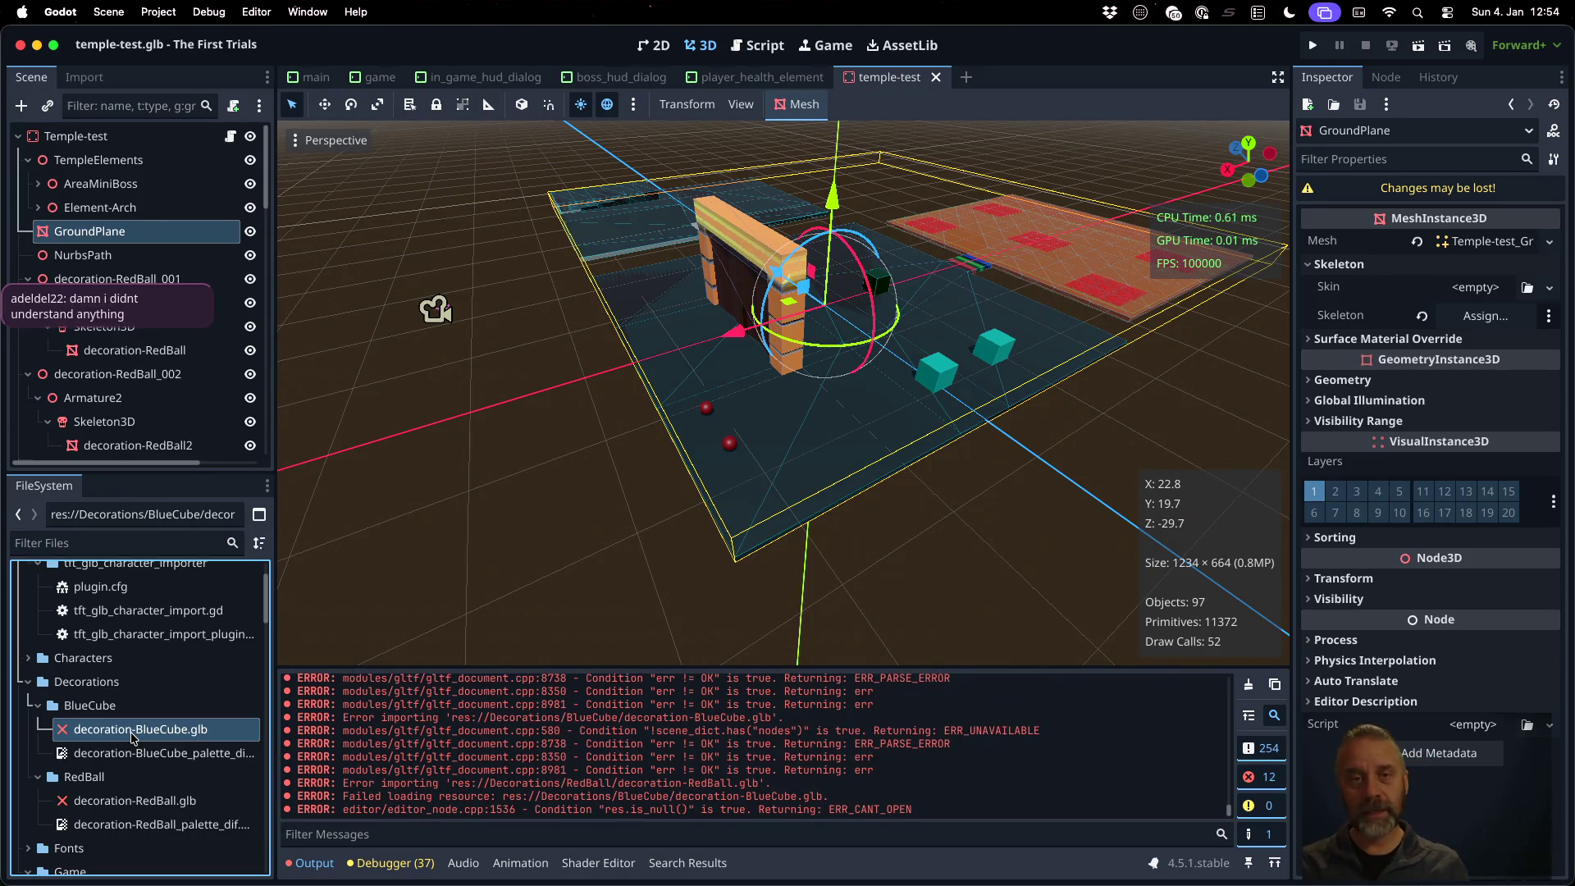
{"action": "key", "text": "super+Tab"}
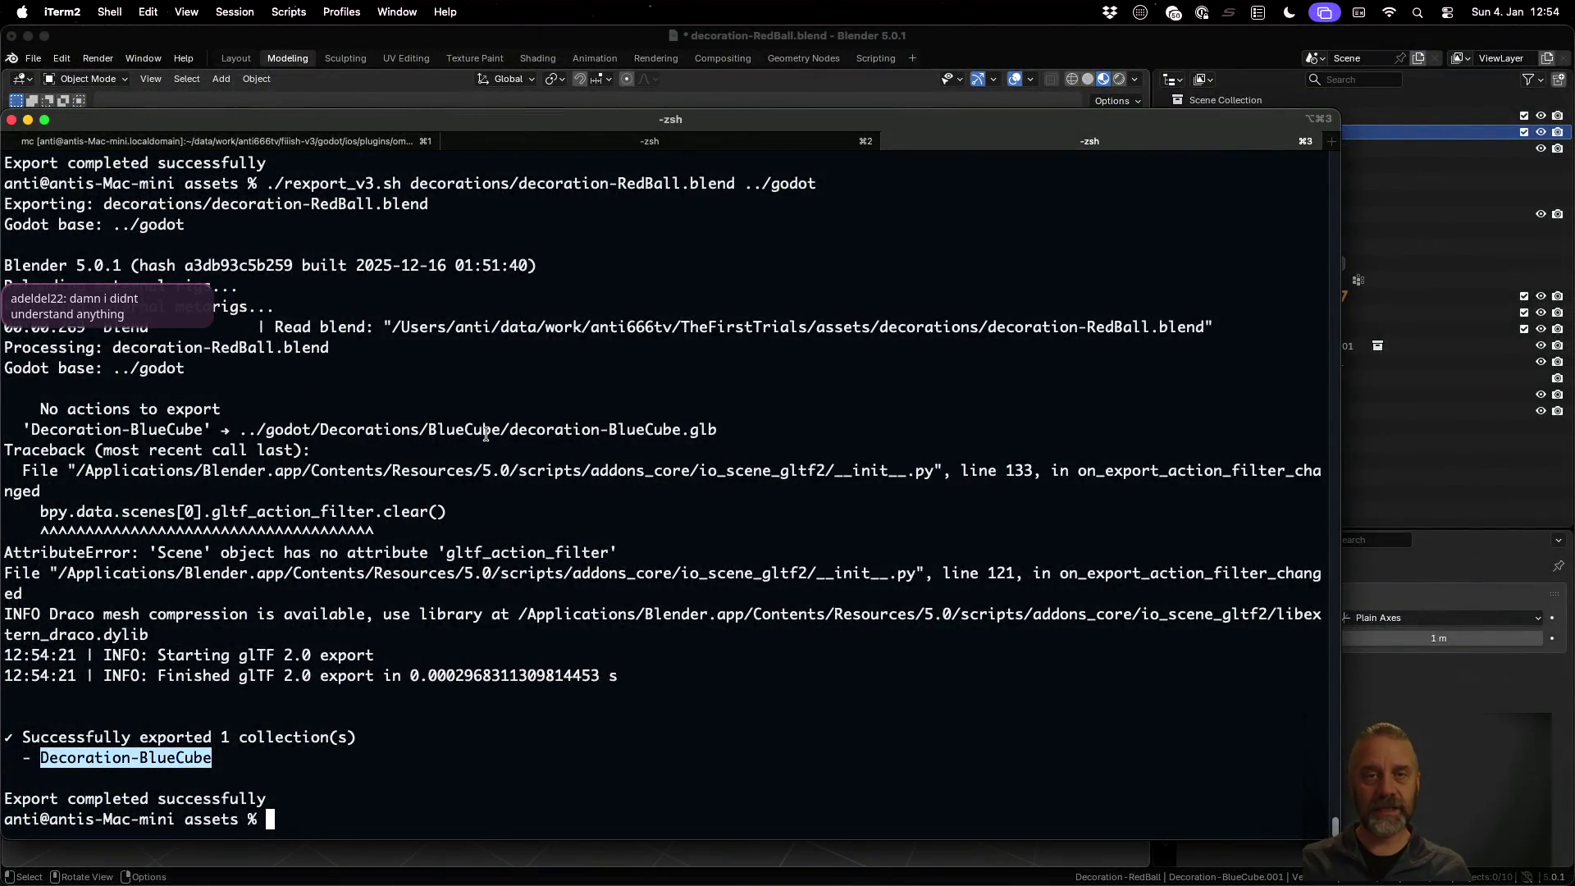
{"action": "key", "text": "super+Tab"}
{"action": "key", "text": "ctrl+Up"}
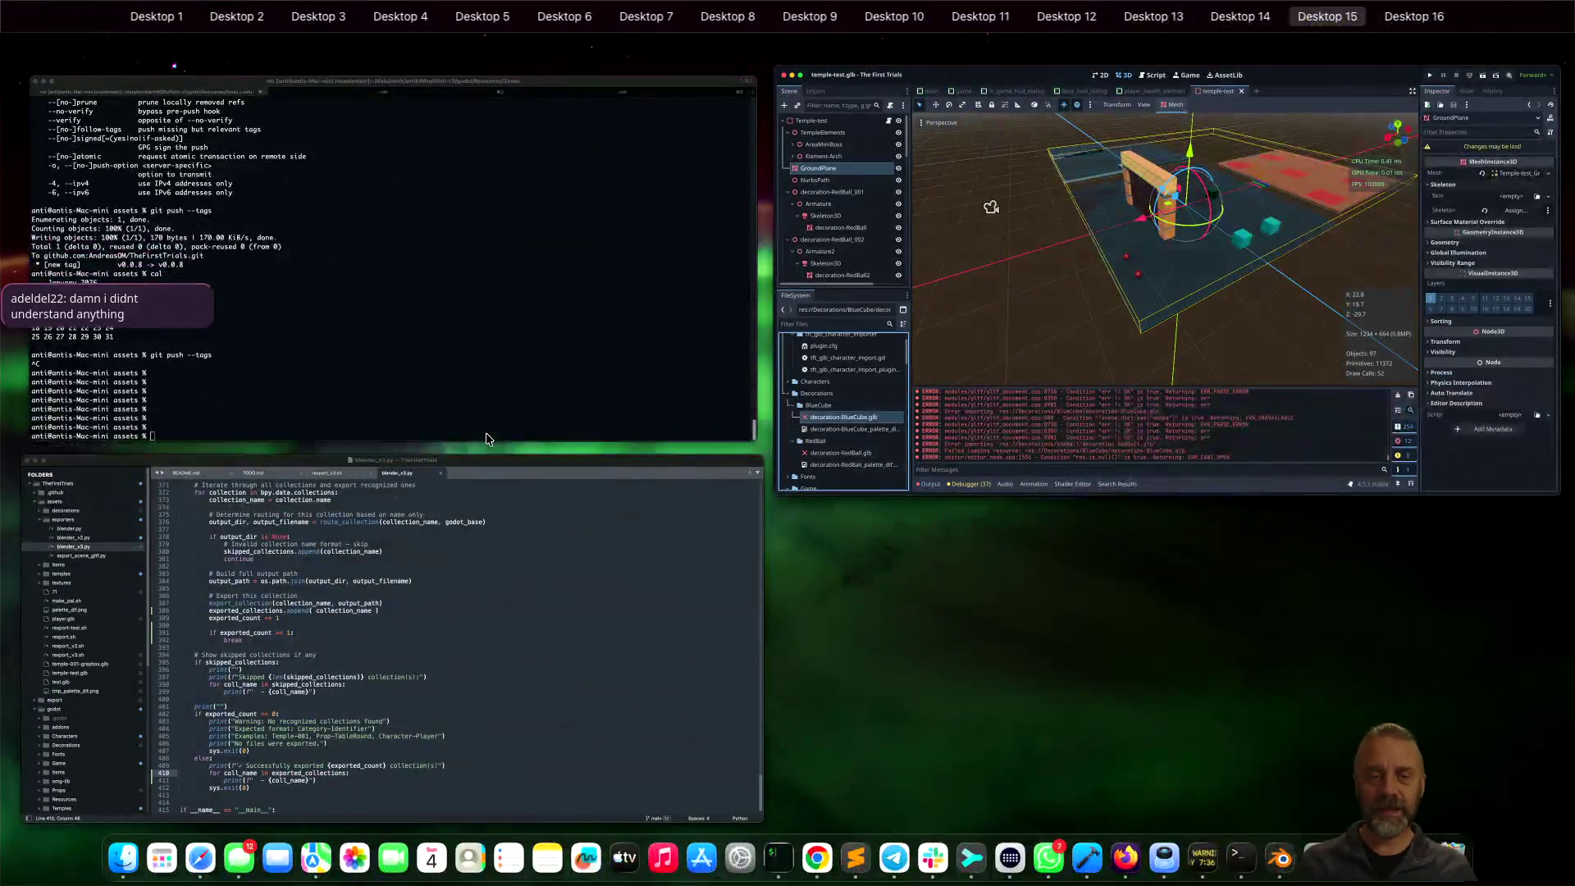
{"action": "left_click", "coordinate": [517, 568]}
{"action": "scroll", "coordinate": [633, 526], "scroll_direction": "up", "scroll_amount": 5}
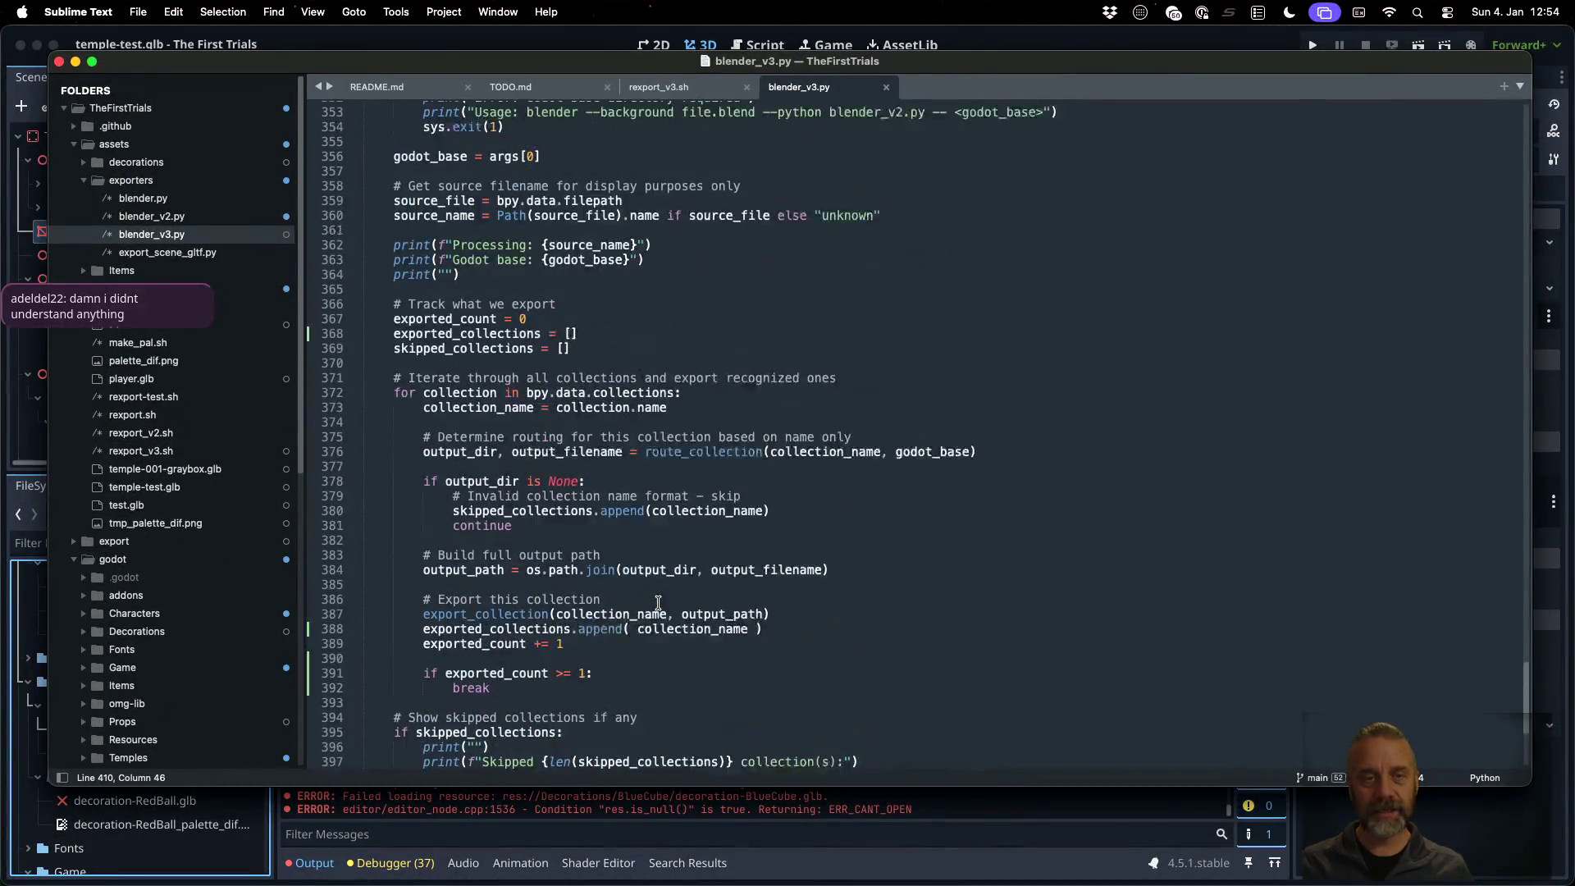
Select 'new' in the bpy.ops.scene.new() call on line 212 and go to the Blender API docs
{"action": "left_click", "coordinate": [534, 301]}
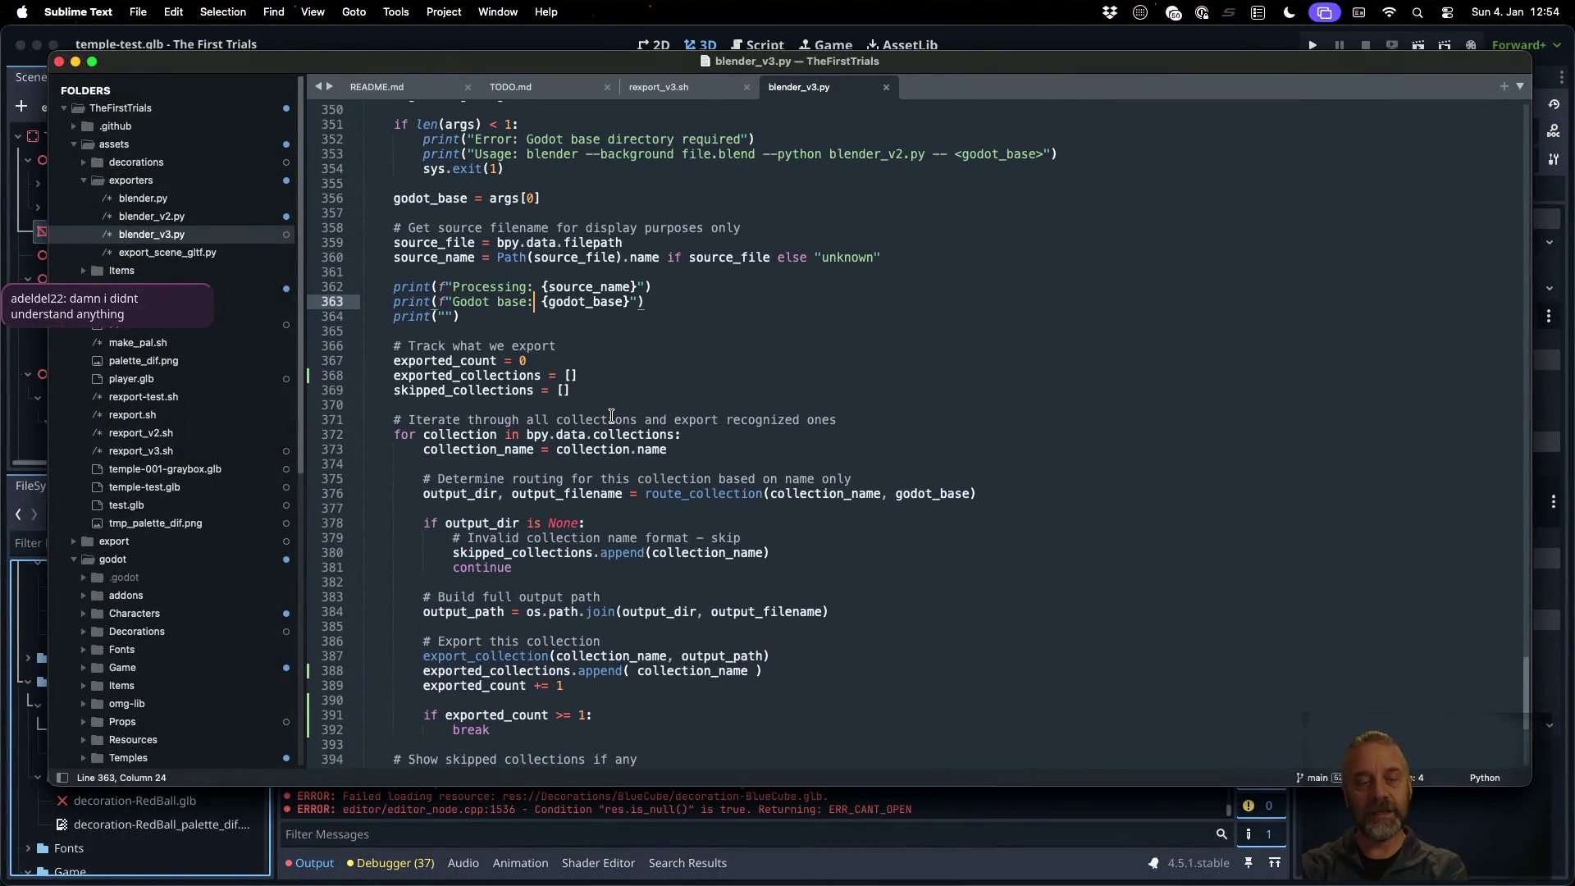
{"action": "scroll", "coordinate": [611, 416], "scroll_direction": "up", "scroll_amount": 20}
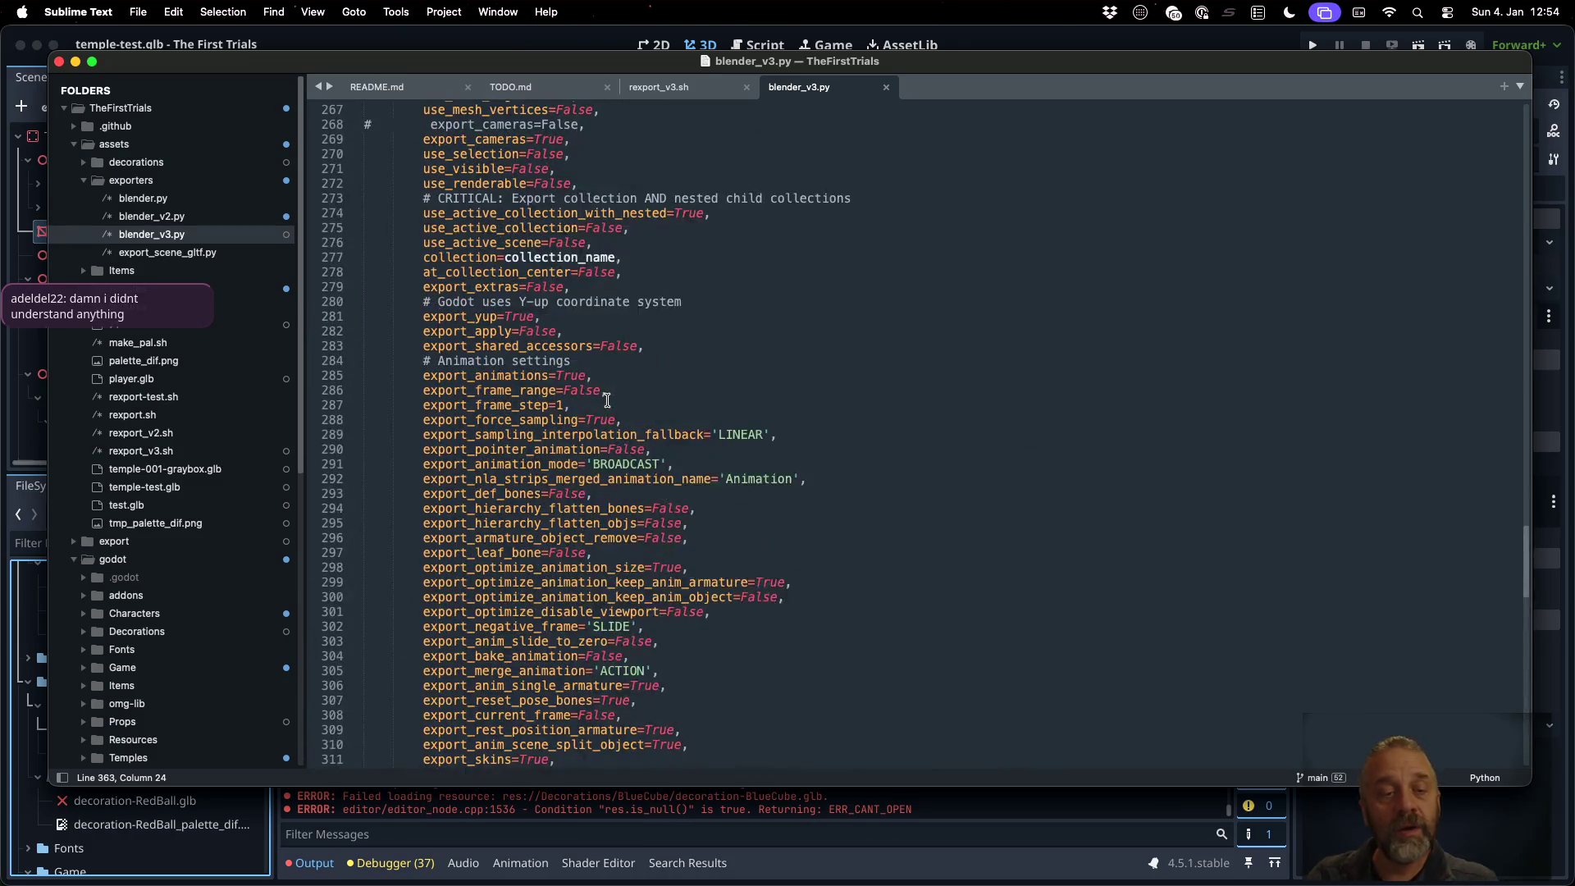
{"action": "left_click", "coordinate": [504, 375]}
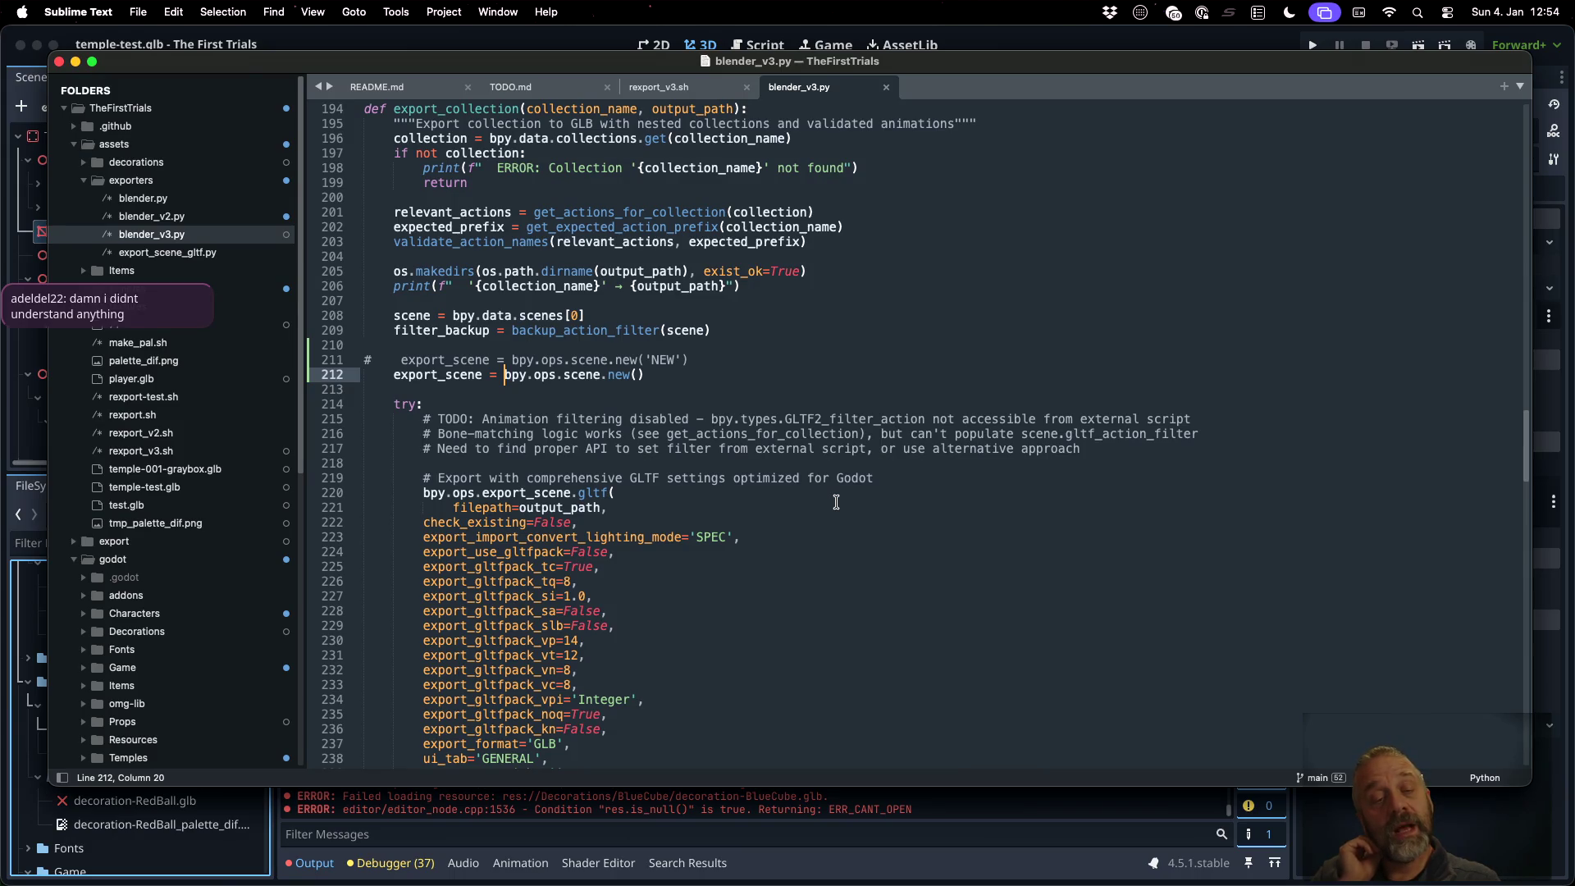
{"action": "double_click", "coordinate": [617, 375]}
{"action": "key", "text": "super+Tab"}
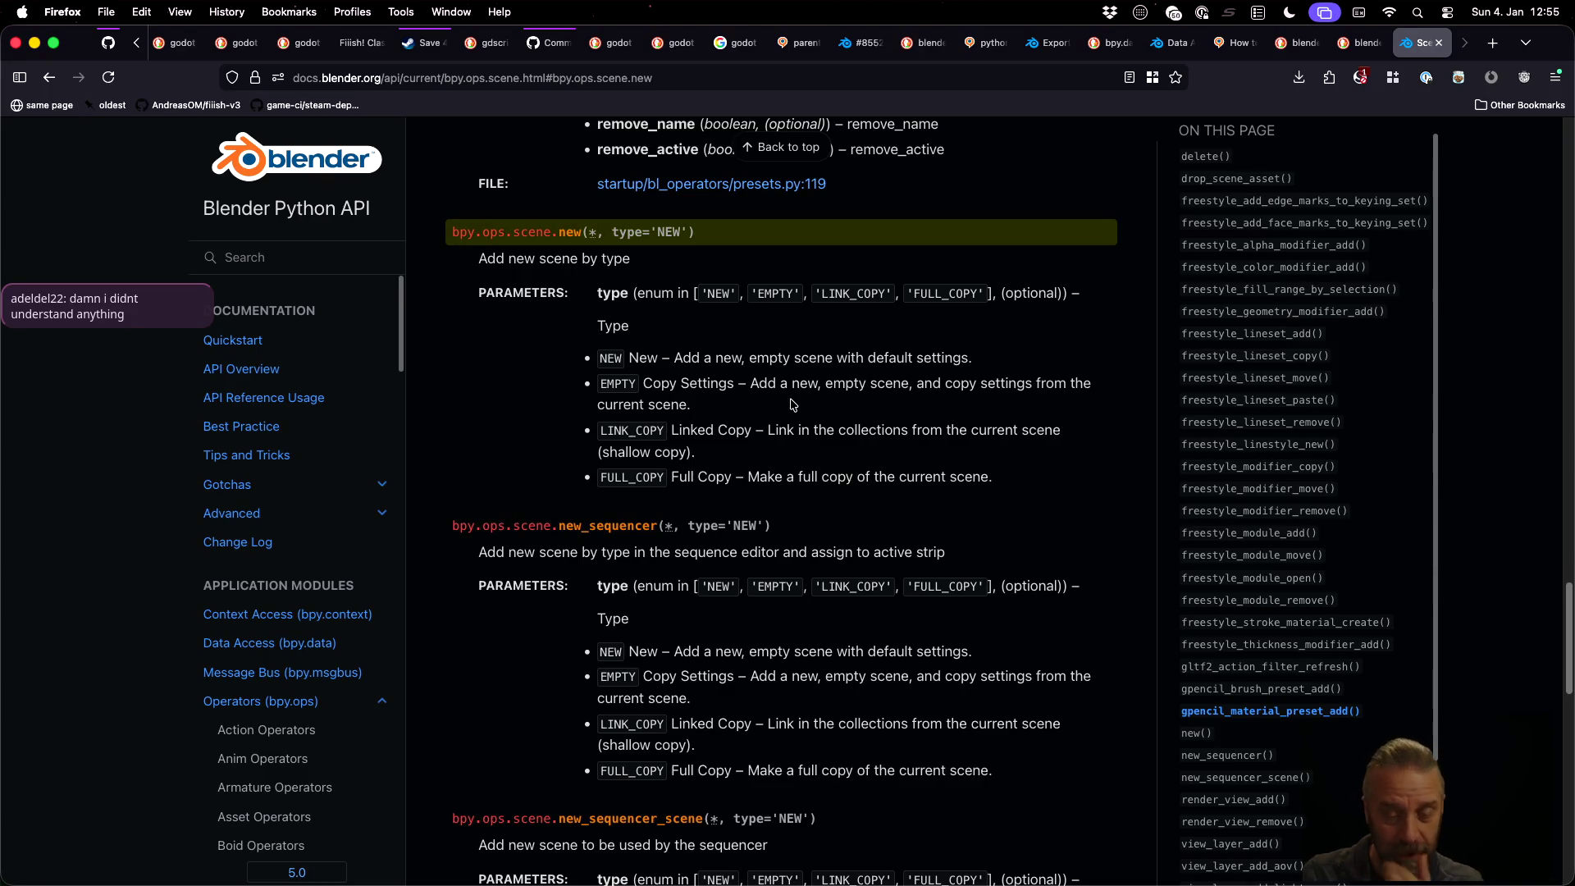
Copy the bpy.ops.scene.delete() signature from the Scene Operators docs back into the editor
{"action": "scroll", "coordinate": [793, 403], "scroll_direction": "down", "scroll_amount": 5}
{"action": "scroll", "coordinate": [791, 401], "scroll_direction": "up", "scroll_amount": 3}
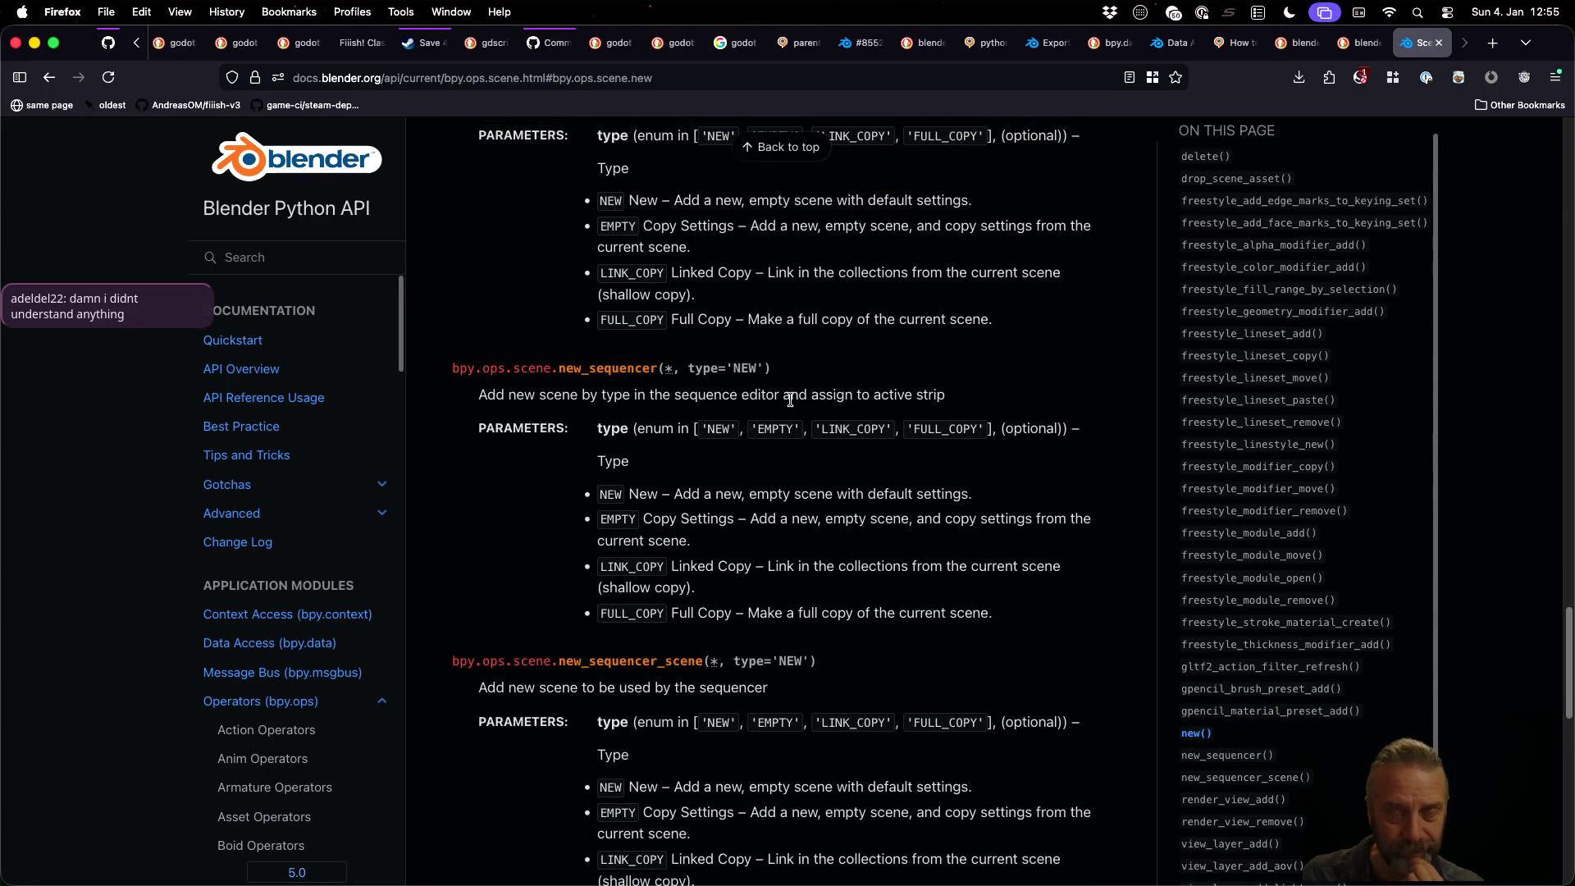
{"action": "scroll", "coordinate": [791, 397], "scroll_direction": "up", "scroll_amount": 15}
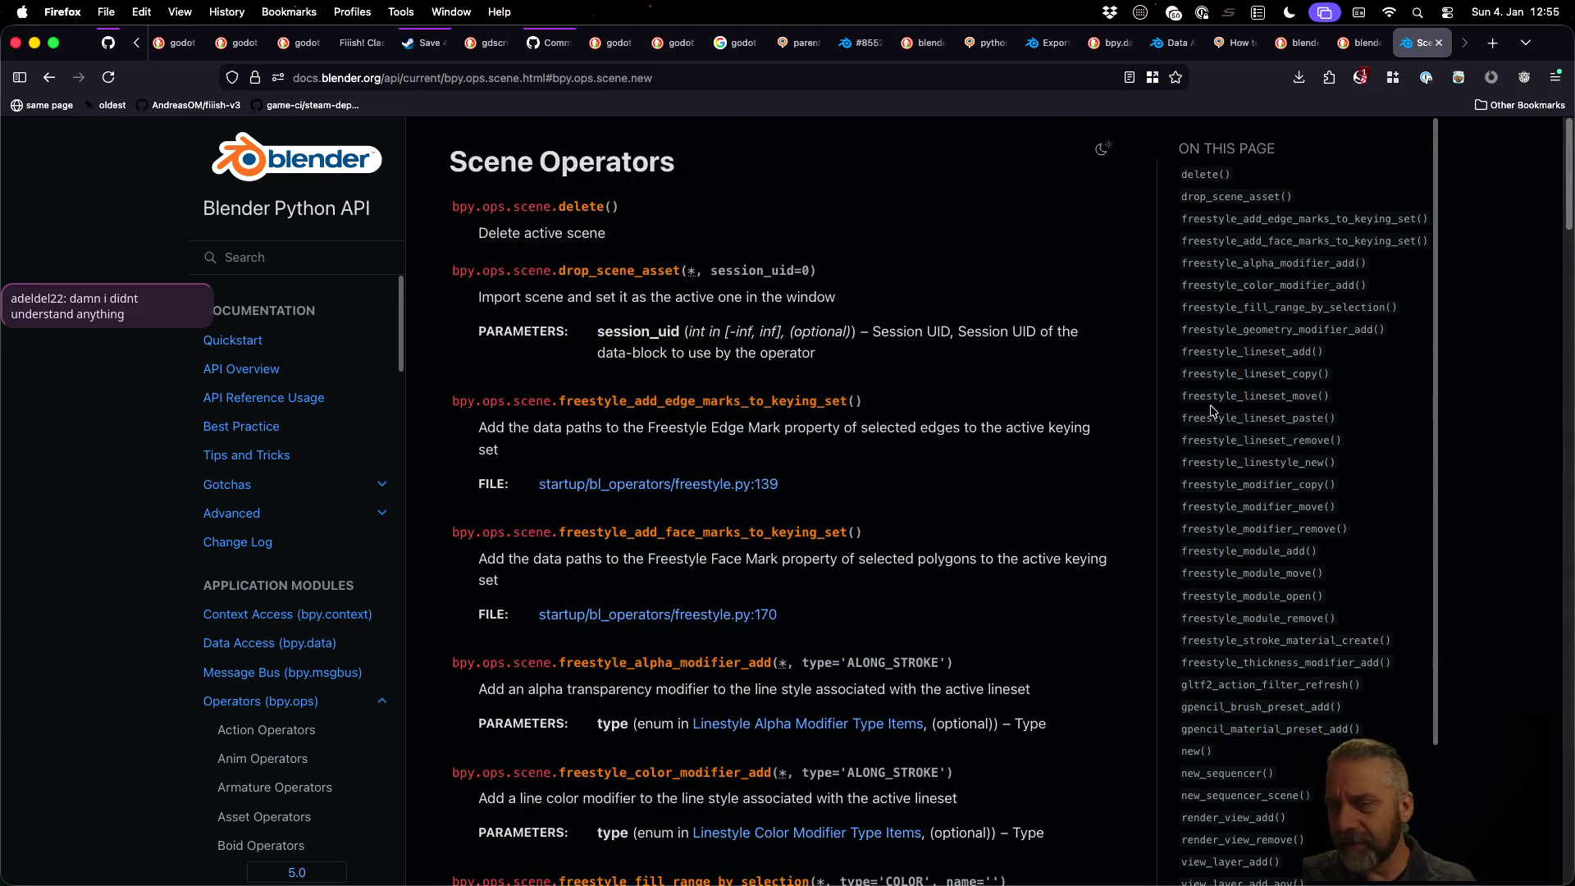
{"action": "scroll", "coordinate": [1211, 410], "scroll_direction": "down", "scroll_amount": 4}
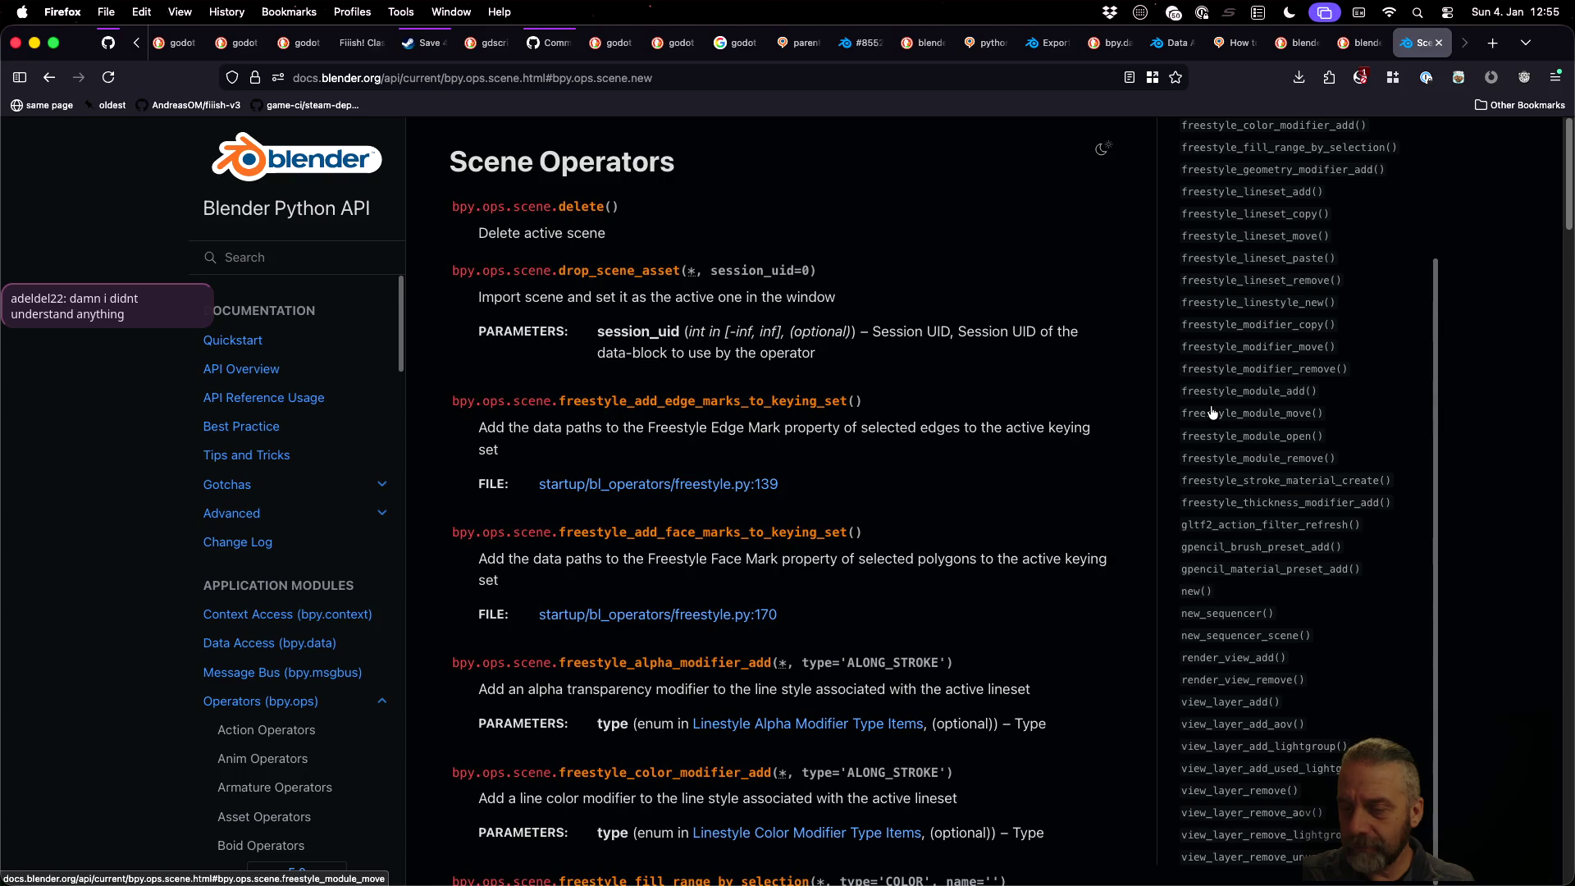
{"action": "scroll", "coordinate": [1211, 410], "scroll_direction": "up", "scroll_amount": 4}
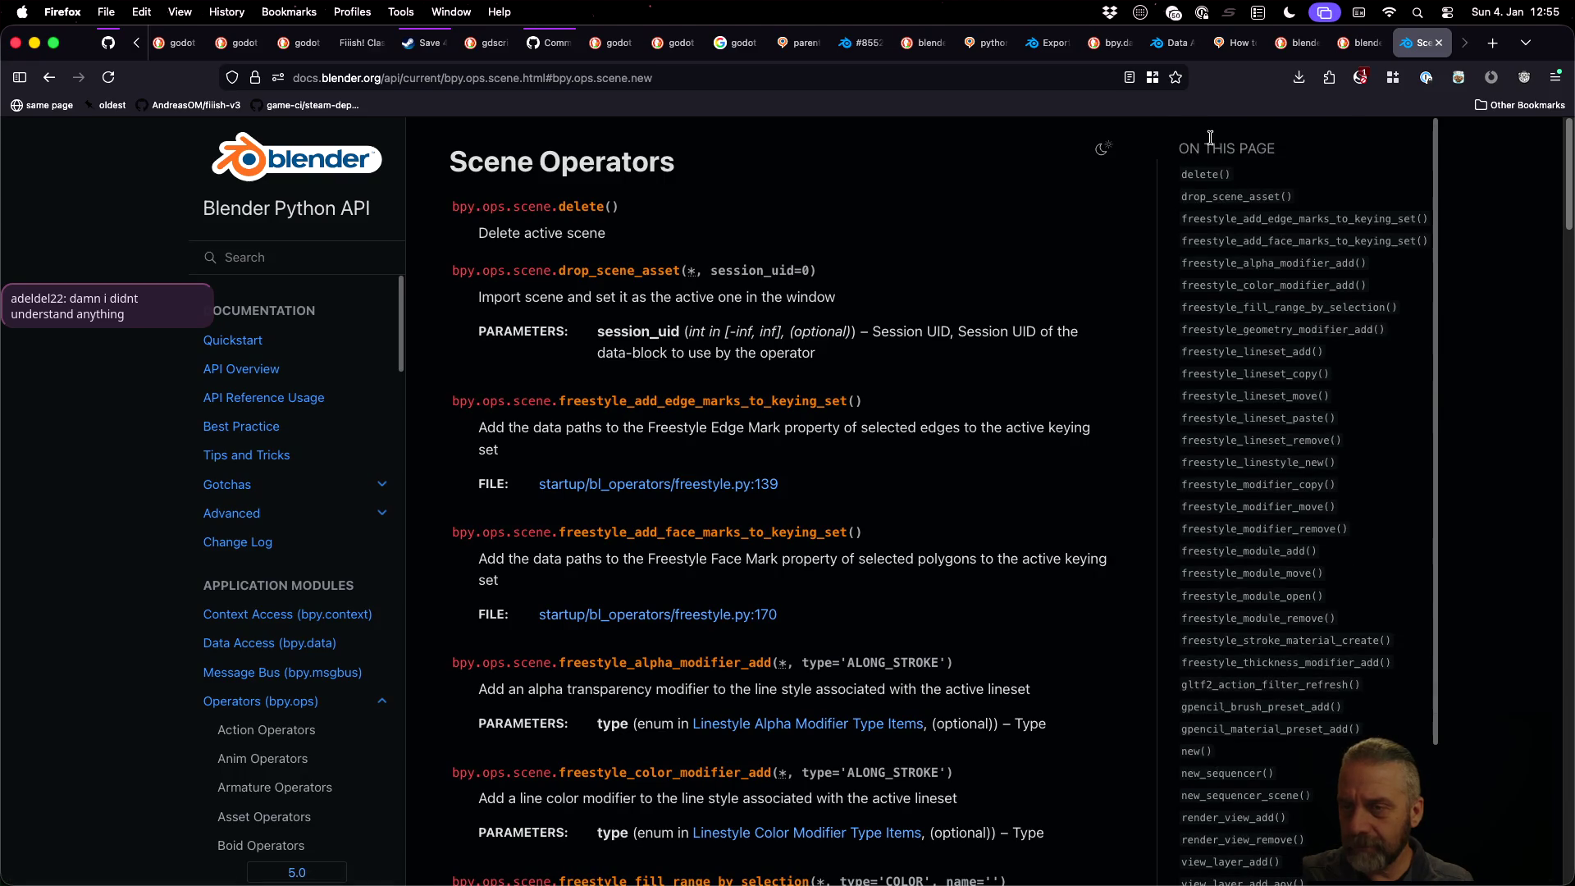
{"action": "left_click", "coordinate": [1211, 174]}
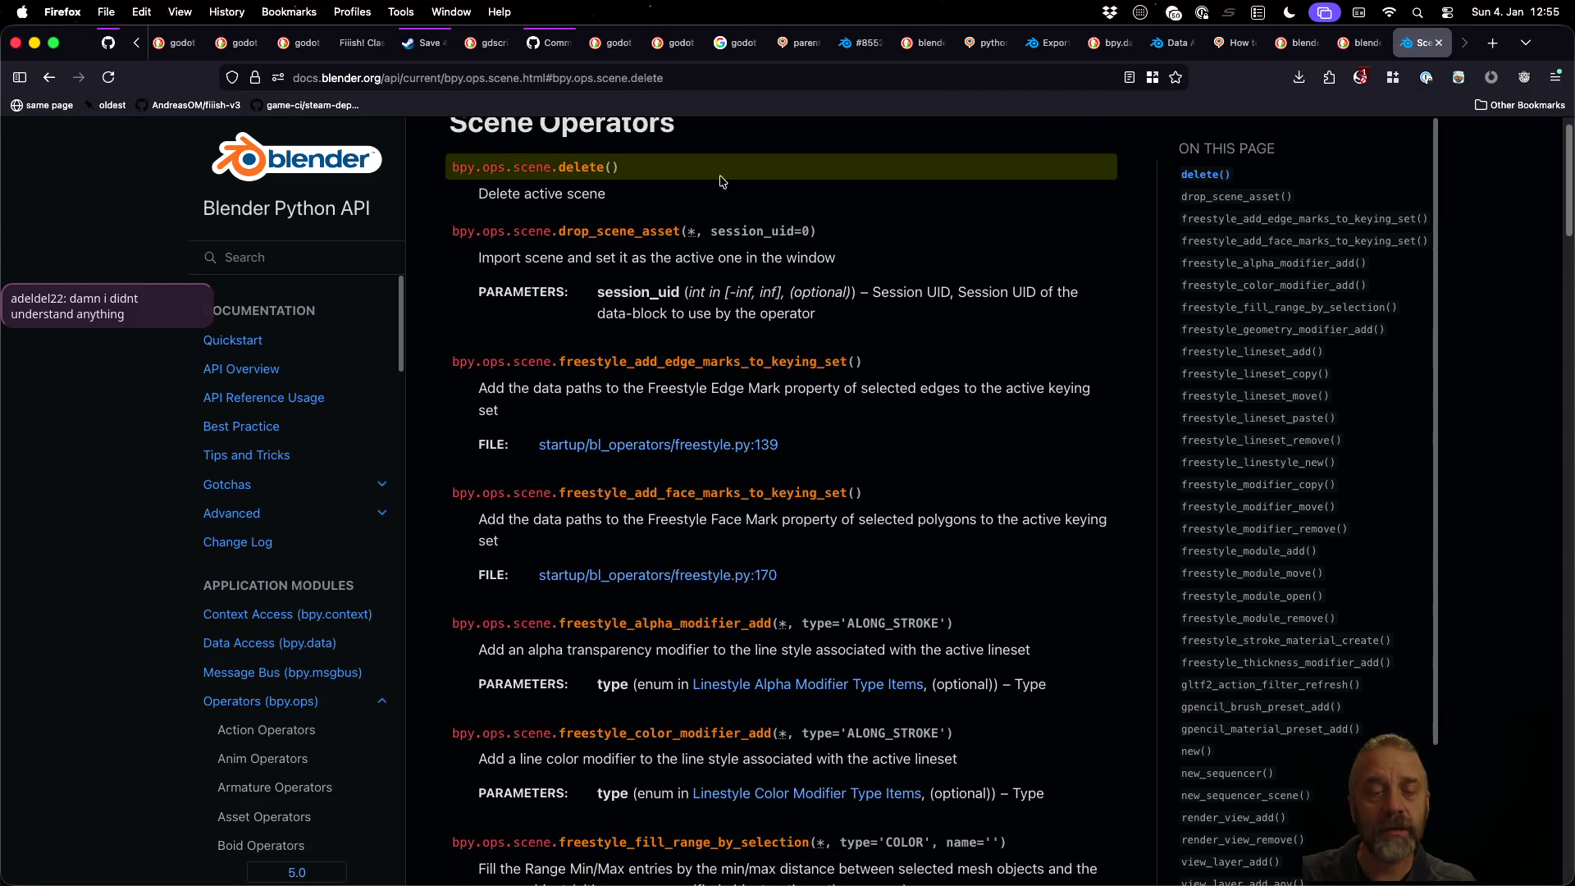
{"action": "left_click_drag", "start_coordinate": [453, 162], "coordinate": [619, 166]}
{"action": "key", "text": "super+c"}
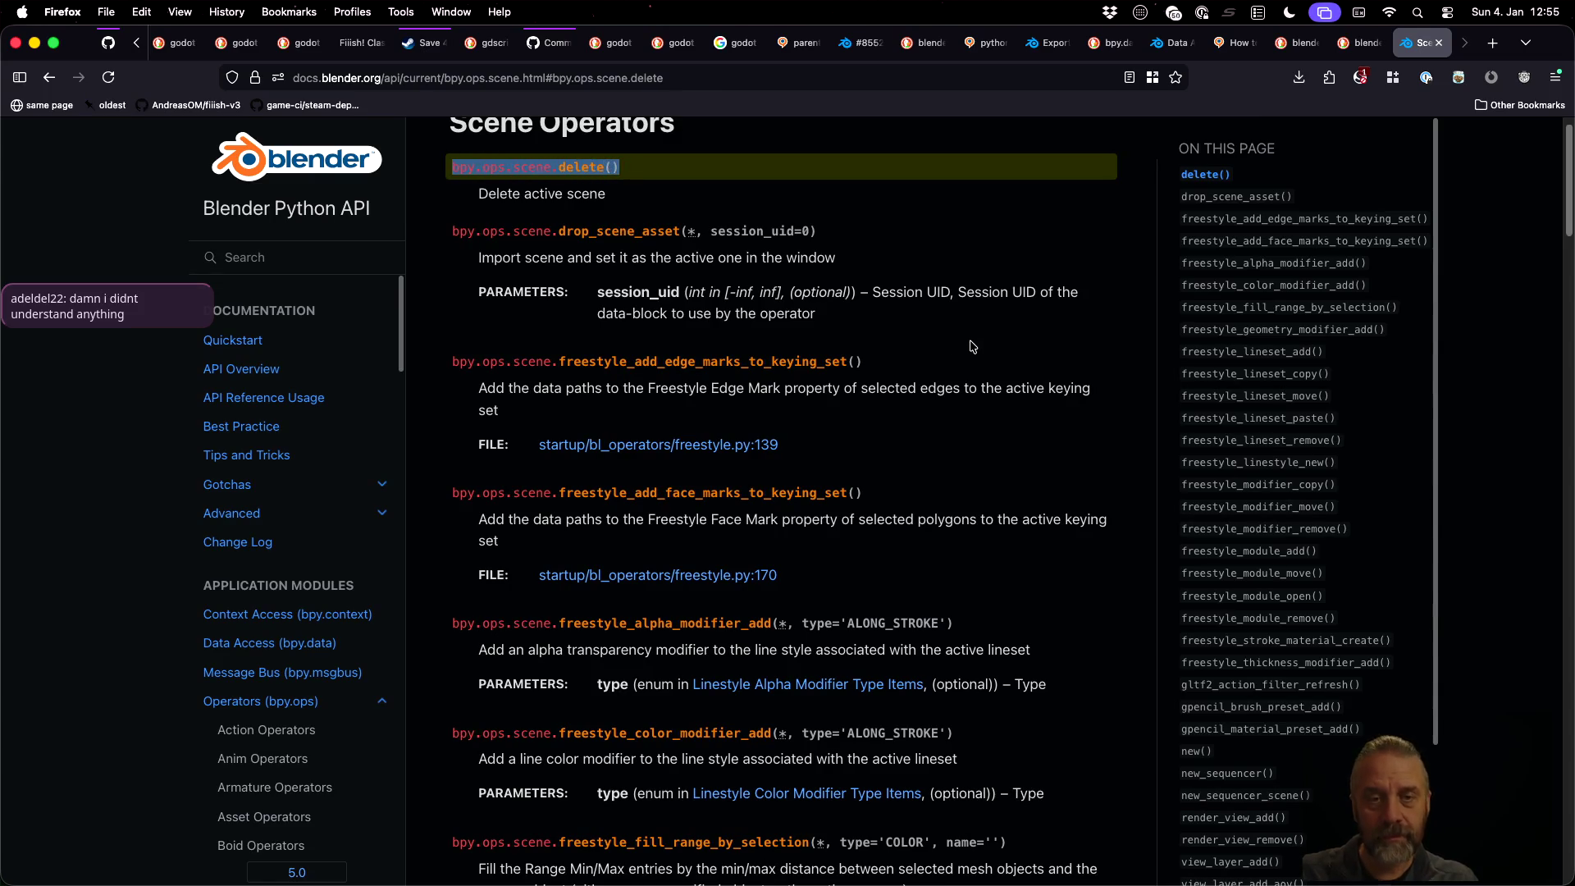
{"action": "key", "text": "super+Tab"}
{"action": "key", "text": "super+Right"}
Paste bpy.ops.scene.delete() on a new line below the new-scene call and save
{"action": "key", "text": "Return"}
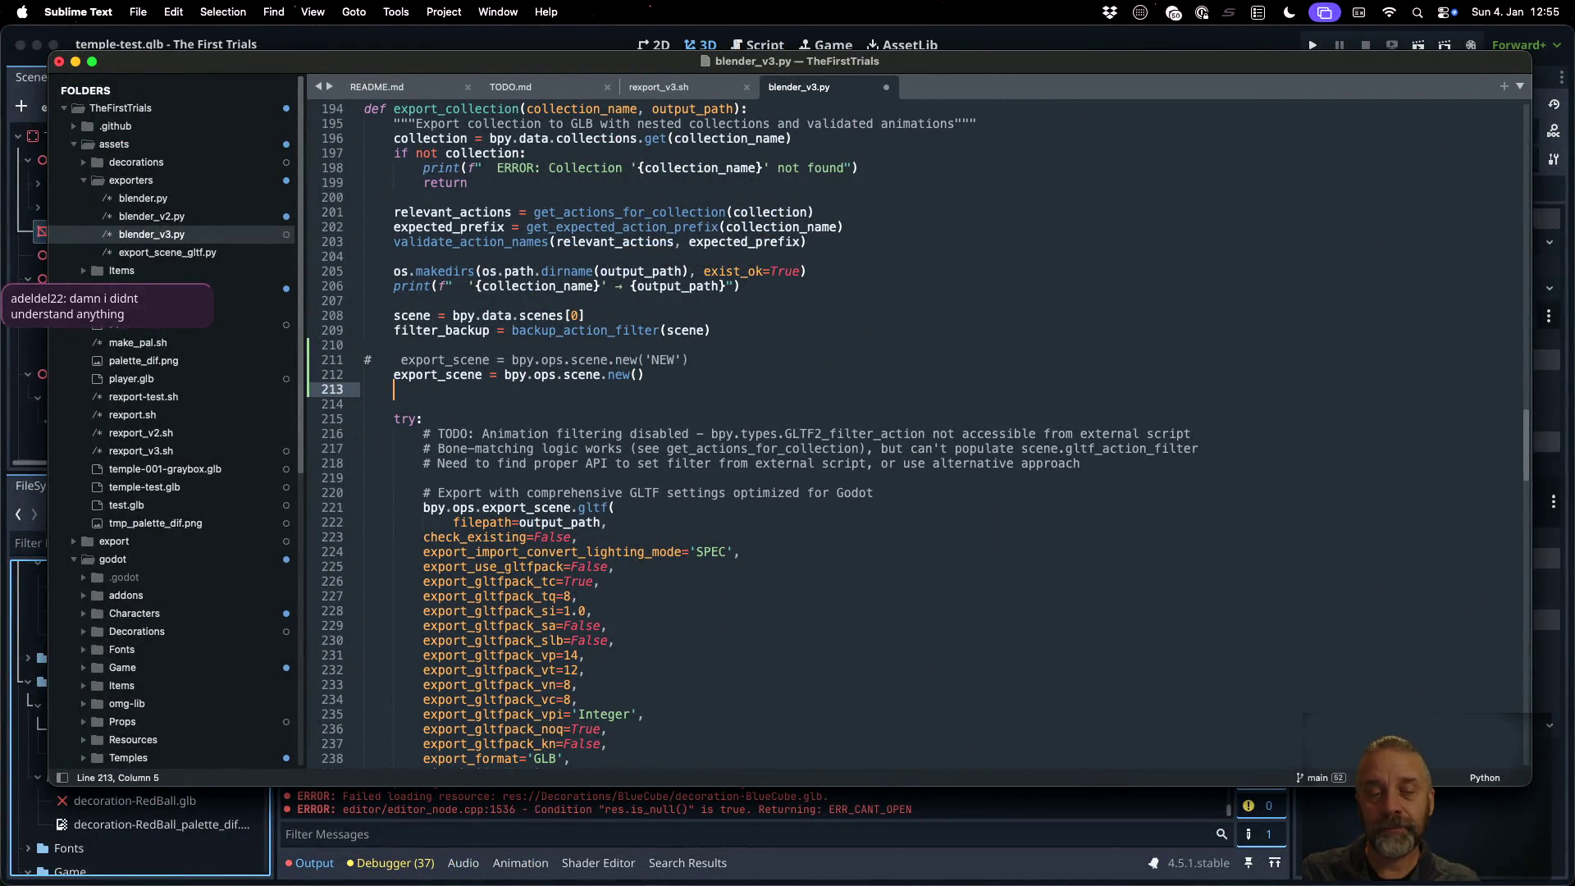
{"action": "key", "text": "Up"}
{"action": "key", "text": "shift+super+Right"}
{"action": "left_click", "coordinate": [394, 390]}
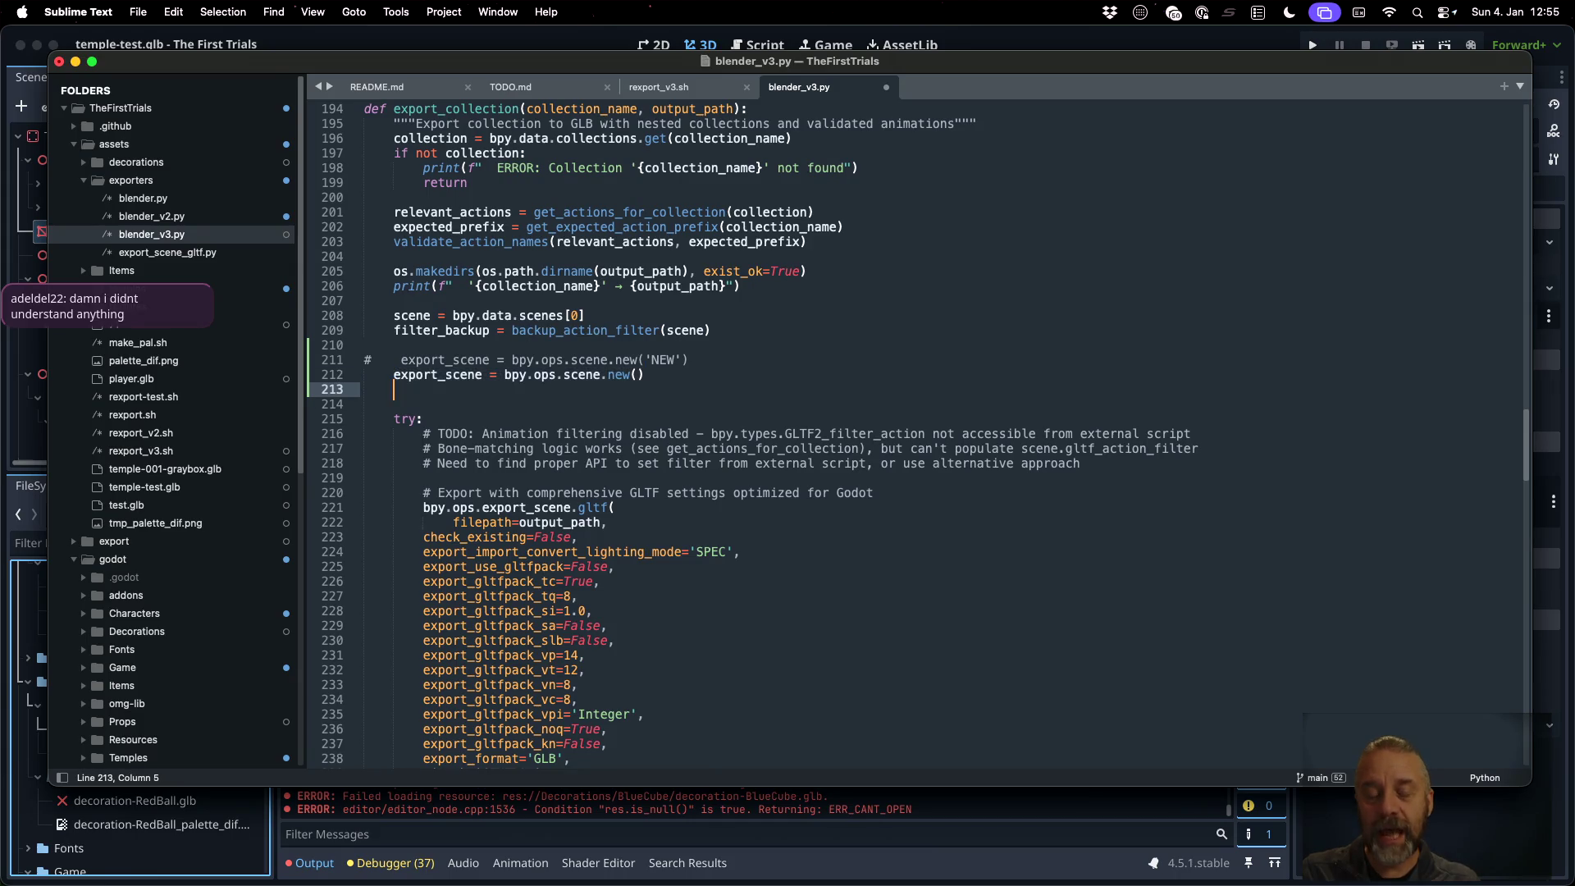
{"action": "key", "text": "super+v"}
{"action": "key", "text": "super+s"}
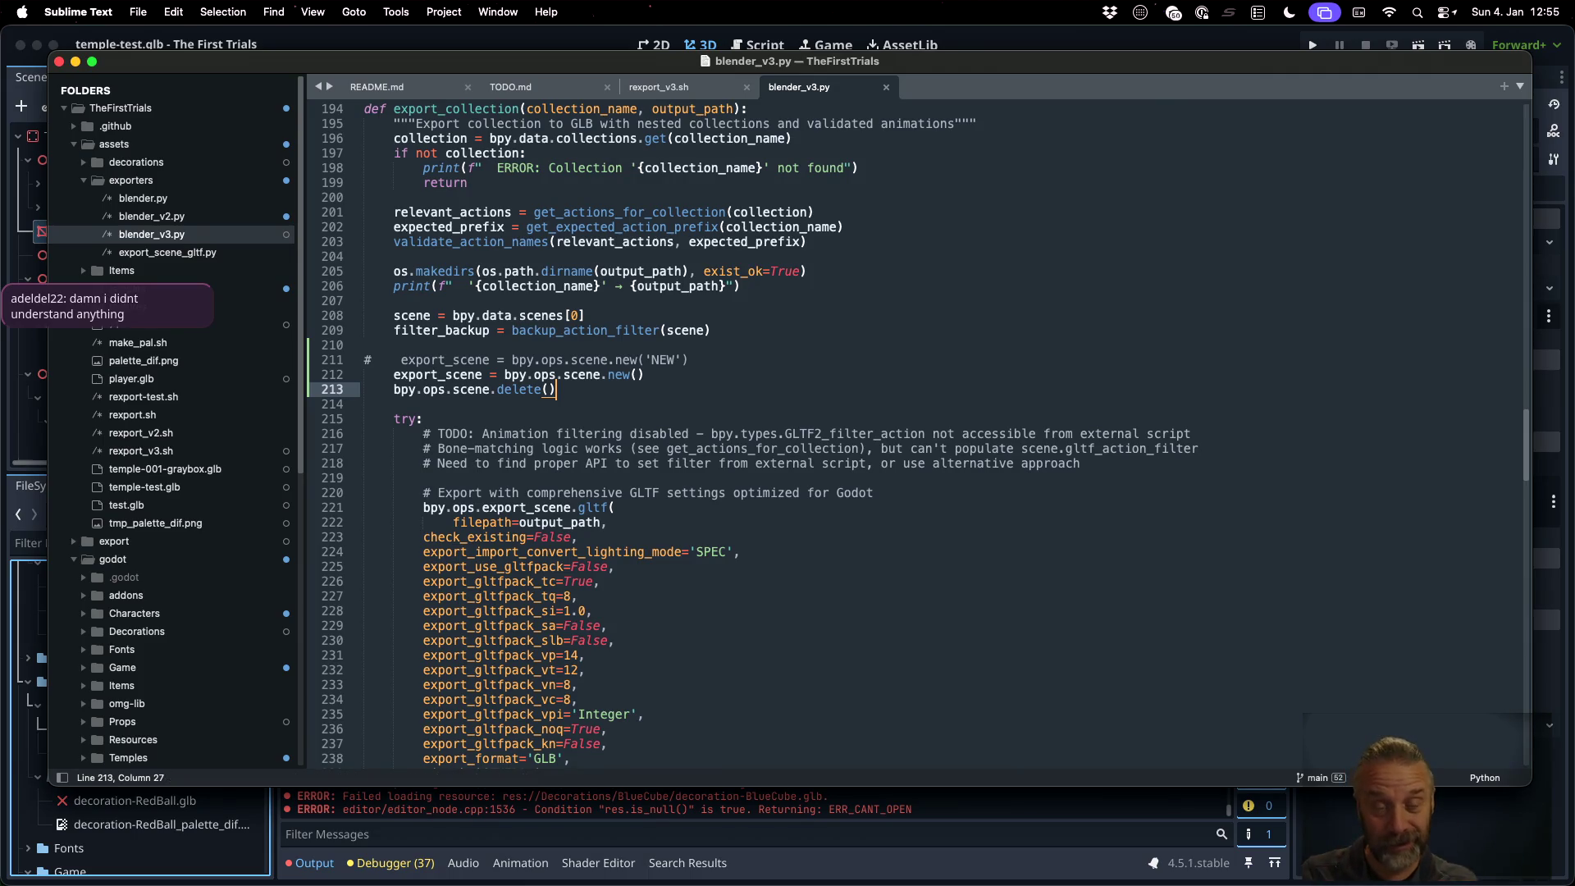
Rerun rexport_v3.sh in the terminal with the updated script
{"action": "key", "text": "super+Tab"}
{"action": "key", "text": "Up"}
{"action": "key", "text": "Return"}
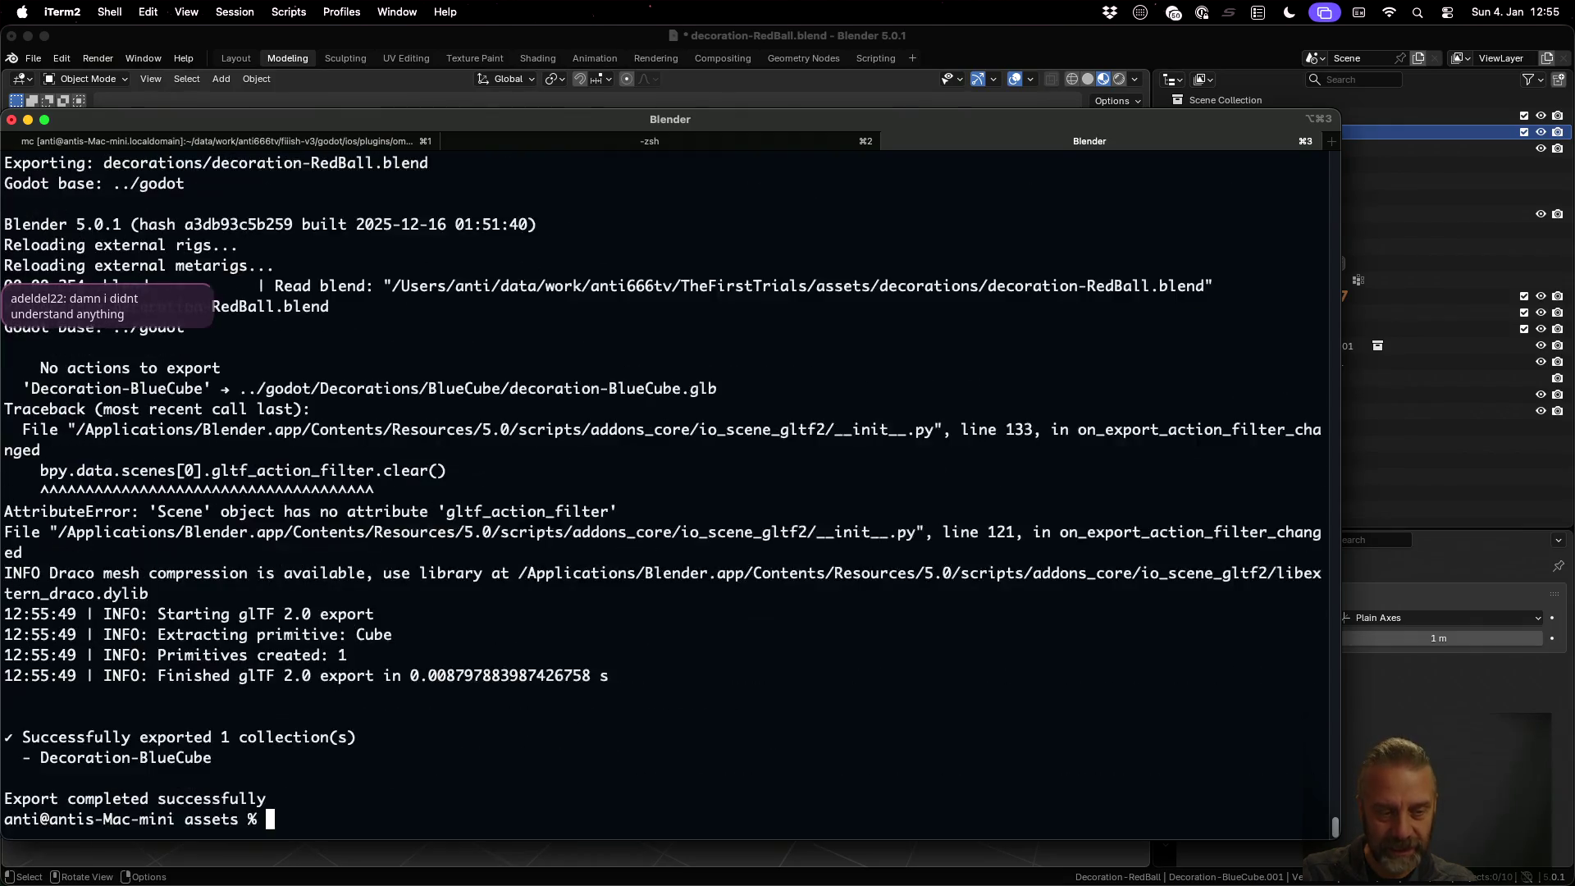
Reimport decoration-BlueCube.glb in Godot and check its import preview shows the blue cube
{"action": "key", "text": "super+Tab"}
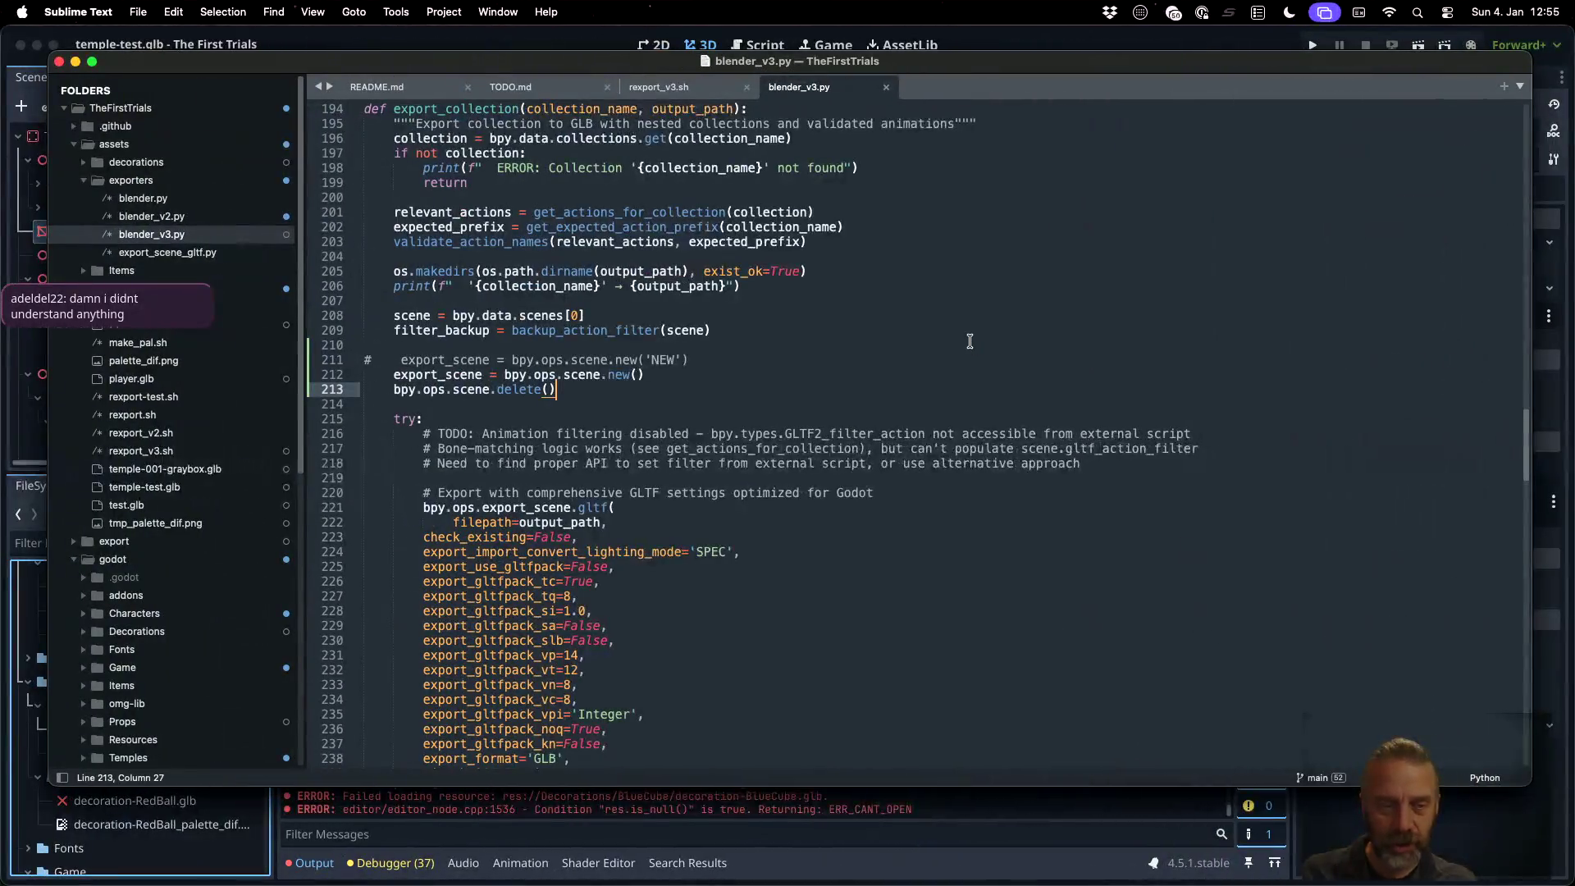
{"action": "left_click", "coordinate": [756, 836]}
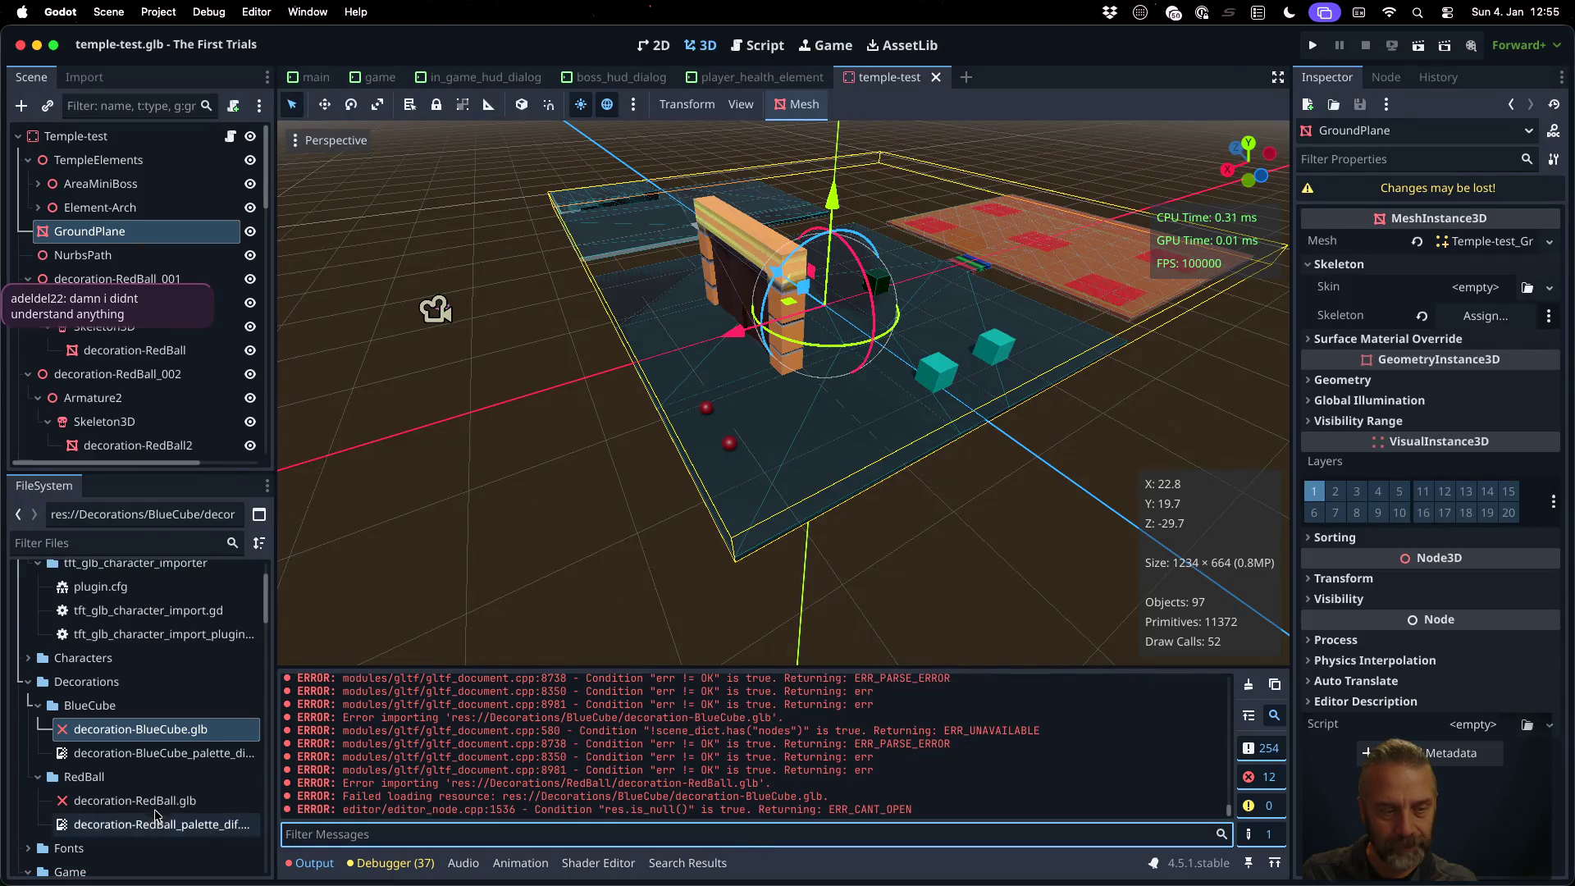
{"action": "right_click", "coordinate": [134, 741]}
{"action": "left_click", "coordinate": [205, 802]}
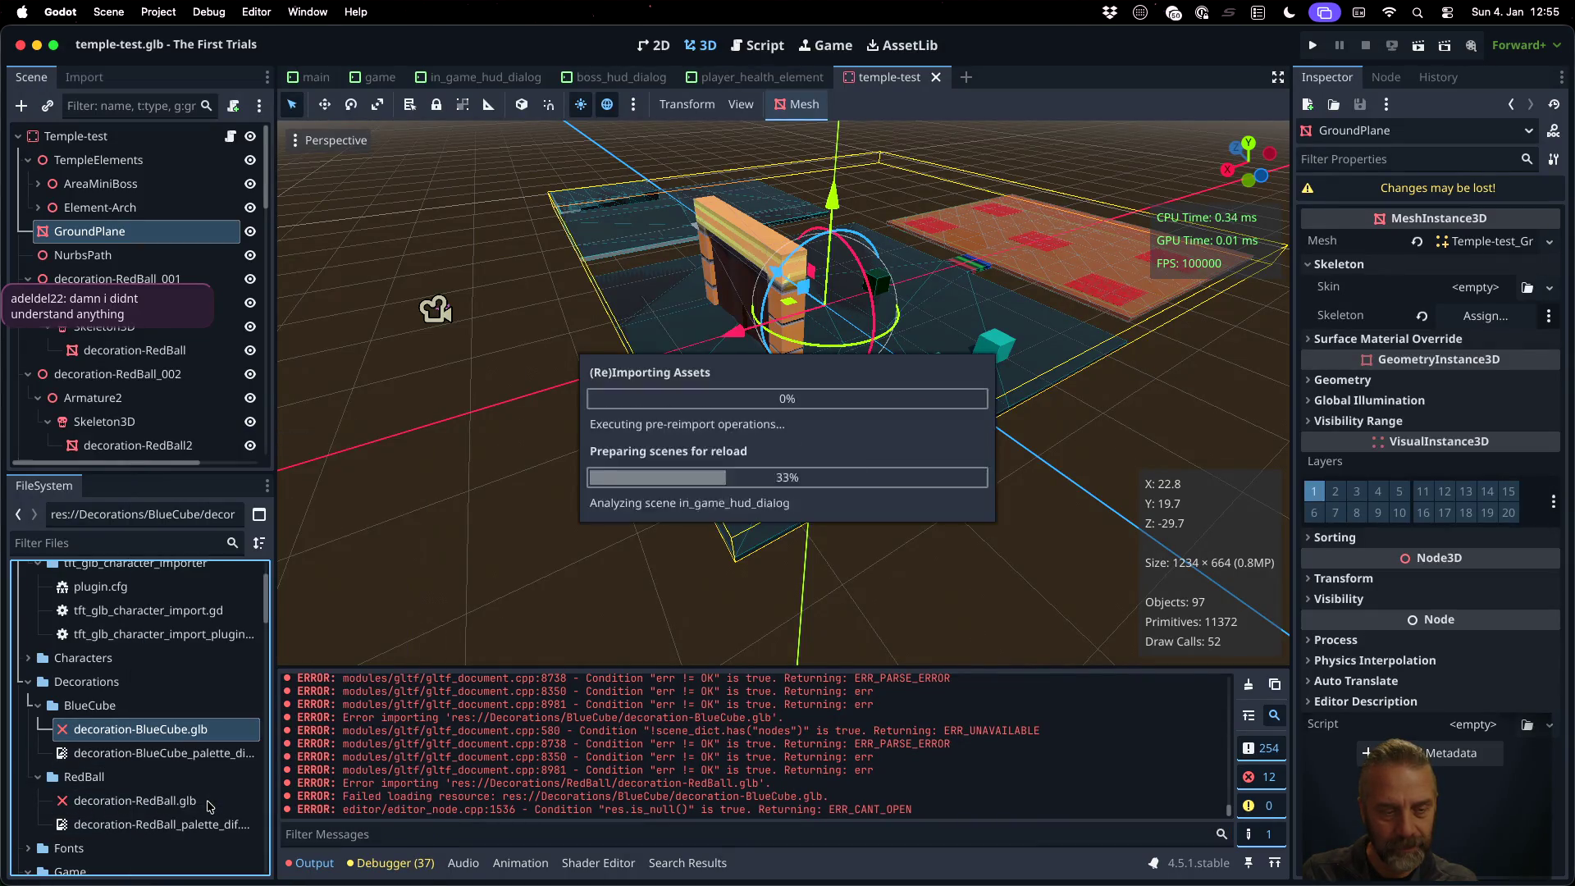
{"action": "double_click", "coordinate": [184, 727]}
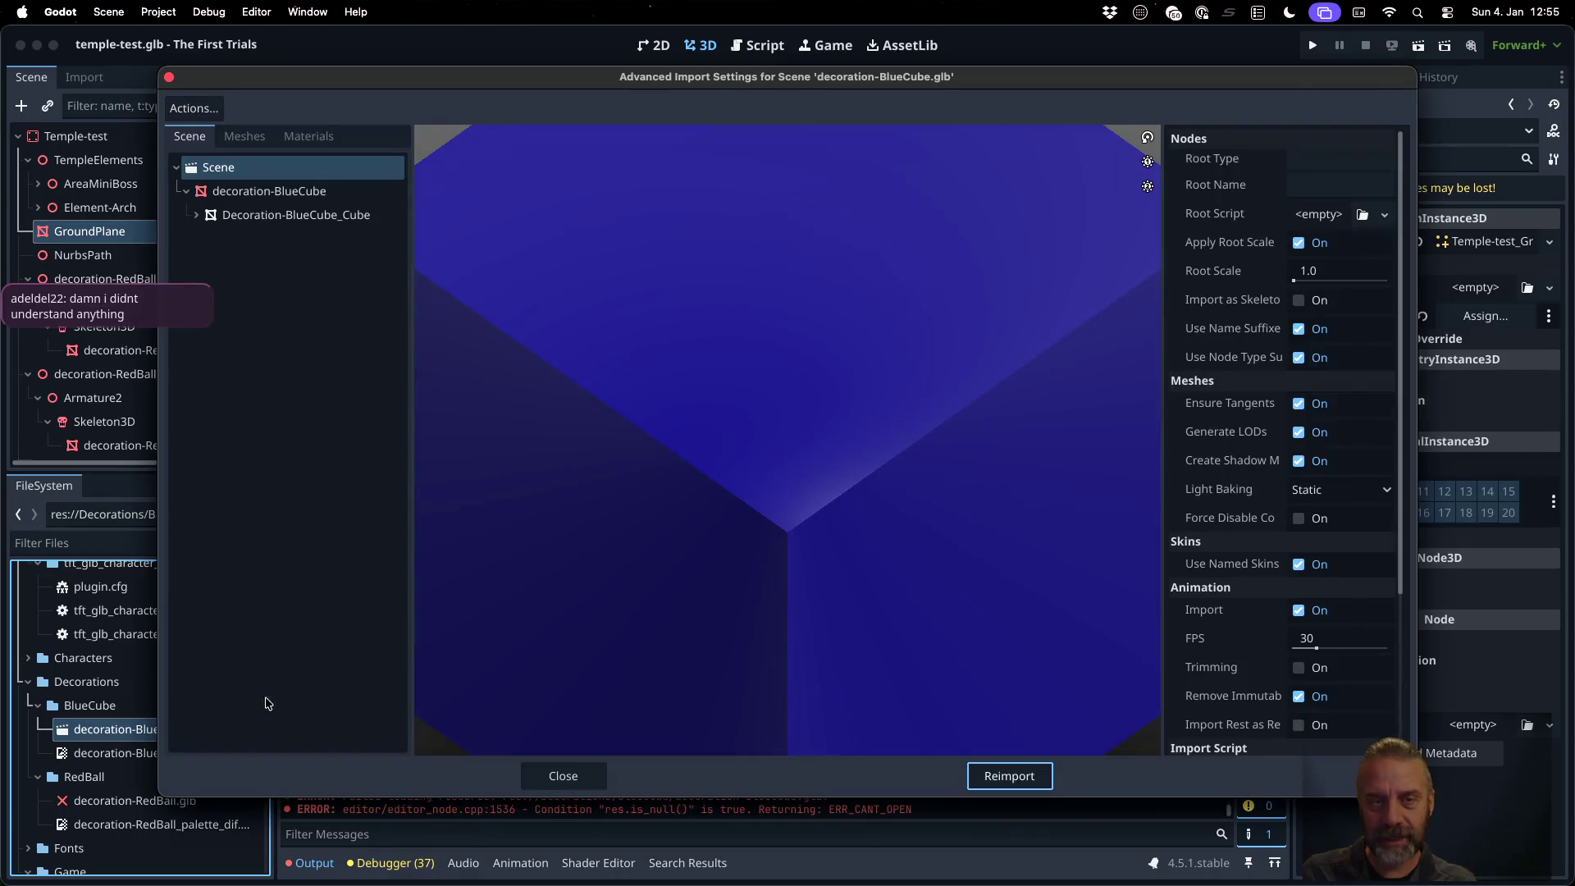
{"action": "scroll", "coordinate": [817, 534], "scroll_direction": "down", "scroll_amount": 5}
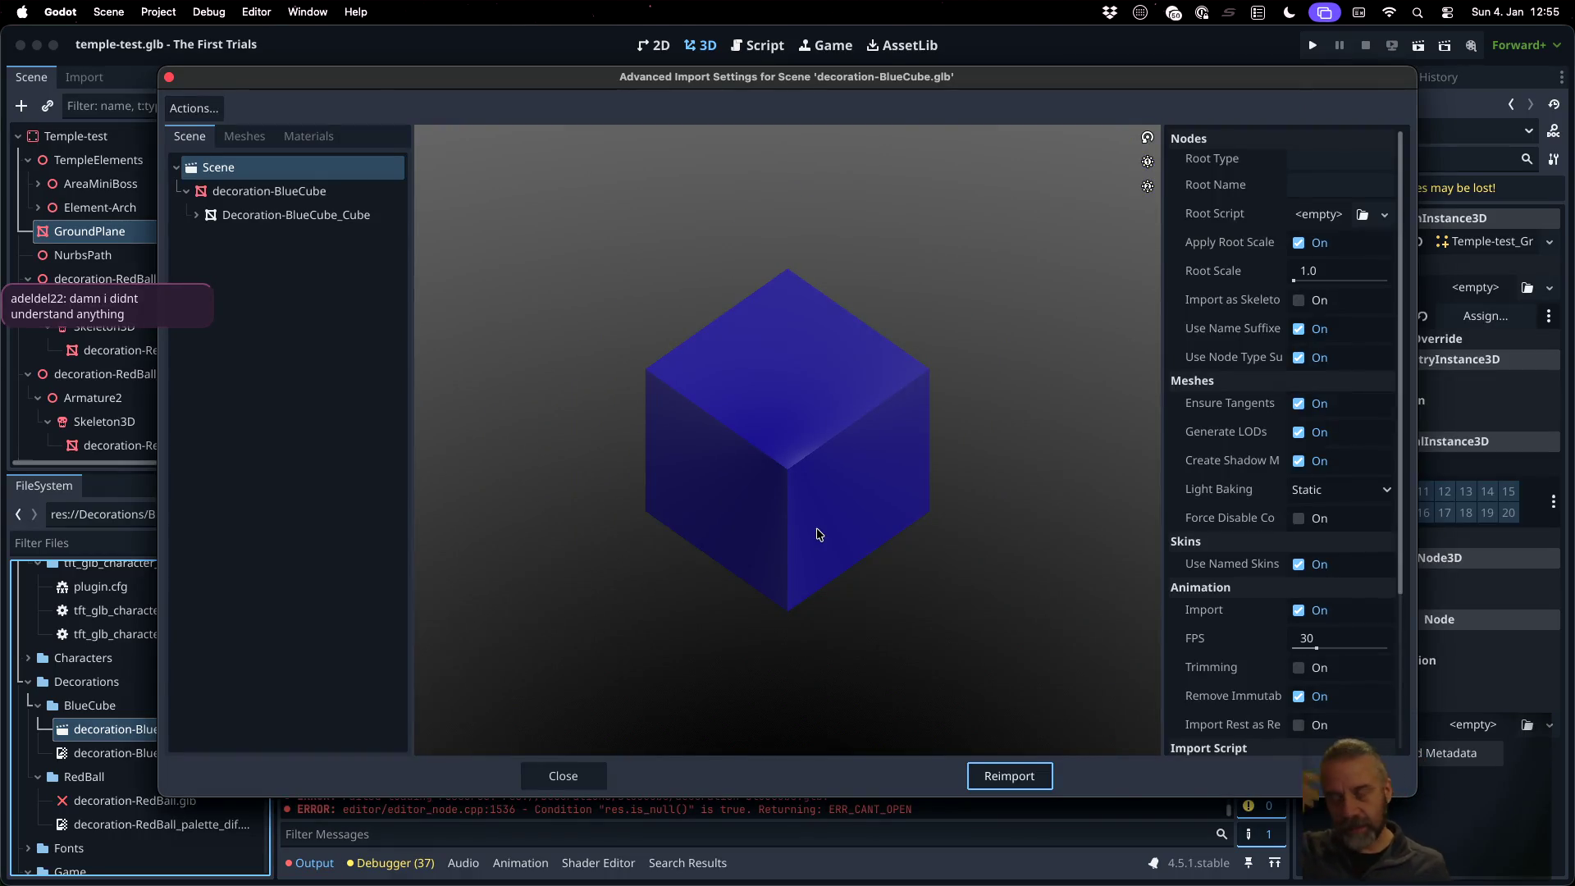
{"action": "left_click", "coordinate": [583, 773]}
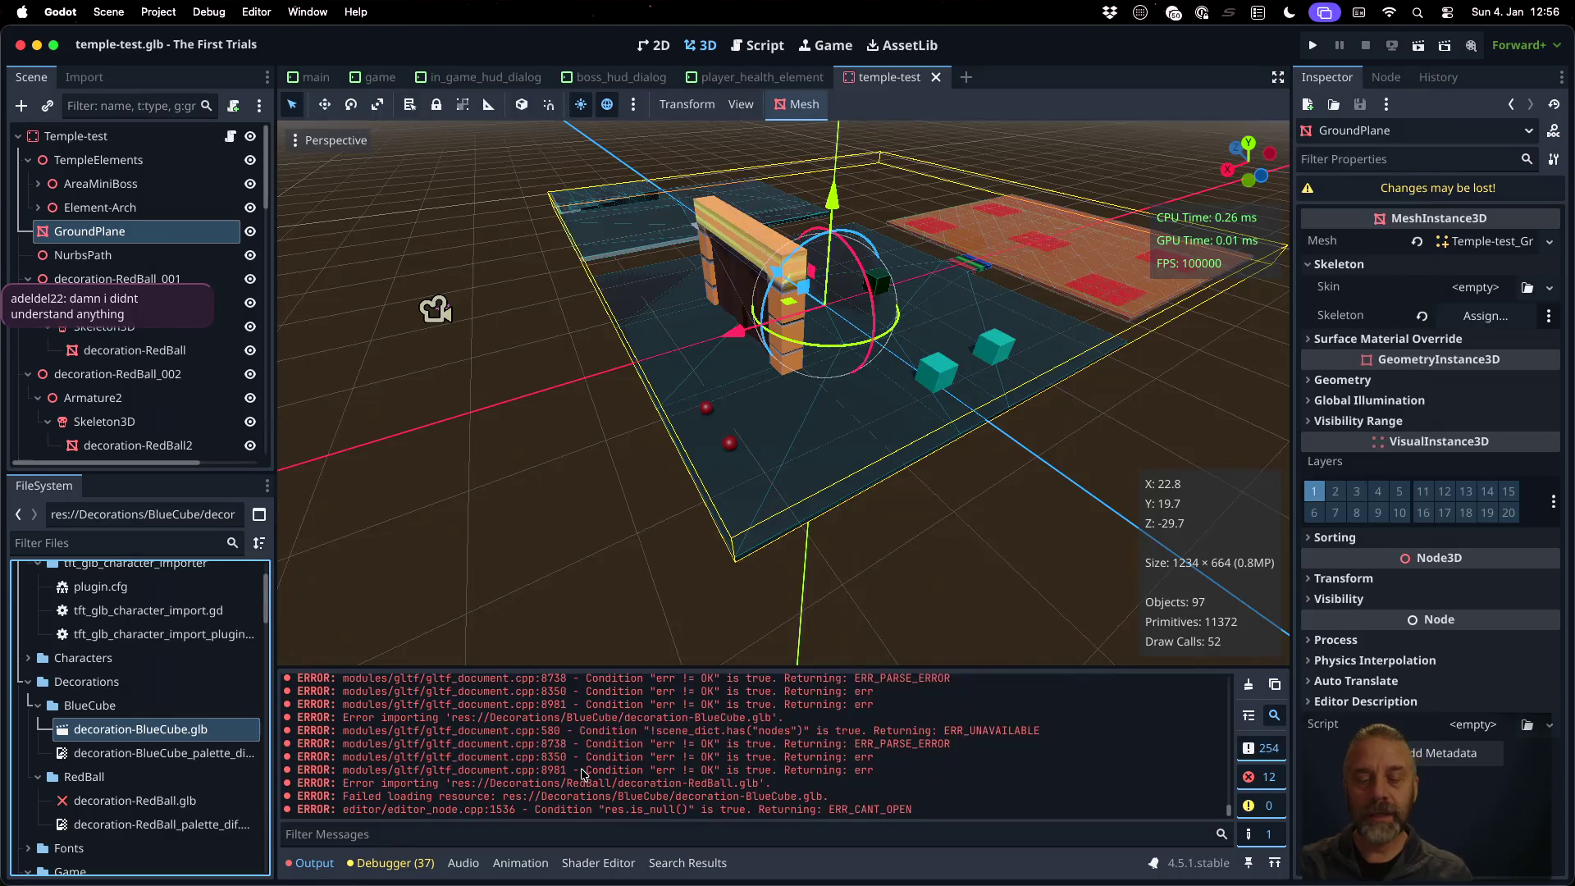
Switch between desktops and show the Mission Control overview
{"action": "key", "text": "ctrl+Right"}
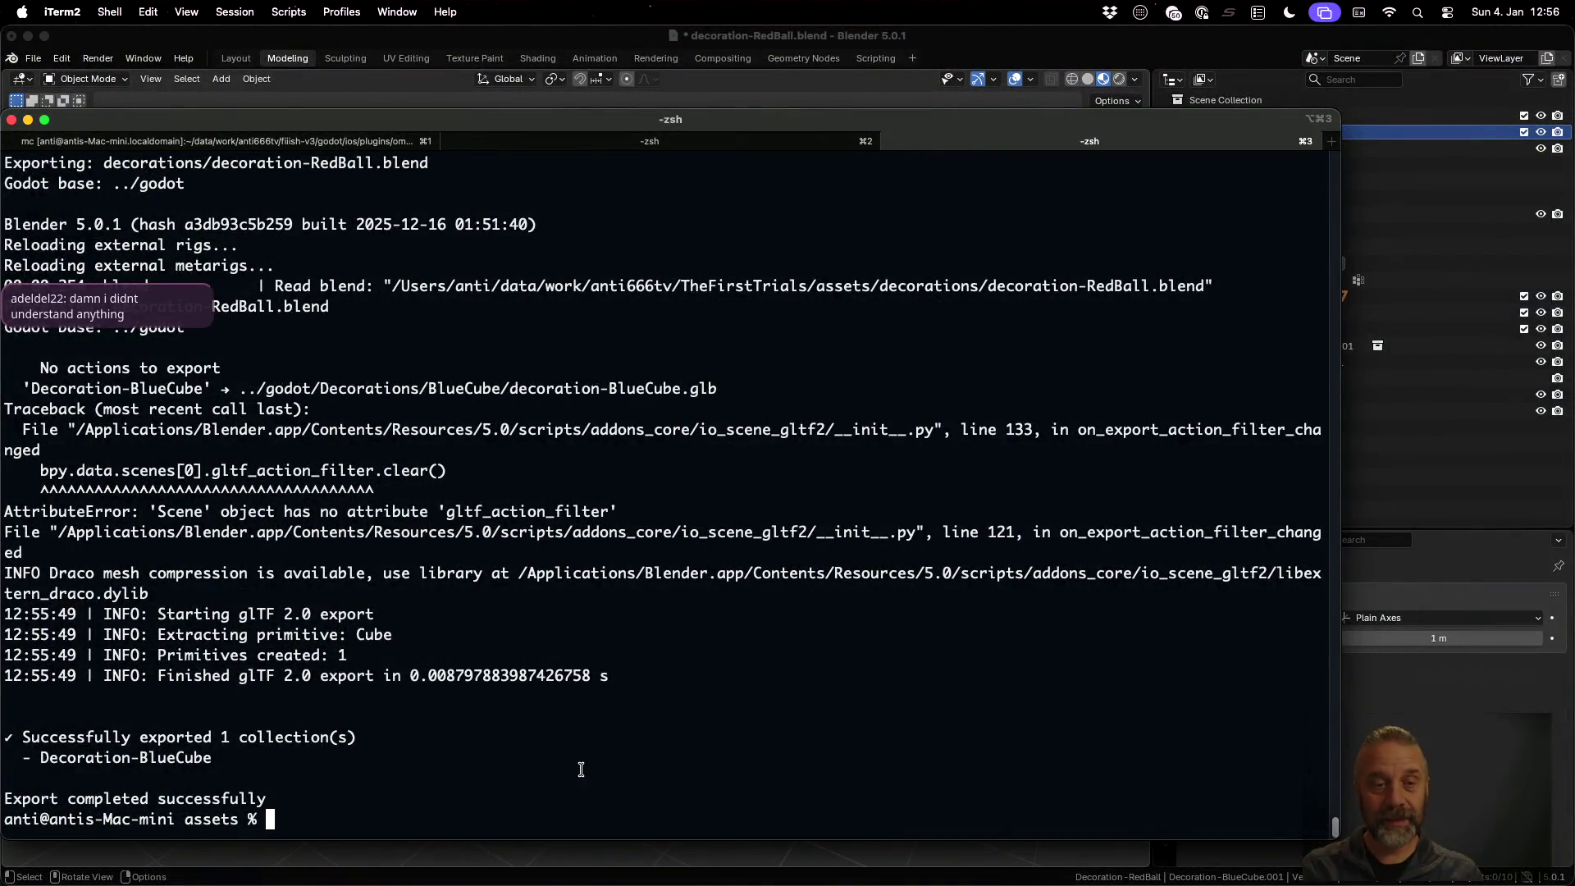
{"action": "key", "text": "ctrl+Left"}
{"action": "key", "text": "ctrl+Up"}
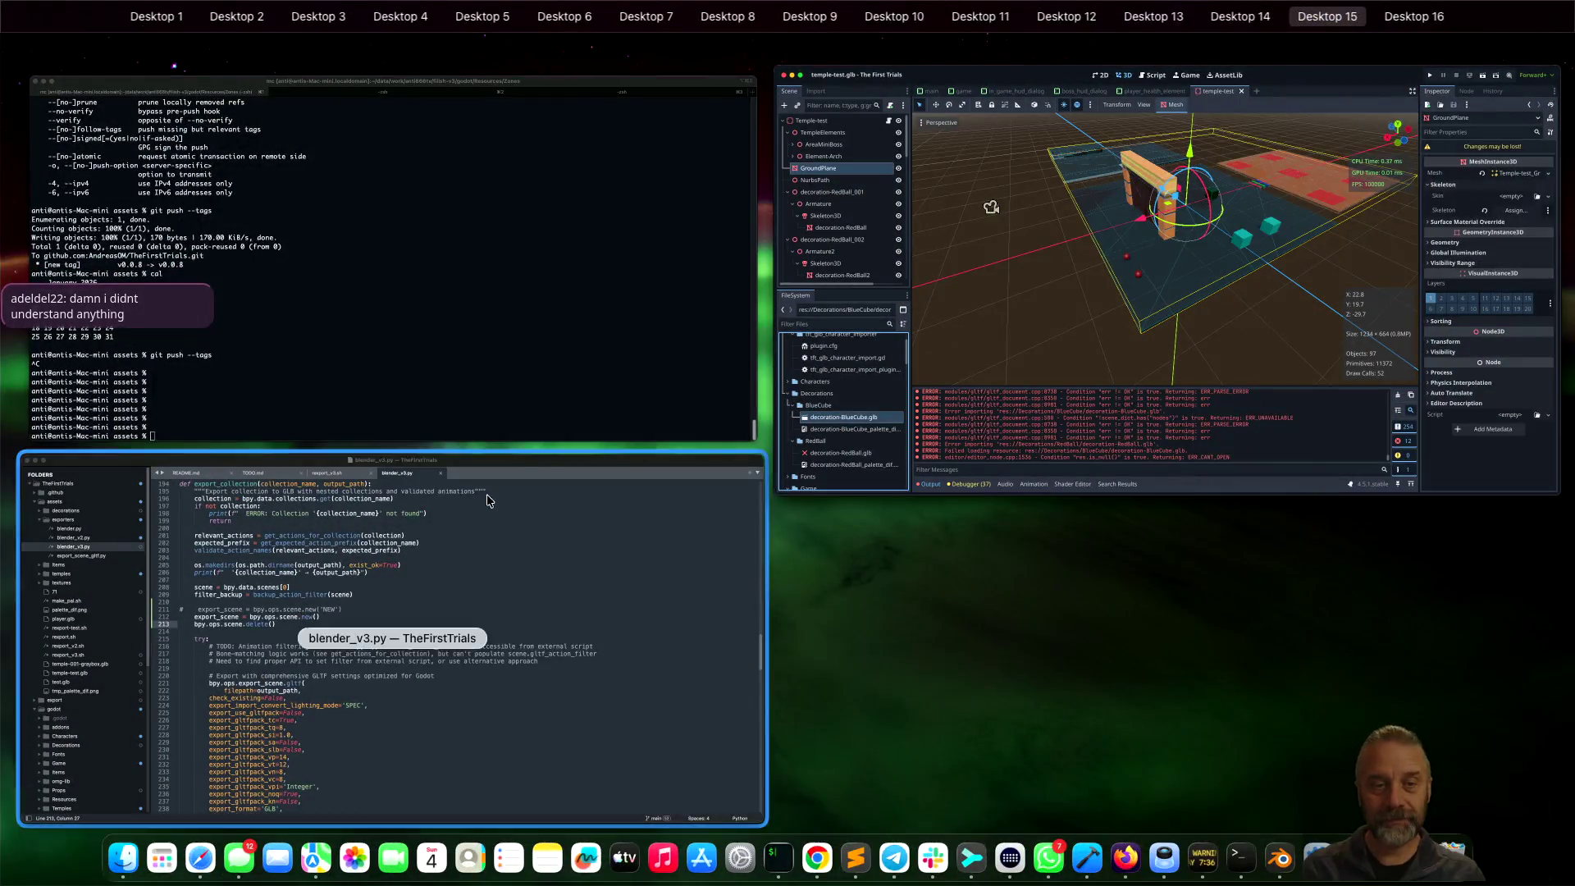
Append '# sideeffect: makes the new scene active' to line 212's bpy.ops.scene.new() call
{"action": "left_click", "coordinate": [534, 543]}
{"action": "left_click", "coordinate": [649, 374]}
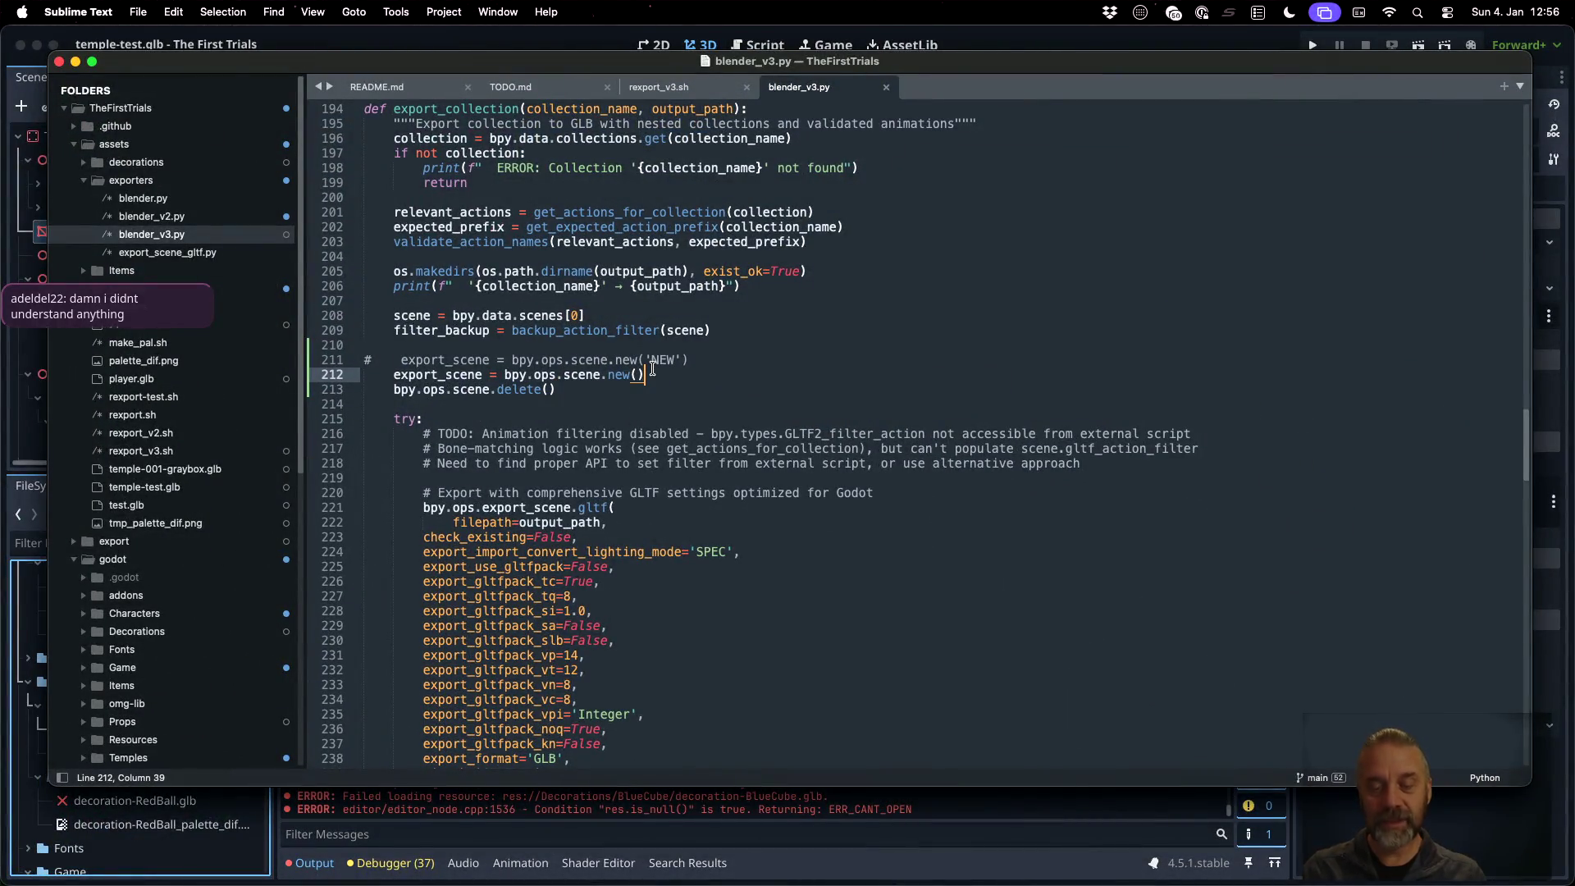
{"action": "key", "text": "ctrl+space"}
{"action": "type", "text": "# si"}
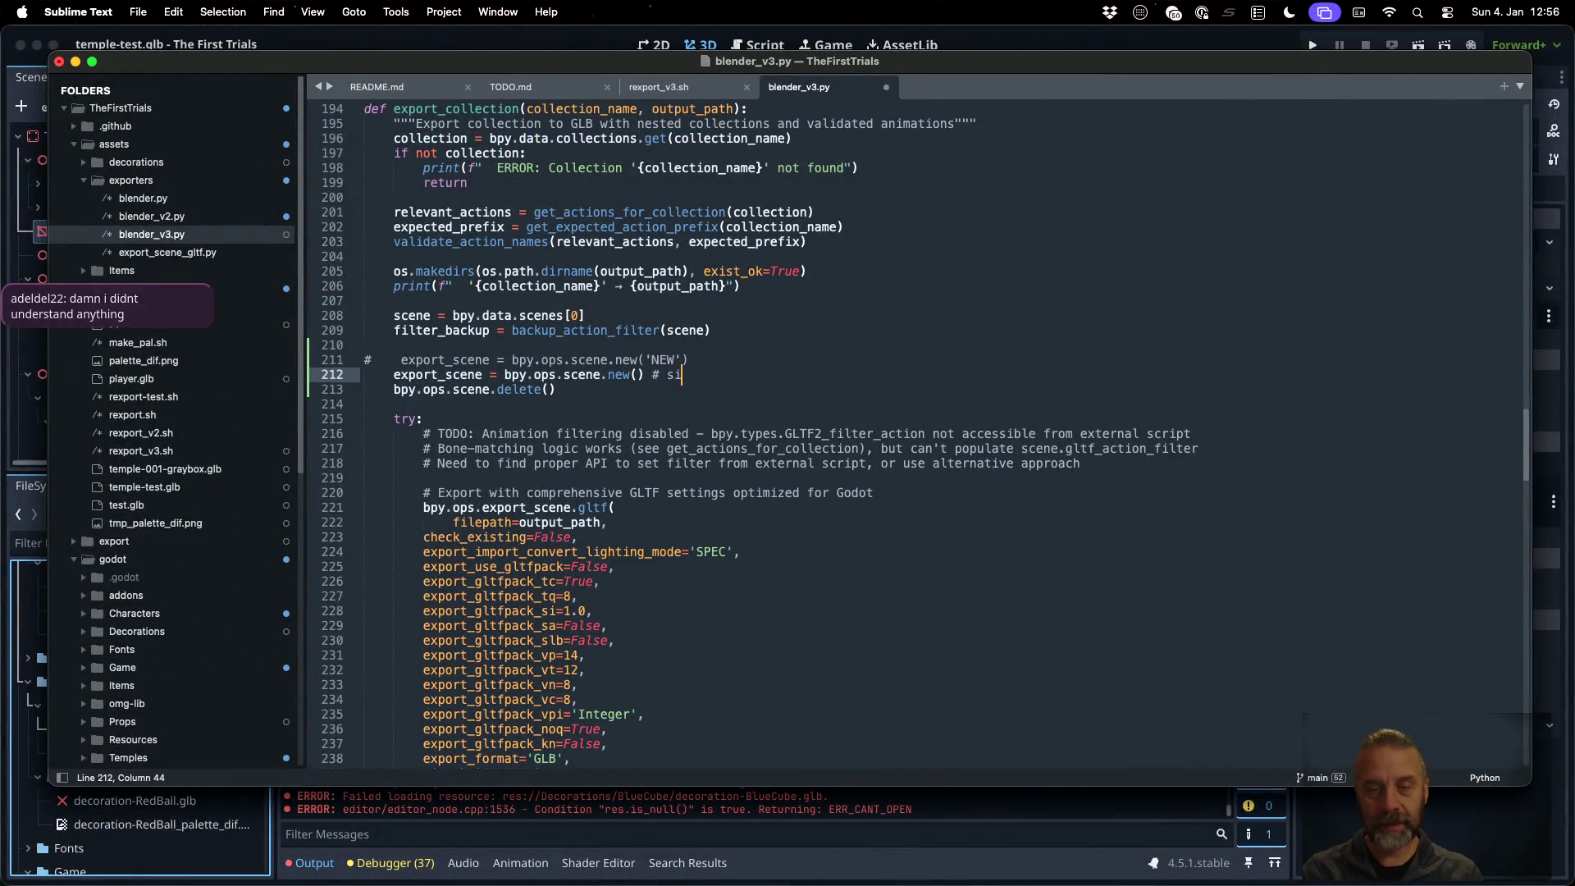
{"action": "type", "text": "dee"}
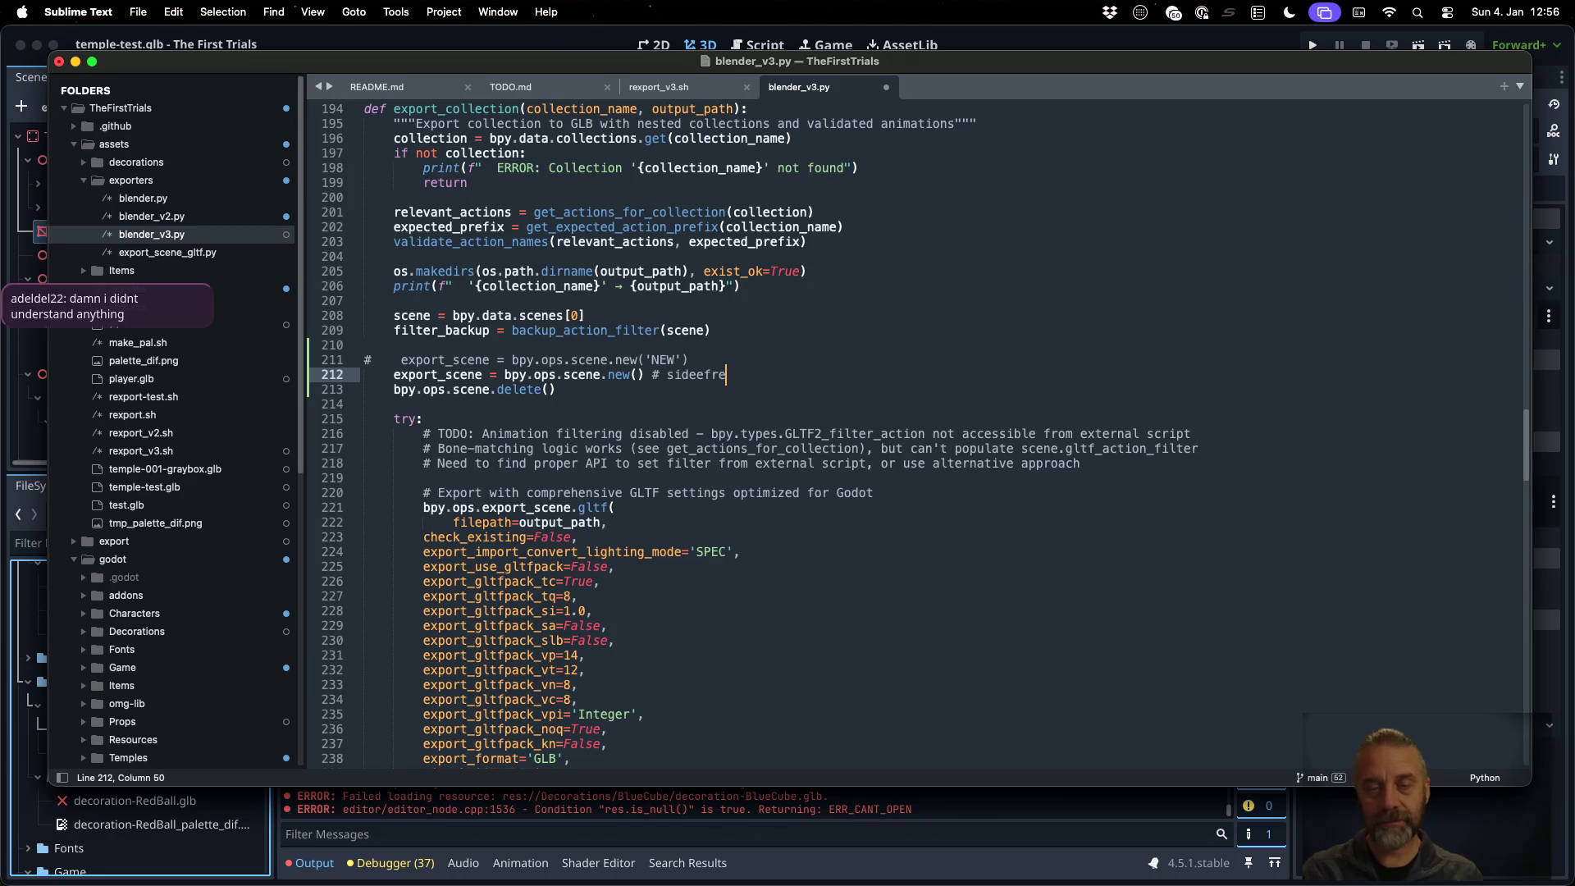
{"action": "type", "text": "ffec"}
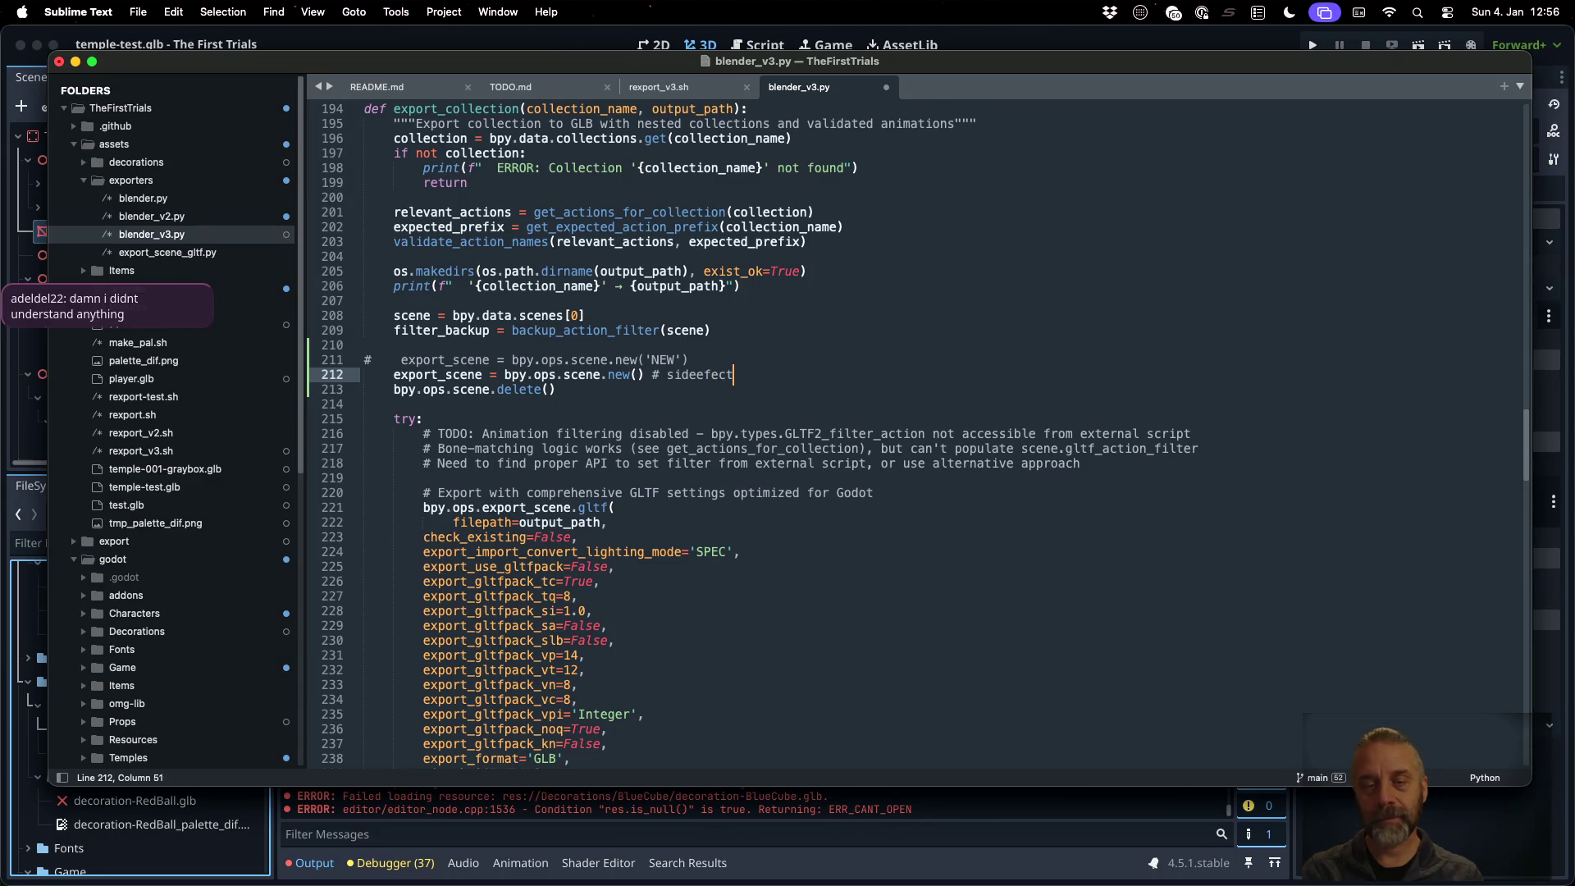
{"action": "type", "text": "t: ma"}
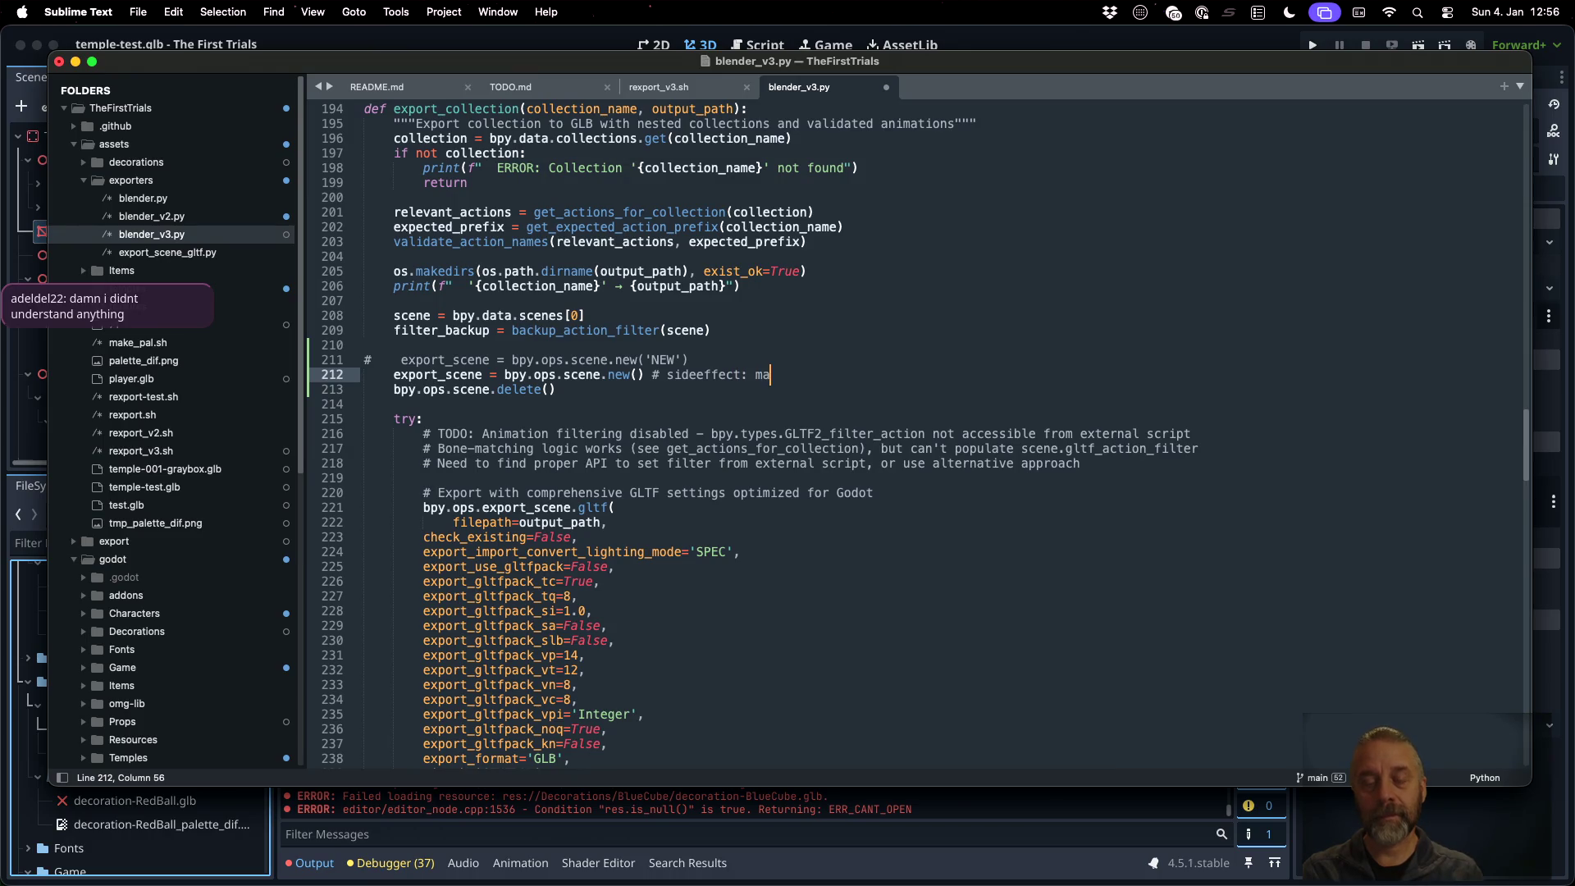
{"action": "type", "text": "kes the new sc"}
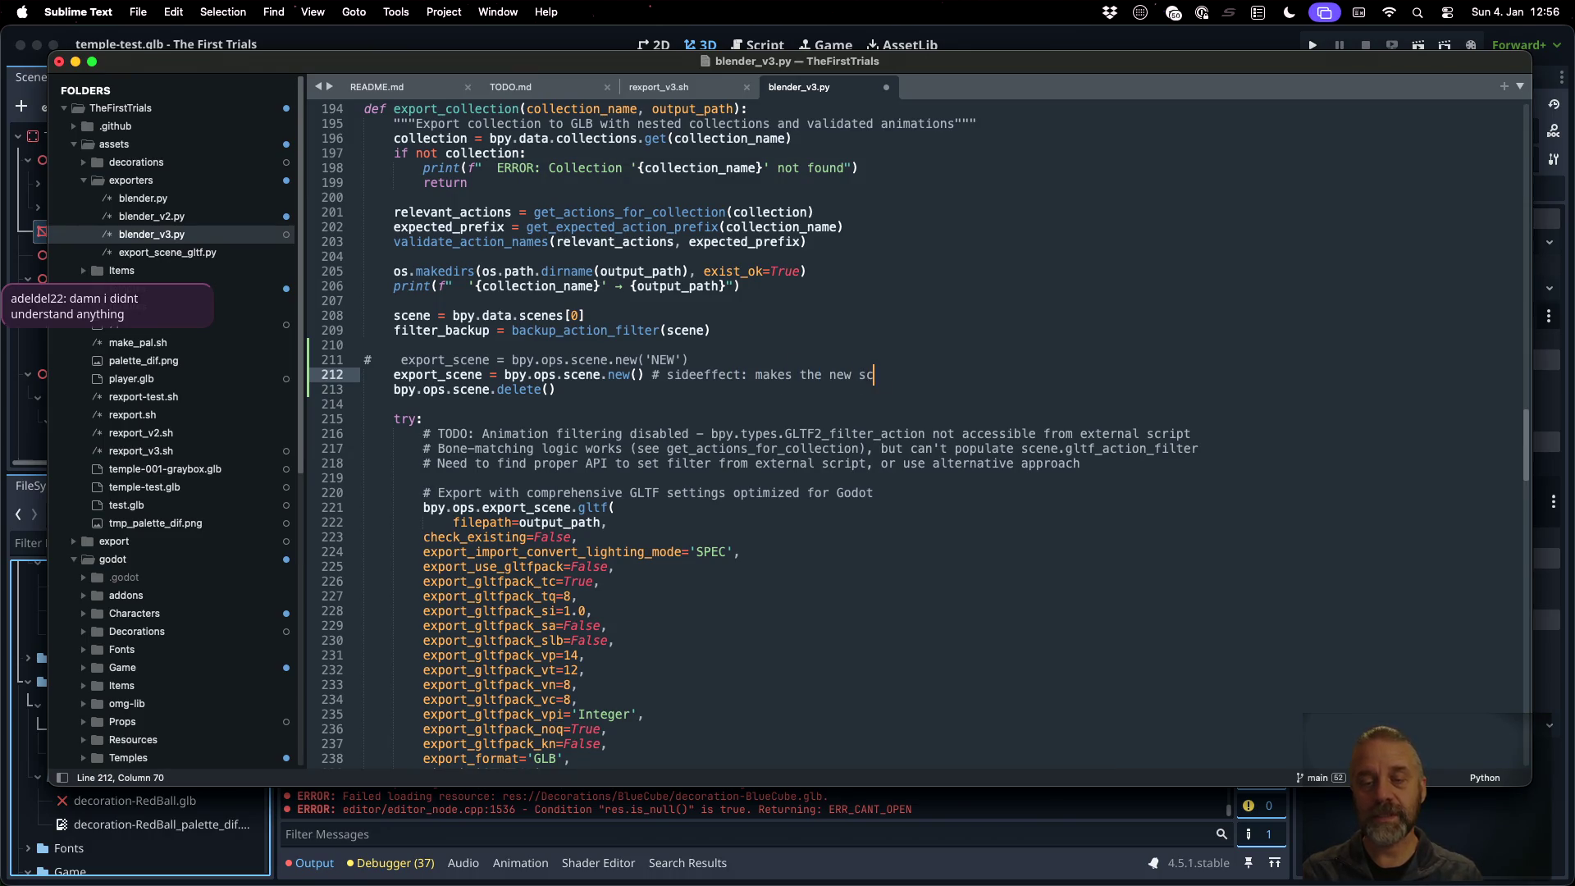
{"action": "type", "text": "ene active"}
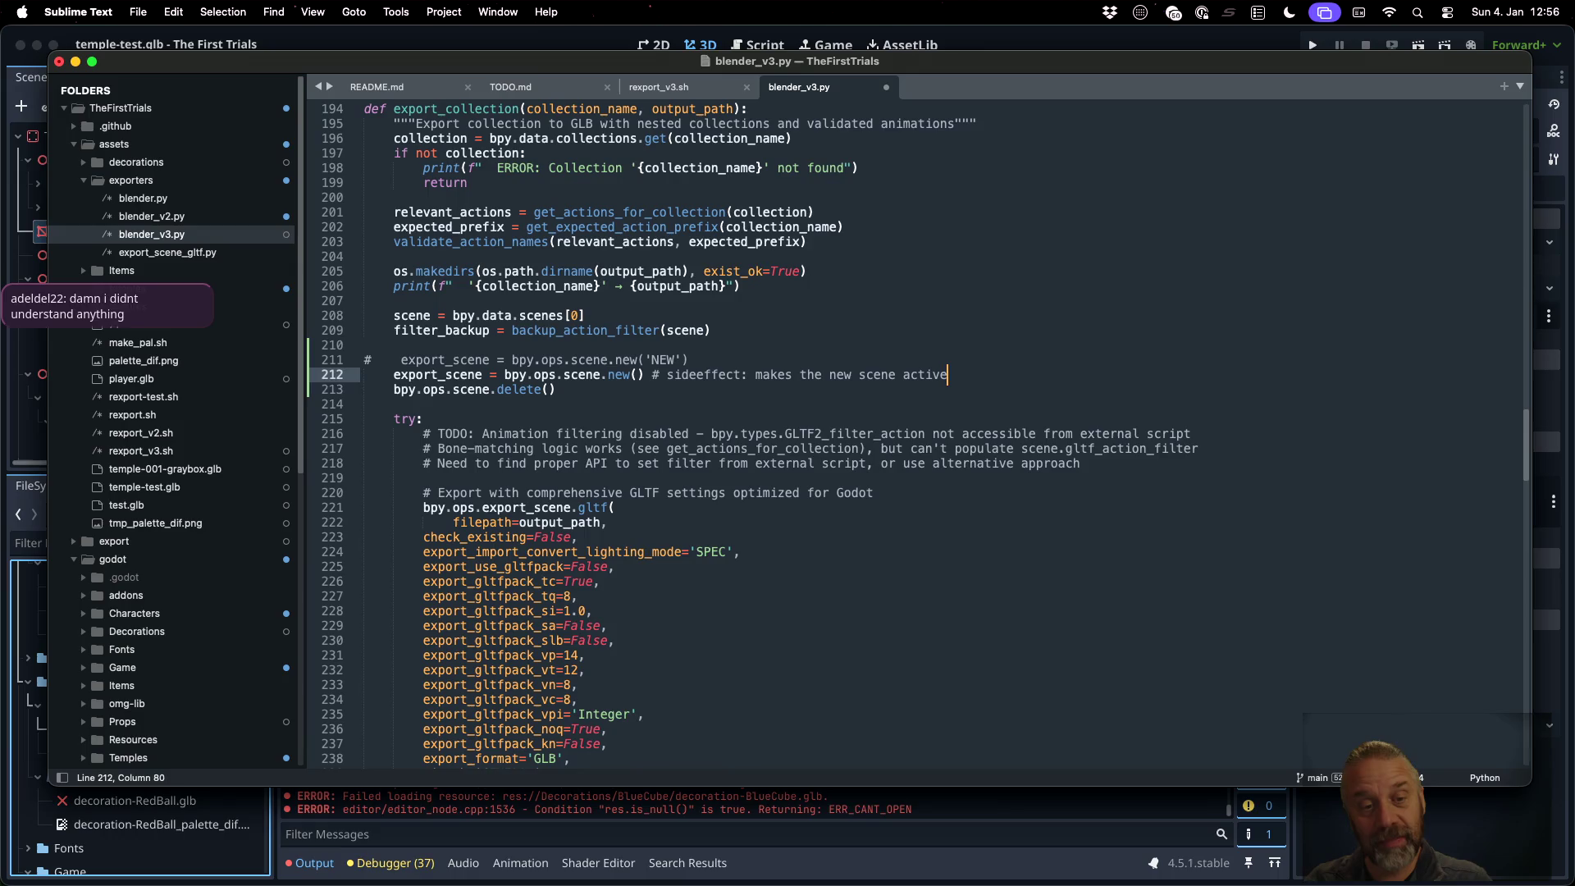
{"action": "key", "text": "Down"}
{"action": "key", "text": "Down"}
{"action": "key", "text": "Down"}
{"action": "key", "text": "Down"}
{"action": "key", "text": "Down"}
{"action": "key", "text": "Up"}
{"action": "key", "text": "Up"}
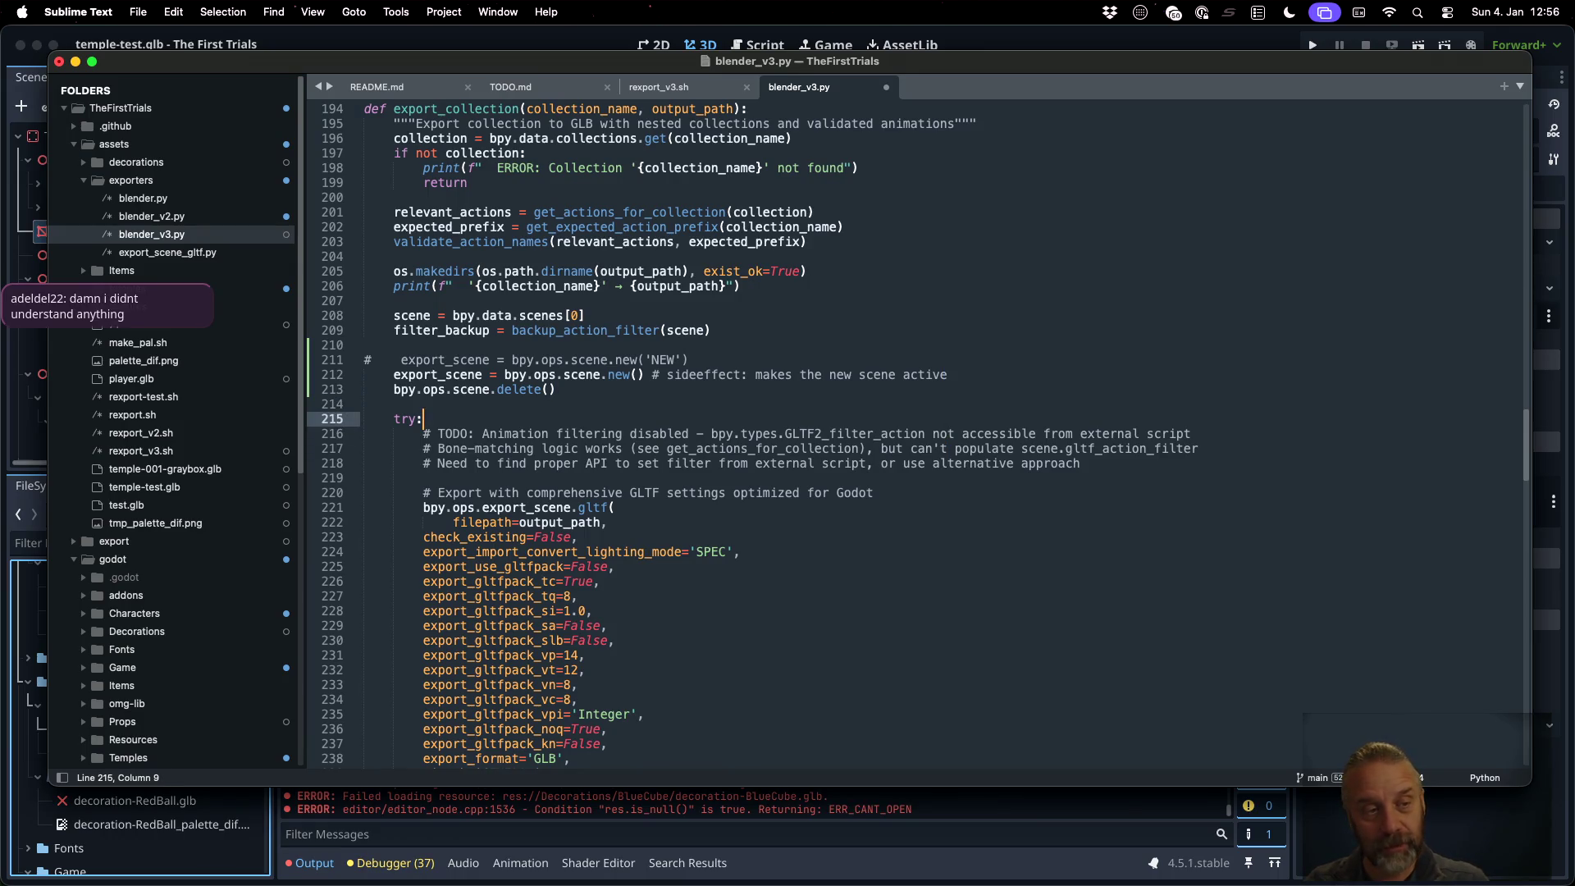
{"action": "key", "text": "super+Tab"}
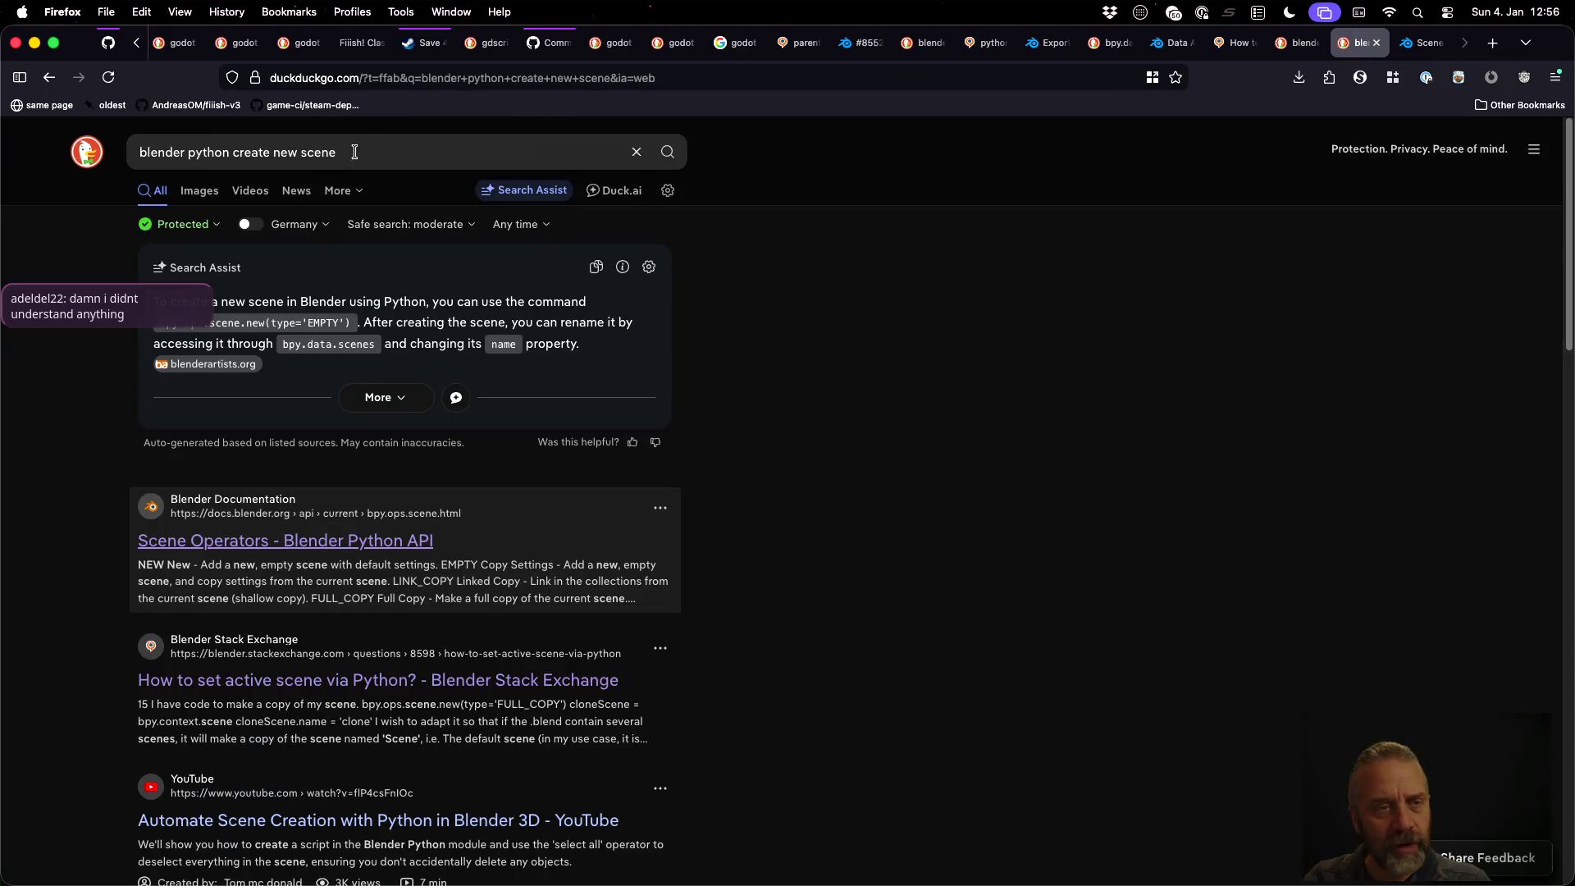
Search DuckDuckGo for 'blender python select active scene' and open the Stack Exchange question
{"action": "left_click_drag", "start_coordinate": [230, 153], "coordinate": [456, 152]}
{"action": "type", "text": "s"}
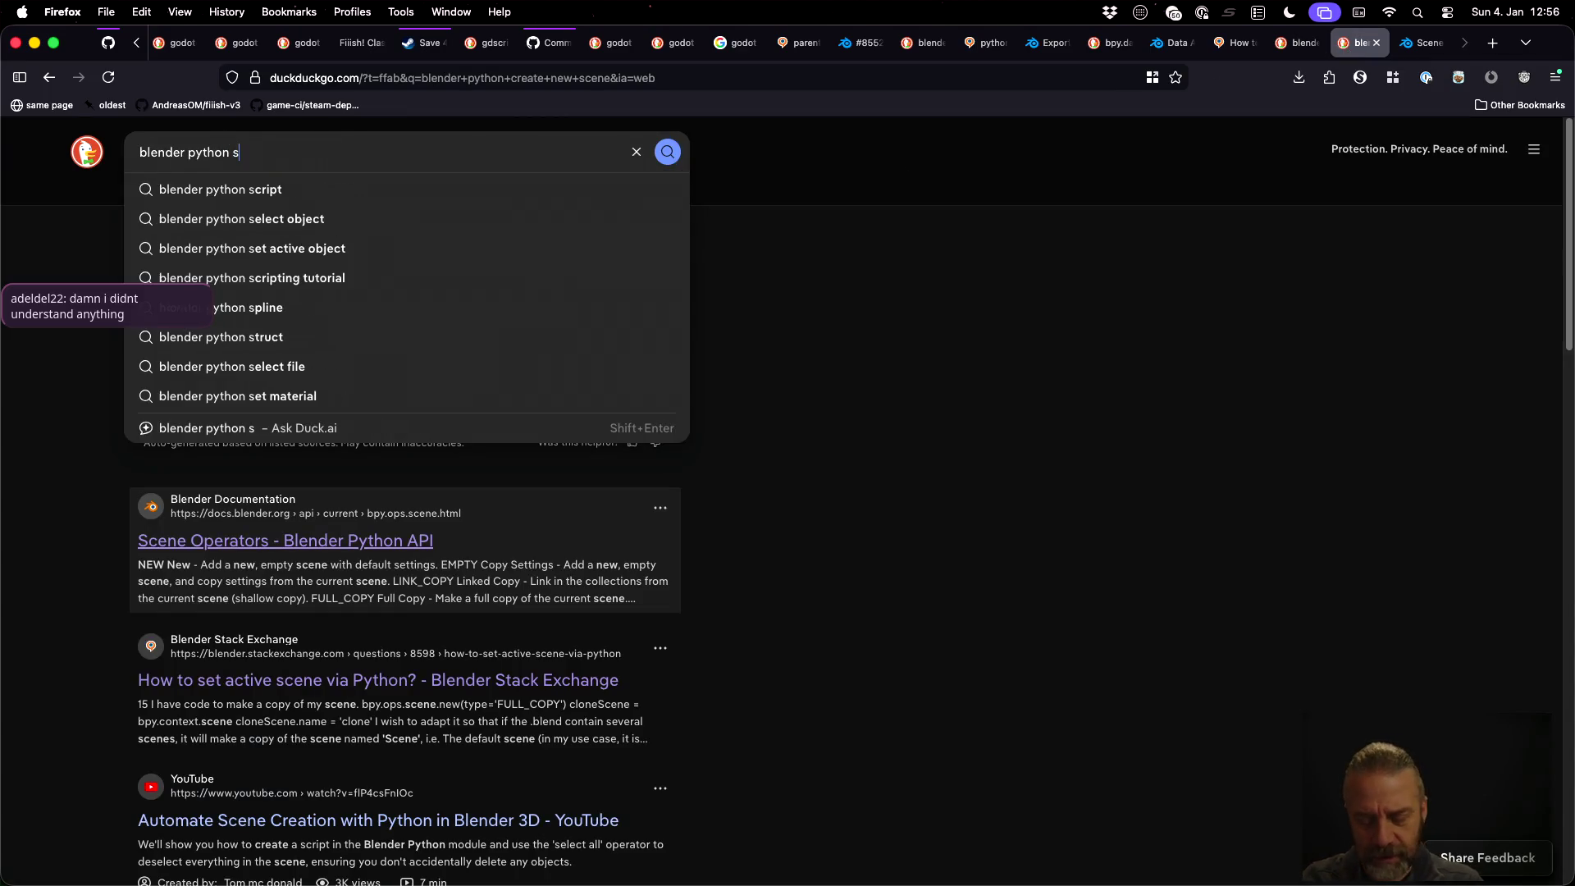
{"action": "type", "text": "elect active scene"}
{"action": "key", "text": "Return"}
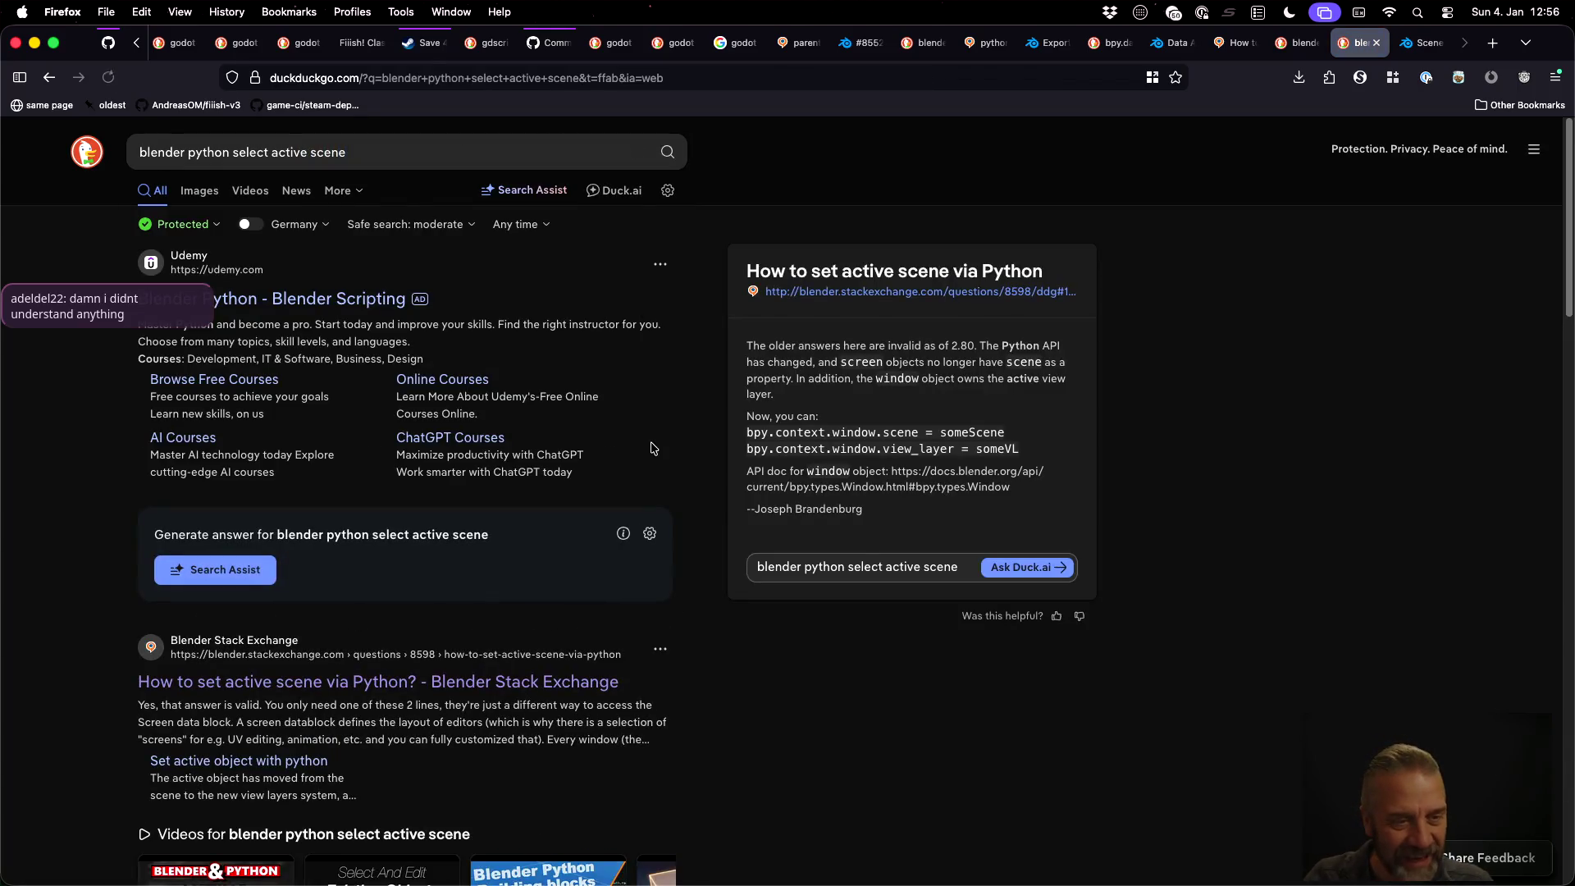
{"action": "left_click", "coordinate": [427, 684]}
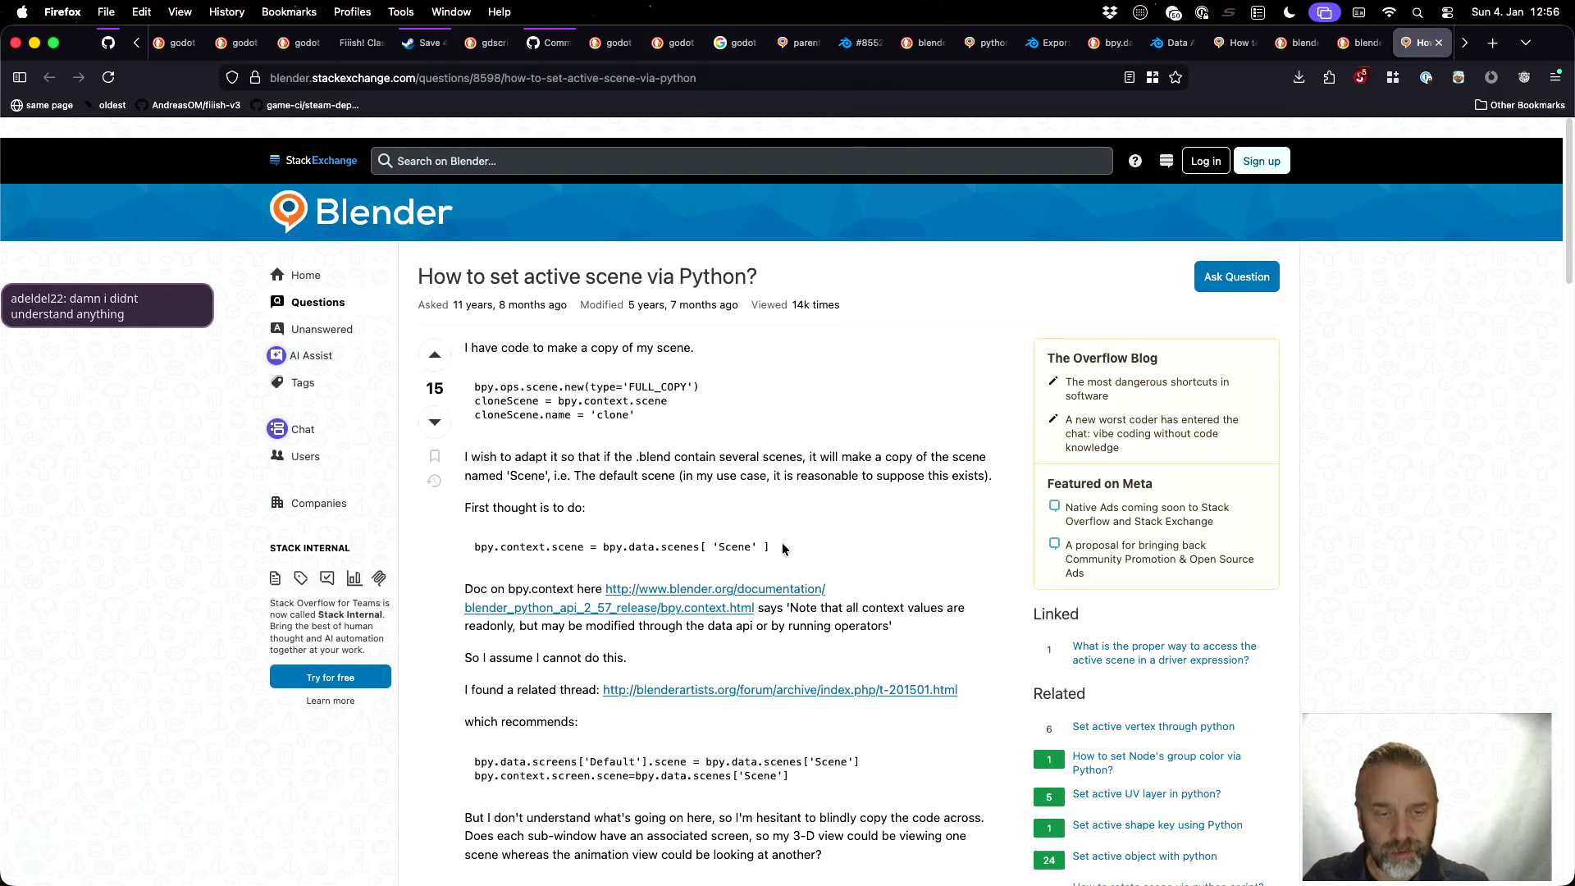
{"action": "scroll", "coordinate": [783, 548], "scroll_direction": "down", "scroll_amount": 8}
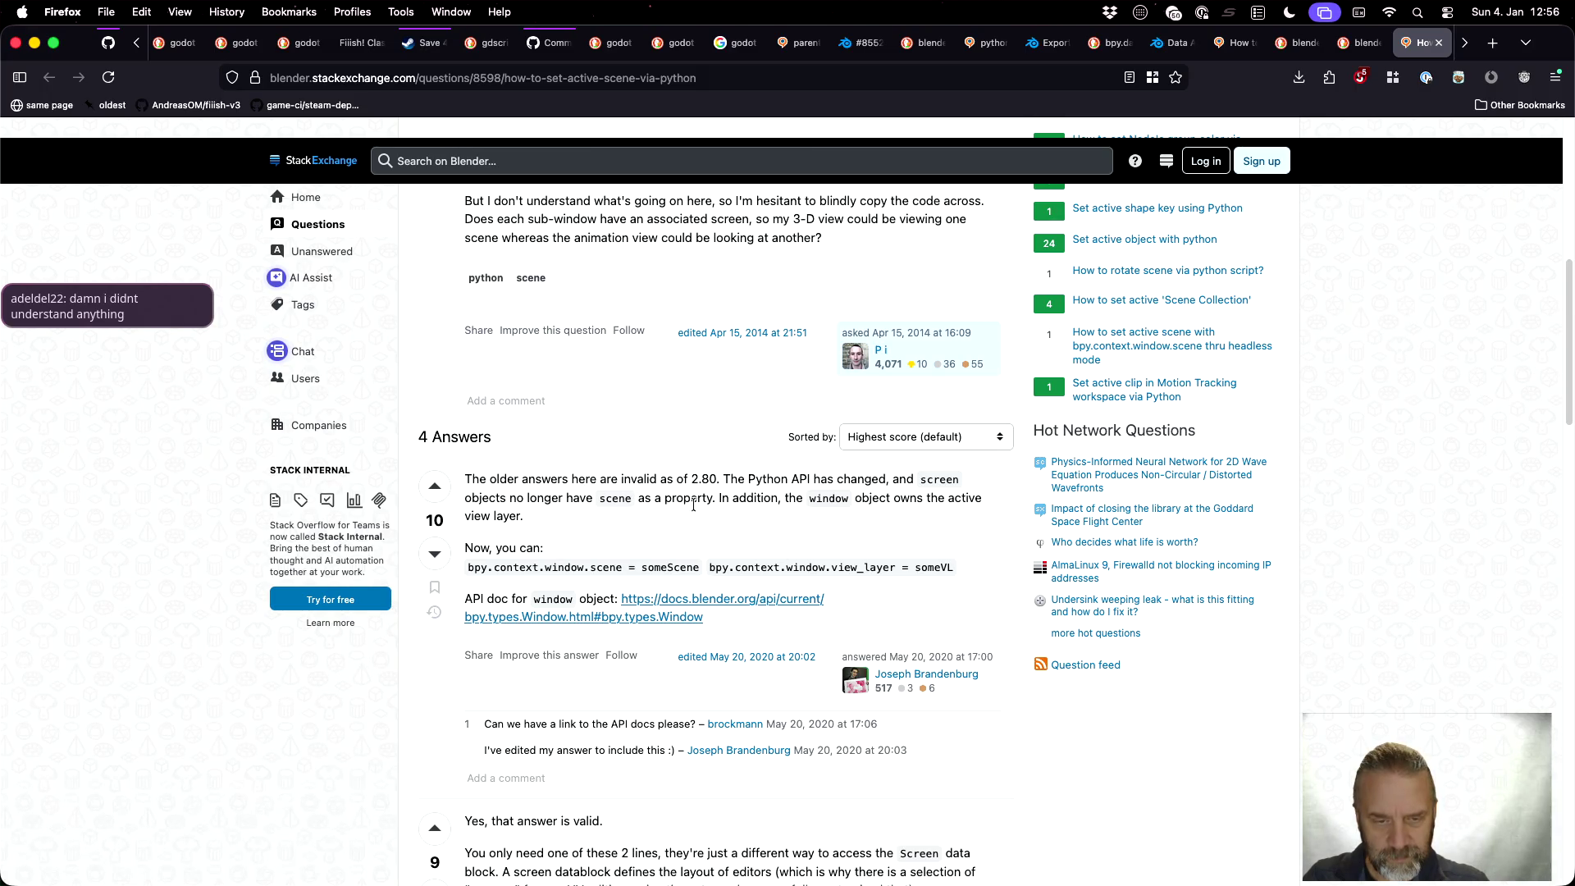
Check the Blender Window API docs, return to the answer, and select the bpy.context.window.scene code
{"action": "left_click", "coordinate": [680, 602]}
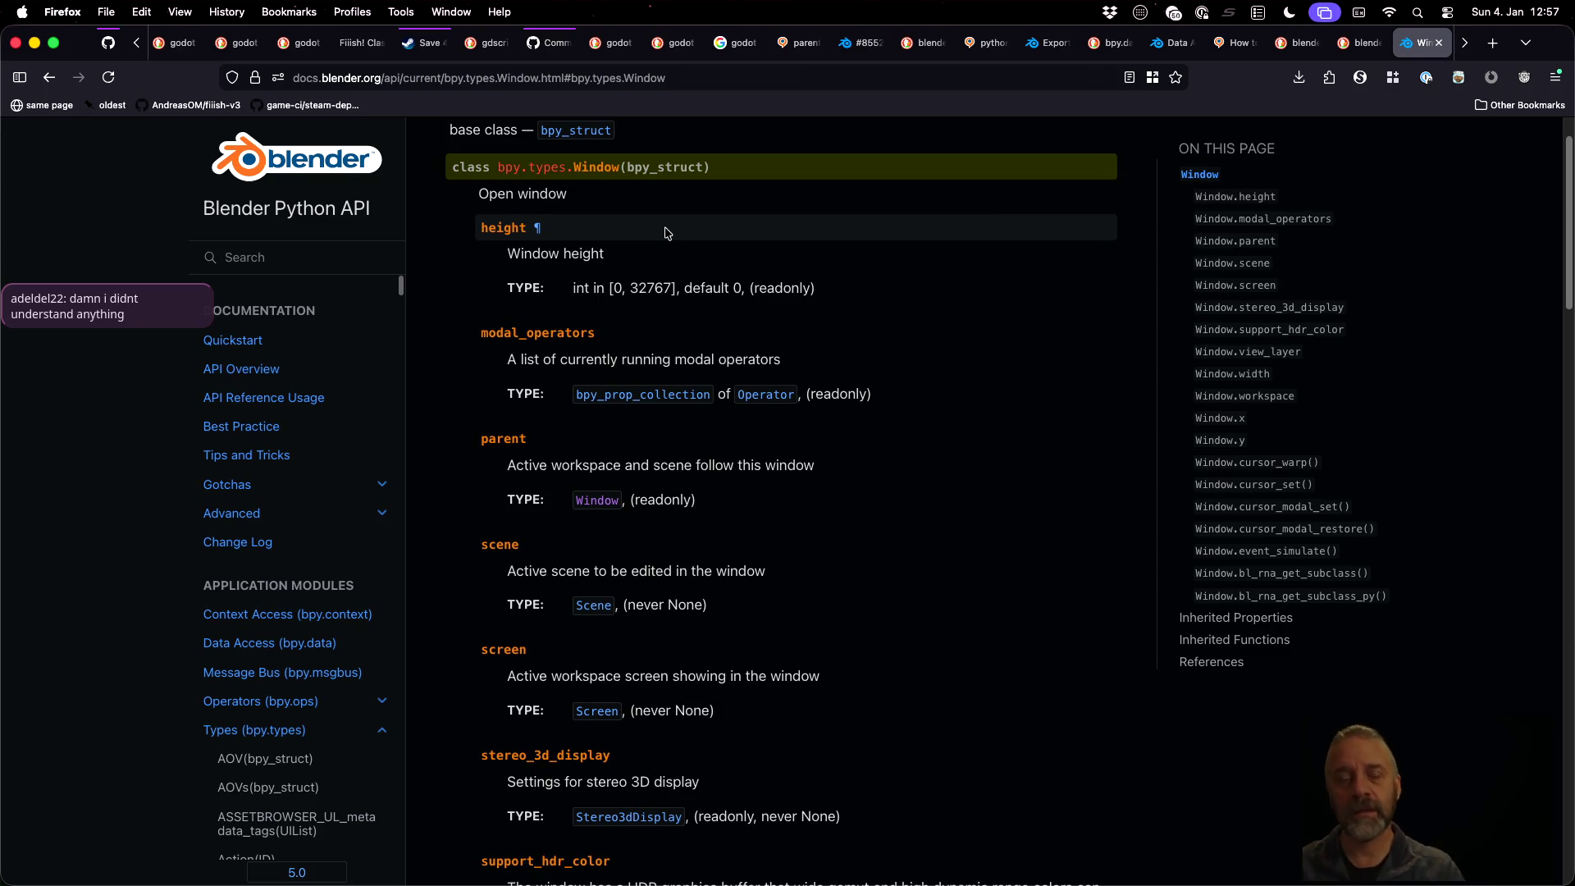
{"action": "mouse_move", "coordinate": [107, 60]}
{"action": "left_click", "coordinate": [49, 77]}
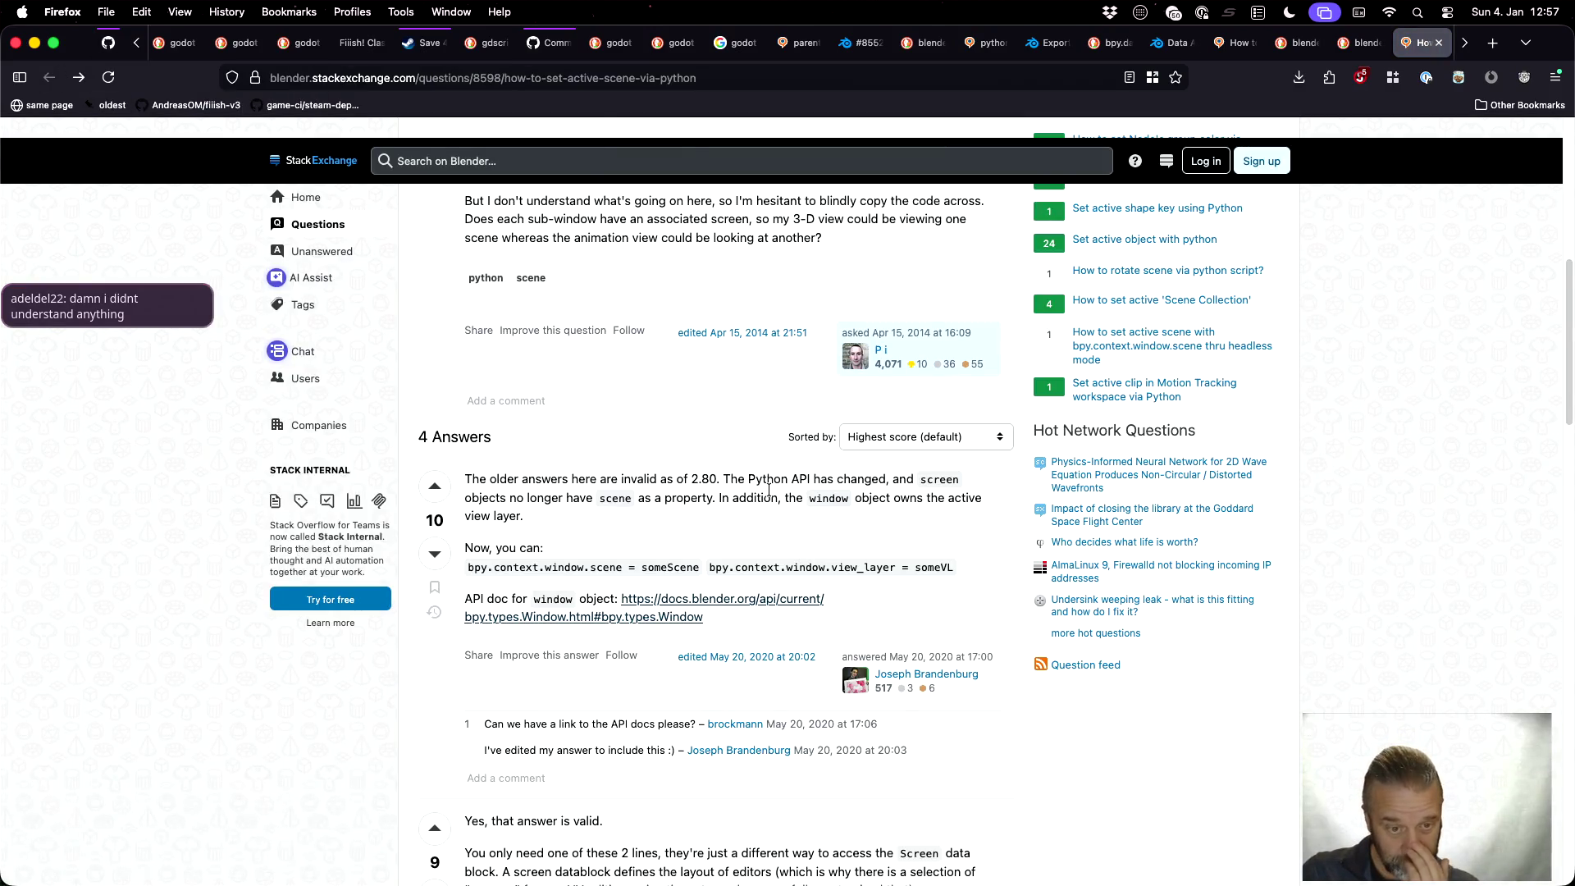
{"action": "scroll", "coordinate": [768, 489], "scroll_direction": "down", "scroll_amount": 1}
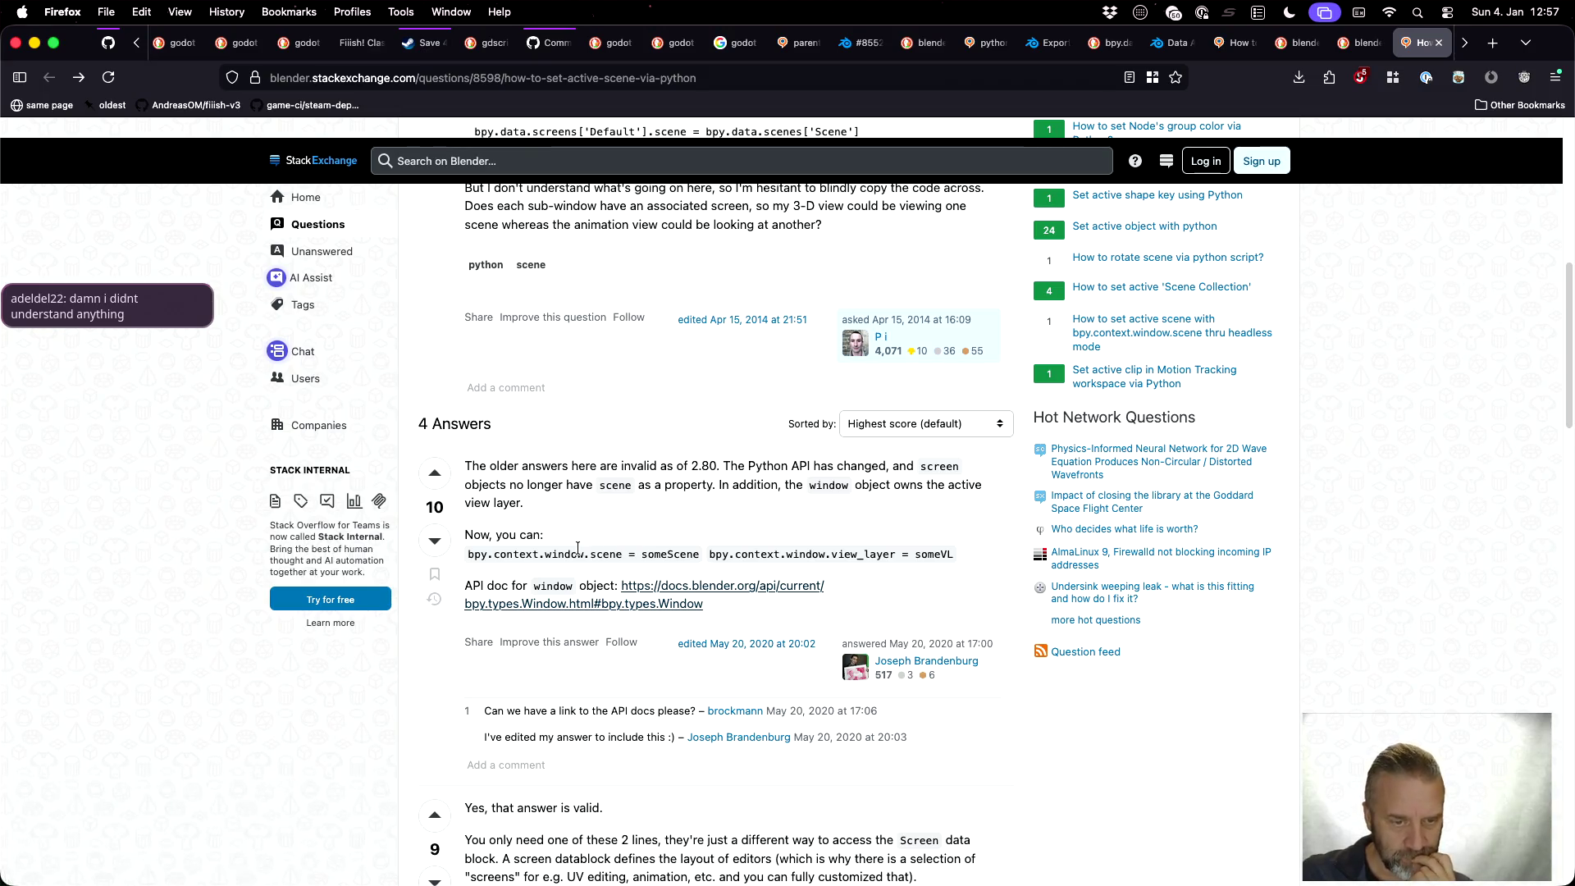
{"action": "mouse_move", "coordinate": [467, 557]}
{"action": "left_mouse_down"}
{"action": "mouse_move", "coordinate": [697, 562]}
{"action": "mouse_move", "coordinate": [619, 557]}
{"action": "left_mouse_up"}
{"action": "key", "text": "super+c"}
Comment out the scene.delete() line with '#'
{"action": "key", "text": "ctrl+Right"}
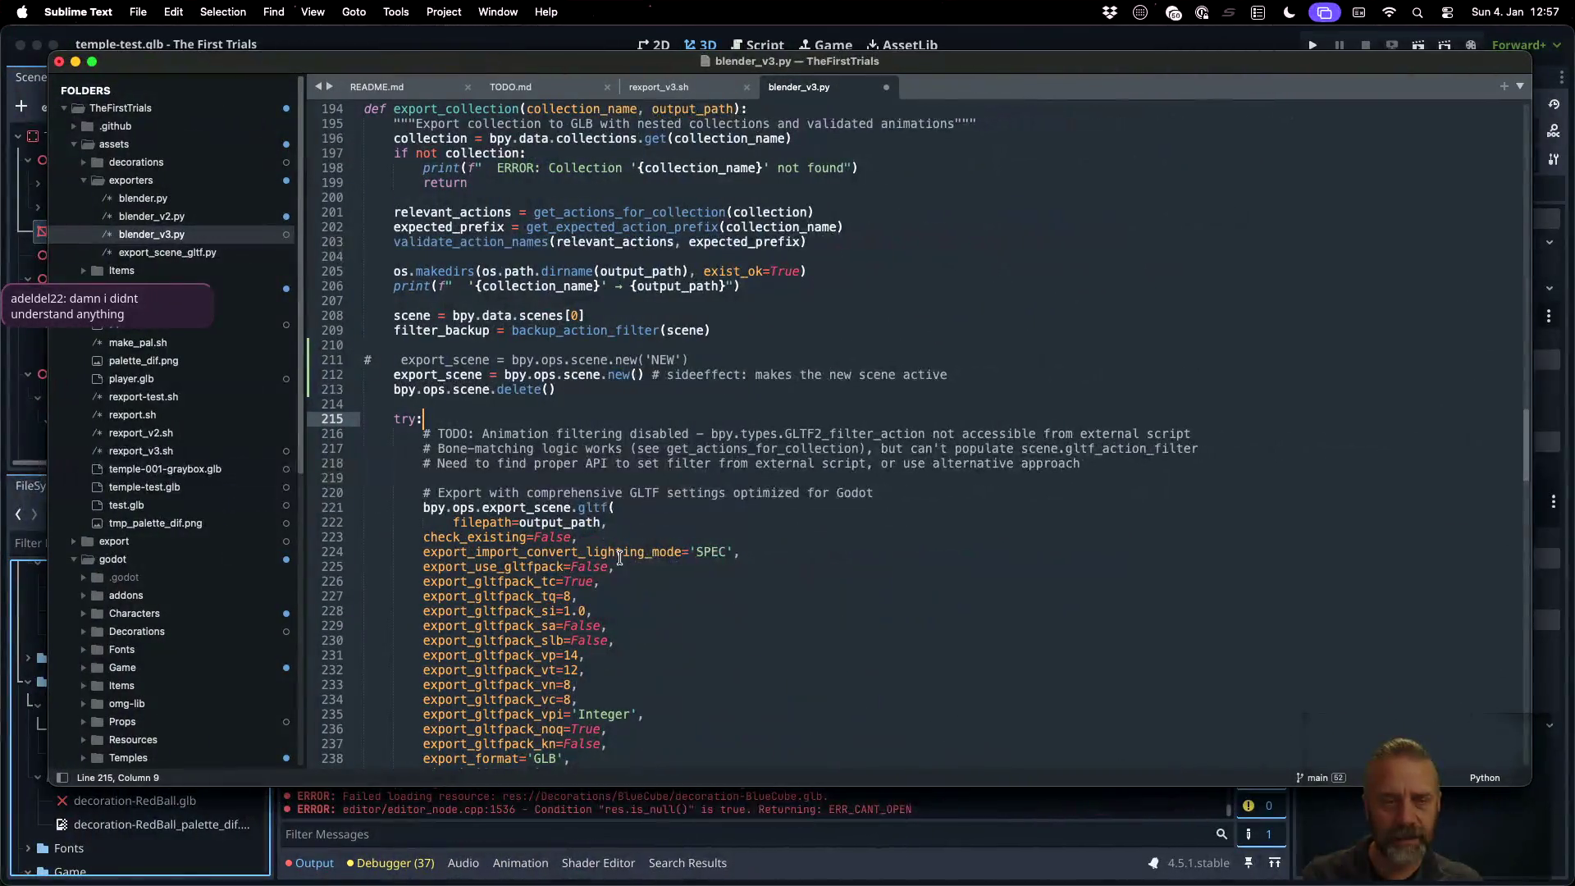
{"action": "key", "text": "super+Left"}
{"action": "key", "text": "super+Left"}
{"action": "type", "text": "#"}
Add 'bpy.context.window.scene = scene' below it, save, and recall the export command in iTerm2
{"action": "key", "text": "super+Right"}
{"action": "key", "text": "Return"}
{"action": "key", "text": "Return"}
{"action": "key", "text": "Tab"}
{"action": "key", "text": "super+v"}
{"action": "type", "text": "= s"}
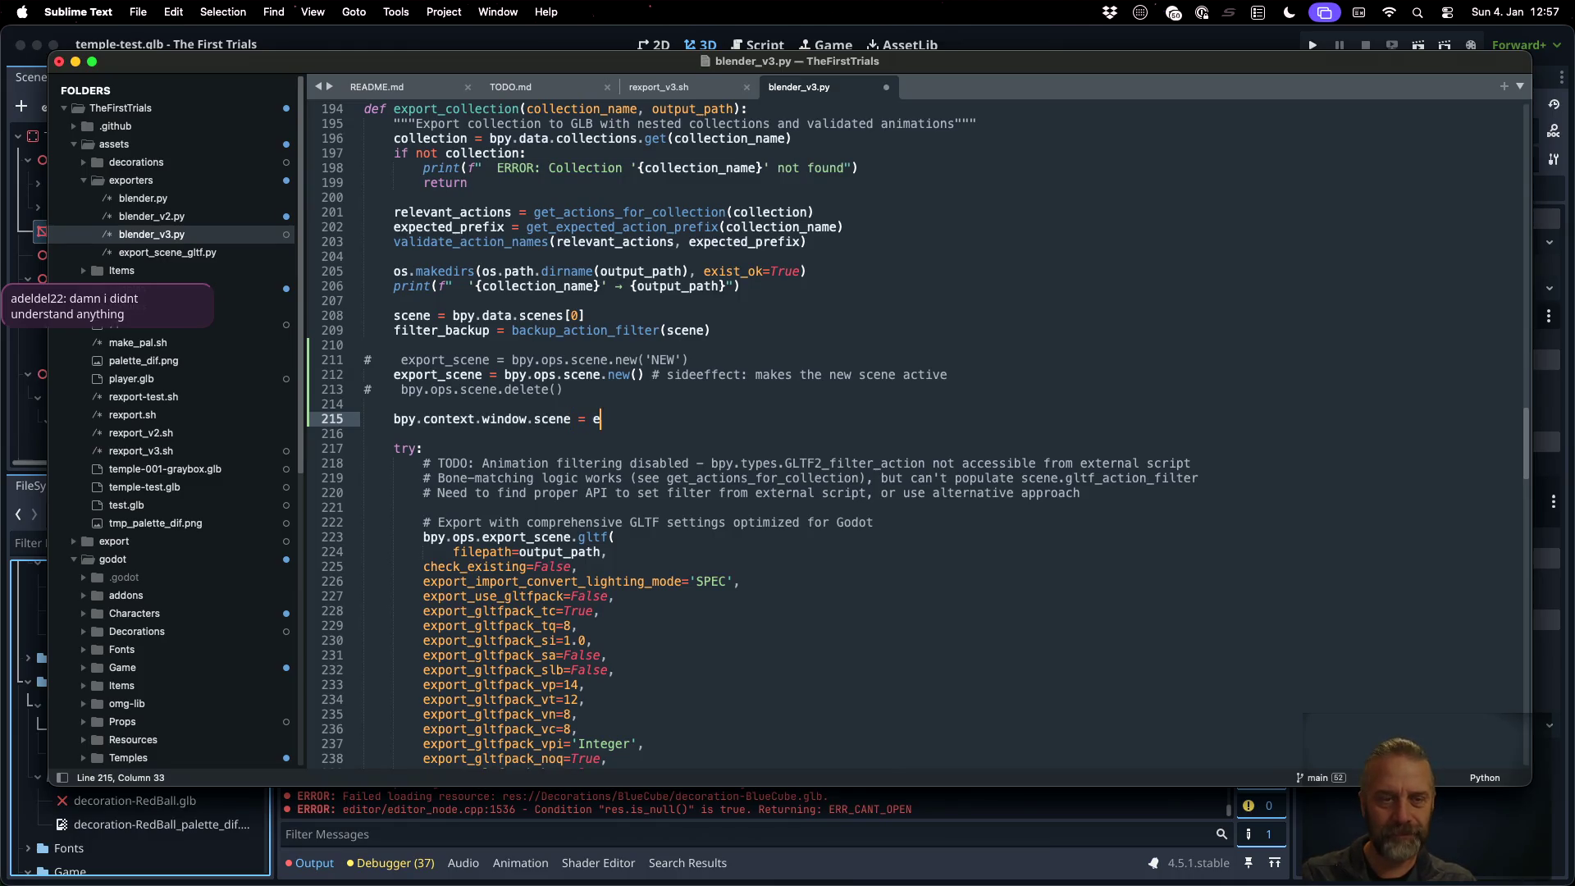
{"action": "type", "text": "cene"}
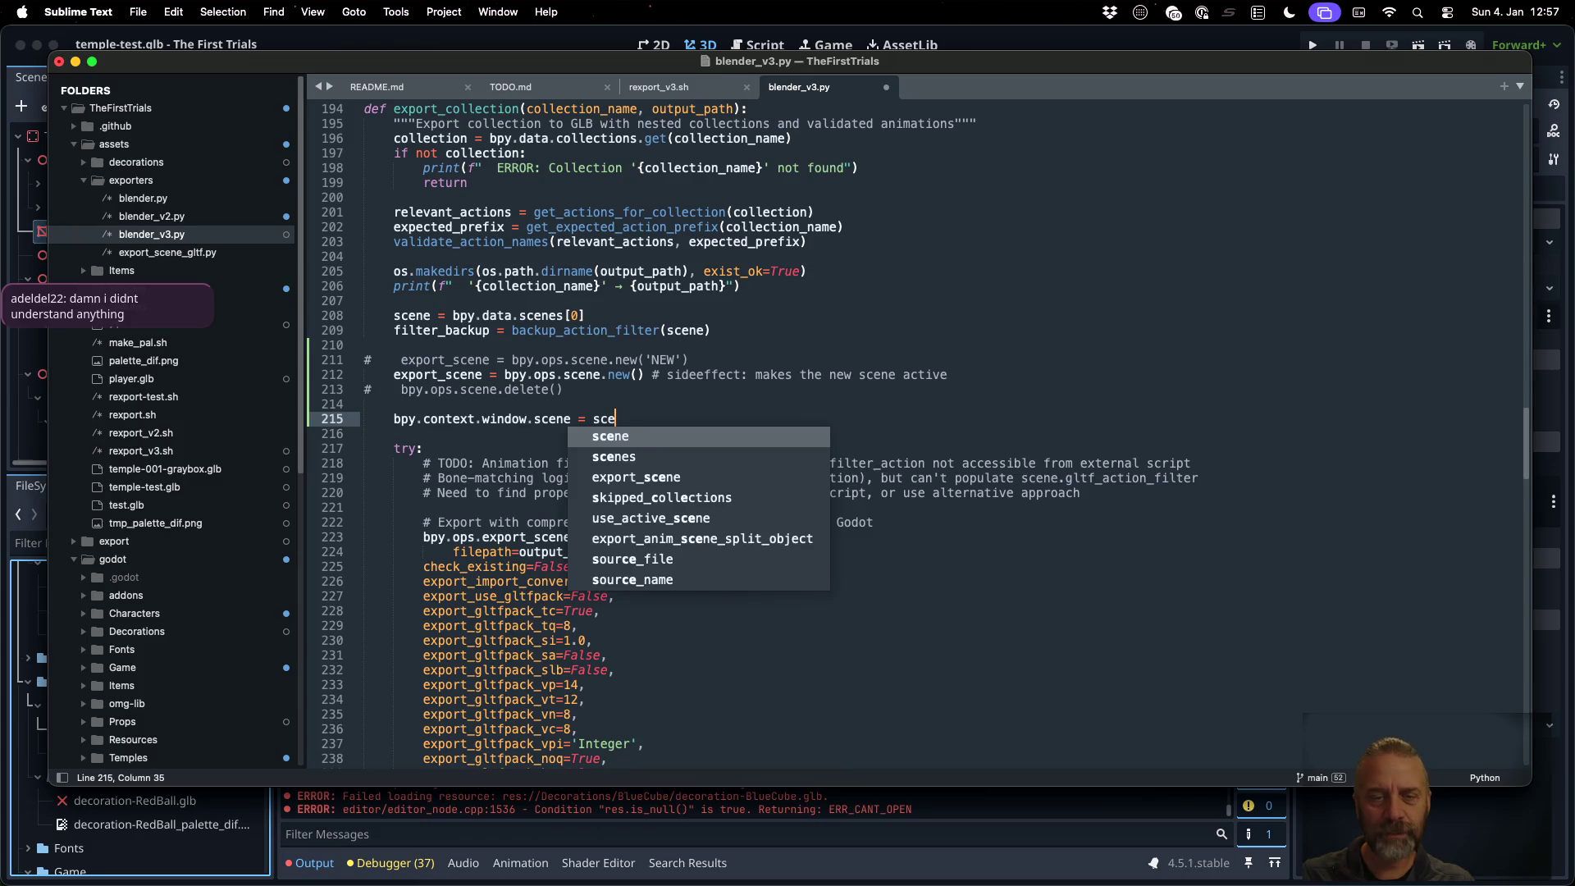
{"action": "key", "text": "super+s"}
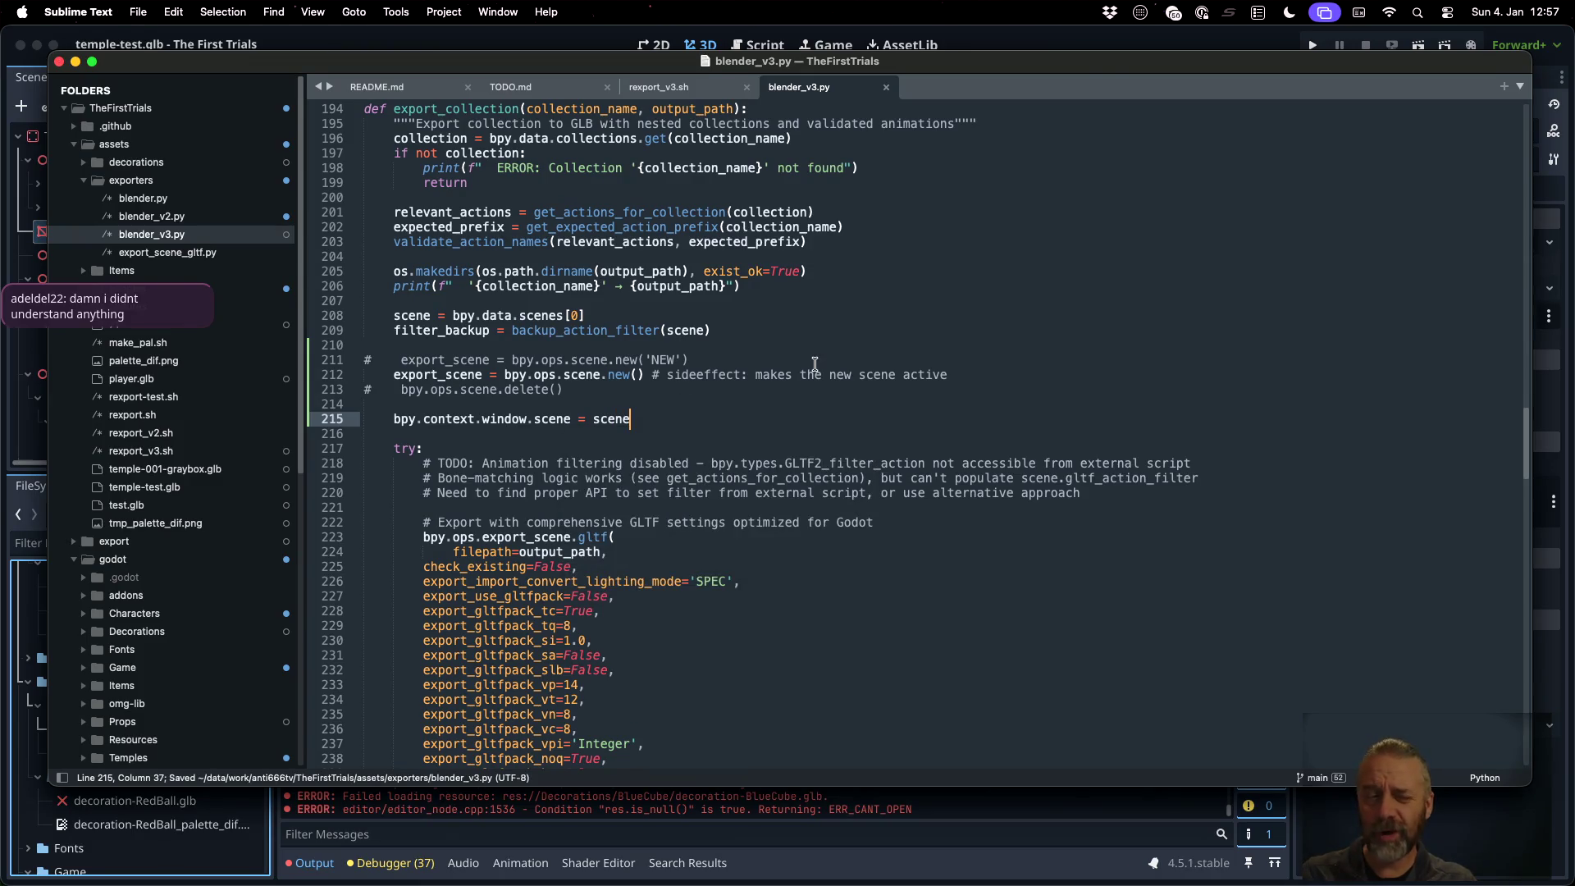
{"action": "key", "text": "super+Tab"}
{"action": "key", "text": "Up"}
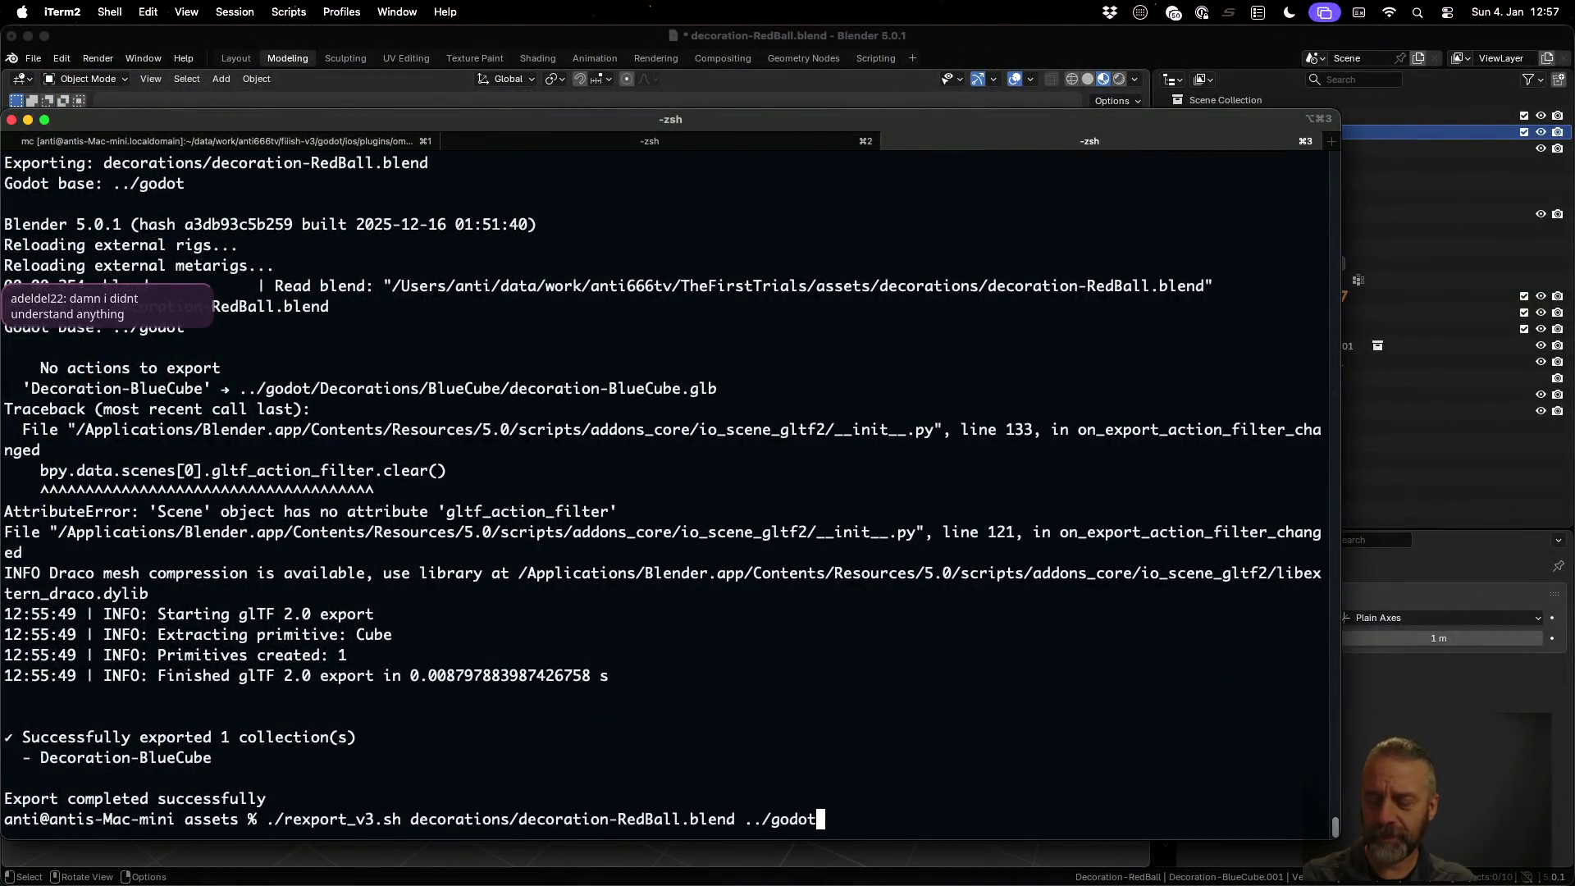
Rerun the export script in iTerm2 with the active-scene fix
{"action": "key", "text": "Return"}
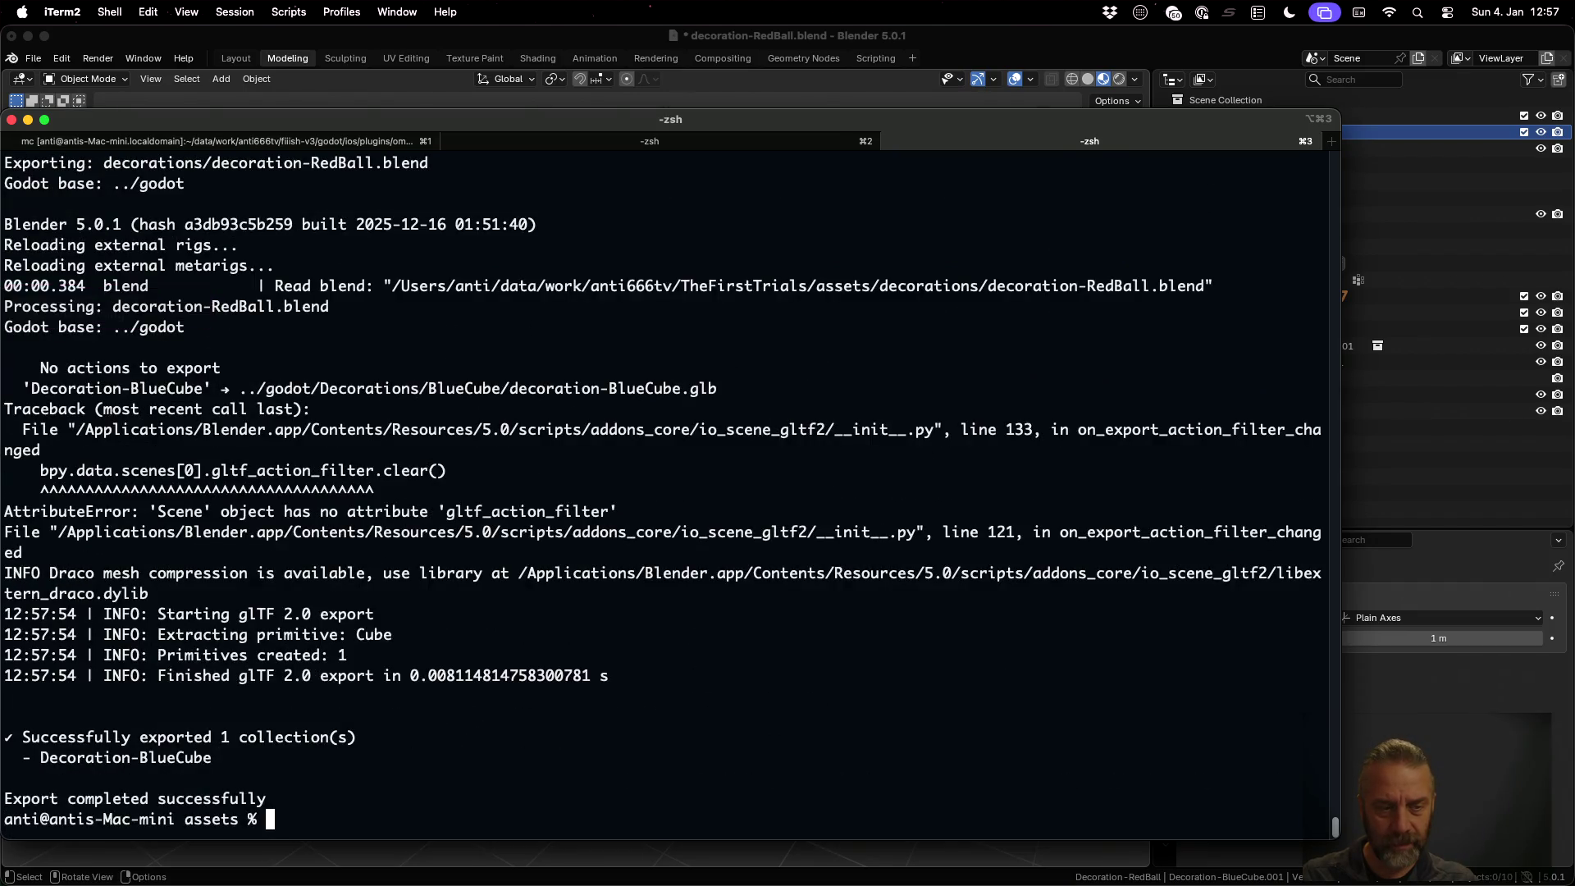
{"action": "key", "text": "super+Tab"}
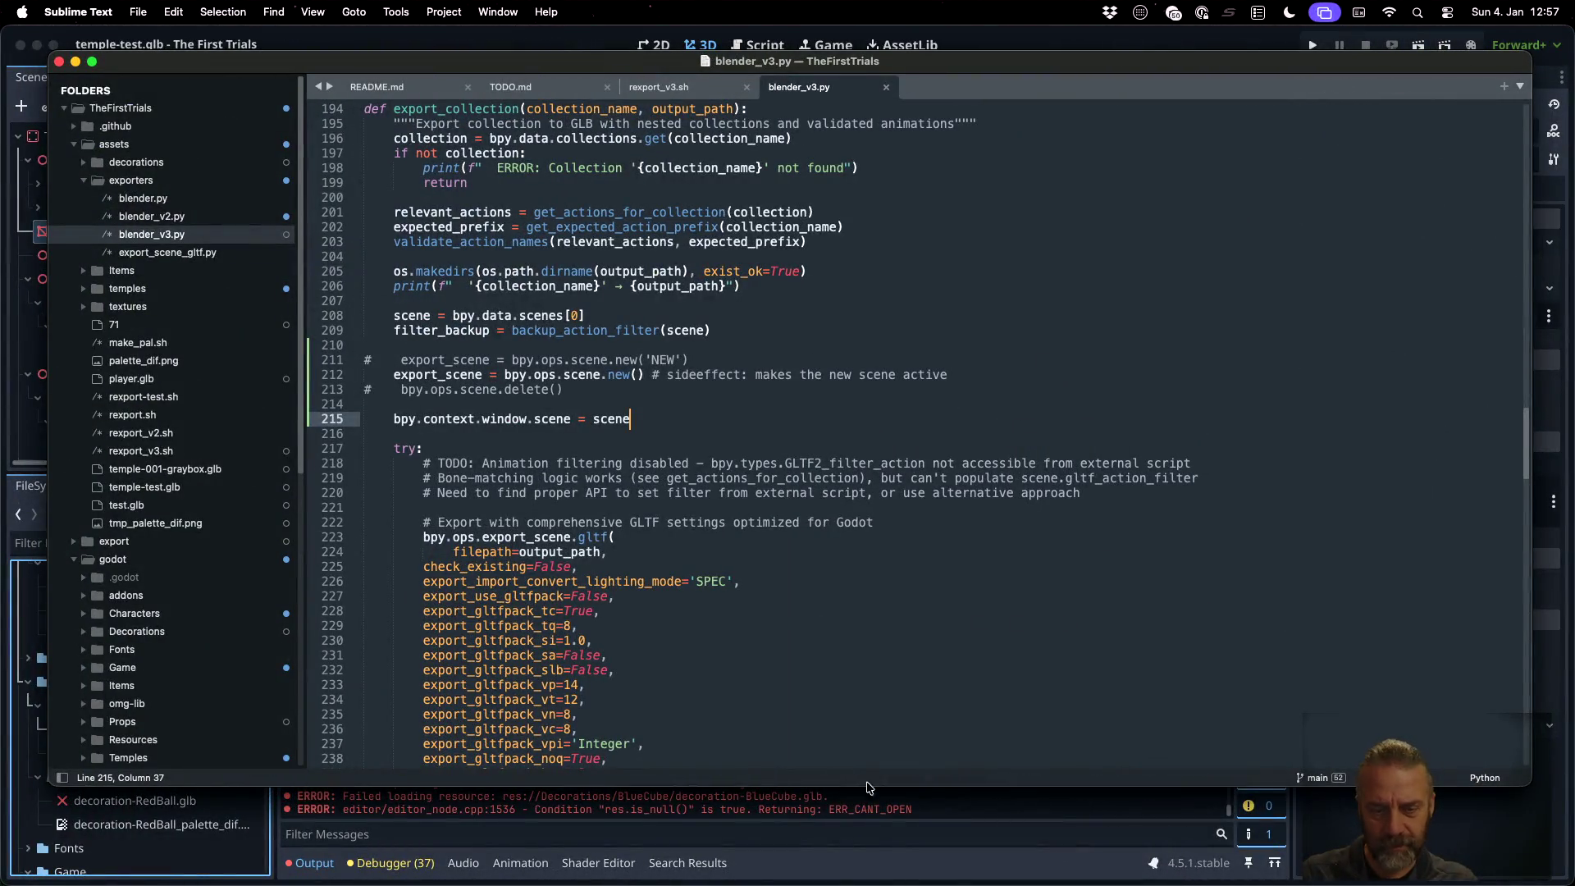
{"action": "key", "text": "super+Tab"}
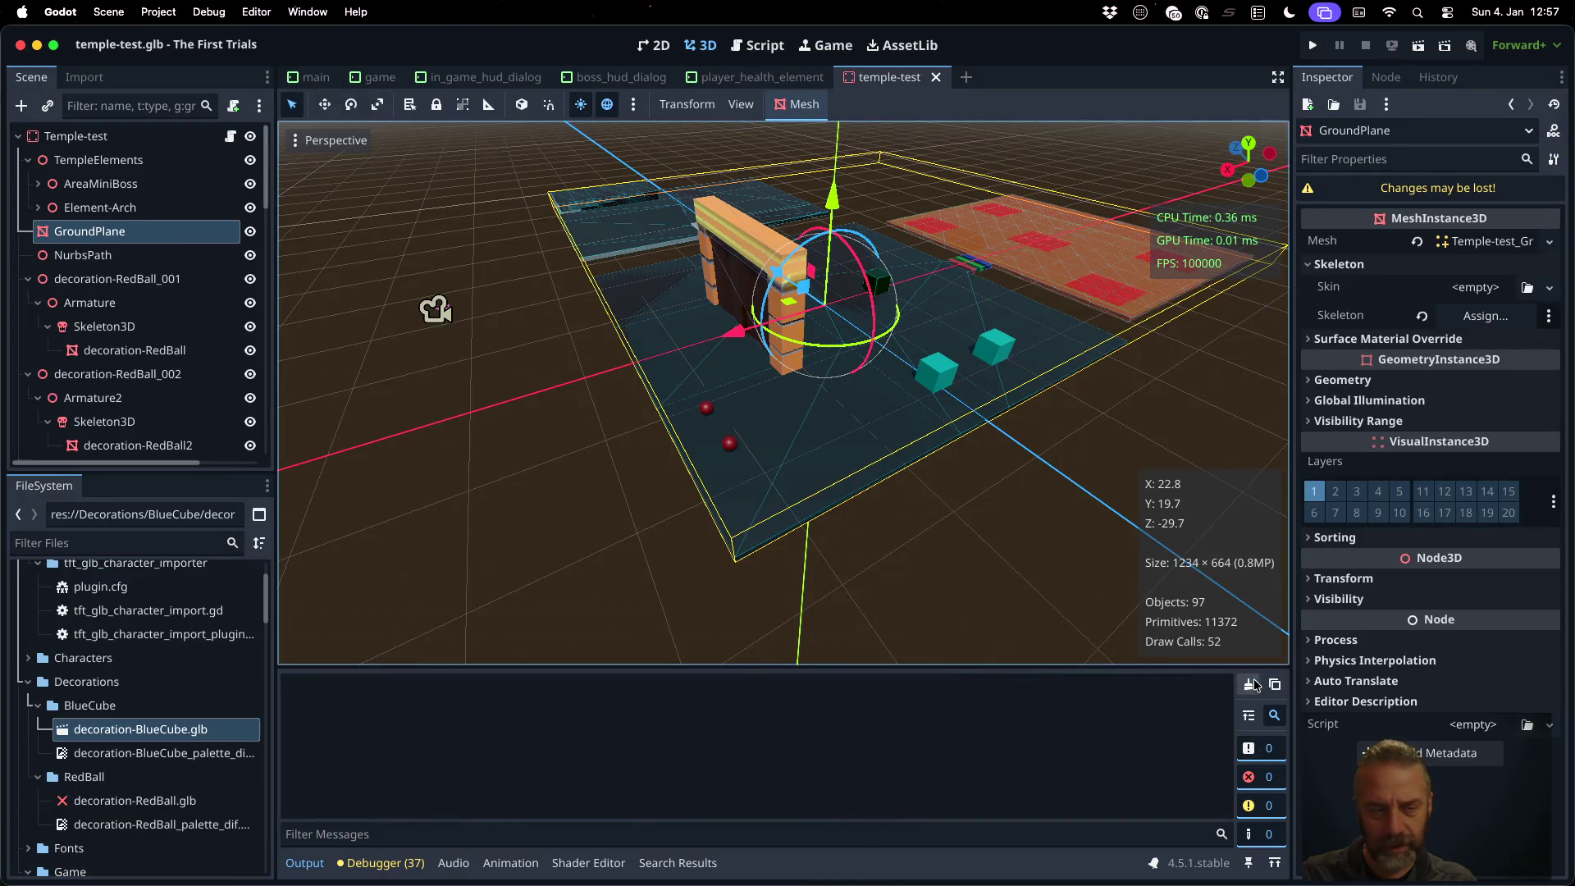
Reimport decoration-BlueCube.glb in Godot and check its Advanced Import Settings preview
{"action": "right_click", "coordinate": [204, 741]}
{"action": "left_click", "coordinate": [322, 801]}
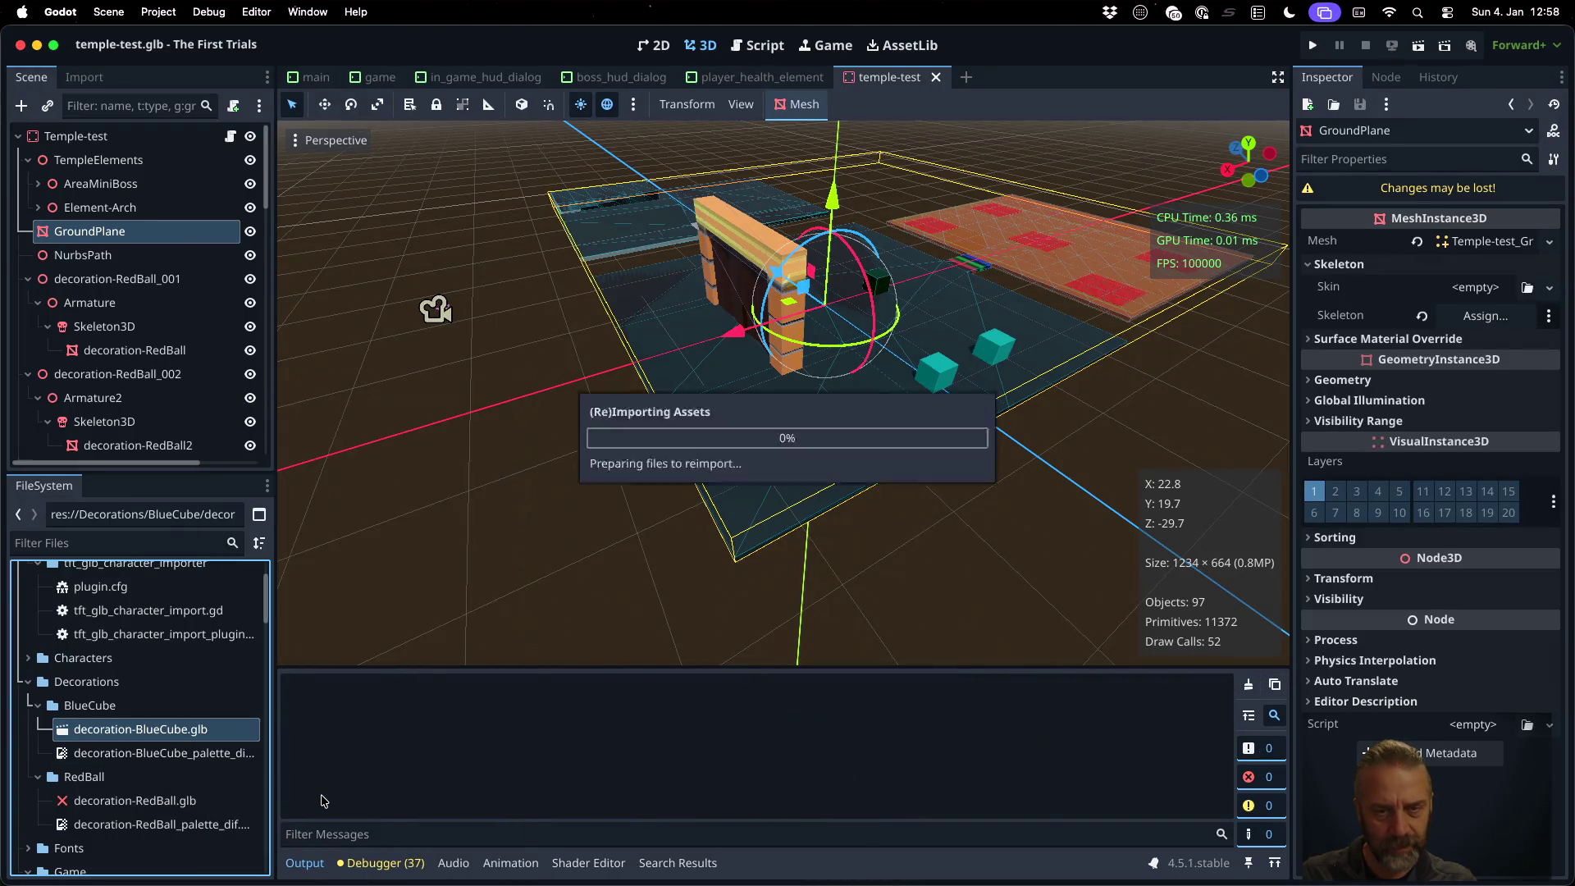
{"action": "double_click", "coordinate": [171, 731]}
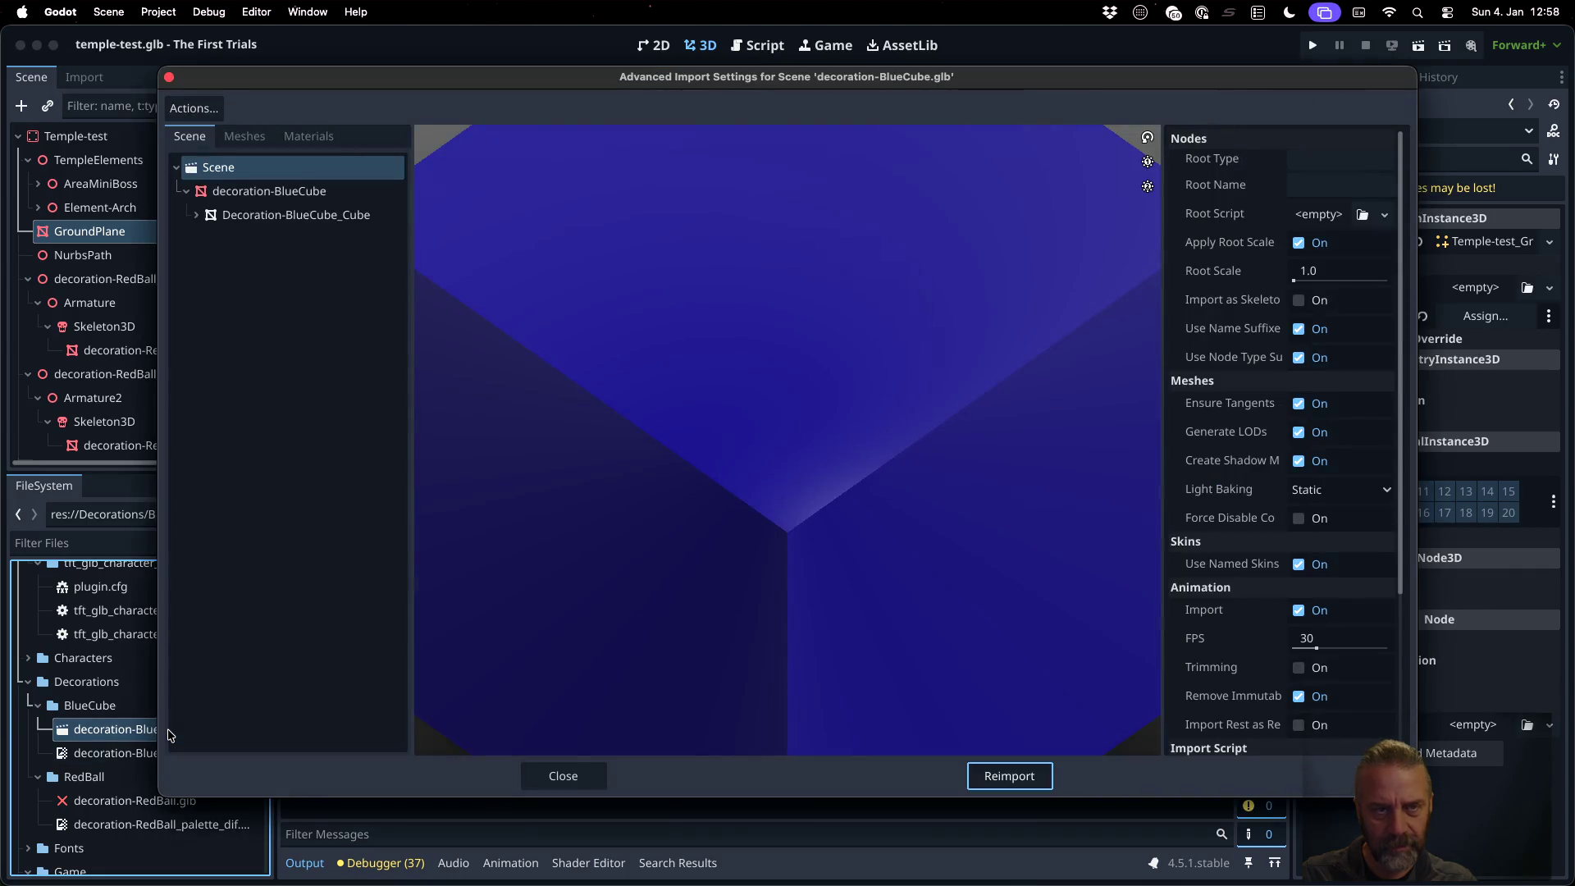
{"action": "left_click", "coordinate": [563, 775]}
Review the terminal export output, then return to blender_v3.py in Sublime Text
{"action": "key", "text": "super+Tab"}
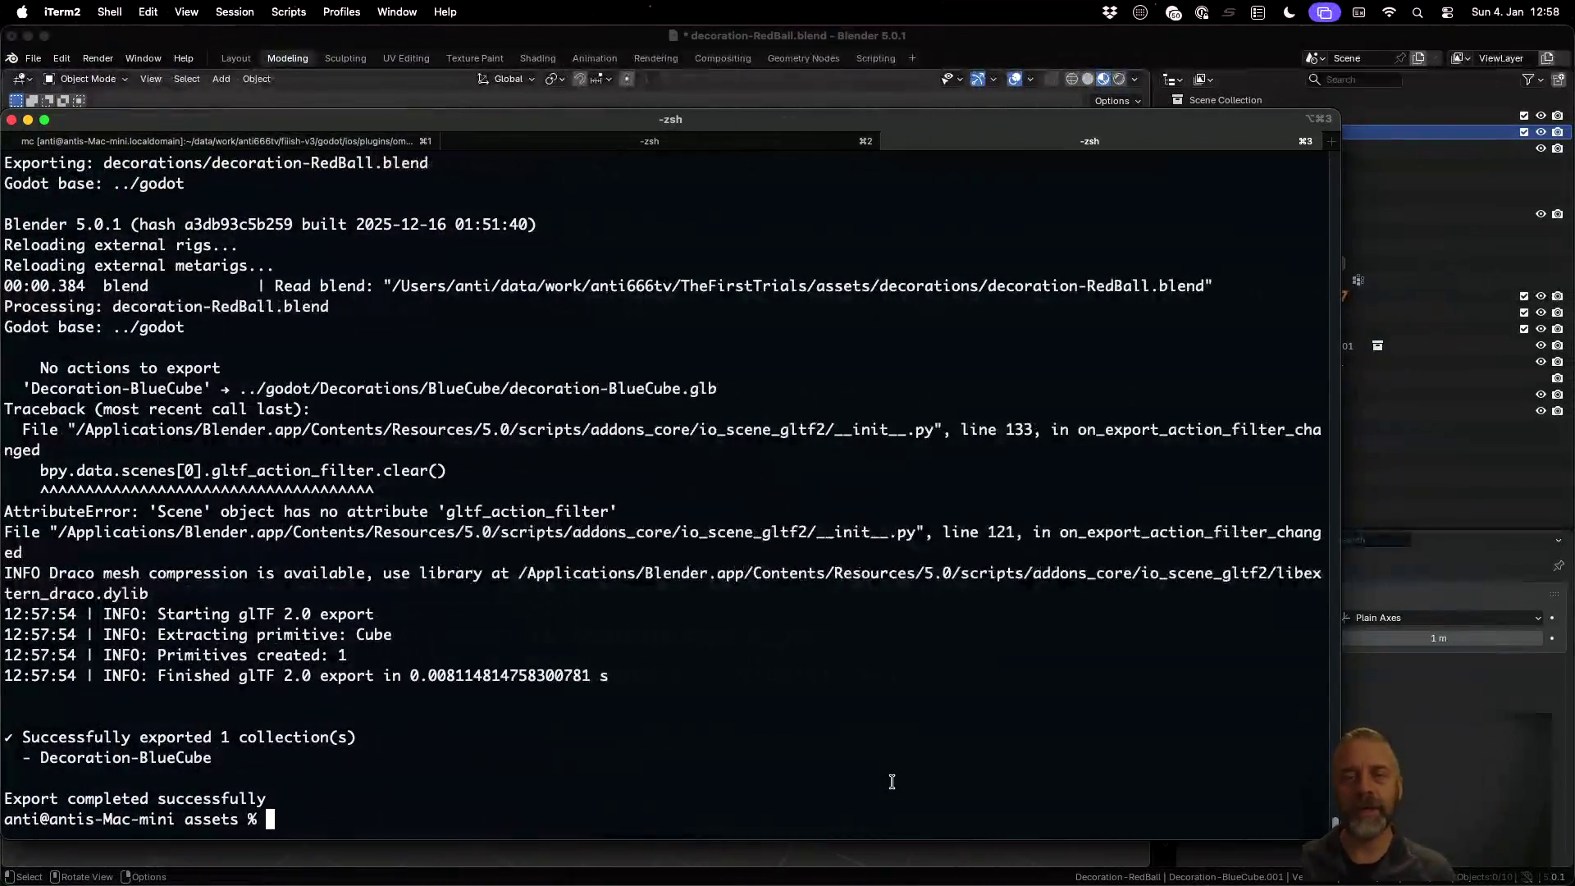
{"action": "key", "text": "super+Tab"}
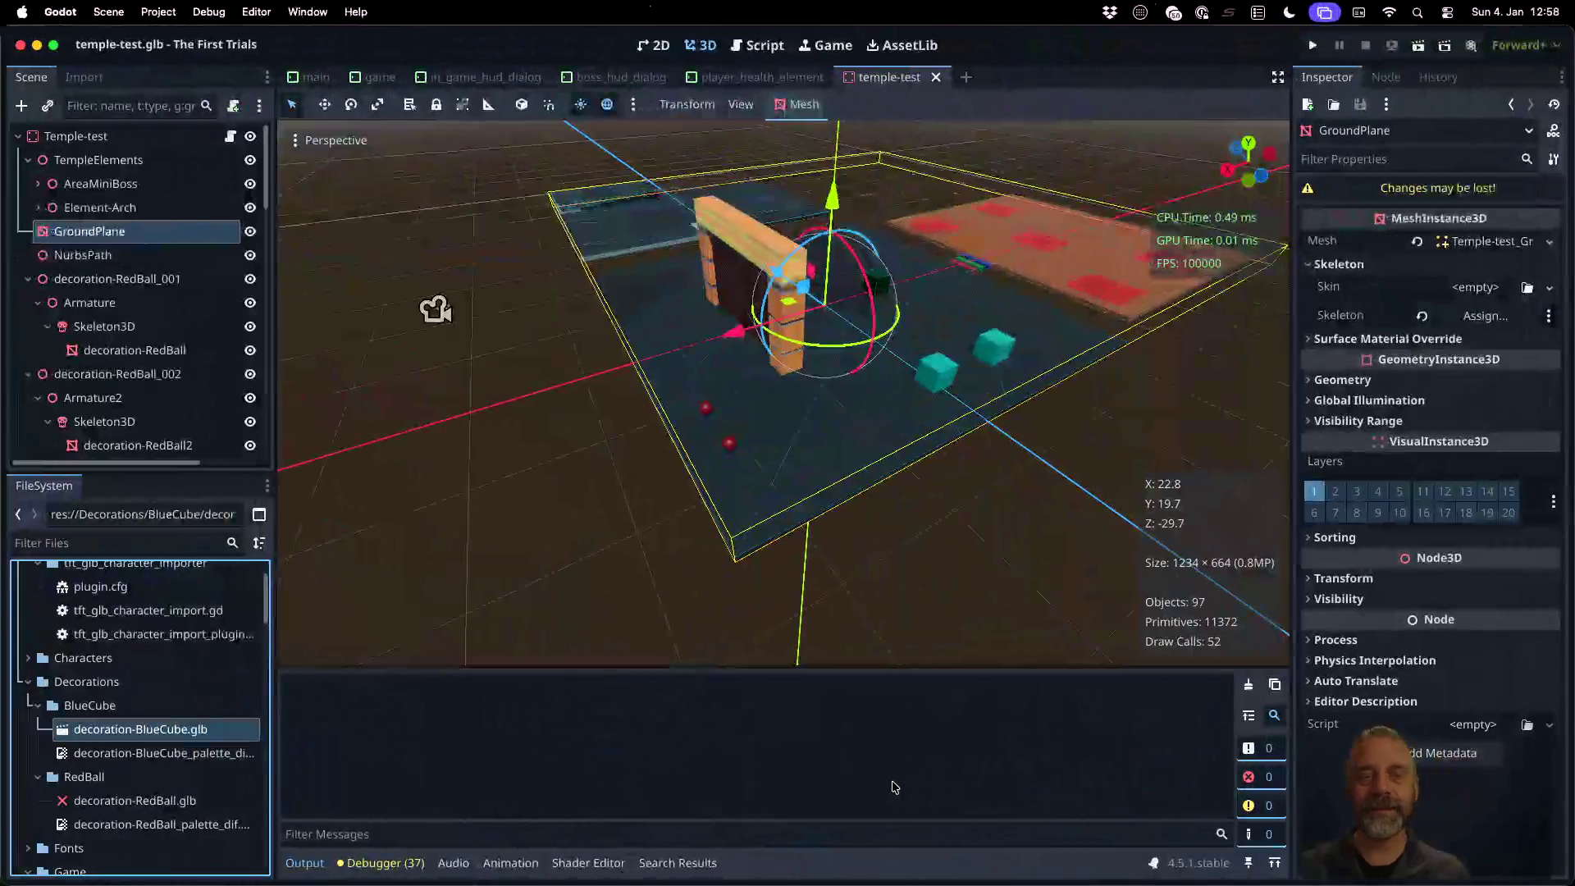
{"action": "key", "text": "ctrl+Up"}
{"action": "left_click", "coordinate": [736, 597]}
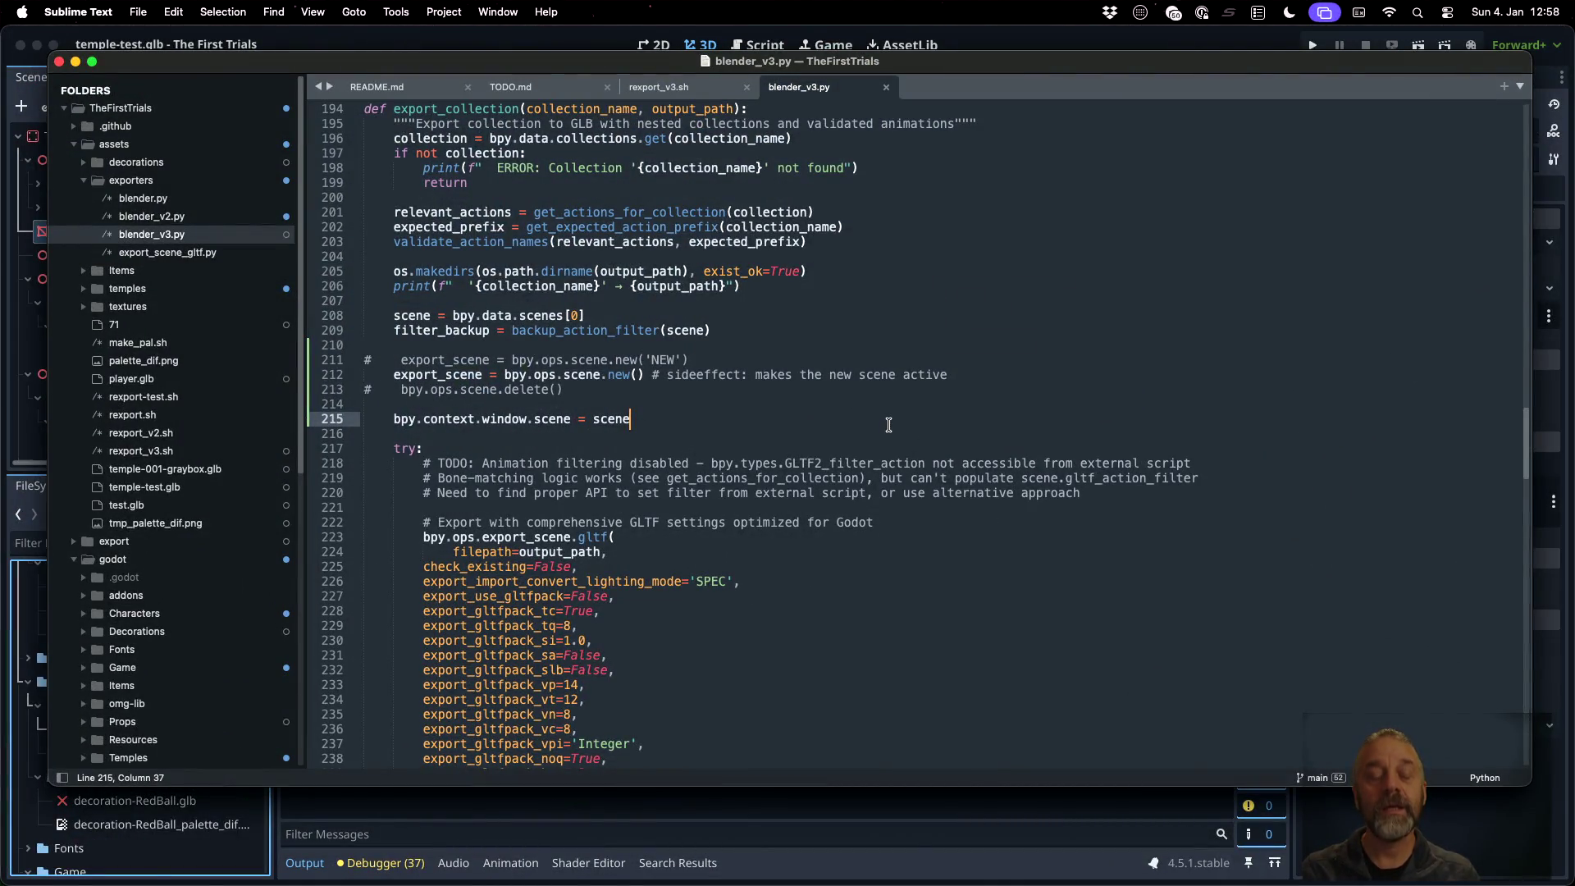
Change line 215 to assign export_scene and move it above the commented delete call
{"action": "key", "text": "Left"}
{"action": "key", "text": "Left"}
{"action": "key", "text": "Left"}
{"action": "type", "text": "export_"}
{"action": "key", "text": "super+l"}
{"action": "key", "text": "super+x"}
{"action": "key", "text": "Up"}
{"action": "key", "text": "Up"}
{"action": "key", "text": "super+v"}
{"action": "key", "text": "Up"}
{"action": "key", "text": "End"}
{"action": "key", "text": "Return"}
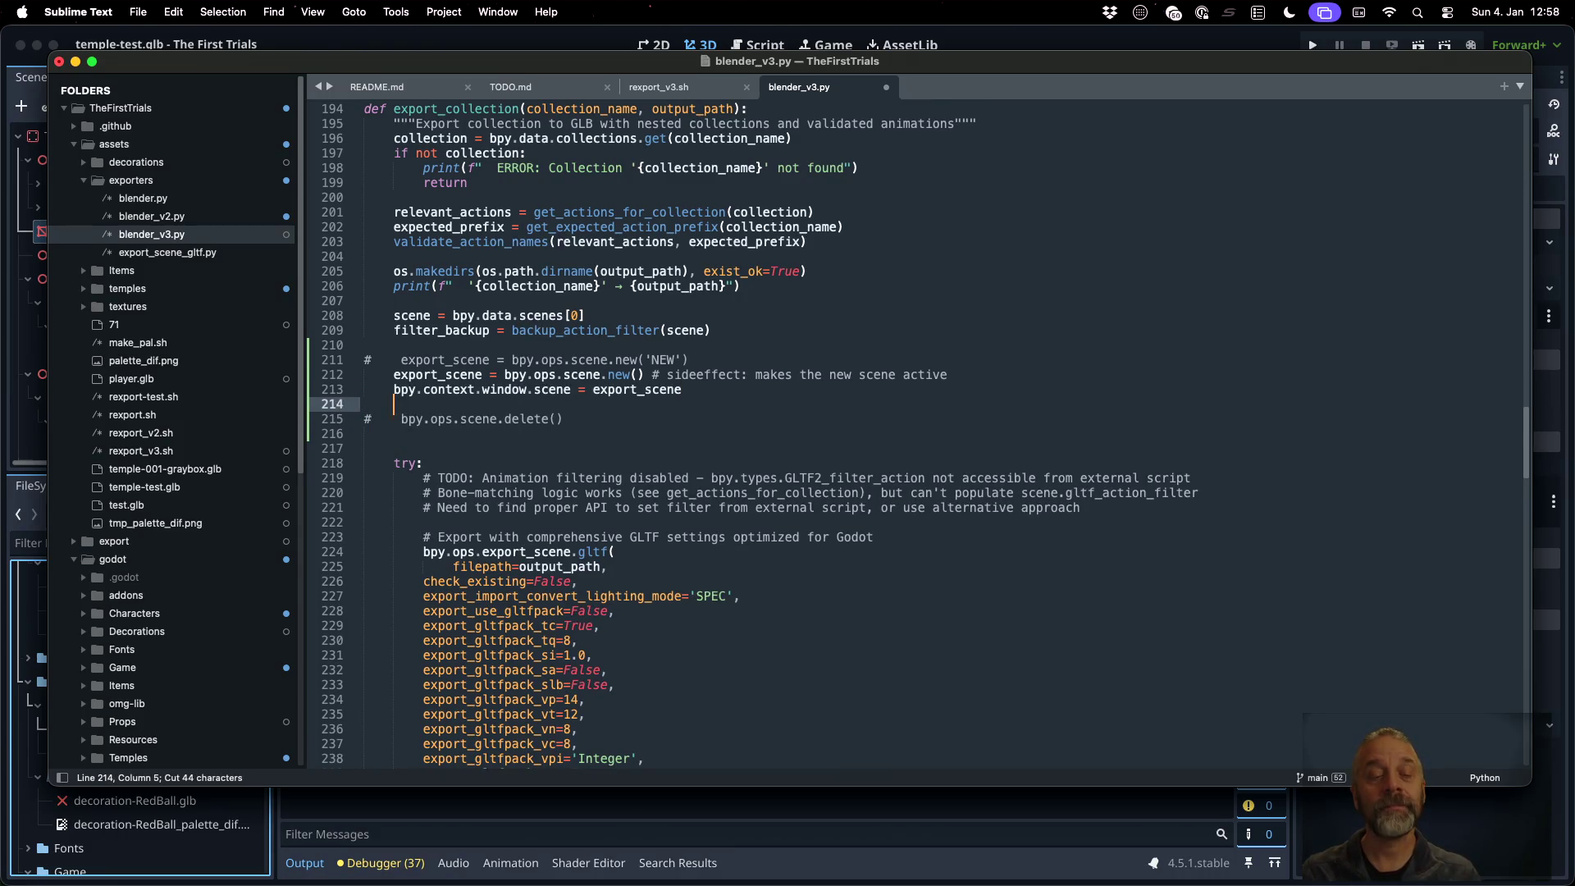
Copy the scene-switch and delete lines and paste them into the finally block at line 341
{"action": "key", "text": "Up"}
{"action": "key", "text": "super+Left"}
{"action": "key", "text": "shift+Down"}
{"action": "key", "text": "shift+Down"}
{"action": "key", "text": "shift+Down"}
{"action": "key", "text": "super+c"}
{"action": "key", "text": "Down"}
{"action": "key", "text": "Down"}
{"action": "key", "text": "Down"}
{"action": "key", "text": "Down"}
{"action": "key", "text": "Down"}
{"action": "key", "text": "Down"}
{"action": "key", "text": "Down"}
{"action": "key", "text": "Down"}
{"action": "key", "text": "Down"}
{"action": "key", "text": "Up"}
{"action": "key", "text": "Up"}
{"action": "key", "text": "Up"}
{"action": "key", "text": "Down"}
{"action": "key", "text": "Down"}
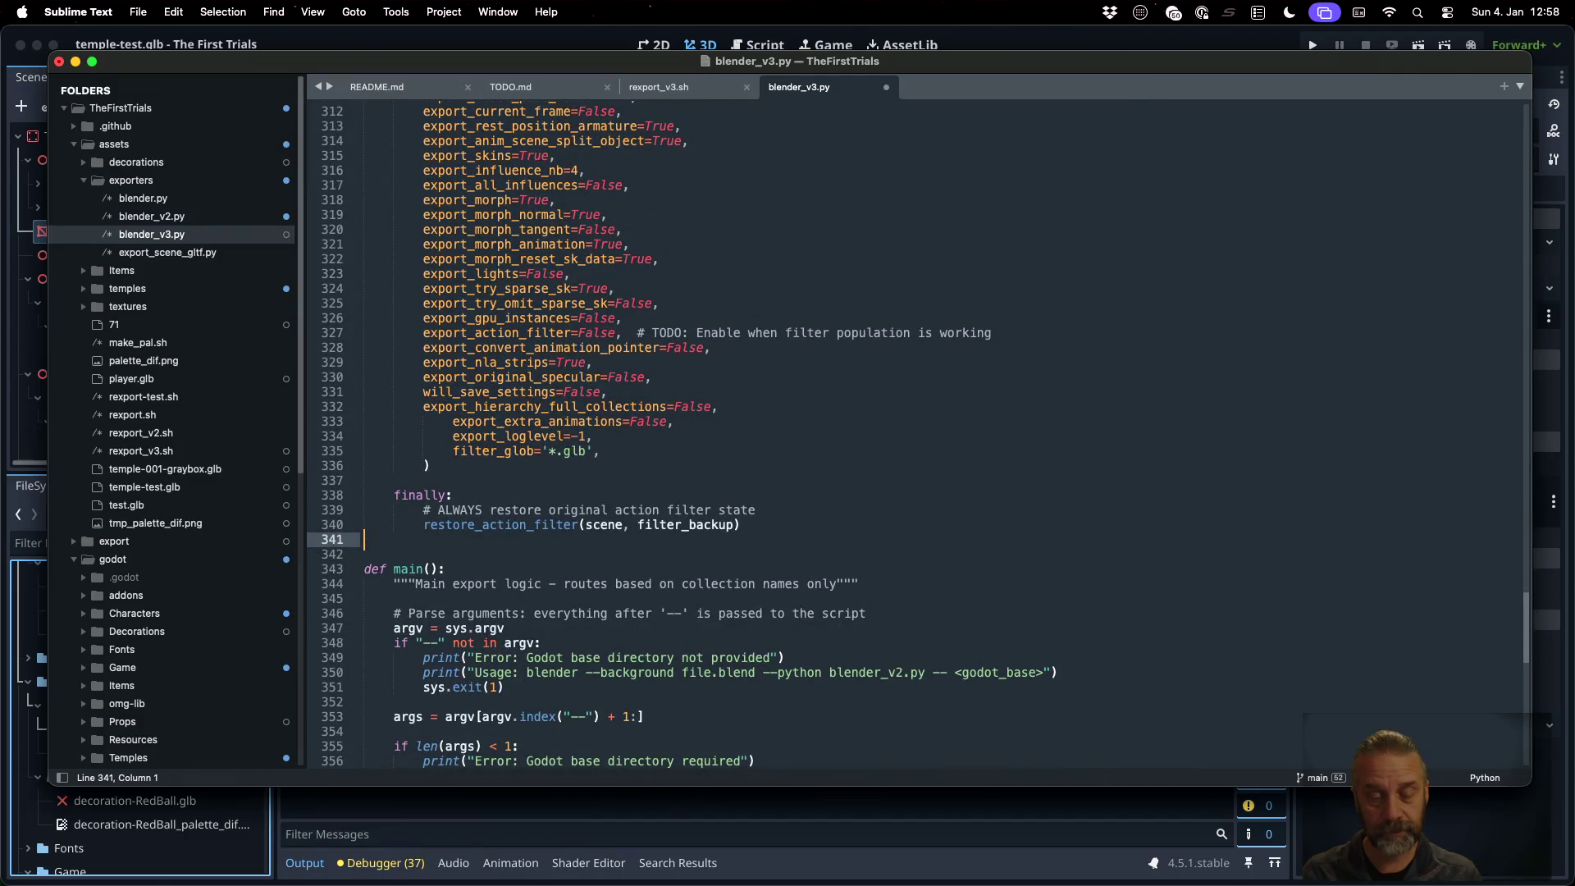
{"action": "key", "text": "Return"}
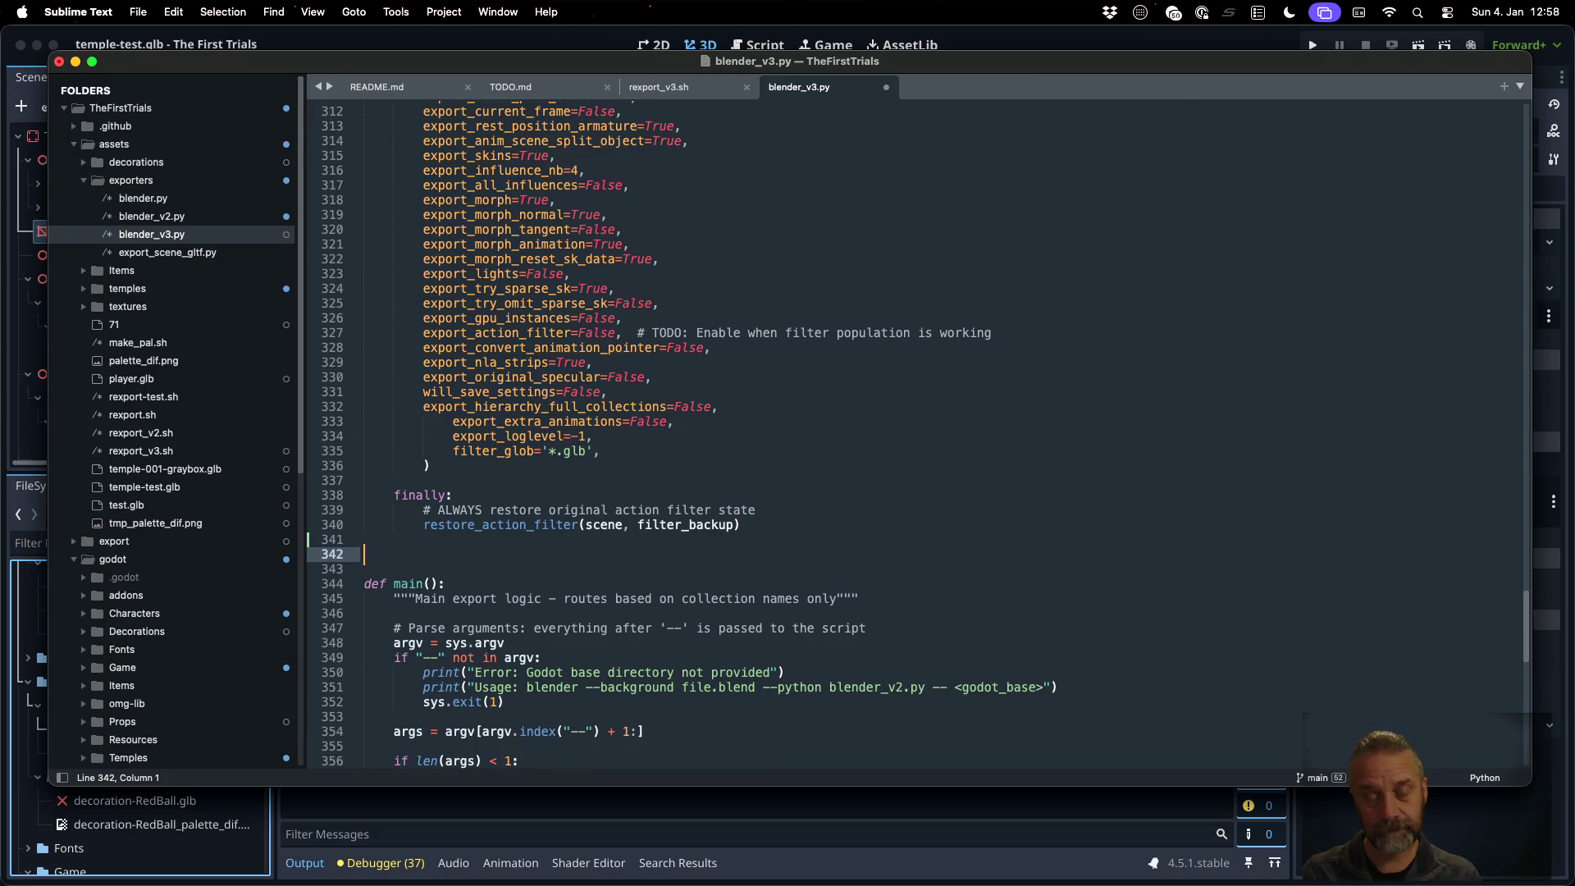
{"action": "left_click", "coordinate": [364, 539]}
{"action": "key", "text": "super+v"}
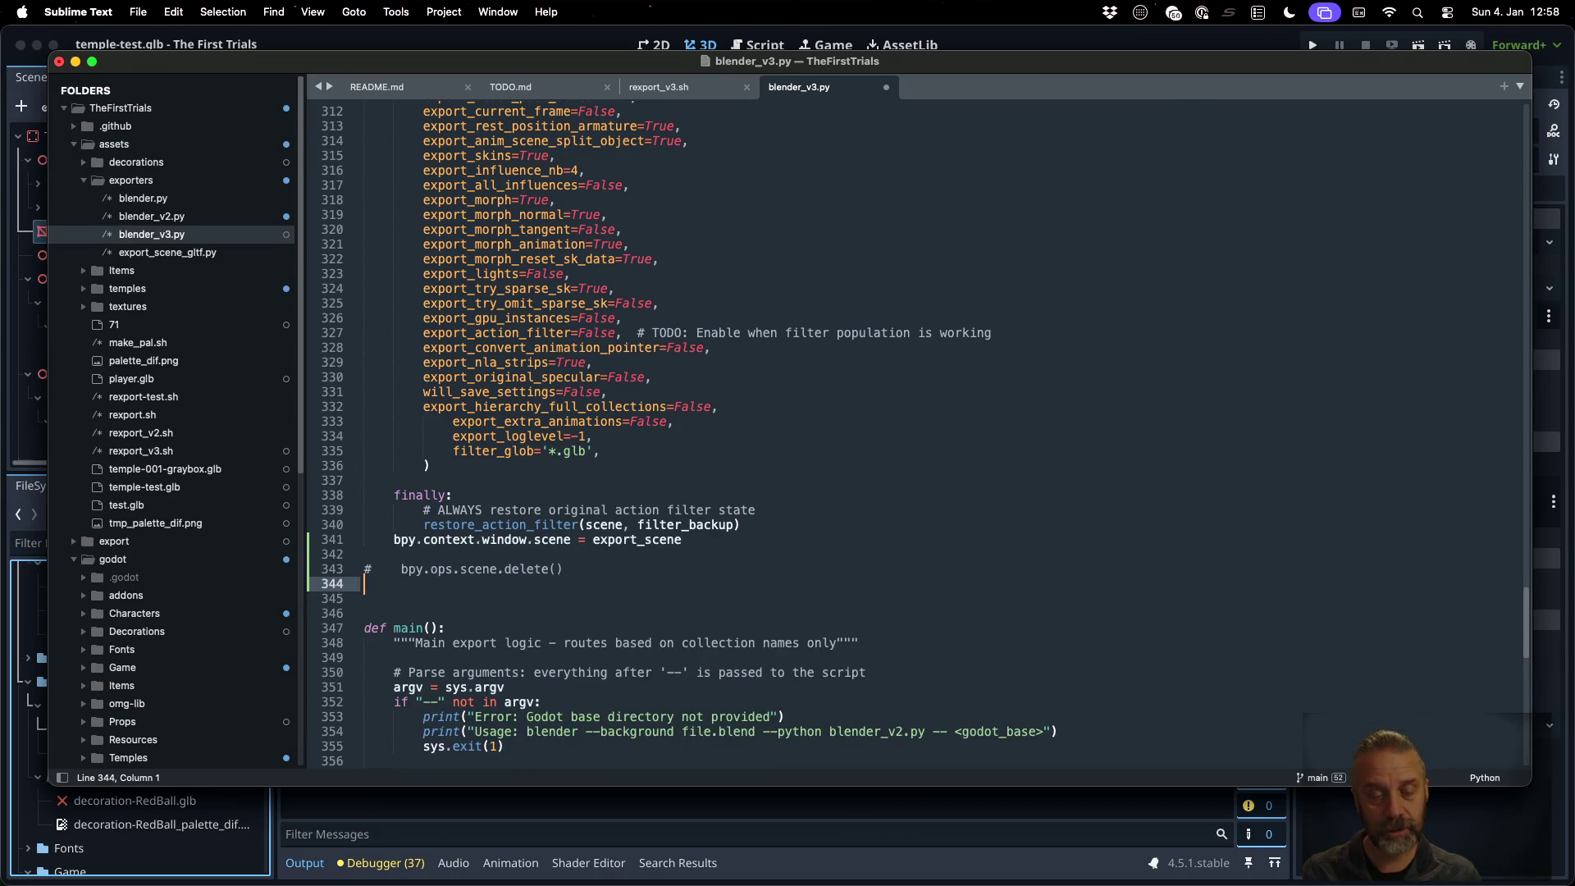
Indent the pasted lines and strip export_ so the line restores the original scene
{"action": "key", "text": "shift+Up"}
{"action": "key", "text": "shift+Up"}
{"action": "key", "text": "shift+Up"}
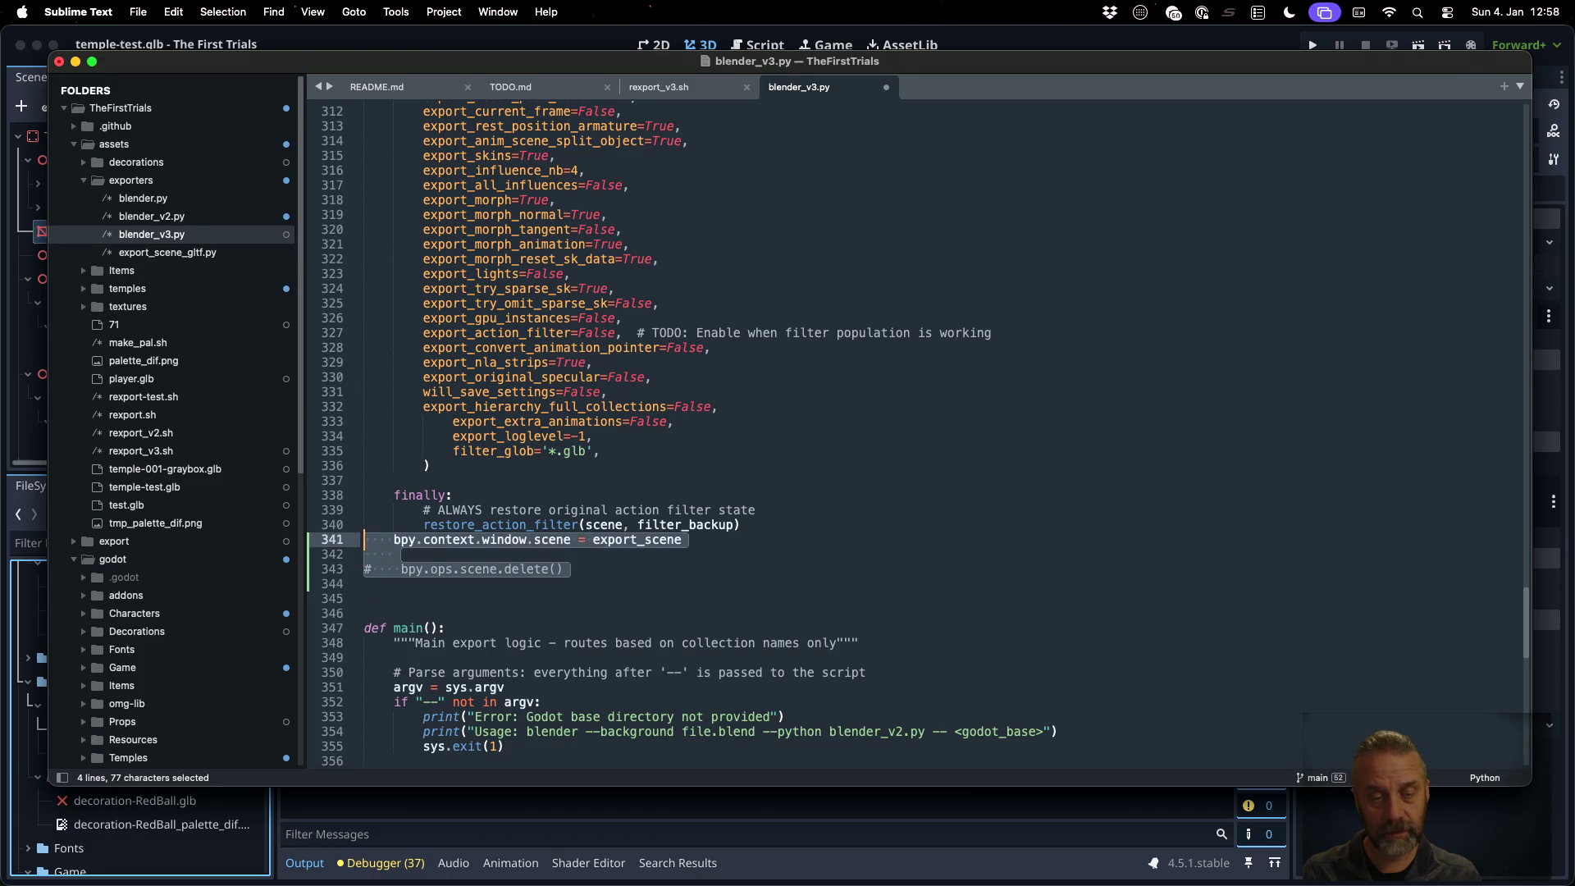
{"action": "key", "text": "Tab"}
{"action": "key", "text": "Left"}
{"action": "key", "text": "End"}
{"action": "key", "text": "Left"}
{"action": "key", "text": "Left"}
{"action": "key", "text": "Left"}
{"action": "key", "text": "shift+Left"}
{"action": "key", "text": "shift+Left"}
{"action": "key", "text": "shift+Left"}
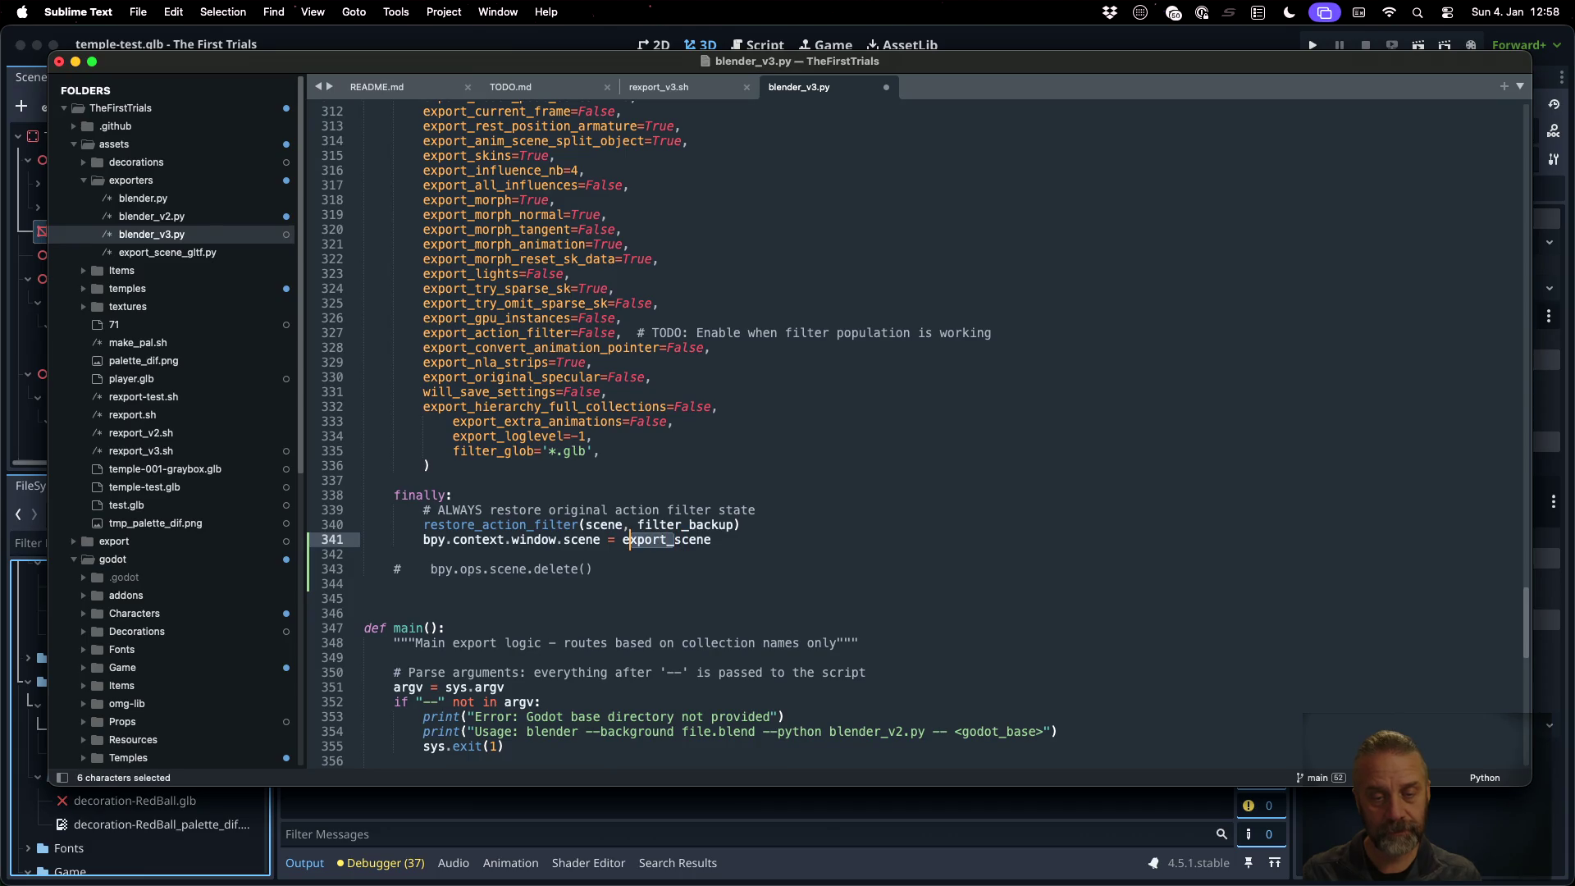
{"action": "key", "text": "BackSpace"}
{"action": "key", "text": "Home"}
{"action": "key", "text": "super+x"}
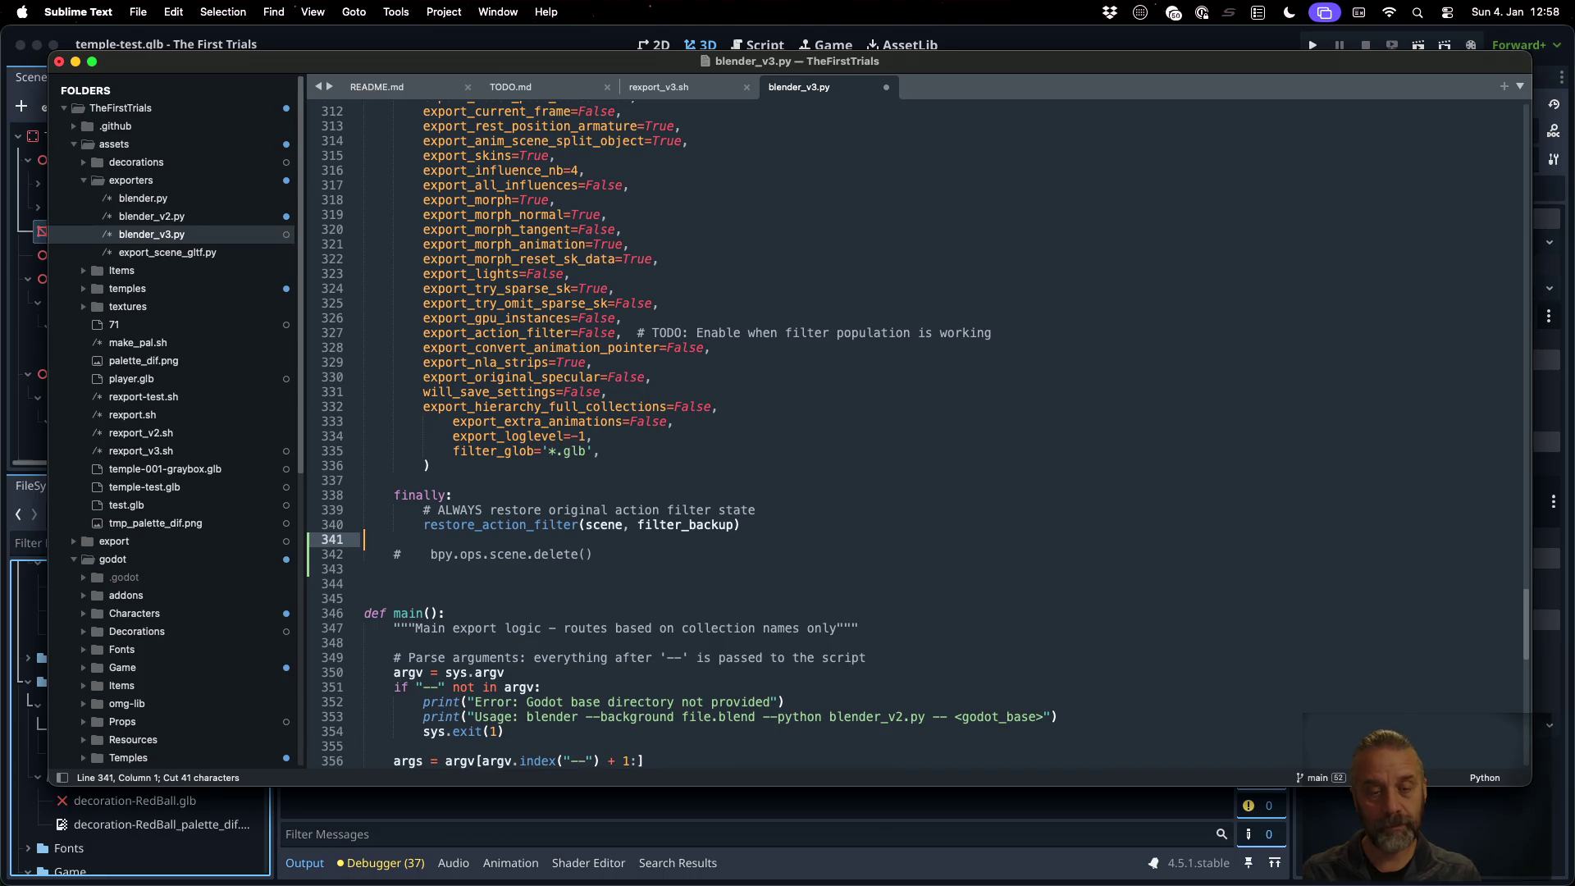
{"action": "key", "text": "super+z"}
{"action": "key", "text": "super+z"}
Uncomment bpy.ops.scene.delete() in the finally block
{"action": "key", "text": "Home"}
{"action": "key", "text": "Right"}
{"action": "key", "text": "Right"}
{"action": "key", "text": "Right"}
{"action": "key", "text": "shift+Home"}
{"action": "key", "text": "BackSpace"}
{"action": "key", "text": "BackSpace"}
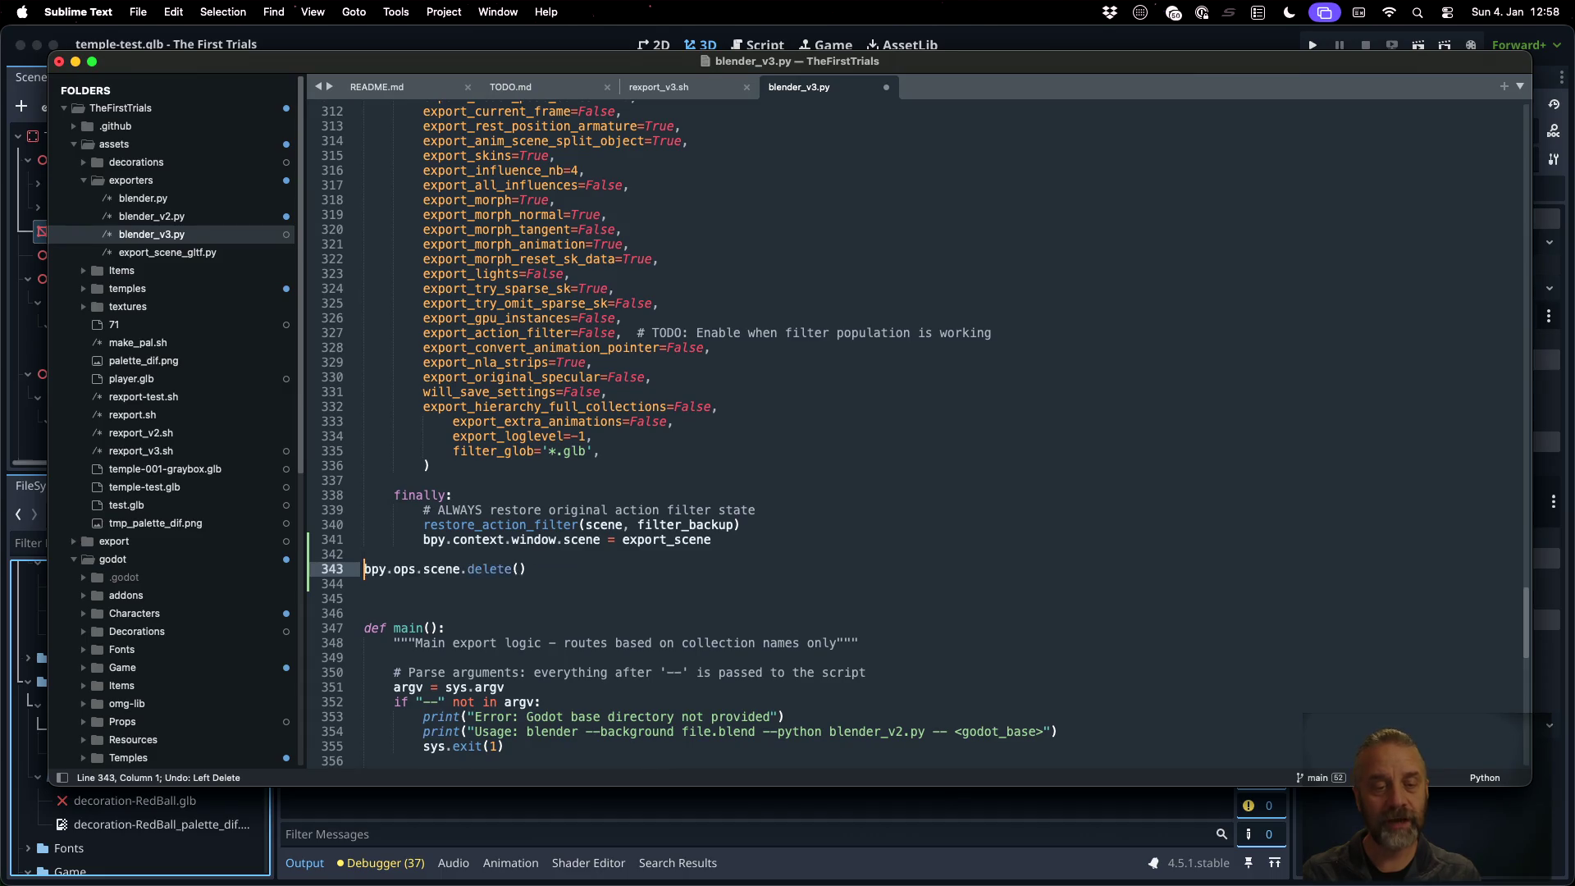
{"action": "key", "text": "BackSpace"}
Copy the scene-switch line to the start of finally so it activates export_scene
{"action": "left_click", "coordinate": [363, 539]}
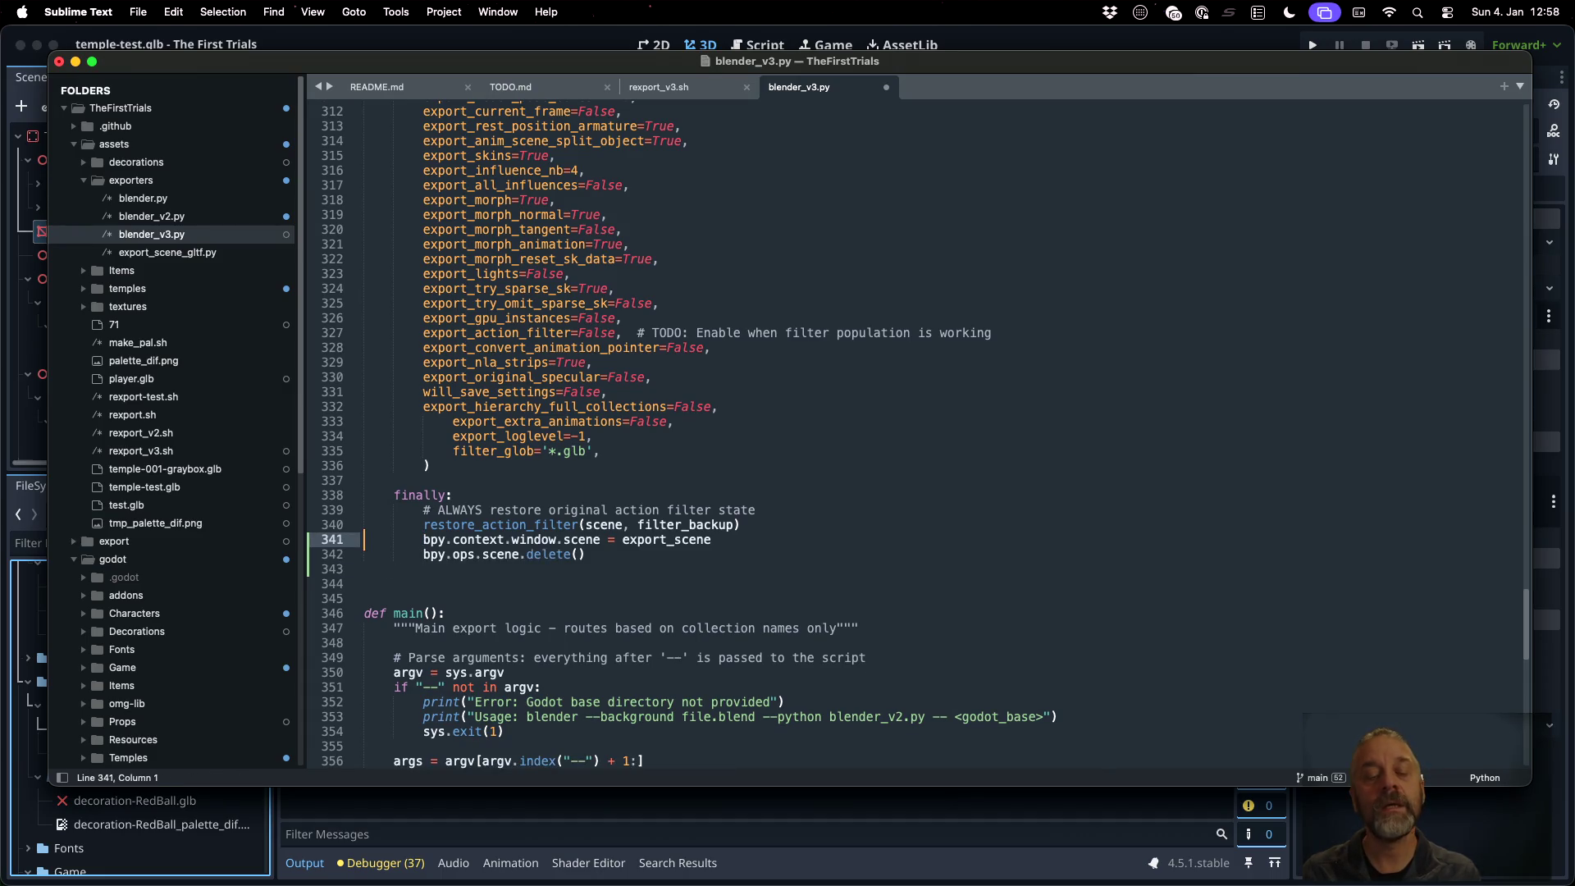
{"action": "key", "text": "shift+Down"}
{"action": "key", "text": "super+c"}
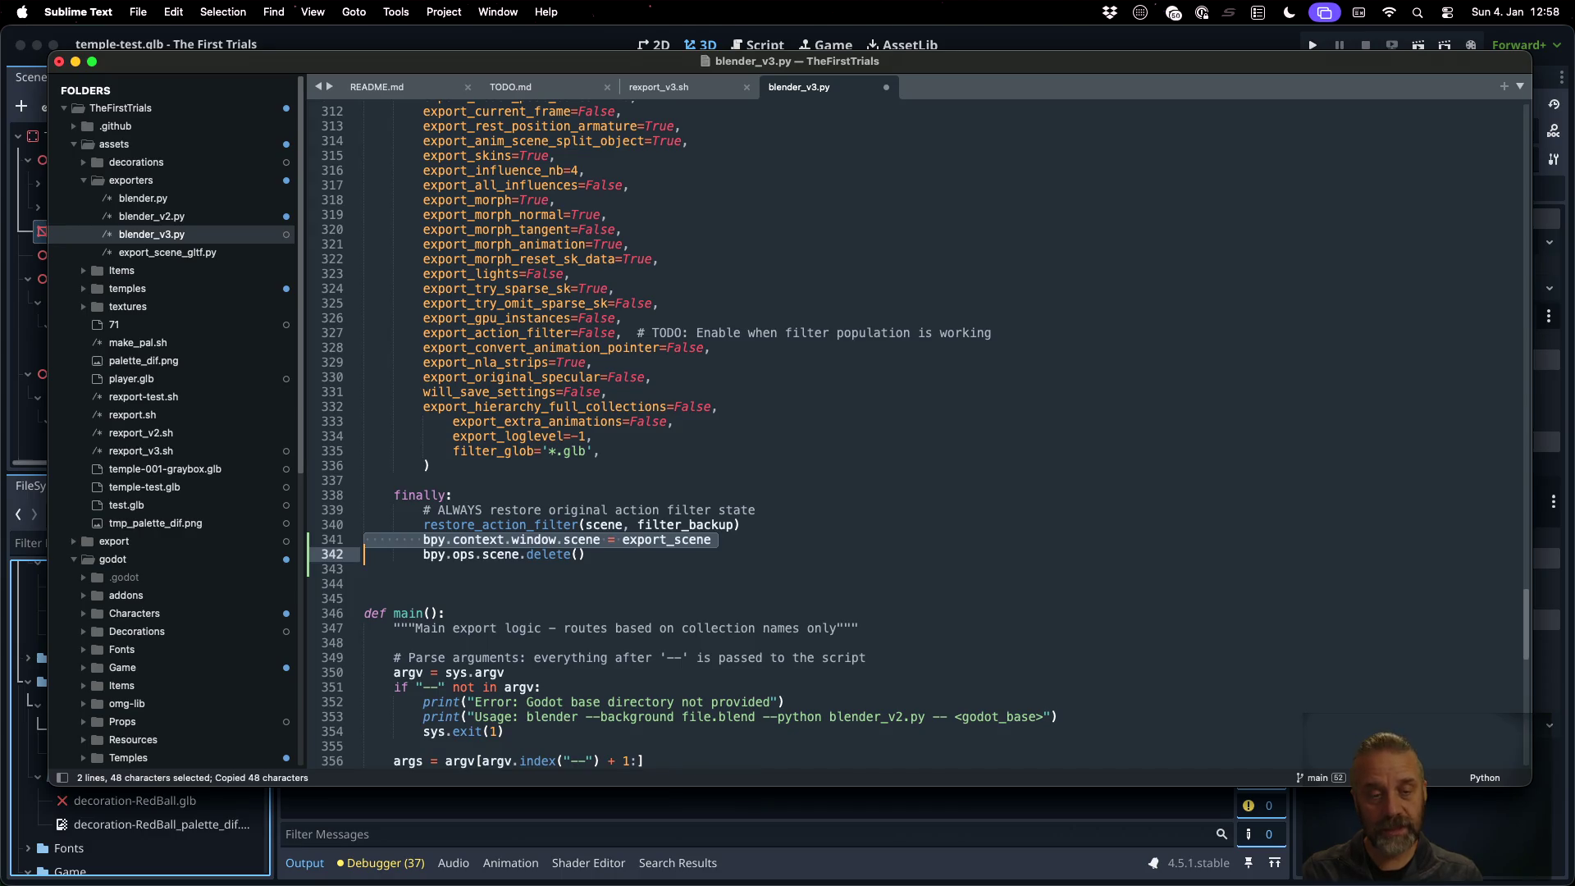
{"action": "left_click", "coordinate": [363, 524]}
{"action": "key", "text": "super+v"}
{"action": "key", "text": "Left"}
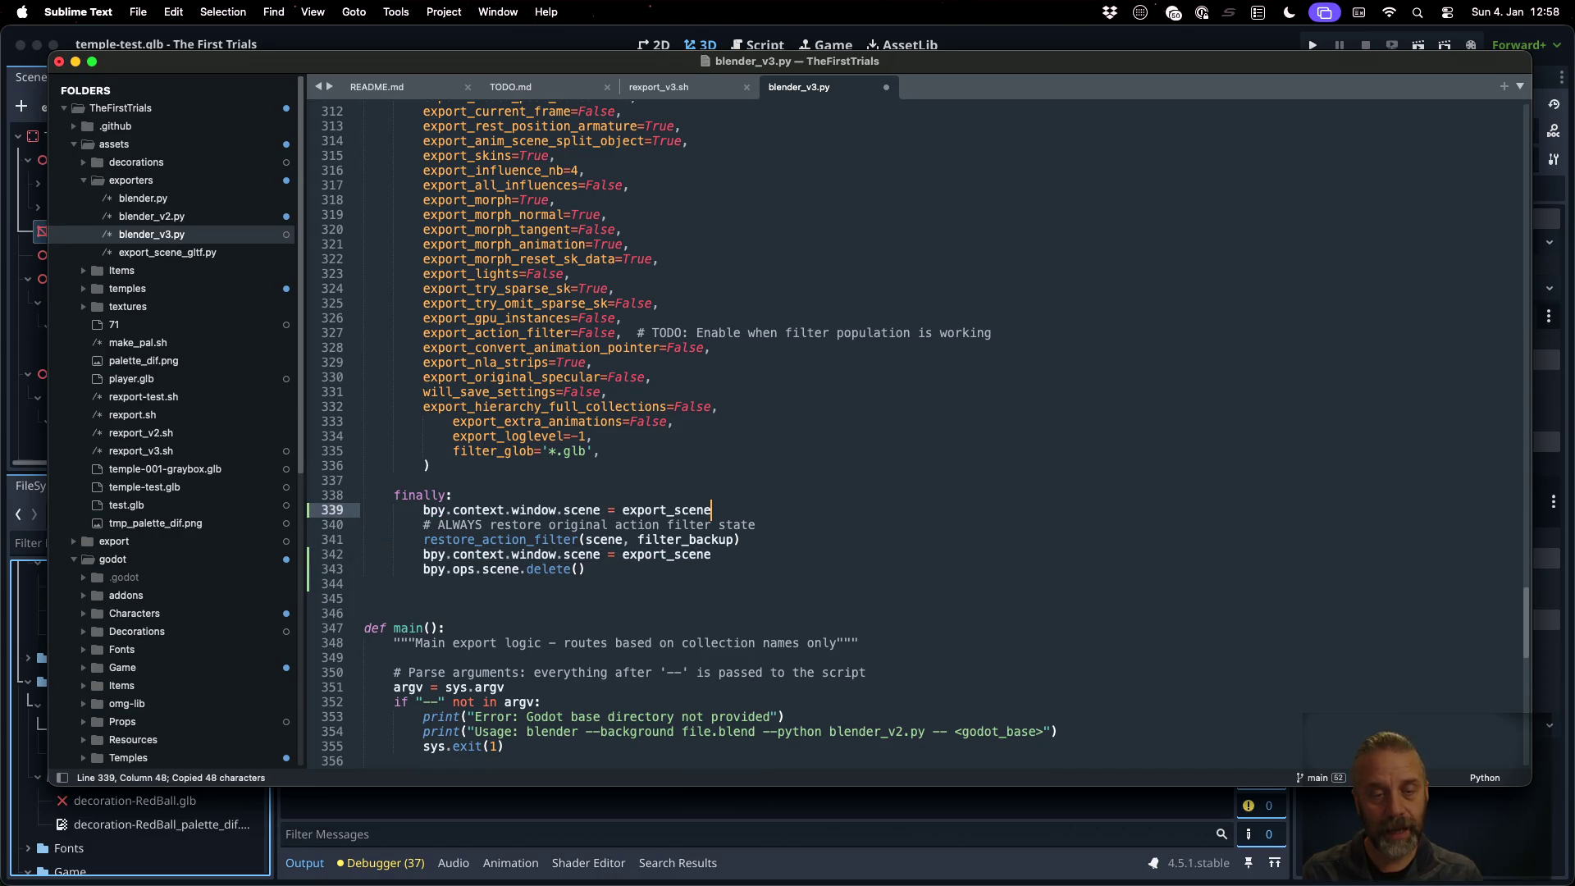
{"action": "key", "text": "Left"}
{"action": "key", "text": "Left"}
{"action": "key", "text": "Left"}
{"action": "key", "text": "shift+Left"}
{"action": "key", "text": "shift+Left"}
{"action": "key", "text": "shift+Left"}
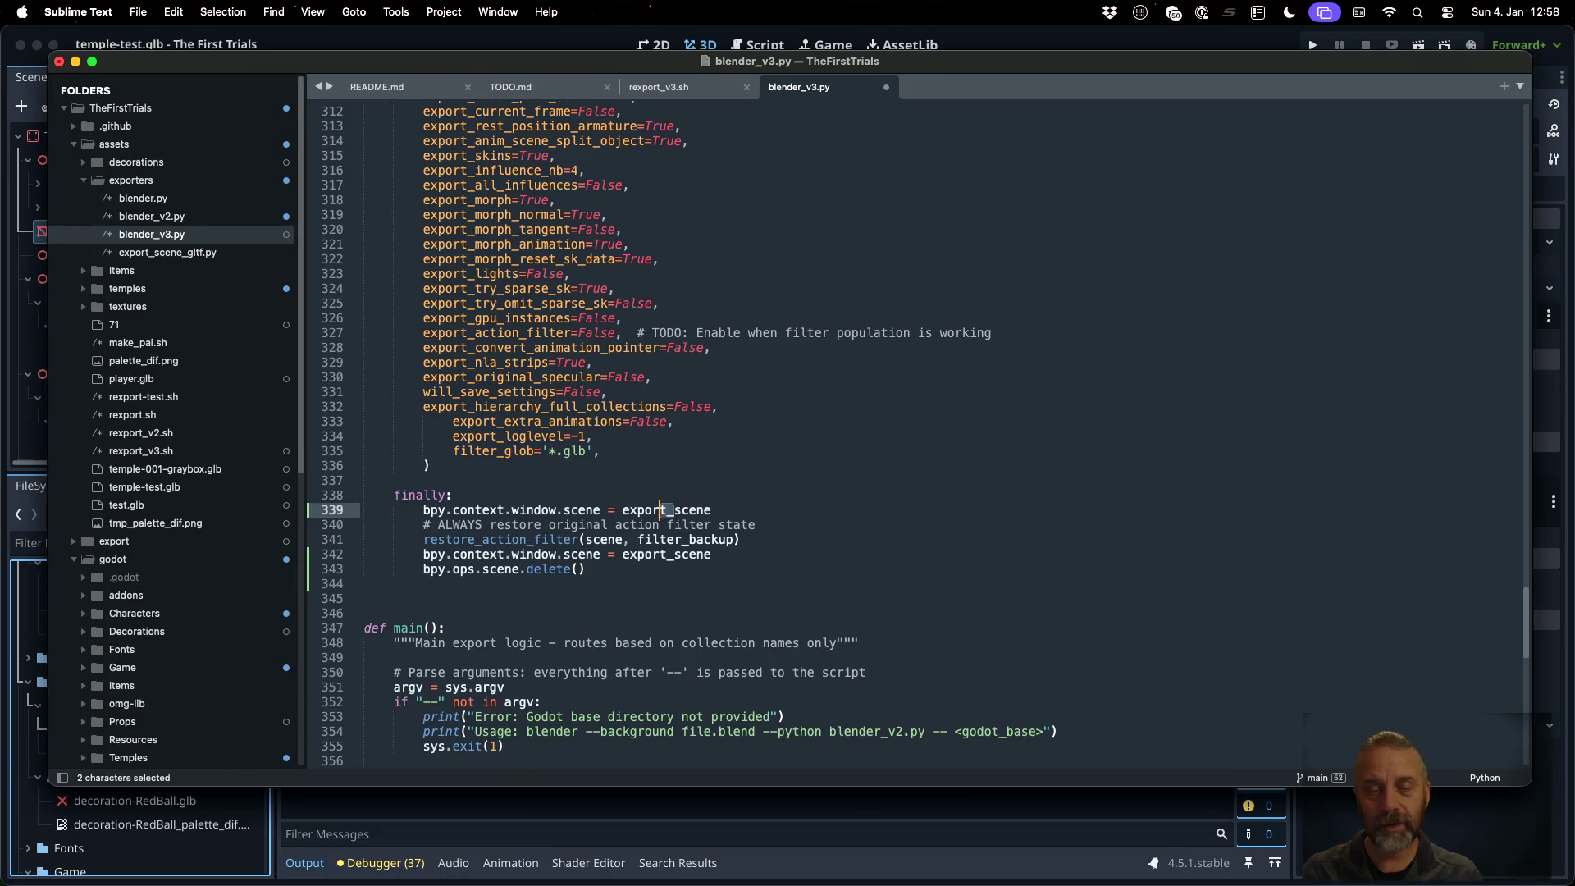
{"action": "key", "text": "shift+Left"}
{"action": "key", "text": "shift+Left"}
{"action": "key", "text": "BackSpace"}
Move the export_scene activation and delete call to the top of finally, followed by a blank line
{"action": "key", "text": "Down"}
{"action": "key", "text": "Down"}
{"action": "key", "text": "Down"}
{"action": "key", "text": "super+Left"}
{"action": "key", "text": "shift+Down"}
{"action": "key", "text": "shift+Down"}
{"action": "key", "text": "super+x"}
{"action": "key", "text": "Up"}
{"action": "key", "text": "Up"}
{"action": "key", "text": "Up"}
{"action": "key", "text": "super+v"}
{"action": "key", "text": "Left"}
{"action": "key", "text": "Return"}
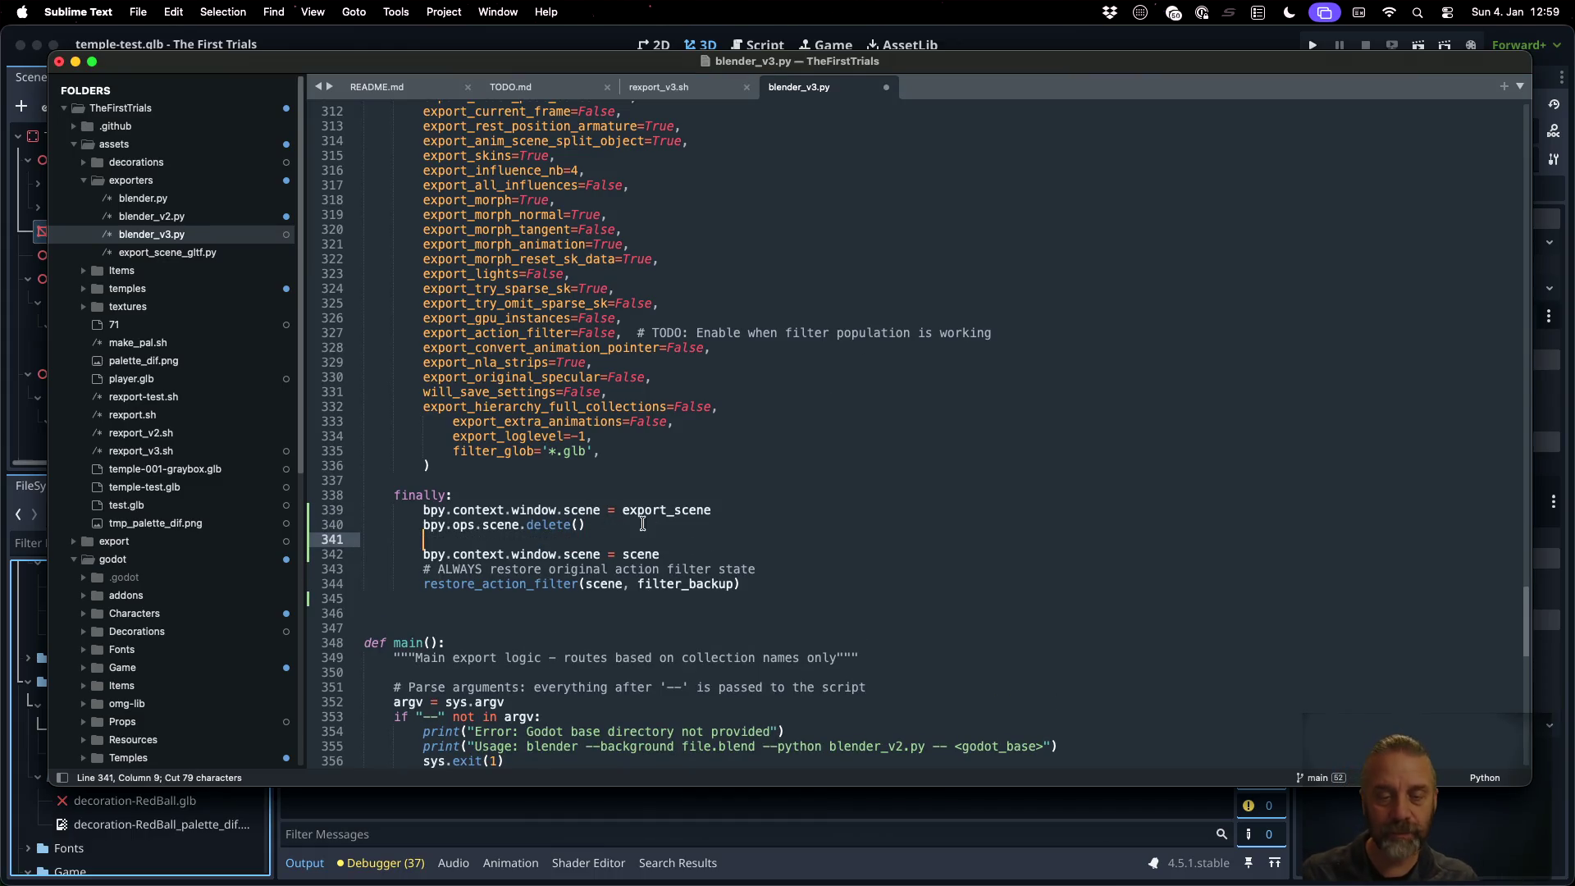
Review the finally block: export_scene, the delete call, and the restored original scene
{"action": "double_click", "coordinate": [653, 515]}
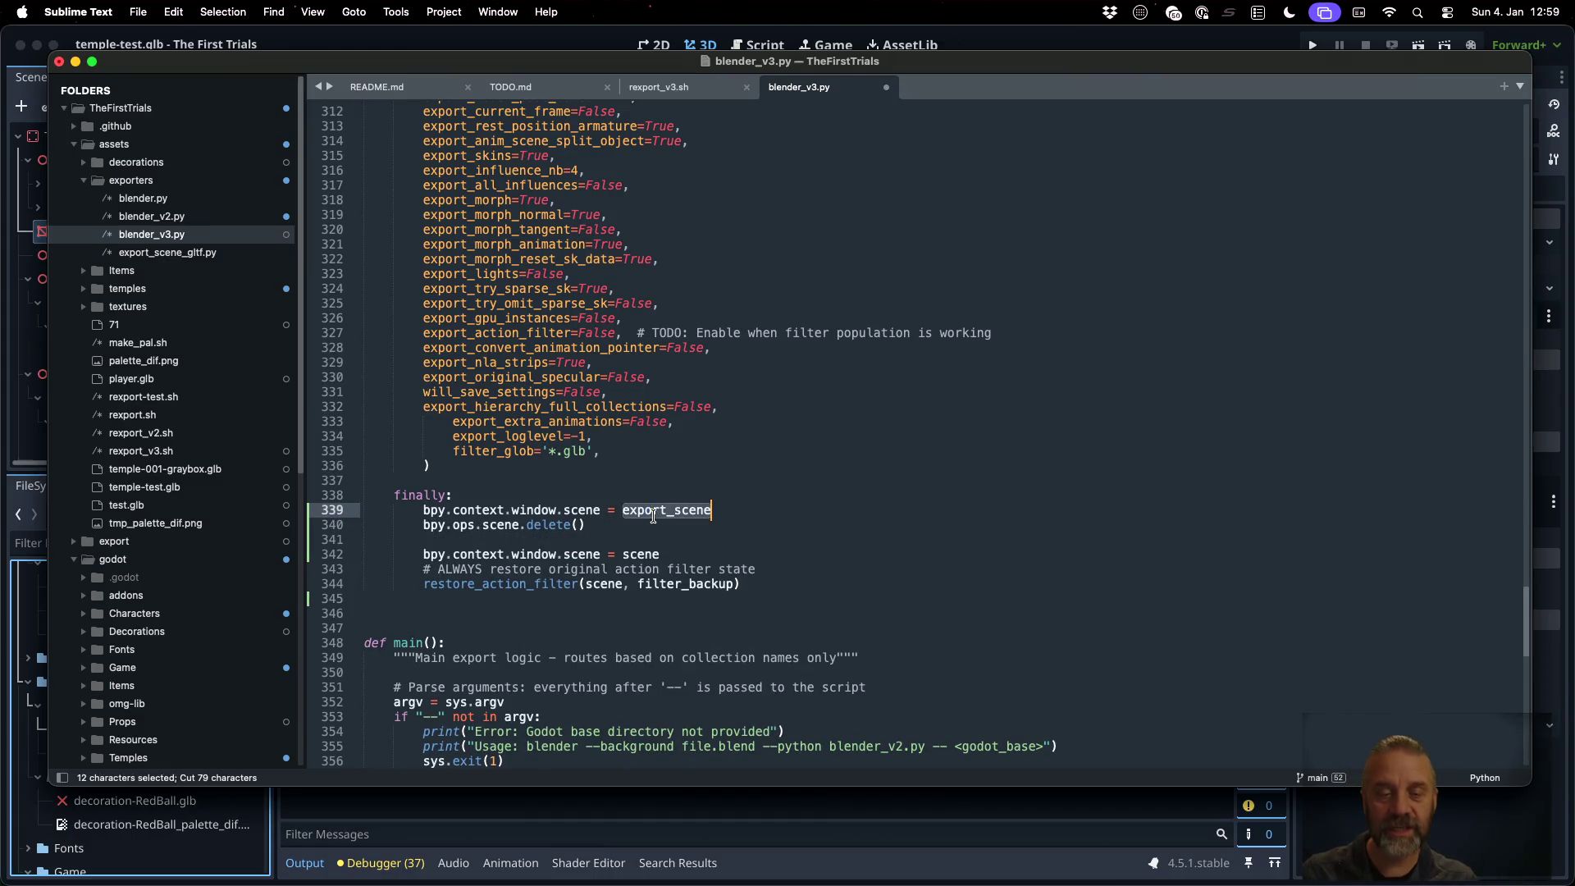
{"action": "double_click", "coordinate": [563, 525]}
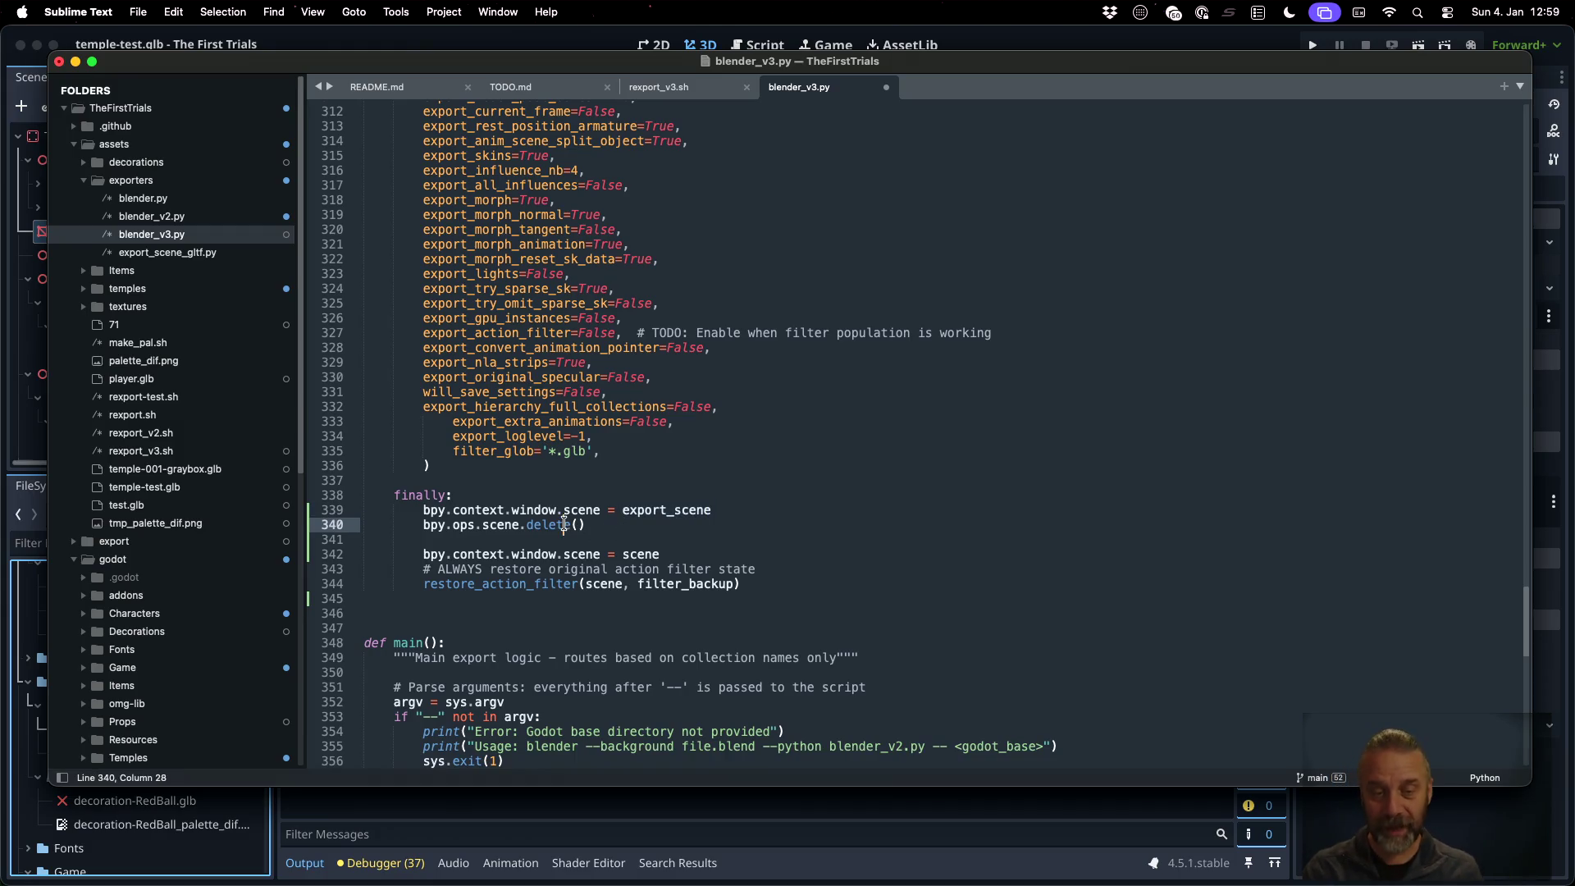
{"action": "double_click", "coordinate": [642, 554]}
{"action": "left_click", "coordinate": [761, 525]}
Save blender_v3.py and locate collection_name in the glTF export call
{"action": "key", "text": "super+s"}
{"action": "scroll", "coordinate": [761, 525], "scroll_direction": "up", "scroll_amount": 15}
{"action": "scroll", "coordinate": [761, 525], "scroll_direction": "up", "scroll_amount": 13}
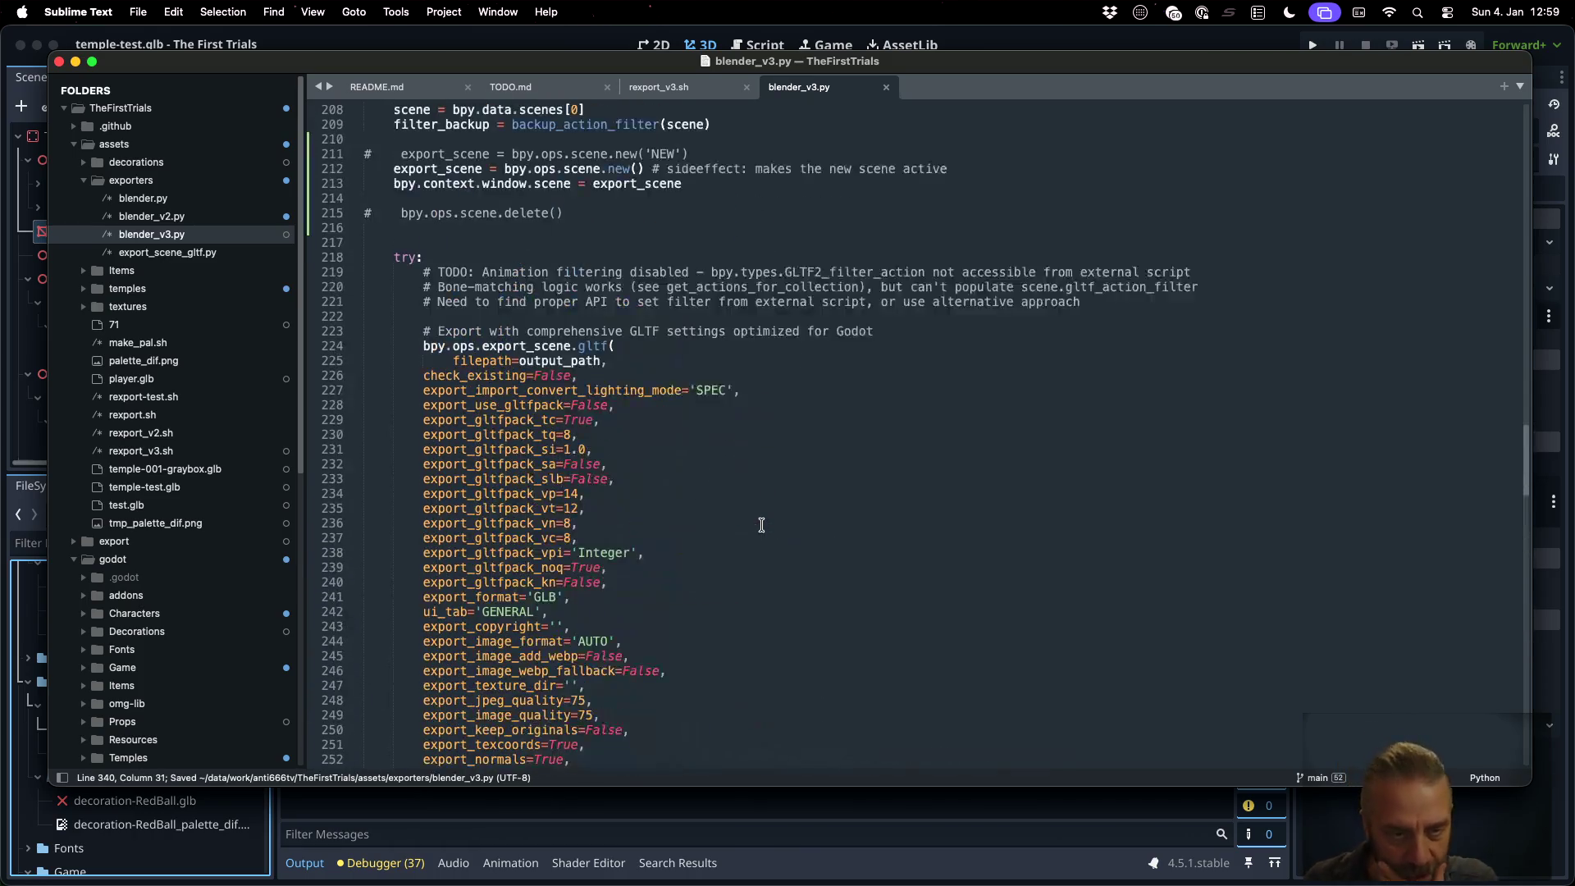
{"action": "scroll", "coordinate": [761, 525], "scroll_direction": "up", "scroll_amount": 8}
{"action": "scroll", "coordinate": [762, 525], "scroll_direction": "down", "scroll_amount": 20}
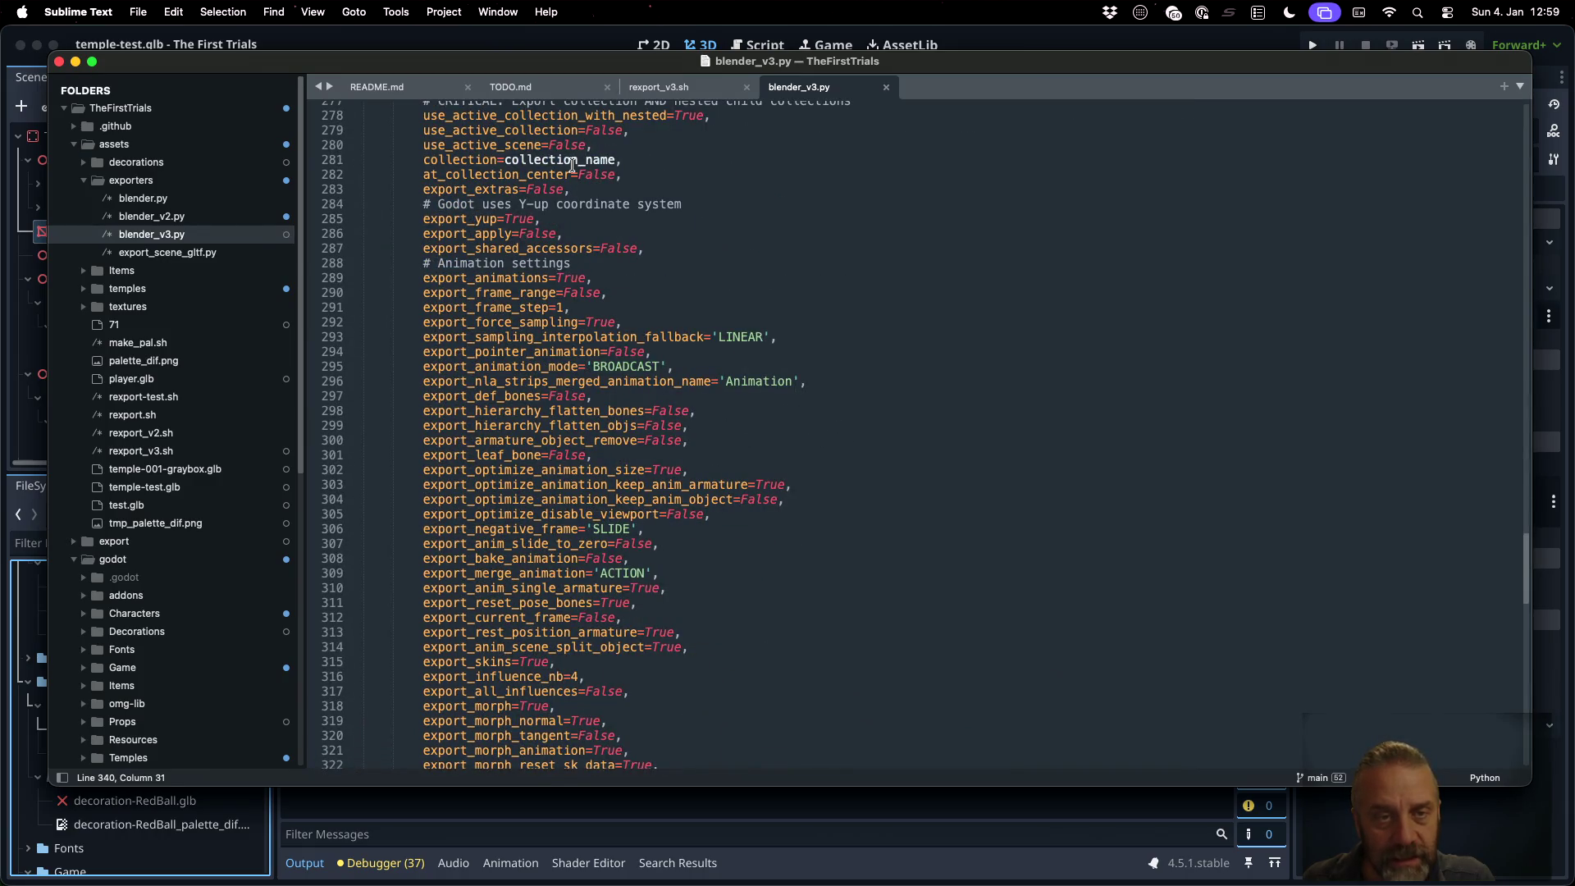
{"action": "double_click", "coordinate": [576, 159]}
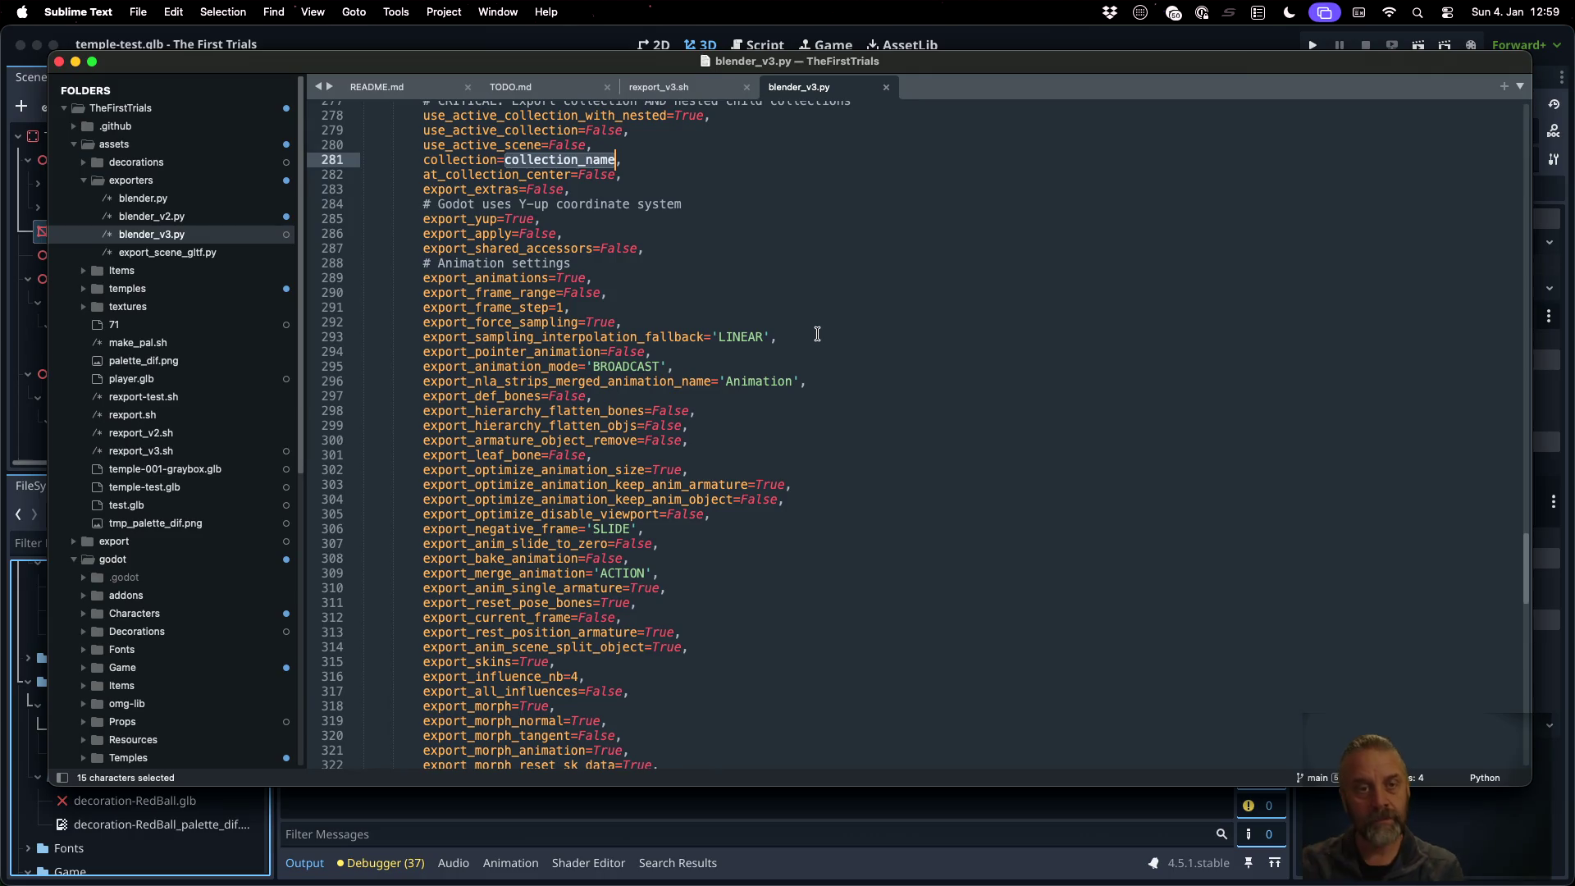
Duplicate the use_active_scene=False line and change the copy to True
{"action": "key", "text": "Up"}
{"action": "key", "text": "super+Left"}
{"action": "key", "text": "super+Left"}
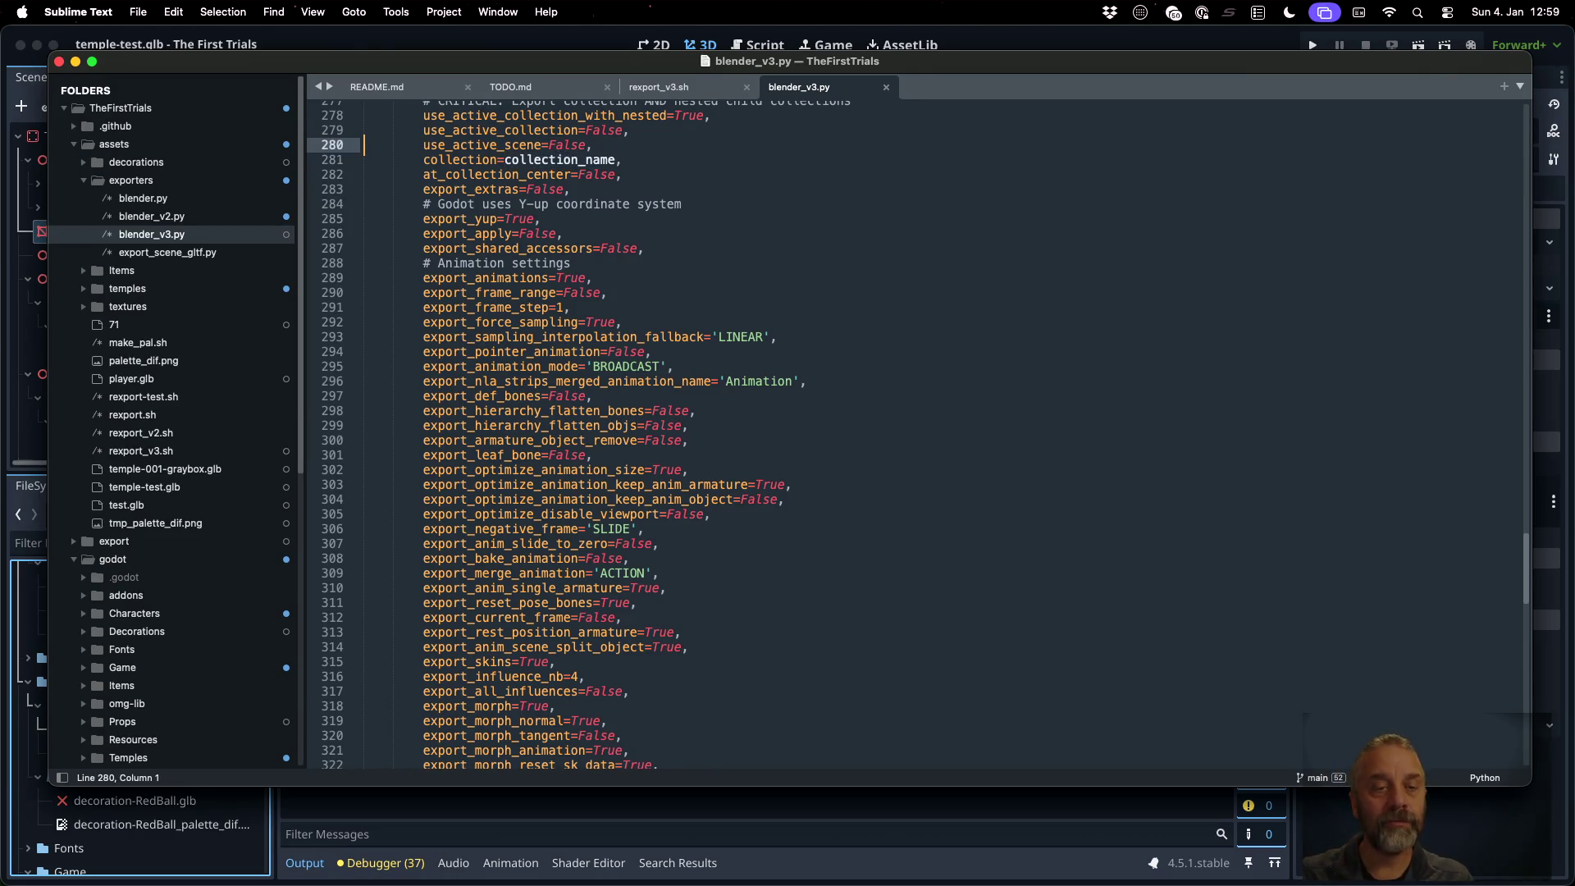
{"action": "key", "text": "super+shift+d"}
{"action": "key", "text": "super+Right"}
{"action": "key", "text": "Left"}
{"action": "key", "text": "shift+Left"}
{"action": "key", "text": "shift+Left"}
{"action": "key", "text": "shift+Left"}
{"action": "type", "text": "True"}
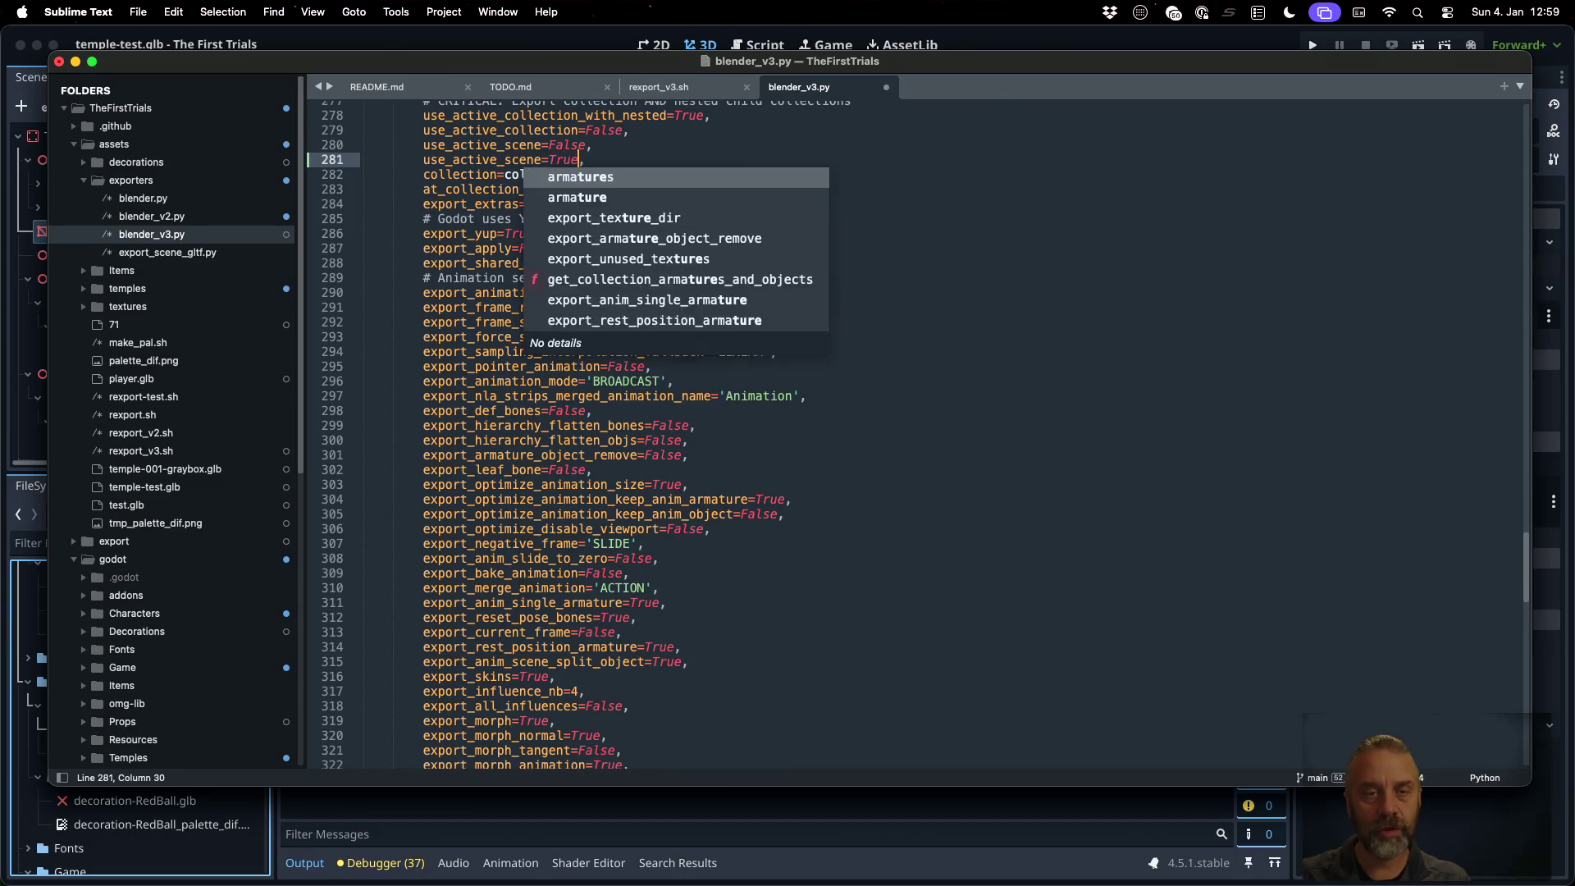